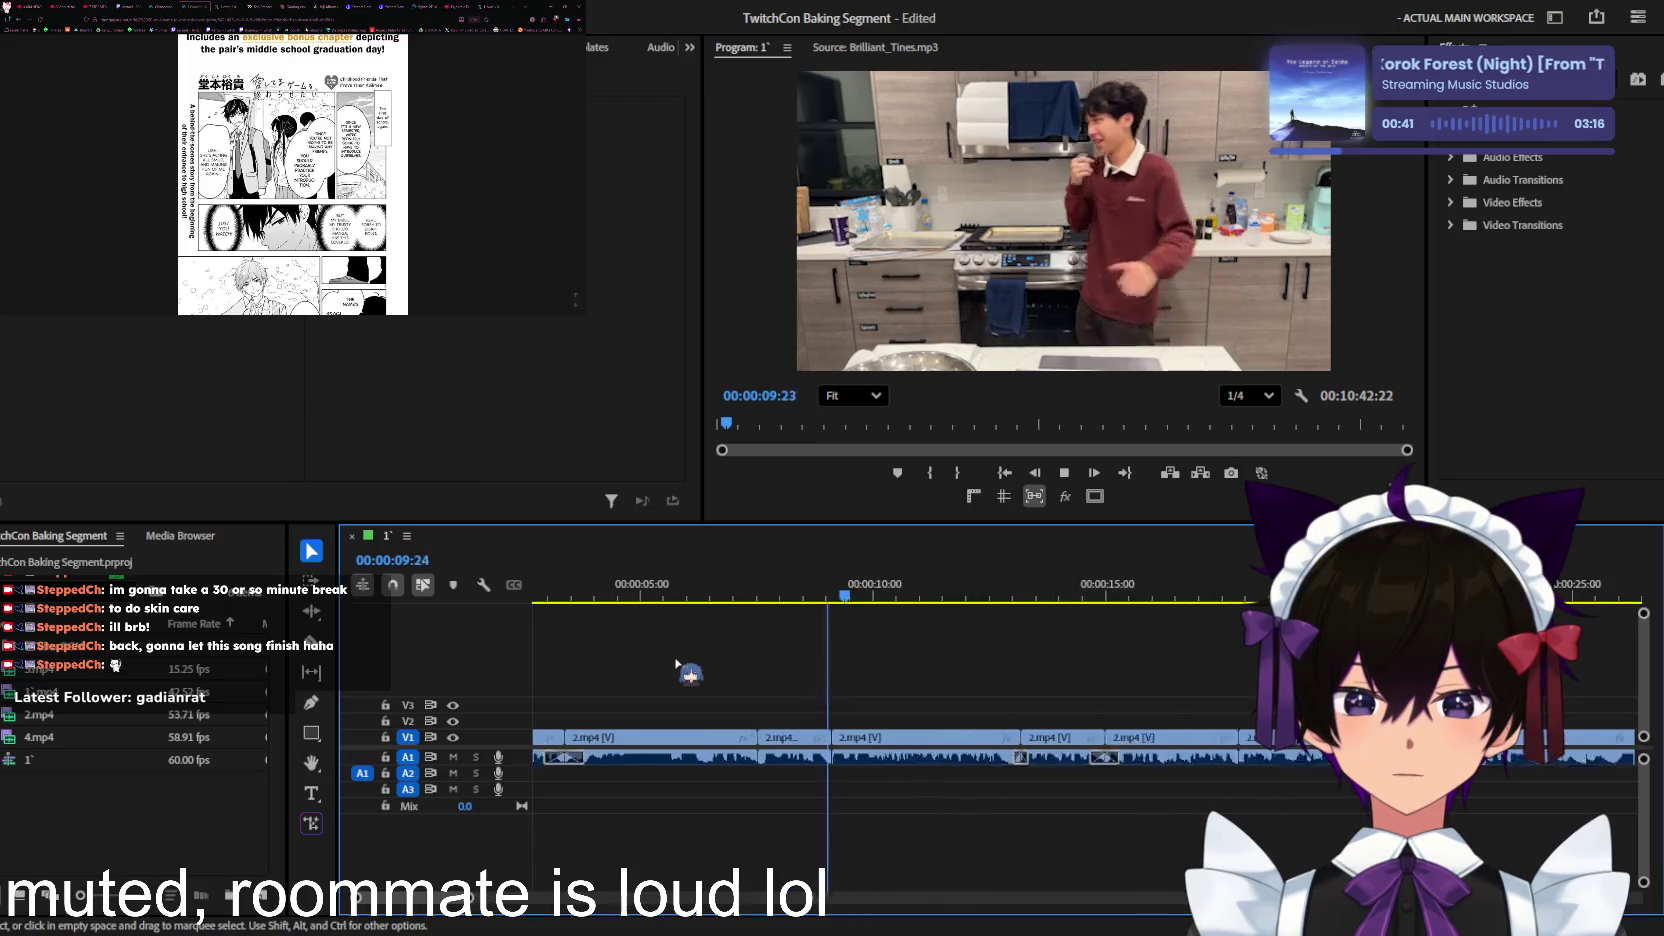
Step: Play back the edited kitchen sequence, then return the playhead to its start
key(equal)
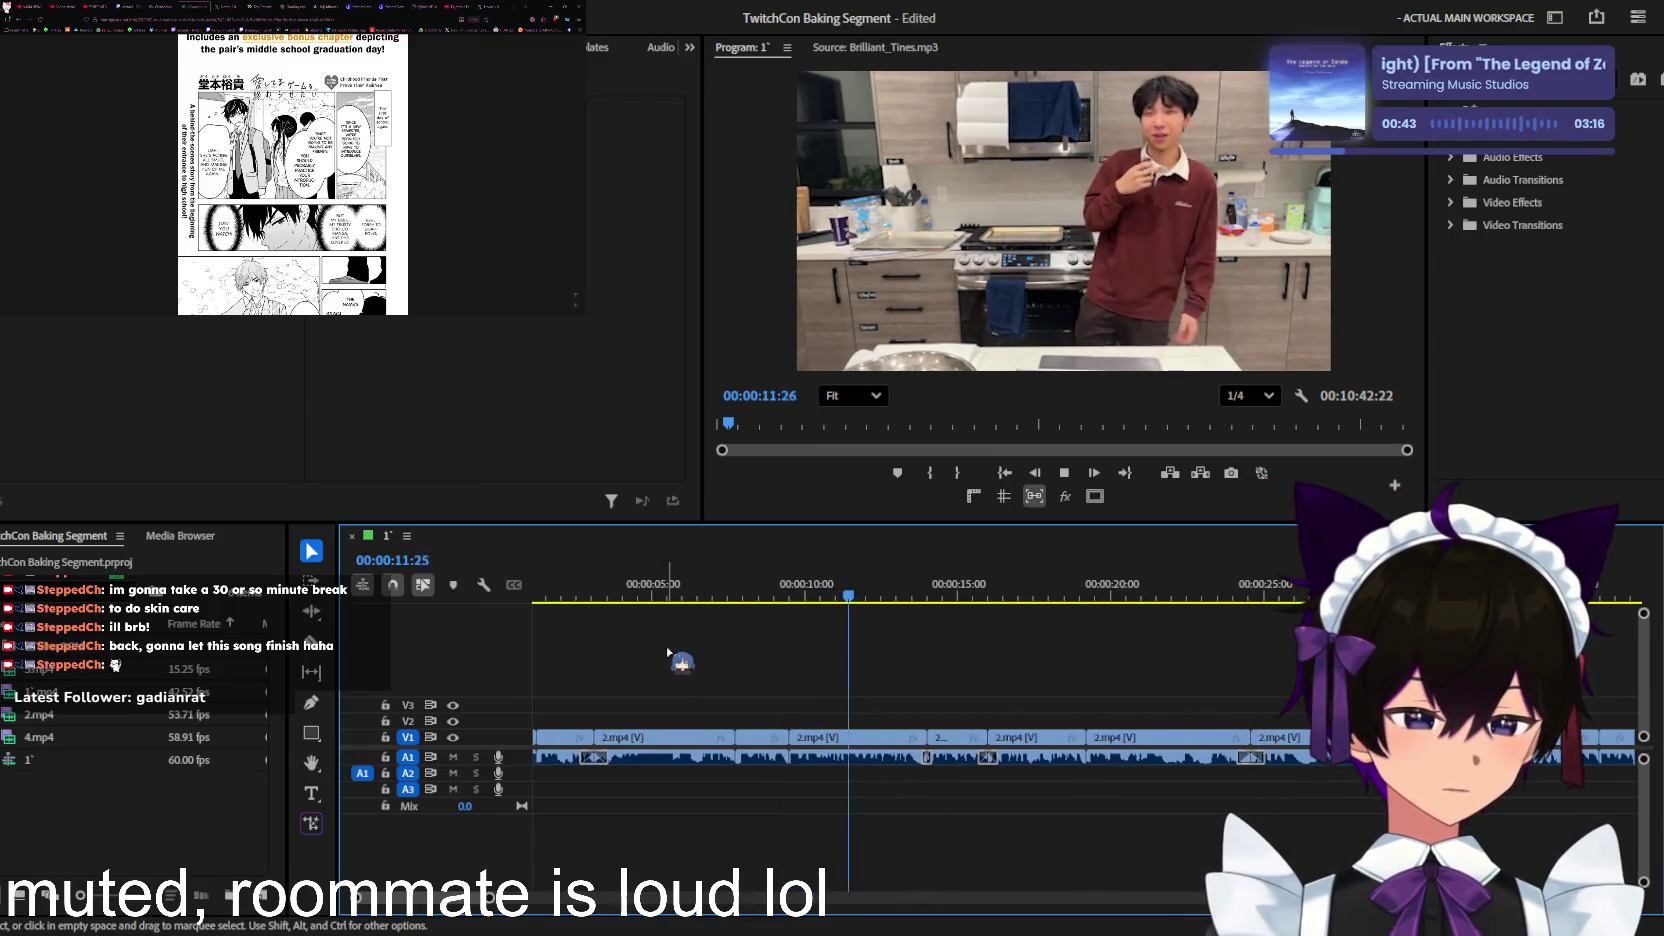
key(space)
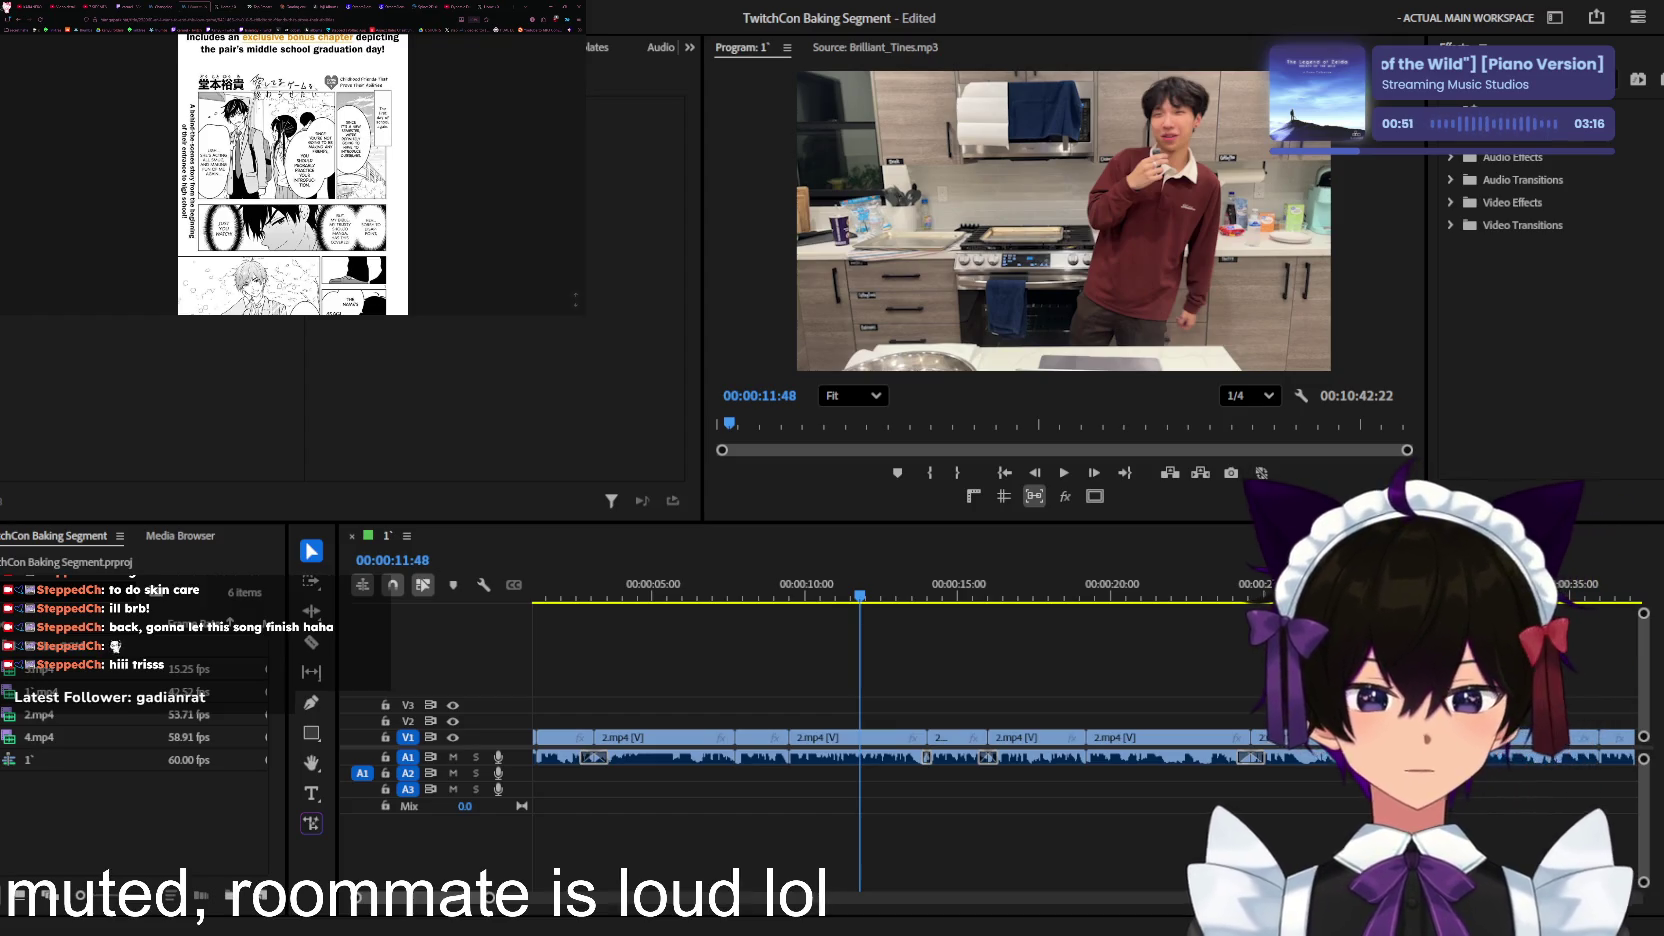
scroll(992, 663, up, 2)
scroll(992, 663, up, 2)
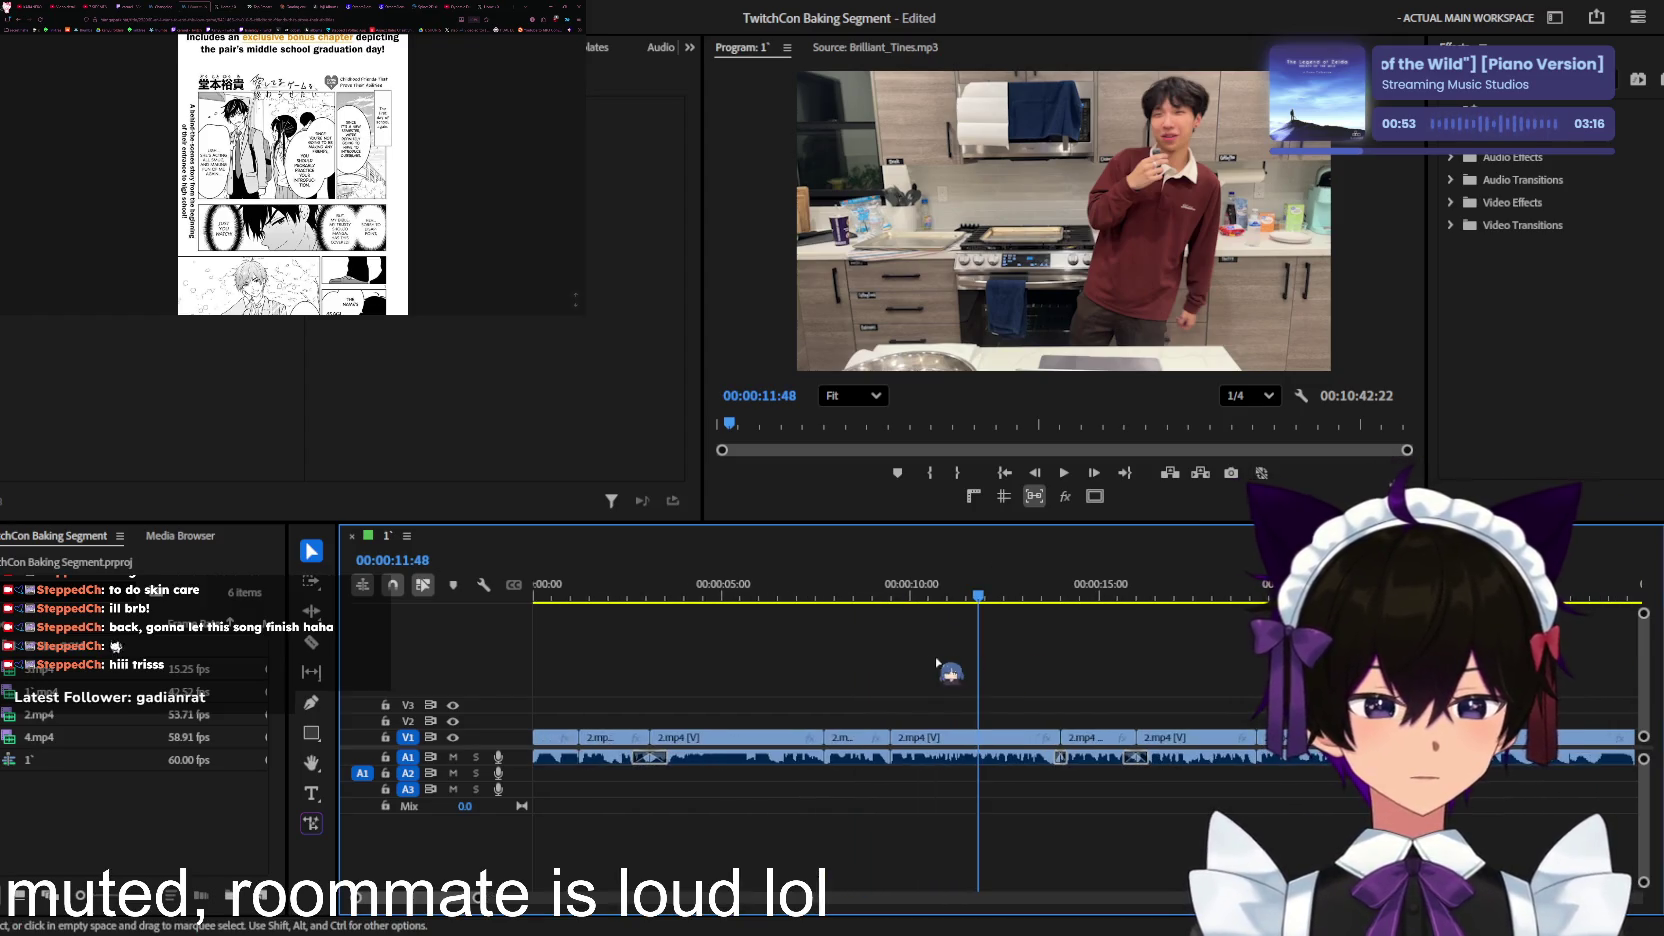
drag(800, 583, 438, 583)
scroll(809, 660, up, 1)
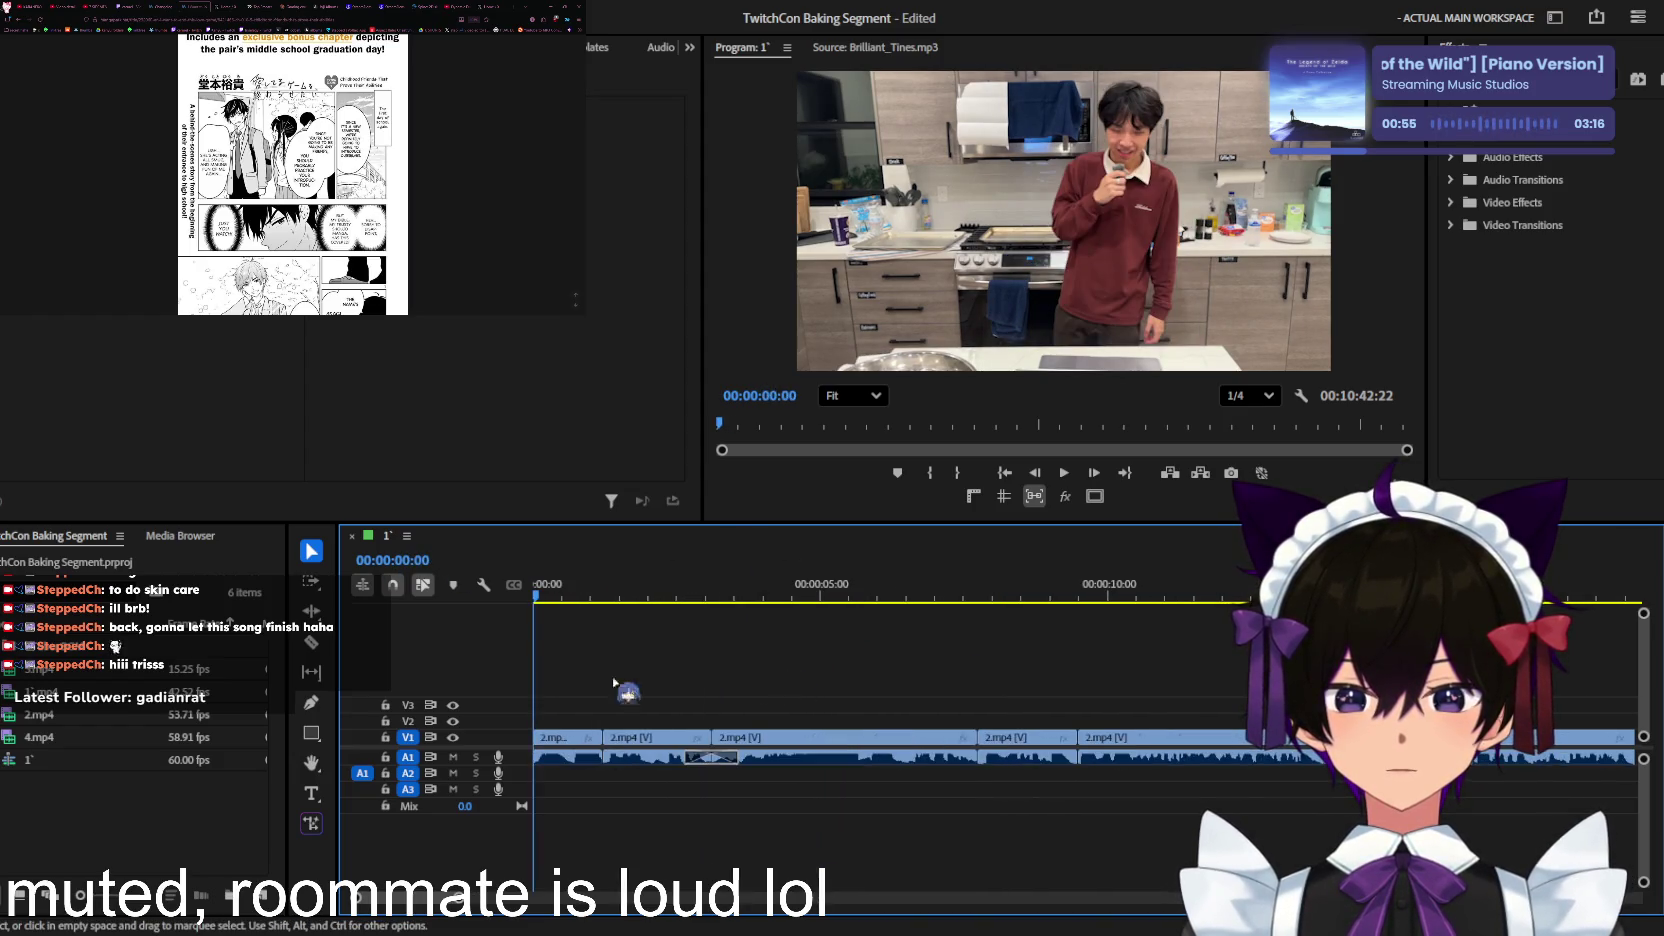
Step: Open the music bin and audition 2.mp3, Animal Crossing City Folk, Brilliant_Tines, いつもの風景 and Cassette_Tape_Dream
double_click(60, 688)
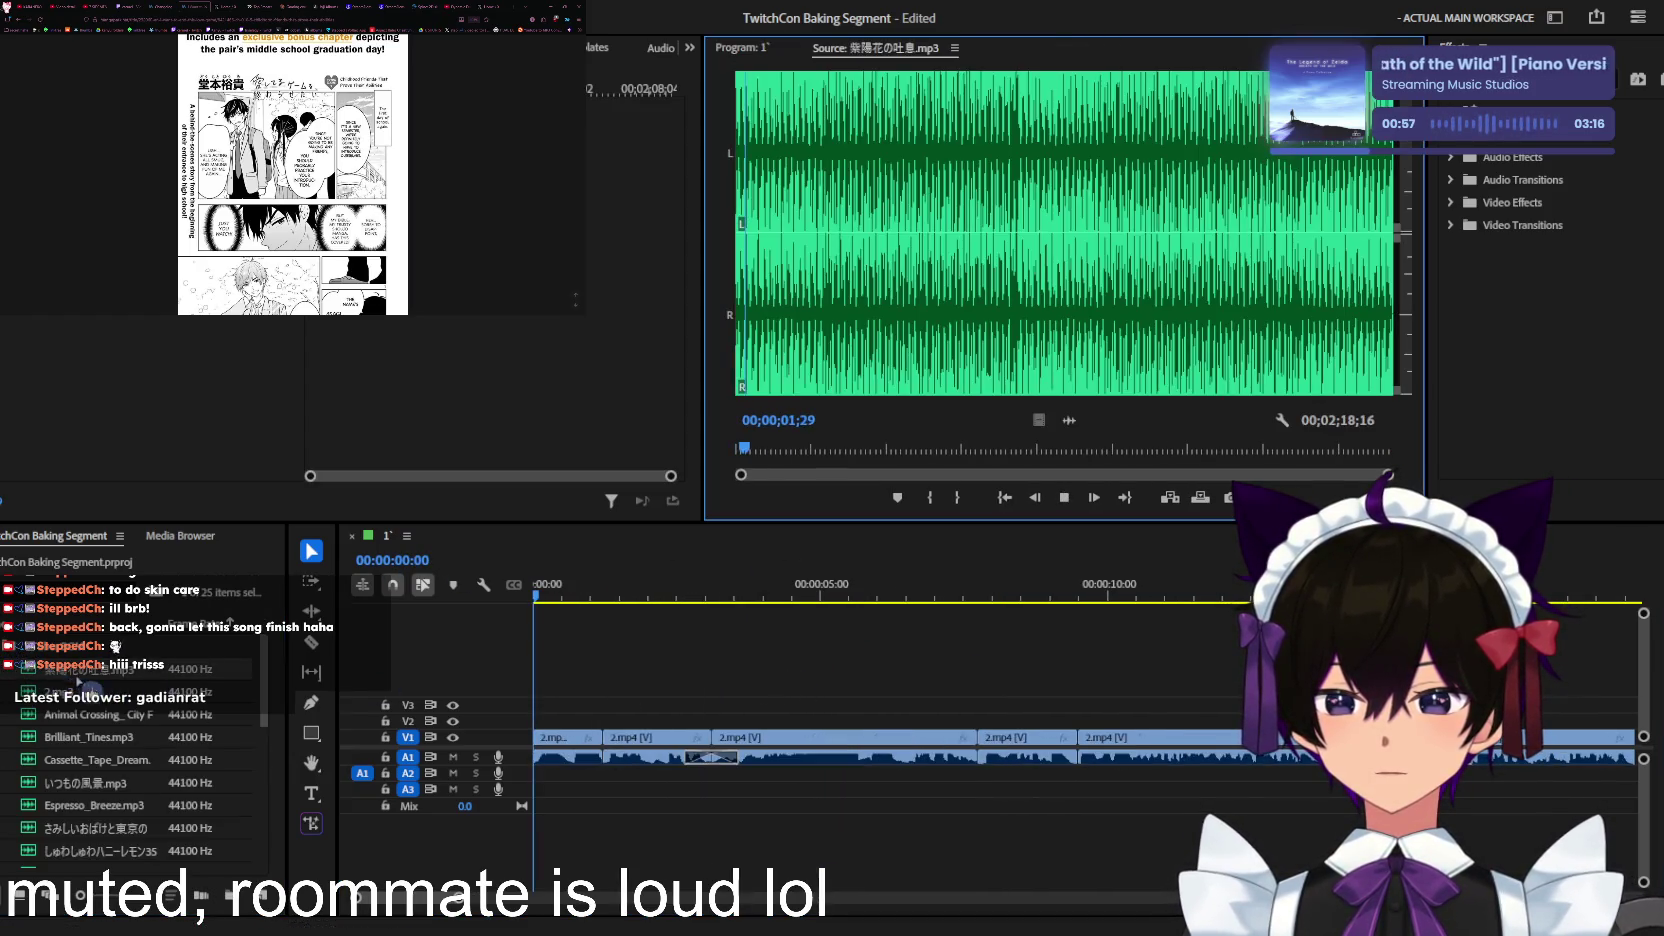
double_click(95, 702)
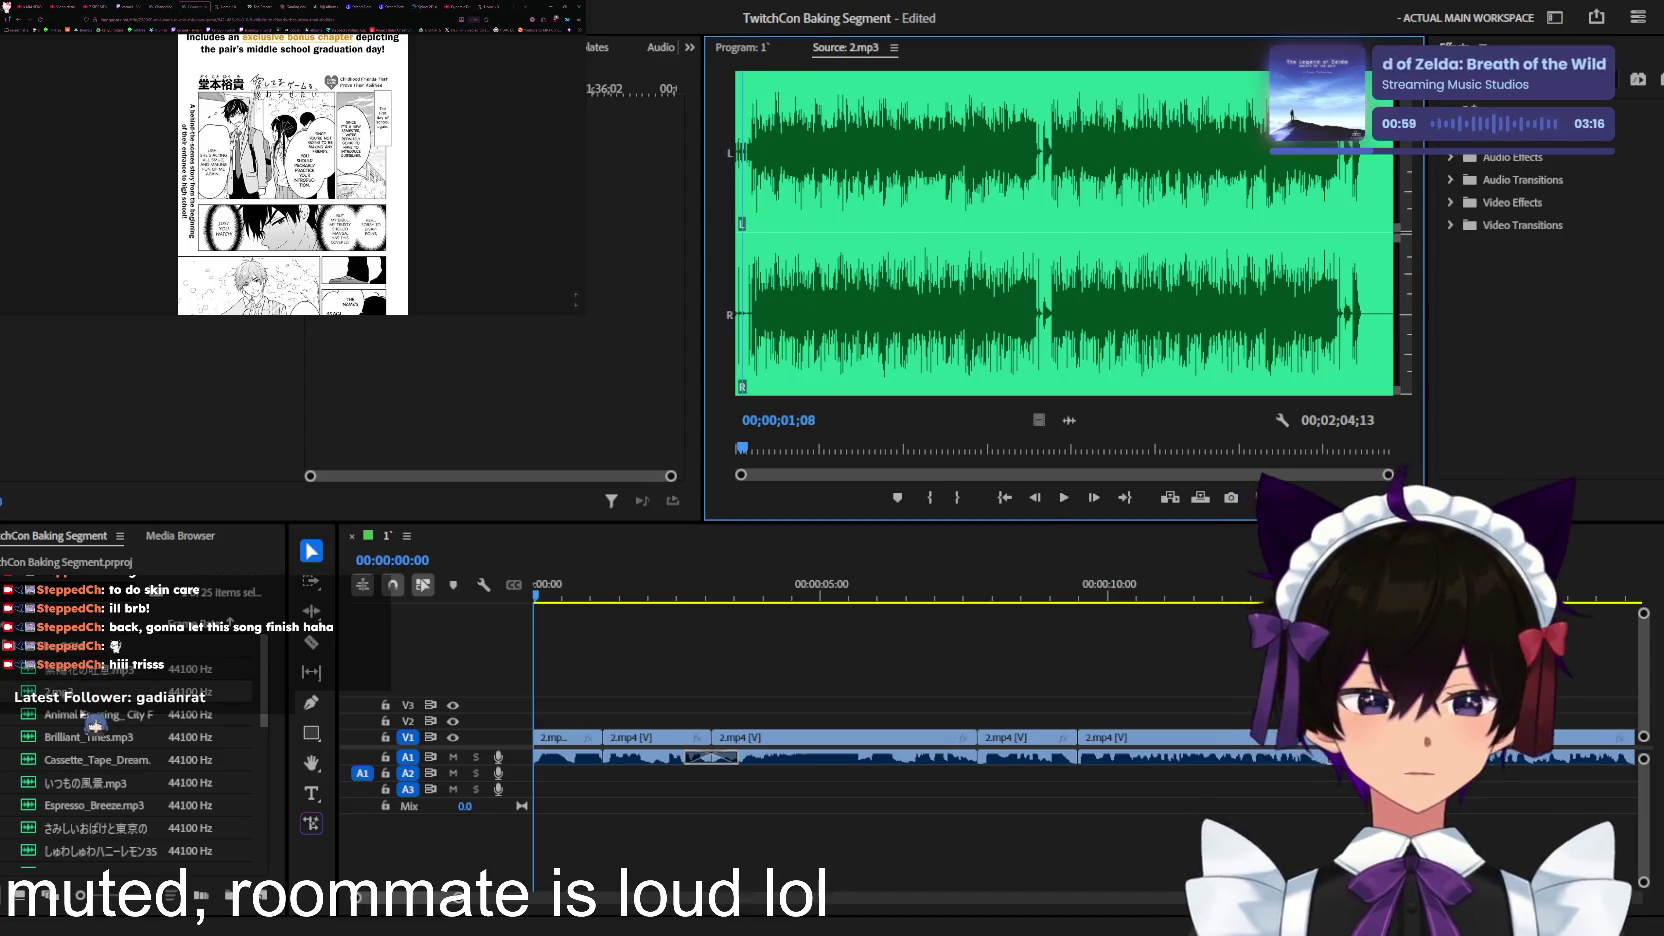
double_click(82, 714)
key(space)
double_click(80, 737)
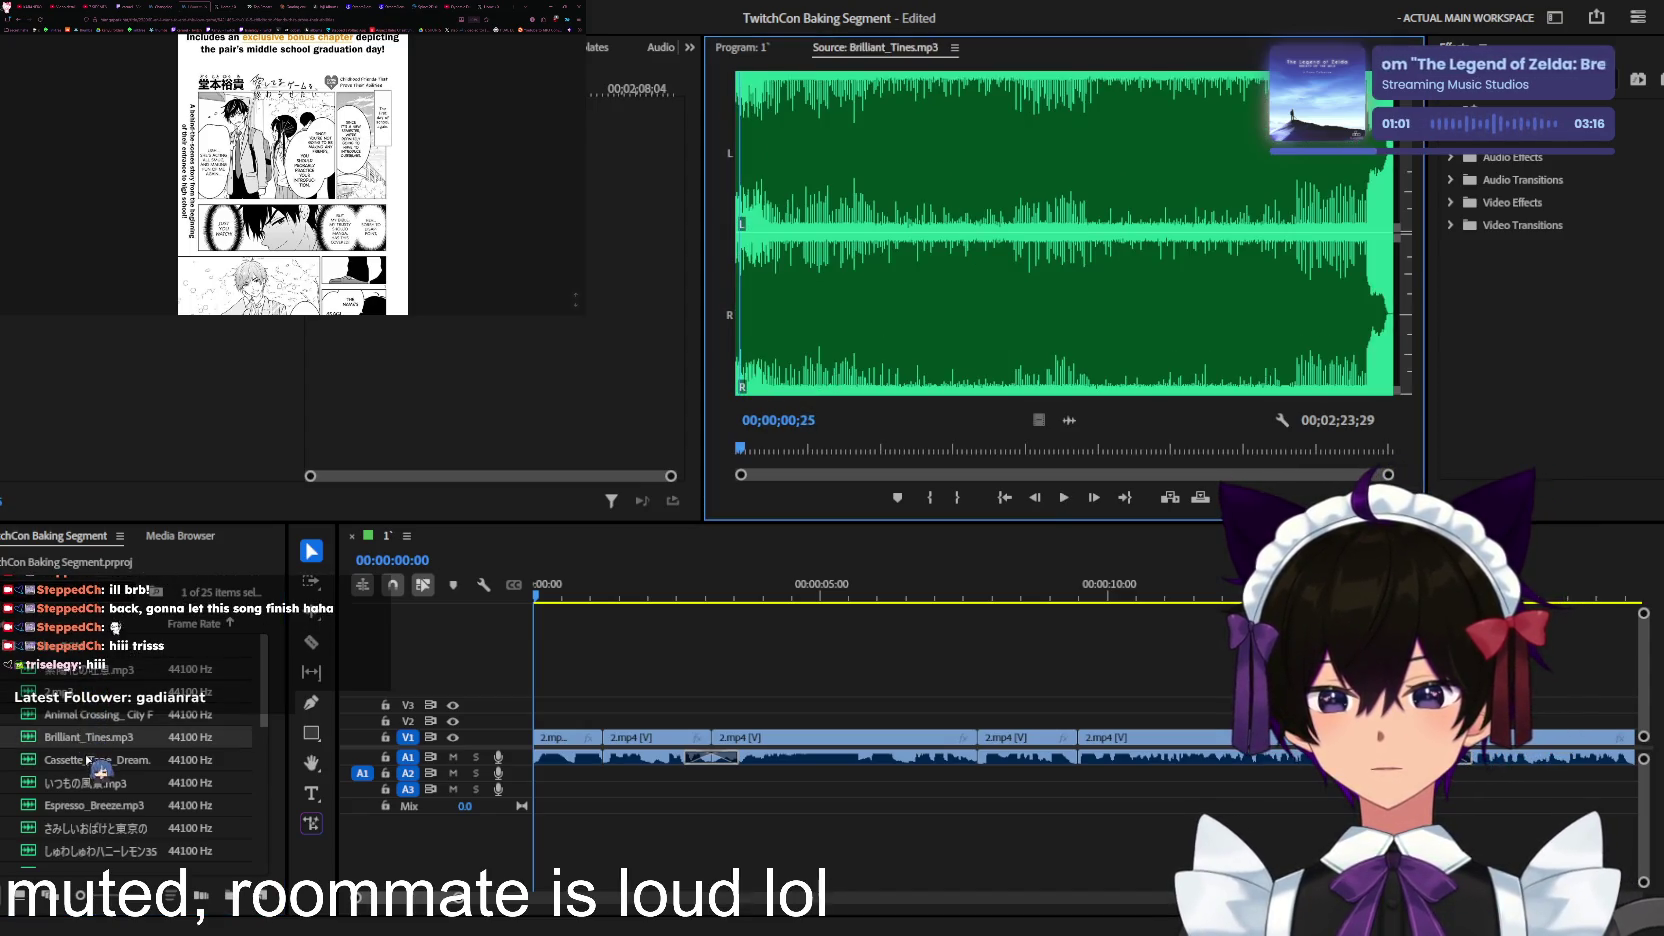
double_click(86, 782)
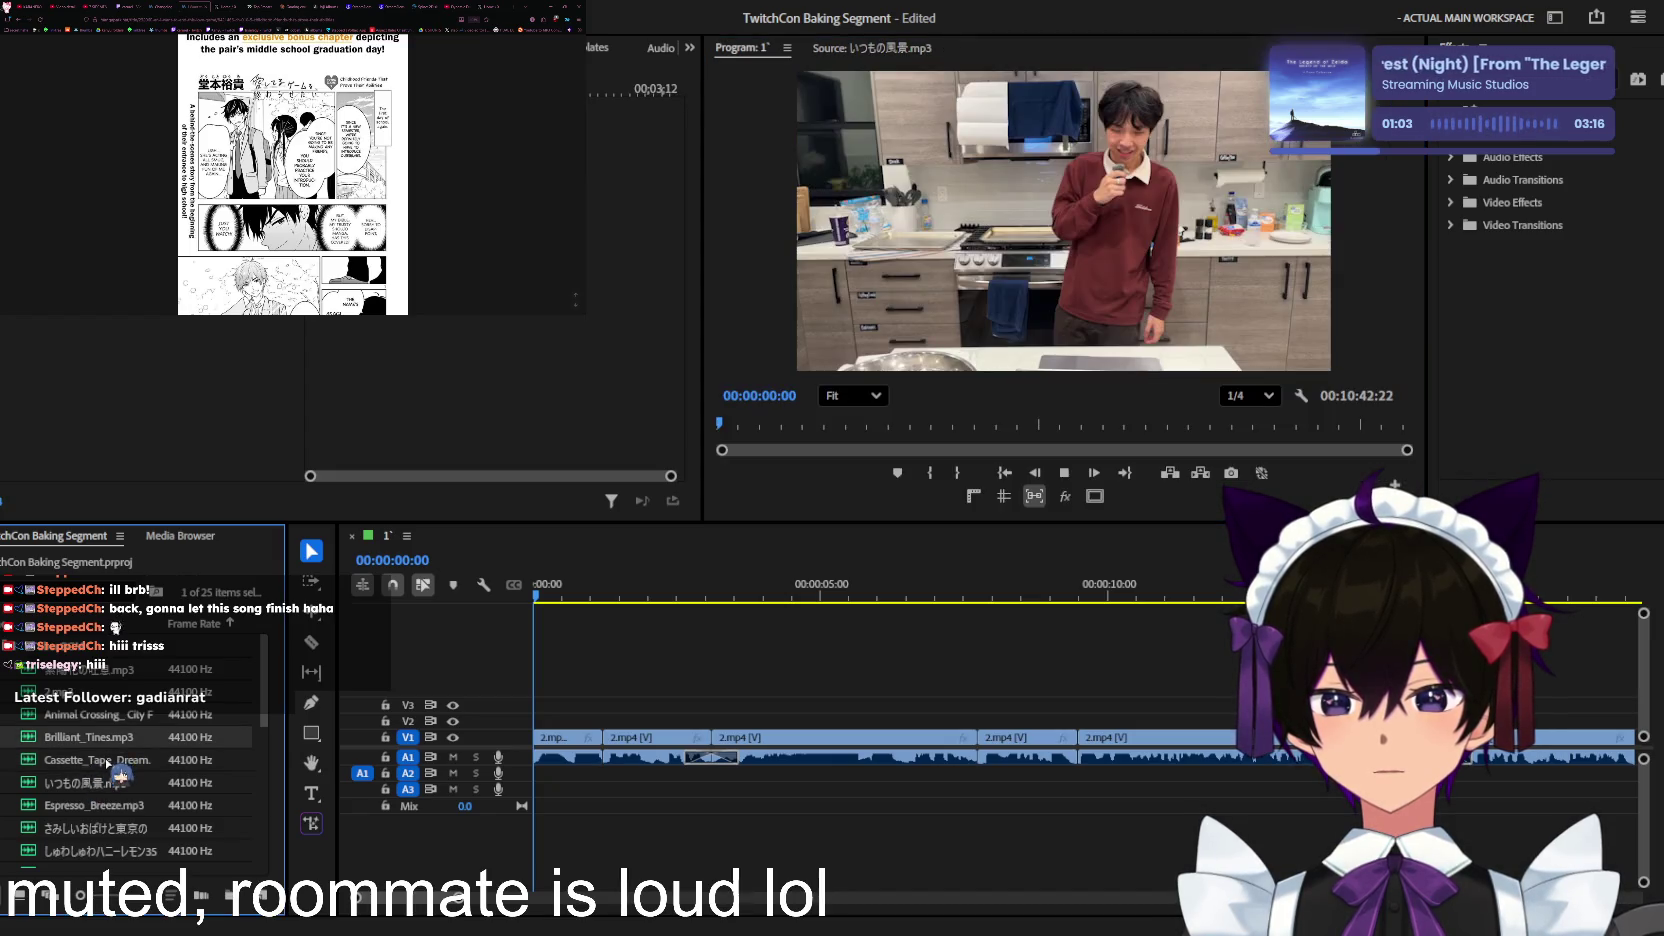
double_click(108, 760)
key(space)
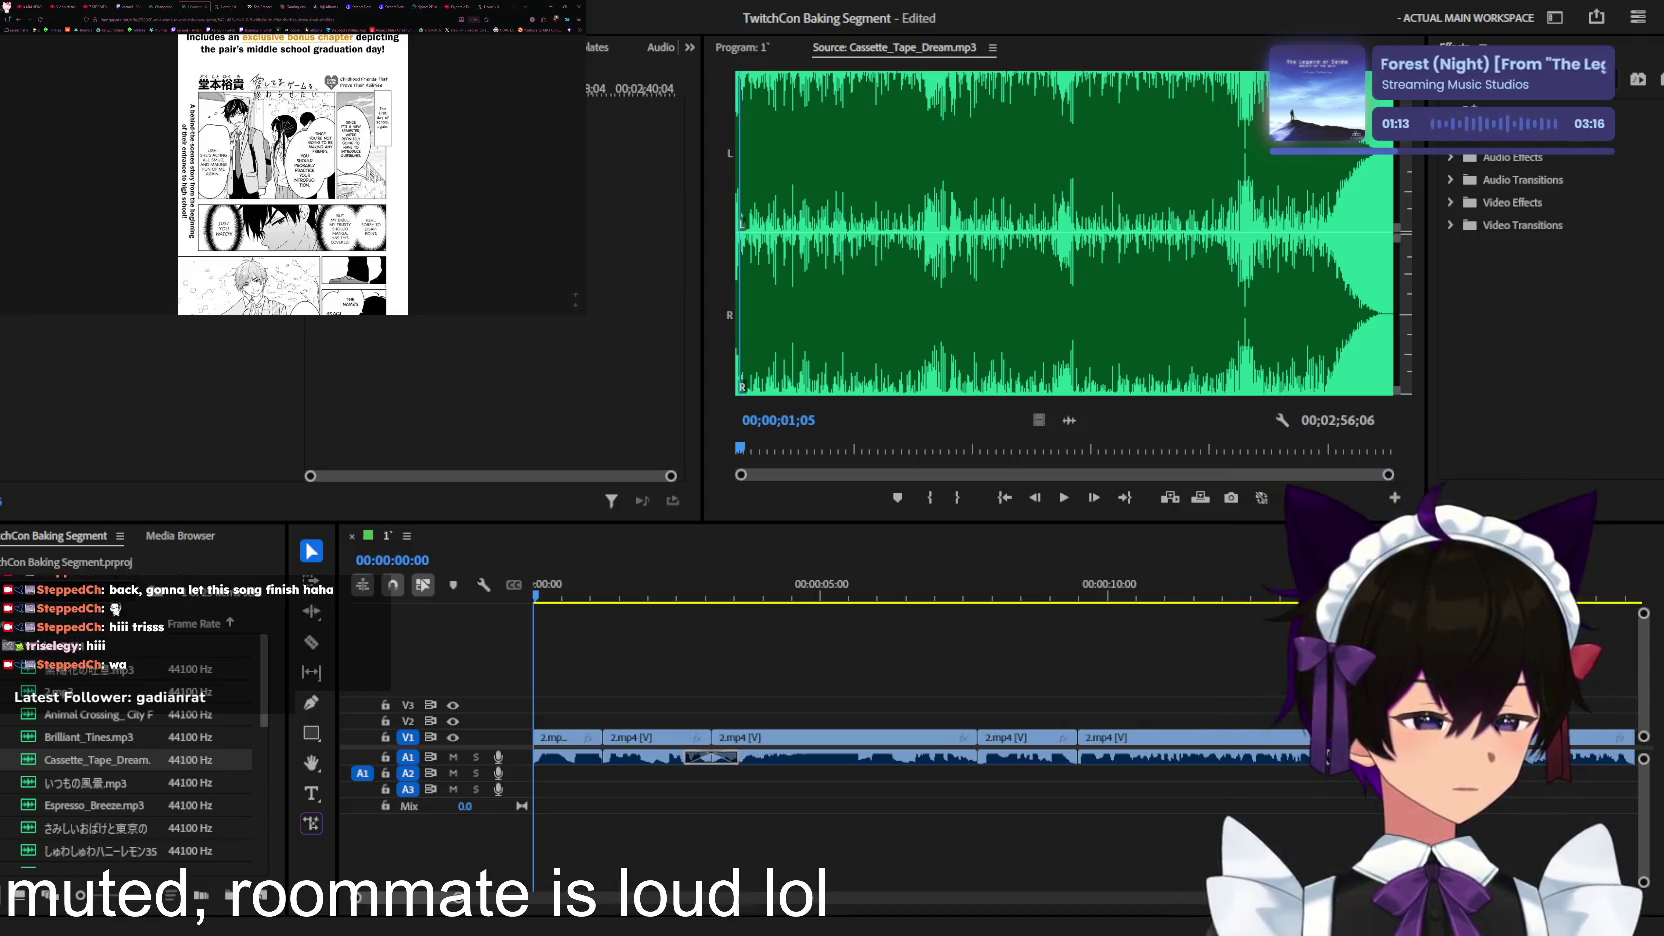
click(493, 6)
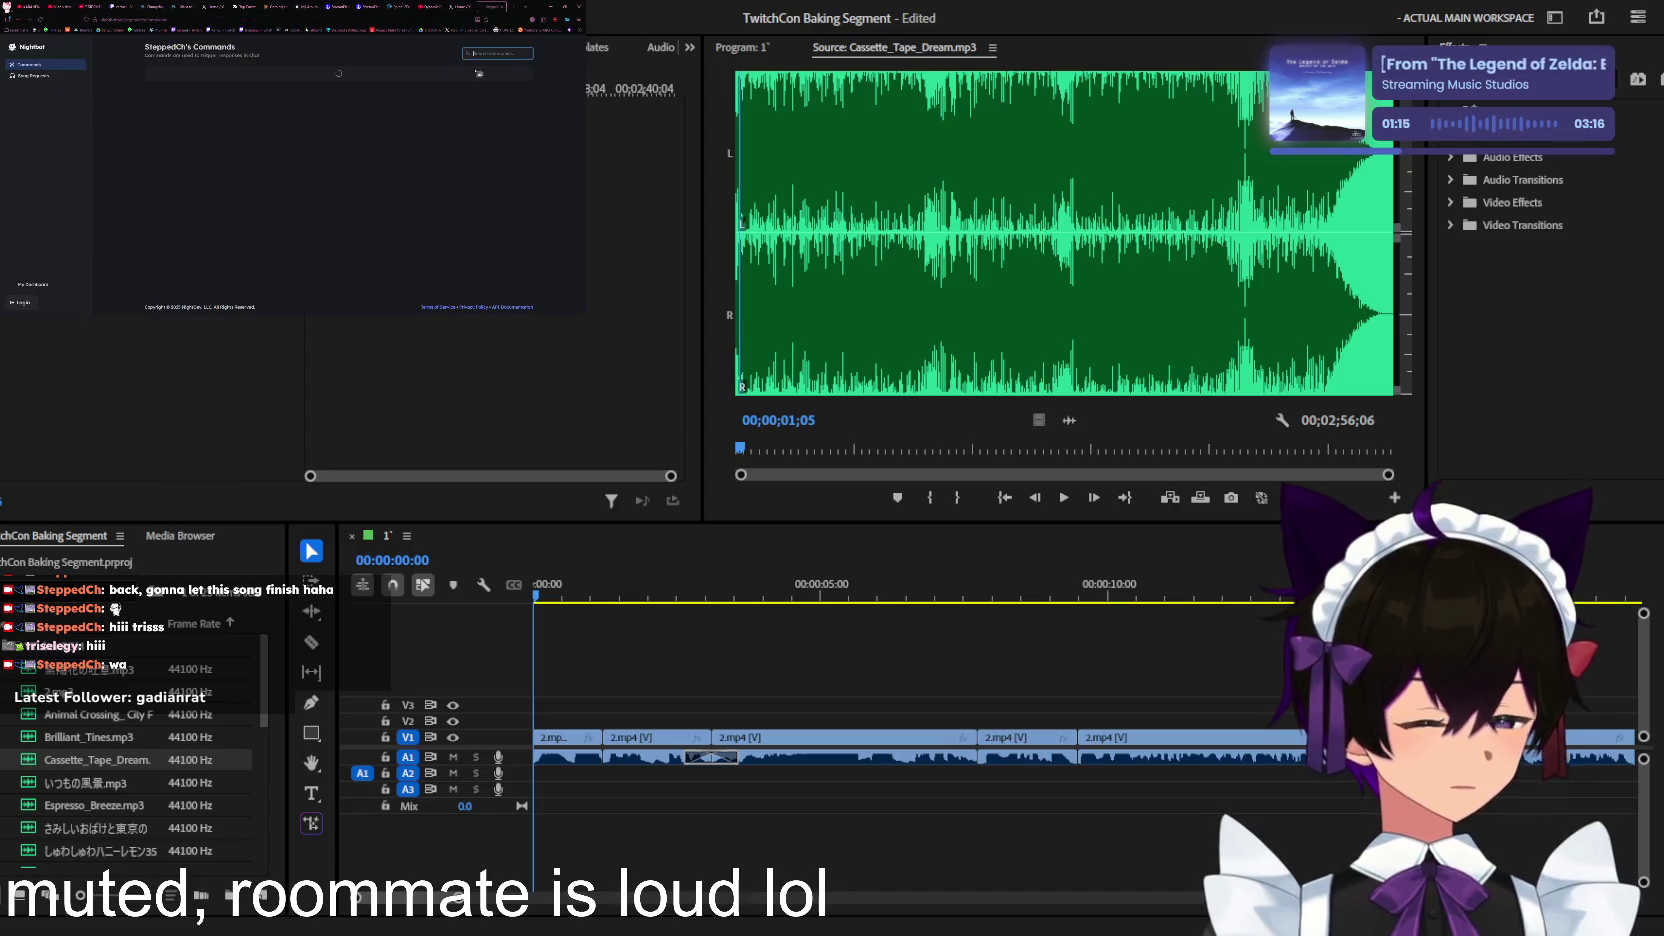
click(508, 10)
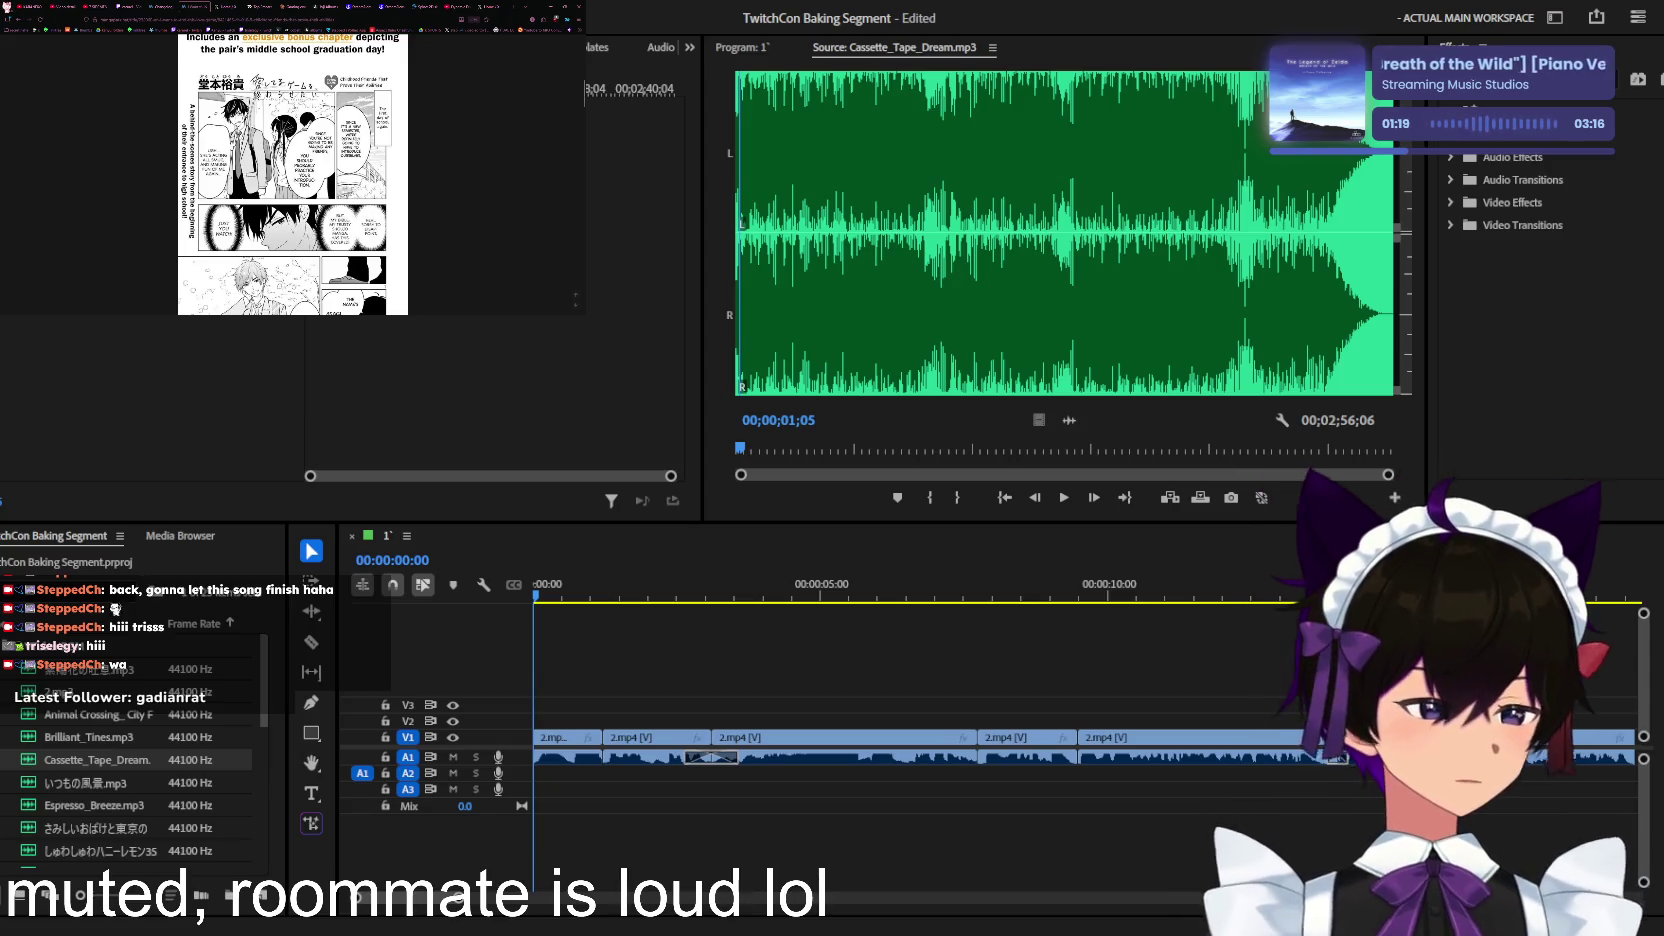
click(490, 6)
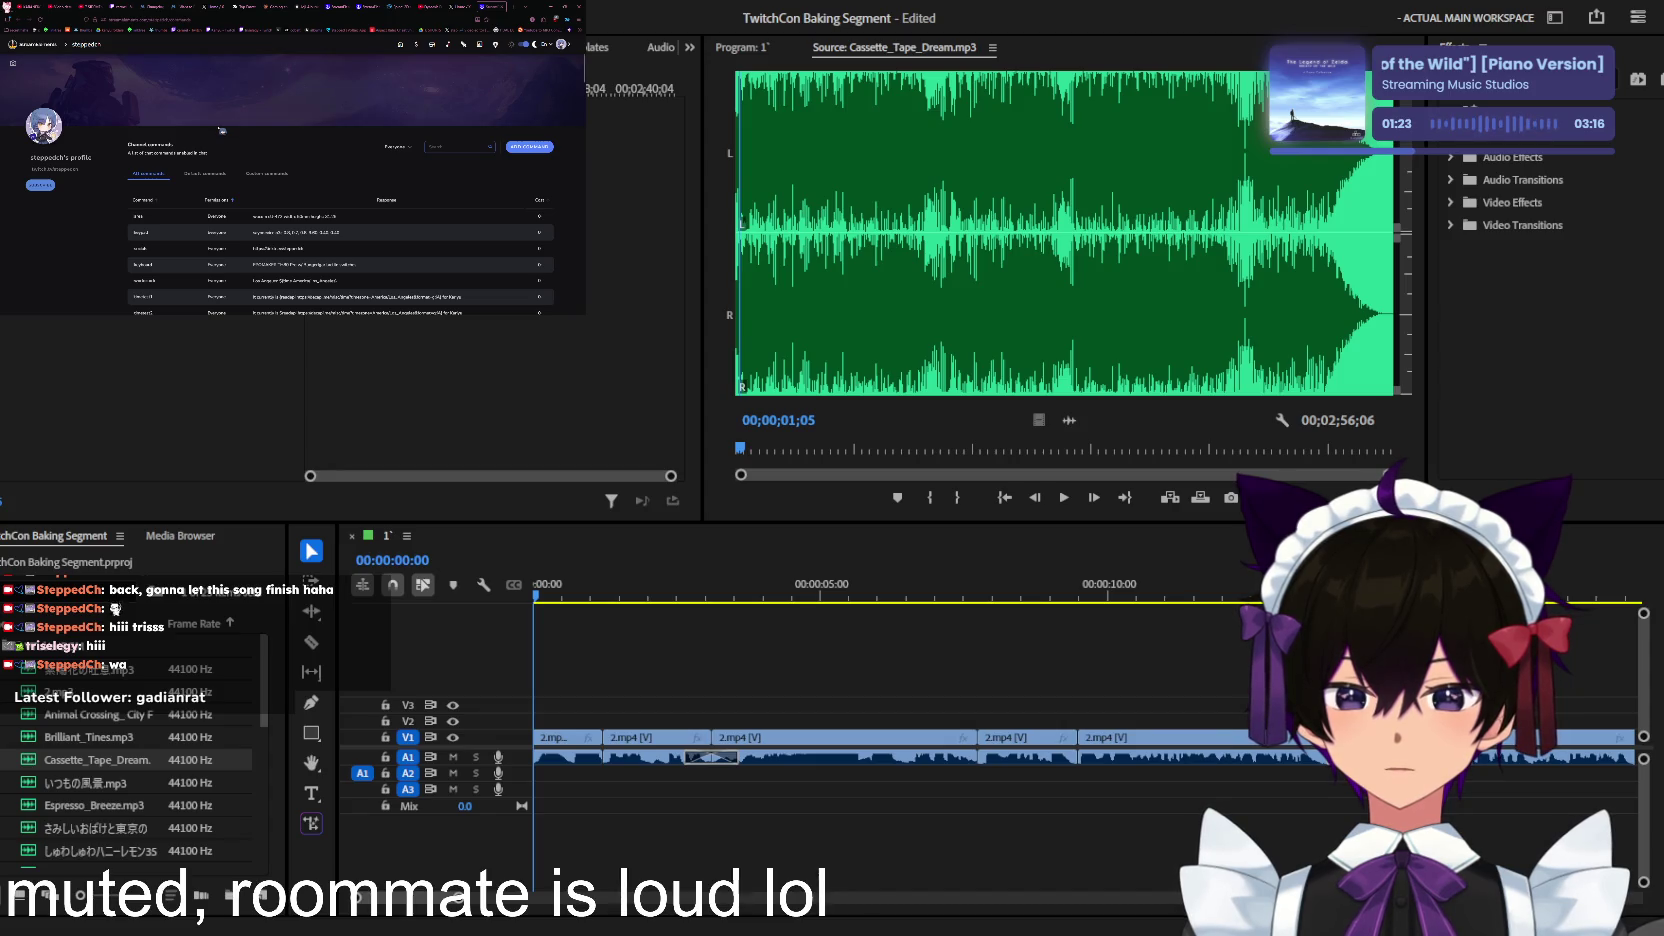
scroll(221, 130, down, 2)
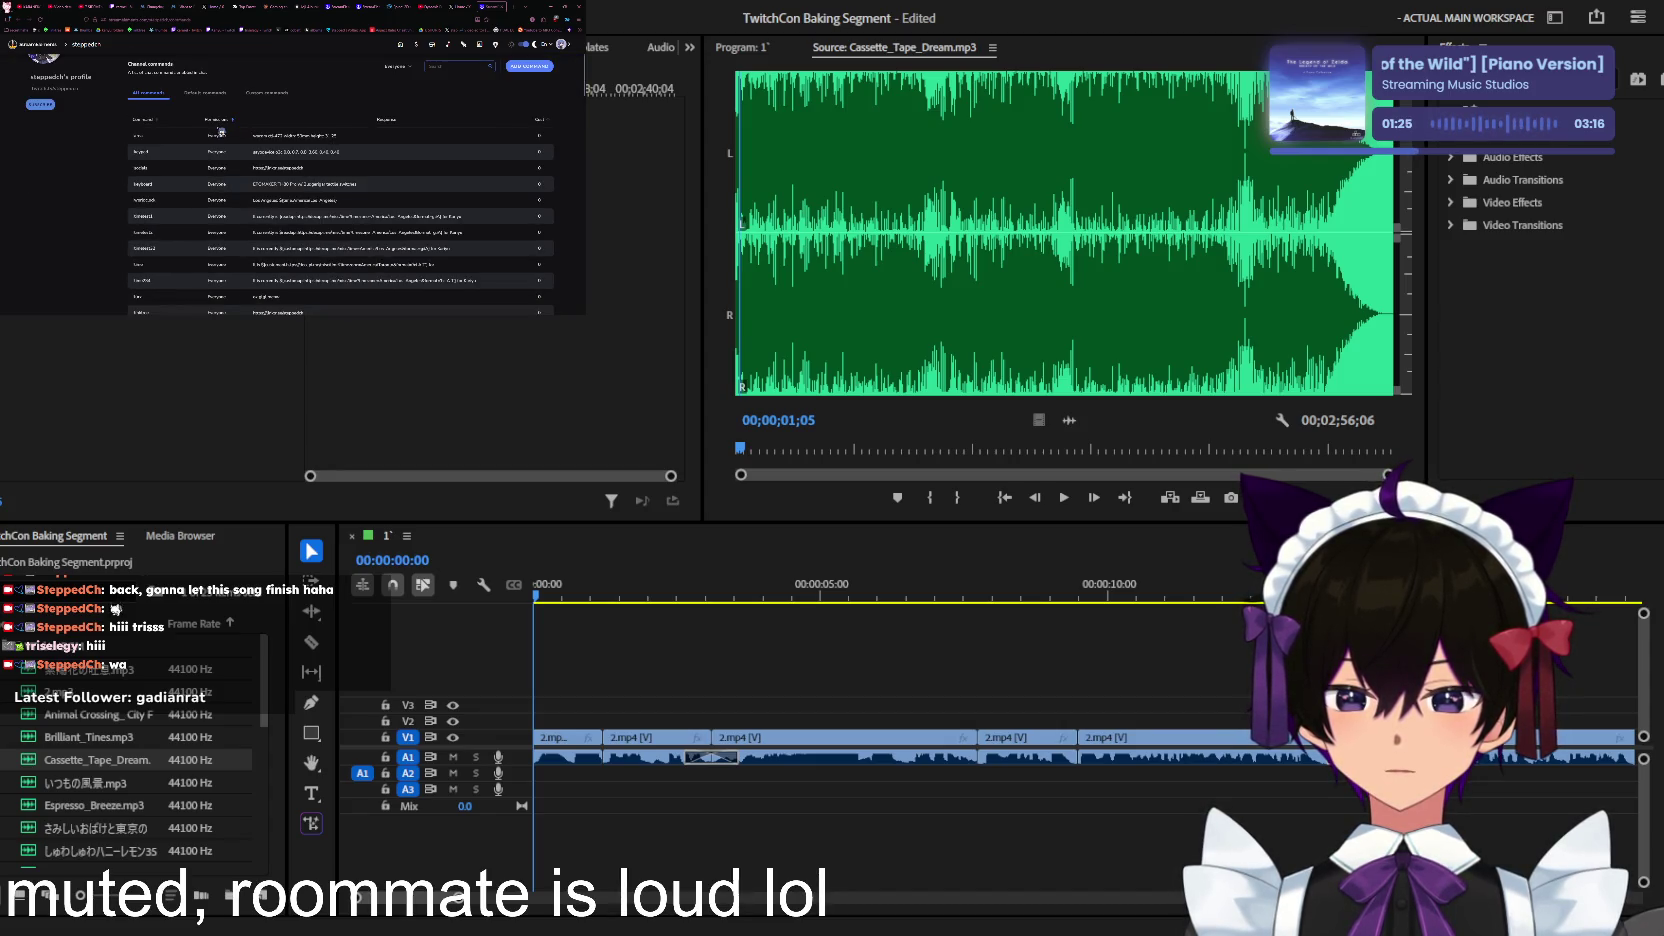
scroll(221, 130, down, 2)
scroll(220, 129, down, 1)
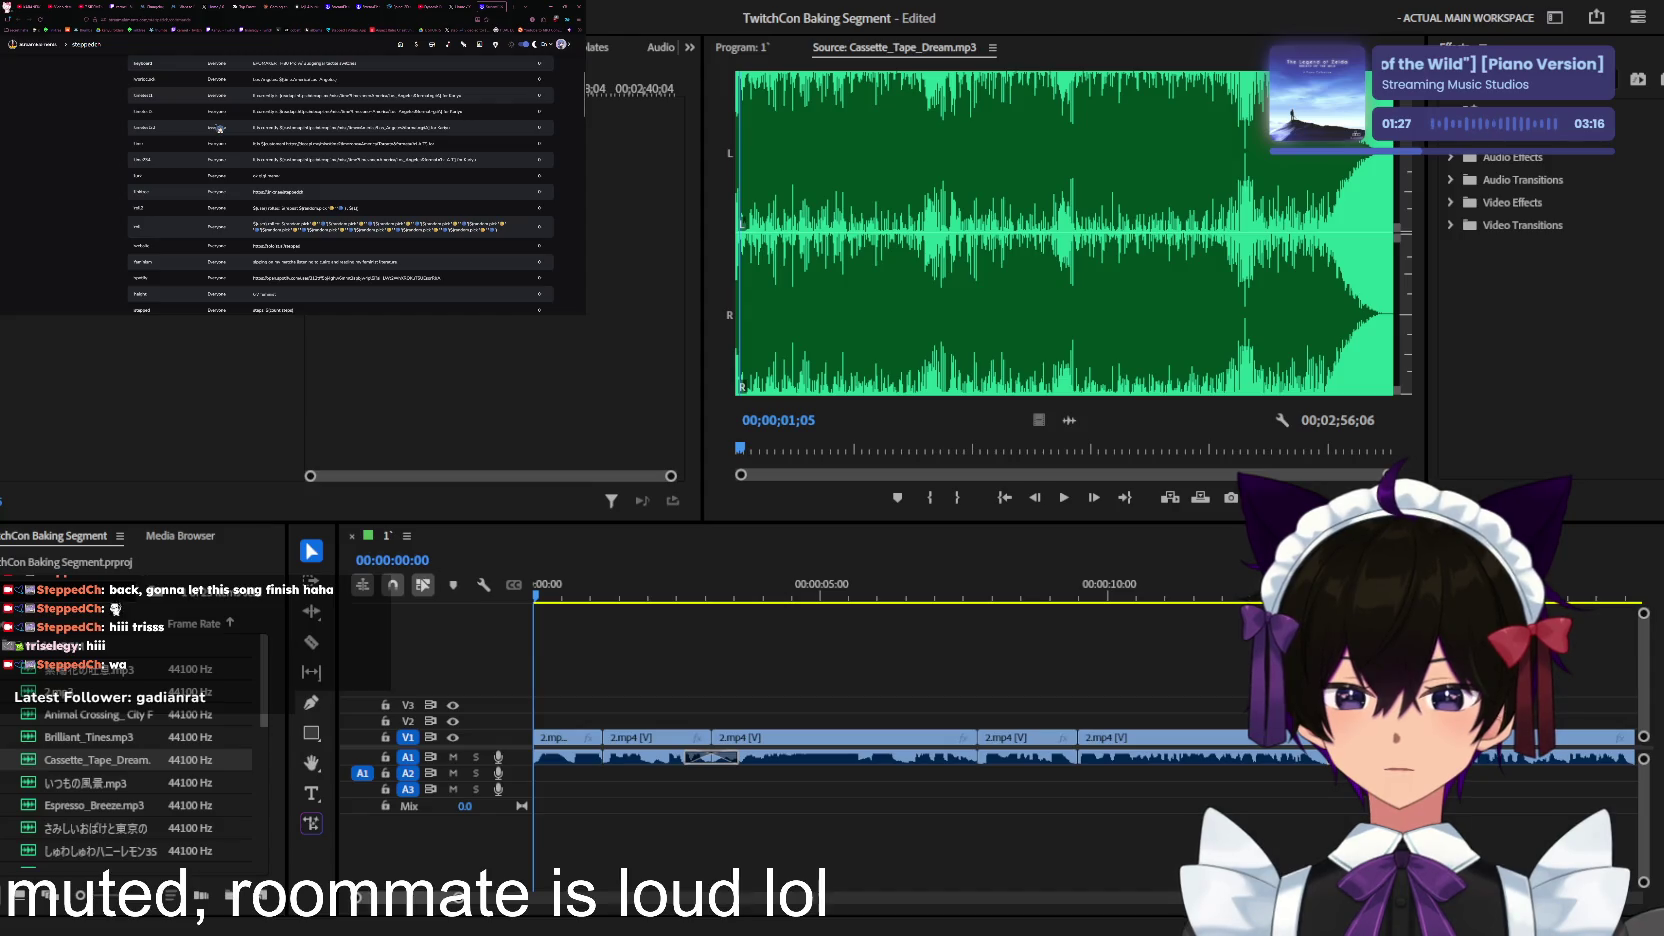
scroll(220, 129, down, 2)
scroll(219, 129, down, 2)
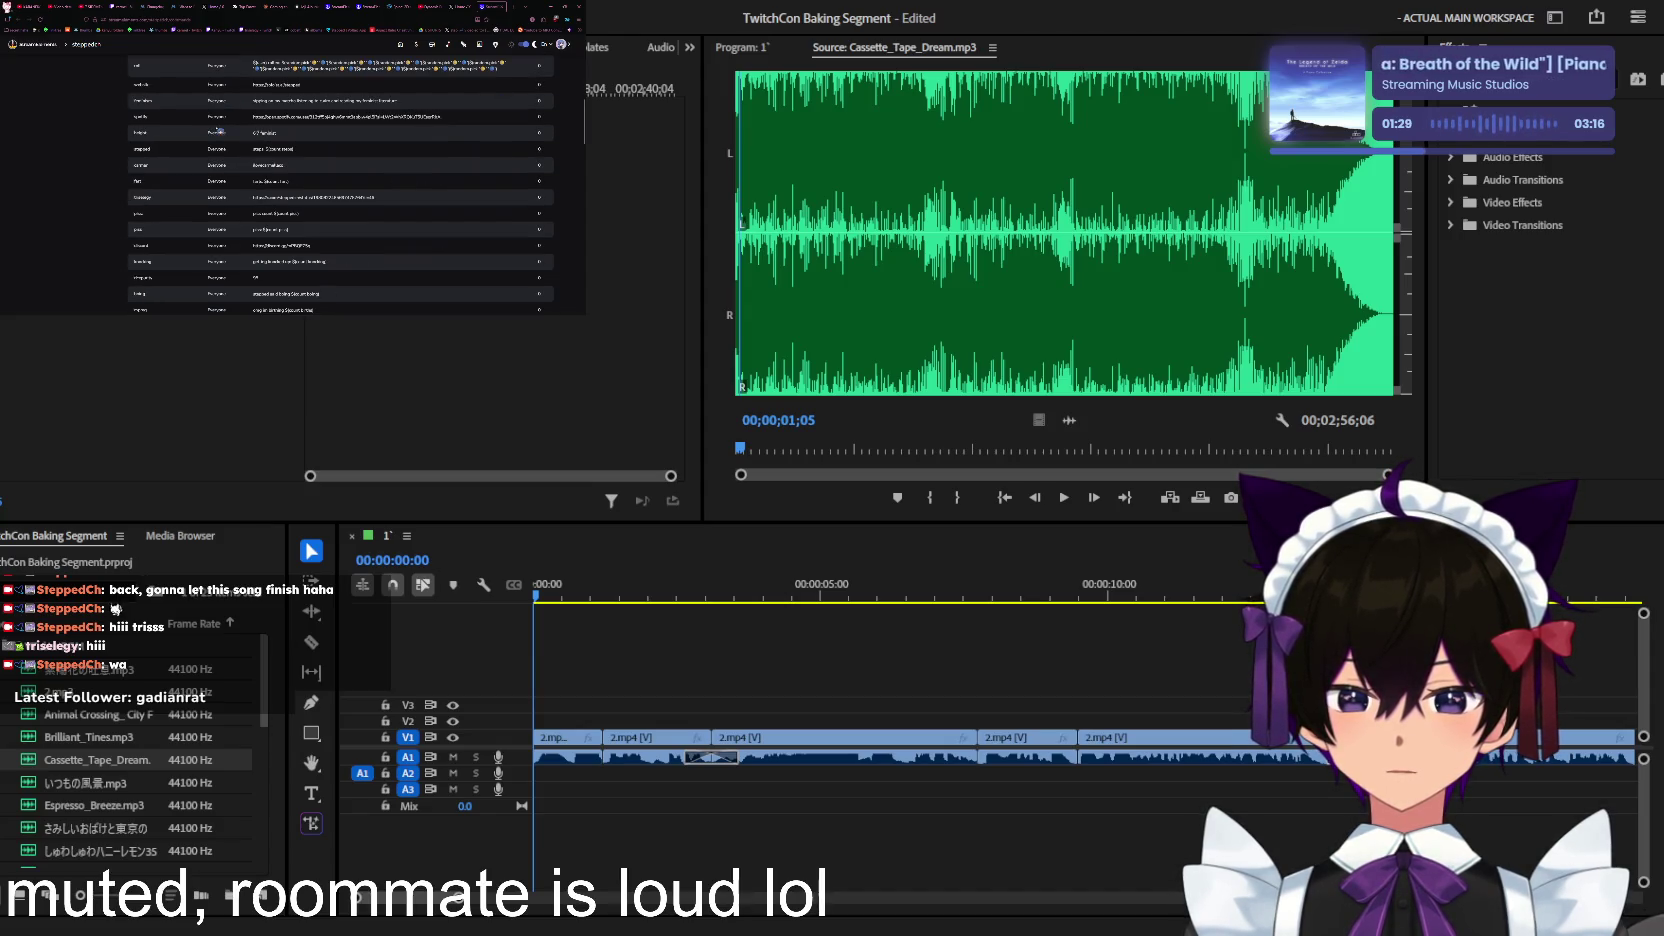
scroll(219, 129, down, 3)
scroll(219, 128, down, 2)
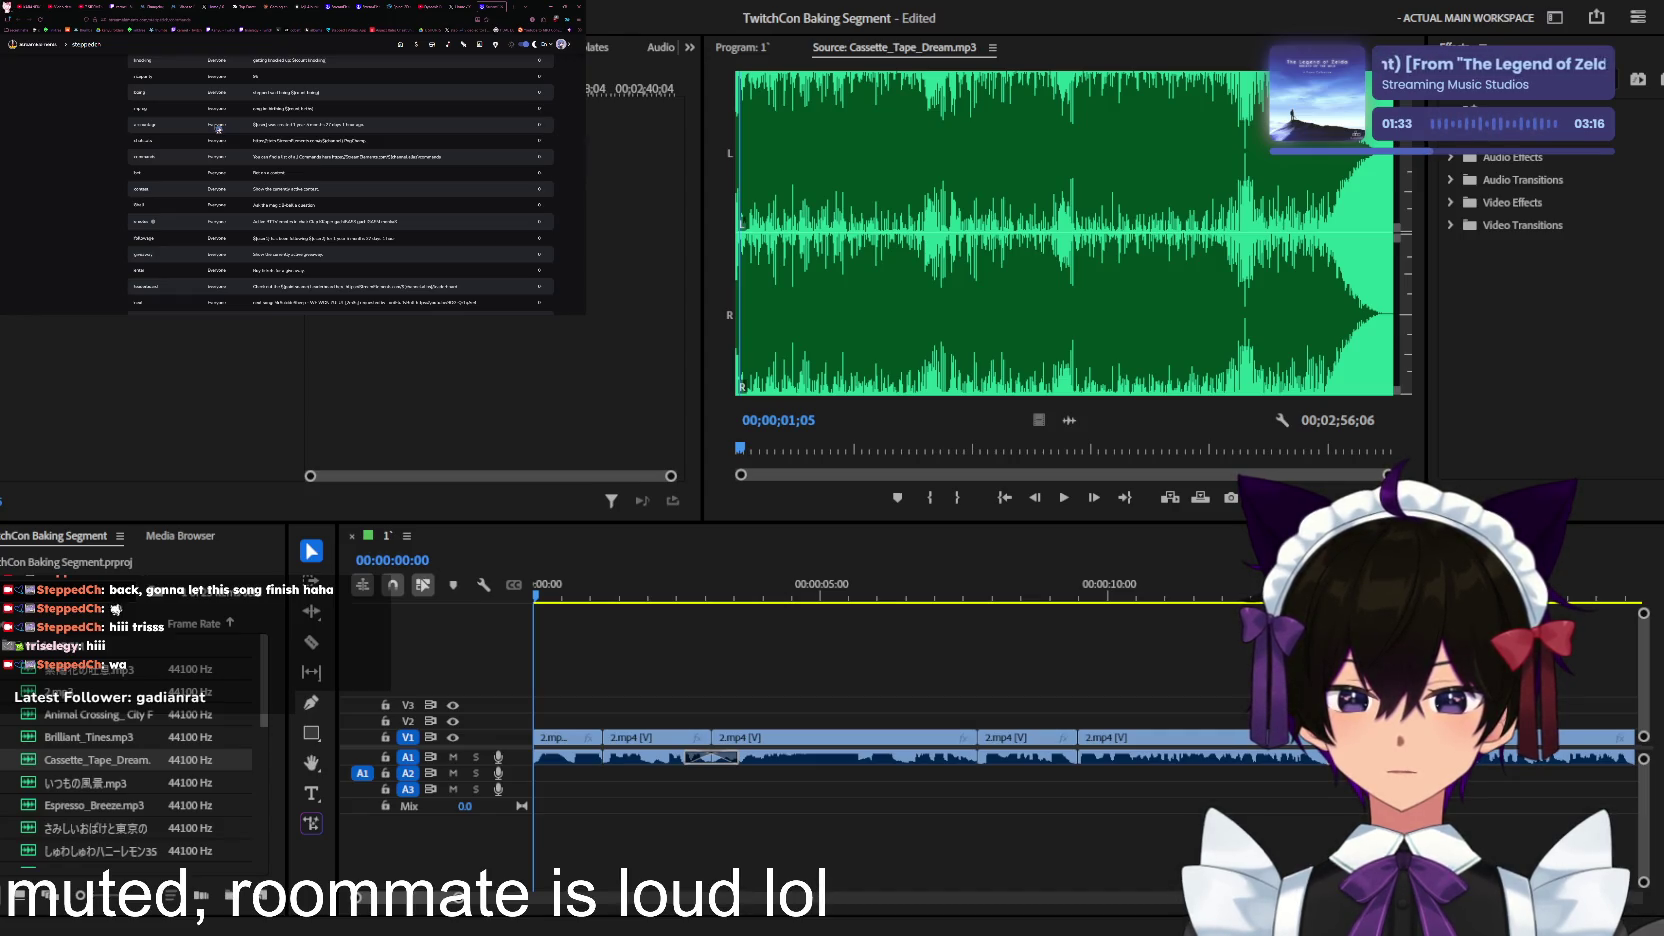
scroll(219, 129, down, 2)
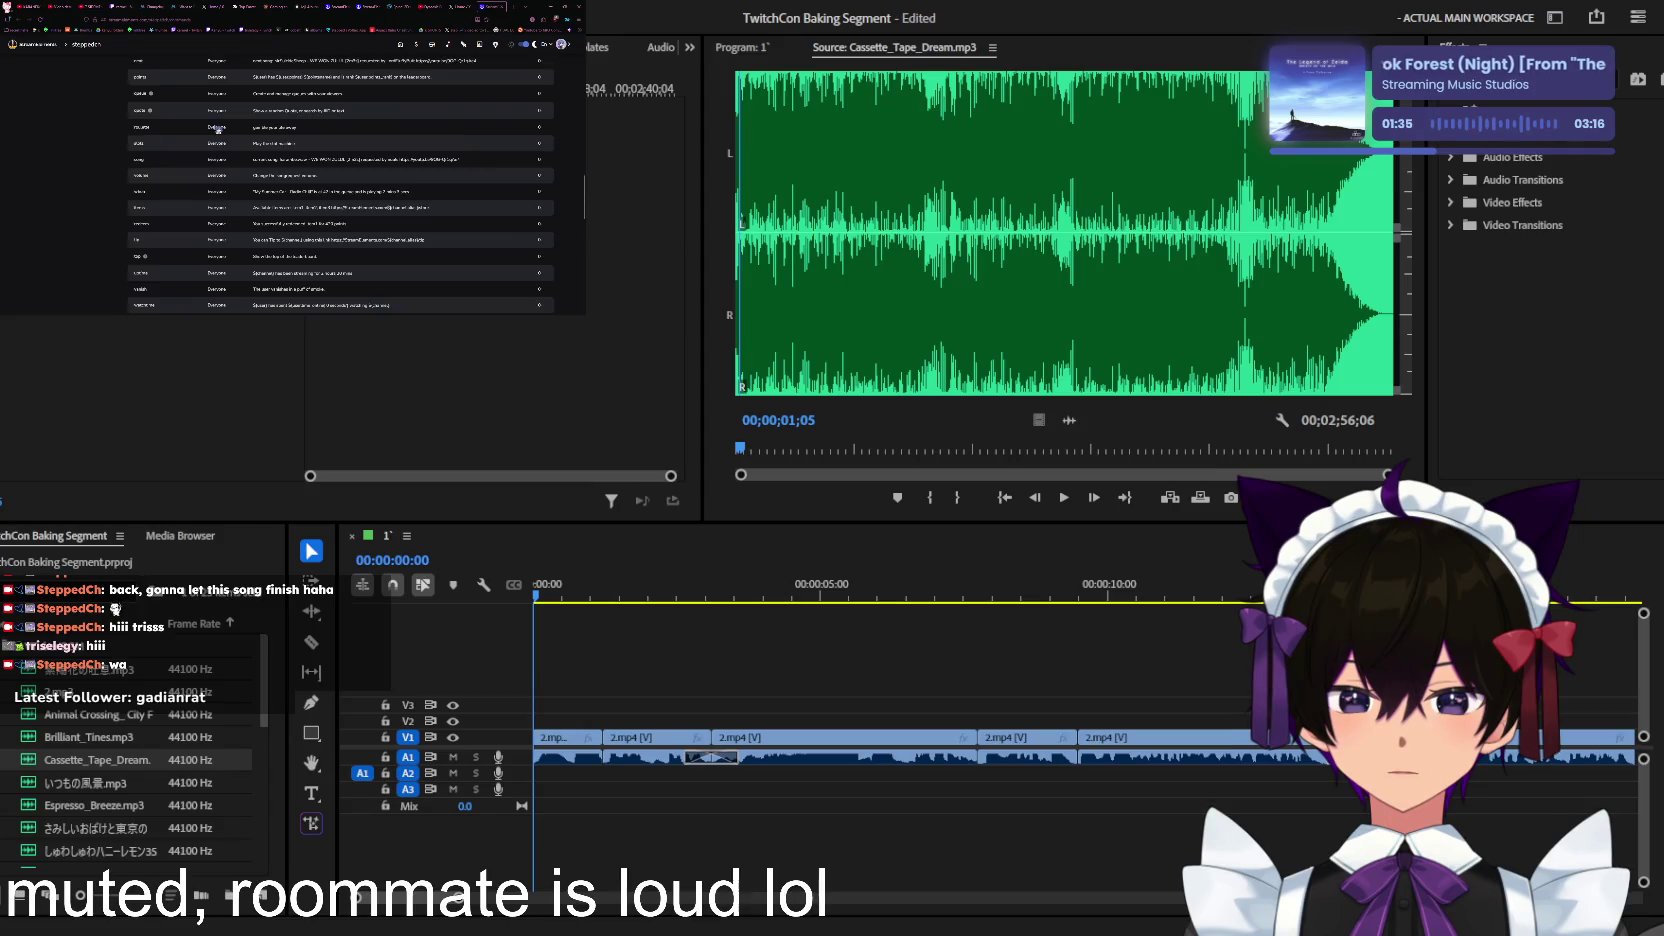
scroll(219, 129, down, 1)
scroll(219, 129, down, 1)
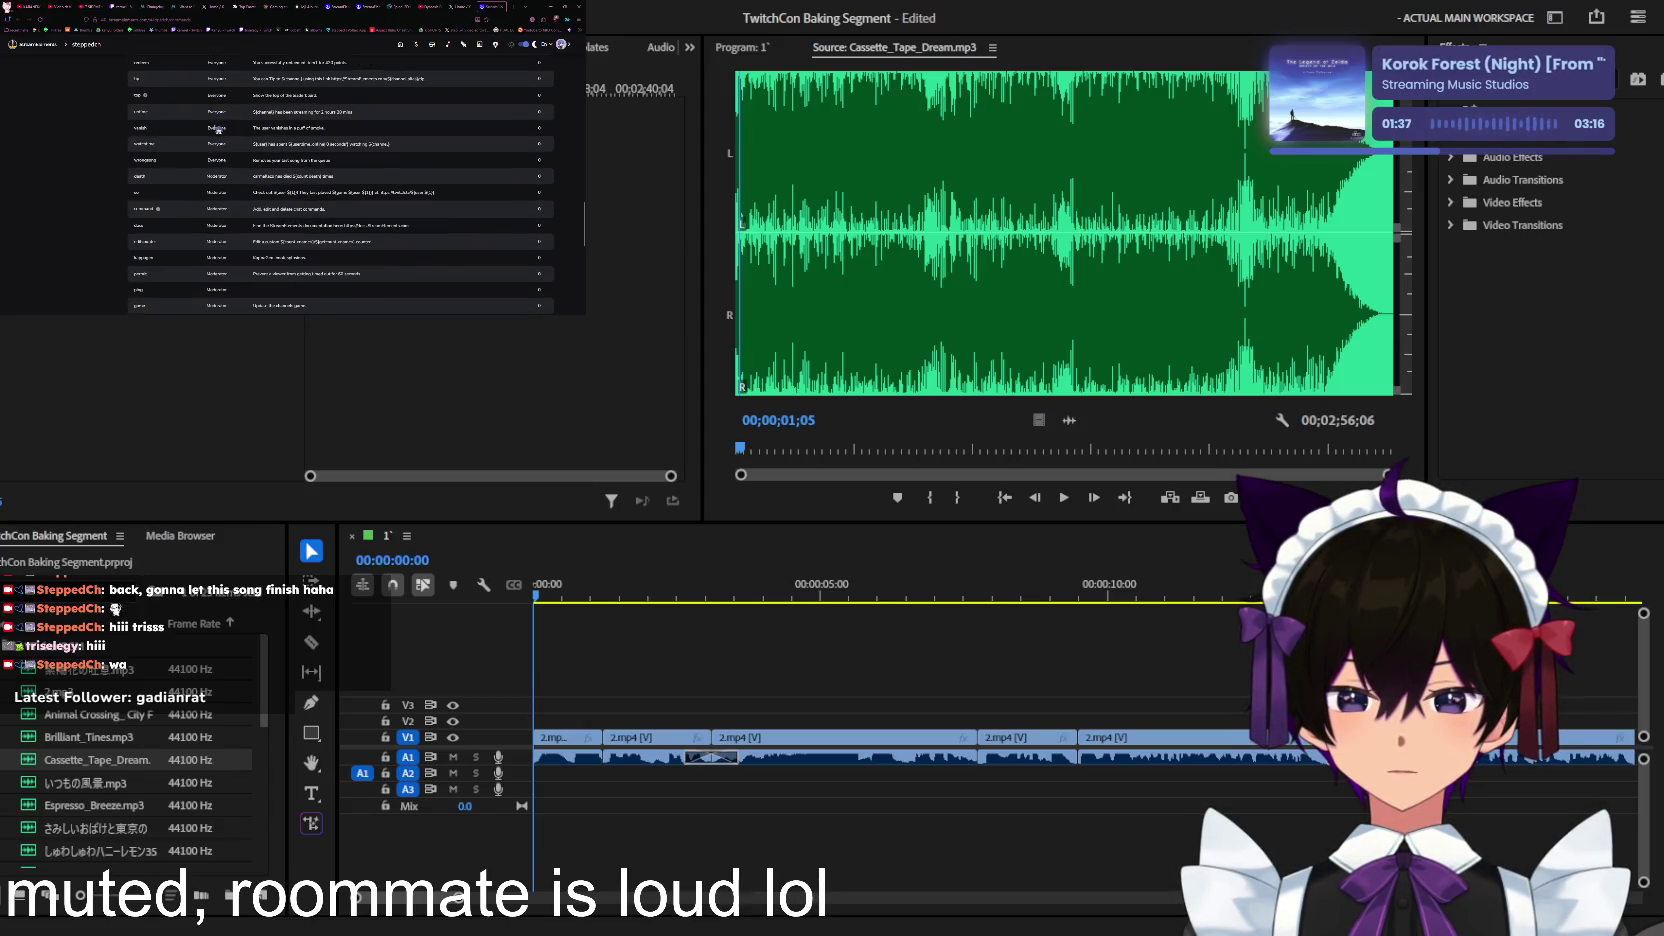
scroll(218, 129, down, 2)
scroll(218, 129, down, 2)
scroll(218, 129, down, 2)
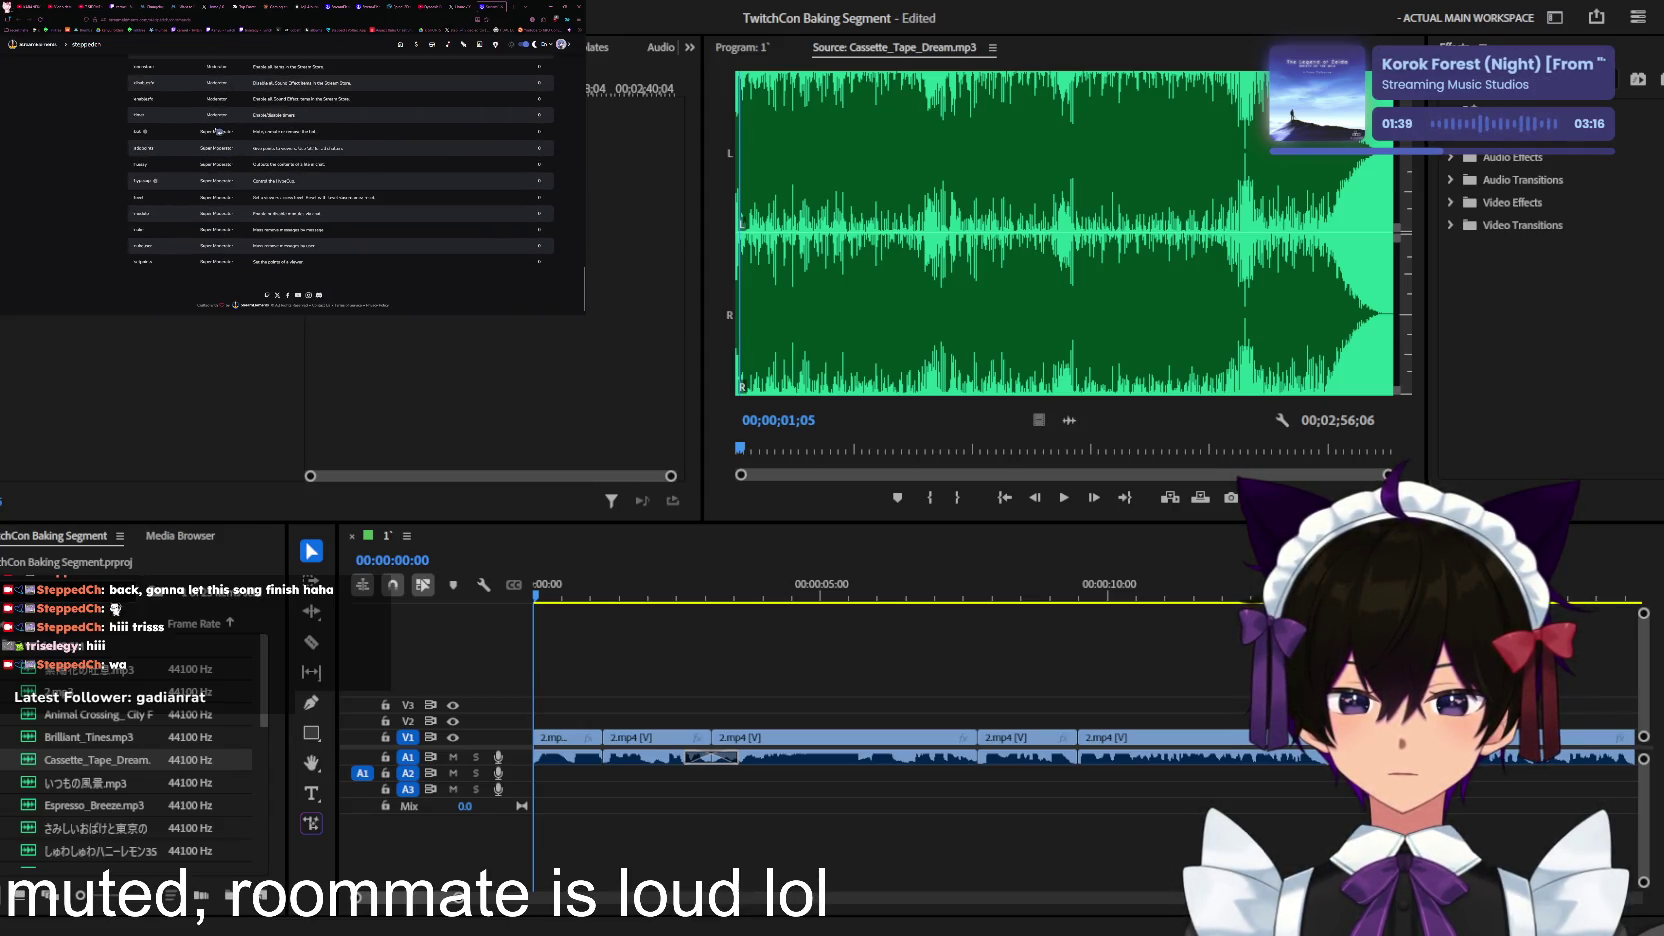
scroll(231, 139, up, 2)
scroll(235, 139, up, 2)
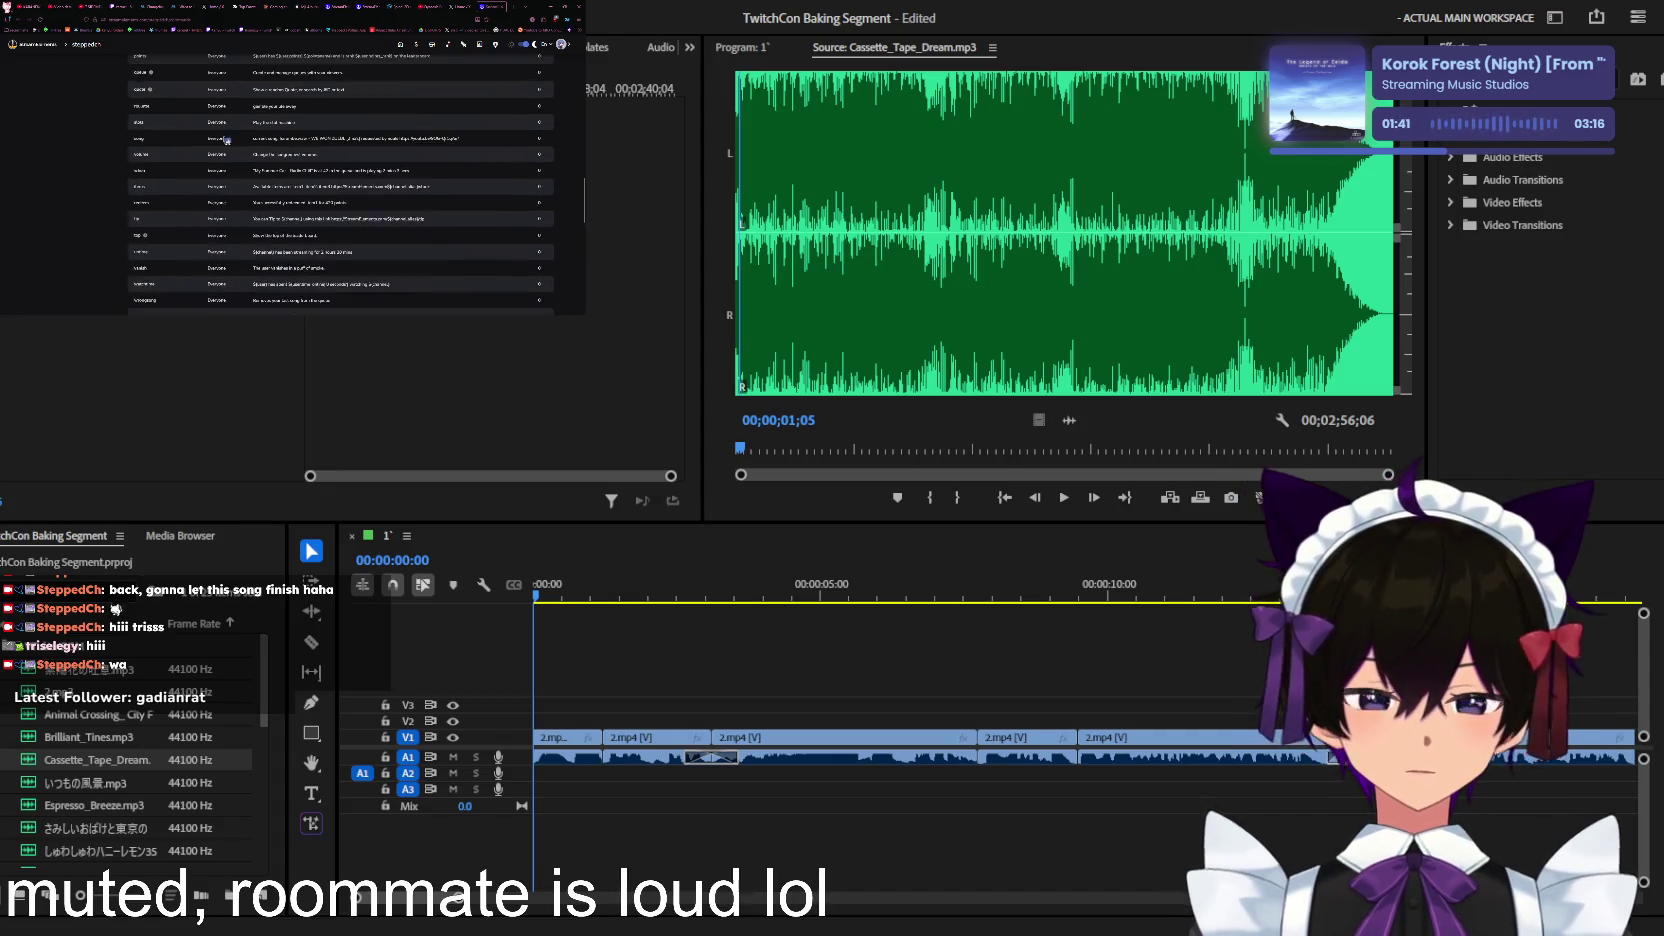
scroll(240, 138, up, 2)
scroll(250, 138, up, 2)
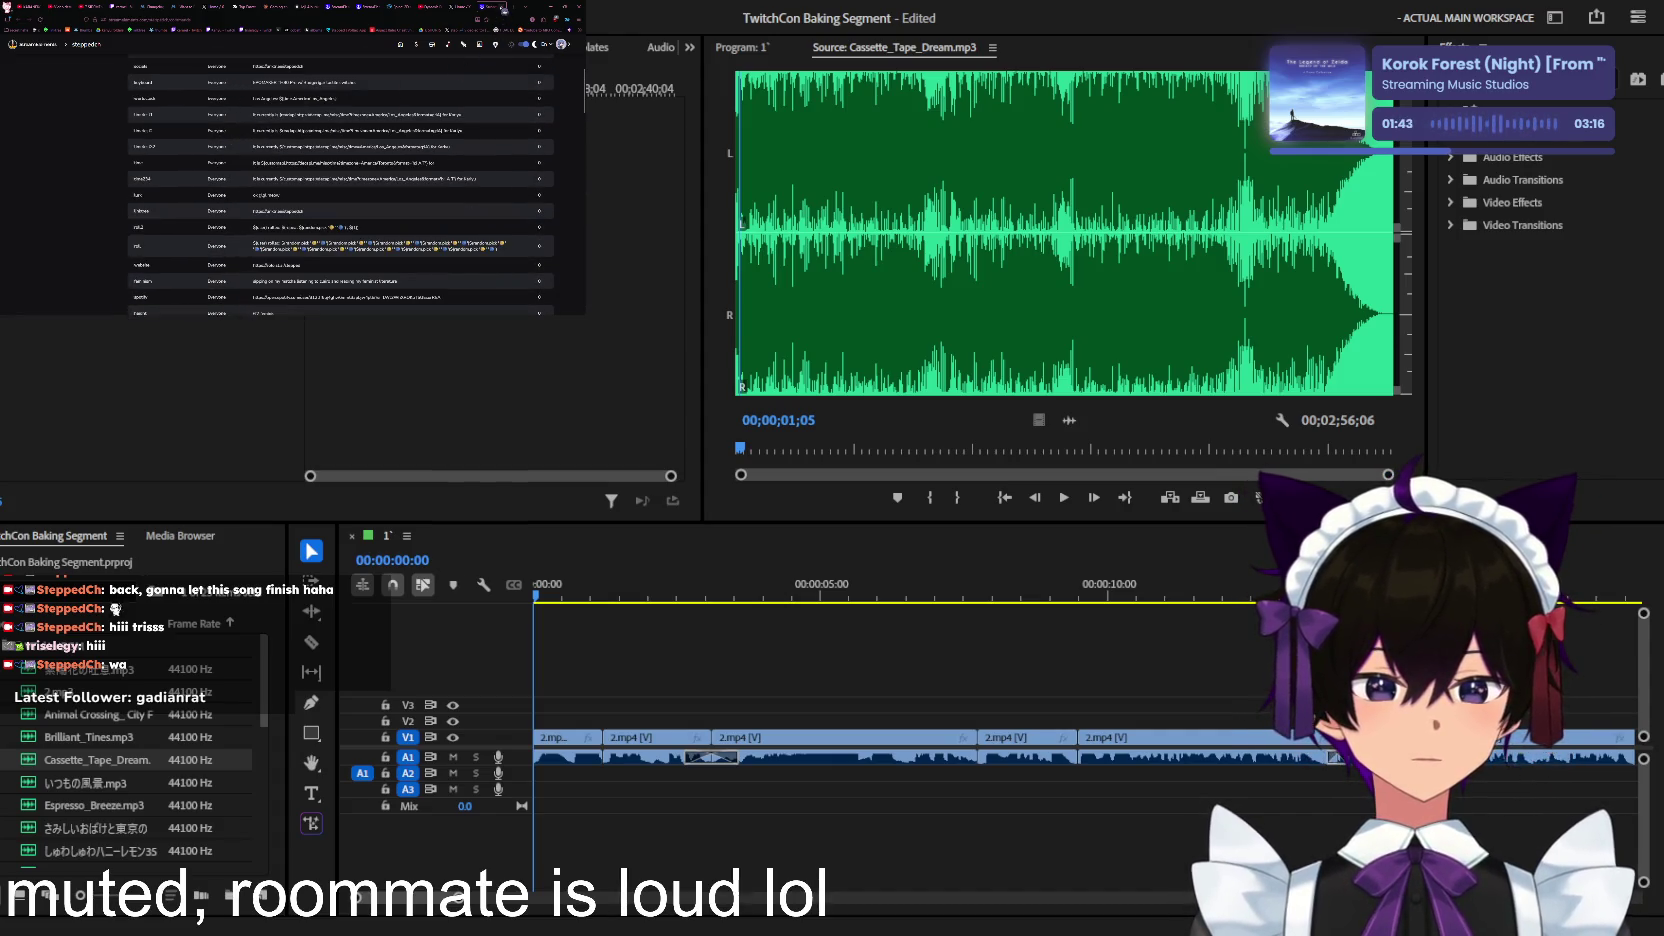
click(195, 7)
click(884, 420)
key(space)
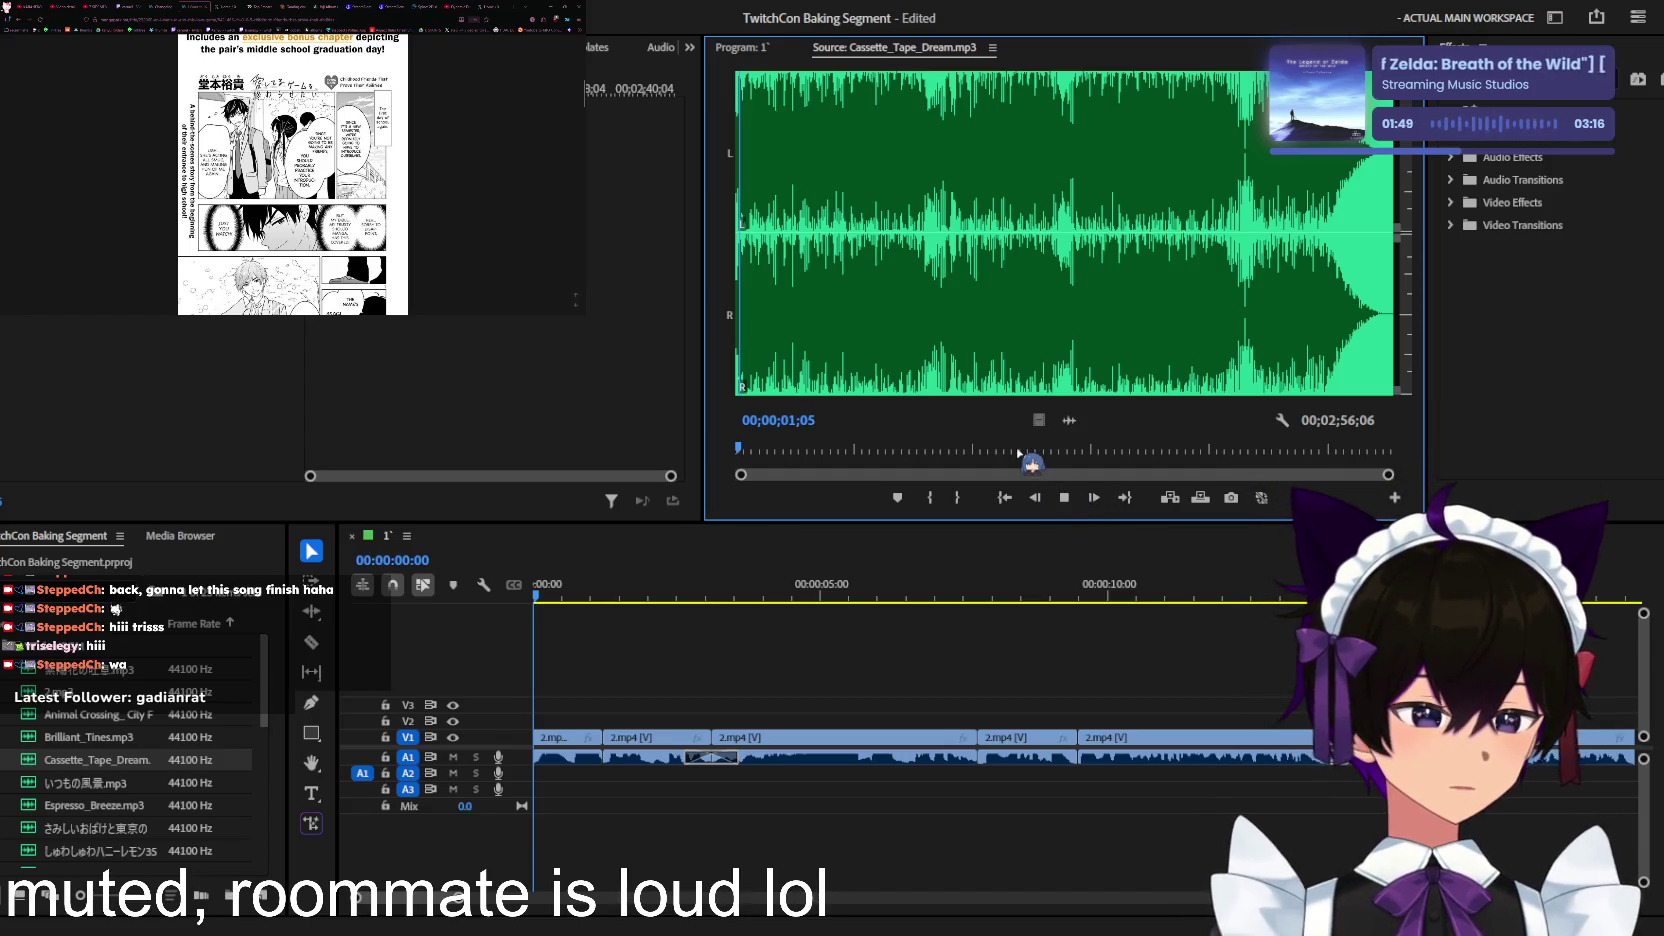
Step: Audition いつもの風景, Espresso_Breeze, さみしいおばけと東京の月, しゅわしゅわハニーレモン350ml, You_and_Me and youtube_hS6NUgyGFkg_audio
double_click(95, 783)
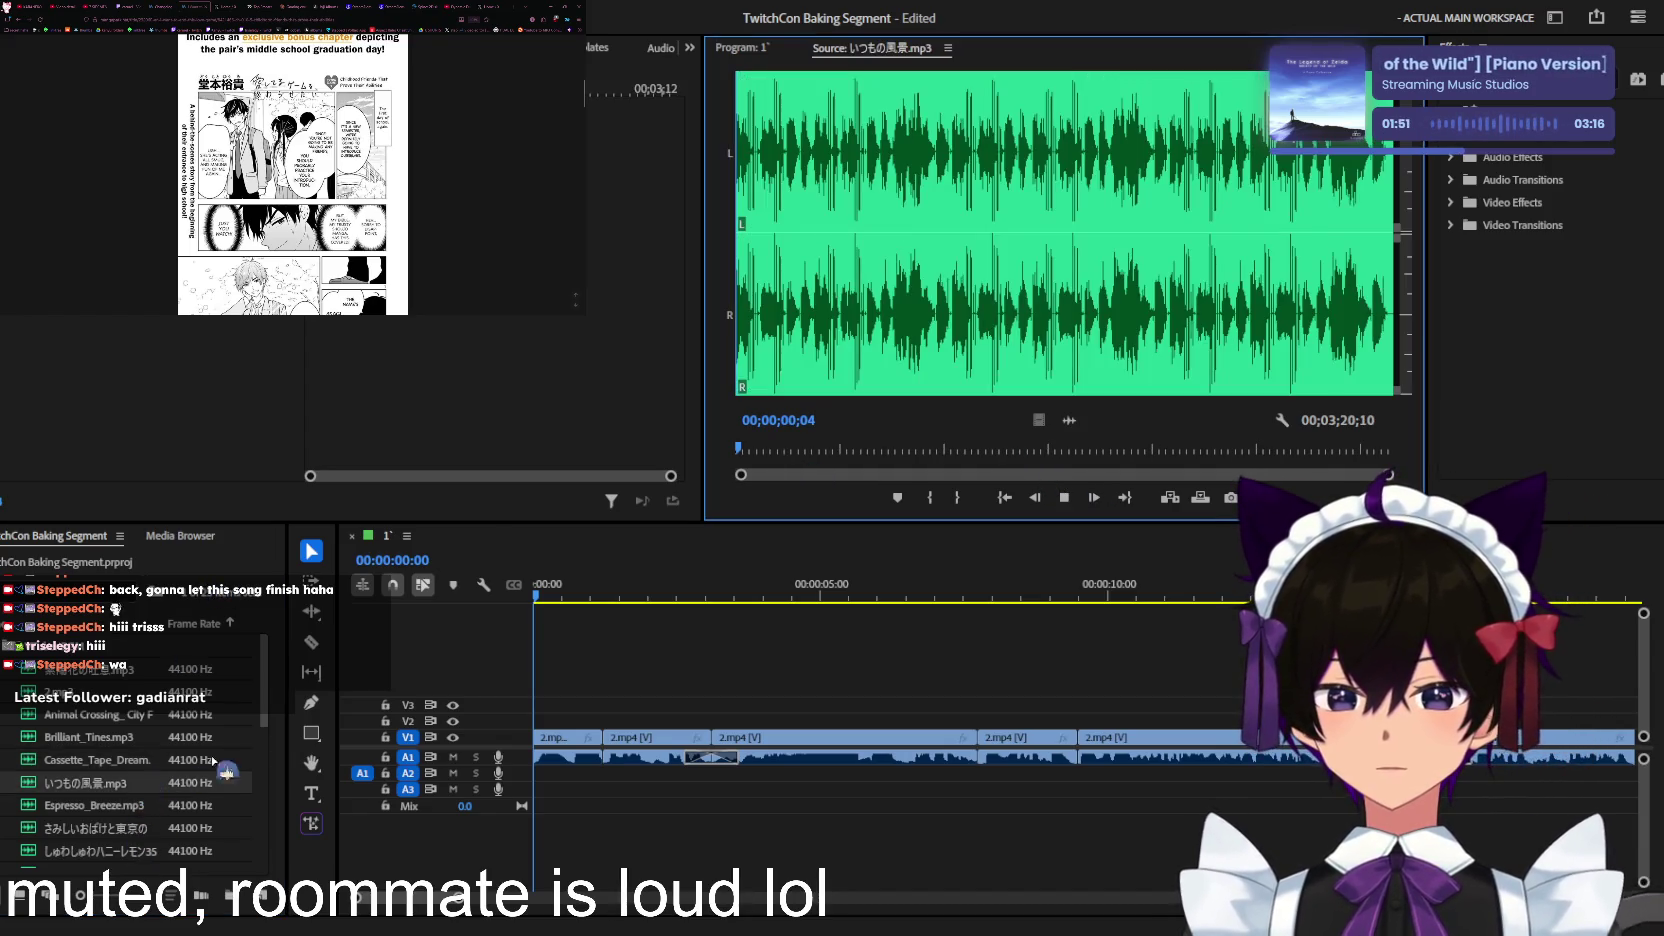
click(919, 450)
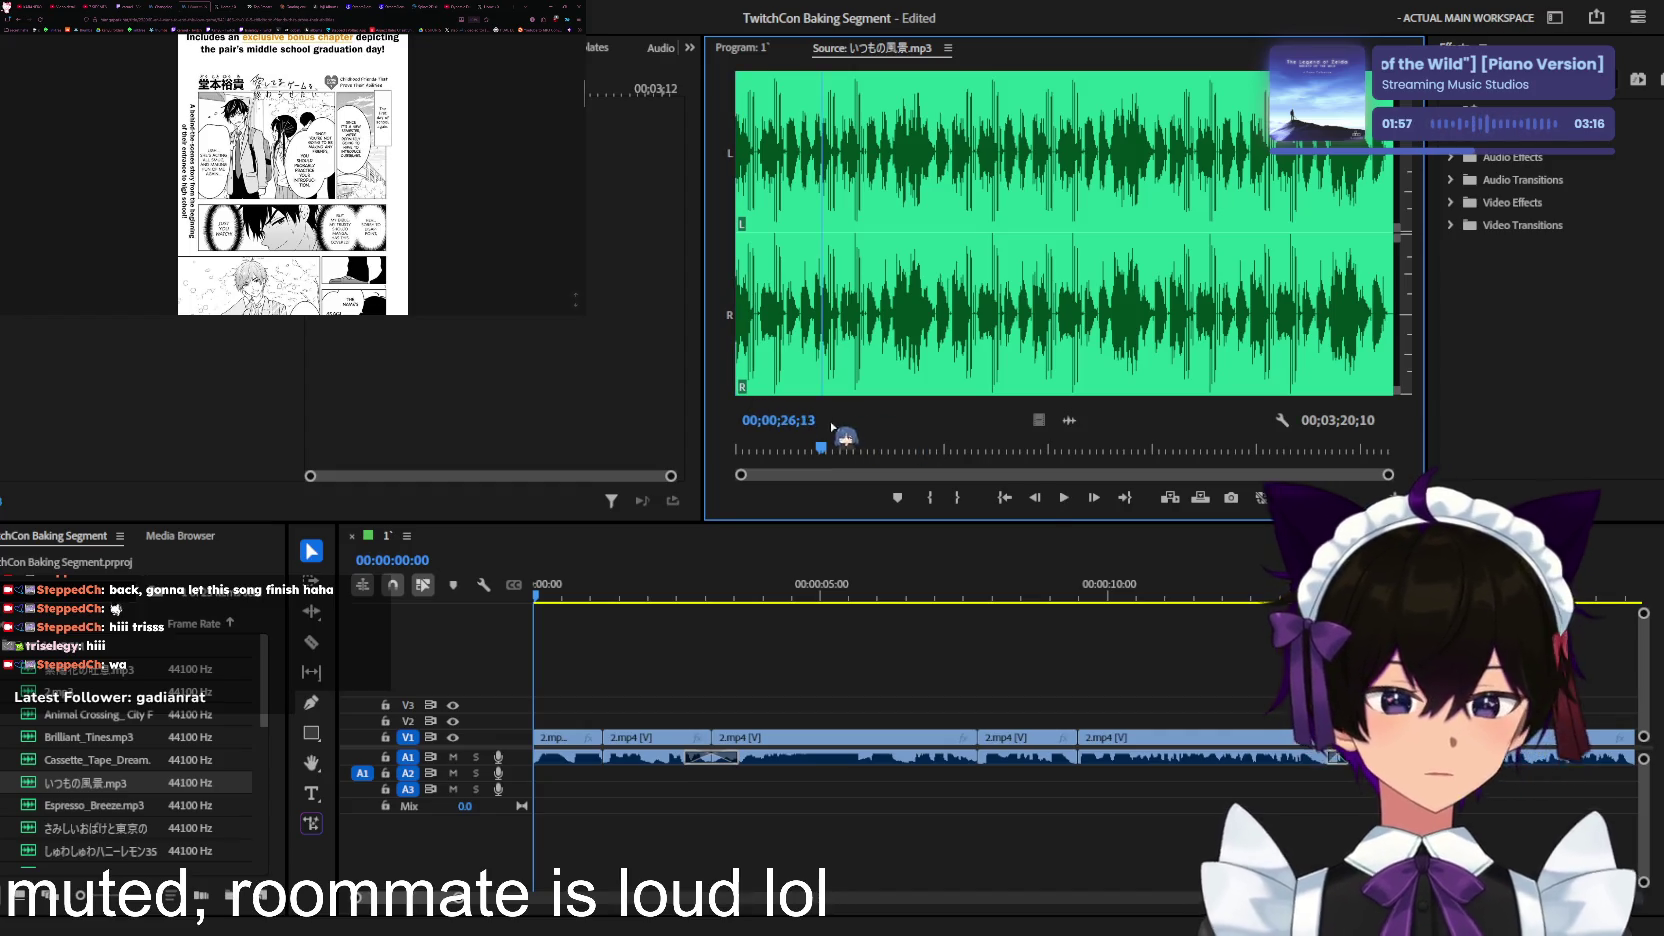
drag(825, 446, 645, 442)
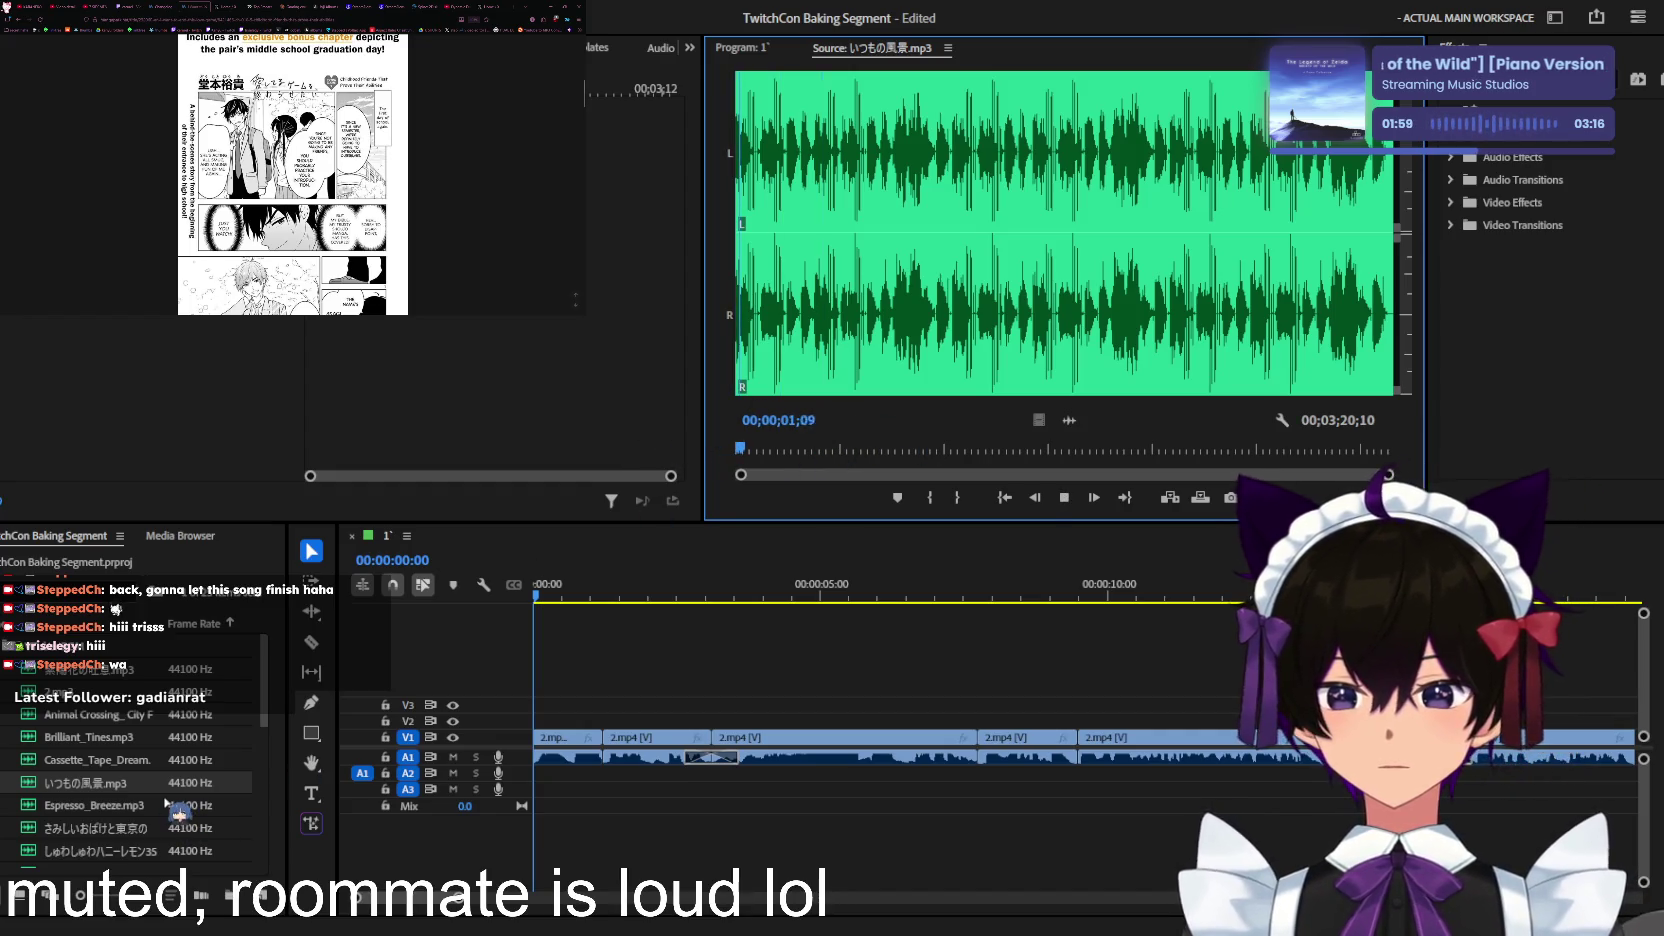
double_click(200, 805)
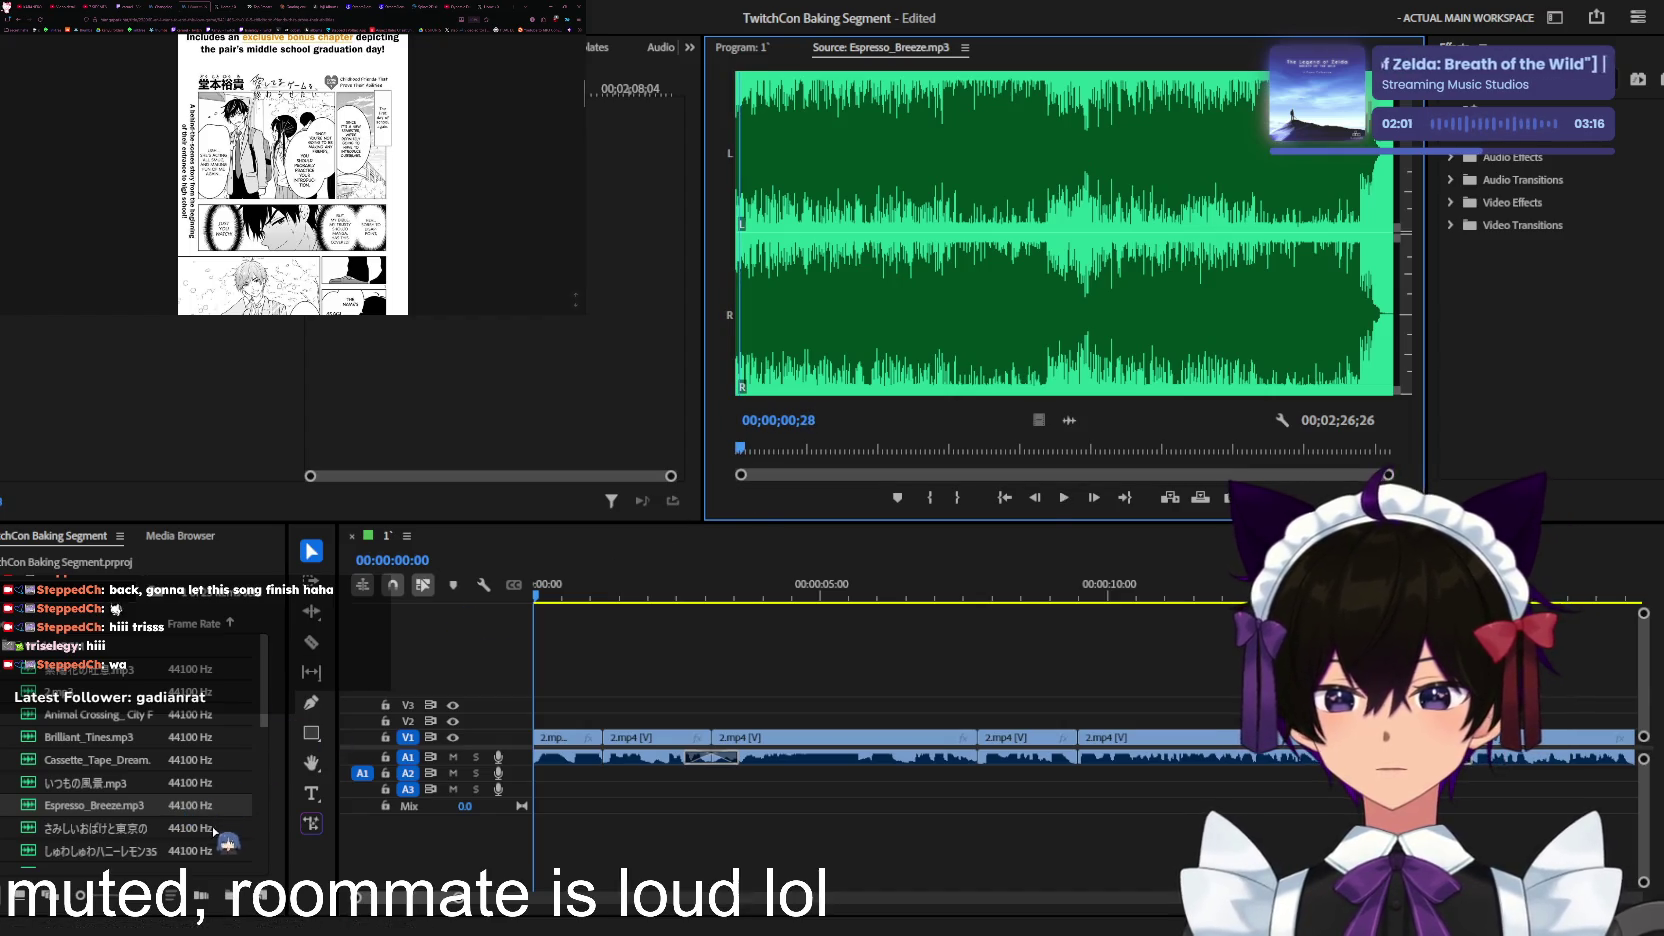
double_click(213, 829)
scroll(225, 820, down, 2)
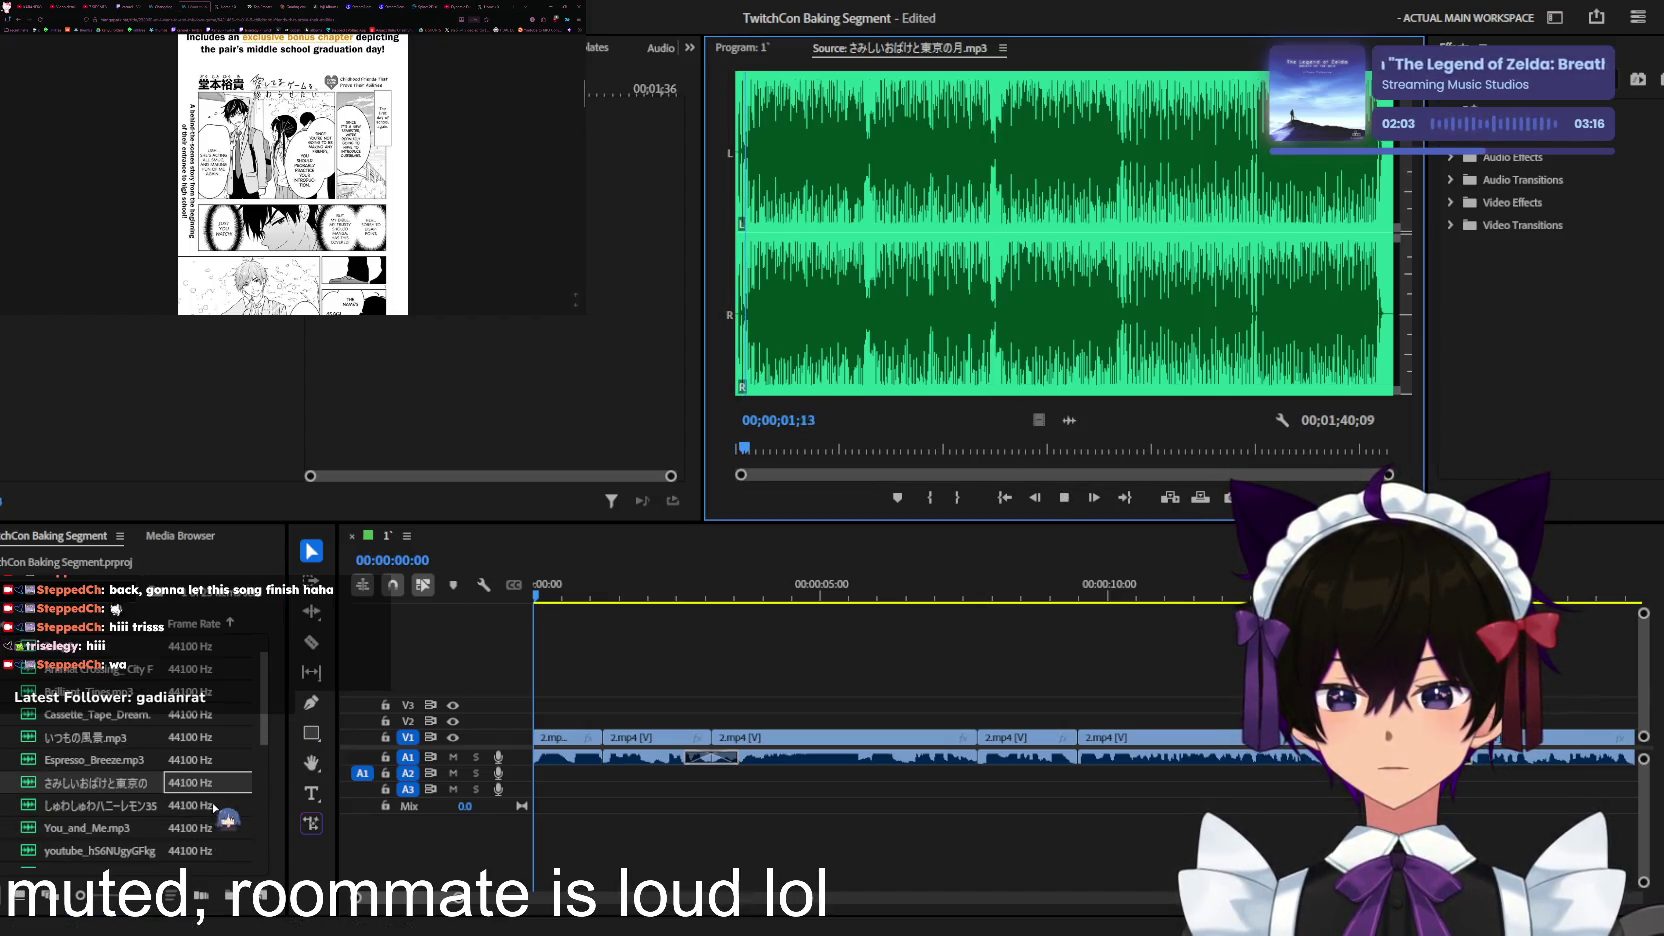
double_click(218, 805)
scroll(218, 800, down, 2)
double_click(205, 783)
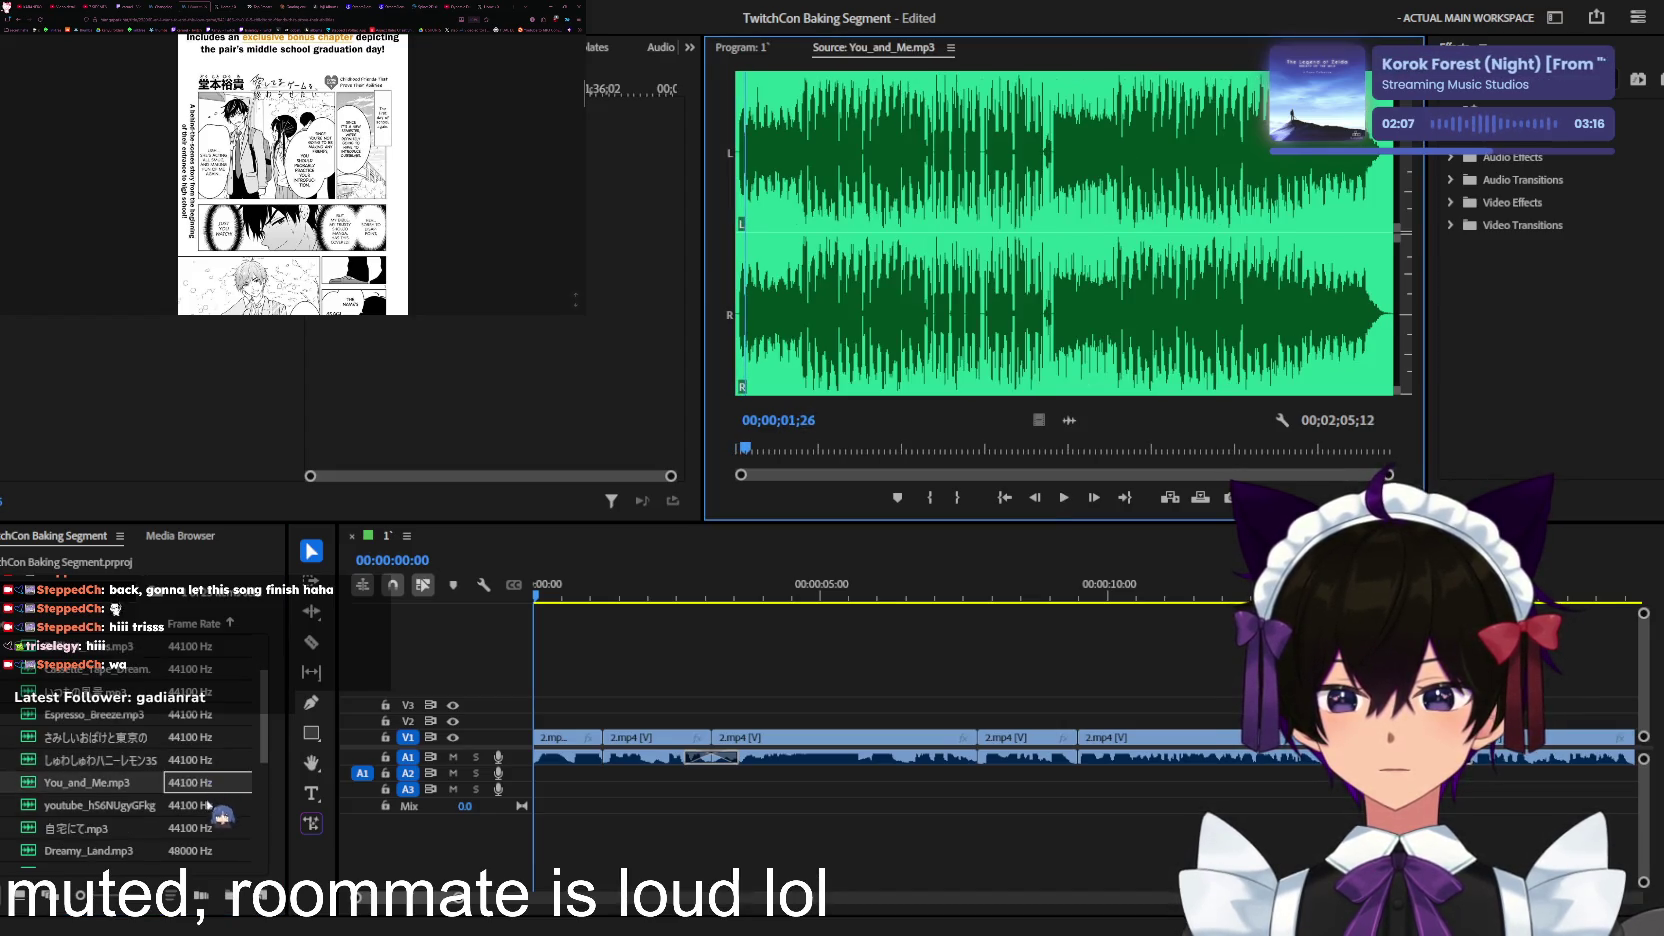
double_click(207, 805)
key(space)
scroll(212, 790, down, 3)
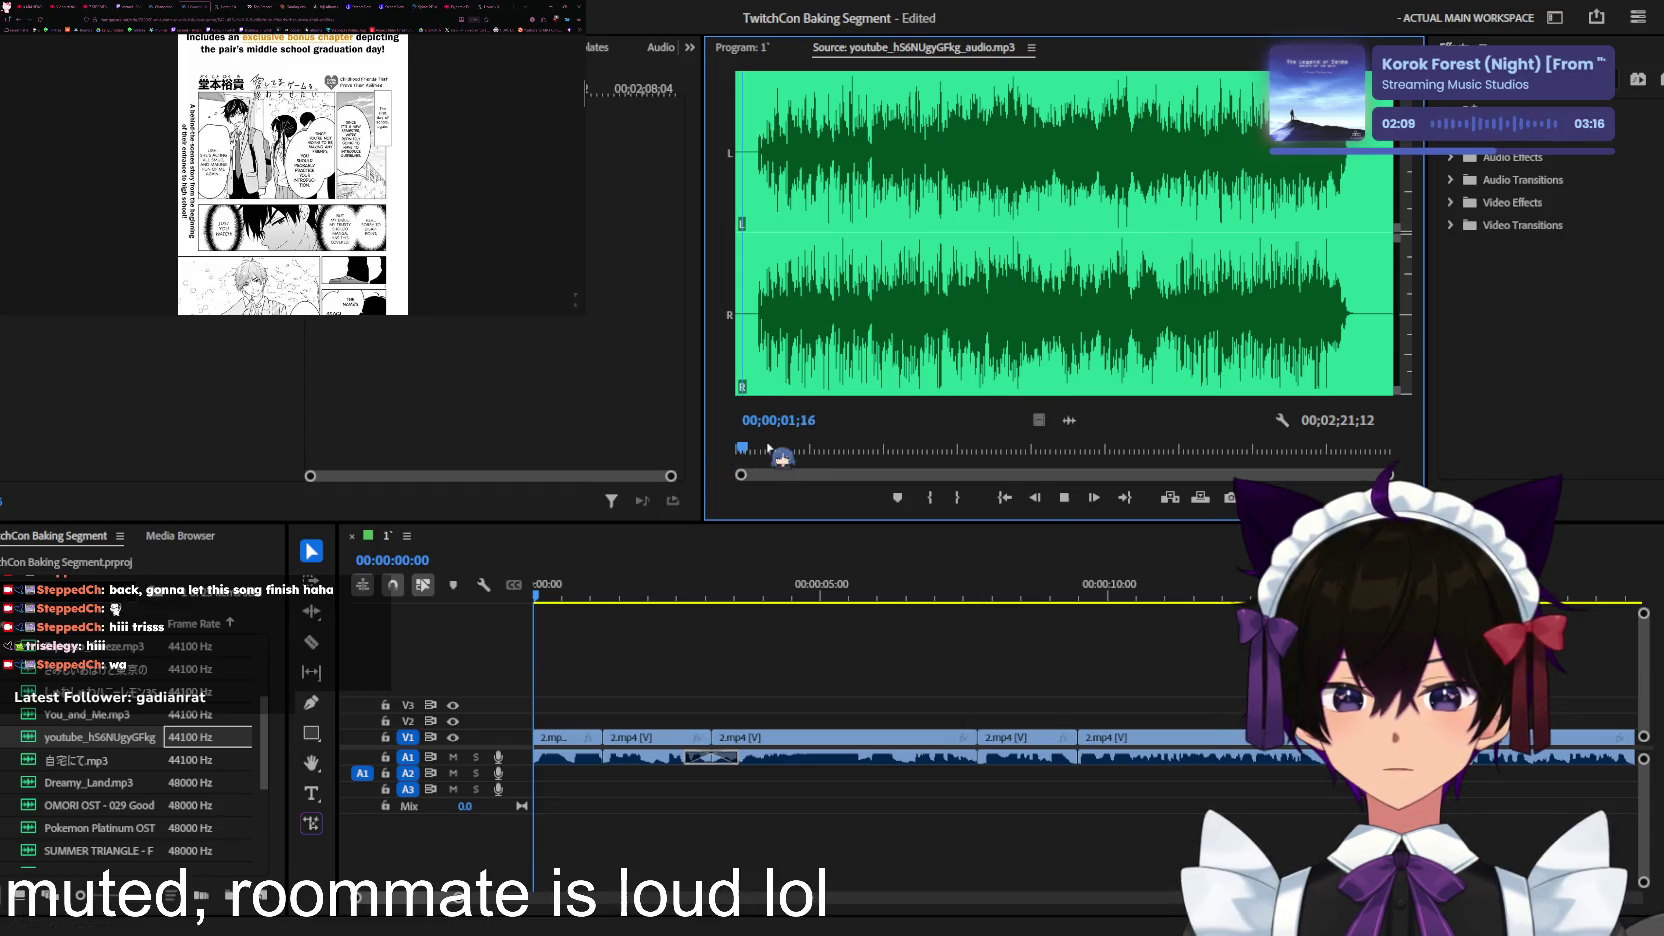
Step: Audition 自宅にて, Dreamy_Land, OMORI OST, Pokemon Platinum OST, SUMMER TRIANGLE, 風に揺れて and コールドフィッシュ
double_click(205, 760)
double_click(220, 783)
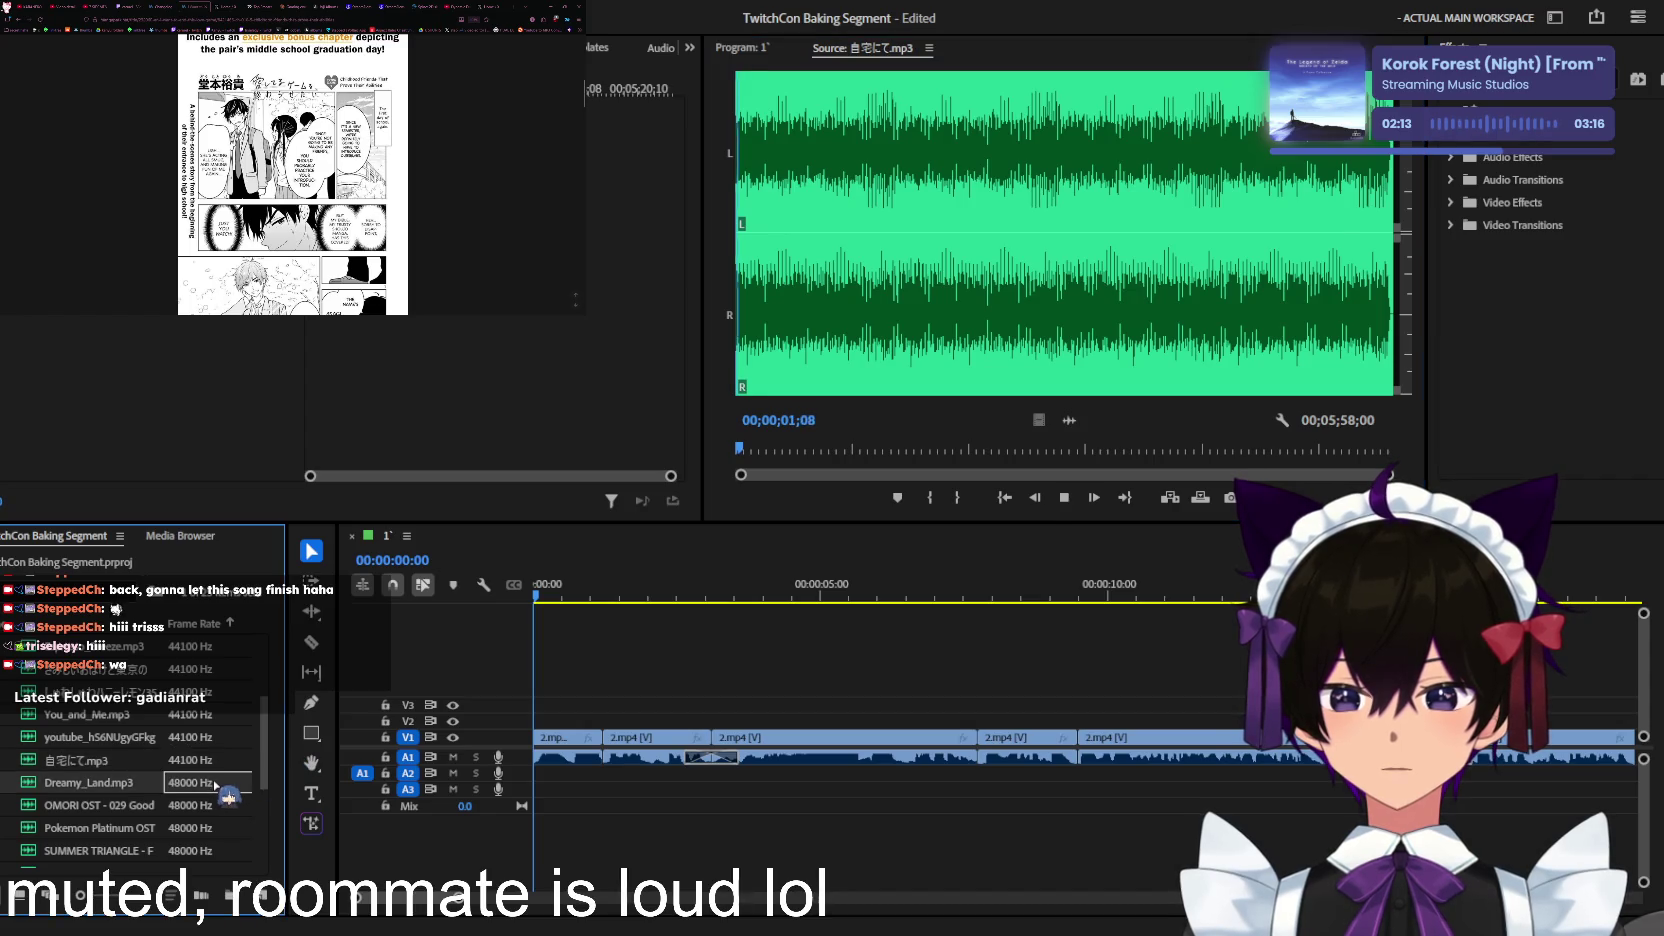
double_click(213, 806)
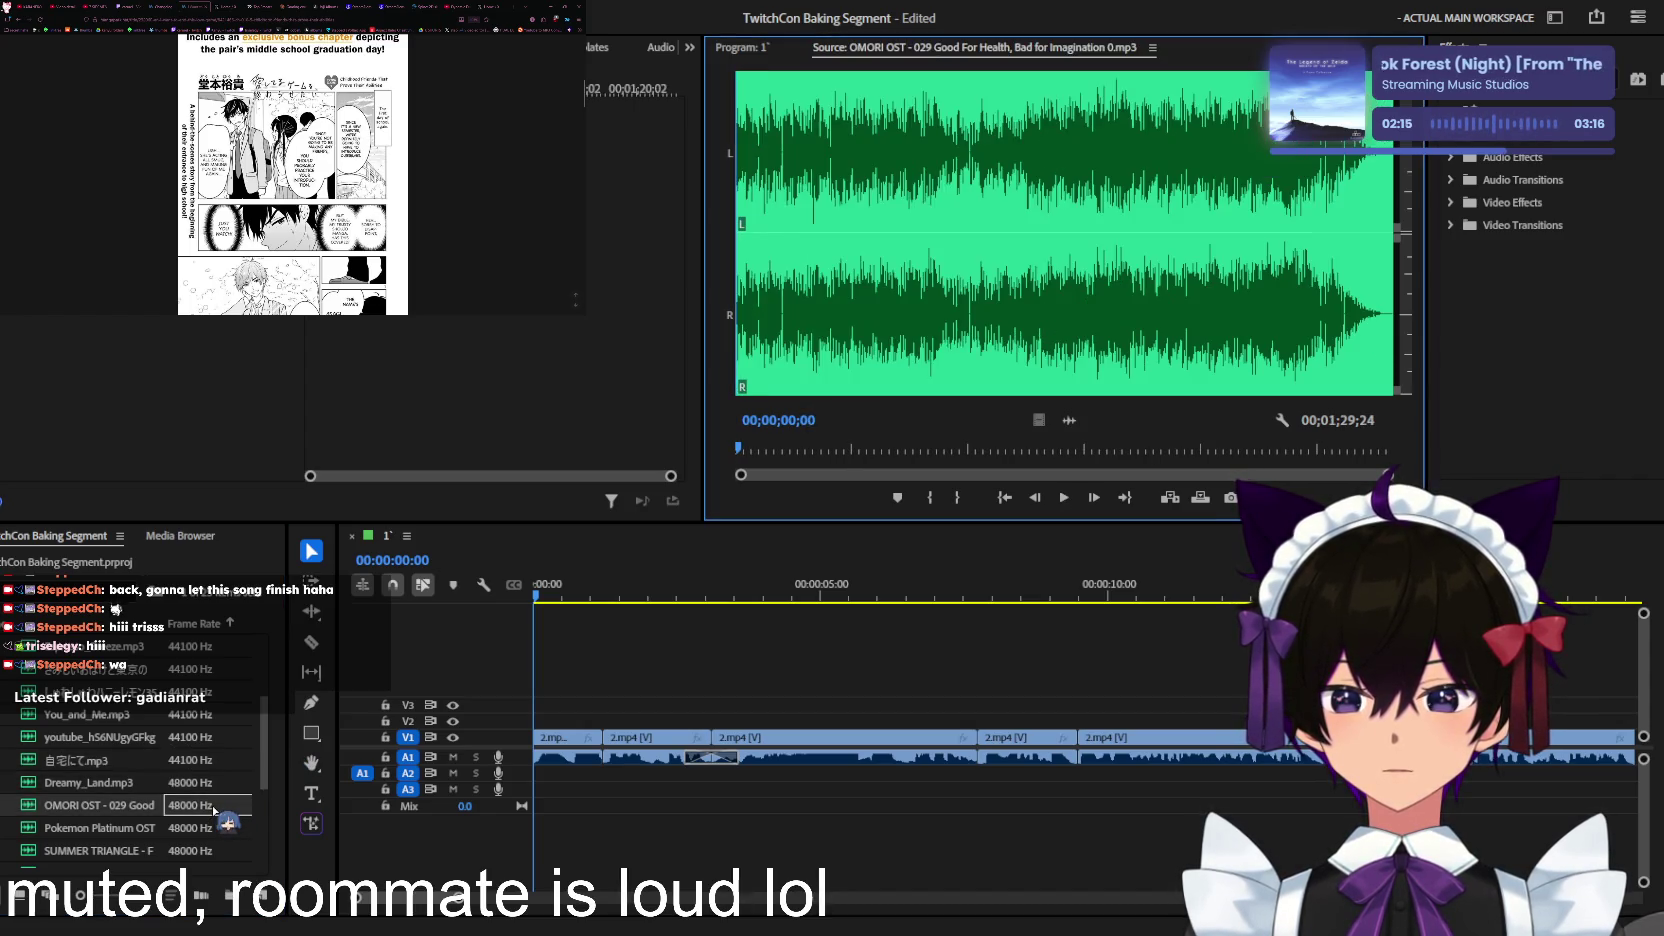
scroll(215, 808, down, 1)
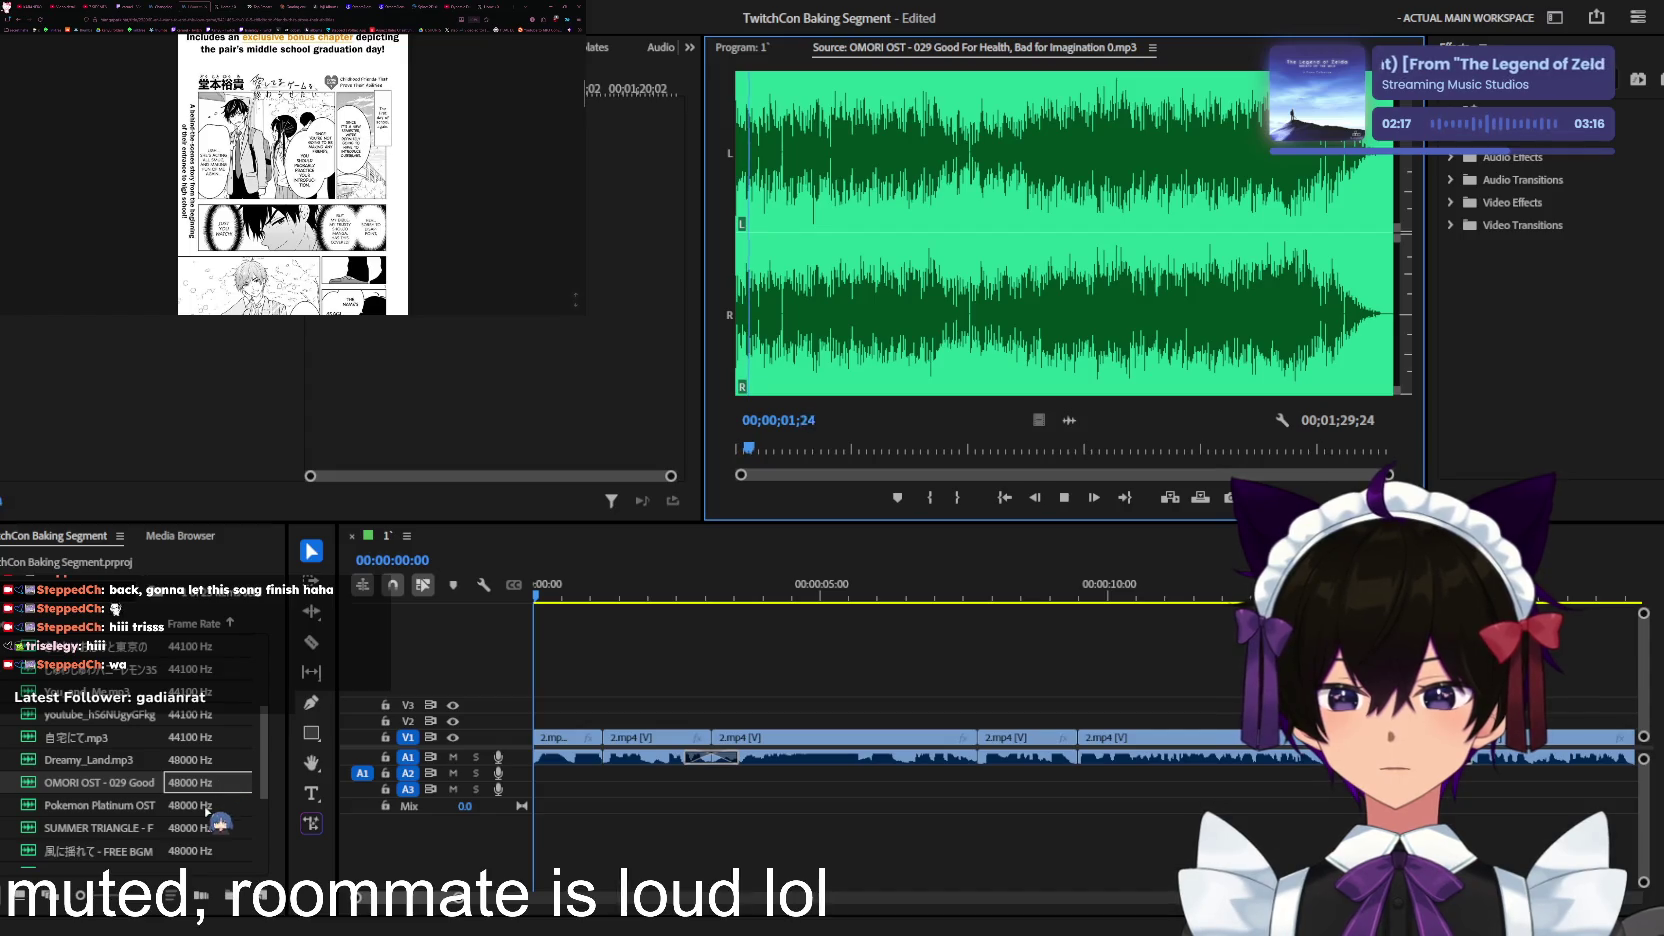
double_click(207, 806)
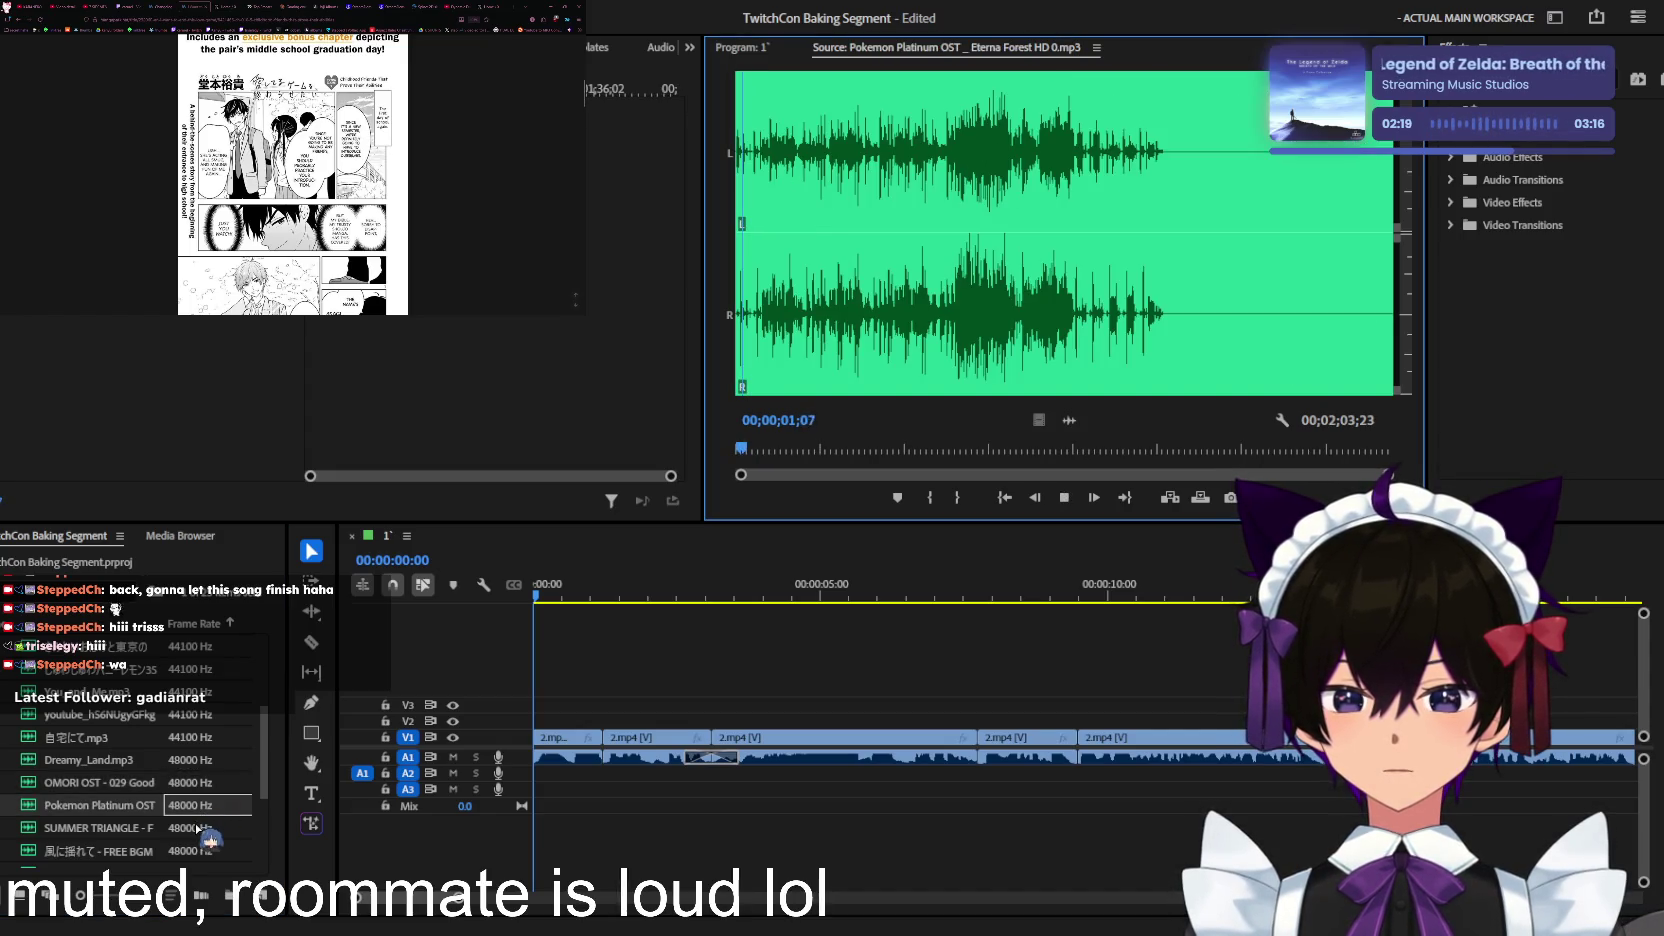
double_click(199, 828)
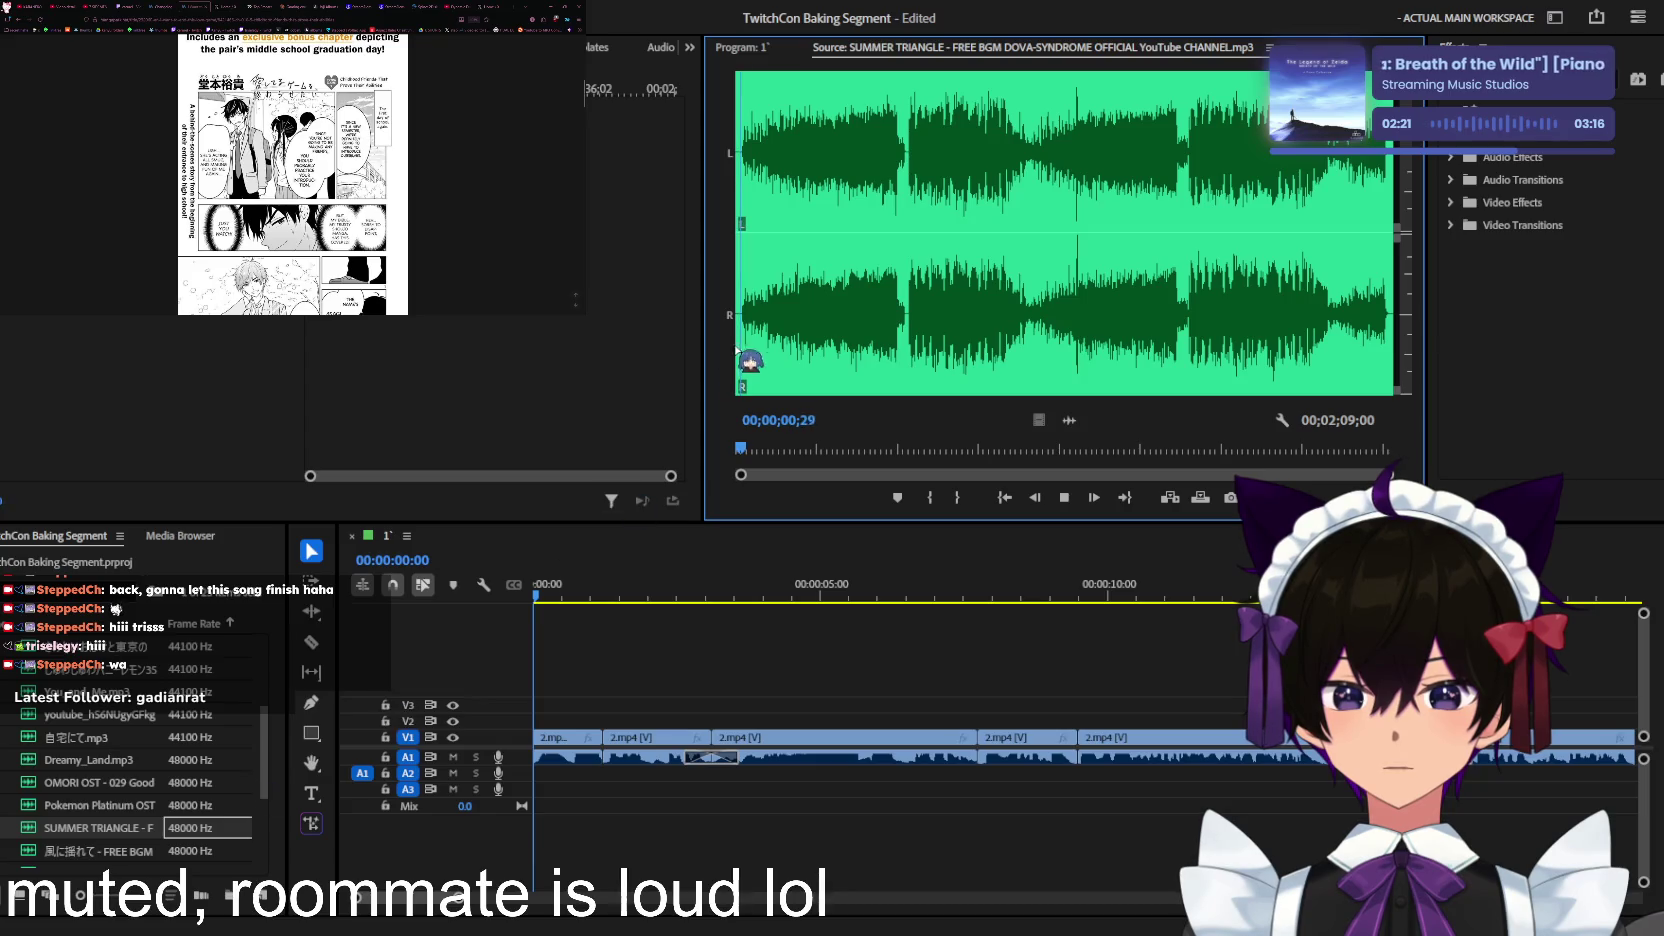
double_click(205, 851)
scroll(212, 790, down, 2)
scroll(215, 765, down, 2)
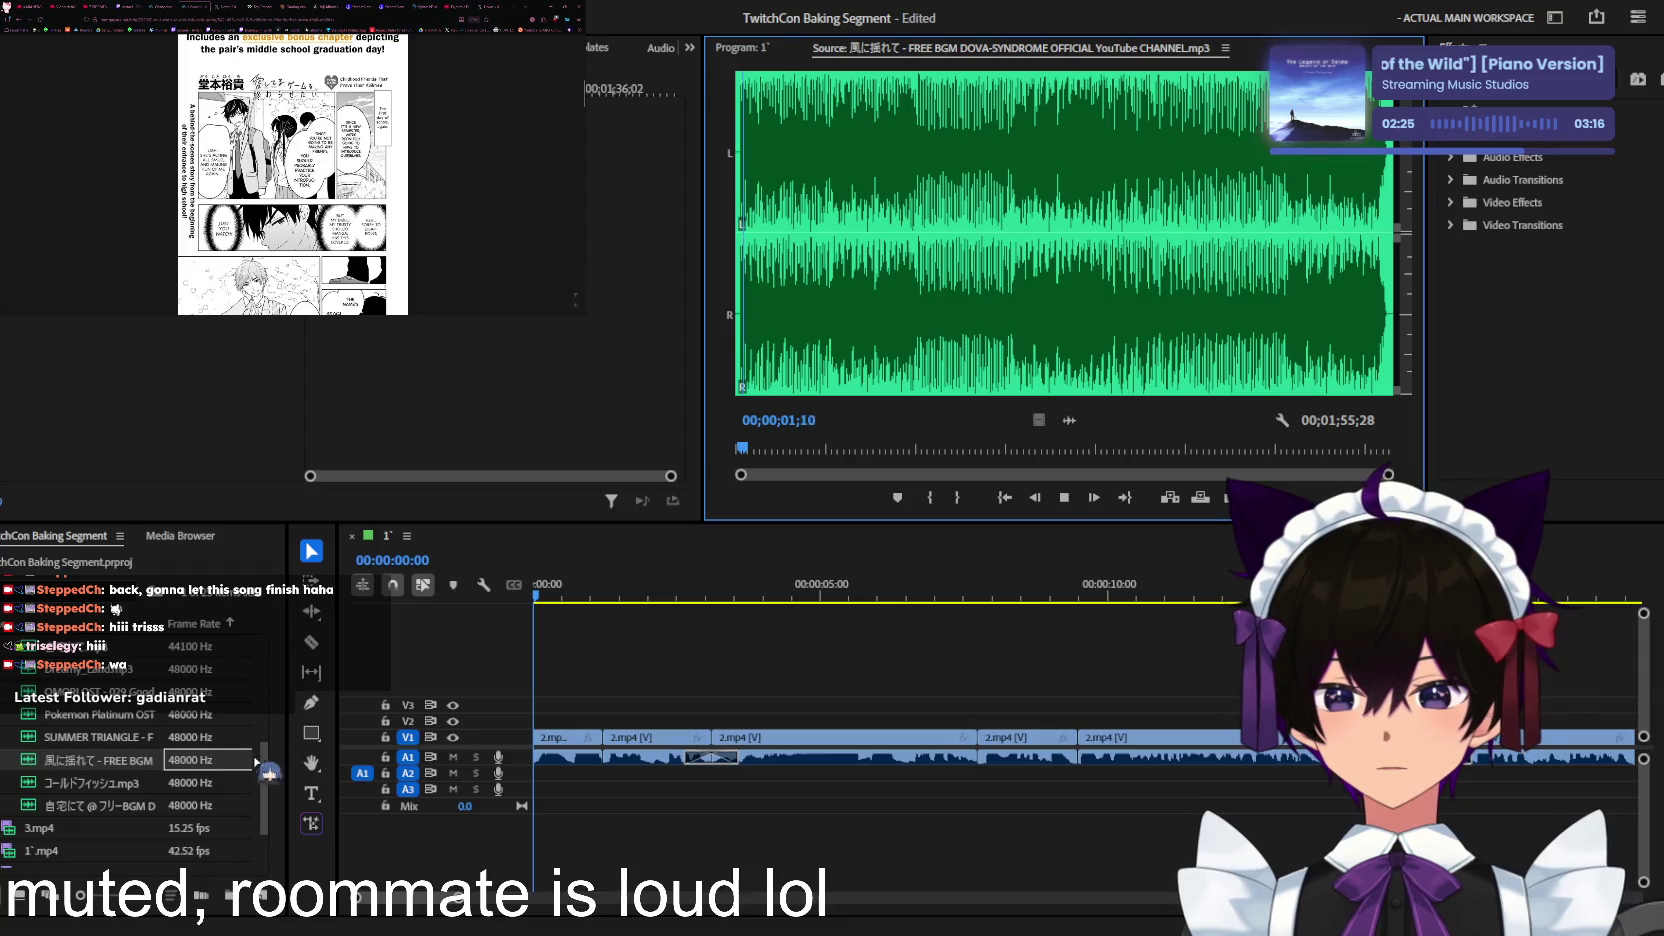
double_click(204, 786)
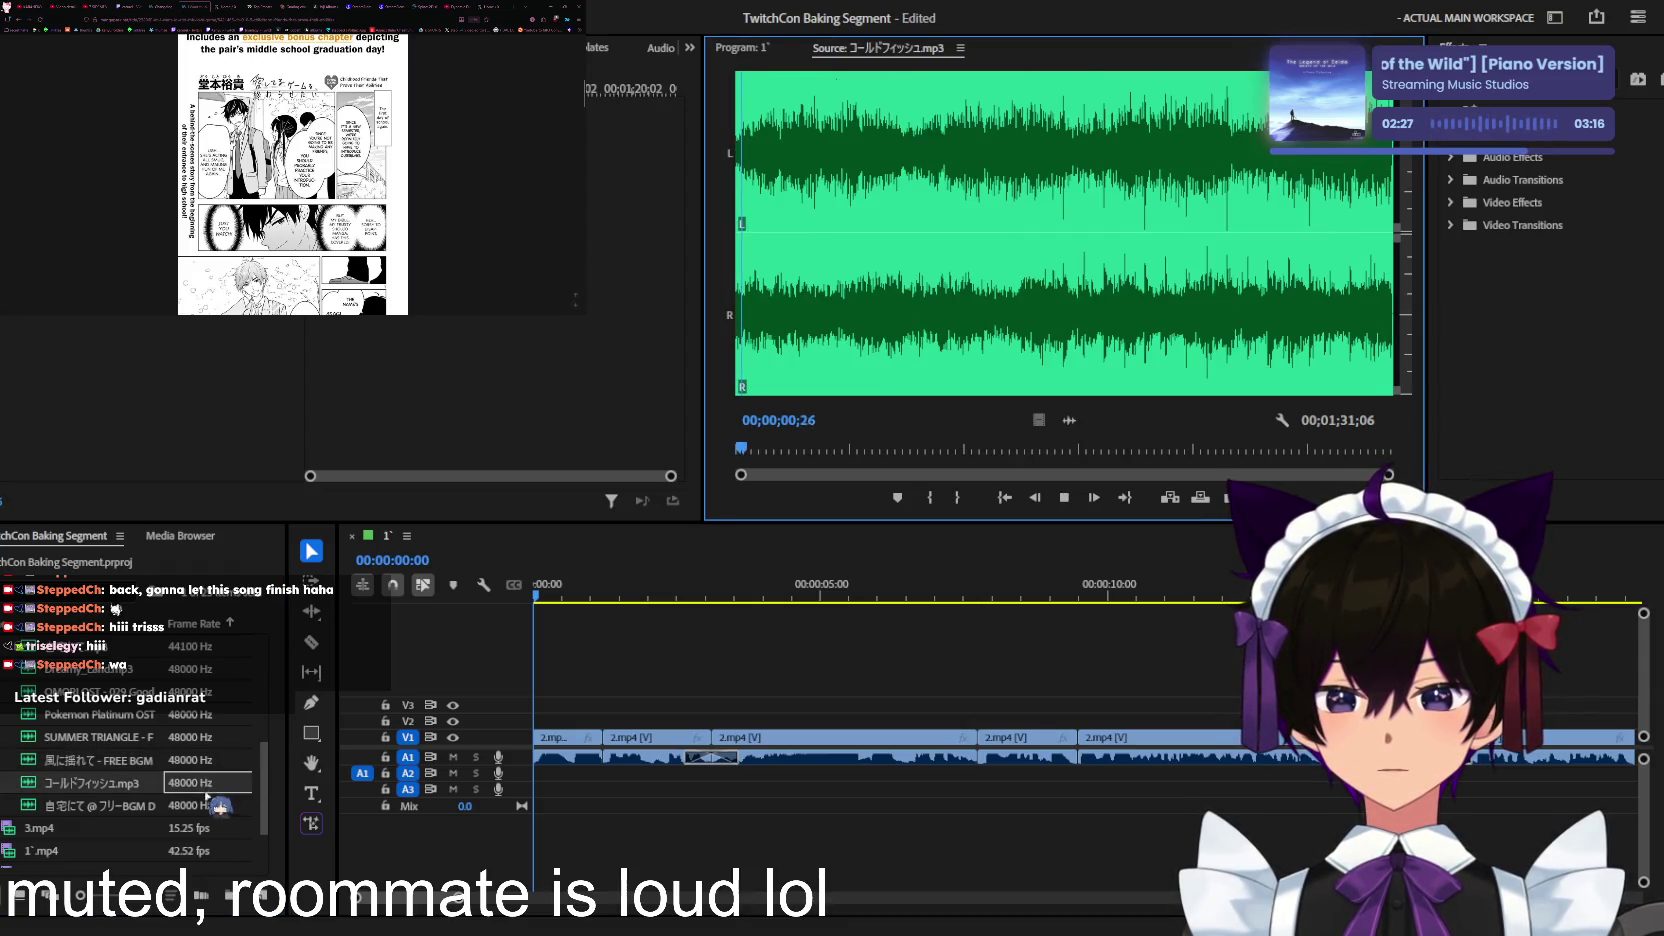
double_click(205, 804)
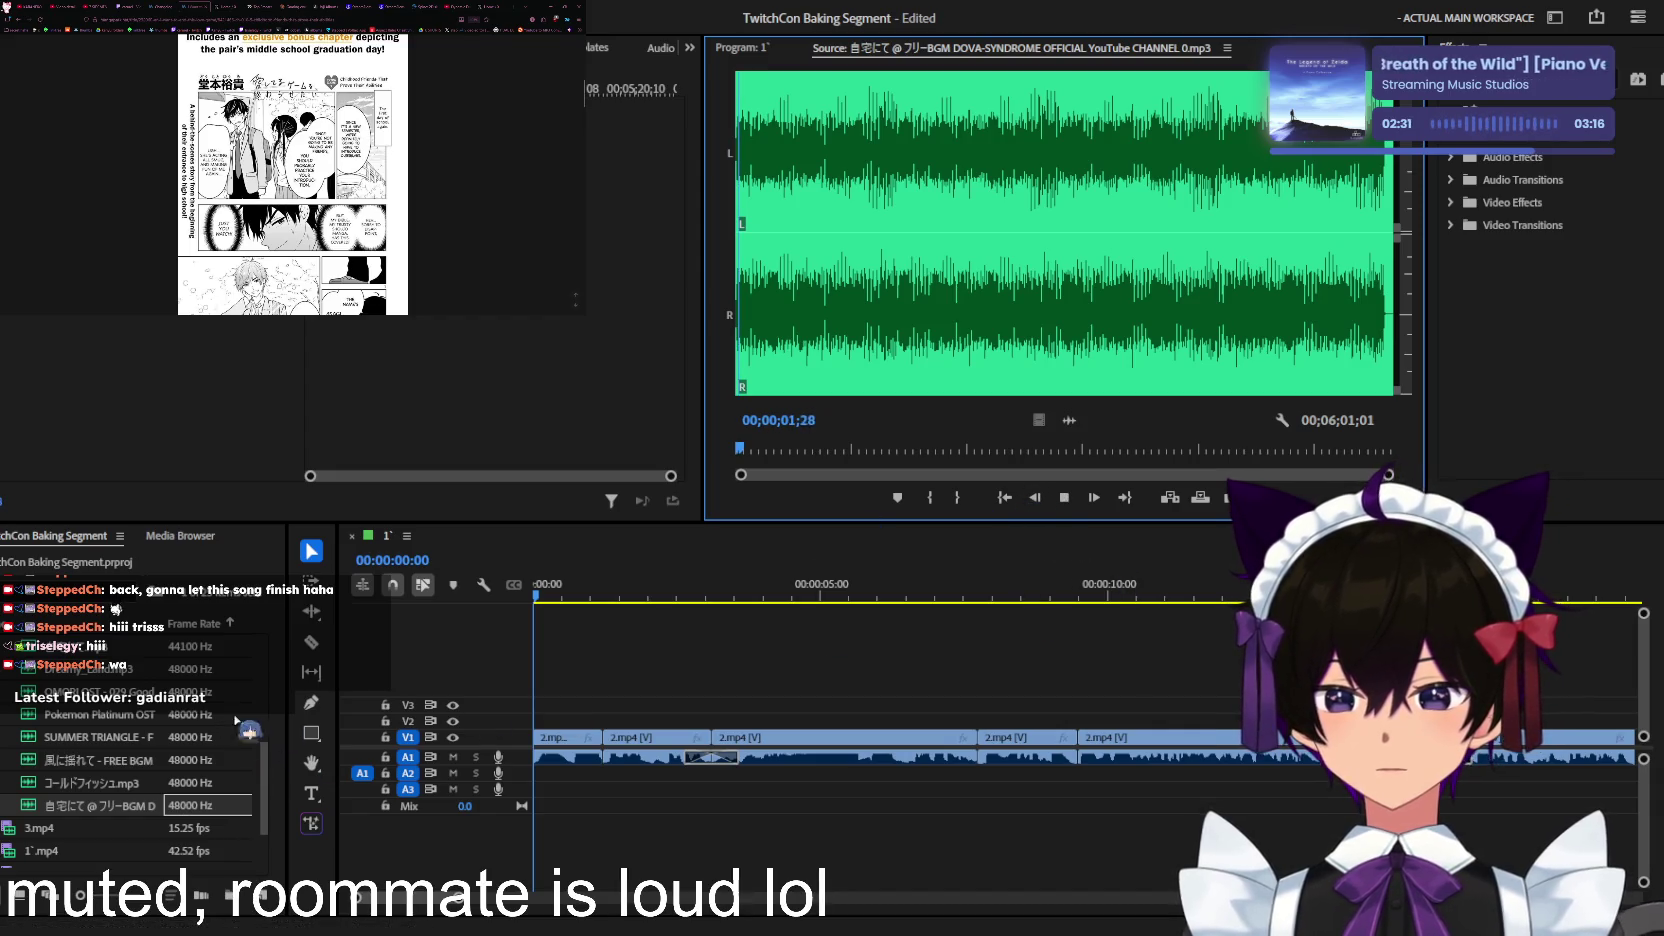
double_click(199, 669)
Step: Re-audition youtube_hS6NUgyGFkg_audio, You_and_Me, さみしいおばけと東京の月 and いつもの風景
scroll(200, 695, up, 1)
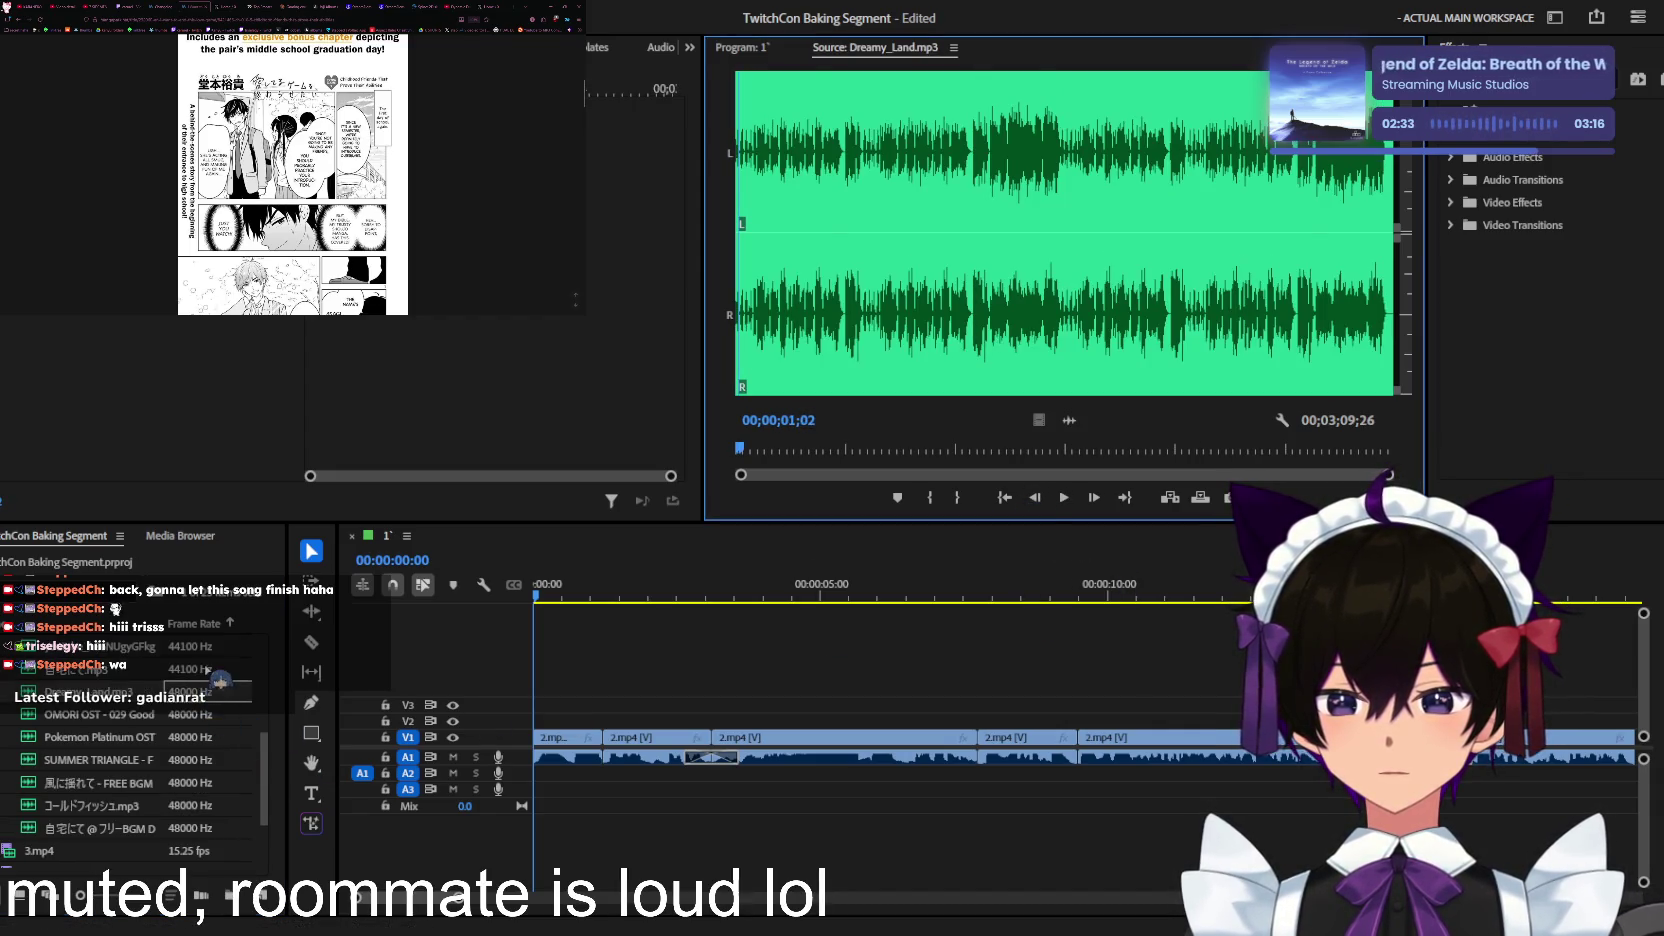
scroll(221, 690, up, 2)
double_click(215, 692)
key(space)
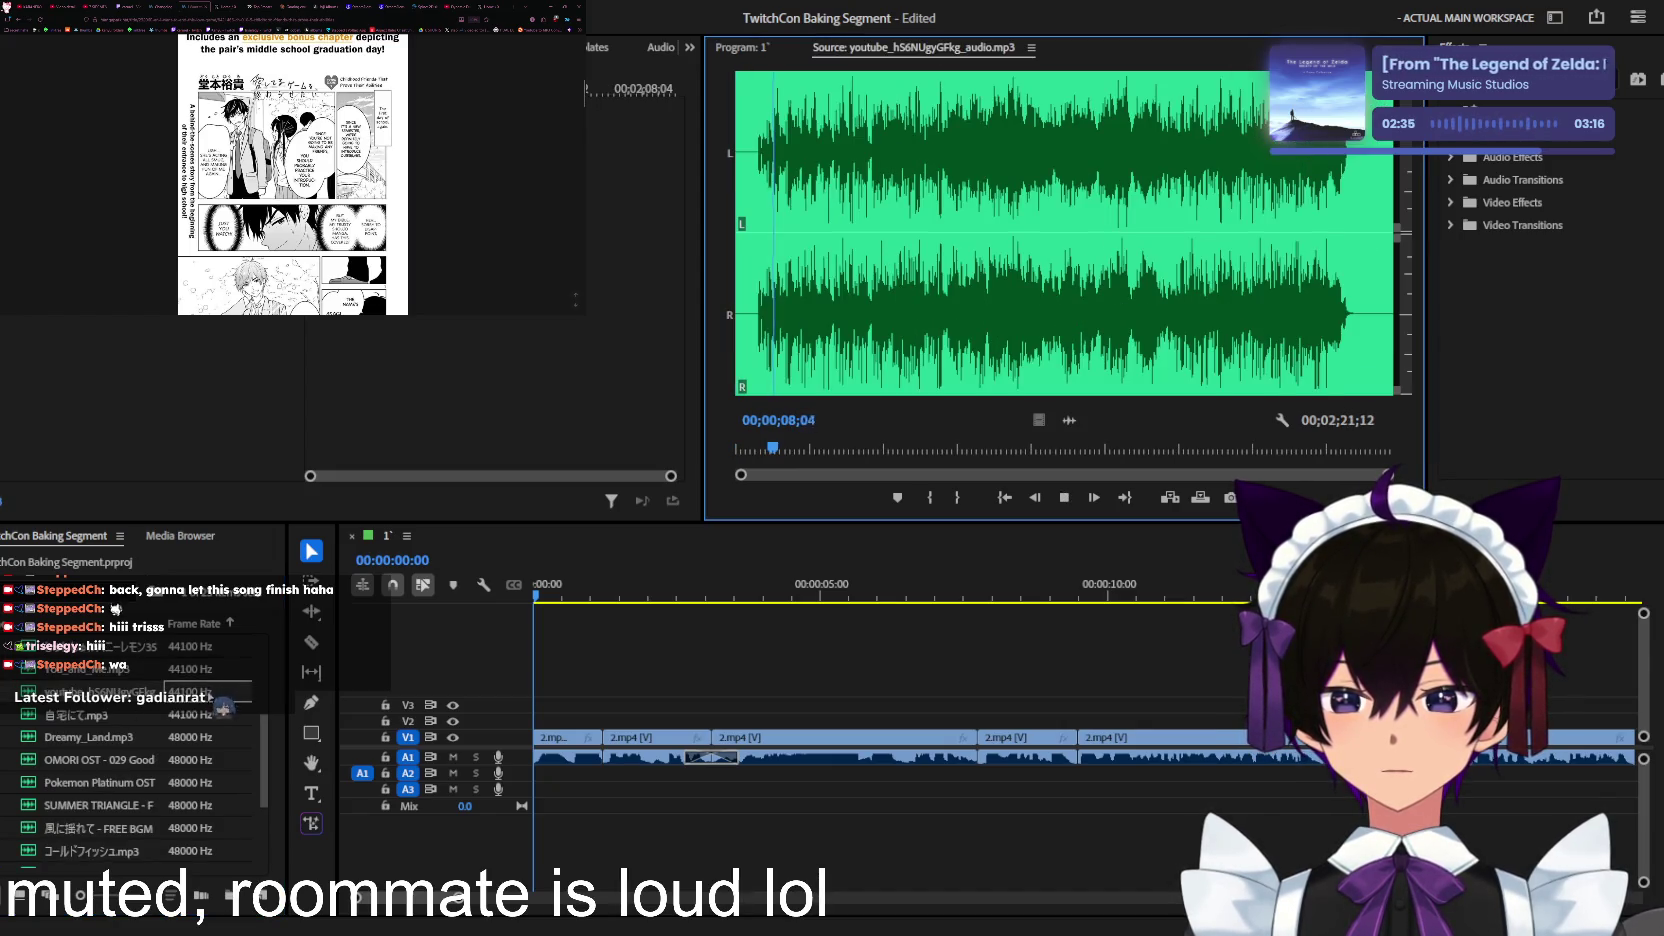
scroll(222, 706, up, 1)
double_click(228, 700)
scroll(212, 680, up, 1)
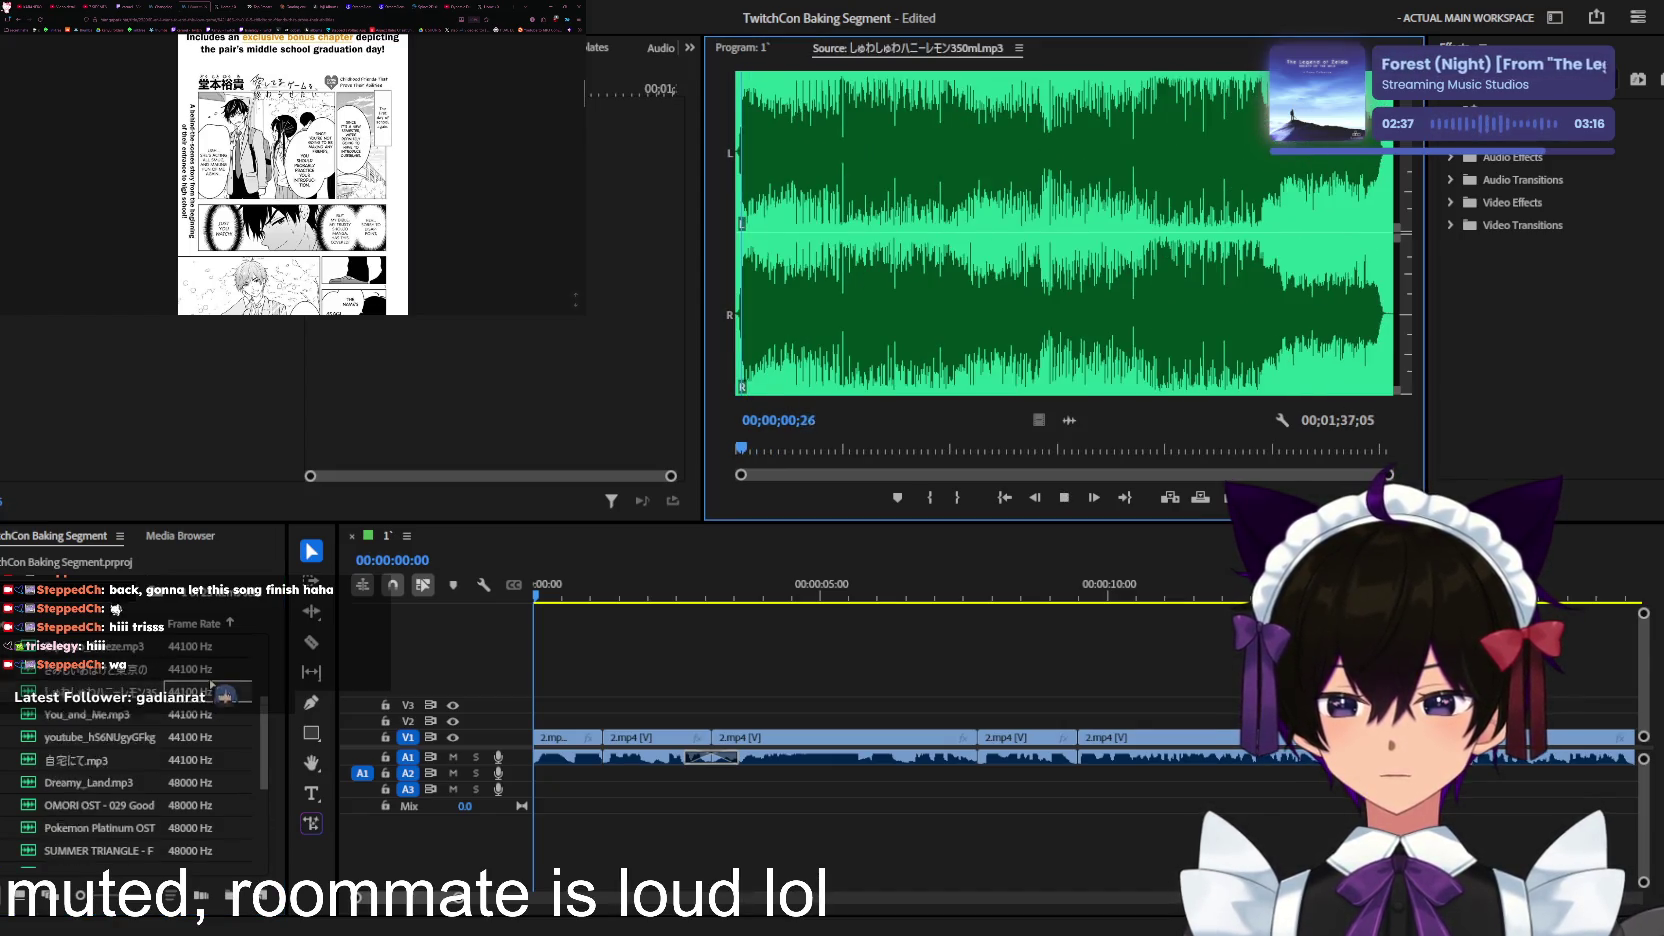
scroll(214, 685, up, 1)
double_click(218, 692)
key(space)
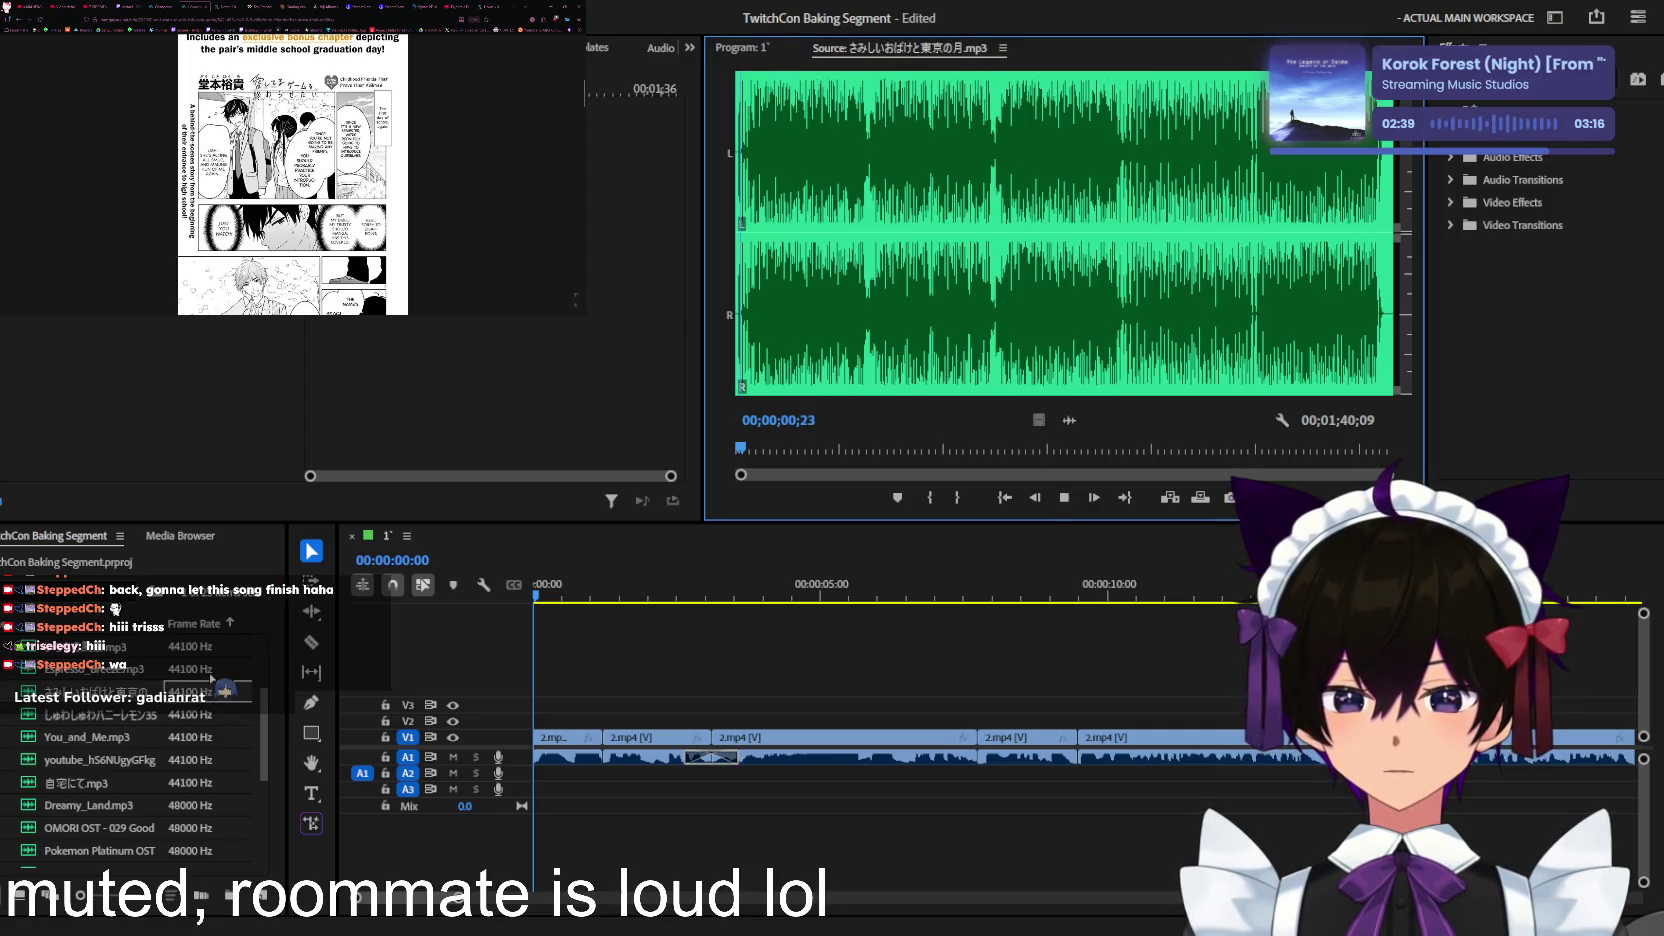
double_click(211, 679)
scroll(211, 680, up, 1)
double_click(210, 680)
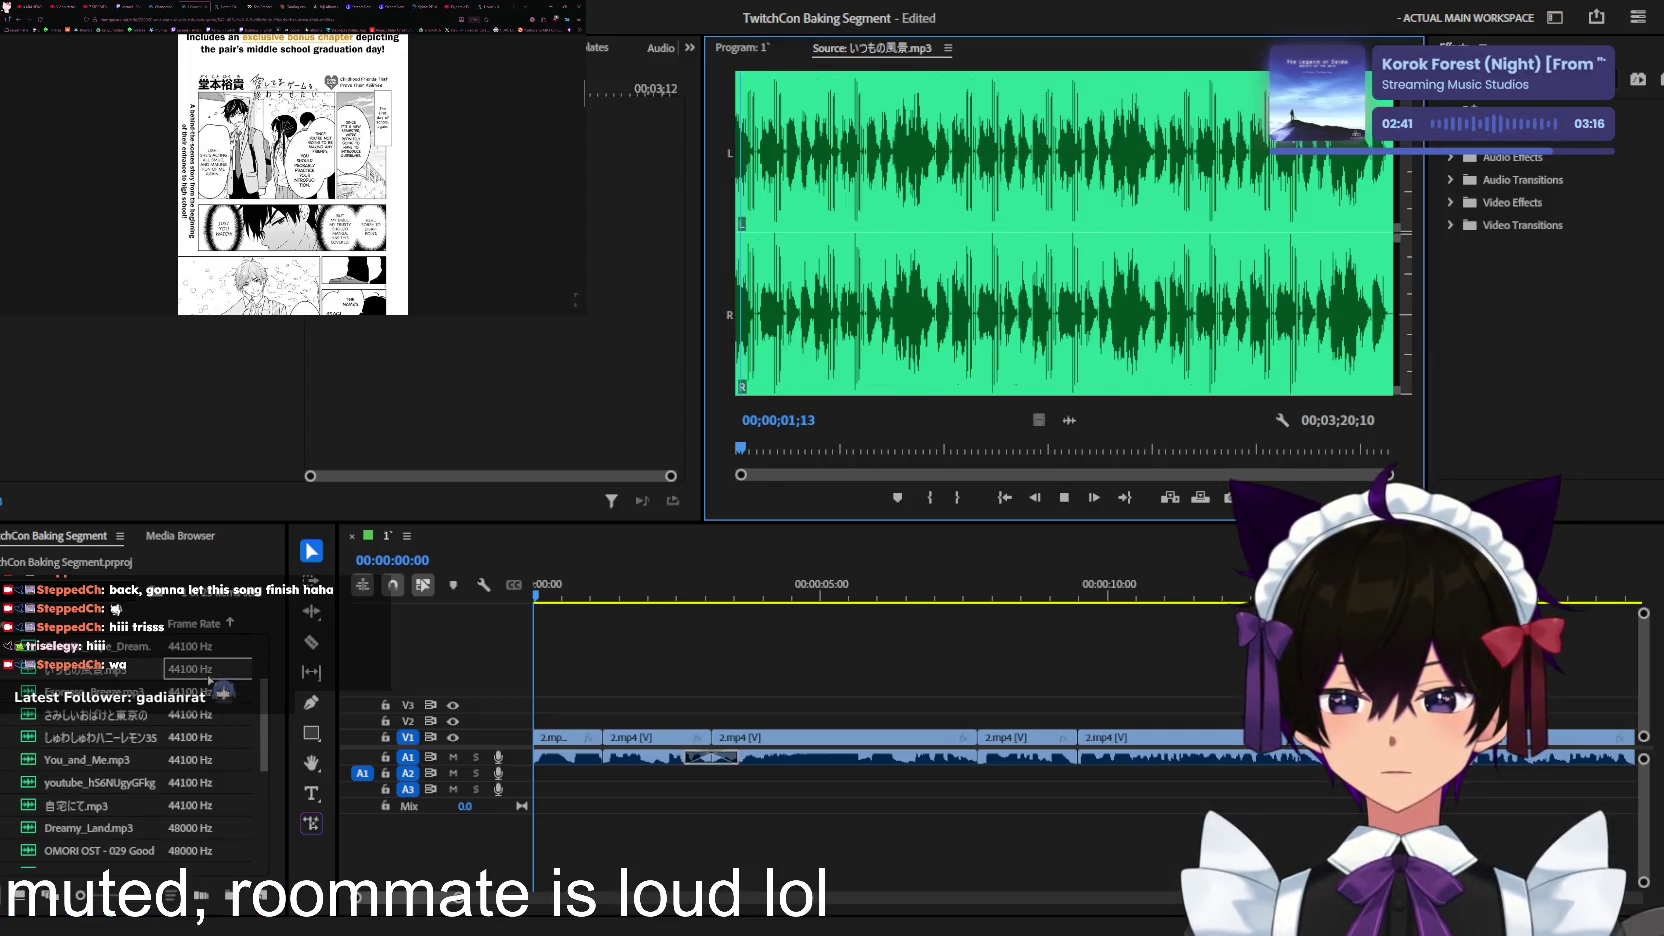
Step: Recheck Cassette_Tape_Dream, then play the OMORI OST track and drag it to the sequence start
scroll(210, 680, up, 2)
scroll(210, 680, up, 1)
scroll(210, 680, up, 1)
click(208, 737)
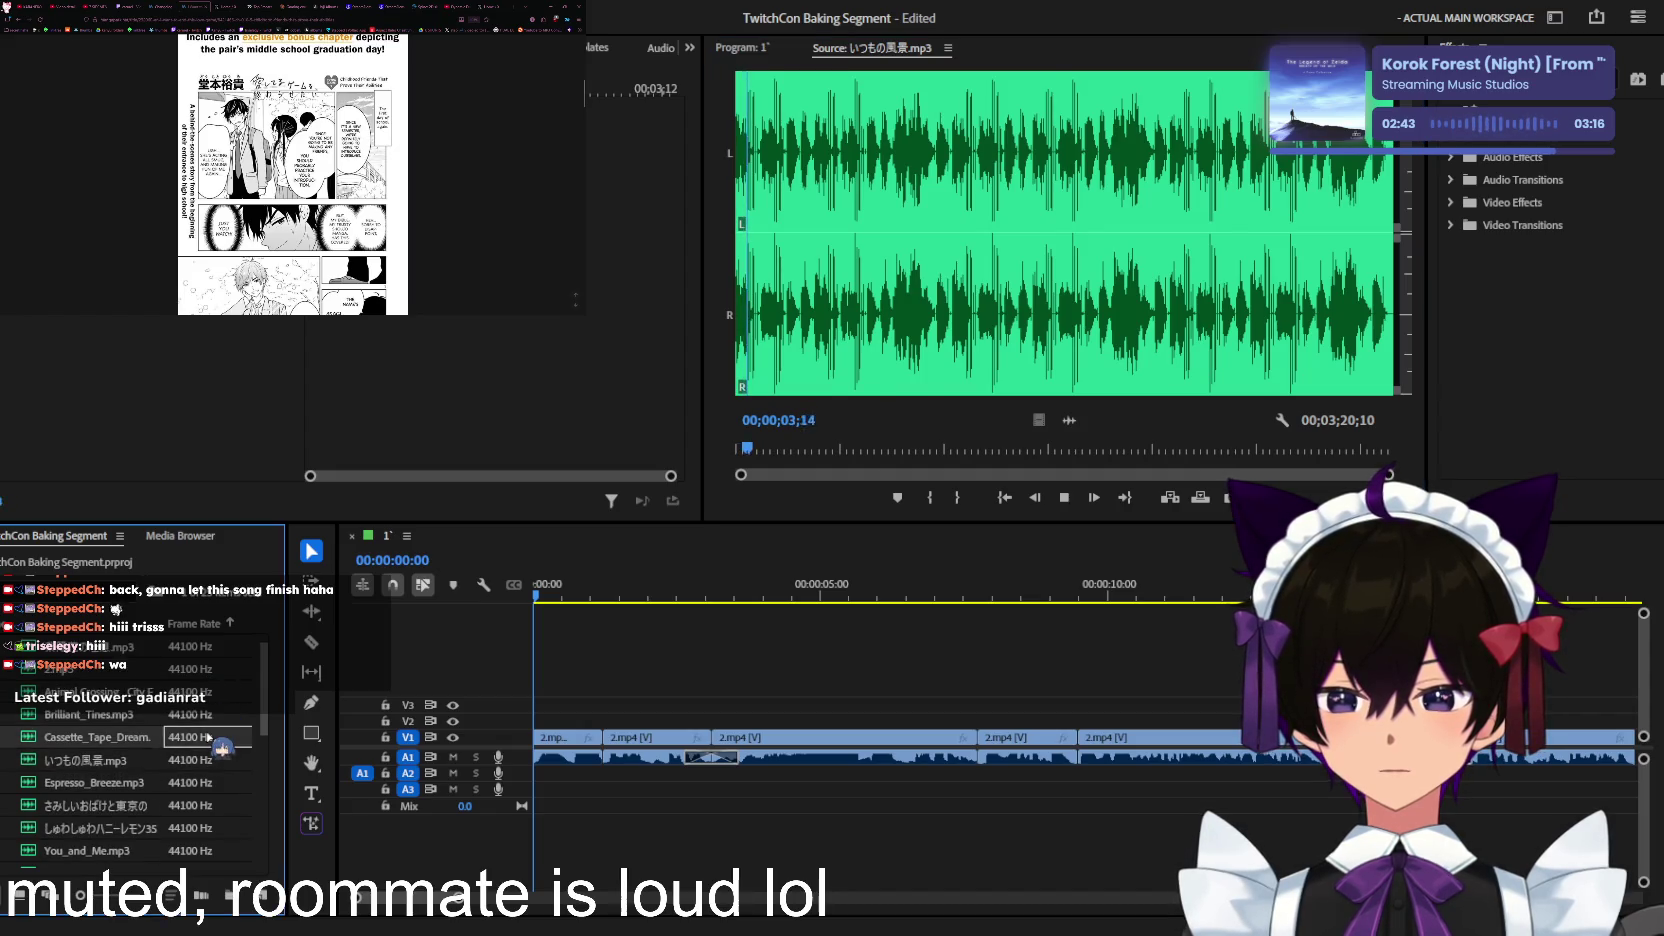
double_click(208, 737)
scroll(210, 742, down, 1)
scroll(208, 760, down, 2)
scroll(202, 805, down, 1)
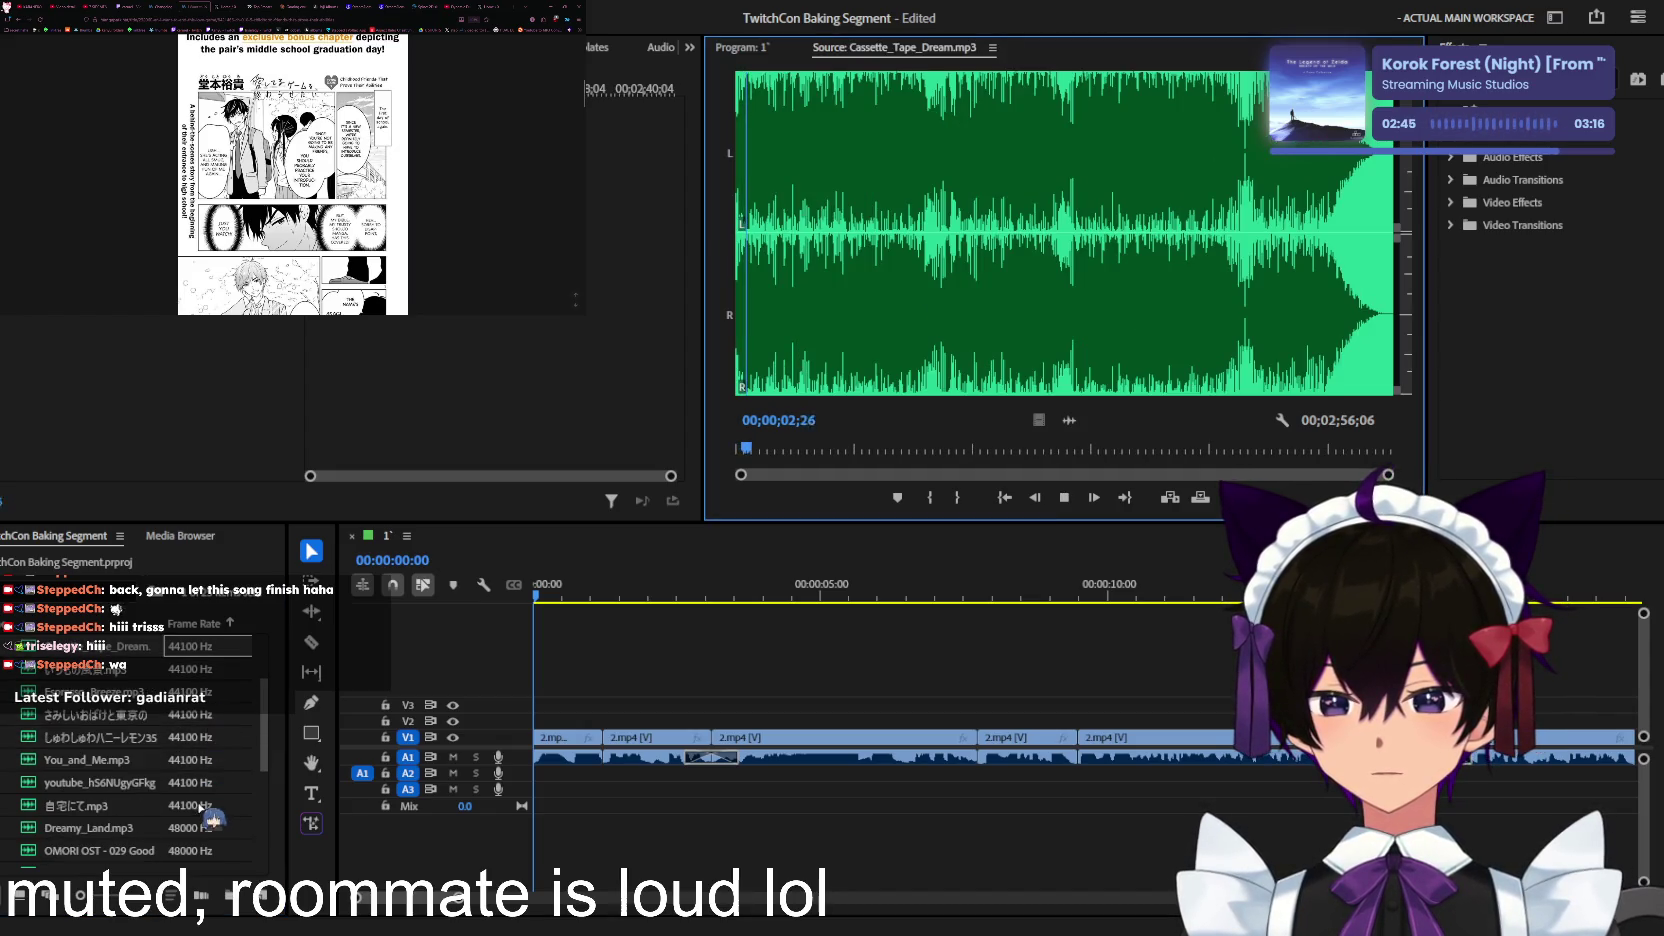
scroll(190, 805, down, 2)
double_click(205, 805)
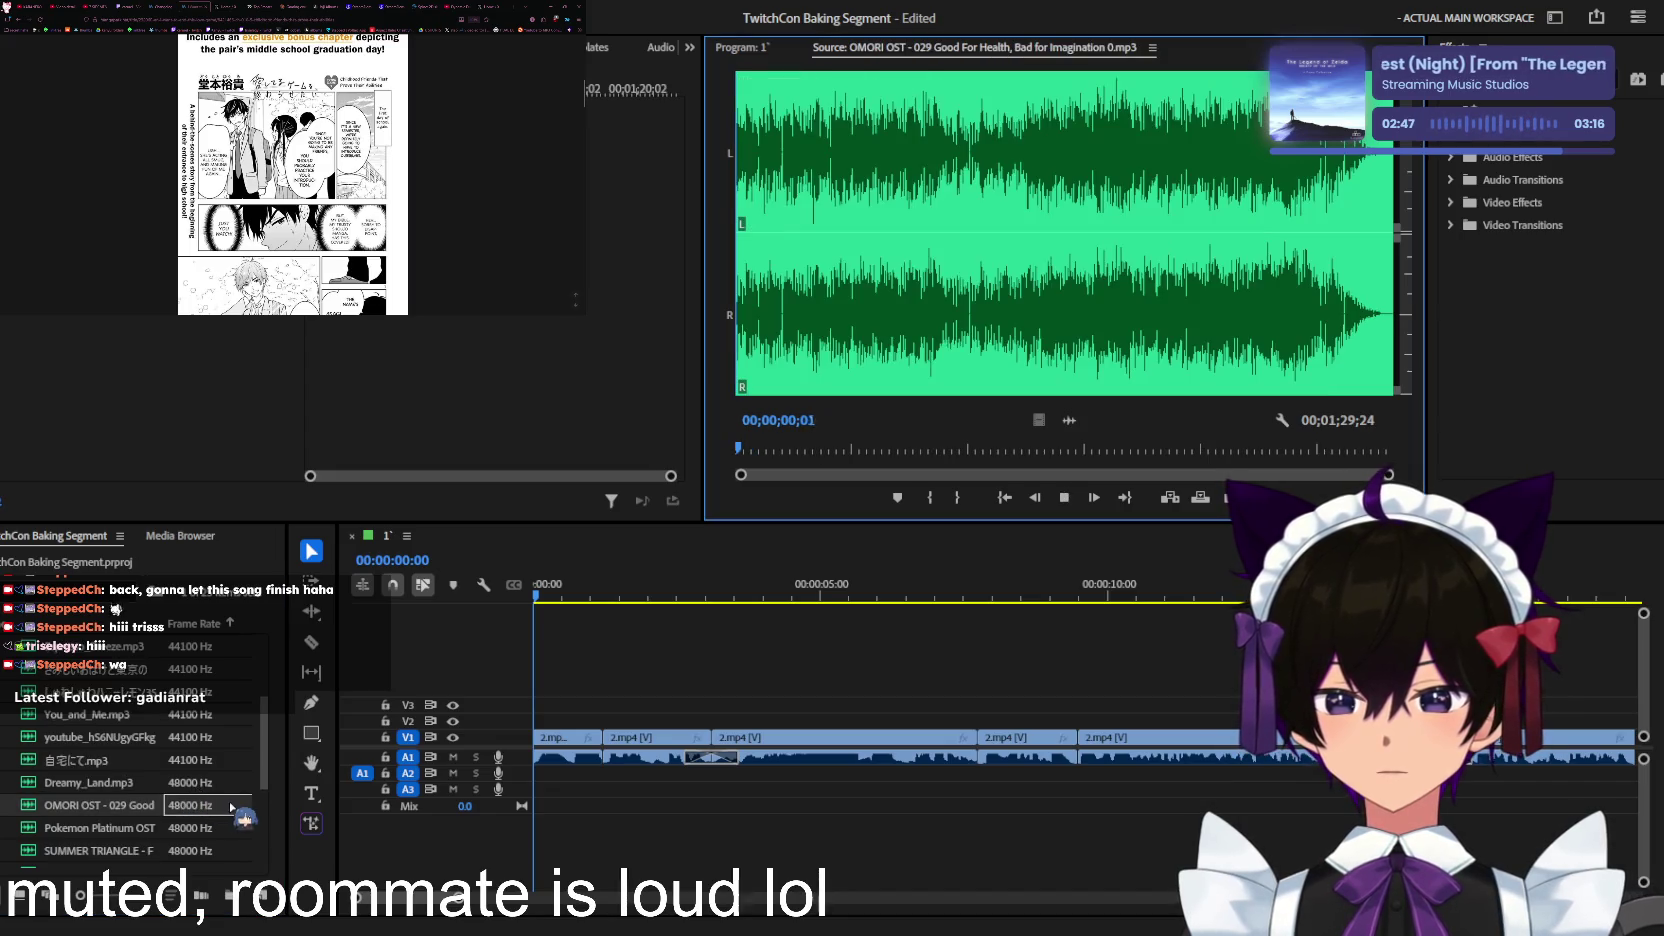
key(space)
drag(243, 813, 535, 772)
Step: Fit the sequence in view and apply the Mastering effect to the OMORI music clip on A2
key(backslash)
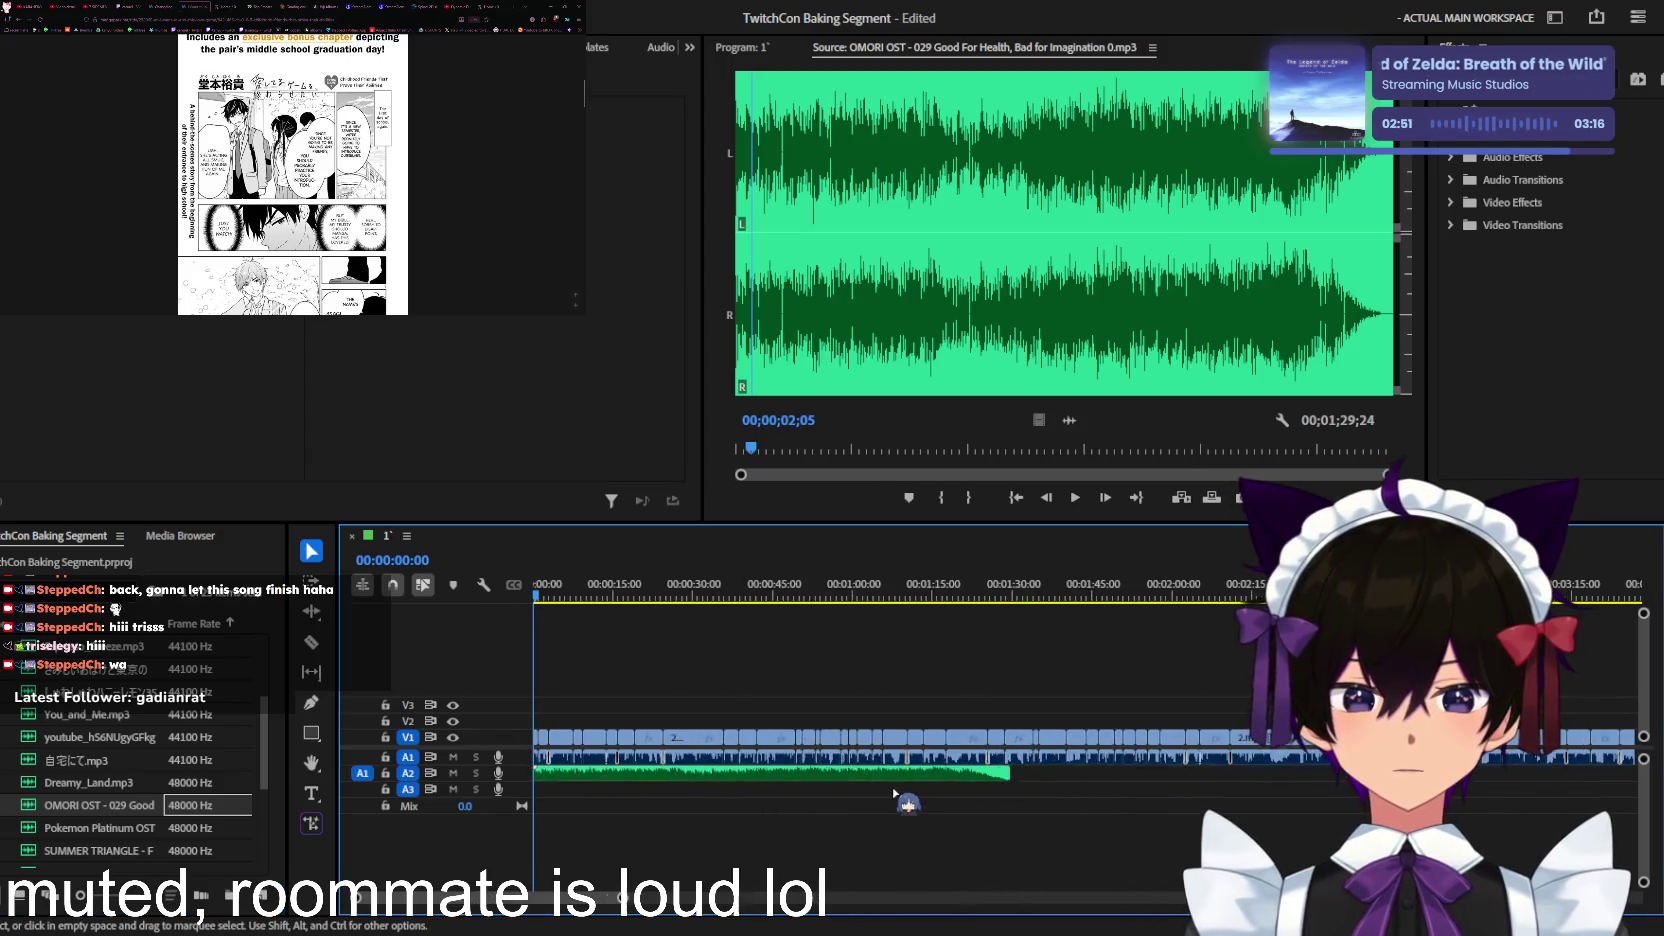
scroll(800, 795, up, 3)
scroll(610, 820, up, 3)
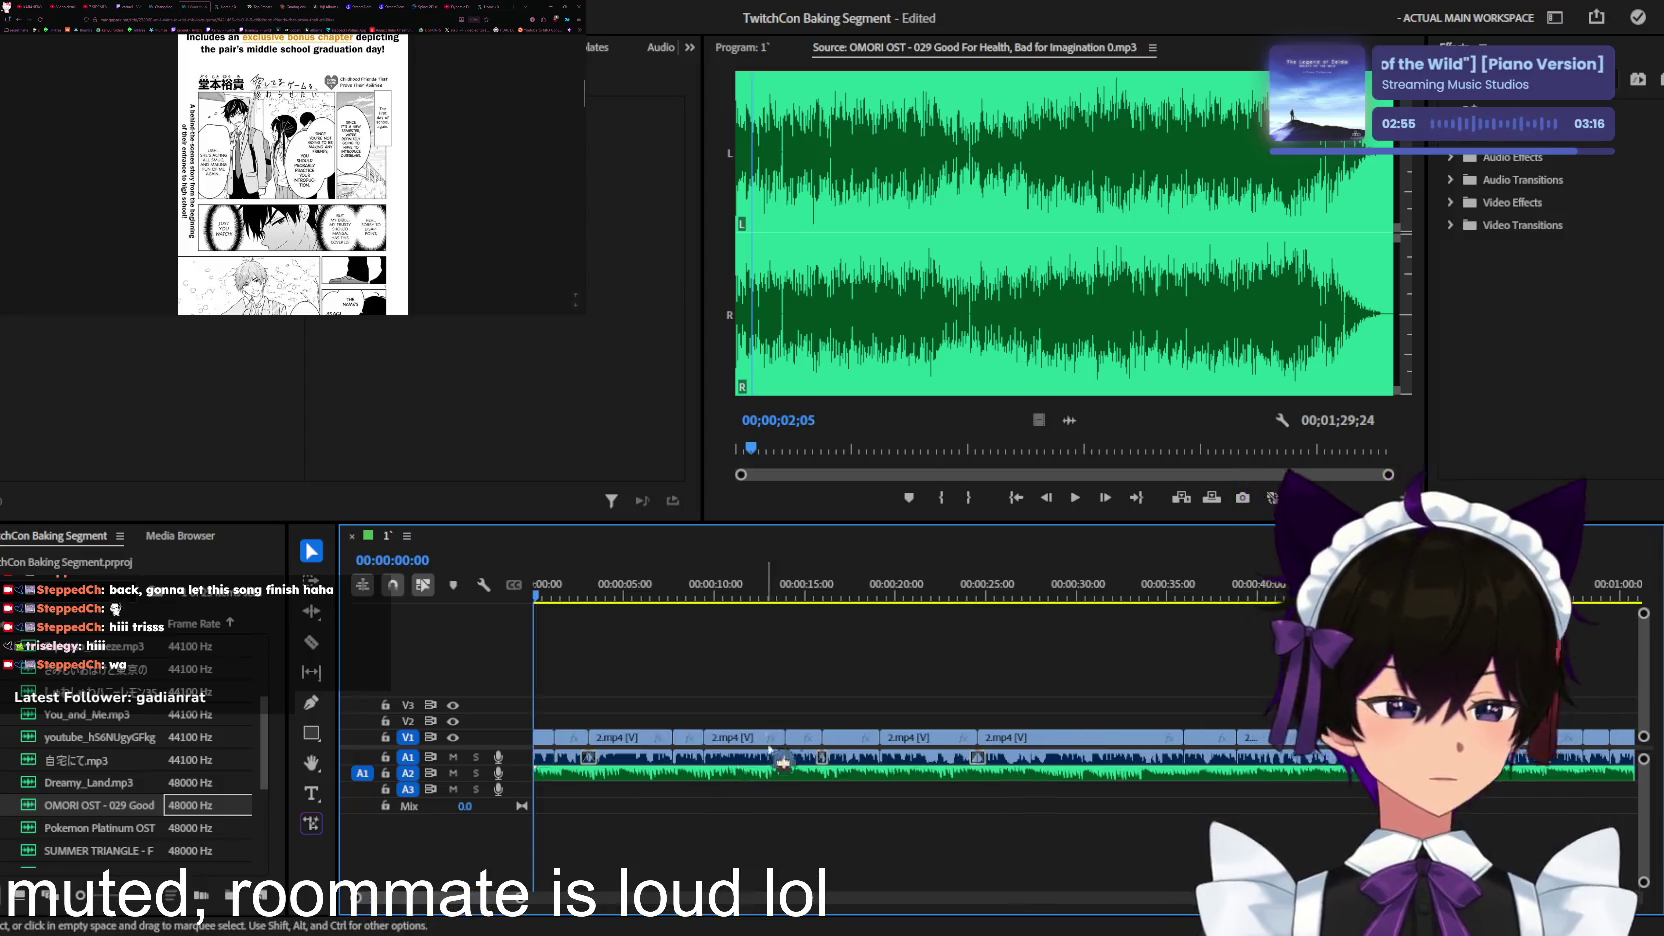
scroll(785, 752, up, 3)
scroll(785, 752, up, 3)
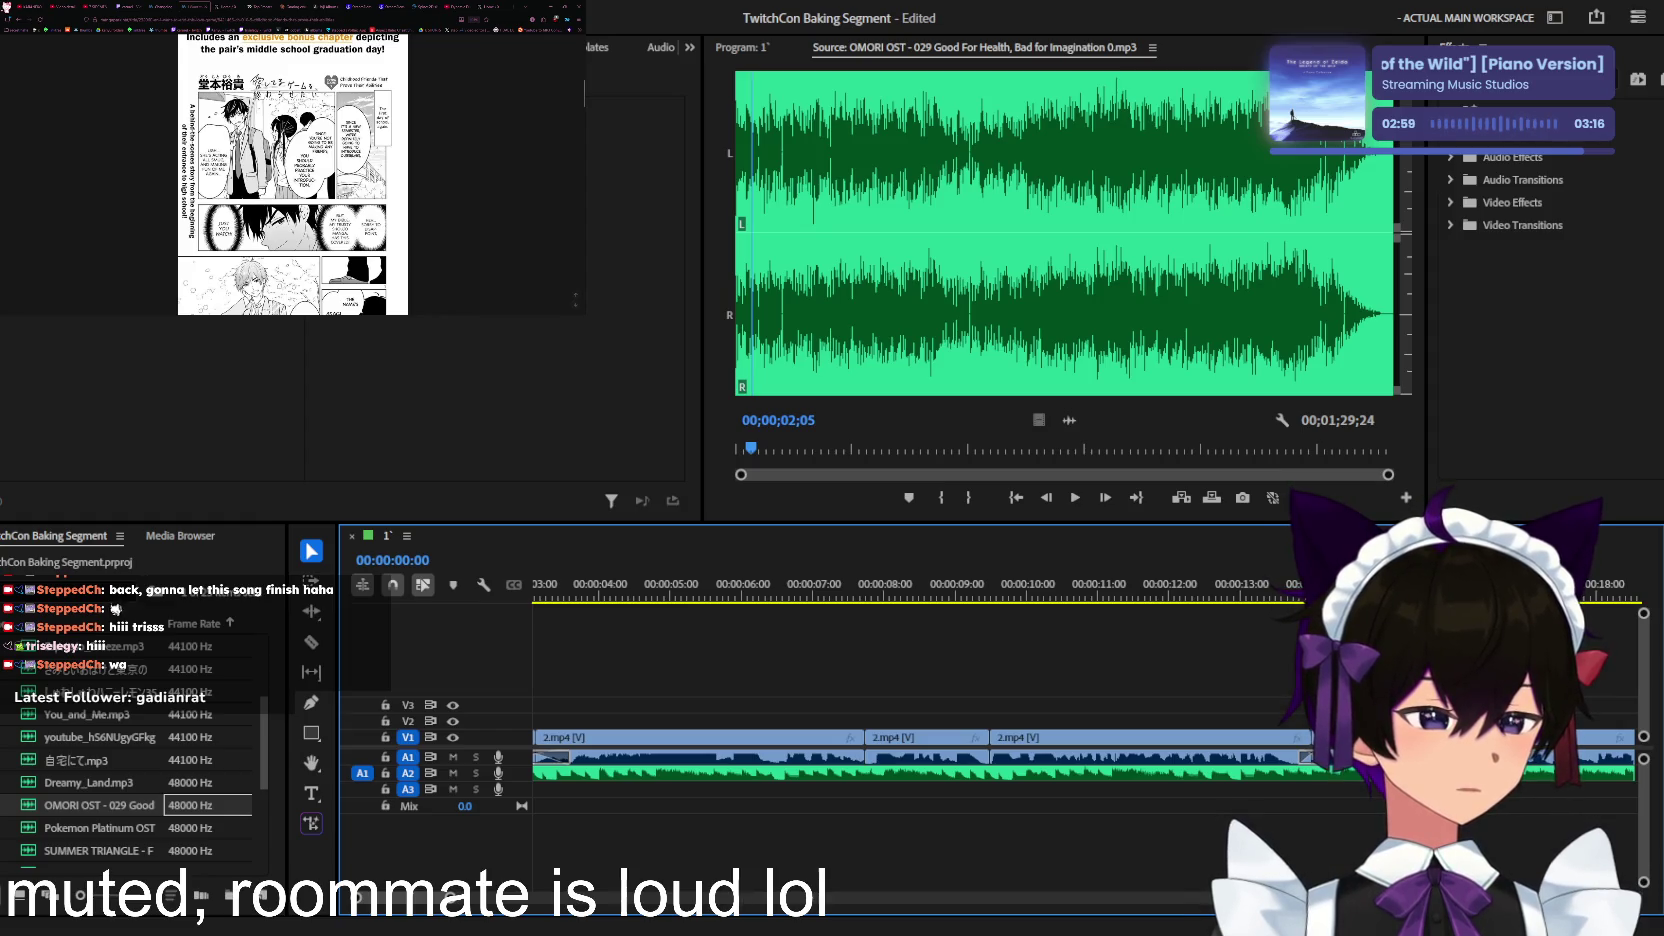
scroll(743, 688, up, 3)
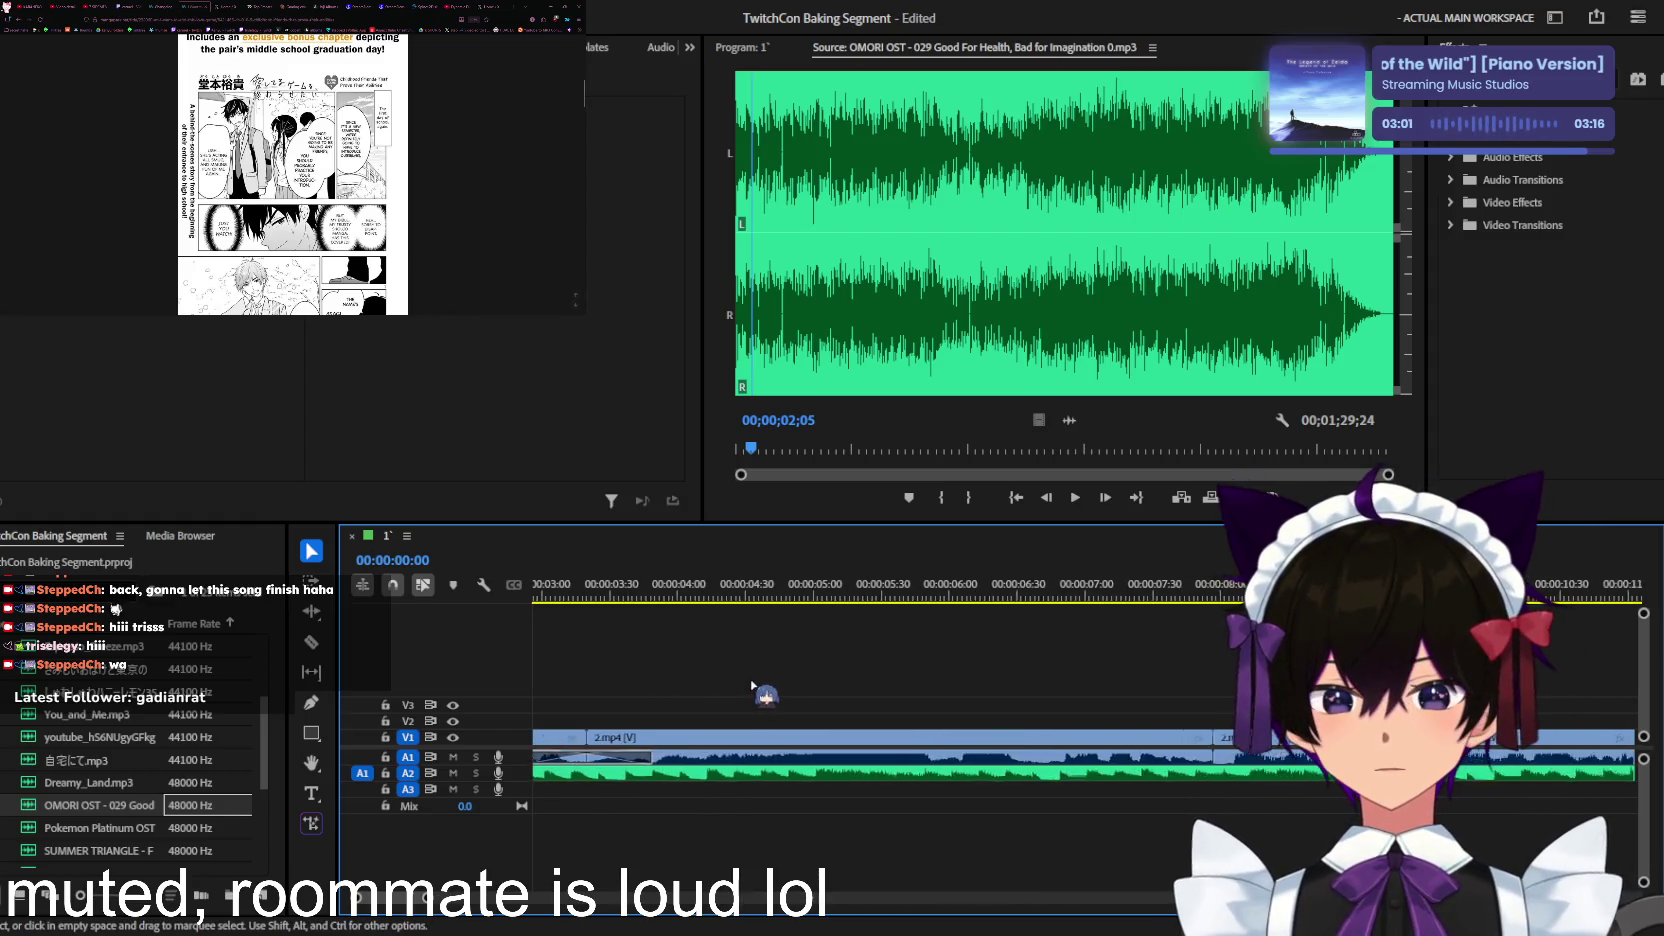
scroll(743, 690, up, 1)
click(738, 772)
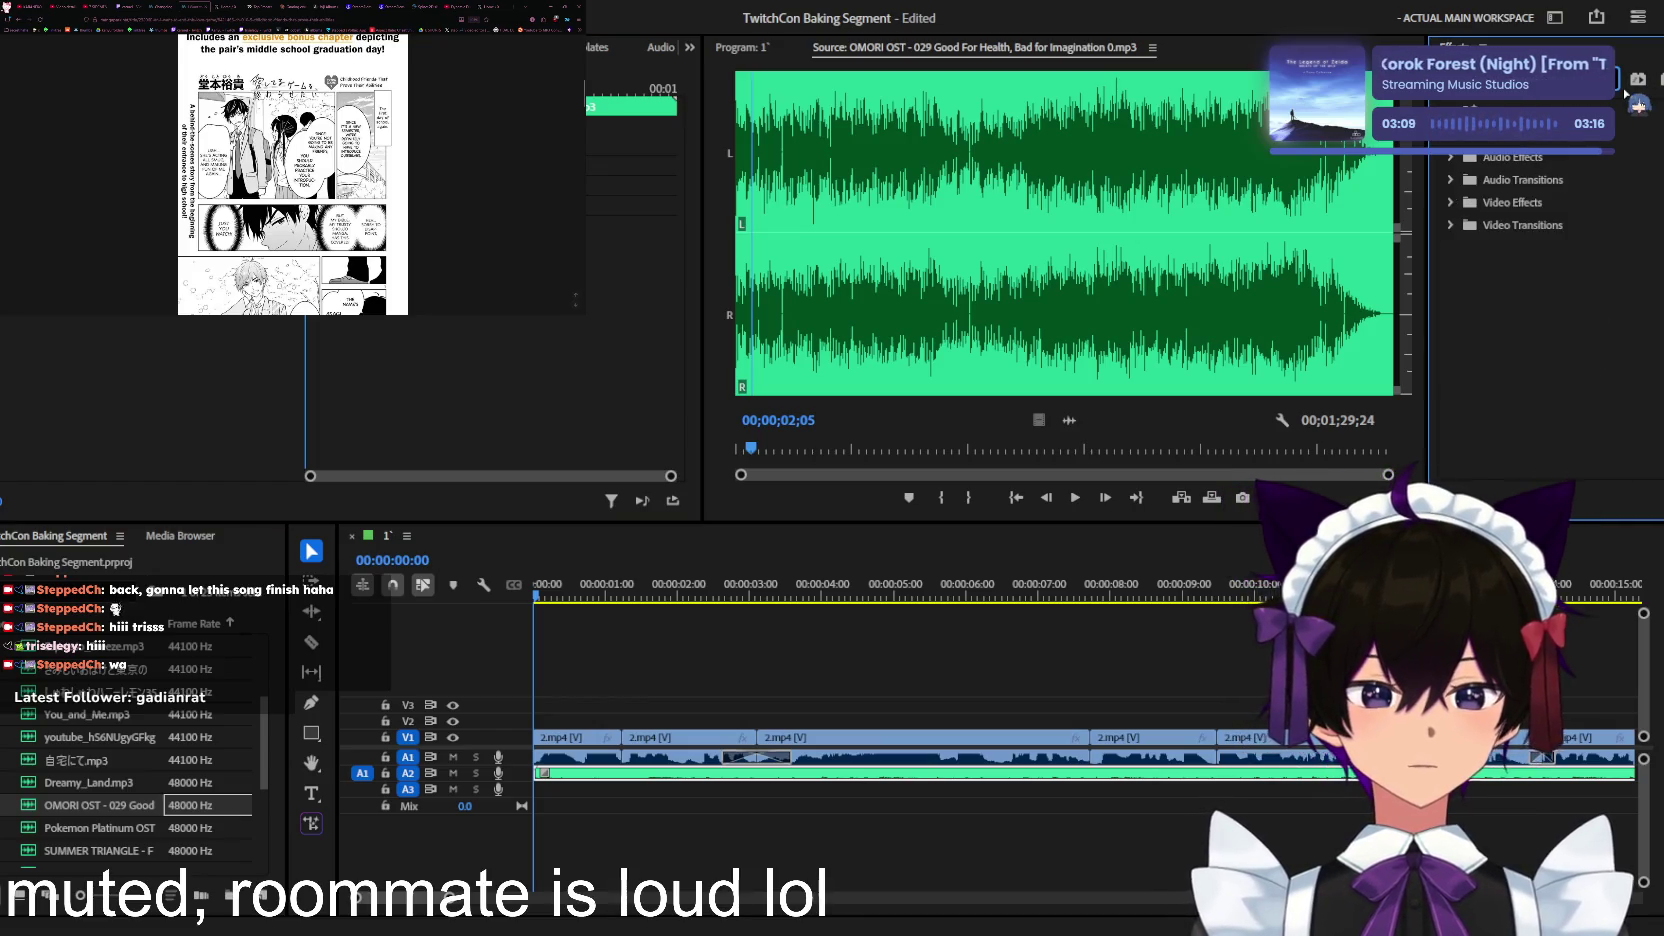
text(mastering)
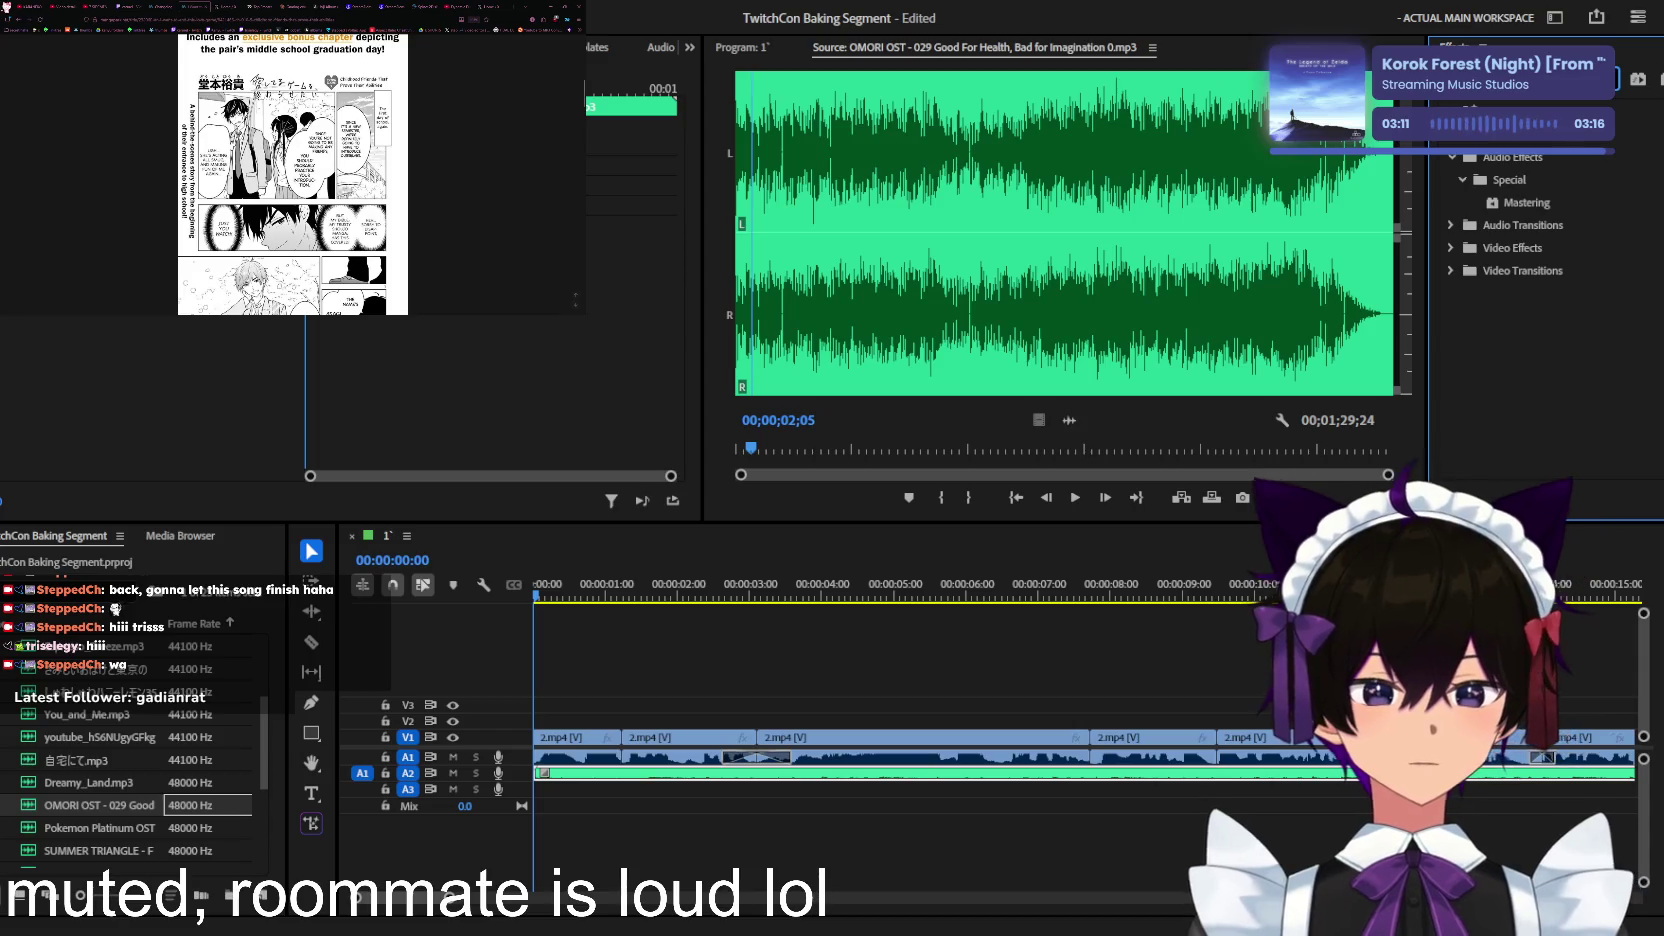
drag(1527, 203, 1032, 772)
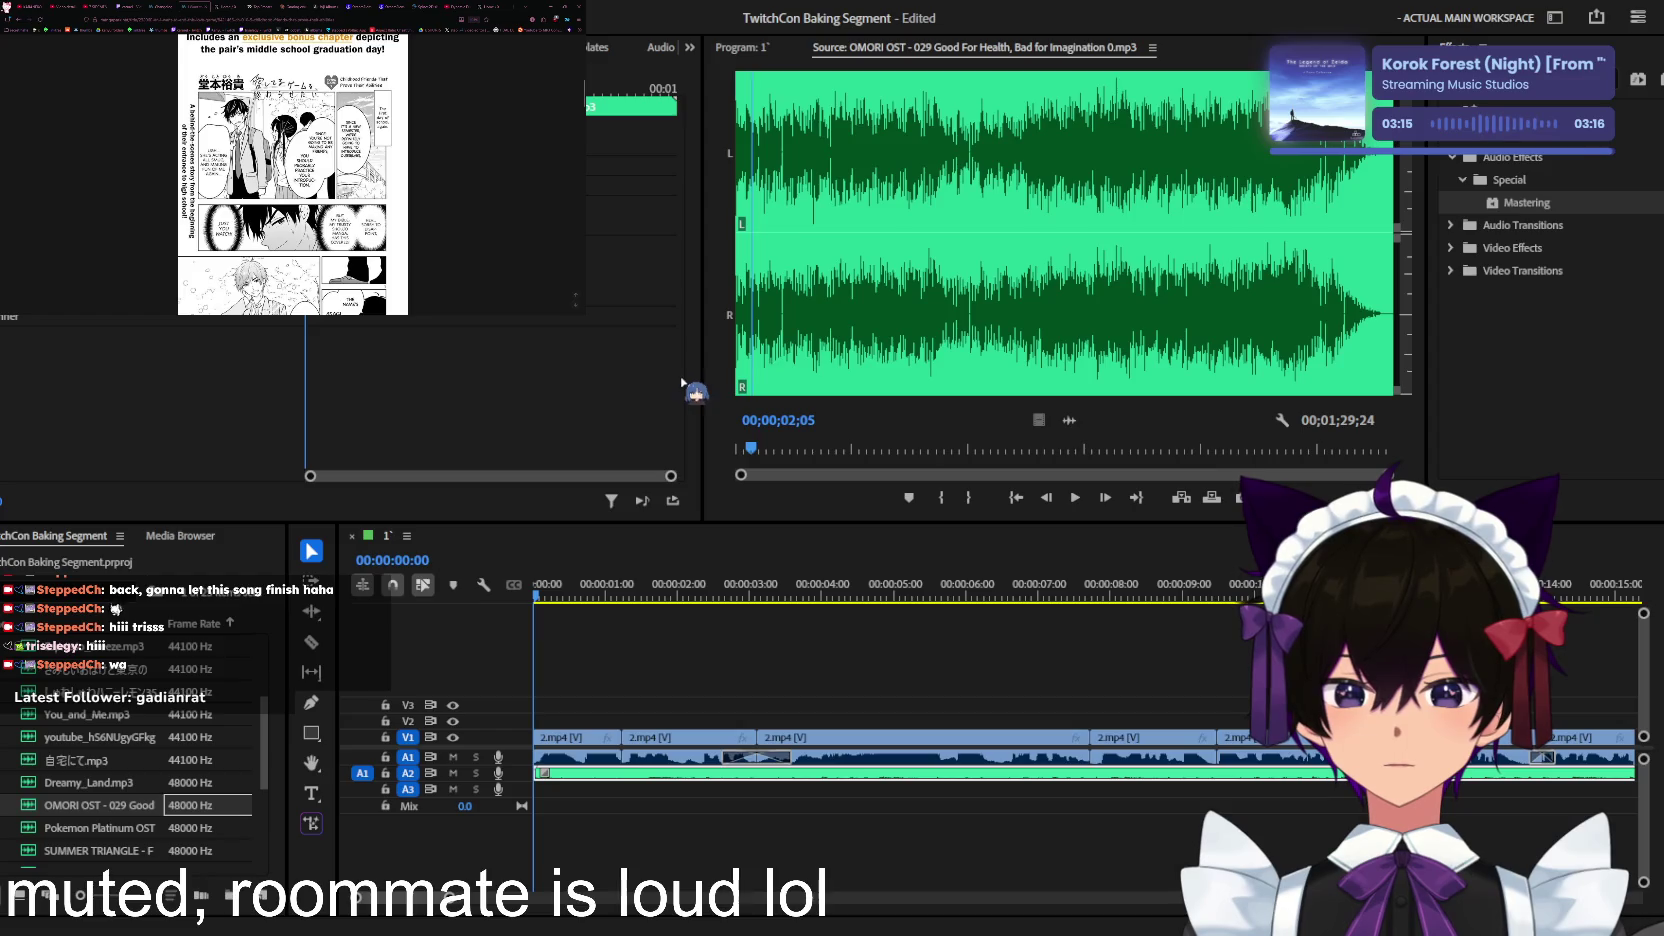
key(space)
Step: Review the opening with music, zooming around 0:10 and replaying from 0:09, then place a clip on A3
key(minus)
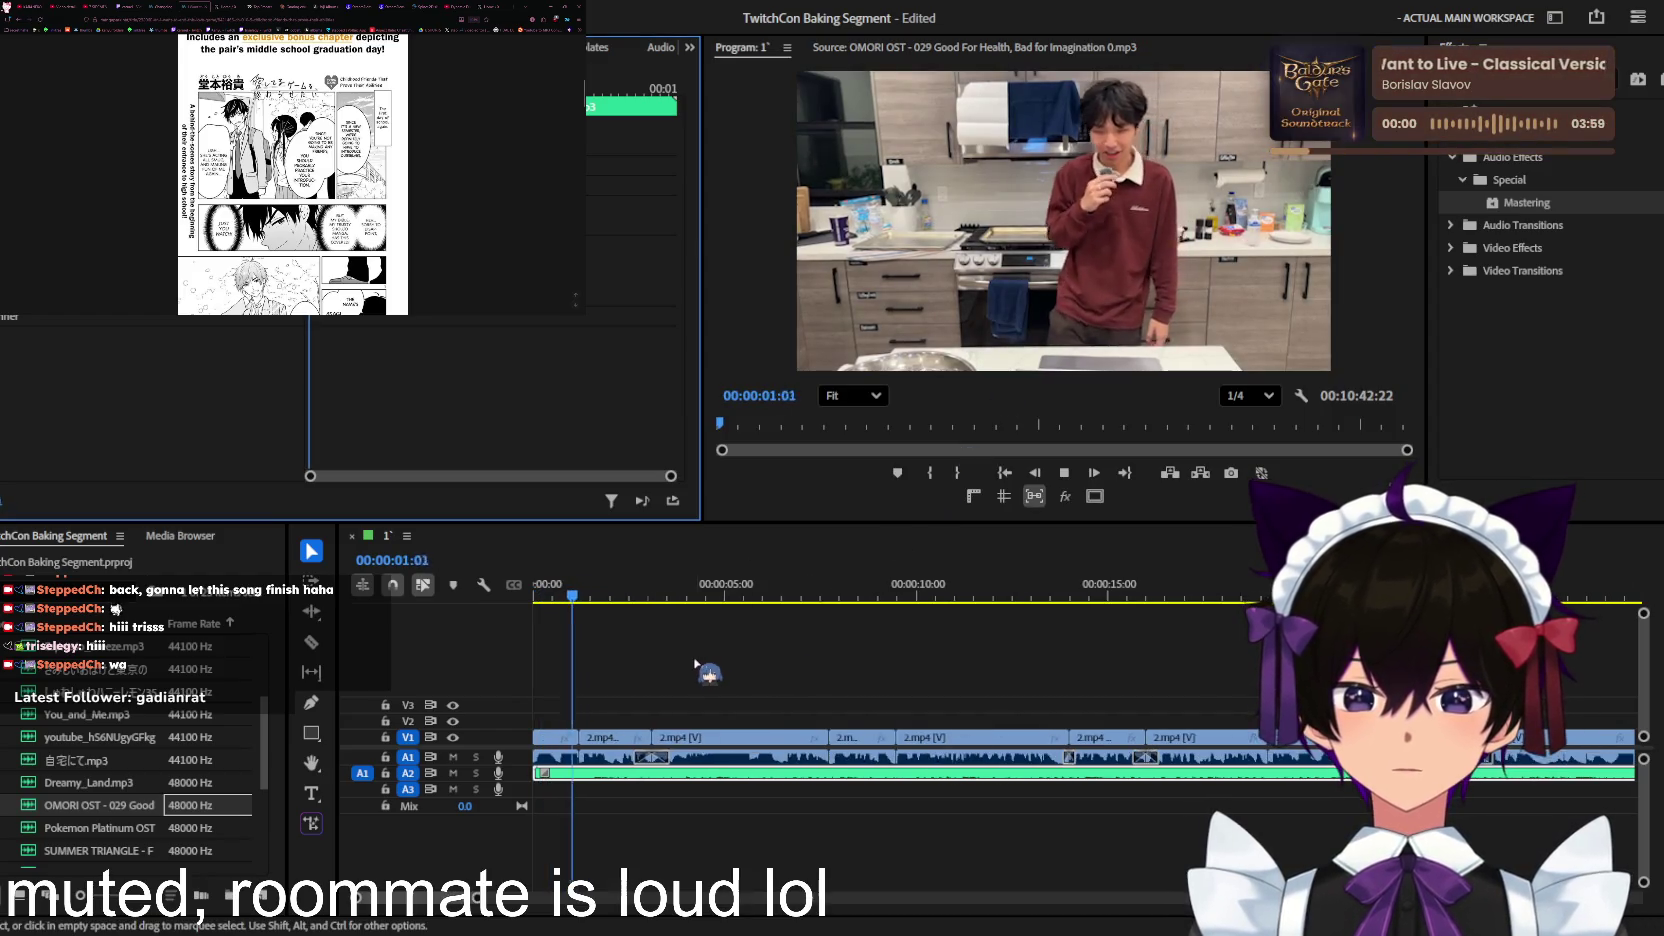
key(minus)
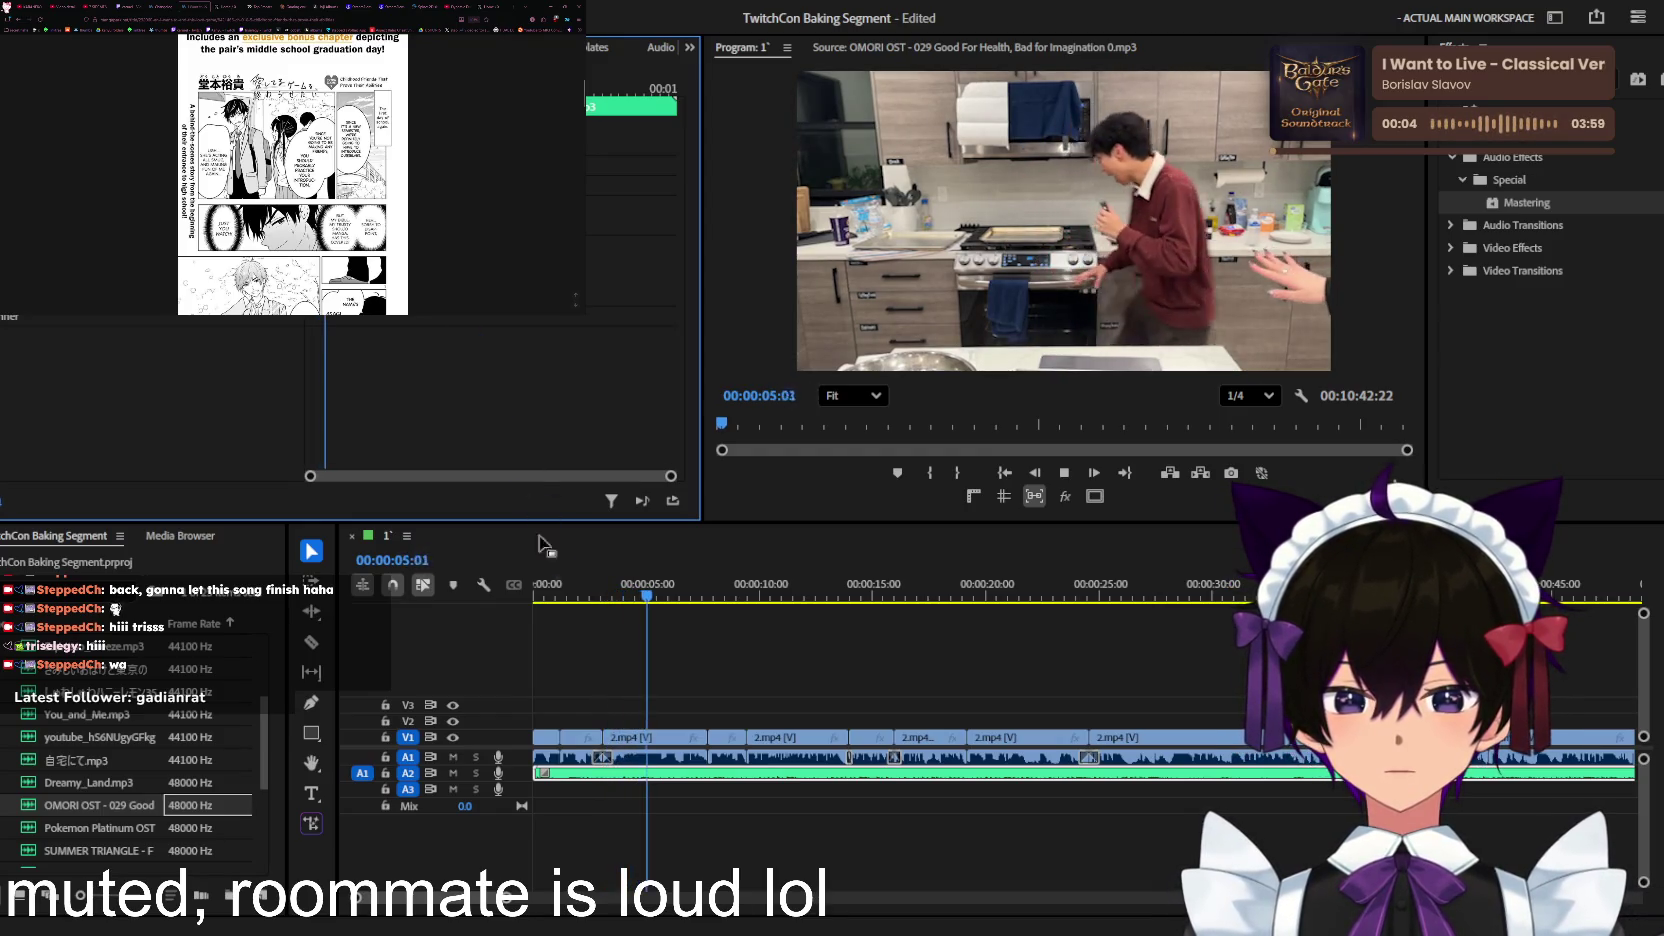
key(minus)
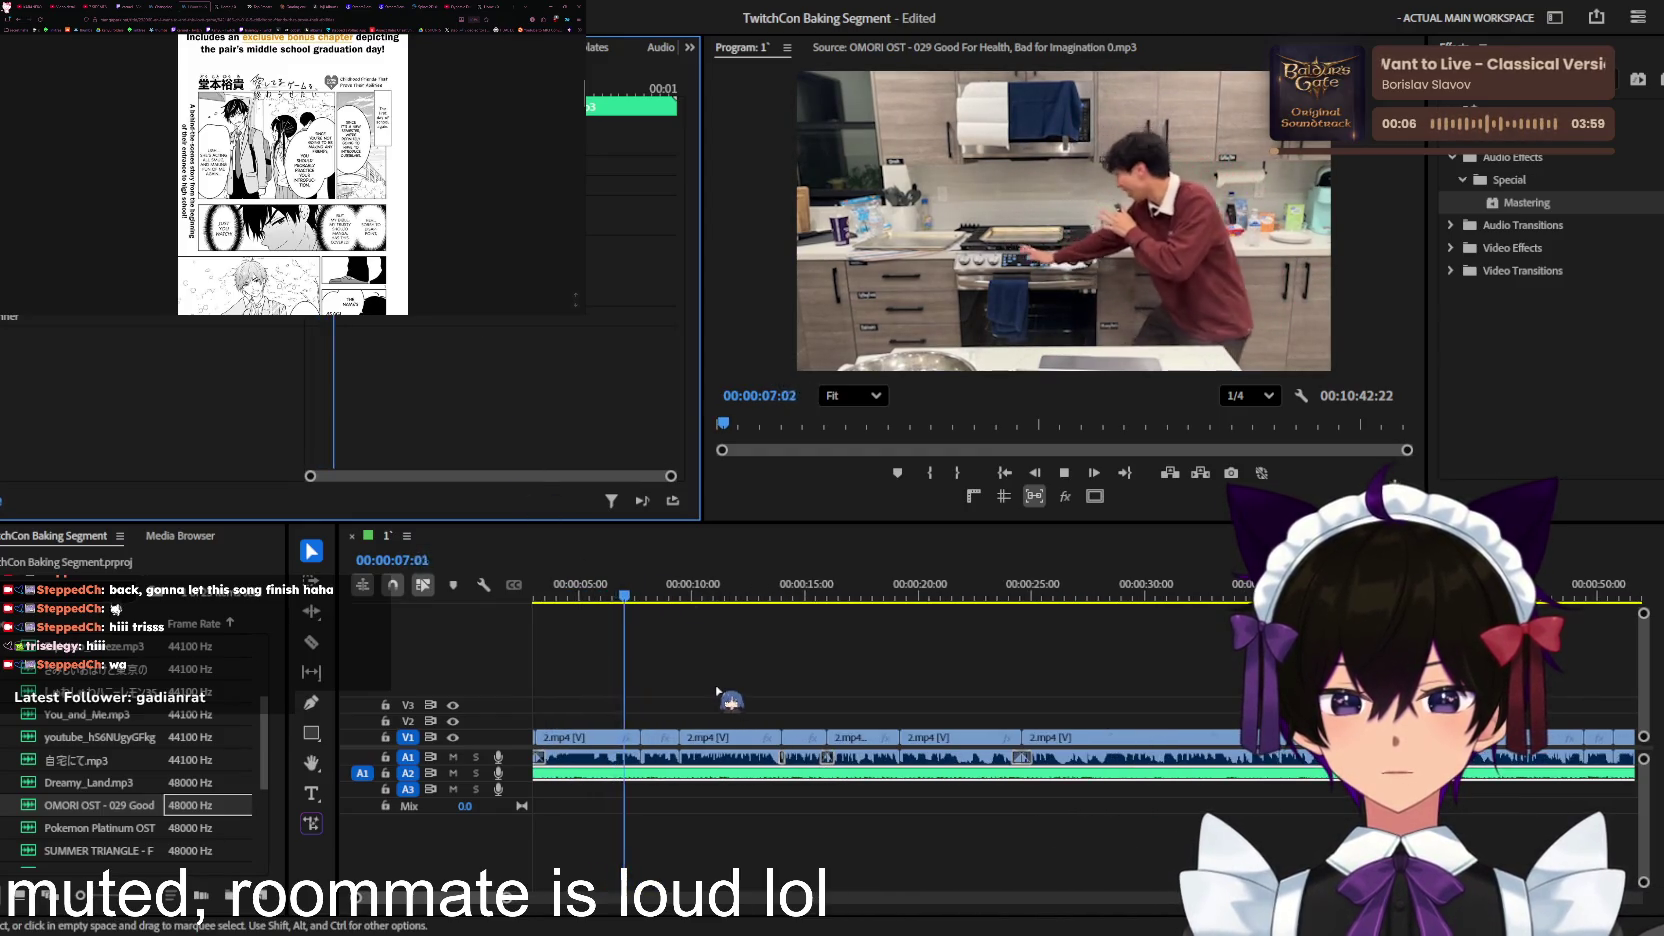
key(equal)
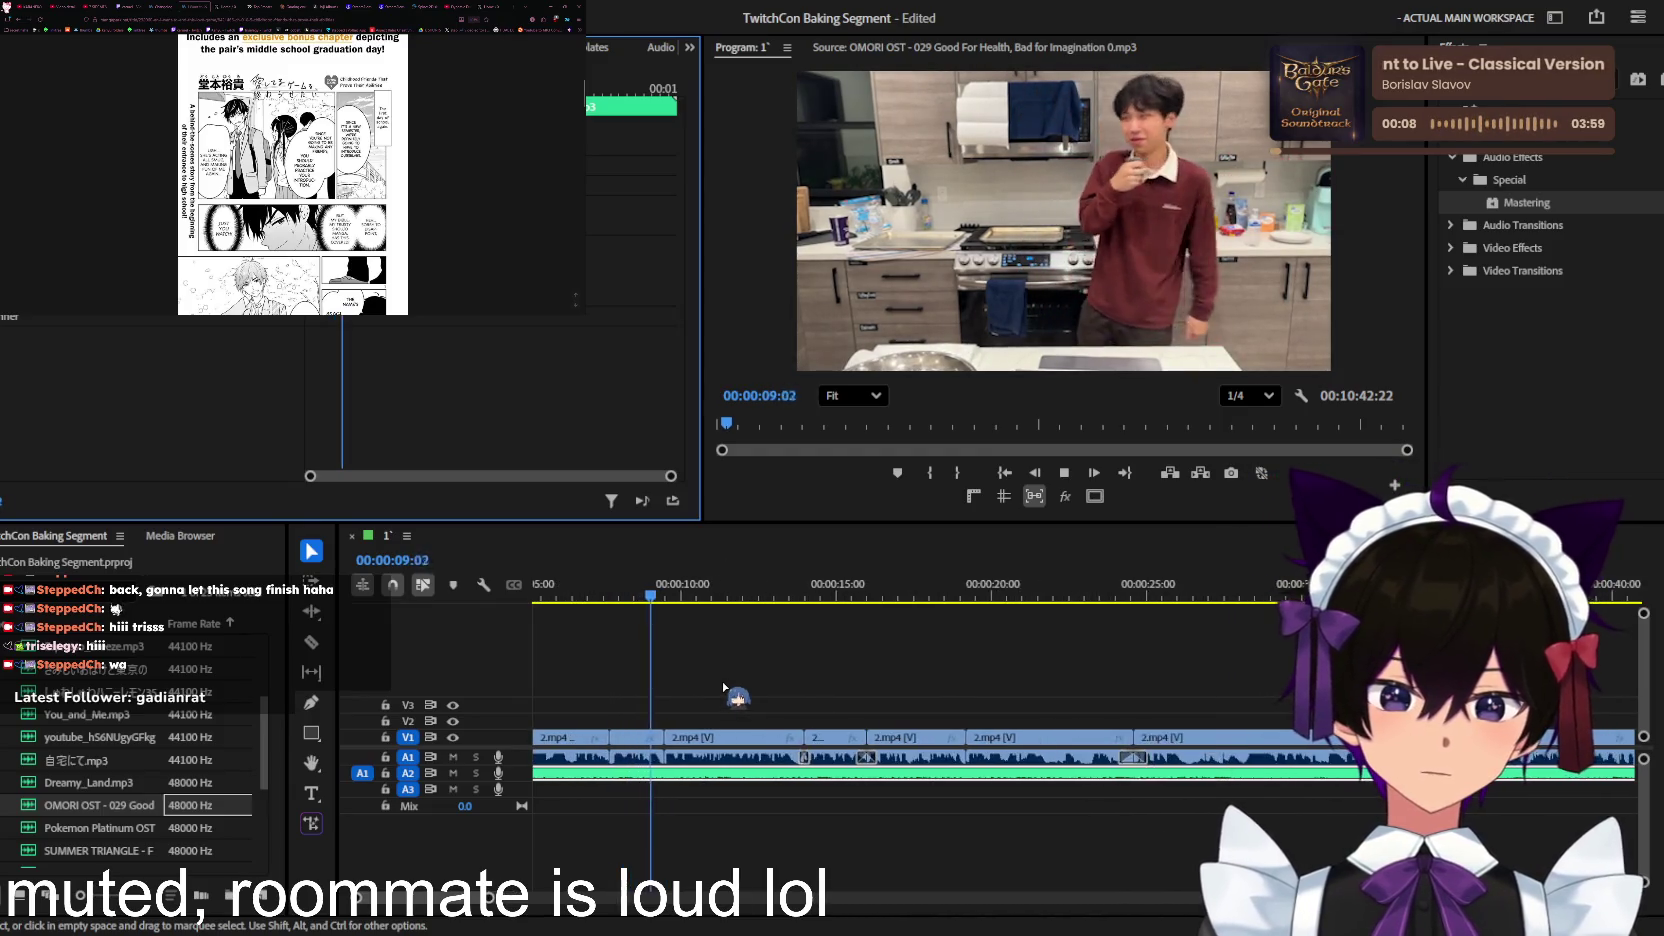
key(equal)
key(equal)
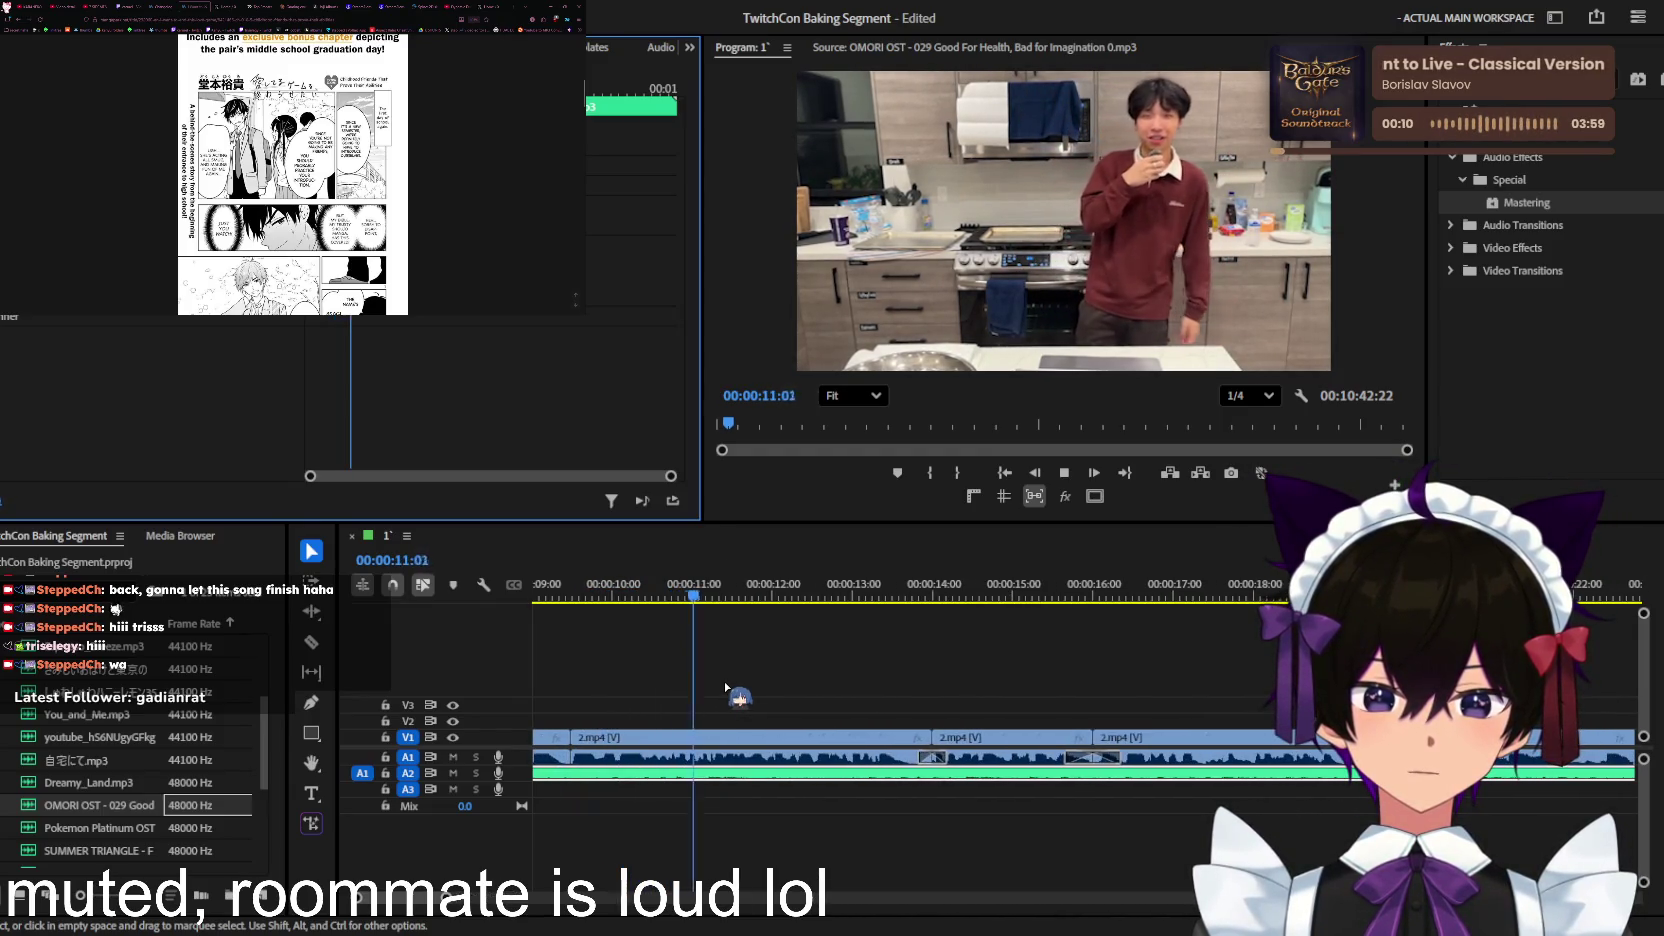
key(space)
key(minus)
key(space)
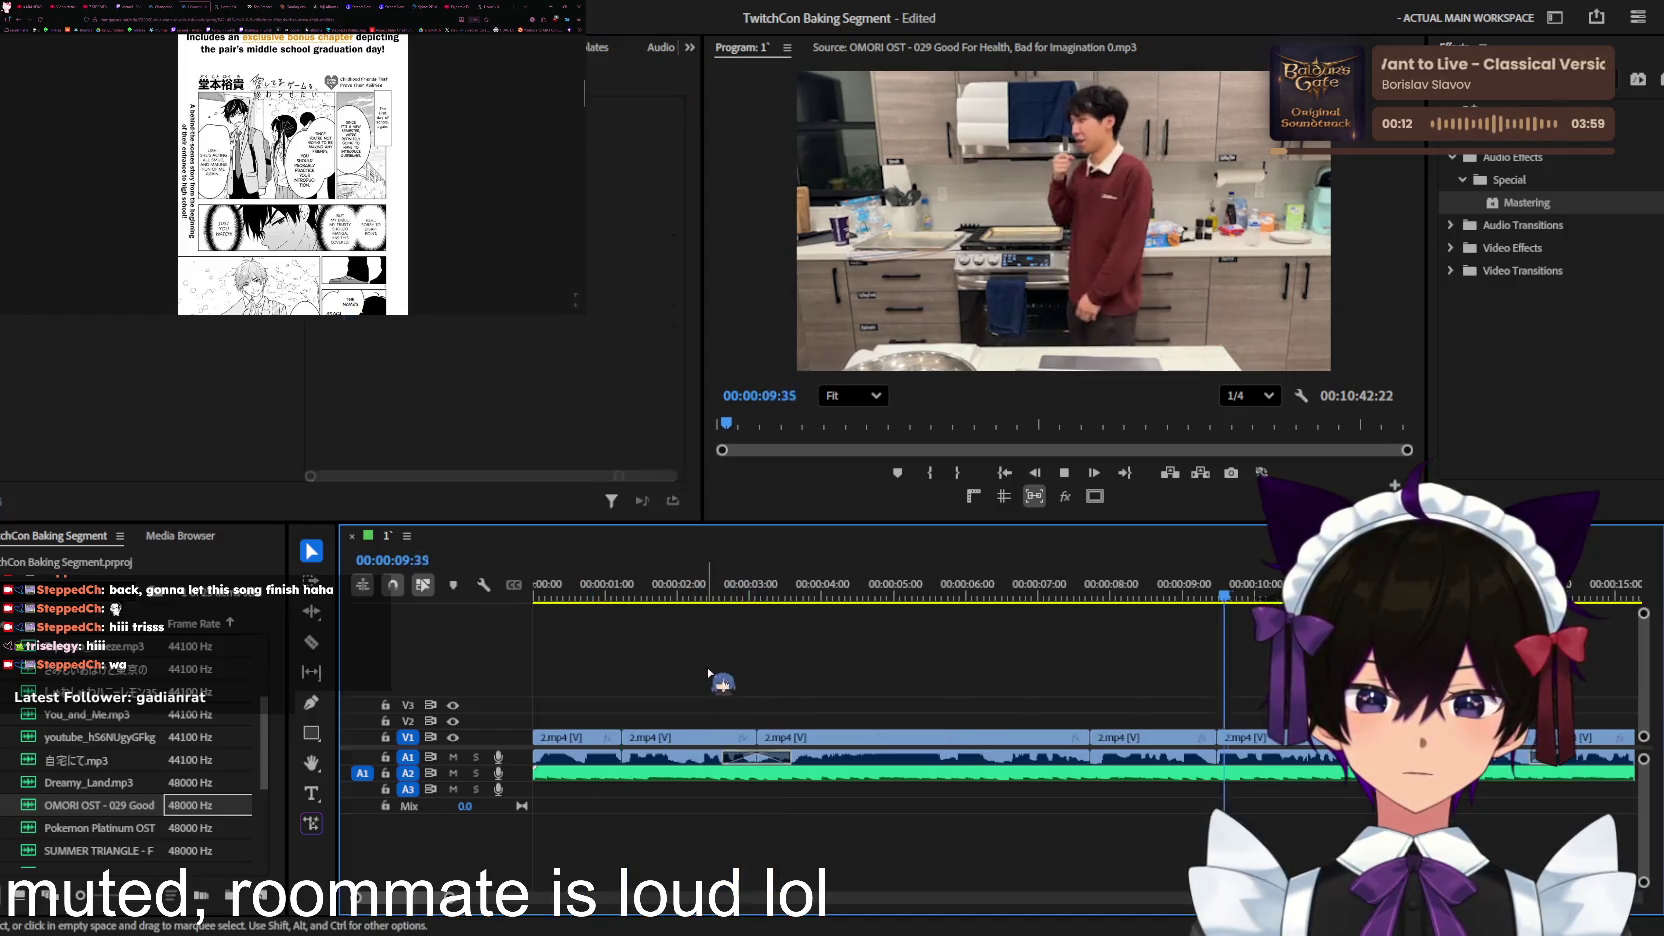
click(1201, 598)
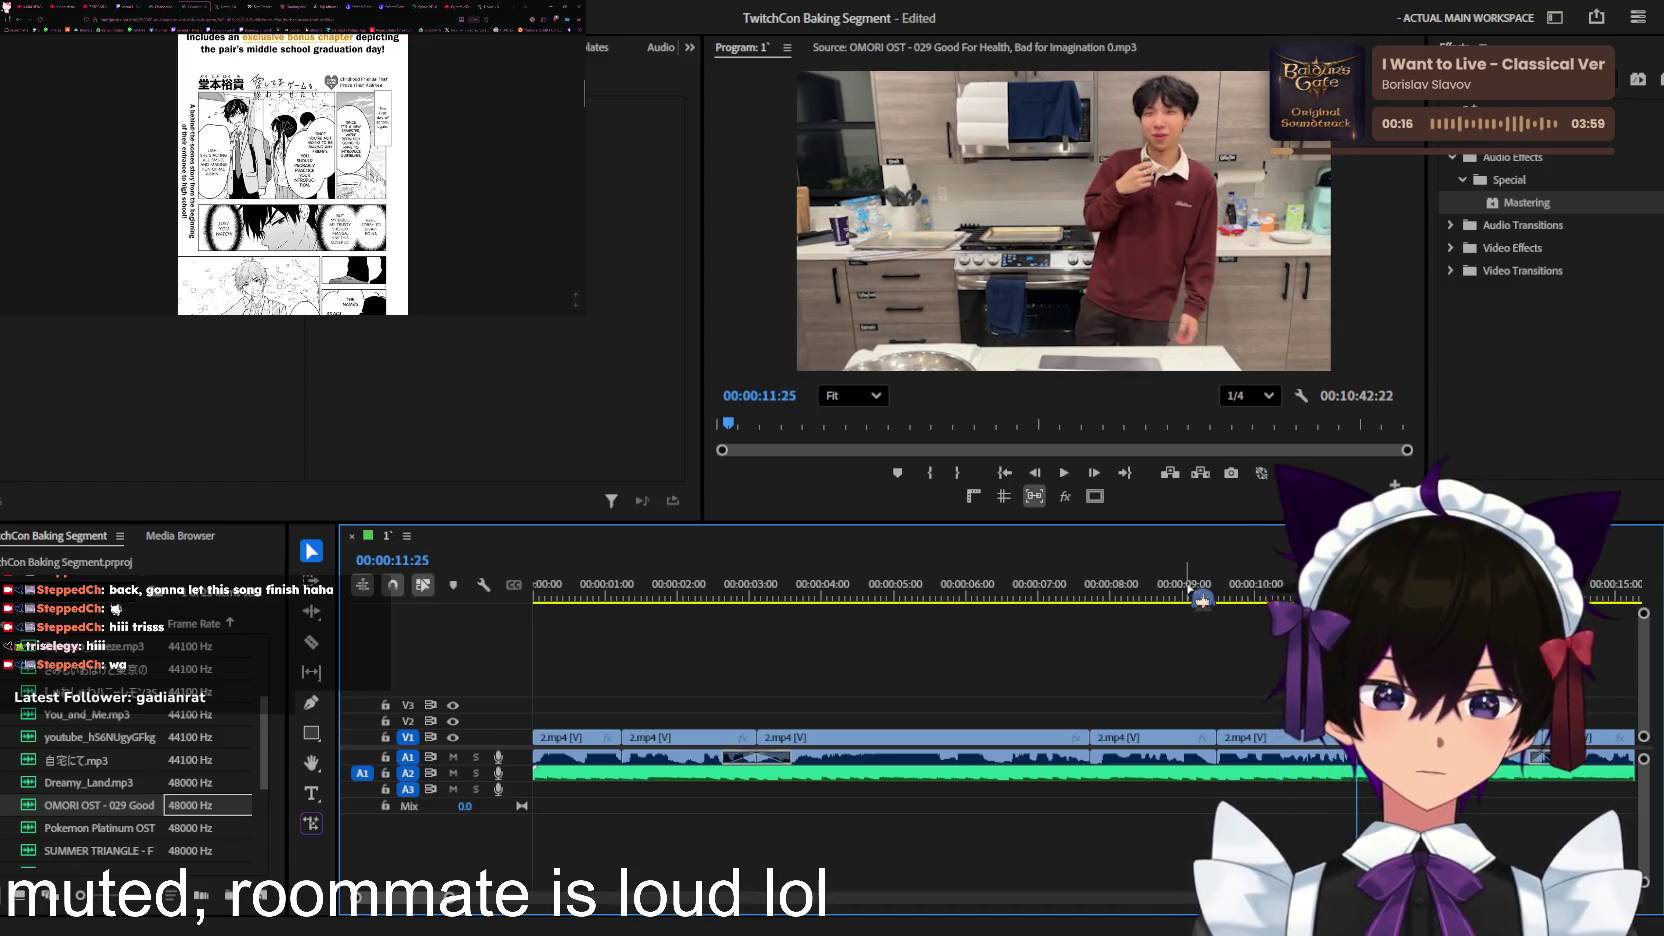
click(1201, 598)
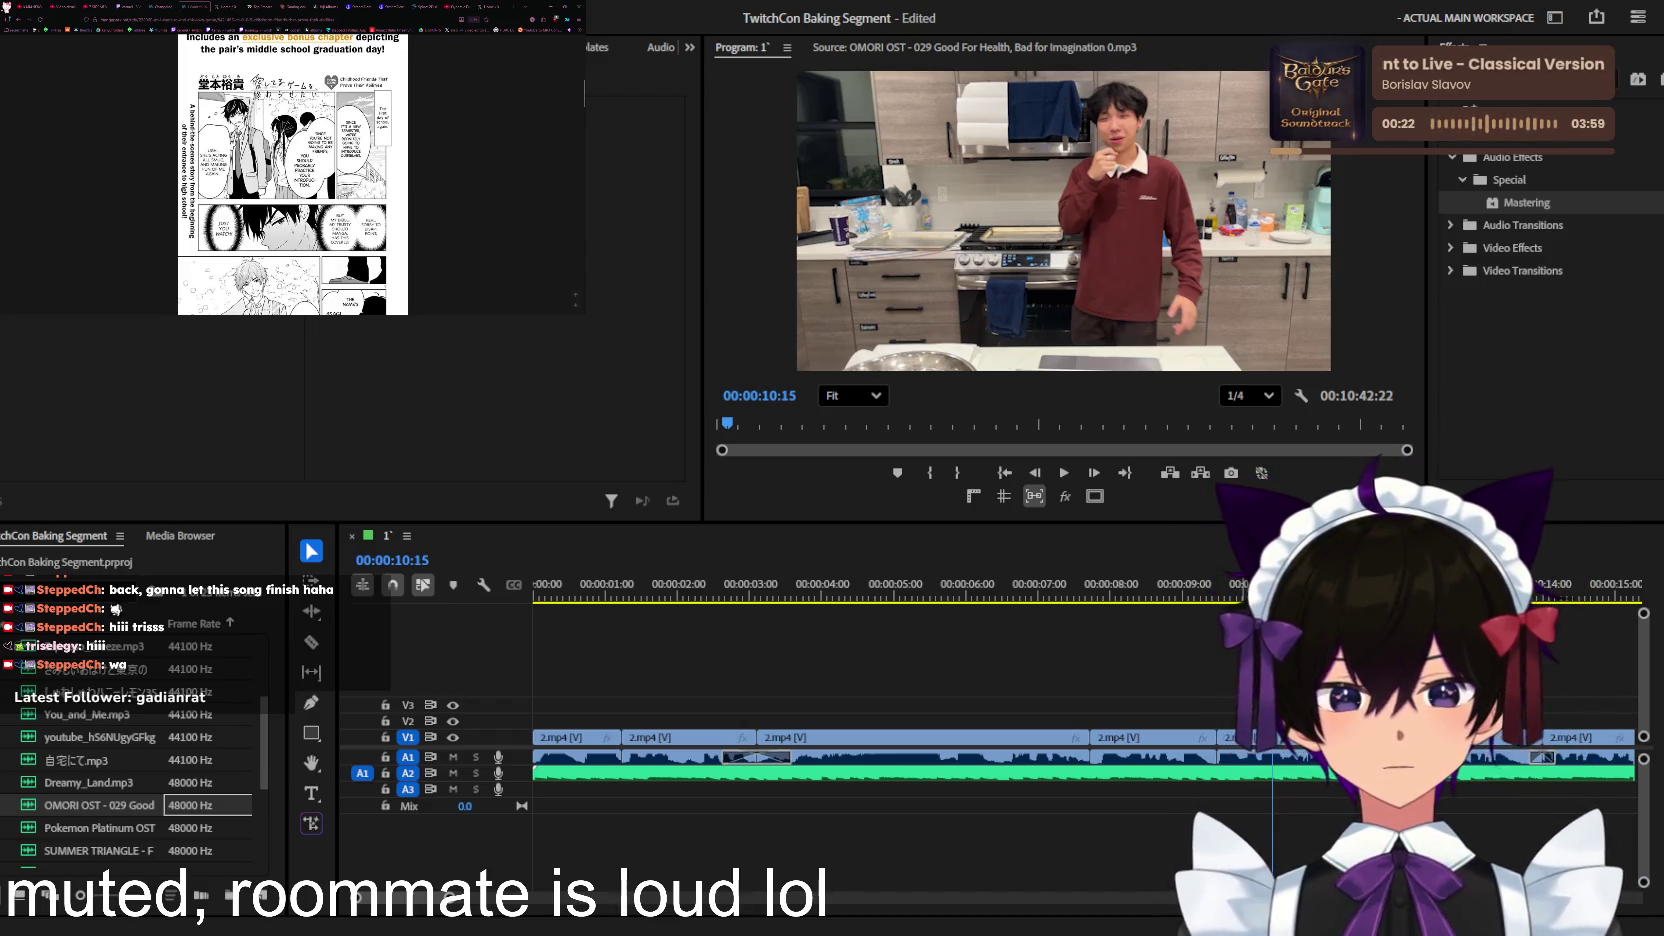
click(1315, 782)
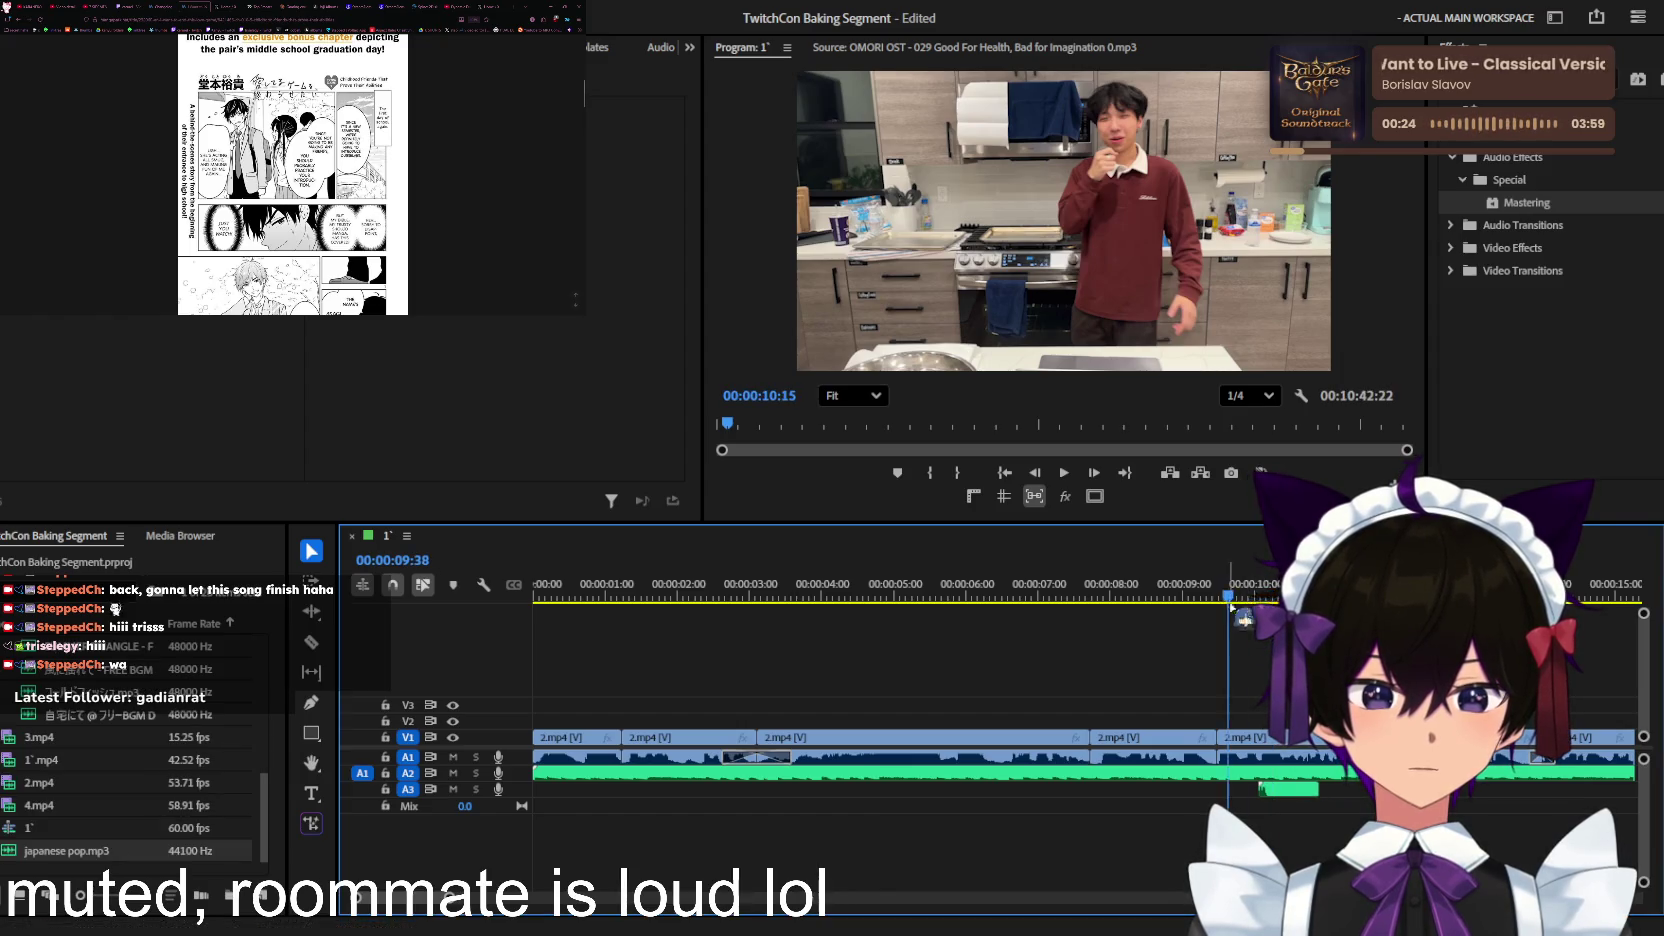
scroll(1260, 680, up, 3)
click(1286, 792)
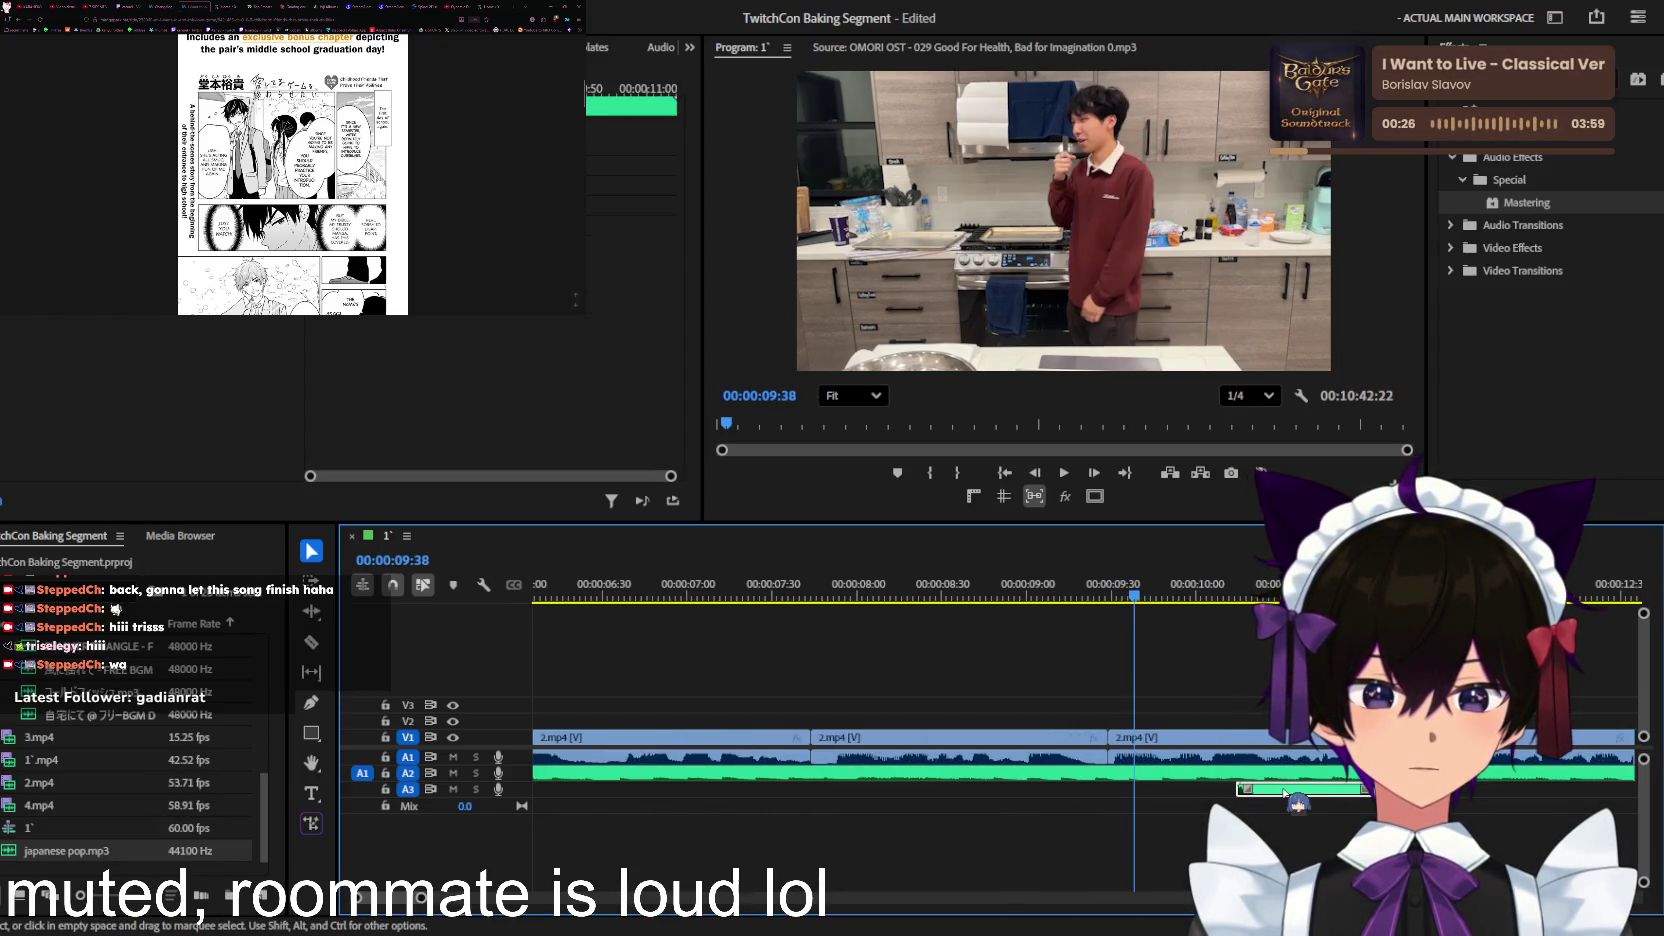
key(space)
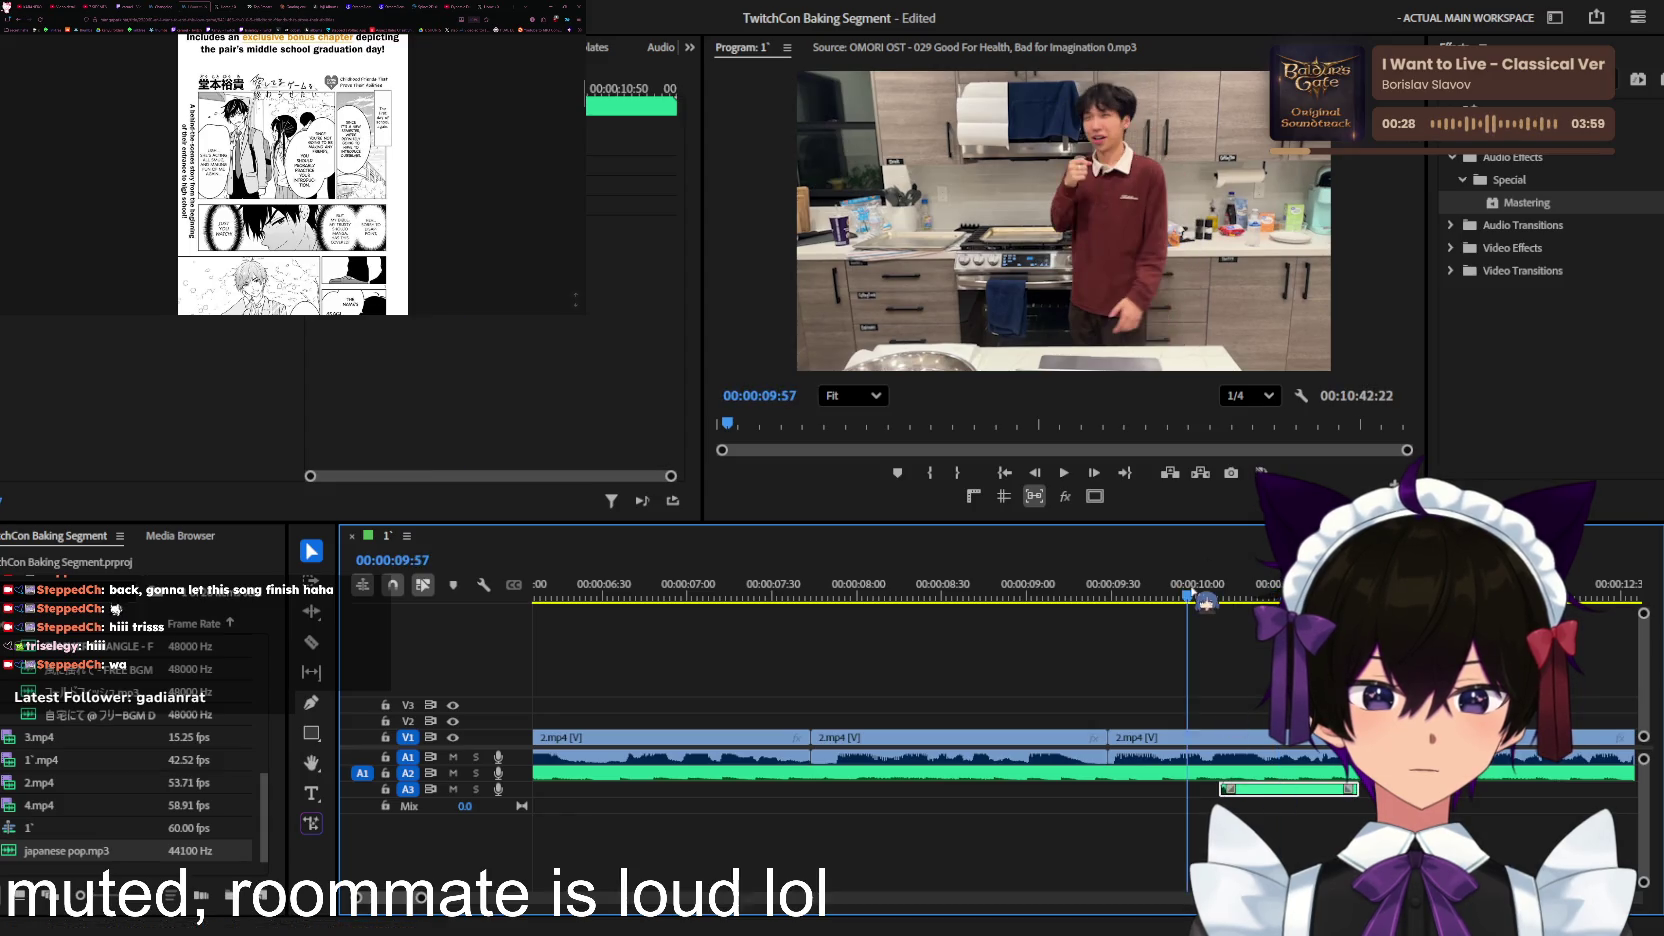
key(minus)
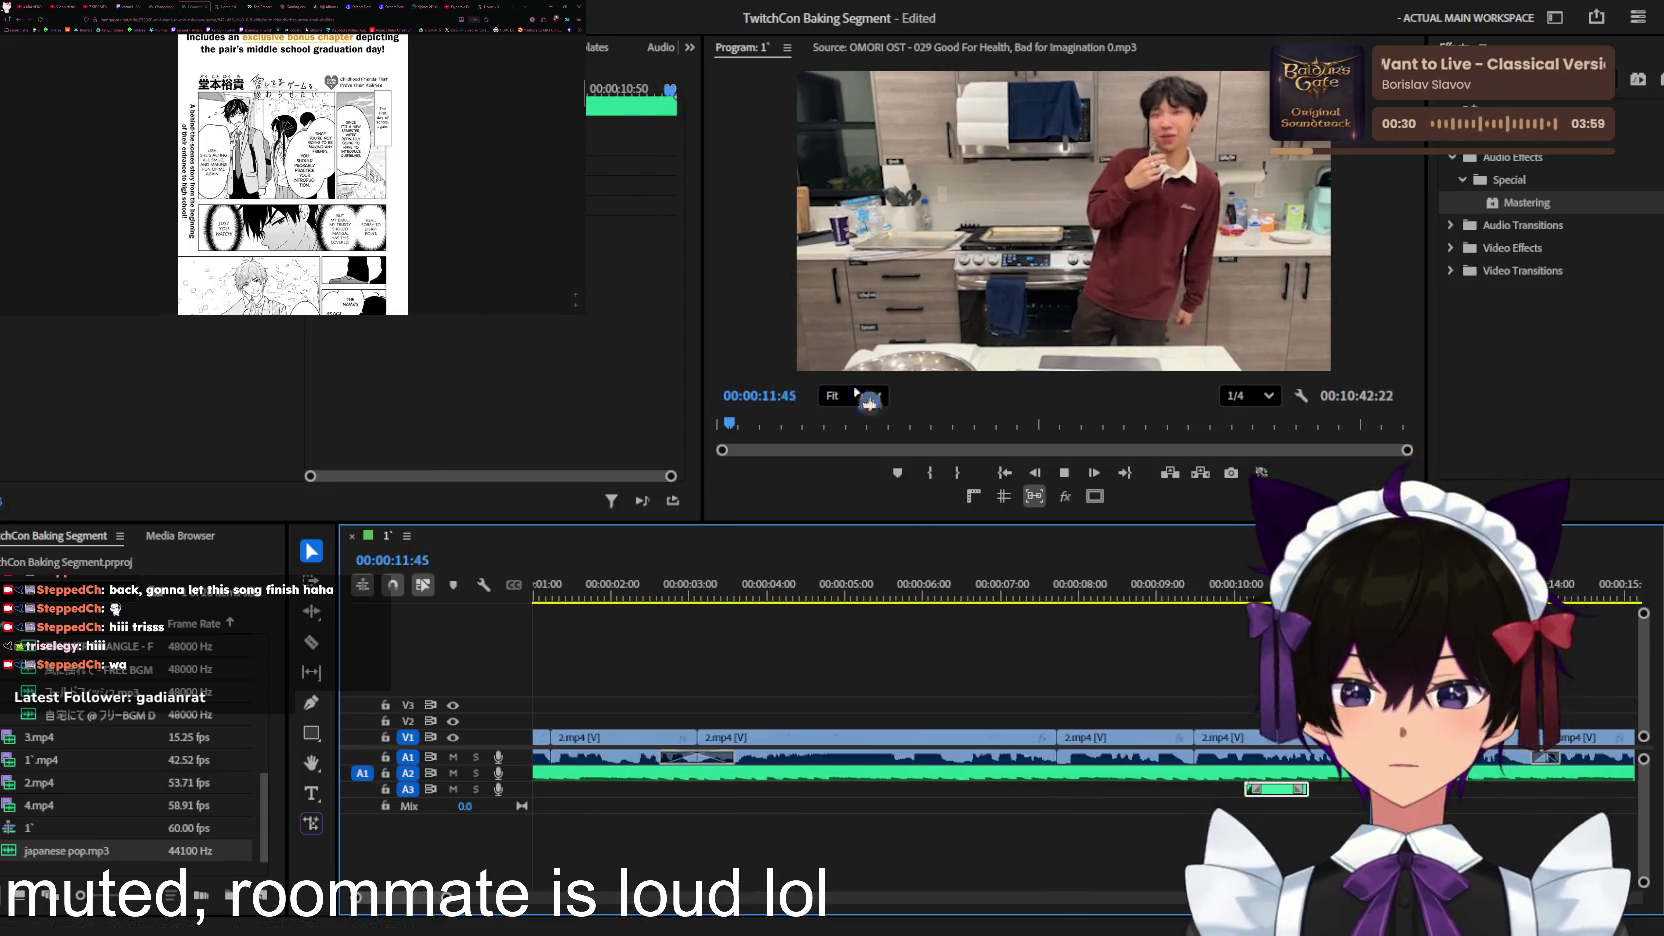
key(minus)
key(minus)
key(minus)
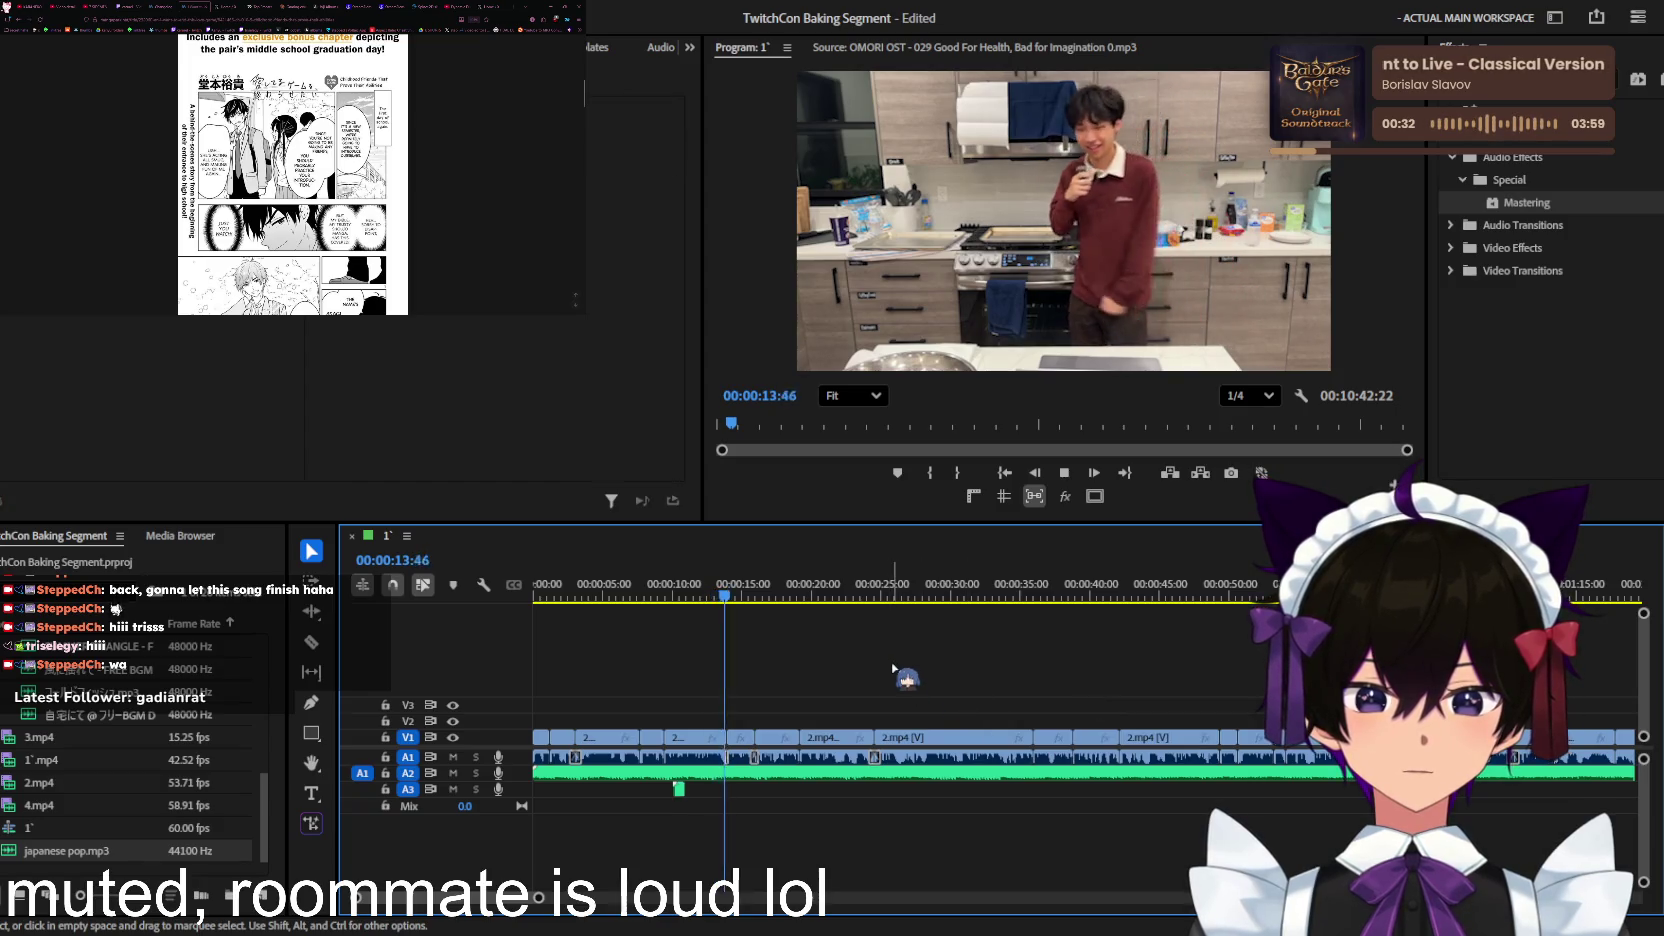
key(equal)
key(equal)
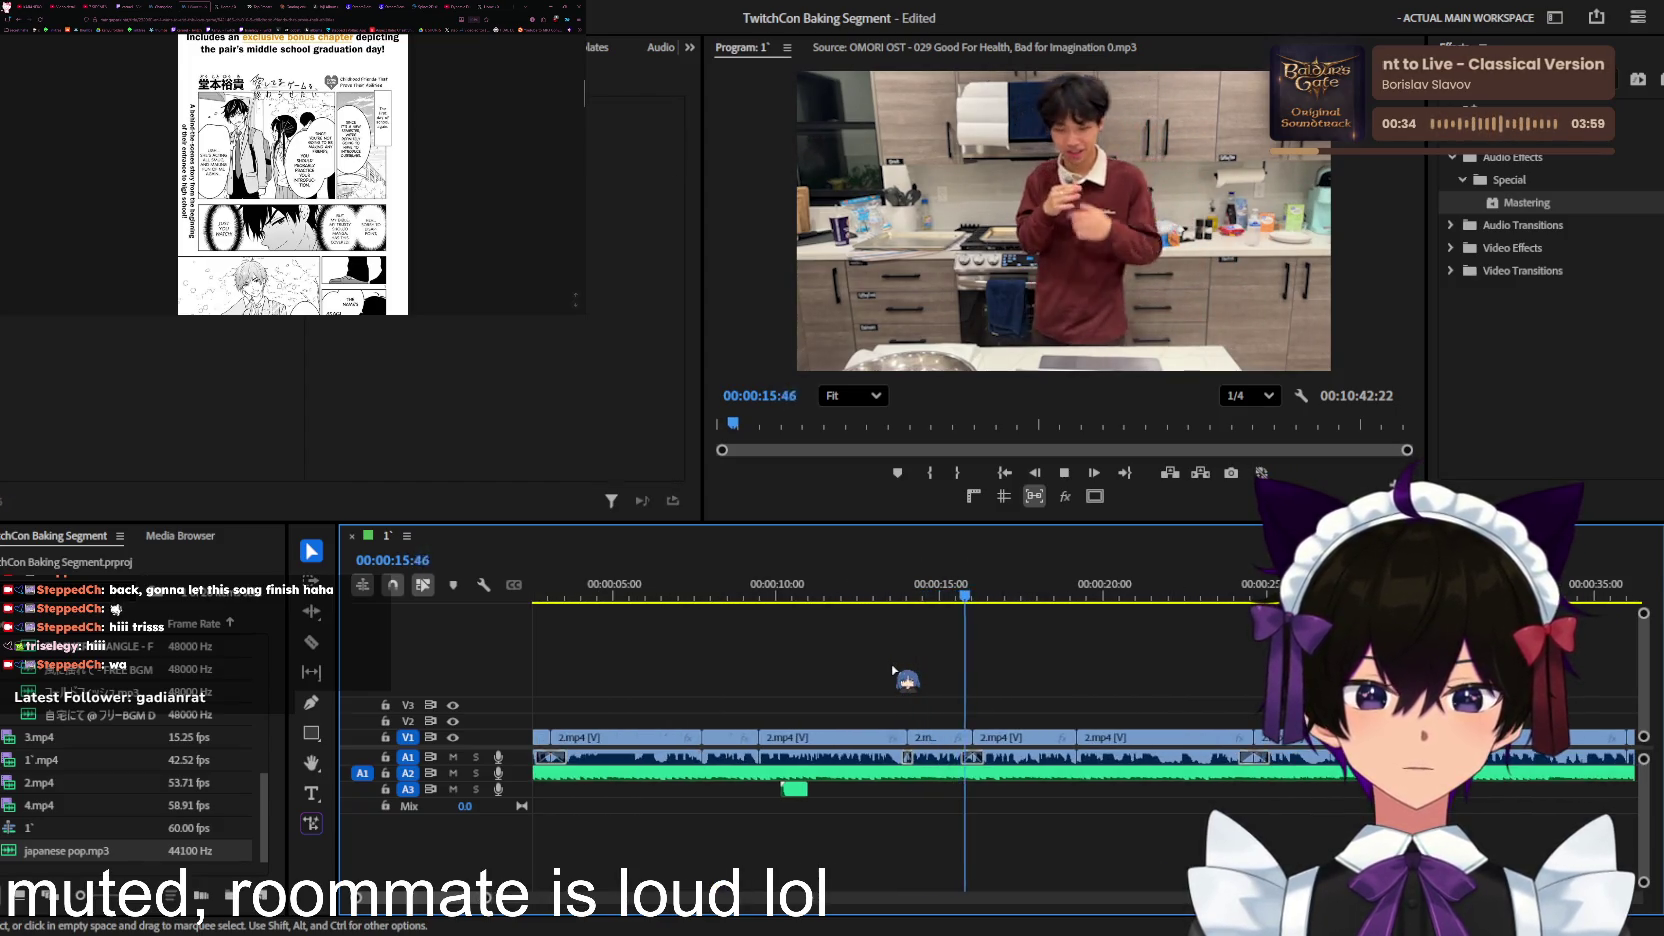
key(equal)
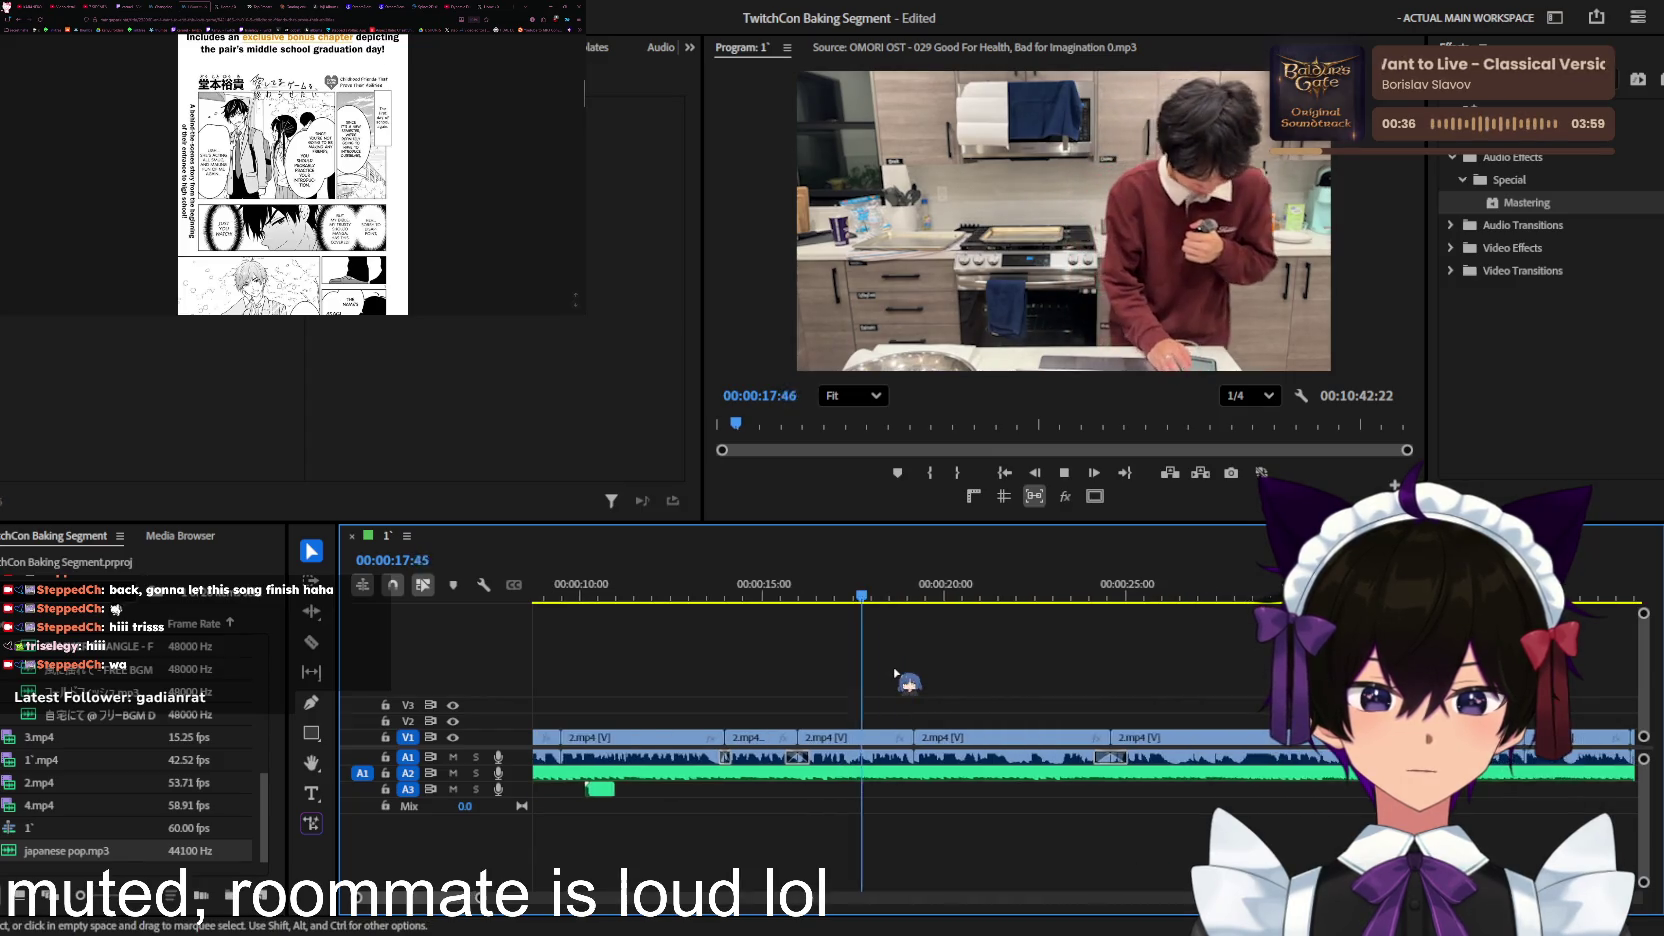
key(equal)
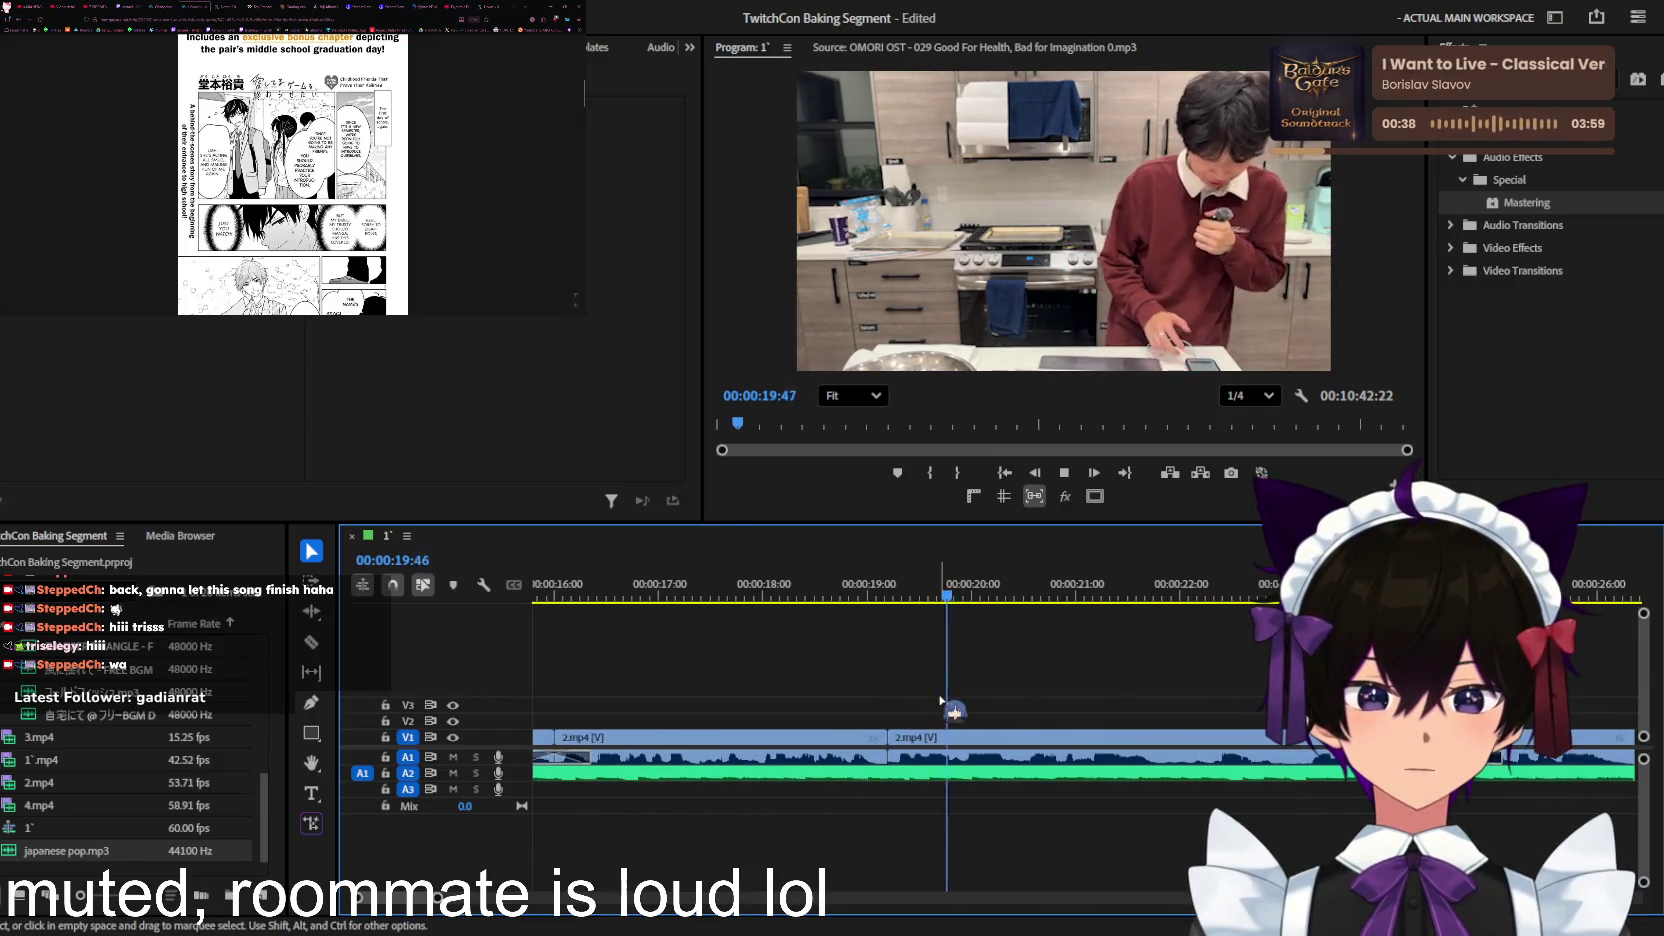
key(minus)
key(minus)
key(minus)
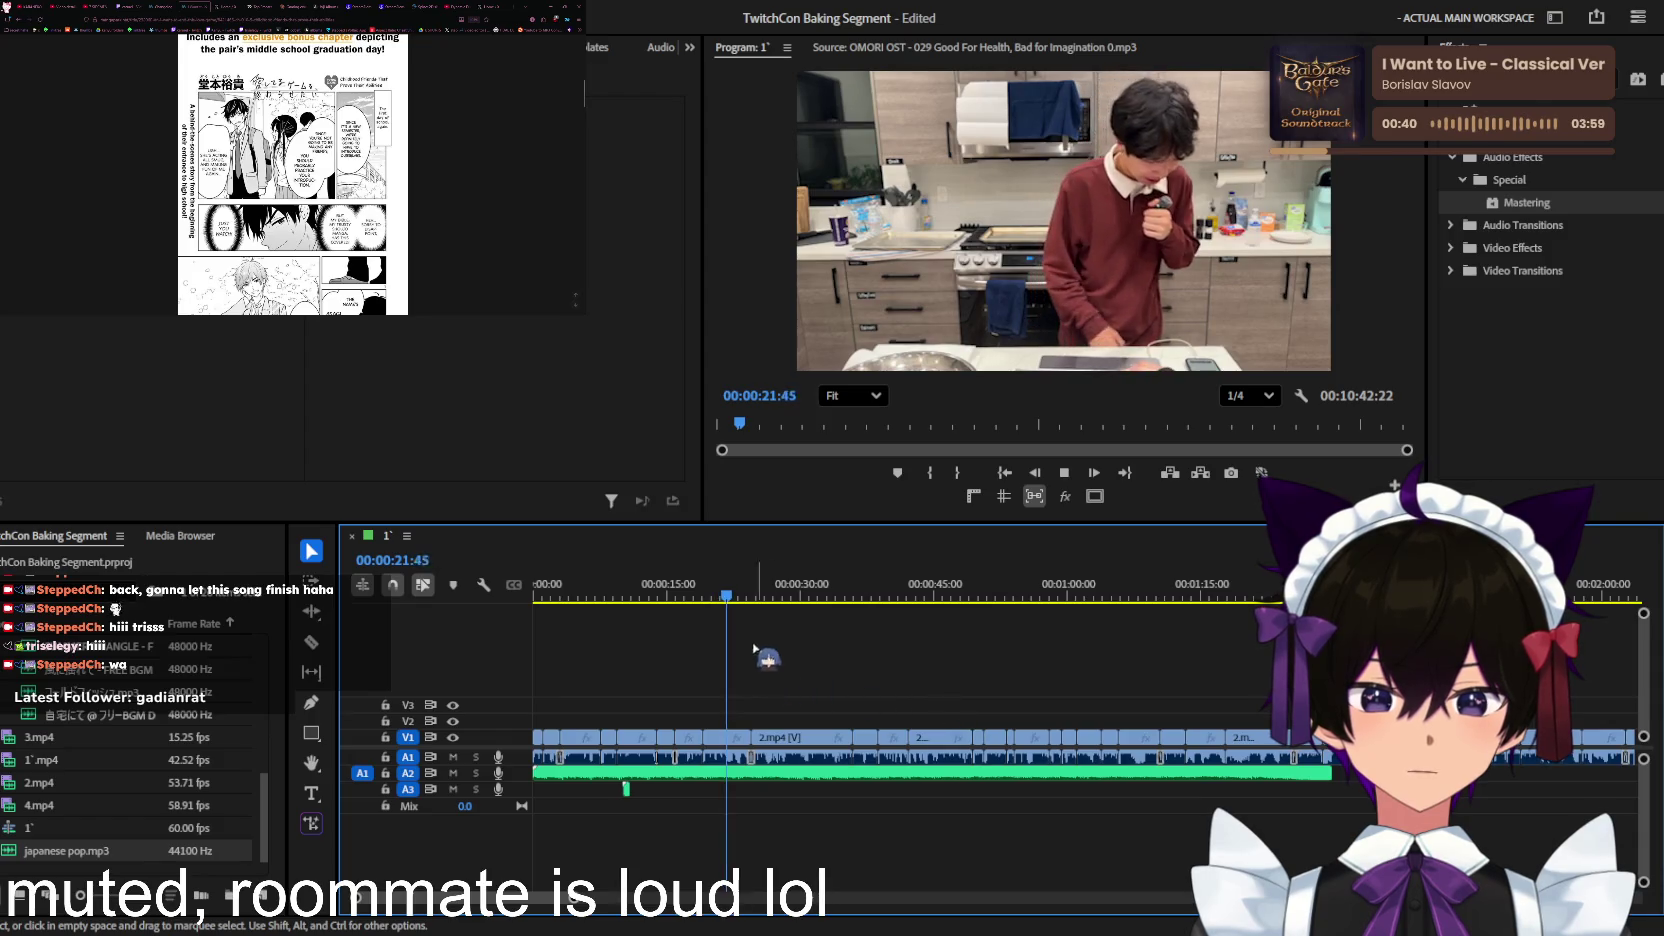
key(Home)
key(space)
scroll(650, 687, up, 3)
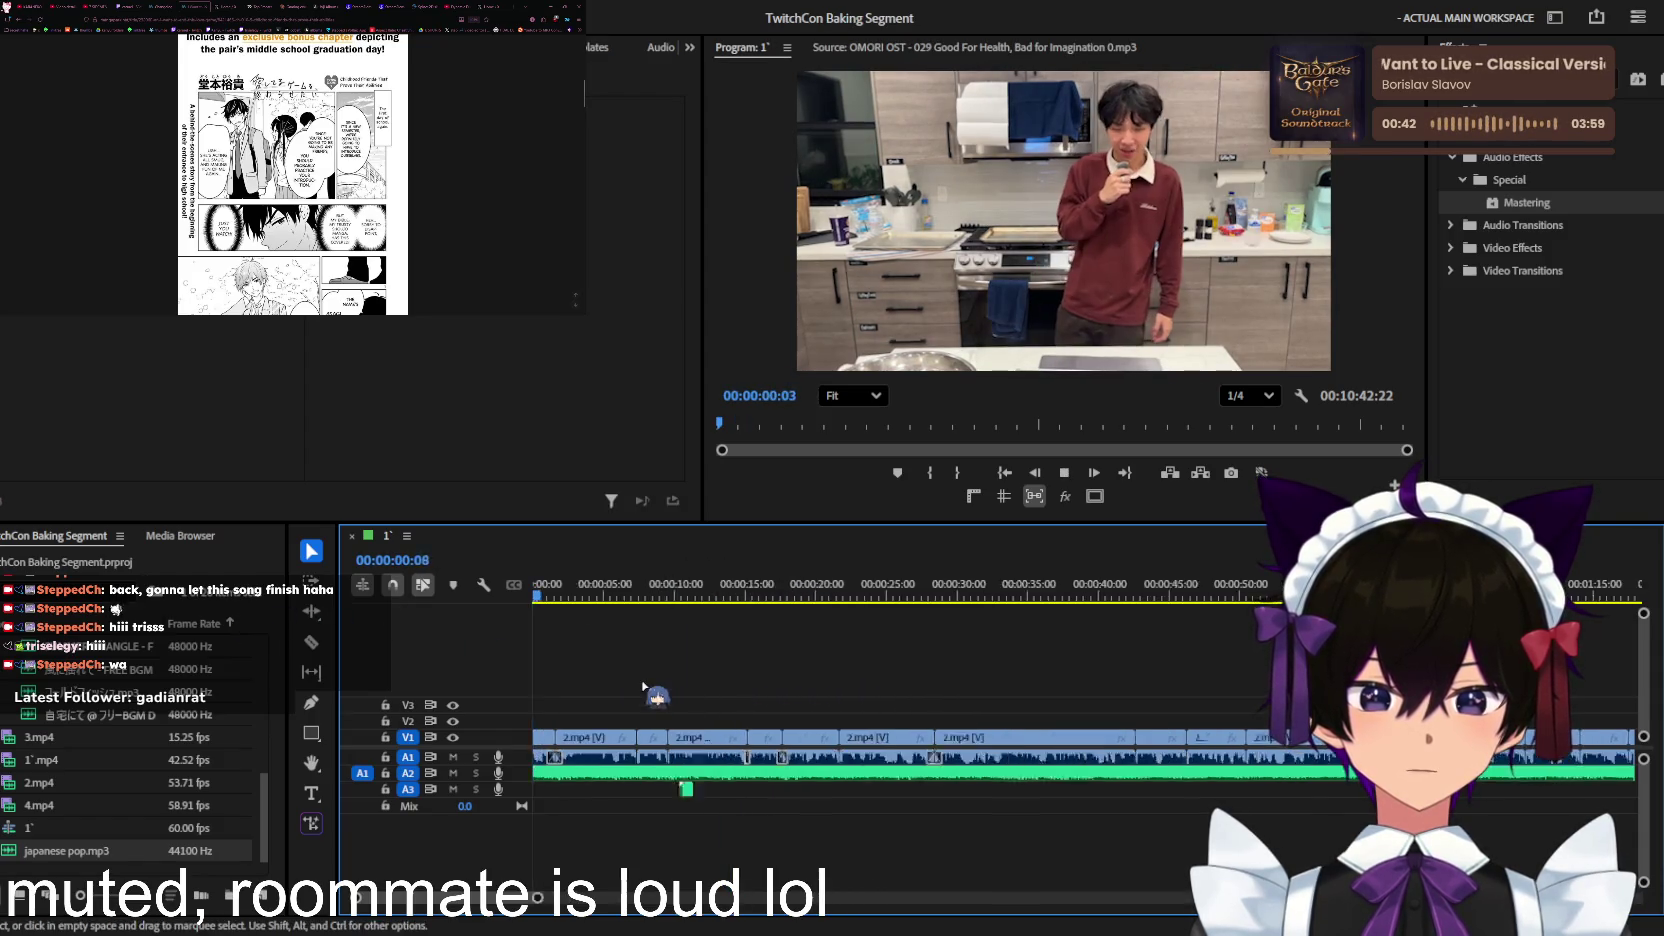
Step: Scroll the timeline during playback, then stop and return to the sequence start
scroll(650, 687, up, 3)
scroll(640, 680, up, 3)
scroll(630, 673, up, 2)
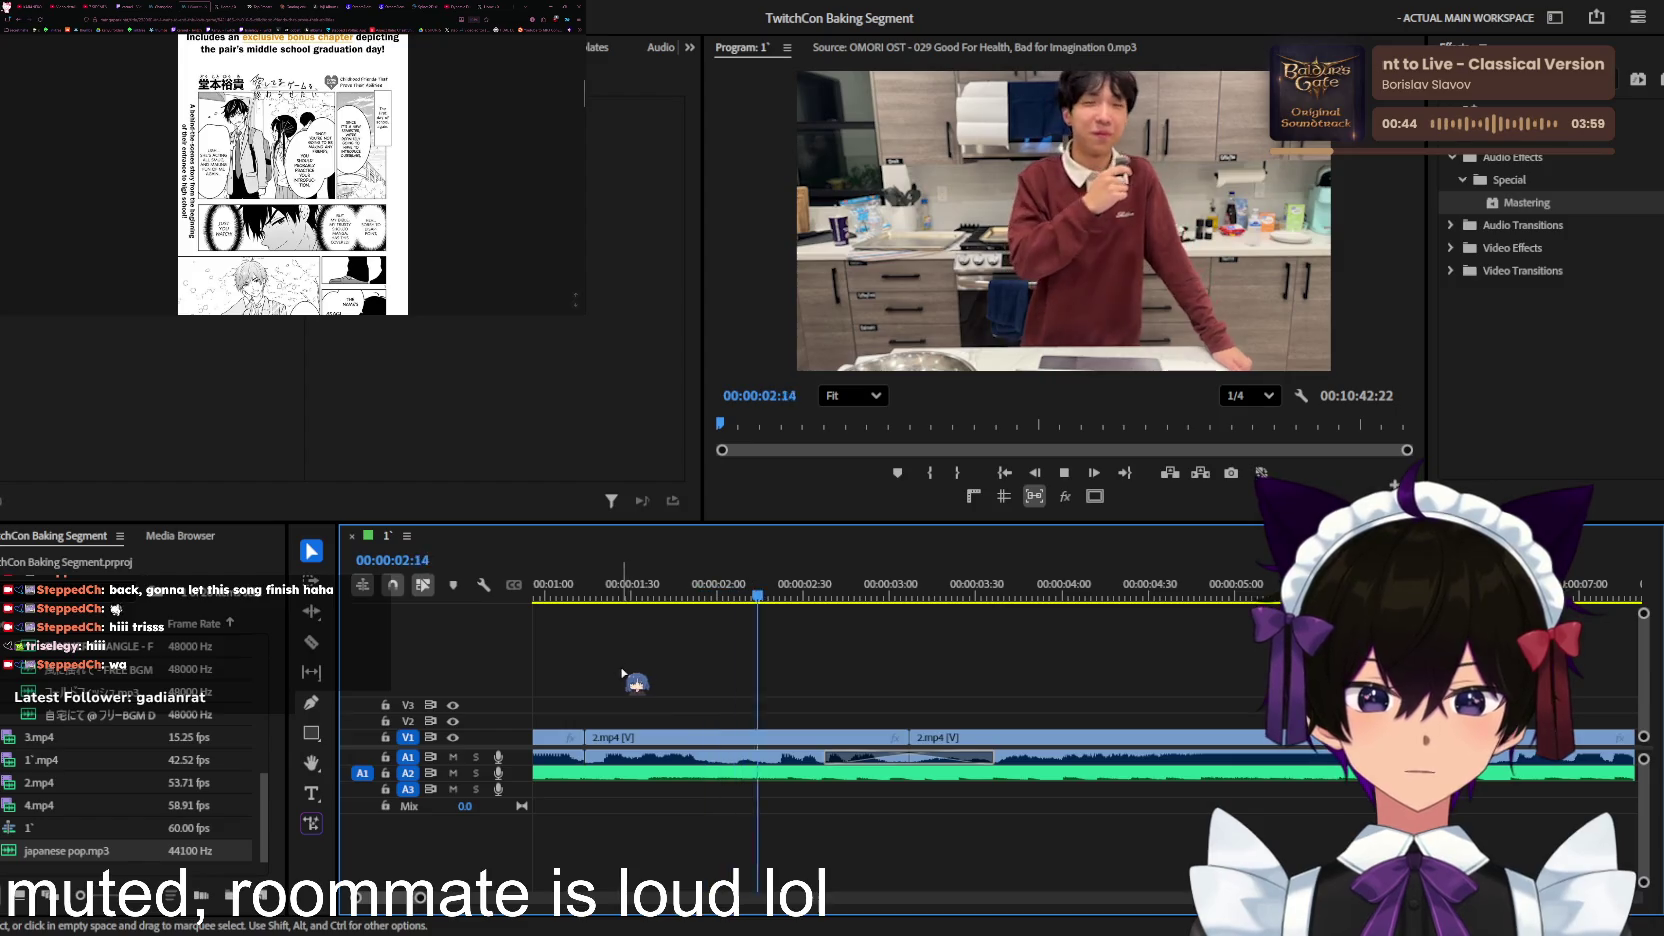
scroll(640, 668, down, 2)
scroll(690, 675, down, 1)
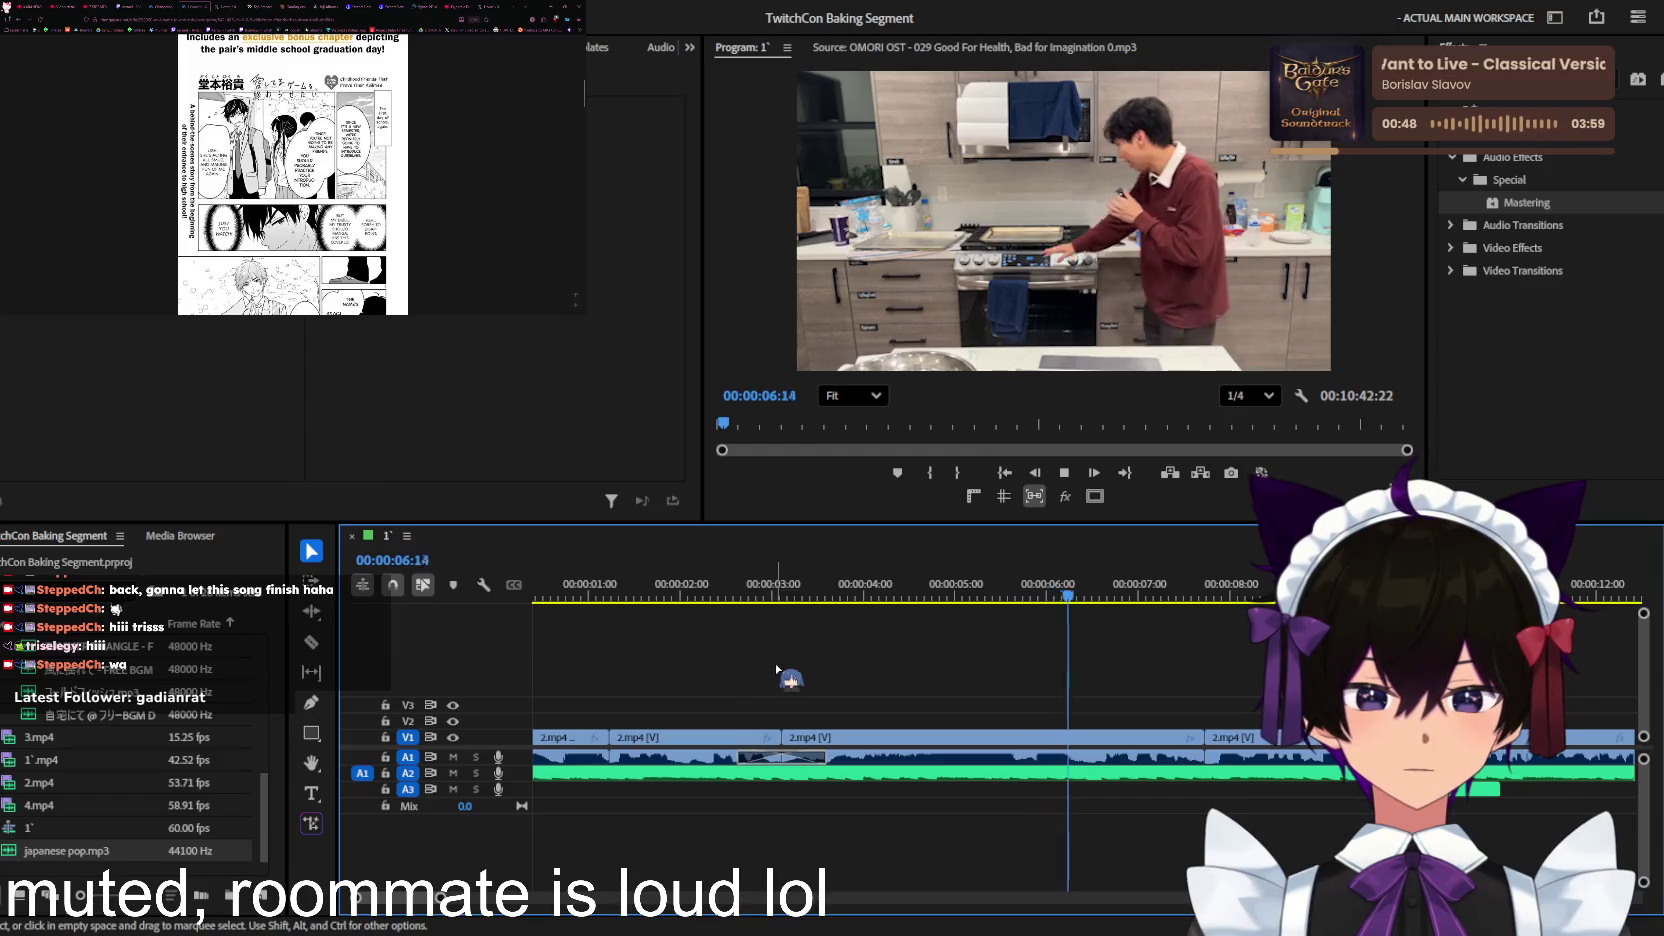
scroll(795, 668, up, 1)
key(space)
key(Home)
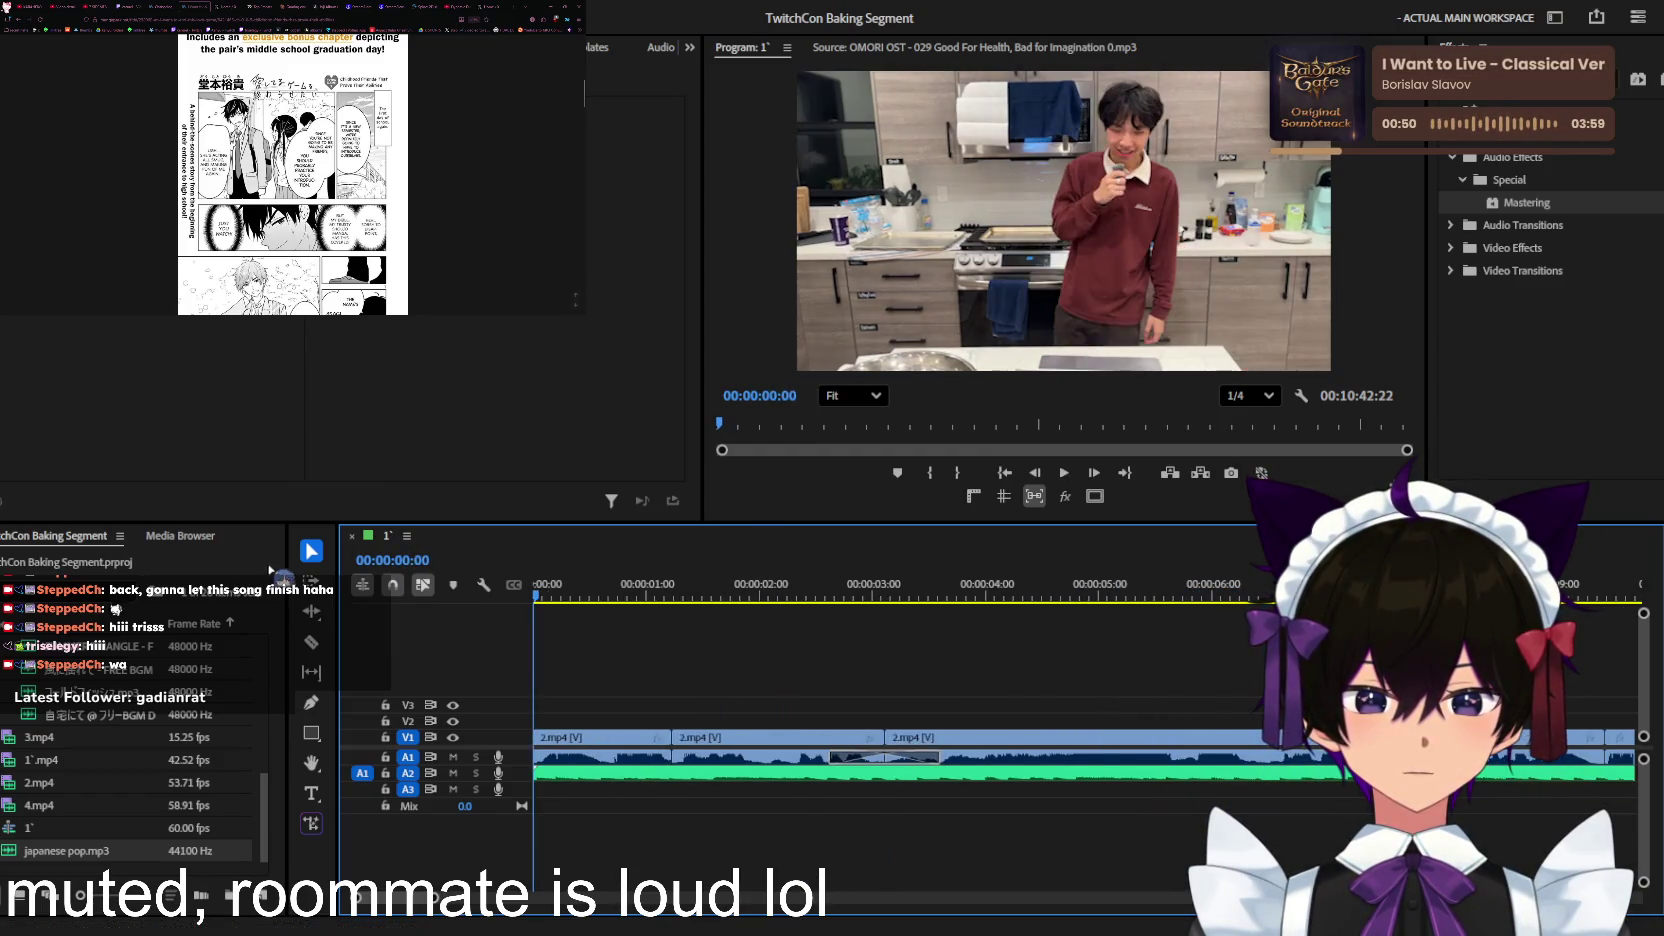
Step: Play again, stop near 12 seconds and scrub to the moment near 00:00:11:40
scroll(637, 688, up, 2)
scroll(690, 685, down, 1)
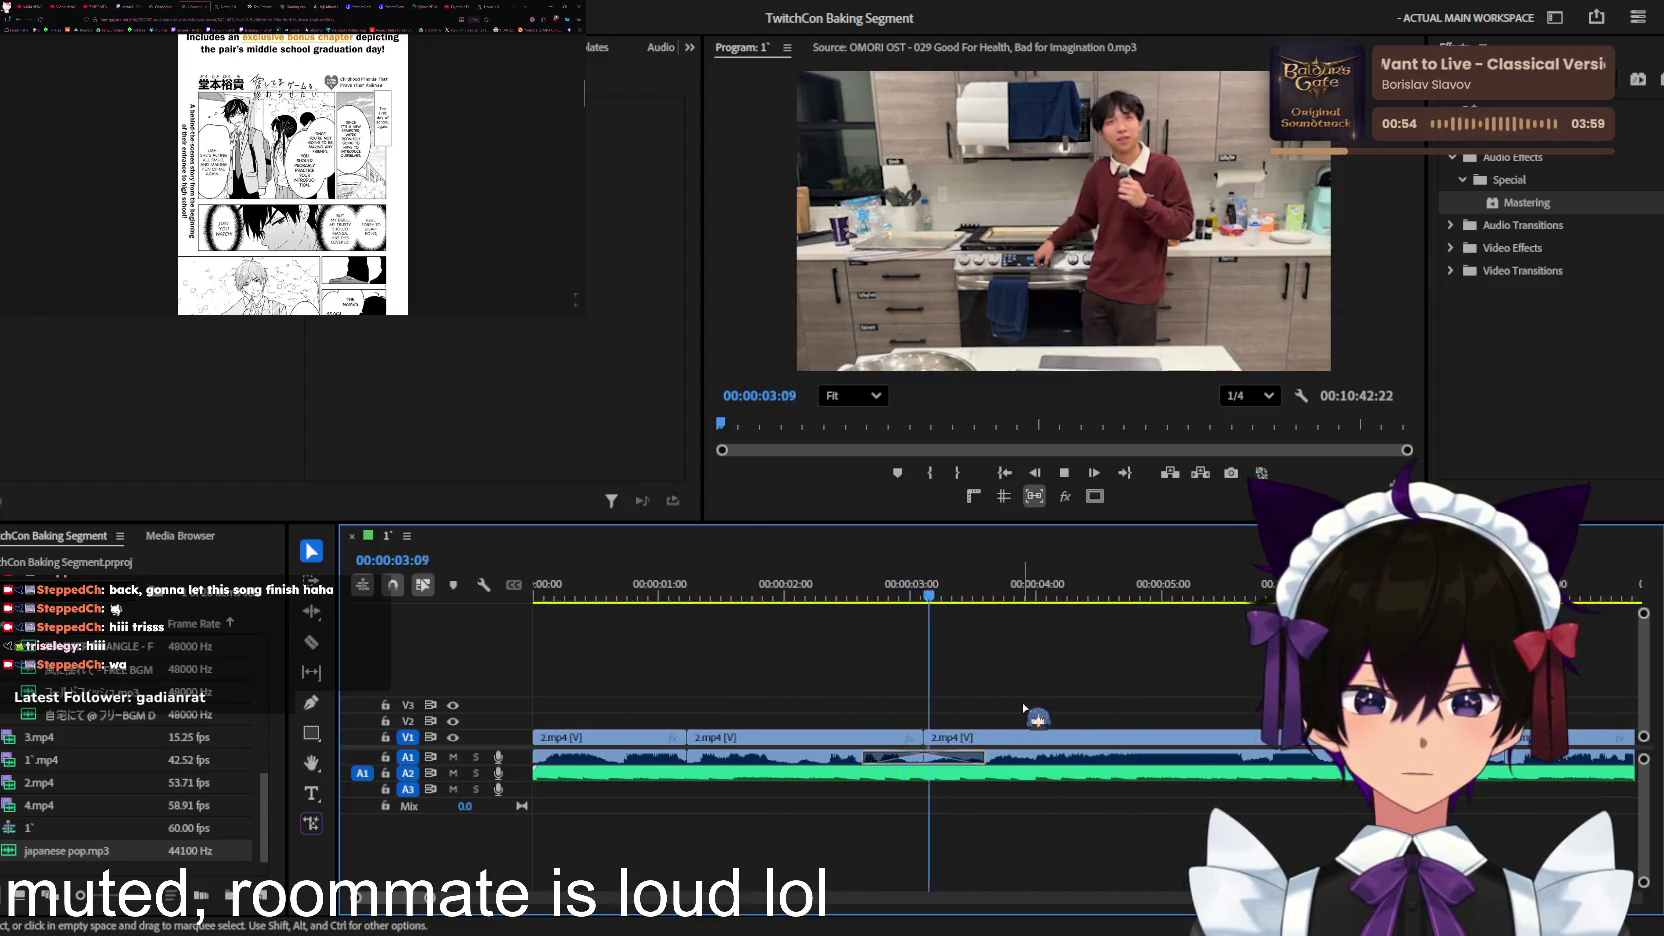
scroll(1010, 712, down, 1)
scroll(1015, 705, down, 1)
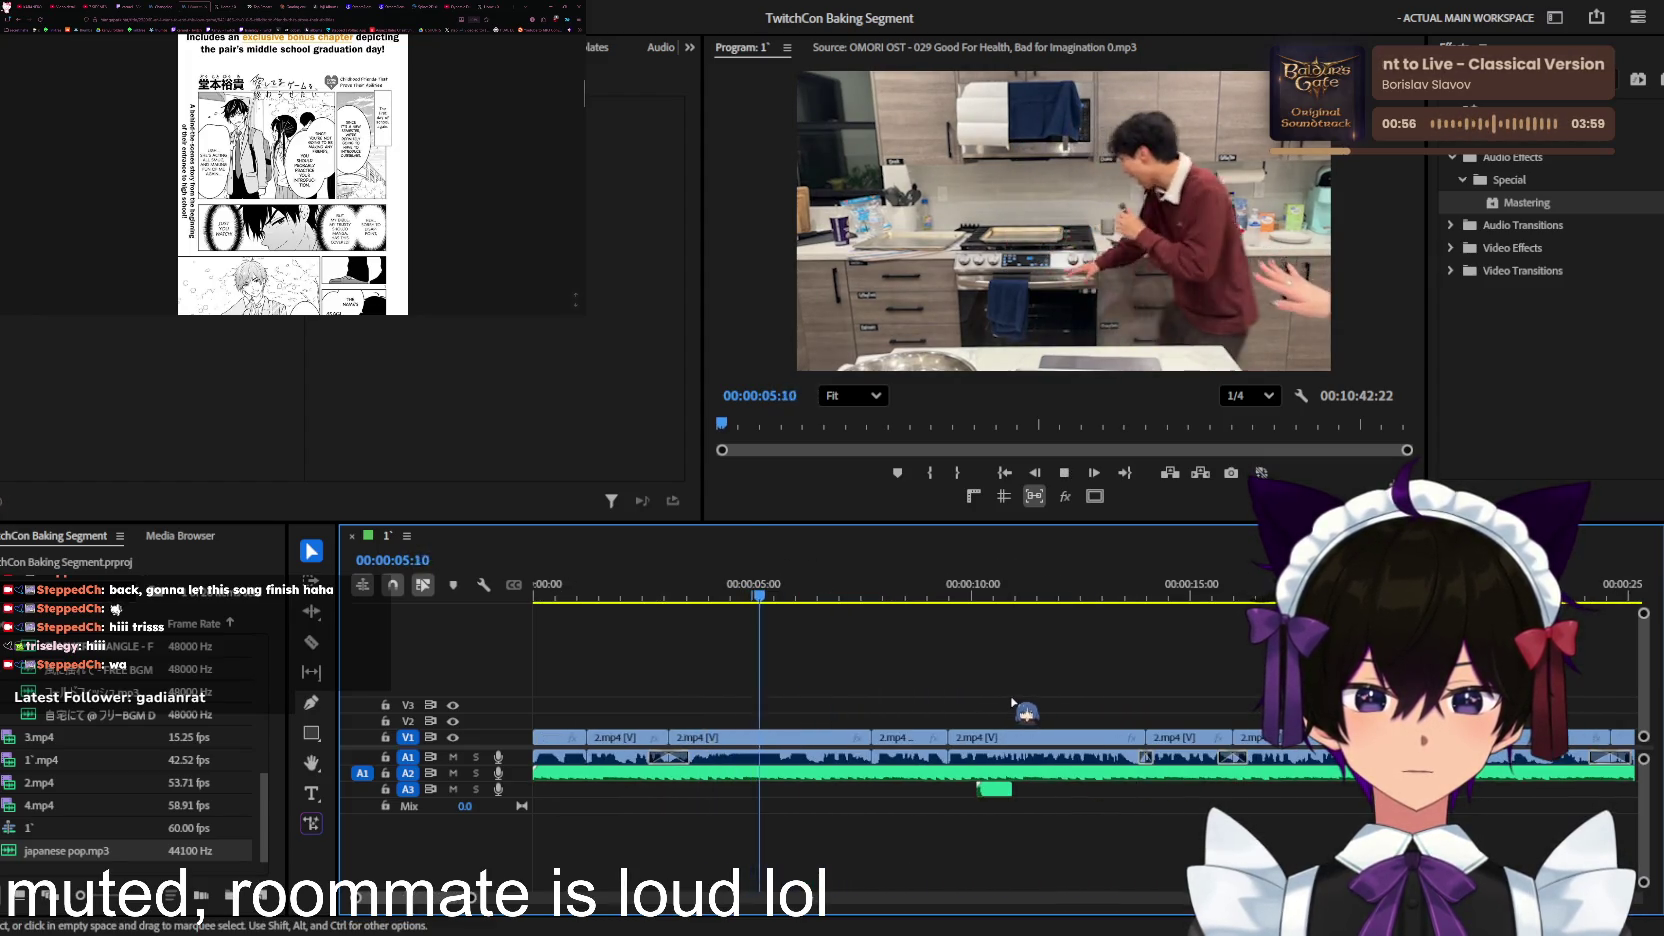
scroll(850, 718, down, 1)
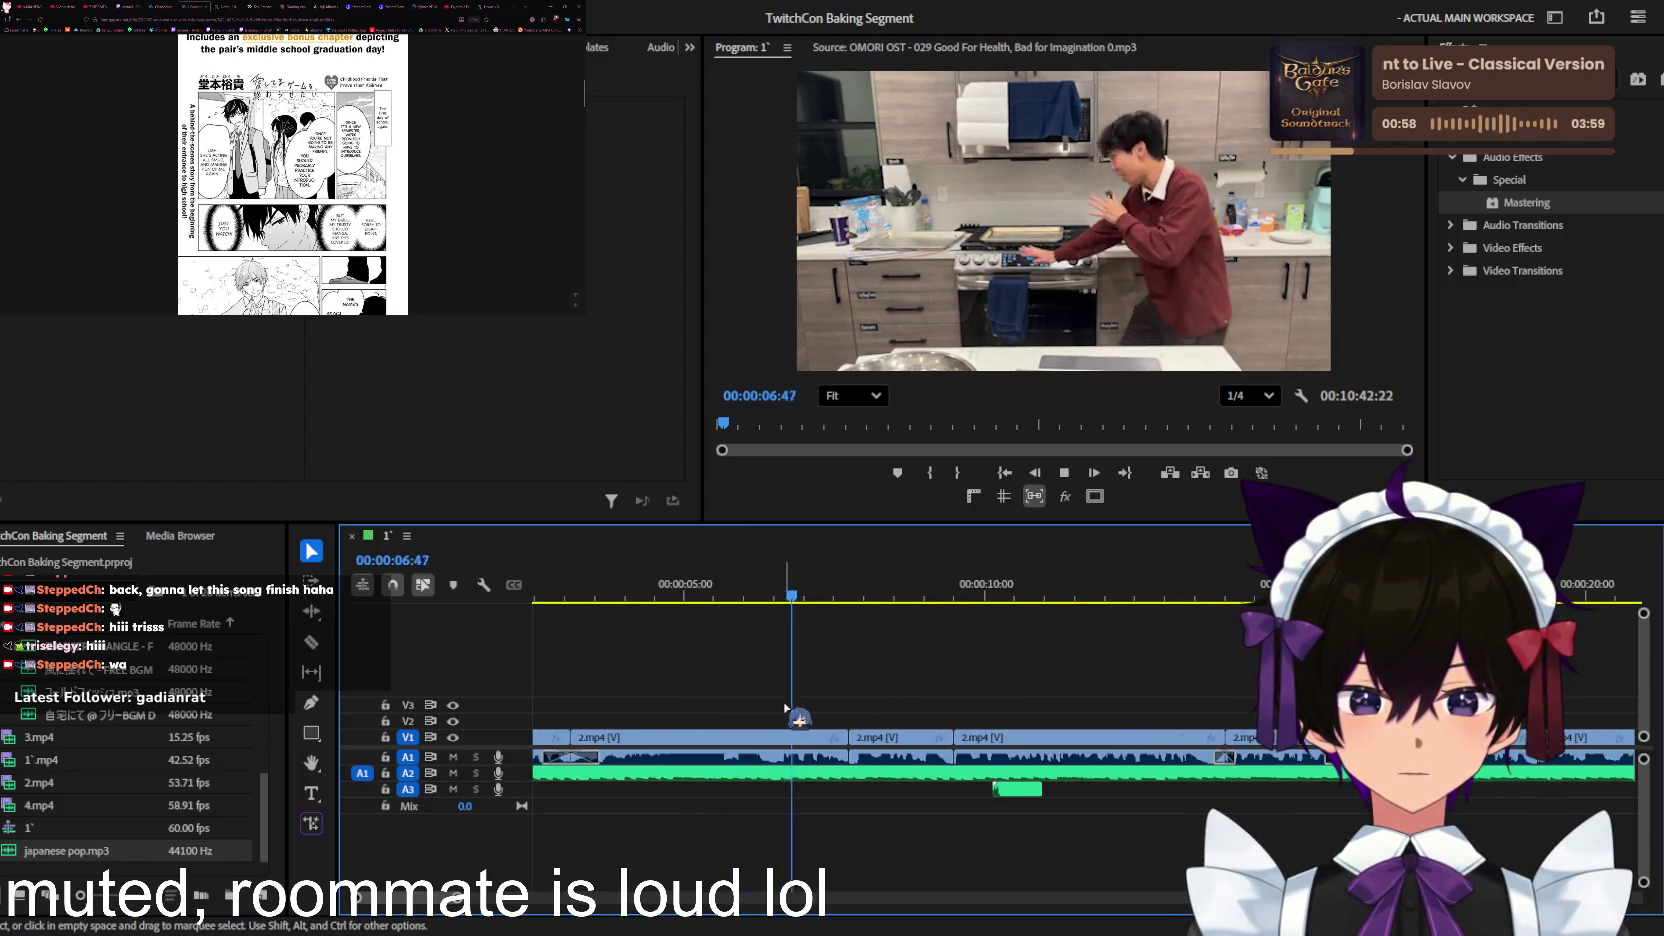
scroll(770, 712, down, 1)
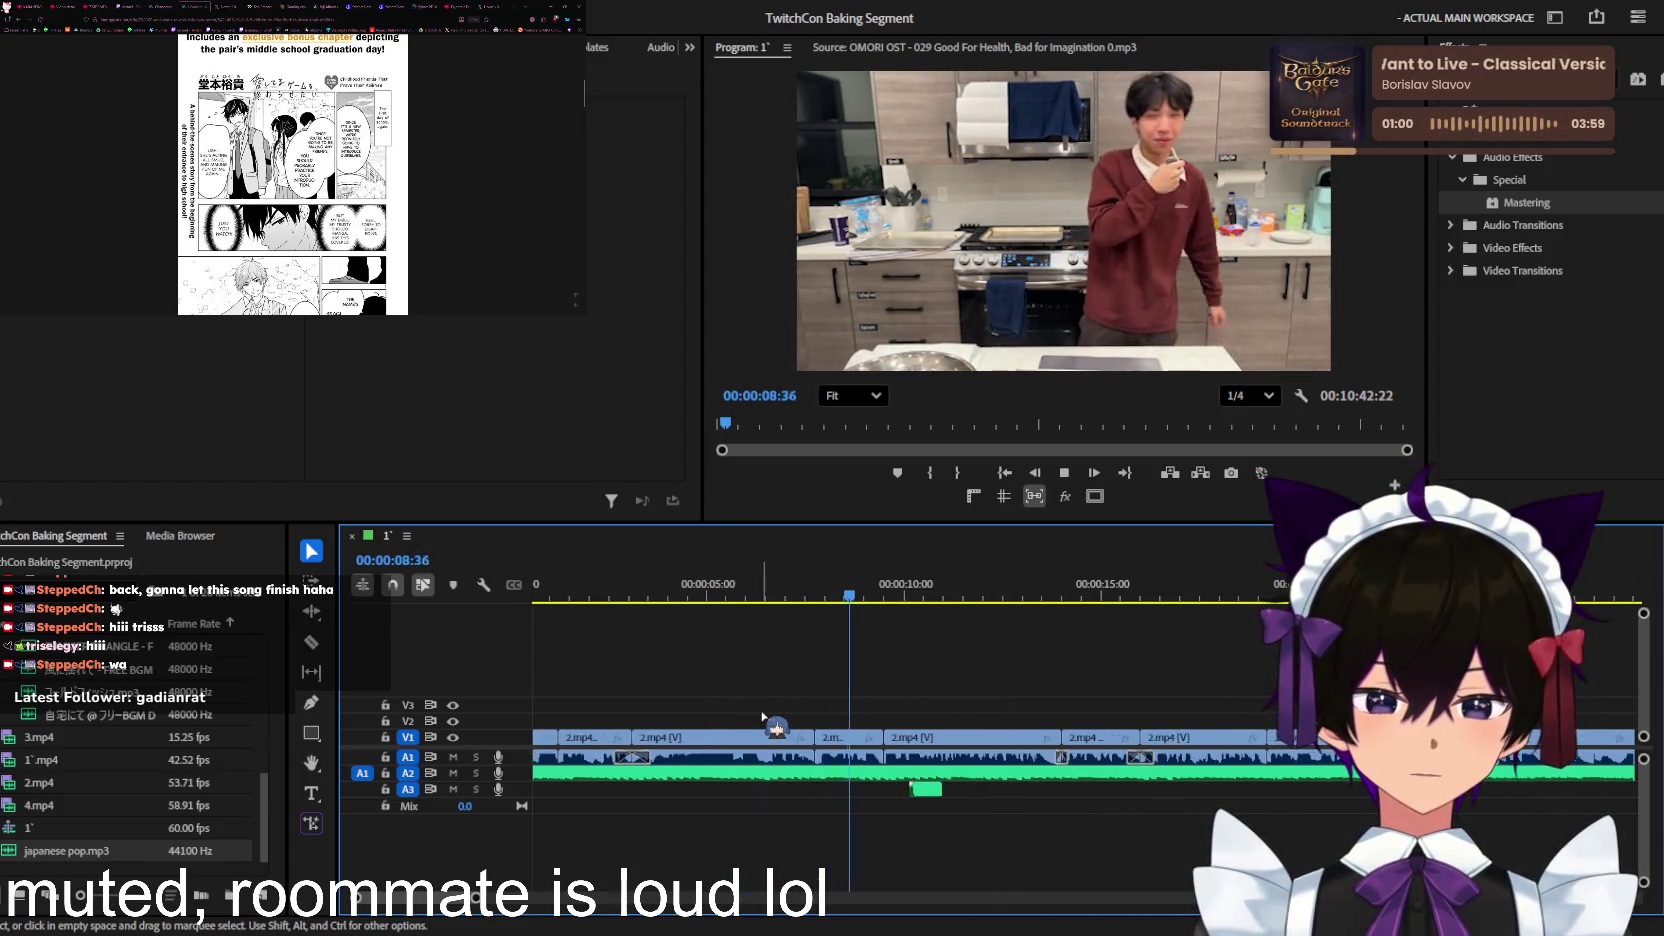
scroll(763, 717, up, 1)
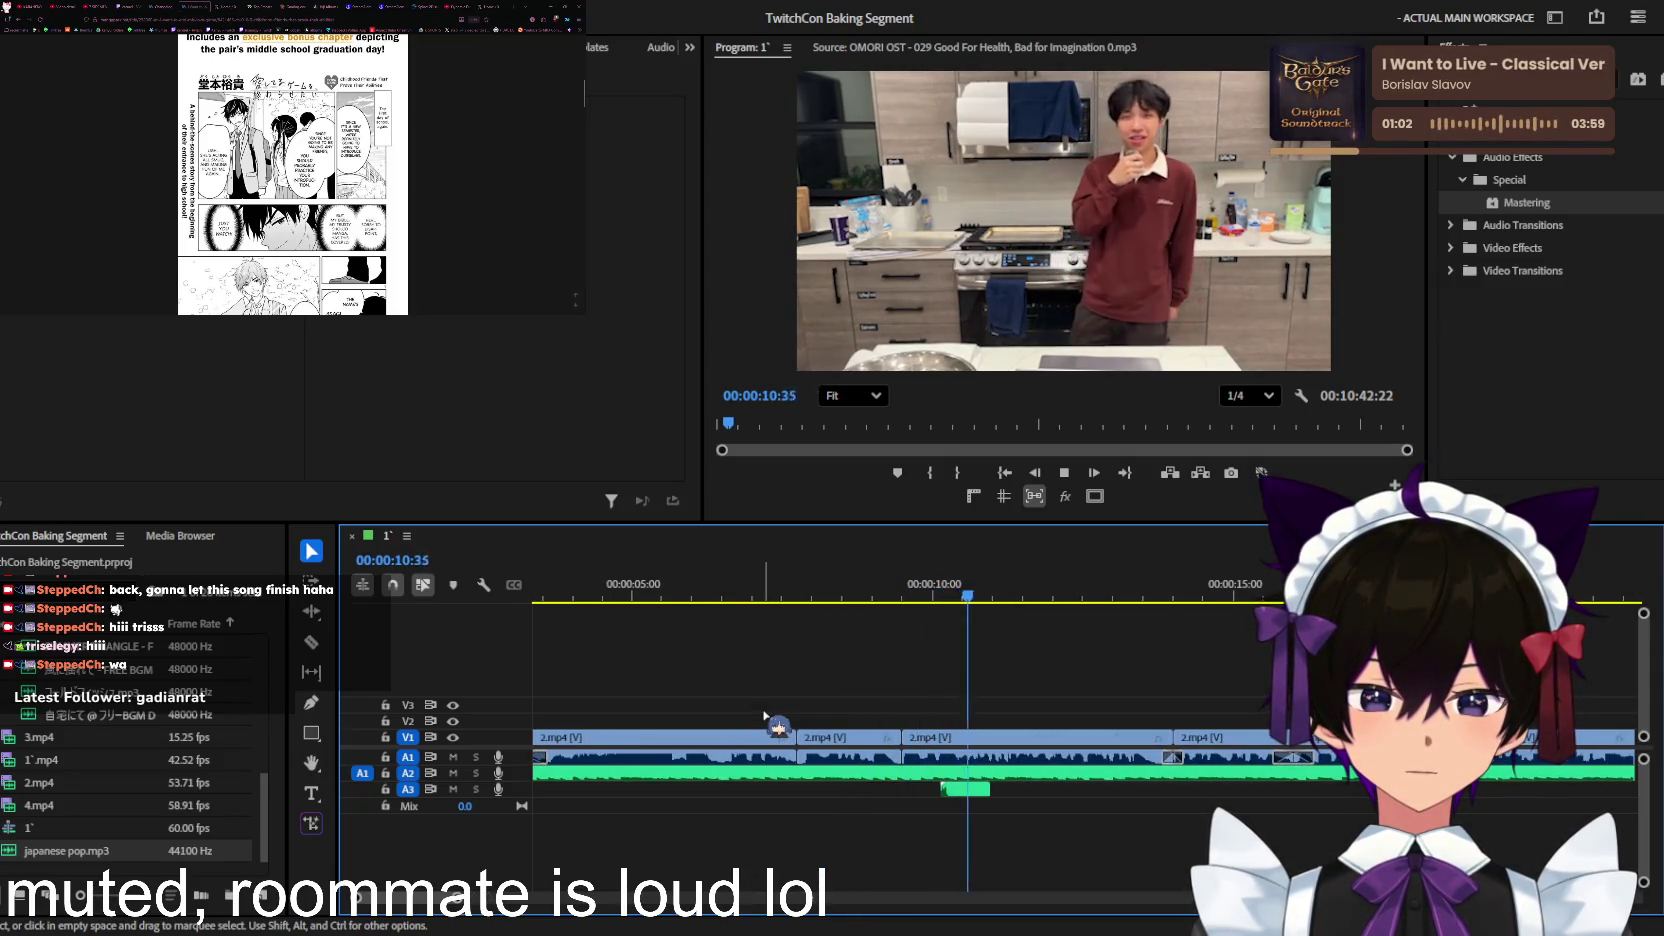
scroll(1010, 669, up, 3)
key(space)
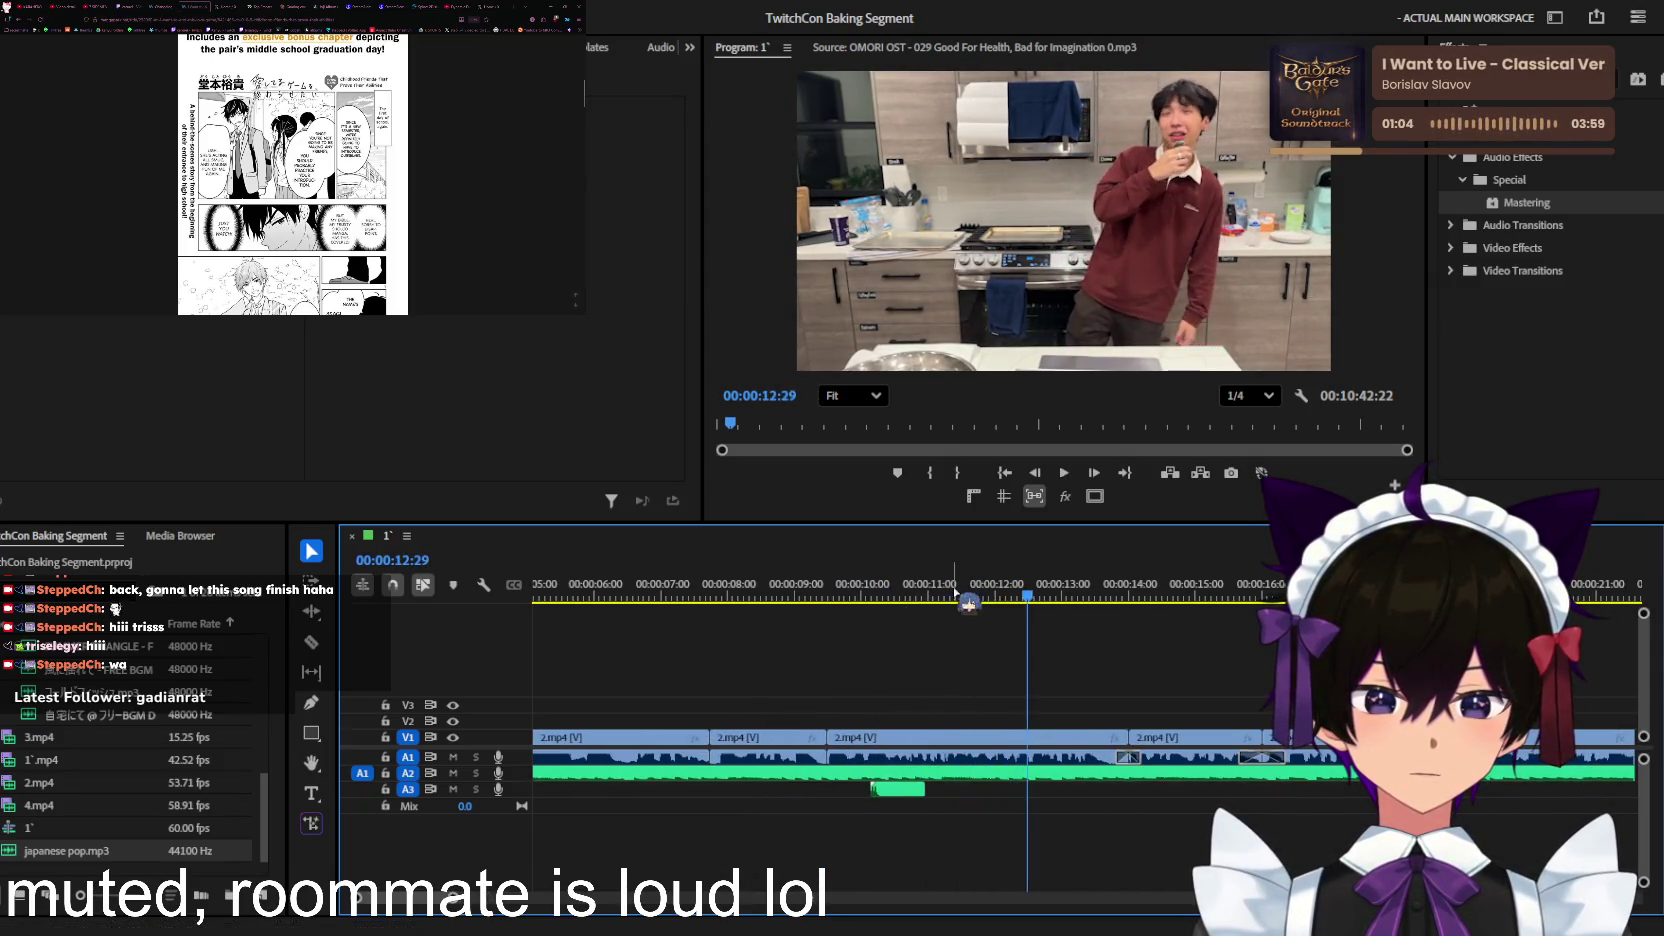
drag(955, 592, 884, 590)
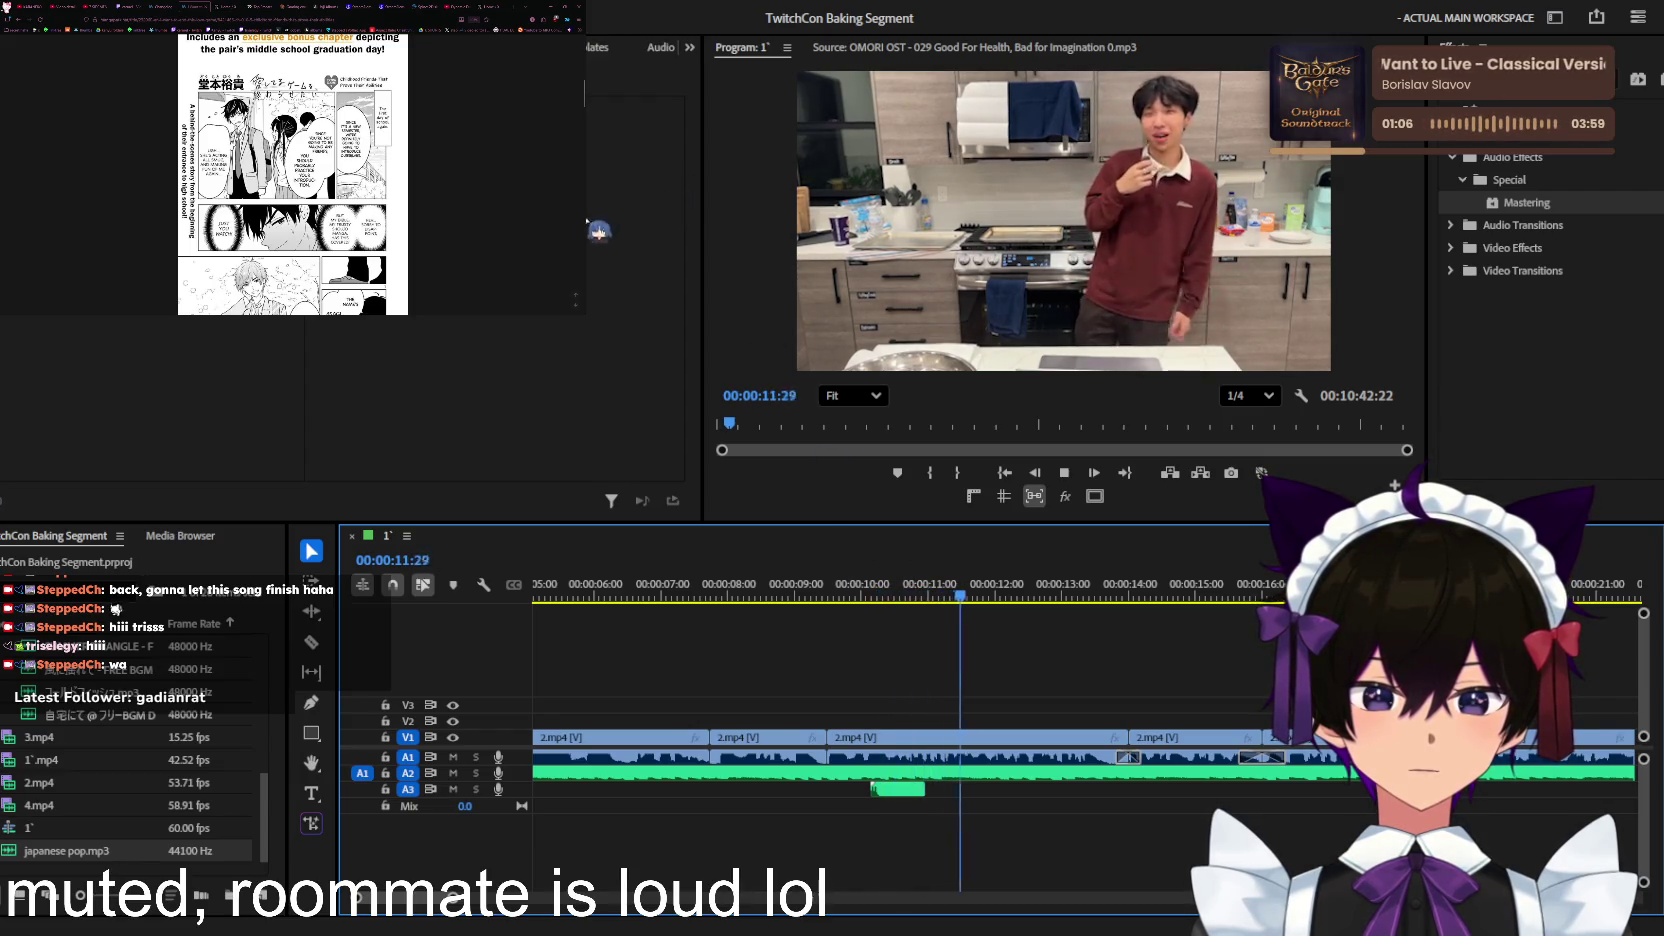
drag(992, 592, 908, 610)
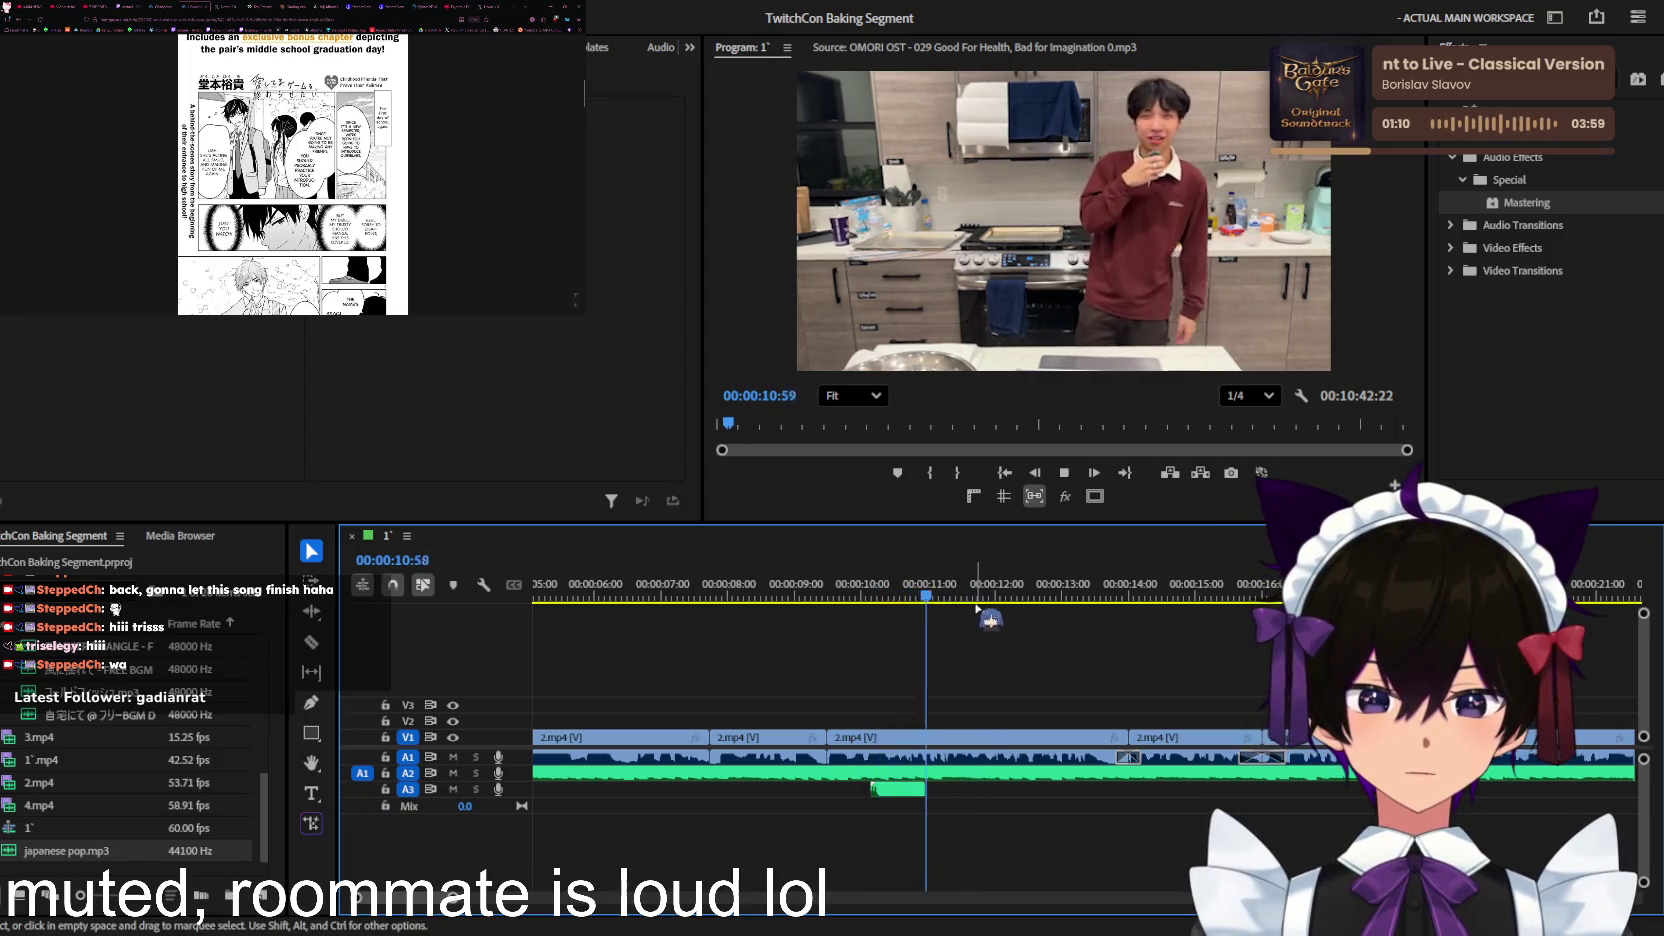
Step: Add a marker at 00:00:11:40 and open then close its details dialog
key(m)
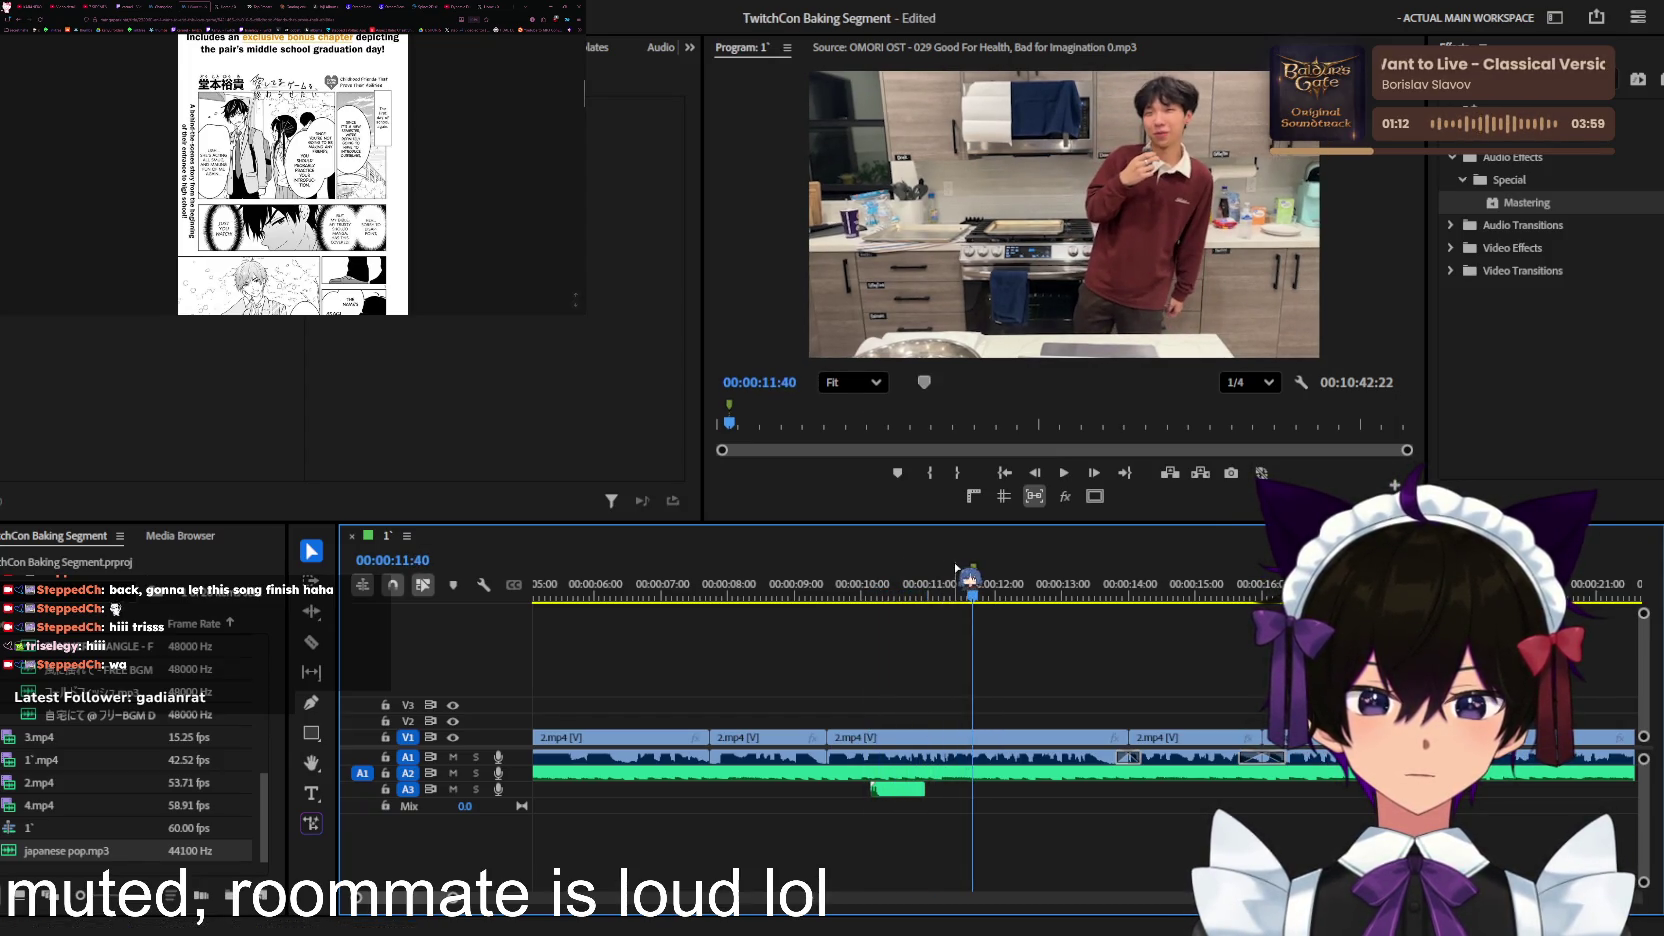
double_click(973, 569)
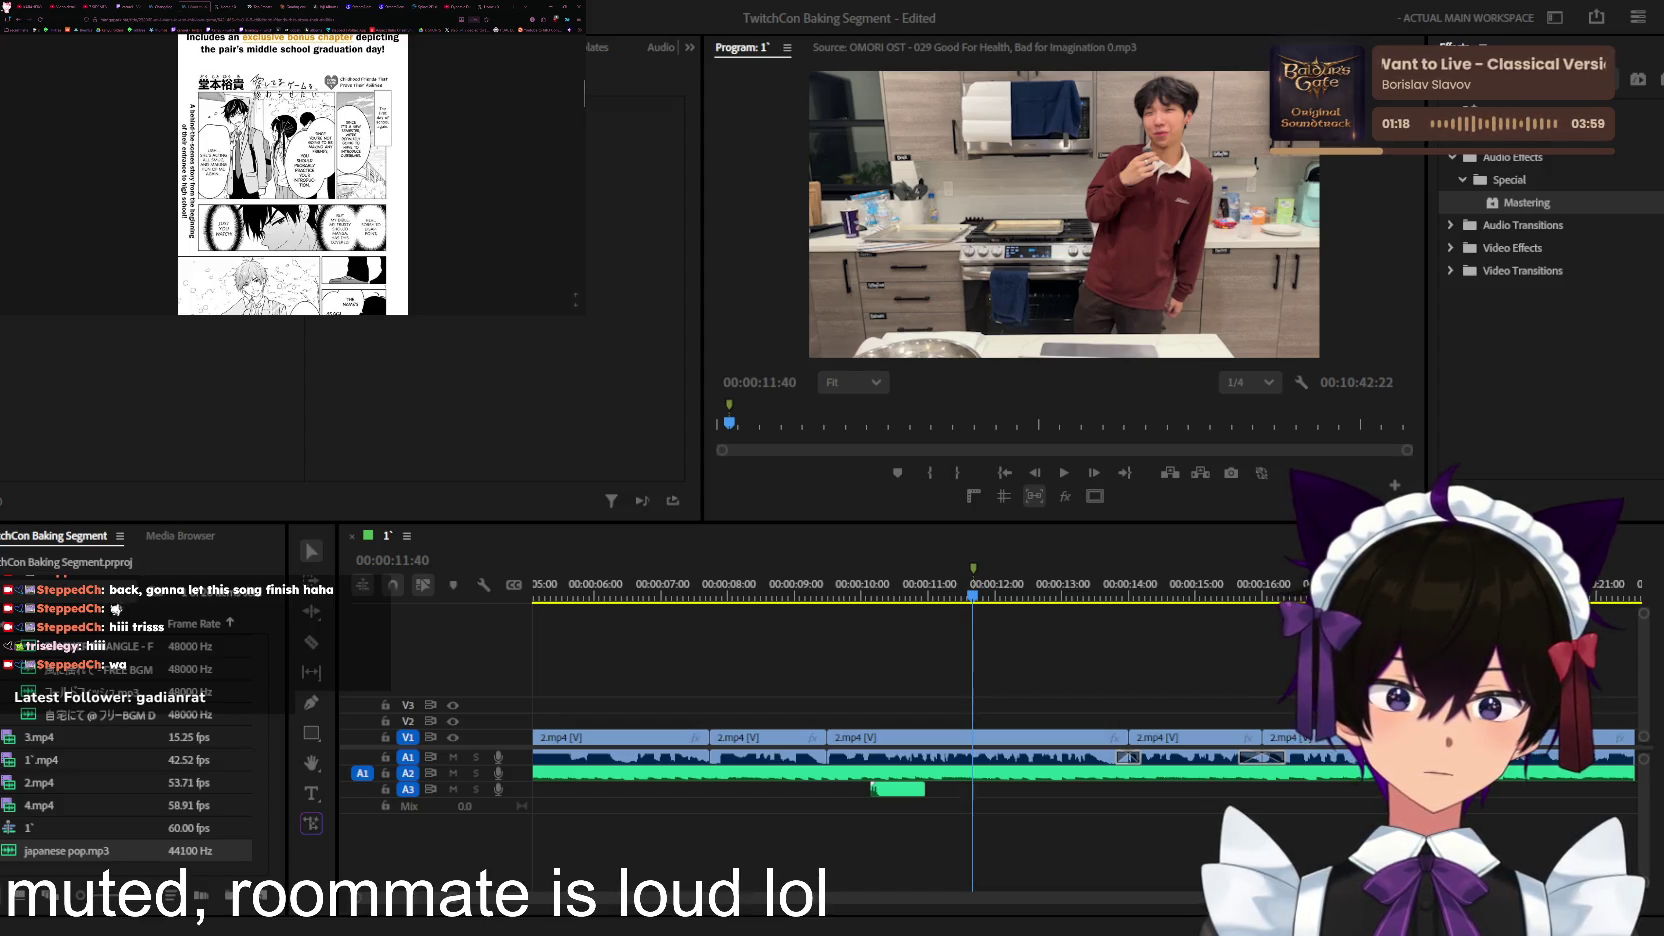
key(Return)
Step: Play on and add a second marker at 00:00:14:12, then resume playback
key(space)
scroll(1073, 648, down, 1)
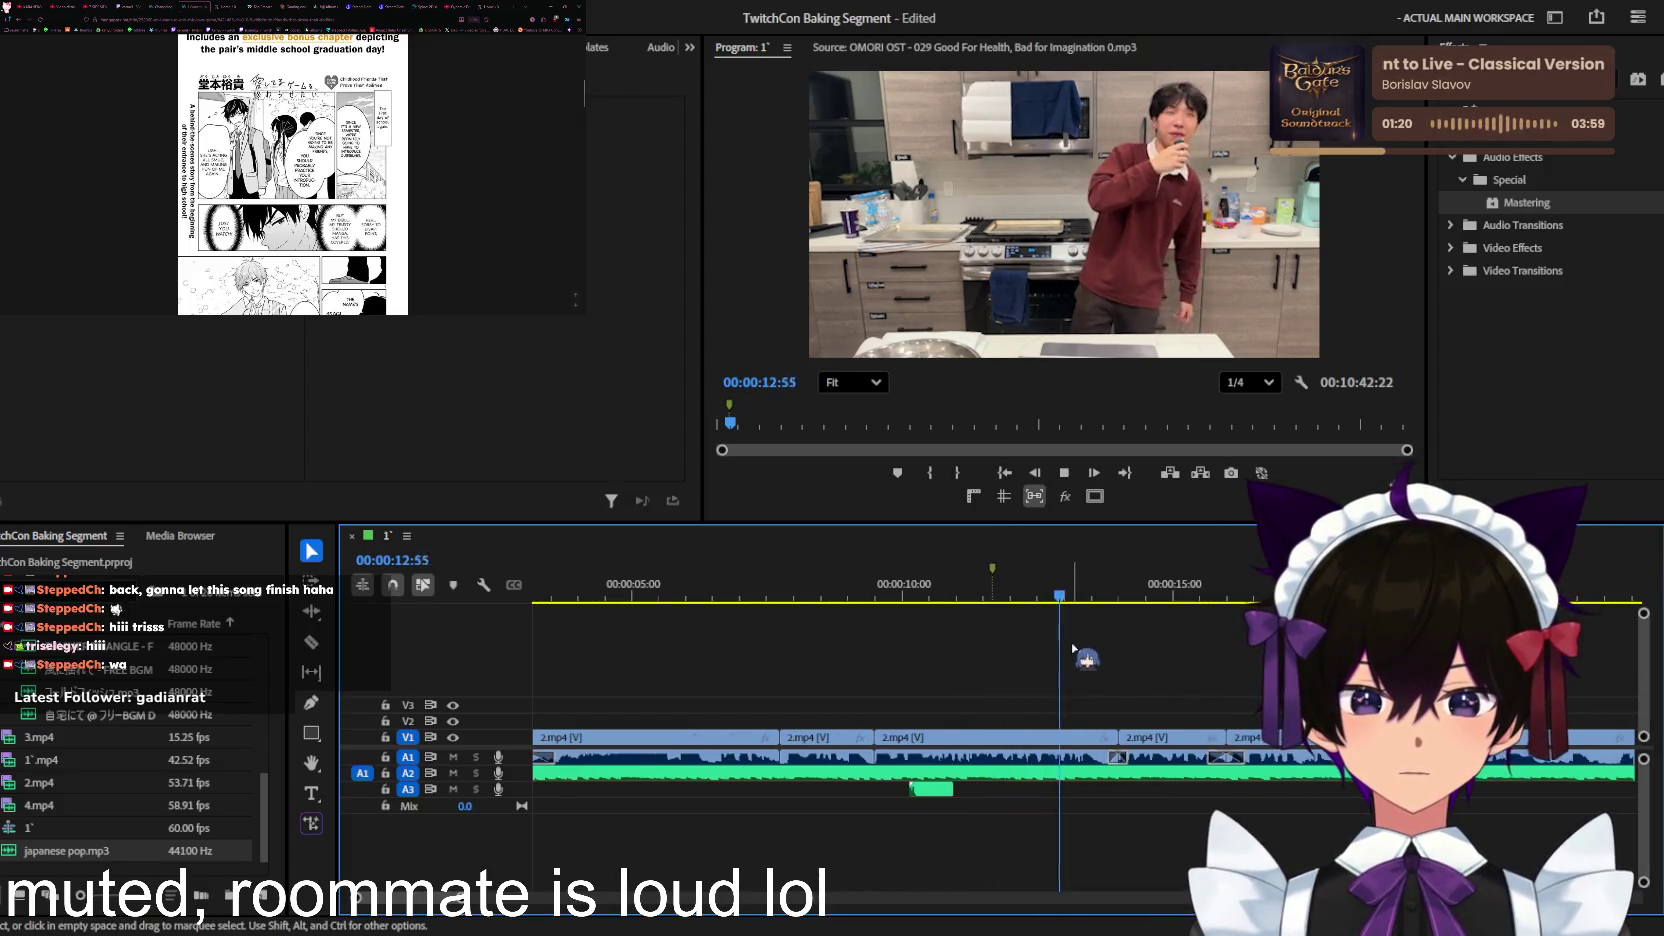
scroll(1073, 648, down, 1)
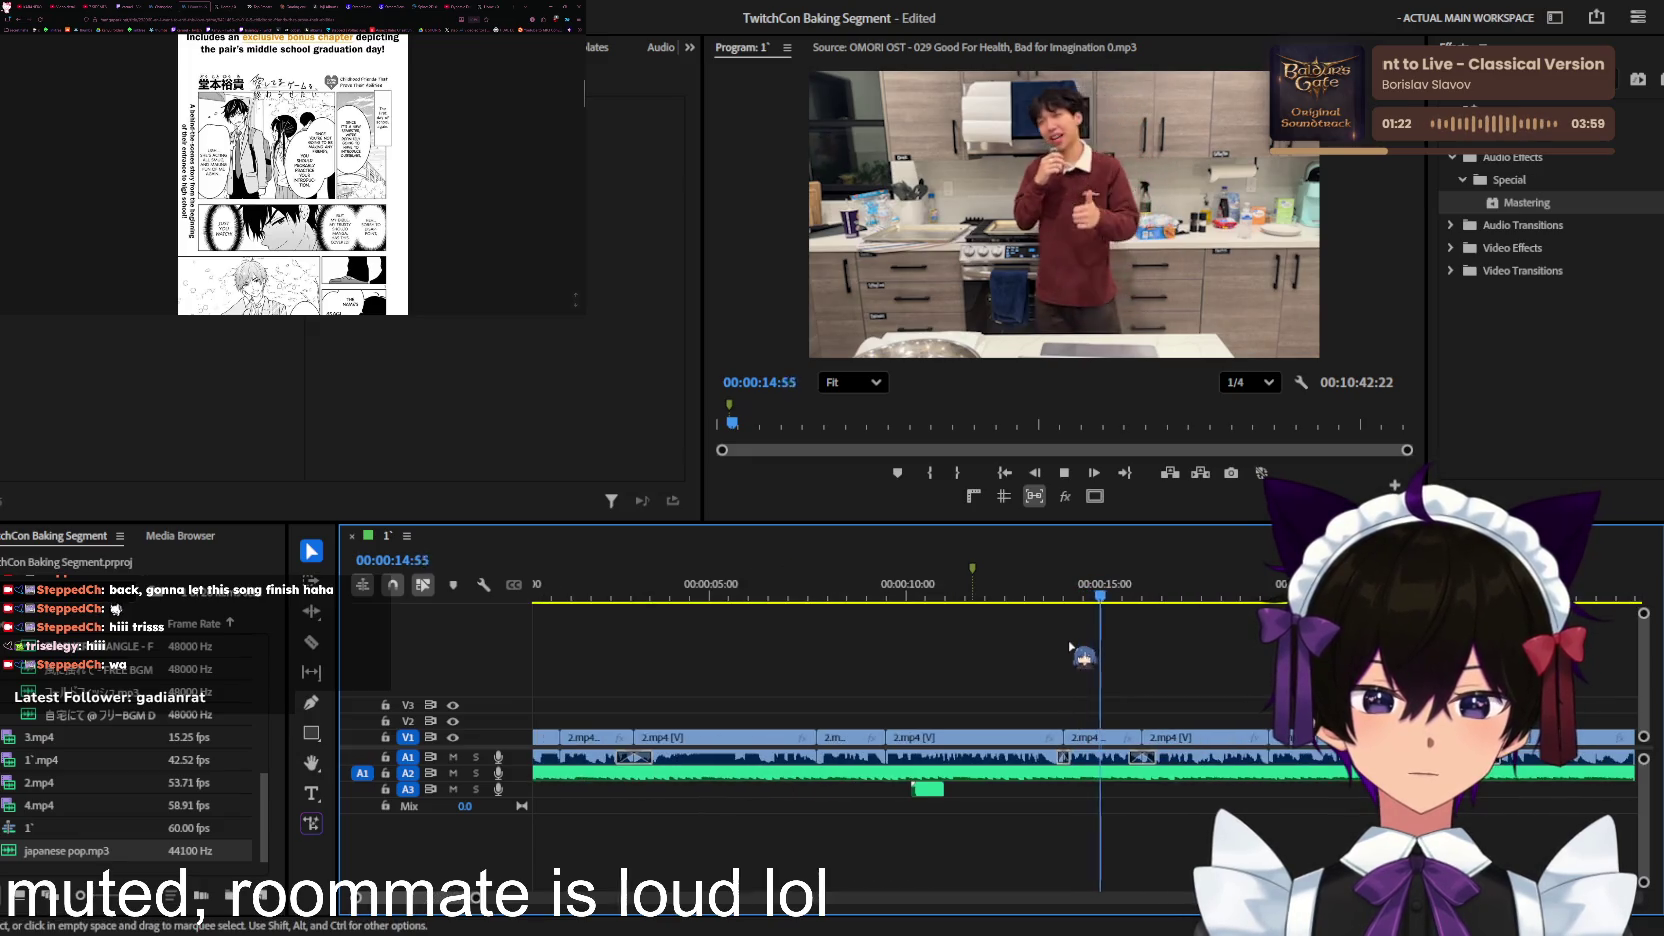
scroll(1070, 645, up, 1)
click(1060, 590)
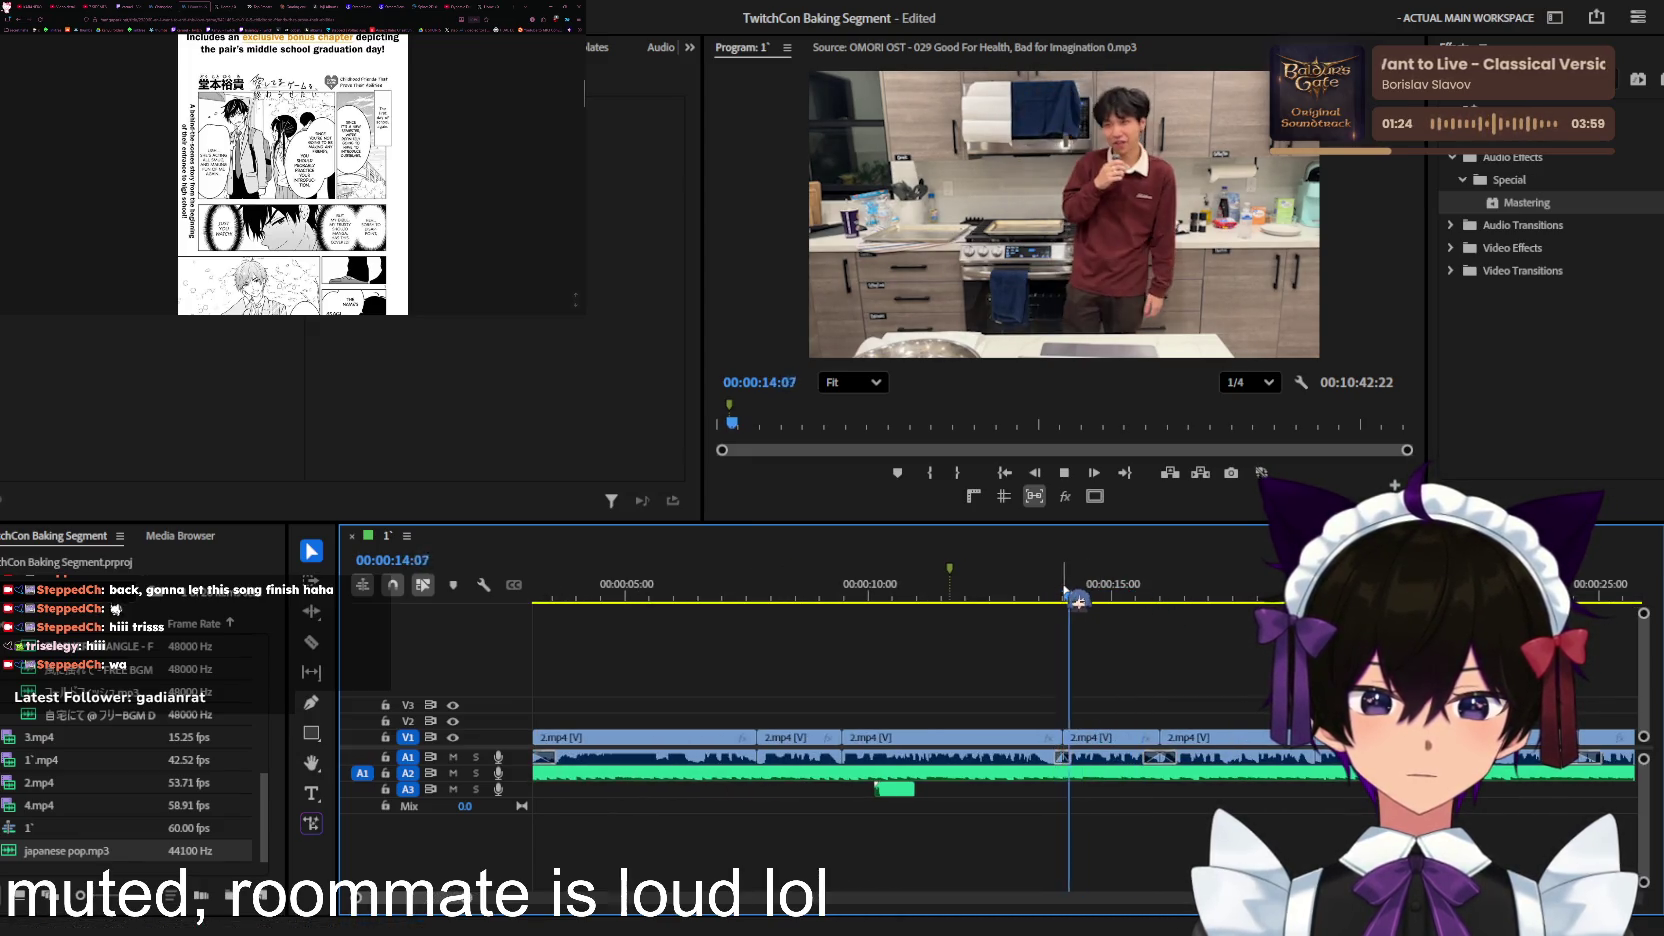
key(m)
key(m)
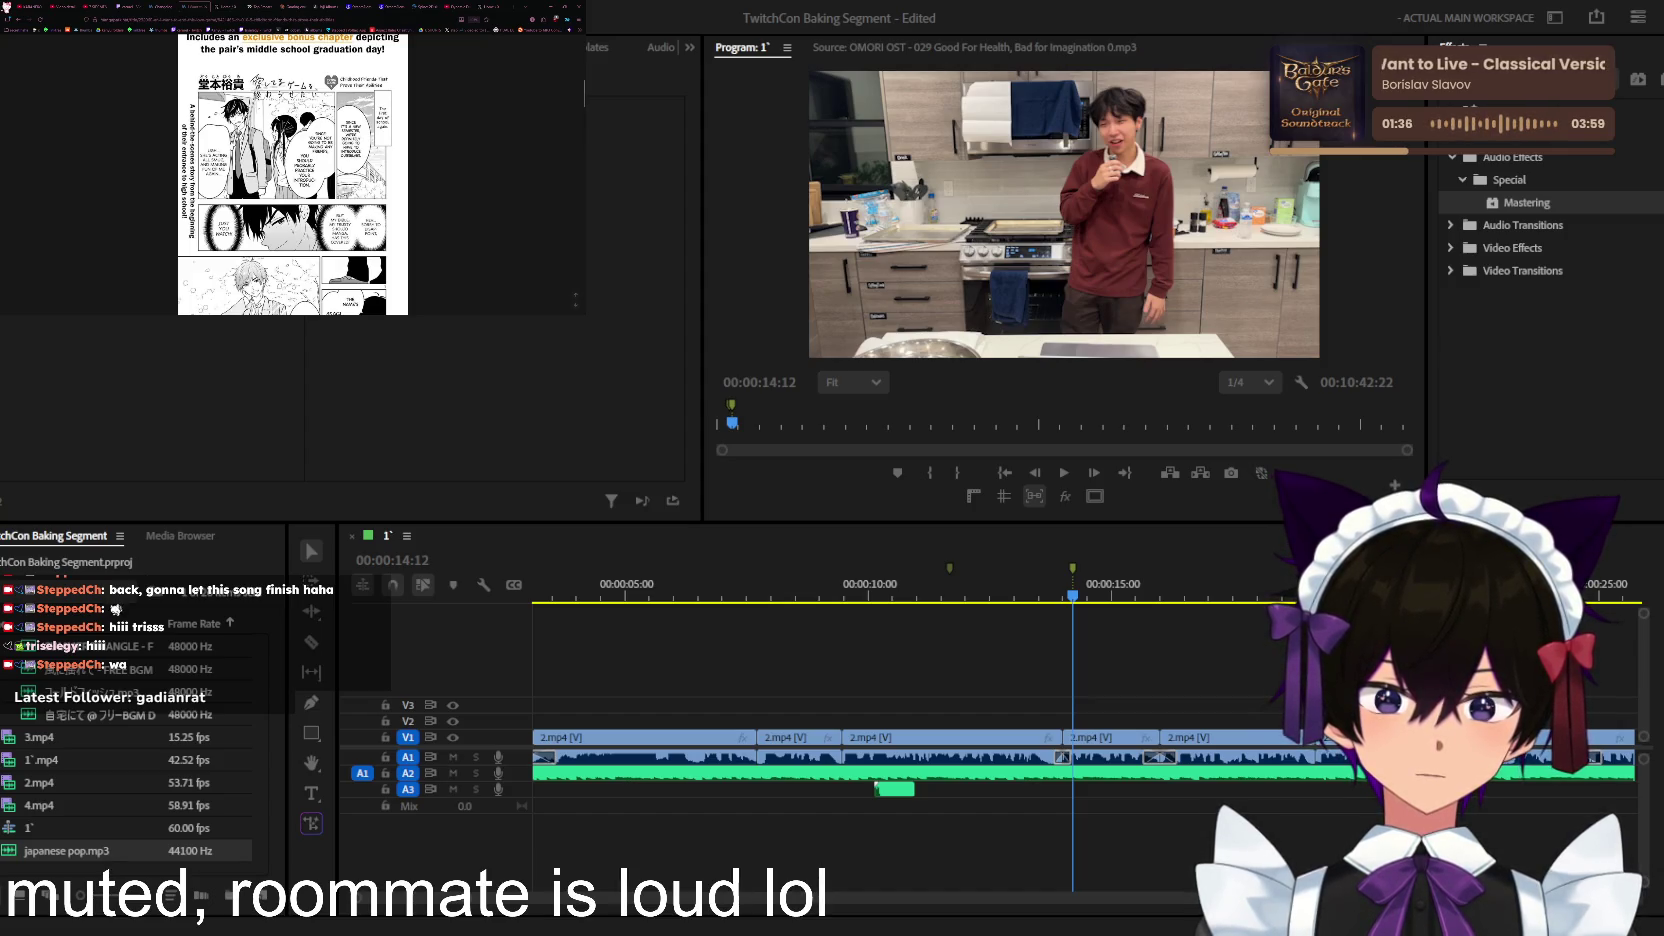
click(995, 537)
key(space)
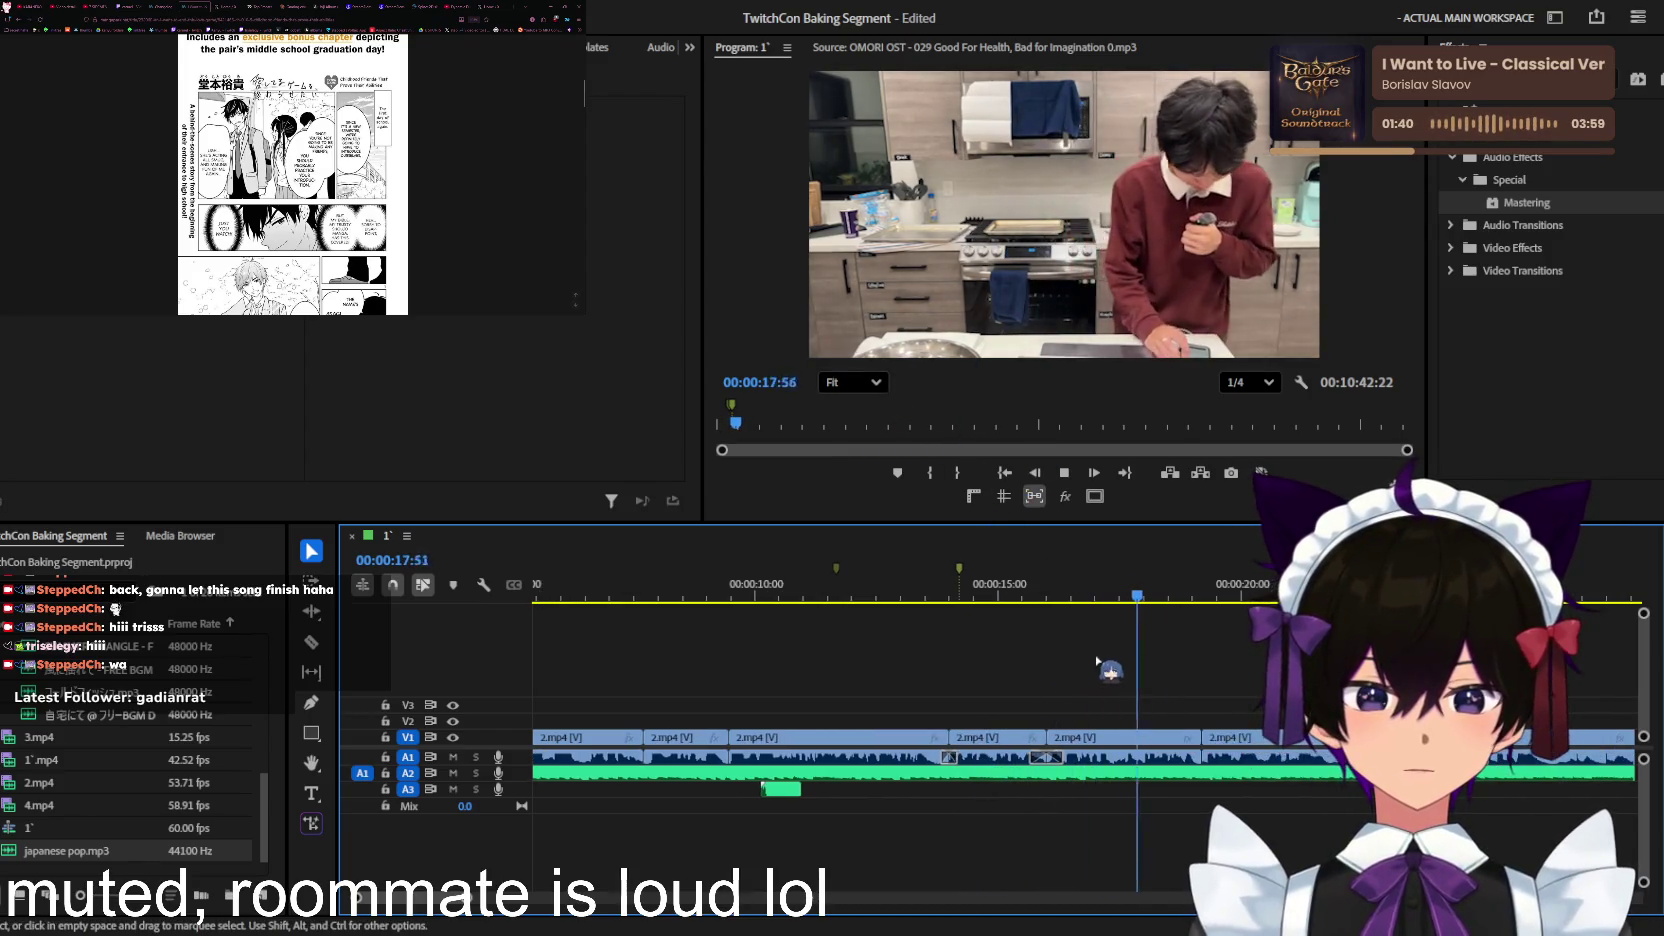
Step: Replay from about 17 seconds and add a marker at 00:00:19:02, then resume playback
key(space)
key(space)
click(1135, 585)
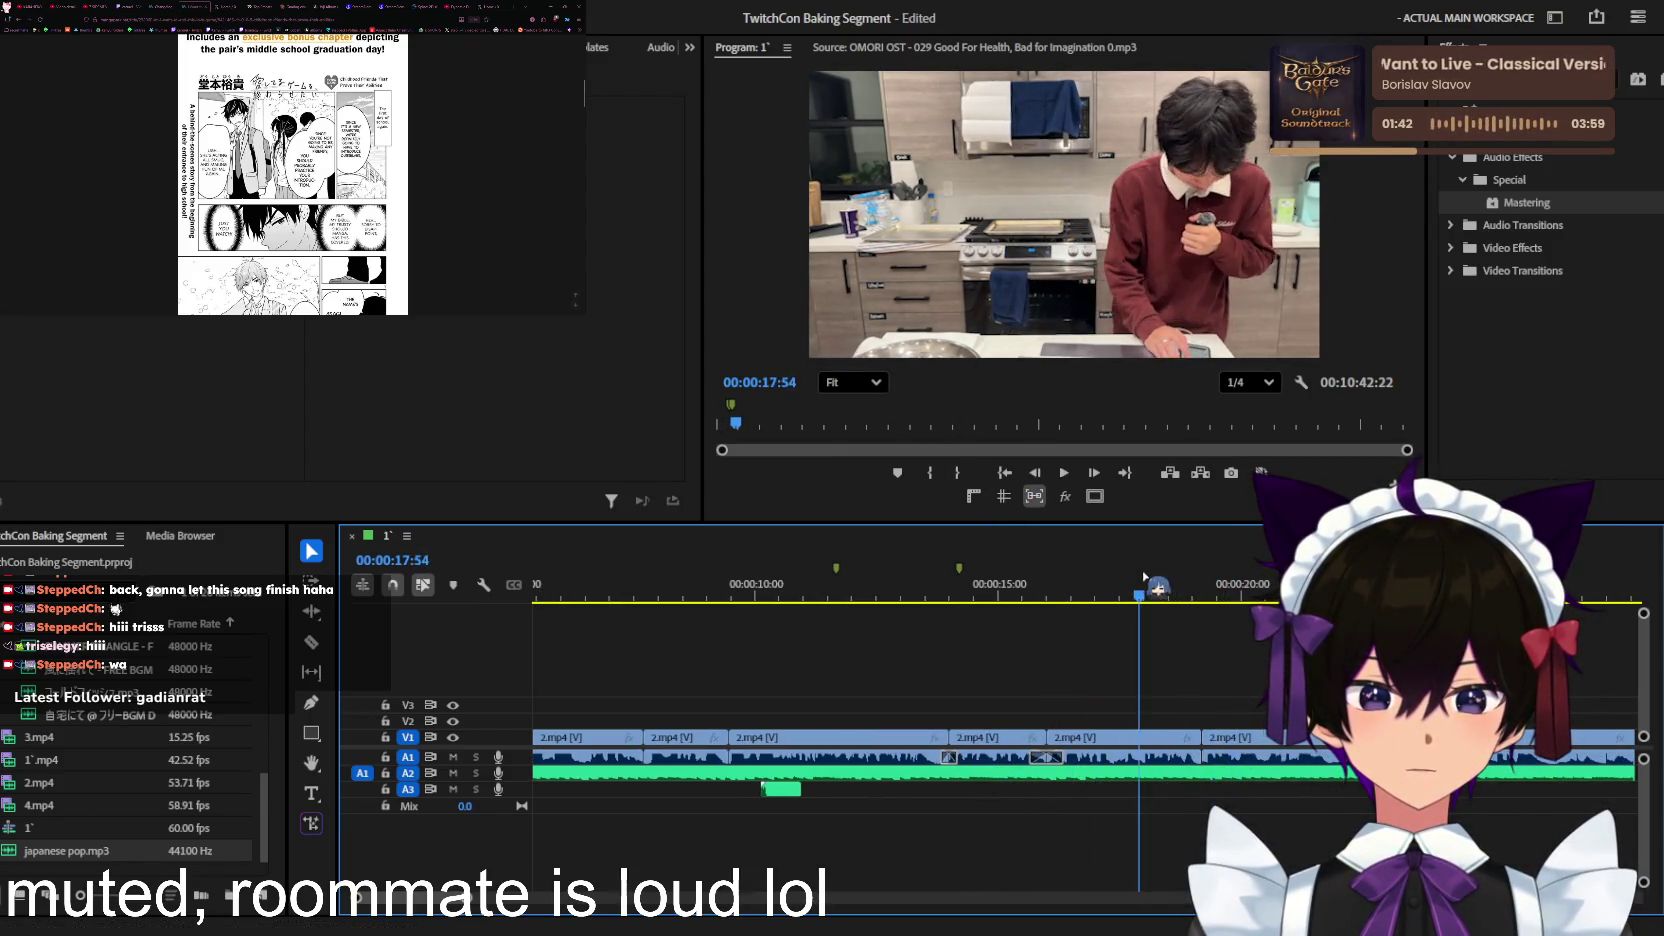
key(=)
click(1035, 585)
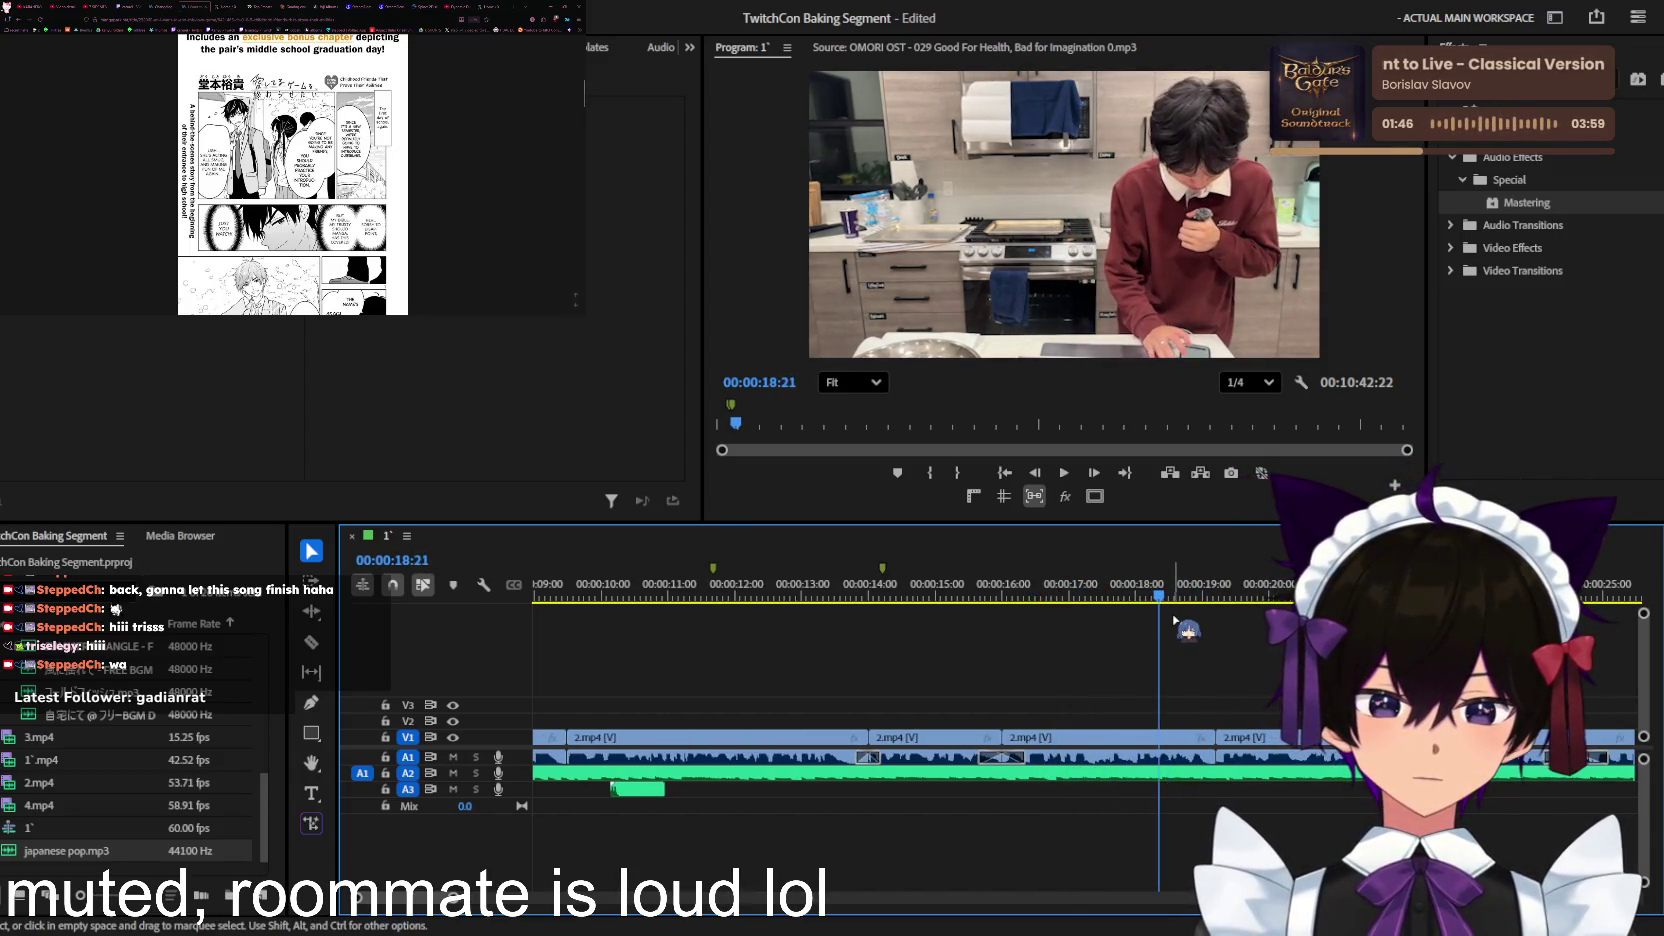
key(space)
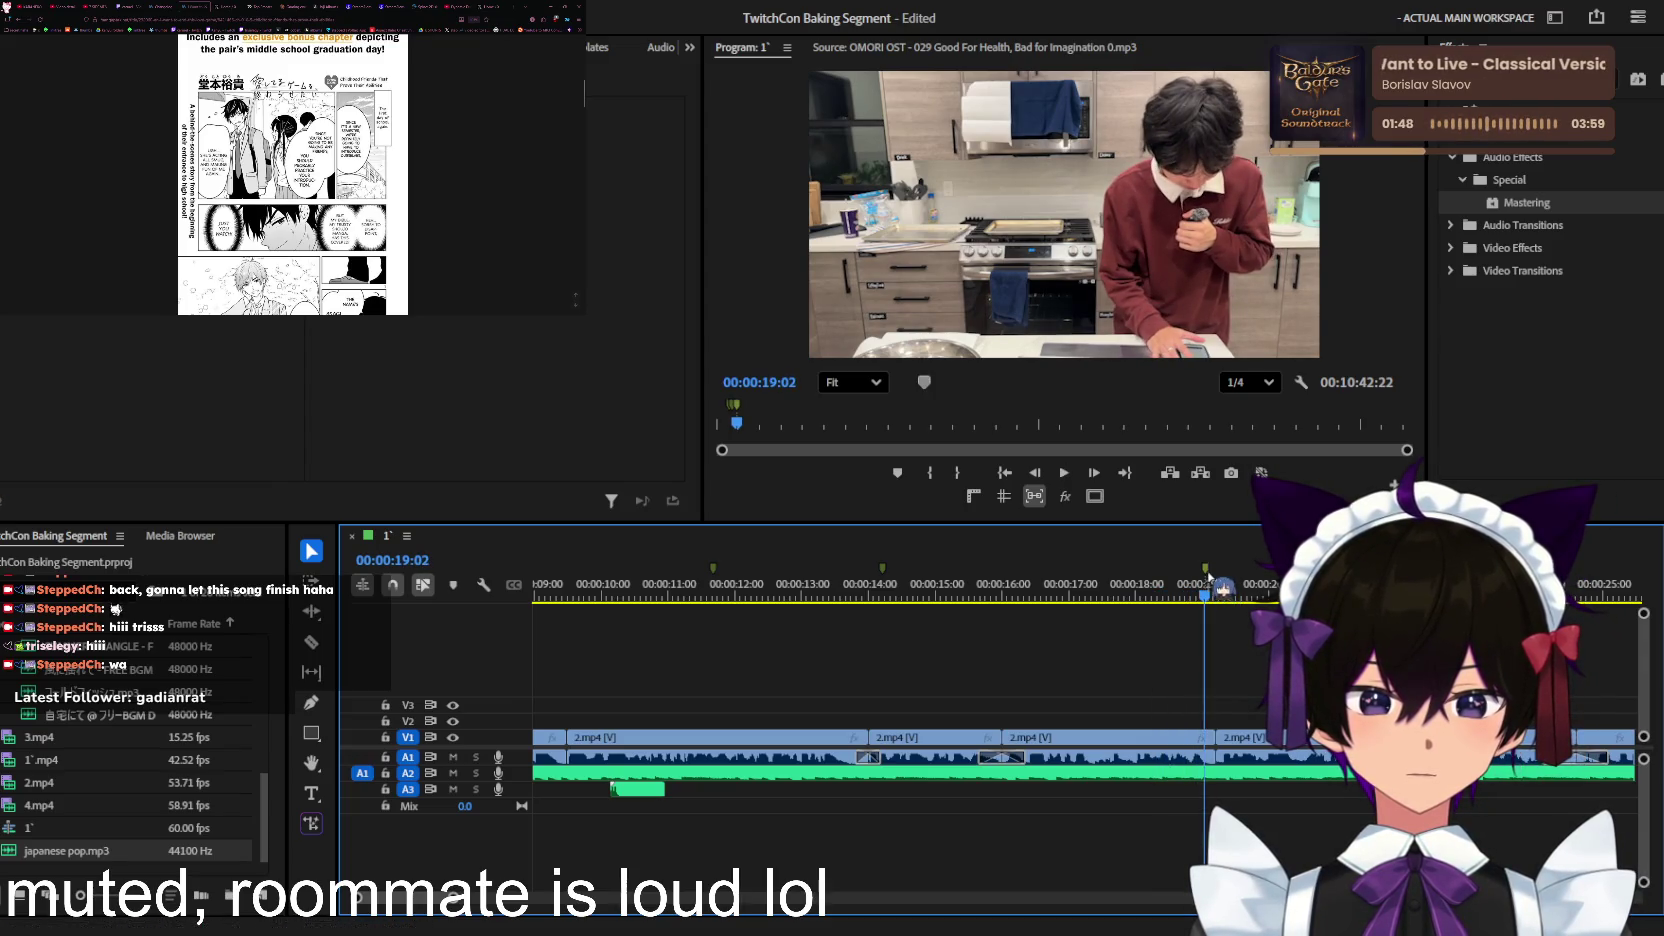
click(1209, 552)
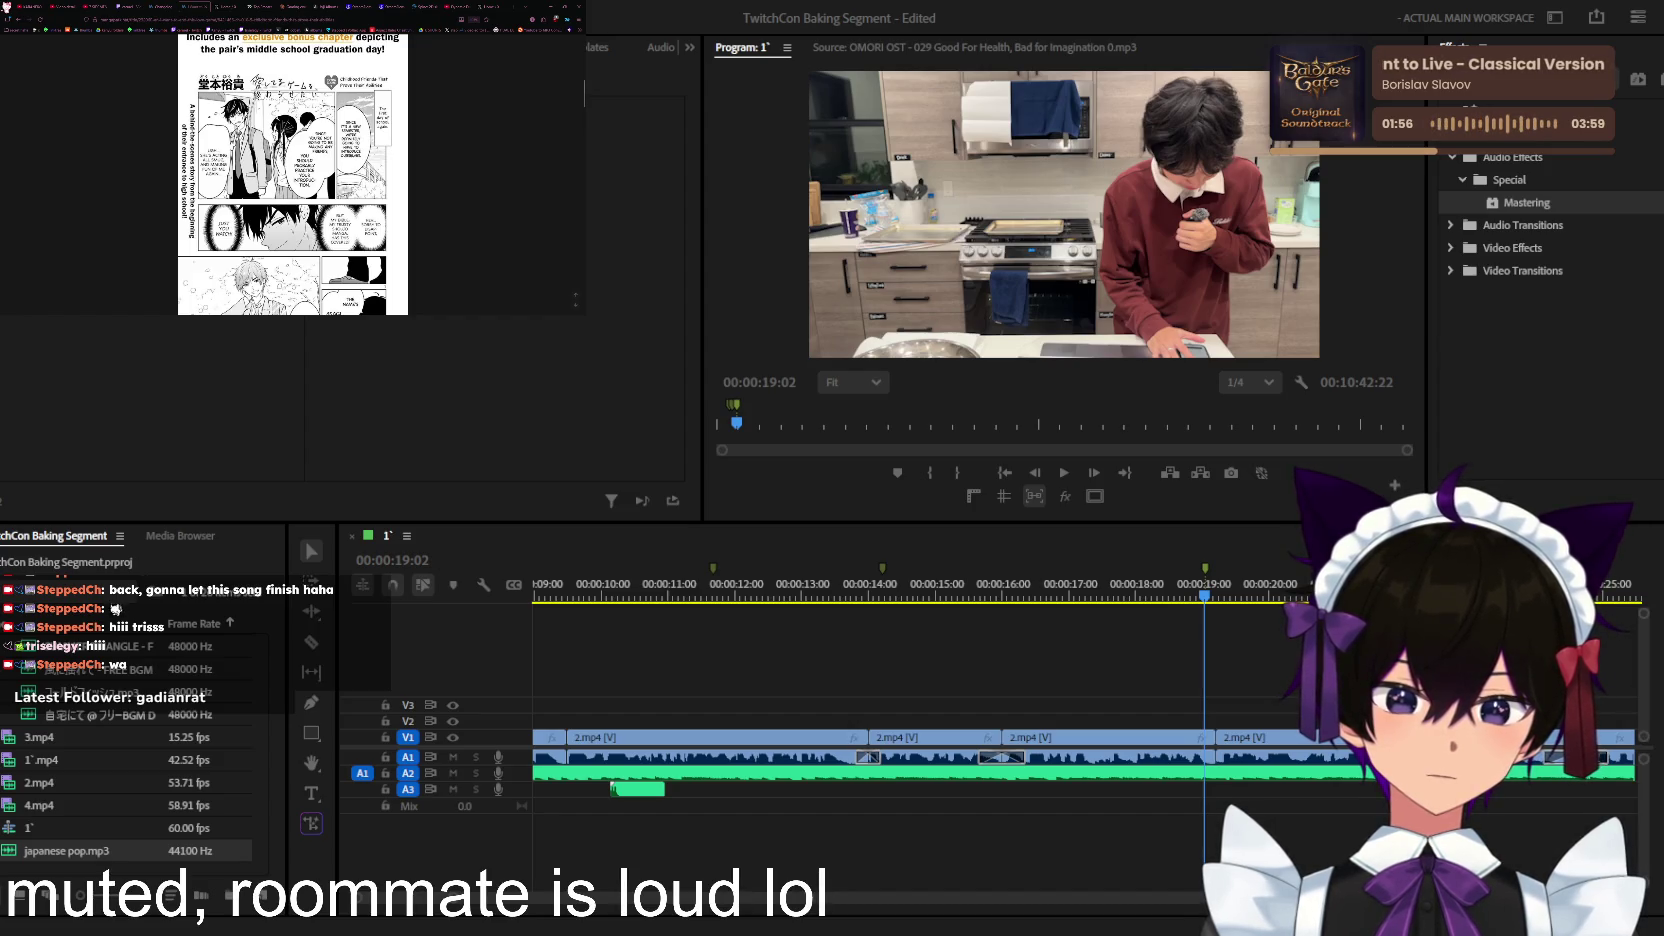
click(1181, 727)
key(space)
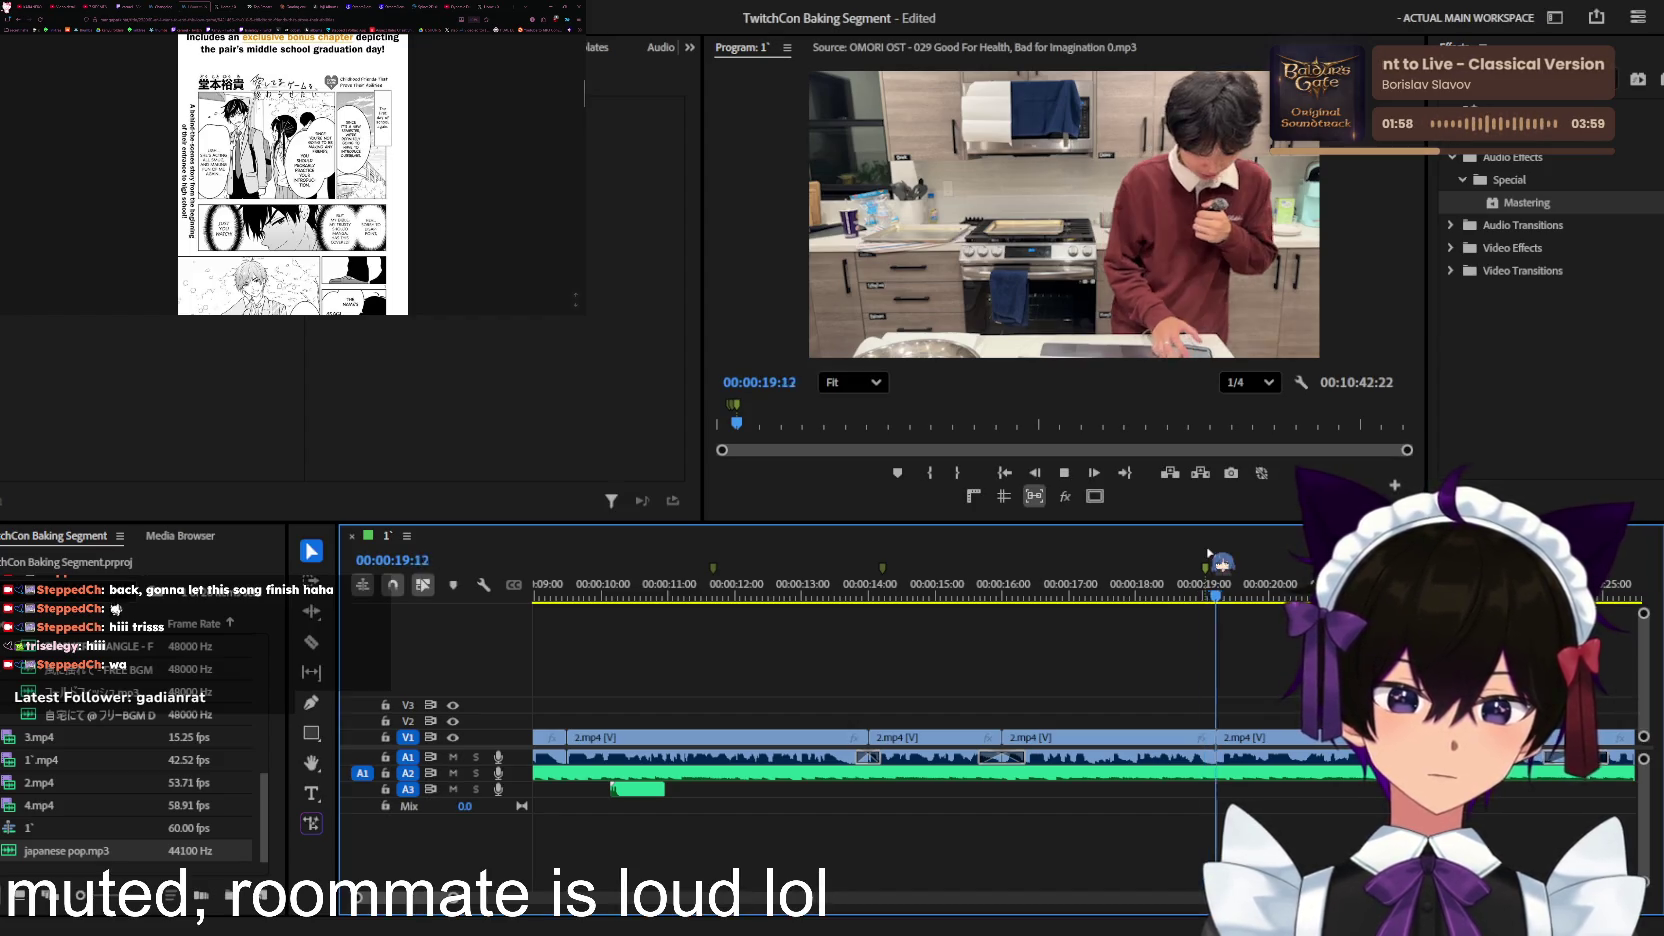
Step: Zoom the timeline out to view more of the sequence
key(minus)
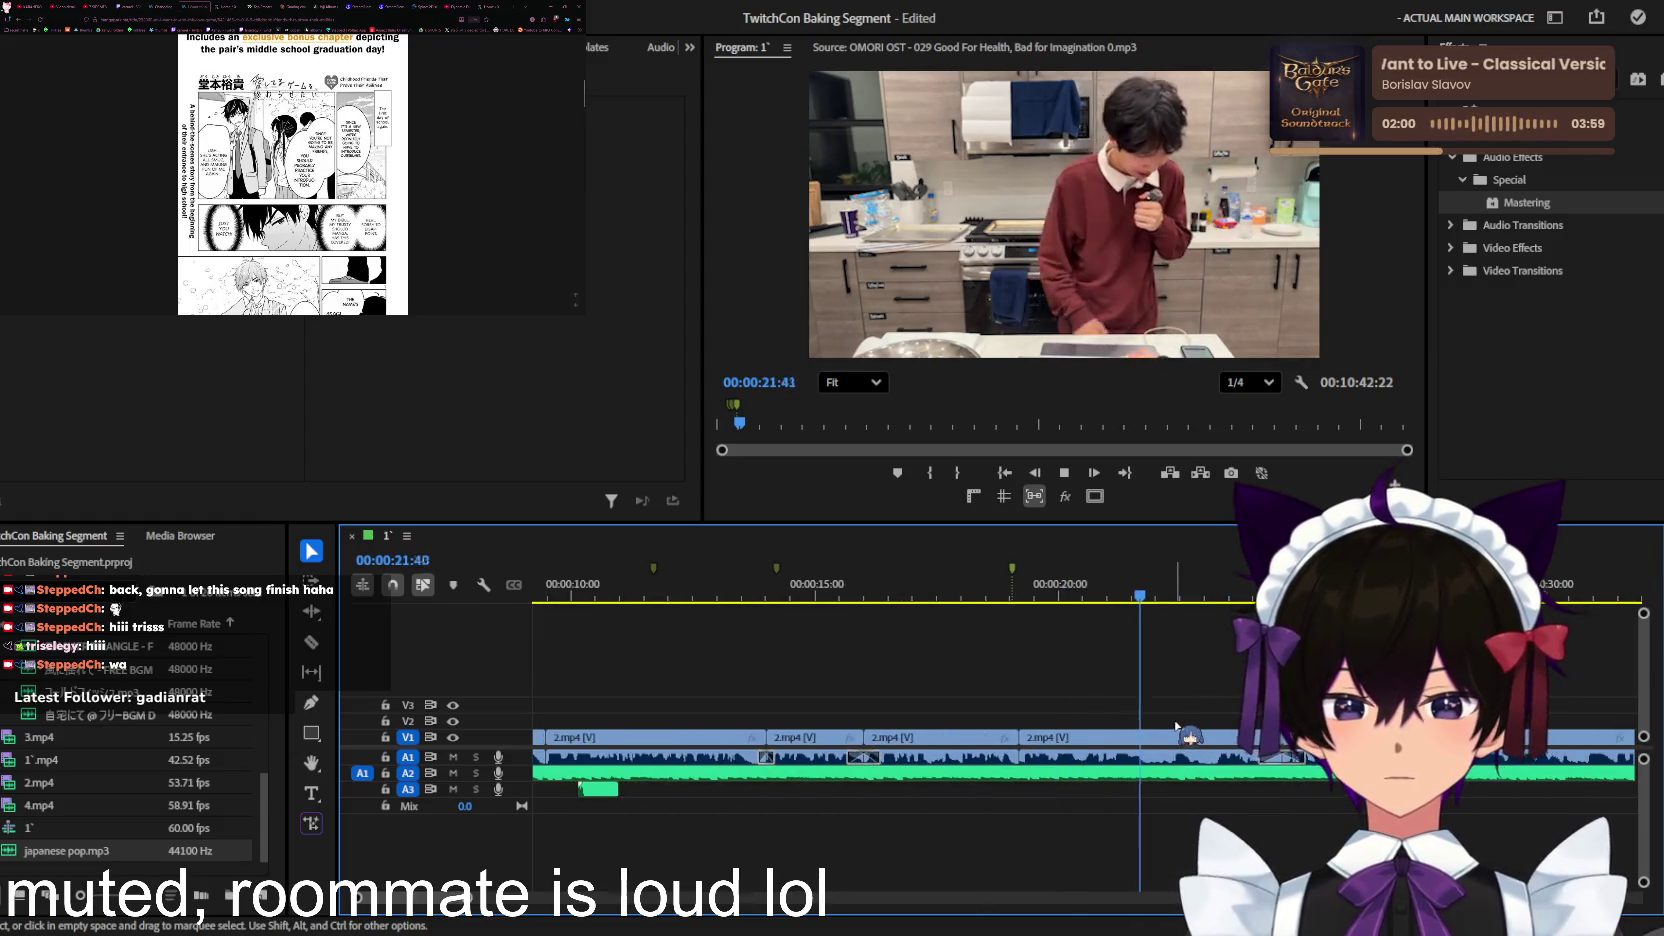
key(equal)
key(minus)
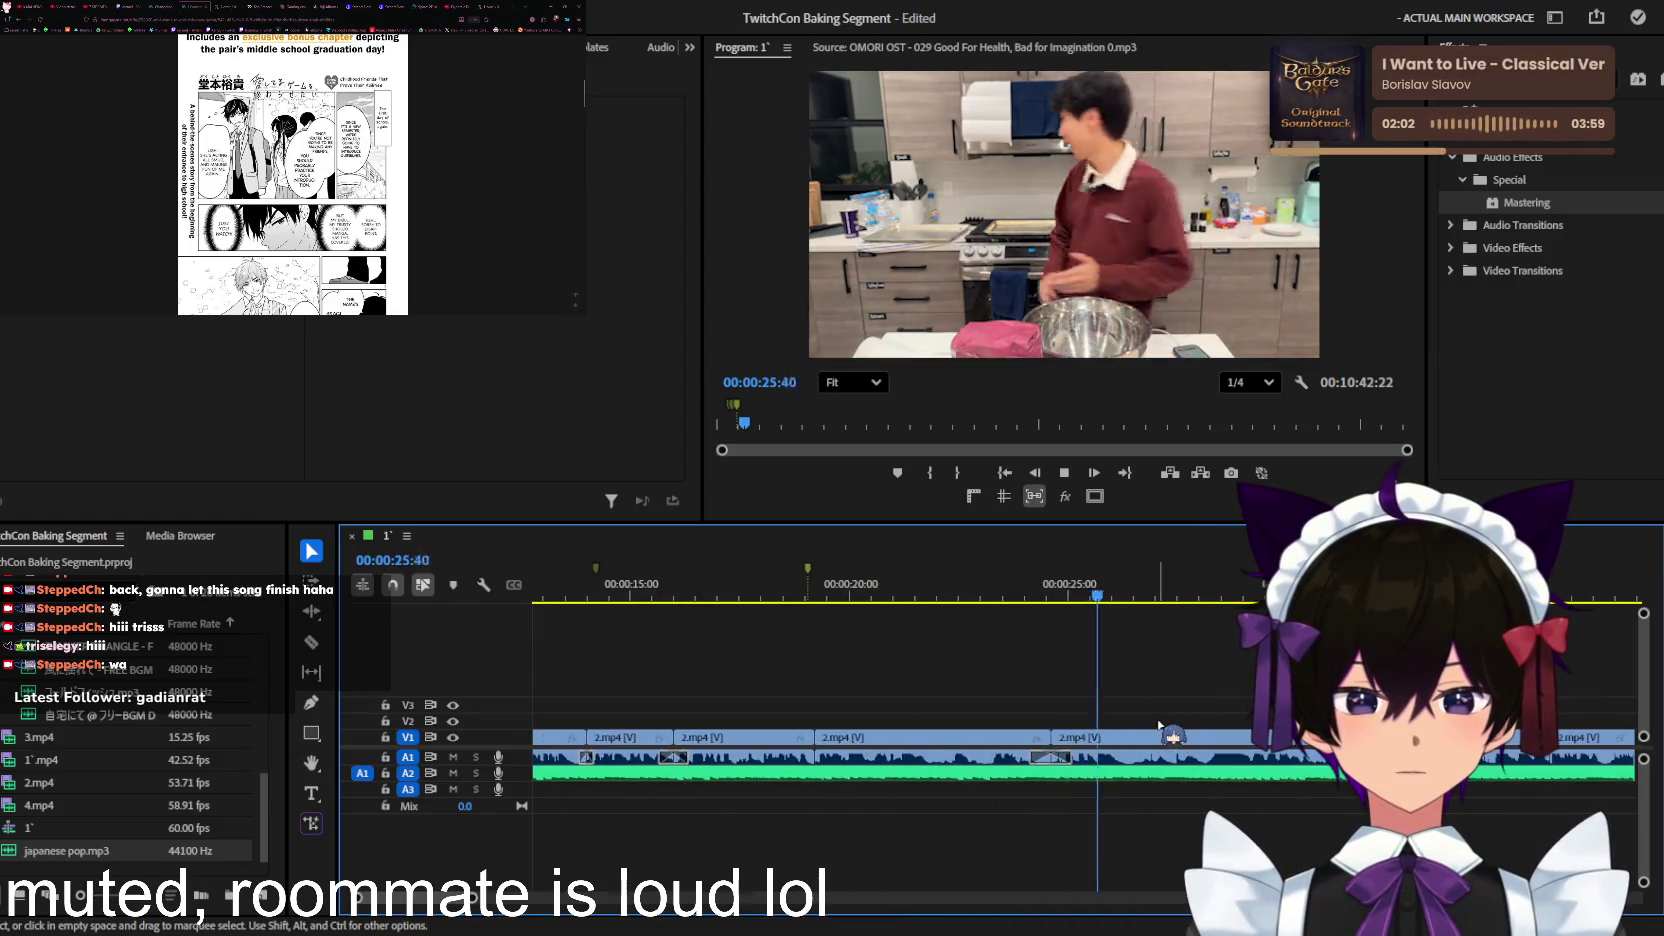
key(minus)
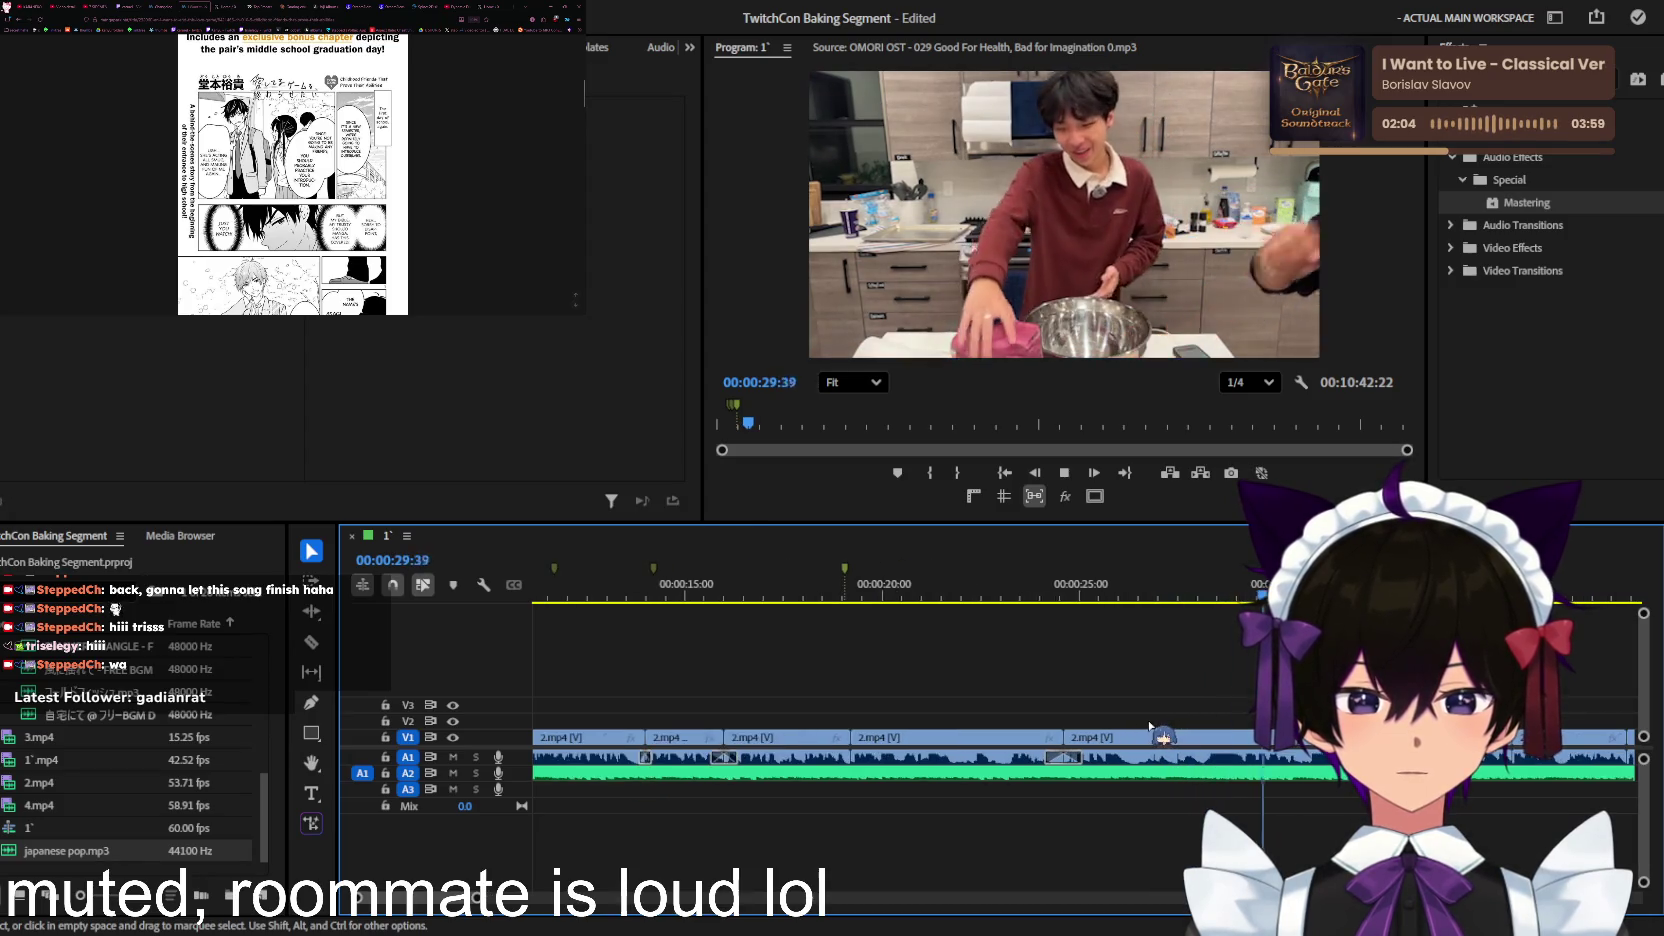
Step: Replay from 00:00:24:48 and razor-cut the A2 OMORI music clip at 00:00:31:24
key(minus)
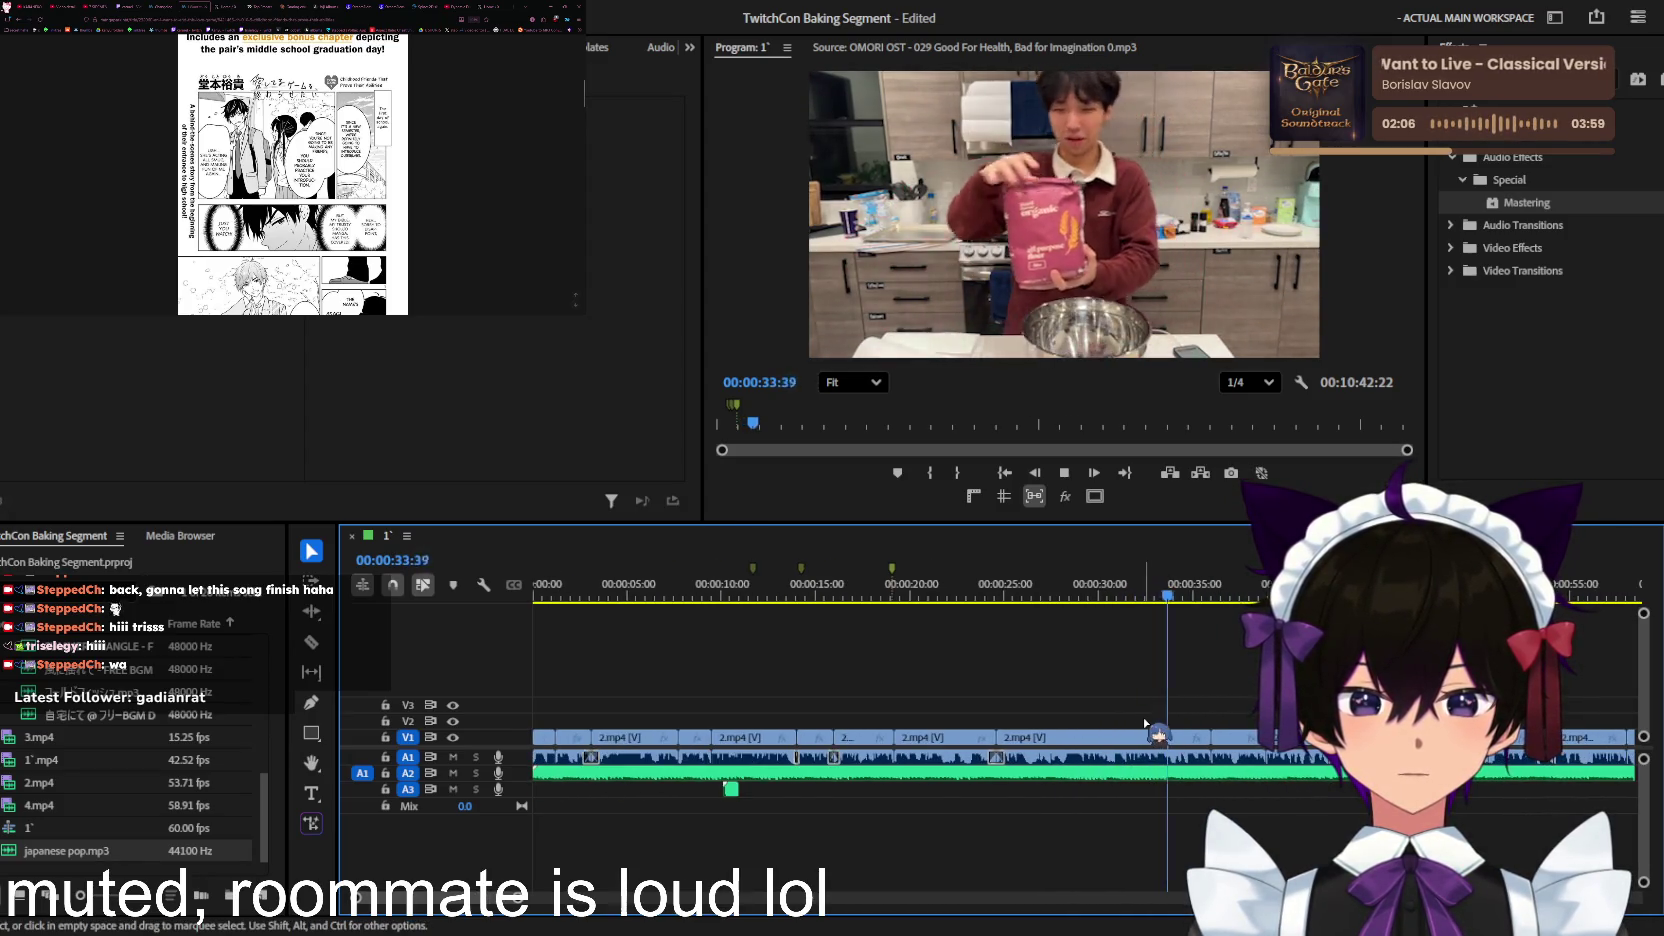
key(minus)
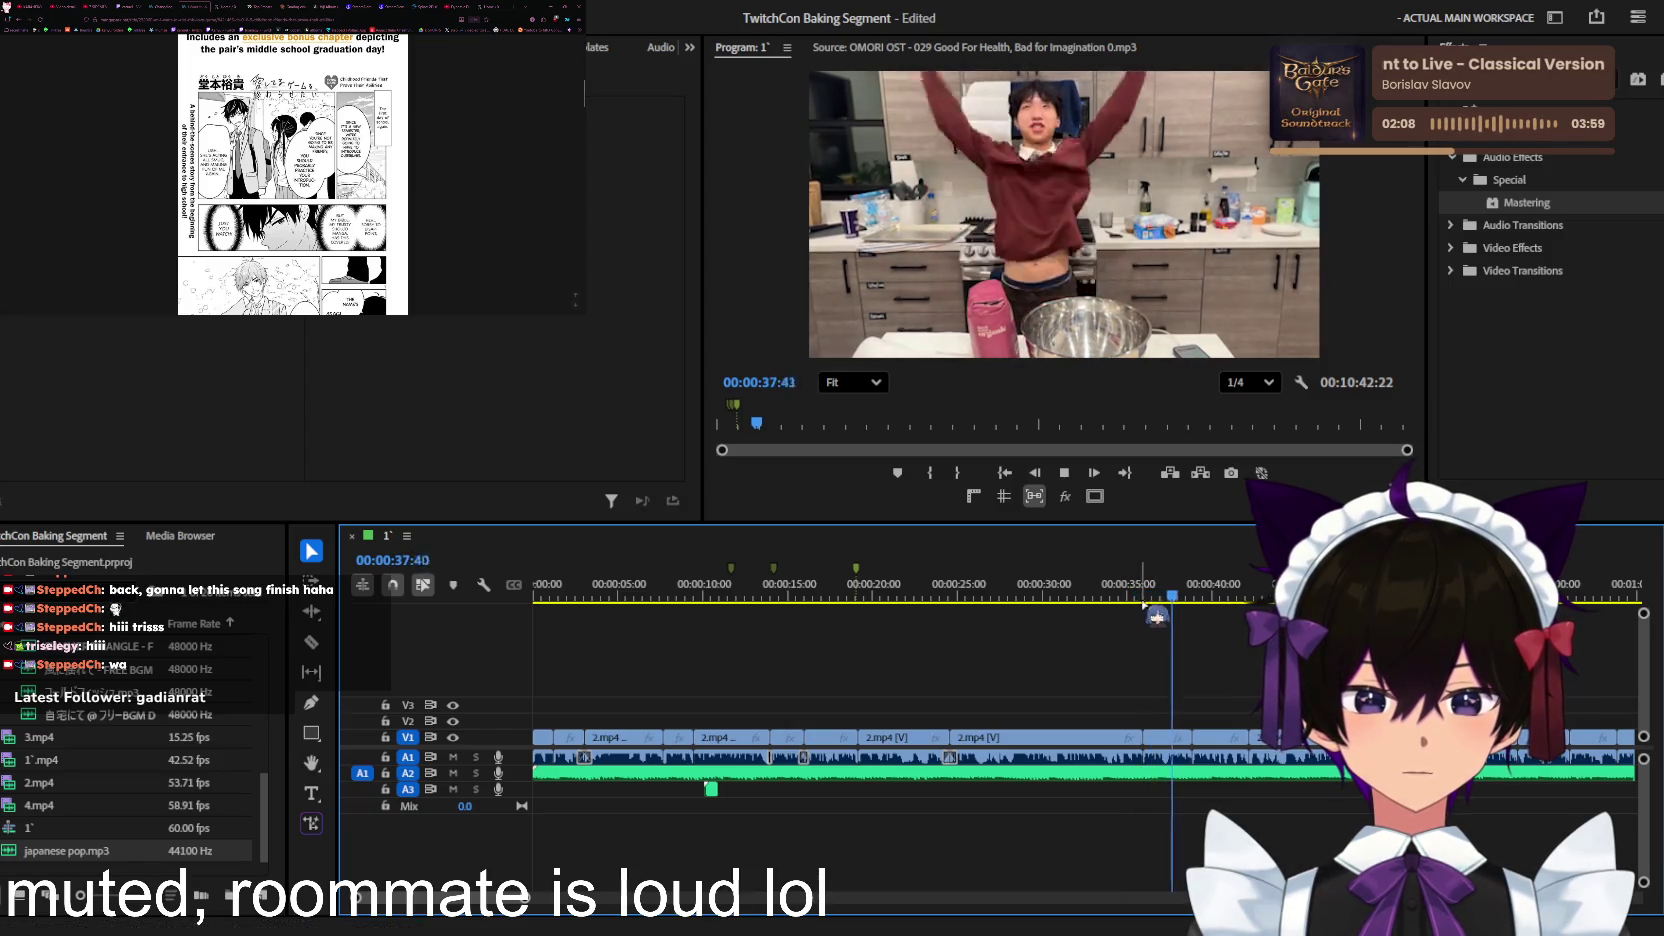
key(equal)
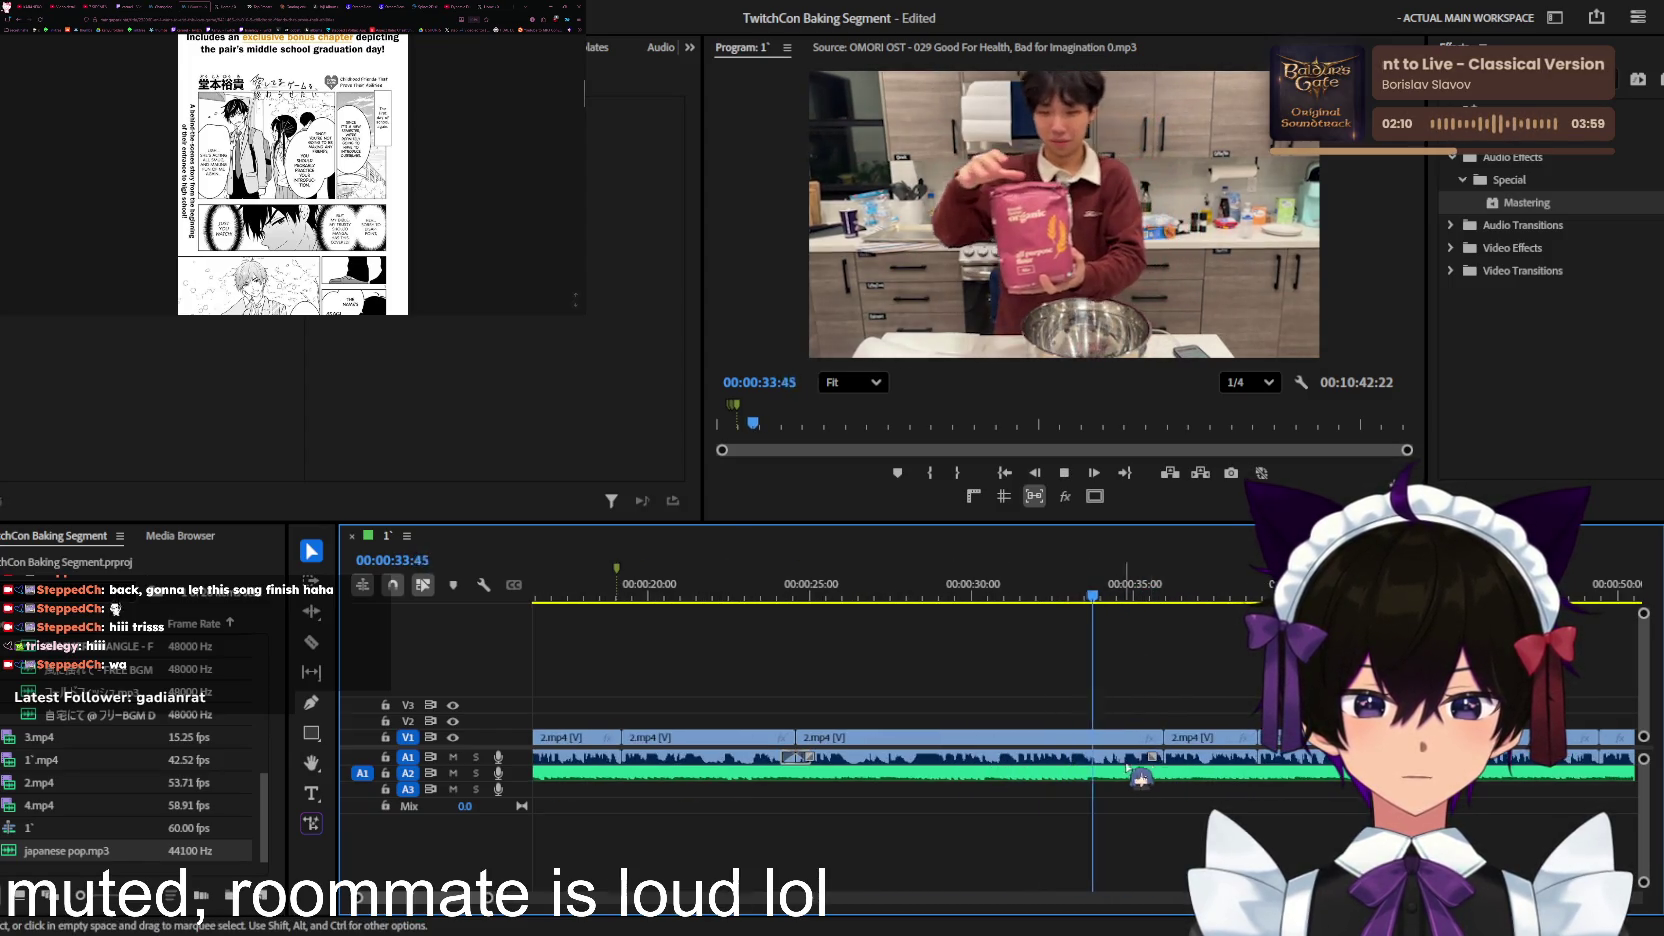
key(c)
key(space)
click(804, 594)
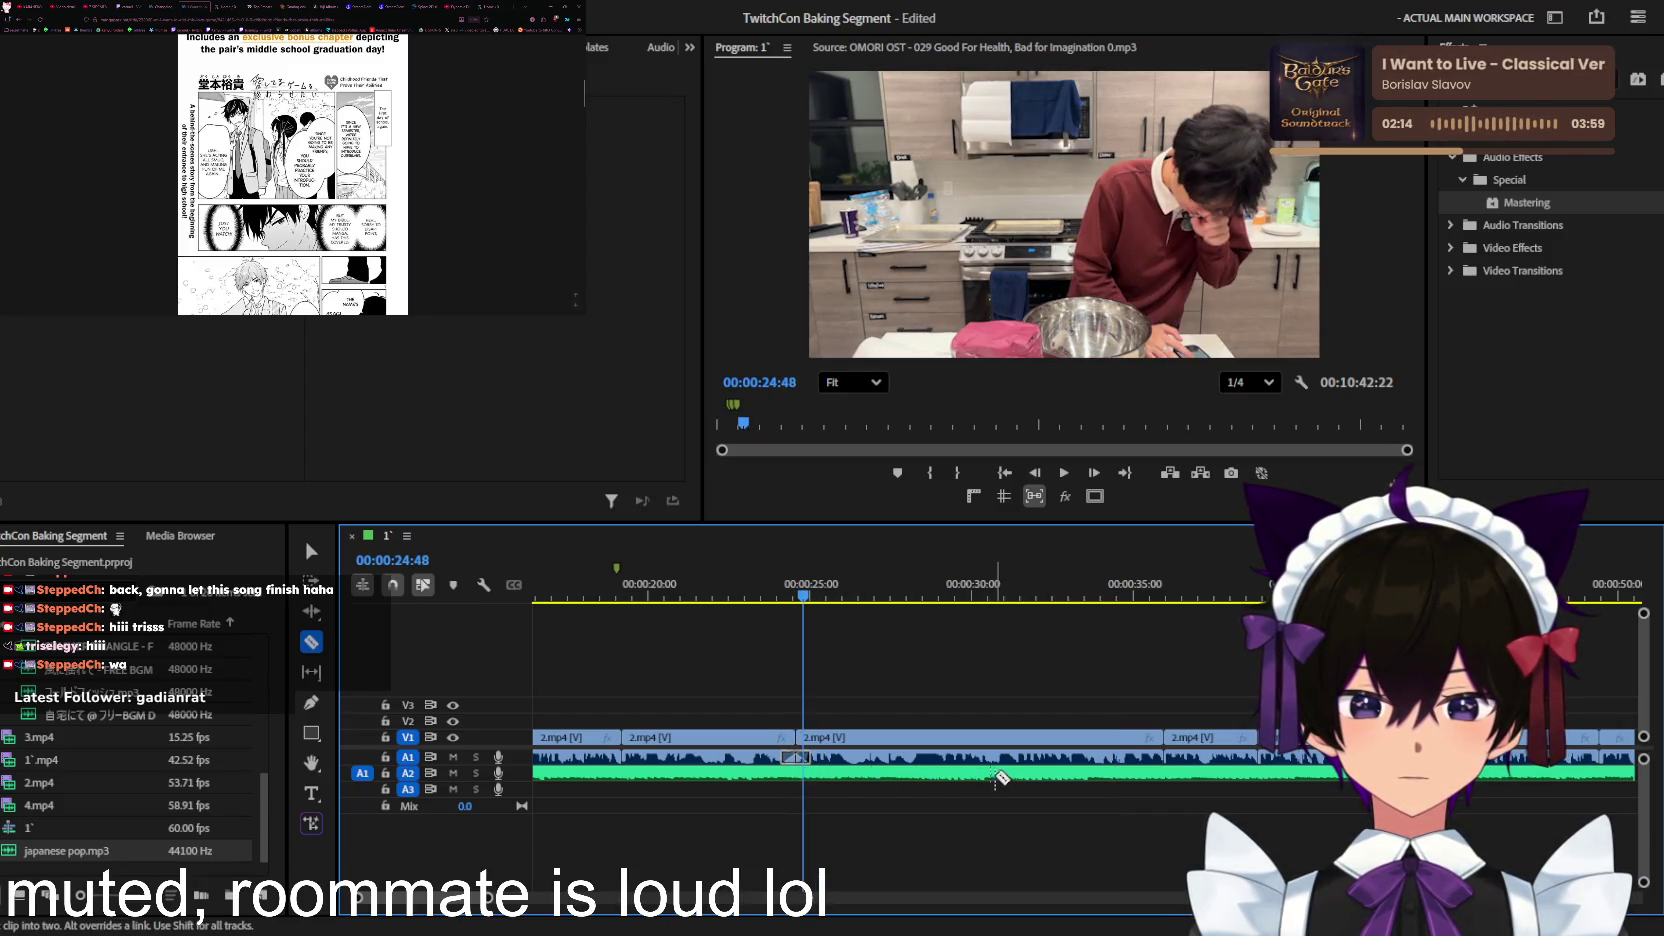
key(space)
key(equal)
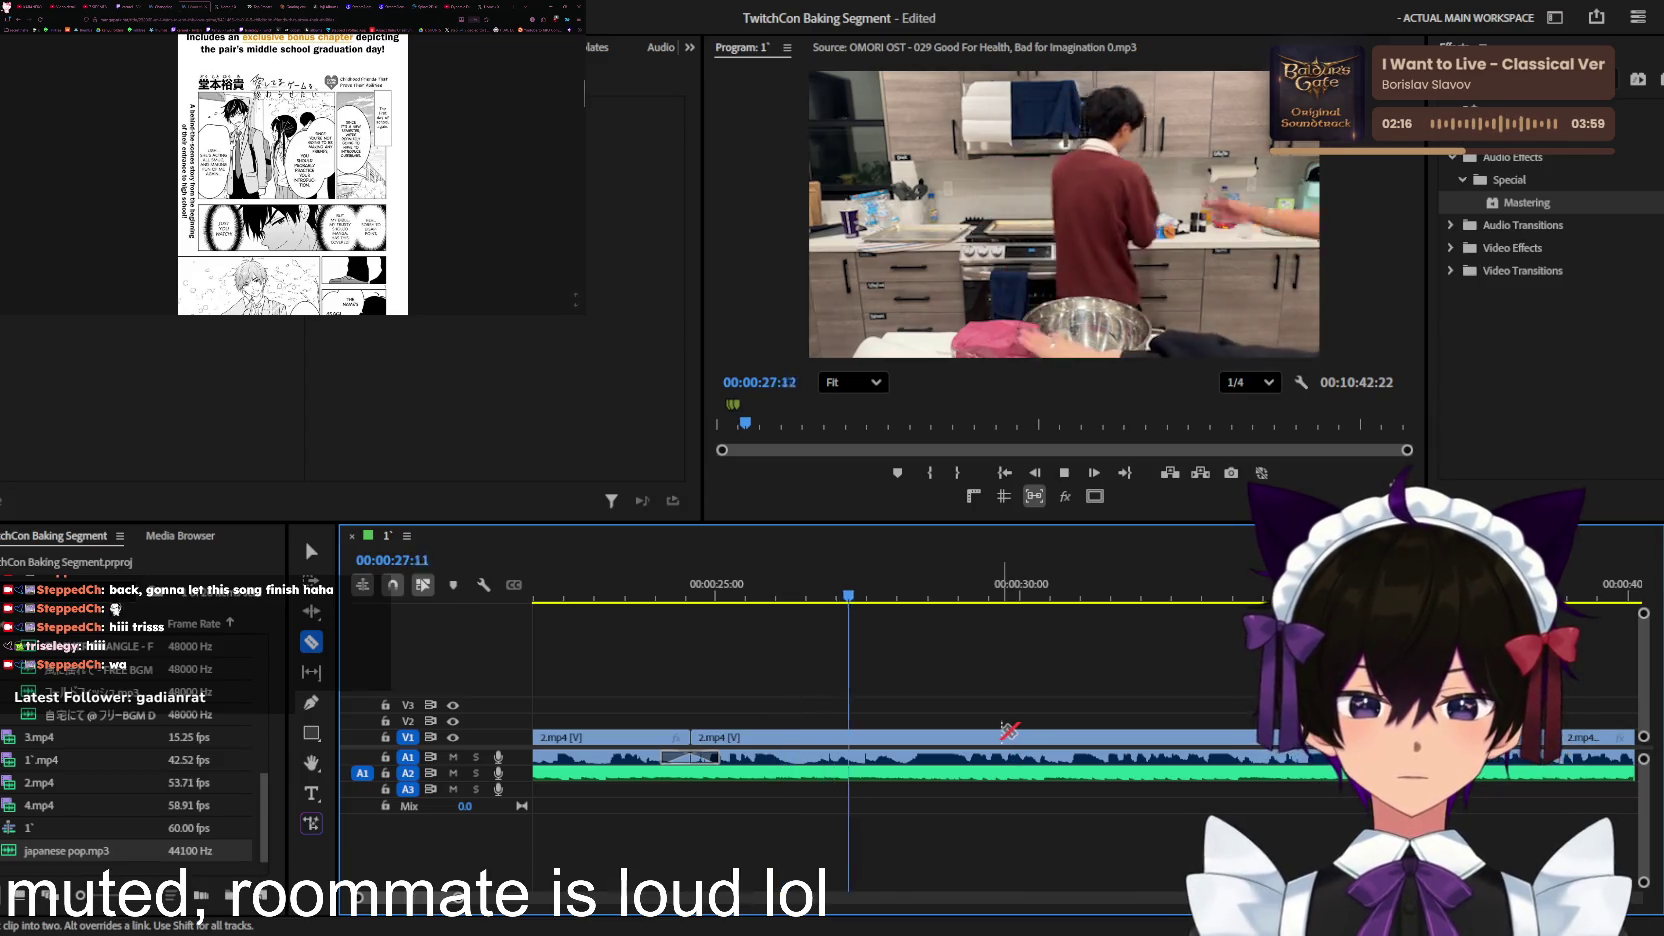
key(minus)
key(space)
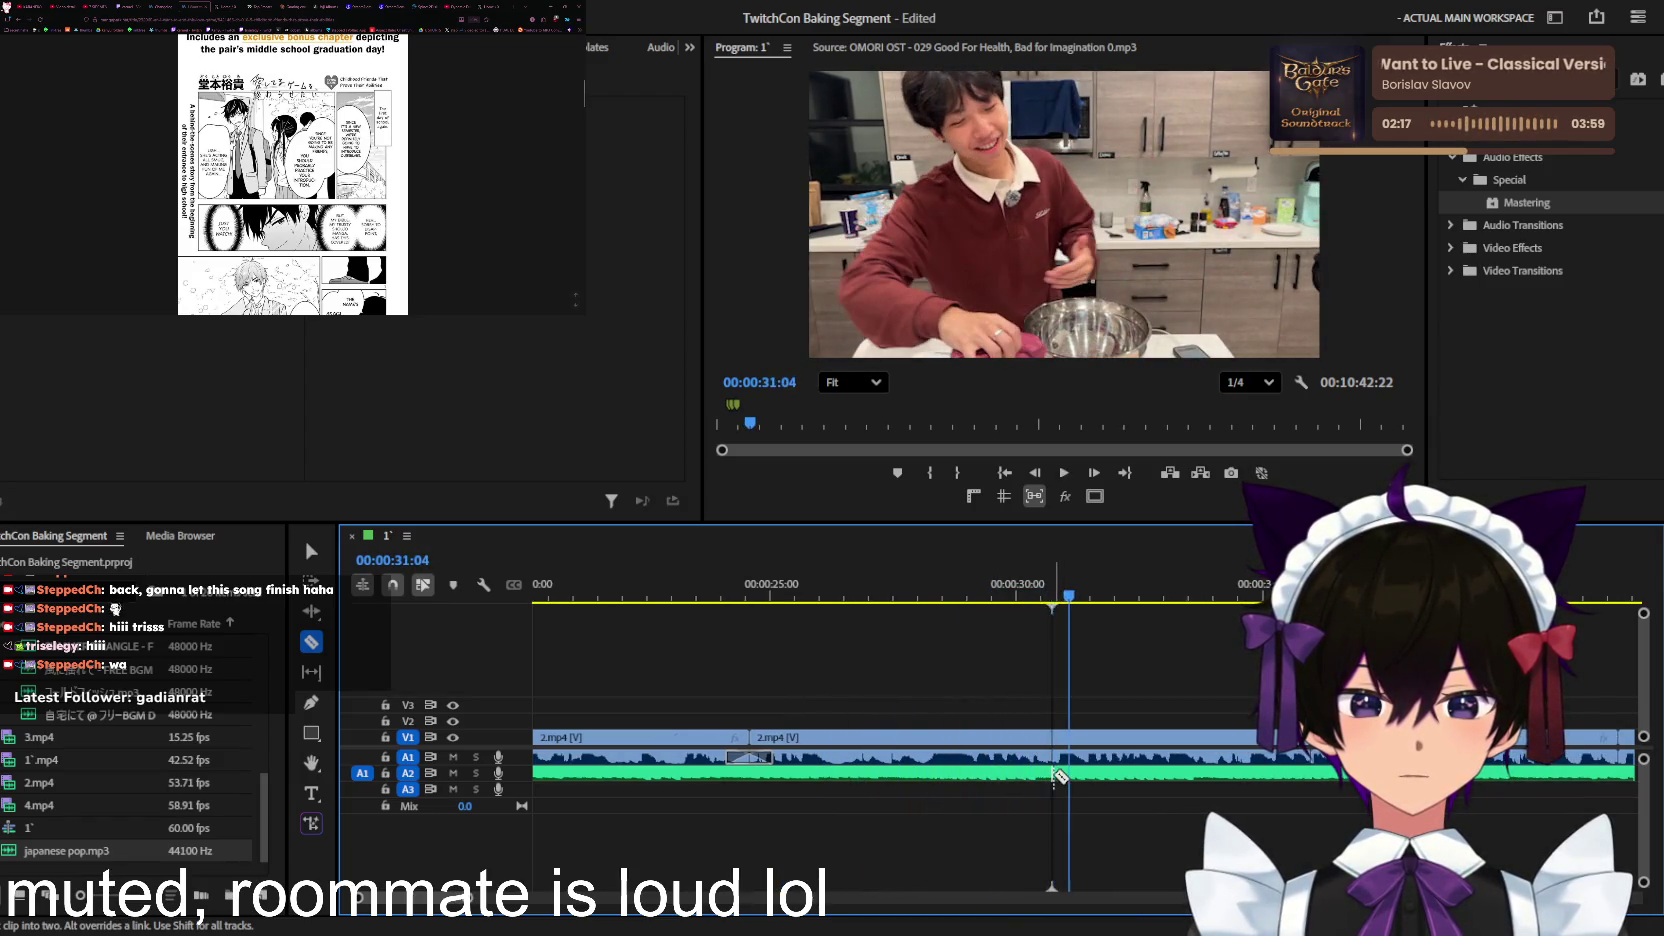
click(1086, 775)
Step: Delete the A2 music piece after the cut so it ends near 0:31, and save
key(v)
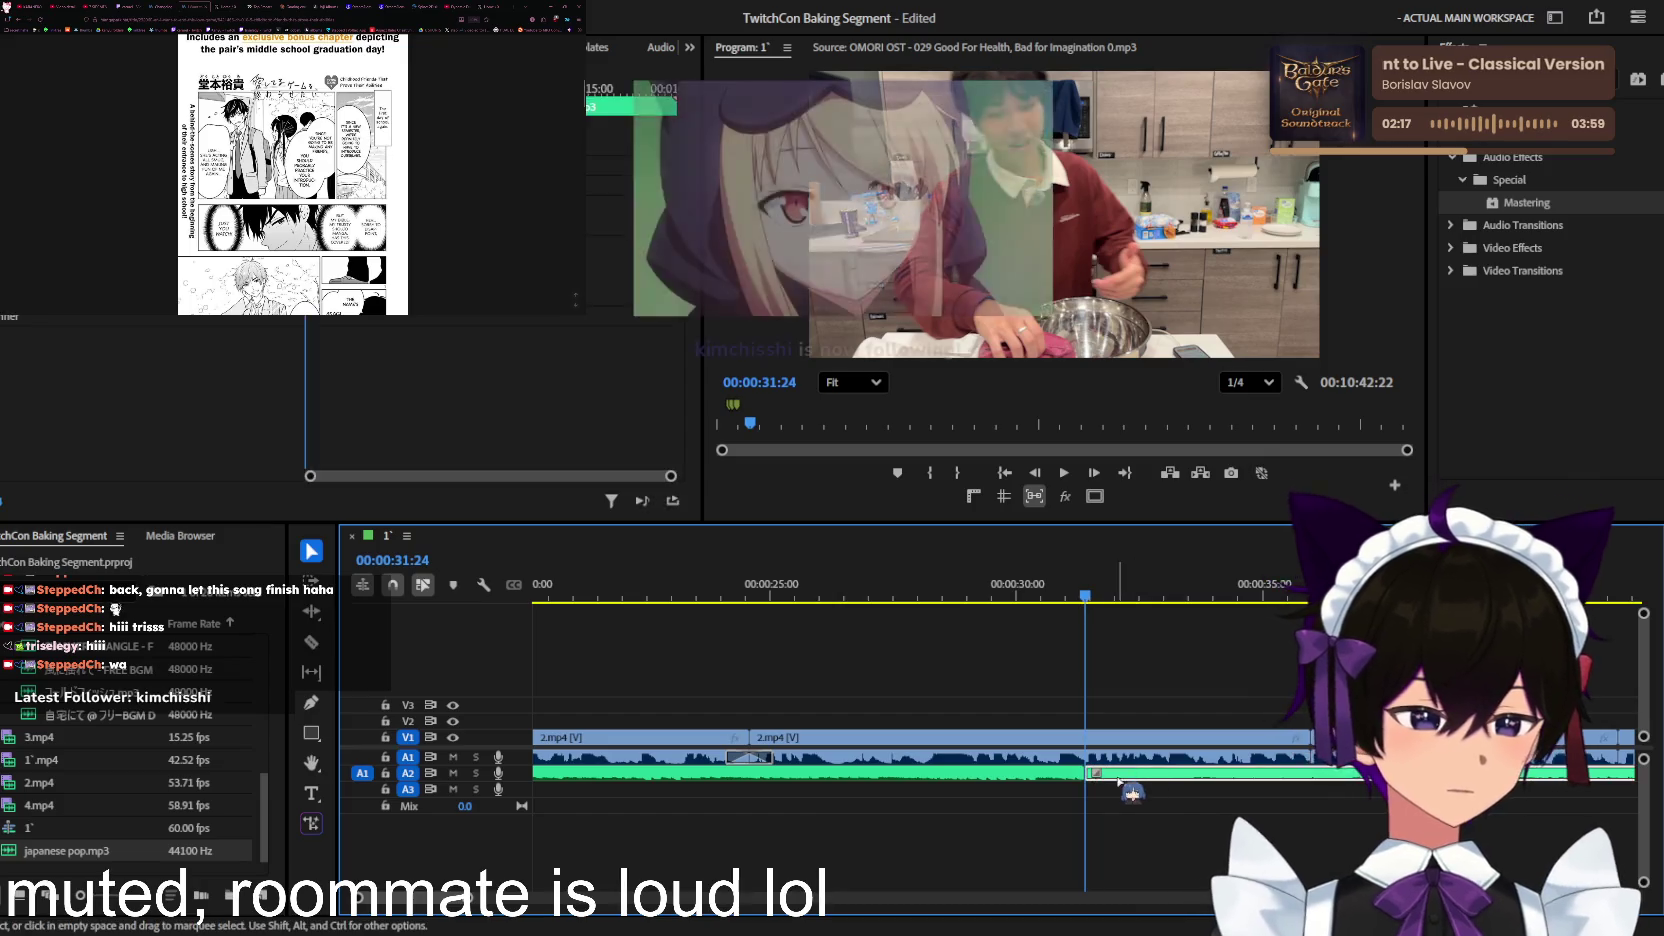
click(1130, 775)
key(Delete)
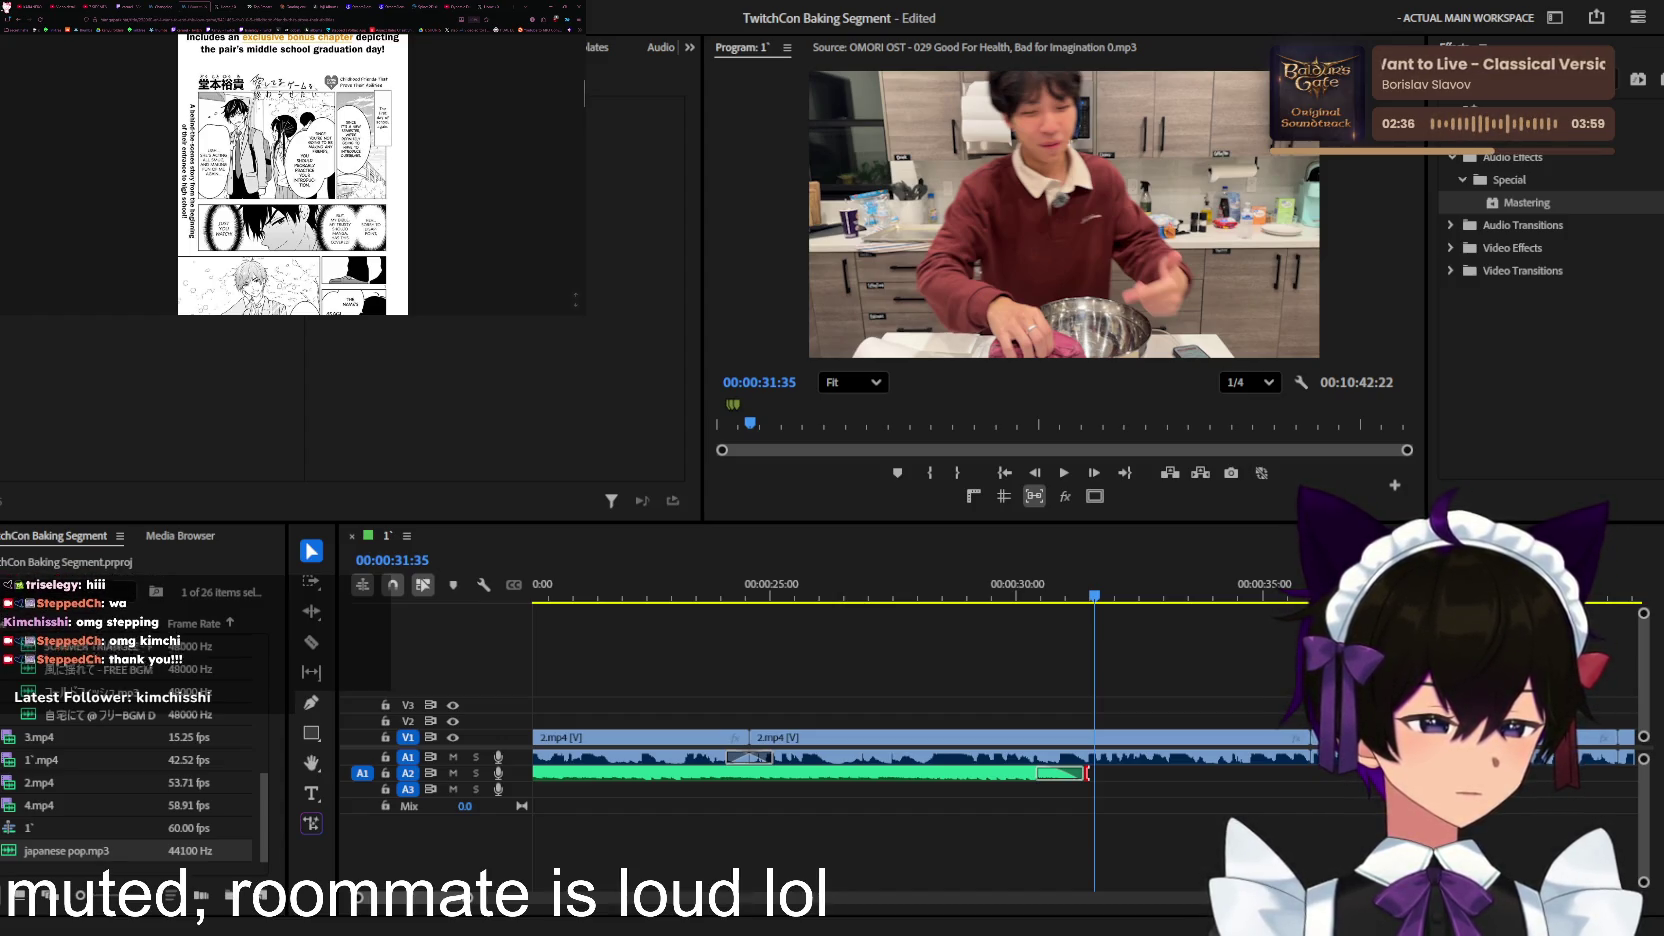
click(1144, 680)
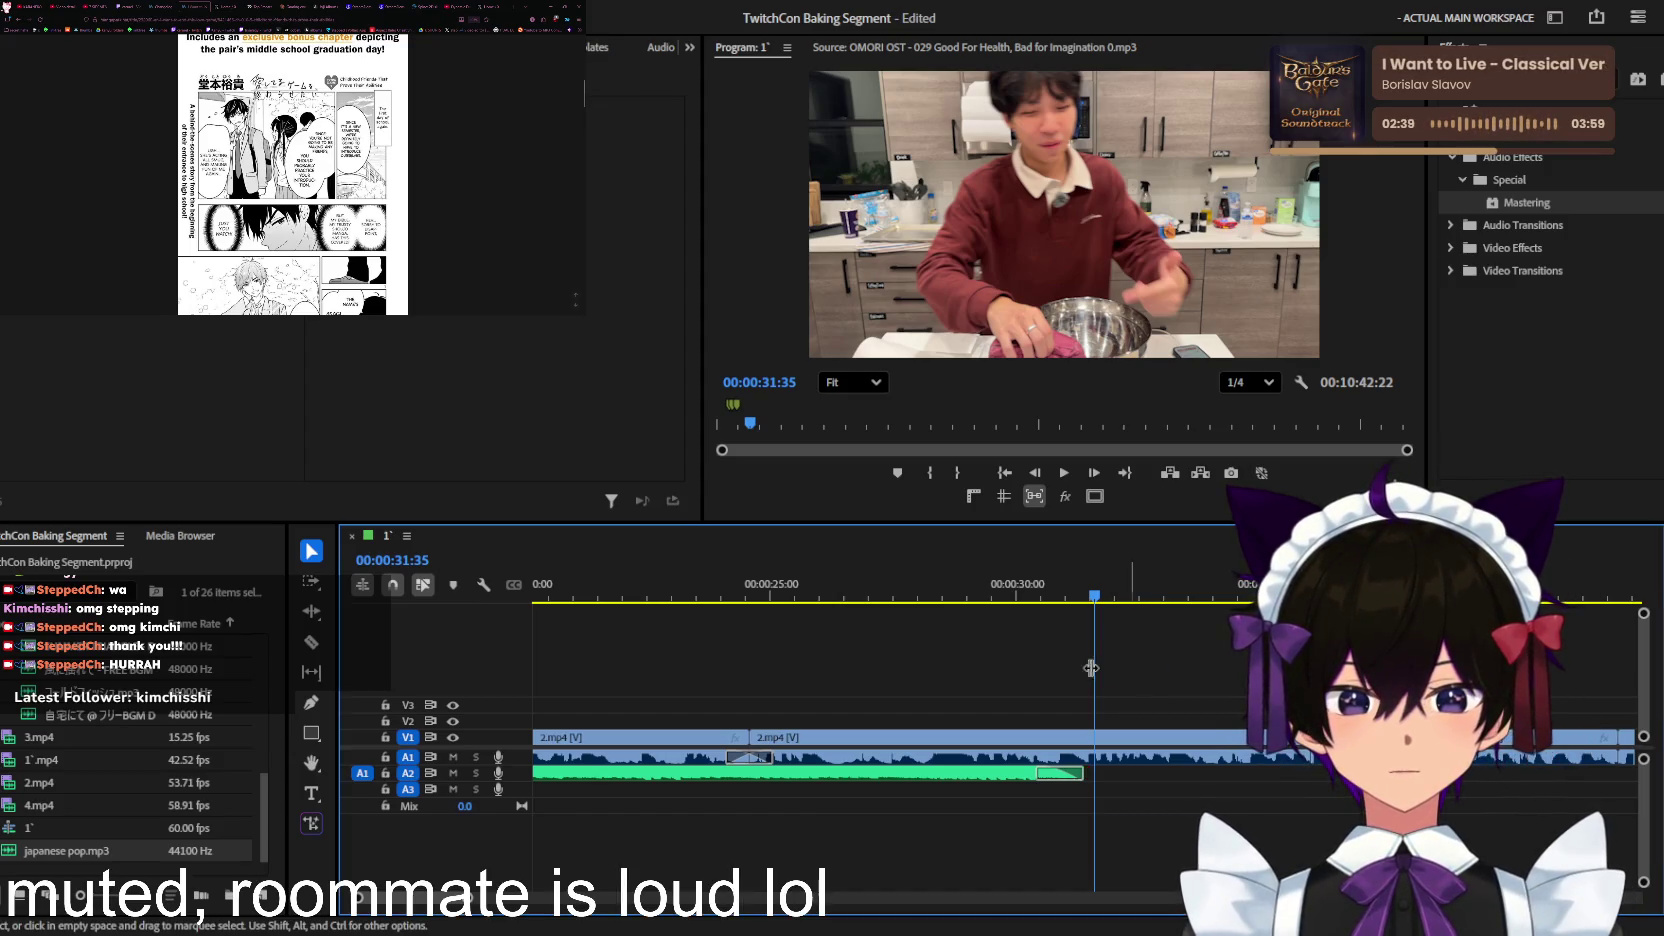
key(minus)
key(minus)
Step: Play back from about 00:00:14, zooming in closely to check the music ending
drag(745, 595, 639, 595)
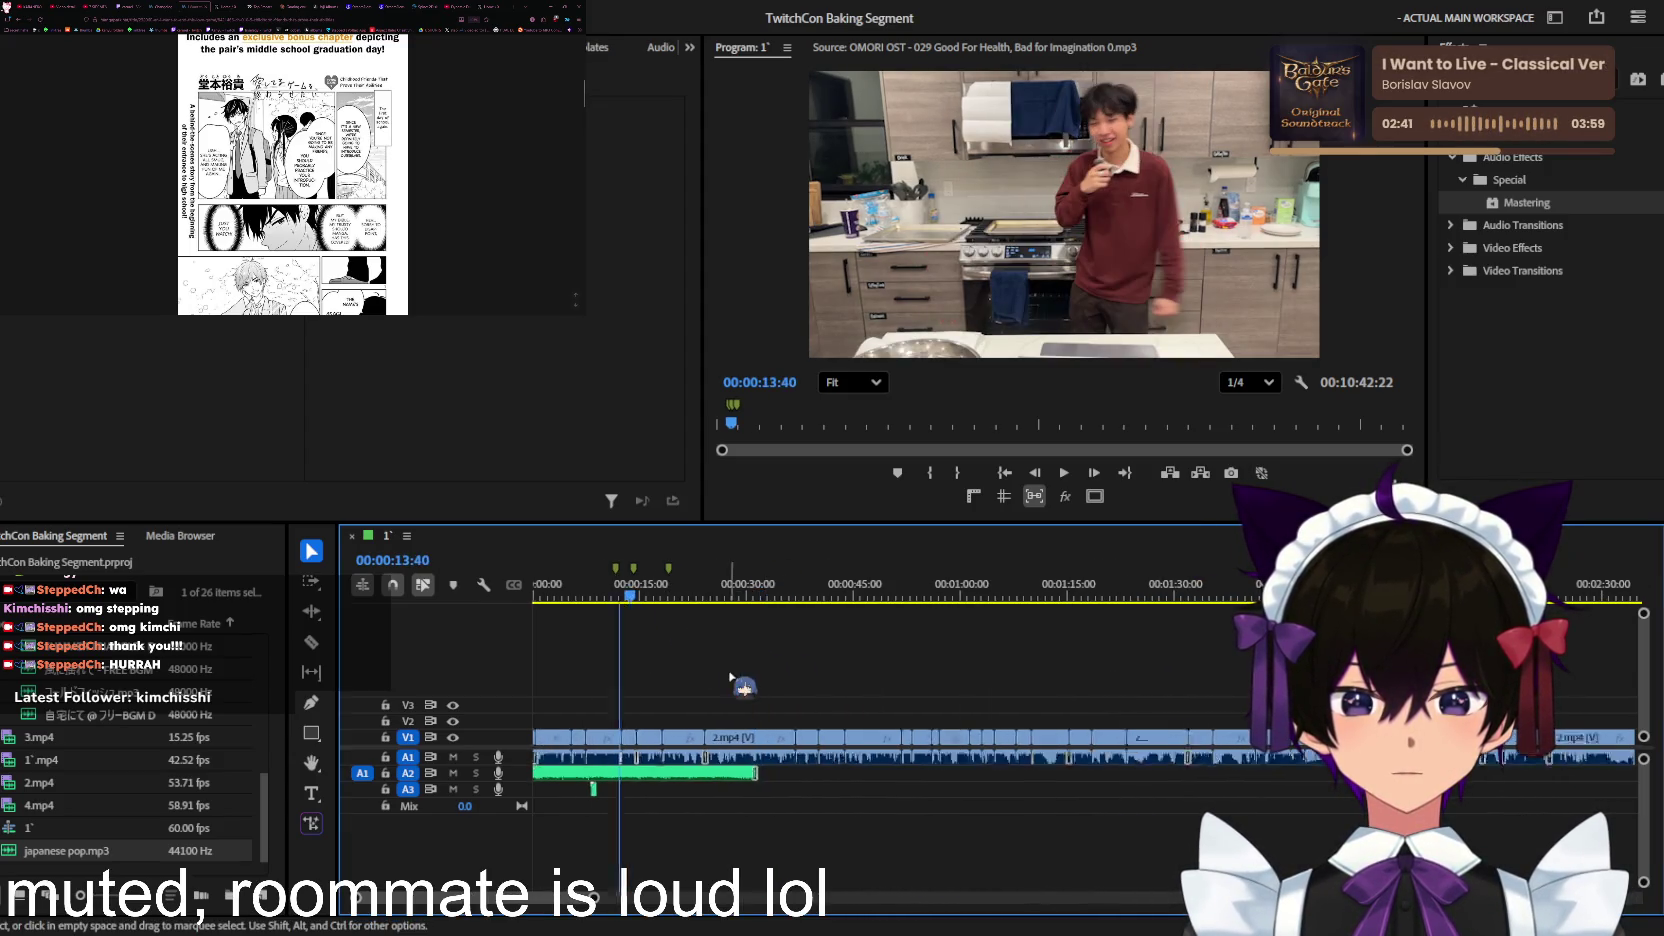
key(equal)
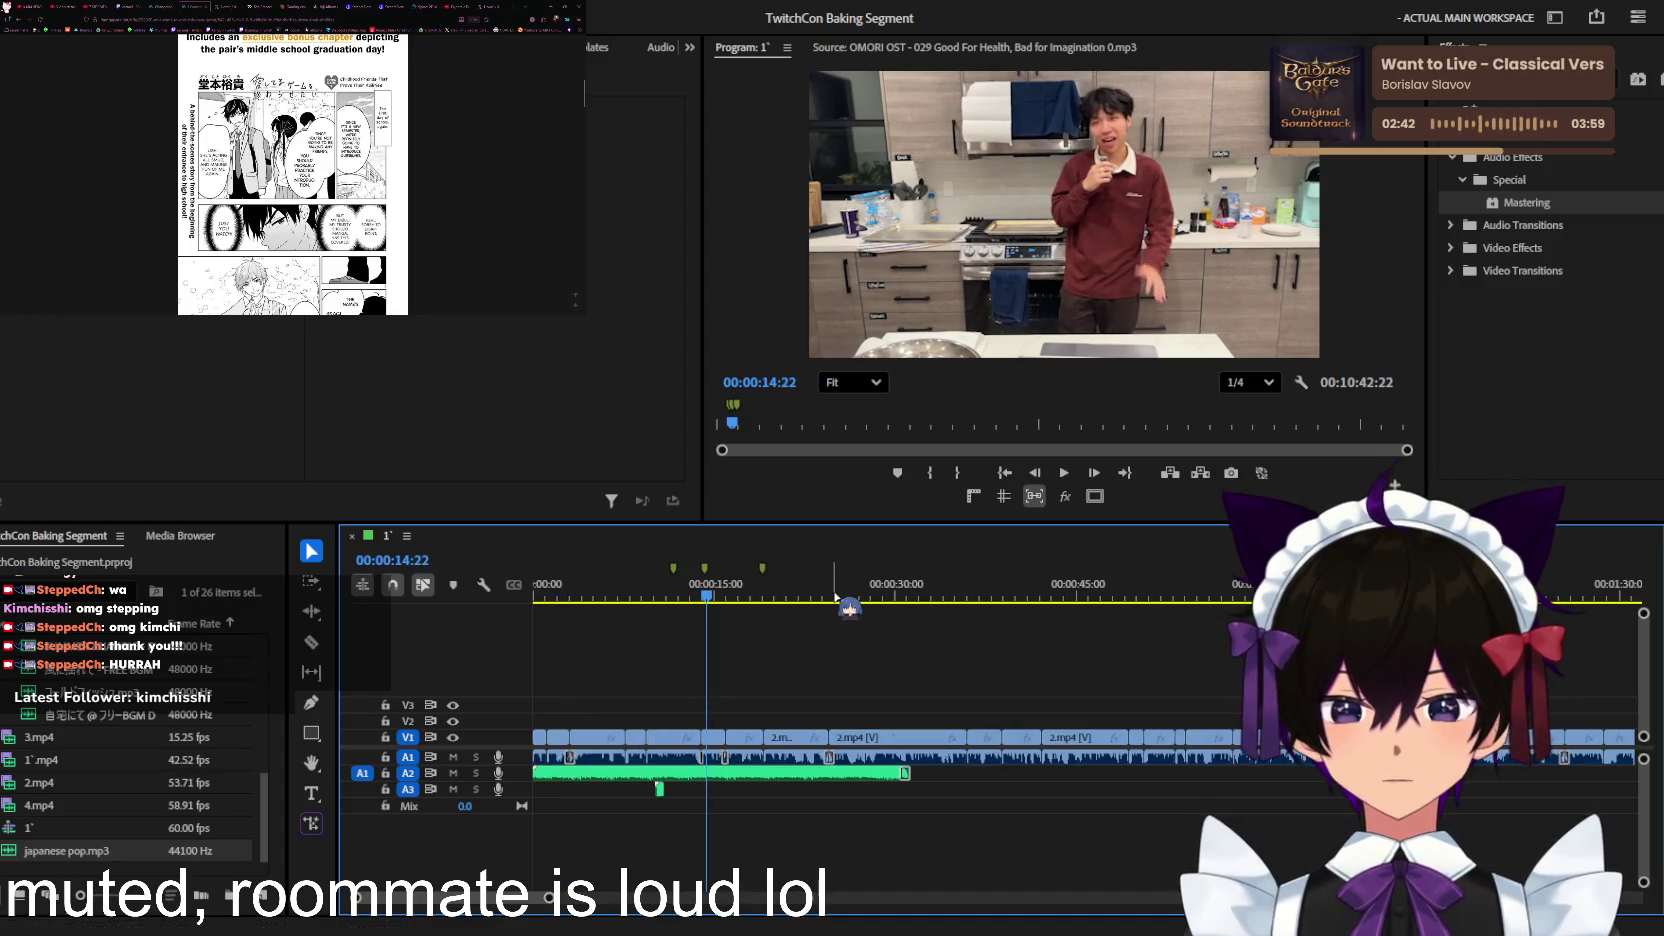
key(space)
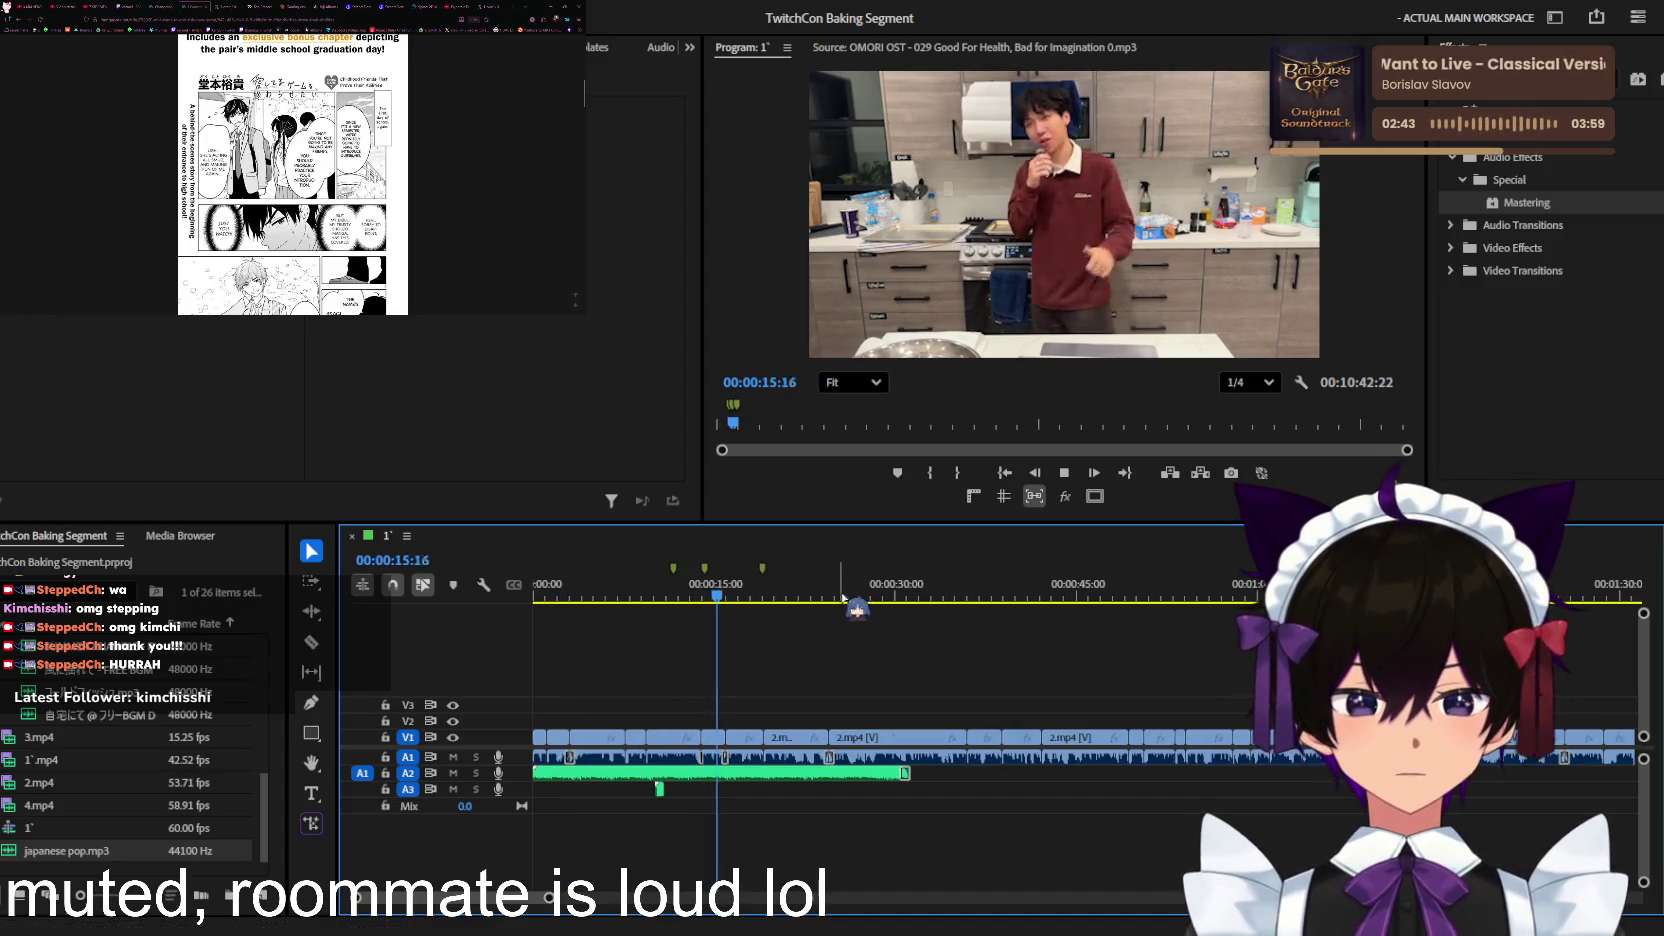
key(equal)
key(equal)
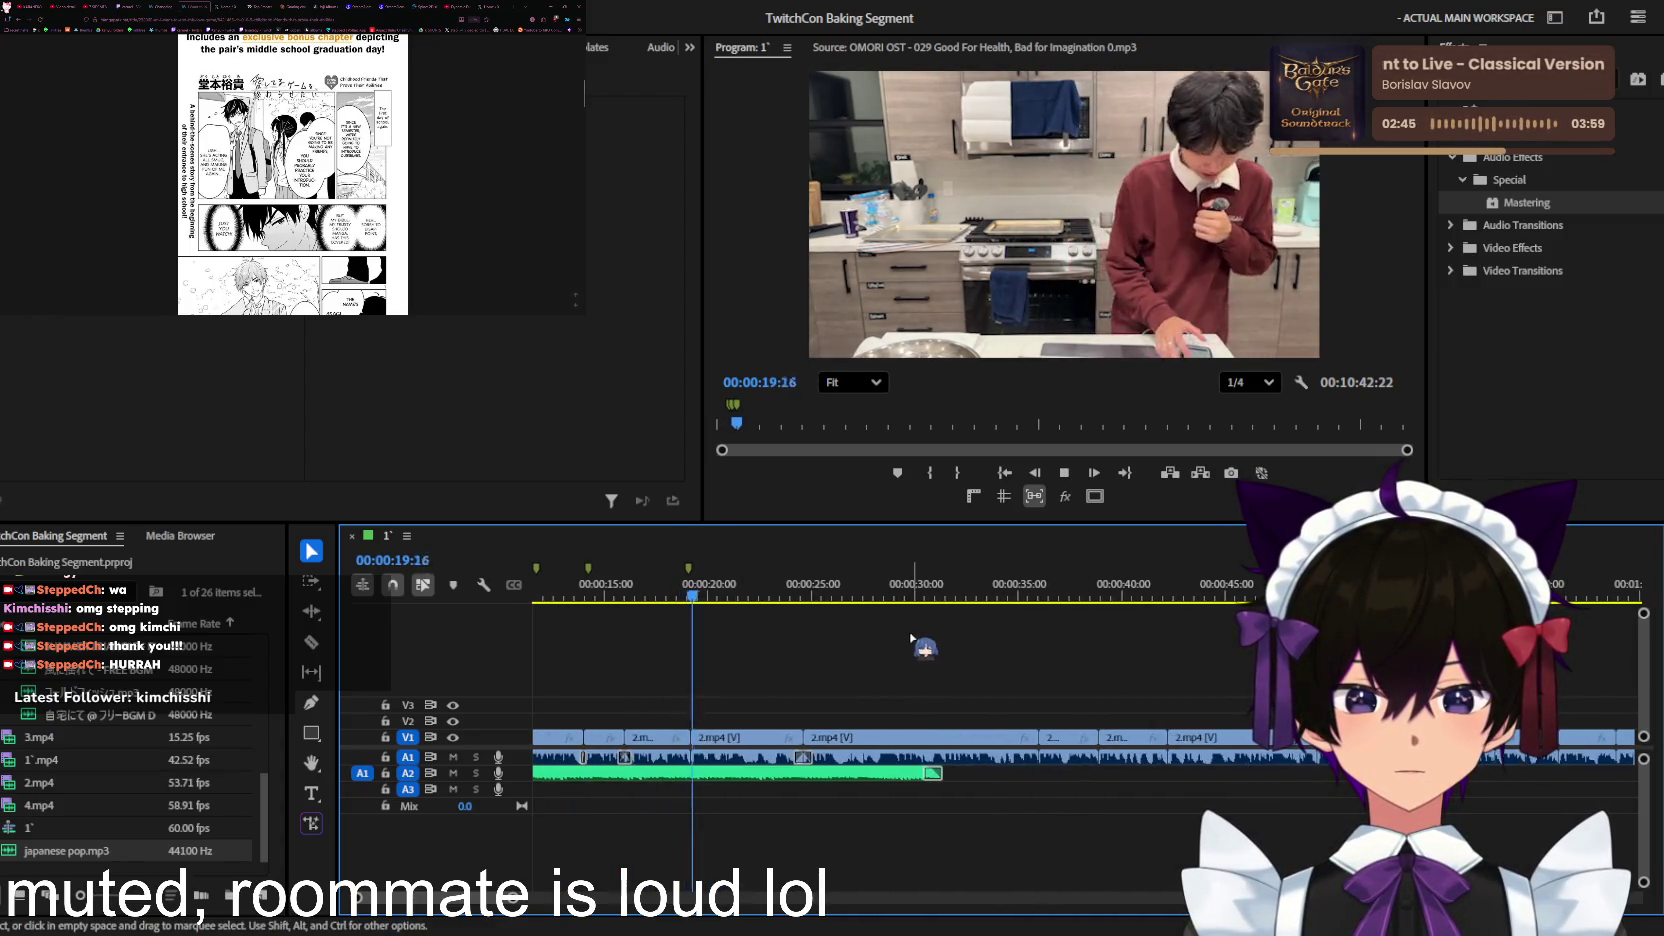
key(equal)
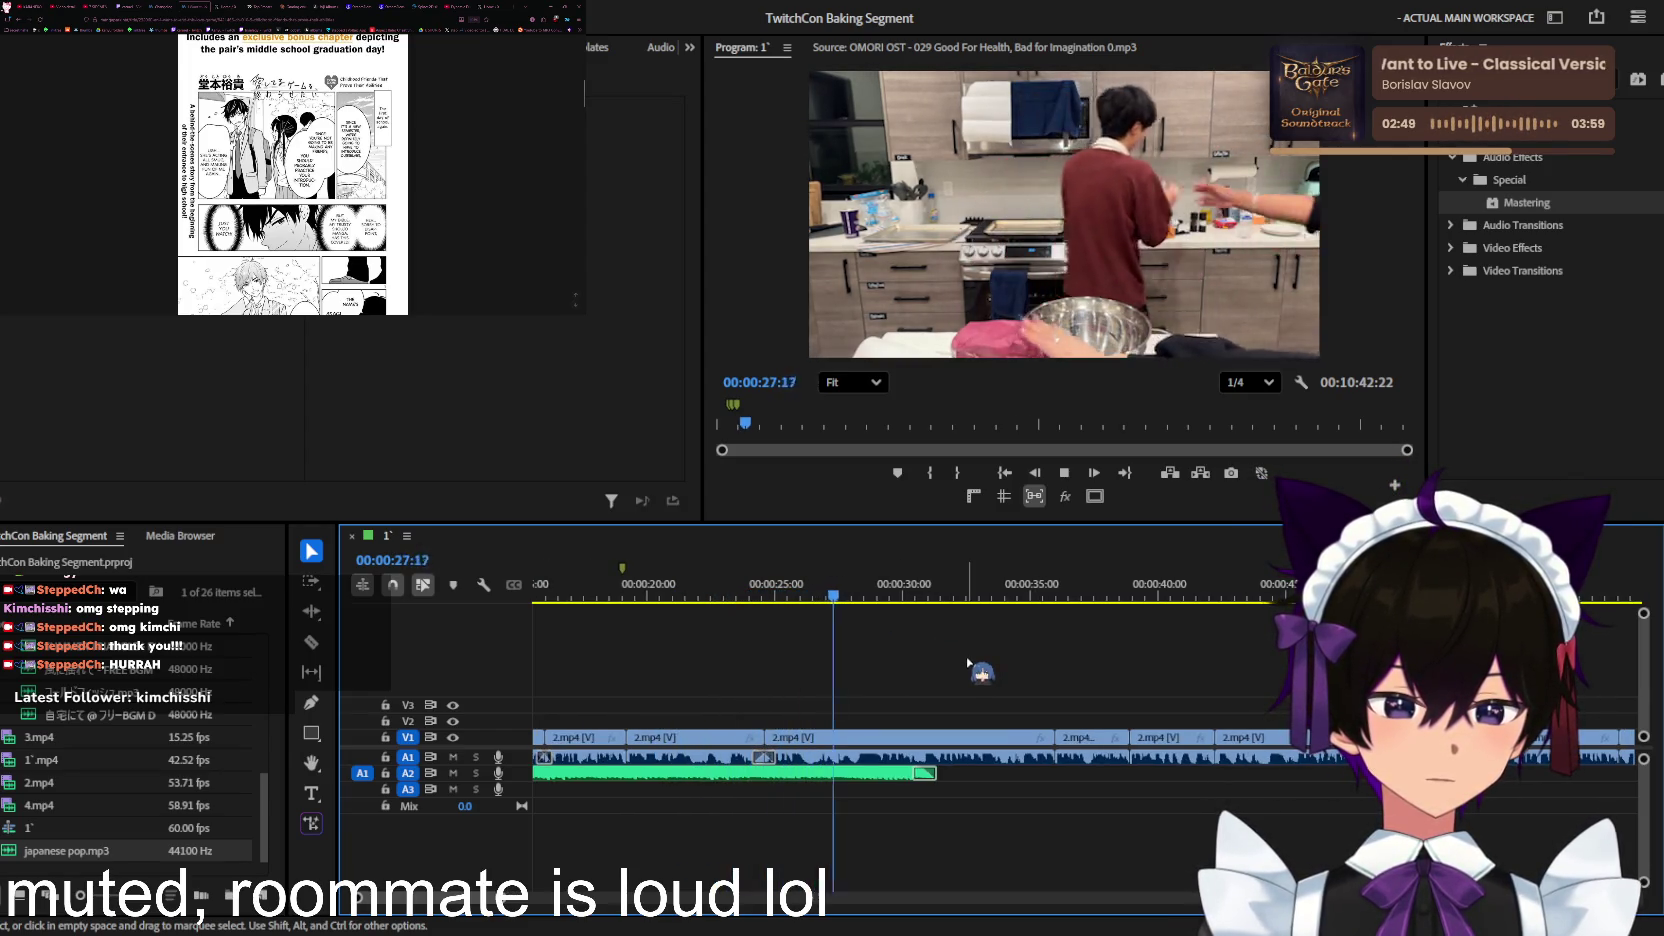
key(equal)
key(equal)
key(equal)
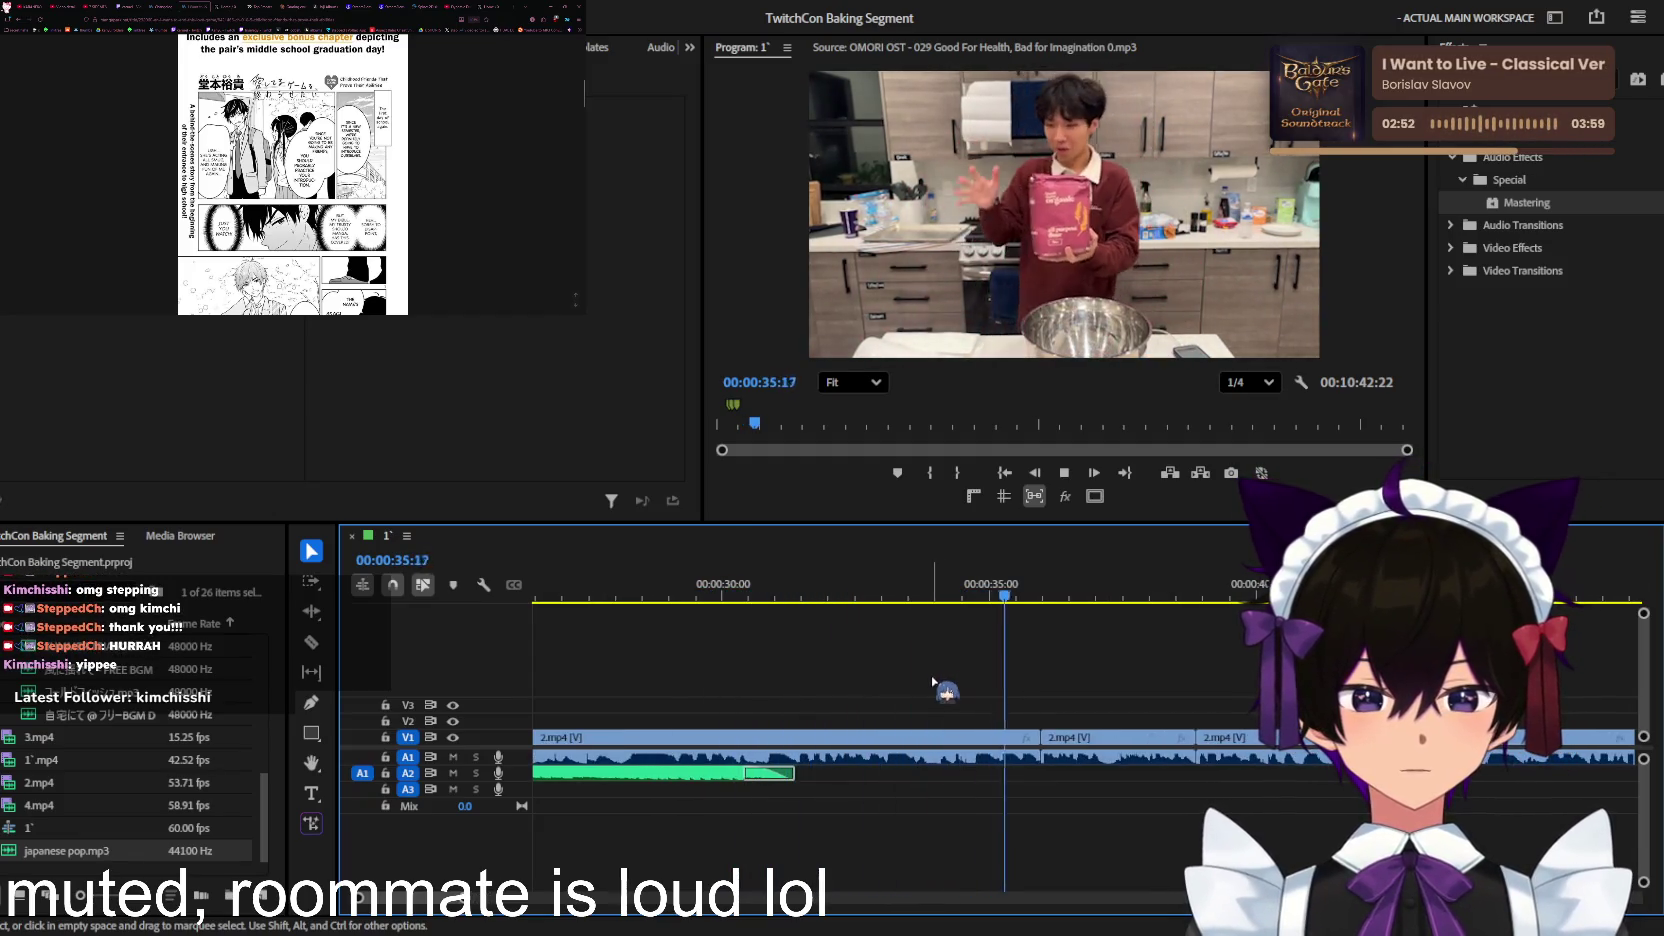
key(equal)
key(equal)
key(space)
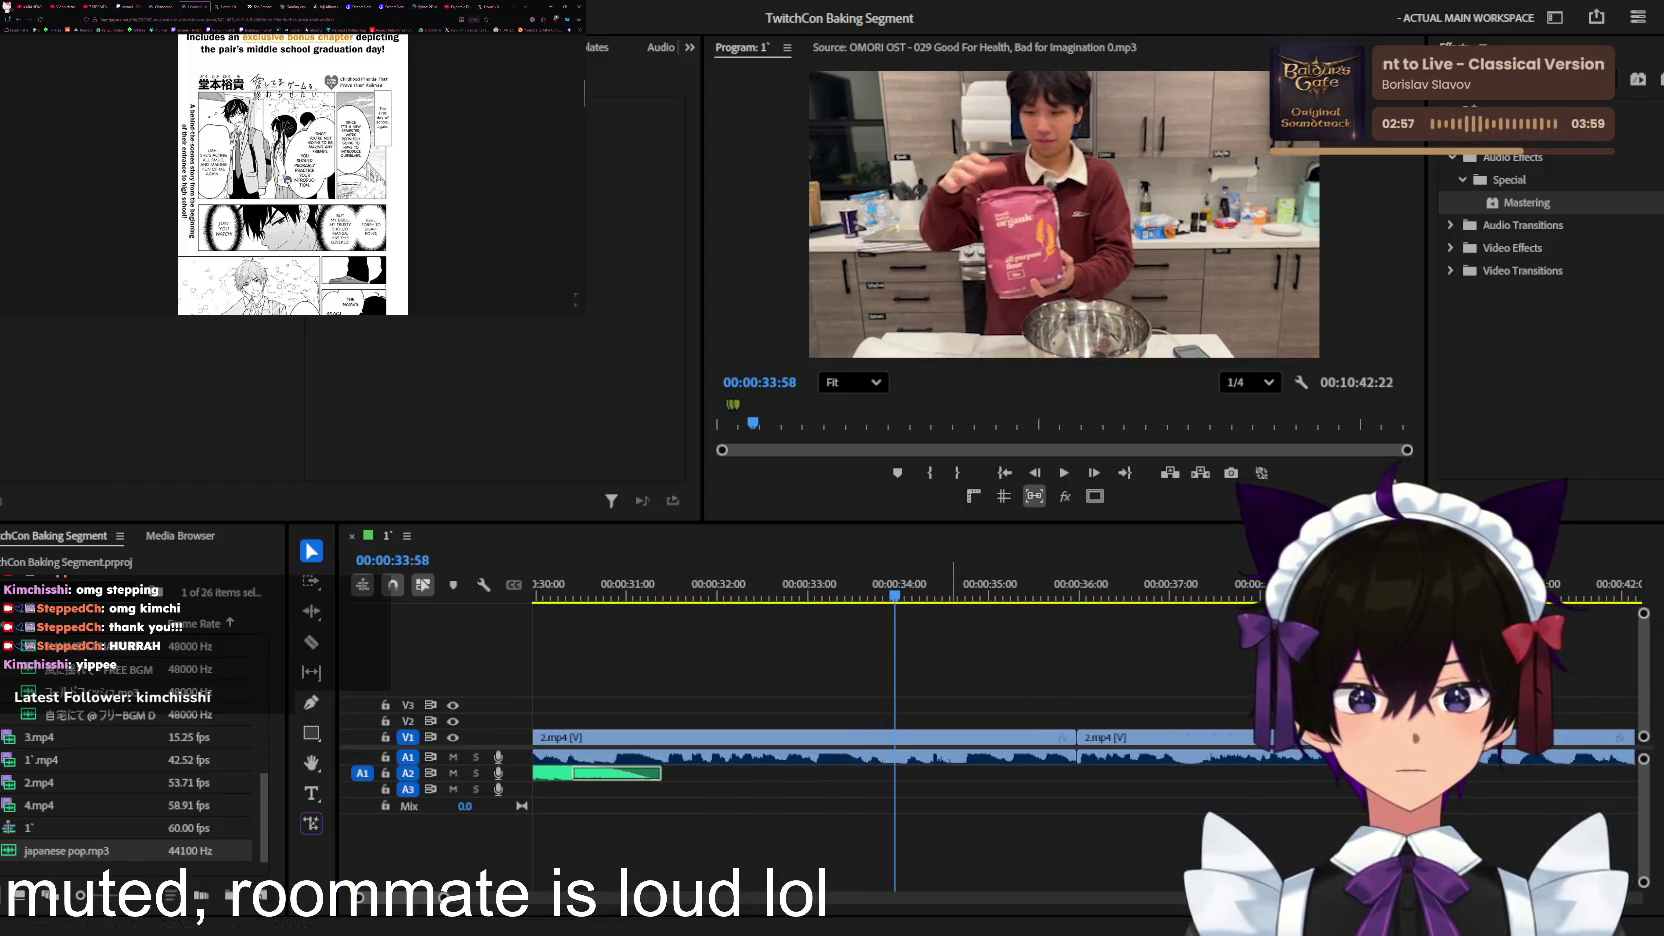
key(minus)
Step: Review playback from 00:00:36 to 00:00:40, then preview the 風に揺れて track
click(1080, 597)
key(space)
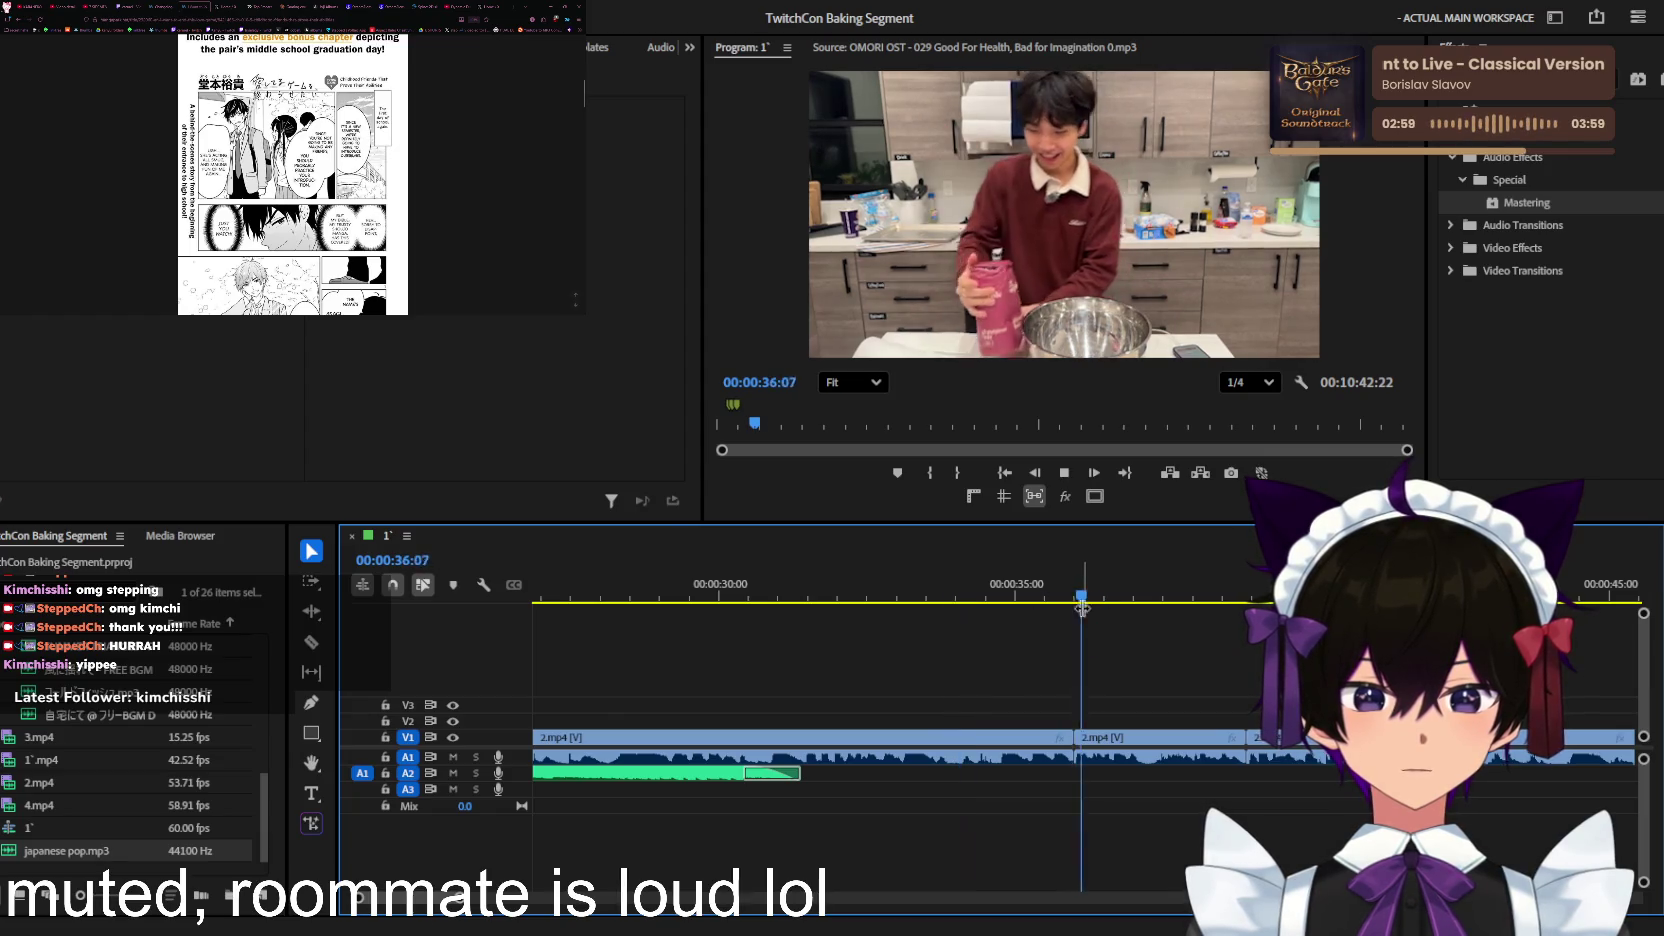
click(1185, 590)
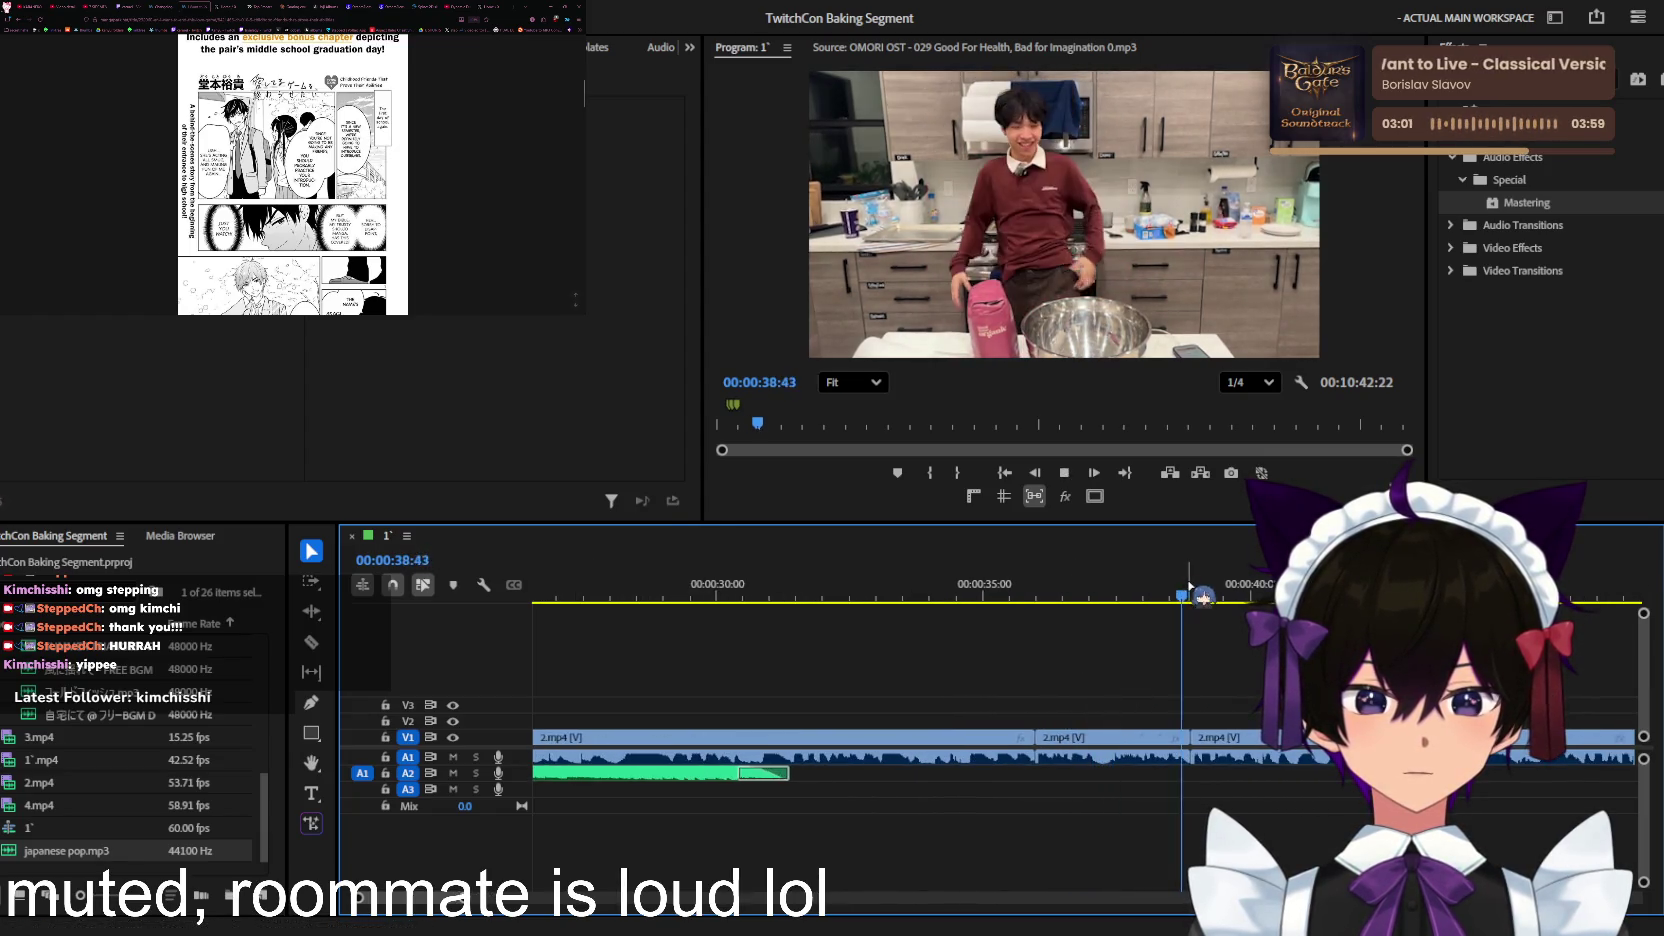
key(minus)
key(minus)
key(space)
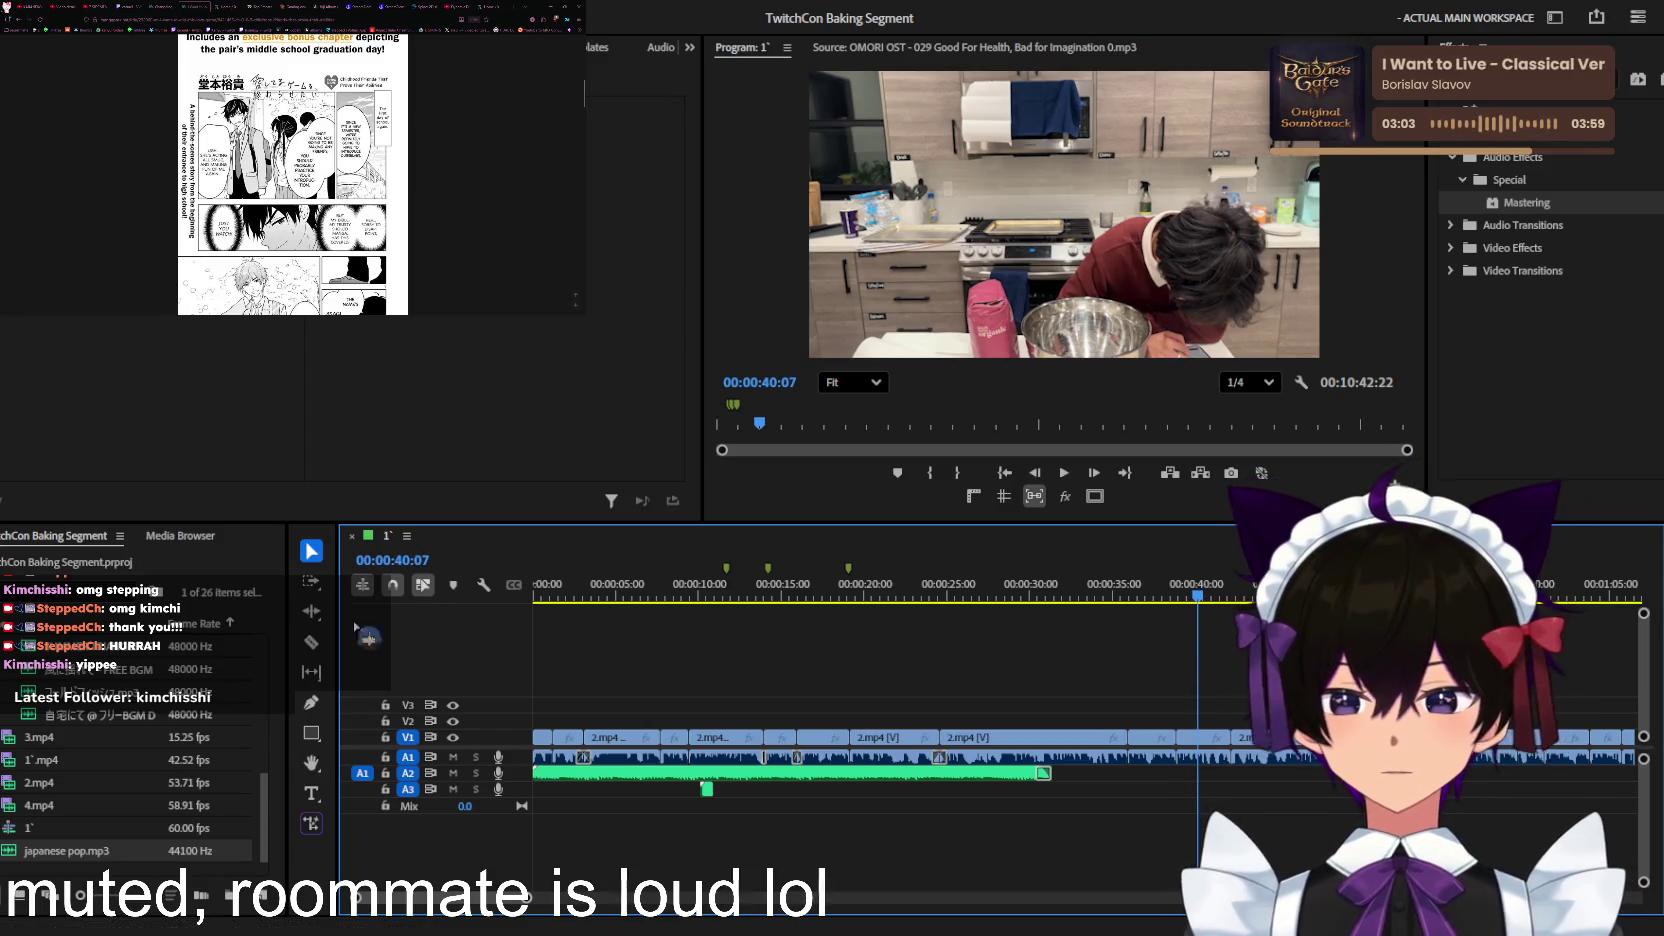
double_click(127, 670)
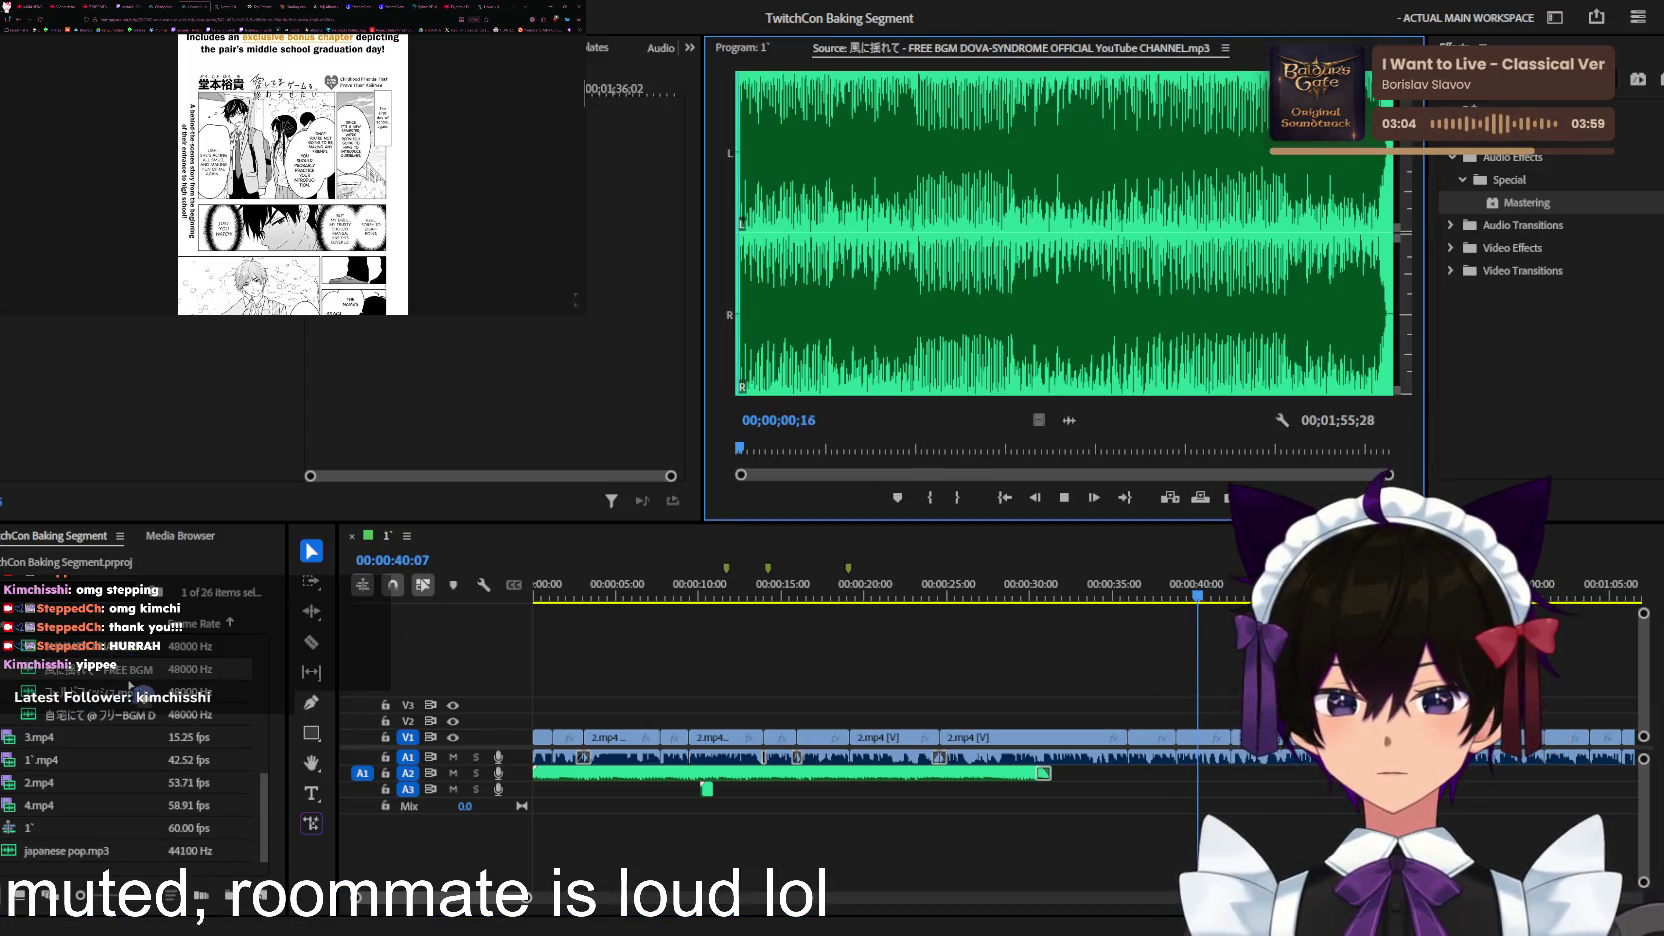
Step: Audition several candidate music tracks, ending with You_and_Me.mp3 in the Source Monitor
double_click(120, 692)
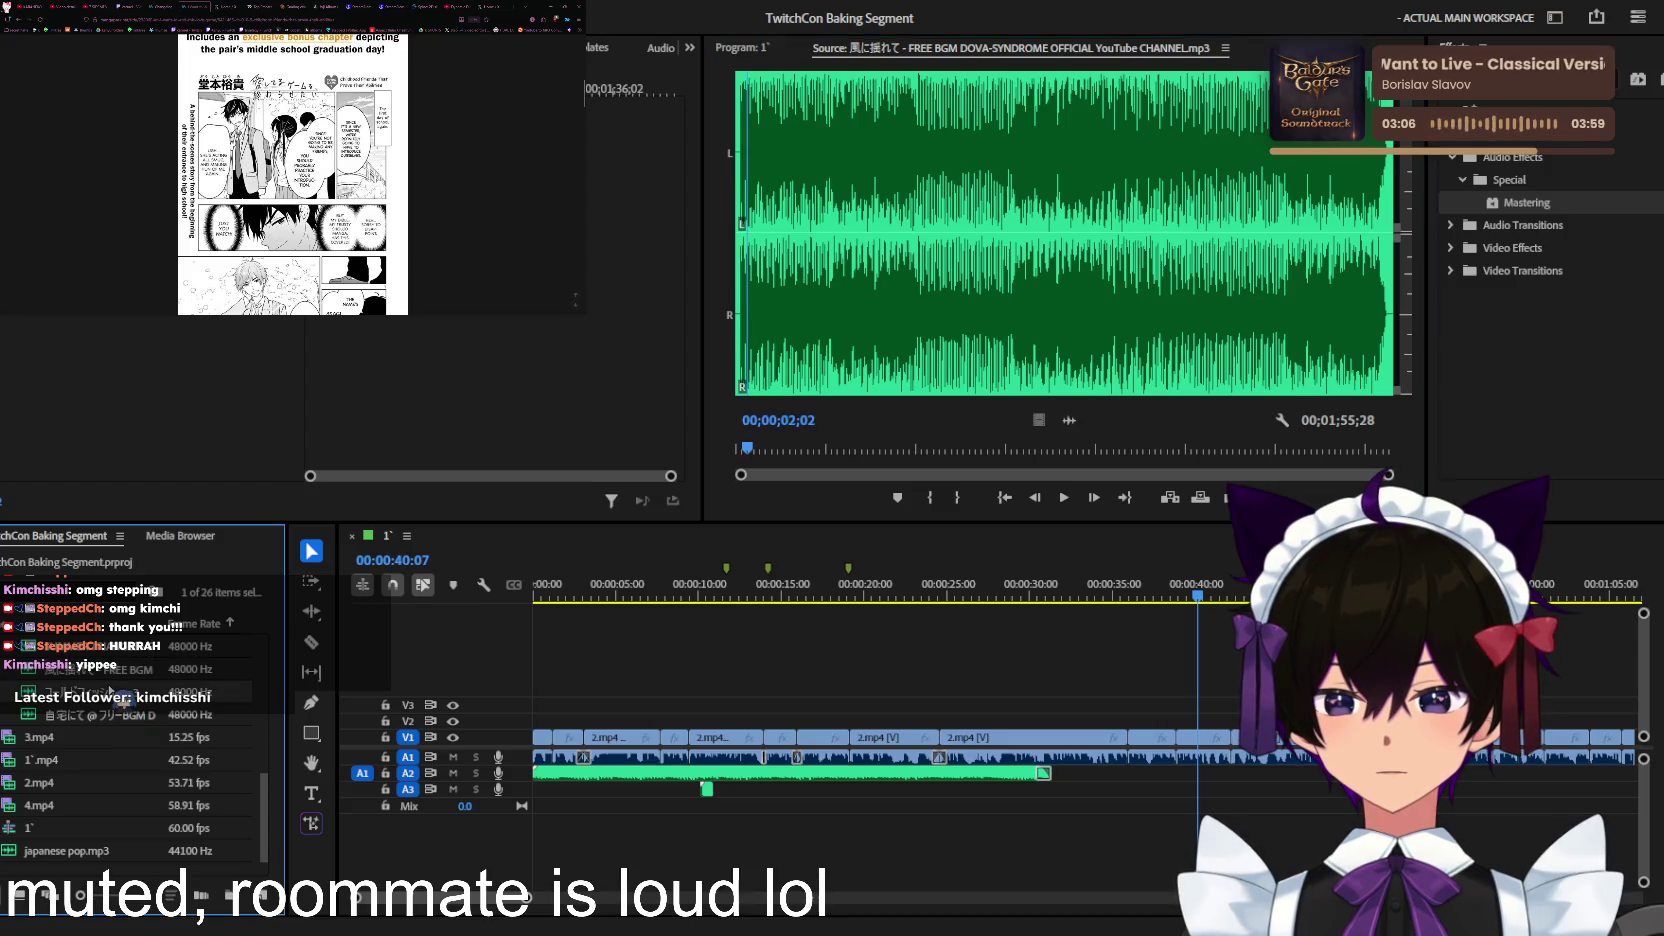
scroll(106, 714, up, 2)
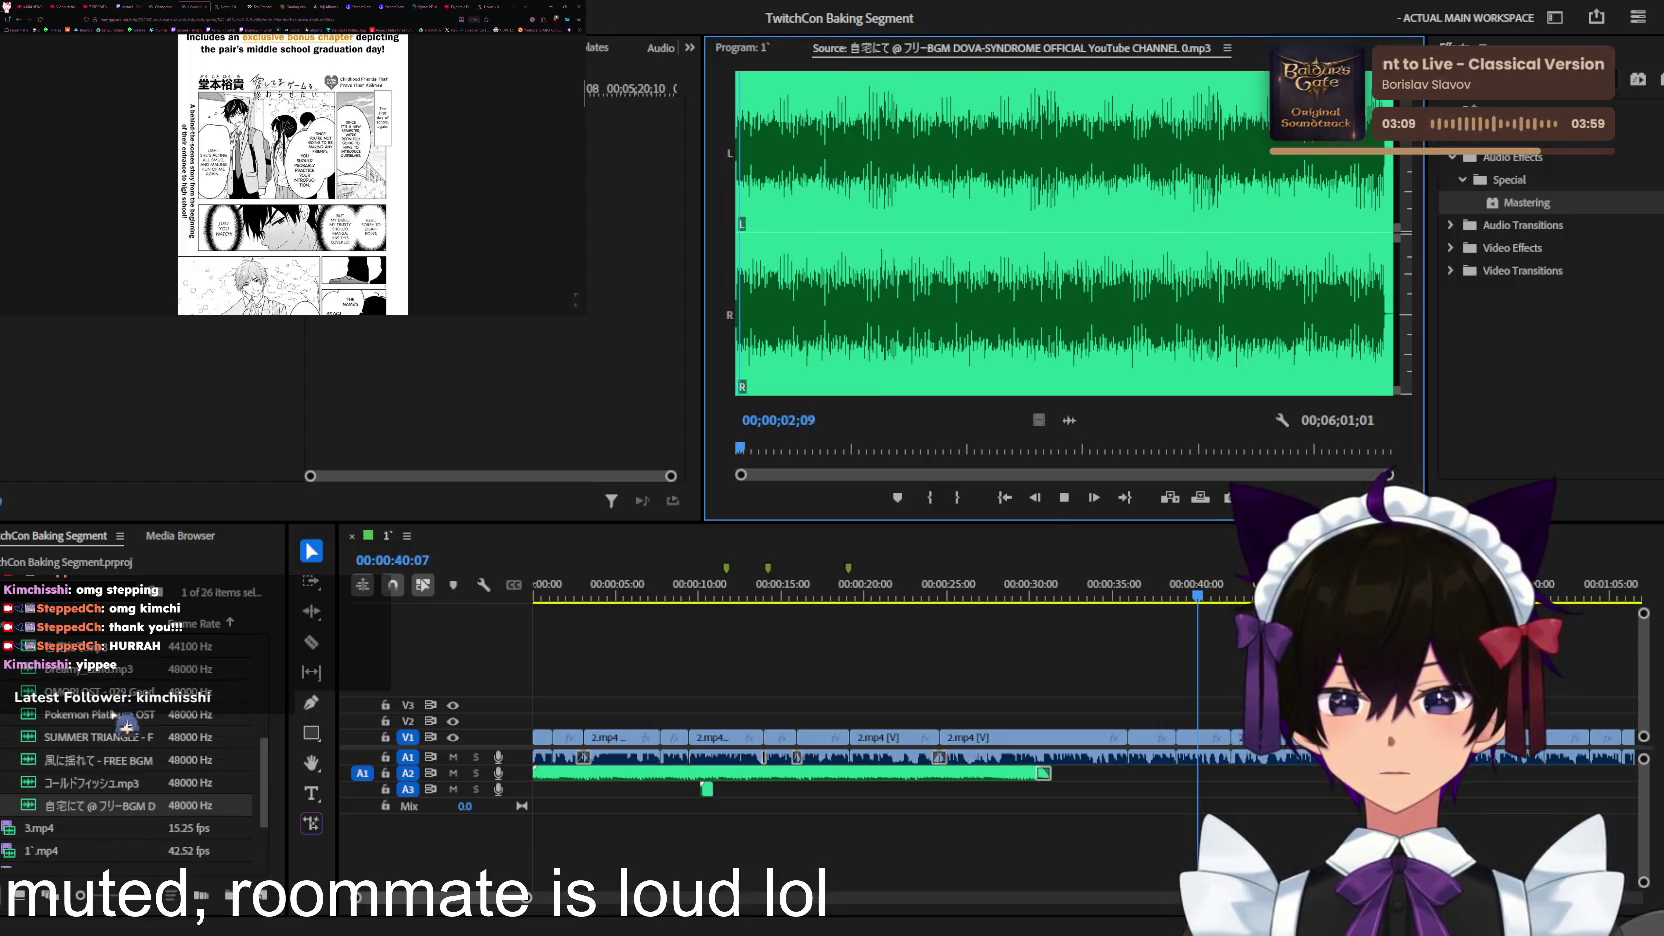
double_click(136, 714)
scroll(134, 710, up, 2)
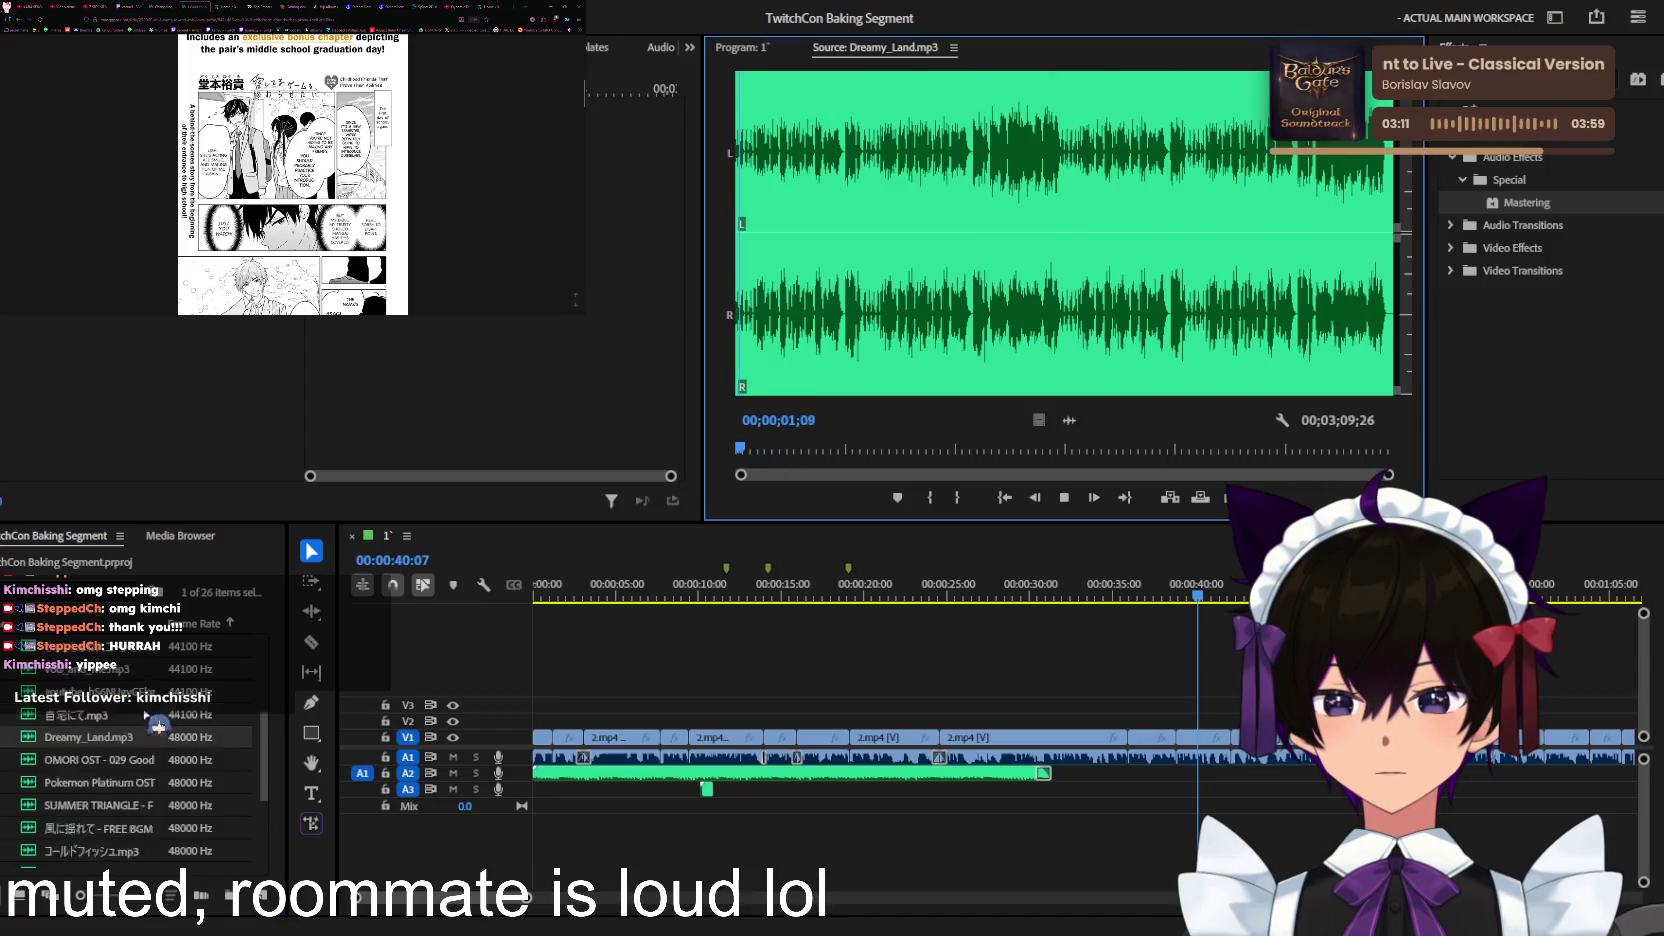
scroll(130, 712, up, 2)
double_click(130, 714)
click(348, 680)
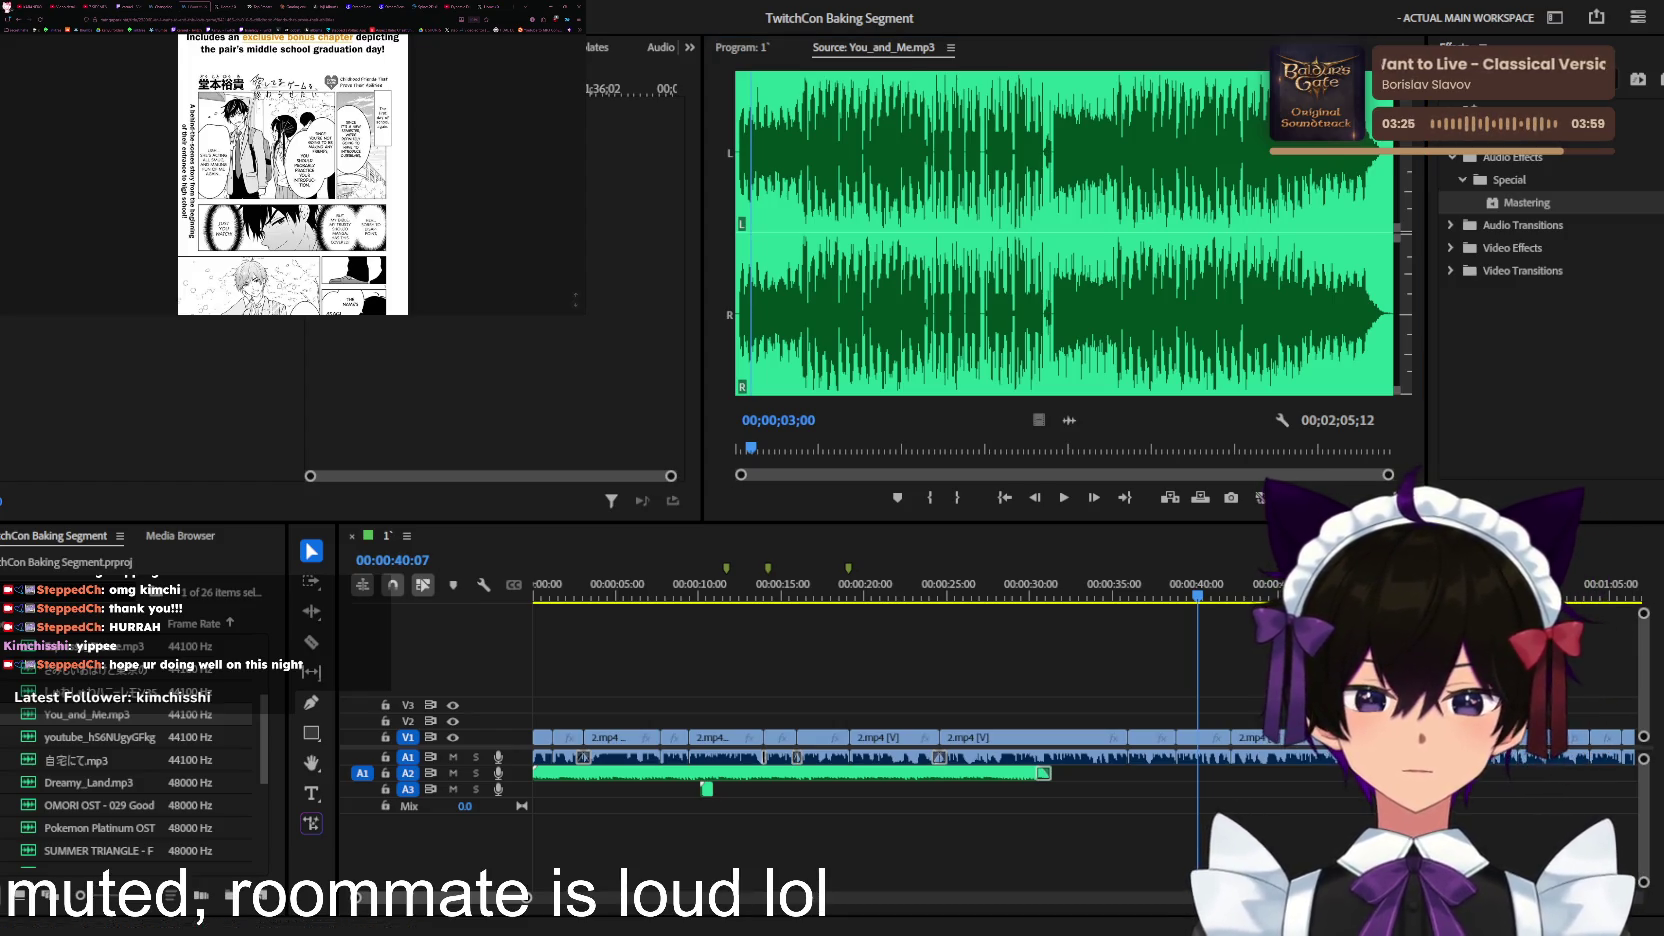
Step: Move the playhead from 00:00:21 to about 00:00:29 on the zoomed-in timeline
click(881, 596)
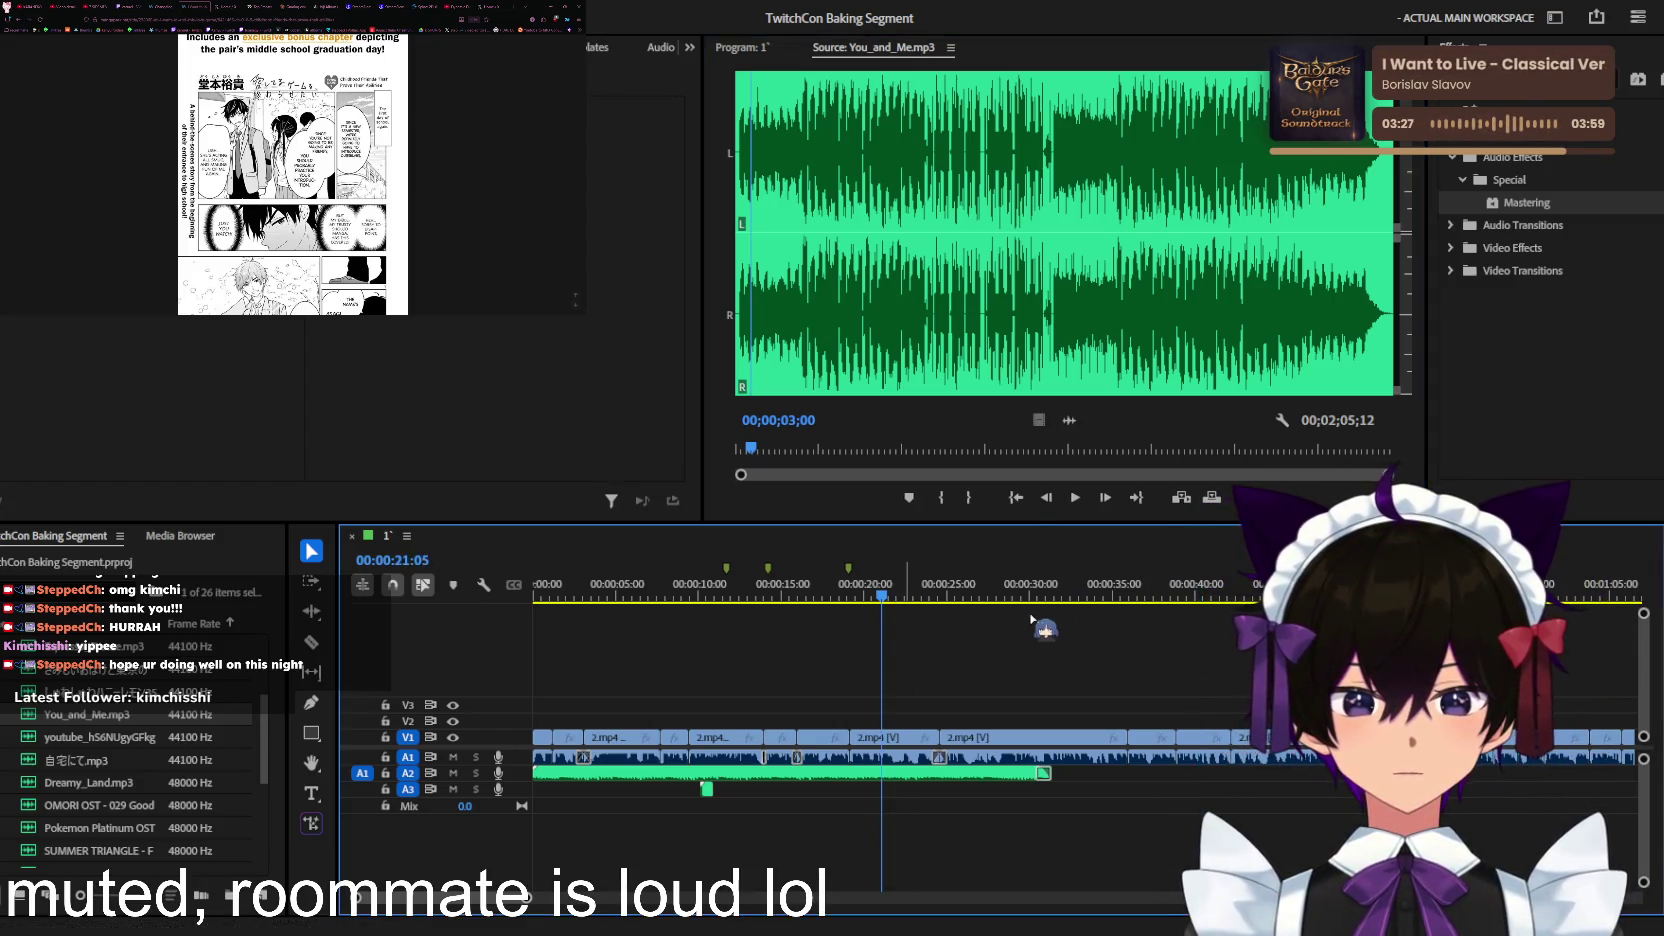
key(equal)
drag(794, 631, 1244, 604)
scroll(125, 714, up, 2)
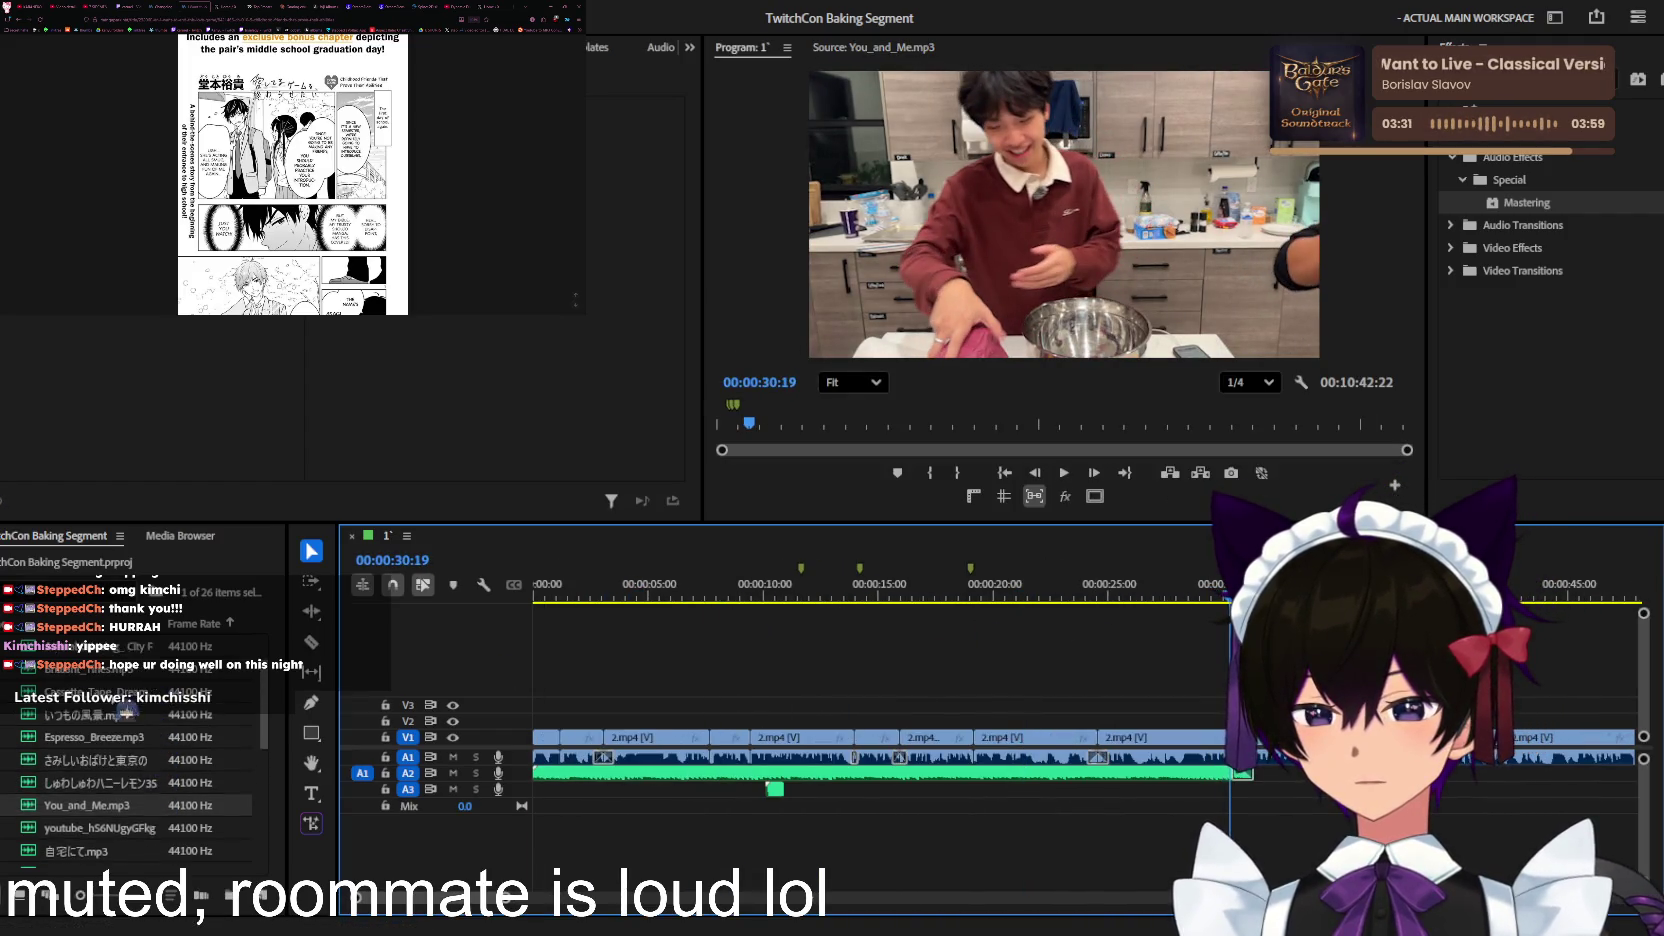
Step: Load Animal Crossing_ City Folk - 1am Extended.mp3 into the Source Monitor
scroll(125, 714, up, 2)
double_click(136, 700)
click(423, 760)
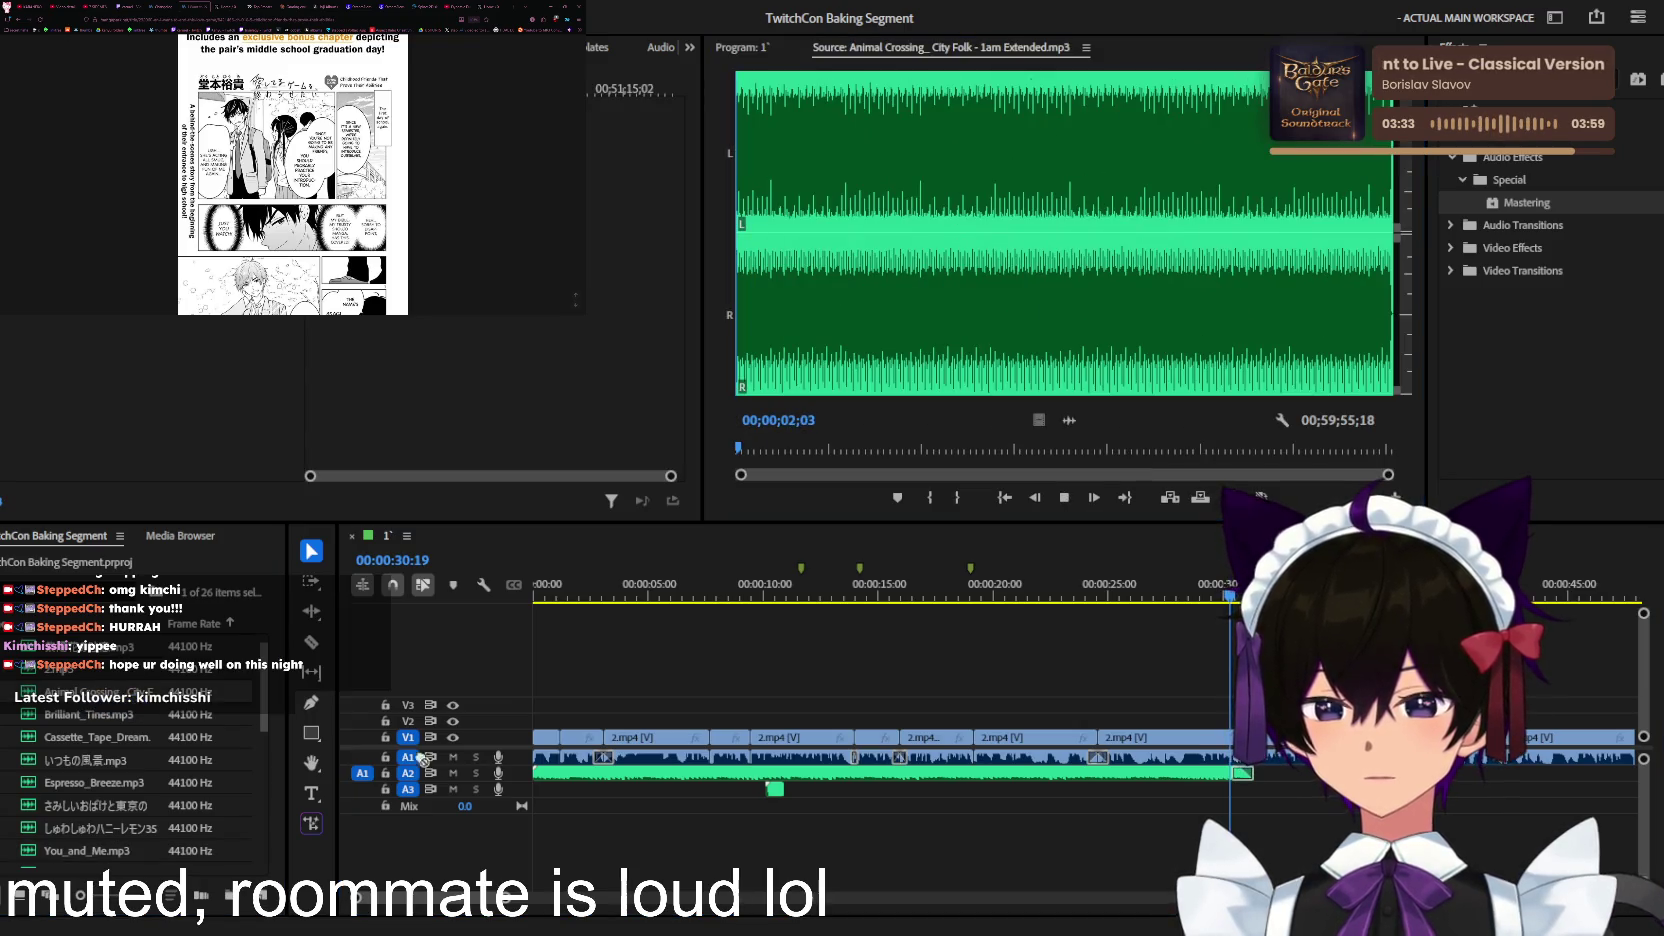
Step: Place the Animal Crossing music on A2, starting at the 00:00:38 playhead
click(1468, 793)
key(space)
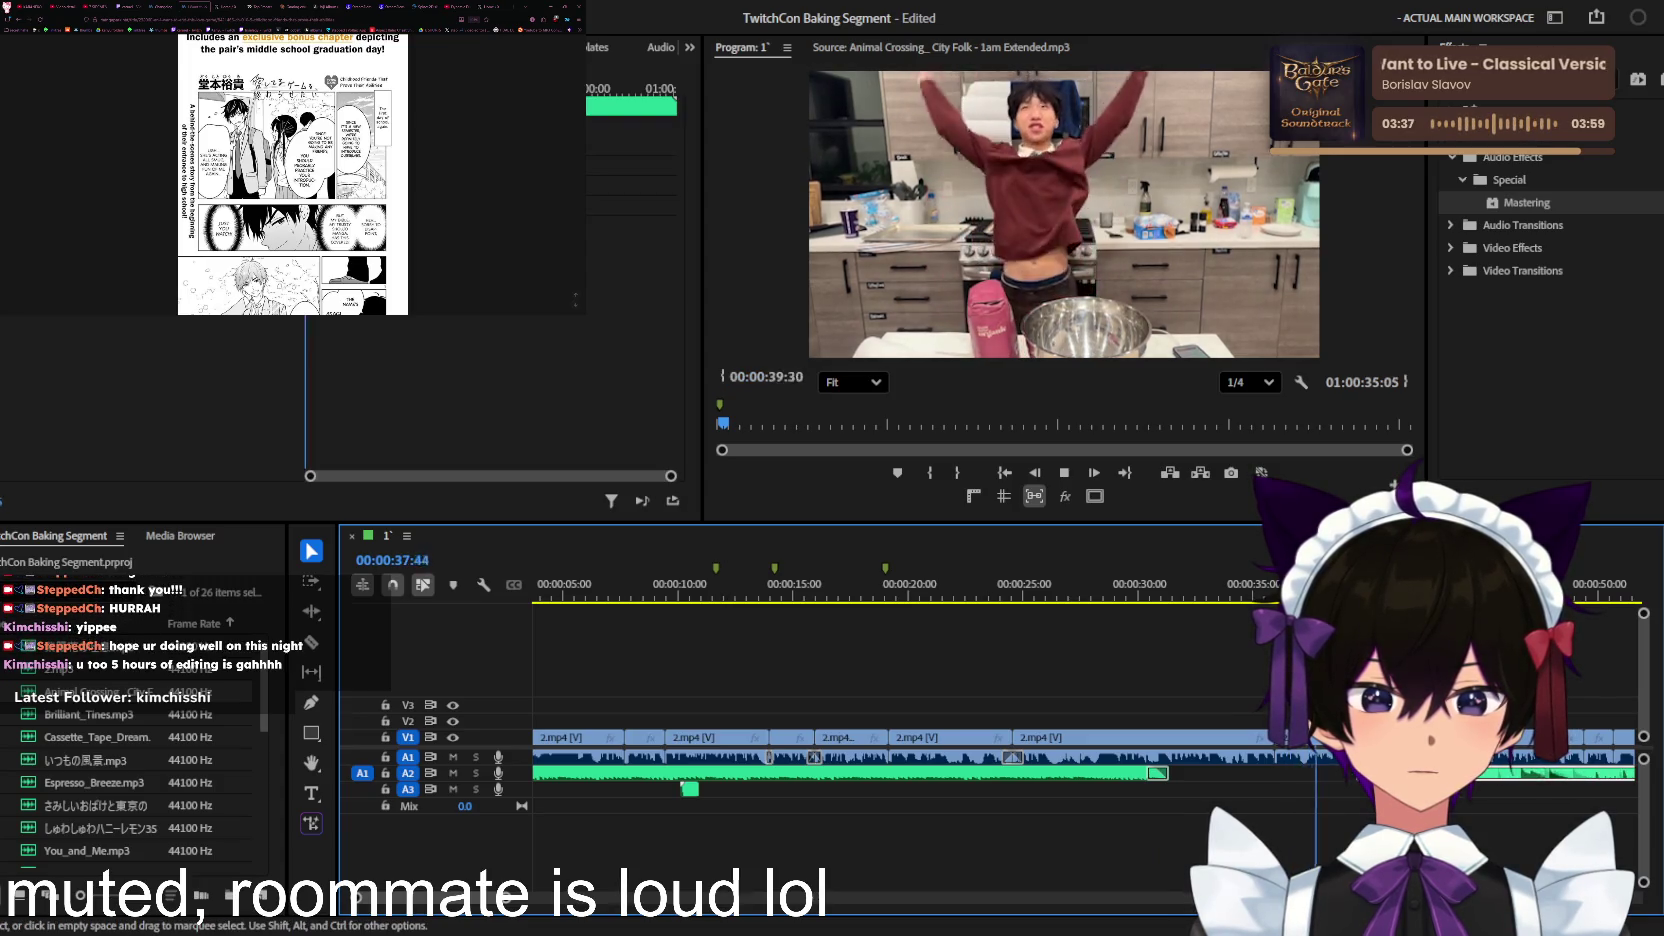
key(equal)
key(space)
drag(1378, 775, 1343, 783)
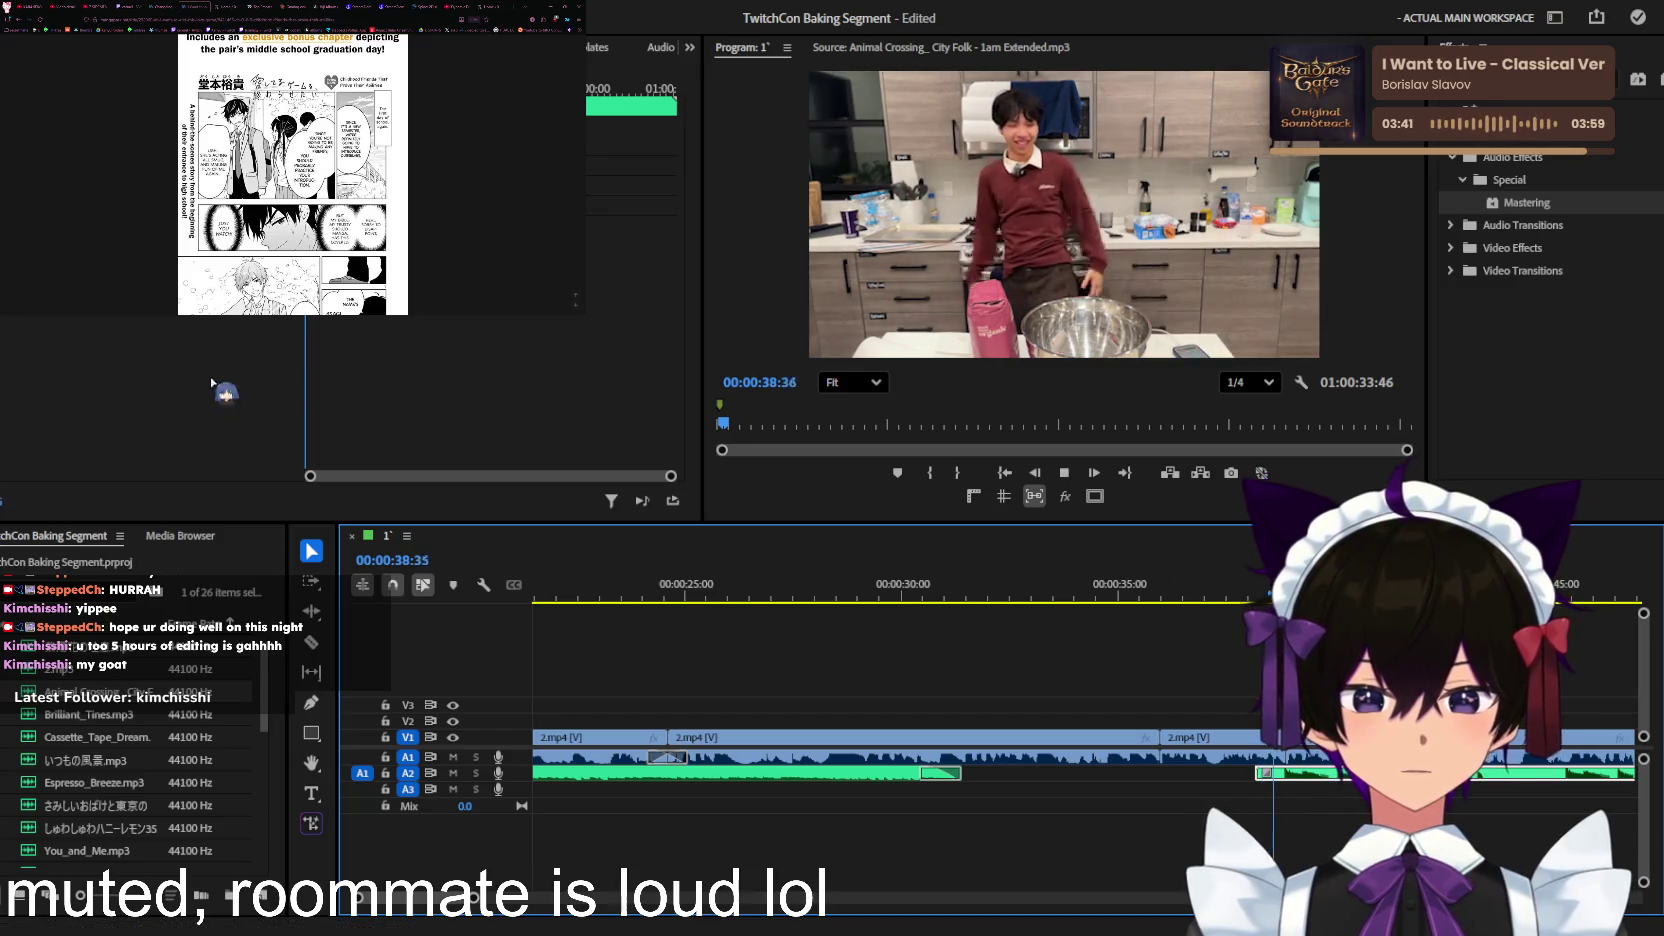
drag(806, 773, 903, 365)
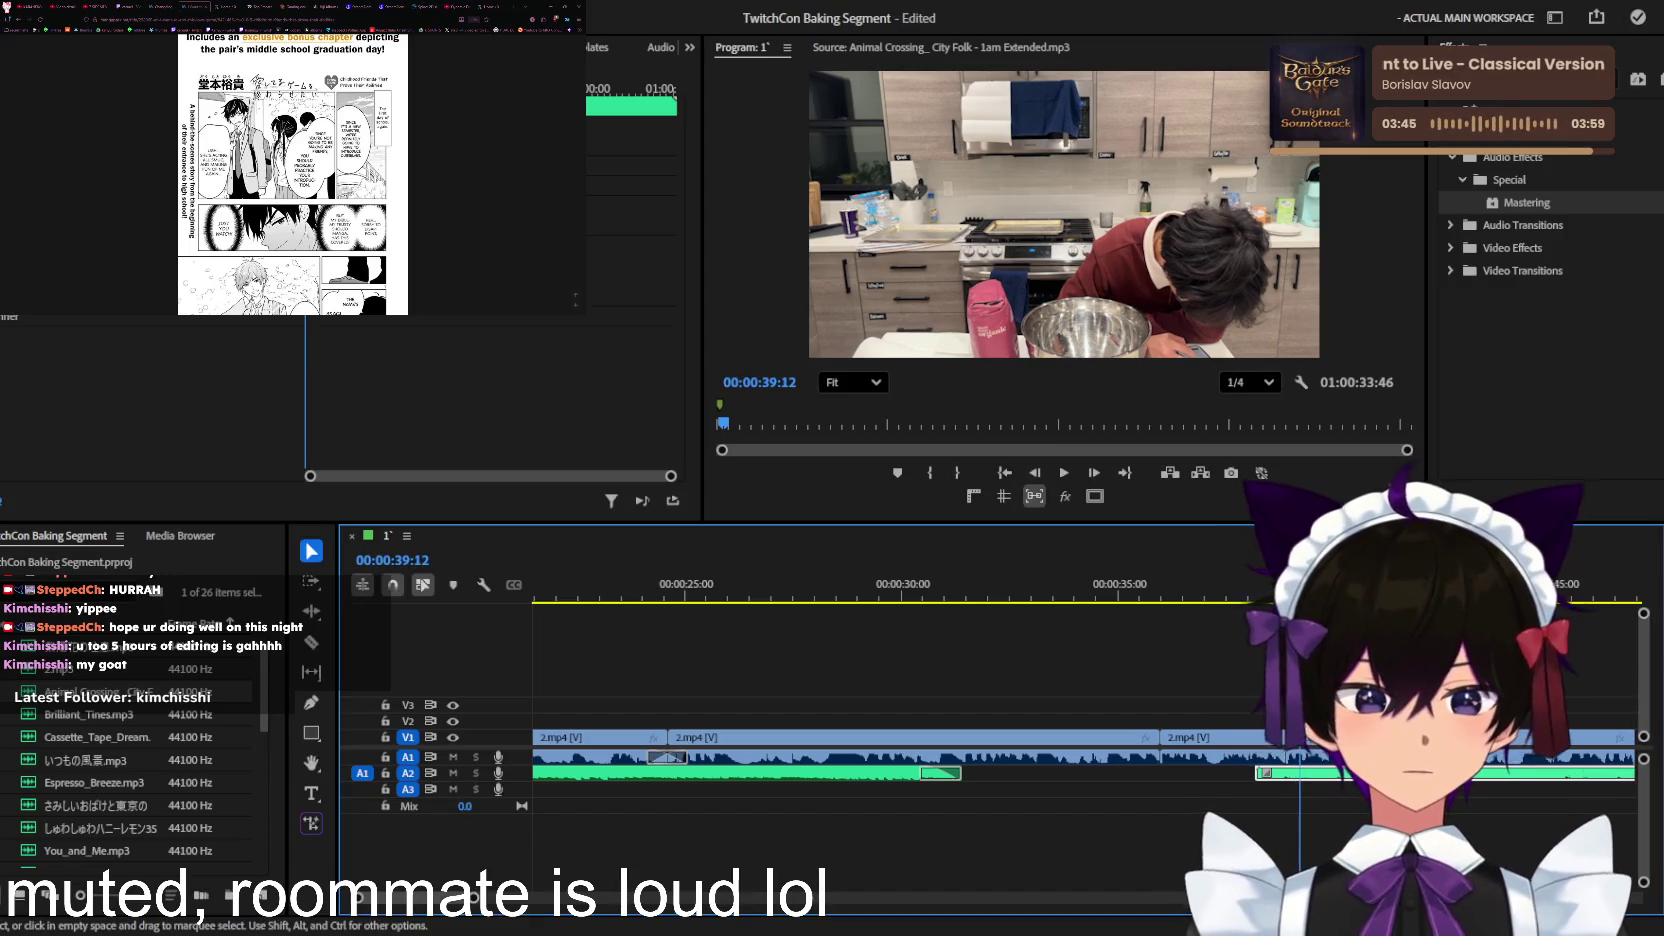
Step: Save the project and play back the new music from about 00:00:38
key(backslash)
key(ctrl+s)
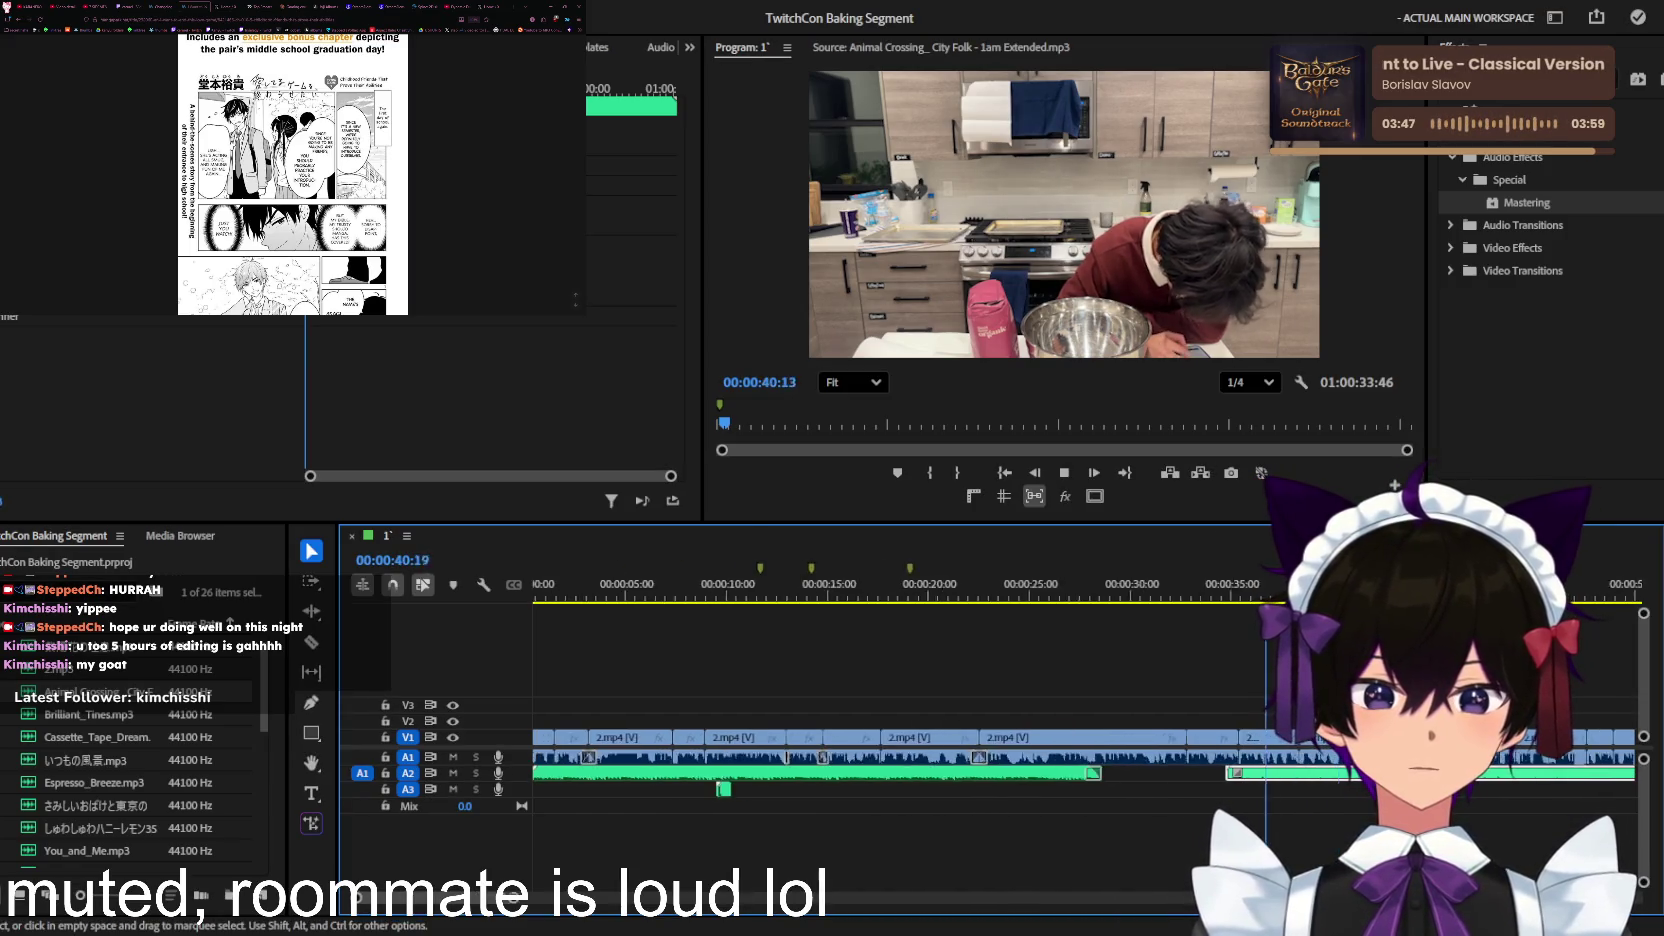
key(equal)
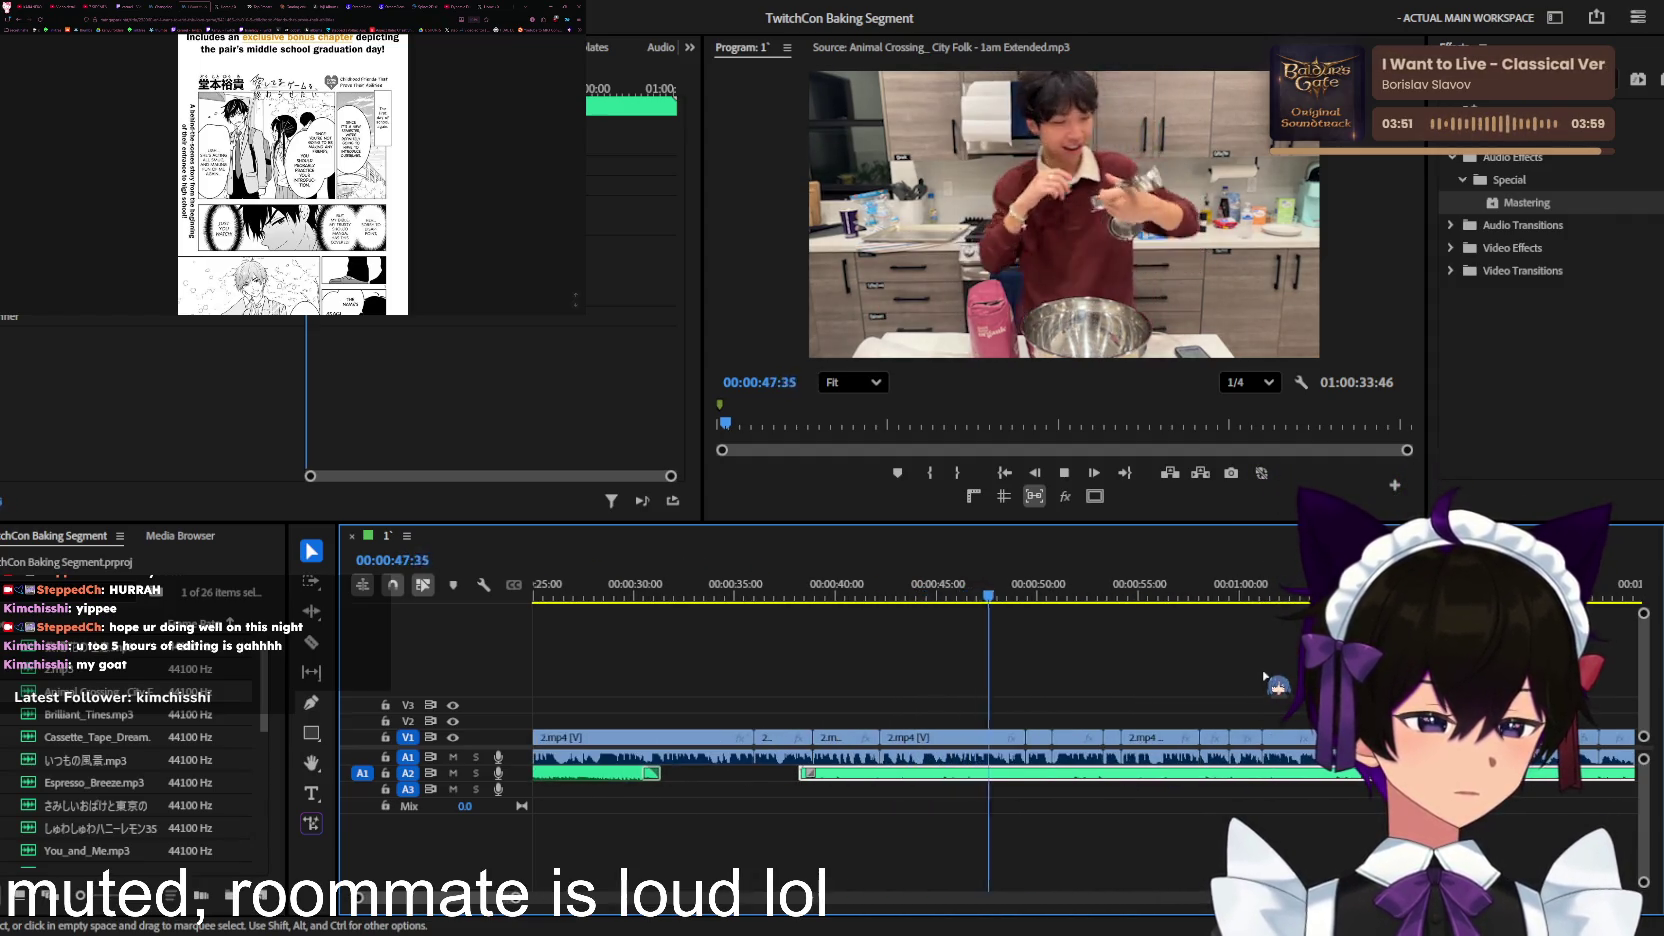
key(space)
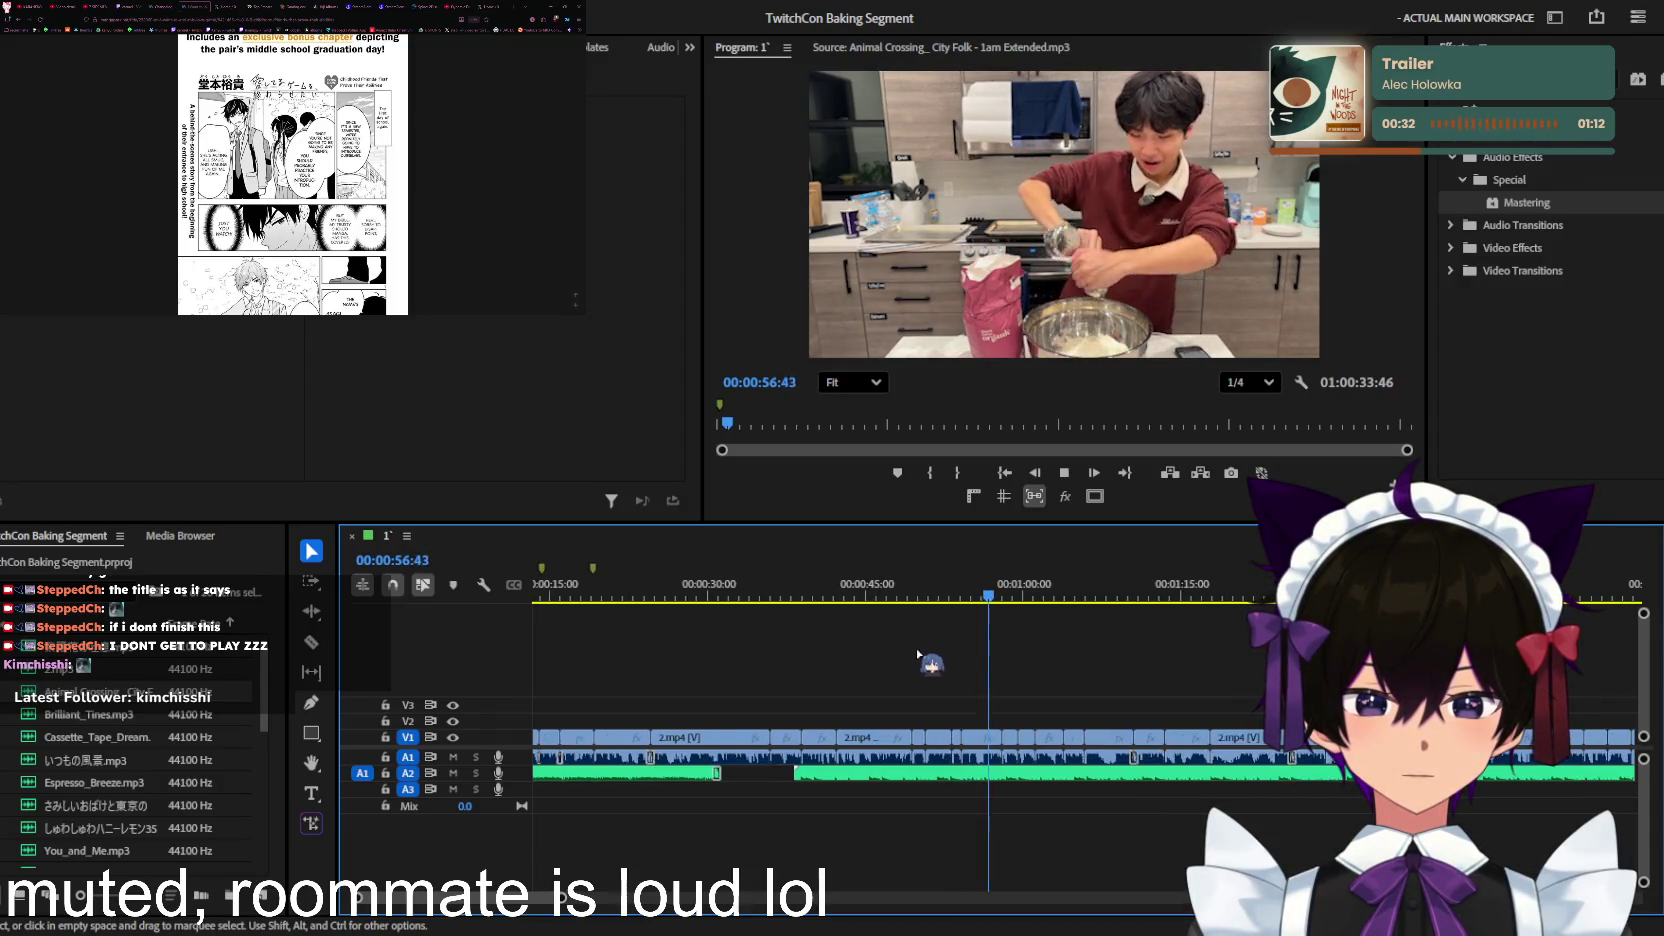
key(equal)
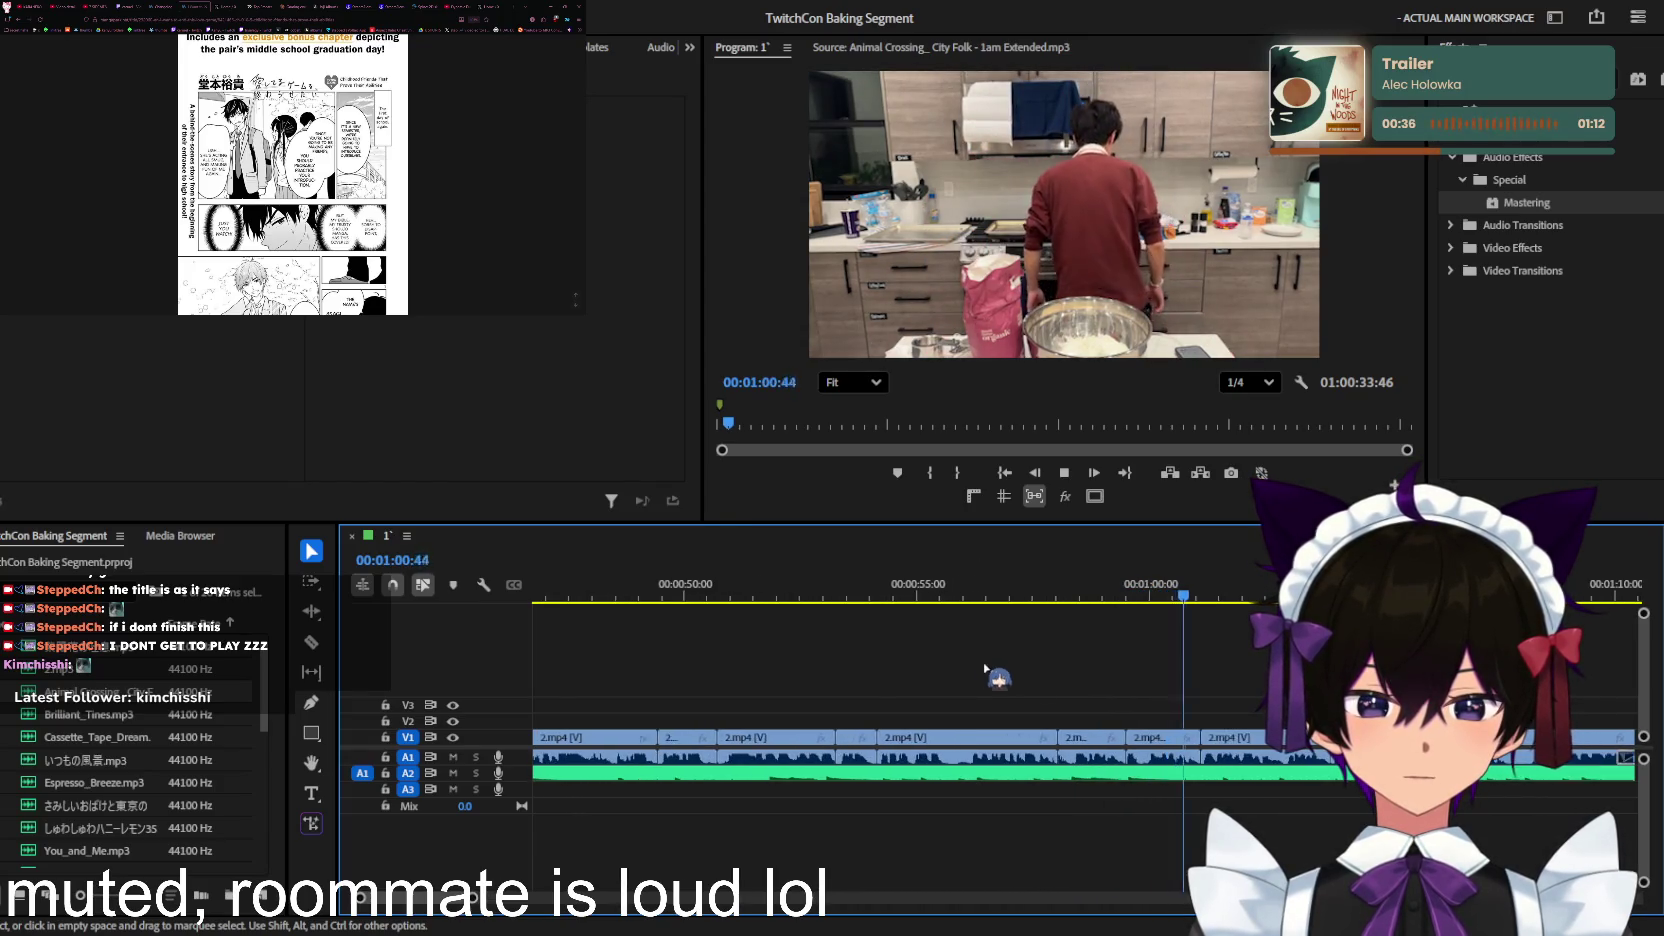
key(minus)
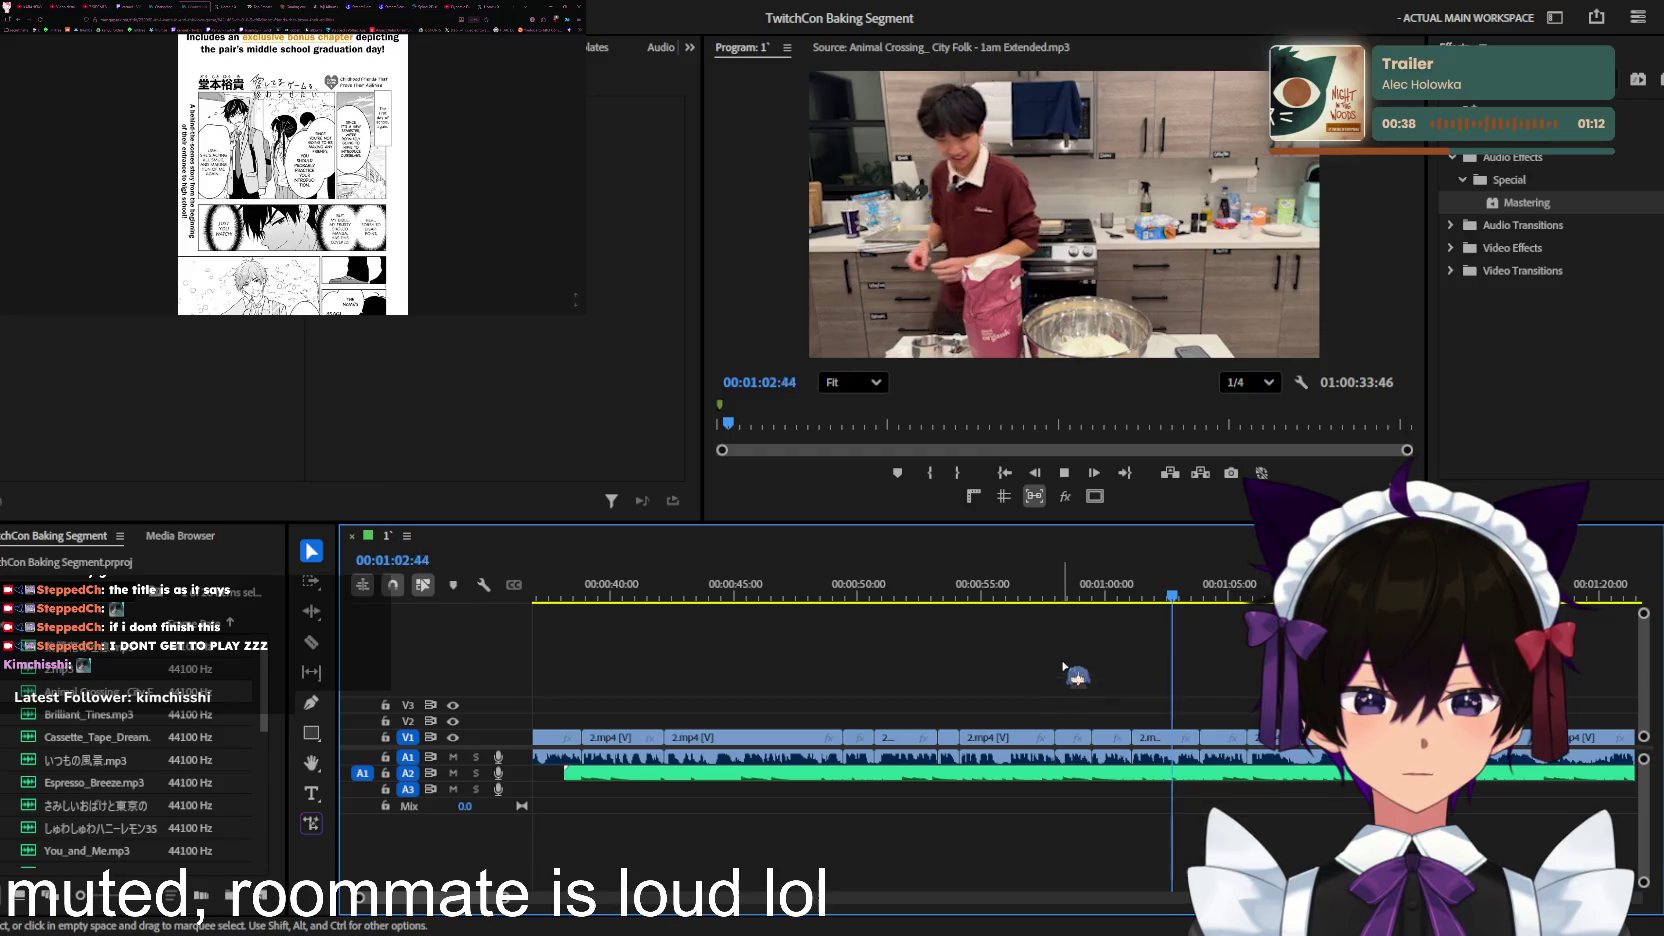
key(minus)
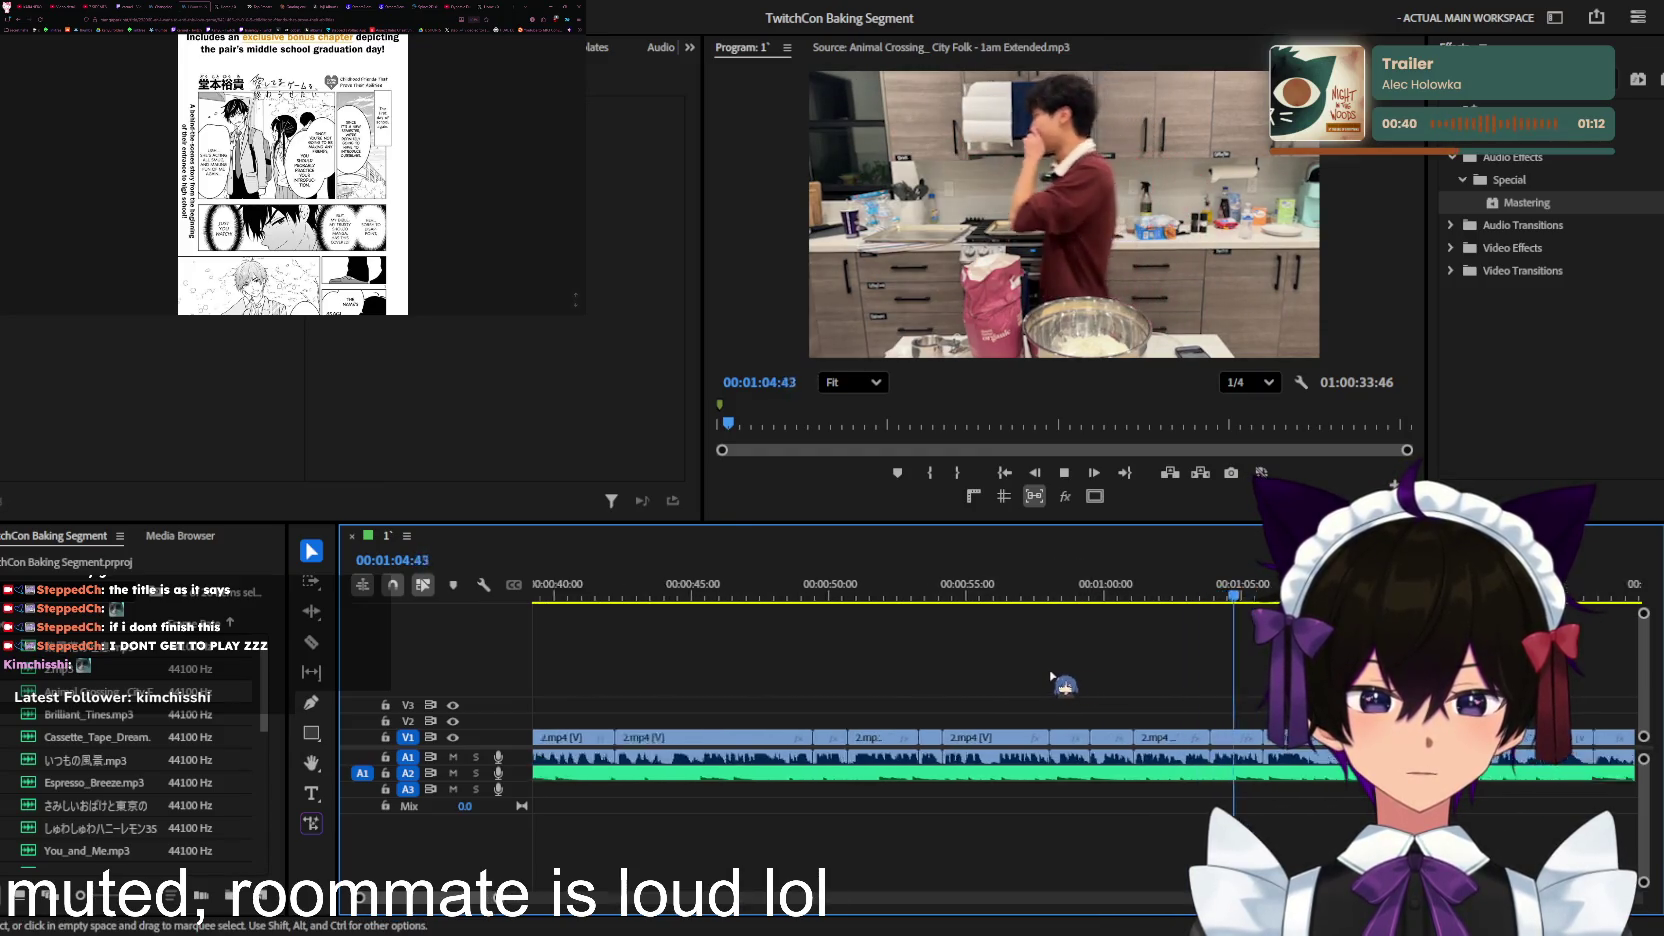
key(equal)
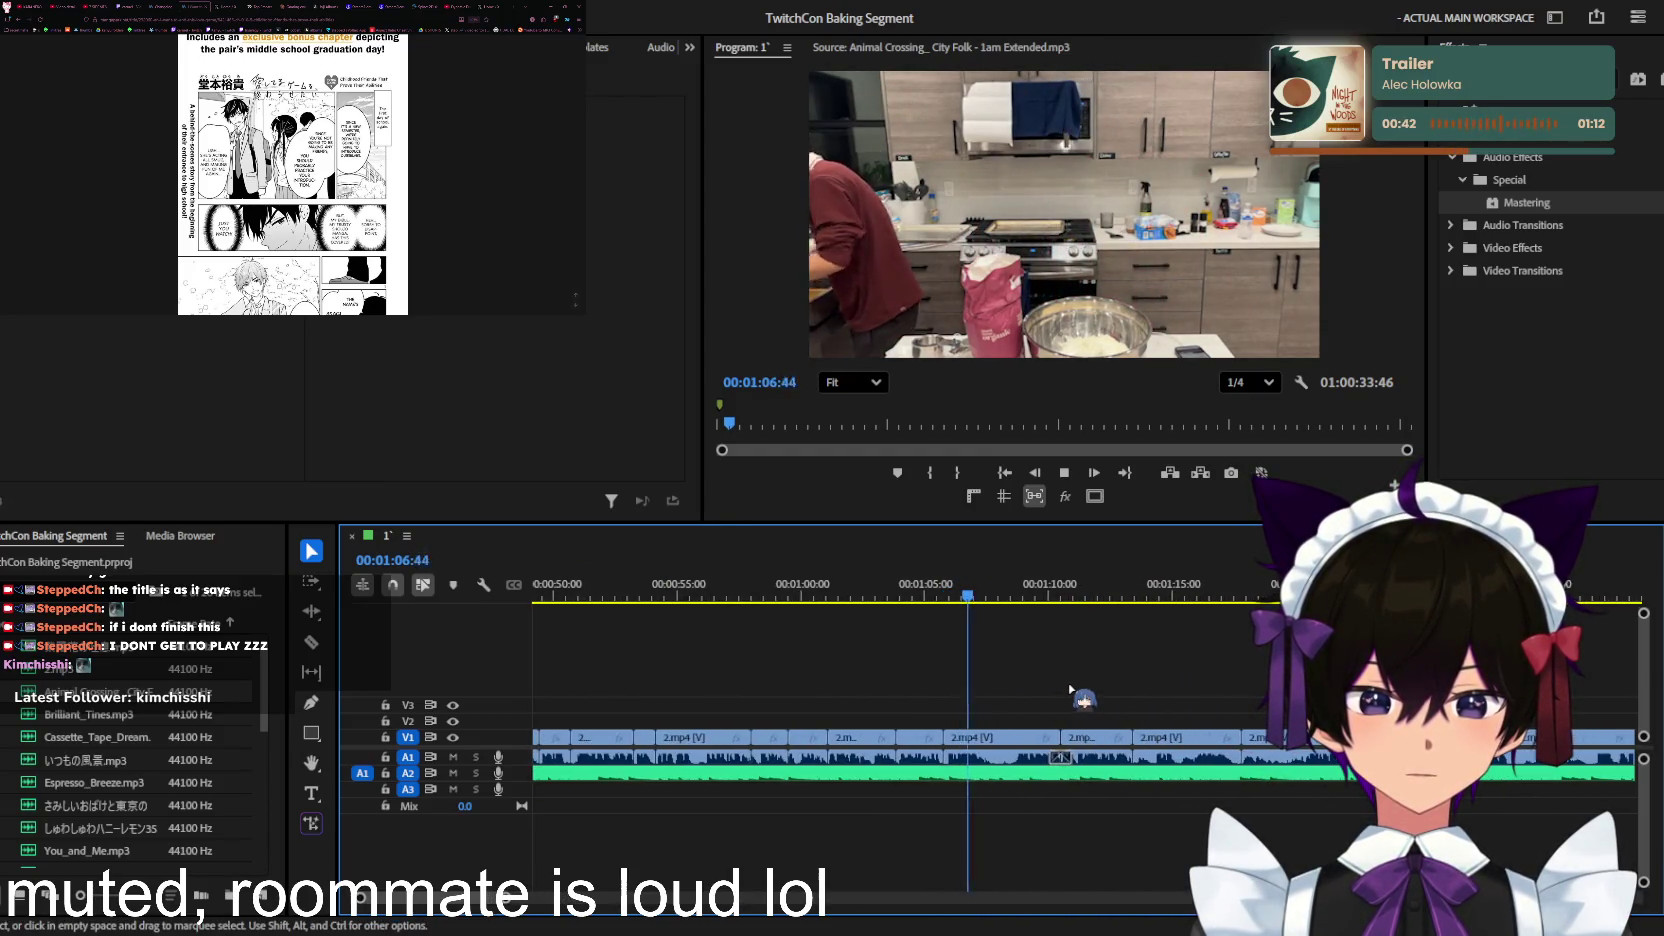
key(minus)
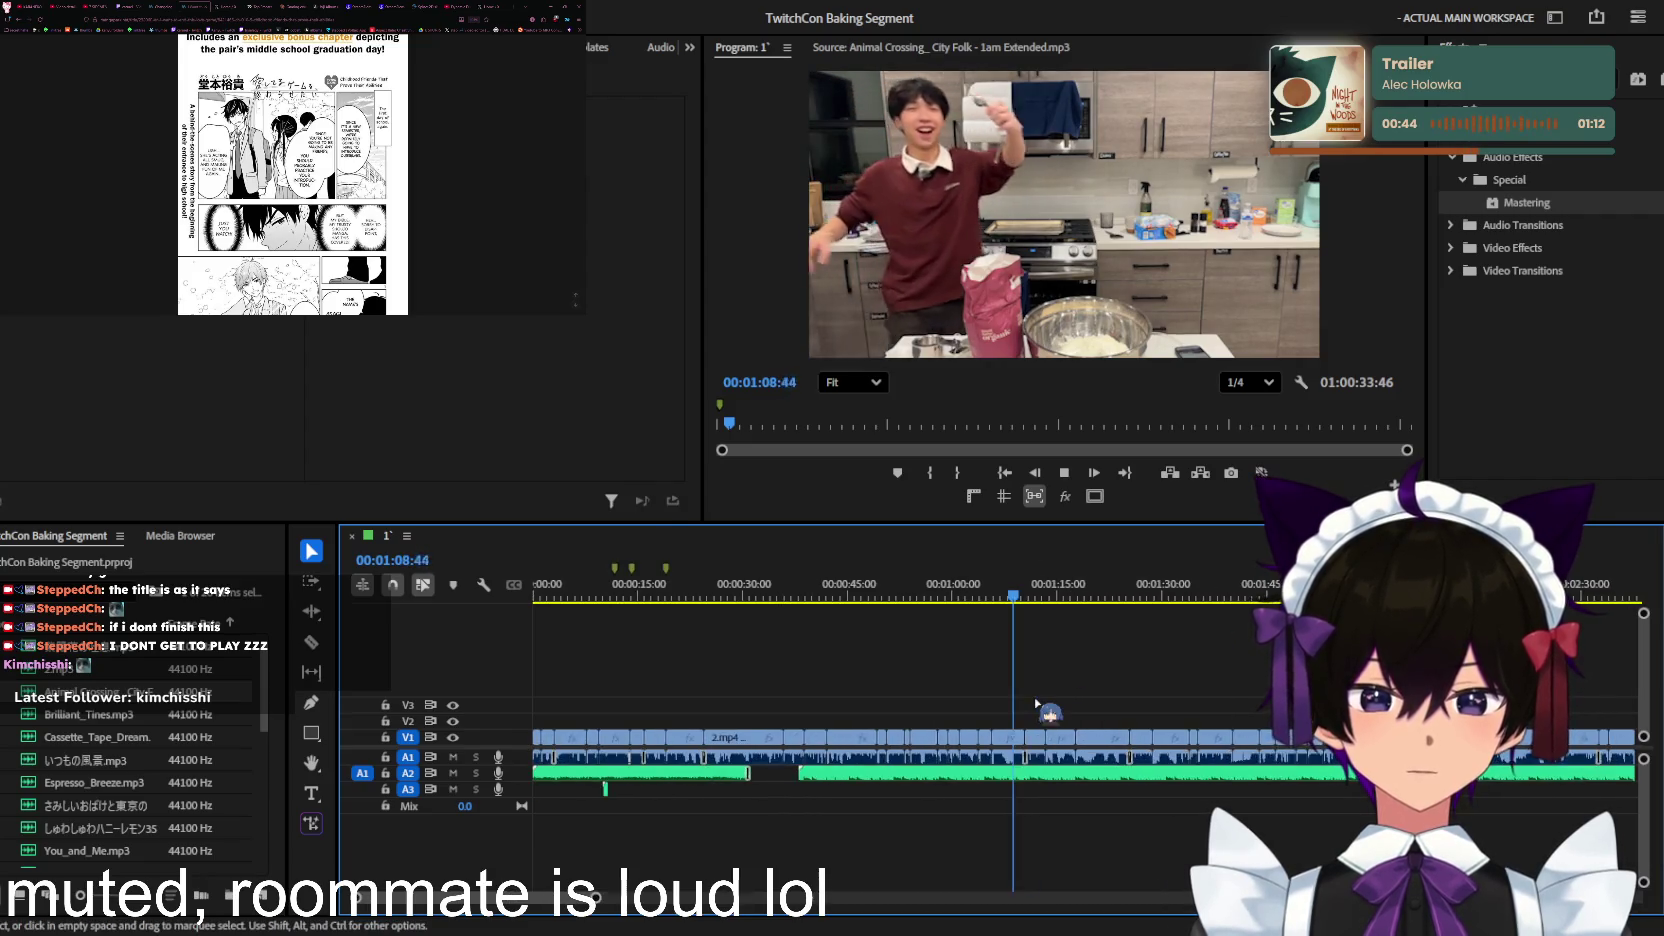
key(minus)
key(minus)
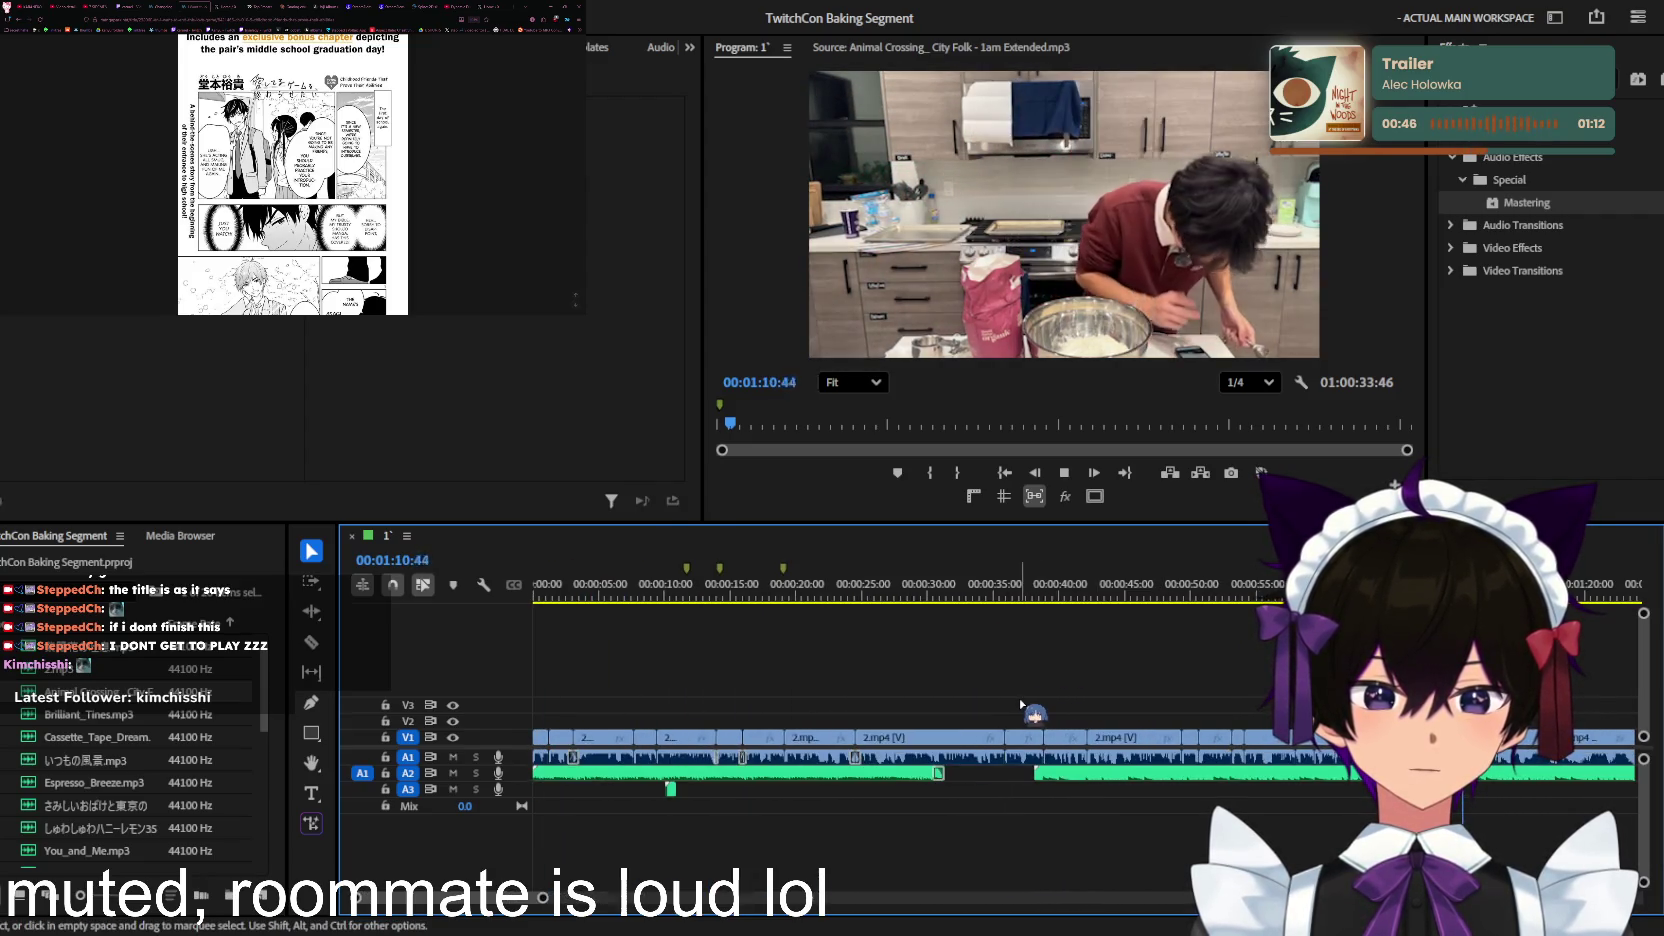
key(equal)
key(equal)
key(equal)
key(equal)
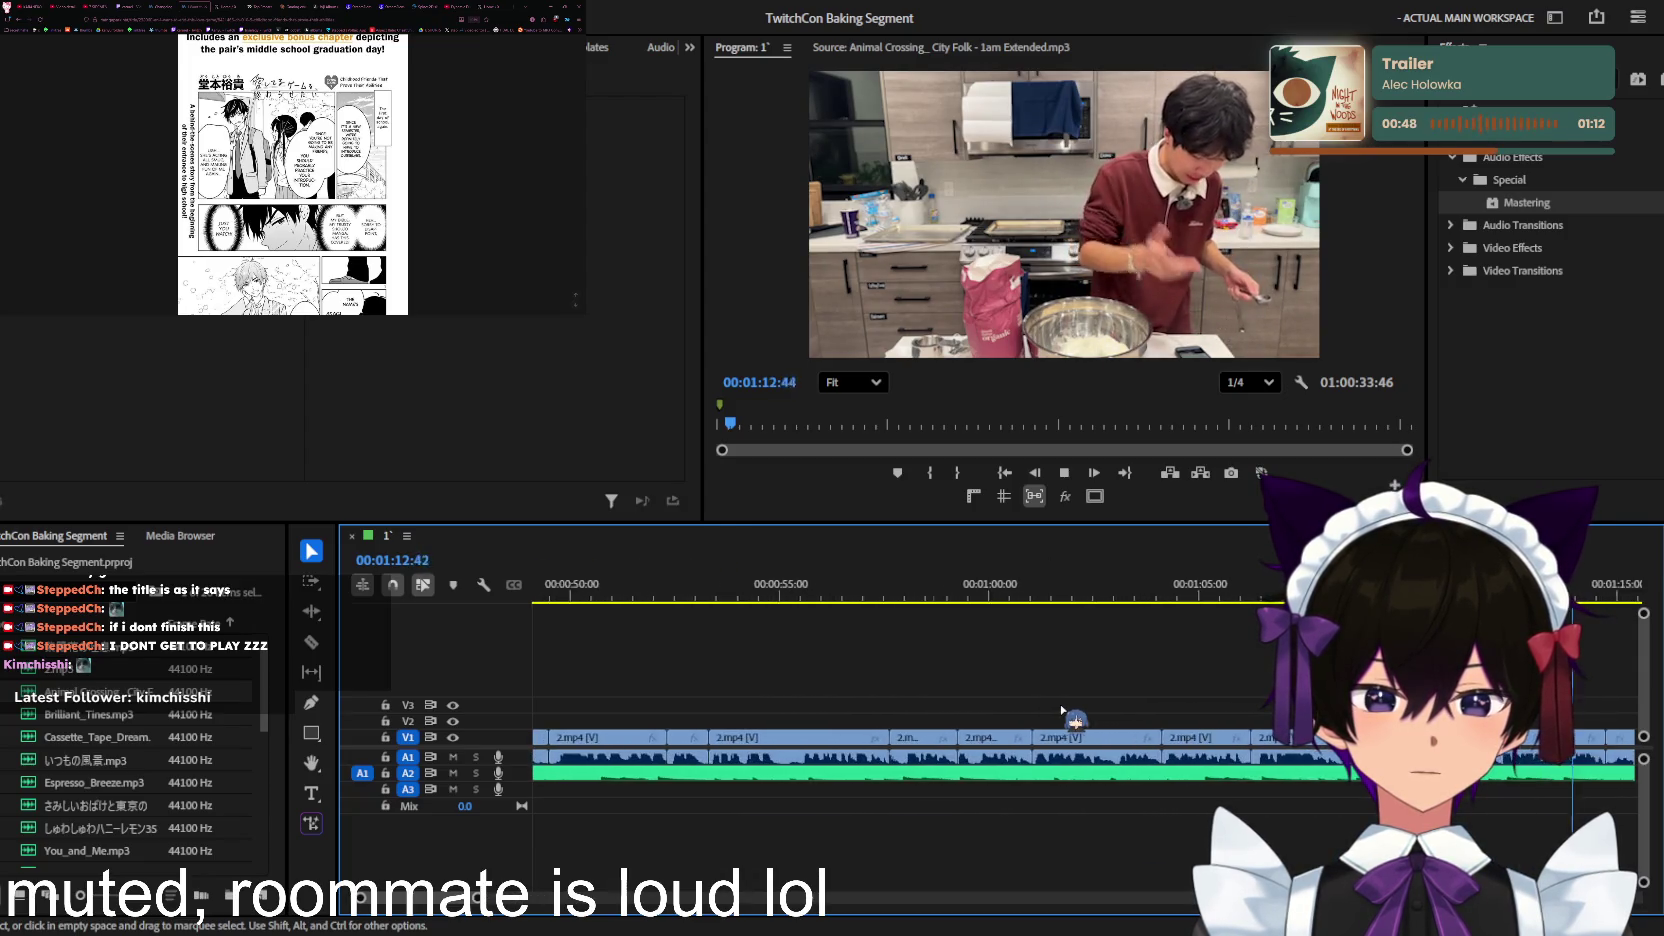
key(equal)
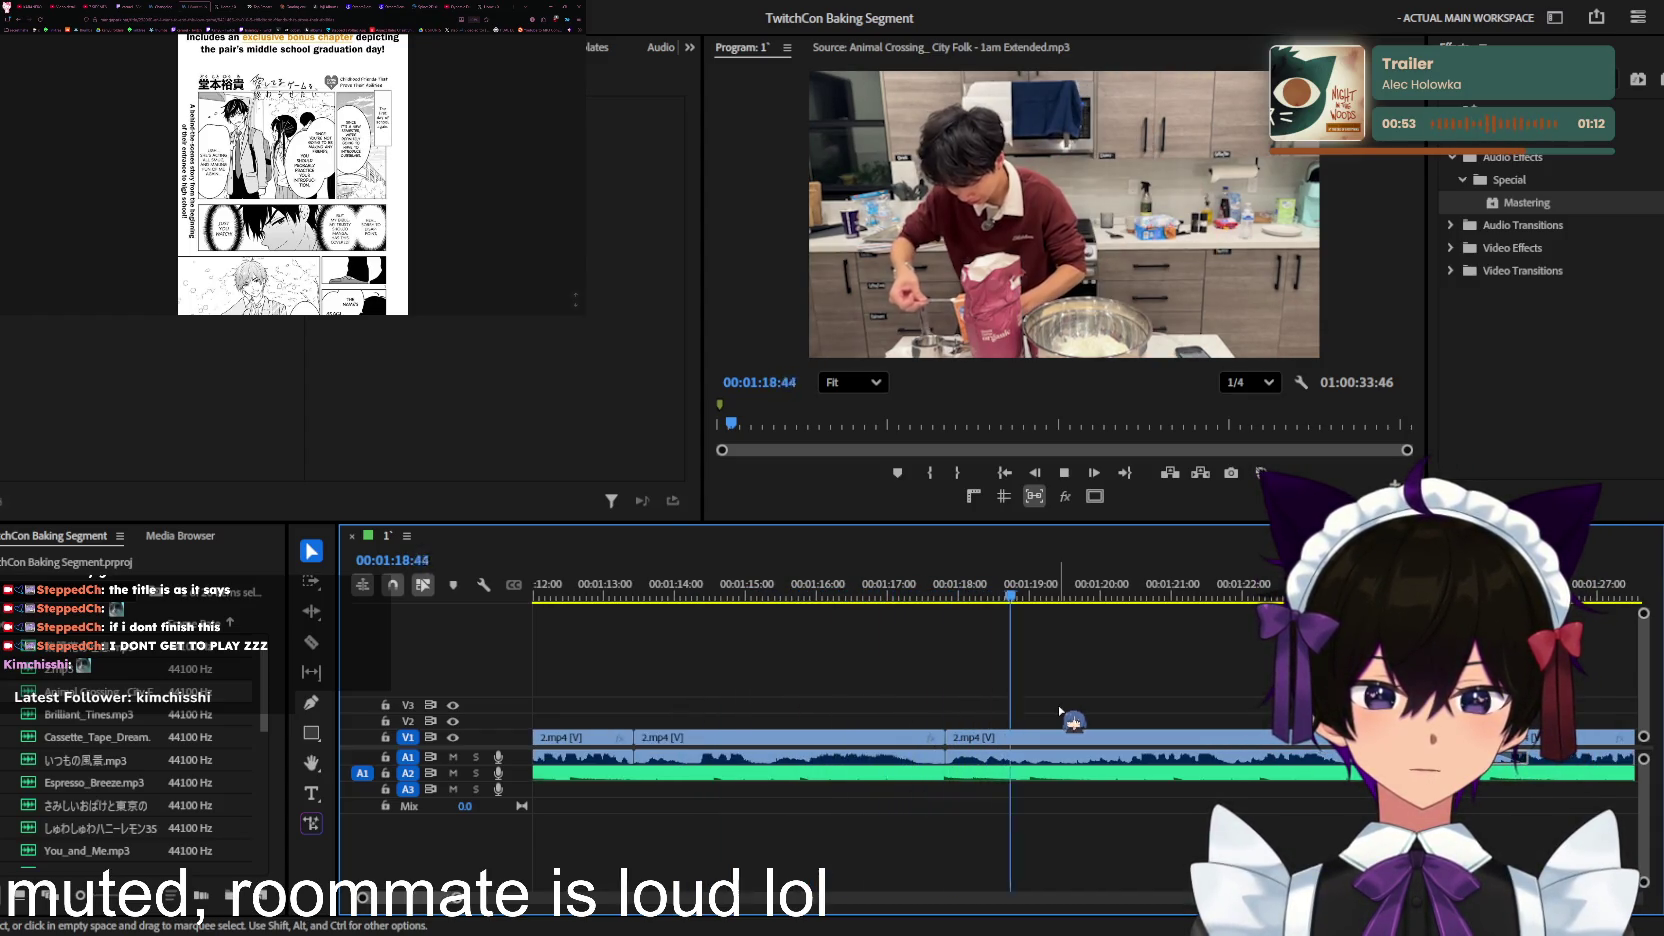
key(equal)
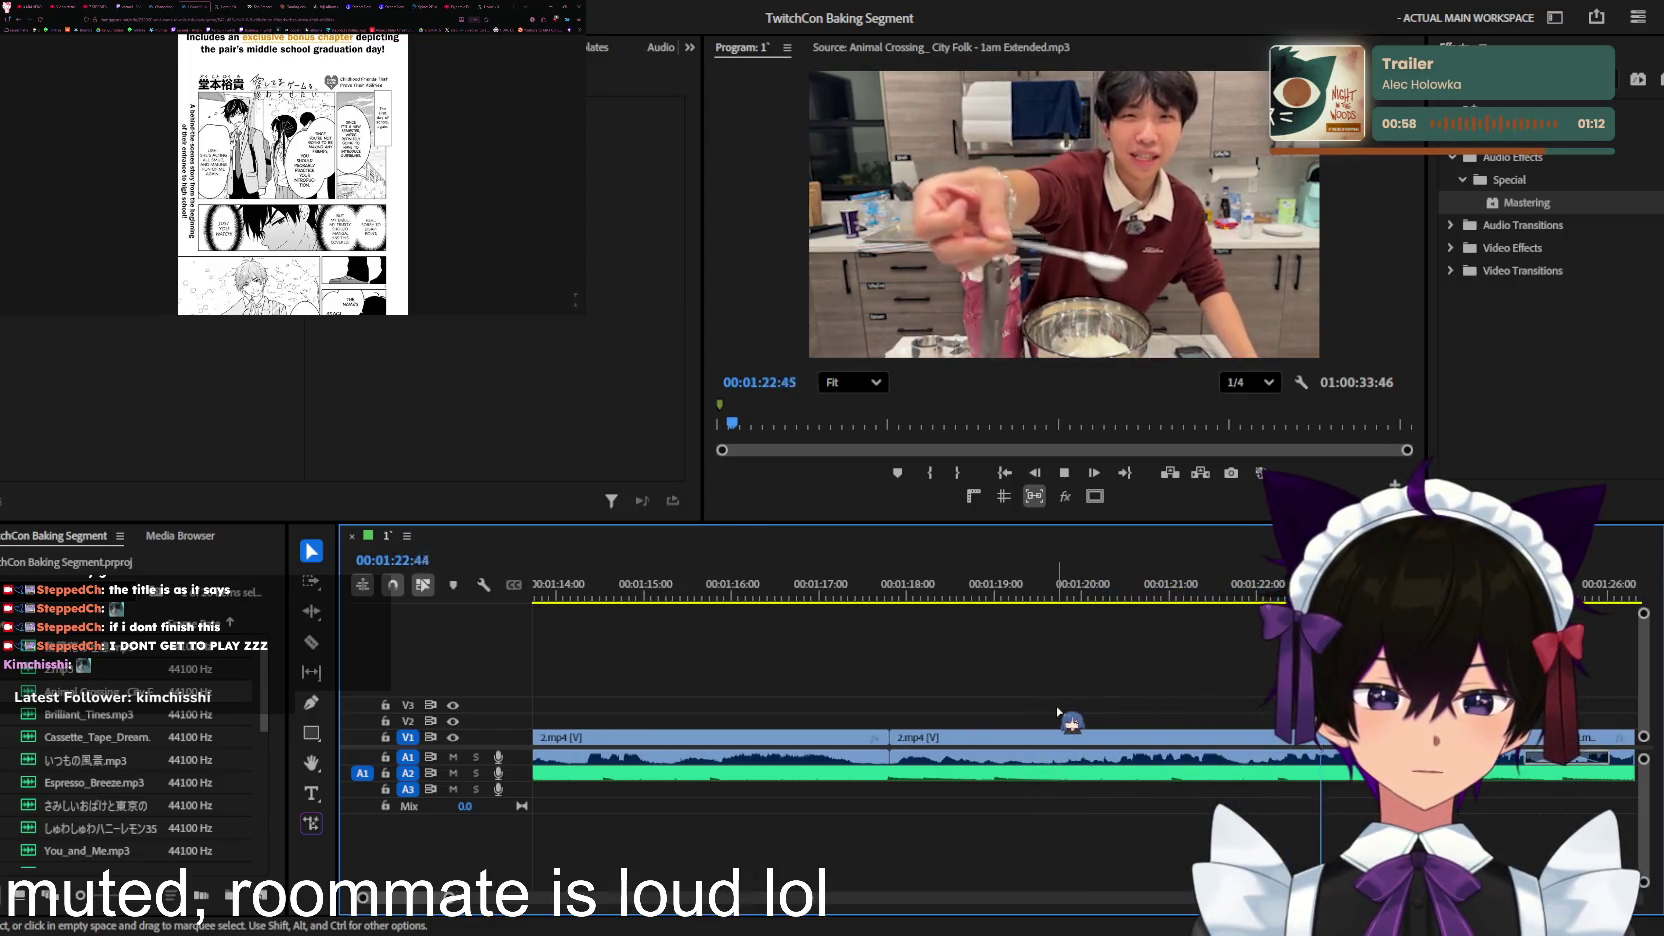
key(minus)
key(minus)
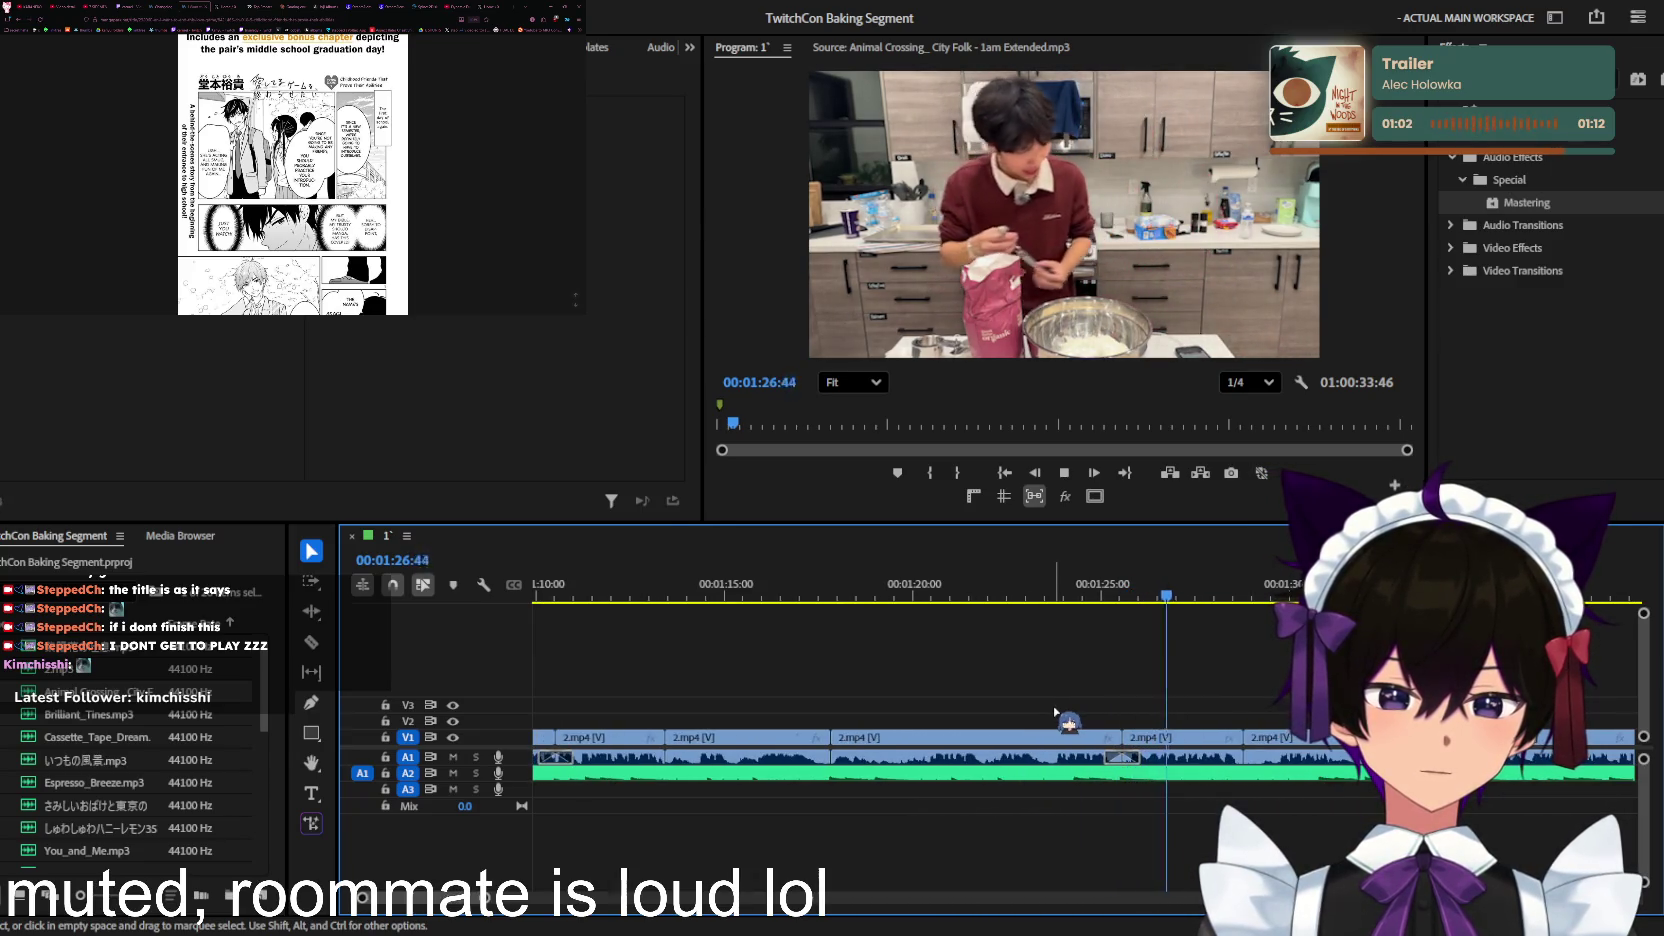
key(equal)
key(equal)
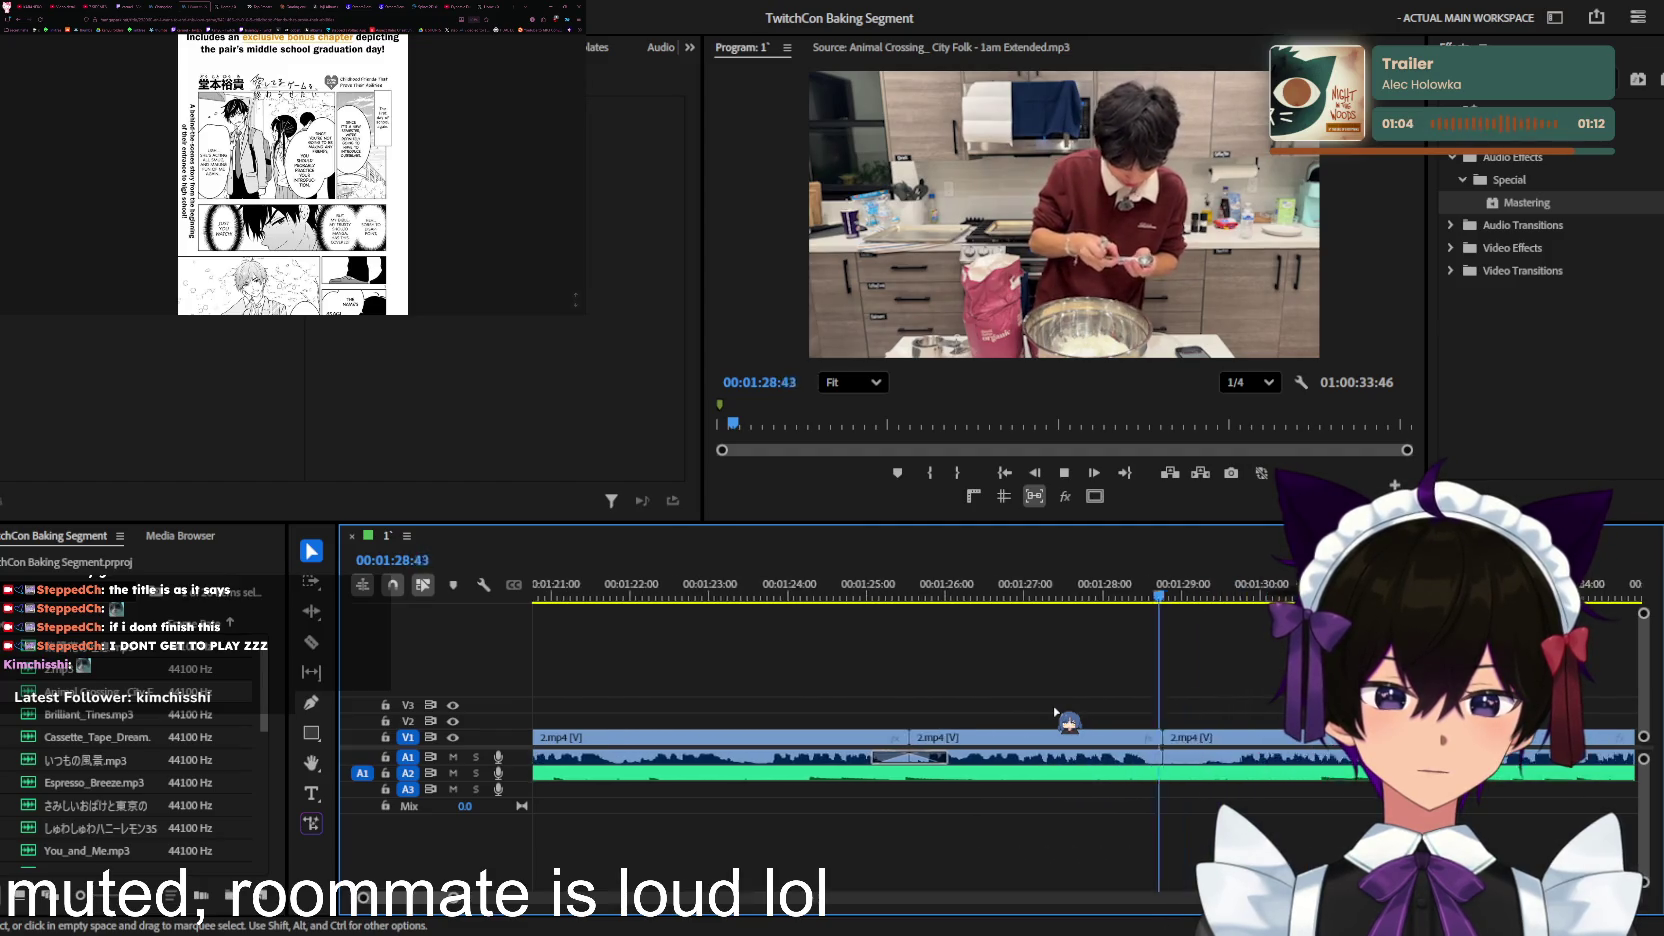
key(minus)
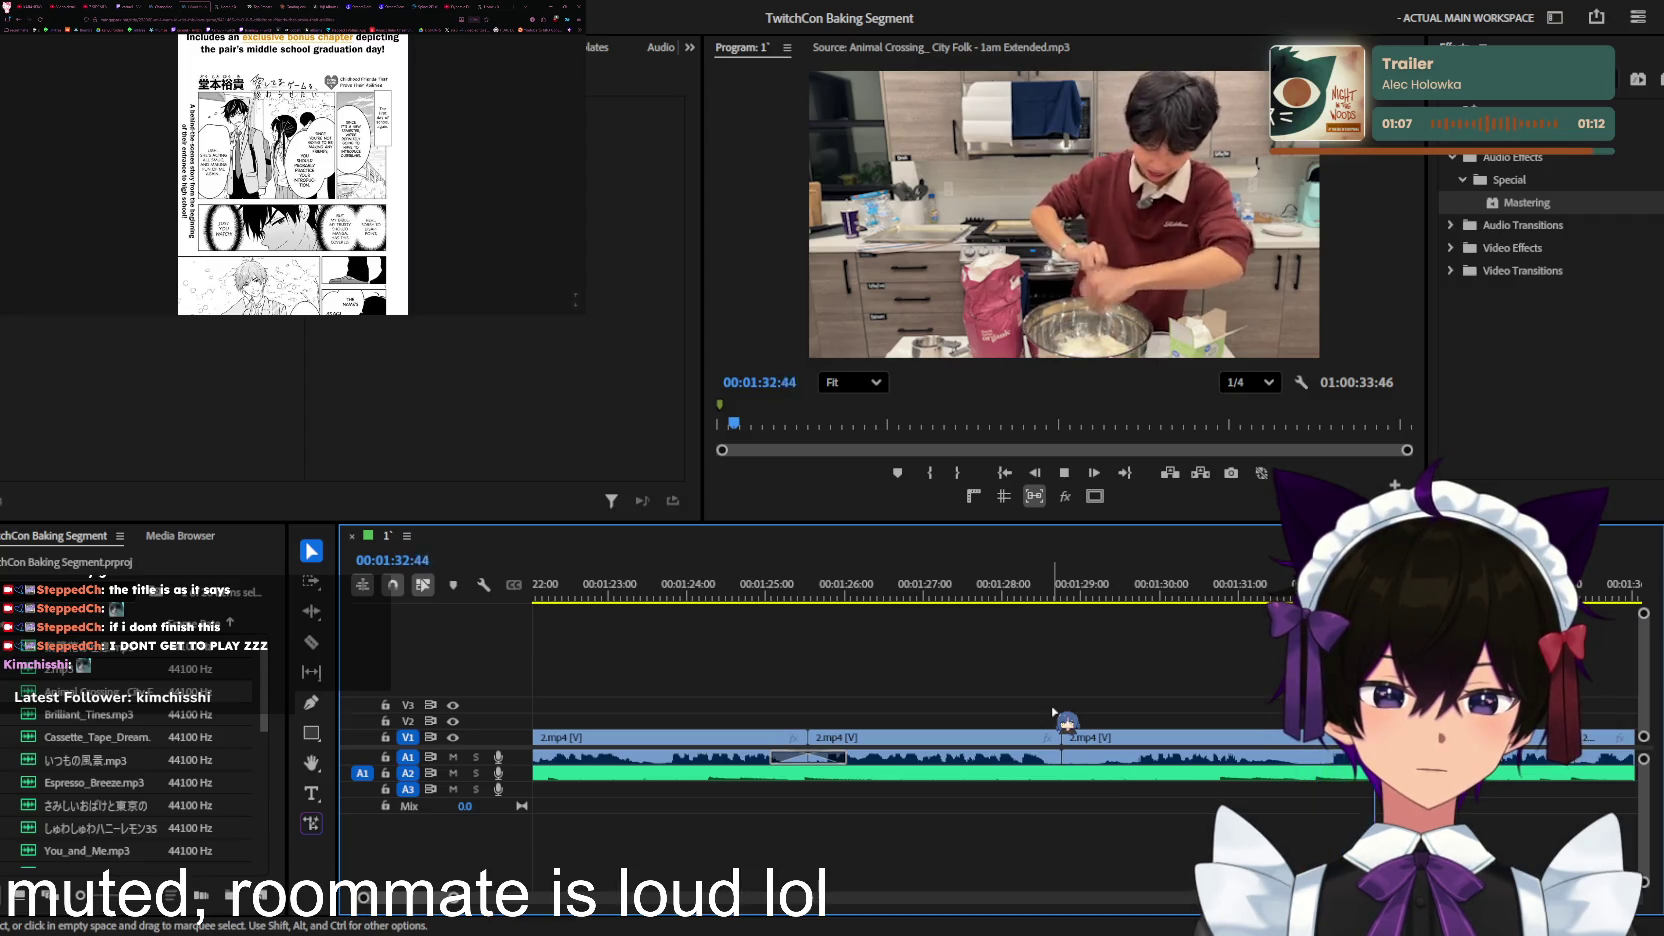
key(minus)
key(minus)
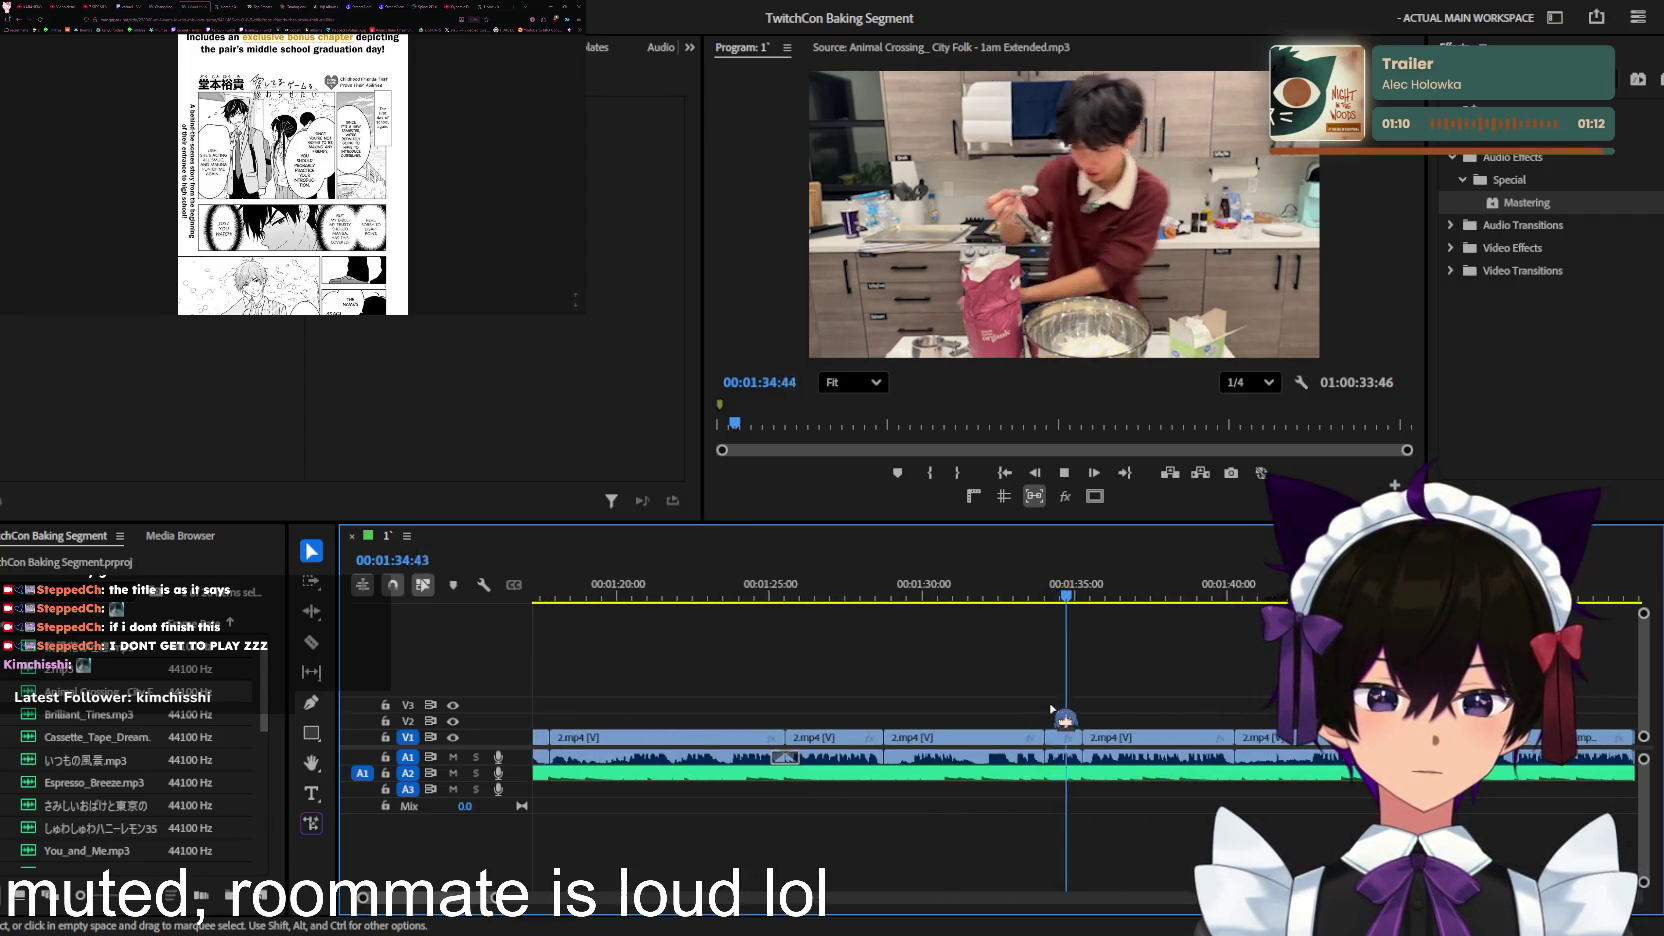
key(equal)
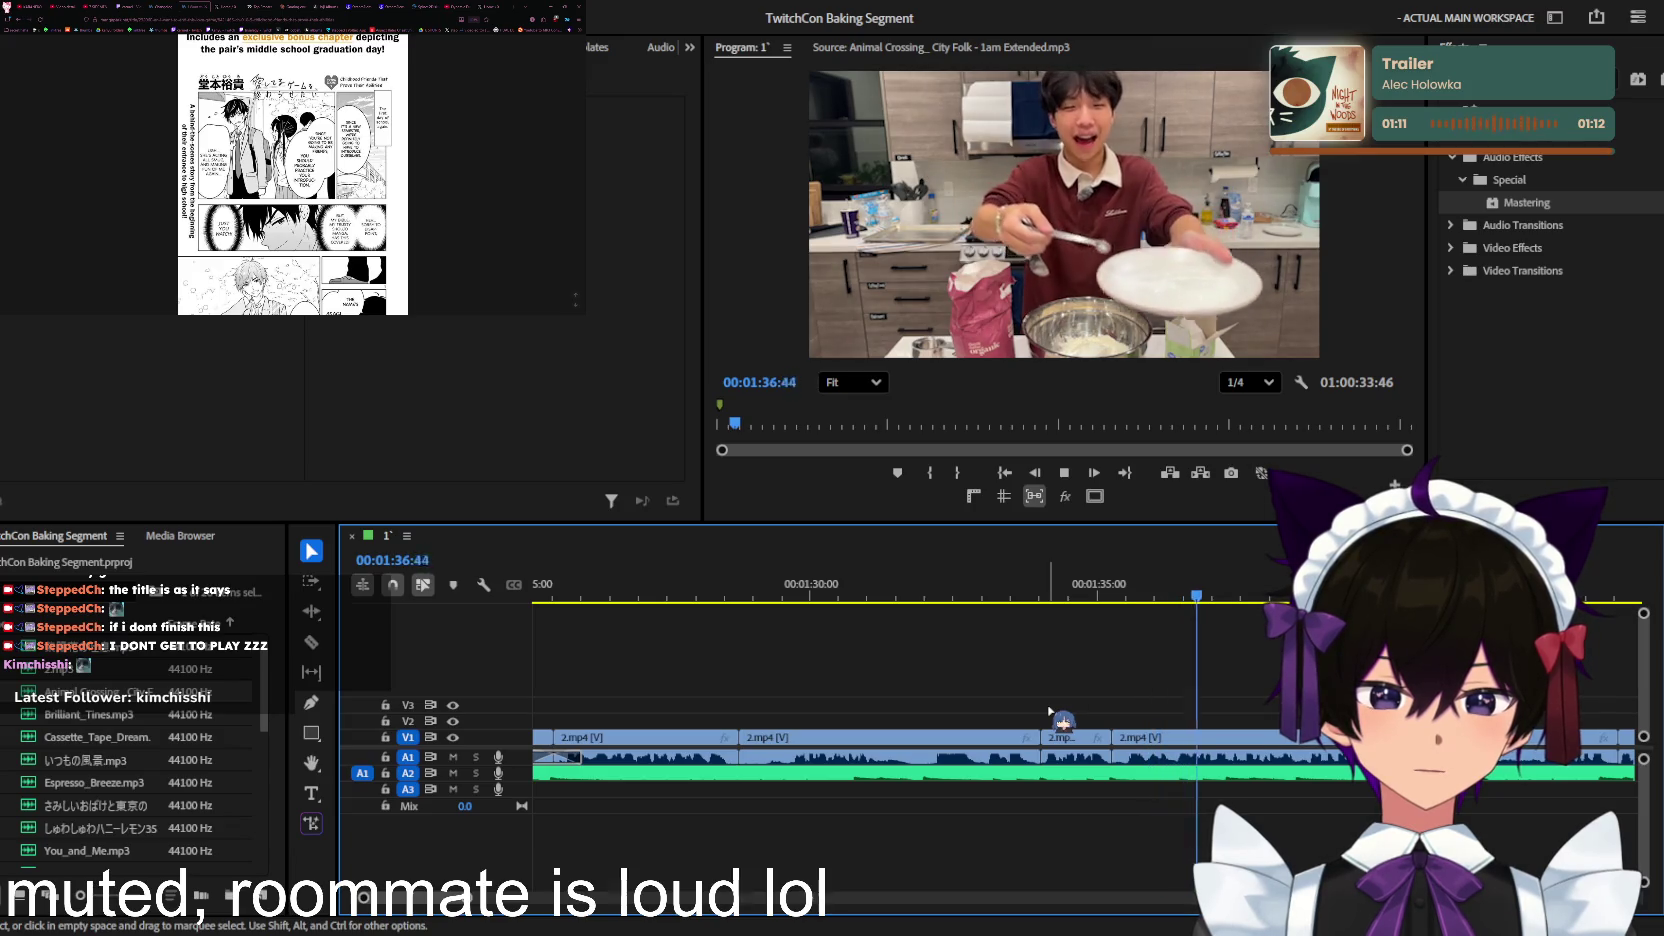
key(equal)
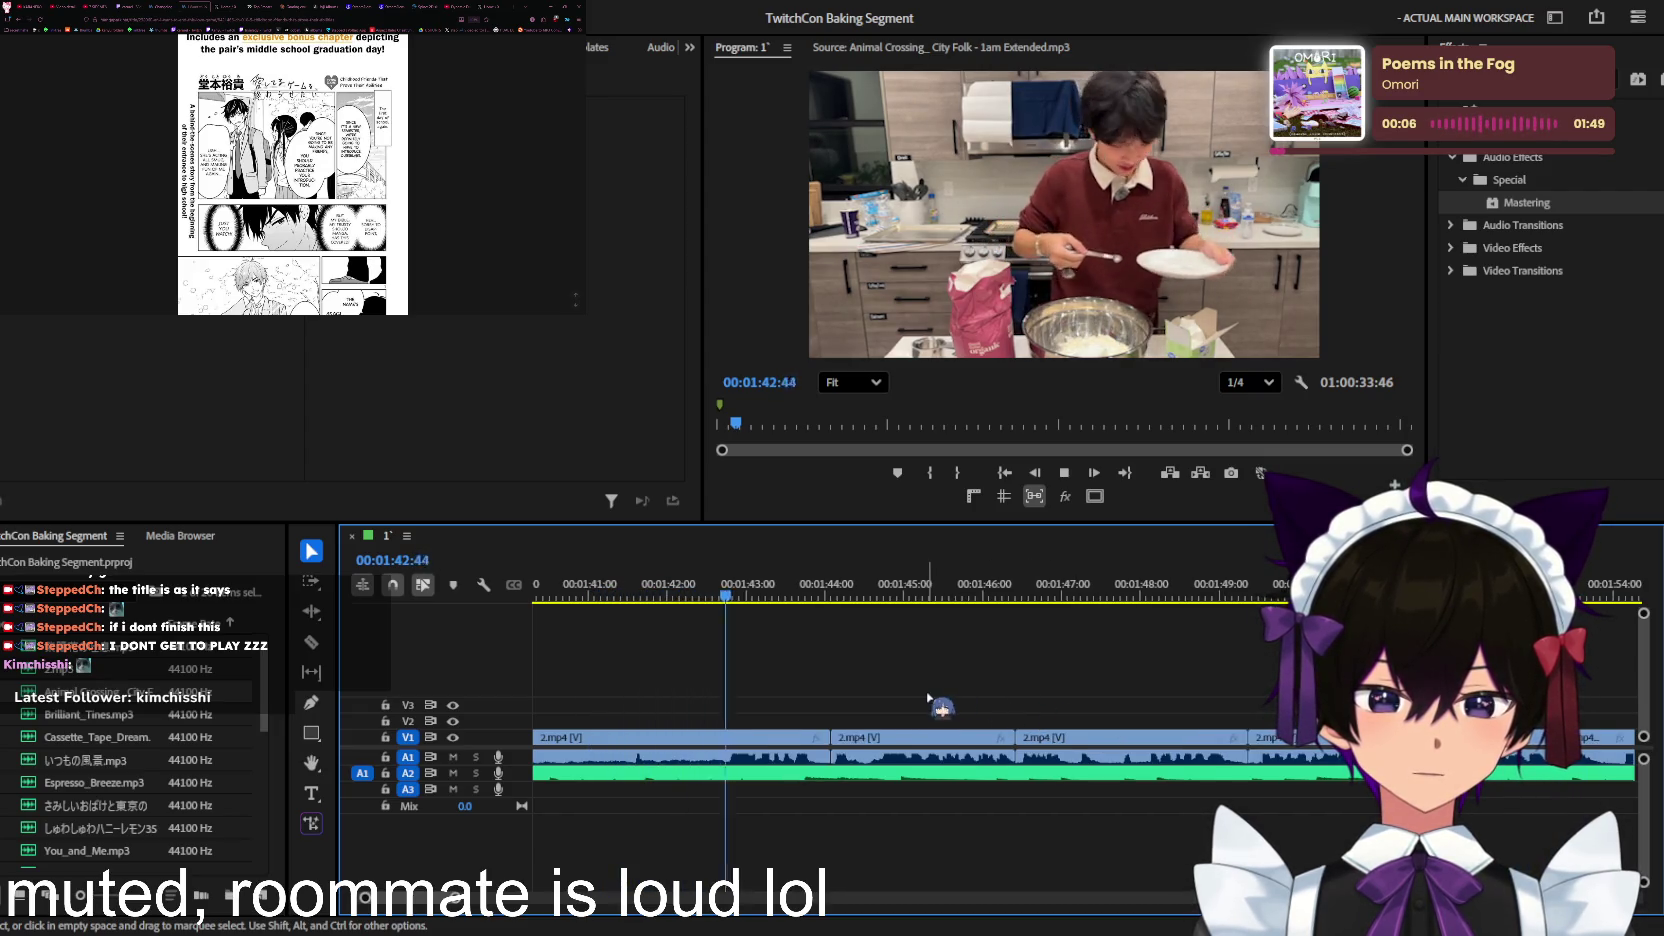
key(minus)
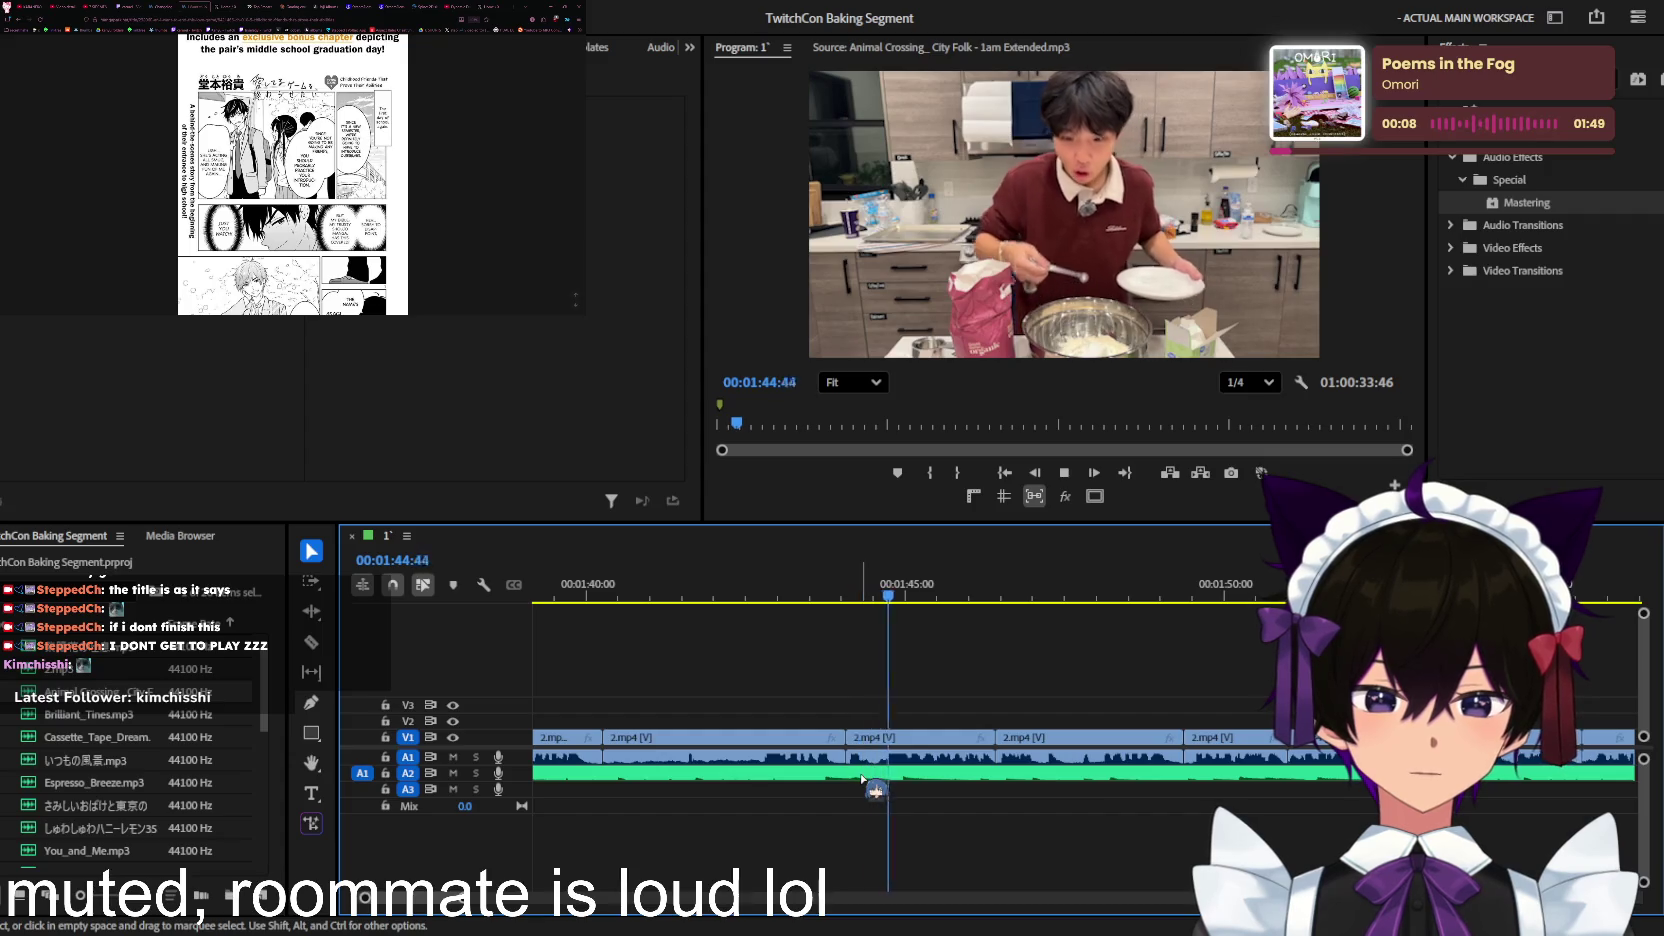
Step: Trim the clip at the playhead near 1:46 and review the trim
key(minus)
key(minus)
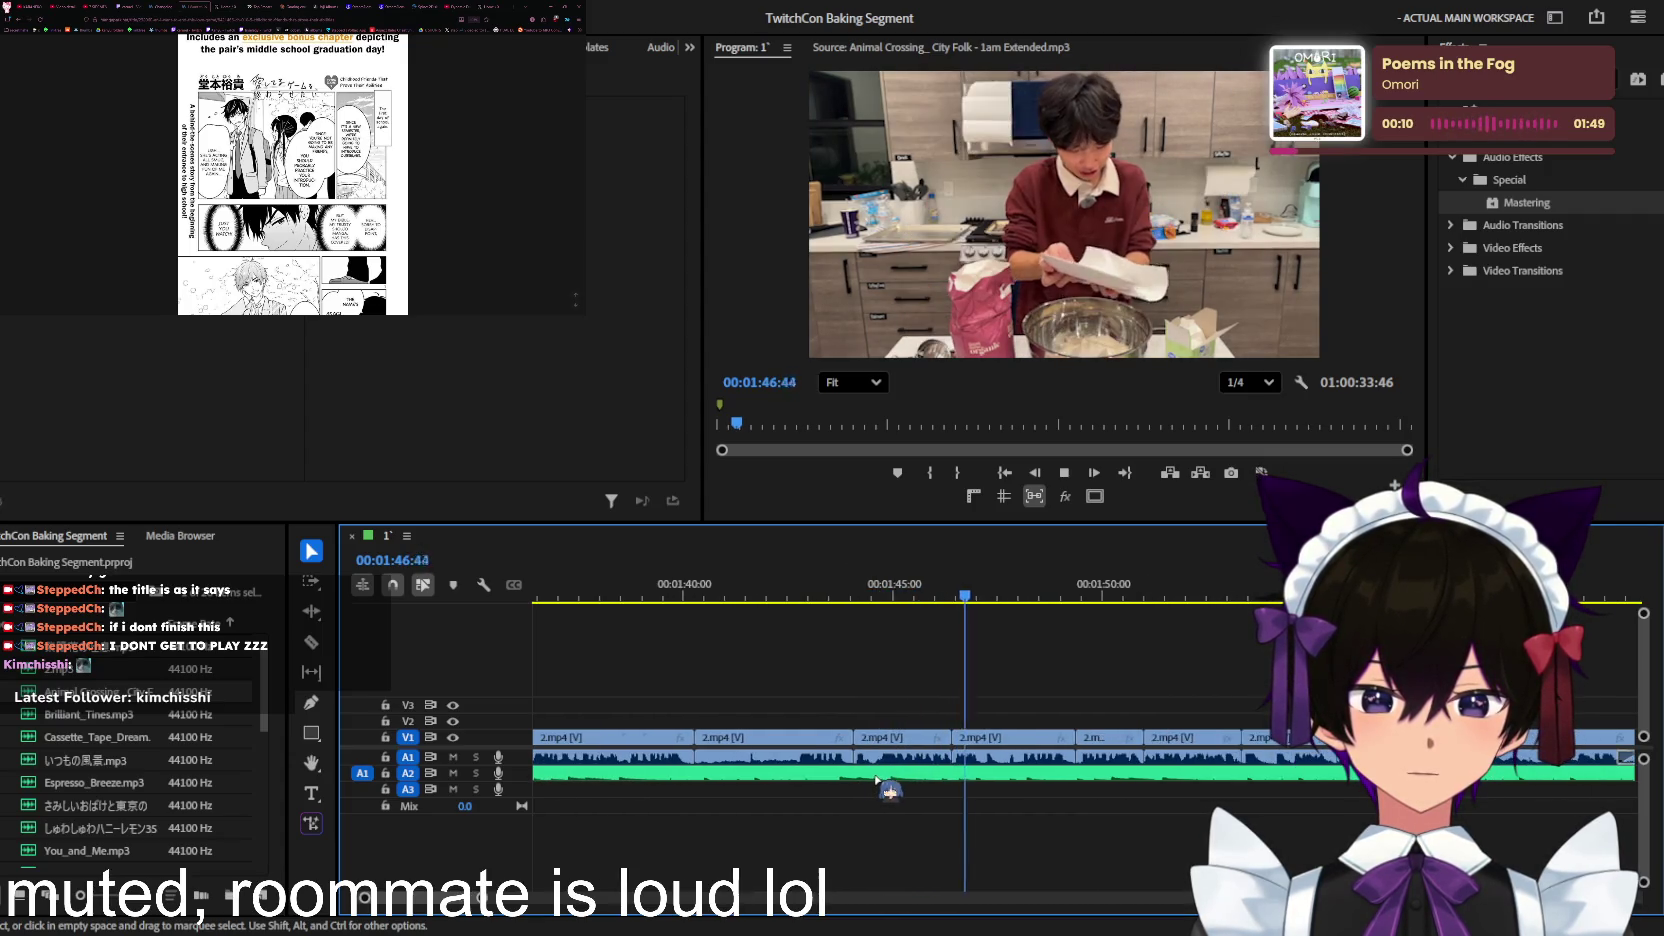
key(equal)
key(q)
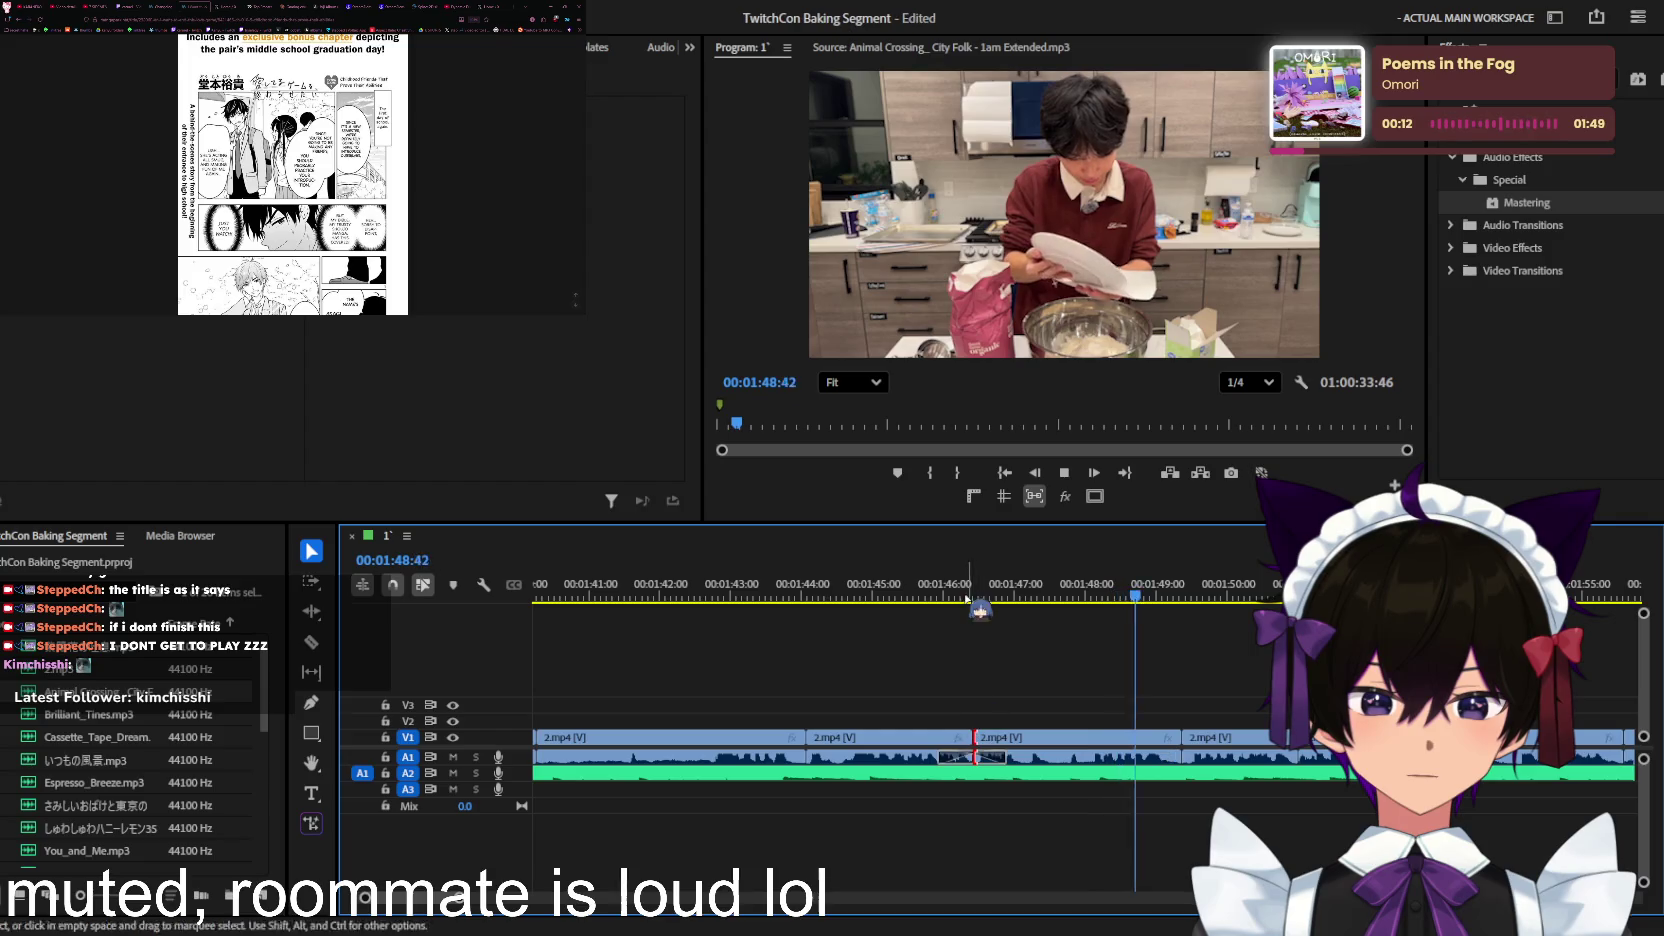
key(space)
key(minus)
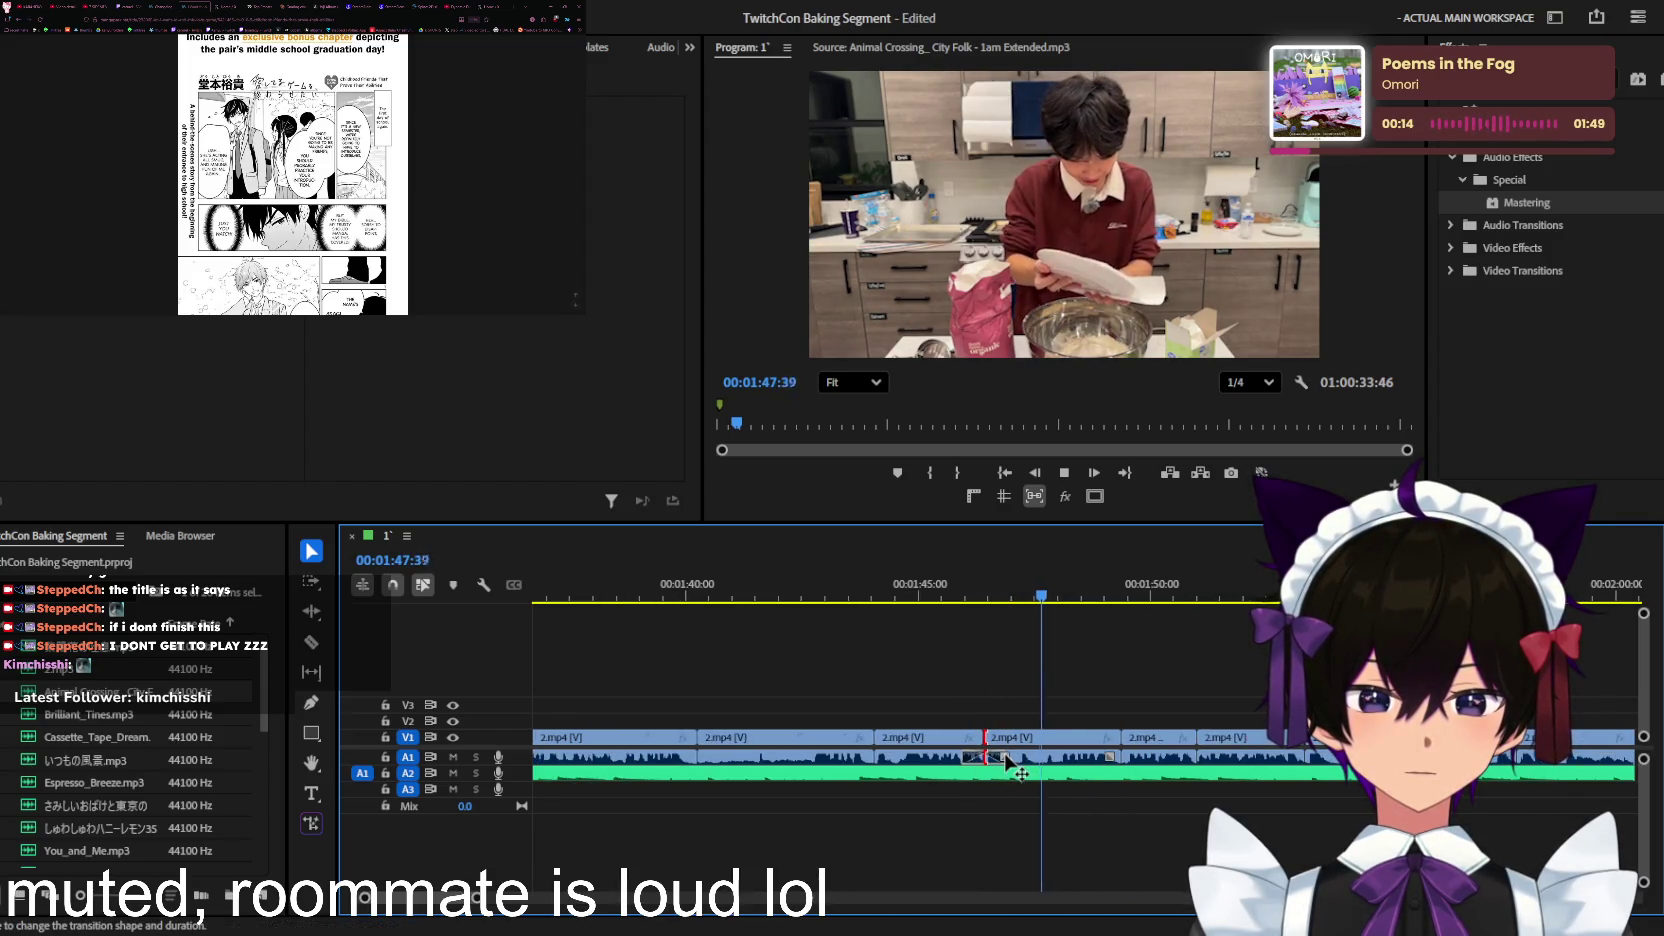
key(minus)
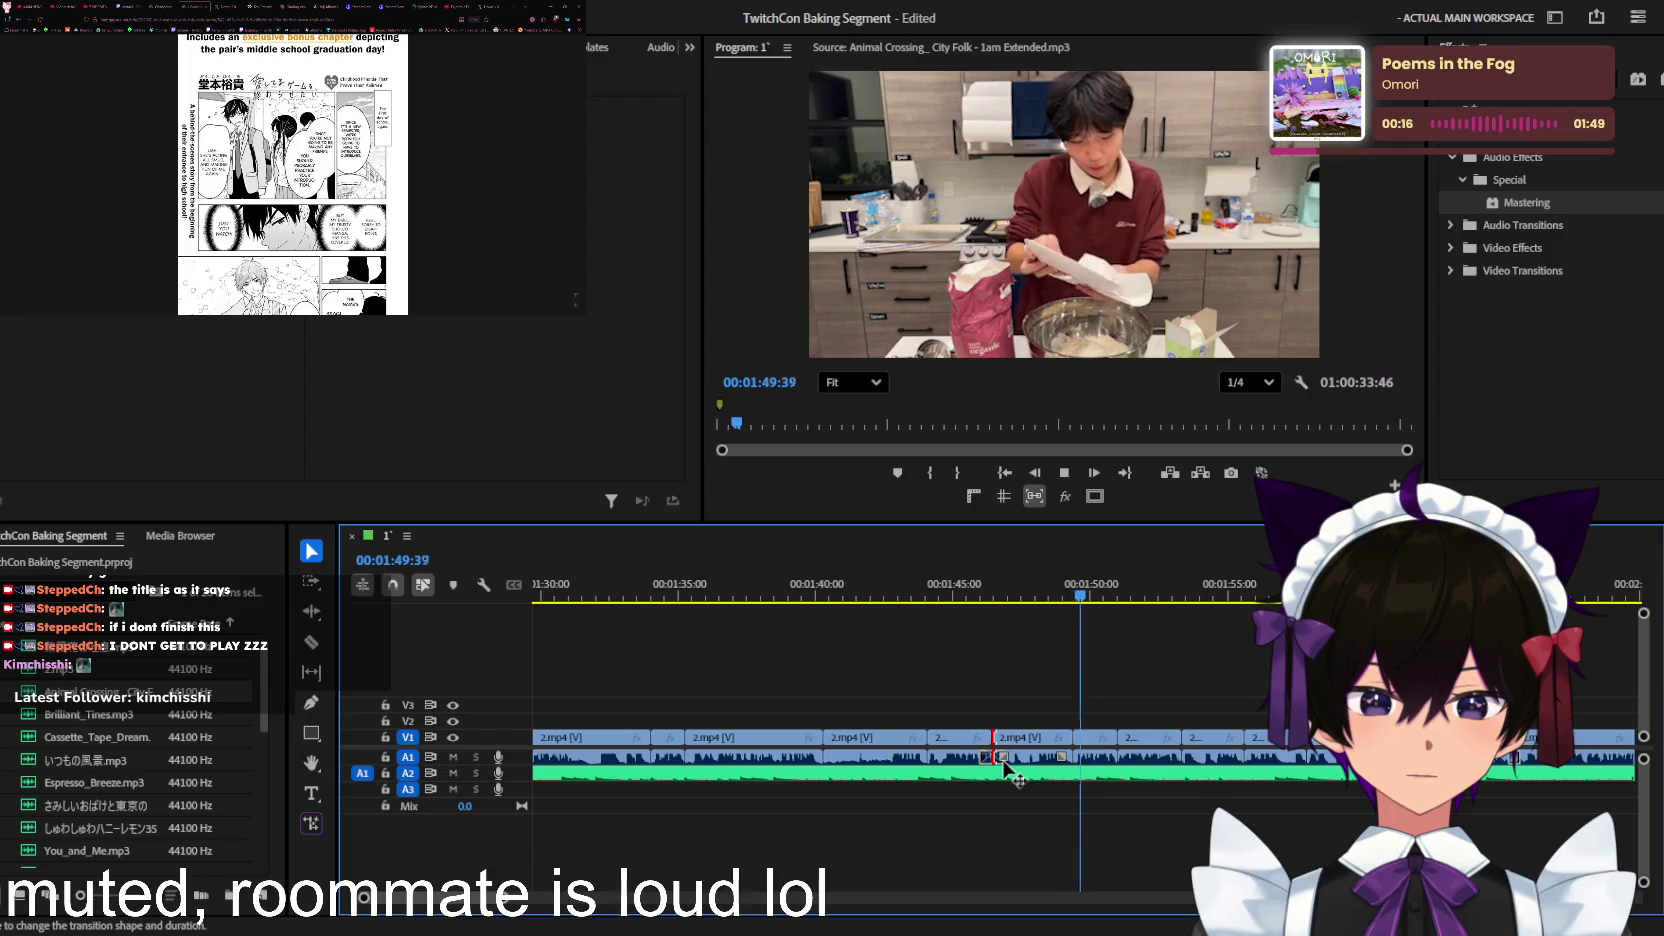
key(minus)
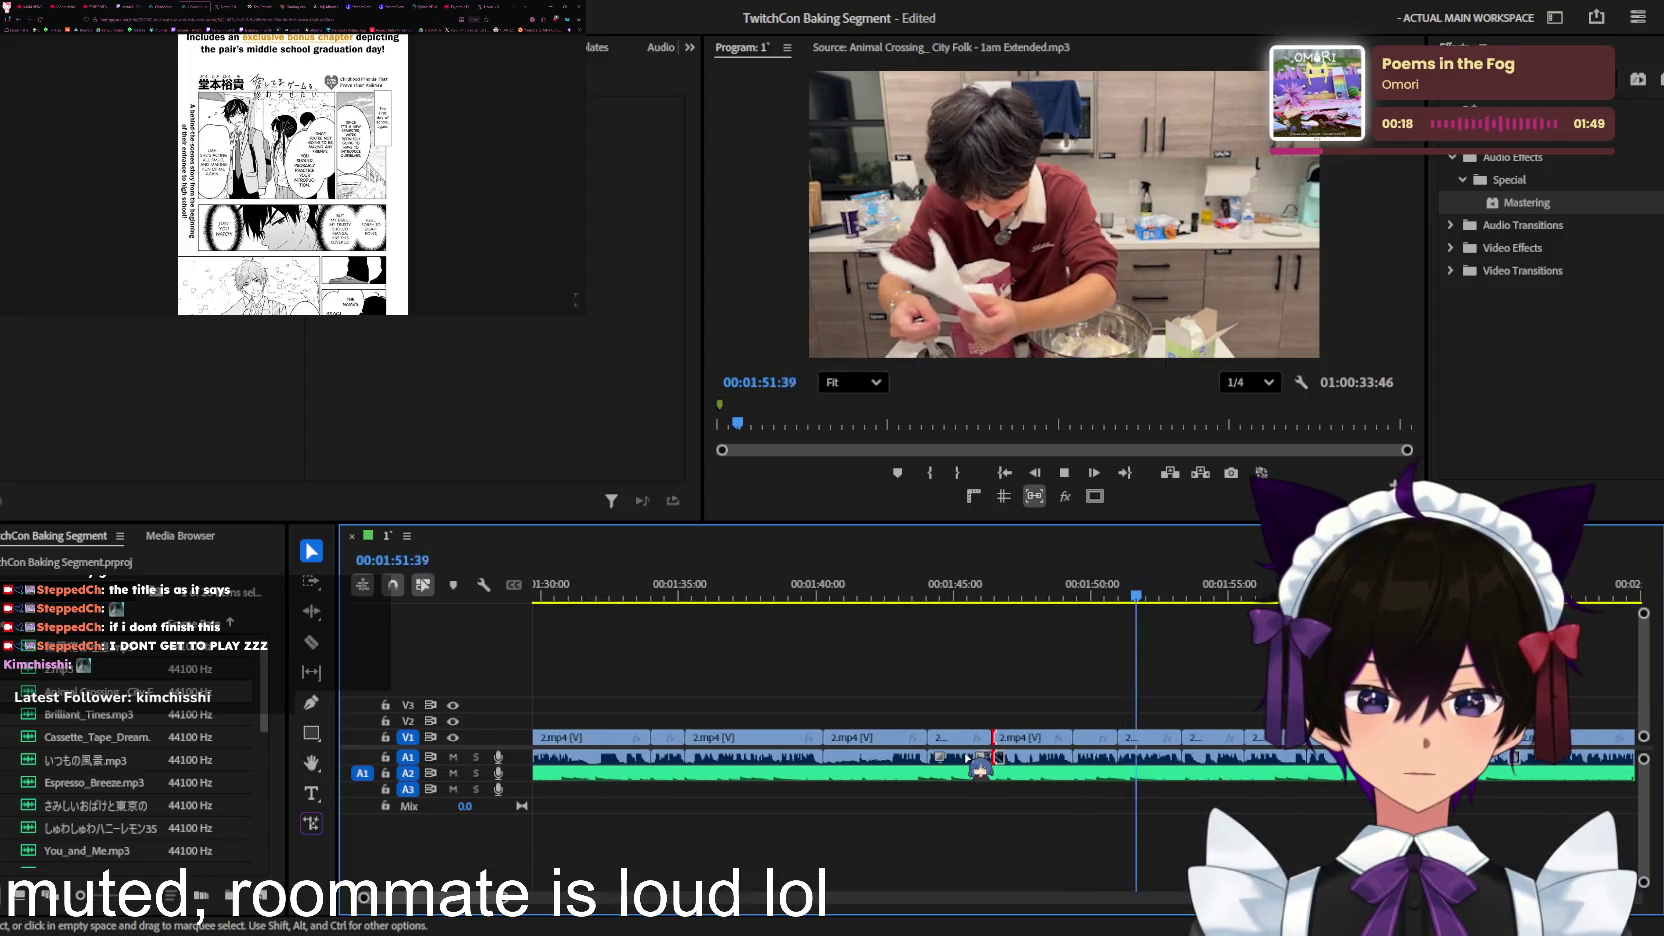
Step: Cut the A2 music at about 2:05, delete the tail, and save
alt+scroll(976, 768, up, 1)
alt+scroll(970, 763, up, 2)
alt+scroll(985, 767, up, 1)
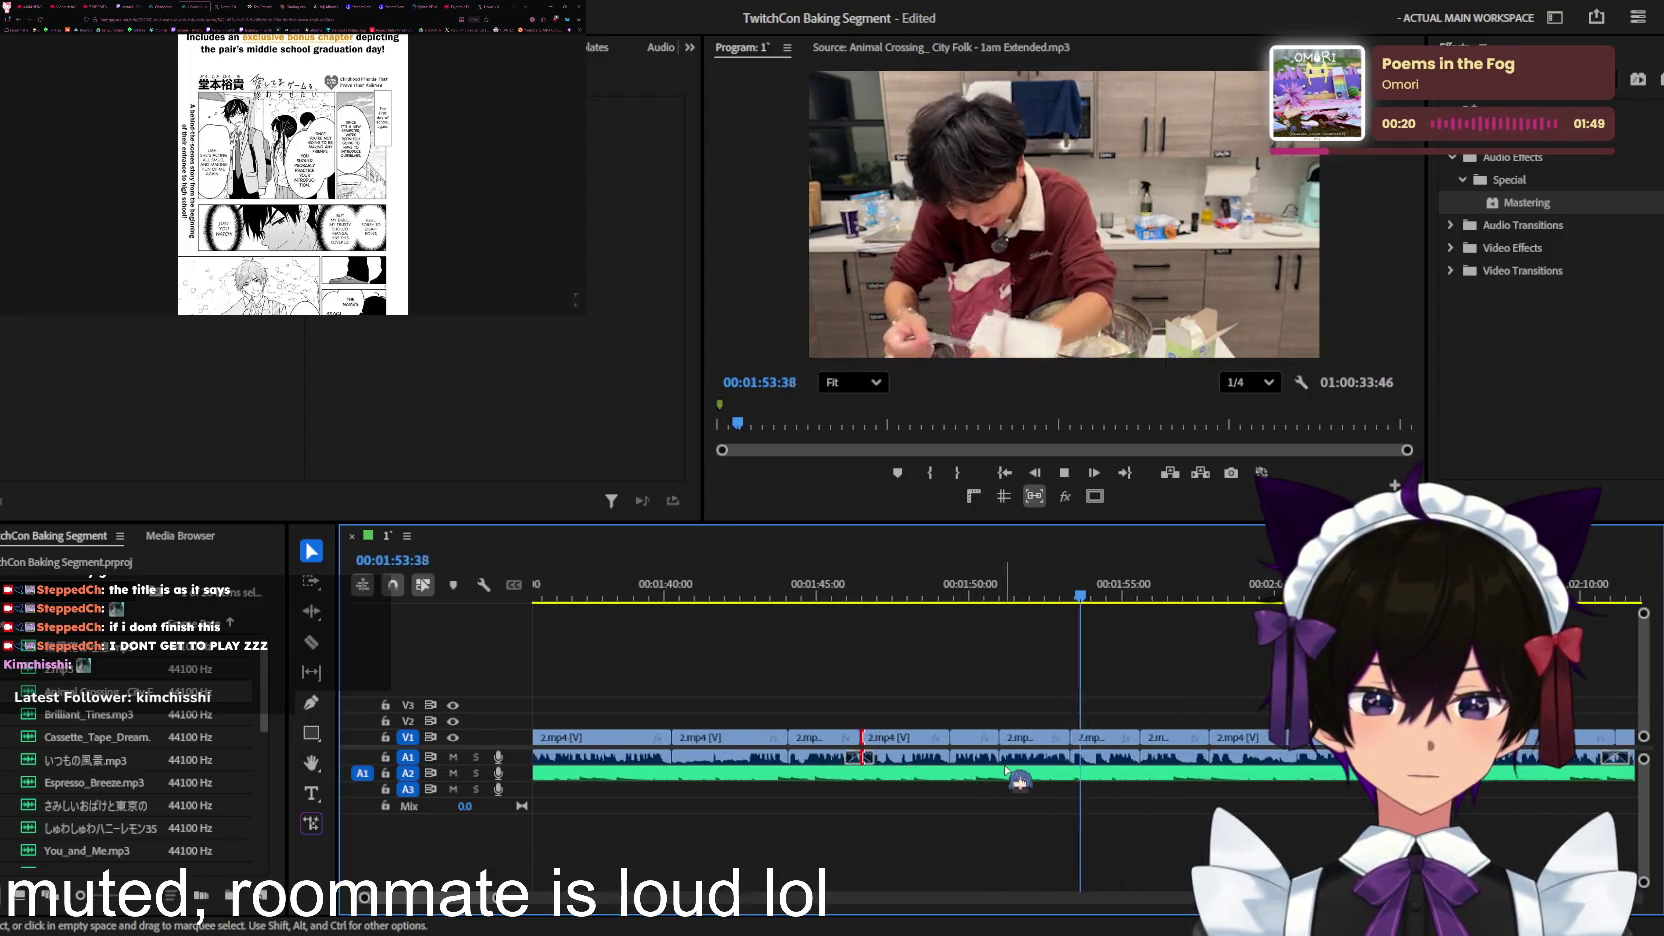
alt+scroll(996, 775, down, 1)
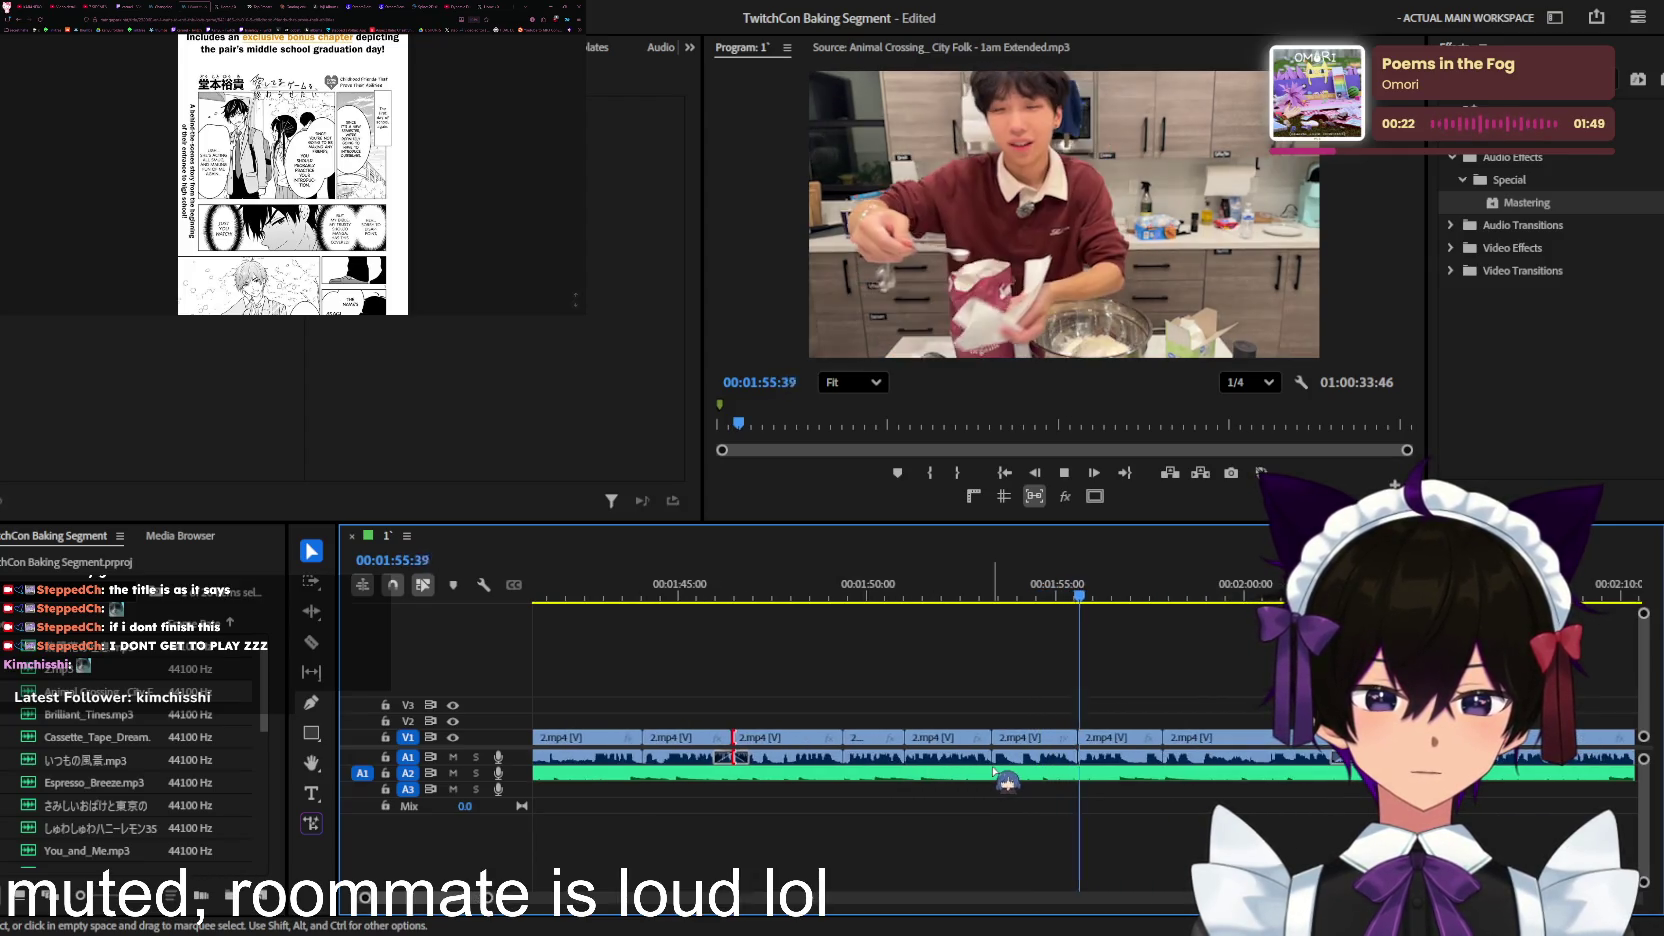
alt+scroll(993, 773, down, 2)
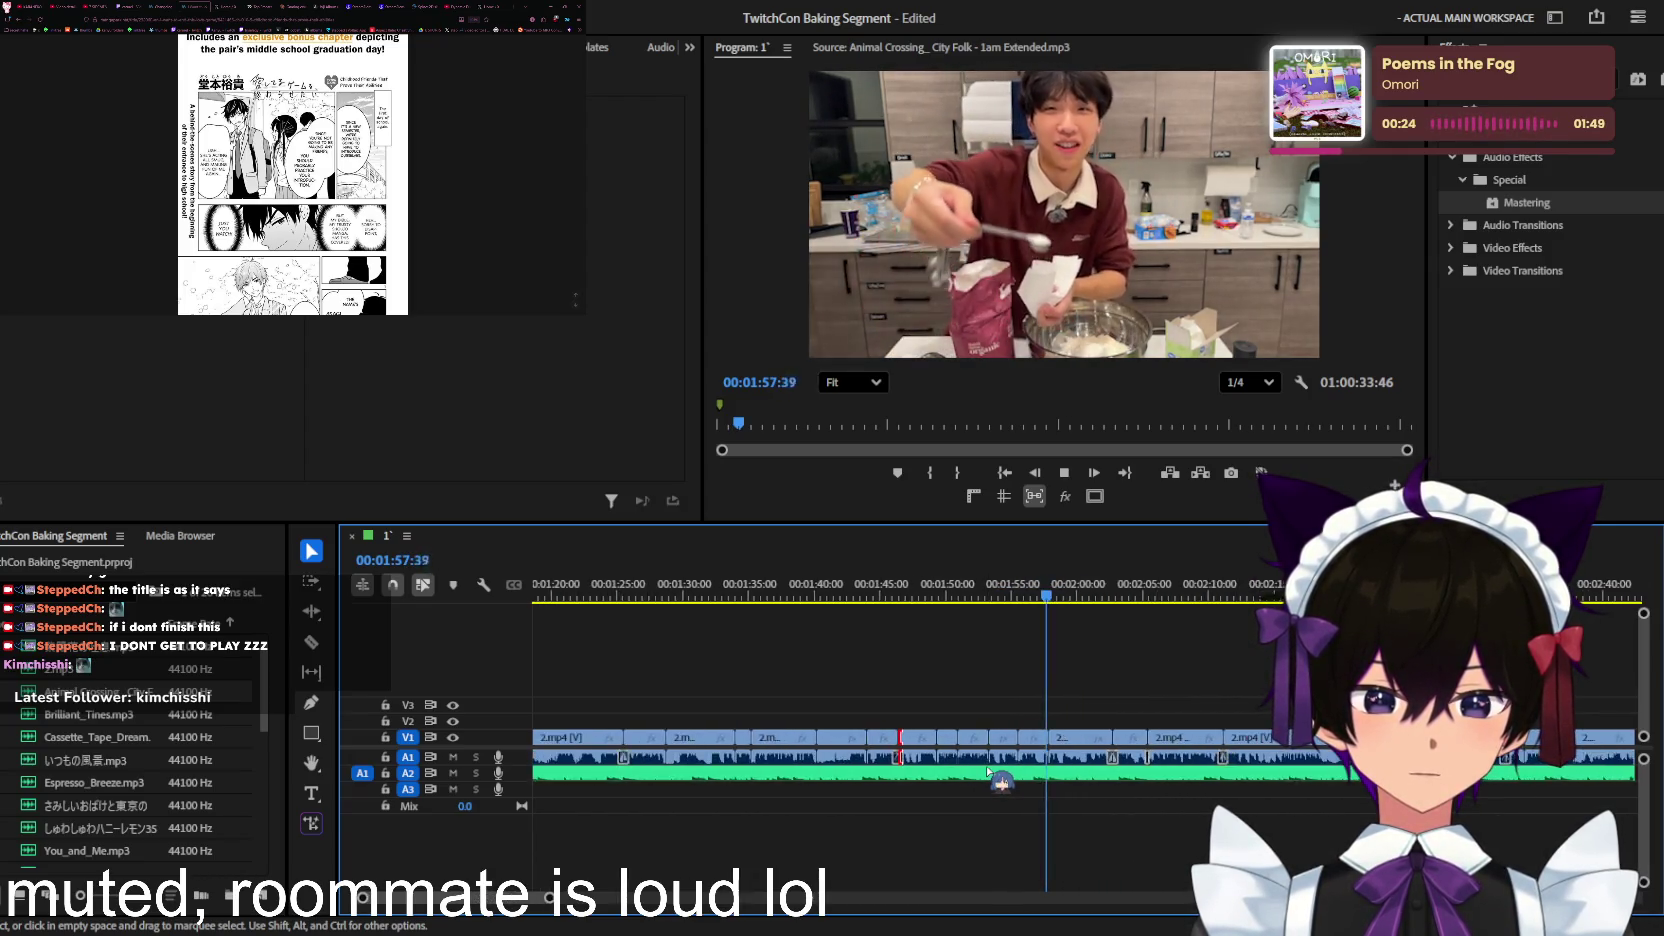
alt+scroll(987, 772, down, 2)
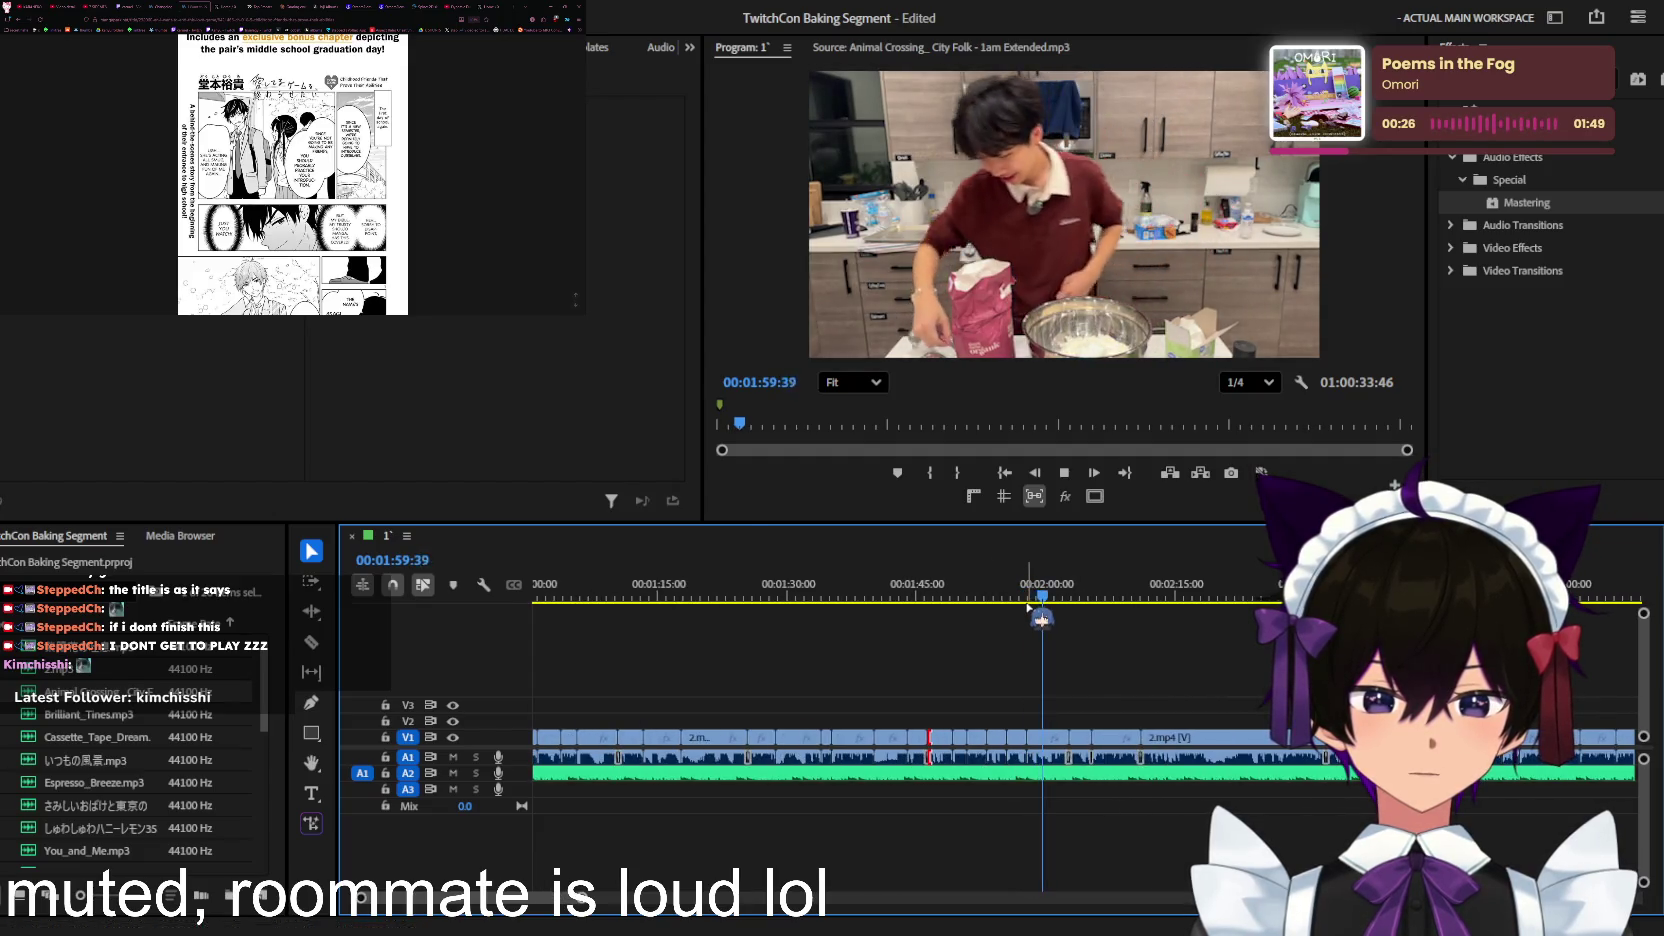
alt+scroll(1000, 775, up, 1)
alt+scroll(1020, 779, up, 1)
alt+scroll(1060, 779, up, 2)
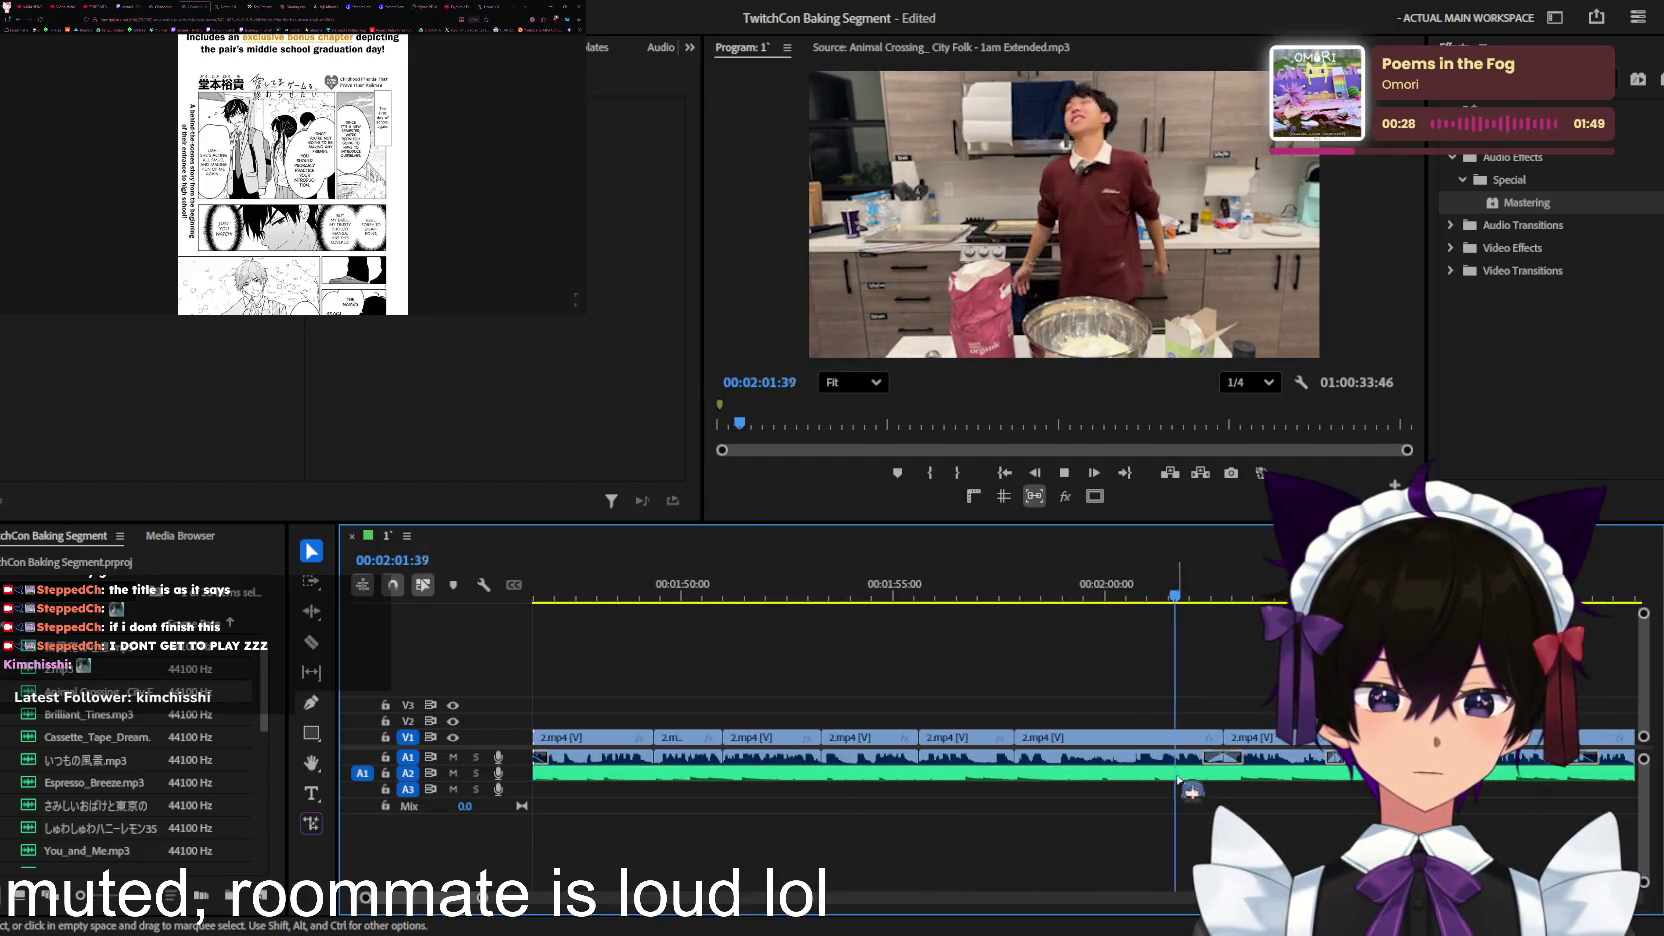
click(1225, 773)
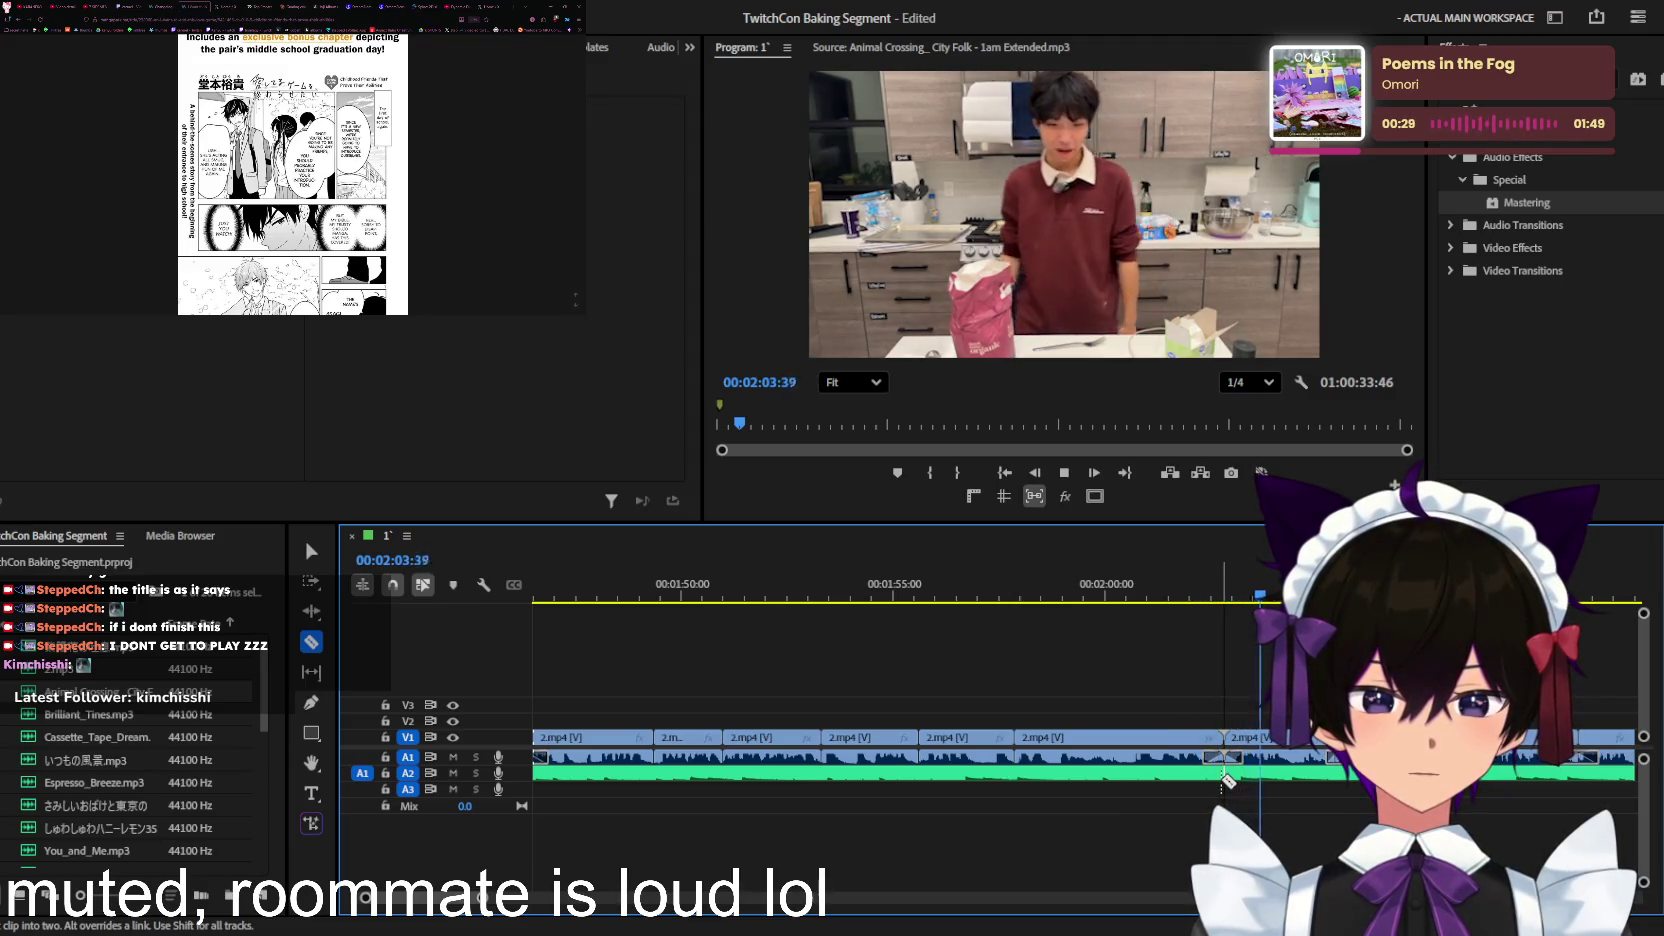
key(v)
key(Delete)
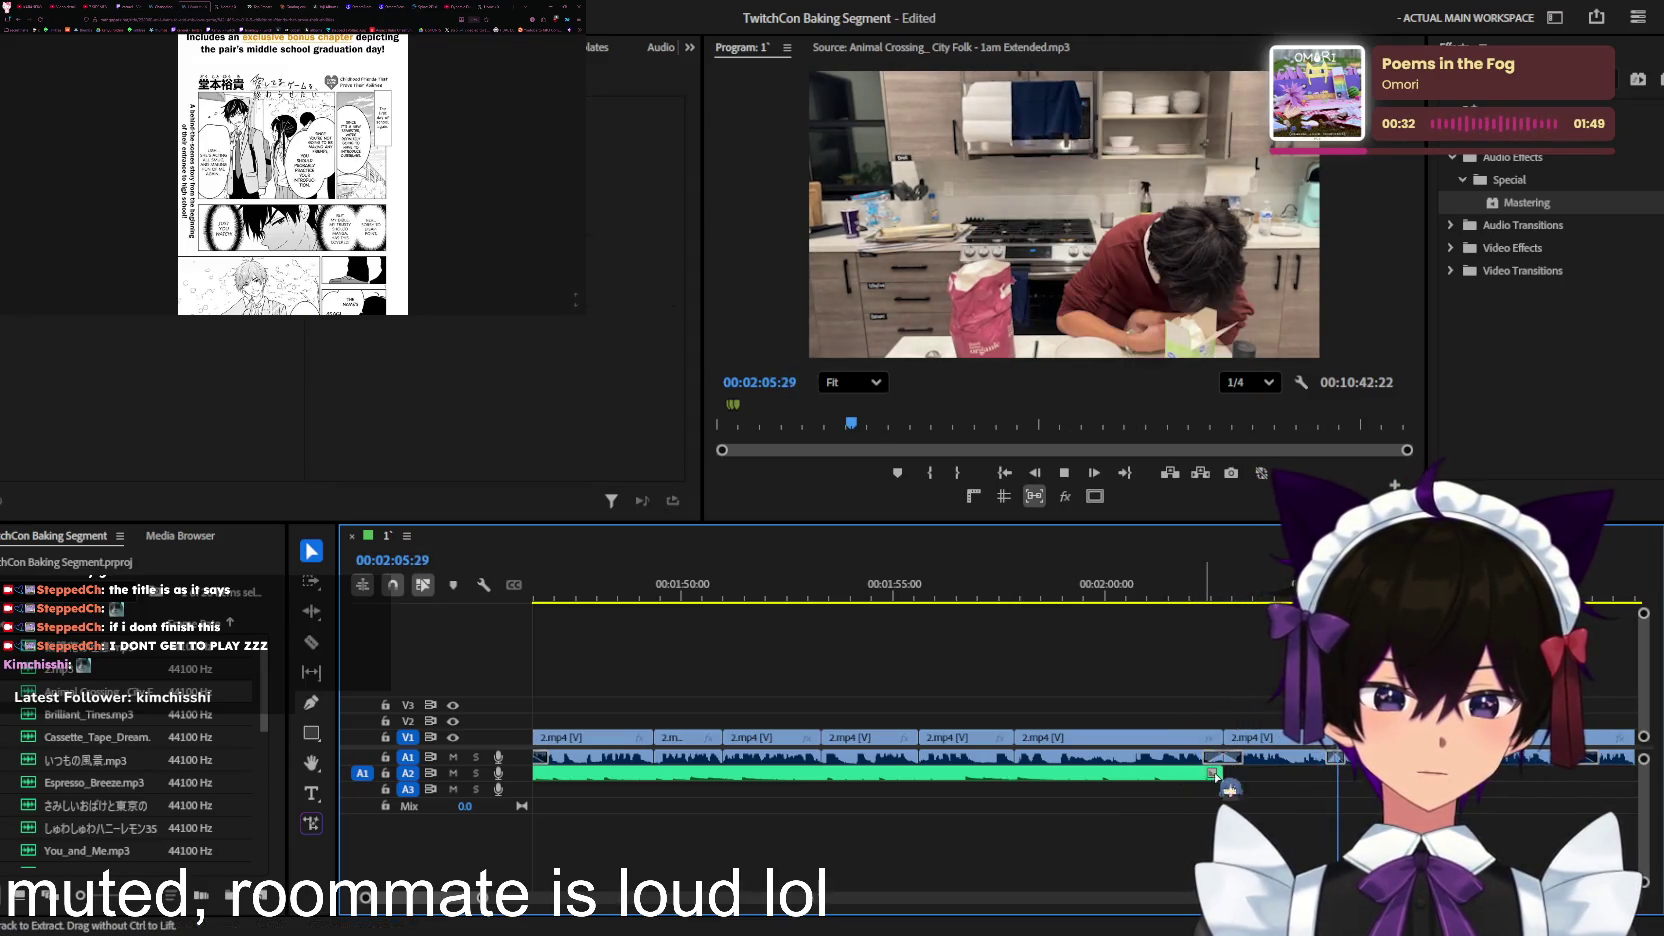
key(ctrl+s)
Step: Preview コールドフィッシュ.mp3 in the Source Monitor
scroll(115, 750, down, 3)
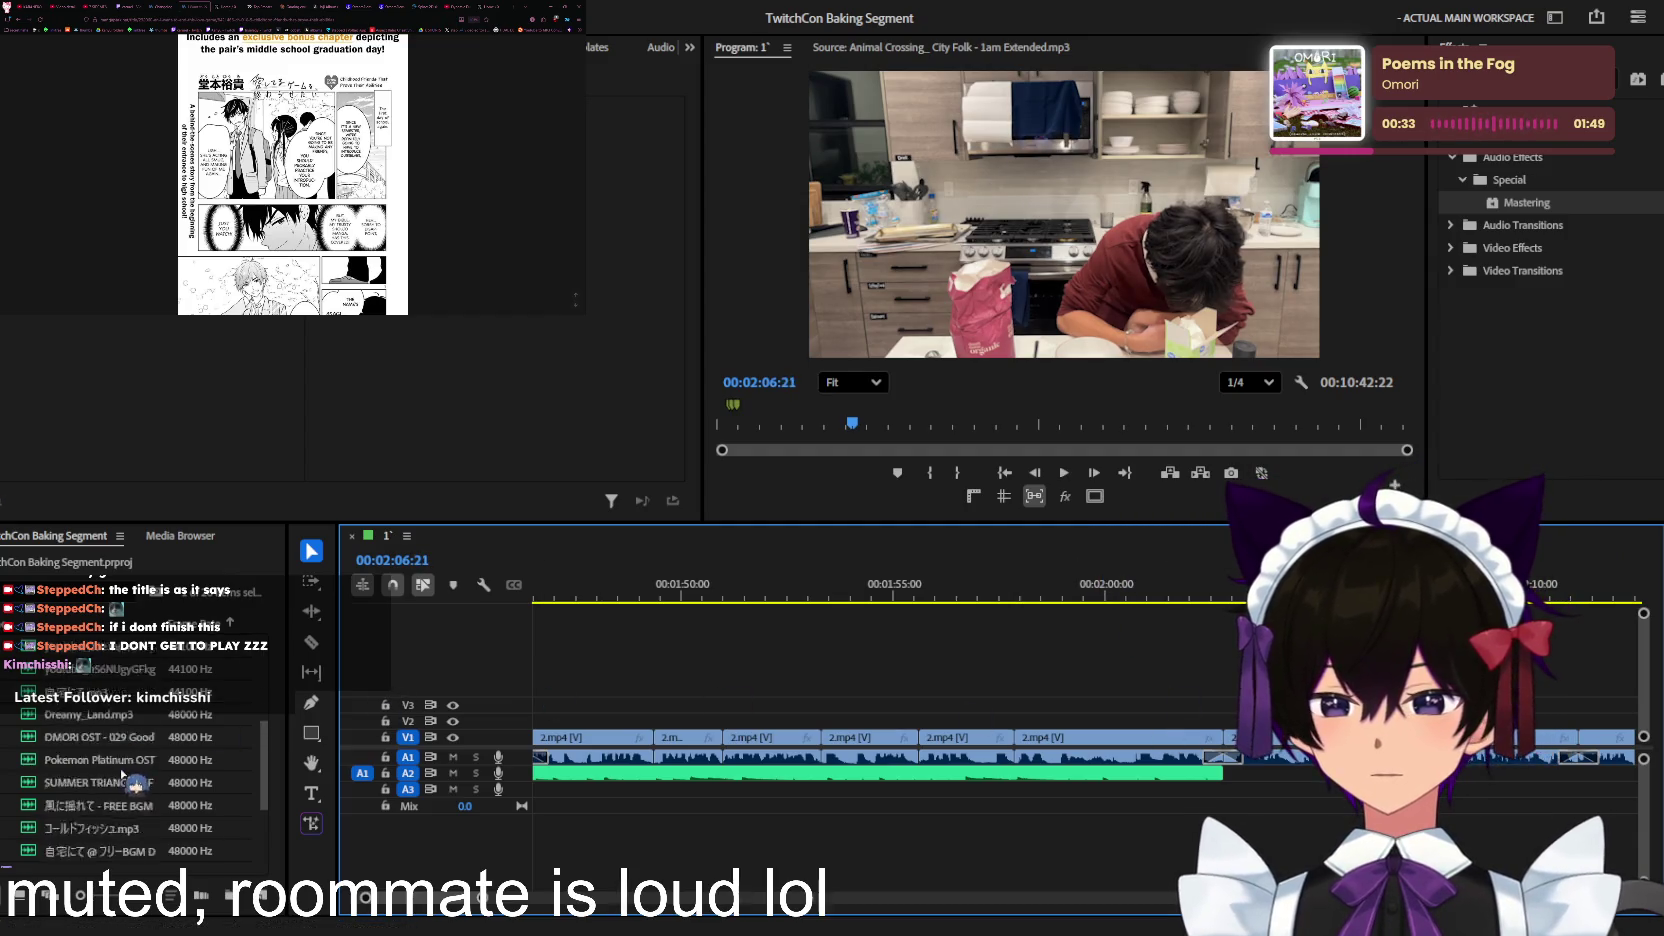
scroll(118, 758, down, 2)
double_click(125, 763)
Step: Audition 風に揺れて, SUMMER TRIANGLE, Pokemon Platinum OST and OMORI Good For Health tracks
double_click(120, 739)
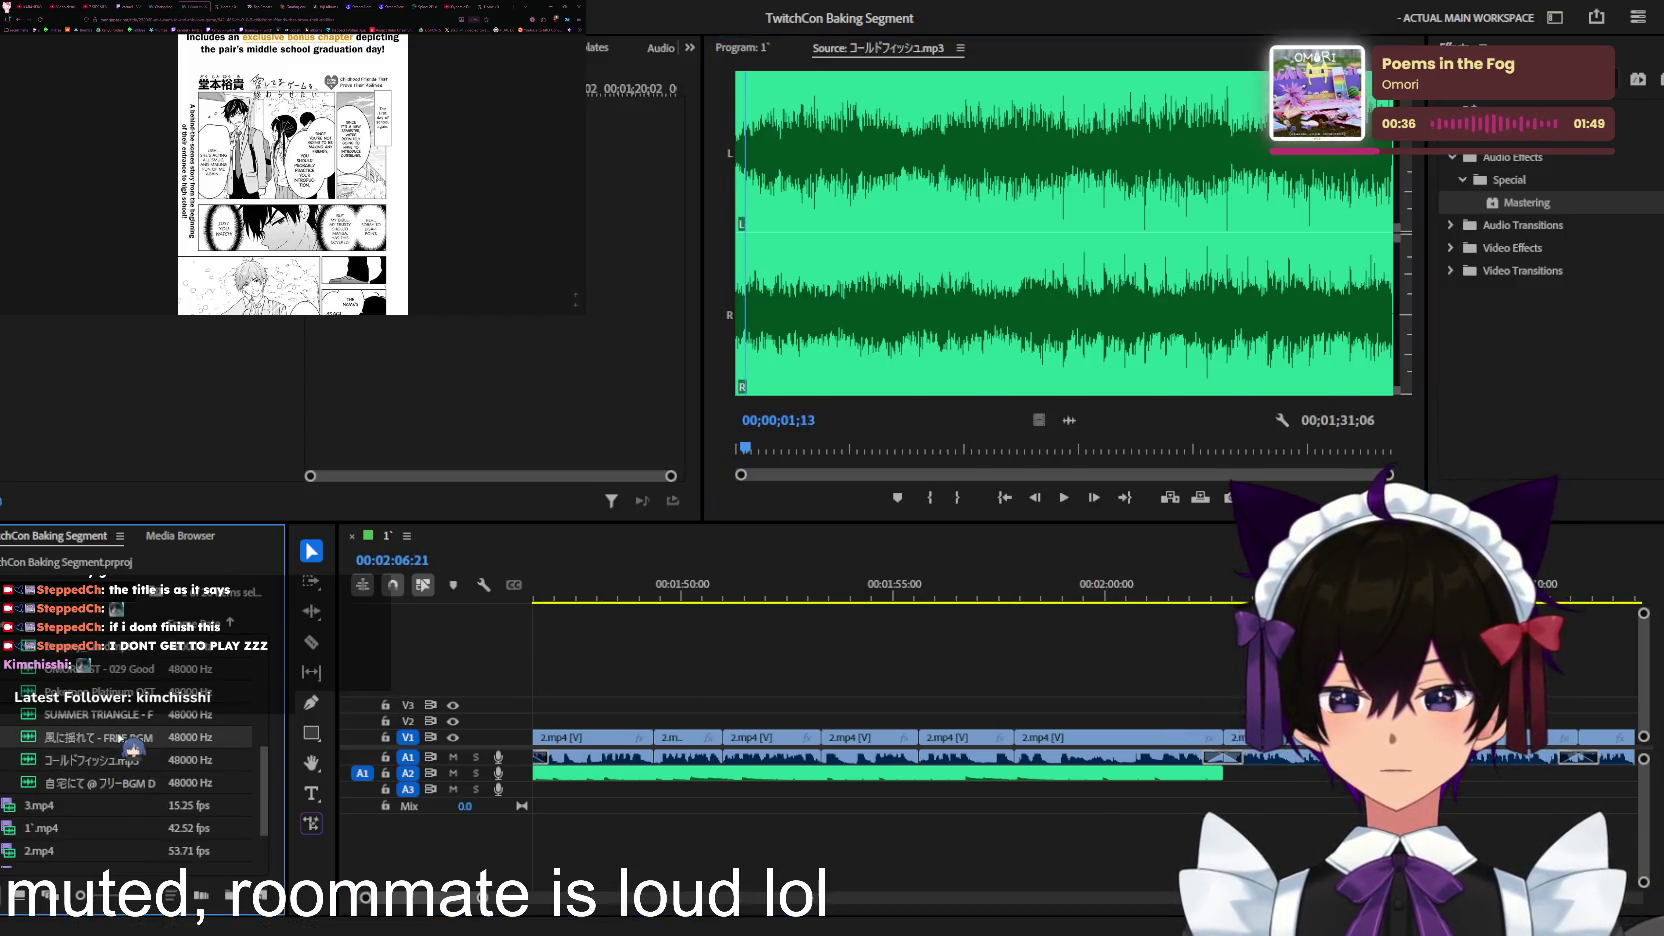
double_click(138, 716)
key(space)
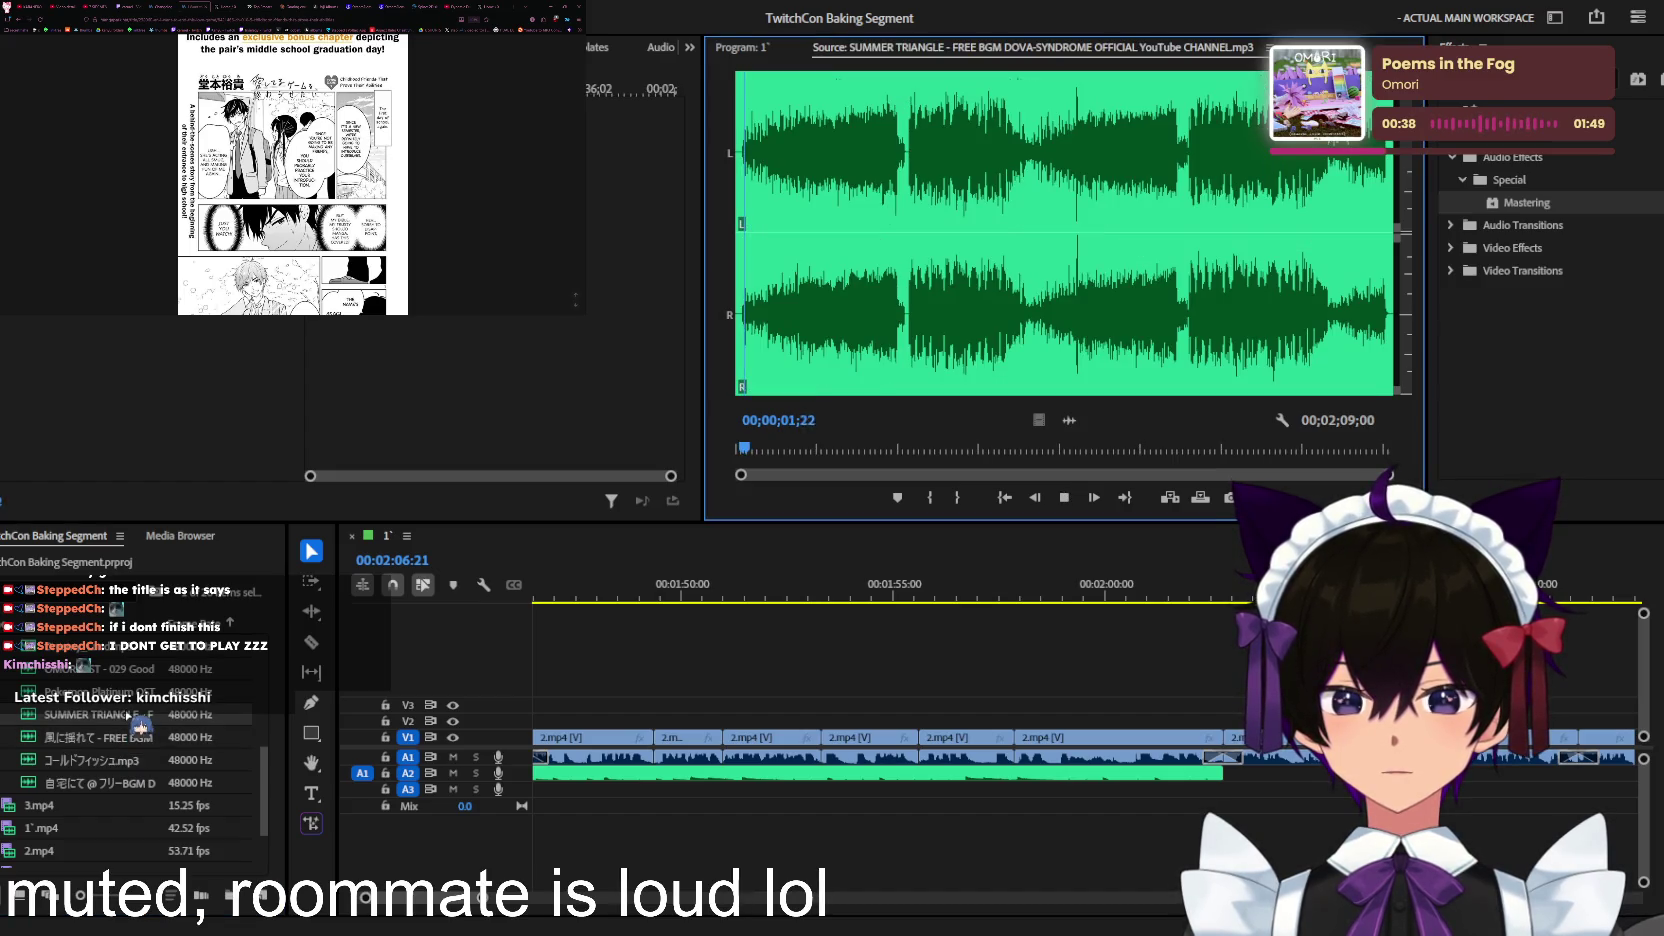
scroll(140, 727, up, 1)
double_click(125, 716)
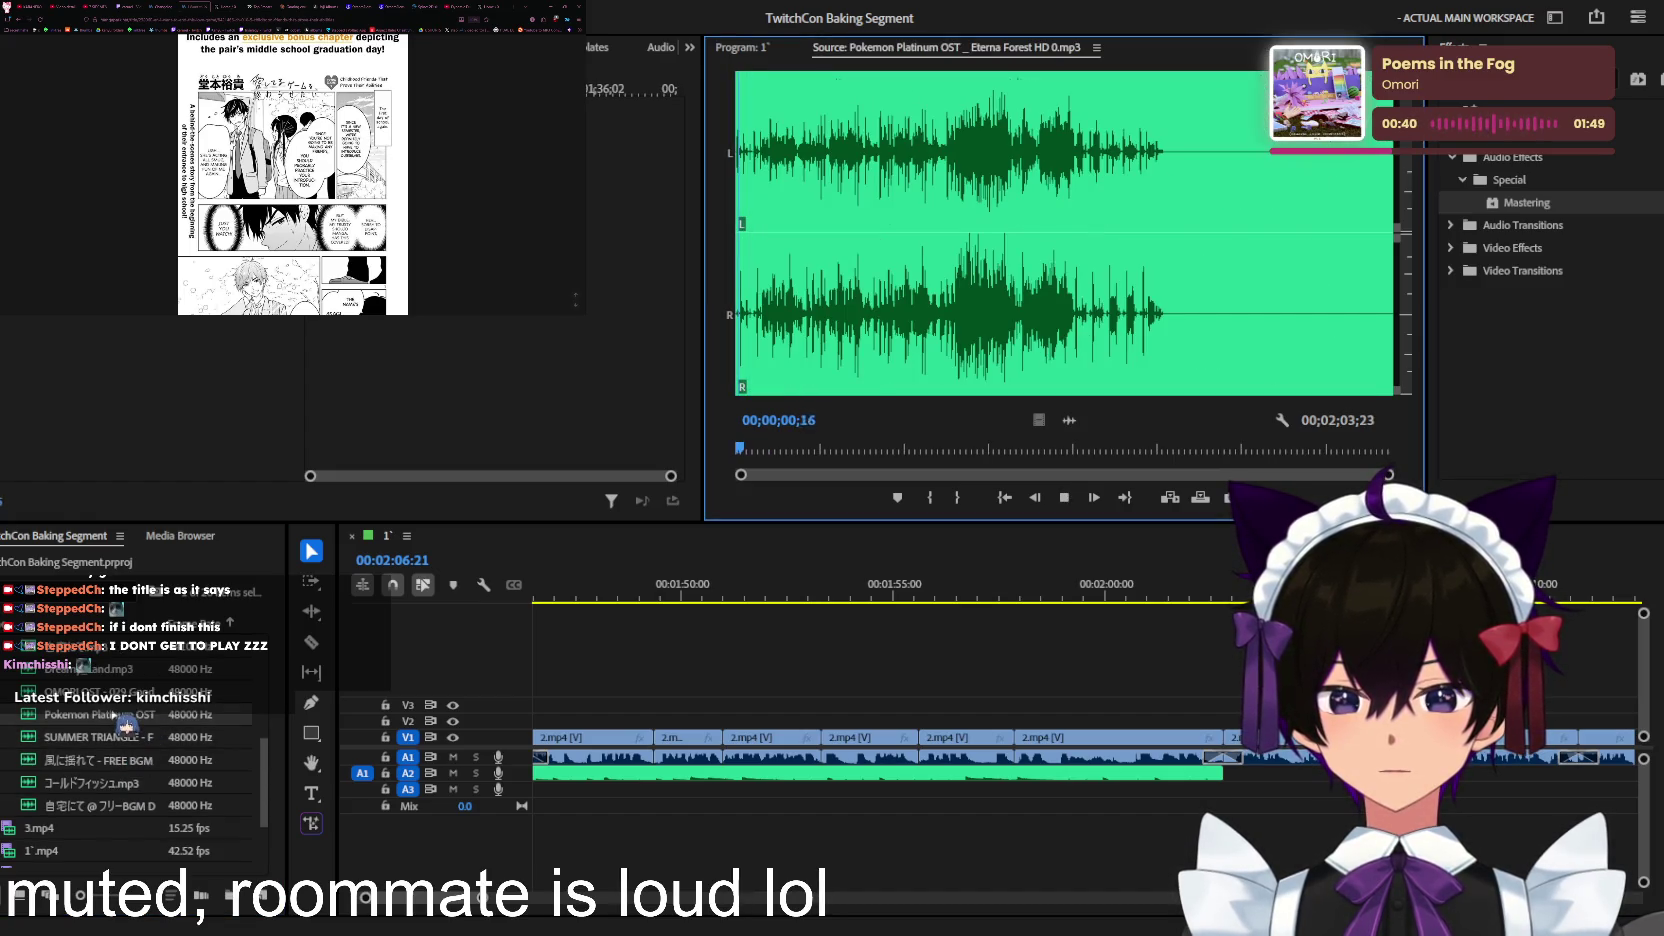
scroll(125, 722, up, 1)
double_click(130, 714)
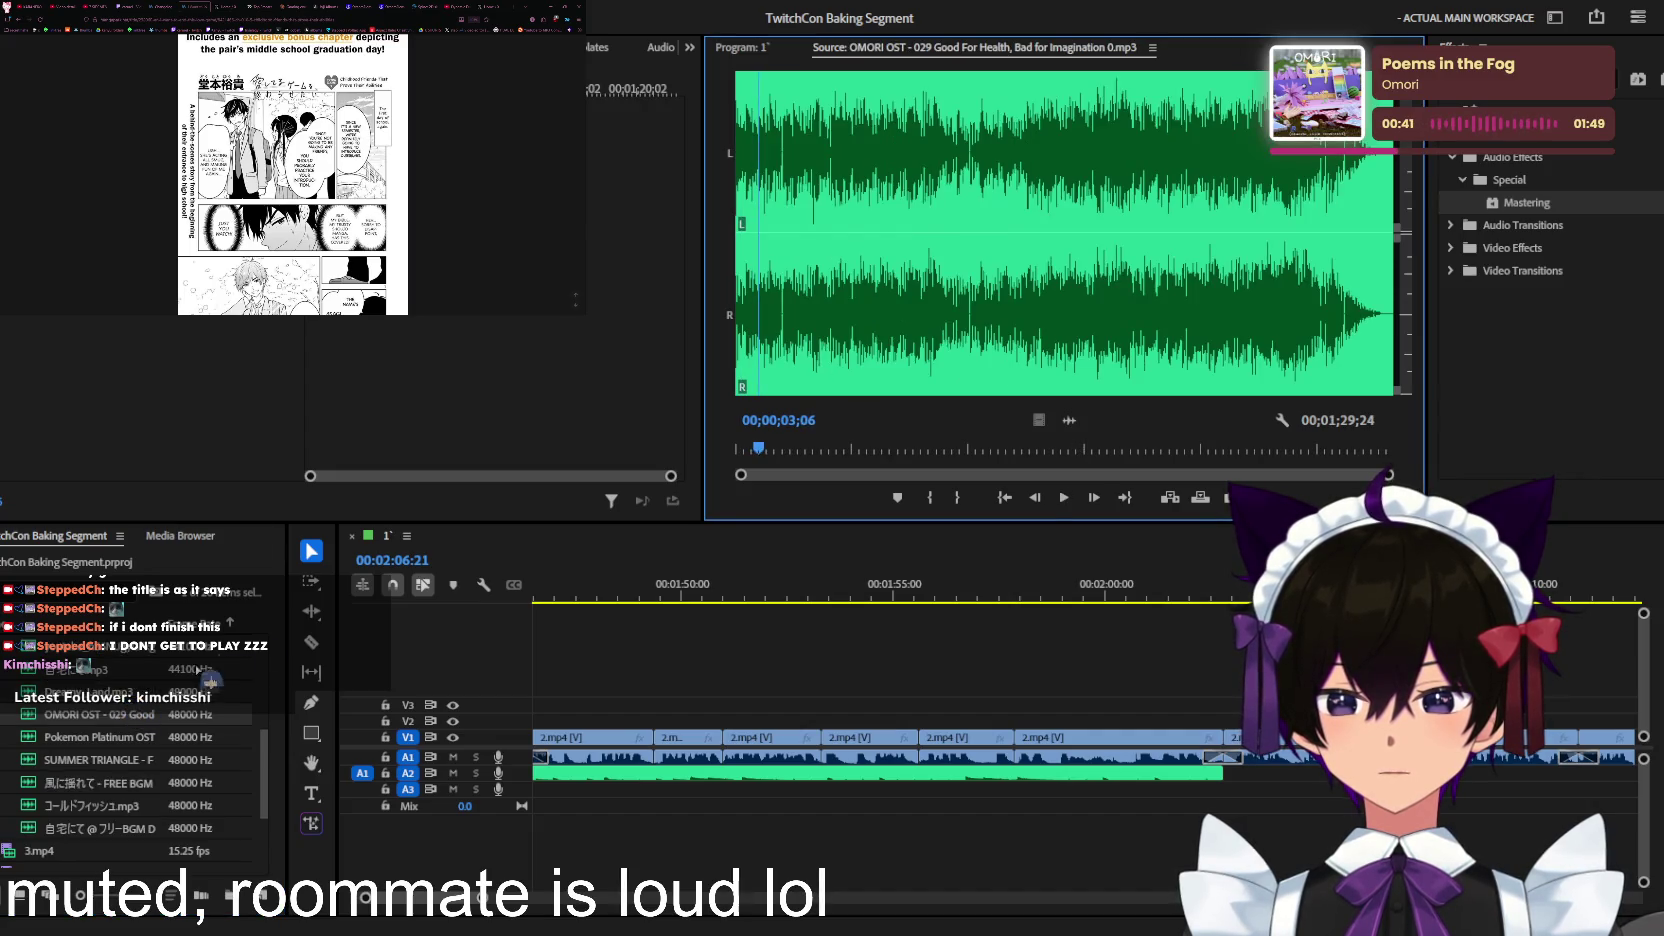
click(272, 652)
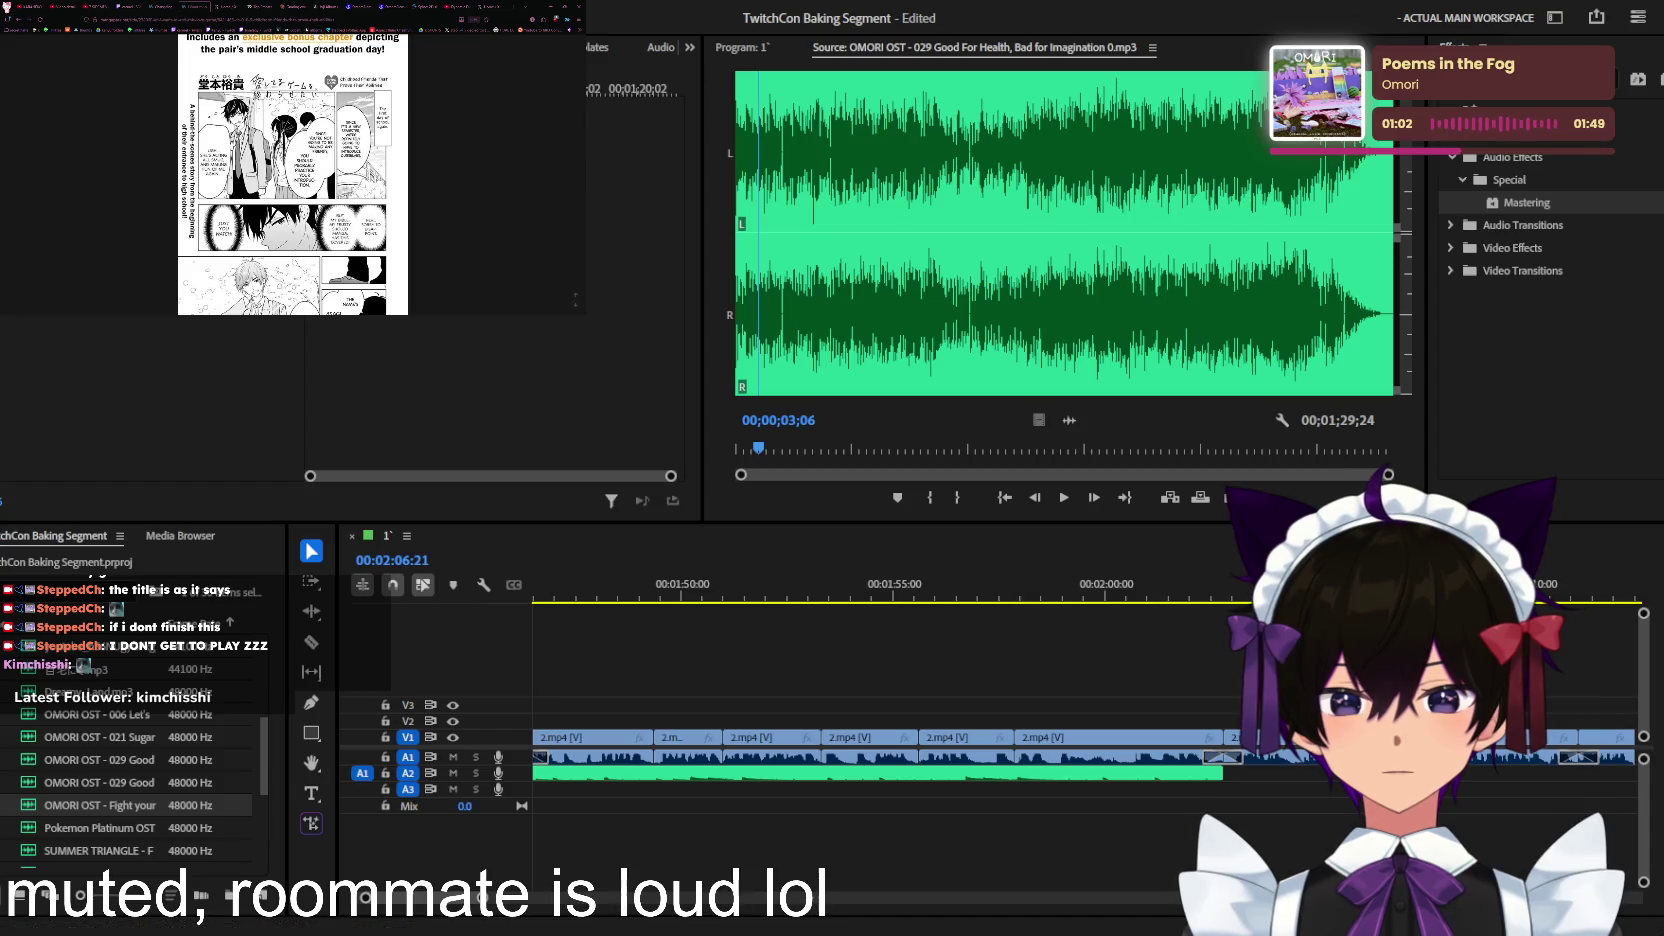
Step: Preview OMORI Snow Forest and Sugar Star Planetarium, ending on Let's Get Together Now!
scroll(130, 780, up, 2)
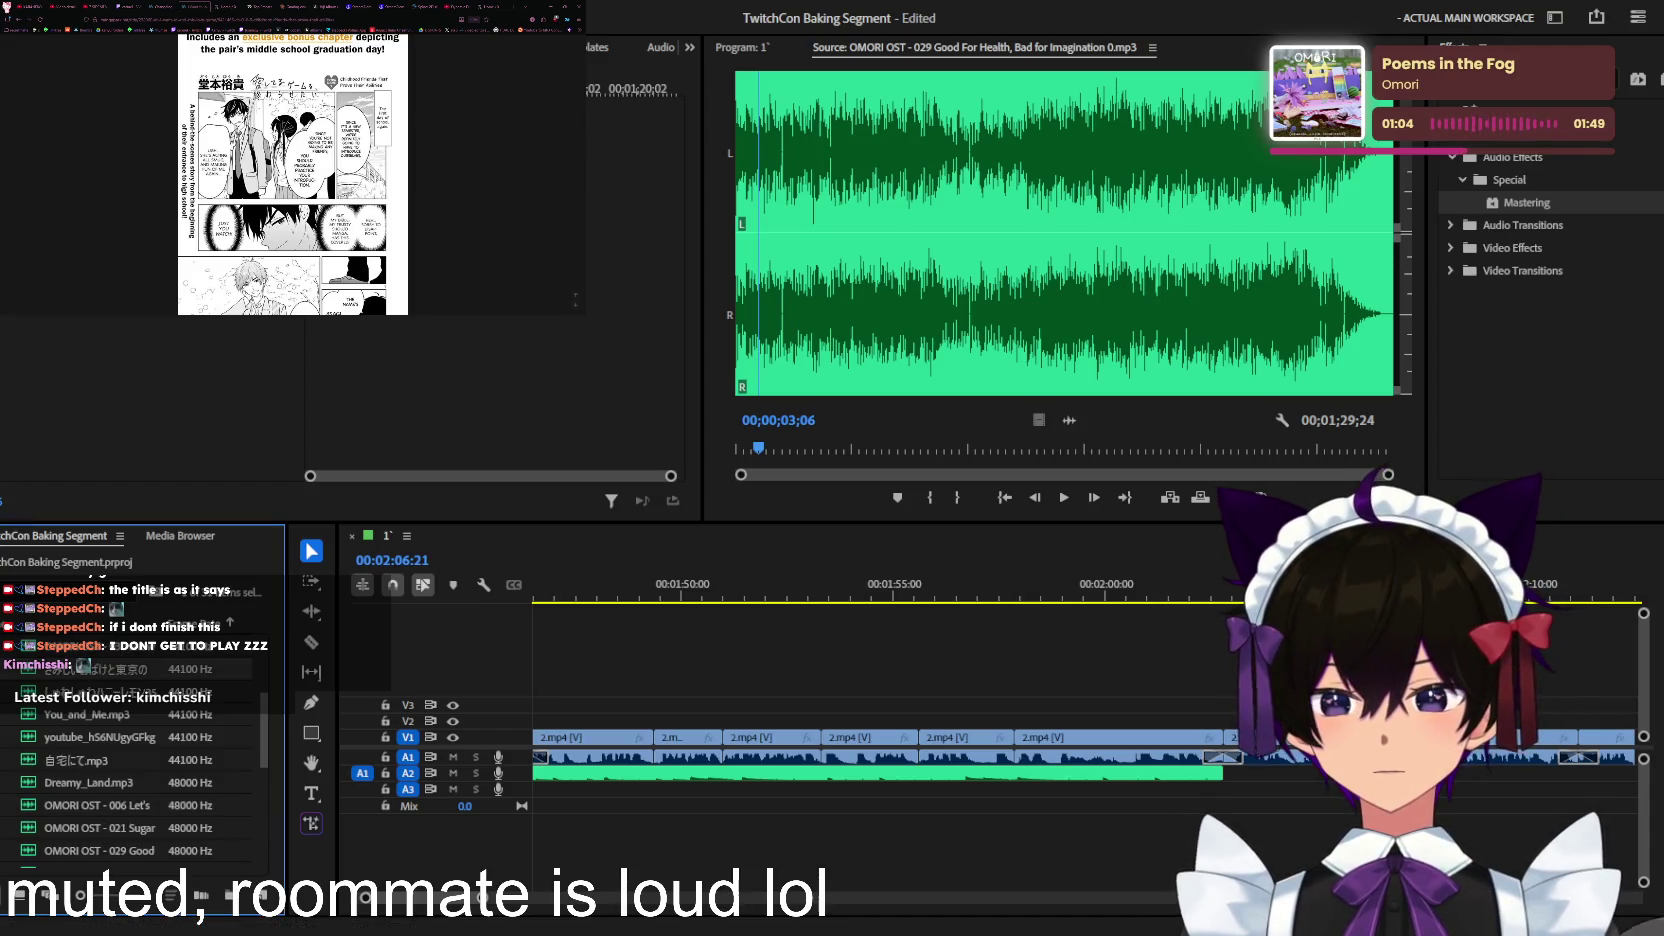
double_click(100, 873)
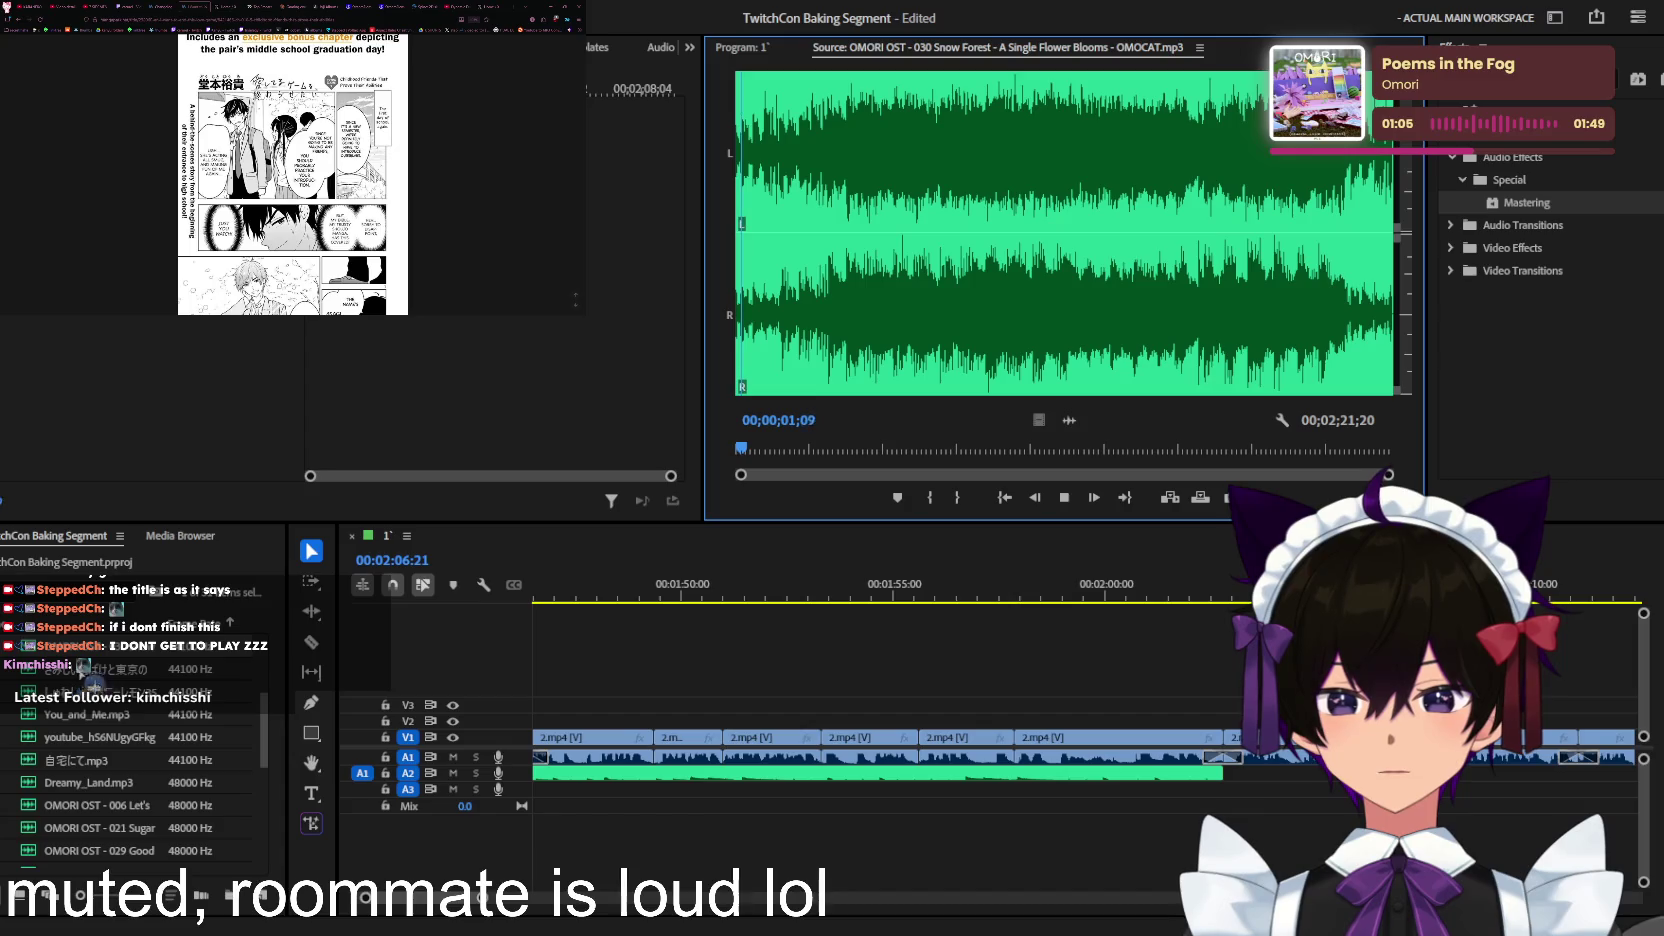
scroll(150, 727, down, 1)
double_click(157, 800)
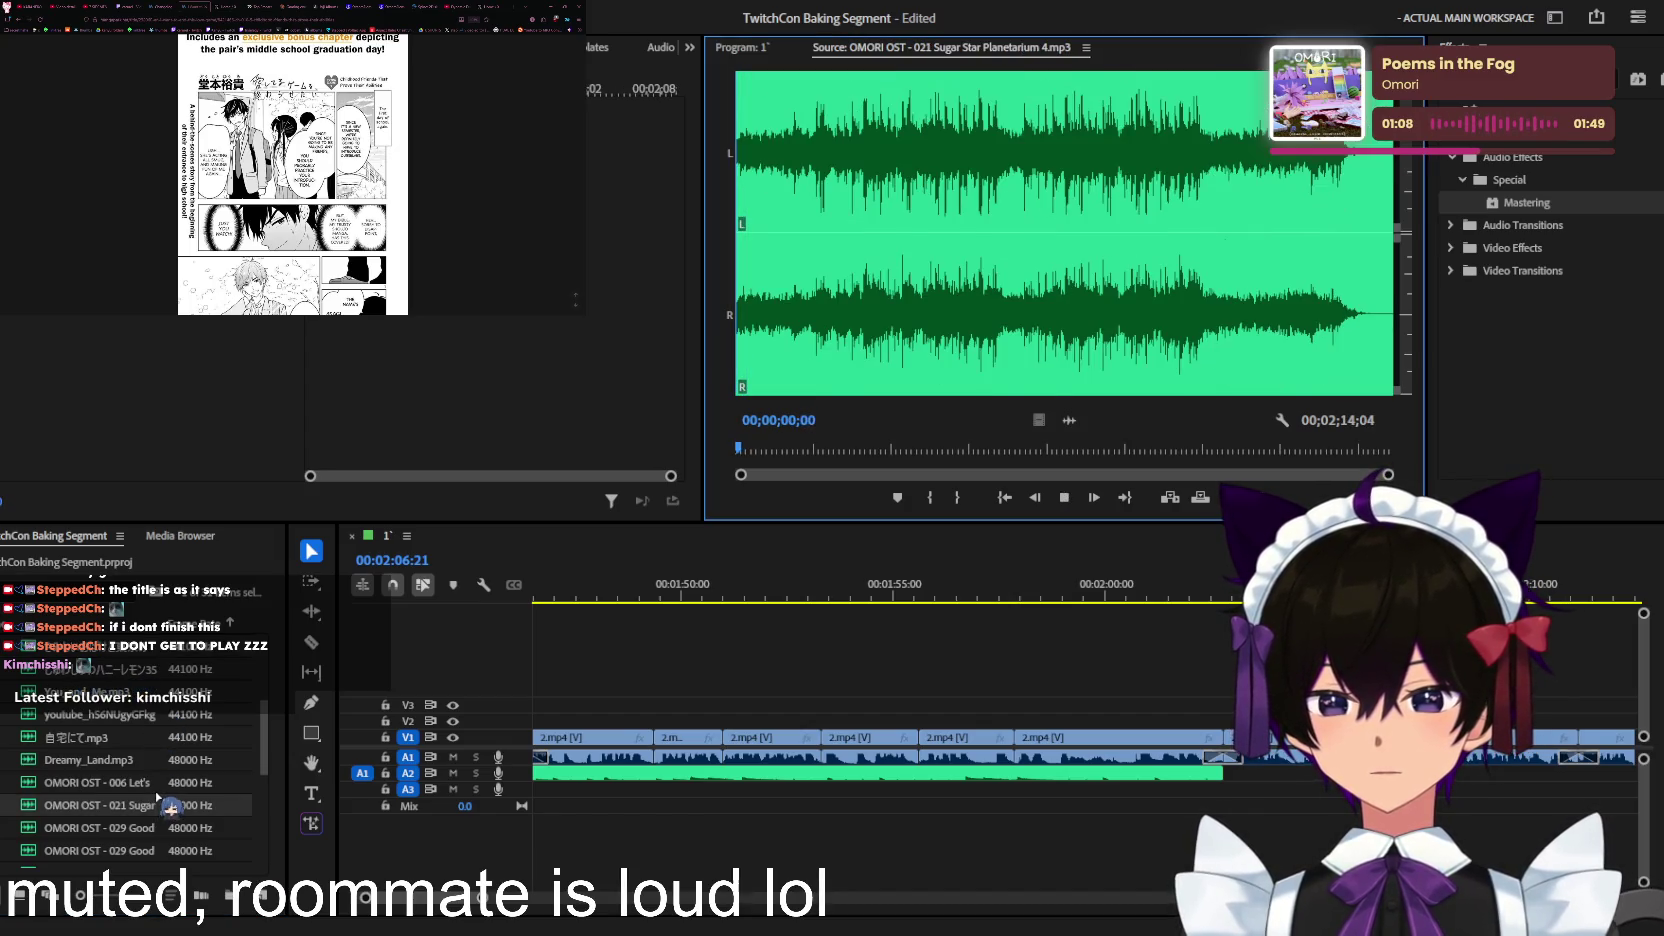
double_click(156, 784)
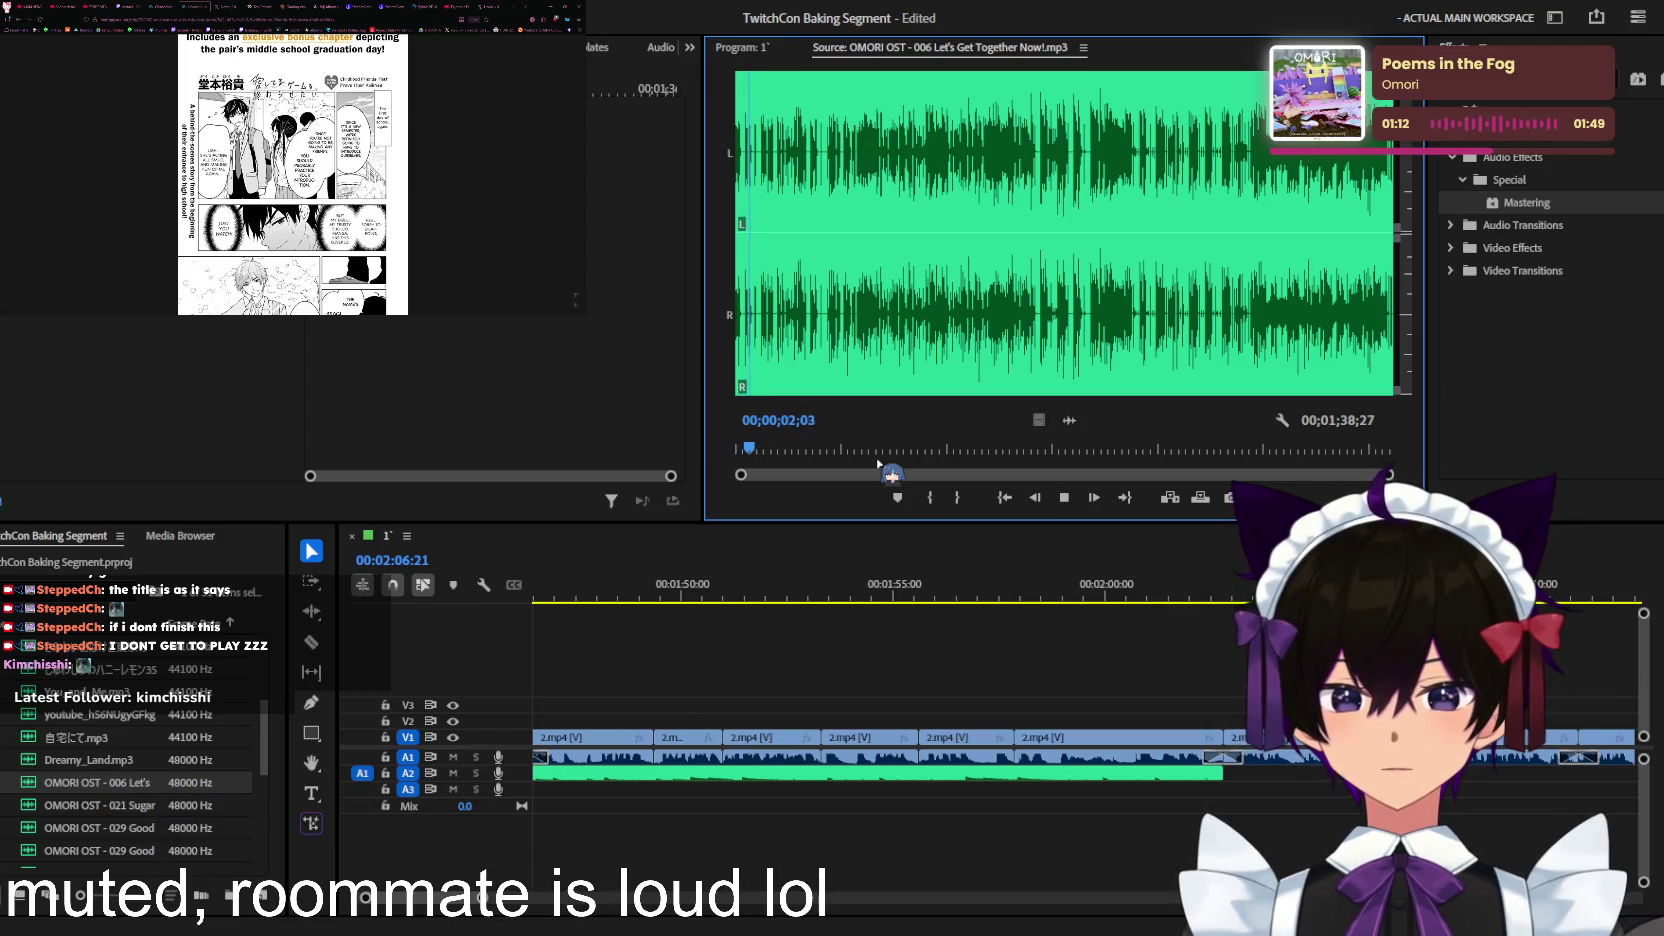
click(758, 50)
Step: Place Let's Get Together Now! on track A3 at the playhead near 2:02
drag(289, 738, 1342, 793)
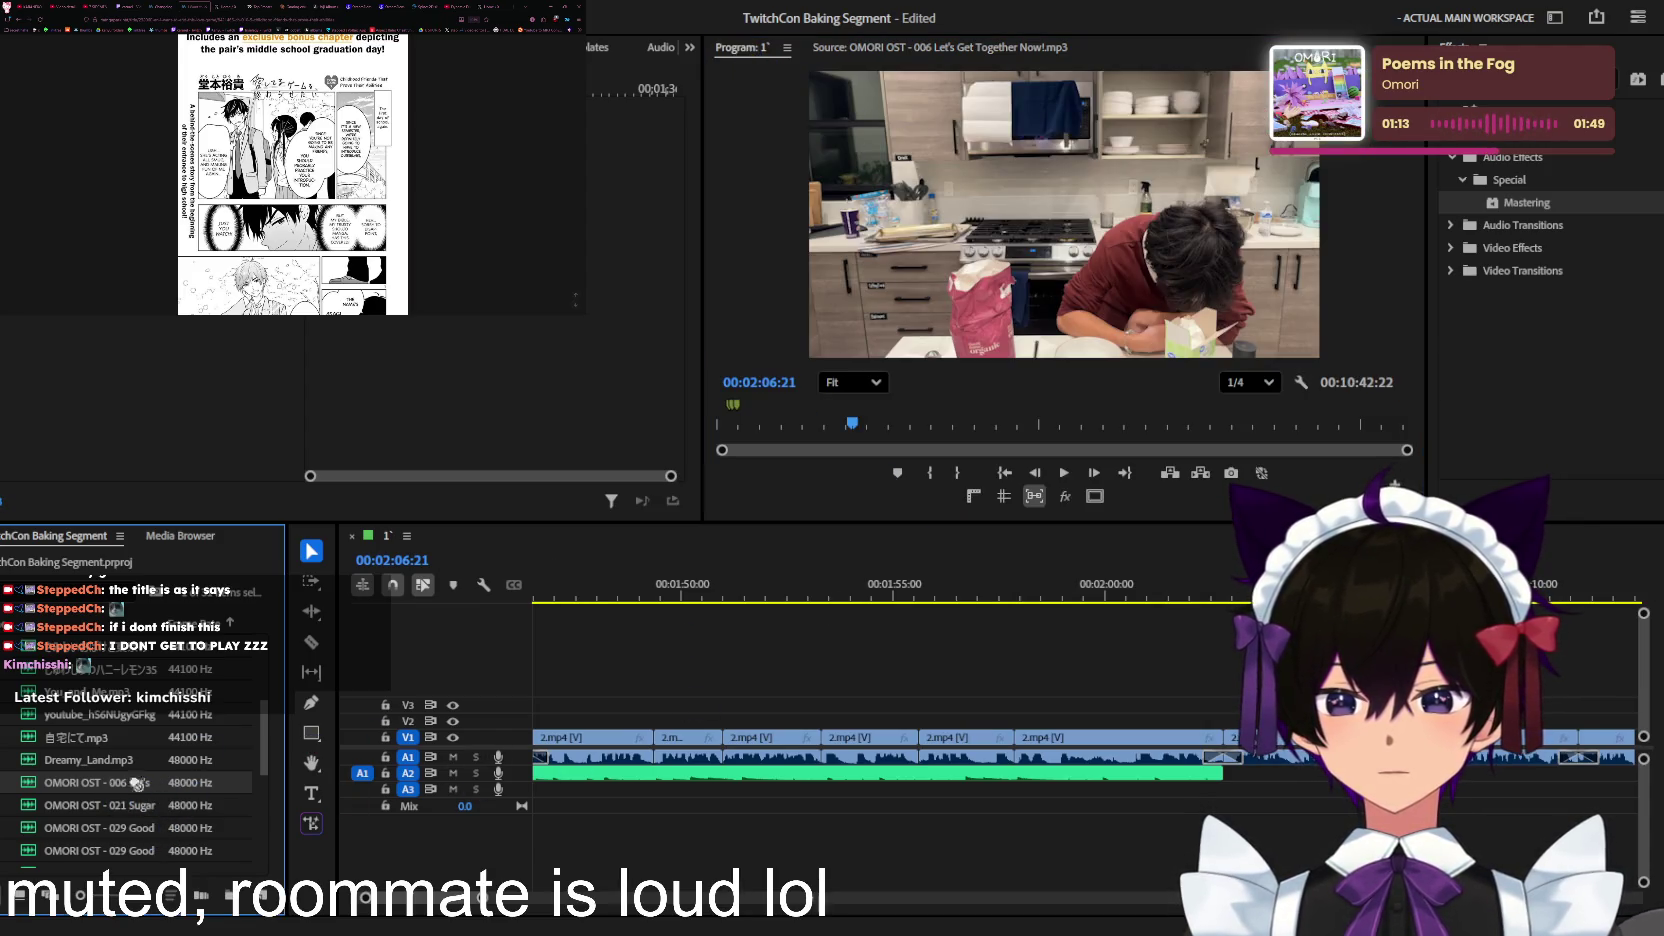
drag(1225, 797, 1225, 773)
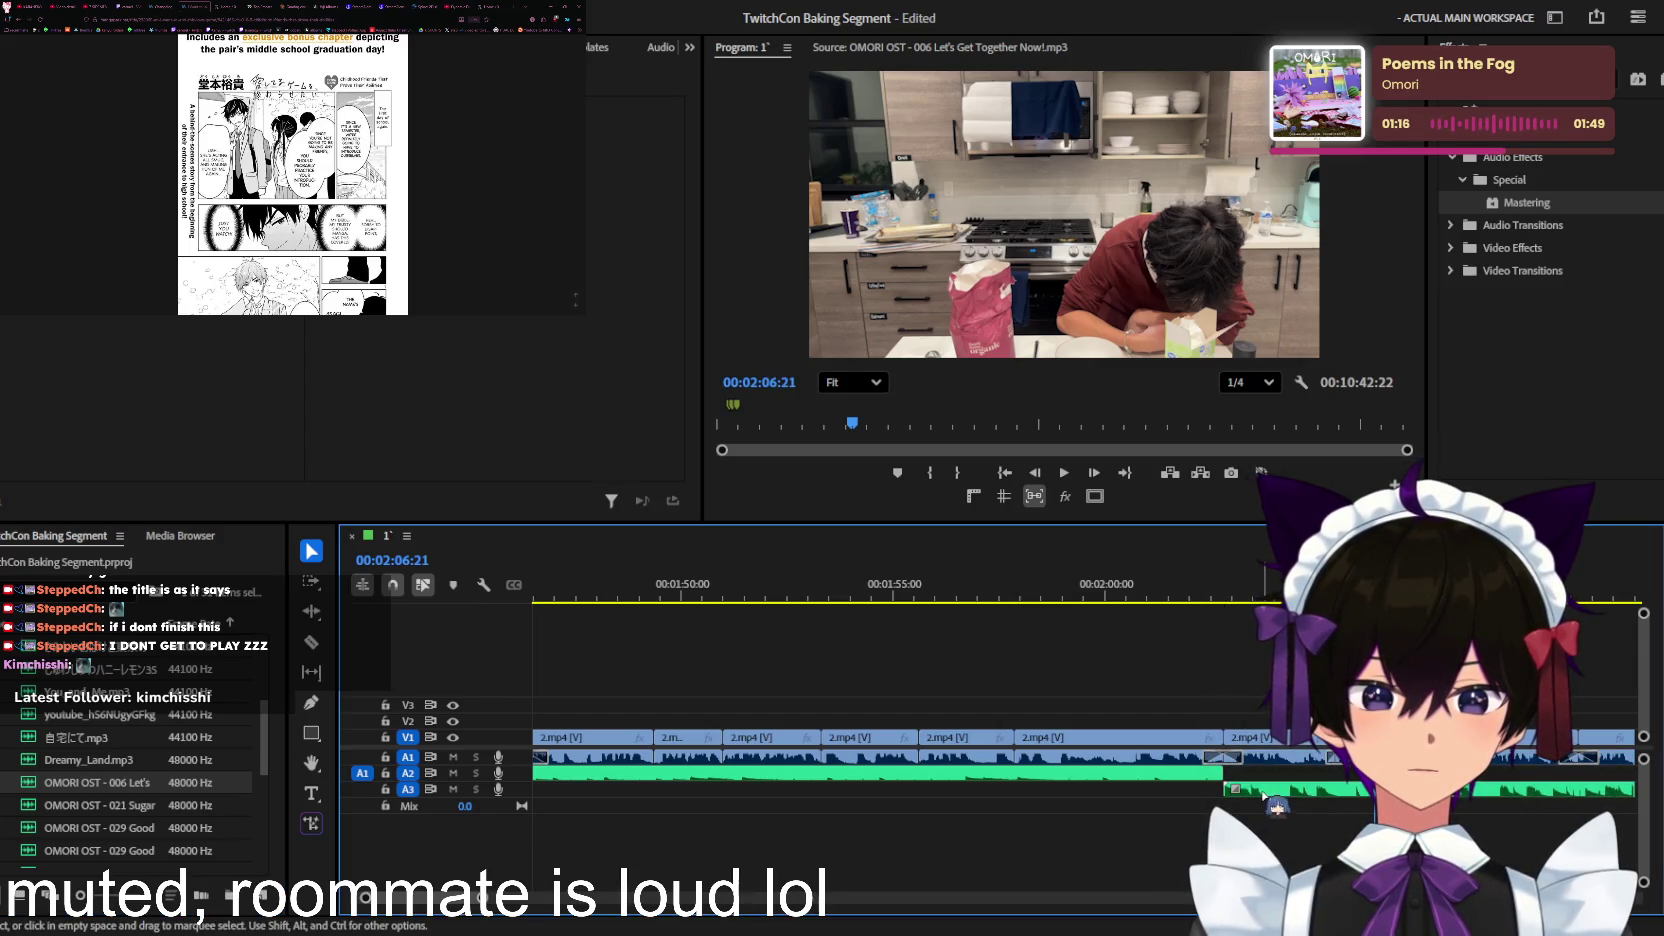
key(minus)
key(minus)
key(minus)
key(minus)
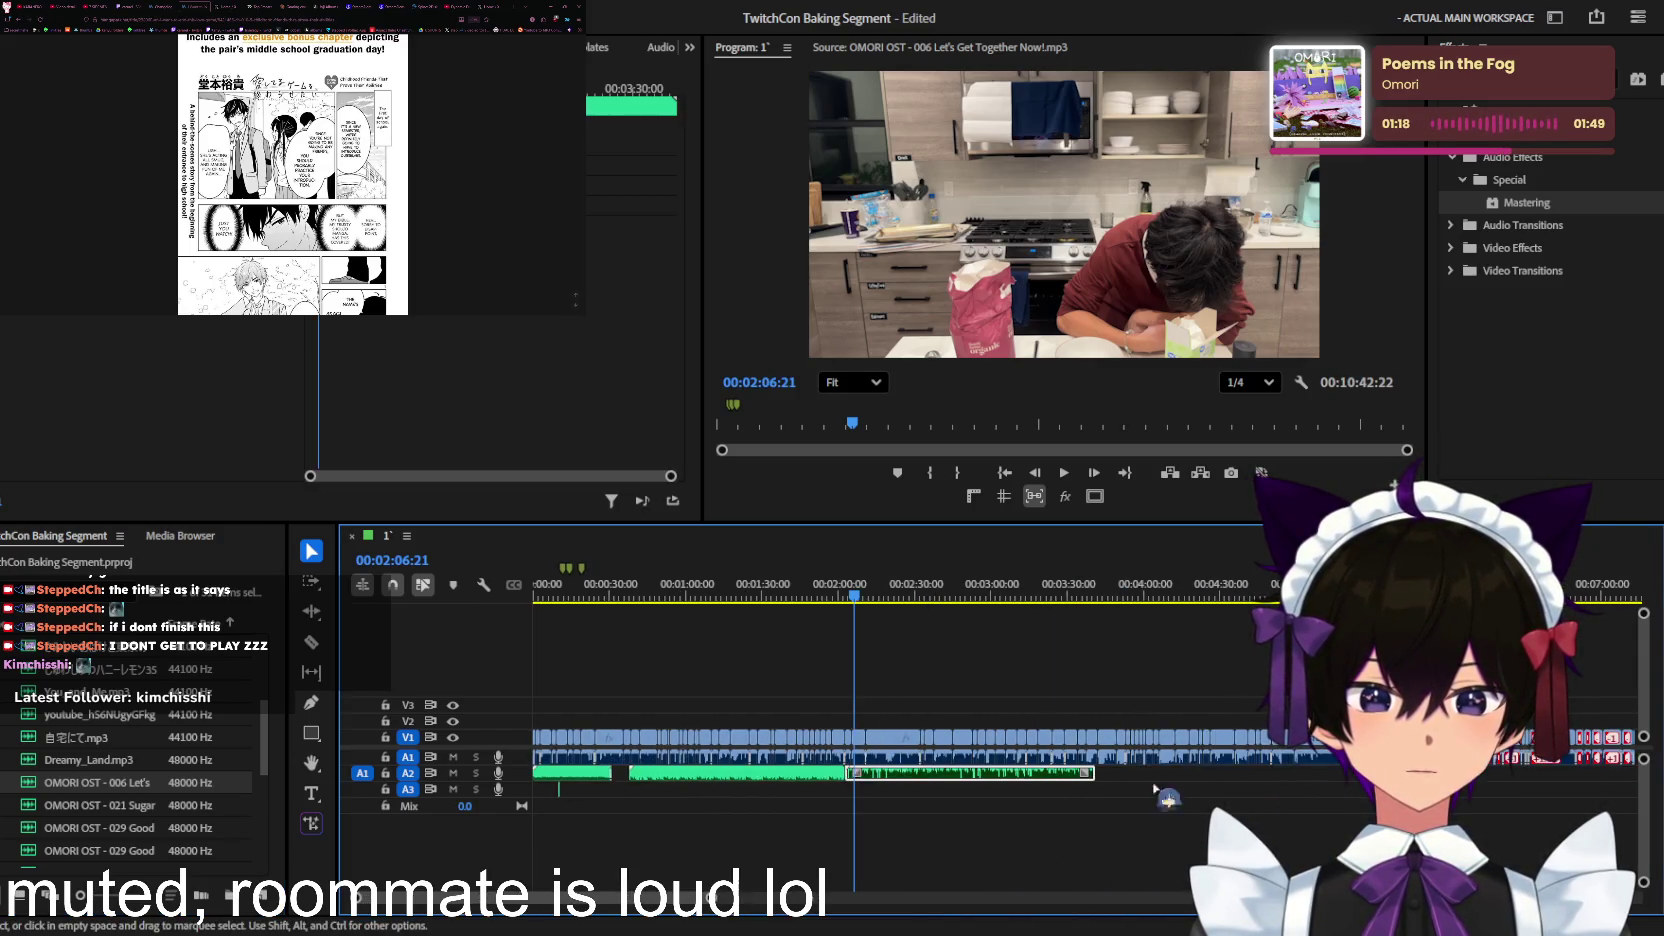
drag(966, 793, 966, 790)
key(equal)
key(equal)
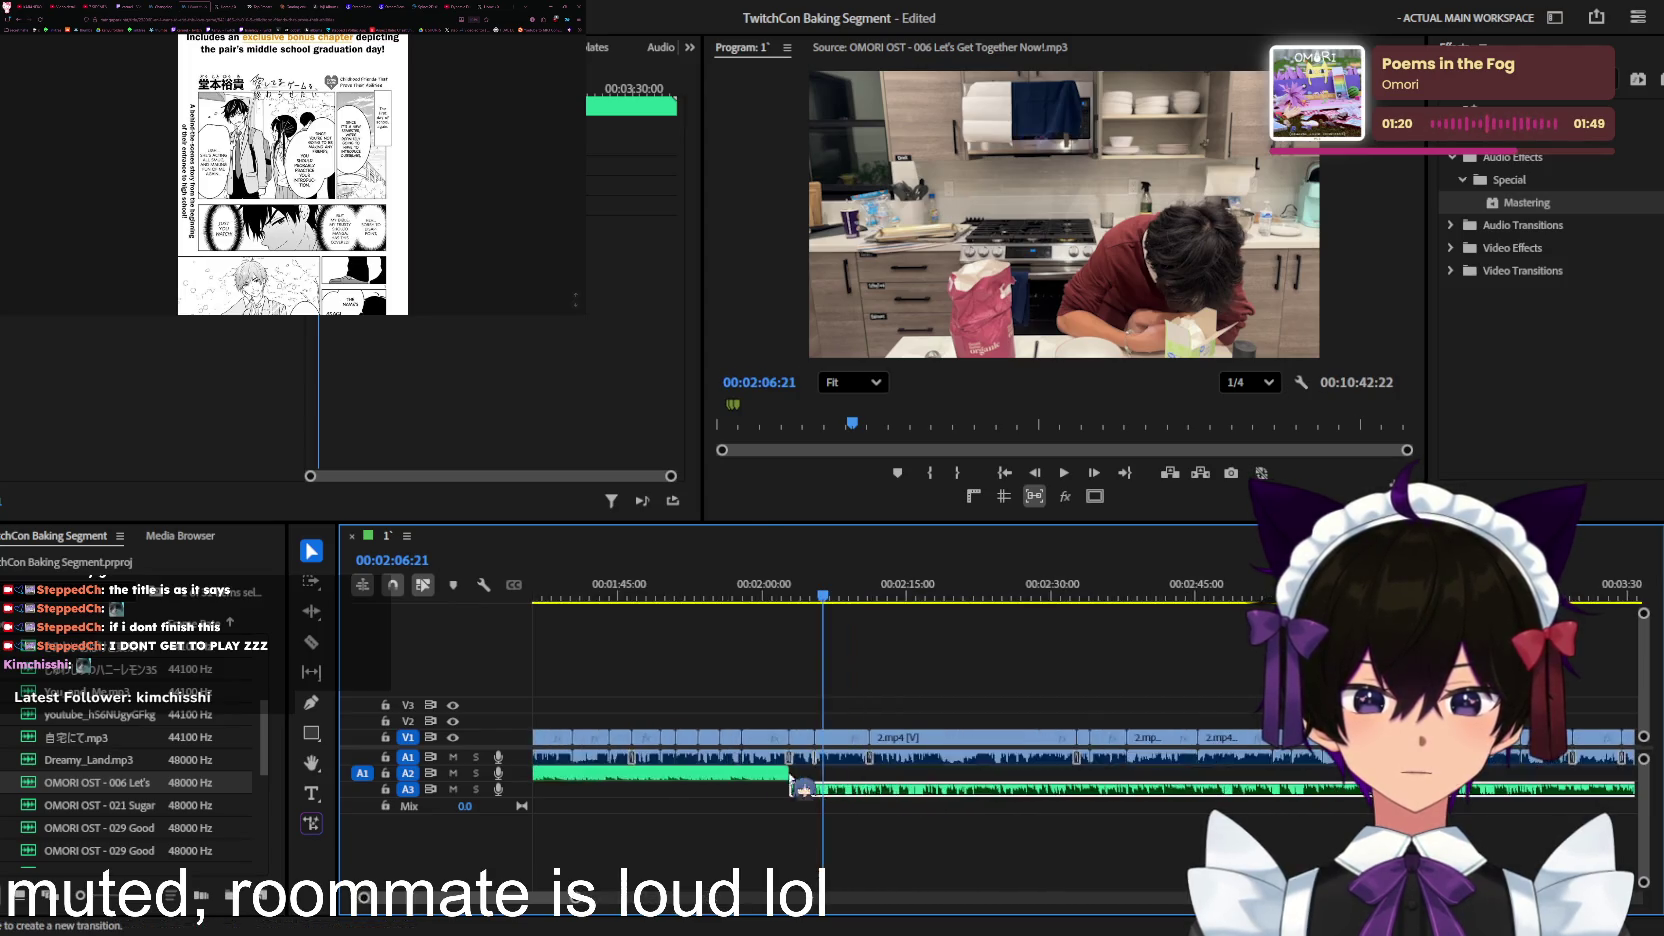
key(equal)
key(equal)
key(equal)
scroll(760, 776, up, 3)
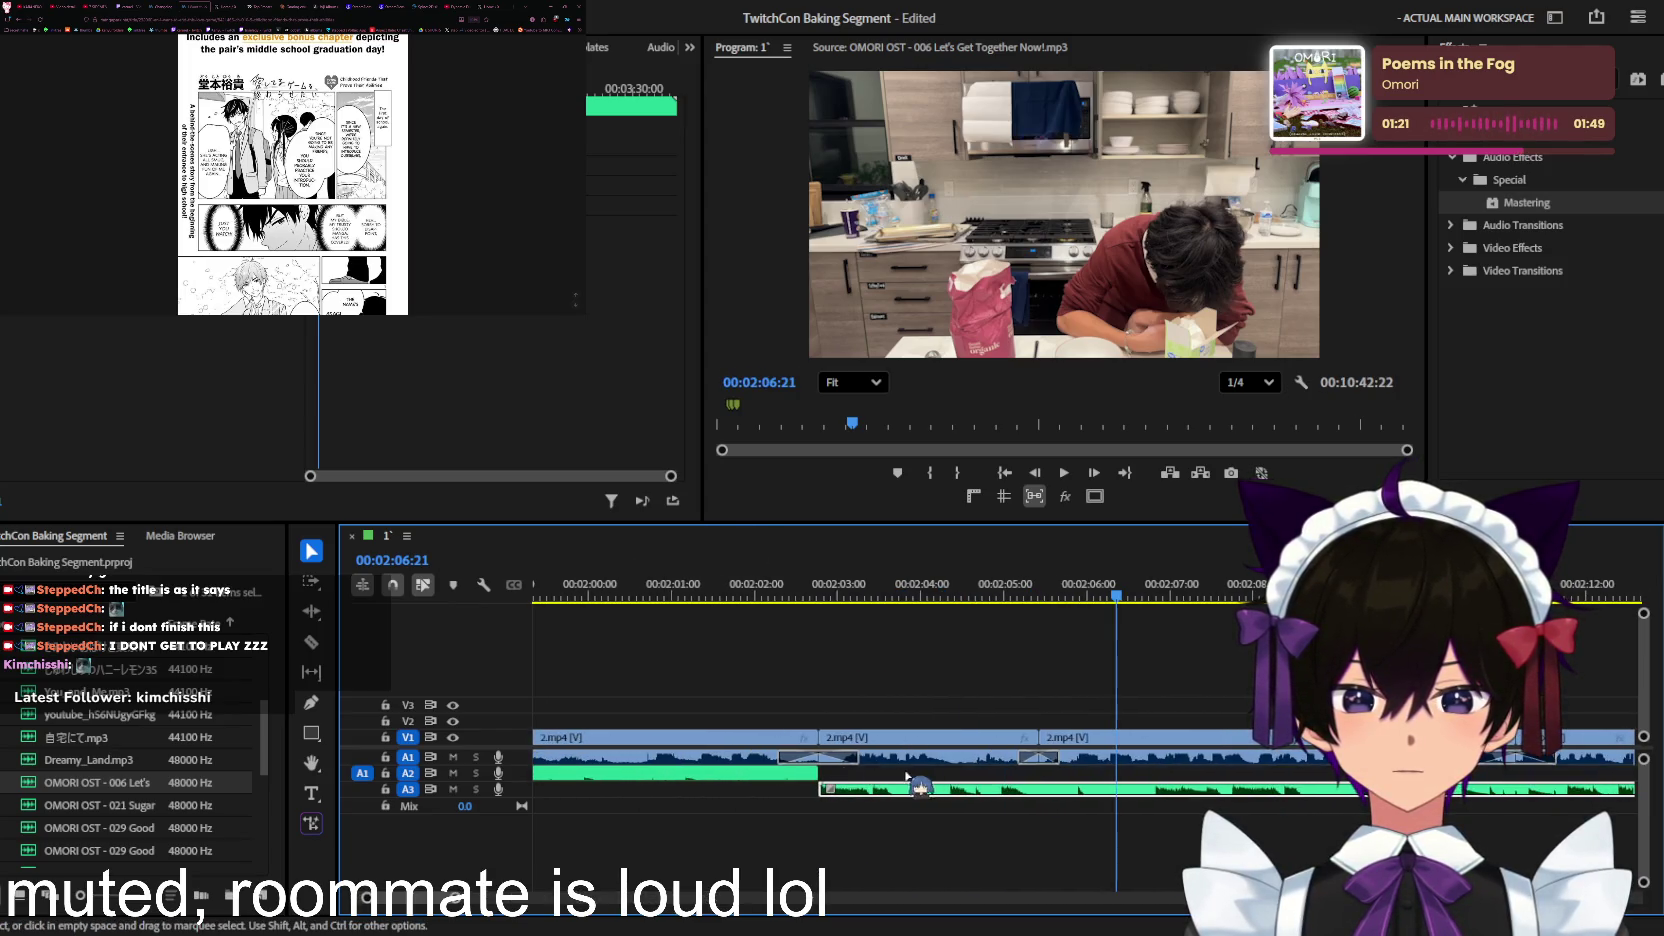
Step: Save the project and play back the music transition from about 2:02
click(780, 765)
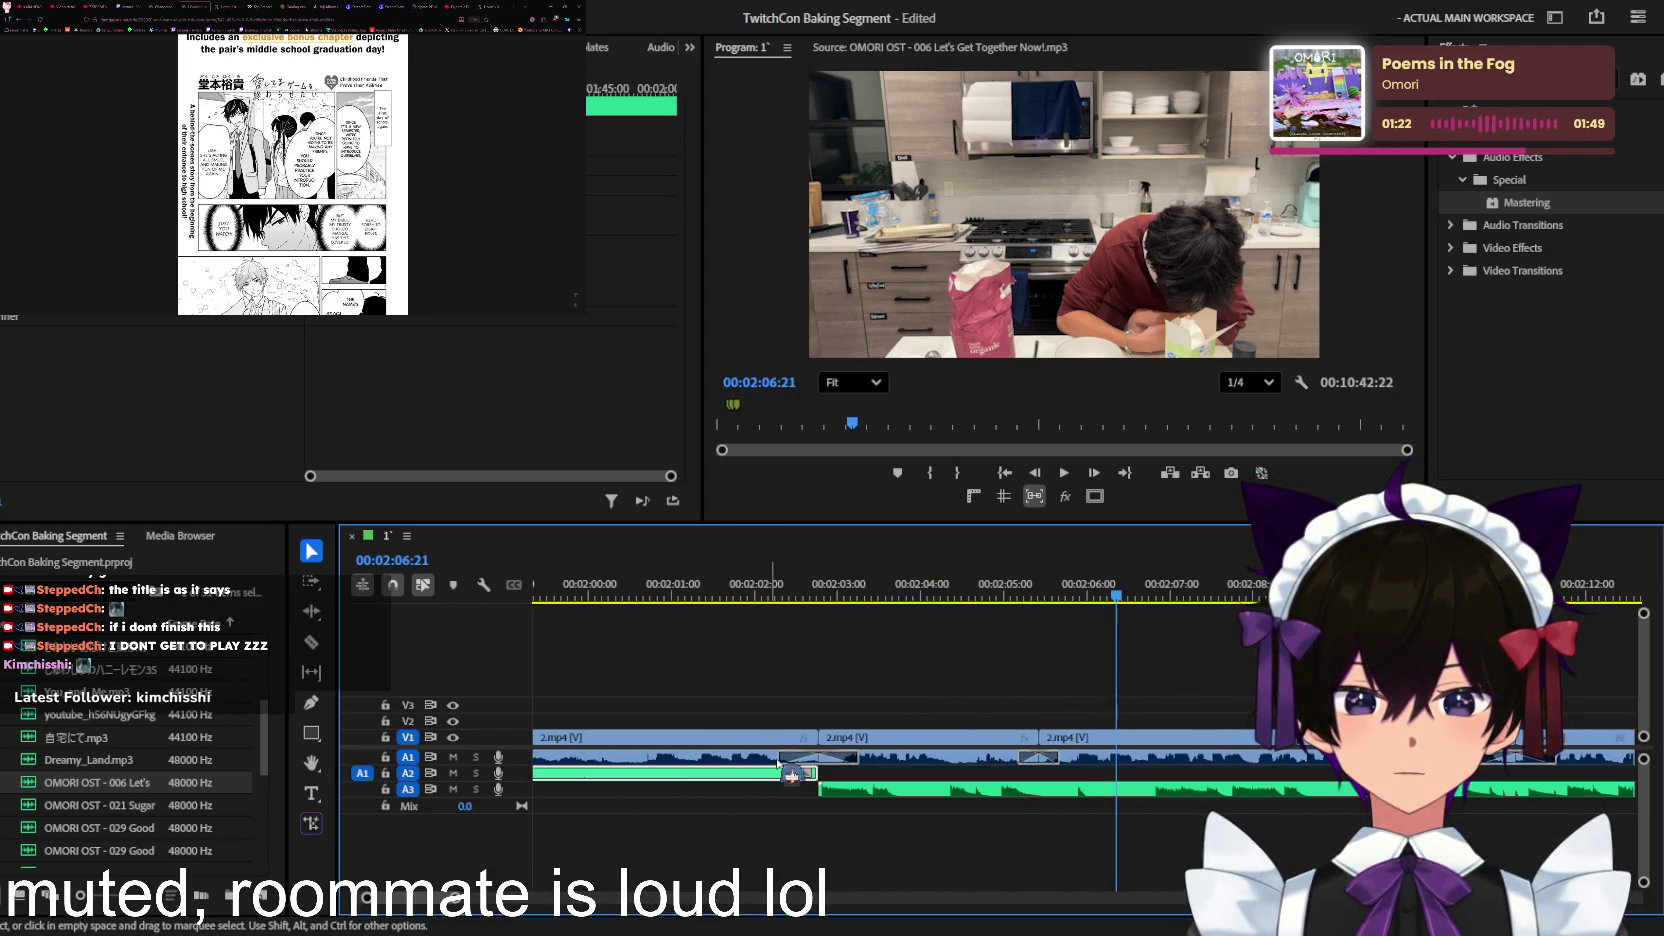
click(1000, 786)
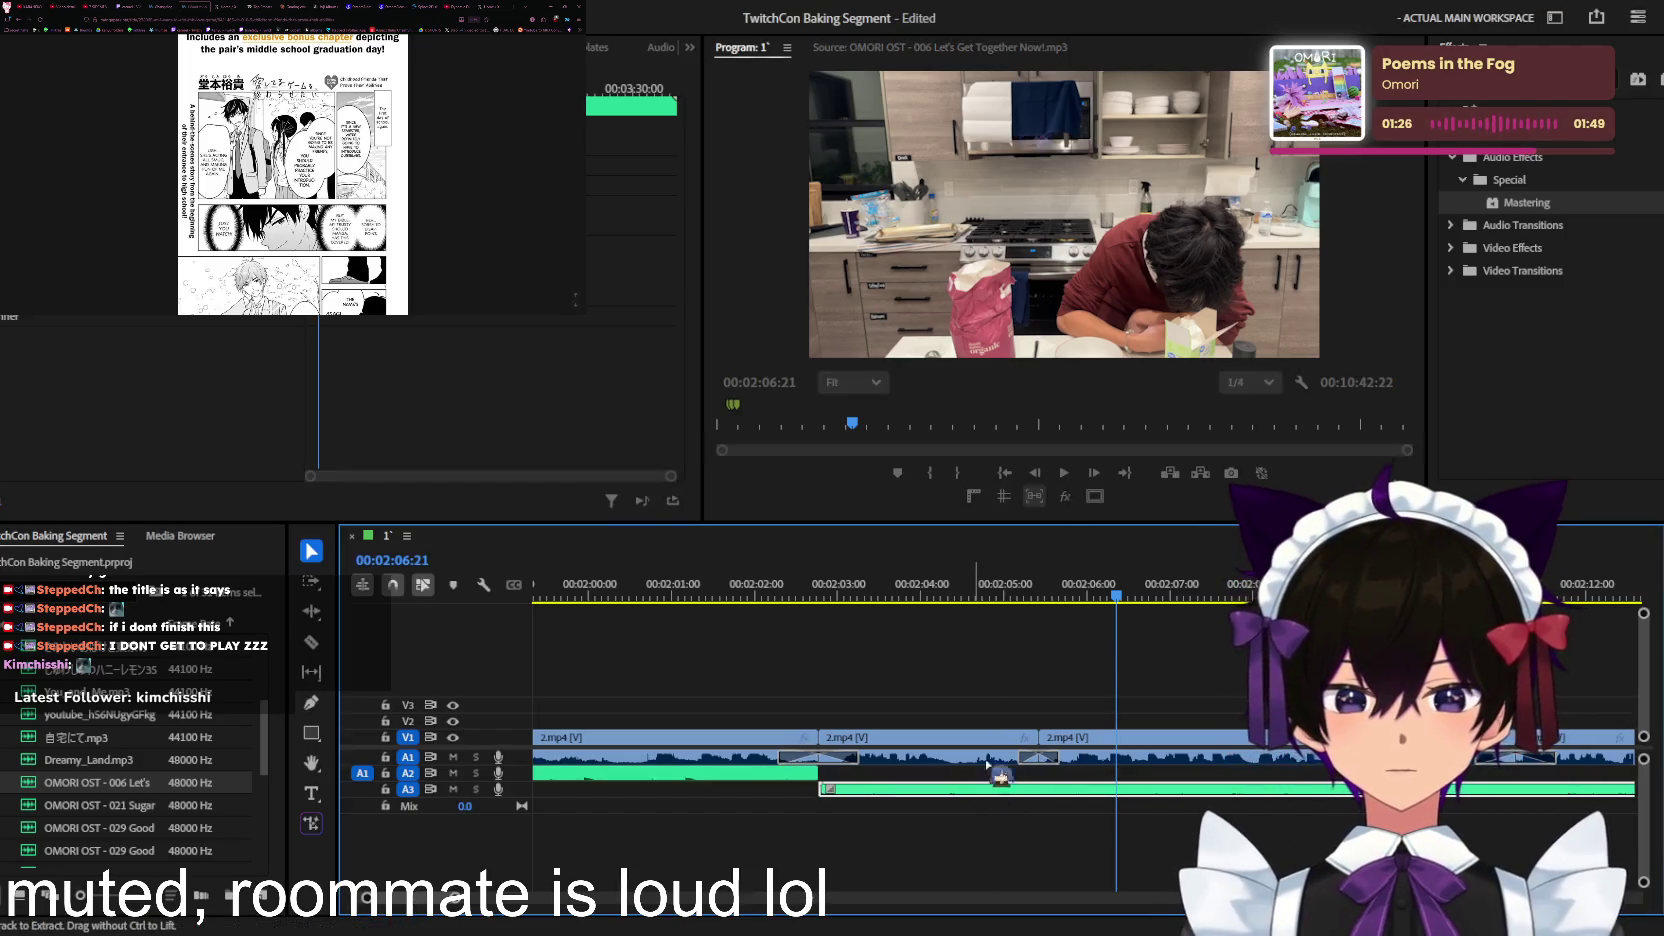
key(ctrl+s)
key(minus)
click(967, 596)
key(space)
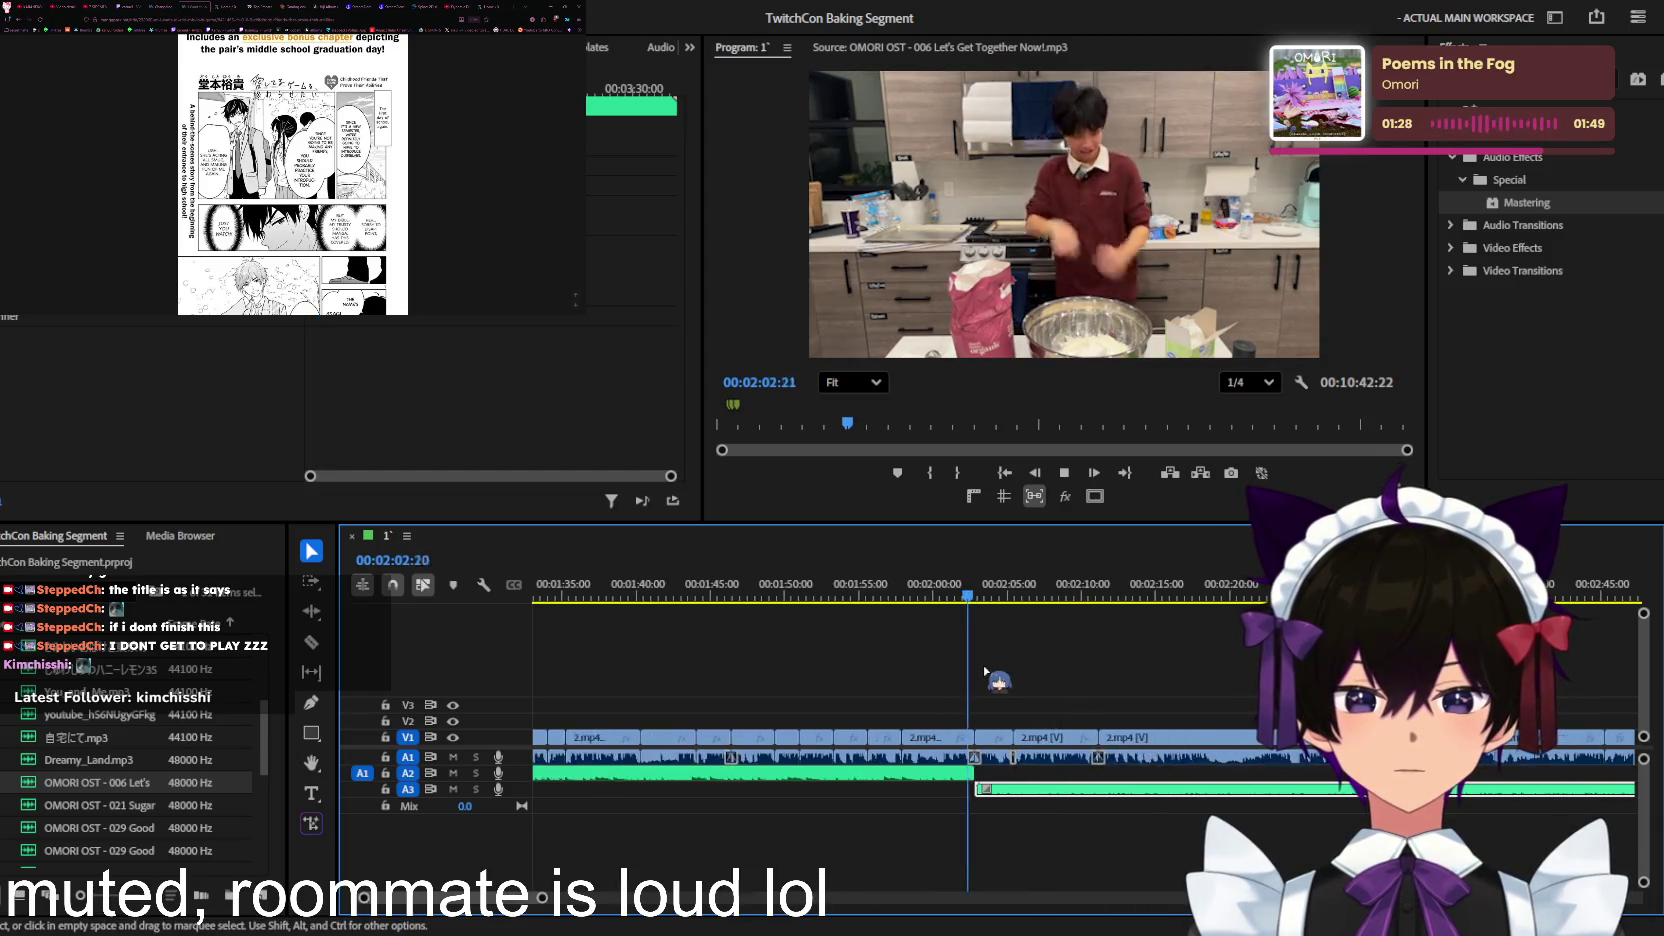
key(minus)
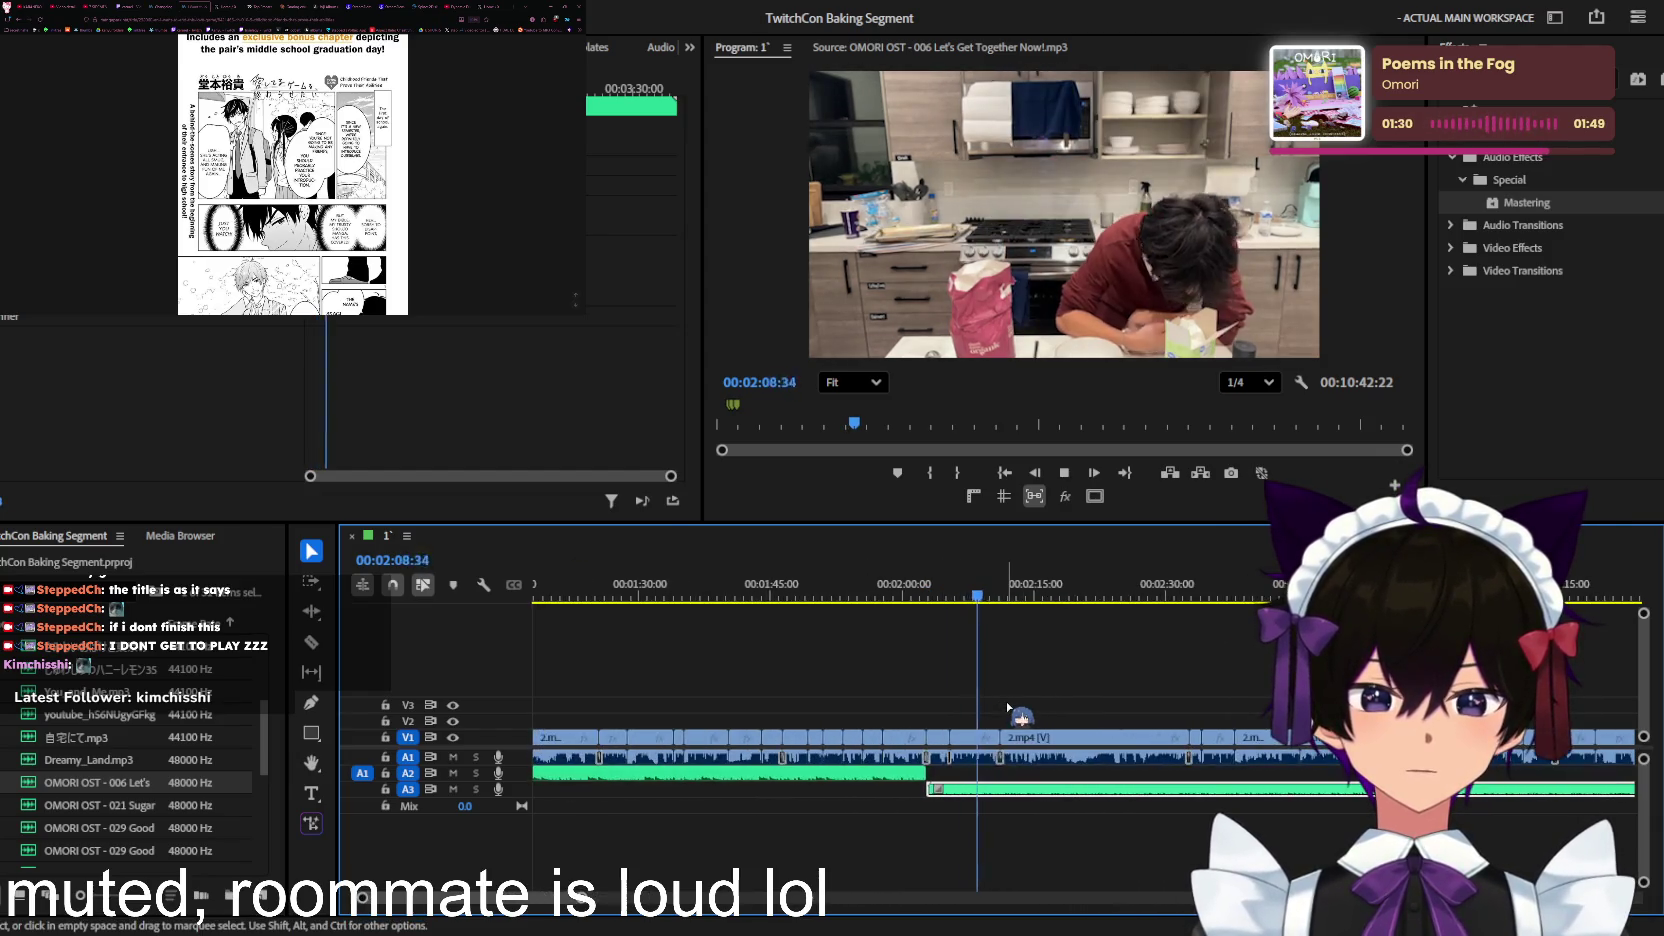
scroll(1008, 707, down, 2)
scroll(1008, 707, down, 2)
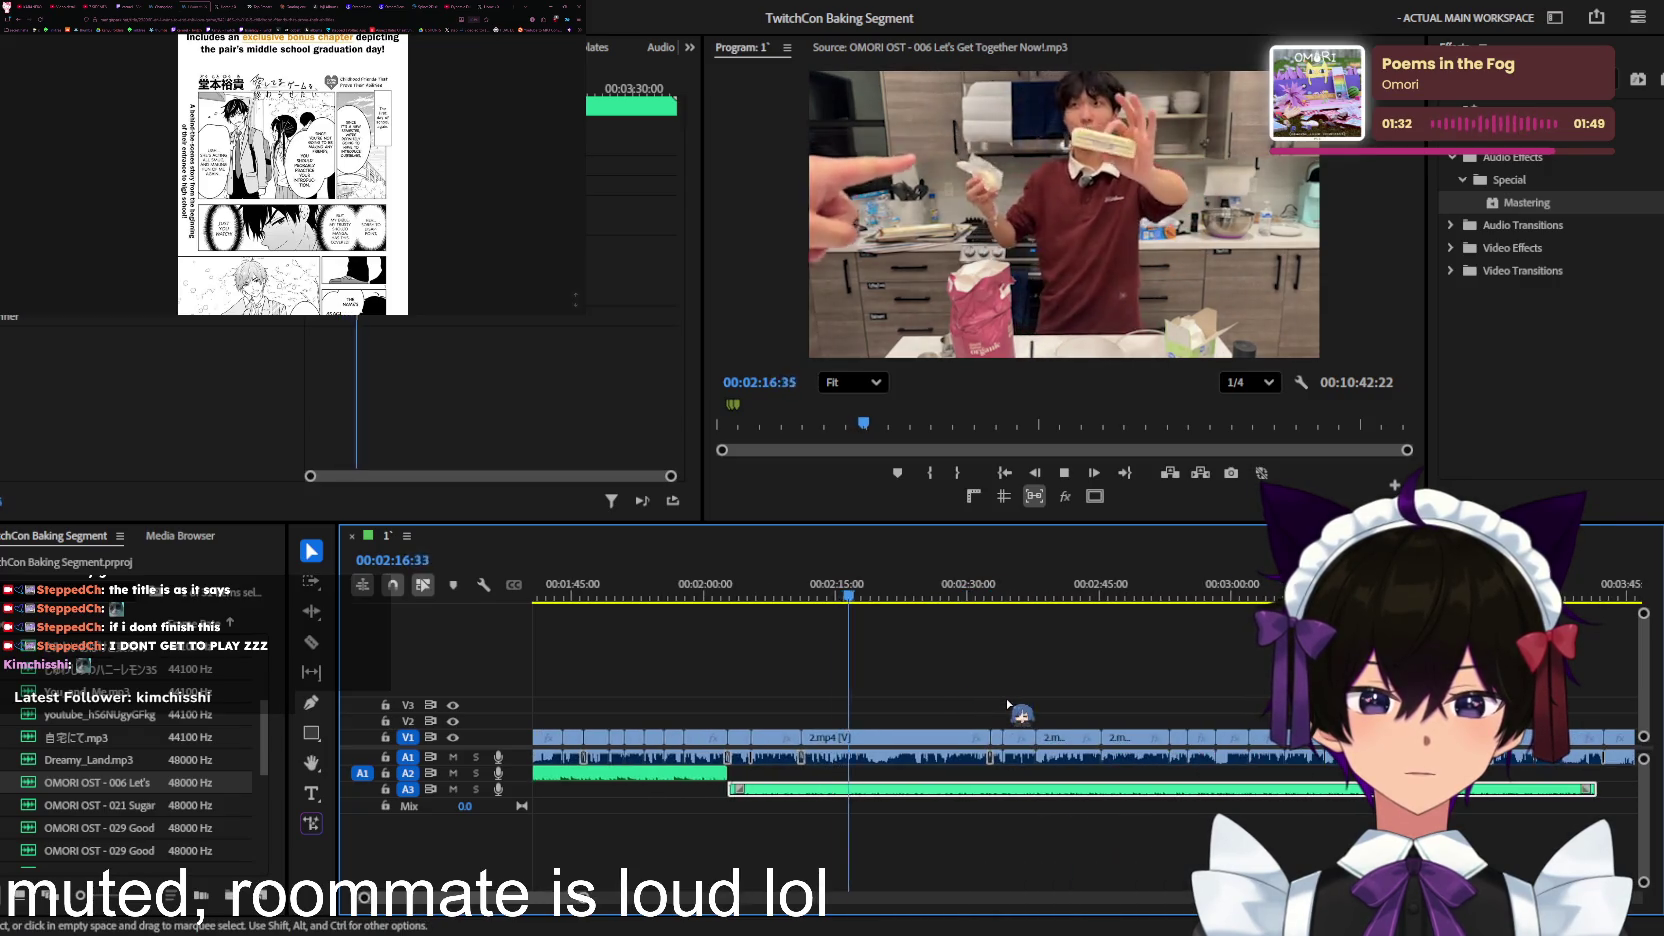
scroll(1008, 707, up, 3)
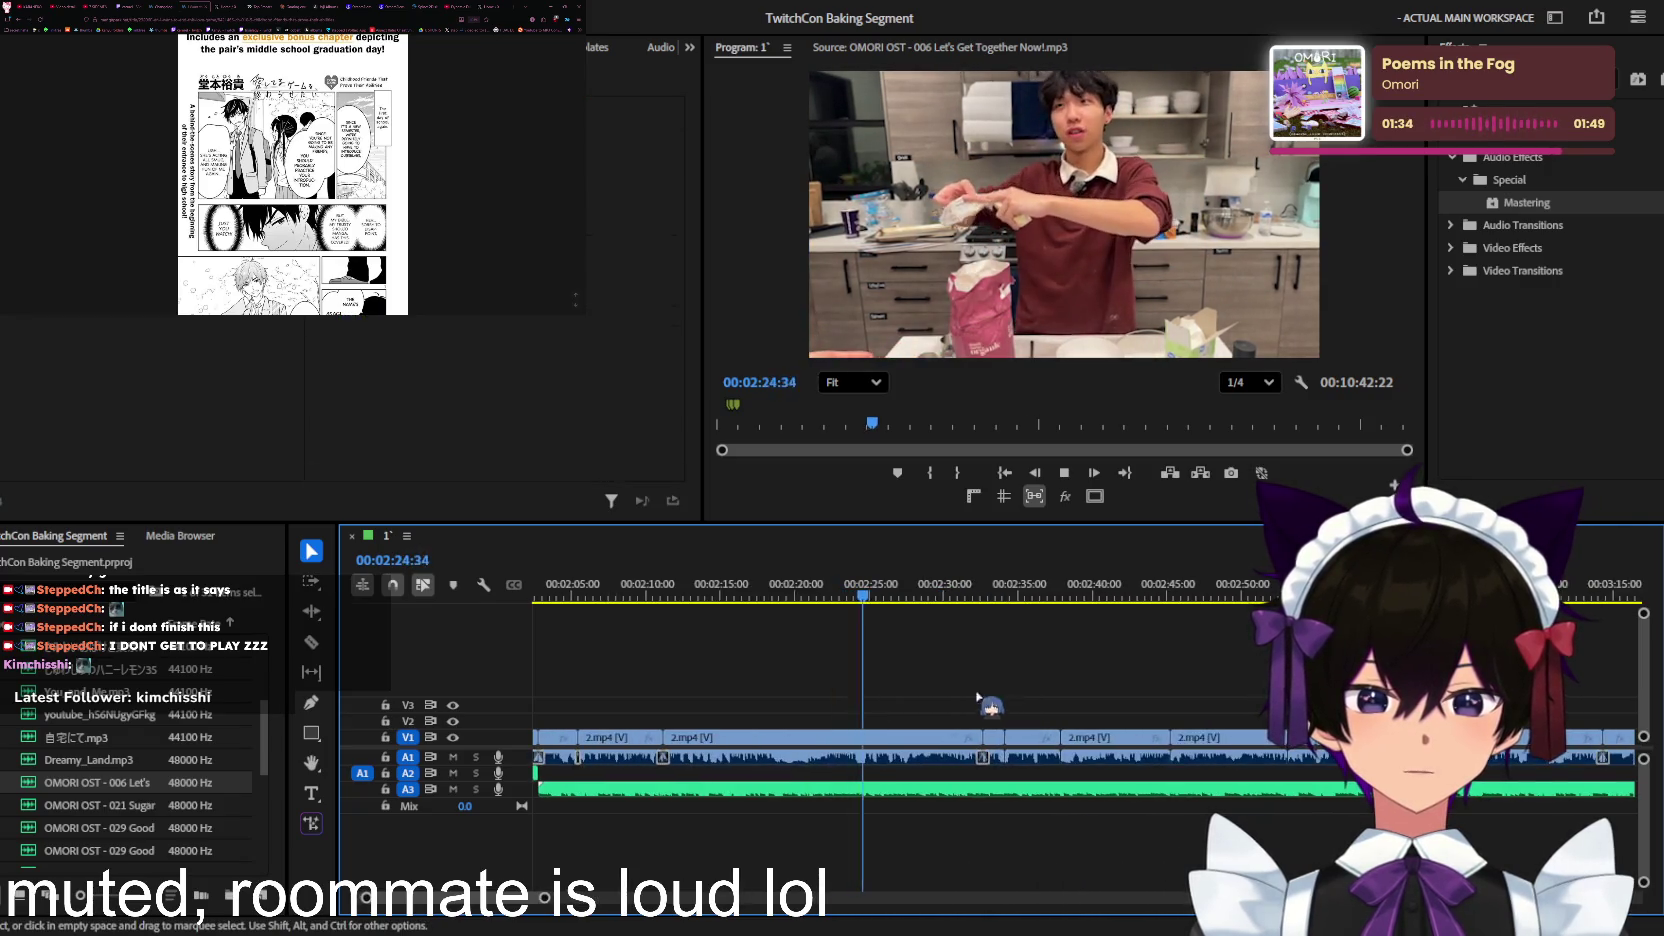
Step: Add the japanese ding confused sfx on A2 at about 00:02:20 and play it back
key(j)
scroll(846, 668, up, 2)
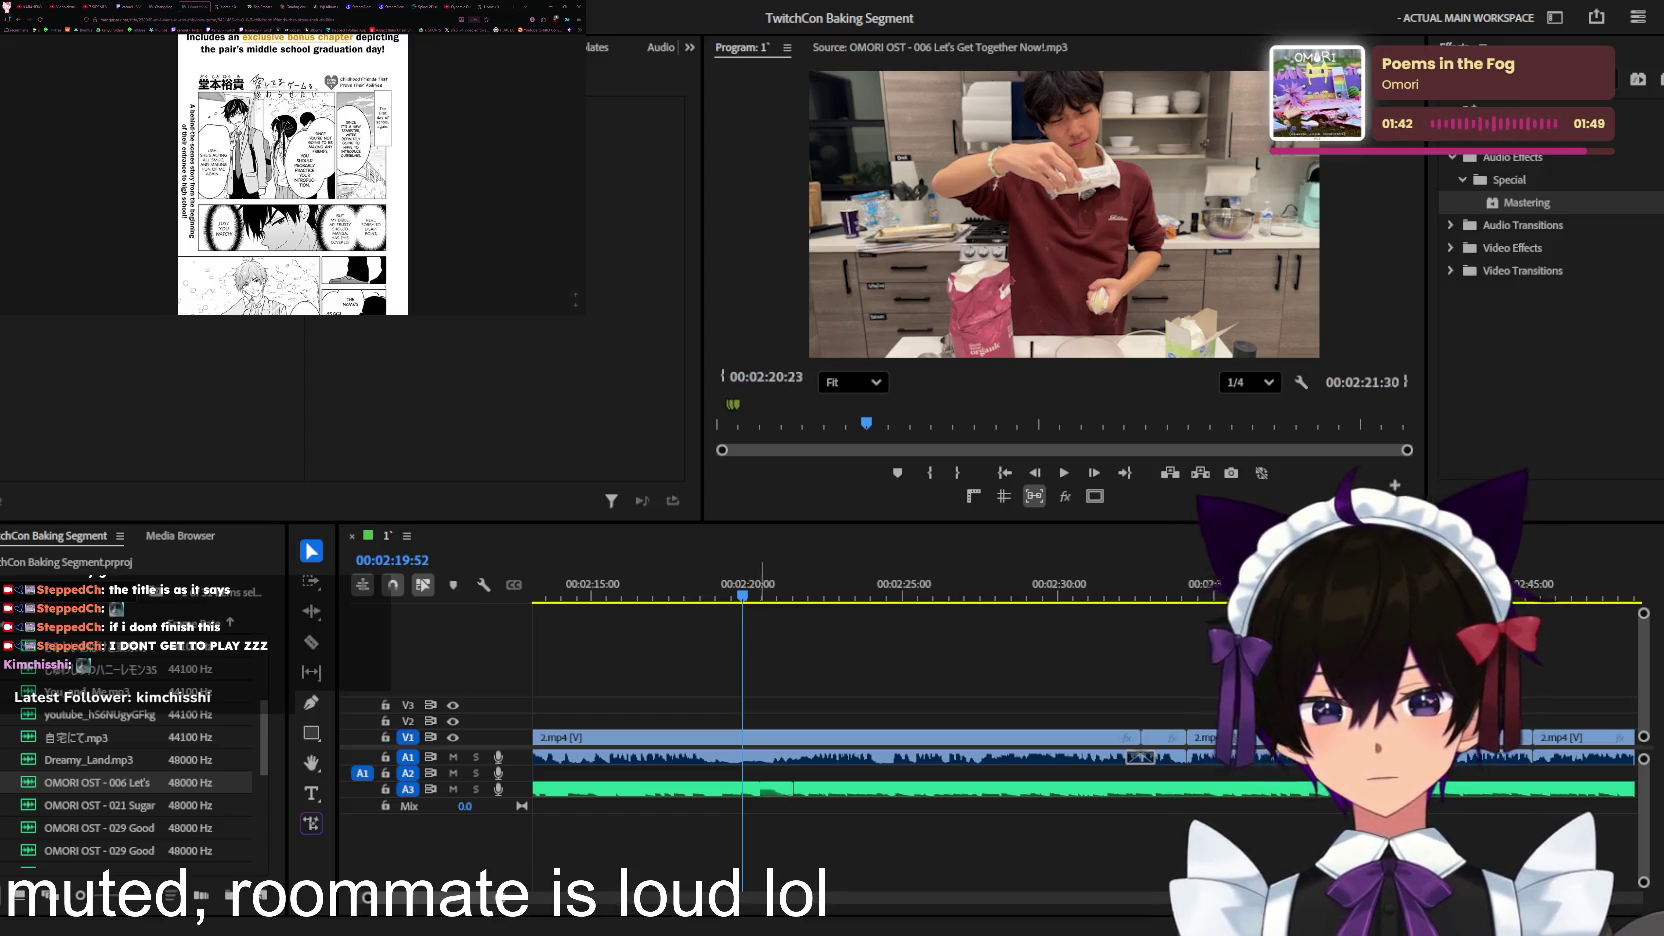
key(=)
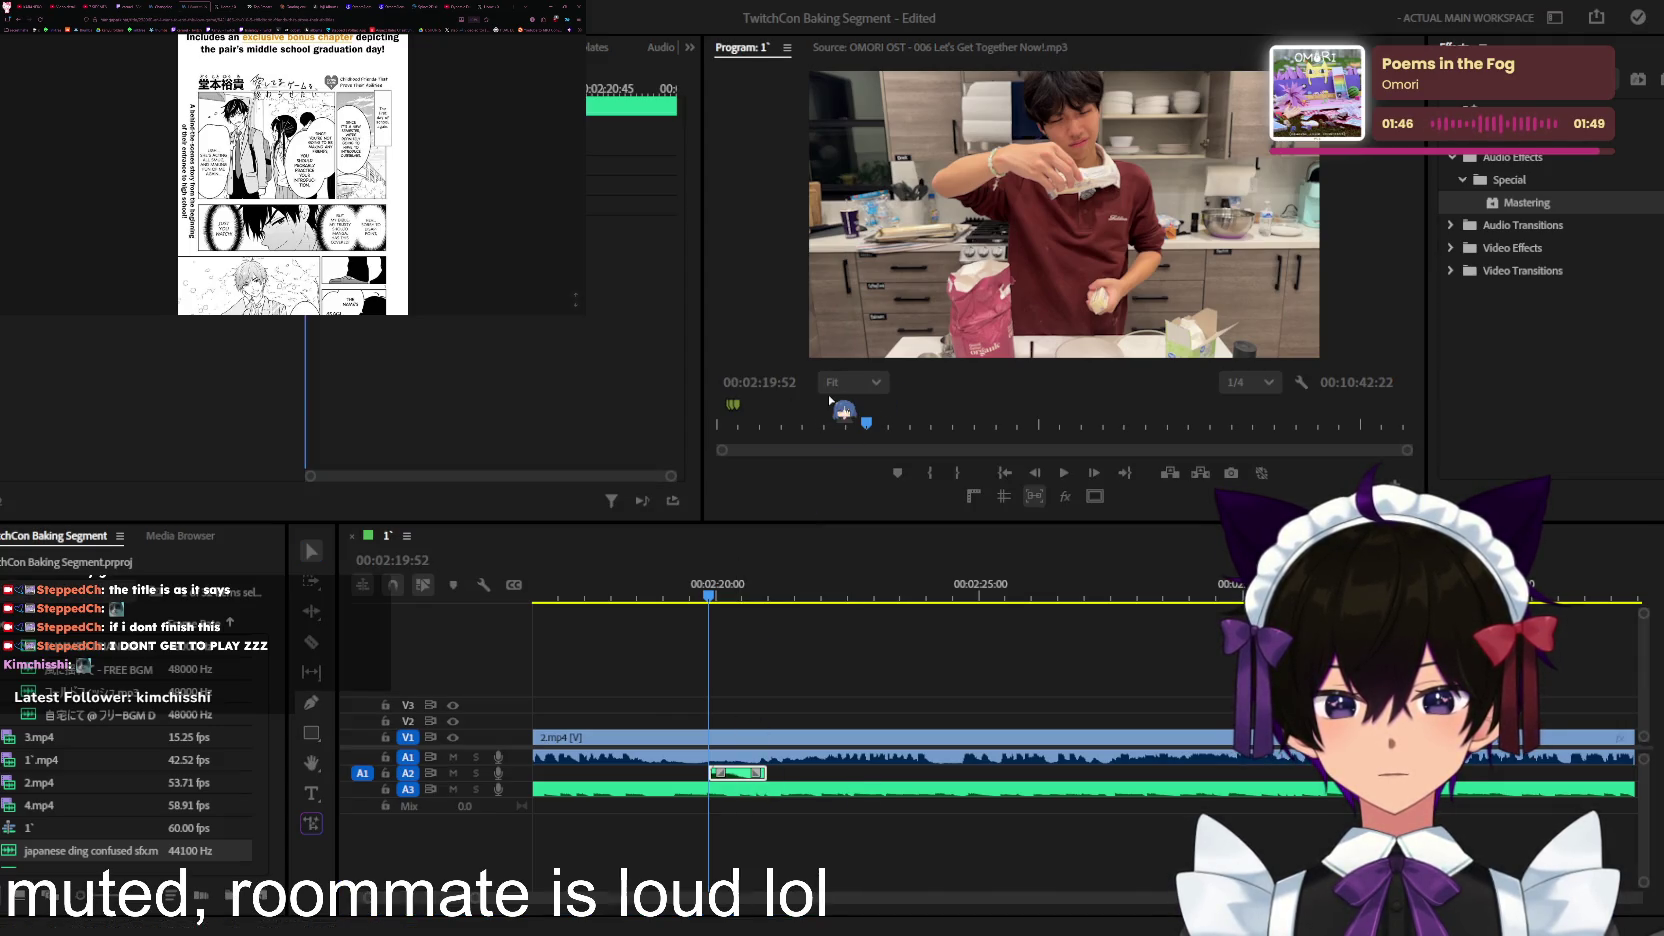
key(space)
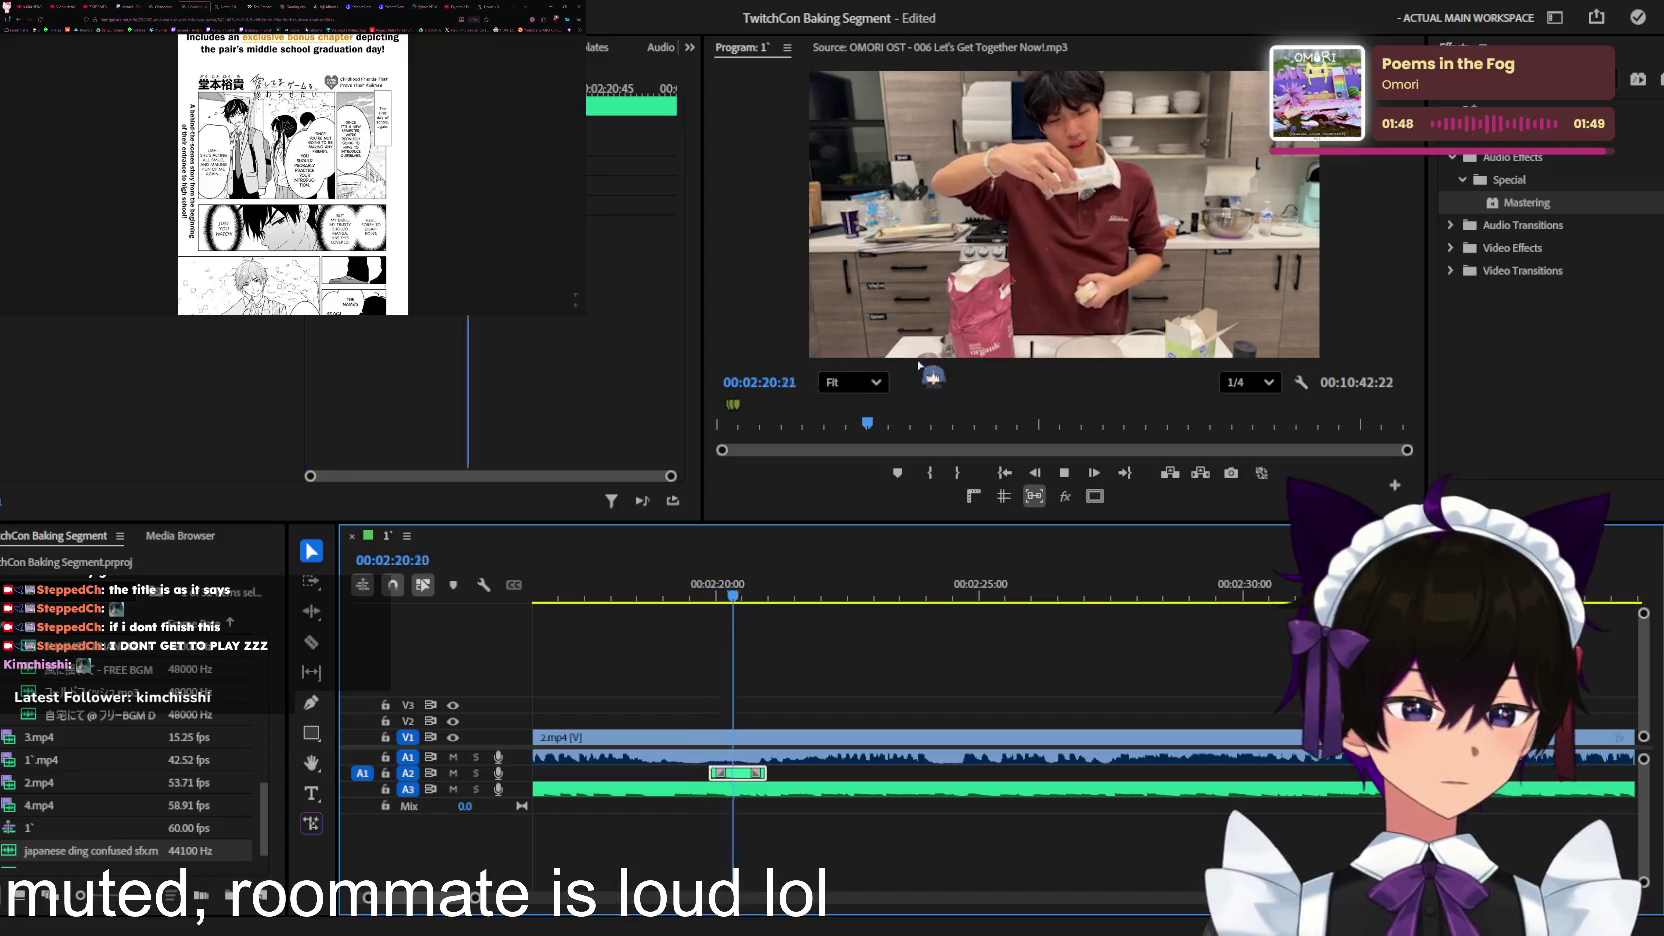
key(minus)
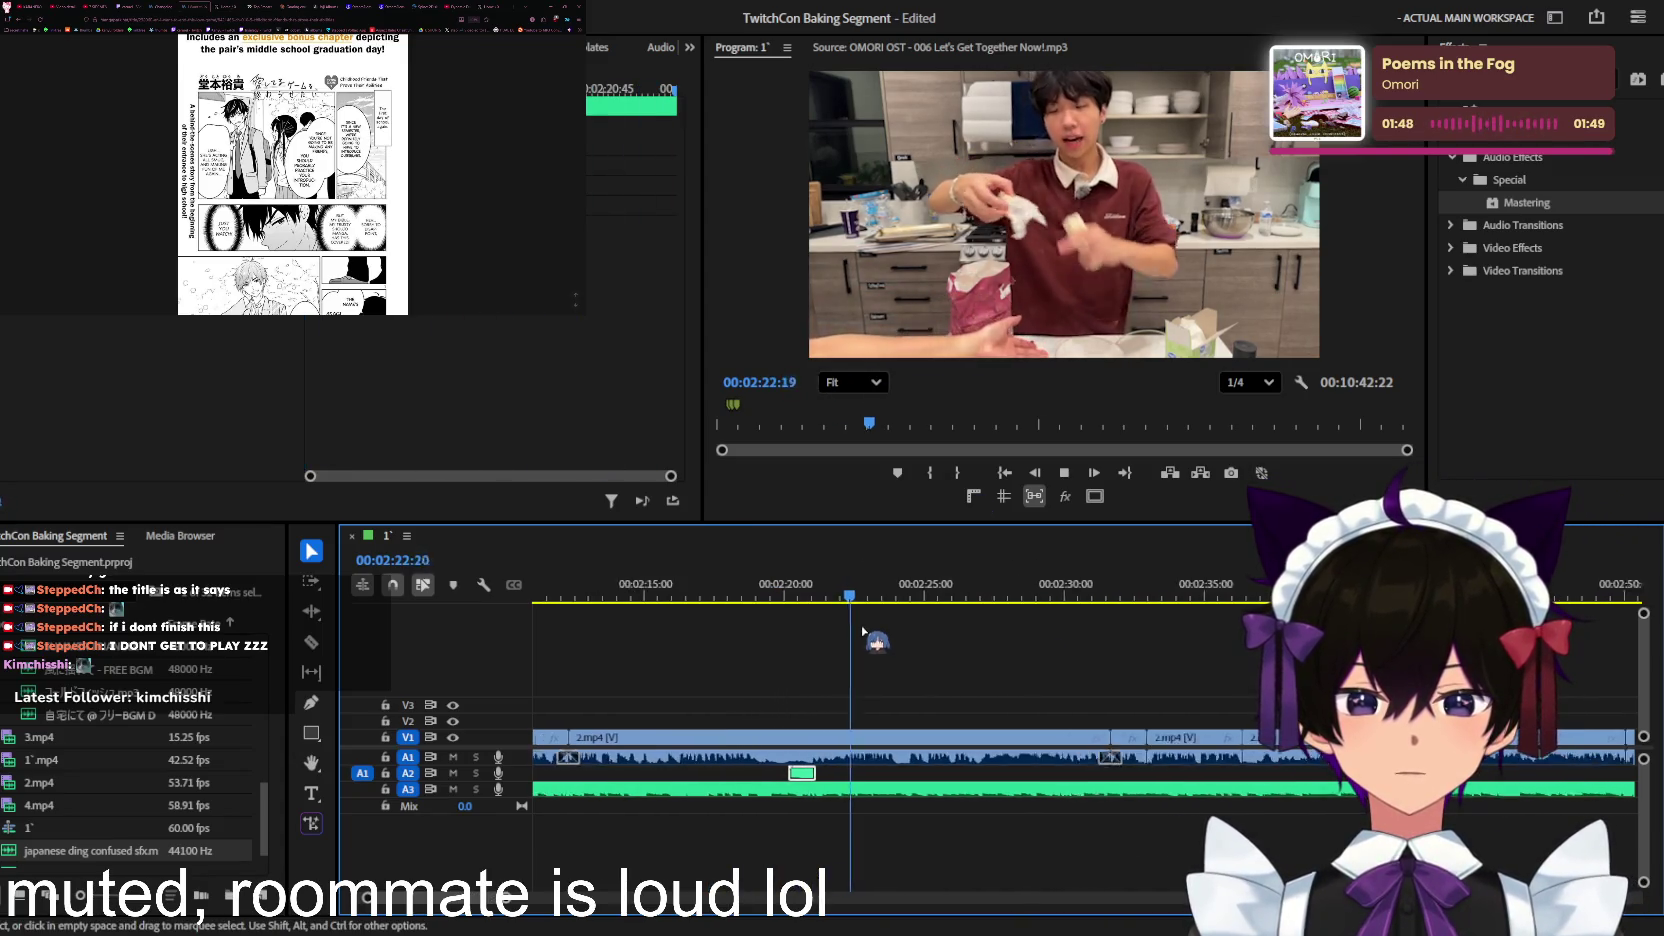
key(minus)
key(equal)
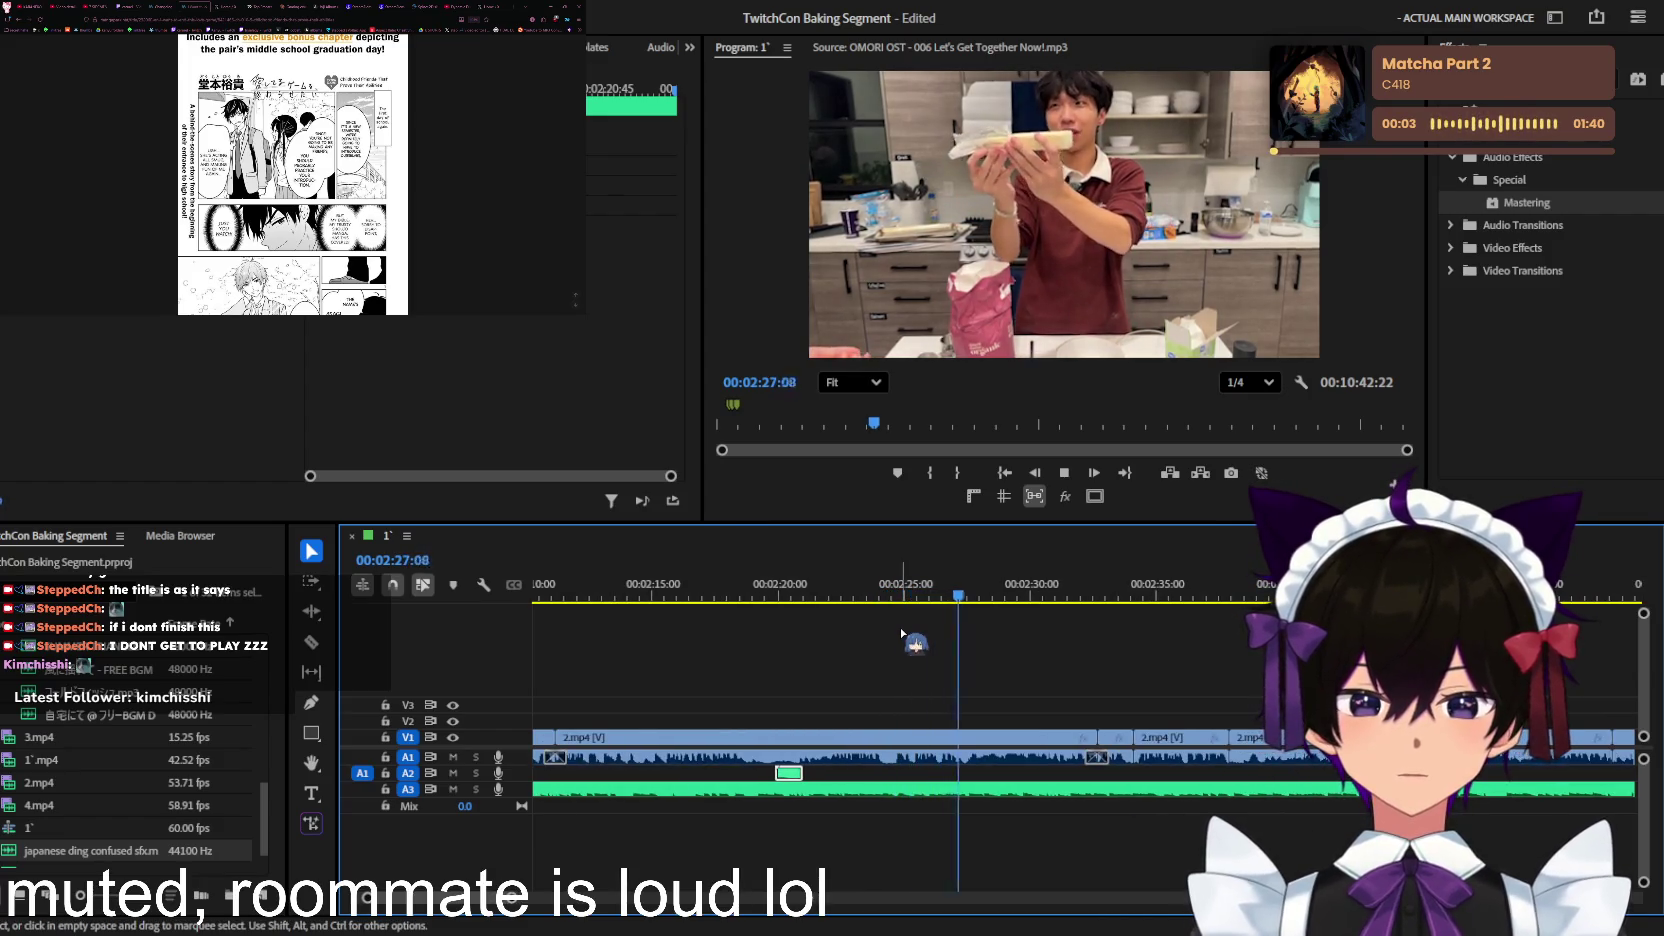
key(minus)
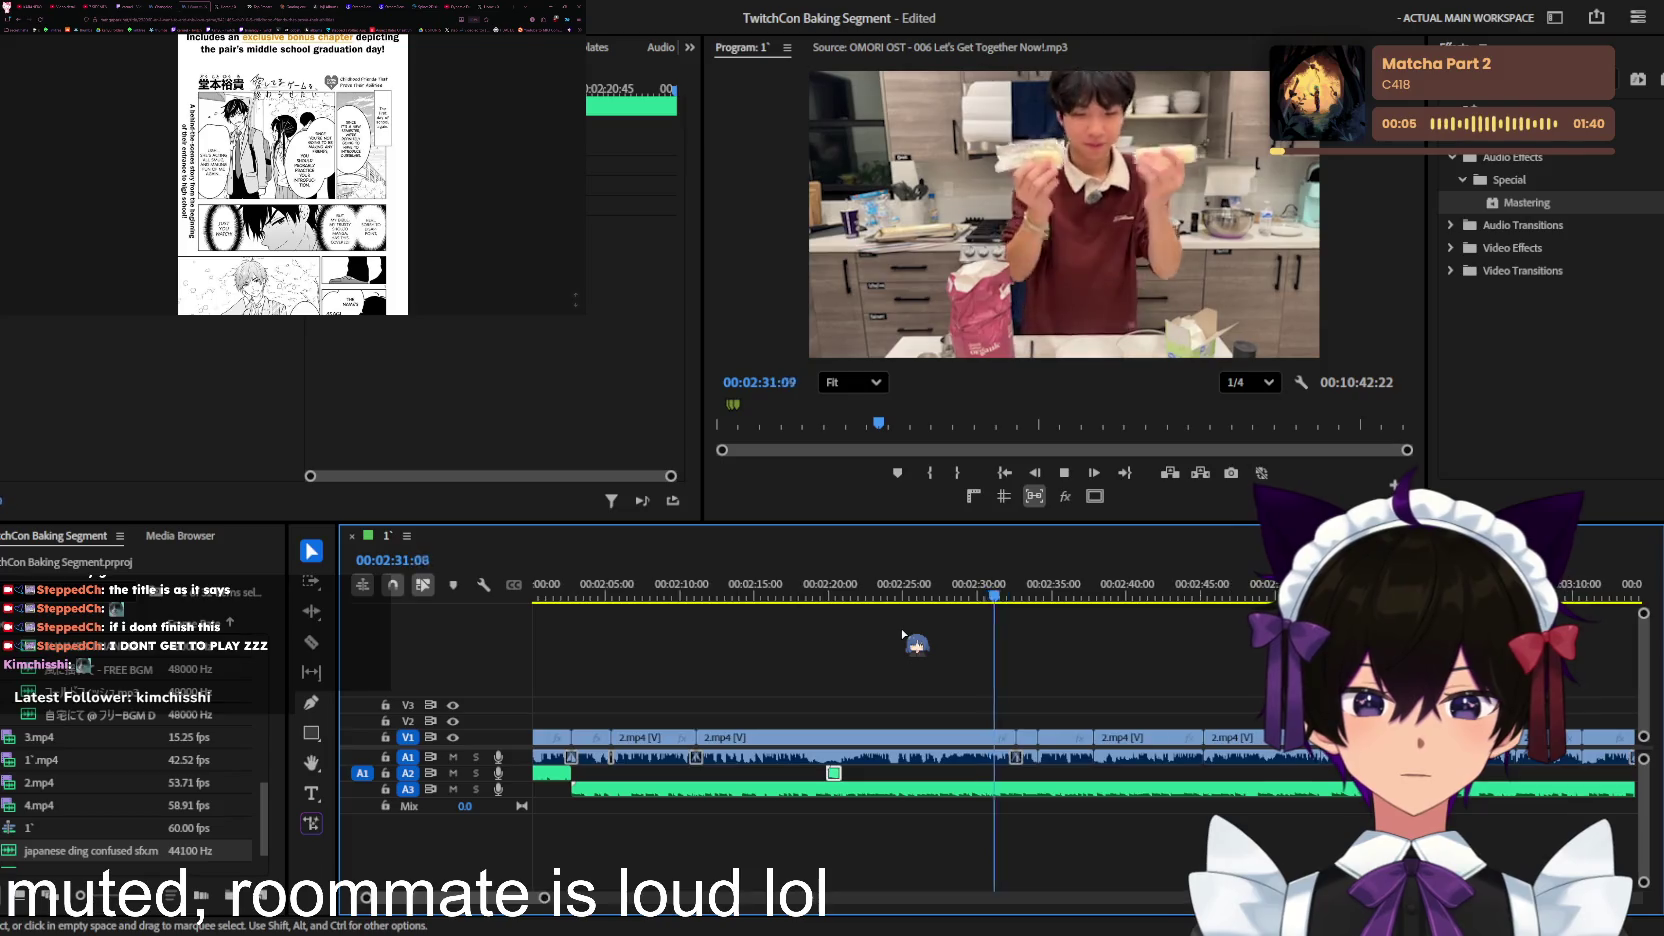
key(minus)
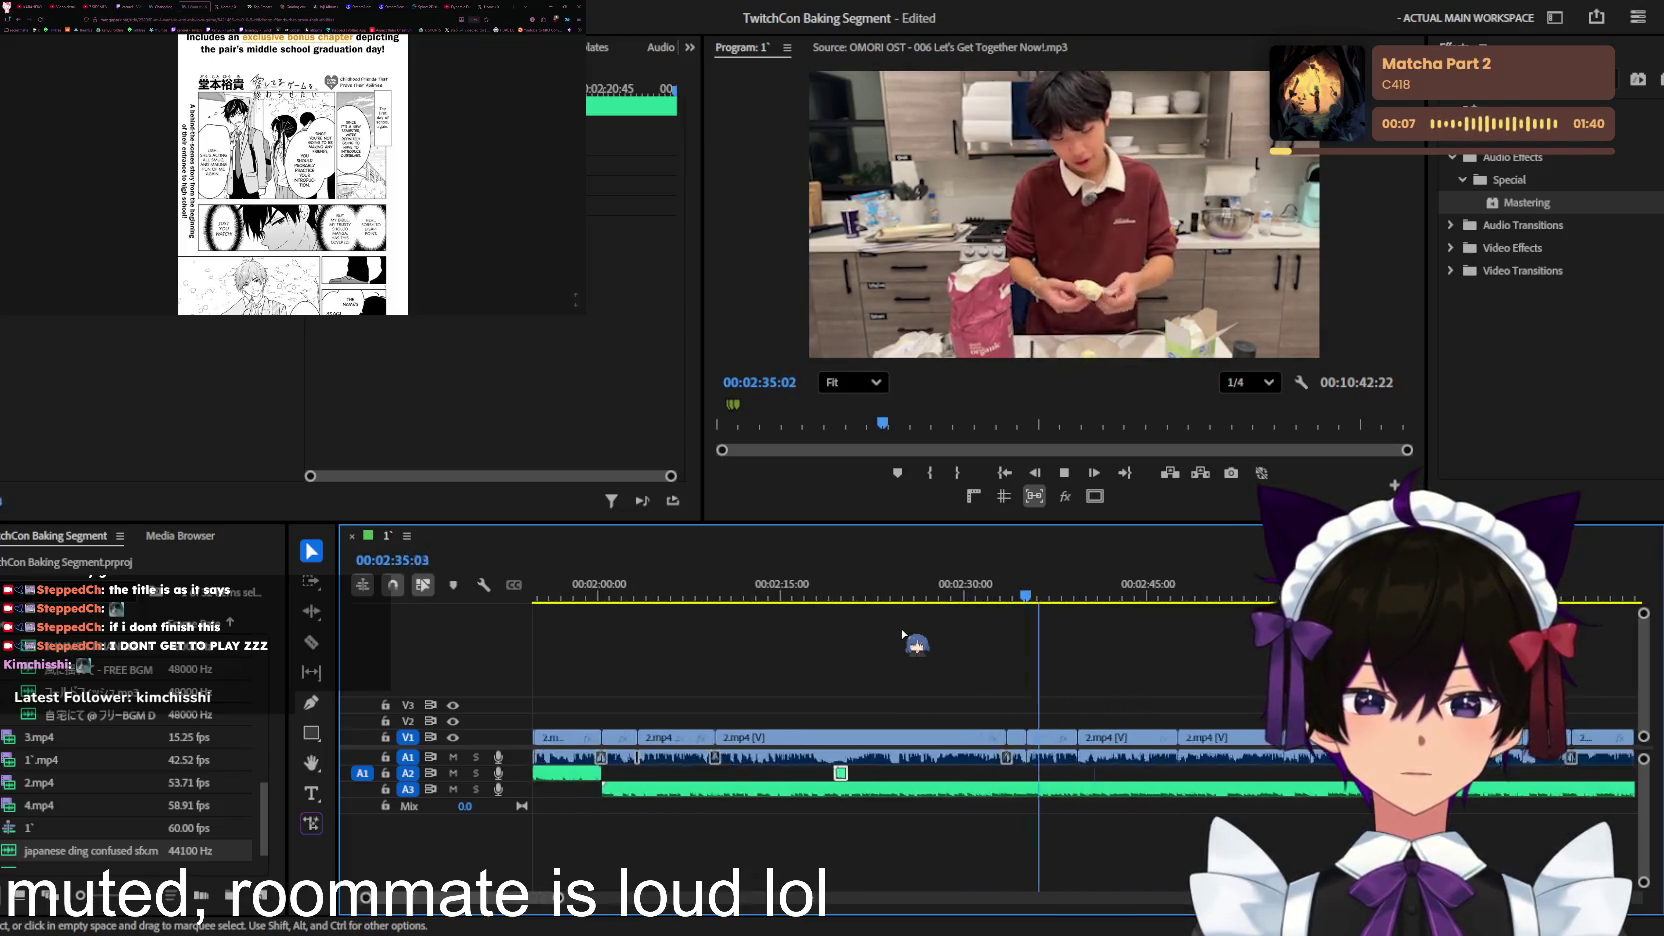
key(equal)
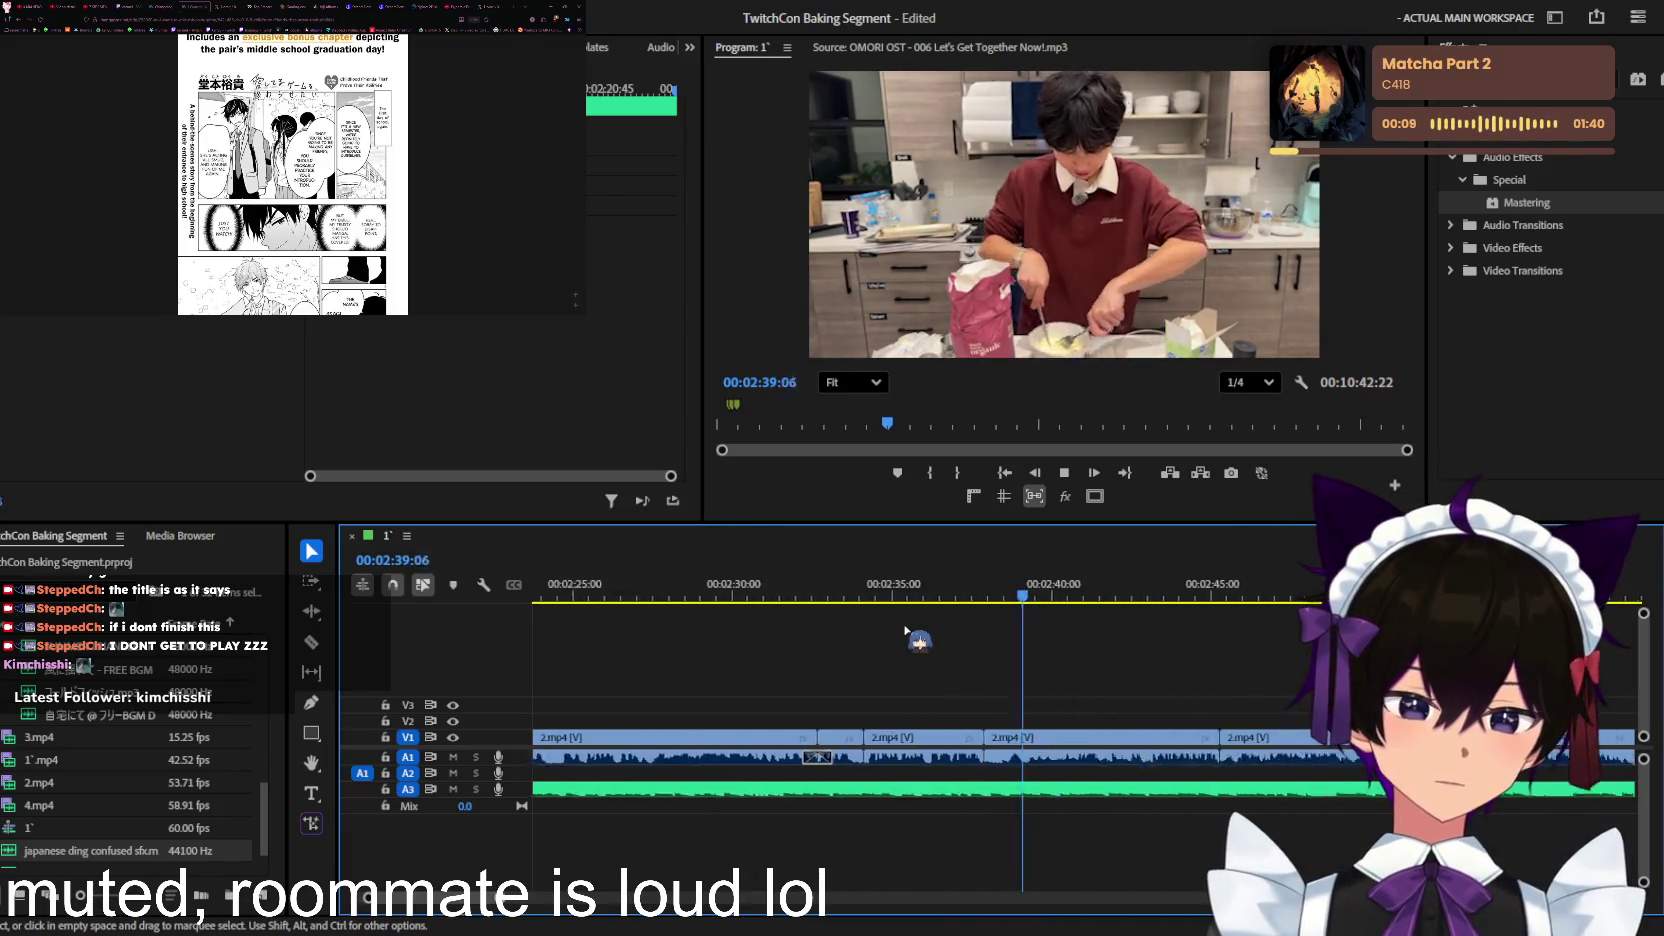
key(minus)
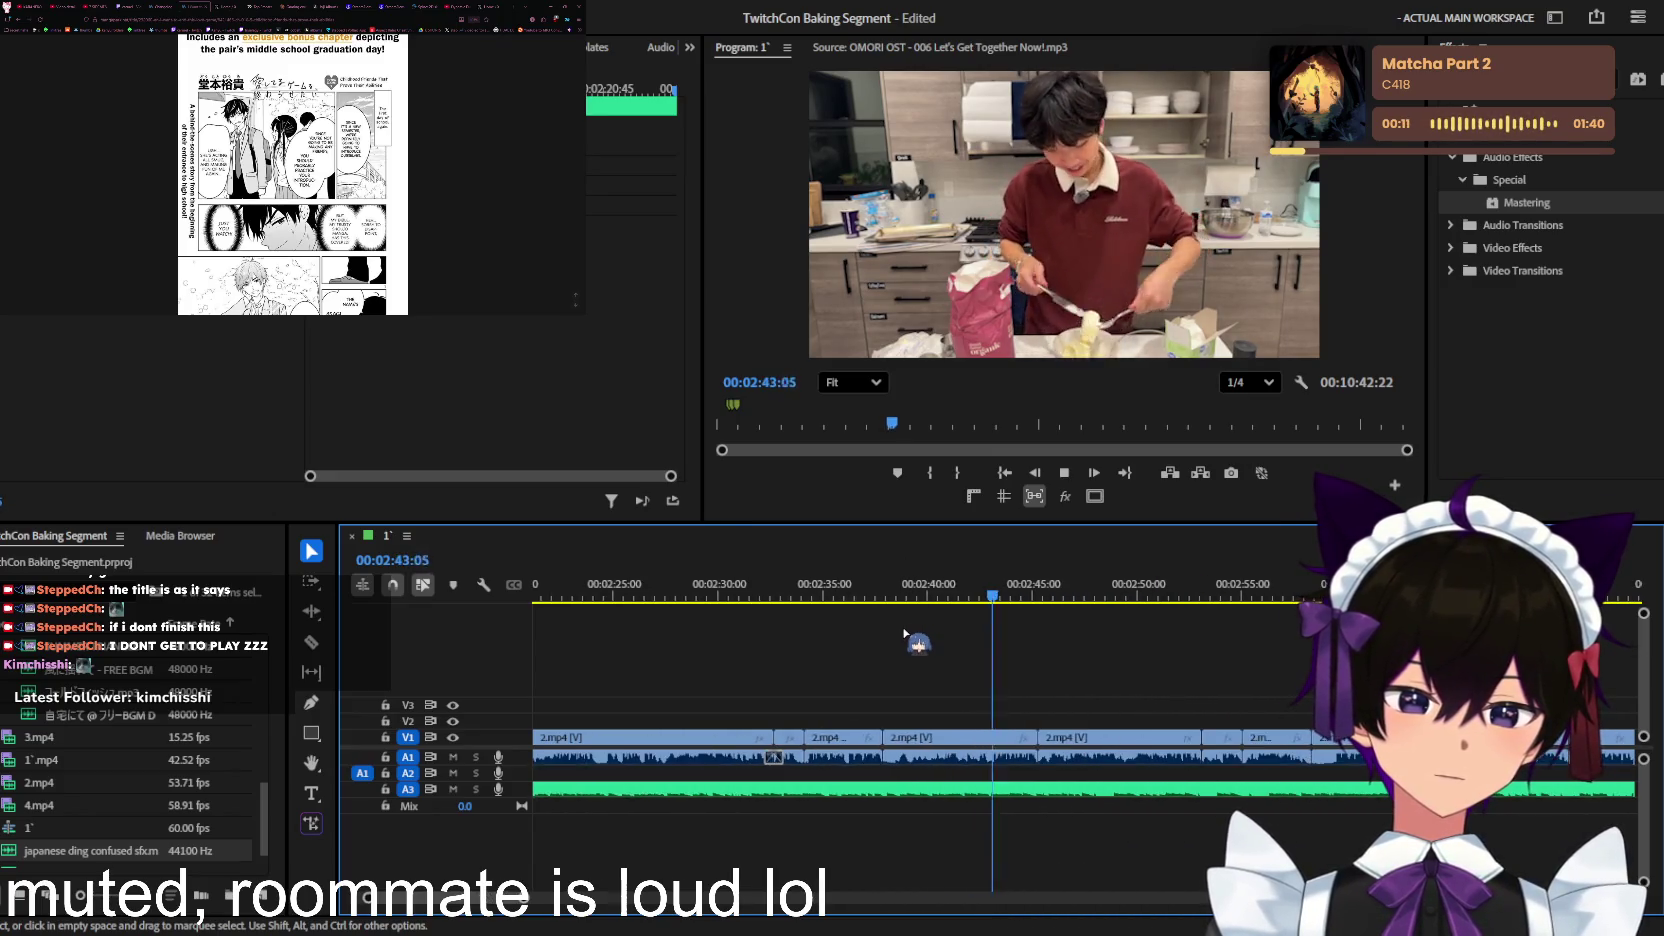
key(minus)
key(minus)
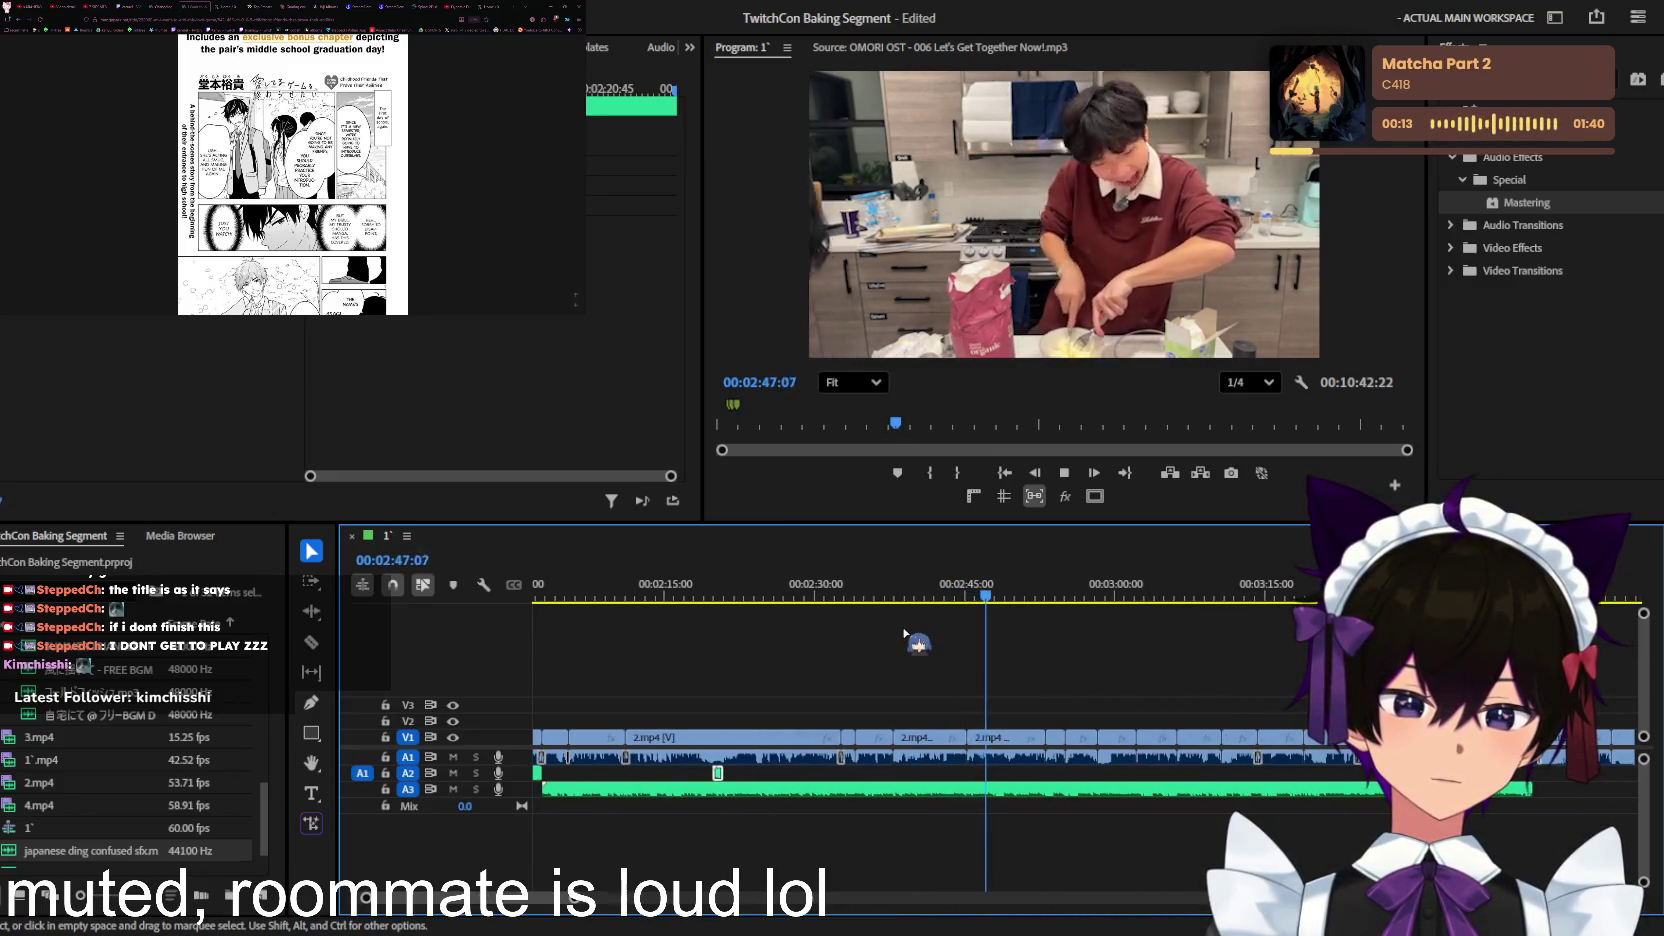
key(minus)
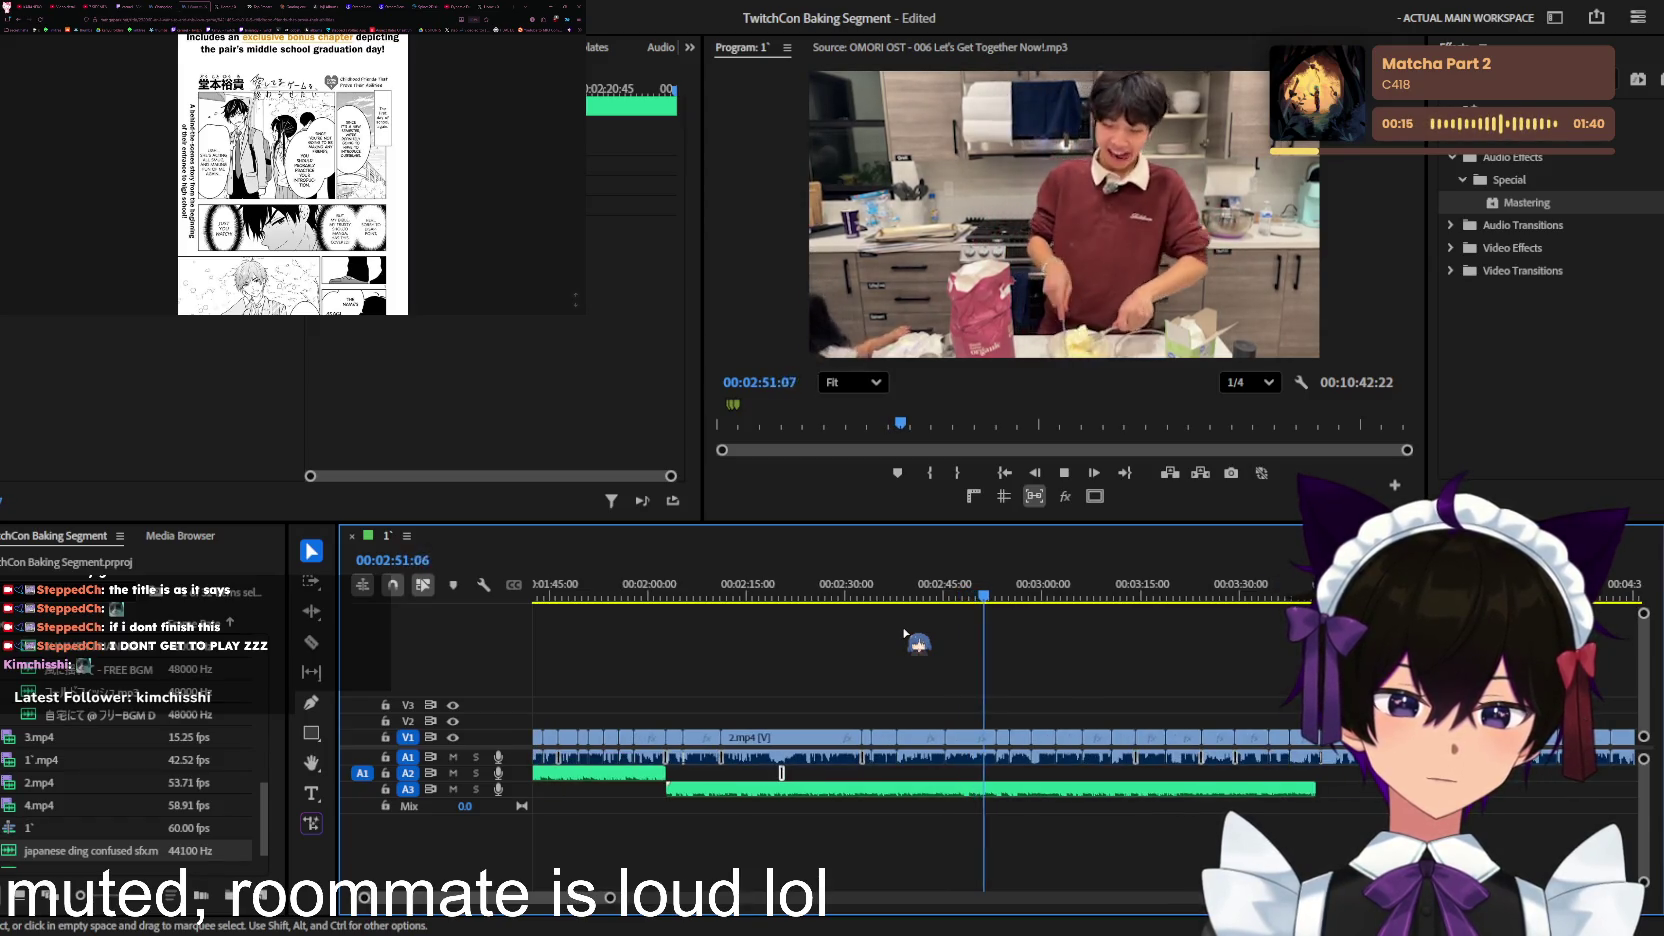
key(equal)
key(equal)
key(equal)
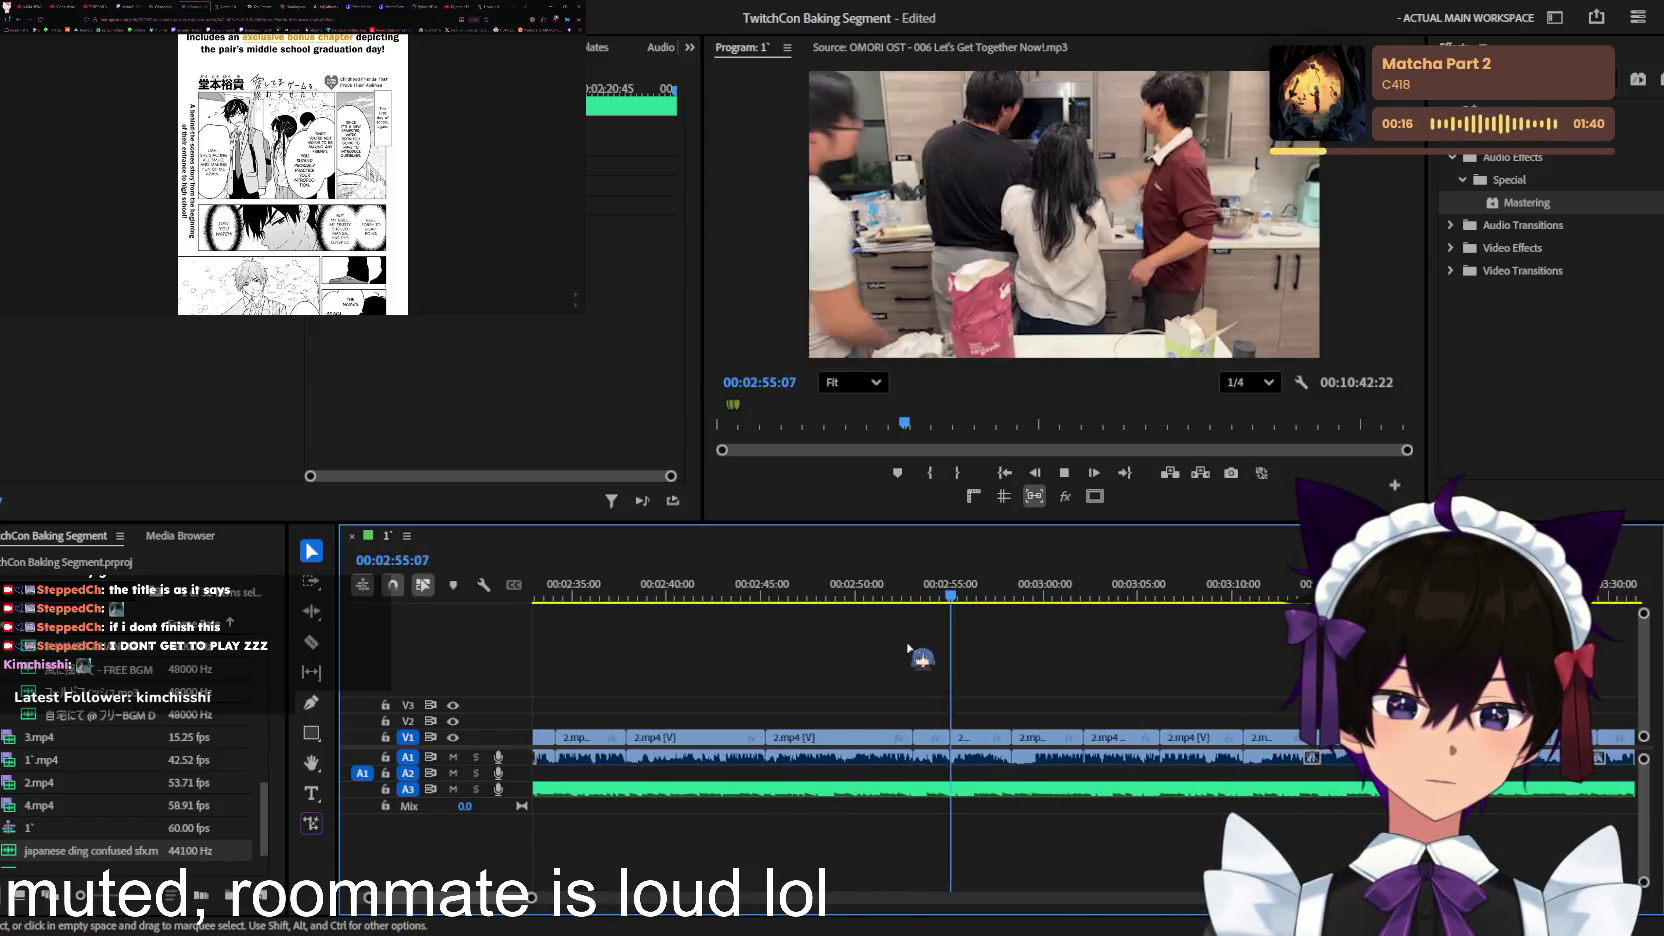
key(minus)
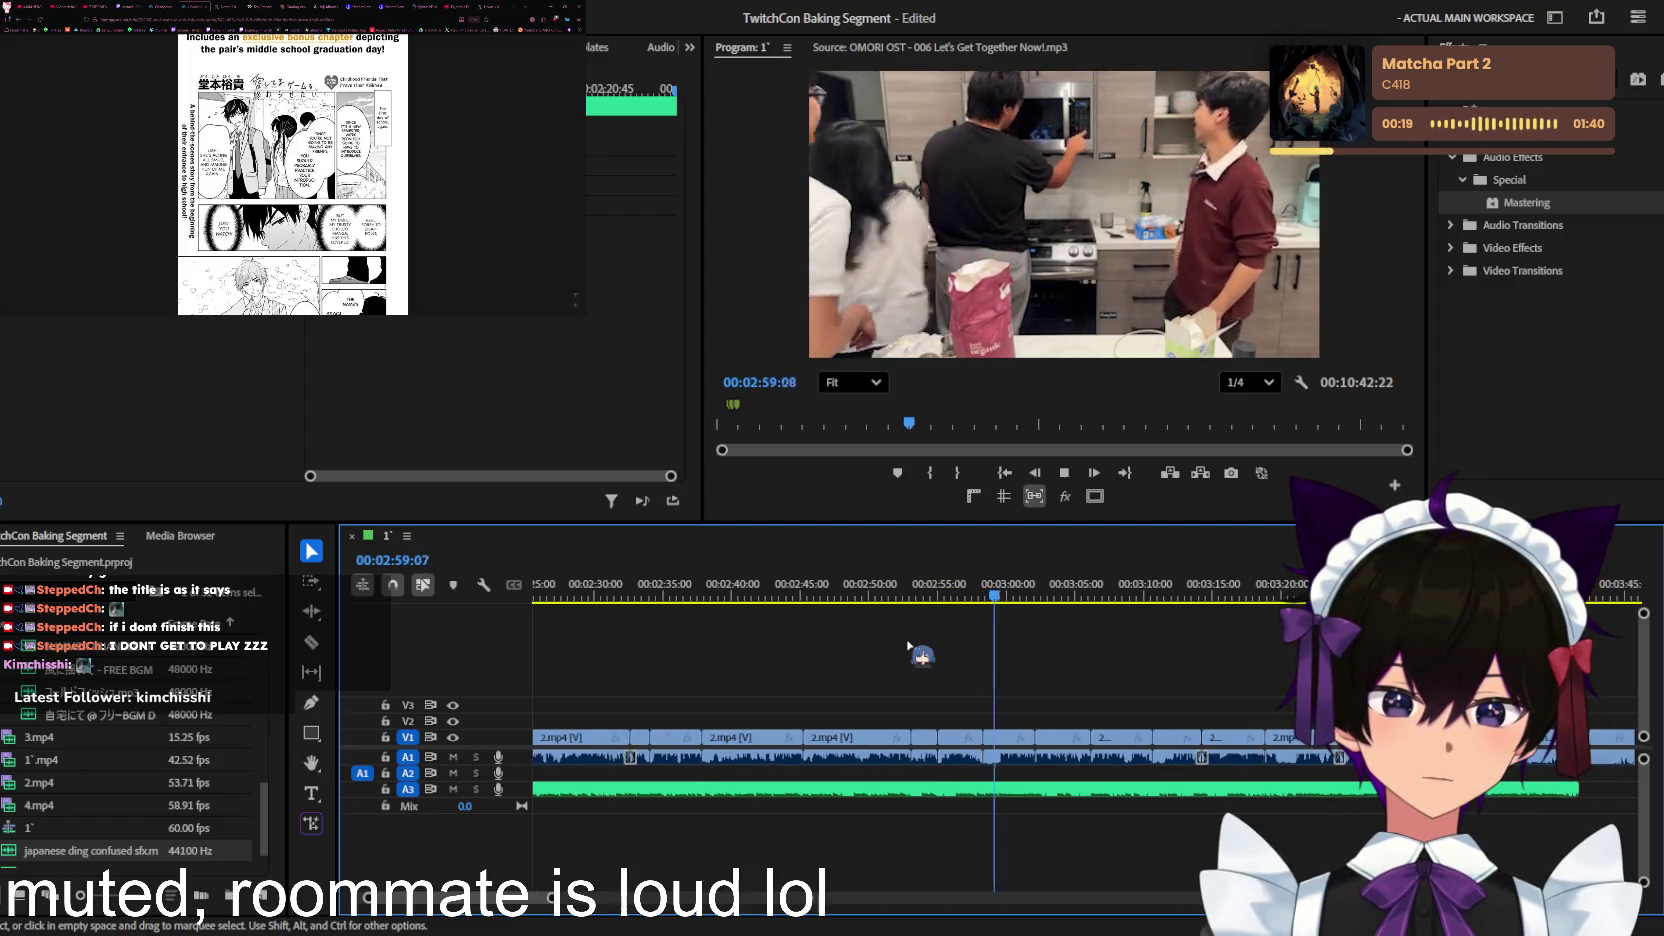
key(equal)
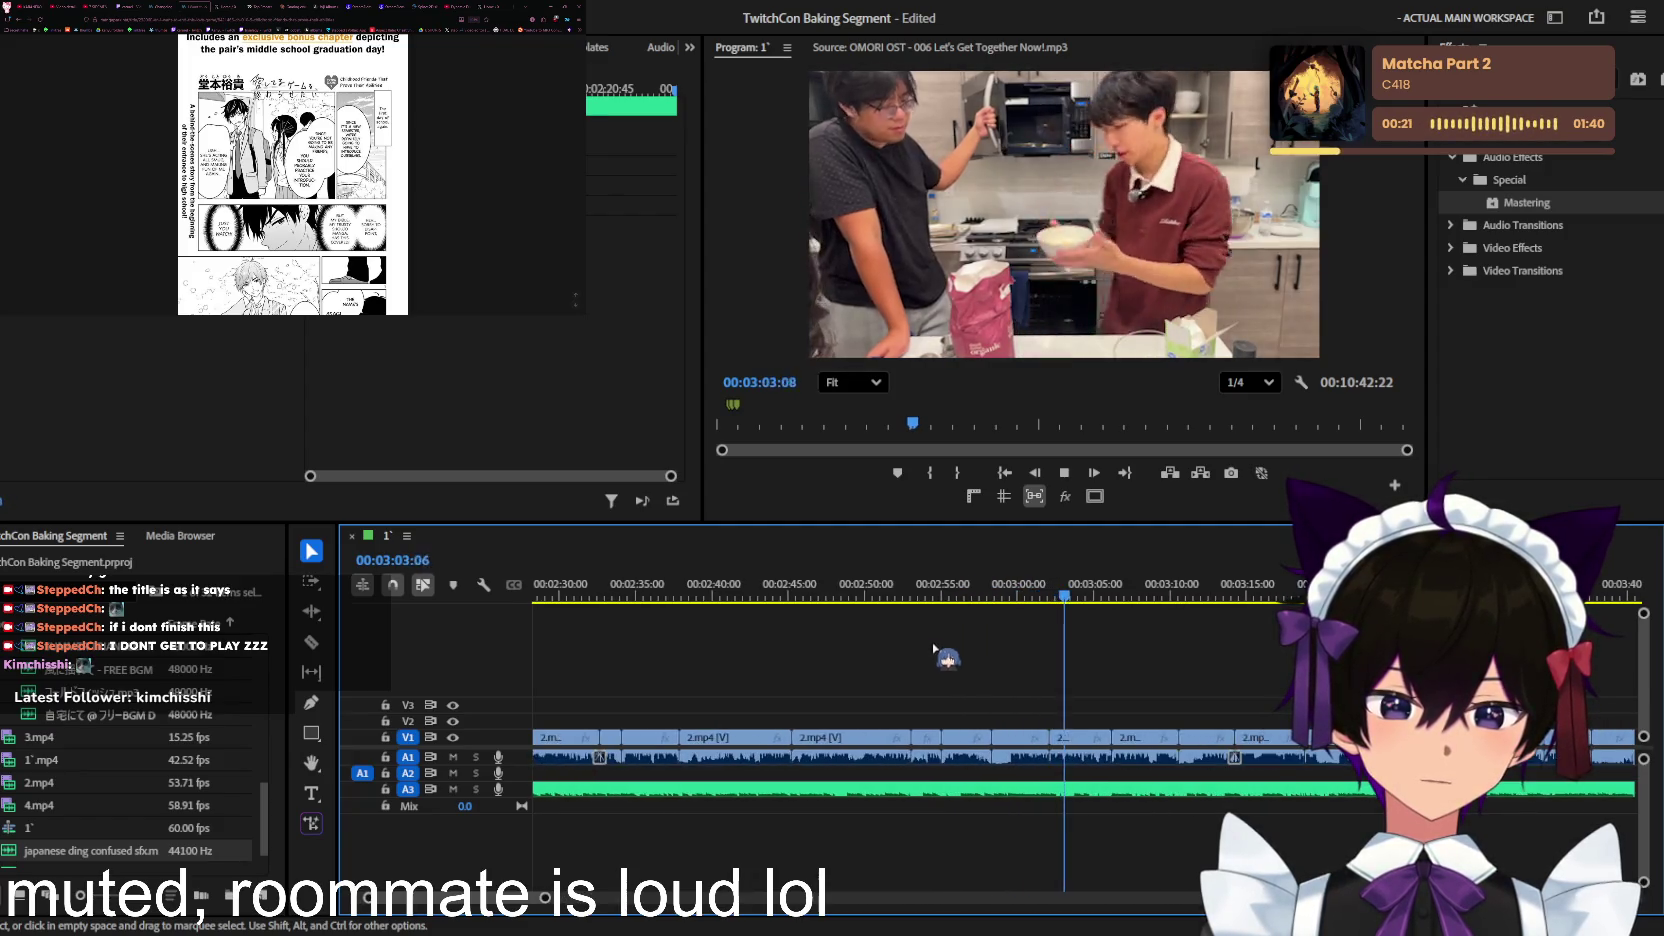
scroll(1040, 665, down, 2)
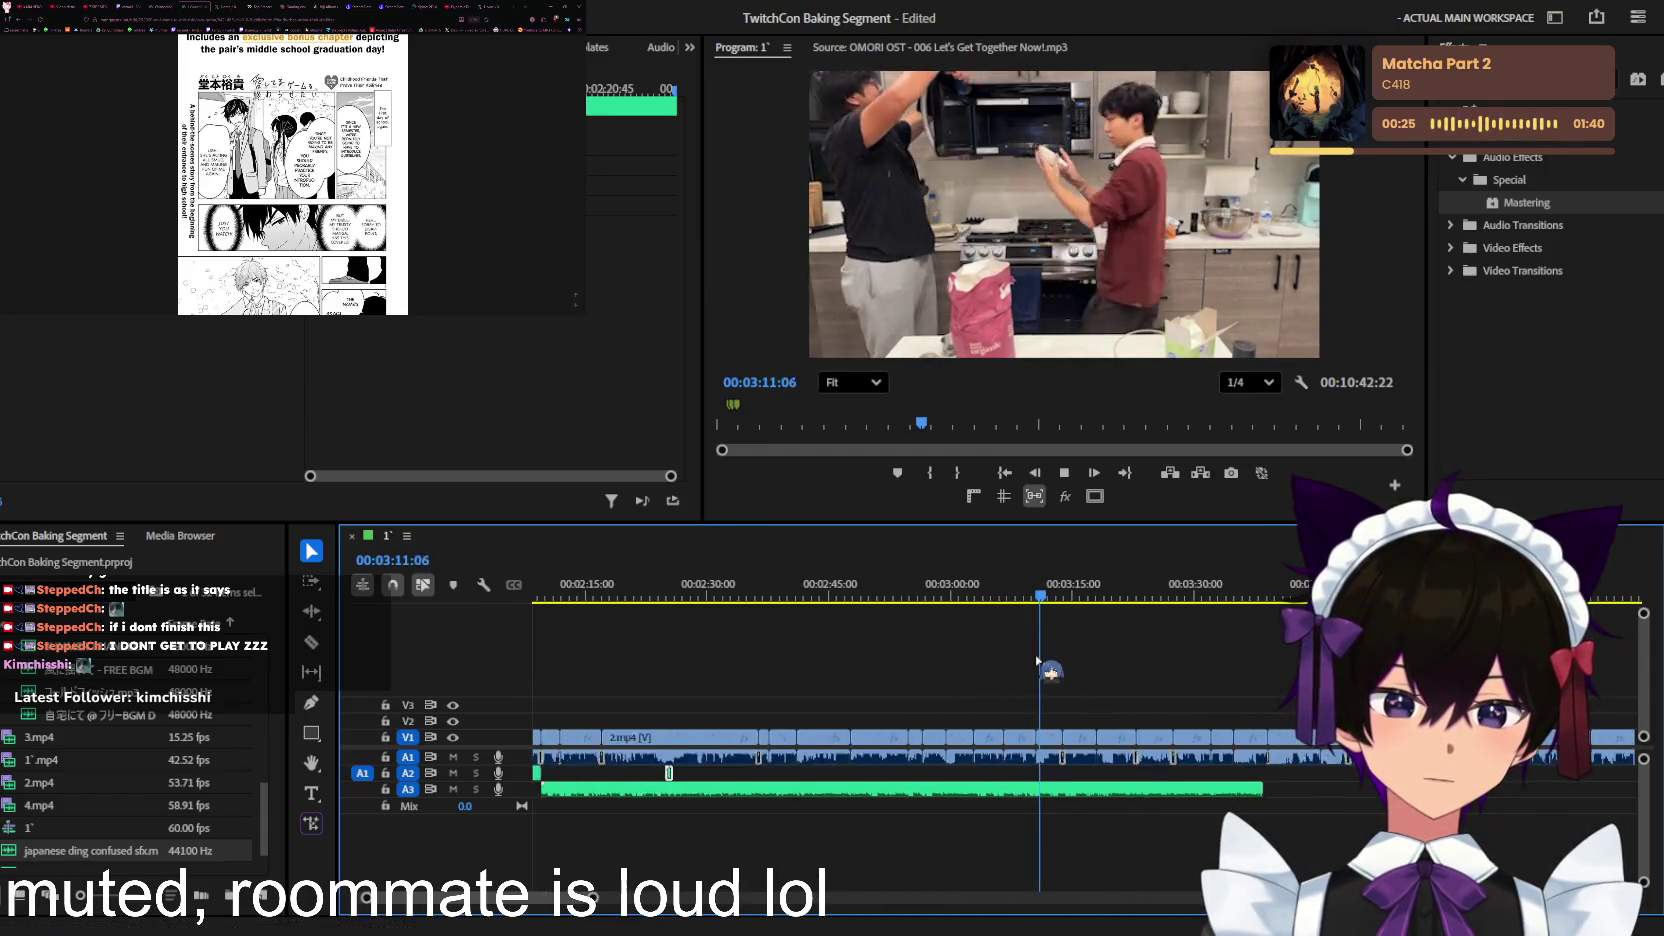
Step: Trim the A3 music clip's end back to the playhead at about 00:03:29
key(minus)
key(equal)
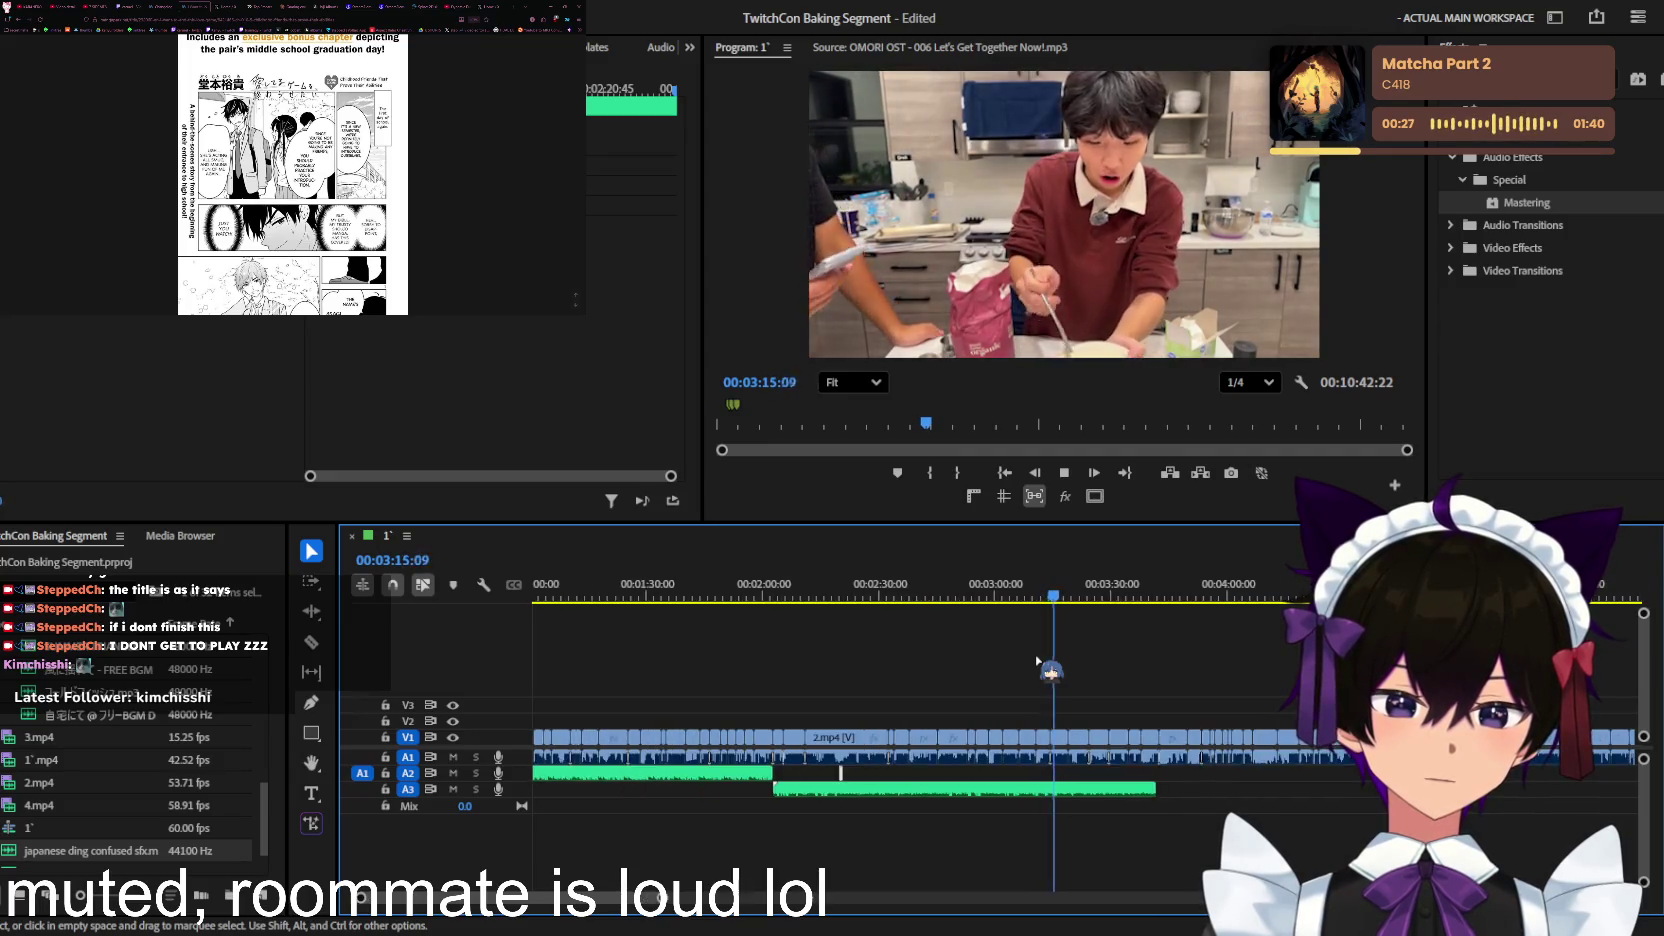
scroll(1040, 660, down, 3)
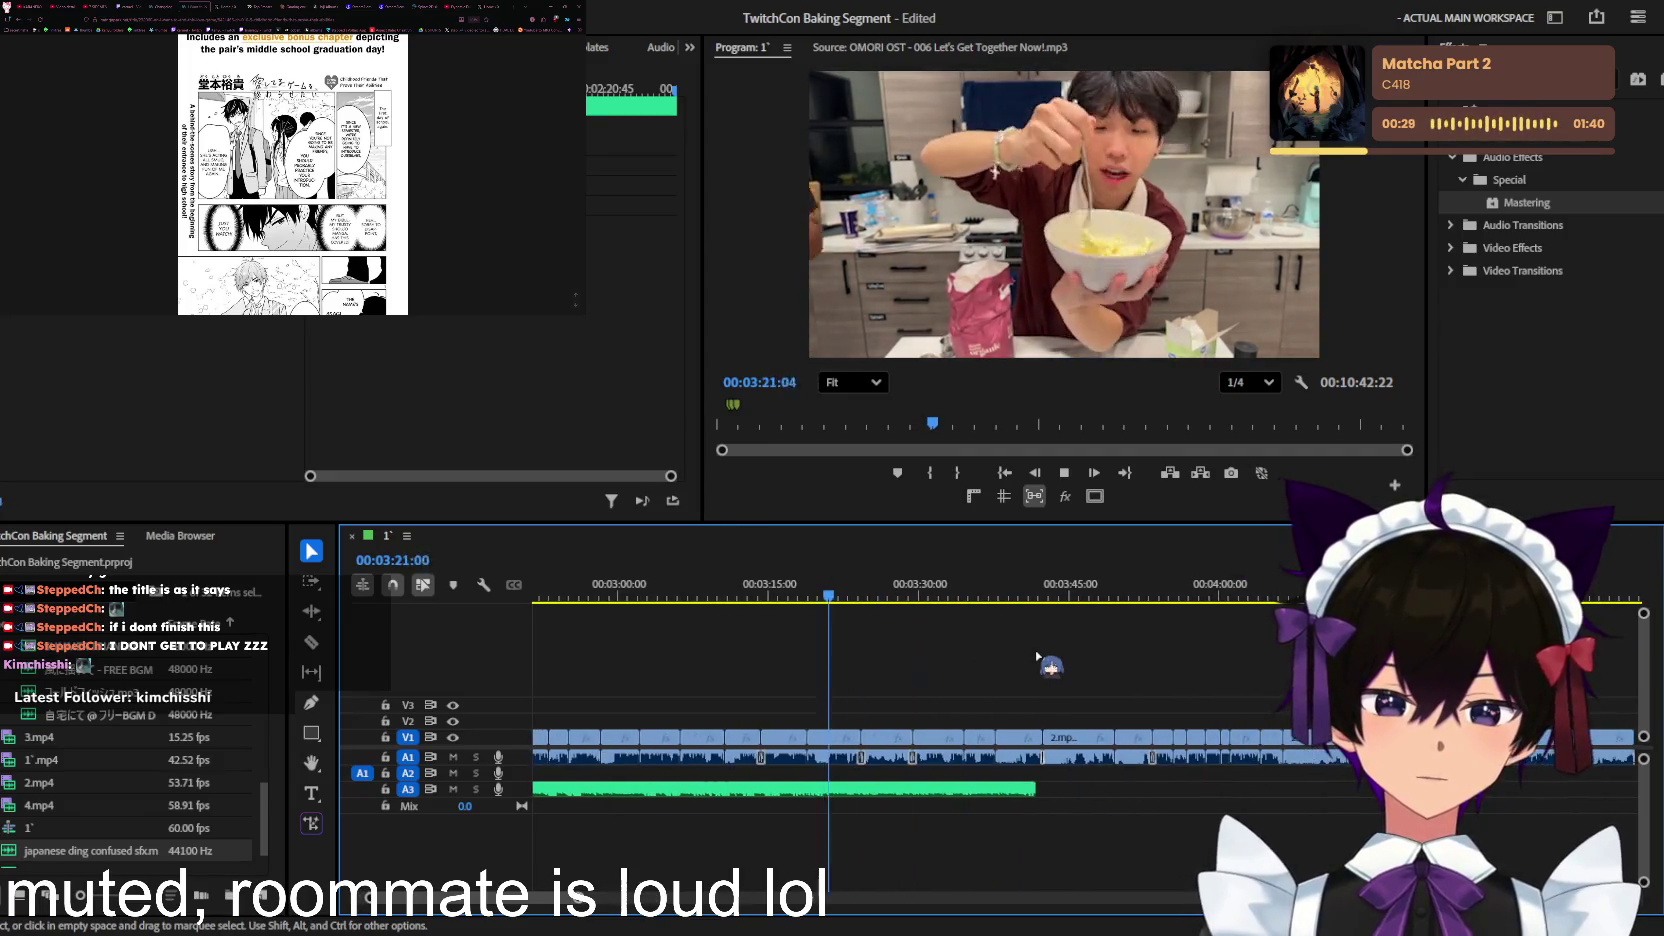
scroll(1035, 668, down, 1)
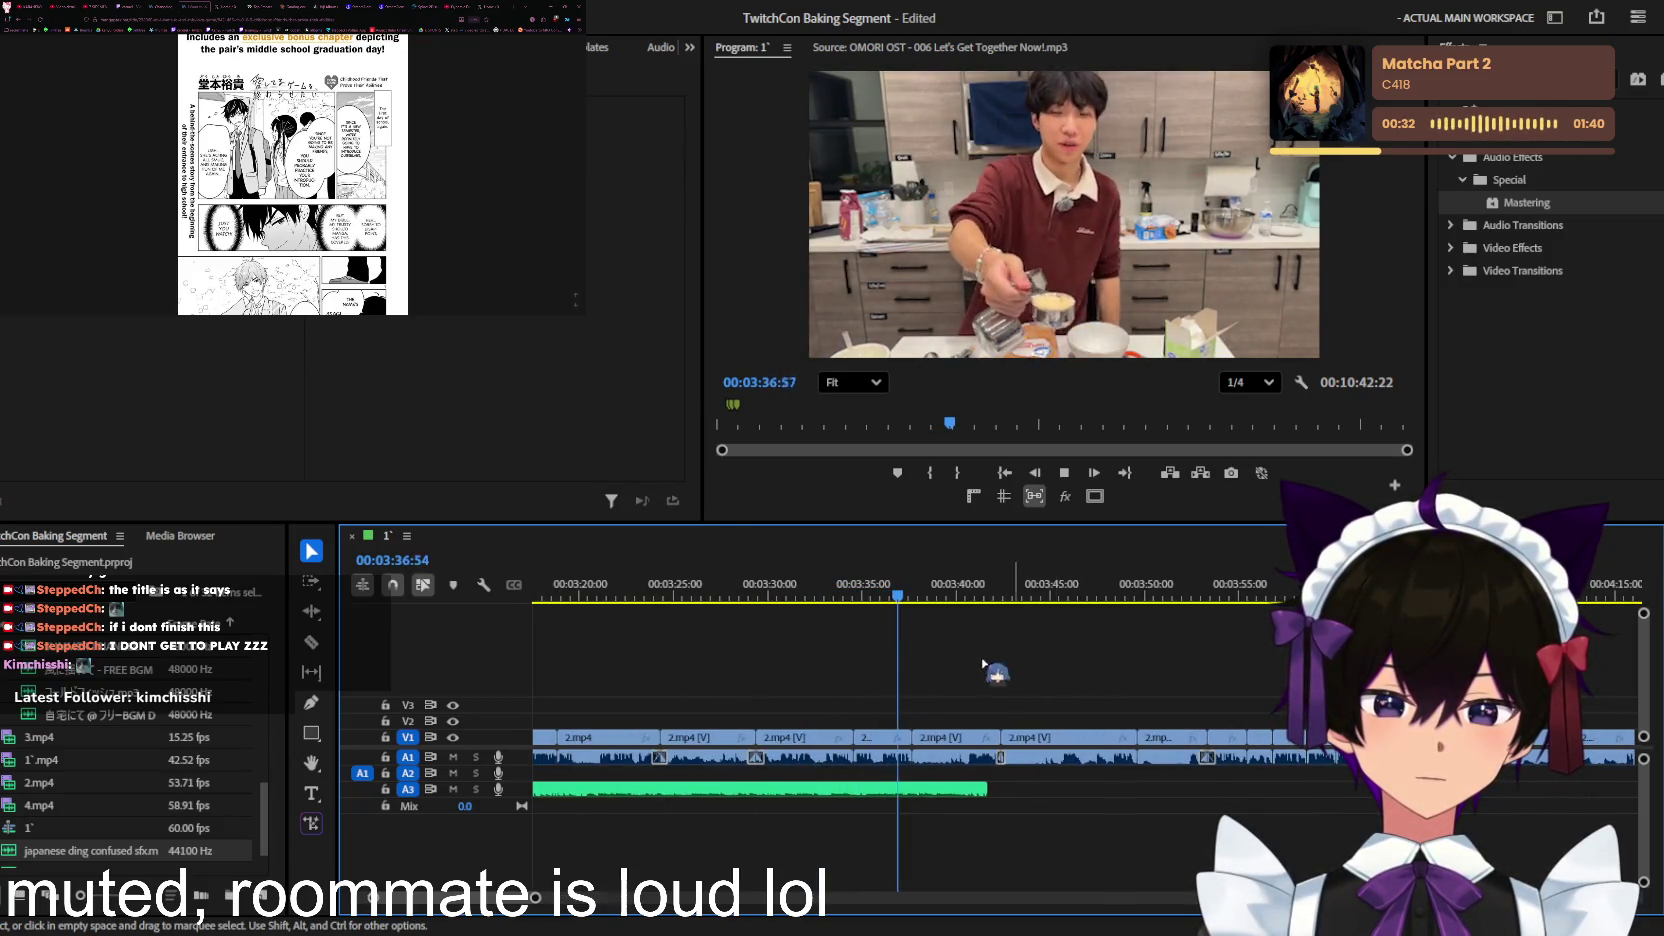
click(766, 598)
key(equal)
key(equal)
drag(1060, 789, 706, 789)
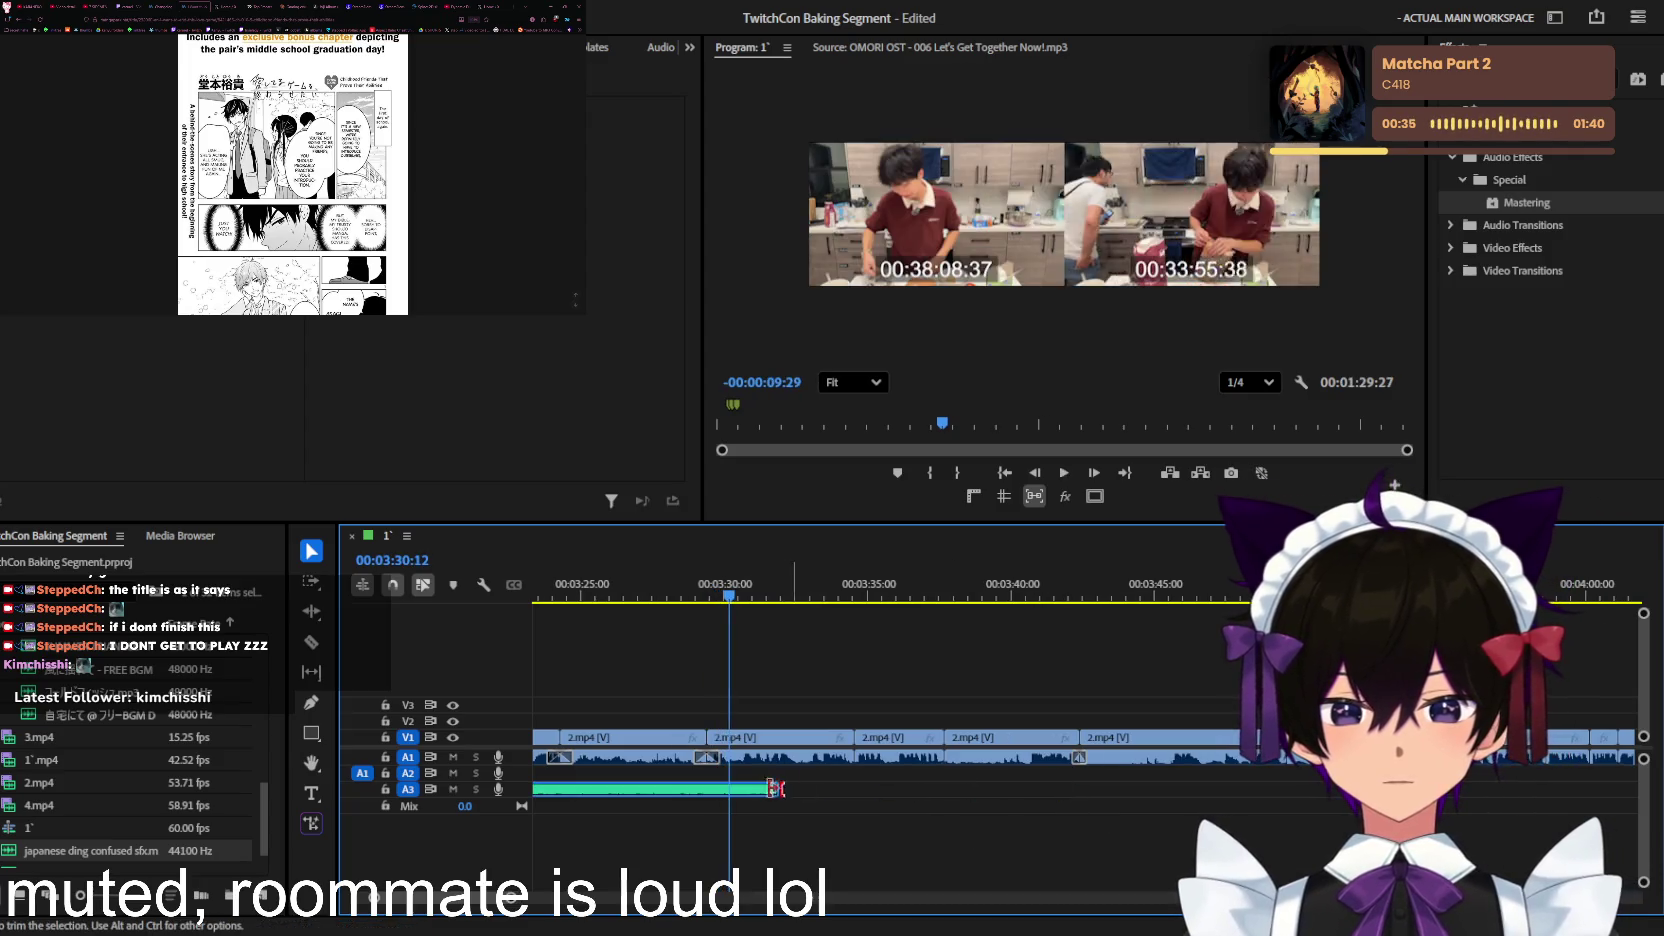
key(j)
key(equal)
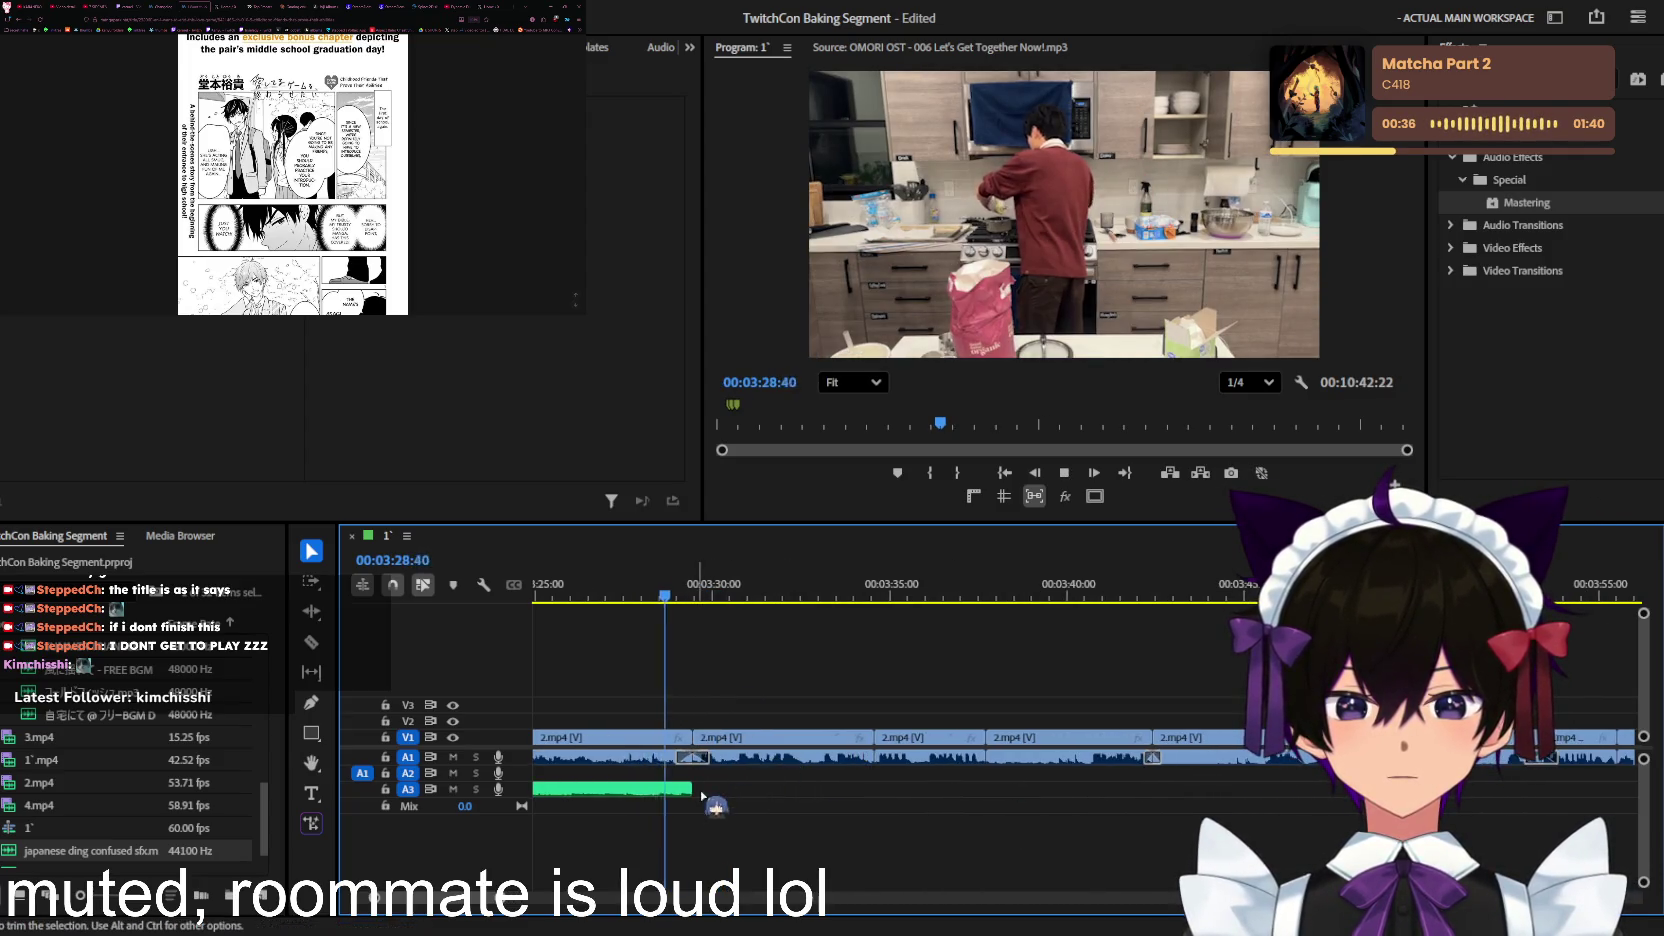
key(space)
Step: Save, then fine-tune the A3 music's end to about 00:03:29:36
key(ctrl+s)
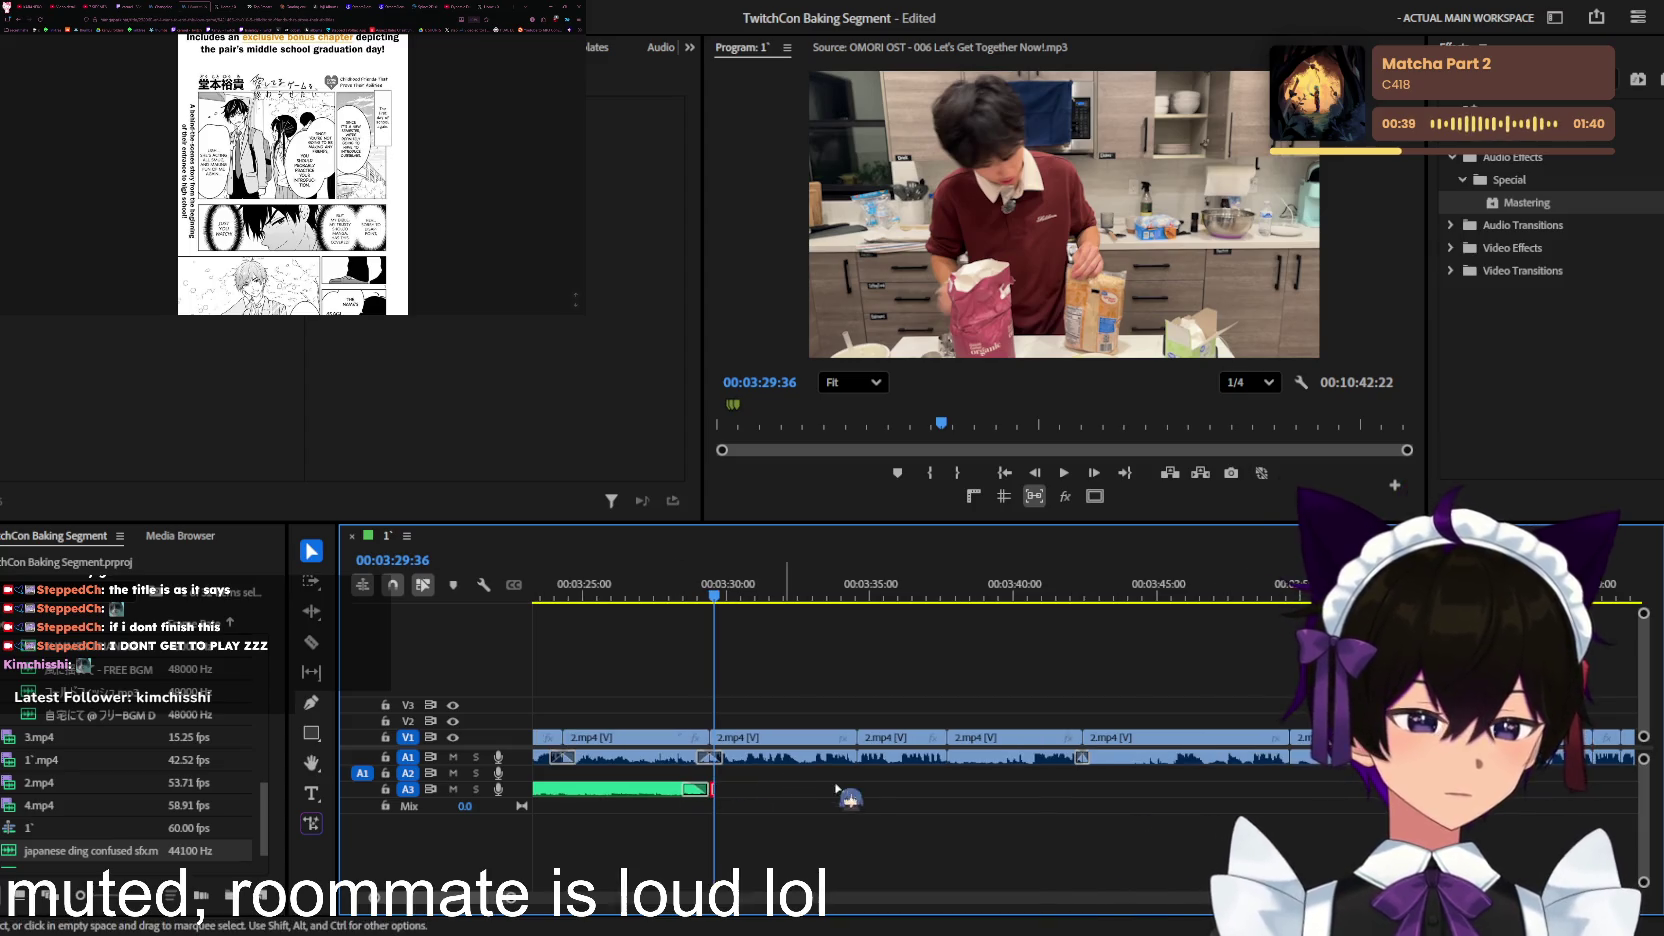
key(minus)
drag(851, 789, 855, 789)
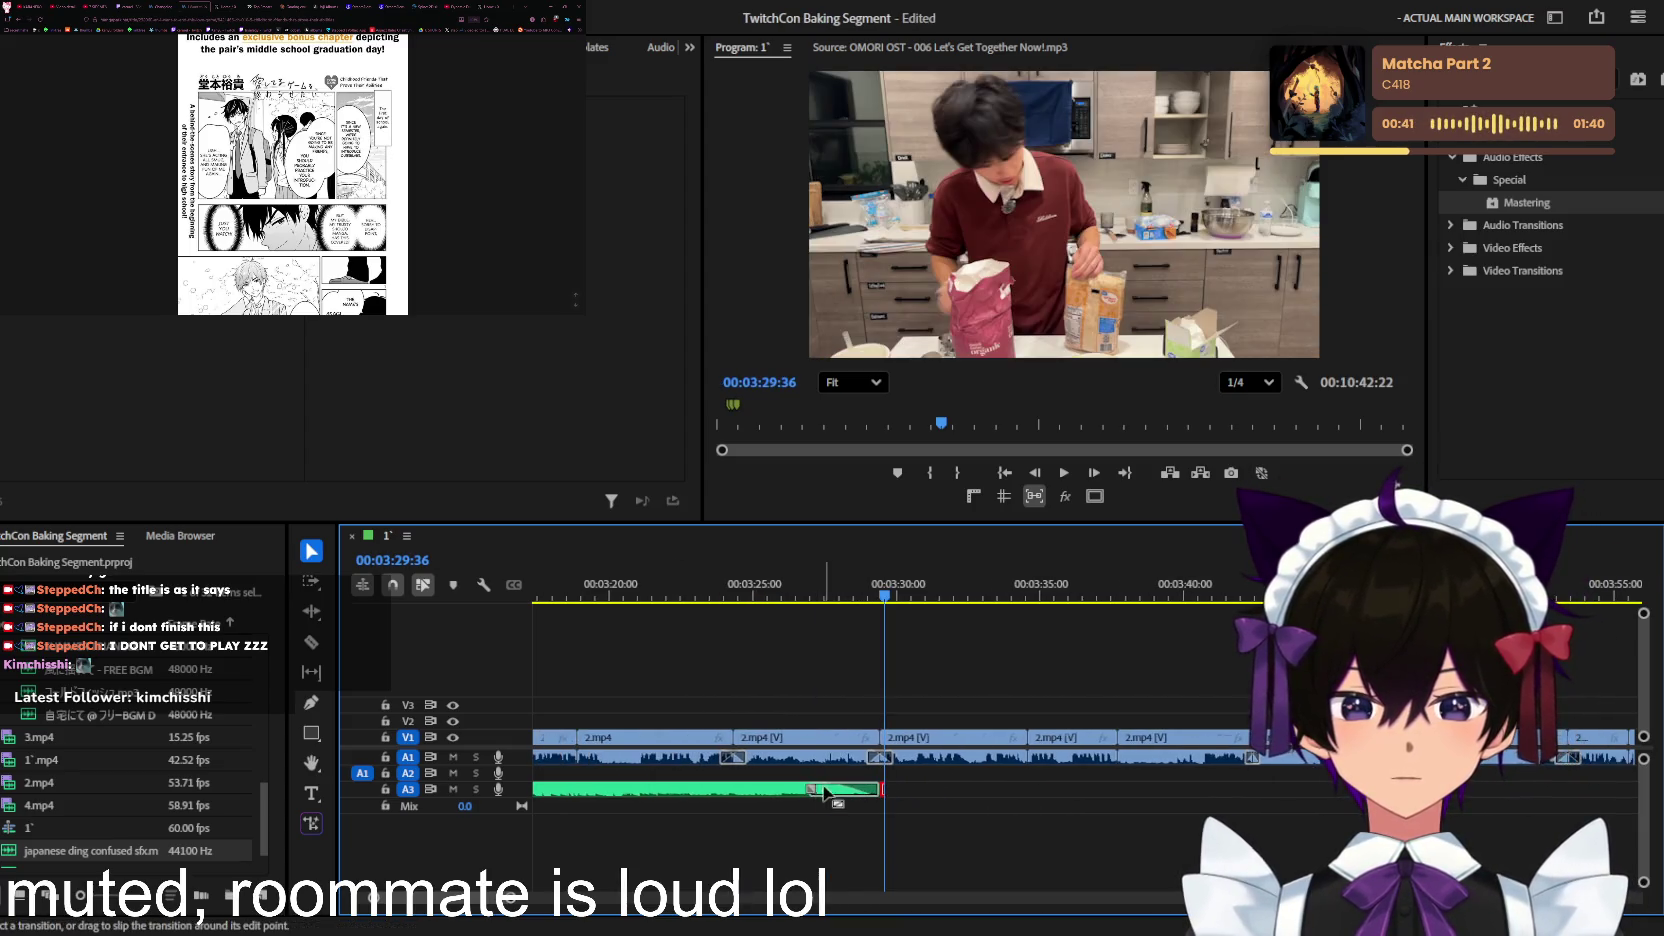
key(minus)
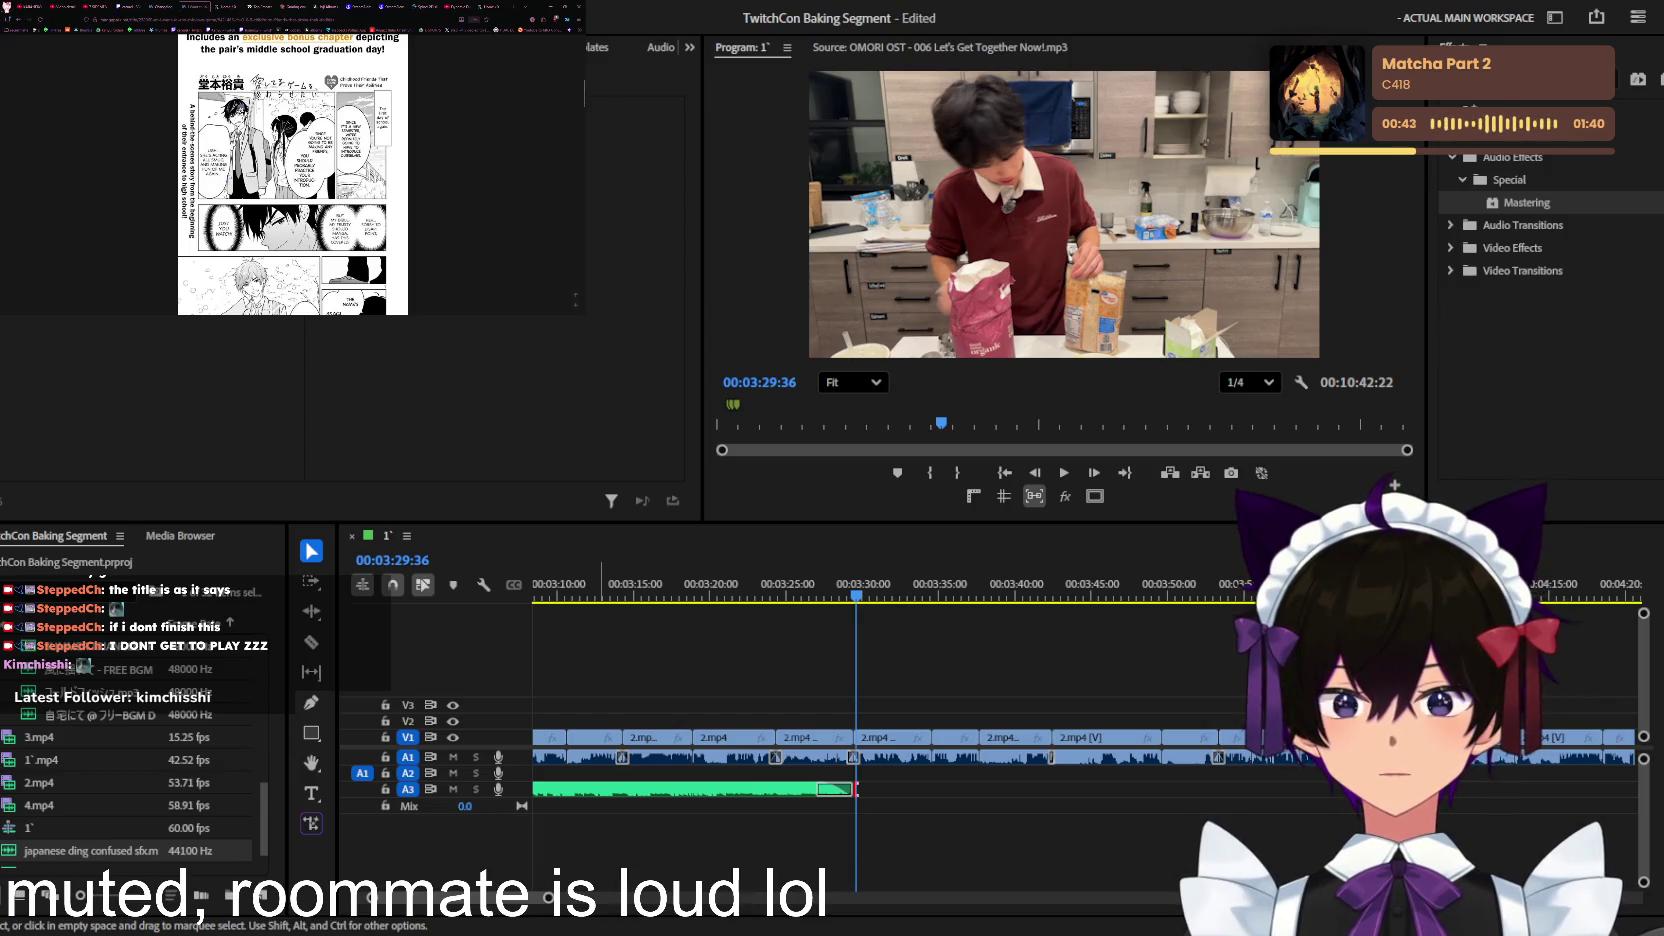
click(103, 4)
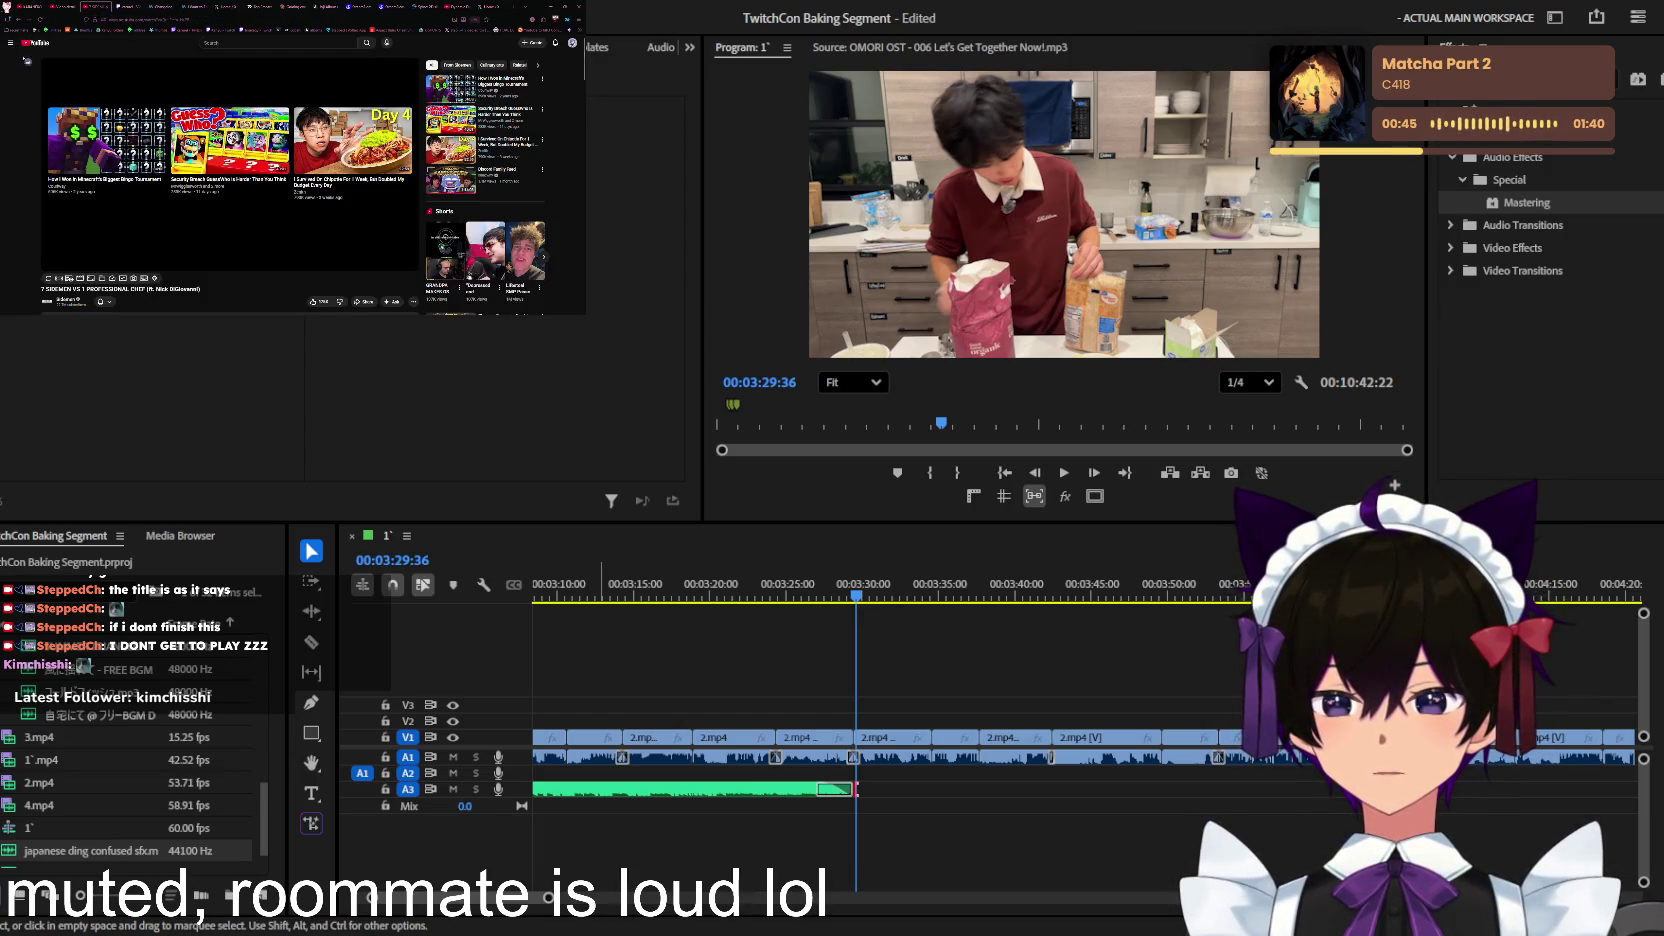
Step: Open YouTube's side navigation and browse through the Playlists page
click(12, 43)
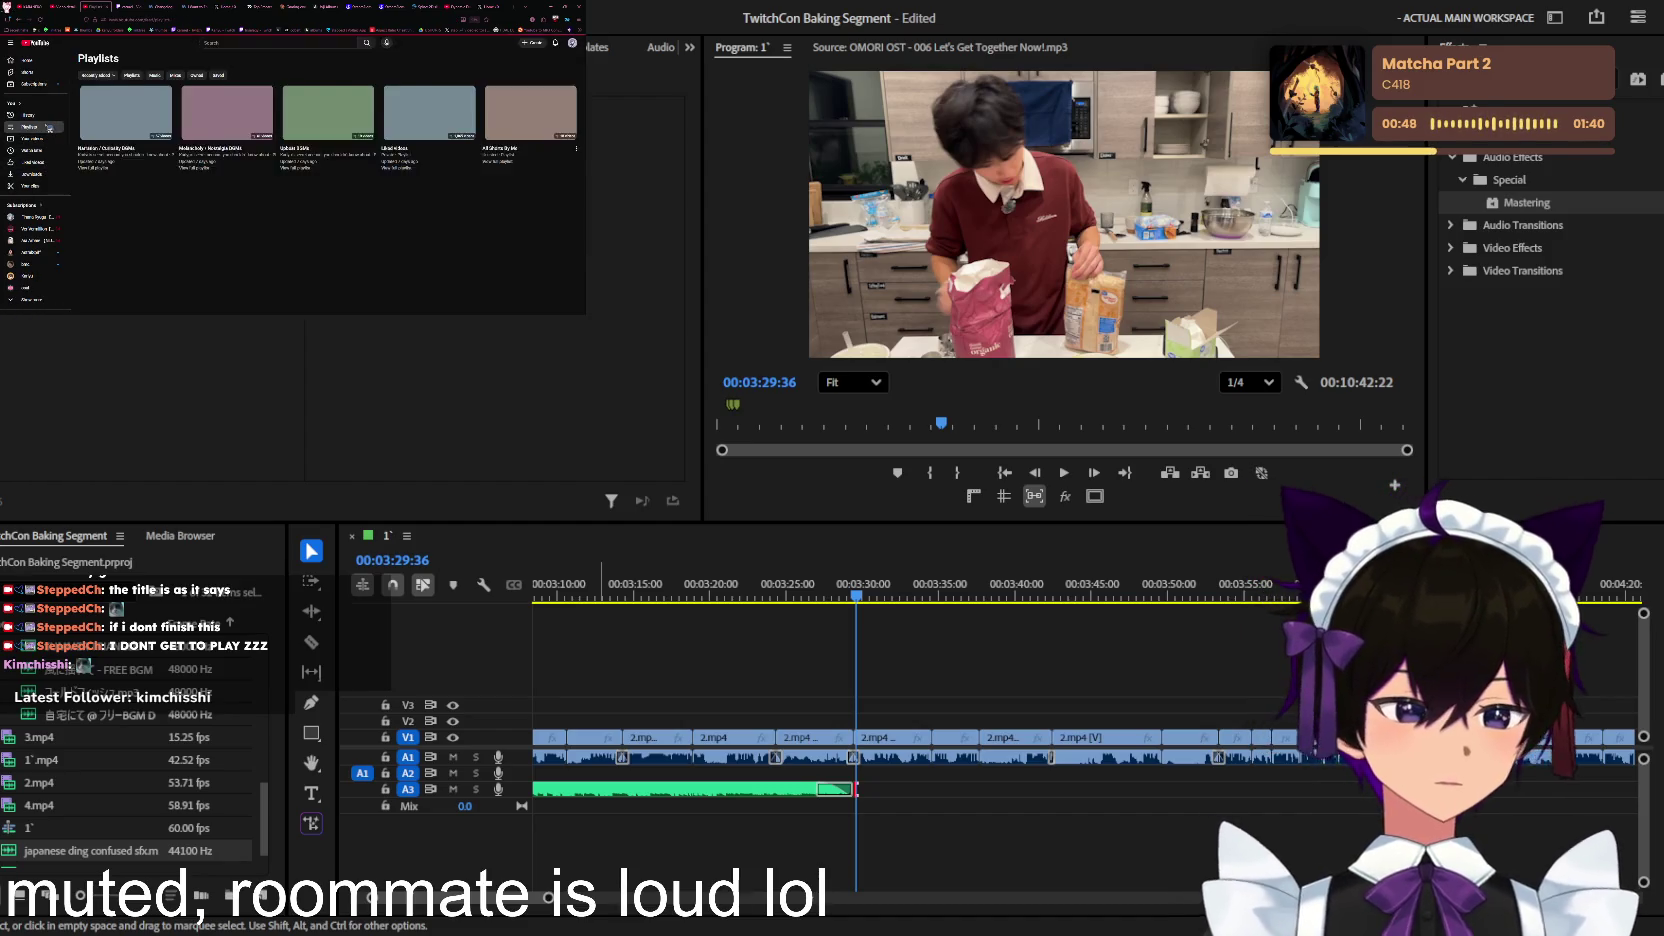
scroll(300, 180, down, 3)
scroll(330, 180, down, 2)
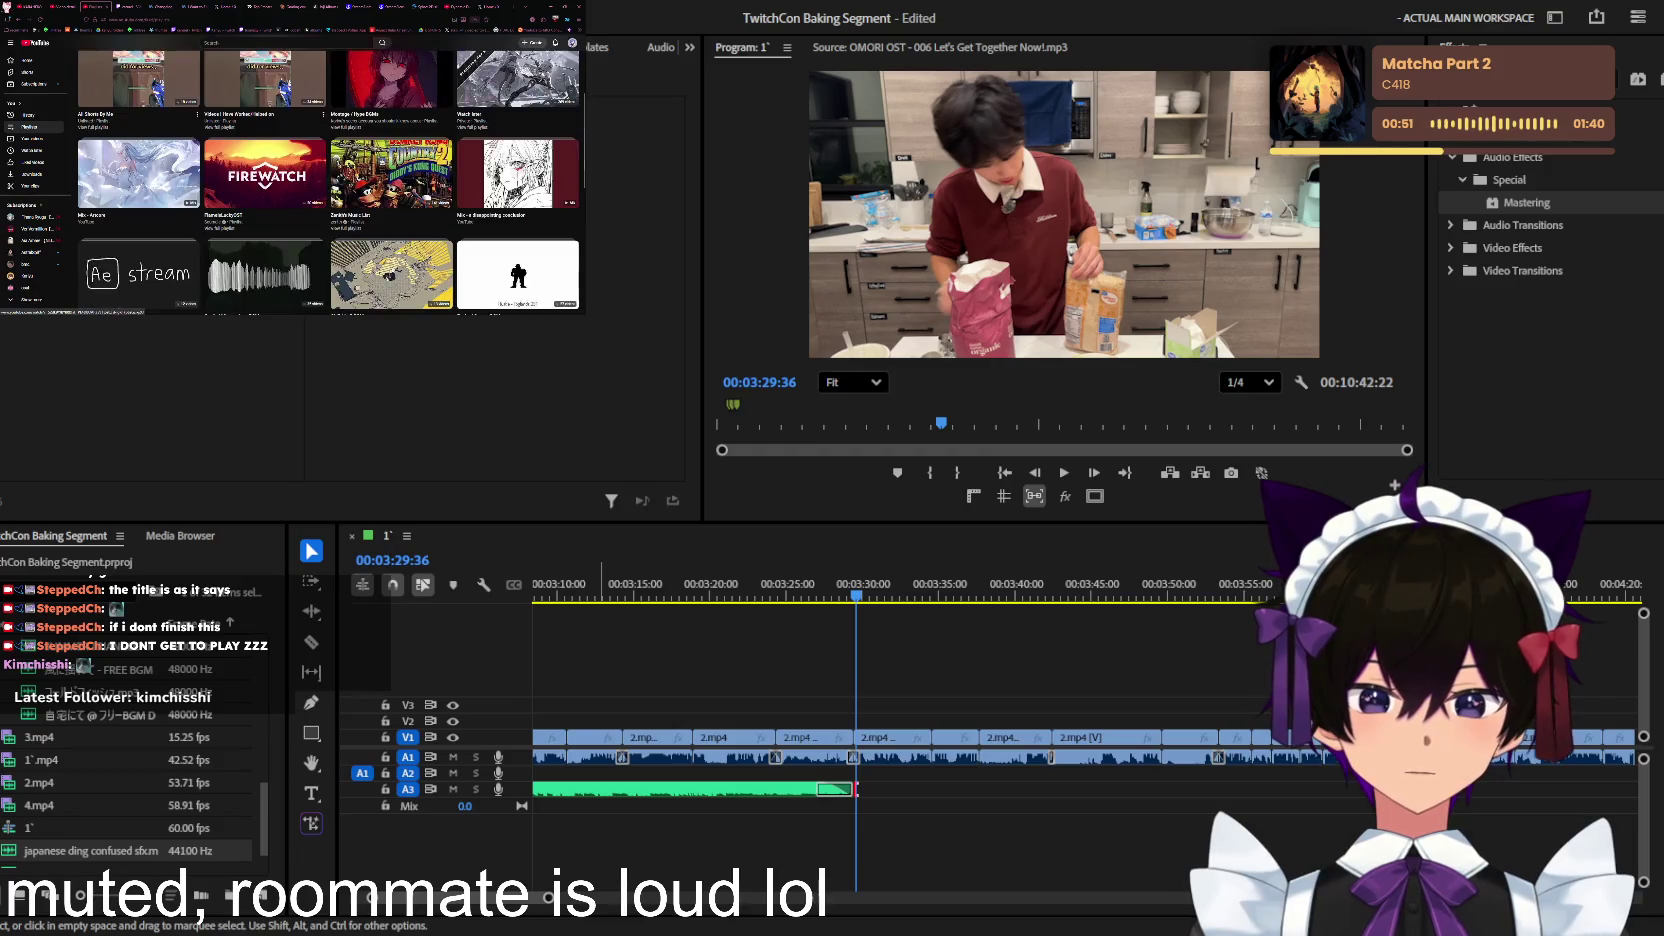
scroll(330, 180, down, 2)
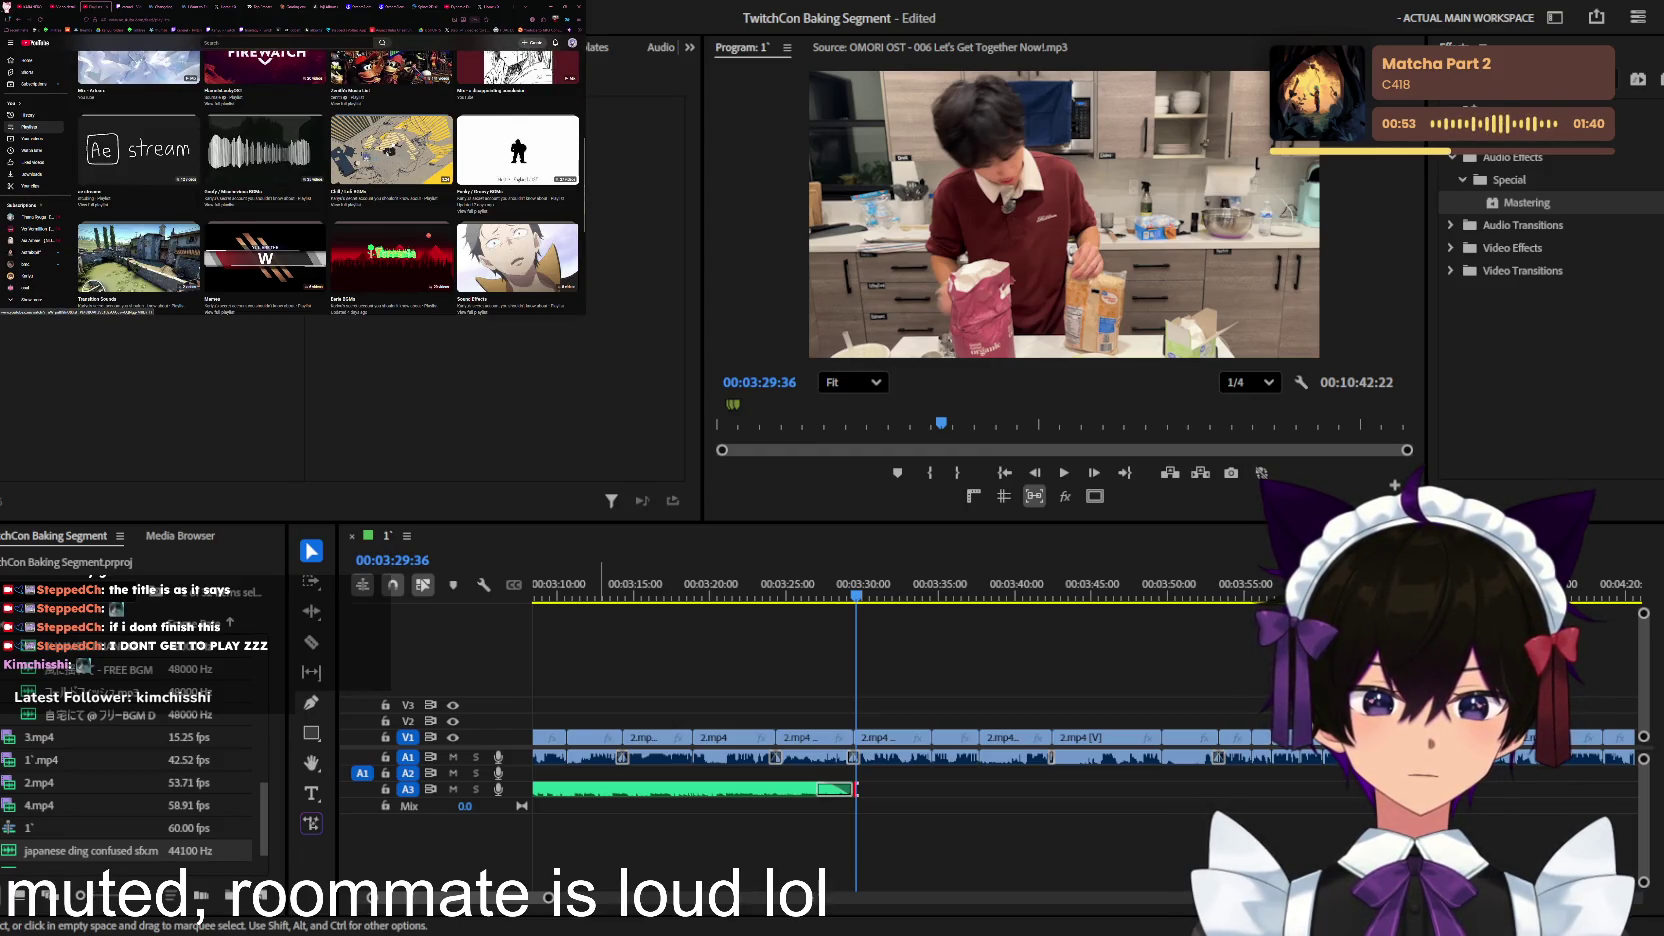
scroll(330, 180, down, 2)
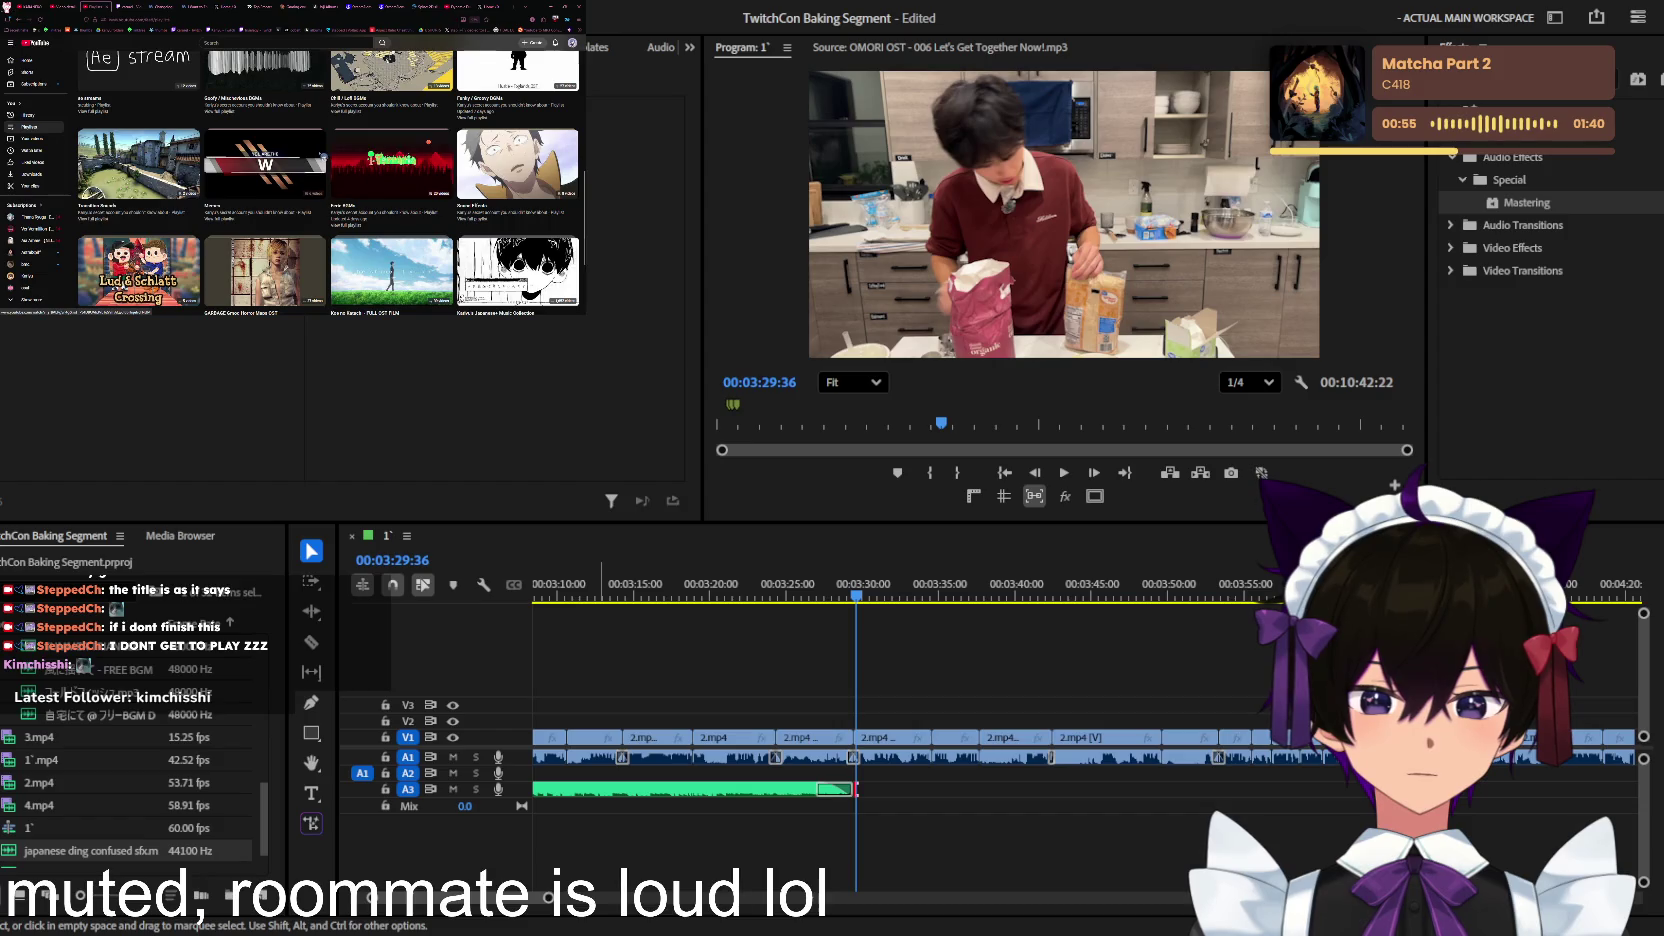
scroll(321, 156, down, 2)
scroll(371, 163, up, 3)
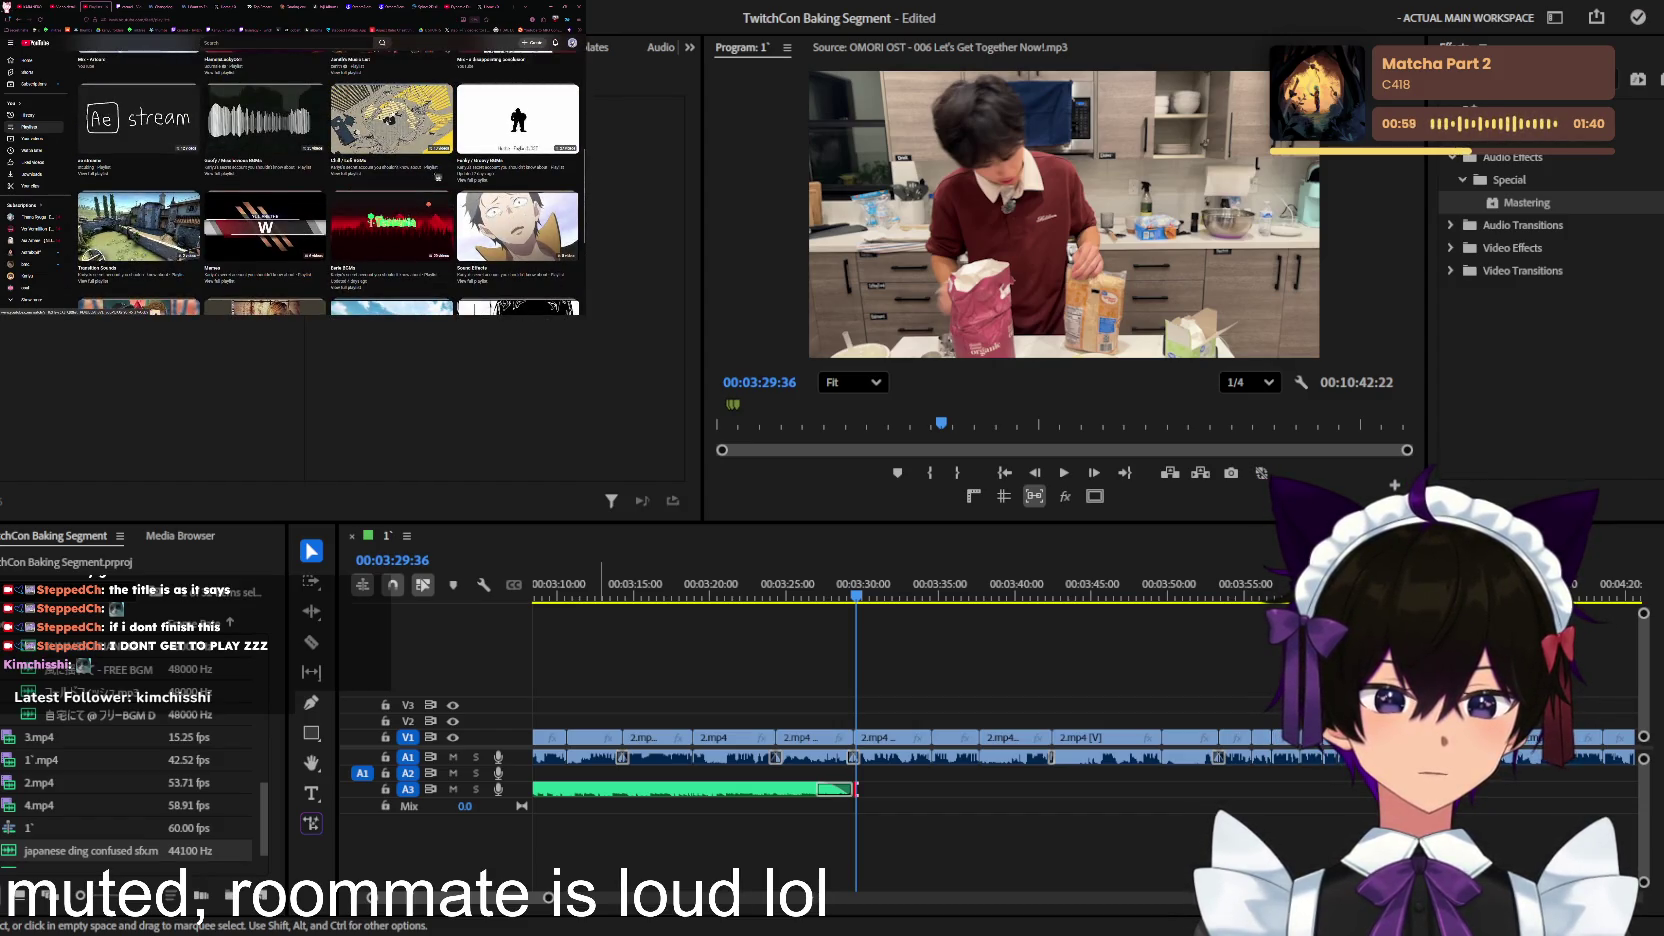
scroll(438, 177, up, 1)
scroll(460, 174, up, 1)
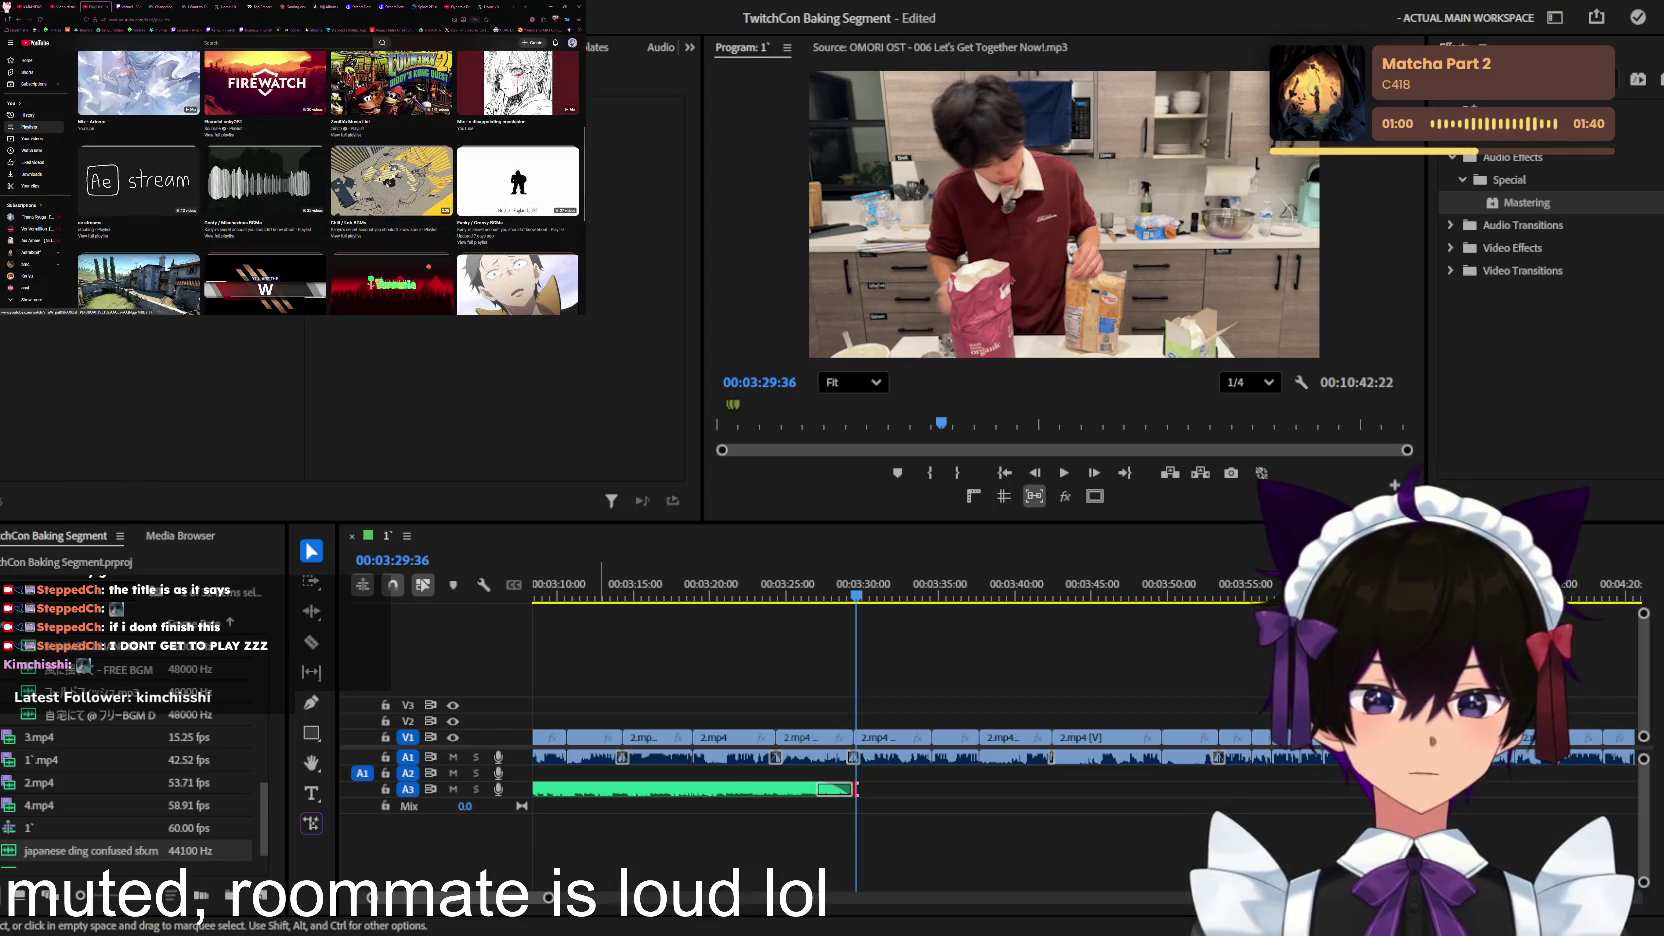
scroll(388, 172, down, 1)
scroll(386, 175, down, 1)
scroll(380, 178, down, 1)
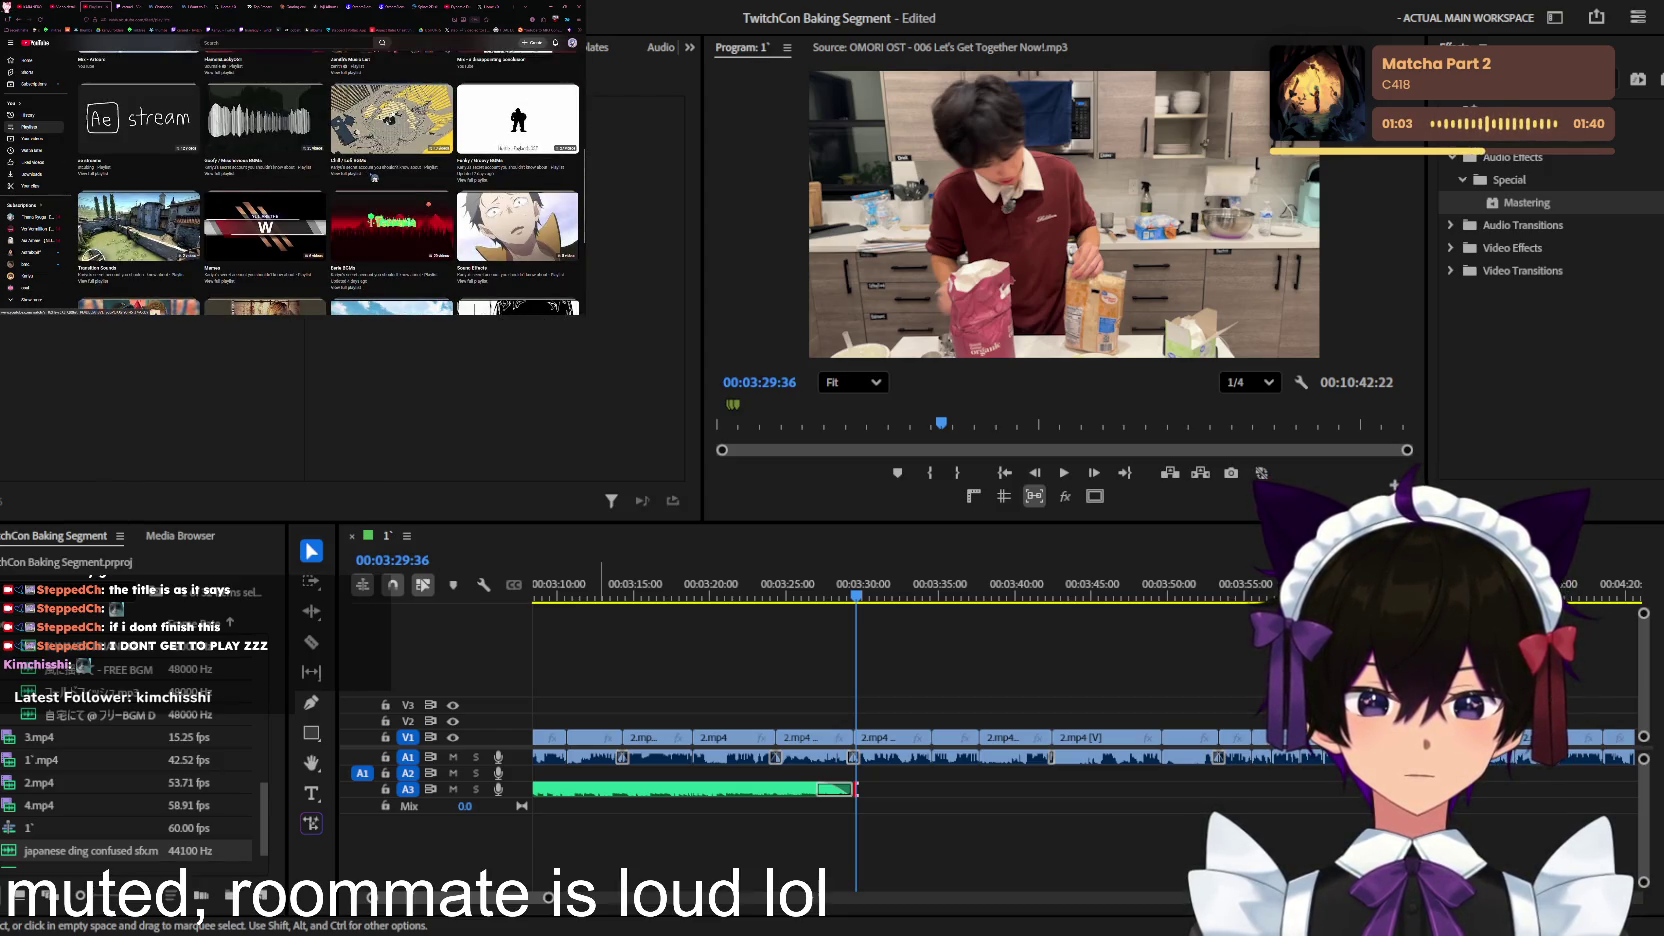
scroll(379, 186, down, 1)
scroll(379, 186, up, 3)
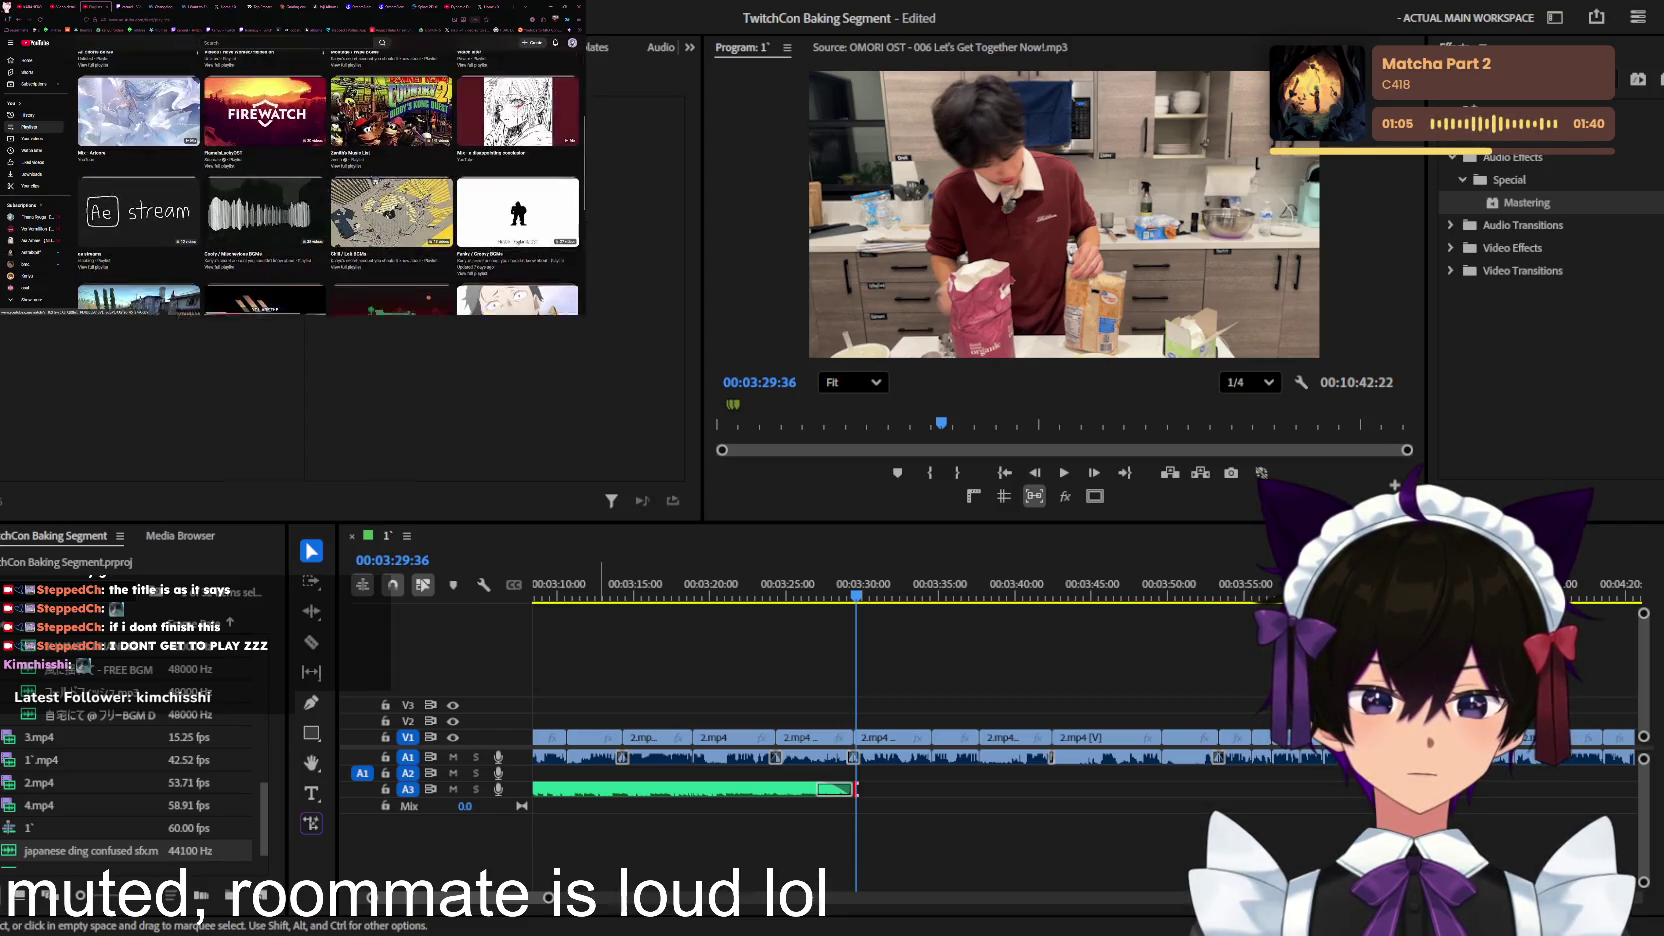
scroll(379, 186, up, 3)
scroll(379, 186, up, 3)
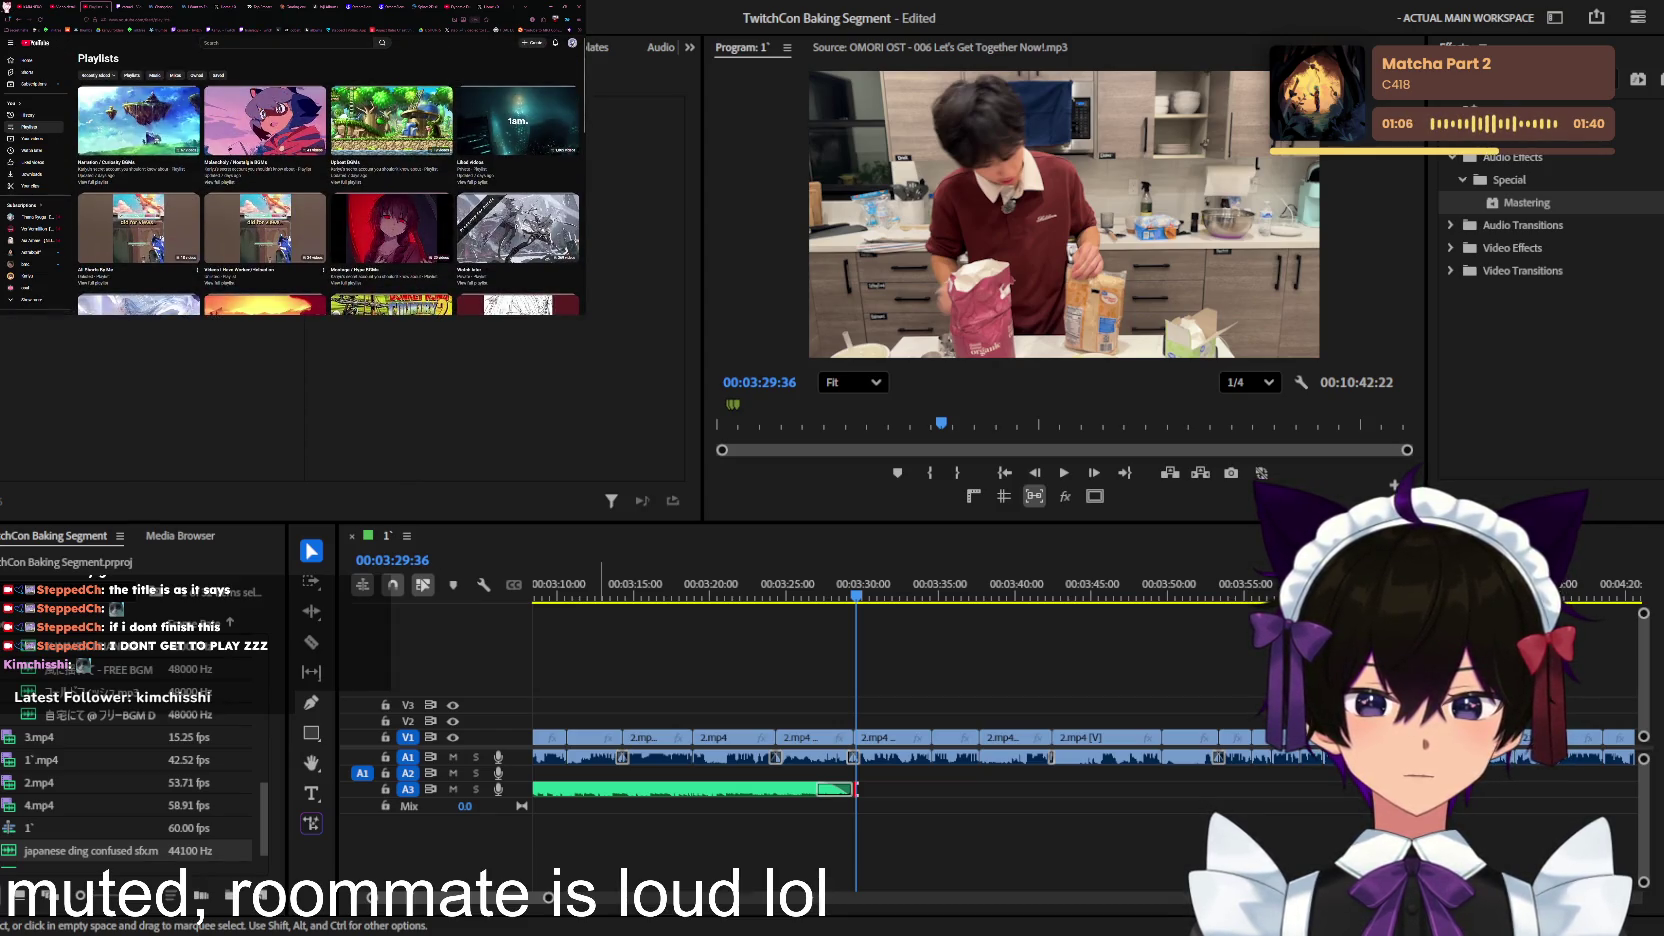
Step: Preview videos from several playlists to choose a soundtrack
click(139, 120)
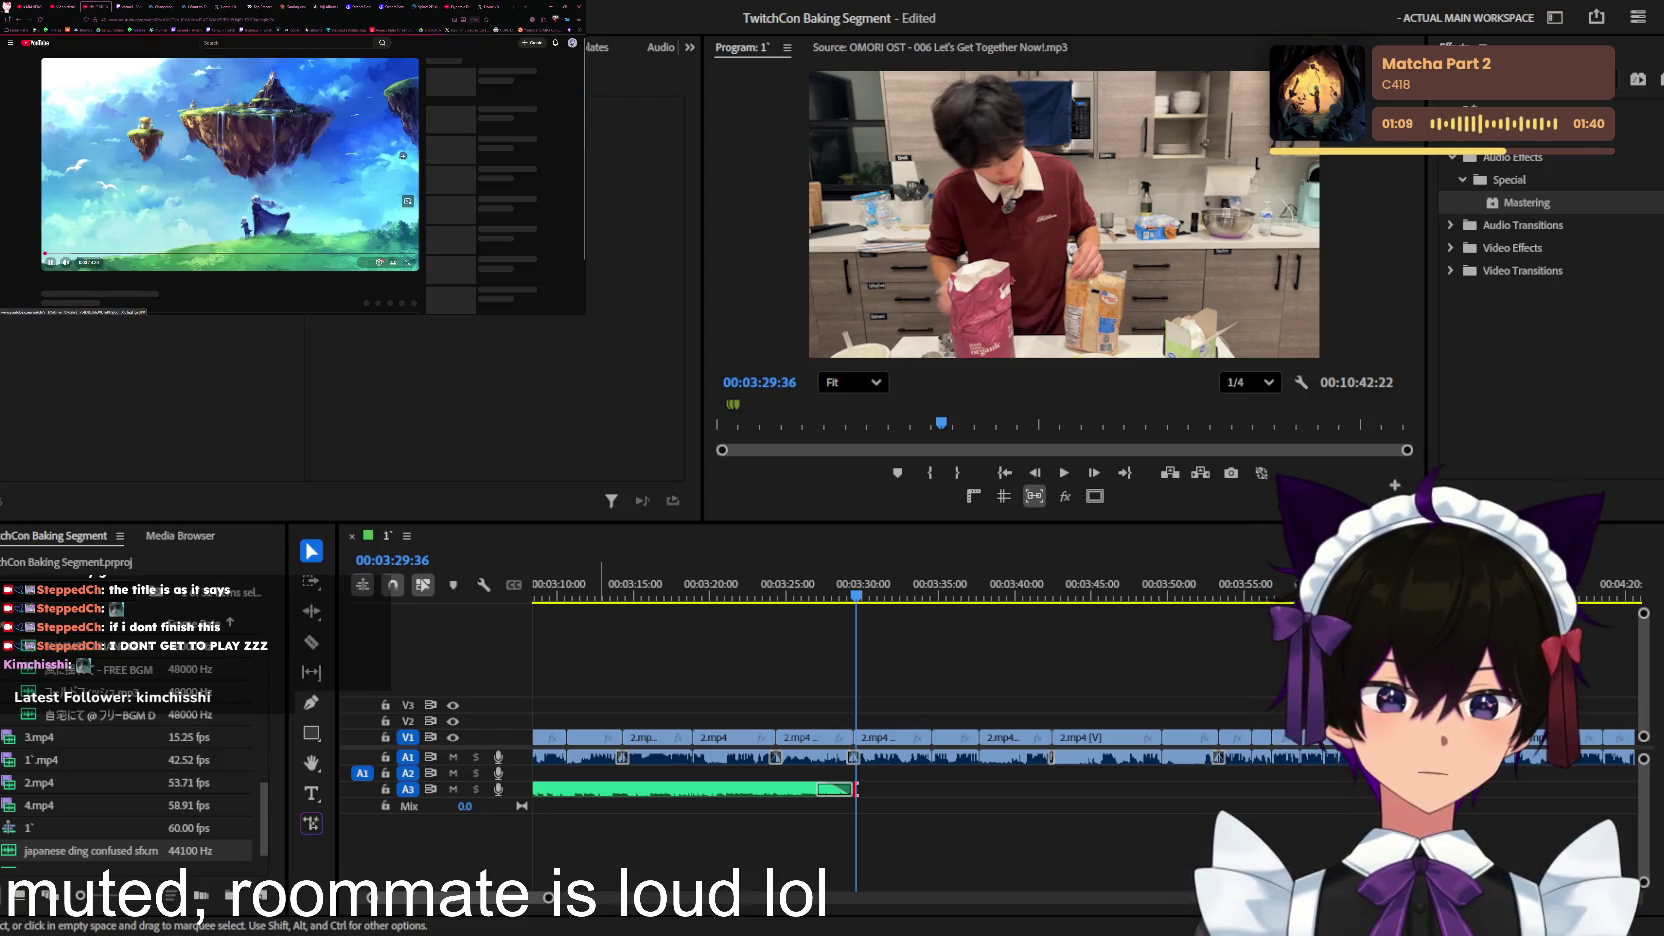
key(alt+Left)
scroll(330, 175, down, 1)
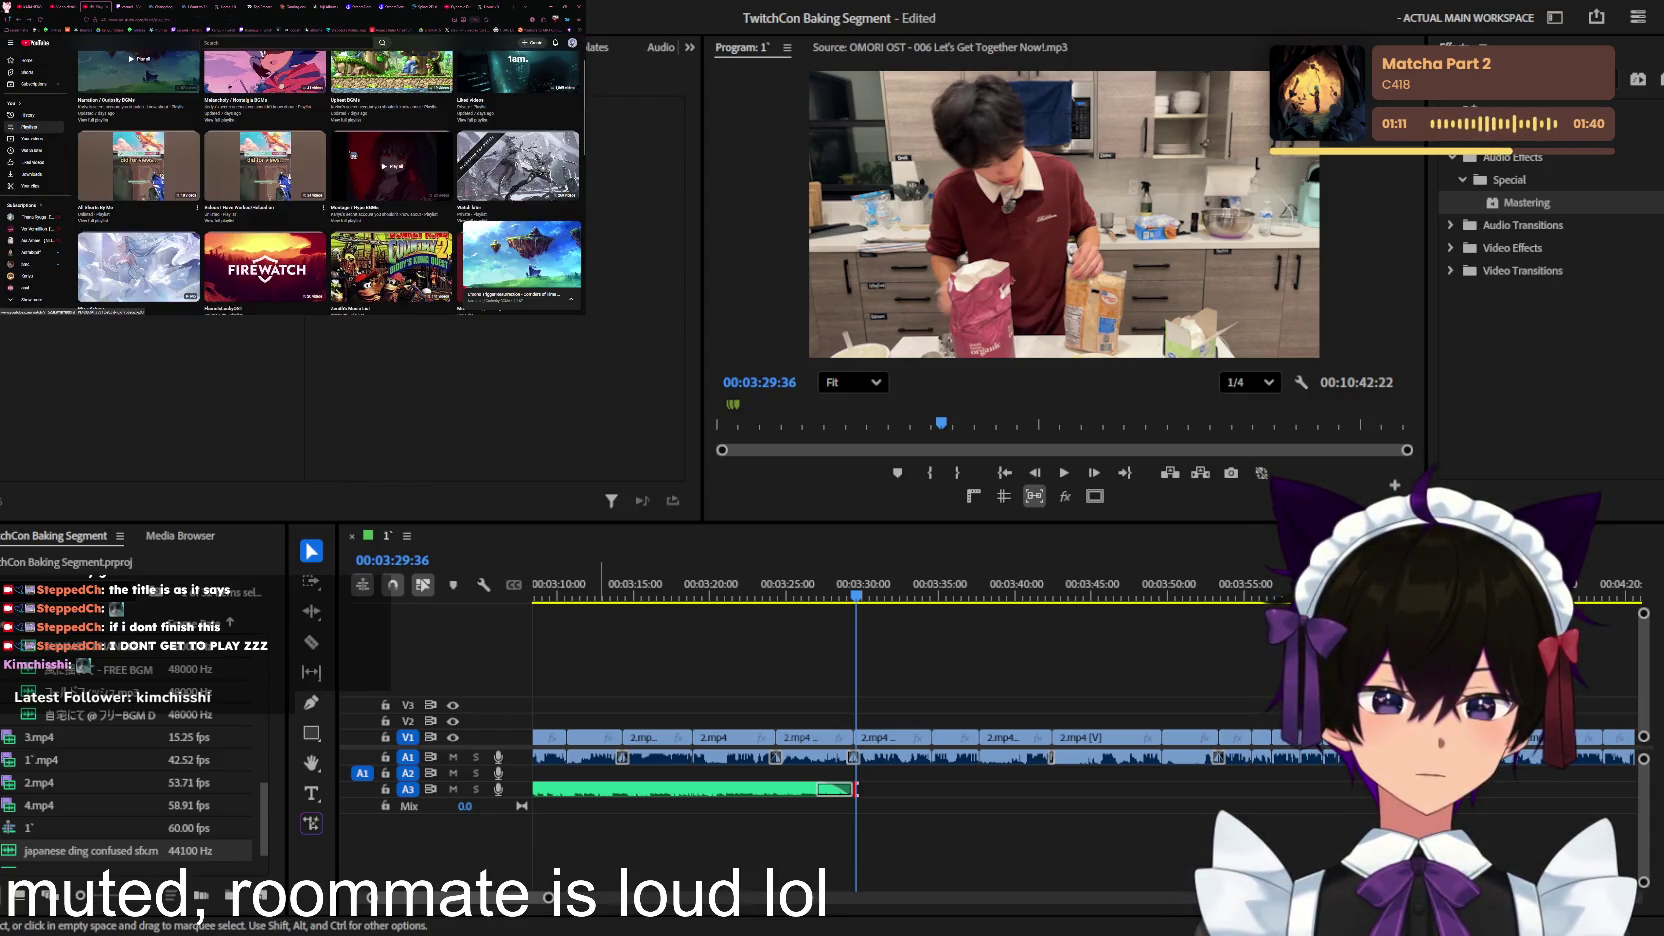
scroll(273, 146, up, 1)
click(273, 146)
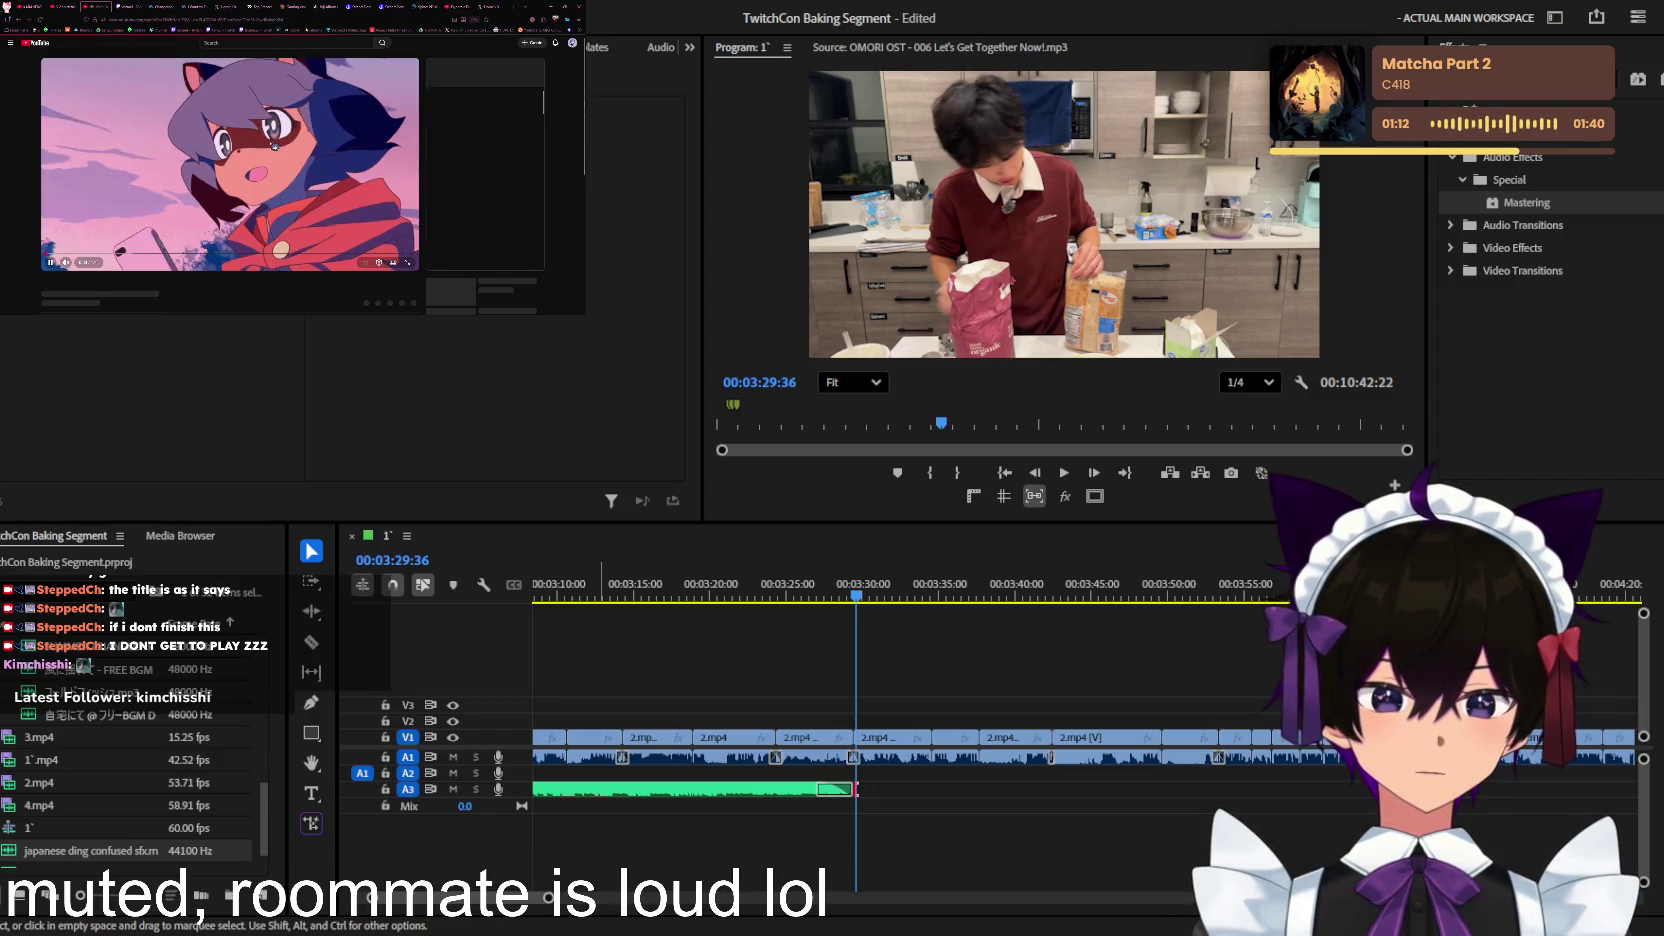
key(alt+Left)
click(367, 133)
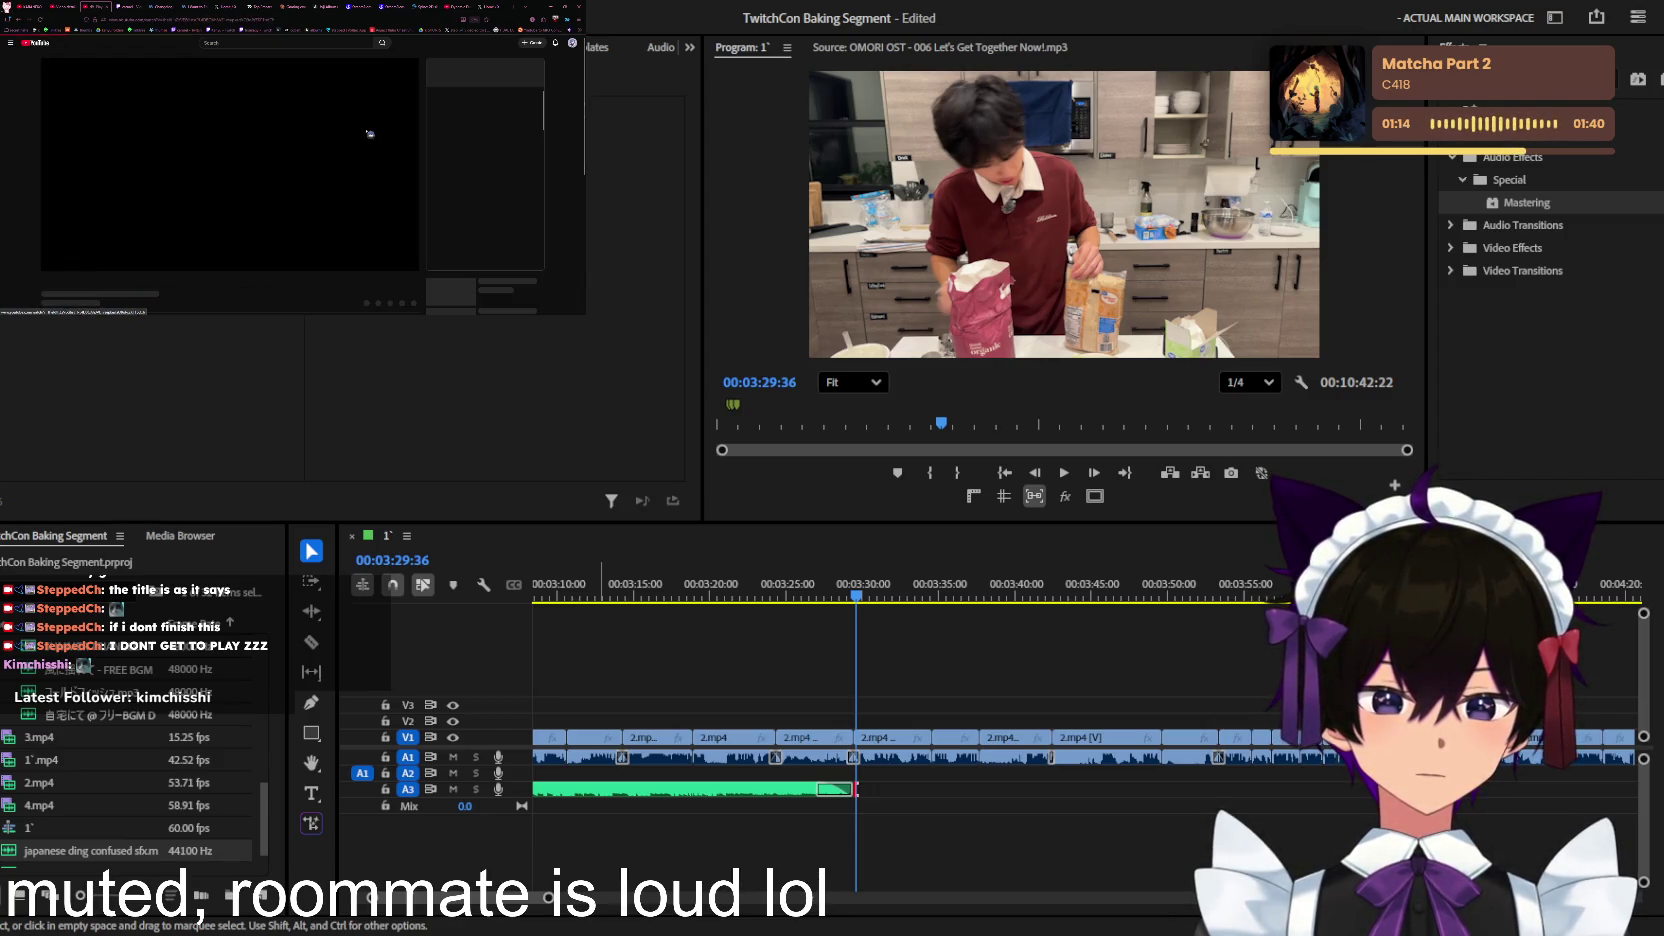
scroll(230, 160, down, 2)
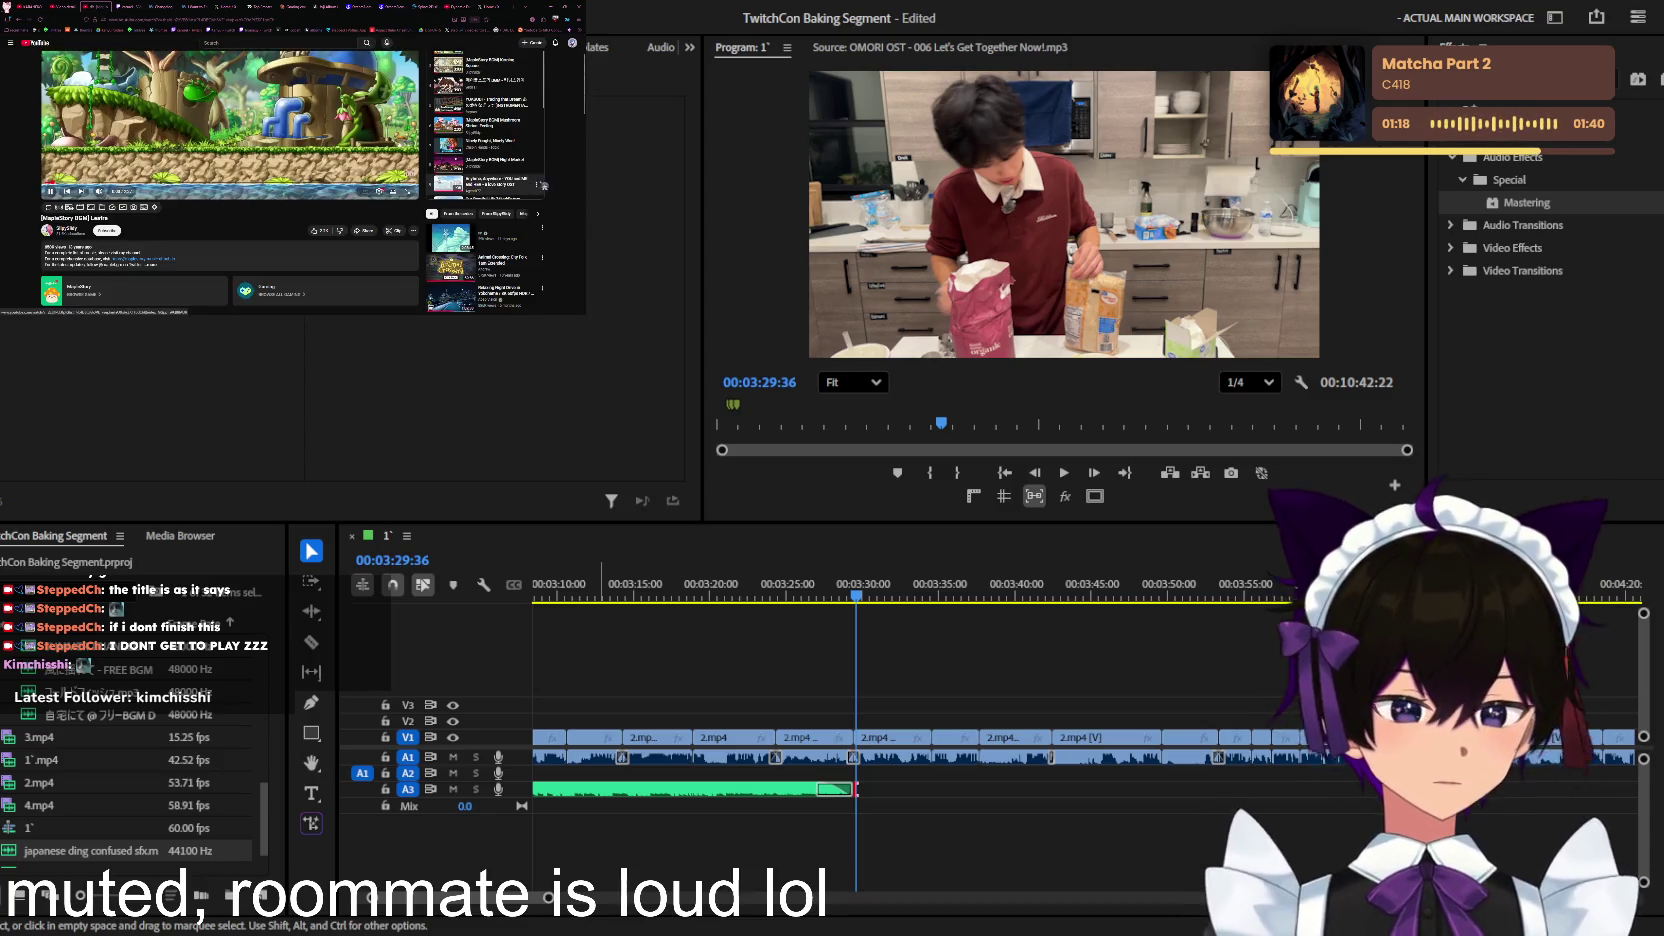
scroll(485, 120, down, 3)
click(480, 175)
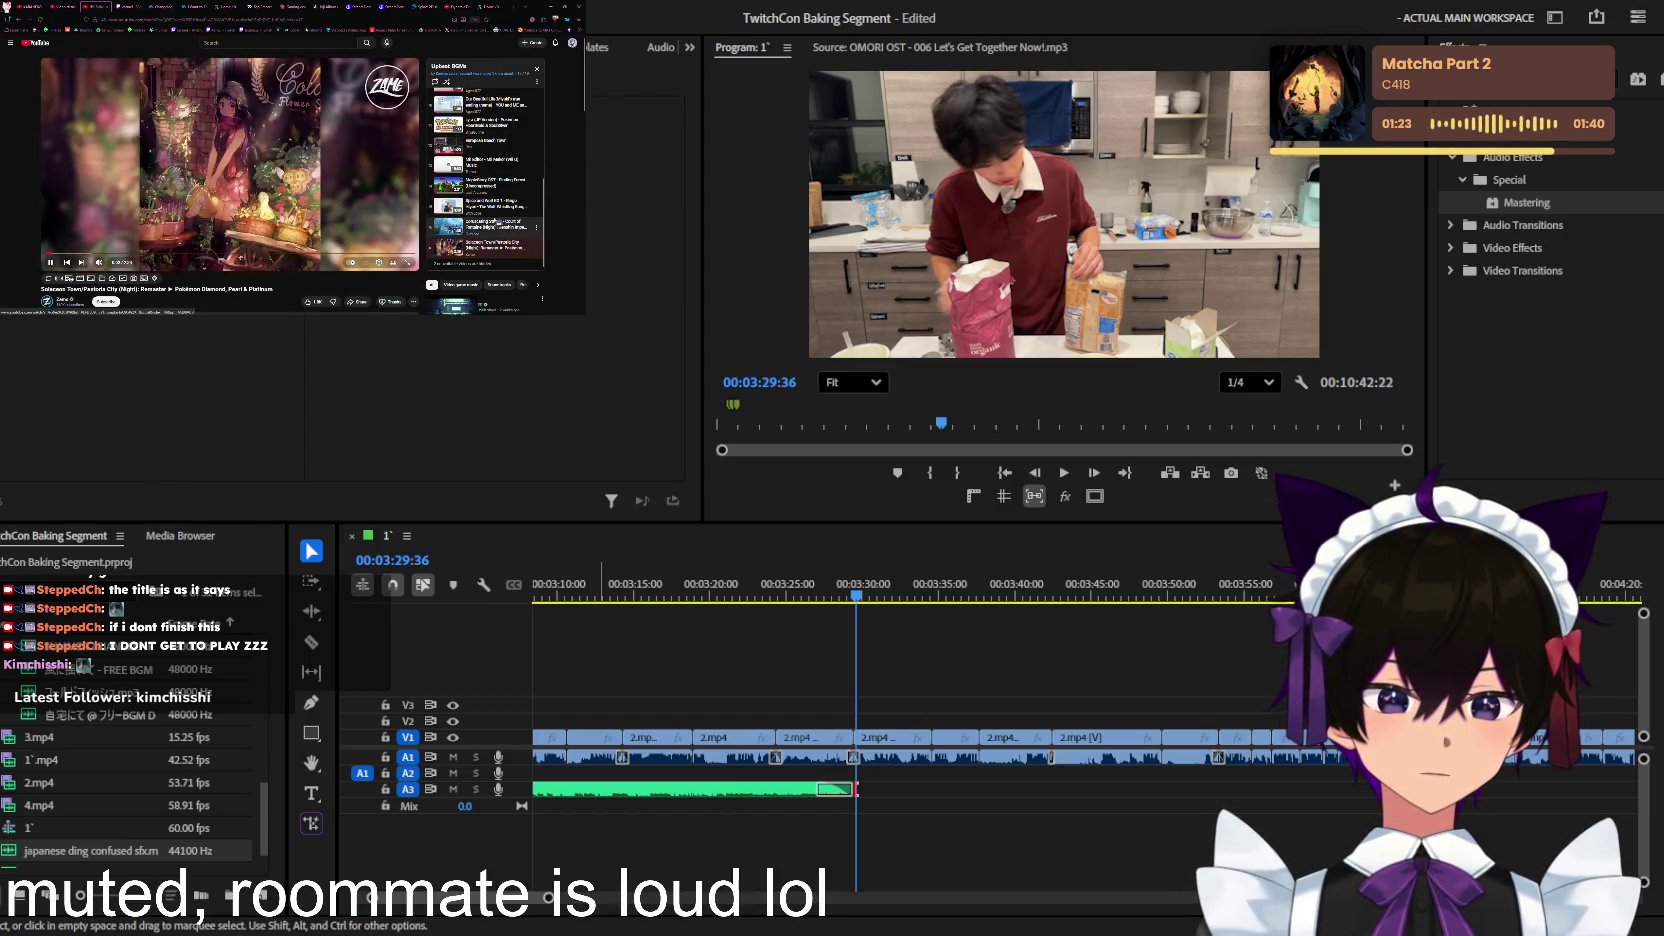
click(497, 224)
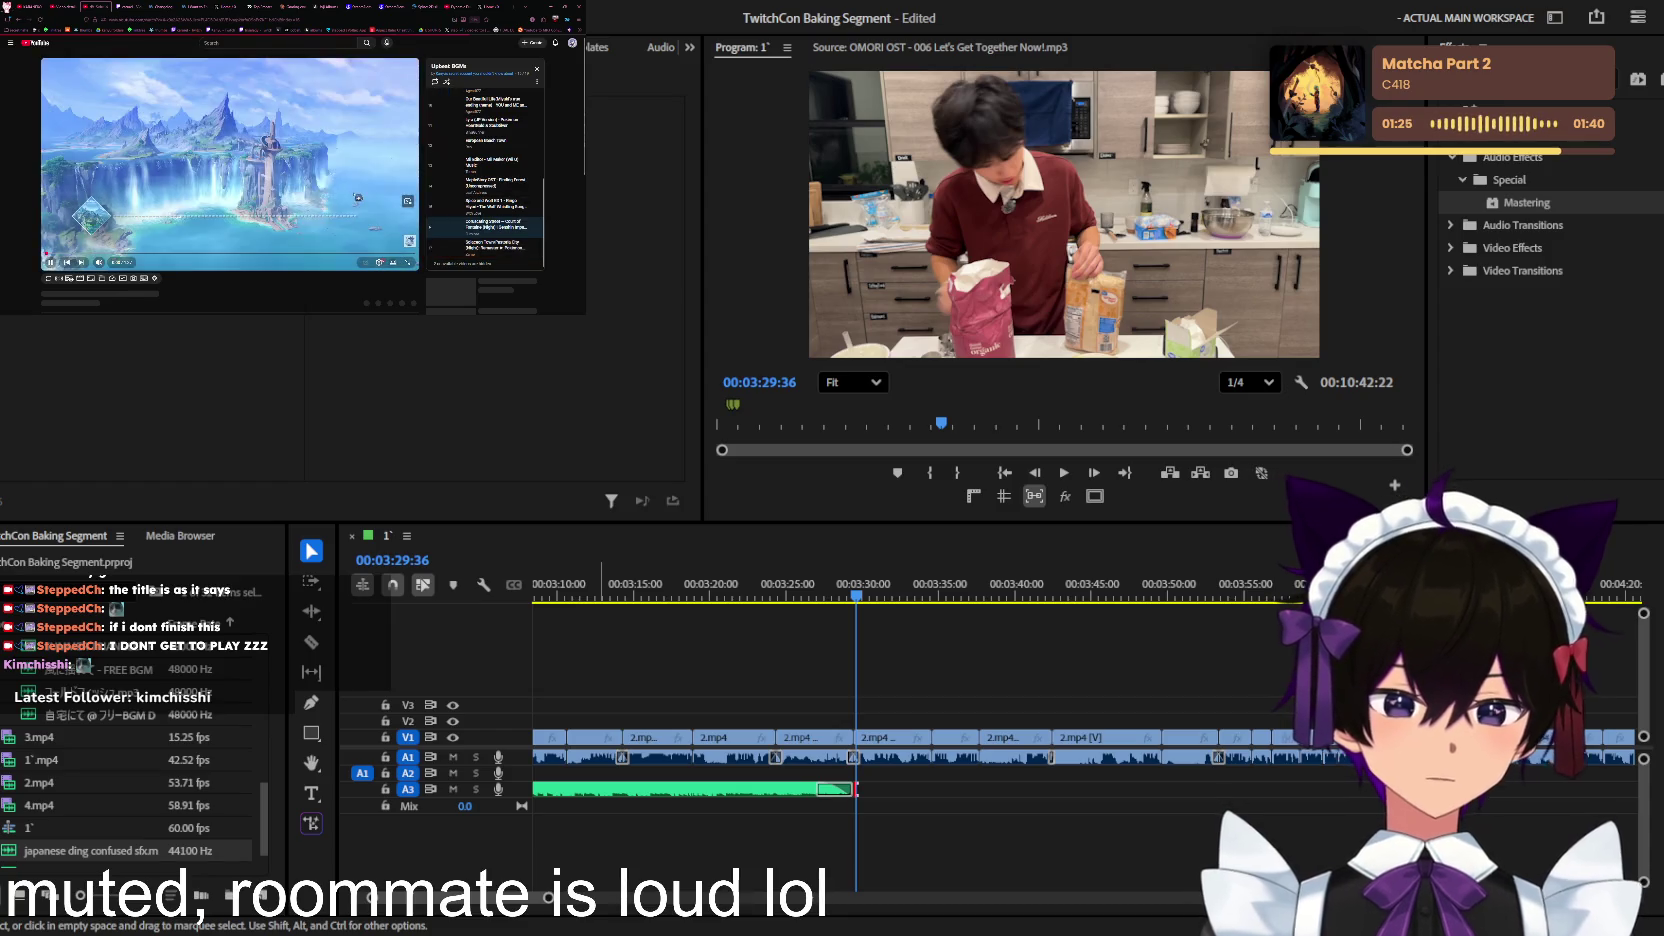
scroll(356, 198, down, 3)
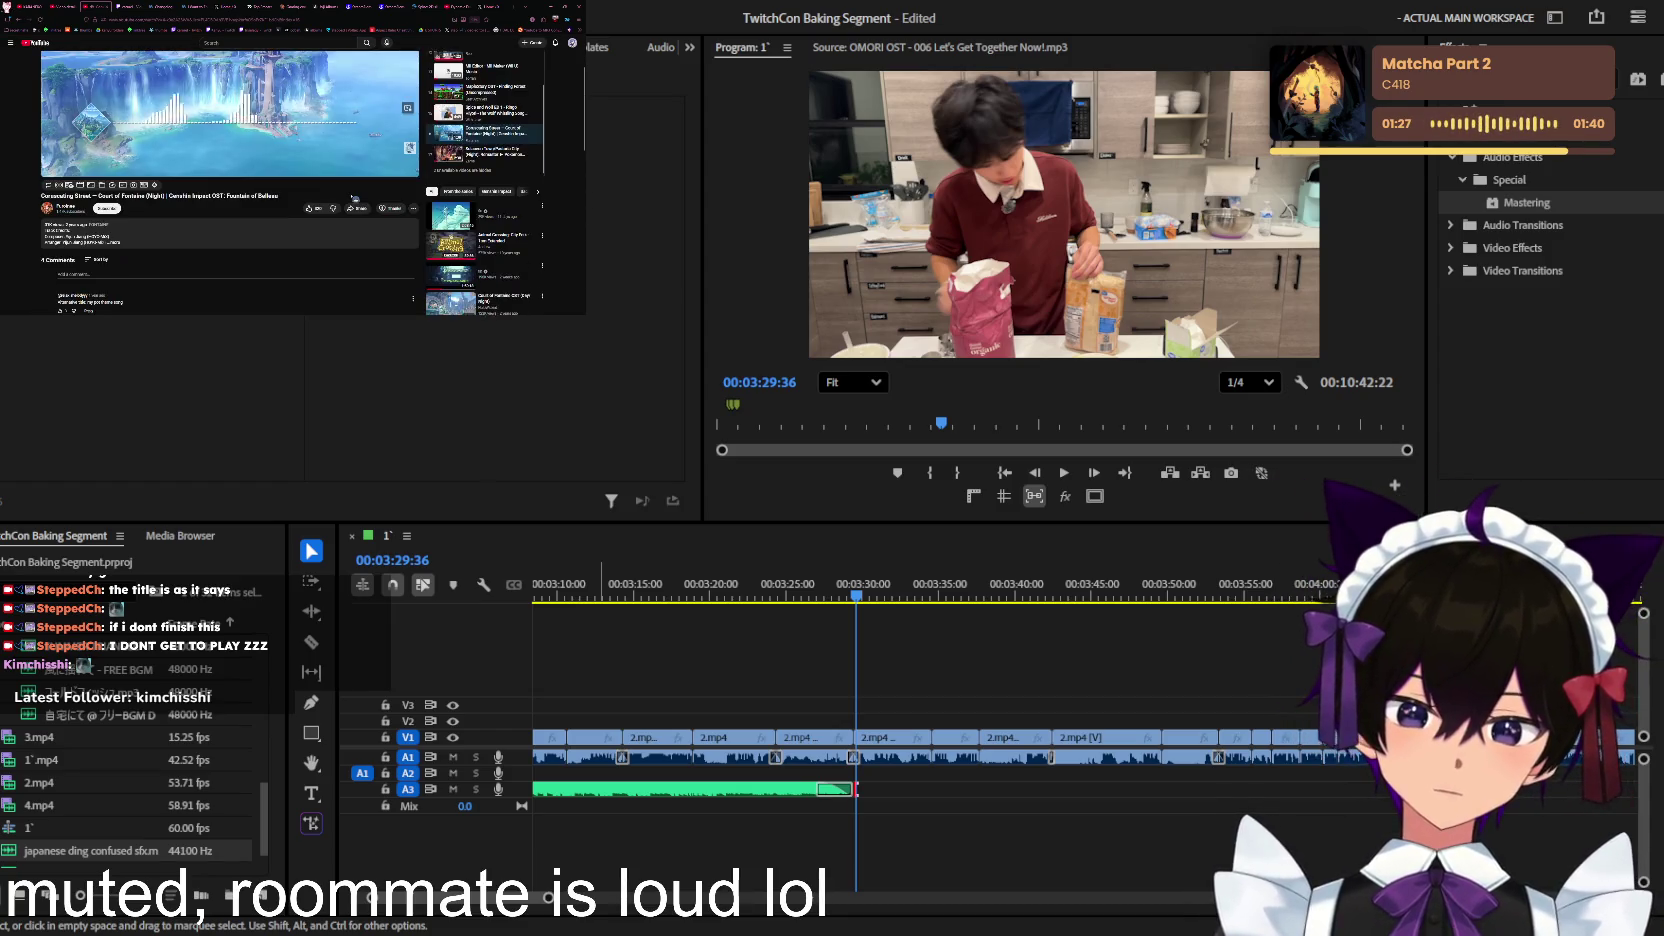
Step: Copy the waterfall-landscape soundtrack video's share link and move to a new tab
click(355, 205)
click(330, 176)
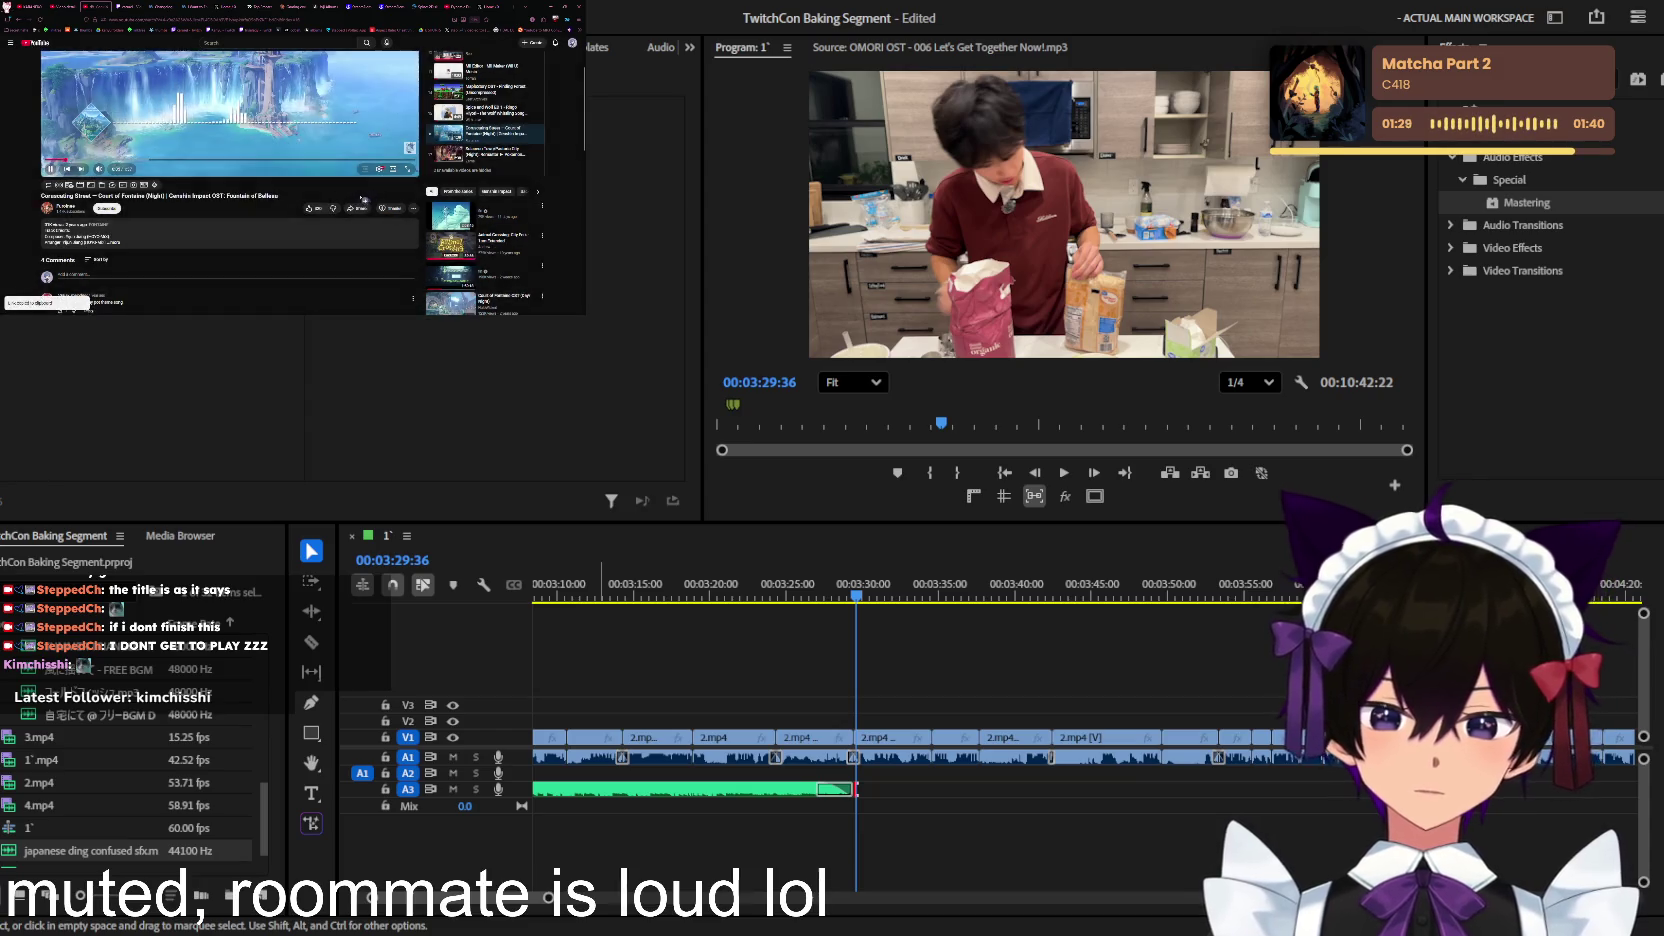
key(ctrl+t)
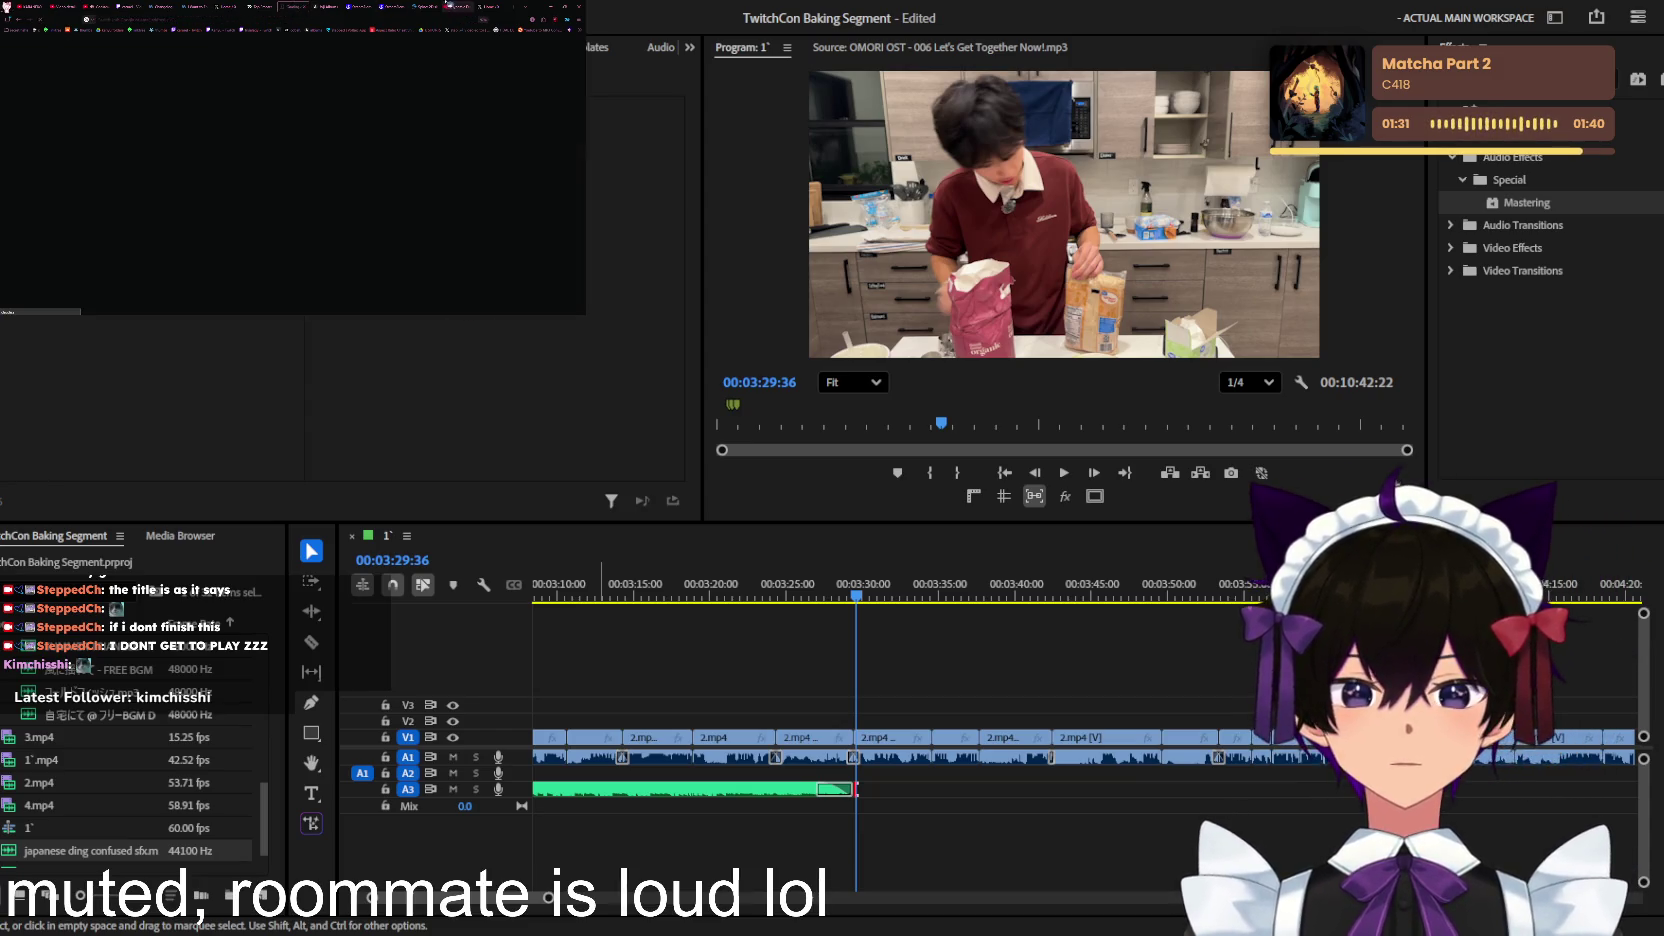
click(475, 6)
Step: Convert the copied YouTube link to a 320kbps MP3 on CNVMP3
click(495, 8)
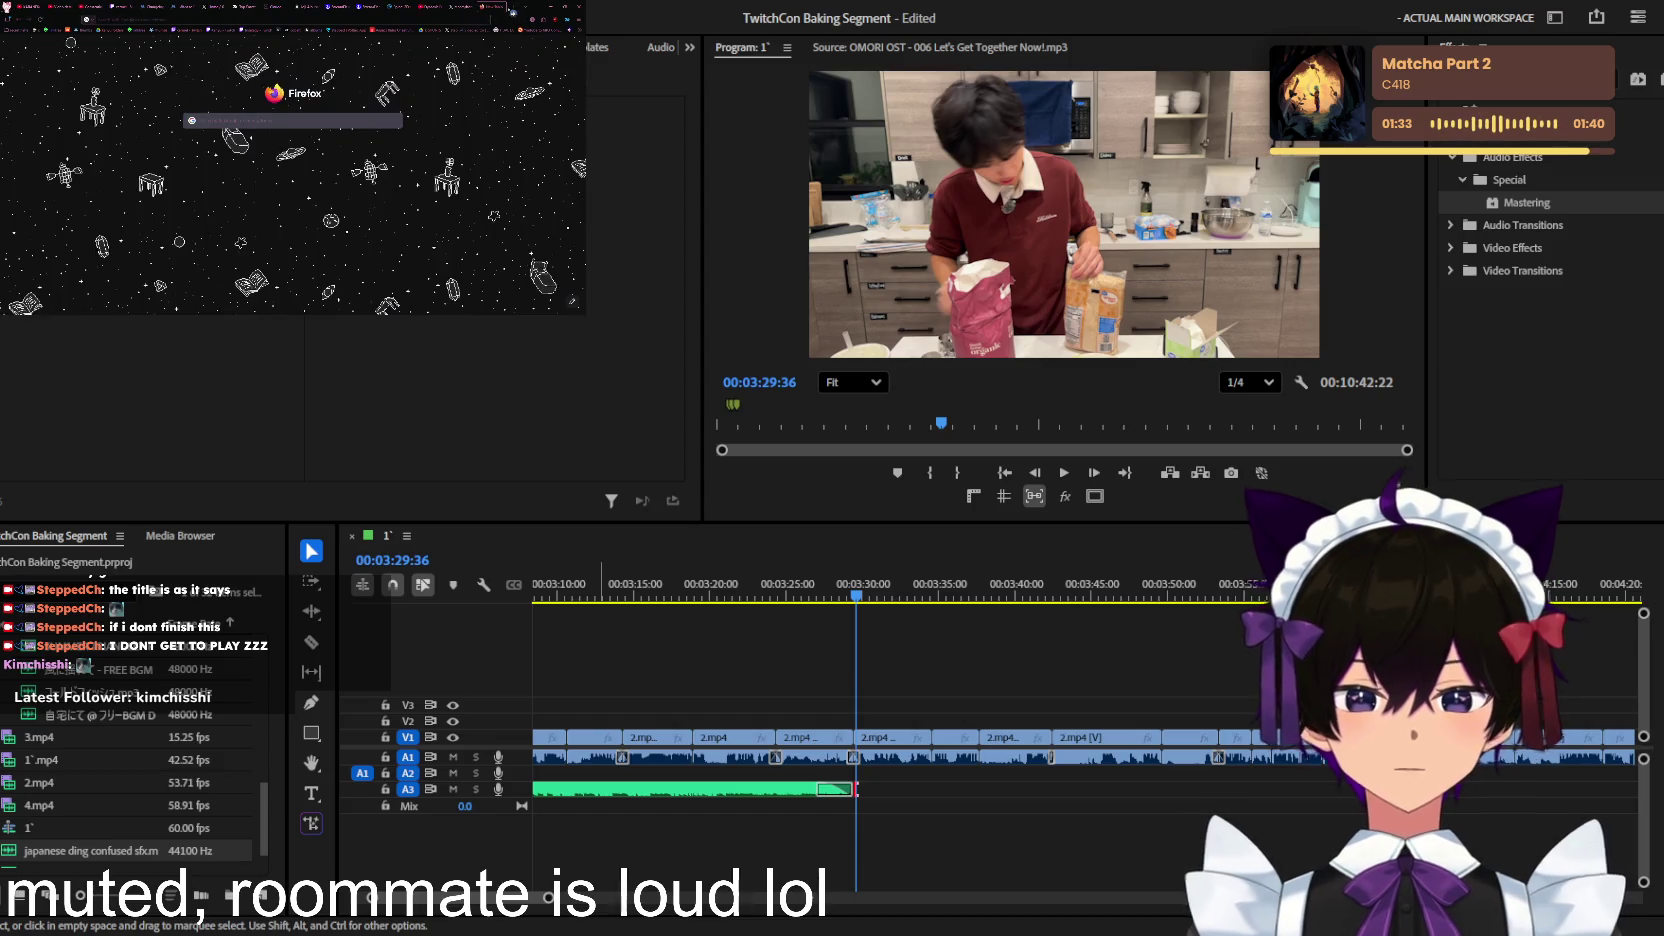
click(495, 8)
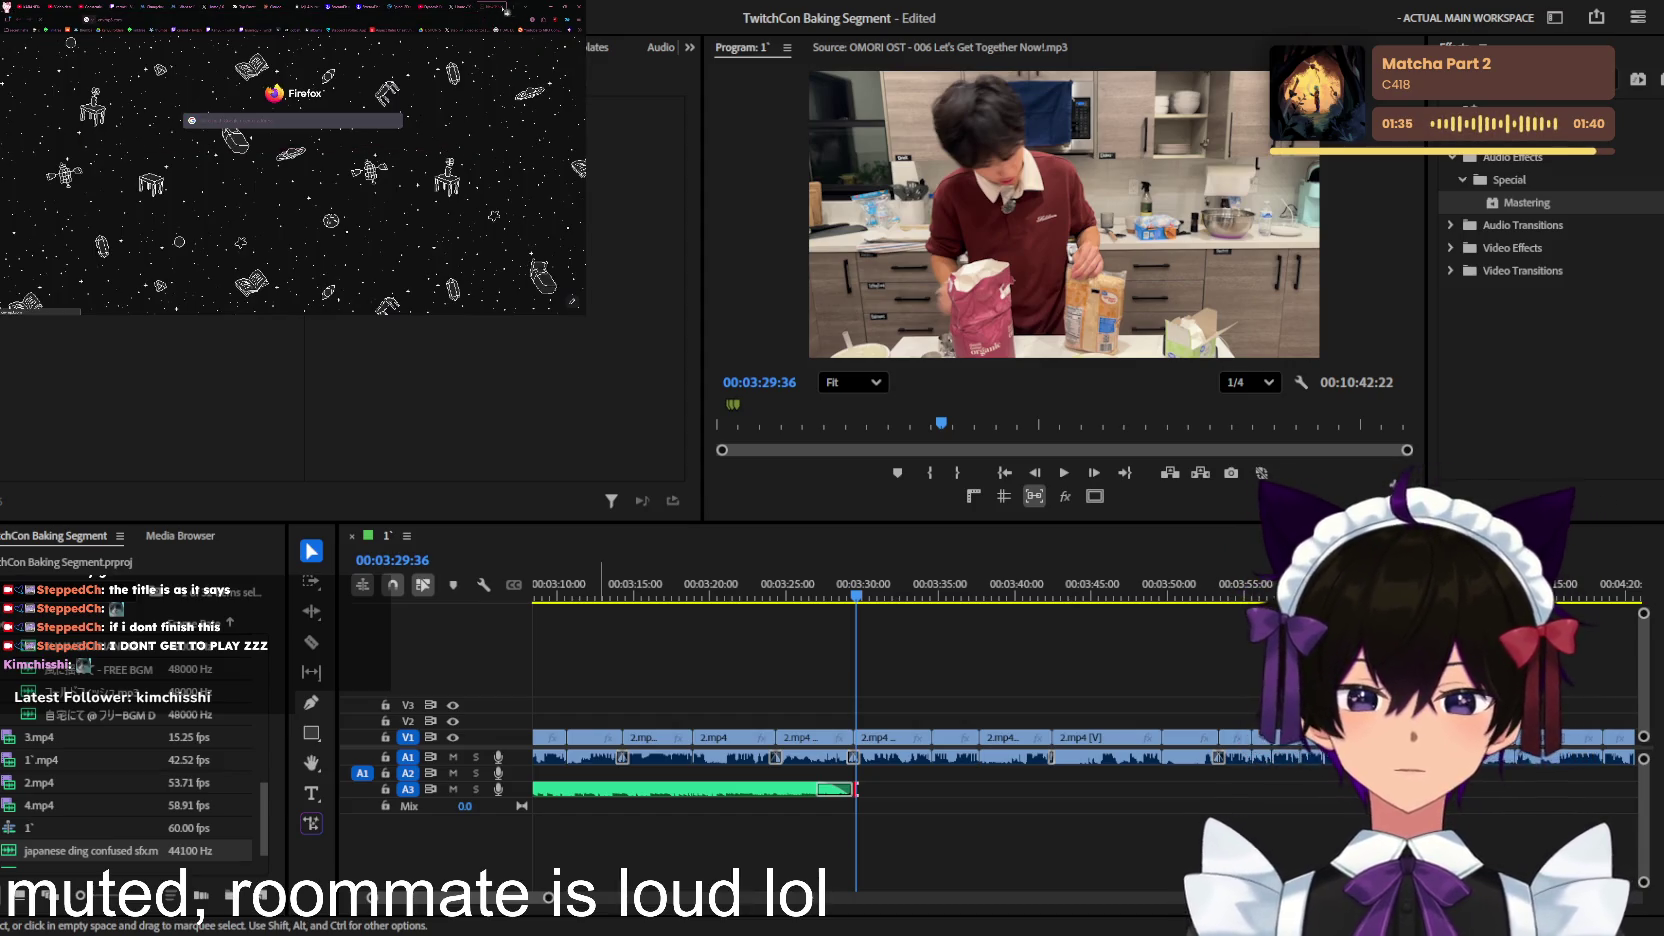
click(492, 7)
click(330, 192)
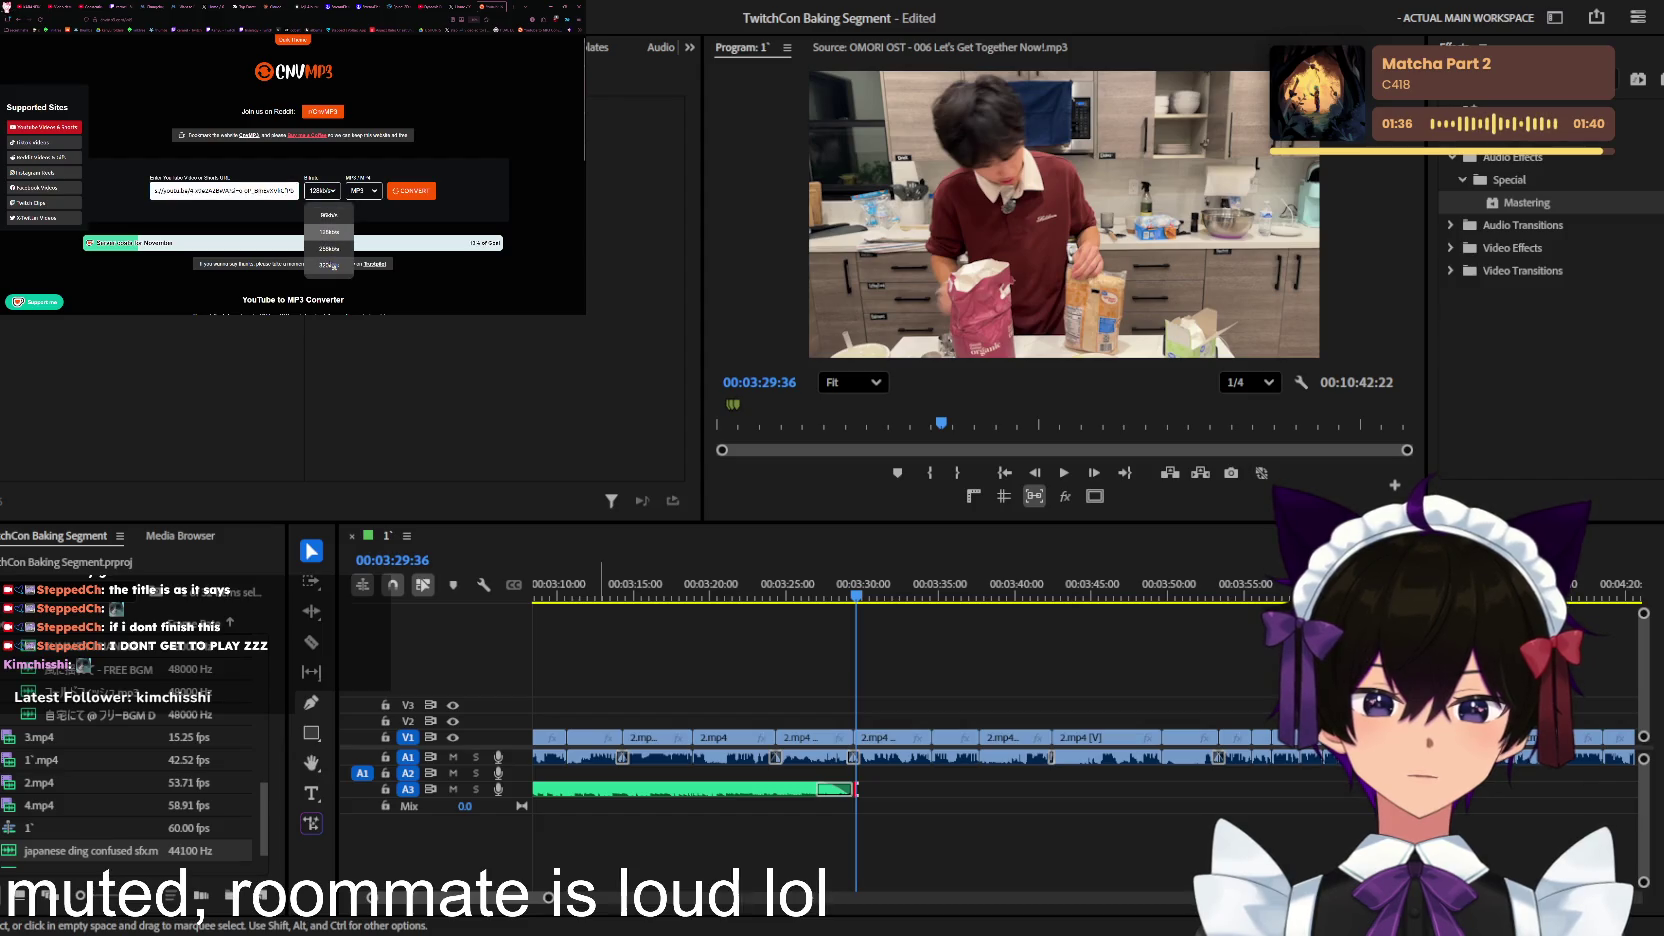
click(334, 266)
click(429, 194)
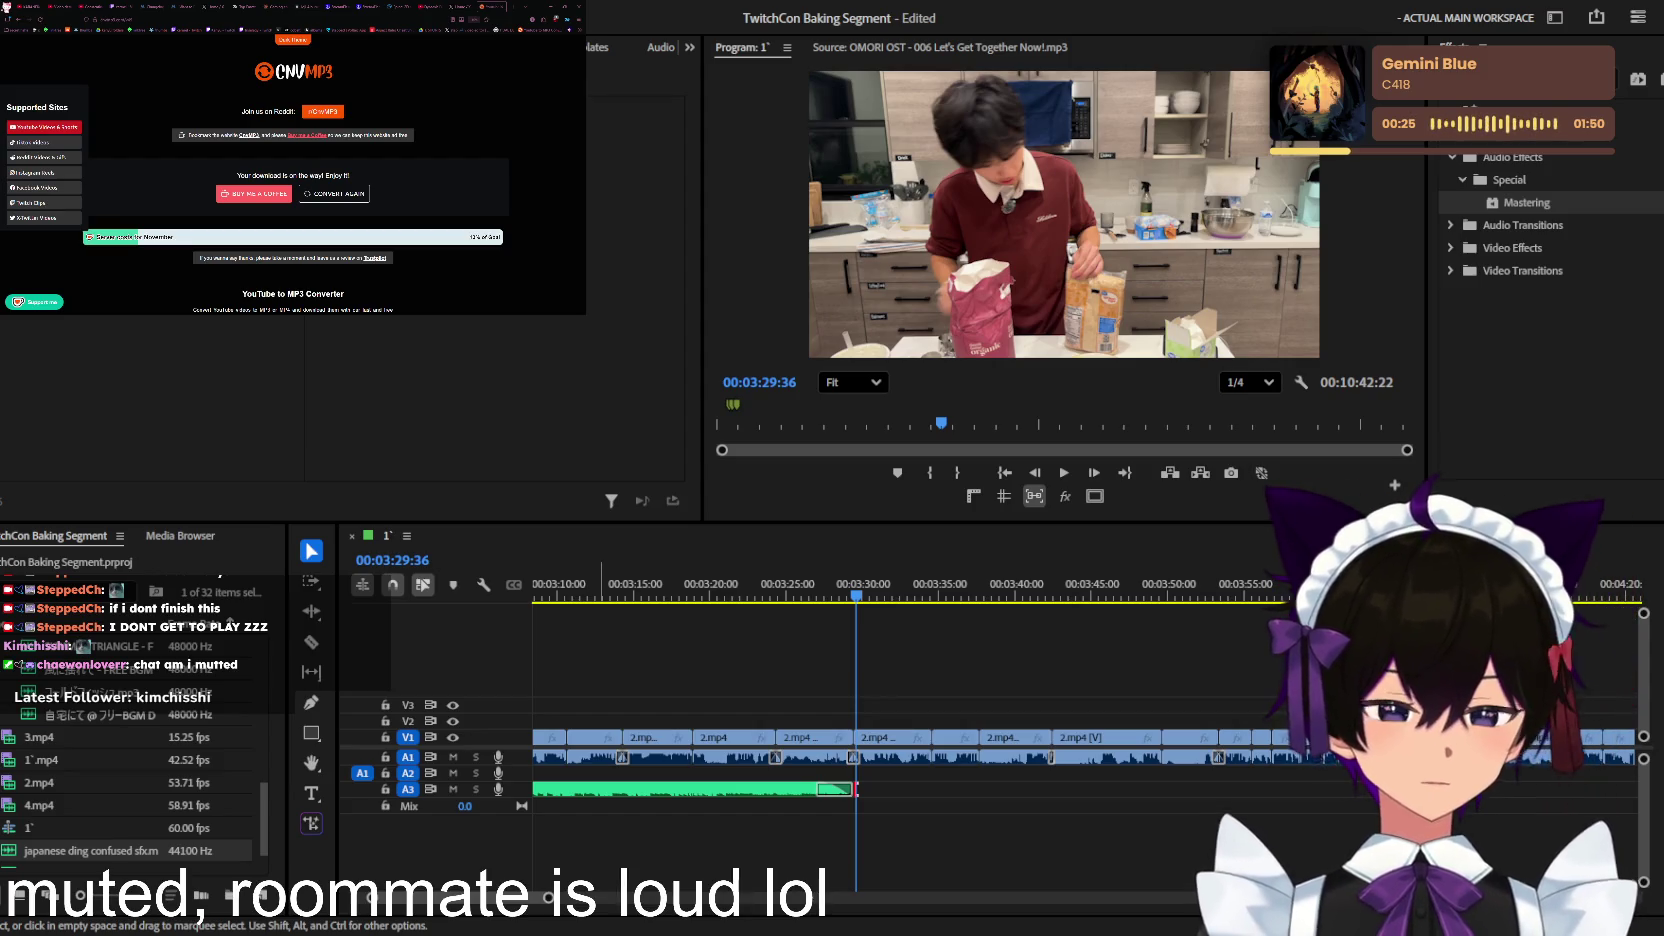
Step: Return the playhead to 00:03:27:24, zoom in, and drag the Coruscating Street music onto A3
click(1255, 540)
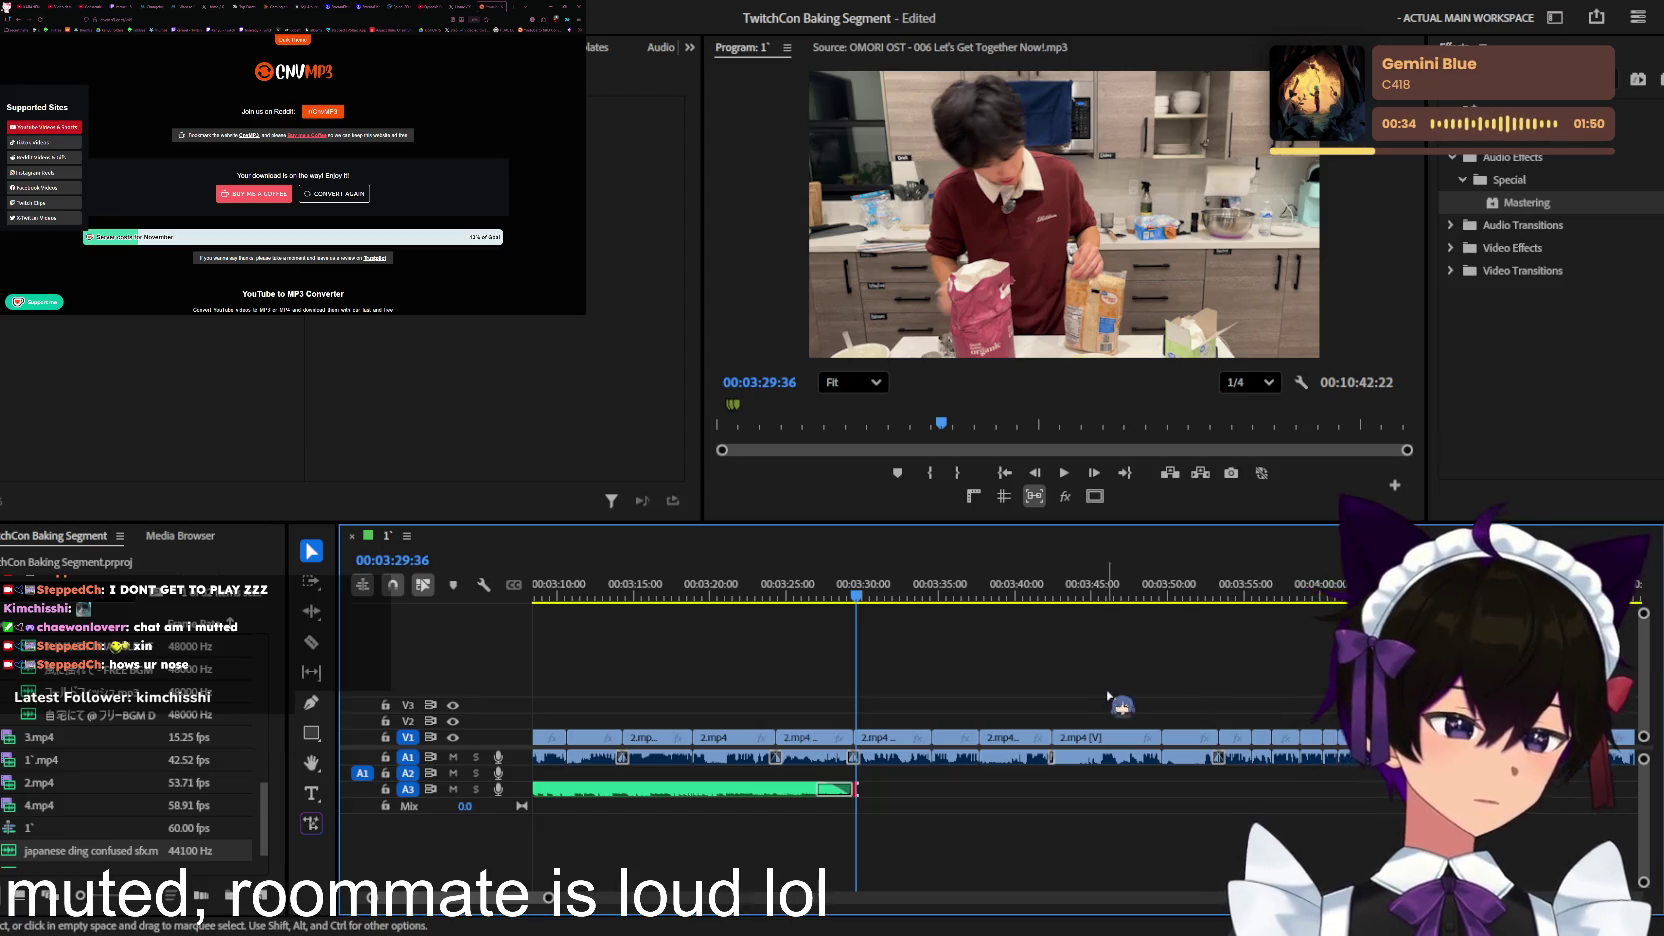
click(822, 592)
key(equal)
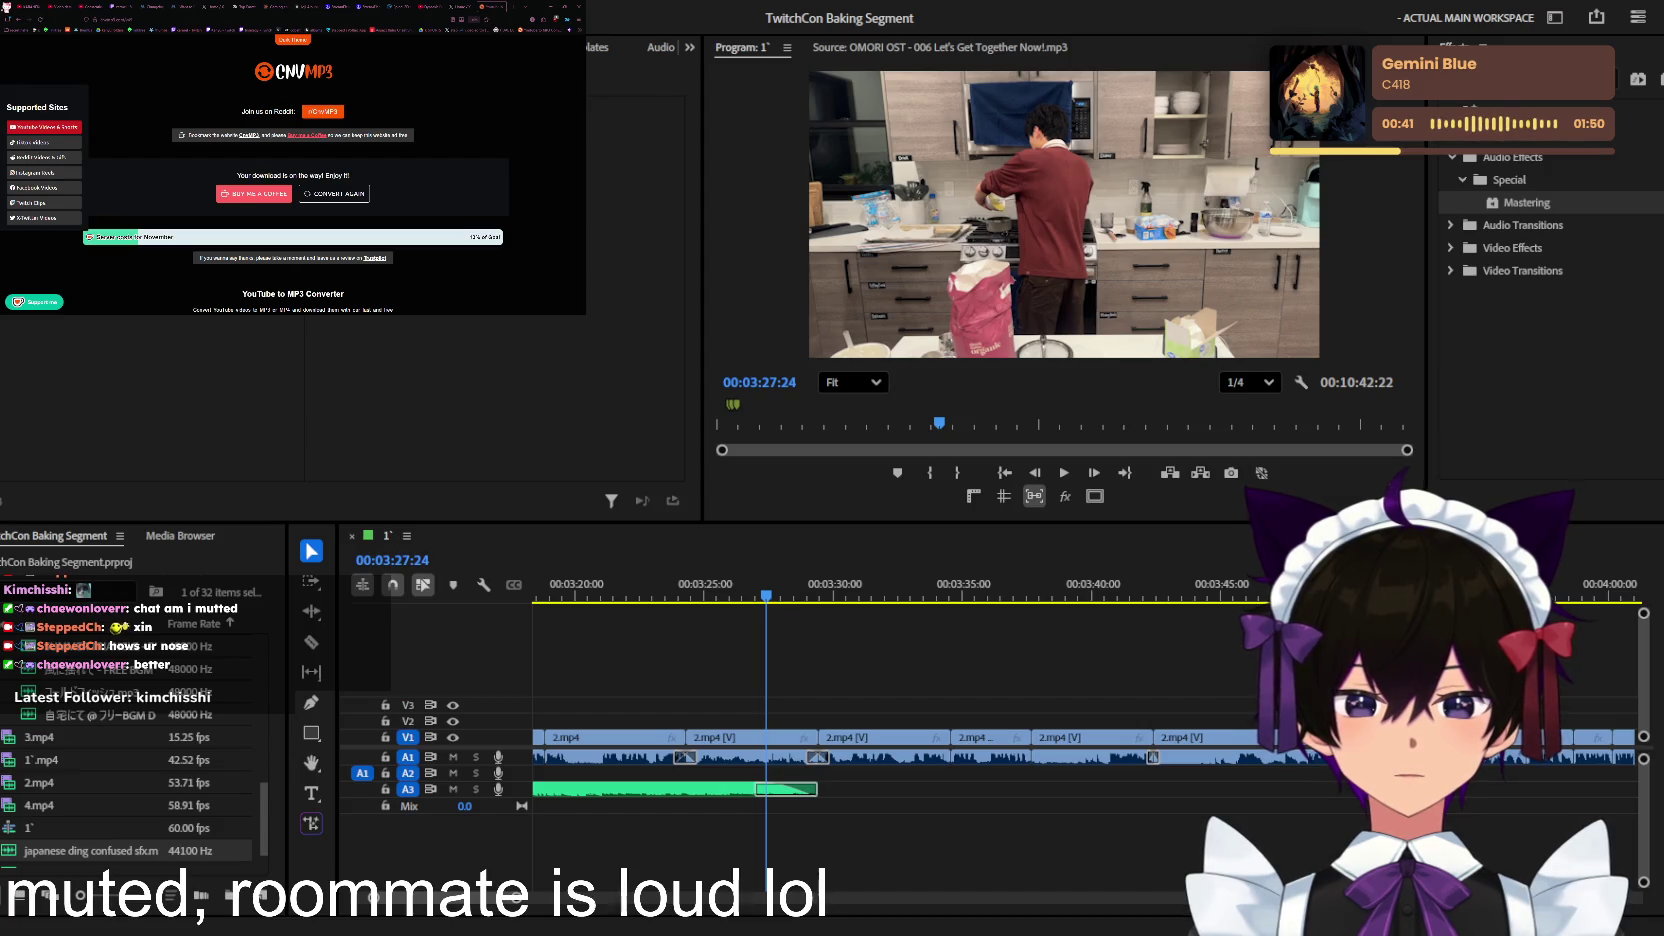
mouse_move(140, 800)
mouse_down()
mouse_move(815, 795)
mouse_move(795, 776)
mouse_up()
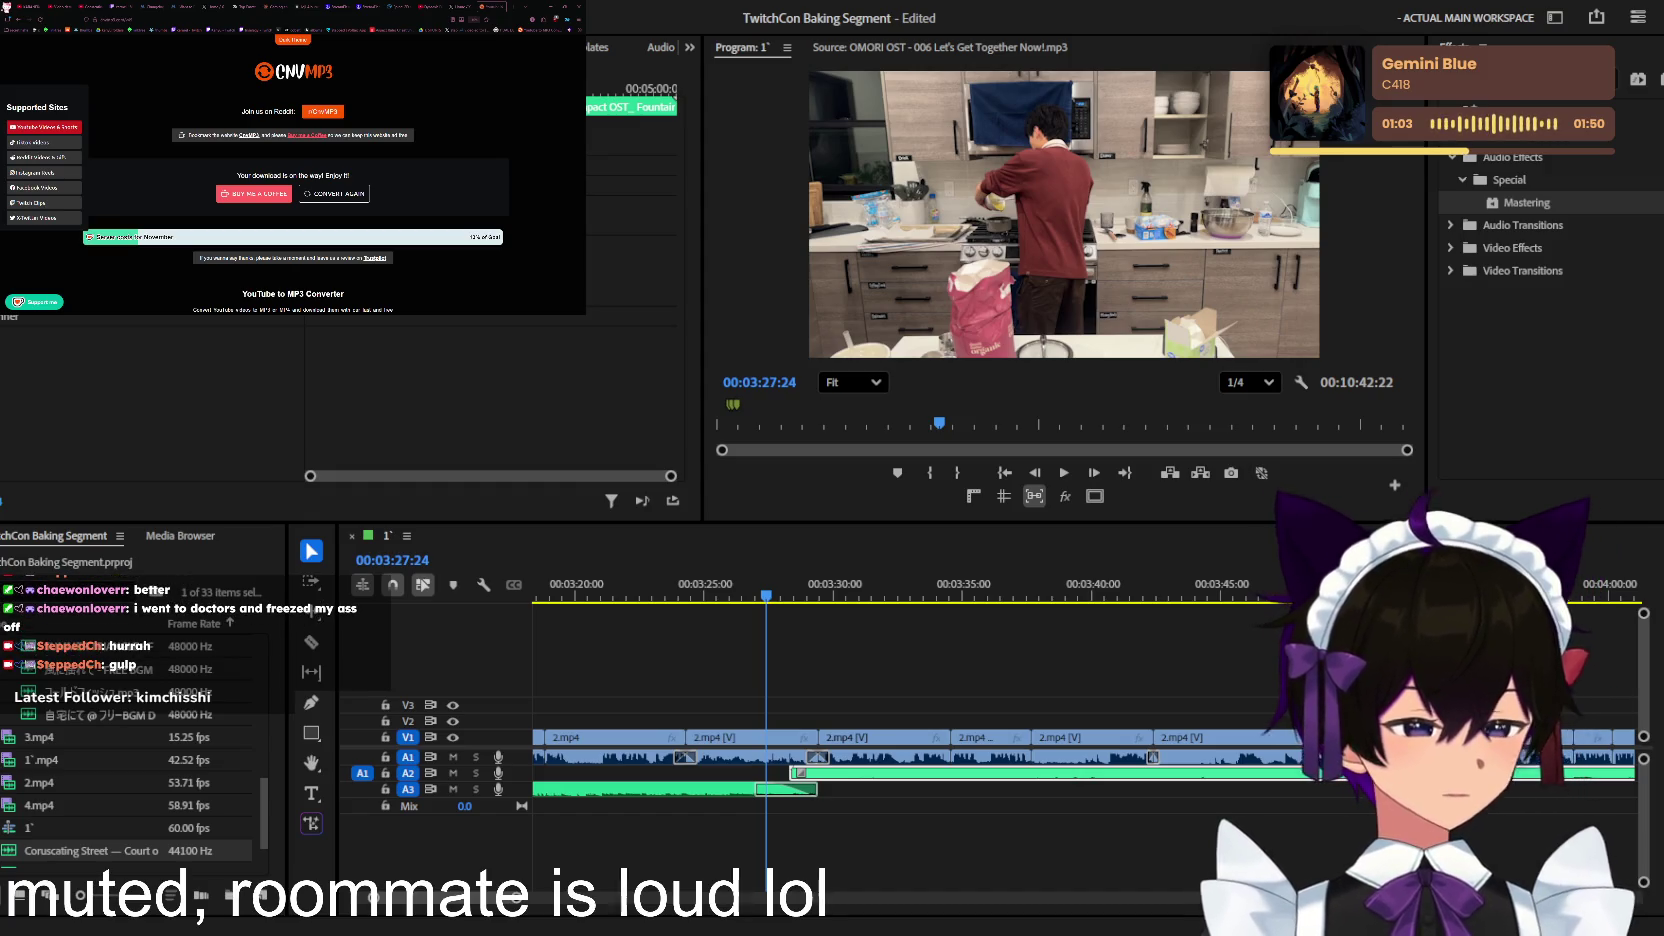
Step: Deselect the timeline clips after placing the Coruscating Street music on A3
click(1012, 694)
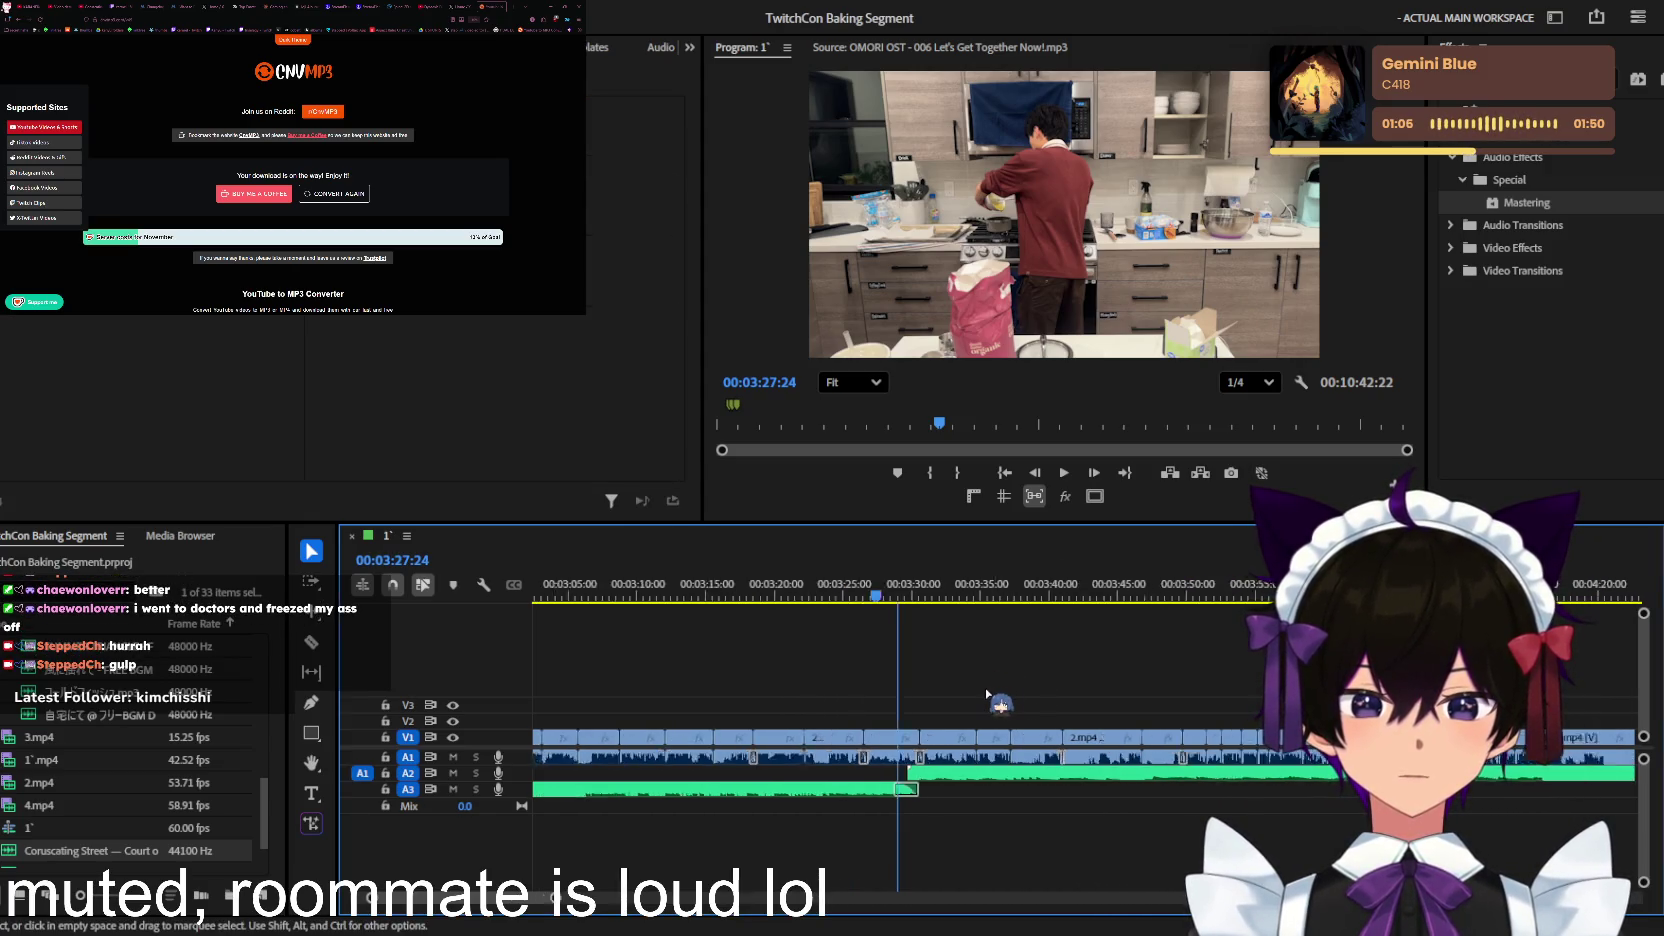
scroll(1000, 700, down, 3)
scroll(990, 697, down, 3)
scroll(980, 697, up, 3)
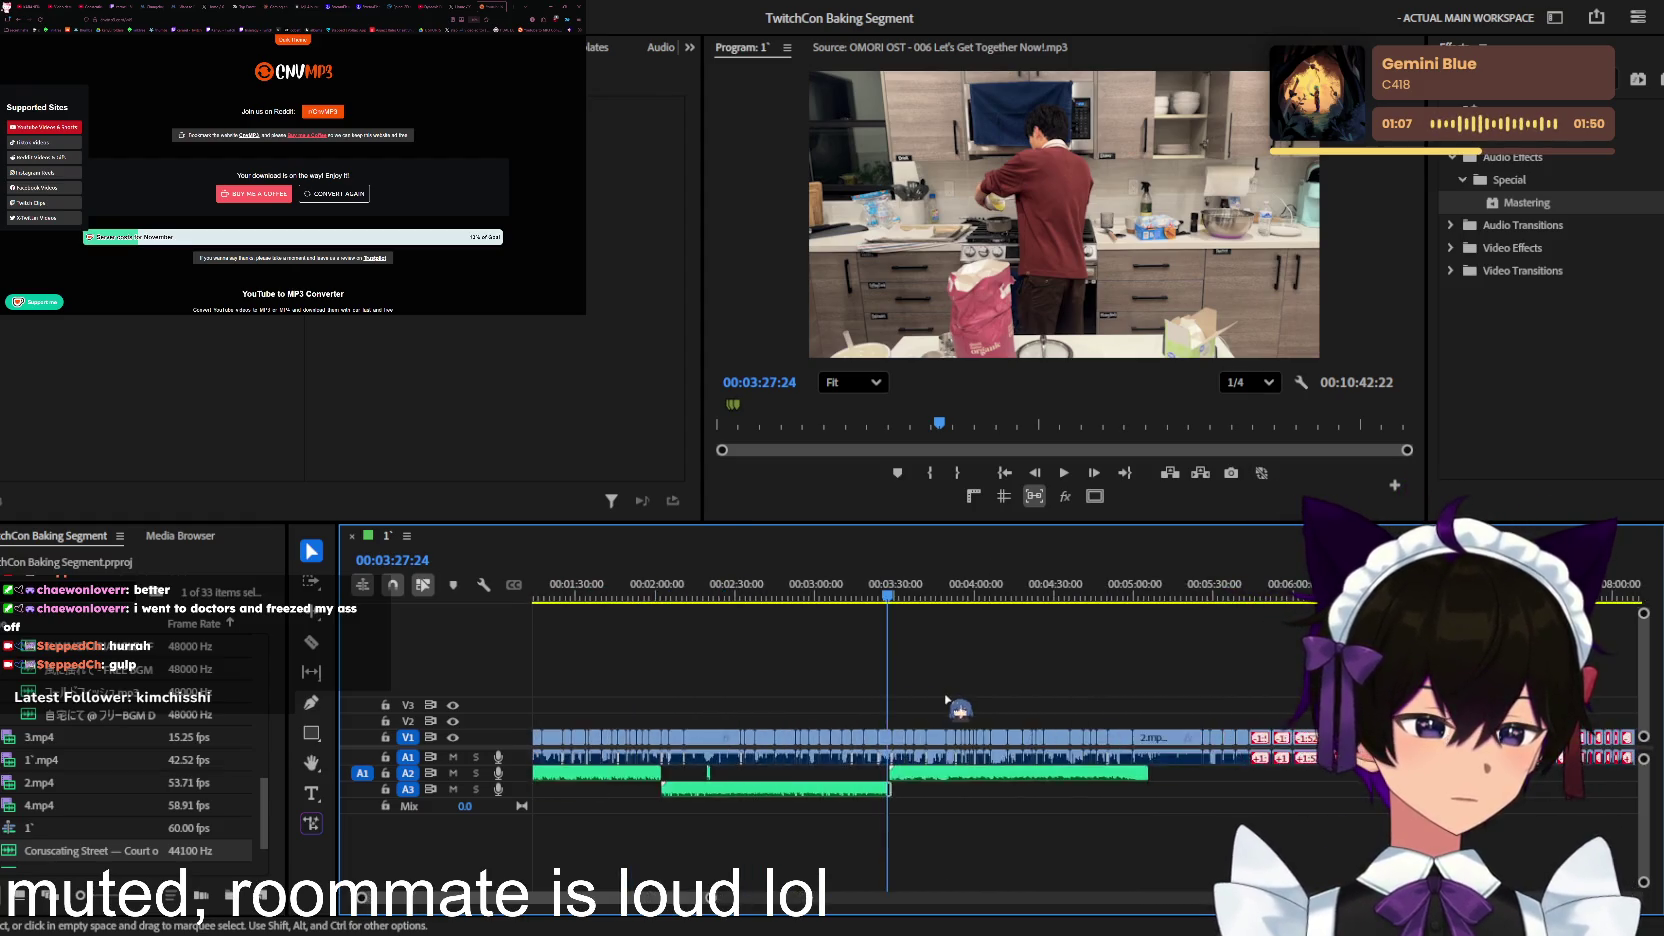
scroll(970, 700, up, 3)
key(space)
scroll(1065, 708, up, 3)
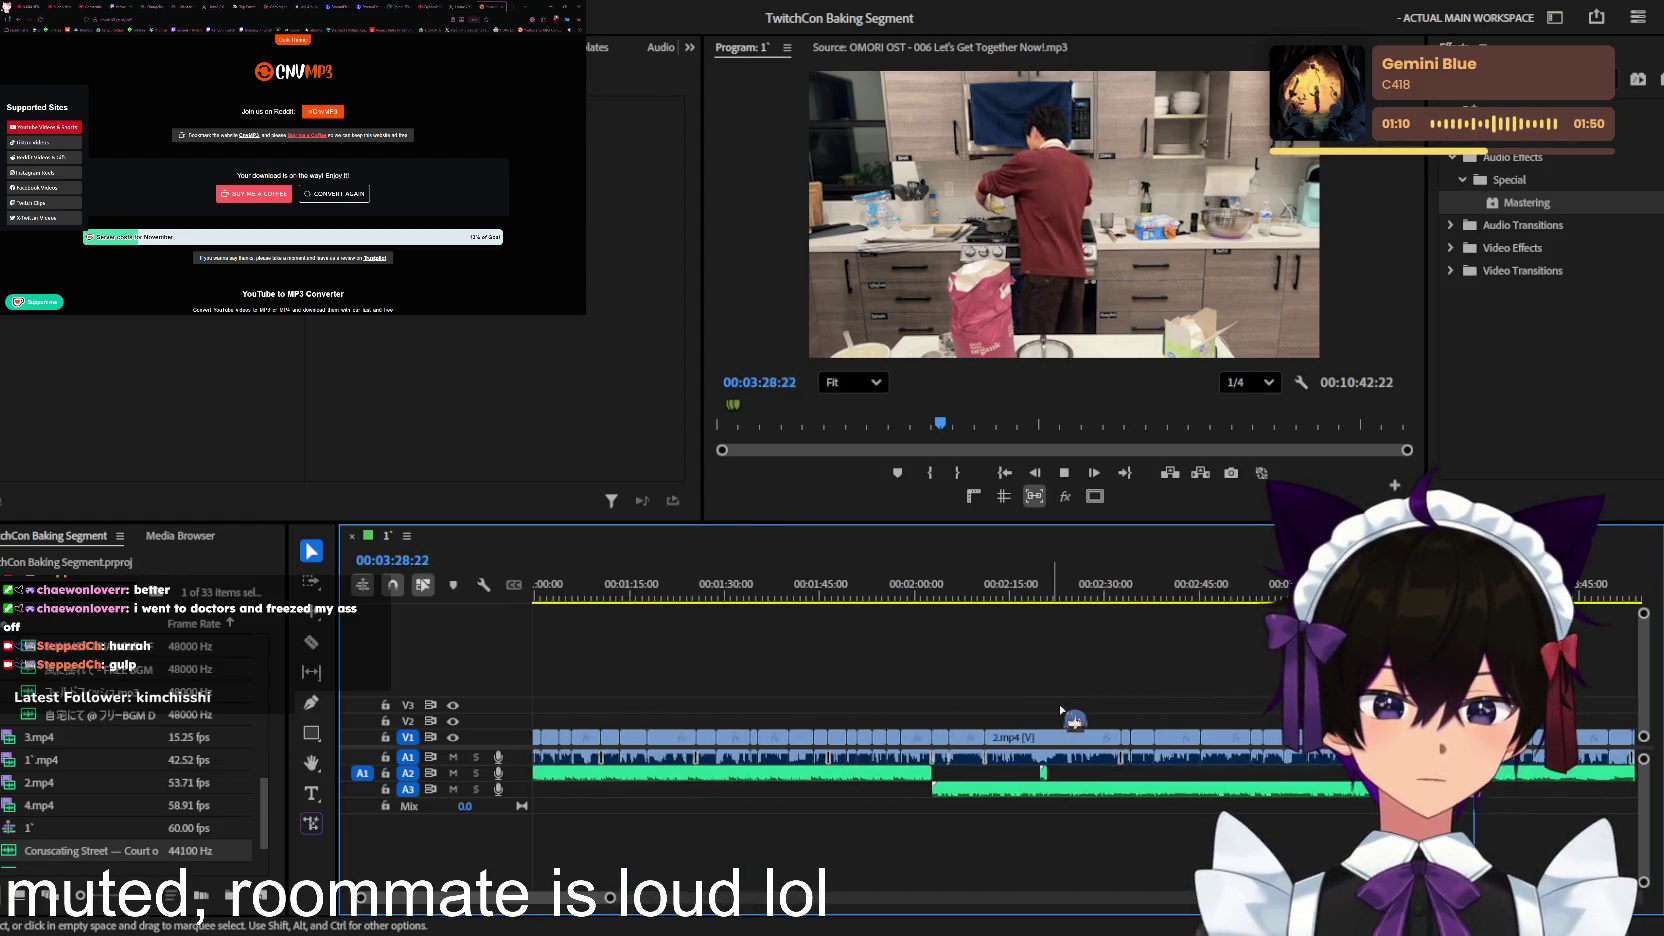
scroll(1070, 712, up, 3)
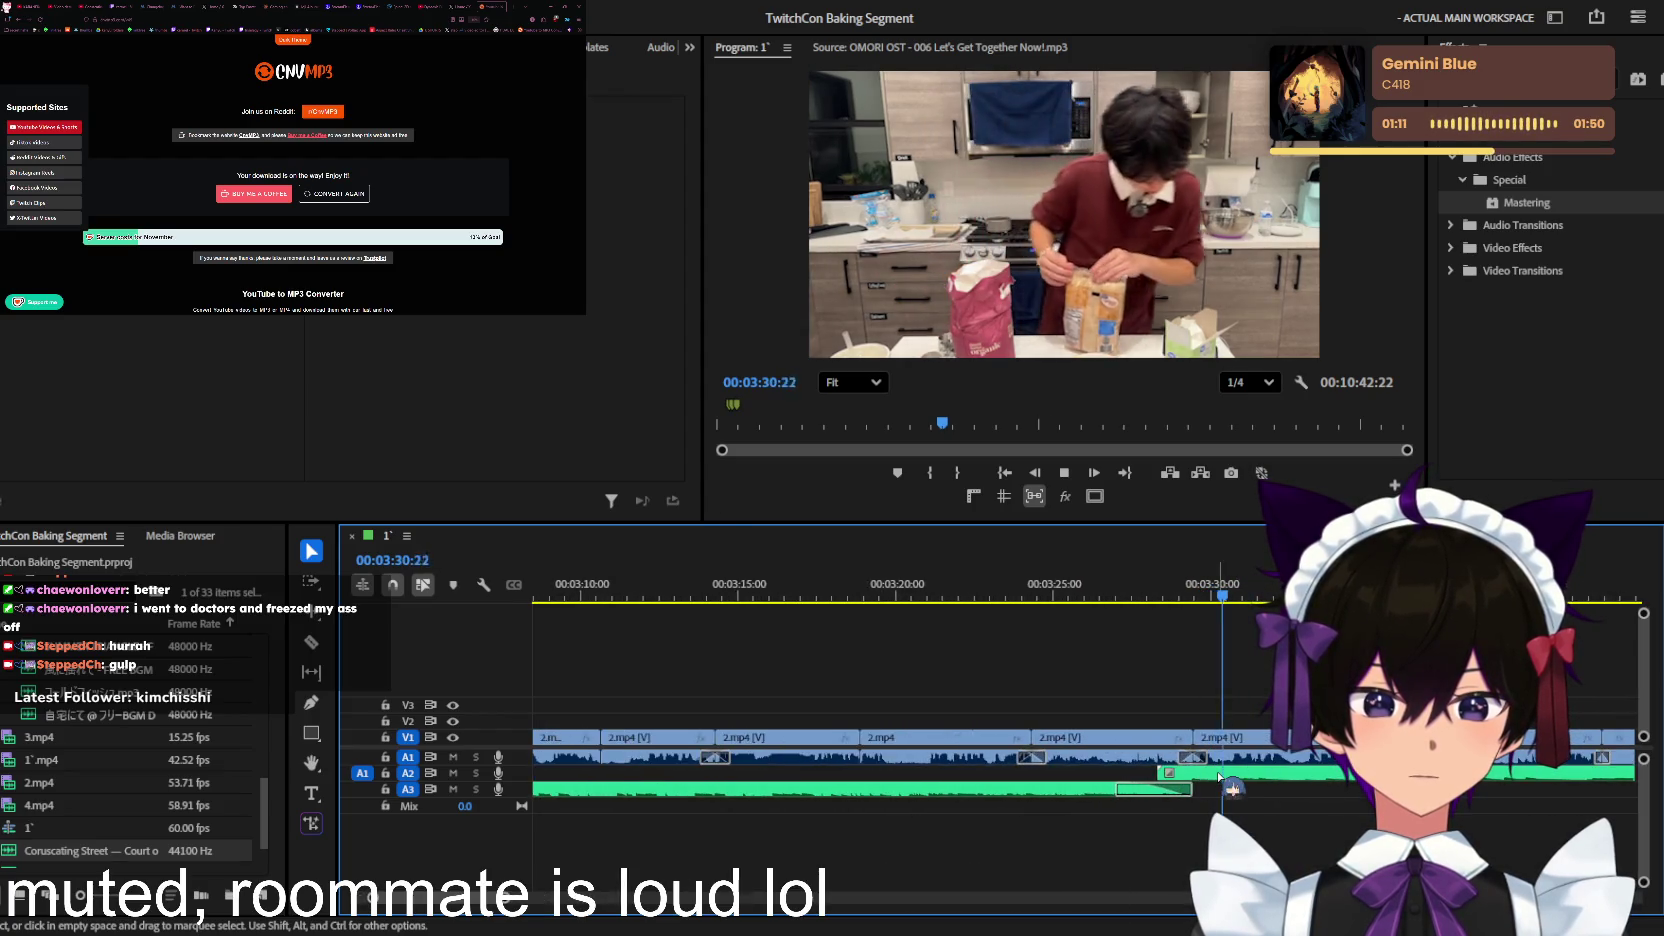
scroll(1280, 700, up, 2)
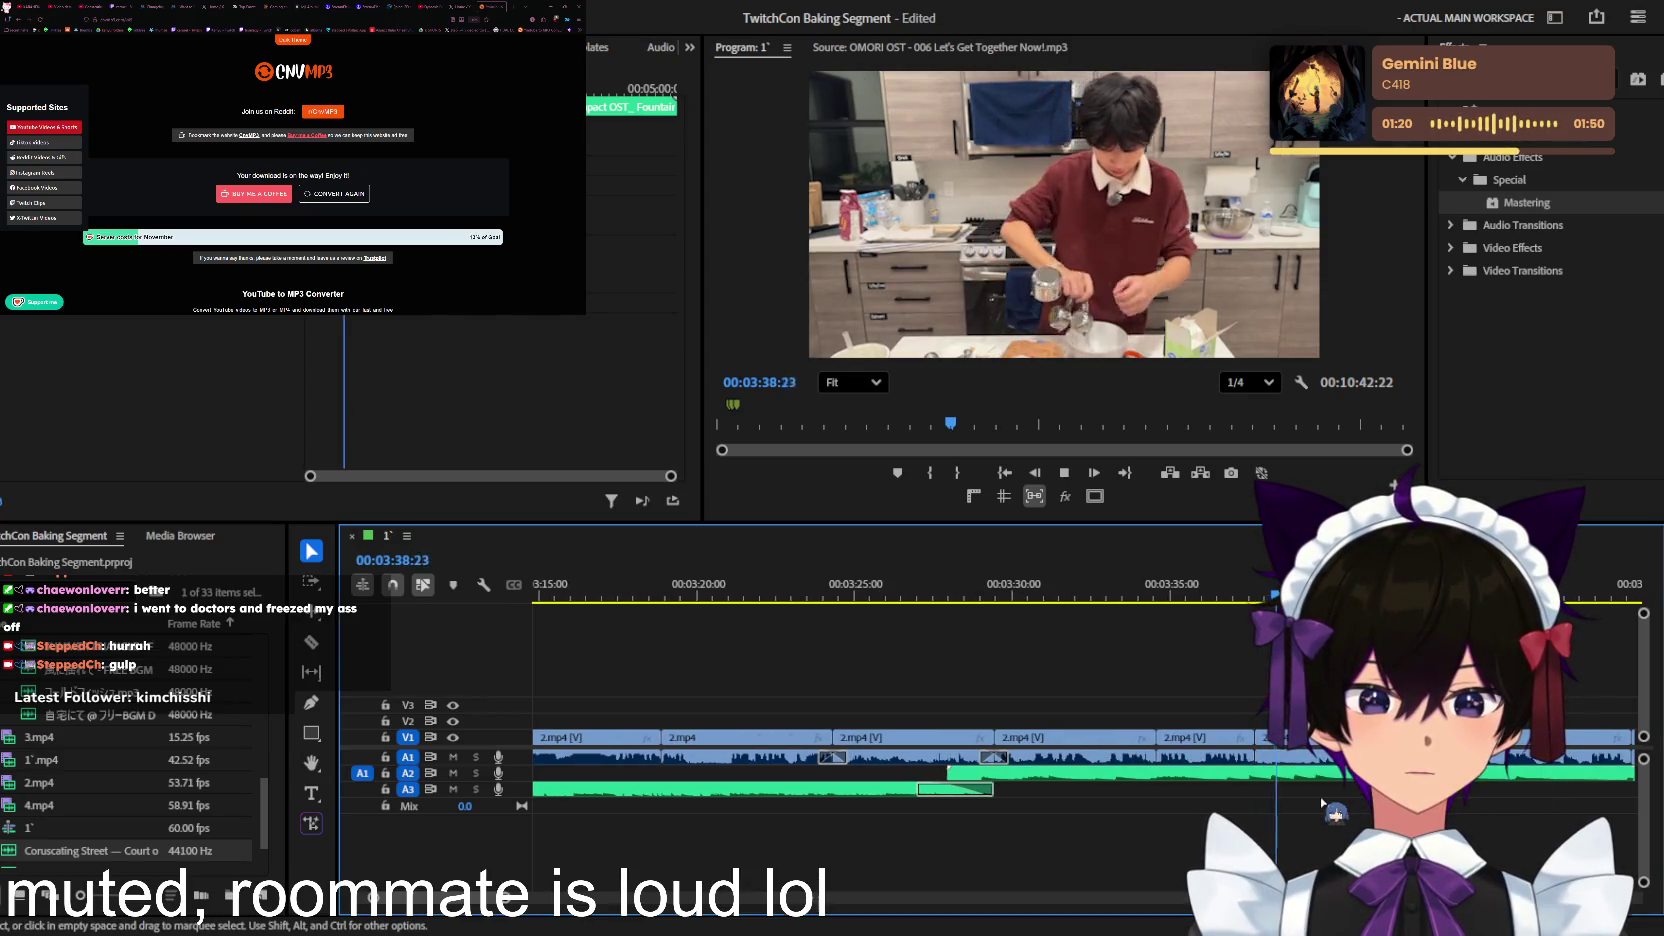
scroll(1232, 773, down, 3)
scroll(1232, 773, down, 3)
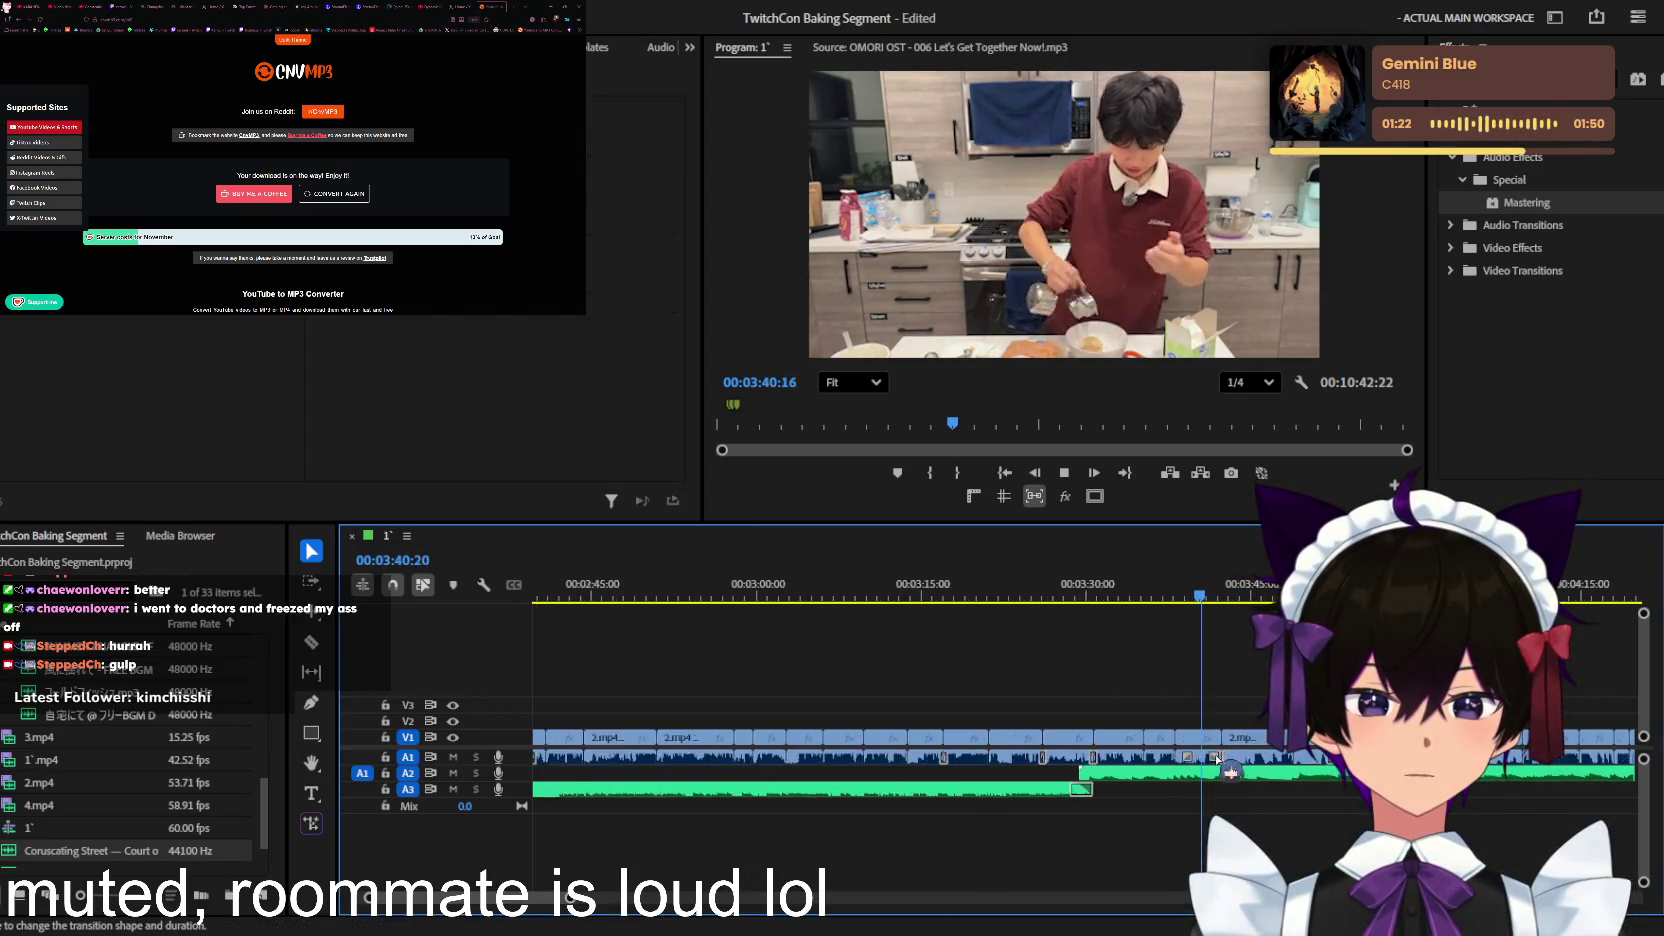
key(ctrl+s)
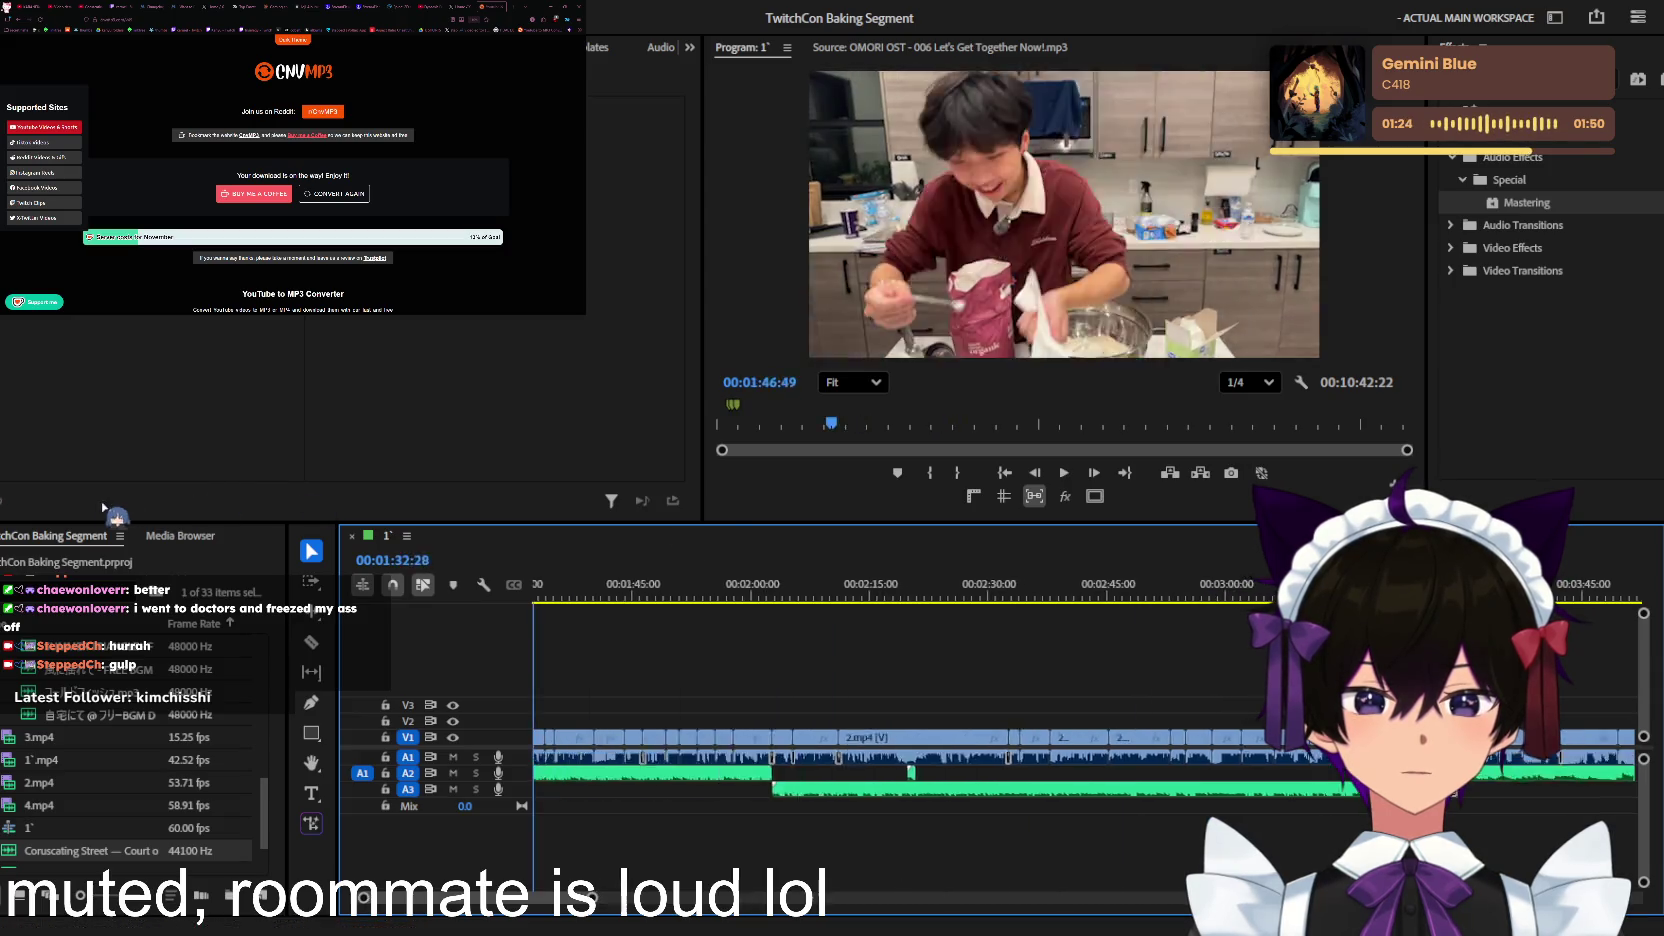
key(Home)
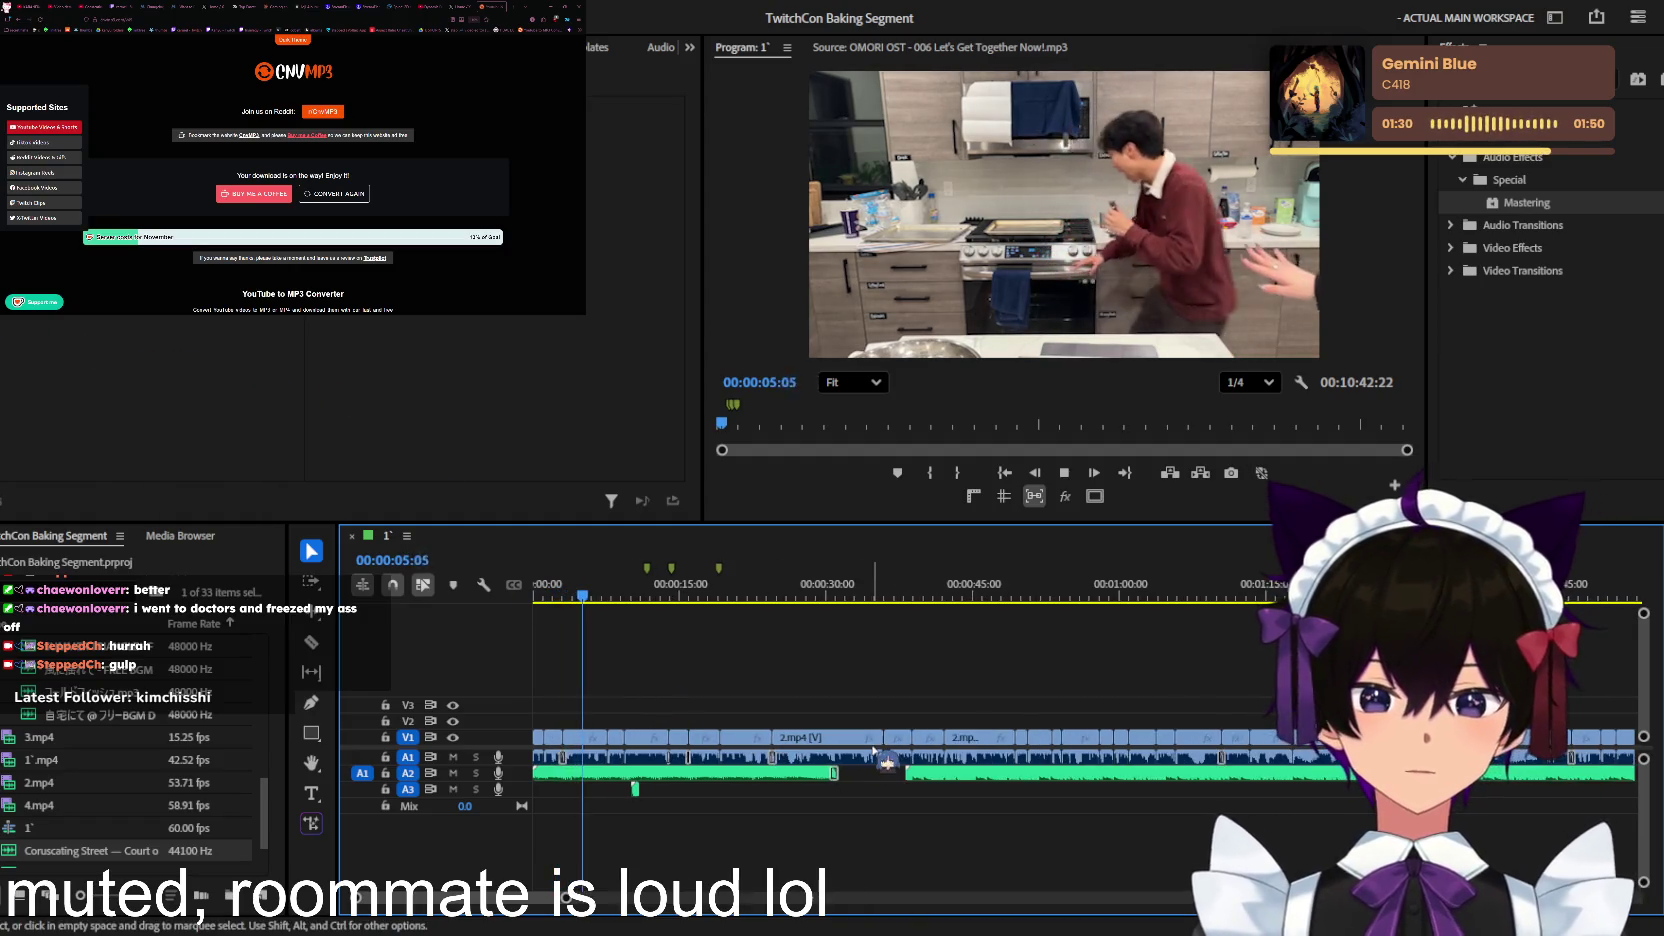
key(=)
key(=)
key(=)
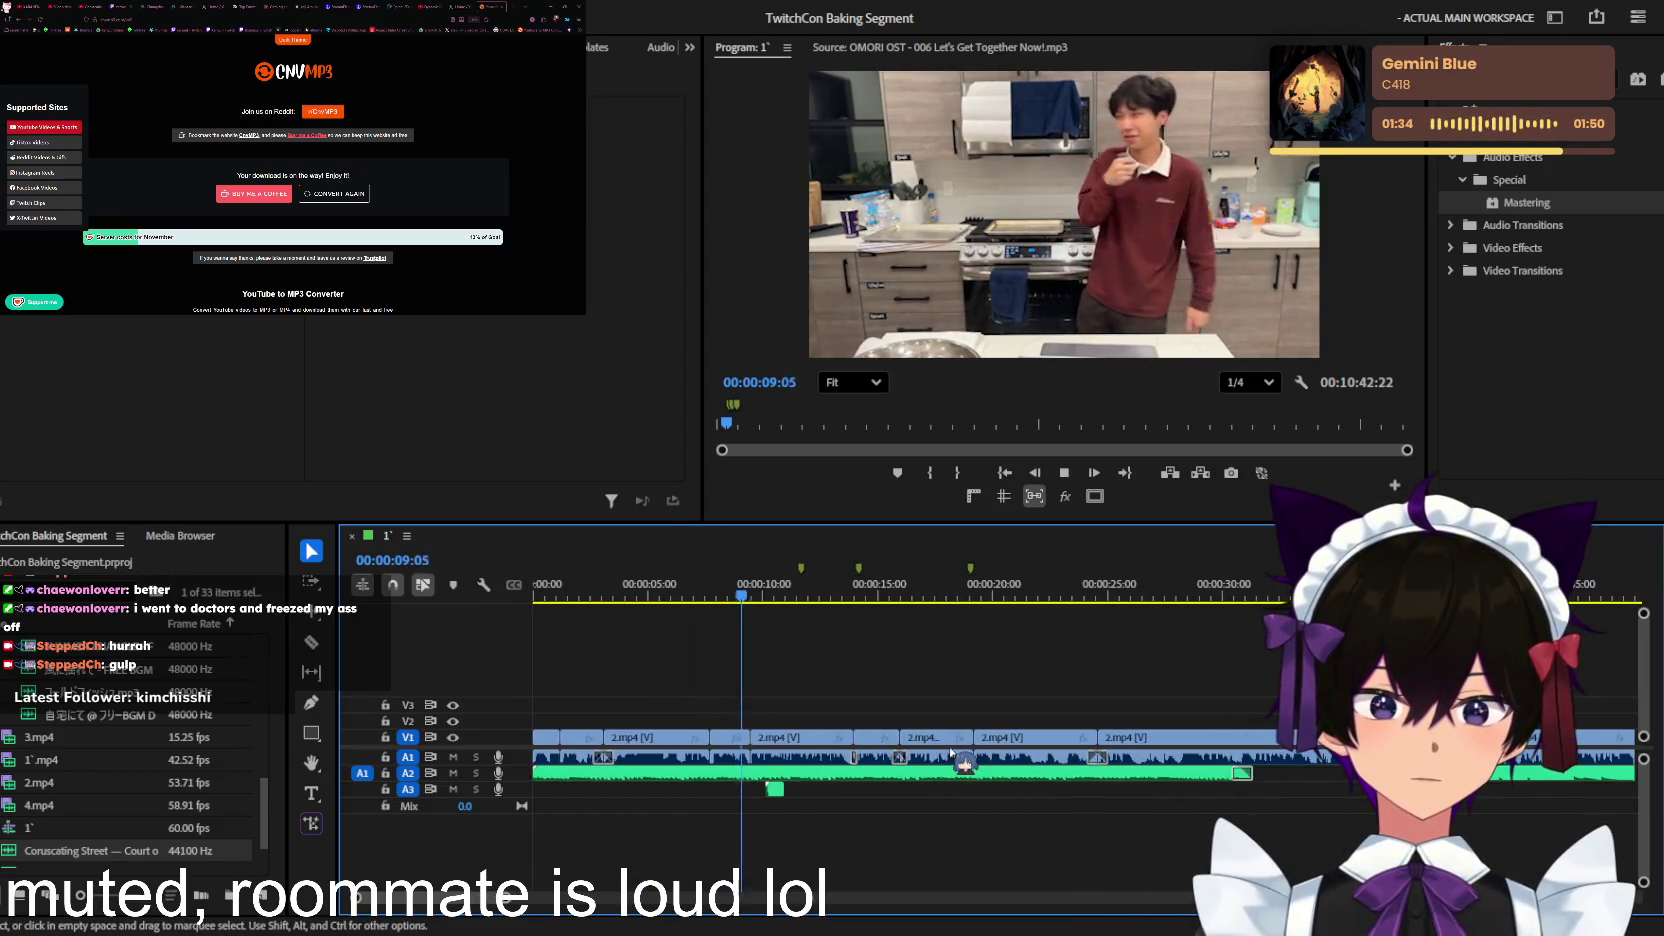
Step: Zoom in, stop at 00:00:10:54, and drop a sound effect below A3 to create track A4
scroll(940, 752, down, 2)
key(=)
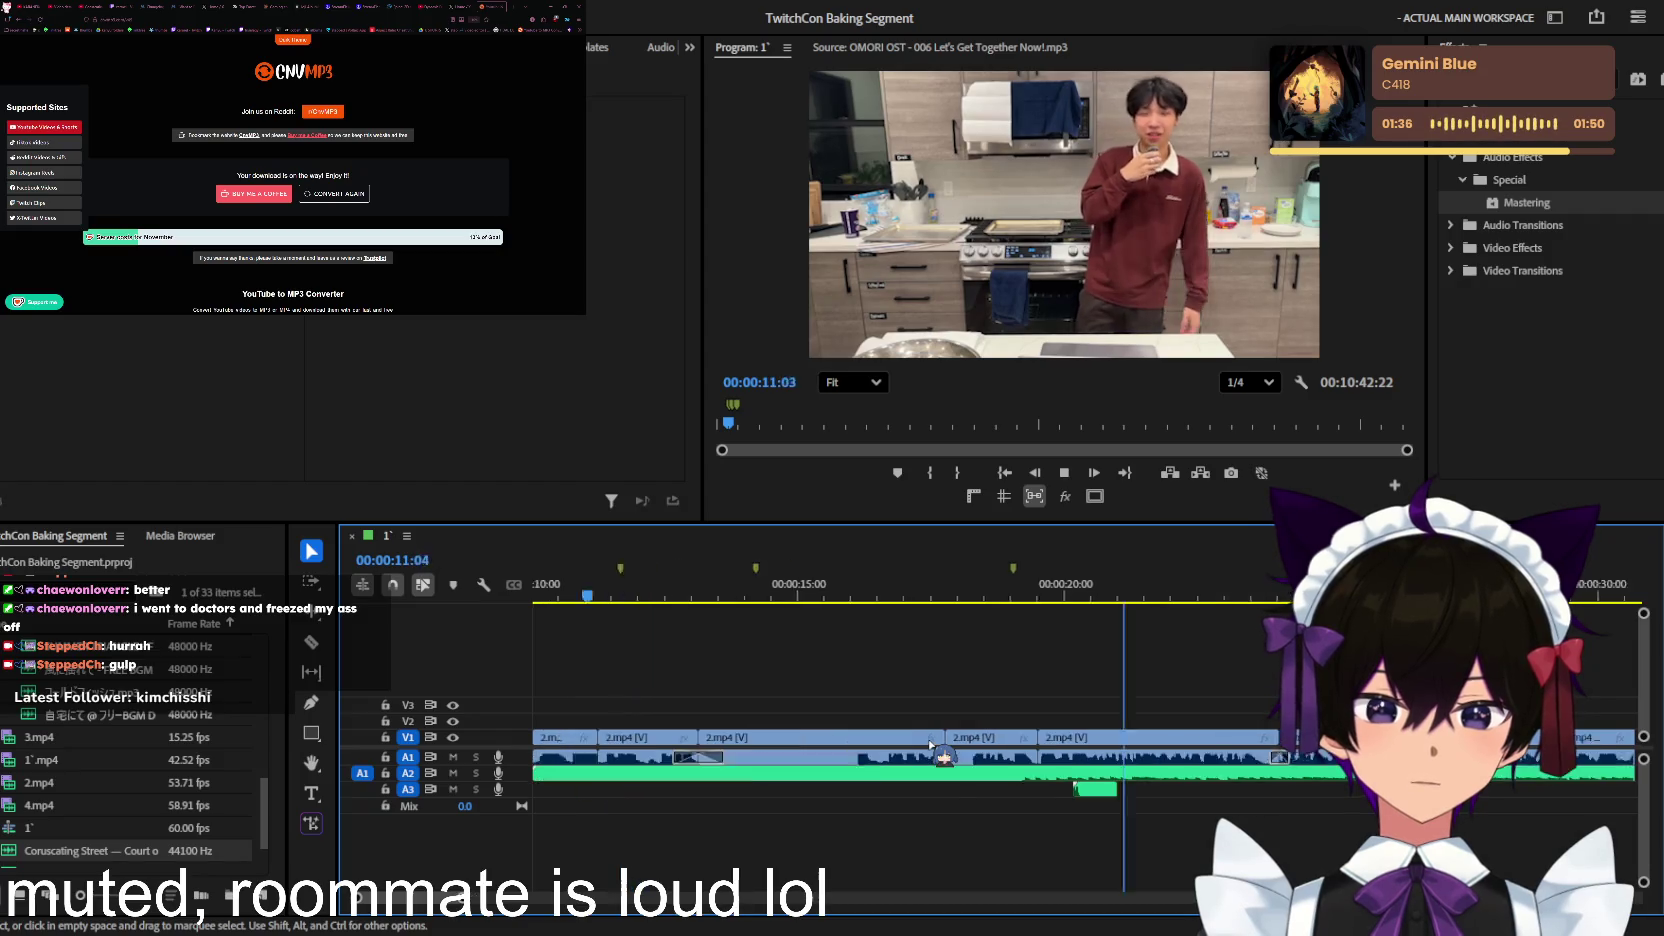
scroll(930, 746, up, 3)
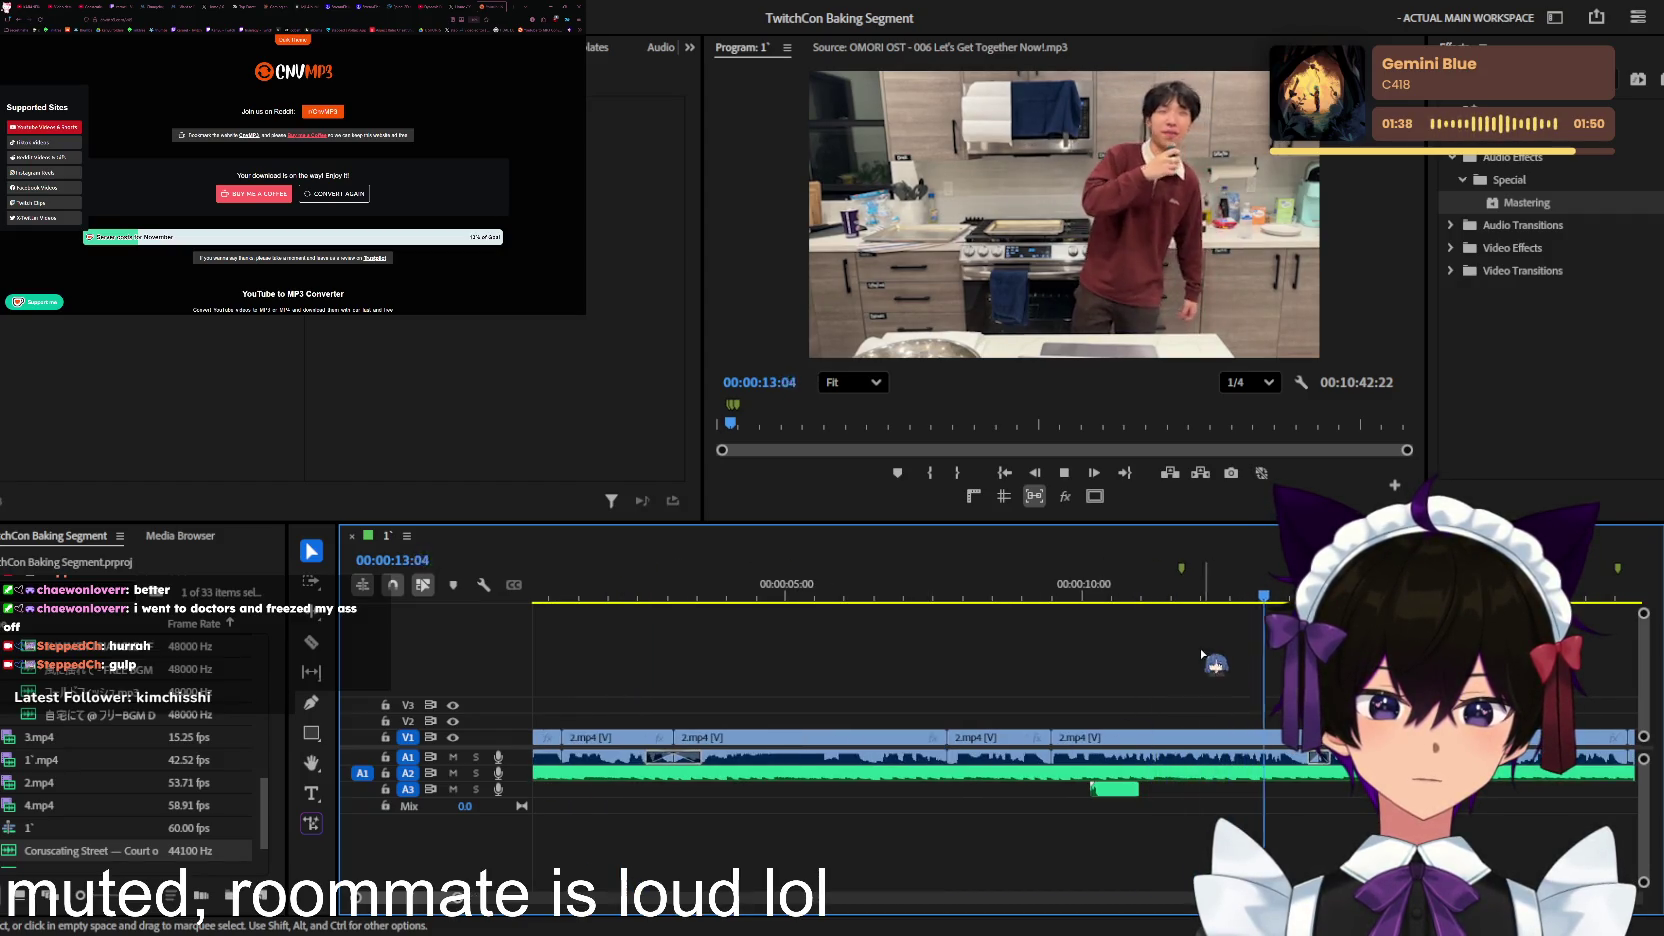
key(Up)
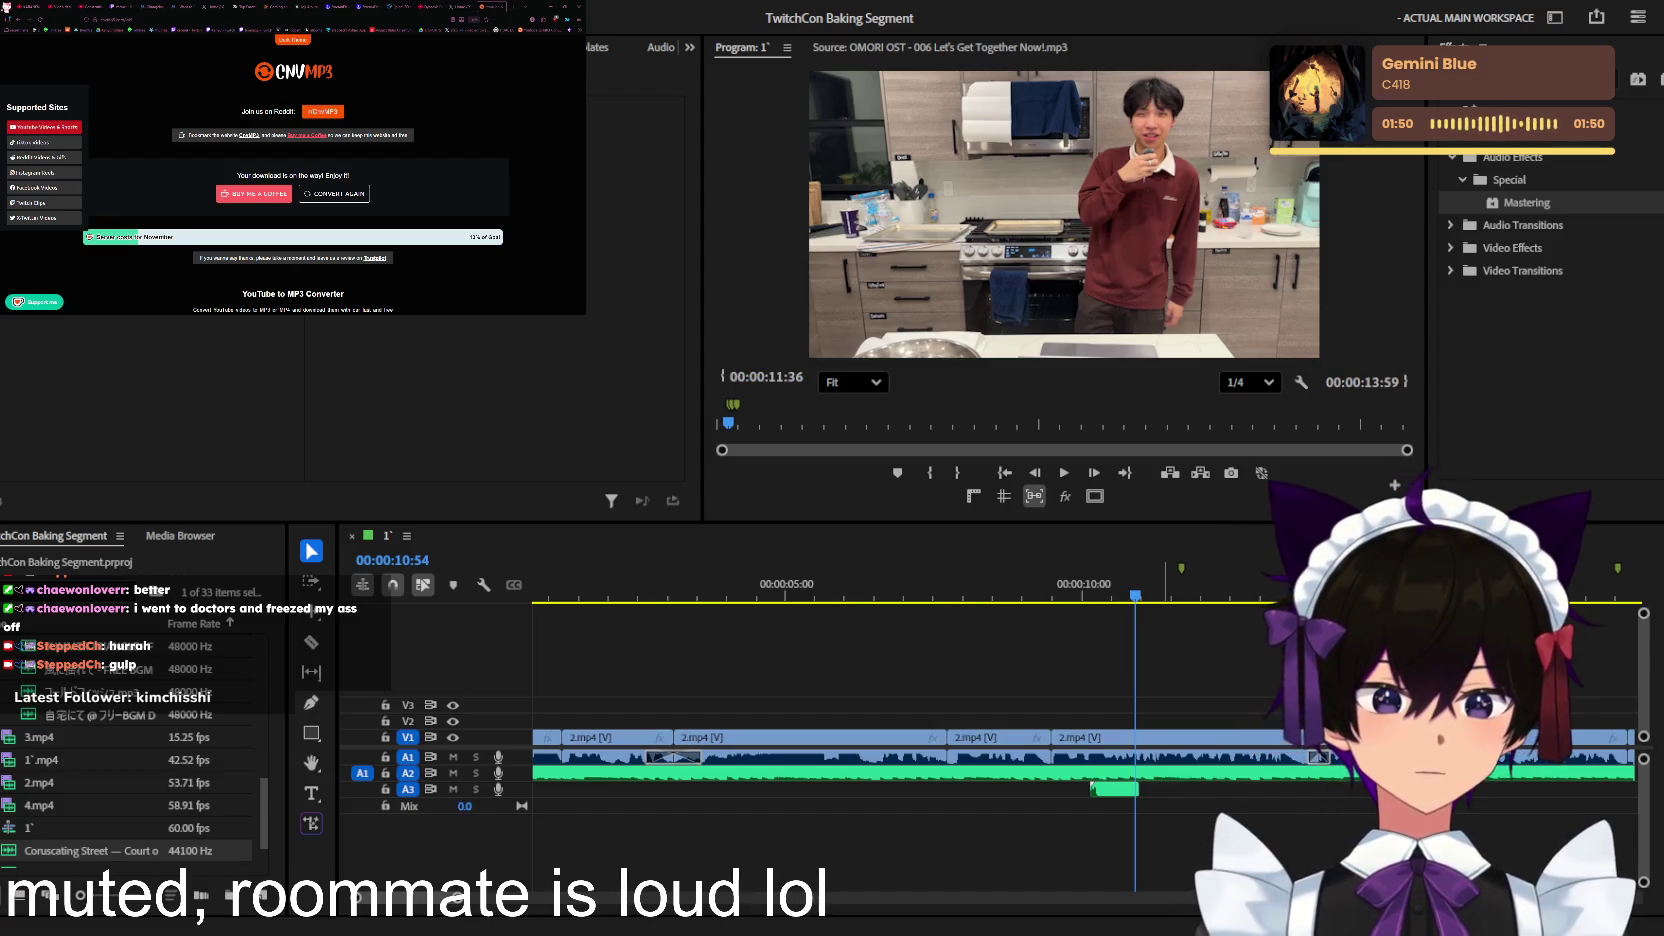
drag(1218, 817, 1218, 800)
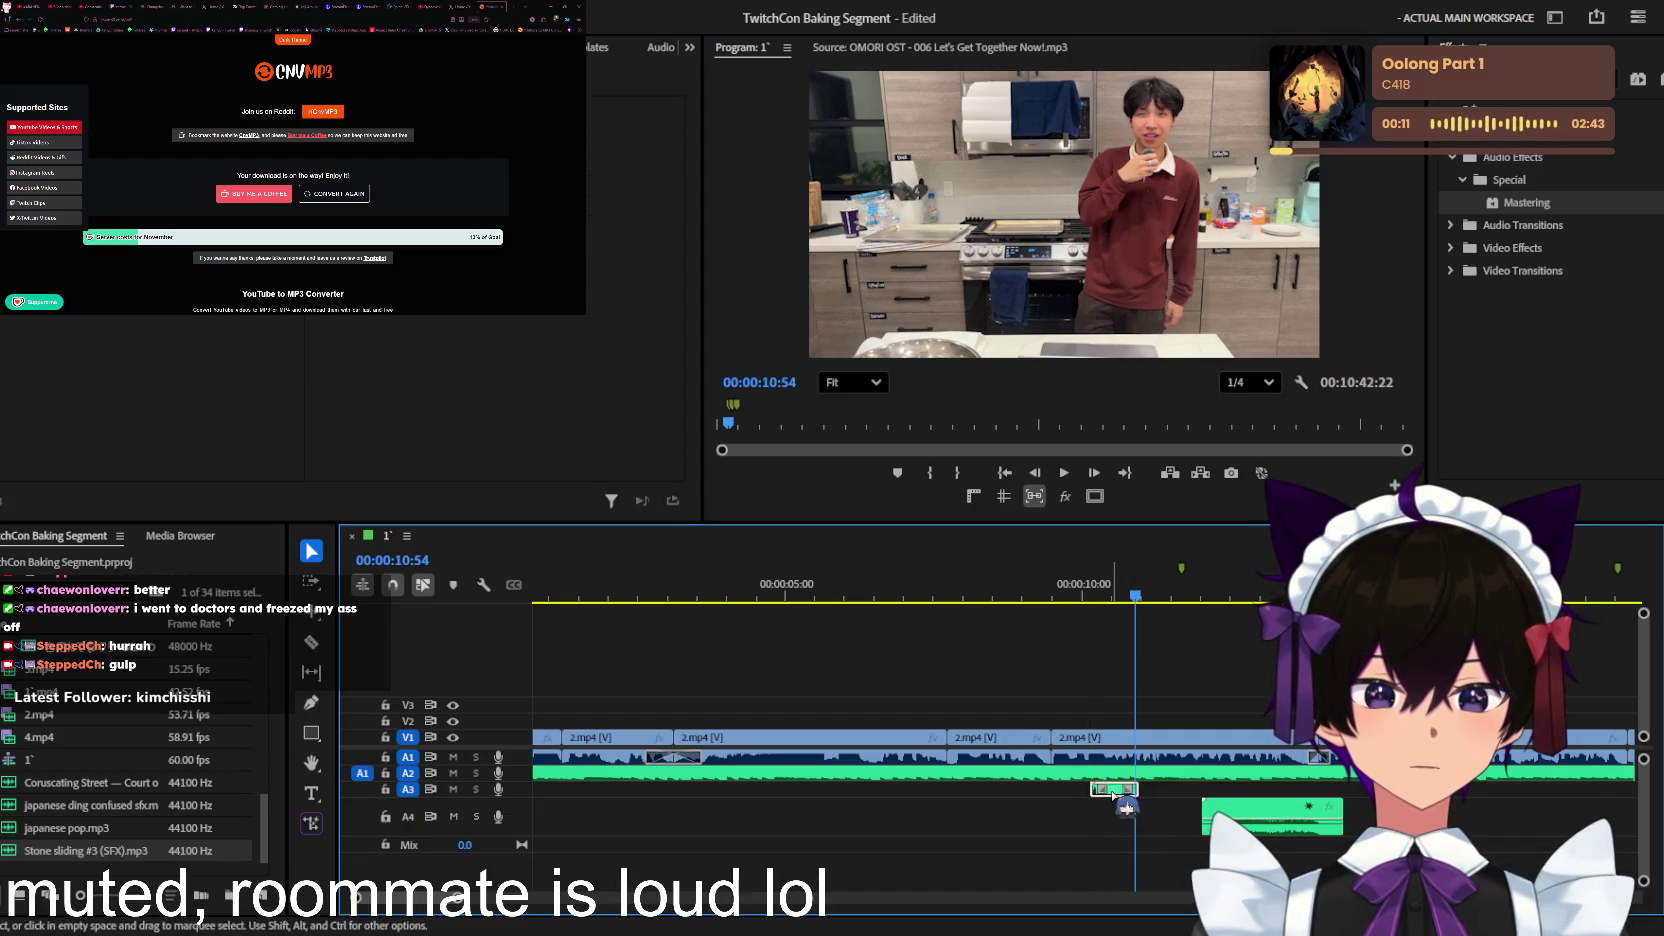
Step: Move the short effect clip from A3 to A4 and label both A4 clips Rose
drag(1117, 797, 1133, 822)
alt+scroll(1258, 805, up, 2)
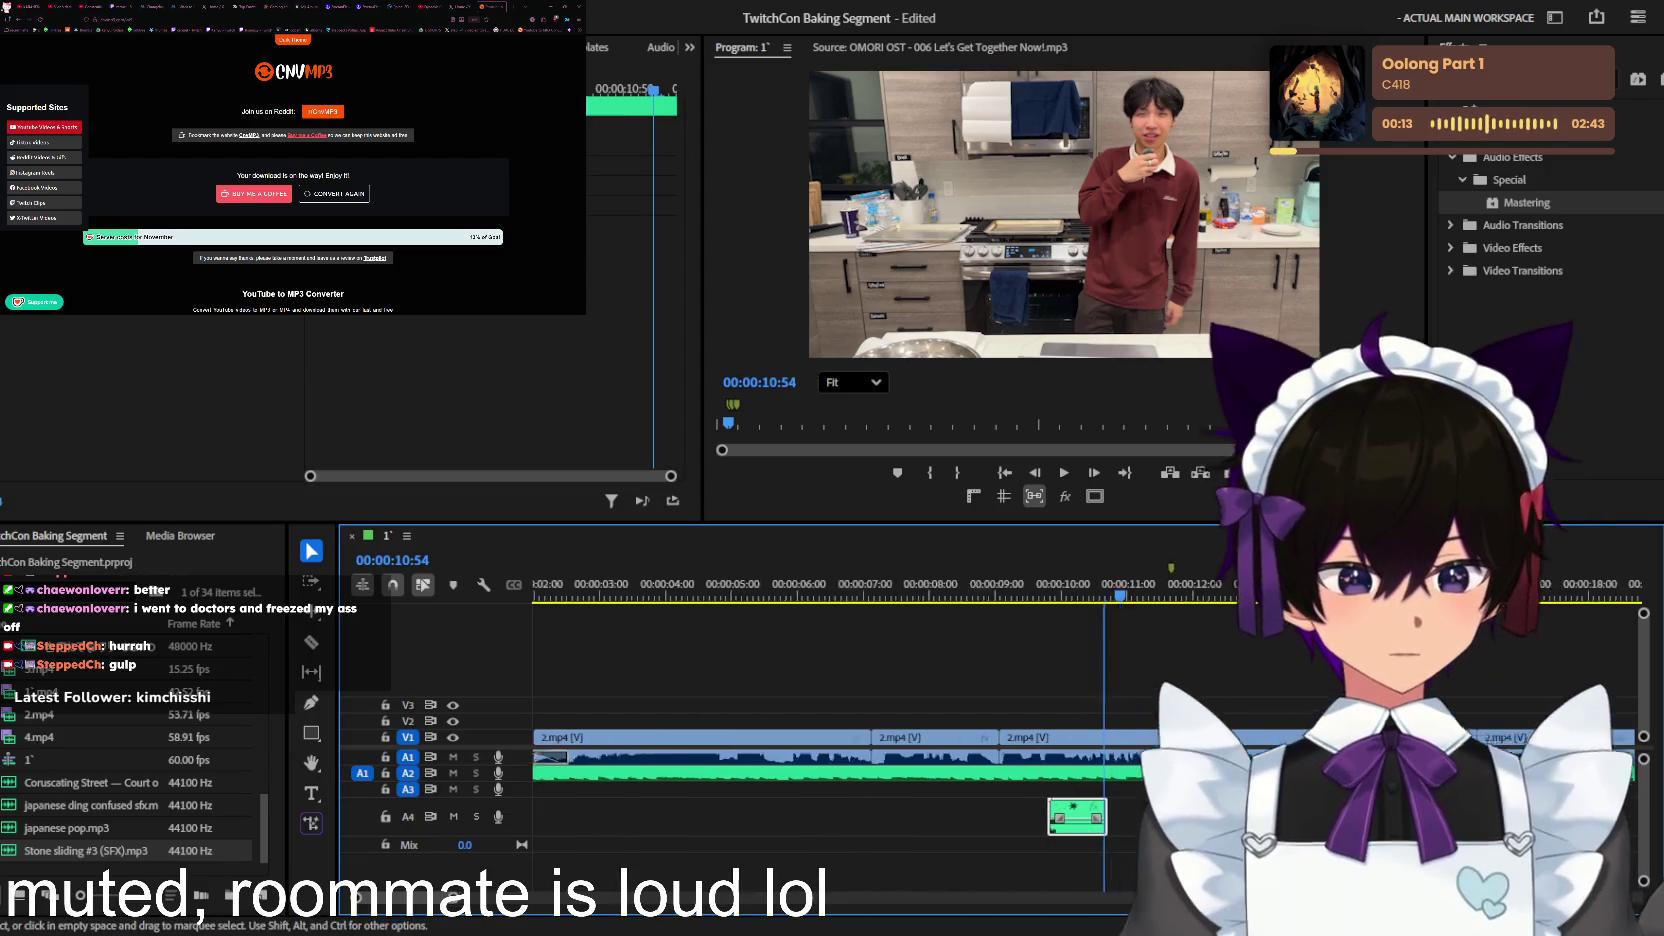
alt+scroll(1258, 805, up, 2)
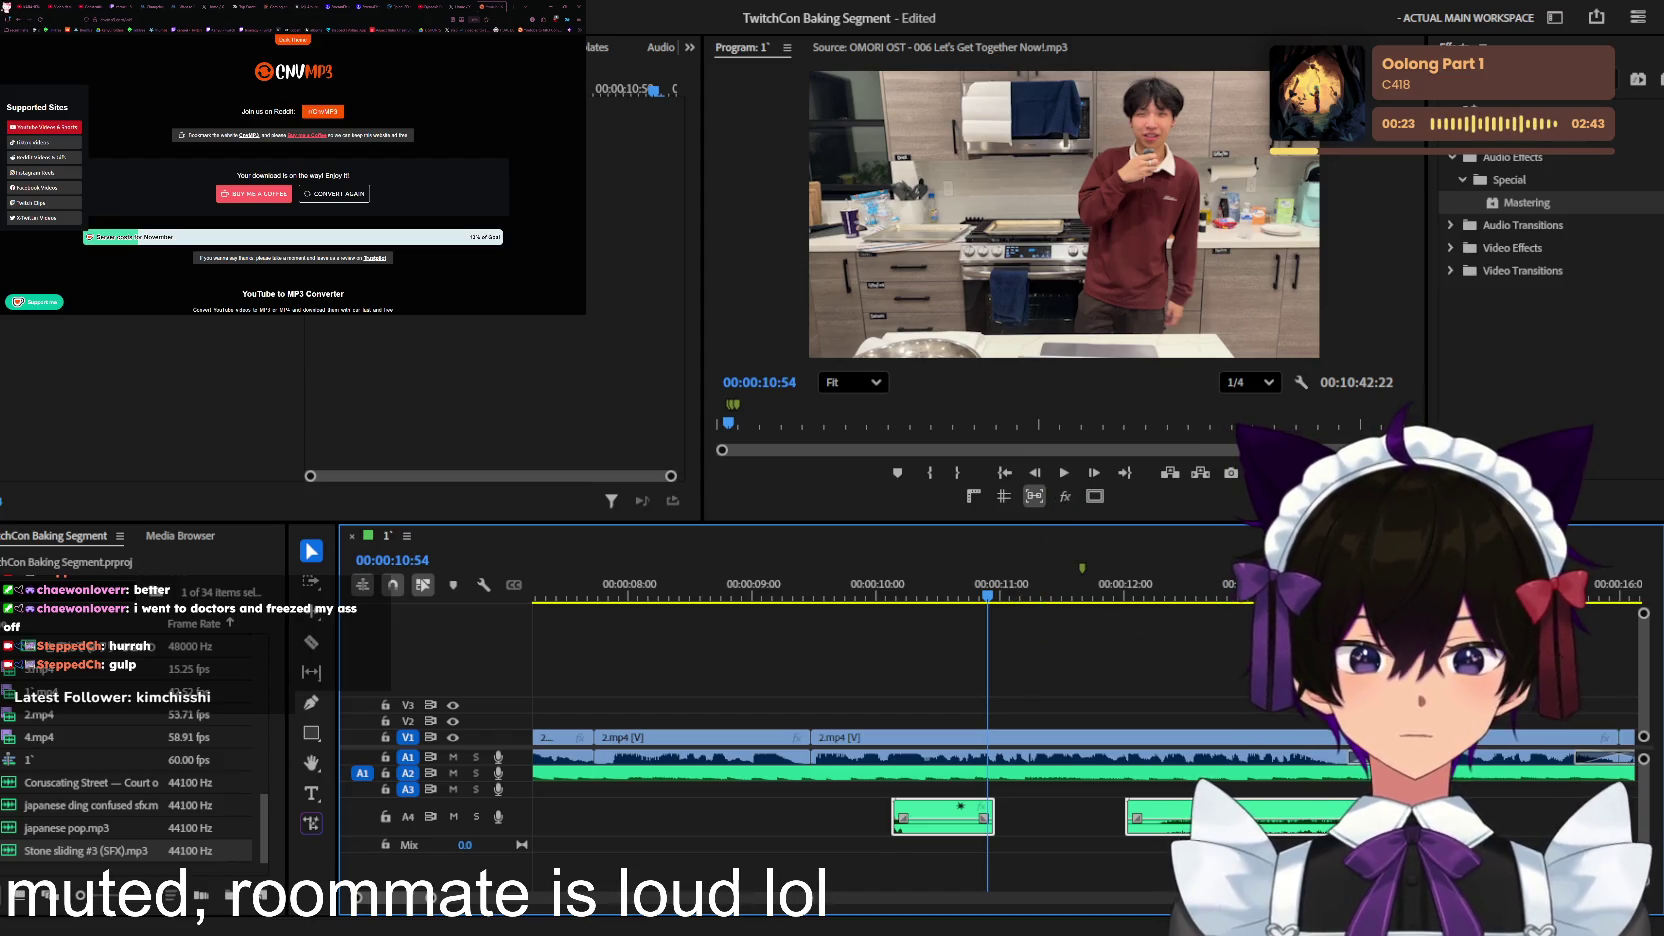
click(1297, 760)
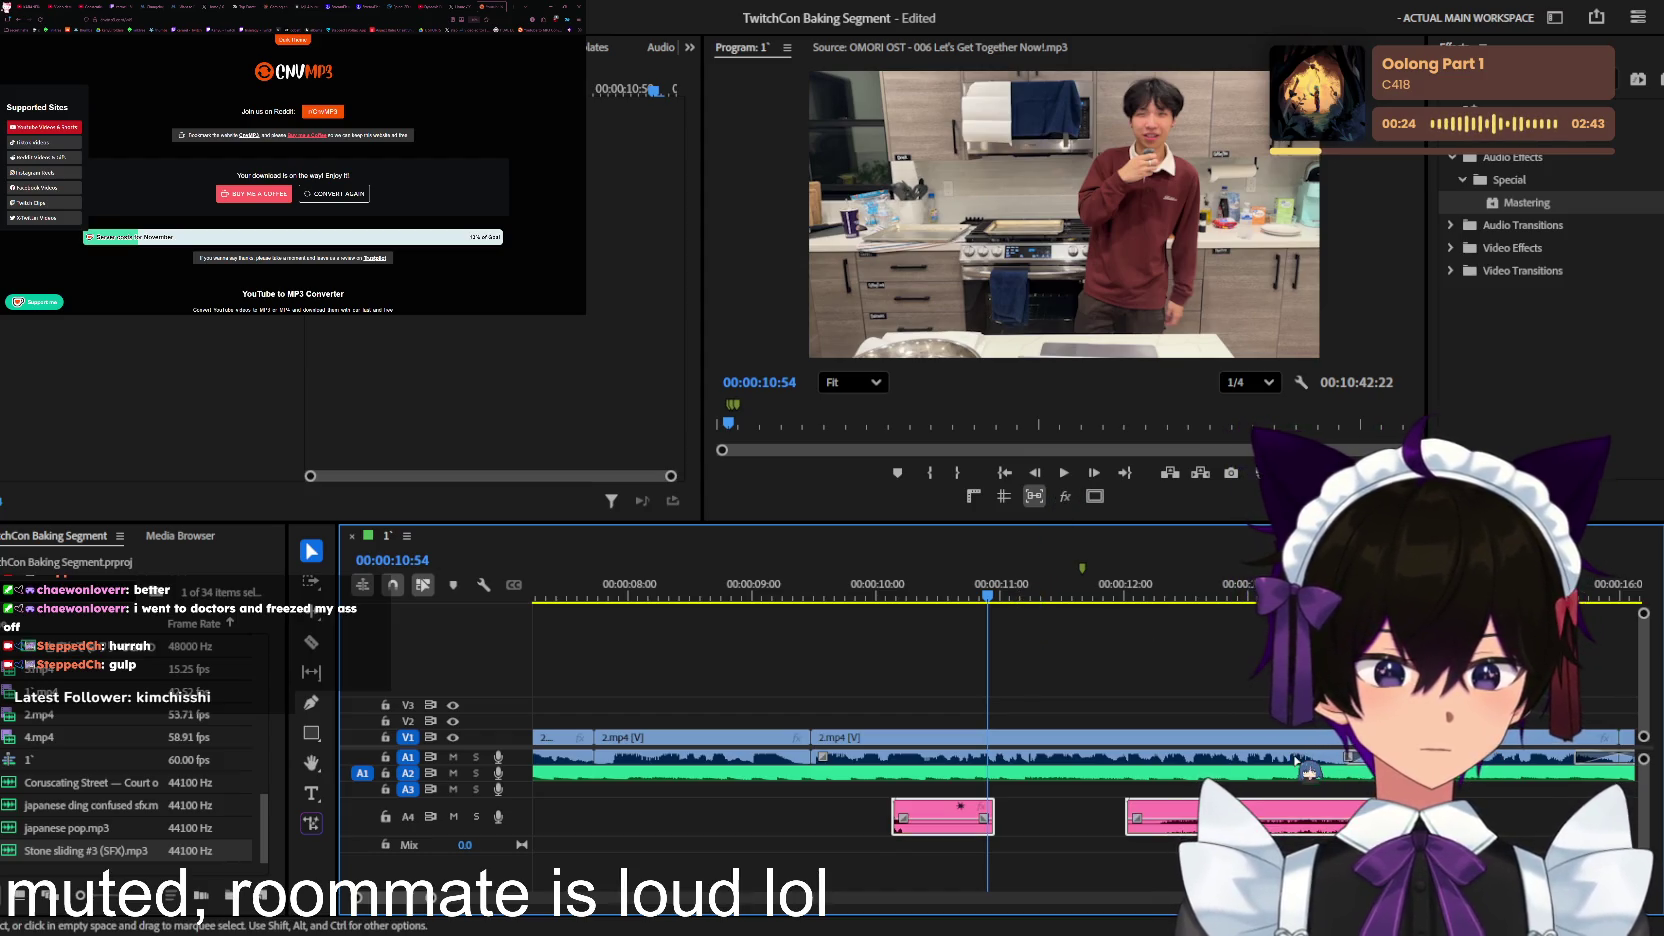
Step: Move the pink effect onto A3 near 00:00:11, trim its start, and lengthen its transition
click(1546, 836)
key(space)
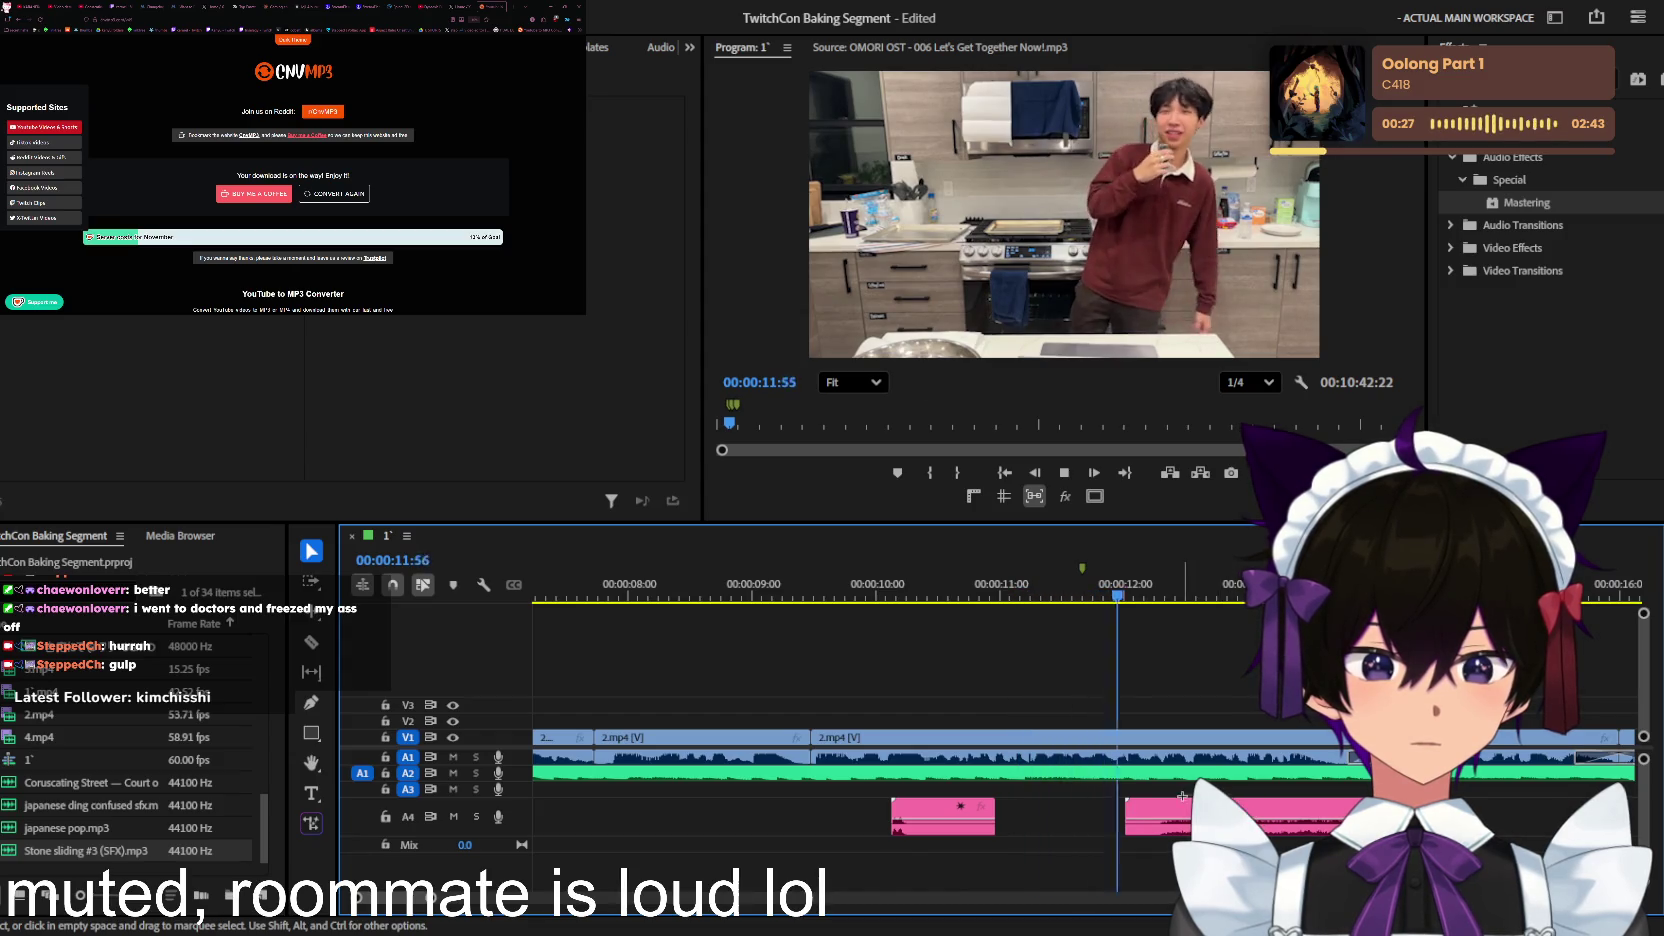
drag(1182, 796, 1020, 798)
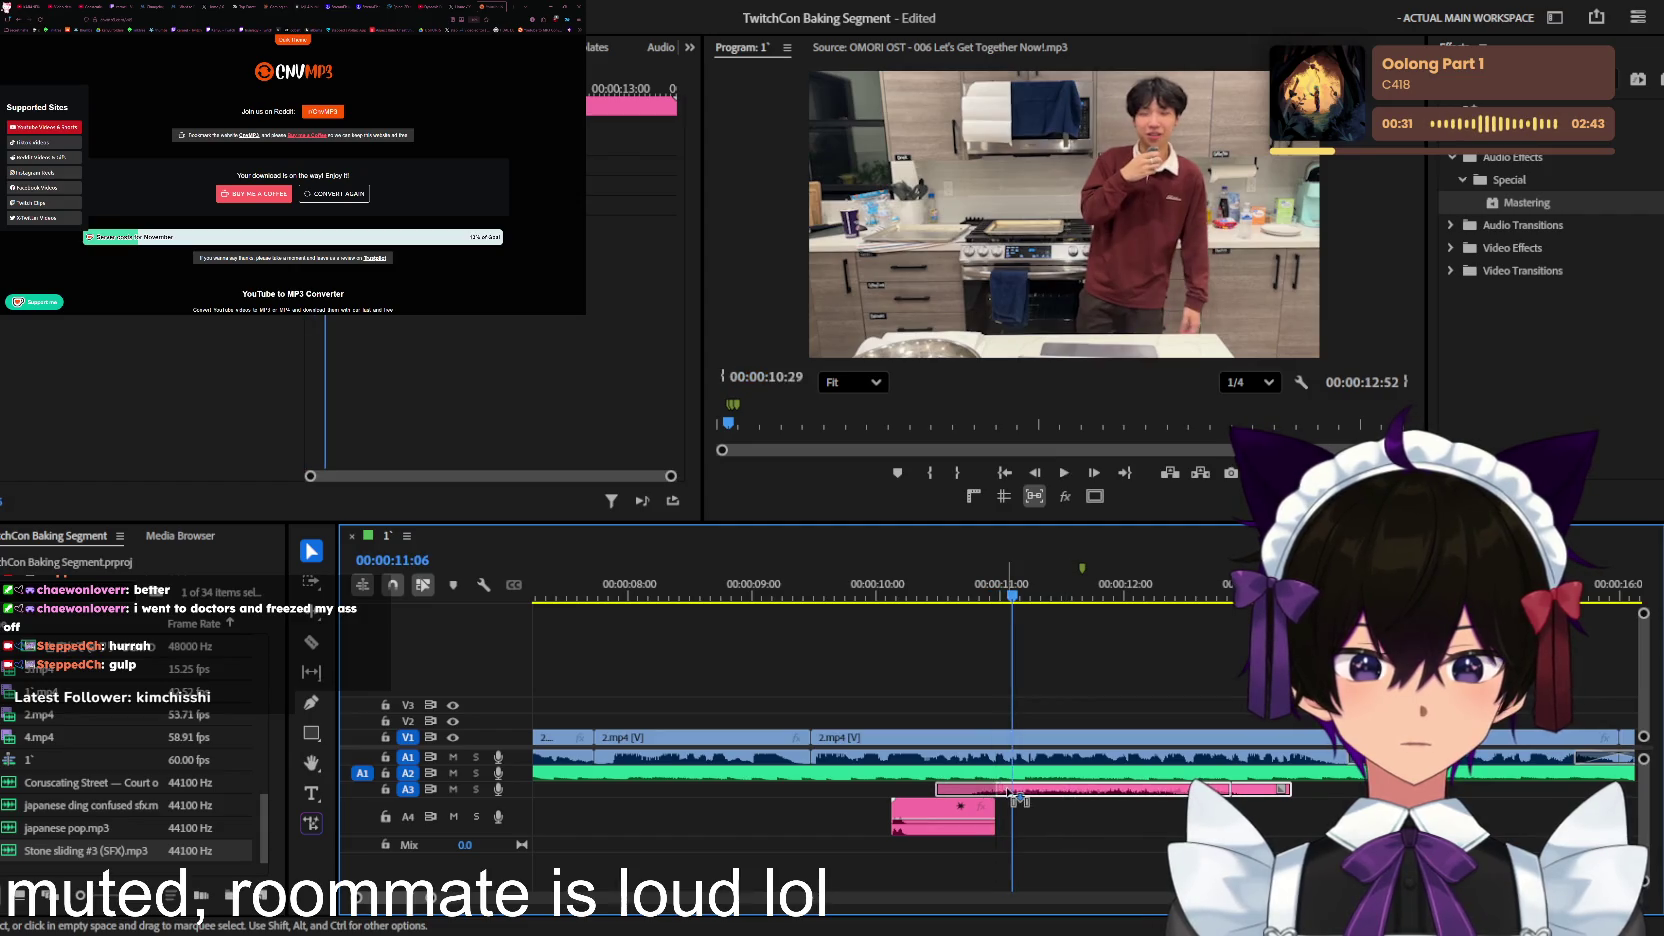
drag(1012, 795, 1100, 790)
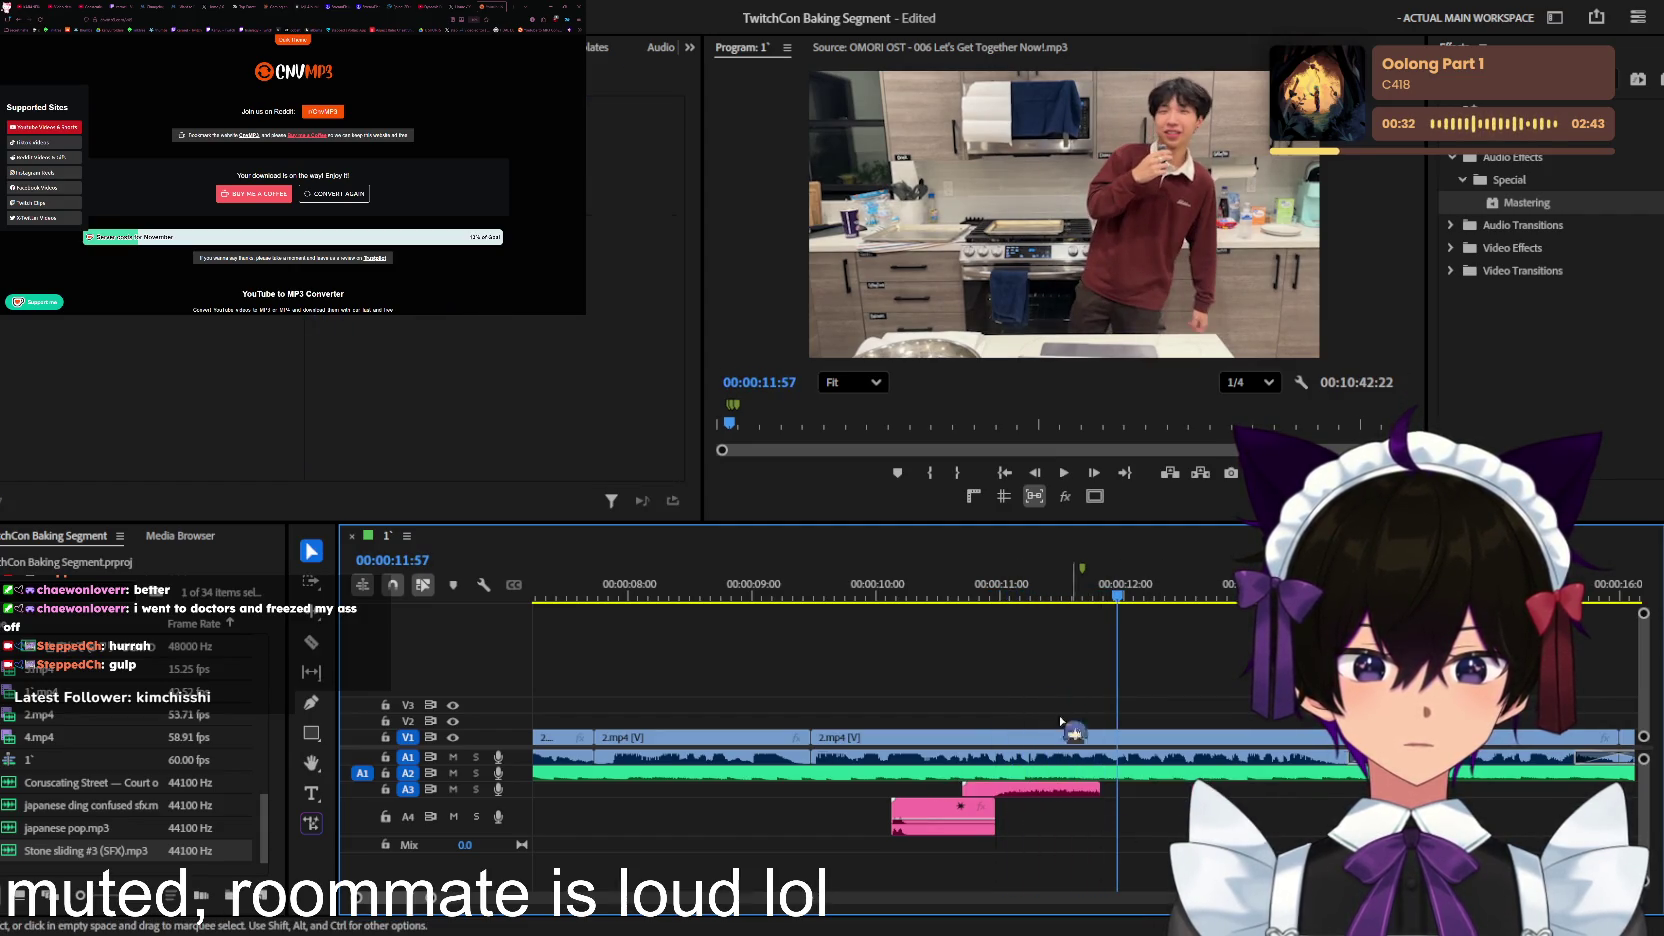
key(space)
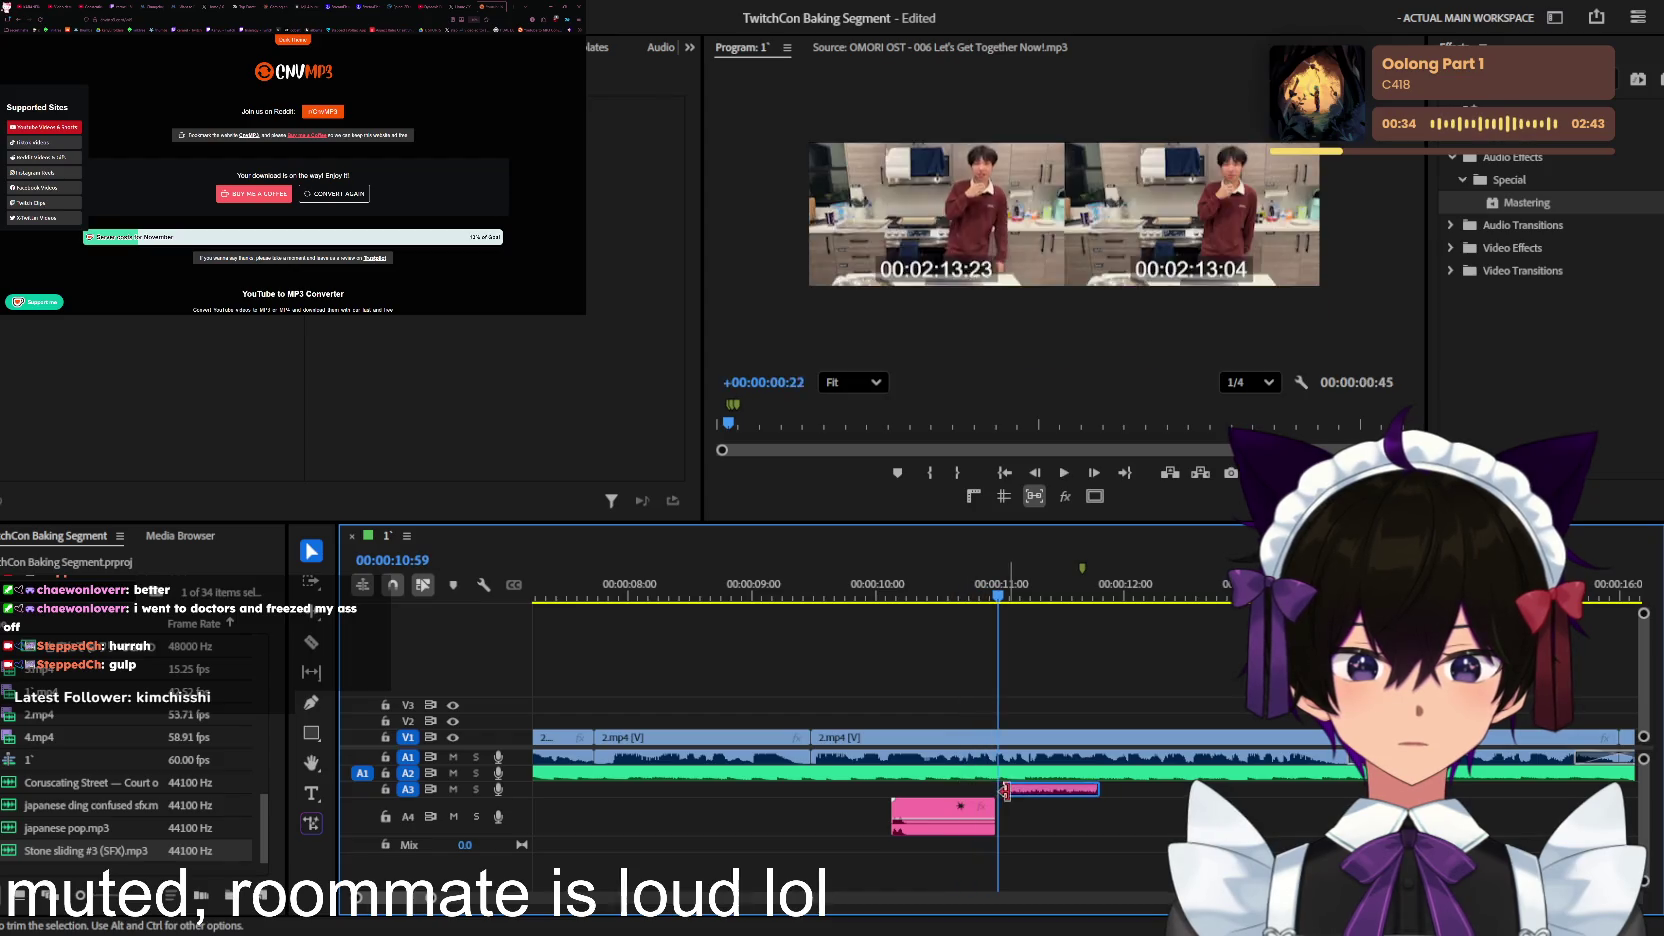
drag(968, 795, 1010, 810)
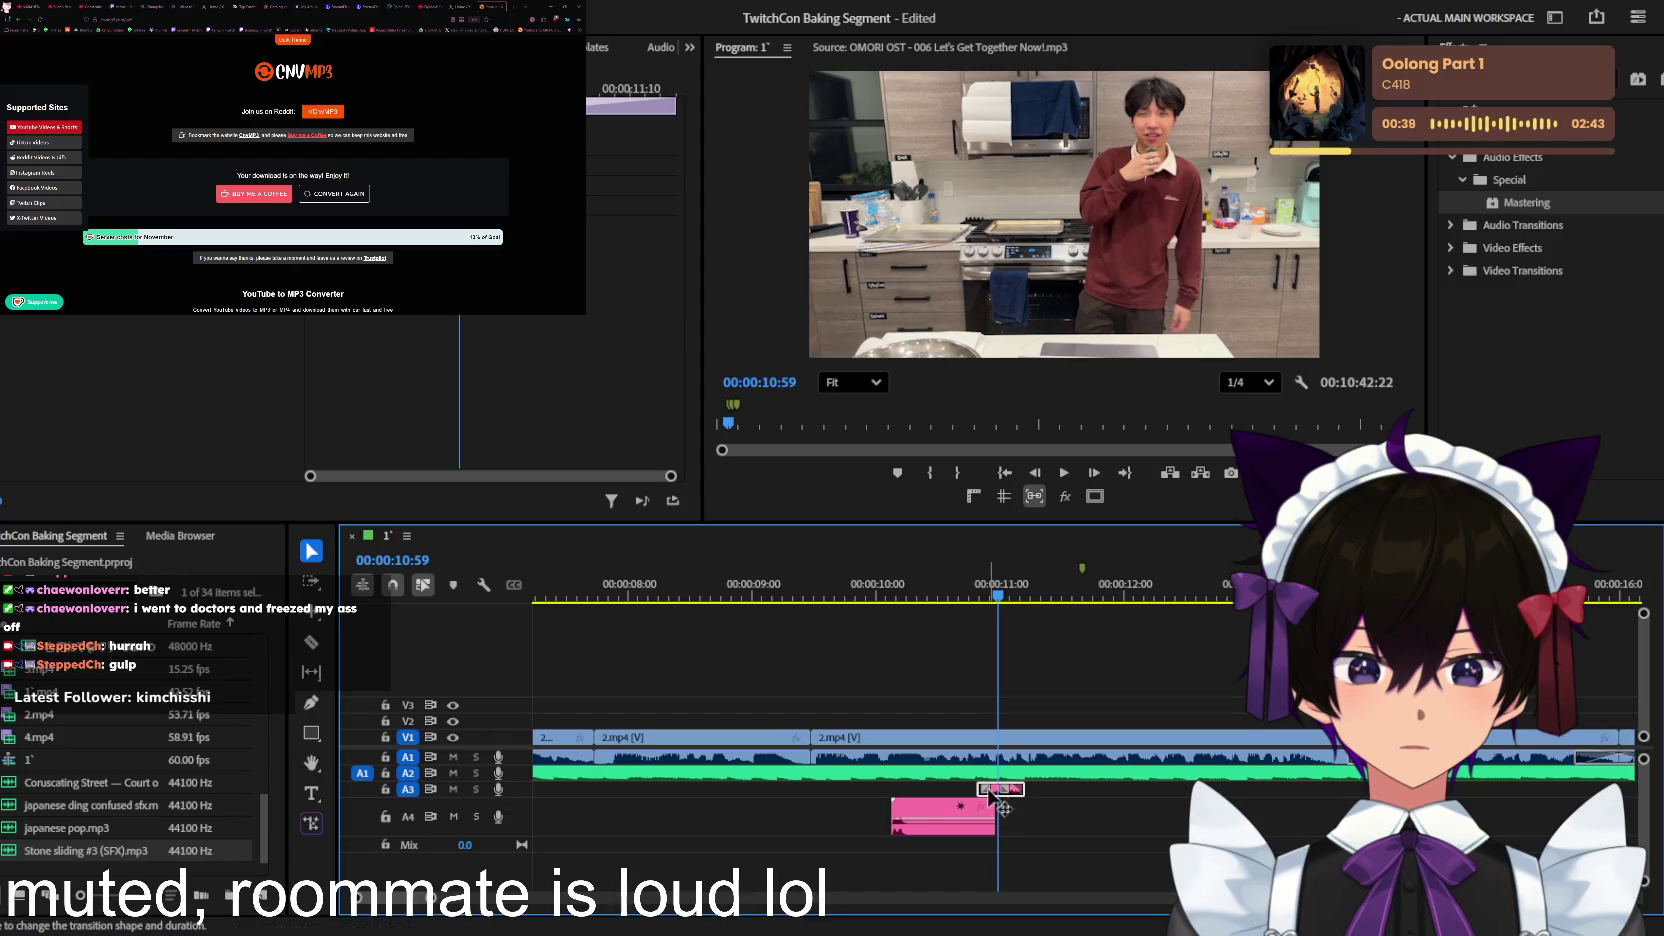
key(space)
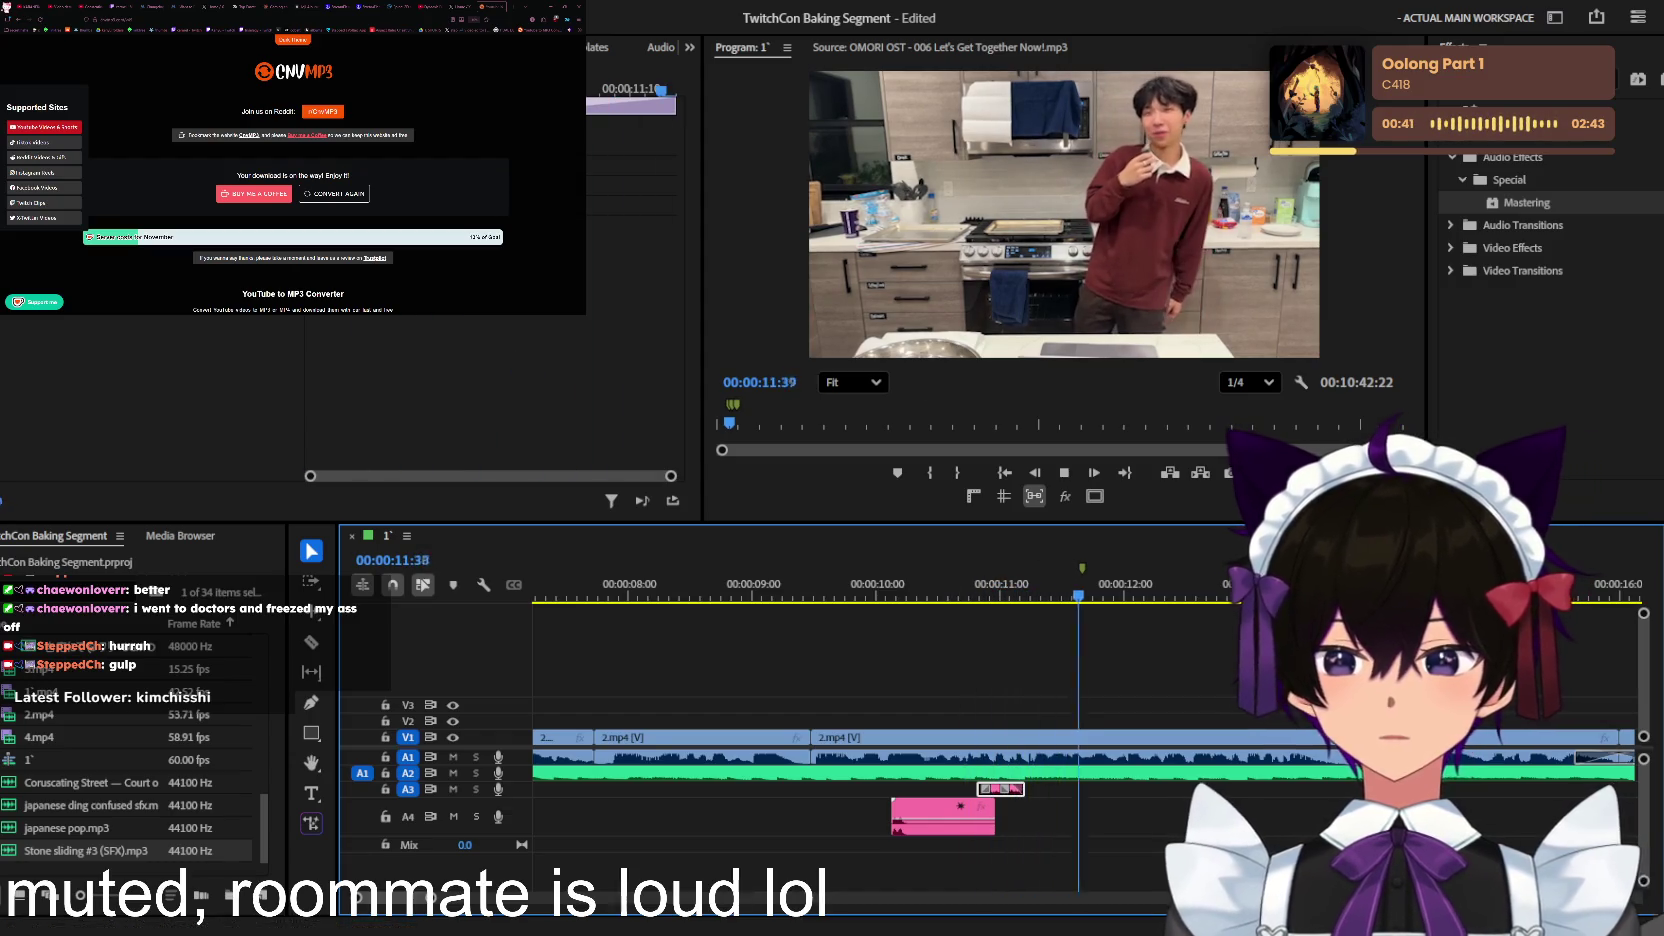
key(space)
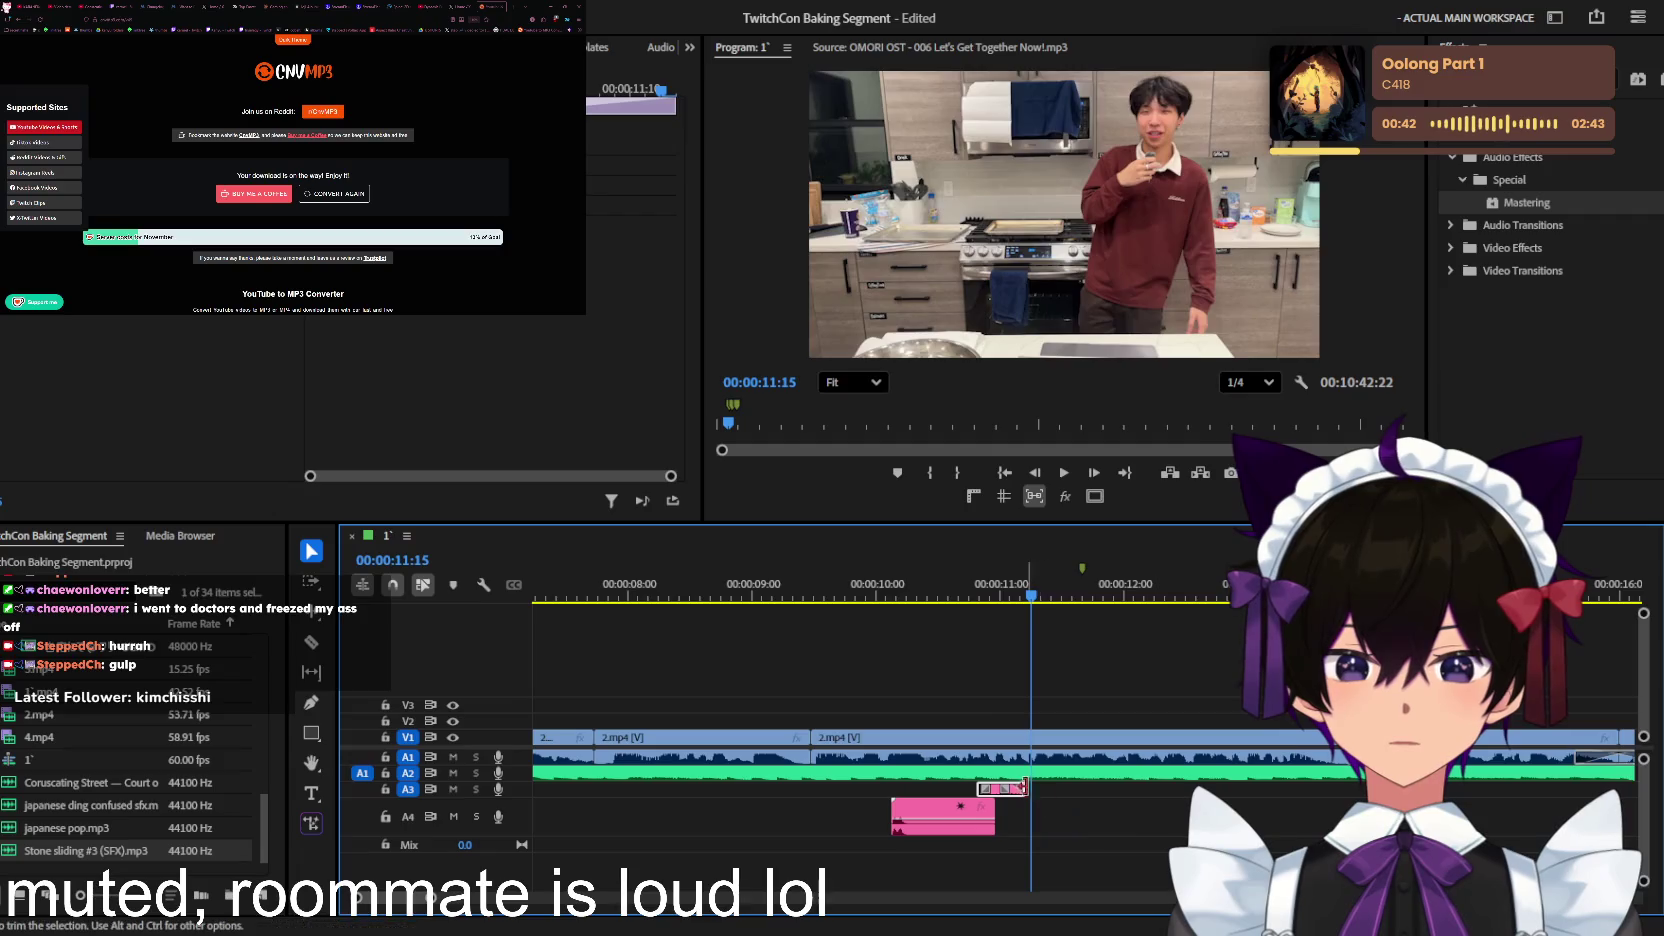
drag(1024, 787, 1047, 790)
key(space)
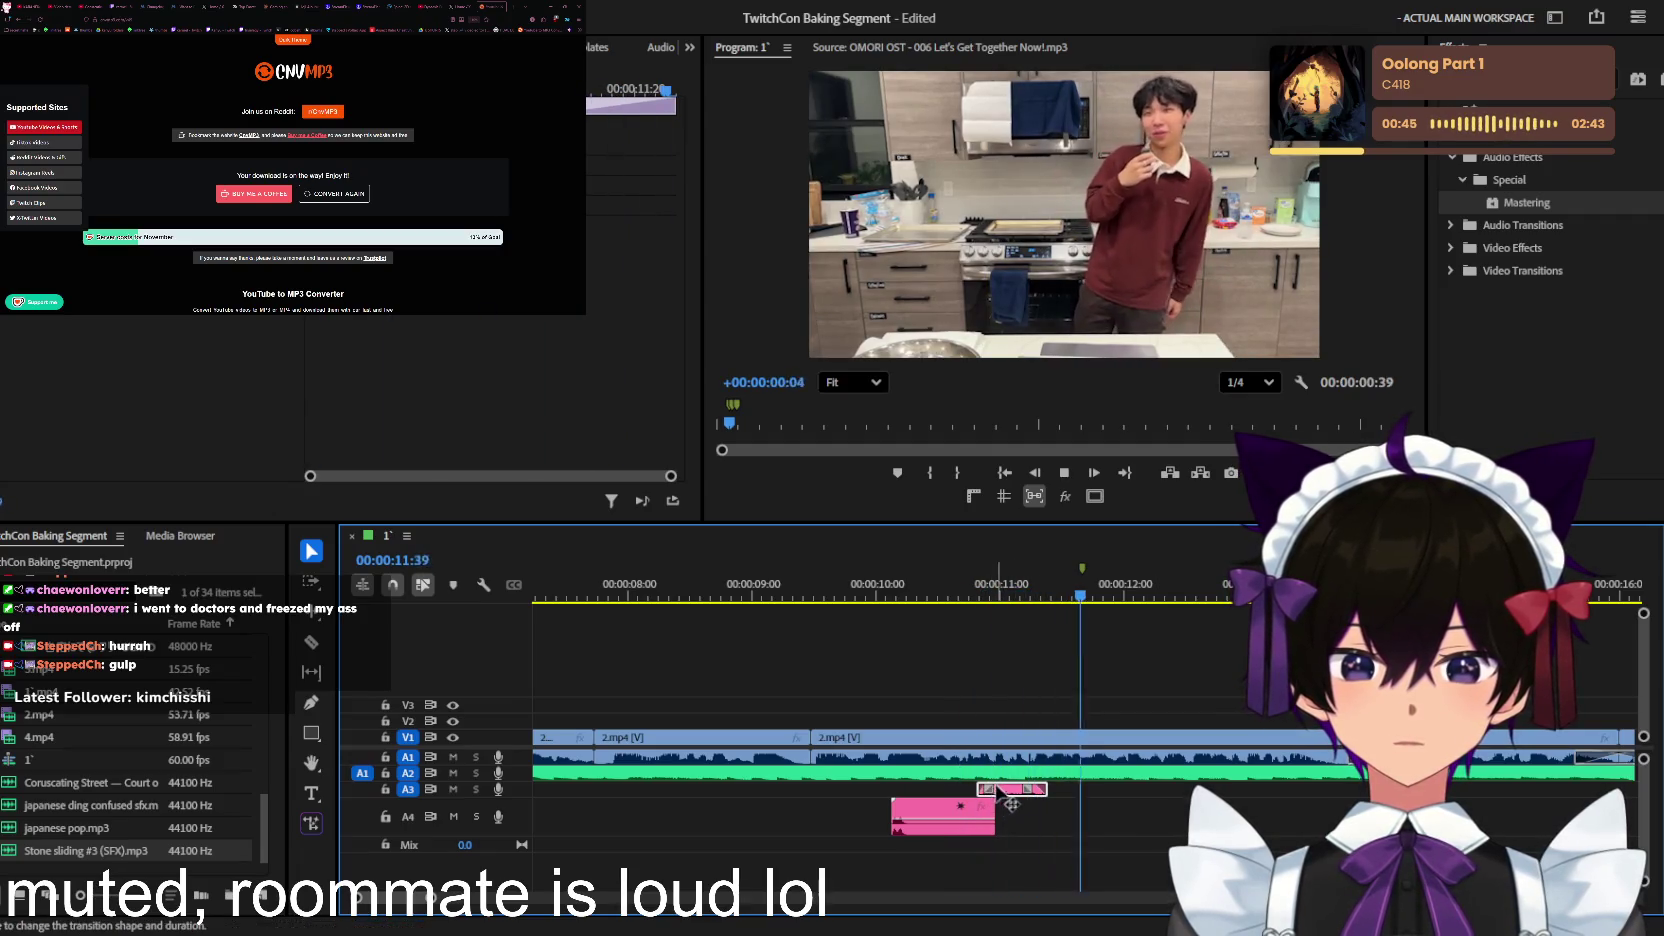
key(minus)
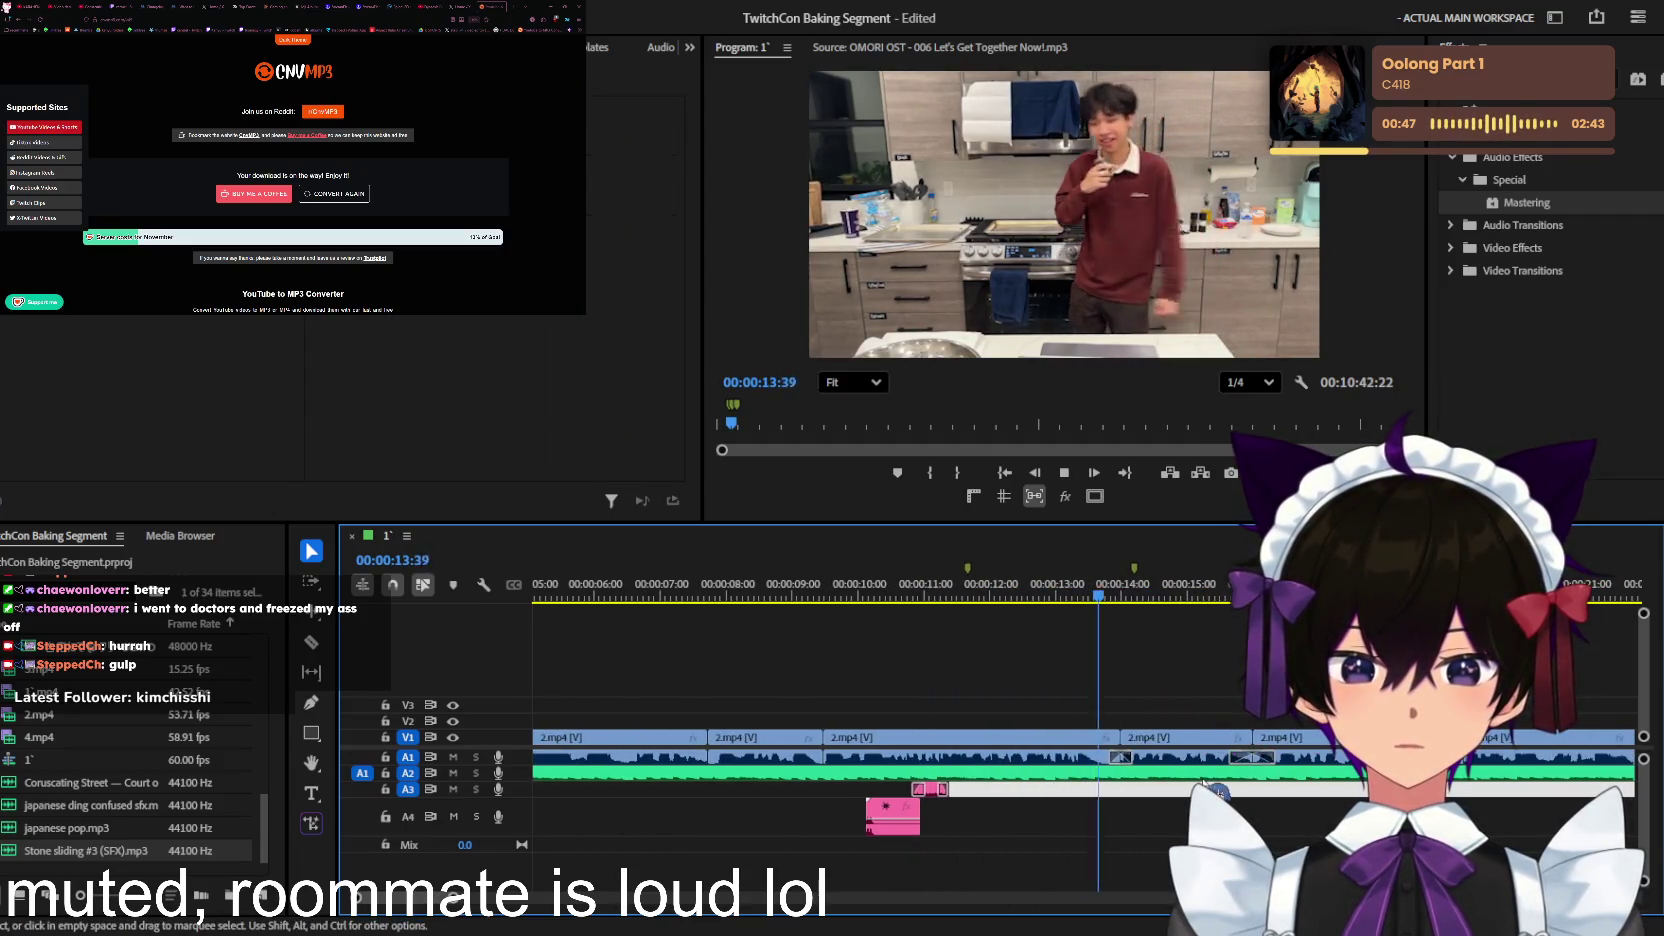
key(equal)
Step: Place EraserErase_AP.1240 (SFX).mp3 on A4 at the 00:00:14:13 playhead and play it
click(945, 600)
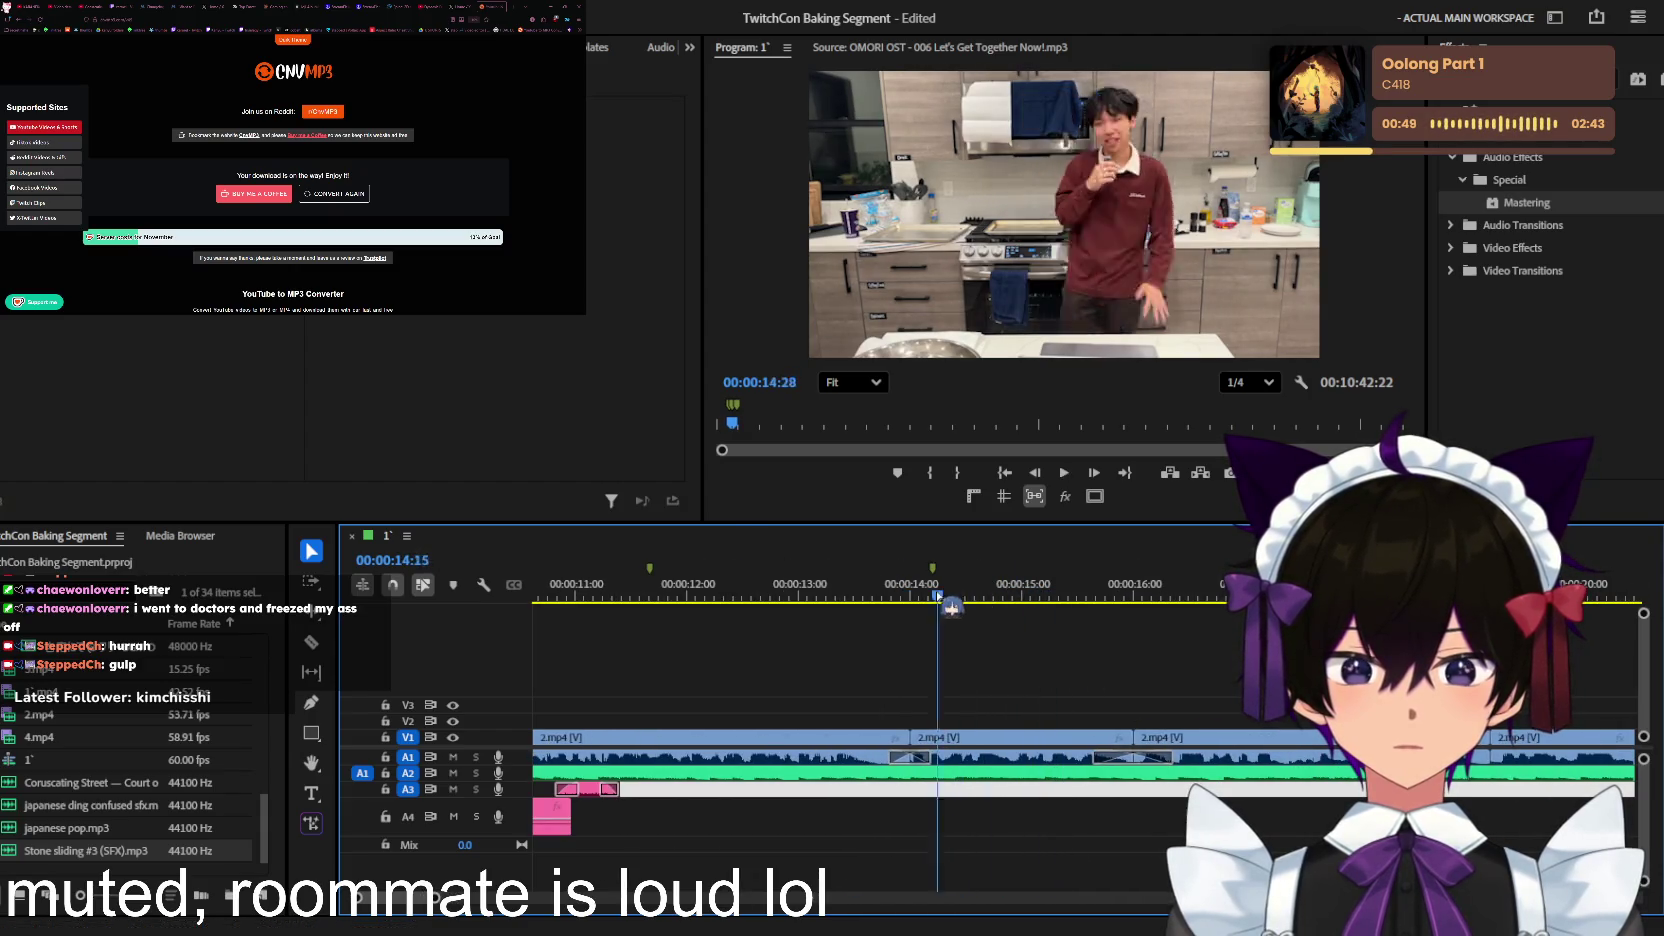
drag(945, 600, 933, 597)
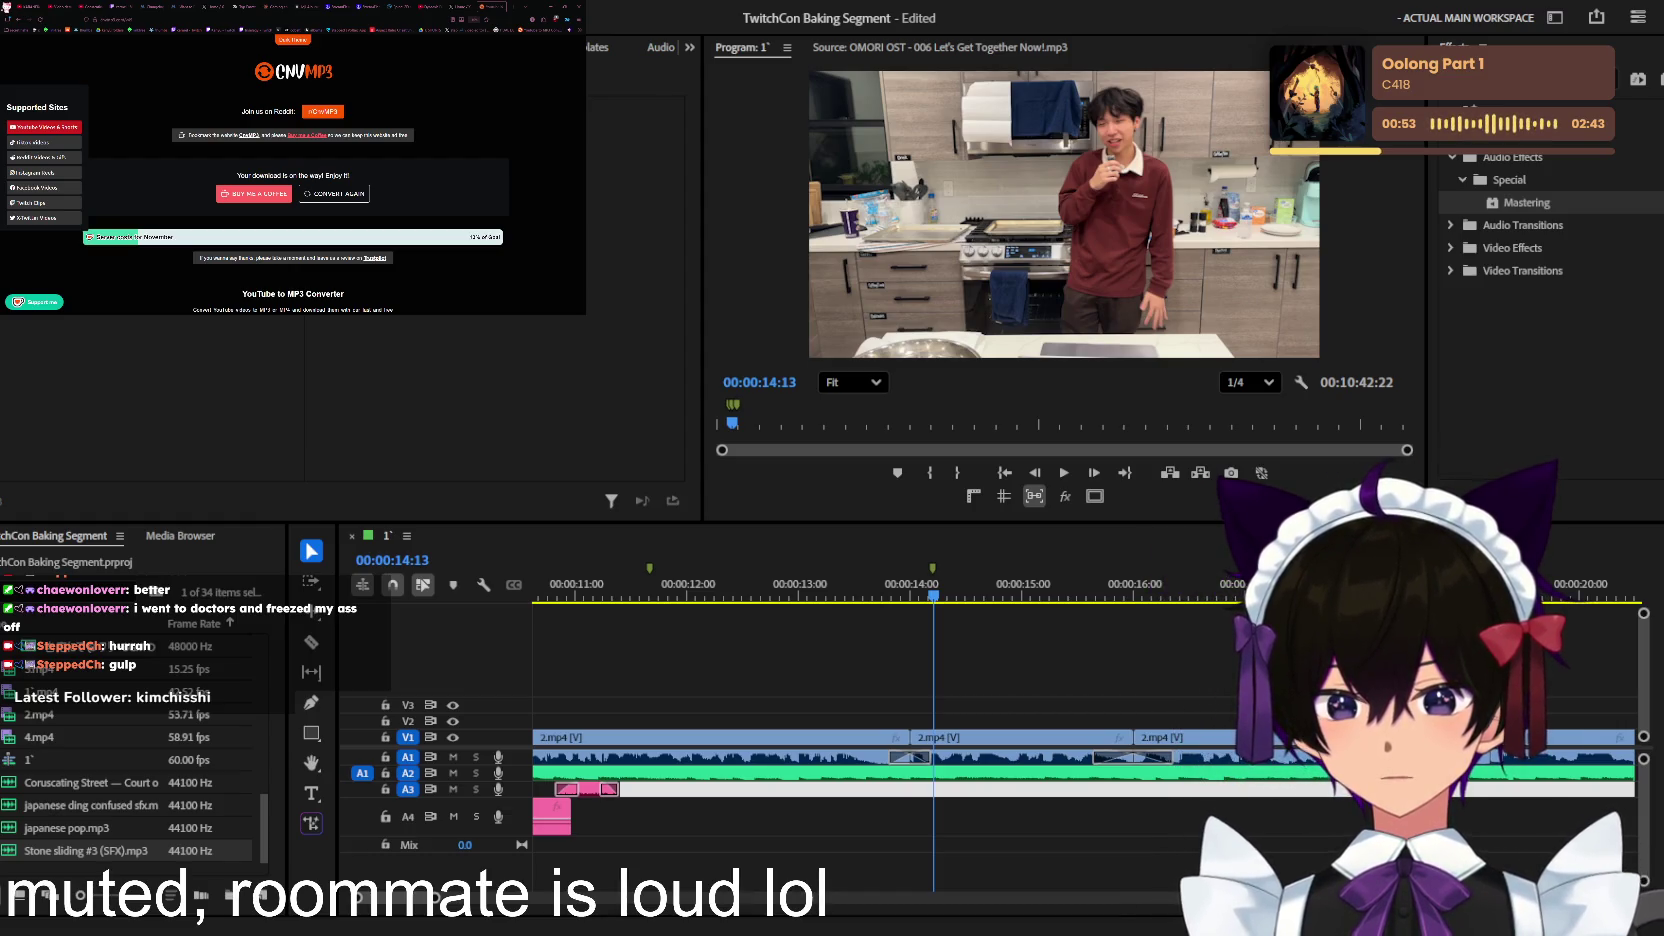
drag(85, 850, 903, 820)
key(space)
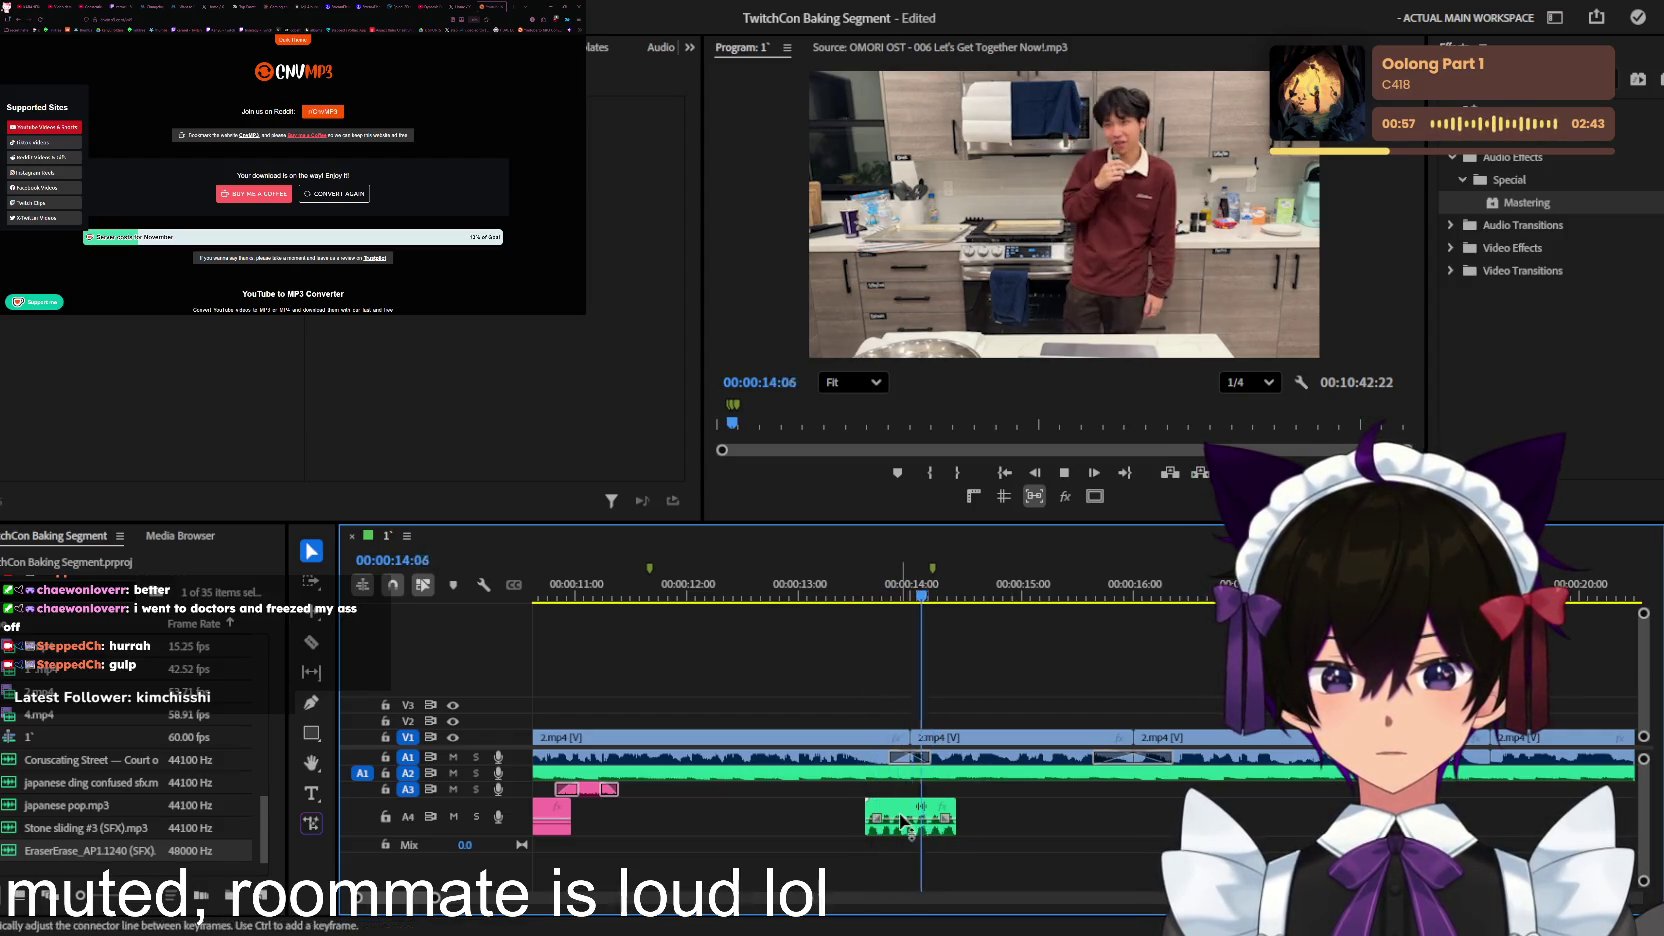
Step: Split and trim the A4 eraser clip down to a short blip, then play it back
double_click(903, 820)
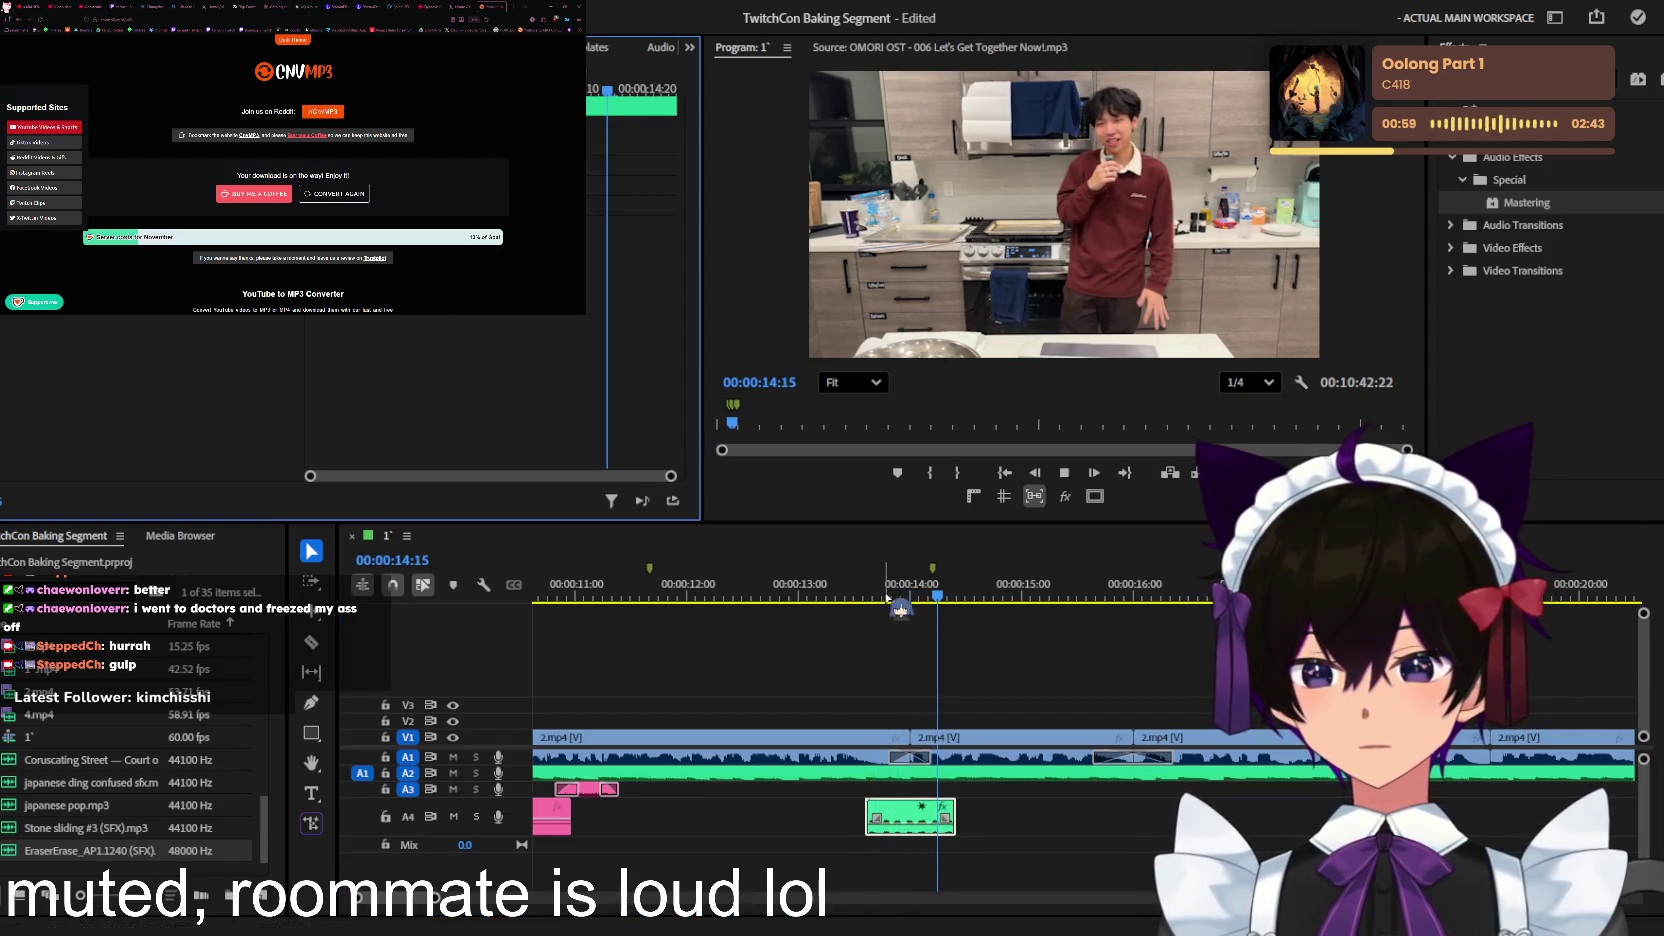
click(932, 828)
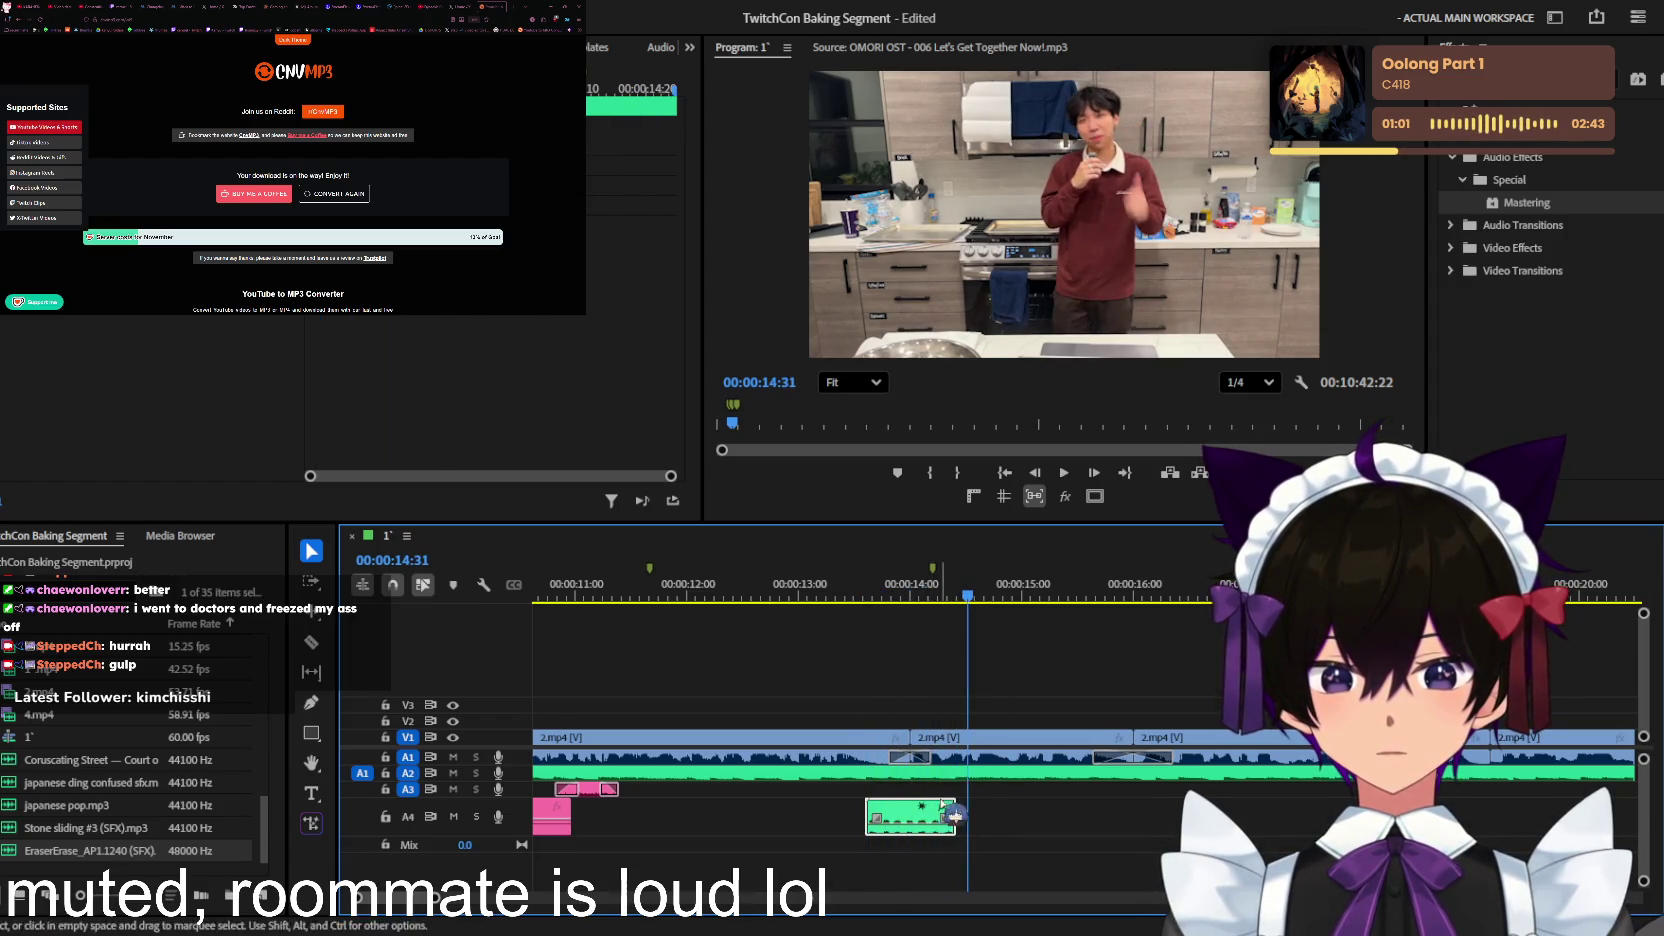
key(Up)
key(equal)
mouse_move(904, 817)
mouse_down()
mouse_move(937, 826)
mouse_move(918, 817)
mouse_up()
key(Delete)
key(space)
key(minus)
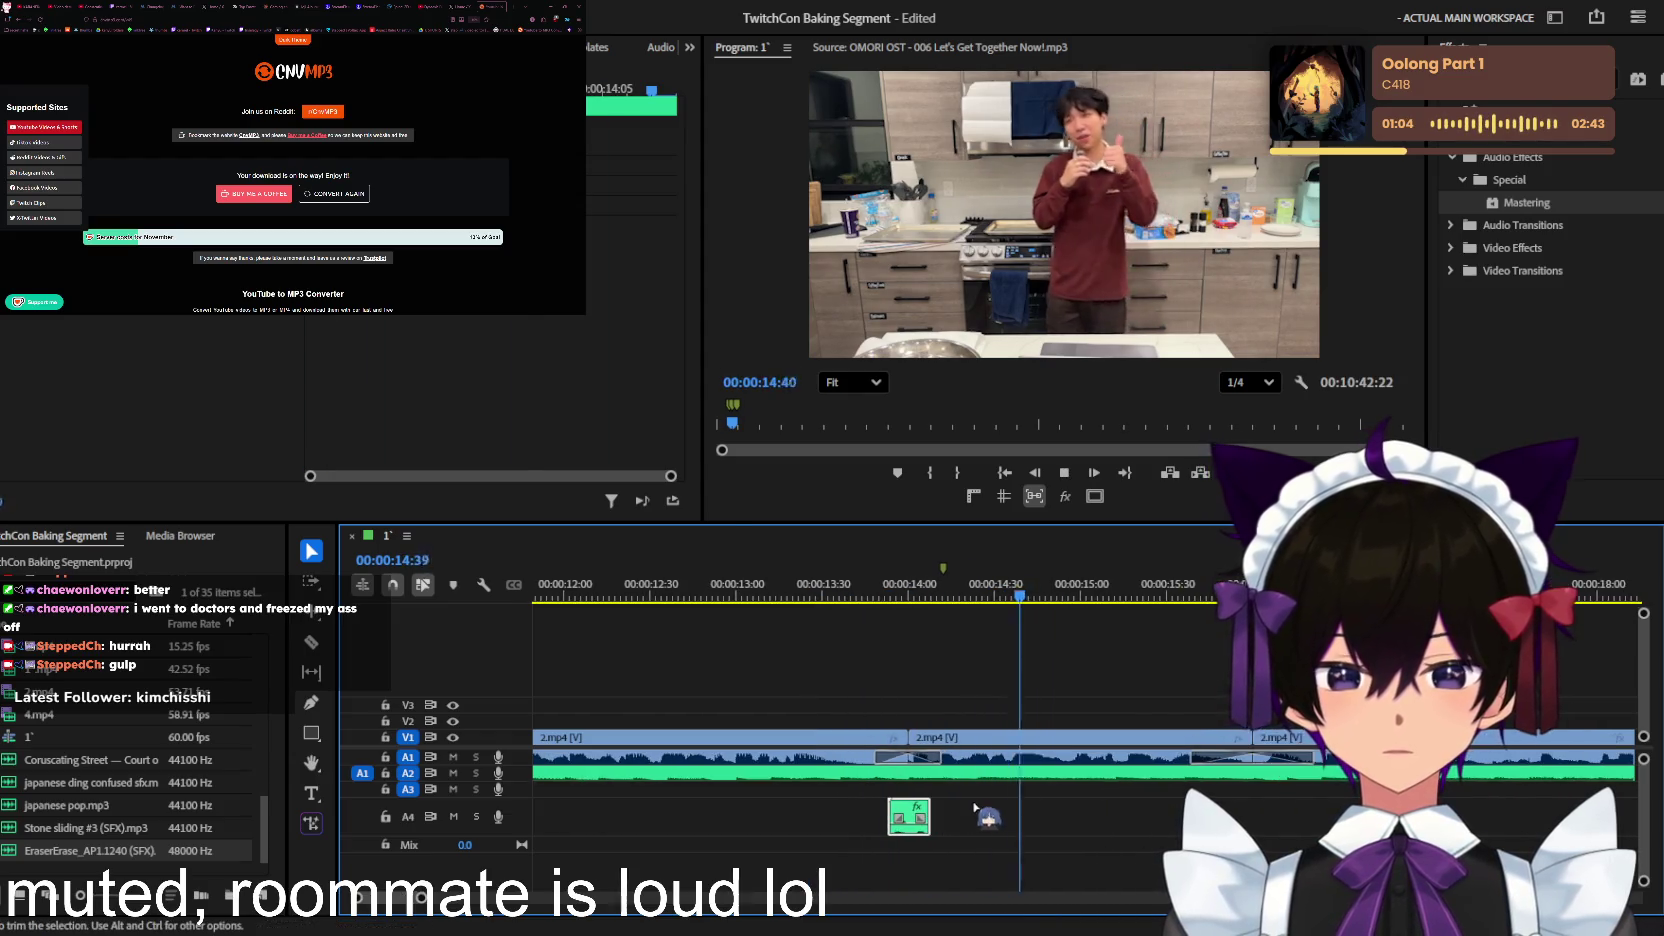
key(minus)
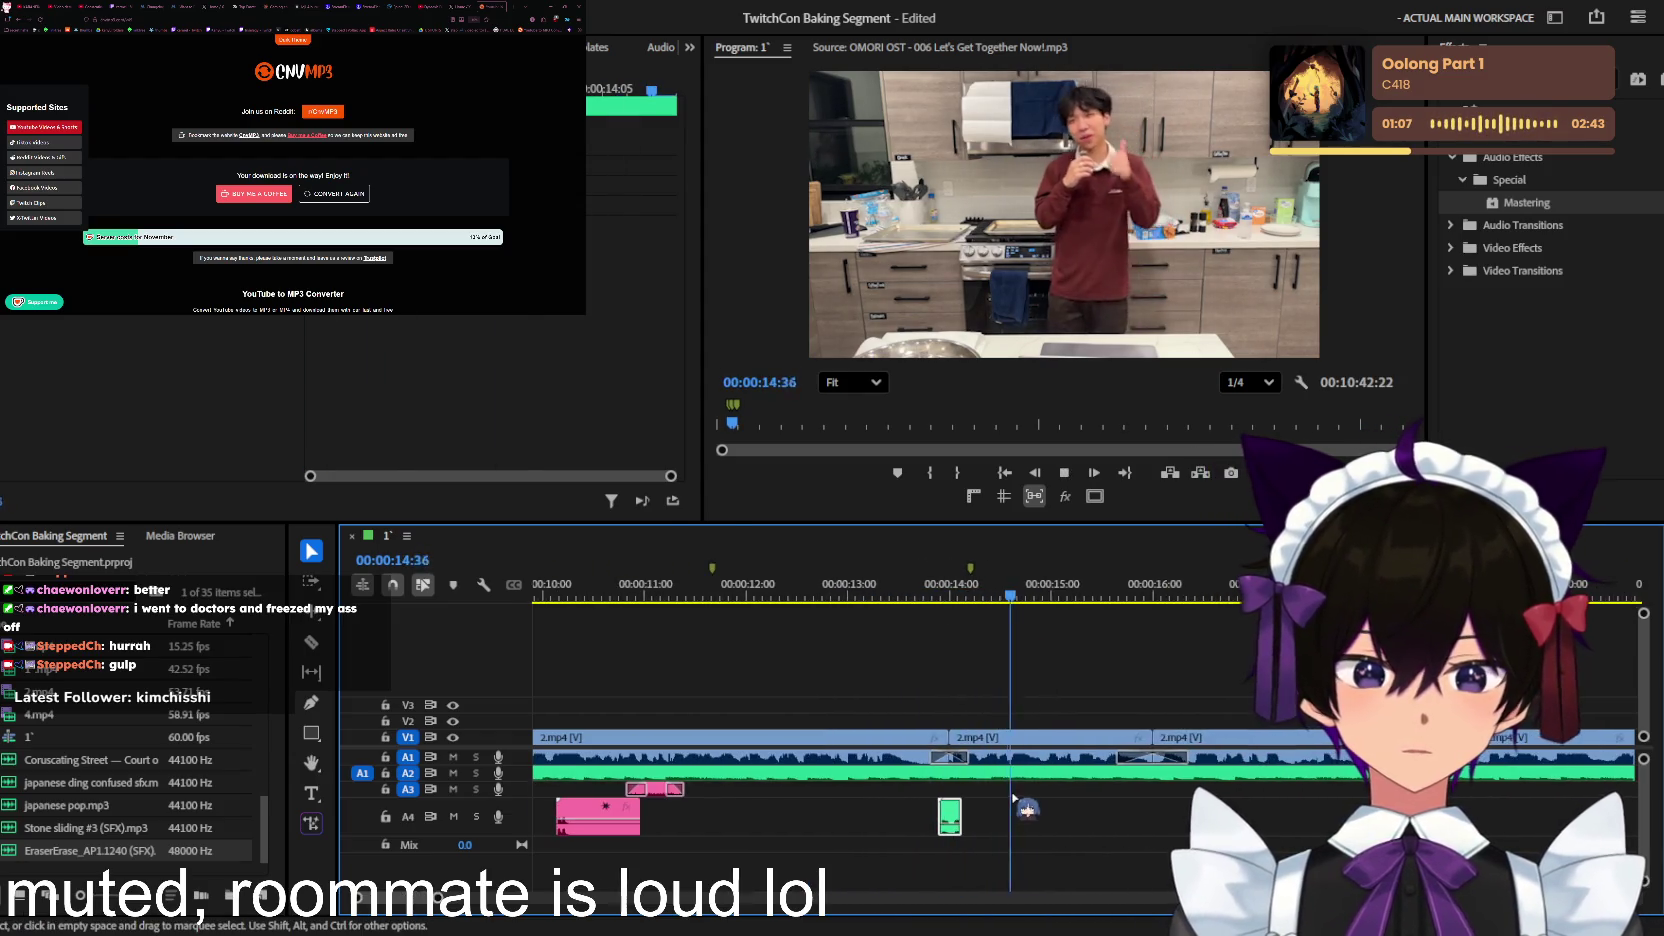
key(space)
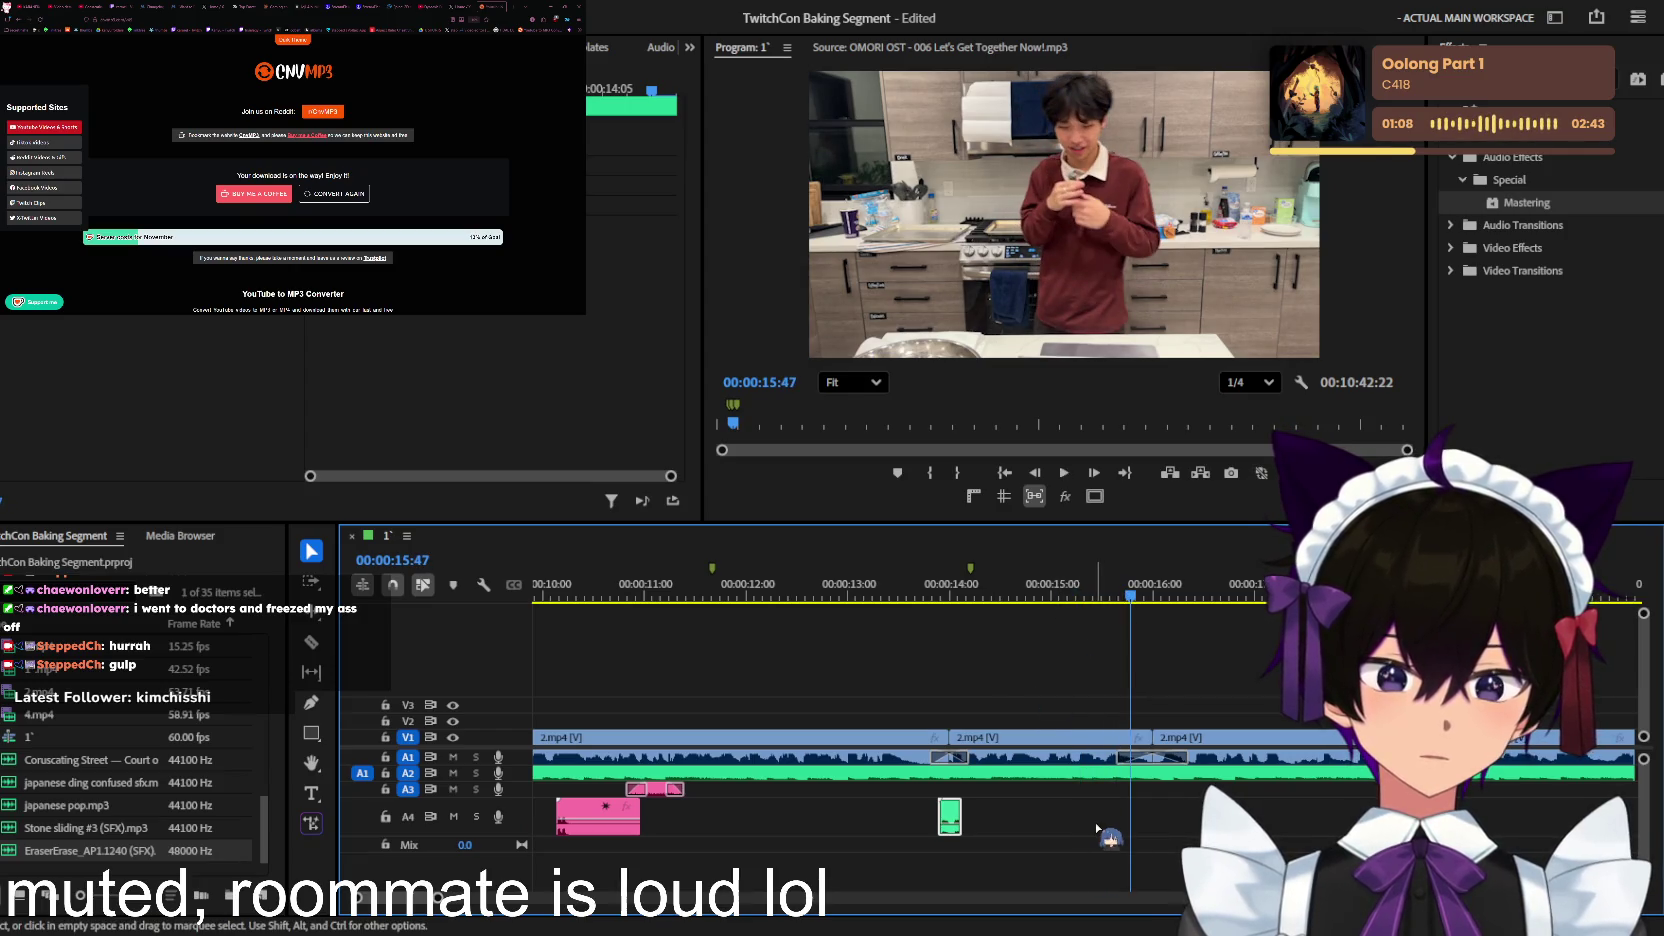
key(minus)
Step: Set the playhead to 15:14, zoom in, and drop SYS_cha_ching.mp3 onto A3
click(972, 590)
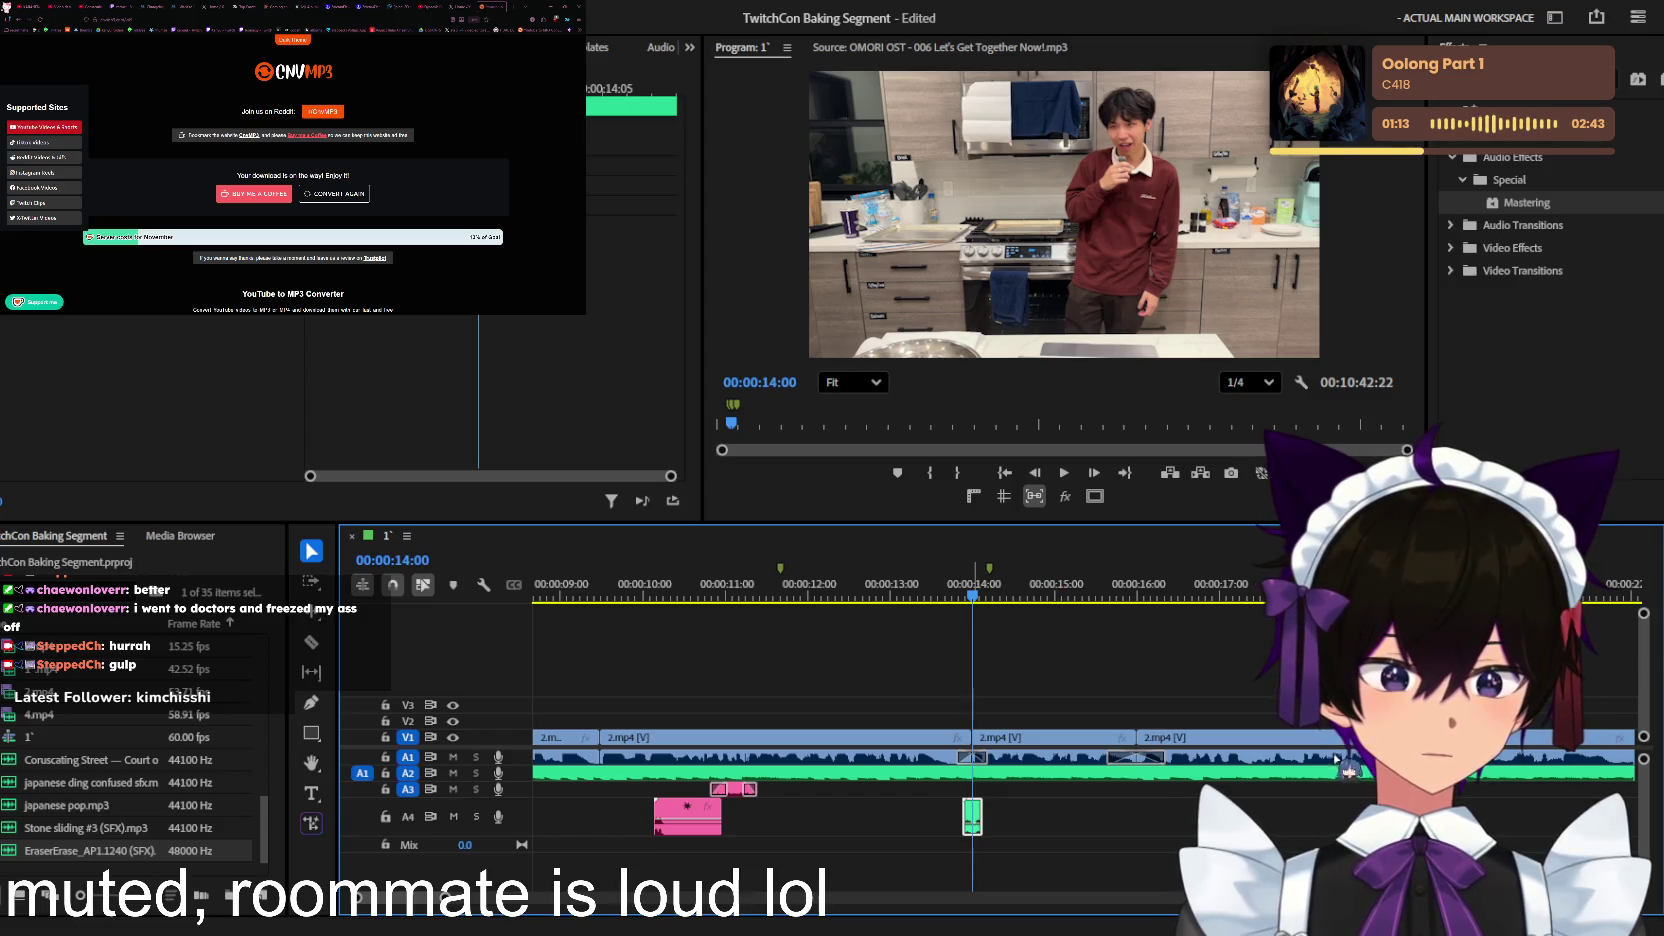
drag(989, 597, 1074, 597)
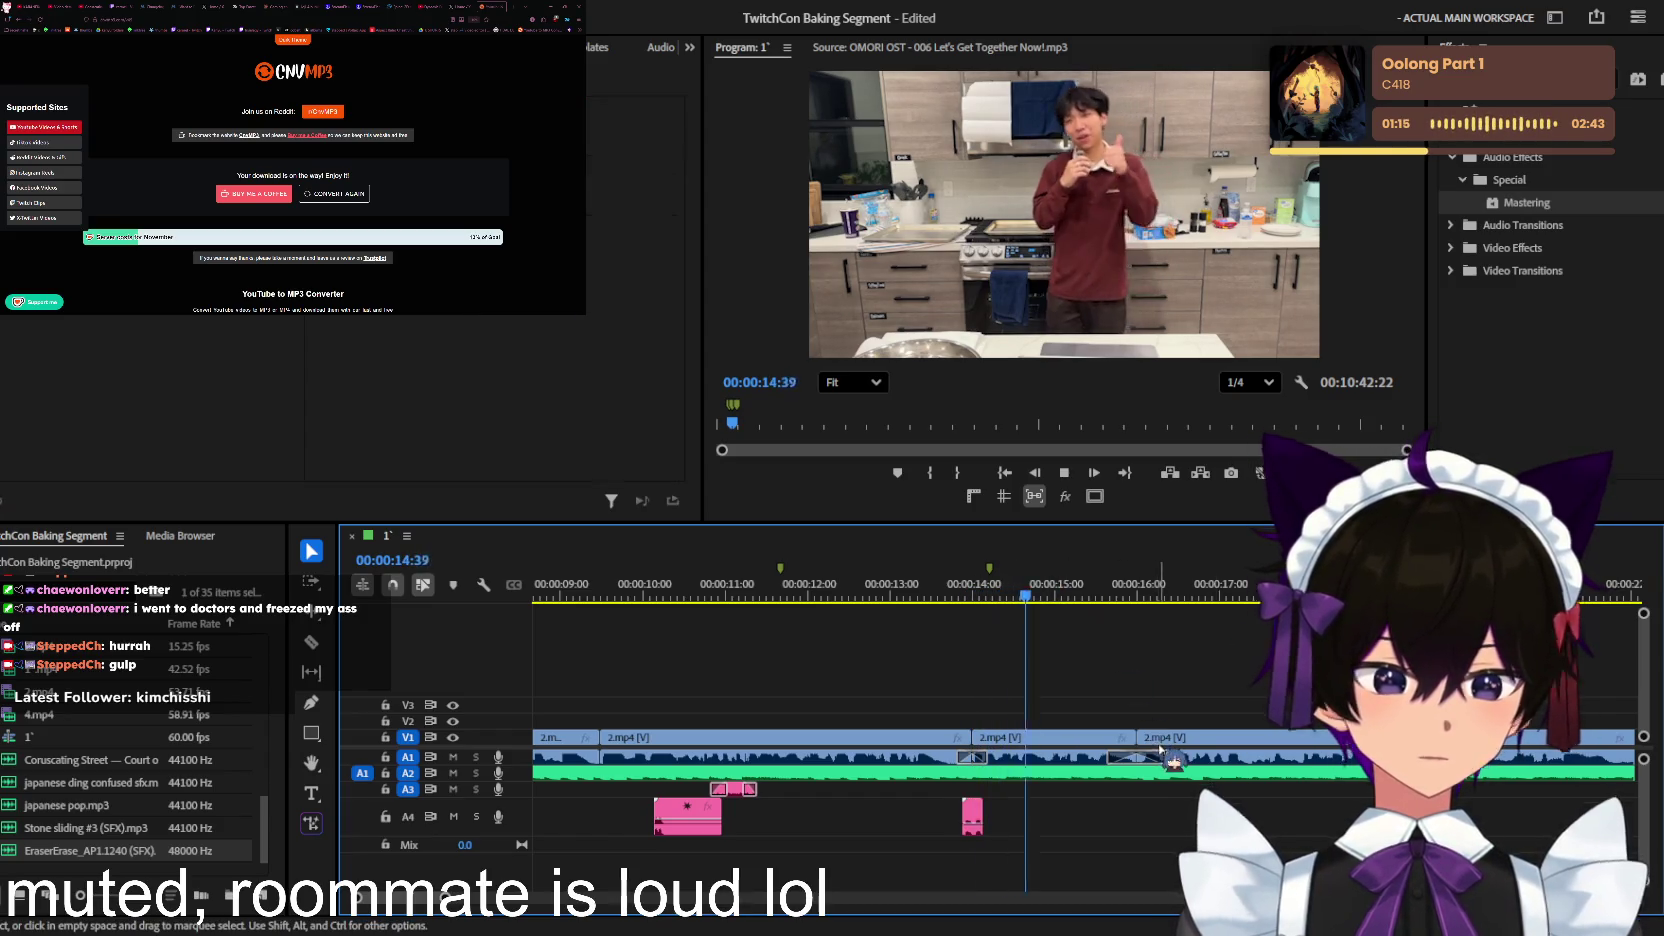
key(equal)
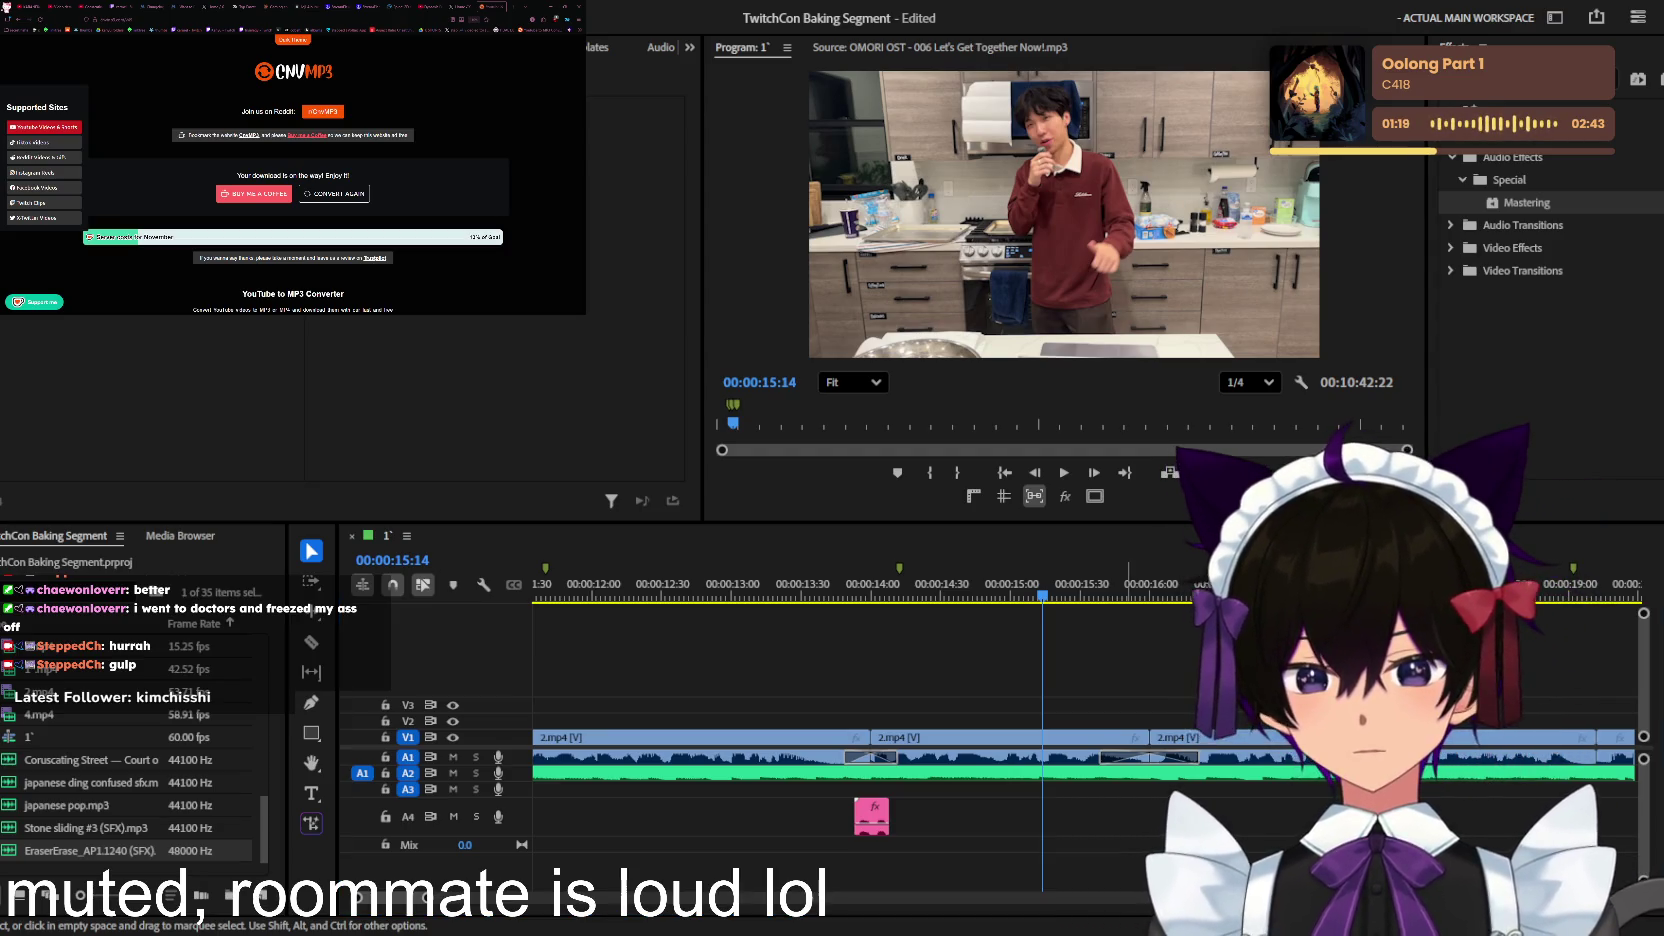
mouse_move(1100, 789)
mouse_down()
mouse_move(1070, 789)
mouse_move(1128, 800)
mouse_up()
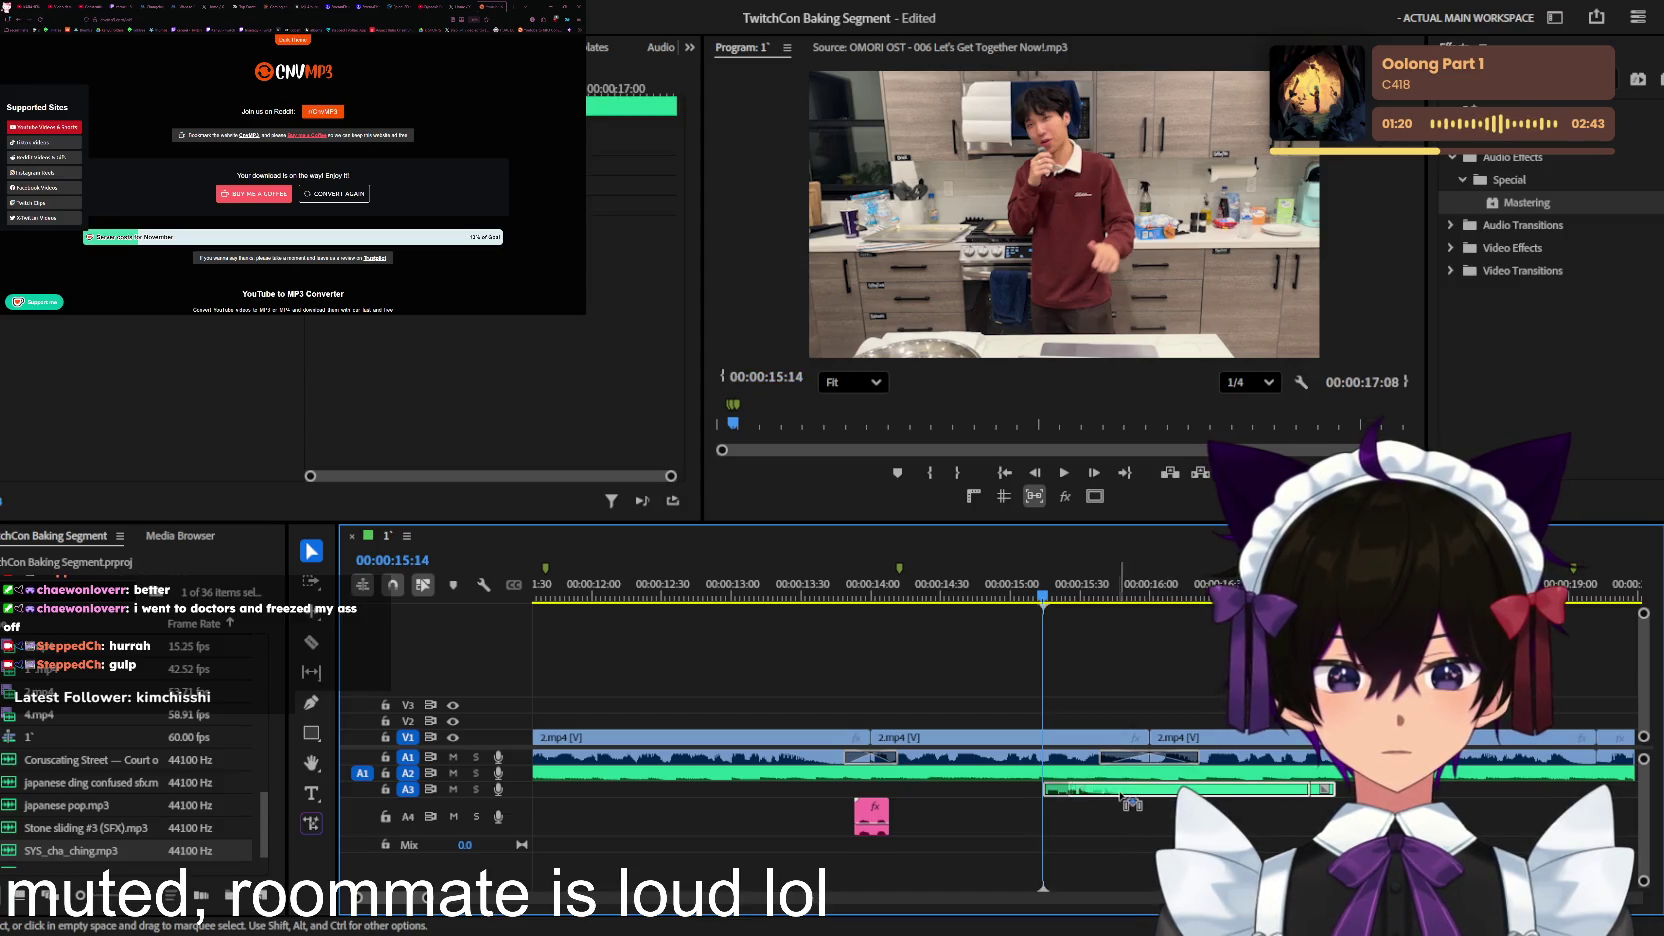
Step: Undo the last change and play back the cha-ching sound at 15:14
key(space)
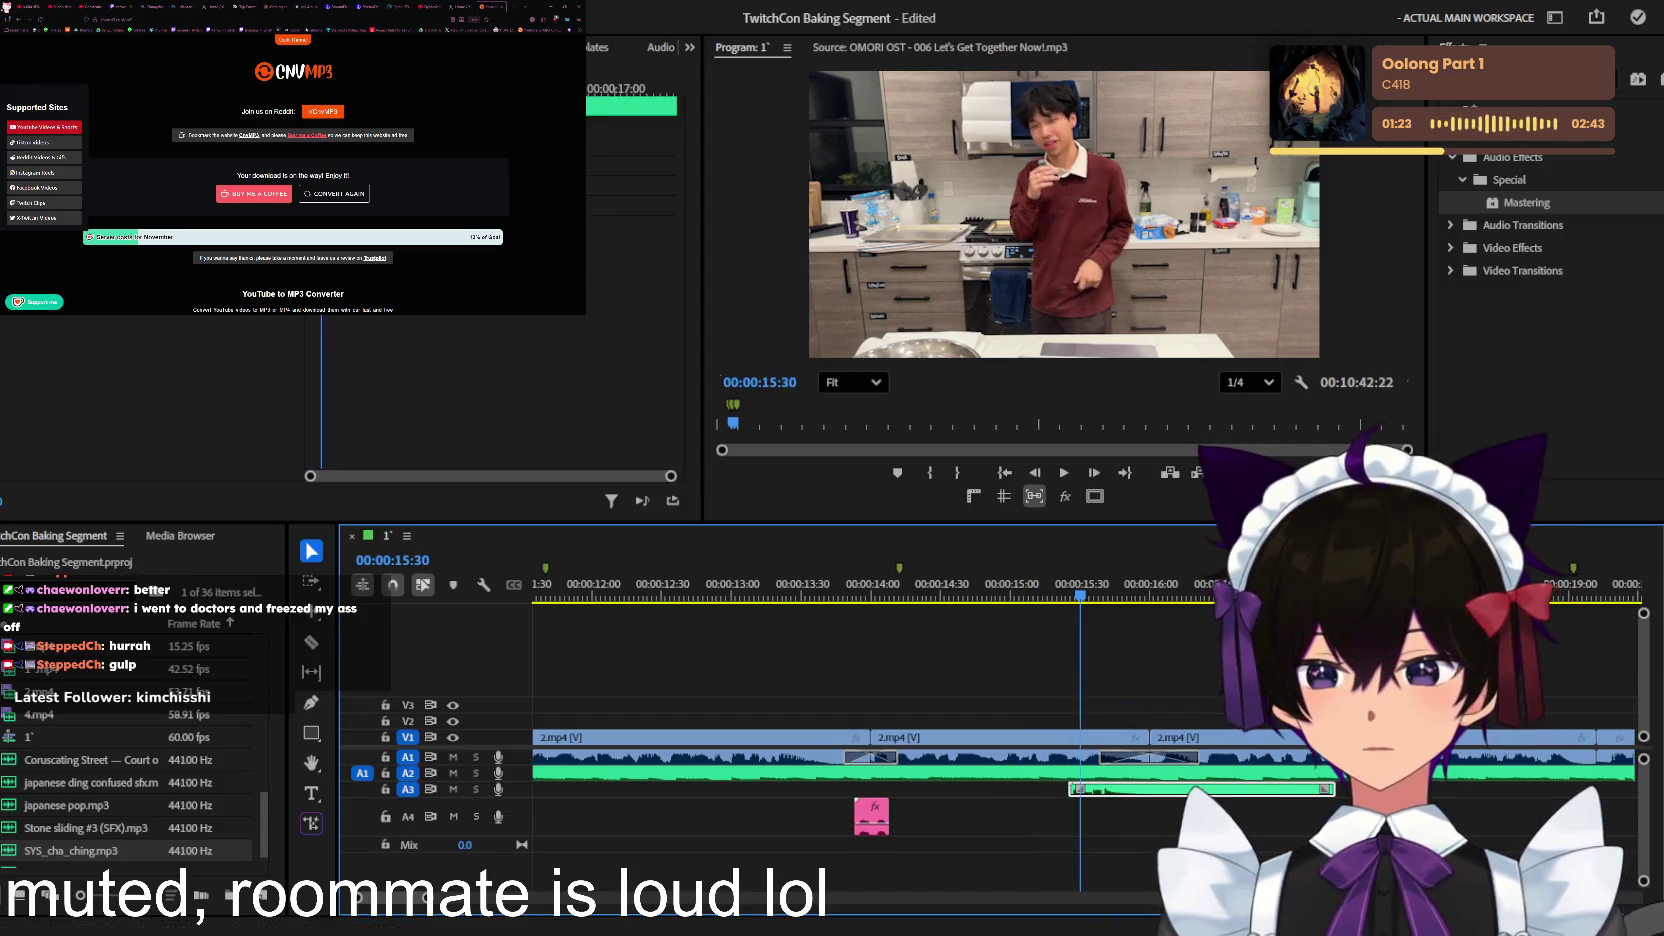
key(ctrl+z)
key(space)
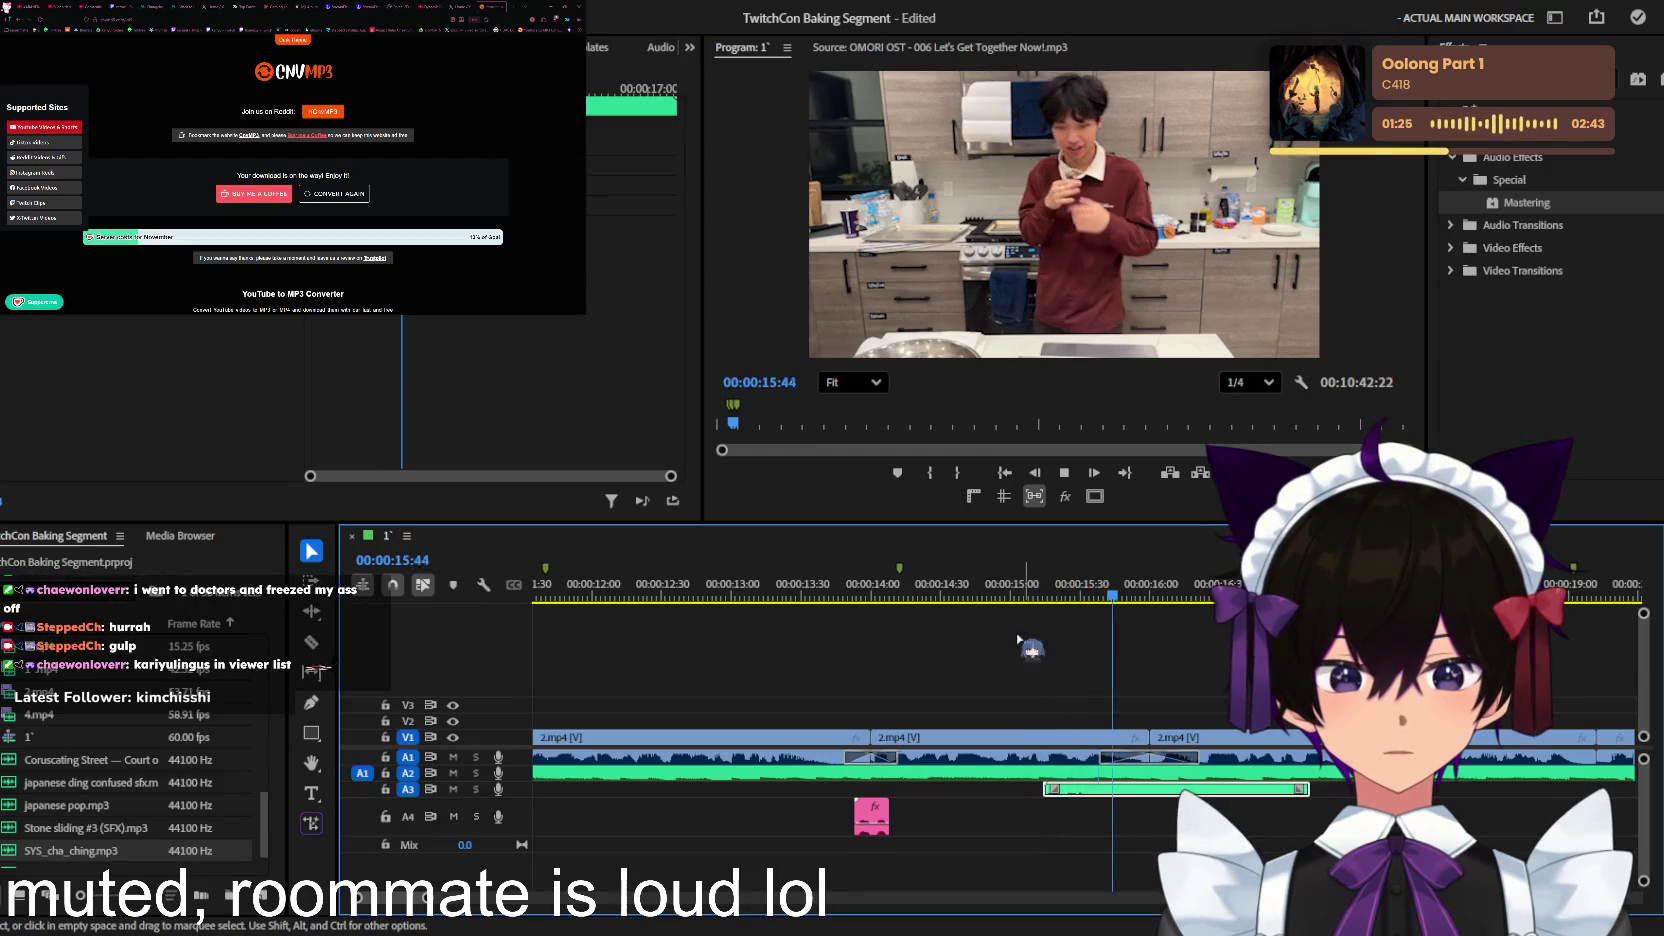
key(space)
key(space)
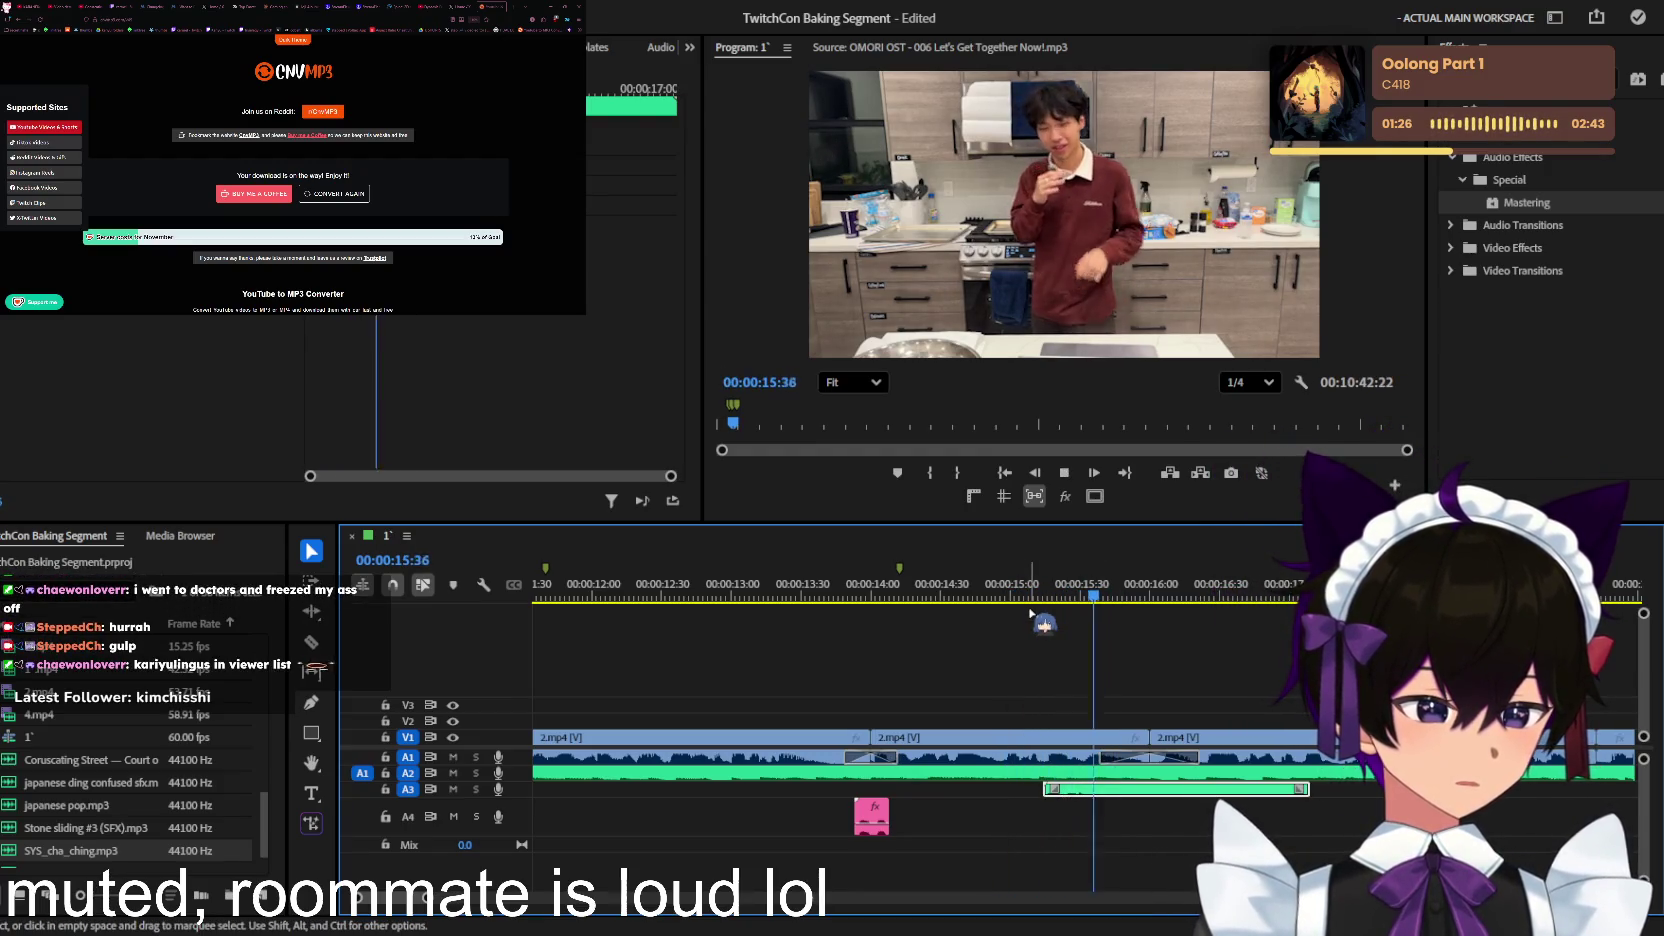
key(alt+Tab)
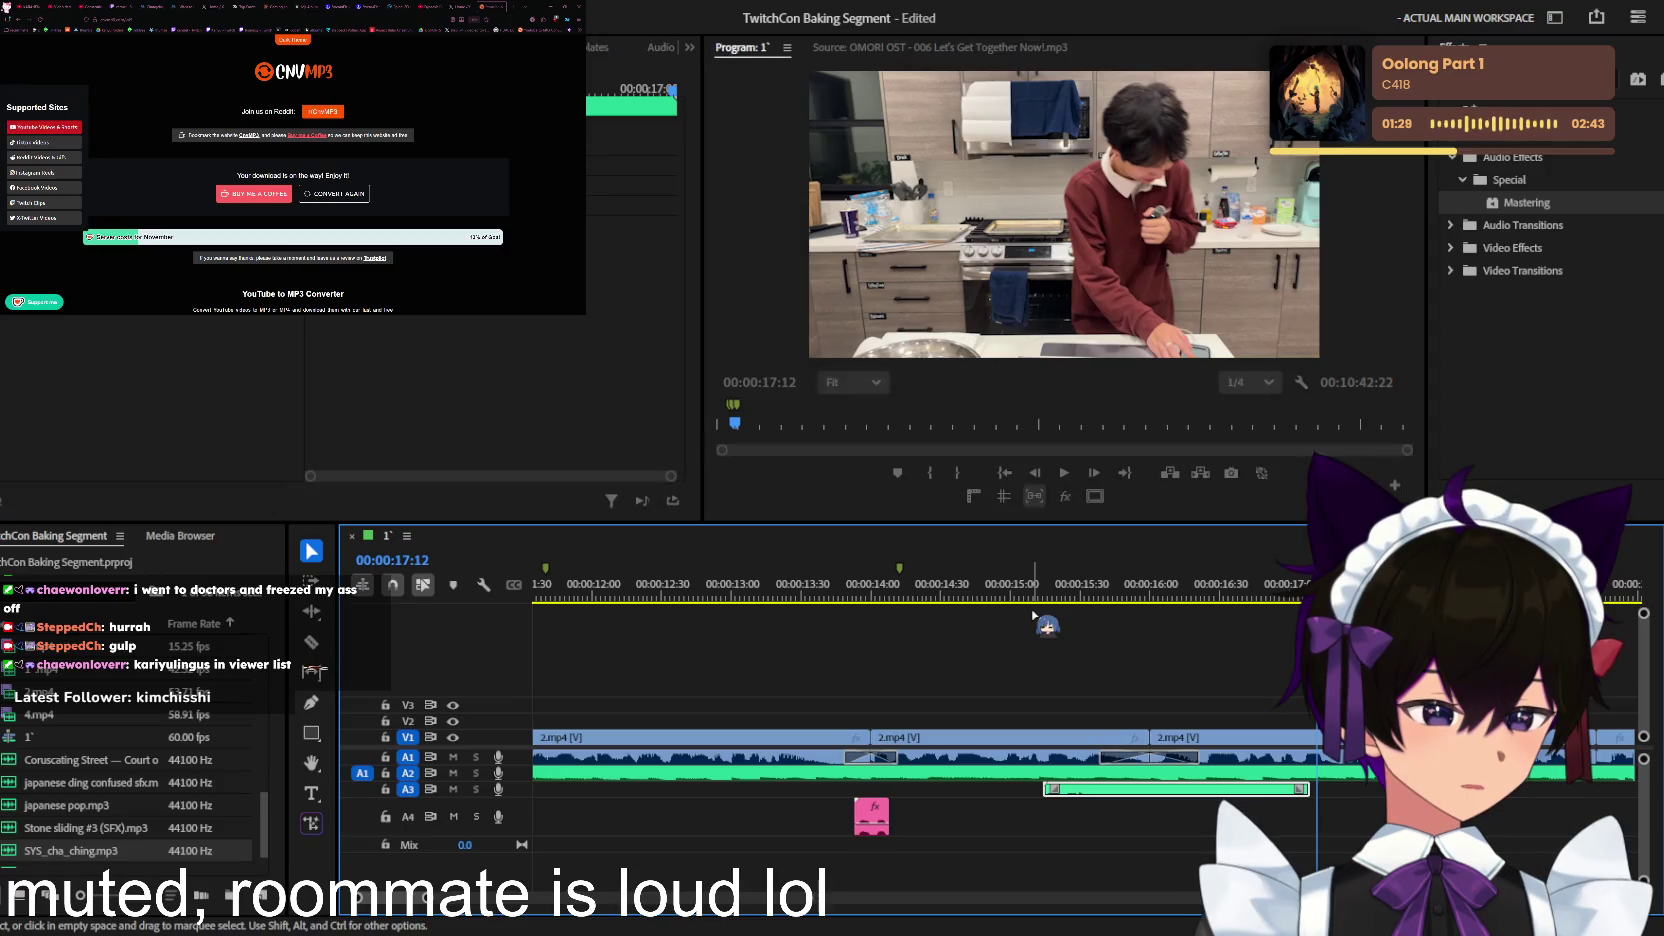
click(1130, 720)
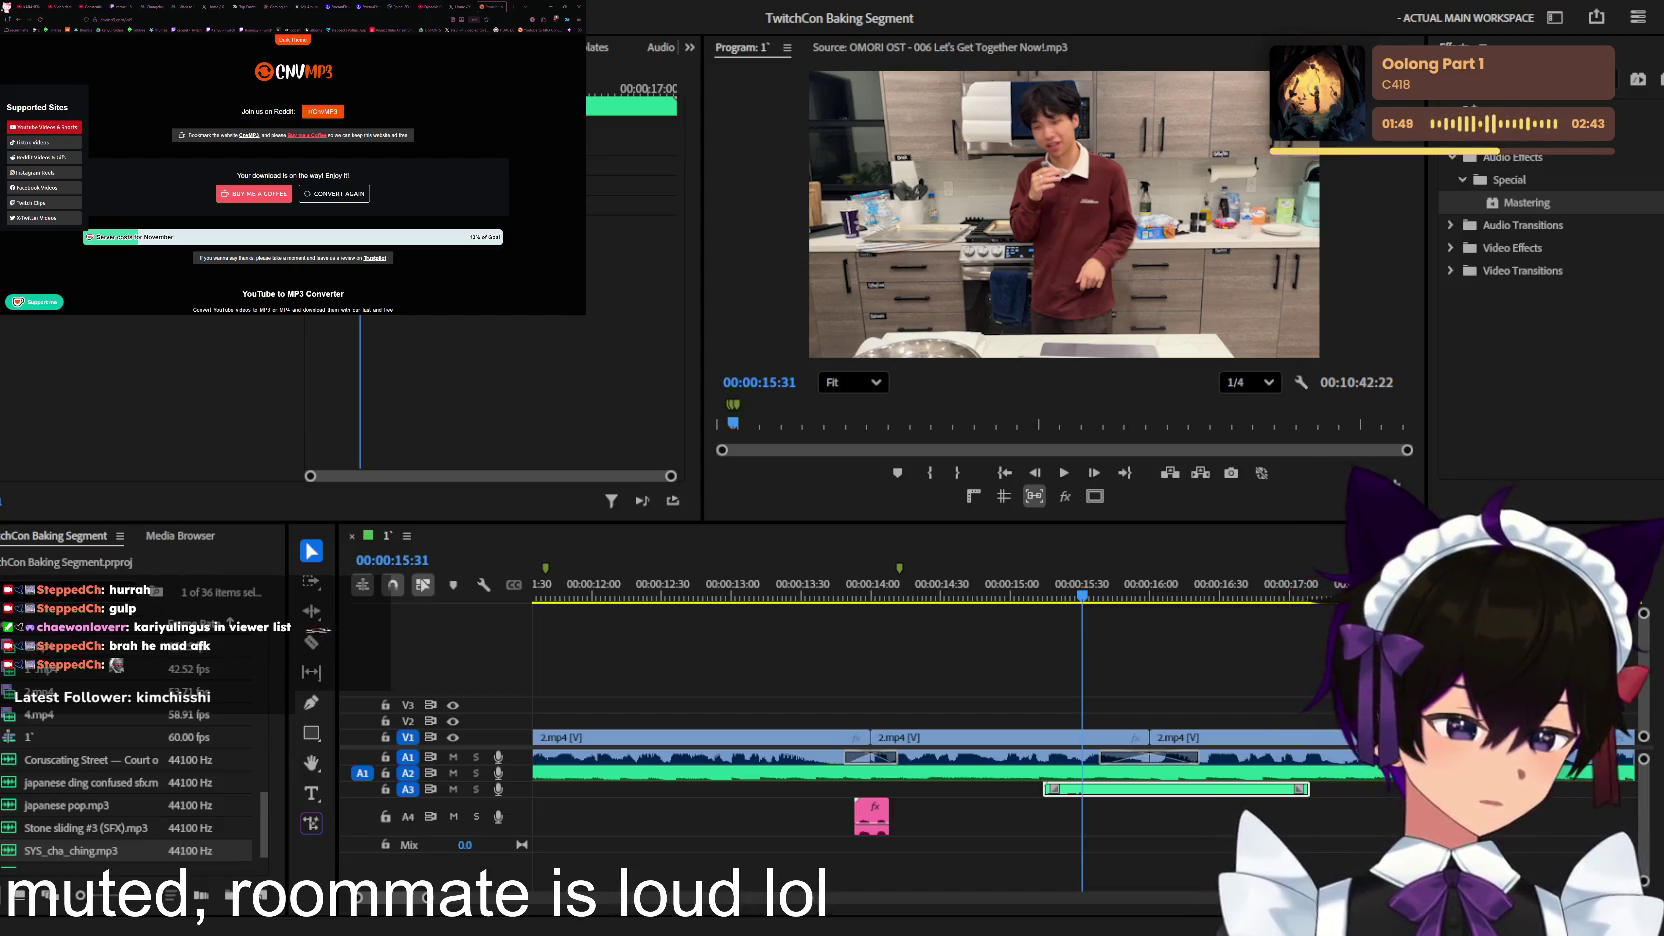
Step: Play the sequence while zooming out and back in to review the edit
click(1114, 659)
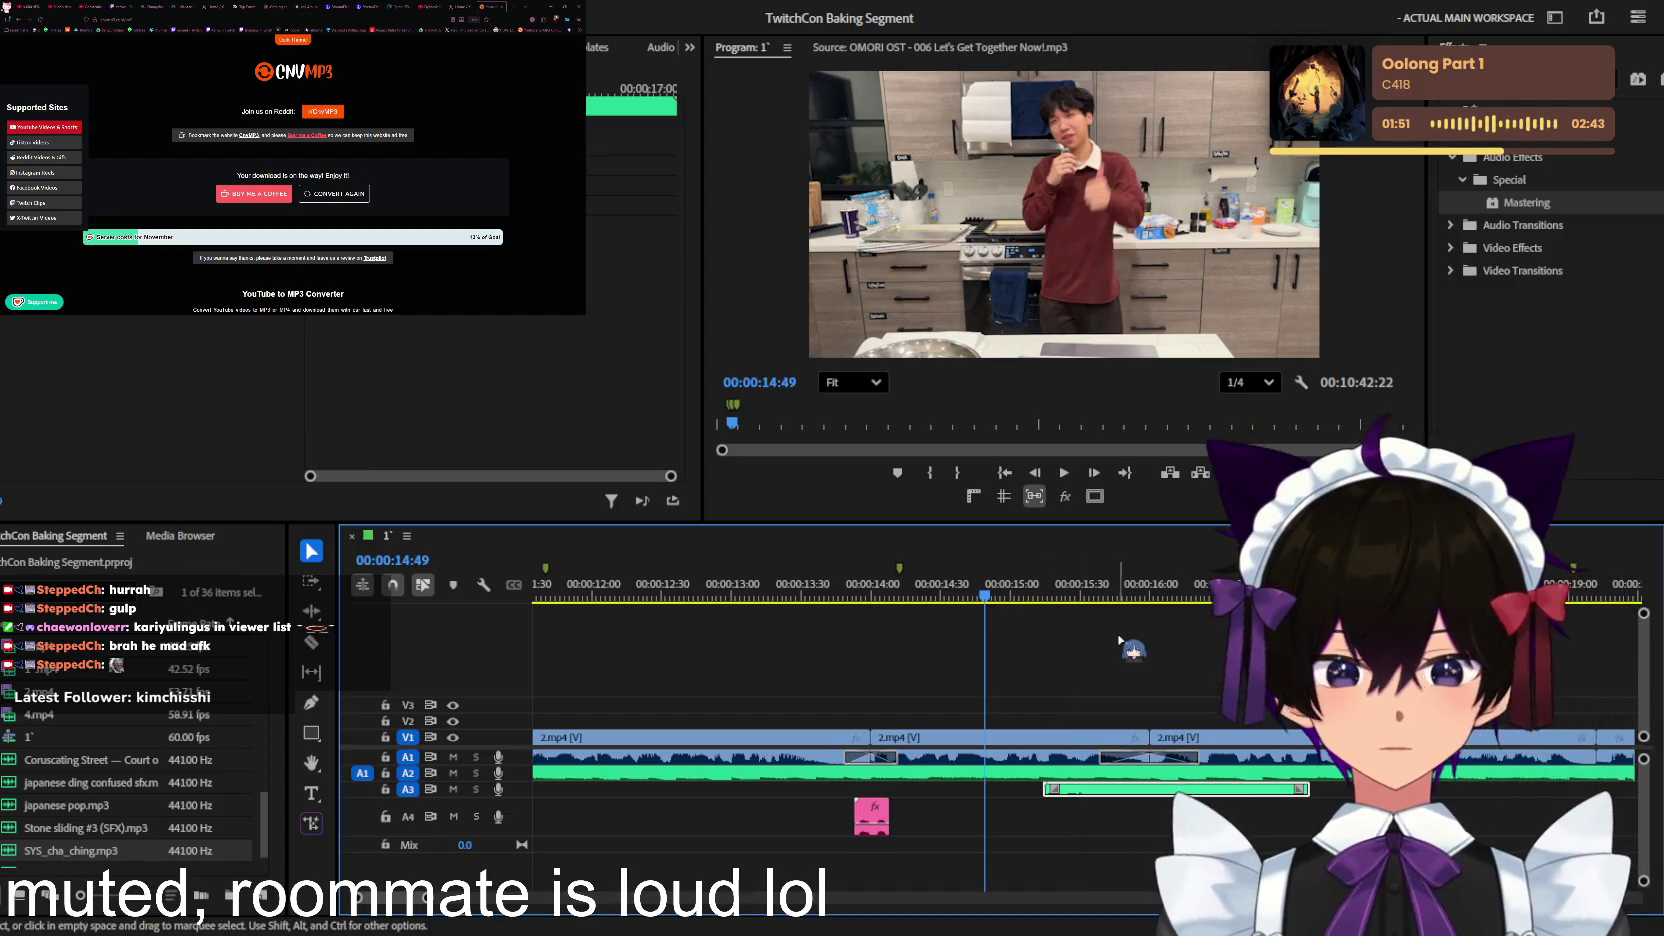
key(minus)
key(space)
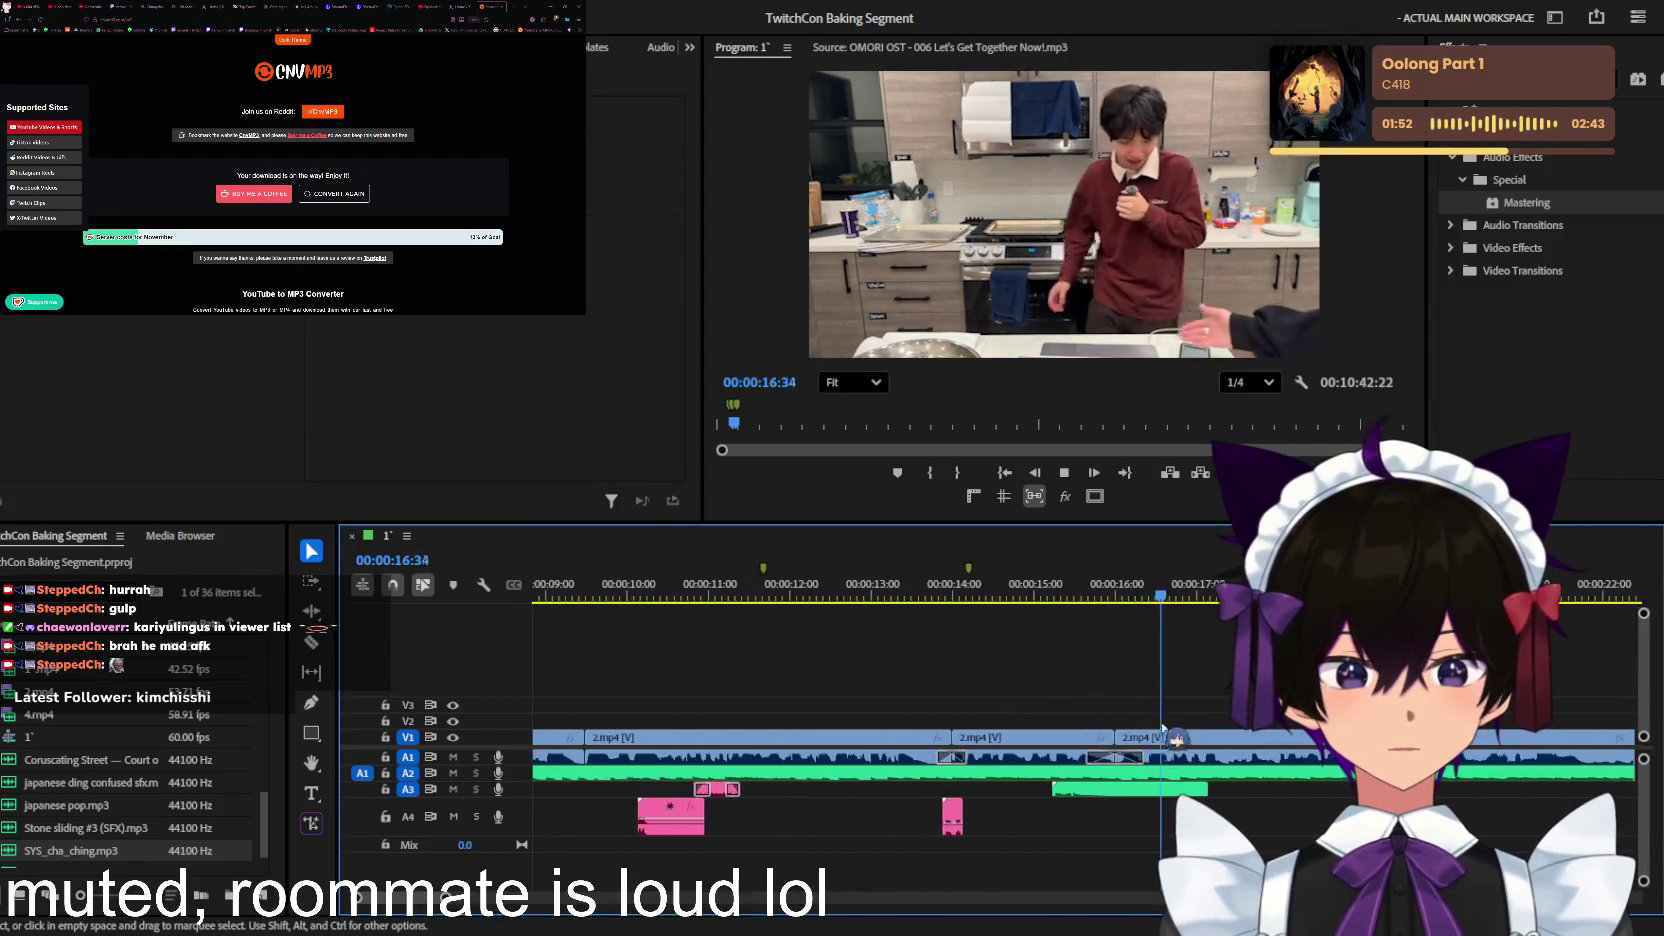
key(minus)
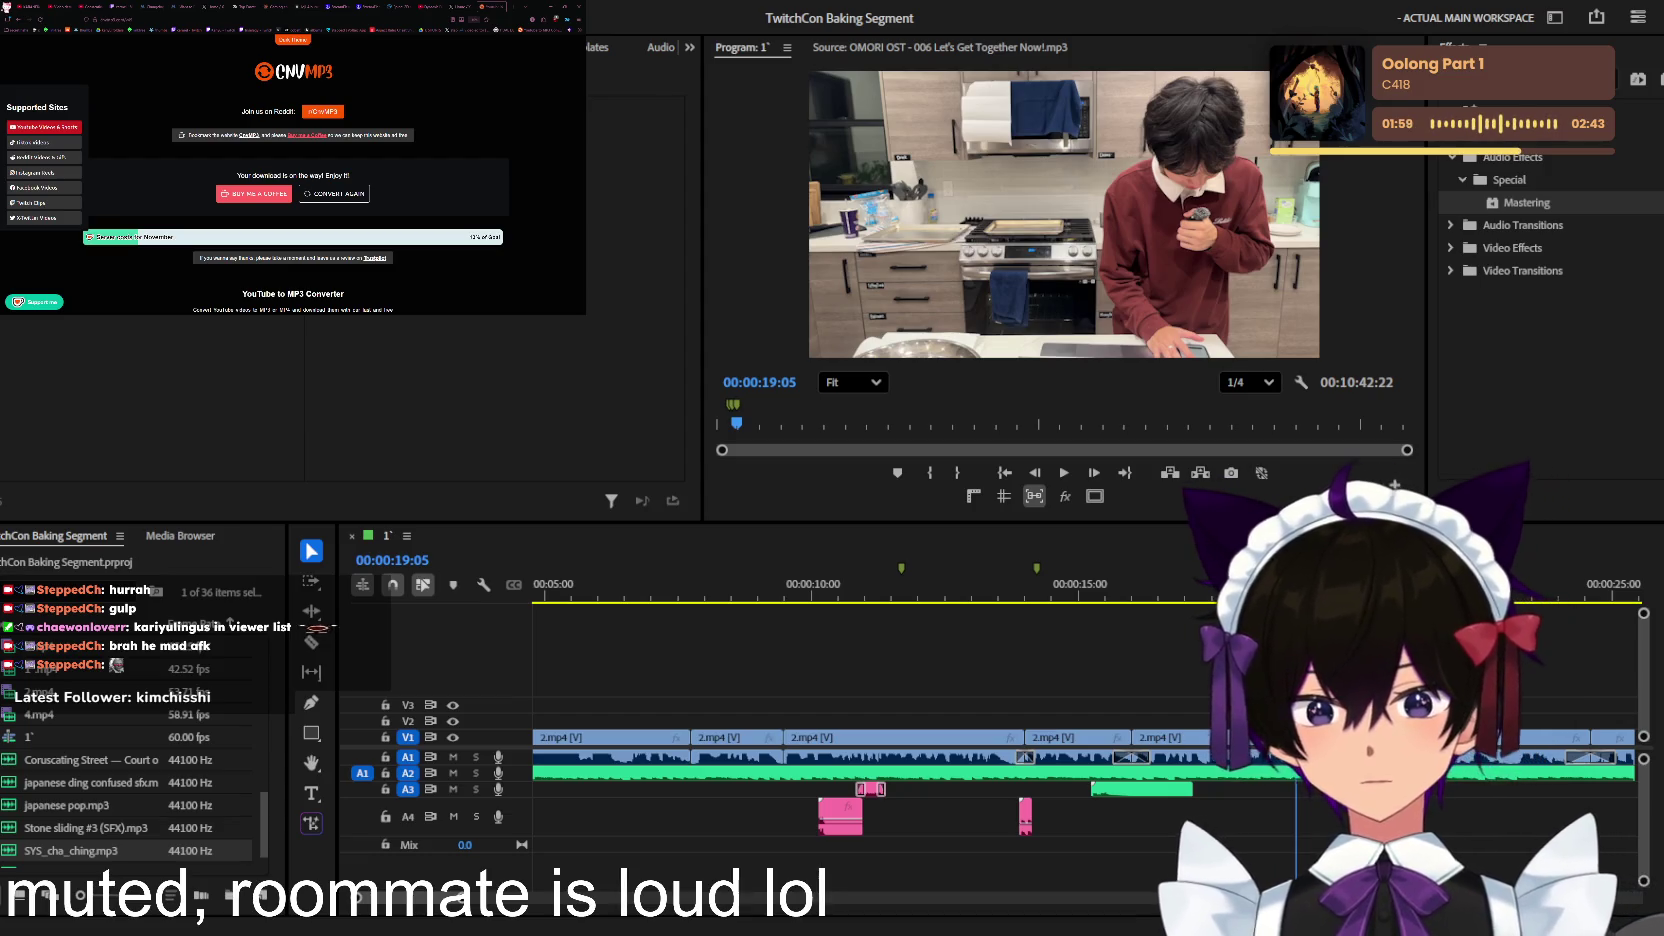
key(equal)
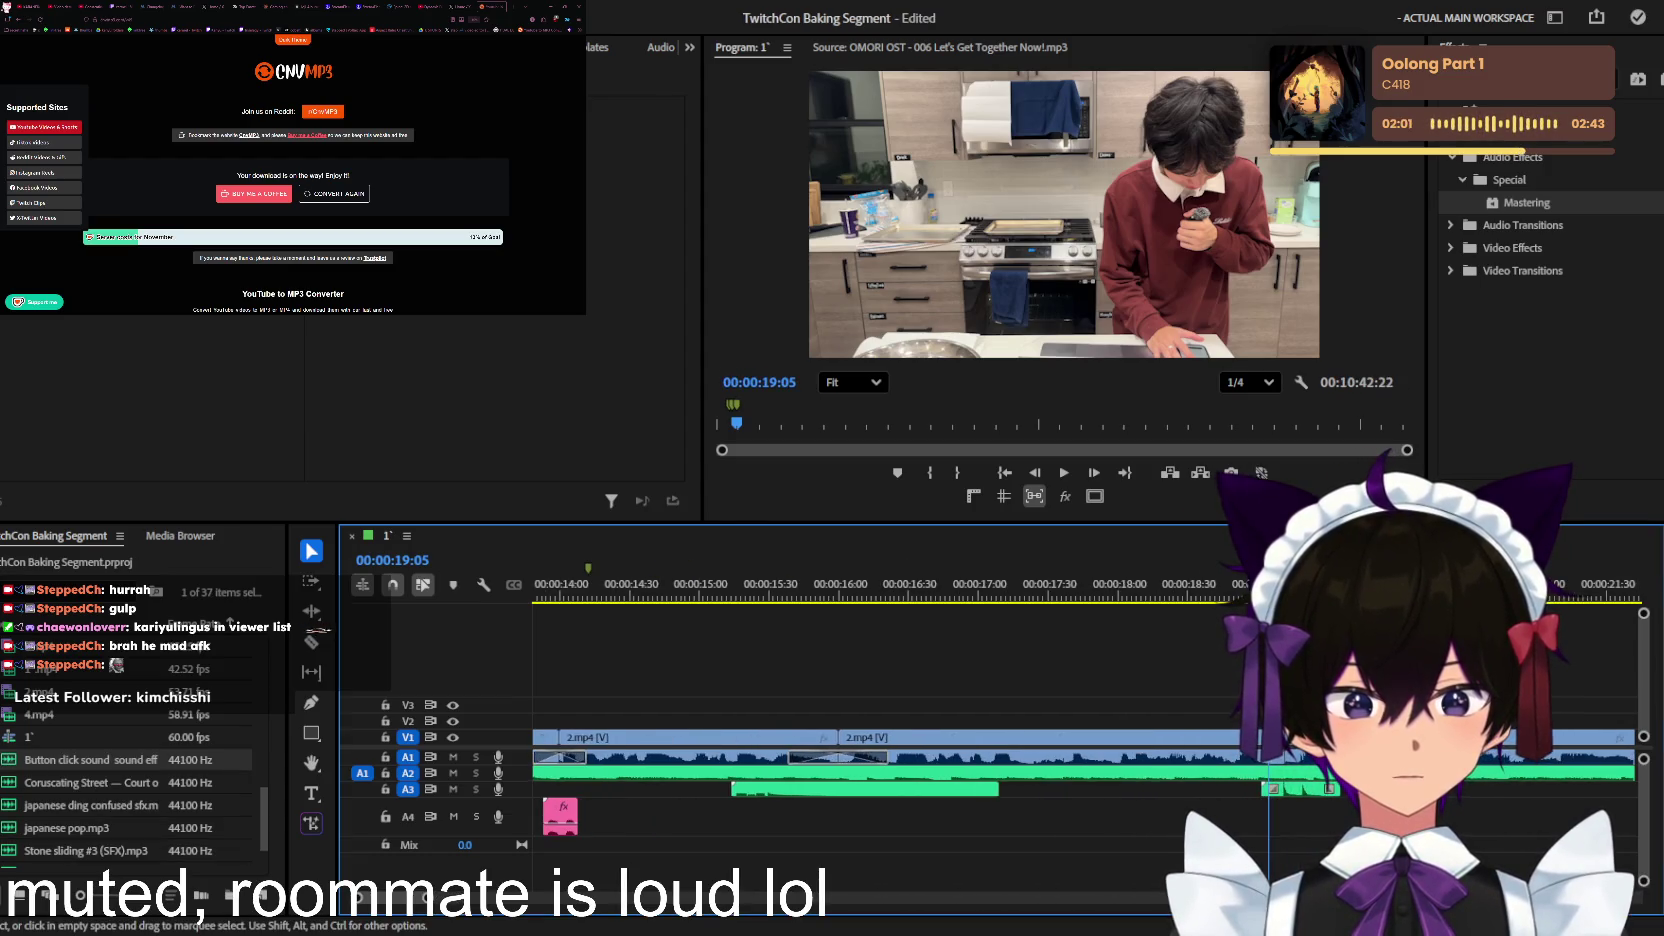
Step: Stop near 19:27 and browse the Chime (SFX) category in the sound library
click(1283, 789)
key(space)
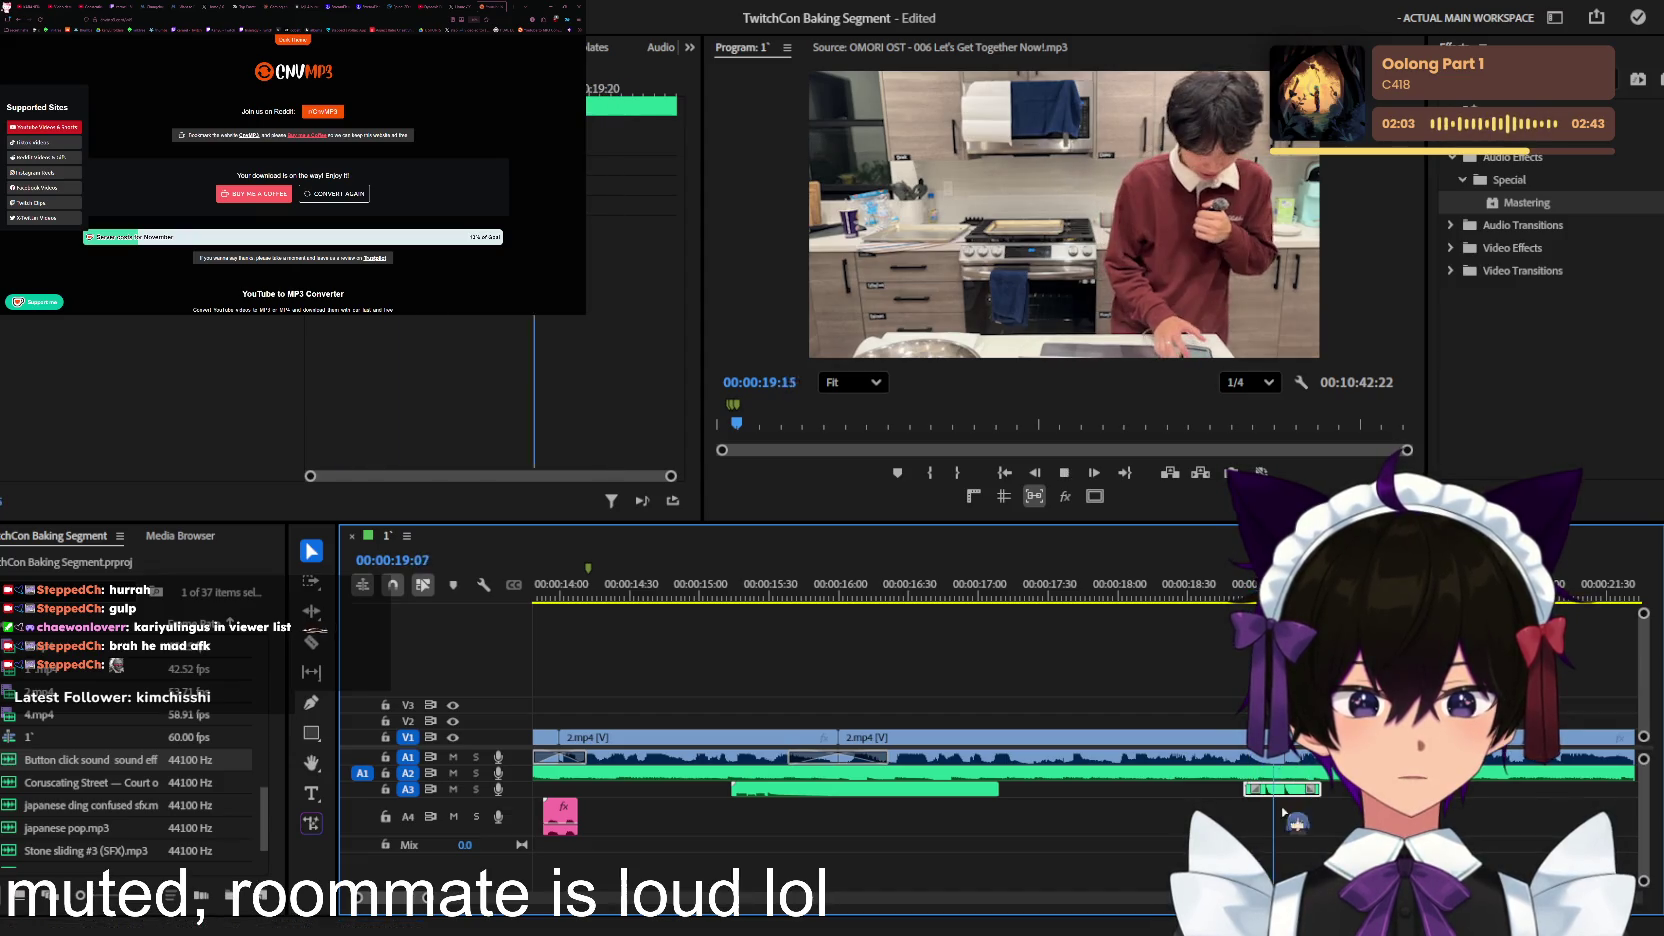
click(600, 47)
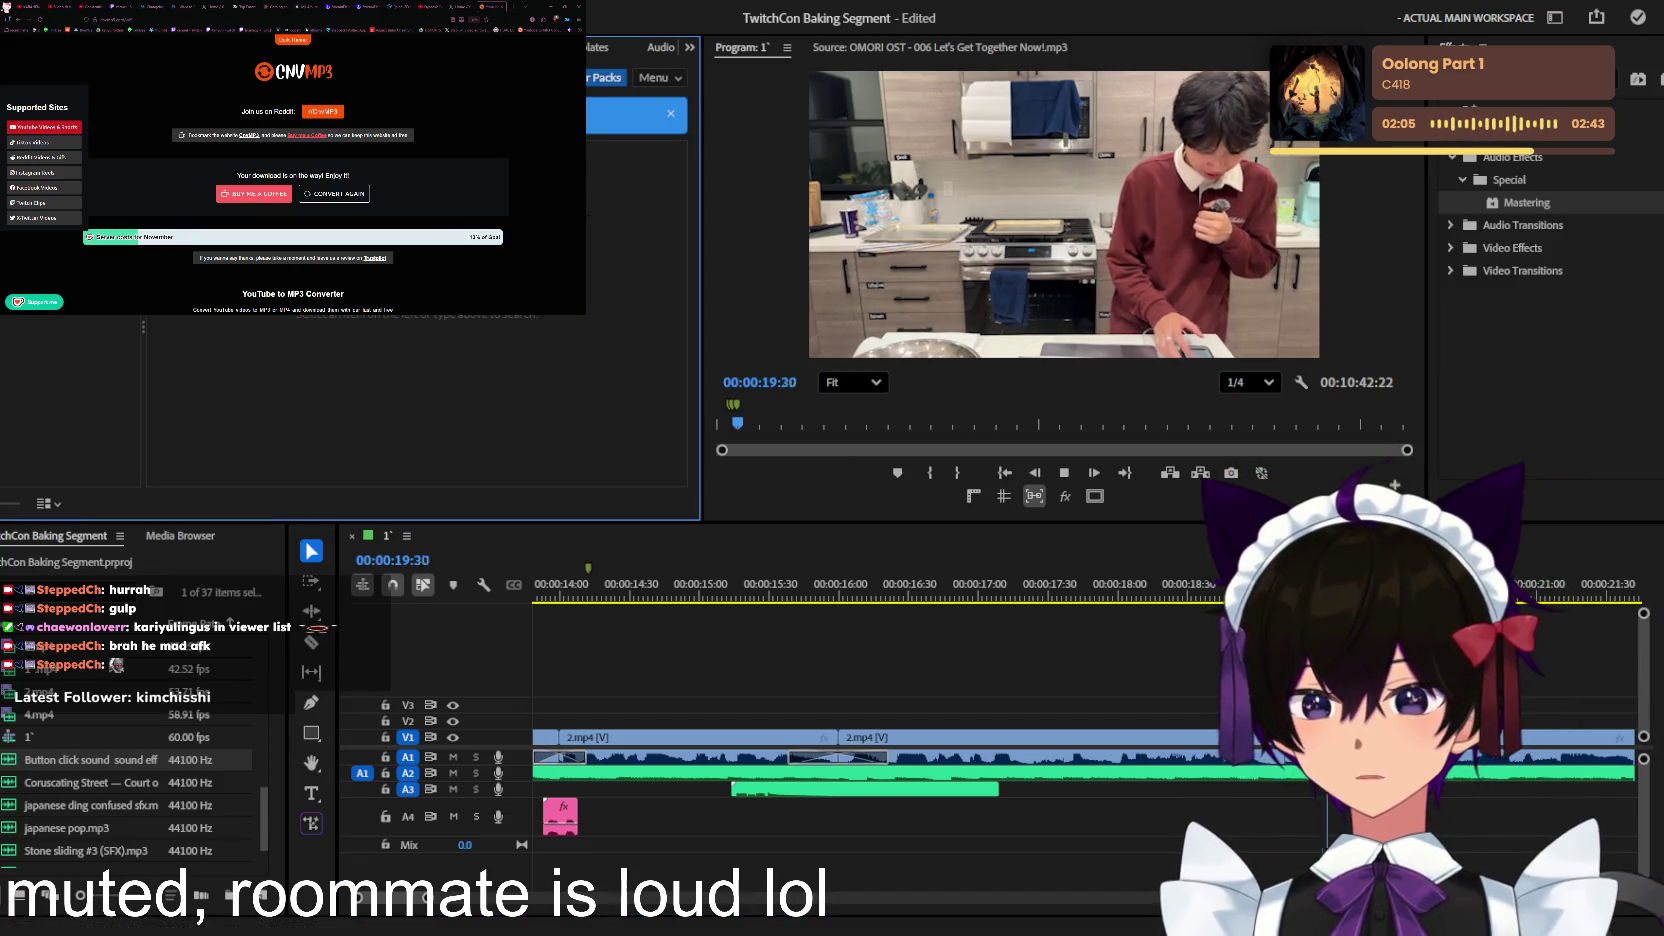
key(space)
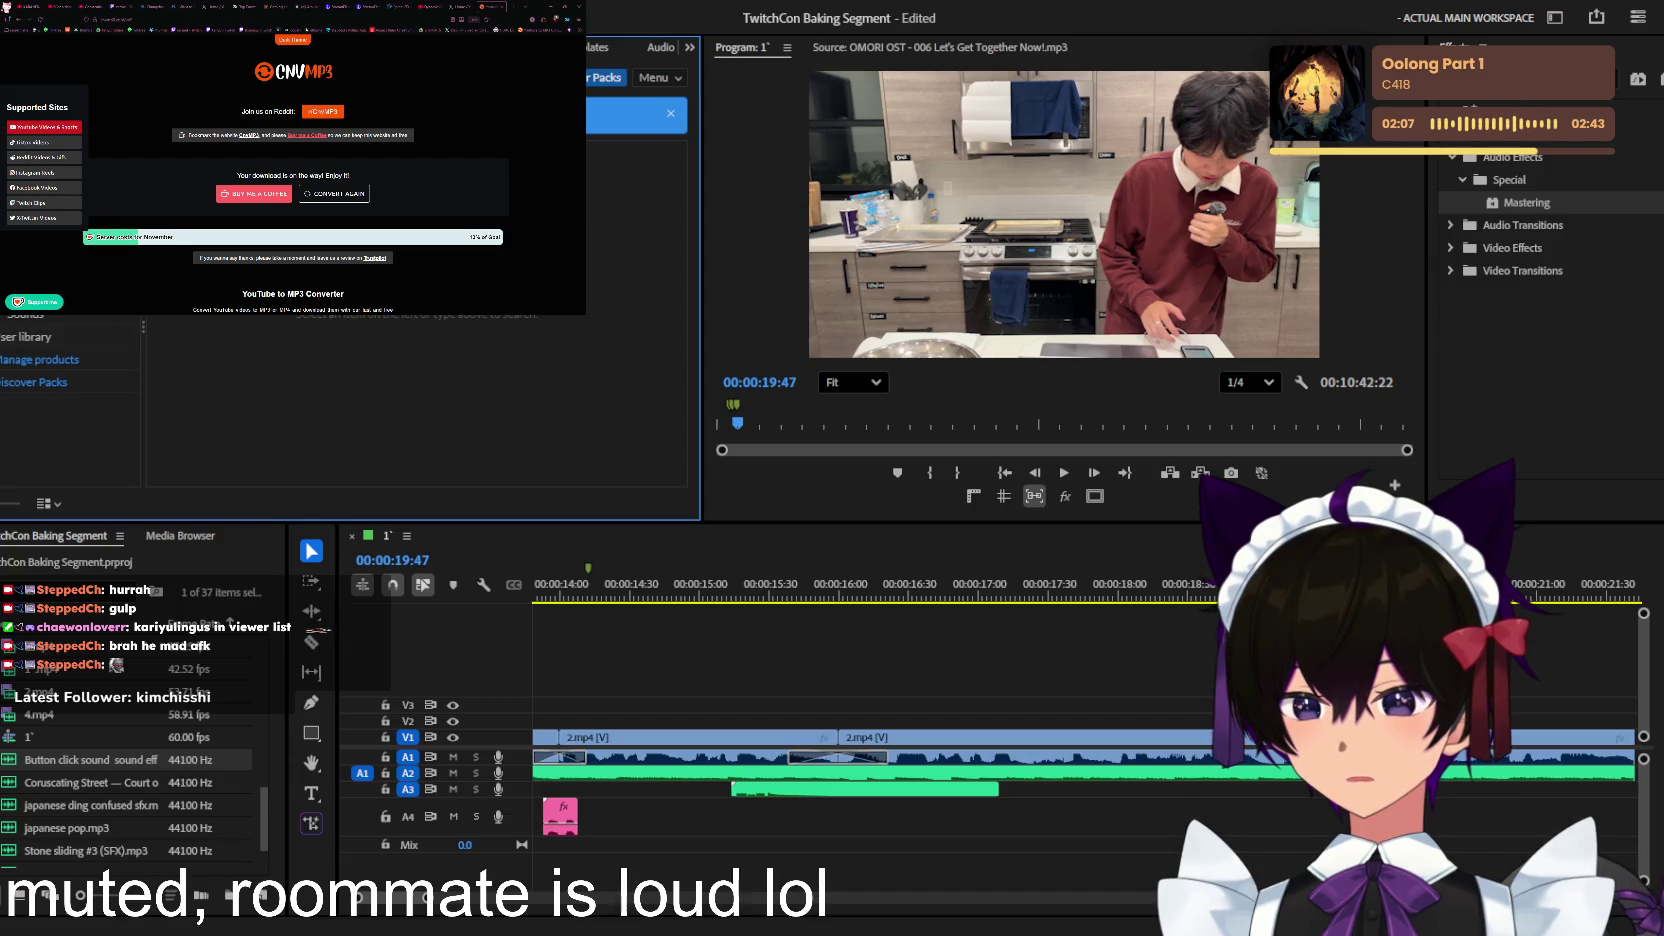
click(35, 358)
click(229, 400)
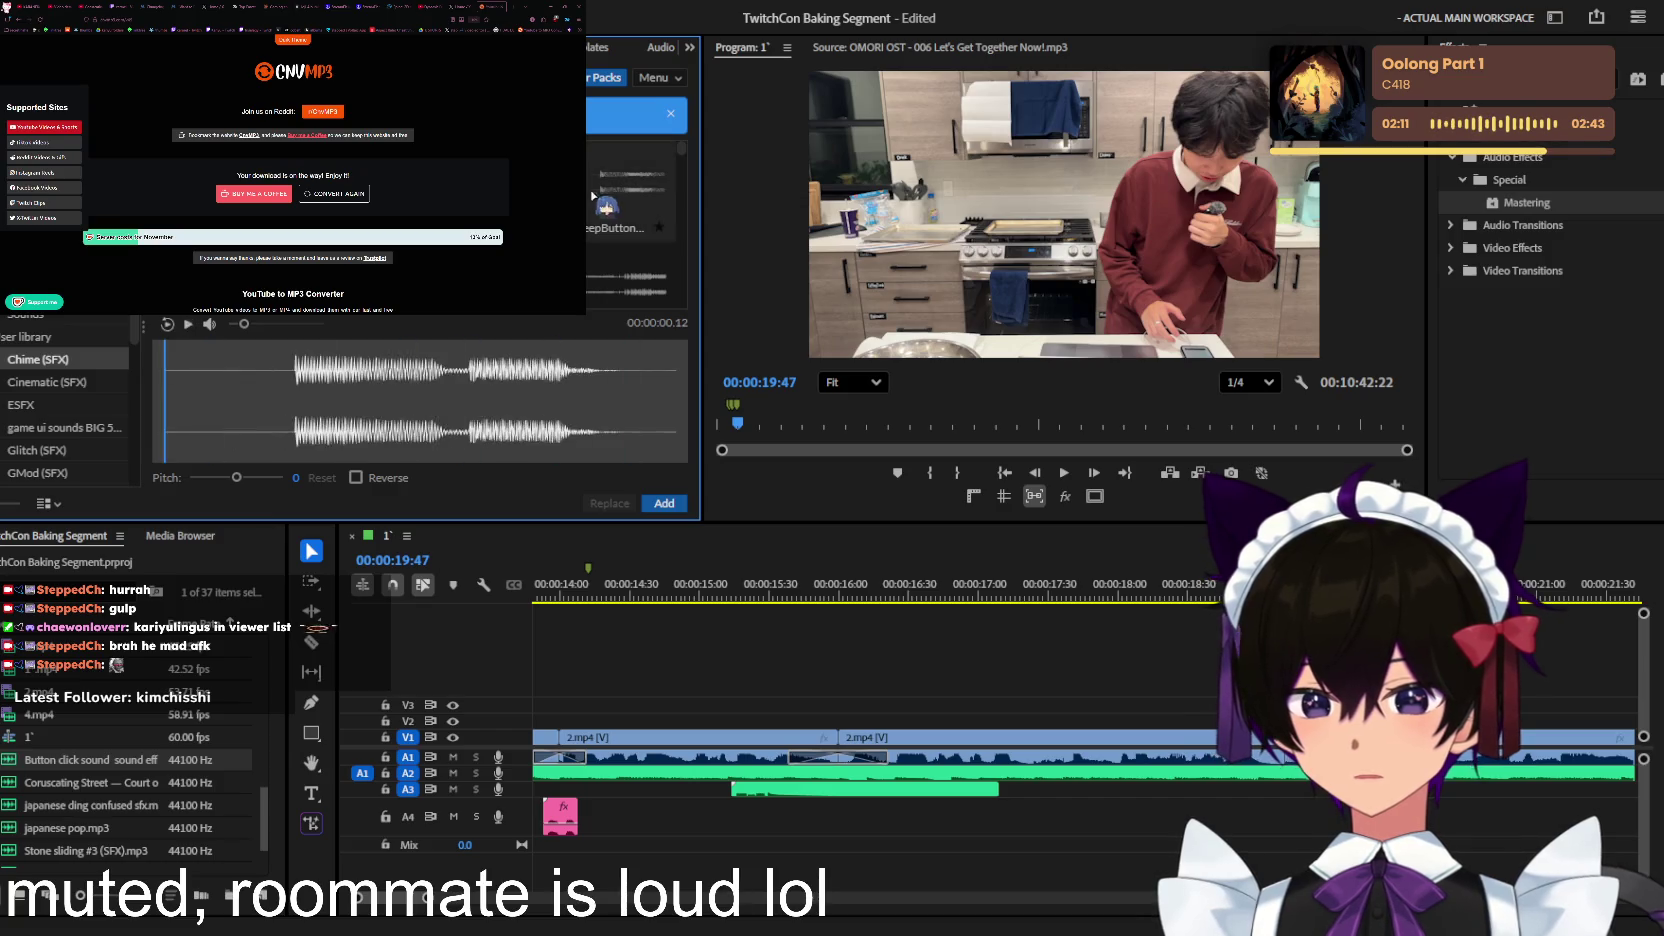
Step: Audition several chime sounds and drag the chosen one onto A3 near 19:00
key(Down)
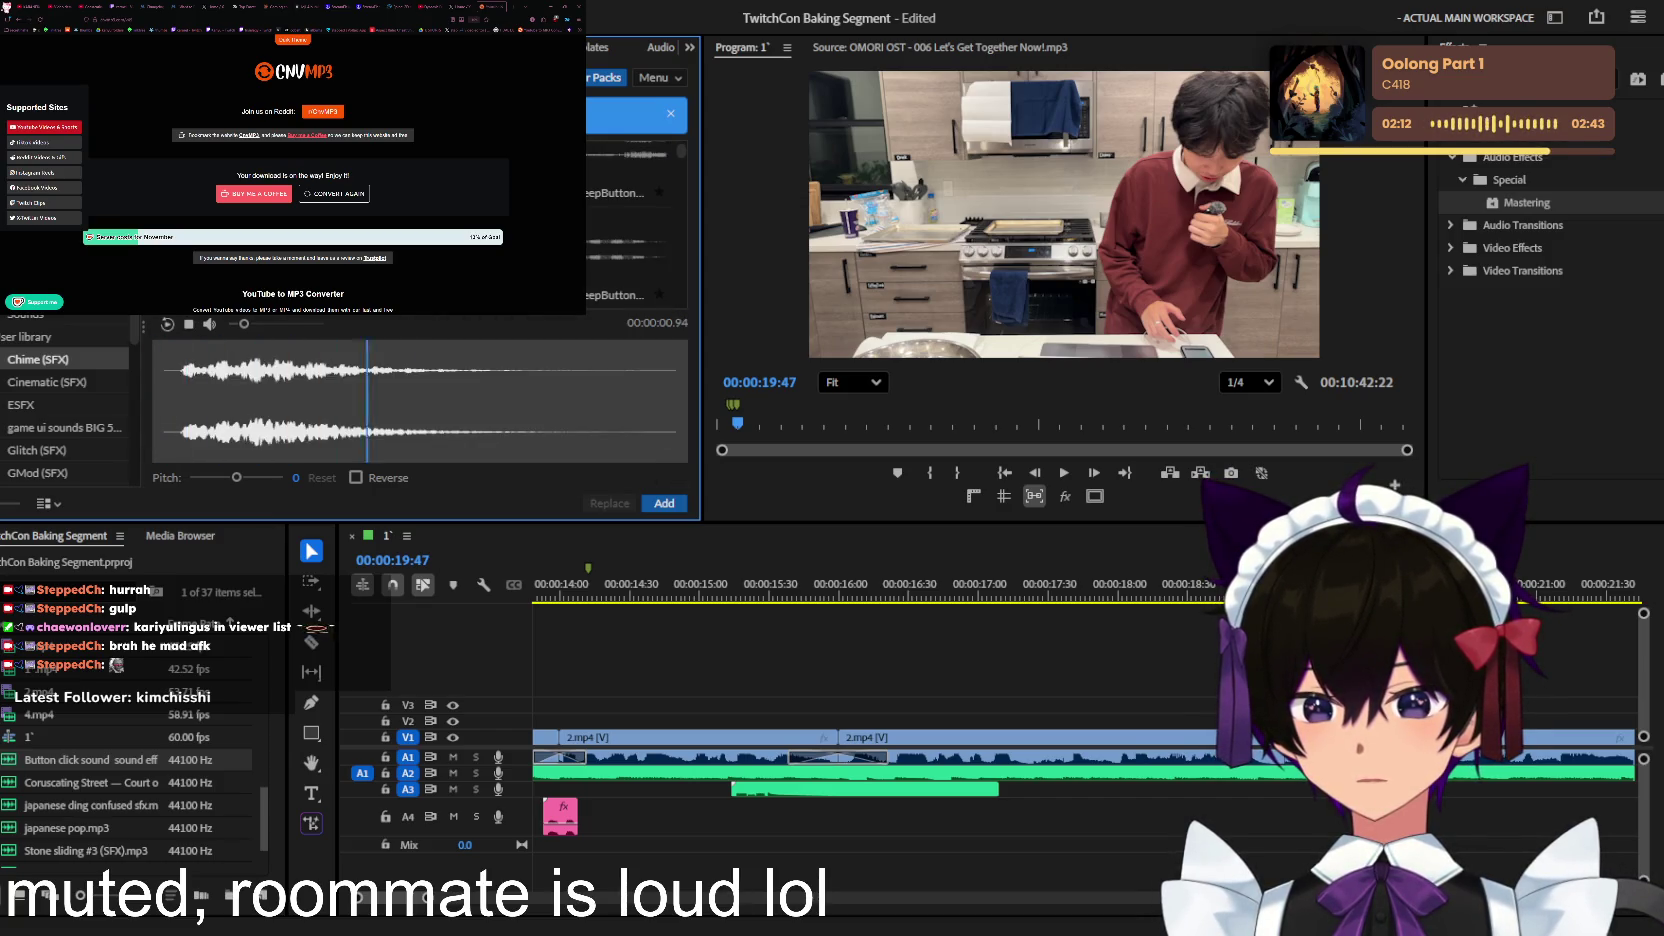
key(Escape)
key(Down)
key(Down)
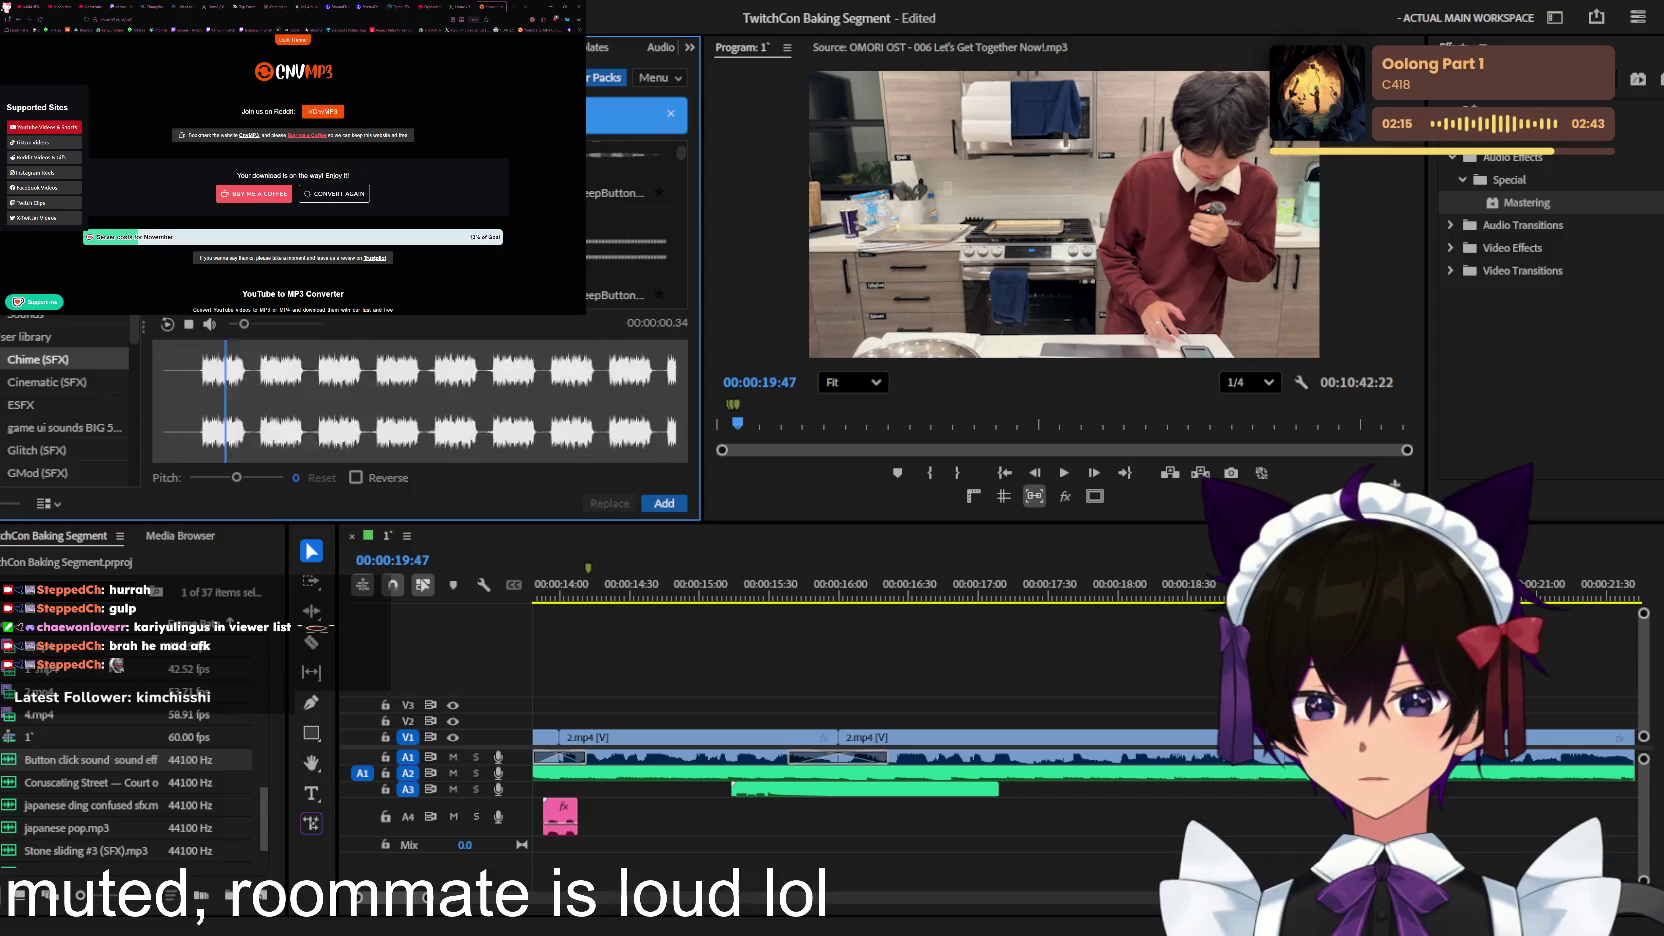
key(Down)
key(Down)
key(Down)
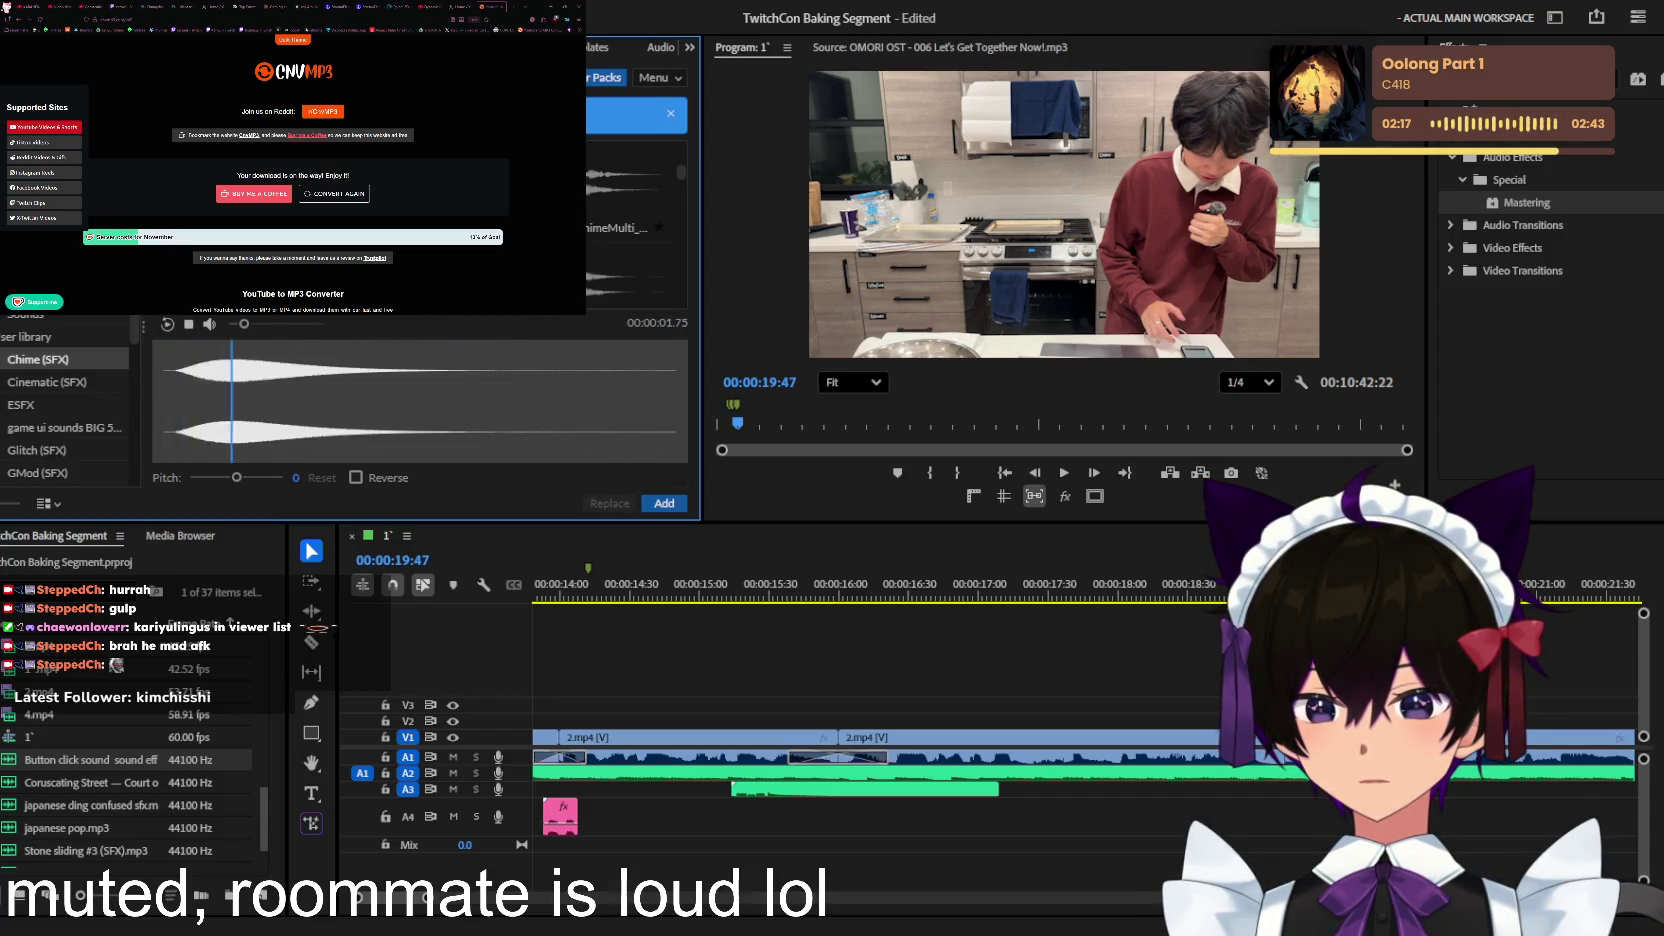
key(Down)
key(Down)
key(Down)
key(Down)
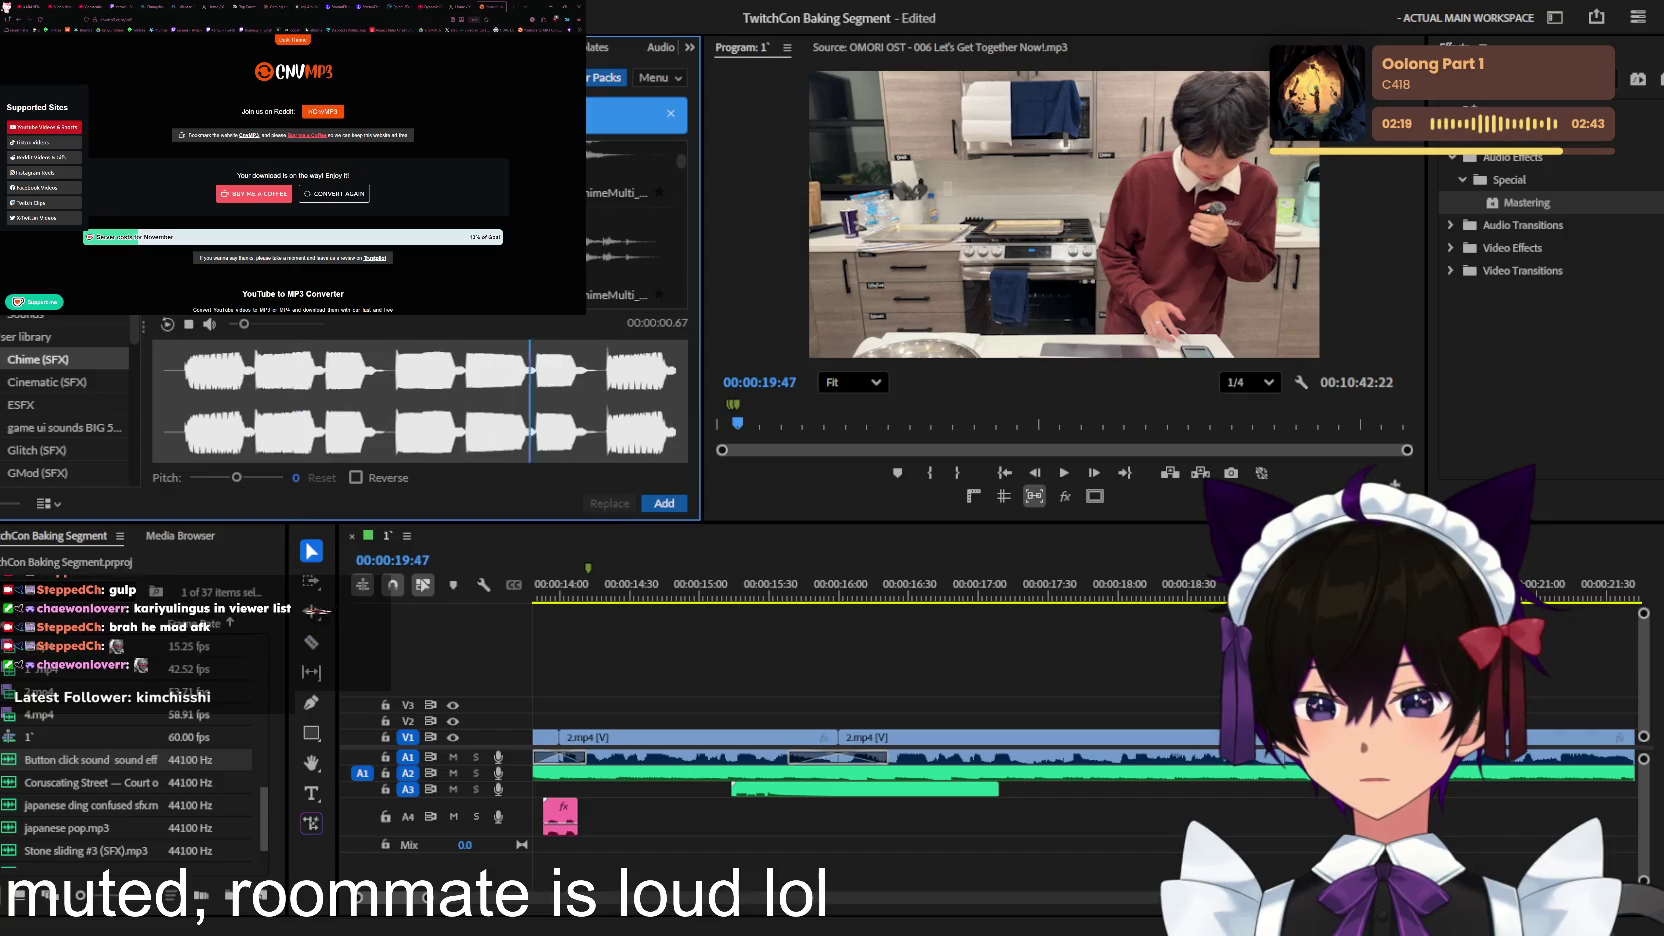
key(Down)
key(Down)
key(Down)
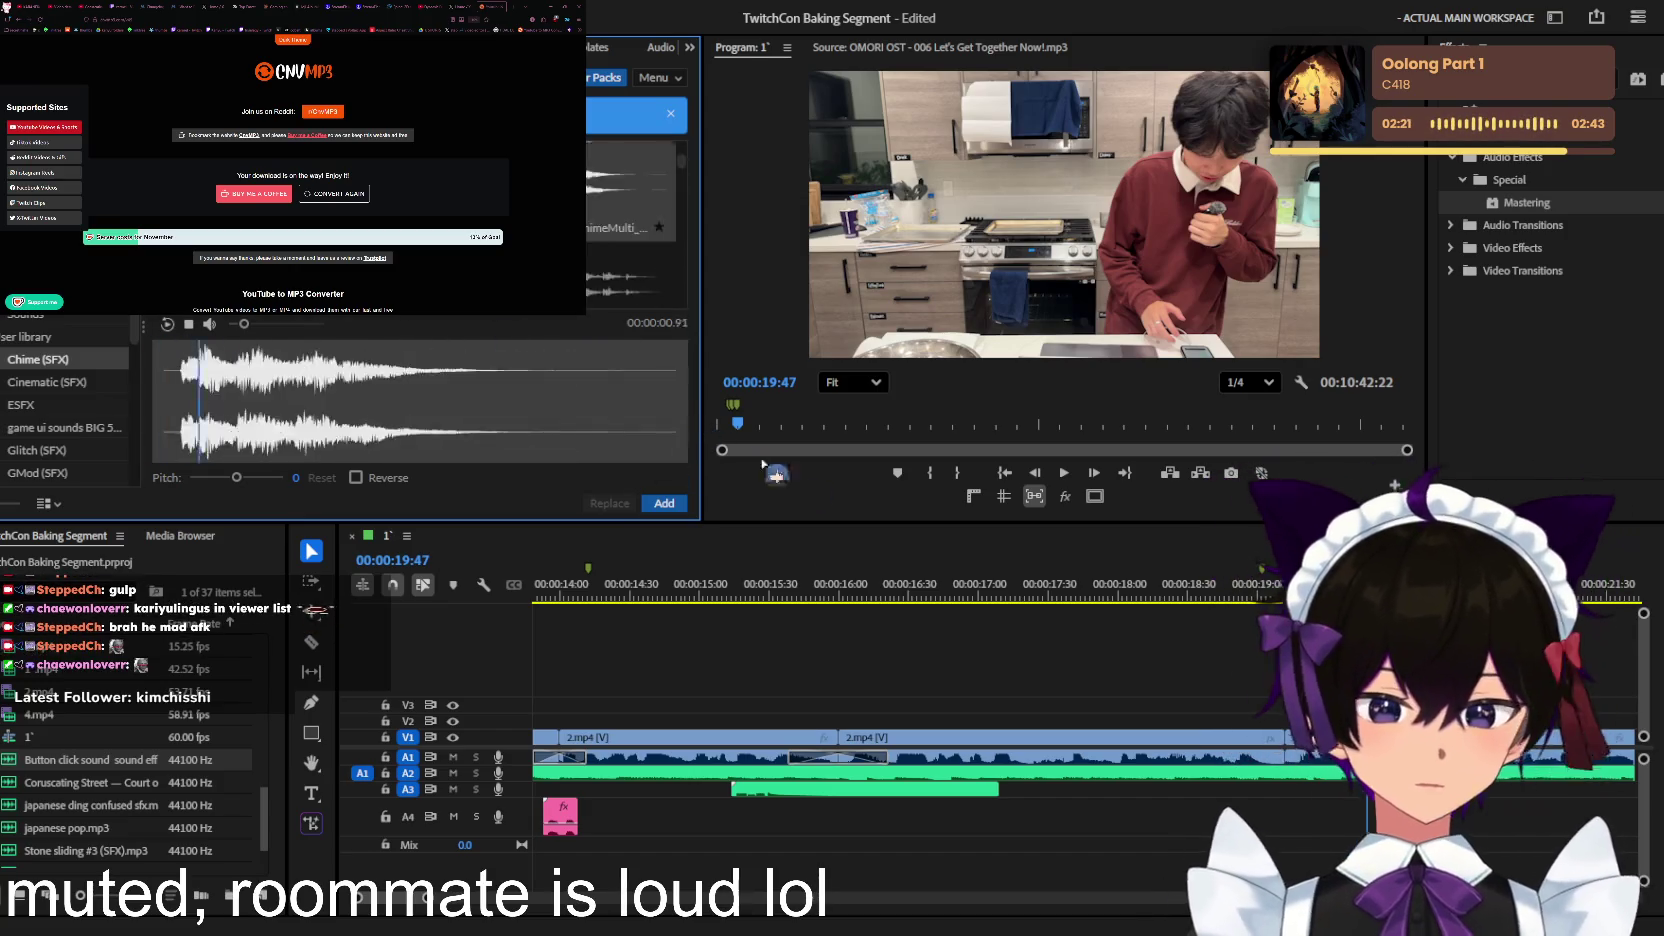
key(Down)
key(Down)
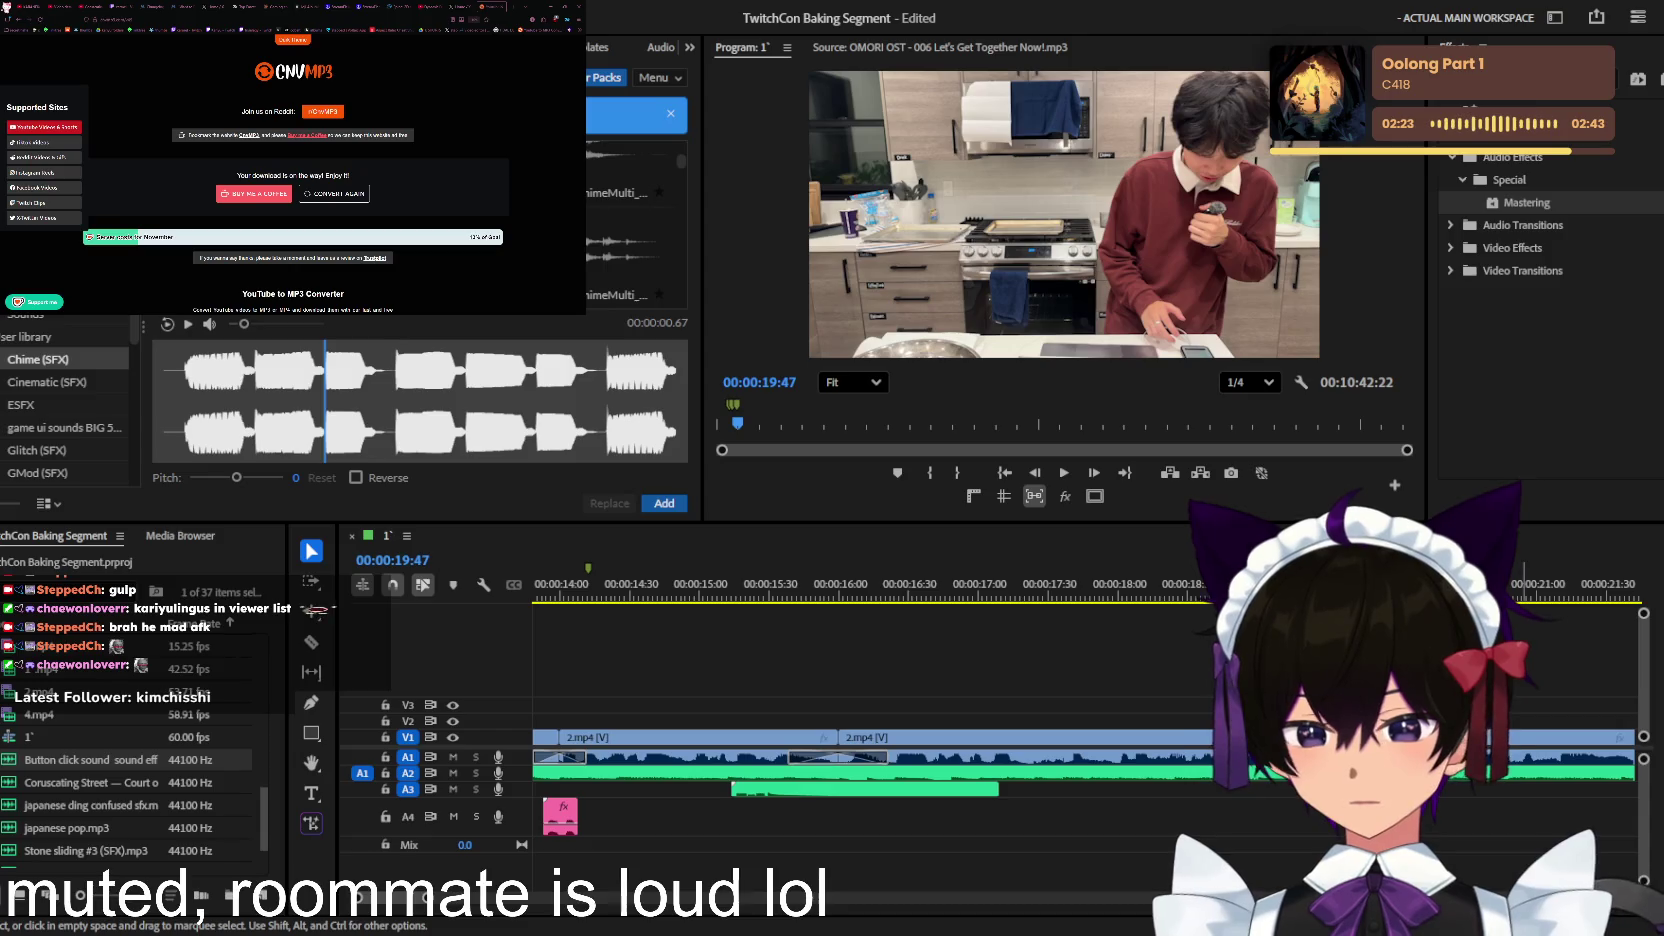
mouse_move(420, 400)
mouse_down()
mouse_move(1349, 811)
mouse_move(1280, 800)
mouse_move(1372, 789)
mouse_up()
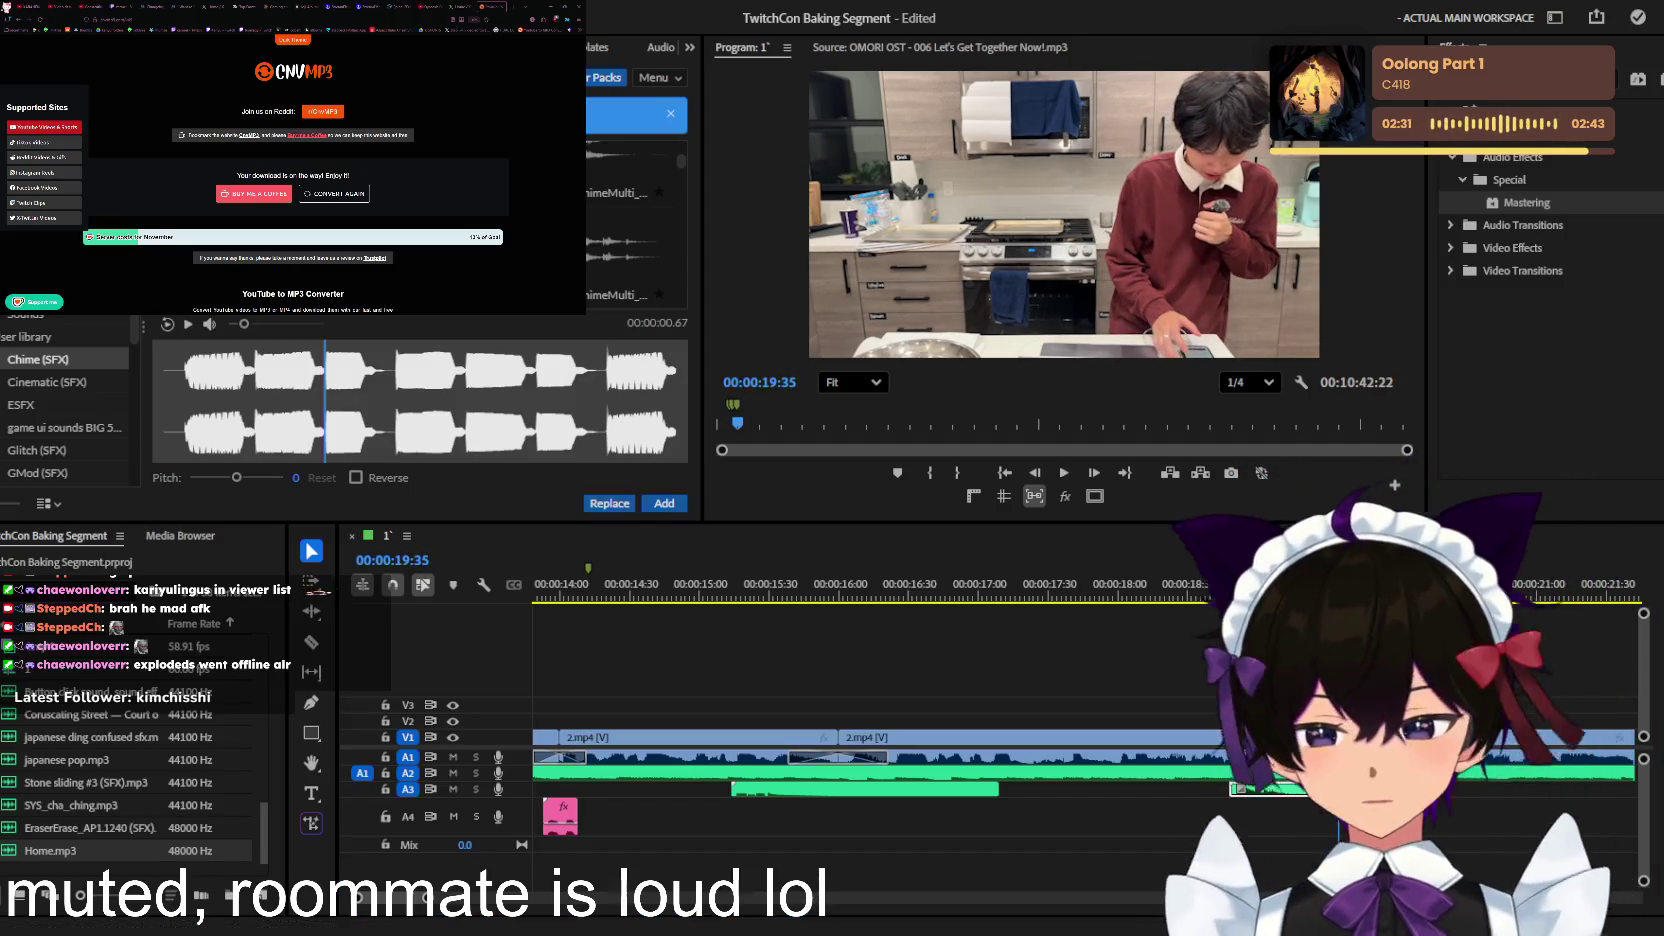
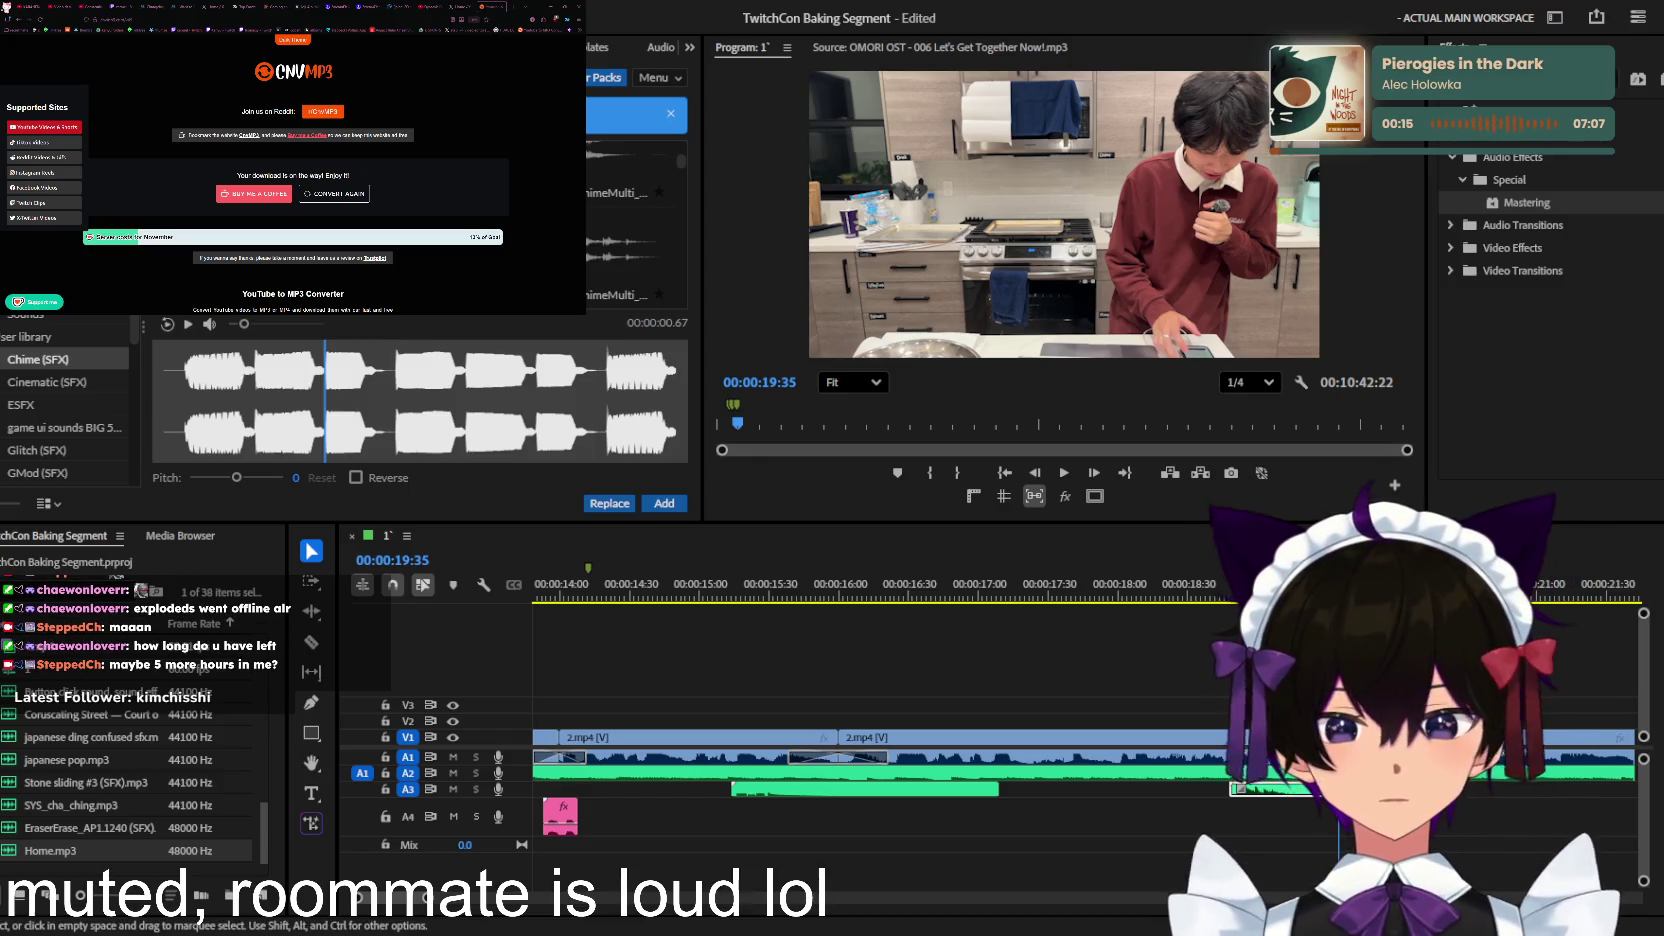
Step: Save the project and bring the timeline view back to an earlier edit point
key(ctrl+s)
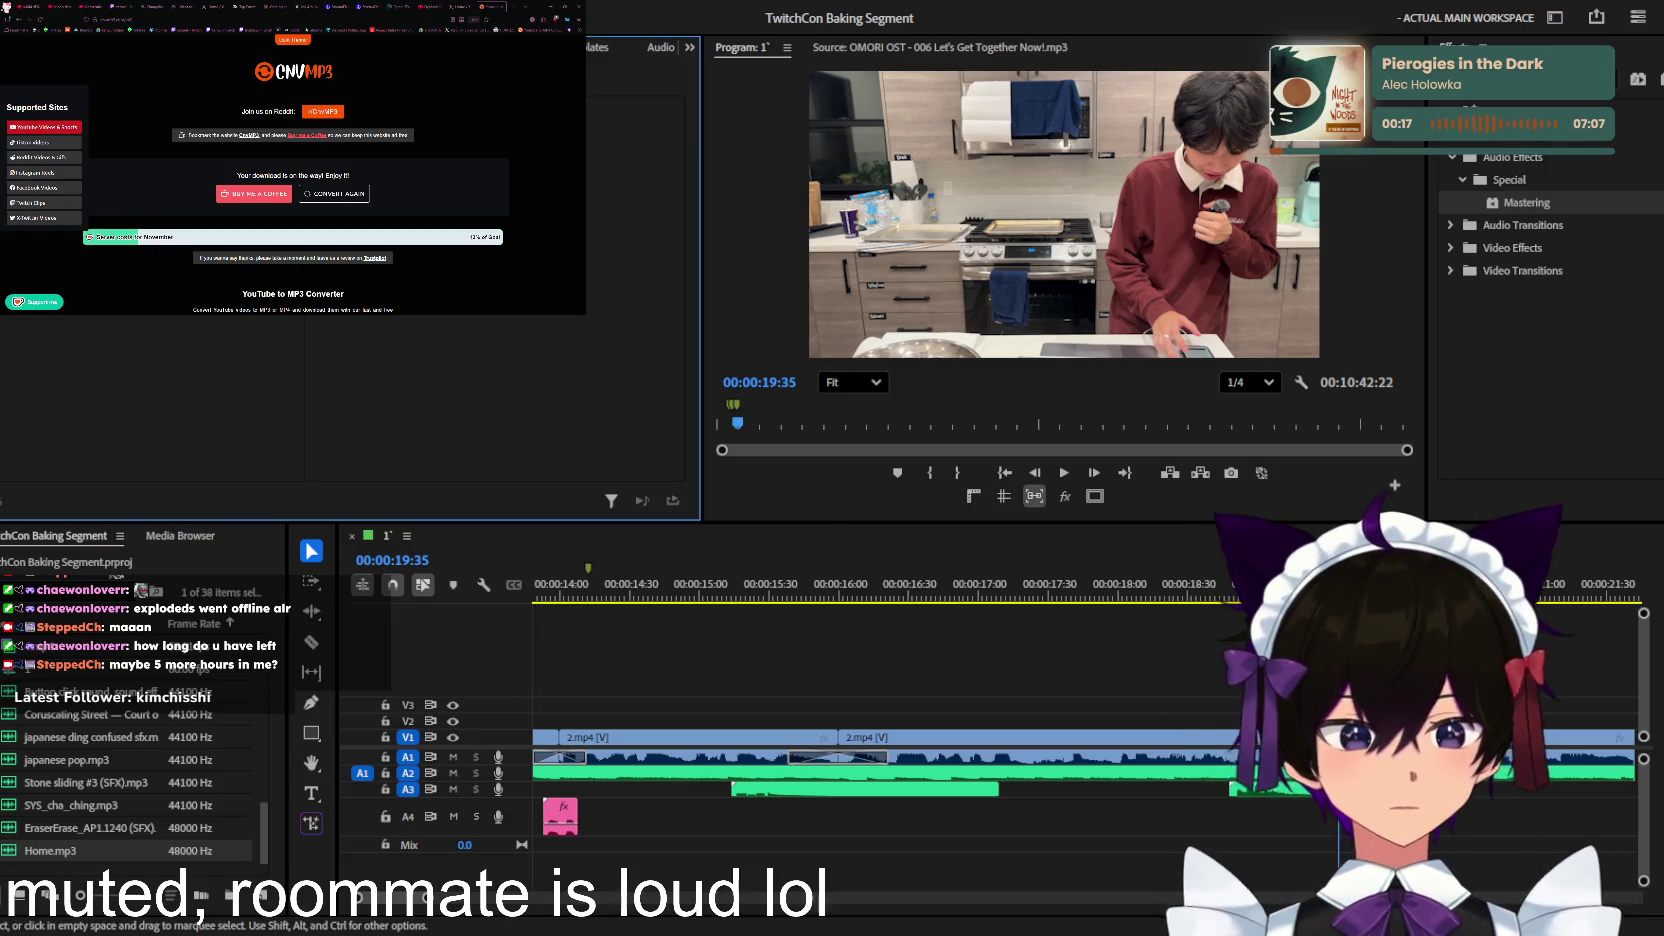
key(minus)
key(Up)
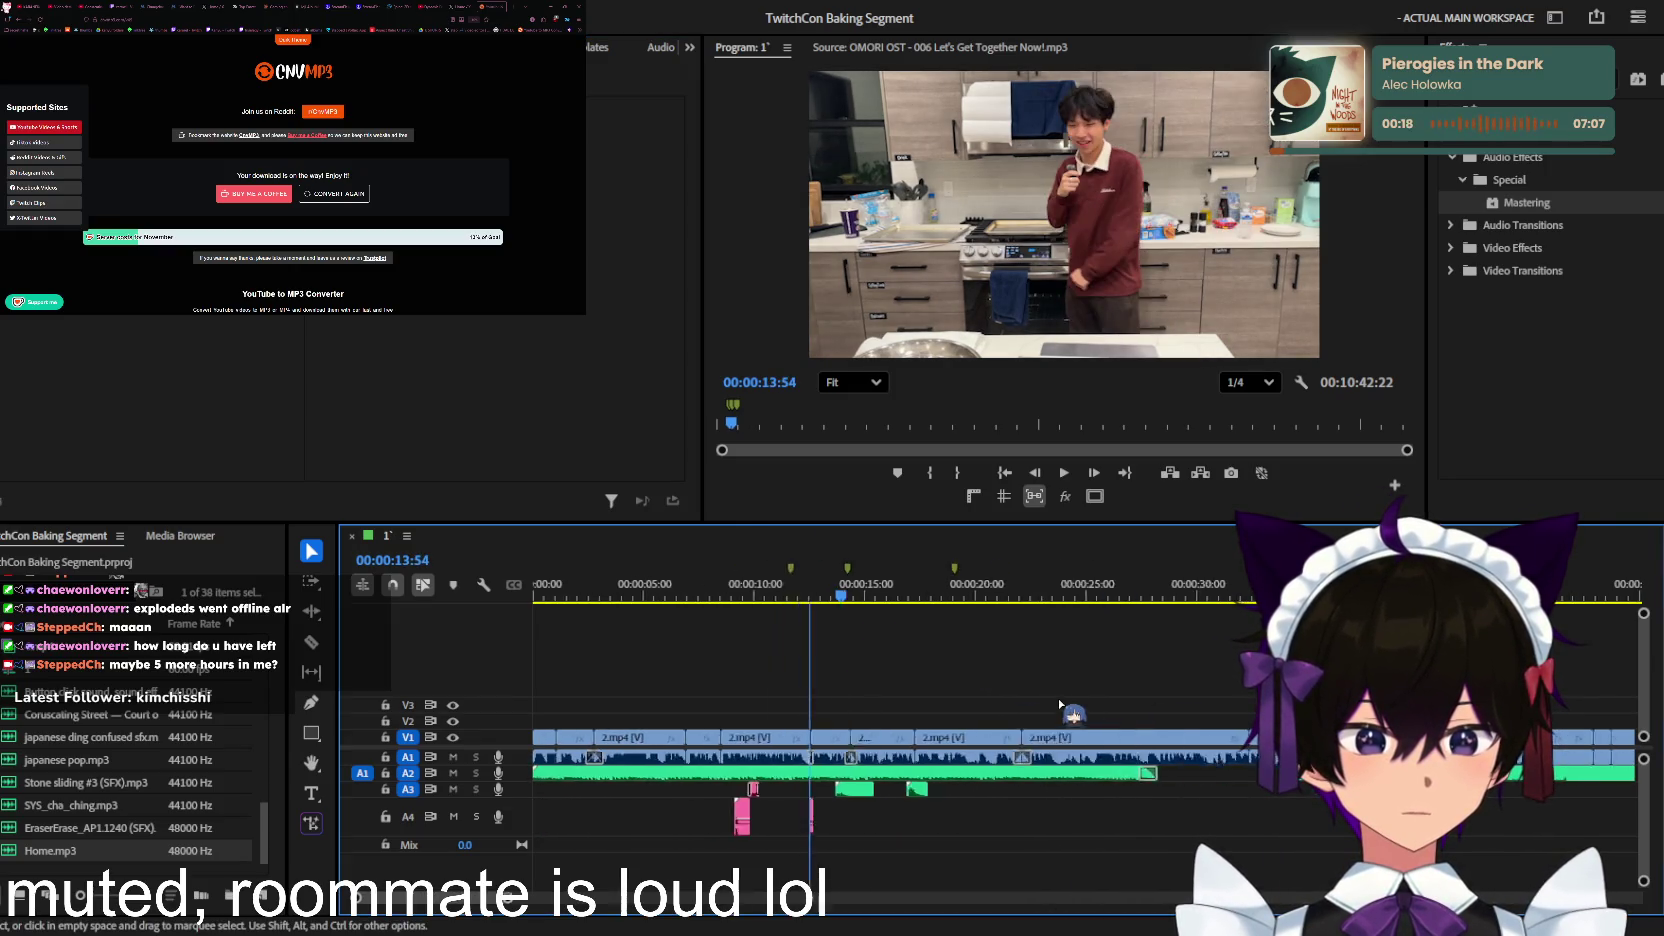
scroll(700, 620, down, 5)
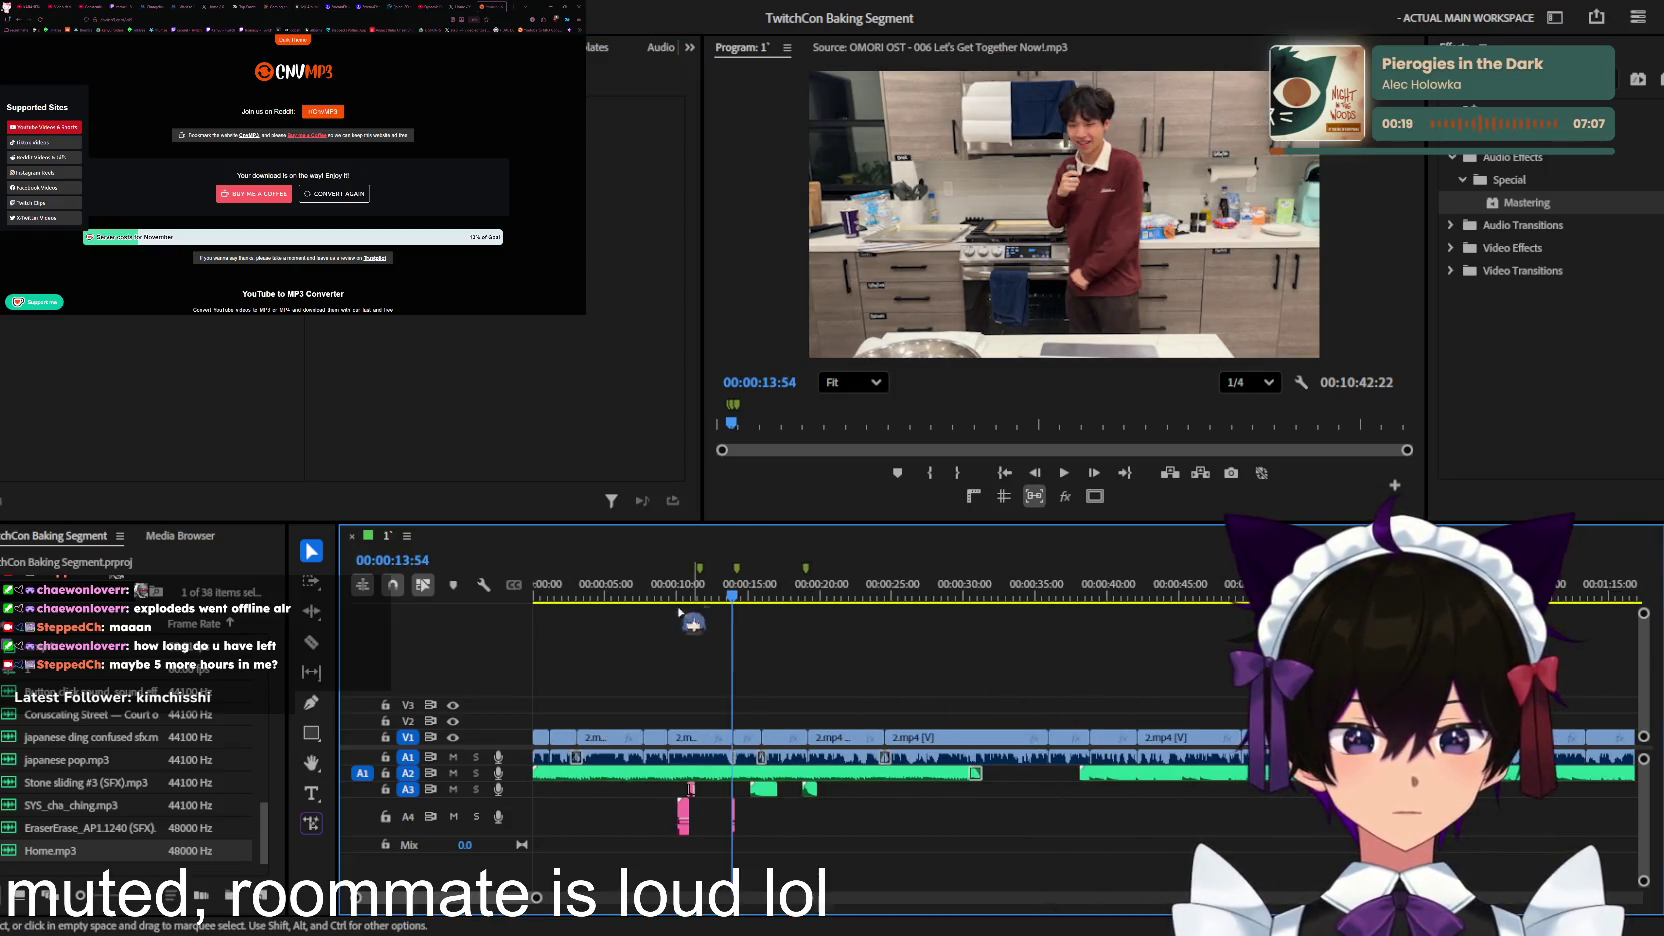
key(Up)
scroll(740, 748, up, 2)
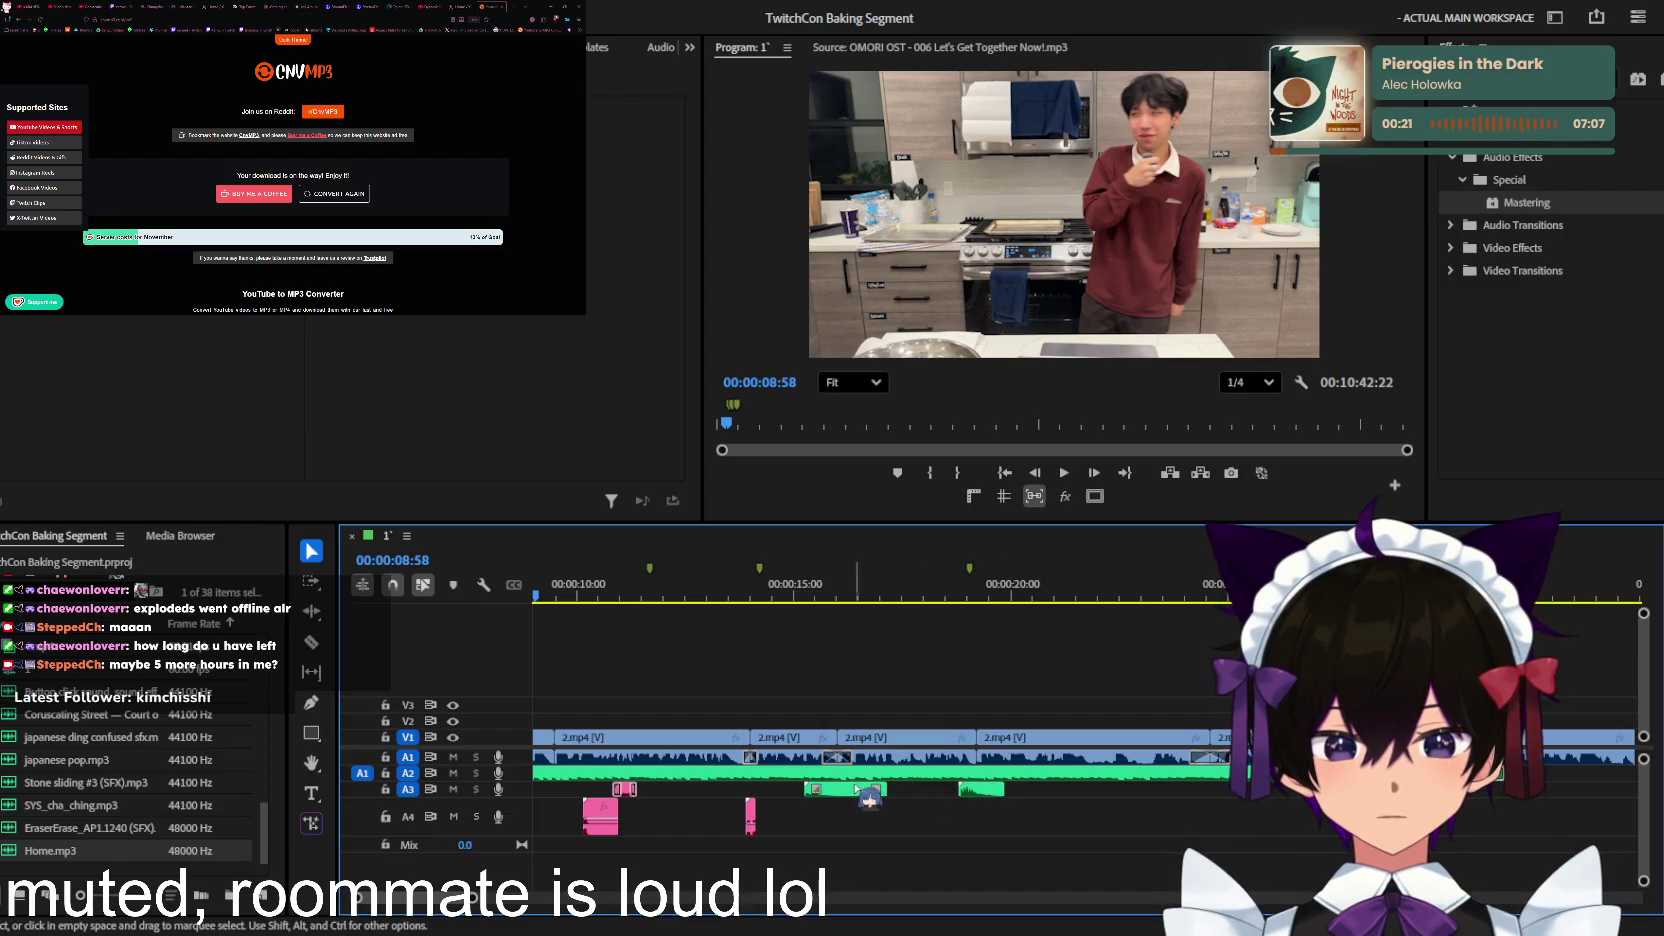
double_click(835, 790)
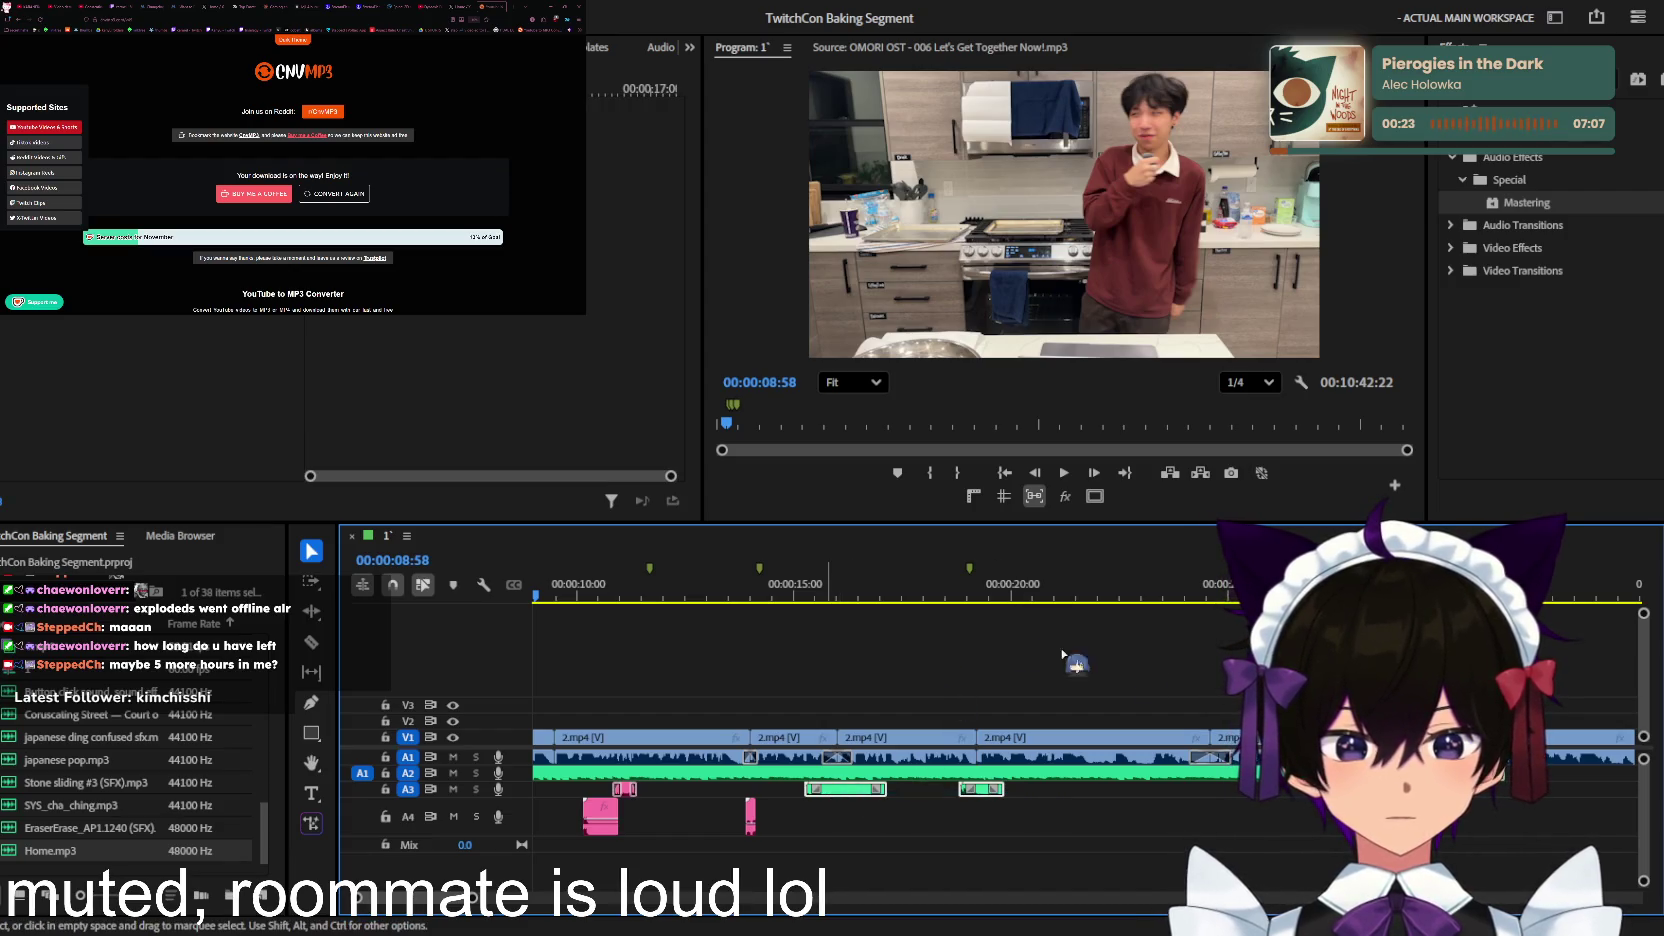
Step: Play back the baking sequence to review the edits, restarting from 30:19
key(space)
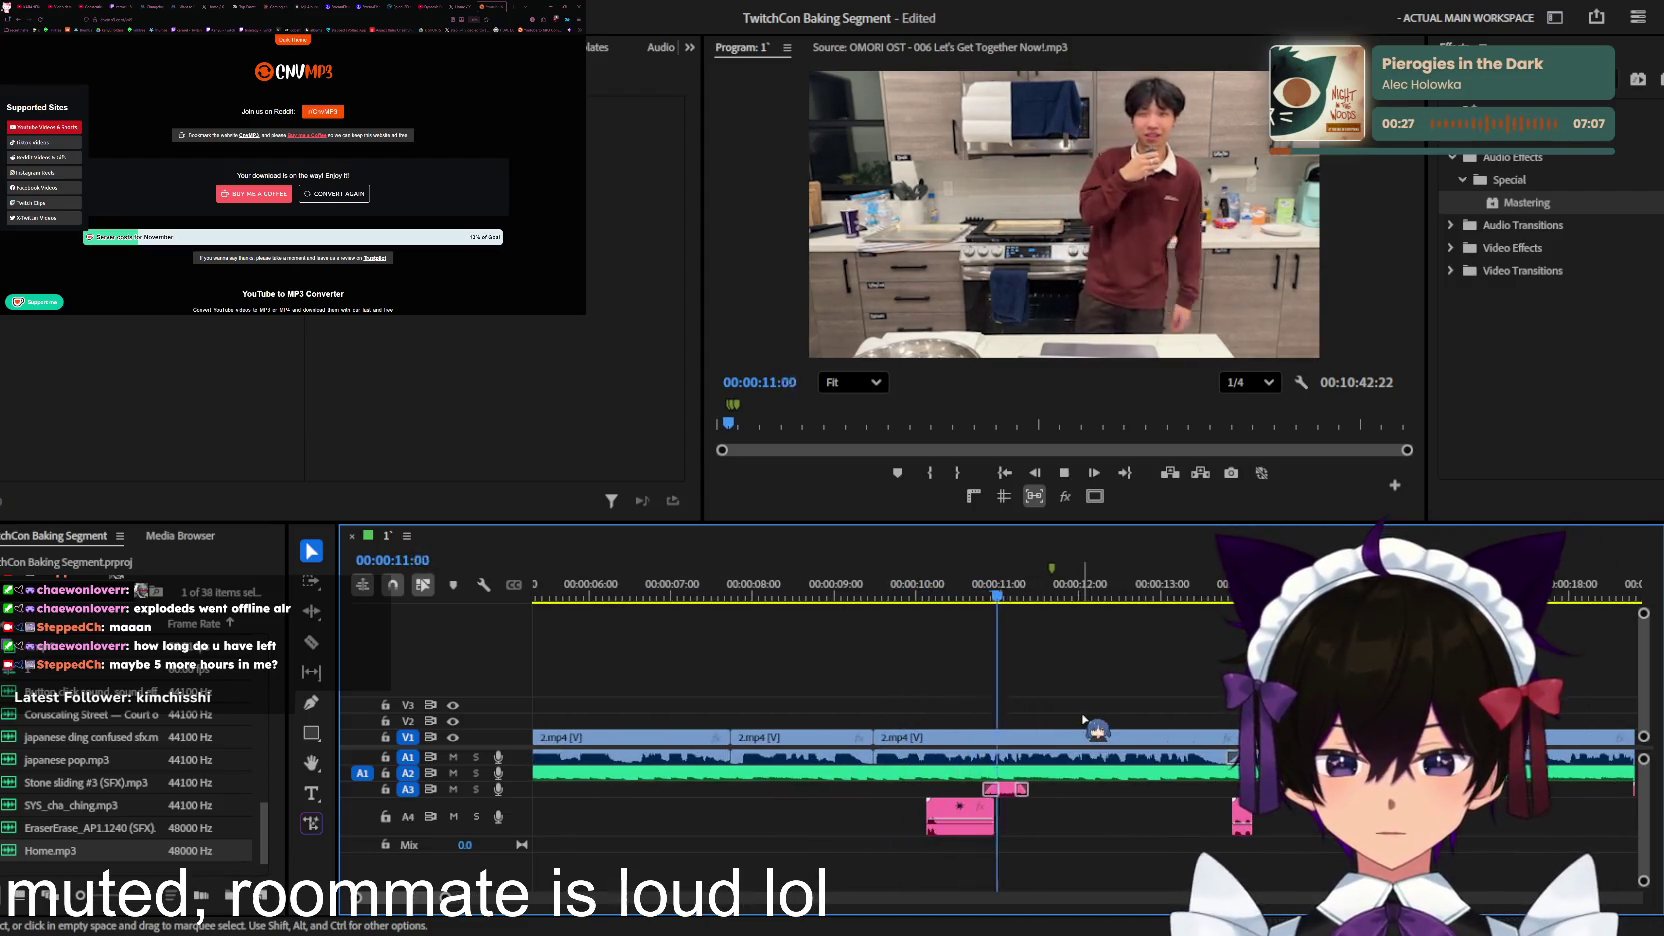
key(equal)
key(equal)
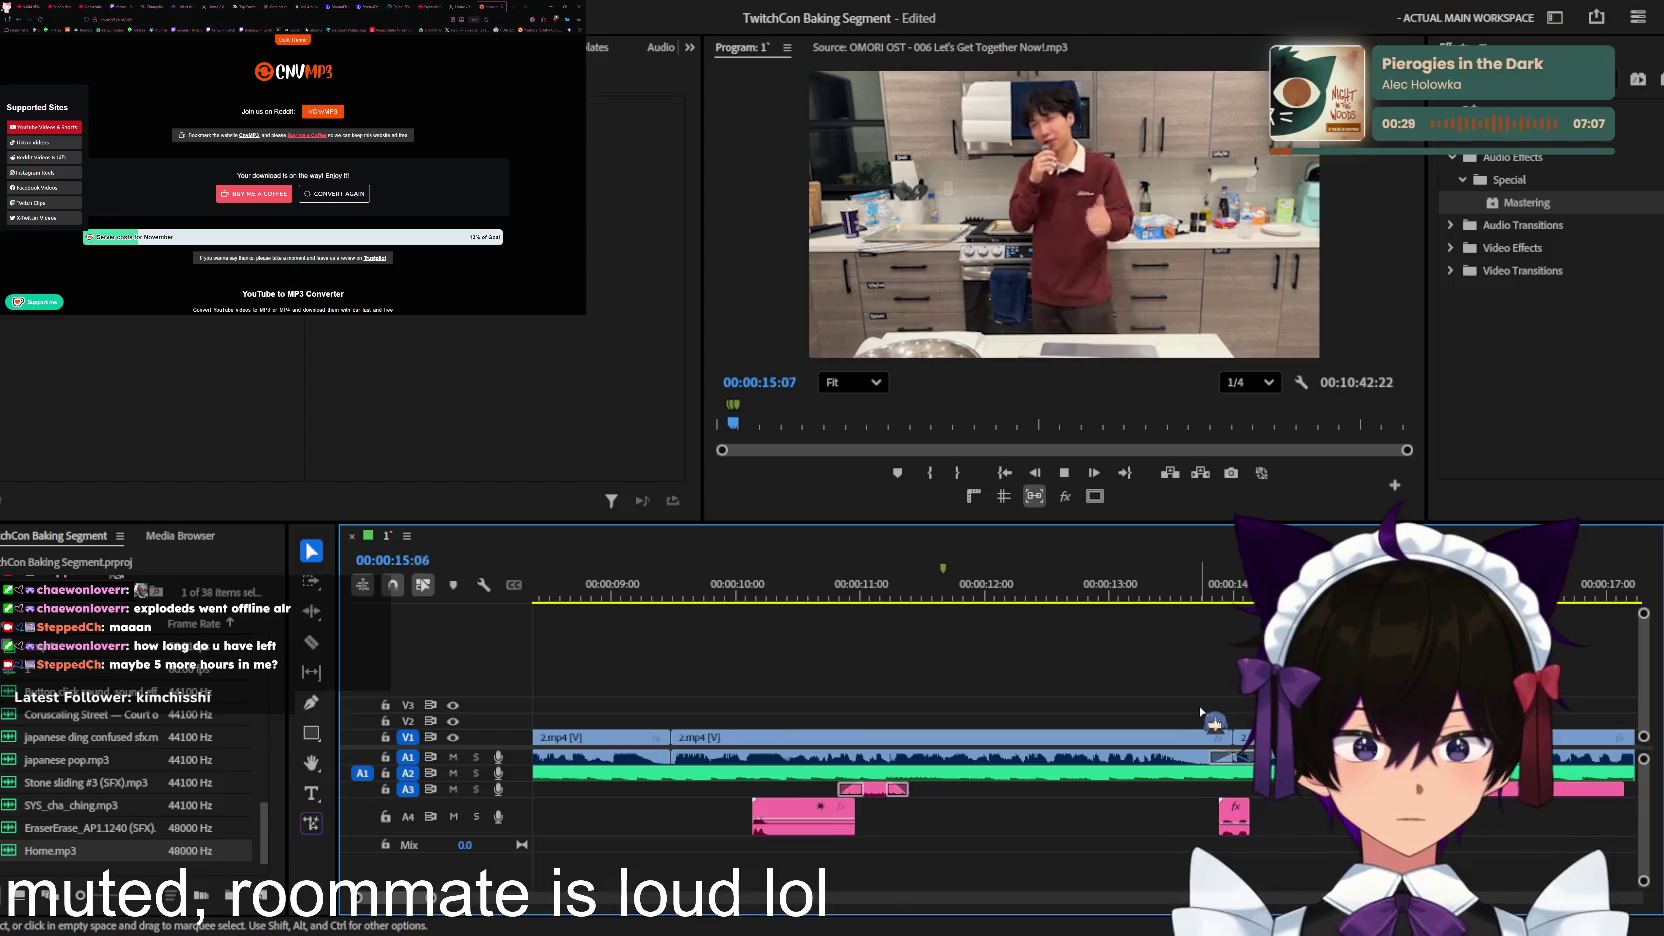
key(minus)
key(minus)
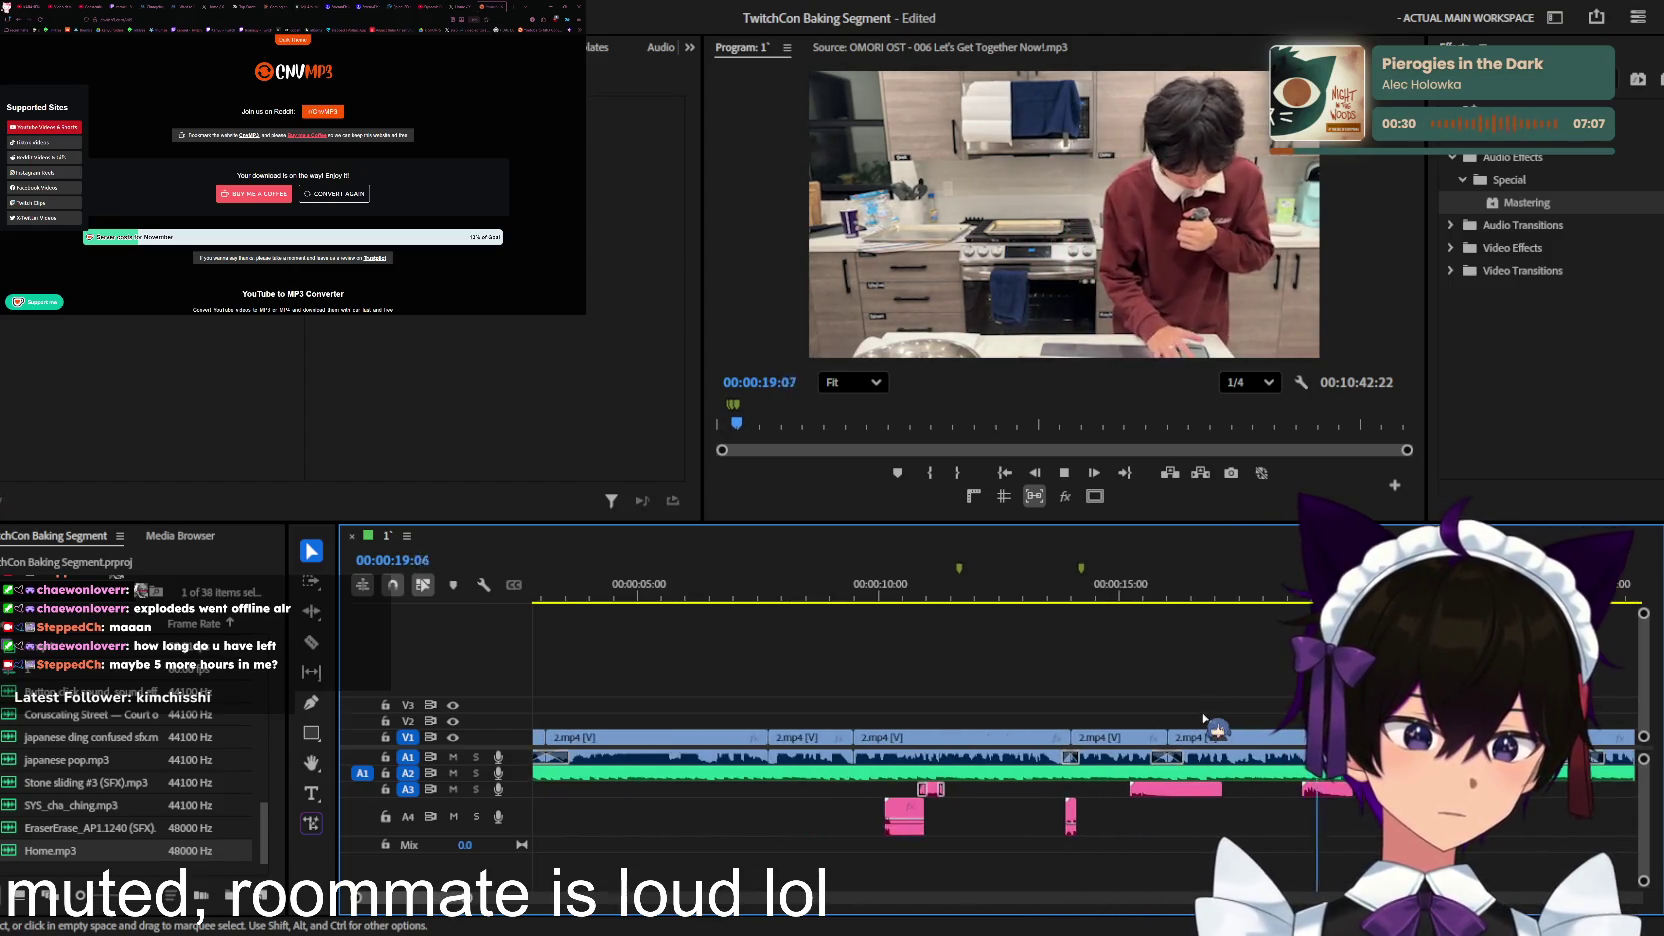
key(minus)
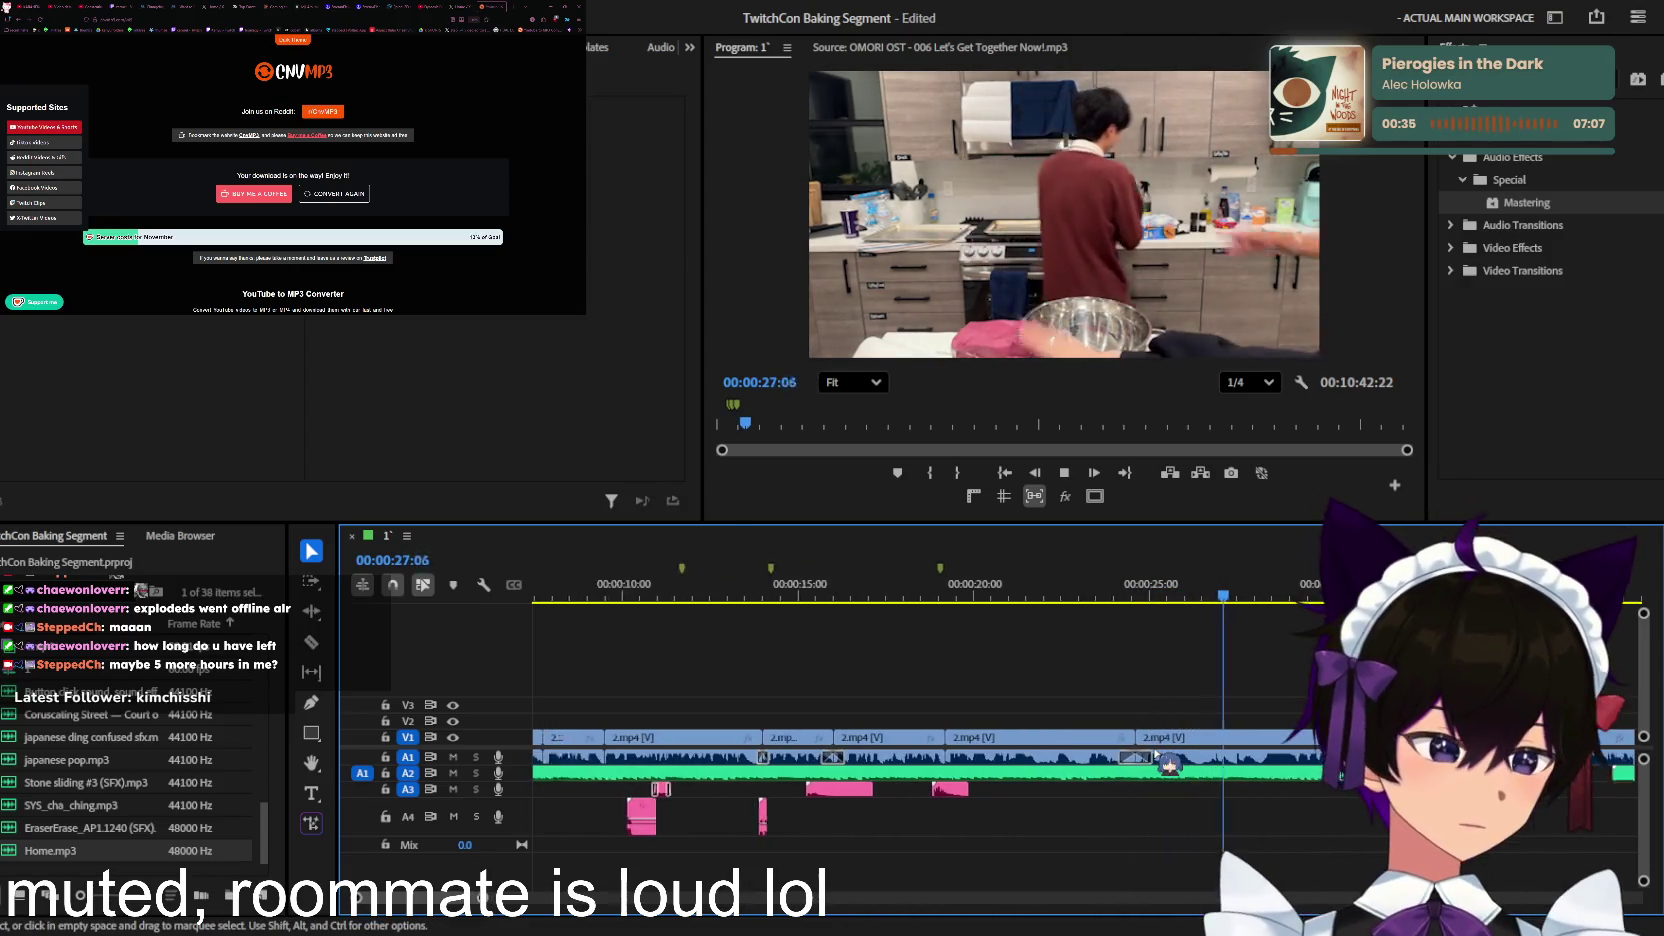
key(minus)
key(equal)
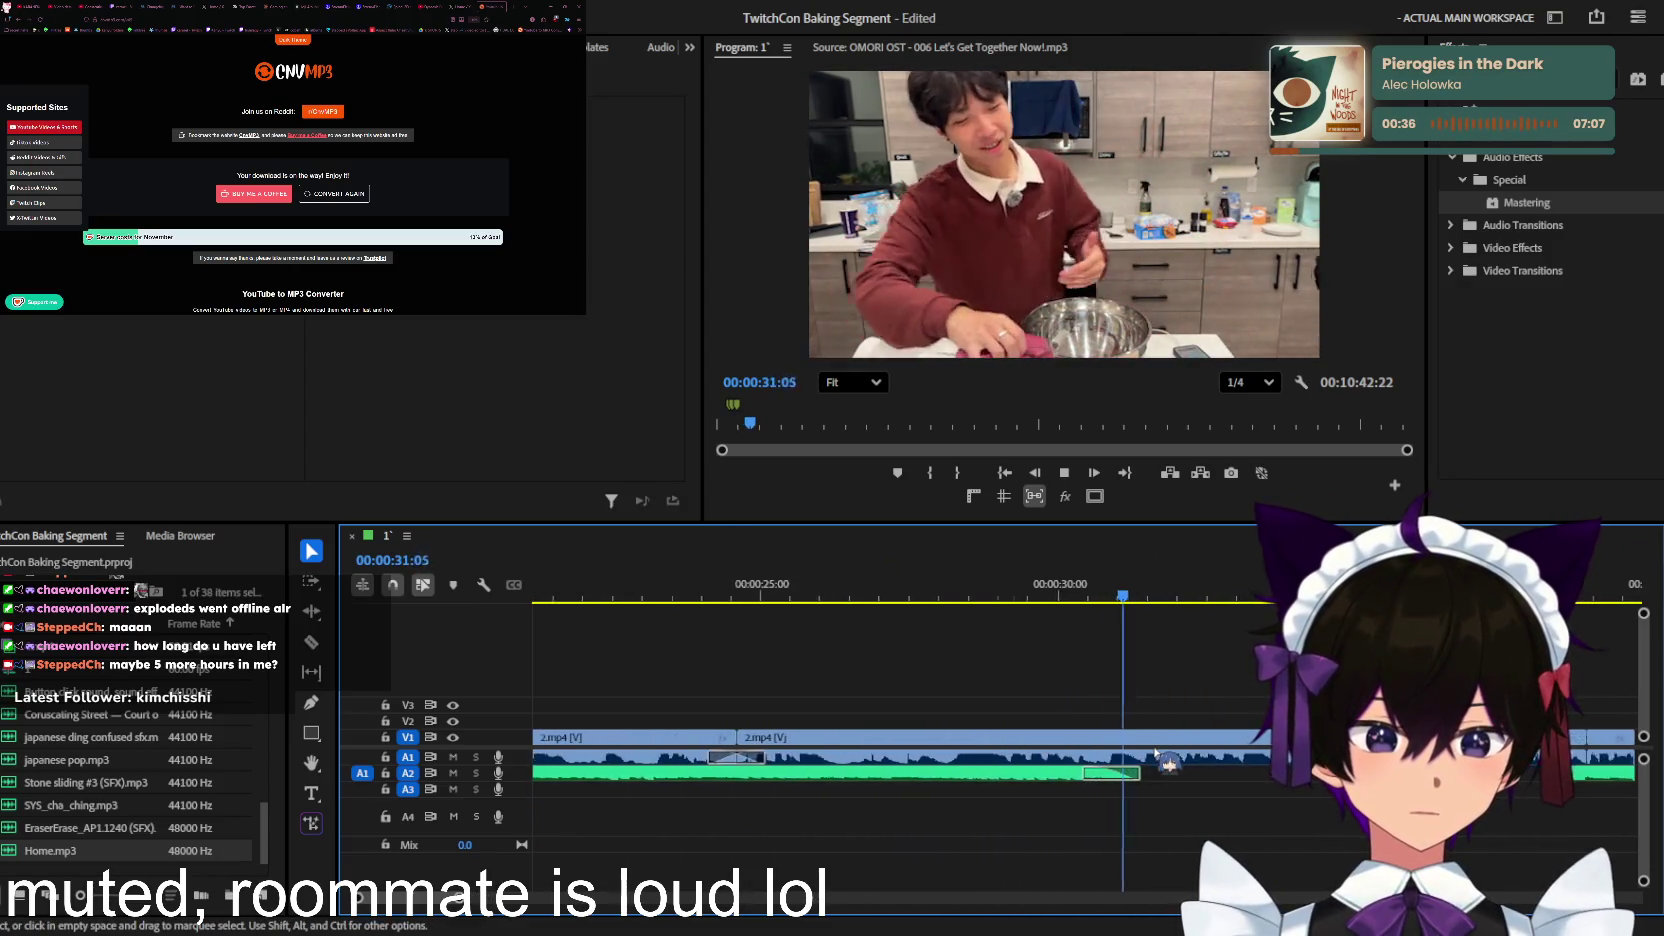
key(equal)
key(minus)
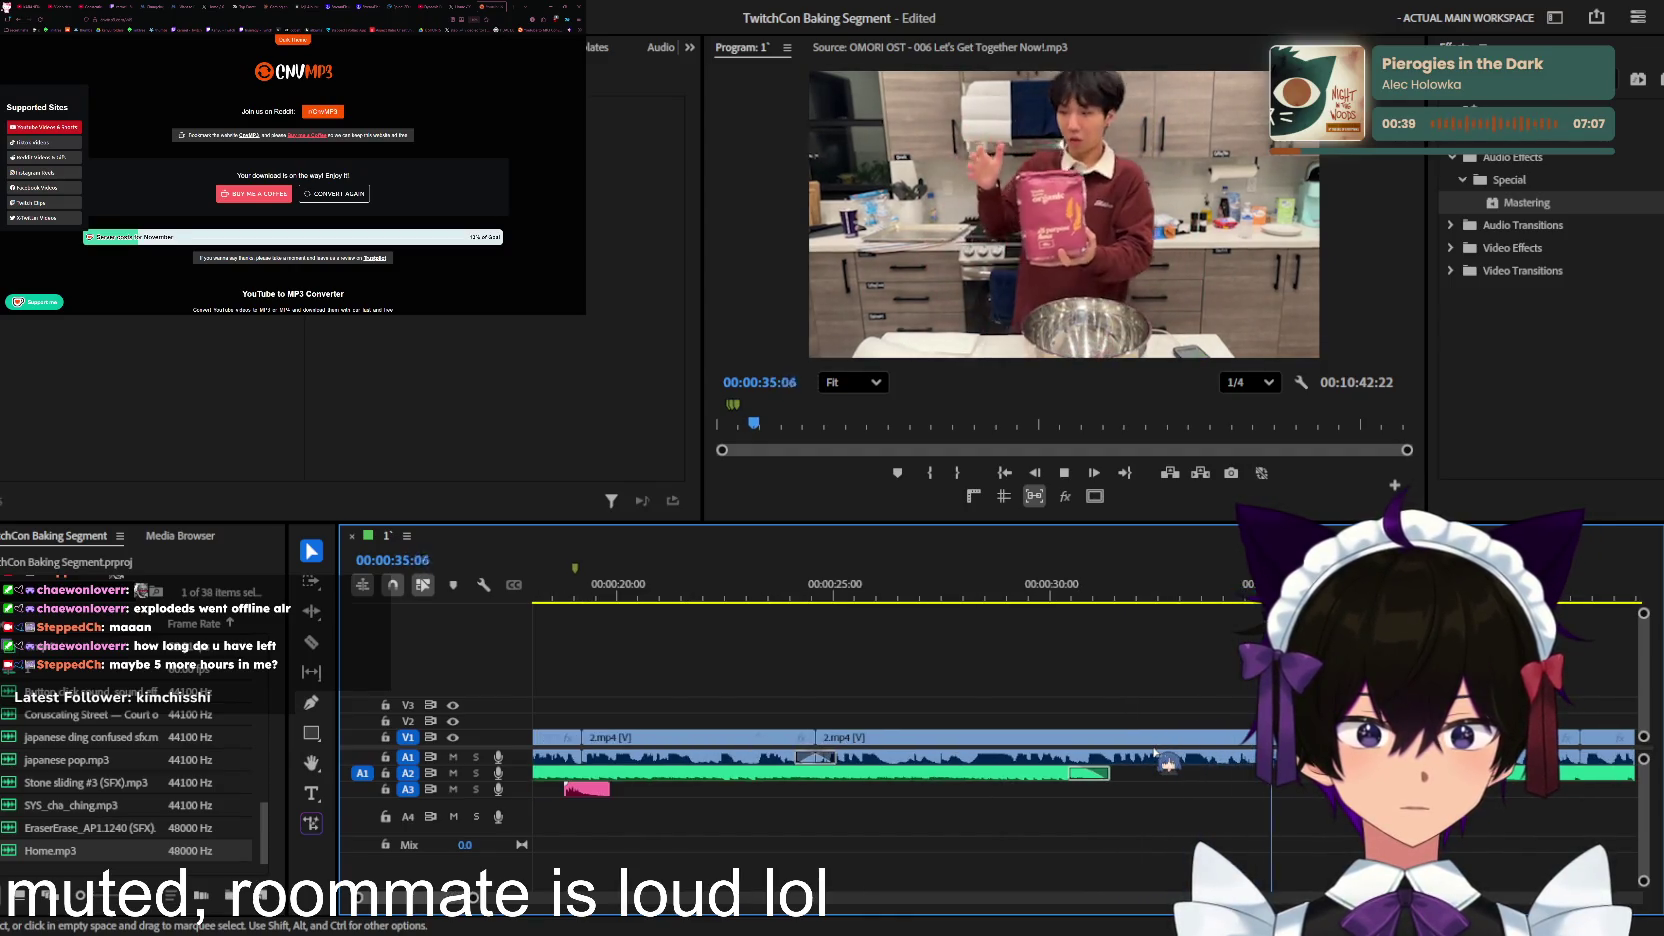
click(1066, 583)
key(space)
Step: Move the short A2 sound effect clip later in the sequence
drag(1088, 773, 1268, 772)
key(equal)
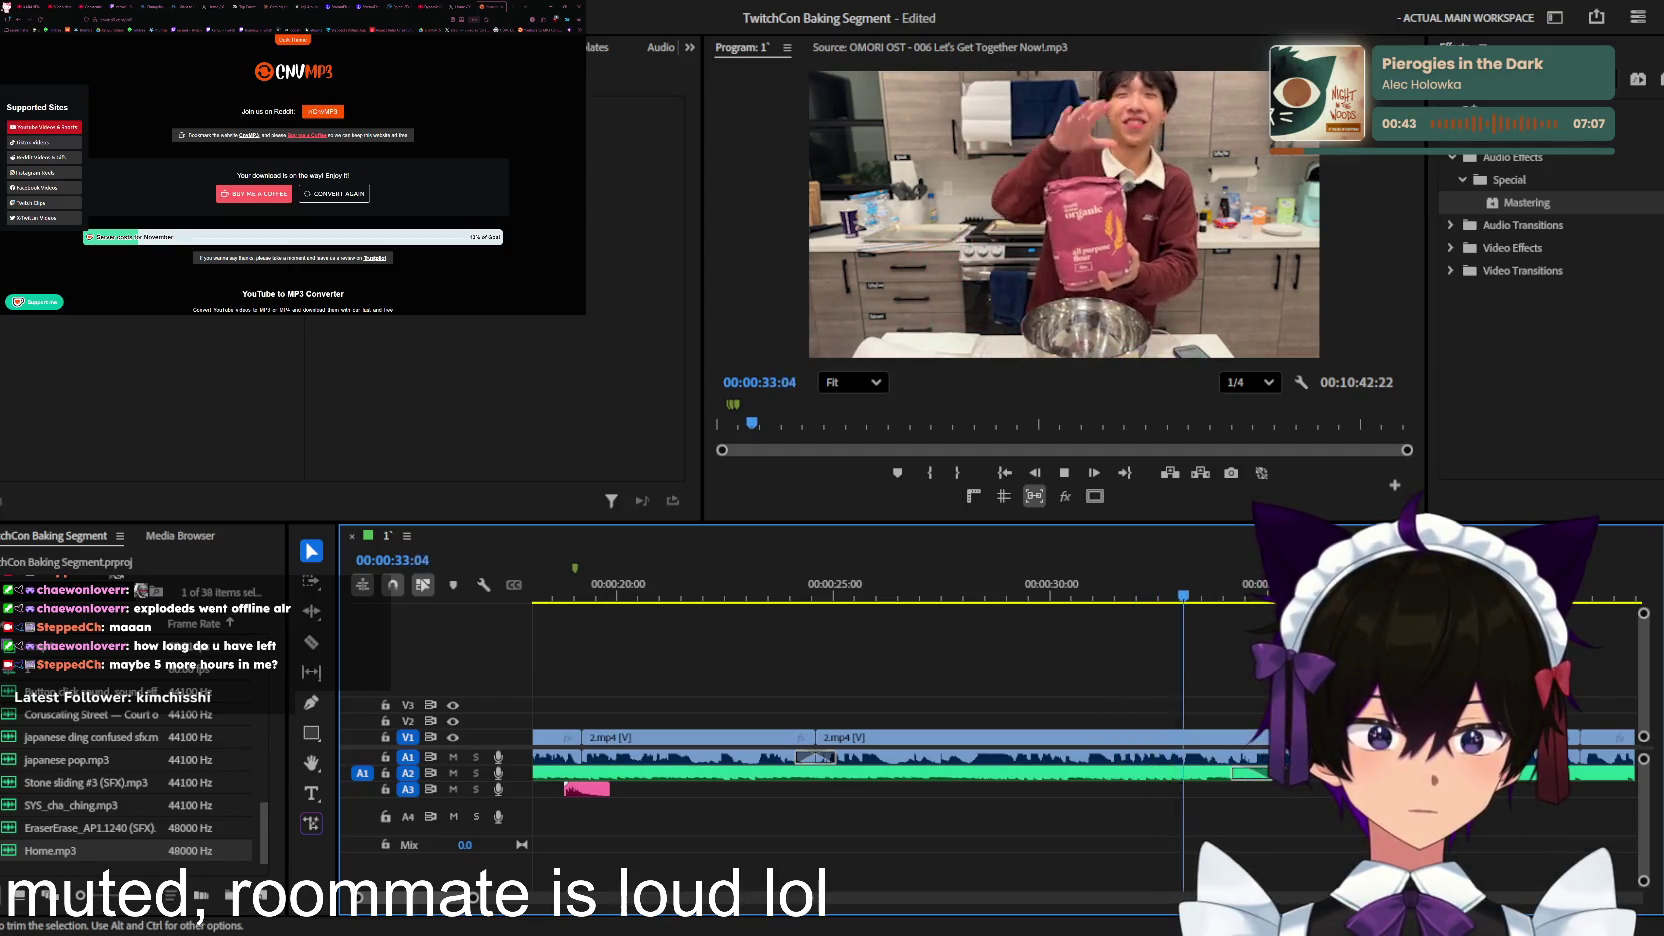
key(minus)
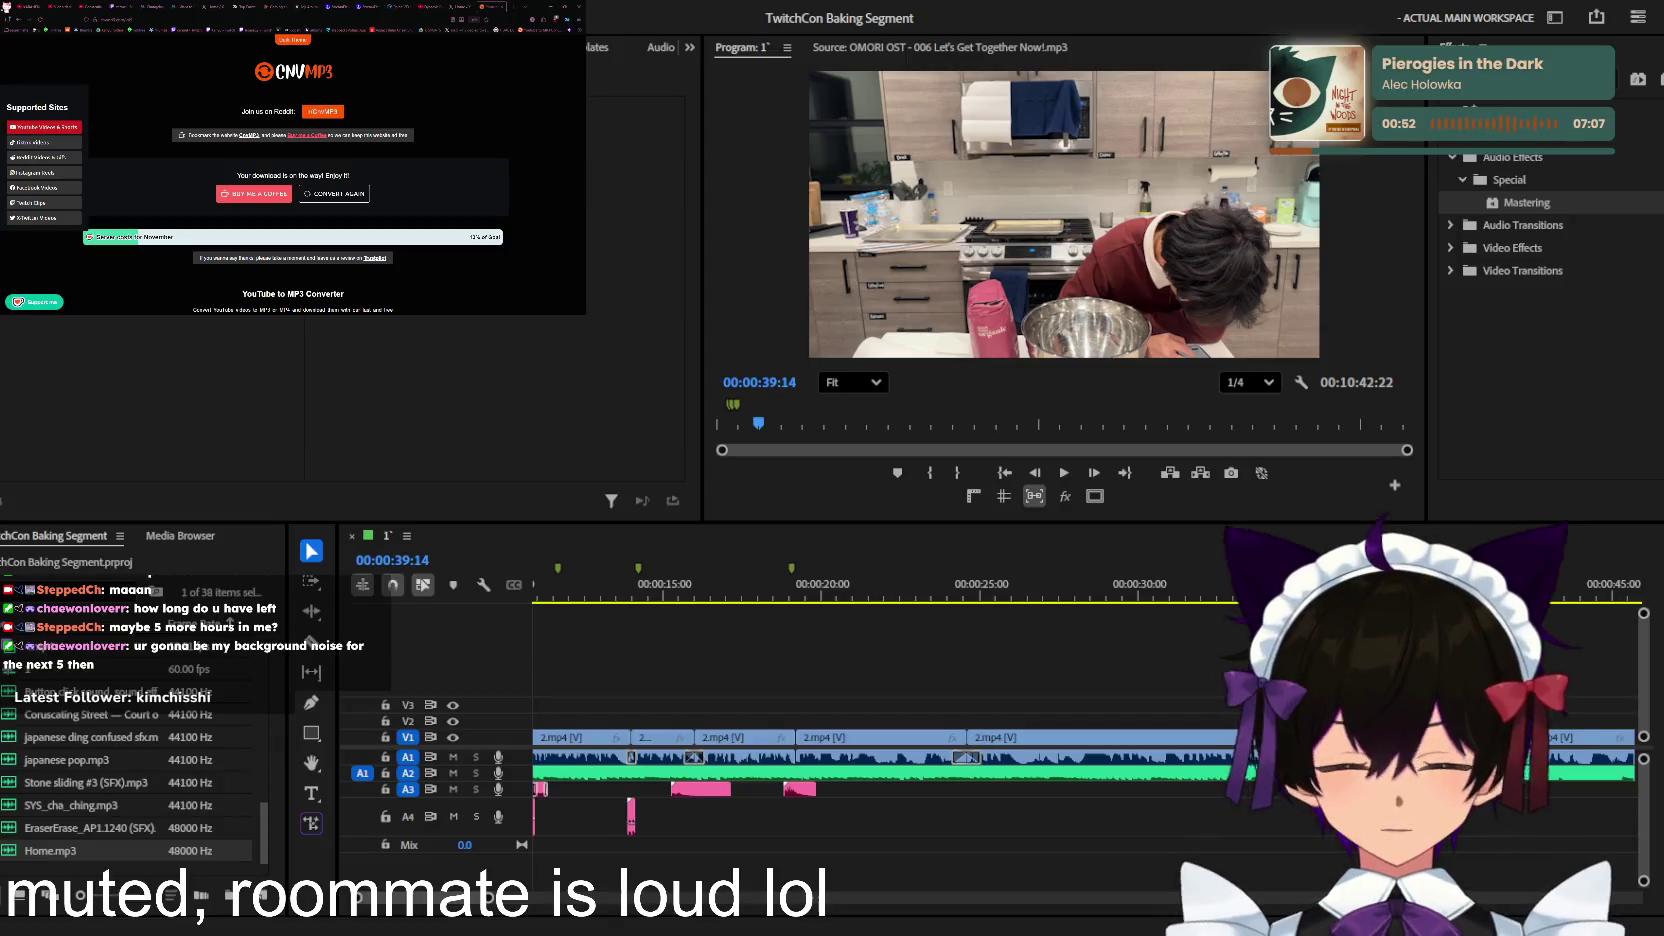
drag(1268, 772, 1316, 773)
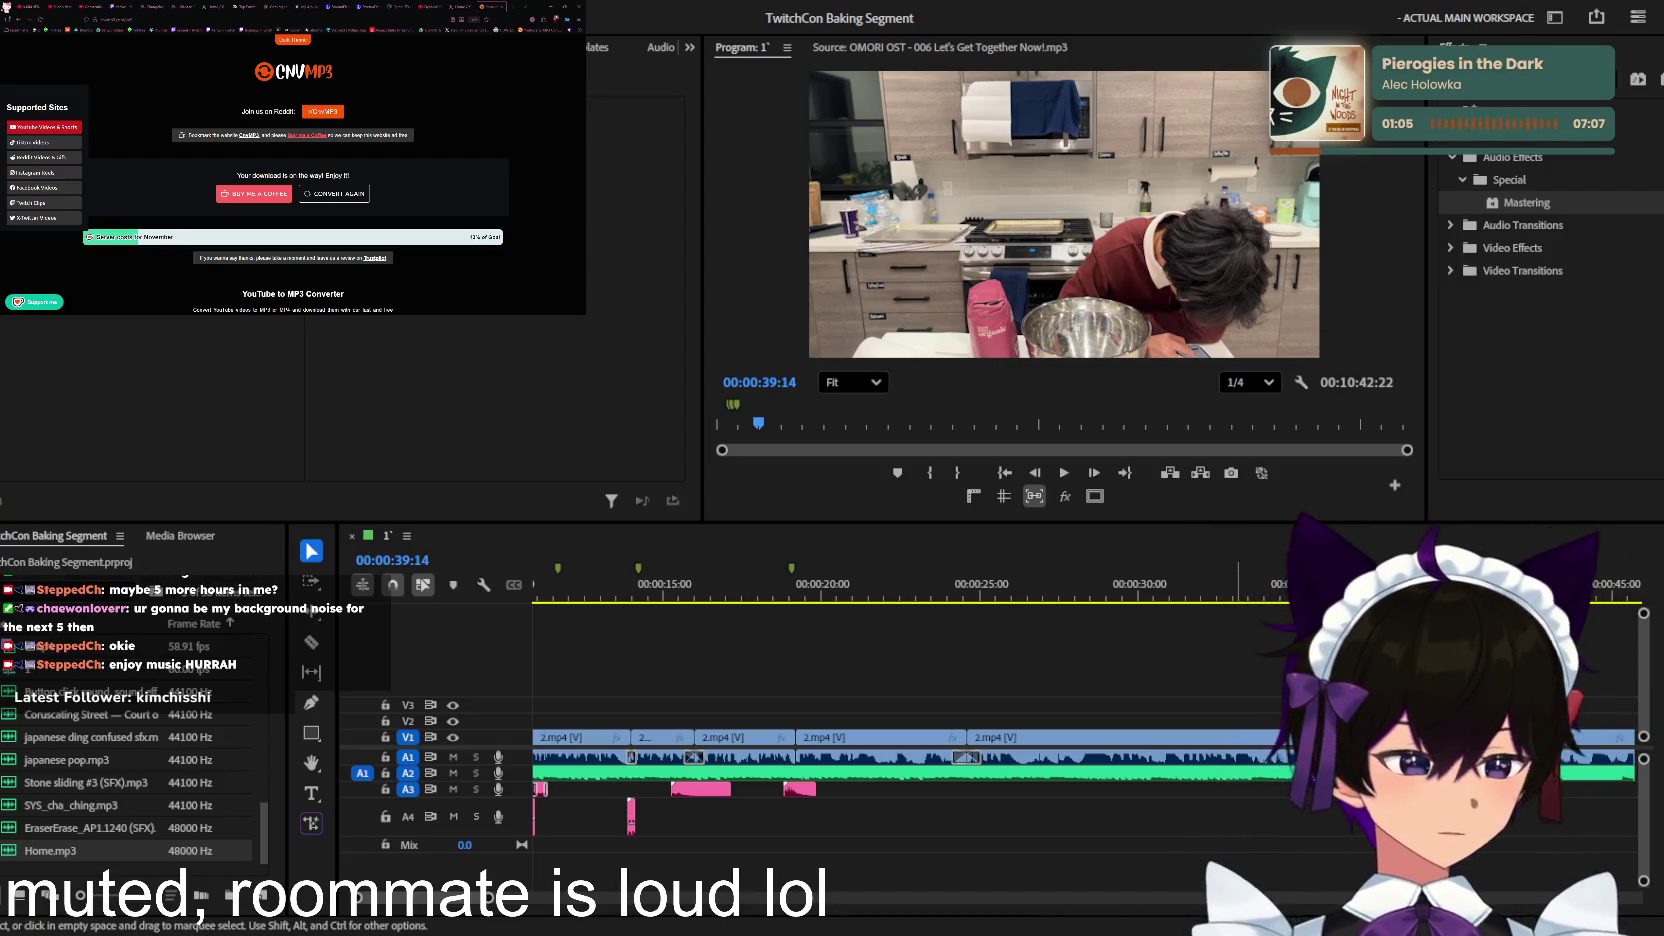
click(1204, 590)
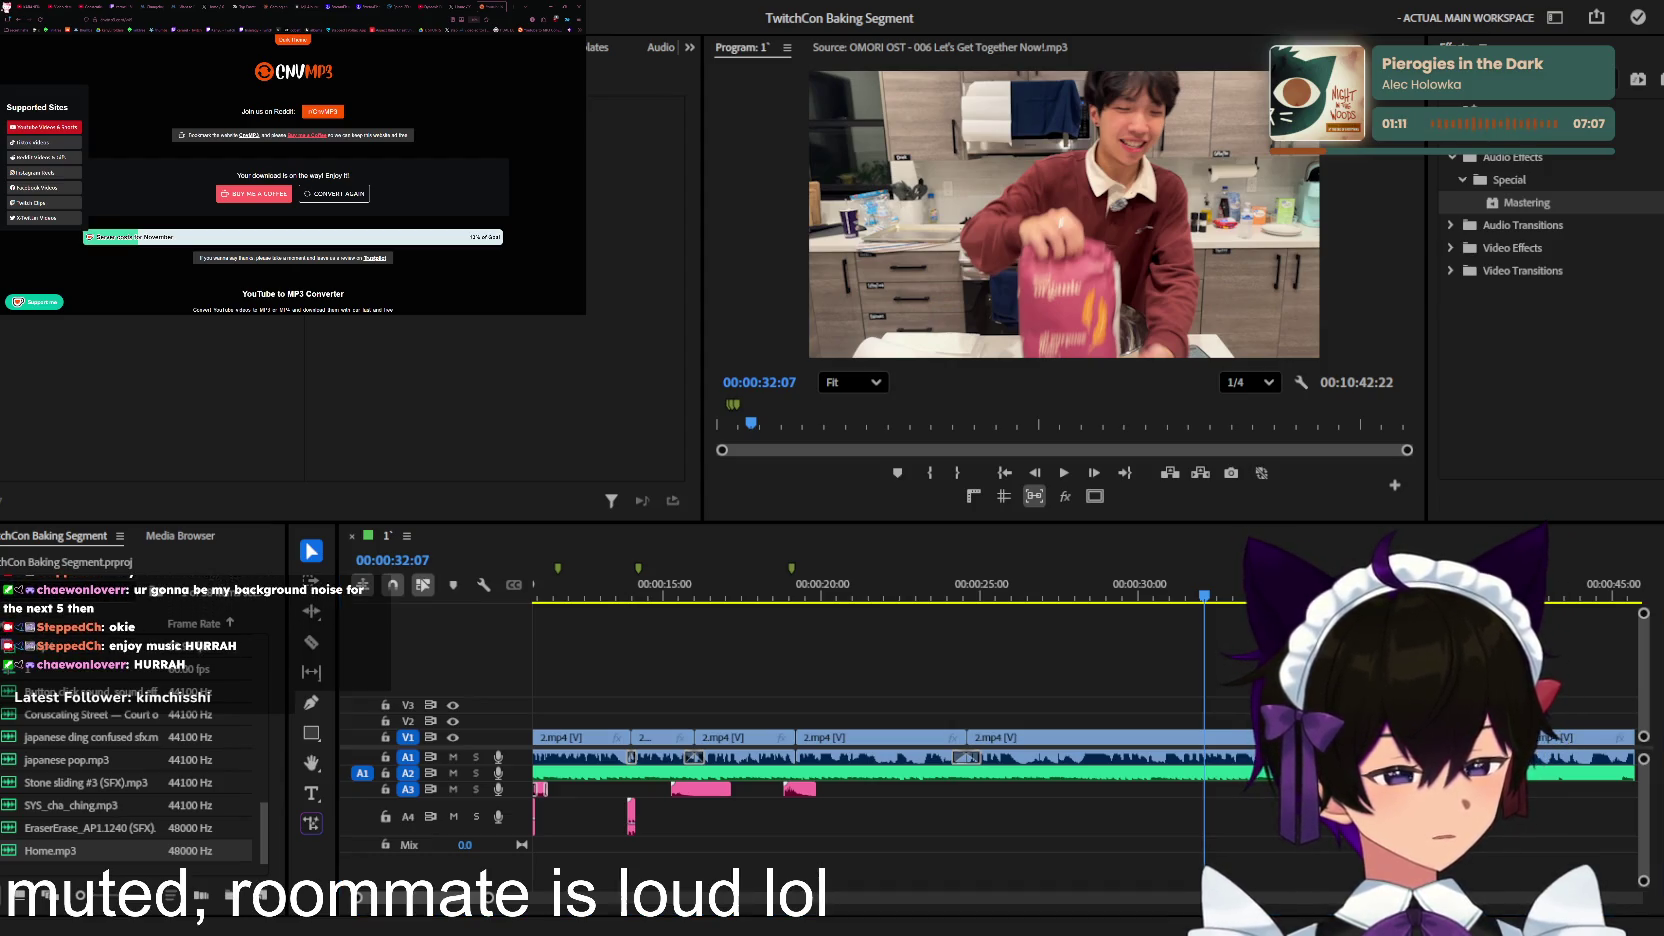
key(space)
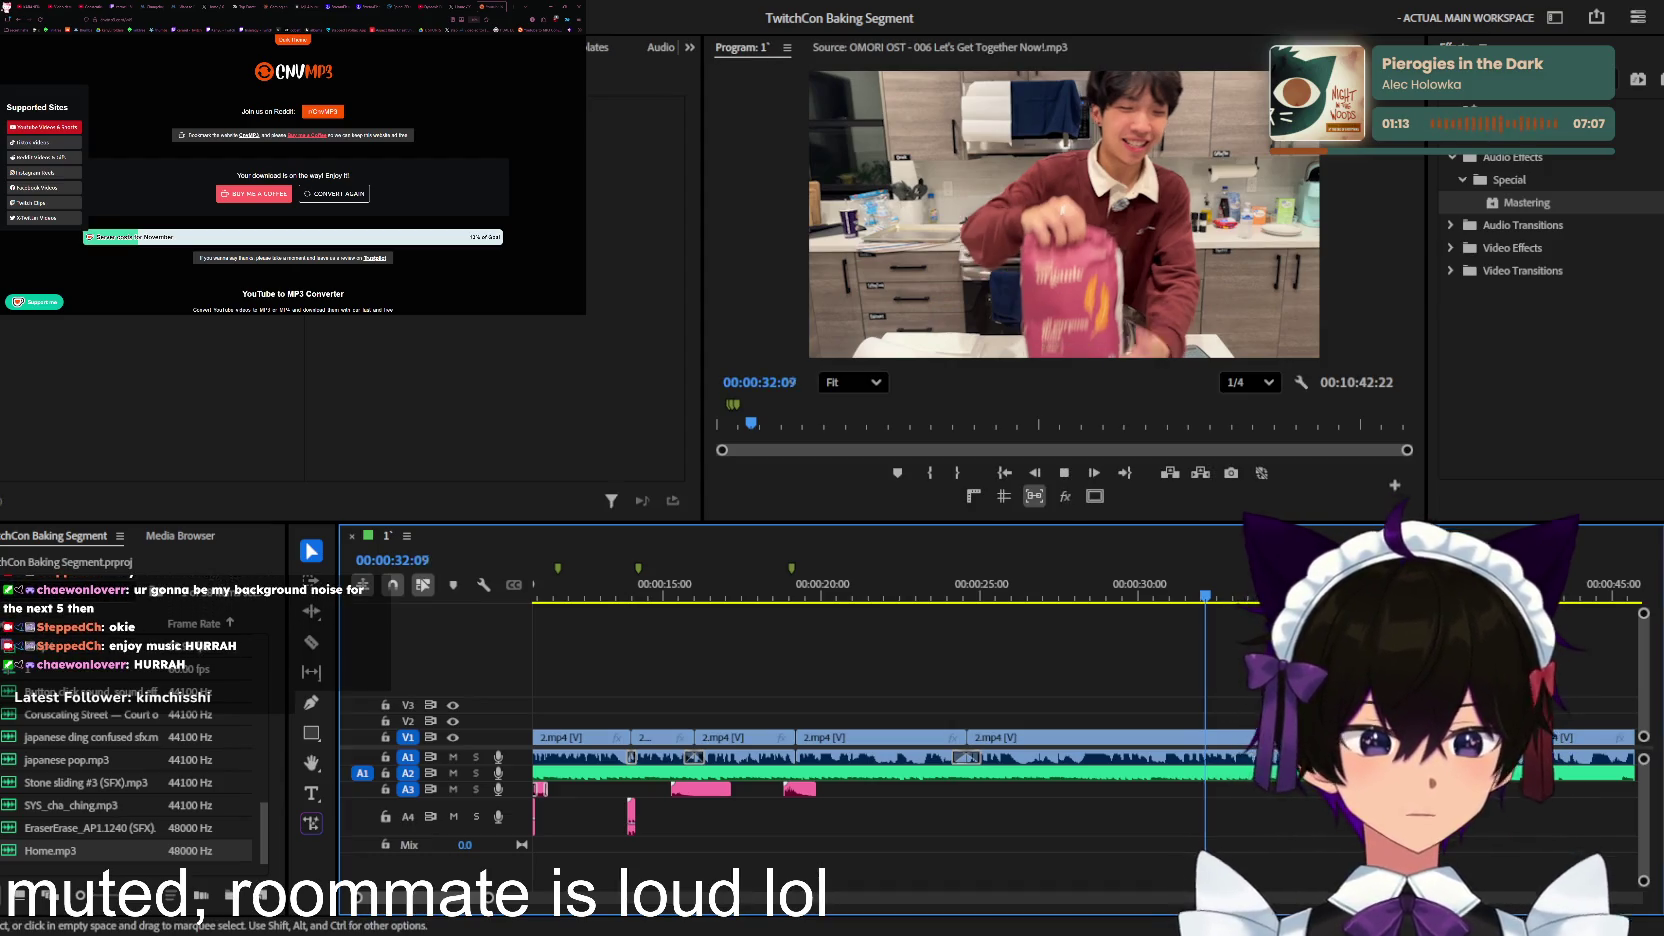
Step: Play back the sequence and stop at the 00:00:45:16 cut point
key(minus)
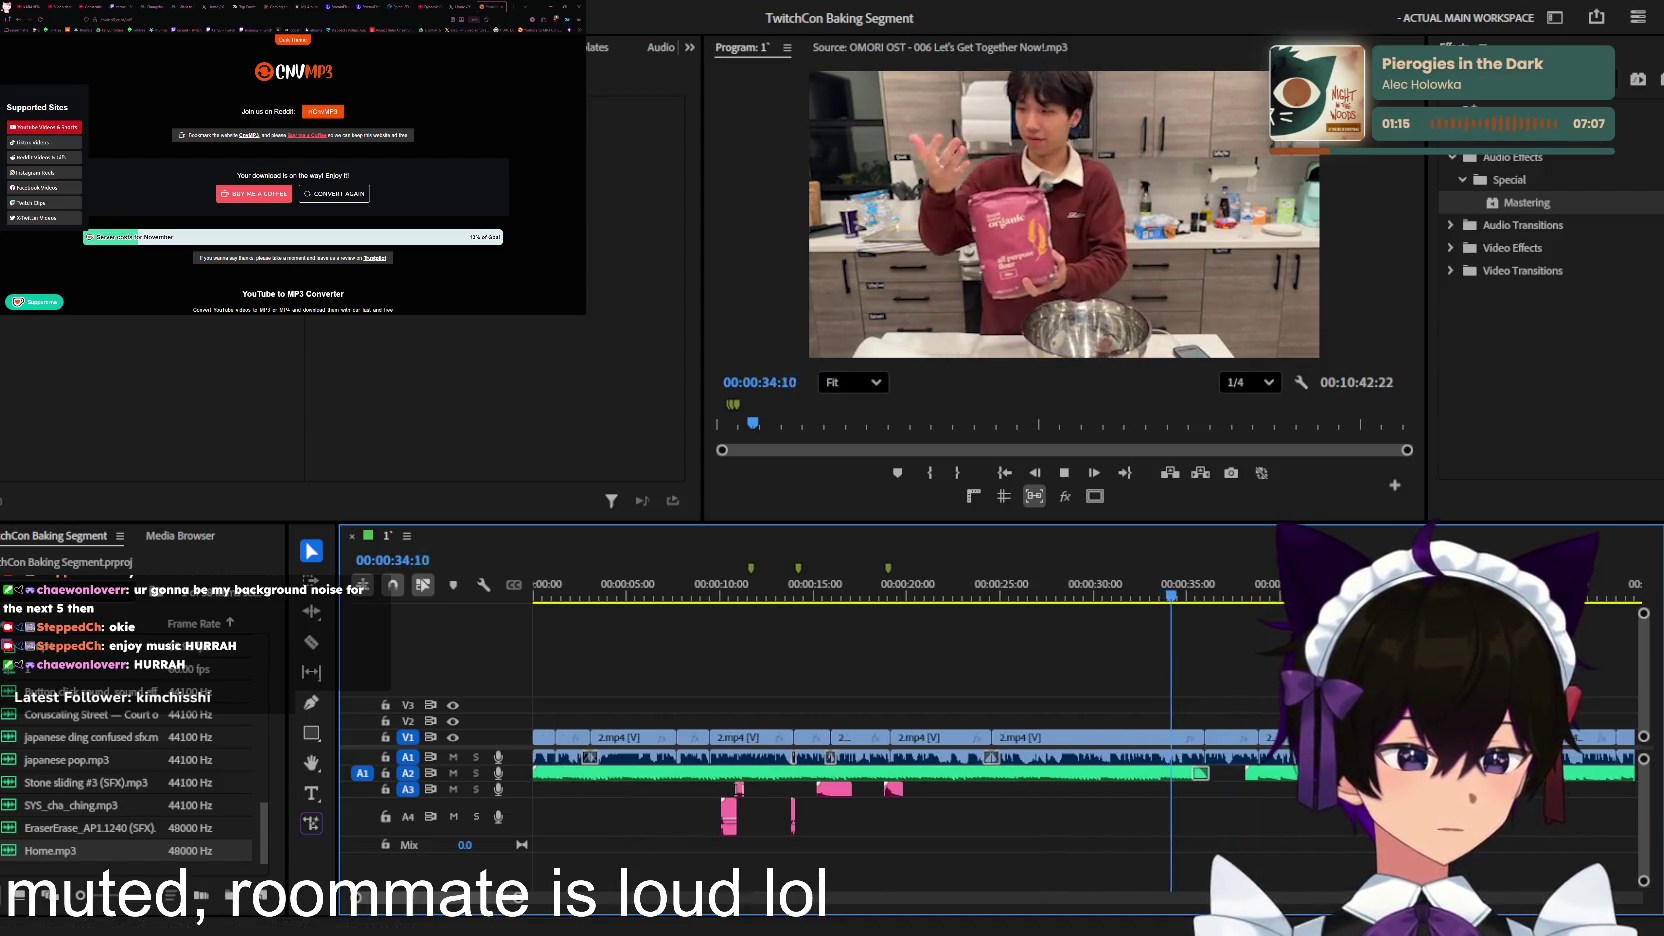
key(equal)
key(equal)
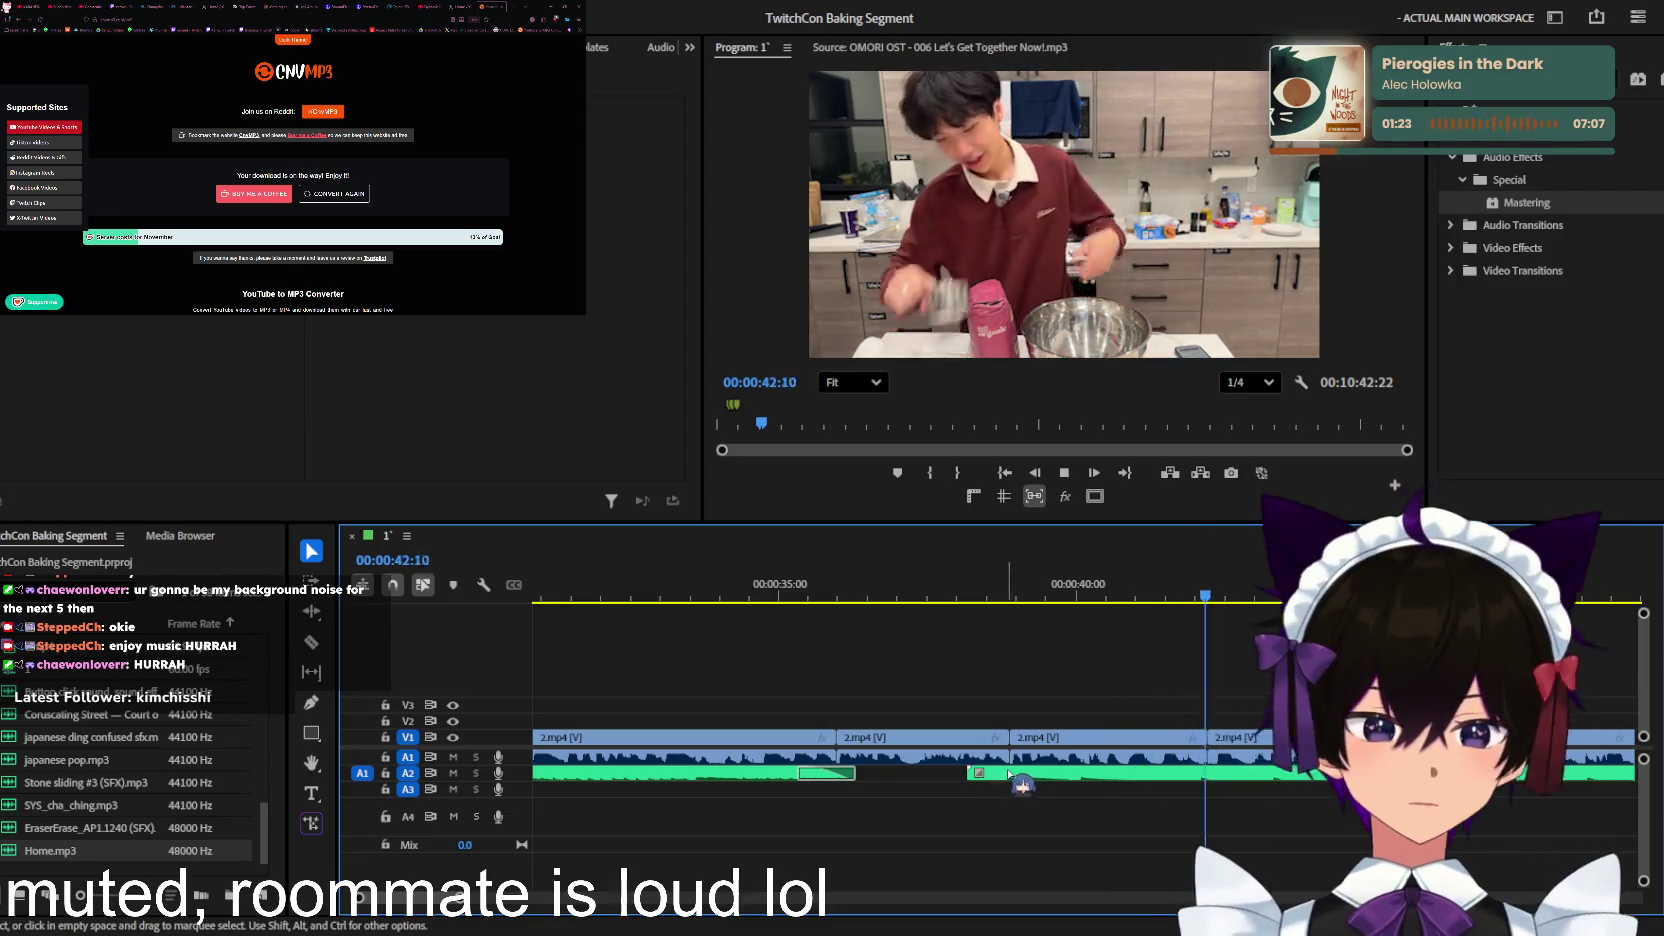
key(minus)
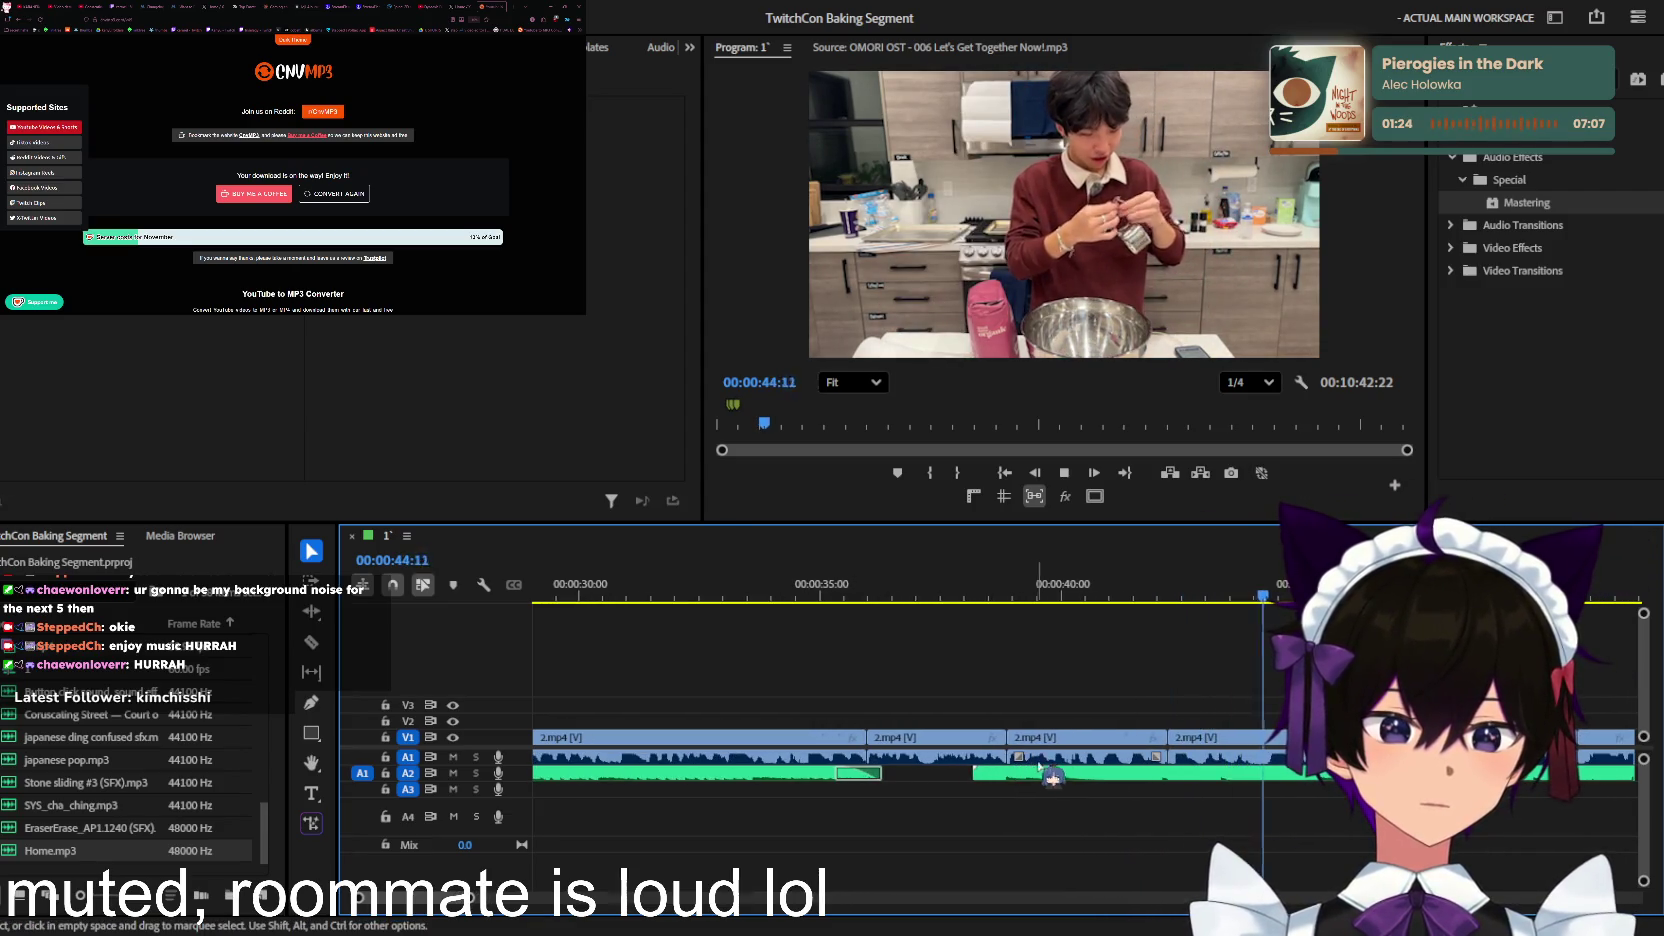
key(equal)
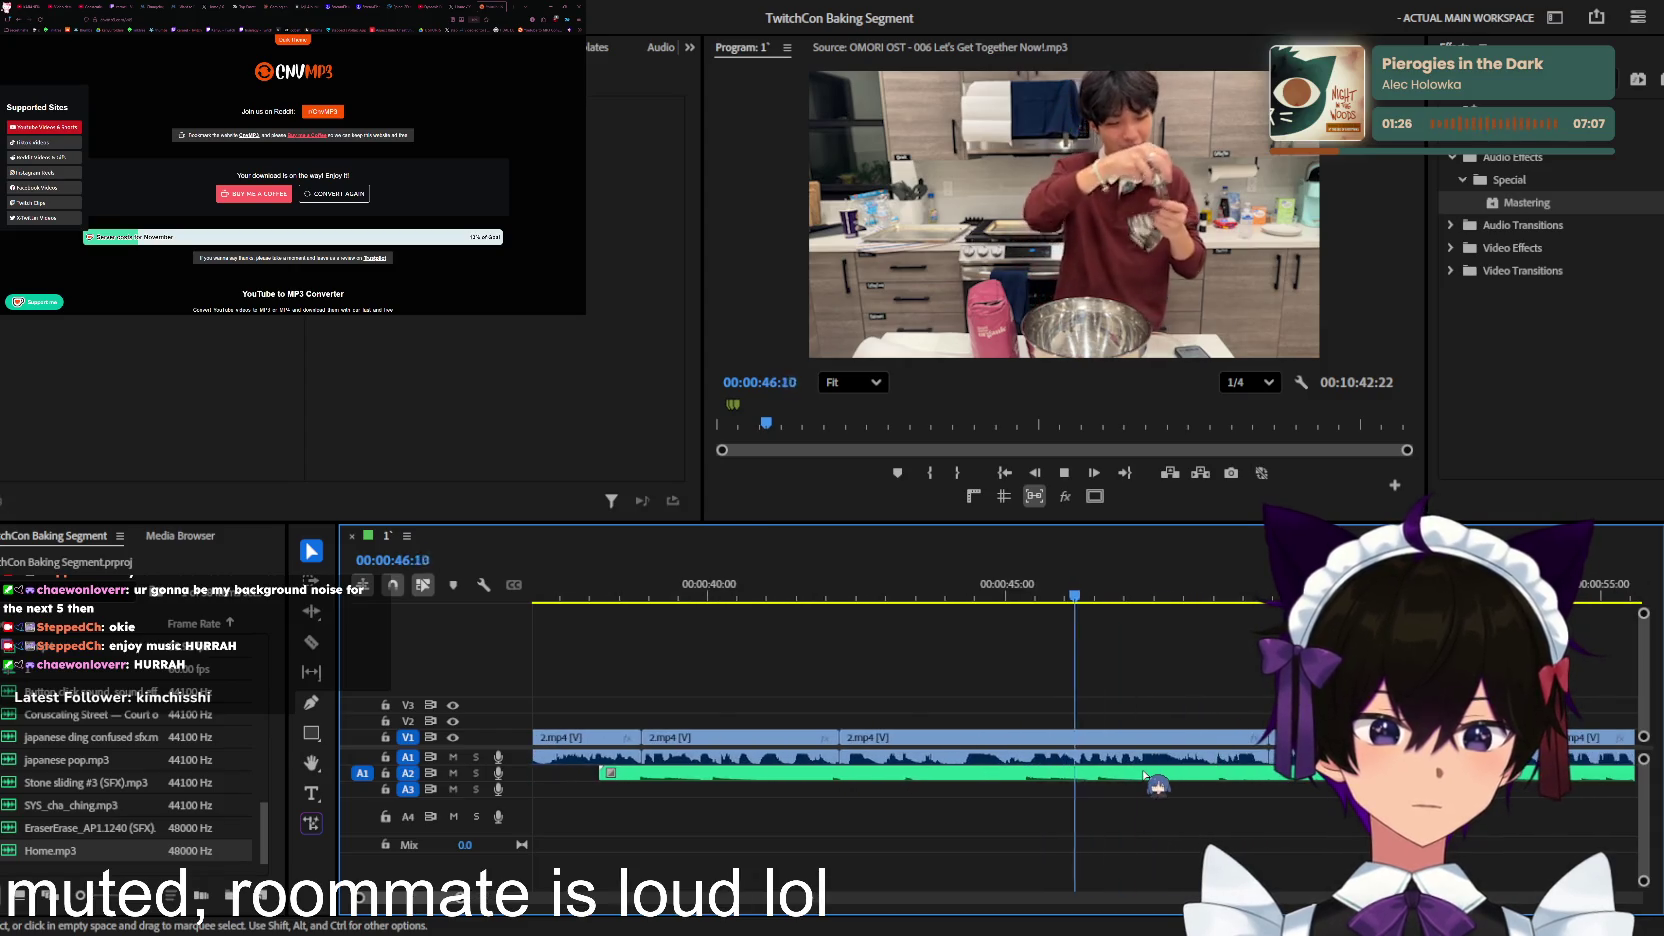
key(equal)
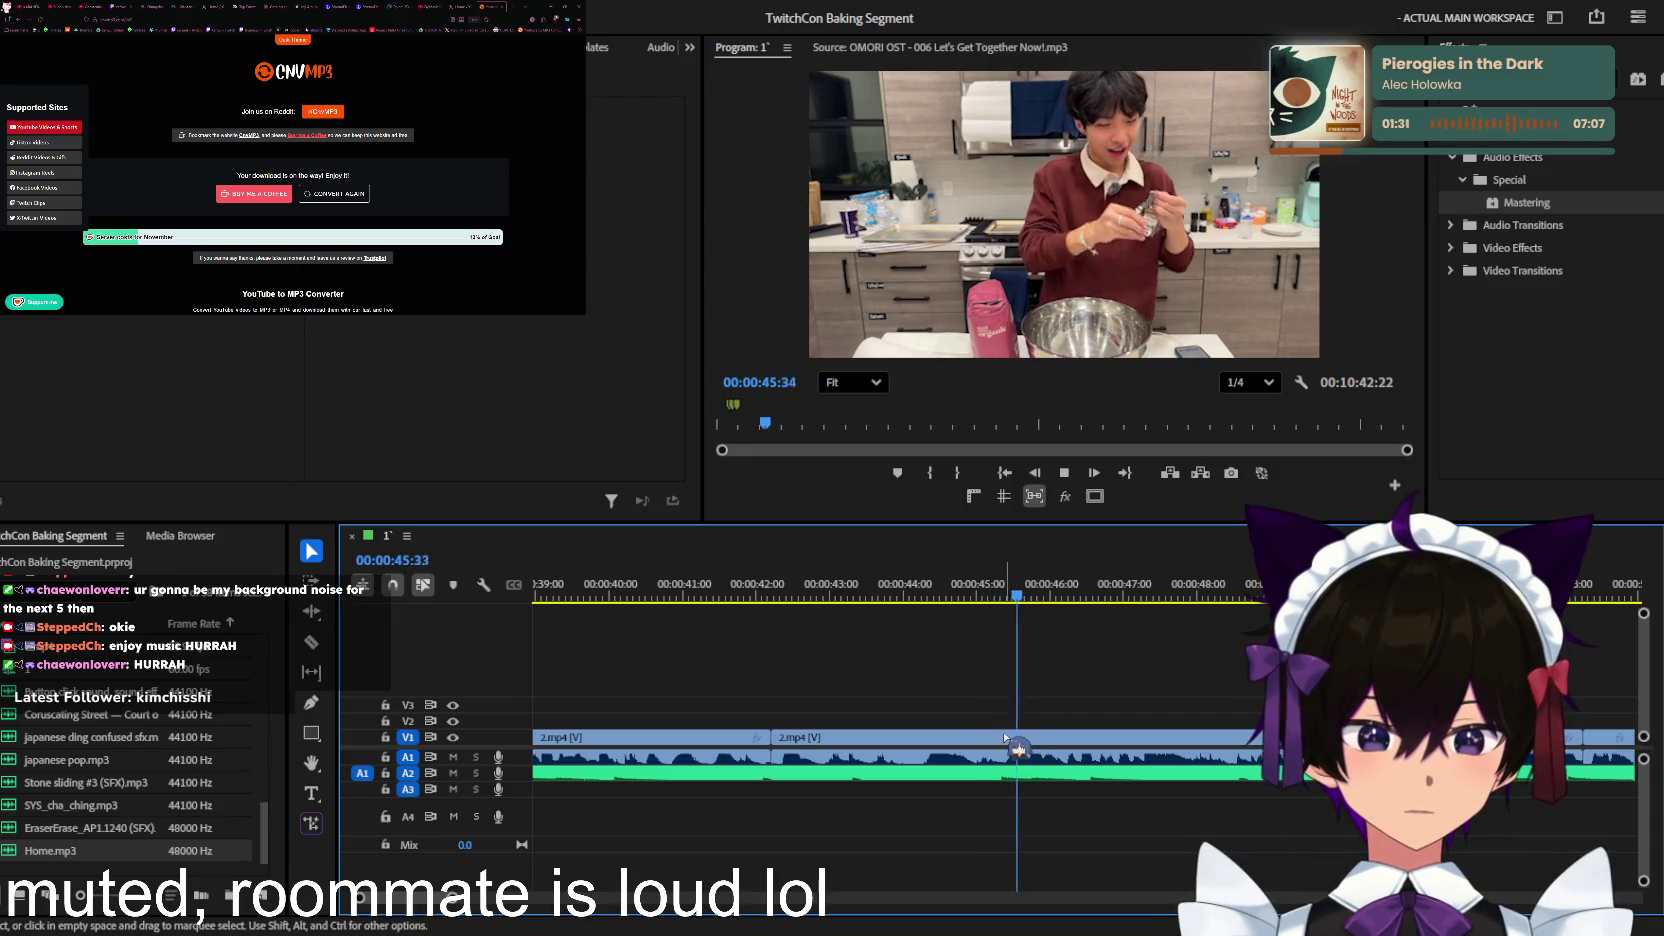
key(j)
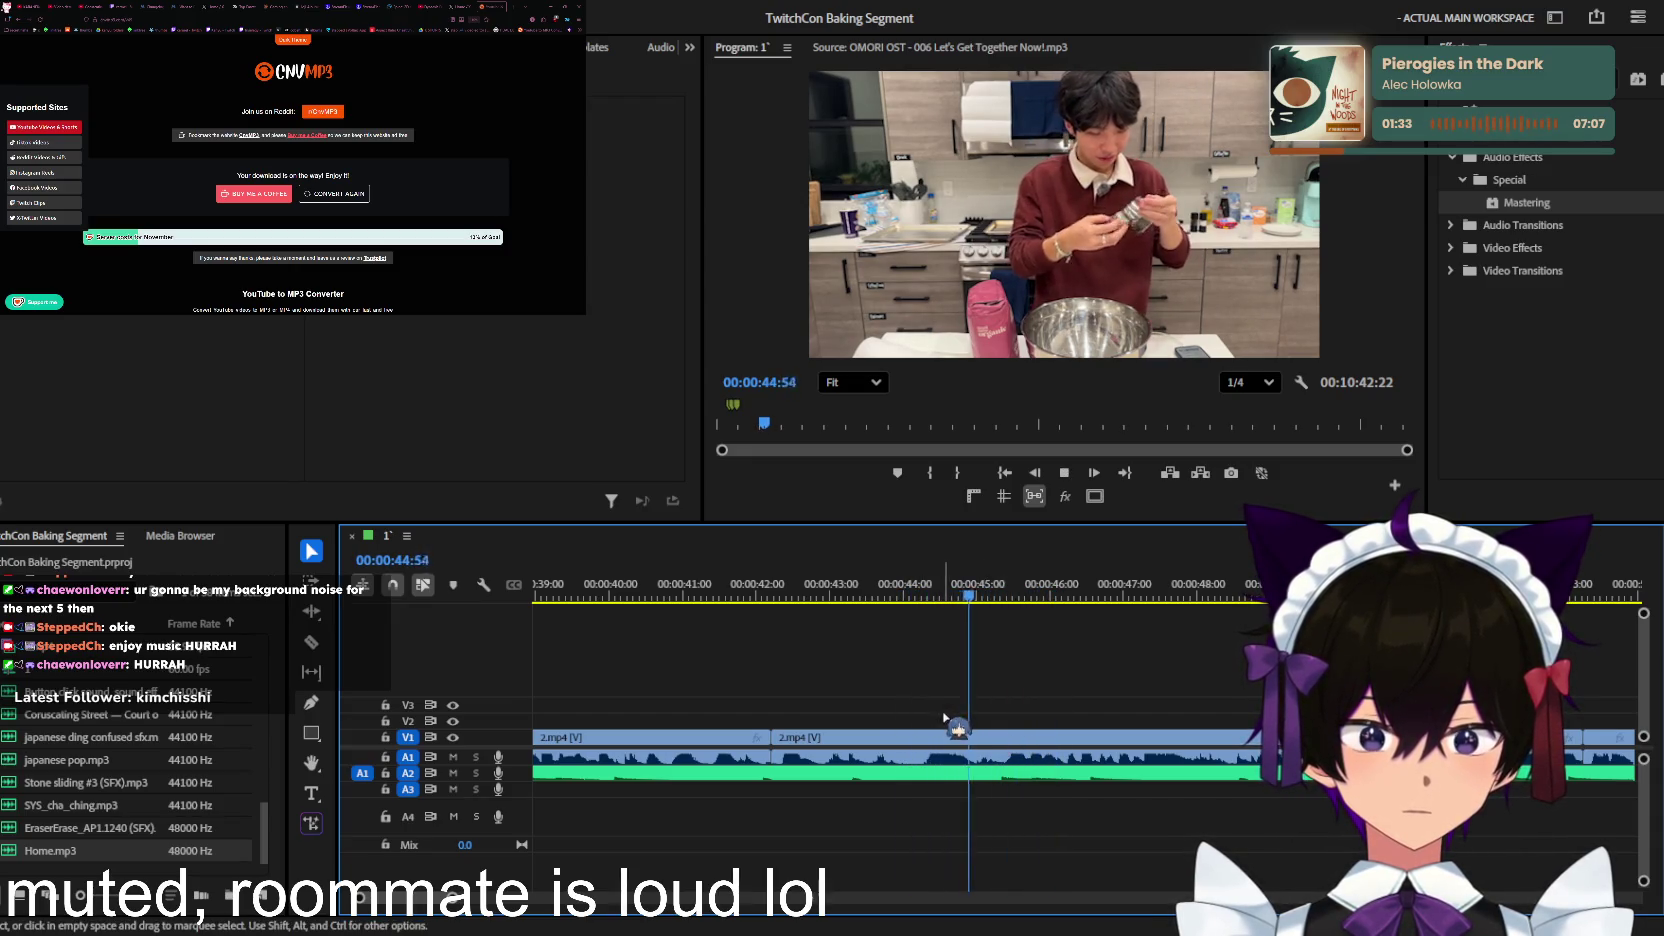
key(space)
Step: Ripple-trim out the footage before 00:00:45:16 and replay the new jump cut
key(c)
key(q)
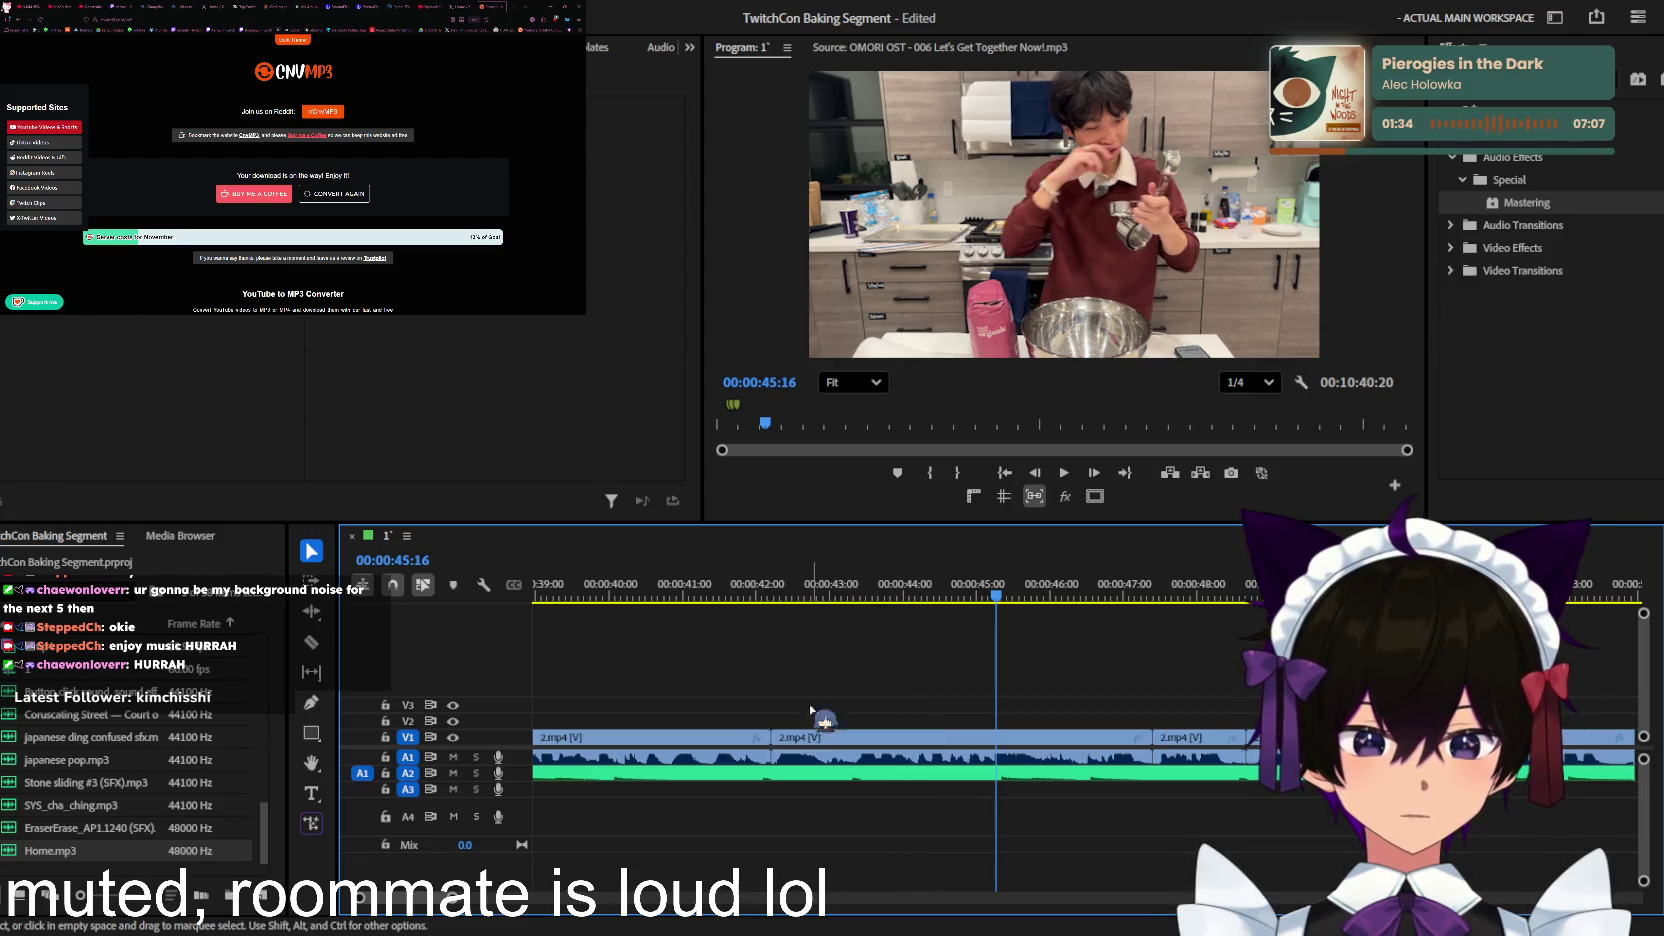
key(v)
key(space)
key(minus)
key(minus)
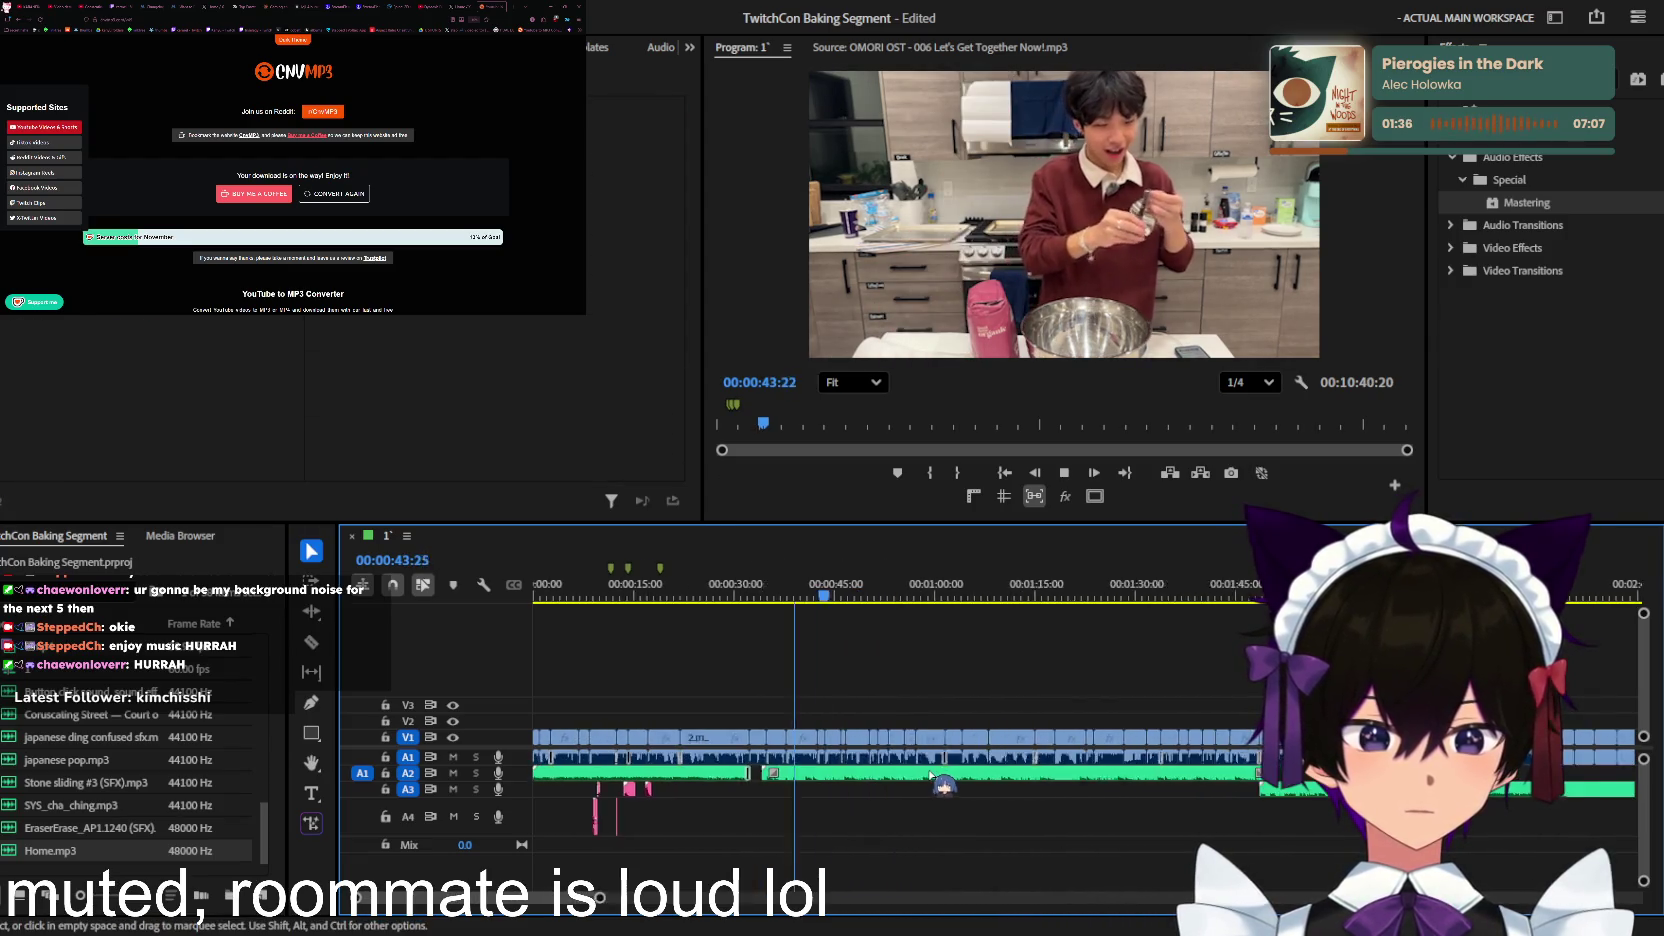
key(equal)
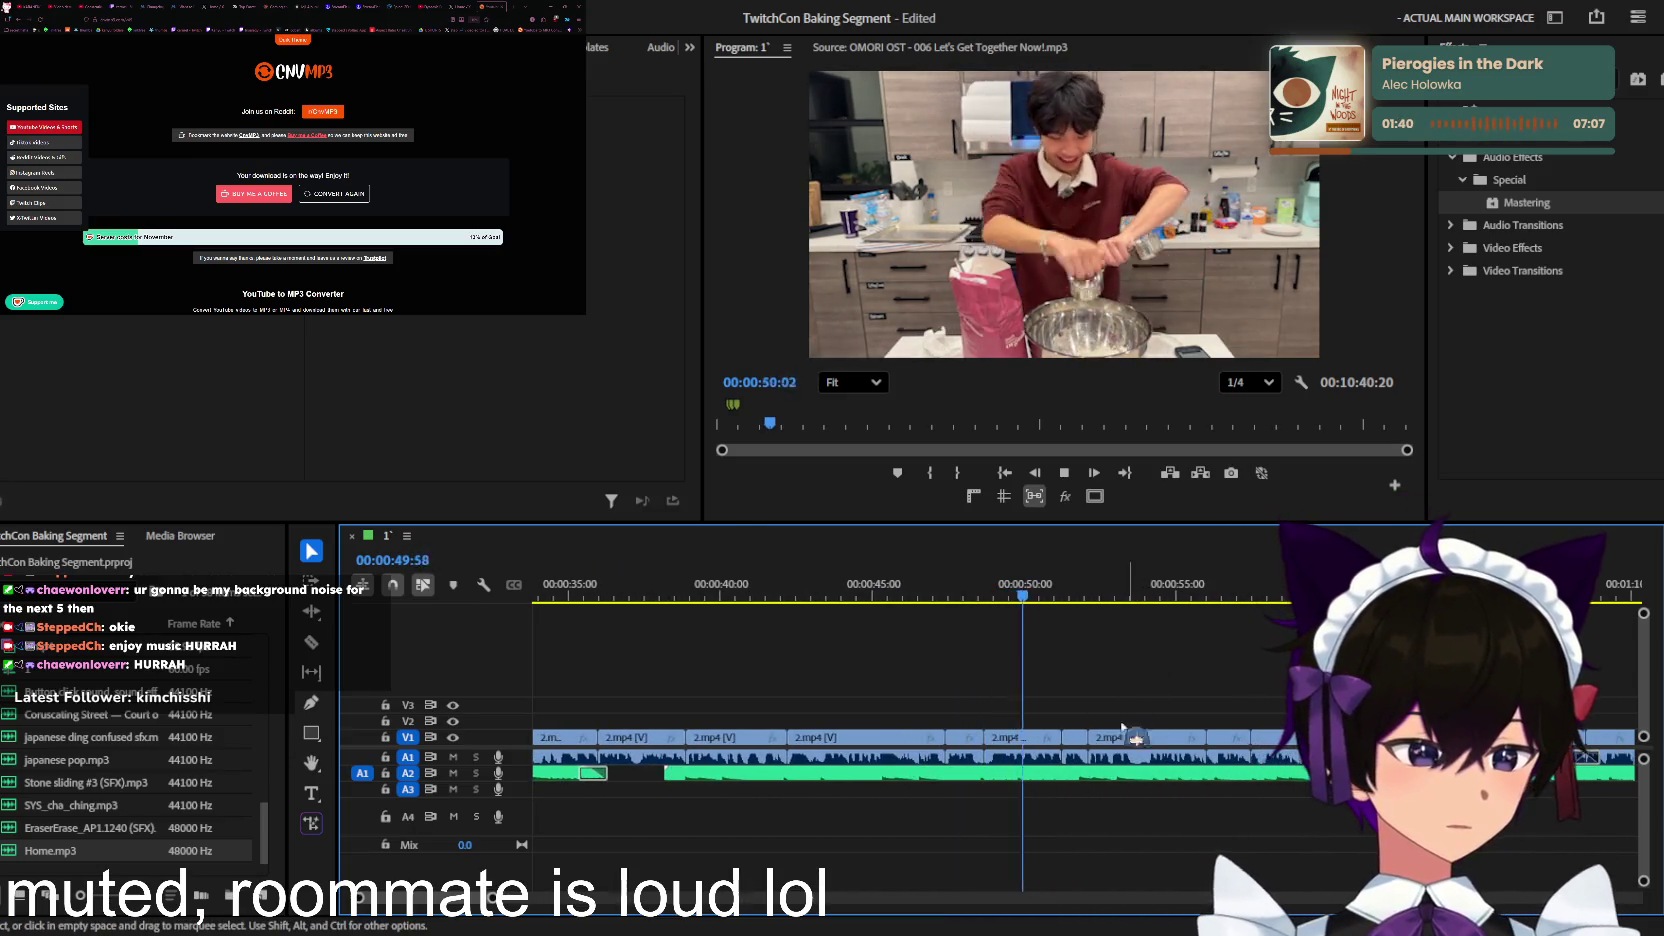
key(equal)
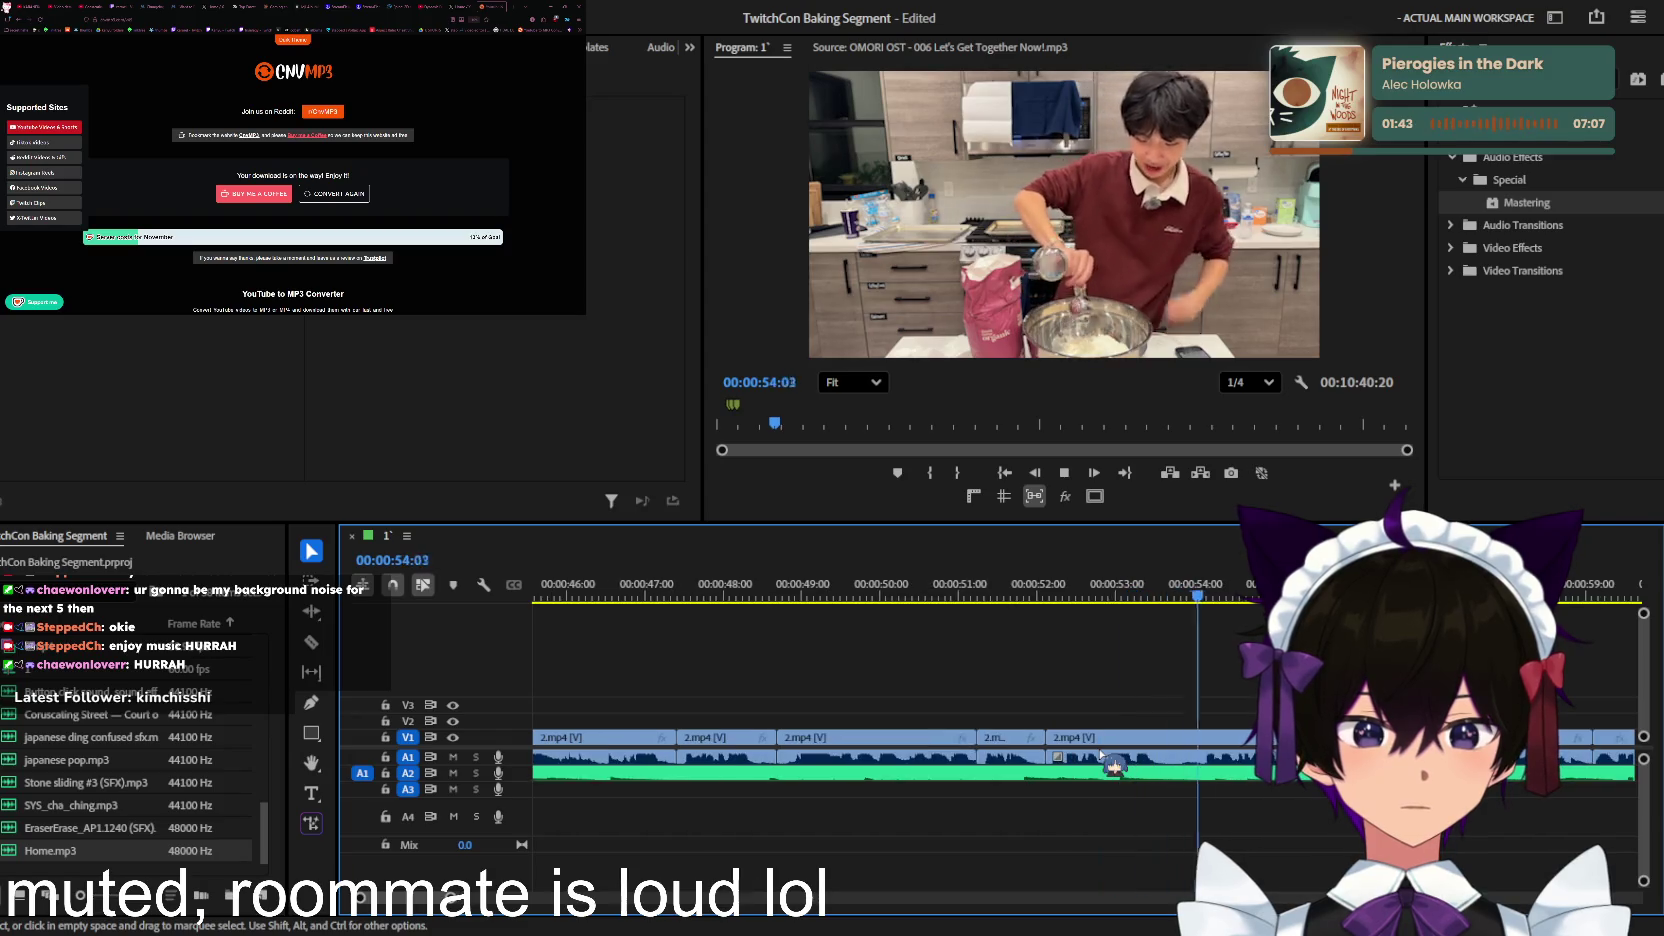
Step: Play through the sequence, scrolling the timeline to follow the playhead
alt+scroll(1105, 757, up, 1)
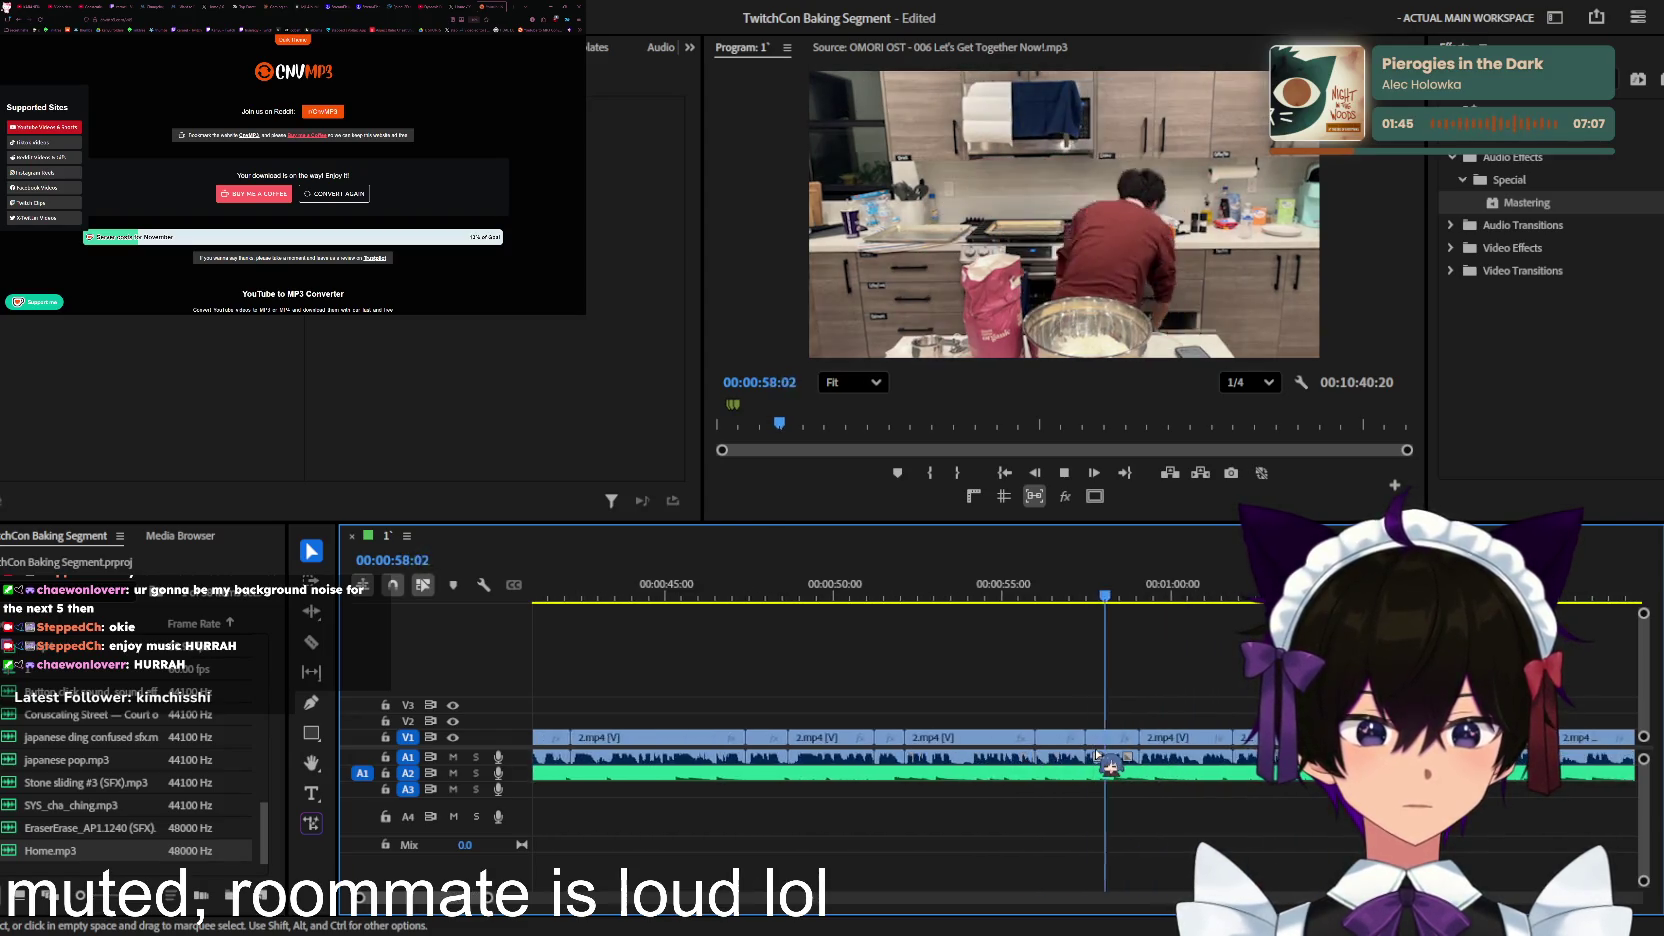
alt+scroll(1098, 754, up, 1)
alt+scroll(1098, 754, down, 4)
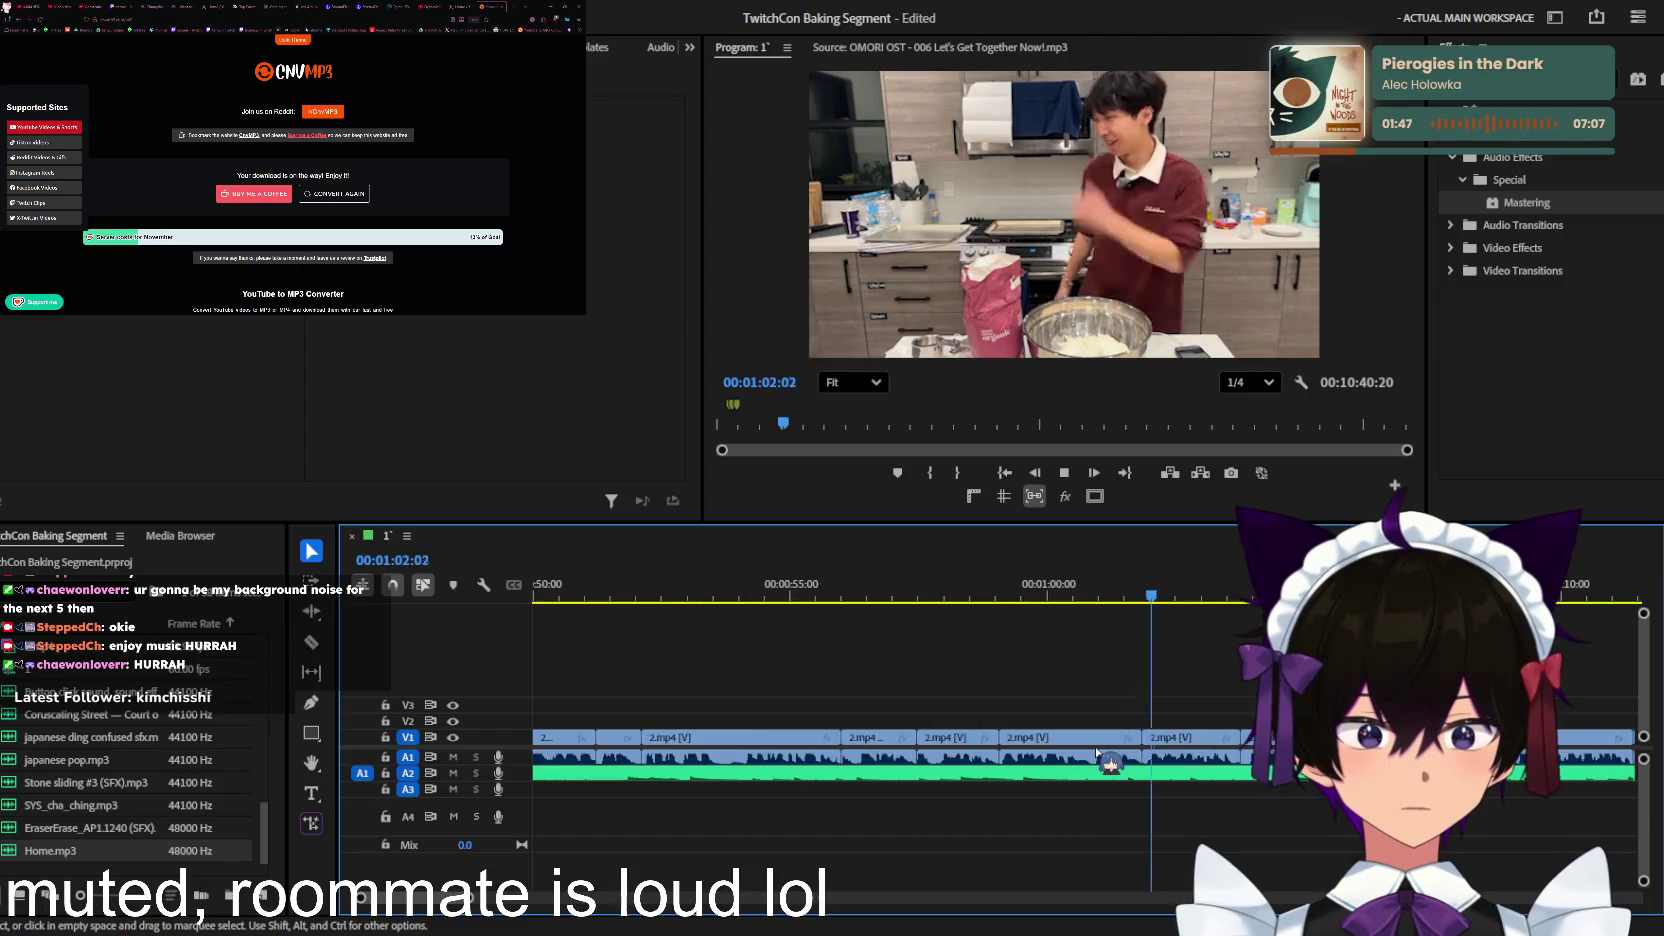
alt+scroll(1094, 756, down, 4)
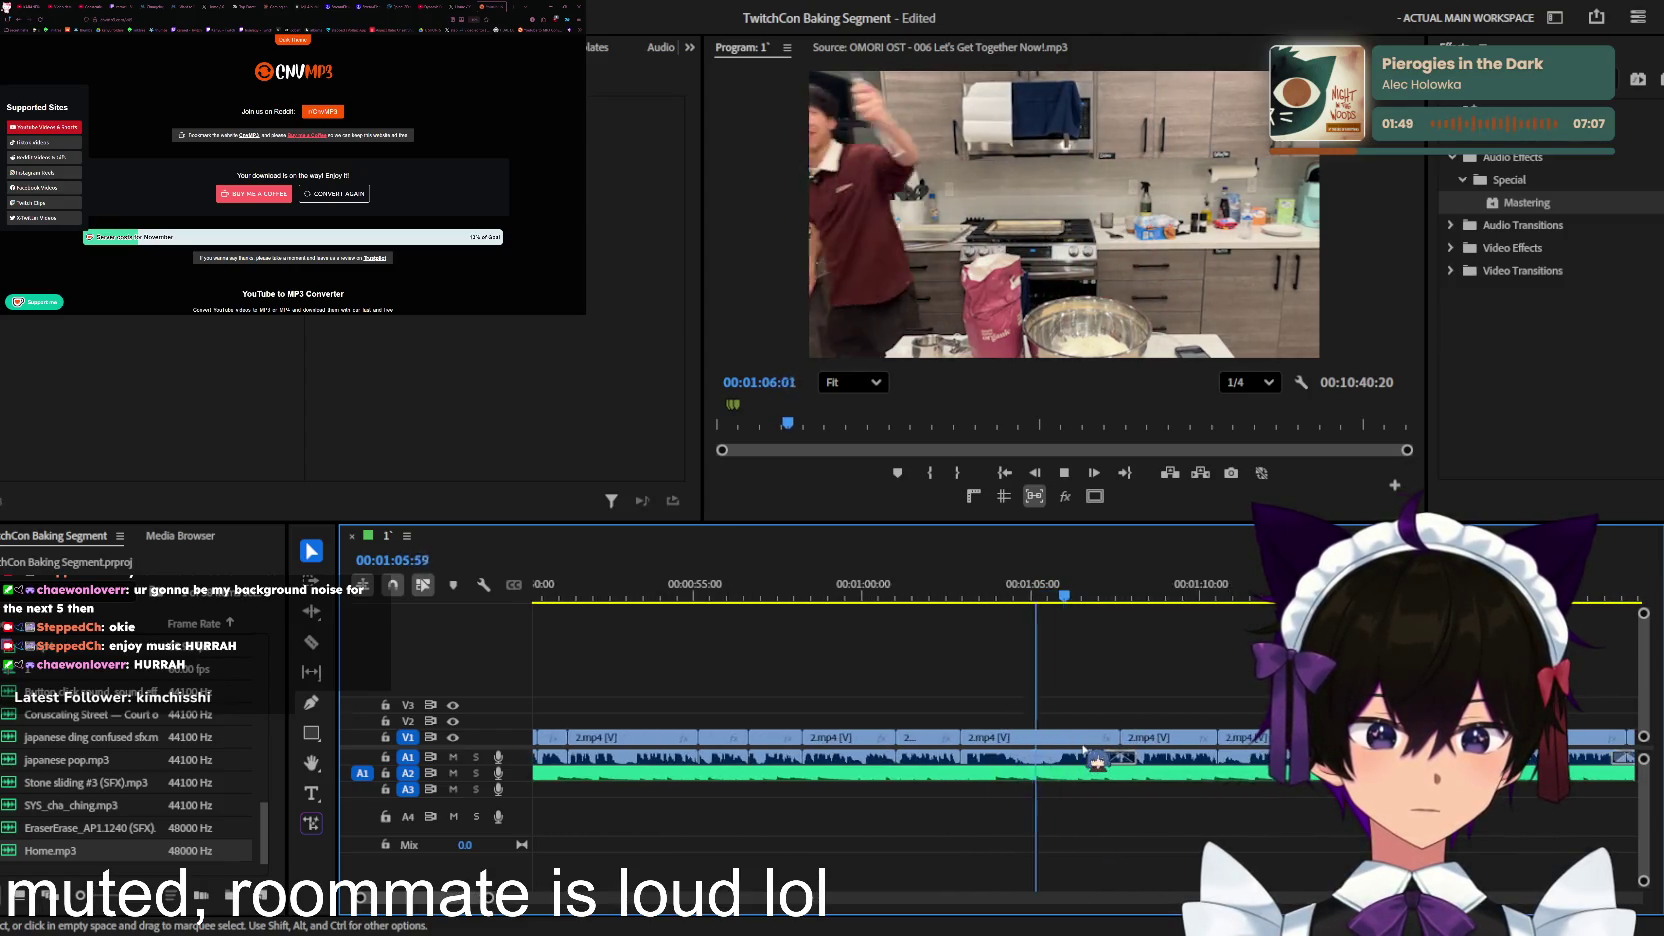
alt+scroll(1090, 754, up, 3)
alt+scroll(1084, 750, up, 2)
alt+scroll(1083, 752, down, 1)
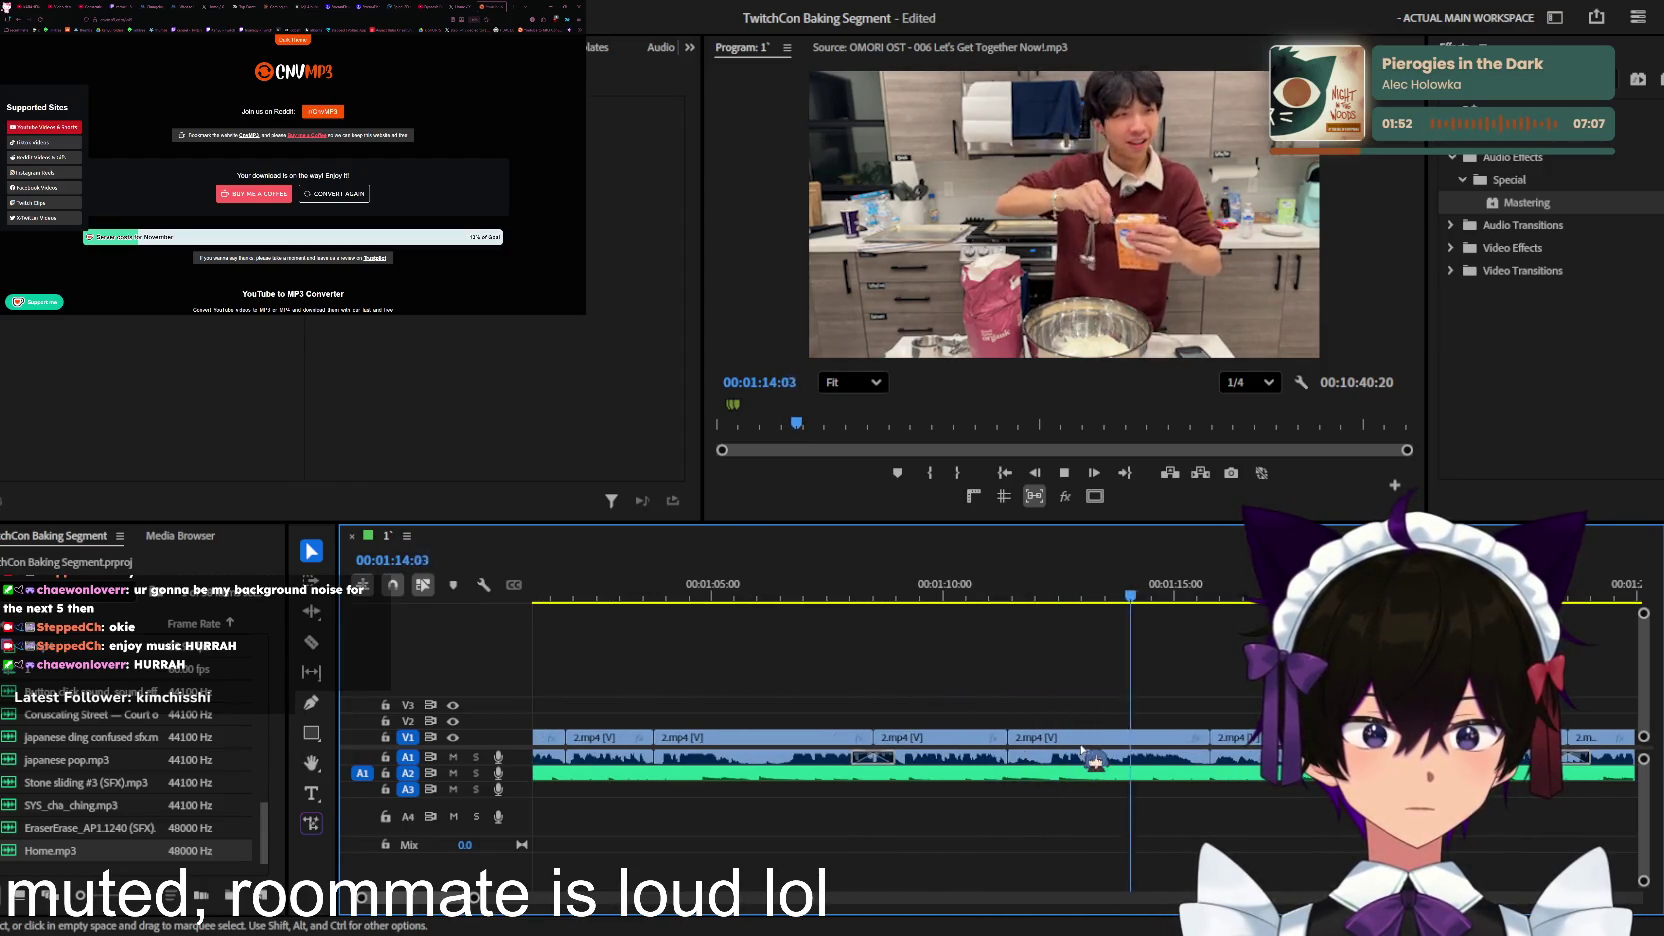
alt+scroll(1083, 752, up, 2)
alt+scroll(1080, 750, down, 1)
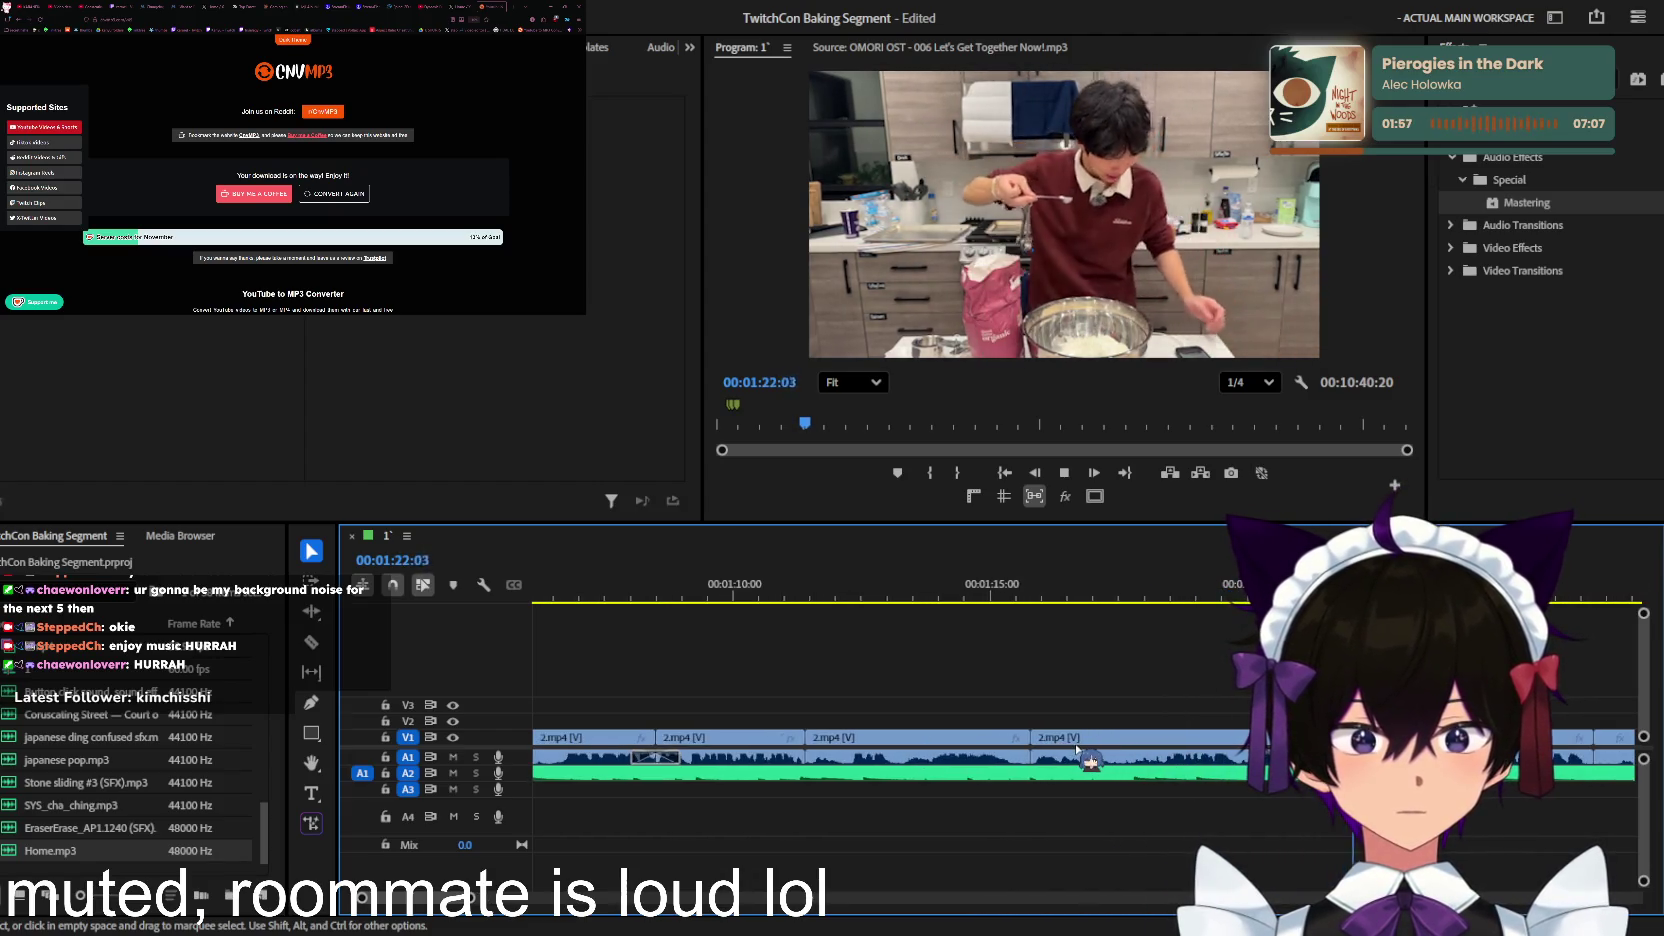
scroll(1077, 748, down, 2)
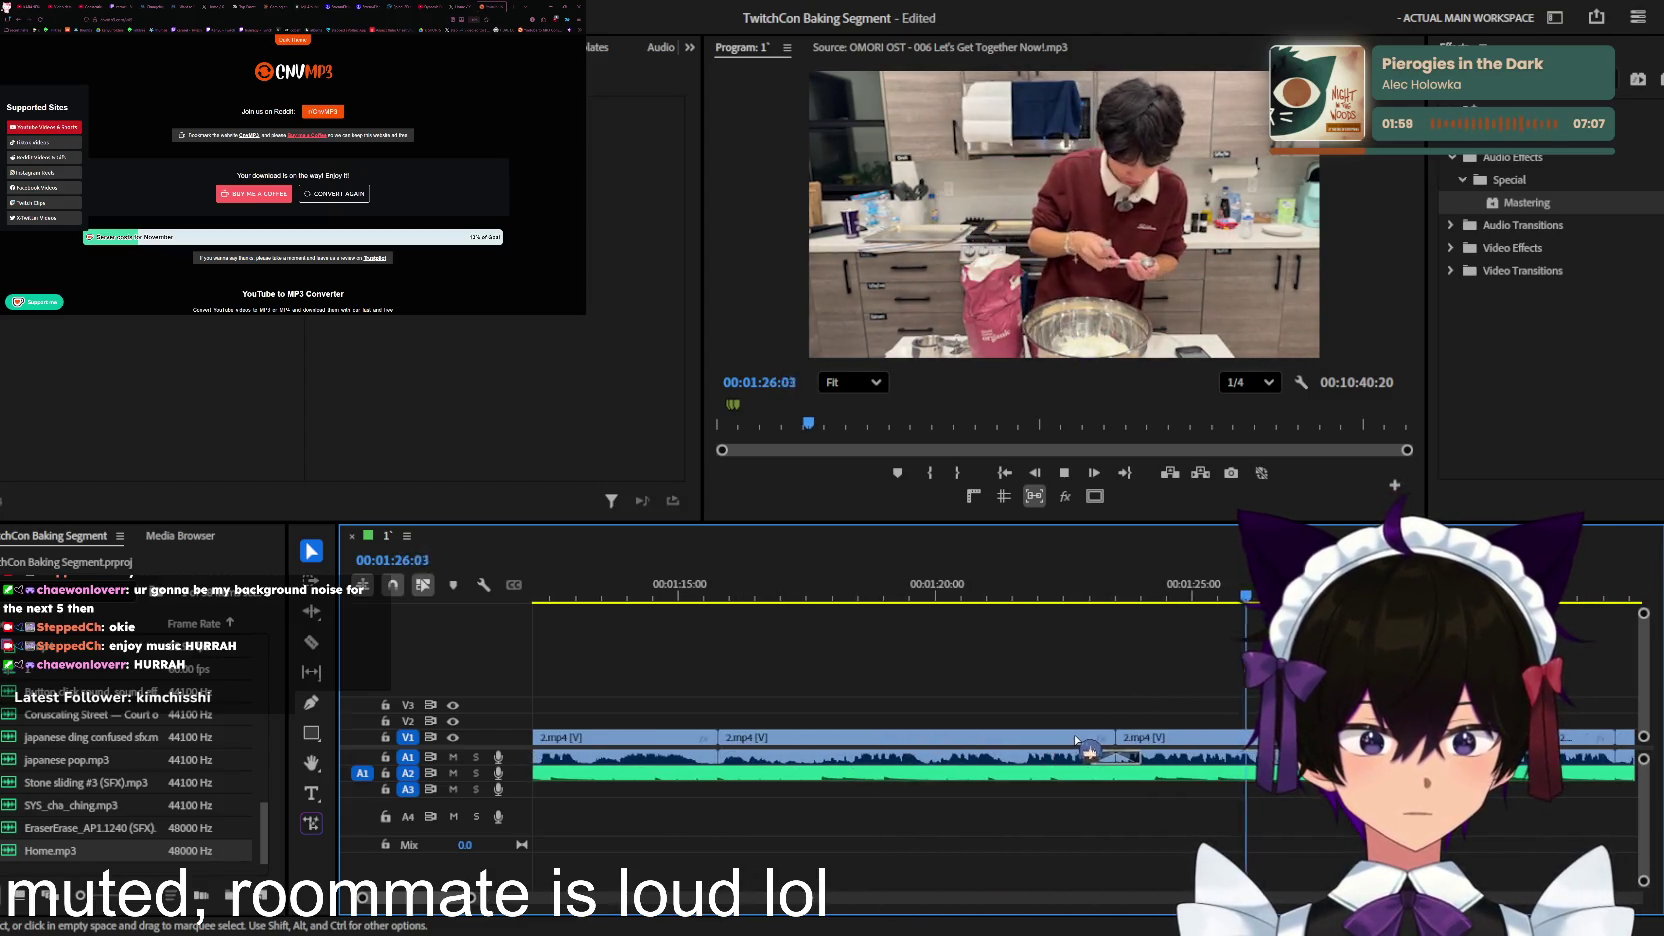
scroll(1077, 741, down, 3)
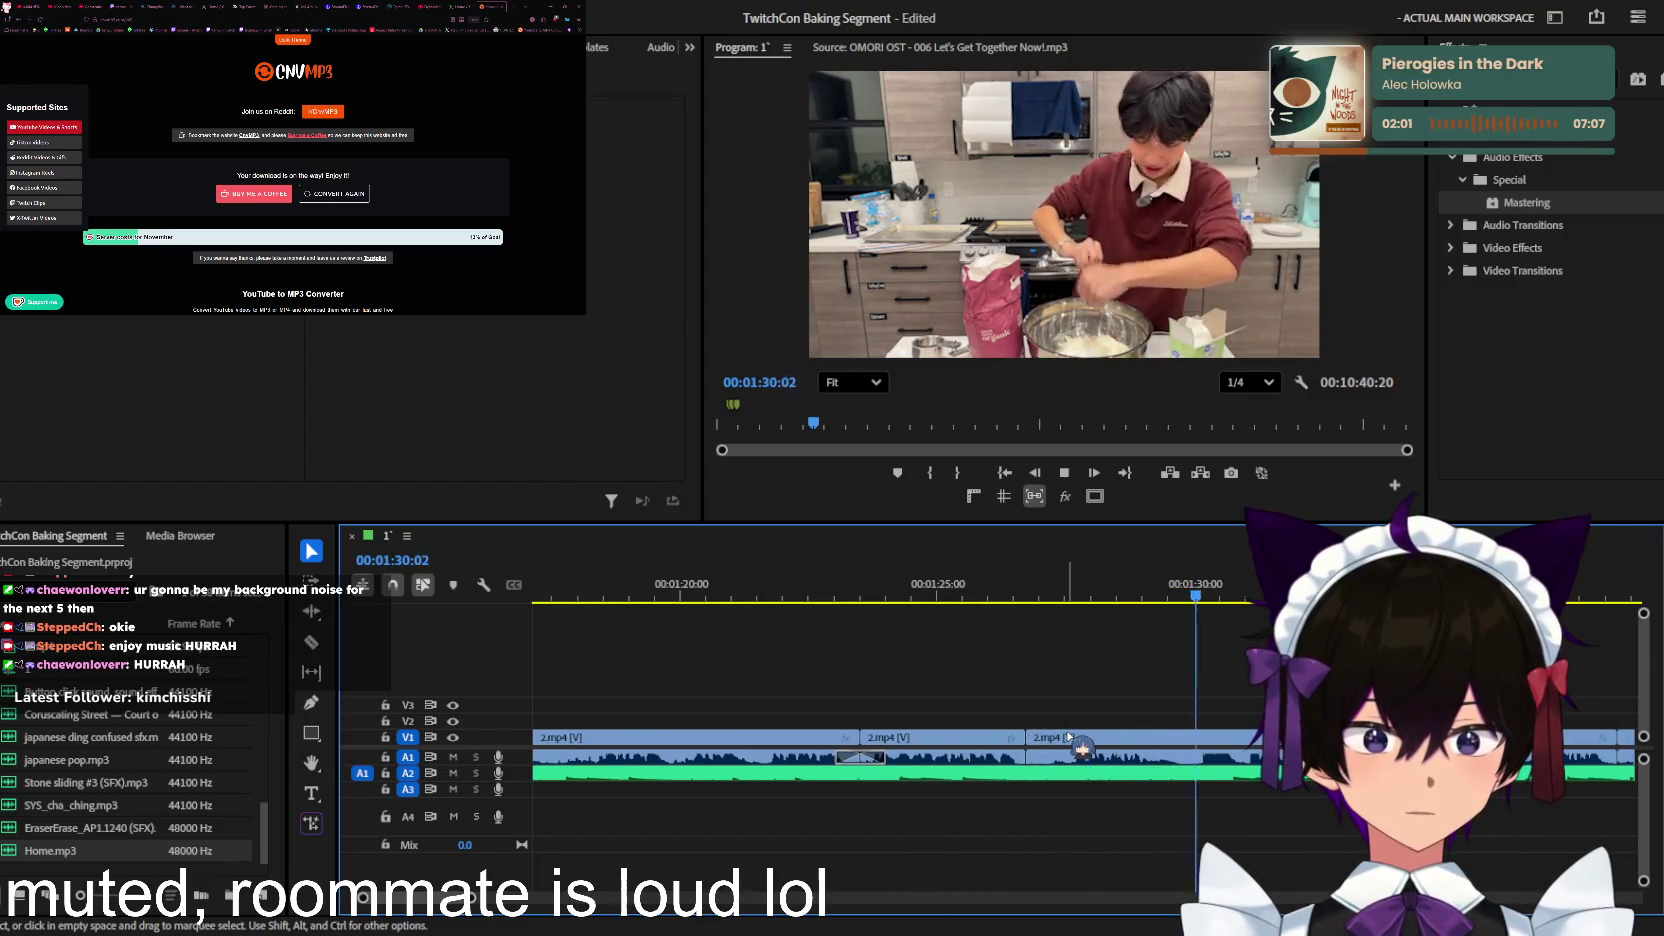
scroll(1077, 748, down, 2)
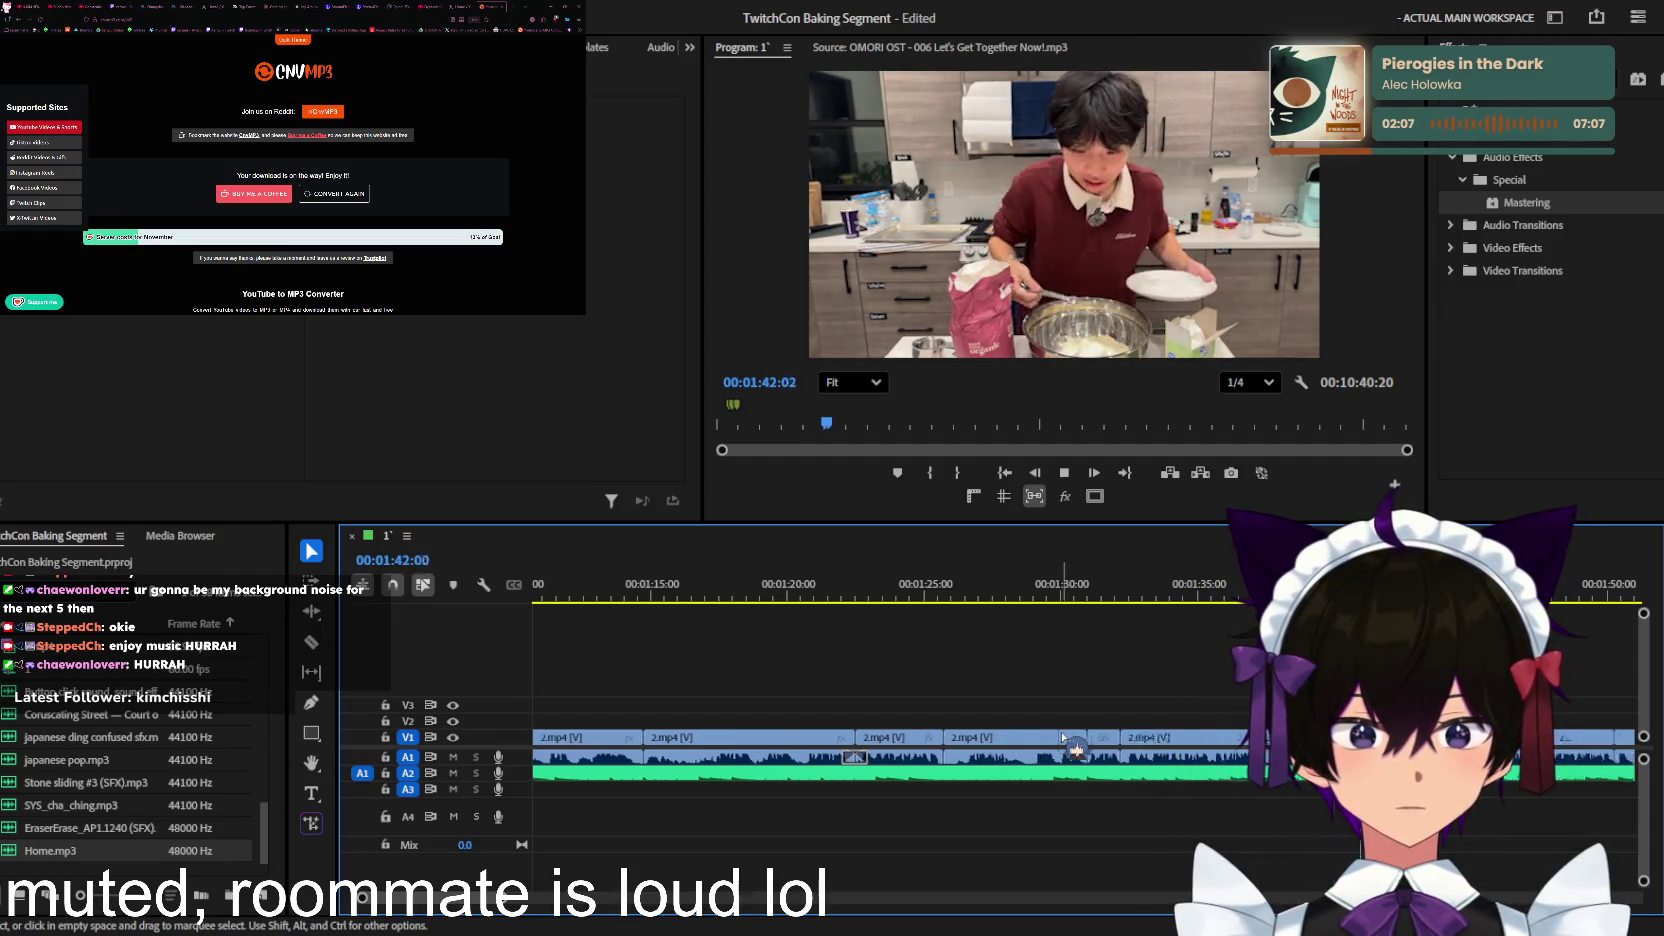
scroll(1077, 748, up, 1)
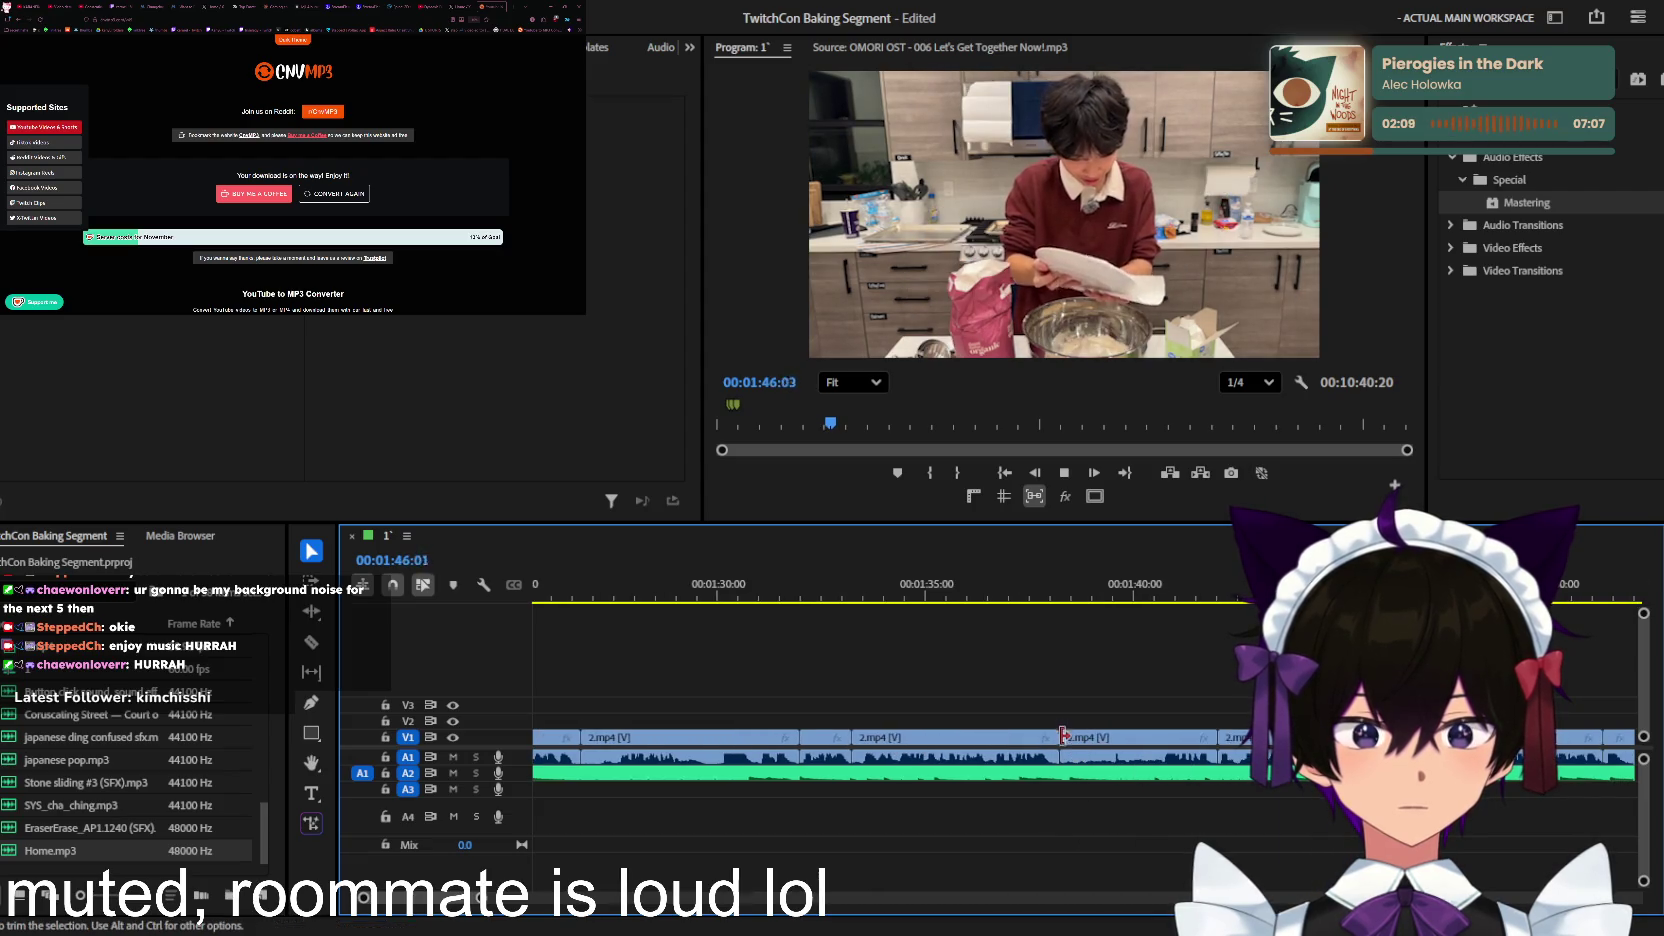
scroll(1200, 705, down, 1)
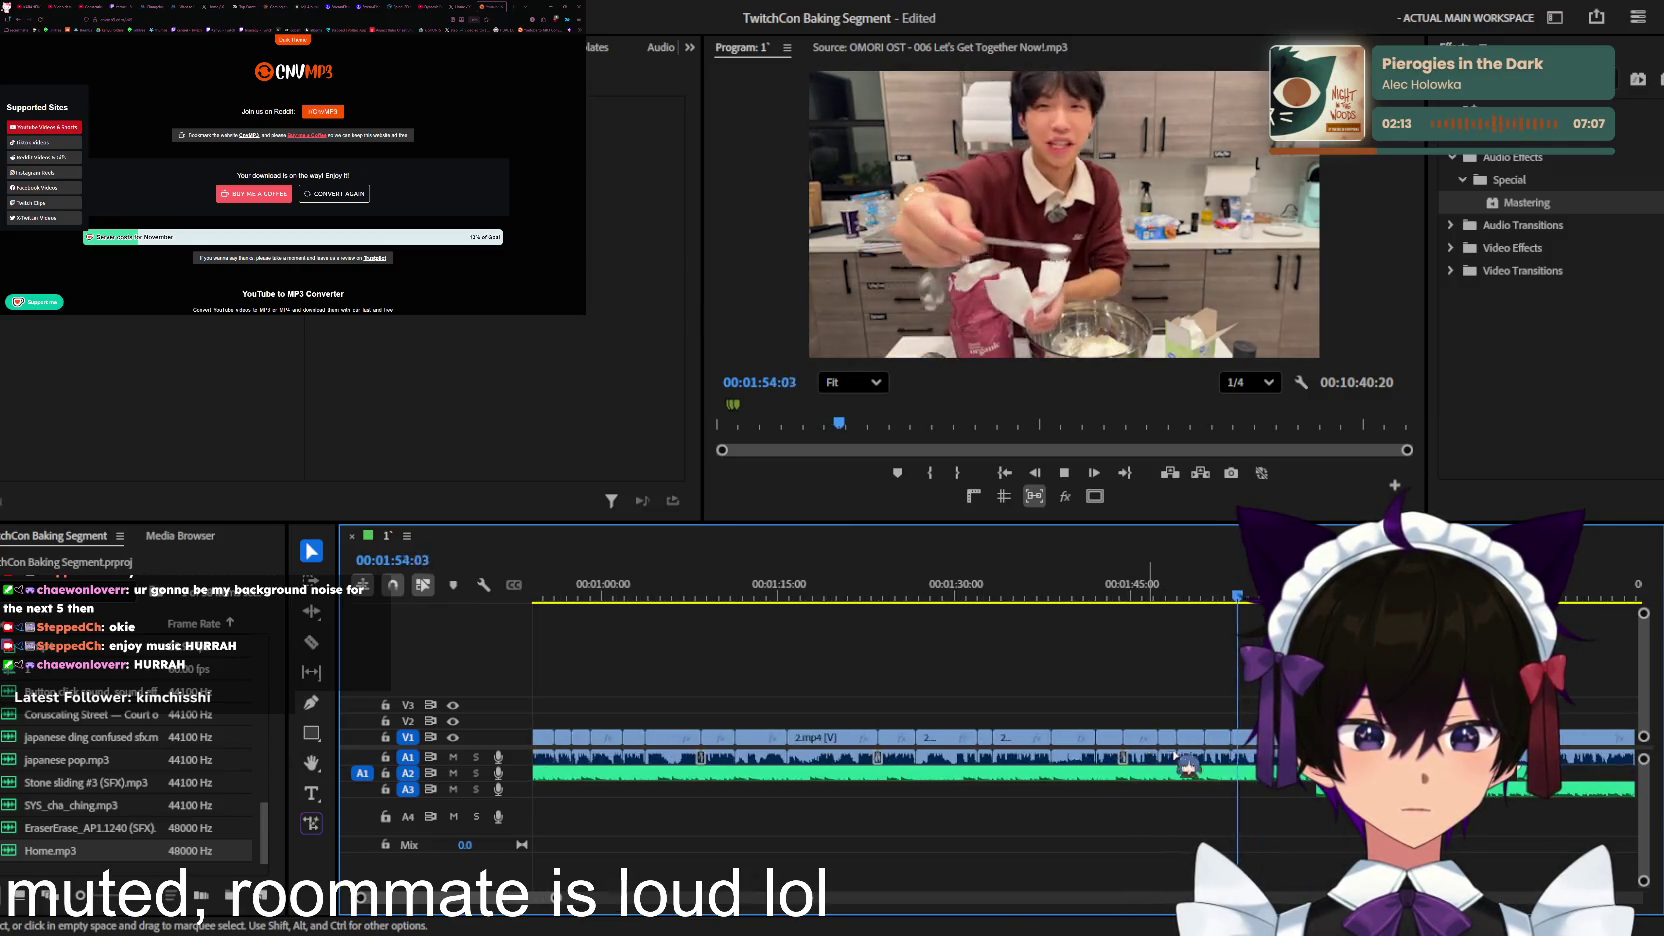
scroll(1000, 762, up, 1)
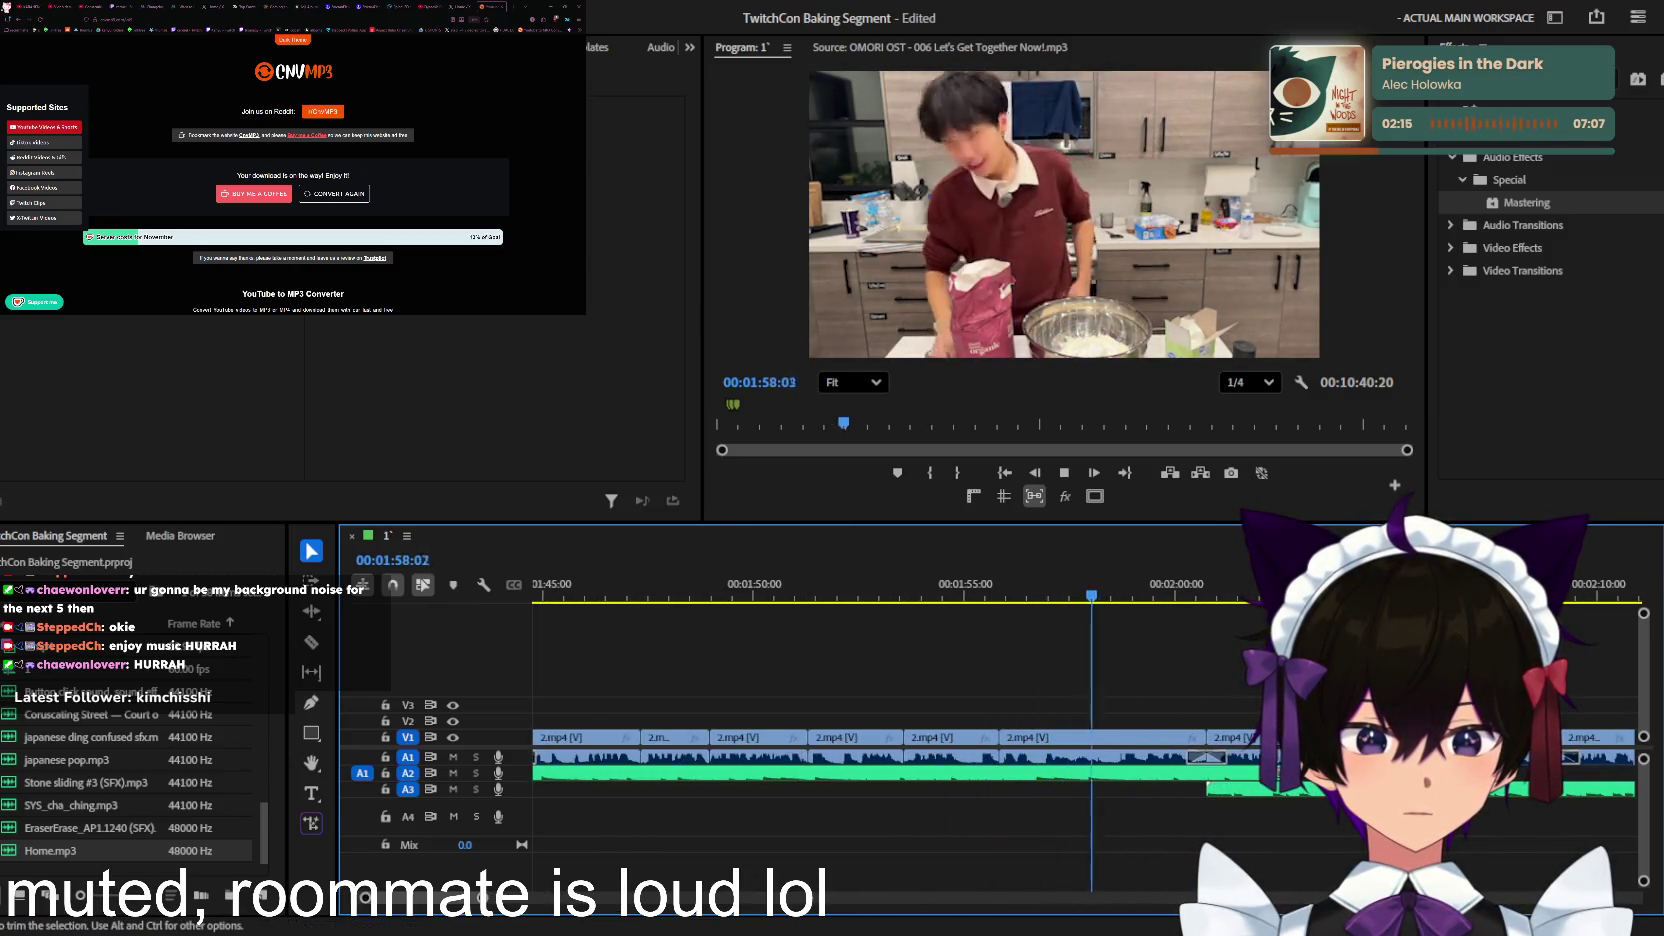
scroll(1210, 780, down, 1)
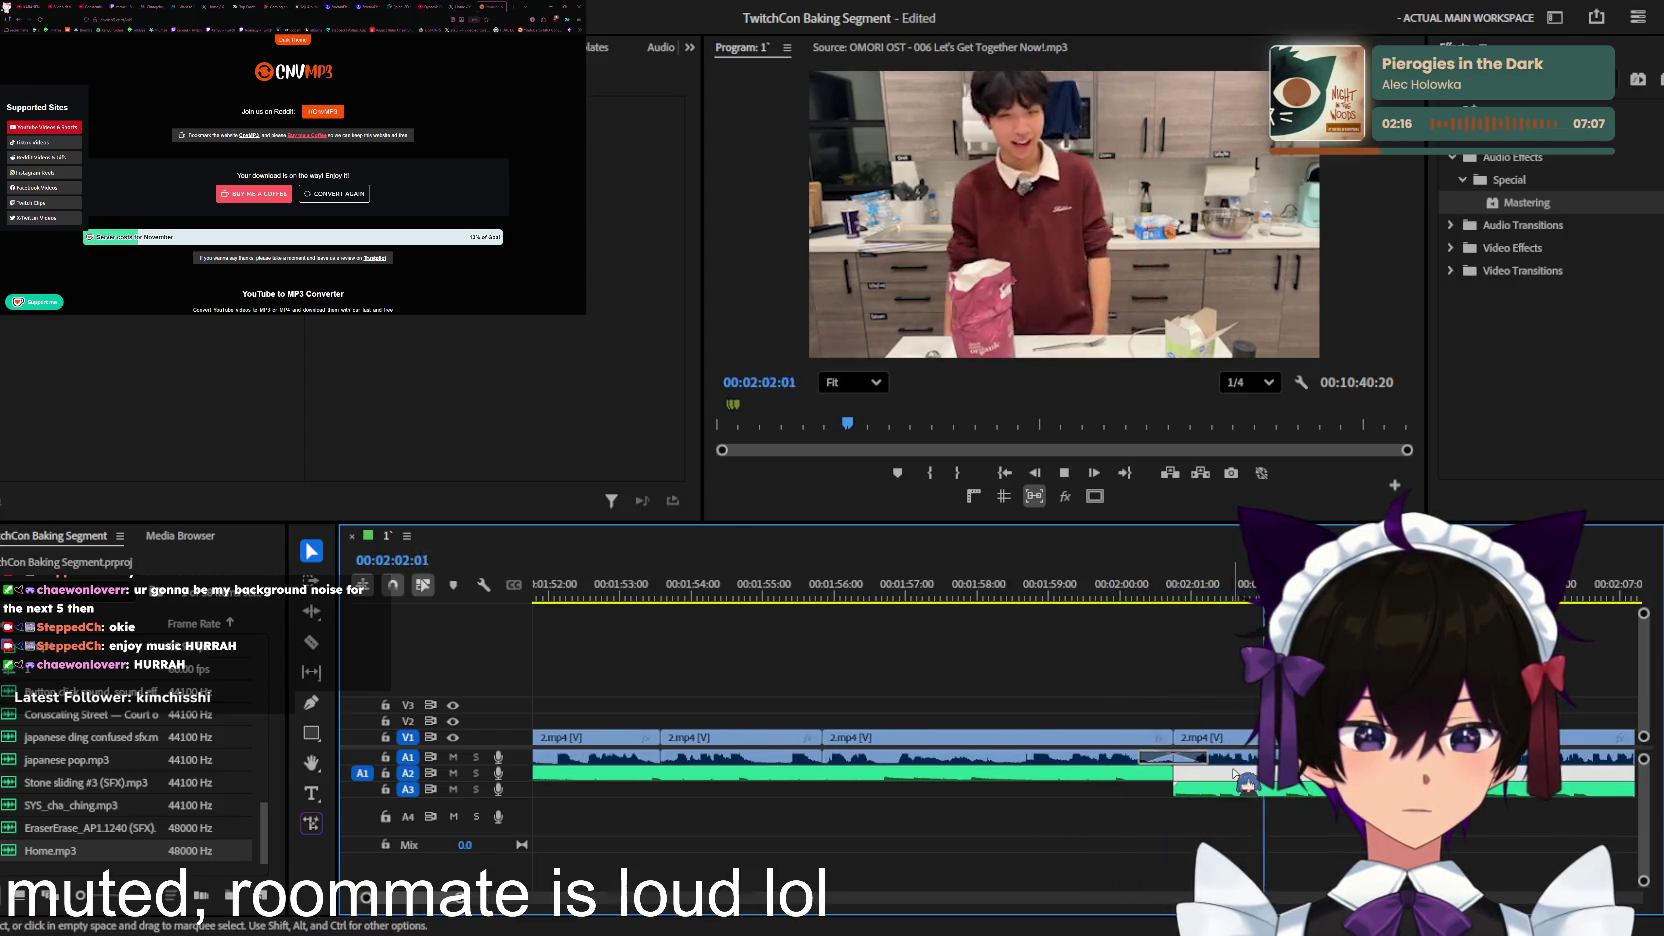
scroll(1229, 793, down, 2)
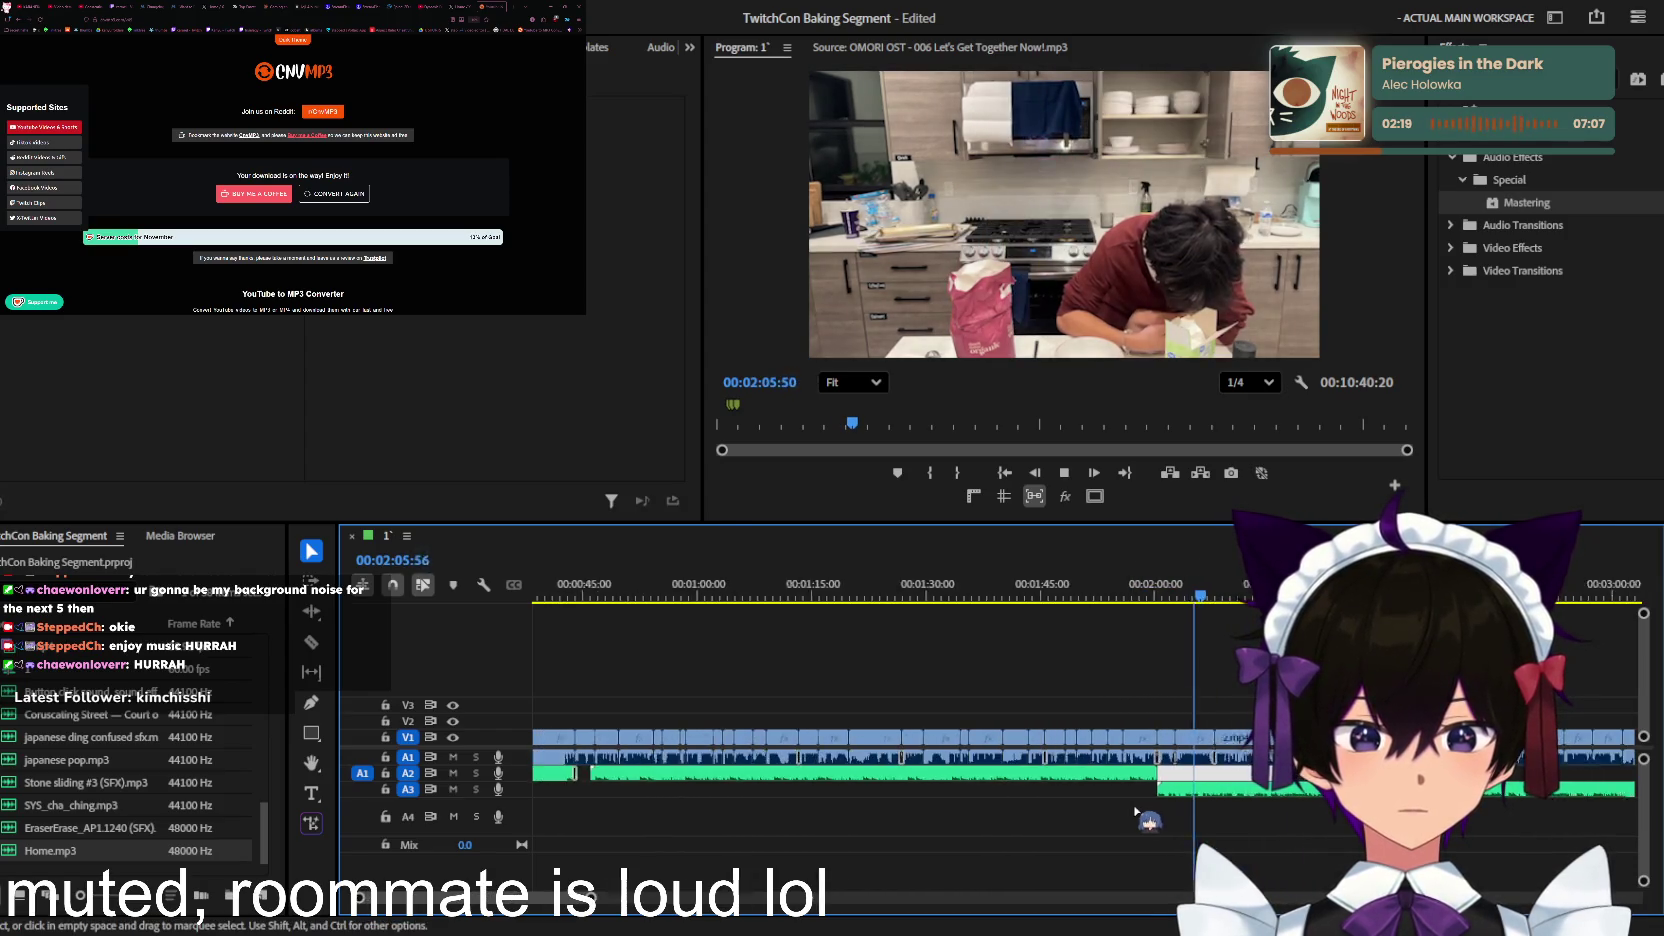
scroll(1133, 805, down, 4)
key(space)
key(space)
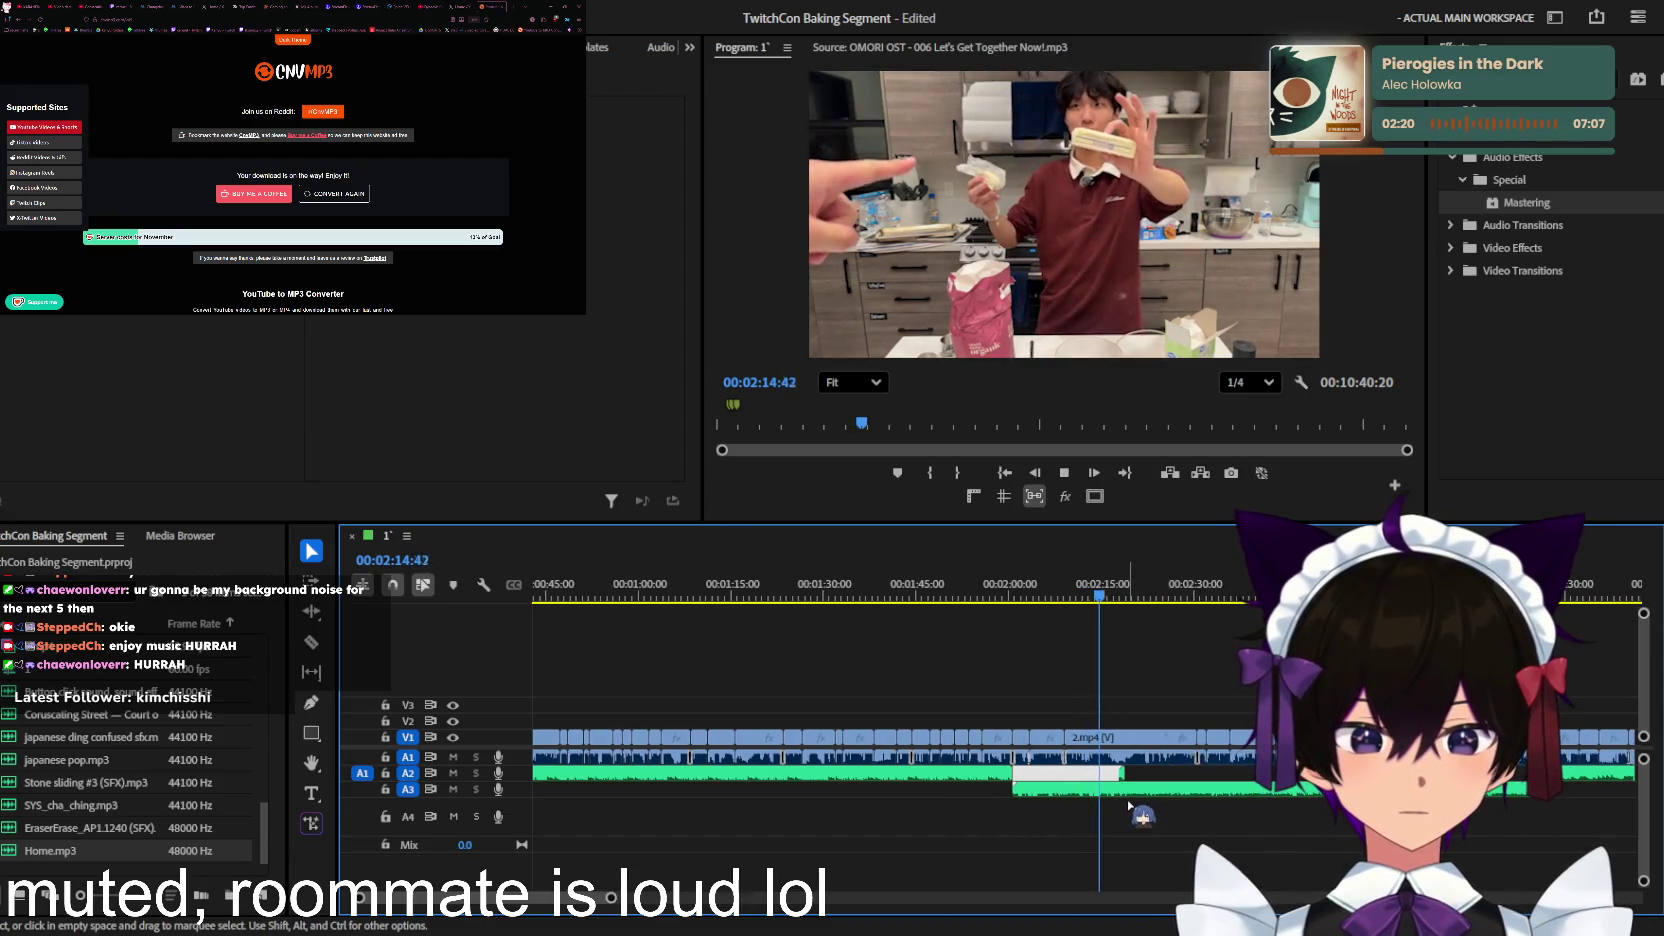
Step: Return to about 2:17 and delete the long audio clip on A2
scroll(1135, 808, up, 3)
scroll(1190, 795, up, 2)
scroll(1196, 792, up, 1)
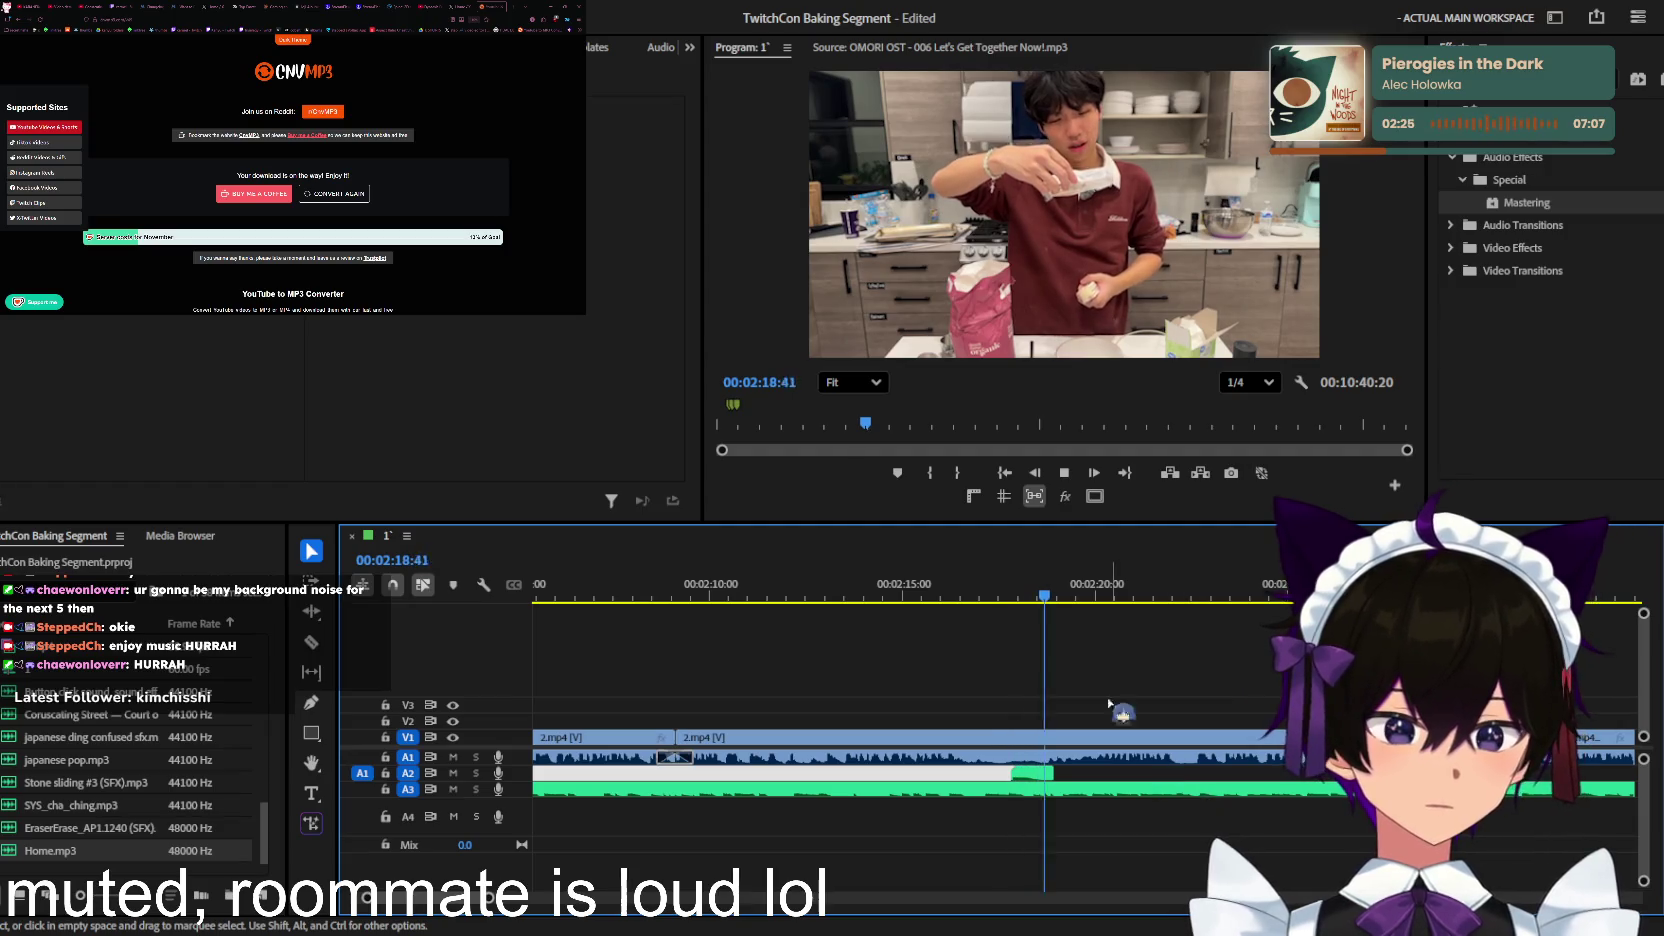
drag(1016, 598, 978, 598)
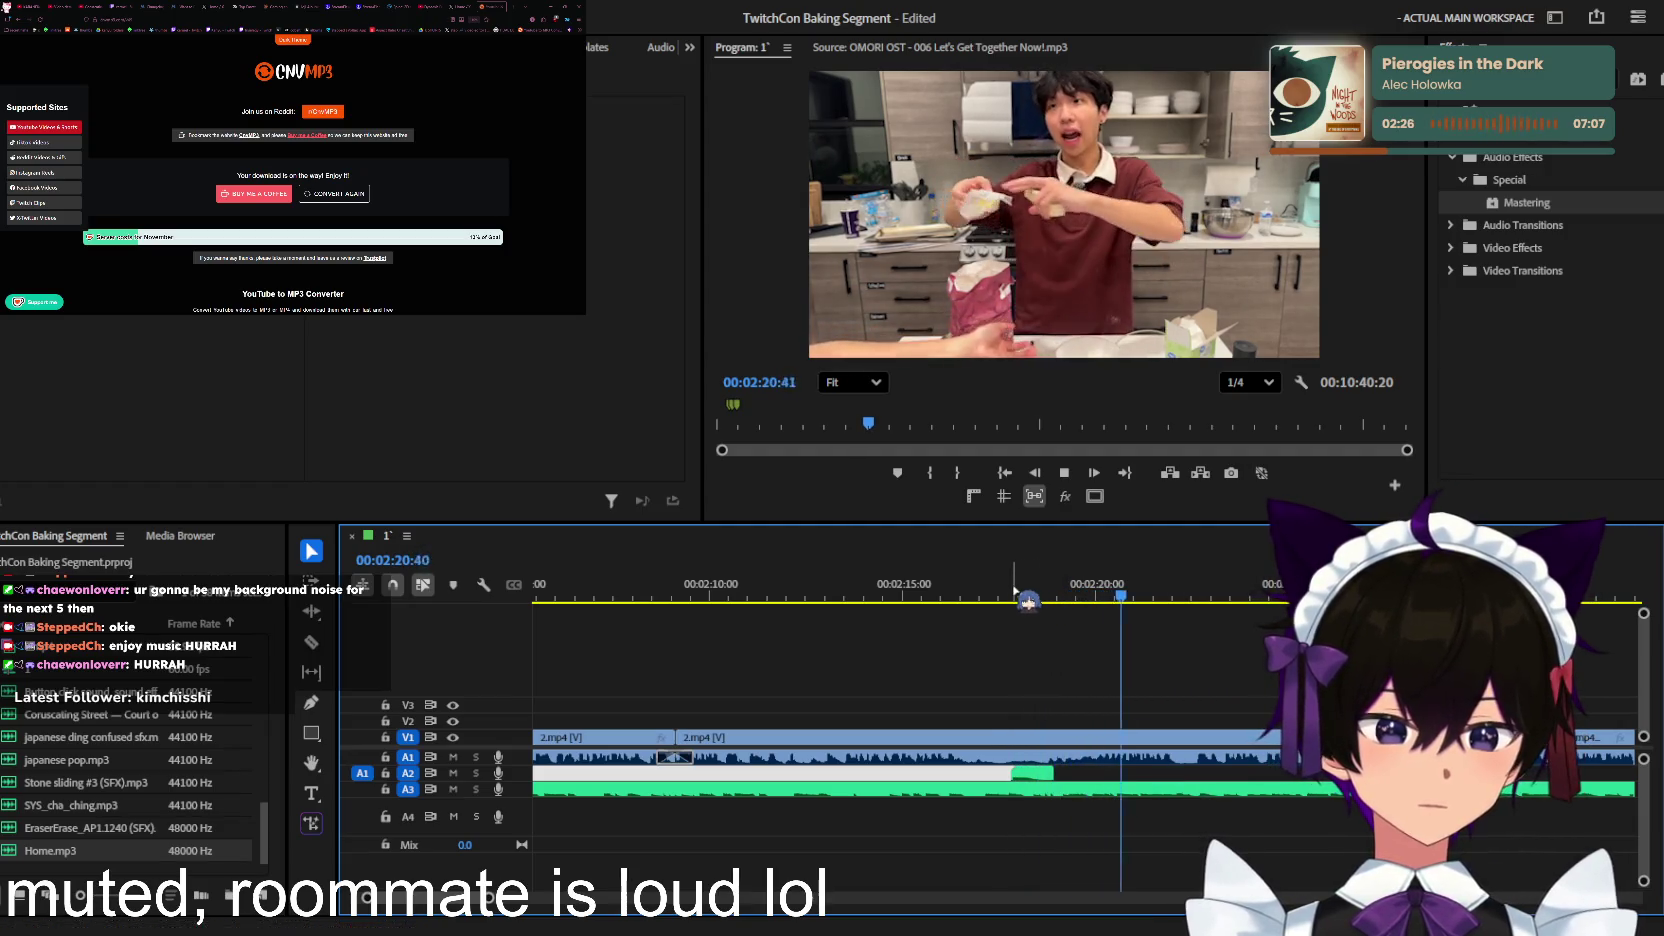
key(space)
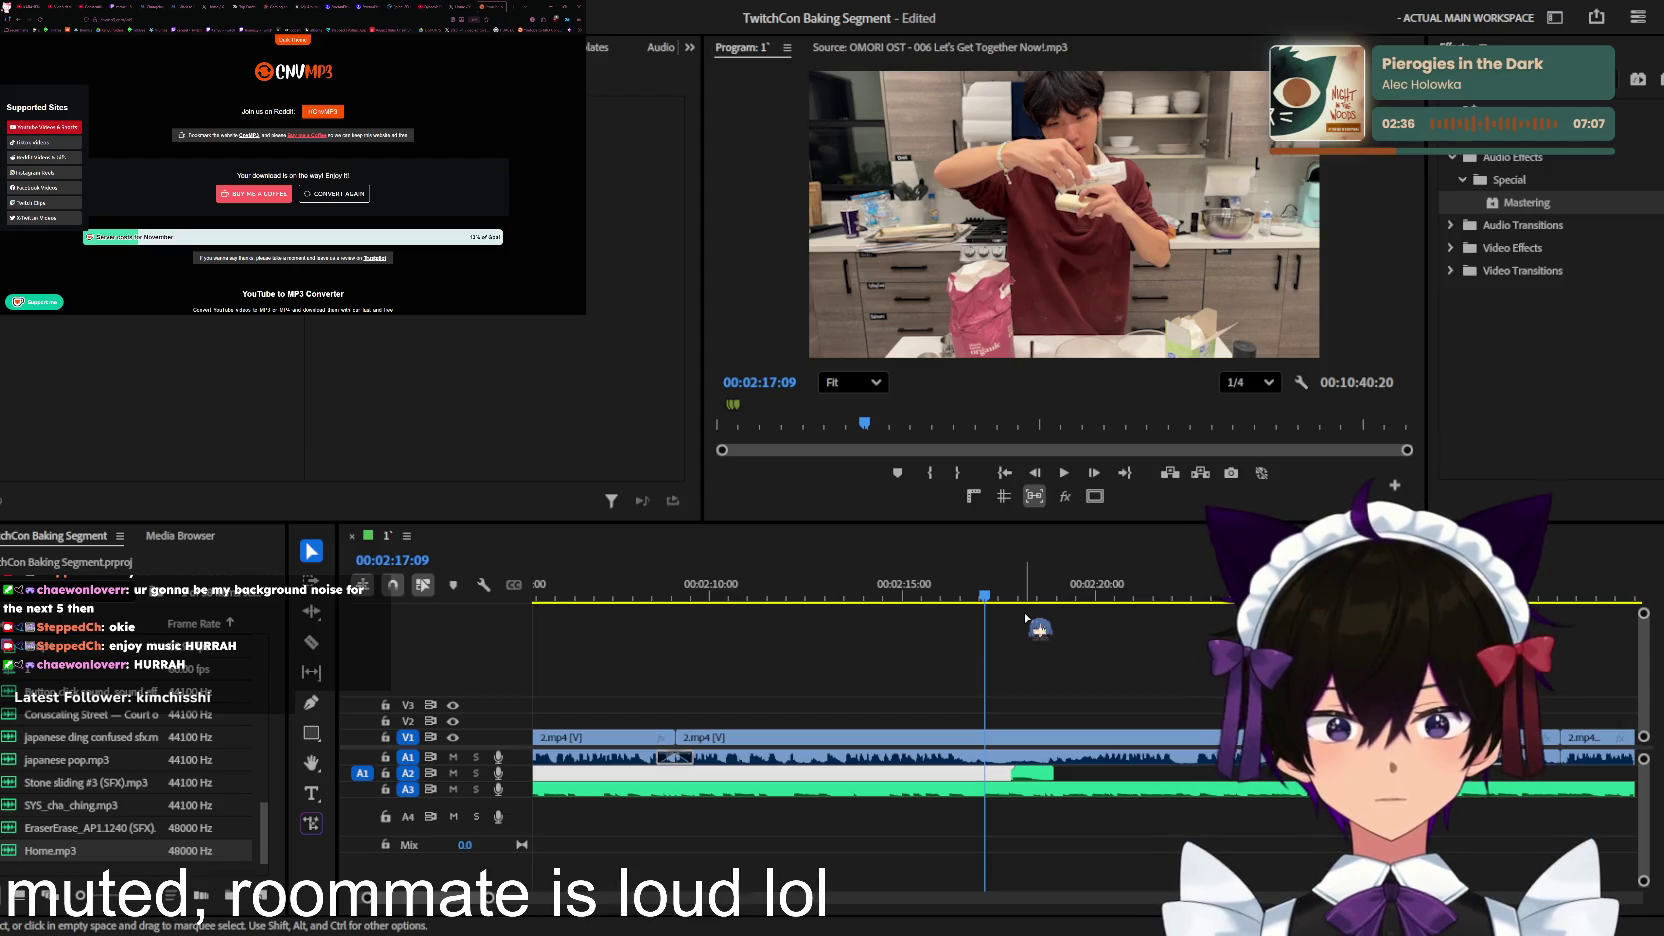
key(super+z)
scroll(1050, 738, up, 3)
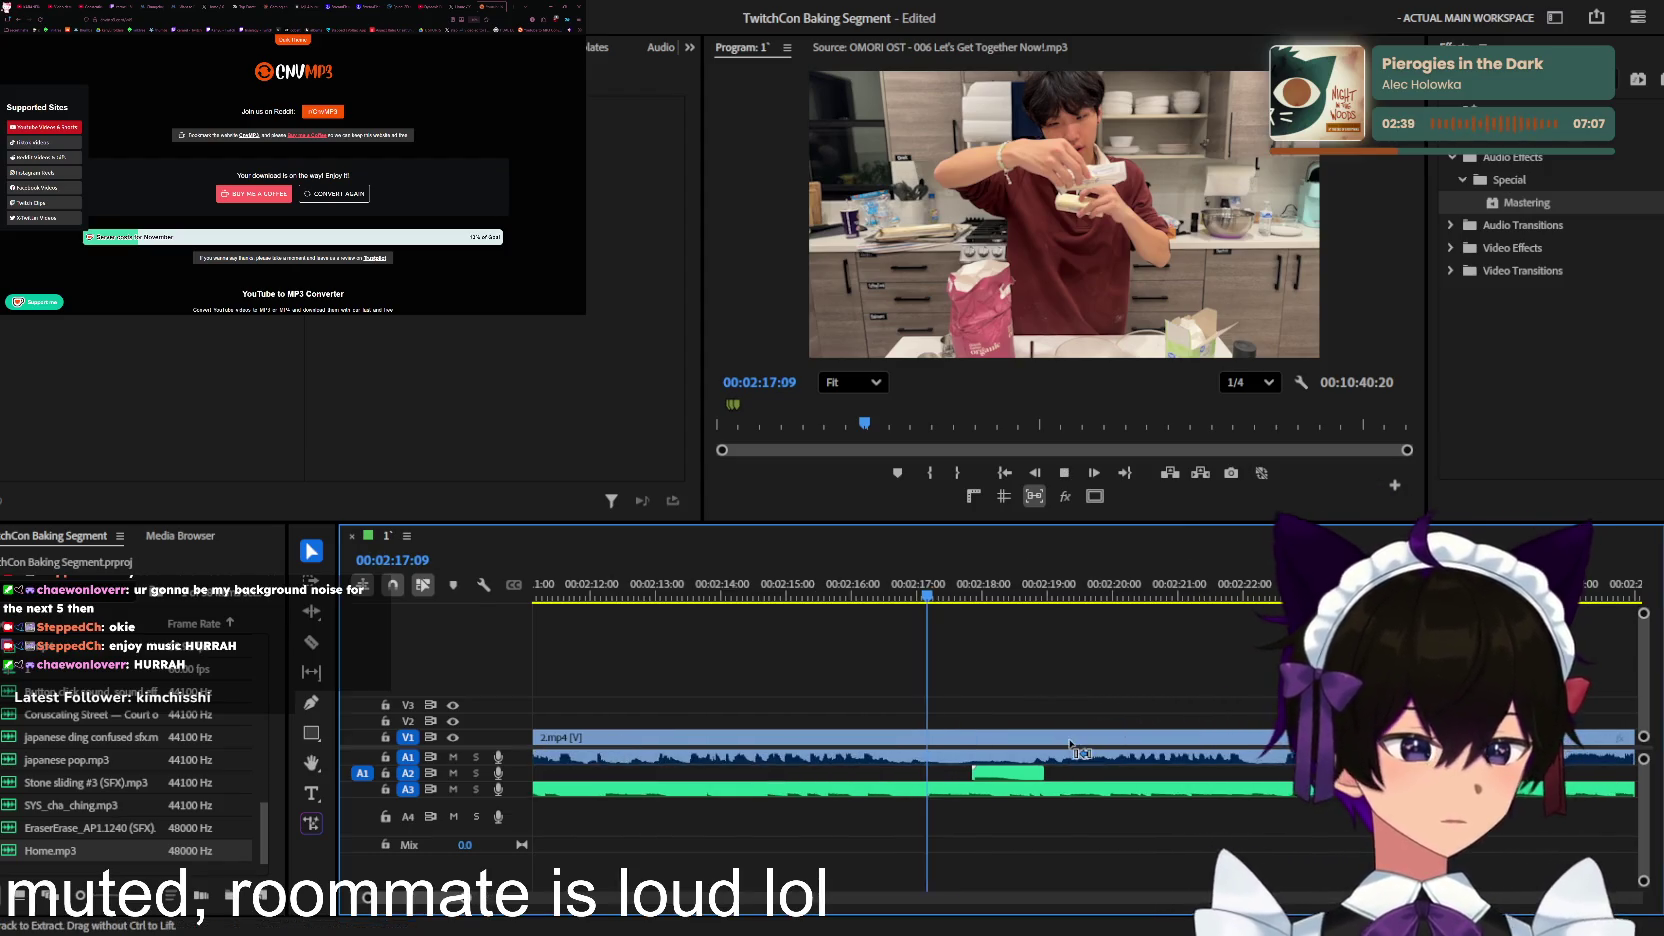
Step: Play from about 2:16 and shift the short A2 clip slightly earlier
scroll(1050, 738, up, 2)
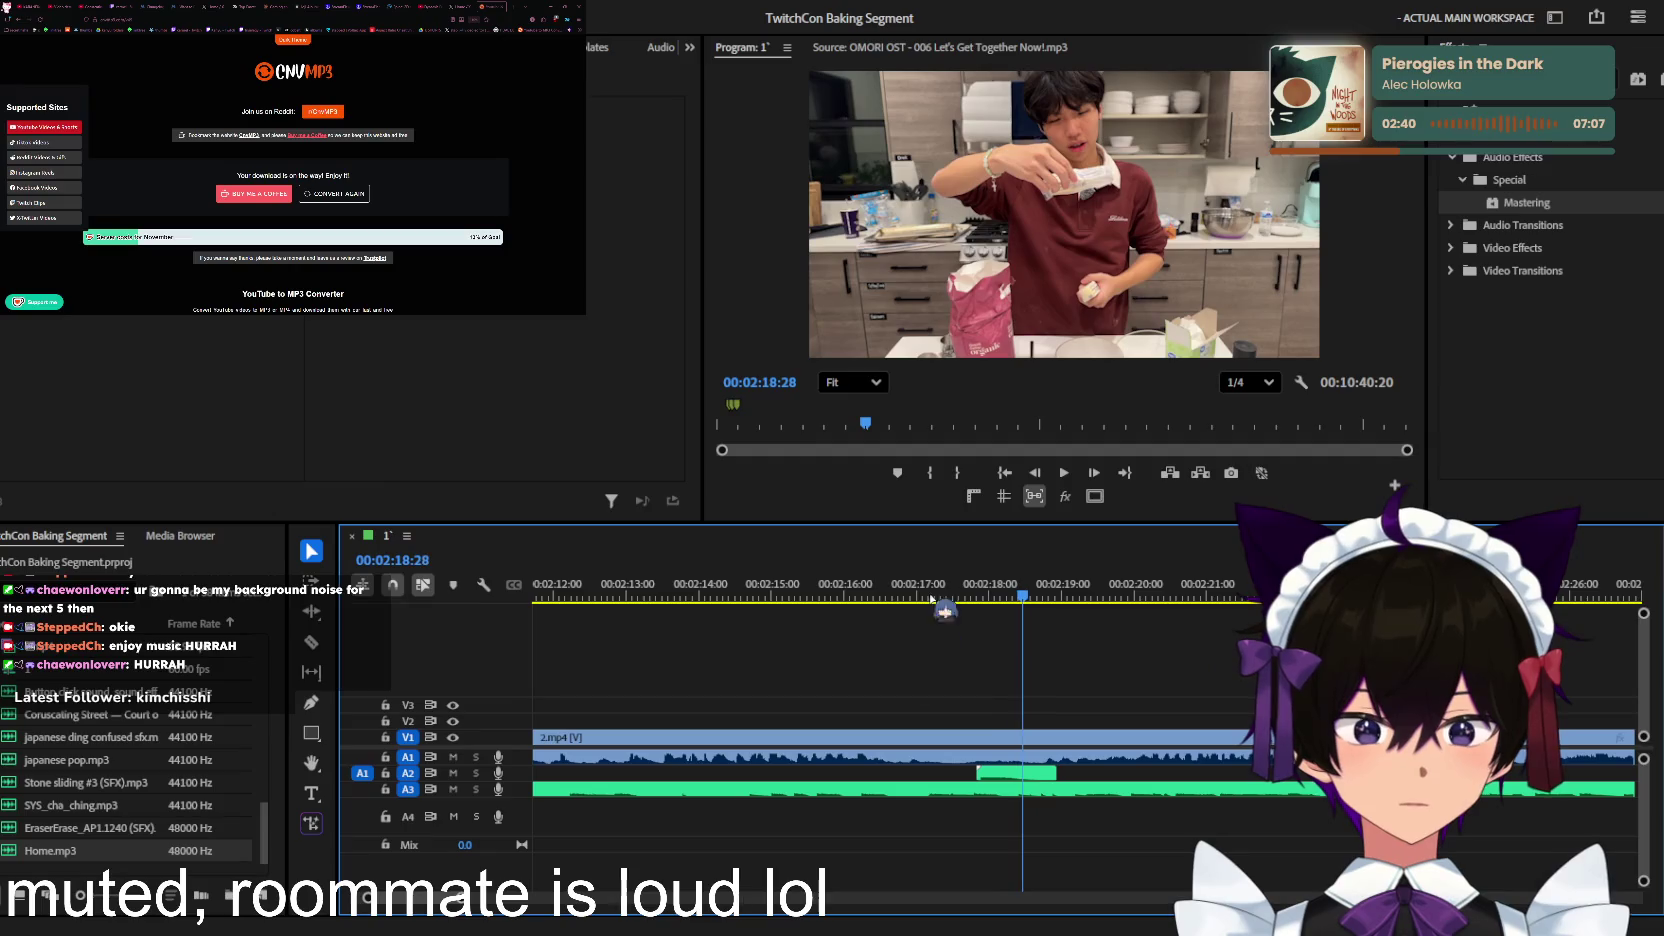
drag(931, 592, 869, 590)
key(space)
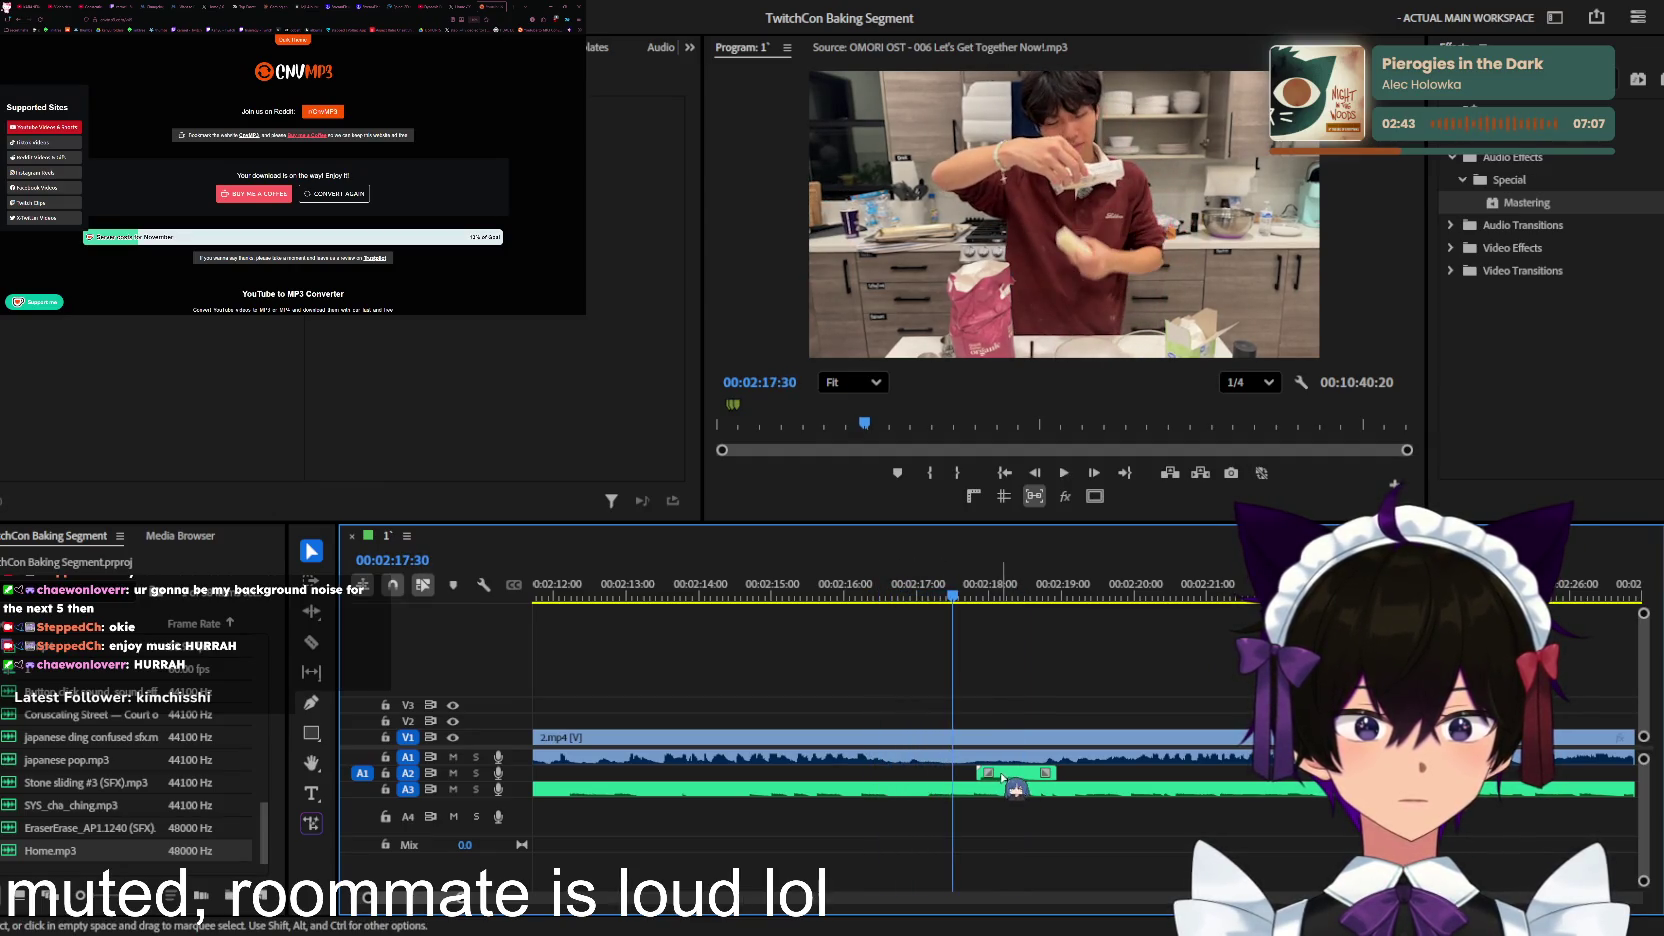
drag(1027, 785, 1019, 777)
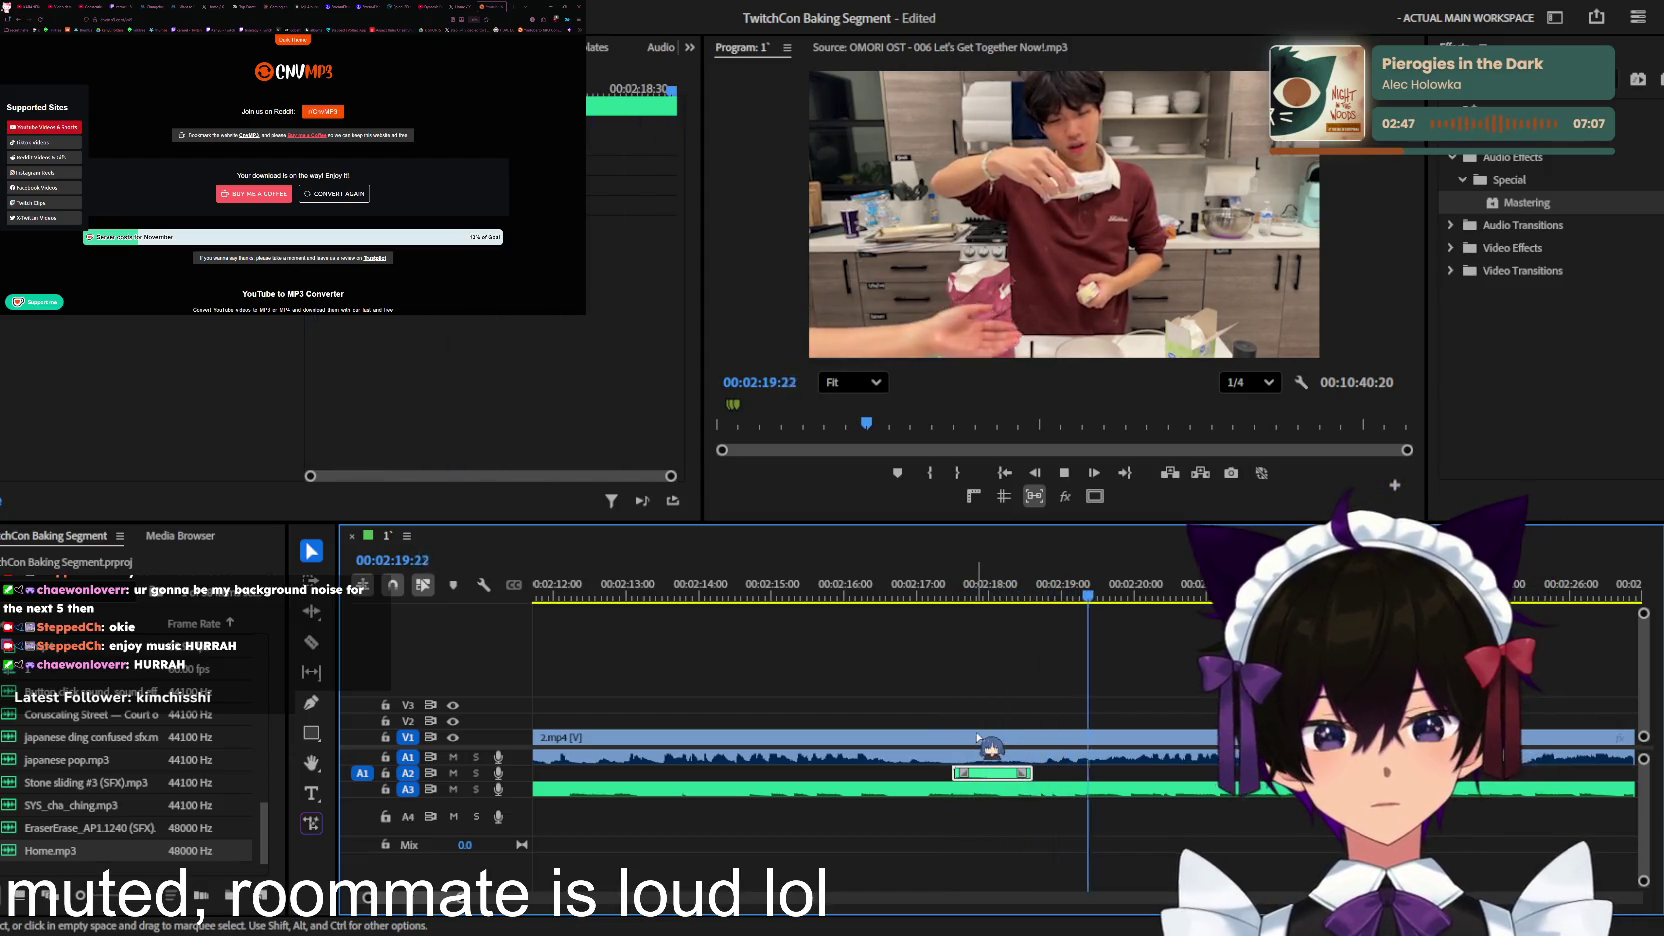
Step: Move the short audio clip down onto track A4
scroll(1040, 760, down, 2)
scroll(1058, 765, up, 2)
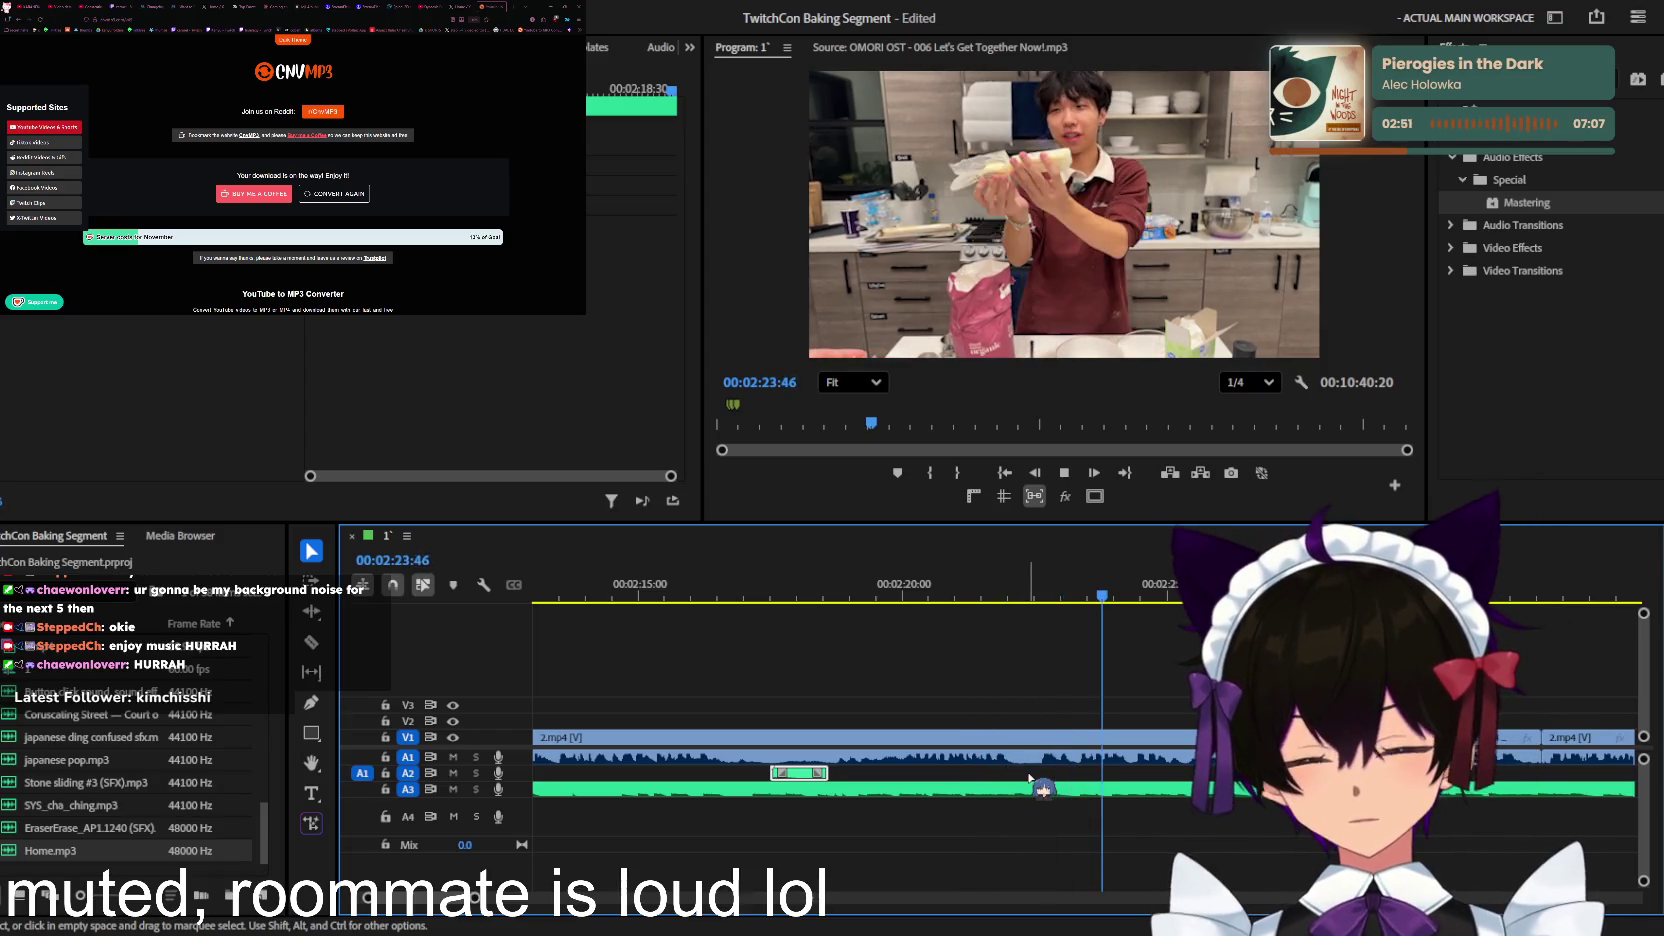
scroll(1025, 760, down, 2)
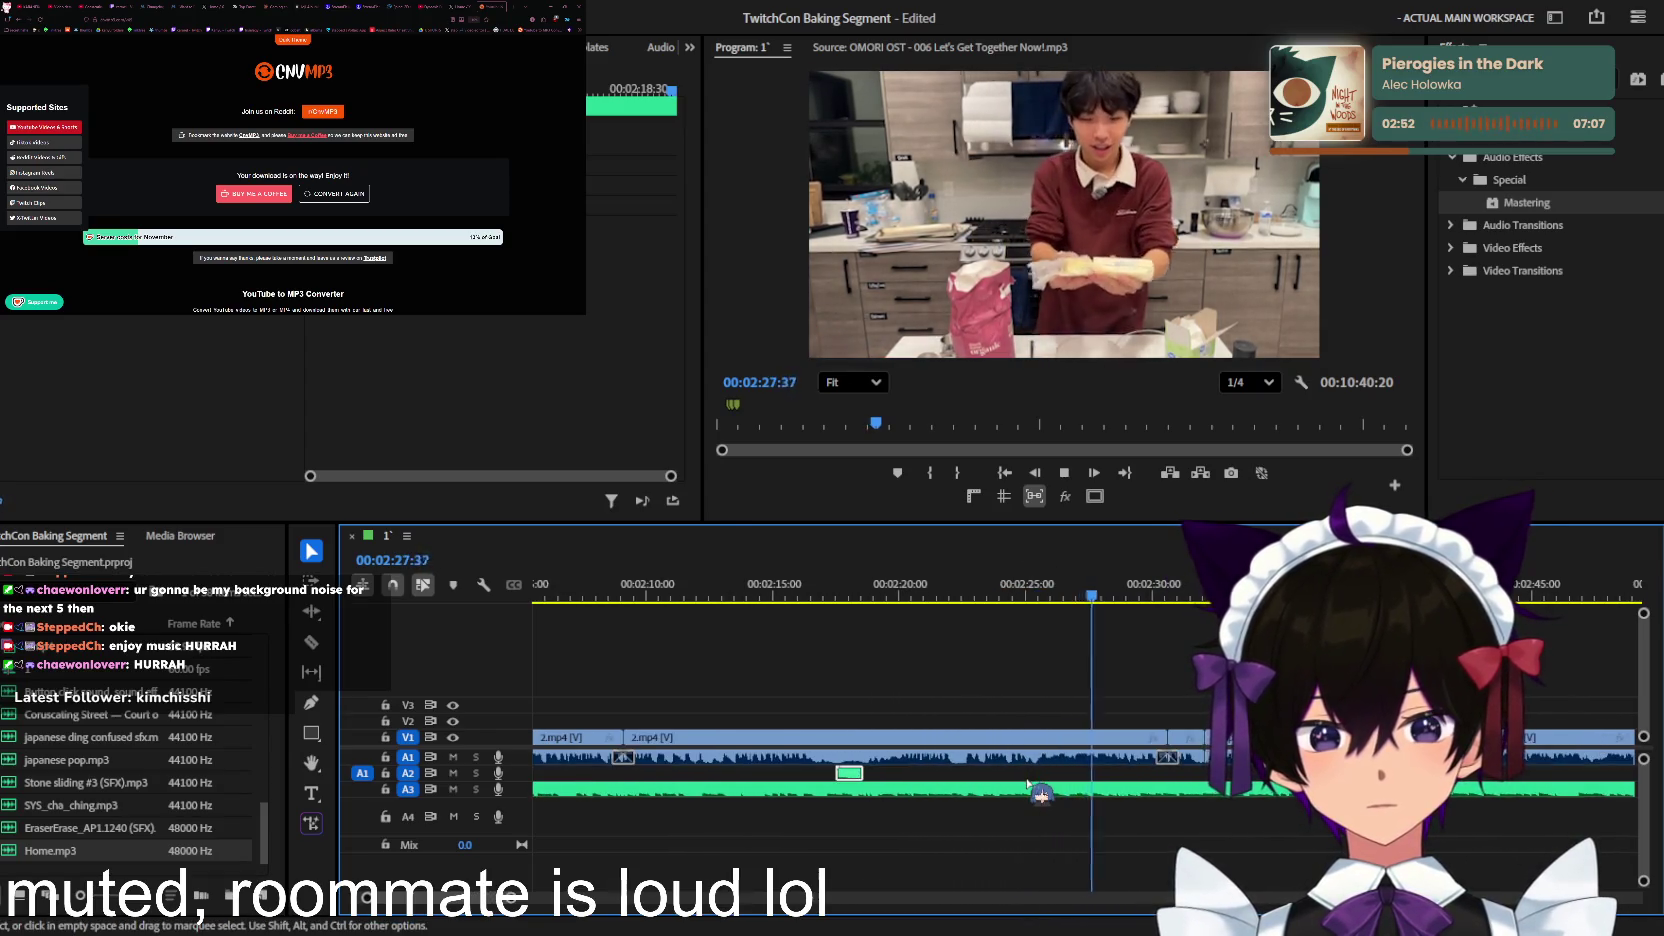
scroll(1030, 790, down, 1)
scroll(1033, 815, down, 1)
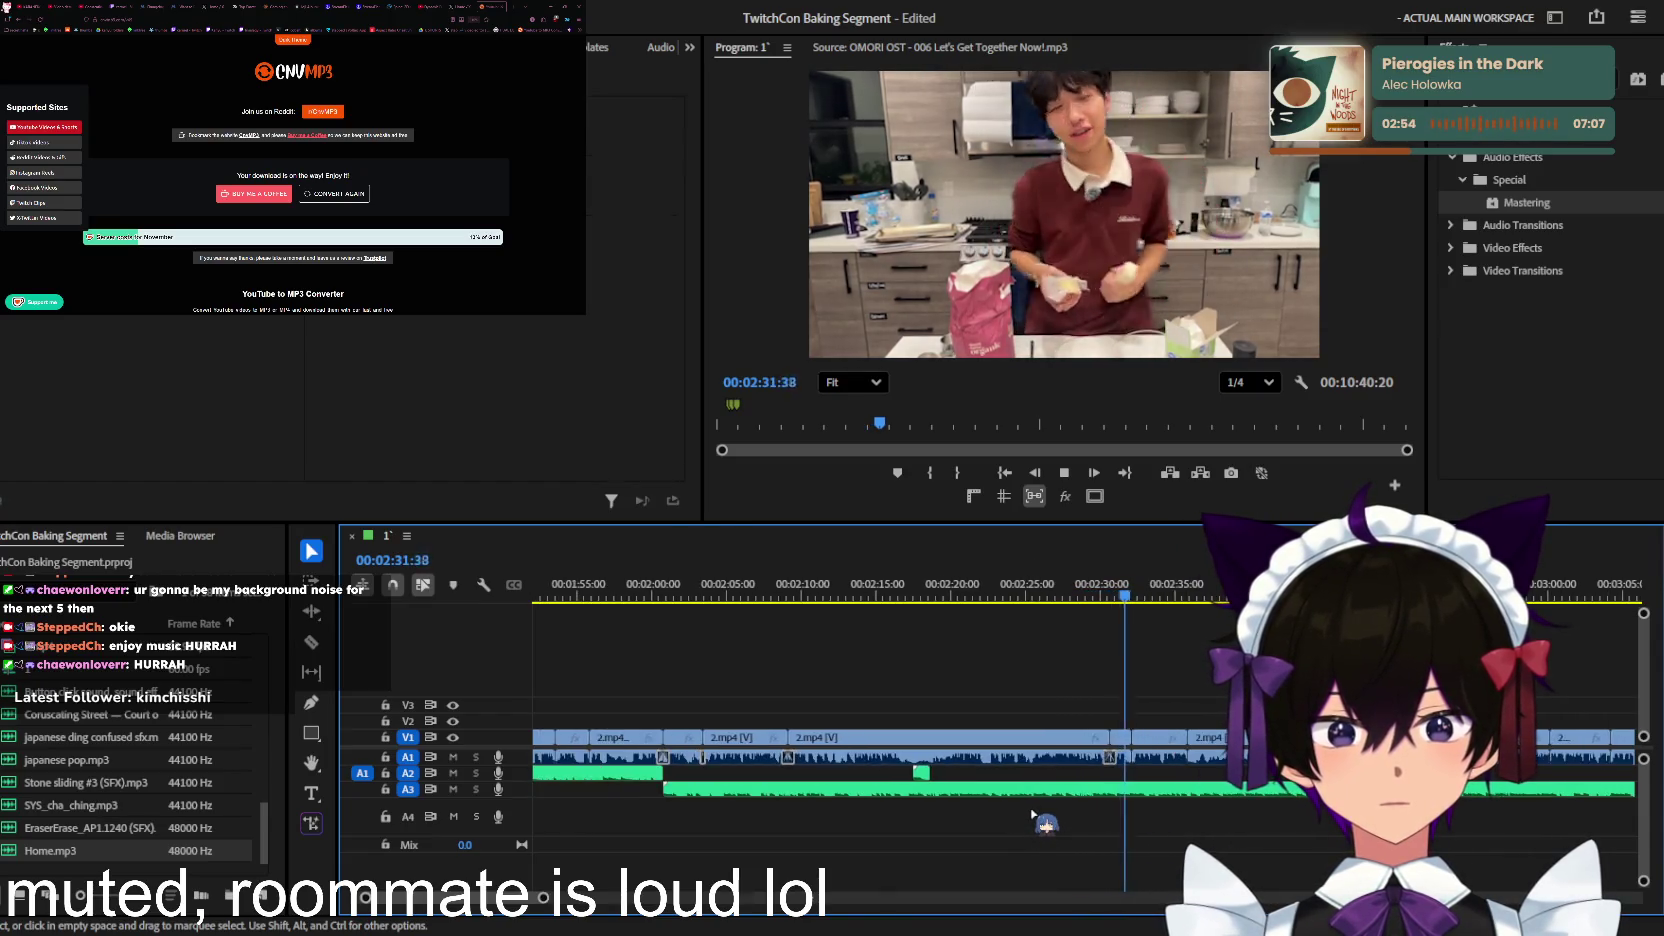
scroll(1032, 816, down, 2)
scroll(1035, 815, down, 2)
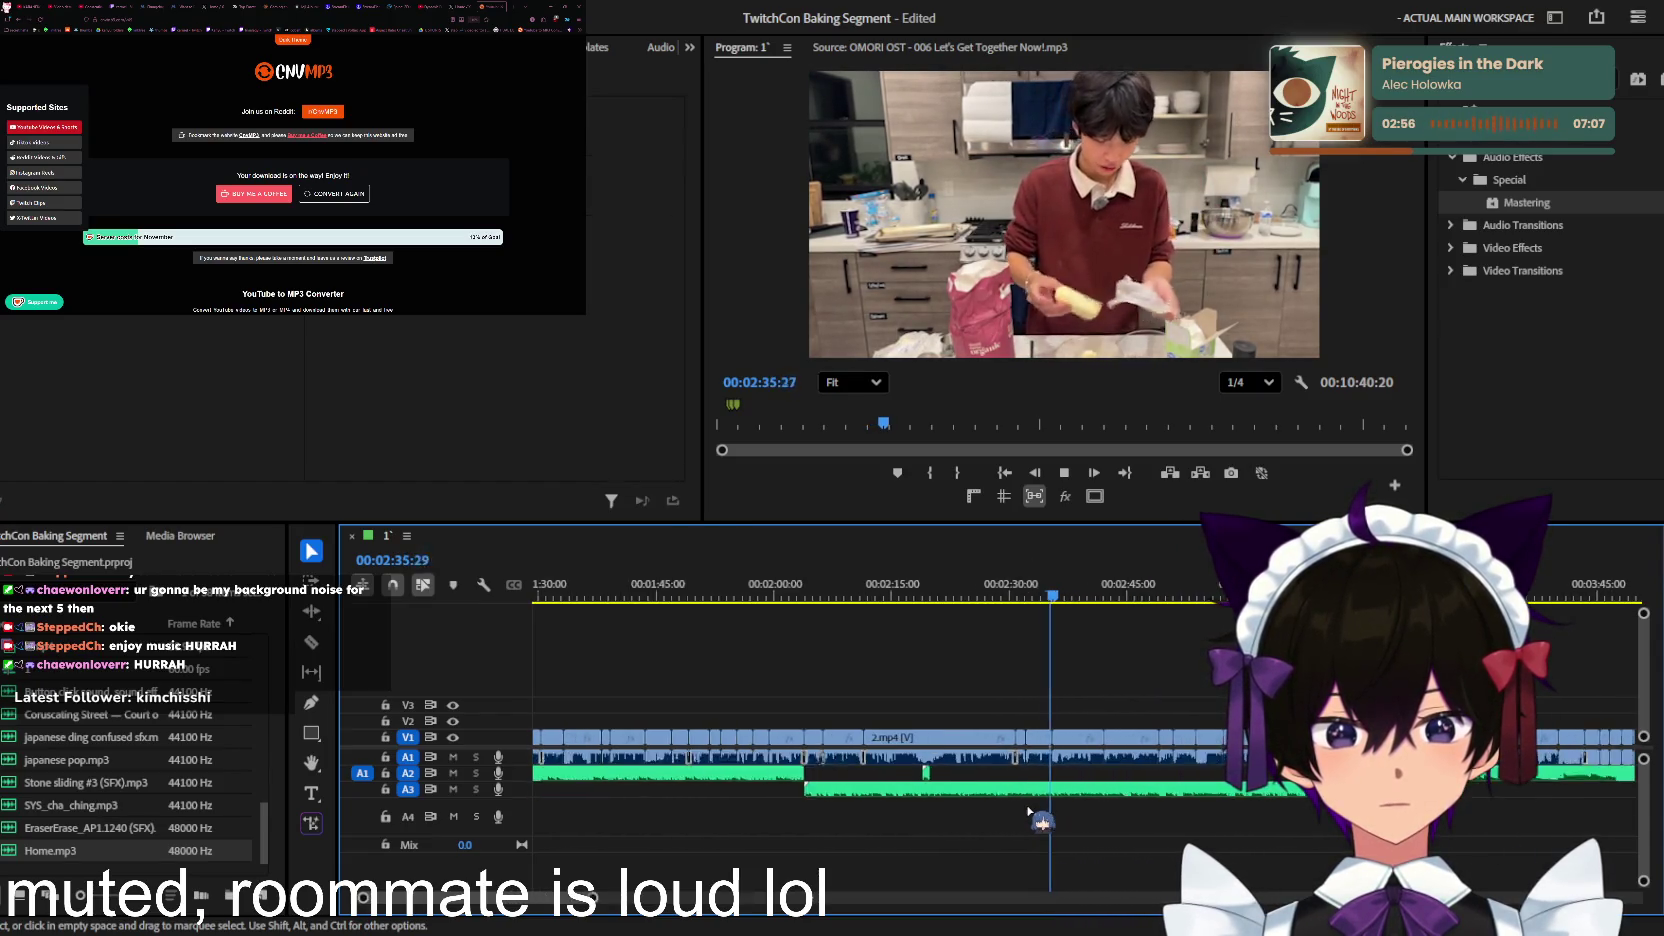
scroll(935, 785, down, 1)
drag(927, 777, 926, 812)
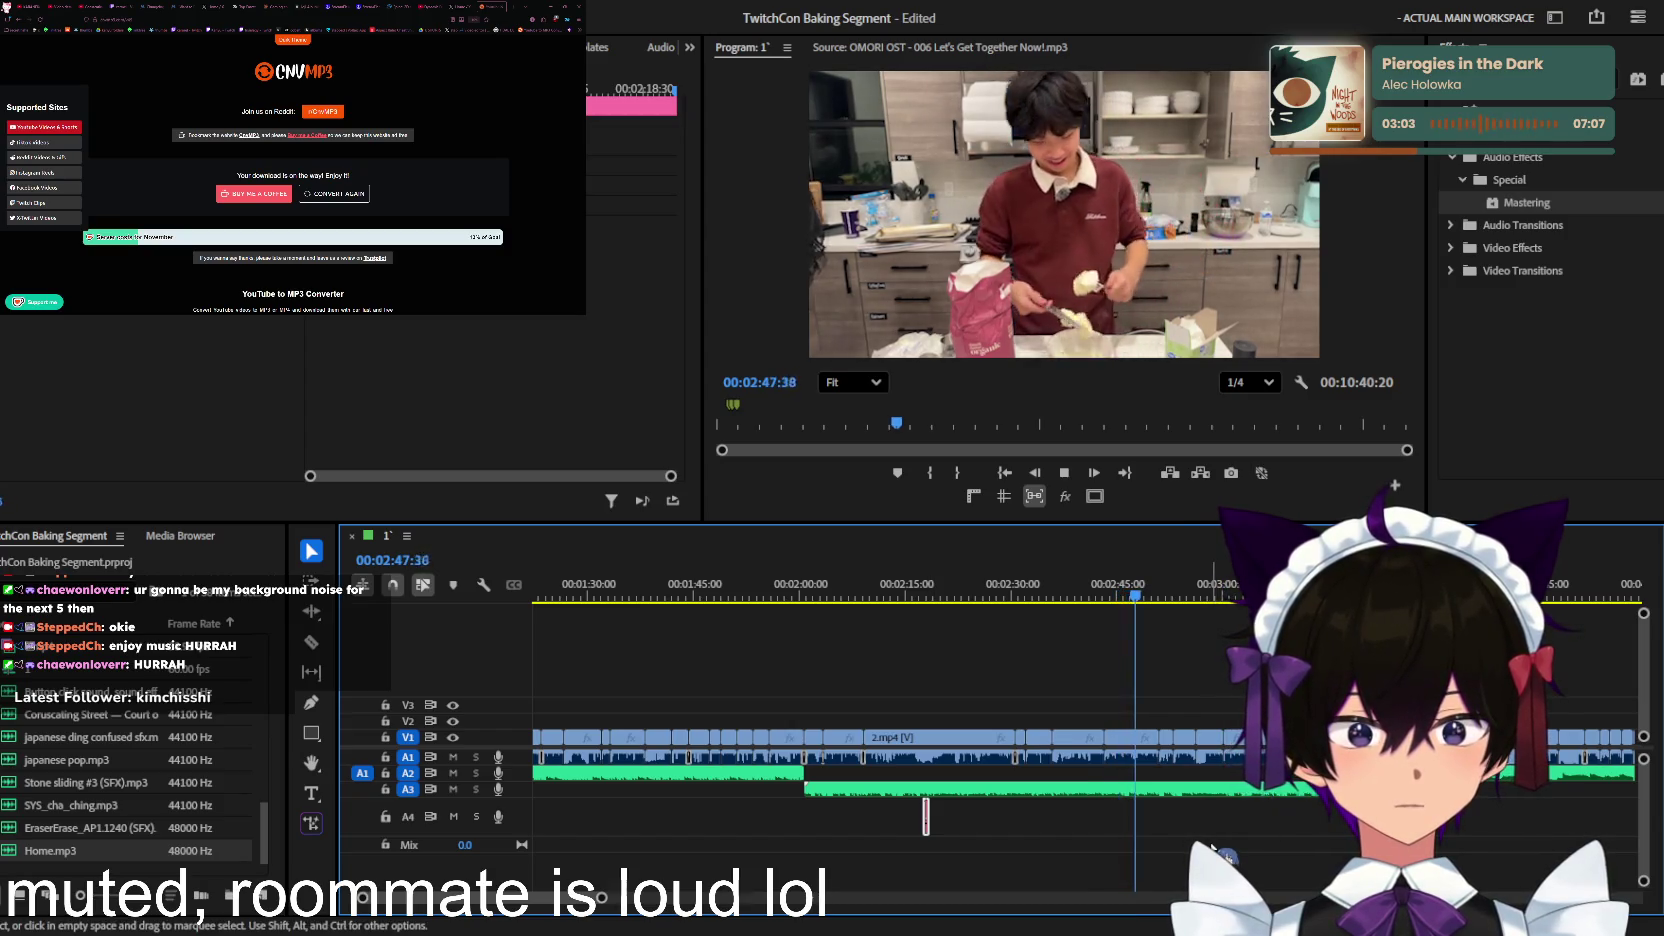
Step: Play the sequence with the clip on A4, zooming in and out, and stop at about 3:33
key(equal)
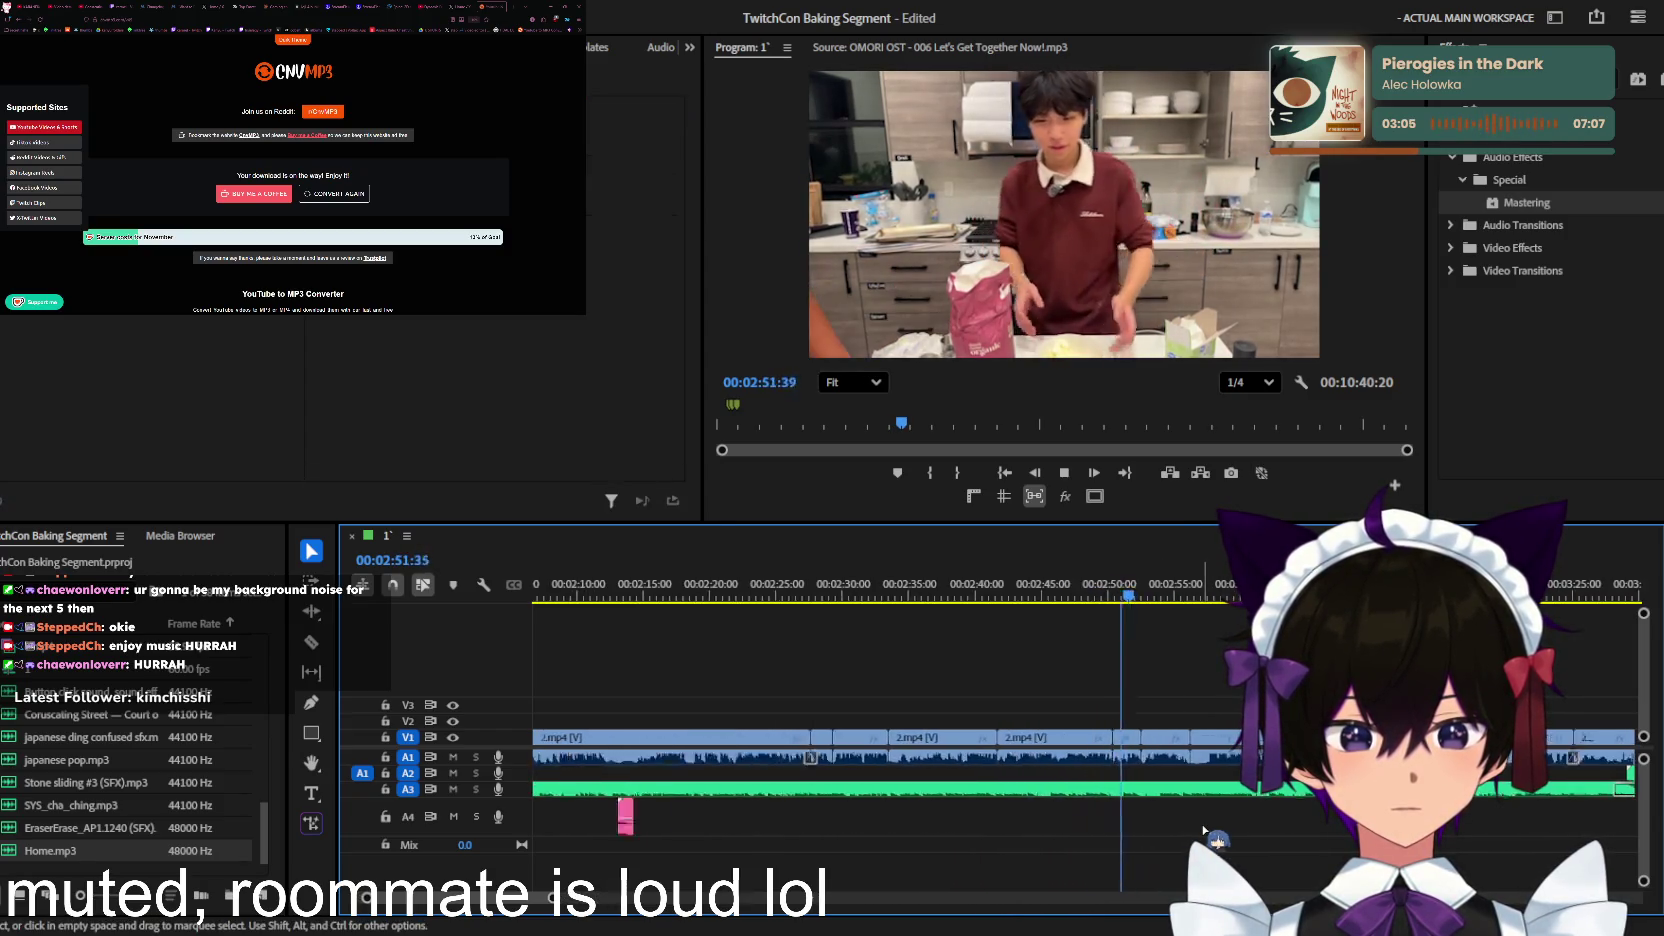
key(equal)
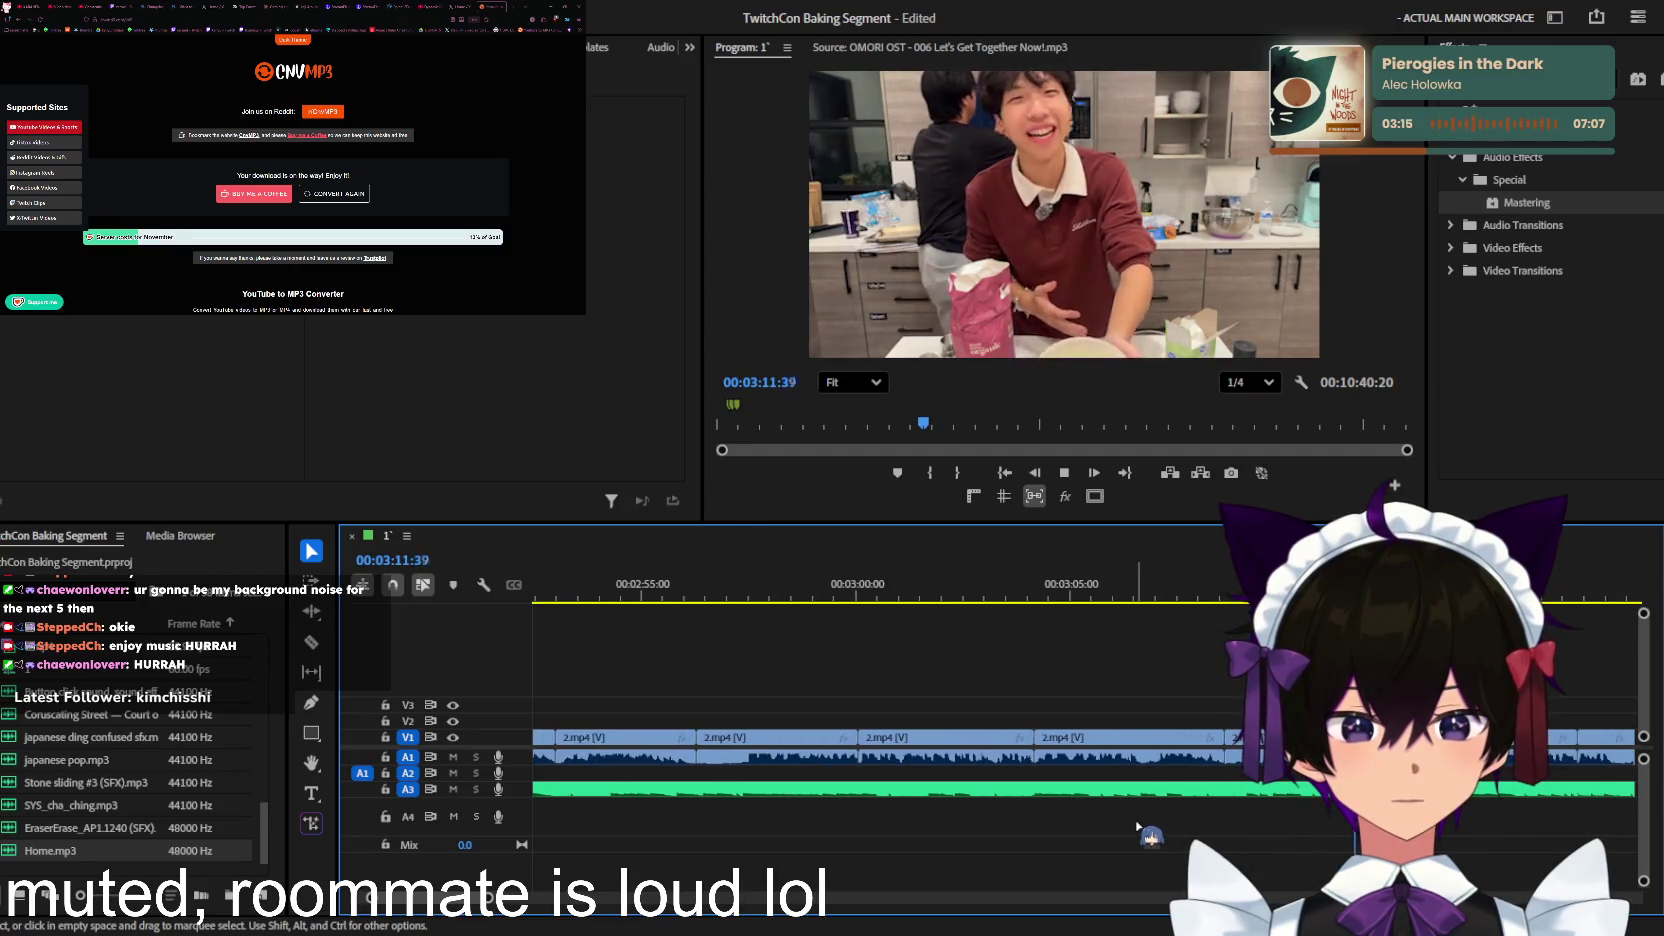
key(equal)
key(minus)
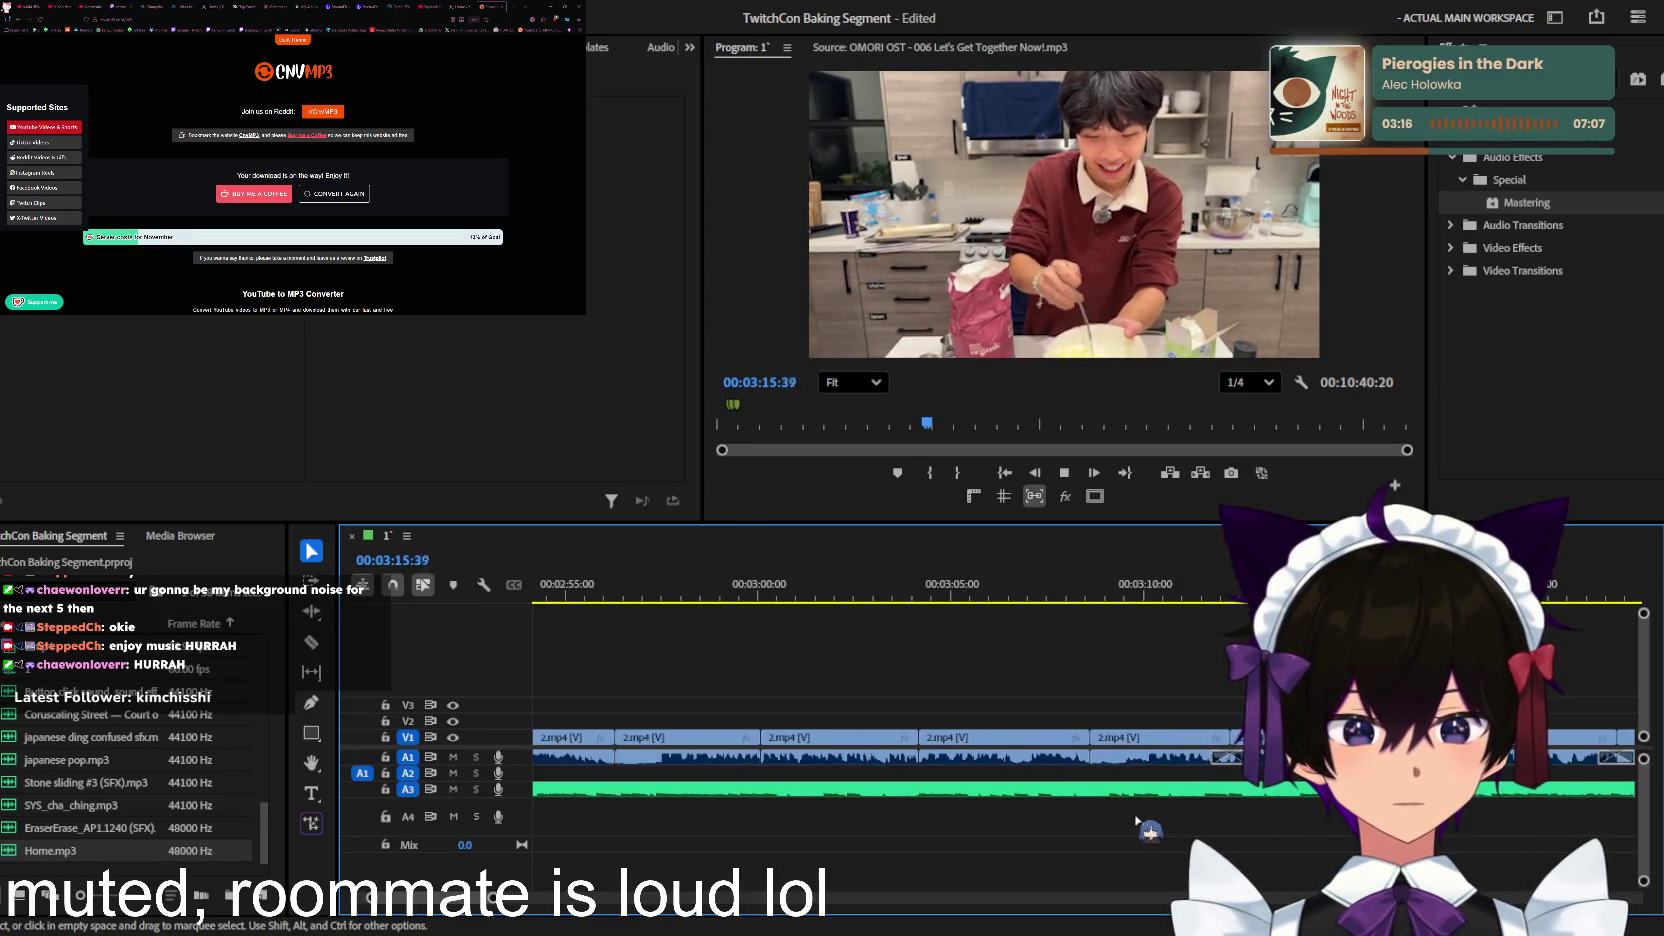
key(minus)
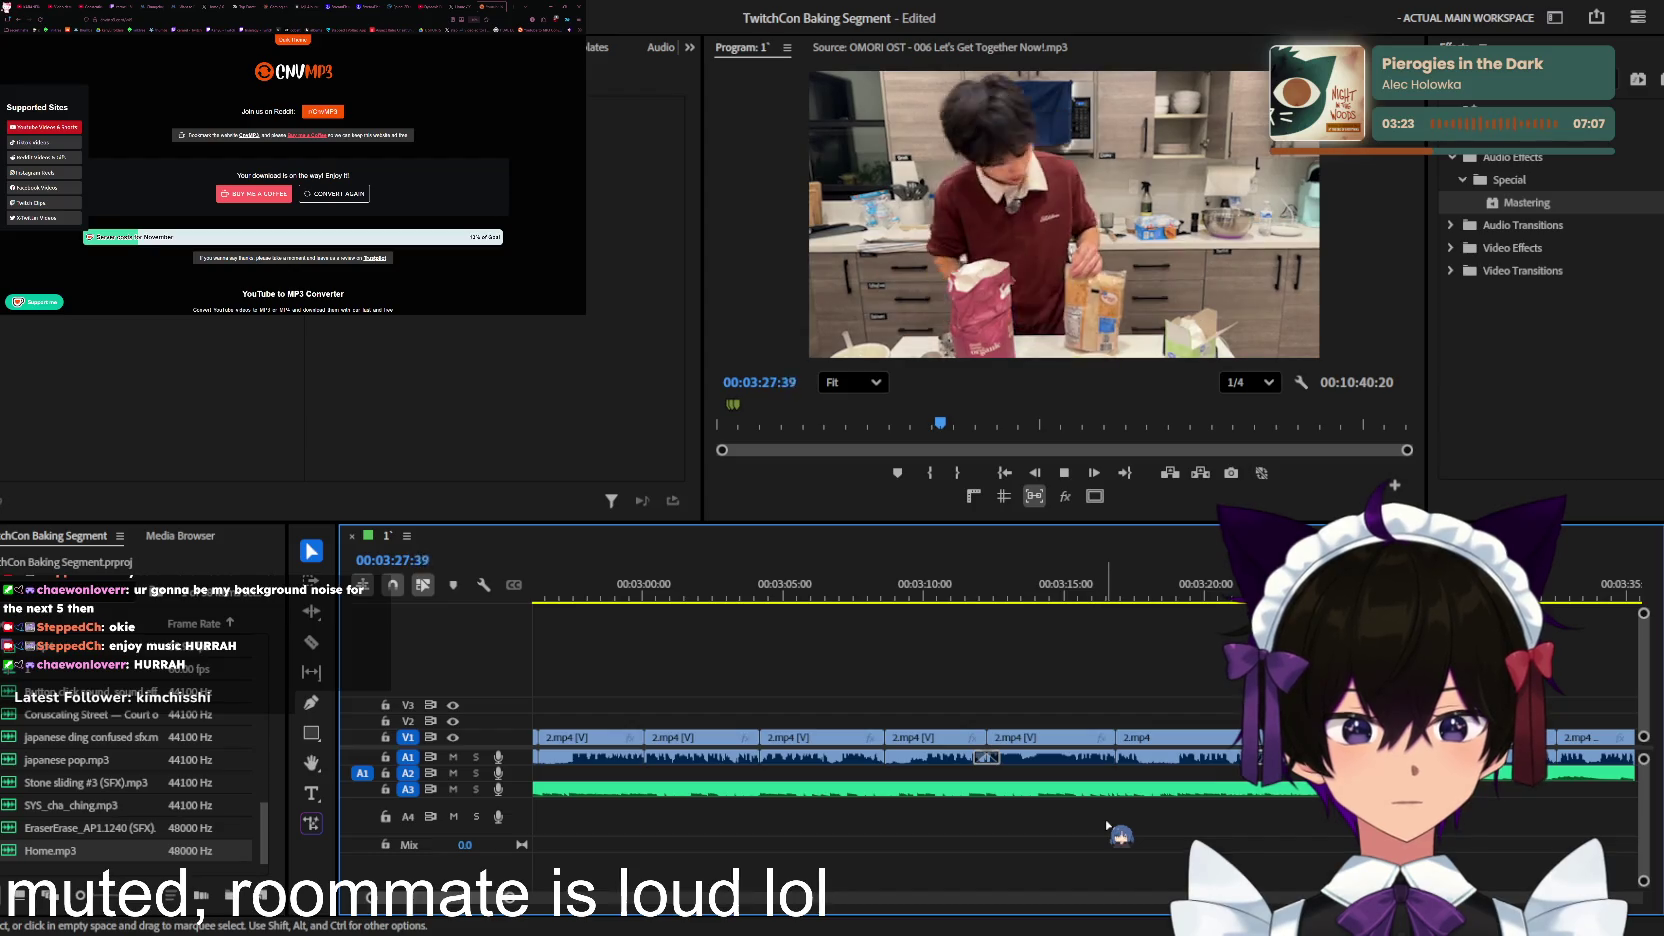
key(minus)
key(Up)
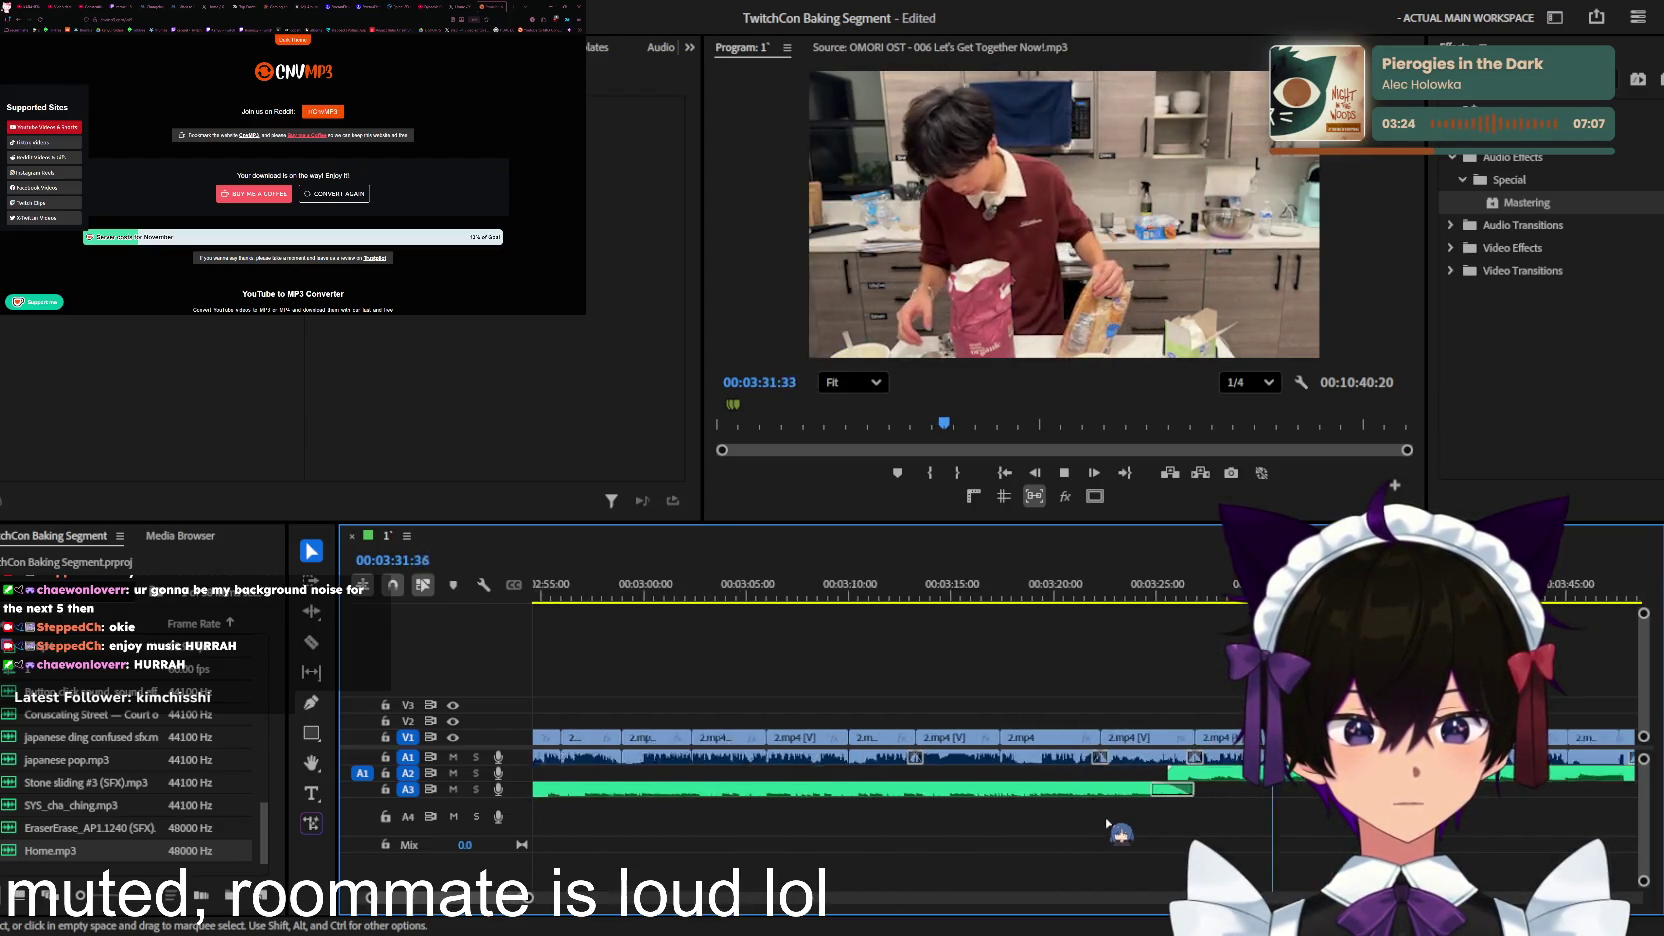
key(equal)
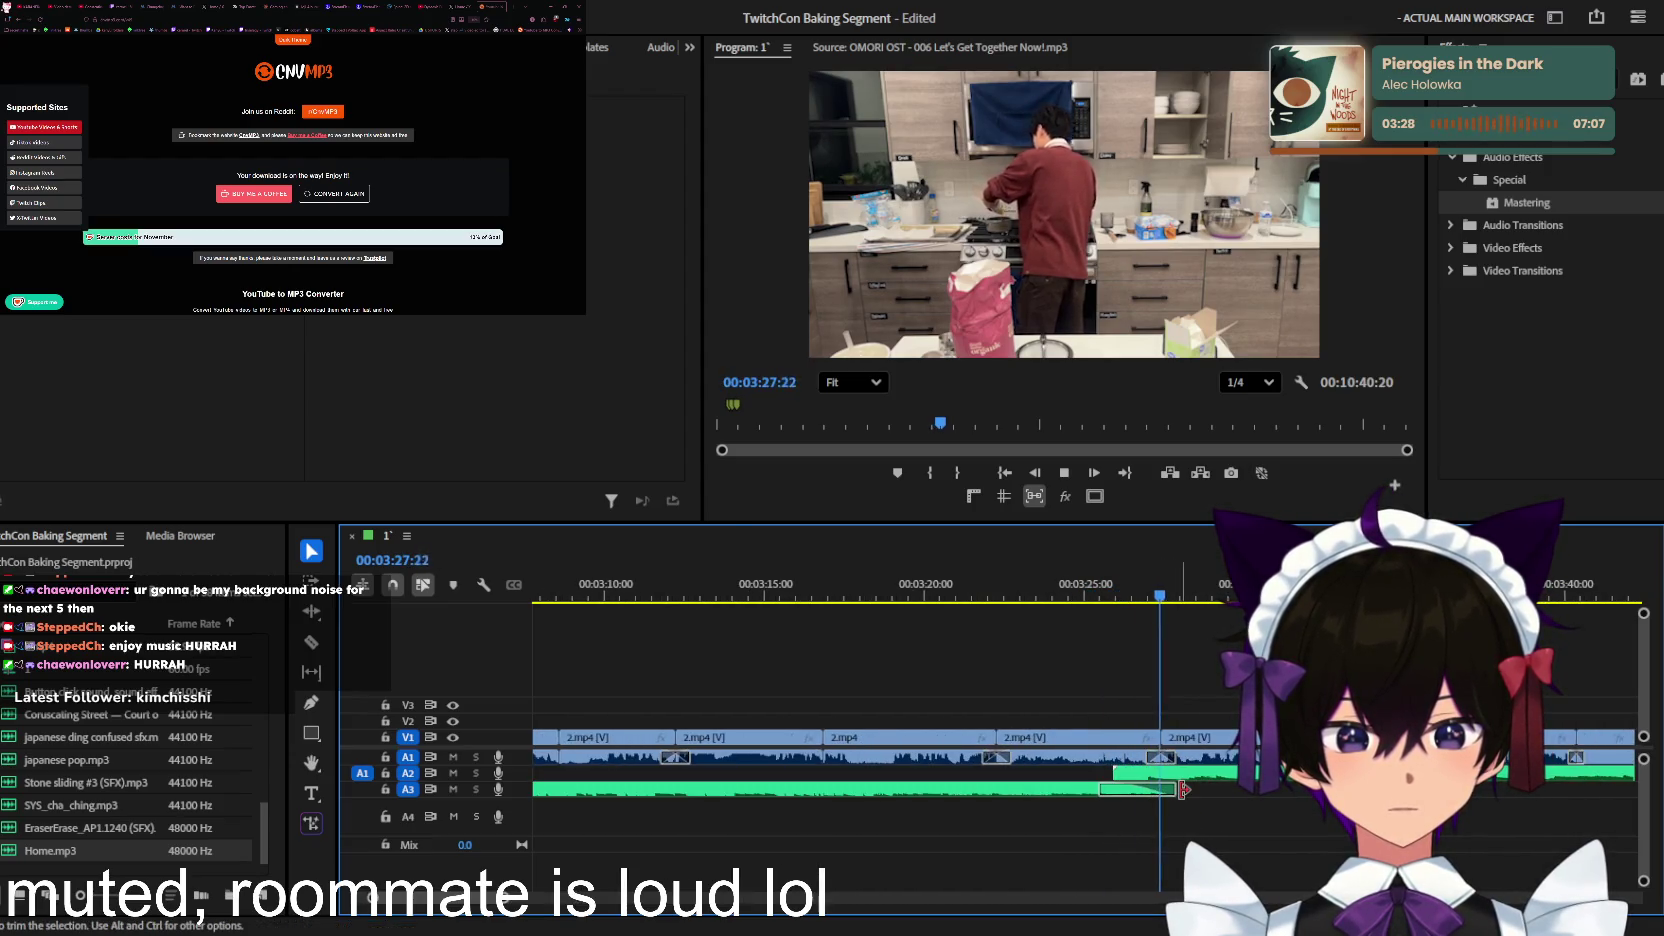
key(minus)
key(minus)
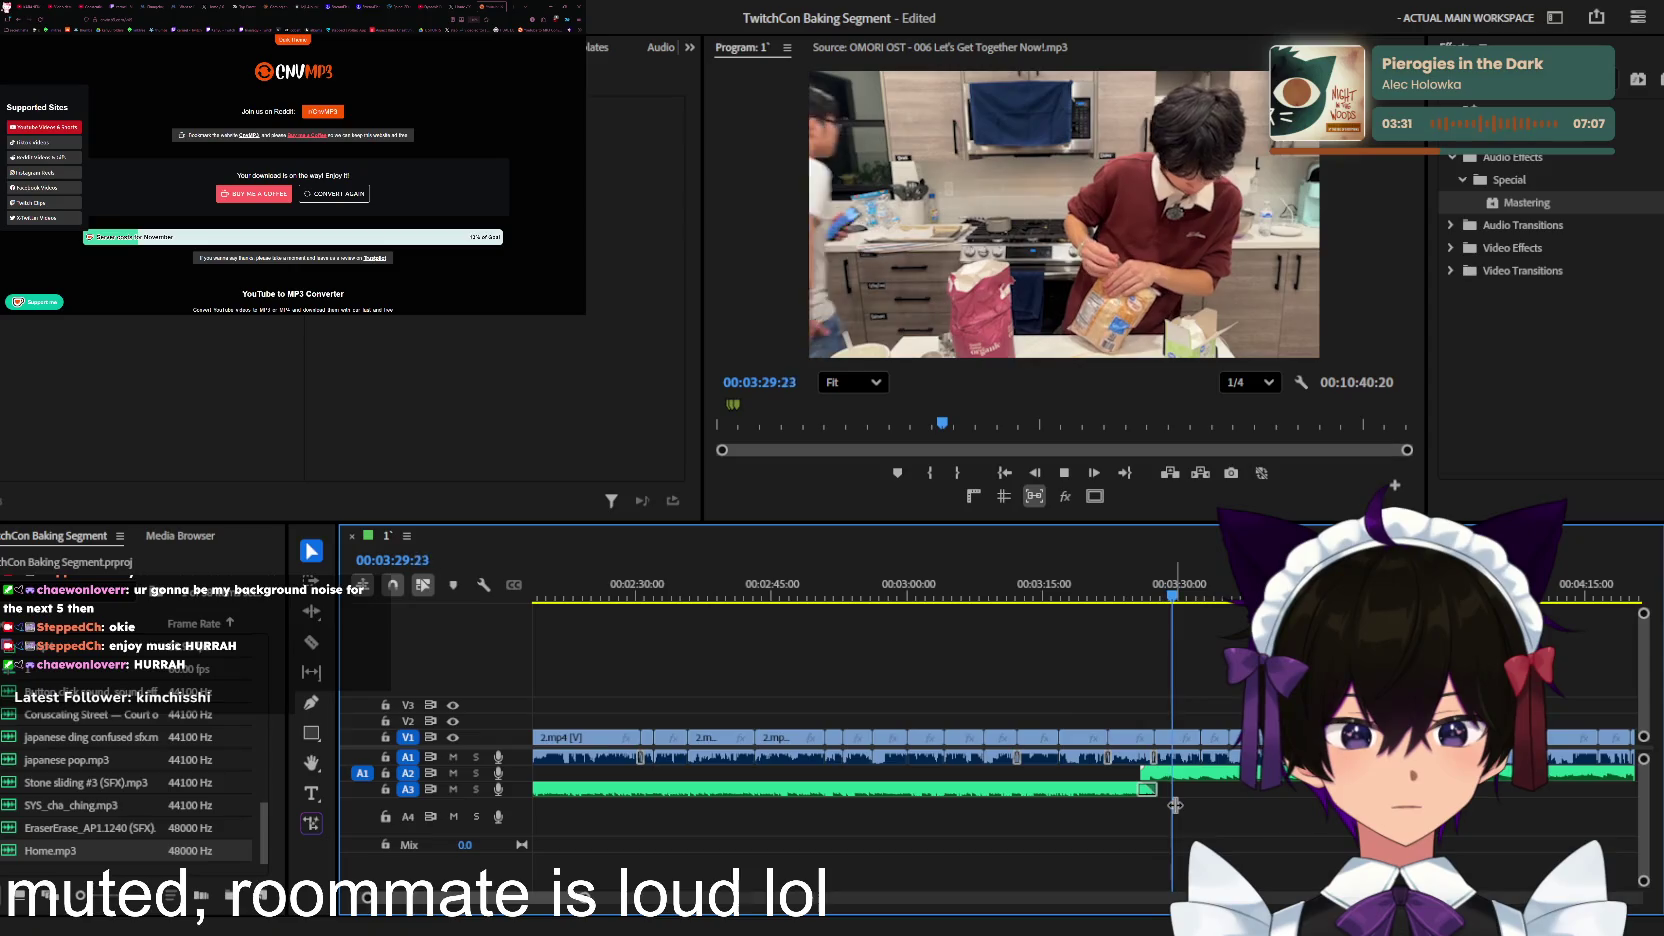
key(equal)
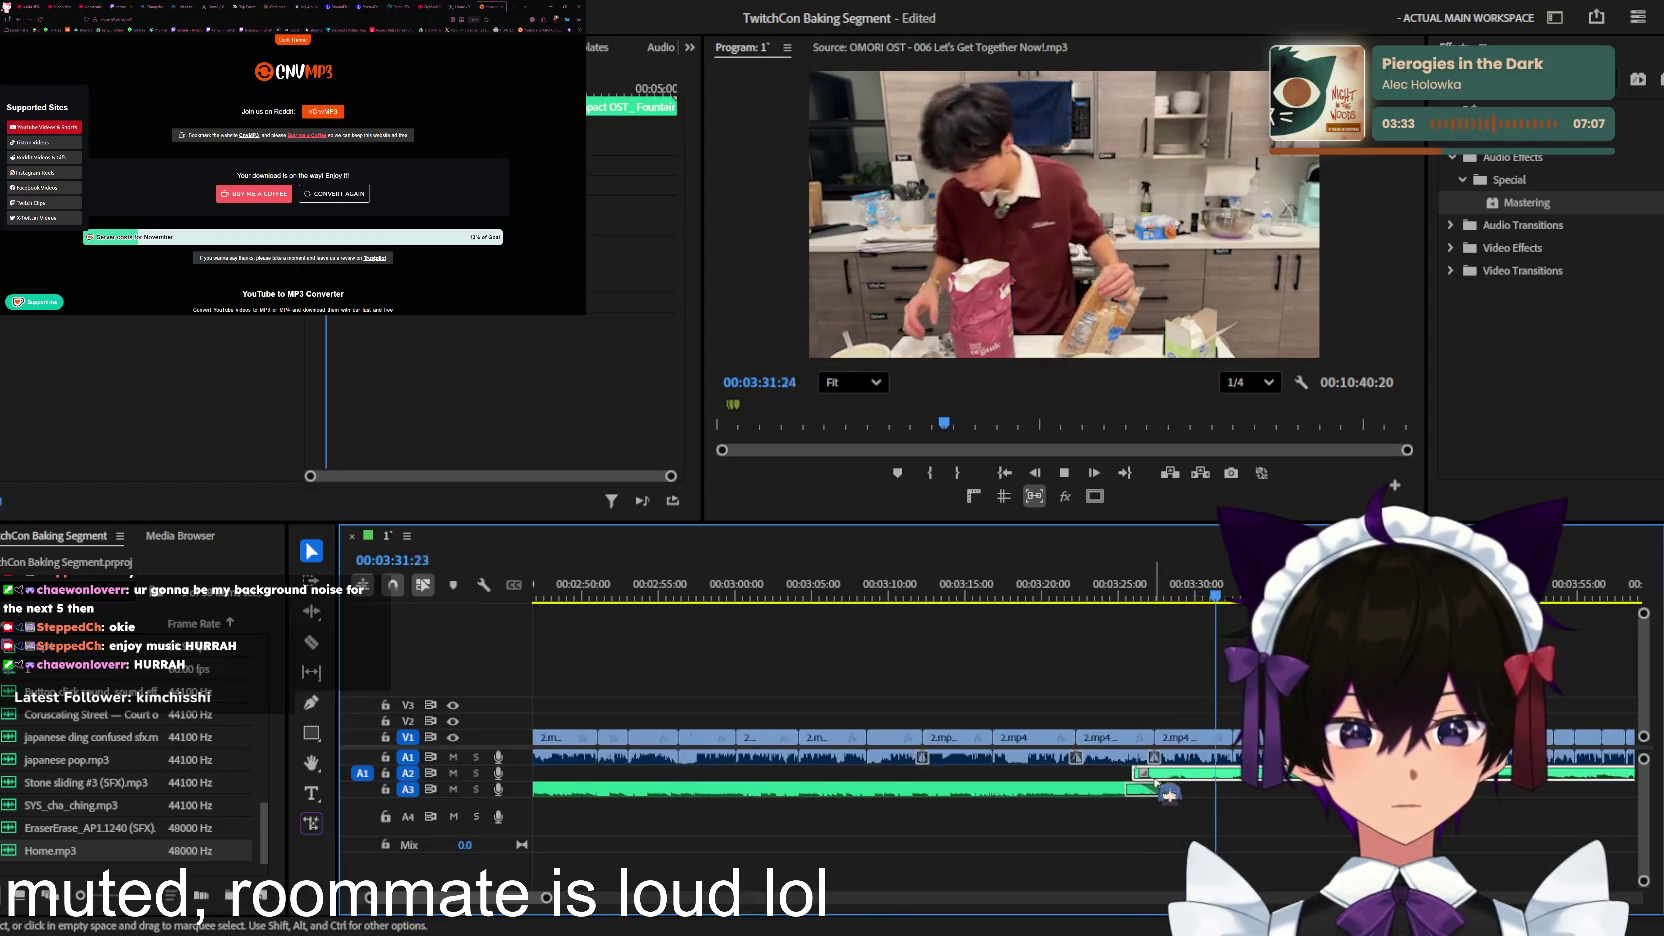
key(equal)
key(space)
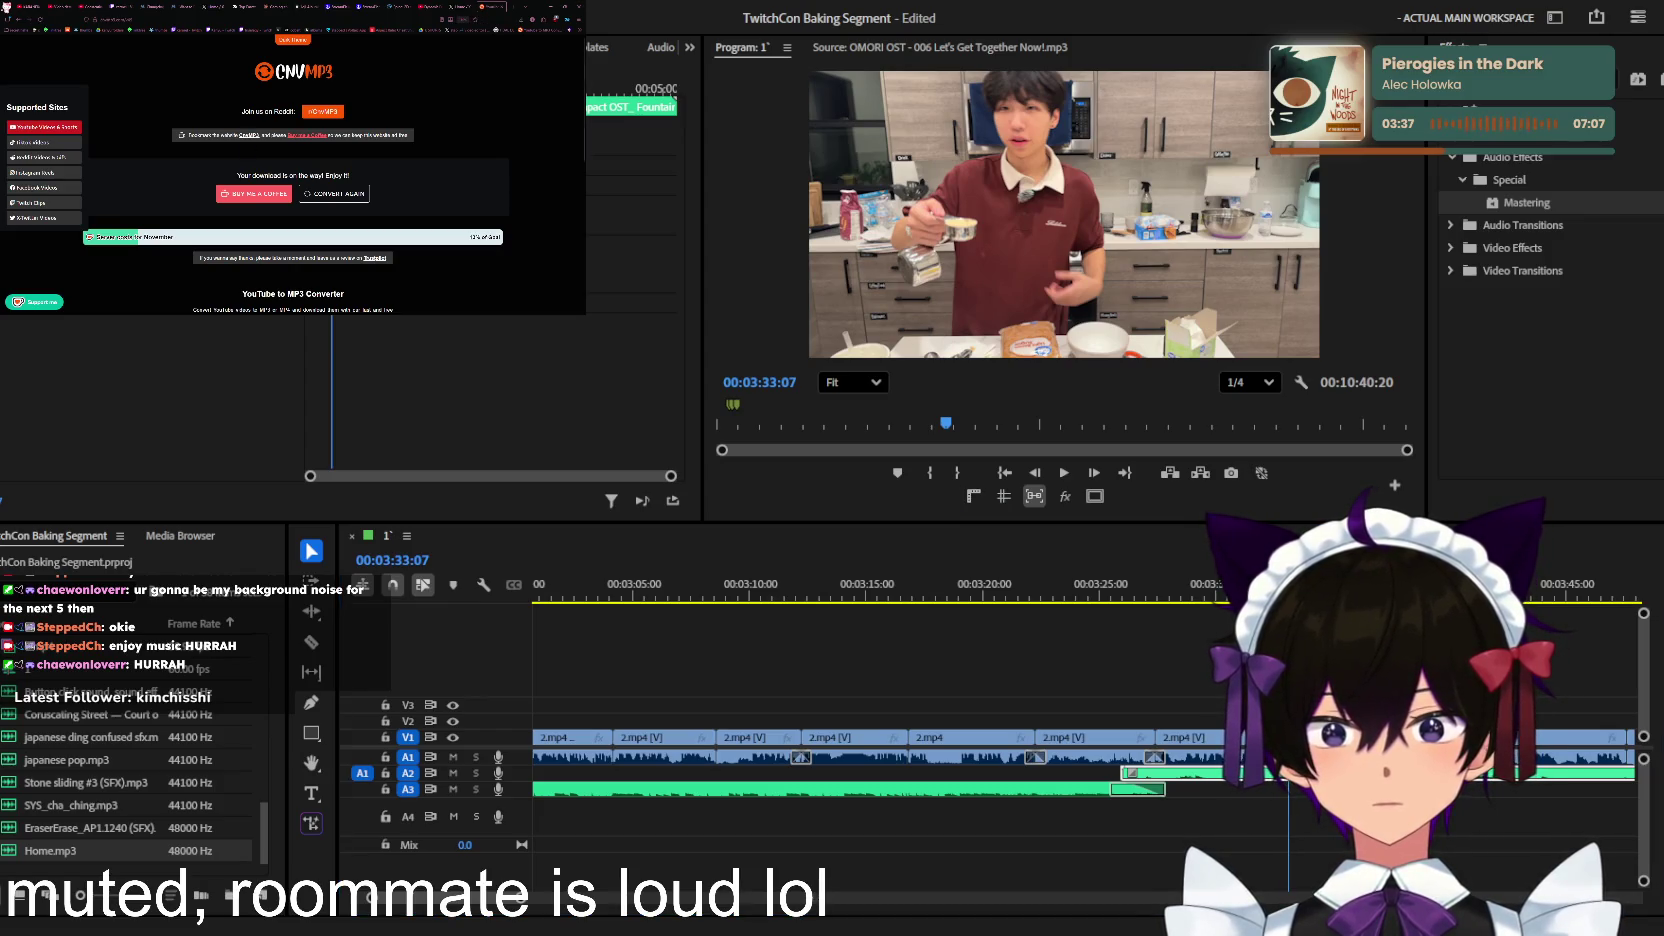
Step: In YouTube, skip through the Genshin, Pokémon HeartGold and Mii Maker music videos
click(438, 7)
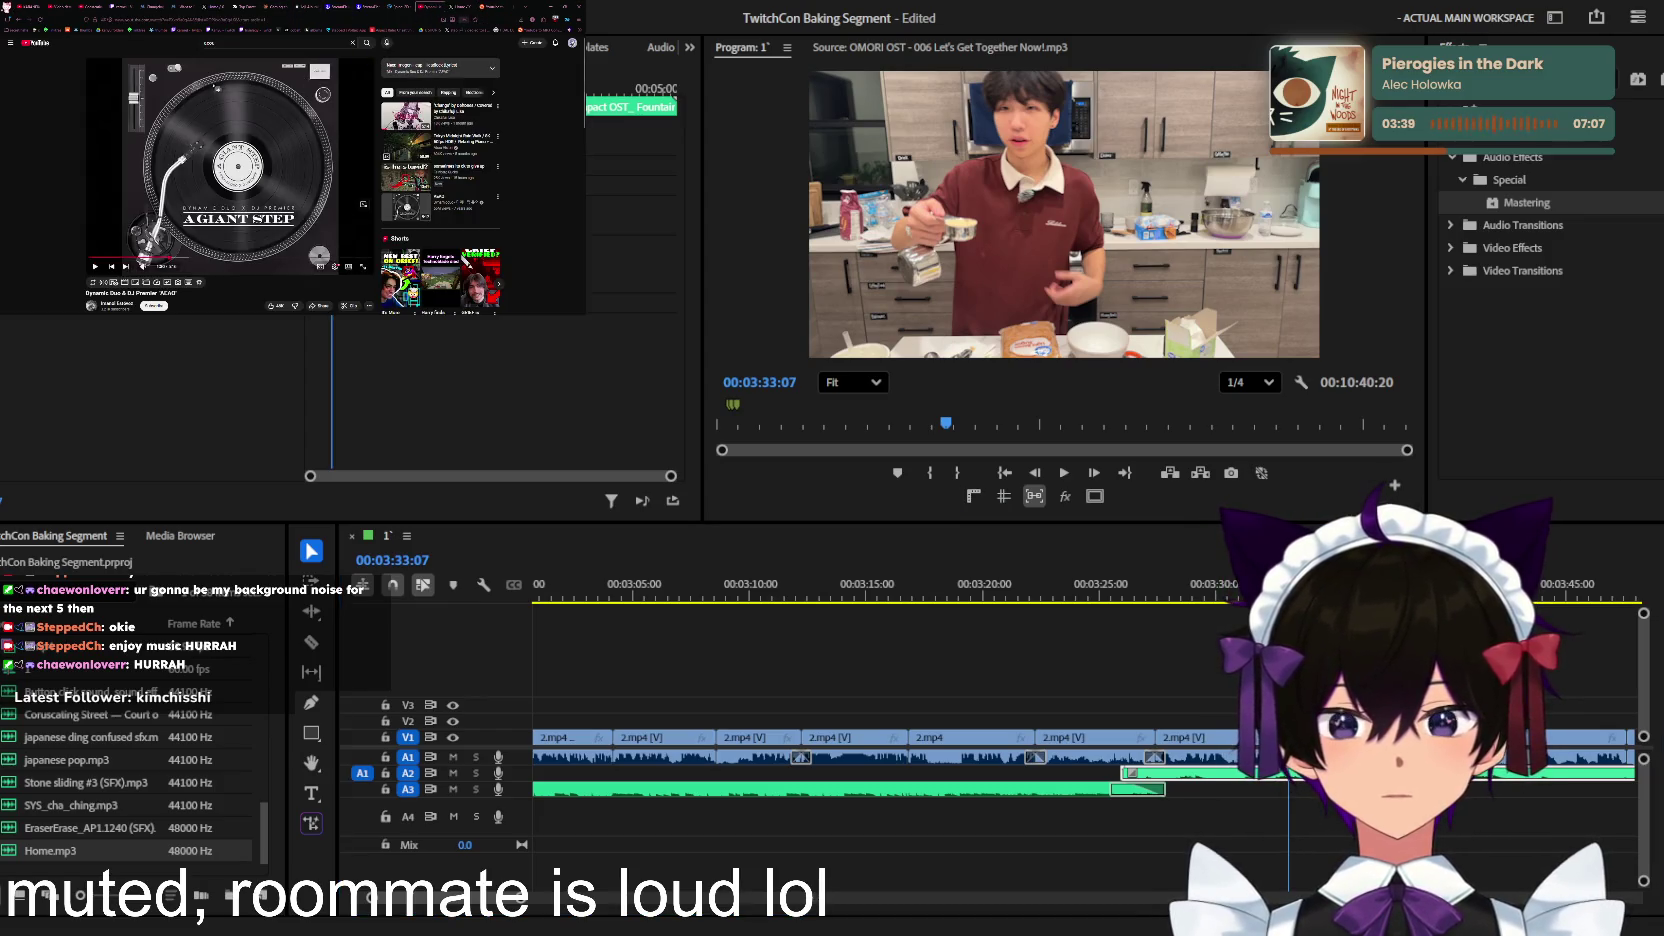
click(100, 6)
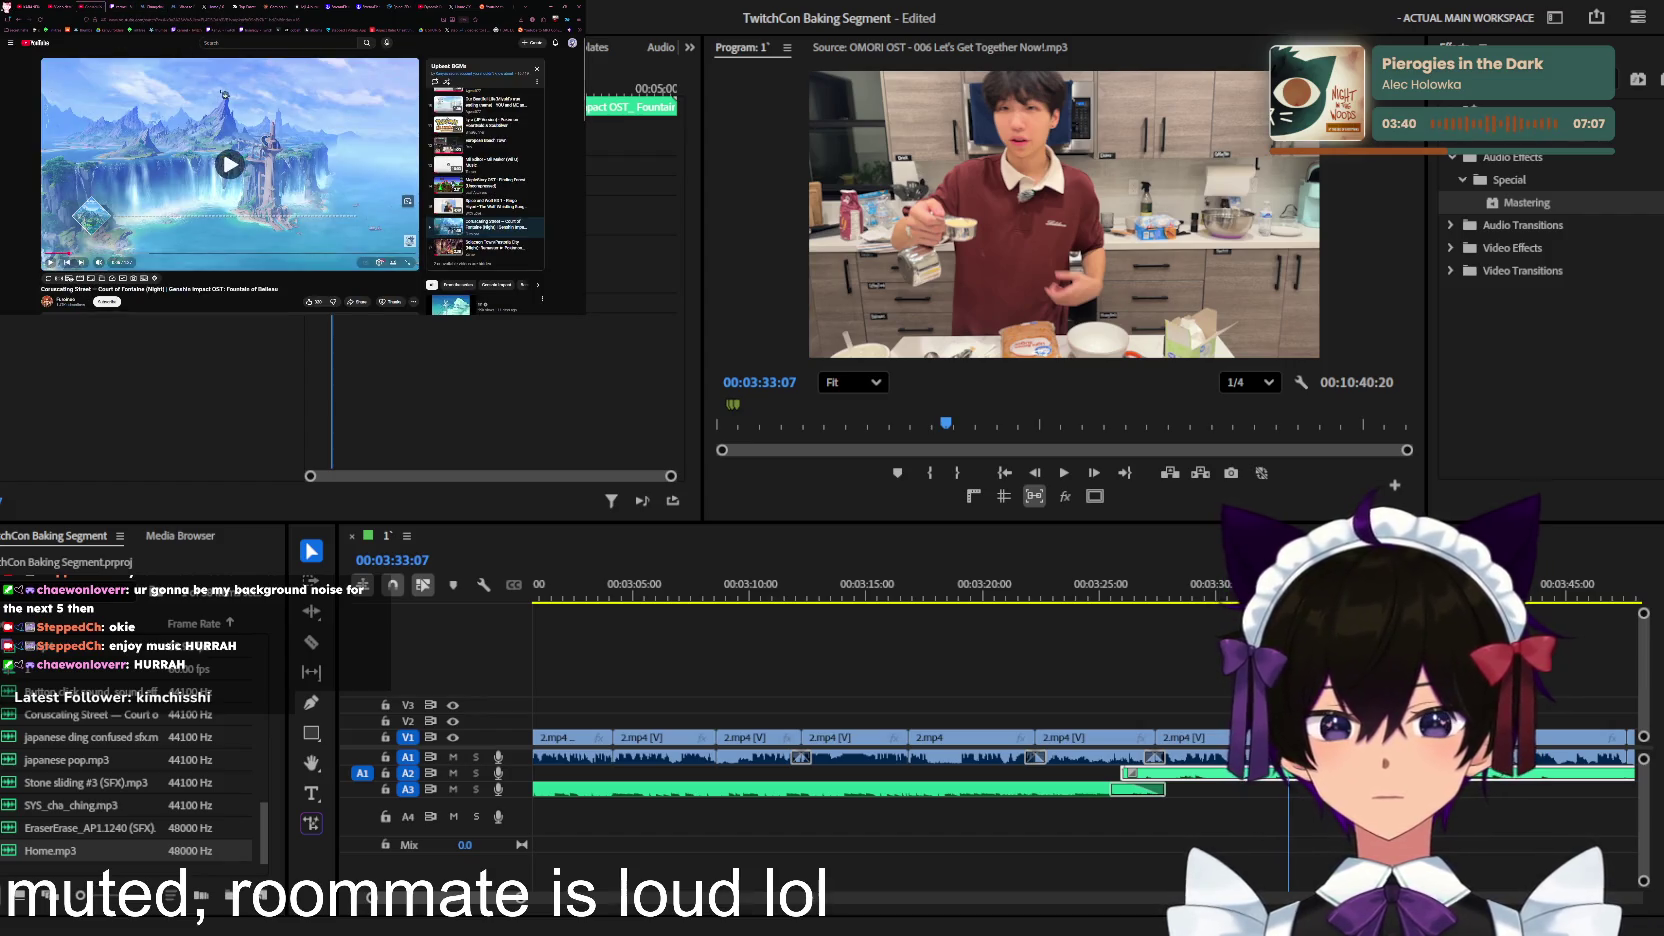
click(480, 125)
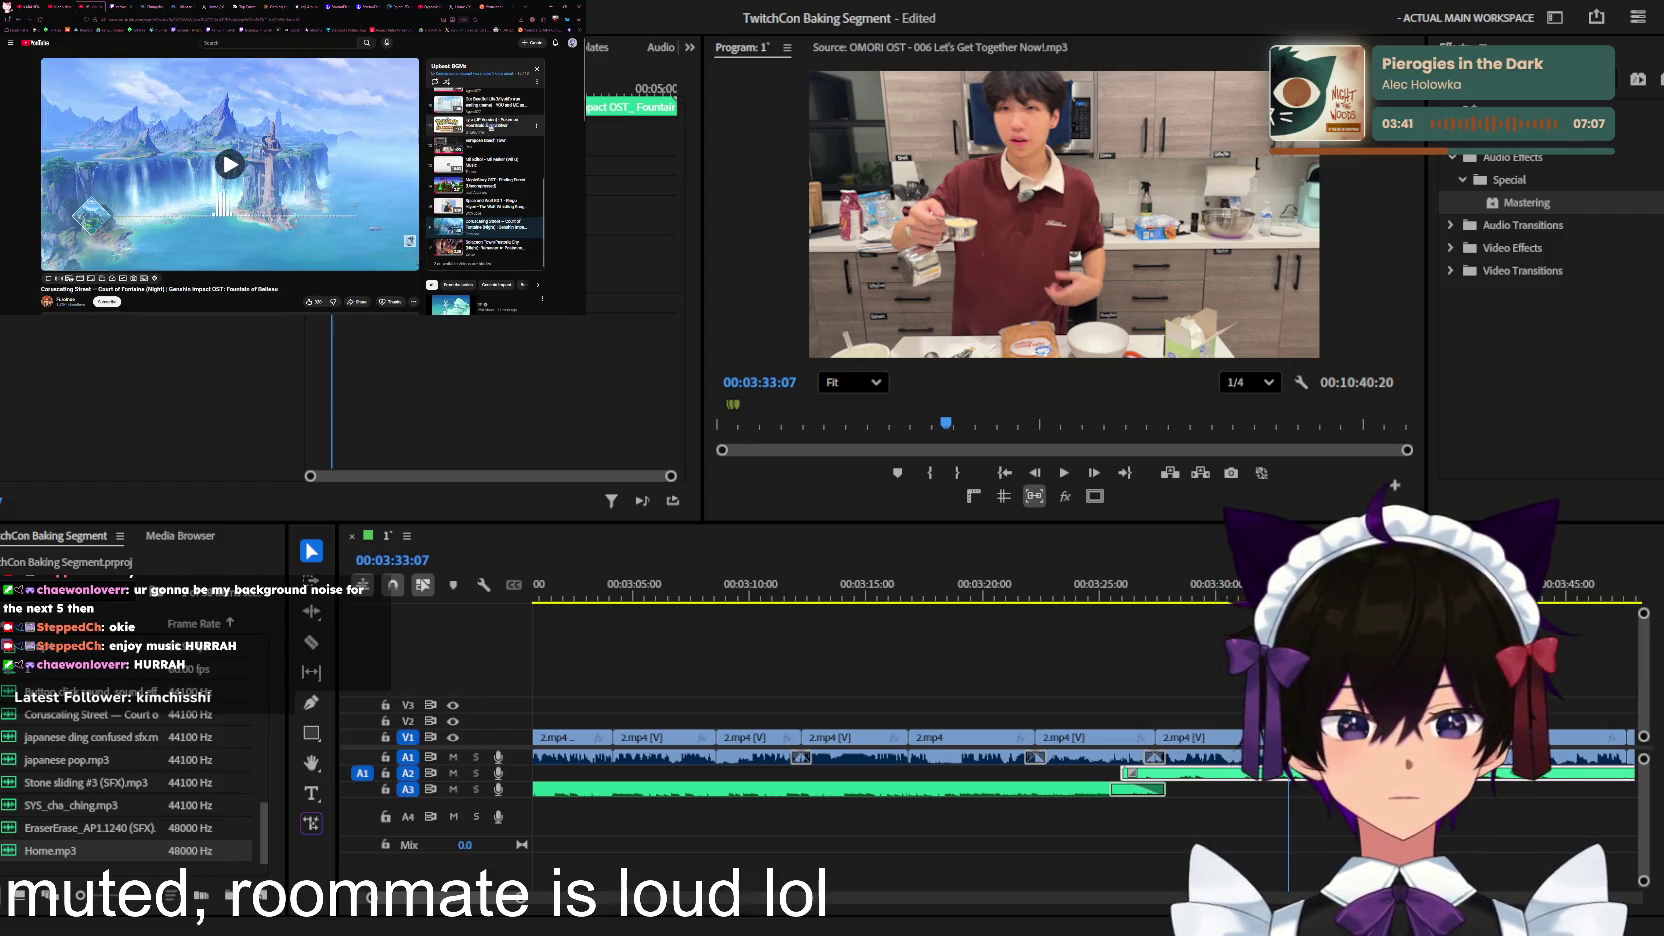
click(494, 164)
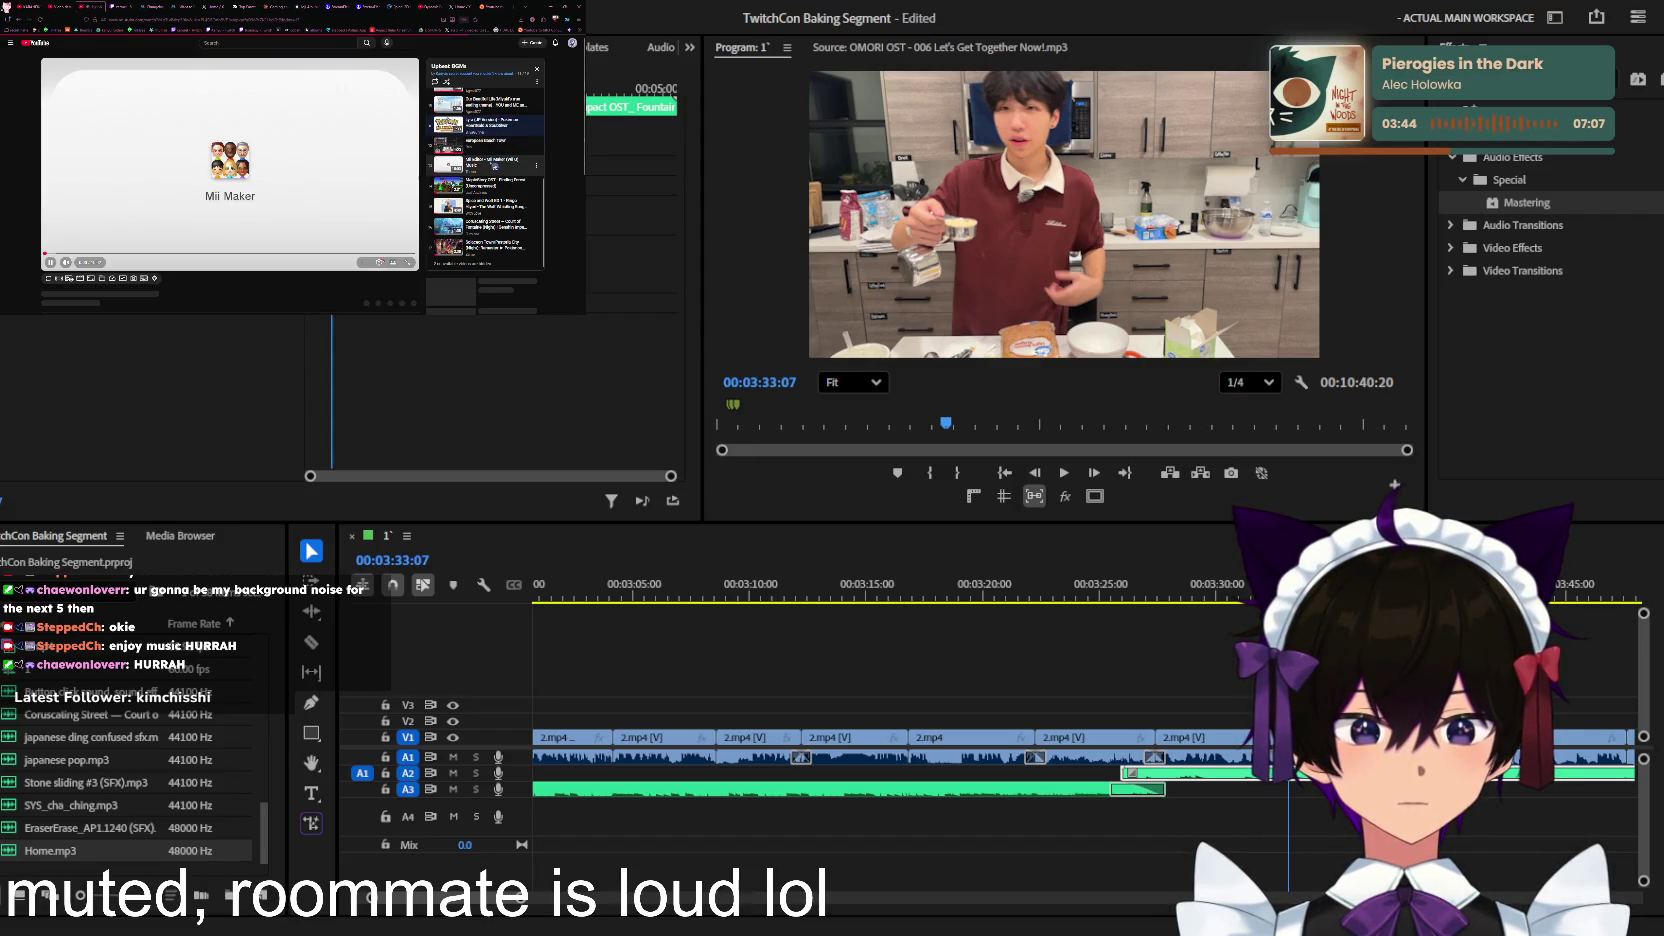
scroll(477, 158, up, 2)
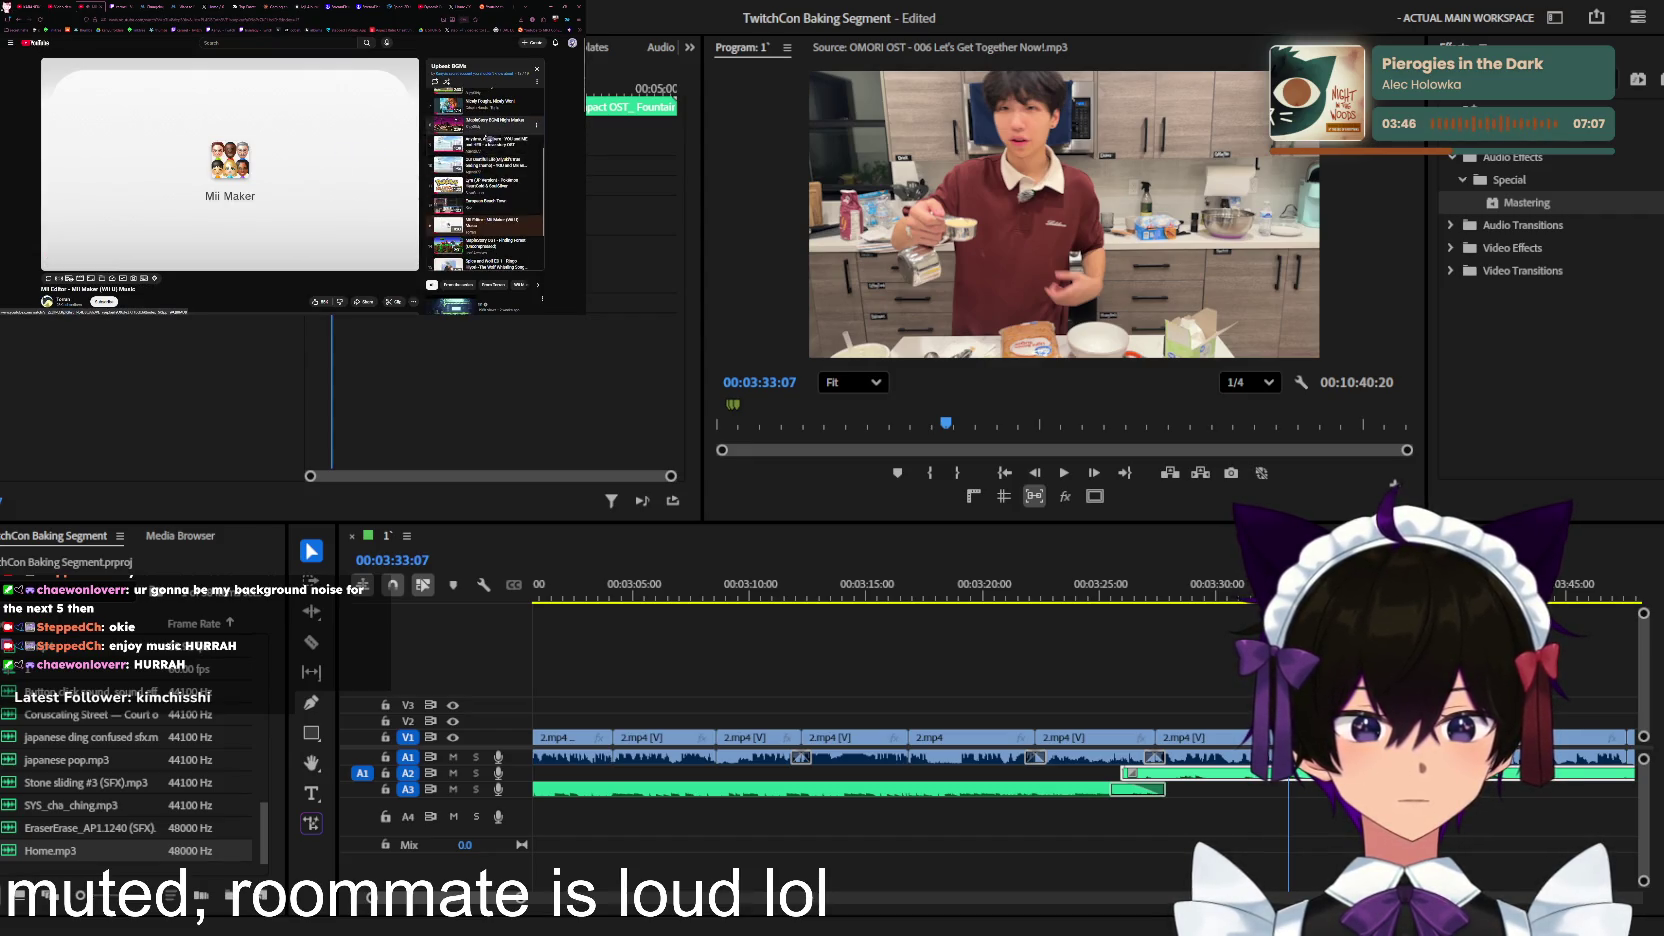
click(486, 143)
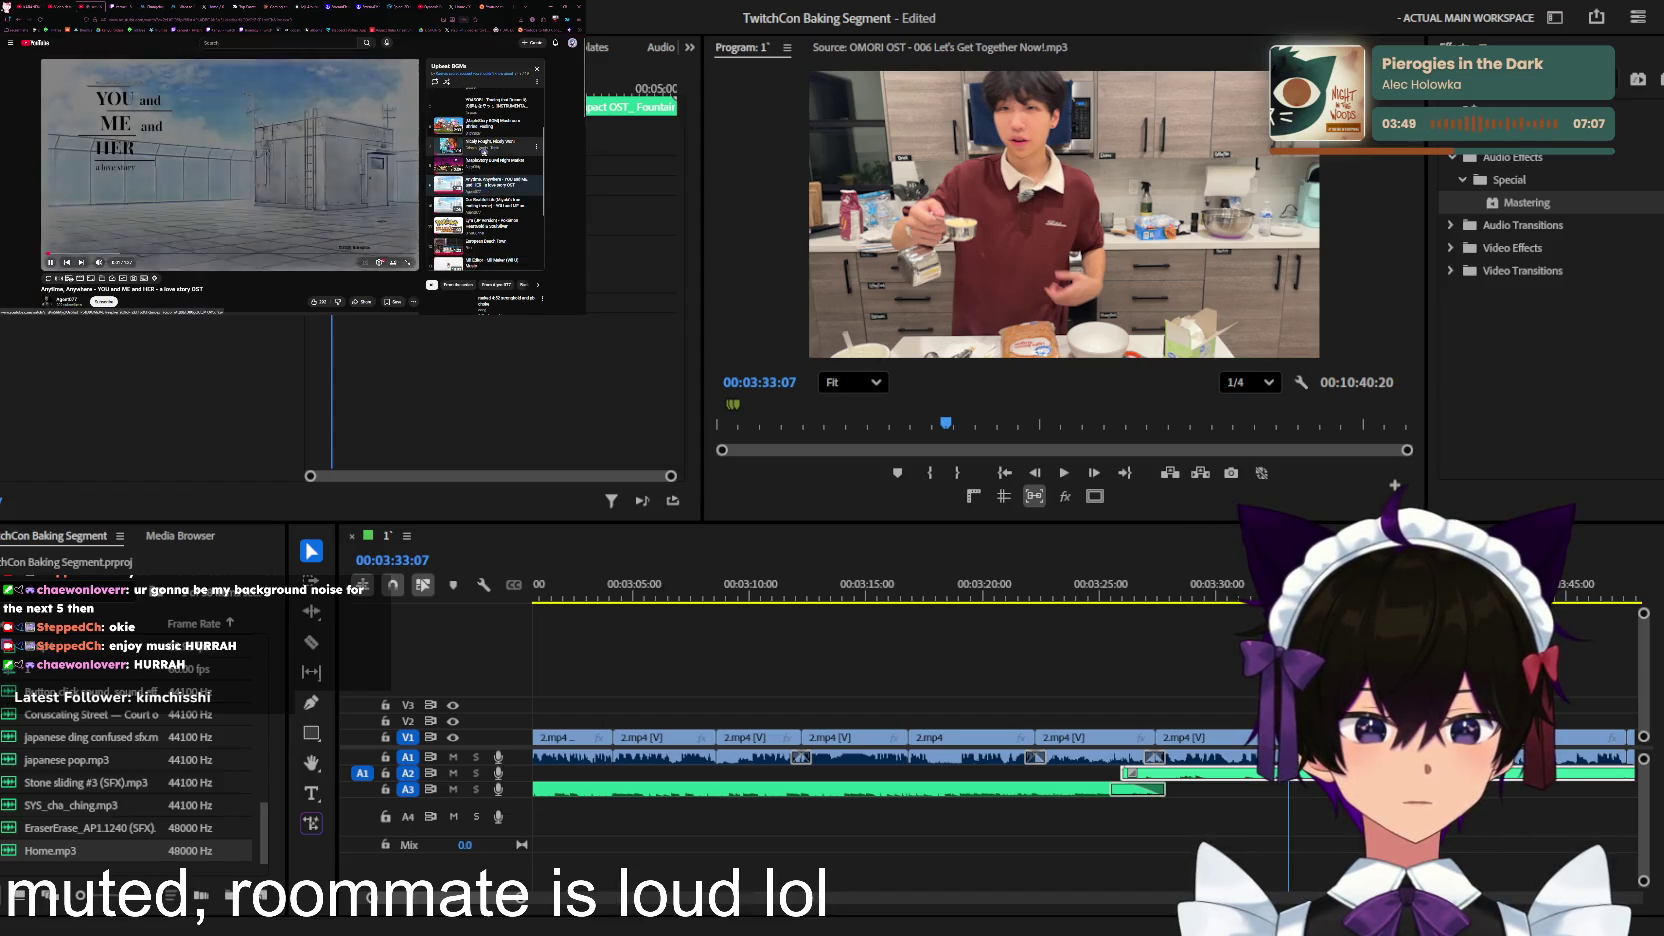
click(487, 131)
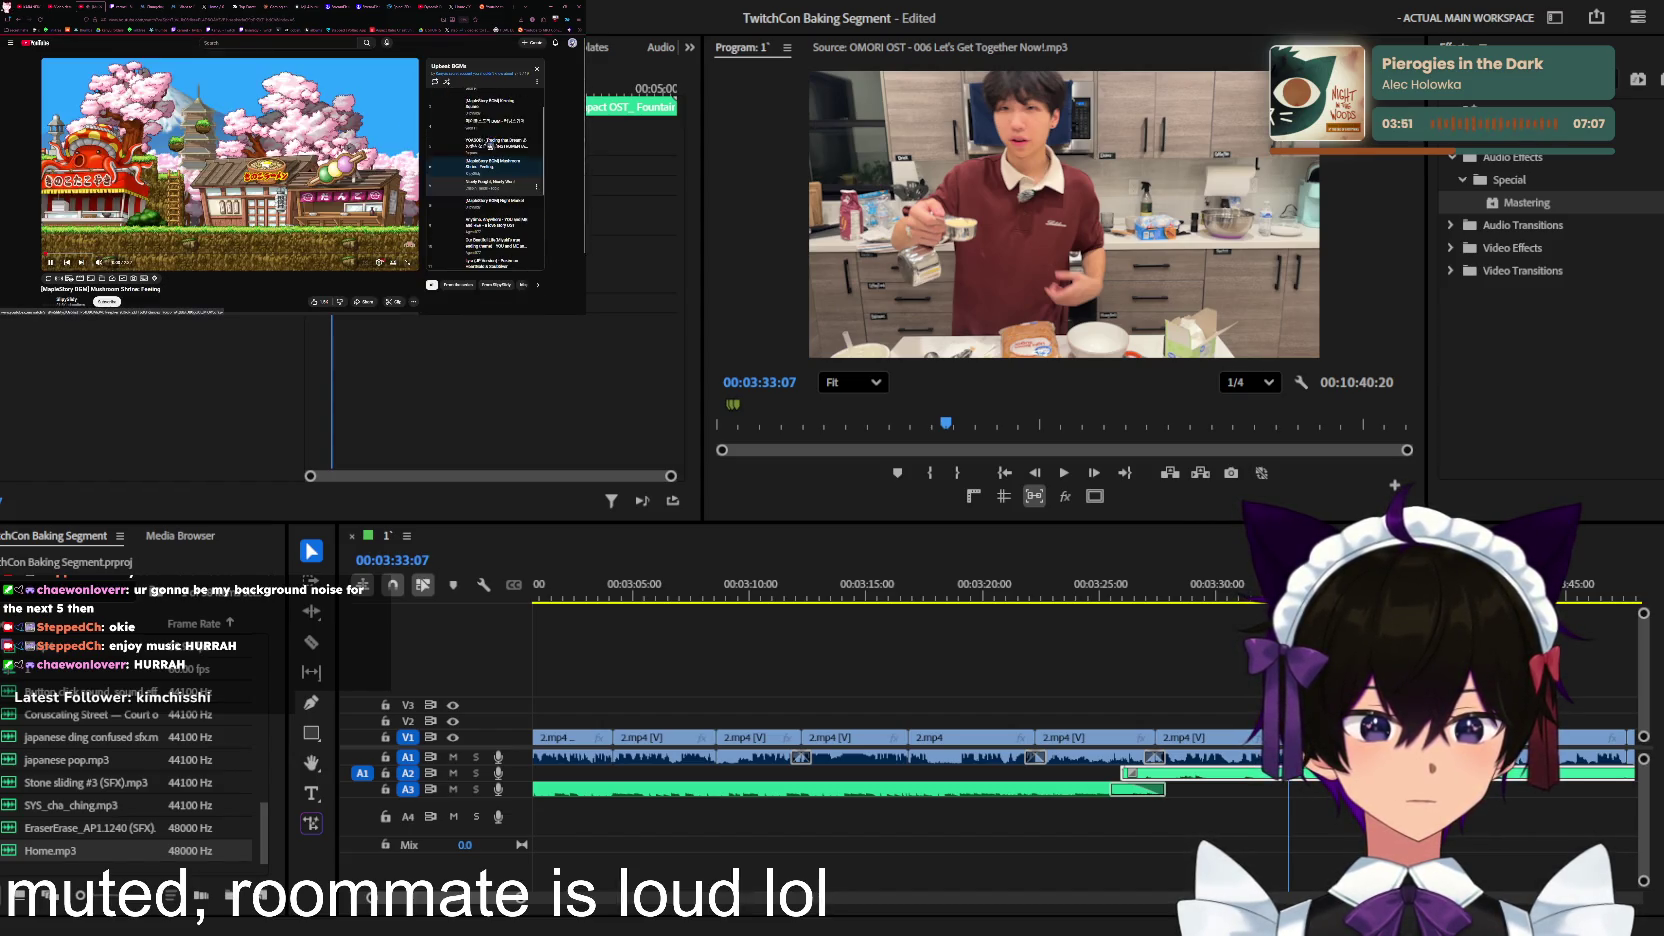
Step: Move past MapleStory to the Spice and Wolf whistling song, pause it, and refocus the timeline
scroll(487, 150, up, 1)
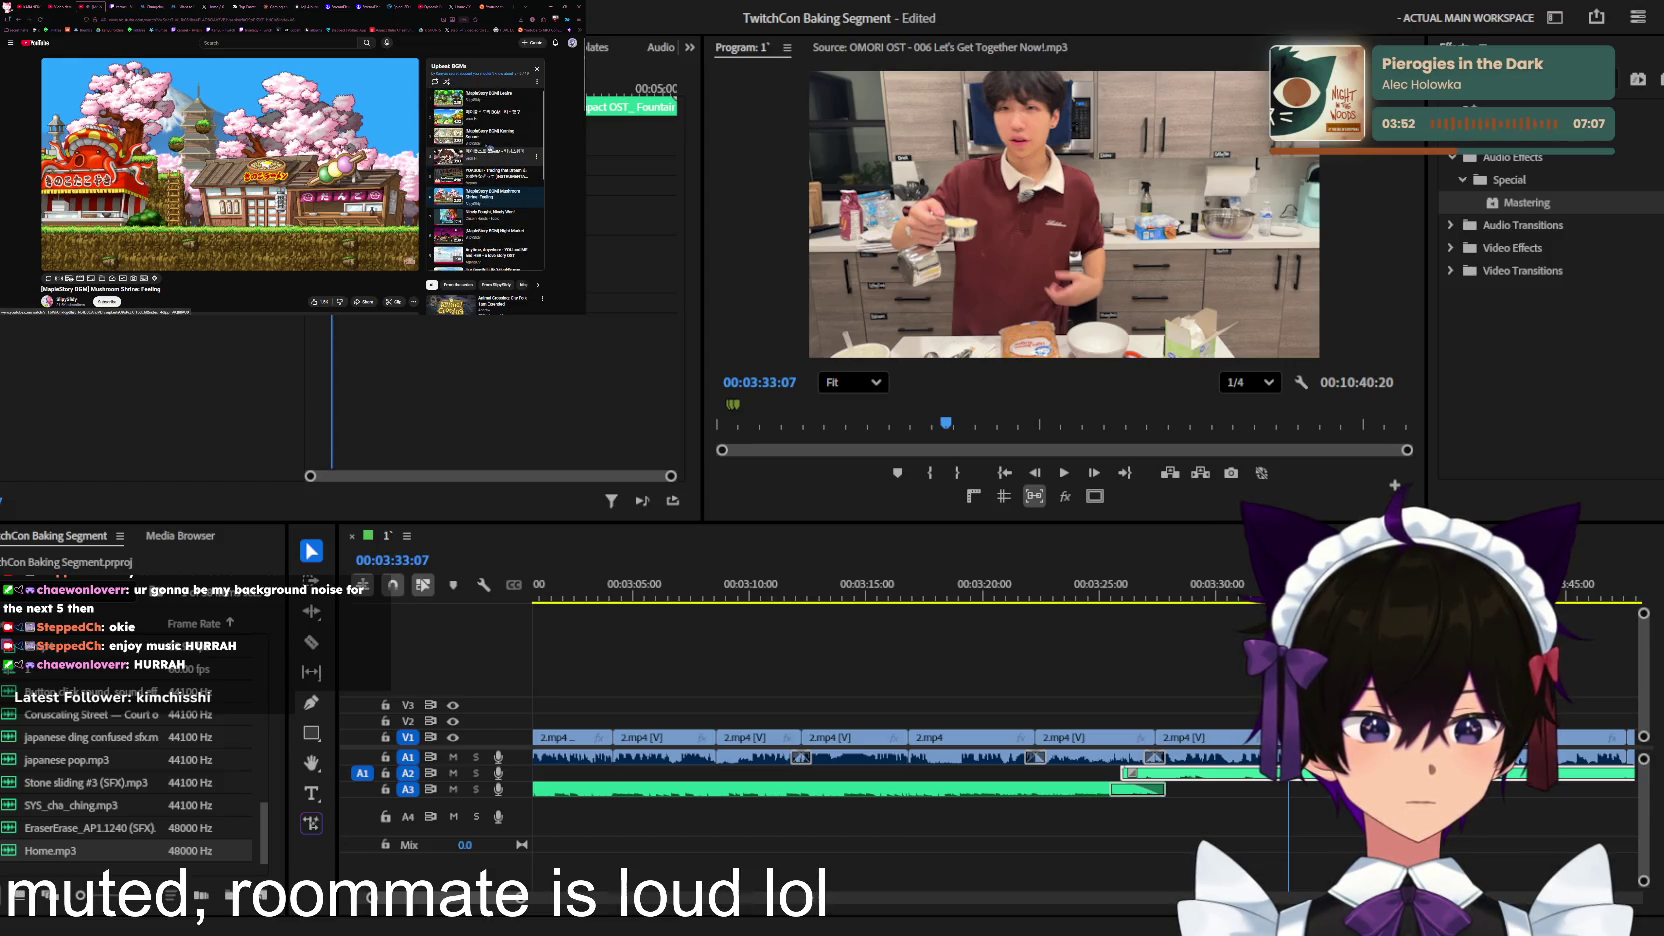
click(486, 146)
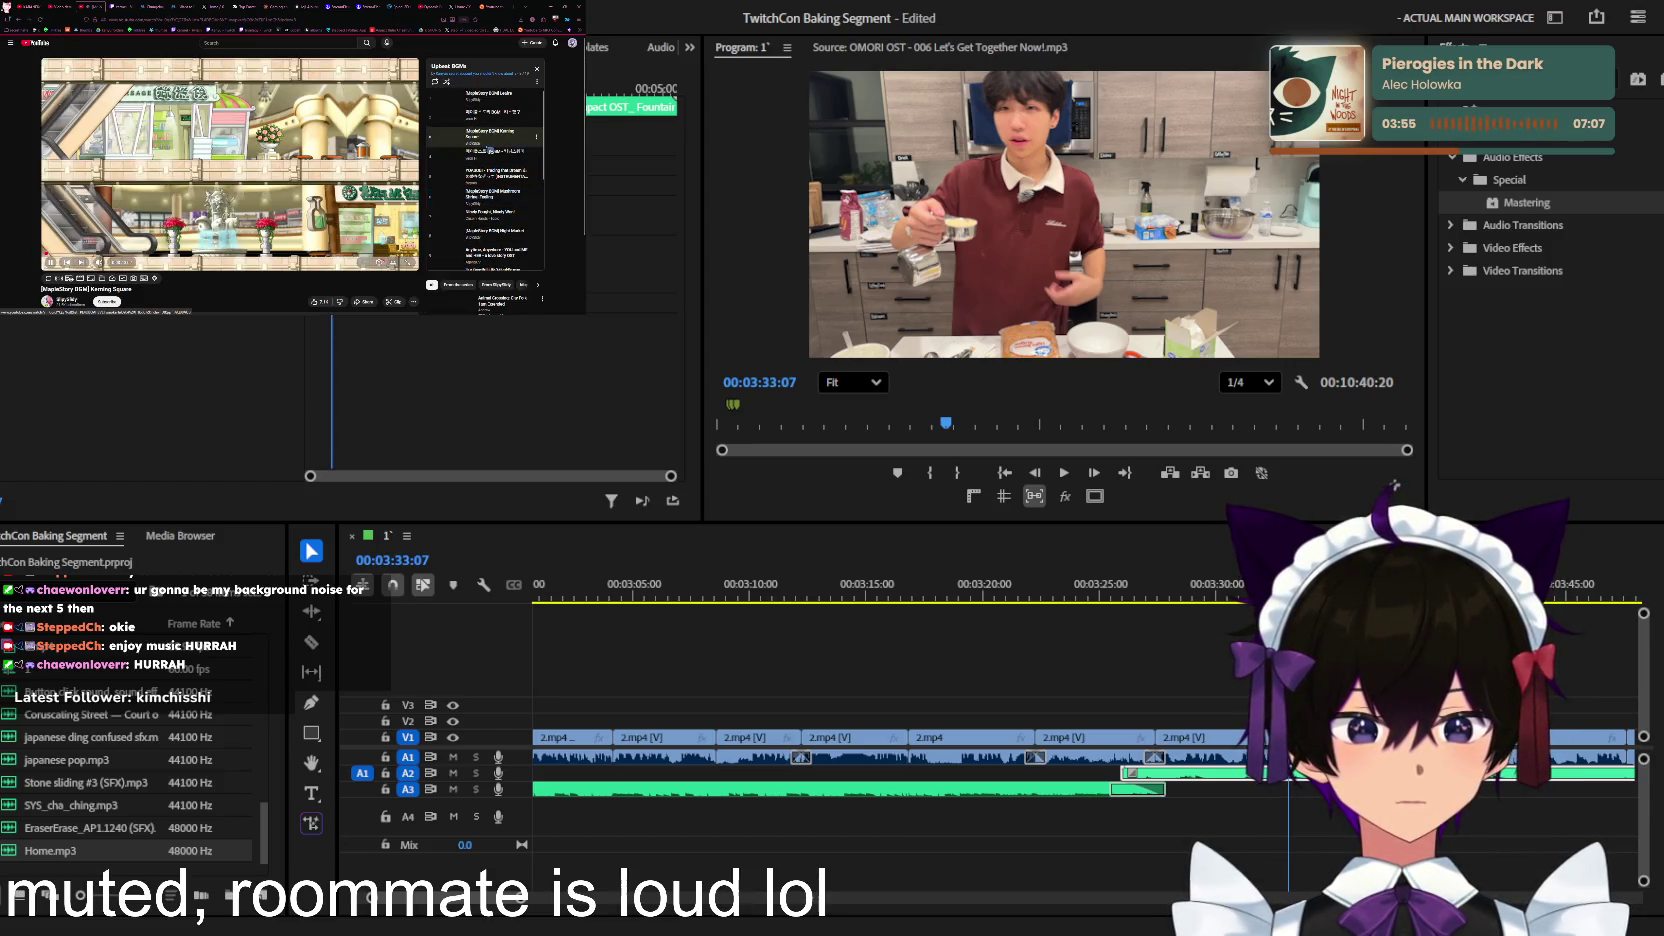
scroll(486, 148, down, 2)
scroll(485, 150, down, 3)
scroll(482, 149, down, 1)
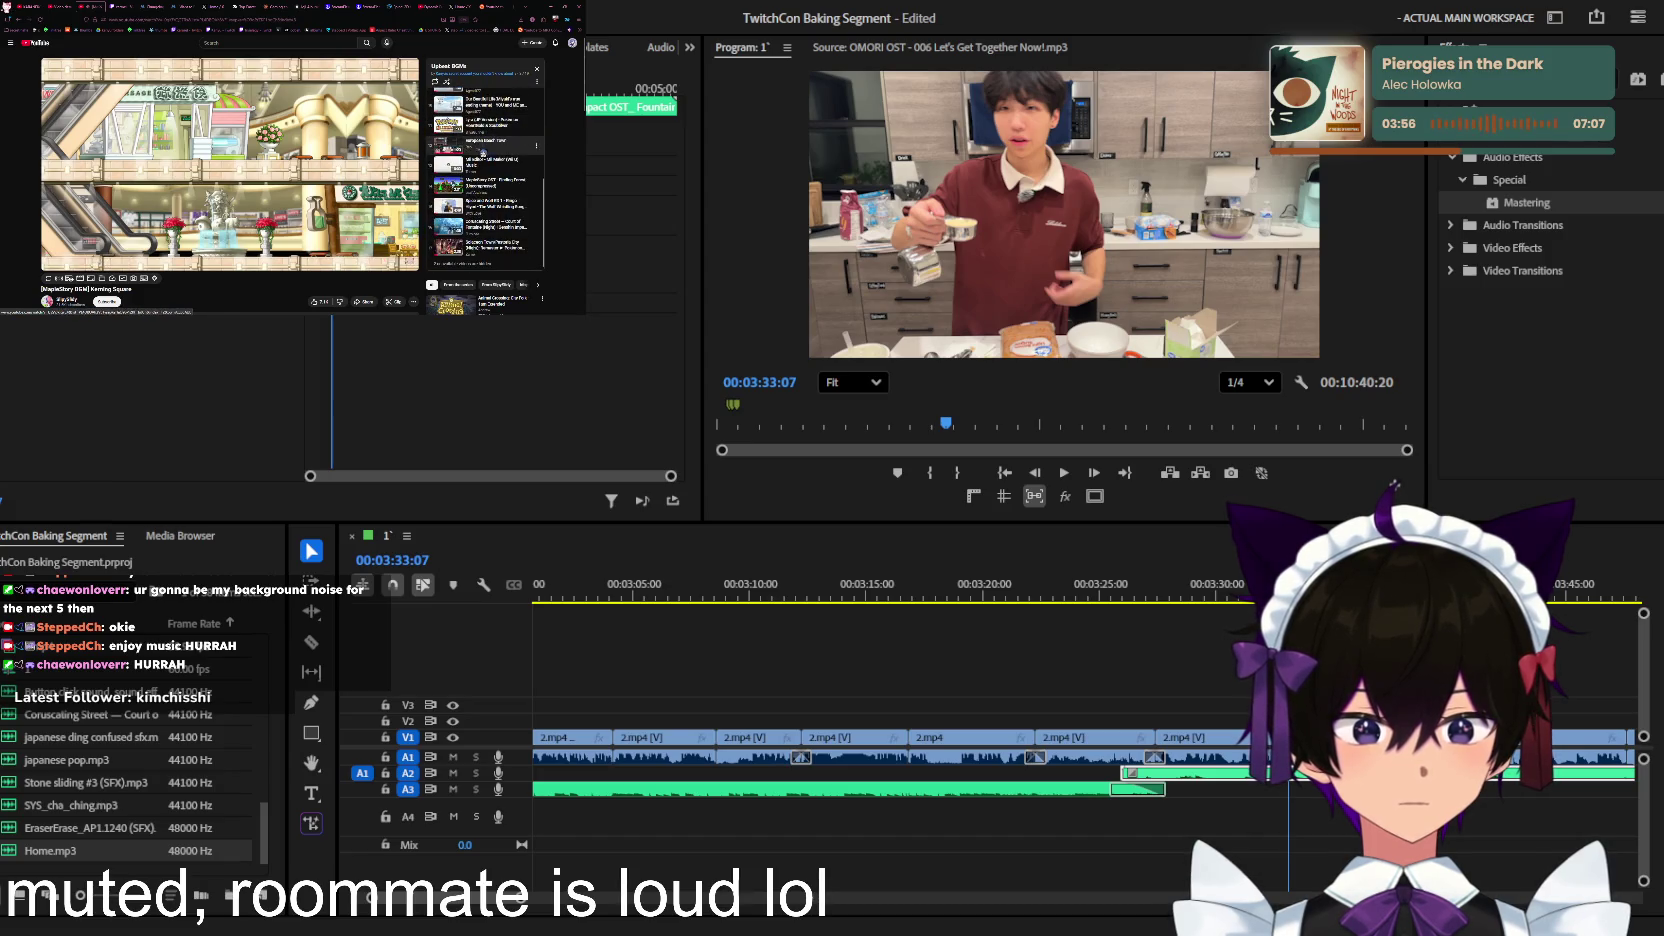
click(480, 206)
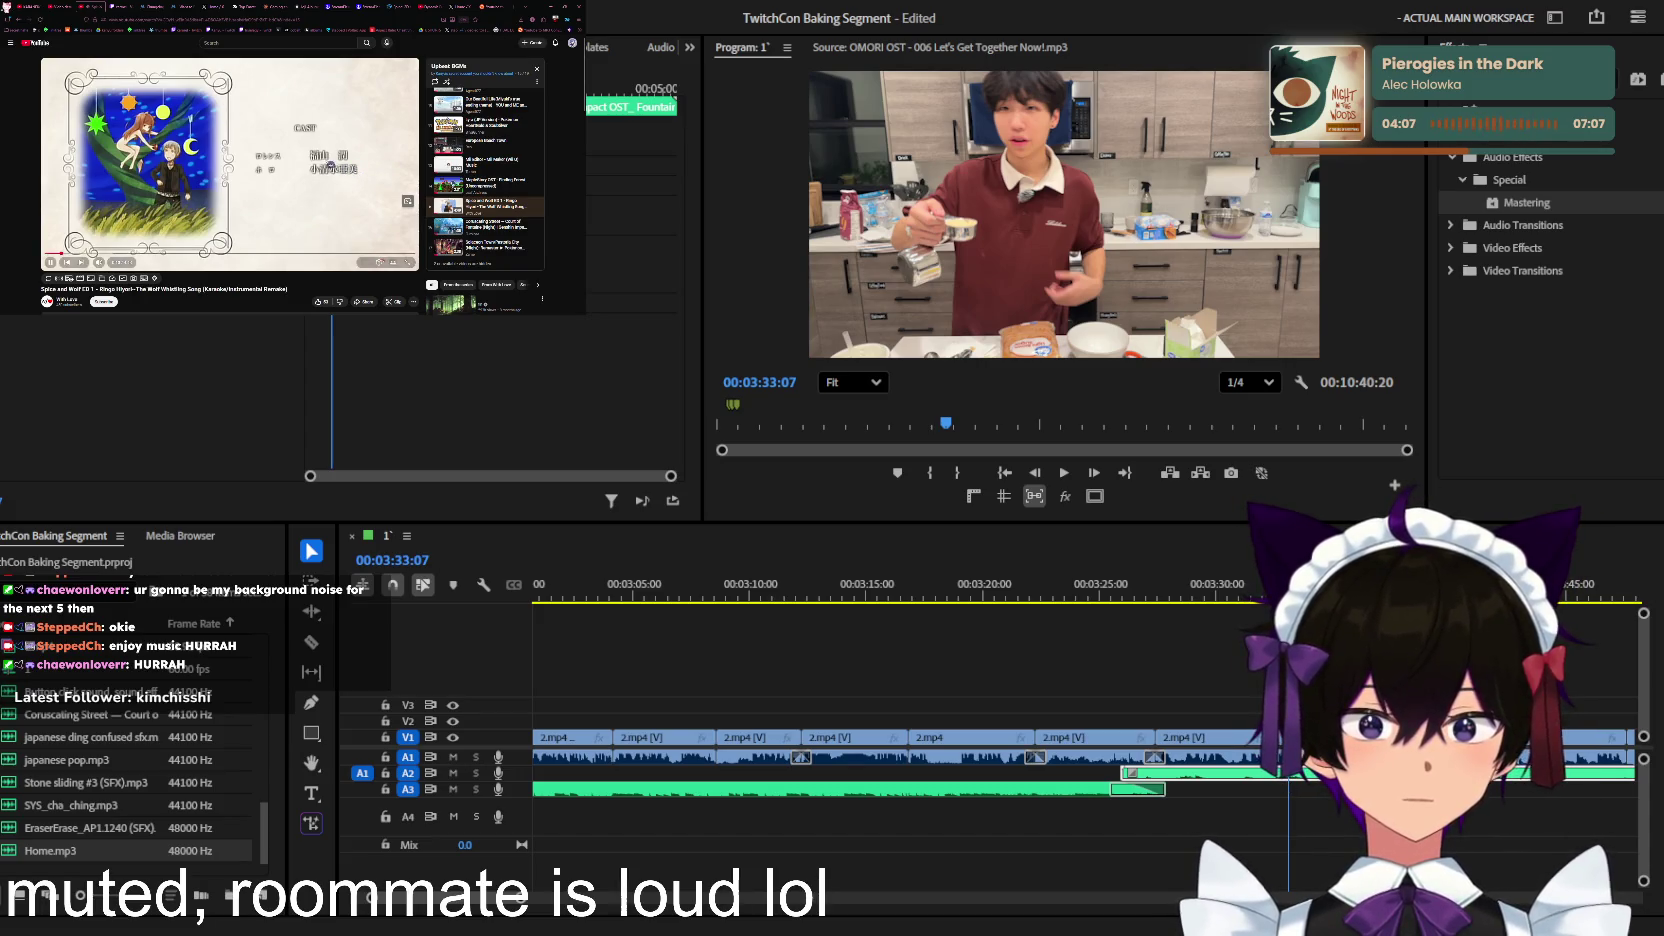
key(space)
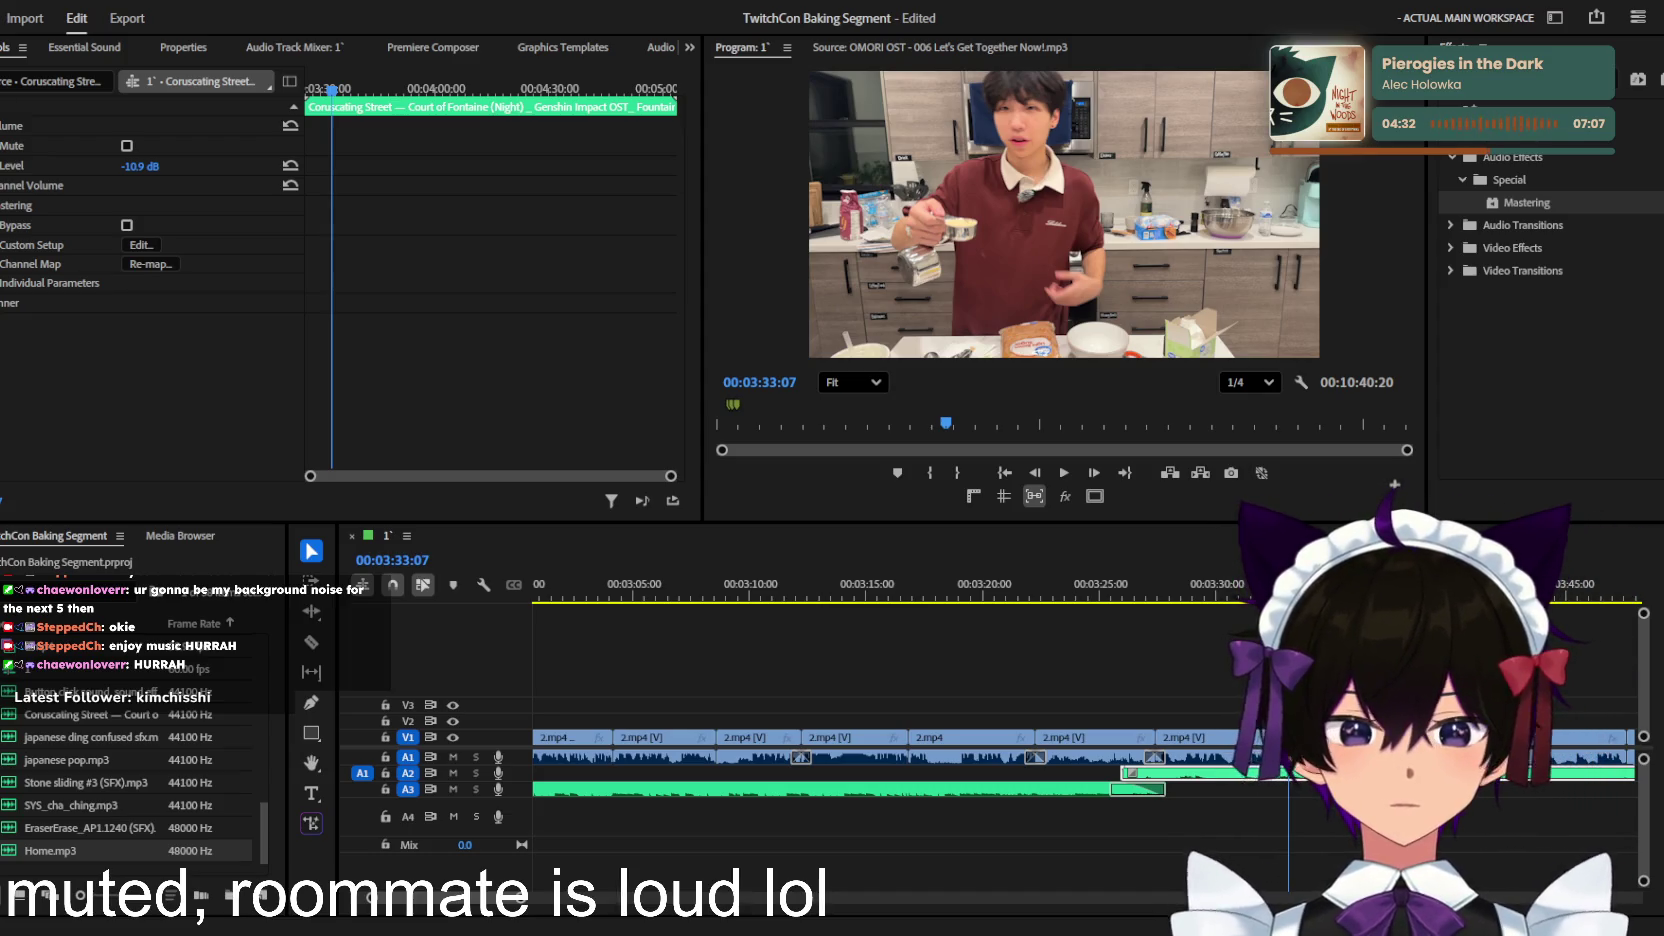
click(1078, 548)
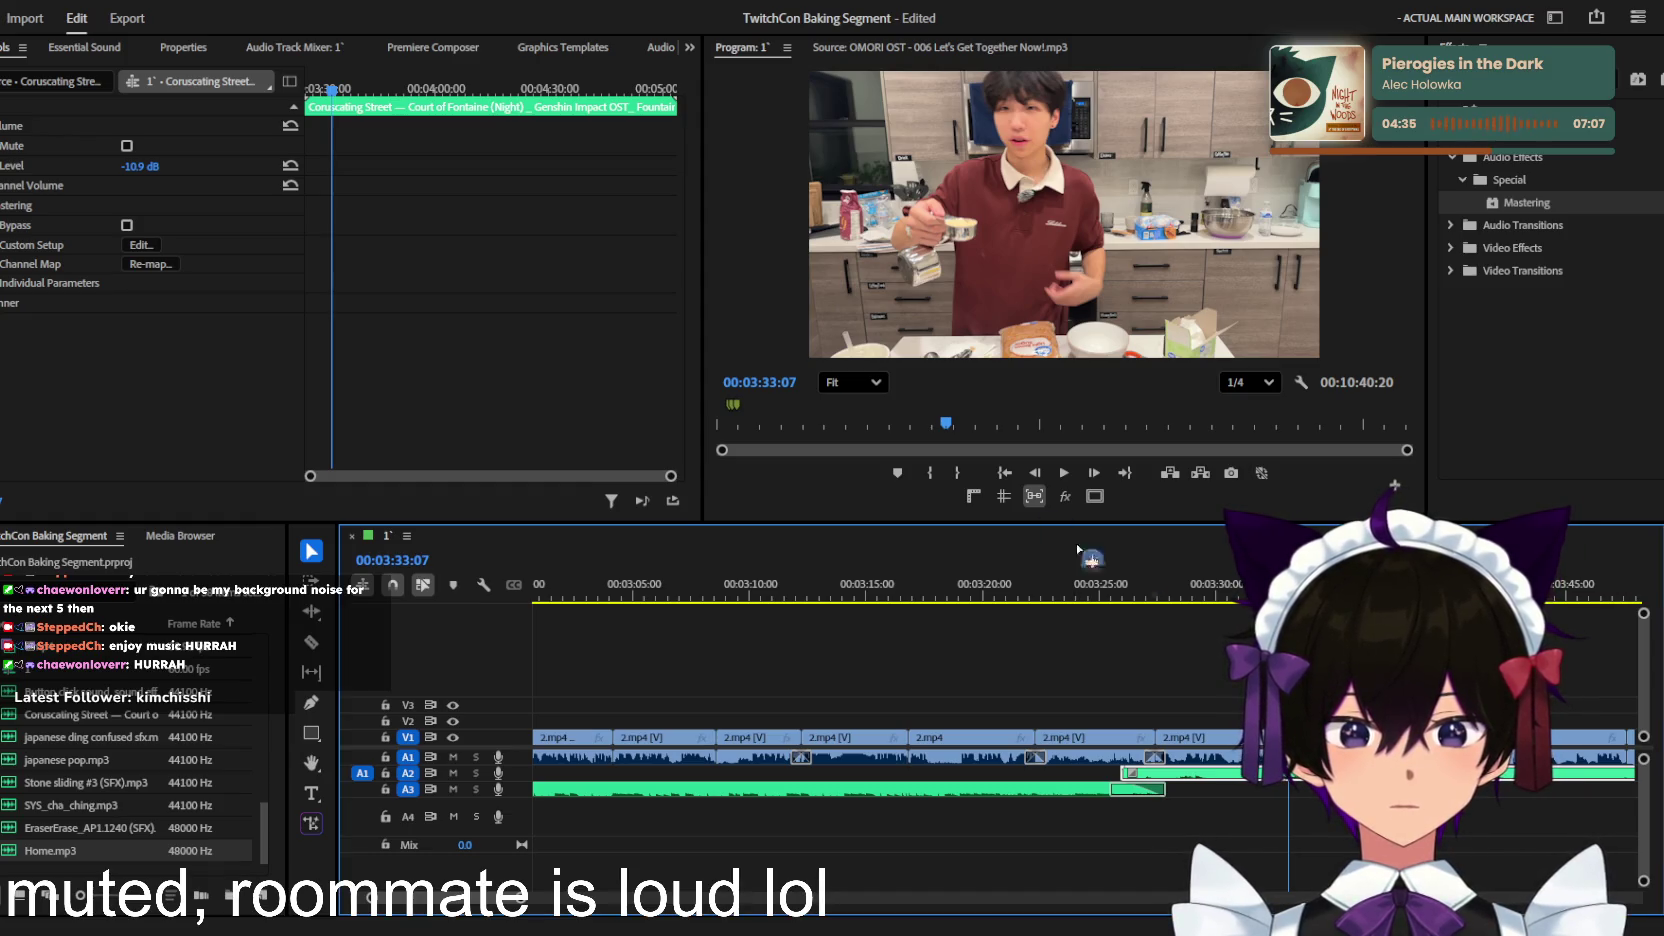
Step: Deselect all clips, zoom out the timeline, and save the project
click(1069, 632)
key(minus)
key(minus)
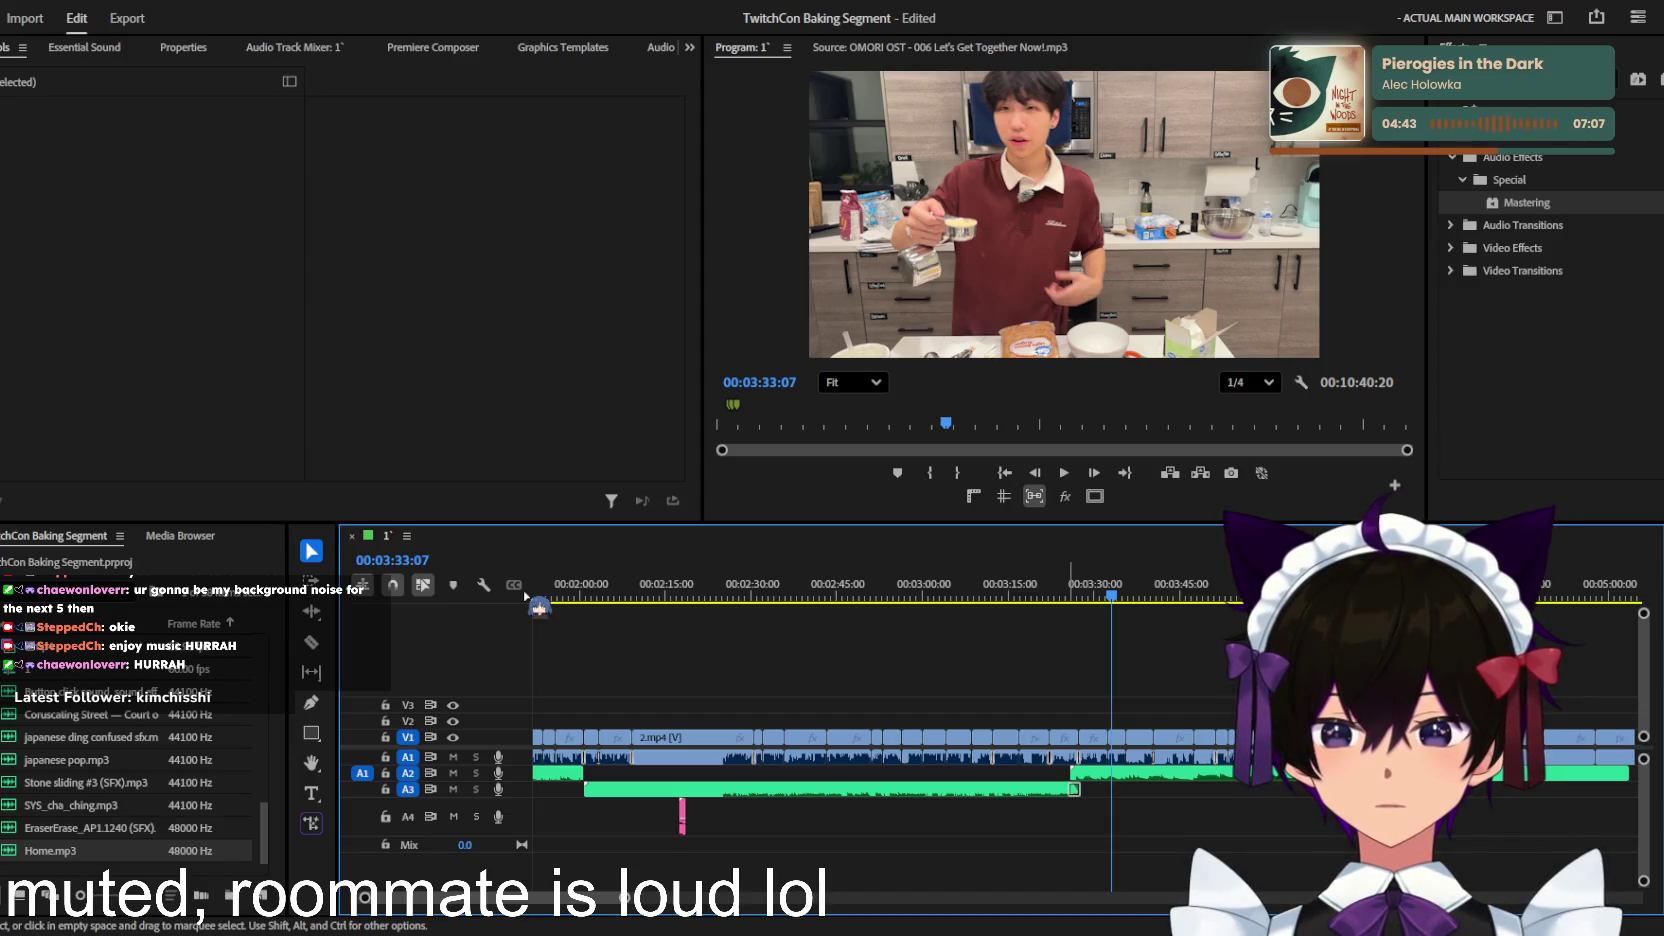
key(ctrl+s)
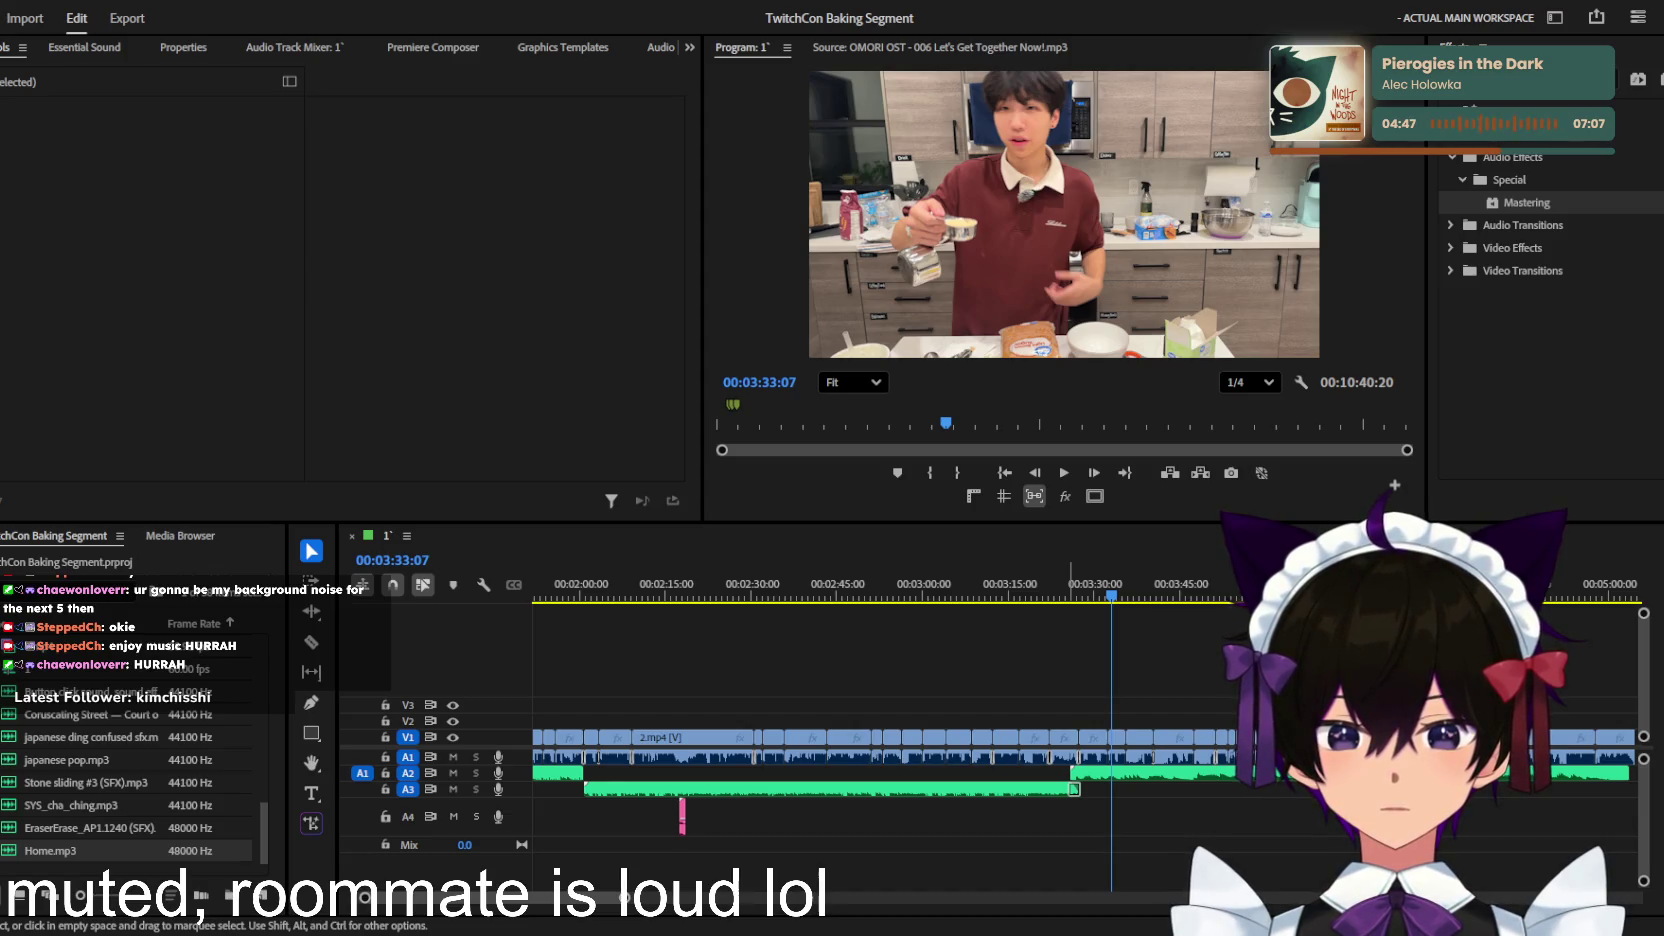
scroll(1211, 643, up, 3)
scroll(1140, 661, up, 3)
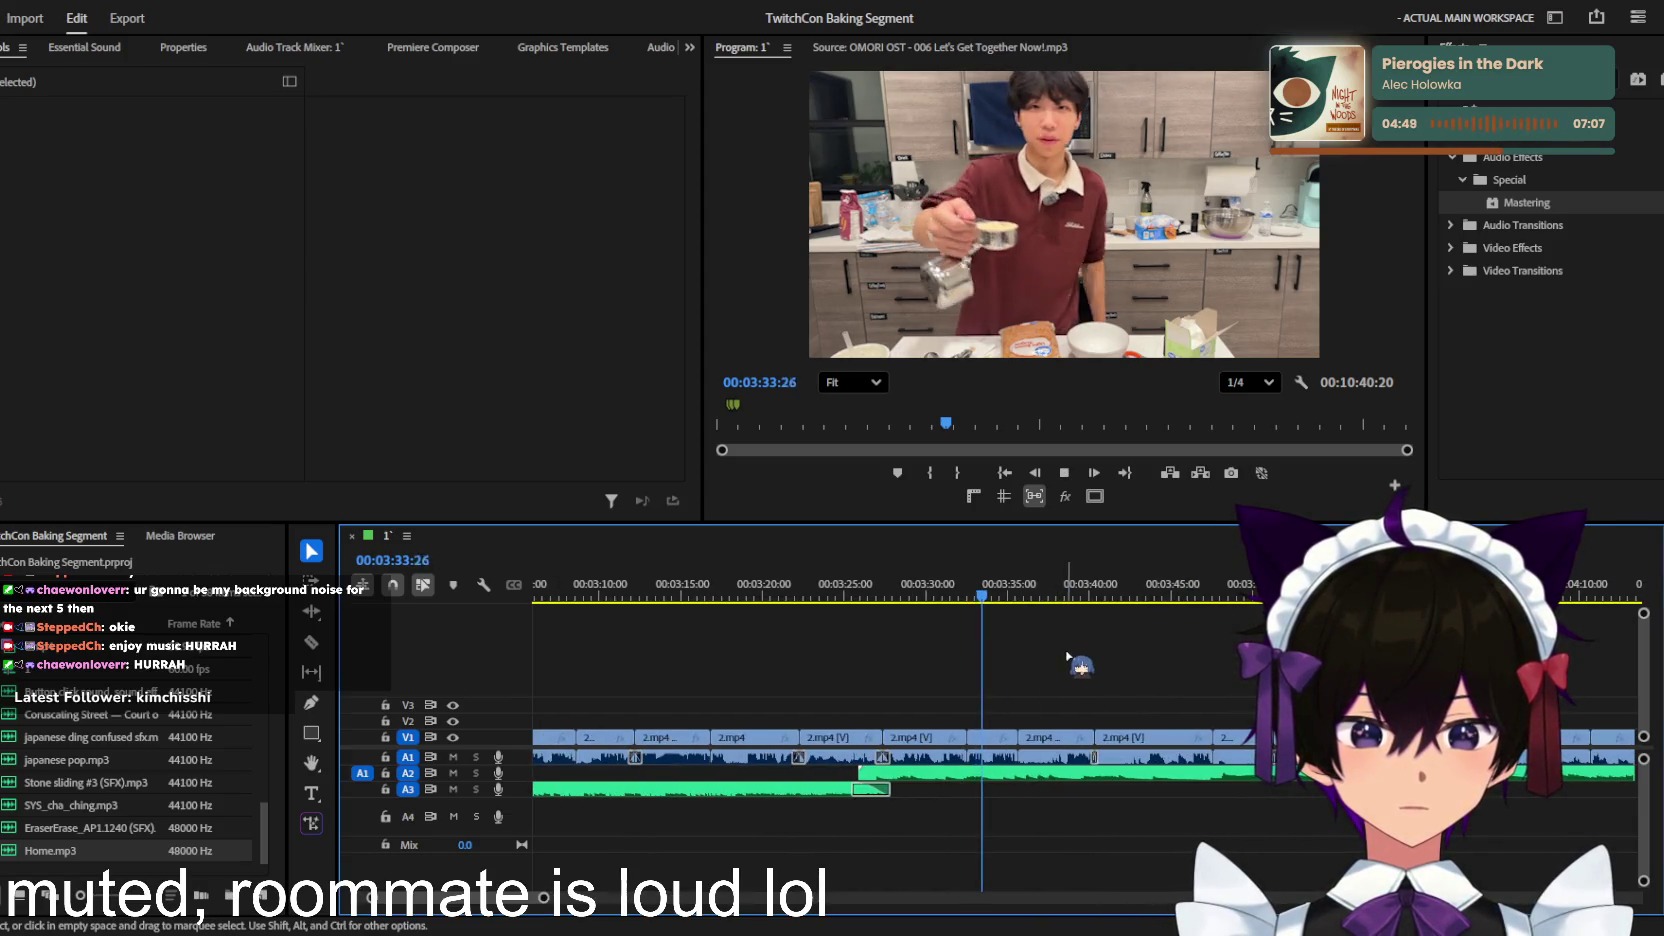
Step: Delete the green Coruscating Street music clip from track A2
key(space)
scroll(1000, 645, down, 3)
scroll(900, 638, down, 3)
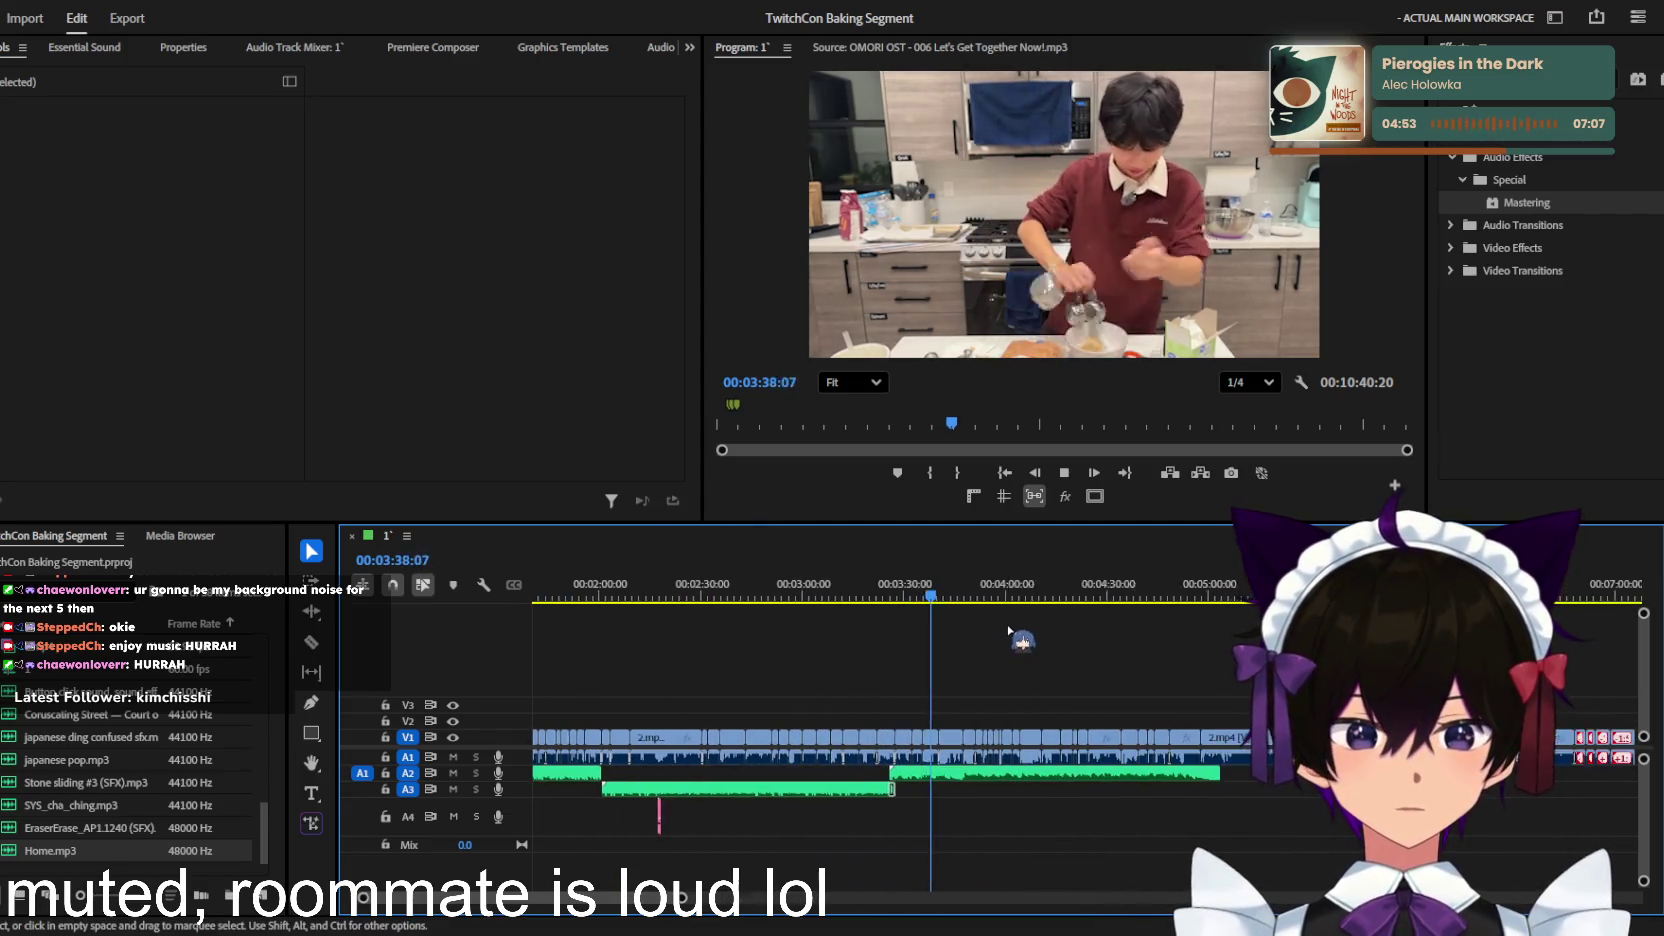
scroll(948, 636, up, 3)
scroll(948, 636, up, 2)
key(space)
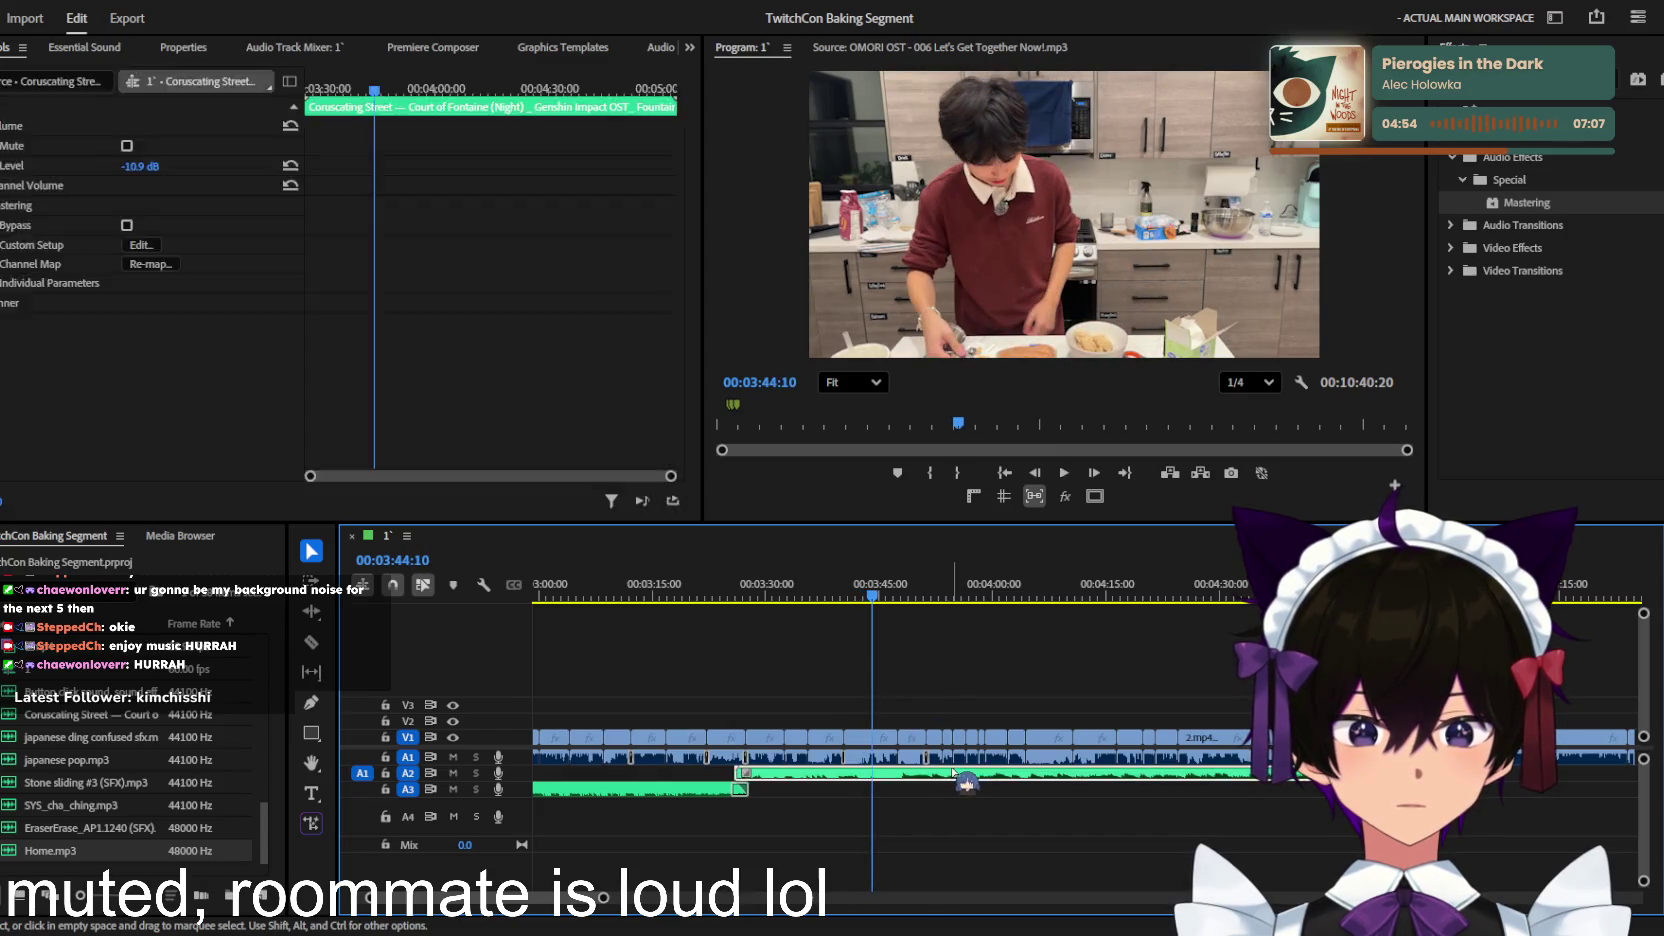
click(940, 775)
key(Delete)
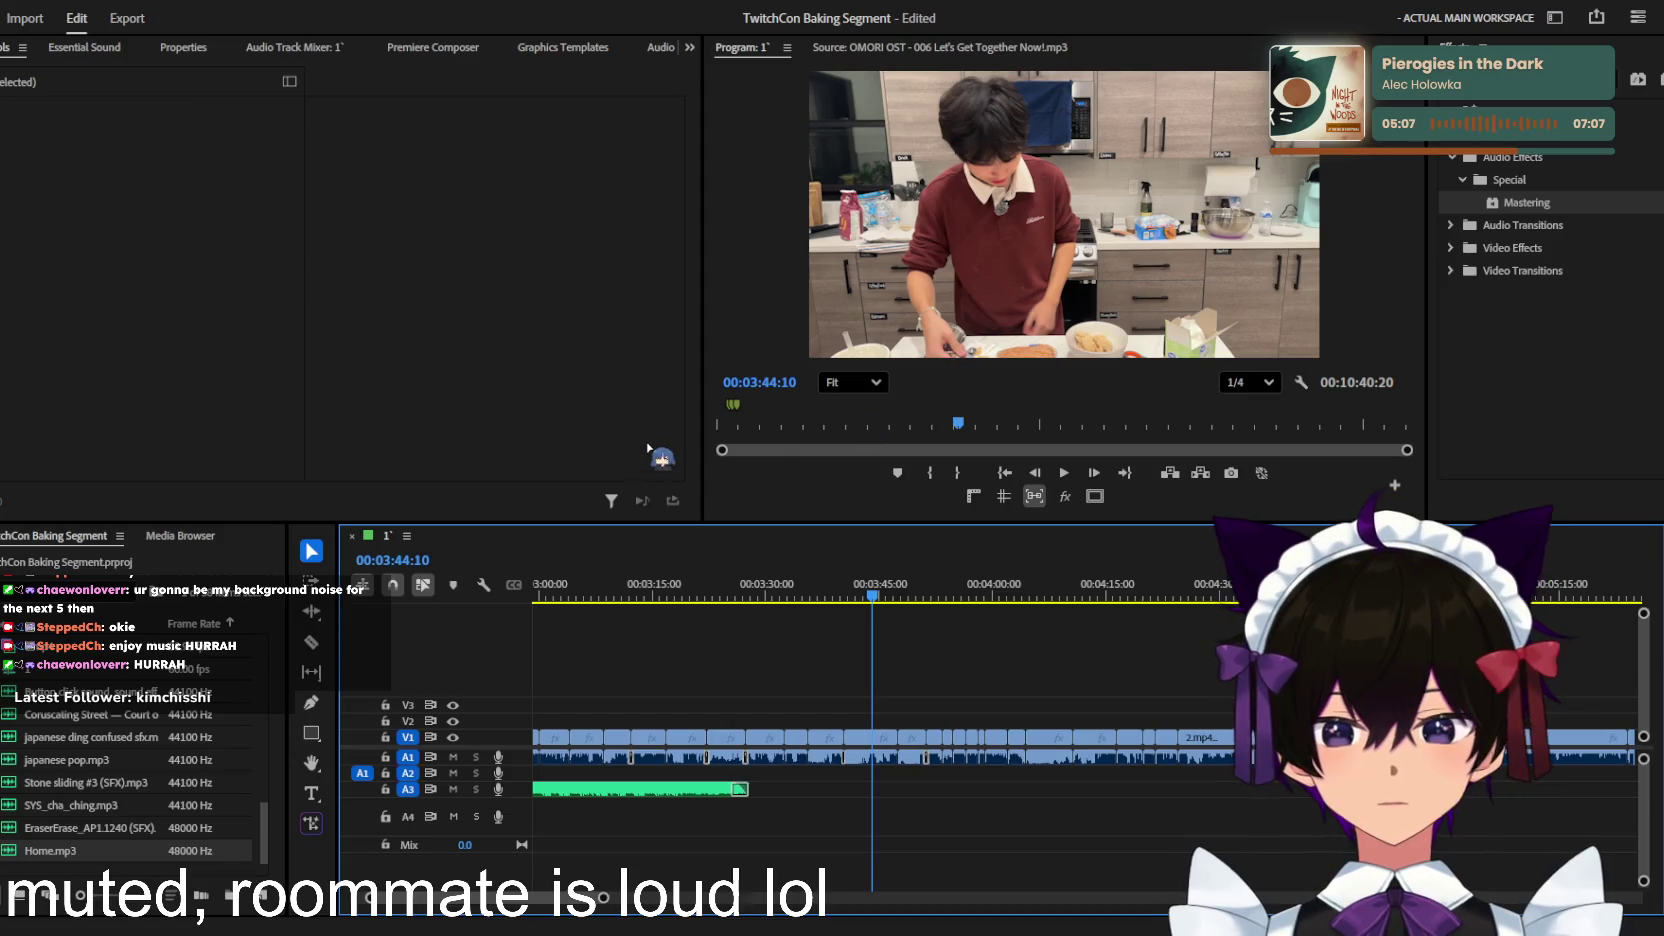
scroll(152, 706, up, 5)
Step: Preview the OMORI 006, 021 Sugar Star Planetarium and 029 Good For Health tracks
double_click(100, 692)
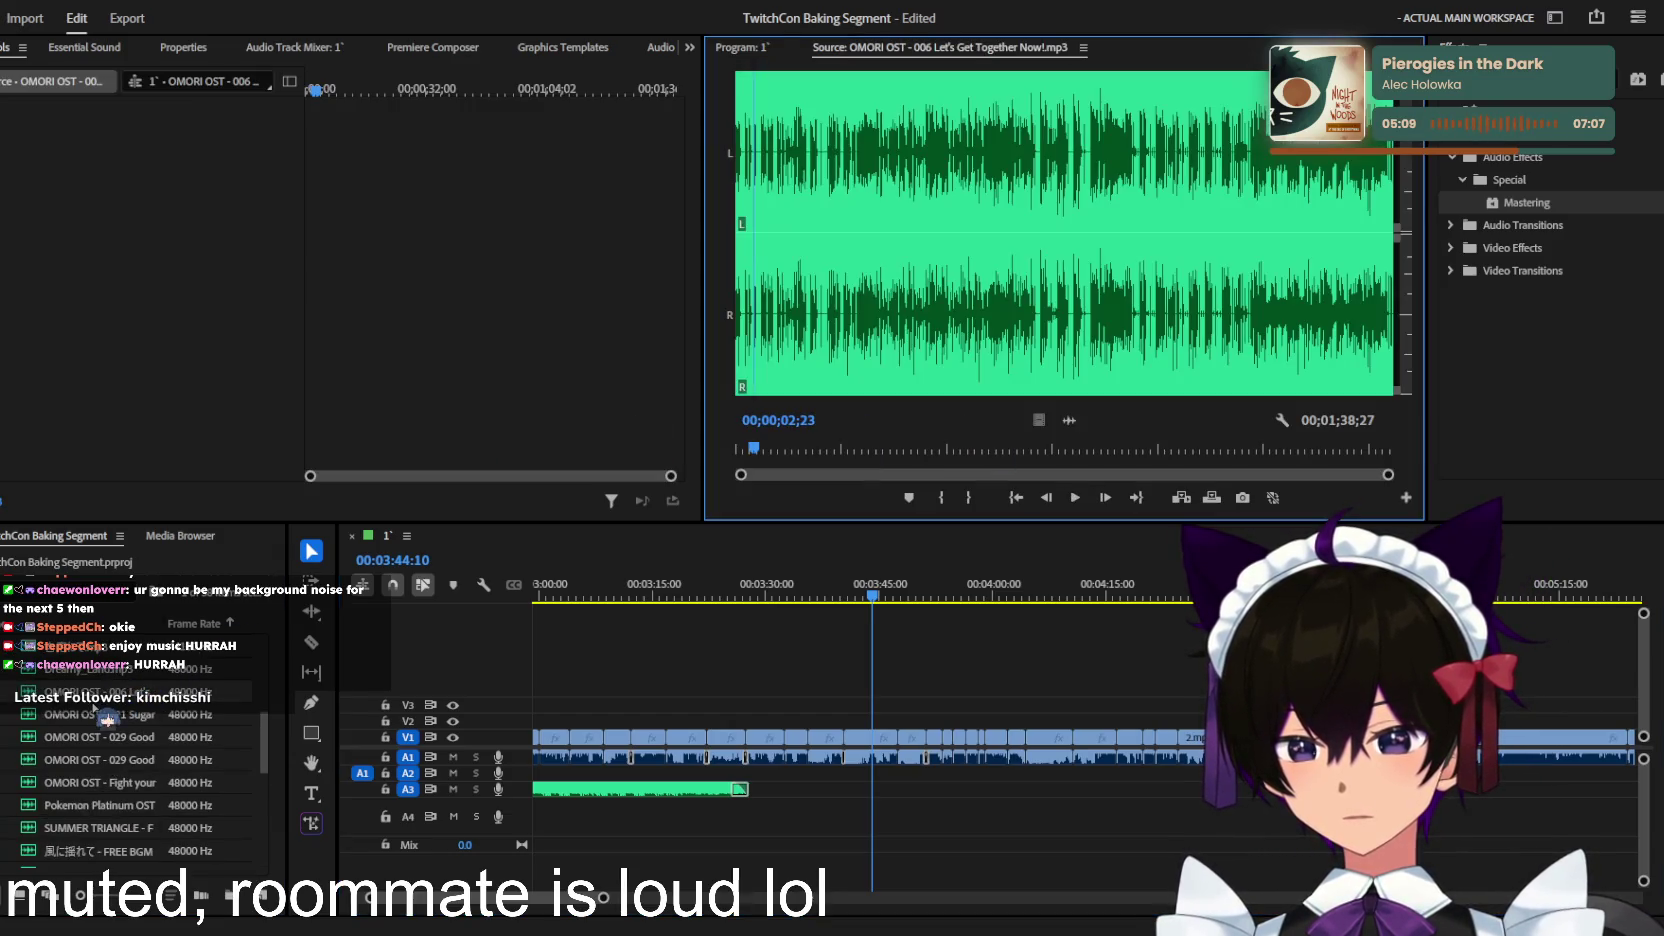
double_click(116, 716)
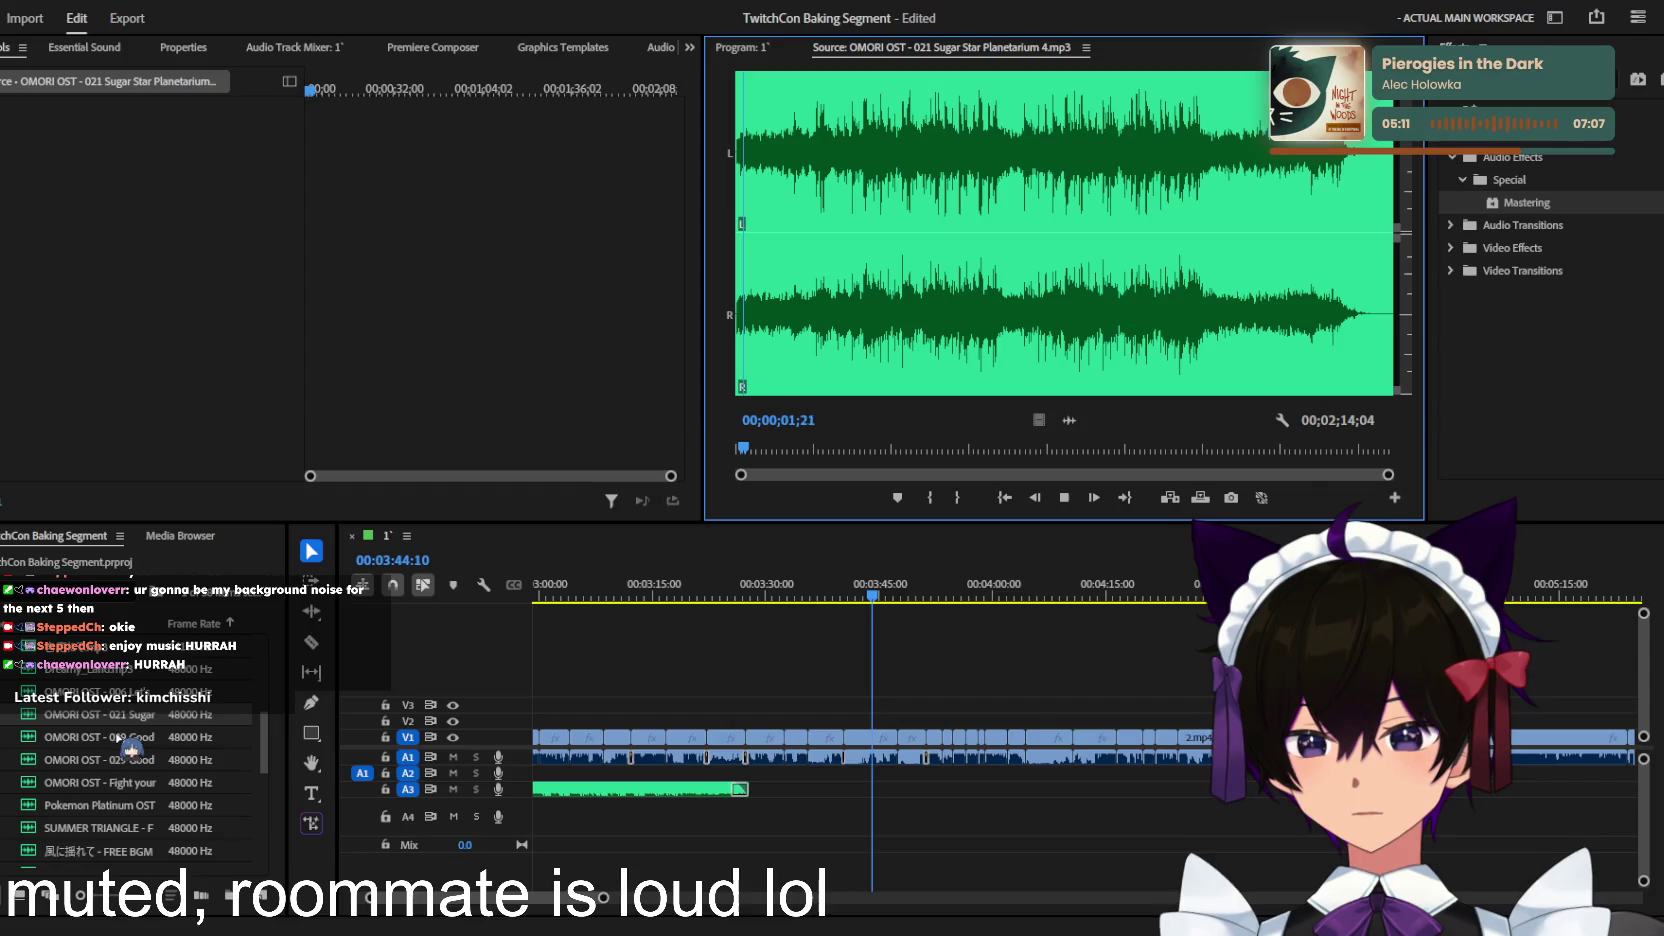
double_click(118, 737)
double_click(80, 716)
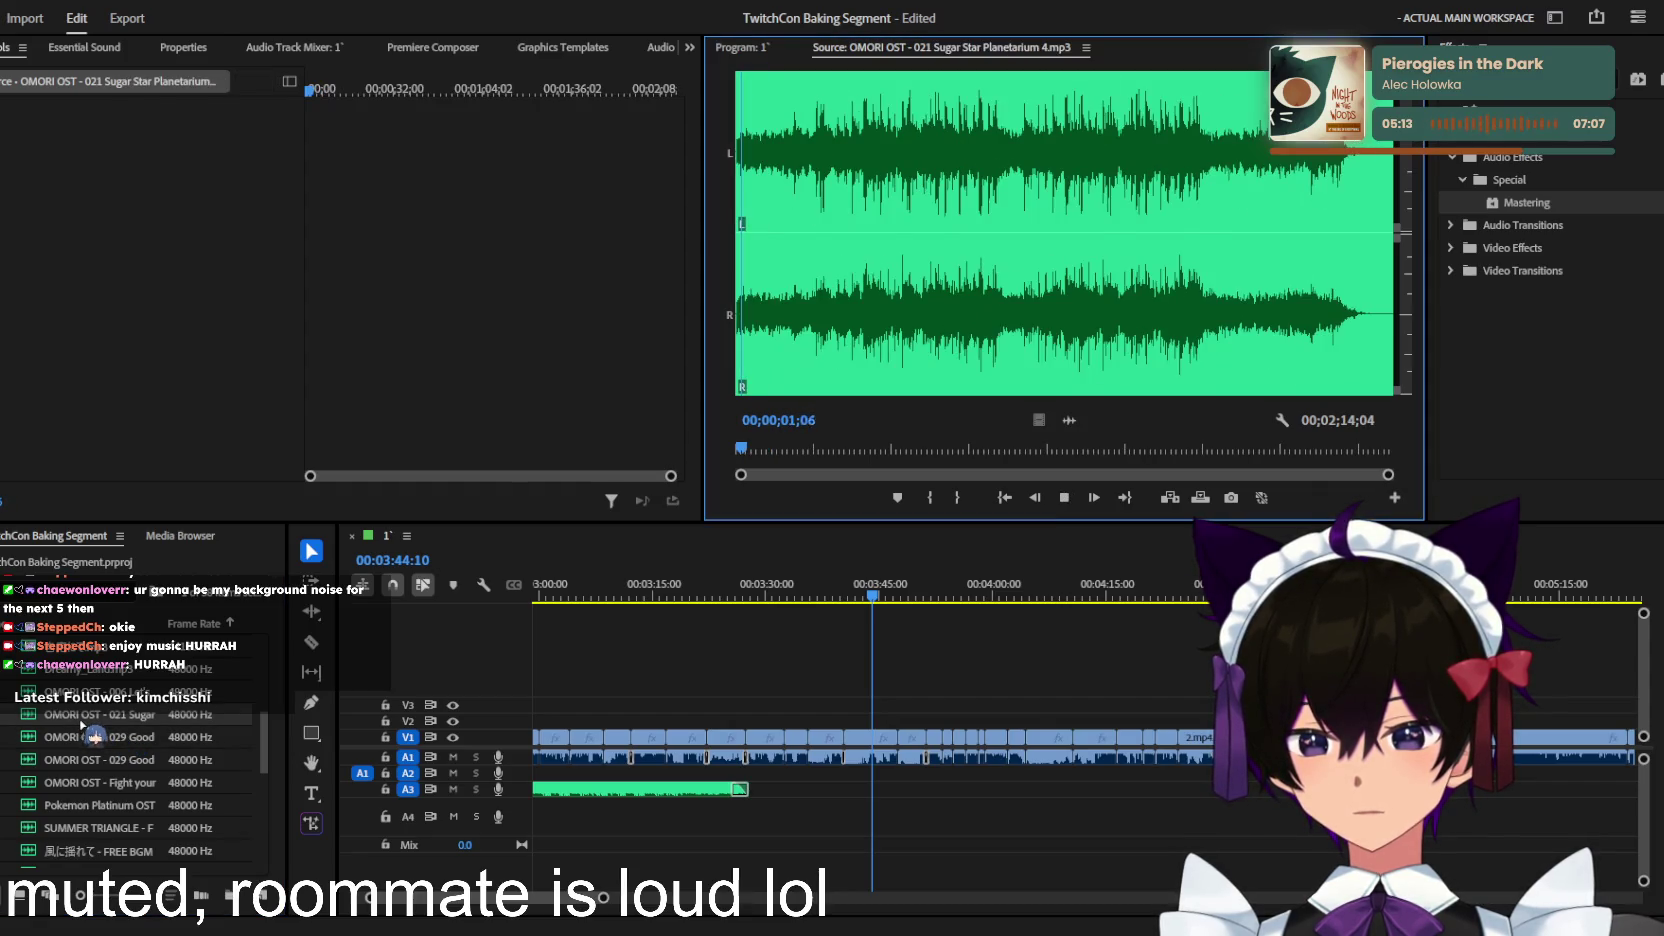
Step: Place 021 Sugar Star Planetarium near 3:27, undoing an accidental A3 clip deletion
drag(70, 720, 745, 780)
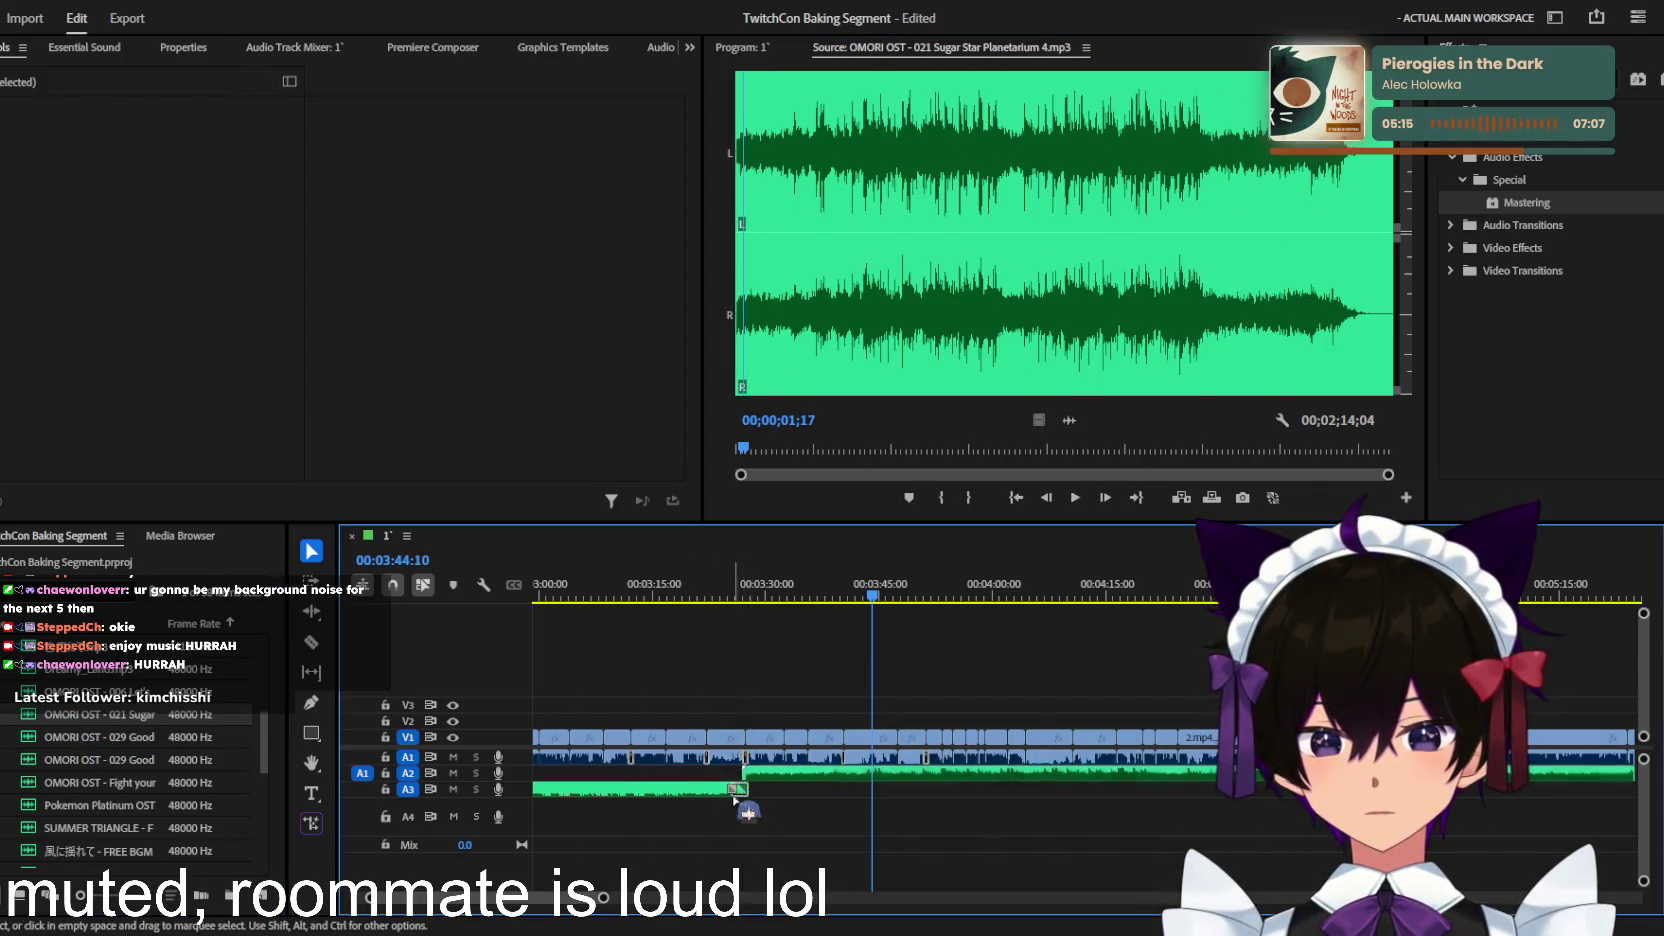
scroll(762, 818, up, 2)
scroll(762, 818, up, 1)
click(660, 790)
key(Delete)
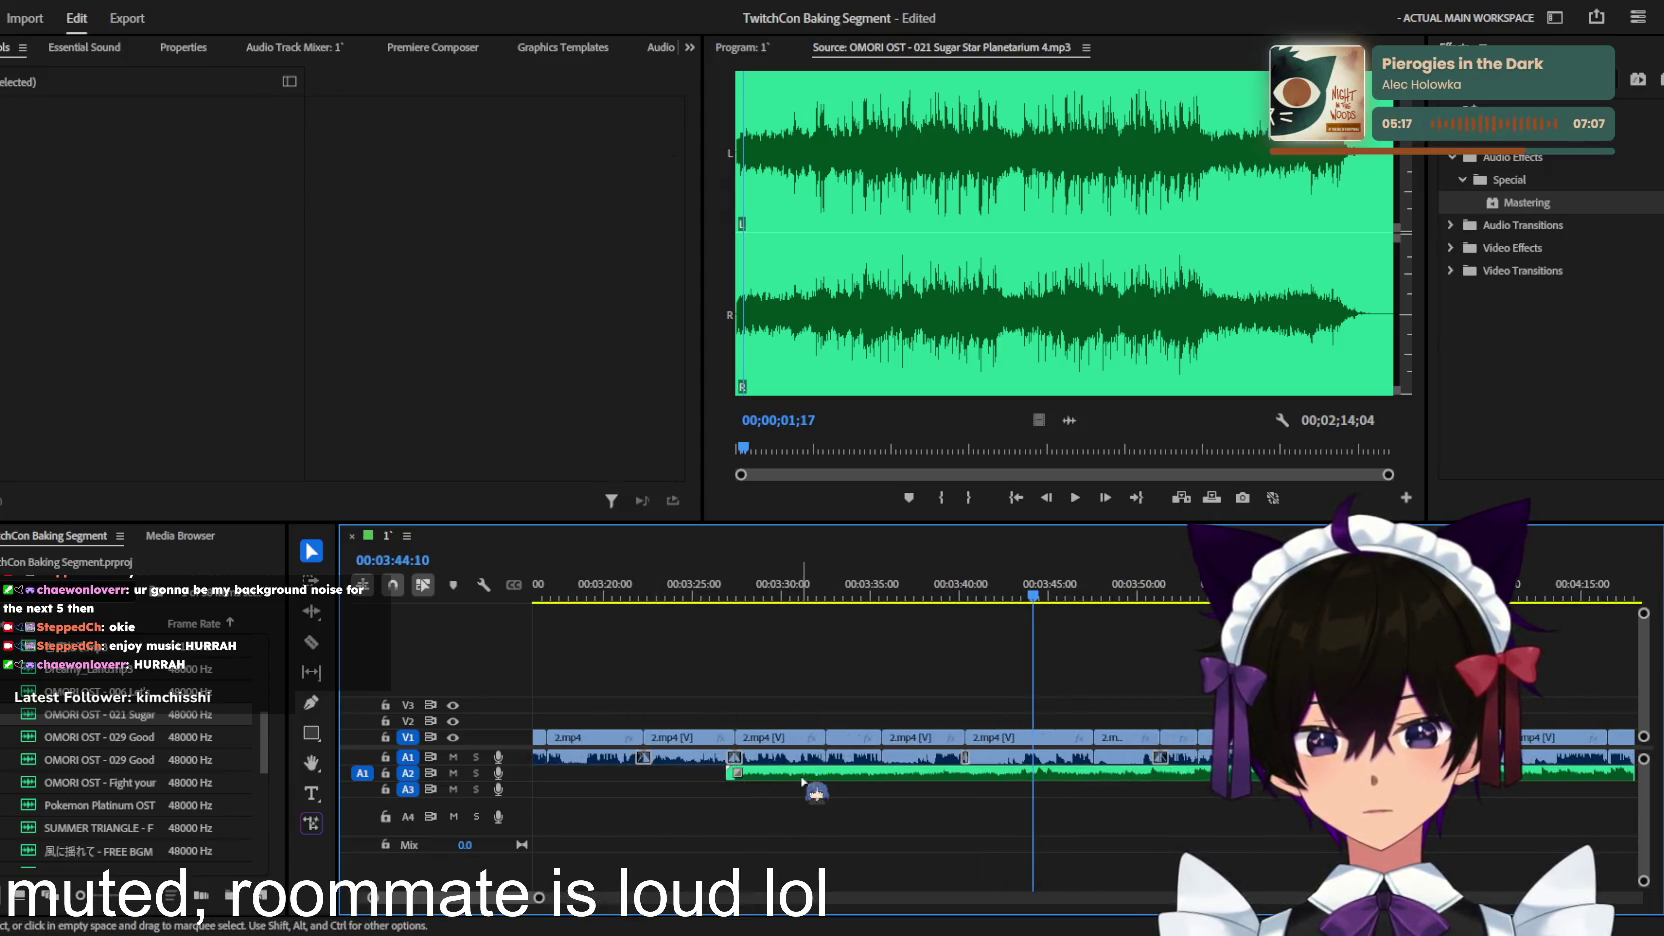
key(ctrl+z)
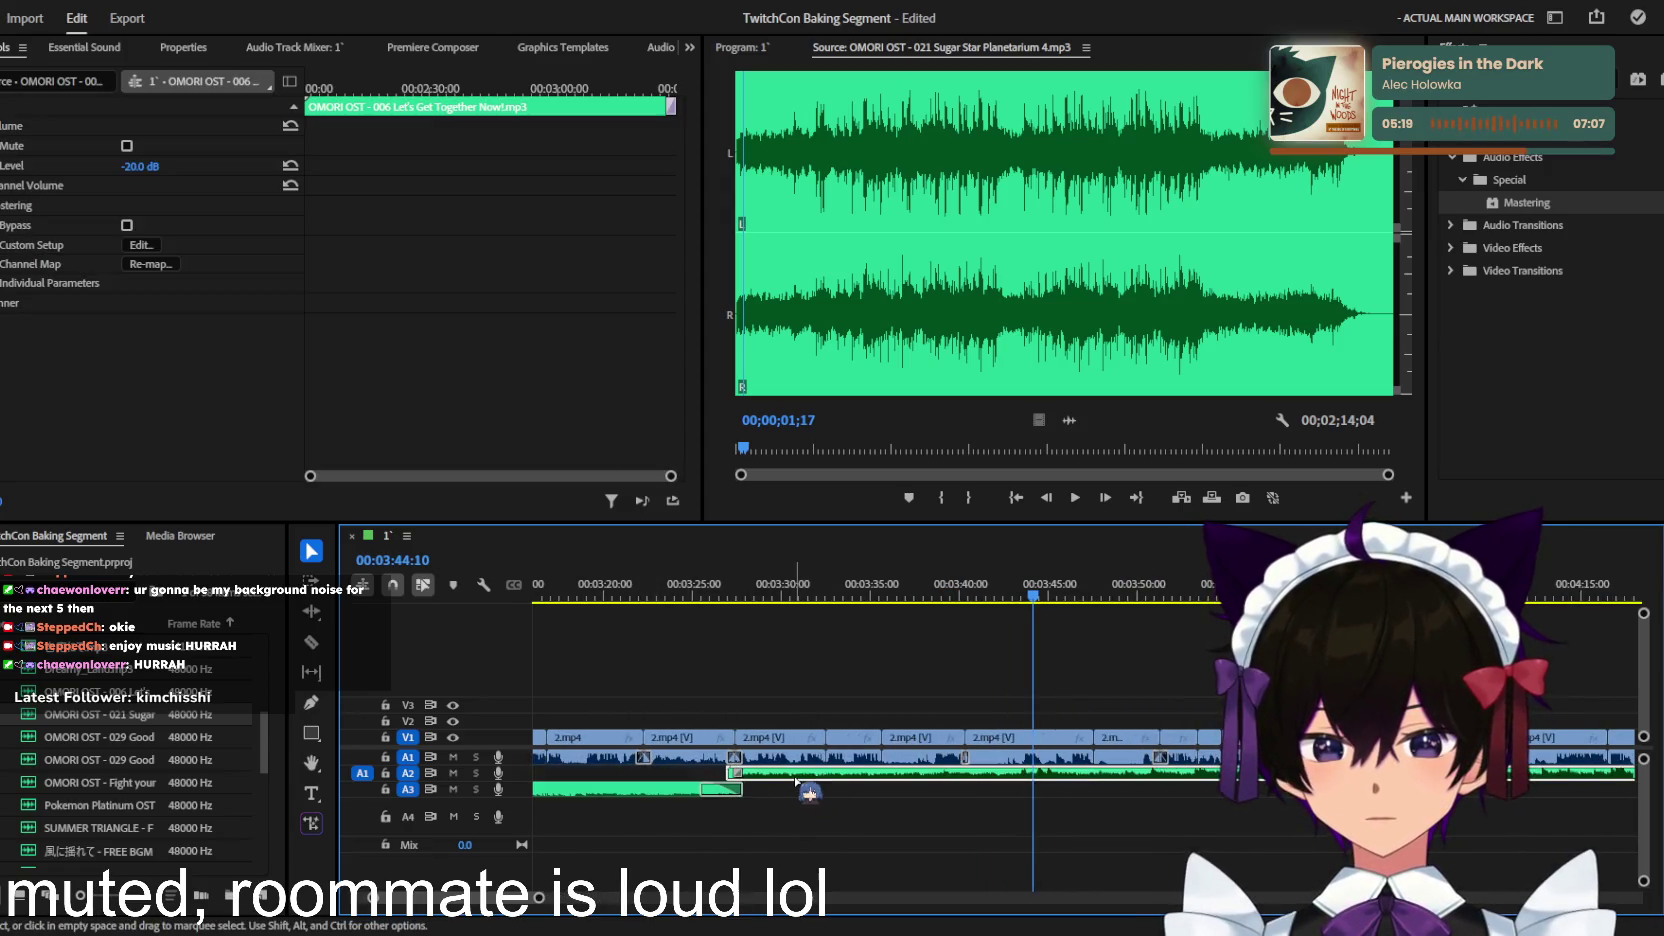
click(785, 773)
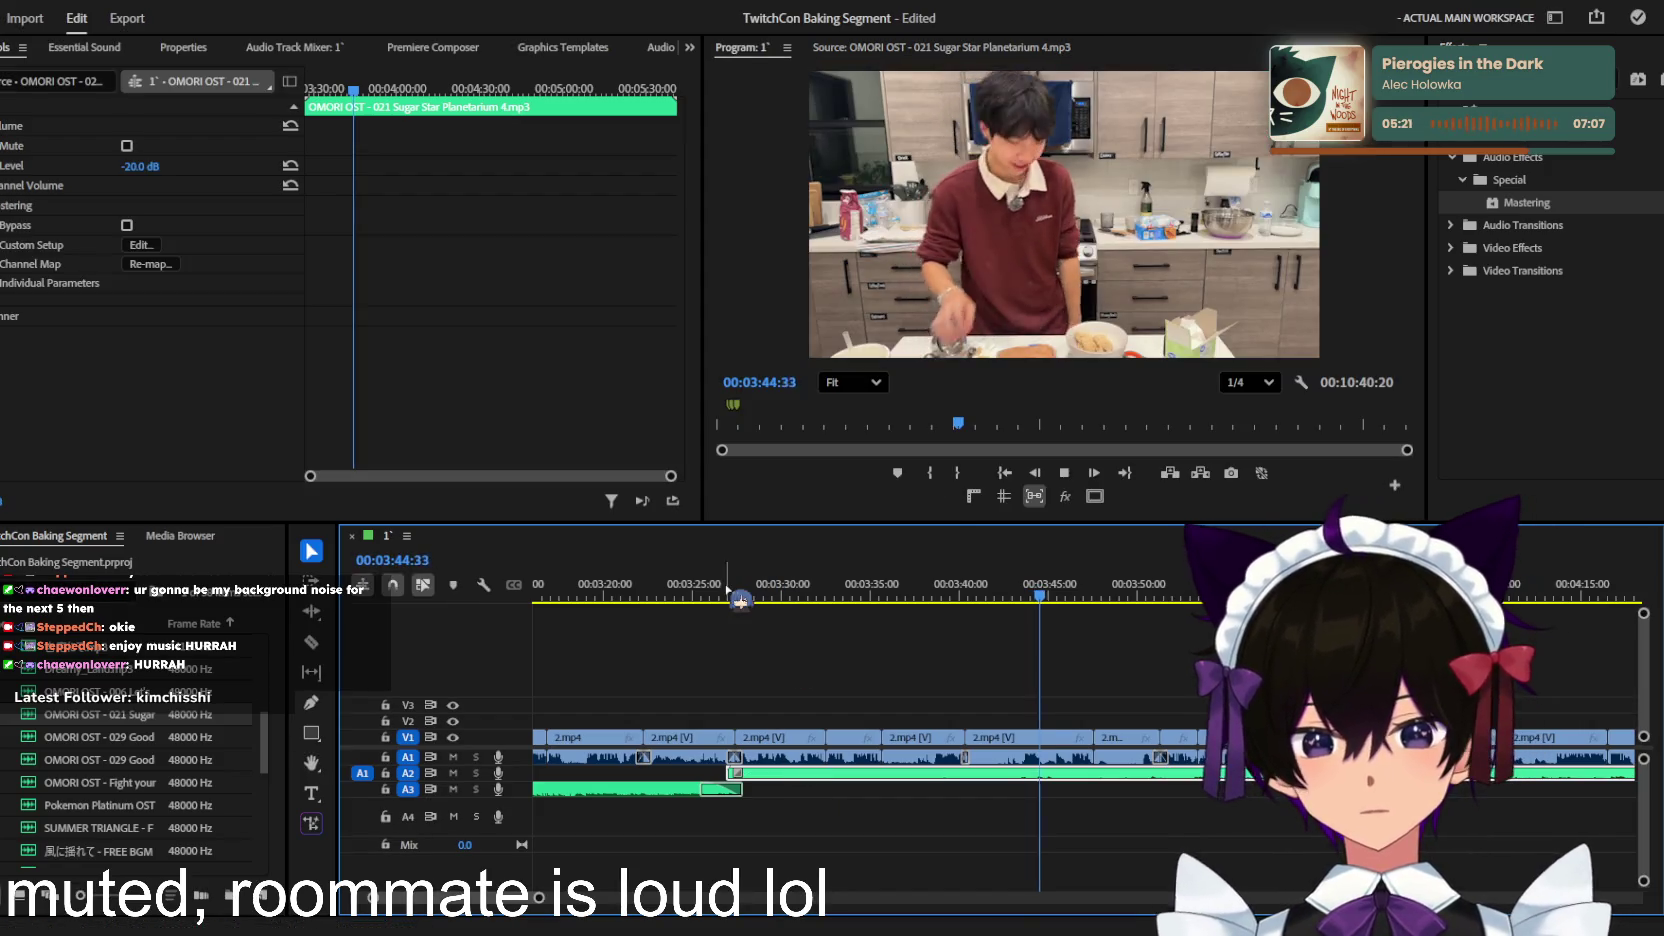
Step: Raise the Sugar Star Planetarium music level from -20 dB to about -4.7 dB
scroll(767, 697, up, 1)
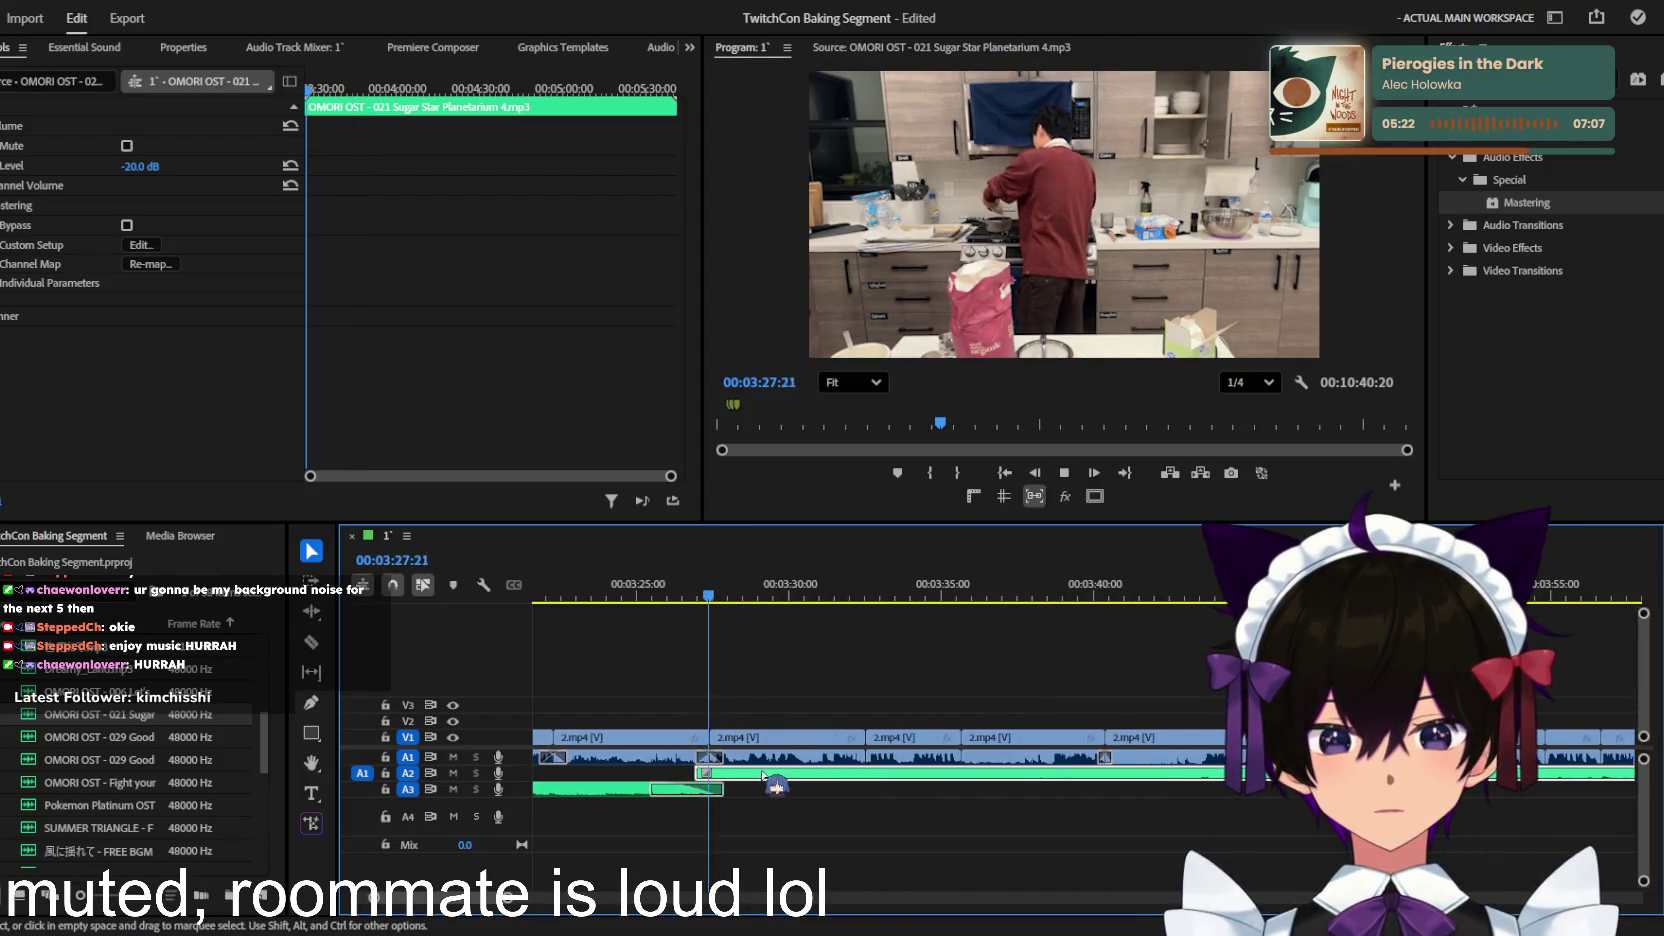
click(845, 808)
click(838, 773)
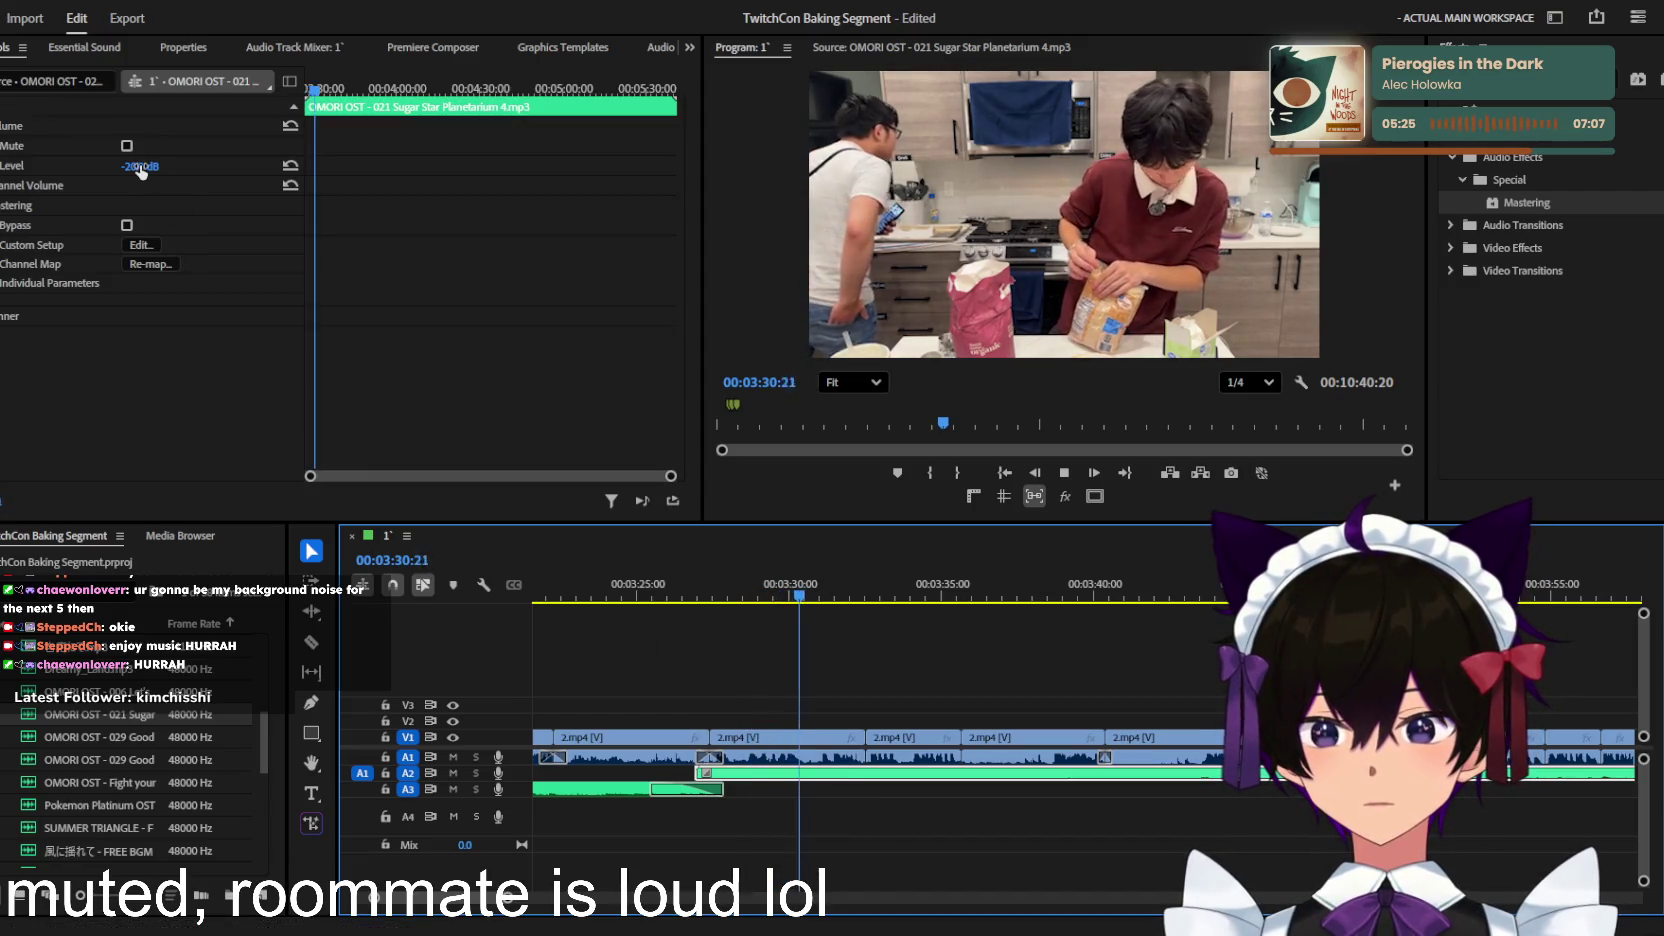
drag(140, 166, 217, 166)
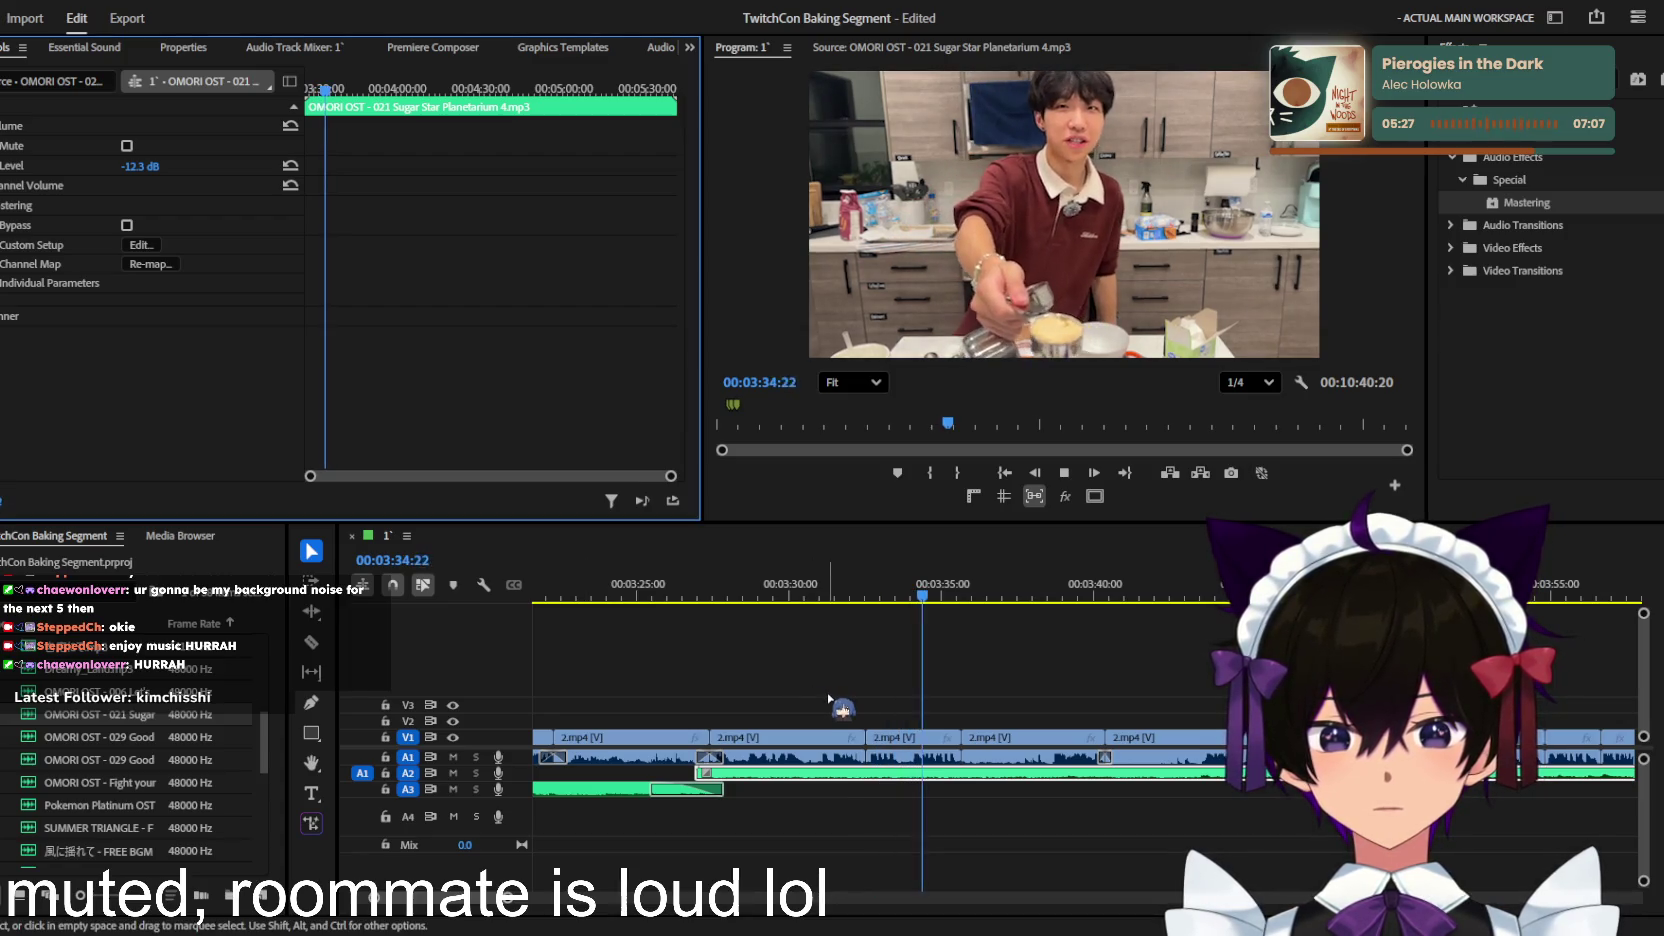
key(minus)
drag(140, 166, 185, 166)
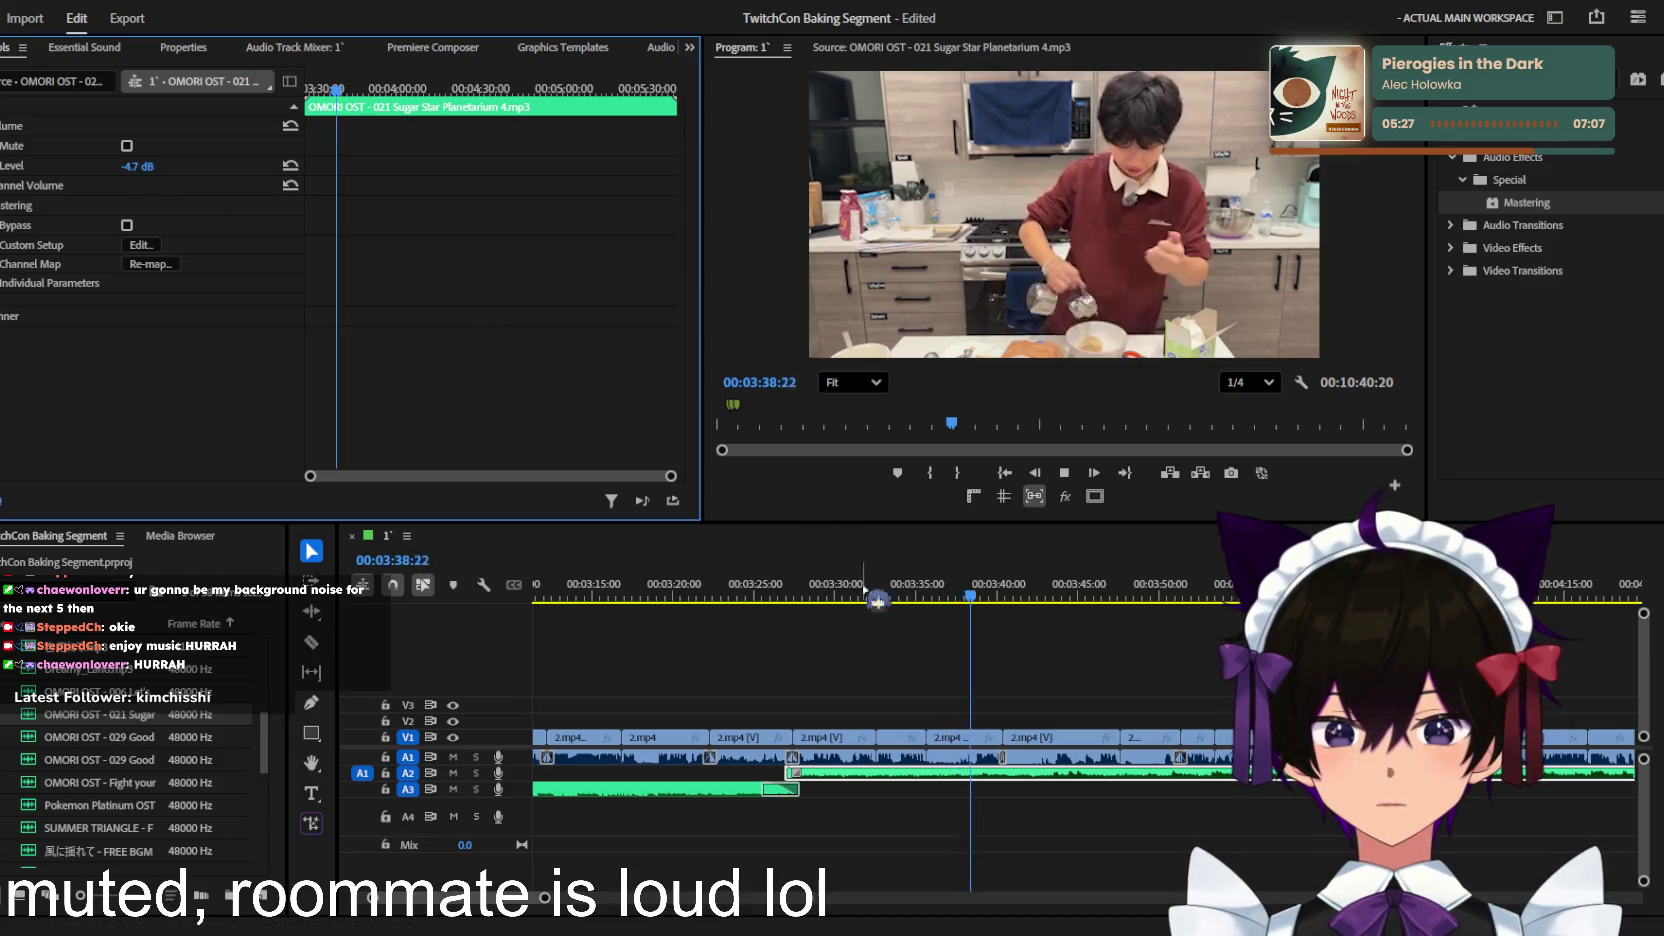
Step: Shorten the end of the A3 music clip and settle the Sugar Star level at -7.0 dB
click(778, 596)
drag(798, 789, 762, 789)
key(equal)
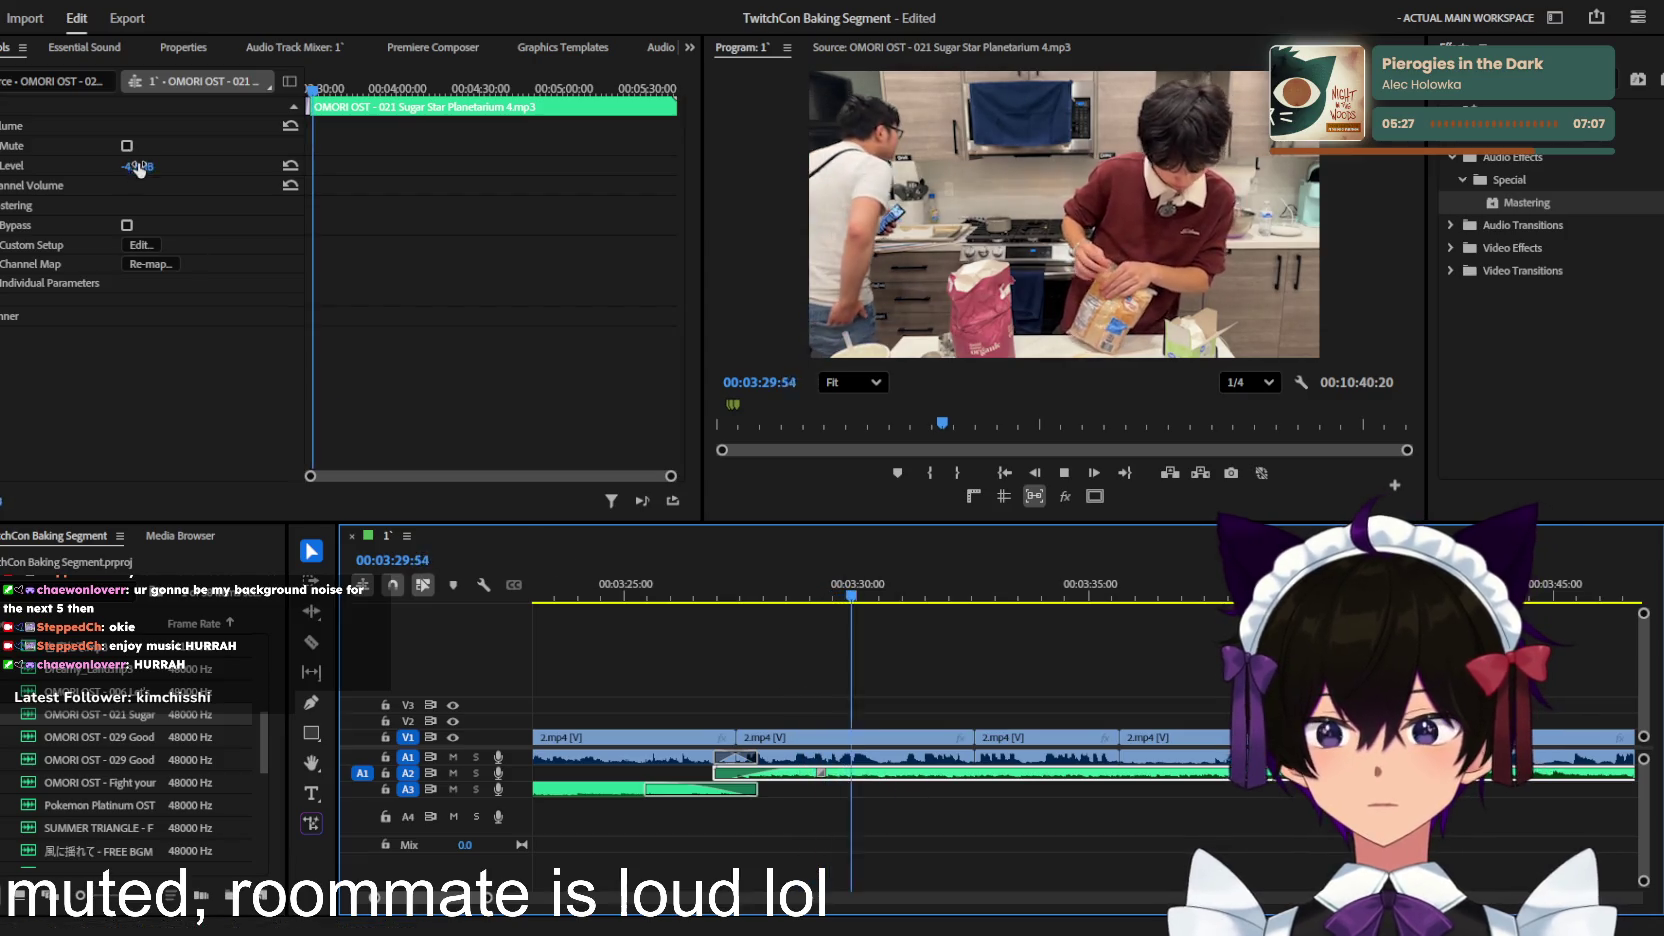
drag(160, 166, 148, 168)
key(minus)
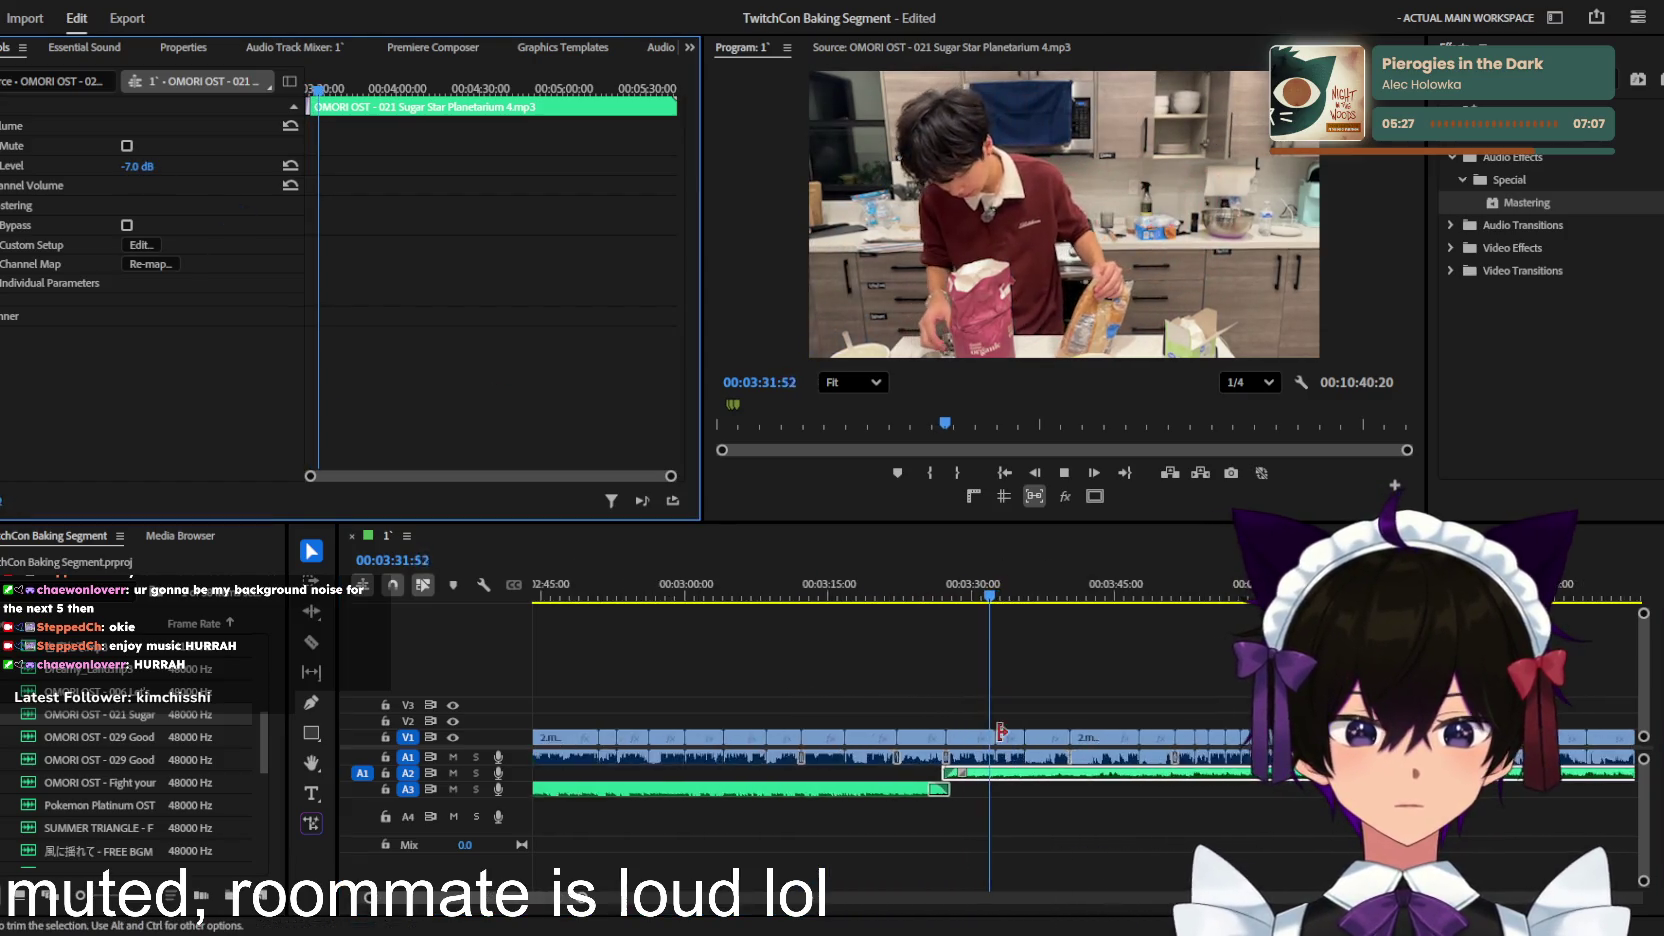
key(equal)
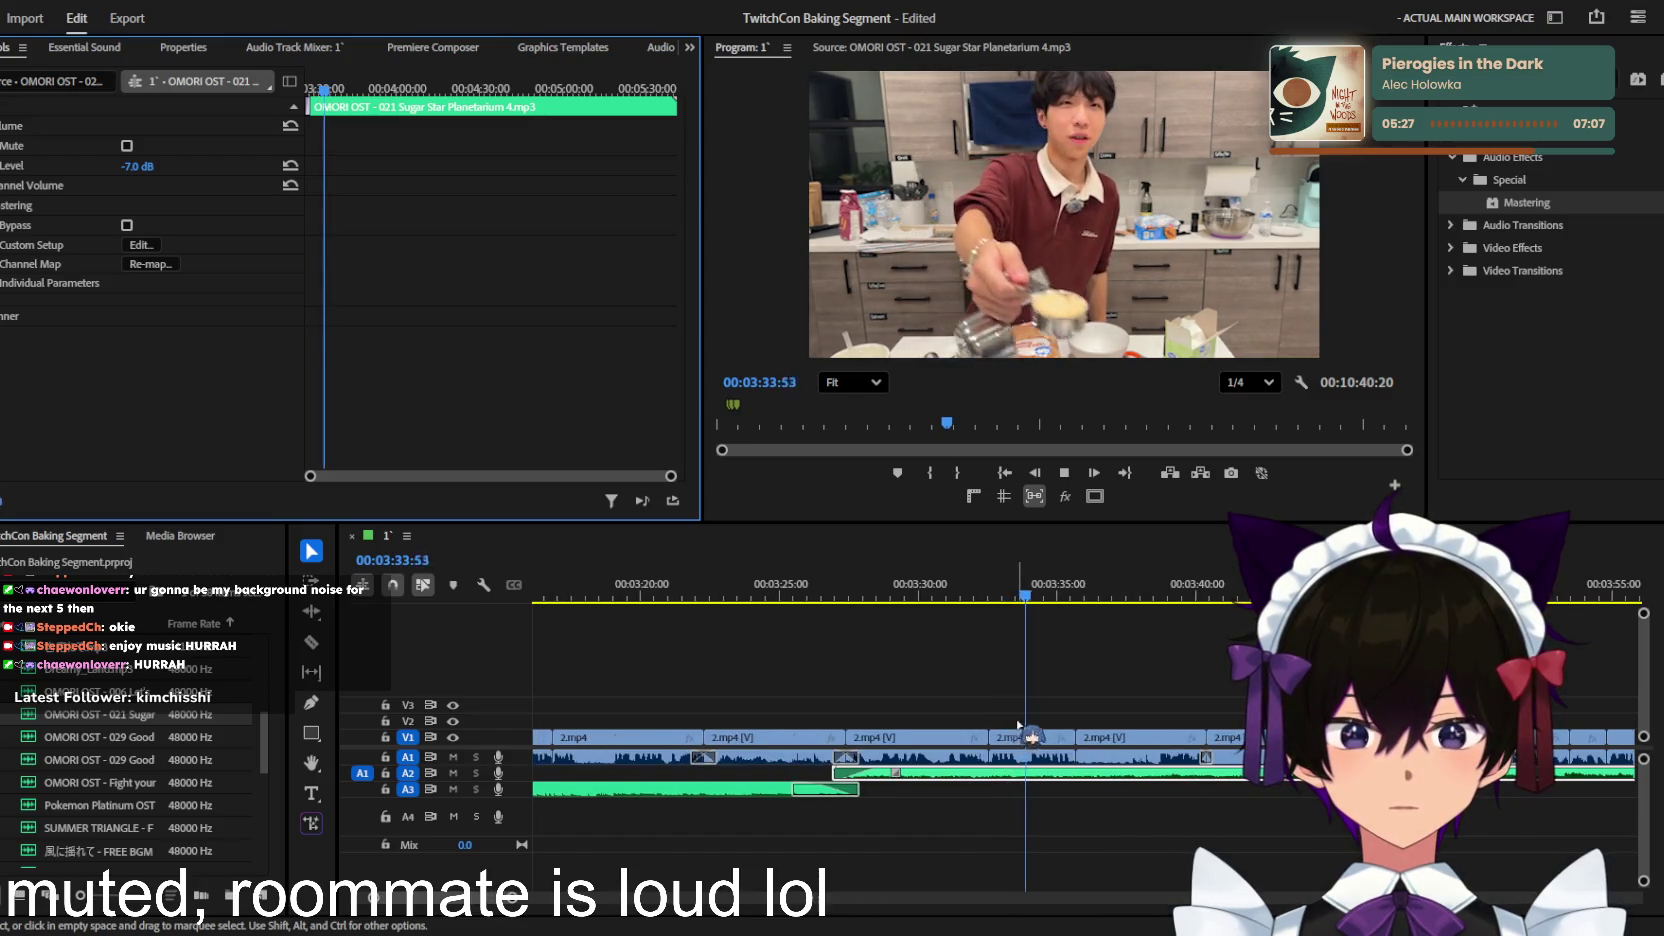
Step: Play back from about 3:30 and save the project
click(928, 600)
click(955, 745)
key(space)
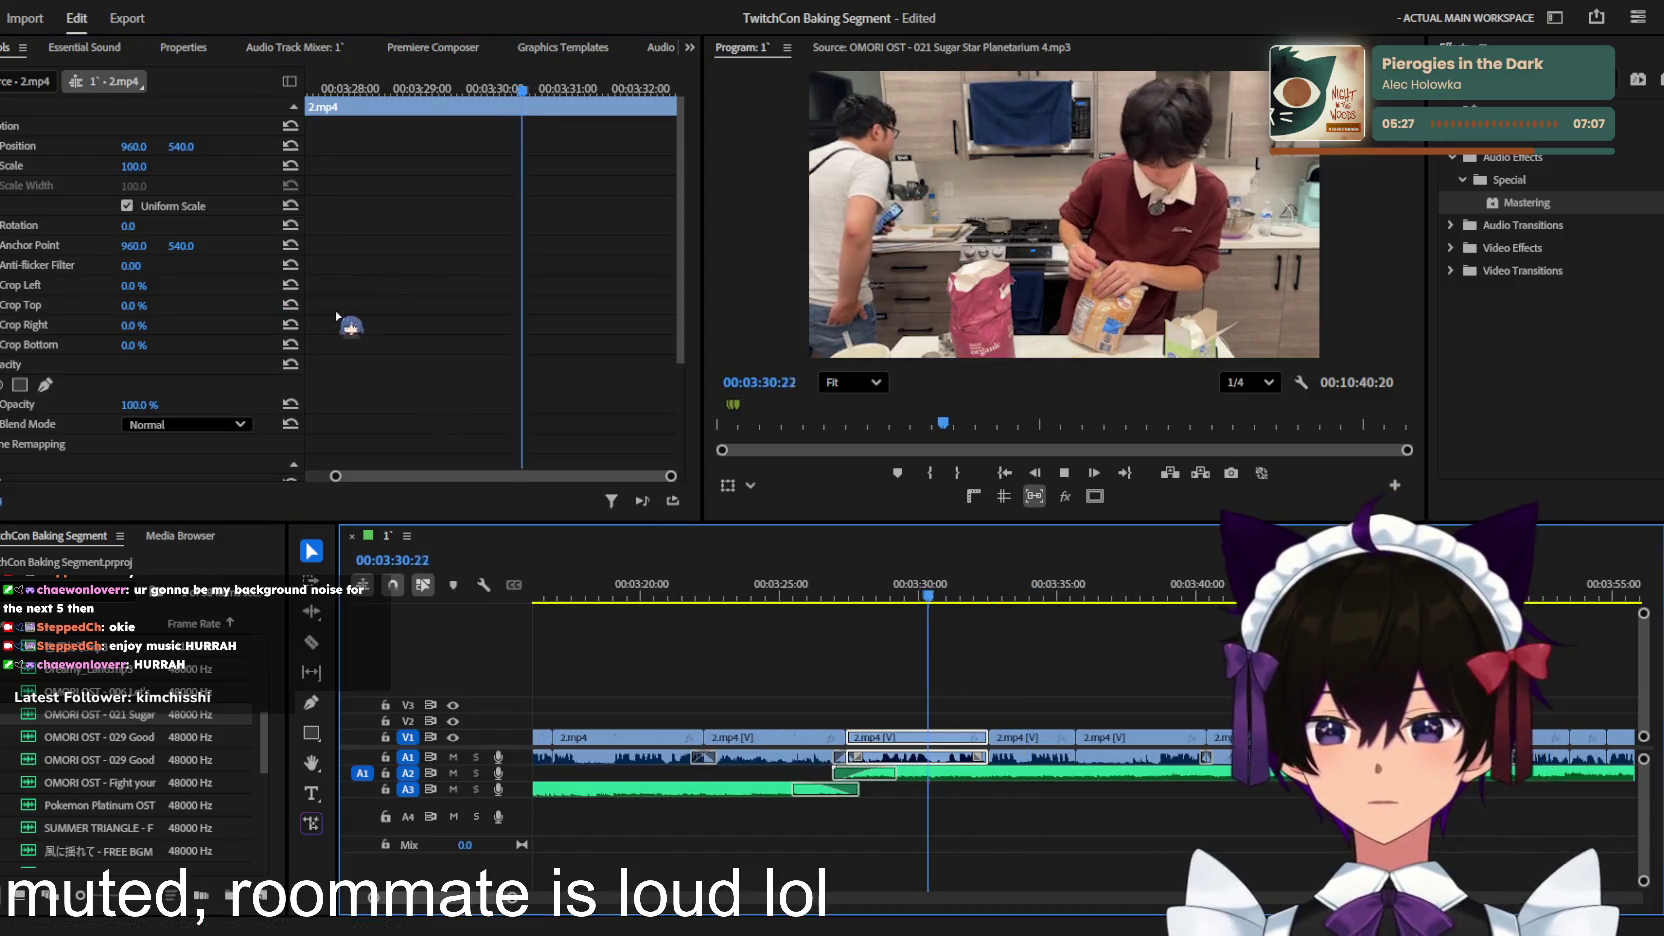
click(1143, 680)
key(minus)
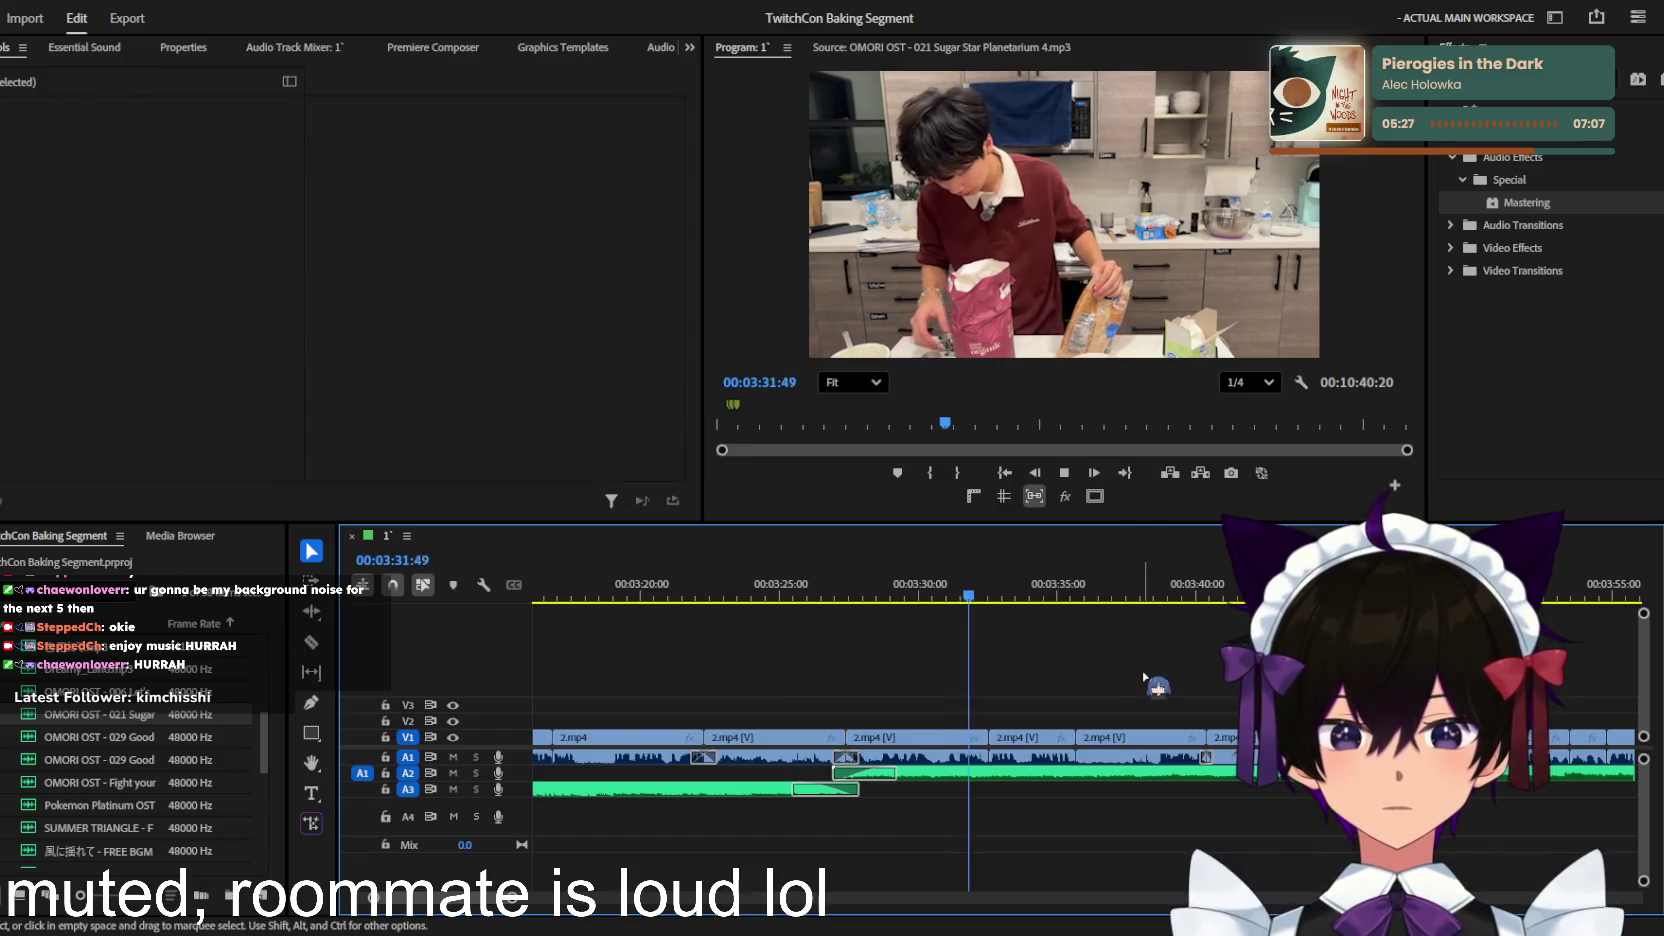
key(minus)
key(minus)
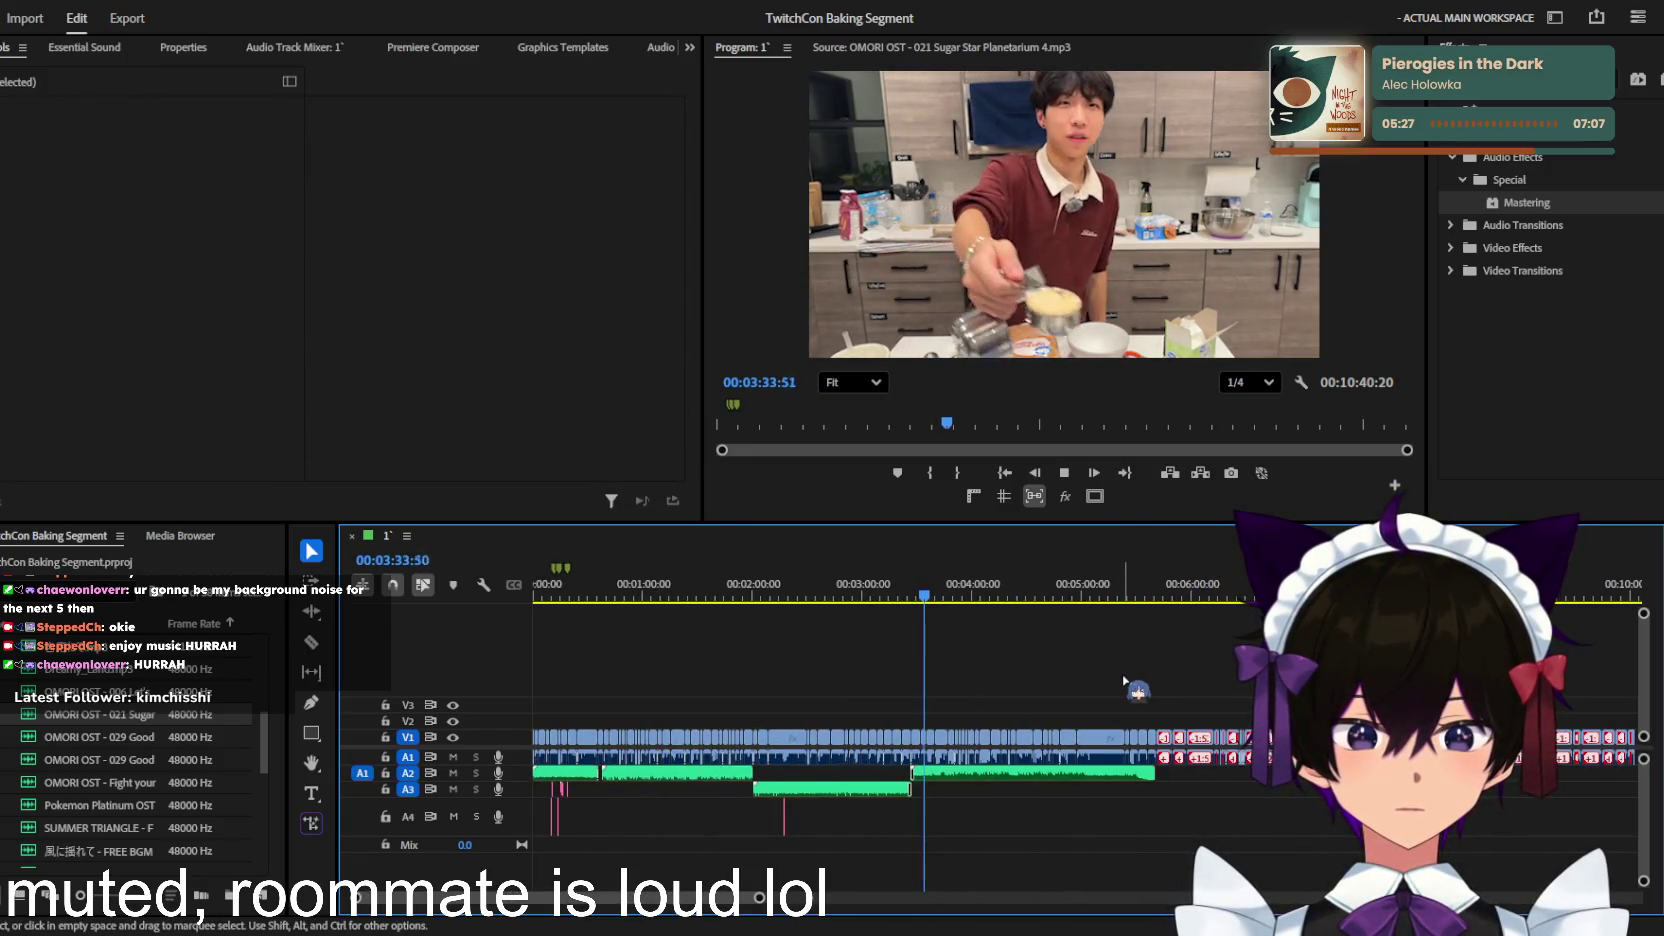
key(minus)
key(minus)
click(623, 595)
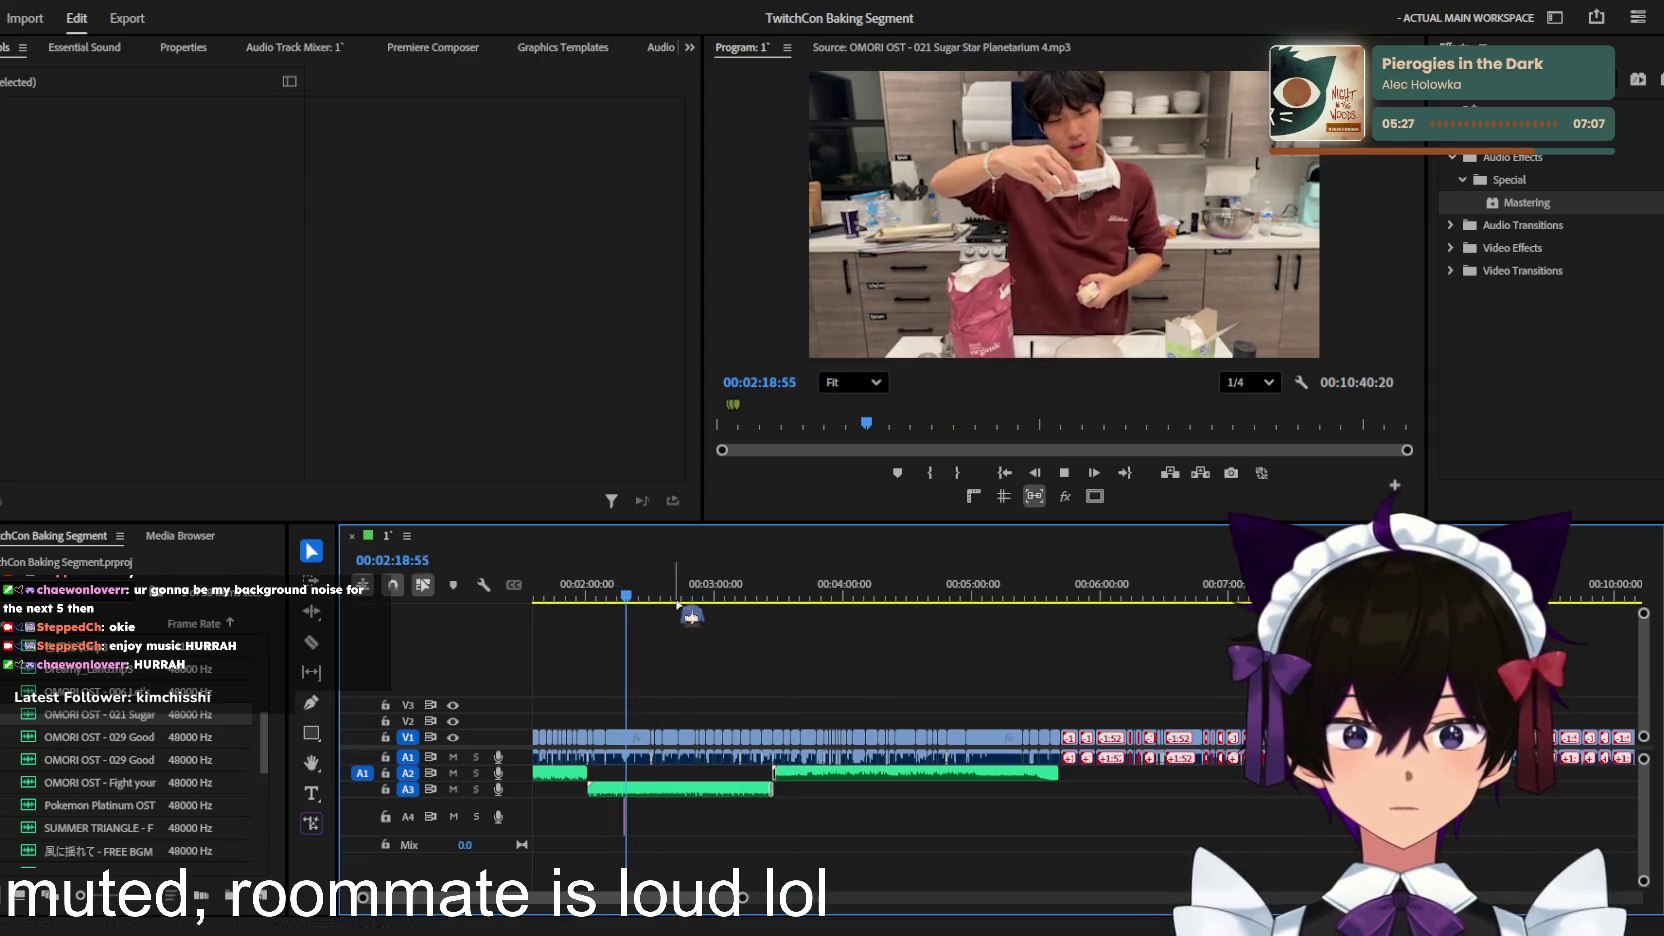
key(Home)
key(equal)
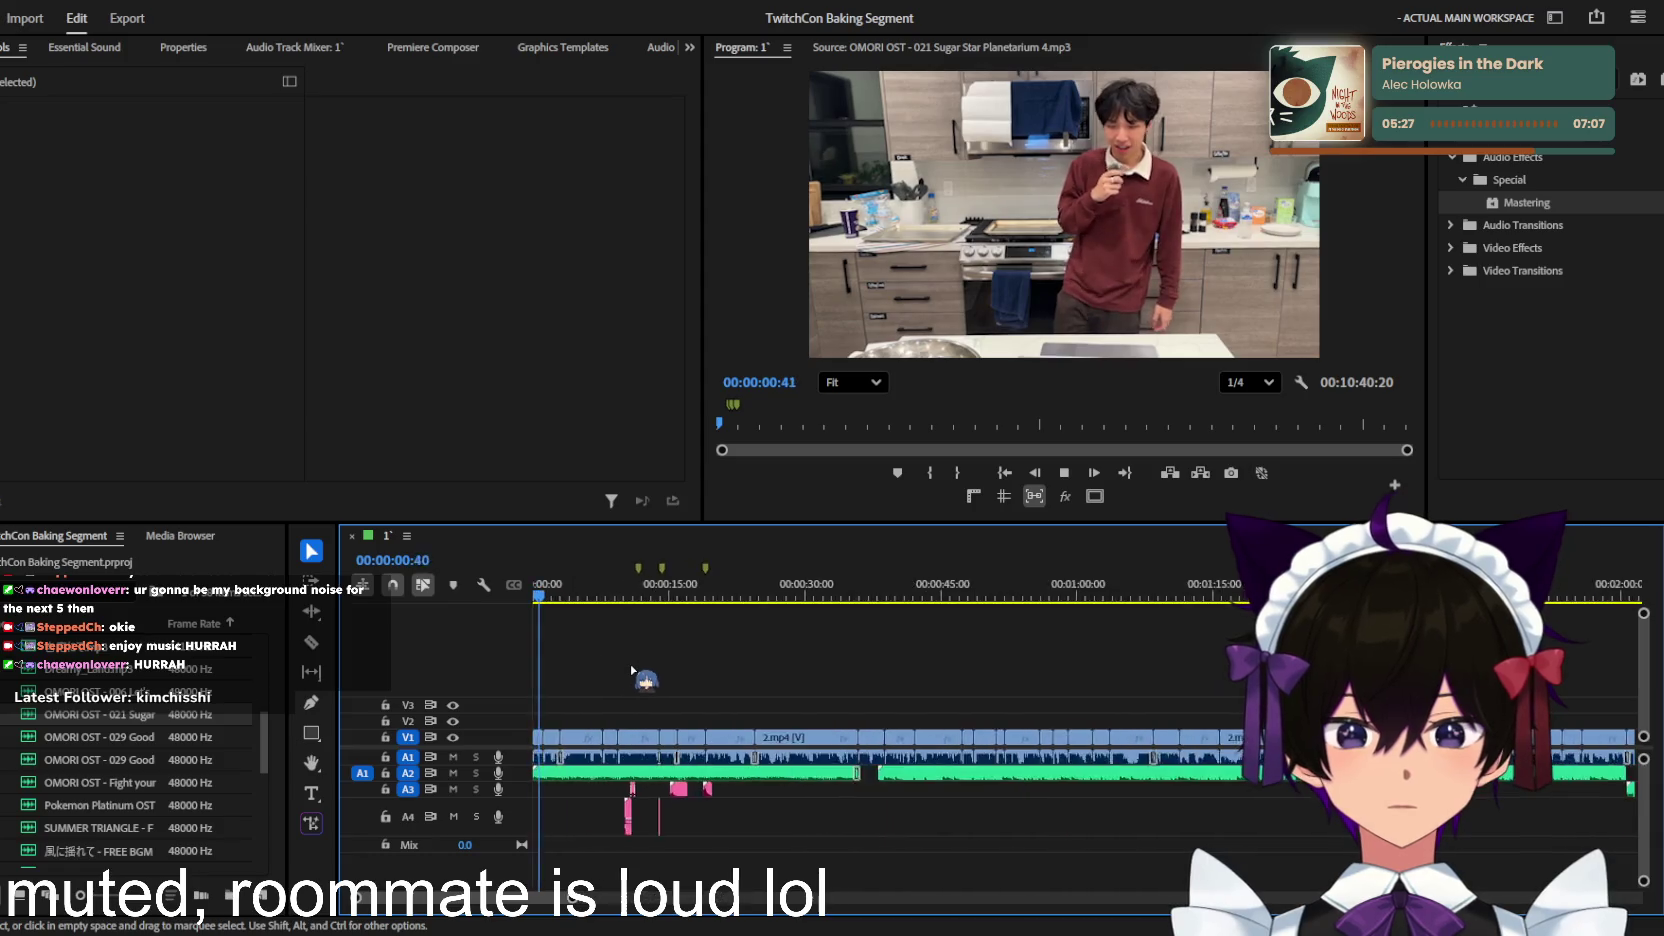
key(equal)
key(equal)
key(equal)
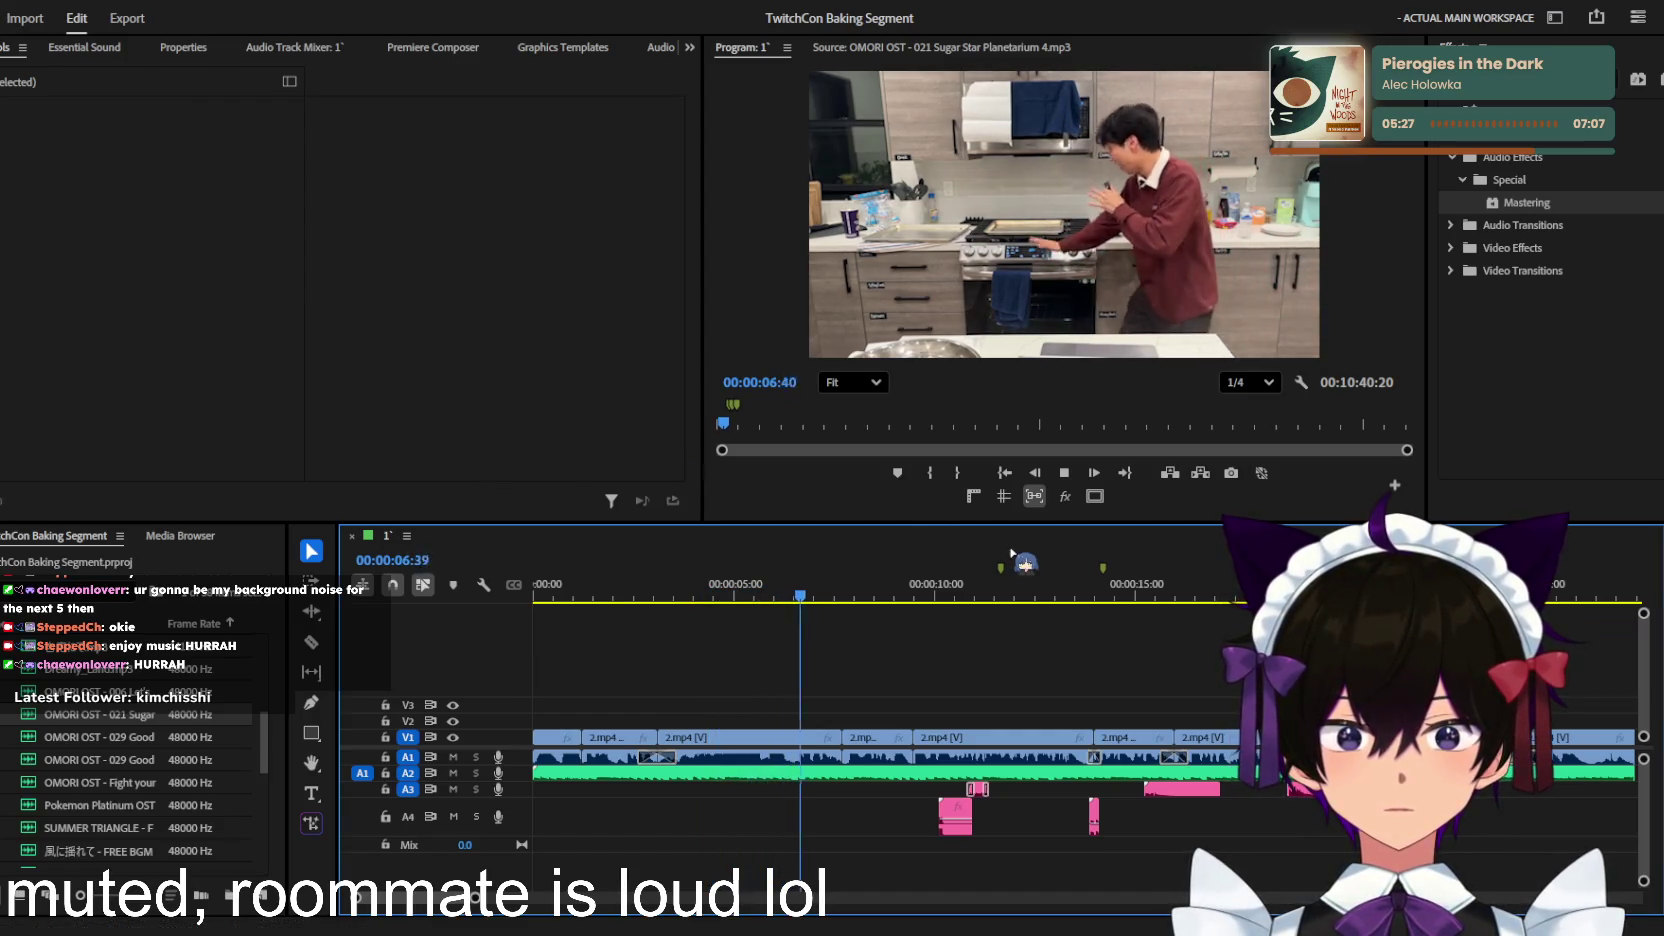
key(equal)
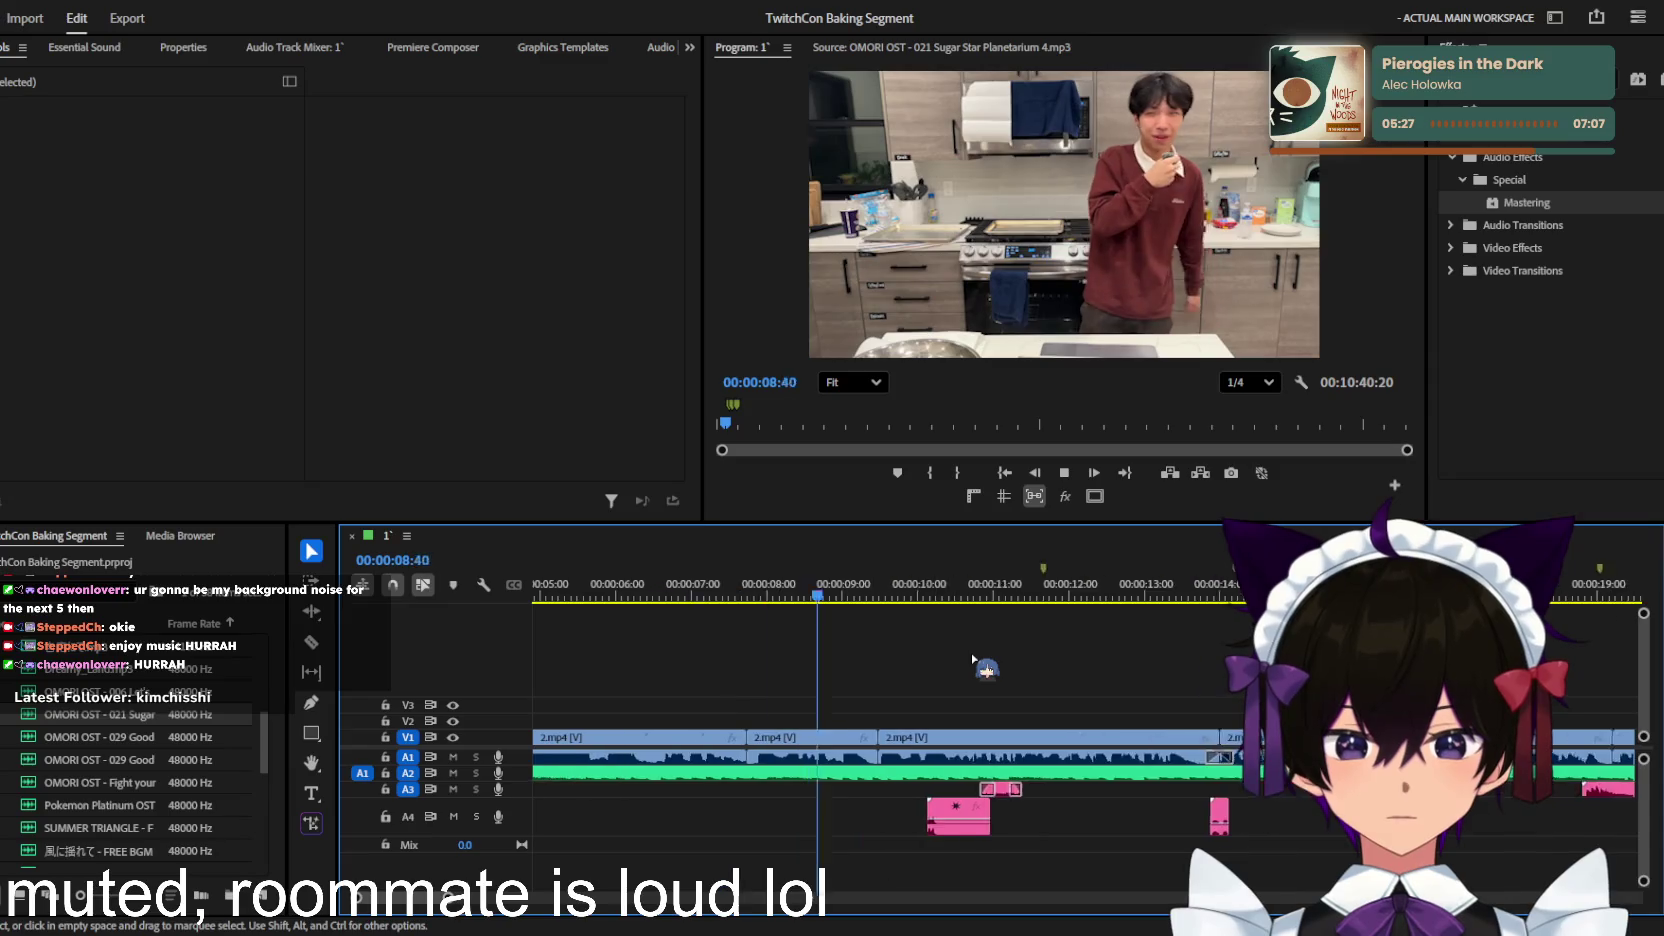
key(minus)
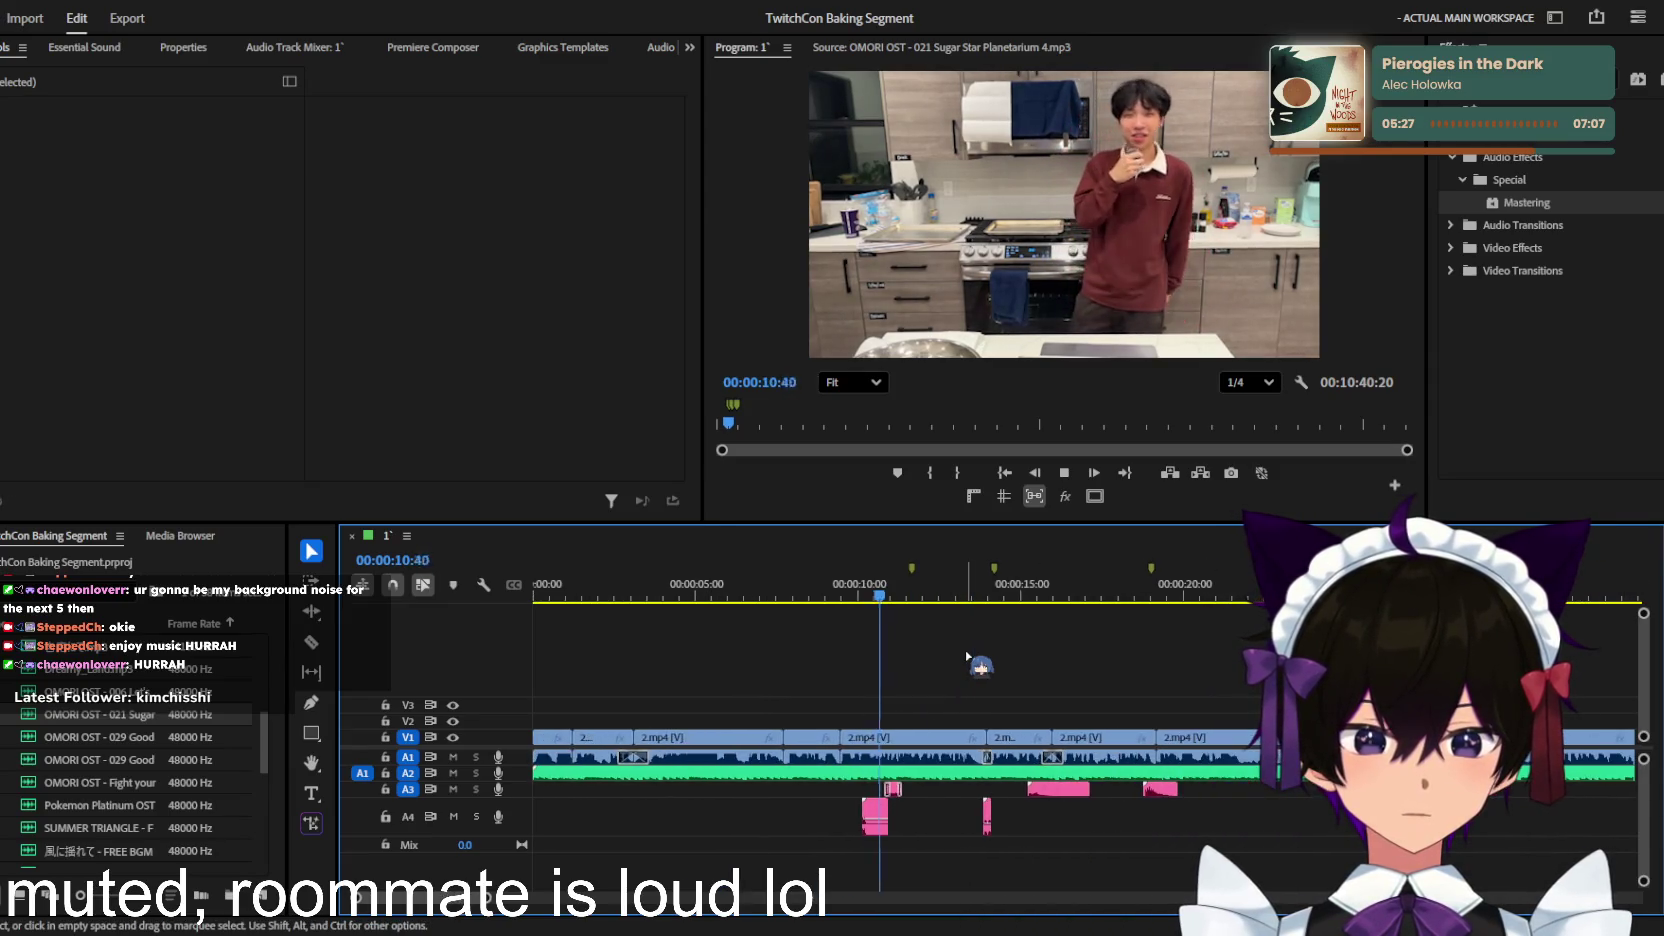
scroll(965, 655, up, 2)
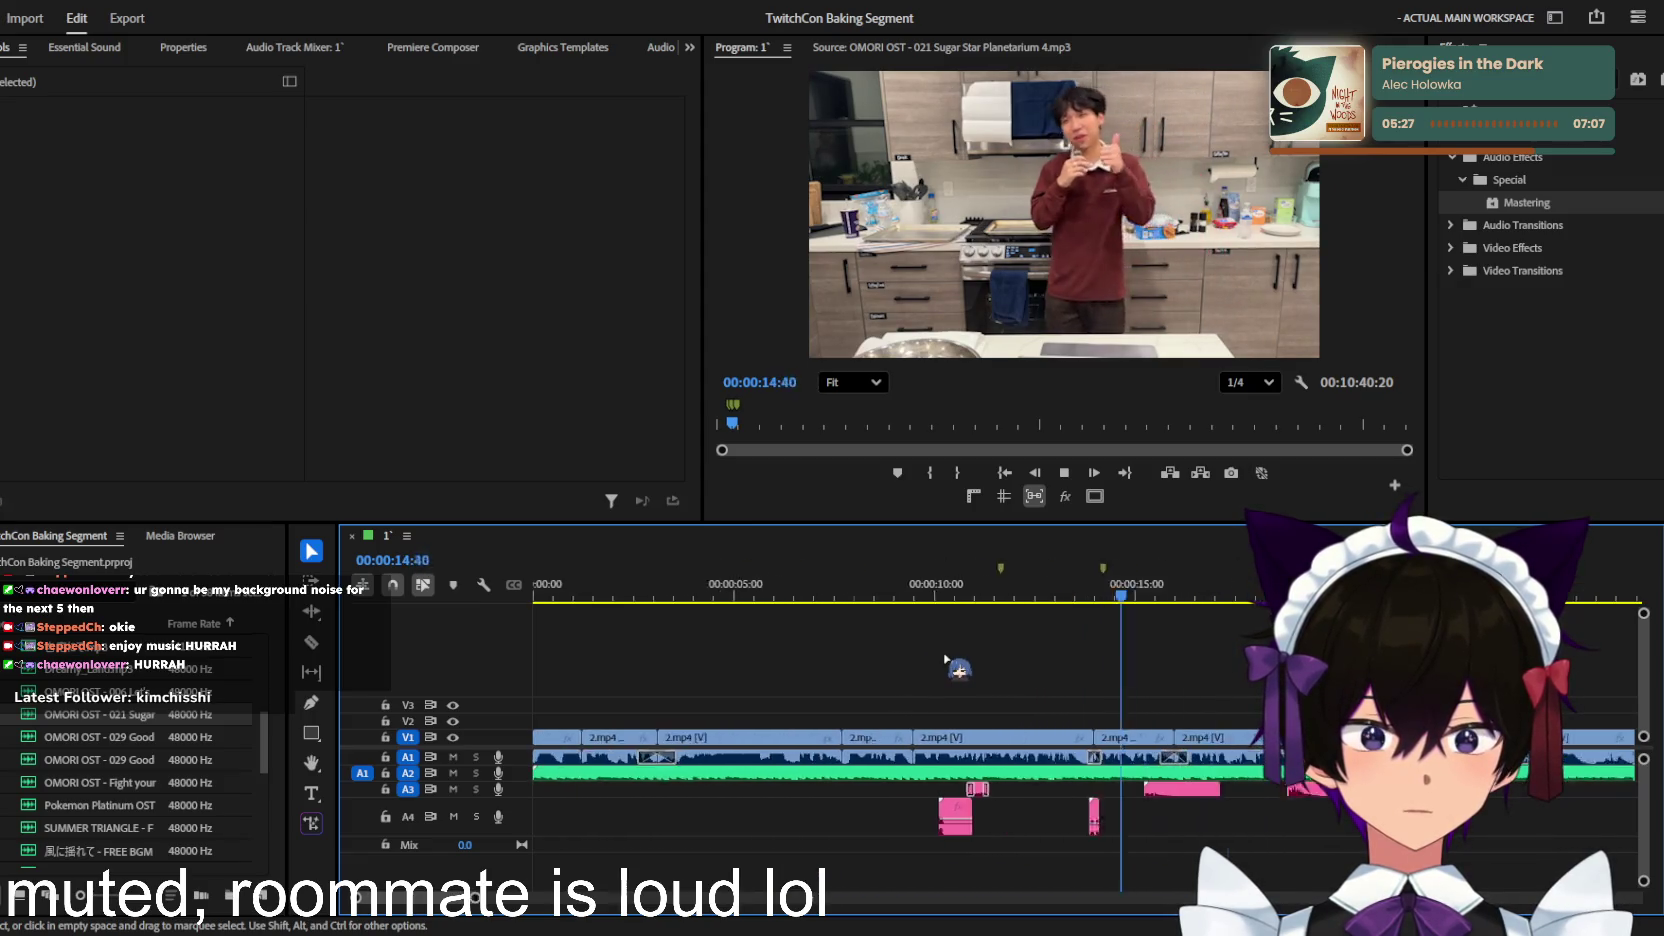
scroll(945, 658, down, 2)
scroll(945, 657, up, 1)
scroll(945, 657, up, 1)
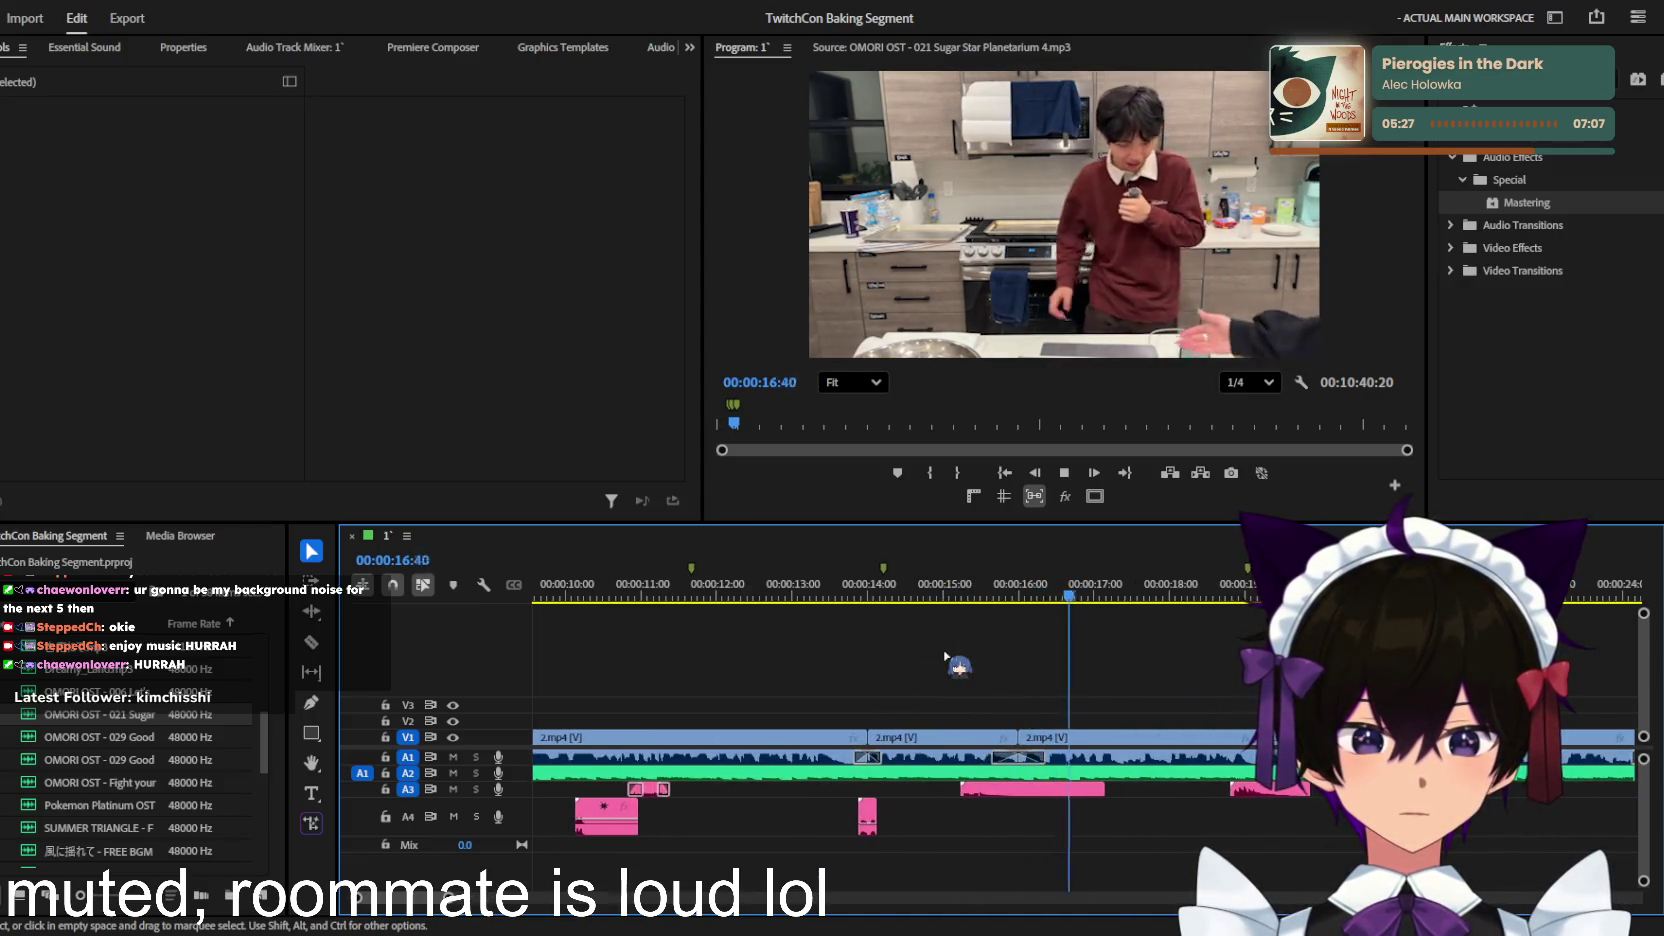
scroll(945, 657, up, 1)
scroll(955, 662, up, 3)
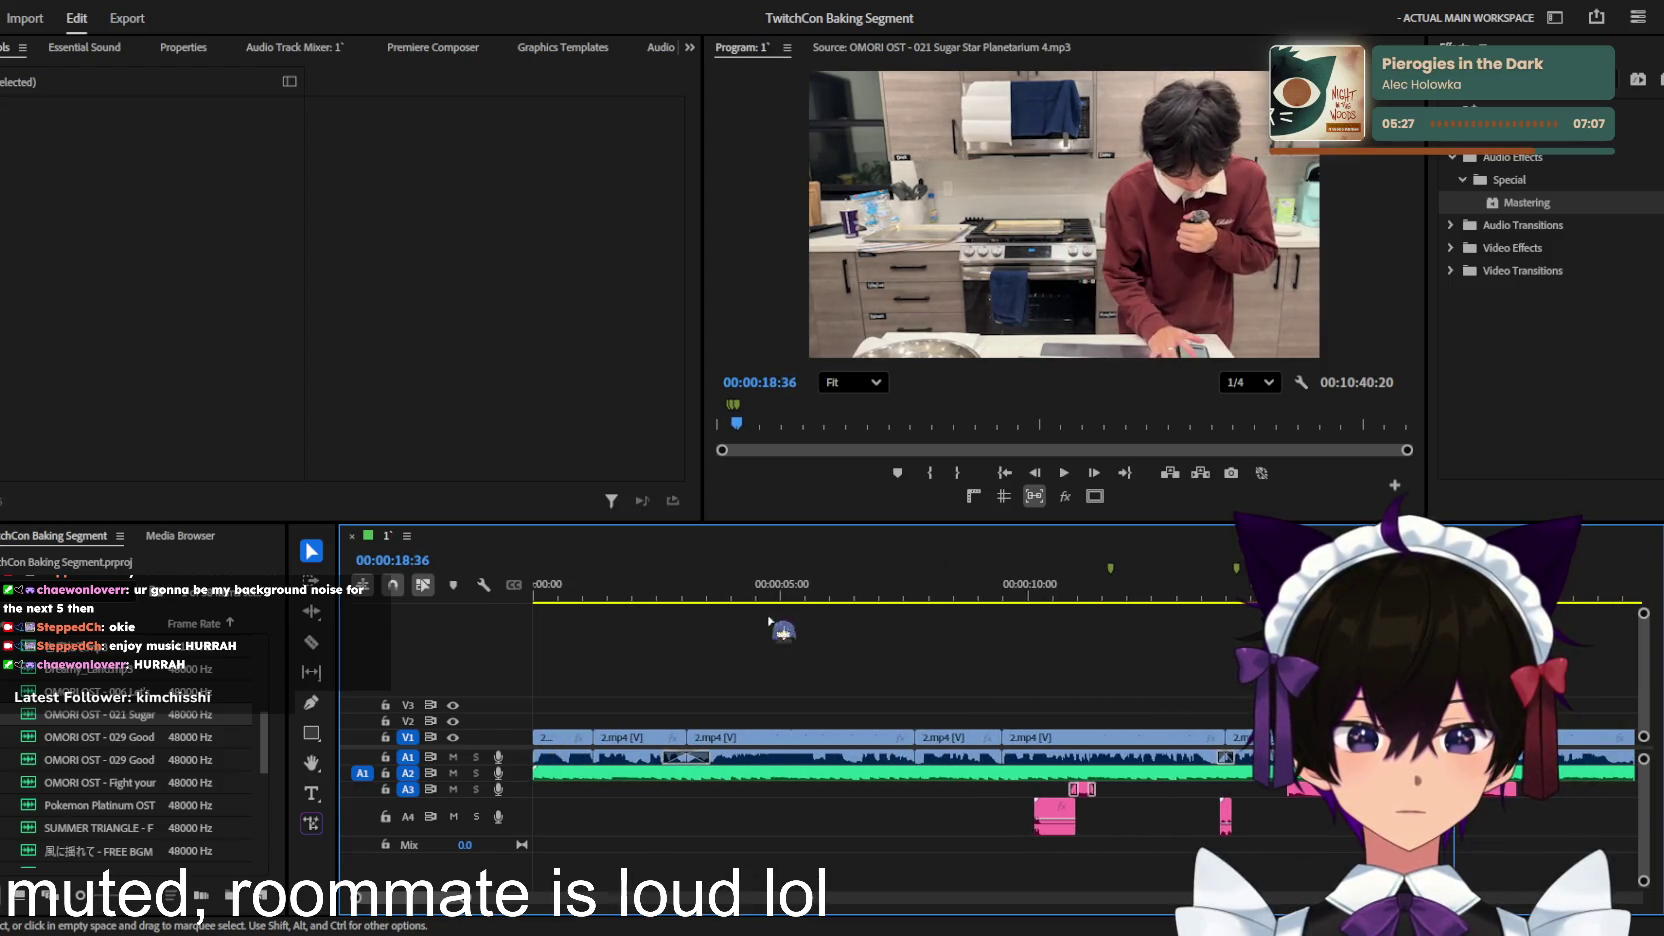
click(758, 590)
key(space)
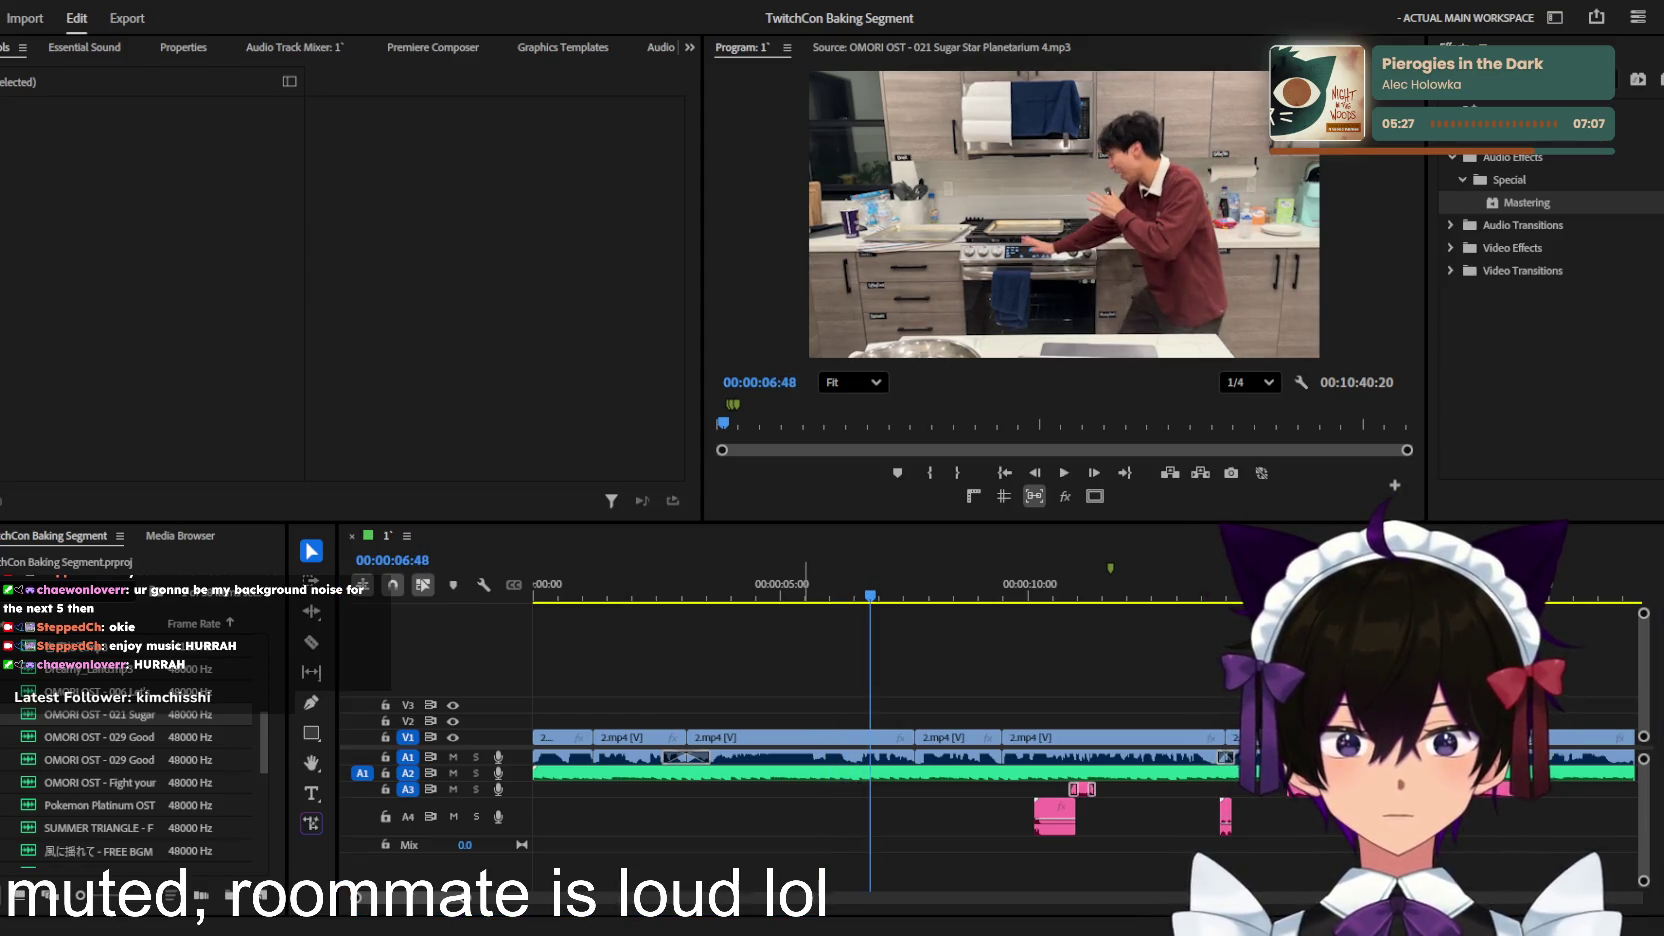
Step: Scrub back and set the playhead at 00:00:03:15 for a sound effect
click(900, 816)
key(space)
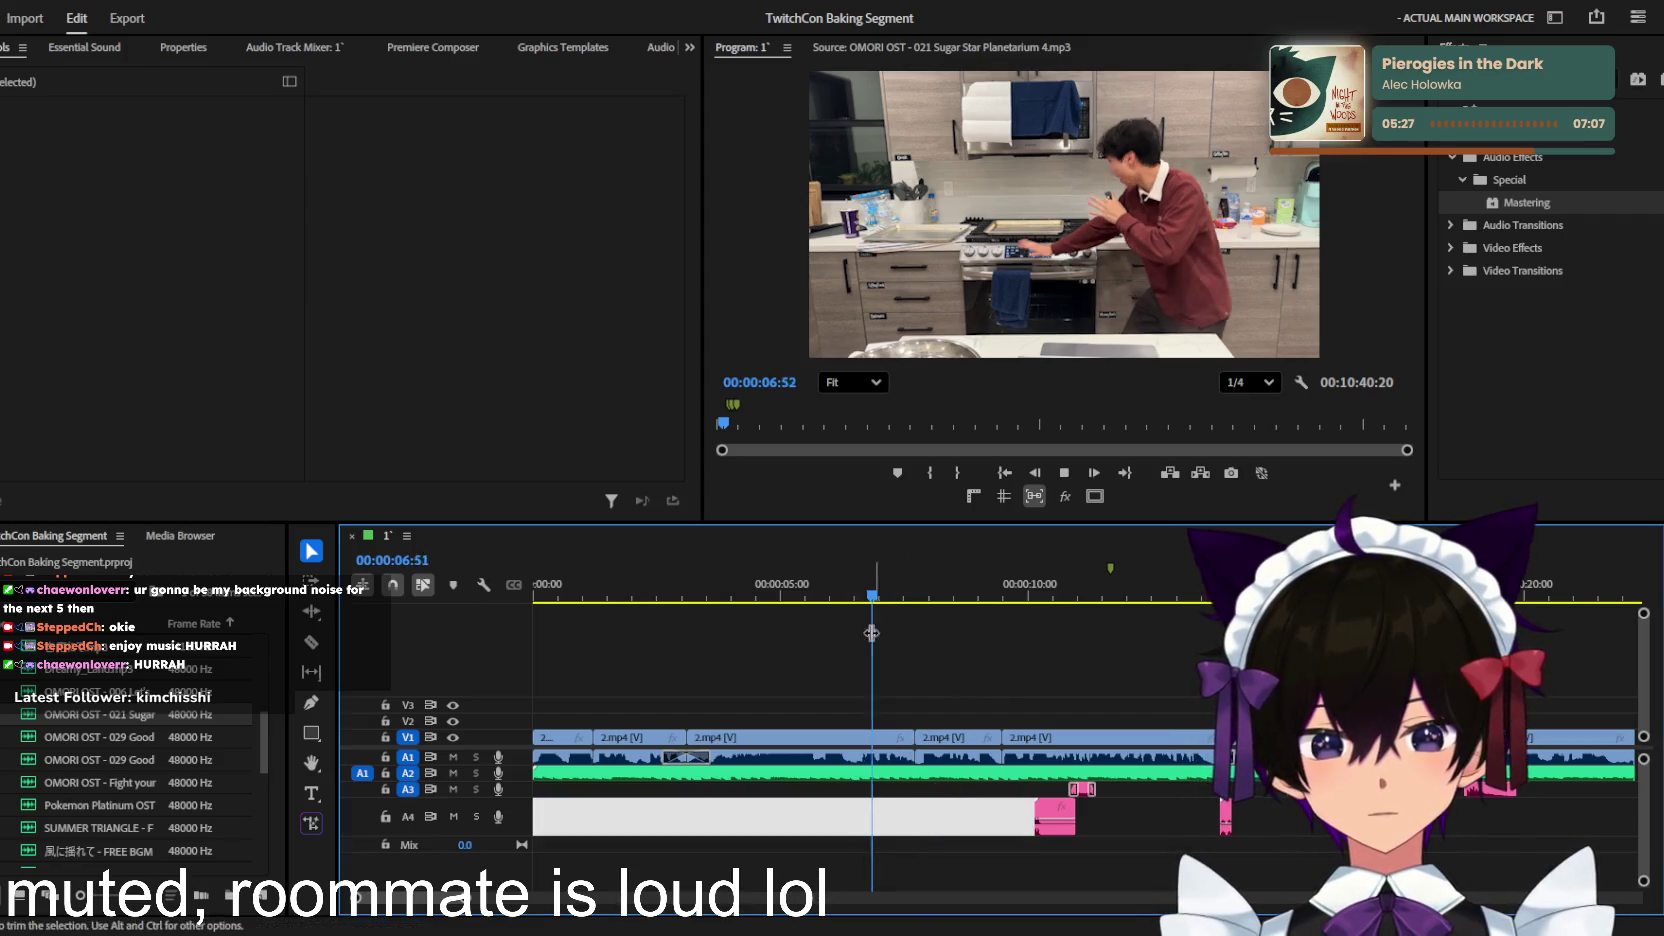
drag(872, 632, 700, 645)
alt+scroll(705, 645, up, 2)
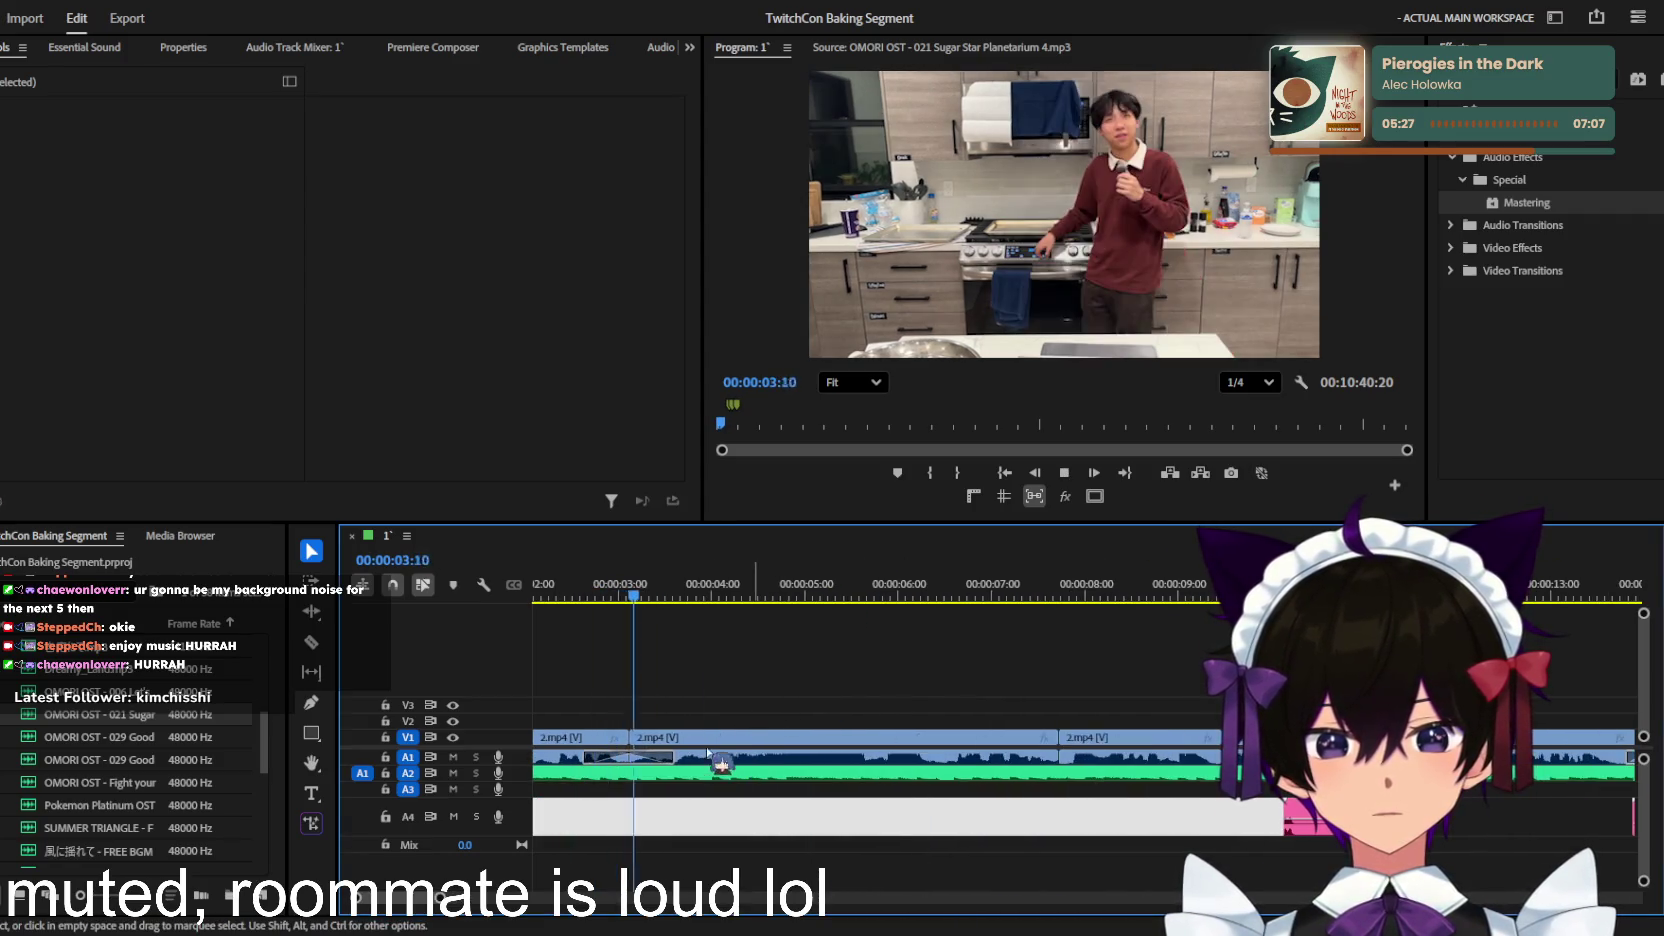
click(643, 590)
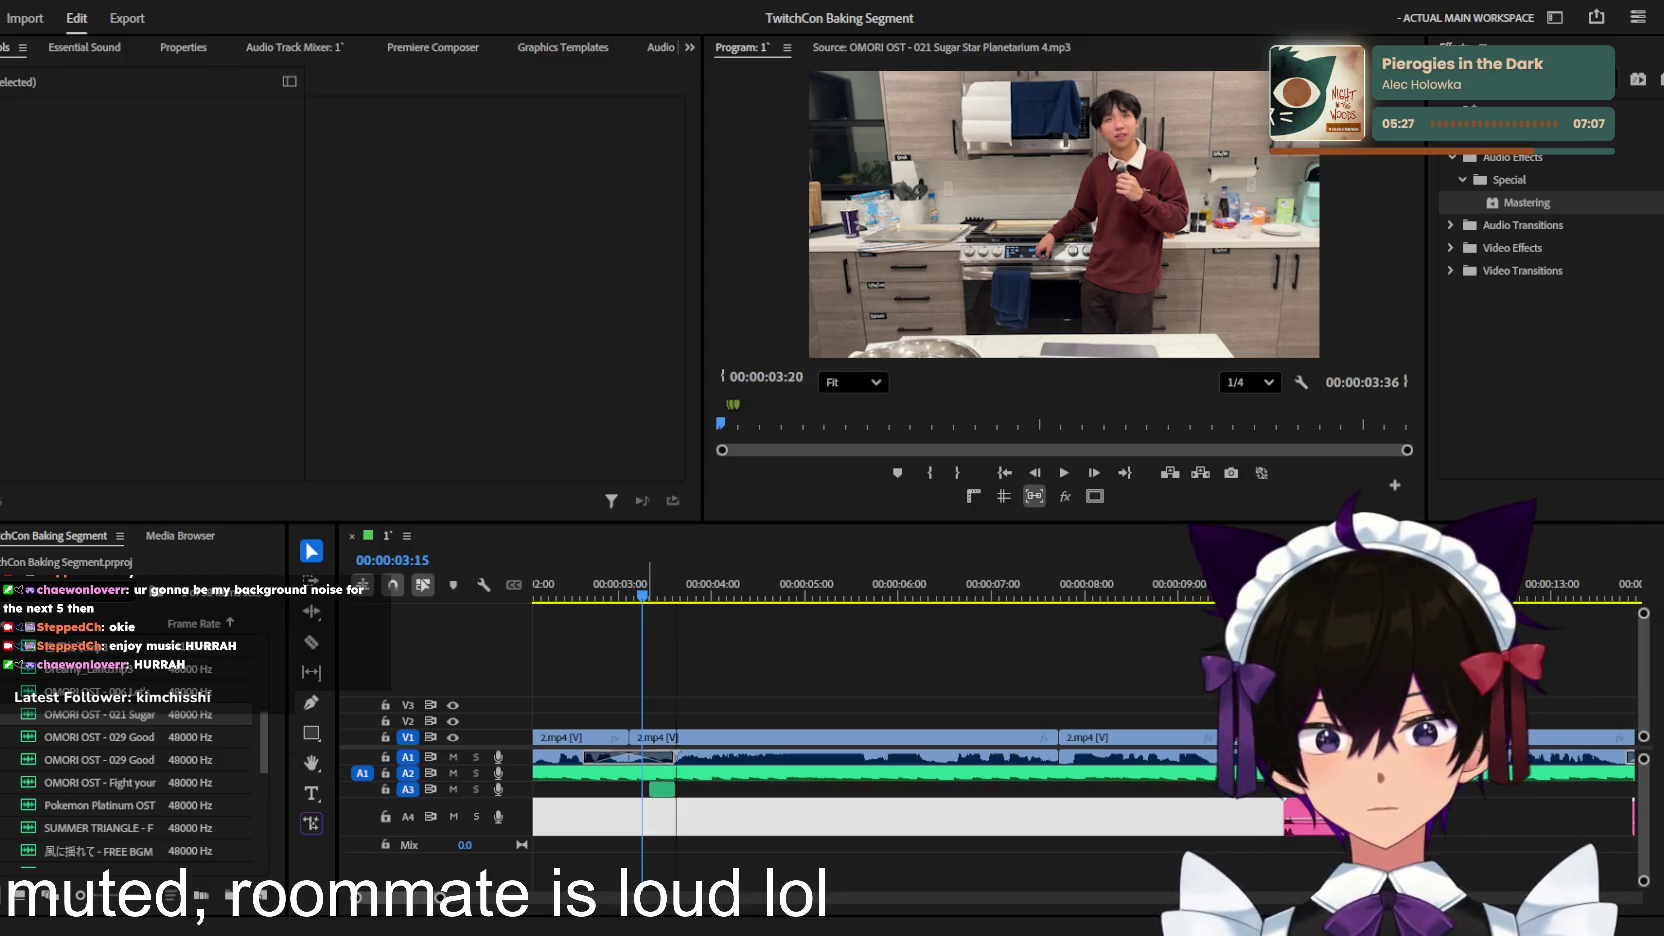
Step: Place ButtonDigital_AP1.200 (SFX).mp3 on track A3 at the playhead and play it back
drag(90, 850, 655, 789)
key(space)
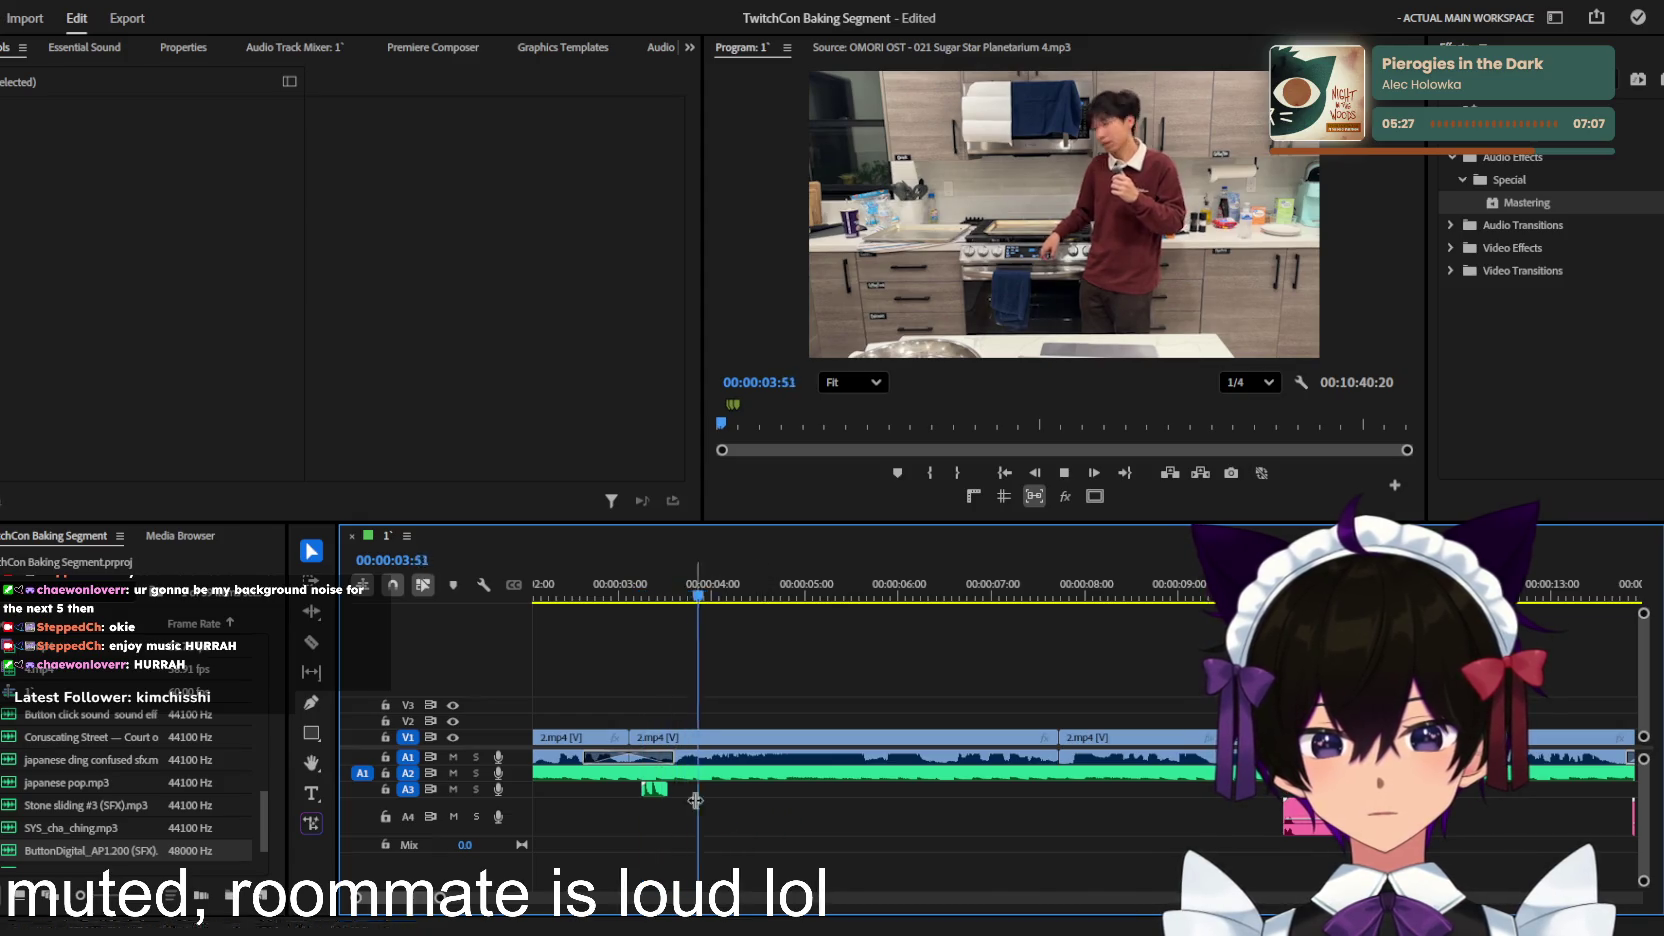
key(space)
key(space)
click(654, 789)
key(space)
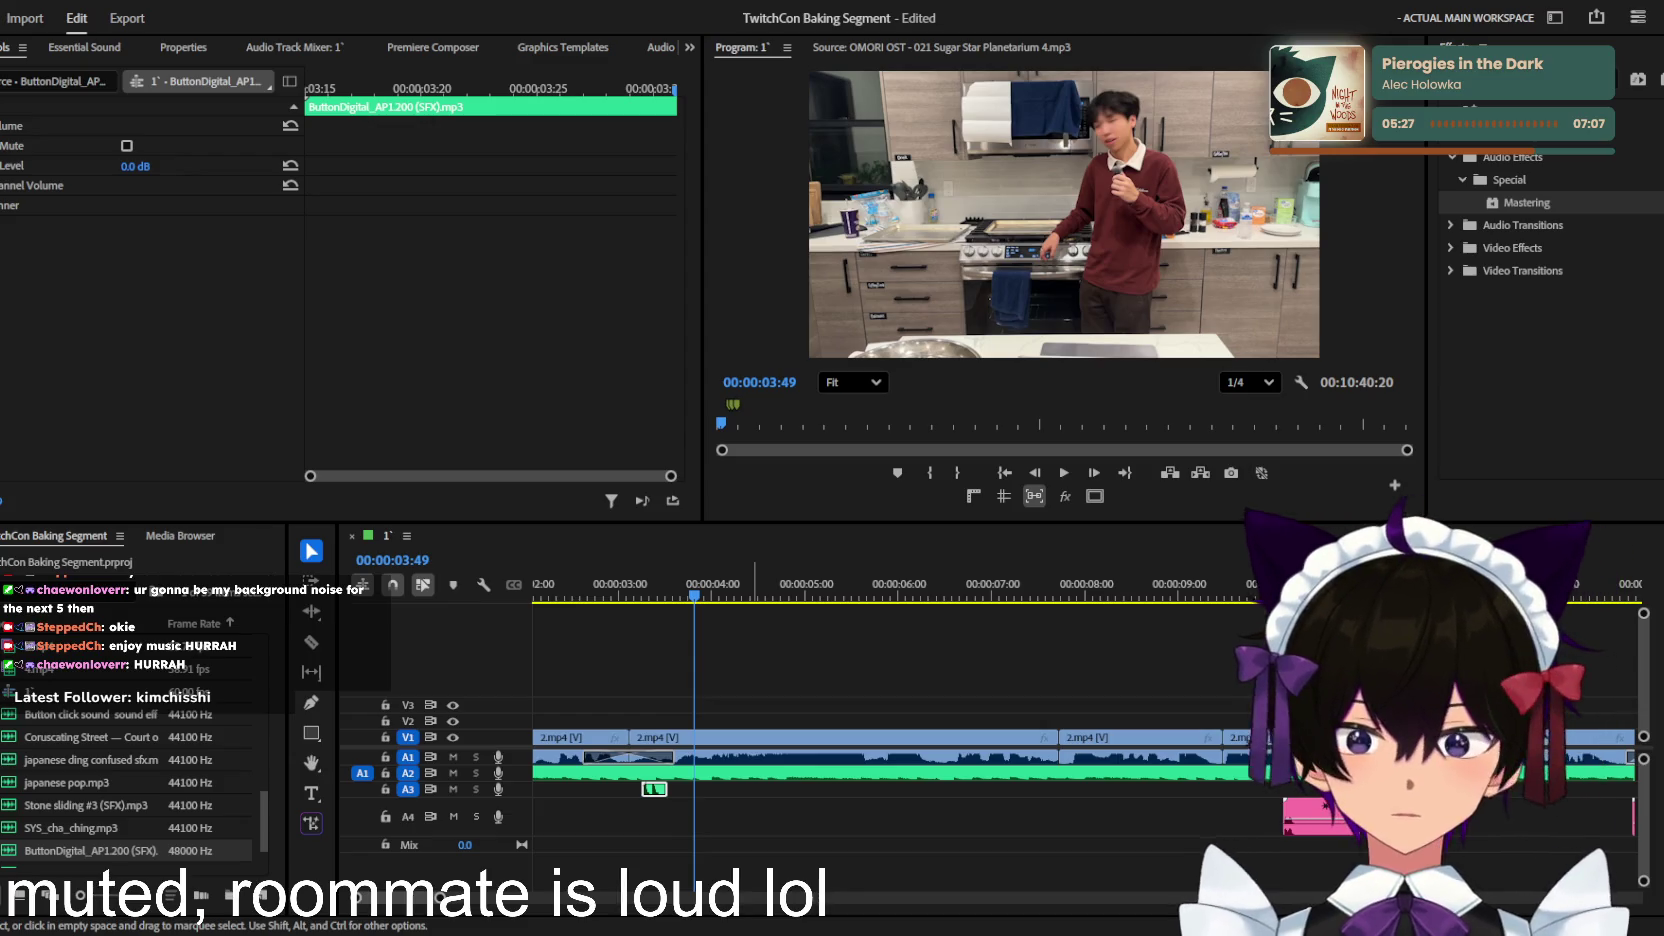
Step: Search the Premiere Composer library for button sounds with 'butto'
click(433, 47)
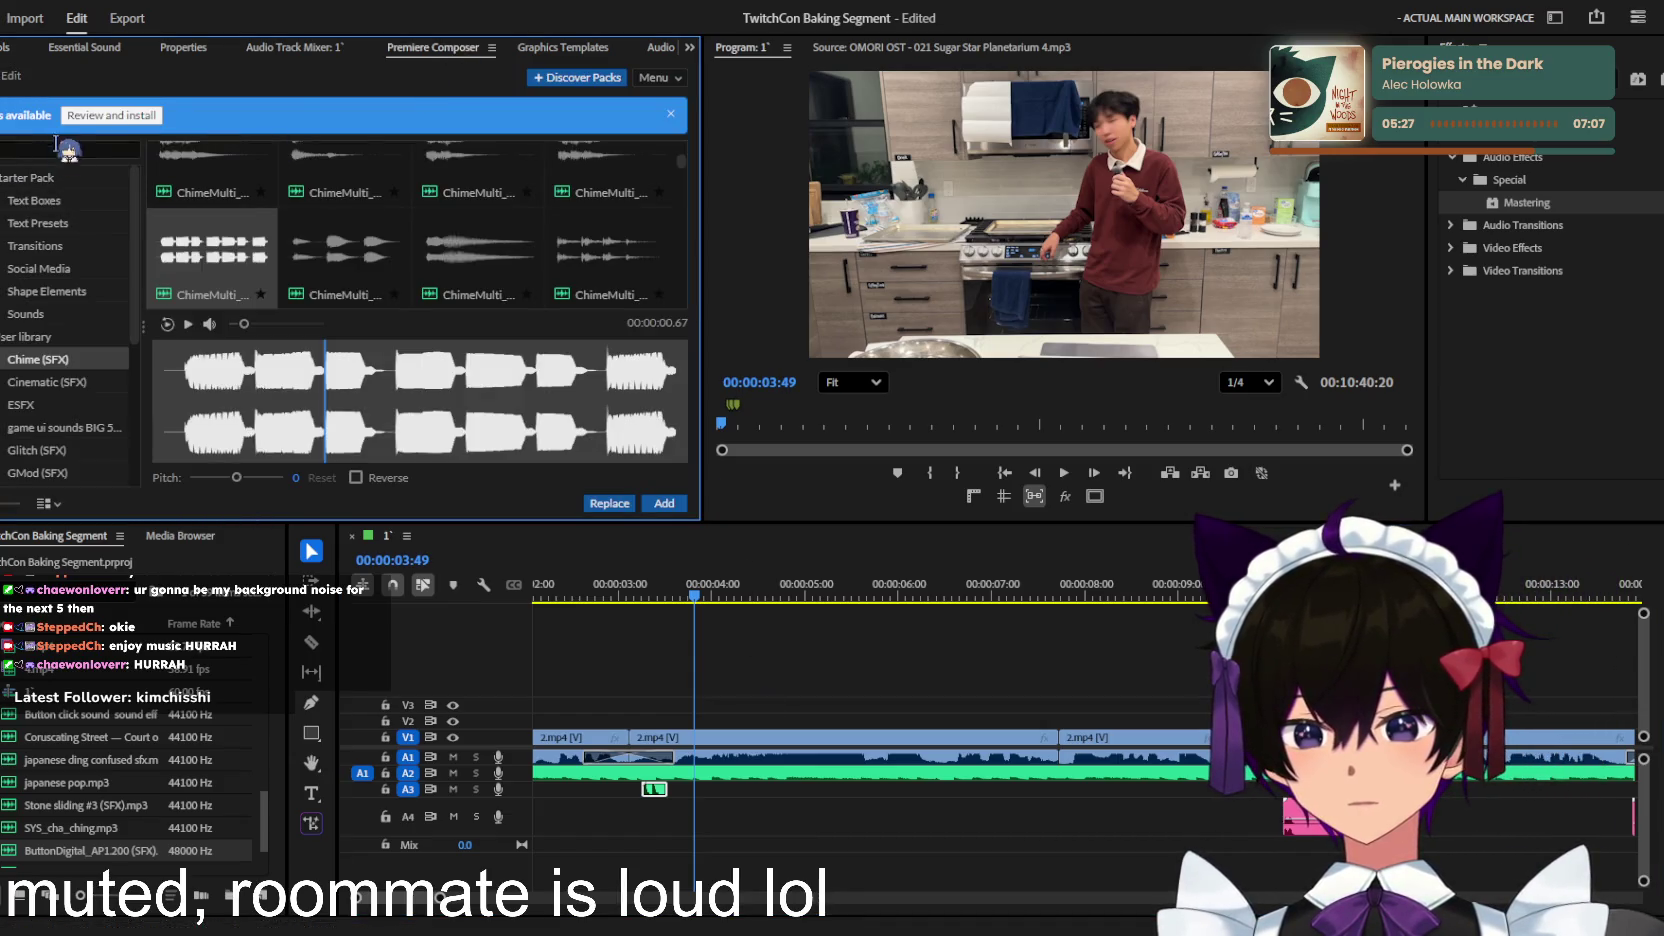
text(digital)
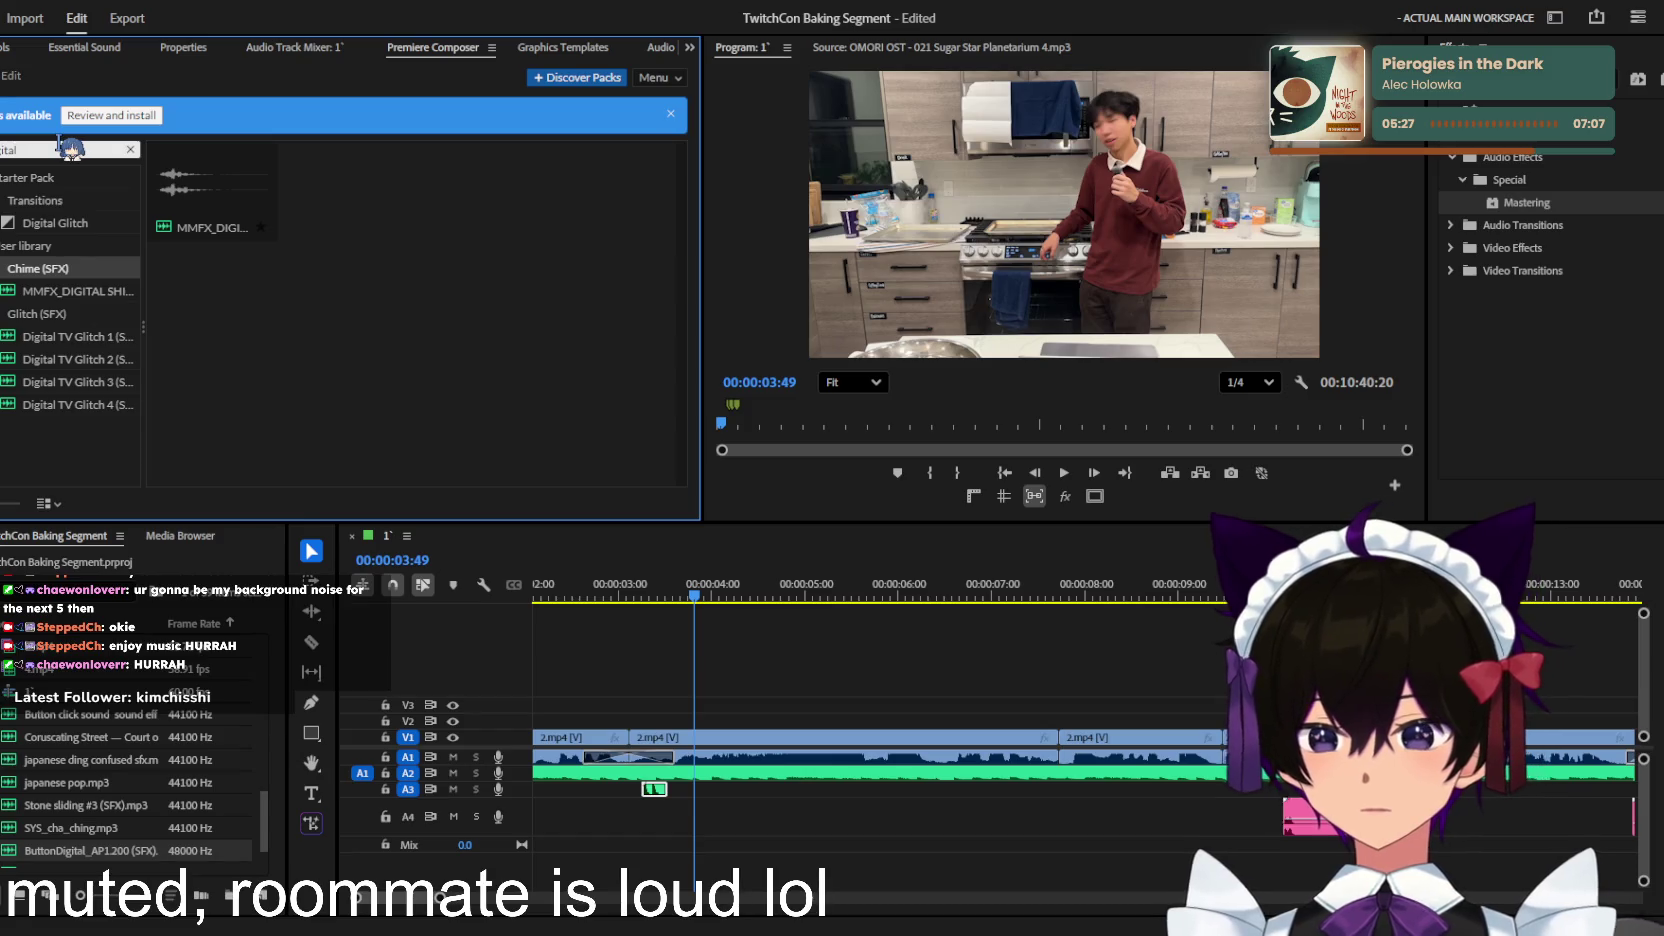
text(buttom)
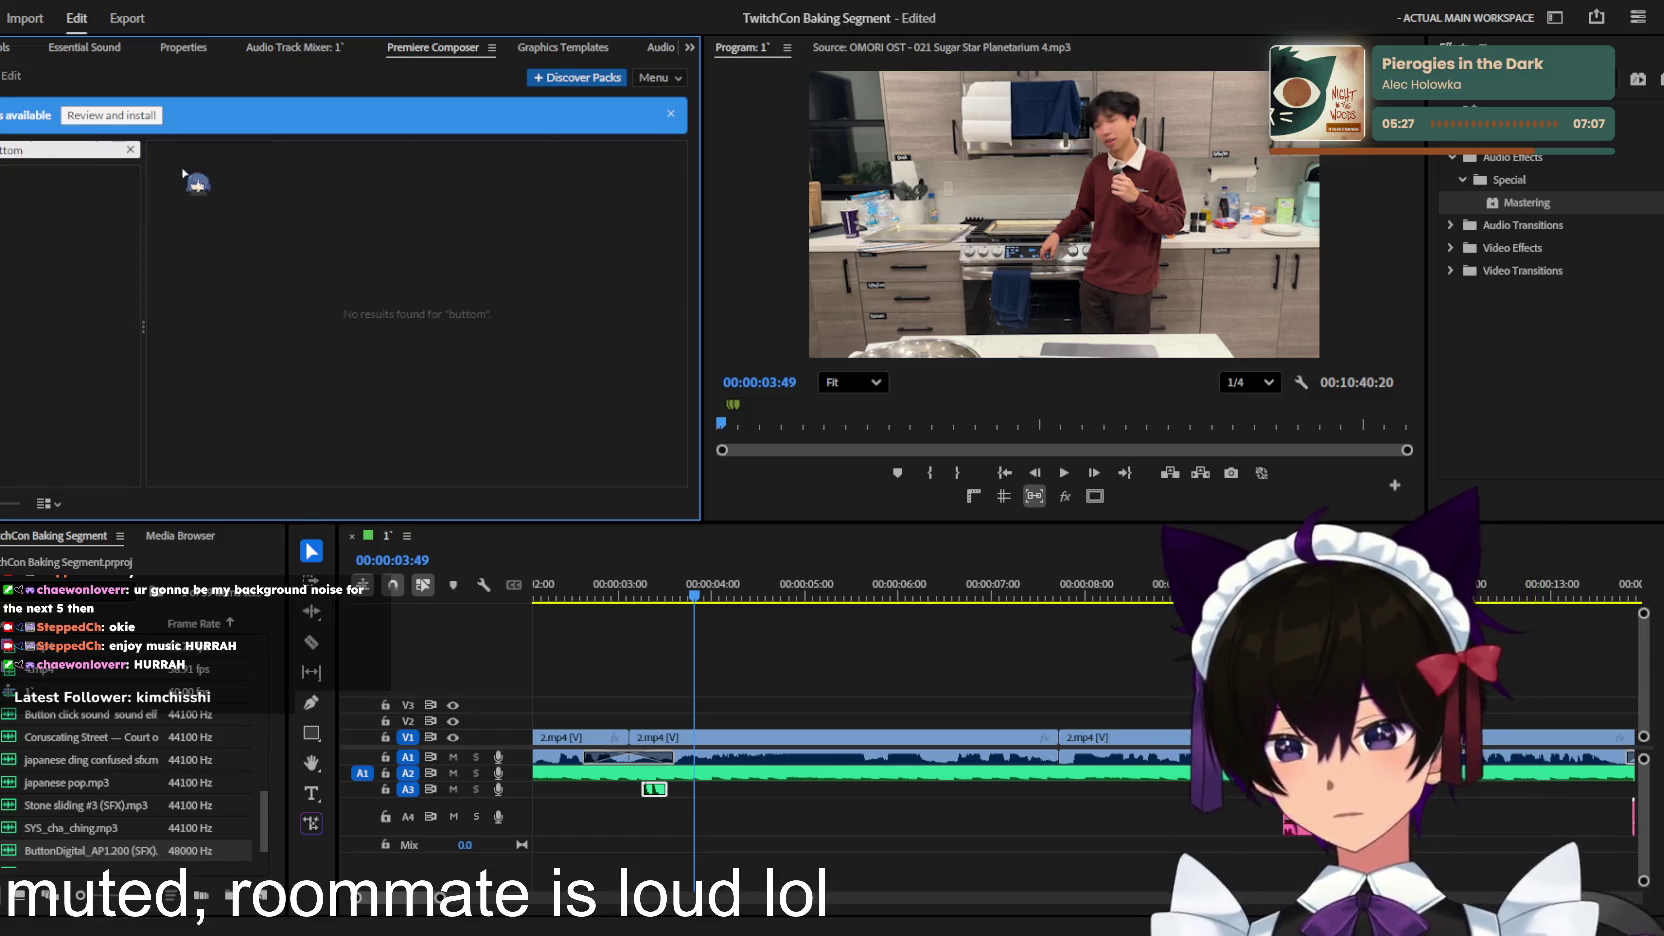
key(BackSpace)
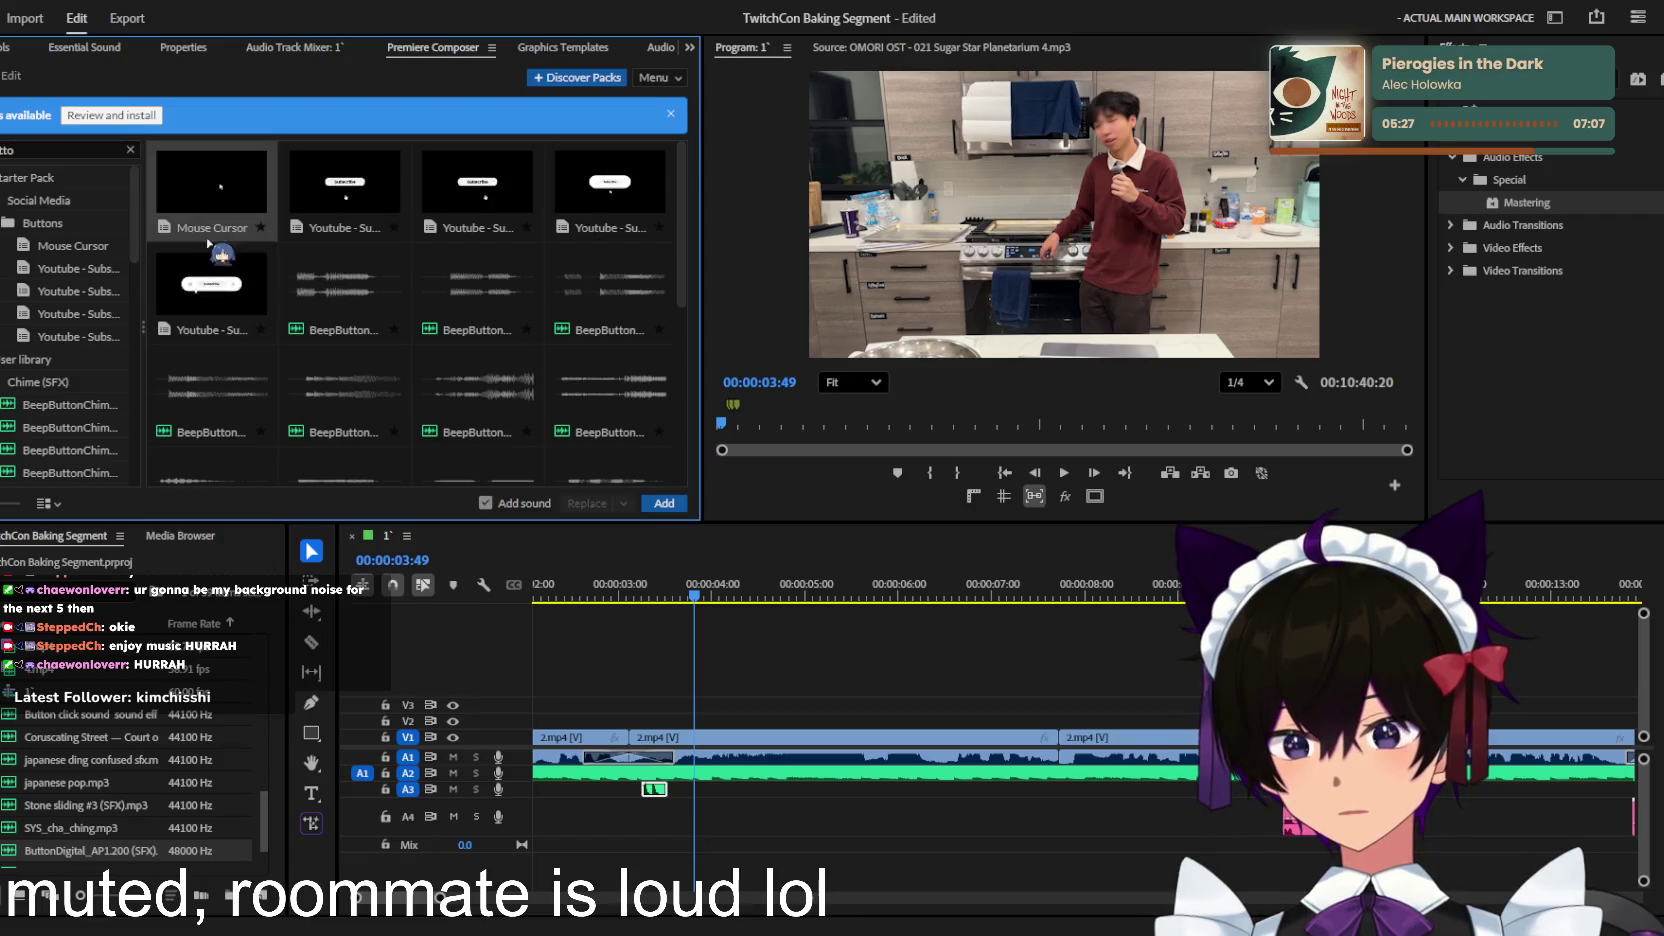
Step: Preview the BeepButton sound tiles one by one, then return to the timeline
click(335, 285)
key(Up)
key(Right)
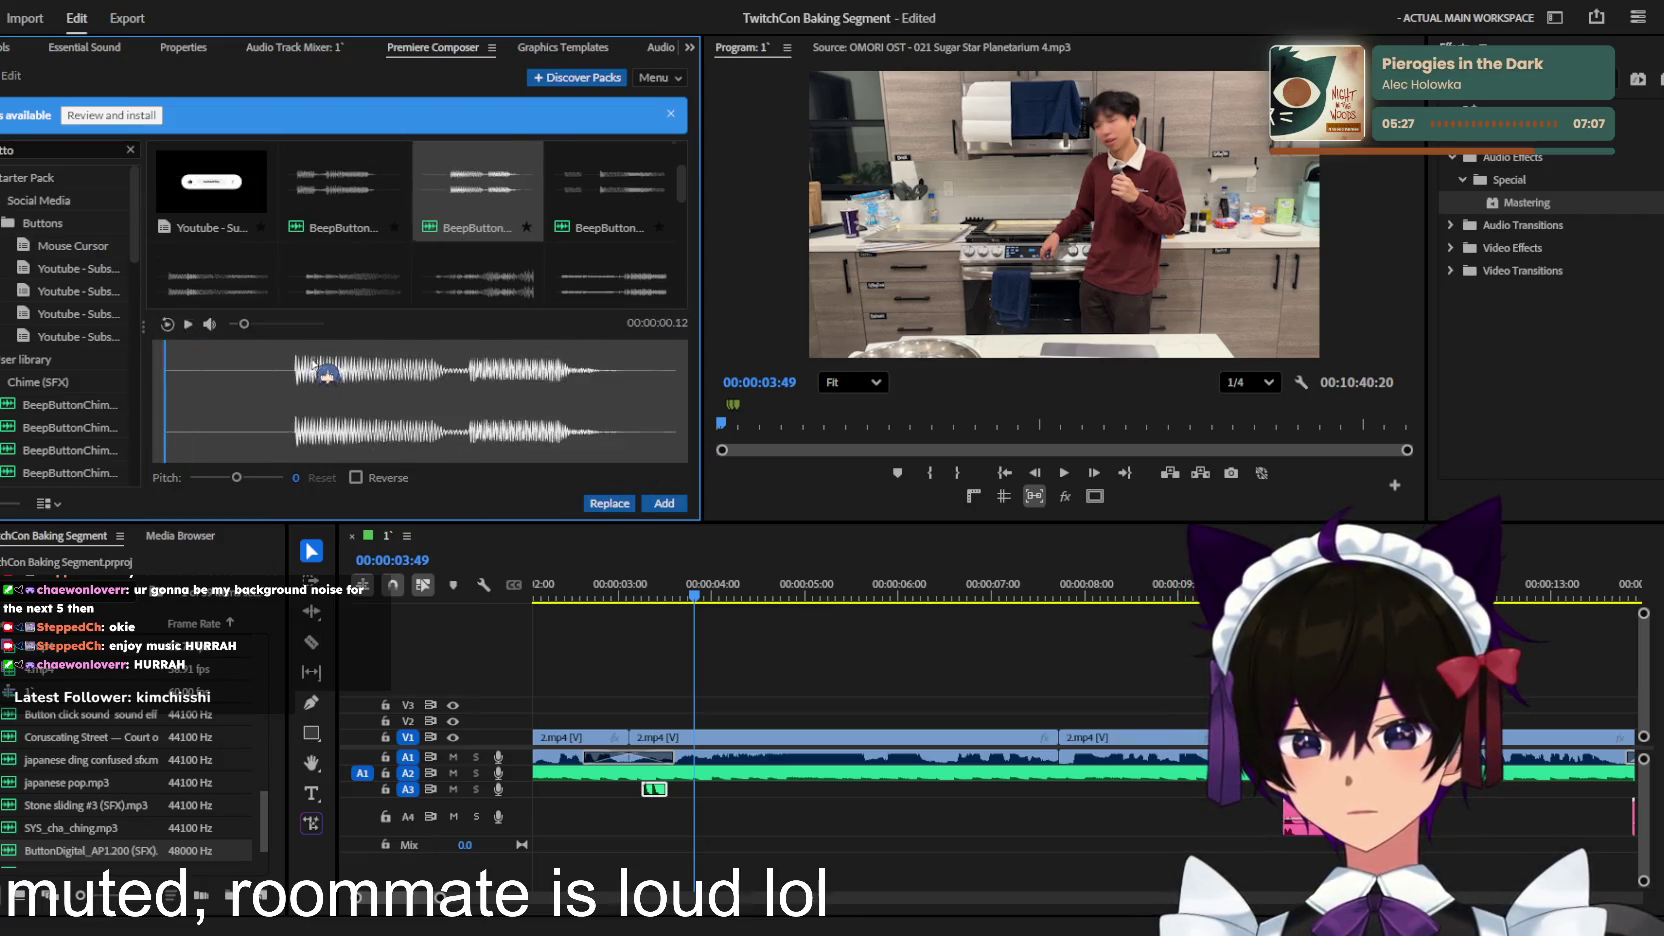
key(Right)
key(Right)
key(Right)
key(Right)
key(Right)
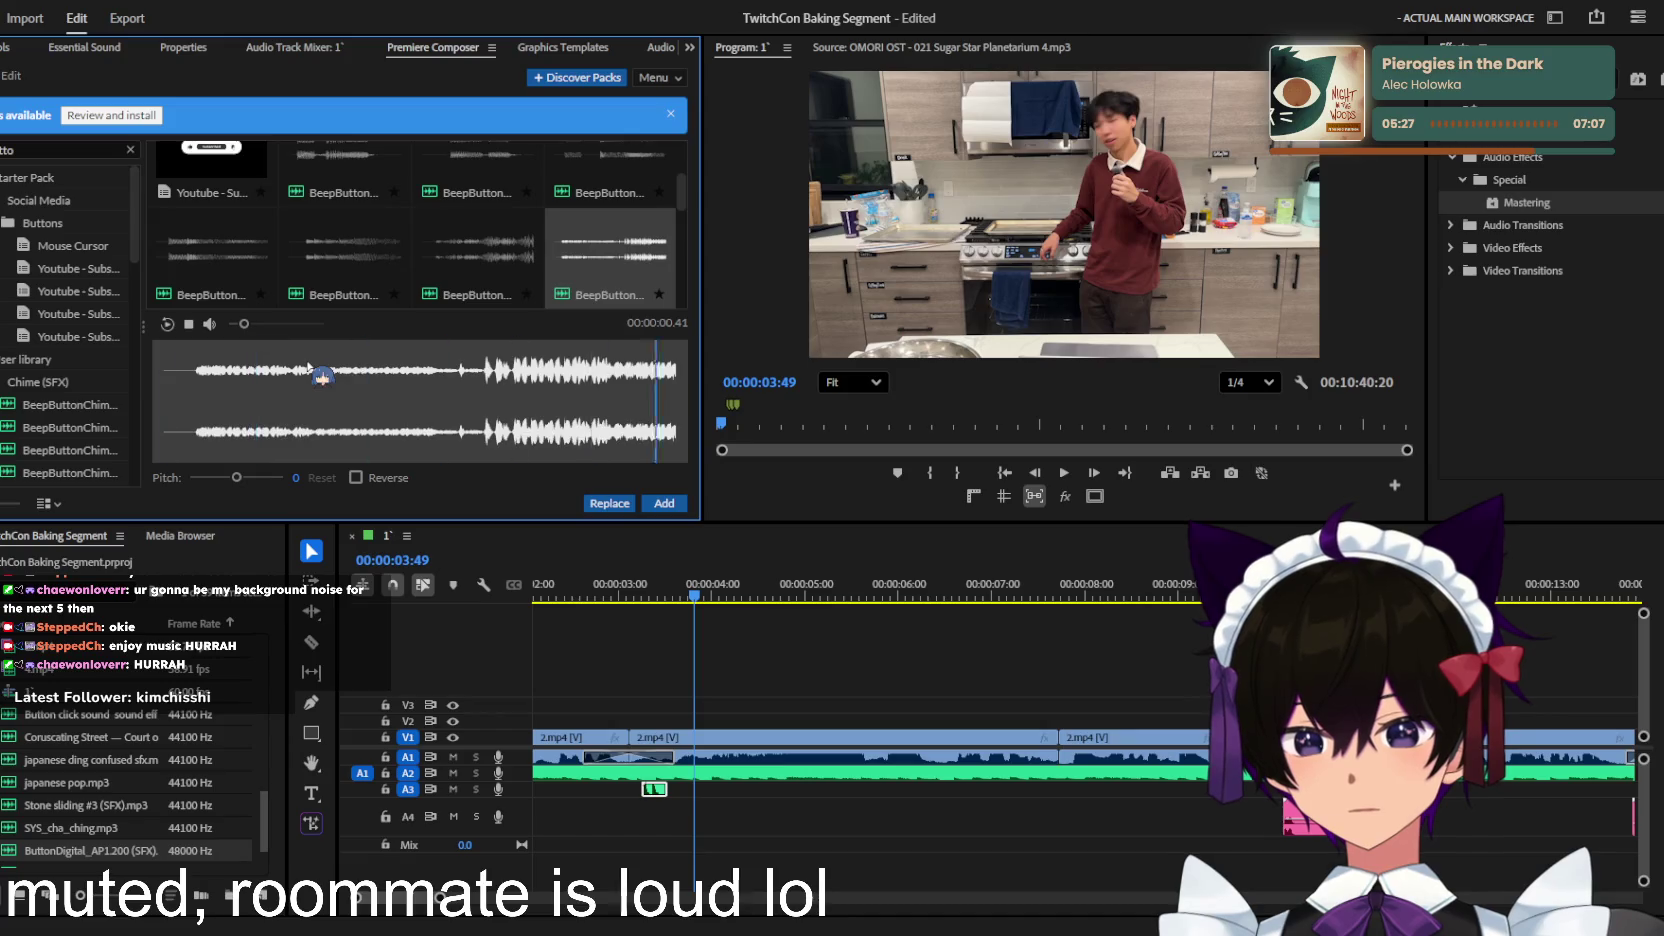
key(Right)
key(Right)
key(Right)
key(Right)
key(Right)
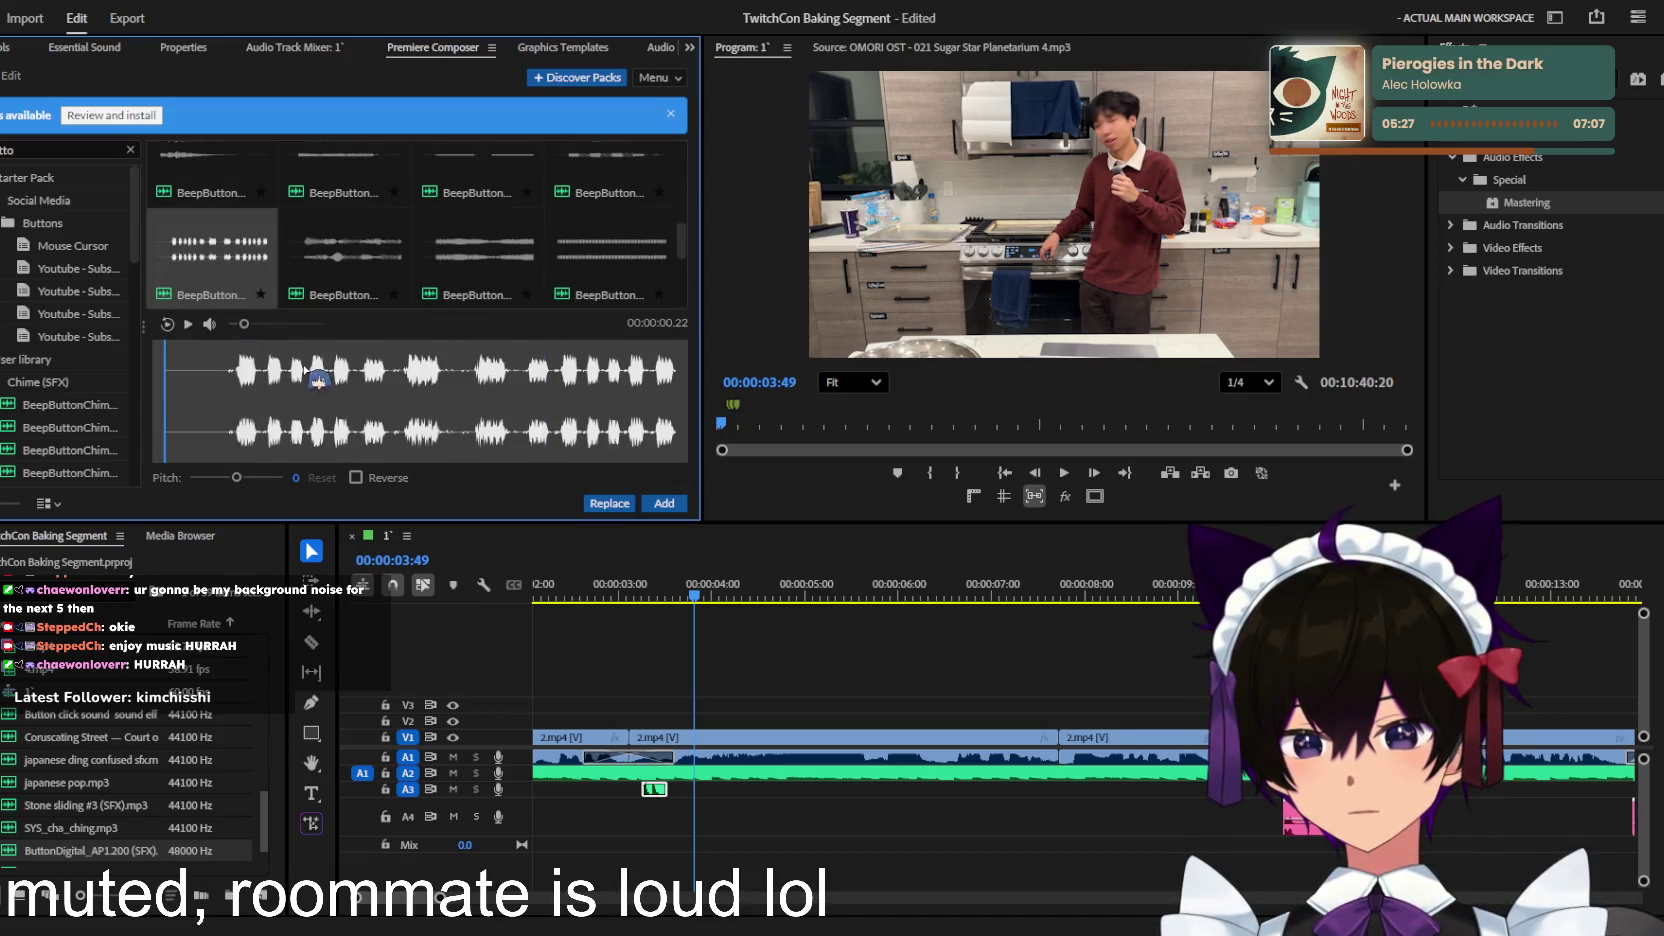
key(Right)
key(Right)
key(Right)
key(Right)
key(Right)
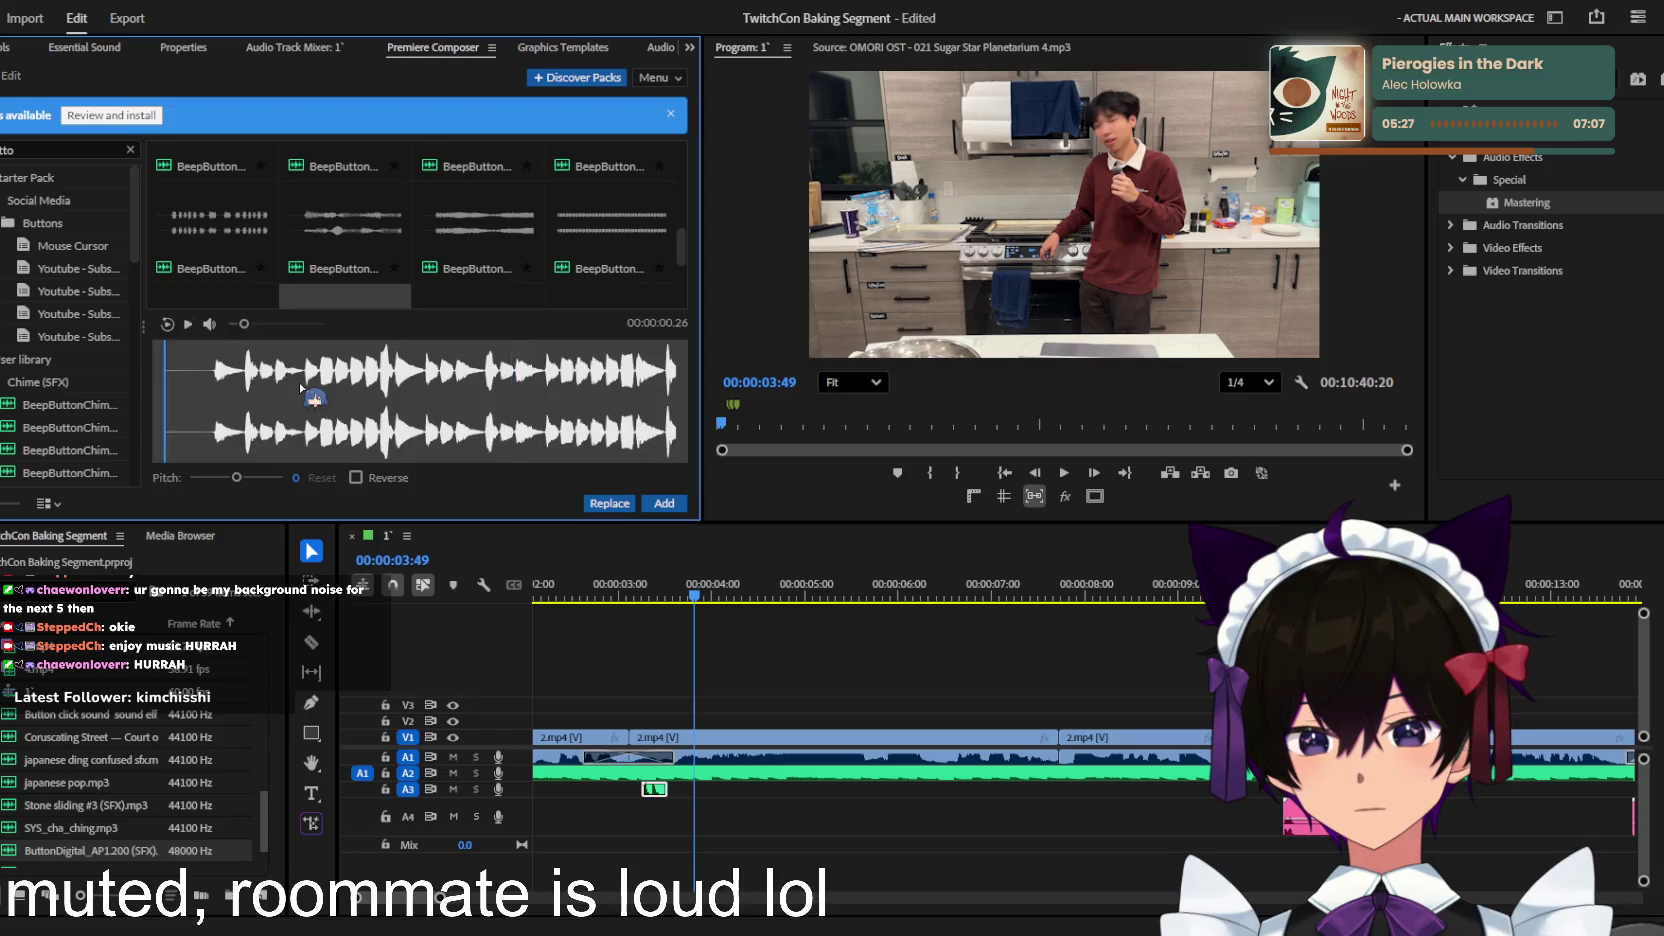
key(Right)
key(Right)
key(Right)
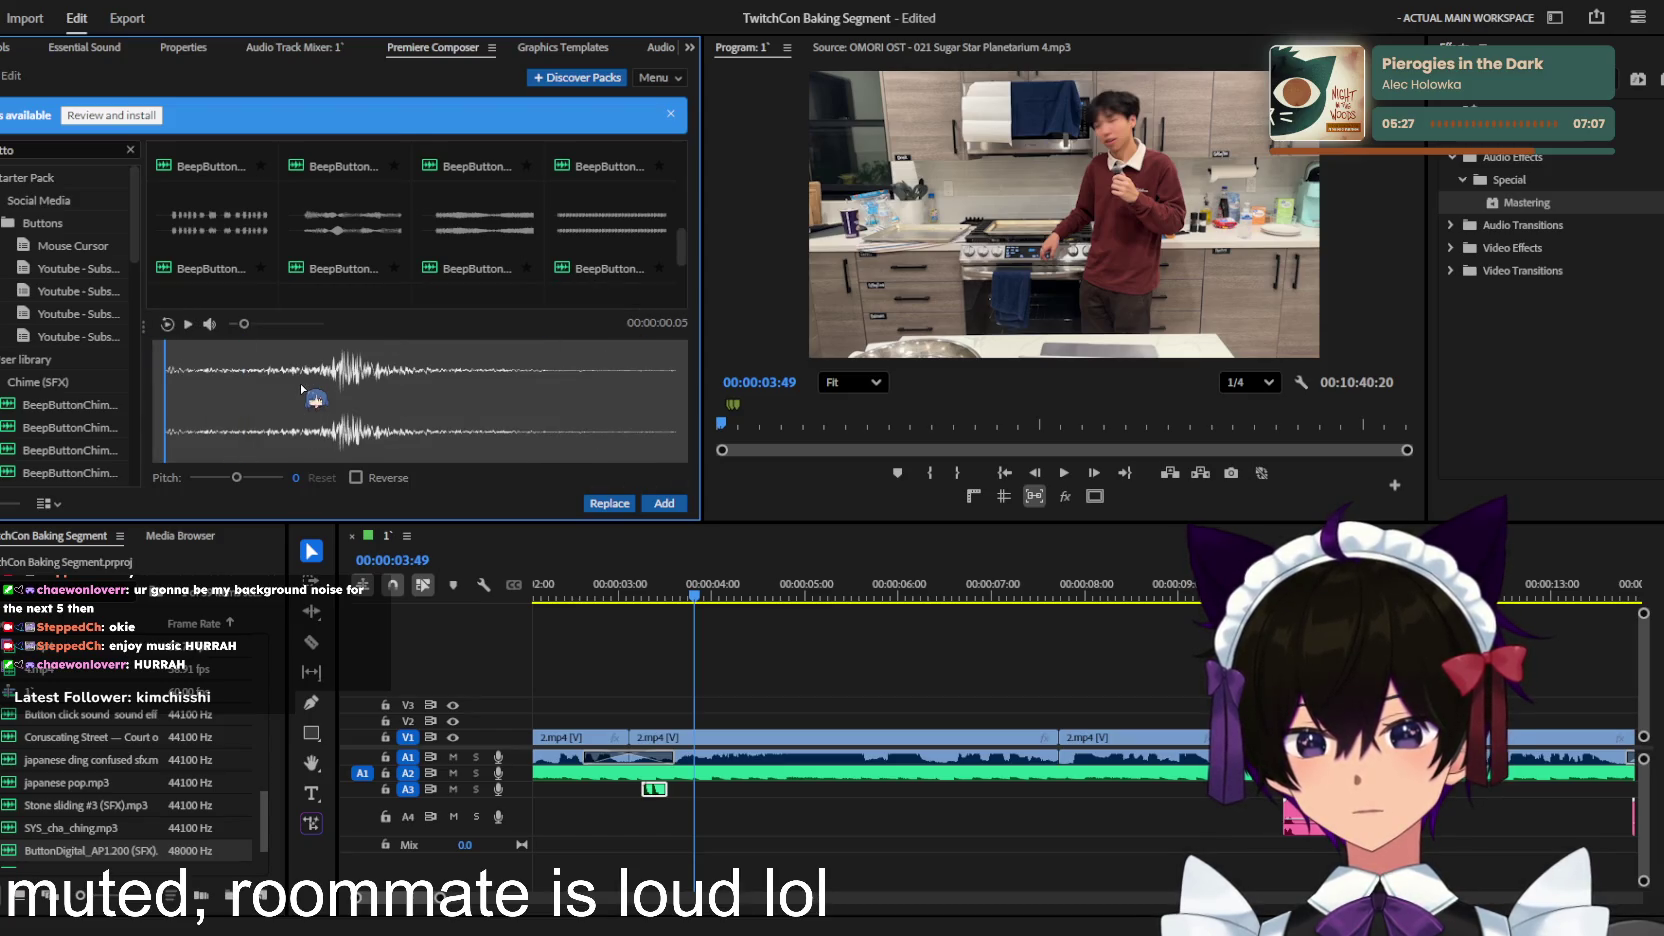
key(Right)
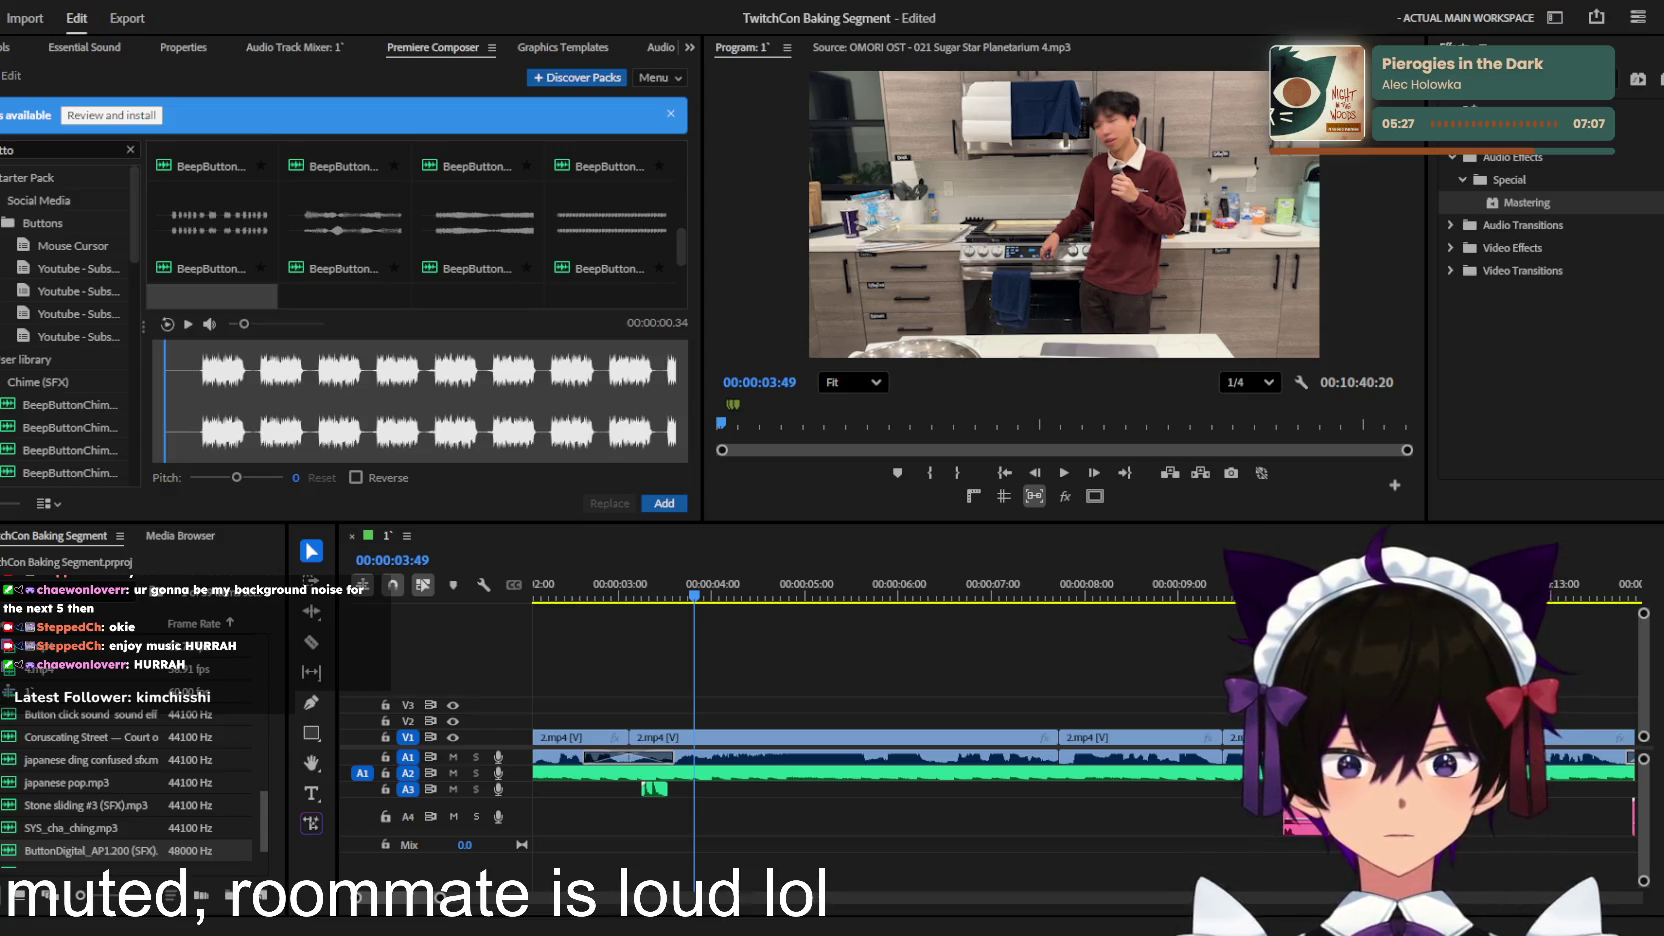
key(shift+3)
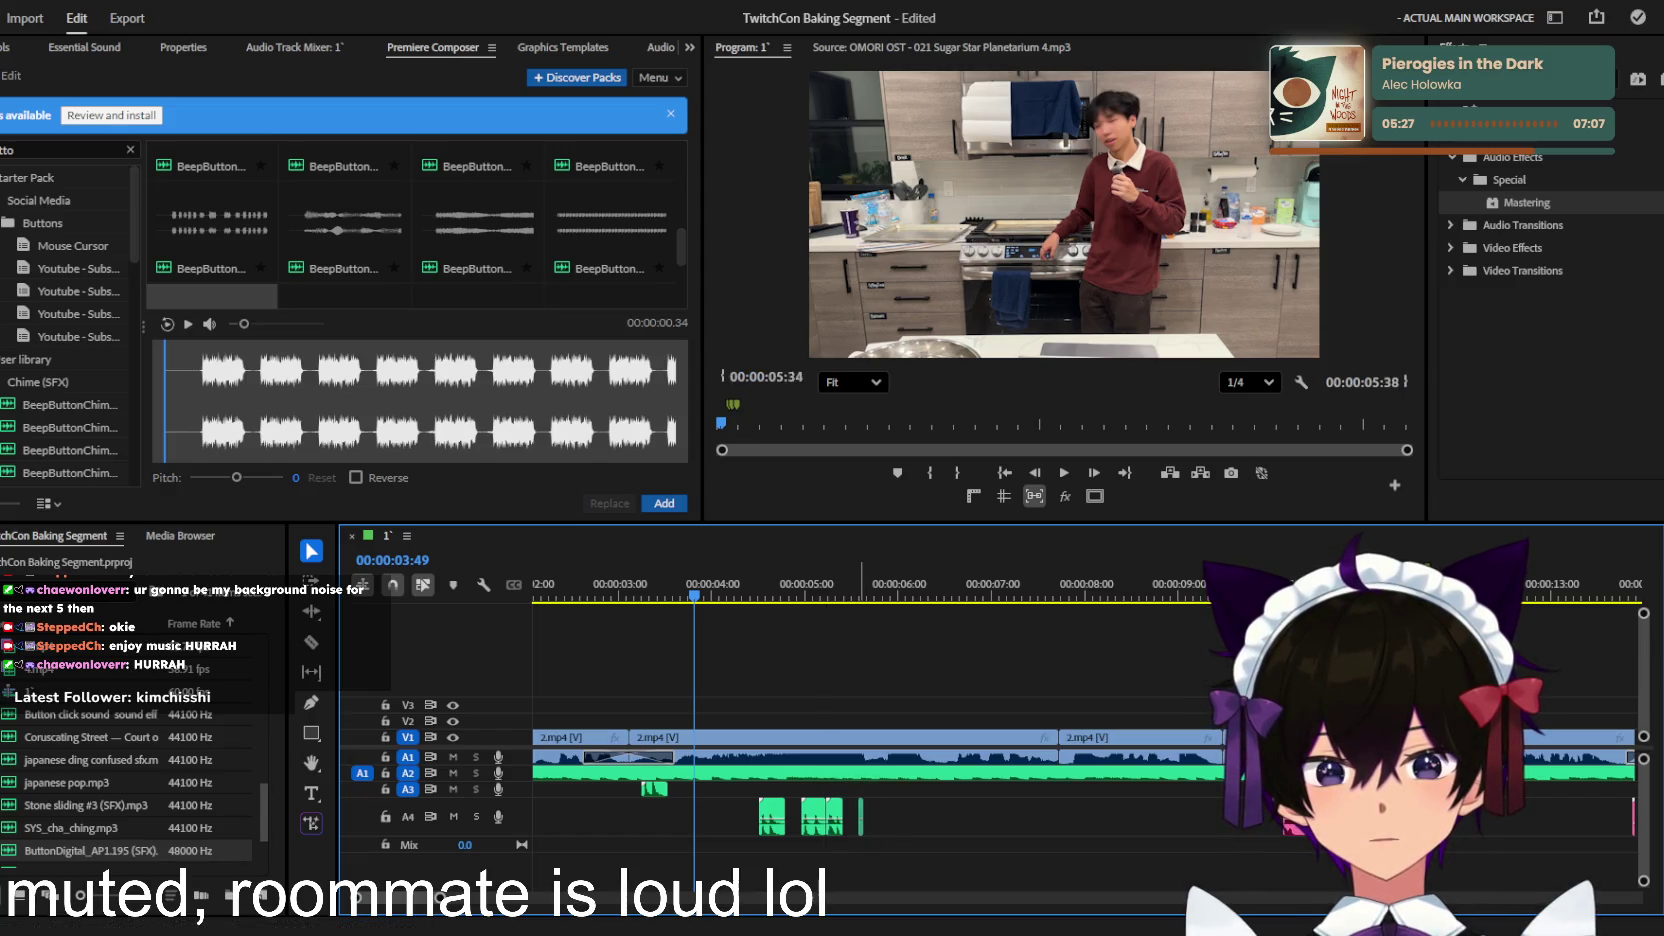
Step: Move the new beep clip beside the earlier ones on A4 and review the beep timing
scroll(130, 780, down, 2)
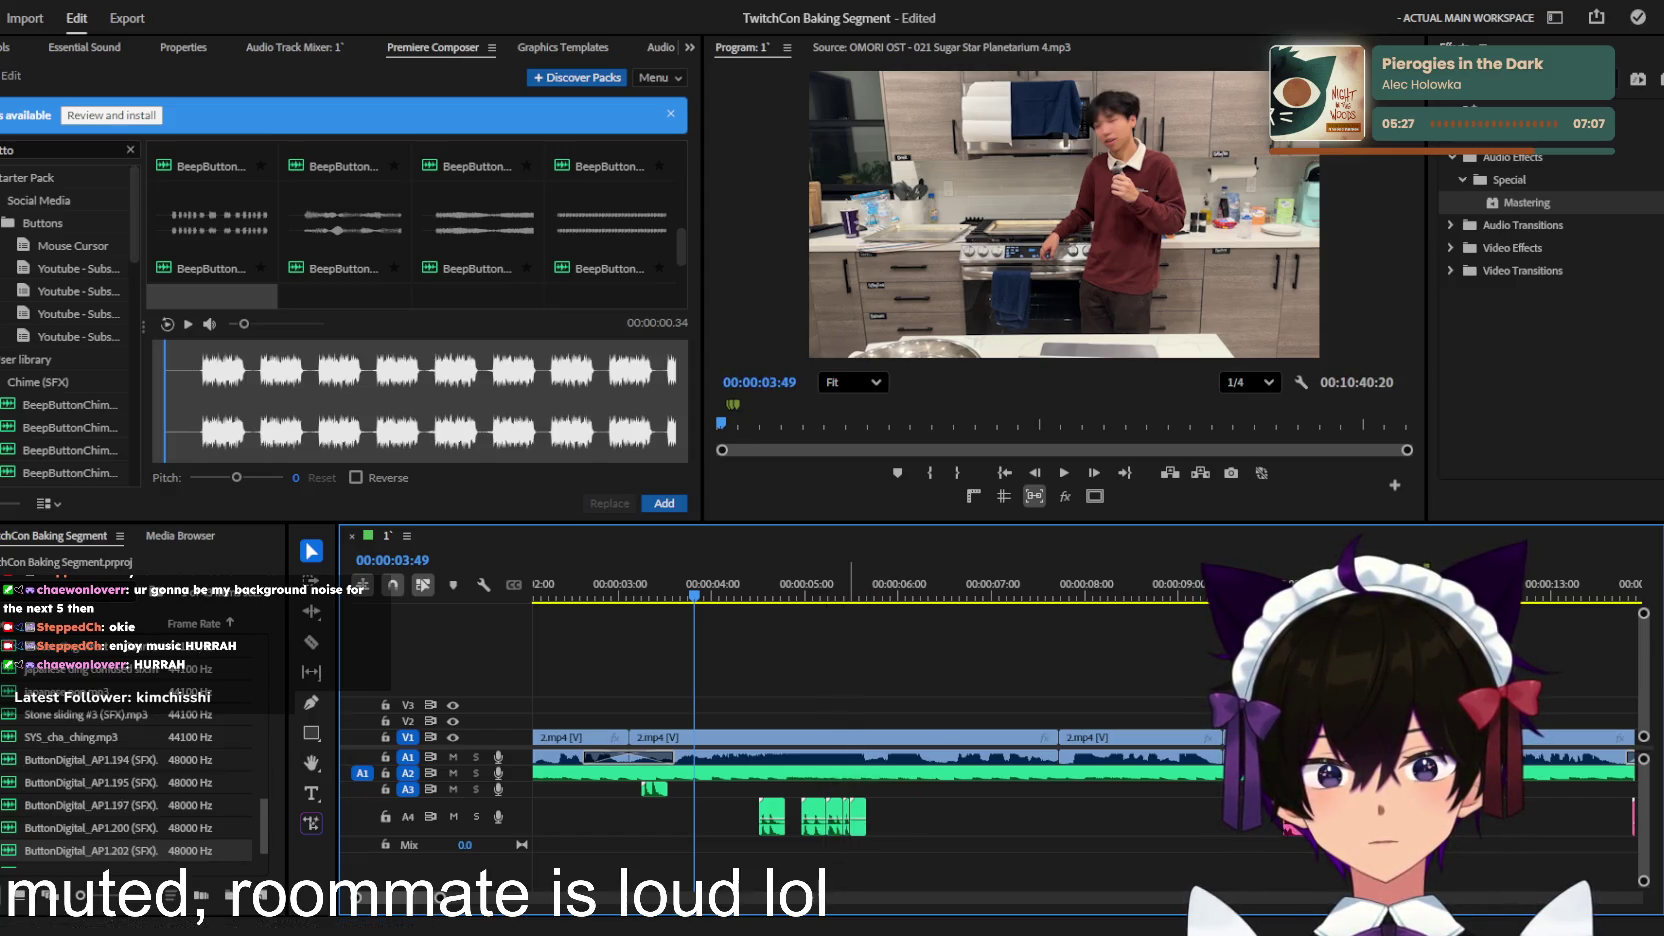
drag(926, 817, 890, 817)
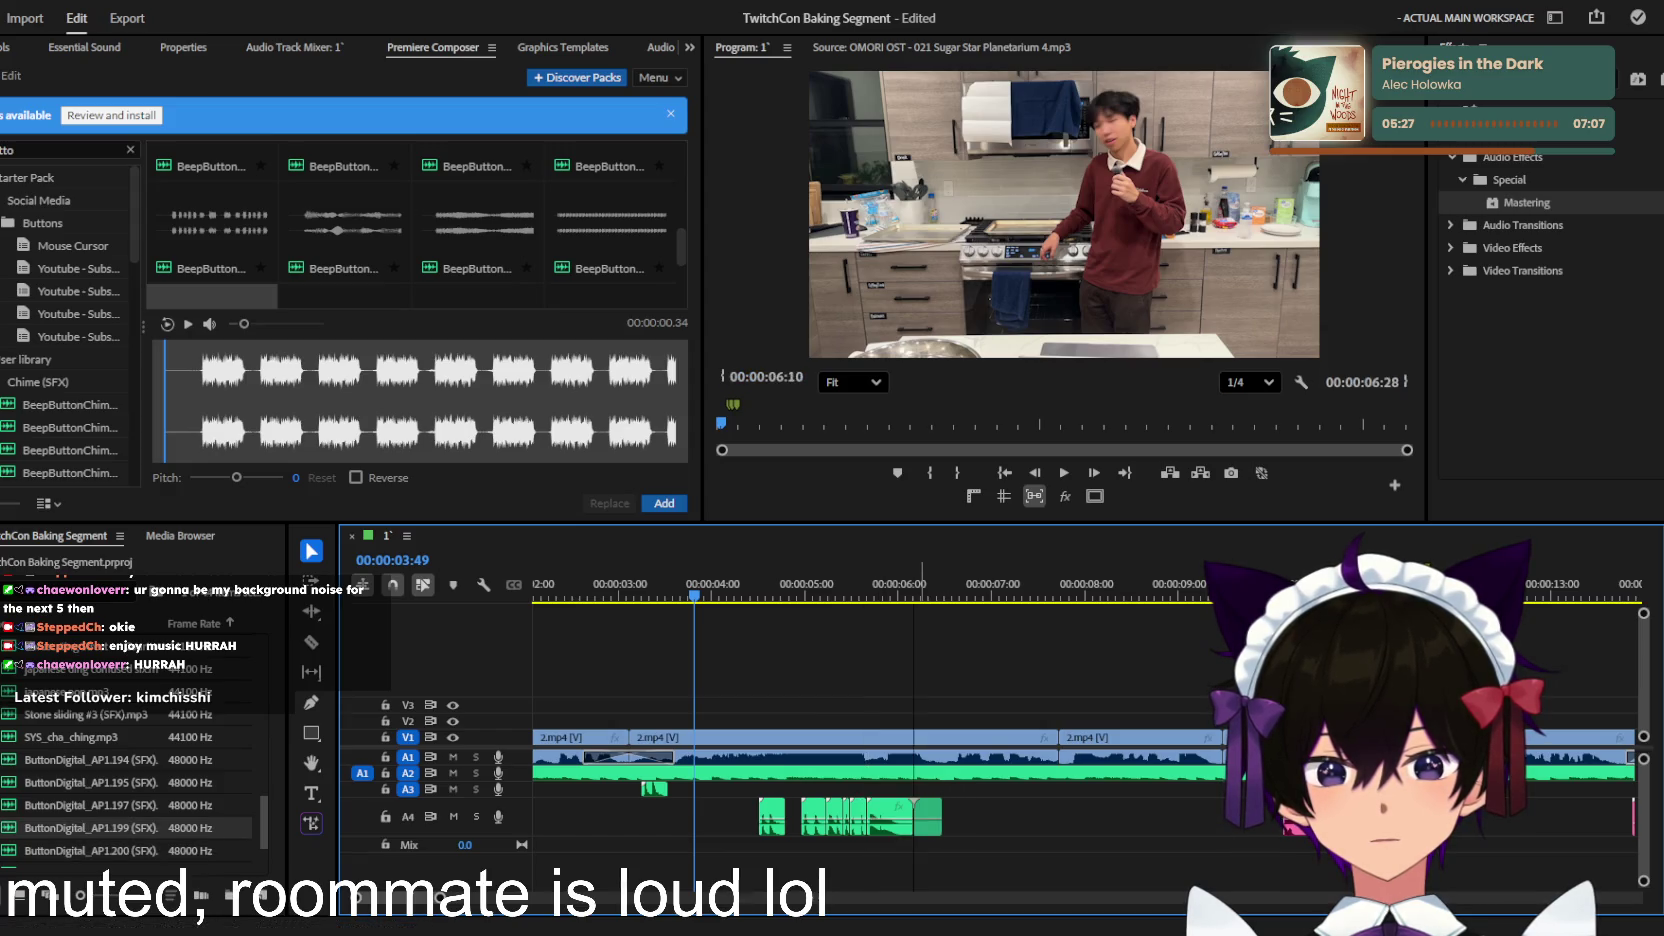
key(space)
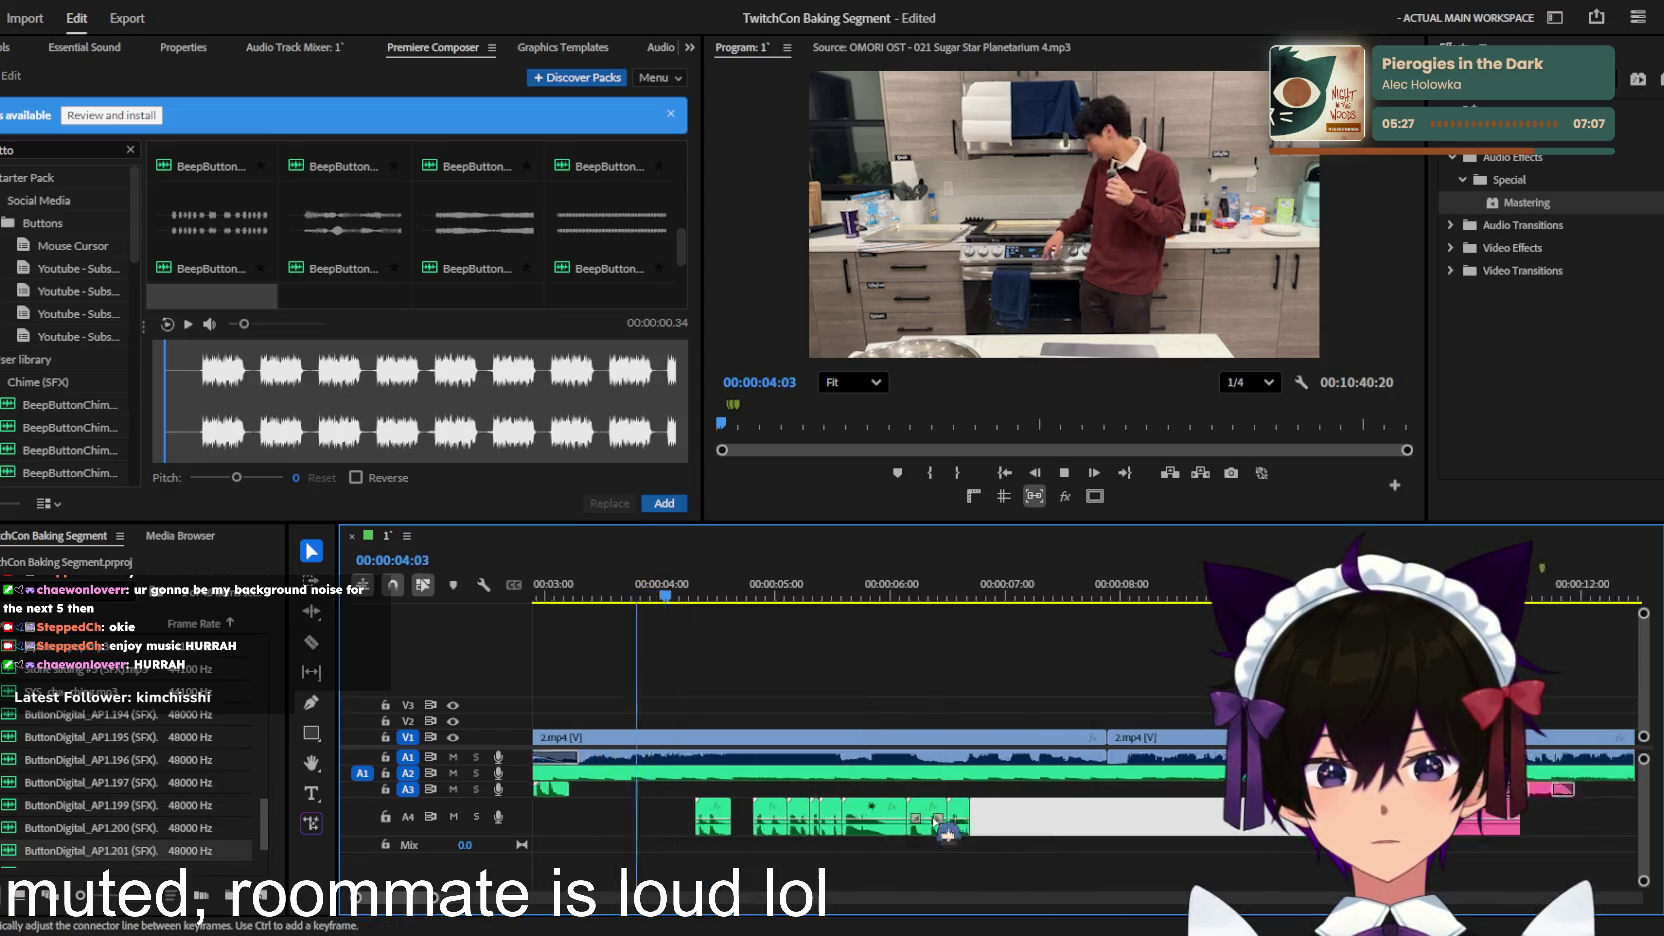
key(equal)
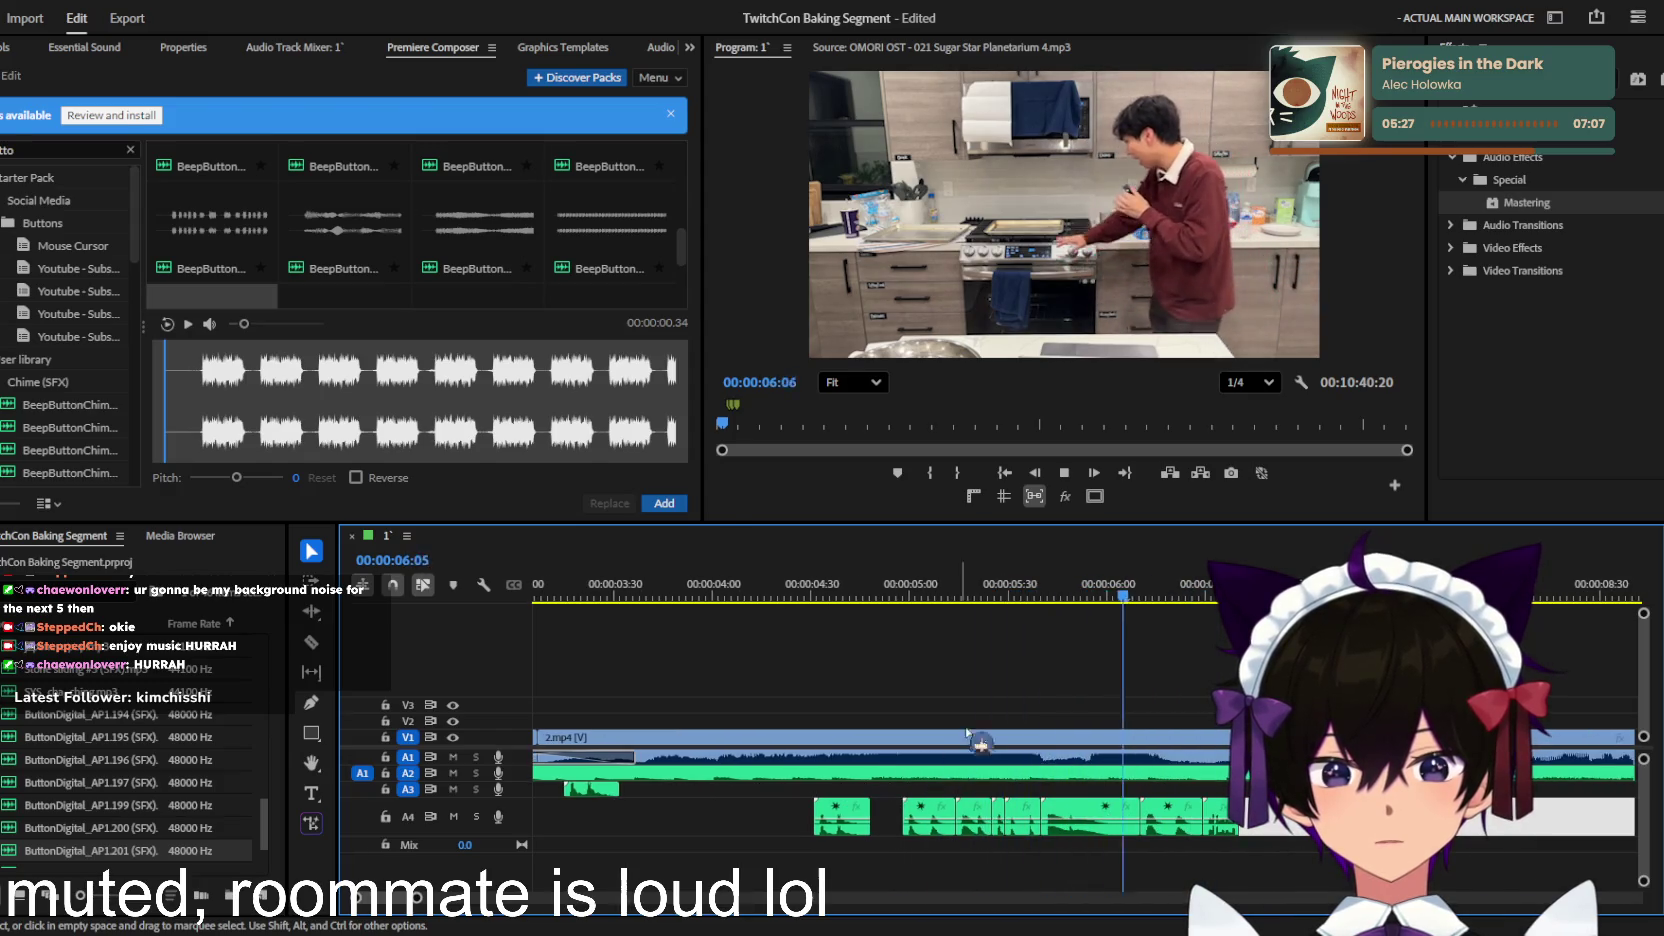
key(space)
drag(1072, 607, 1047, 607)
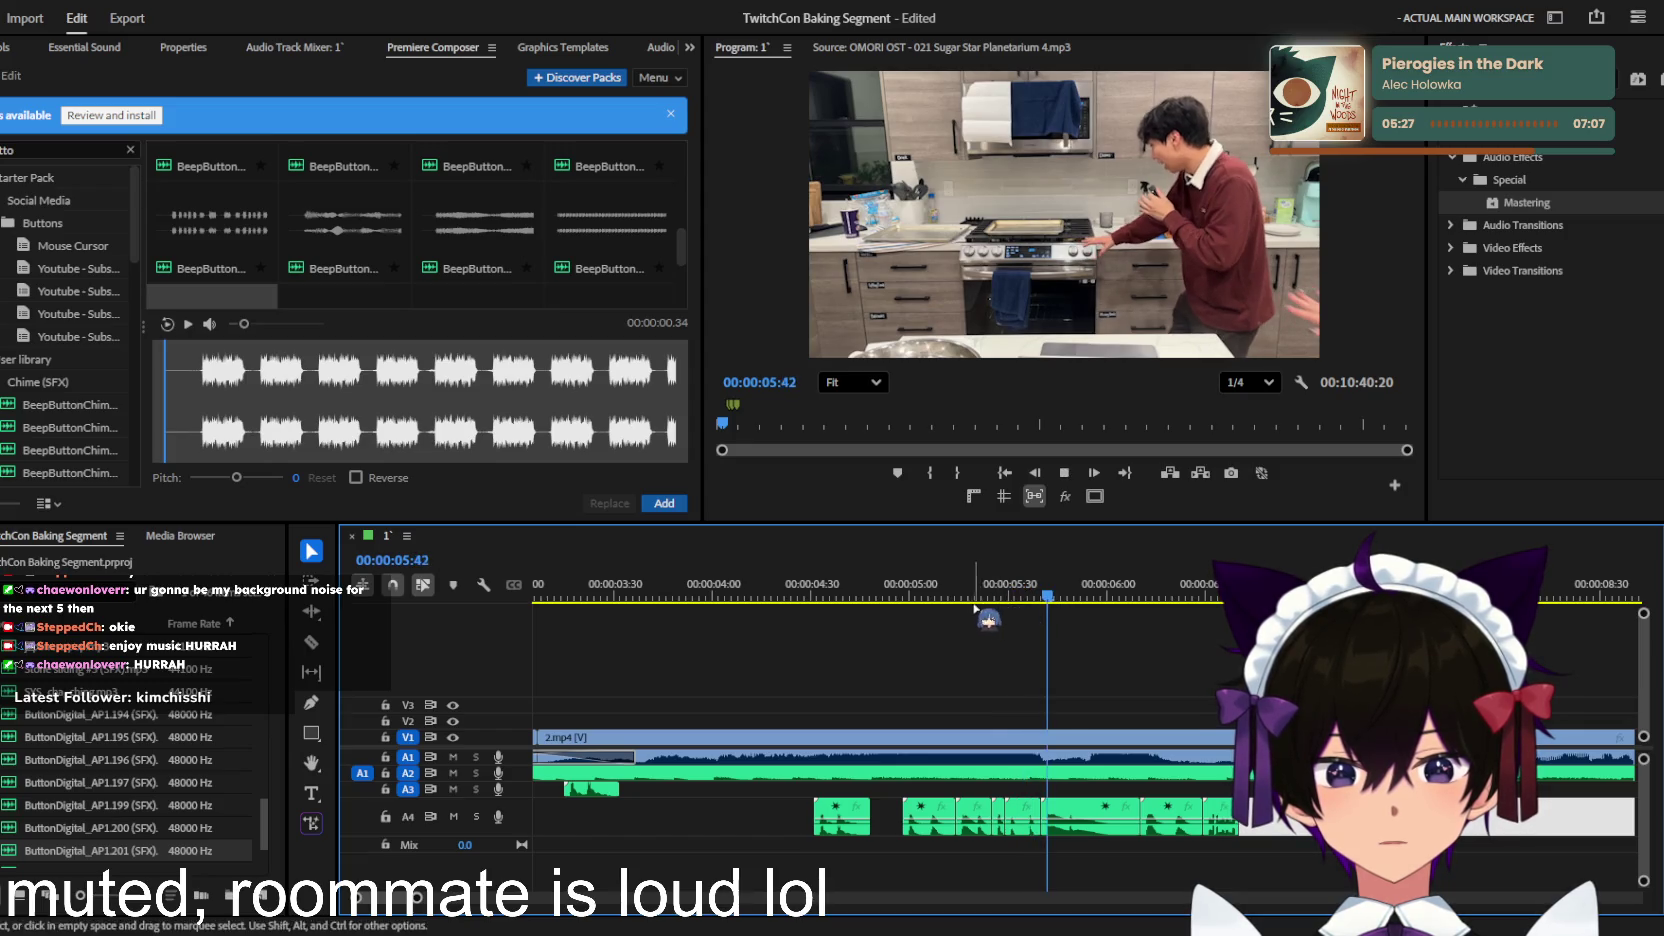
drag(1047, 607, 1018, 600)
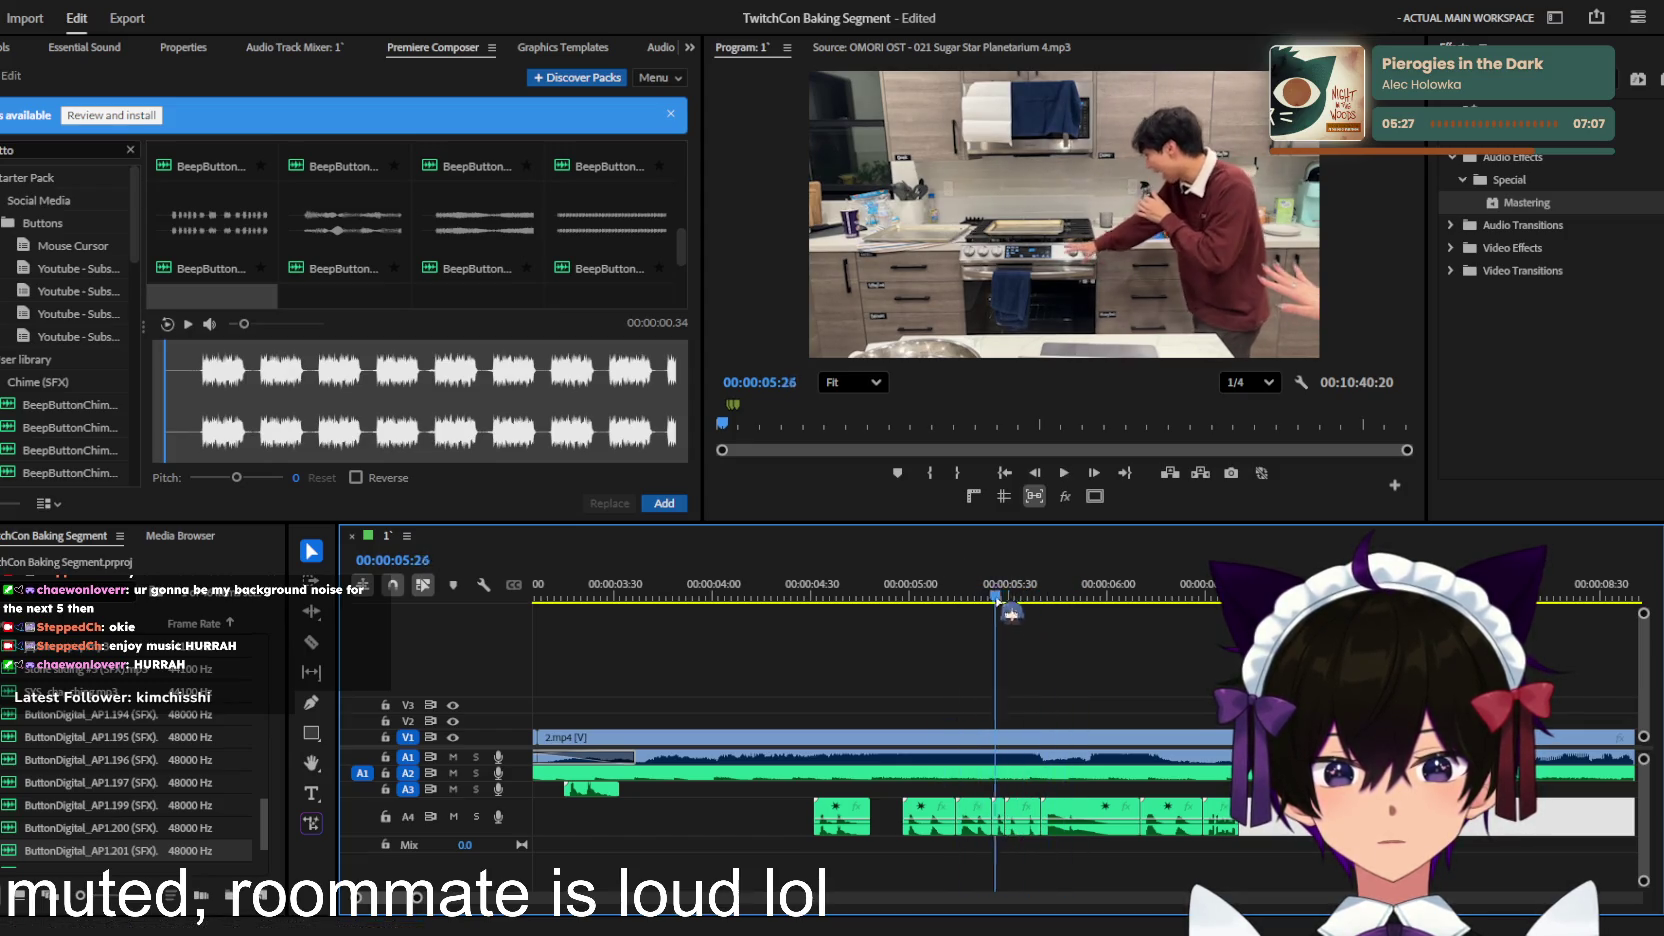
key(space)
Step: Solo A4 and delete its sound-effect clips left of the playhead near 00:00:05:25
click(476, 816)
key(space)
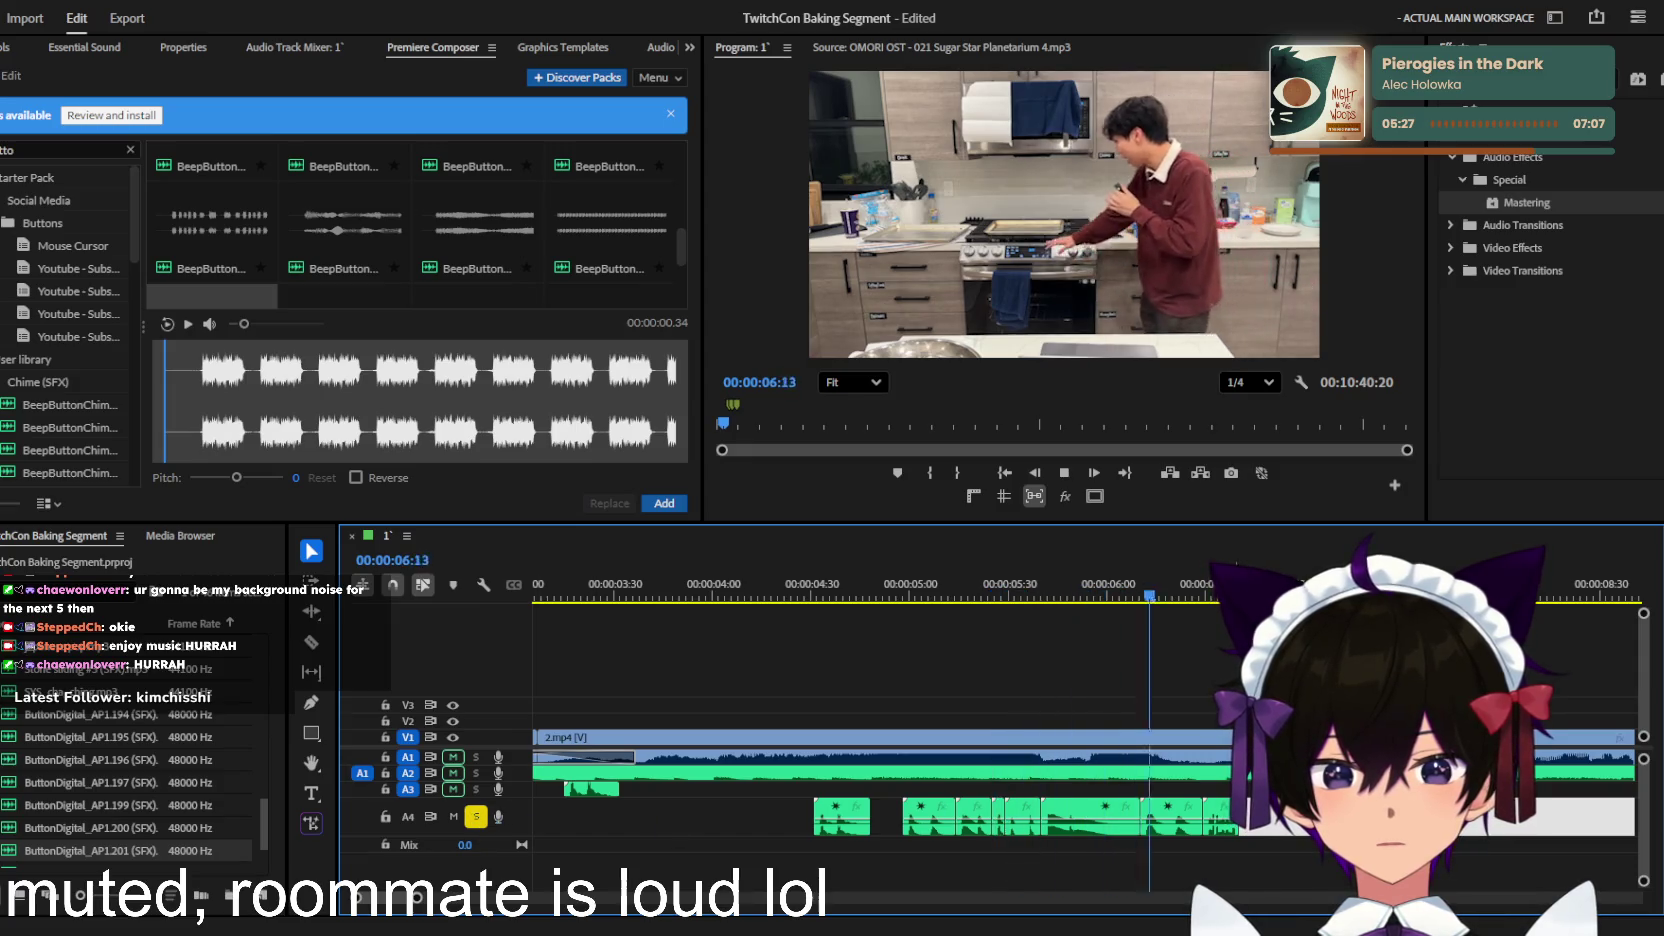
mouse_move(895, 594)
mouse_down()
mouse_move(861, 592)
mouse_move(909, 594)
mouse_up()
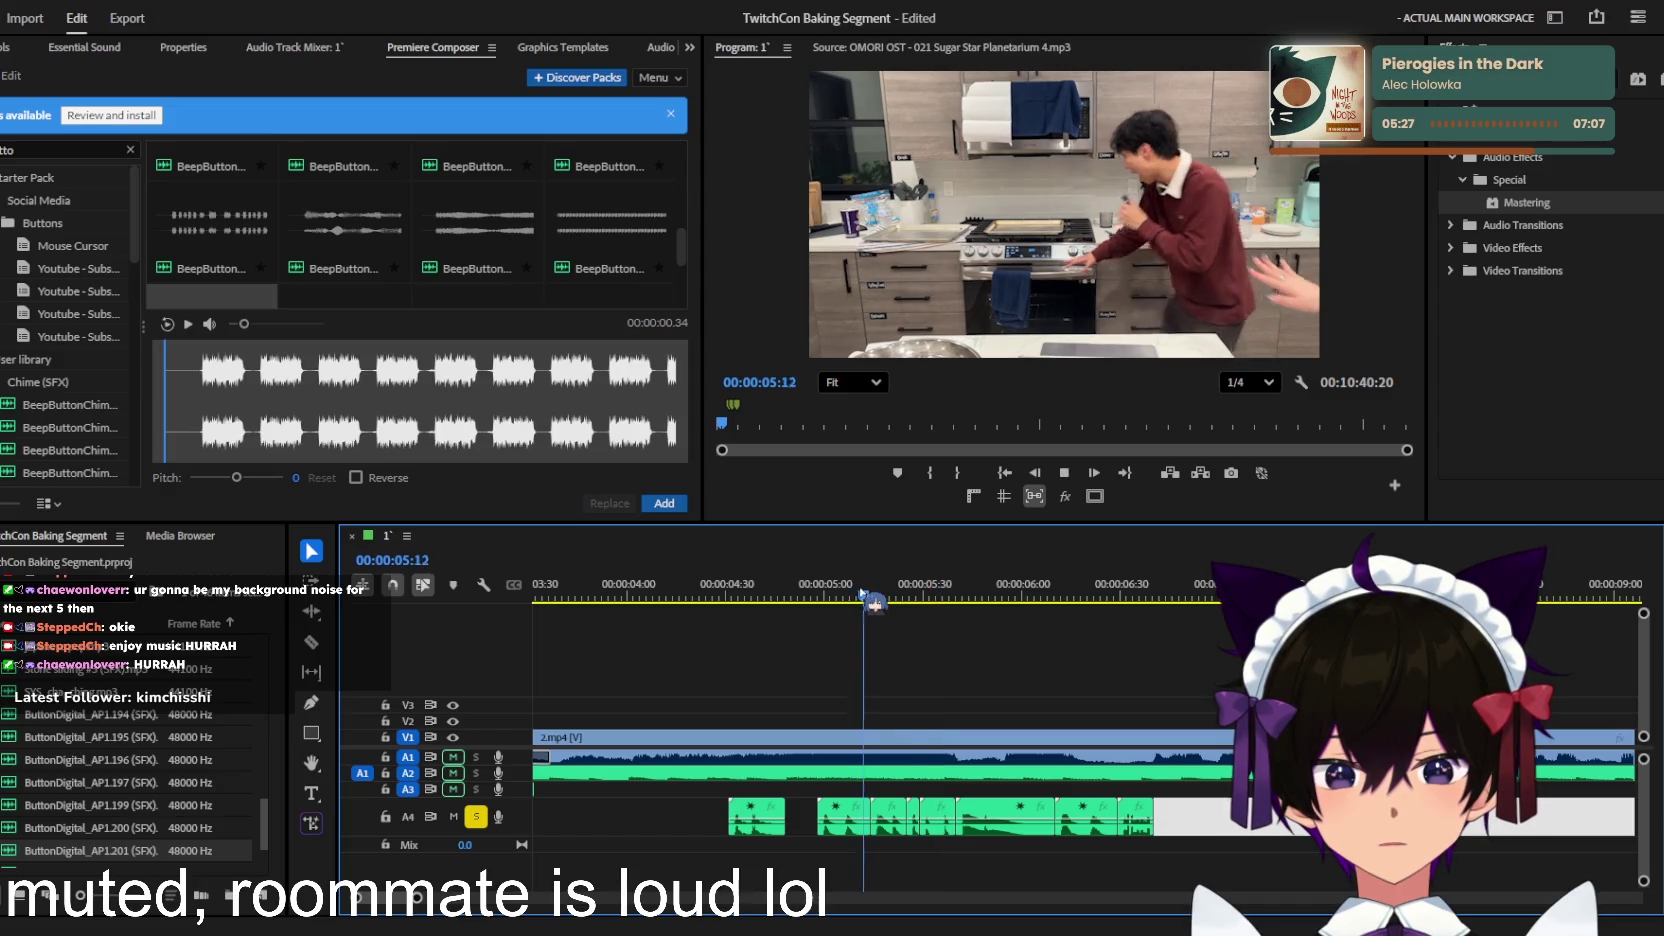
mouse_move(698, 795)
mouse_down()
mouse_move(905, 850)
mouse_move(1120, 828)
mouse_up()
key(Delete)
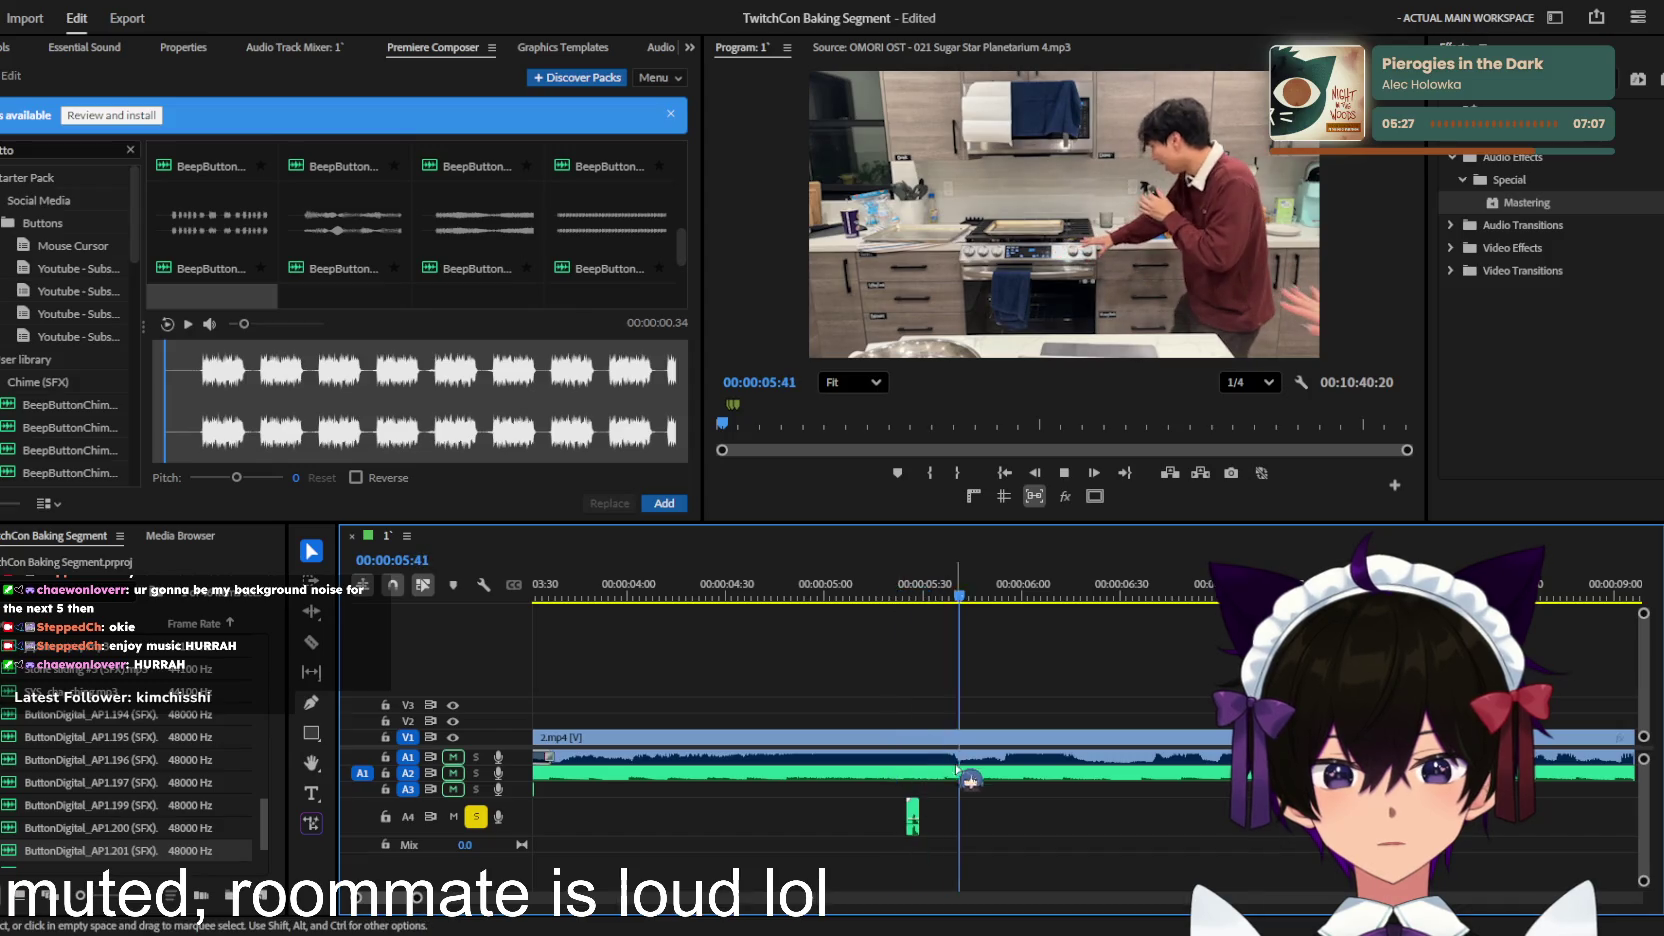
Step: Review the ButtonDigital_AP1.194 click near 00:00:03:07 and bring up its effect settings
click(710, 789)
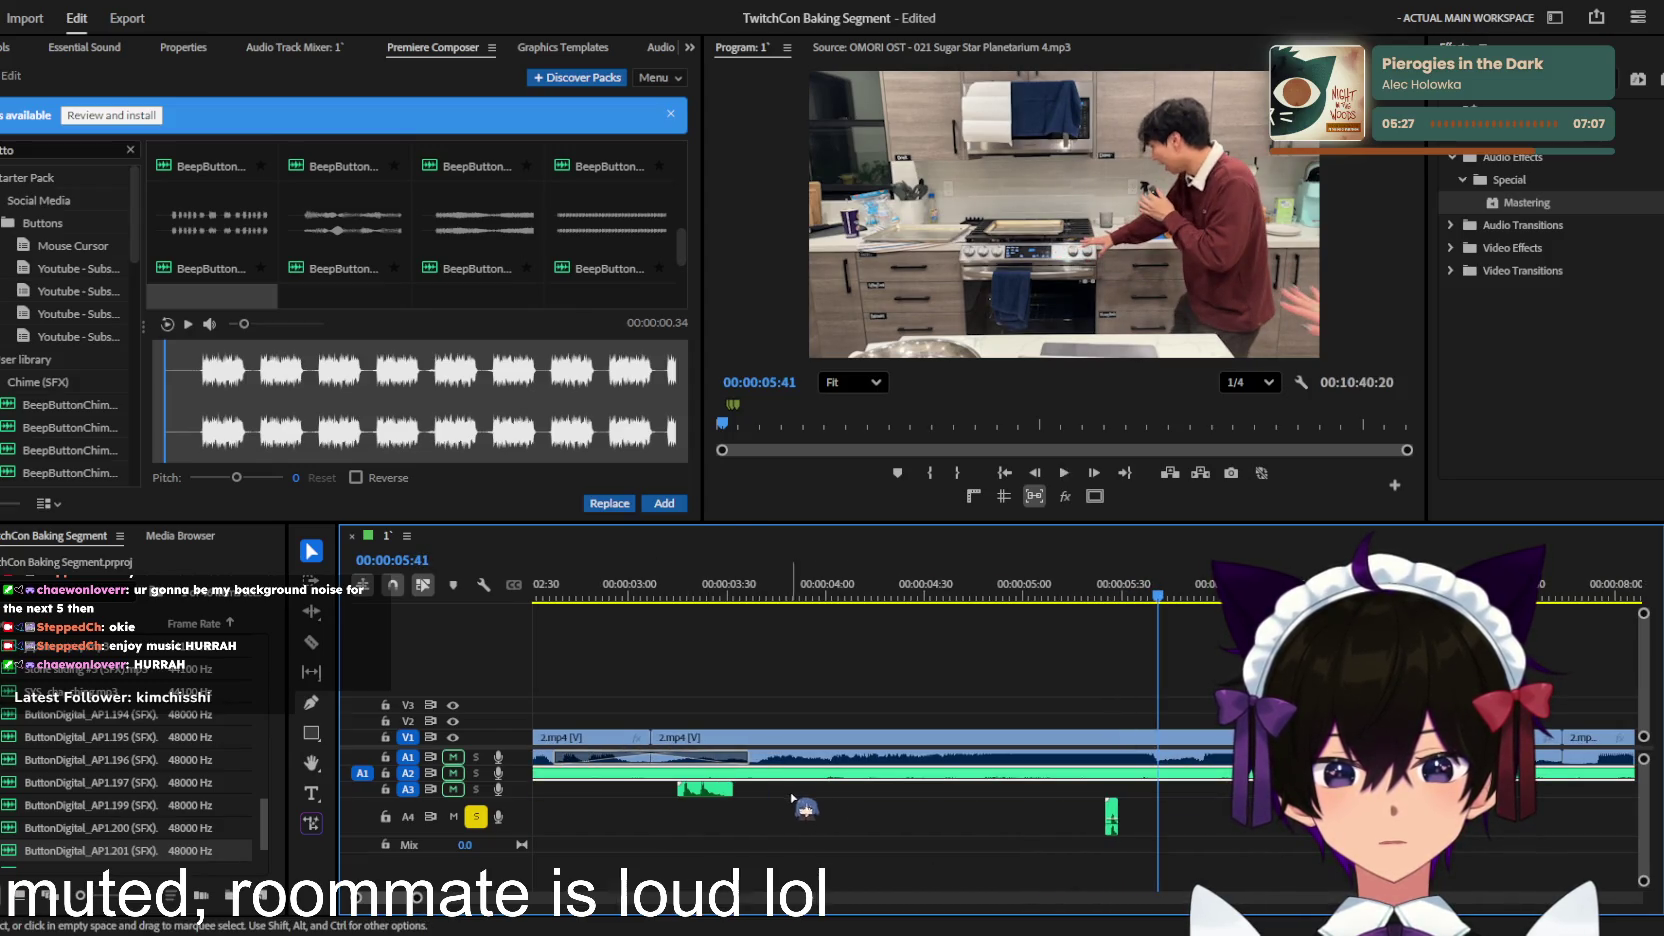
key(ctrl+z)
key(ctrl+z)
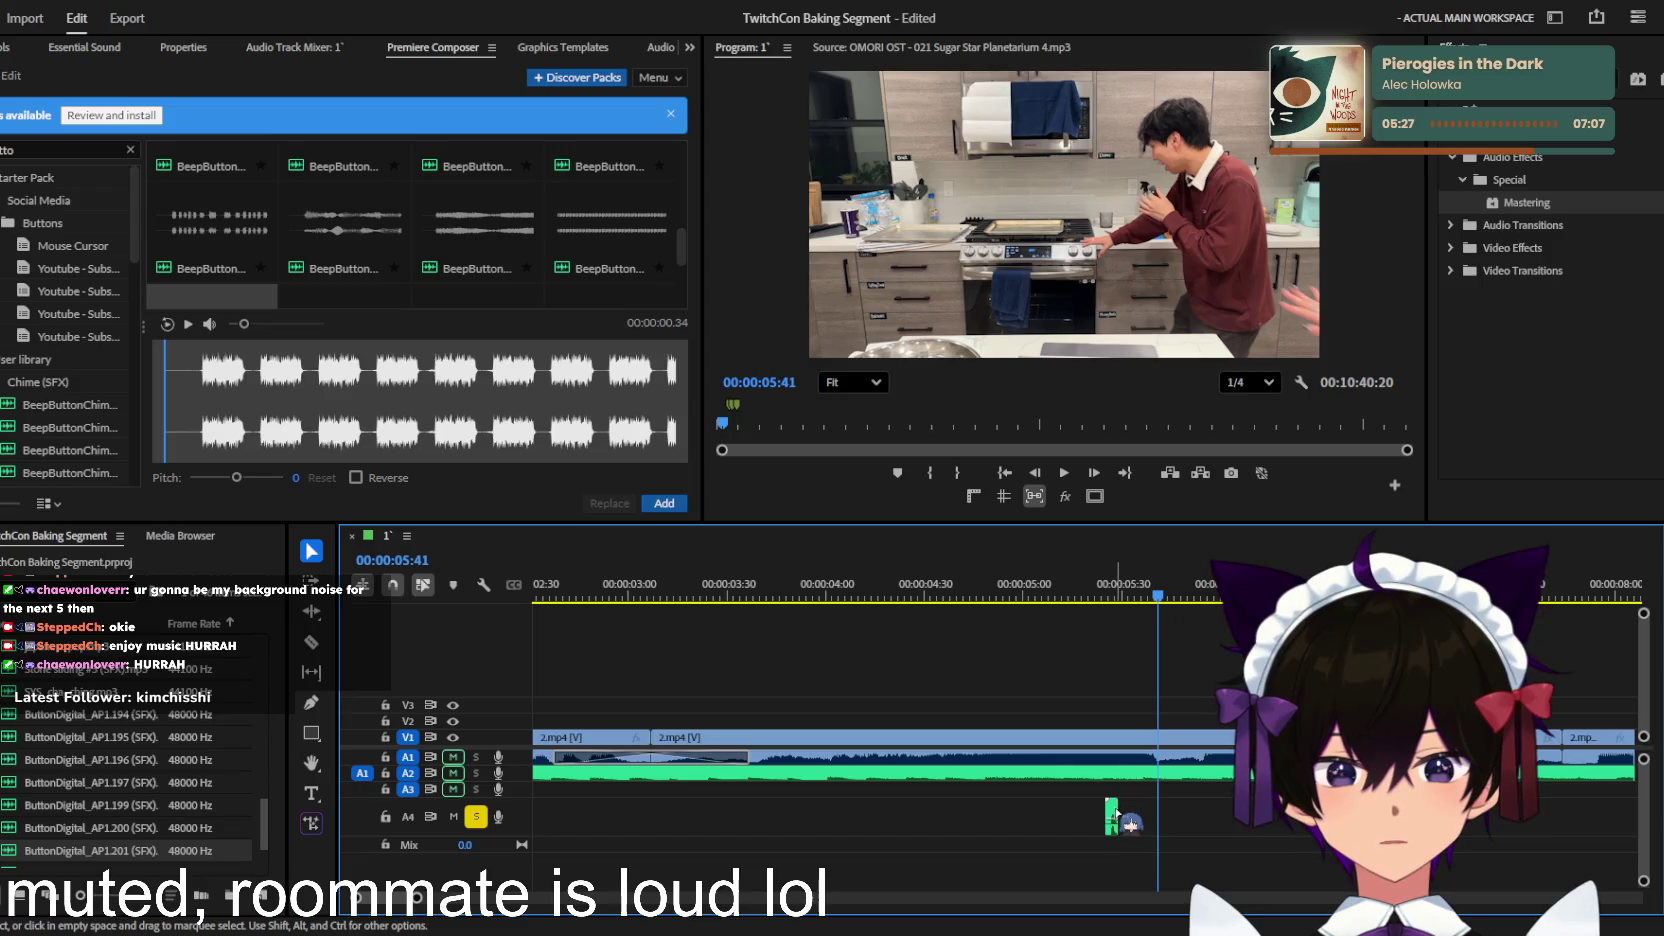
click(653, 598)
key(space)
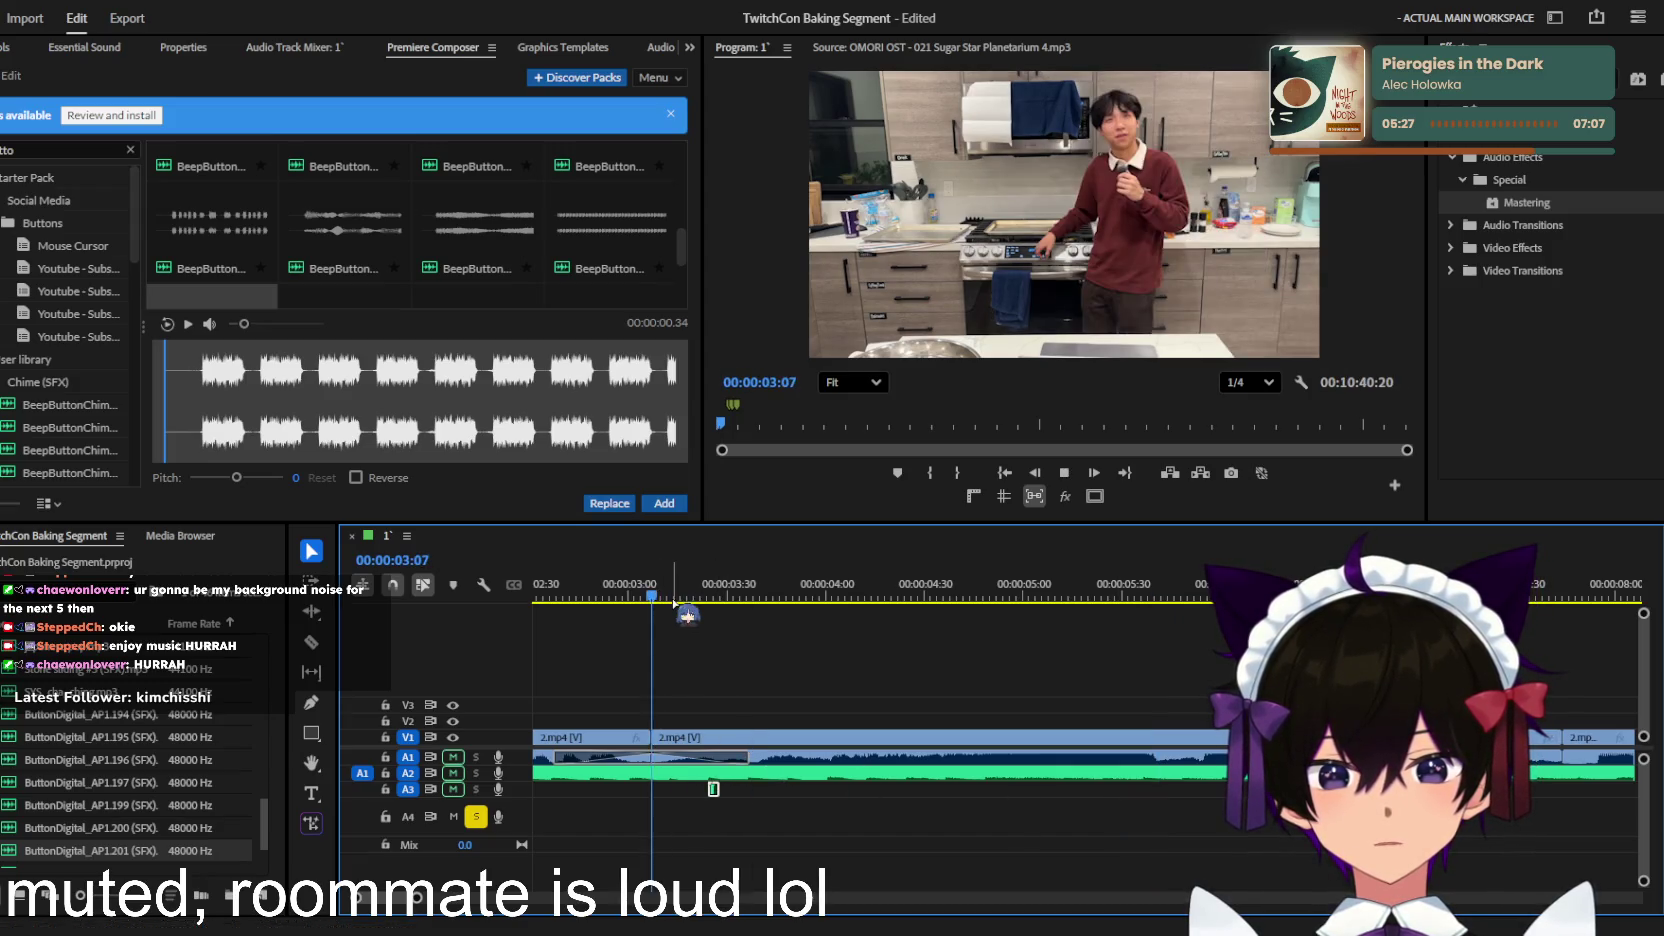
key(space)
key(shift+5)
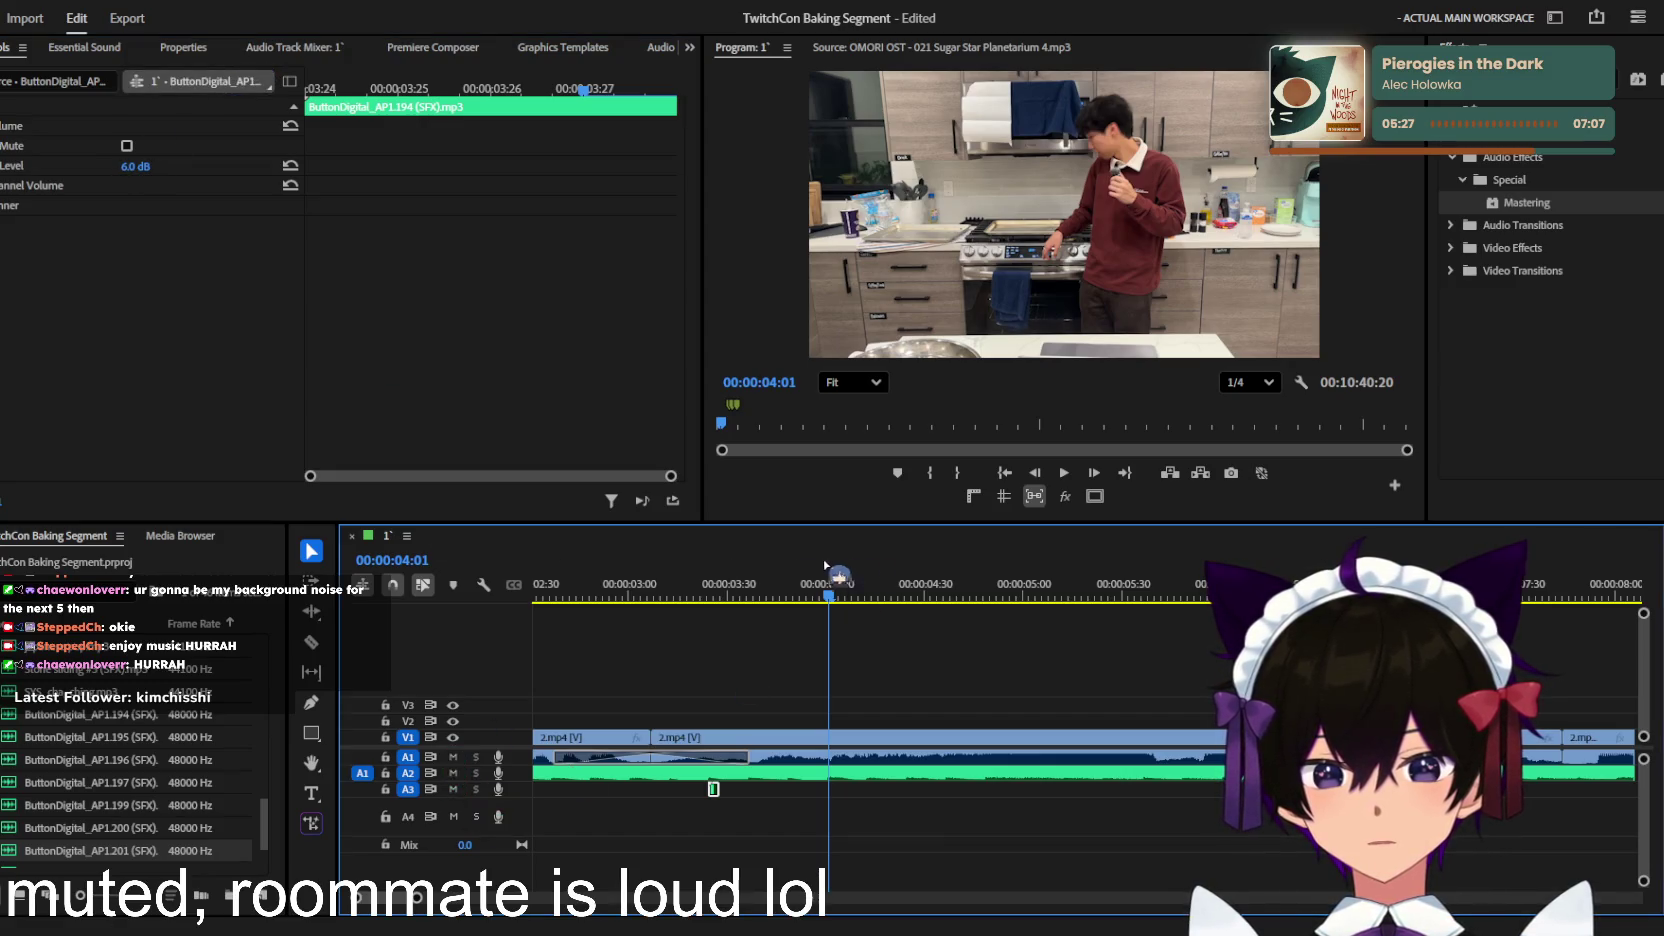
Step: Replay the click sound from 00:00:03:46 to 00:00:04:15
drag(687, 585, 780, 585)
key(minus)
key(space)
key(minus)
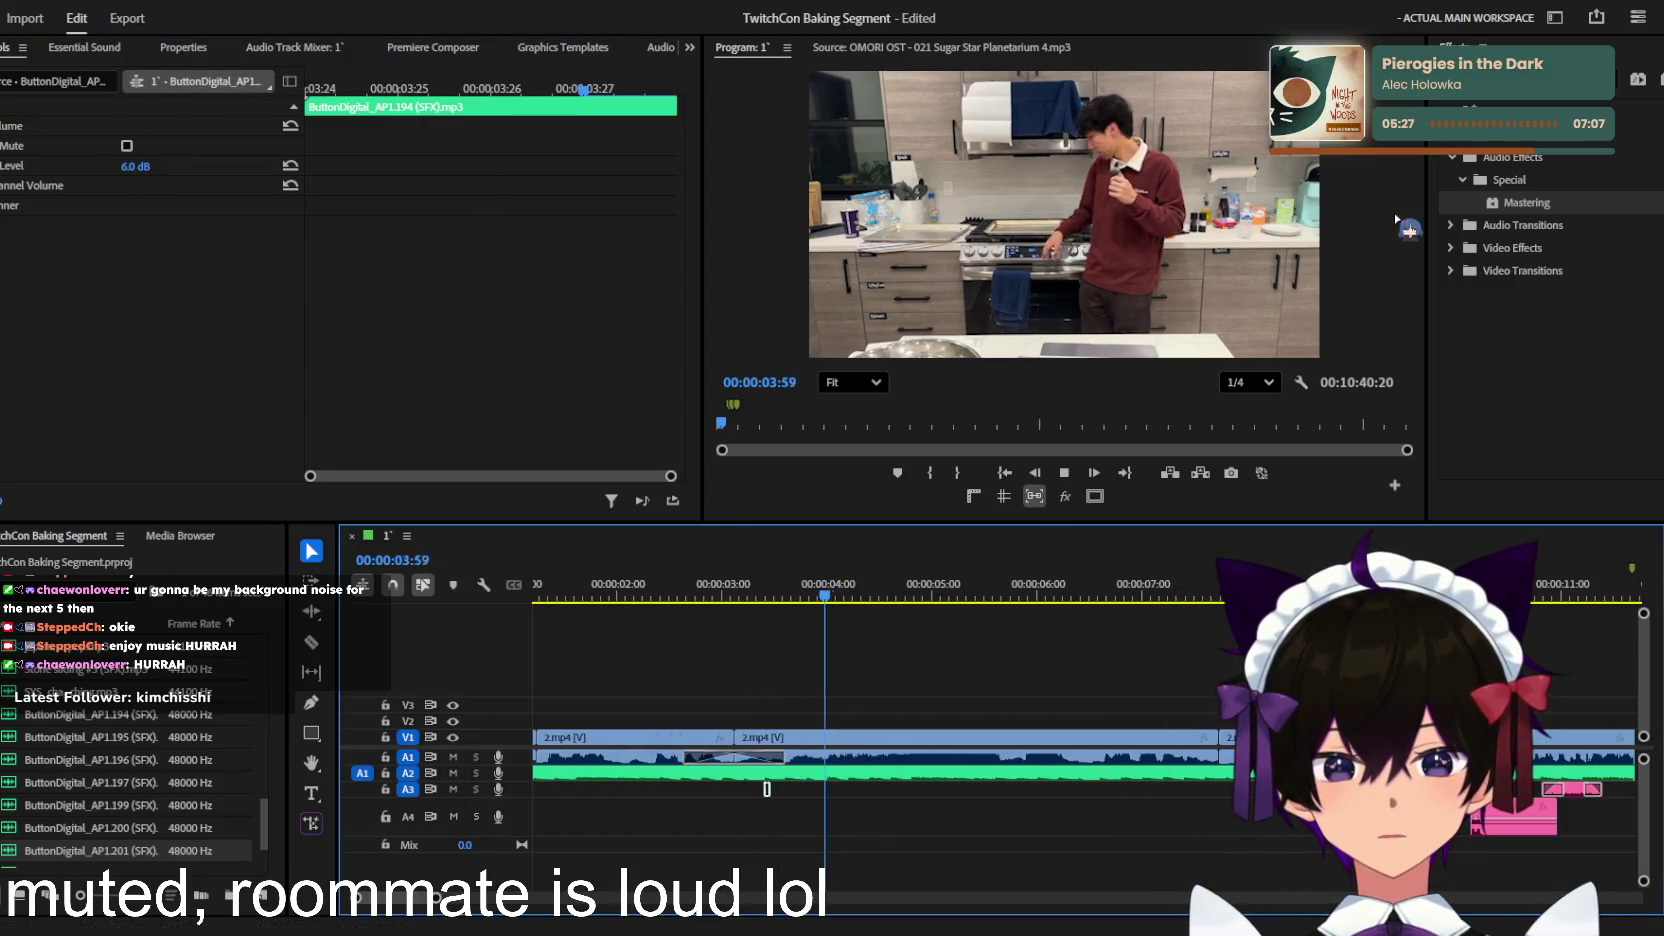
key(space)
Step: Apply Studio Reverb from an effects search for 'rever' to the ButtonDigital clip
click(1568, 101)
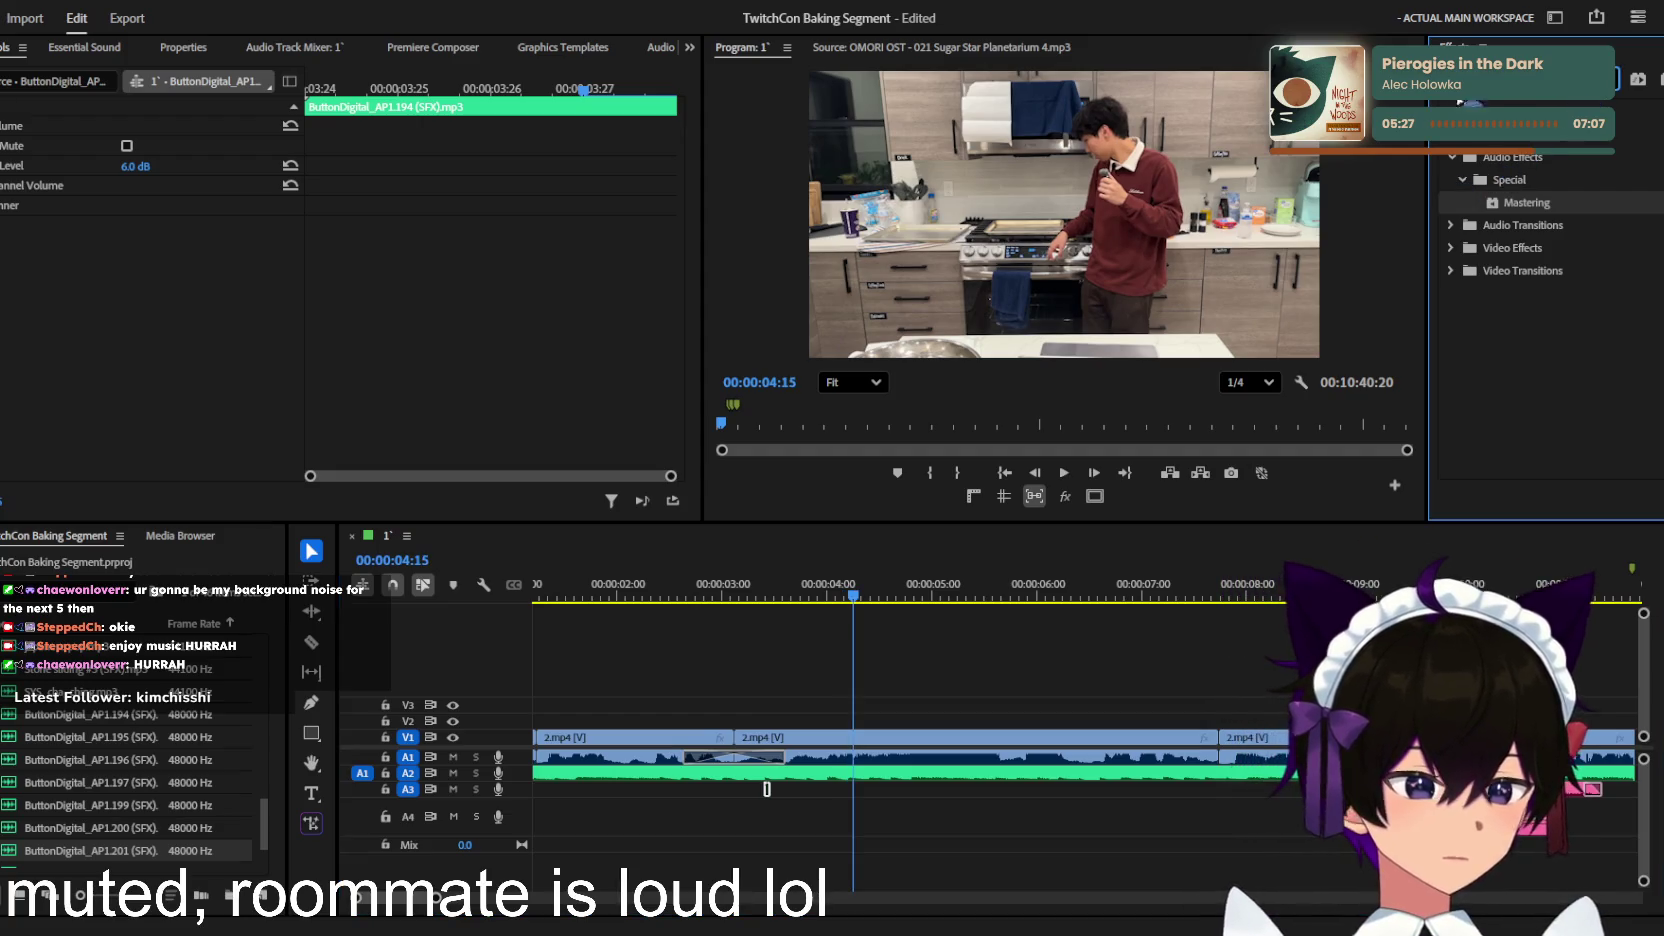
text(rever)
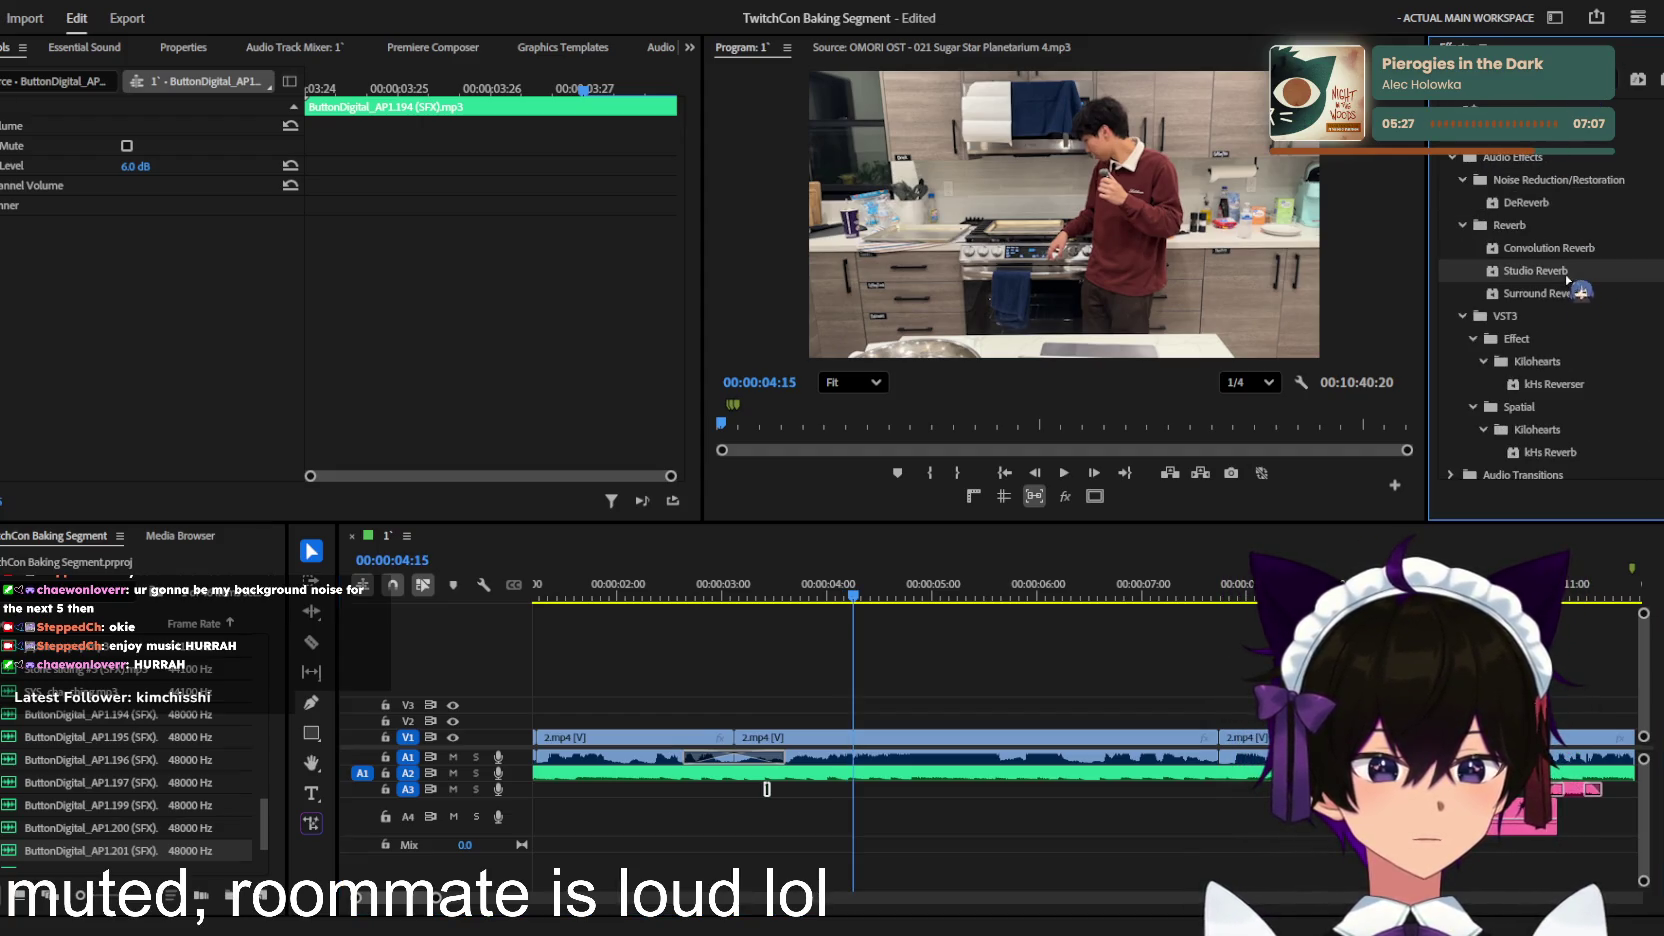
drag(1568, 280, 118, 196)
key(space)
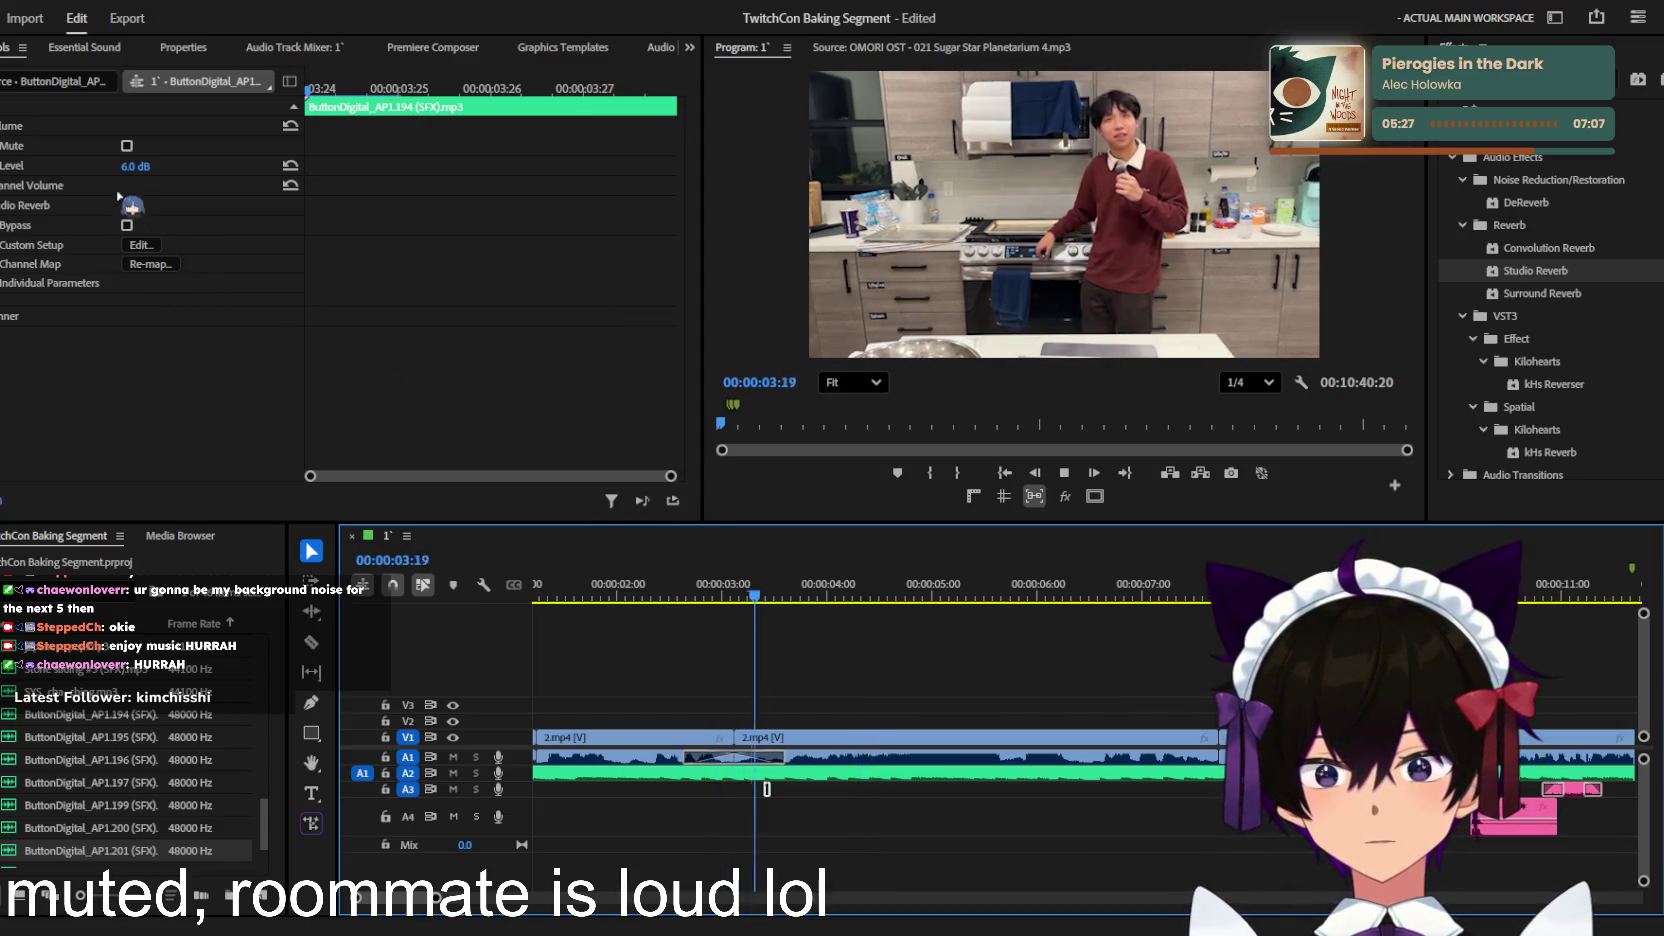
key(space)
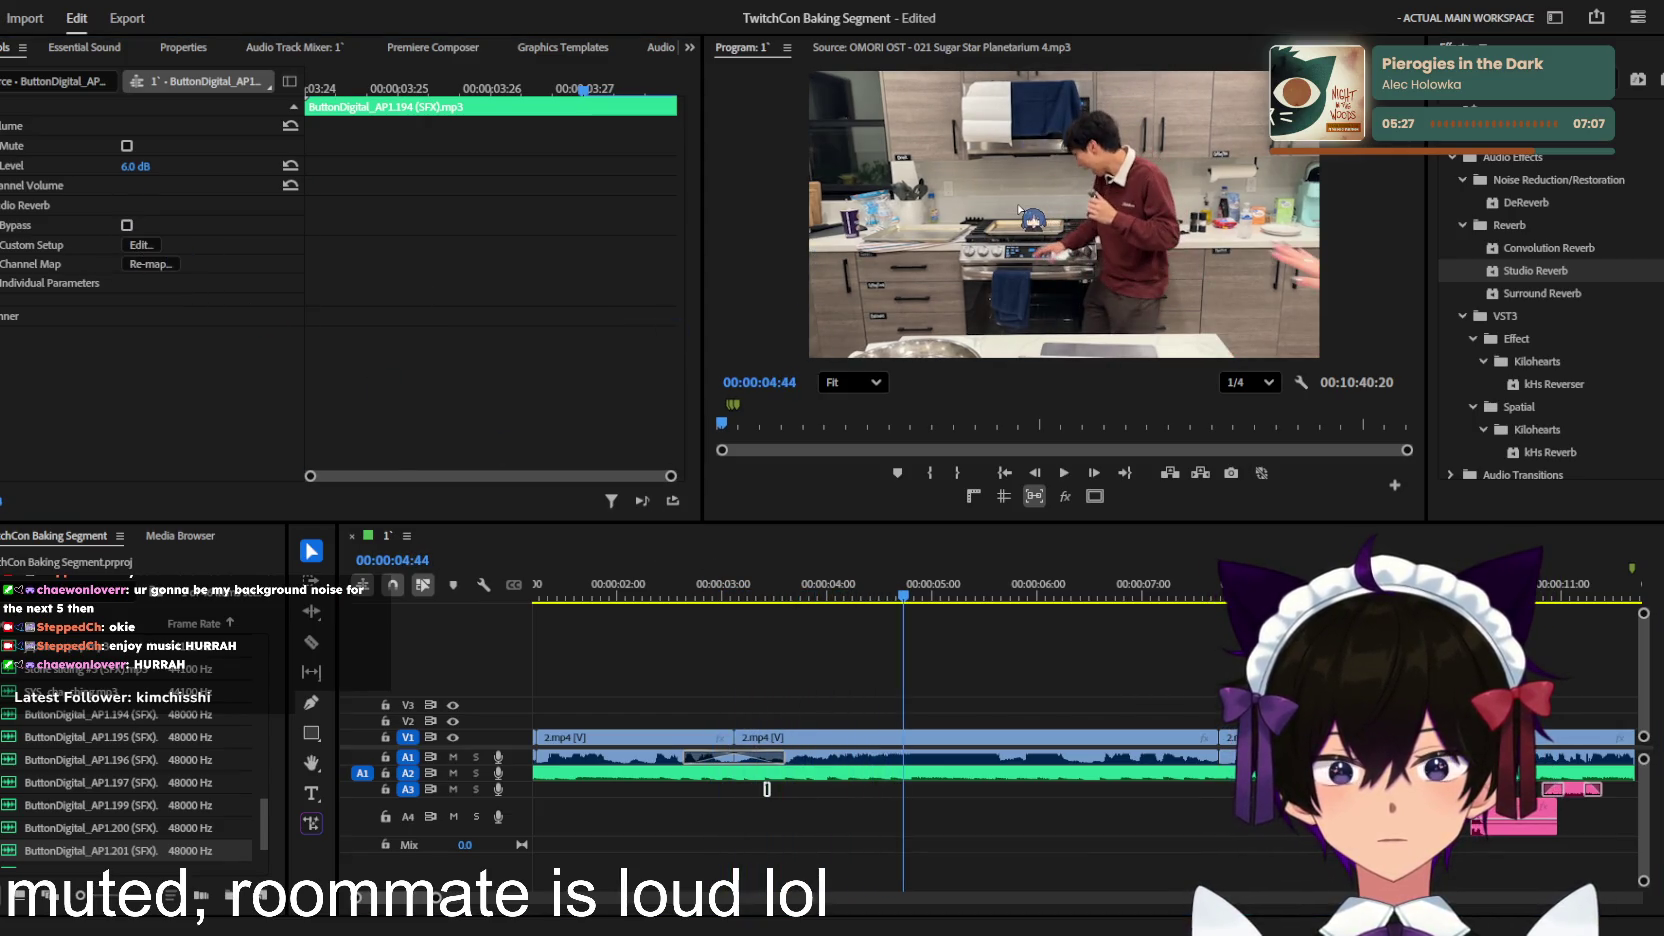
Step: Lower the click's level to -5.5 dB and deselect it
click(741, 596)
drag(767, 585, 759, 582)
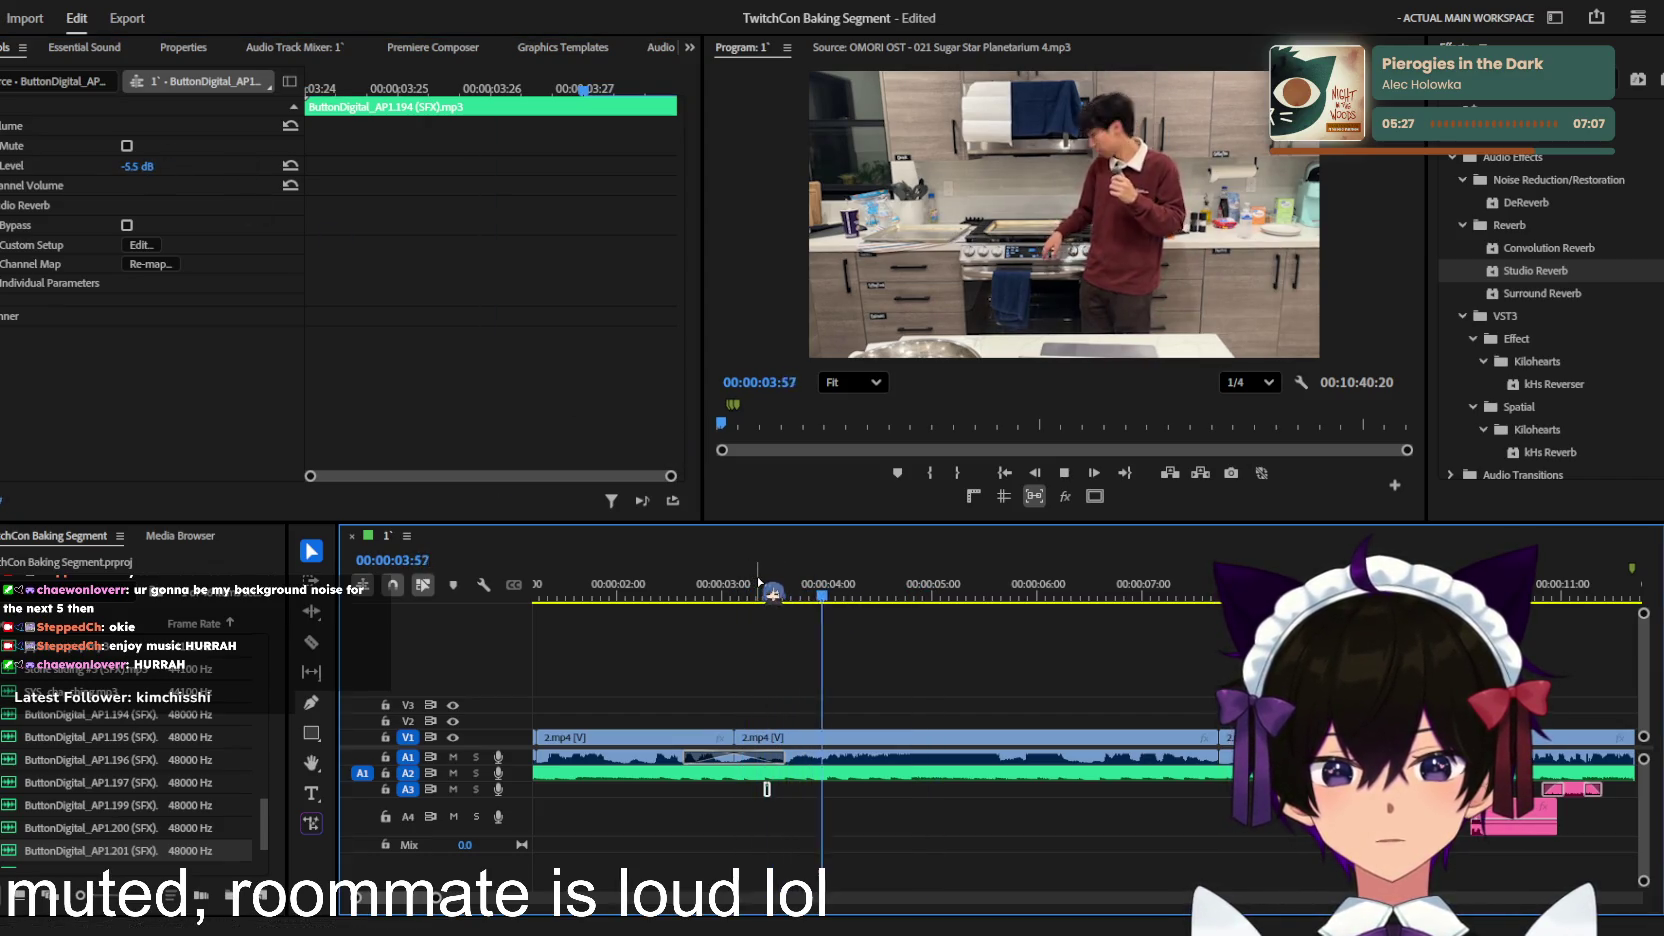
click(779, 815)
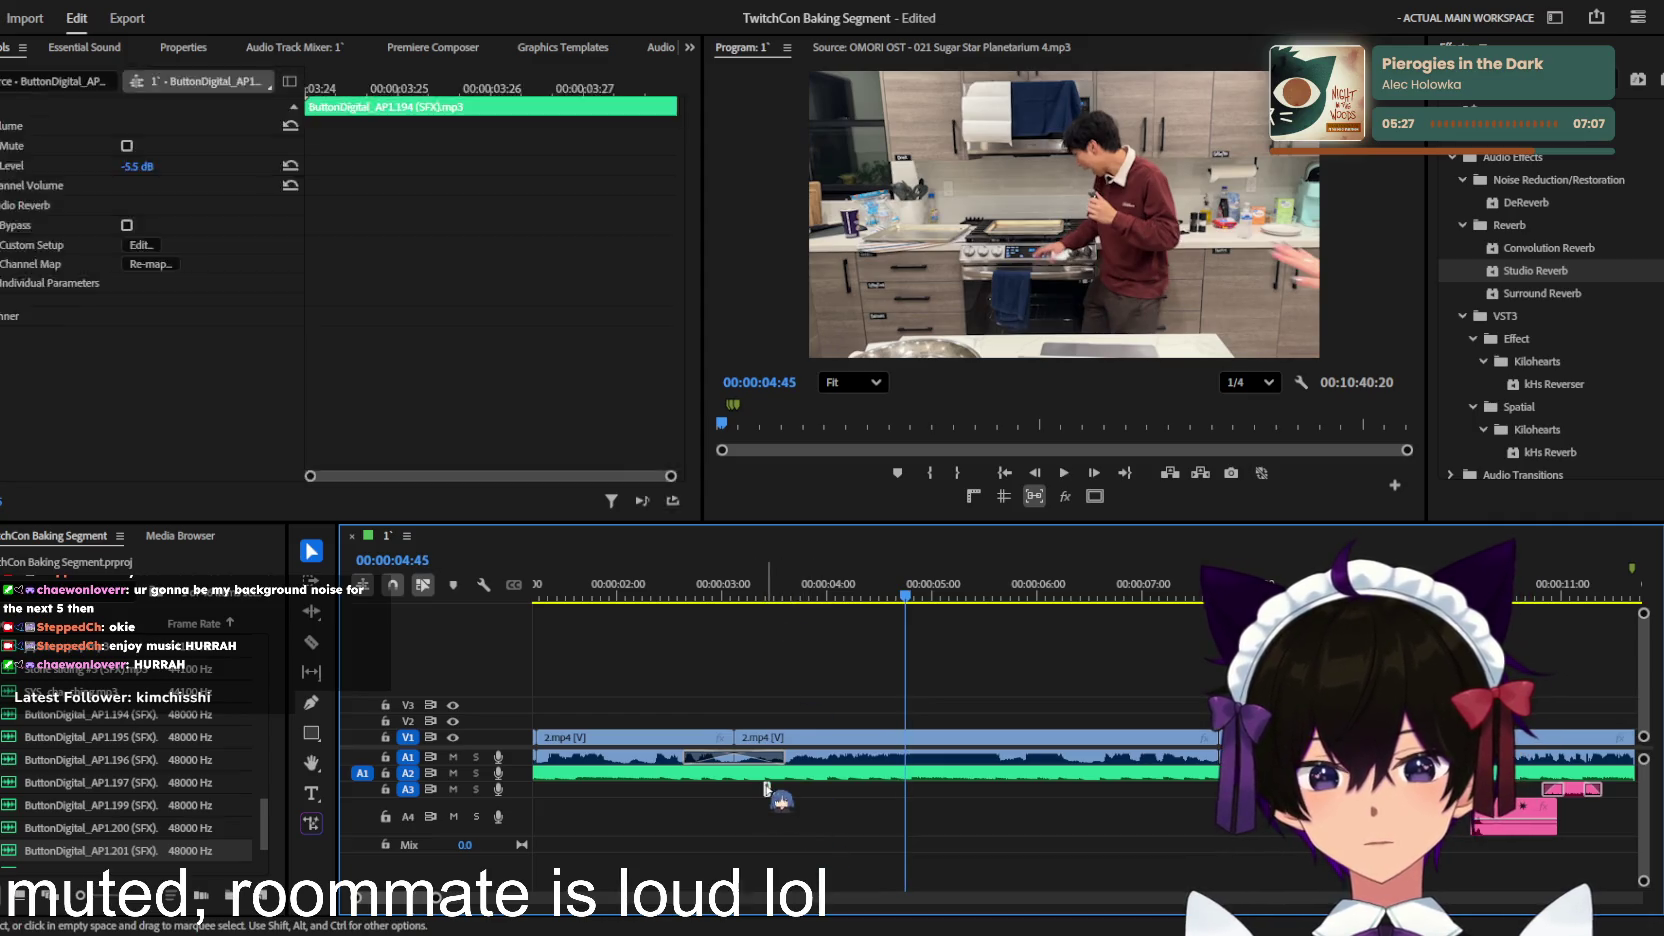
click(800, 800)
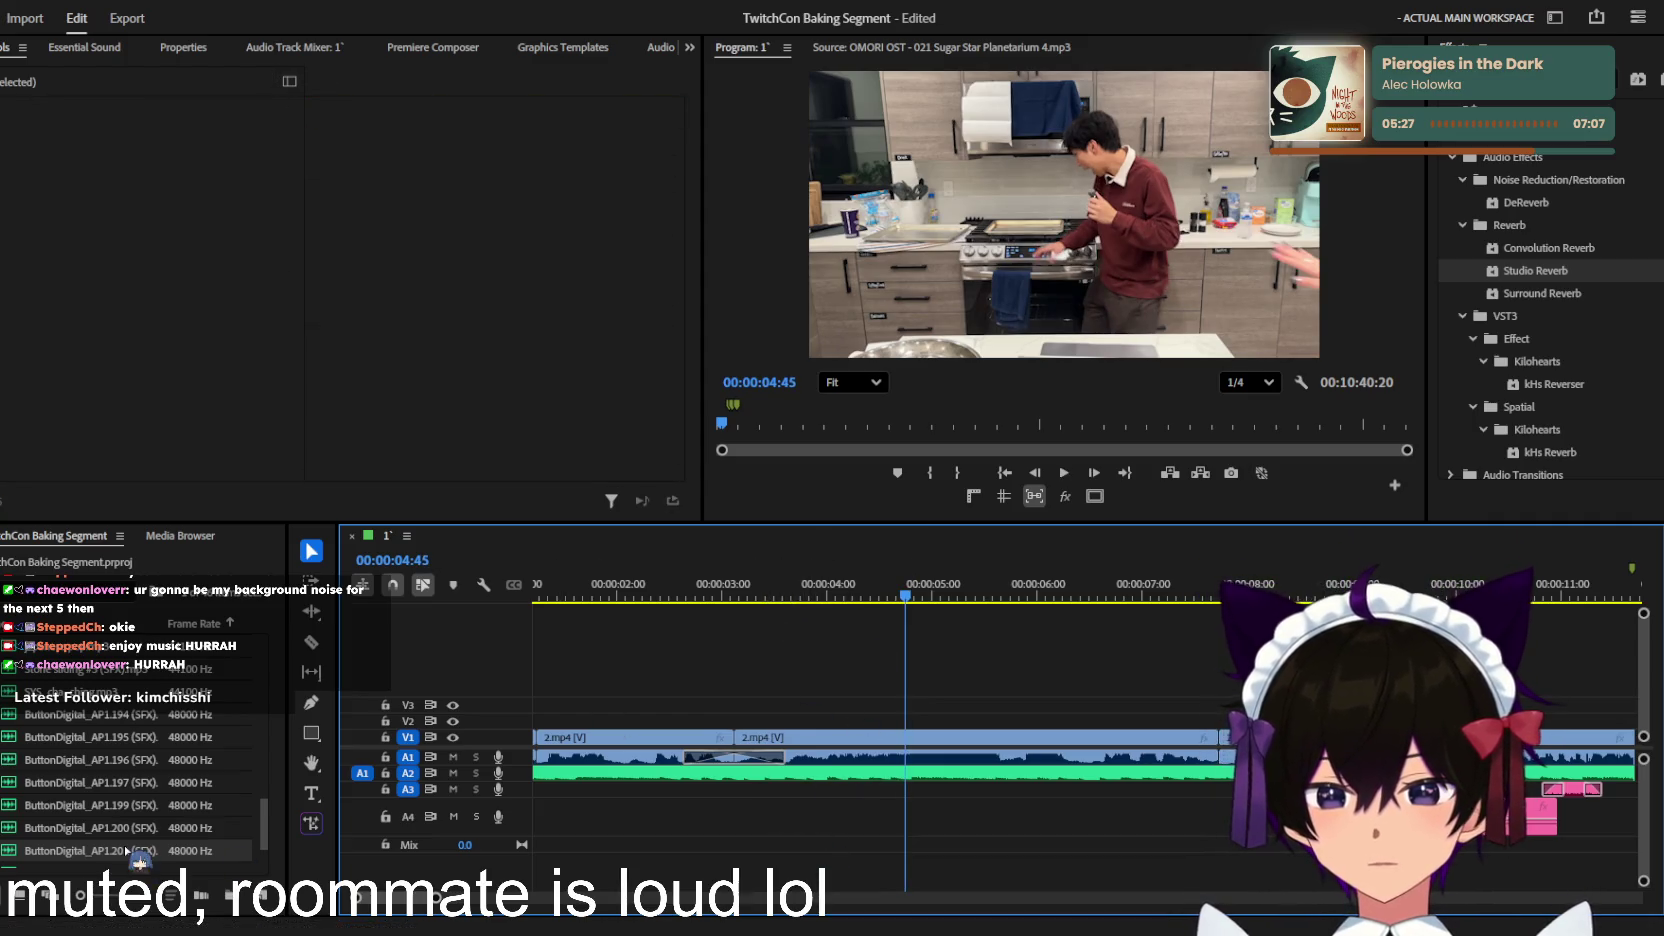
Step: Preview ButtonDigital_AP1.200, .199, .197 and .194 in the Source monitor
double_click(127, 828)
double_click(127, 805)
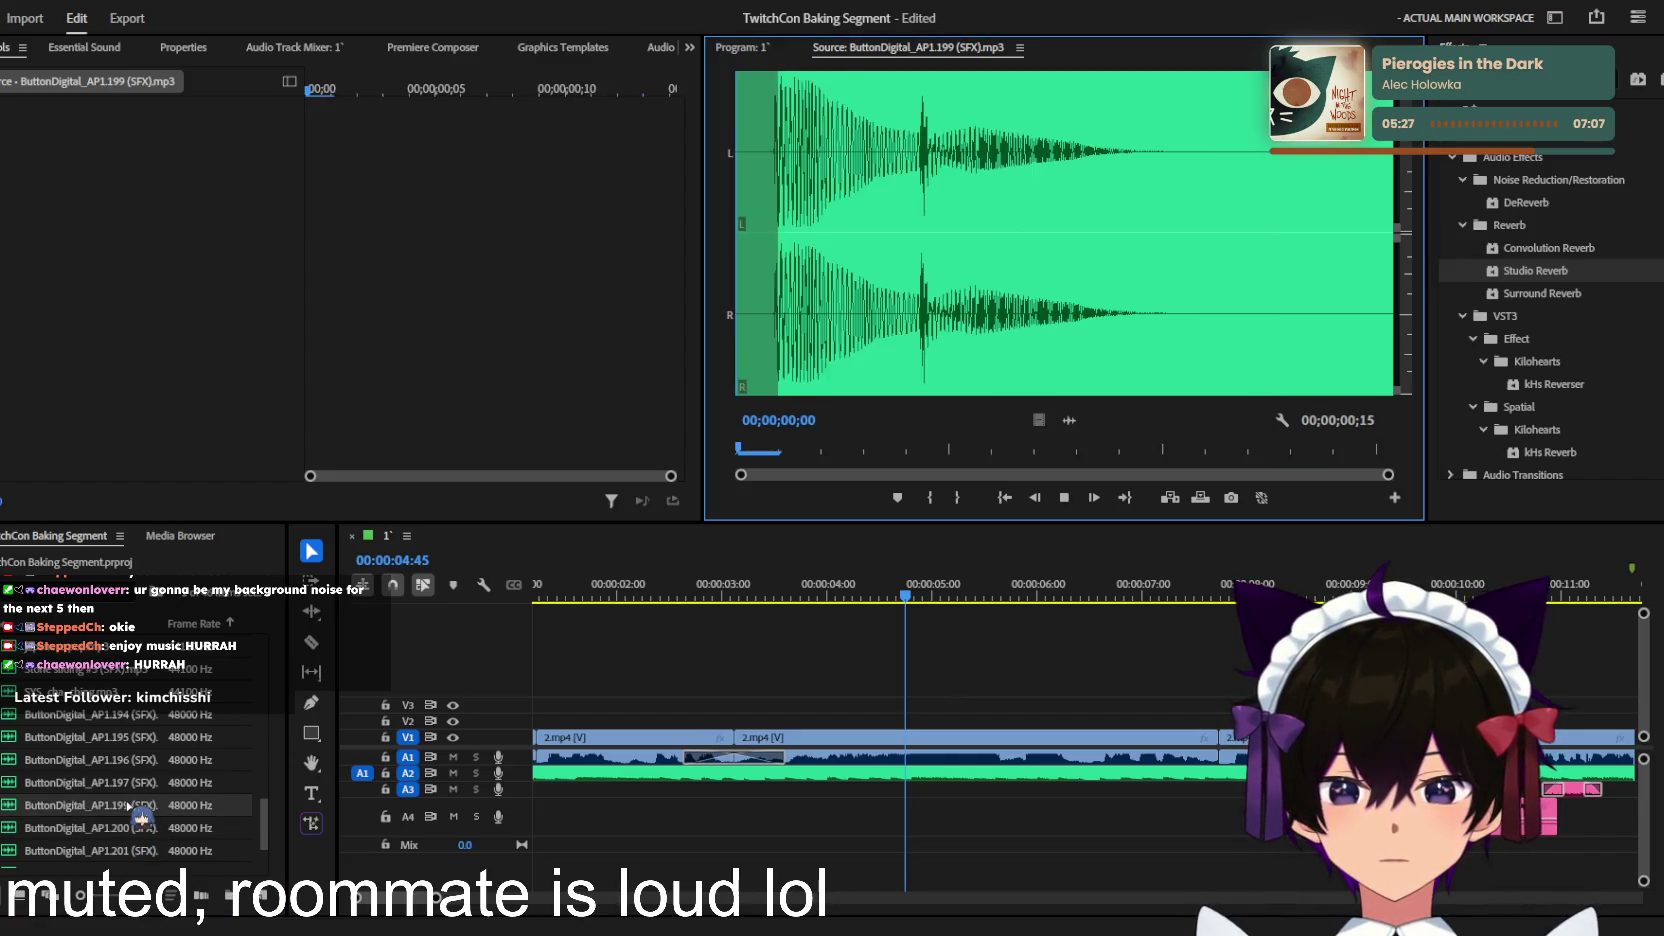
double_click(127, 782)
double_click(132, 716)
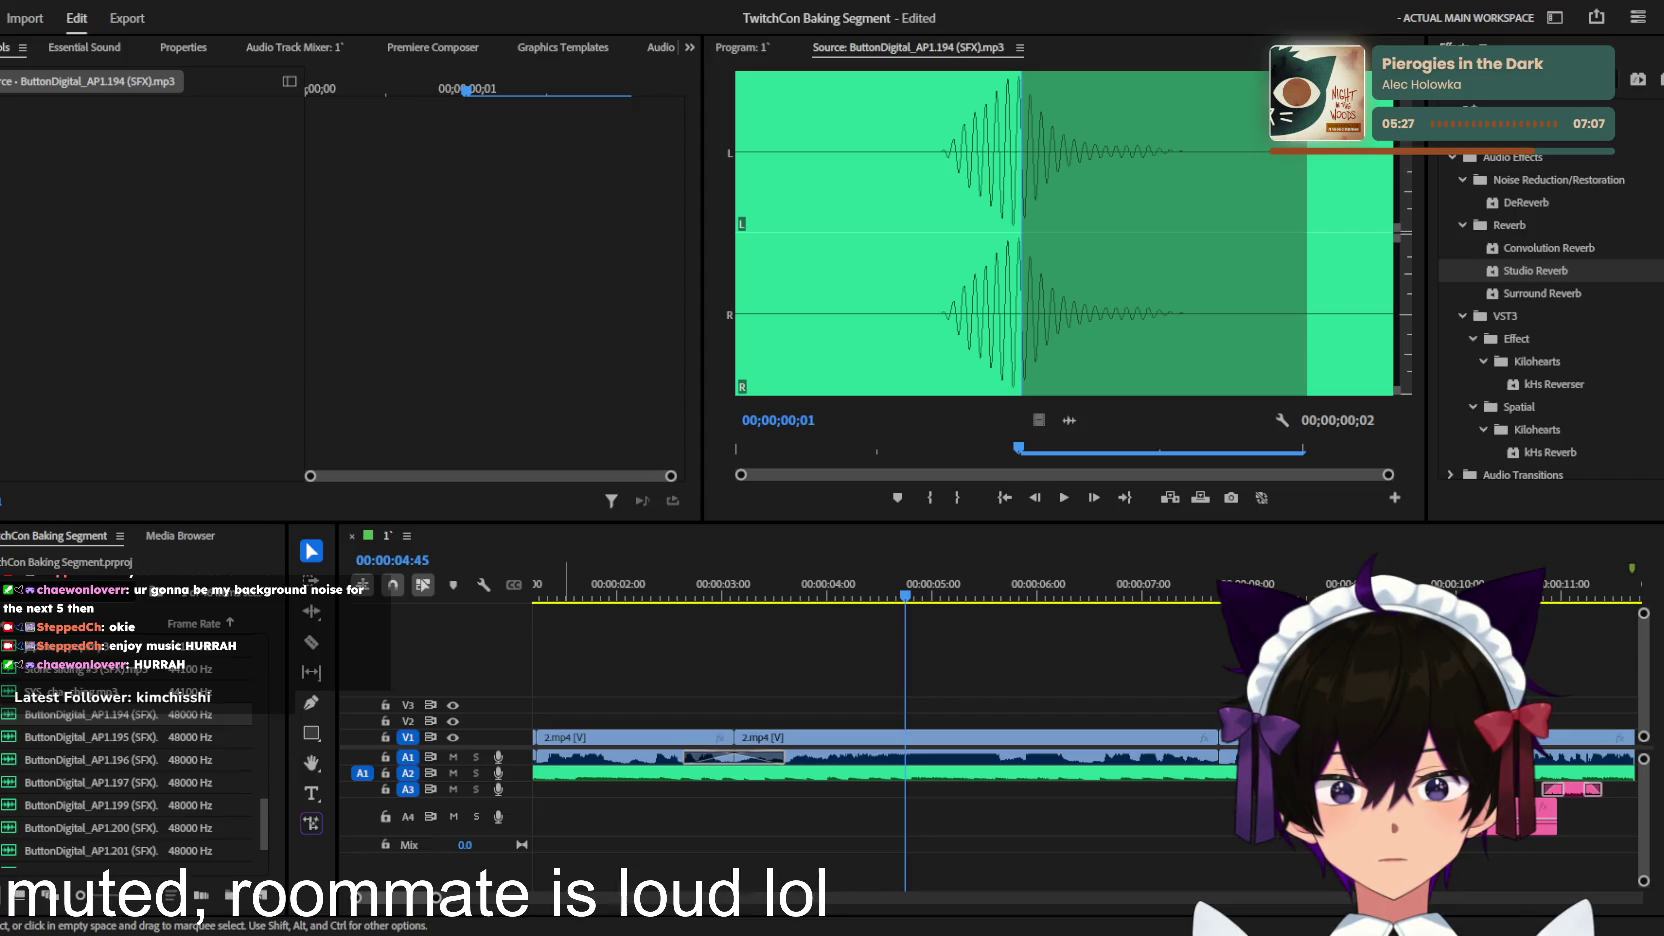
Step: Return to the Program monitor and add the BellMicrowave sound to A4 at the playhead
click(788, 258)
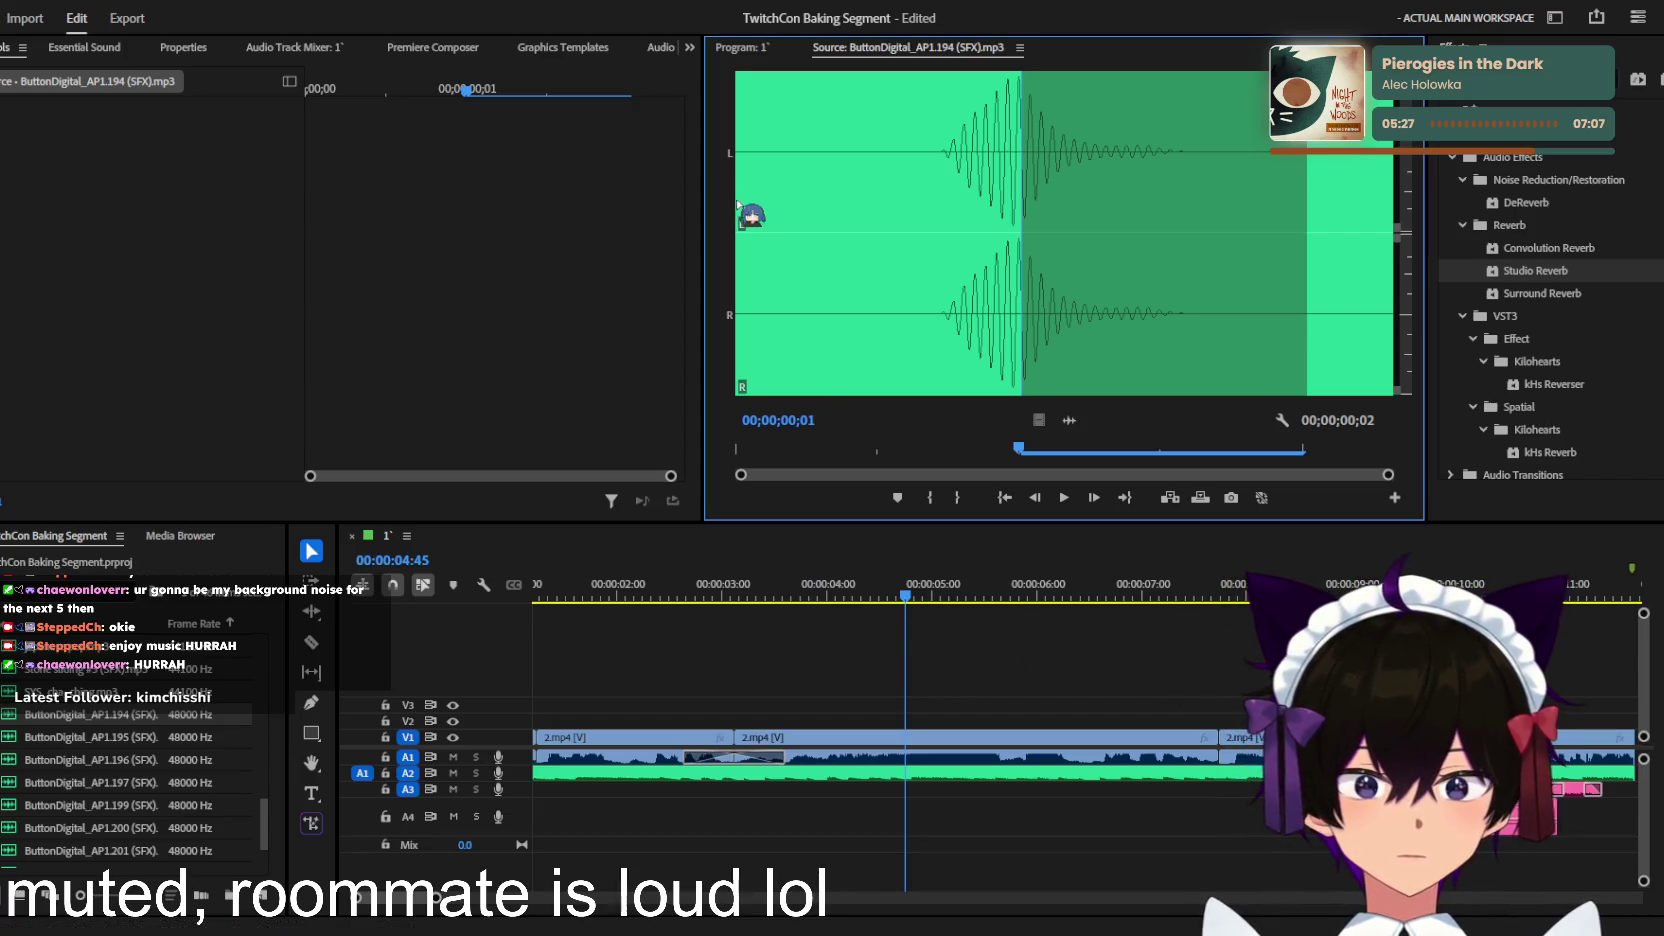
click(750, 47)
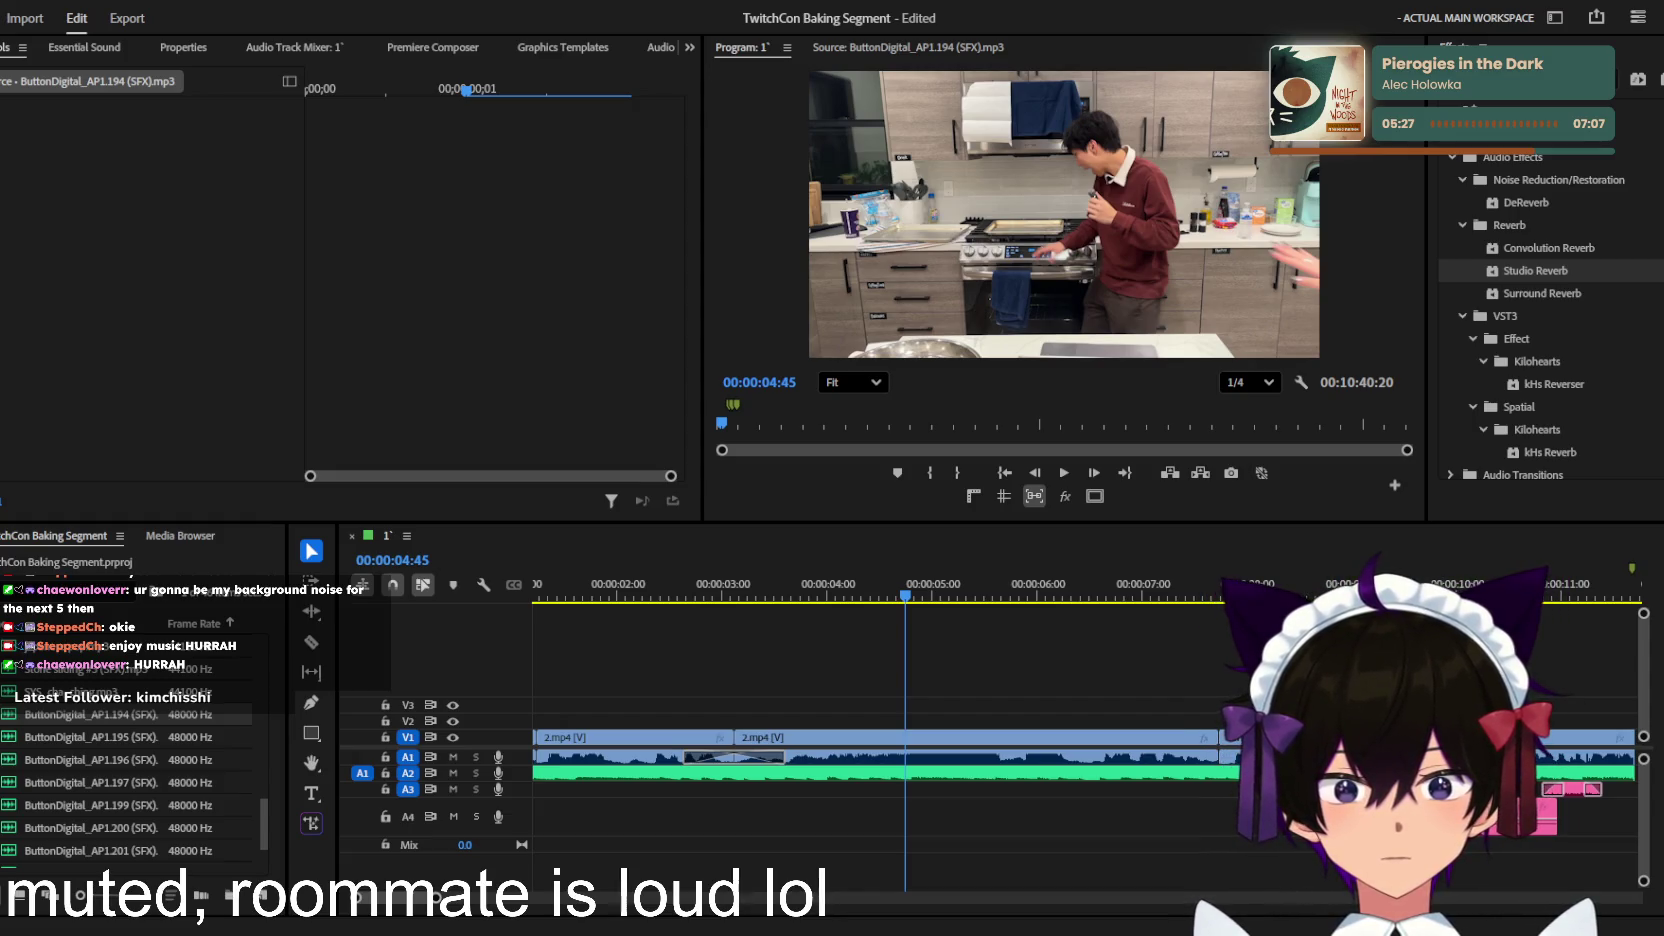
drag(85, 714, 843, 815)
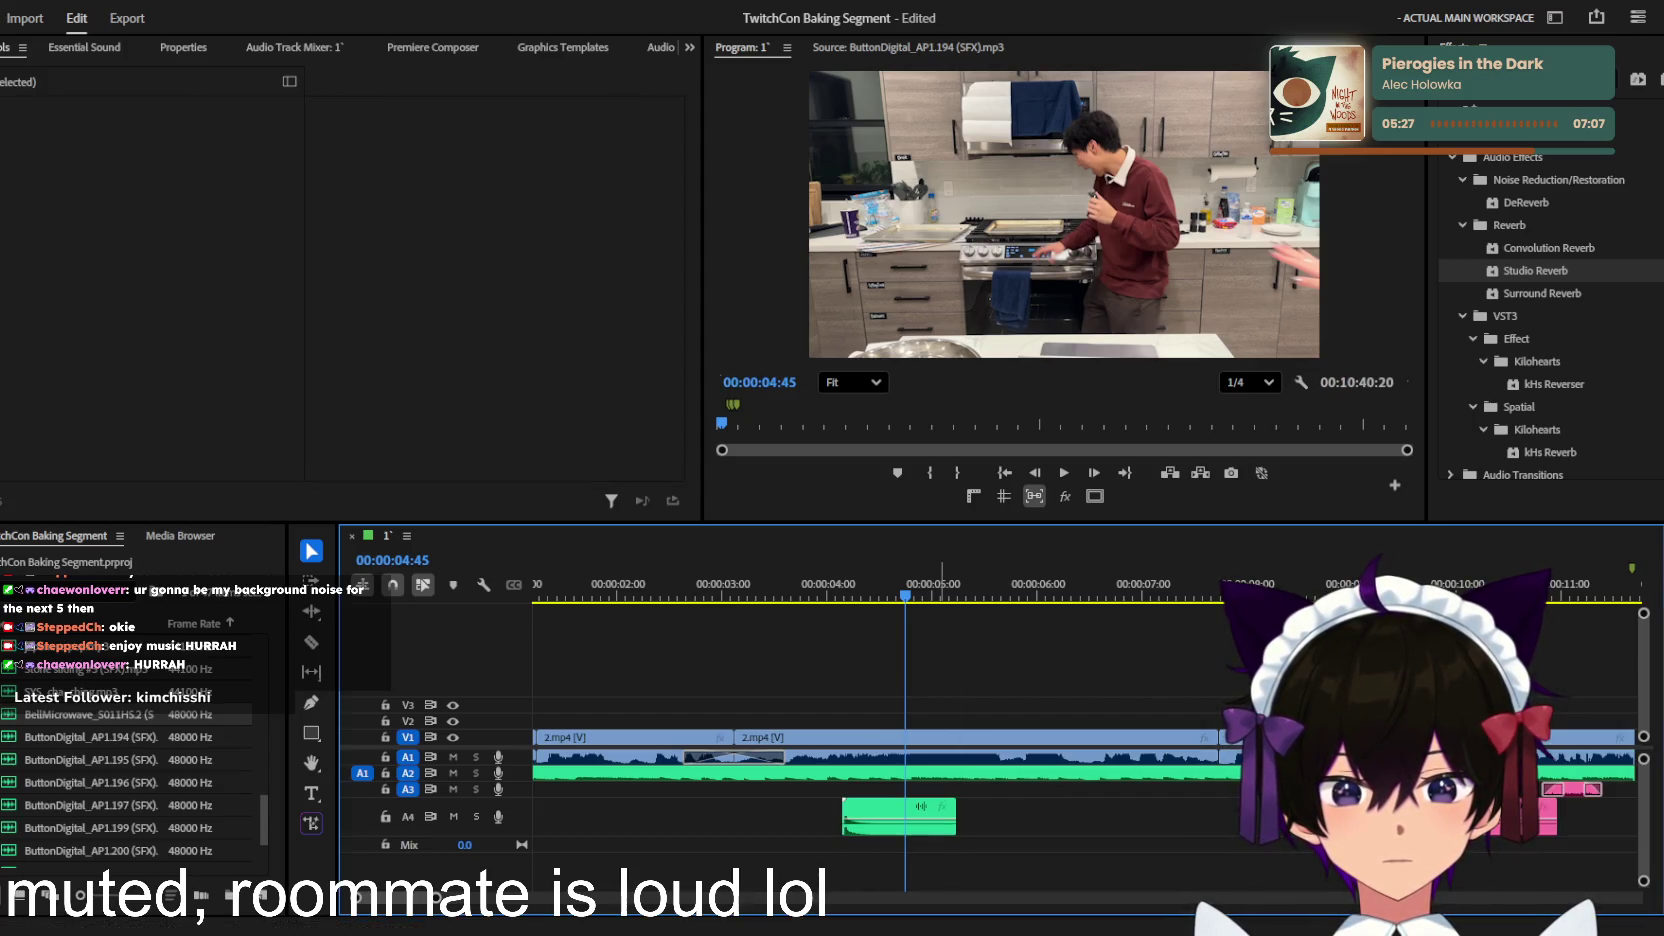
Step: Preview the BellMicrowave clip on soloed track A4, then delete it
click(1000, 816)
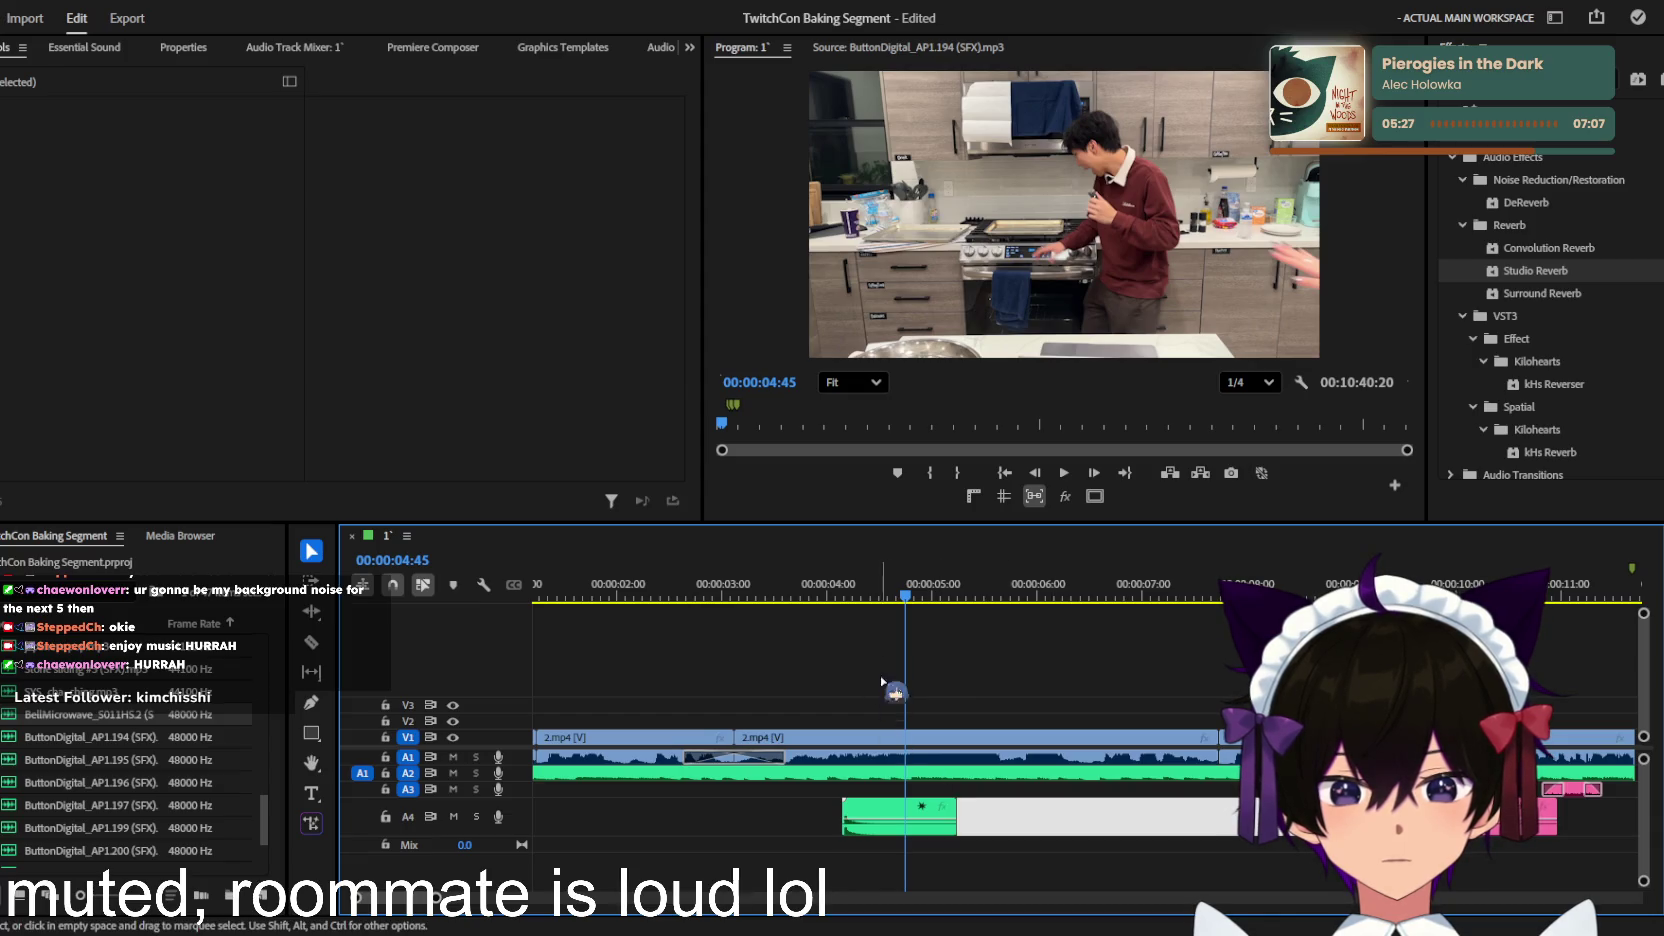
key(Up)
key(space)
key(space)
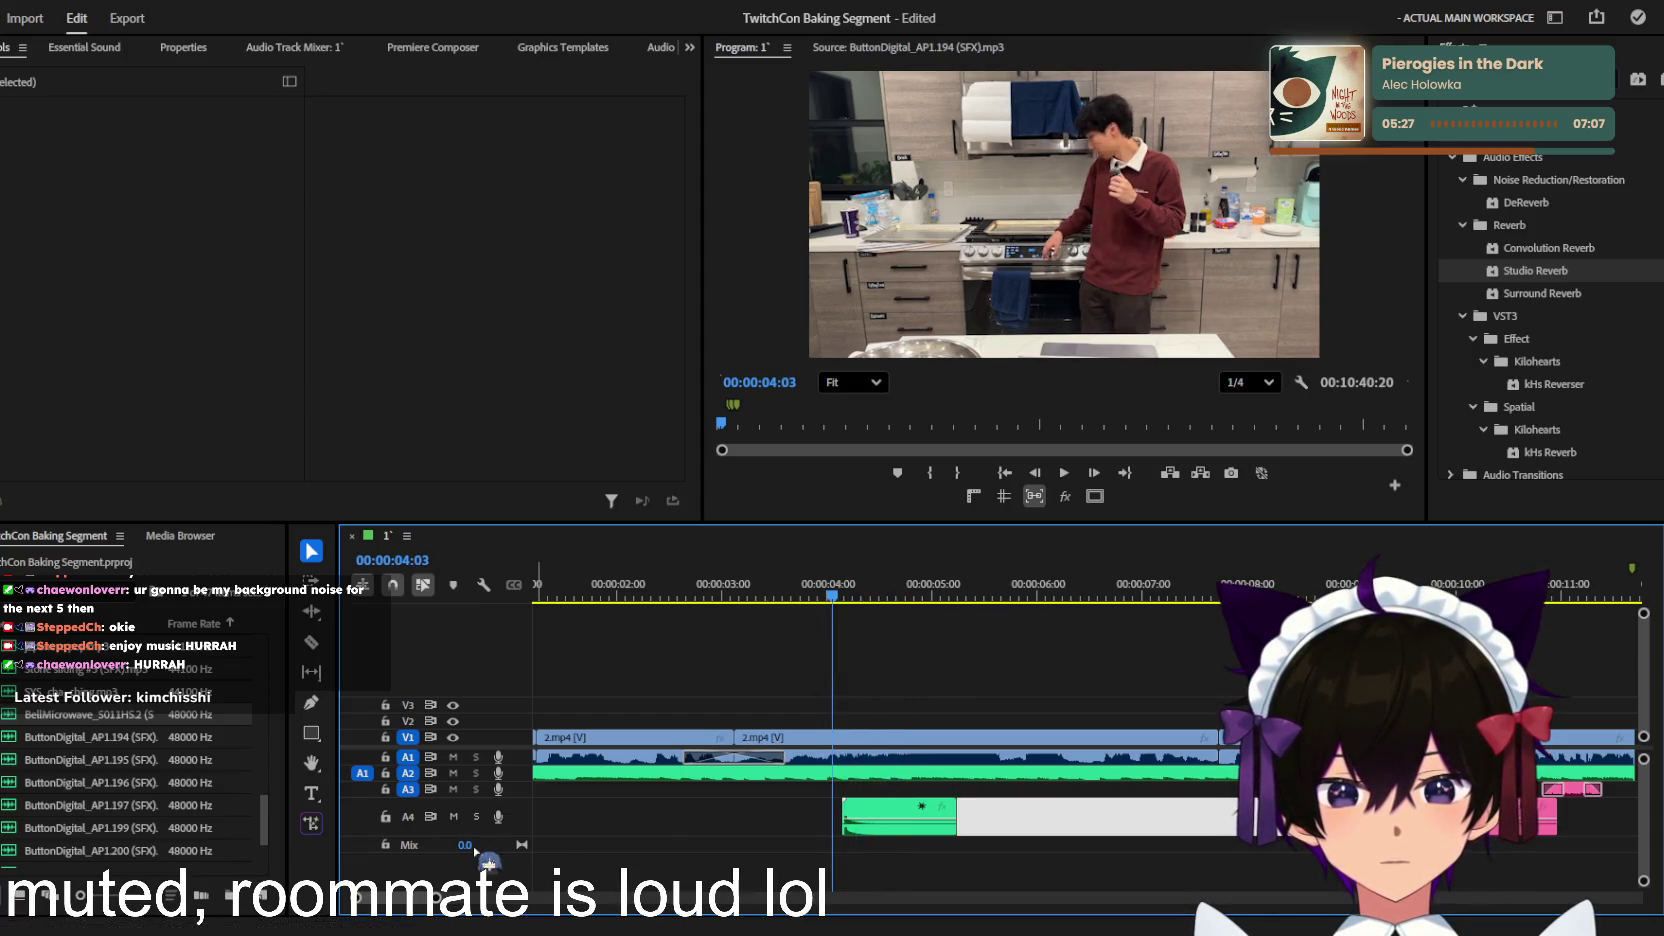
click(476, 816)
click(897, 801)
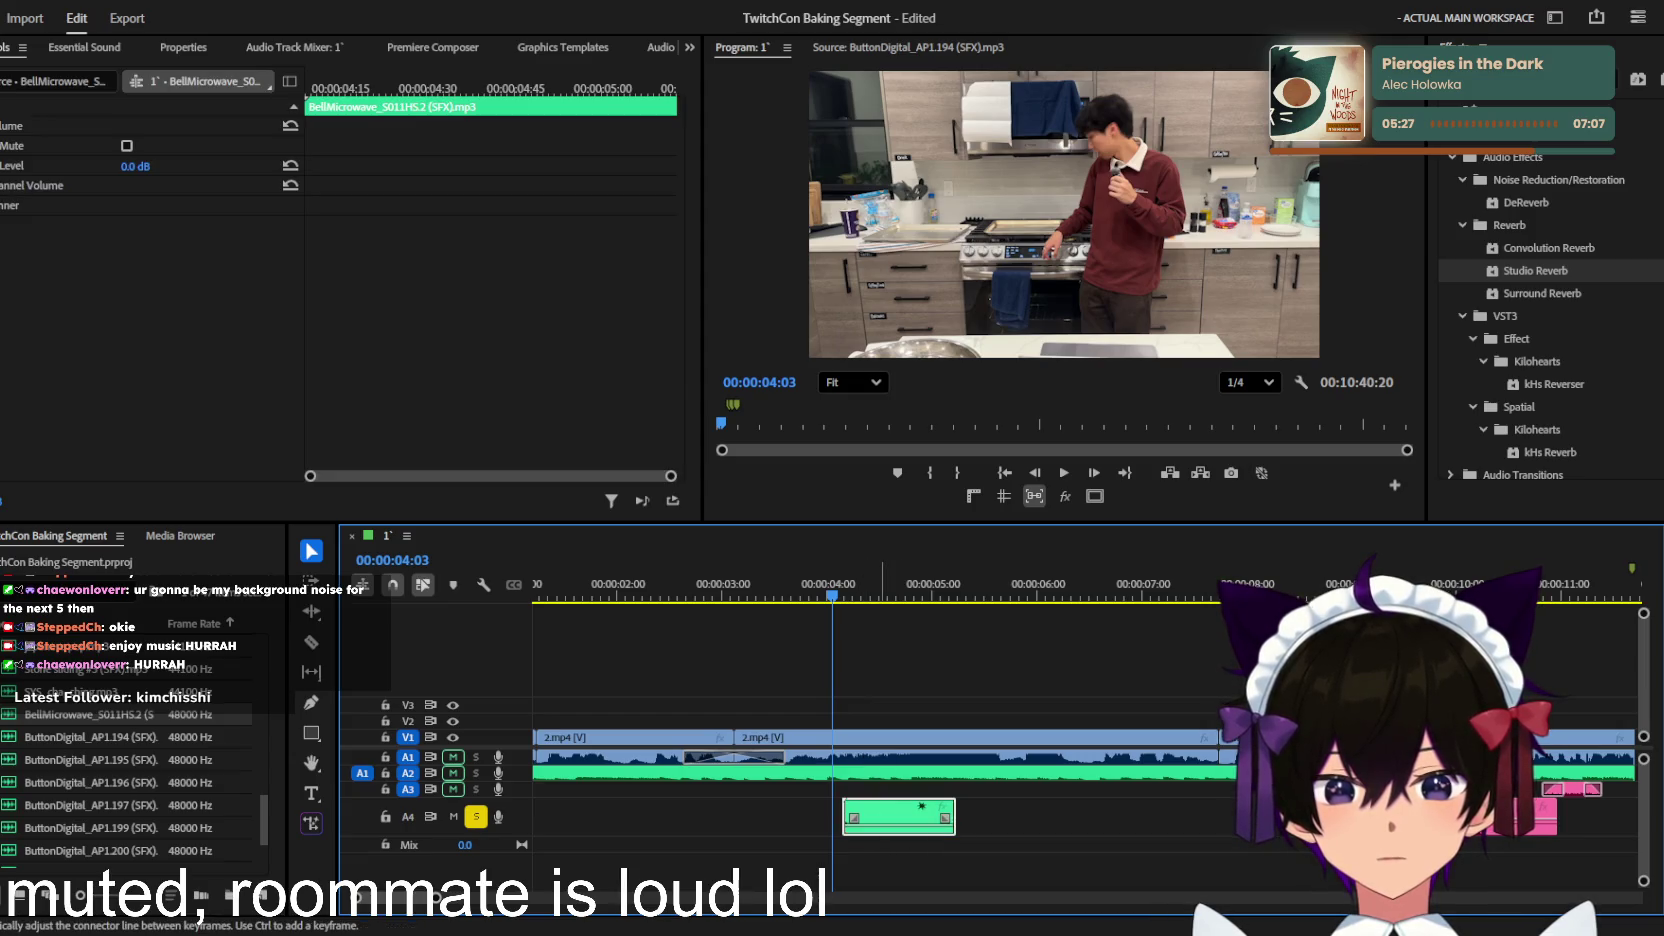
key(space)
key(Delete)
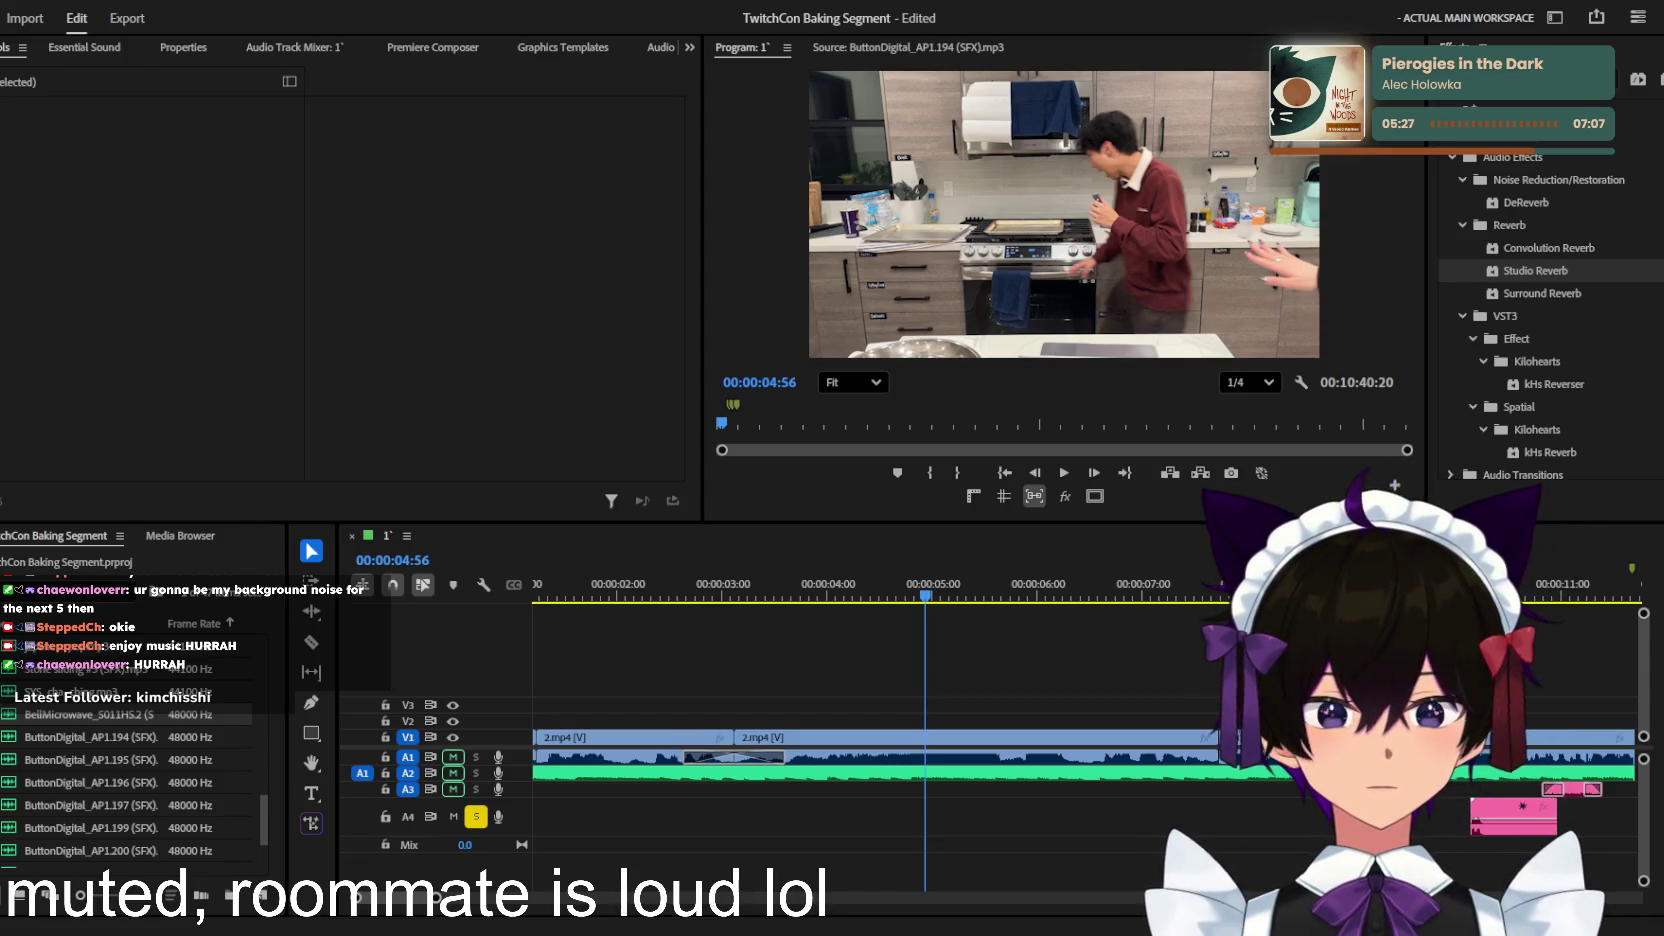
Step: Add the Microwave buttons sound to the timeline on A5 and solo that track
scroll(112, 733, down, 3)
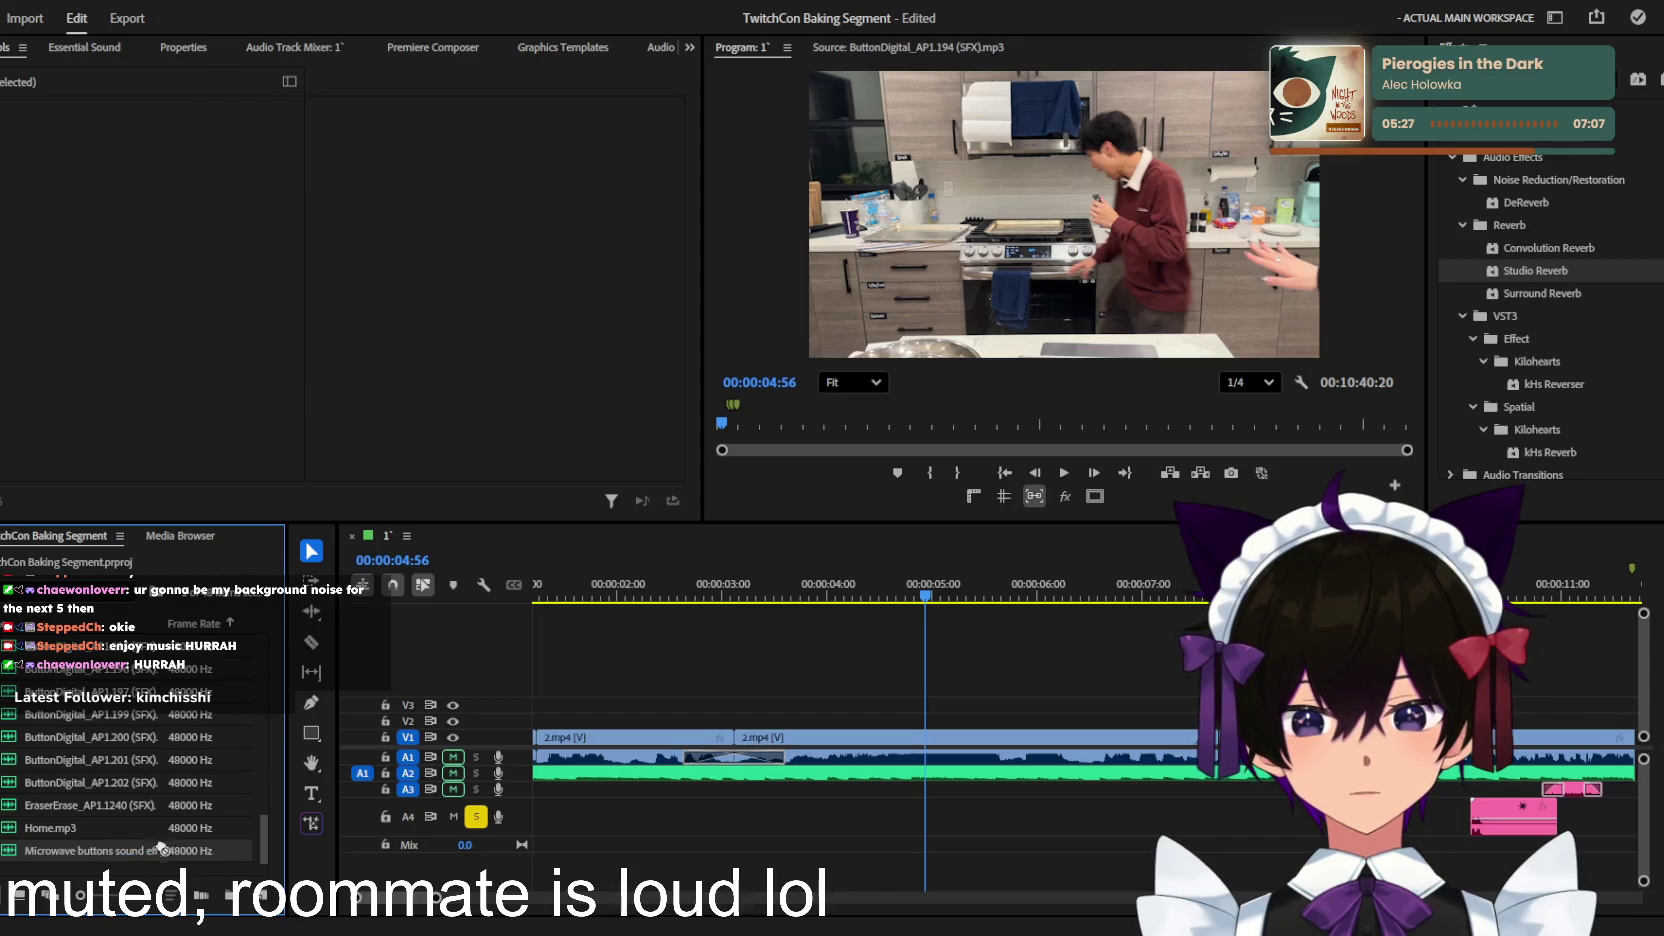
drag(160, 848, 717, 843)
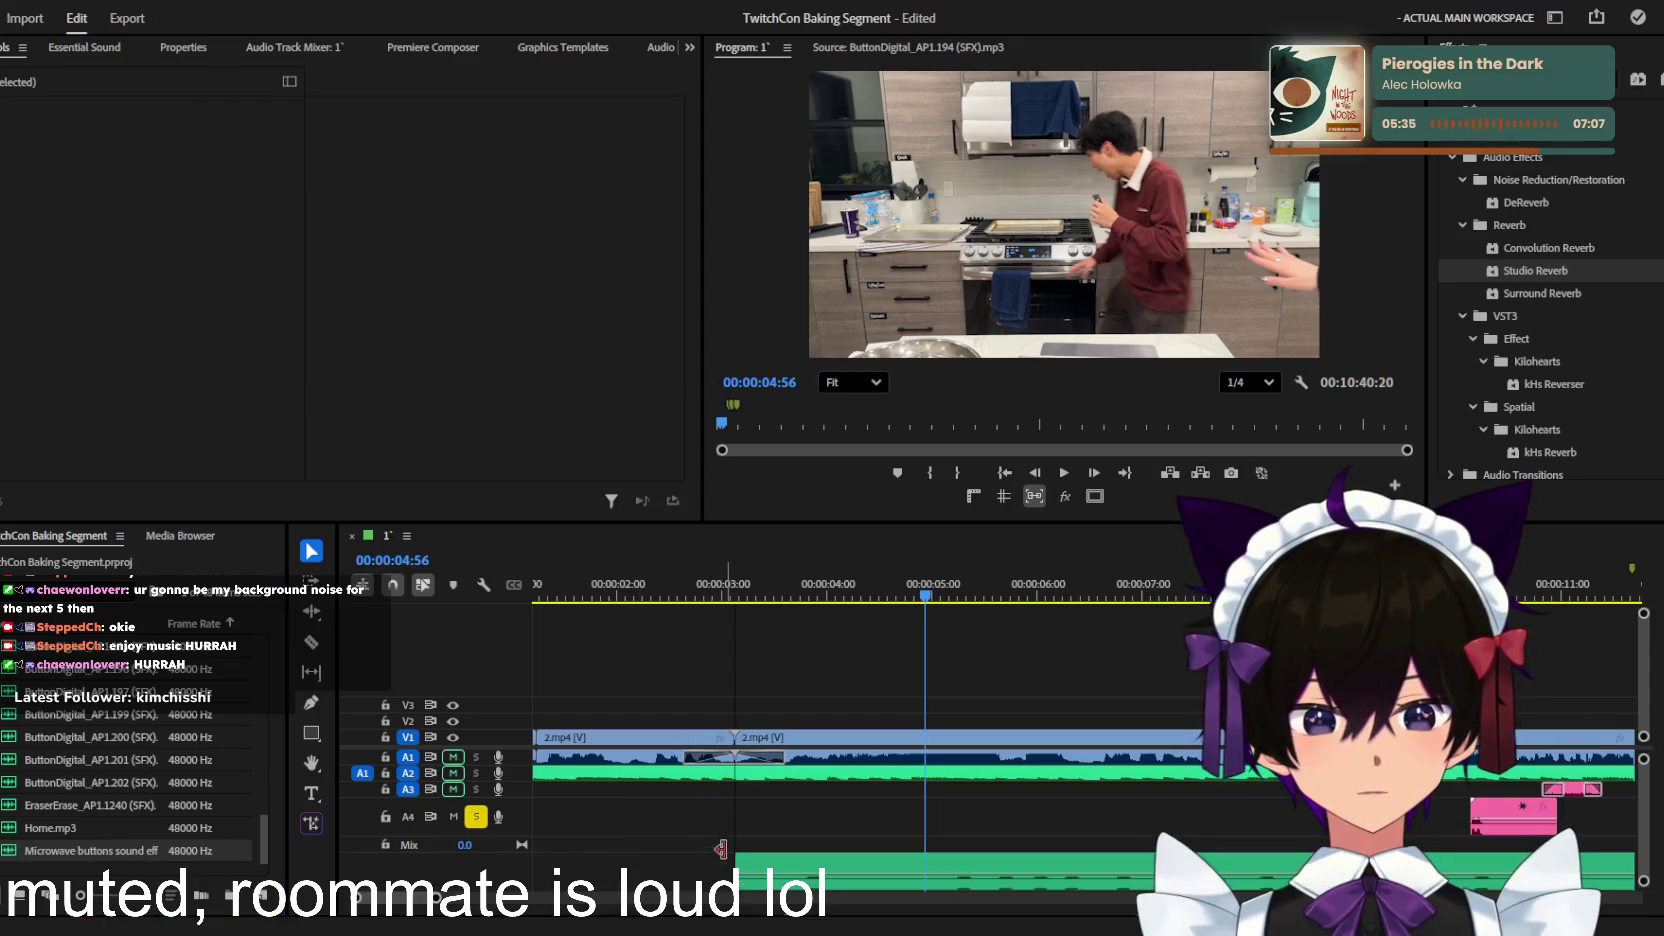
key(minus)
click(715, 600)
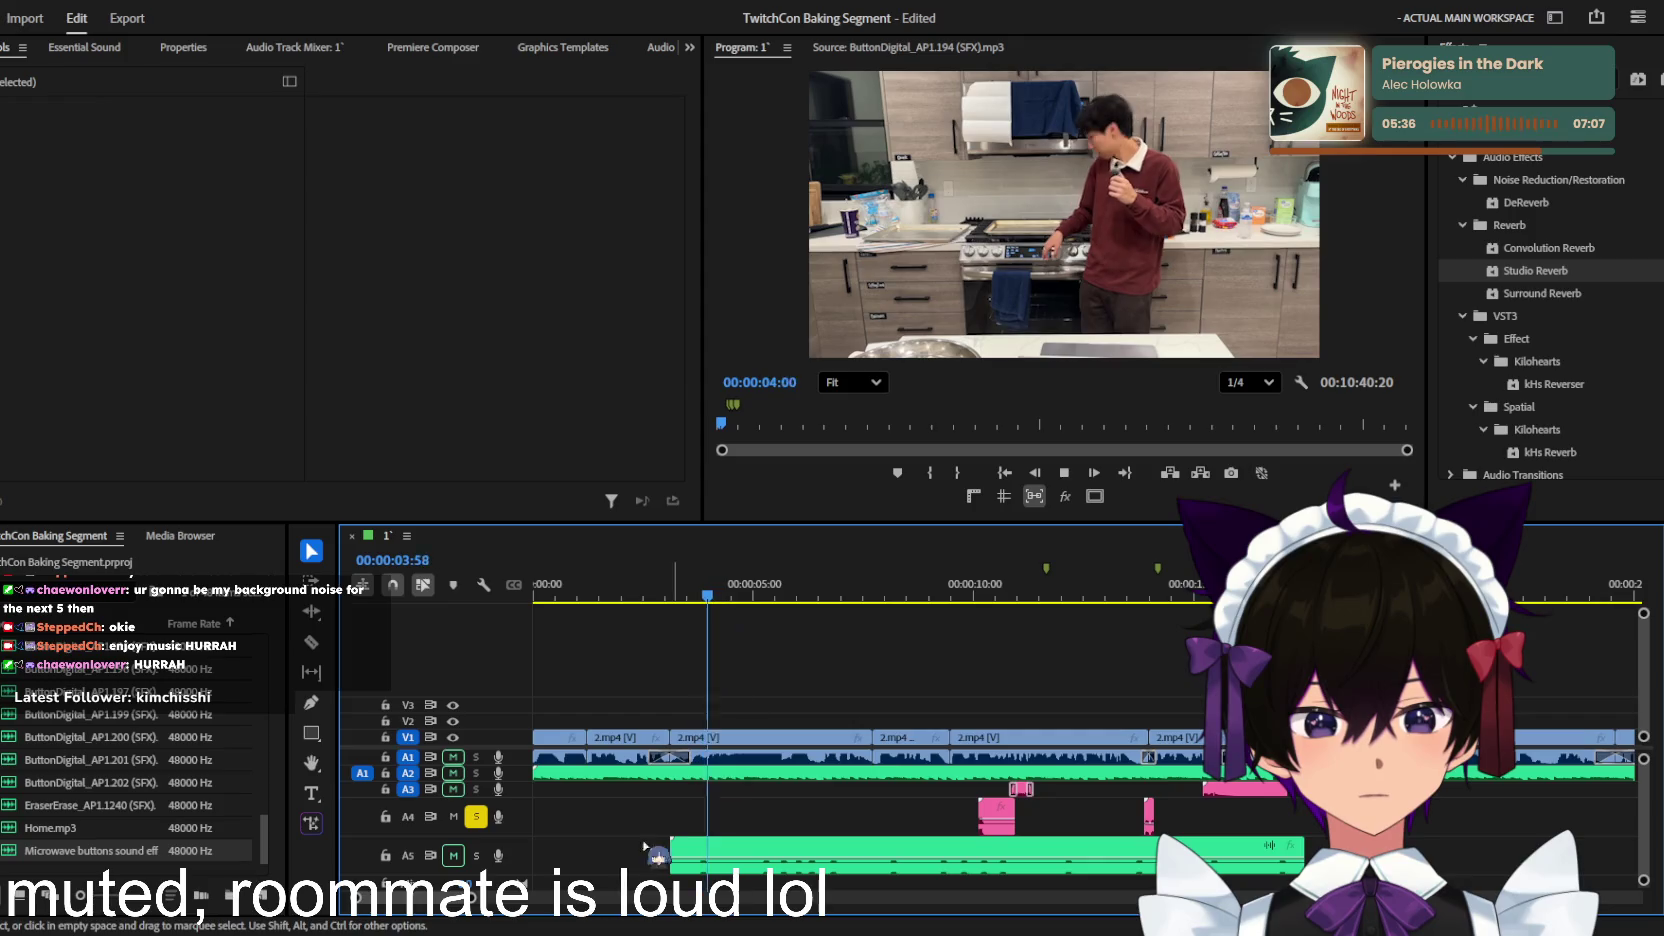
click(476, 855)
click(476, 816)
Step: Delete the unwanted remainder of the microwave sound and move the clip onto A3
click(703, 598)
drag(703, 598, 727, 598)
key(equal)
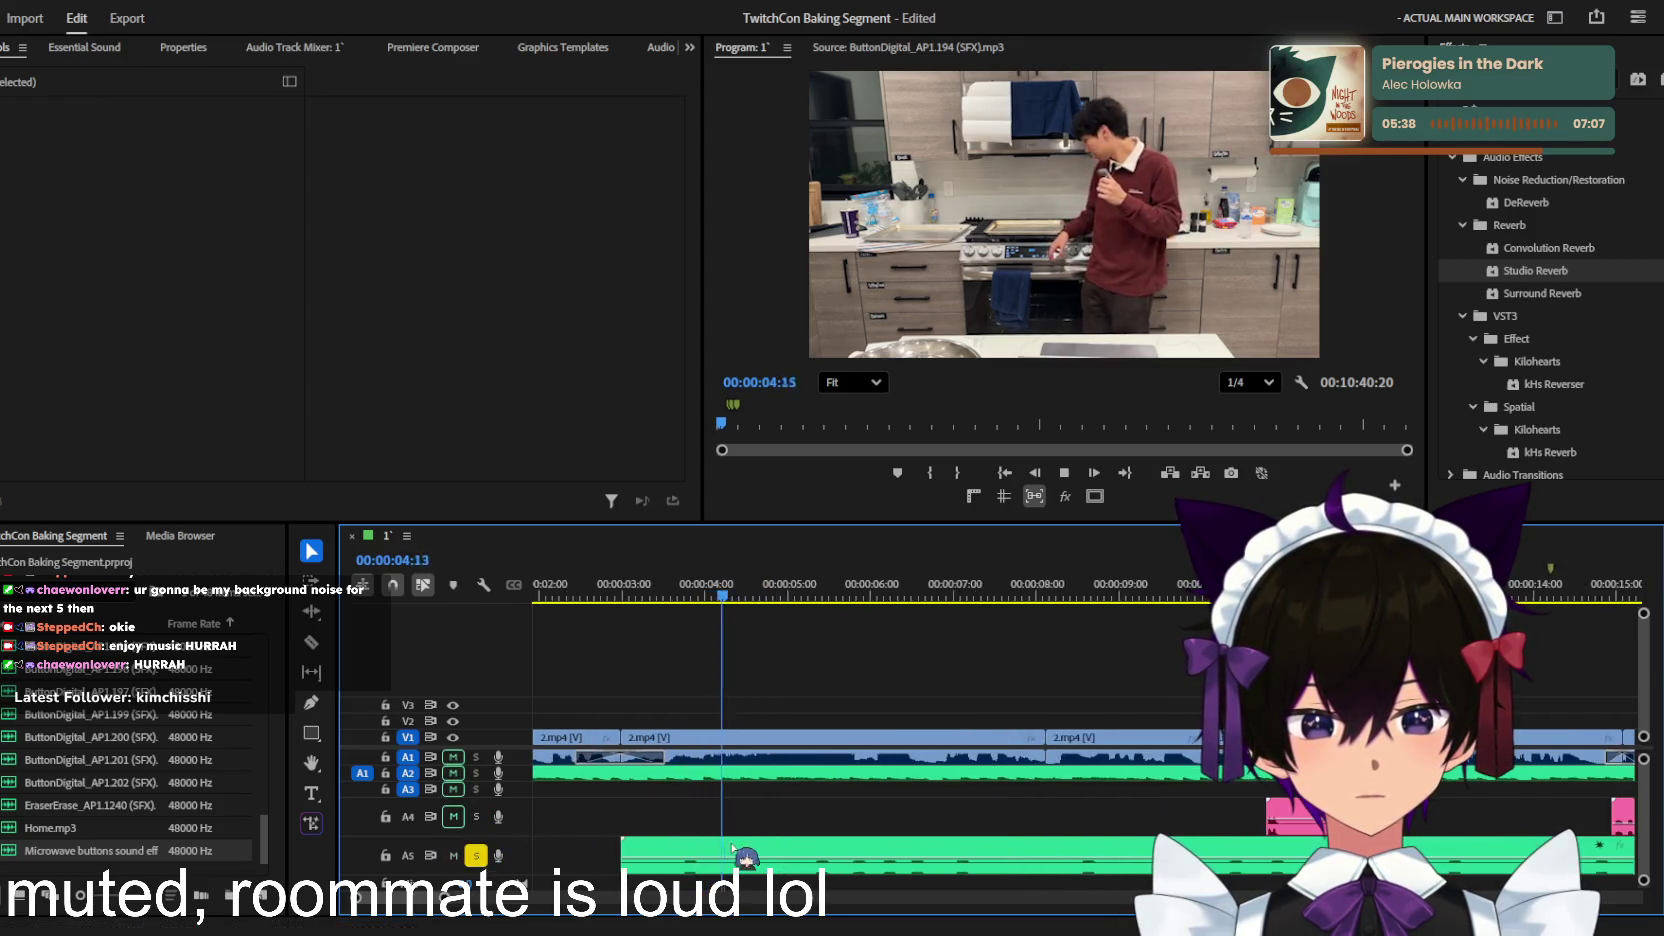
click(771, 862)
key(Delete)
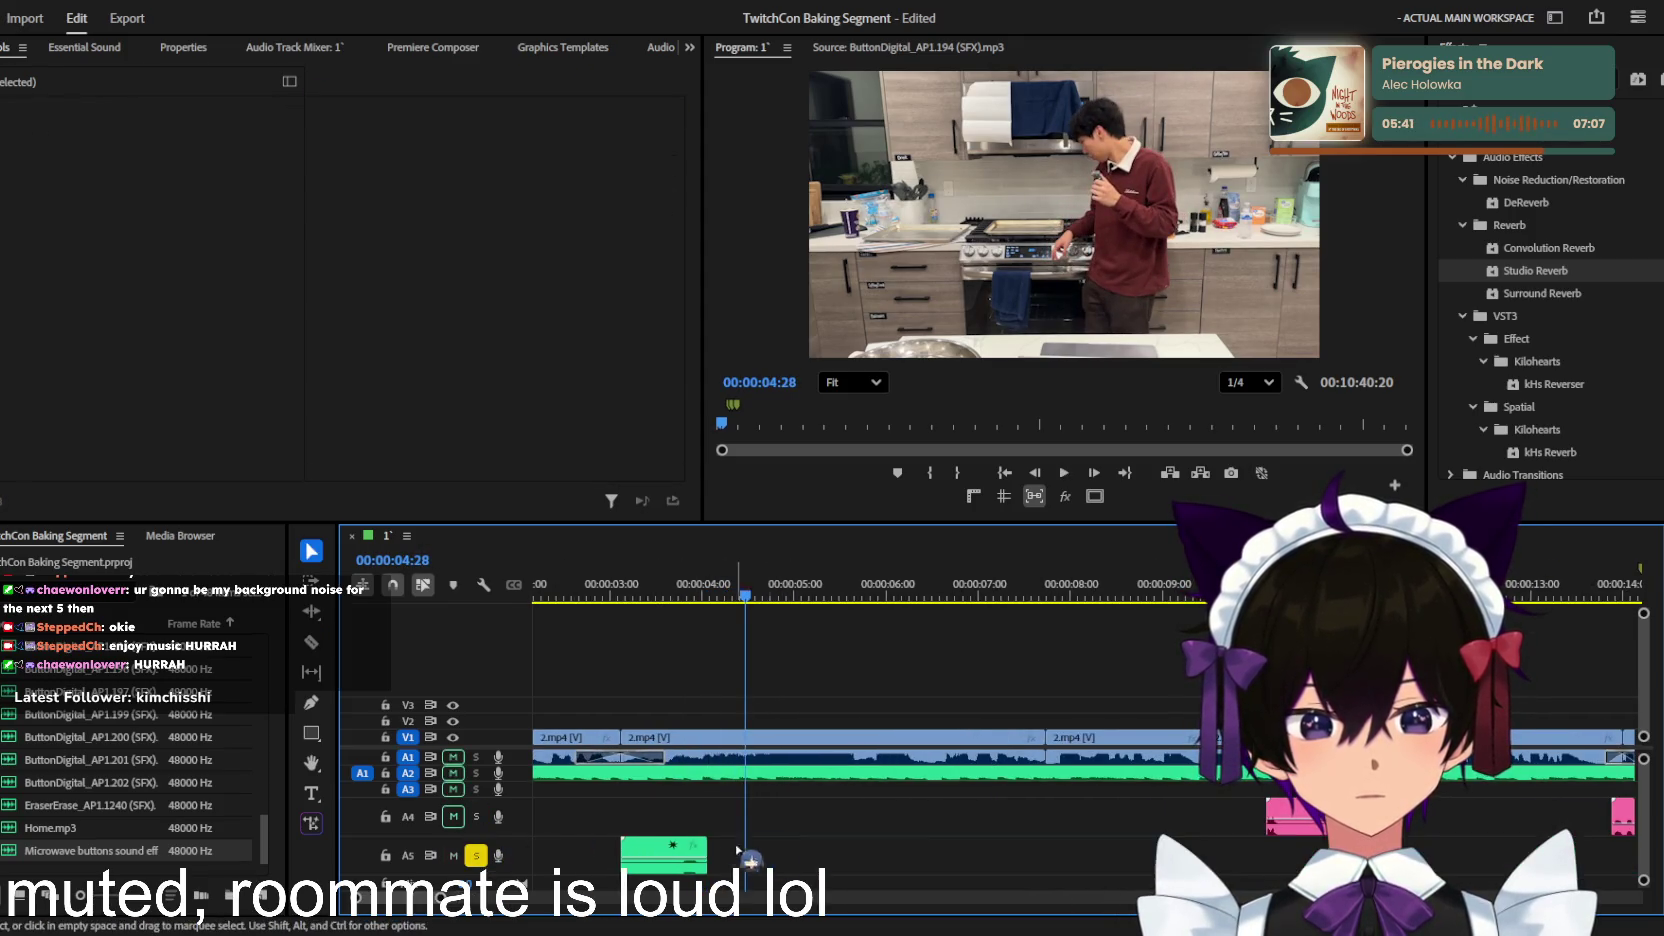
key(equal)
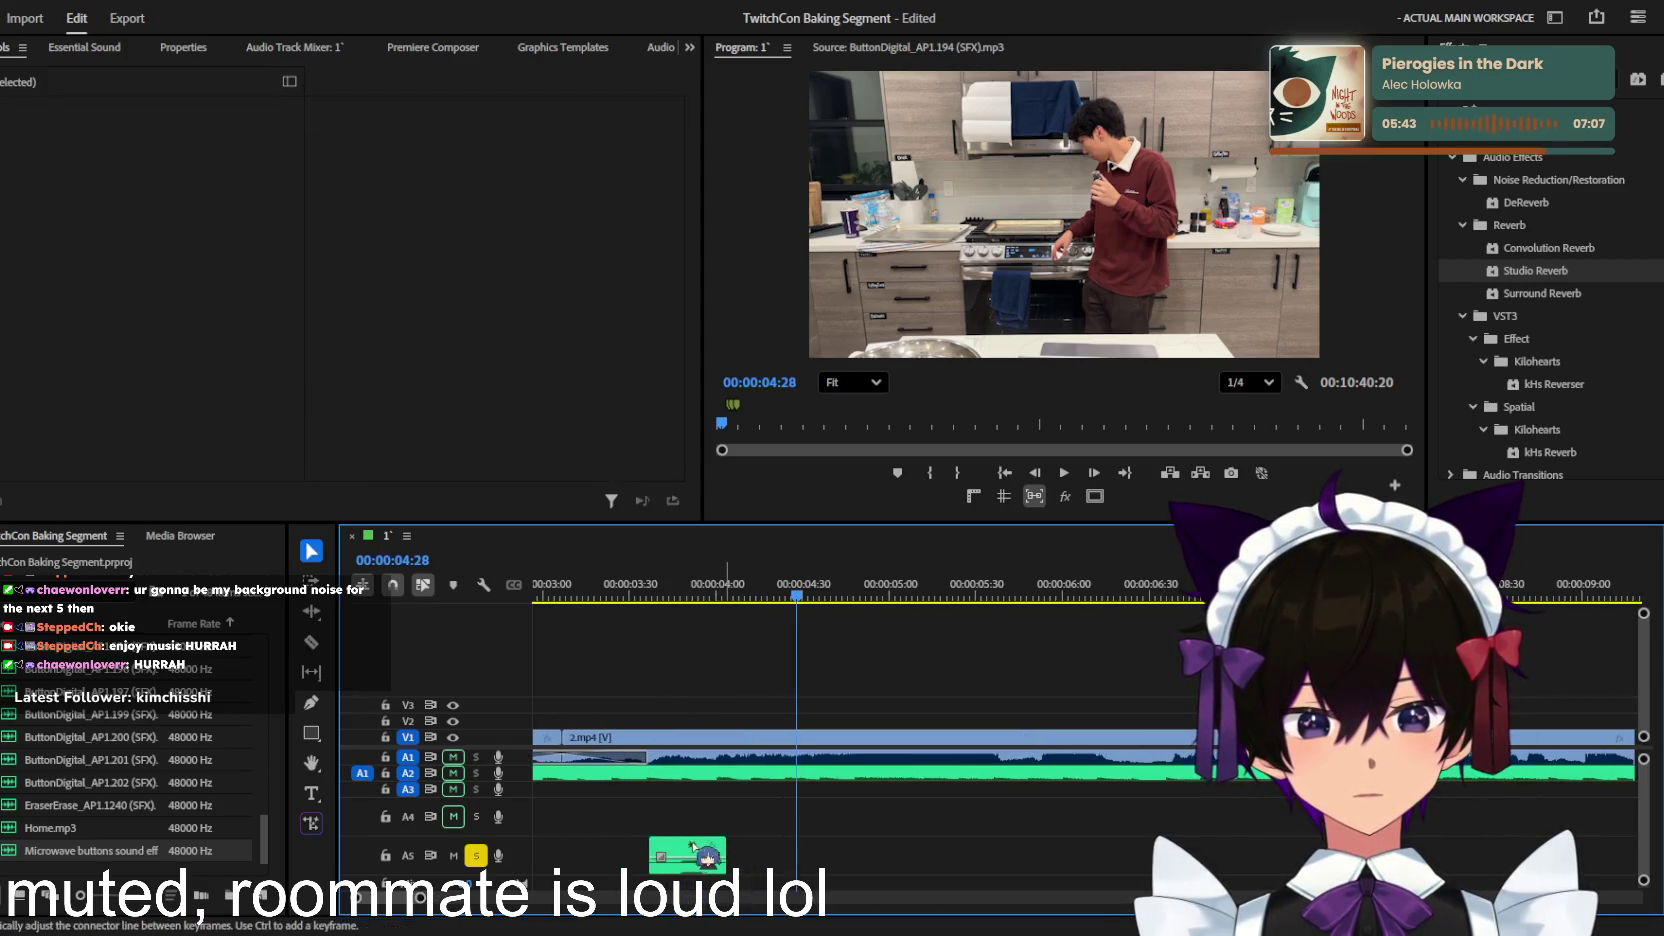
drag(706, 858, 628, 797)
Step: Unsolo A5 and play back the microwave sound from about 00:00:03:29
click(545, 590)
click(476, 855)
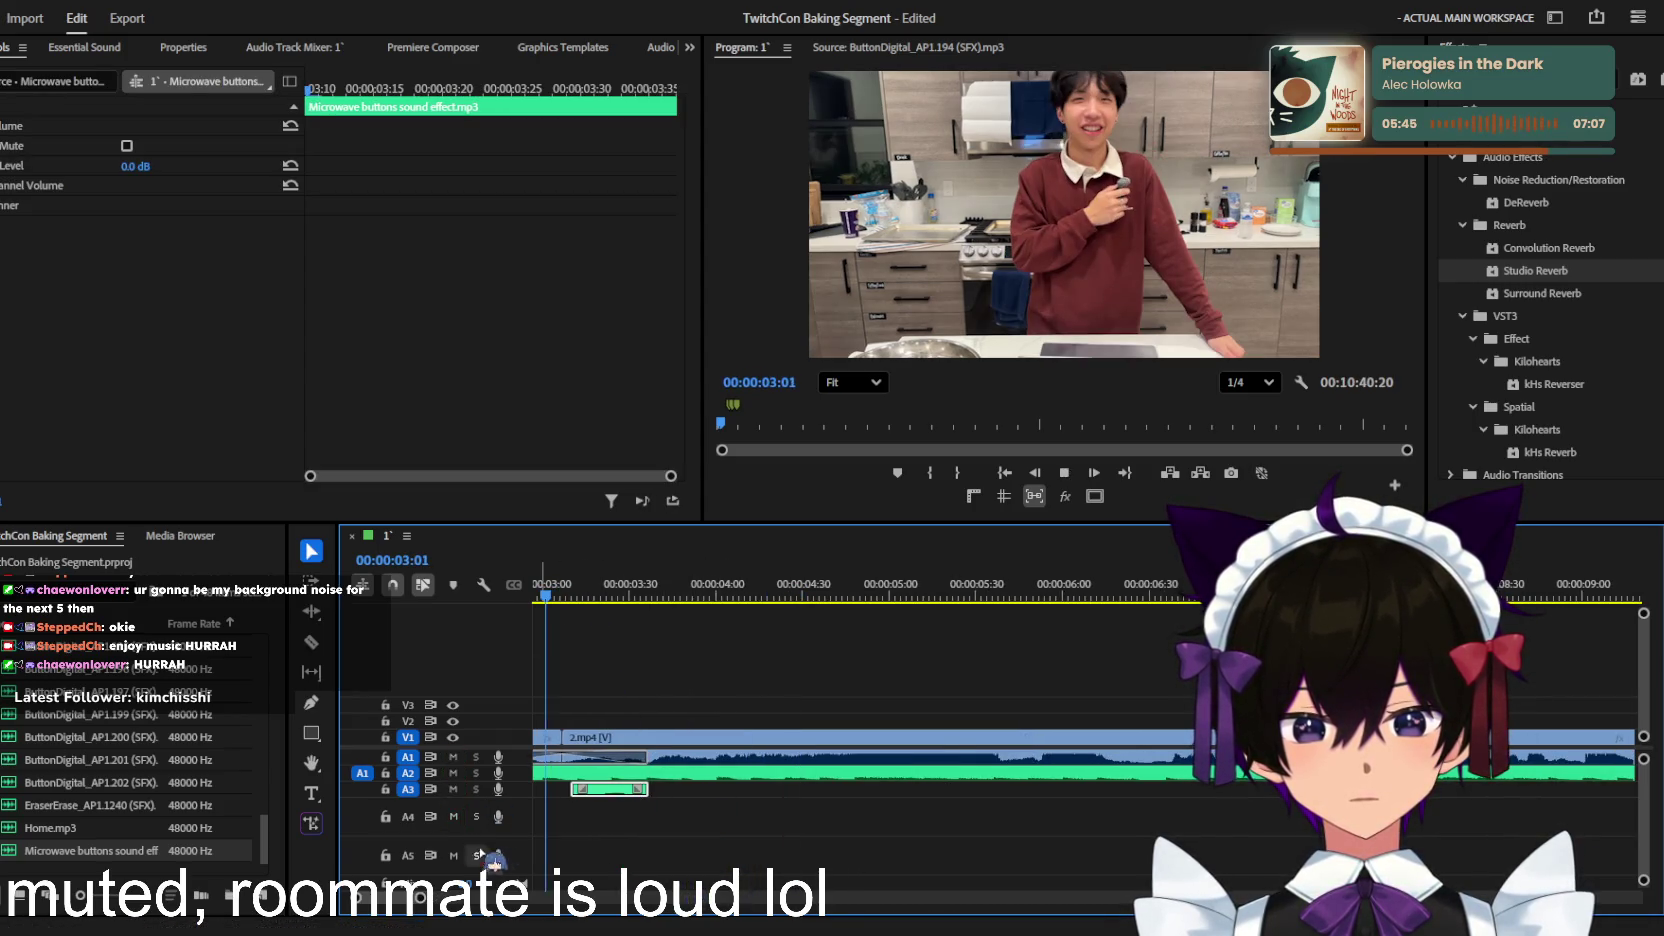
key(space)
key(minus)
key(minus)
key(minus)
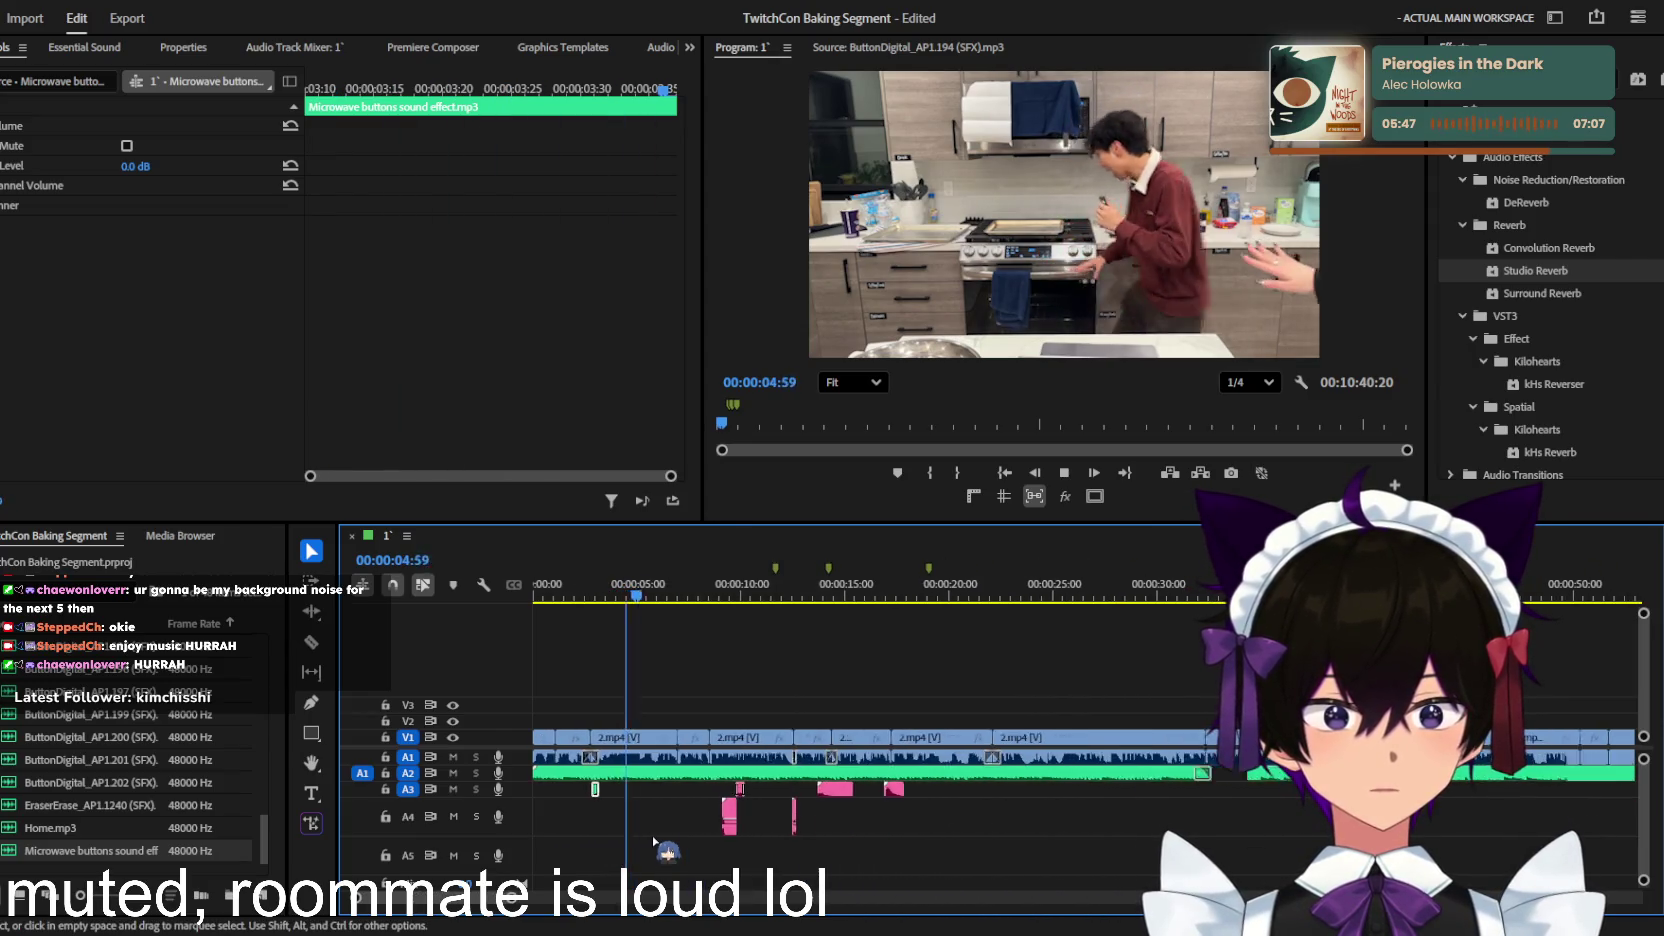
key(minus)
key(equal)
key(equal)
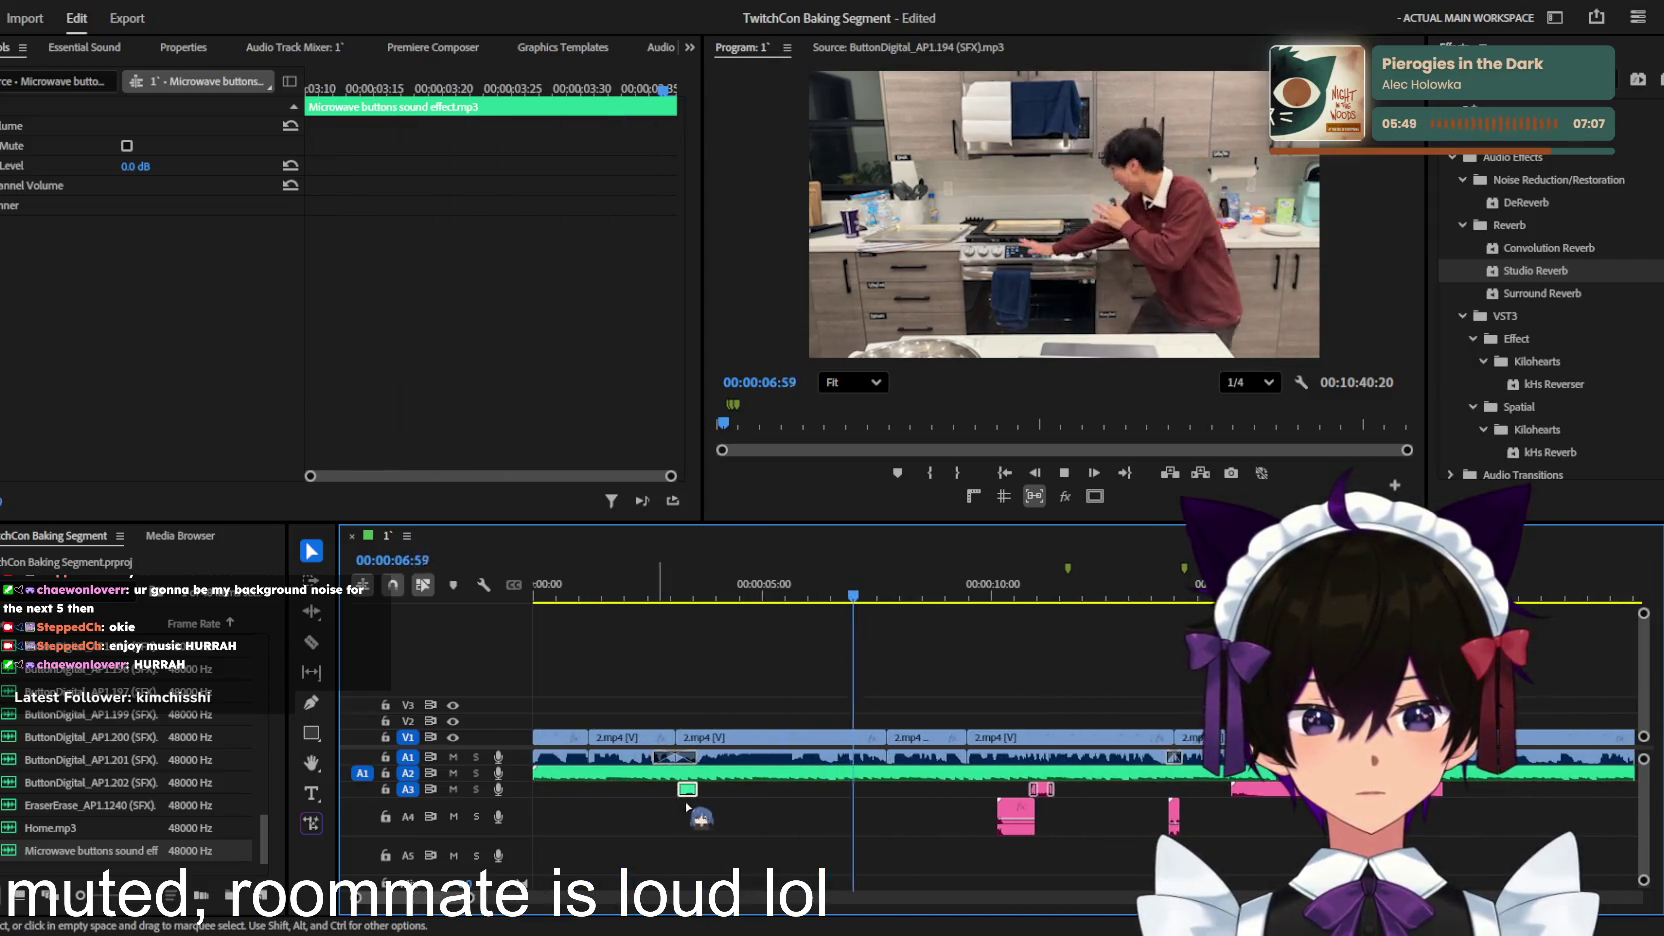
key(minus)
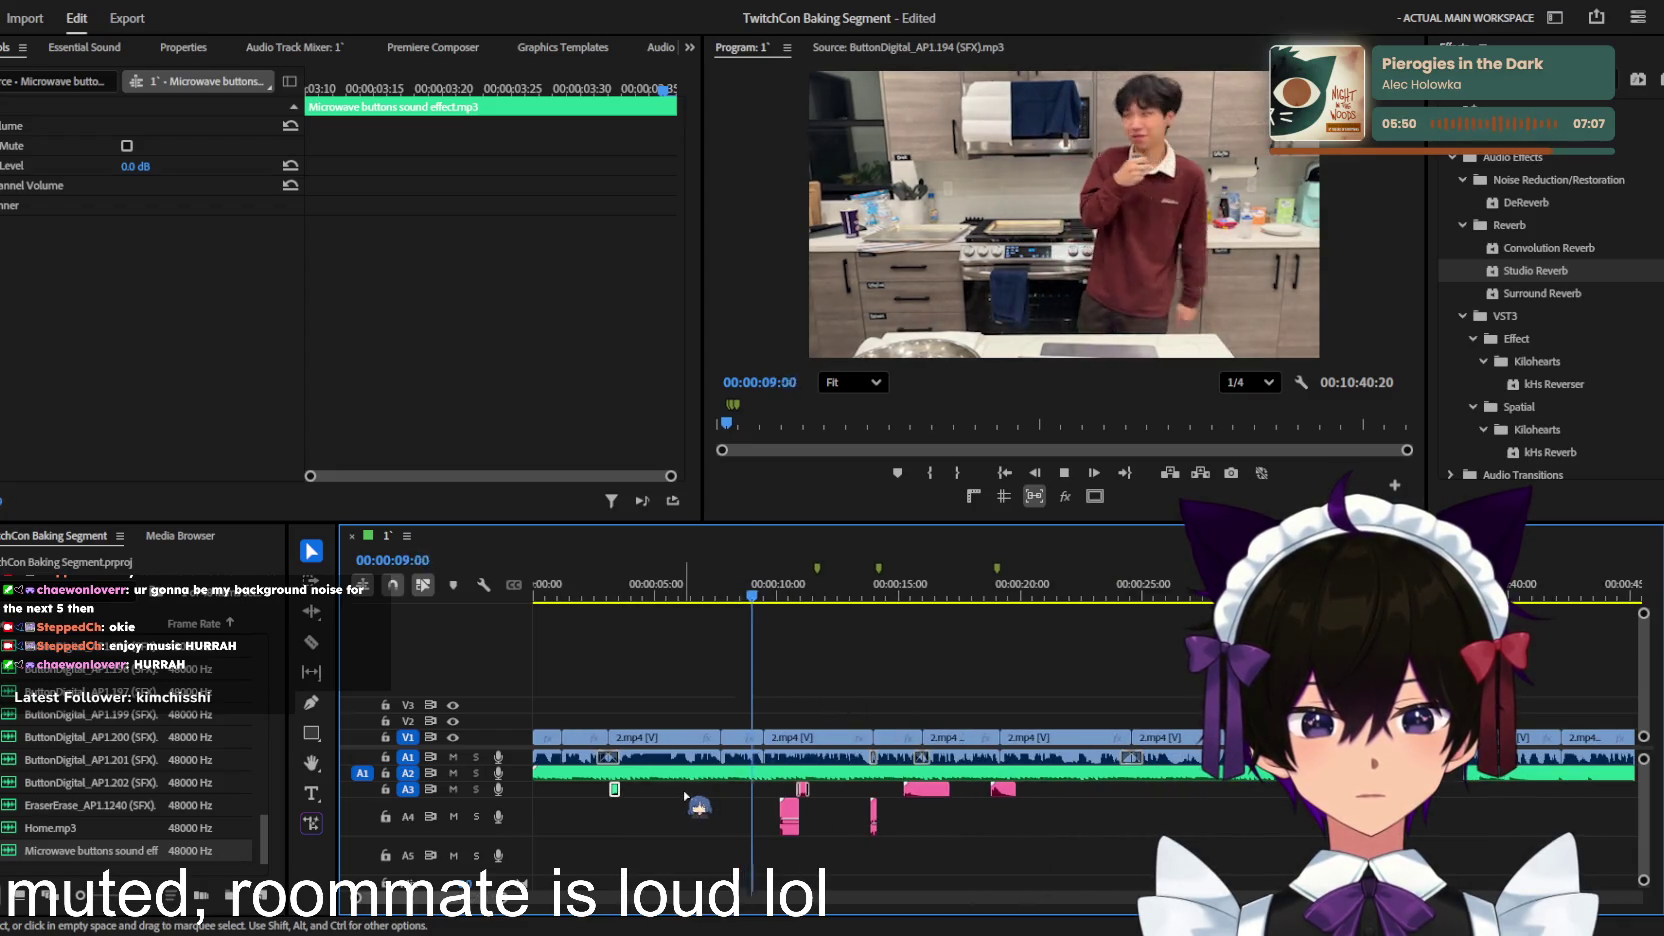
key(minus)
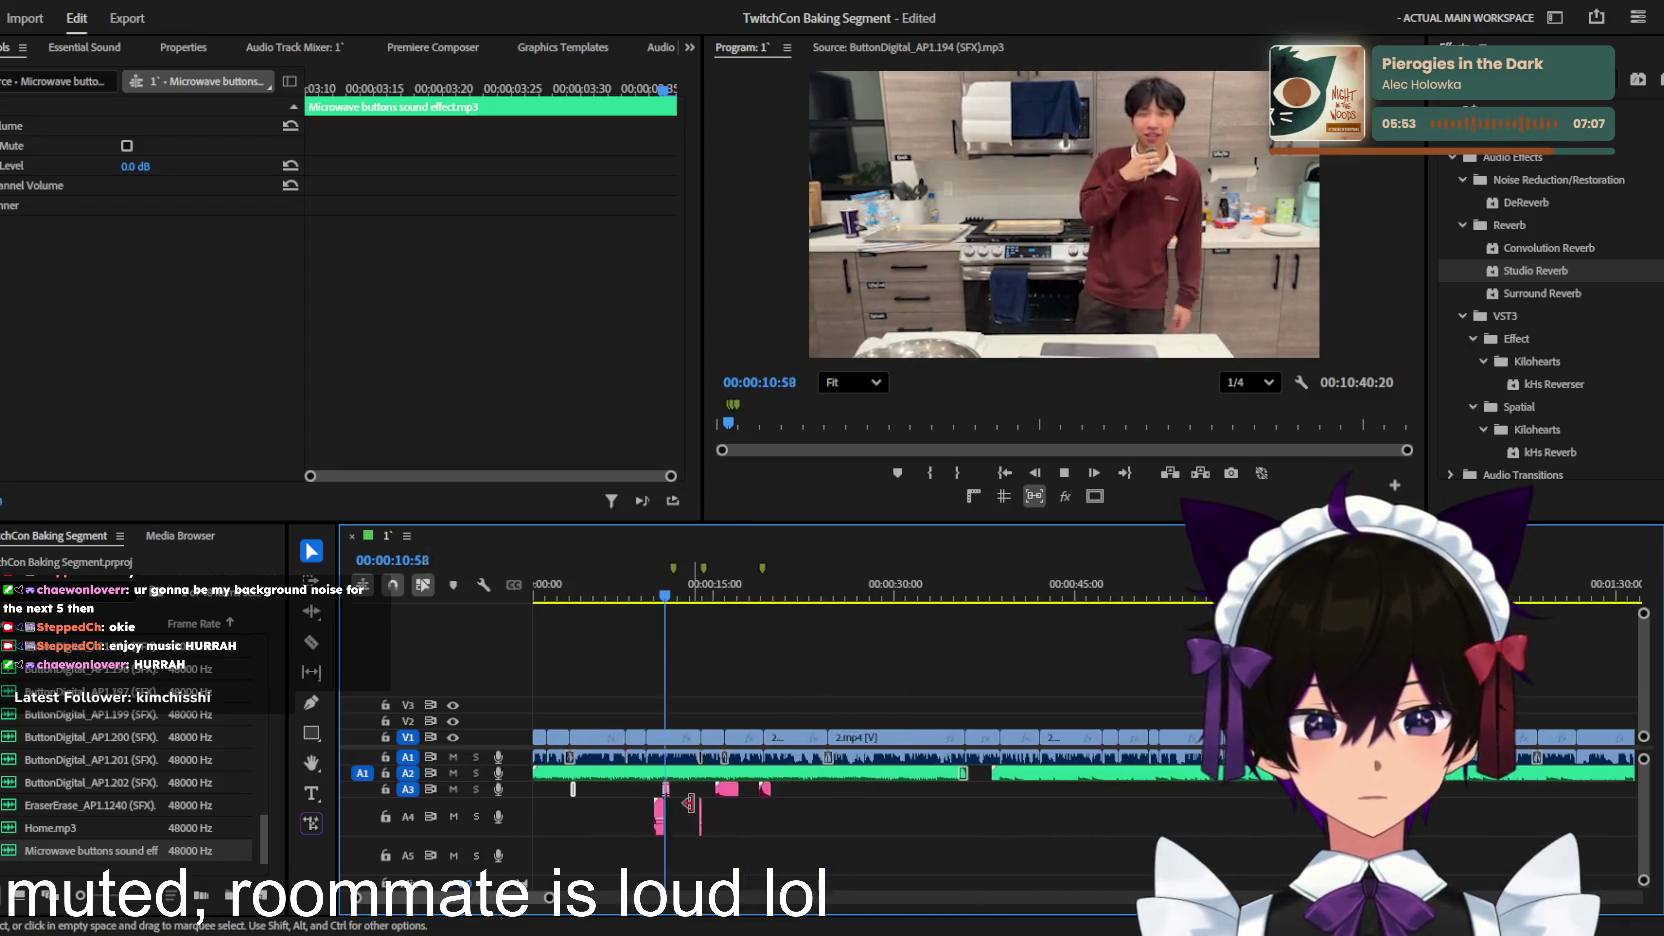
key(equal)
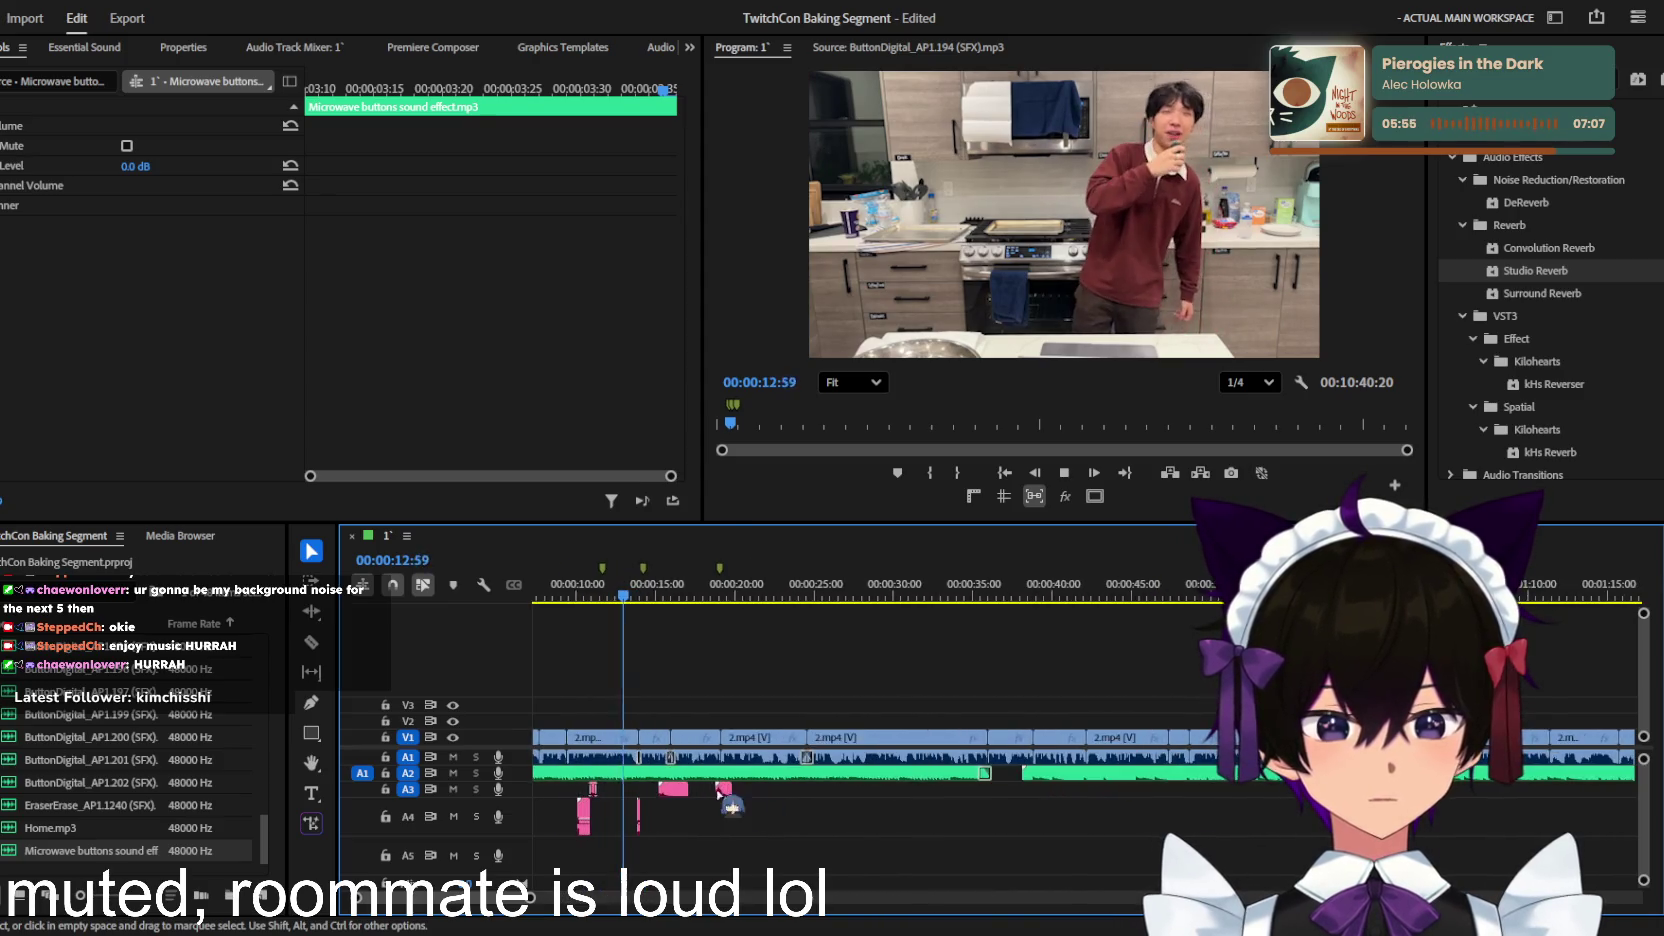
key(space)
Step: Move the microwave clip down to track A4
mouse_move(653, 797)
mouse_down()
mouse_move(650, 828)
mouse_move(588, 816)
mouse_up()
scroll(620, 800, up, 3)
key(equal)
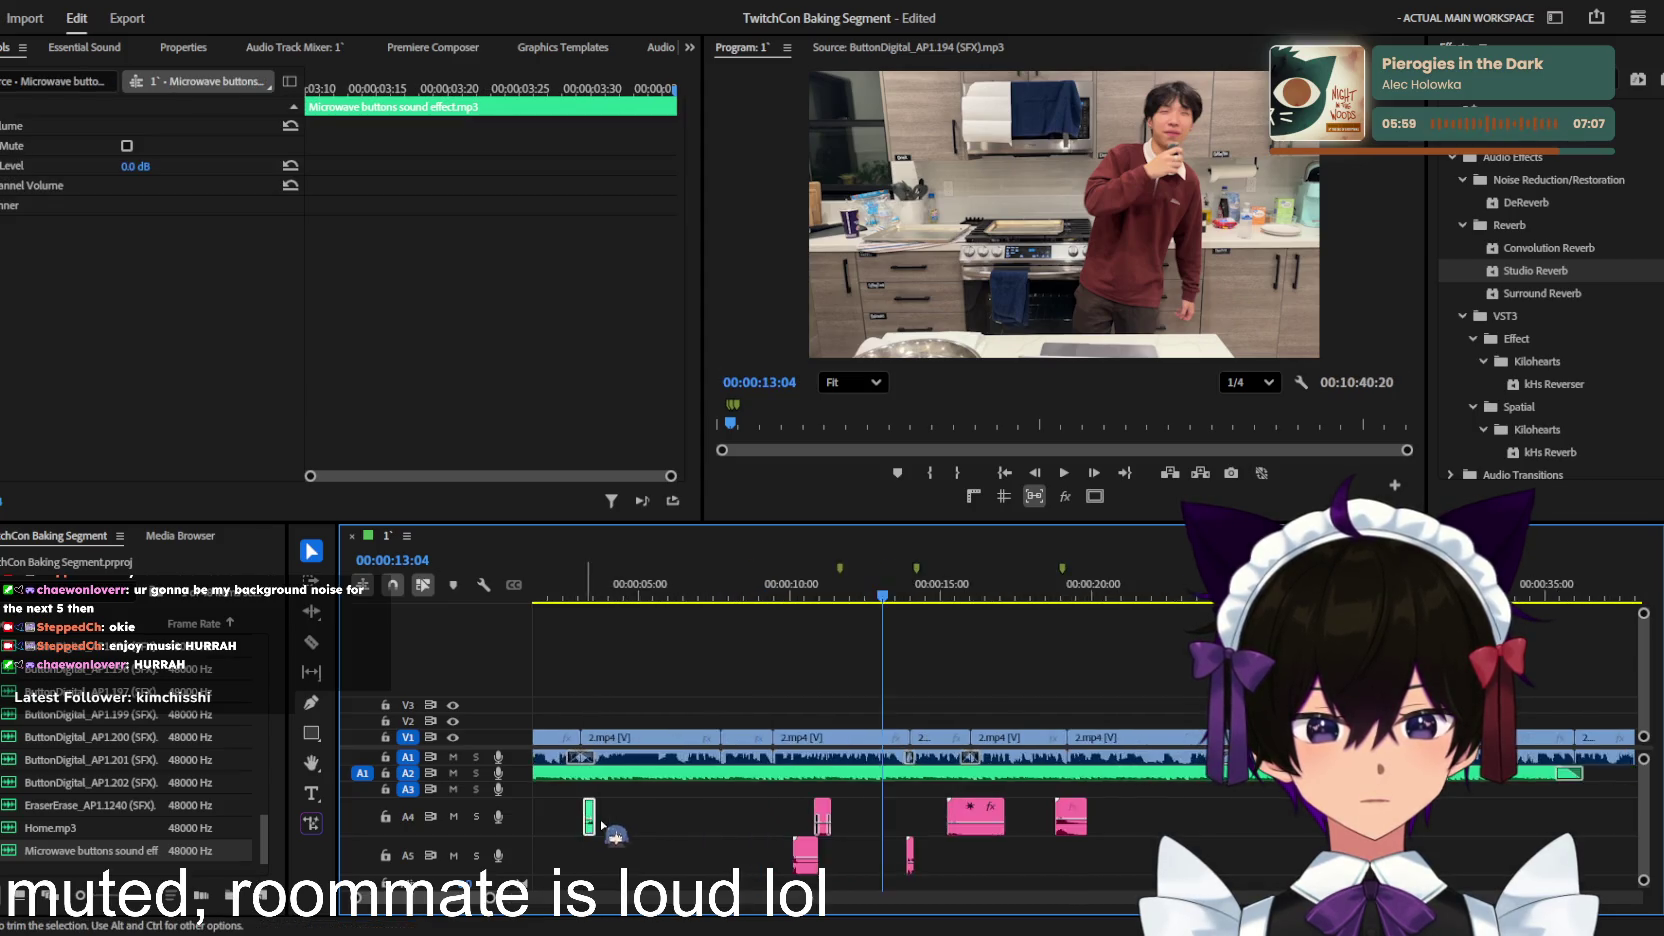
key(equal)
key(equal)
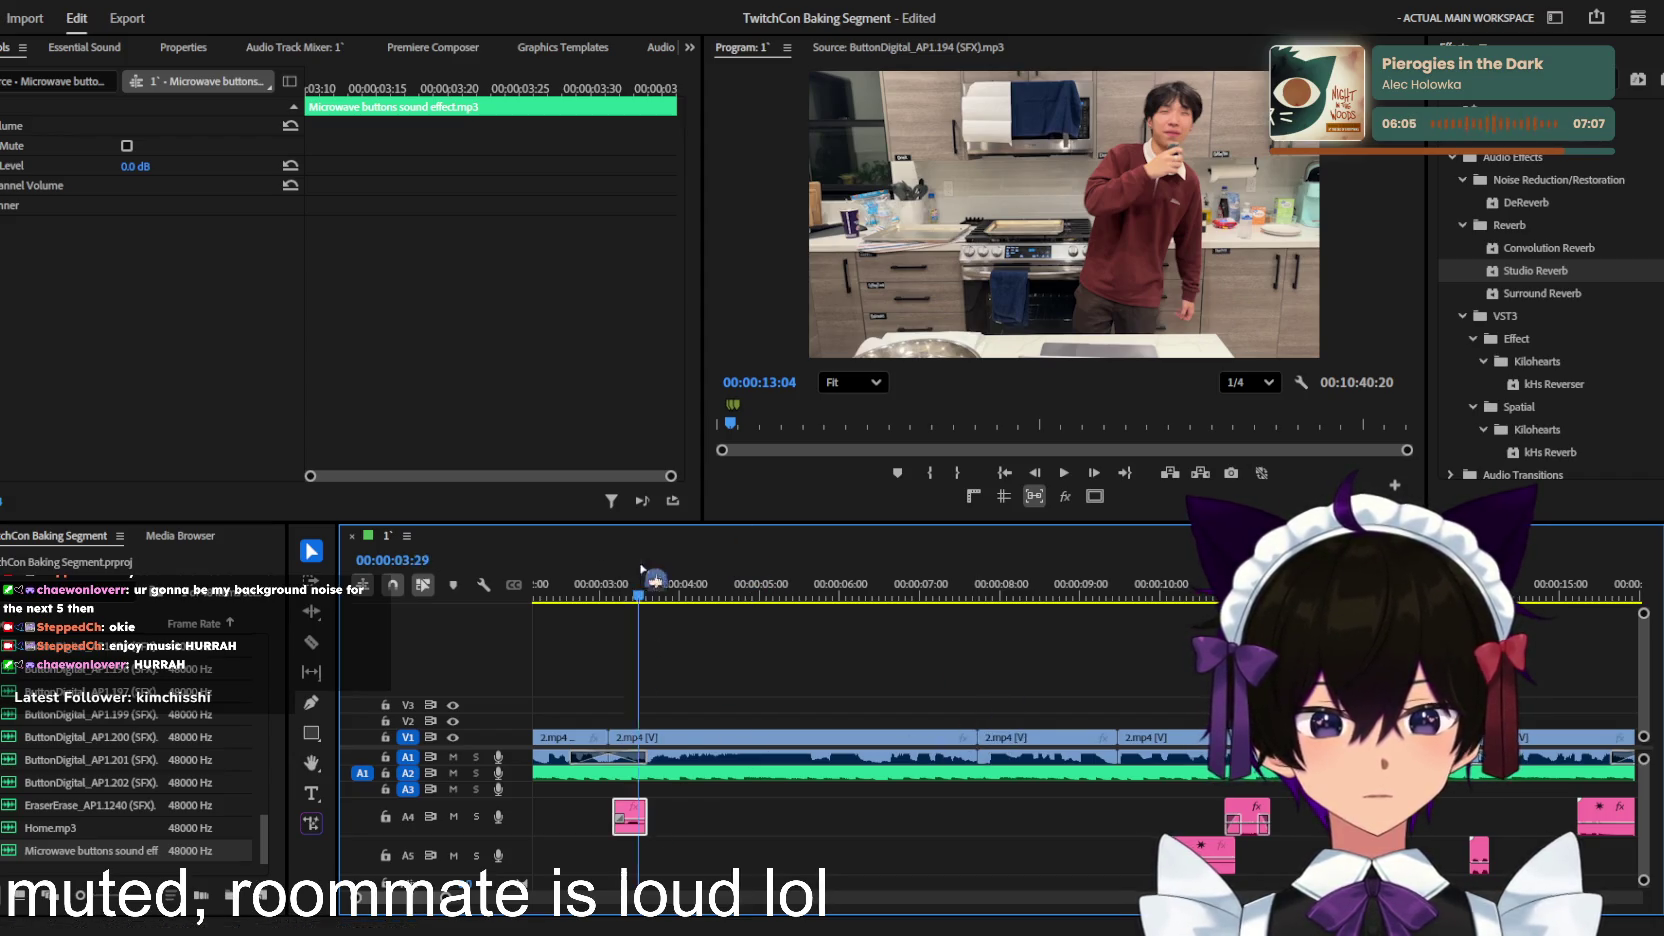
Step: Play back from about three seconds to review the microwave sound effect
drag(650, 585, 593, 585)
click(783, 665)
key(space)
key(minus)
key(minus)
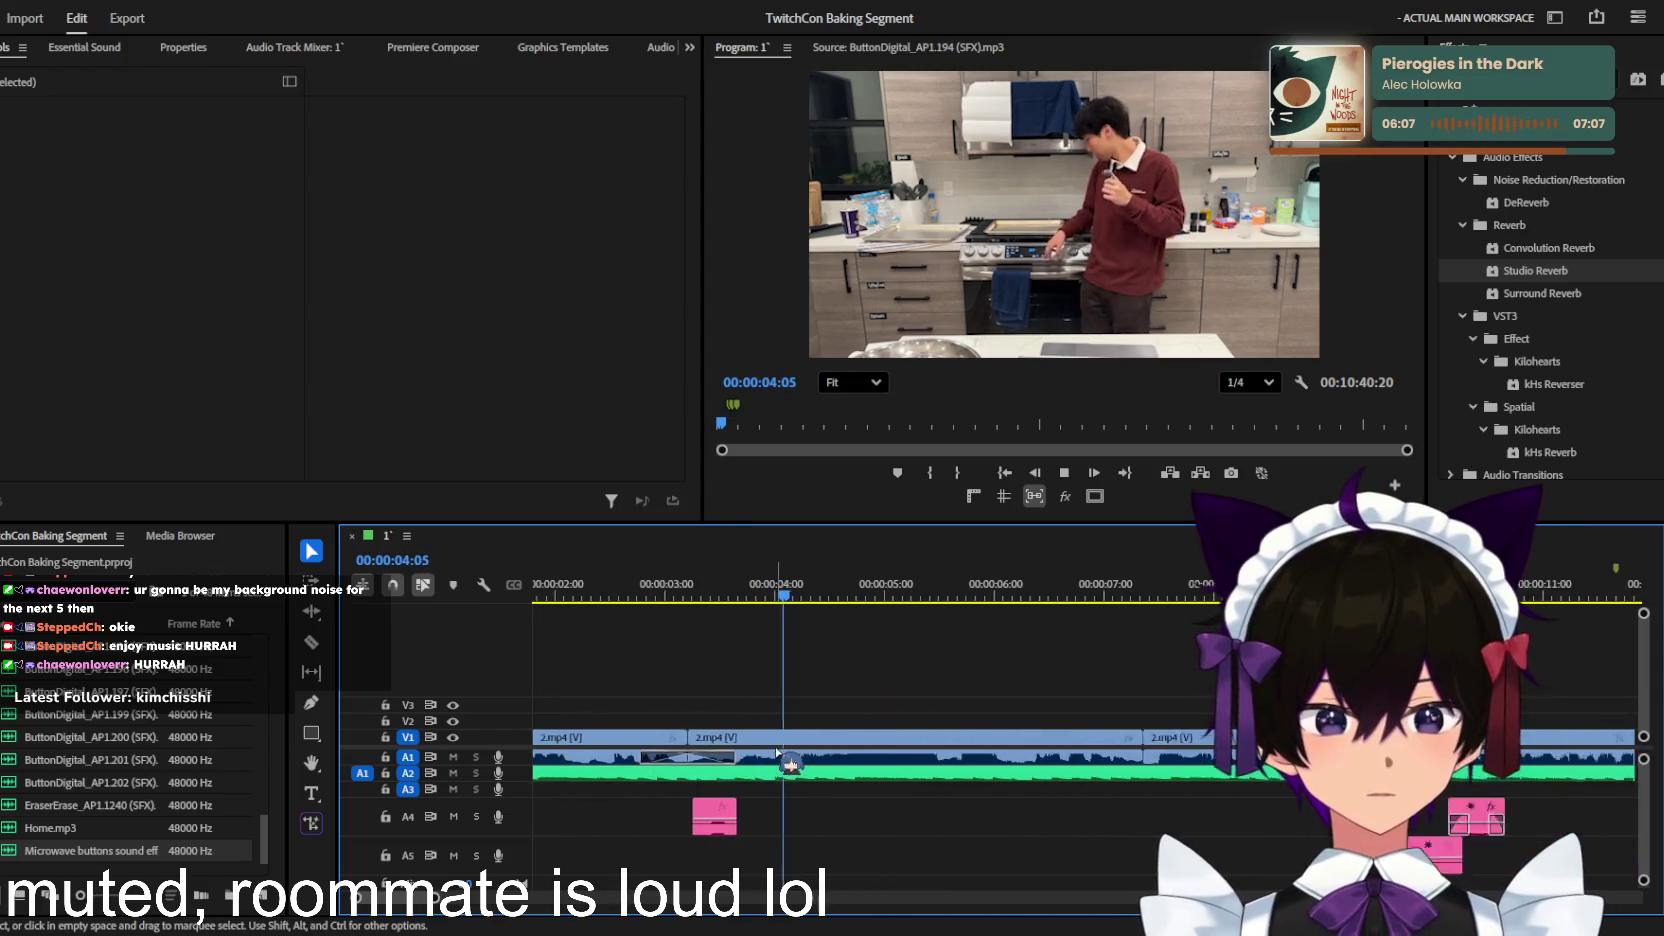
key(minus)
key(minus)
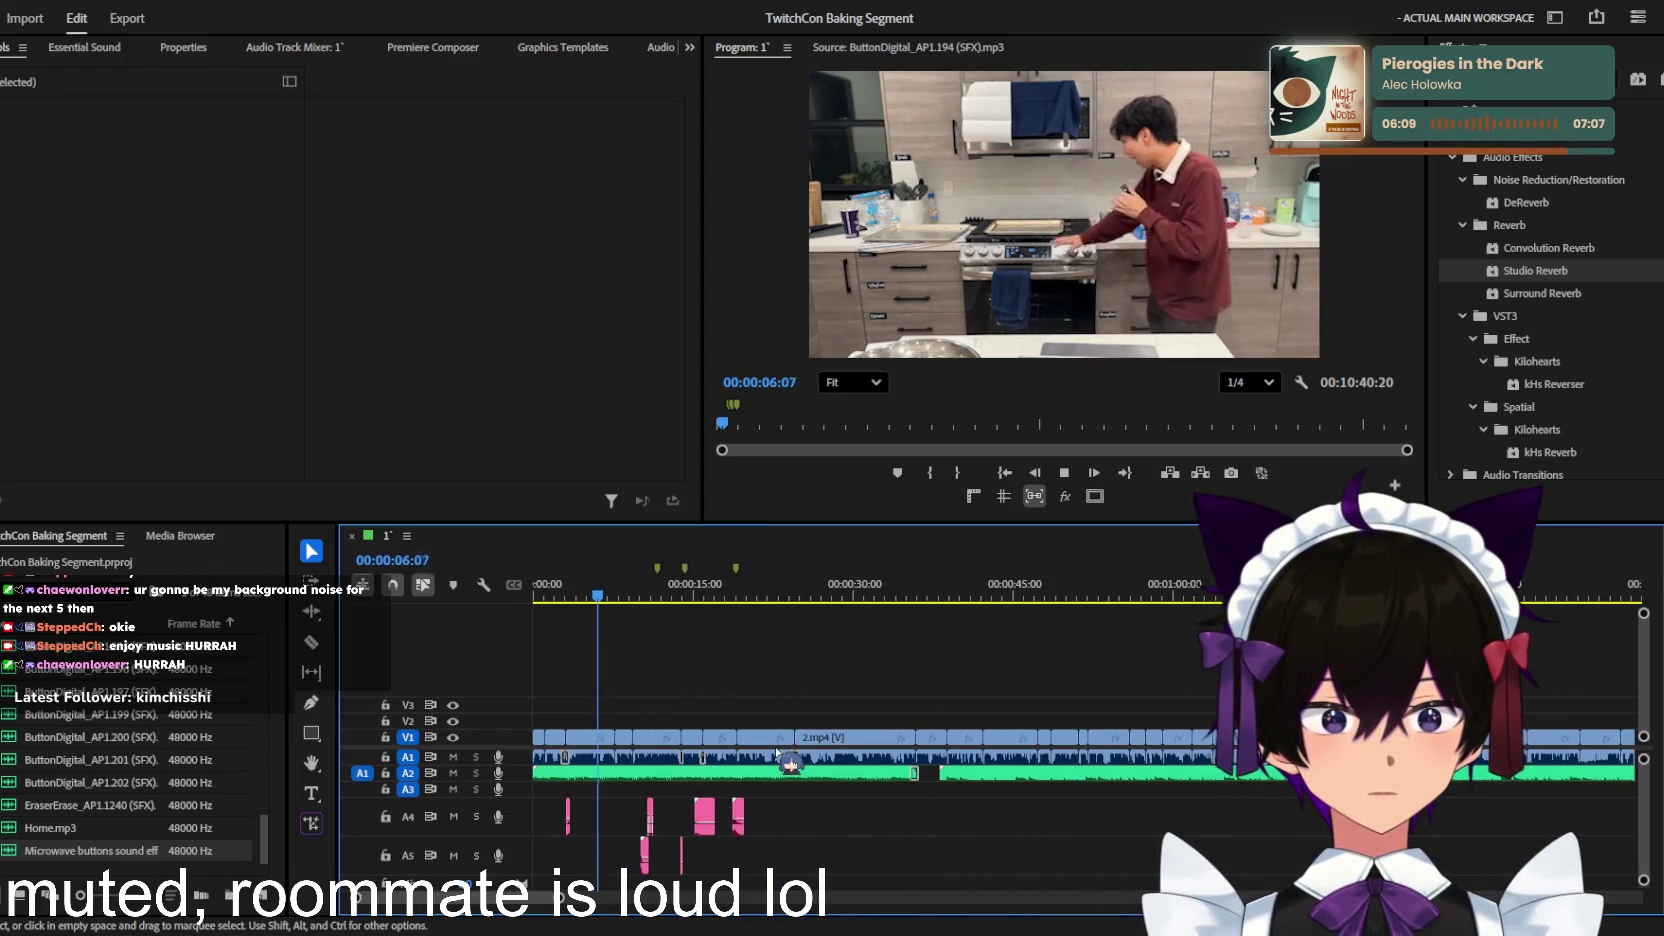
key(equal)
key(equal)
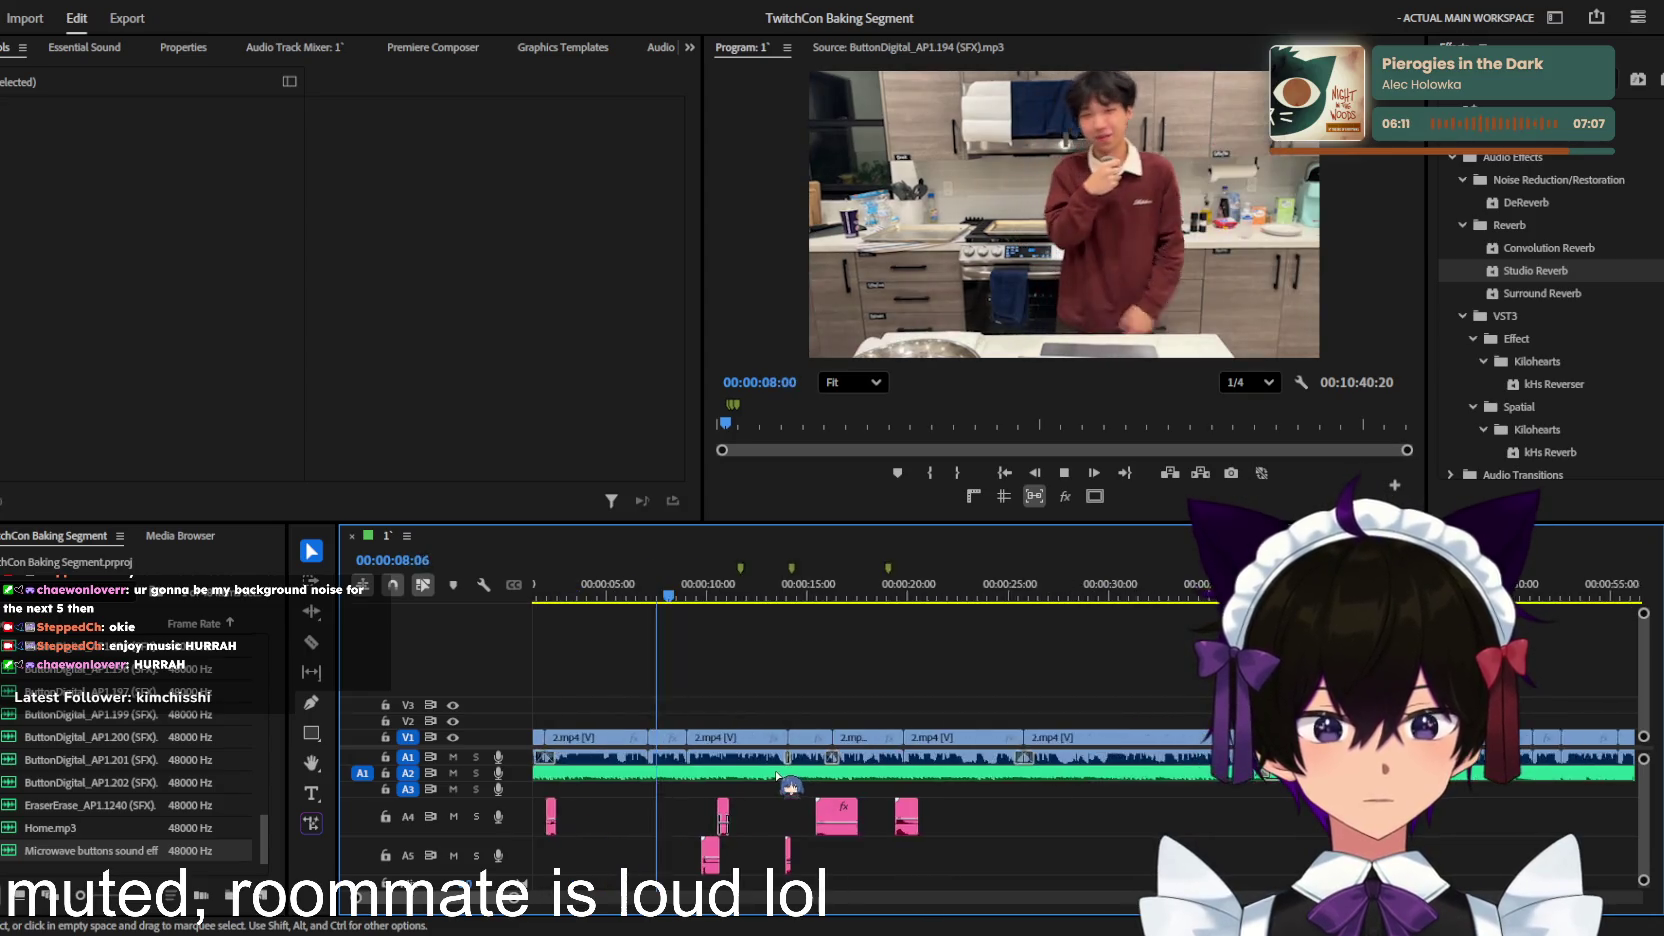
key(equal)
key(equal)
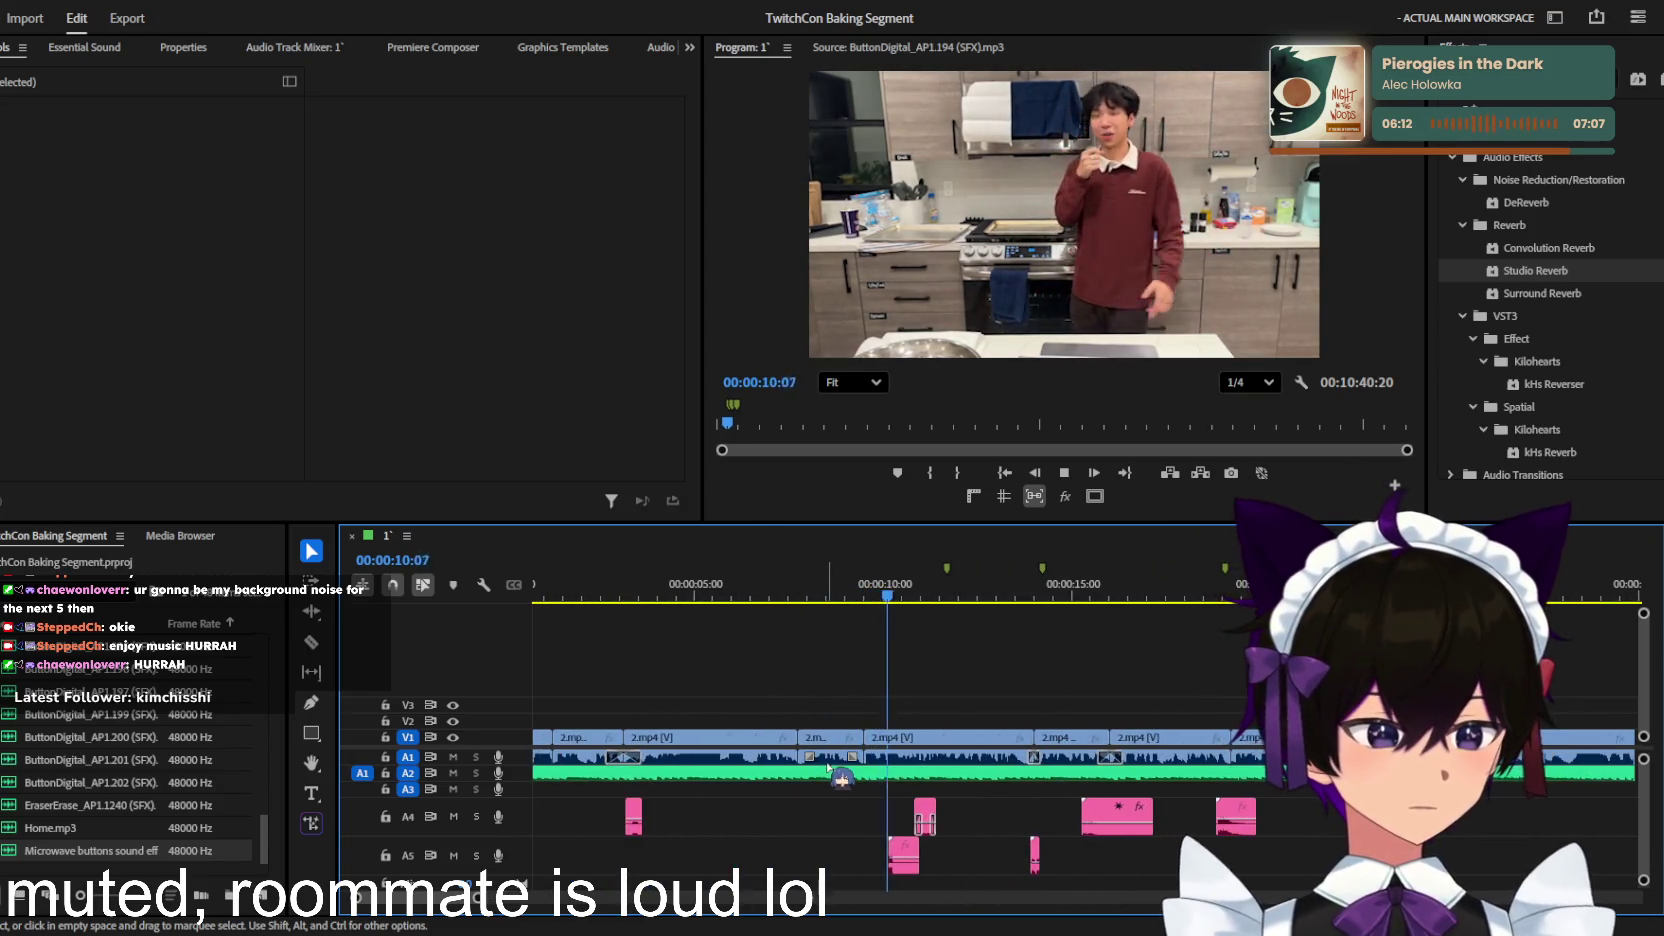
key(equal)
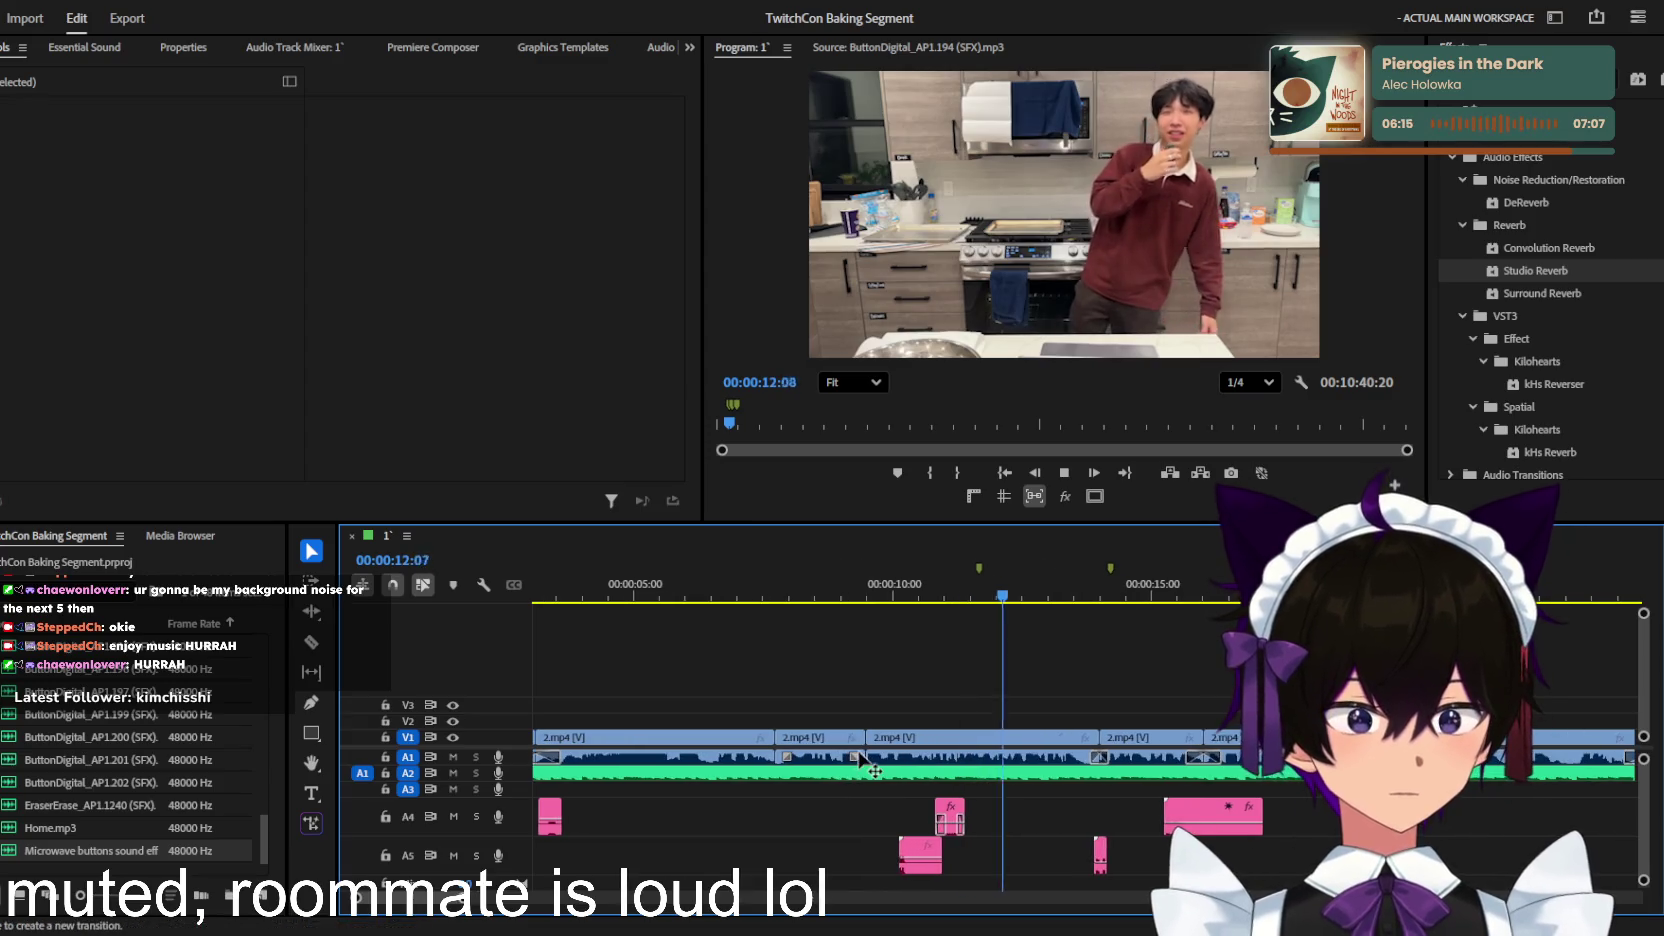
key(equal)
key(equal)
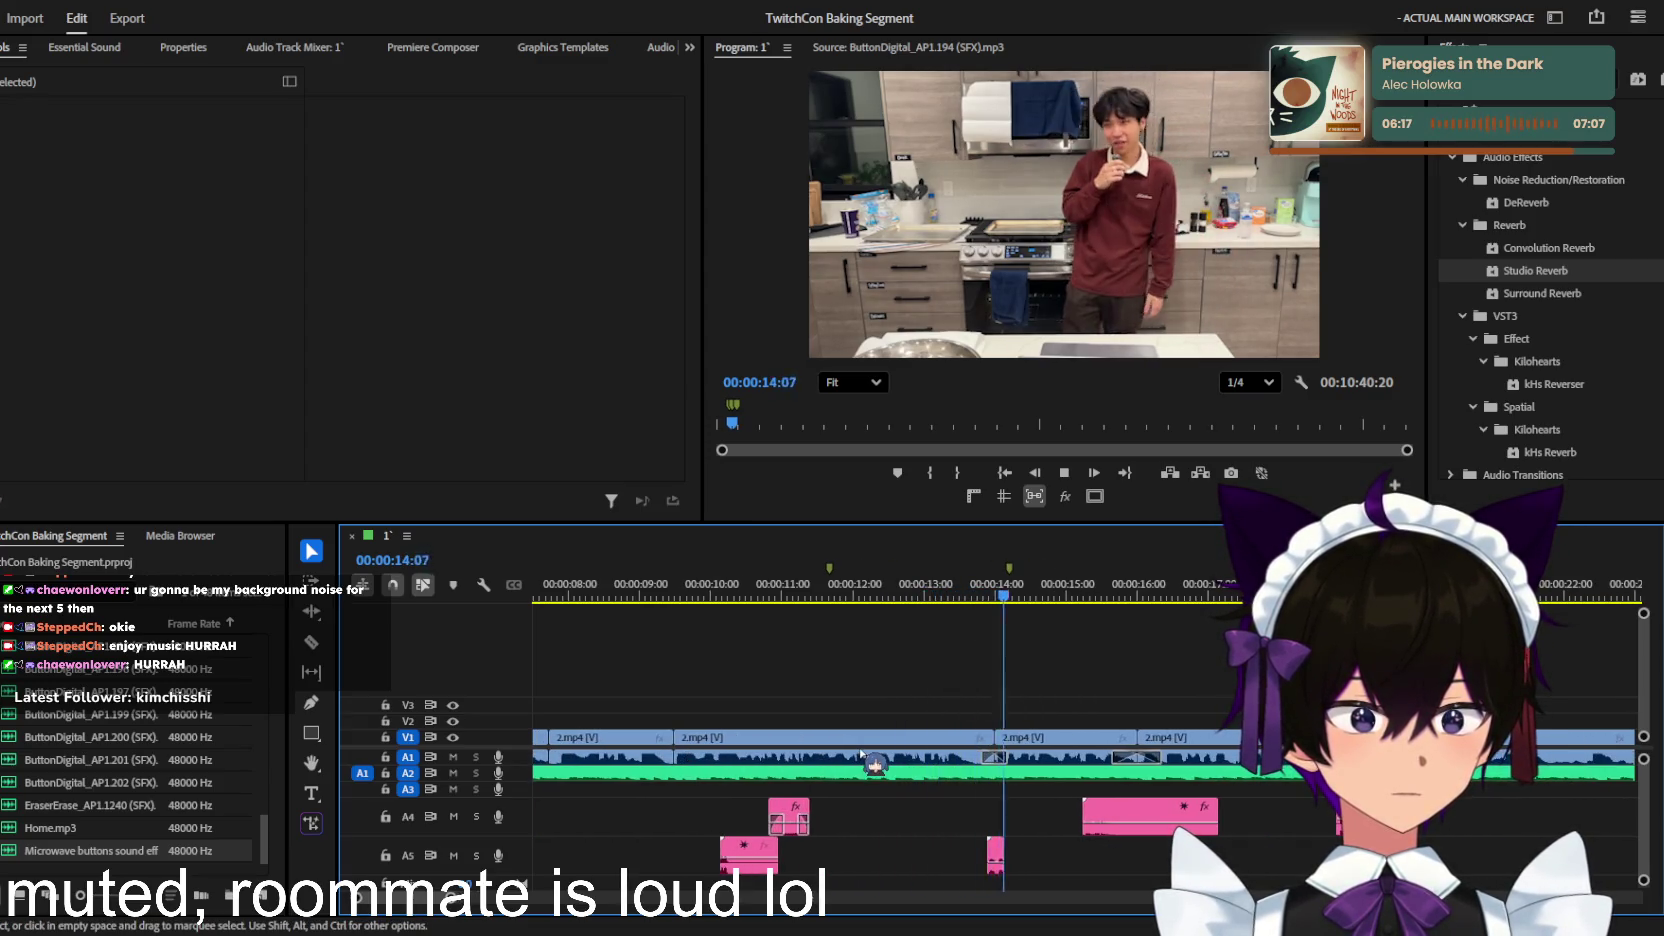
key(equal)
key(minus)
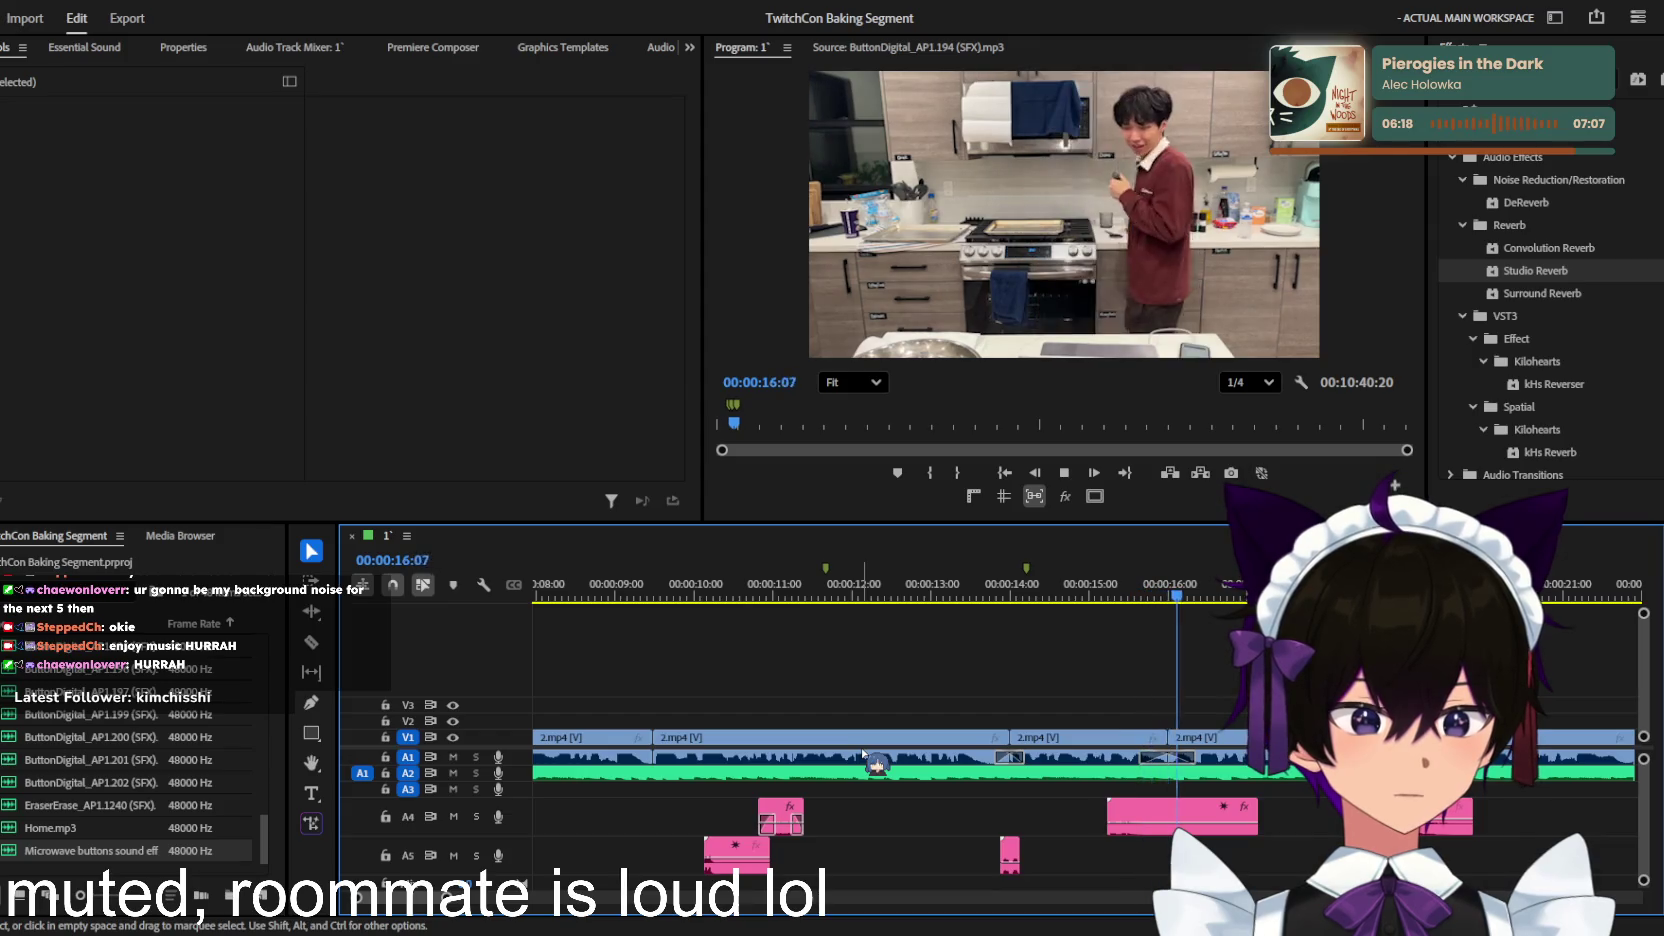
key(equal)
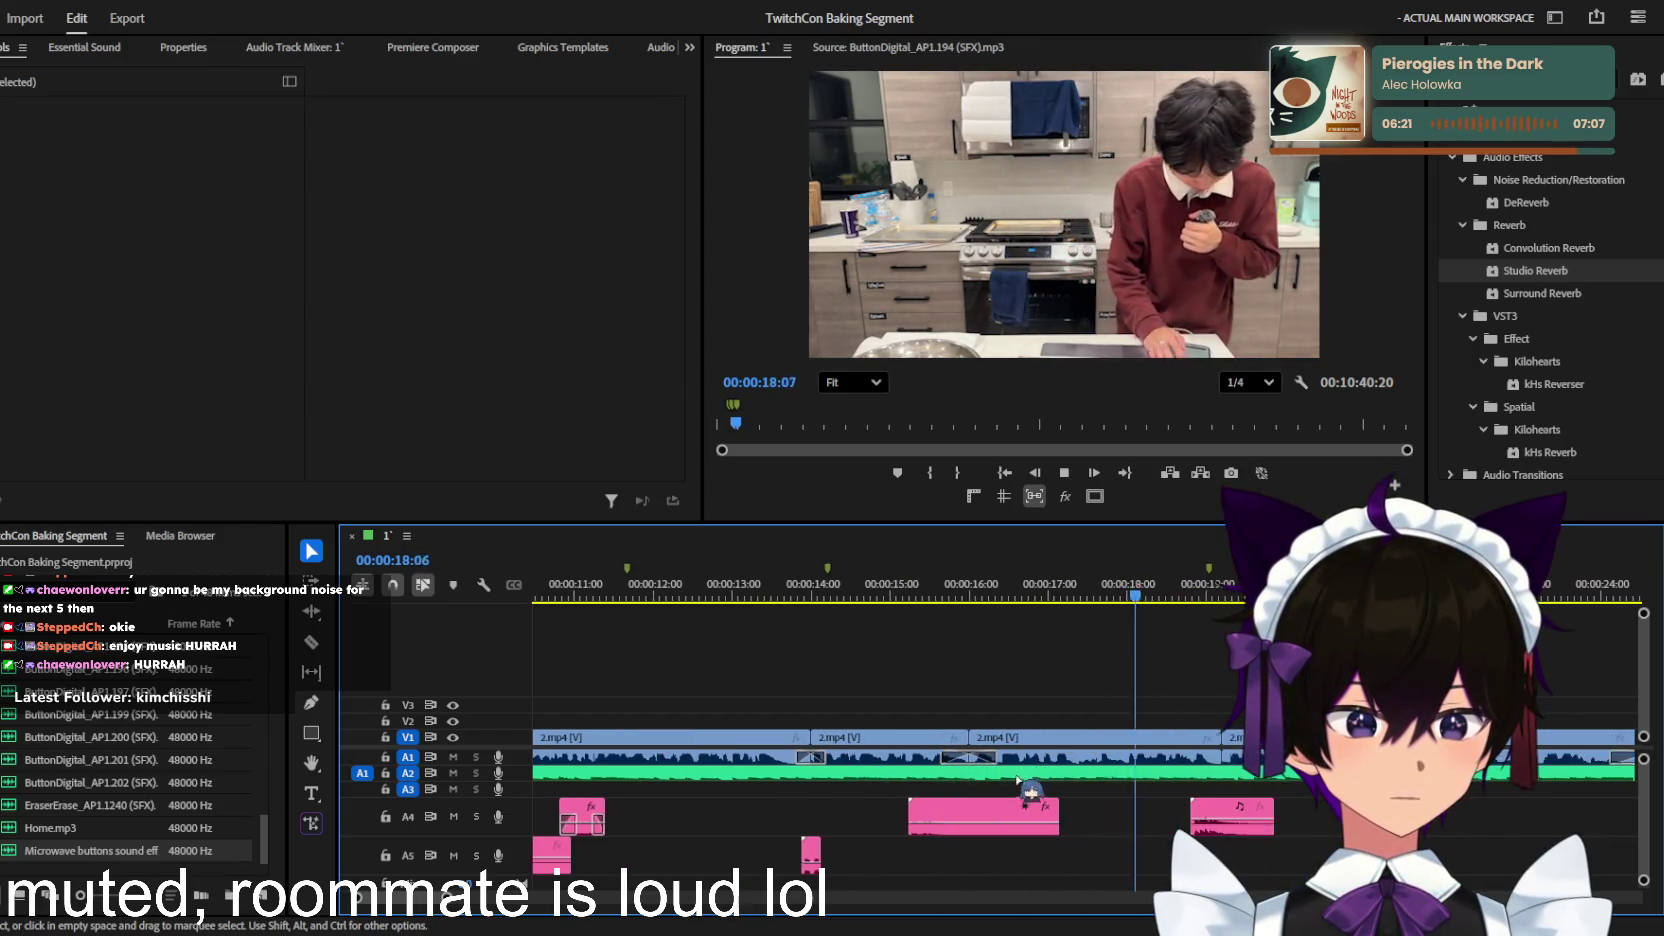
key(minus)
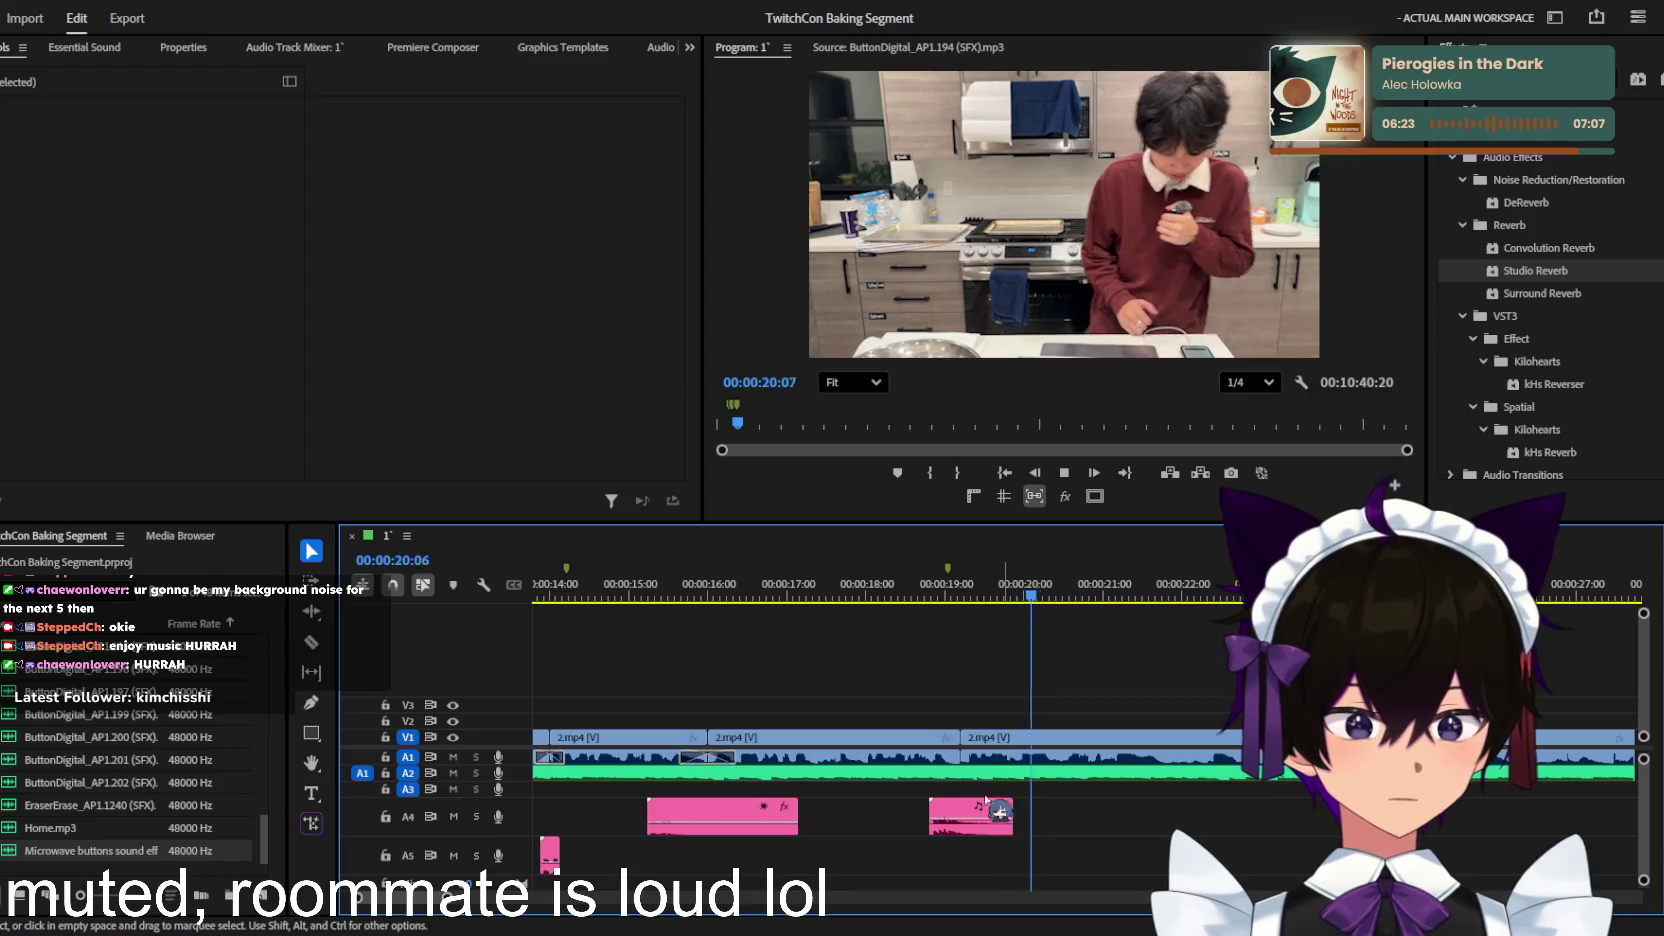
Step: Move the Home.mp3 clip on A4 later to about 19 seconds and lock track A2
click(978, 805)
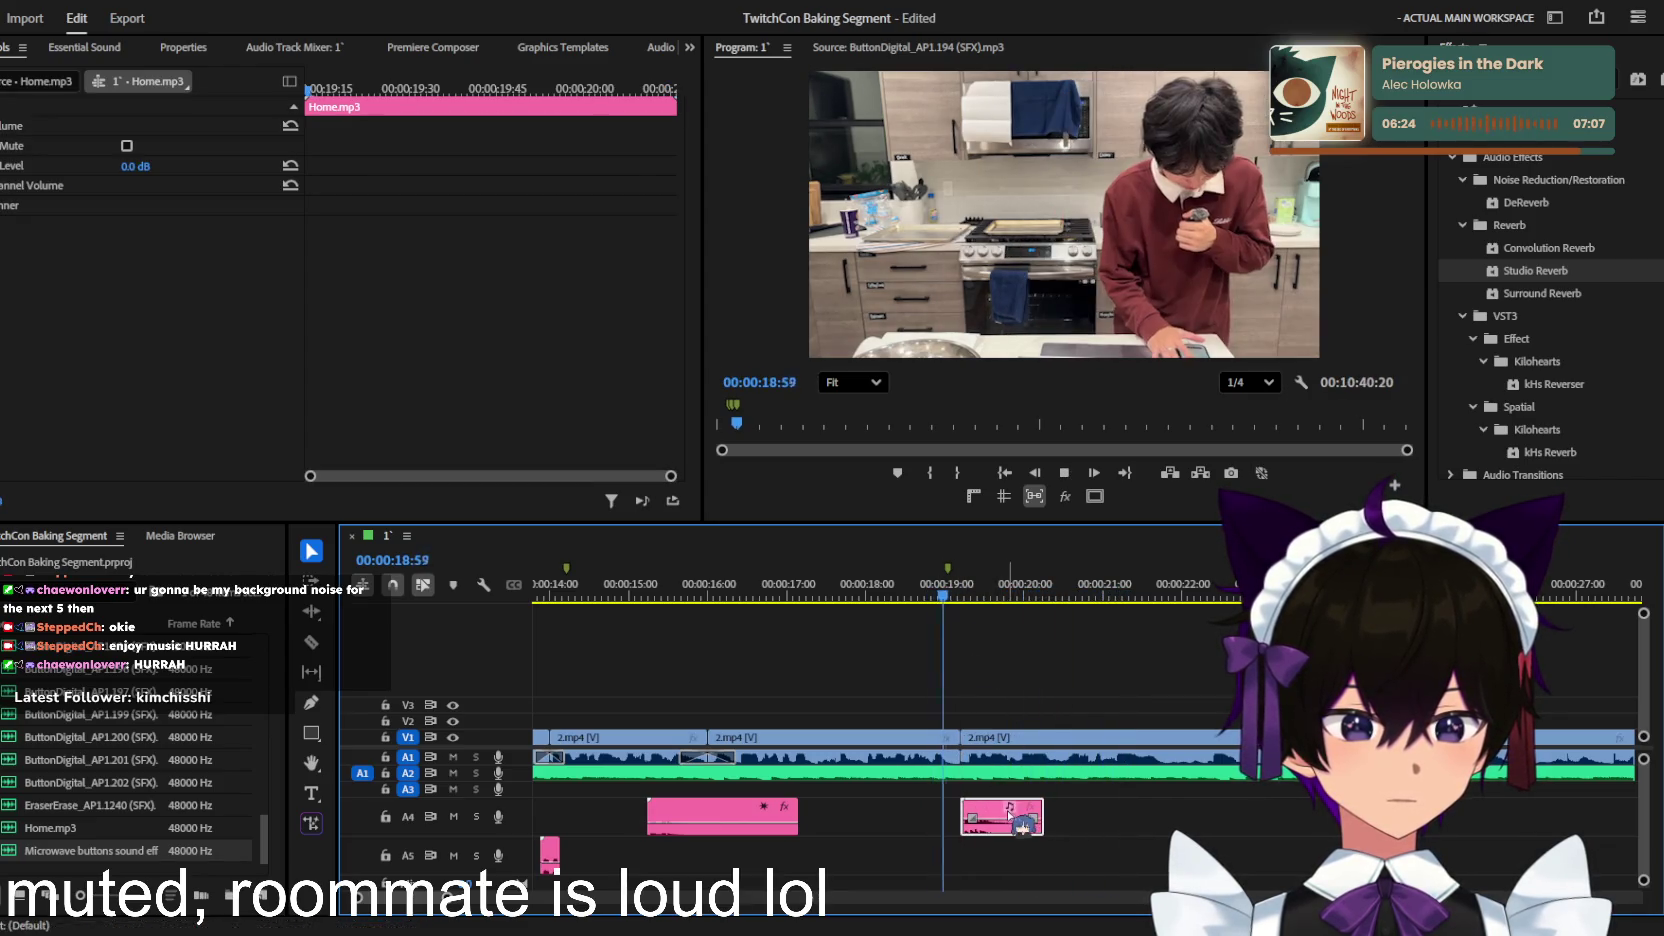
mouse_move(978, 805)
mouse_down()
mouse_move(1052, 808)
mouse_move(1000, 812)
mouse_up()
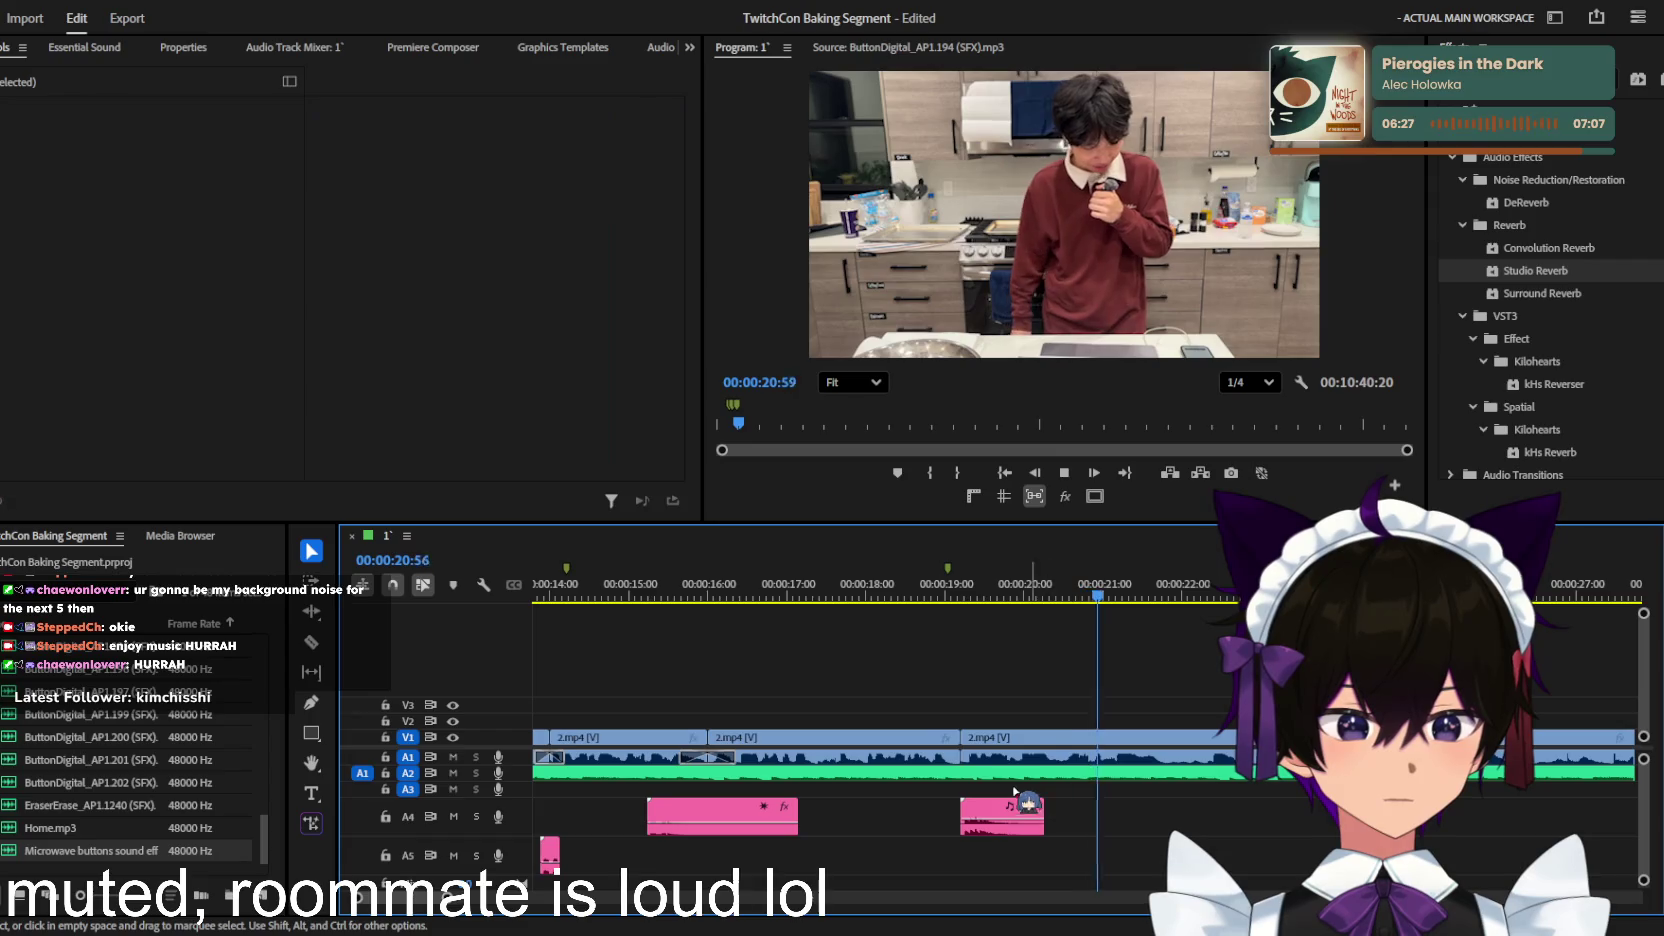
click(385, 773)
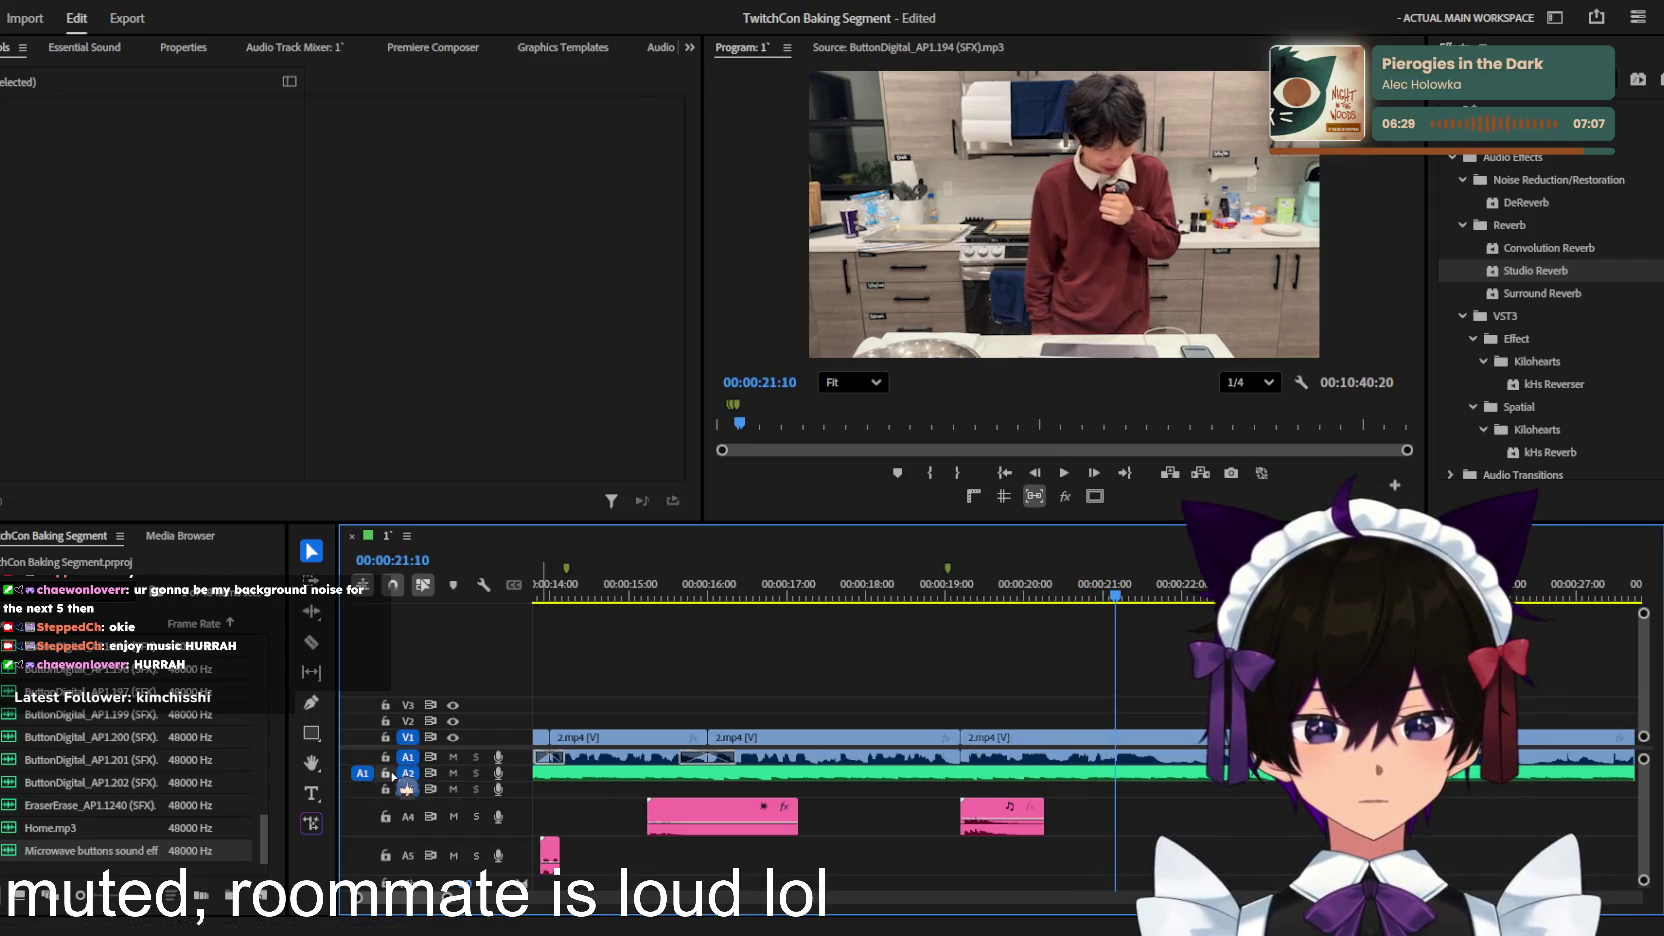
Step: Lock audio tracks A3 and A4, then trim the 2.mp4 edit point on V1 near 20 seconds
click(385, 789)
click(385, 816)
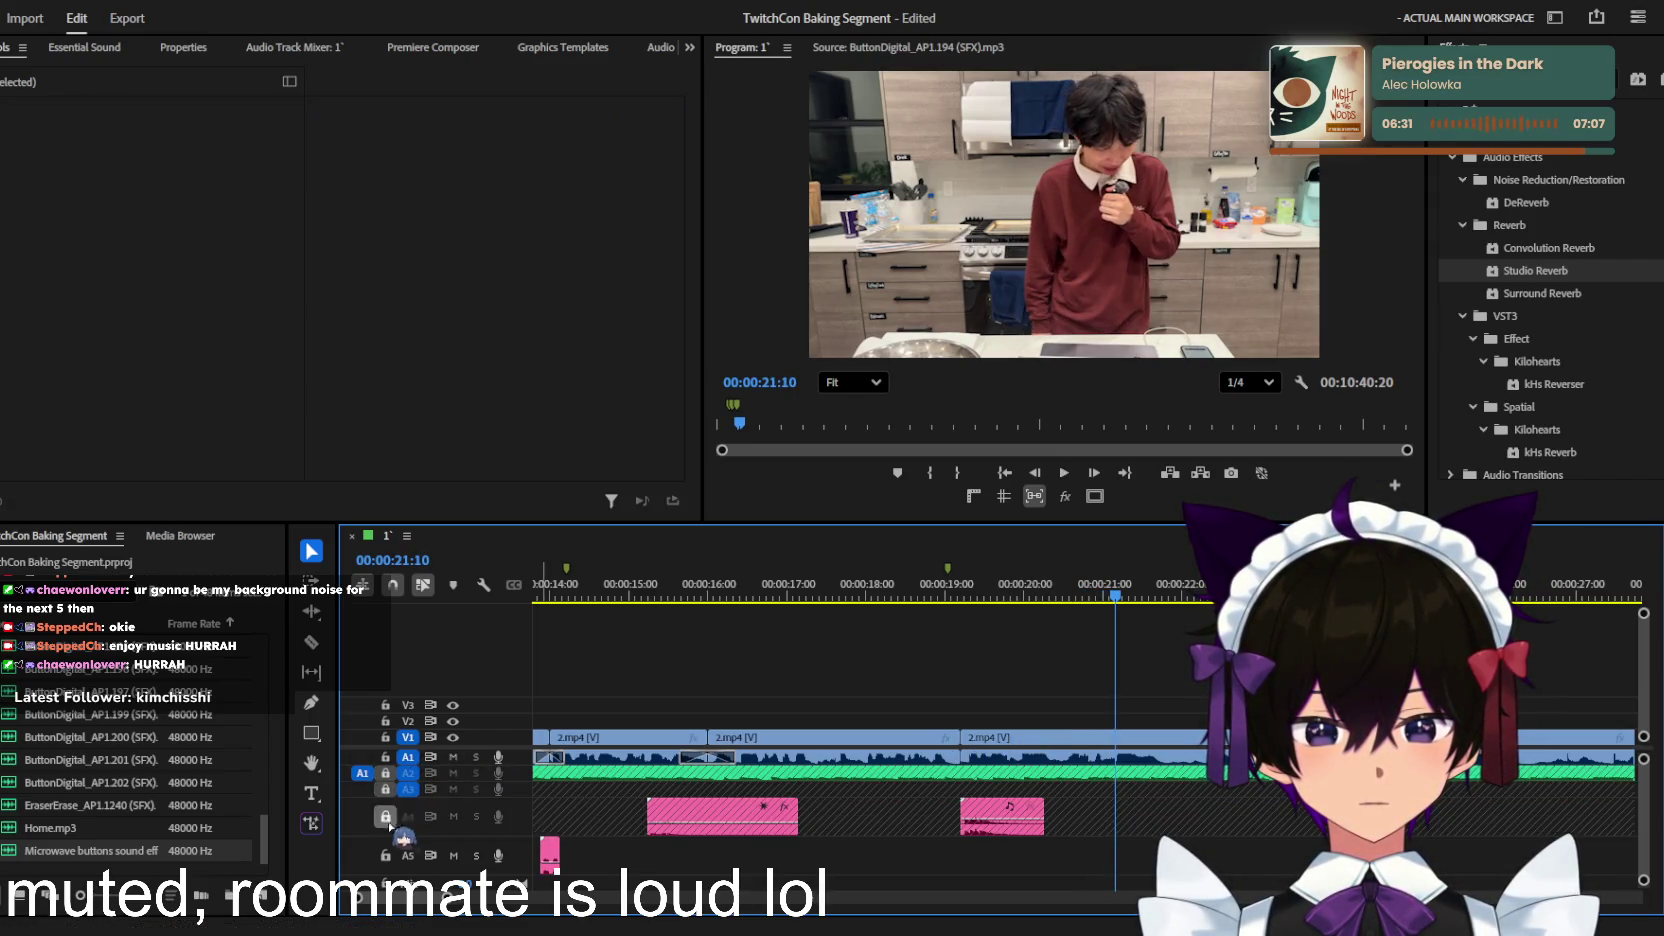
key(a)
click(1010, 740)
key(v)
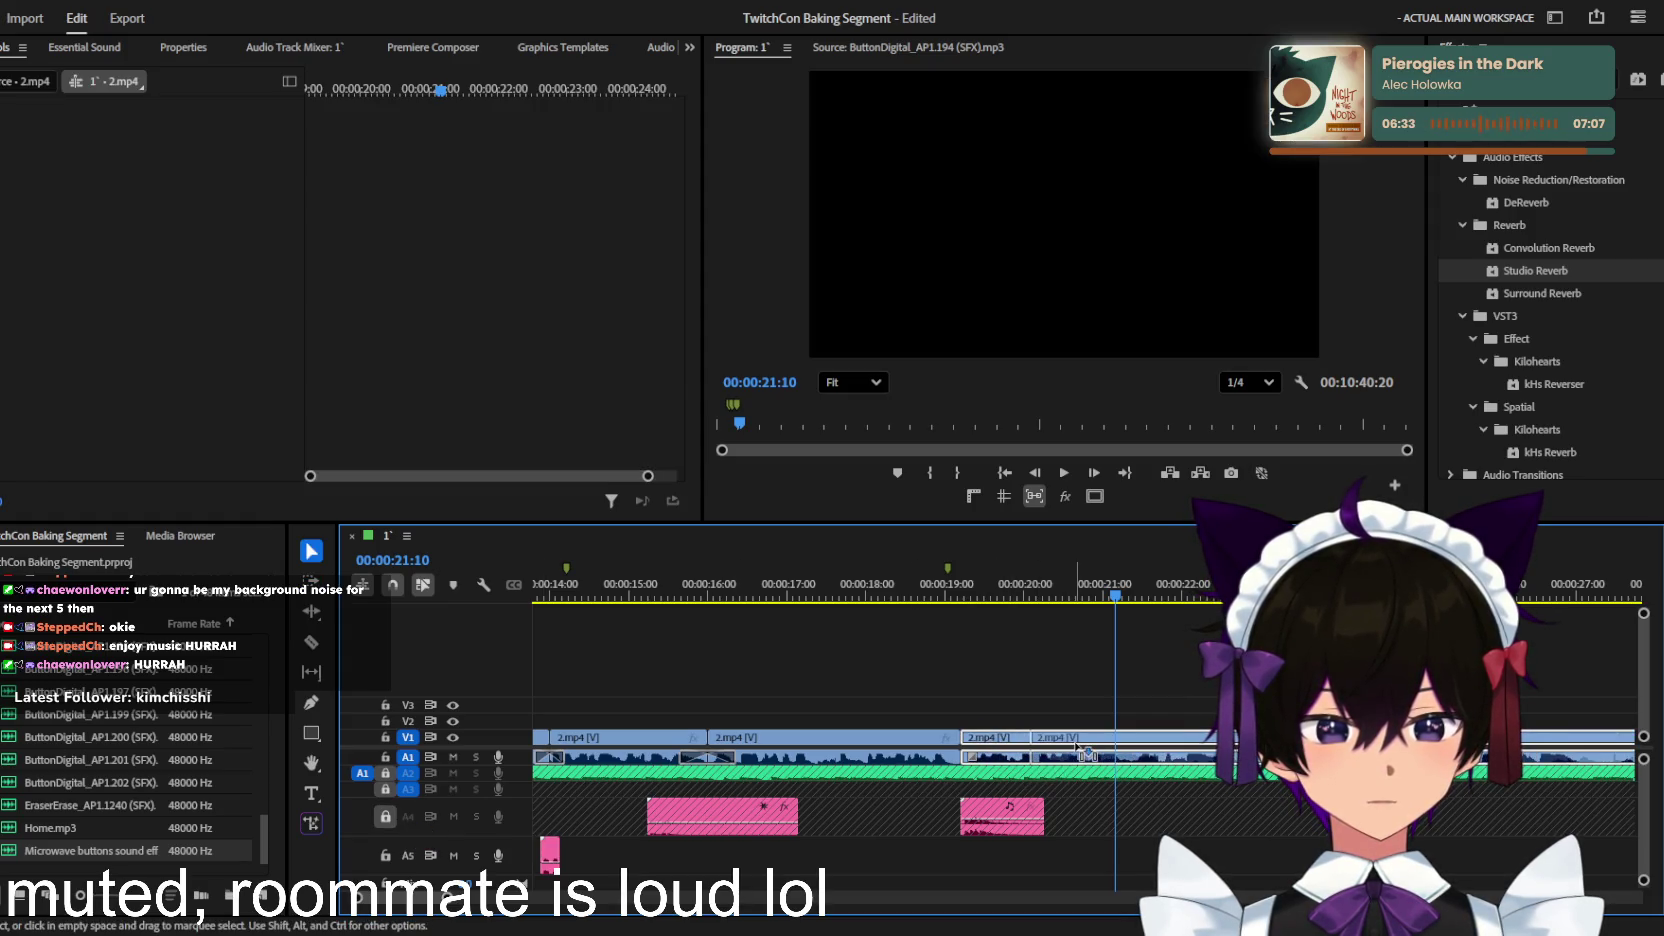
key(minus)
key(minus)
key(minus)
key(minus)
key(minus)
key(minus)
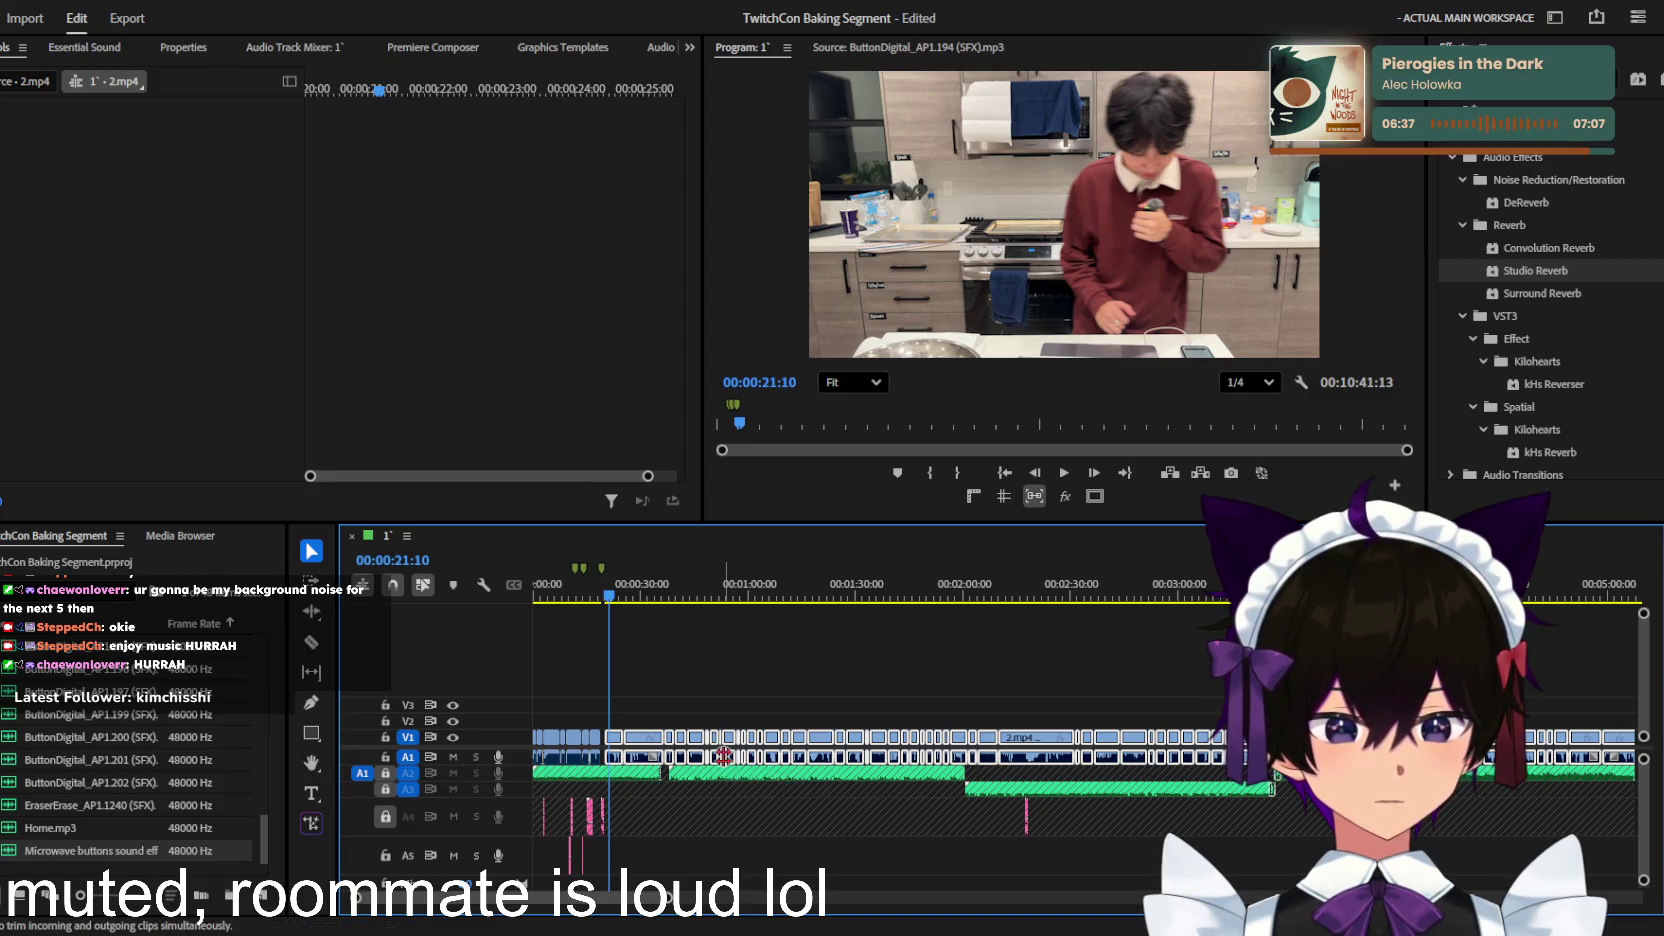
drag(722, 756, 647, 780)
Step: Unlock audio tracks A2–A4 and park the playhead at 19 seconds
drag(385, 773, 385, 816)
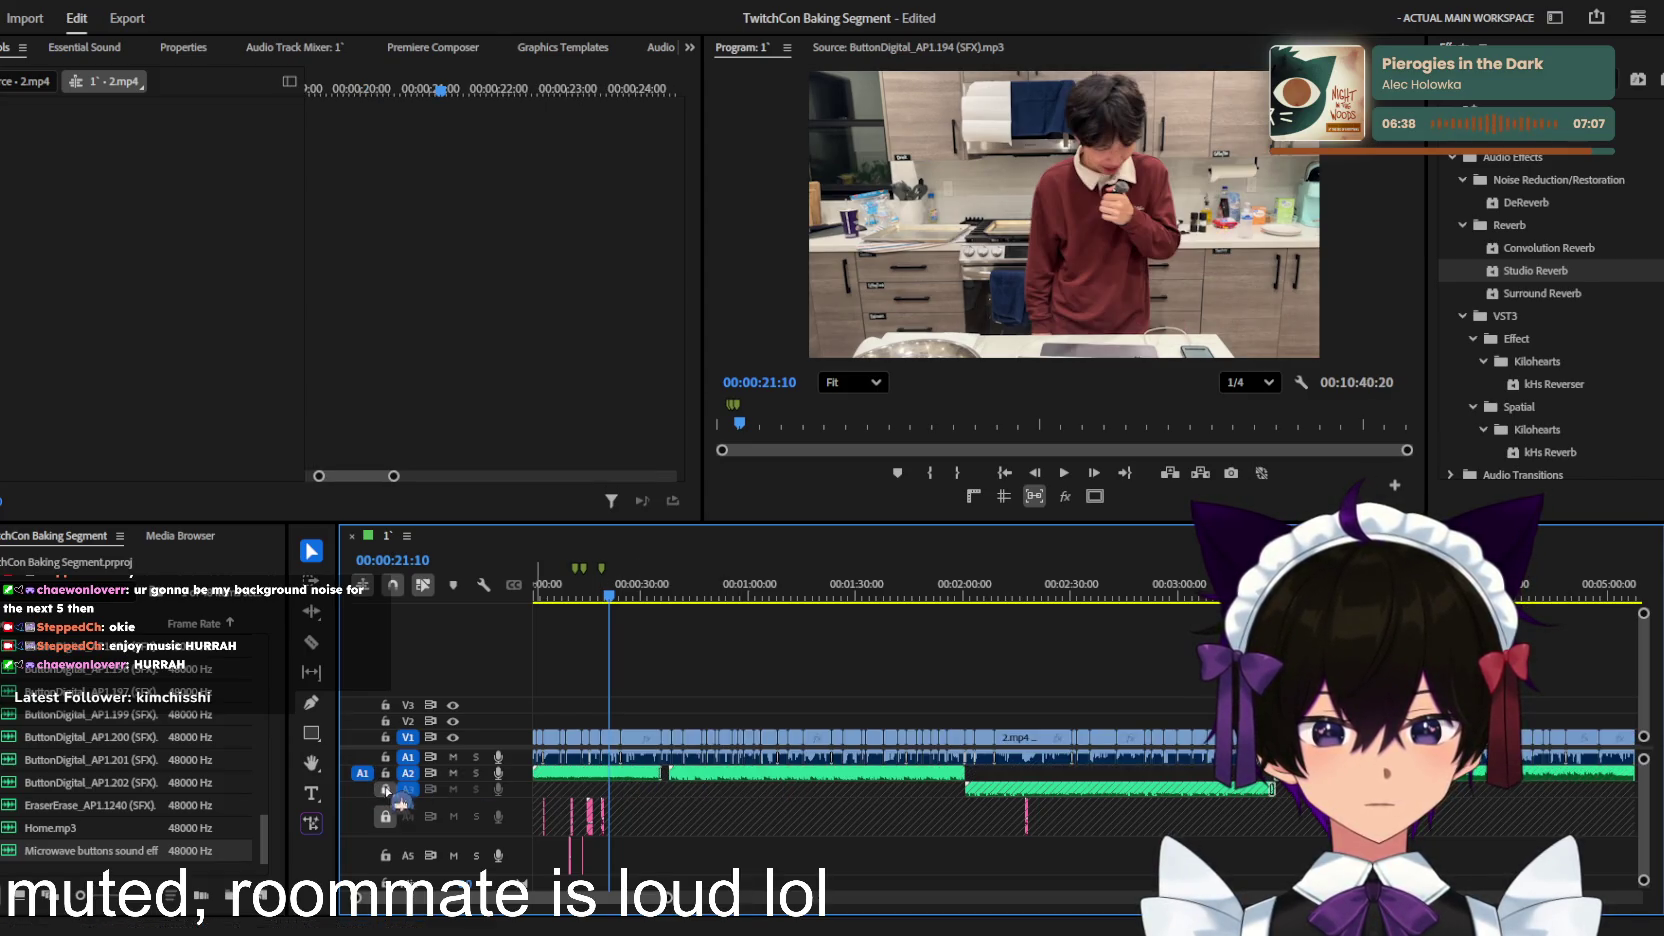
scroll(668, 778, up, 2)
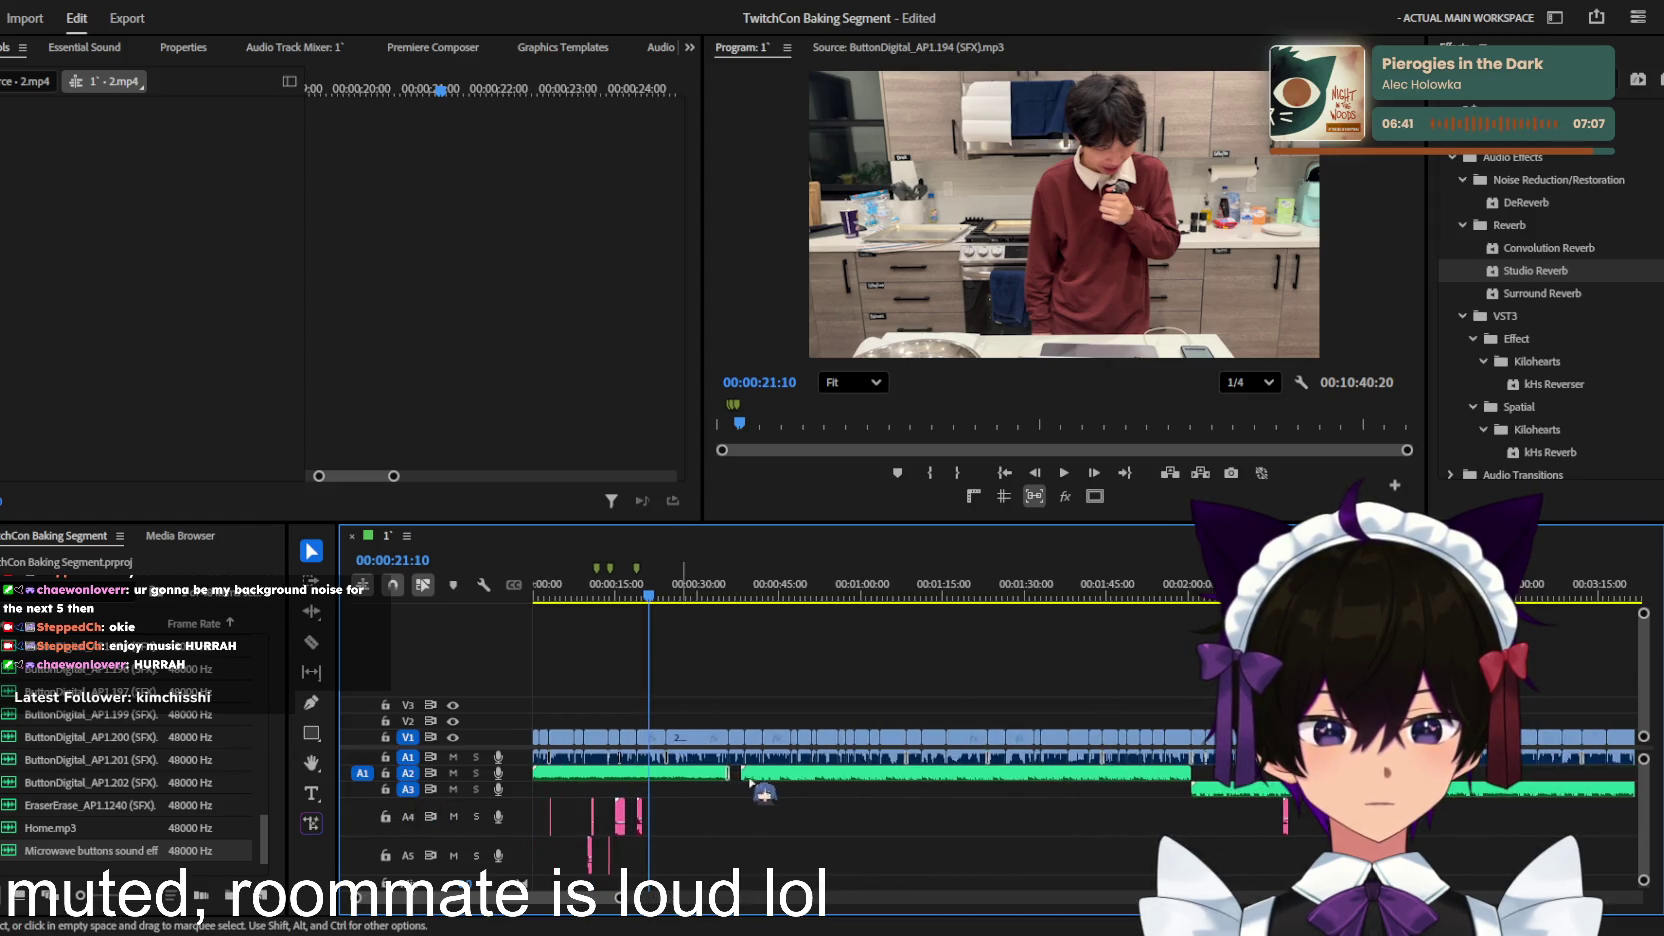
scroll(670, 770, up, 2)
scroll(672, 760, up, 2)
scroll(672, 758, down, 2)
scroll(700, 760, down, 2)
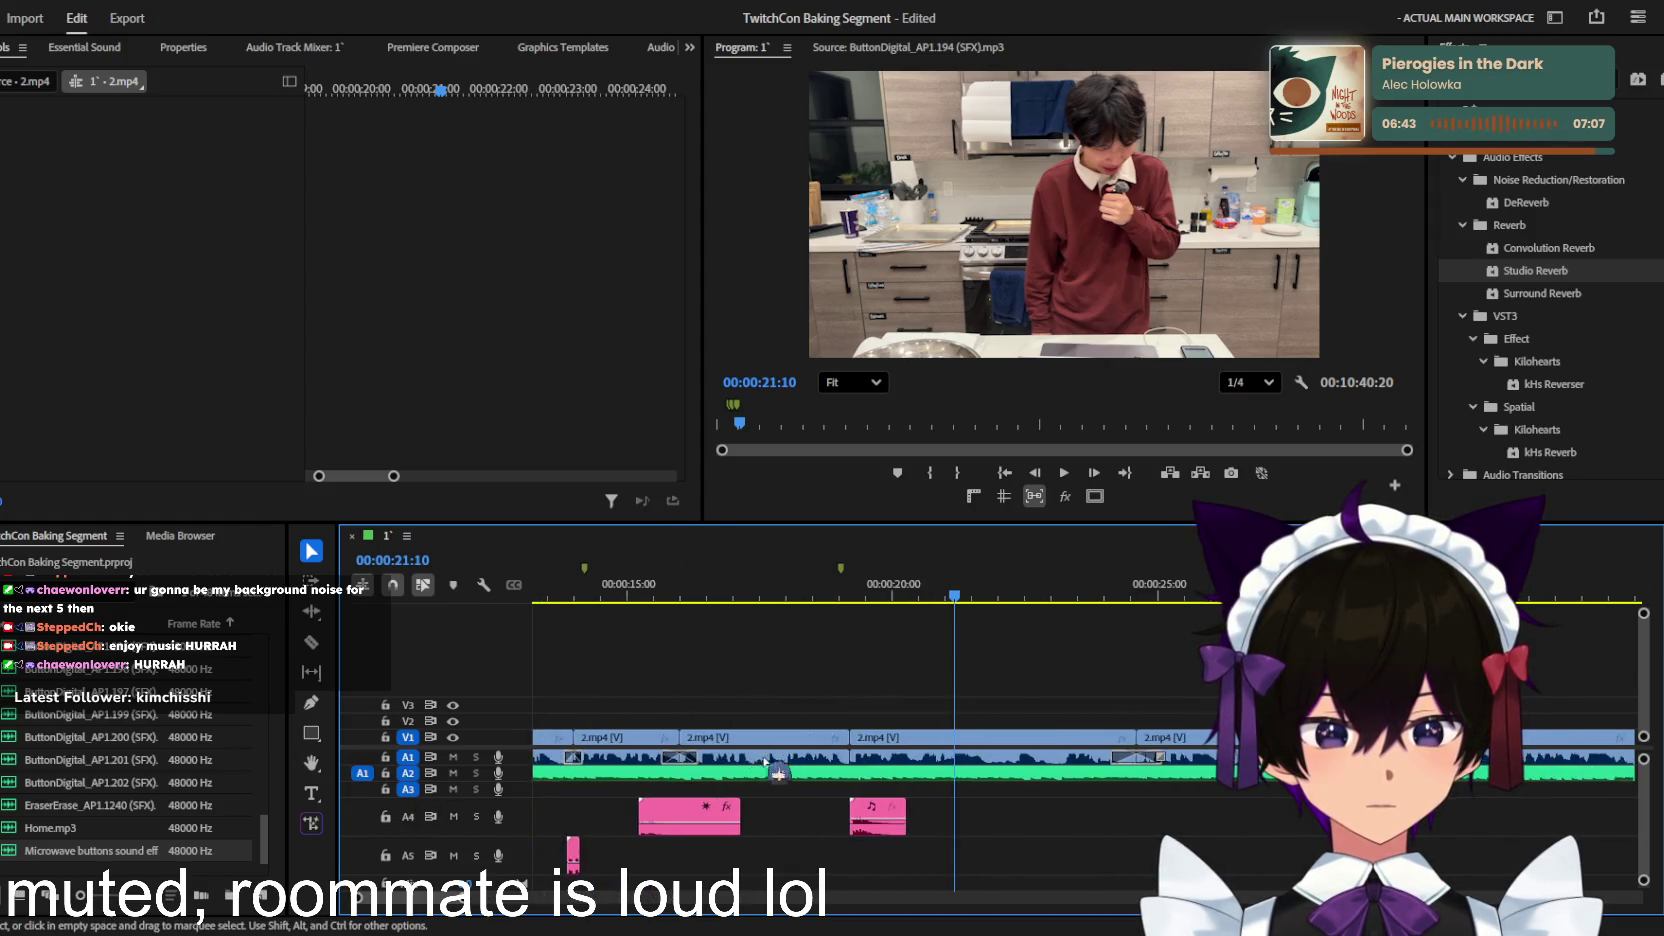
scroll(760, 760, down, 2)
scroll(919, 760, down, 1)
scroll(921, 763, down, 3)
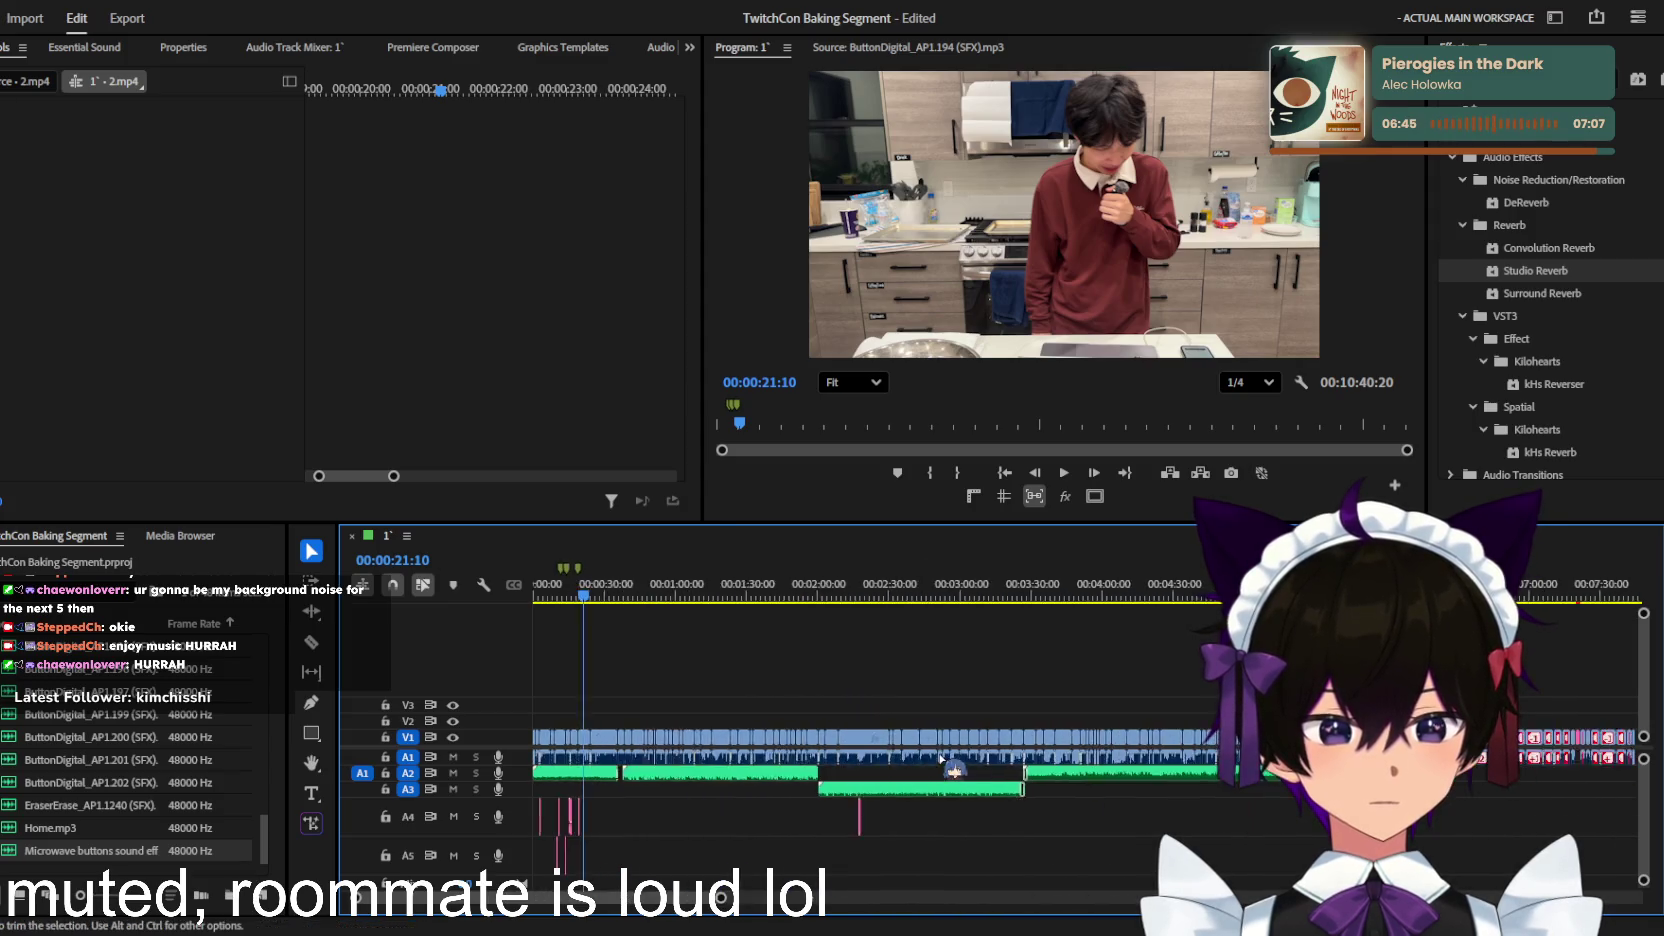
scroll(1000, 761, down, 3)
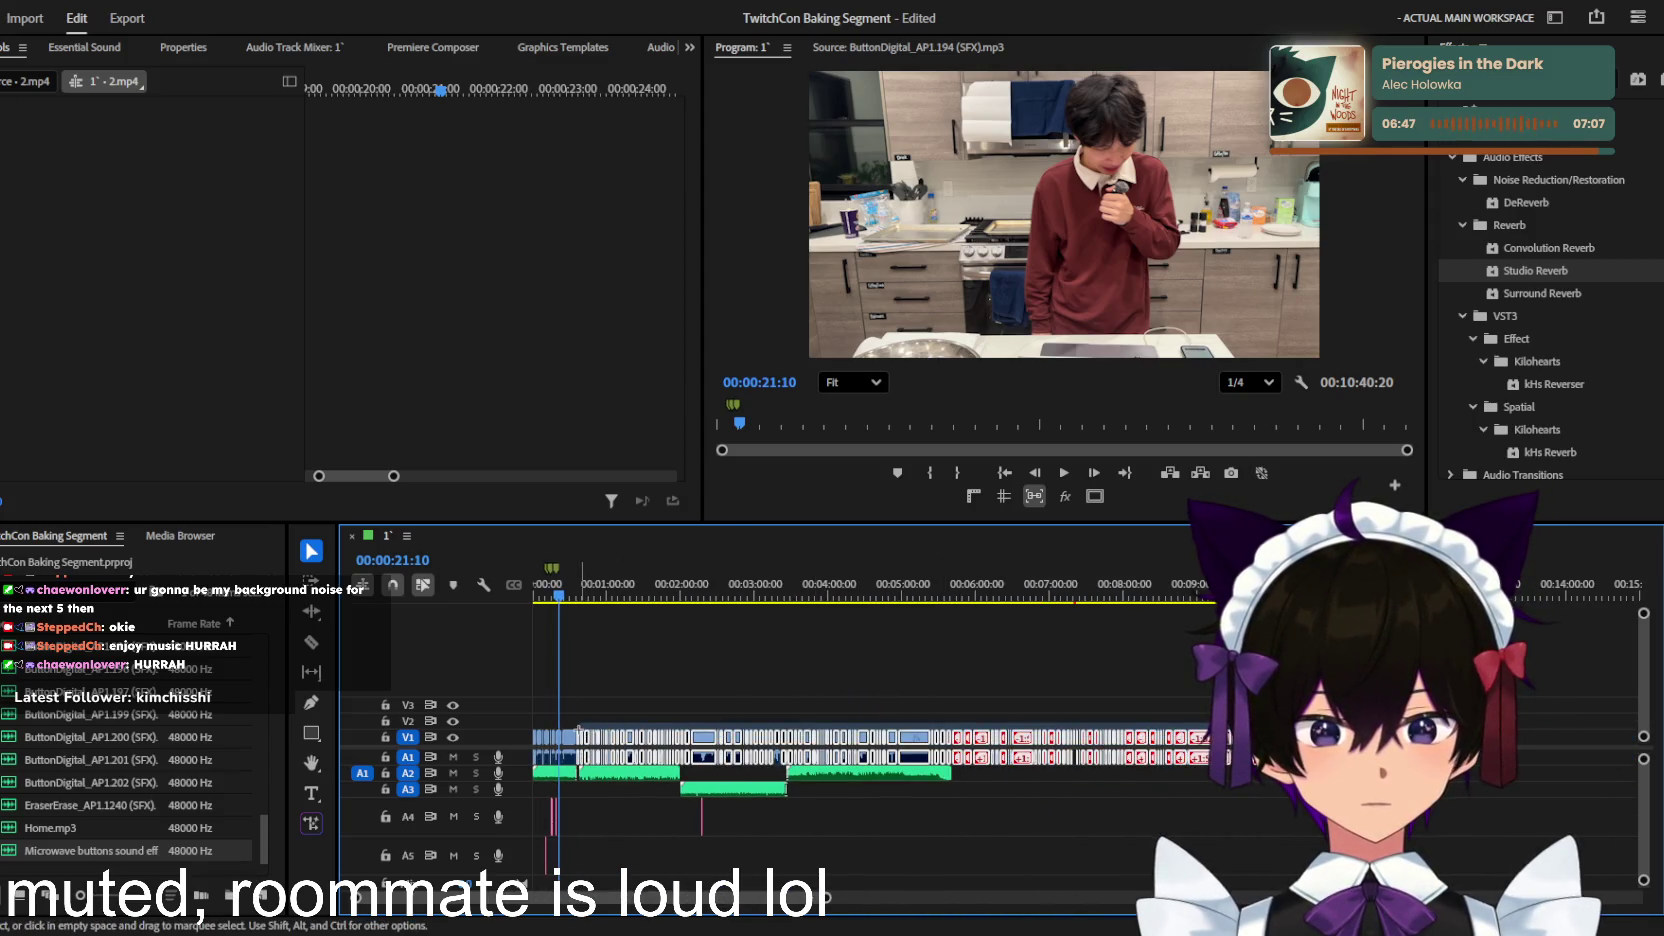
scroll(588, 760, up, 3)
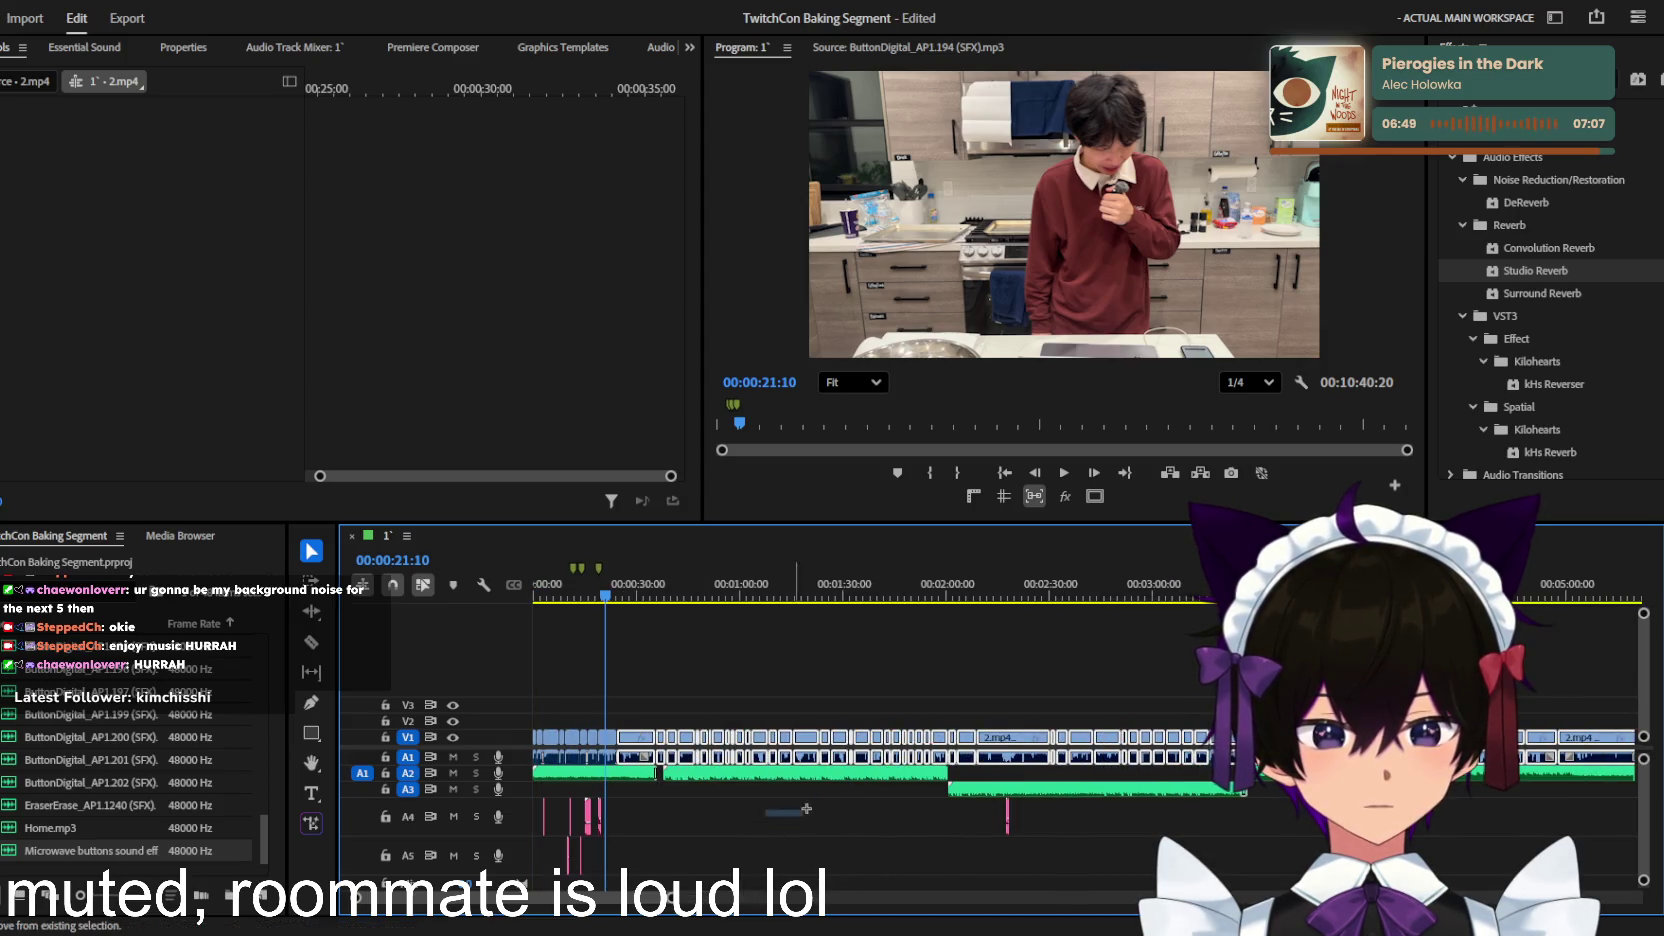
scroll(737, 720, up, 3)
scroll(737, 720, up, 3)
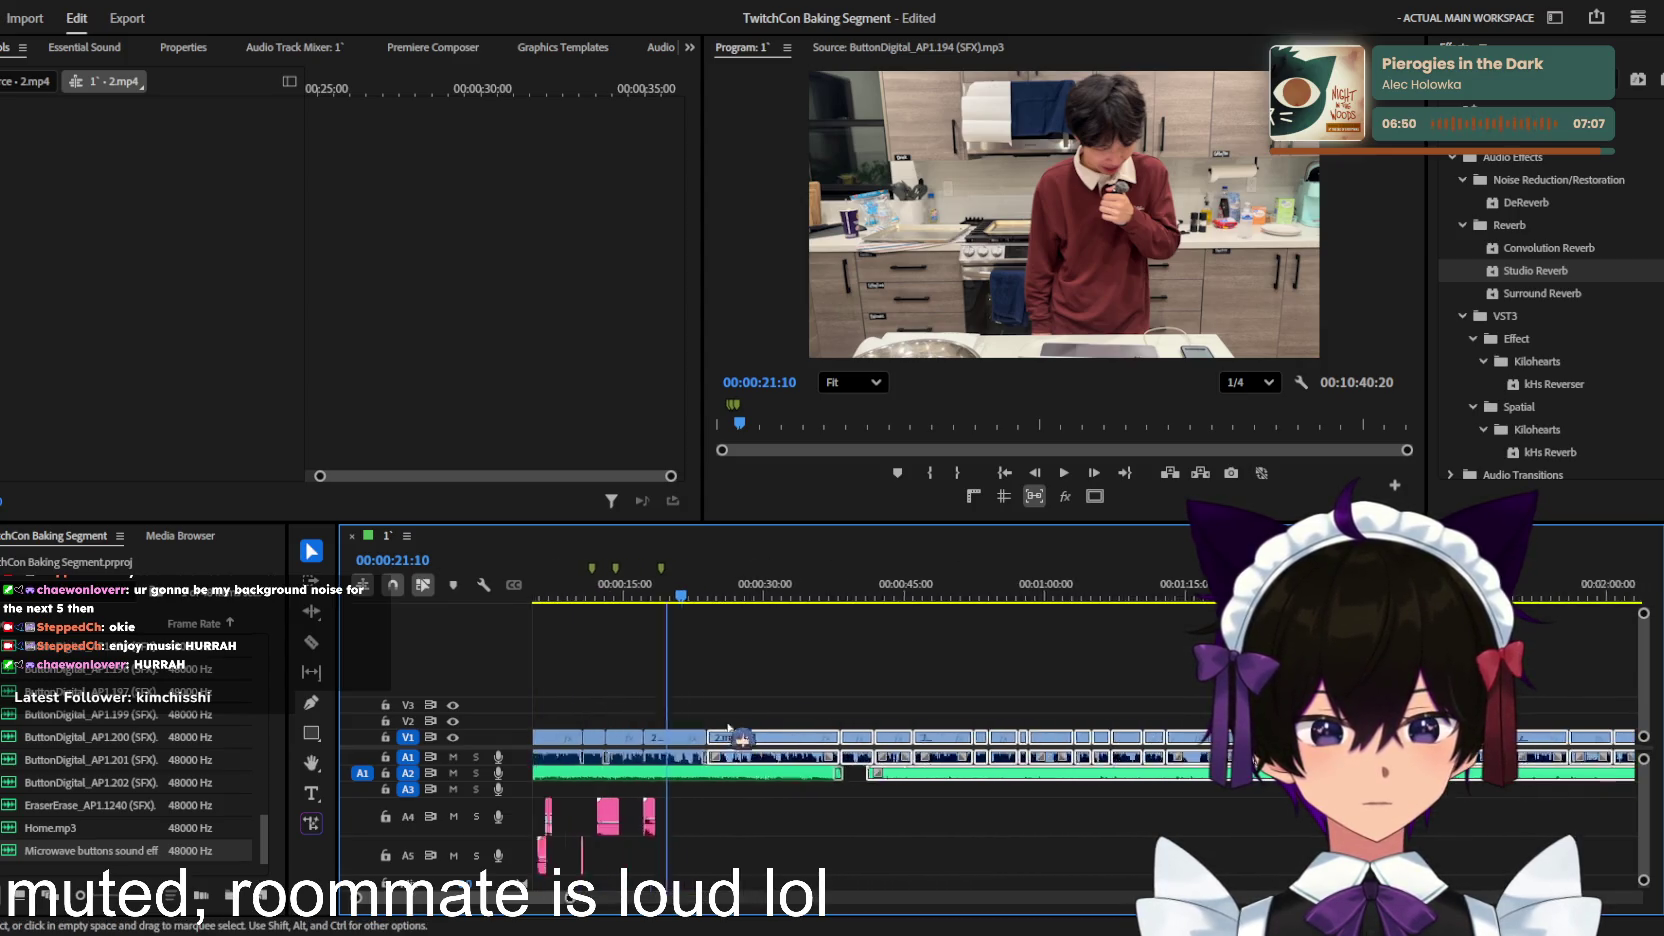
scroll(737, 720, up, 2)
scroll(737, 720, up, 2)
scroll(957, 740, up, 2)
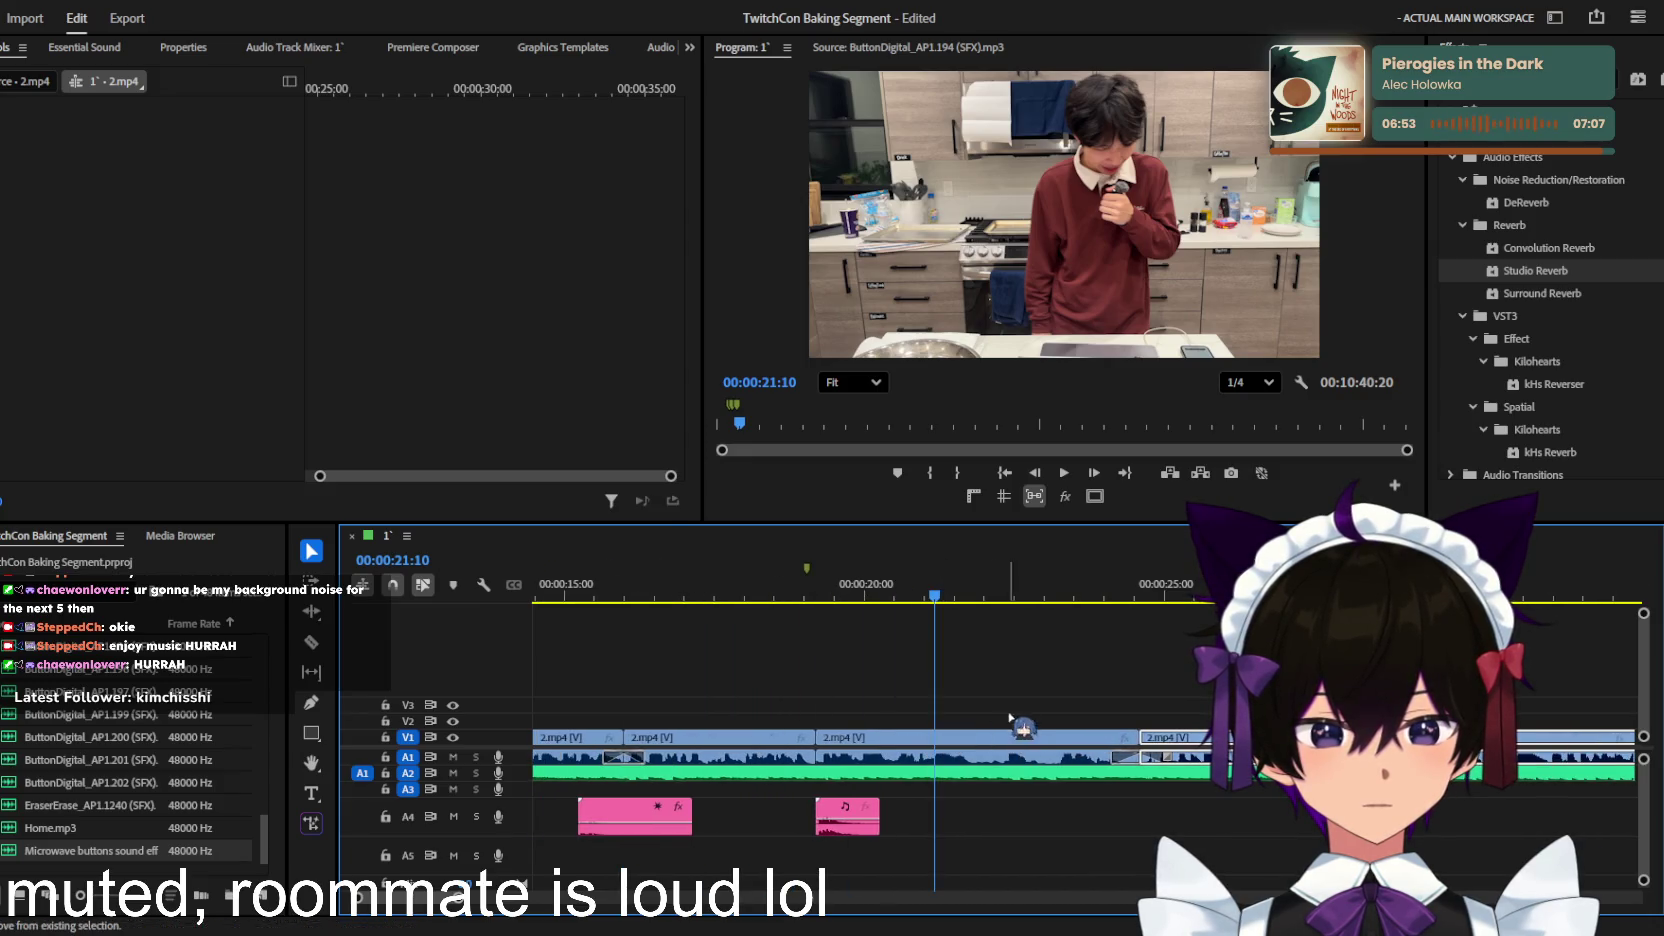
click(806, 598)
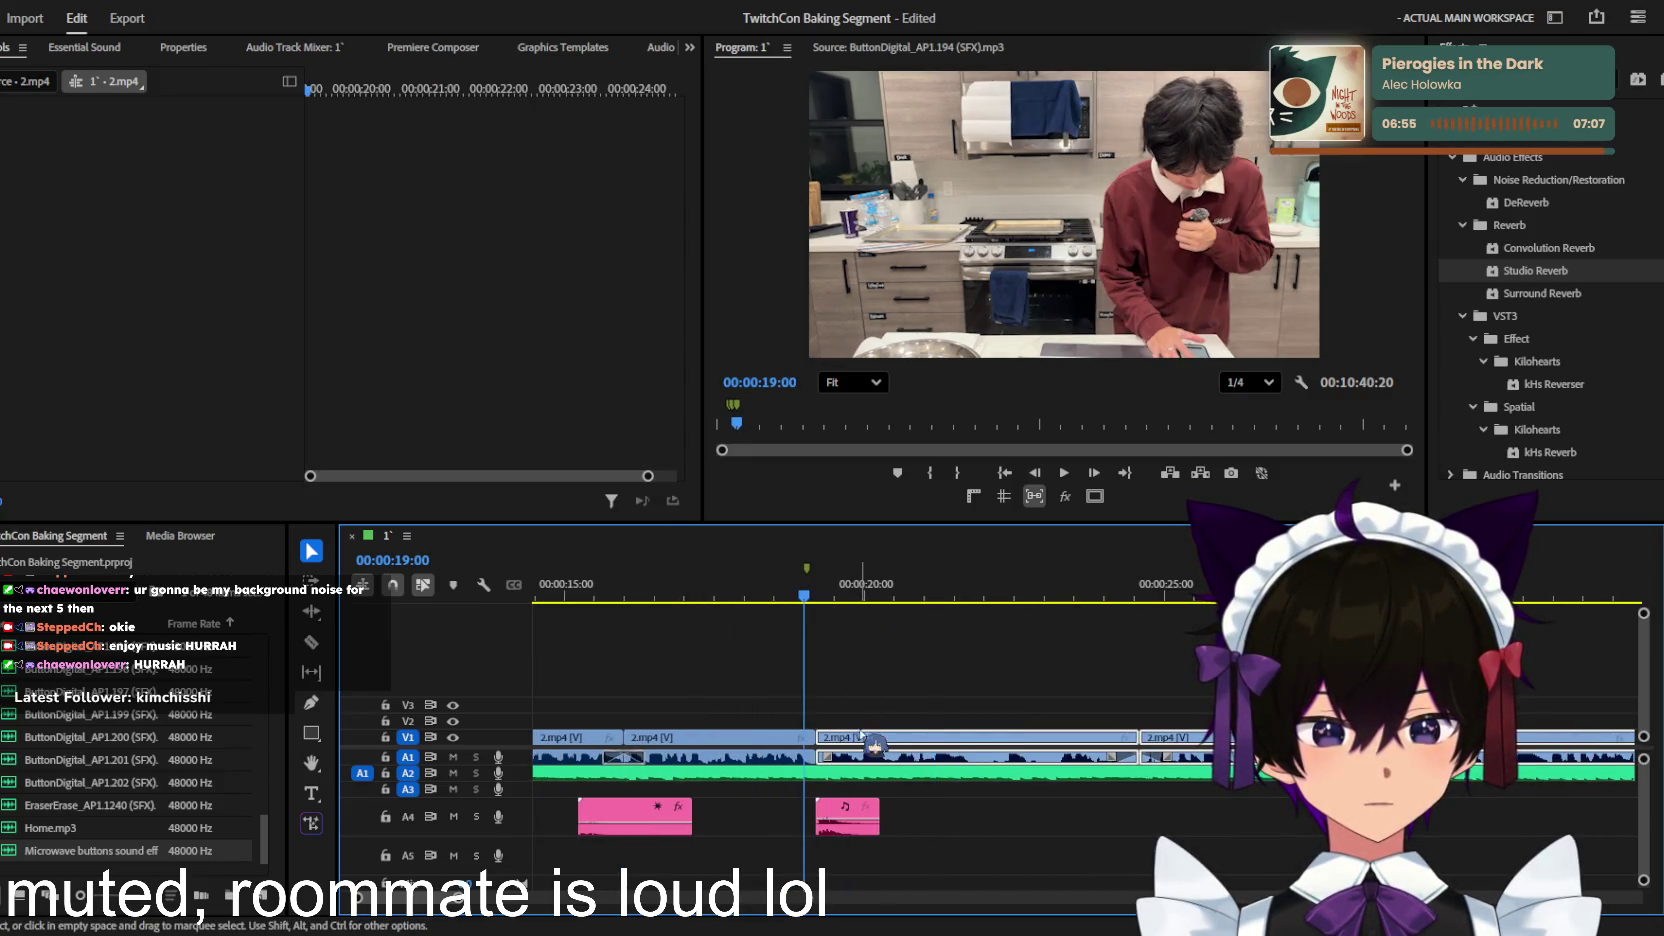
scroll(864, 741, down, 2)
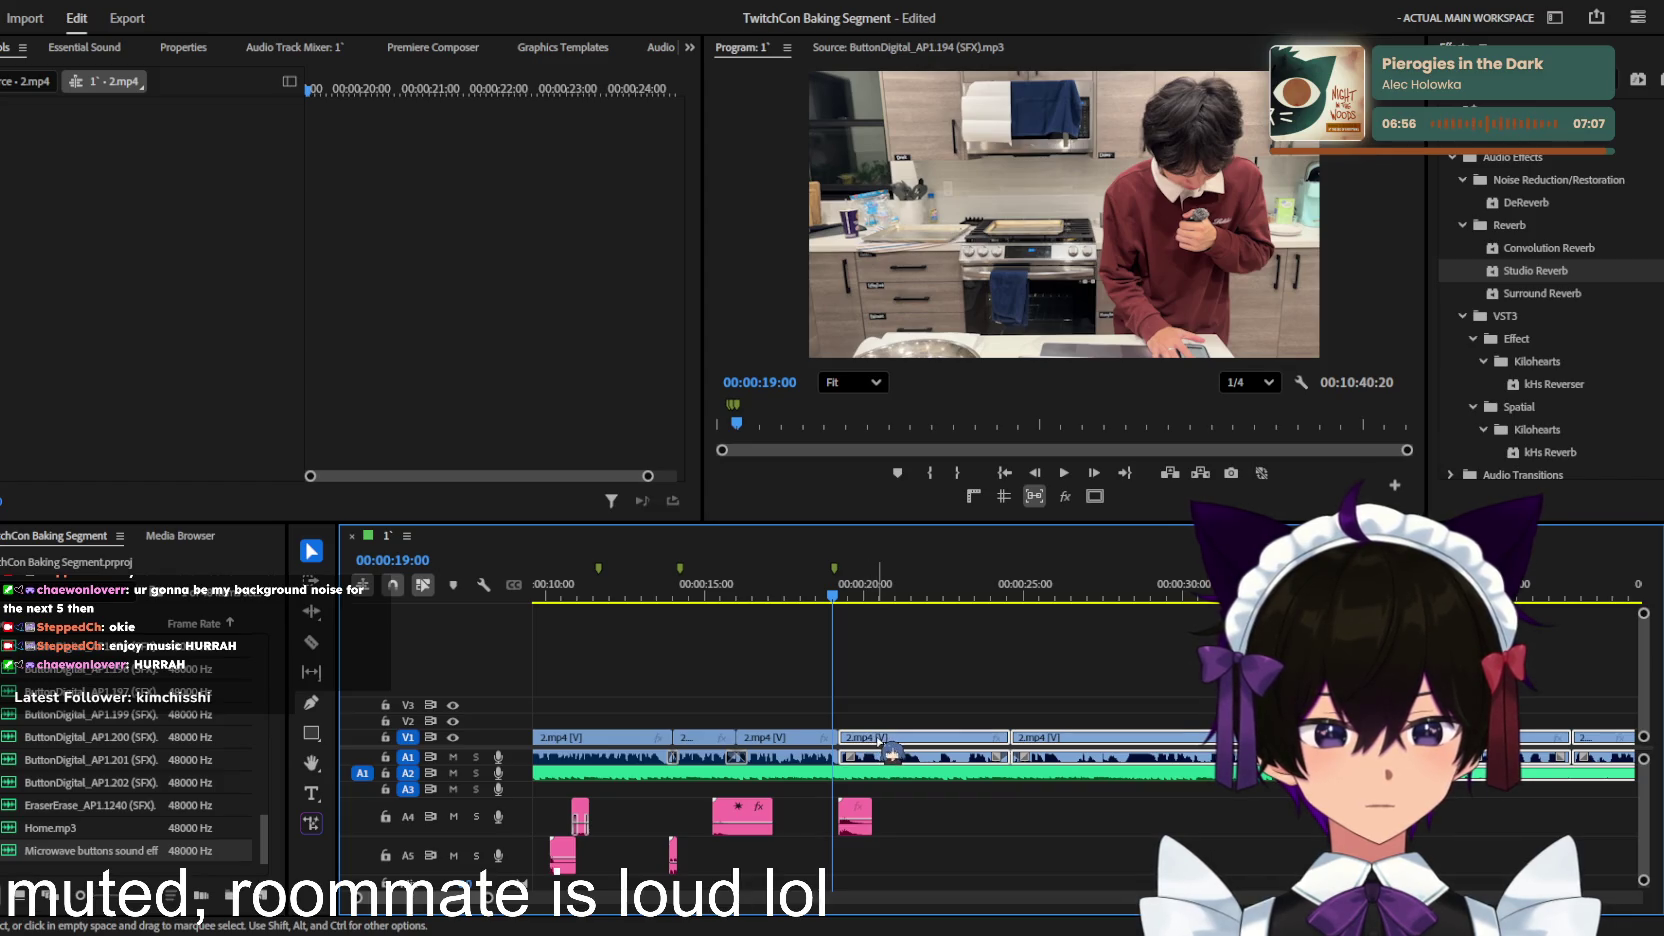
Step: Razor-cut the 2.mp4 clip near the 20-second mark and play back the cut
mouse_move(880, 740)
mouse_down()
mouse_move(927, 742)
mouse_move(884, 742)
mouse_up()
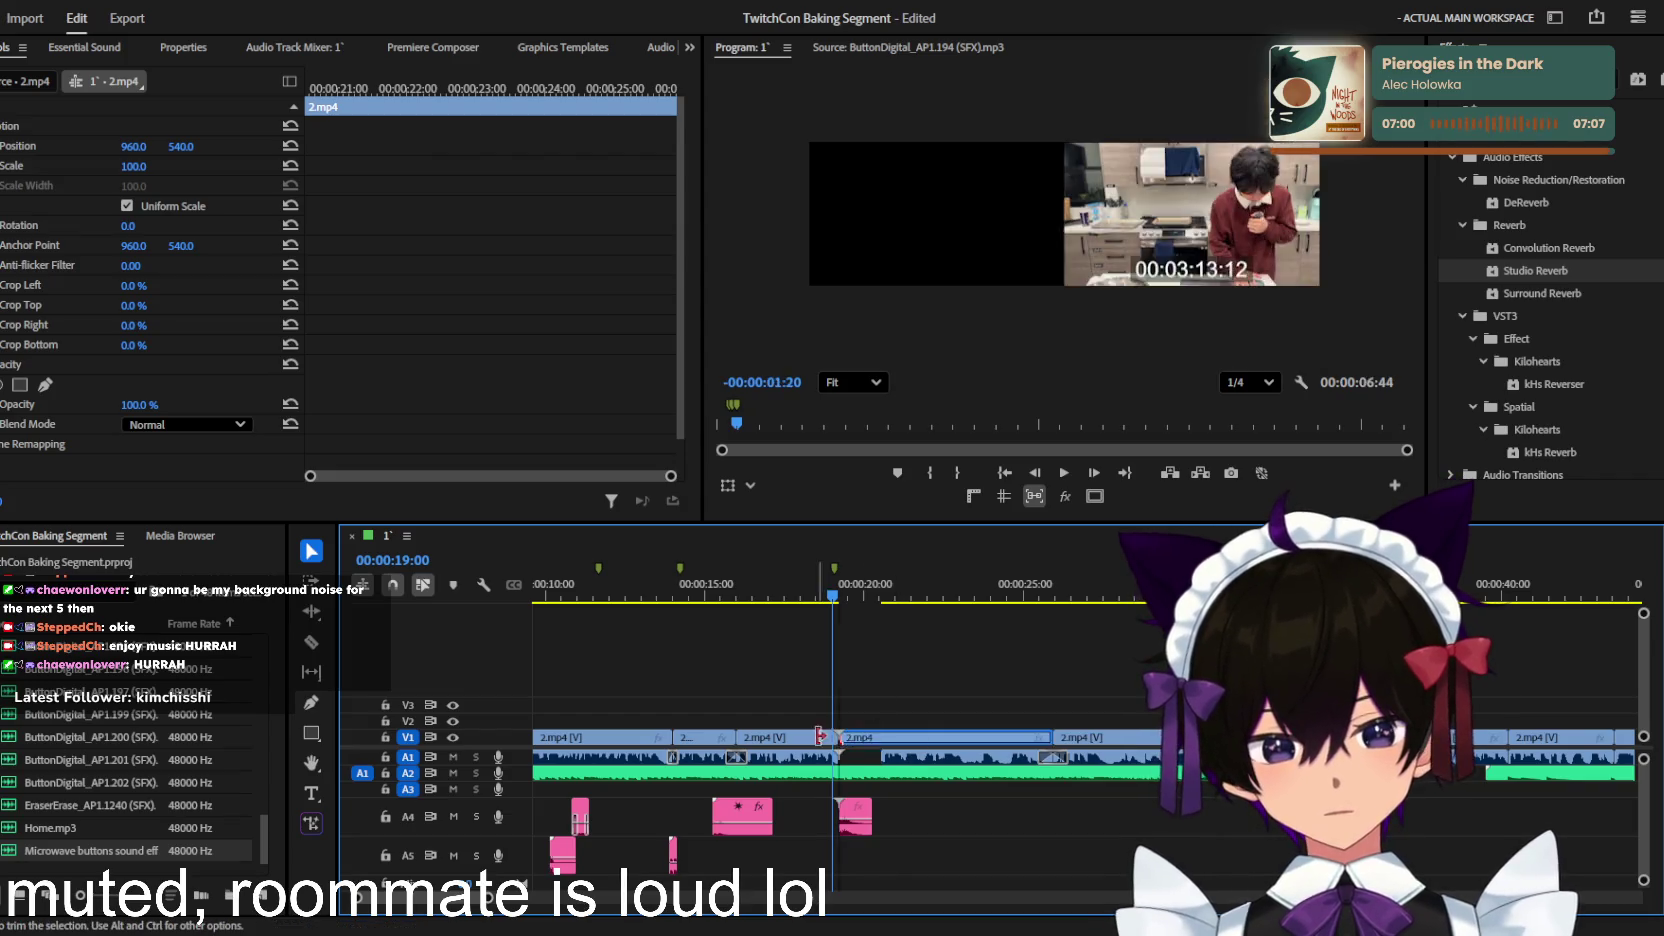
key(c)
click(884, 742)
key(v)
key(=)
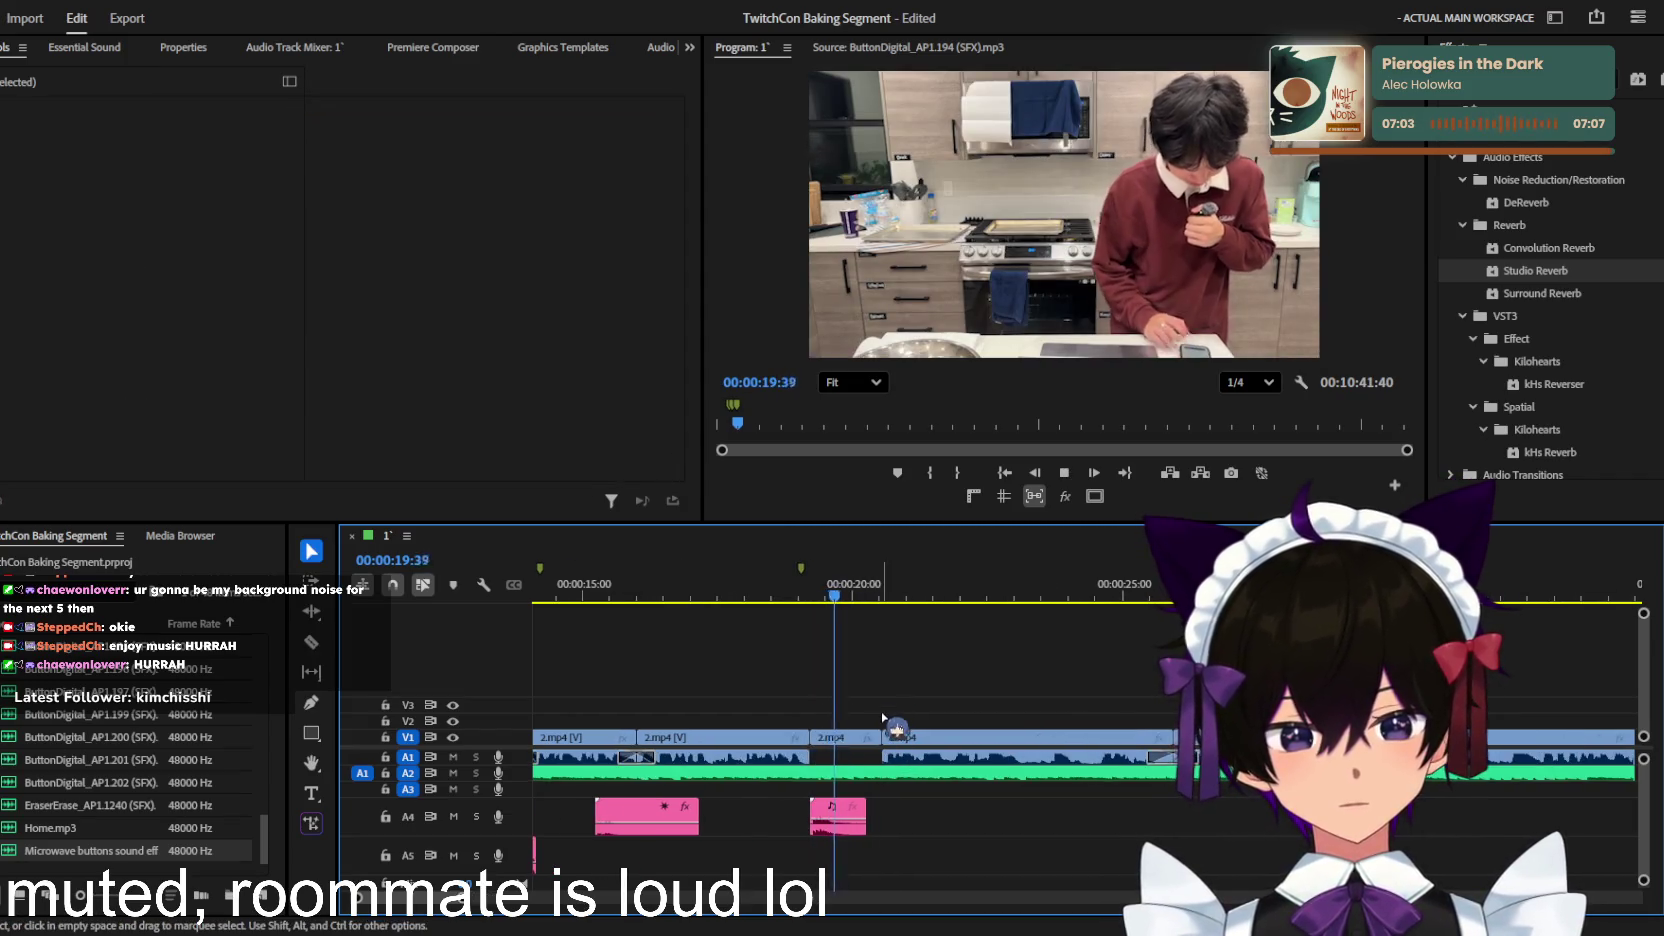
key(space)
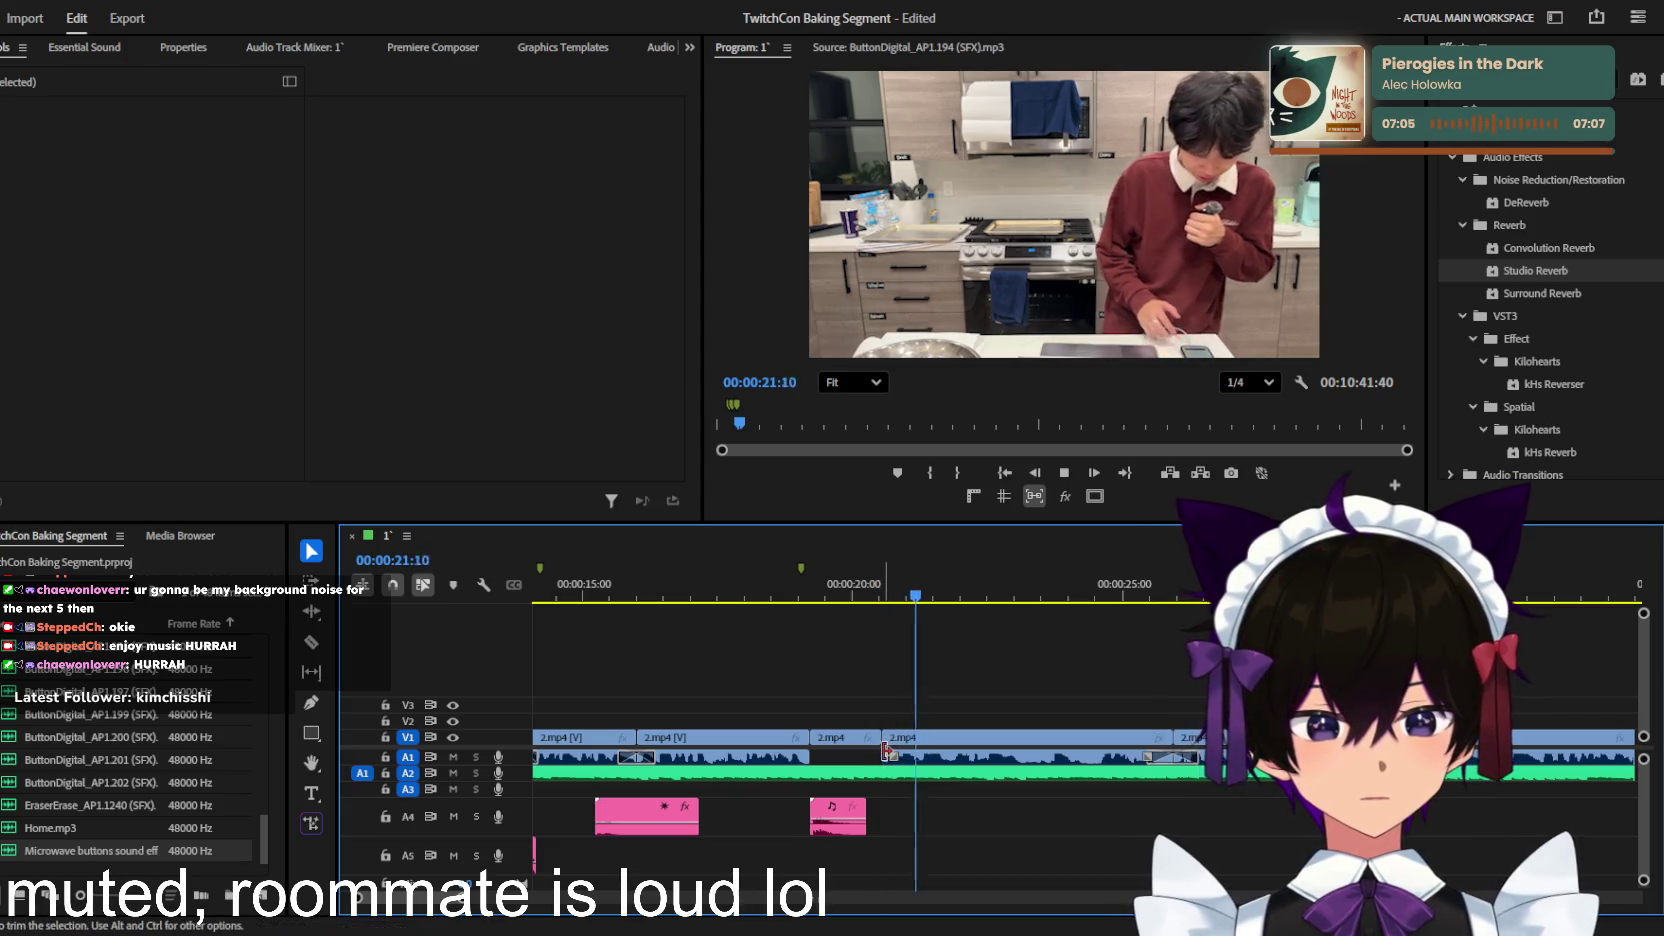
Step: Add the default audio crossfade at the new audio edit point
click(870, 757)
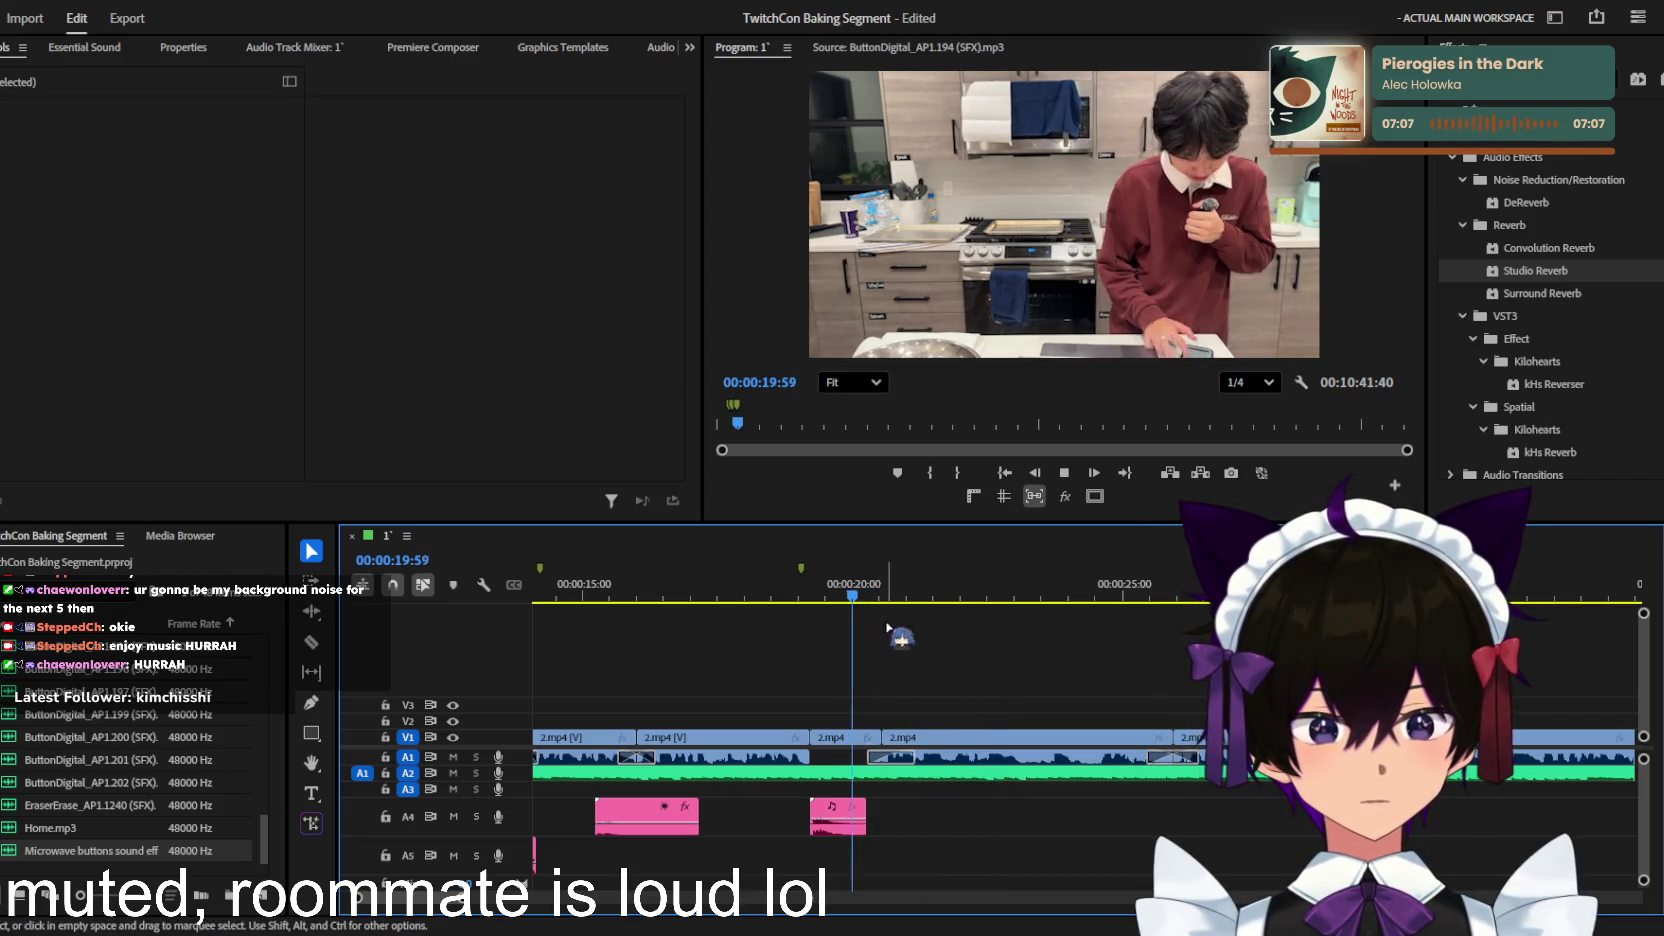
key(ctrl+shift+d)
key(minus)
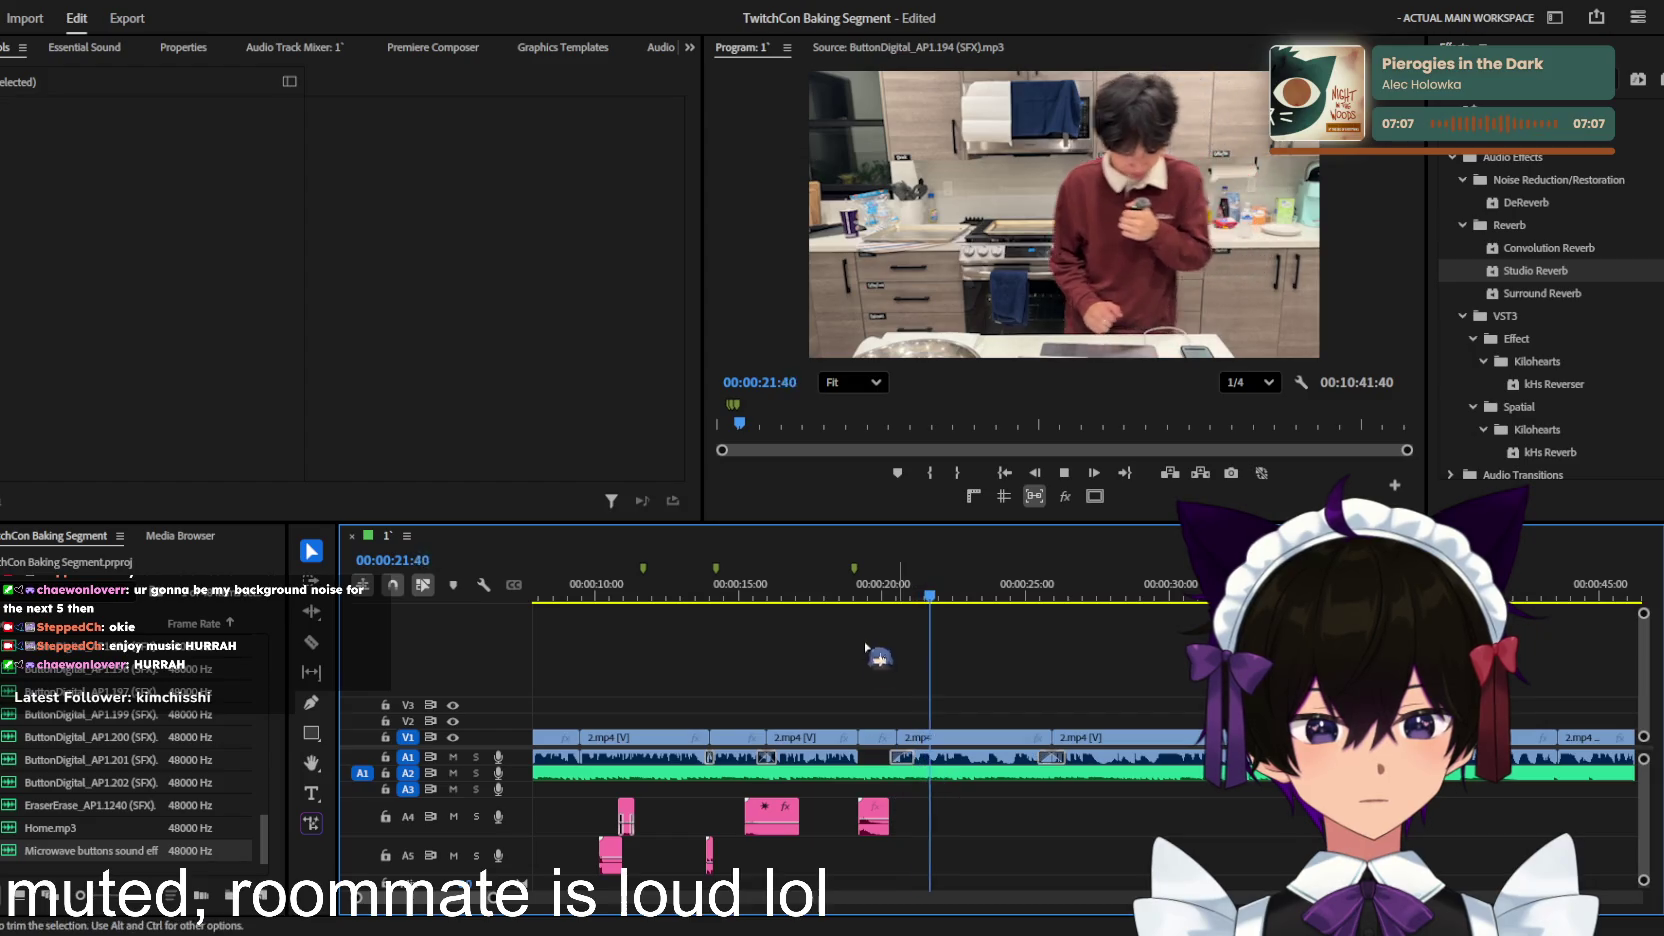
key(space)
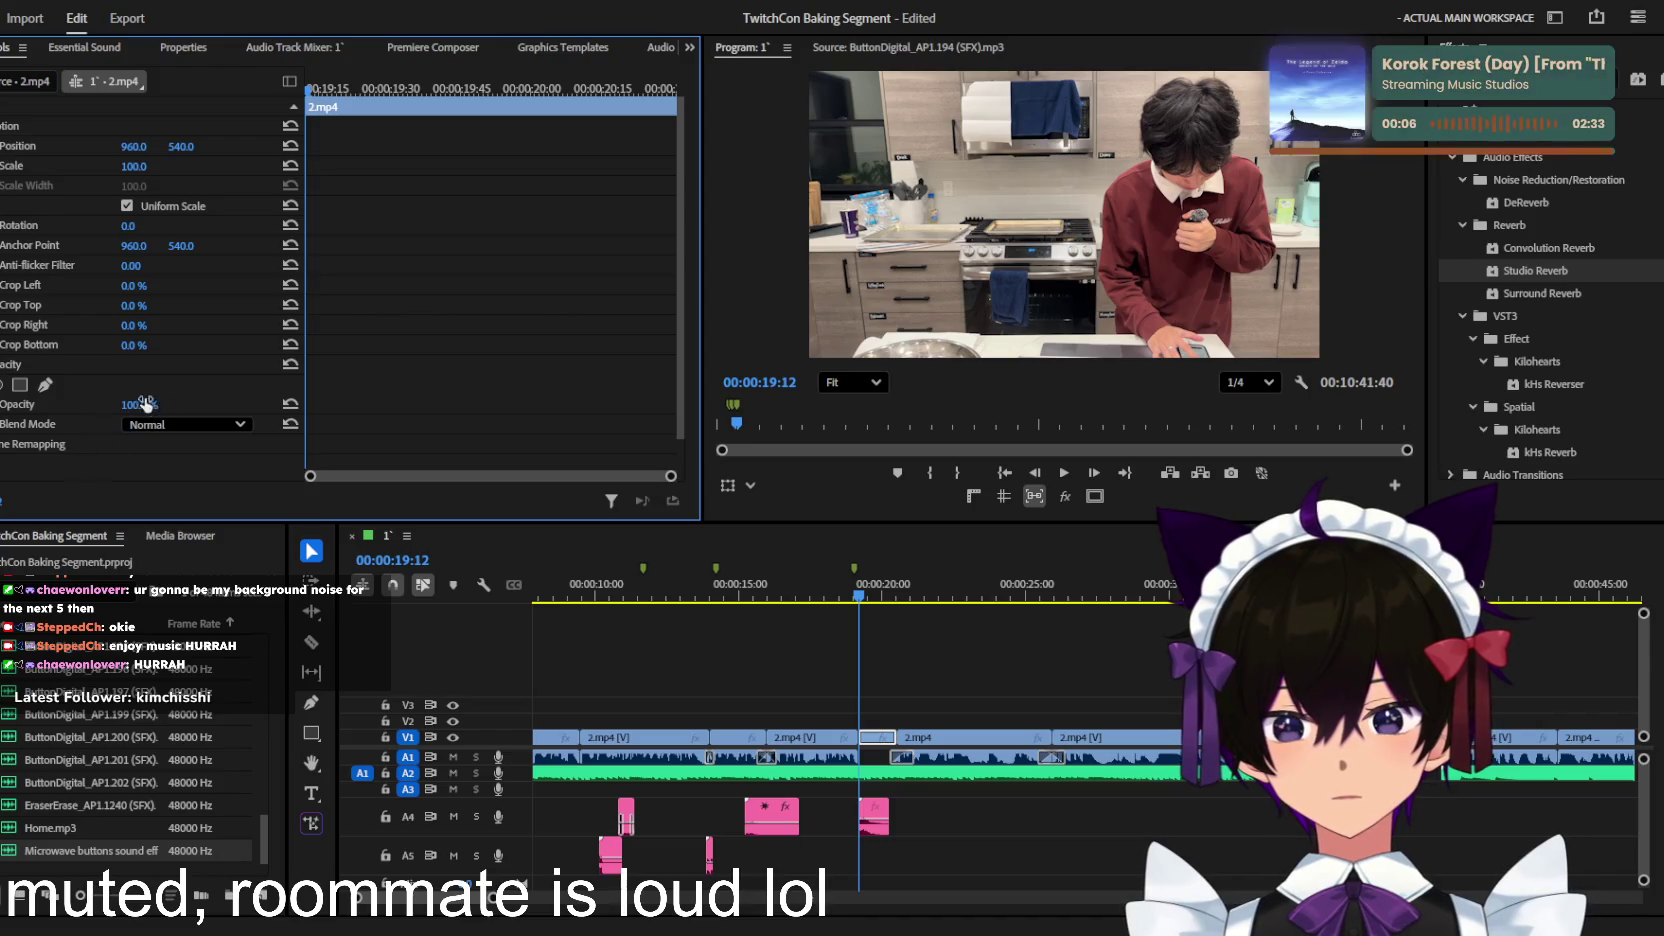
Step: Add opacity keyframes that fade the short clip from 100% to 33%, then play the fade
mouse_move(138, 404)
mouse_down()
mouse_move(40, 404)
mouse_move(234, 414)
mouse_up()
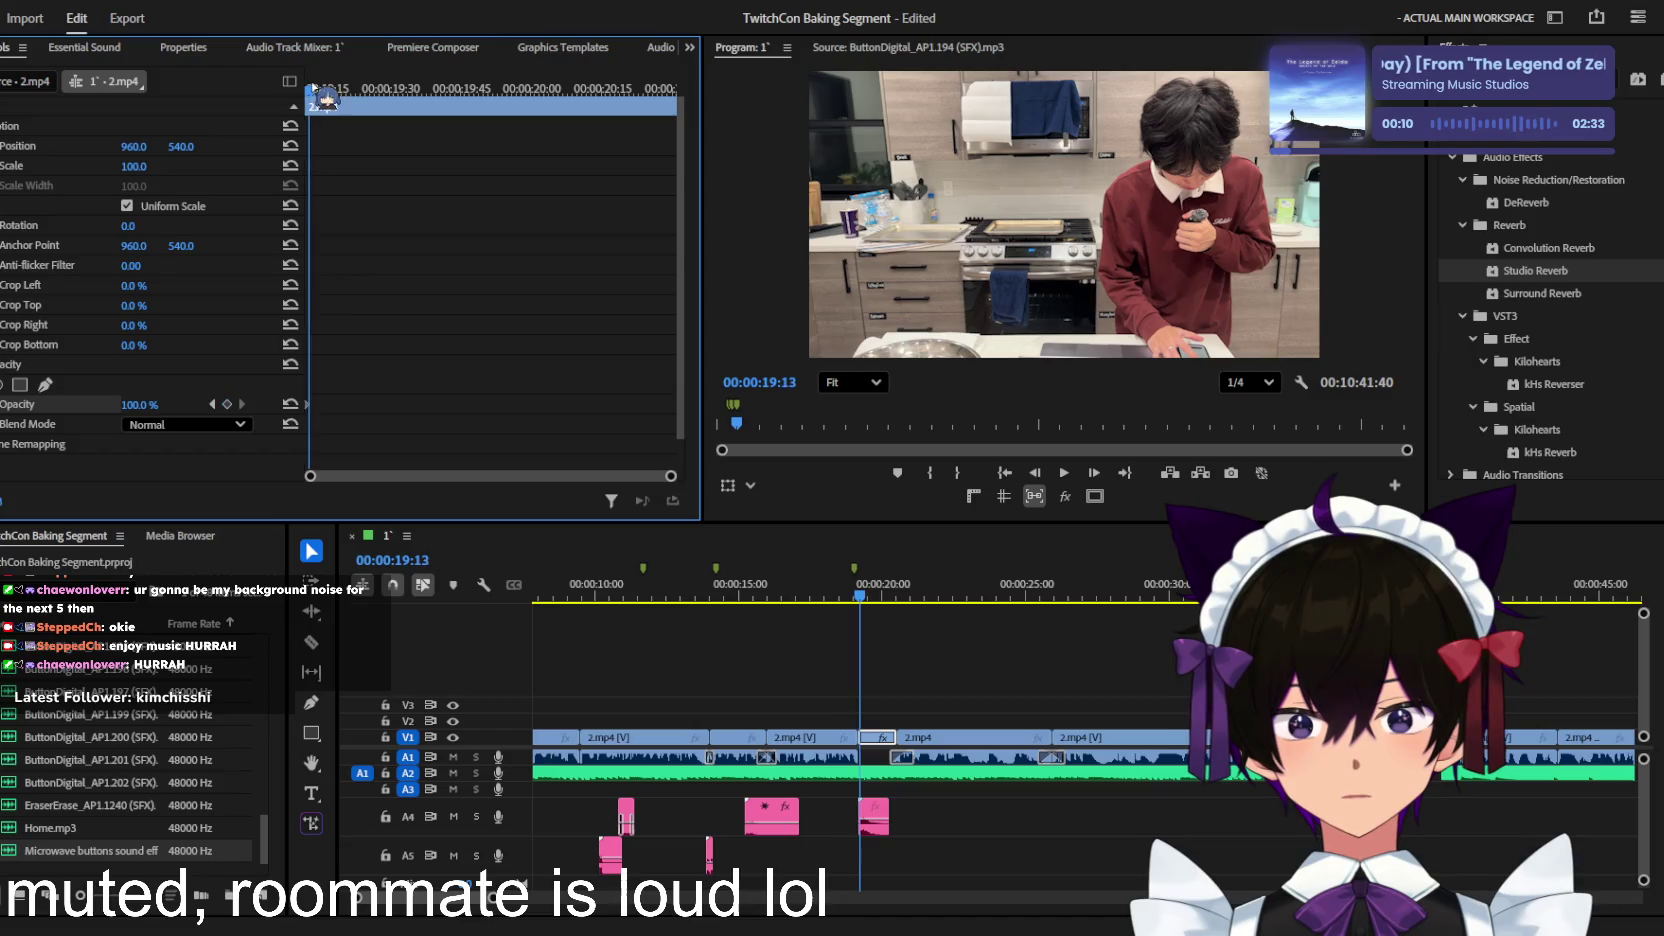
drag(141, 406, 76, 406)
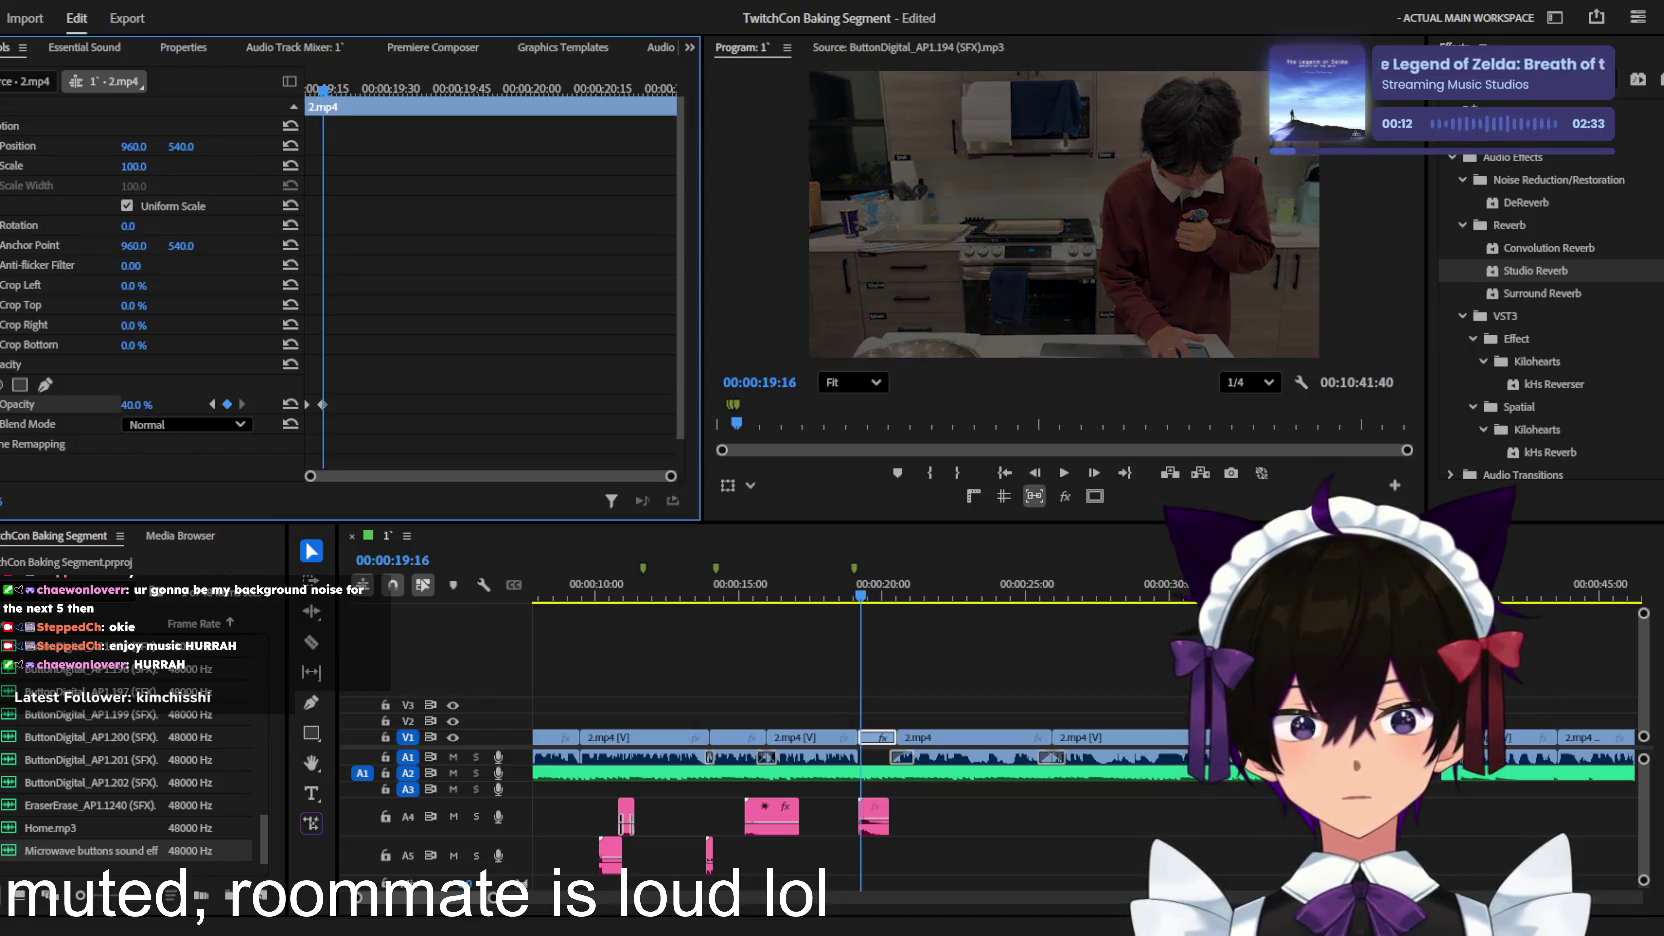
key(space)
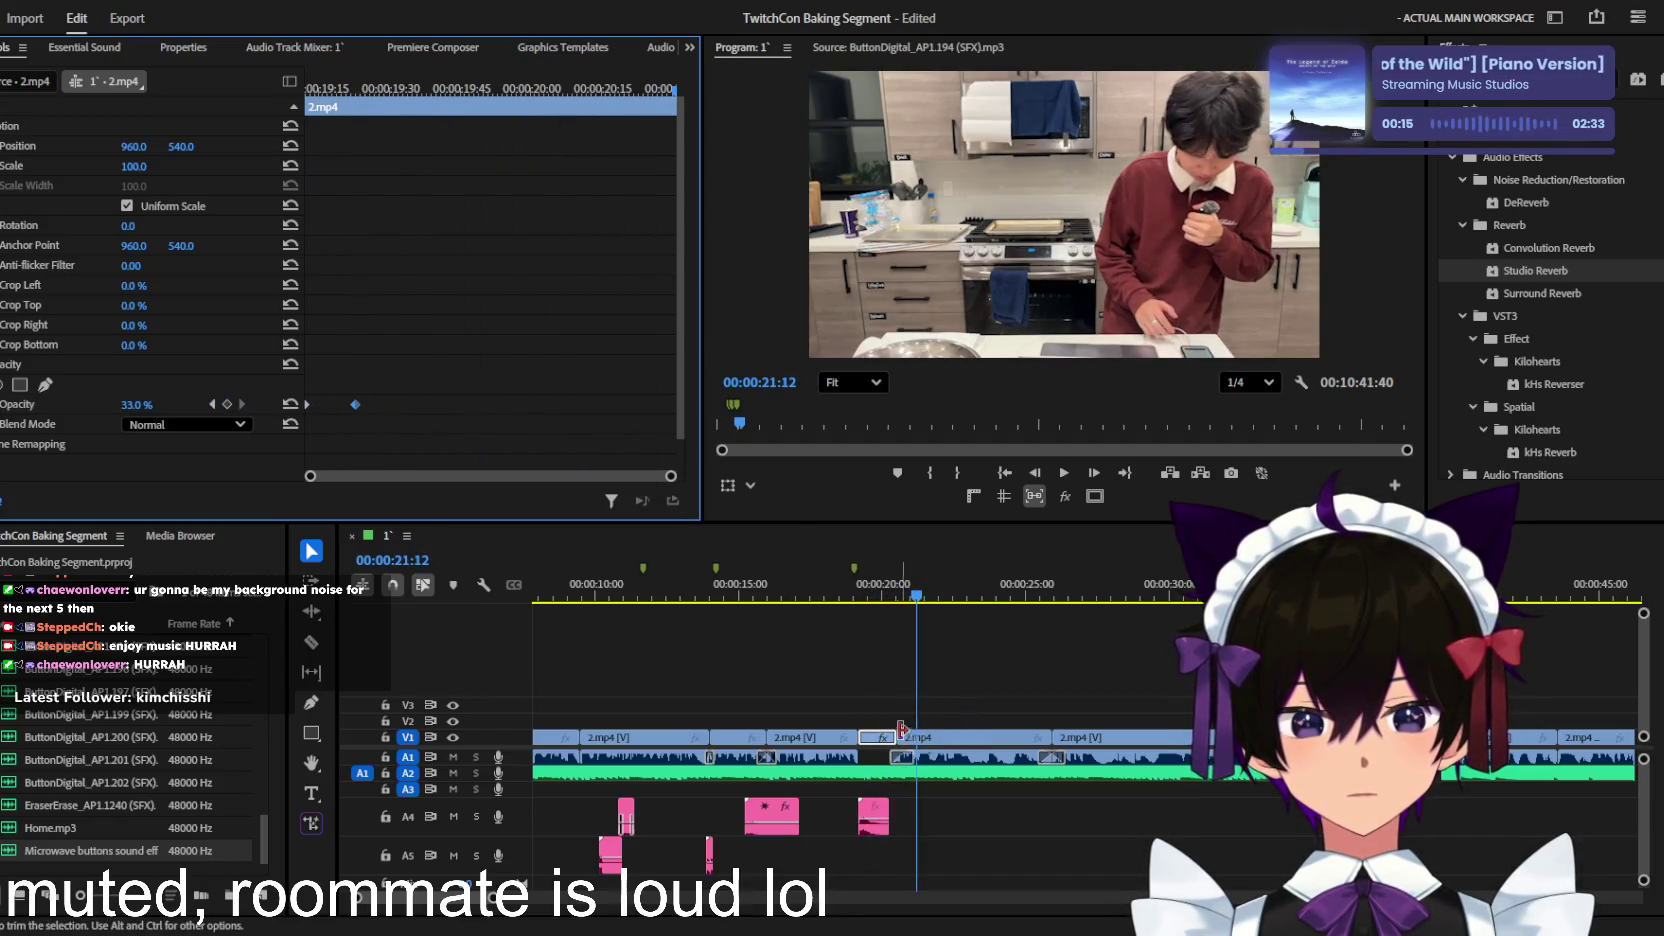
click(895, 655)
click(870, 598)
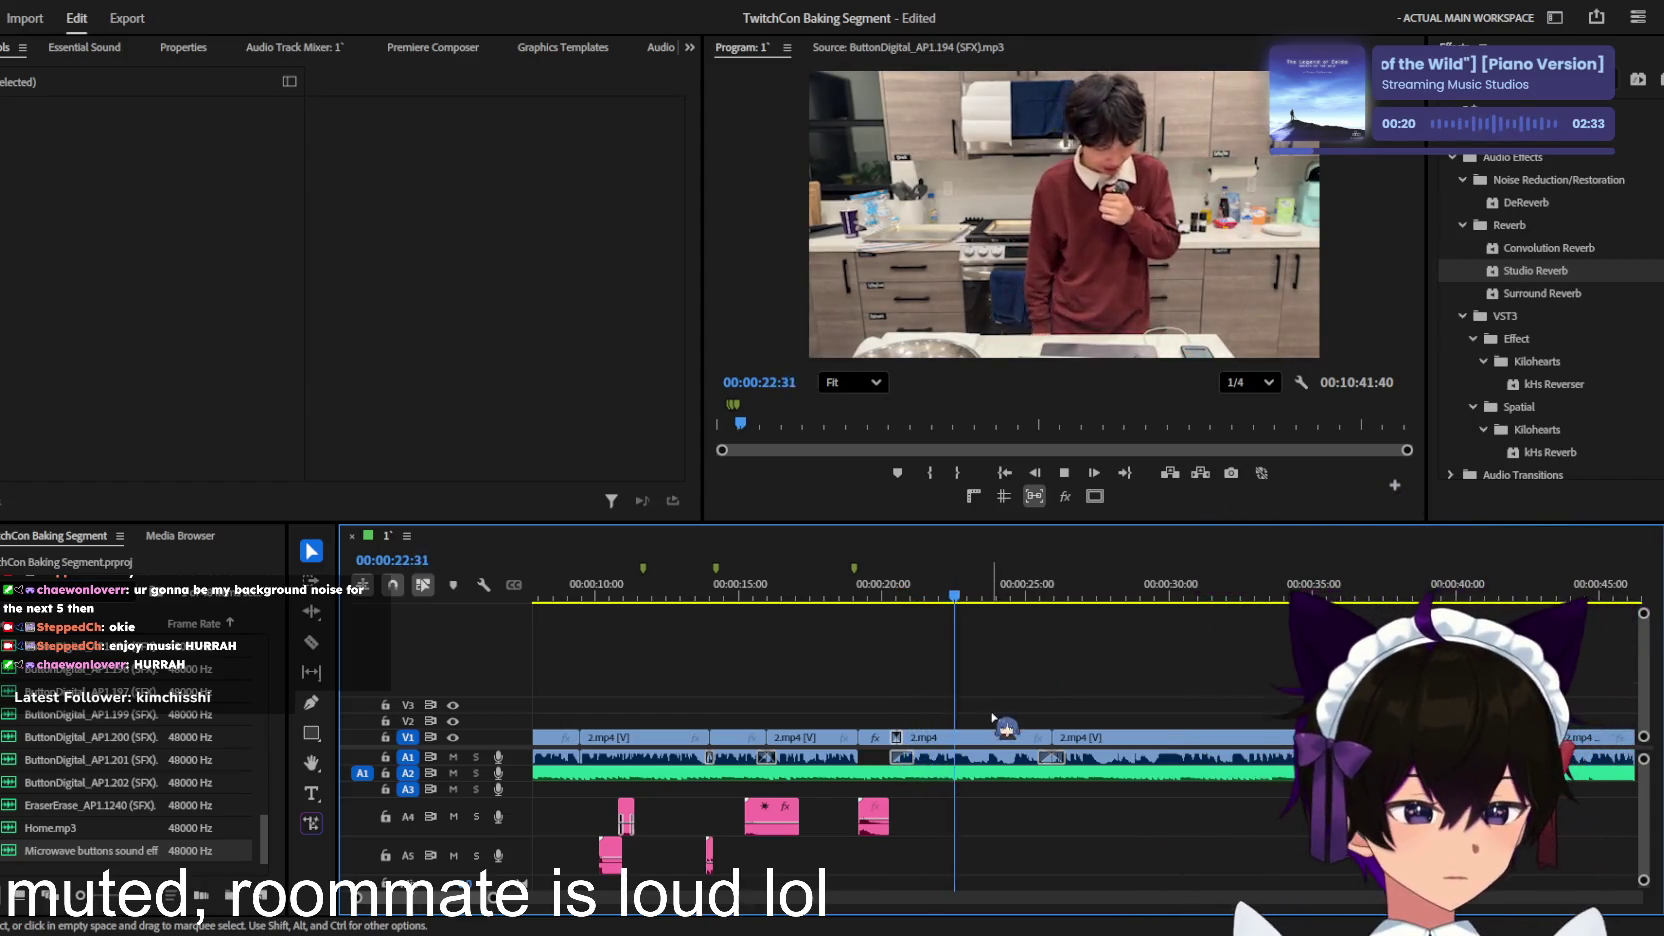
Step: Scroll through the timeline to review the jump cuts up to the music handover near 3:27
scroll(983, 714, up, 2)
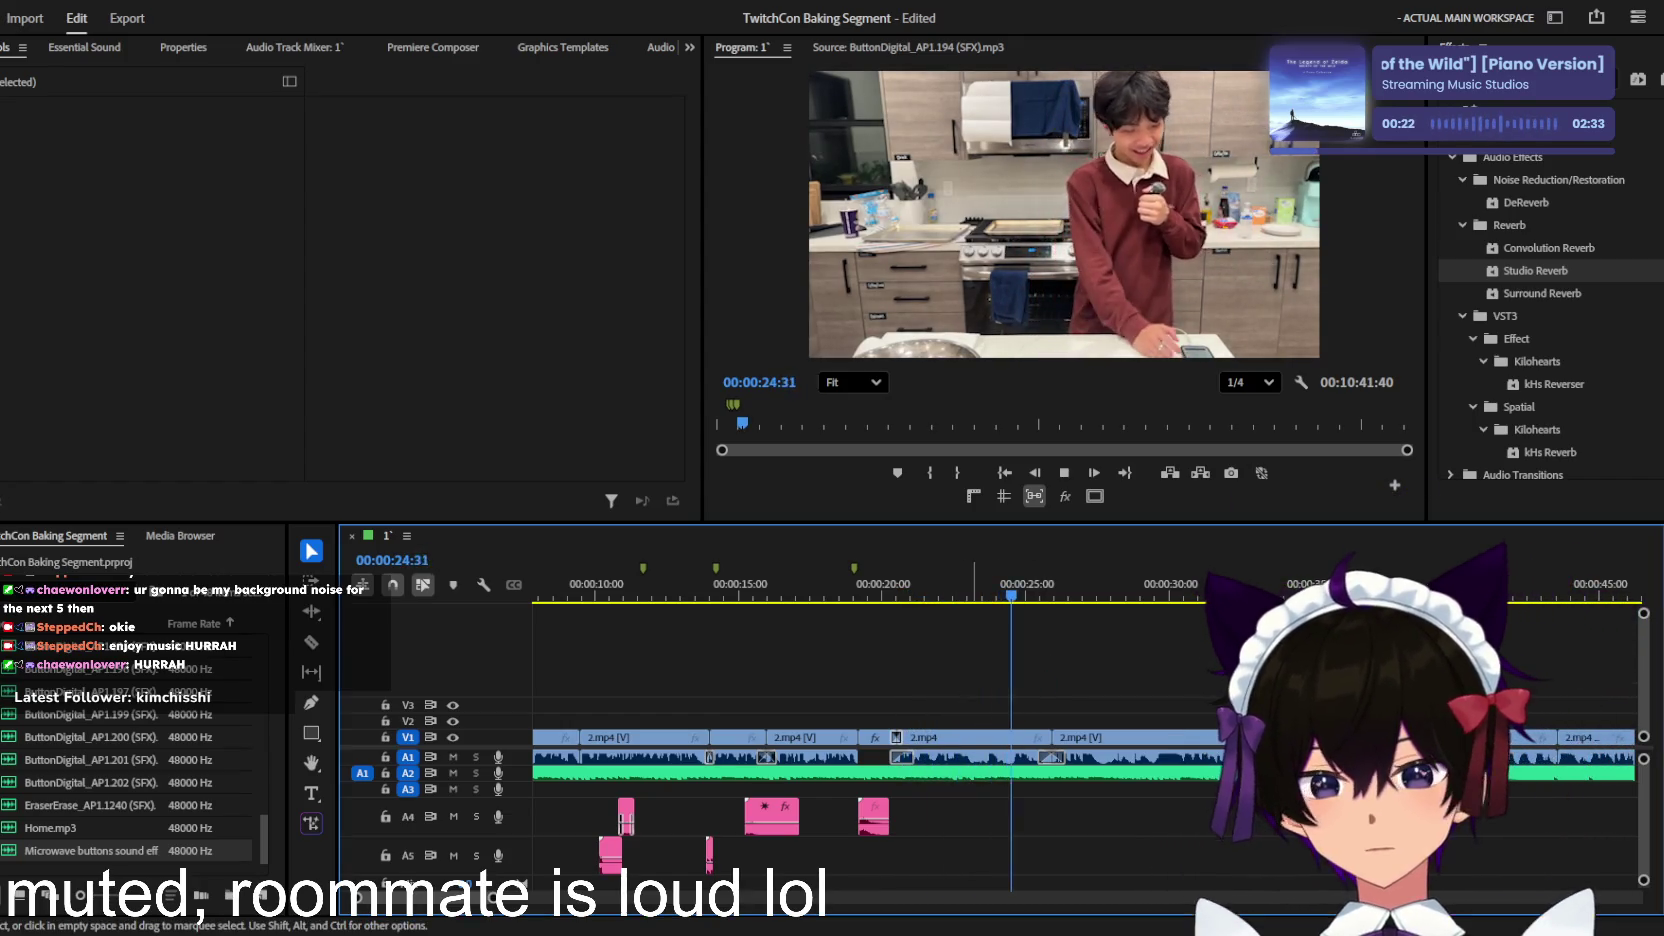
scroll(975, 704, down, 2)
scroll(972, 703, down, 1)
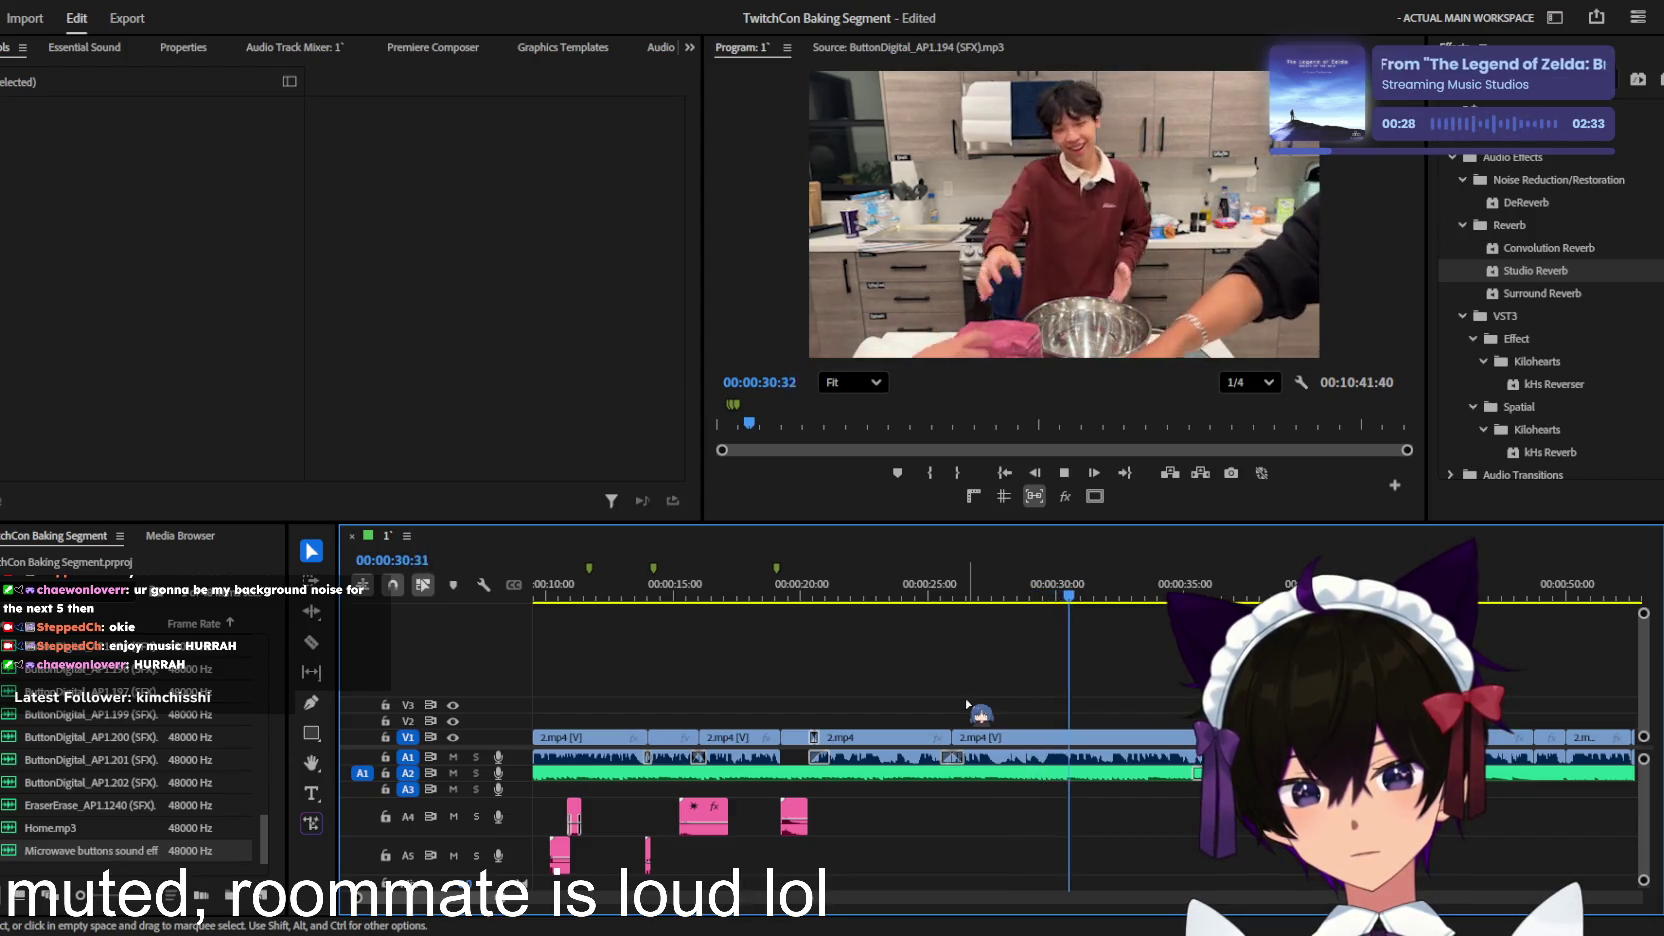
scroll(680, 683, down, 1)
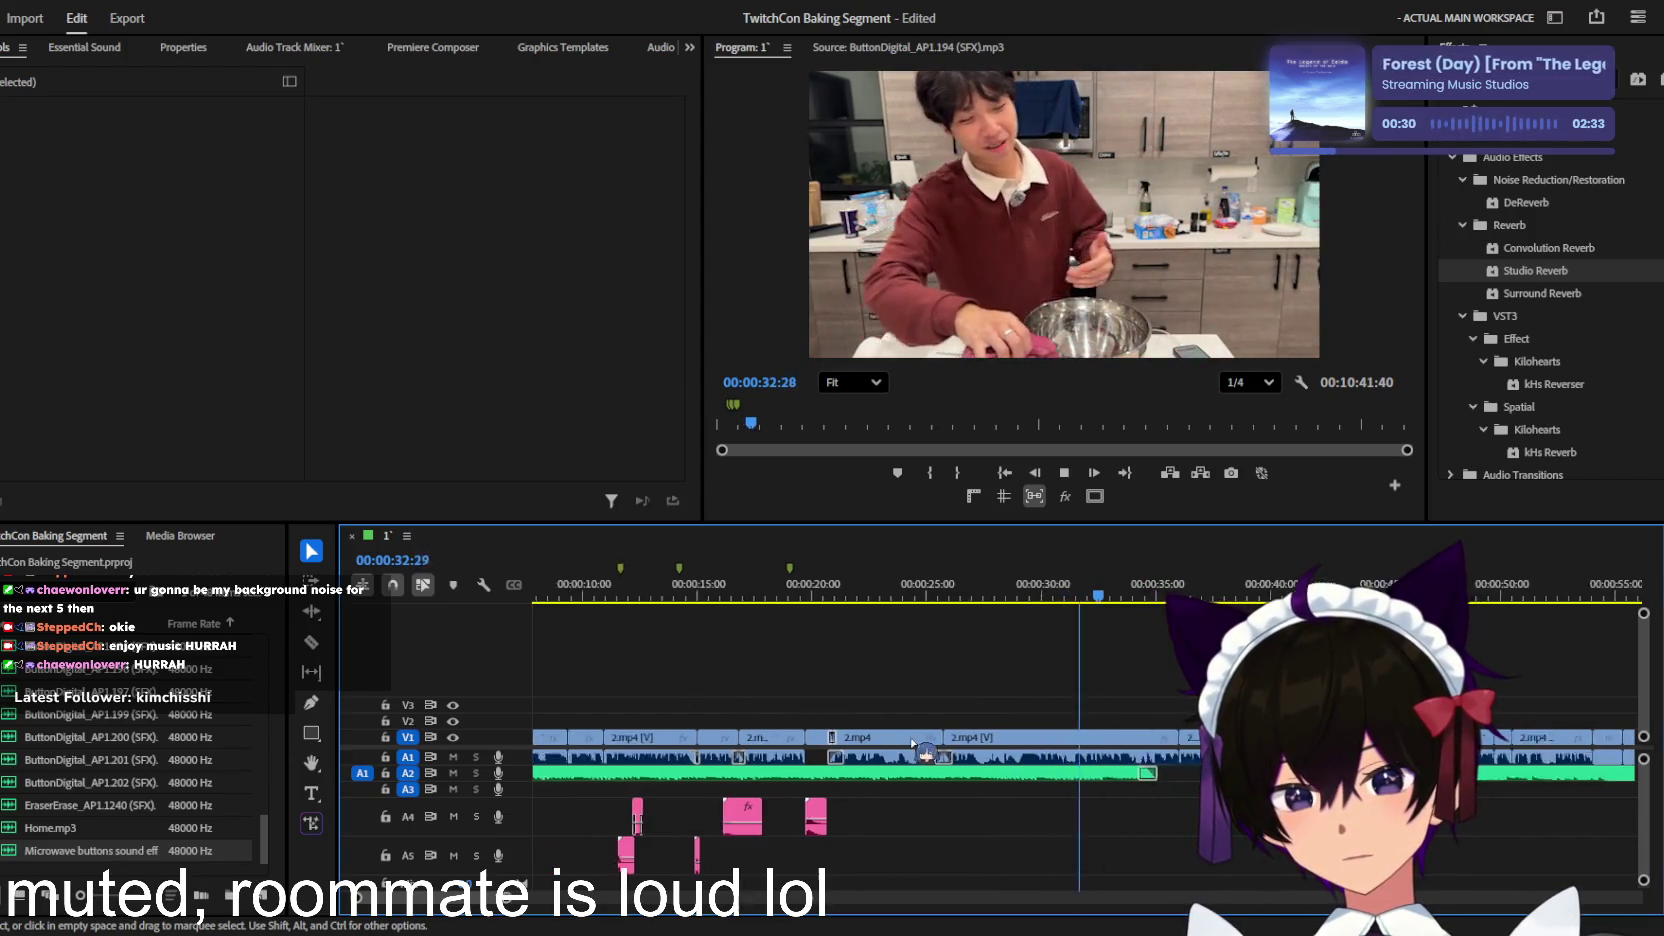
scroll(900, 740, down, 1)
scroll(905, 745, up, 1)
scroll(1150, 772, up, 1)
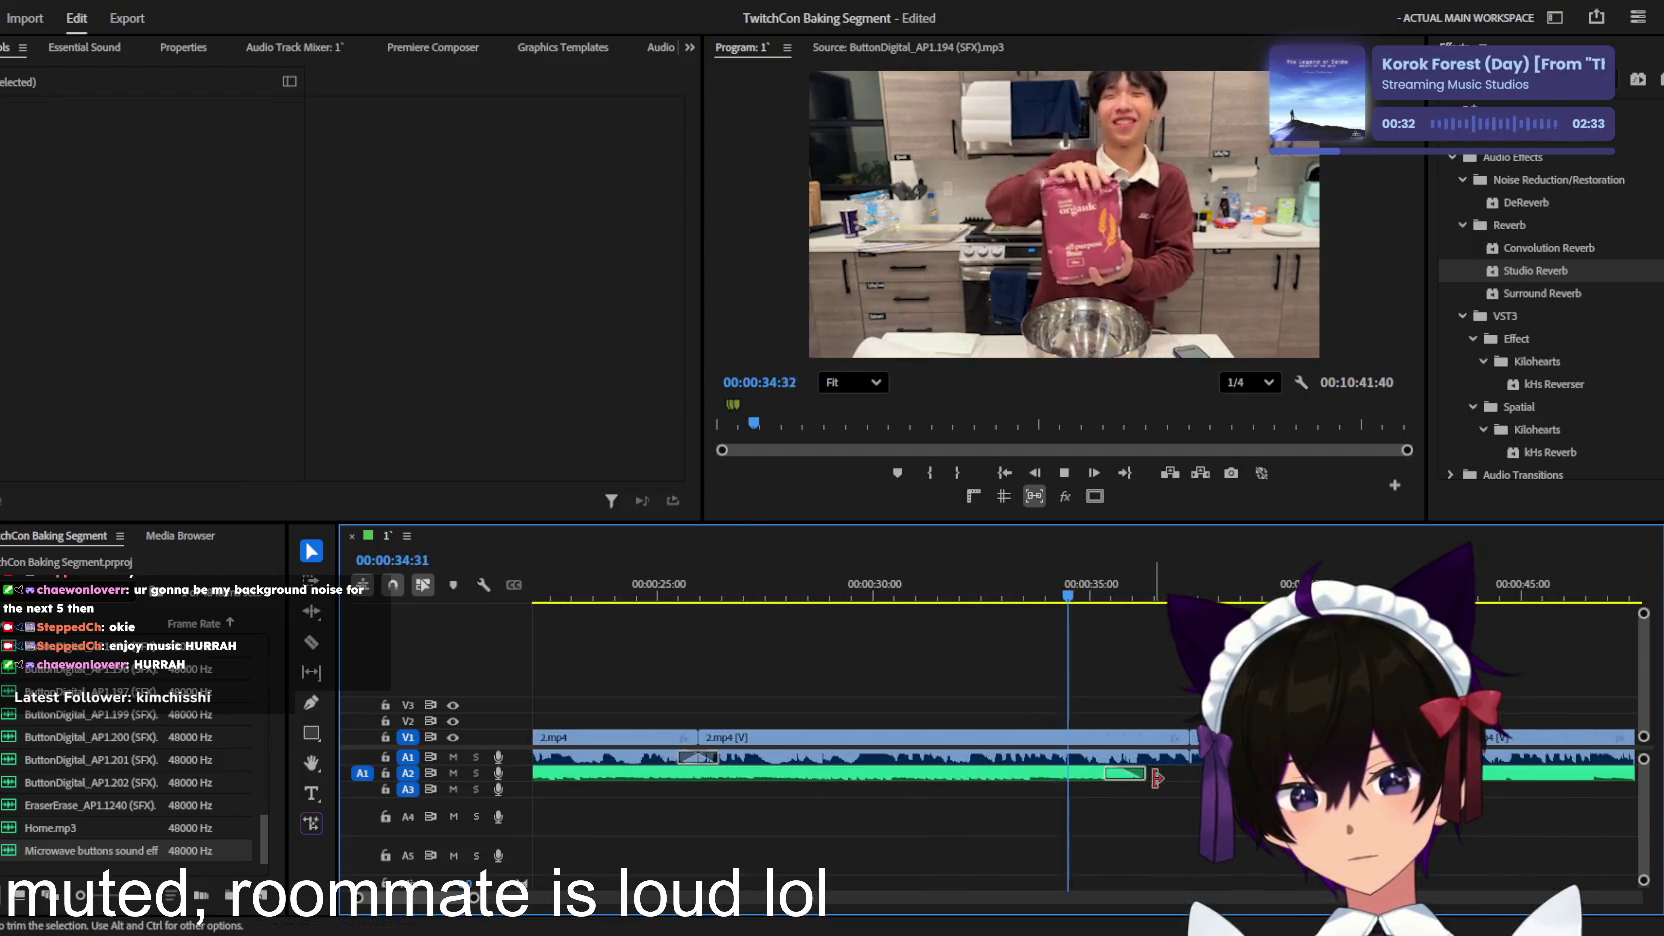
scroll(1120, 778, up, 1)
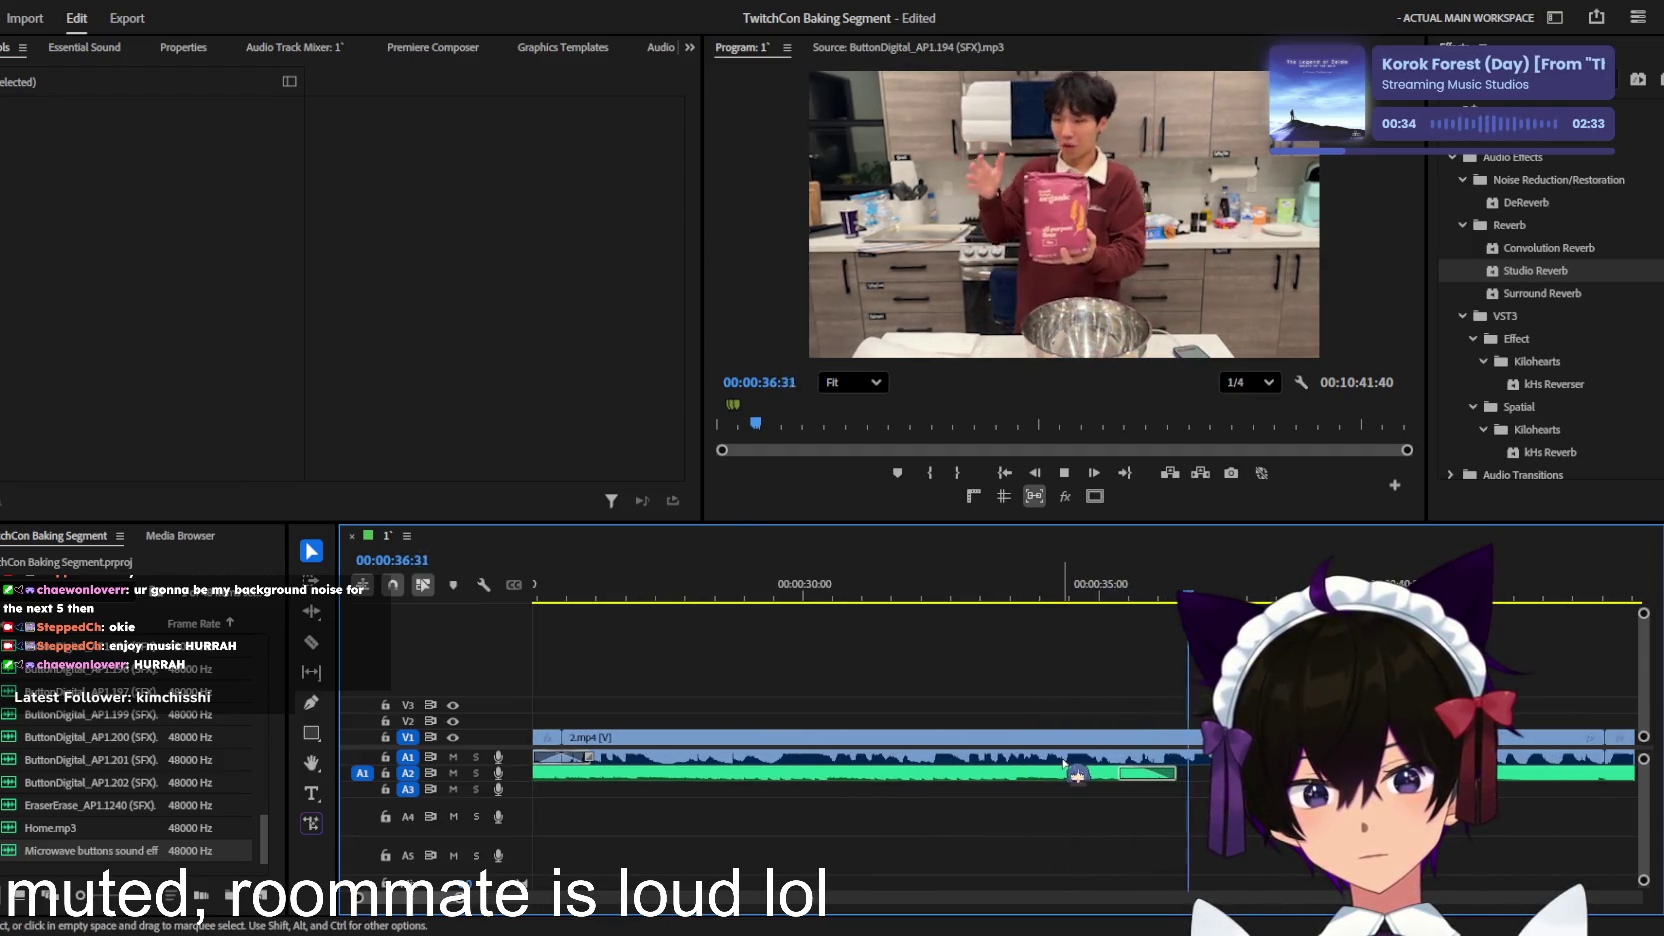
scroll(1040, 760, down, 1)
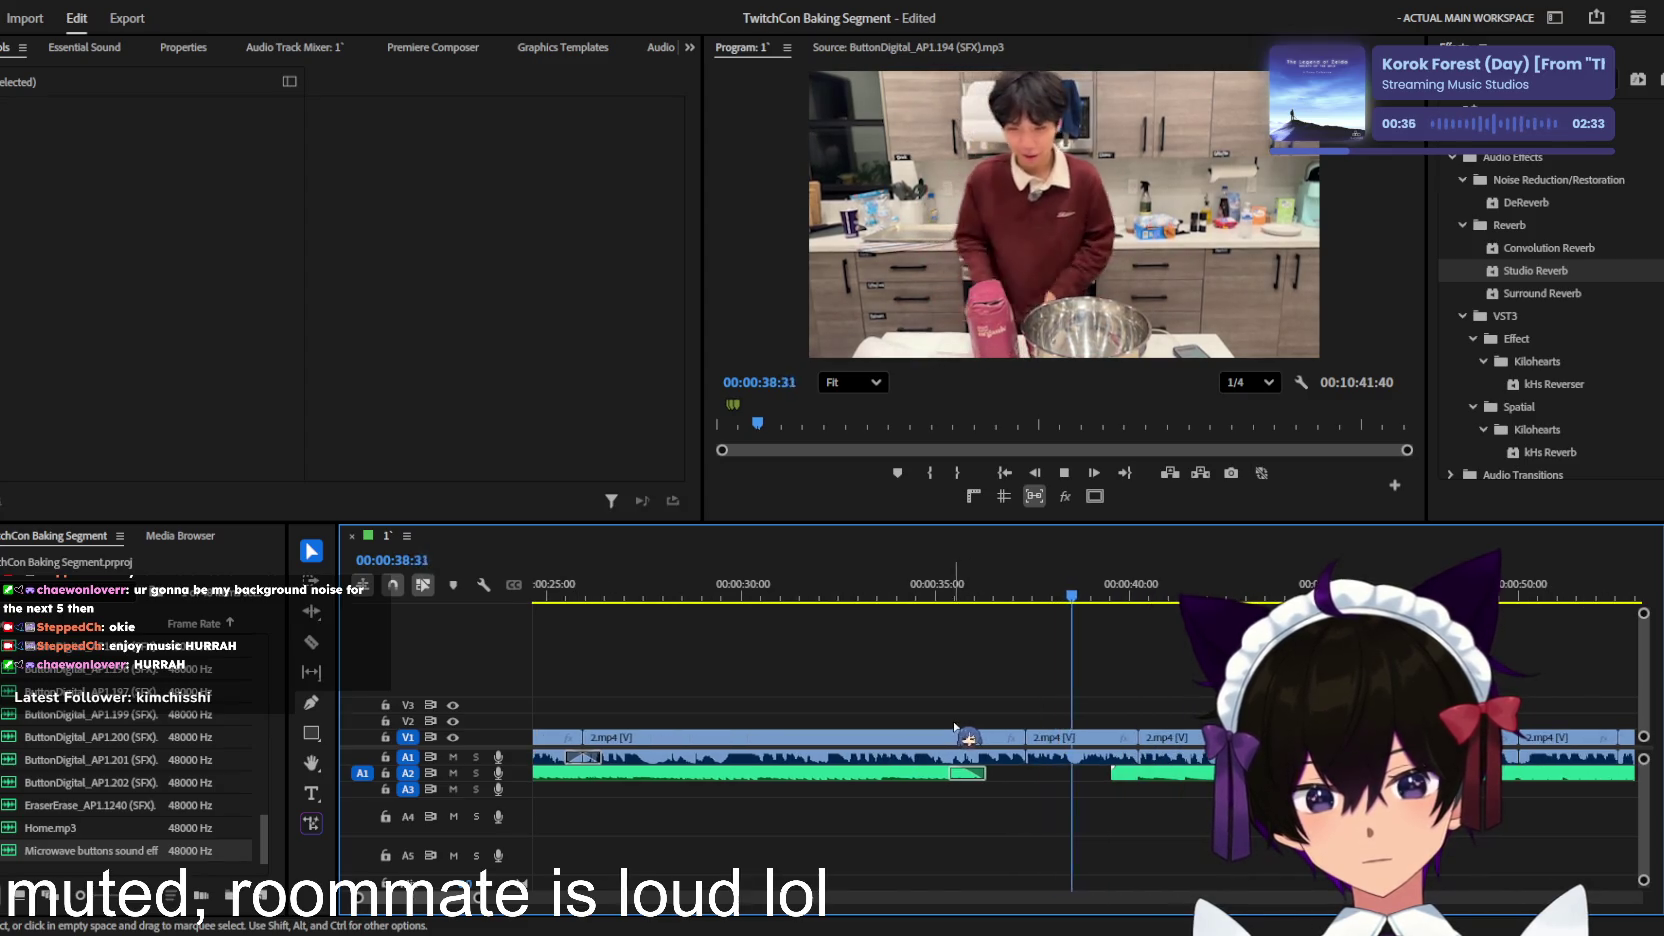
scroll(948, 726, down, 1)
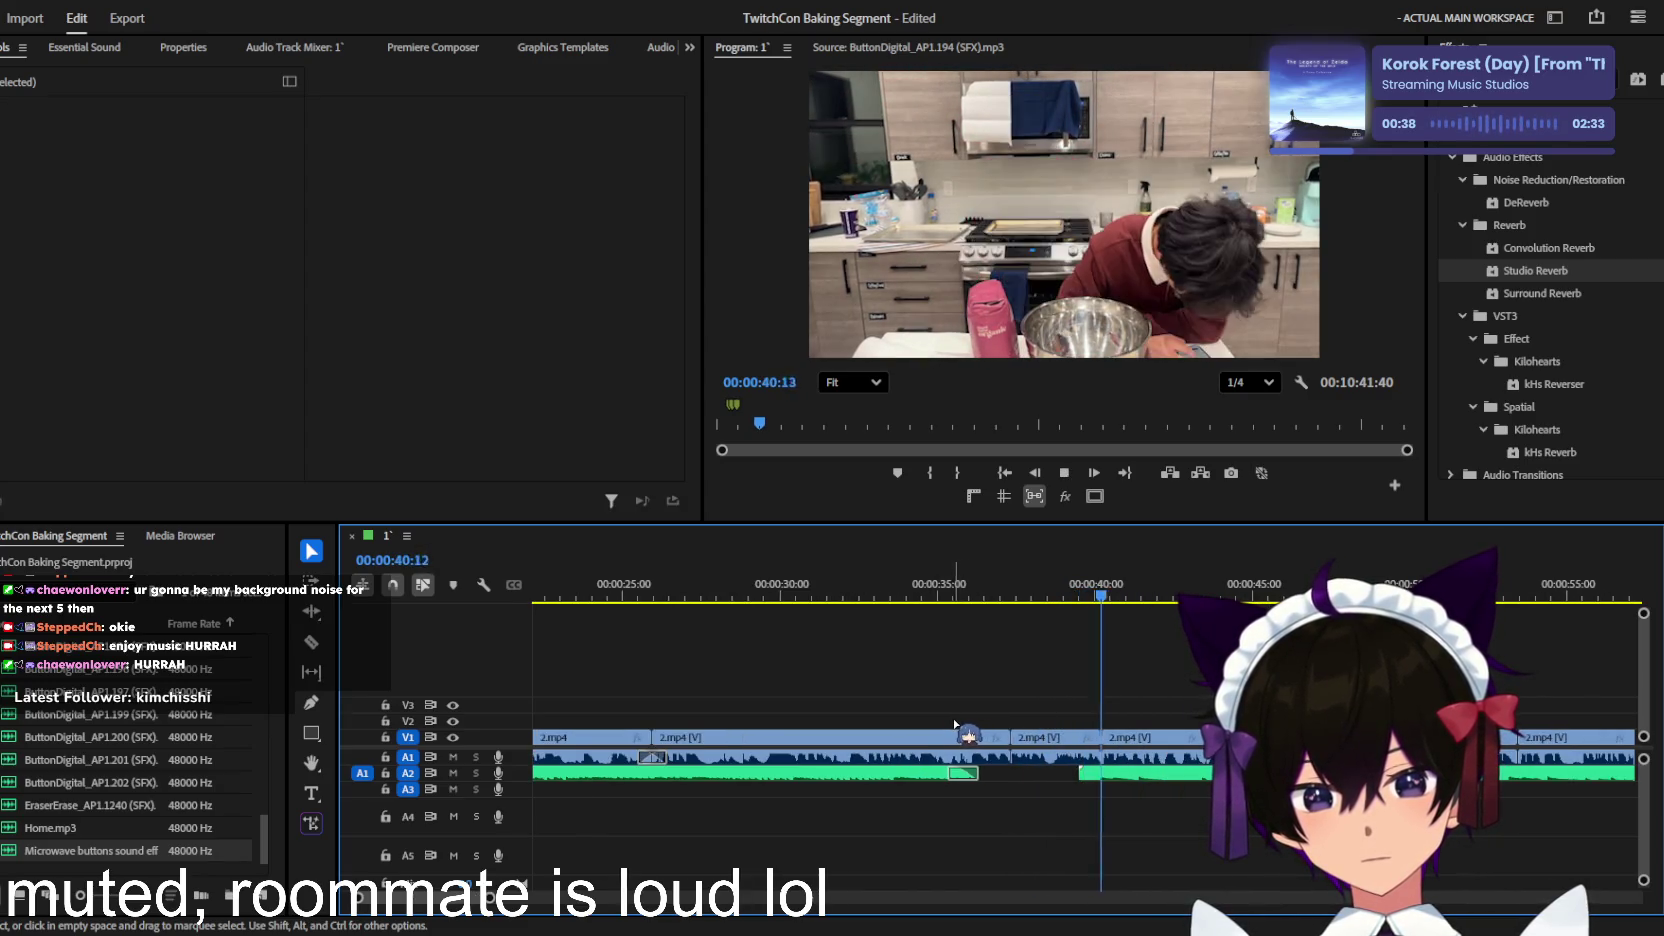
scroll(960, 722, down, 1)
scroll(945, 721, down, 2)
scroll(930, 720, down, 1)
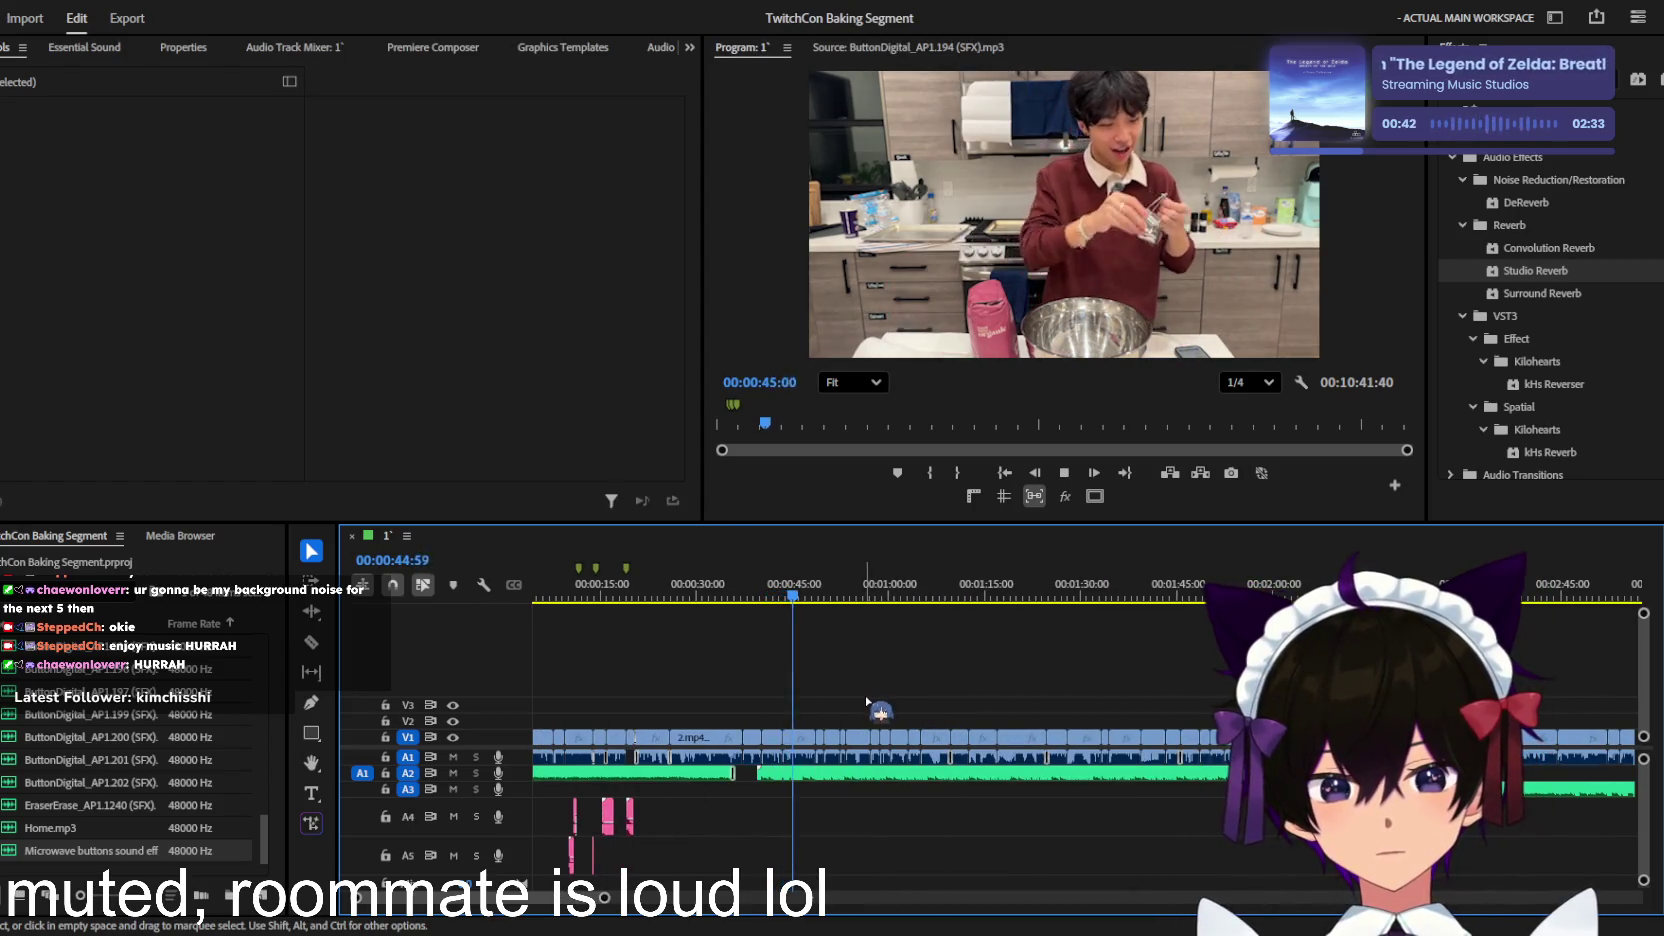
scroll(872, 699, up, 2)
scroll(877, 698, up, 1)
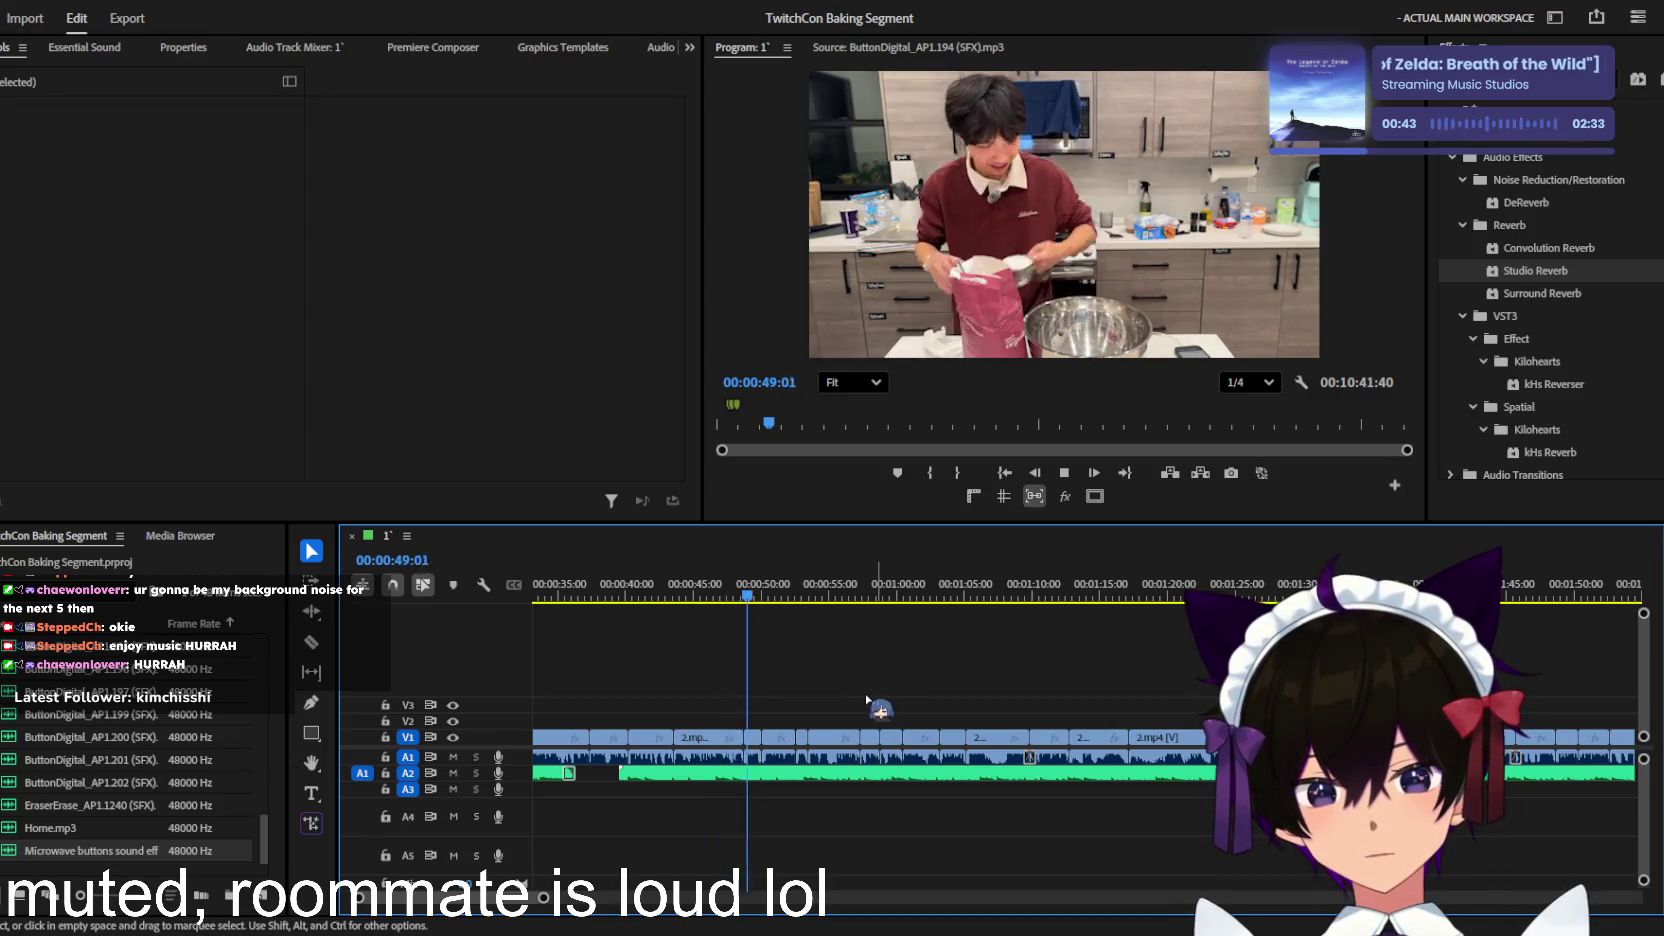
scroll(852, 702, down, 2)
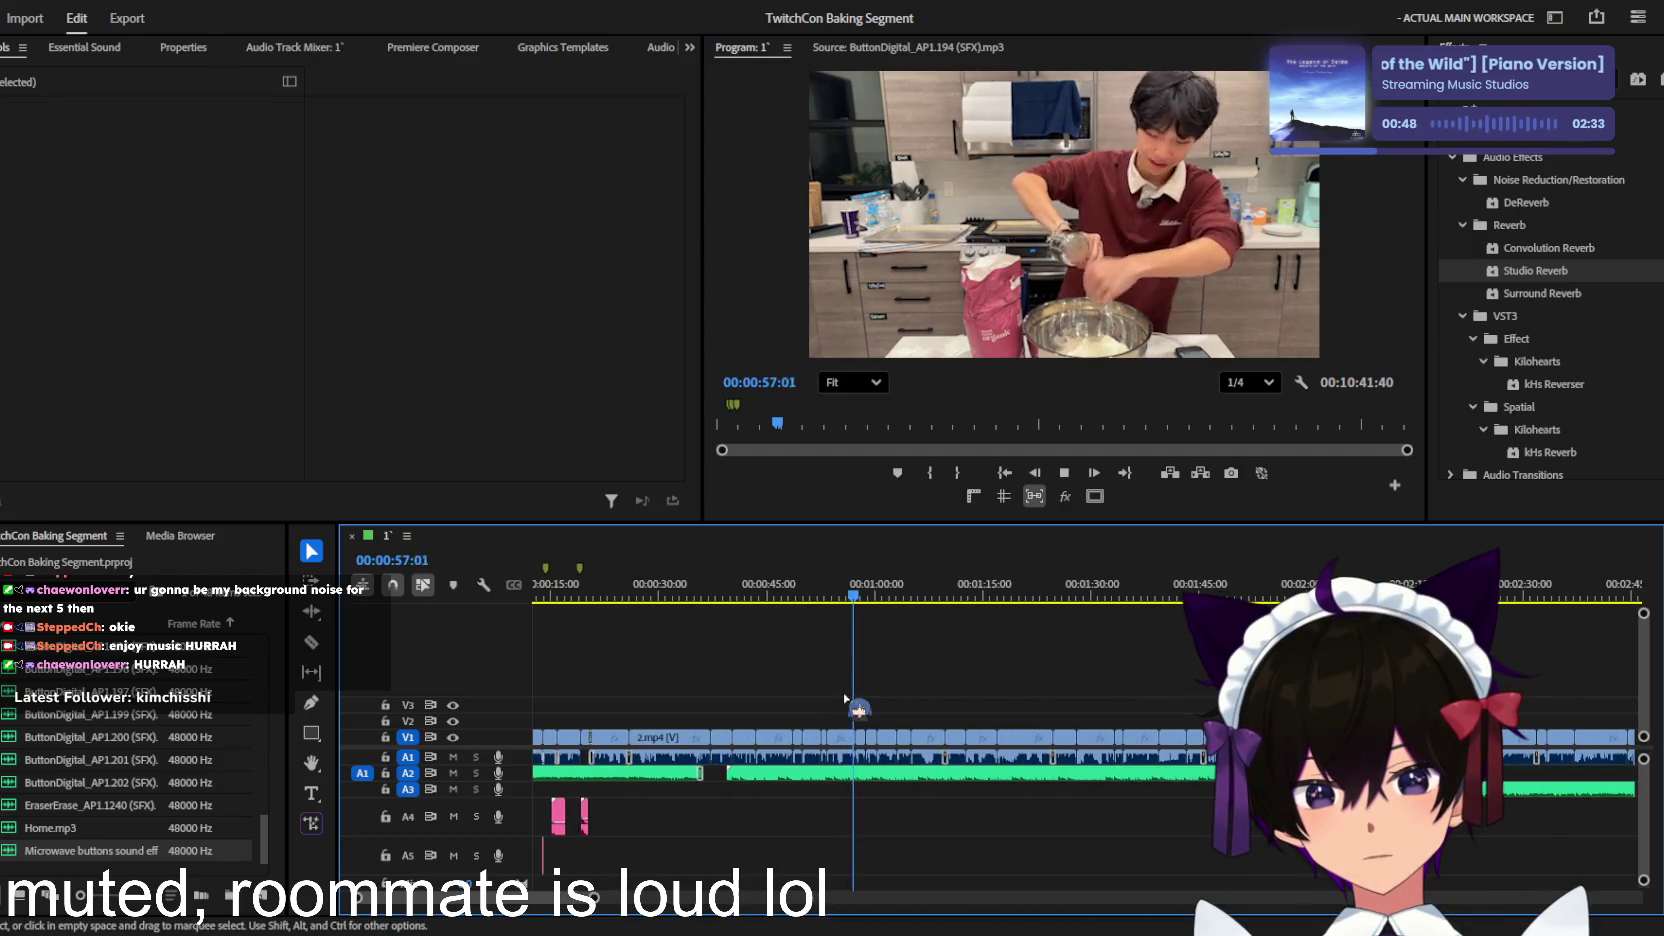
scroll(845, 698, up, 1)
scroll(845, 698, down, 2)
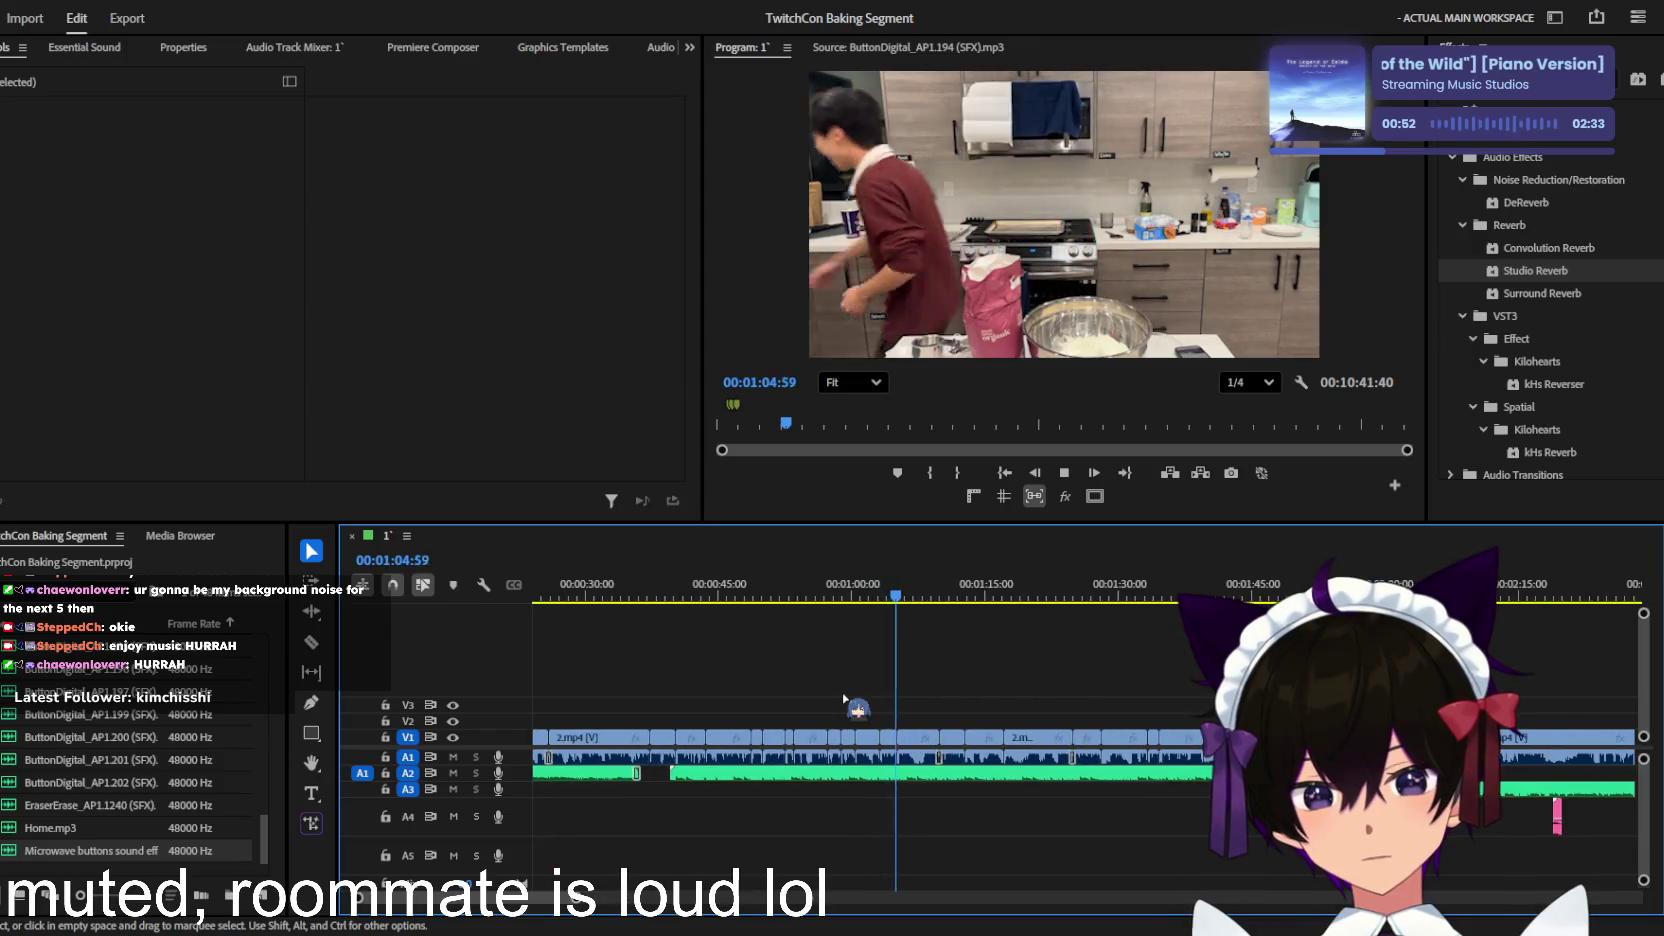
scroll(845, 698, up, 4)
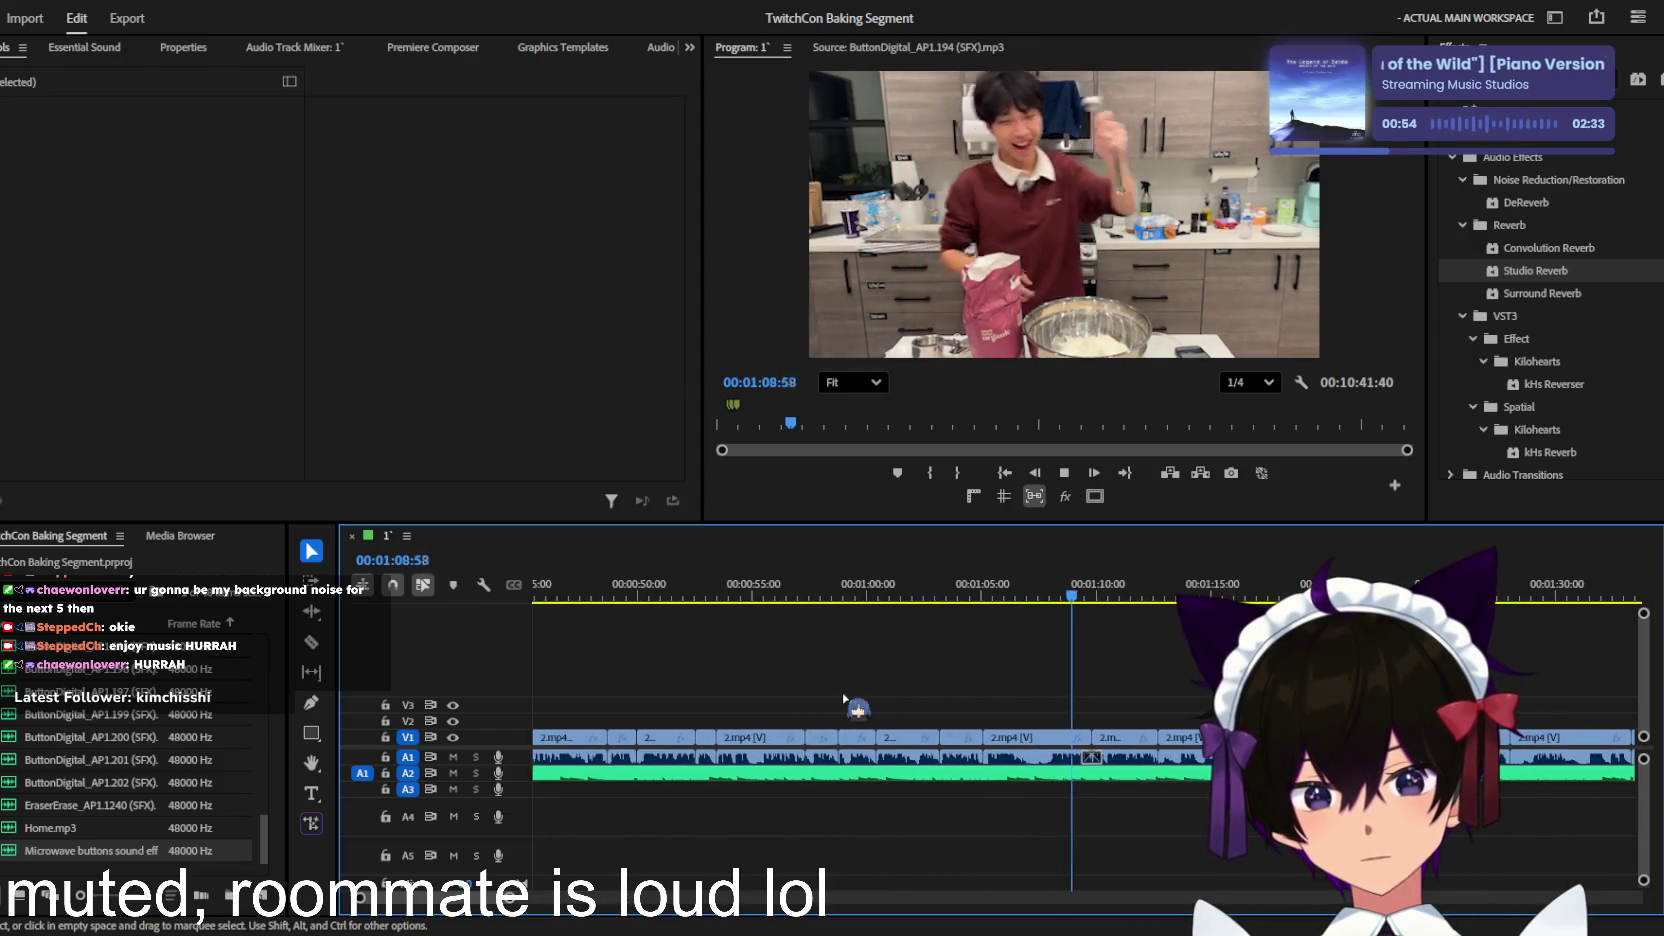
scroll(845, 698, down, 3)
scroll(845, 698, down, 1)
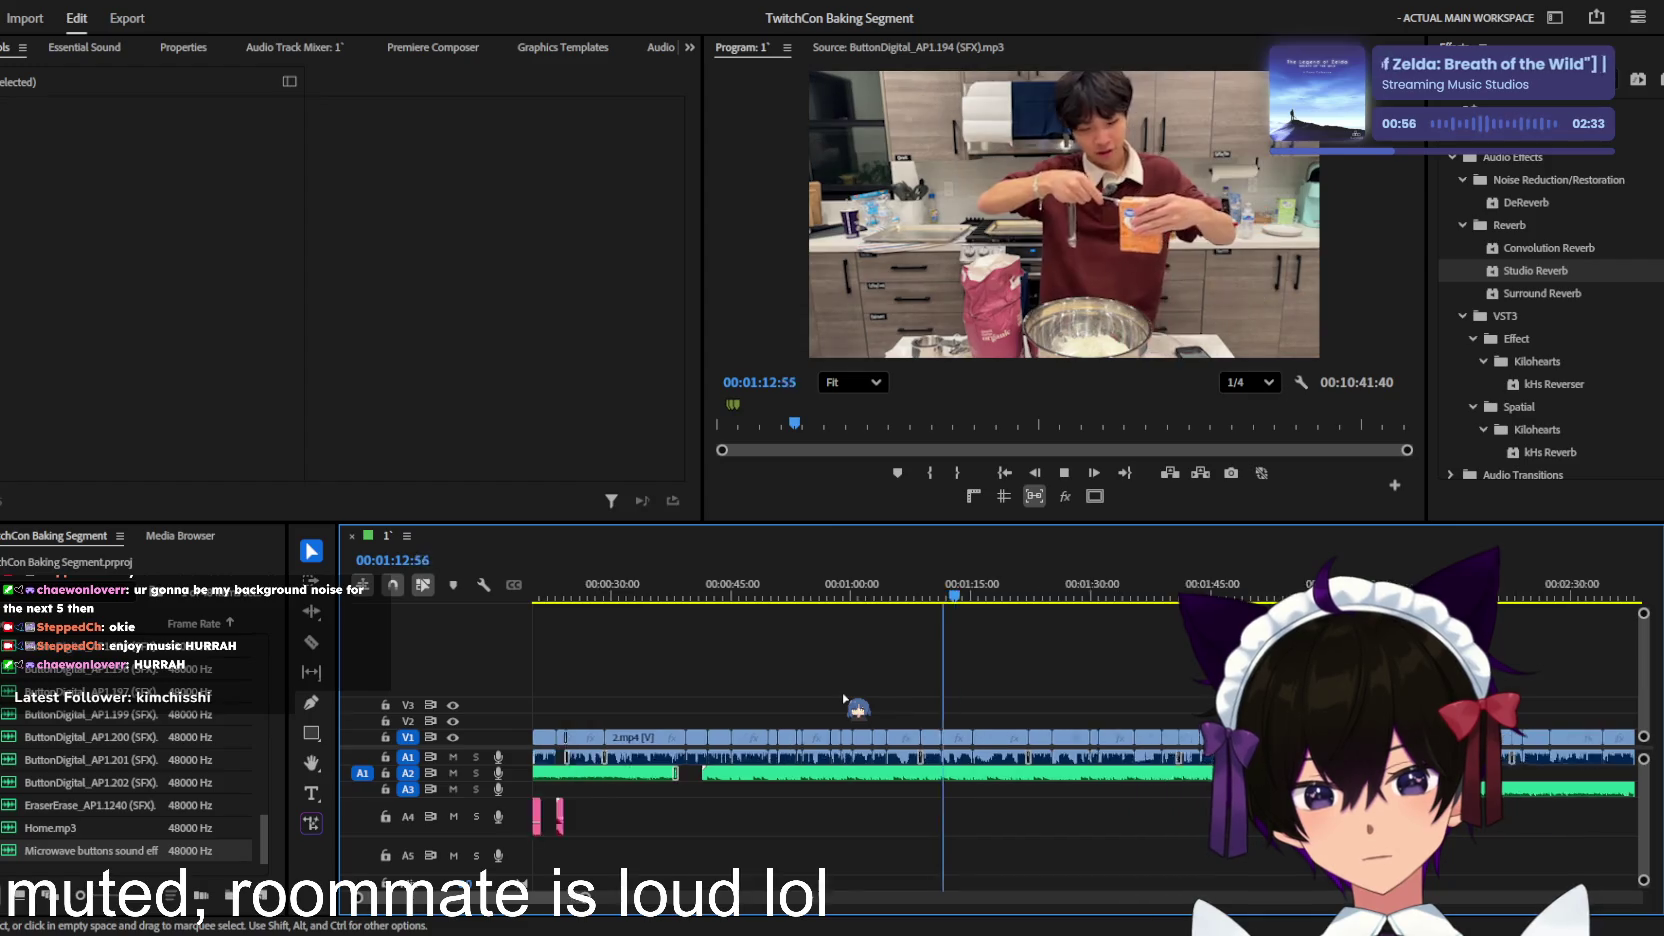
scroll(845, 698, down, 1)
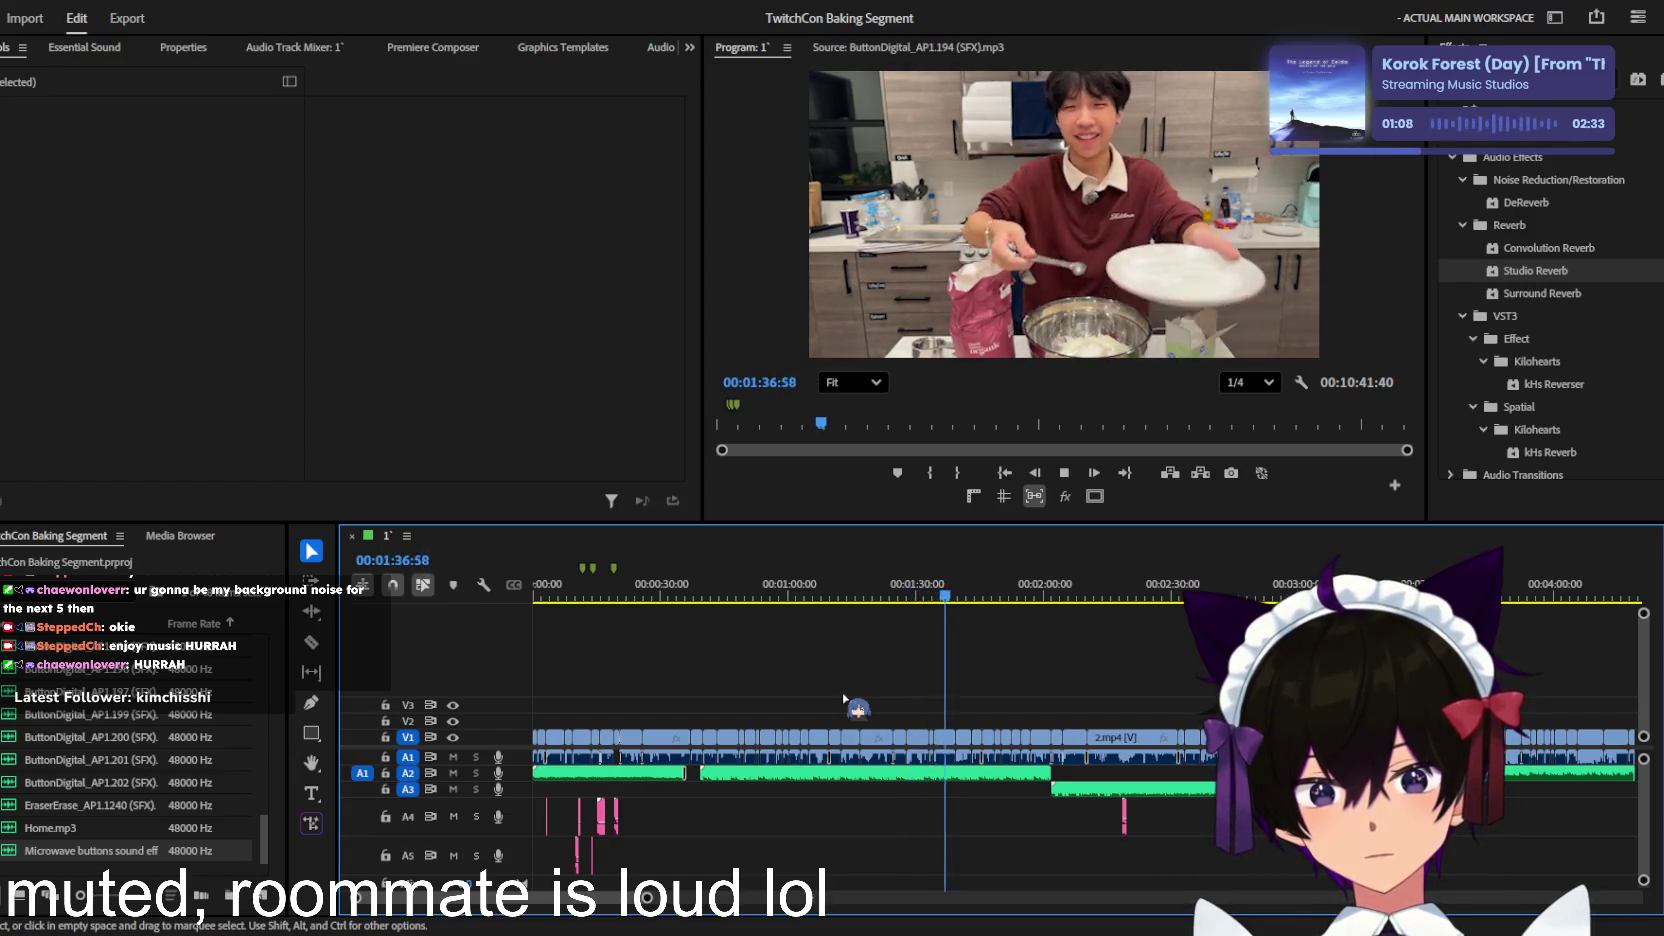
scroll(845, 701, up, 2)
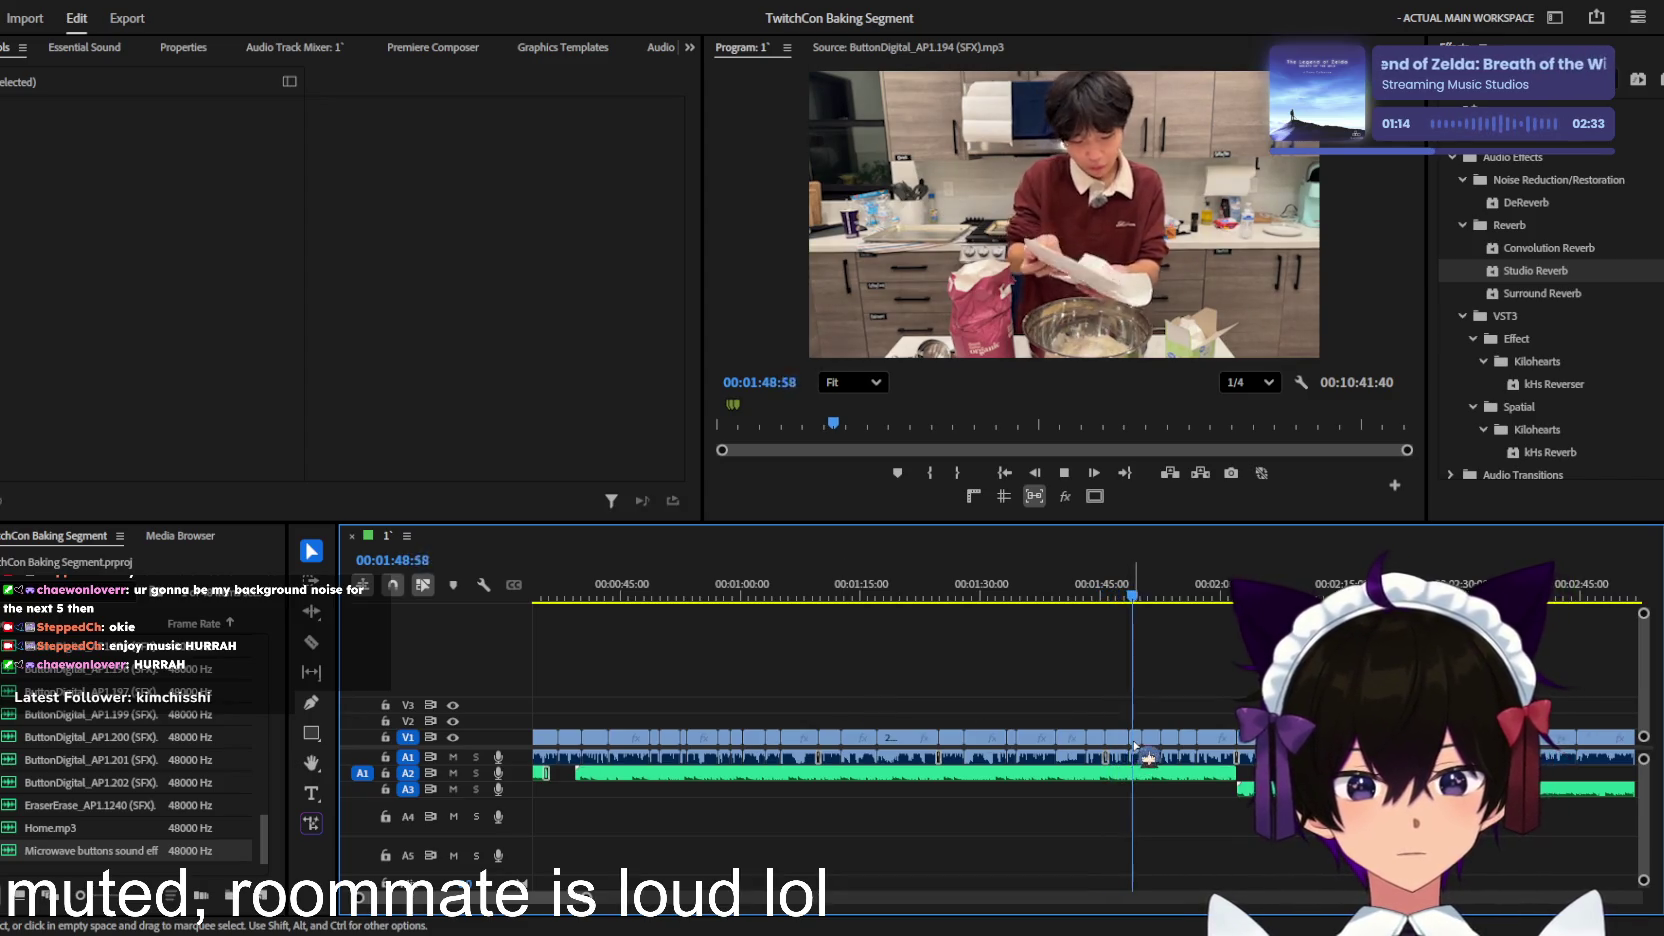
scroll(1135, 745, up, 3)
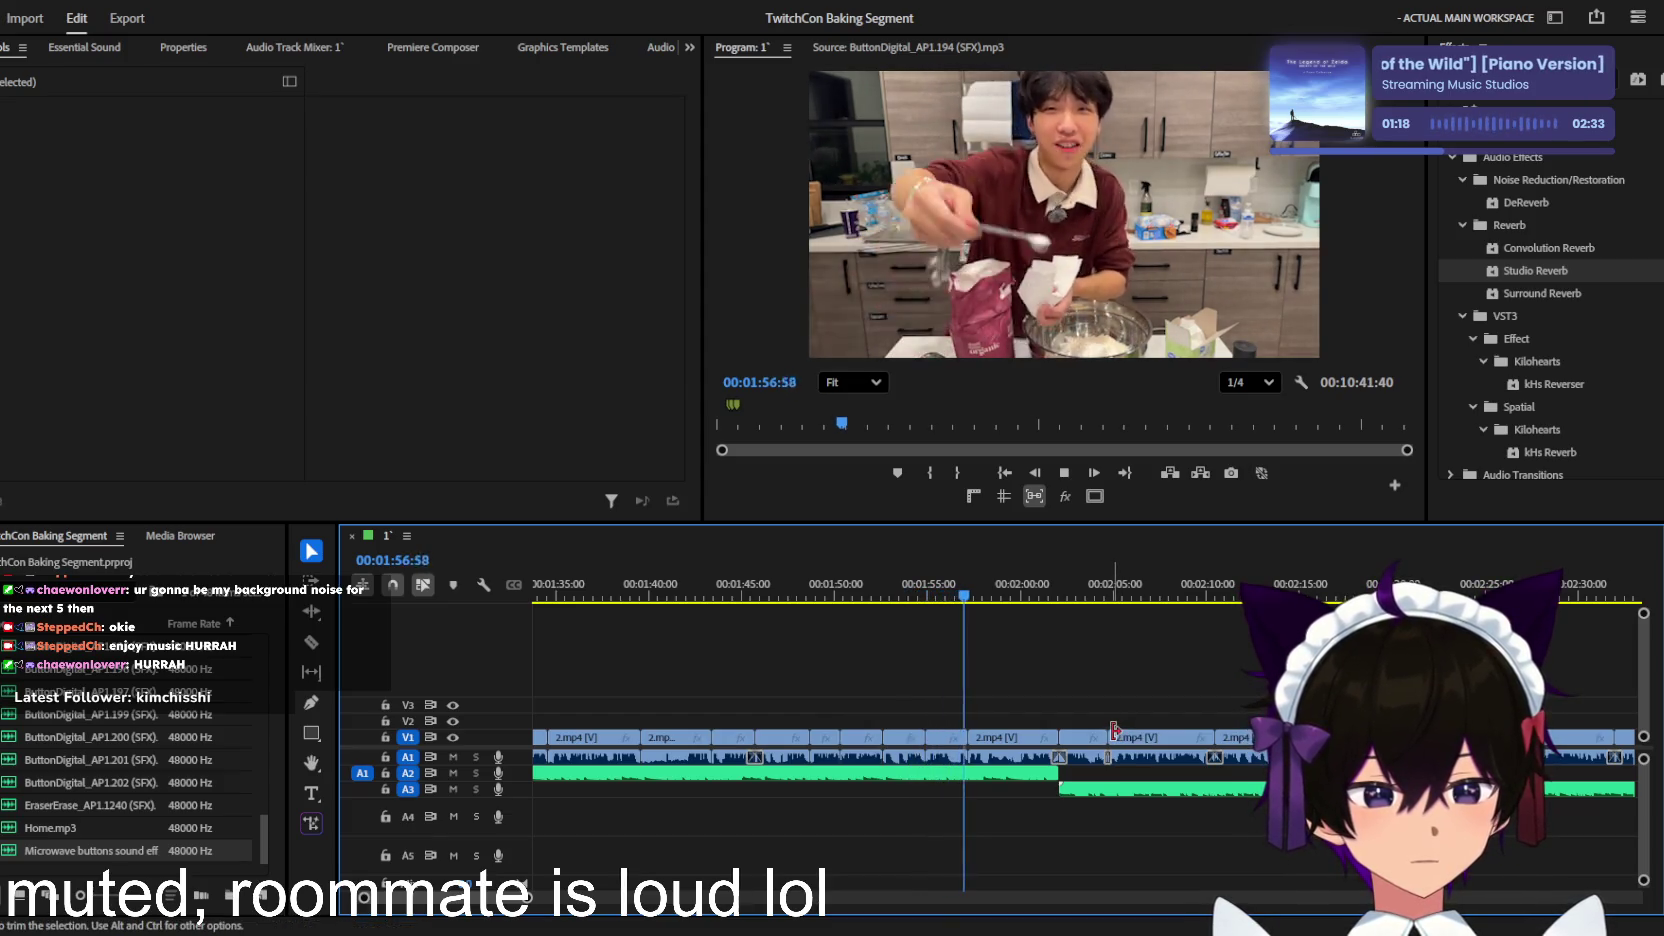
scroll(1080, 726, up, 2)
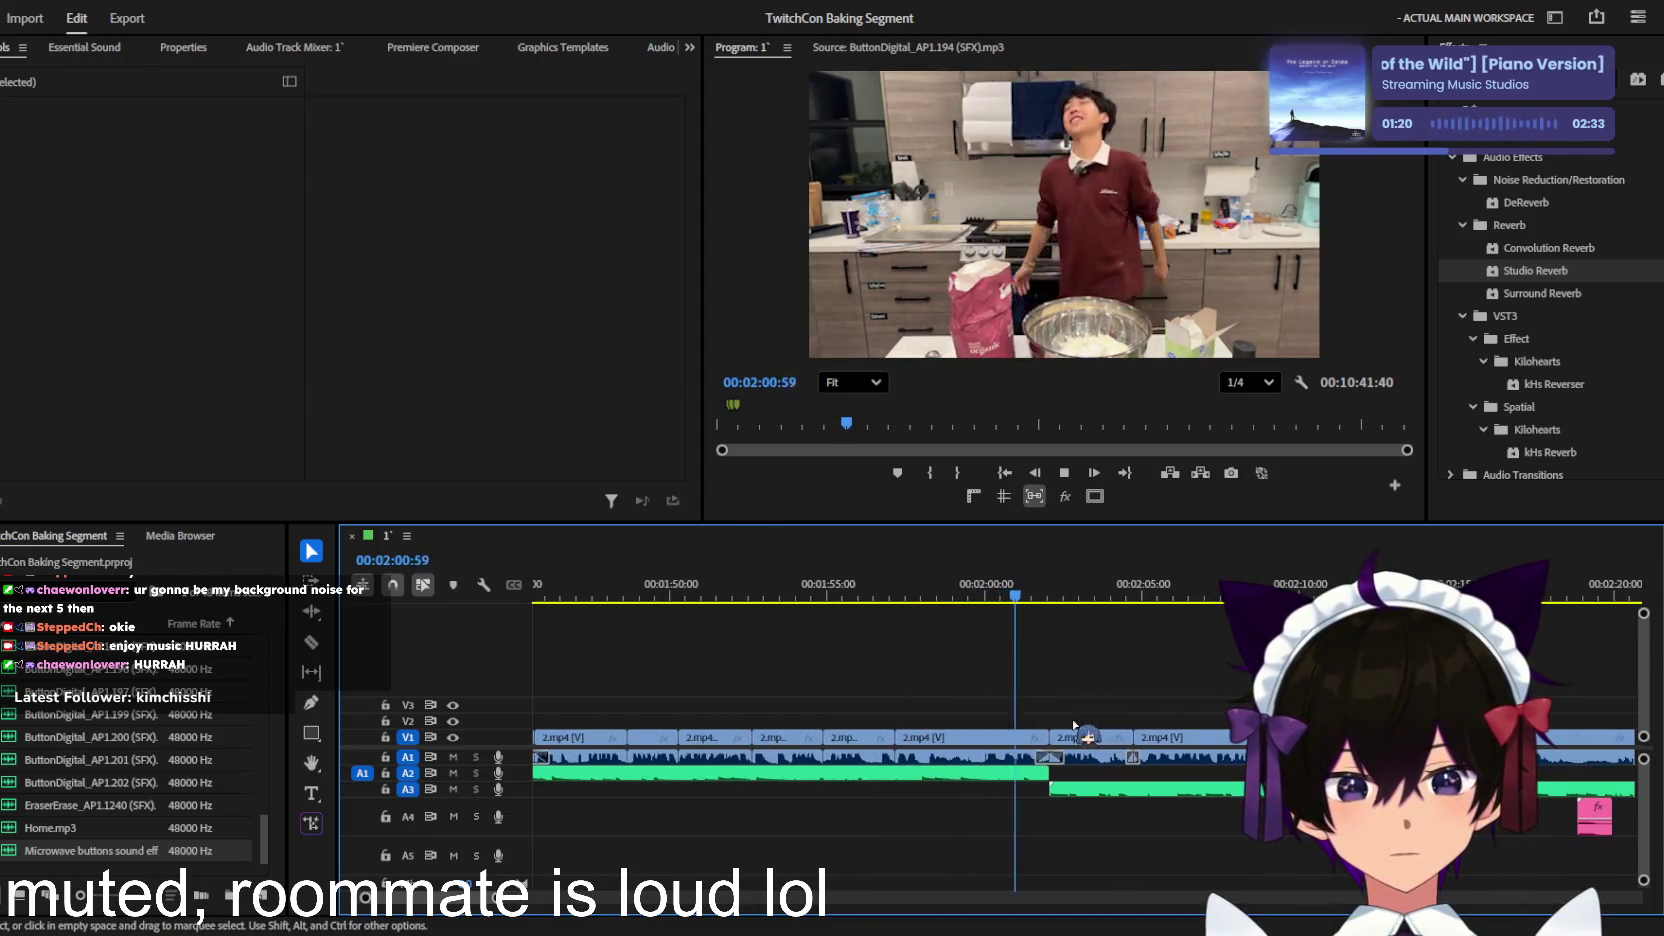
scroll(1073, 726, down, 1)
scroll(1073, 726, down, 1)
scroll(1073, 726, down, 1)
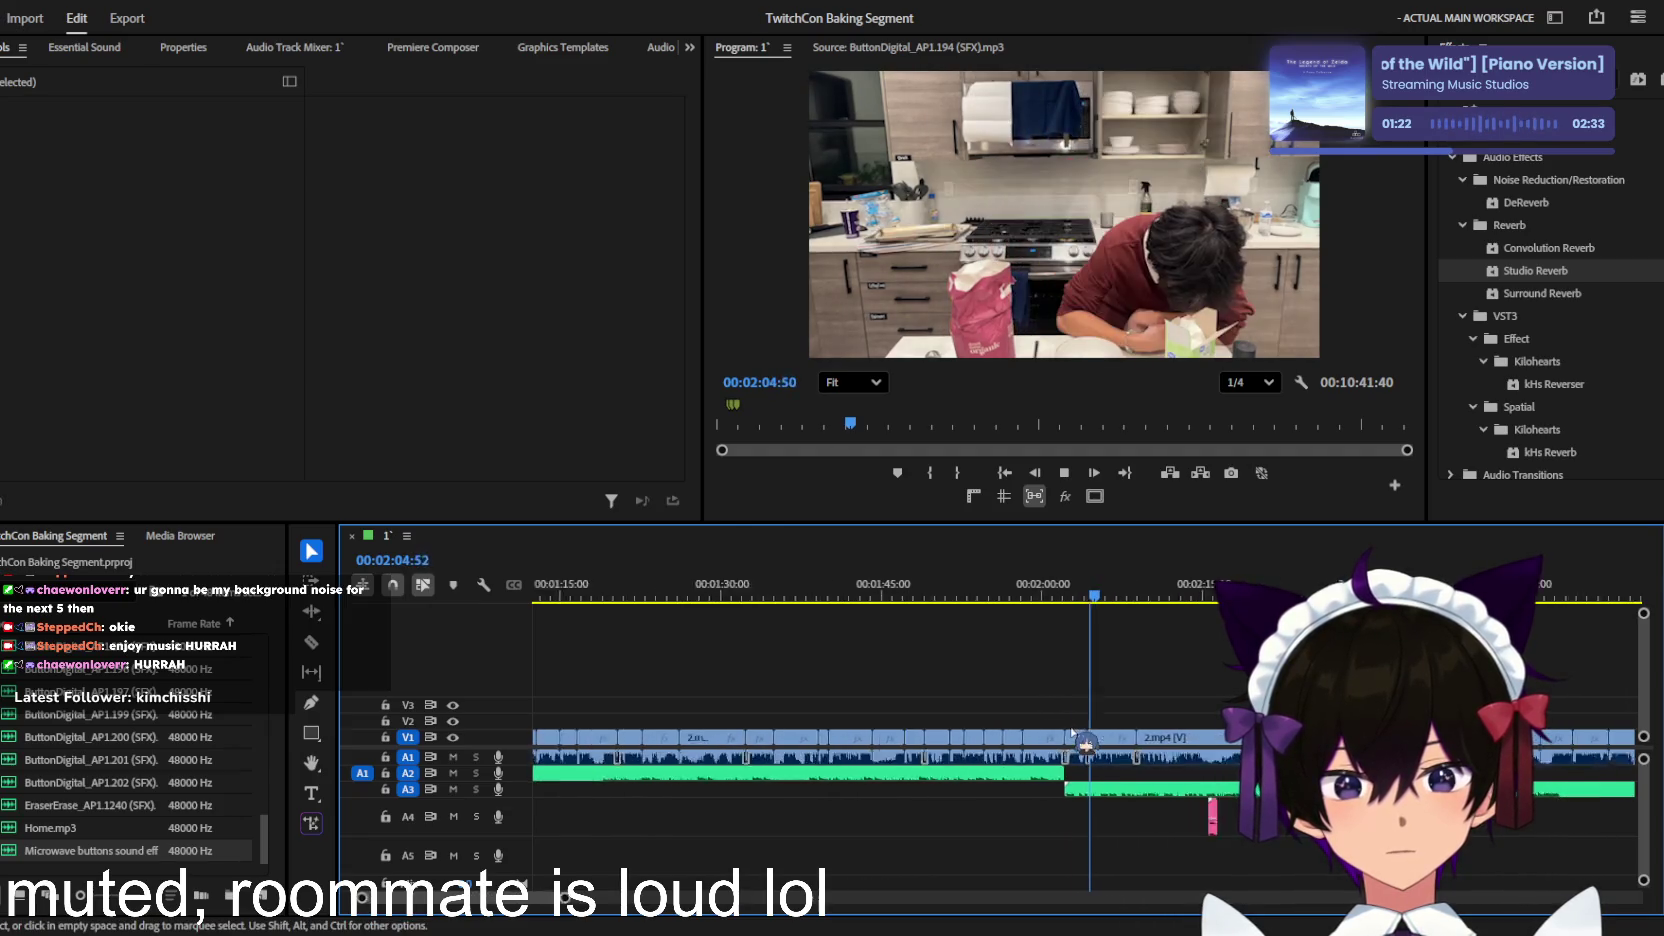
scroll(1073, 727, down, 1)
scroll(1073, 728, down, 1)
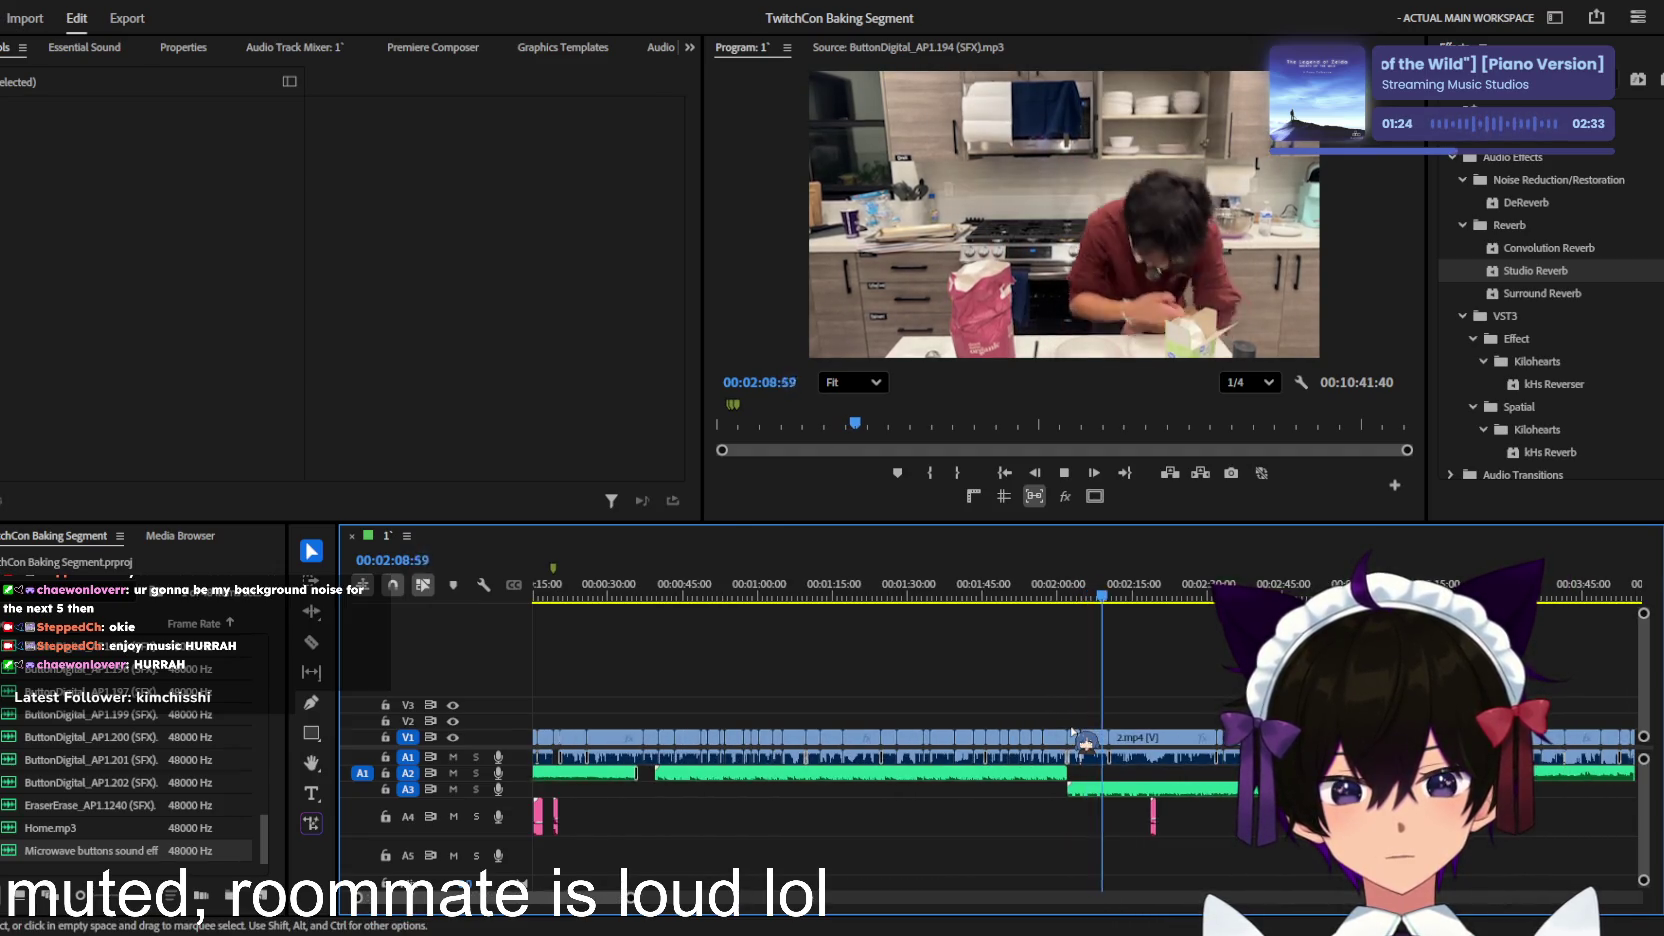
scroll(1073, 730, down, 1)
scroll(1072, 727, down, 1)
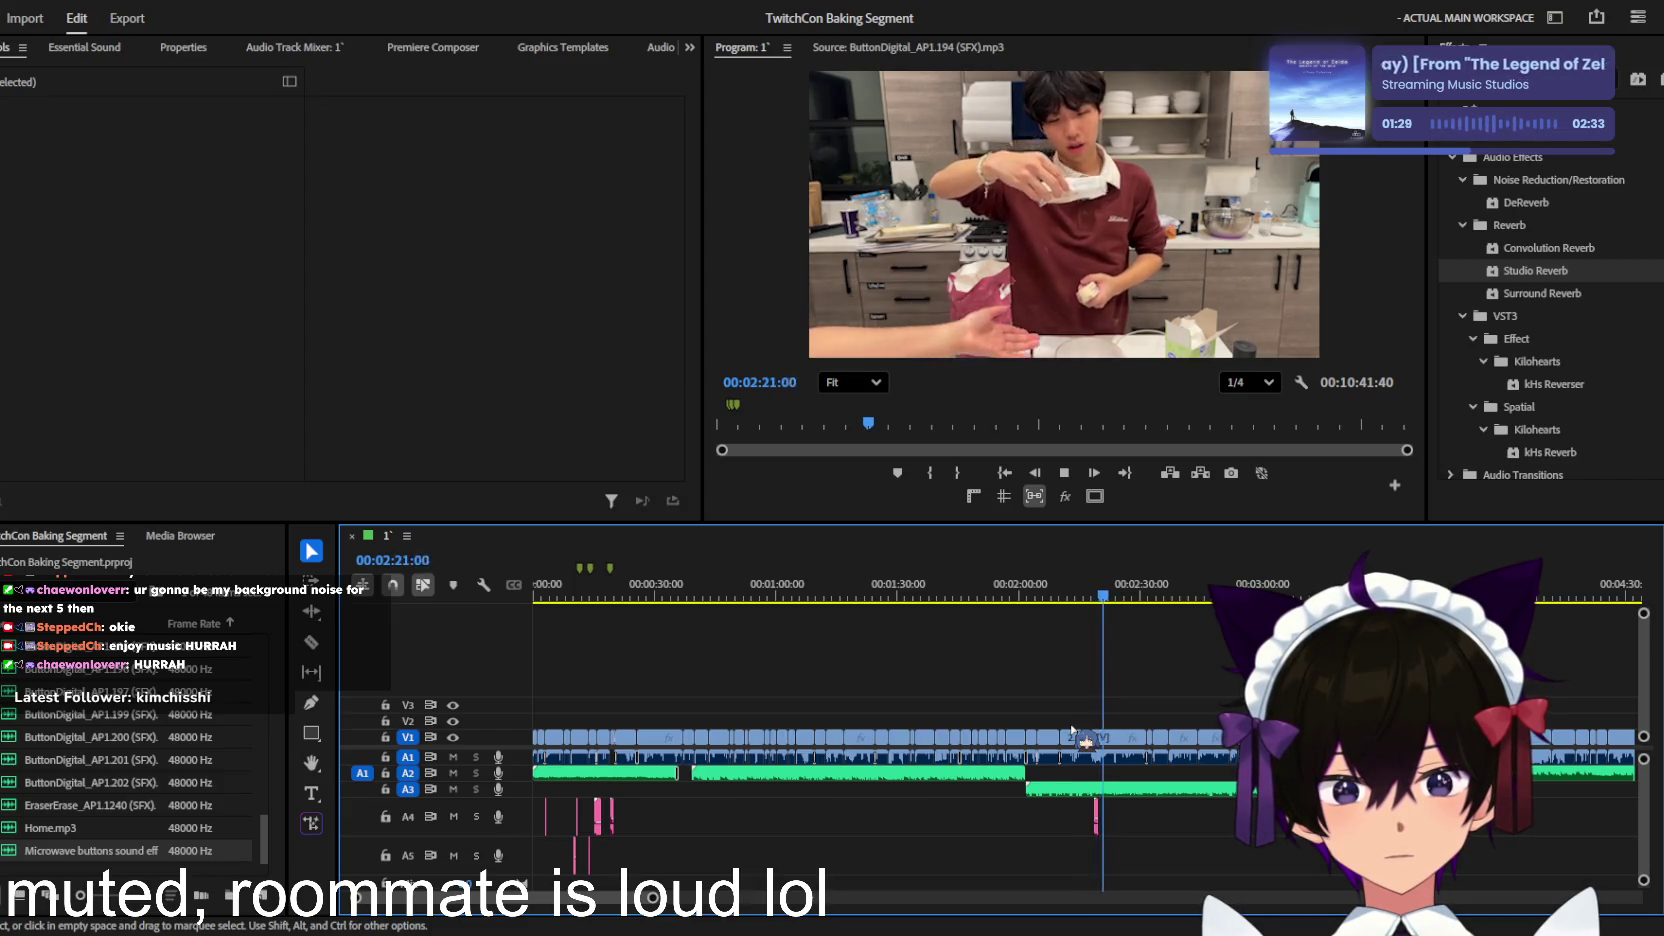
scroll(1073, 730, up, 2)
scroll(1073, 730, up, 1)
scroll(1121, 742, up, 1)
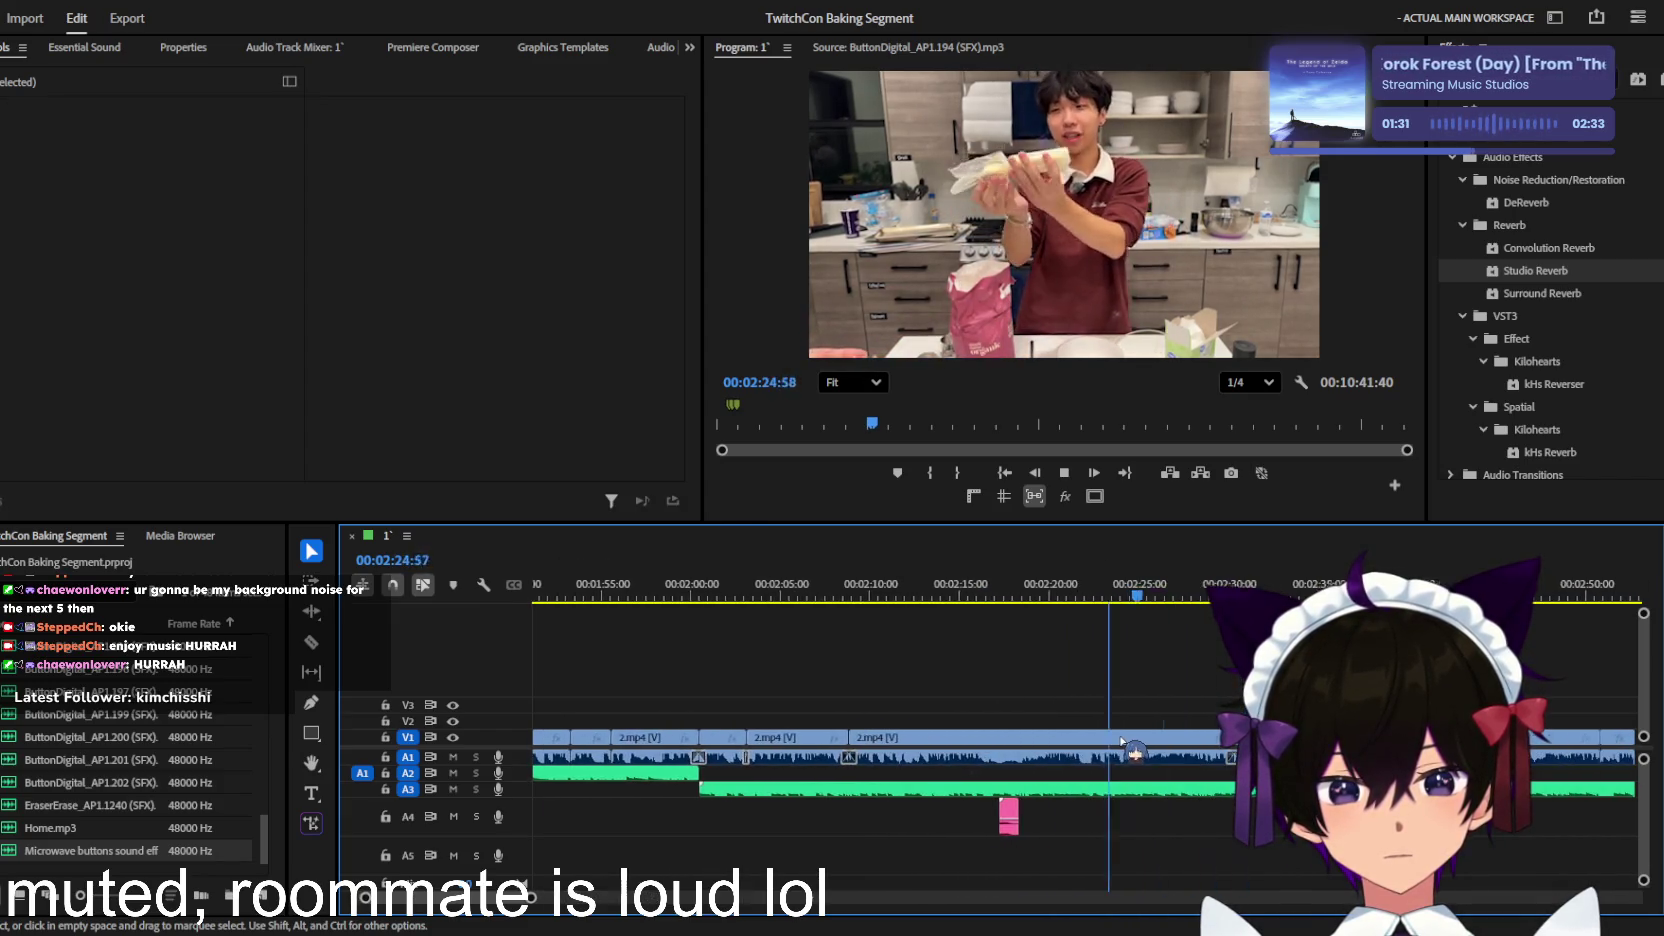
scroll(1108, 697, up, 1)
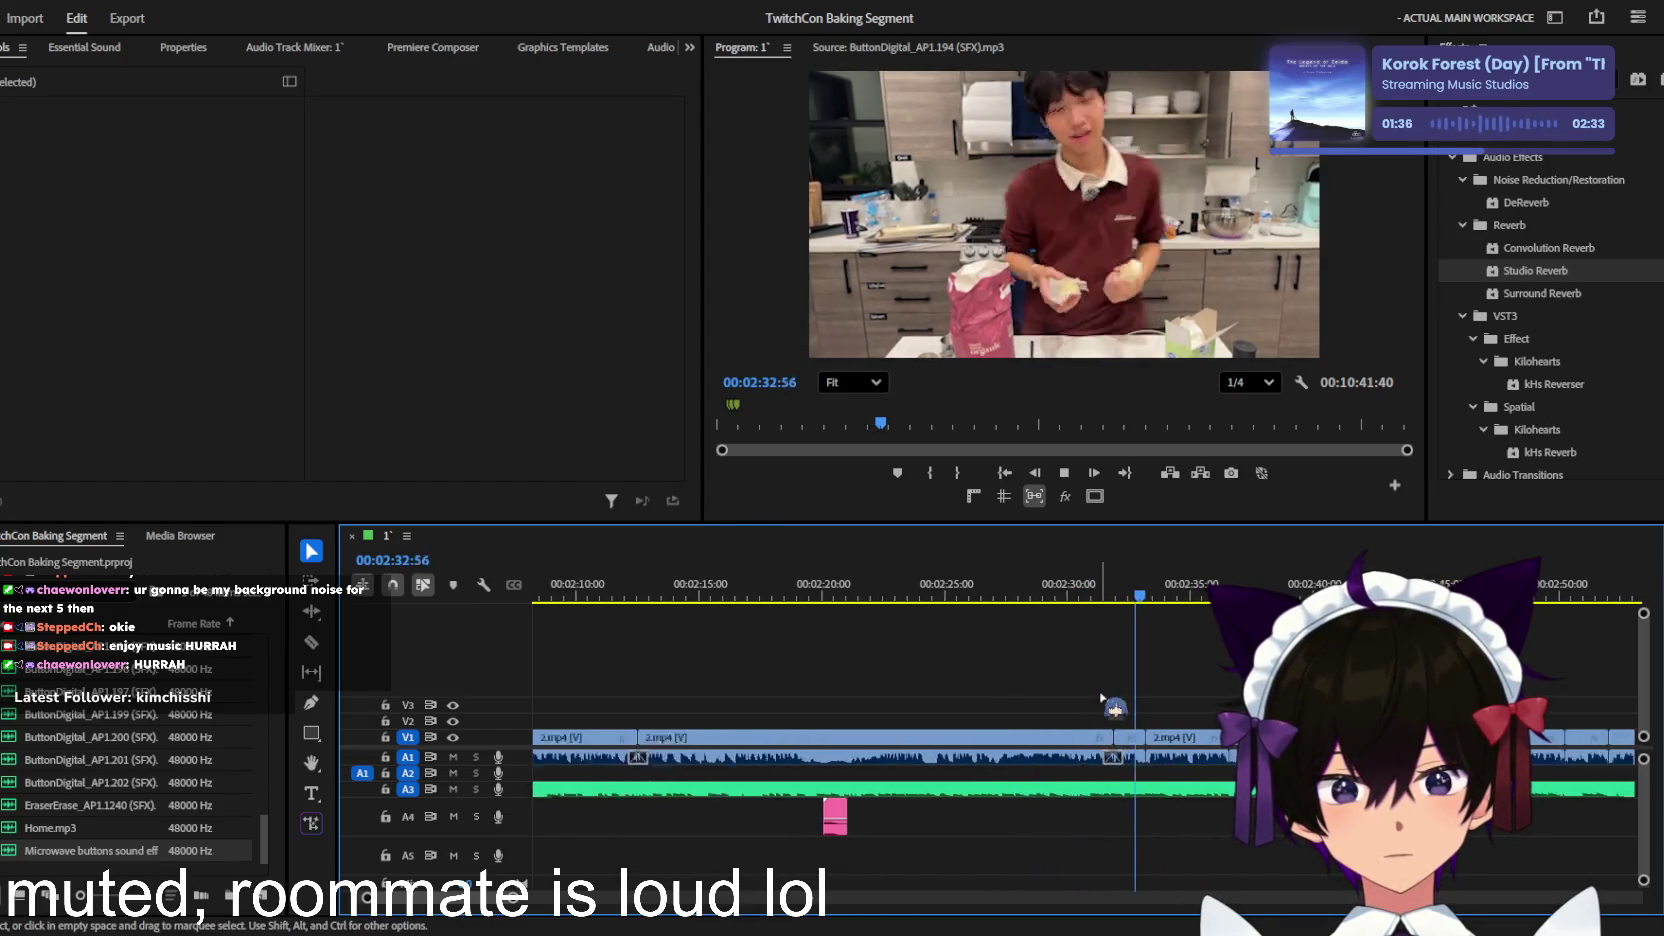
scroll(1103, 697, up, 2)
scroll(1103, 697, down, 1)
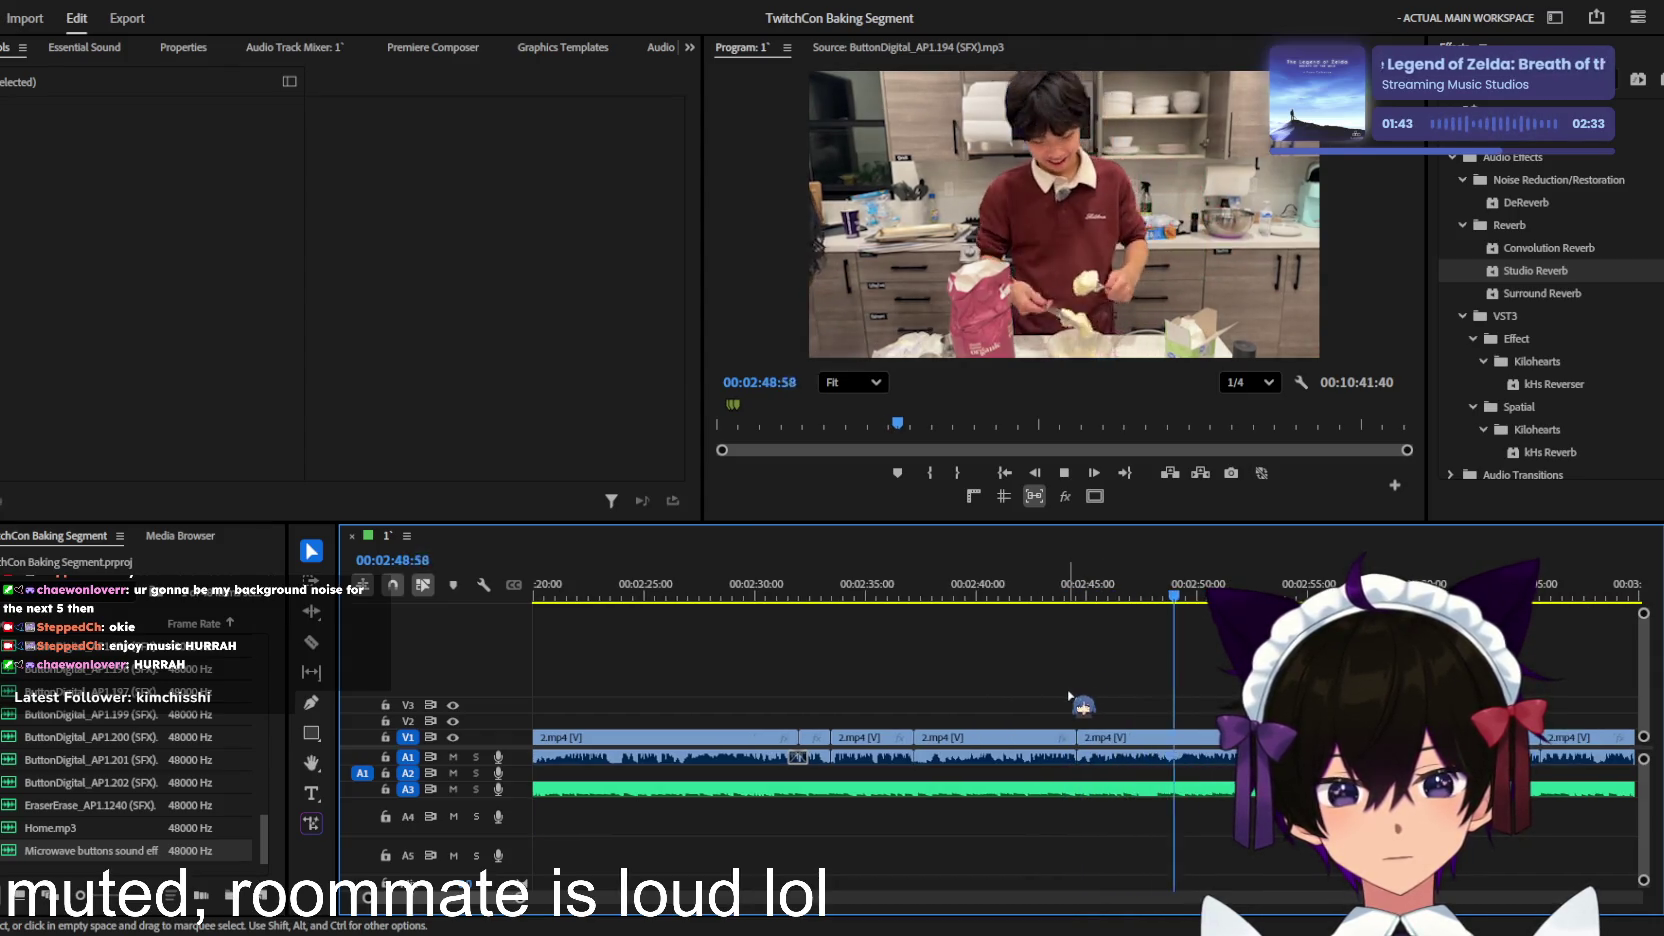
scroll(1069, 697, up, 1)
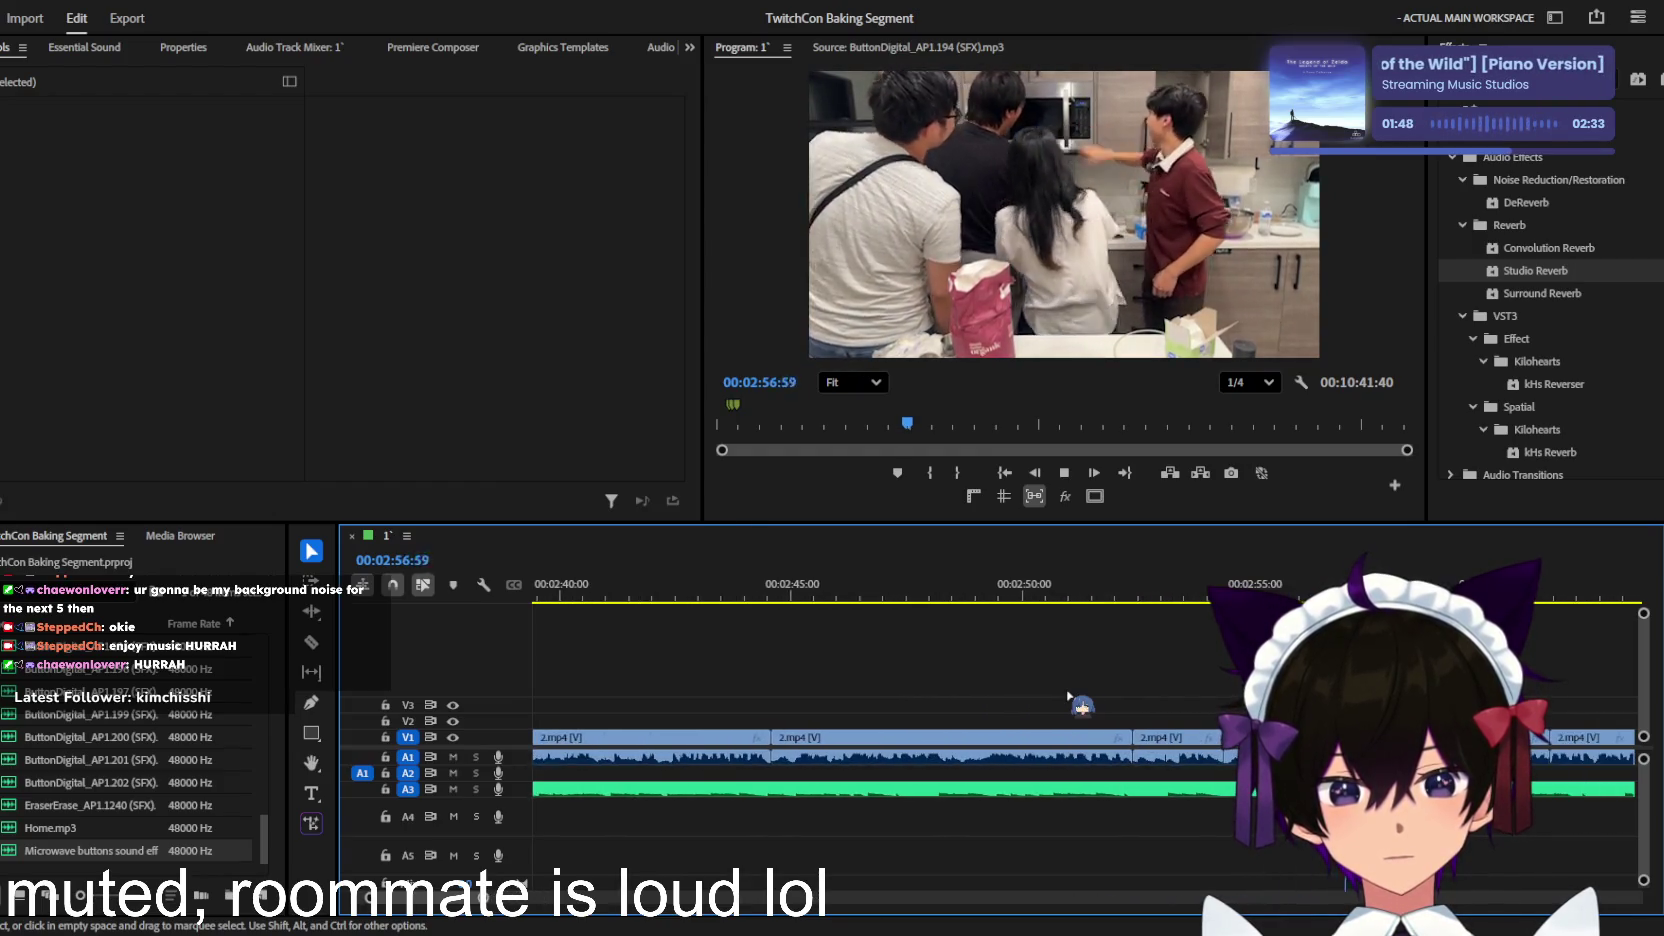
scroll(1069, 697, up, 1)
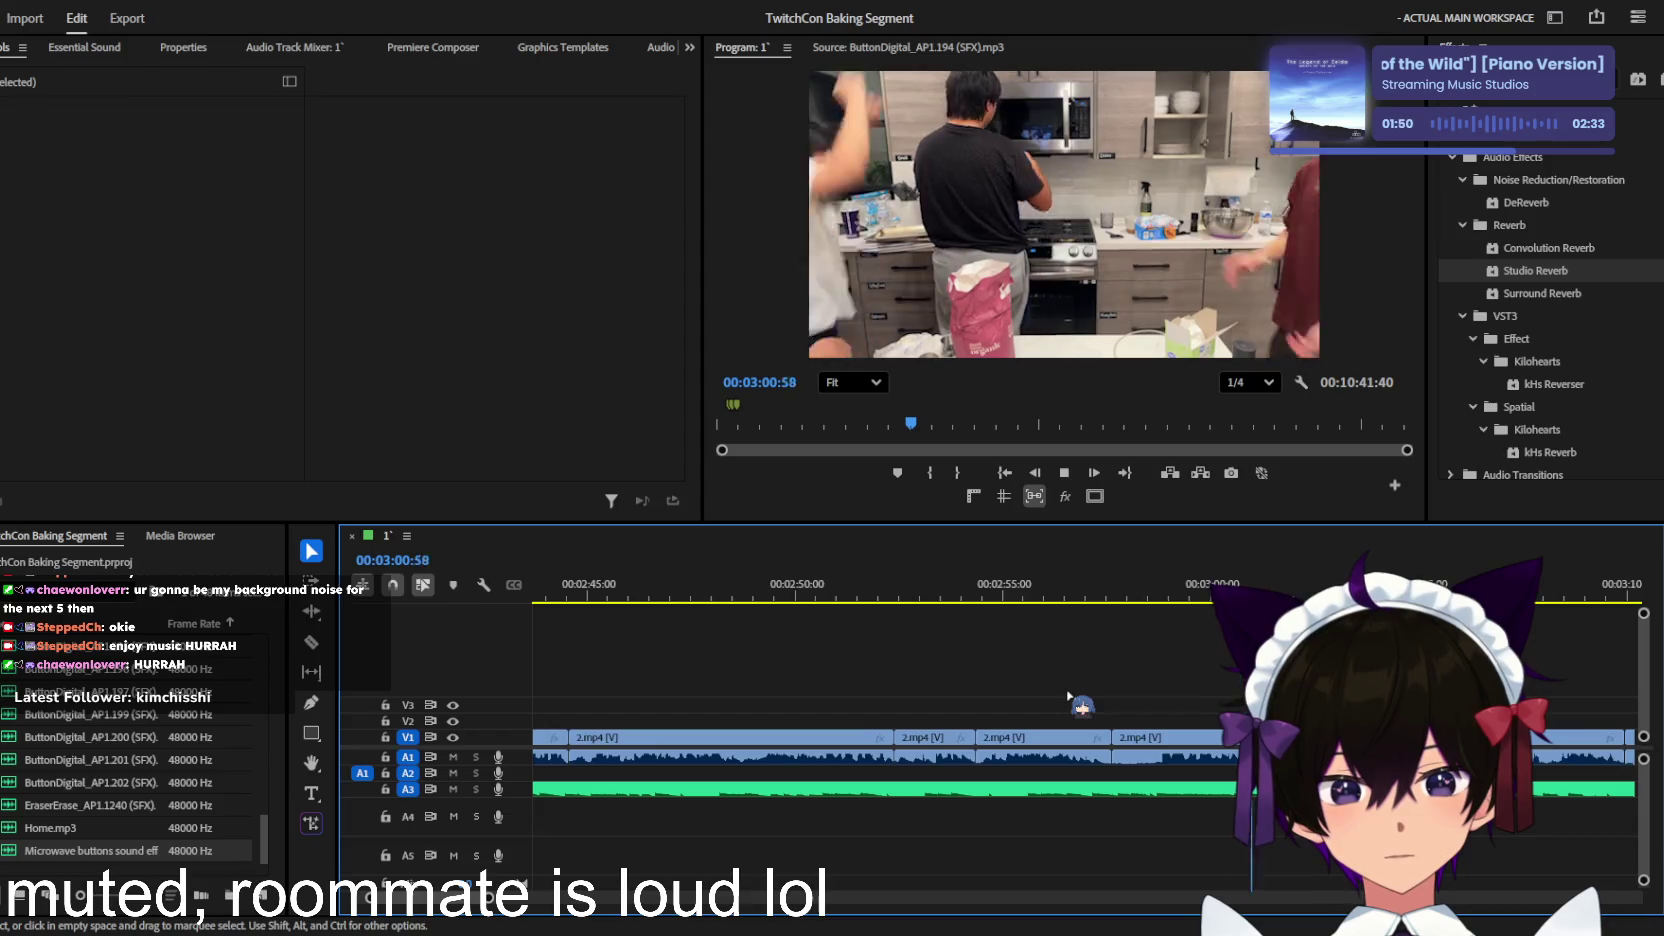
scroll(1069, 697, down, 1)
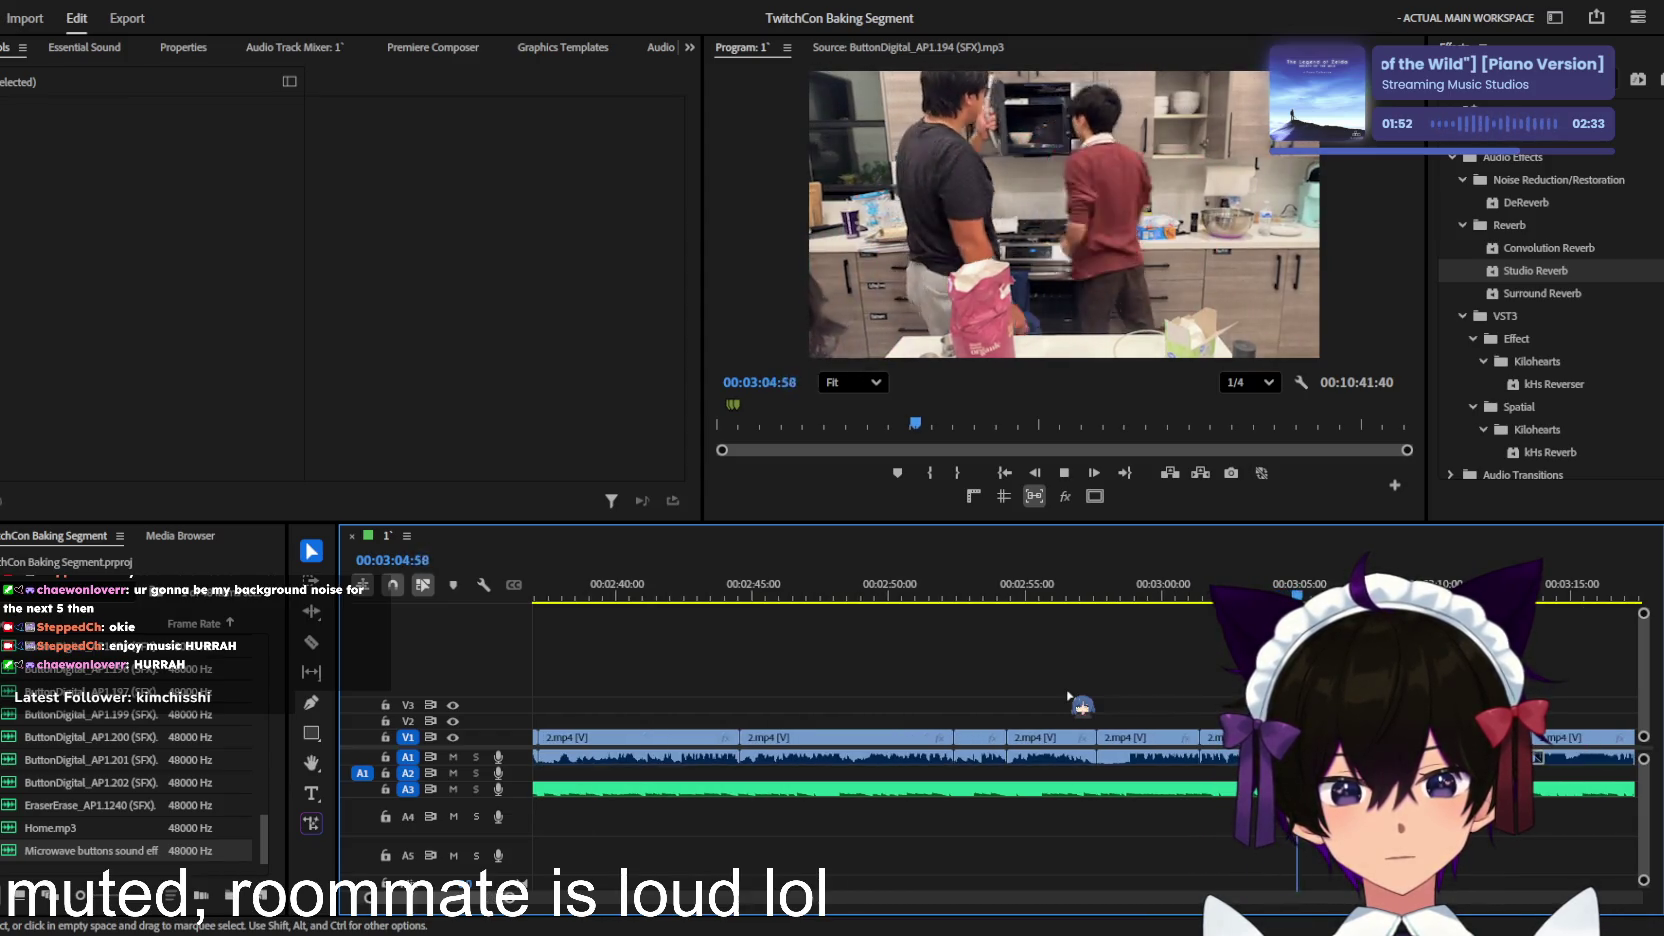
scroll(1069, 697, down, 1)
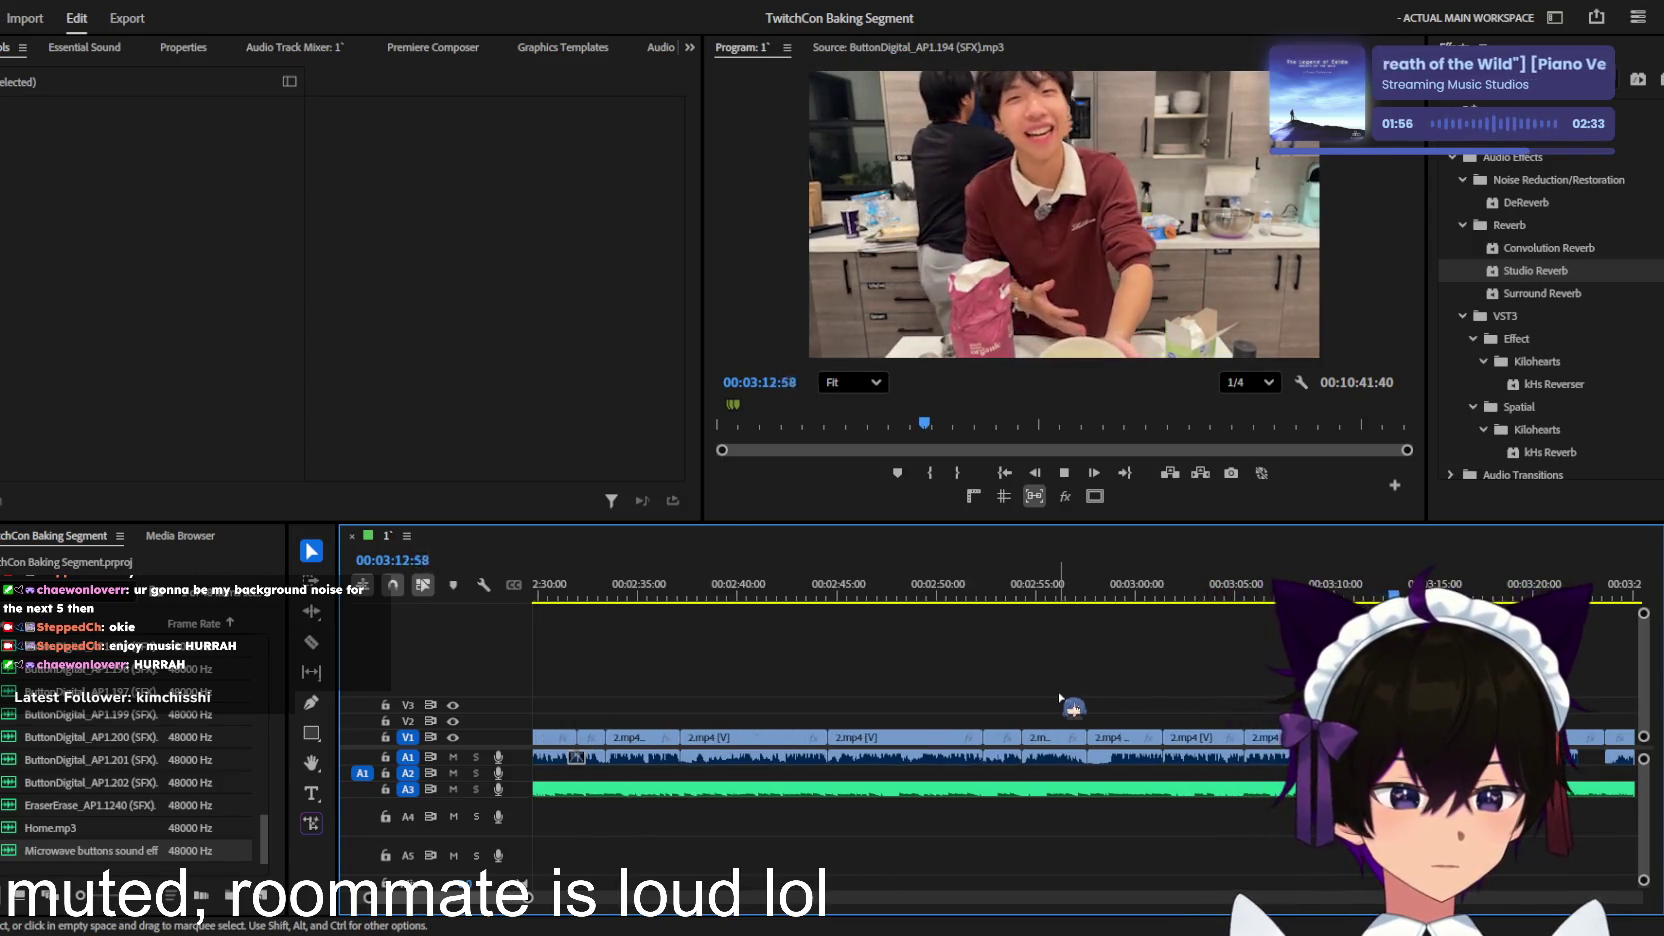
scroll(1060, 700, down, 1)
scroll(1045, 708, down, 1)
scroll(1040, 713, up, 1)
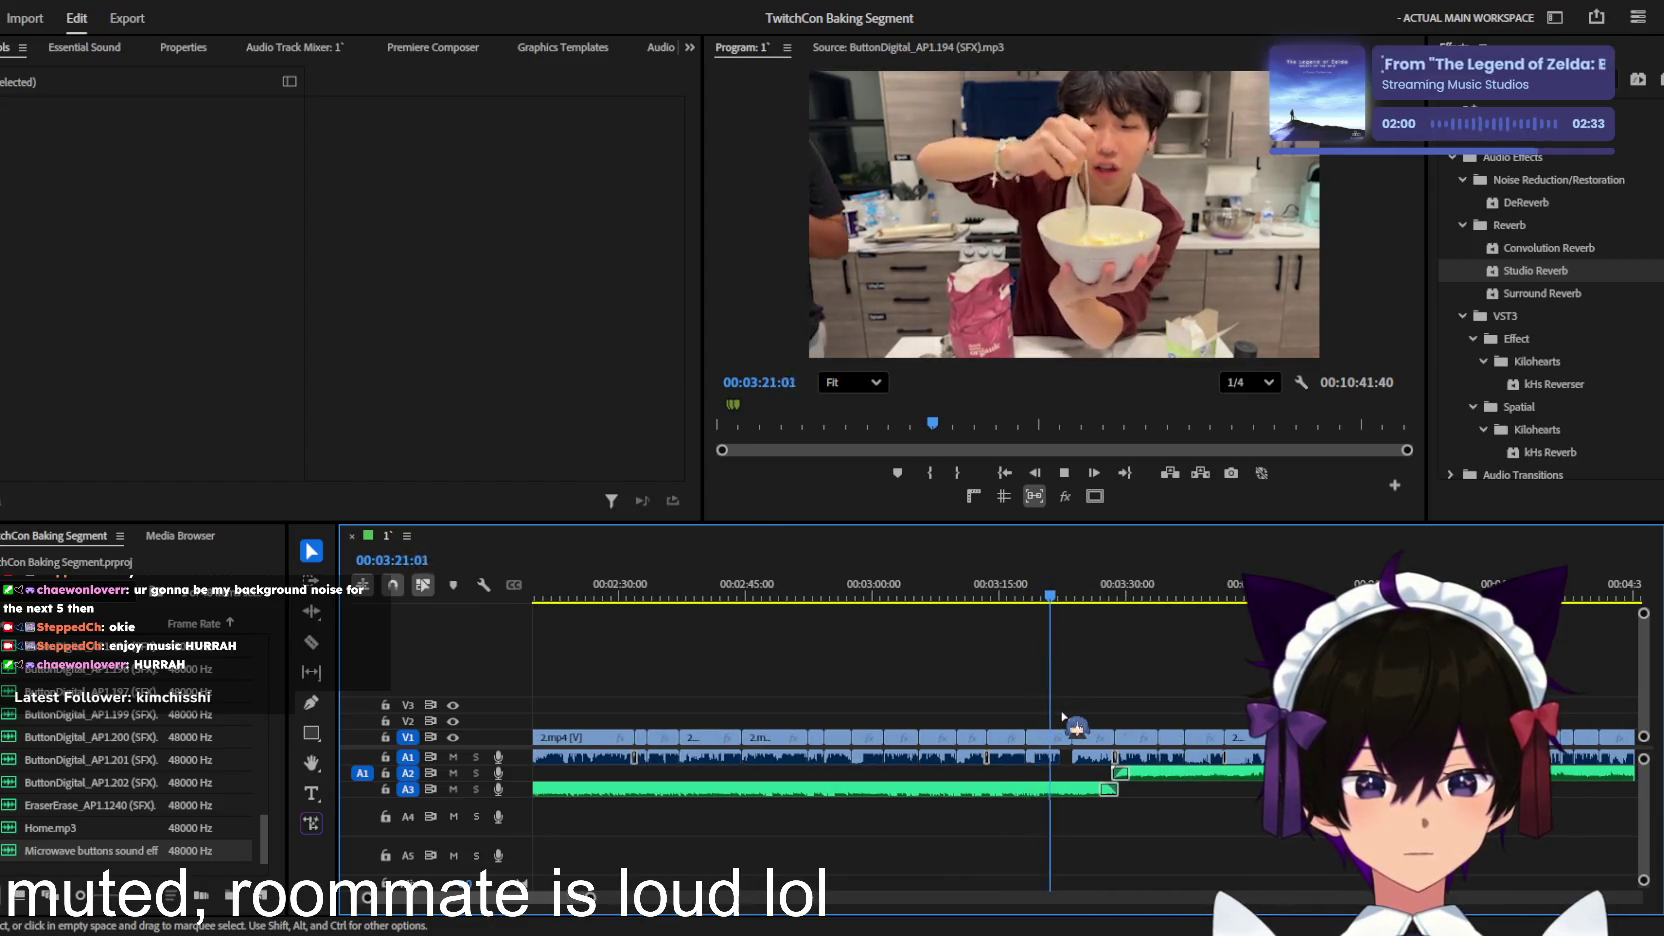
scroll(1062, 718, up, 2)
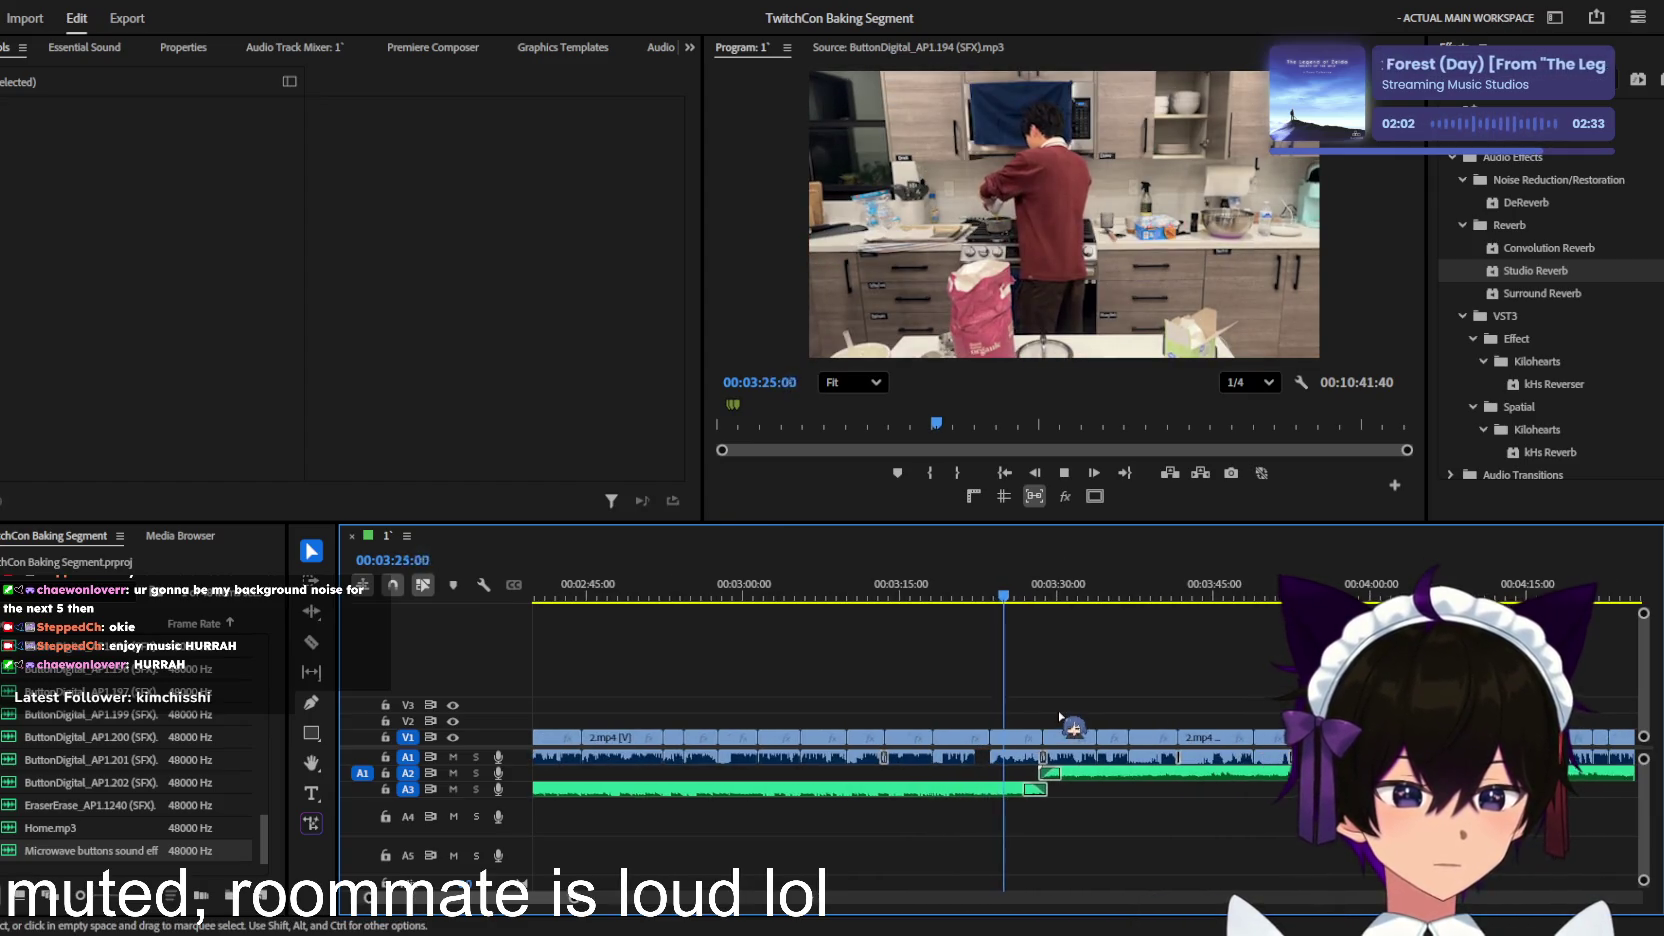
Step: Play back the footage around 3:23 and park the playhead at 3:21
click(926, 600)
key(space)
scroll(940, 680, up, 2)
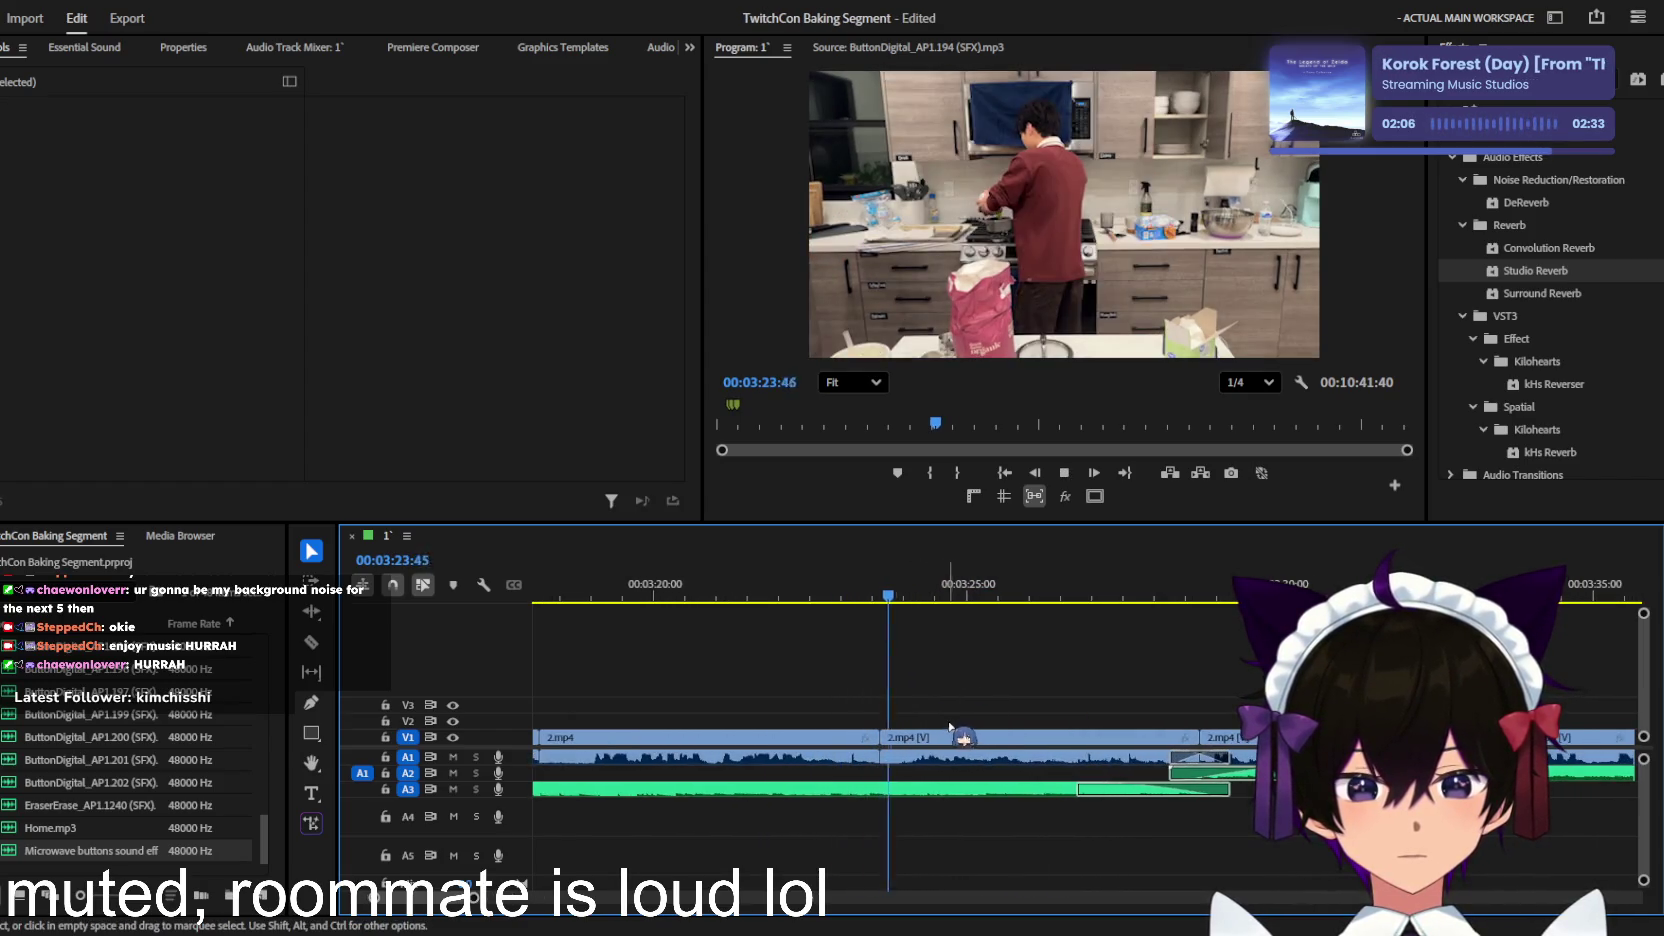
scroll(954, 723, down, 1)
click(741, 589)
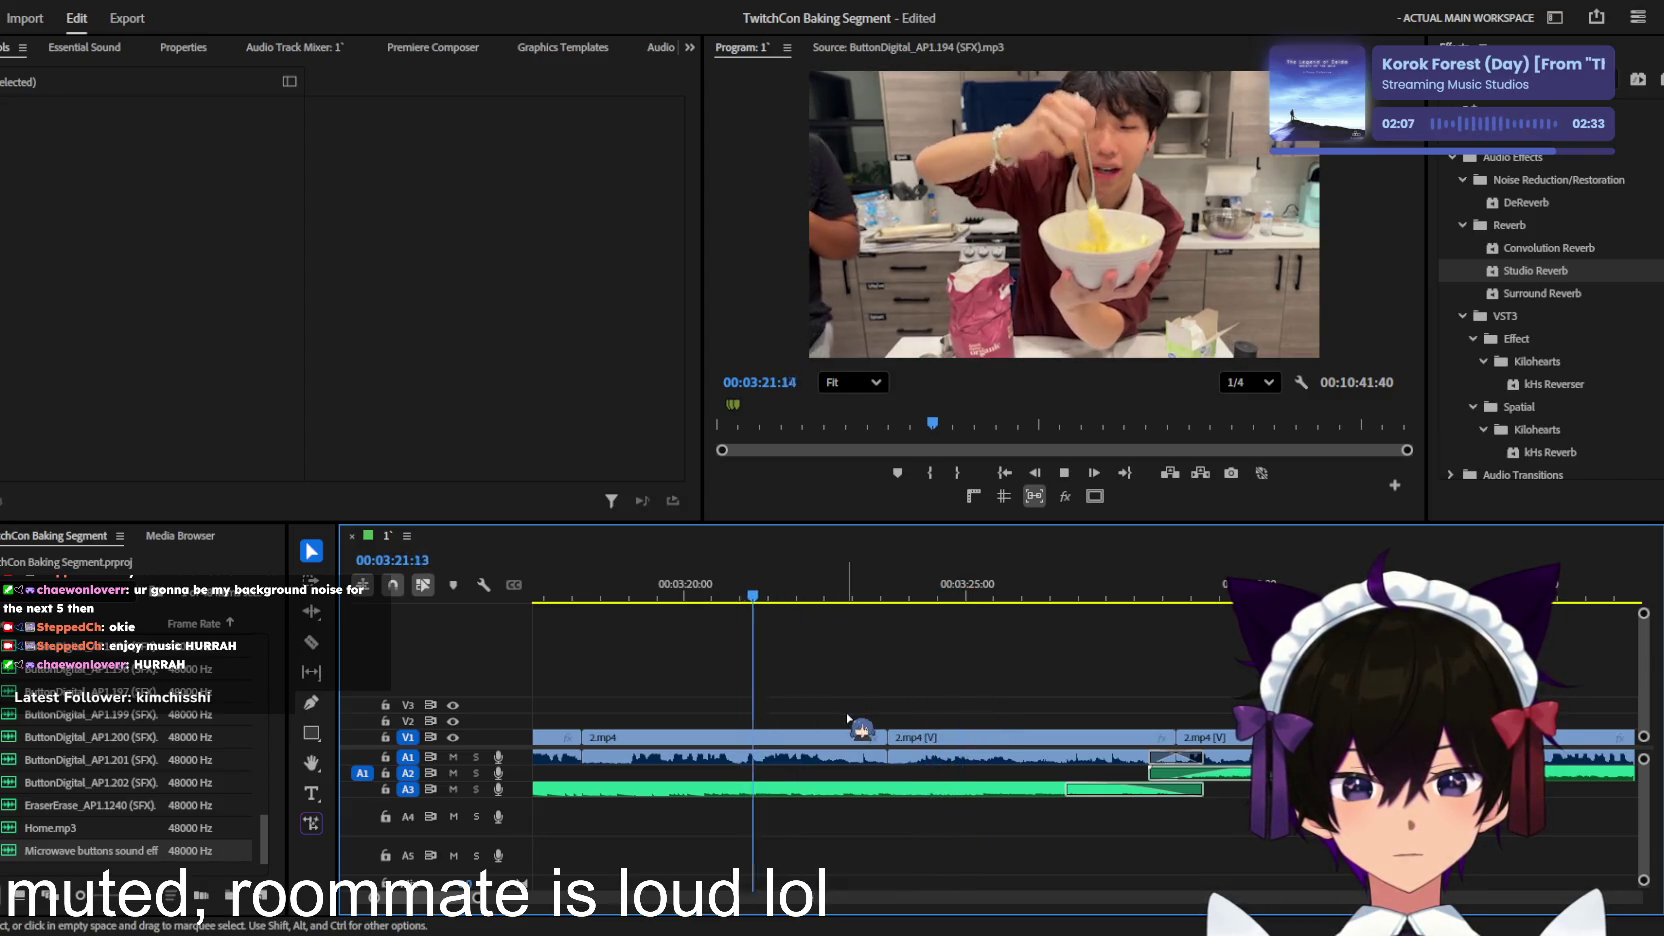
scroll(848, 763, down, 2)
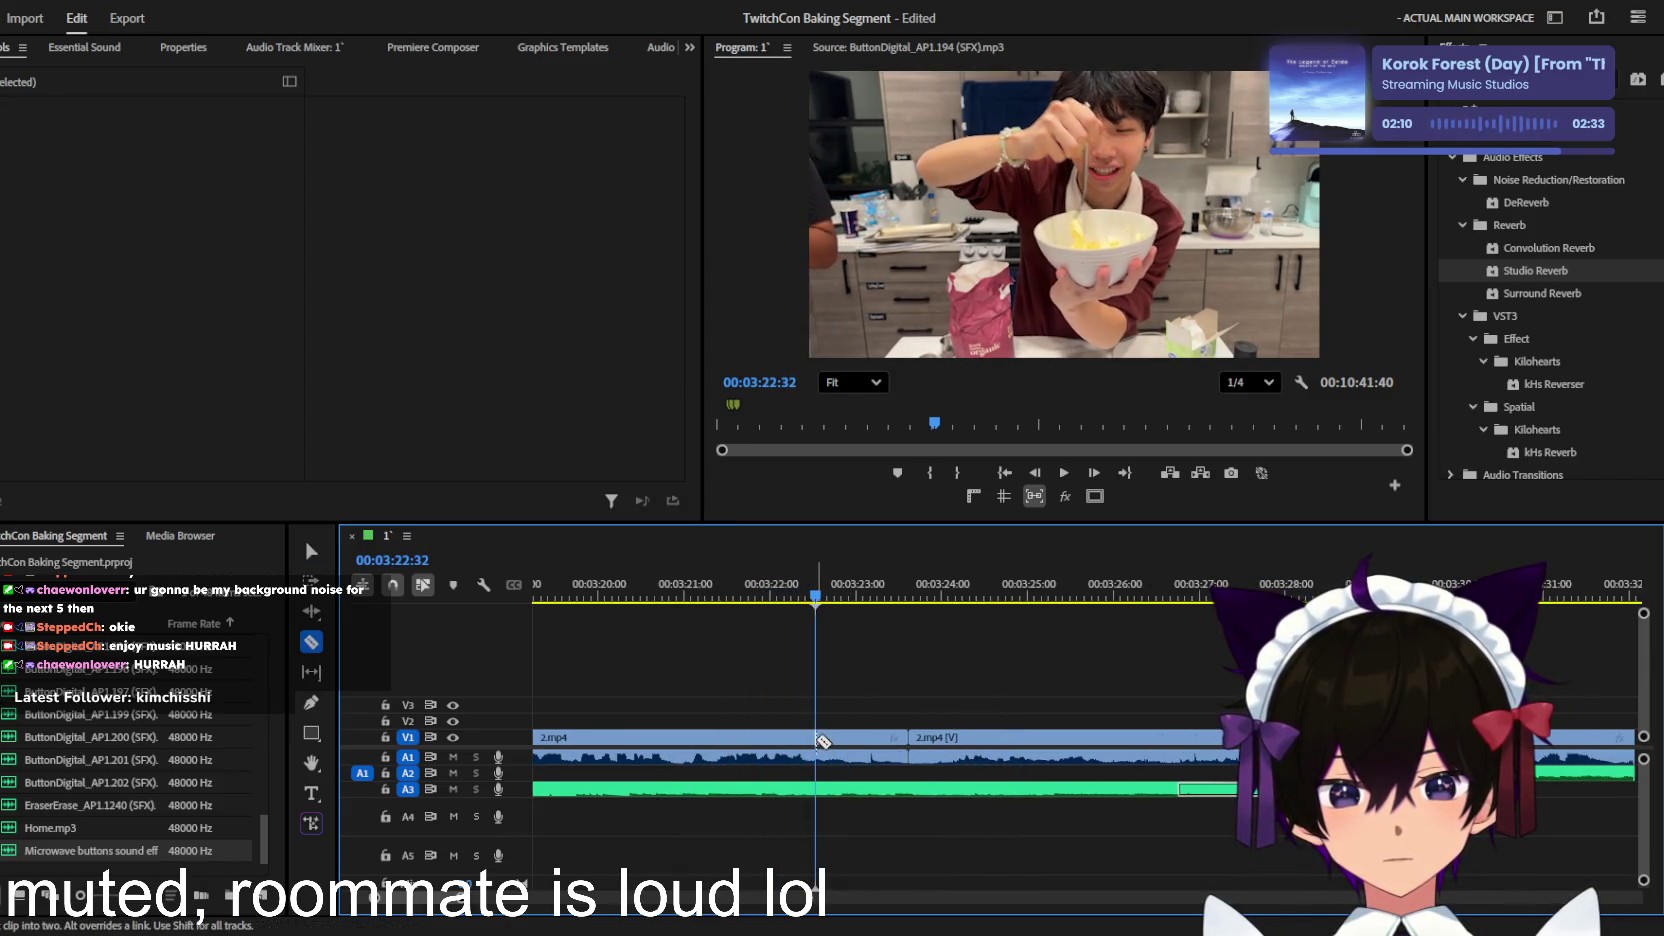
Step: Cut 2.mp4 at about 3:22, ripple-delete the short slice, and replay from the cut
click(830, 760)
key(shift+Delete)
key(space)
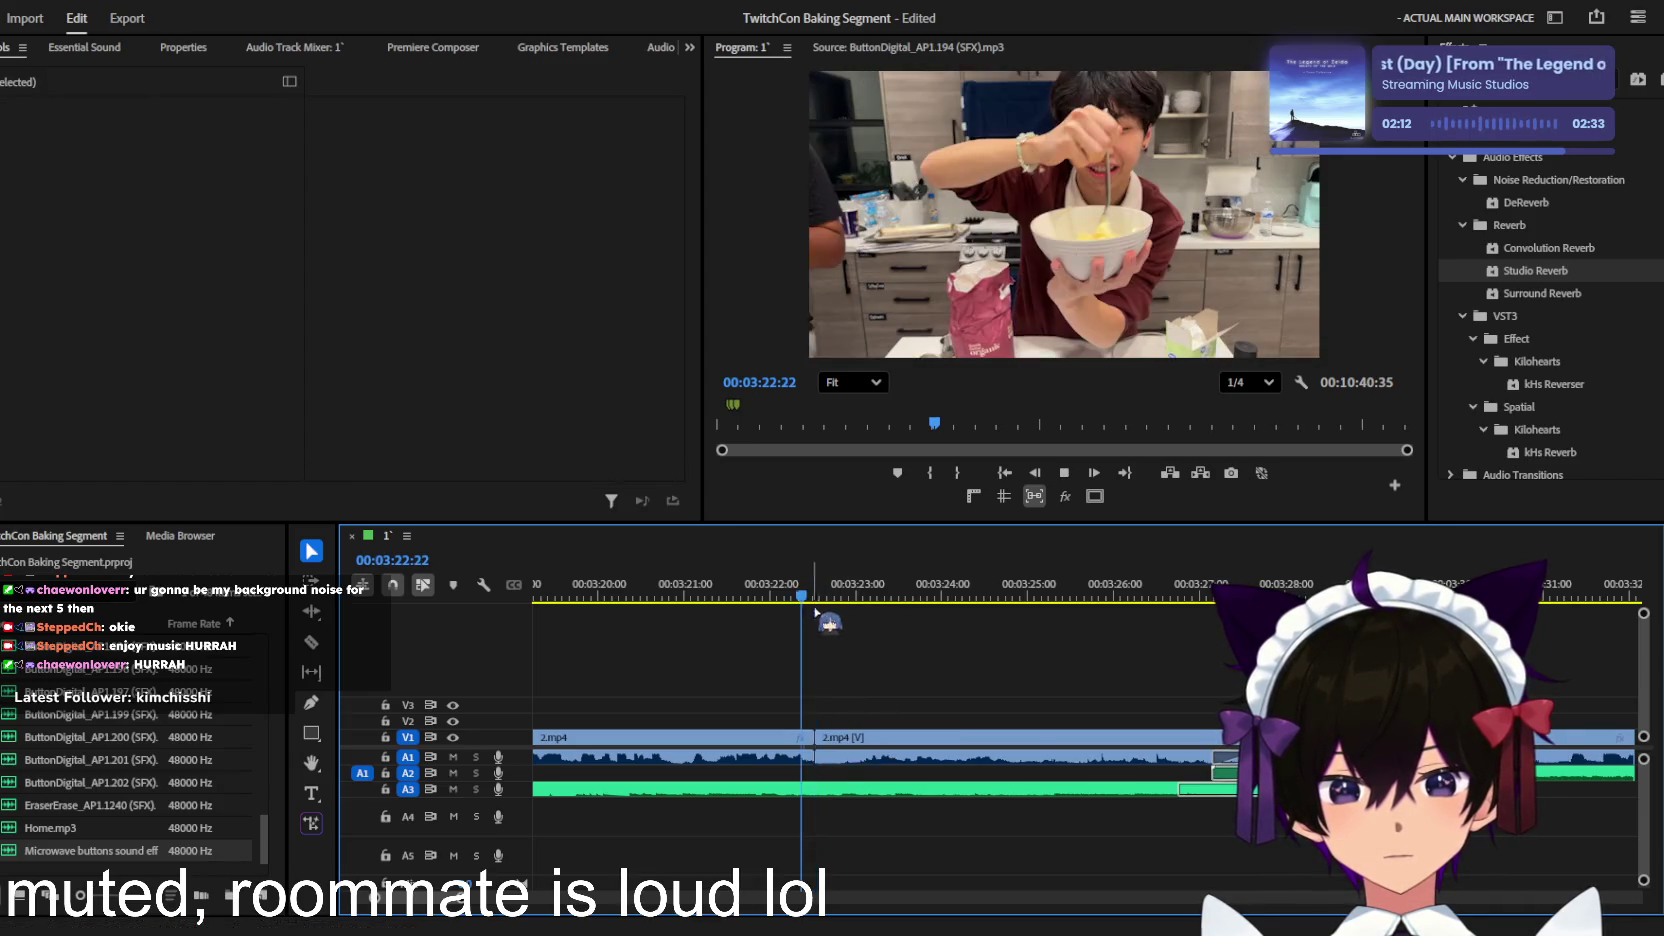
key(Up)
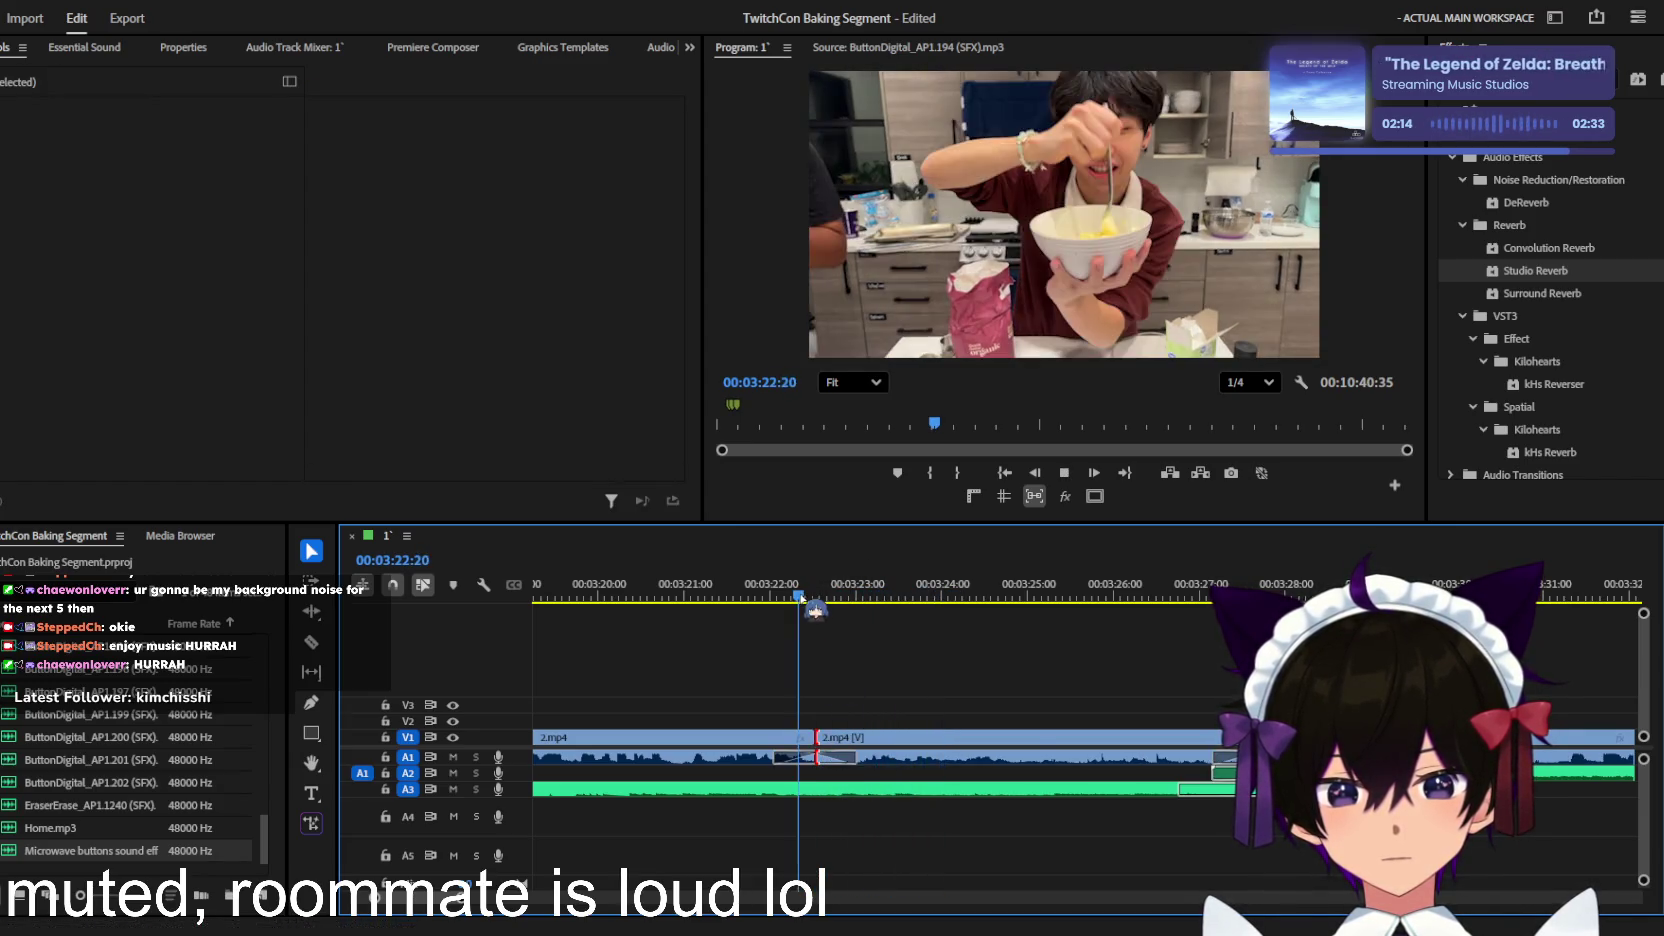
scroll(948, 797, down, 2)
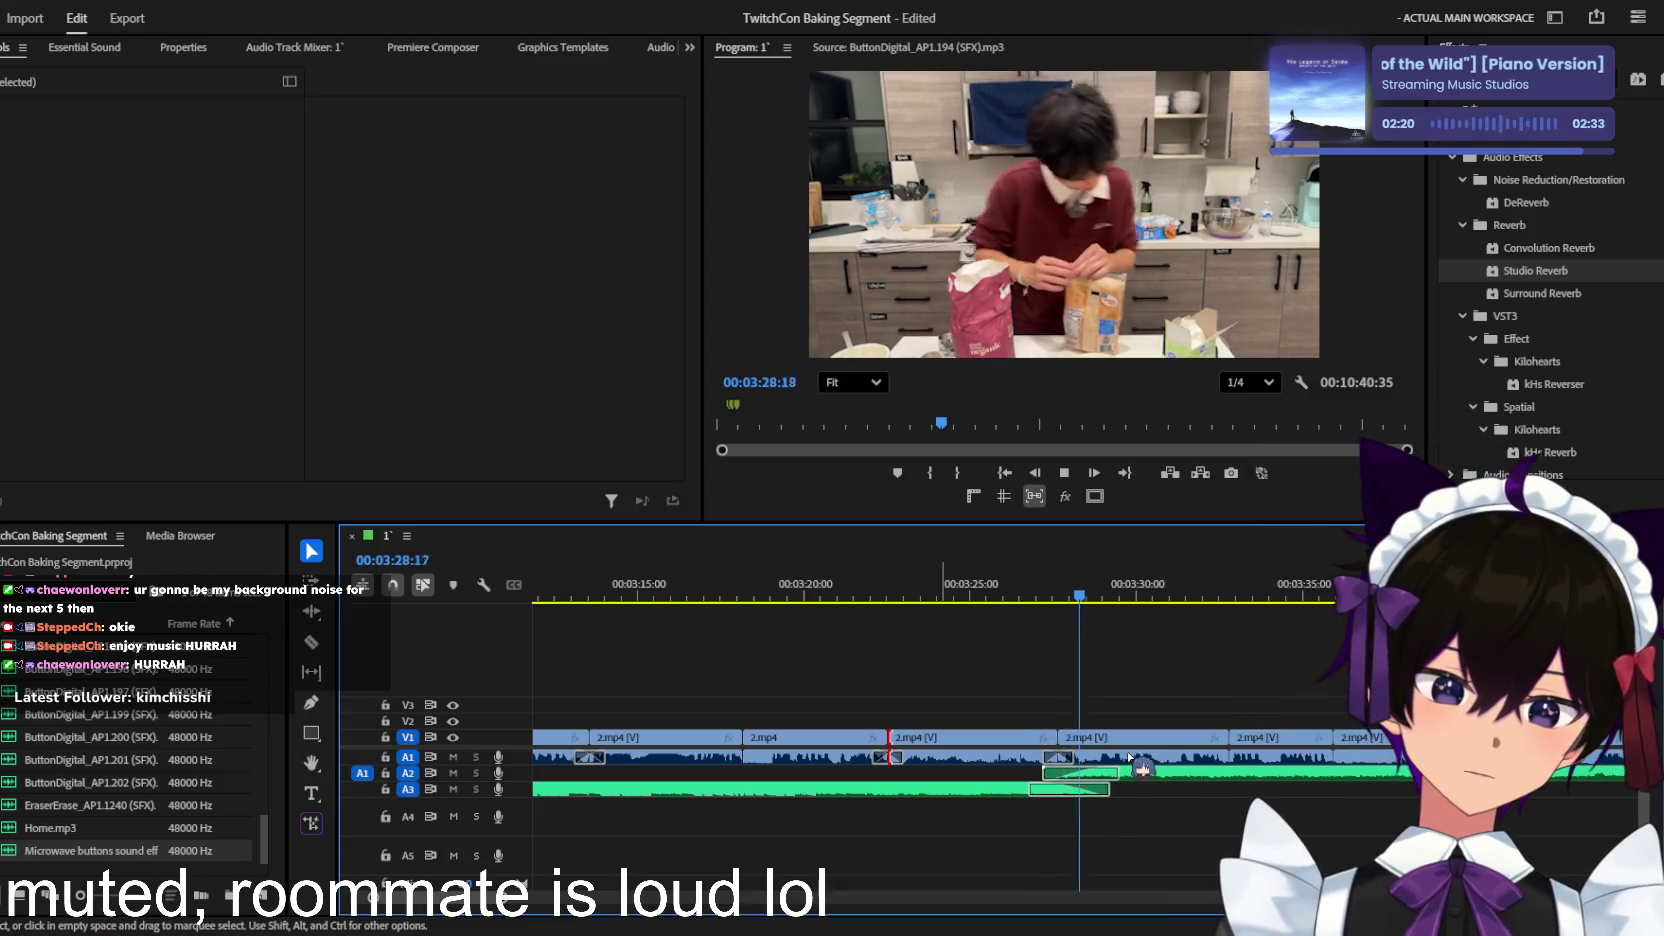
Step: Lower the OMORI OST music clip's volume level to about -11.6 dB
click(1190, 772)
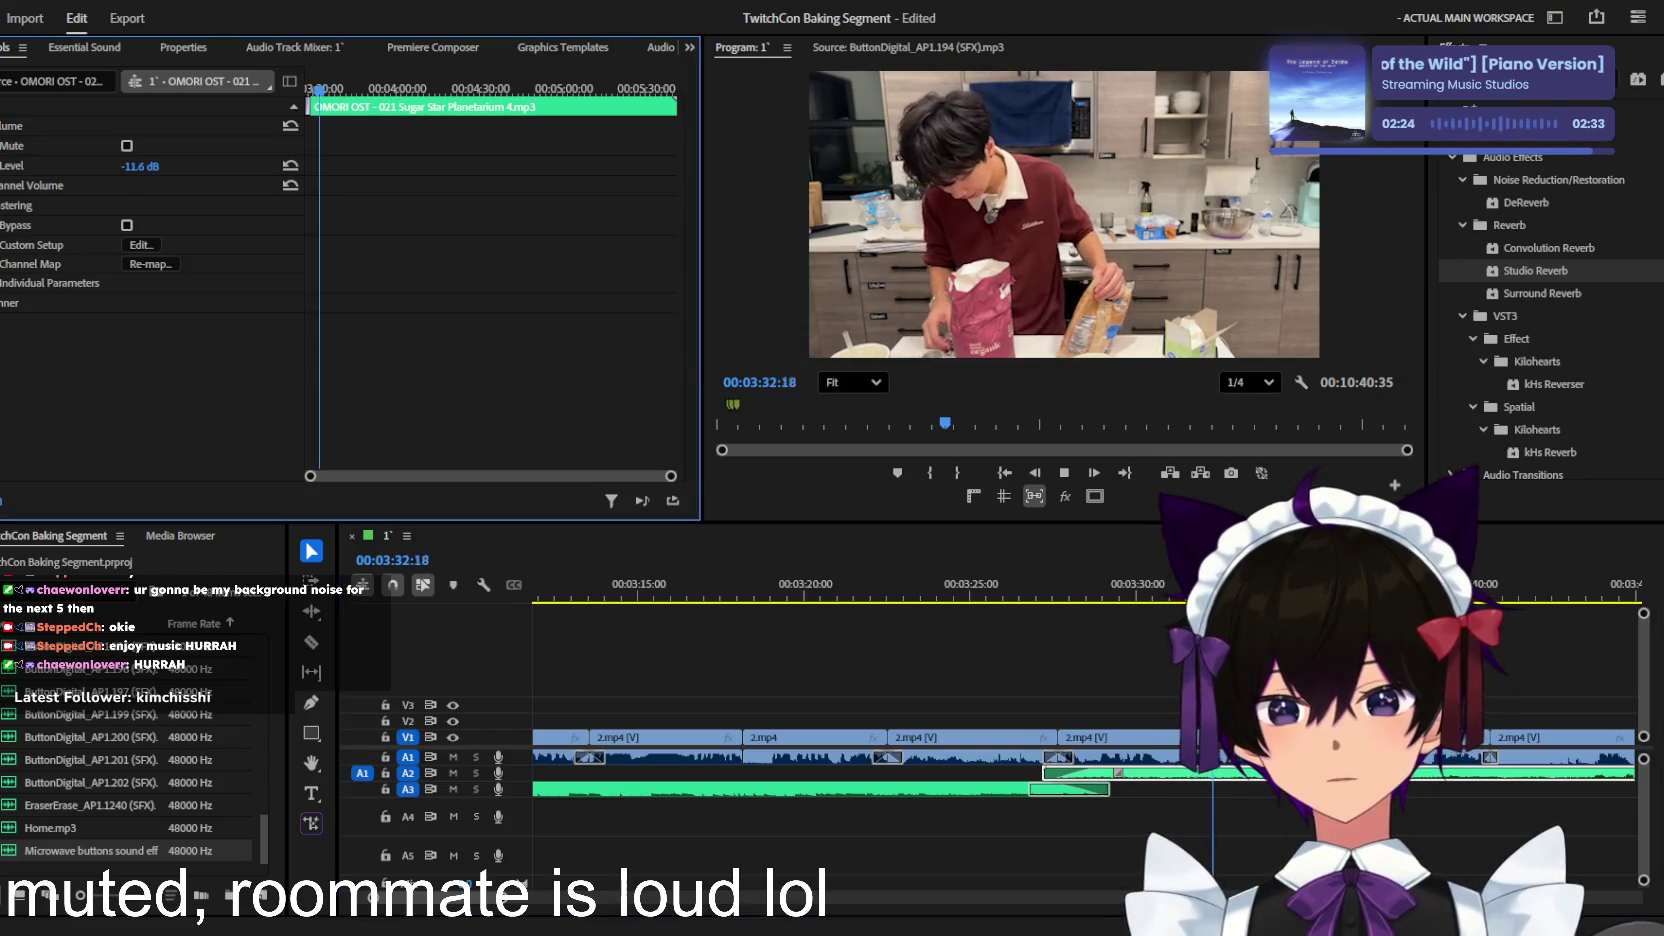
drag(141, 166, 150, 166)
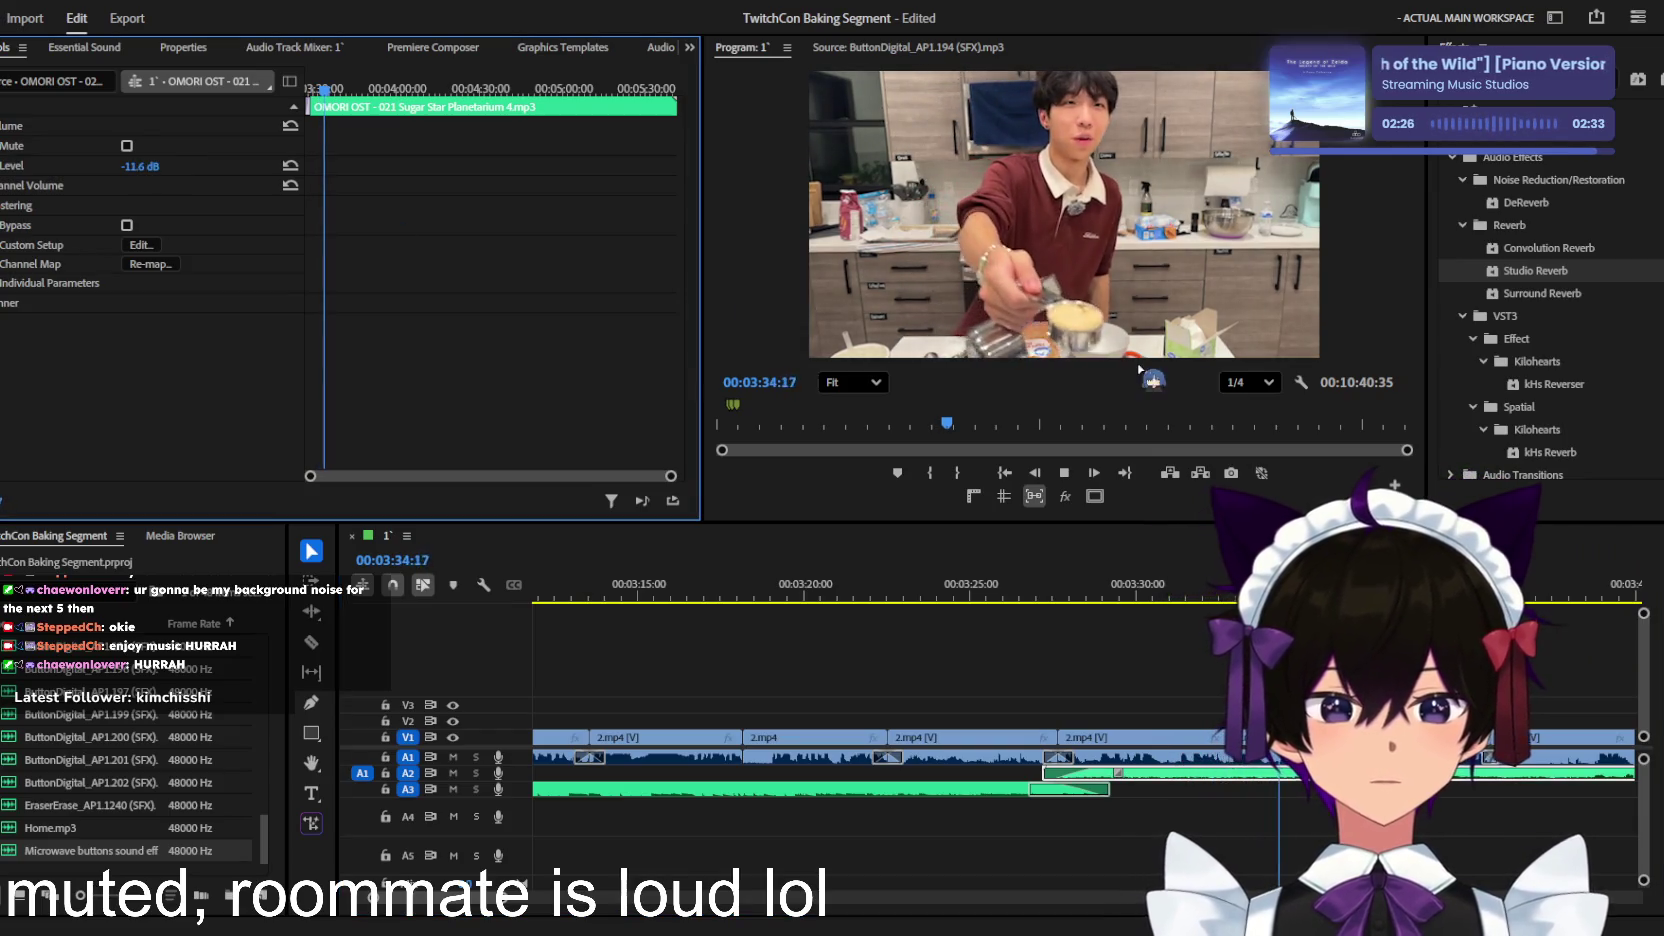
scroll(1033, 624, up, 3)
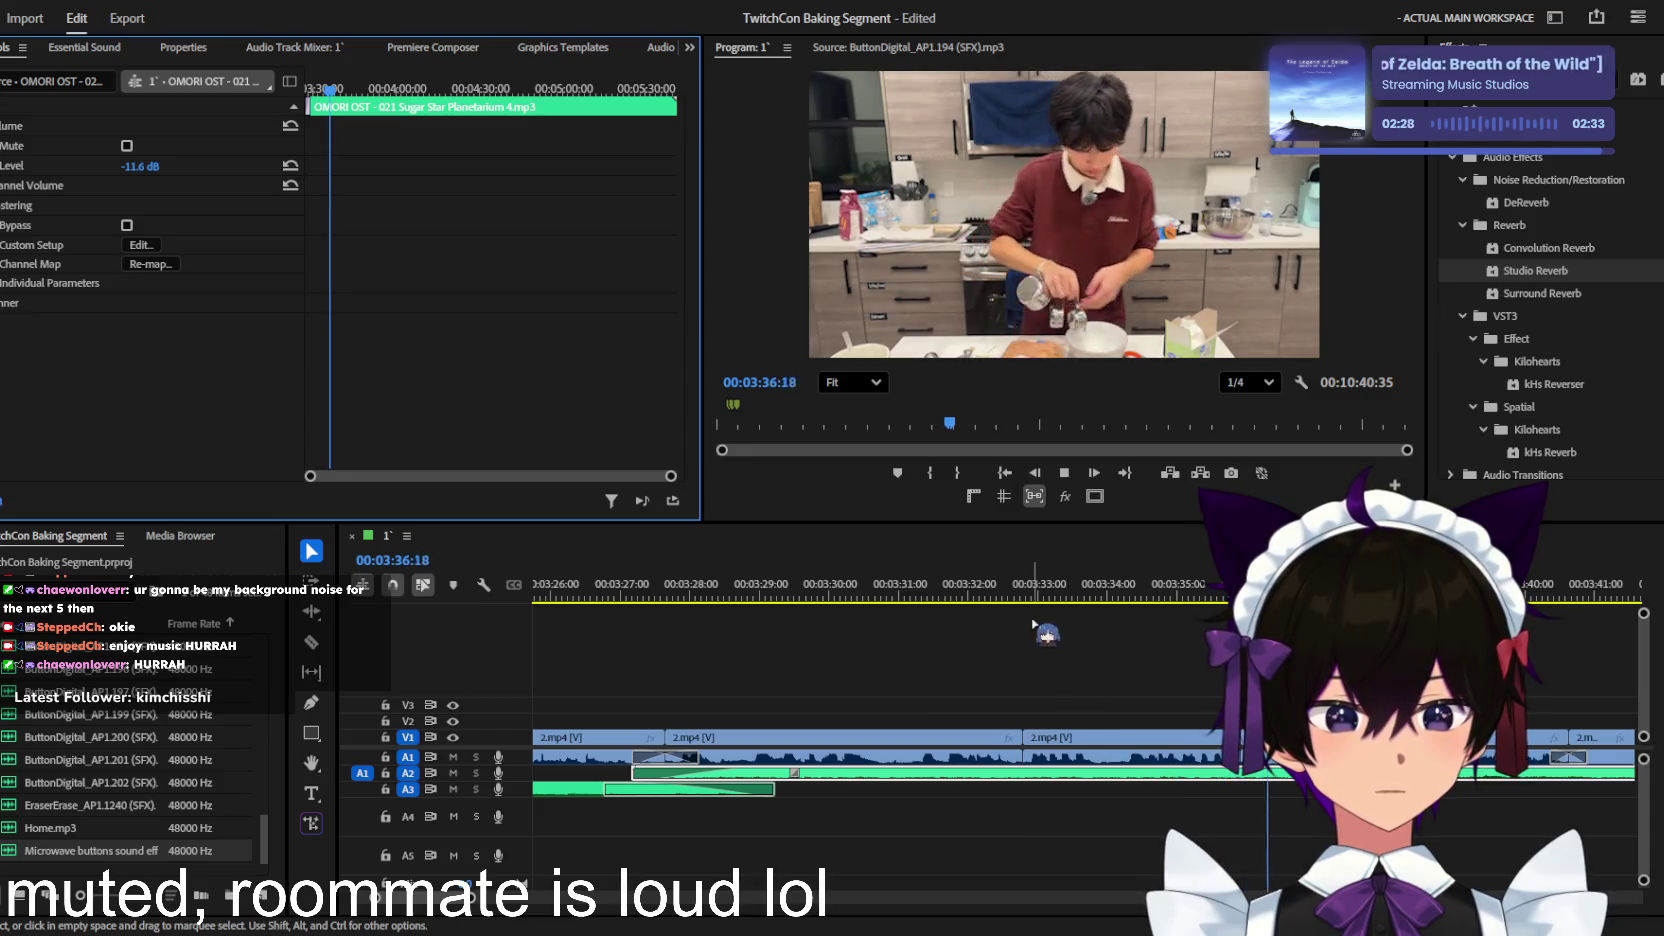
scroll(1000, 690, down, 4)
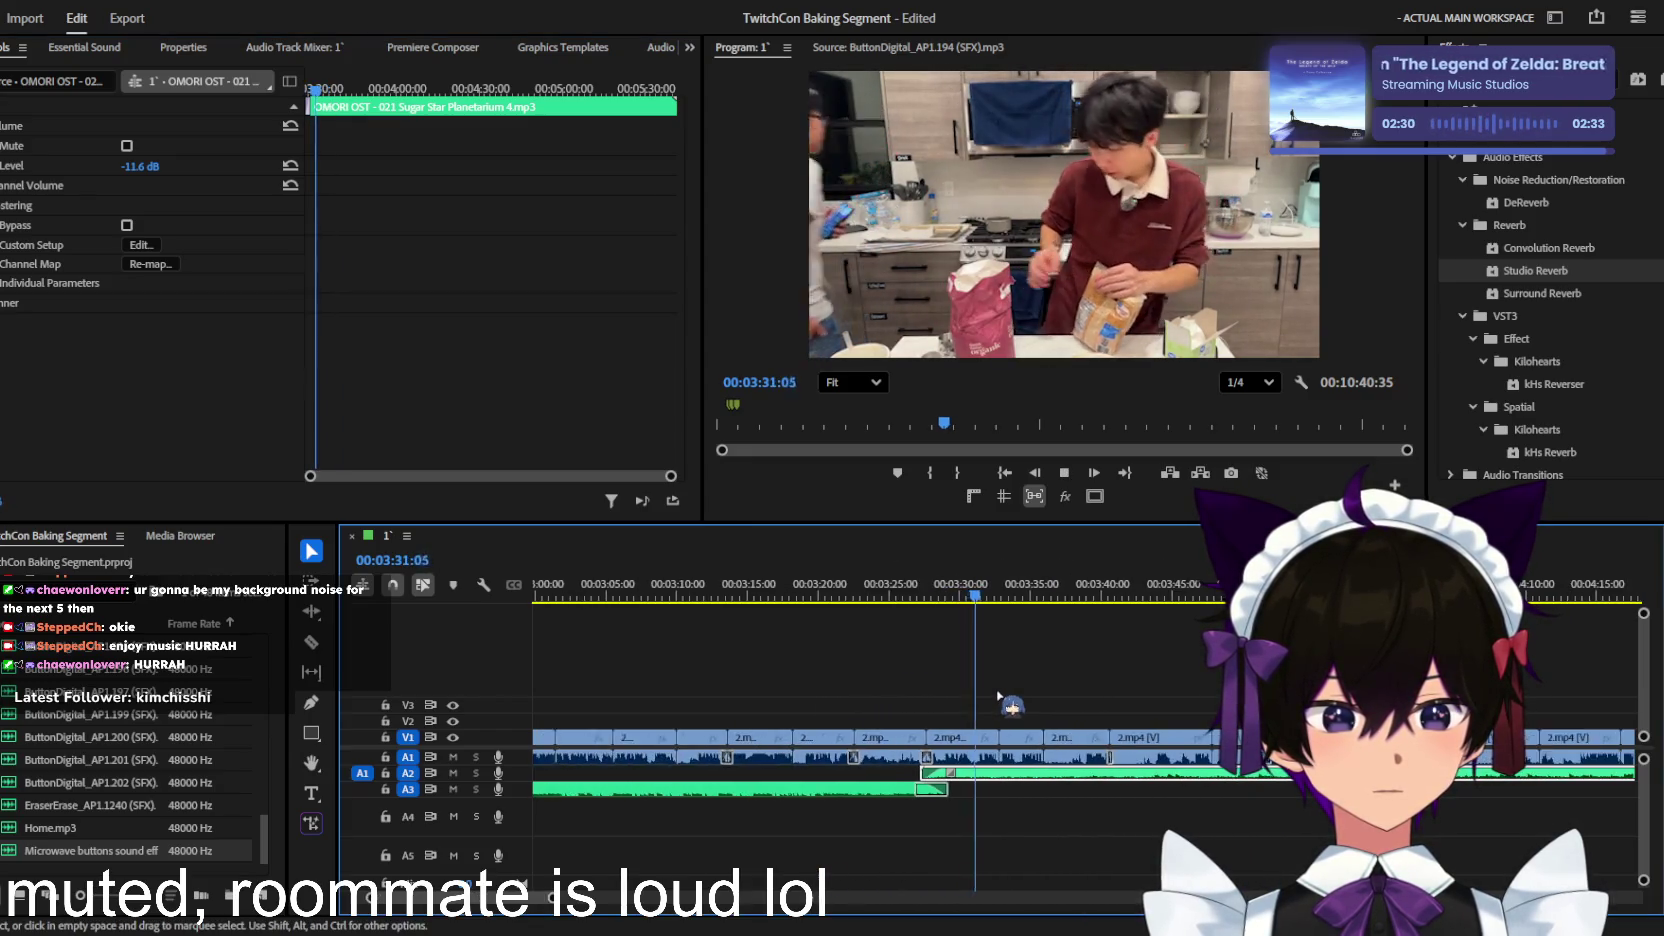
scroll(998, 695, up, 3)
click(1074, 683)
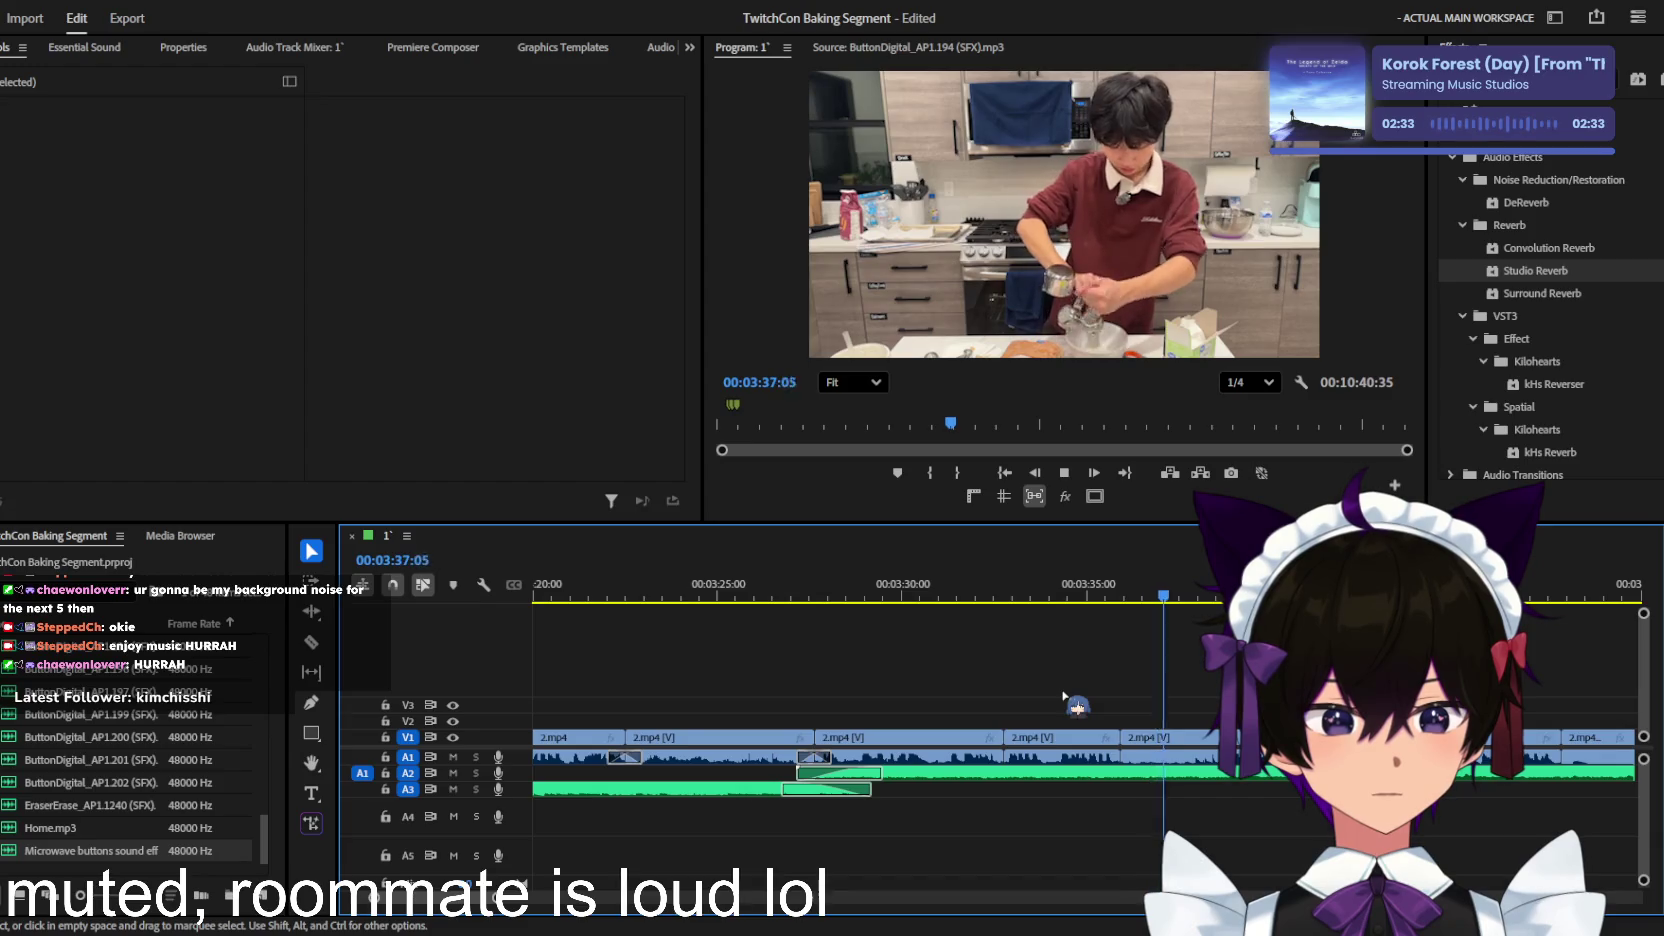
Step: Scroll through the timeline and reselect the OMORI OST music clip
scroll(1123, 700, up, 2)
scroll(1123, 700, down, 2)
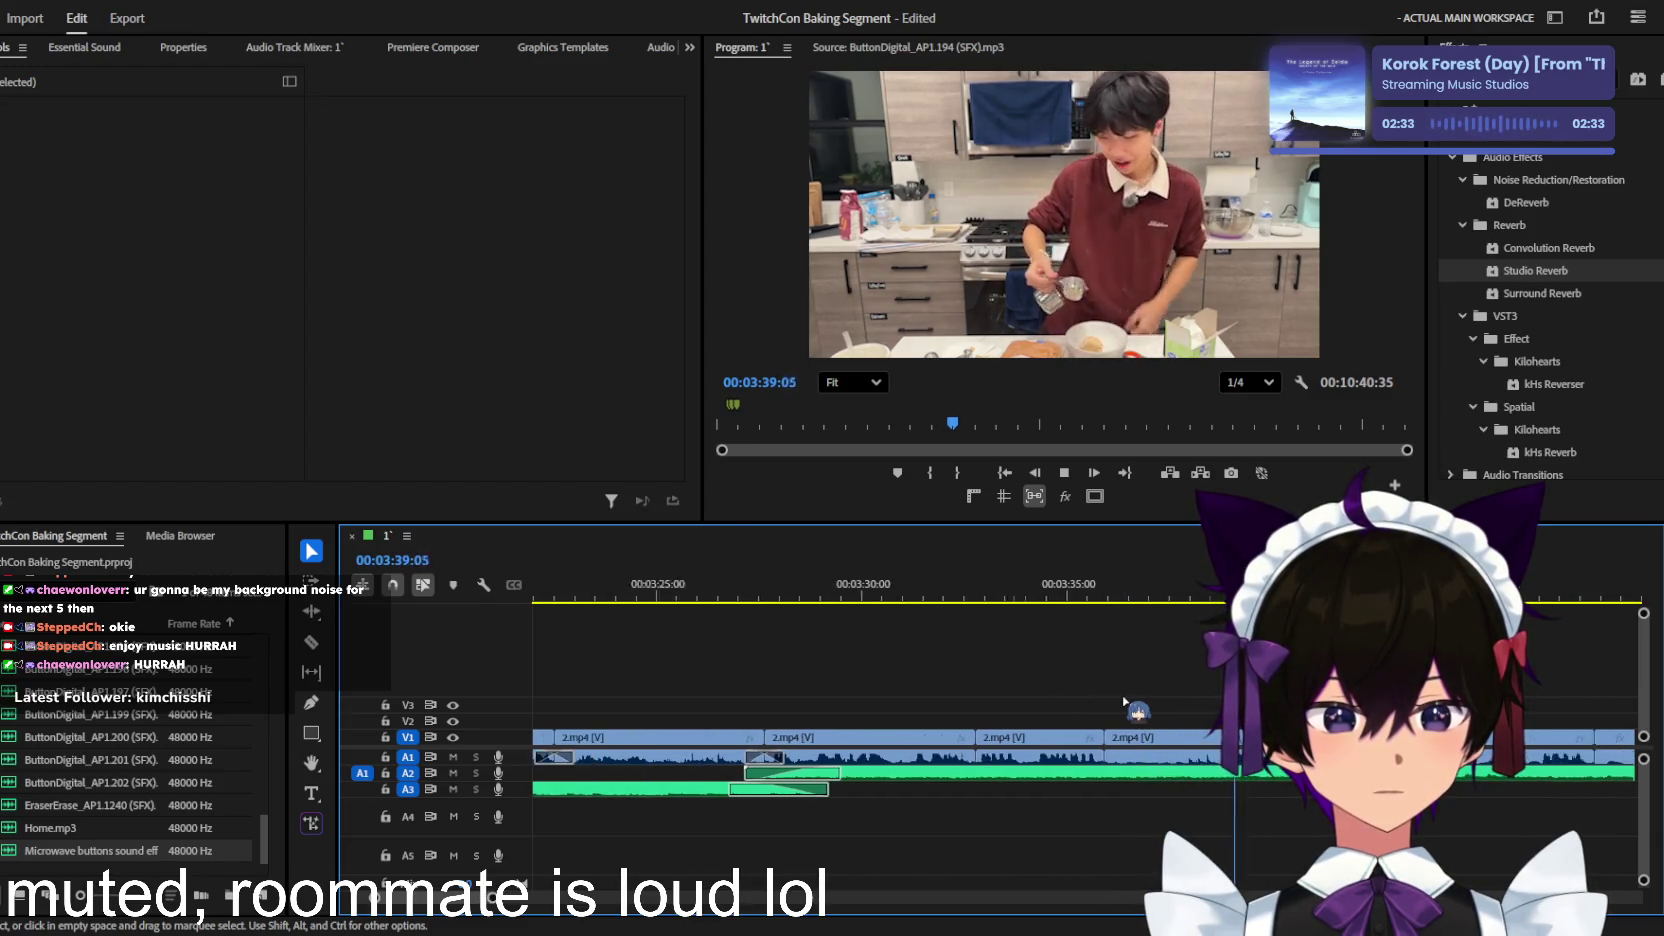
scroll(1123, 700, down, 1)
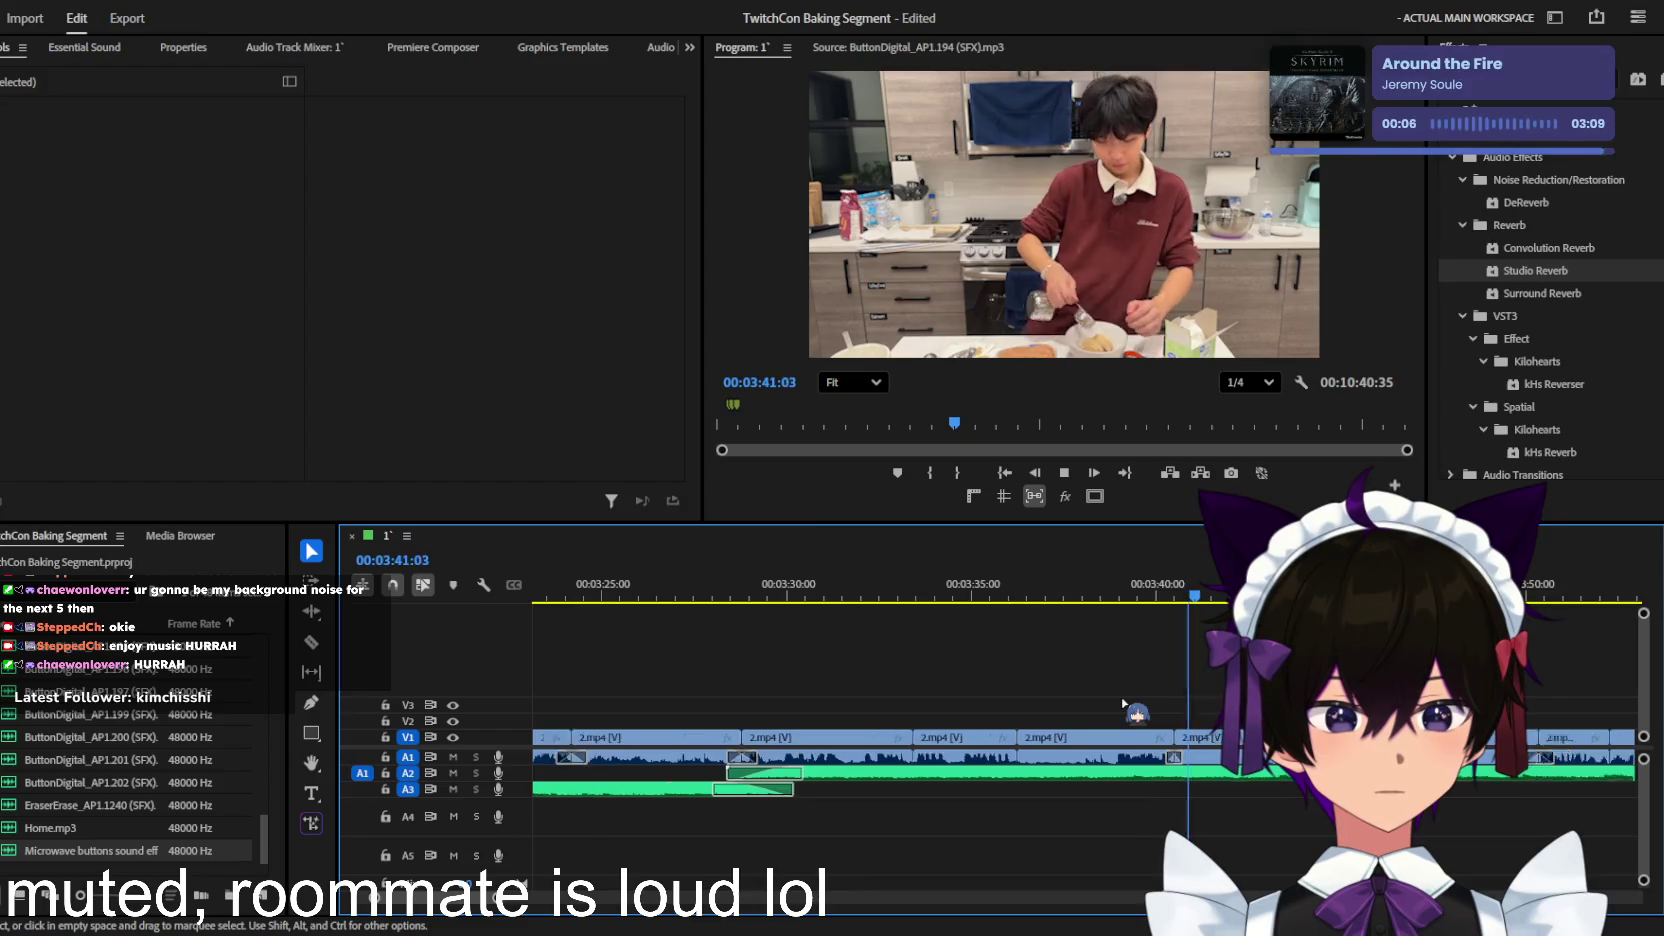
scroll(1123, 700, down, 1)
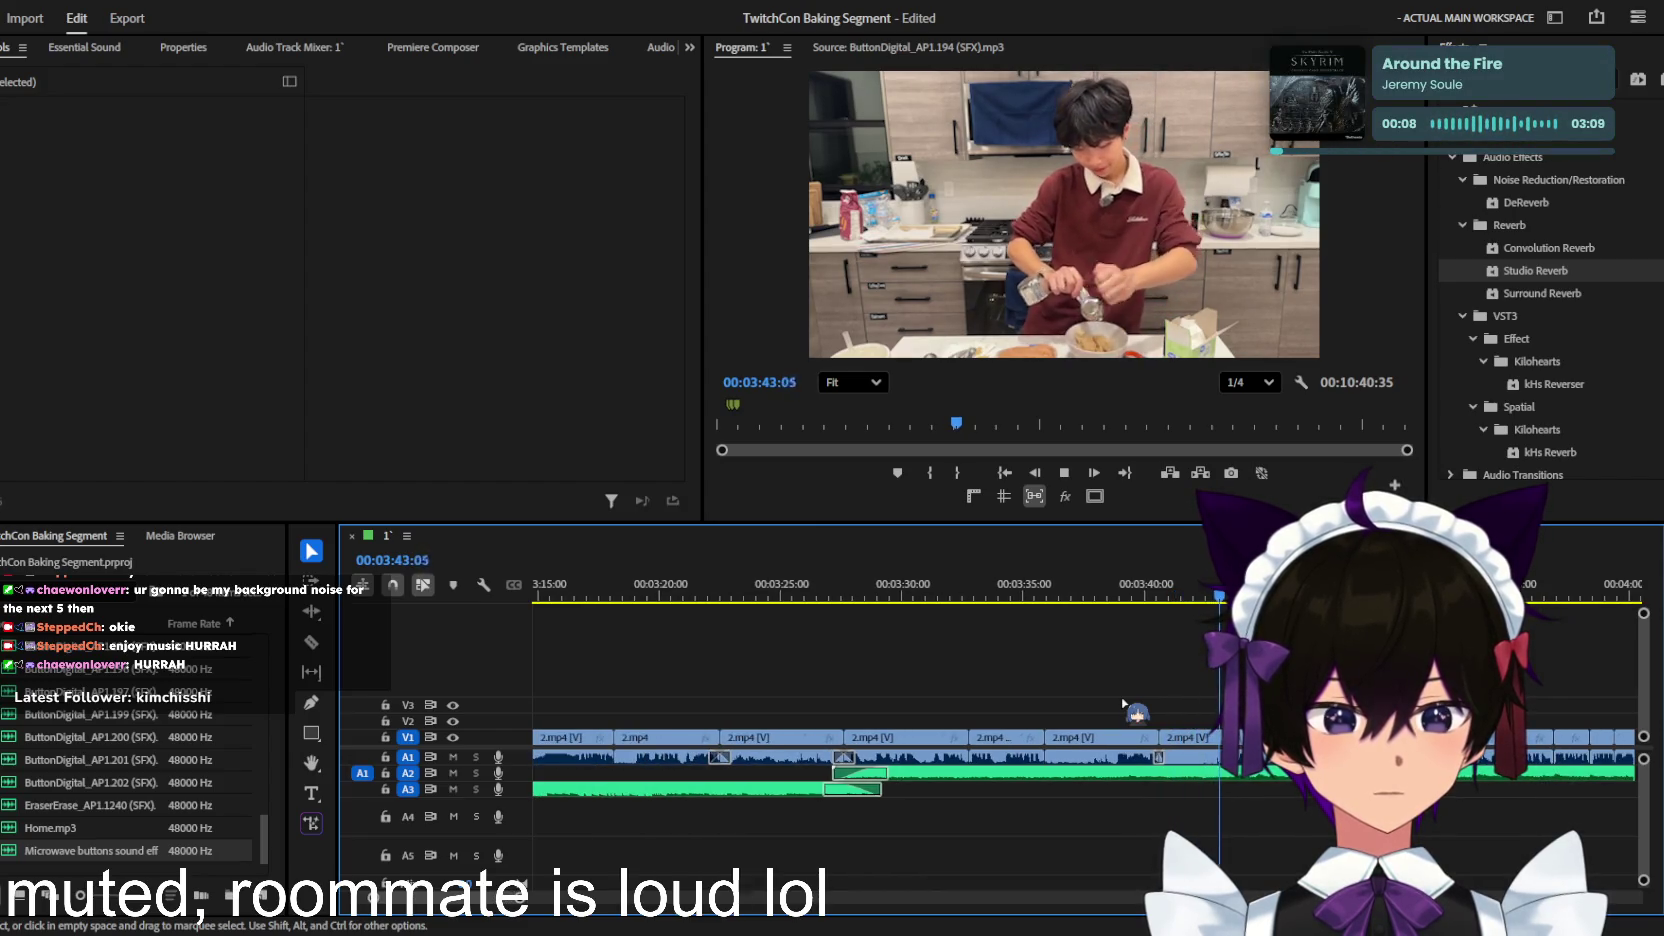
scroll(1123, 703, down, 2)
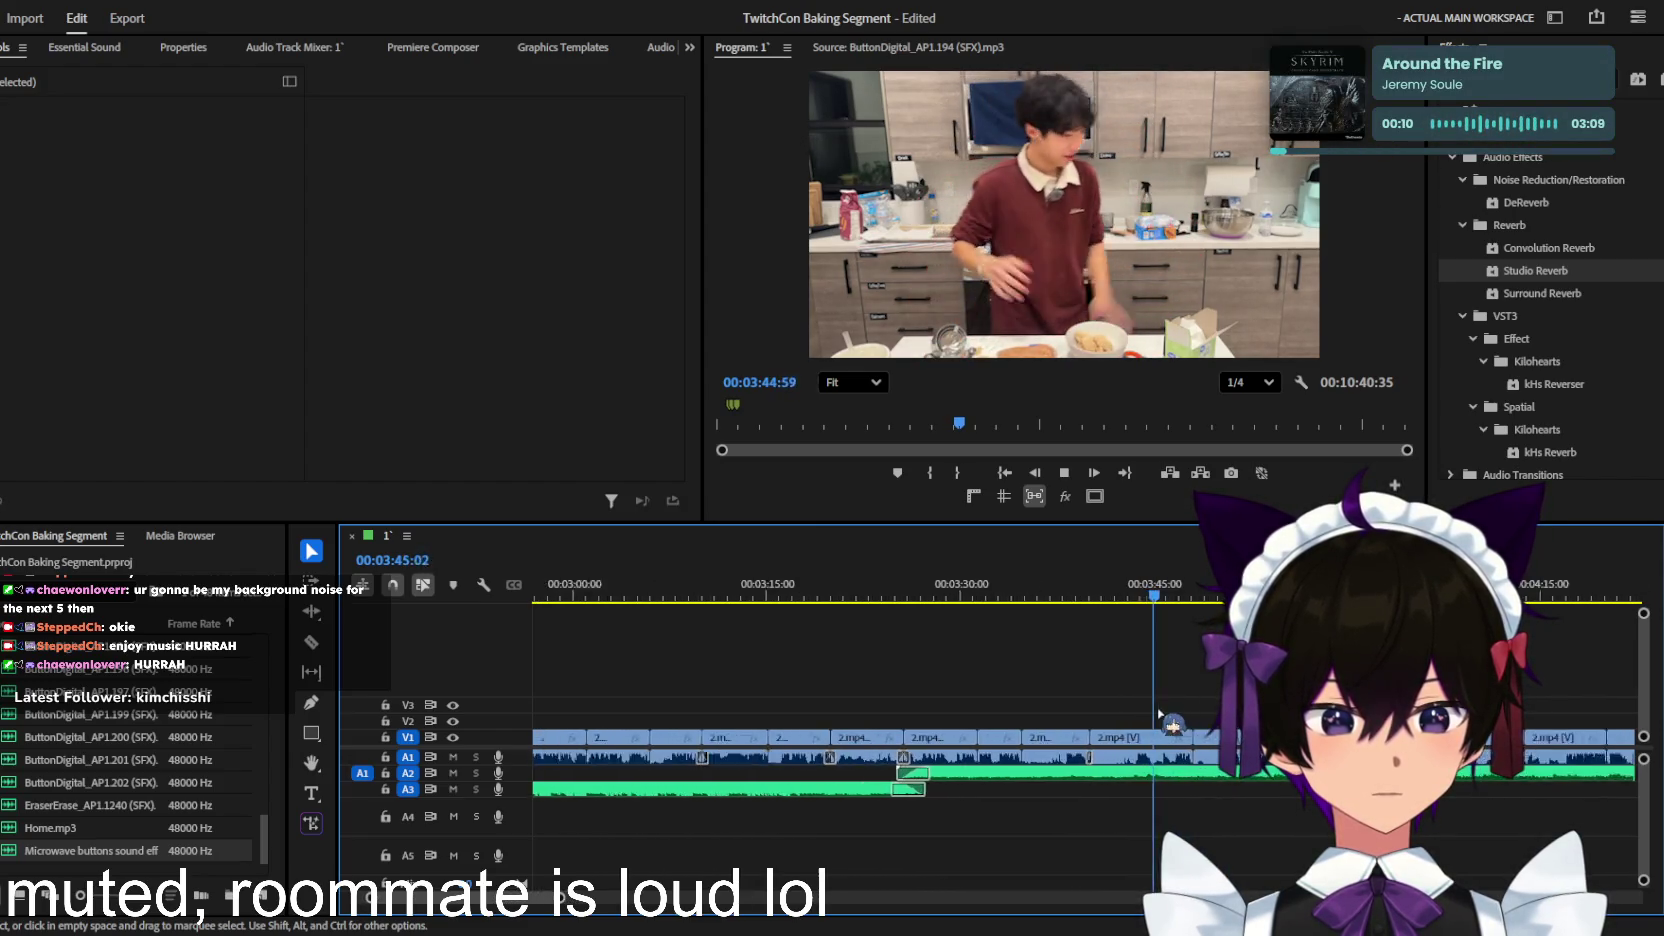
scroll(1158, 709, up, 2)
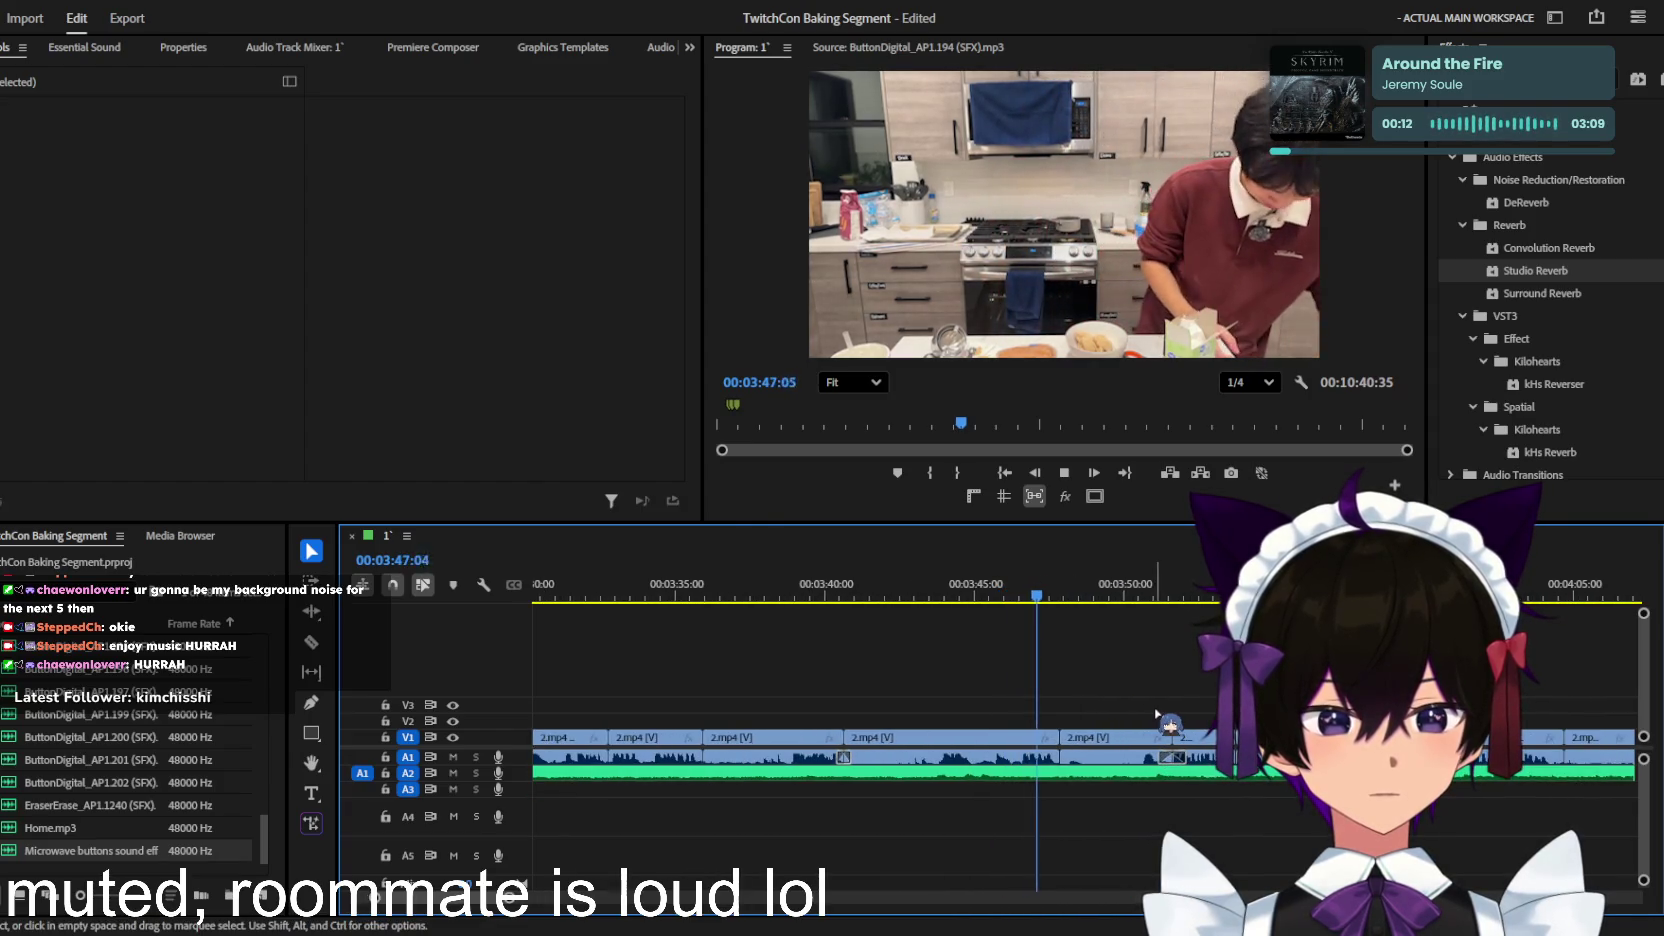
scroll(1155, 714, down, 1)
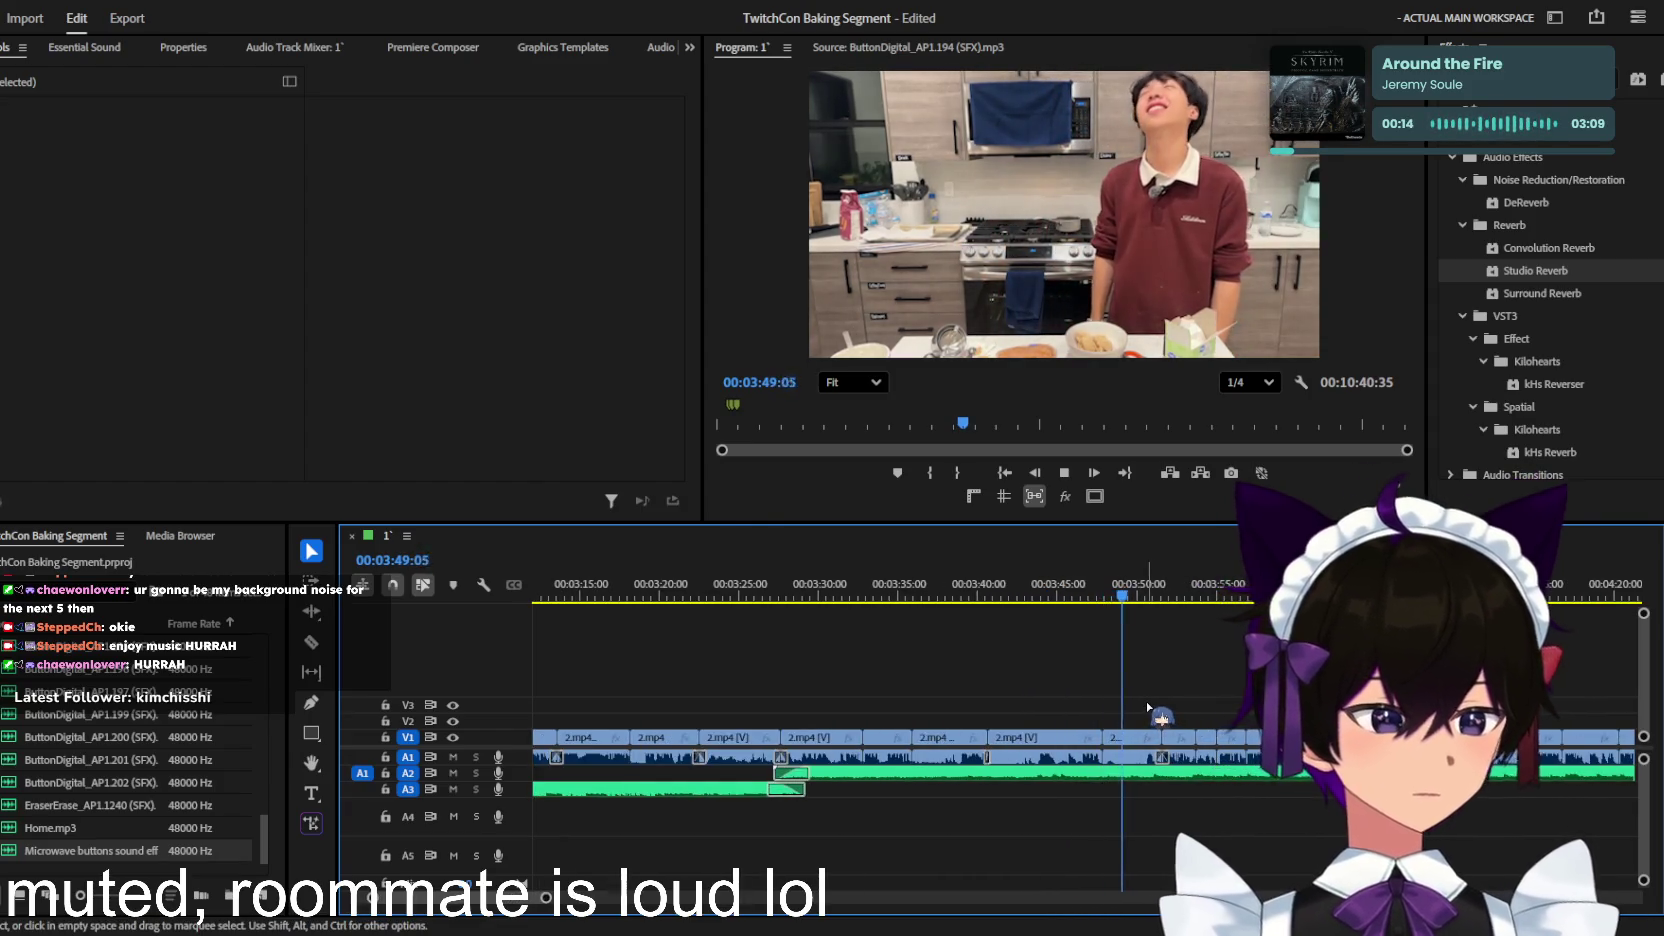
click(1153, 775)
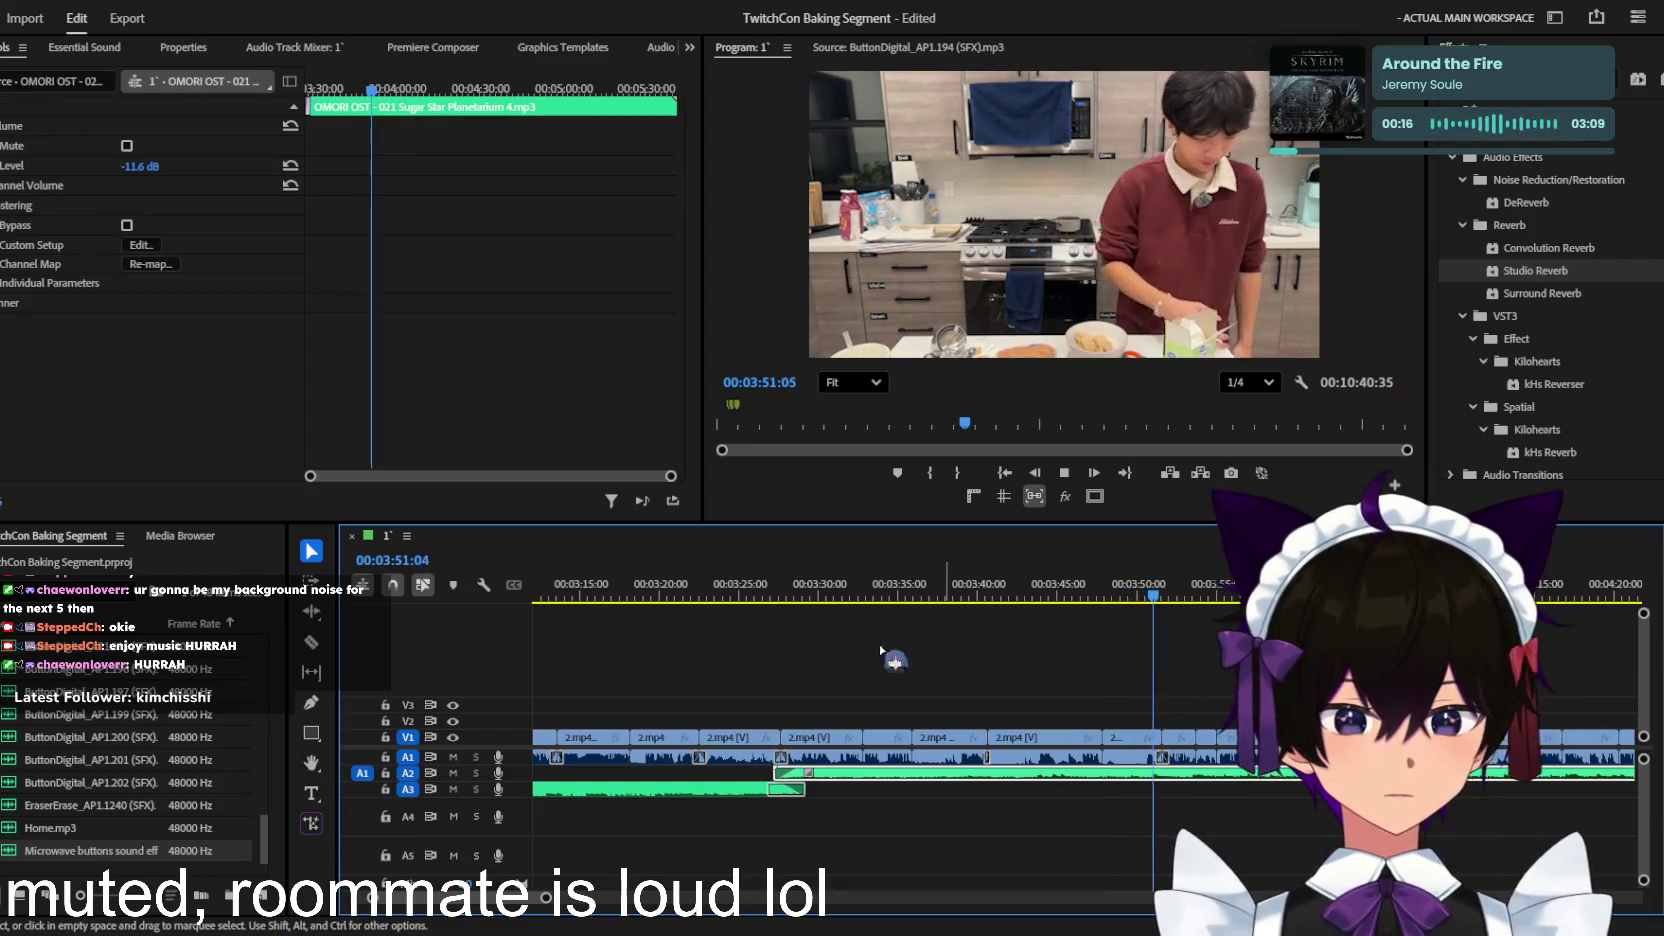
Step: Set the OMORI OST music clip's volume level to -20.0 dB
click(345, 327)
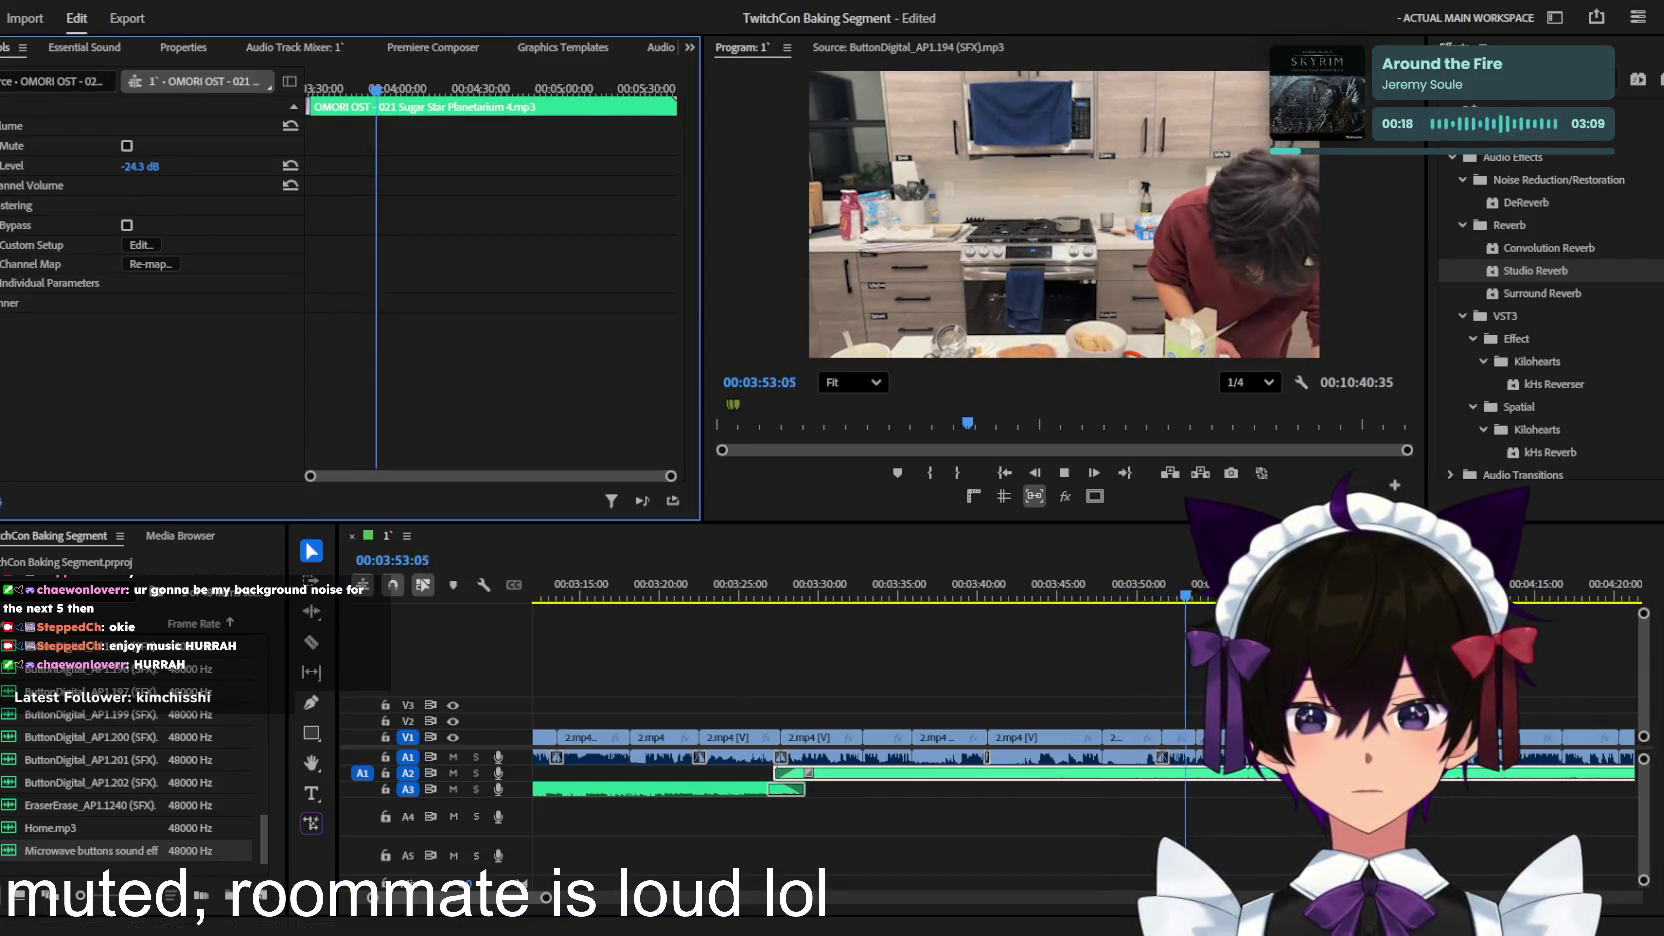
drag(131, 166, 131, 168)
key(=)
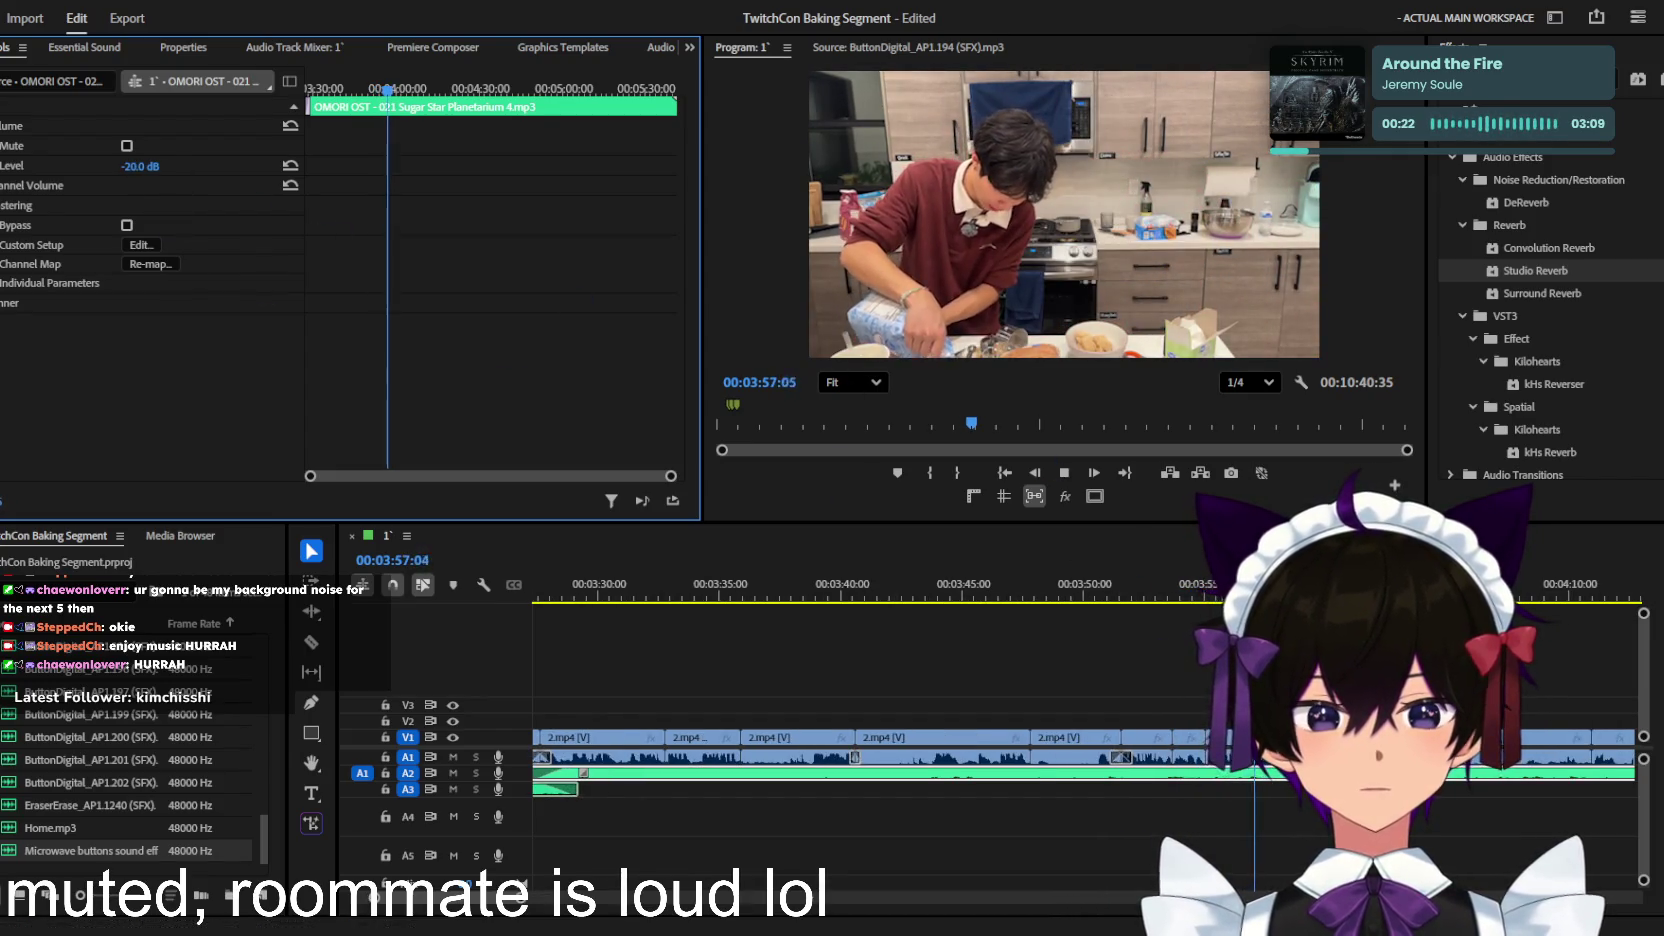
key(minus)
key(minus)
Step: Play from 3:50 and split the music clip at 00:03:55:40
click(1139, 678)
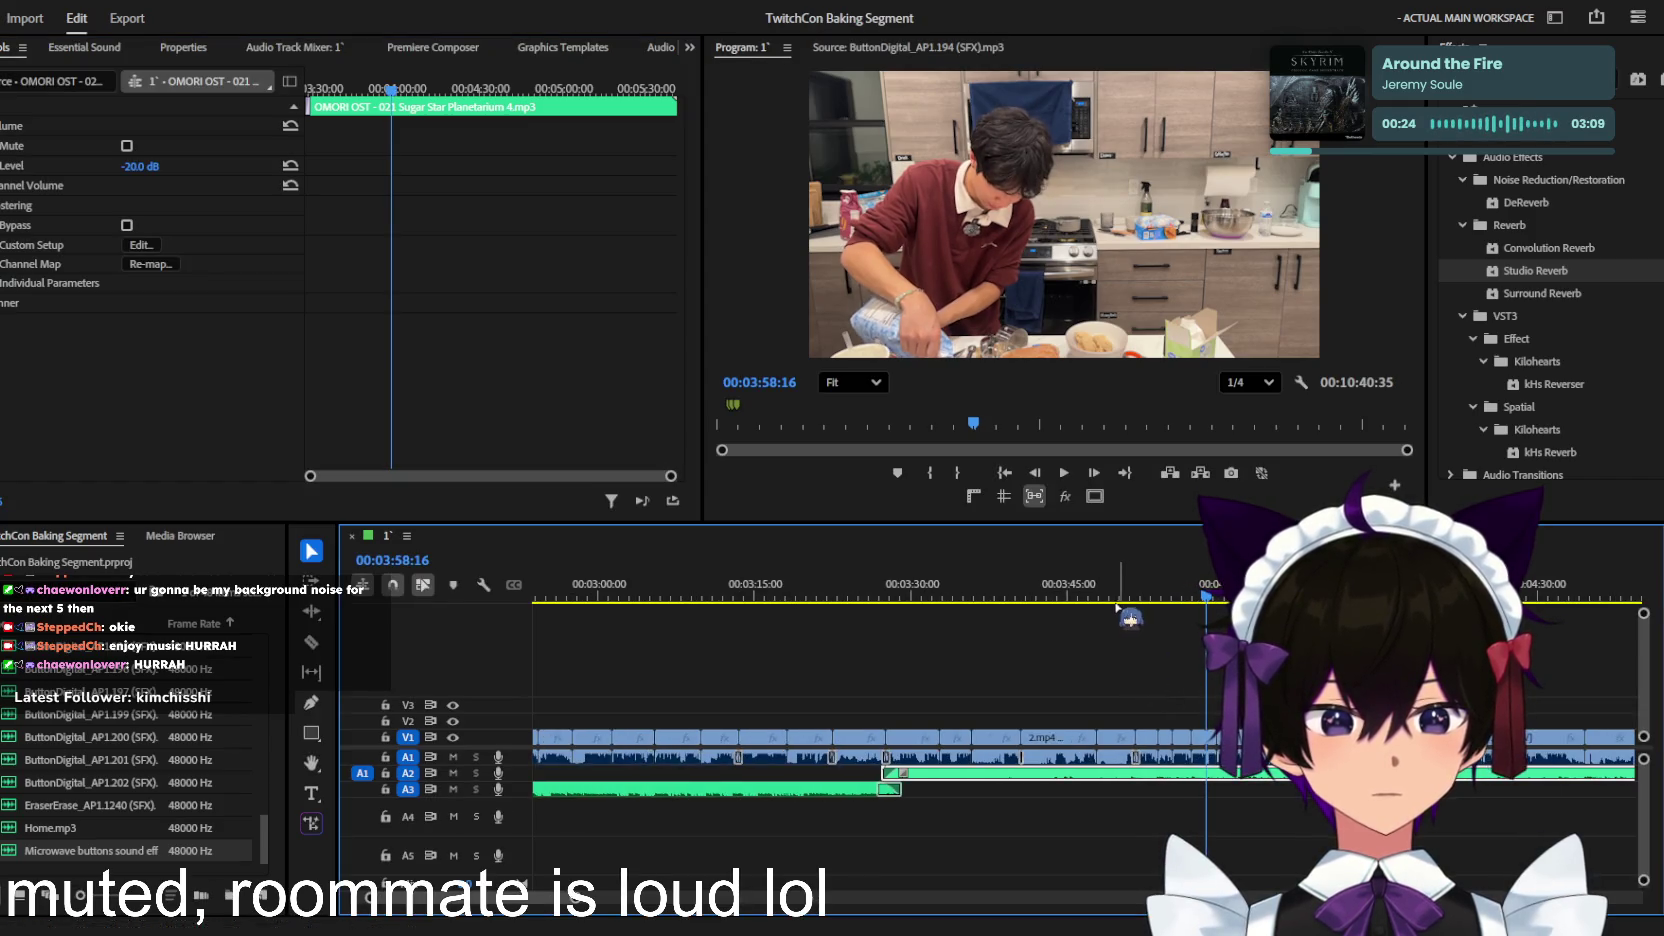
key(space)
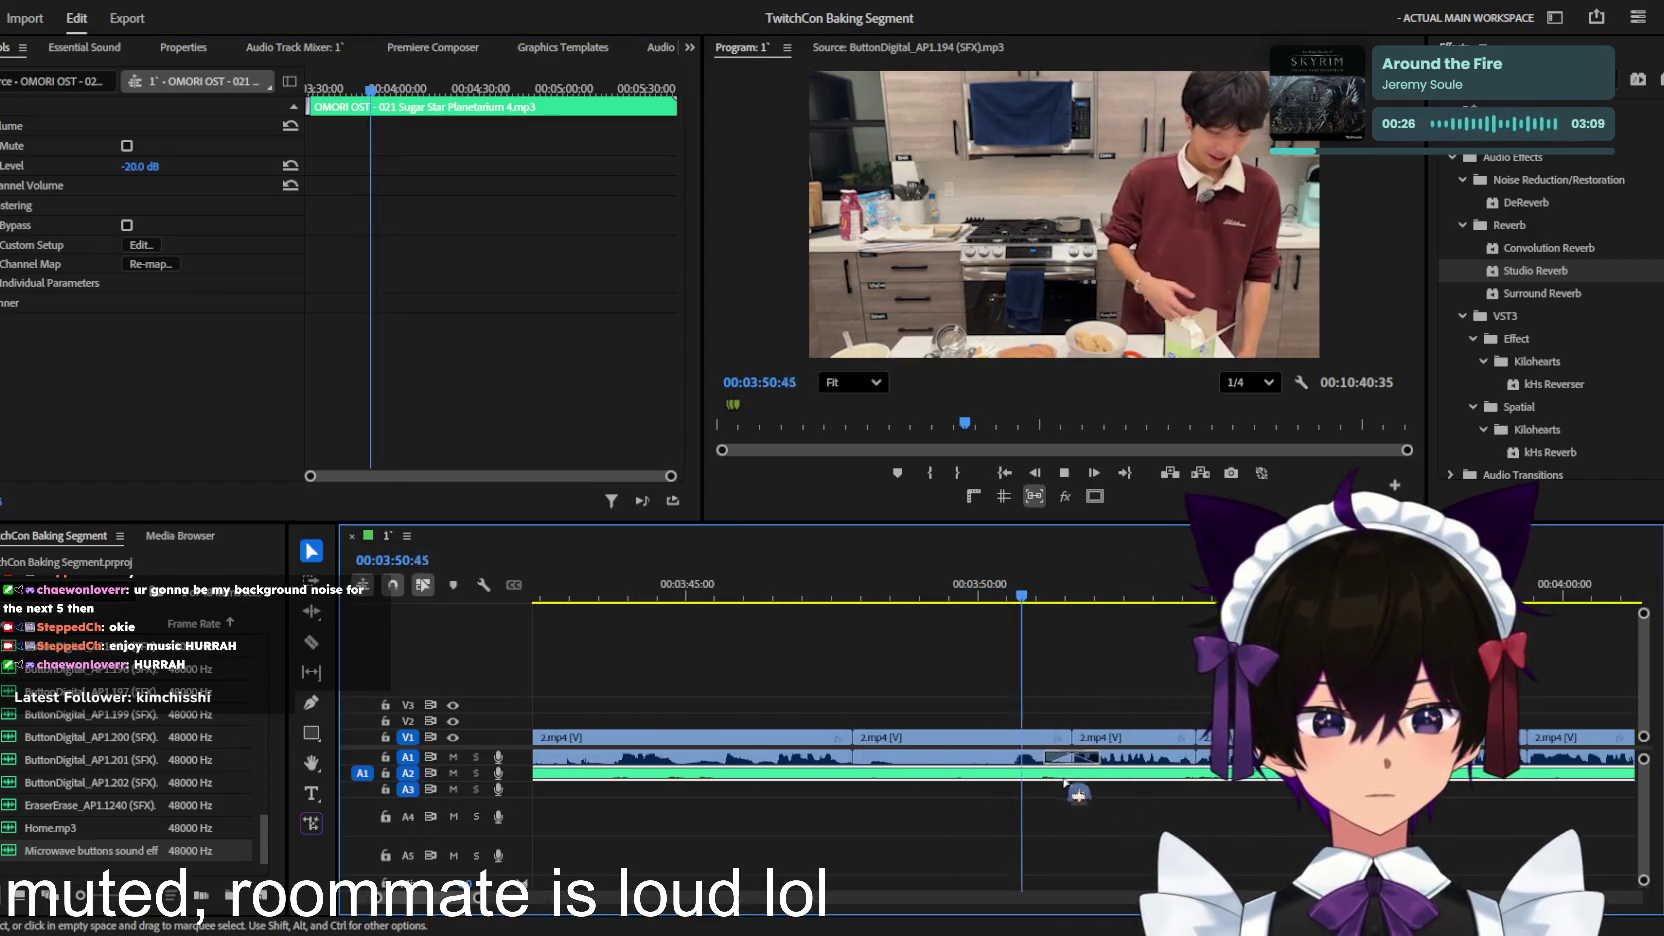
key(c)
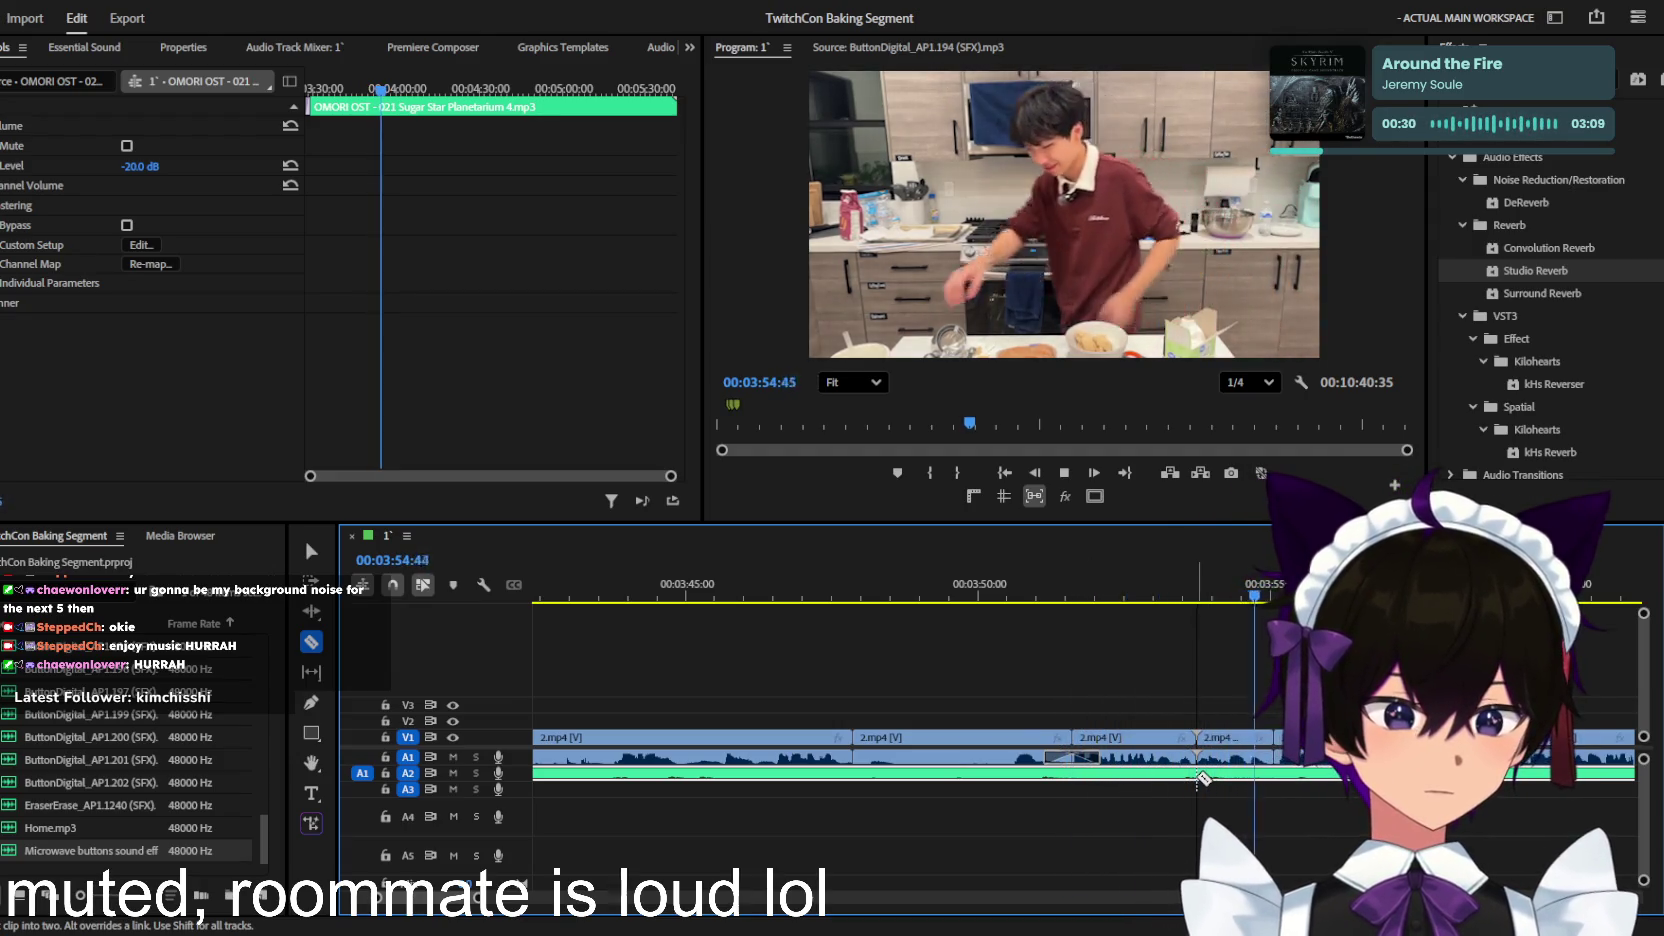
key(space)
click(1274, 776)
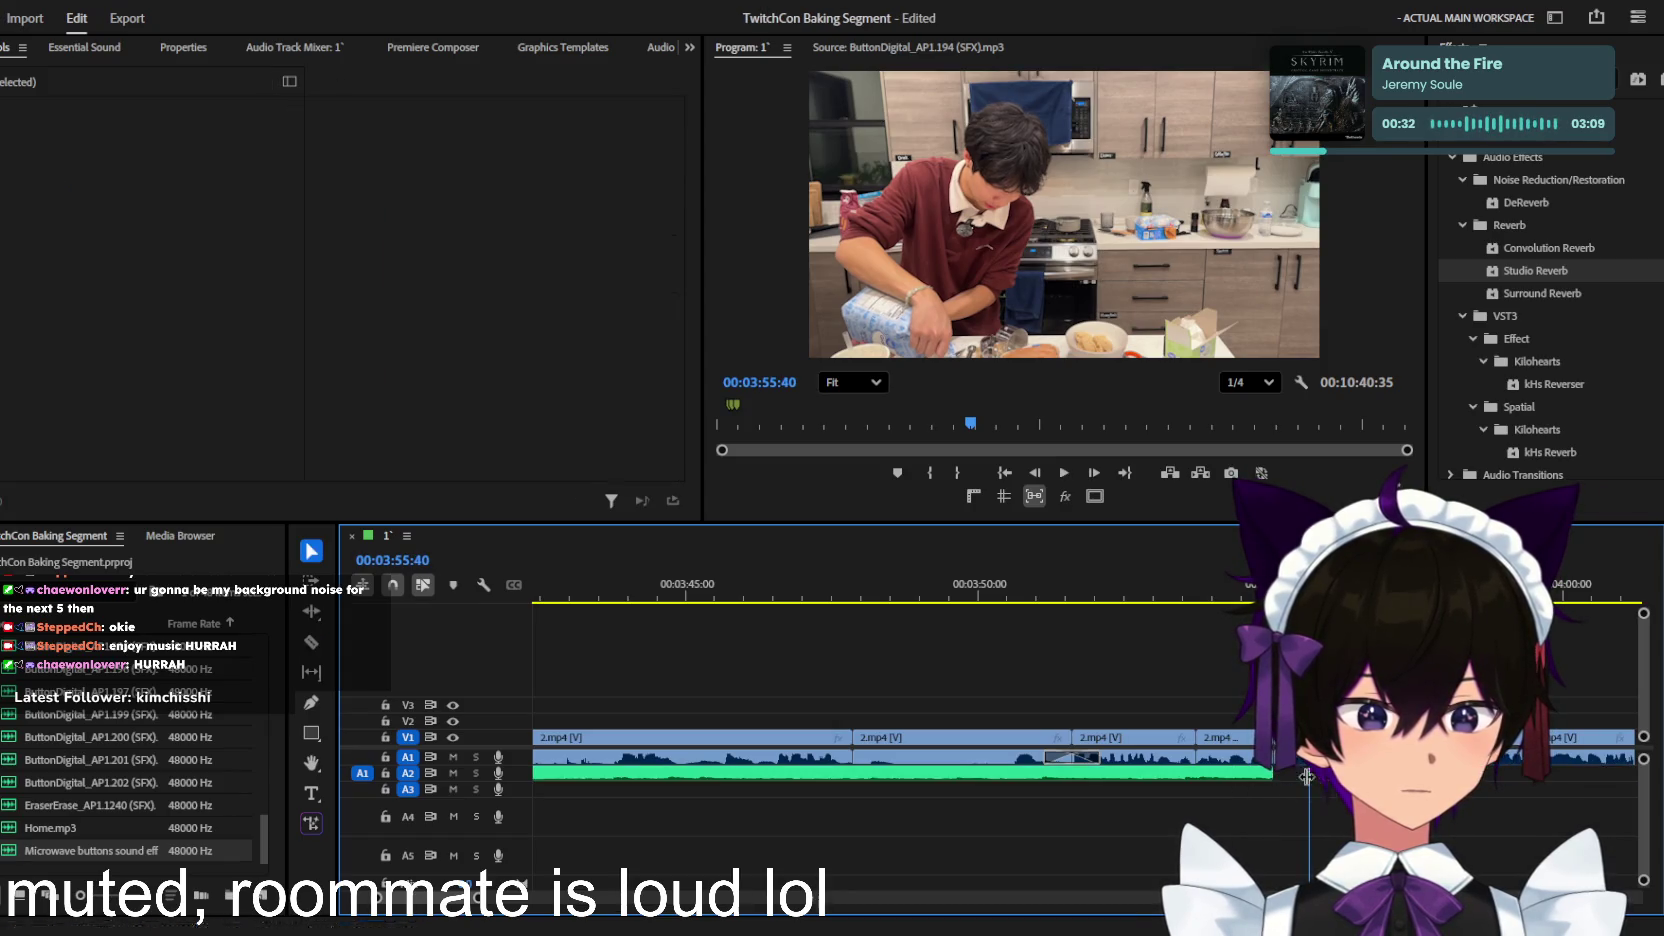
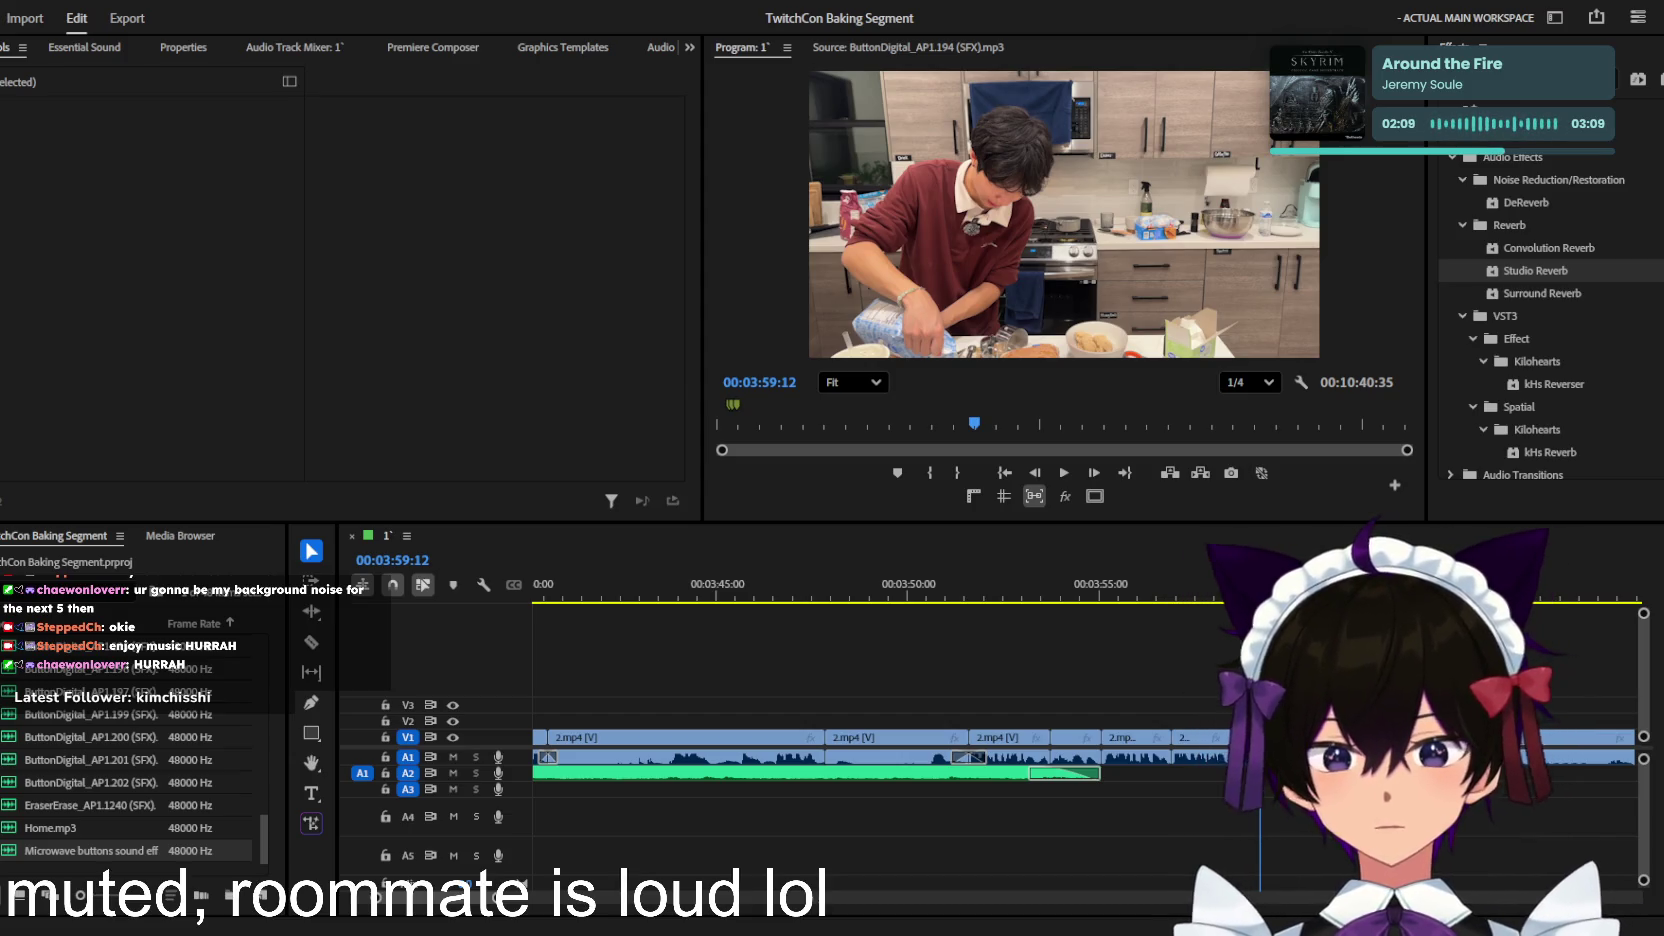
Step: Place the Kitchen Magic Music clip on track A3, directly after the first music clip
click(759, 585)
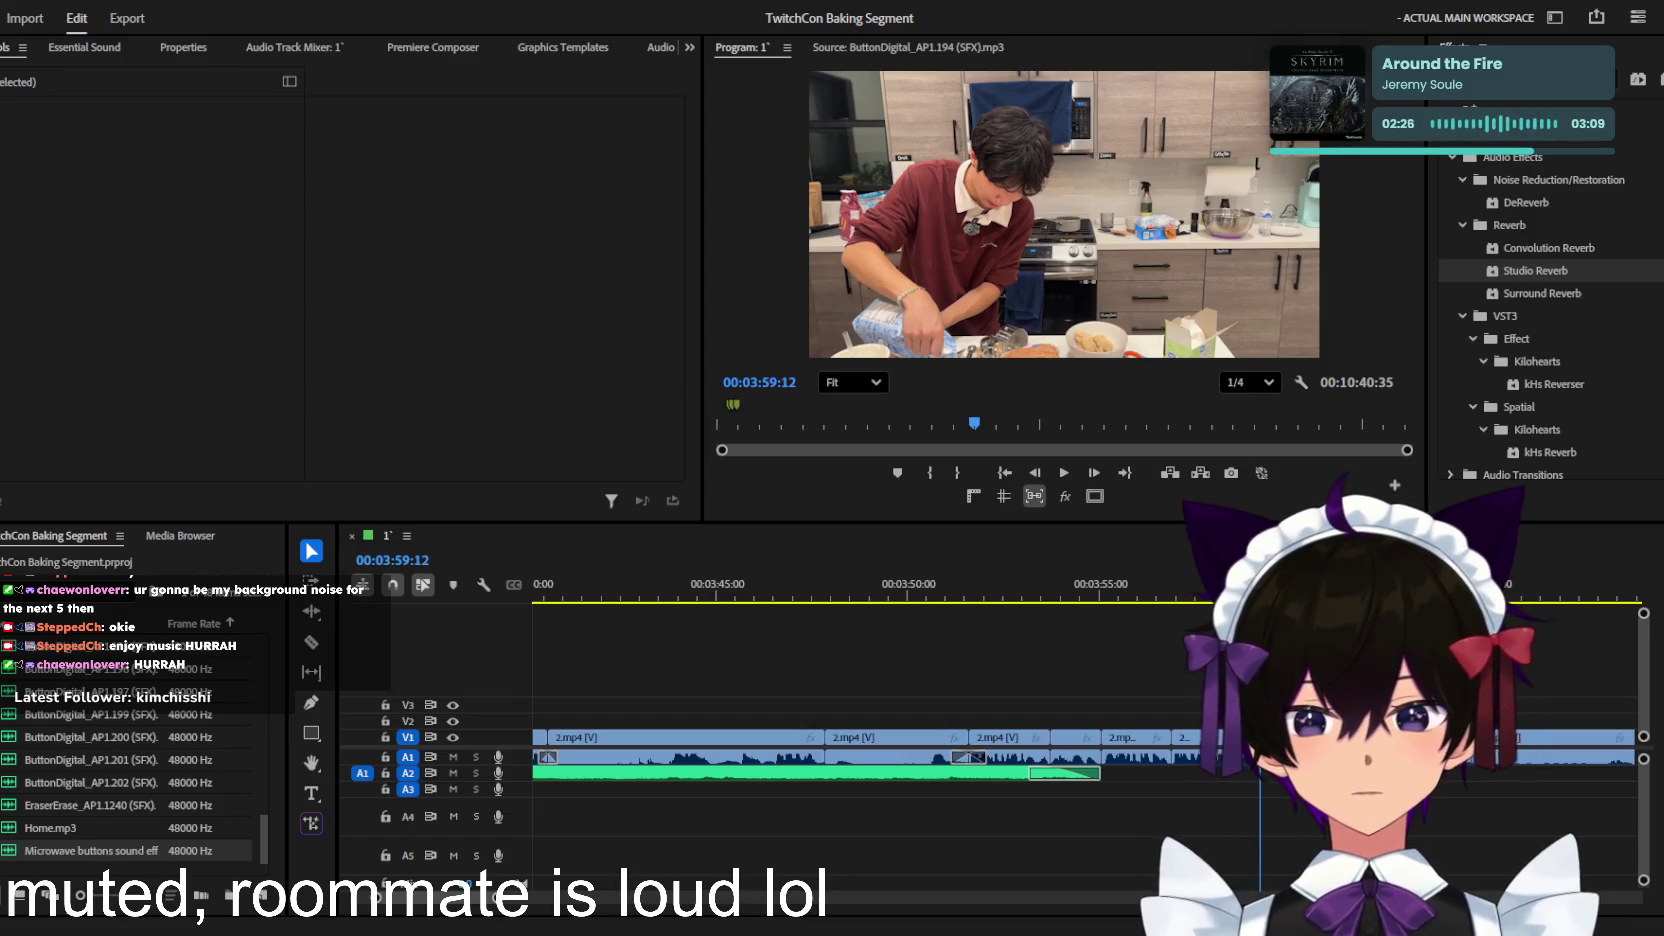
drag(90, 828, 1100, 800)
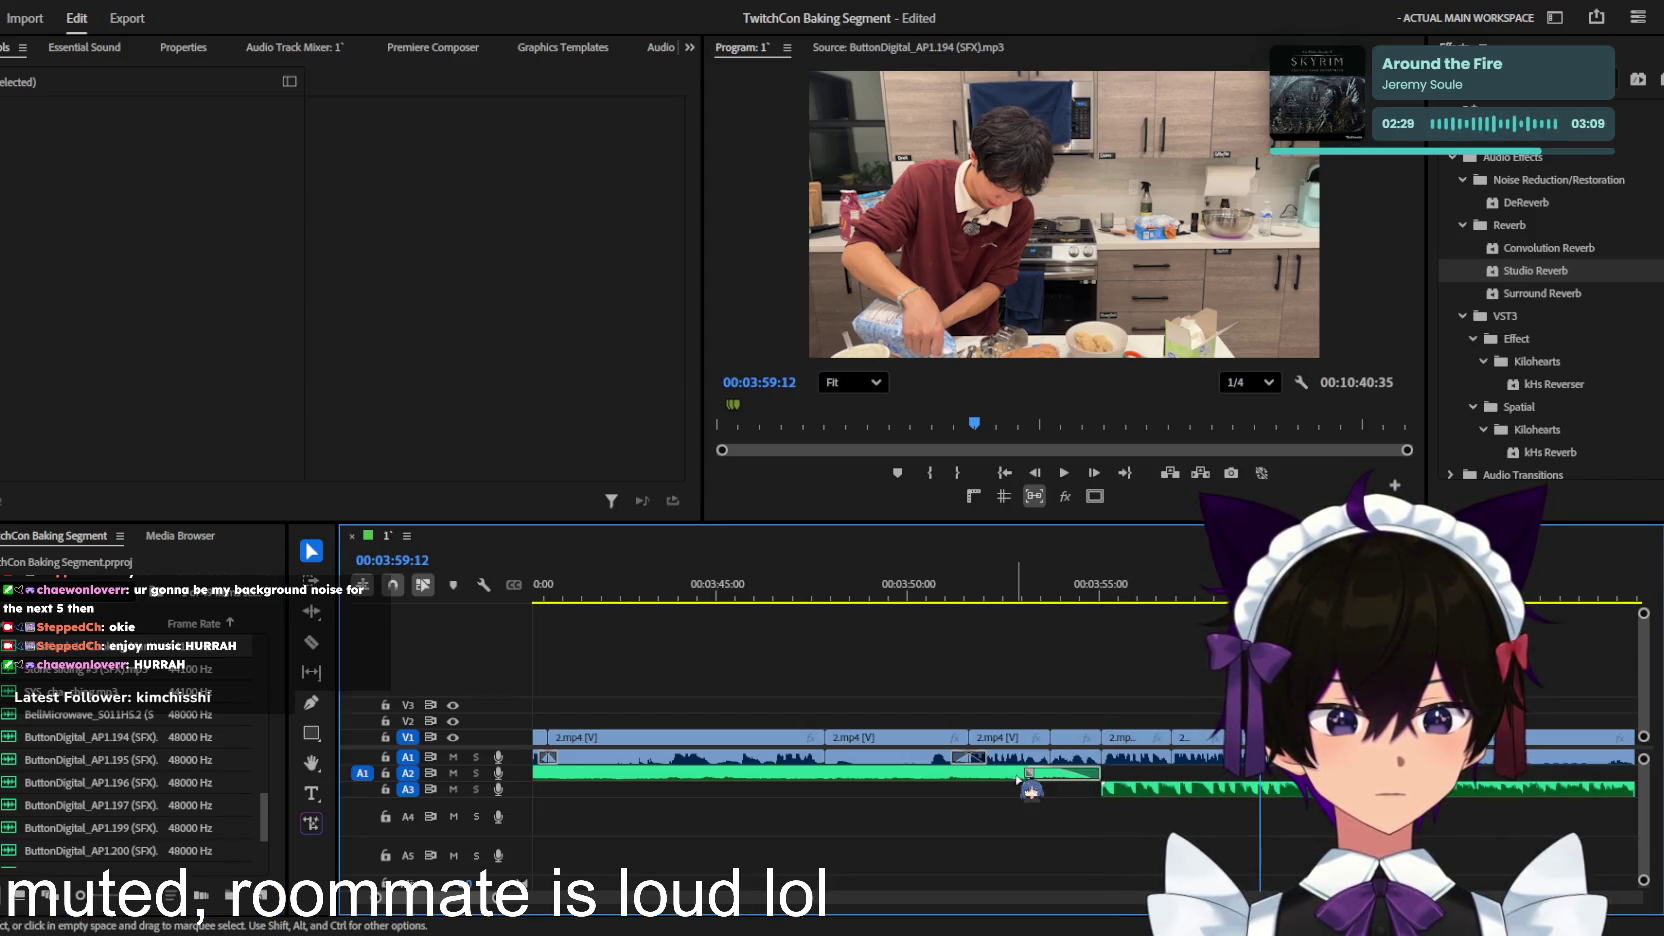
Step: Check the new music clip's volume, save the project, and preview from about 03:44
click(1020, 776)
click(1145, 790)
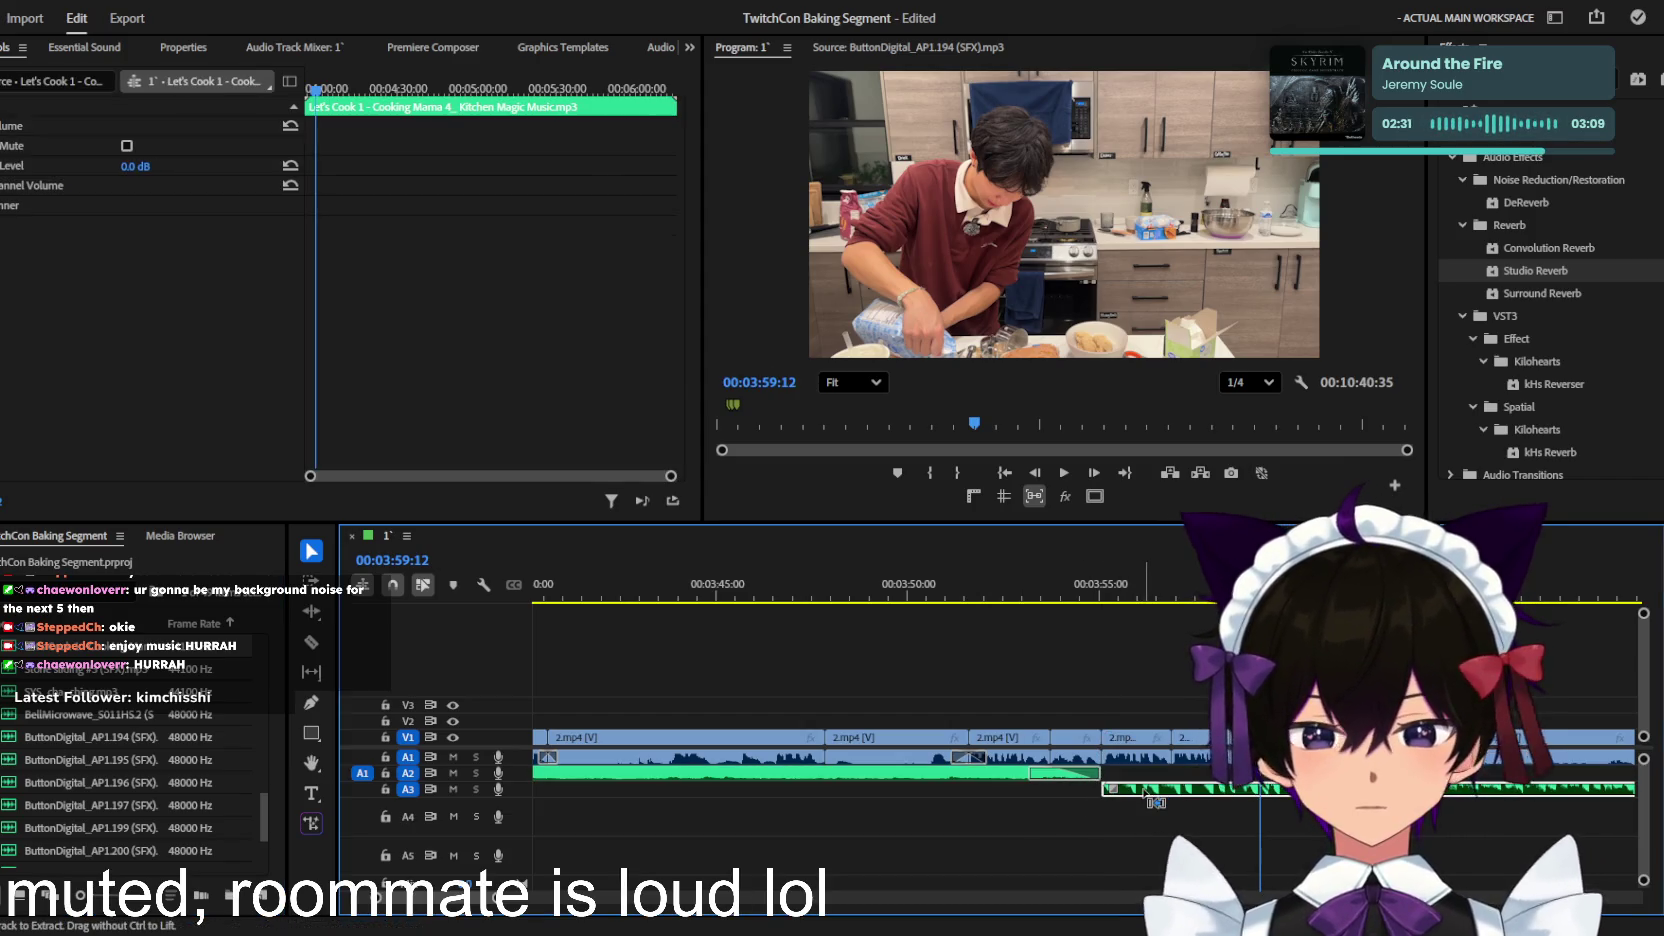
click(925, 778)
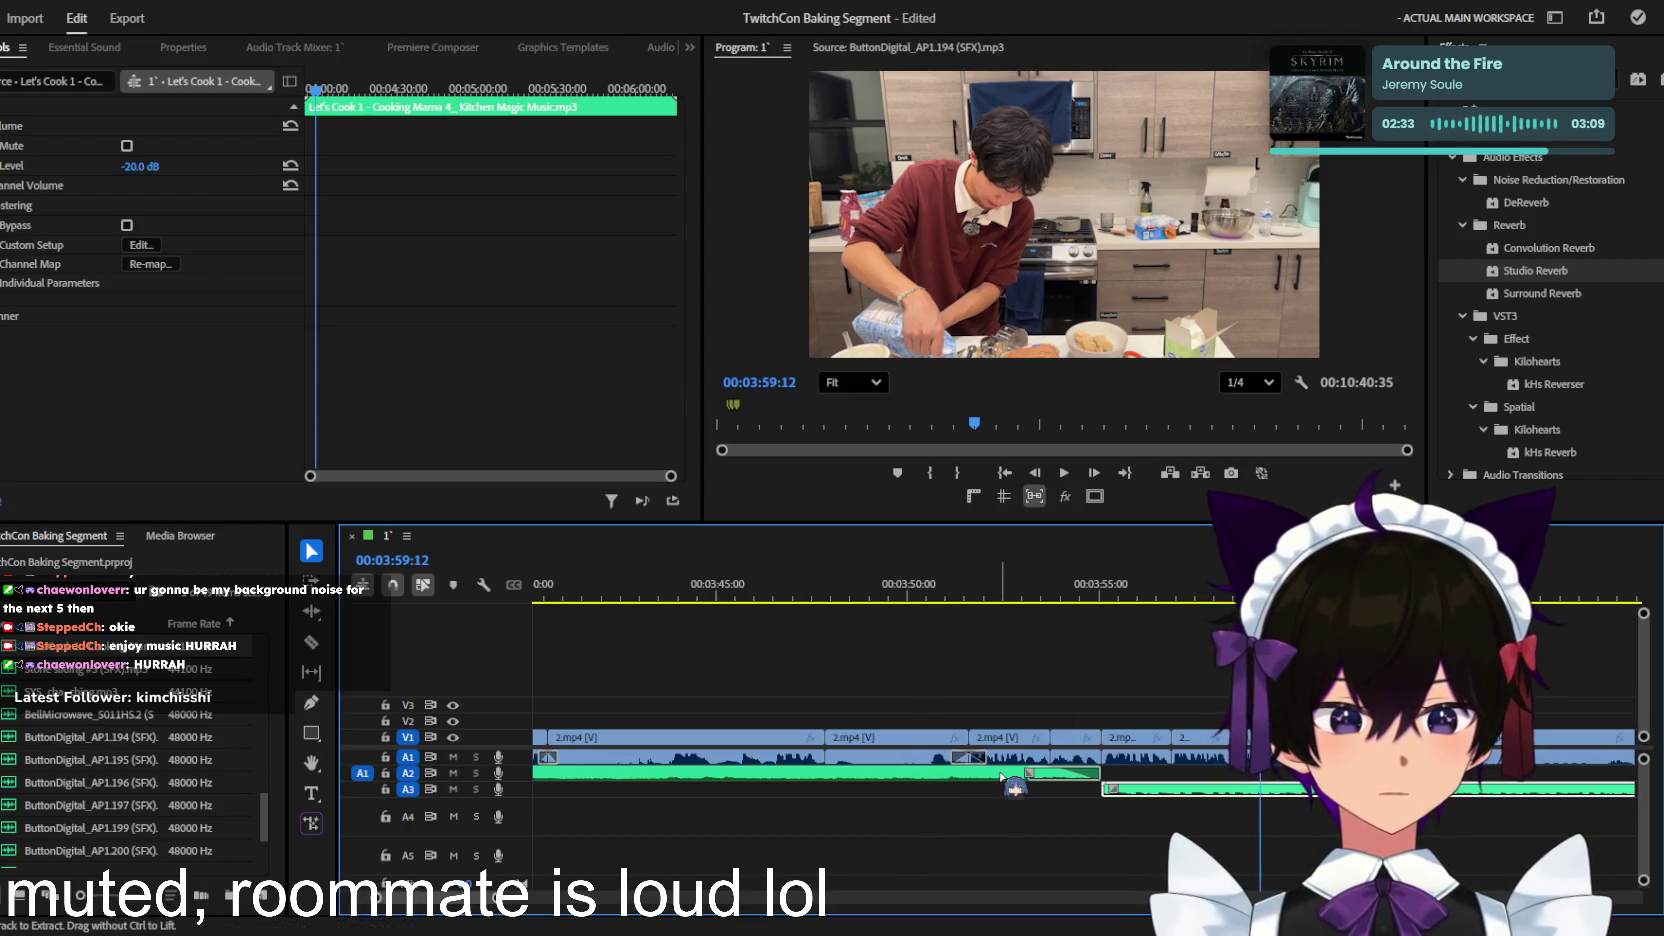
key(ctrl+s)
key(minus)
key(minus)
key(minus)
key(minus)
key(minus)
key(minus)
key(minus)
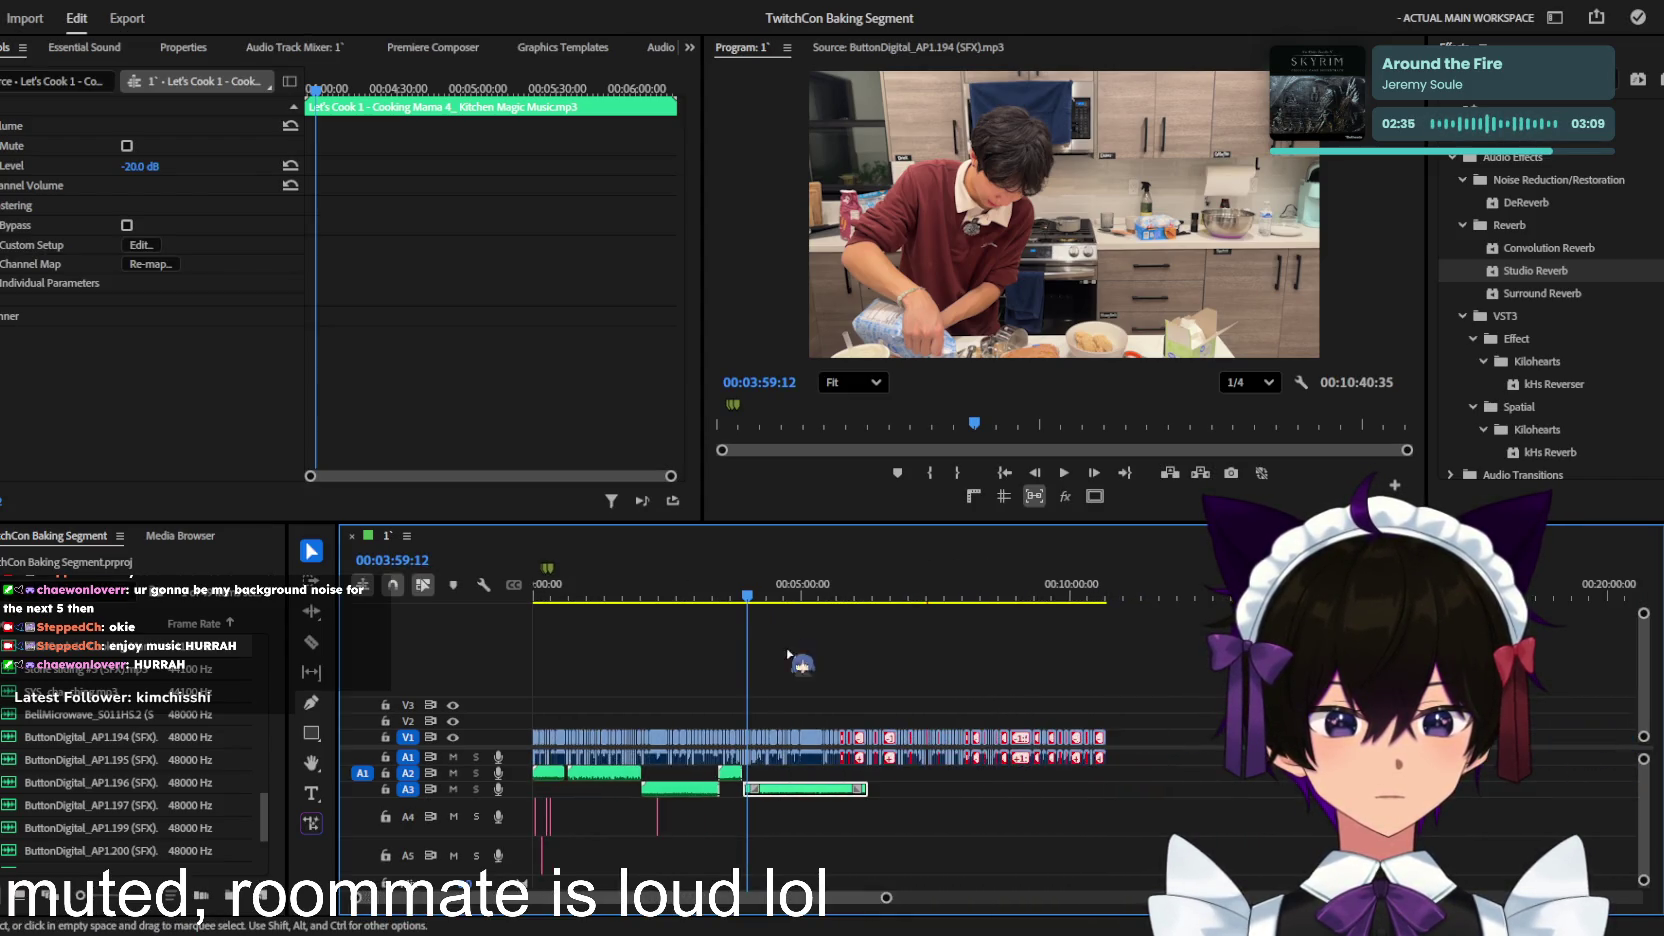
click(690, 590)
click(733, 590)
key(space)
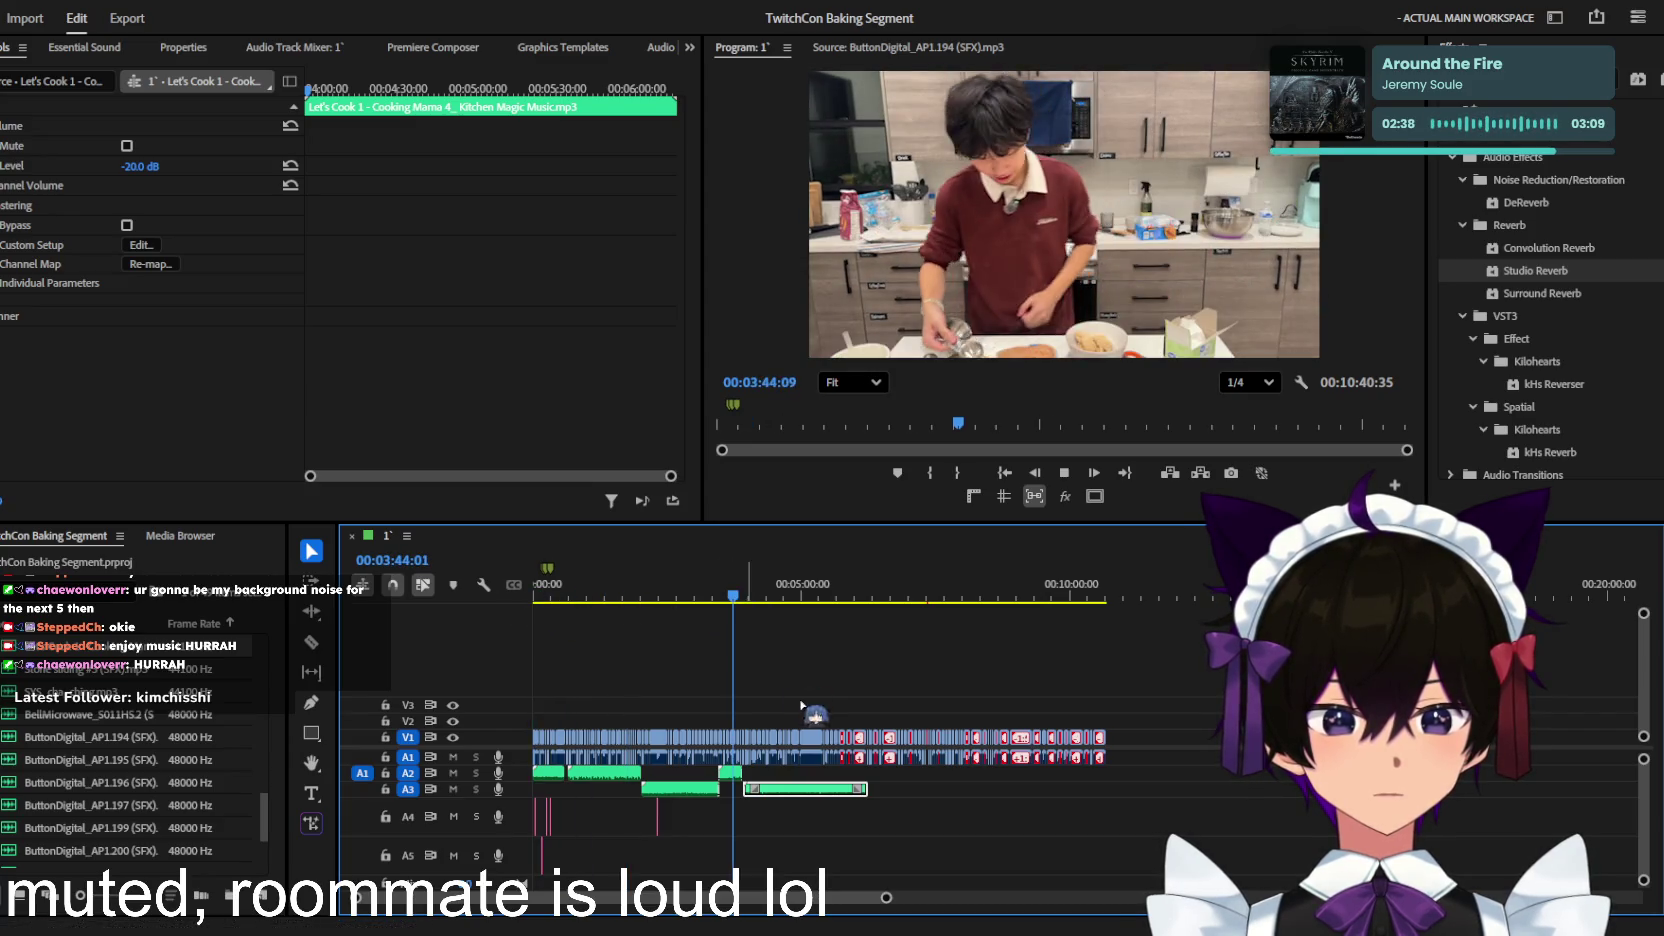
Step: Split the A3 music clip near 04:05 and delete the part after the cut
key(equal)
key(equal)
key(equal)
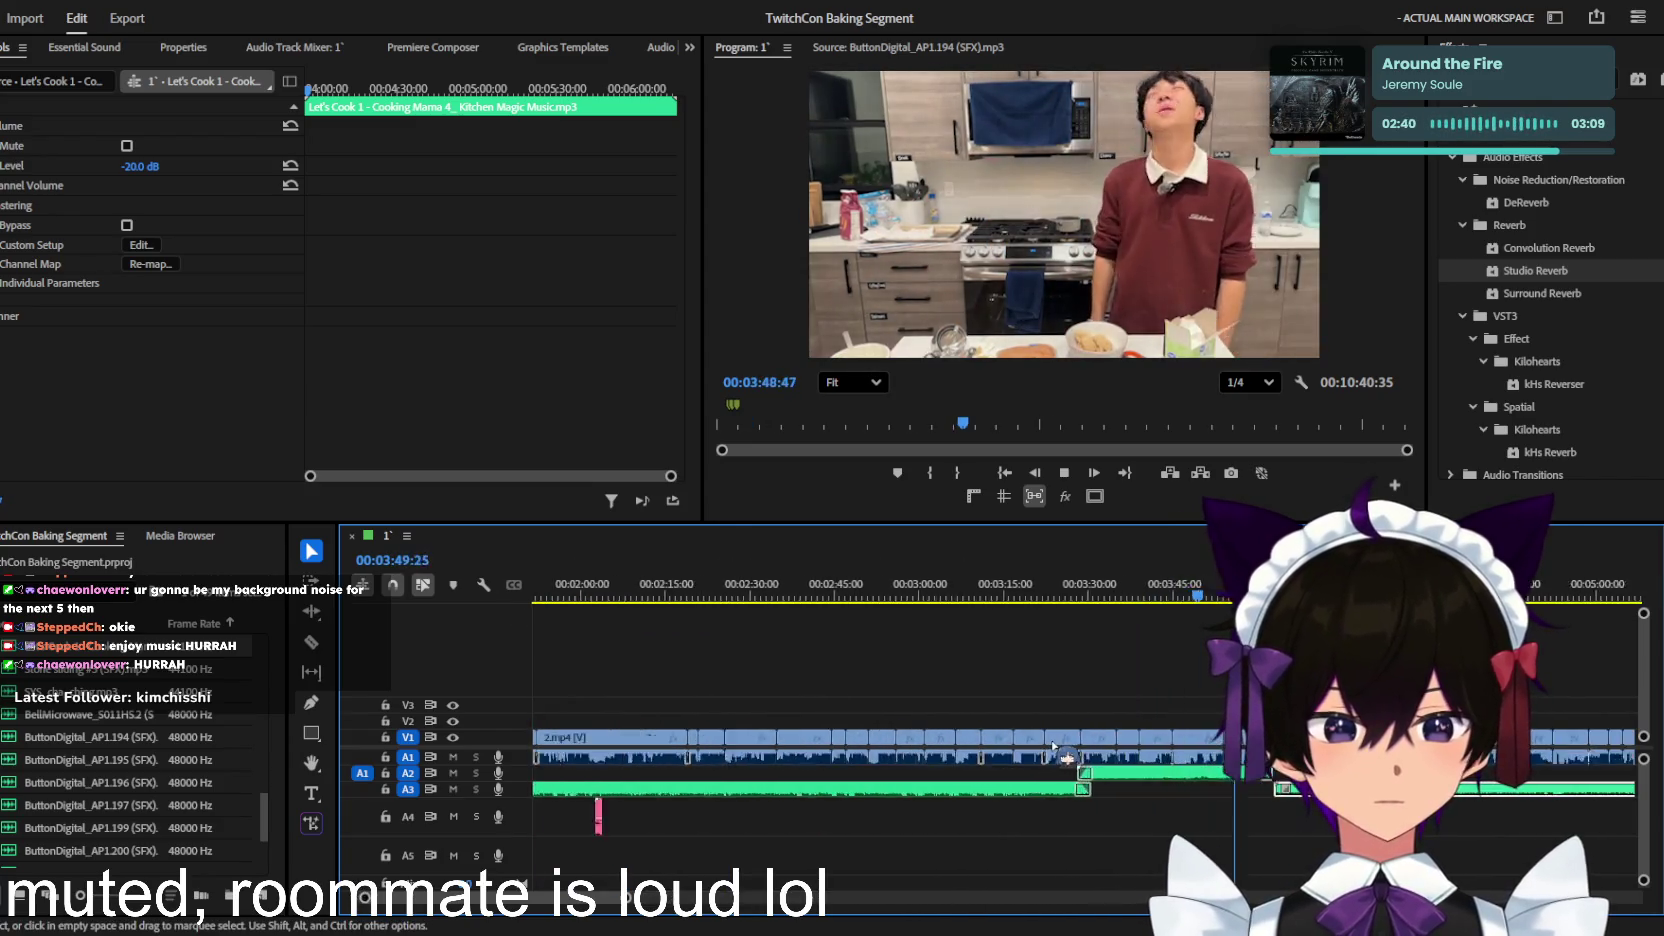
key(equal)
key(equal)
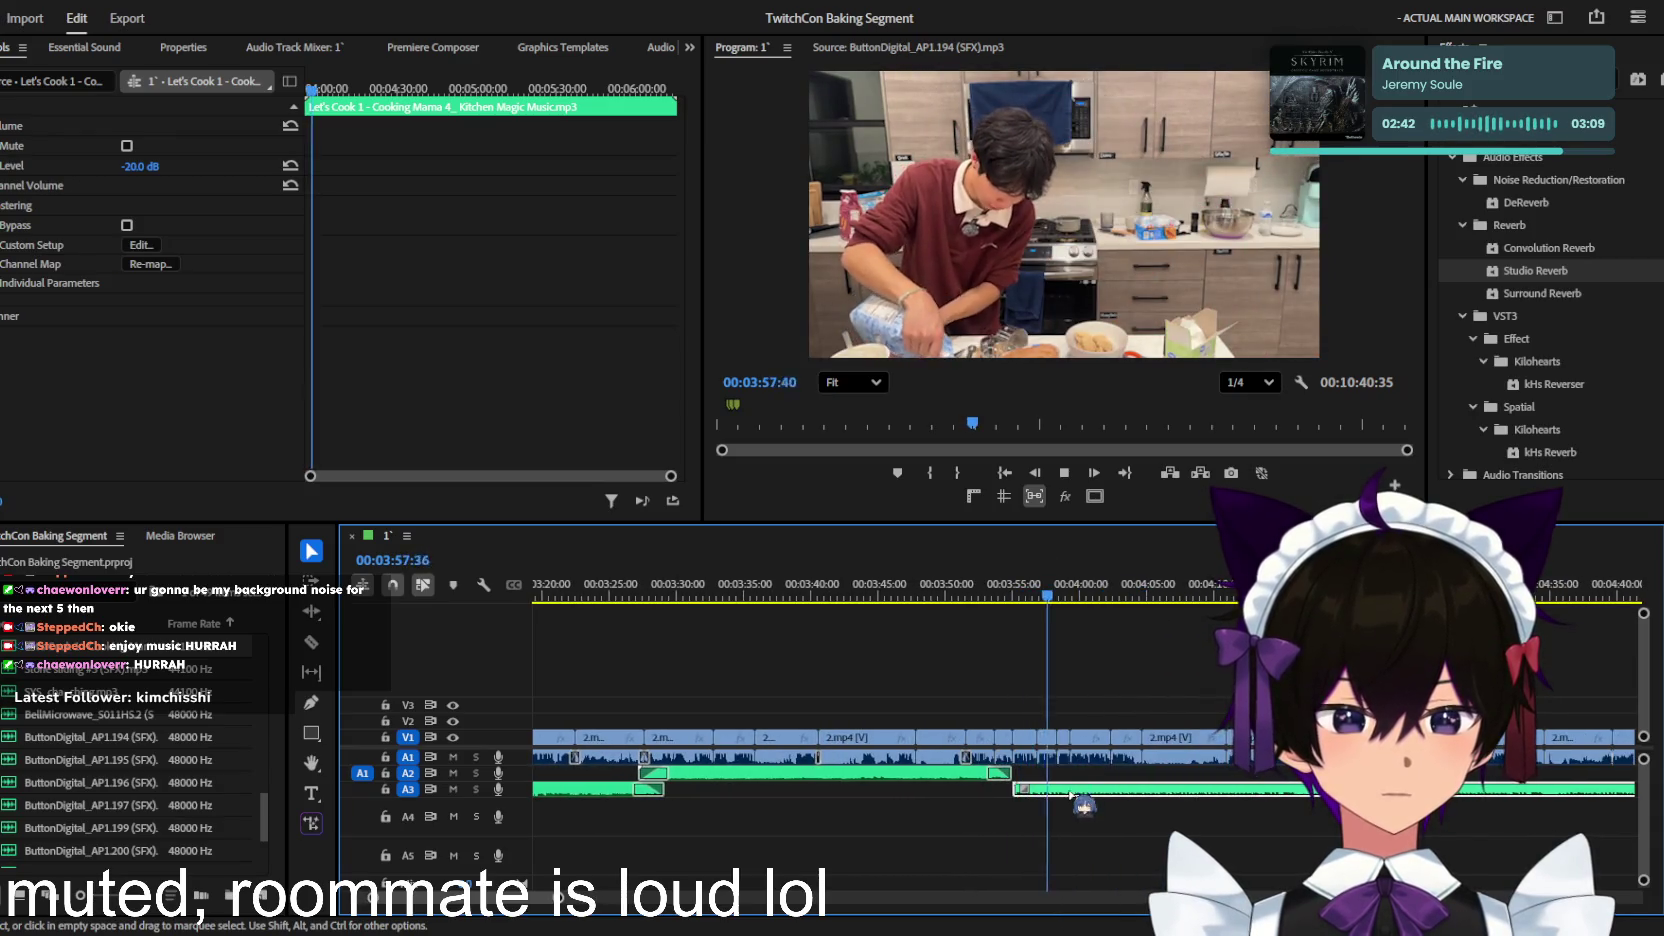
click(1071, 797)
key(equal)
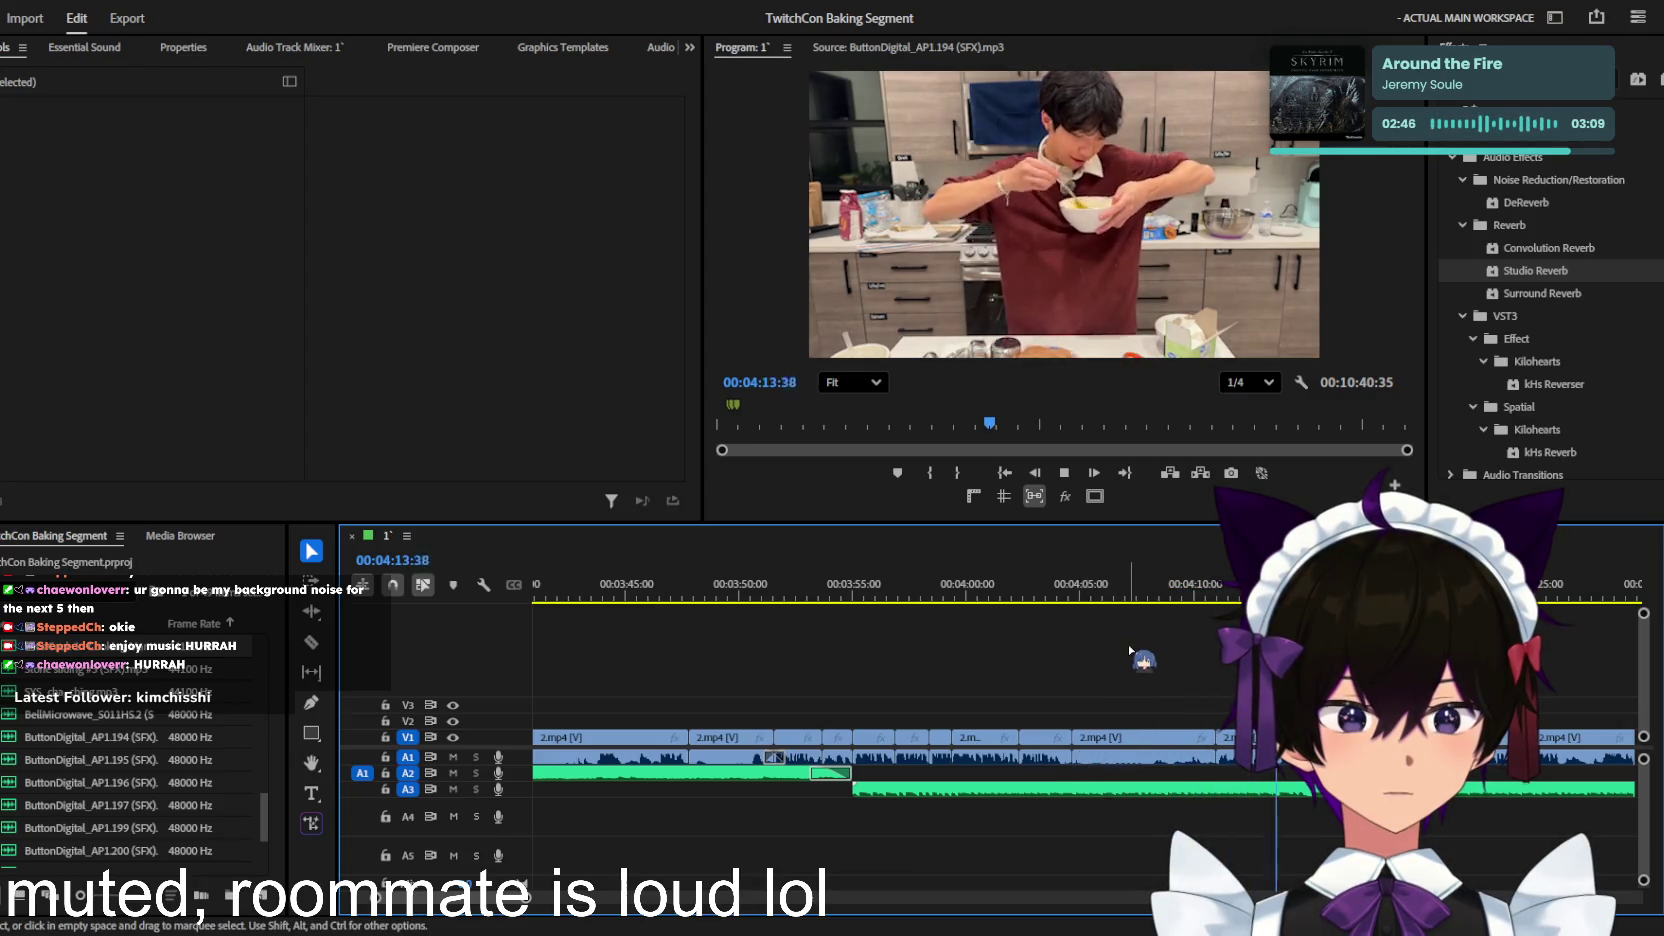
key(space)
key(equal)
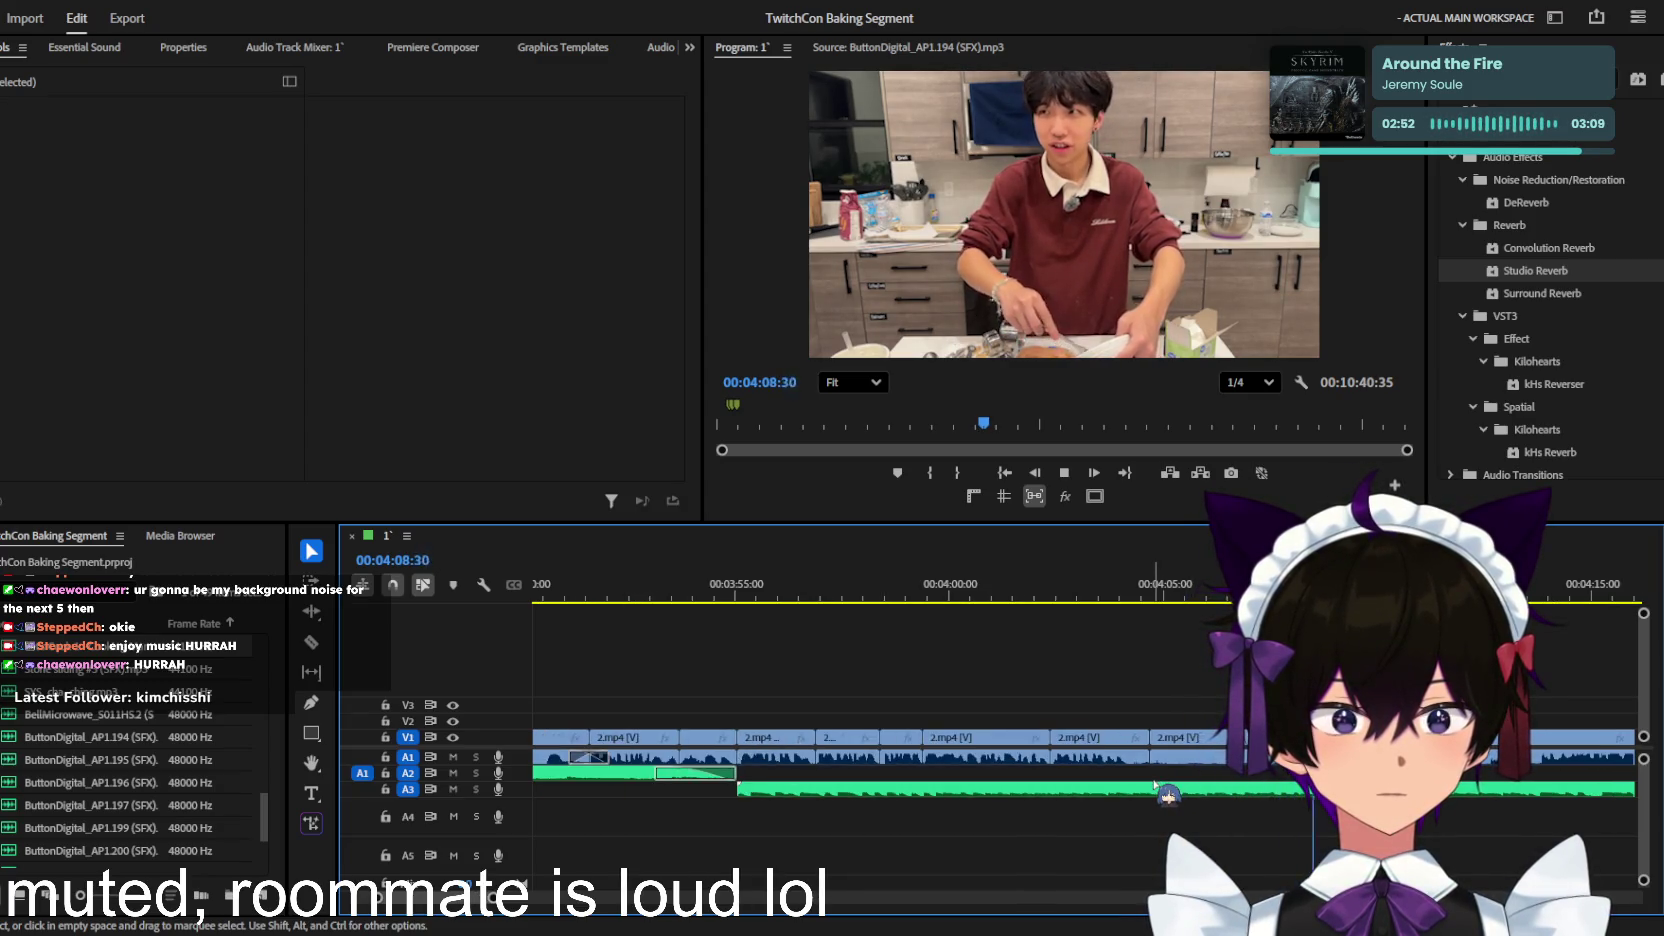
click(1157, 788)
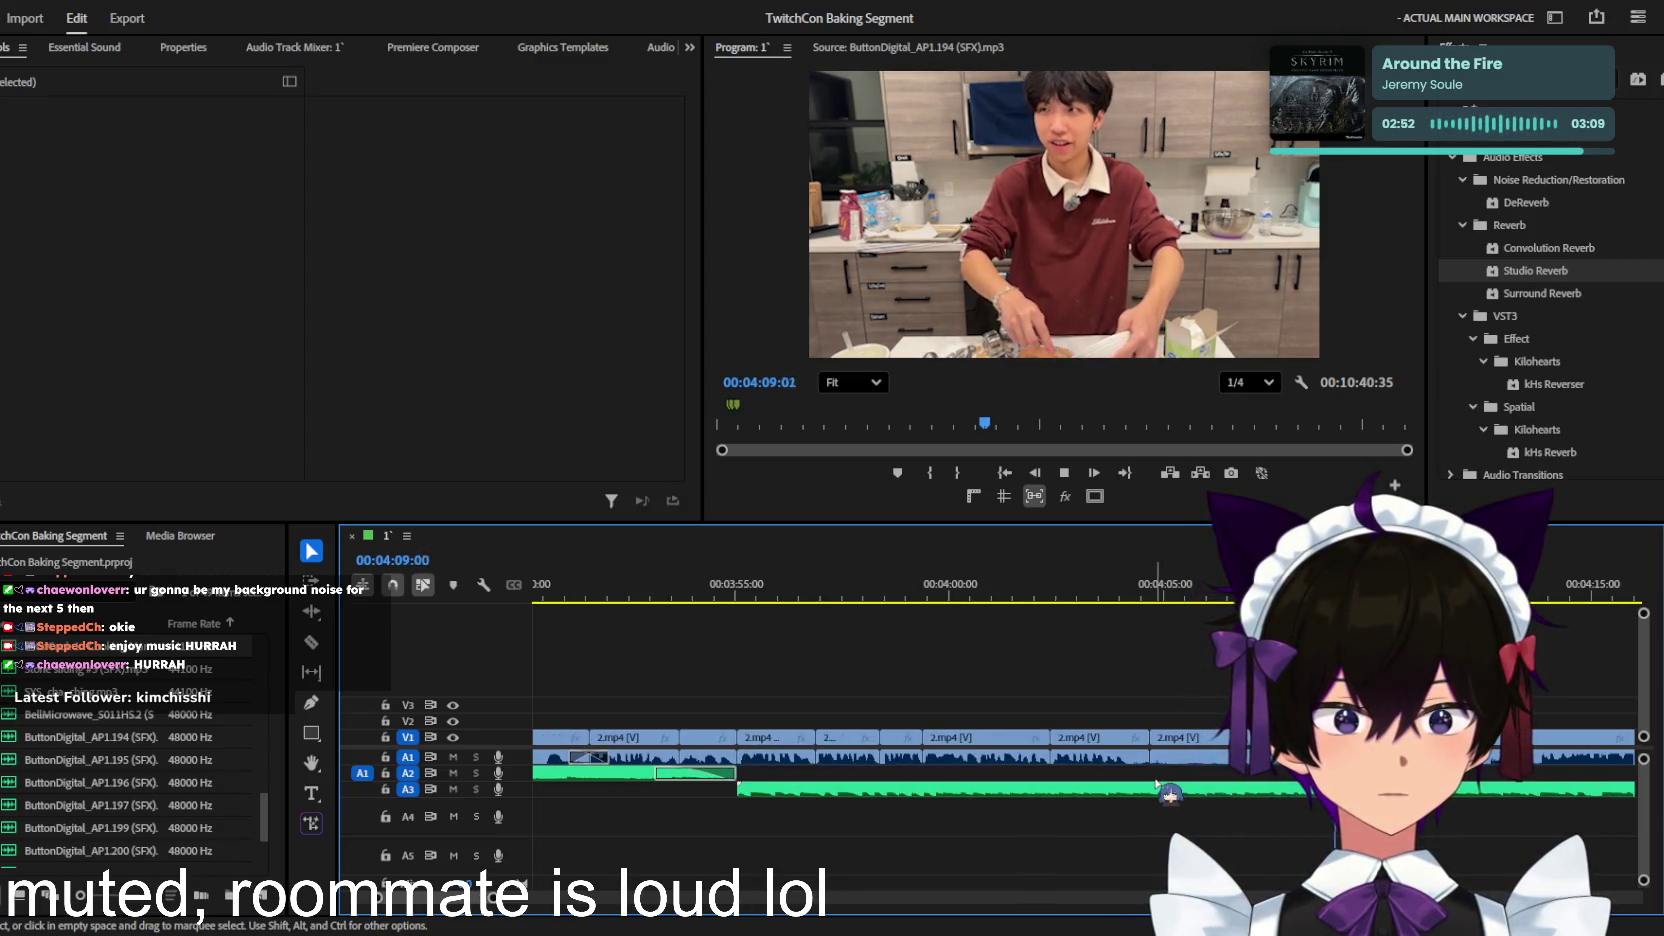
click(1215, 789)
key(Delete)
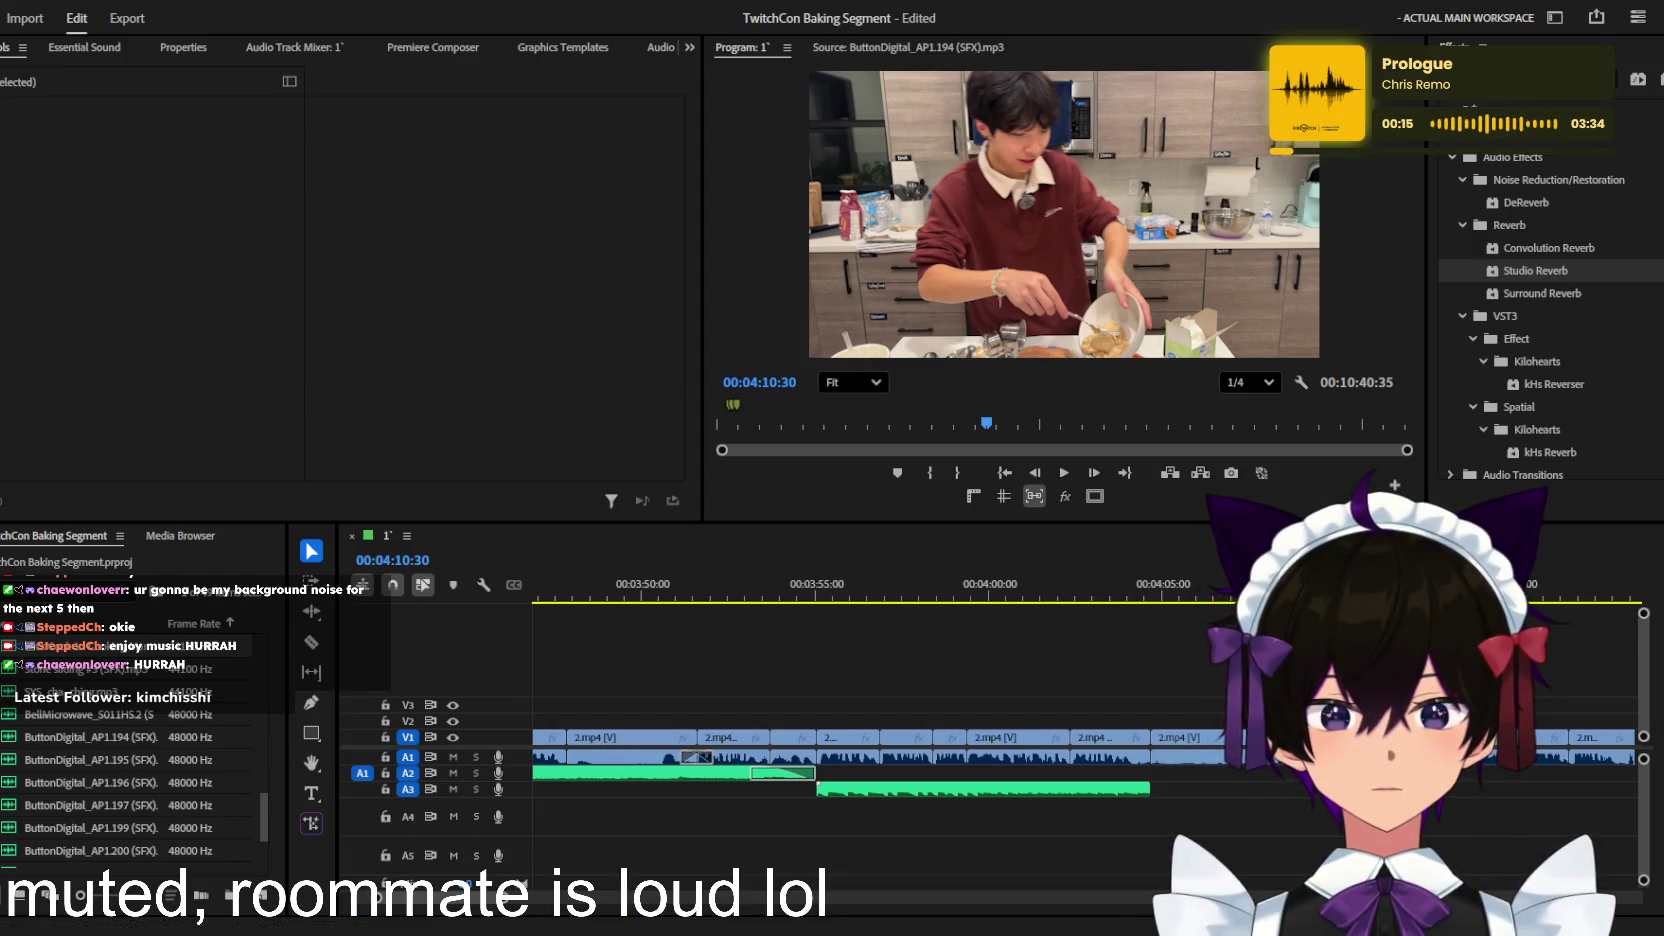
Step: Scroll the timeline to review the A3 music now ending near 04:05
scroll(130, 780, up, 1)
Step: Place the Title Screen Cooking Mama music on A3 right after the cut
drag(1087, 712, 1150, 782)
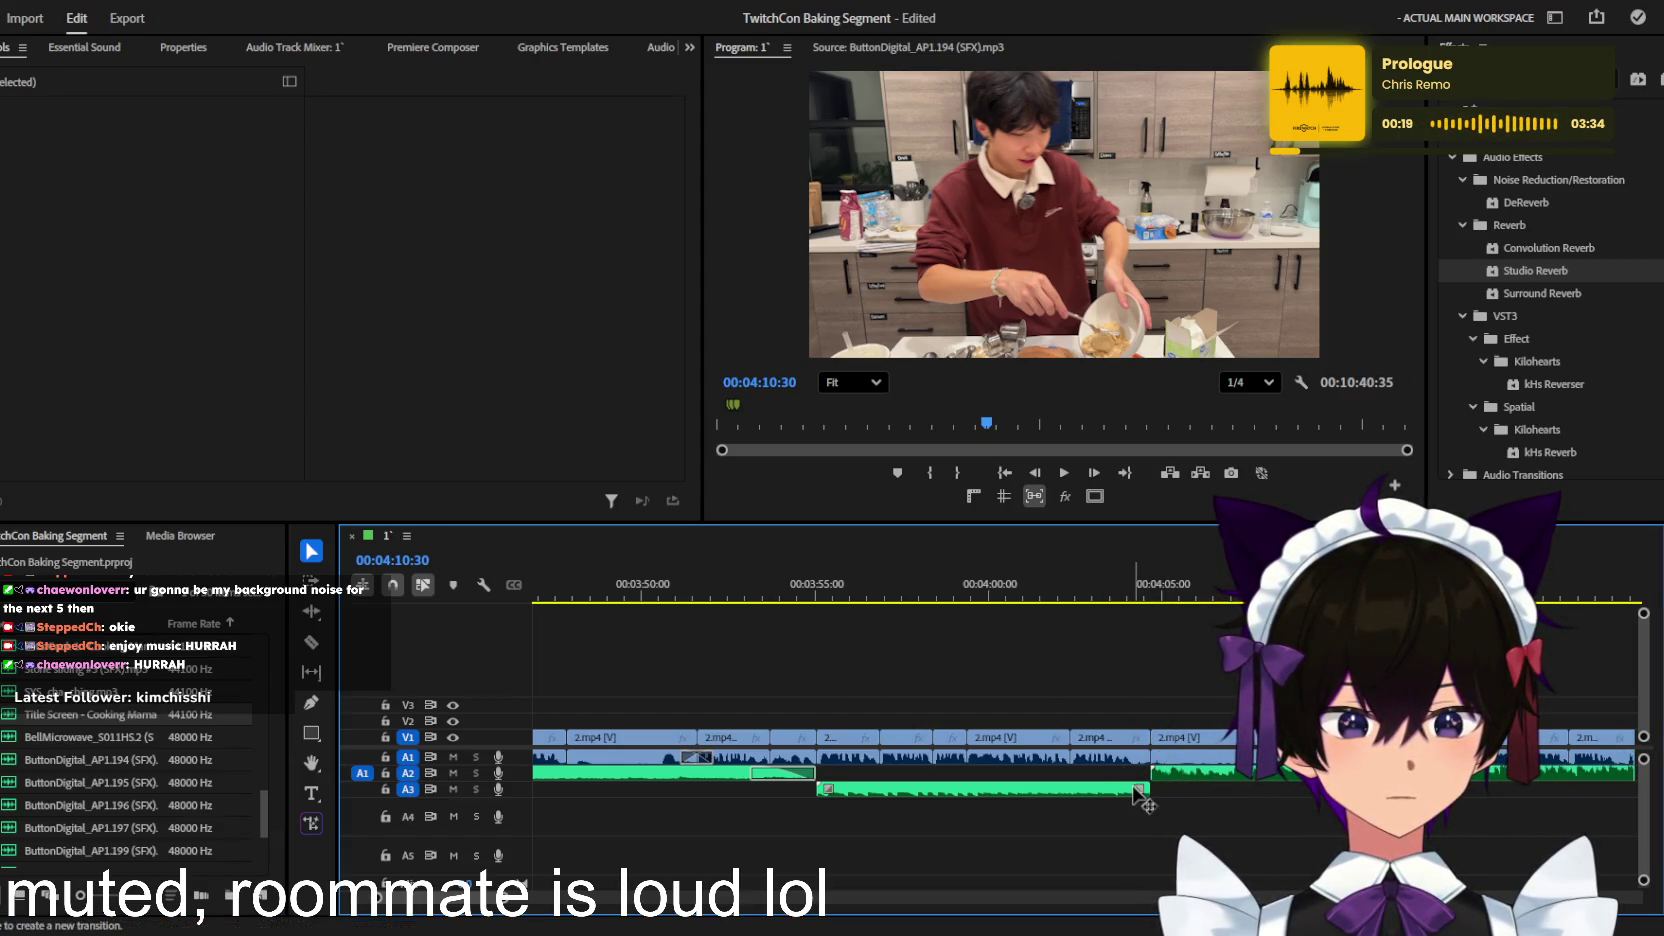
click(1105, 790)
key(ctrl+c)
key(ctrl+v)
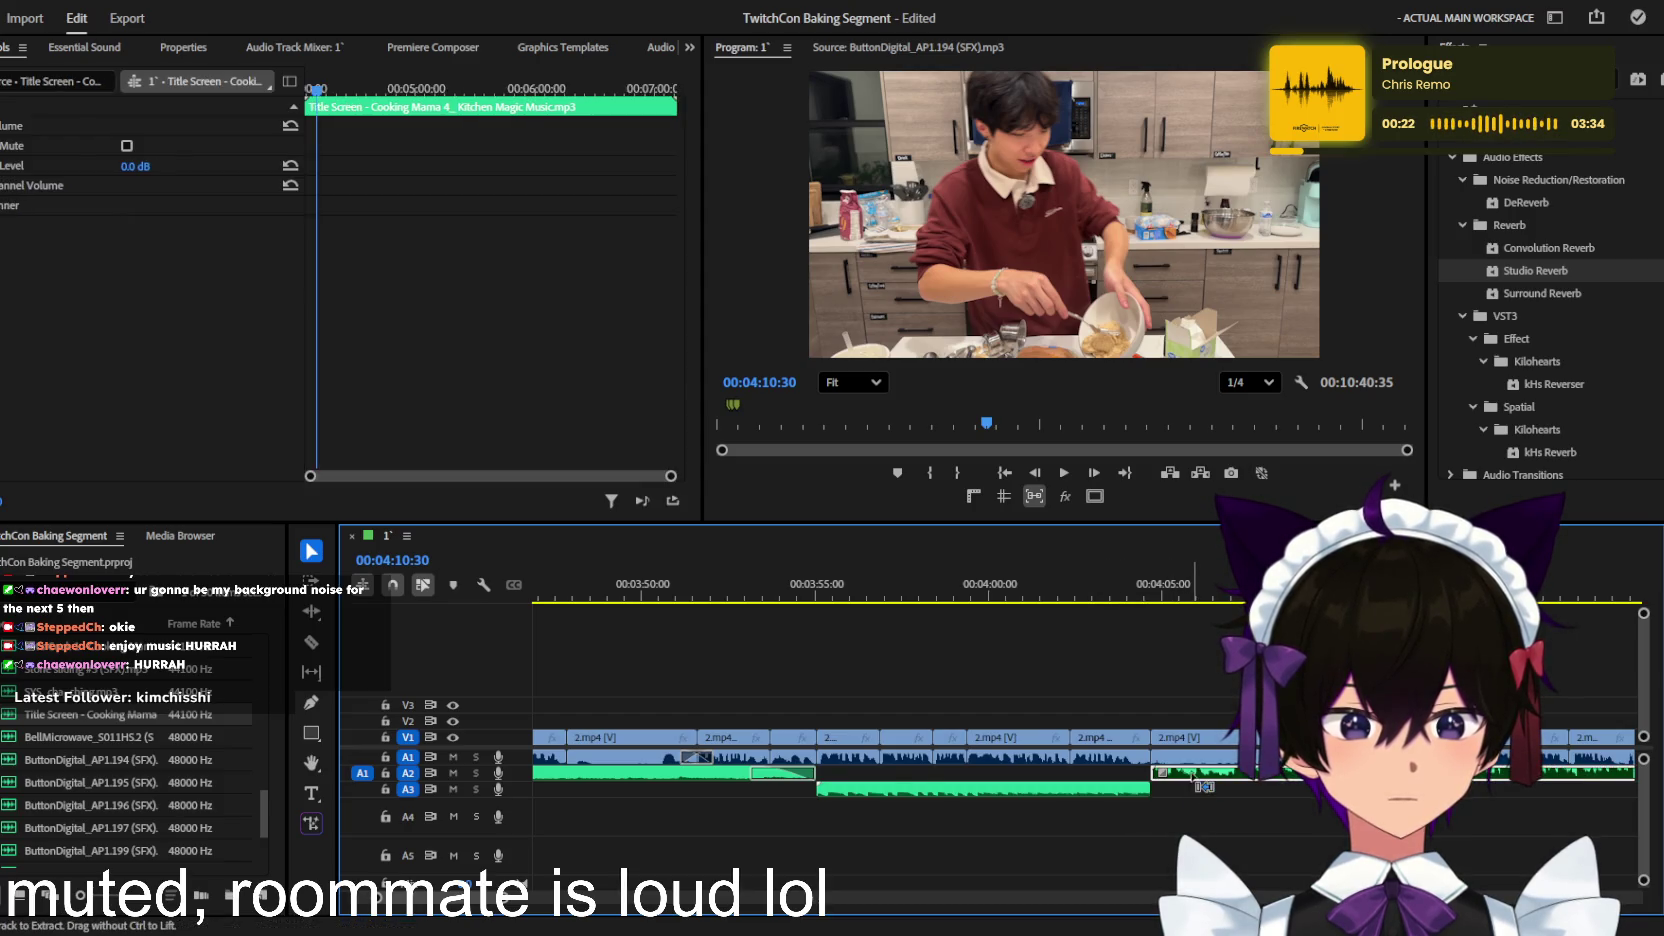
key(ctrl+z)
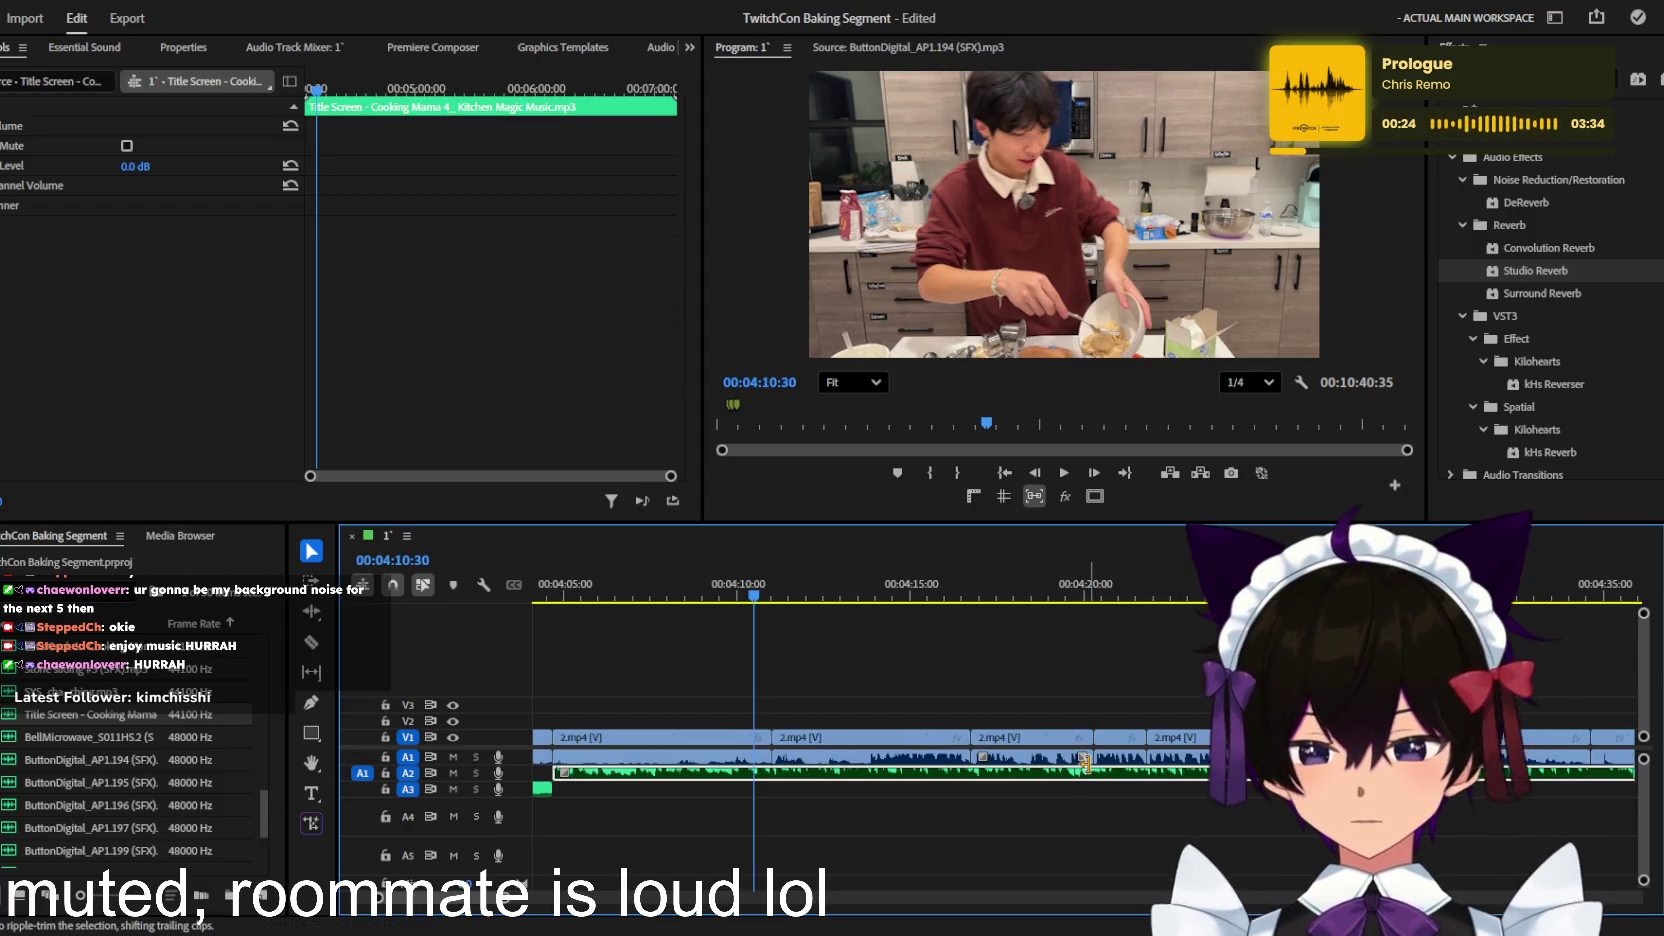
Step: Set the Title Screen music level to -20 dB while previewing it
key(space)
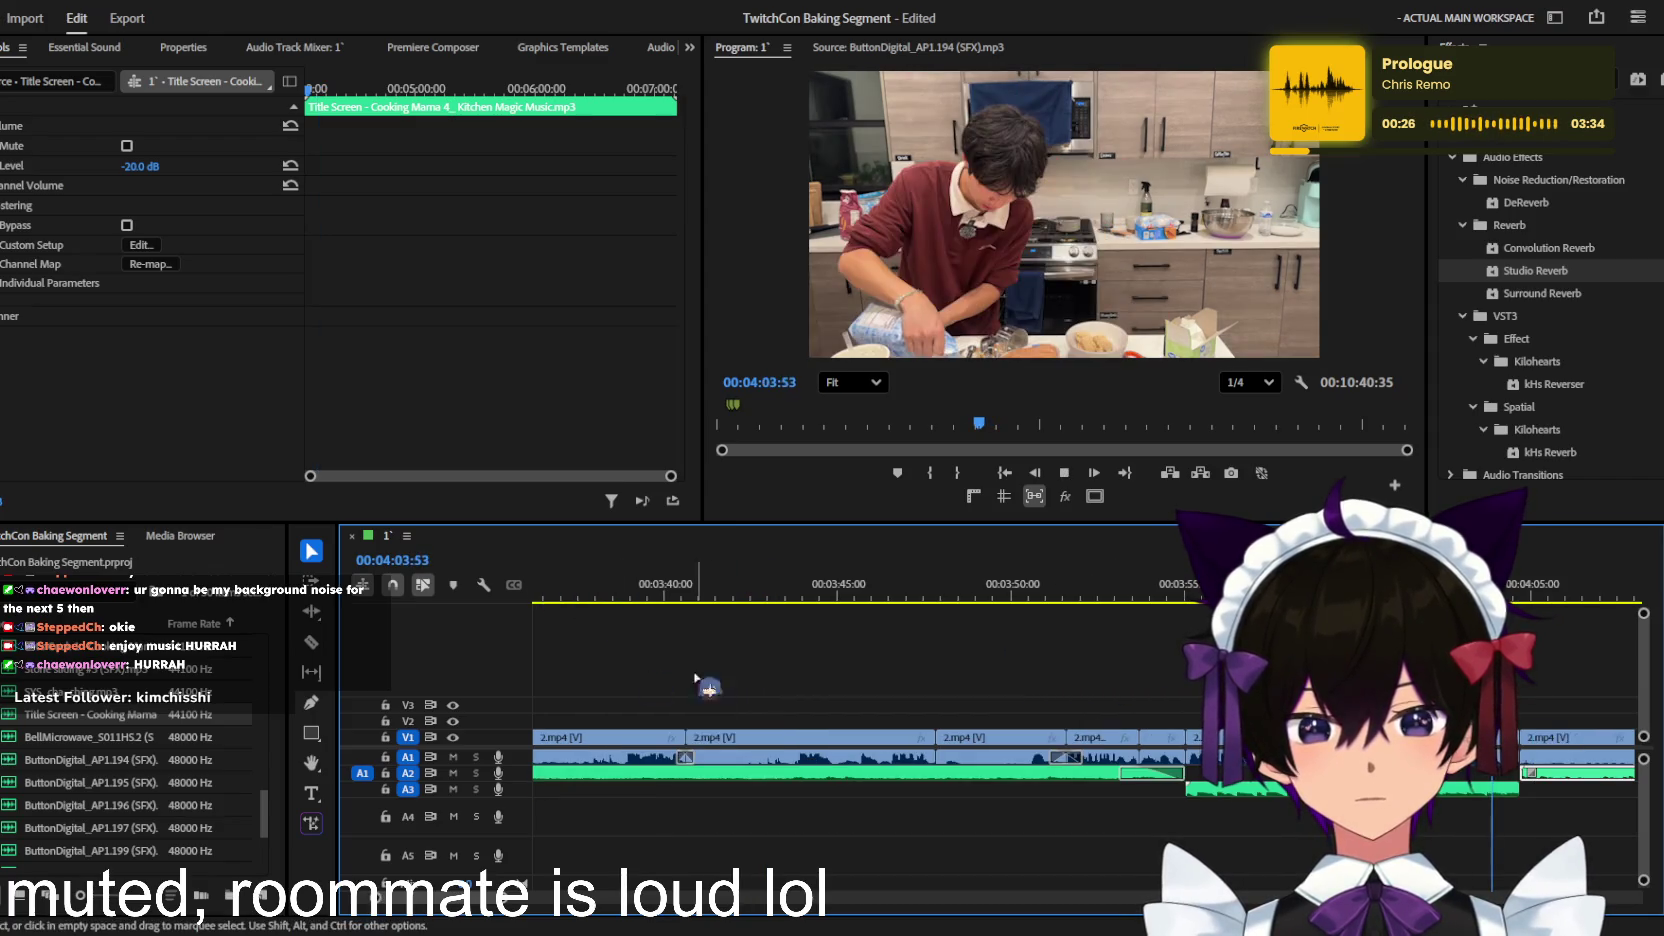
drag(140, 167, 155, 172)
key(space)
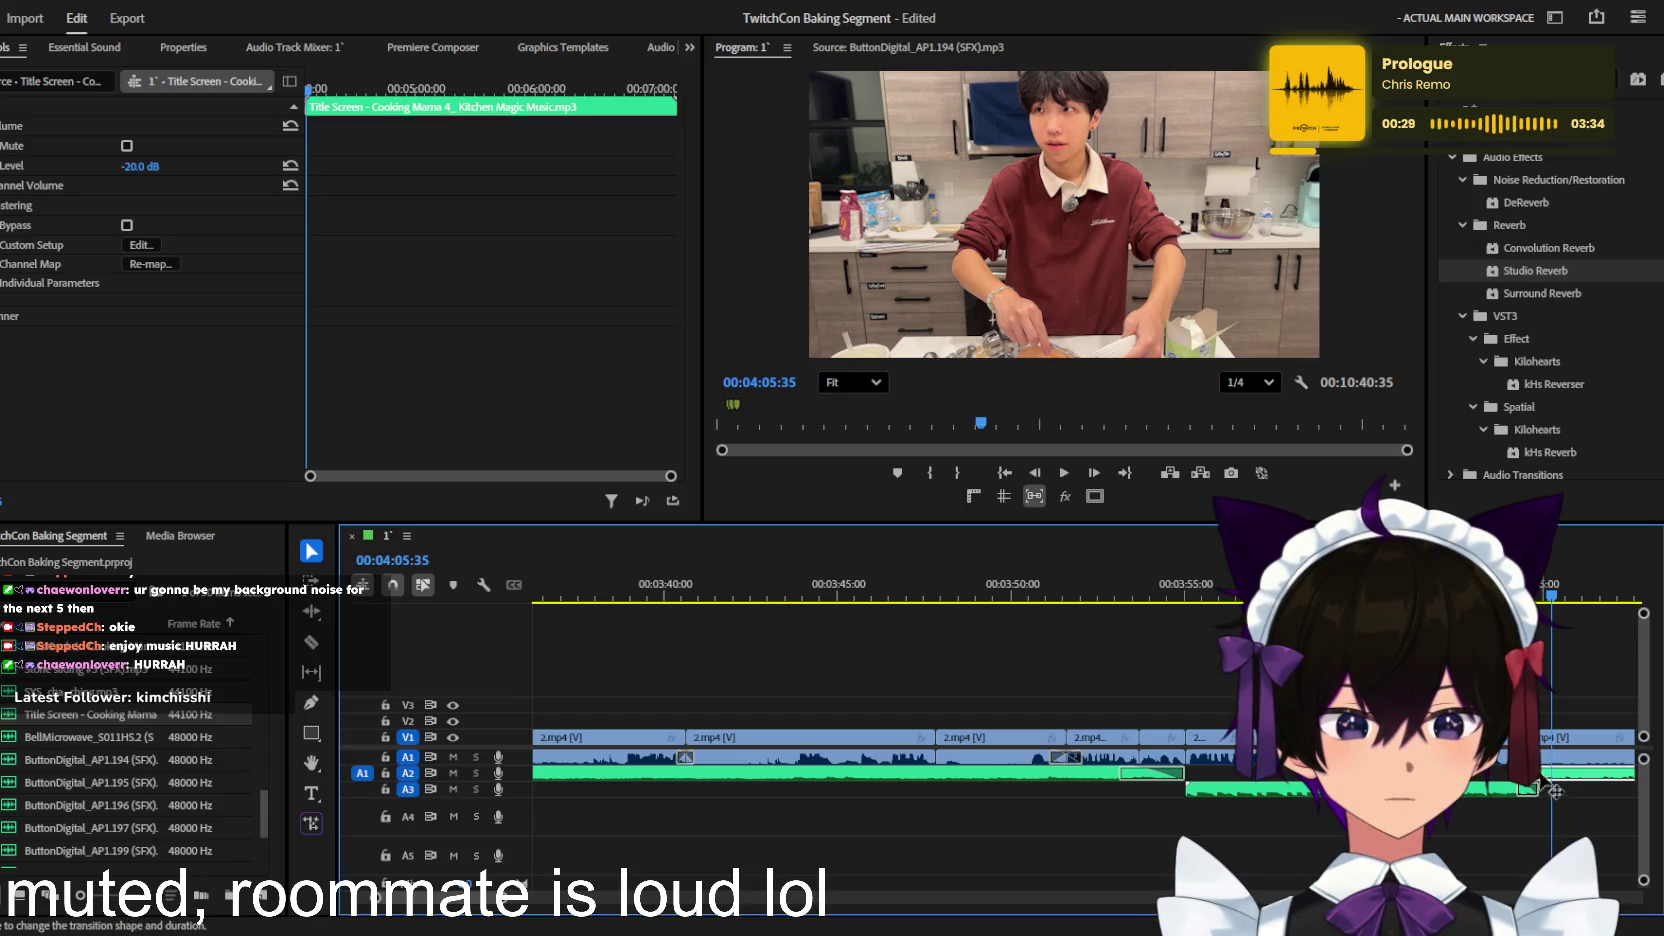
key(space)
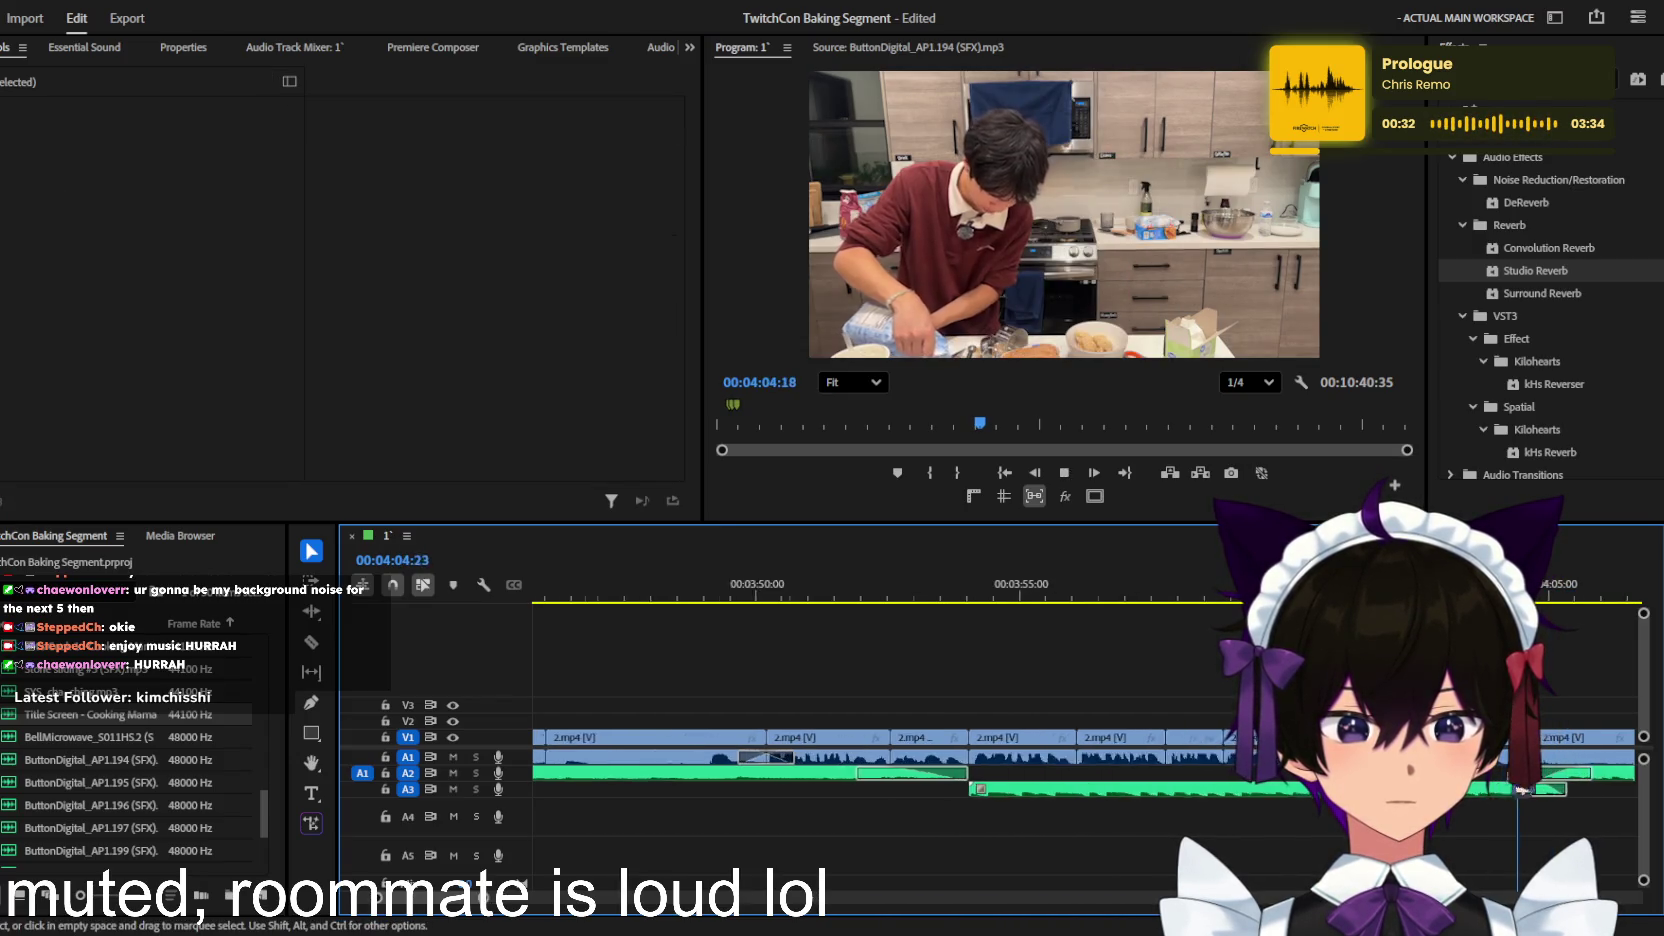
key(minus)
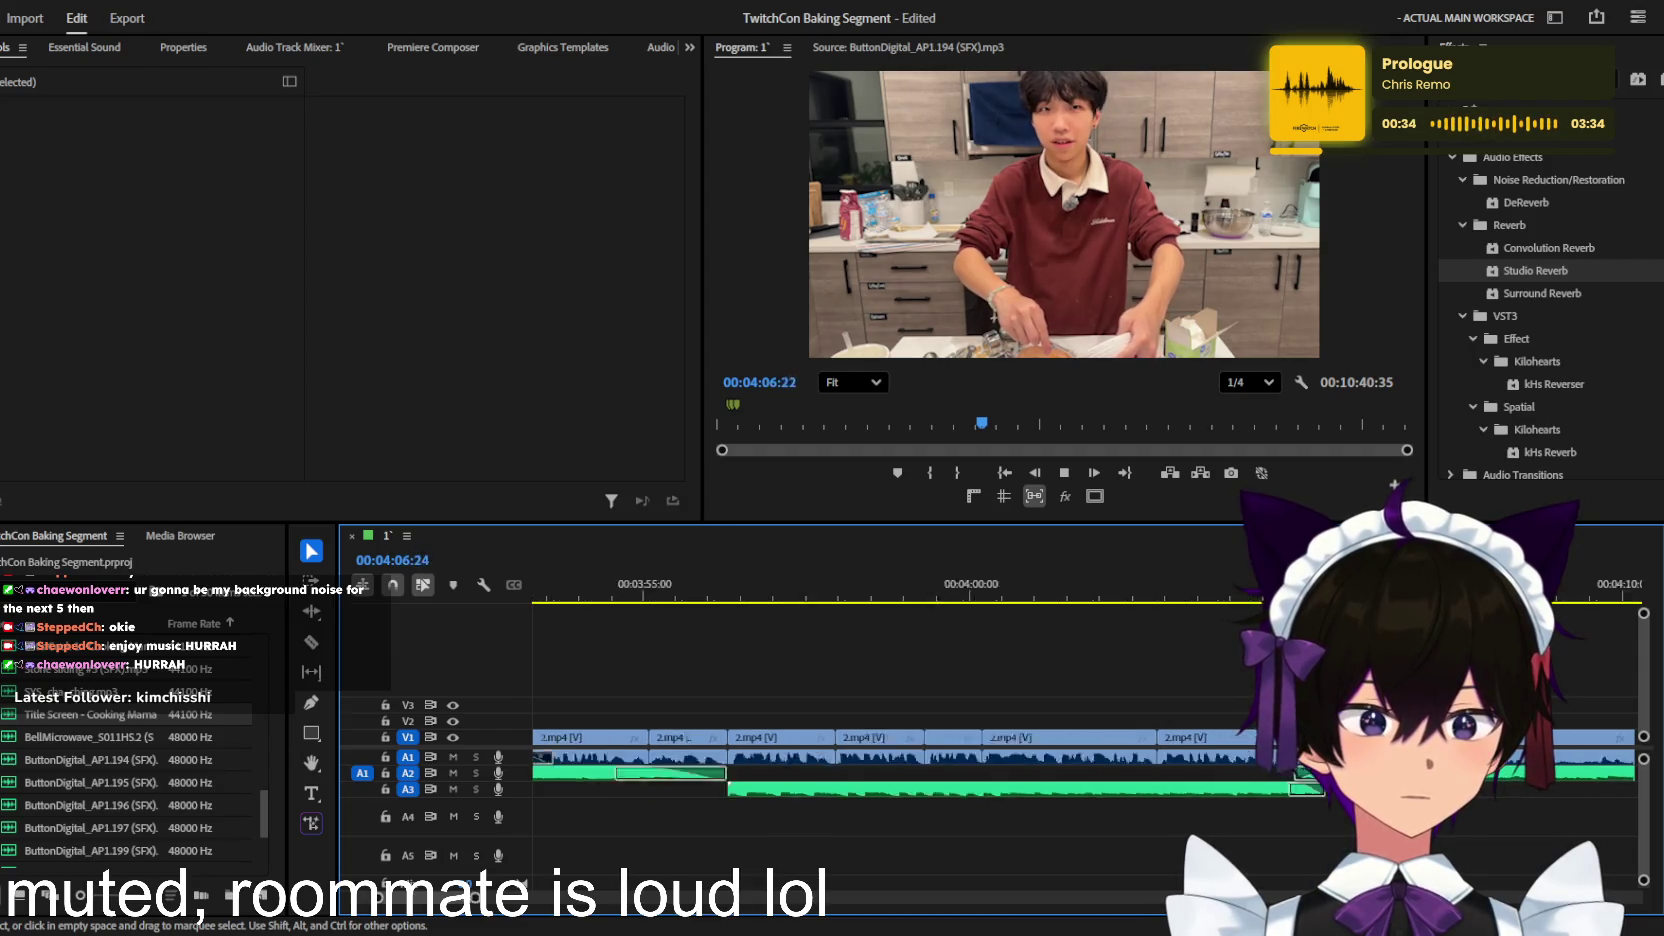
Step: Preview the new music transition and save the project
click(1518, 790)
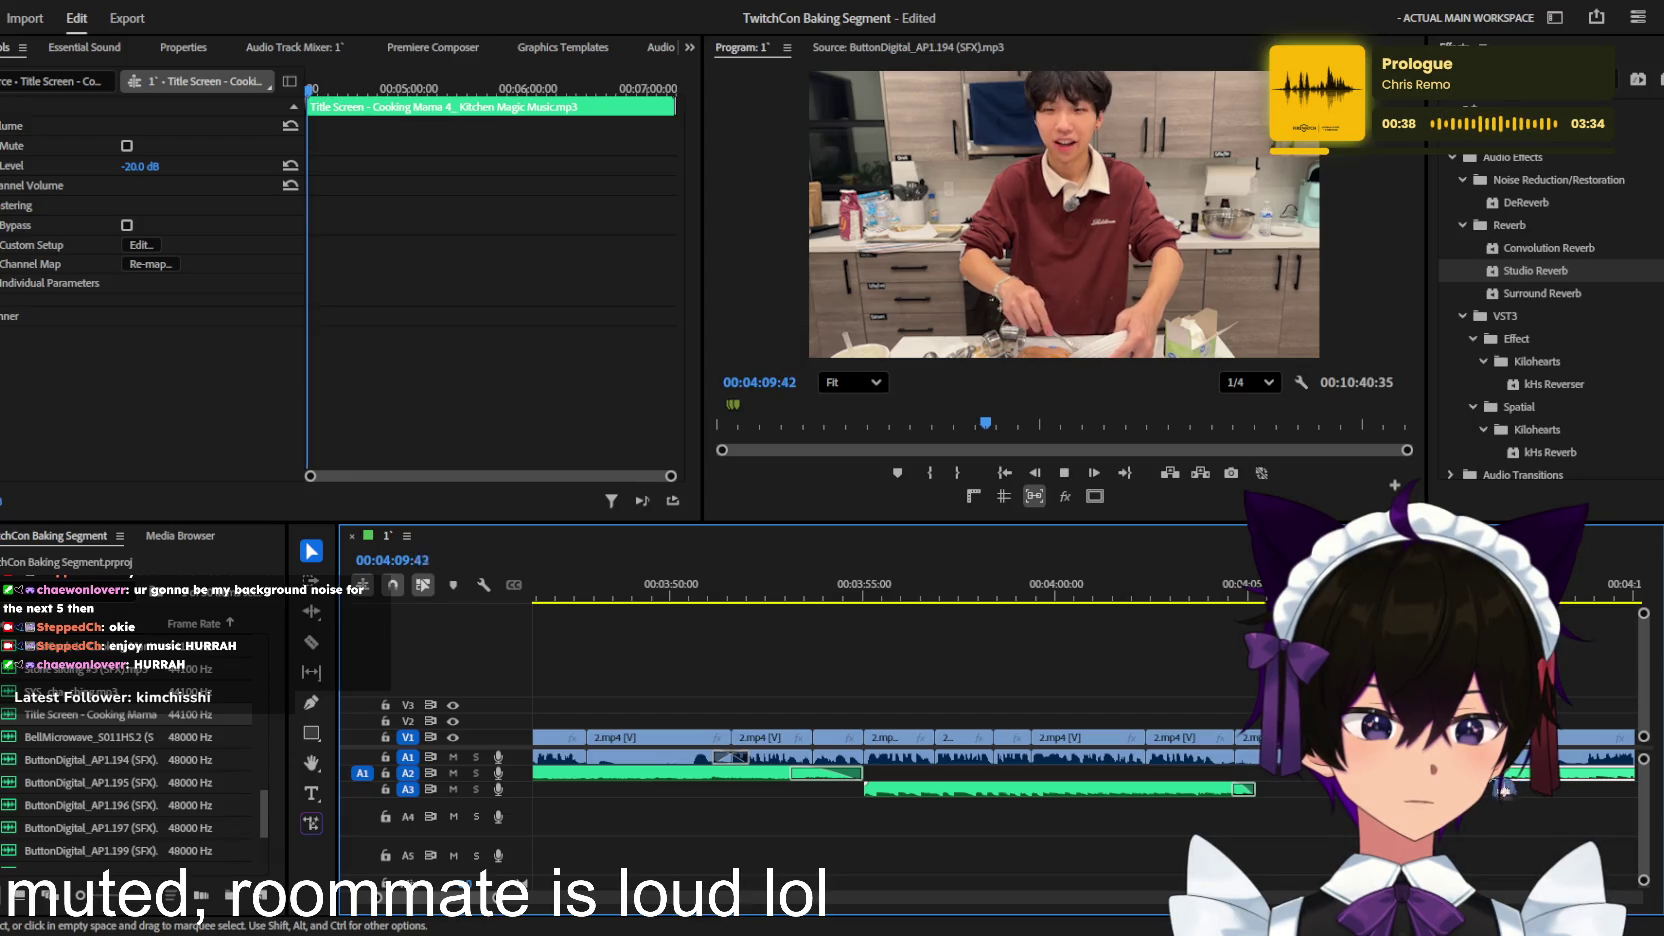
key(minus)
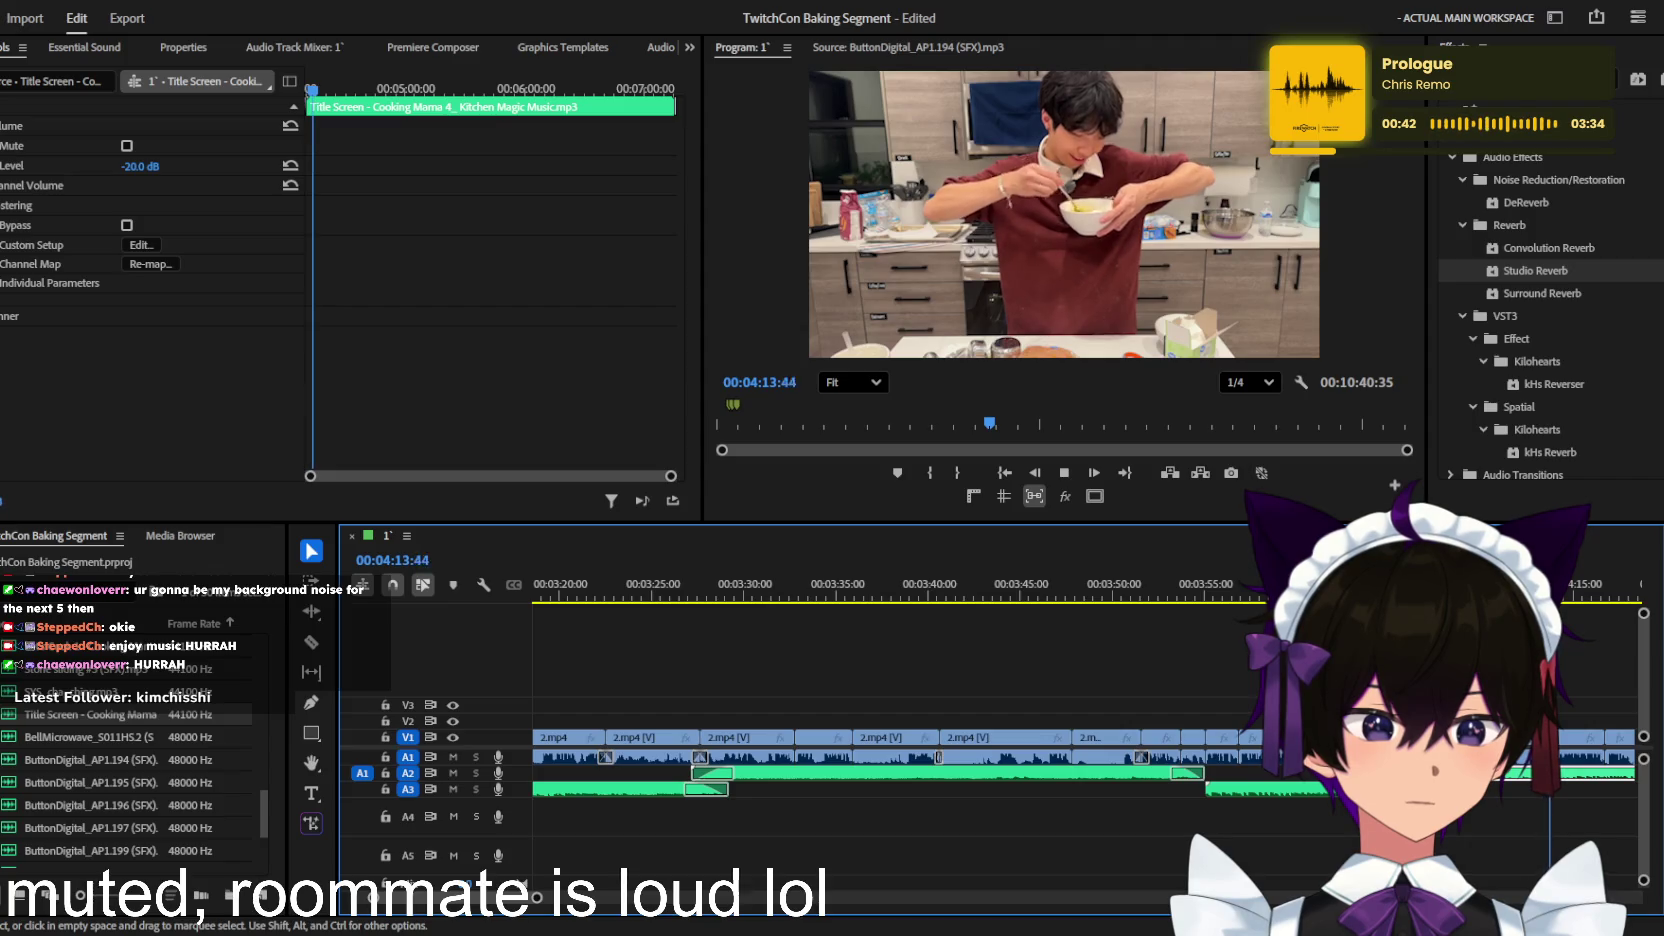
click(1522, 787)
key(equal)
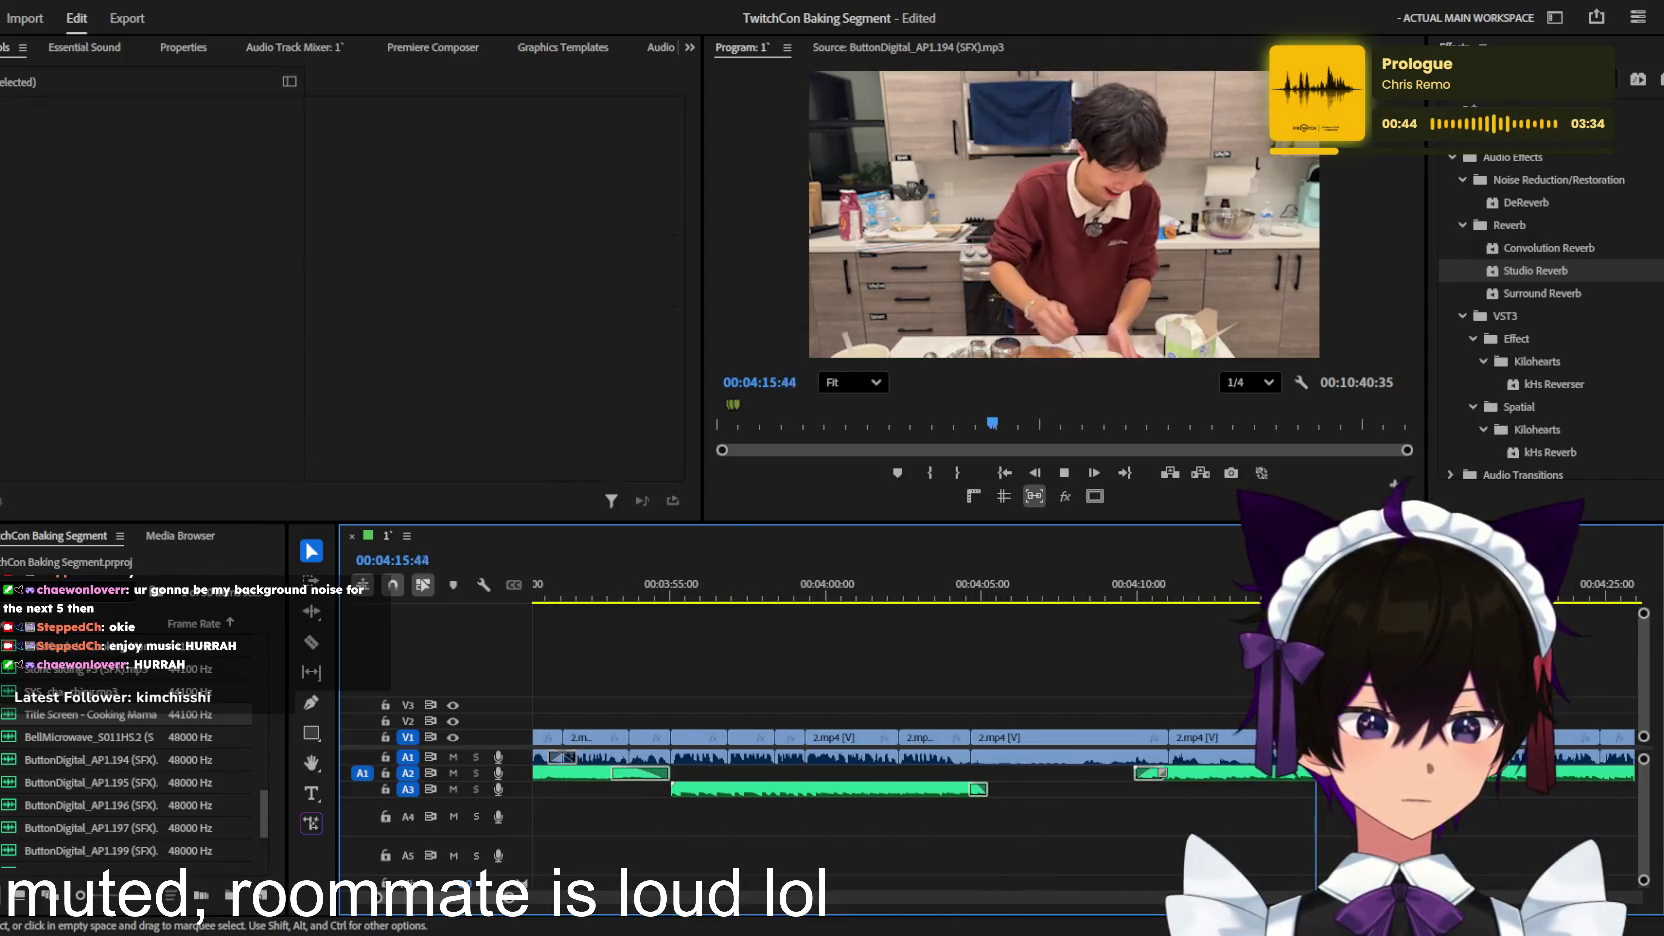
key(d)
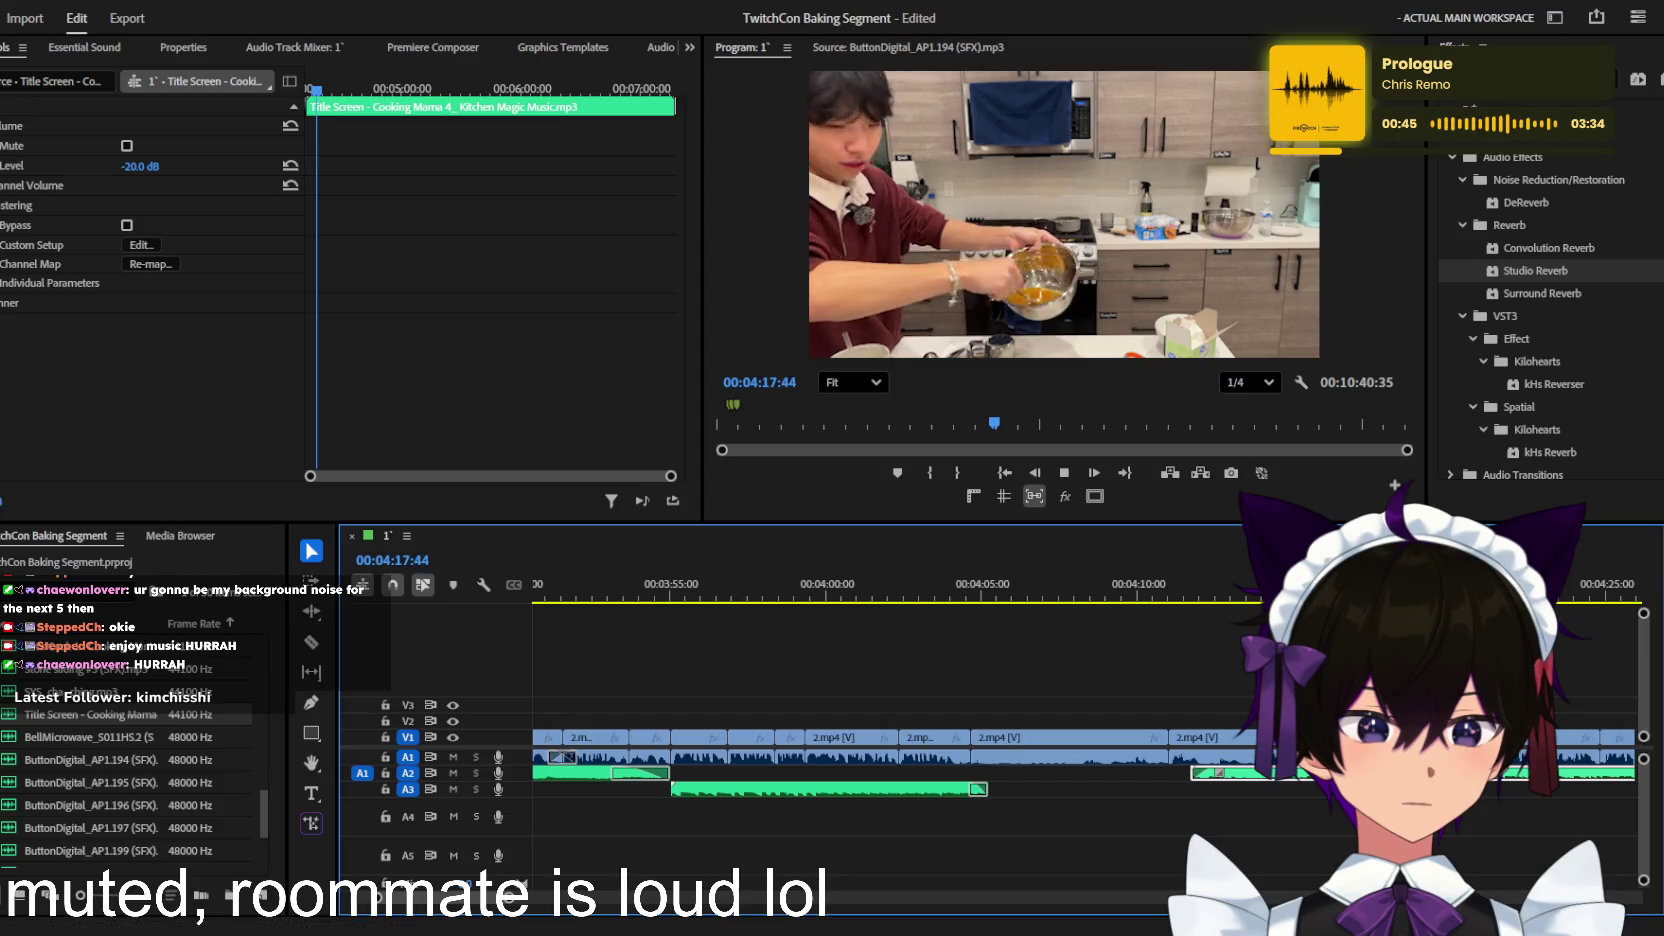
key(space)
key(equal)
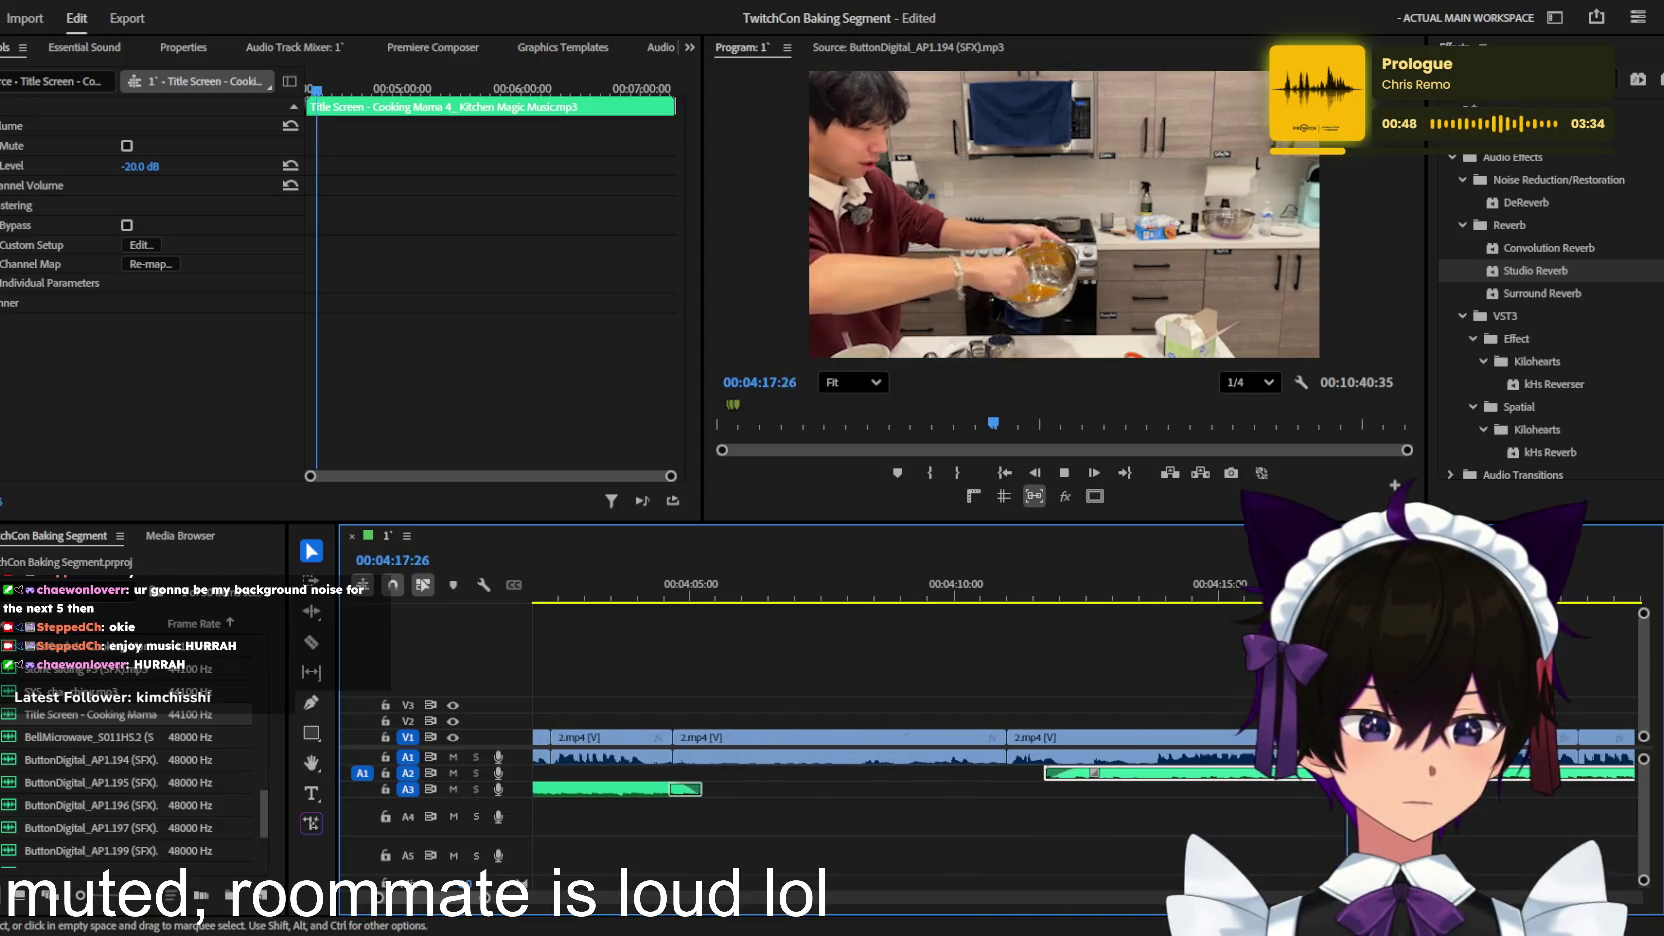
key(space)
key(space)
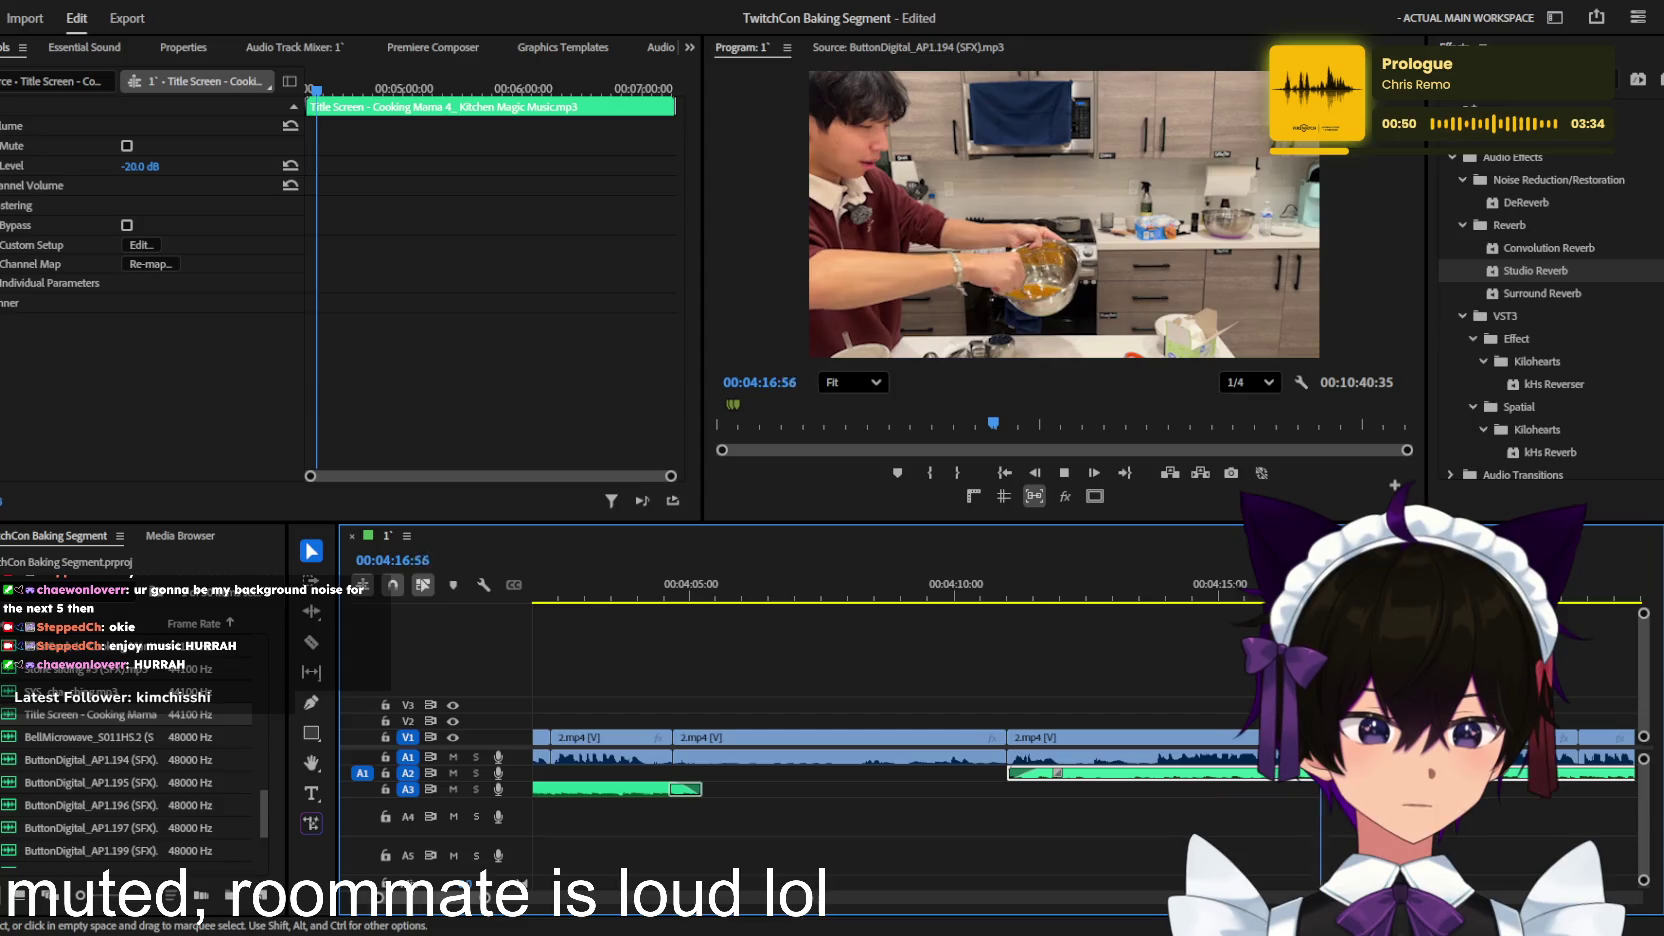
key(minus)
key(minus)
key(ctrl+s)
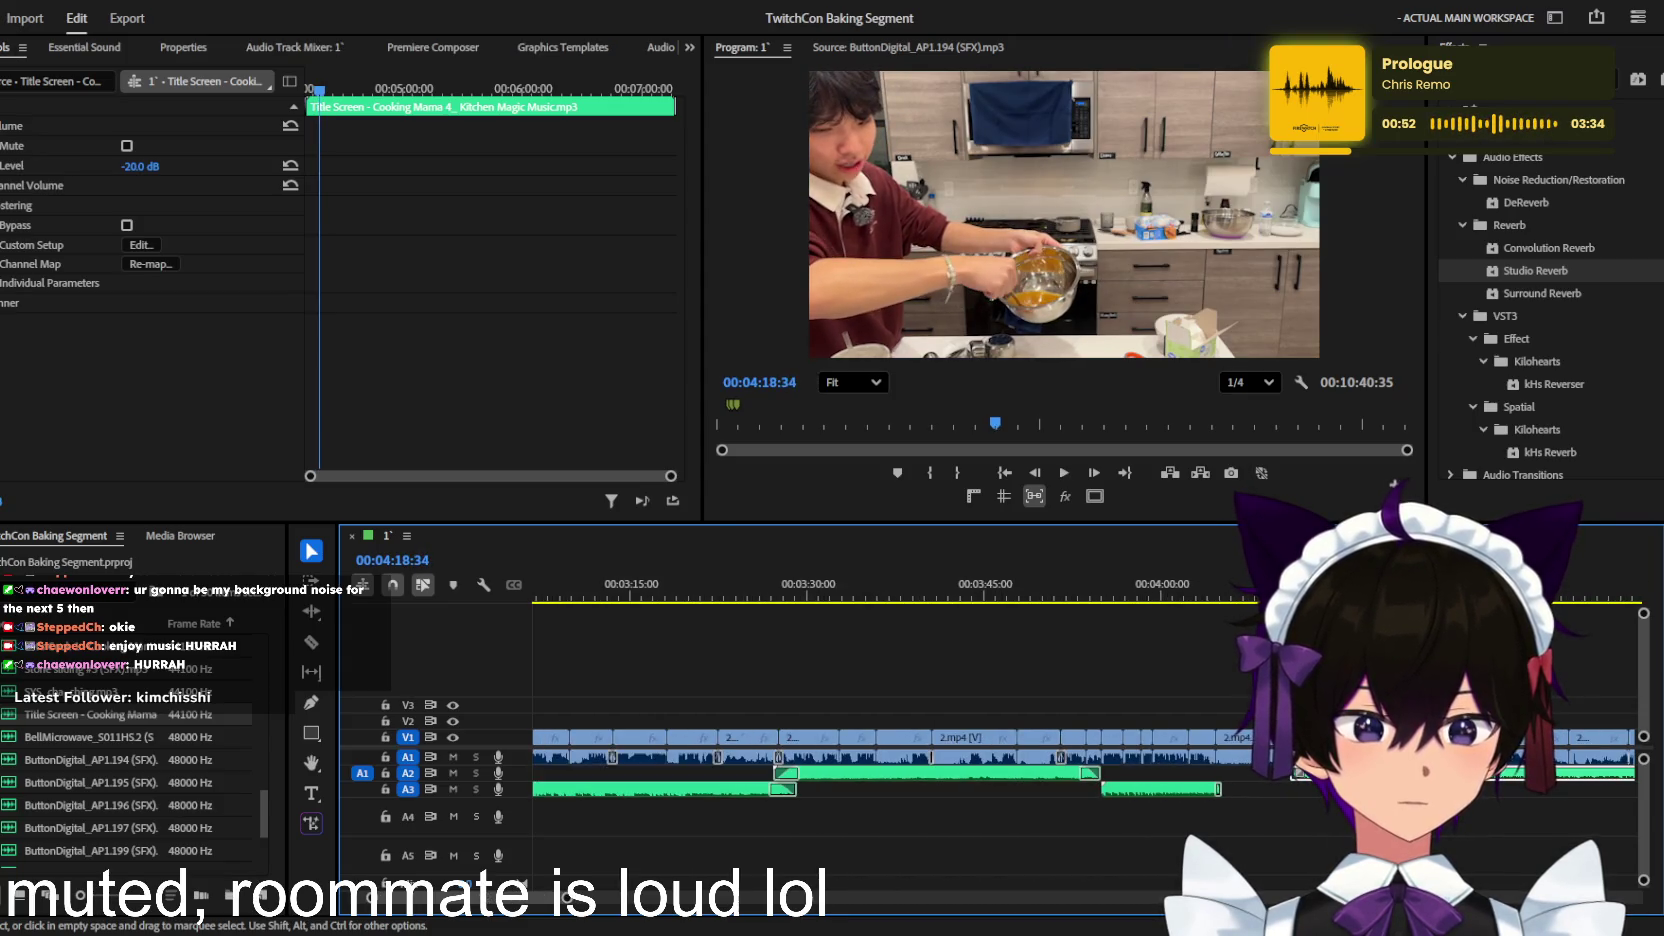
click(1118, 583)
scroll(1190, 733, up, 3)
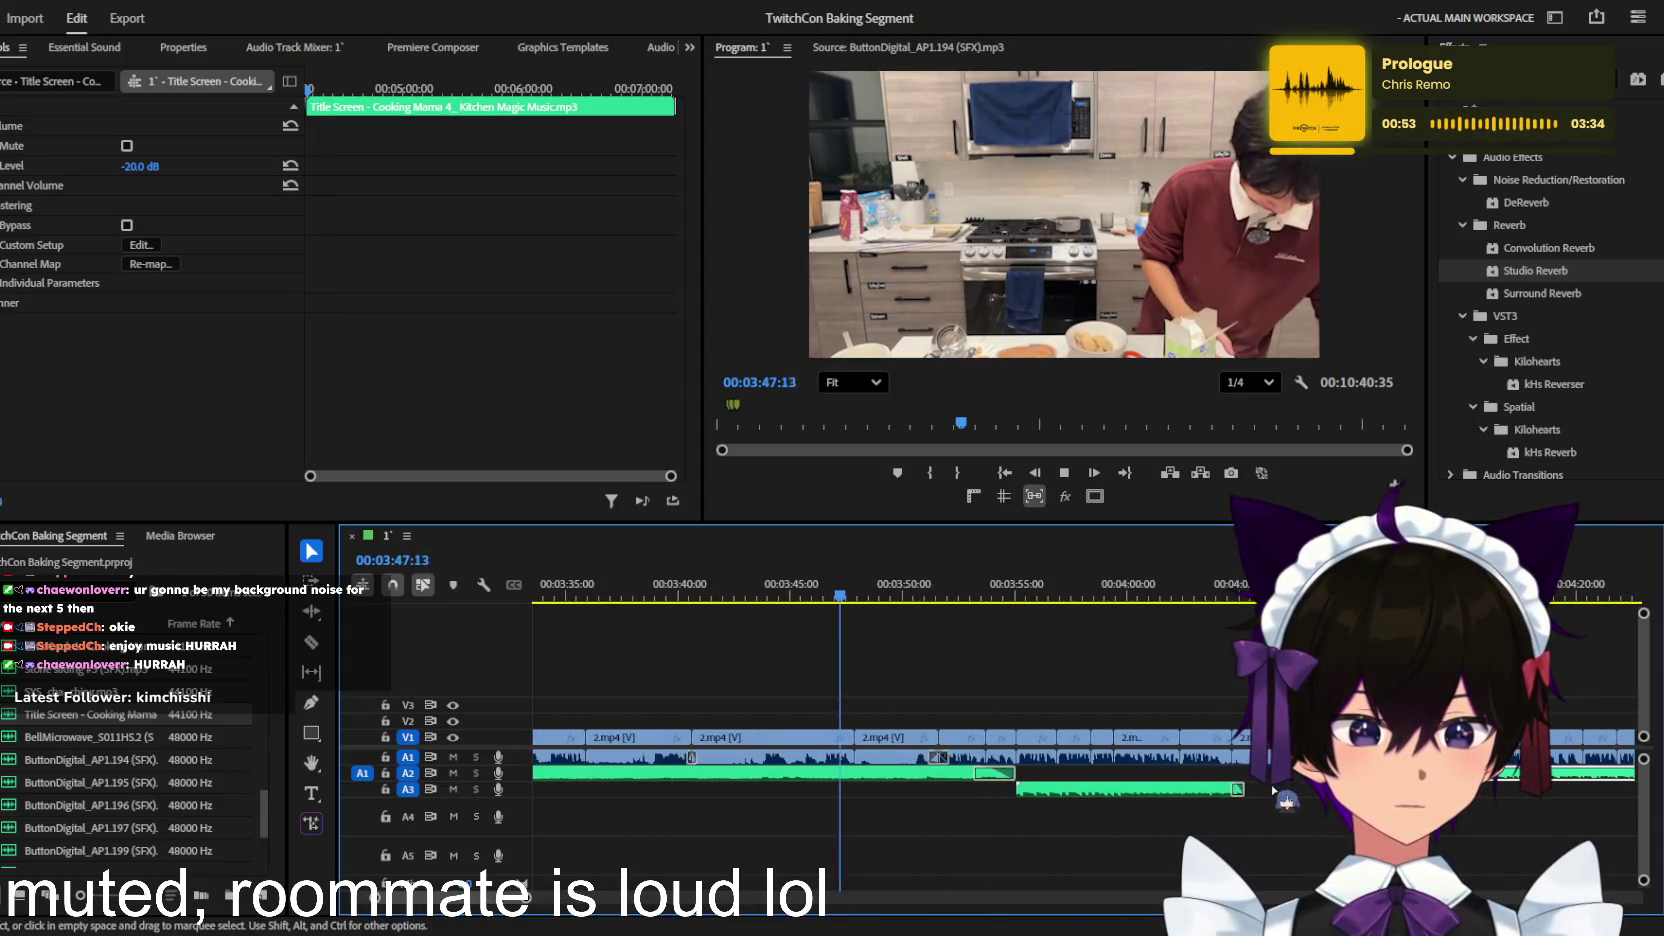
key(ctrl+shift+d)
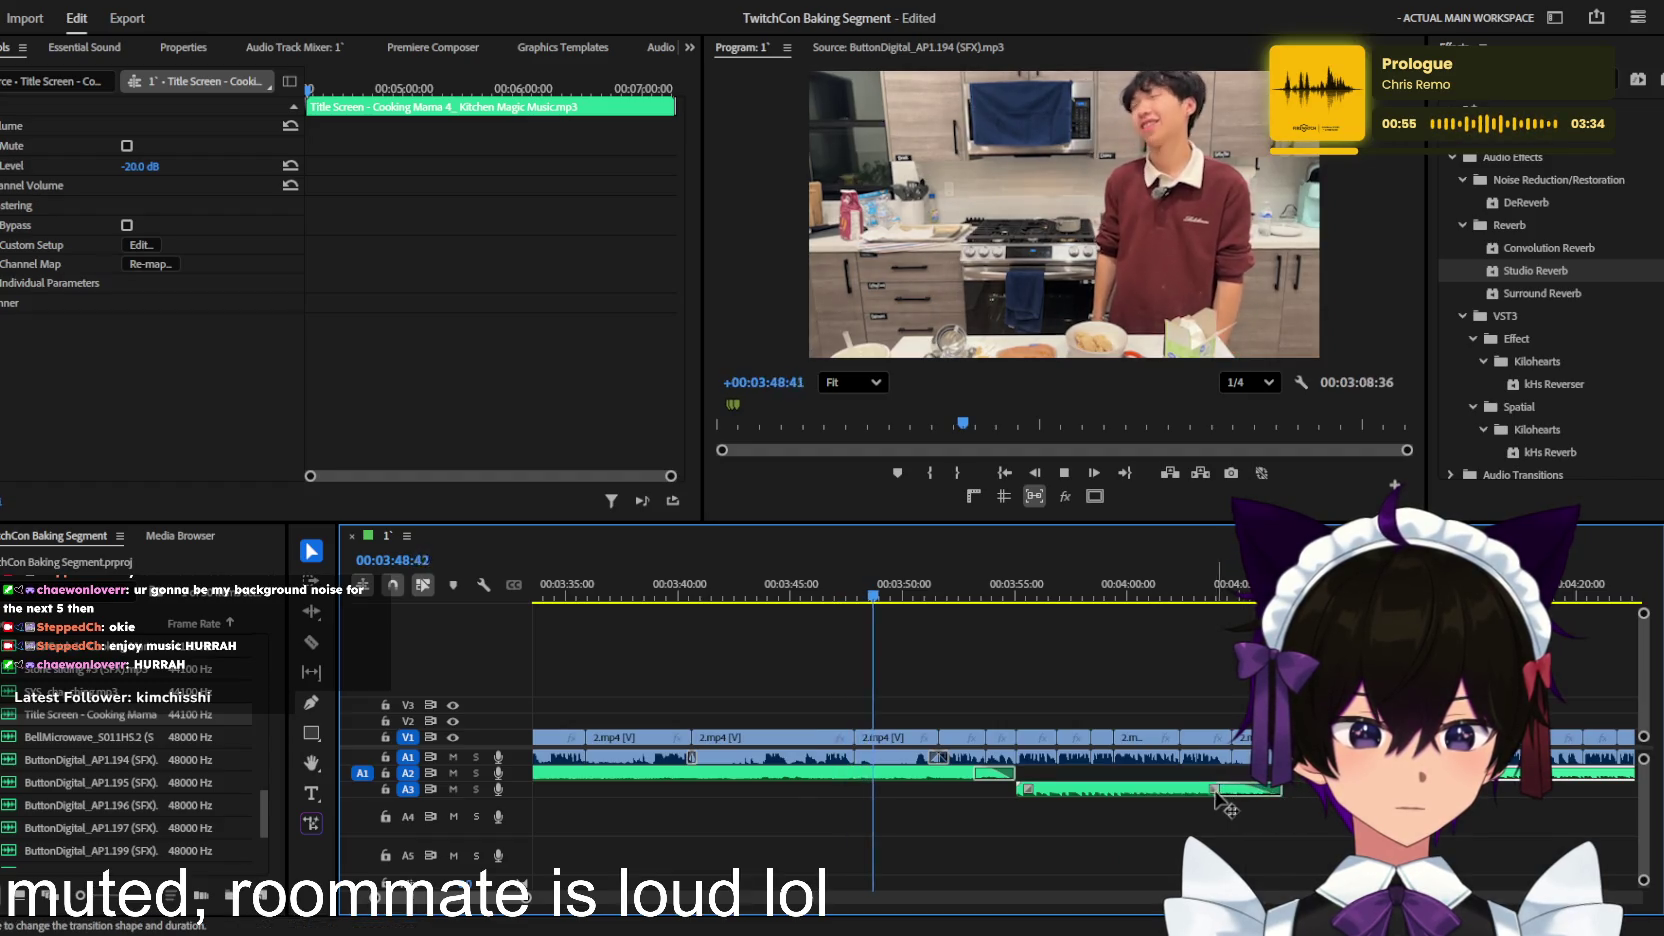
scroll(1230, 780, up, 1)
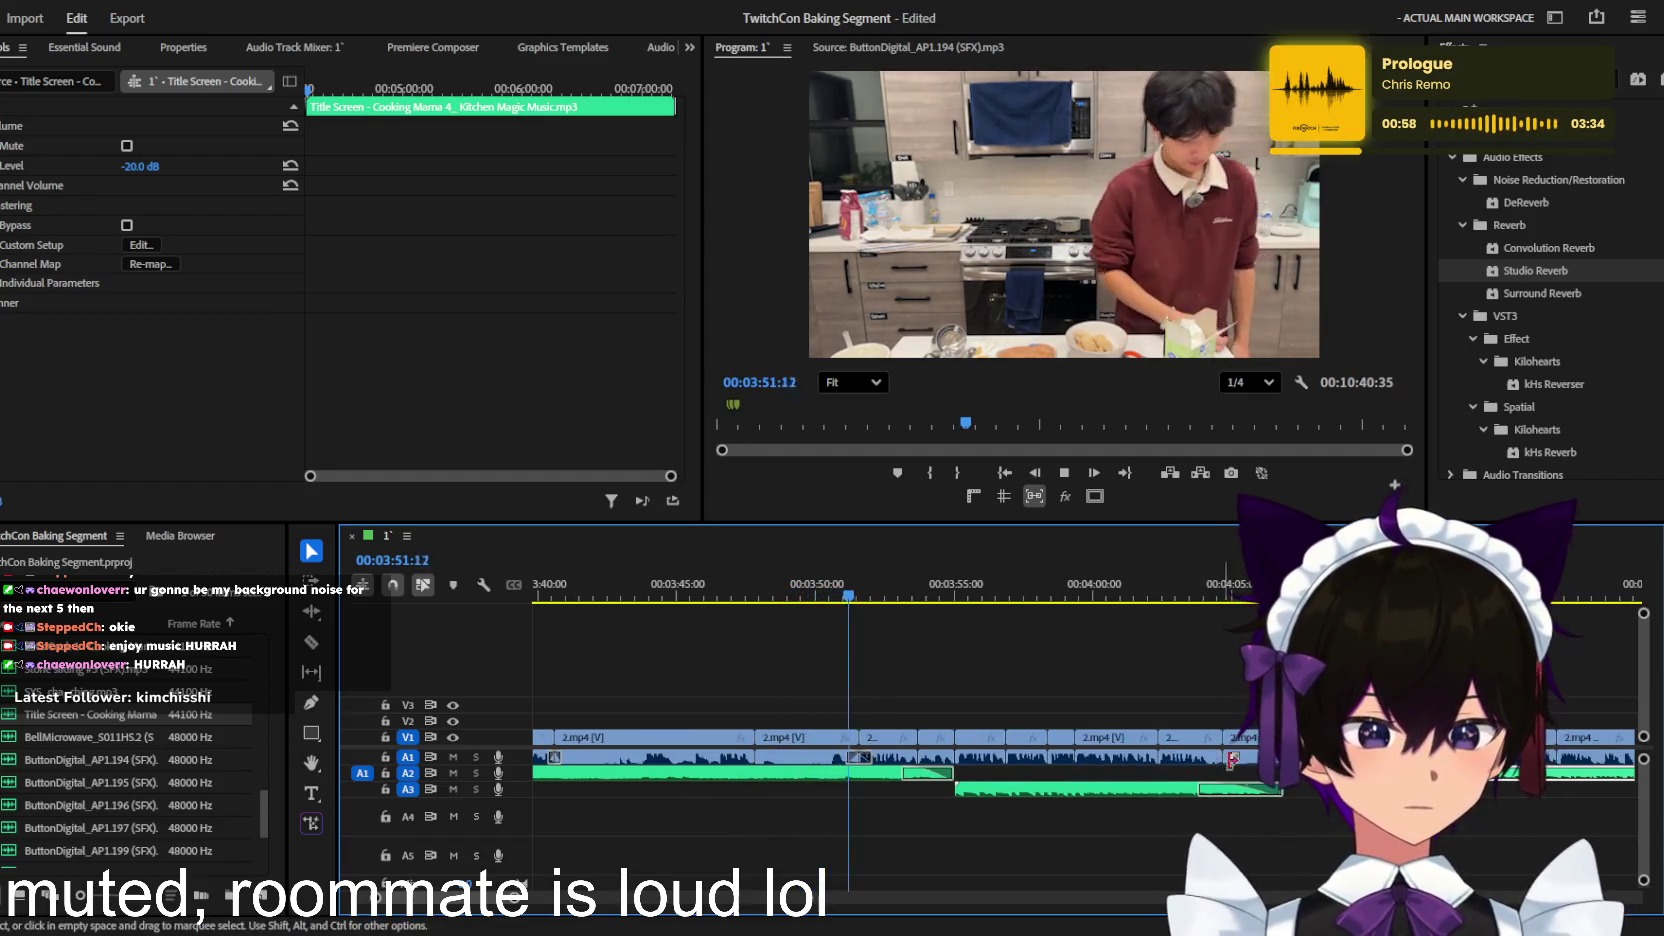
click(1230, 760)
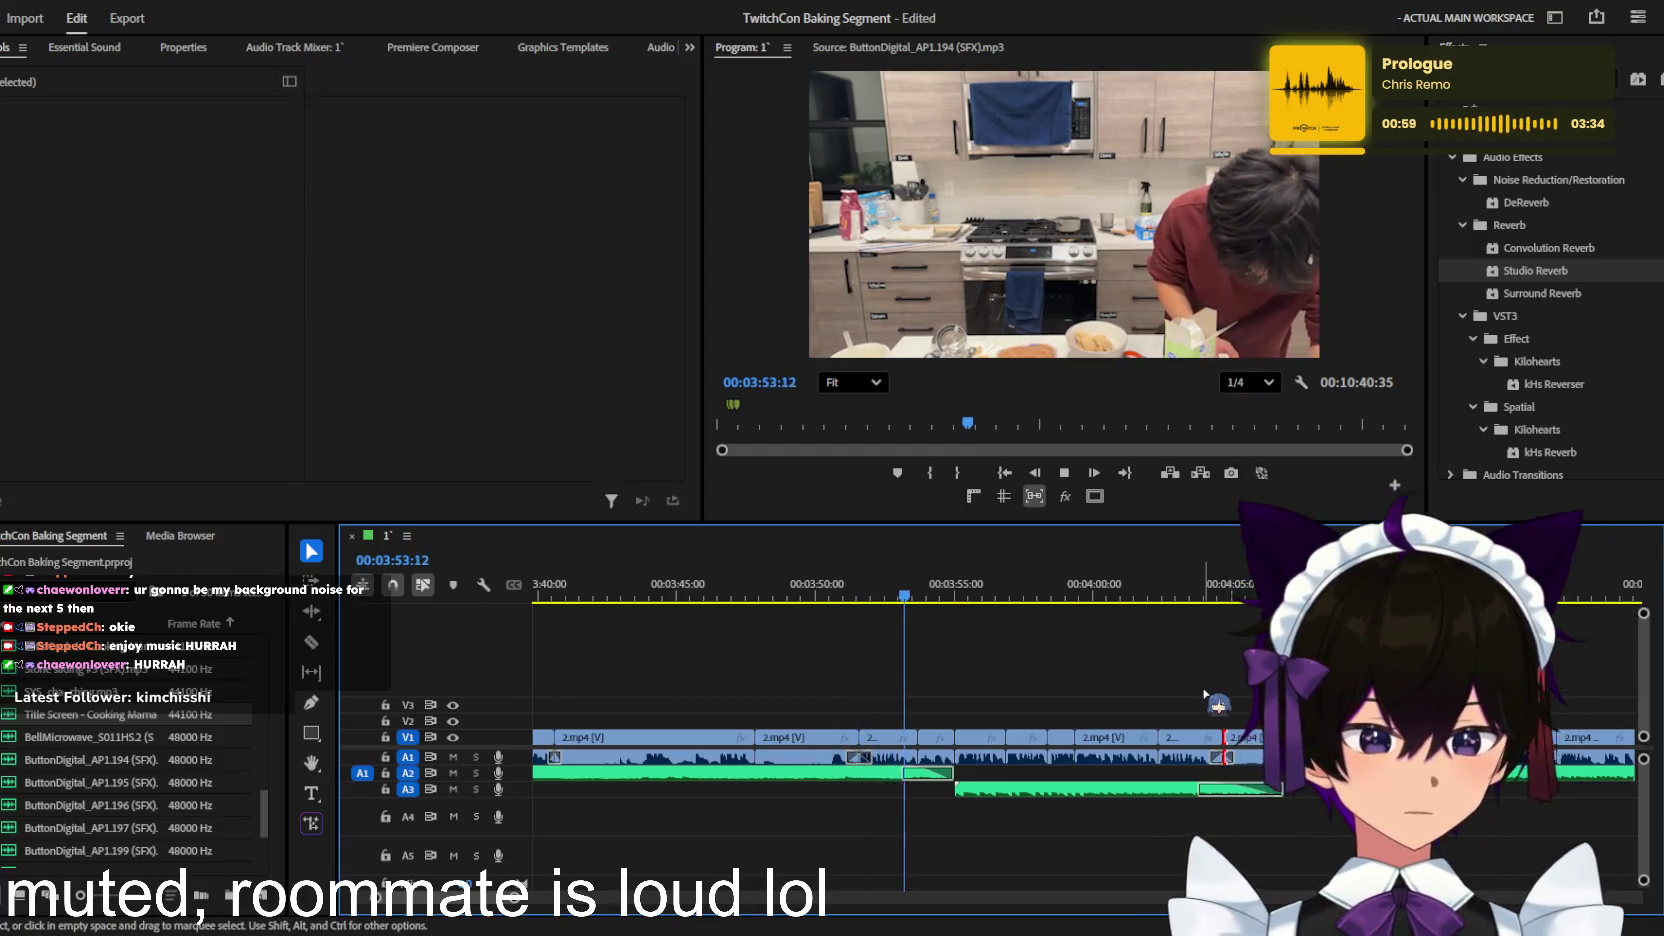
scroll(1205, 695, down, 1)
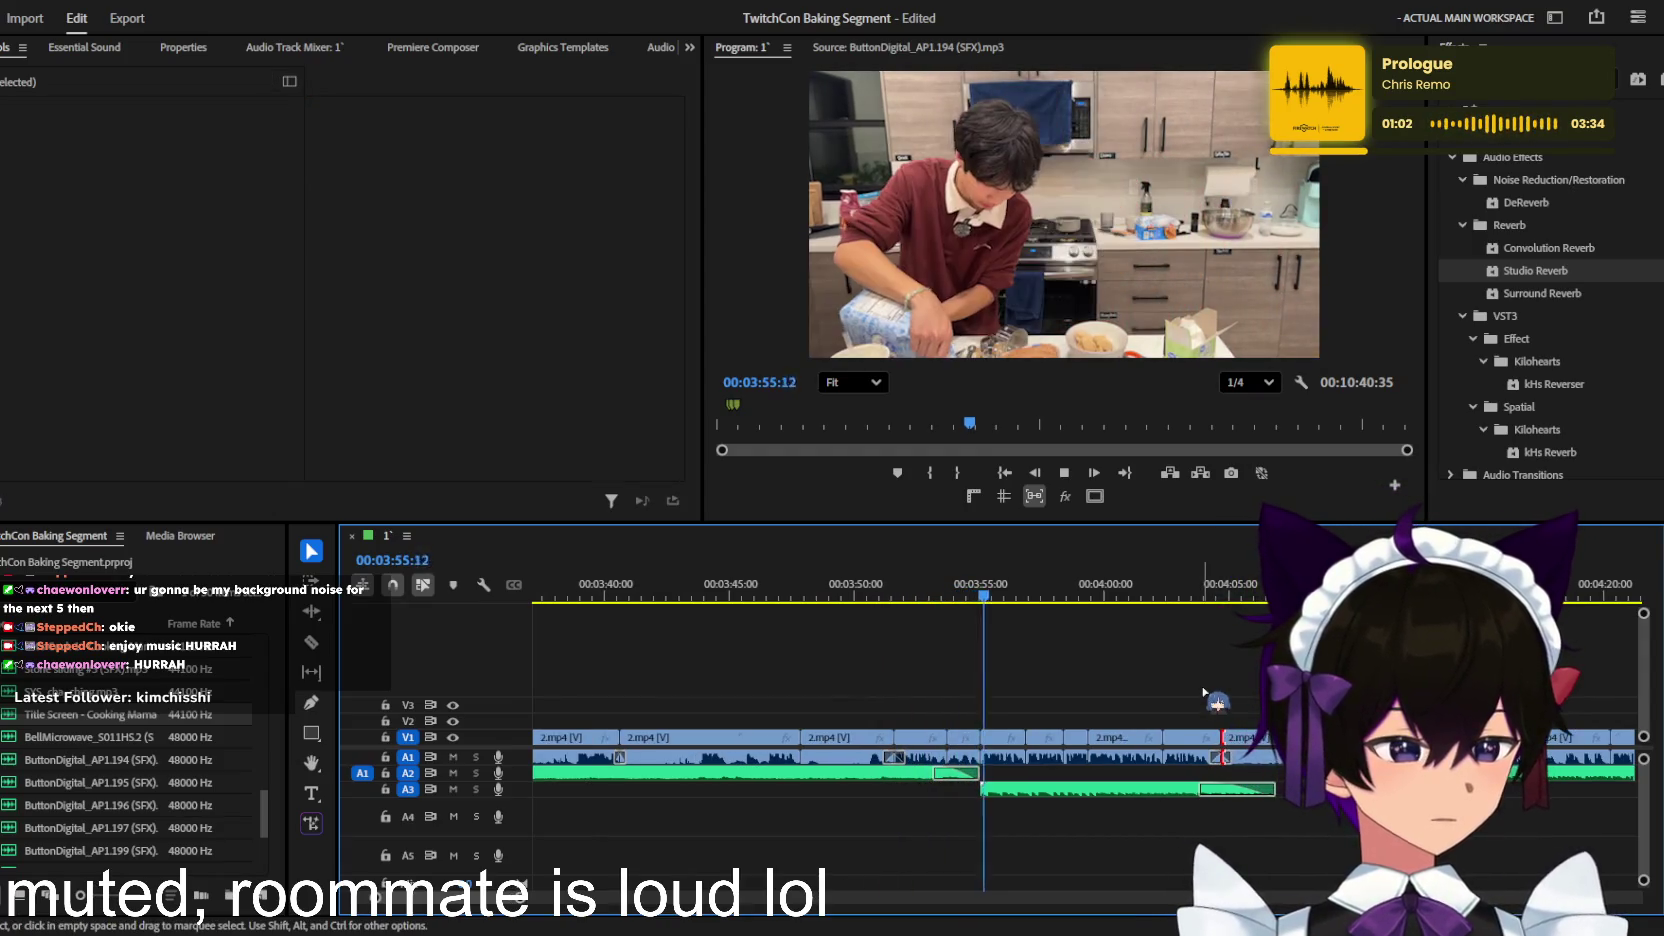
scroll(1096, 698, up, 2)
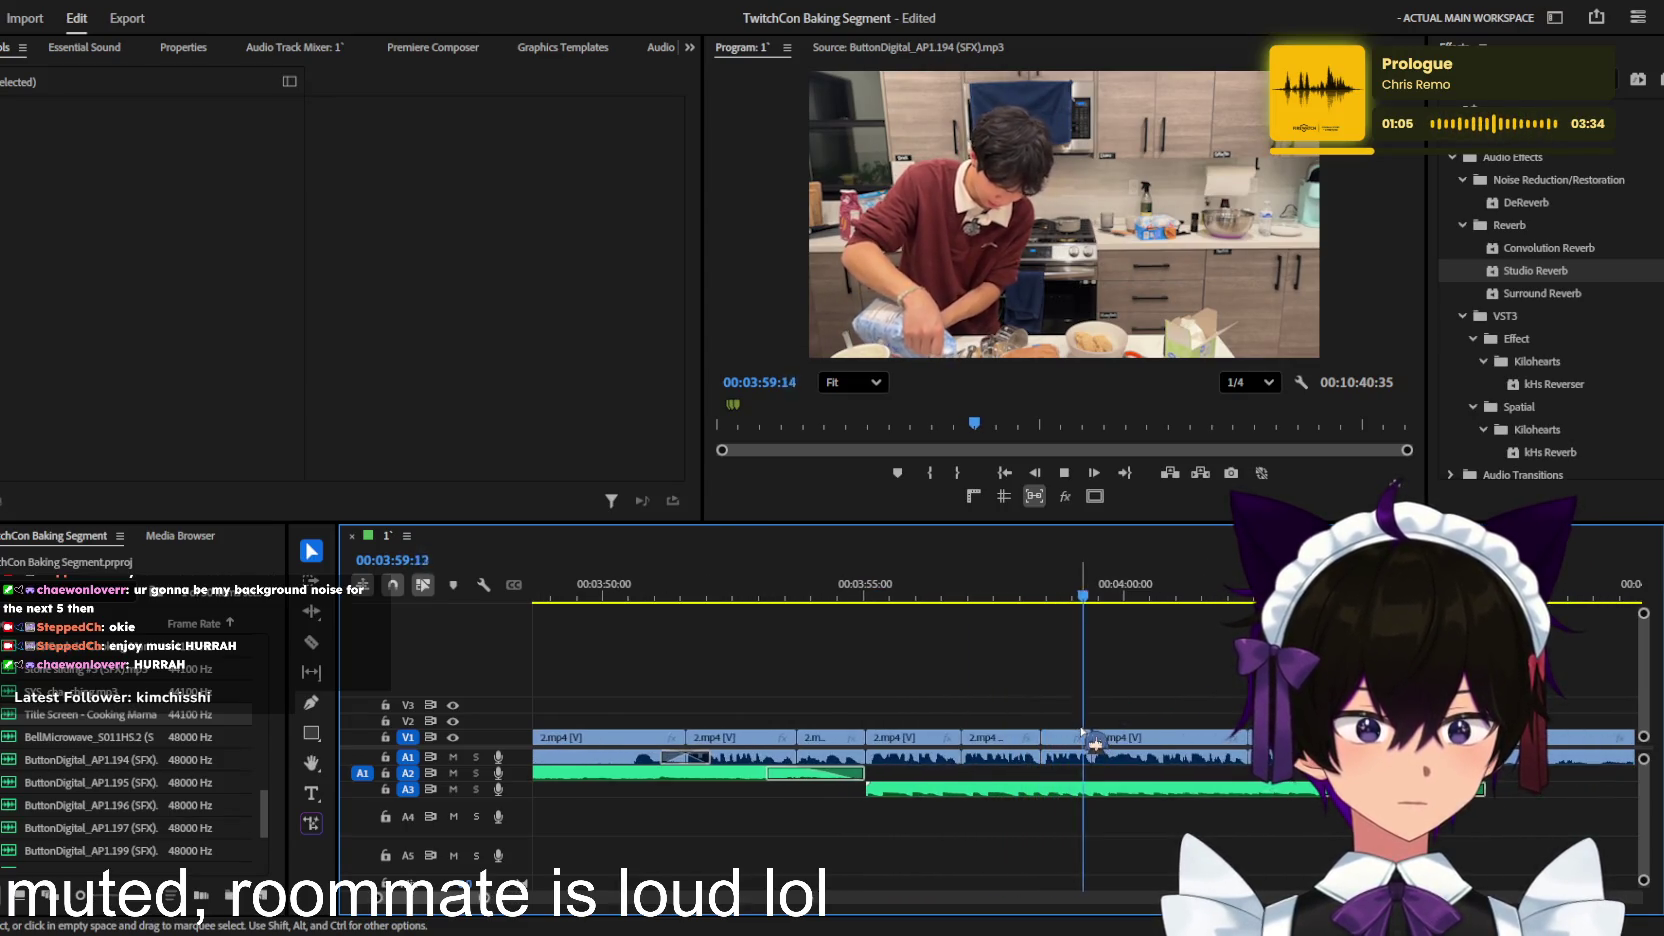
scroll(1082, 733, down, 1)
scroll(1143, 752, down, 1)
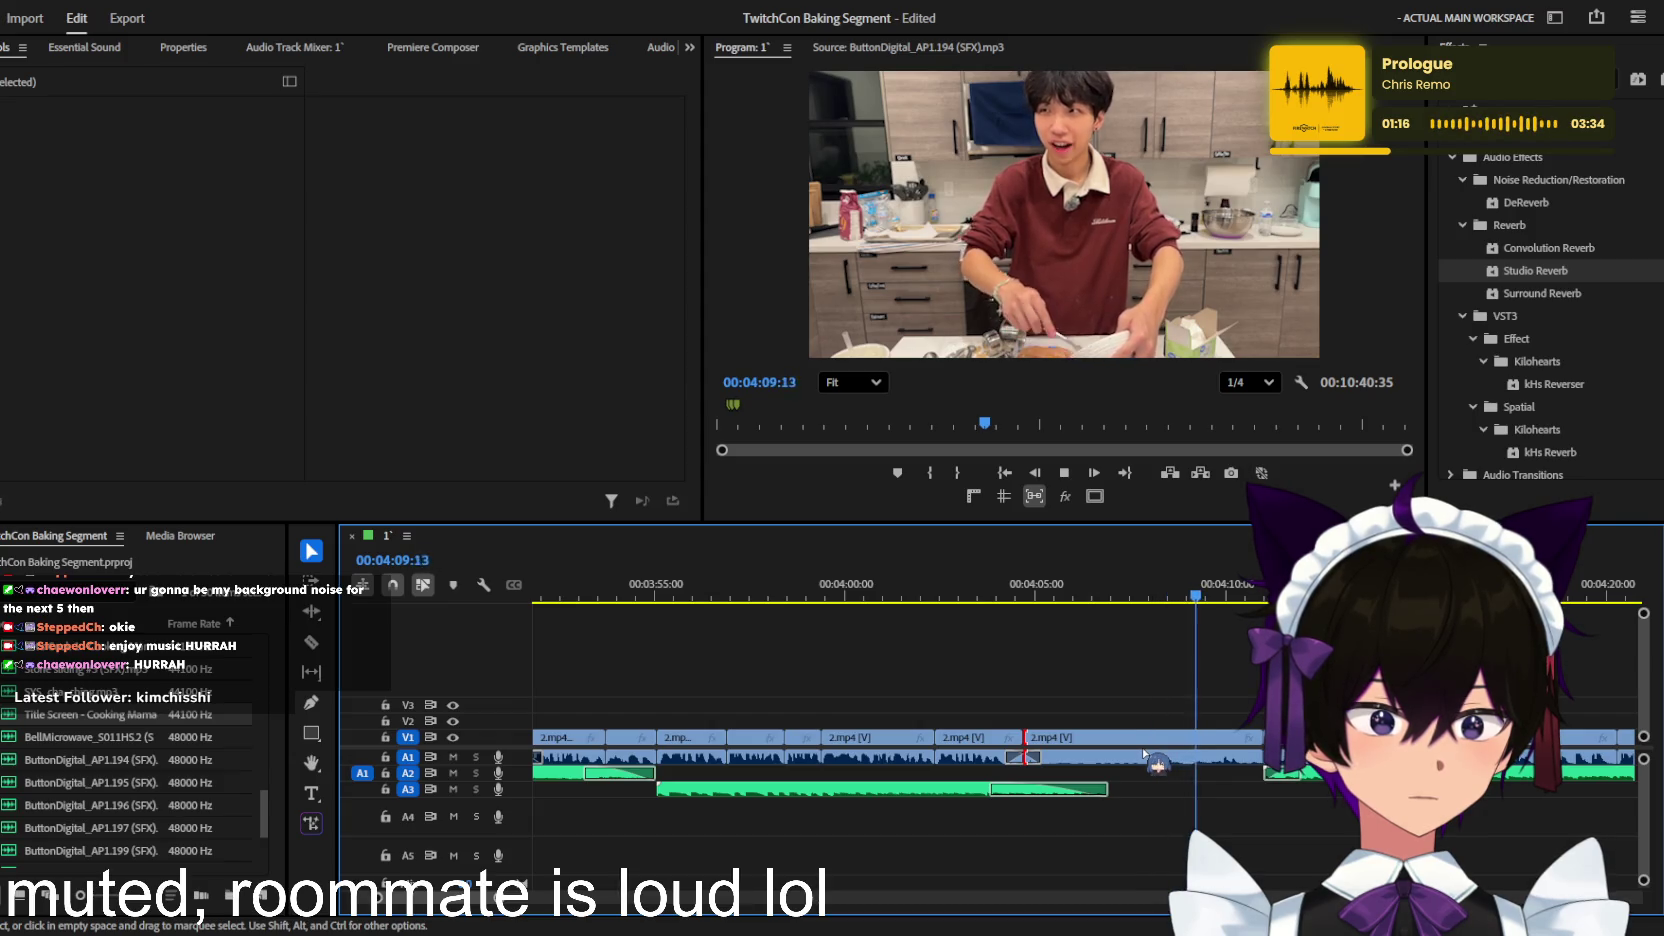
scroll(1145, 752, up, 3)
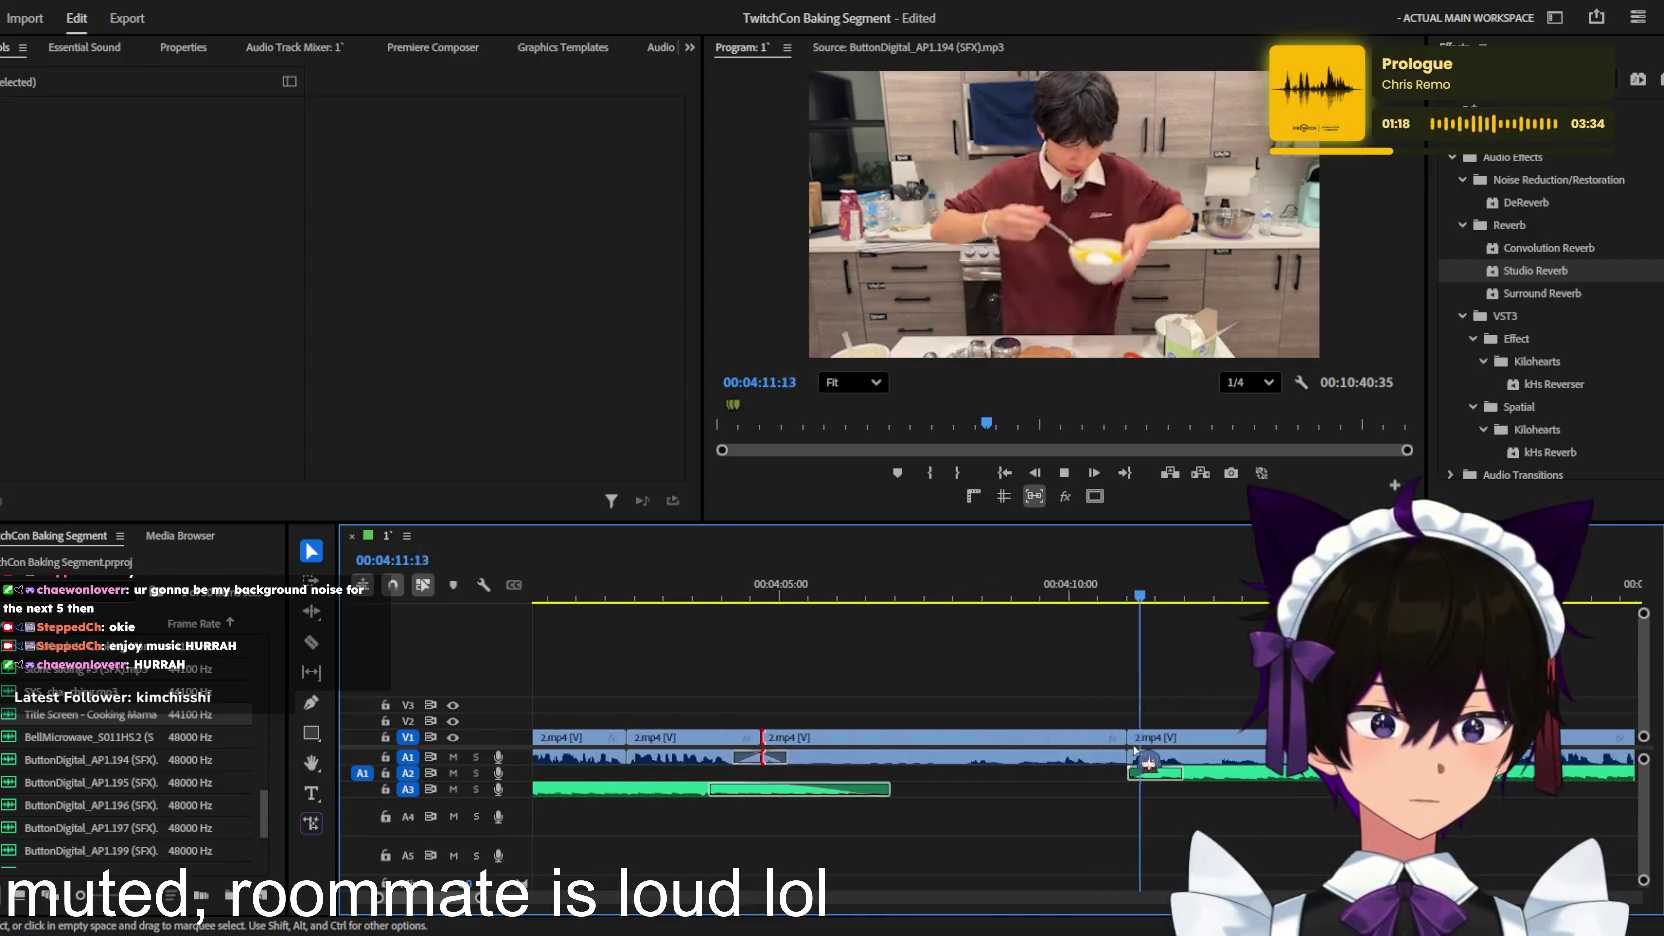
scroll(1145, 760, down, 2)
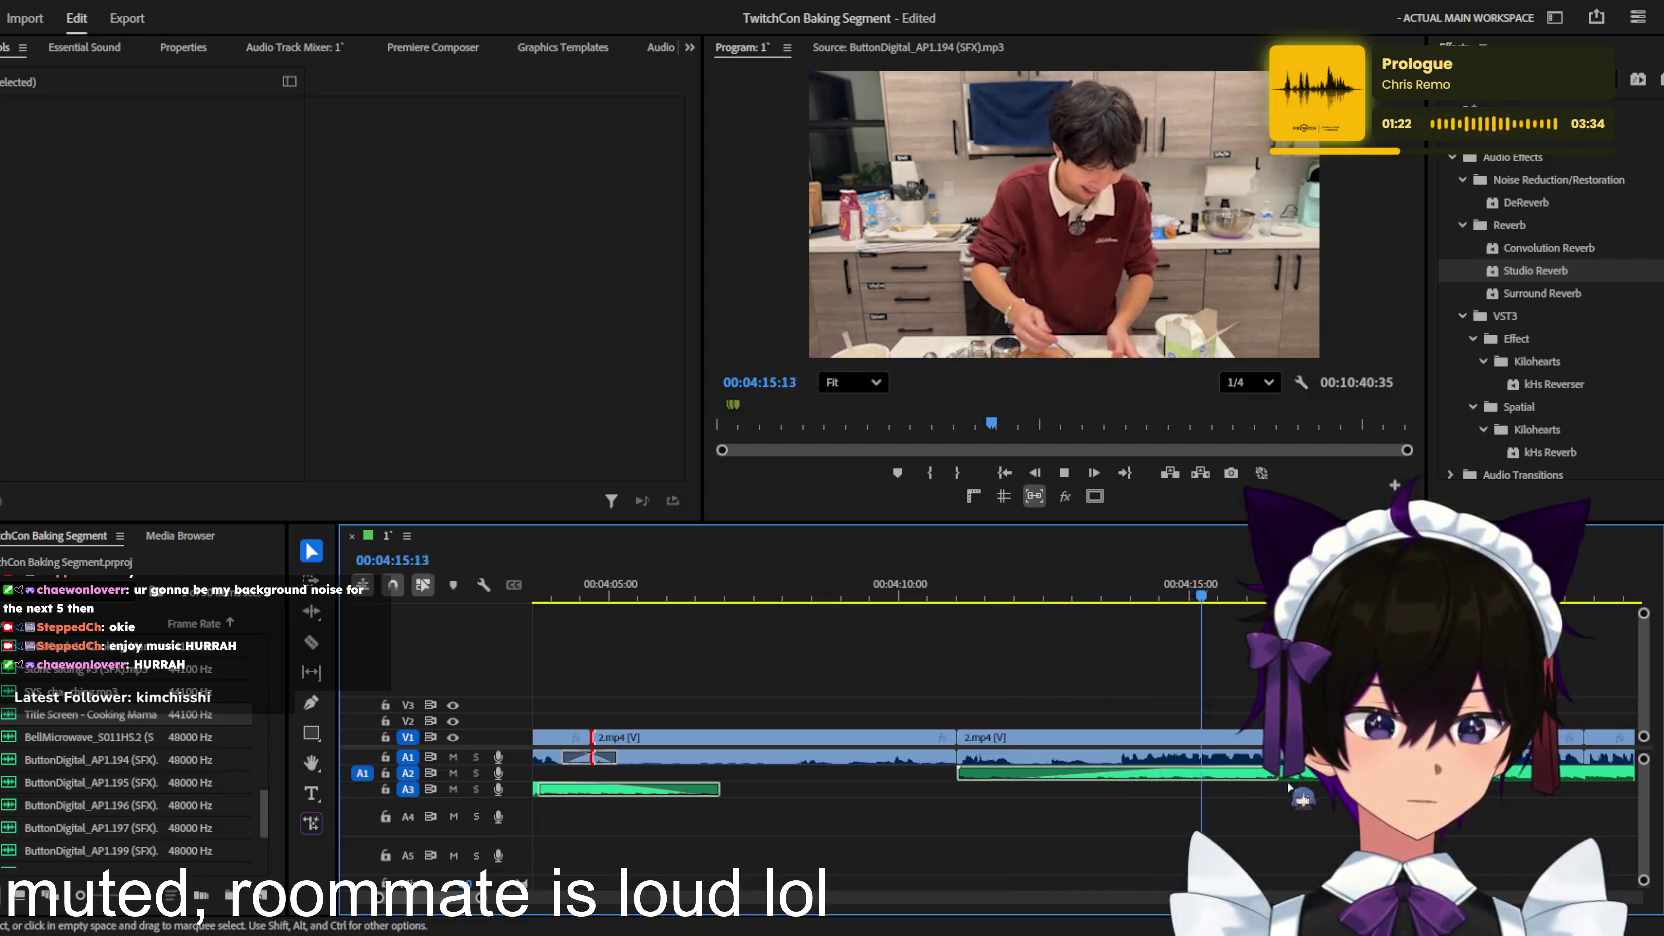
scroll(1285, 792, down, 2)
scroll(1170, 780, down, 3)
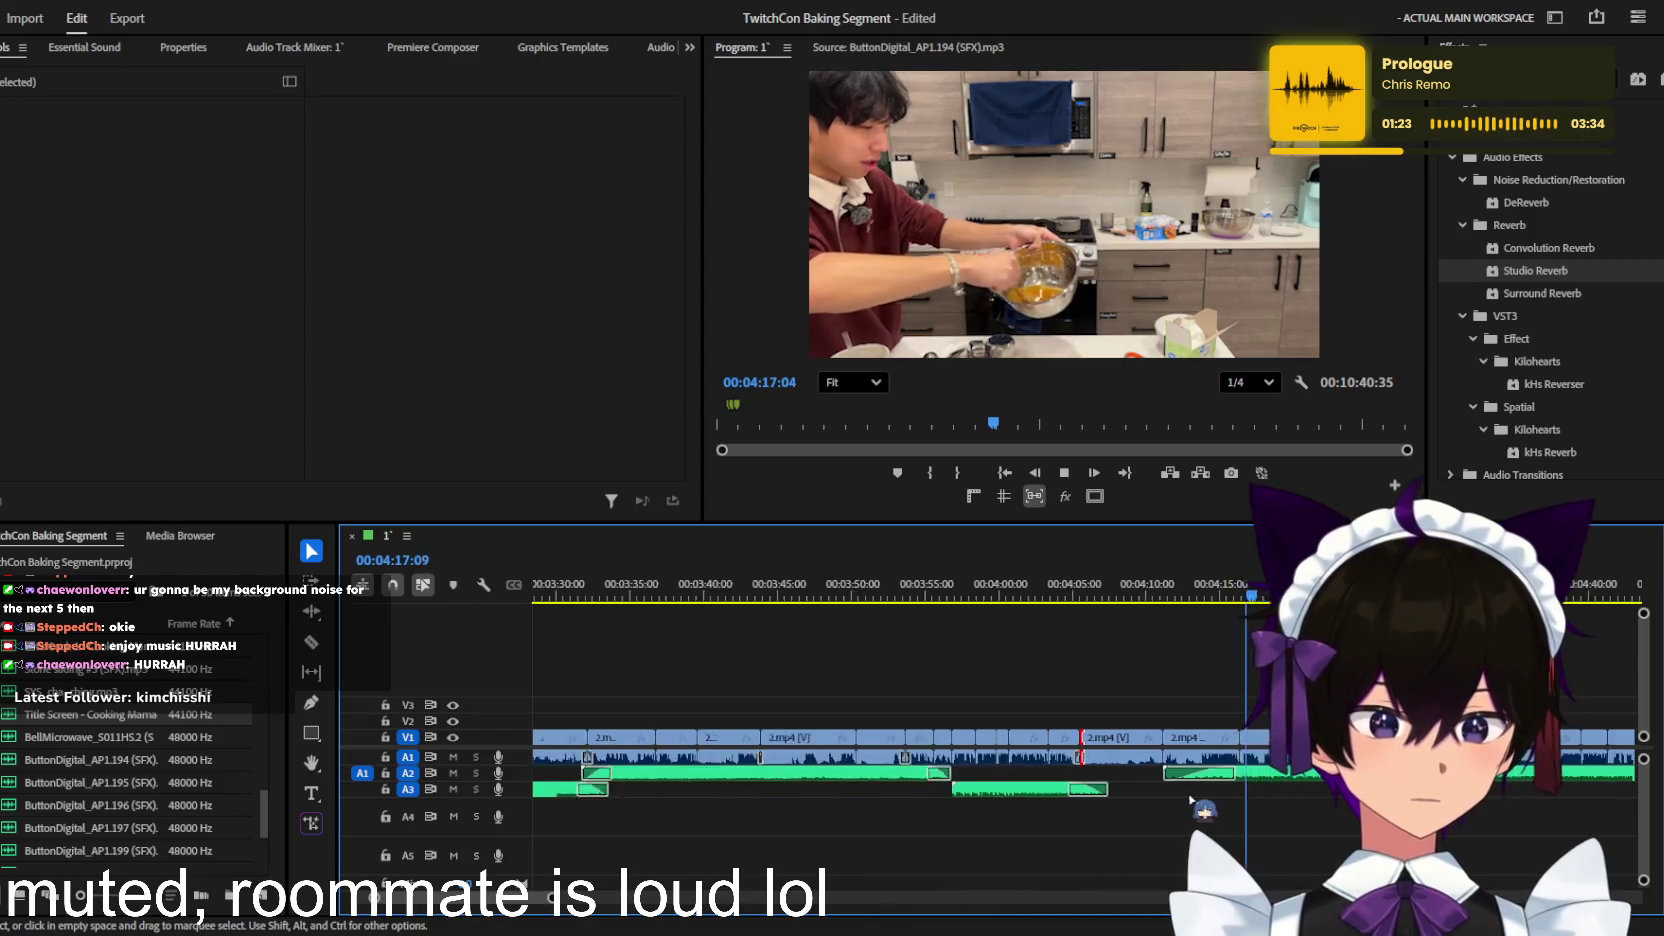
scroll(1185, 796, down, 2)
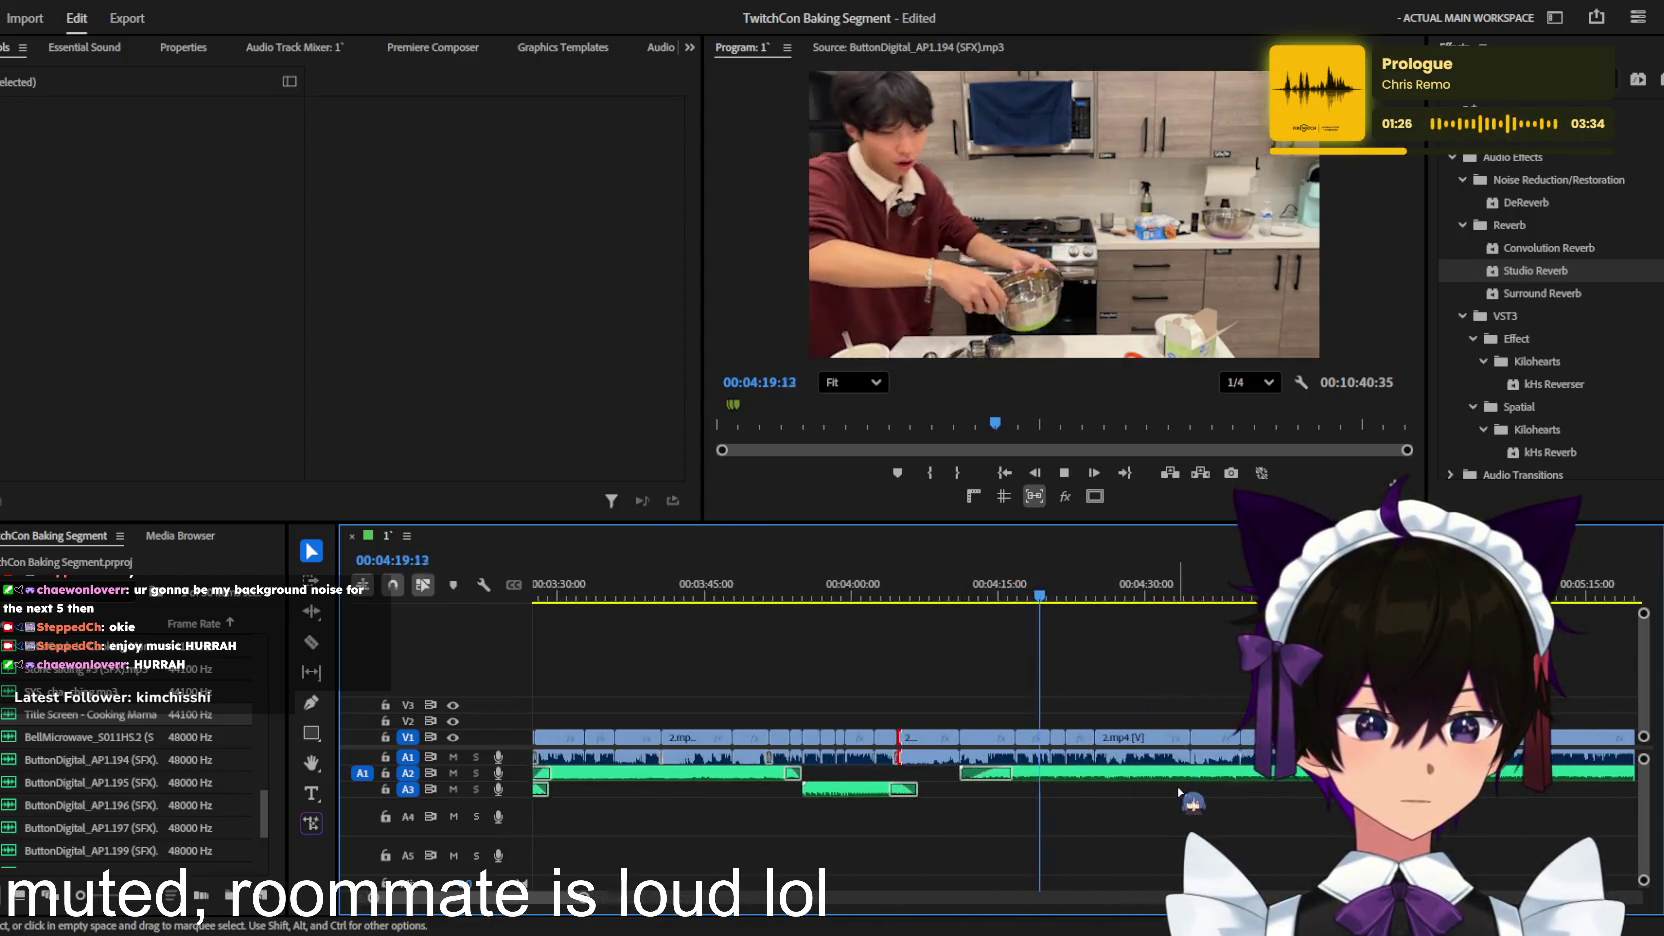
scroll(1180, 793, up, 1)
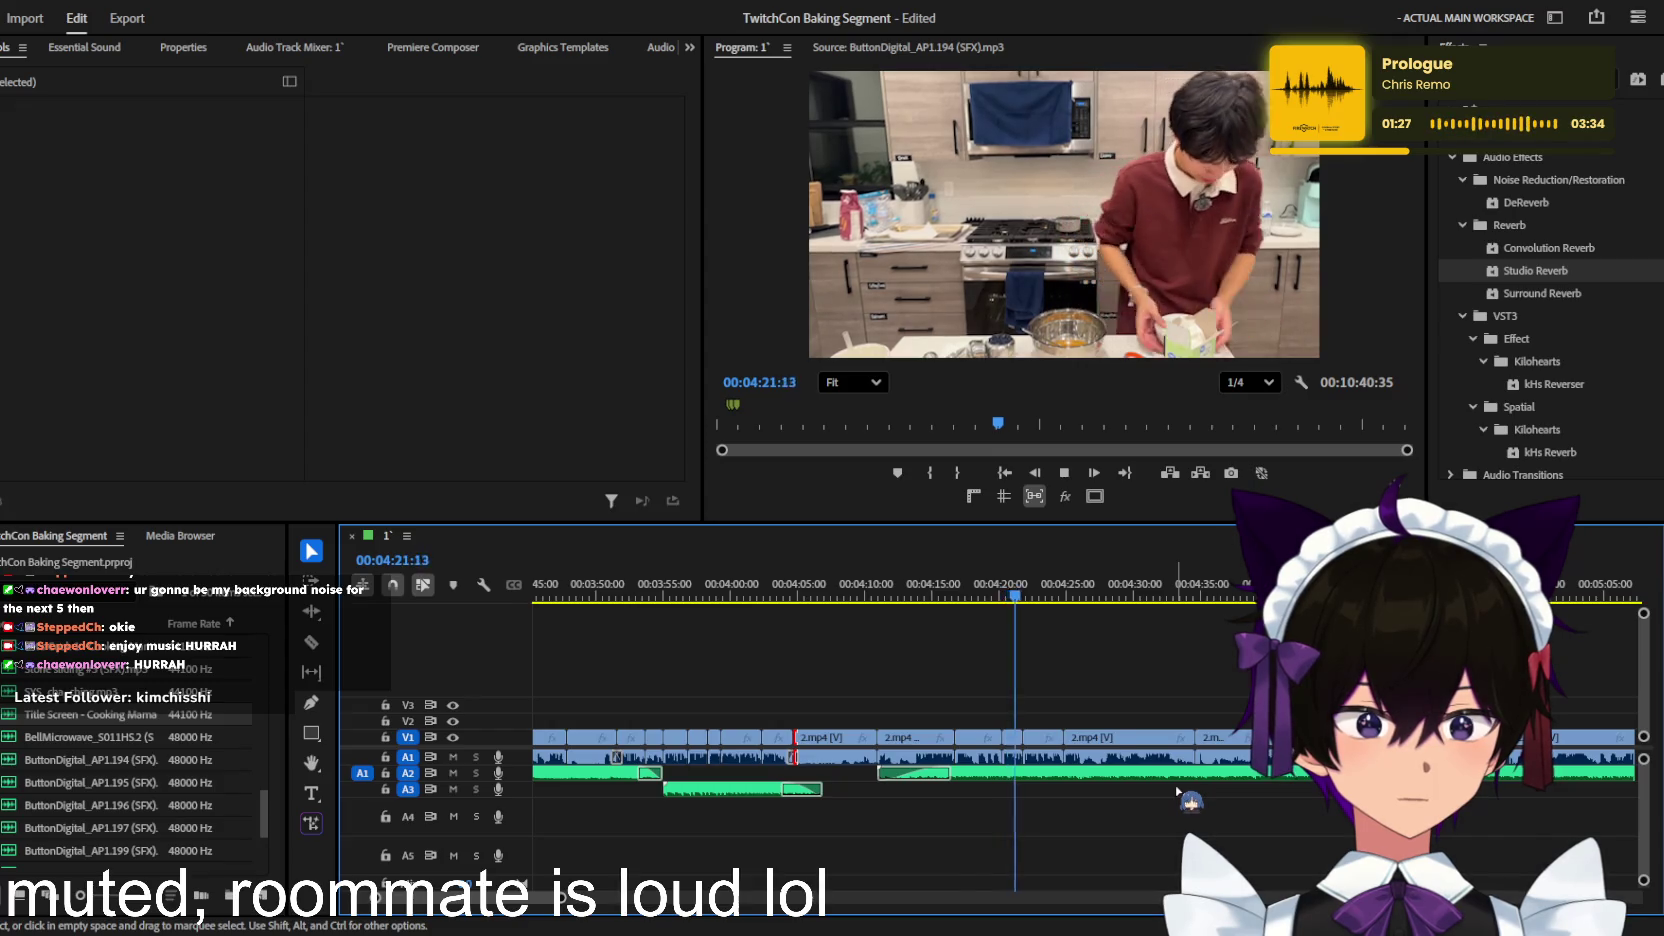
scroll(1178, 792, up, 1)
scroll(1177, 792, up, 1)
scroll(1176, 792, up, 1)
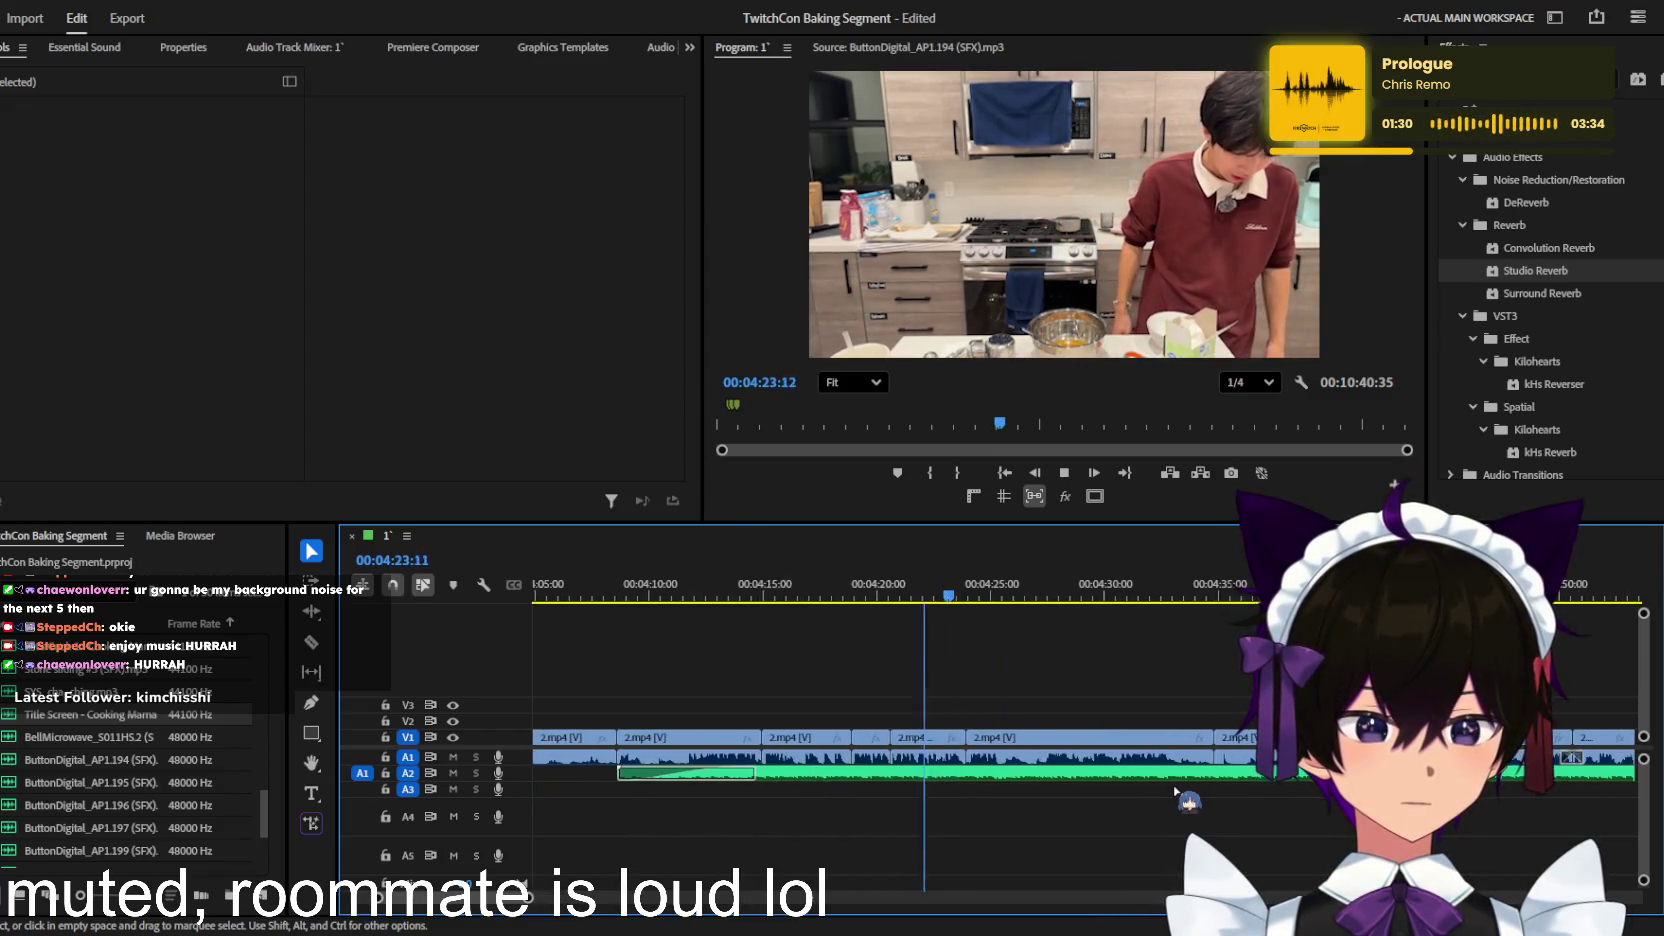
scroll(1176, 791, up, 1)
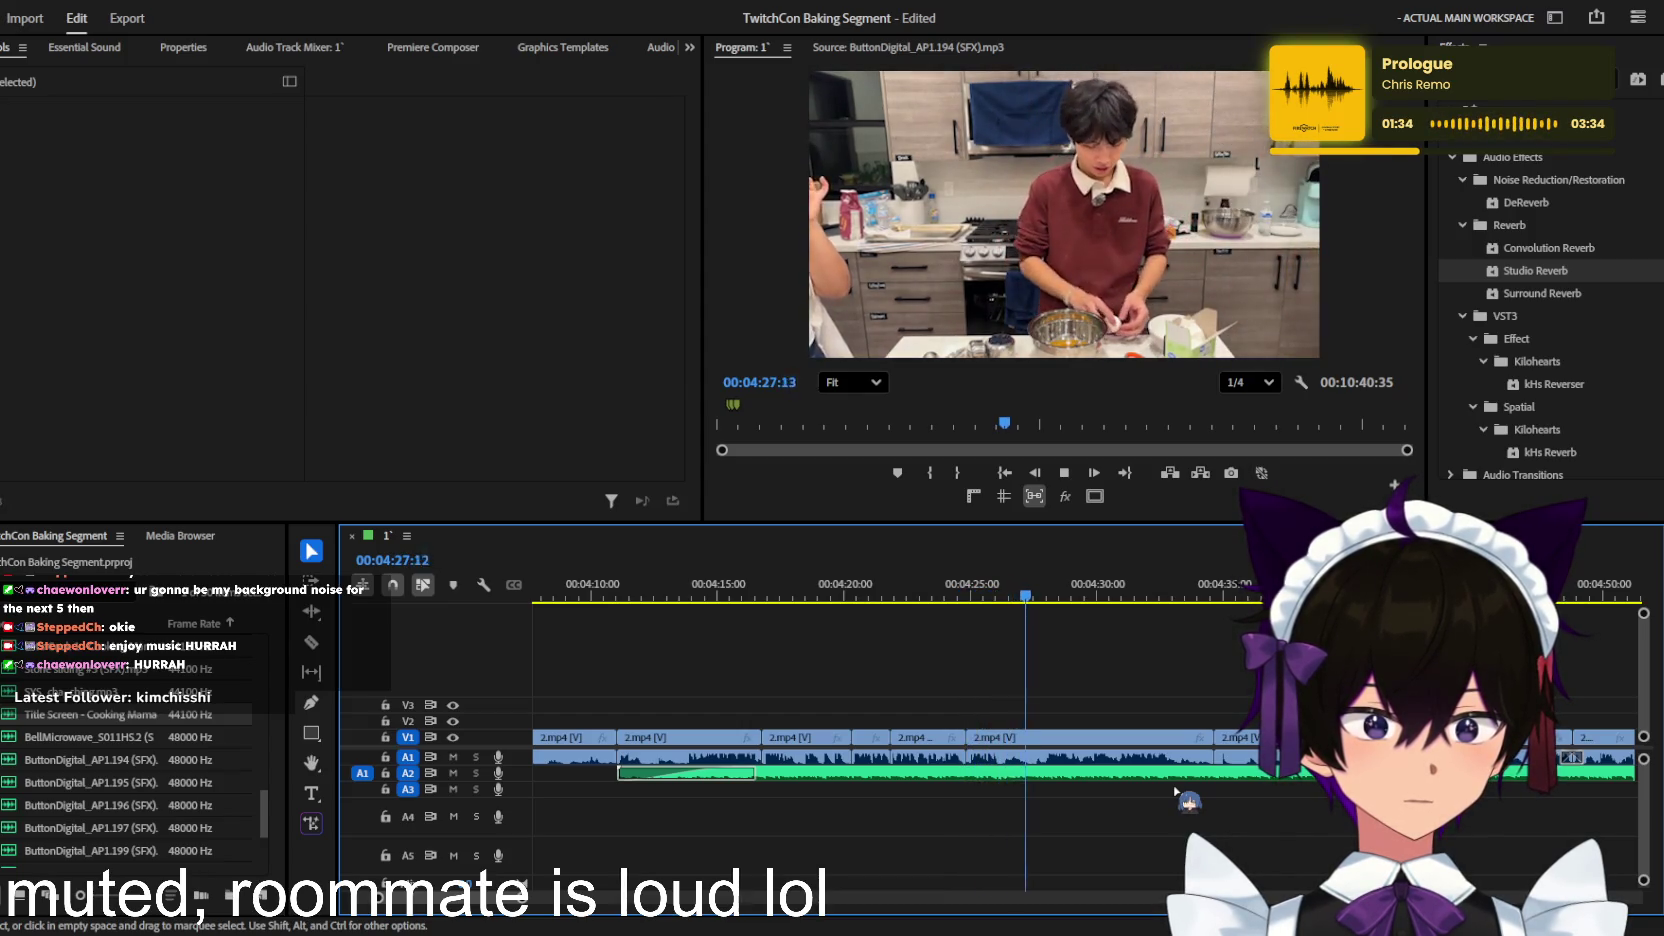
scroll(1100, 775, up, 1)
scroll(1040, 760, up, 1)
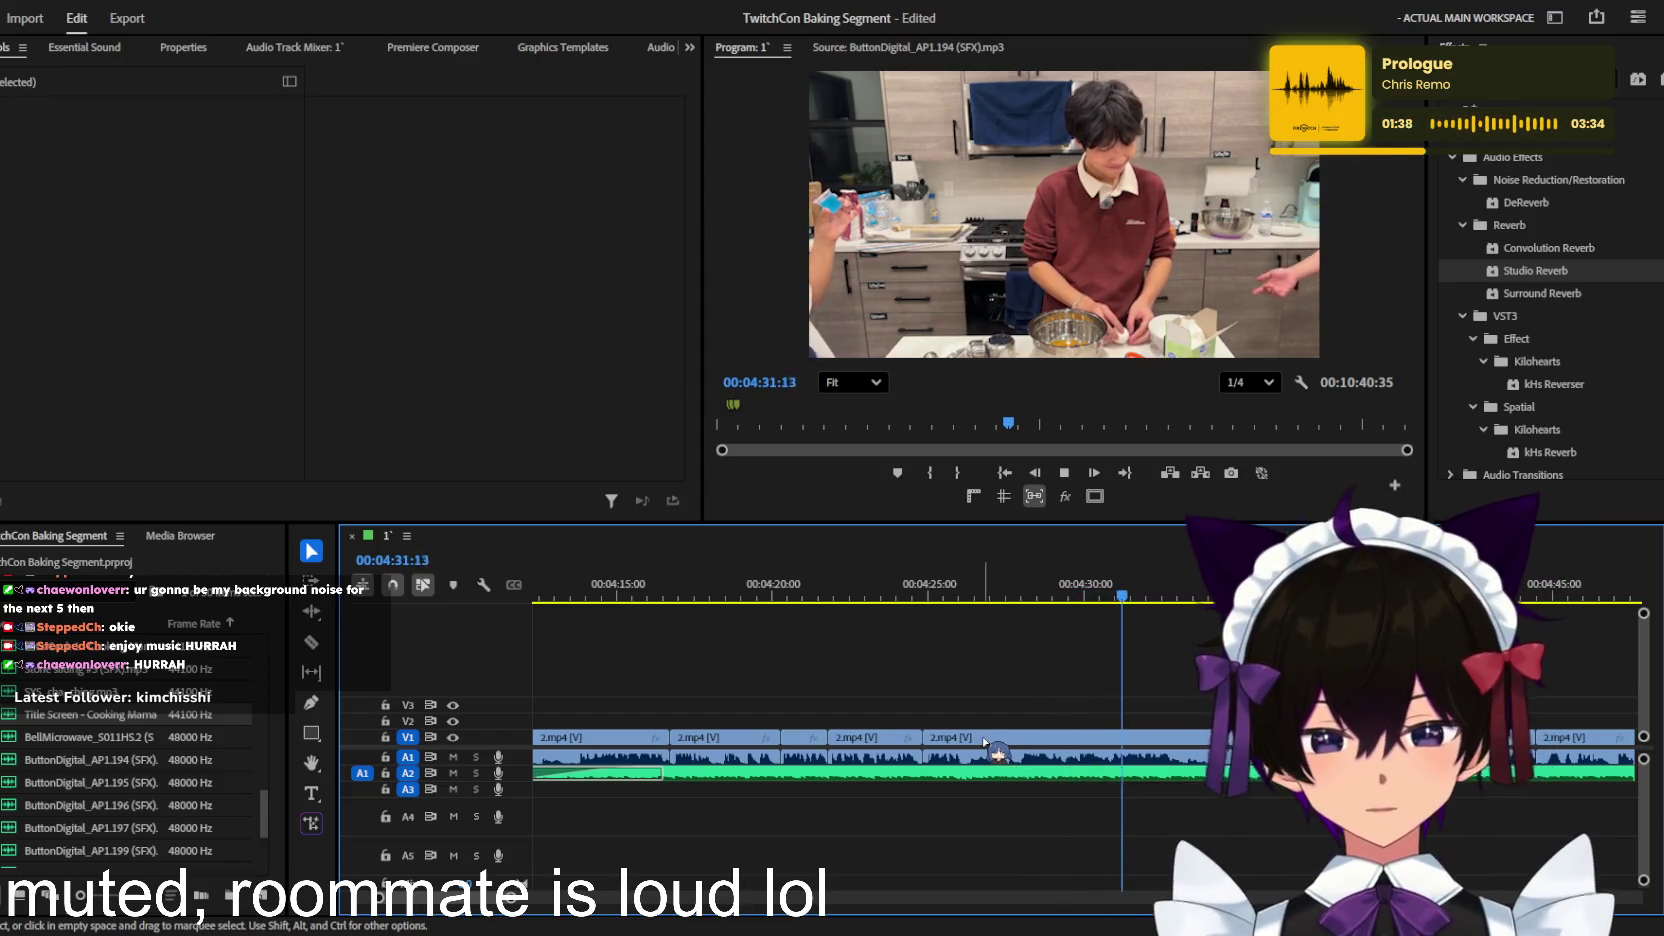
click(640, 773)
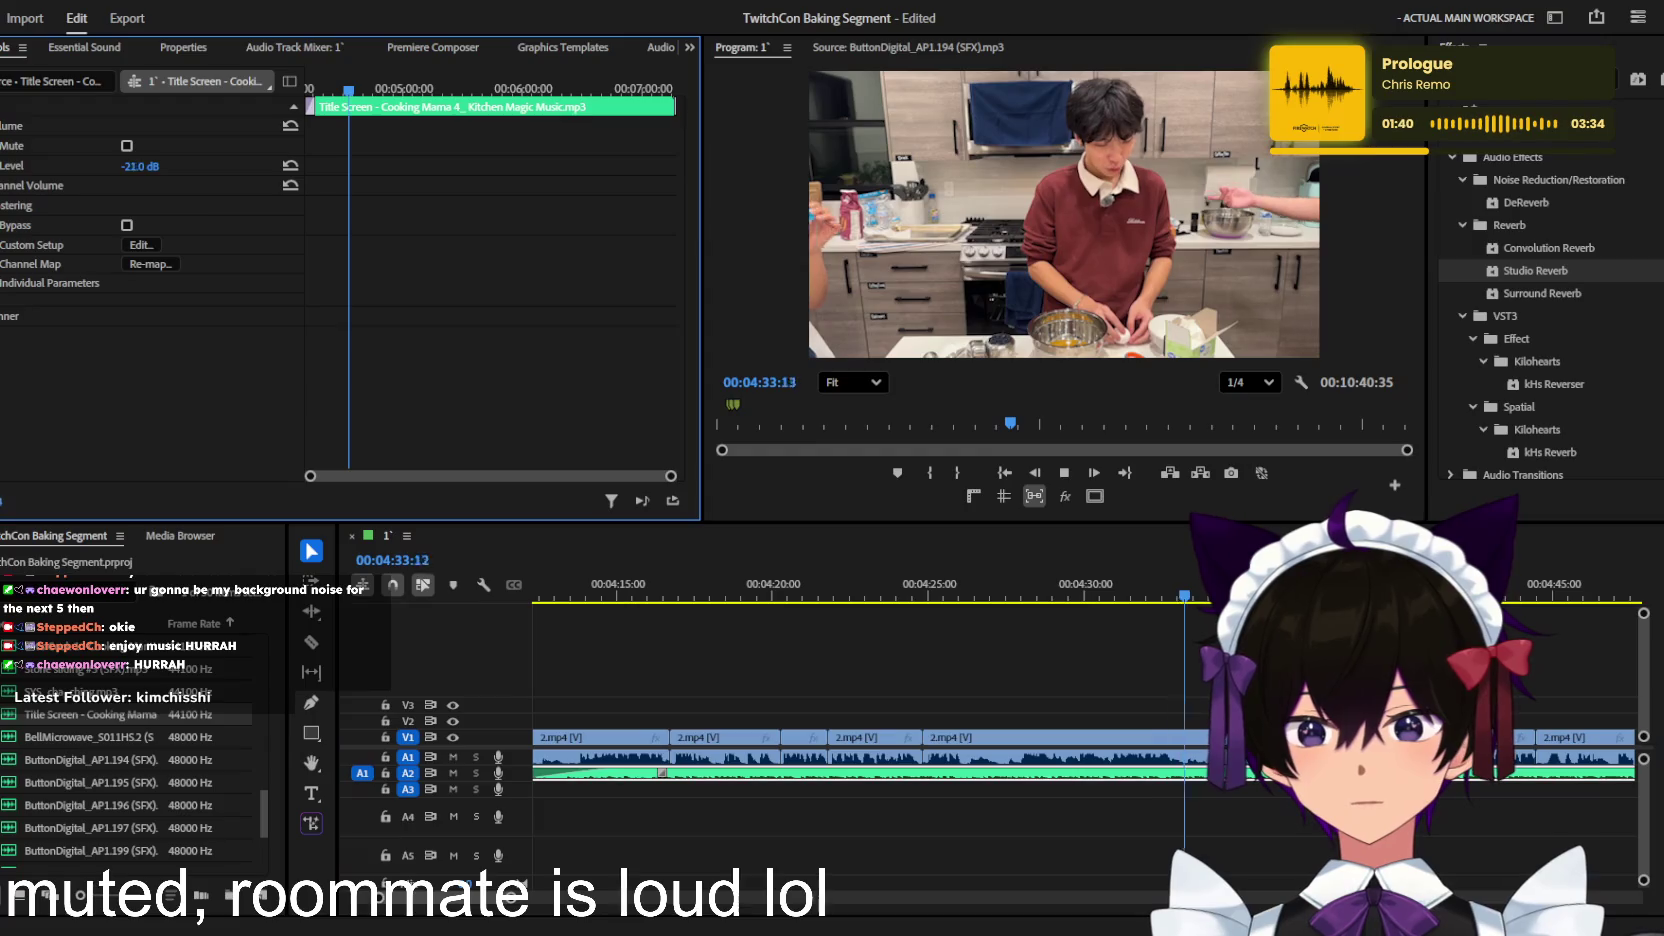
Step: Recheck the music level during playback, then save the project
key(j)
key(j)
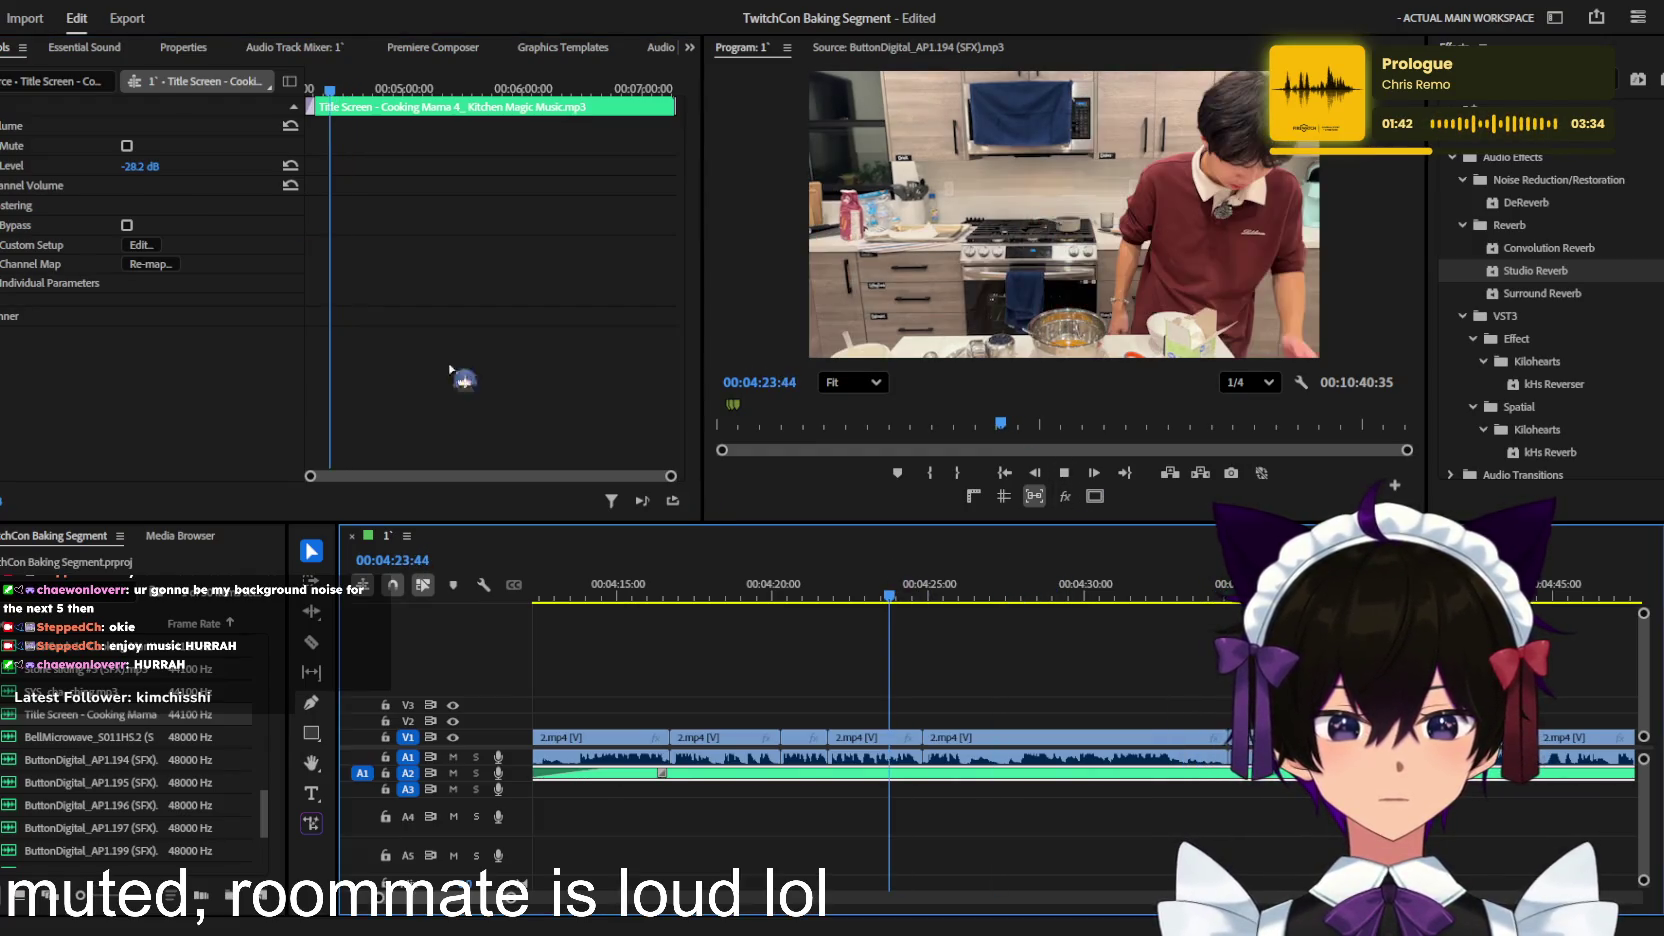
click(449, 369)
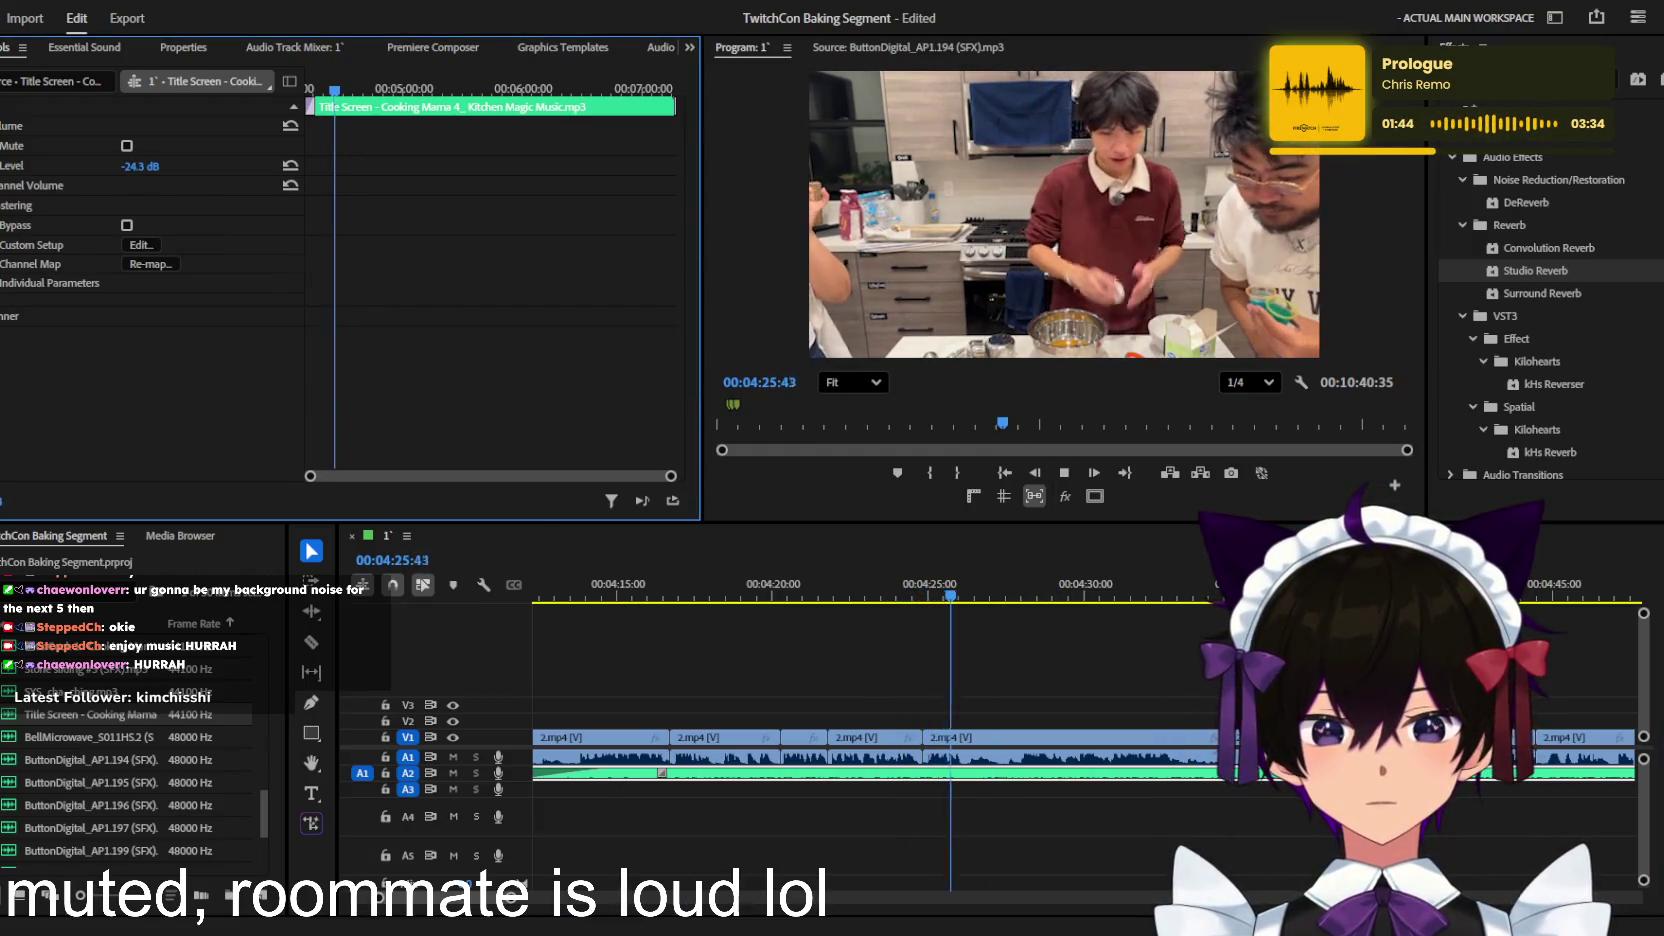
key(space)
click(780, 642)
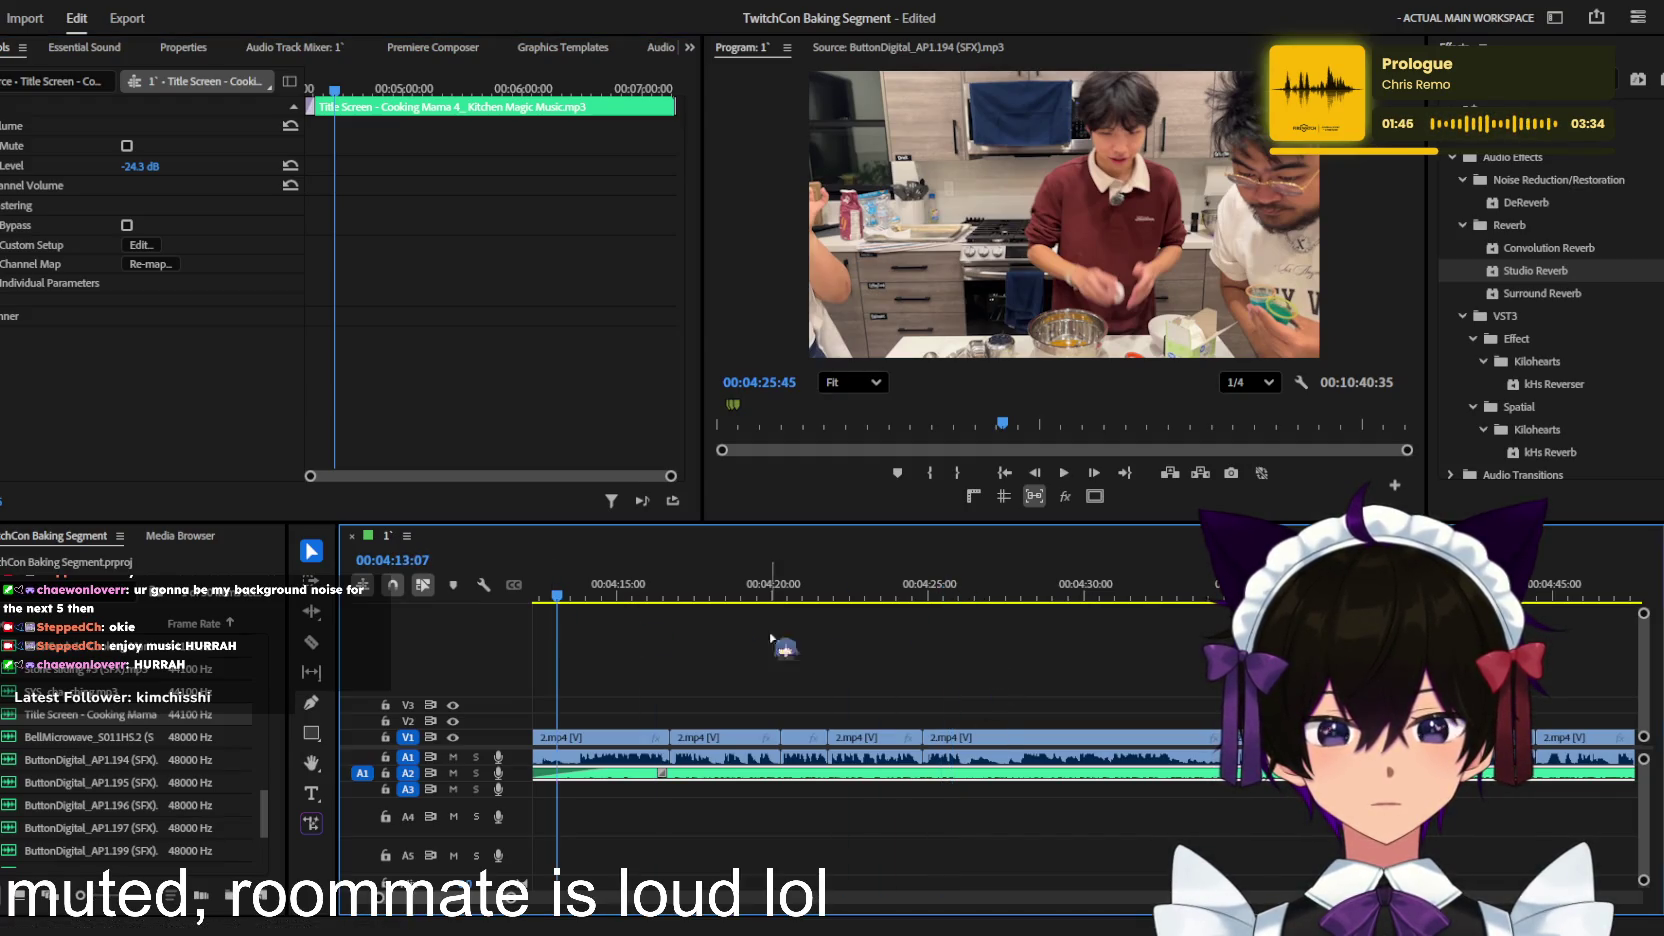
key(Up)
key(ctrl+s)
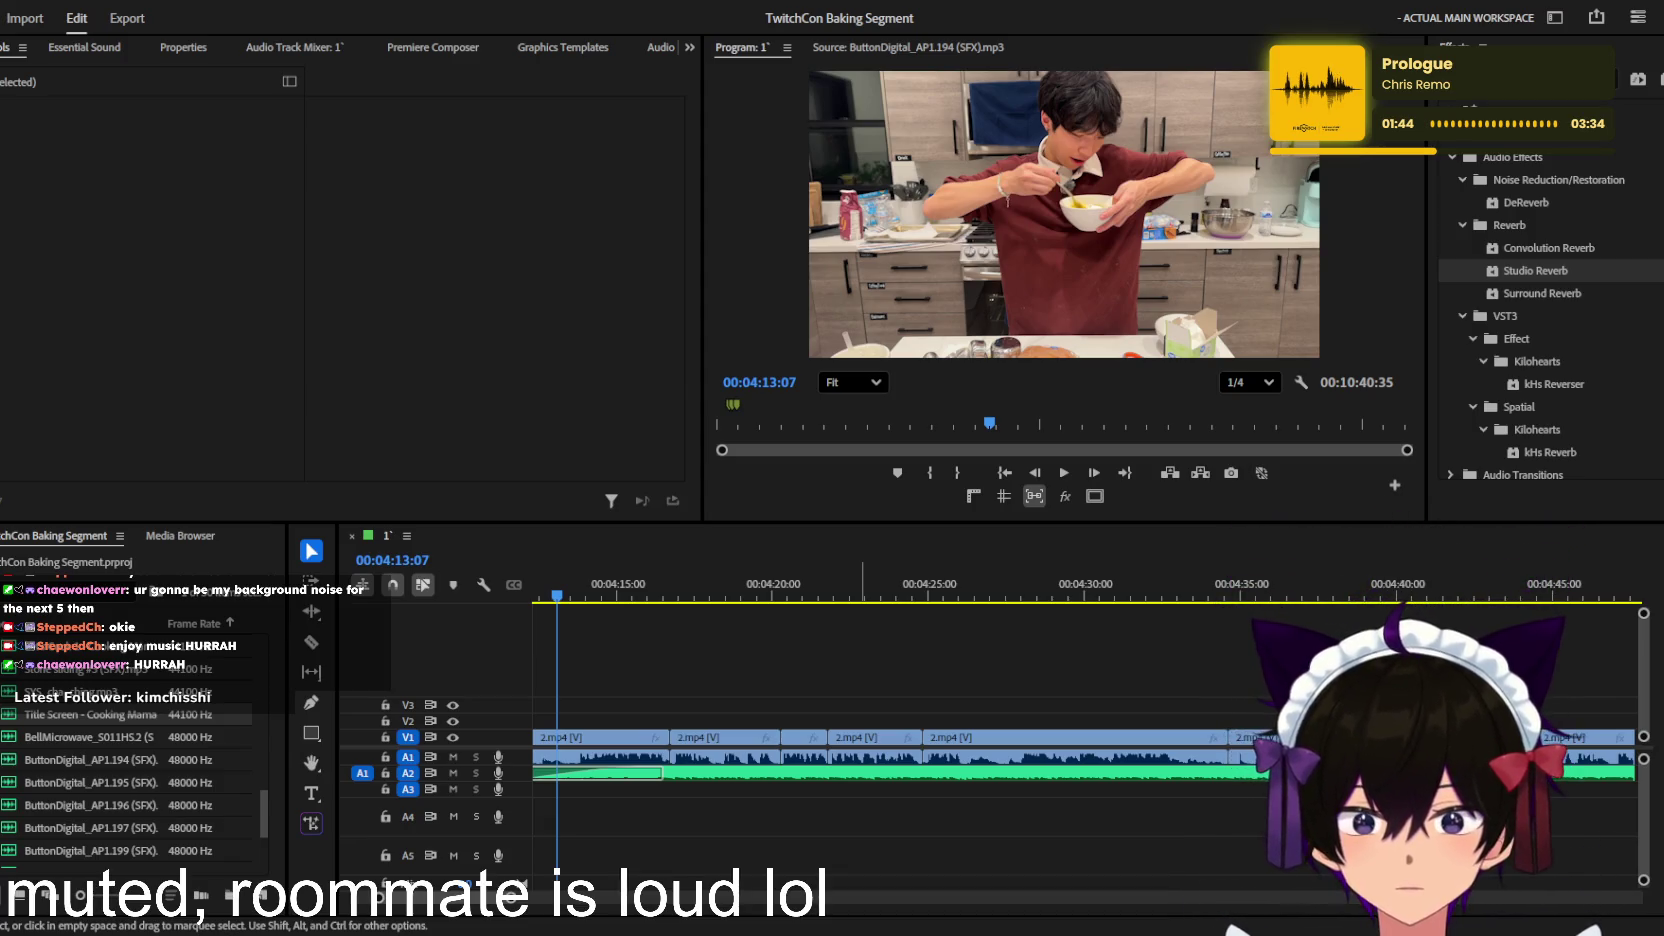
Step: Replay the sequence from 4:13:07 to review the background music
click(970, 692)
key(space)
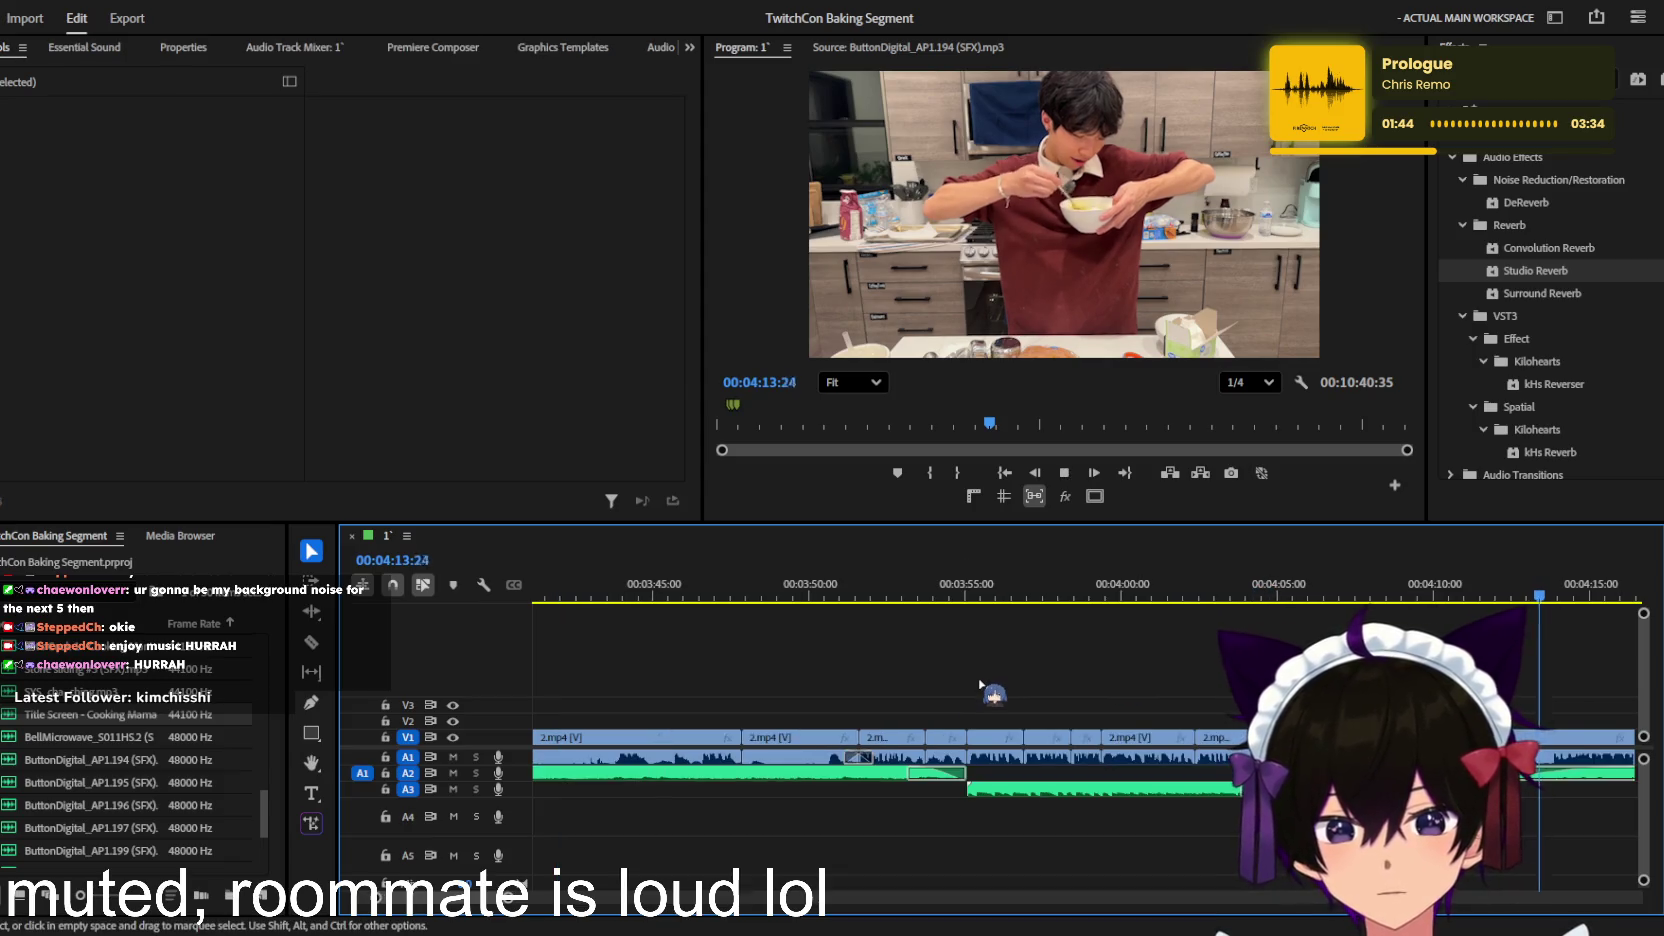
key(equal)
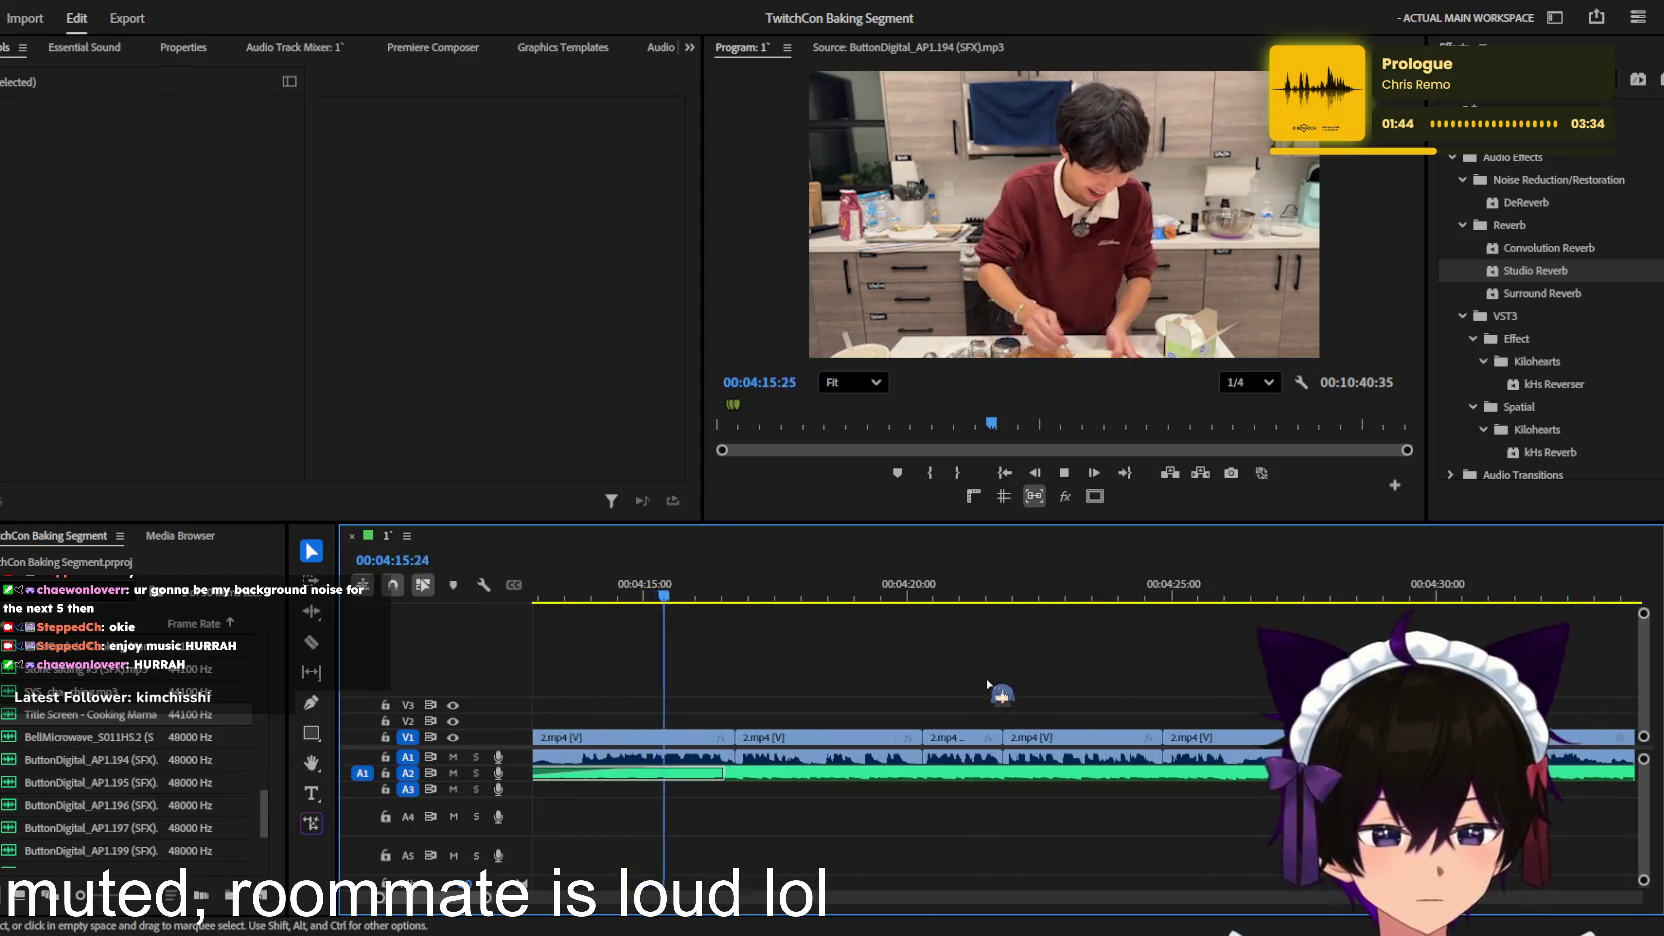
key(minus)
key(equal)
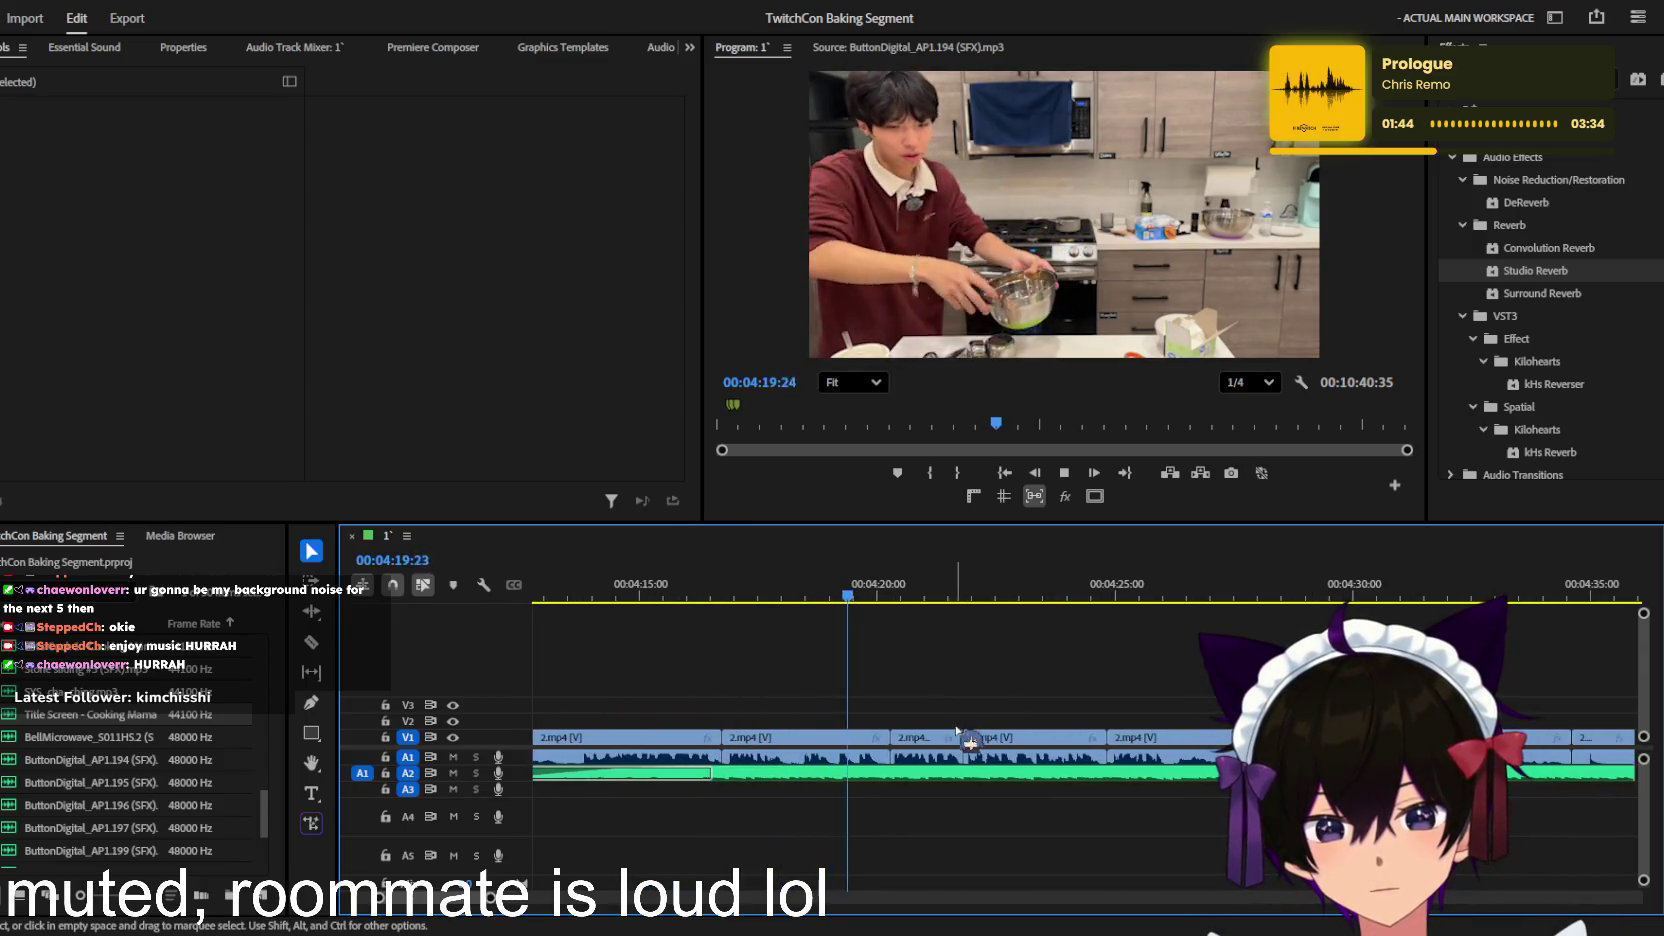
Step: Add razor cuts to the kitchen footage around 4:26 and select the short section between them
key(equal)
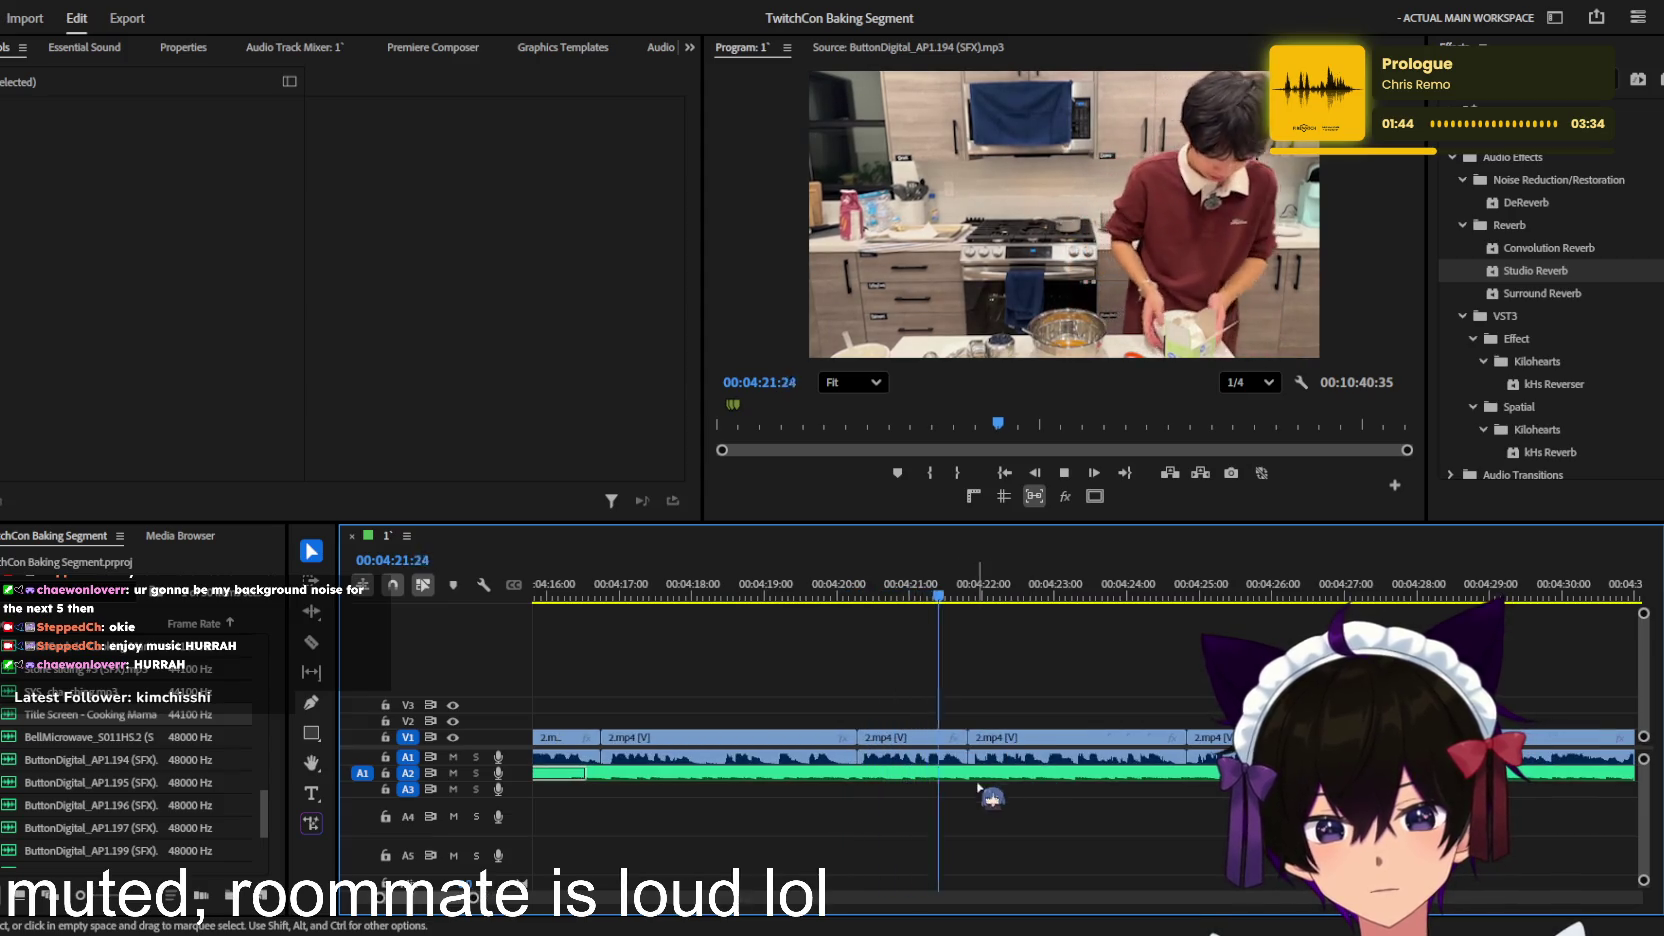
key(c)
key(minus)
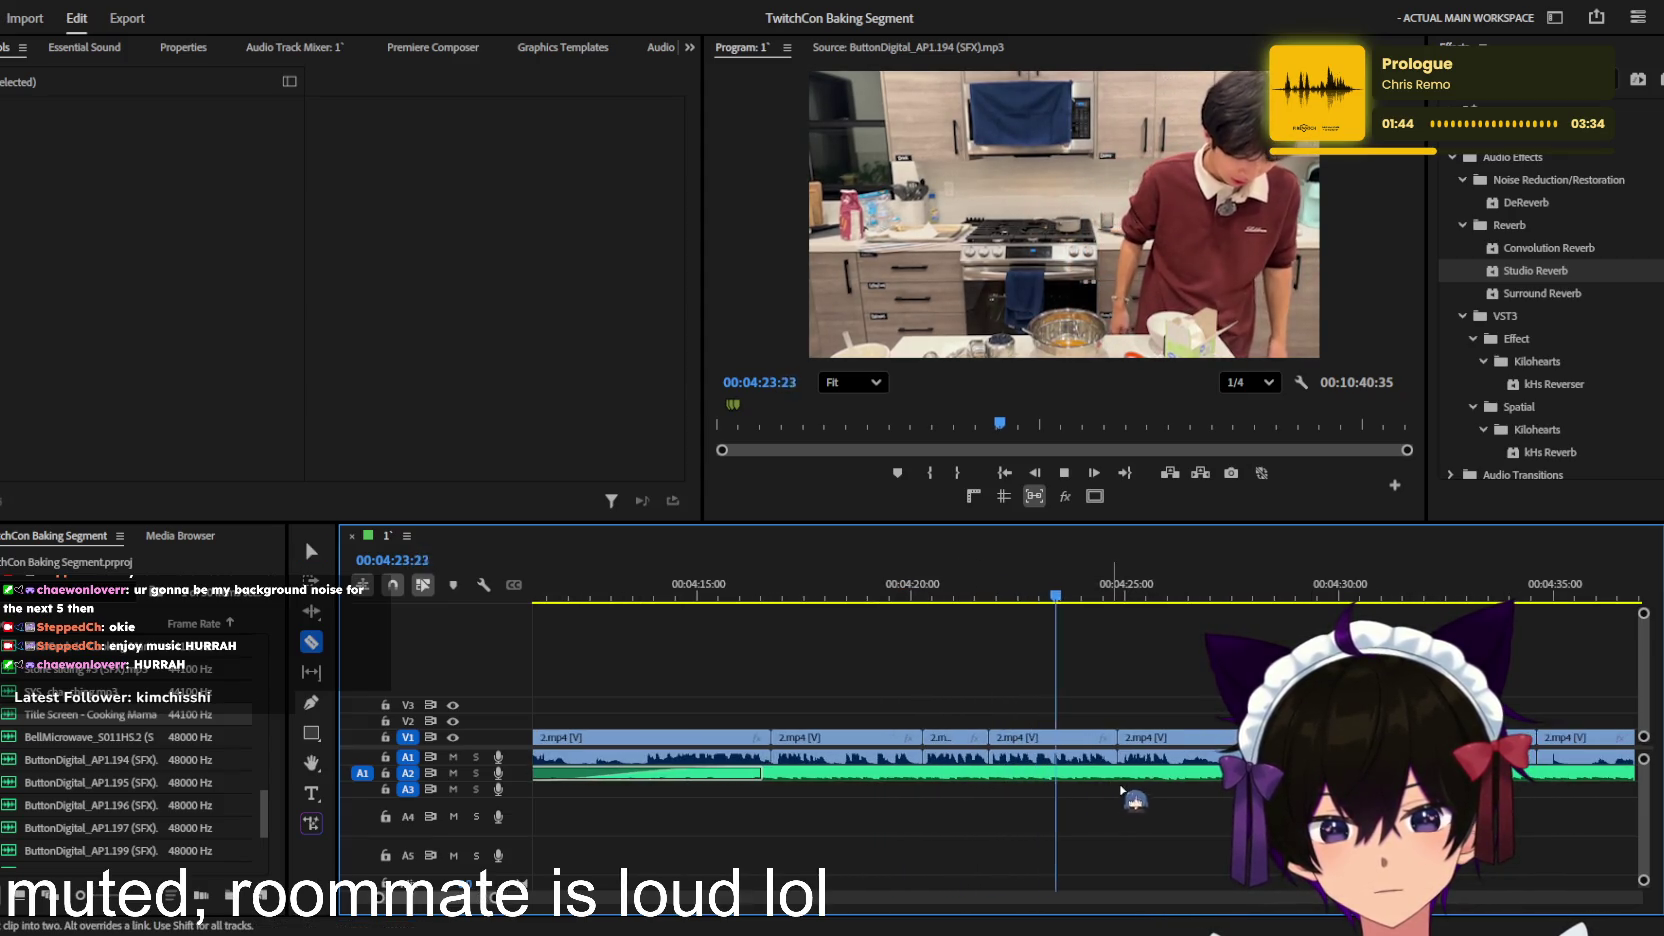
key(equal)
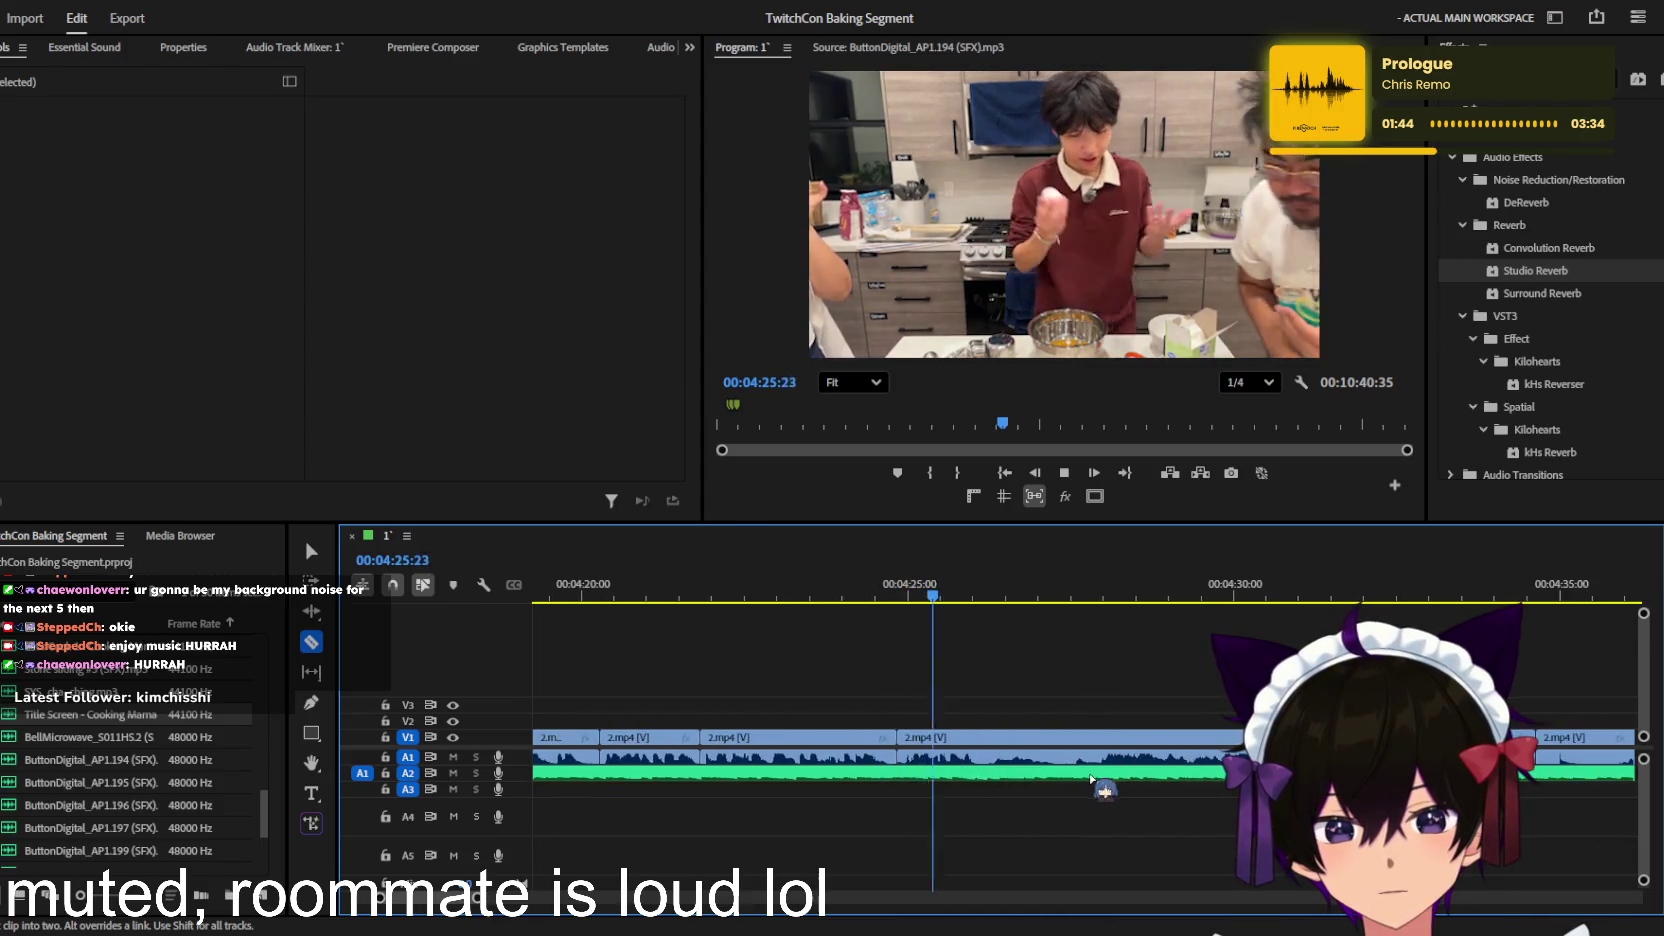
click(960, 752)
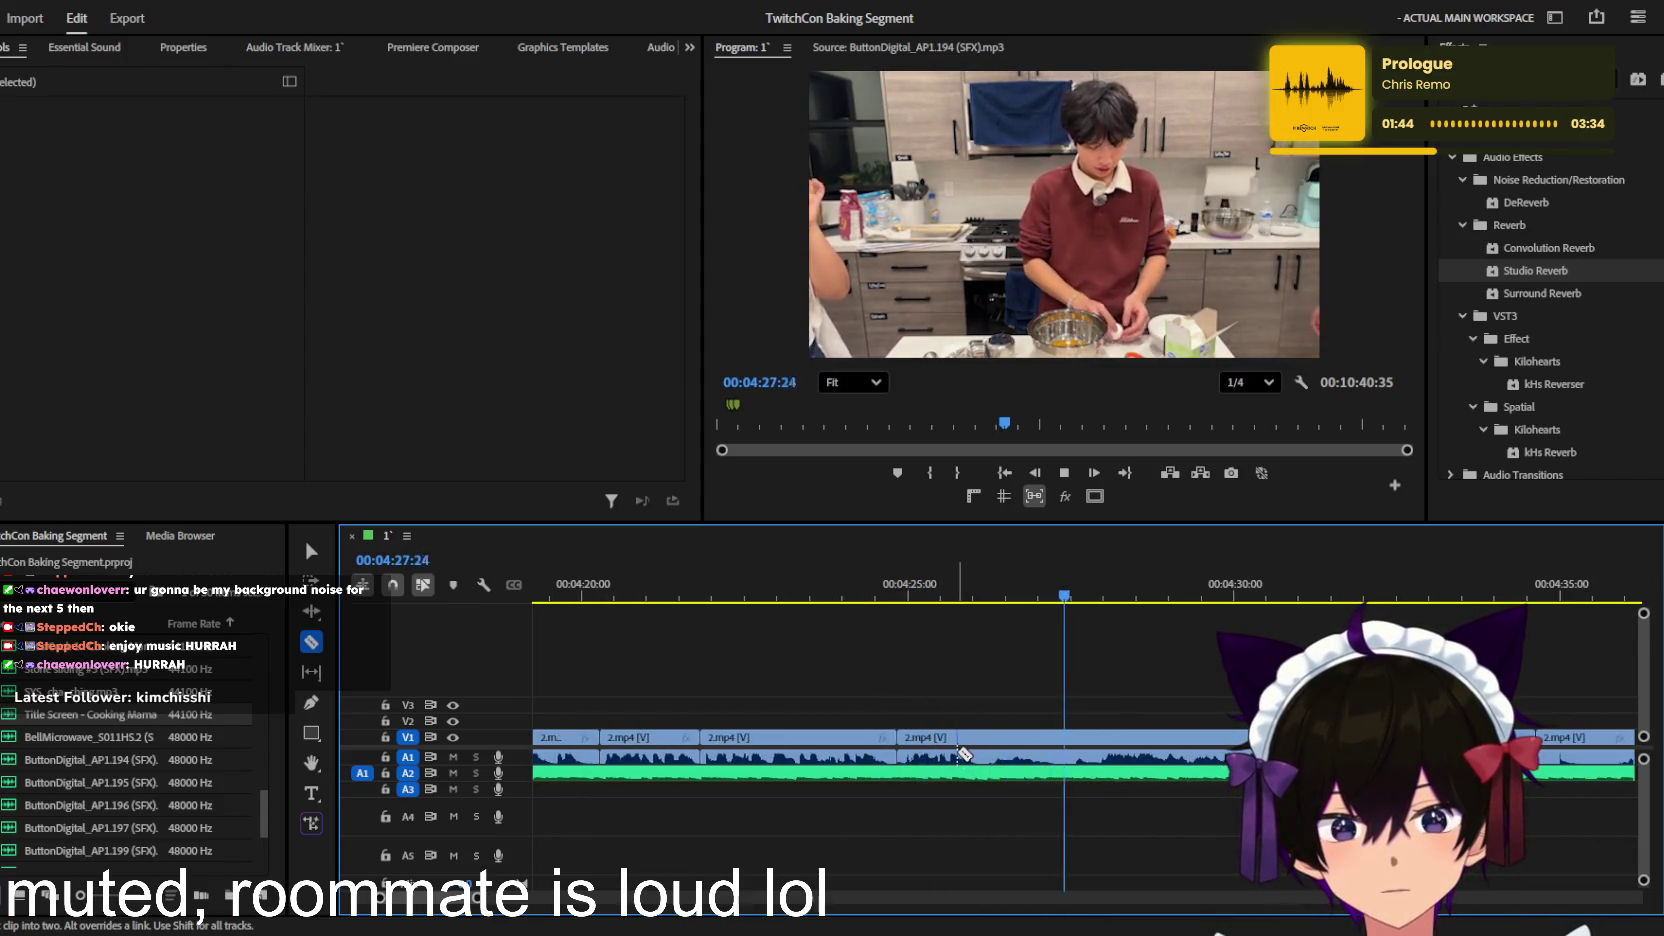
click(942, 595)
key(space)
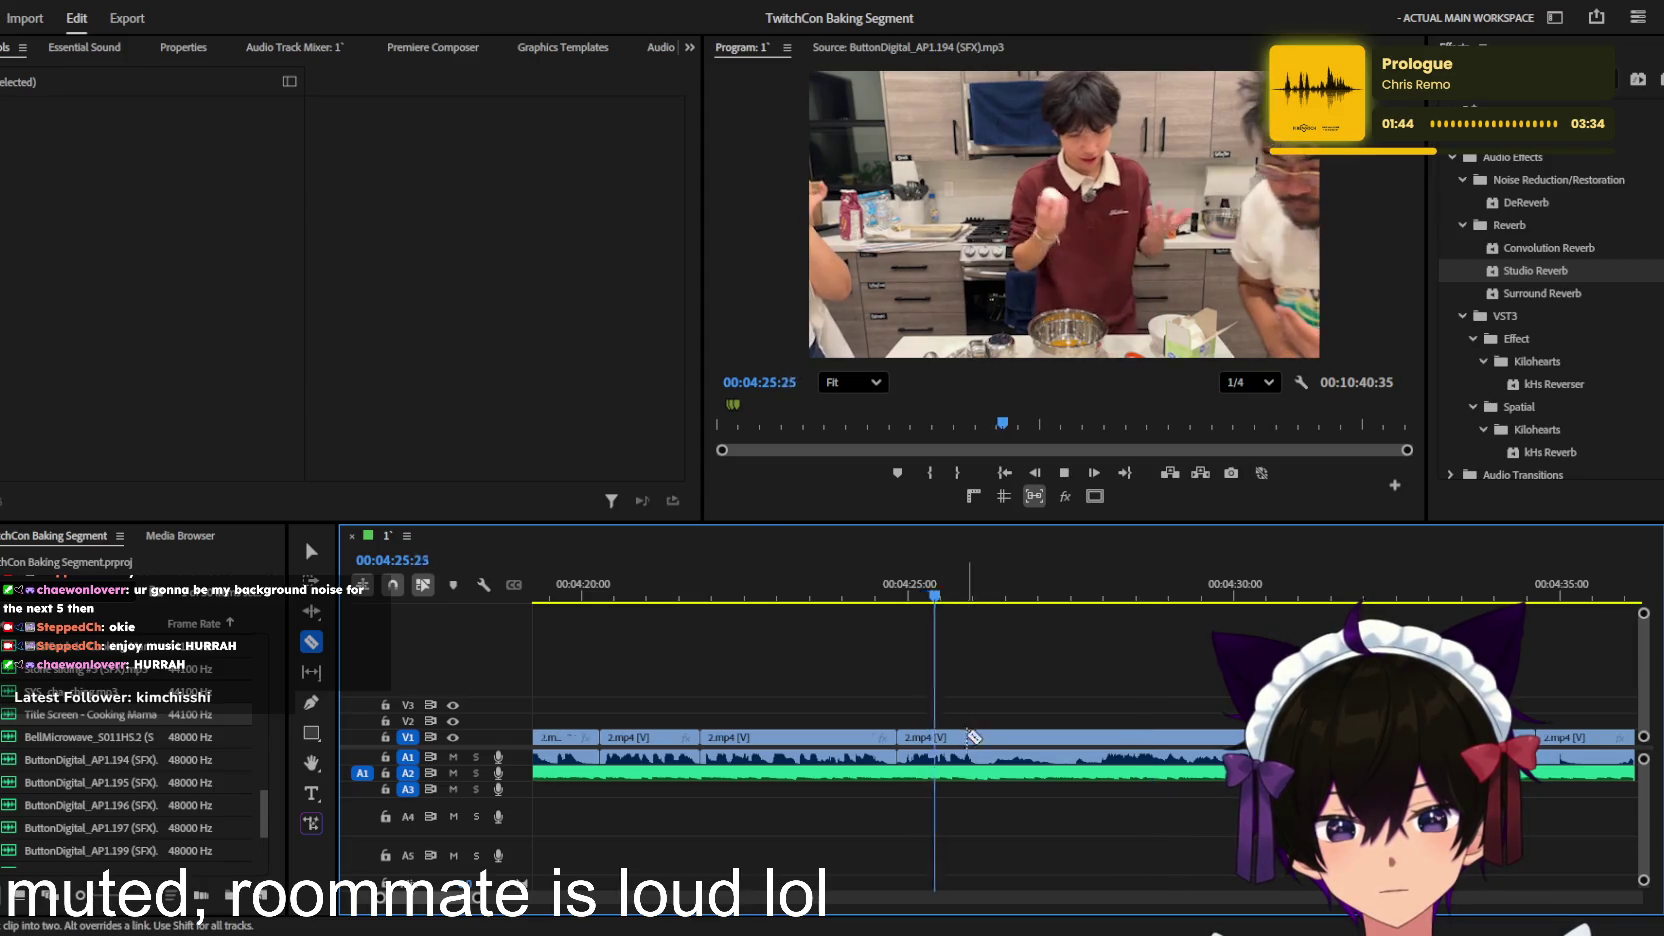
key(=)
click(1012, 737)
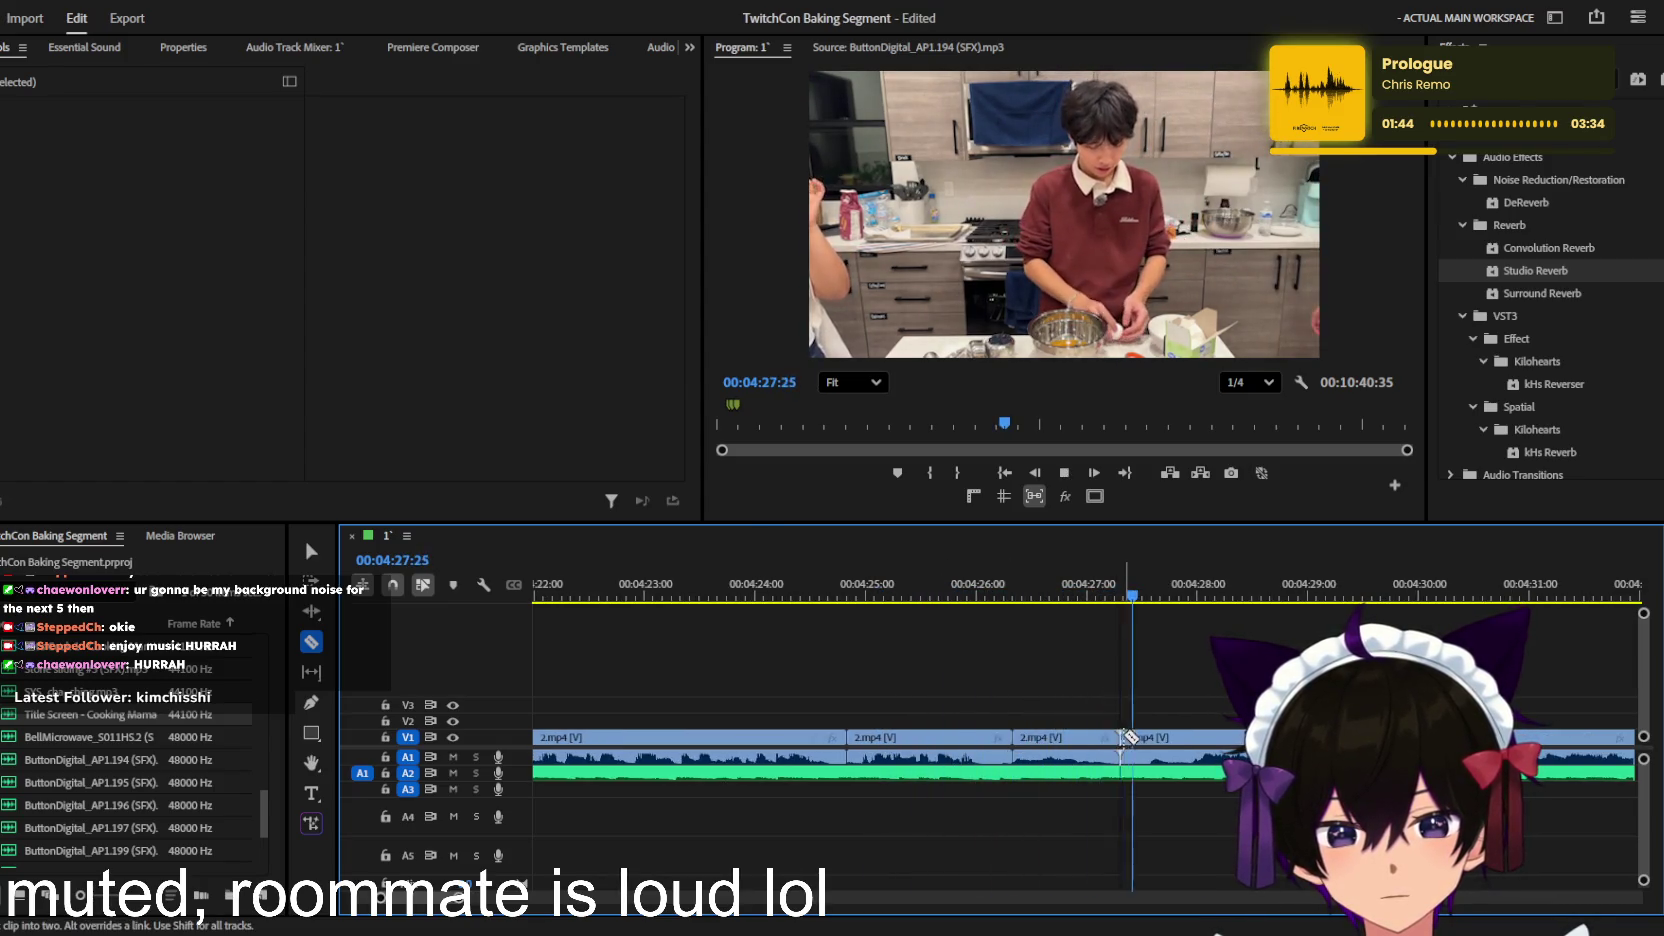
click(1118, 737)
key(v)
click(1065, 737)
key(h)
click(845, 472)
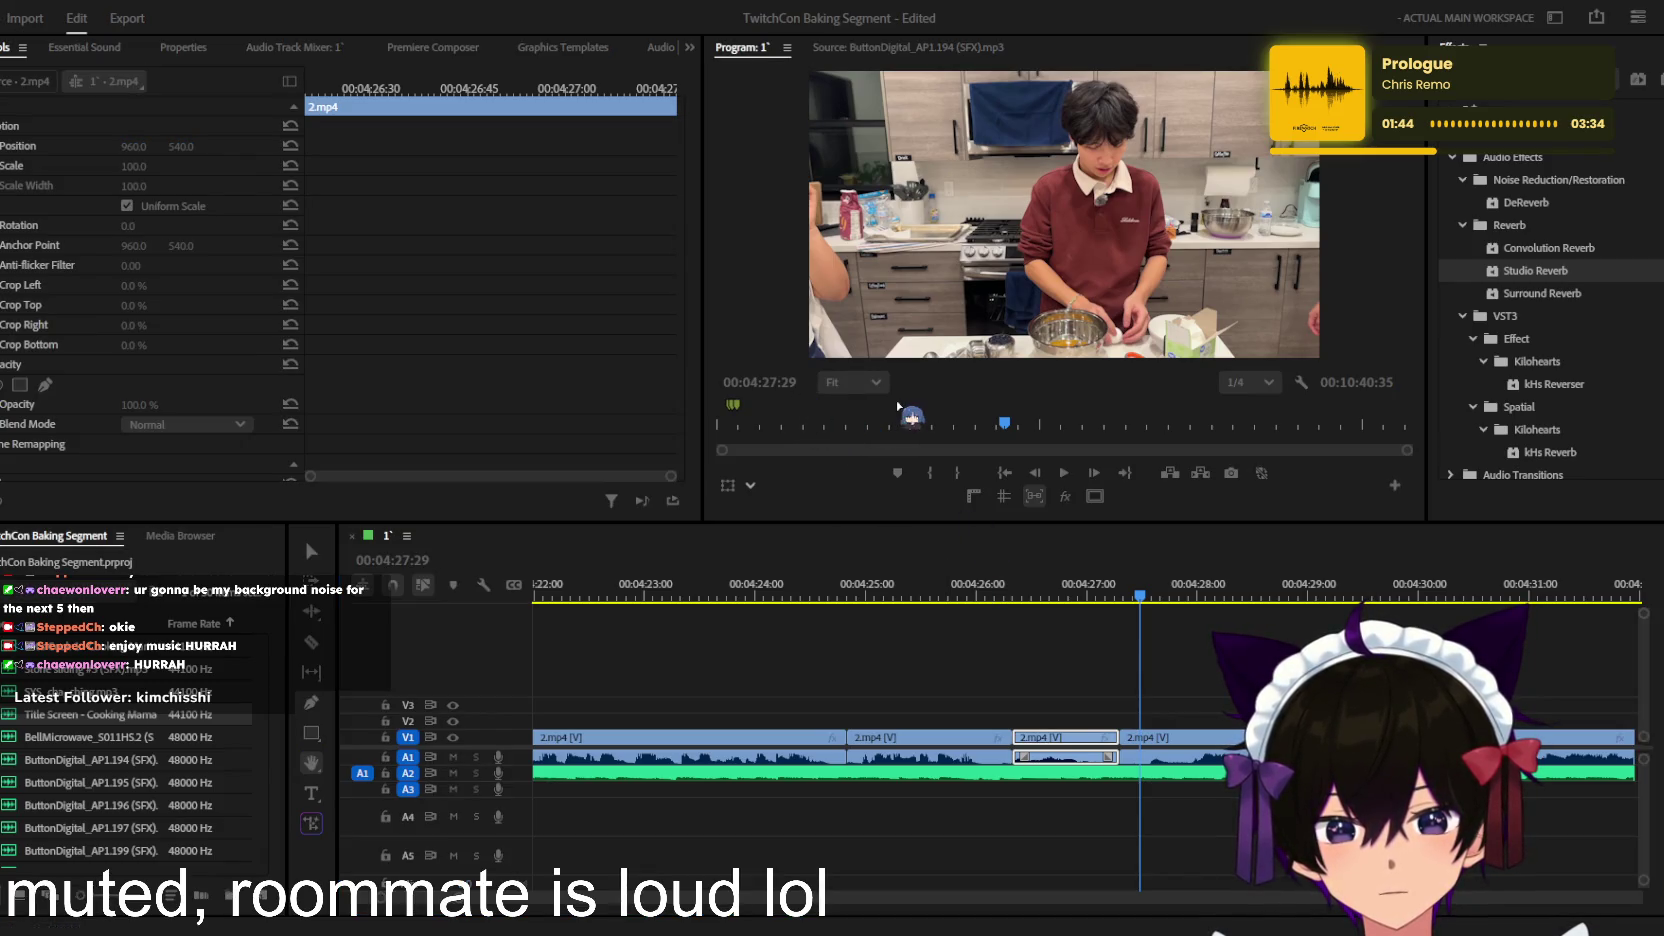
Step: Play back the footage leading into the new cuts to review them
click(1127, 757)
key(space)
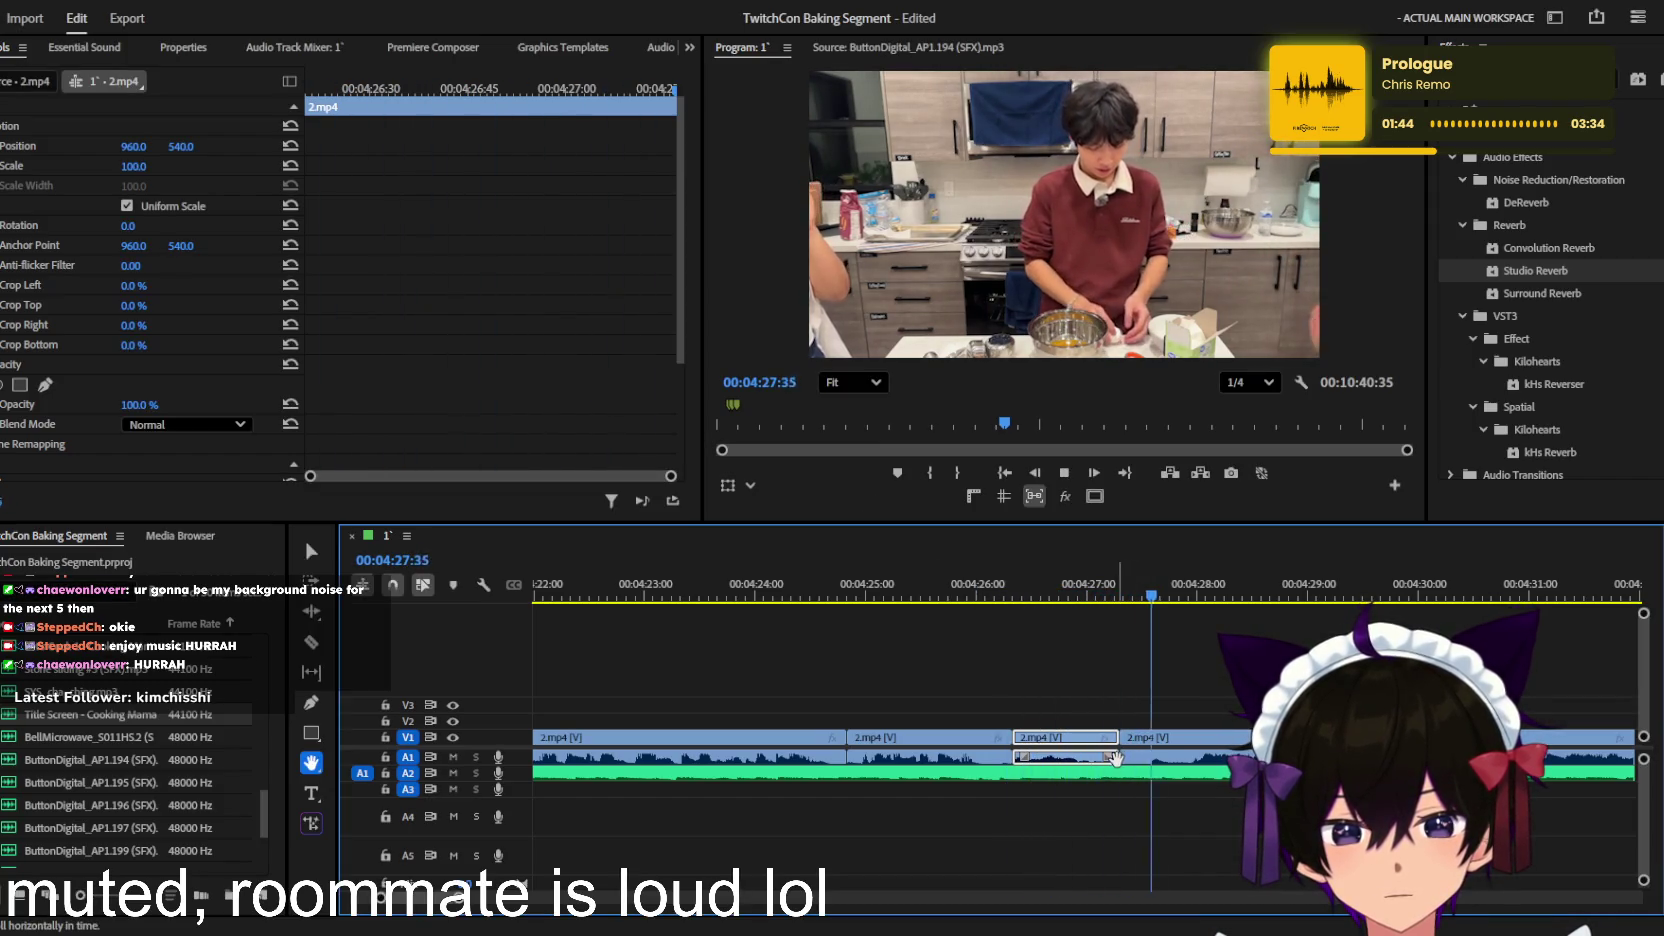
scroll(1120, 760, down, 3)
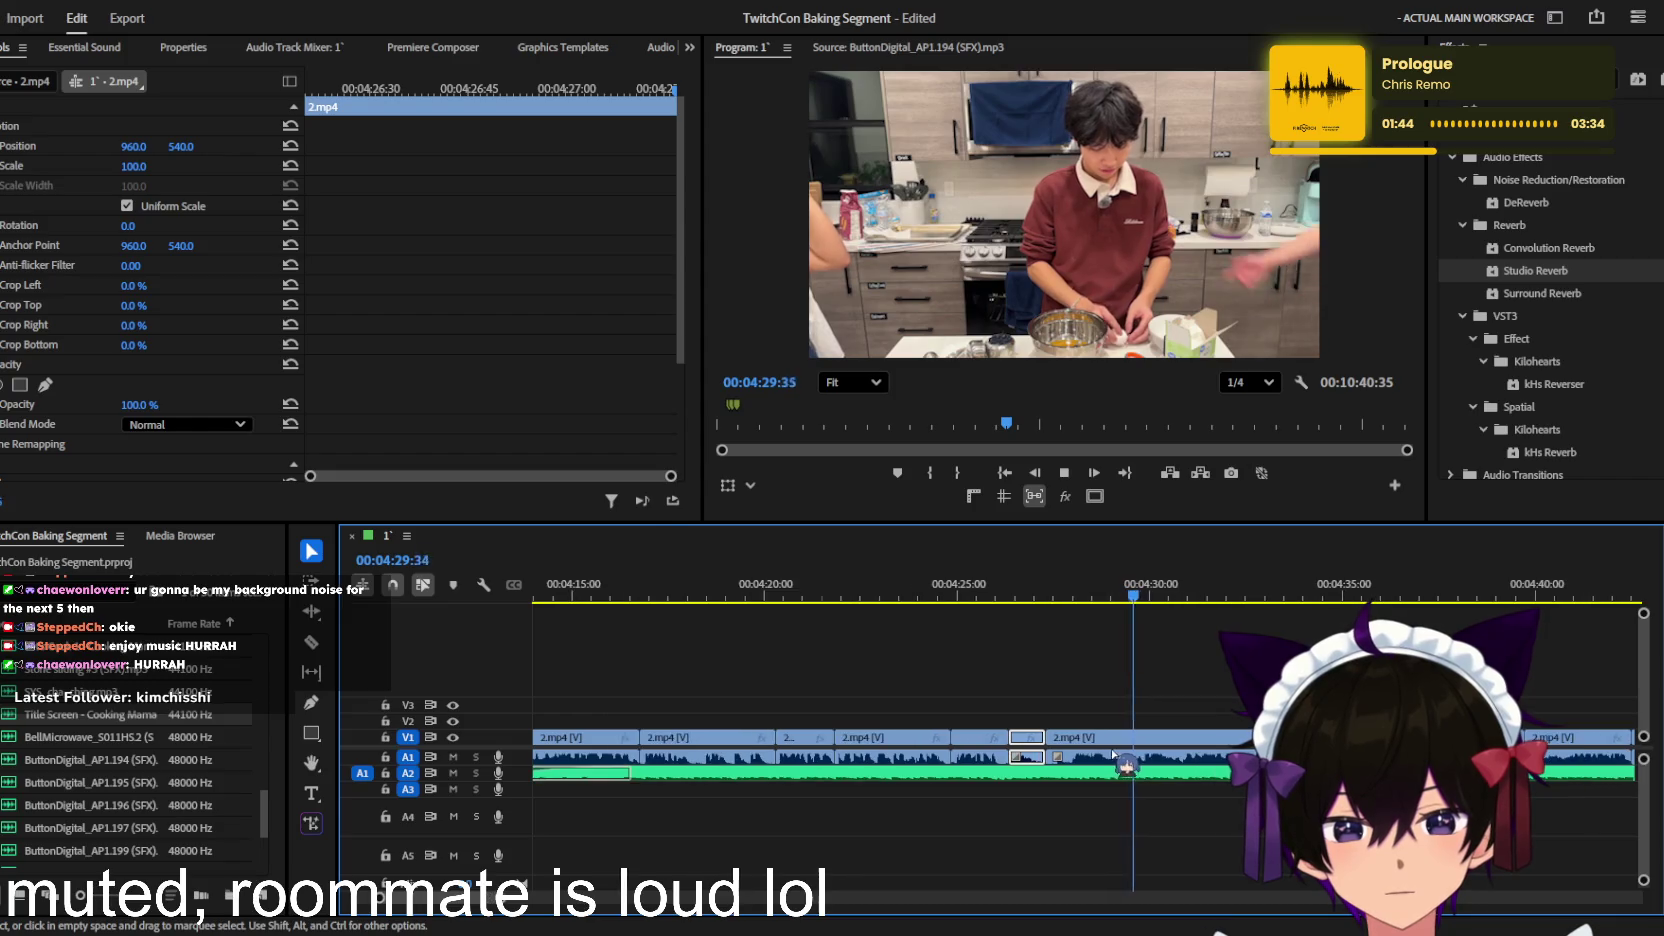
scroll(1147, 765, up, 1)
scroll(1147, 765, up, 1)
scroll(1147, 764, up, 1)
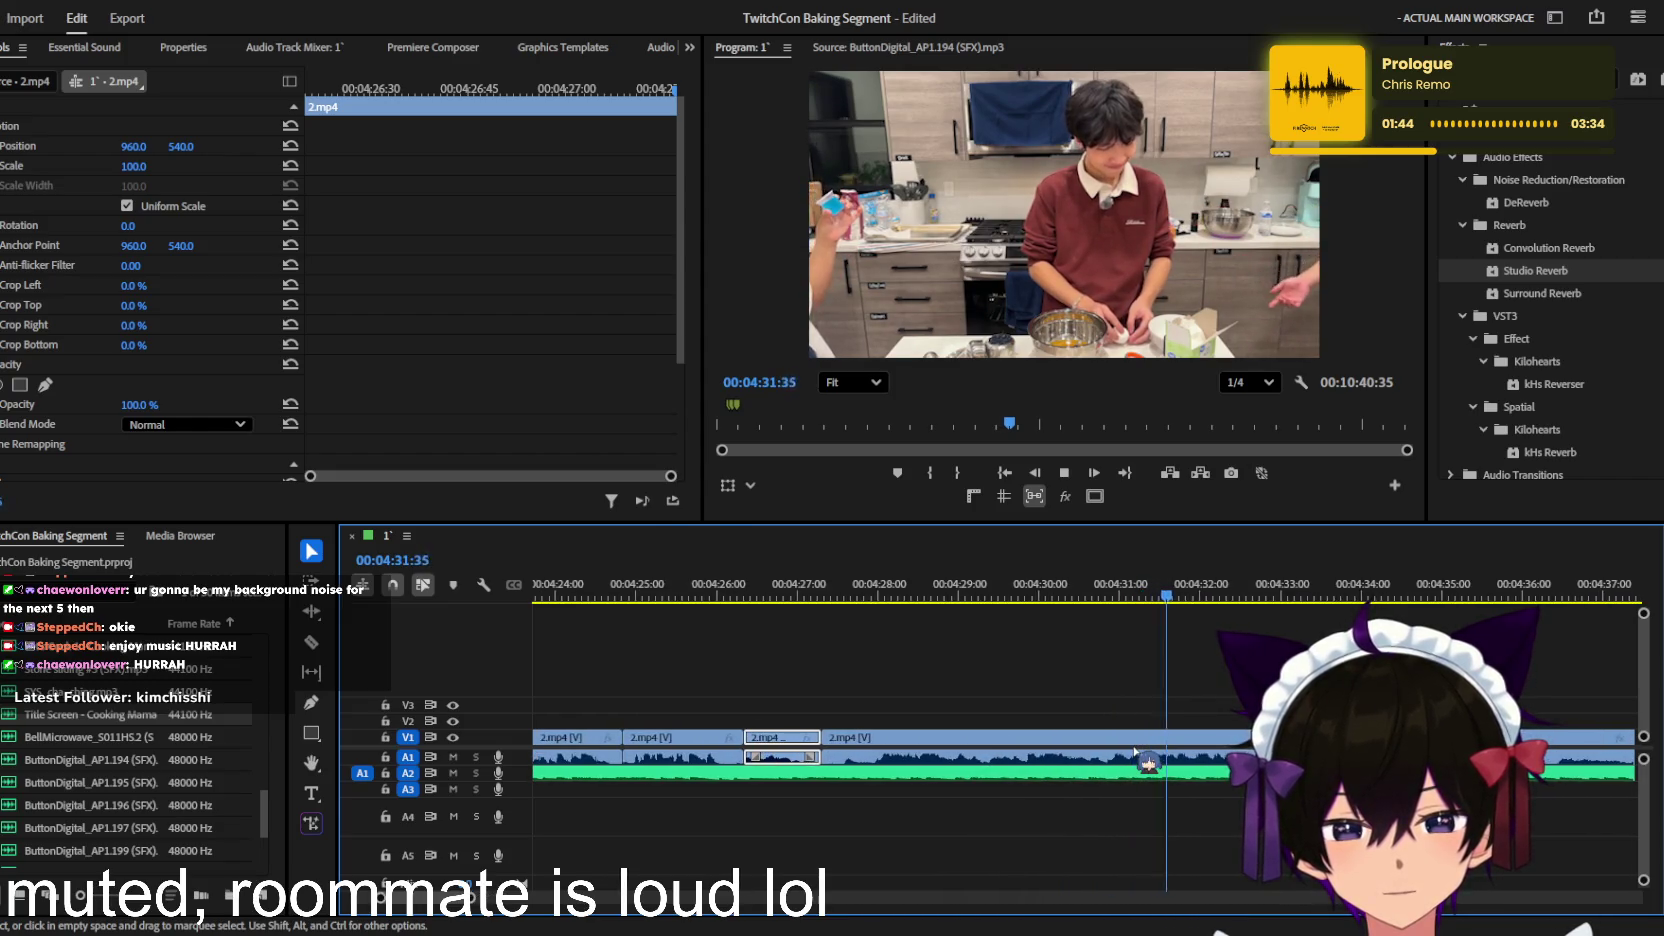
scroll(1165, 755, up, 1)
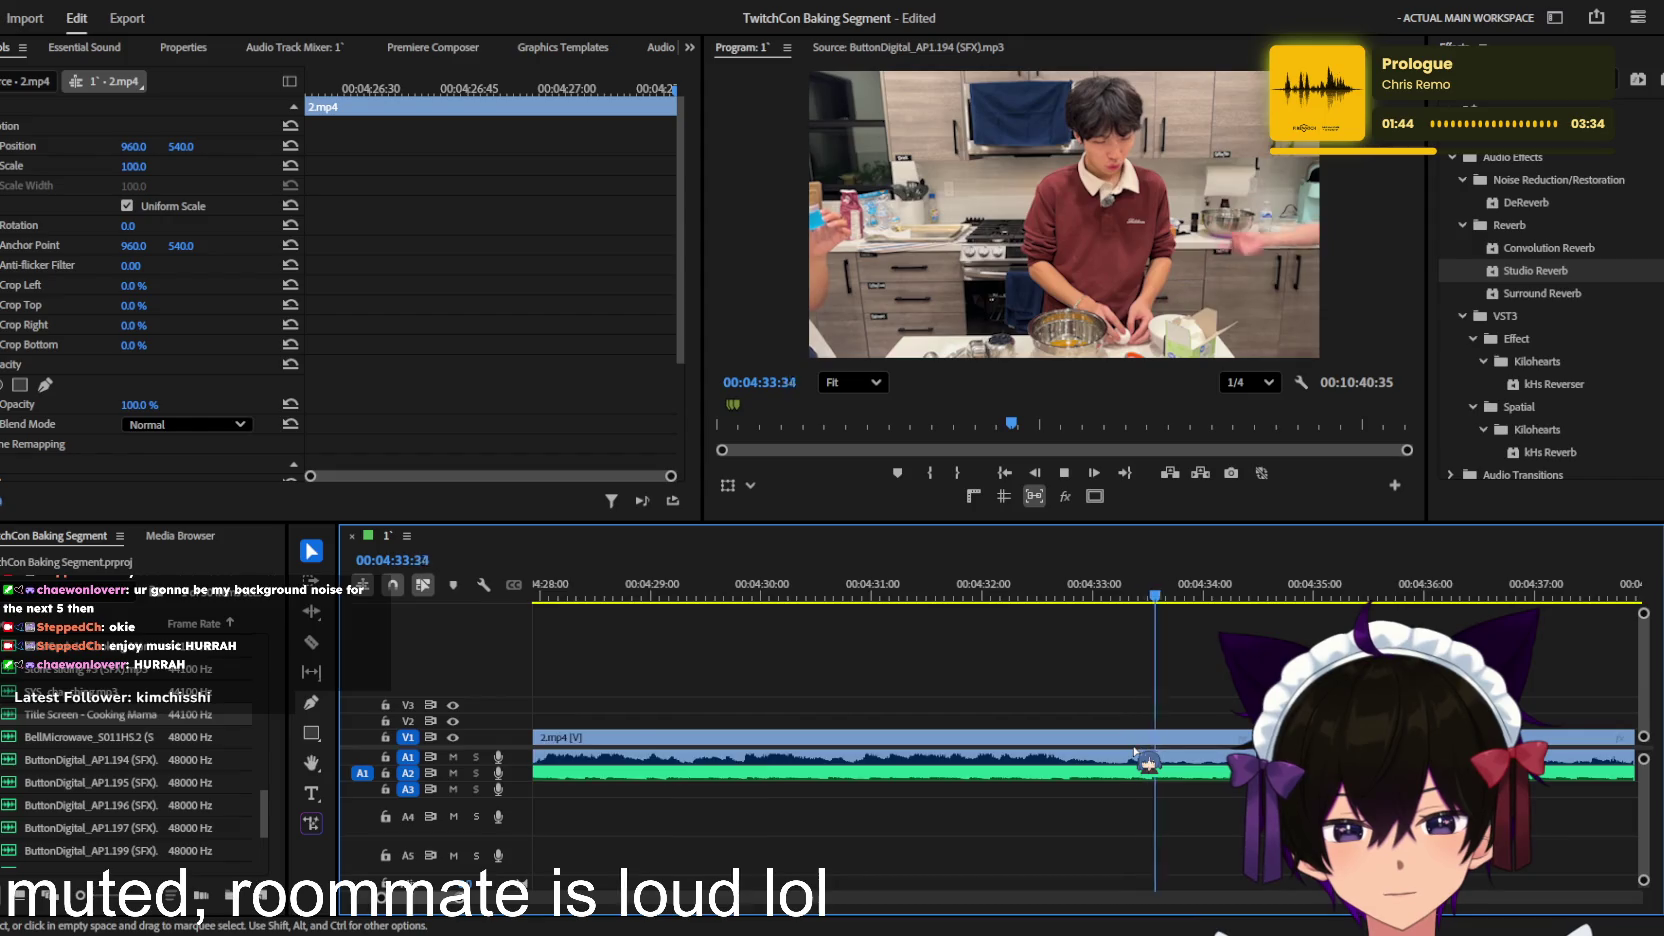
scroll(1190, 770, down, 1)
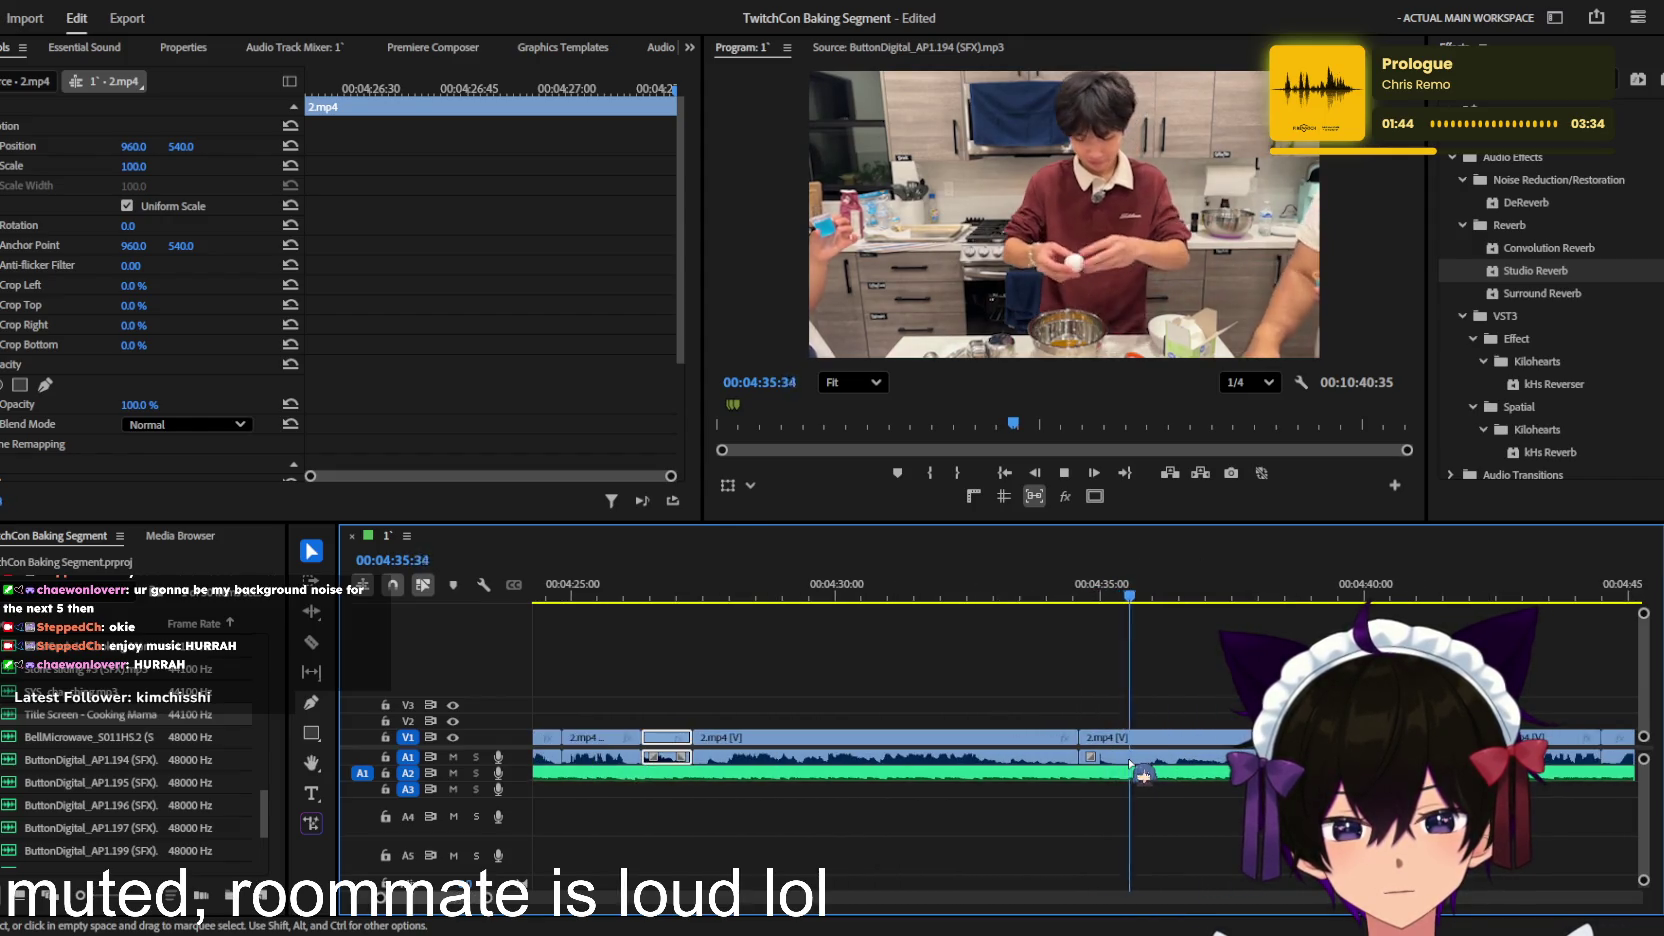
scroll(1143, 775, down, 2)
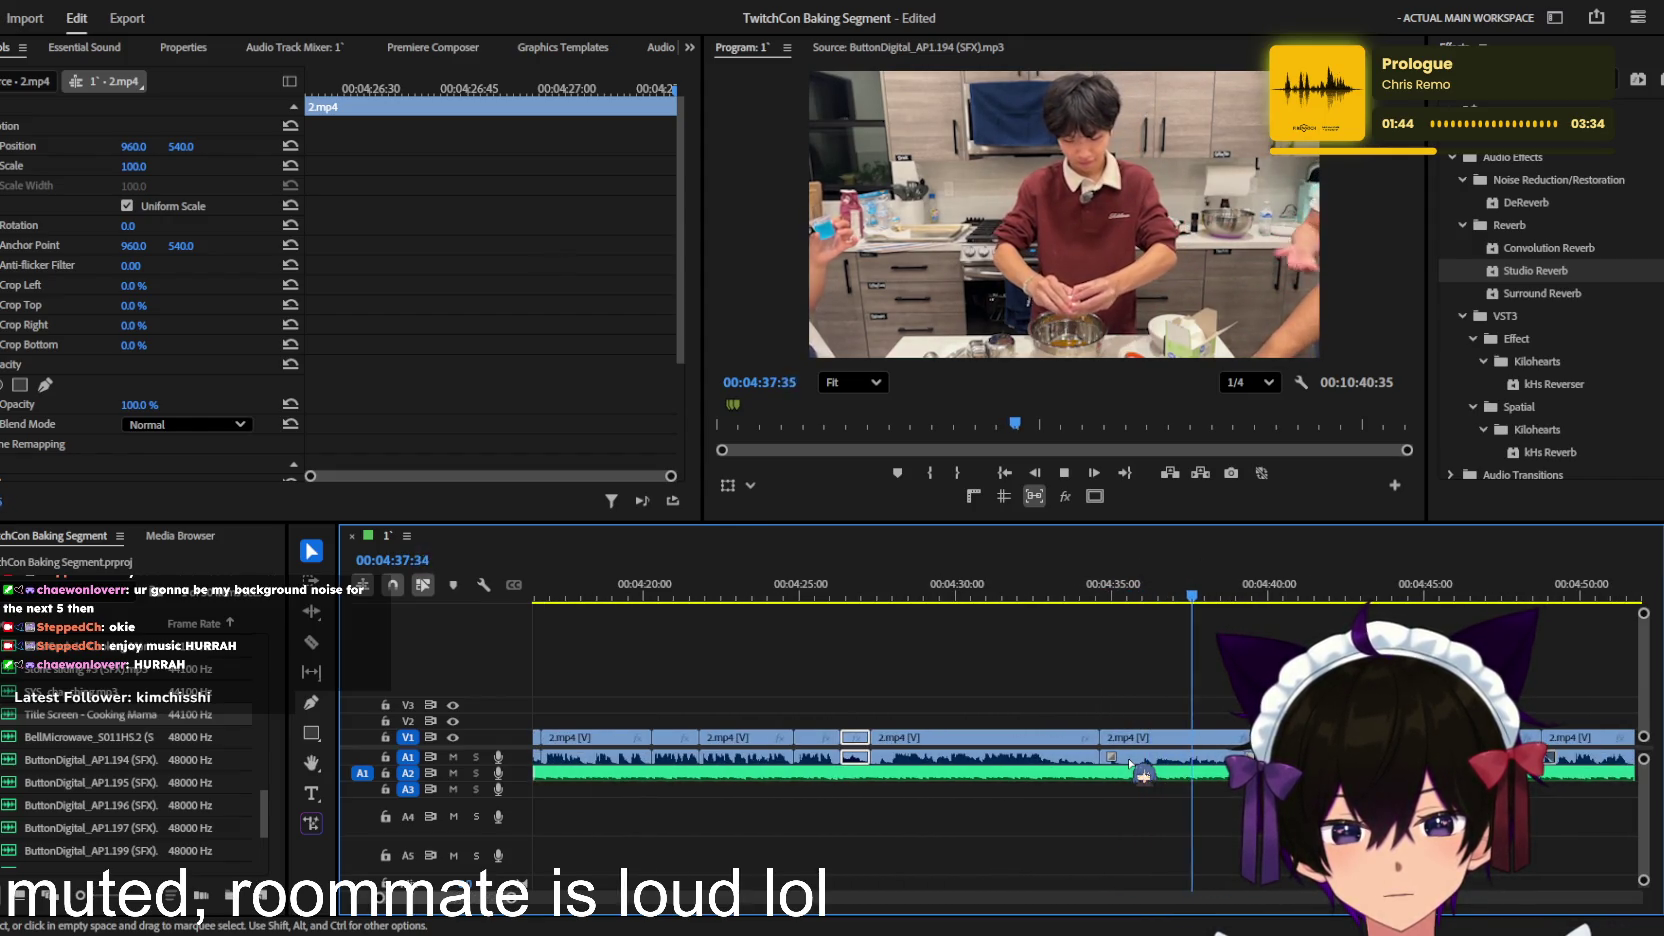
scroll(1130, 765, up, 1)
key(space)
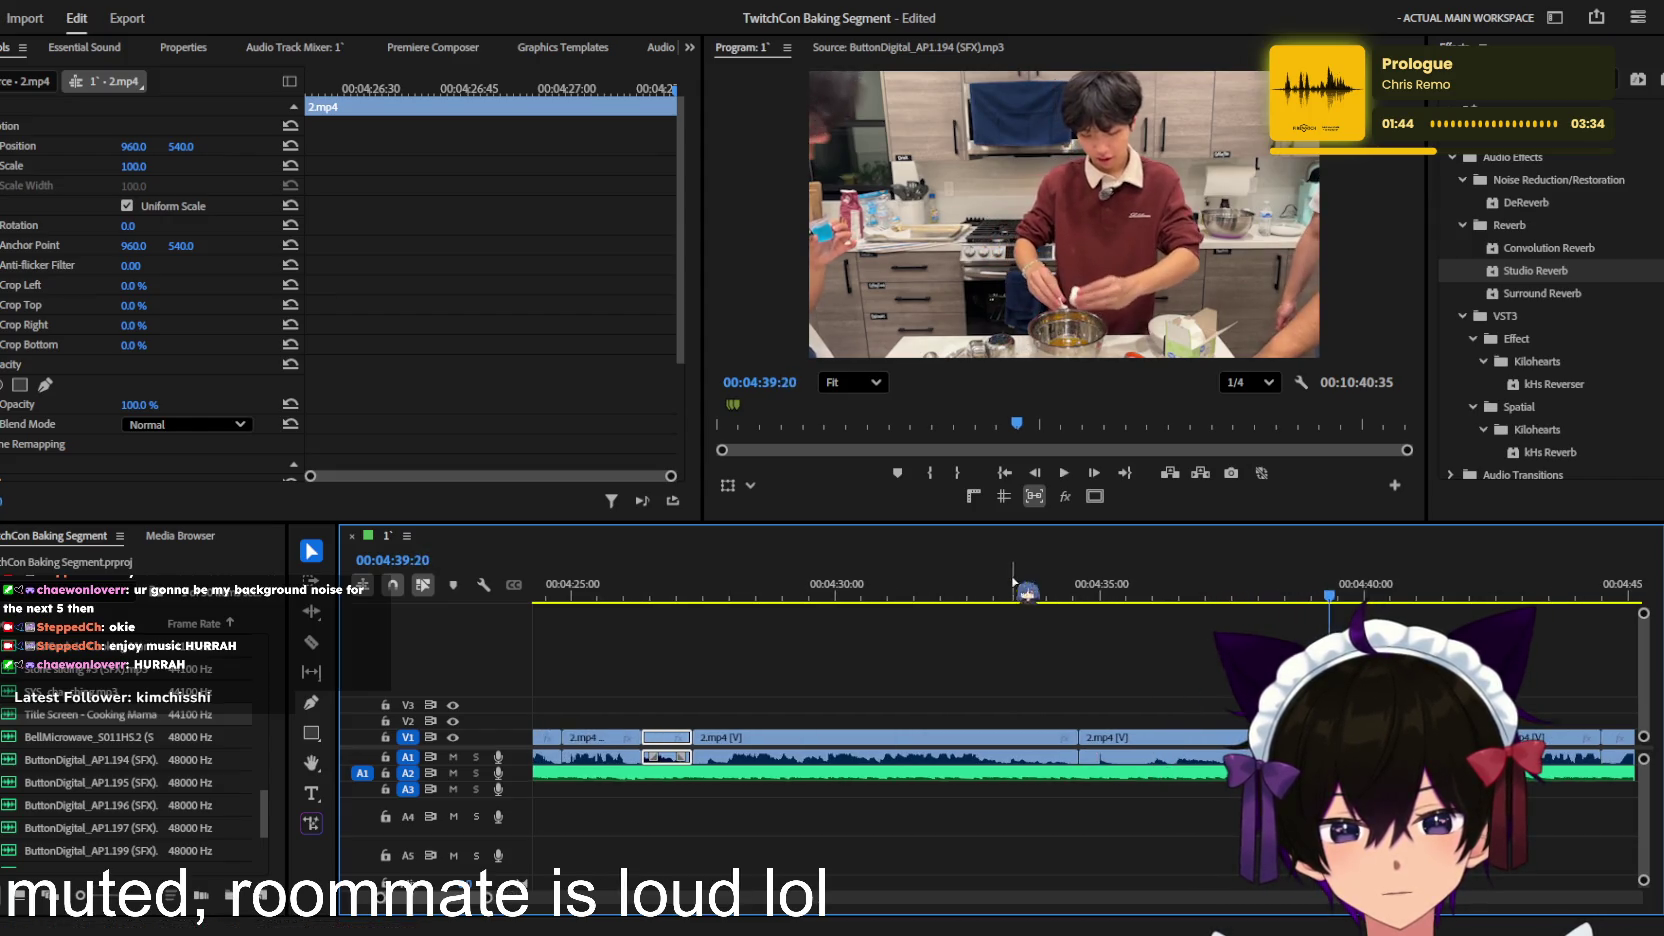
Step: Replay from 4:31:11 and stop playback at 04:33:55
click(898, 580)
key(space)
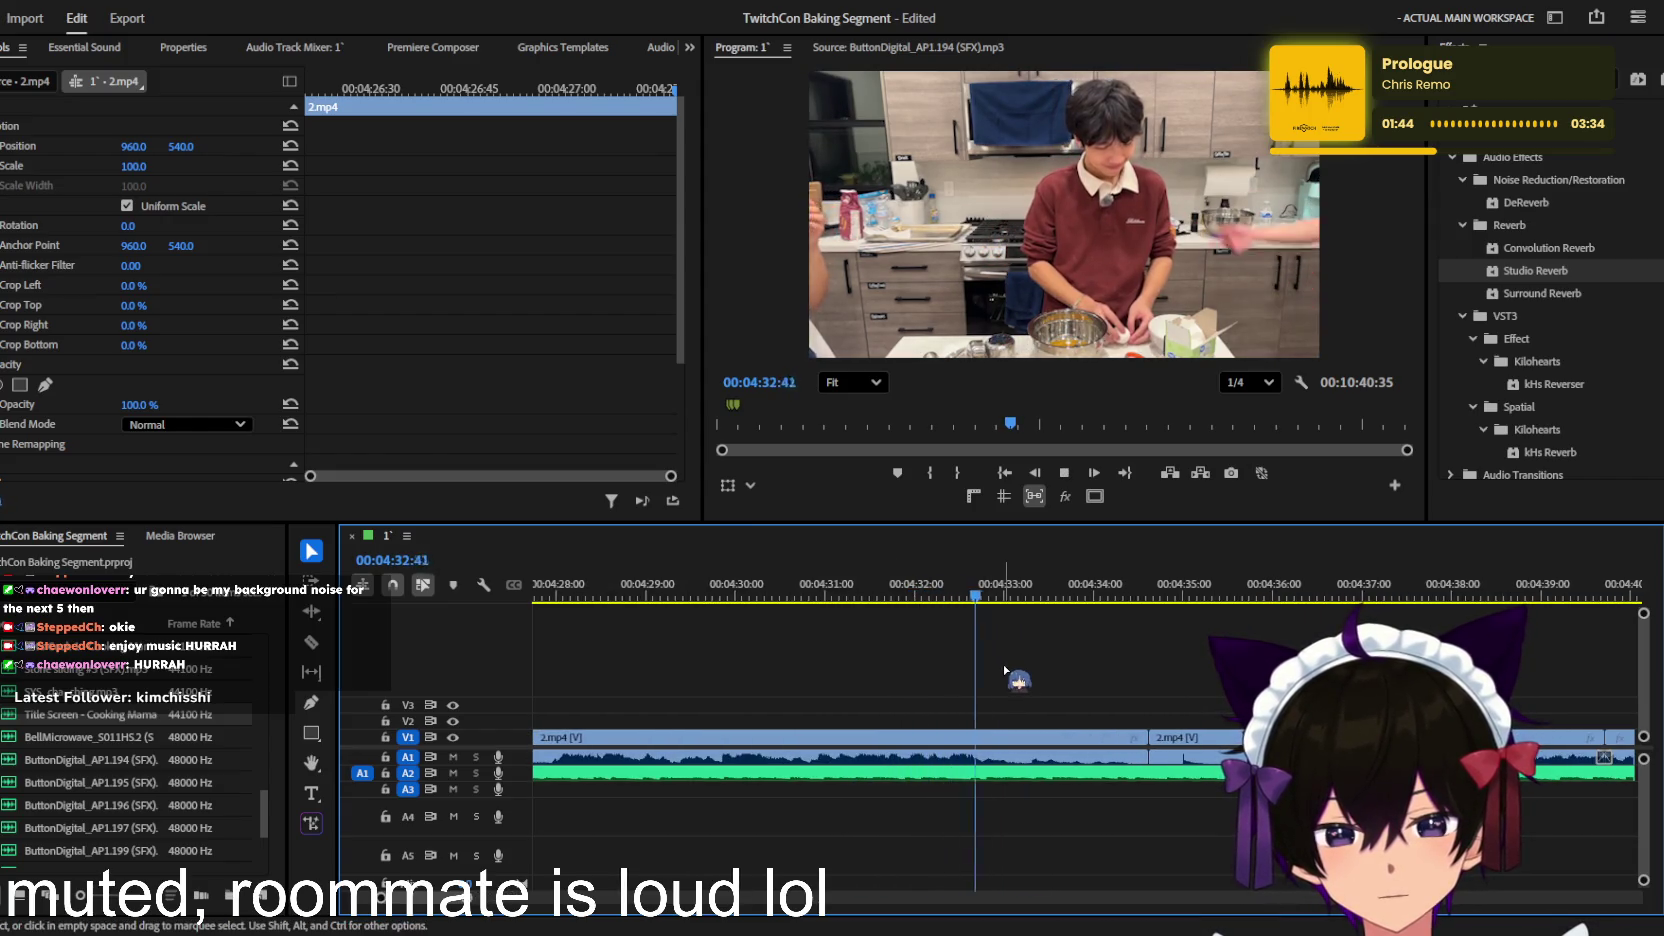
scroll(1133, 652, up, 1)
key(space)
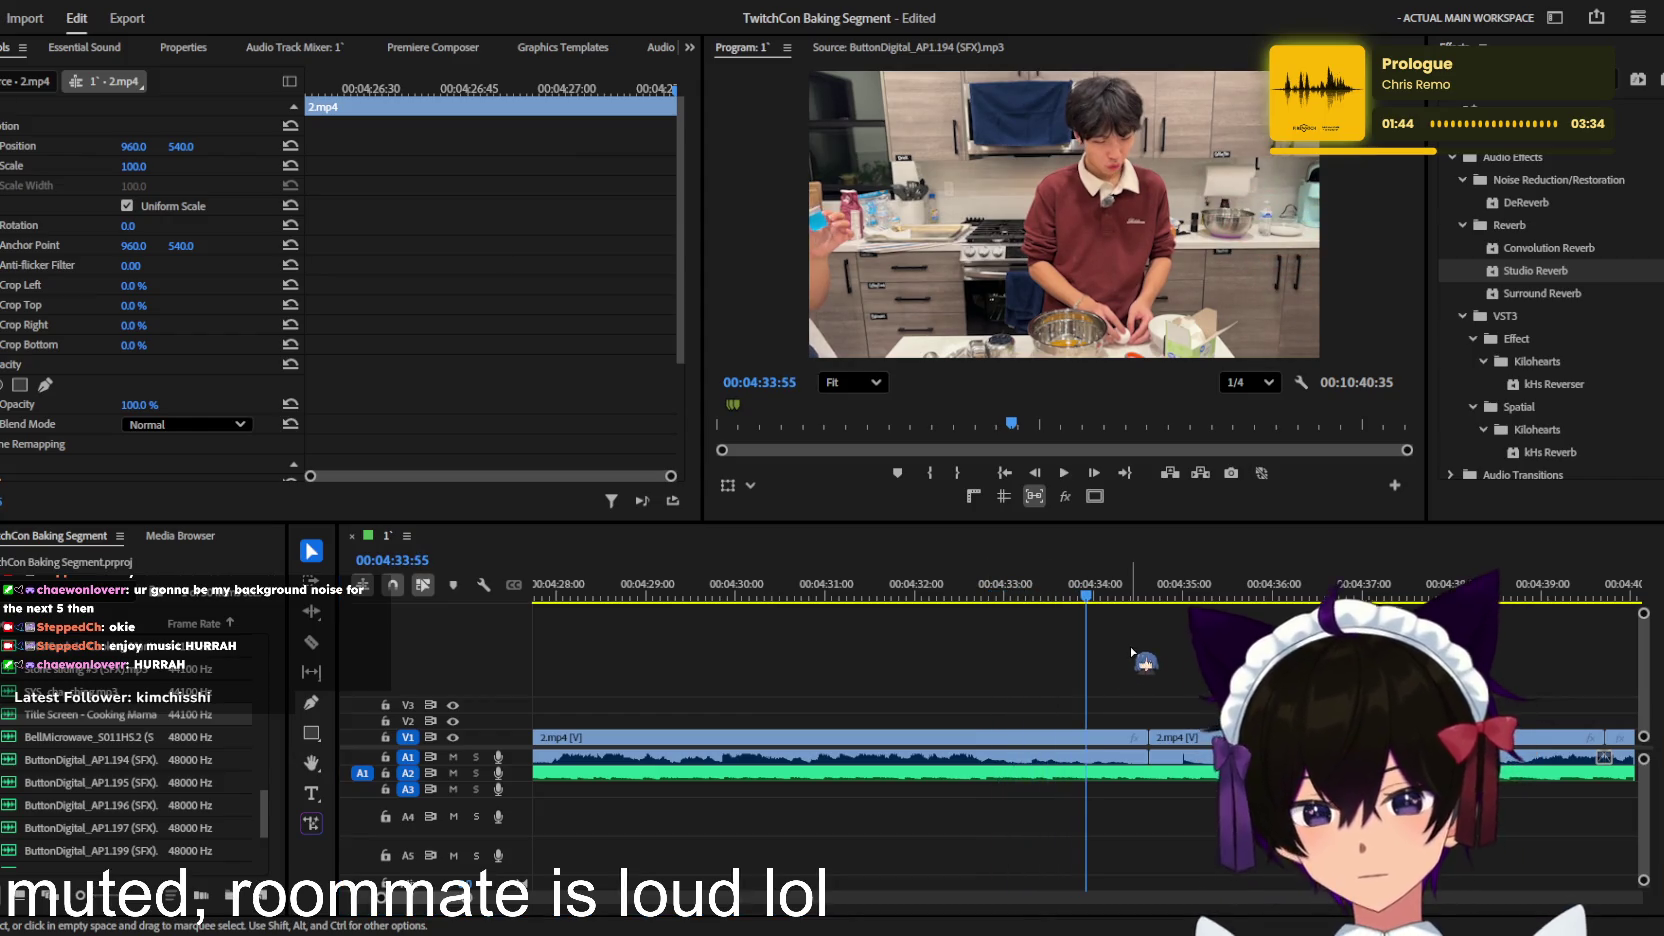
Step: Search the sound library for 'riser' and add ES_Riser Metallic to the sequence
click(425, 48)
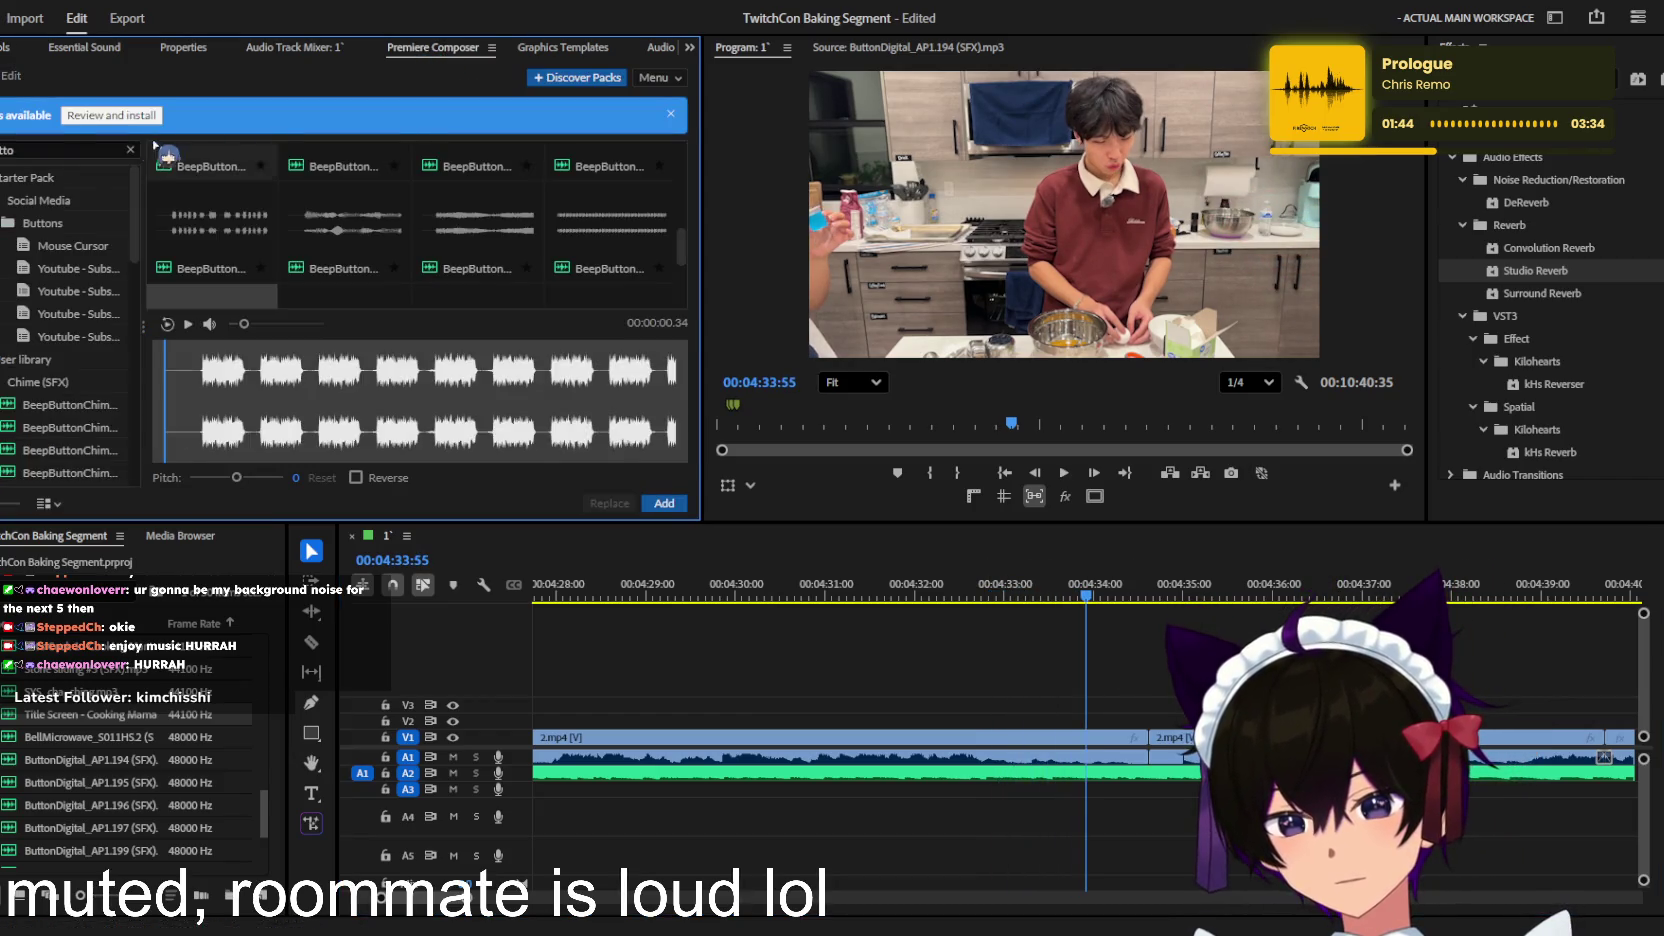
key(ctrl+a)
text(riser)
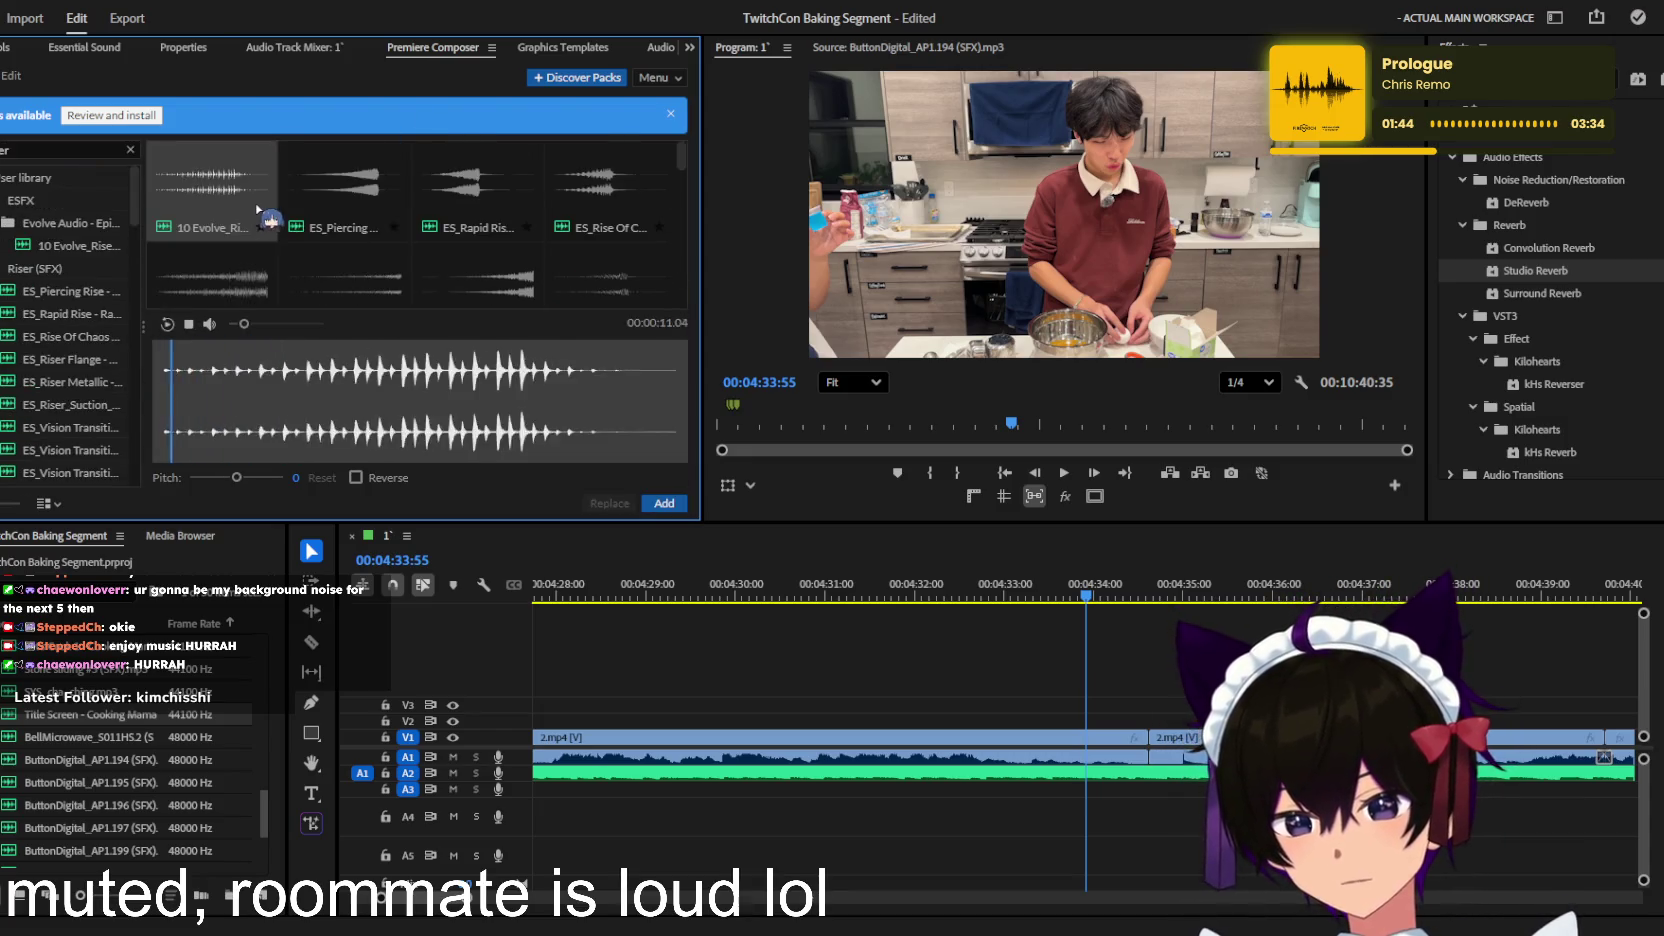
scroll(300, 230, down, 1)
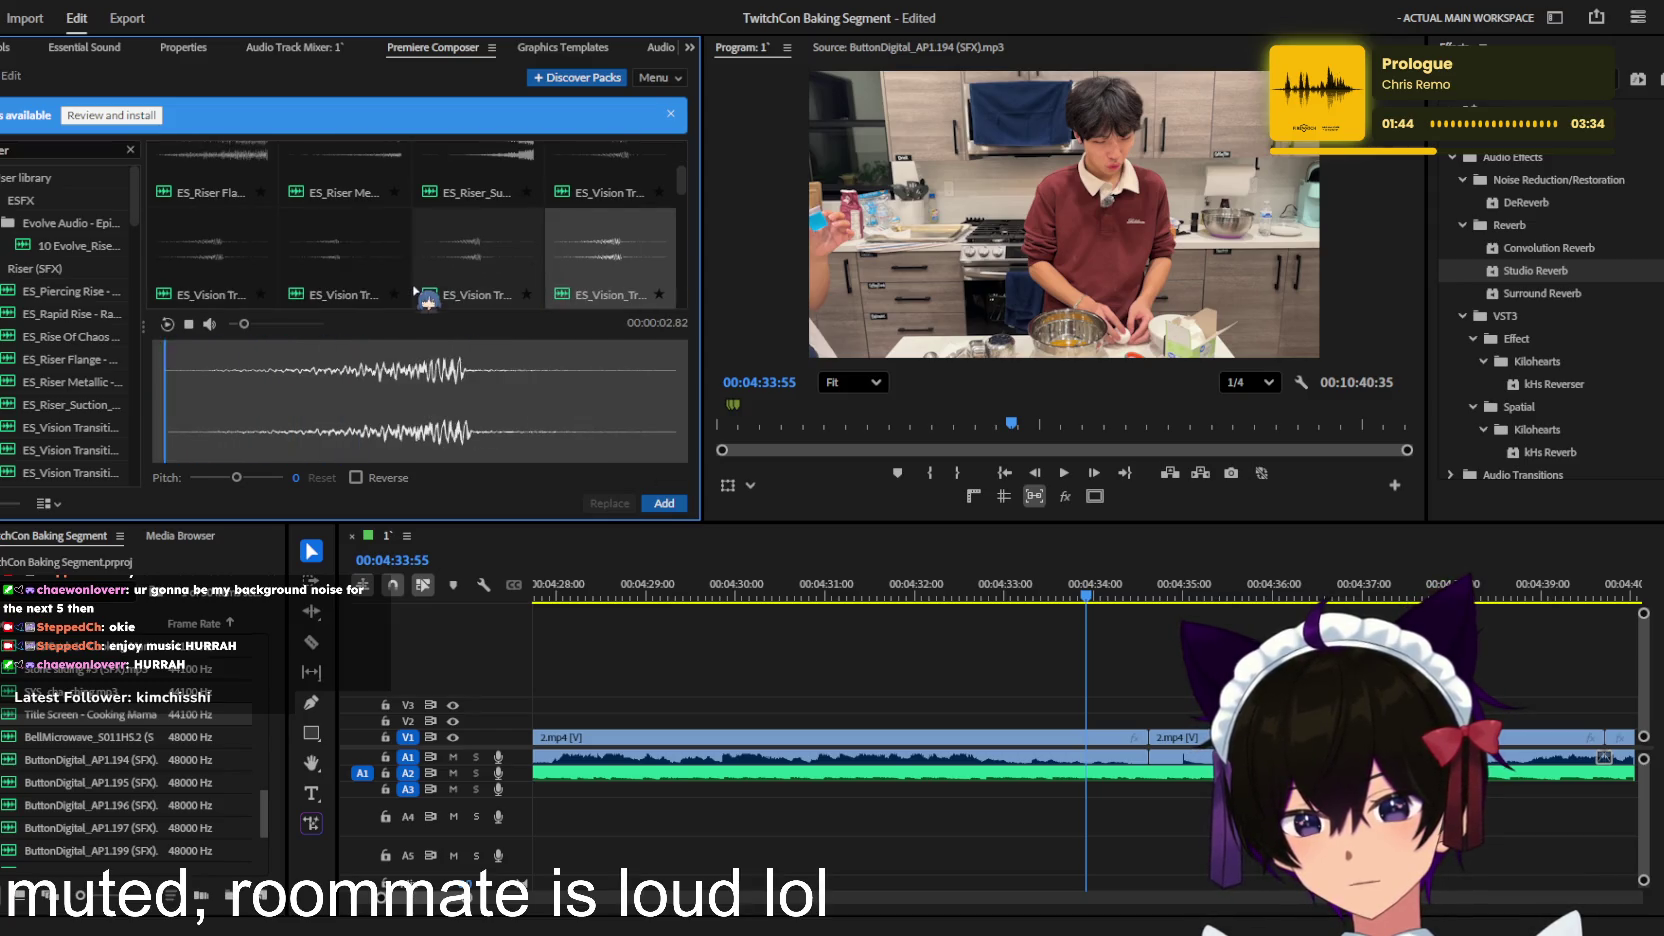
scroll(411, 290, down, 2)
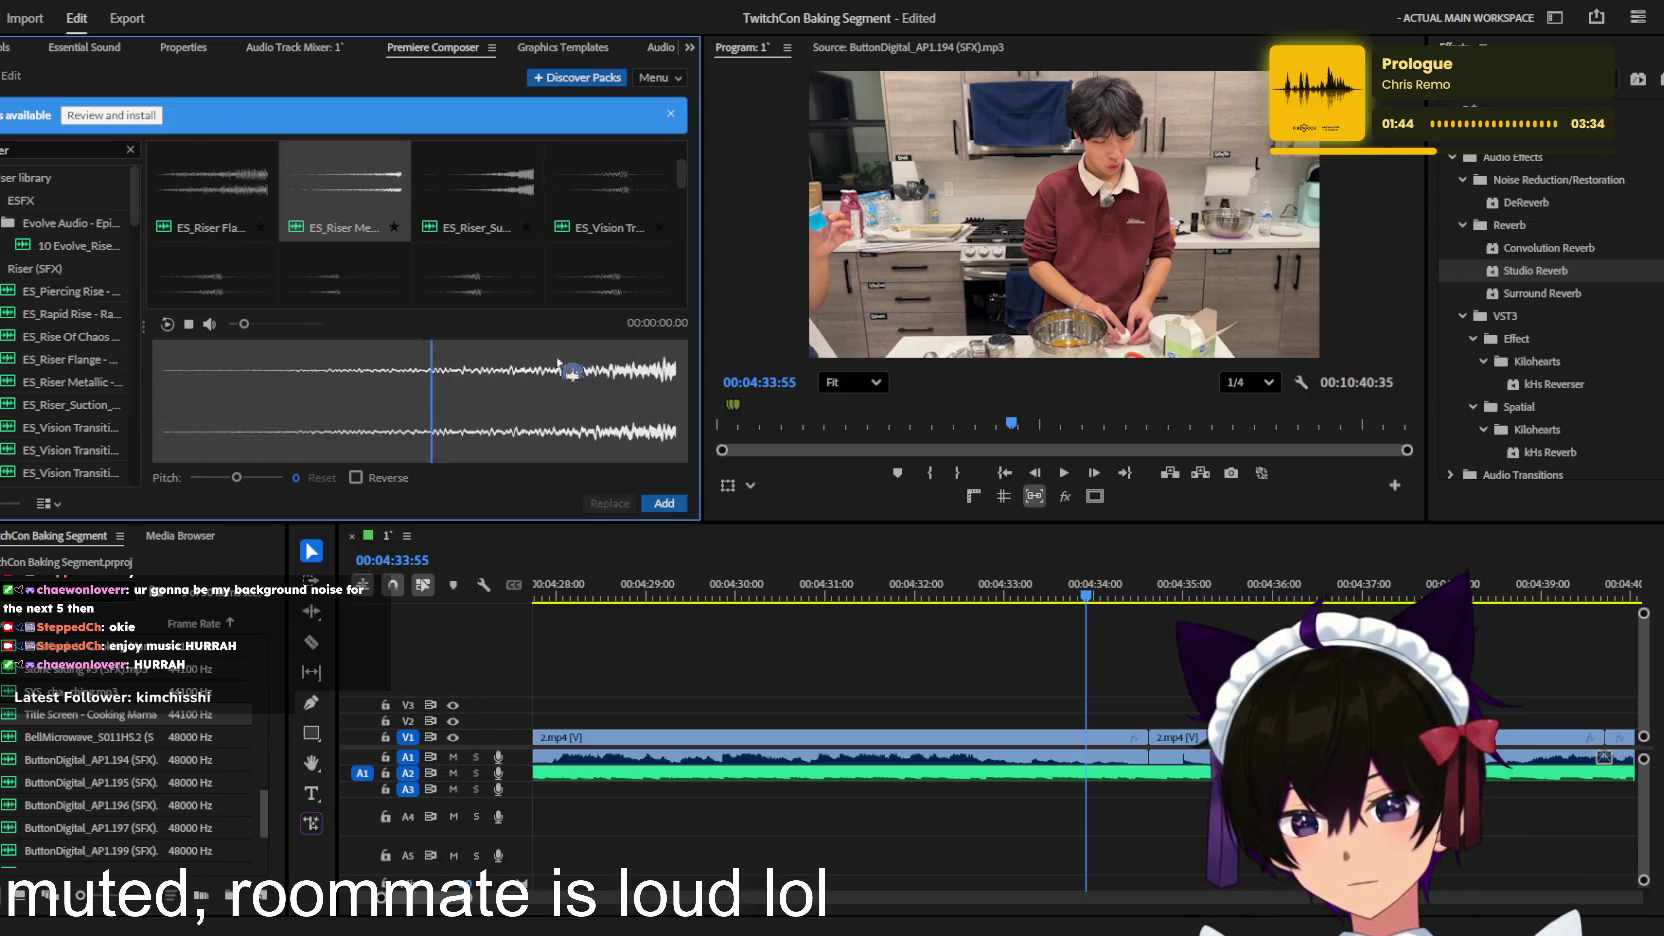
click(662, 502)
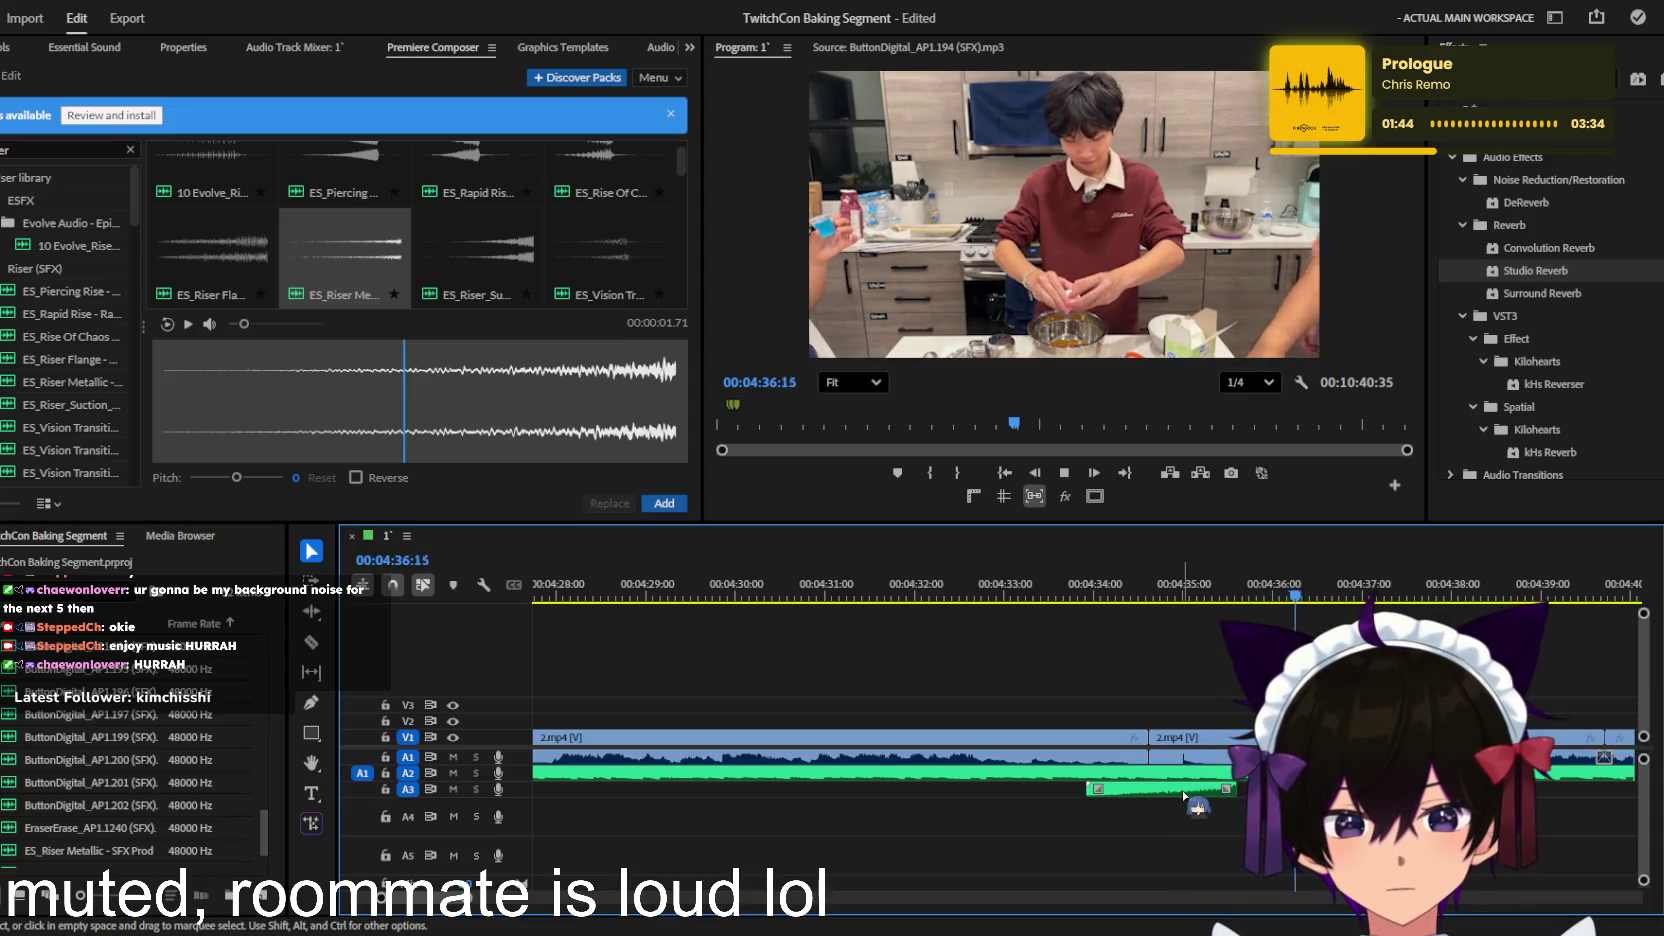
Step: Lower the riser clip's volume level to -12.6 dB
click(1185, 790)
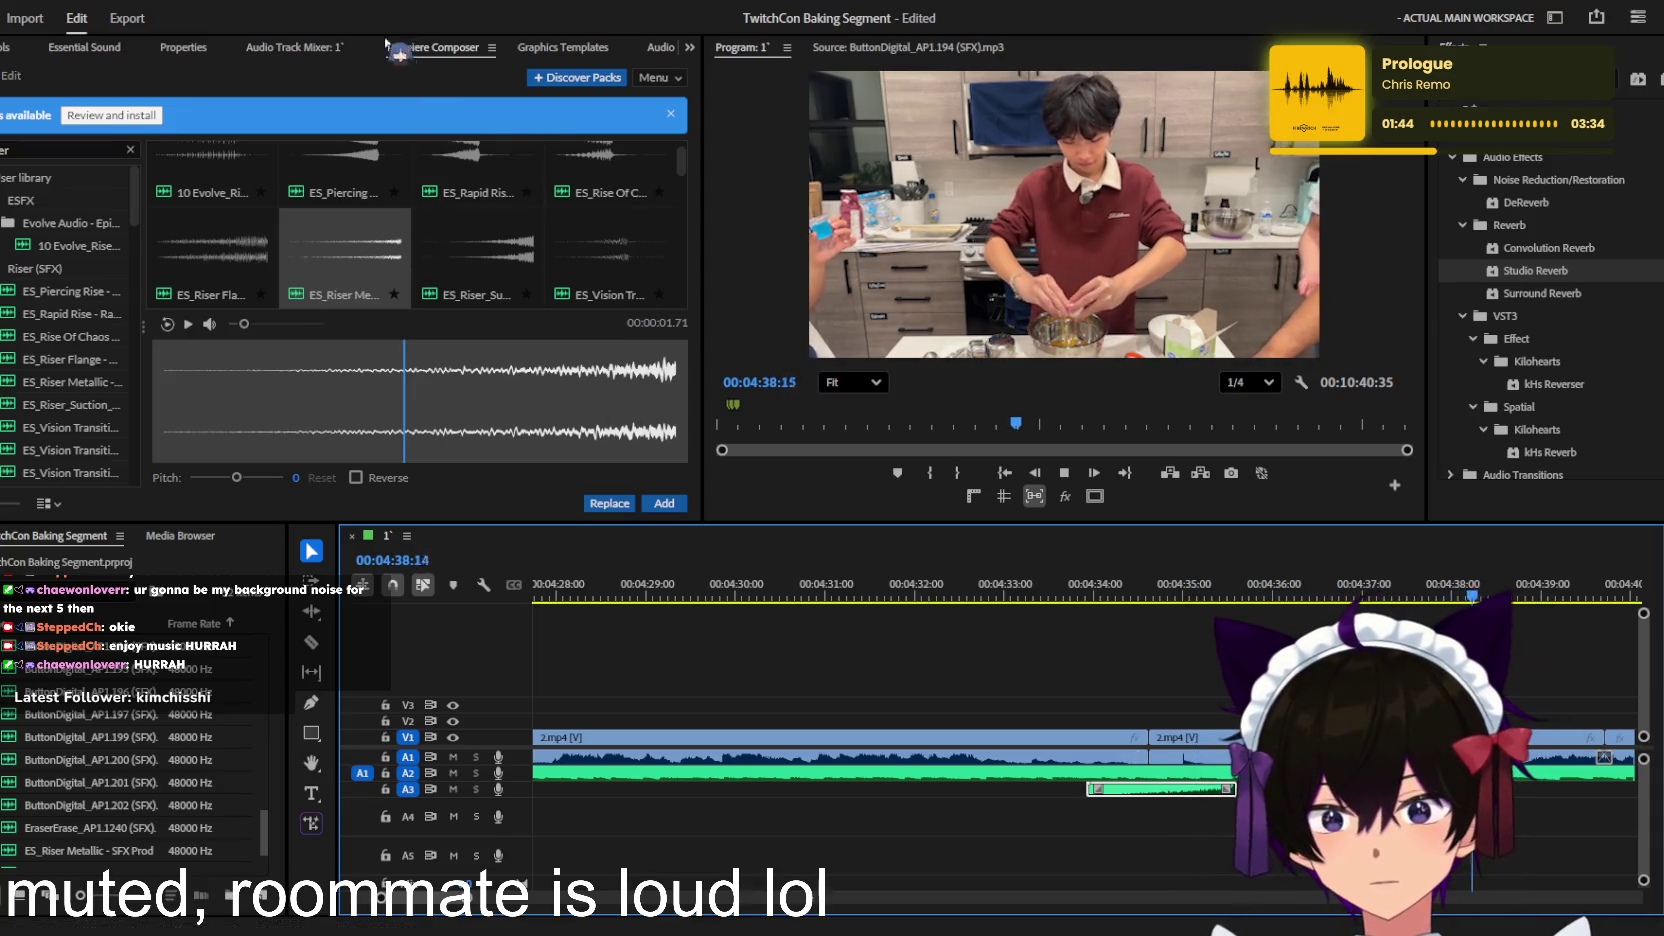
key(shift+5)
drag(135, 166, 90, 166)
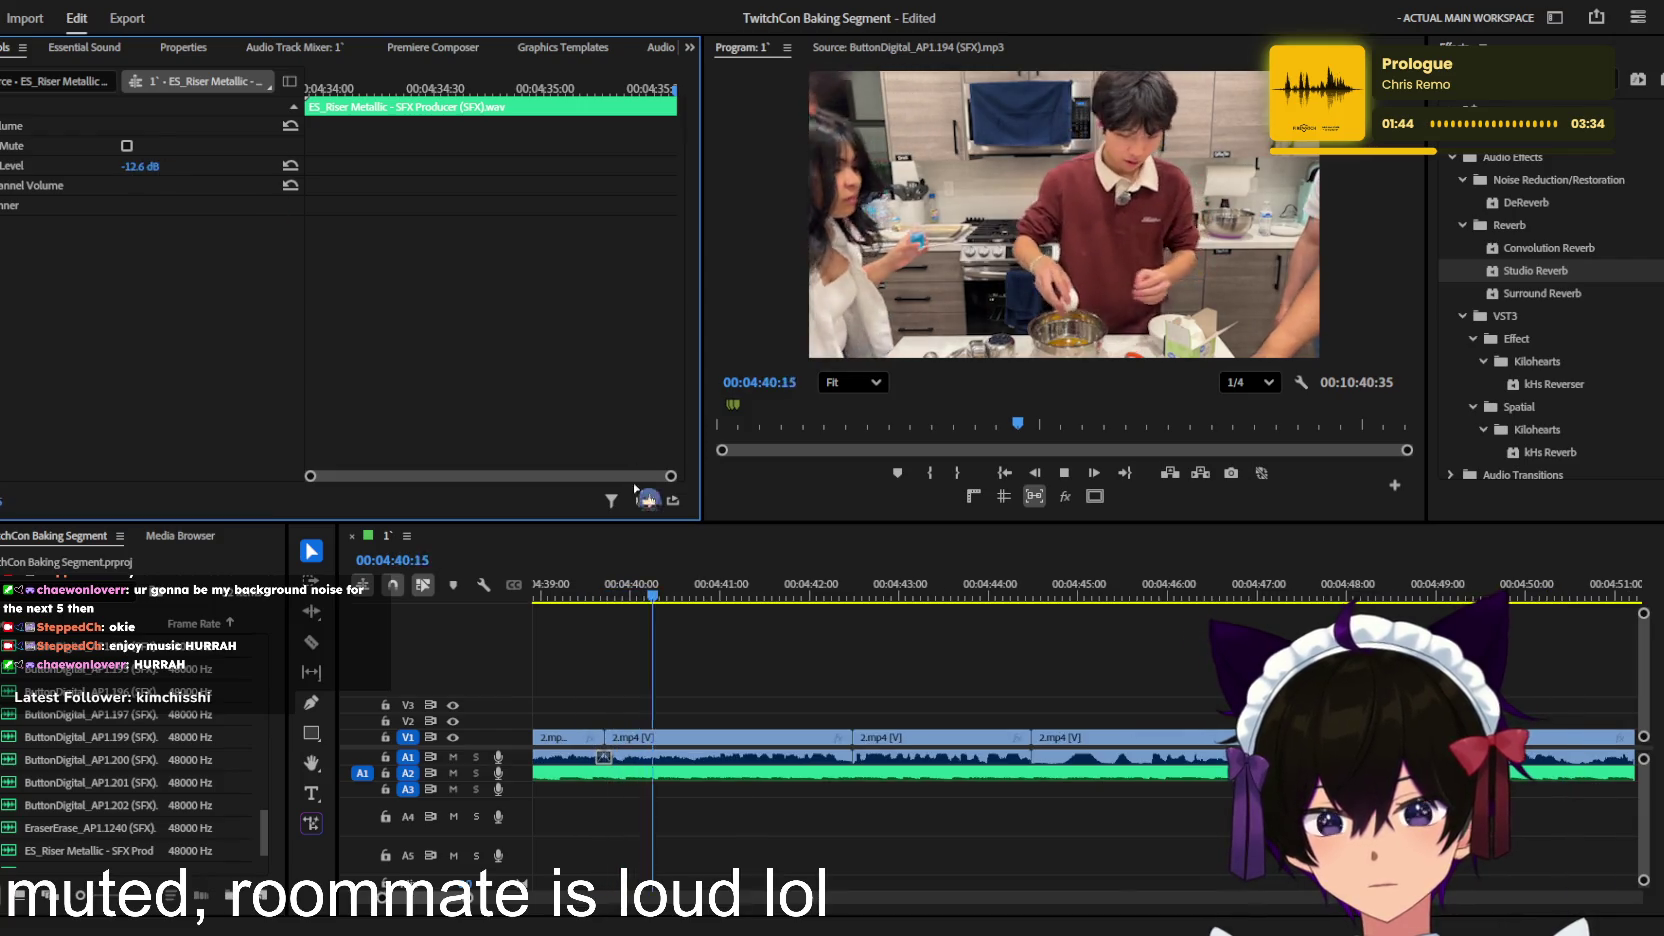
Step: Drag the riser clip later along A3 toward 05:00 and preview its timing
key(minus)
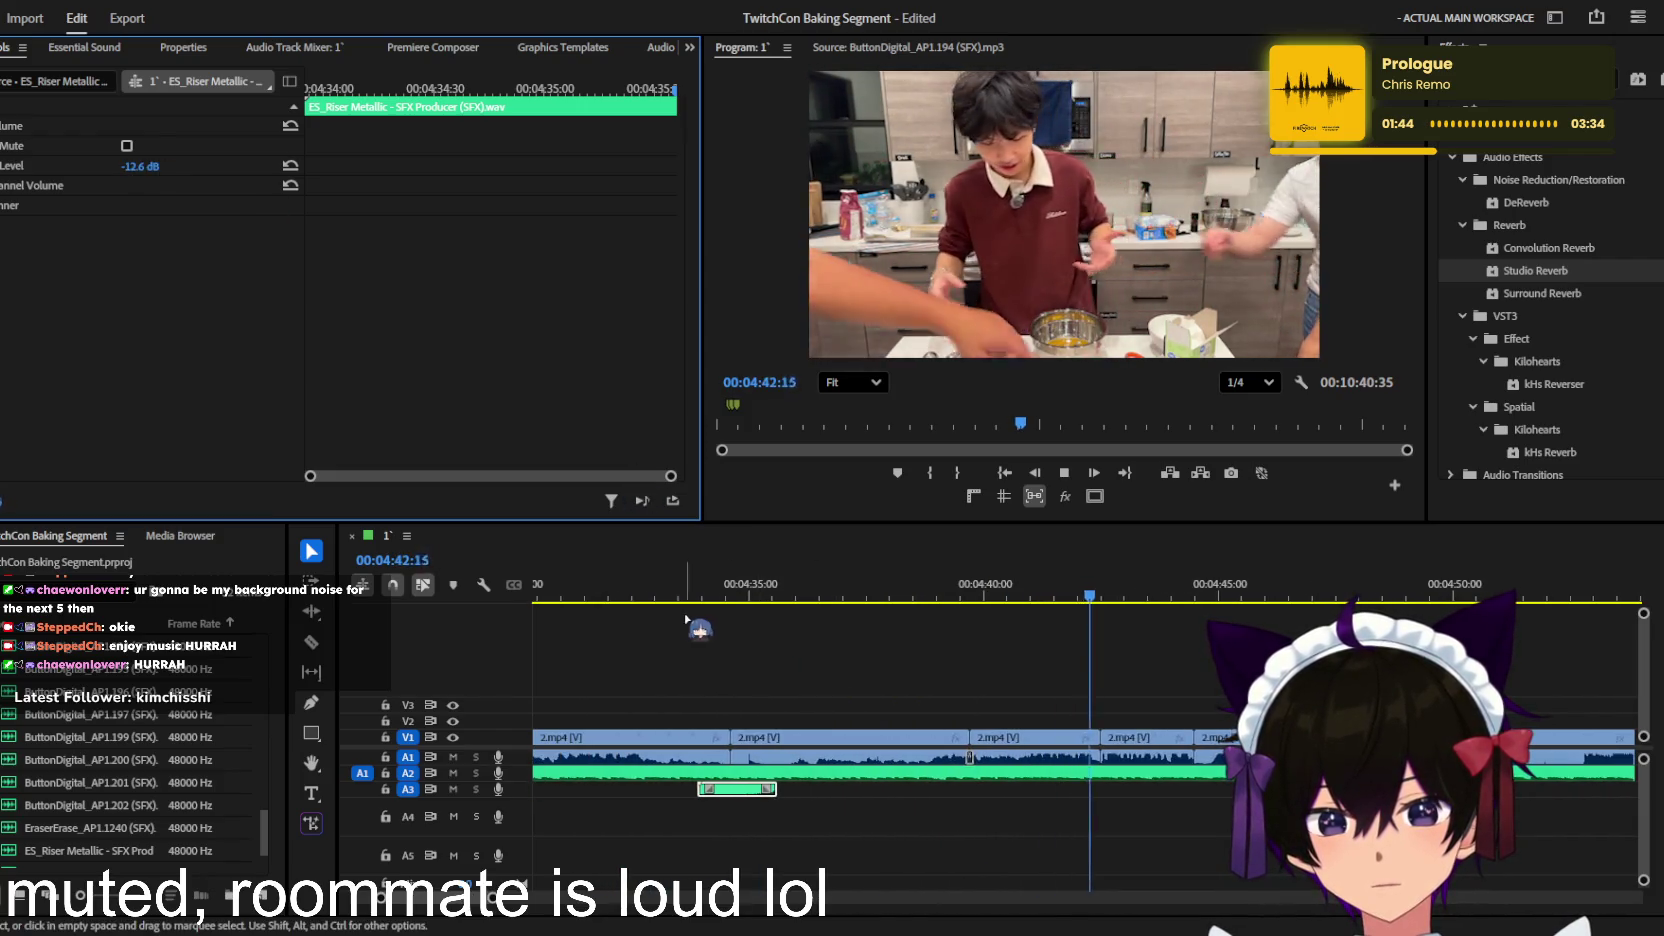
drag(843, 697, 1199, 800)
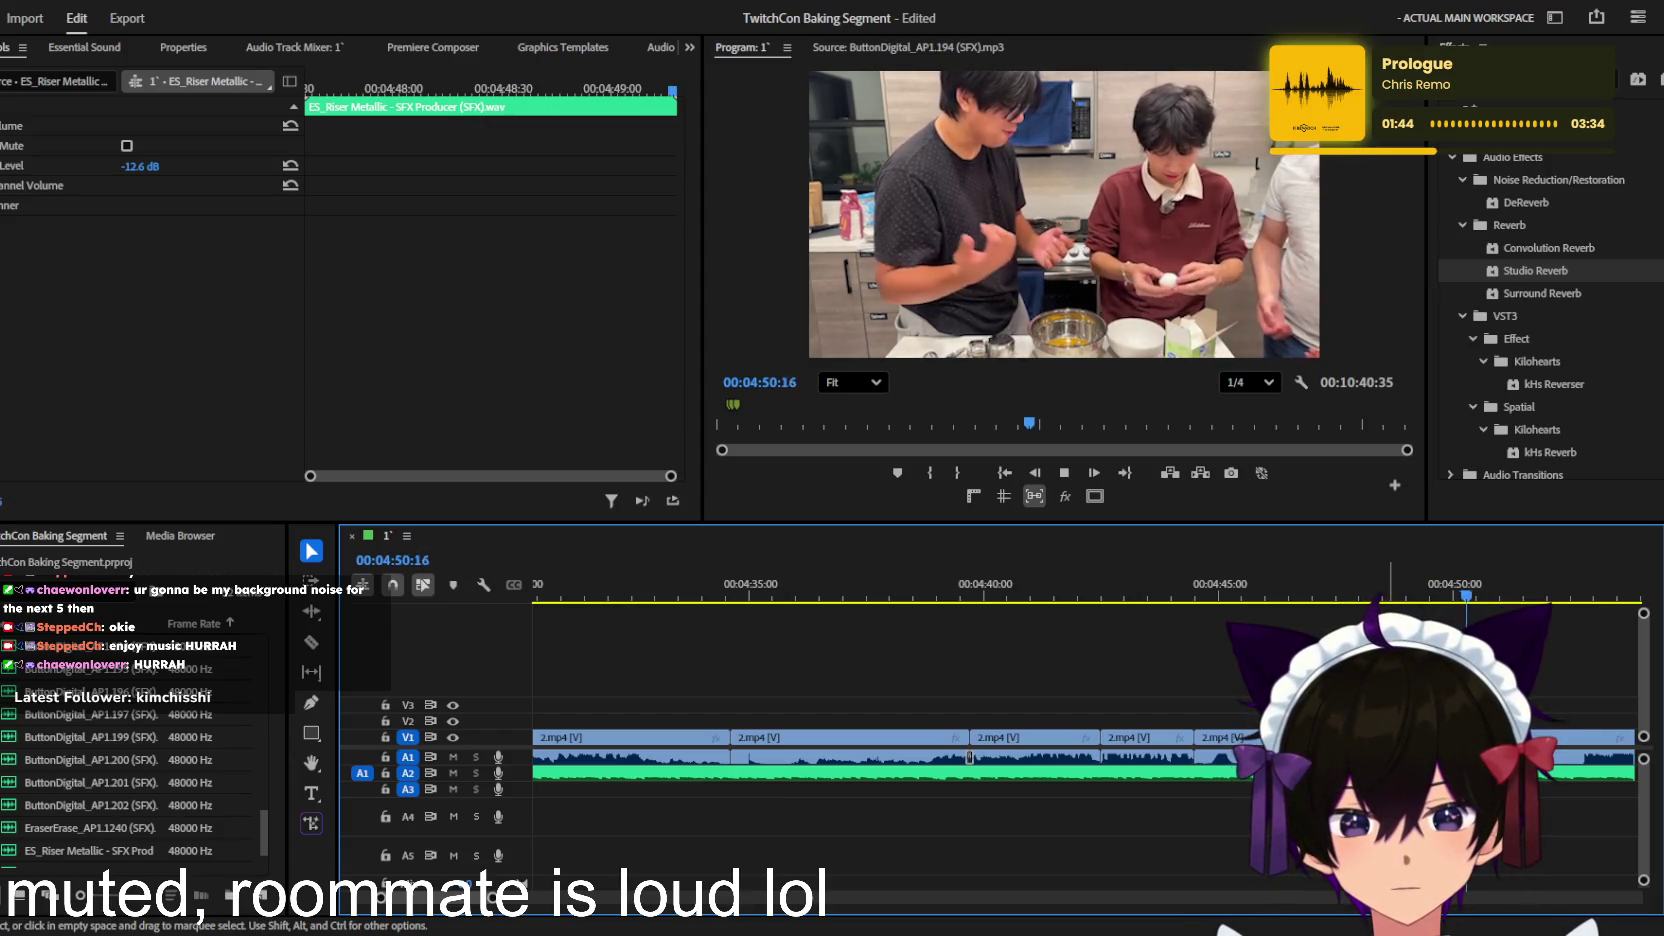
drag(1199, 800, 1180, 808)
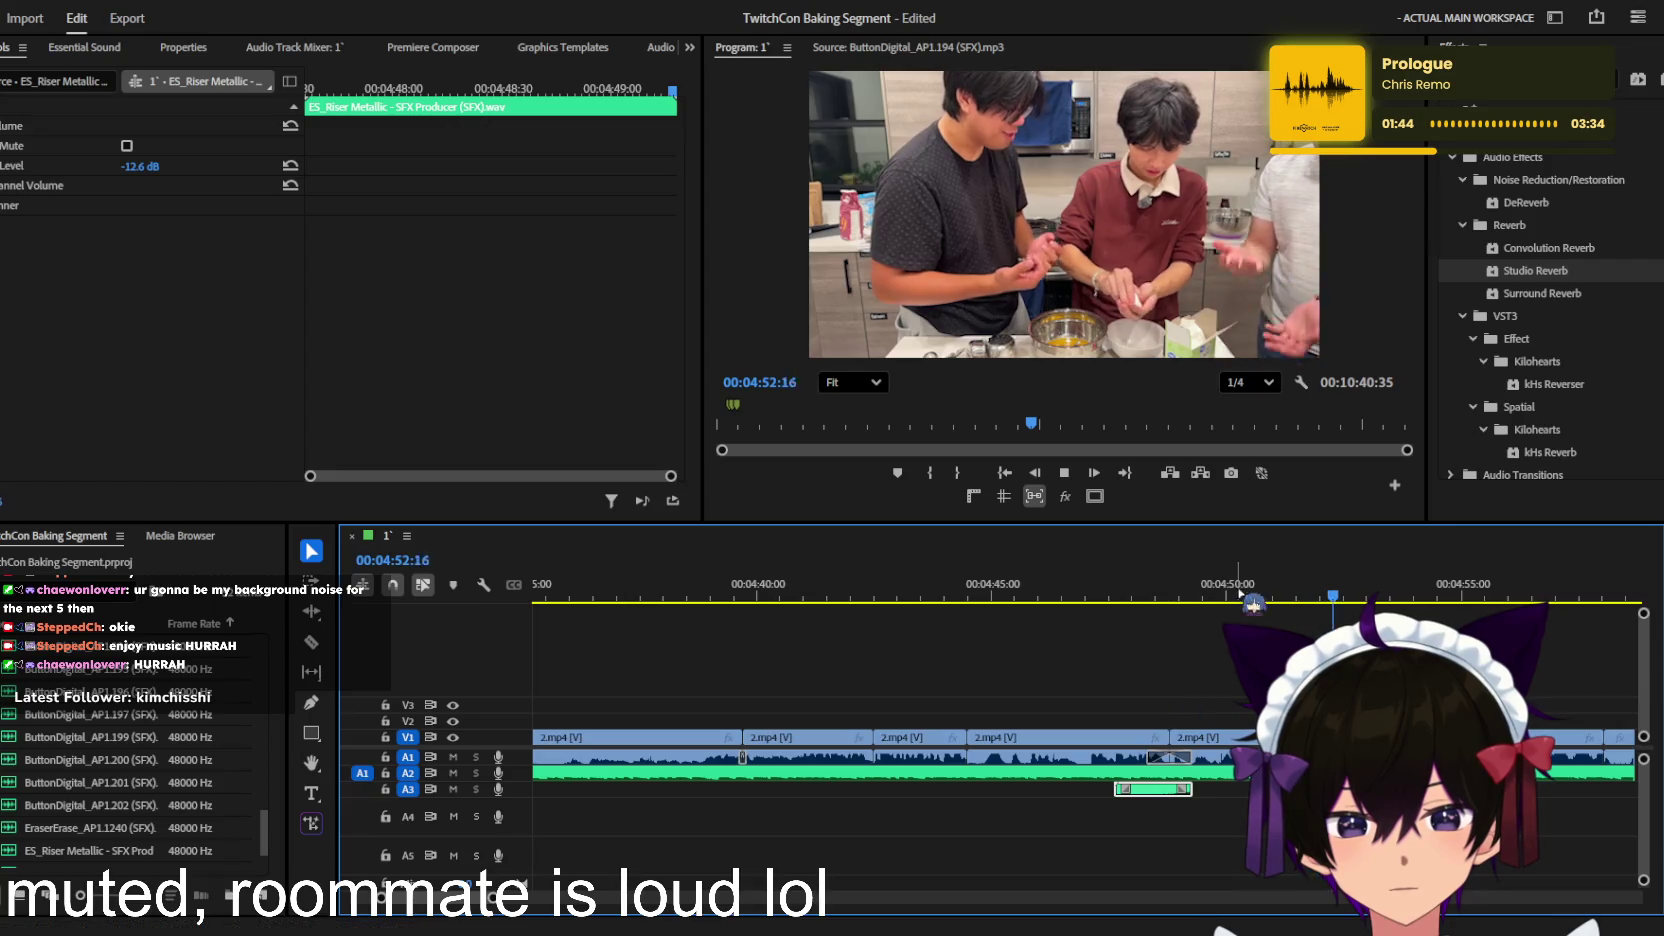
drag(1240, 597, 1157, 597)
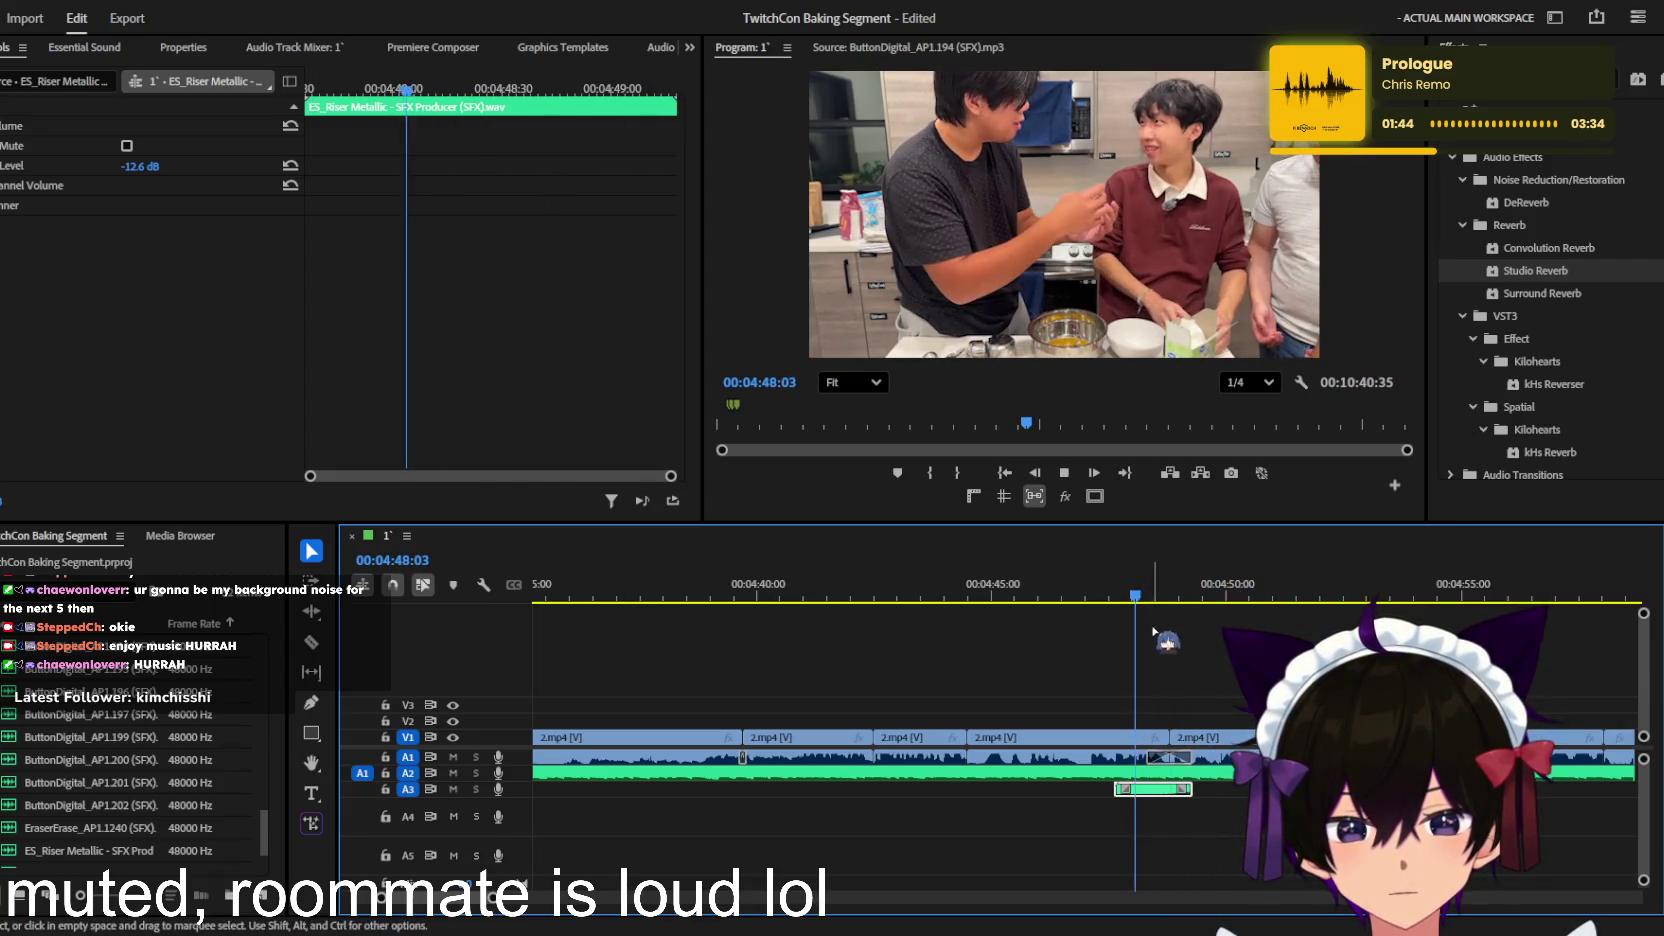
key(=)
key(minus)
key(space)
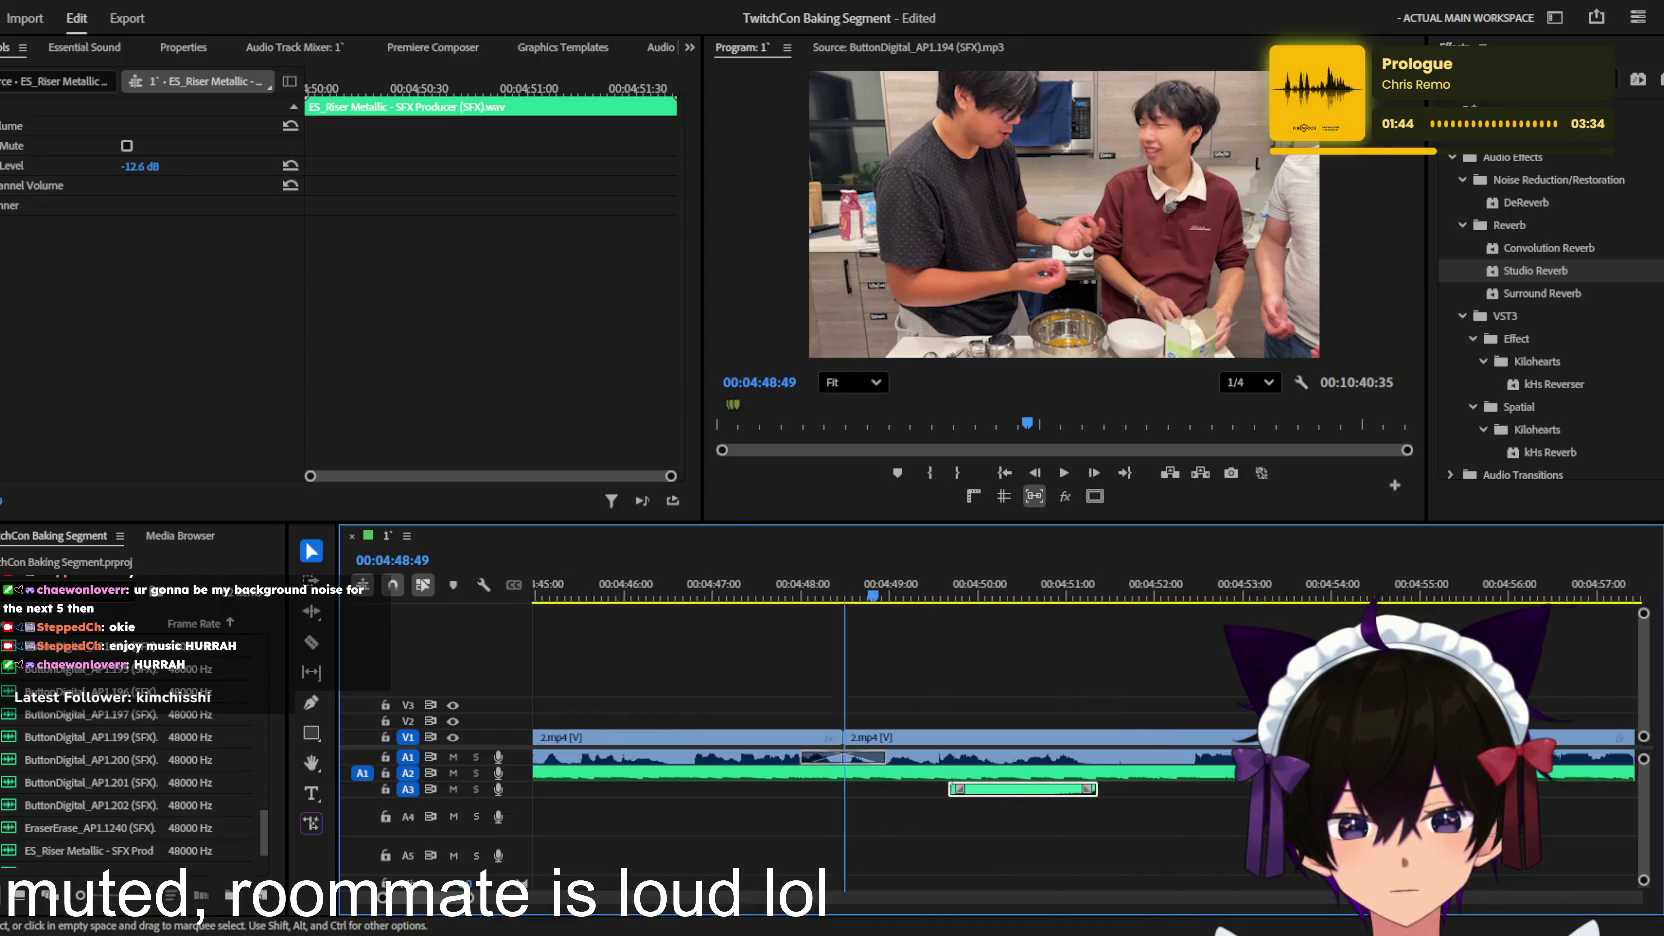
drag(1376, 600, 1352, 590)
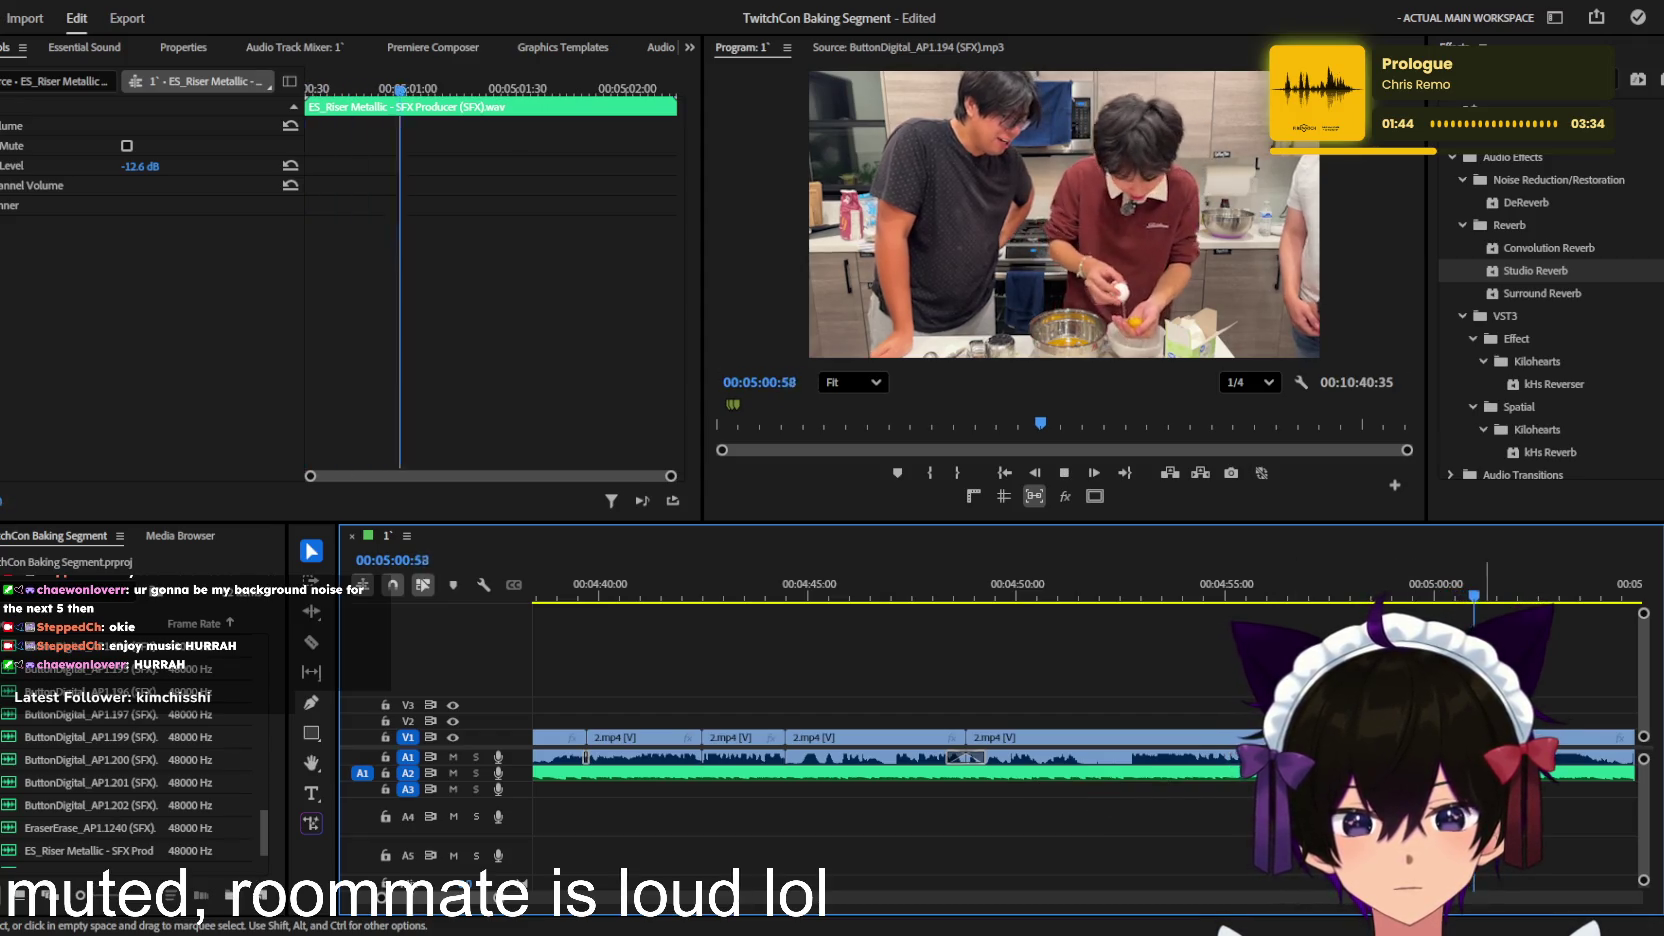
key(=)
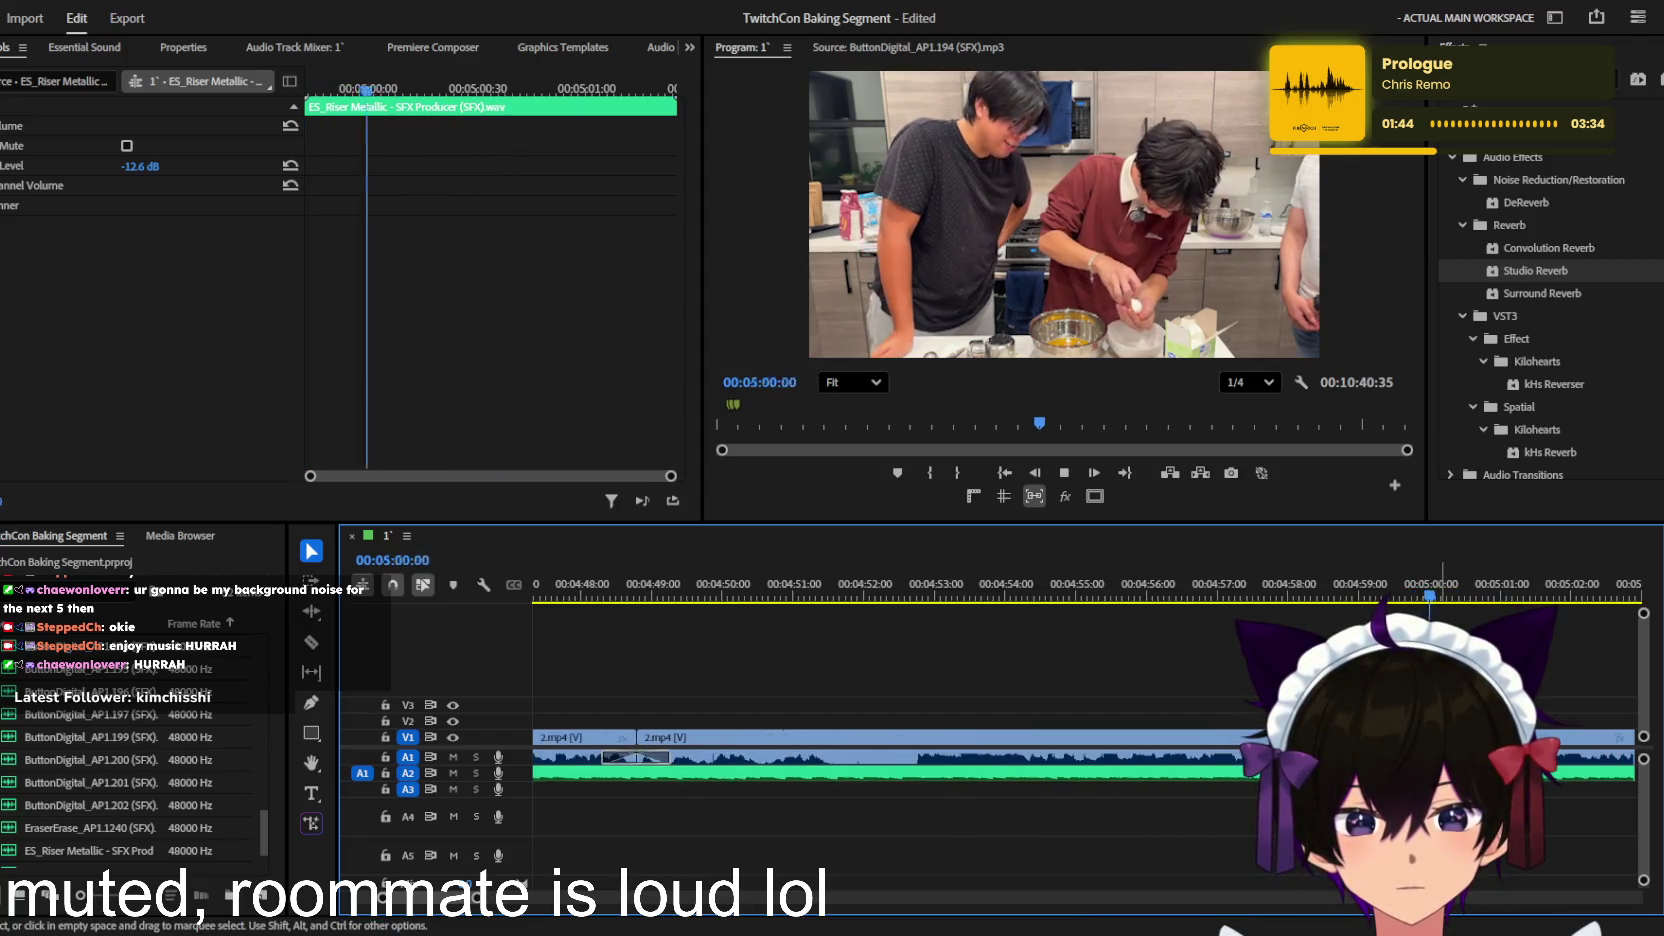
key(minus)
key(space)
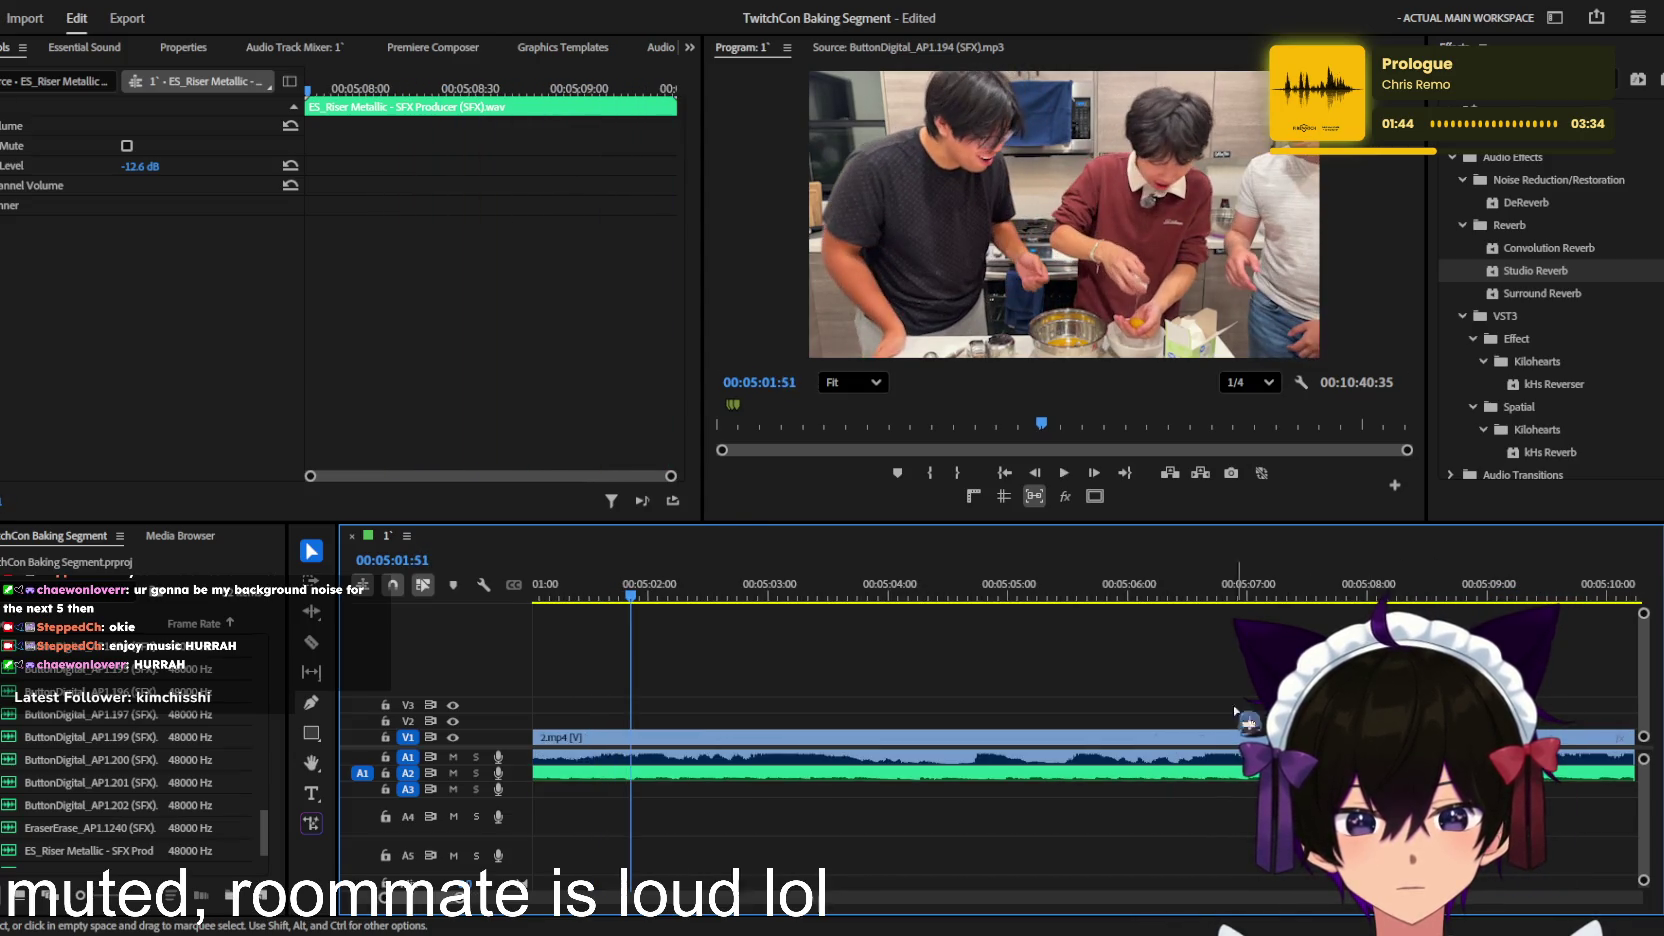
Step: Fine-tune the riser clip's position around 05:00 and play back to check it
click(797, 808)
scroll(797, 808, up, 3)
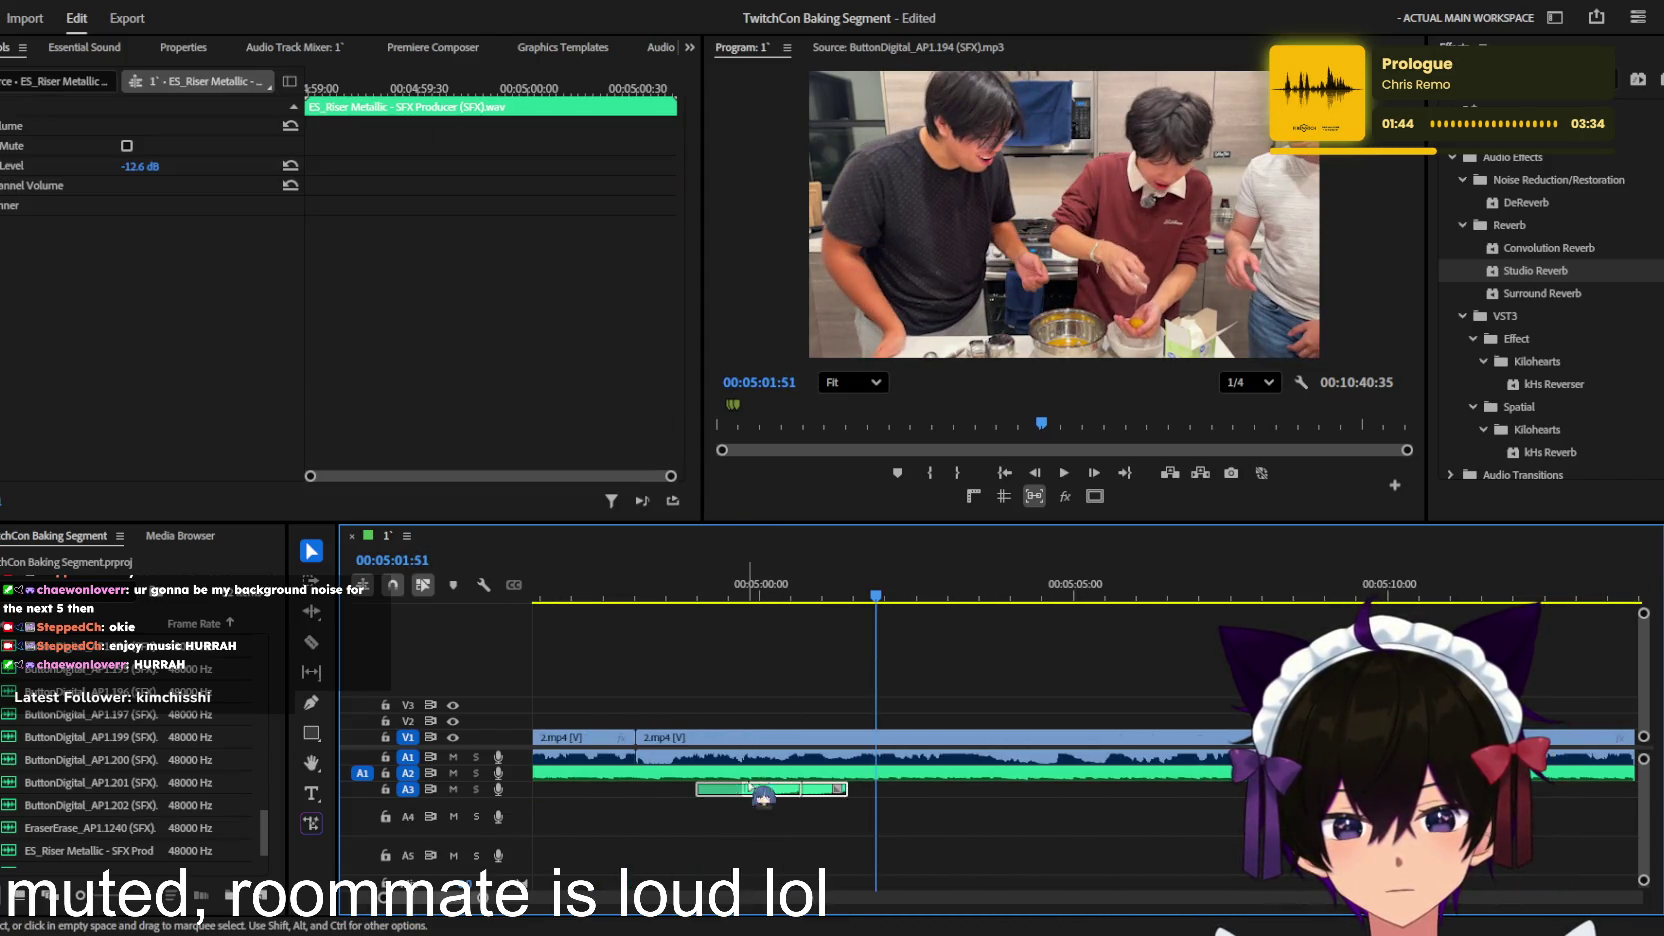
drag(800, 790, 754, 790)
click(736, 605)
key(space)
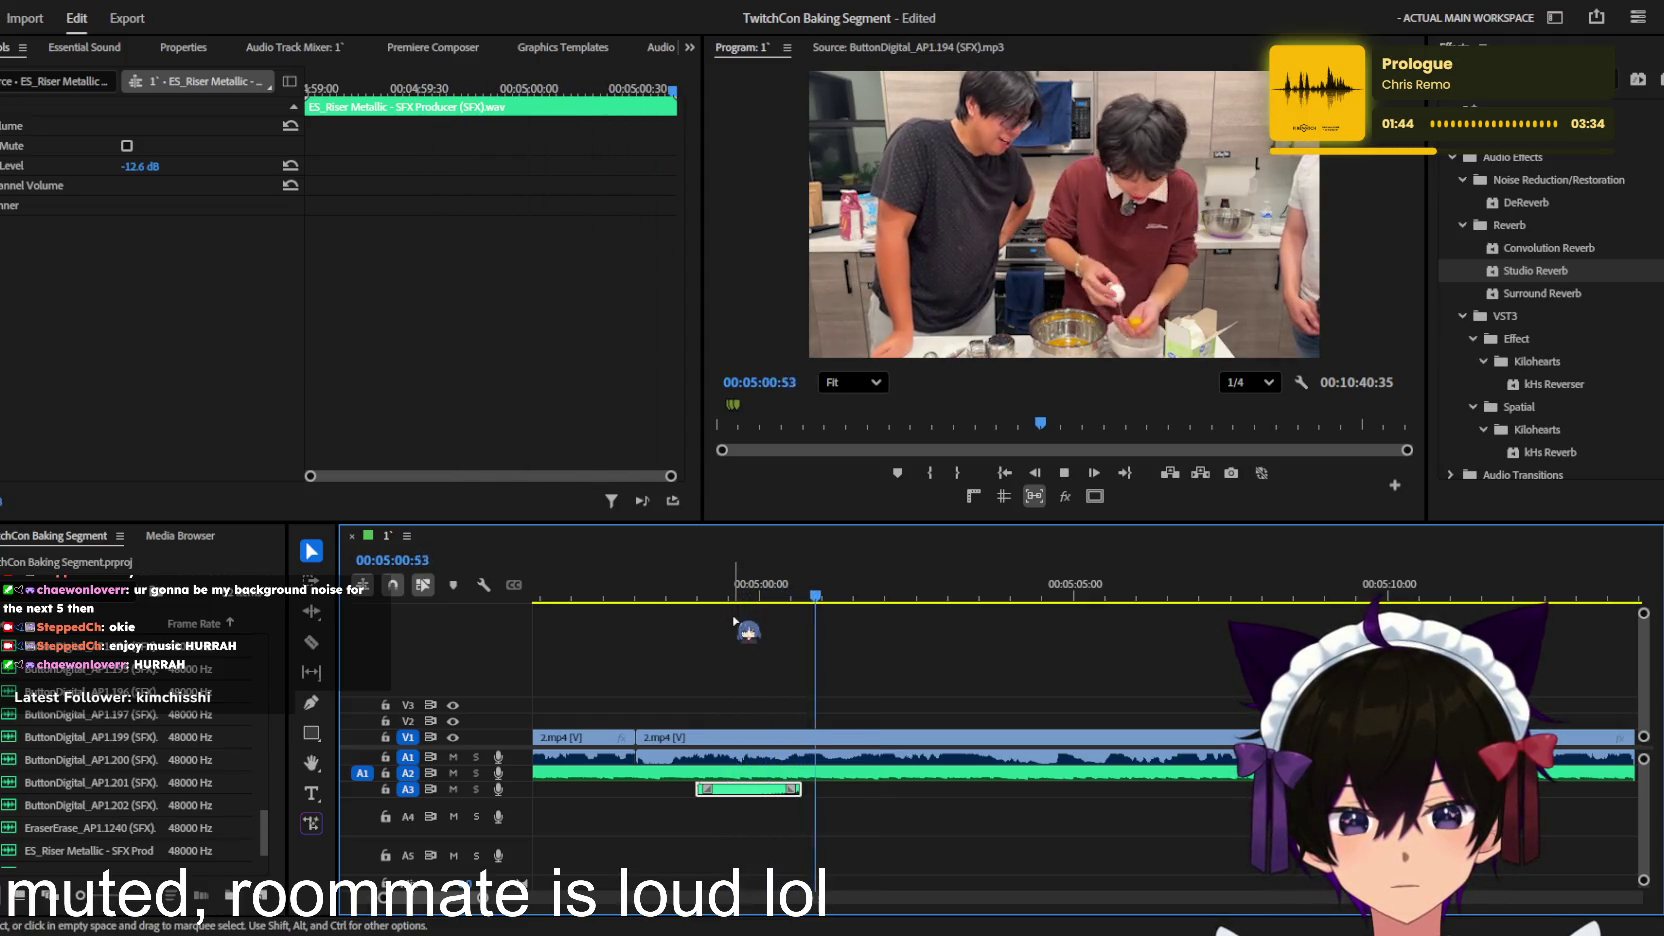
key(minus)
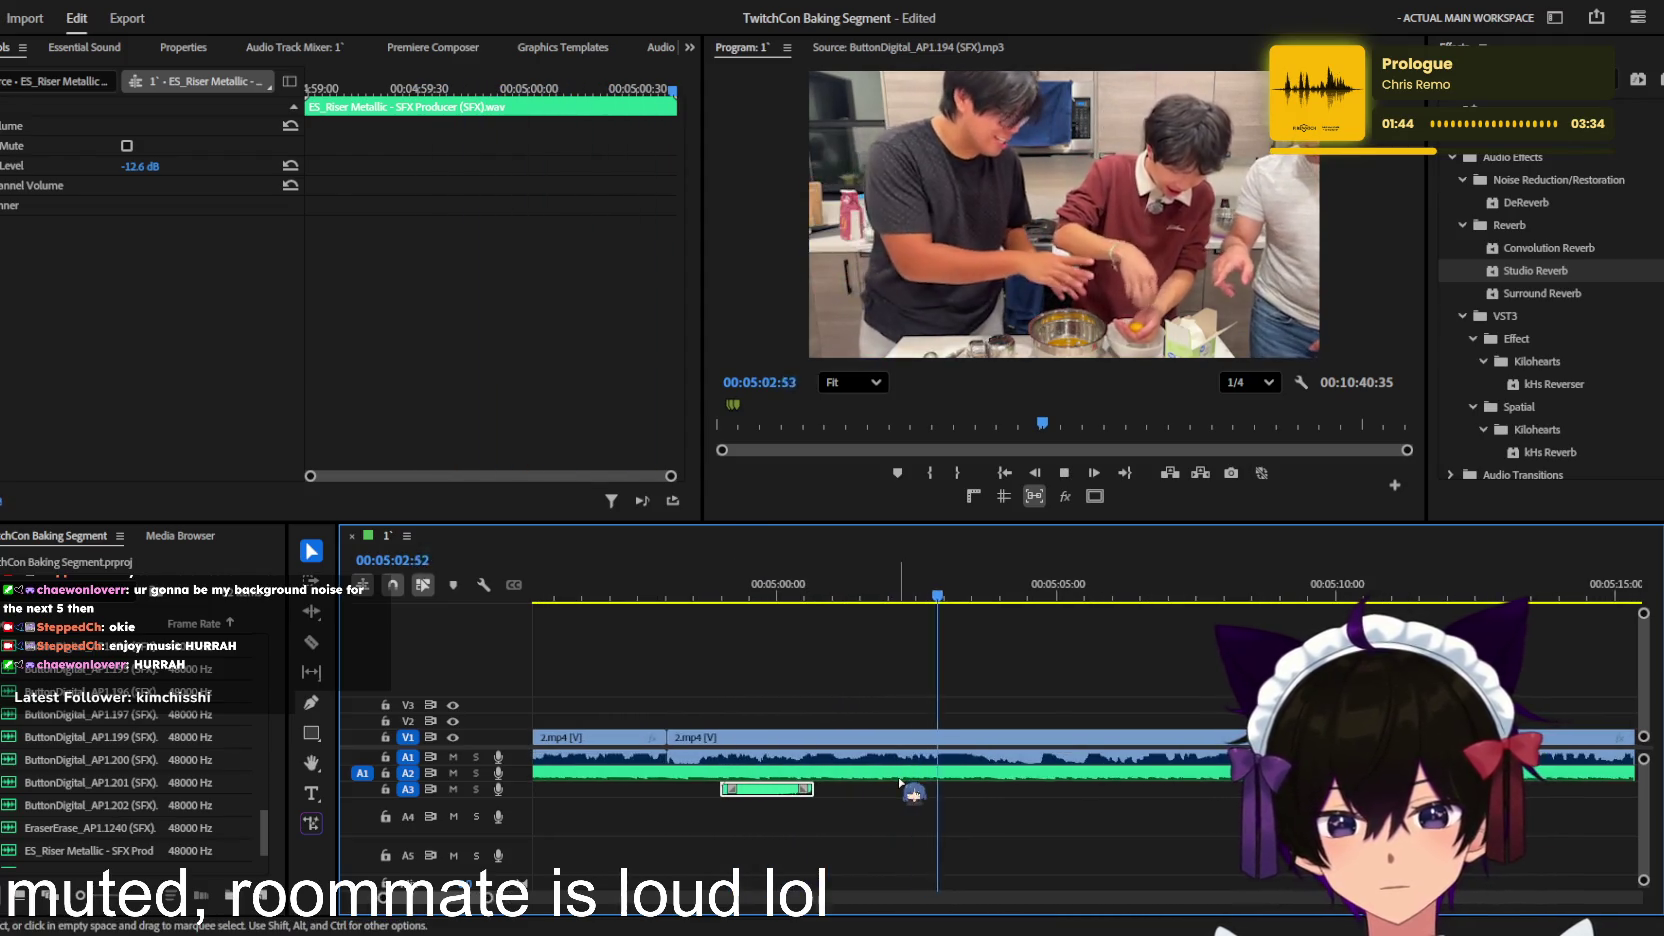
key(minus)
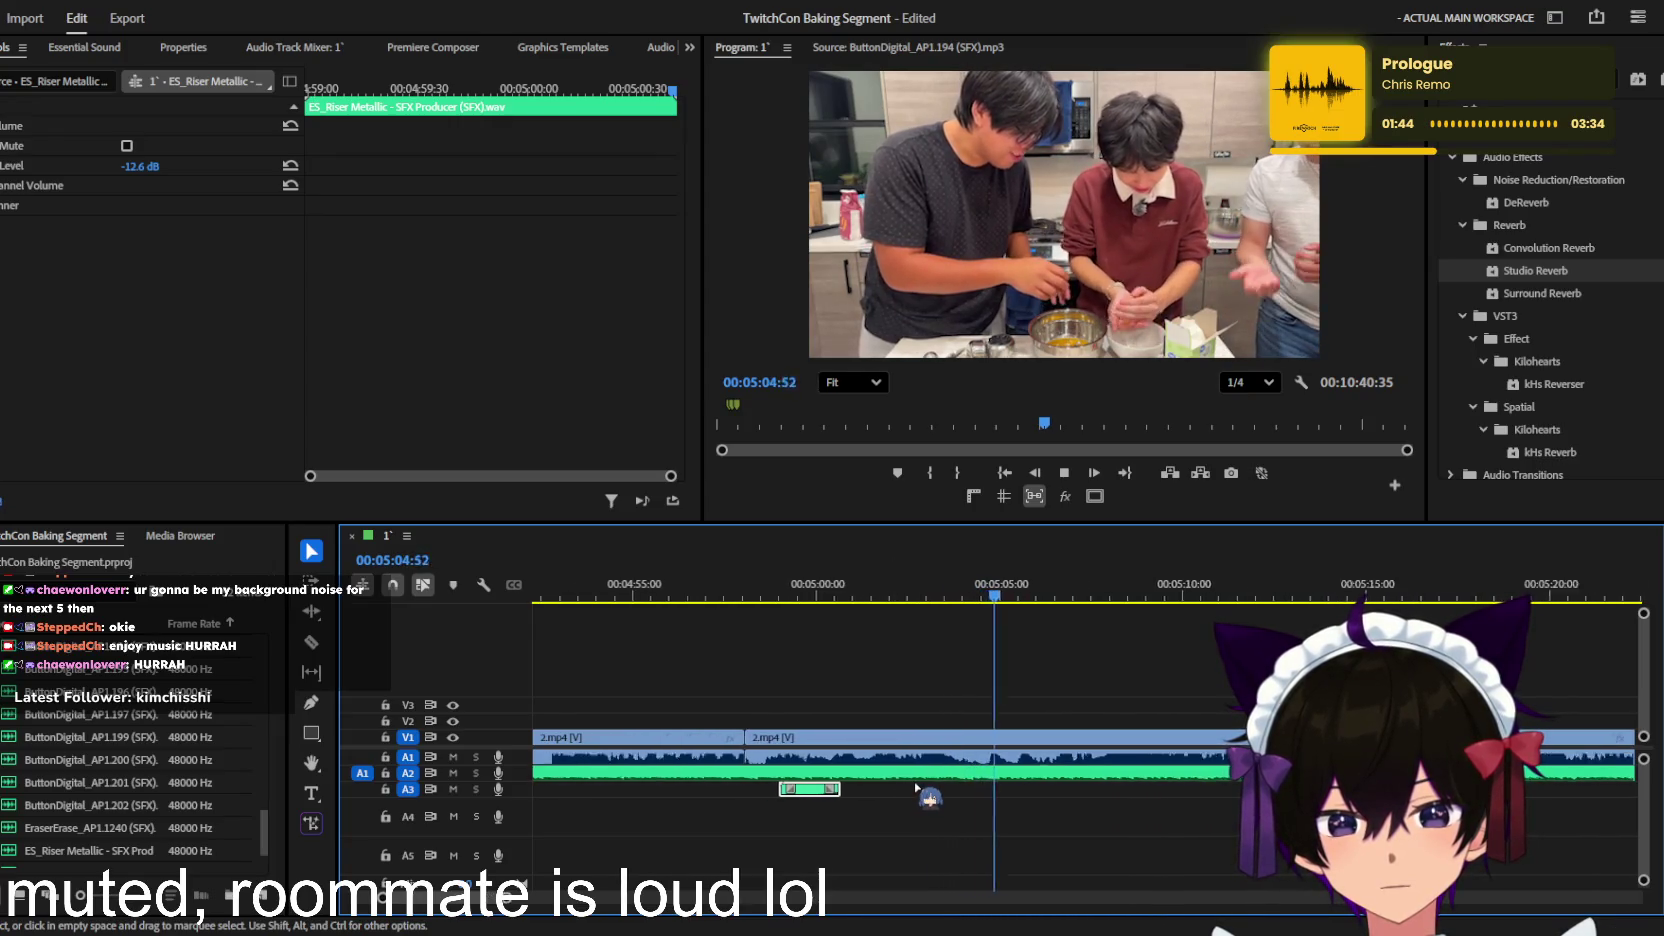
key(minus)
key(minus)
key(equal)
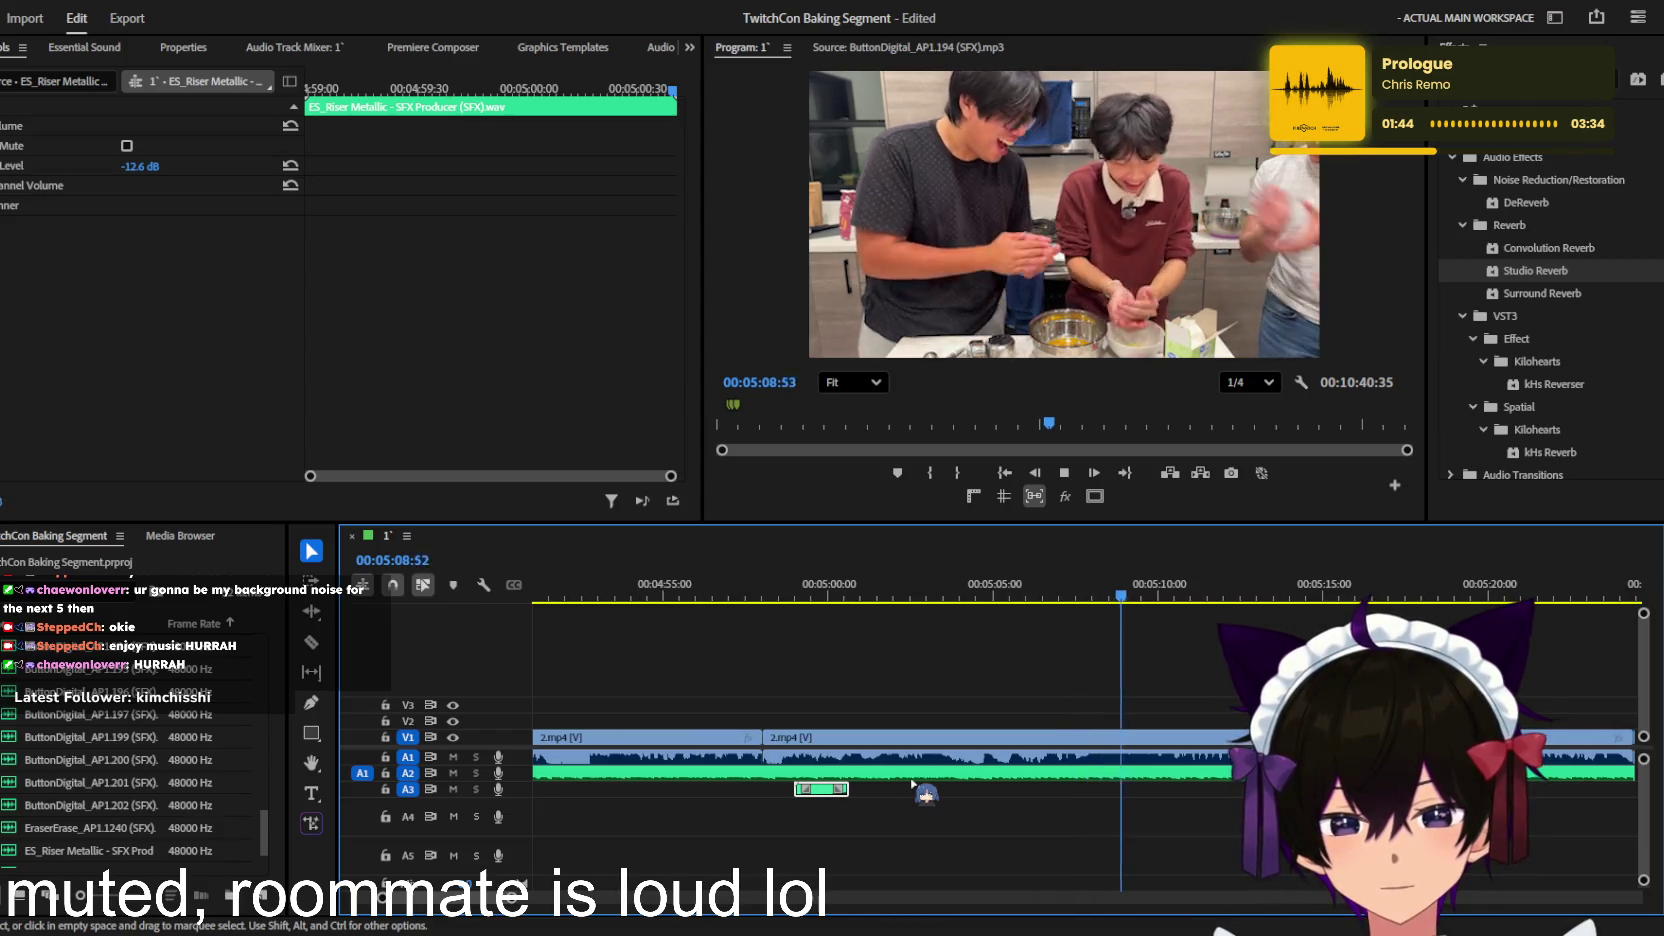
key(minus)
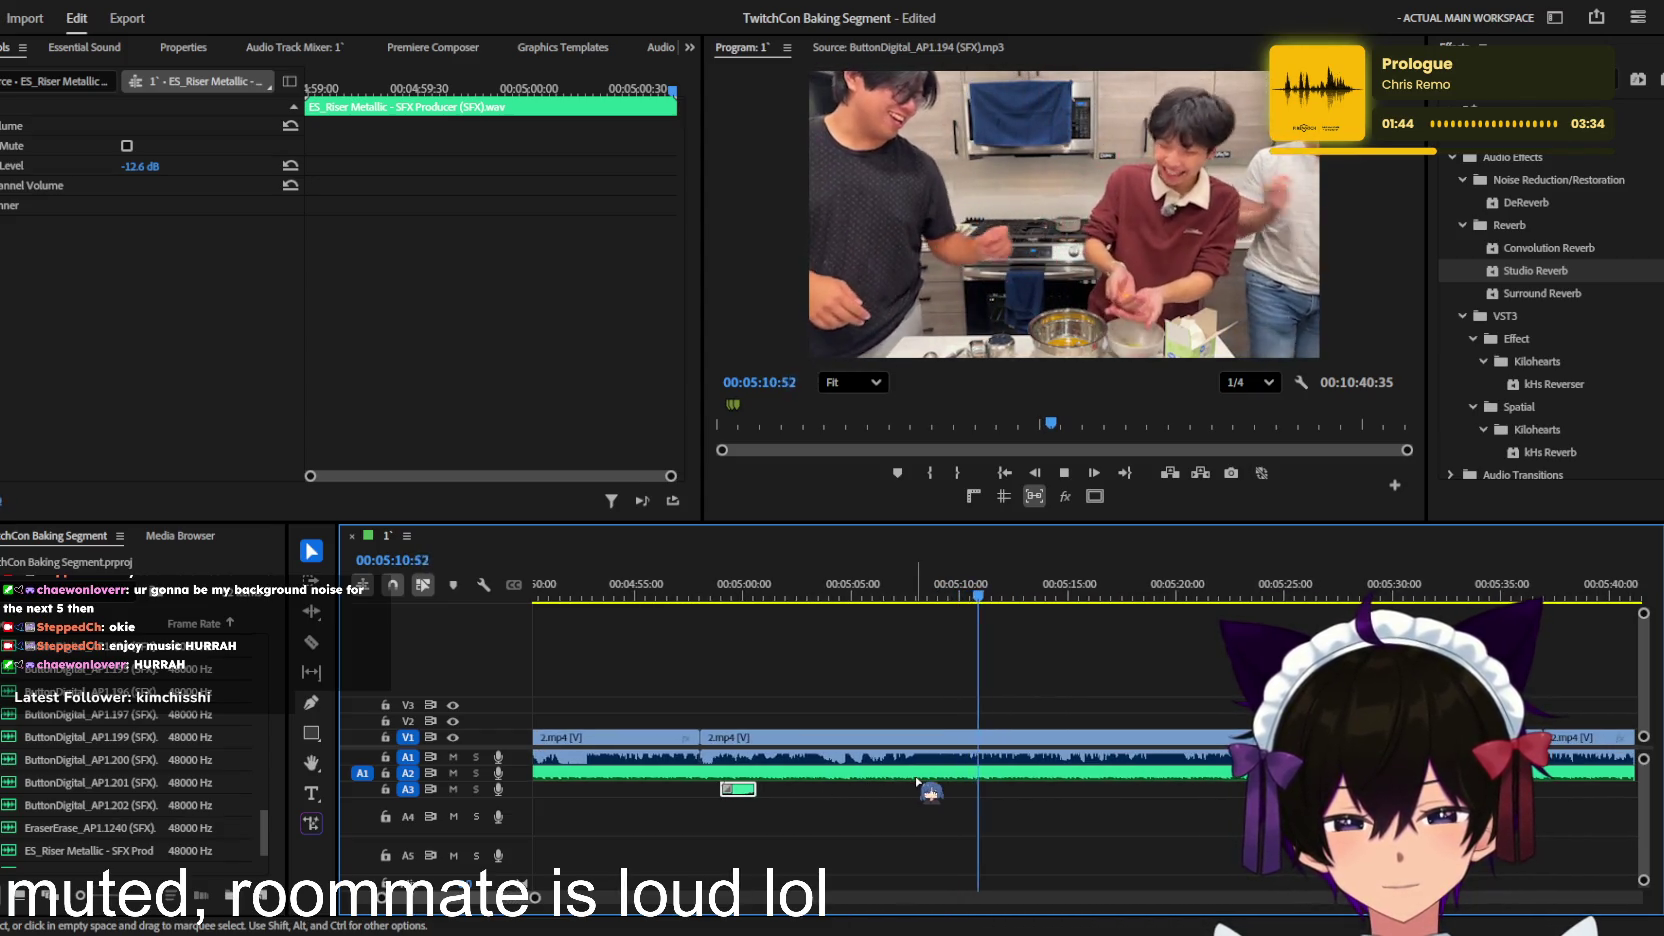
key(equal)
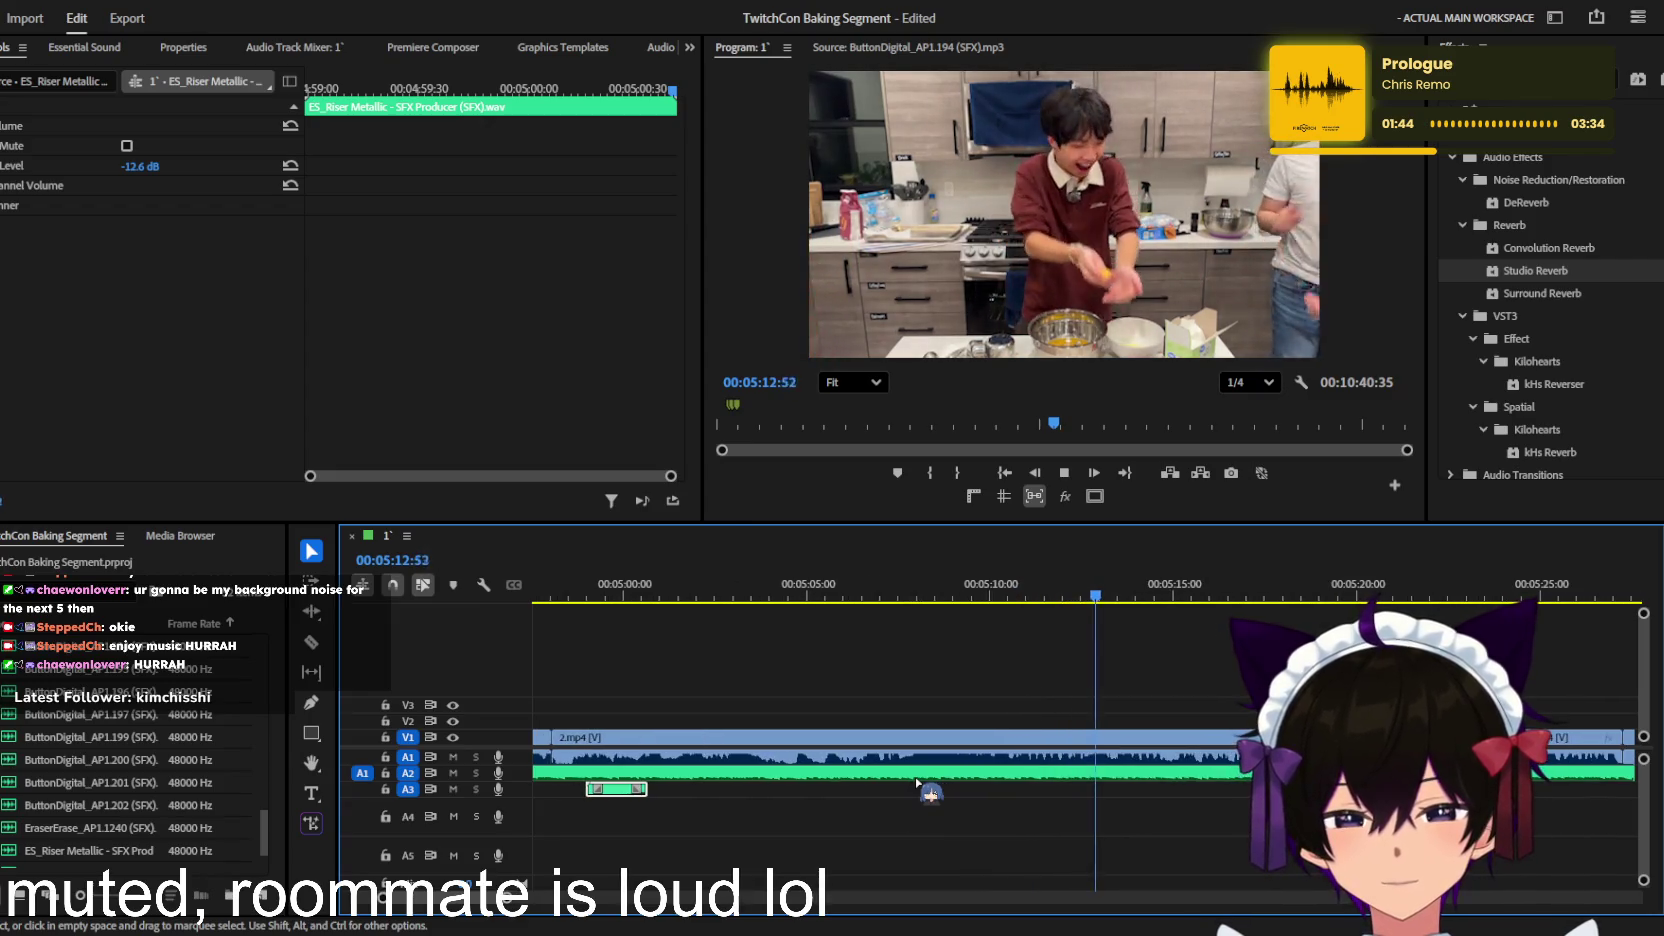
key(minus)
key(minus)
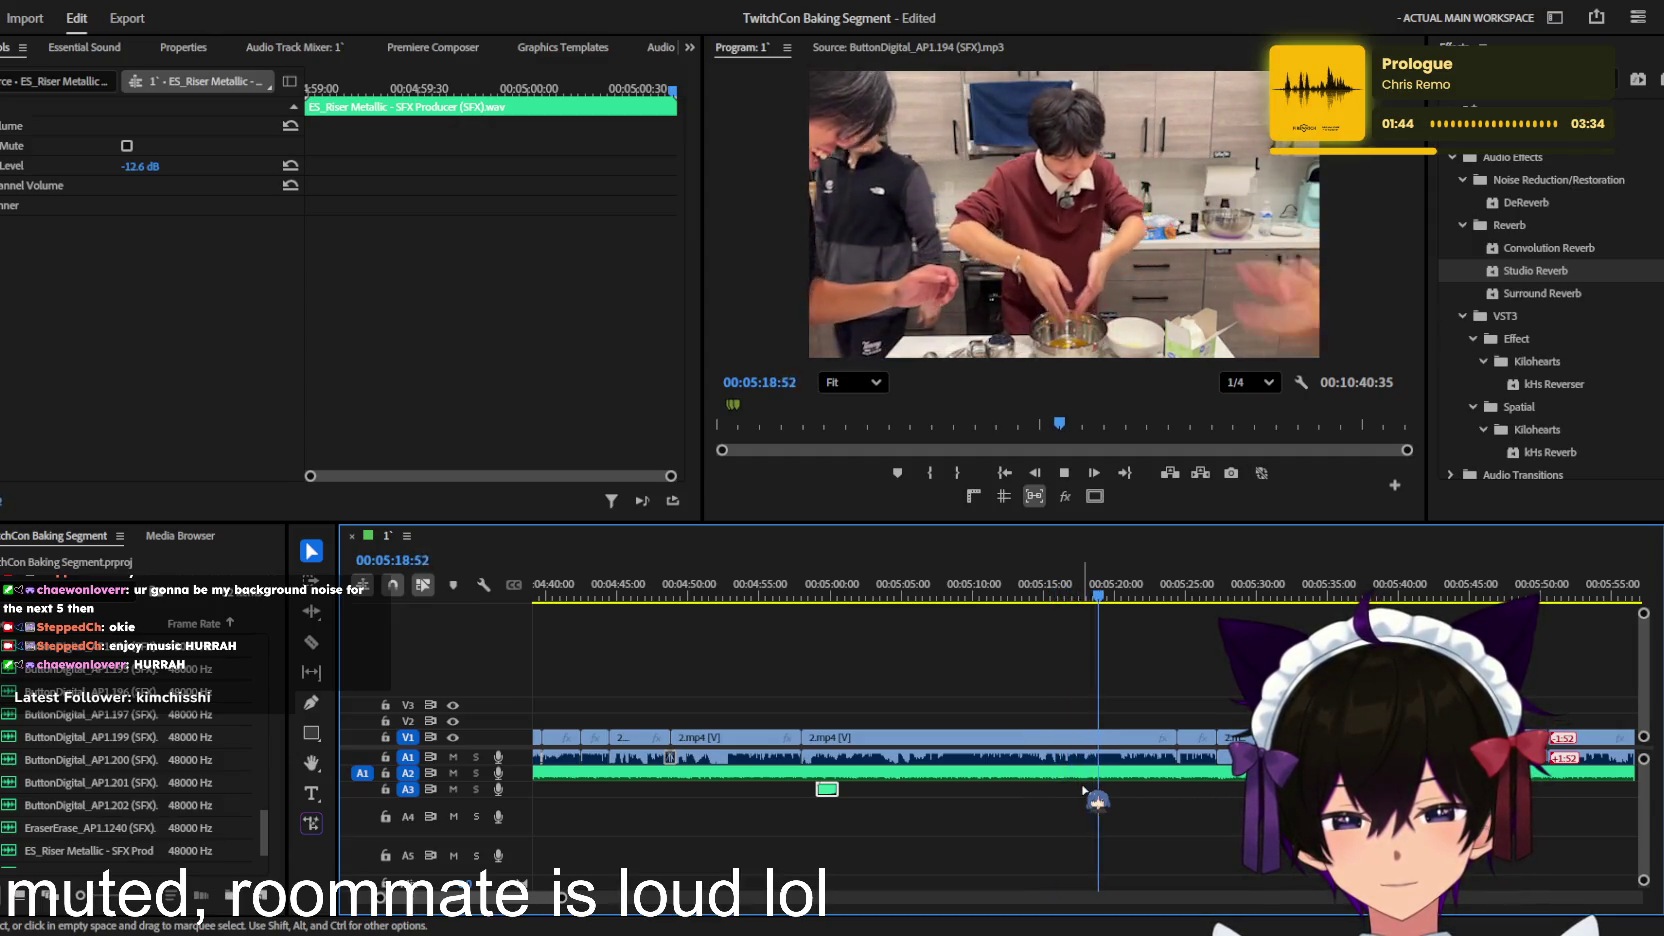
Step: Cut the A2 background music at about 05:25 and delete the rest
key(equal)
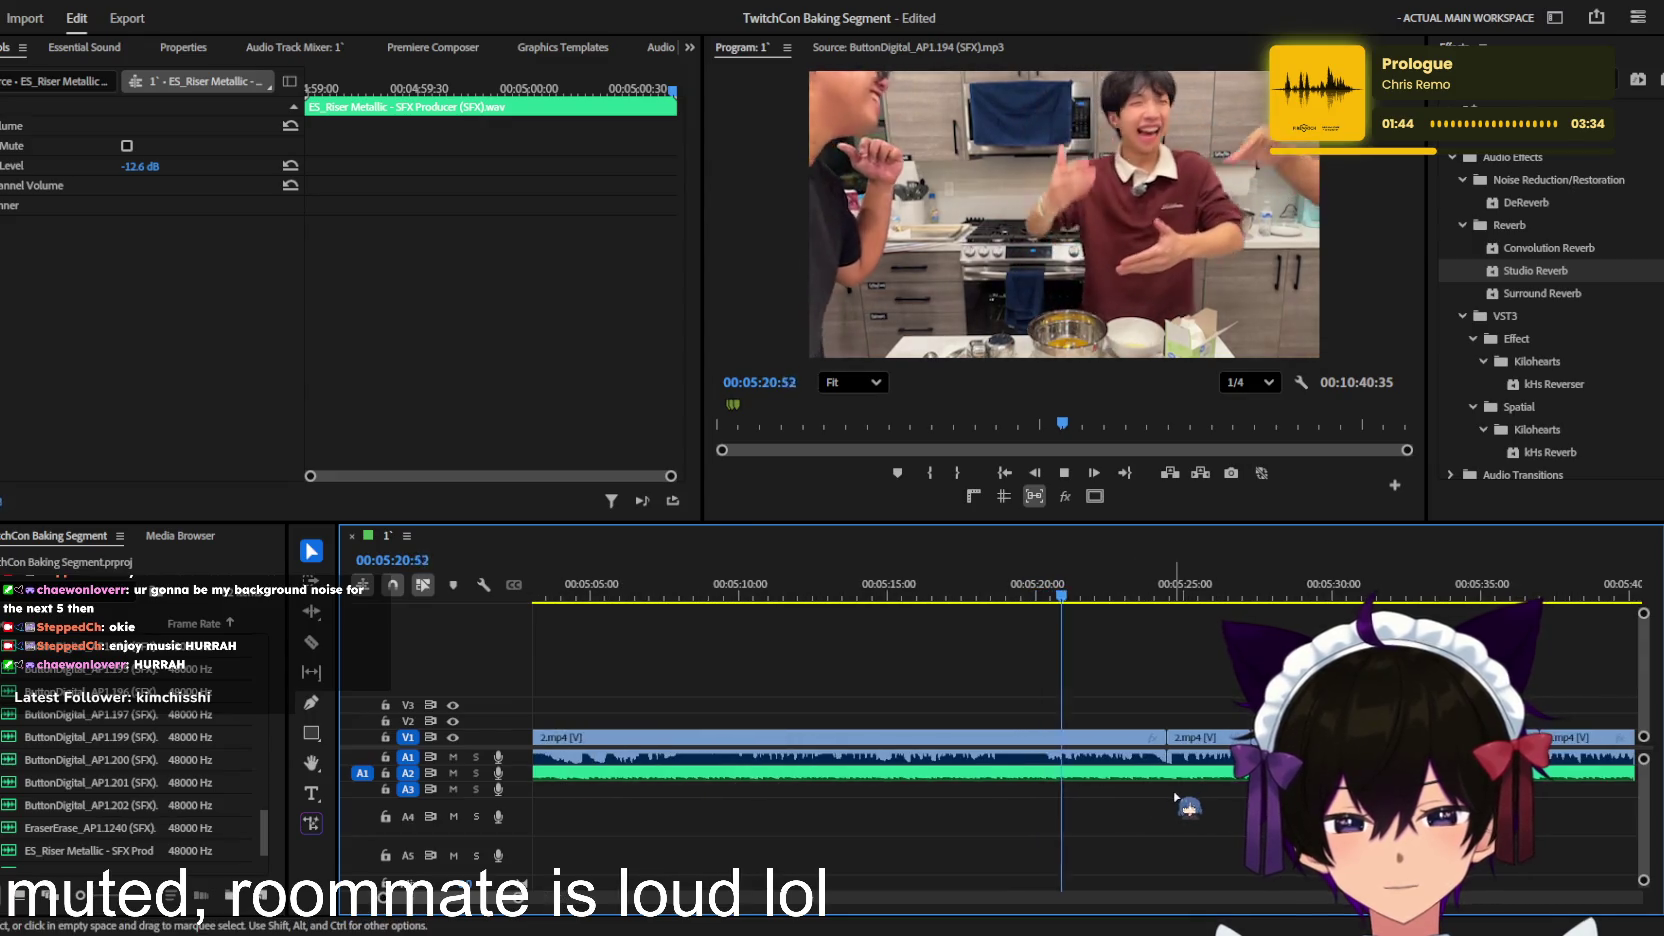
key(minus)
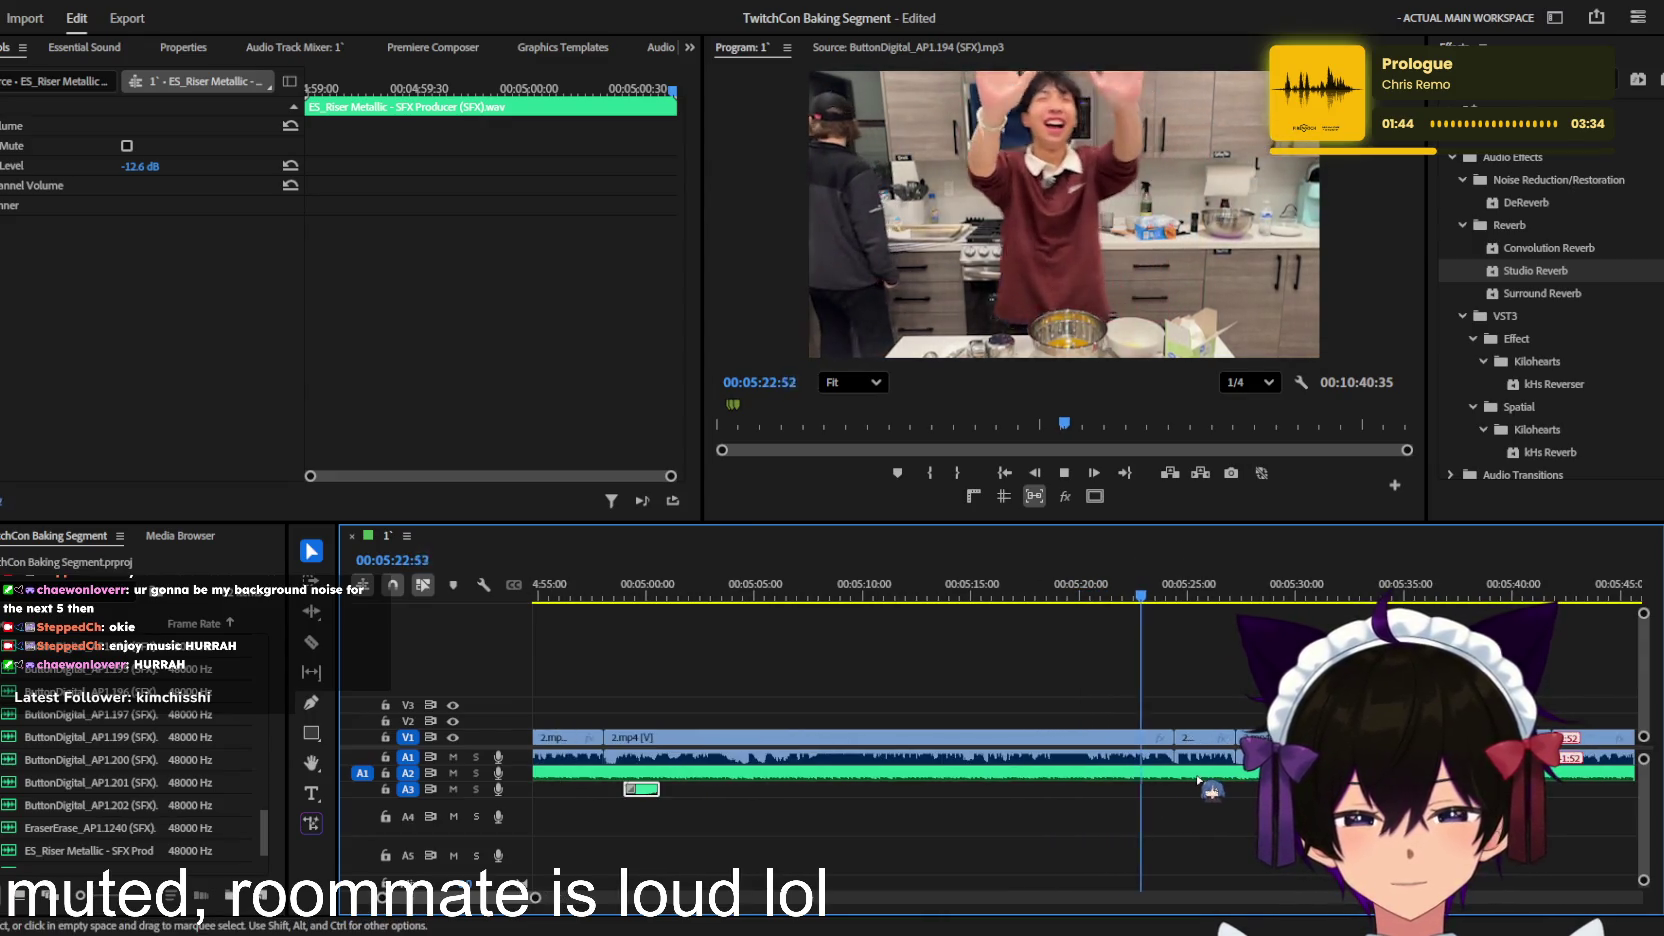
key(equal)
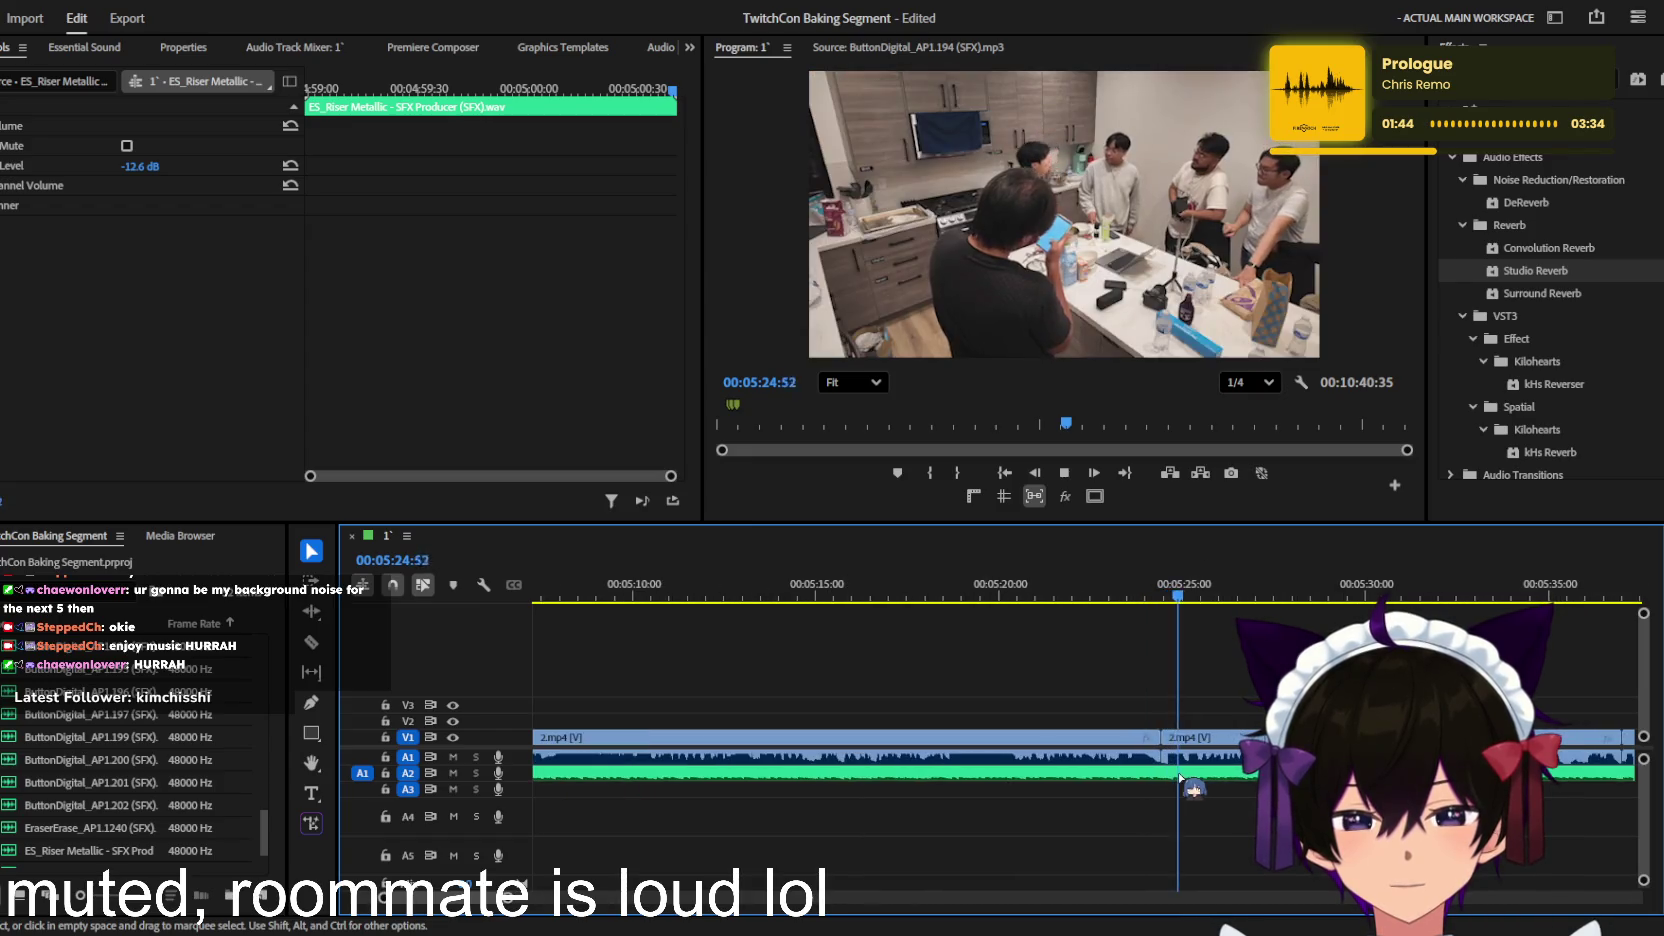
key(c)
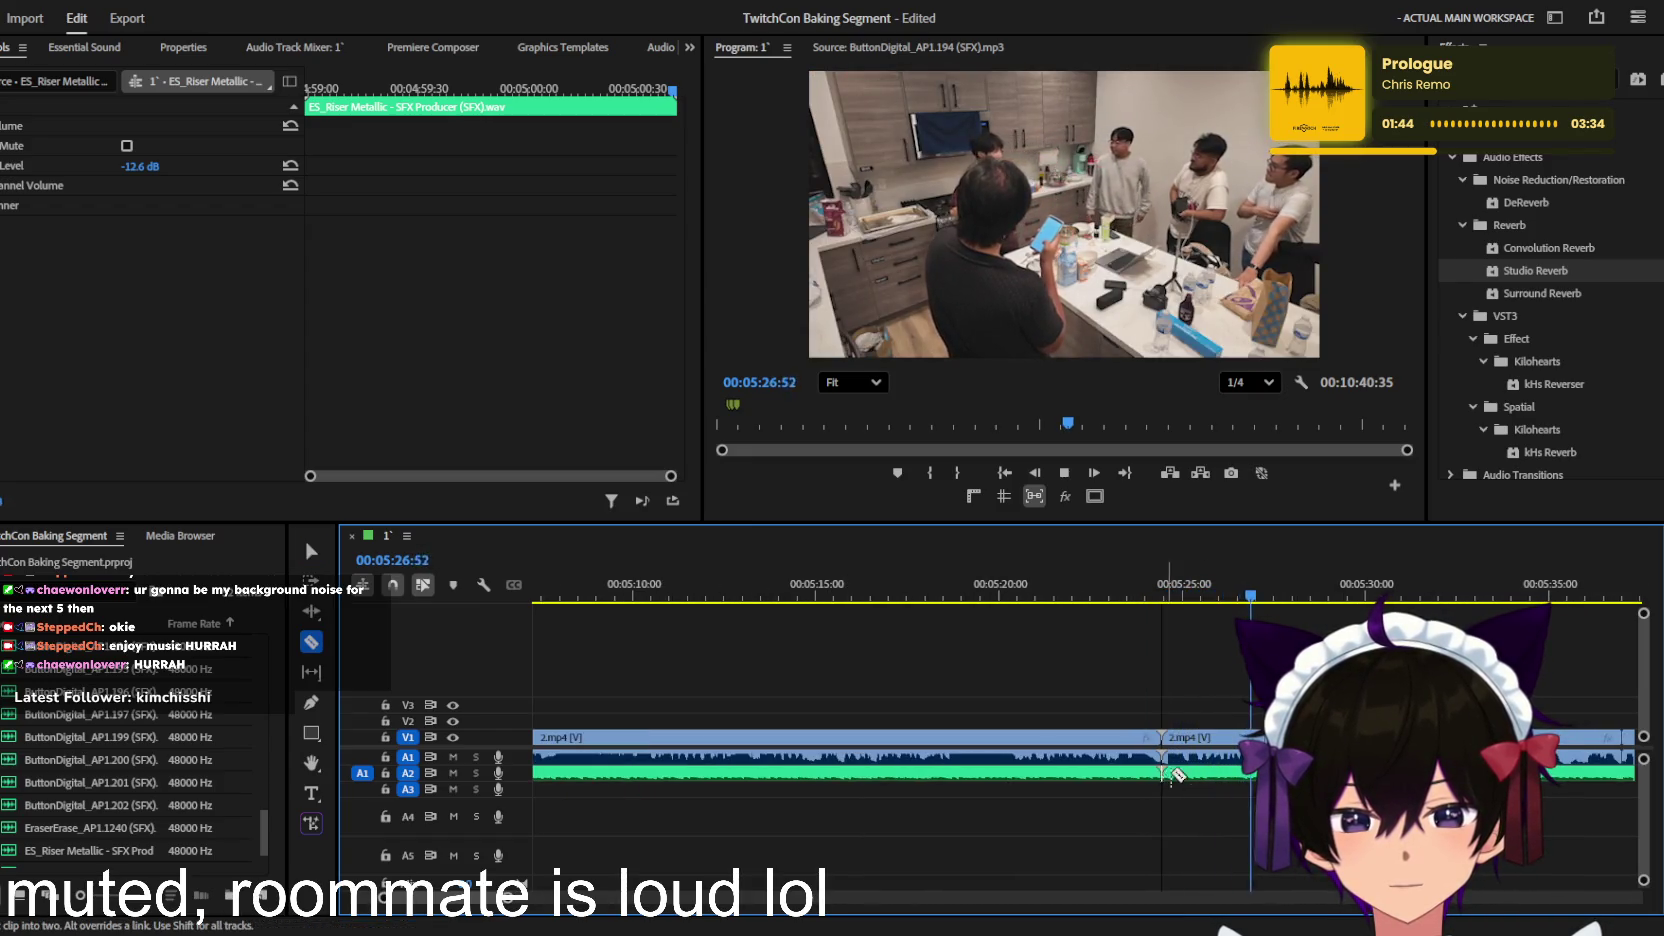
click(1178, 775)
key(v)
click(1200, 772)
key(Delete)
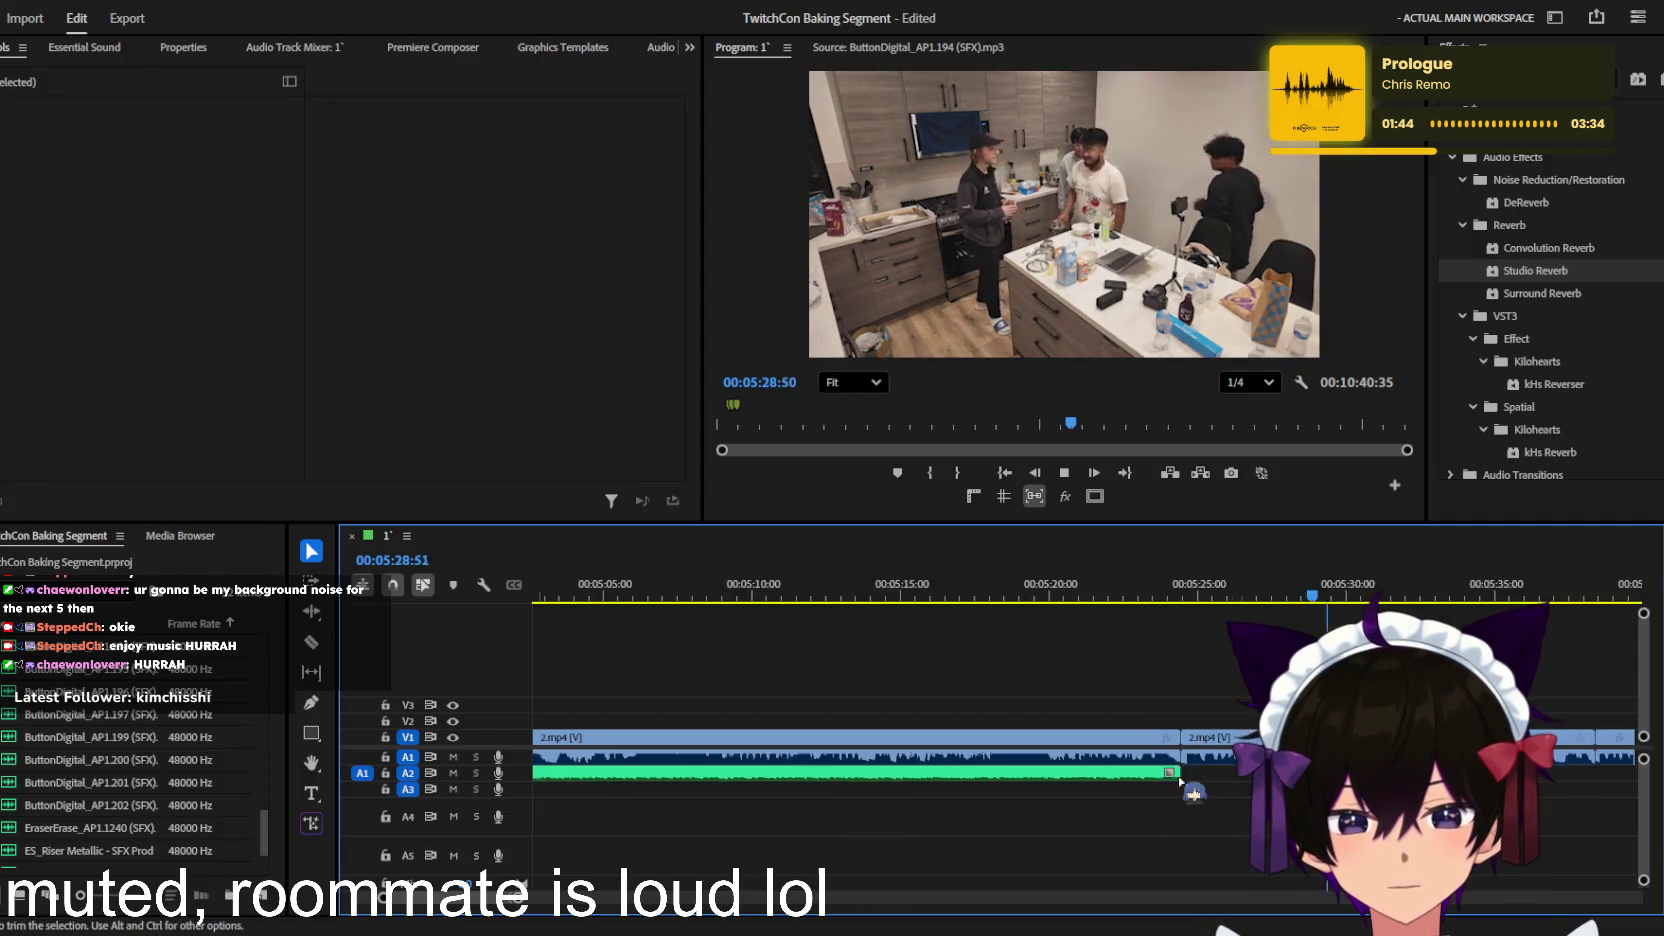
Step: Add a fade-out transition to the music's end and save the project
scroll(1181, 782, up, 2)
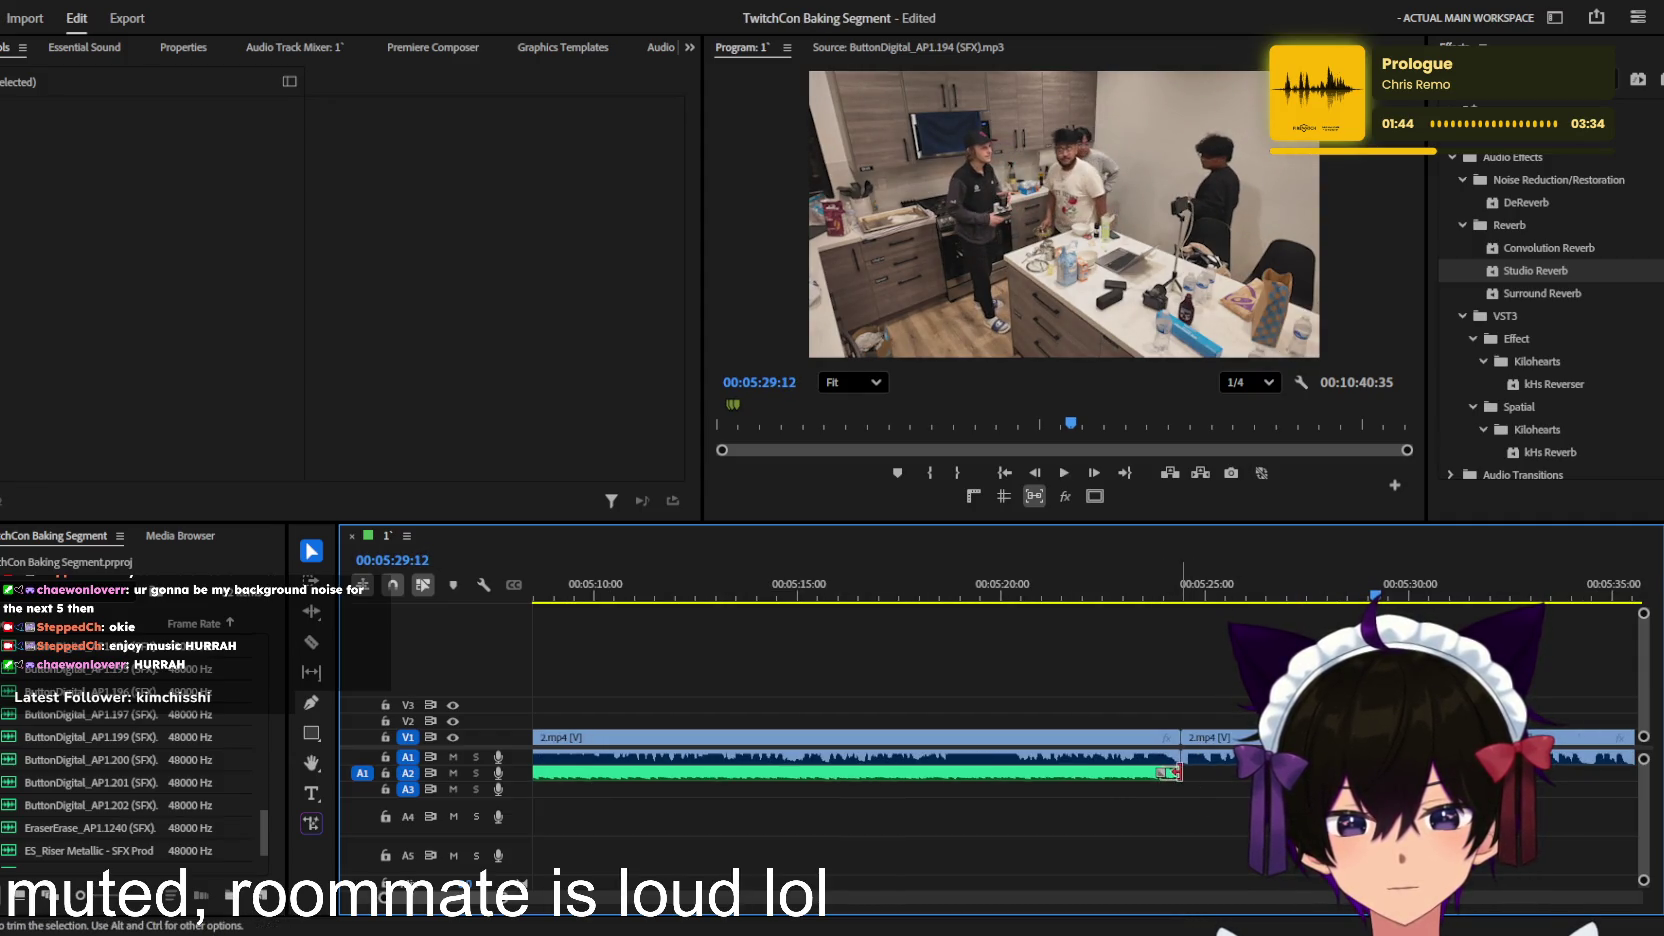
click(1176, 772)
key(ctrl+shift+d)
key(ctrl+s)
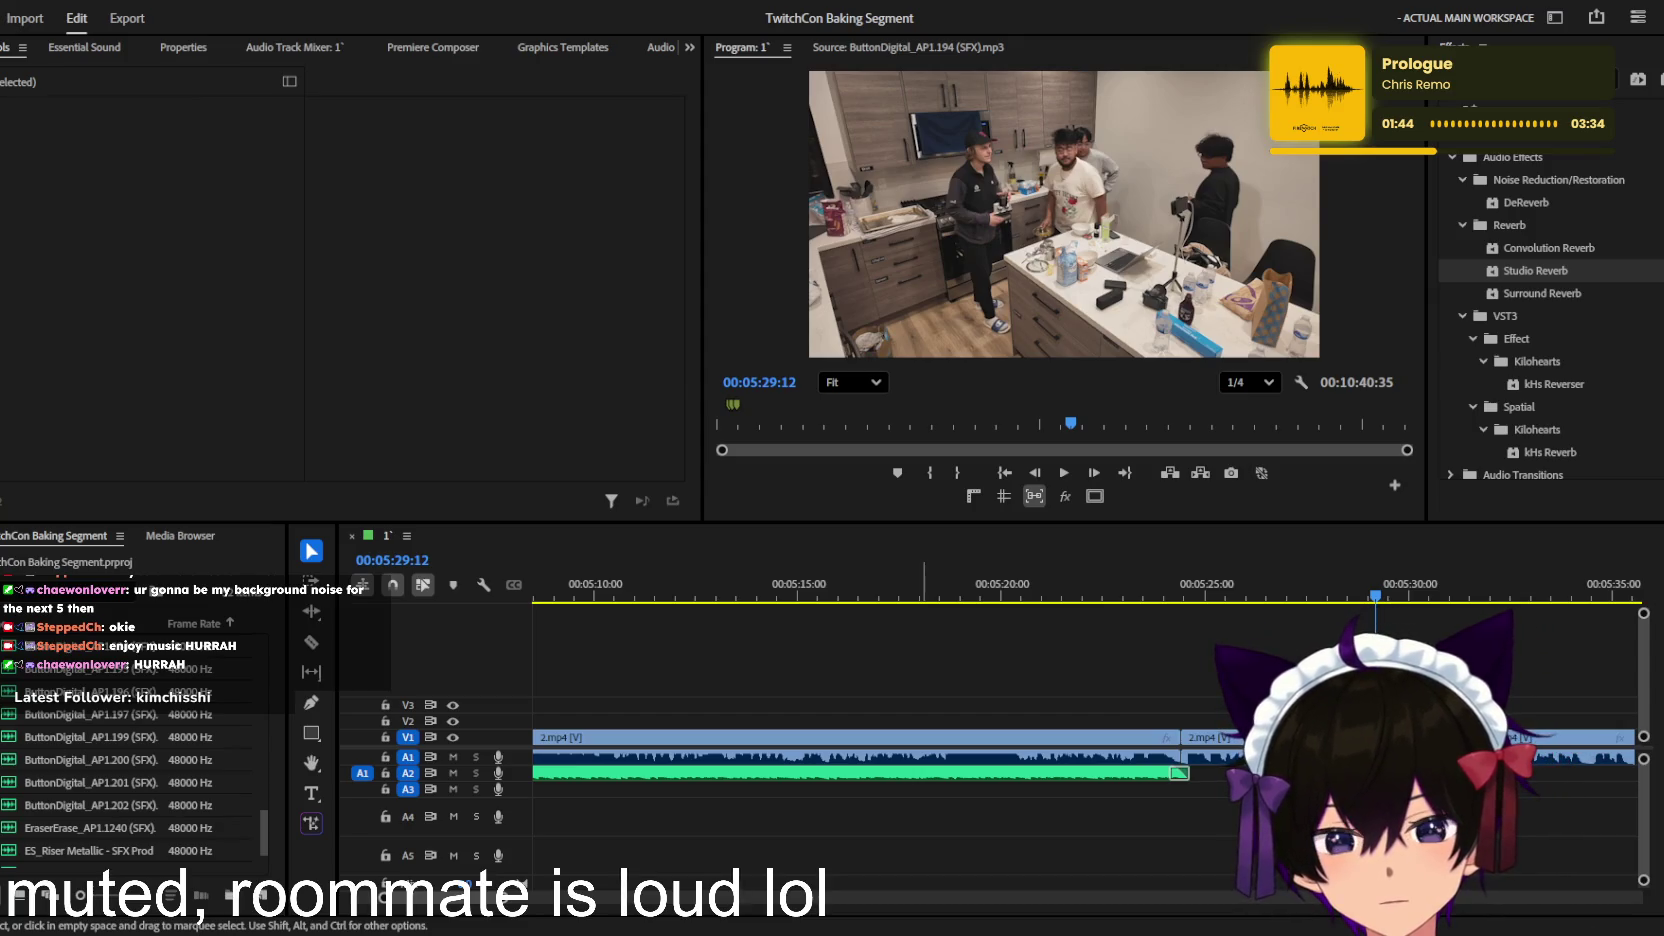
click(1007, 516)
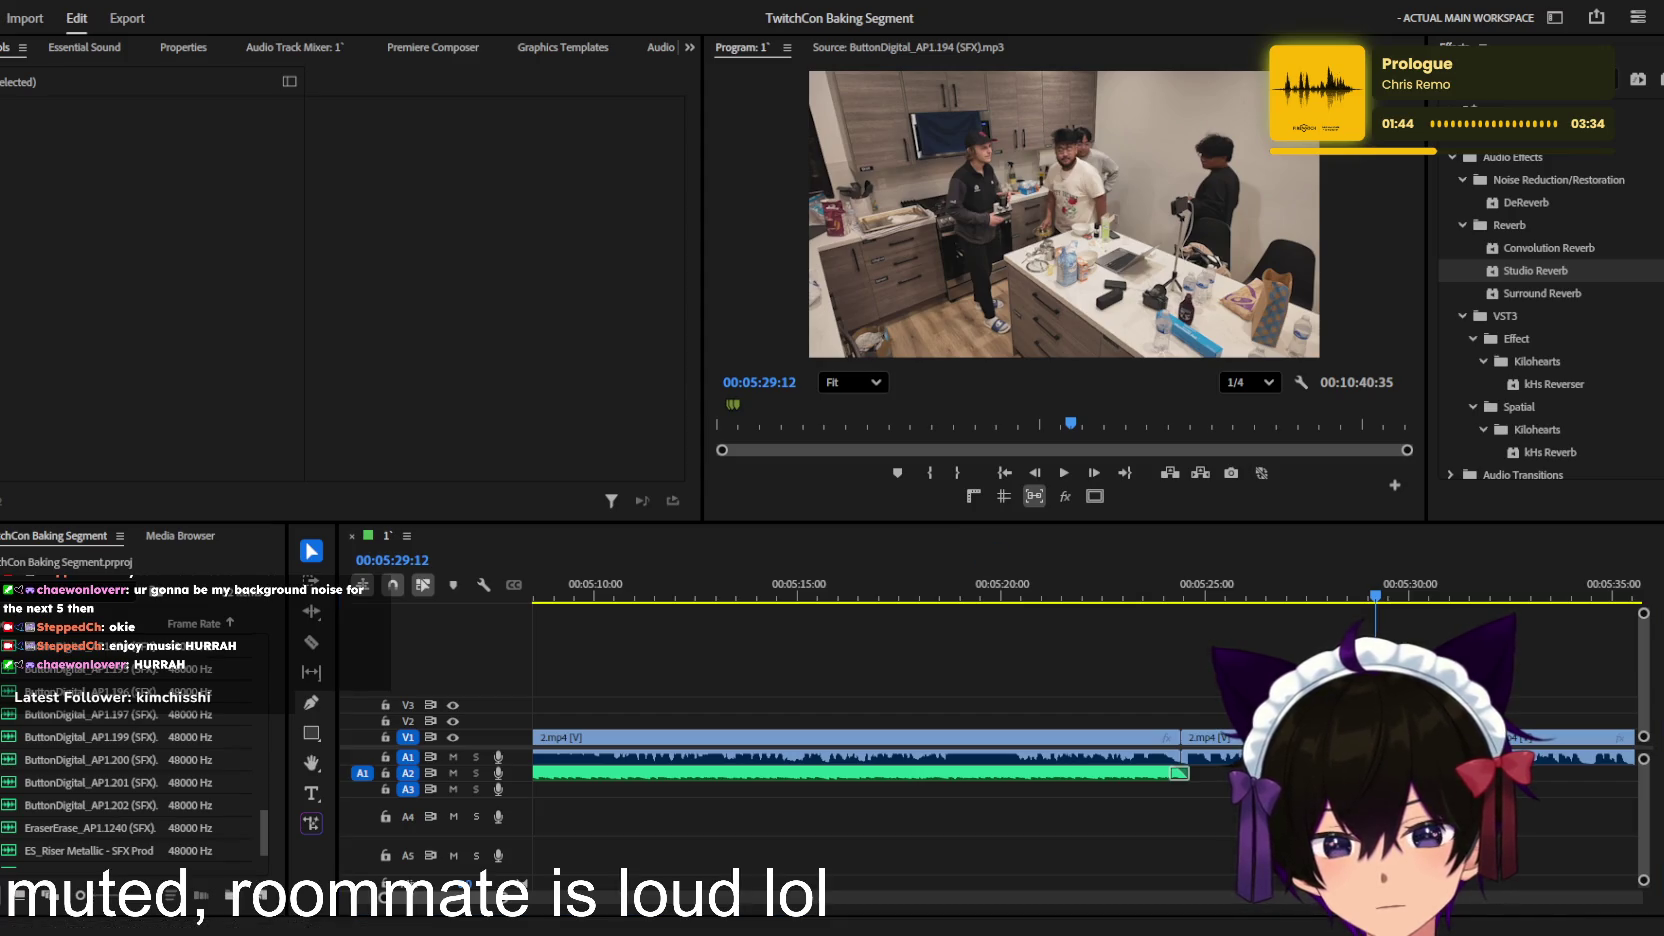
scroll(985, 600, down, 2)
scroll(990, 666, down, 2)
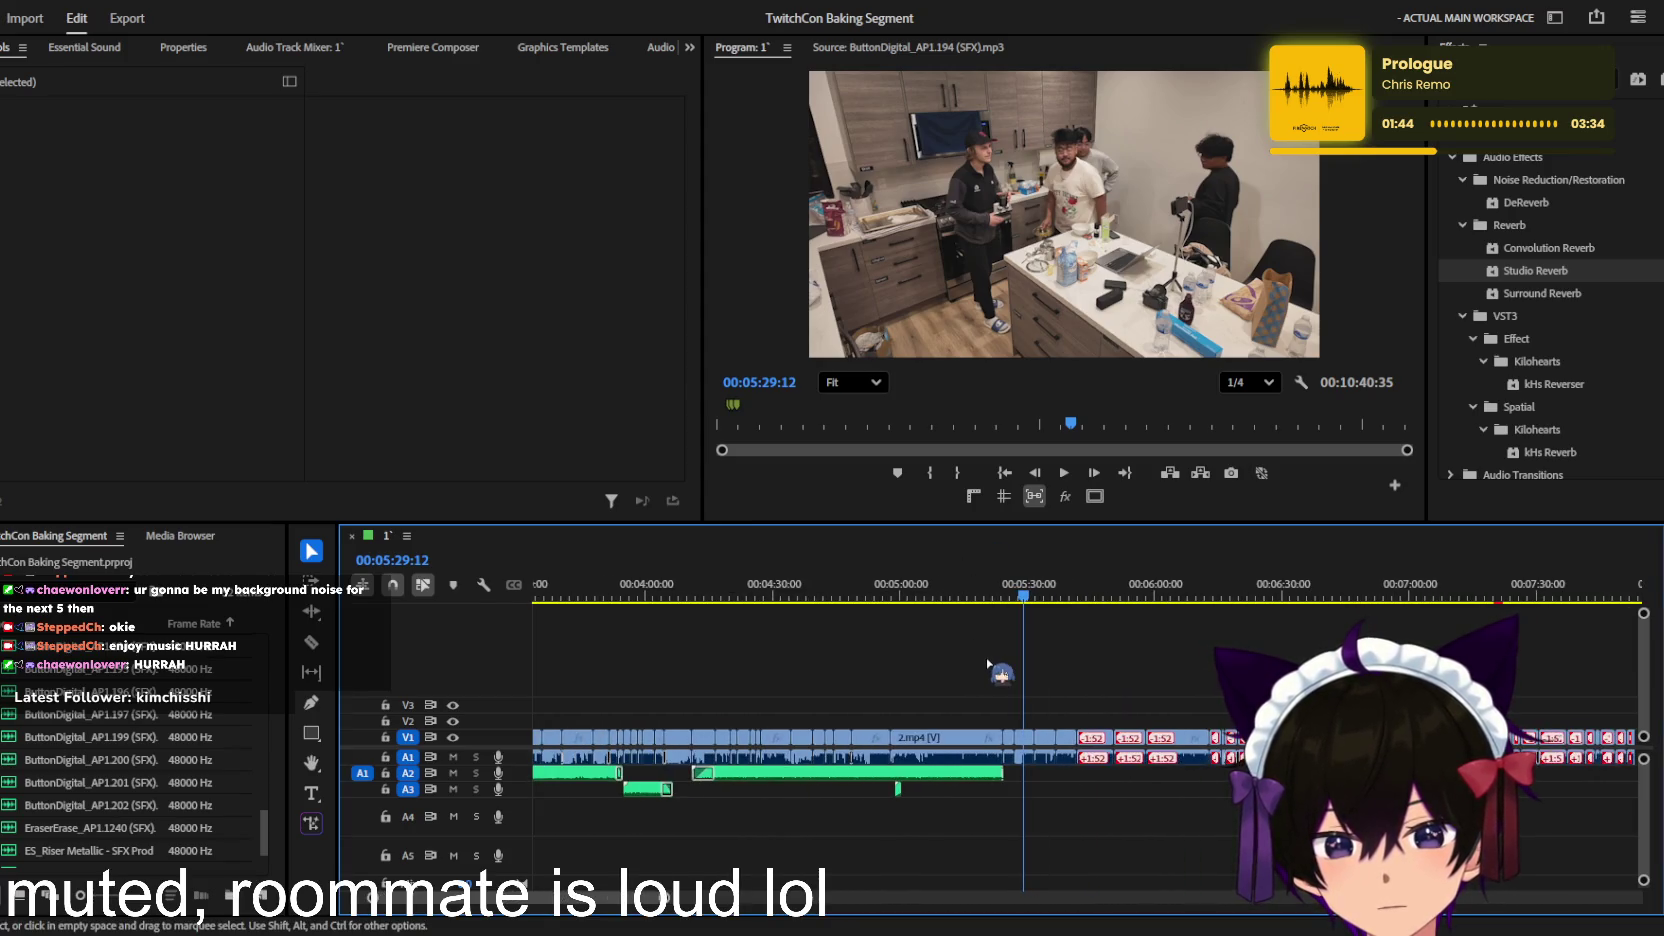
scroll(988, 666, down, 2)
scroll(990, 664, down, 4)
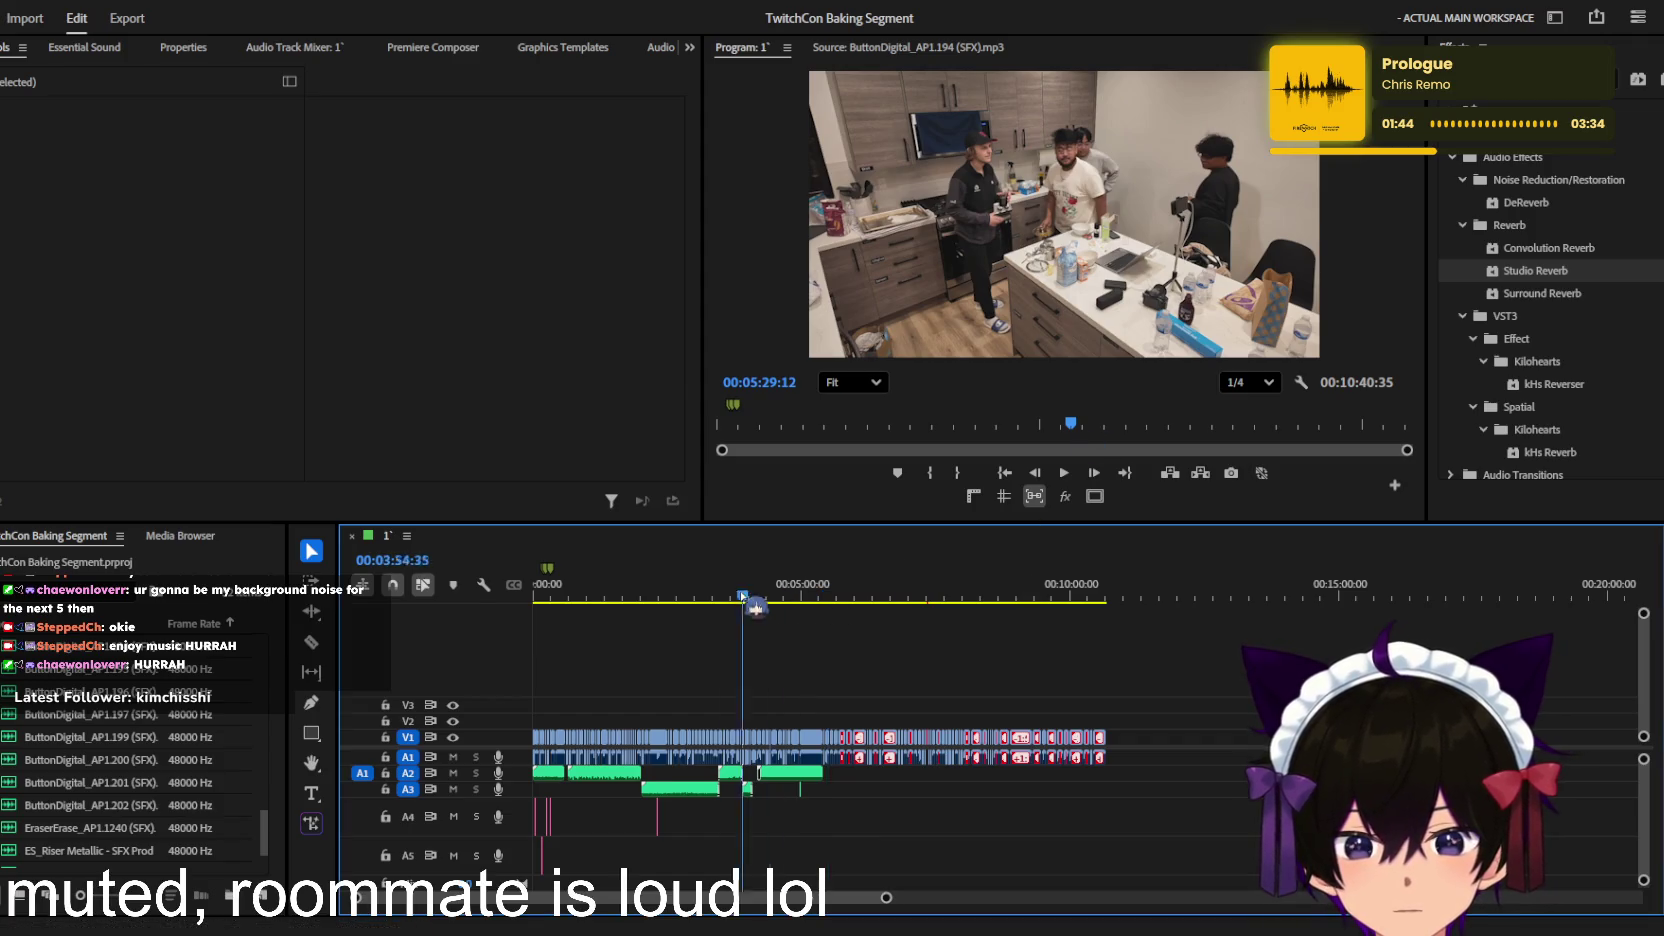
click(669, 590)
scroll(800, 672, up, 2)
scroll(850, 676, up, 2)
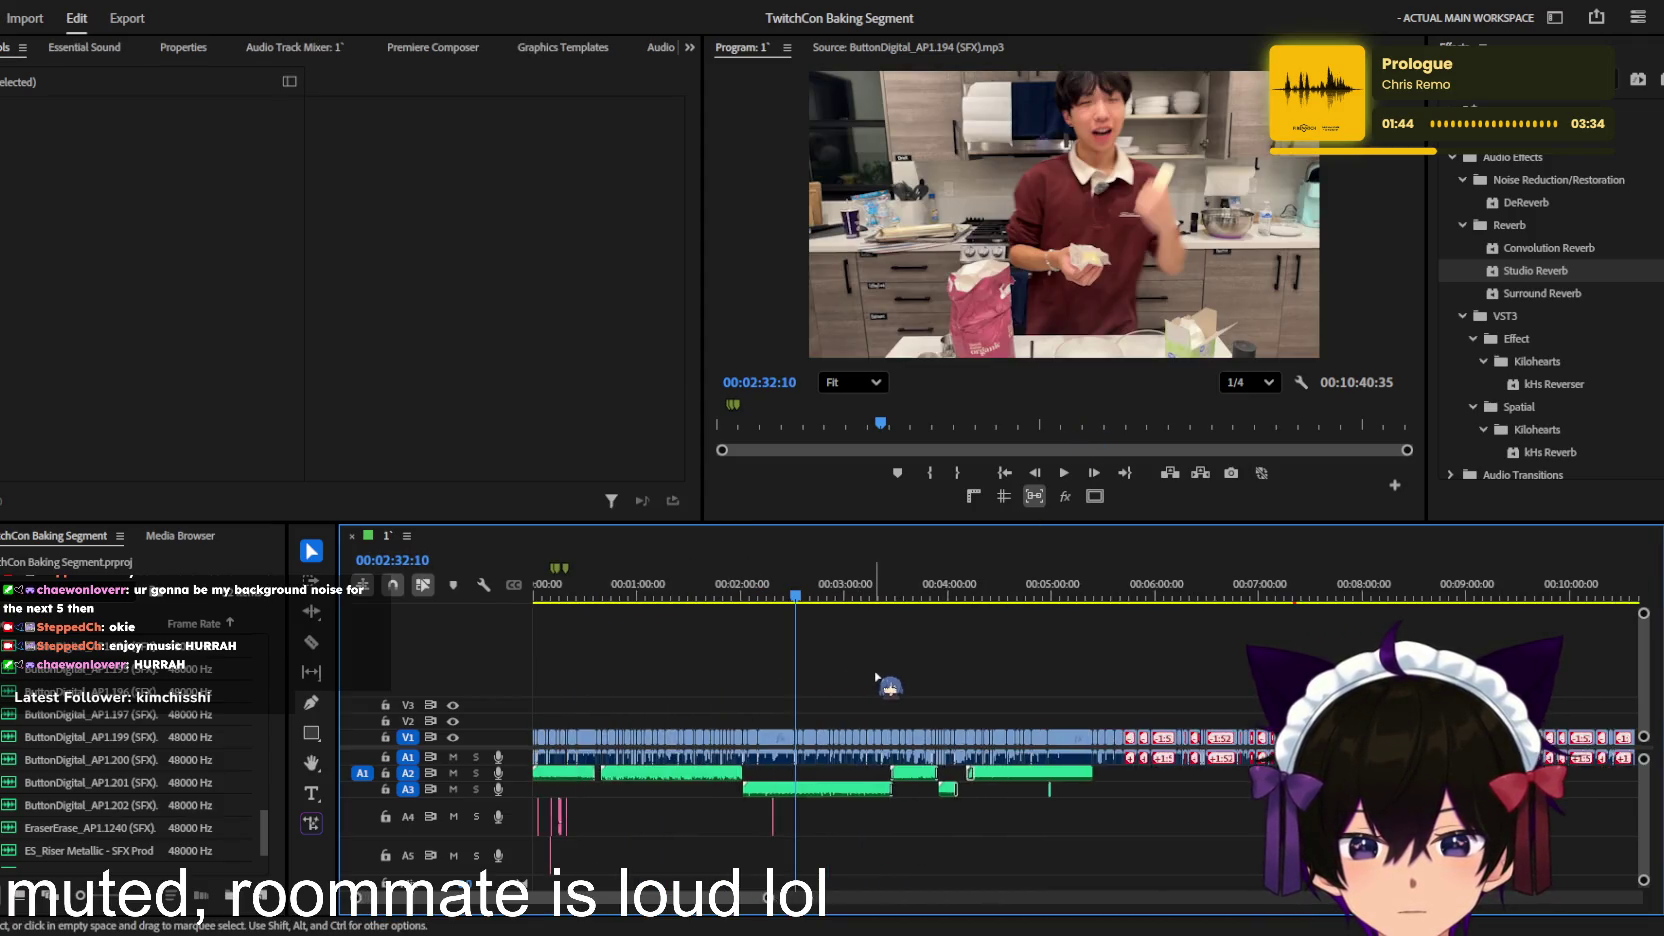
scroll(881, 678, up, 2)
drag(890, 594, 1393, 600)
key(space)
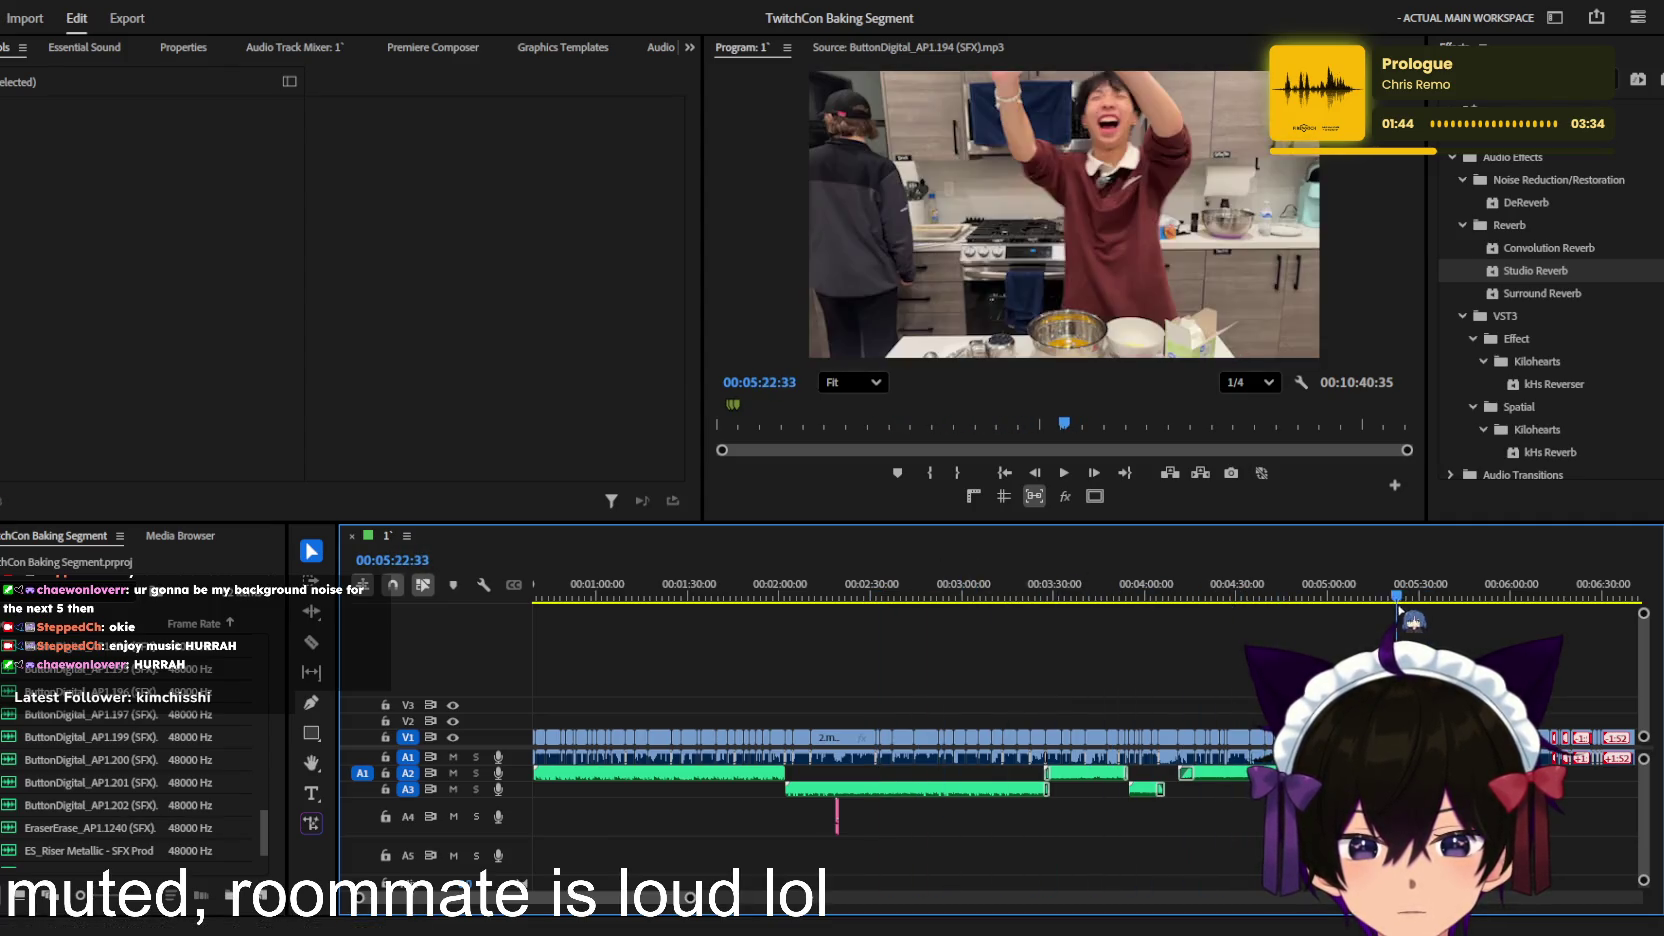
scroll(1393, 640, up, 3)
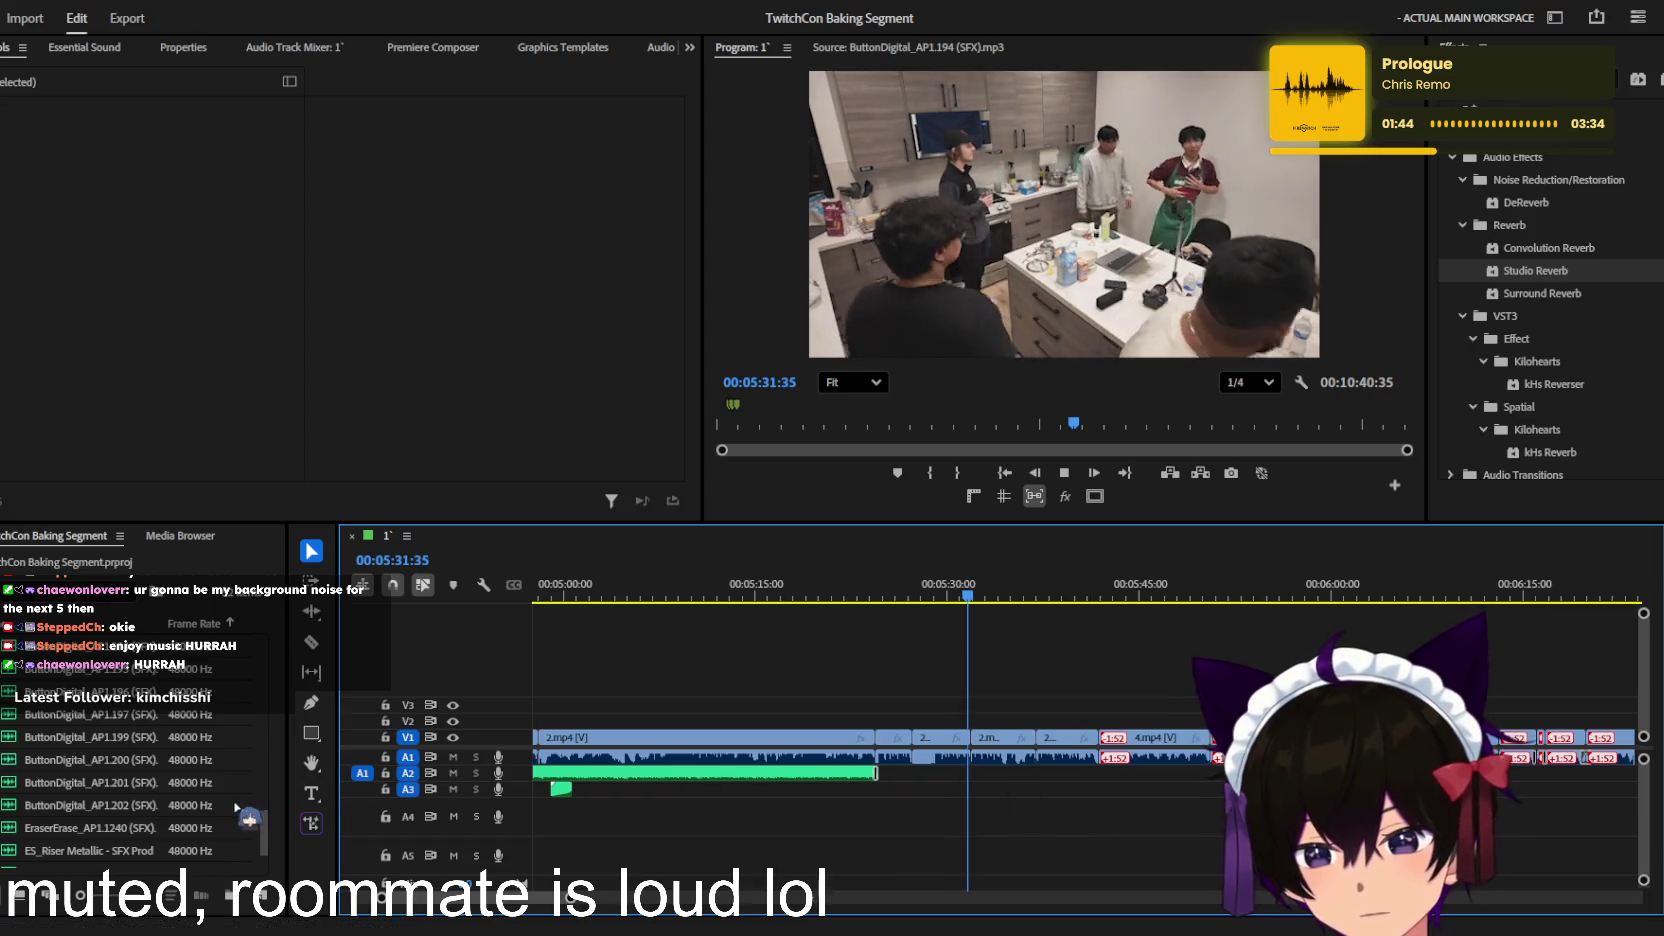
scroll(152, 815, down, 2)
Step: Audition the riser SFX, コールドフィッシュ, 風に揺れて, SUMMER TRIANGLE and OMORI tracks in the Source monitor
double_click(150, 806)
key(Up)
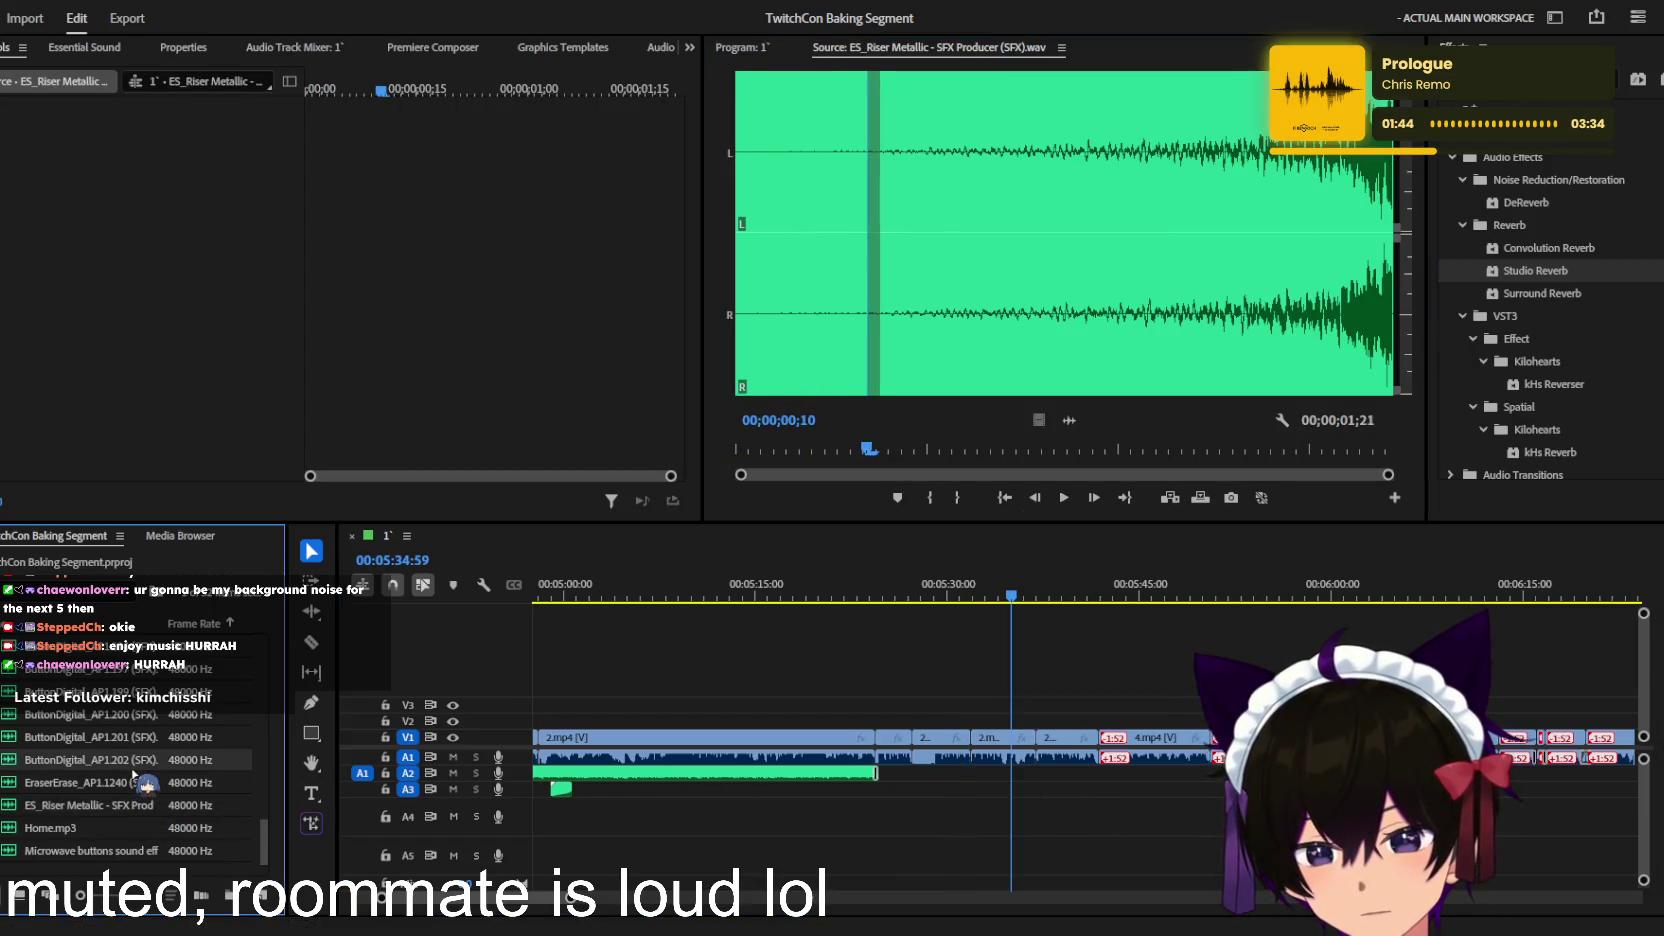
key(Up)
key(Up)
scroll(130, 810, up, 5)
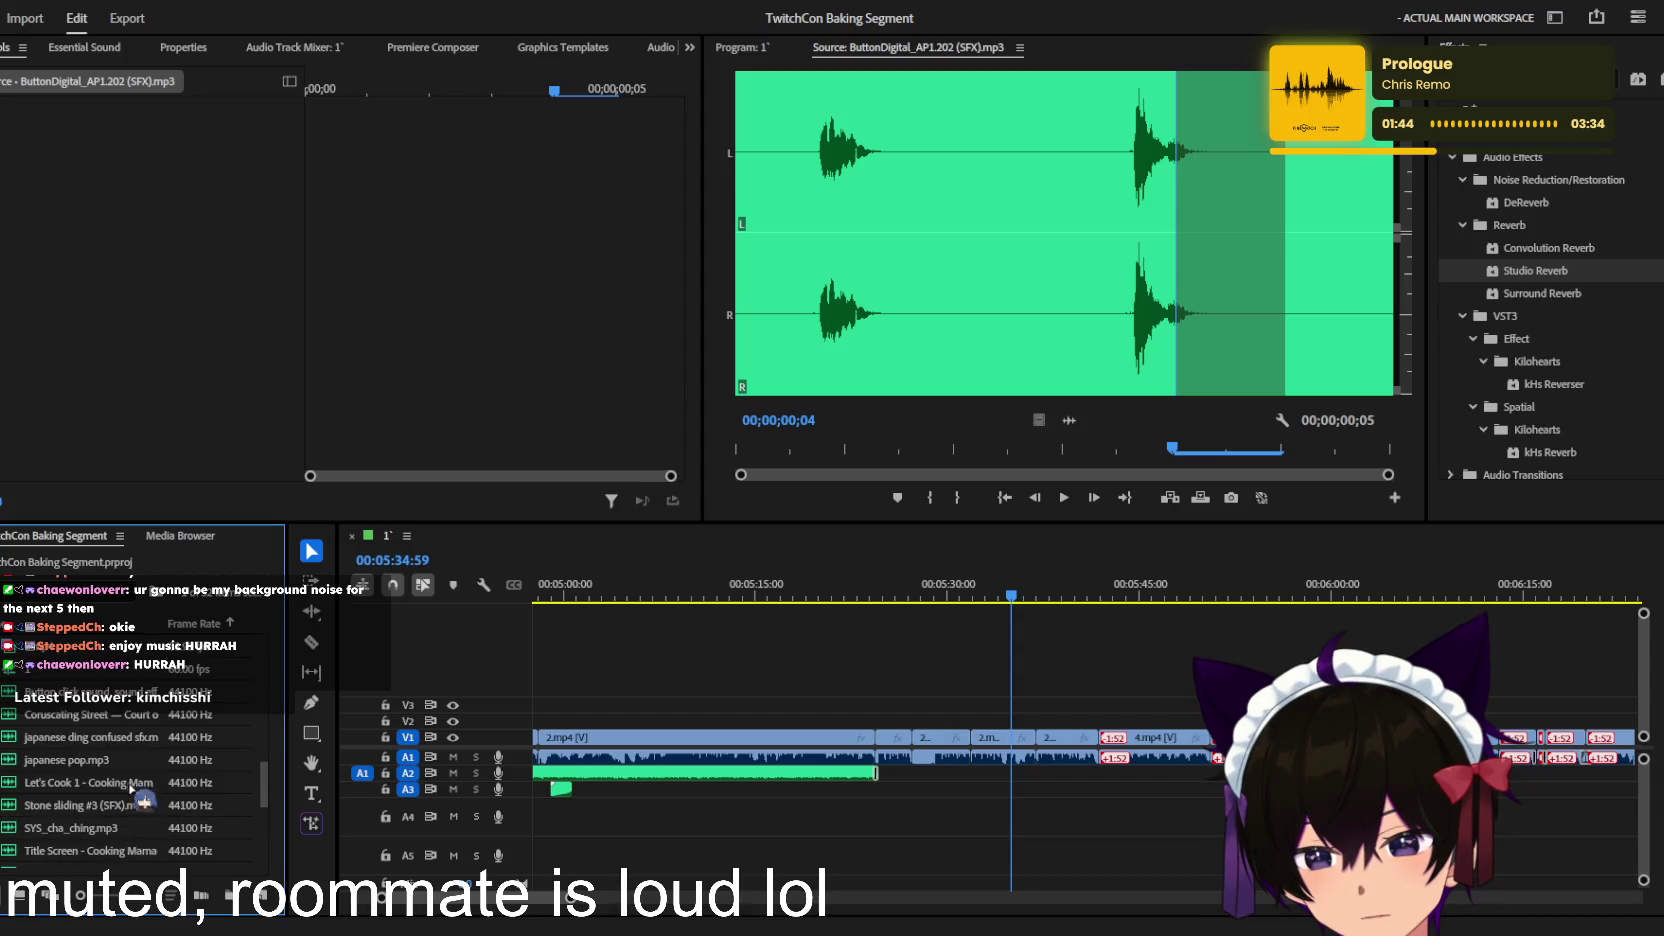
double_click(125, 742)
key(space)
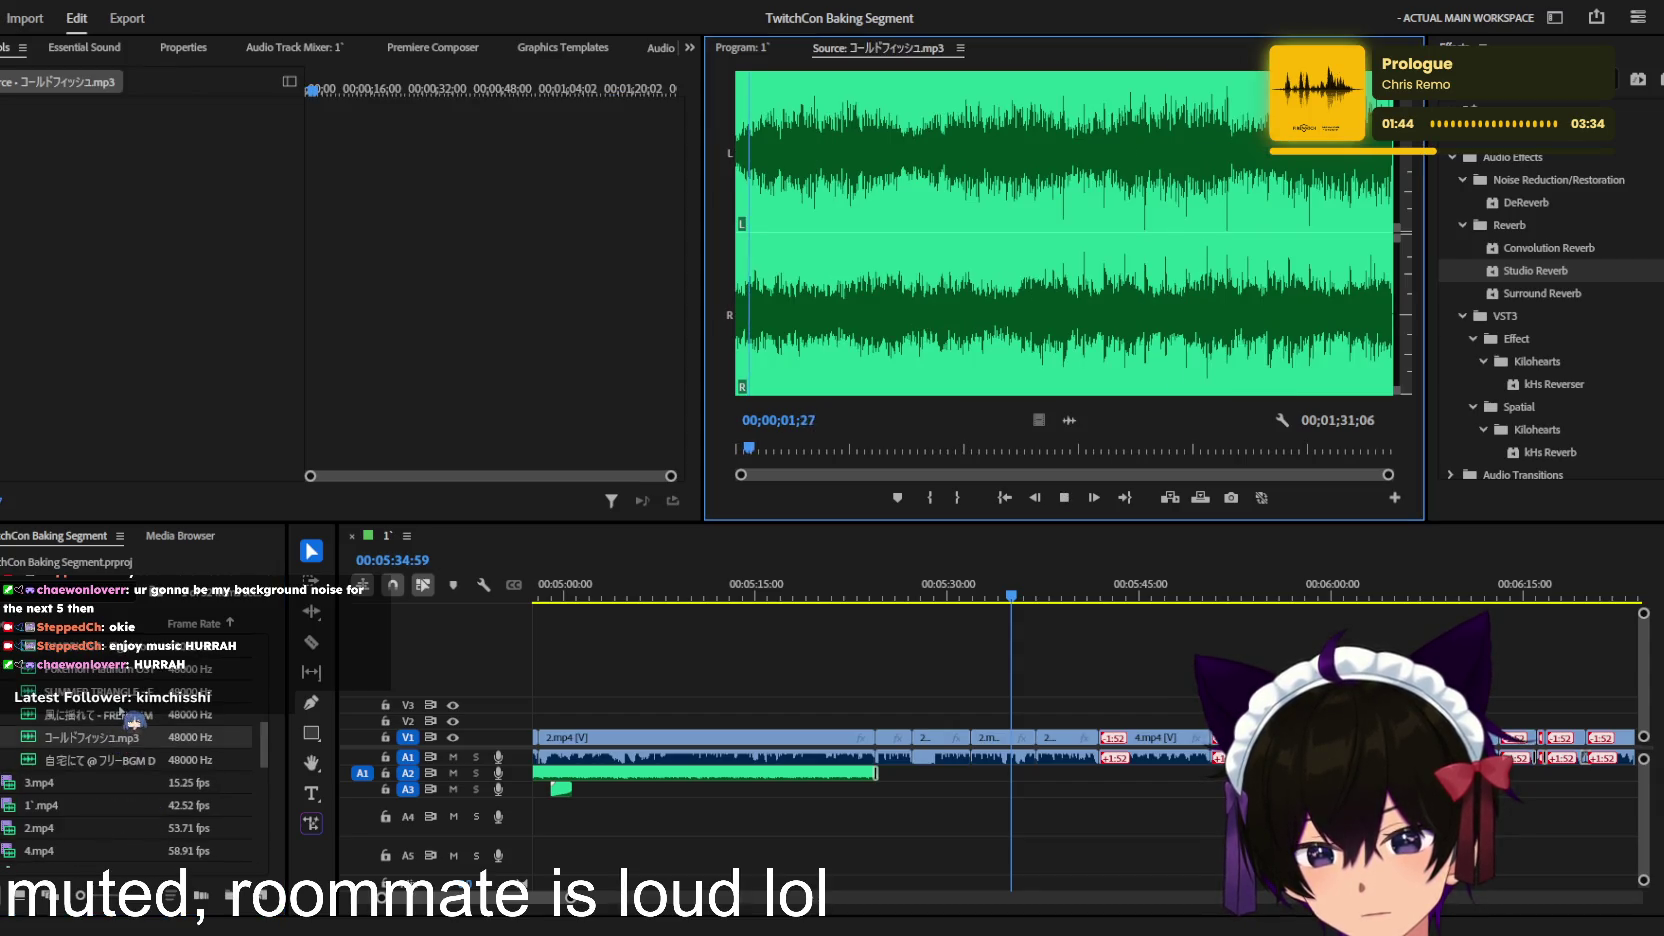
double_click(122, 712)
key(Up)
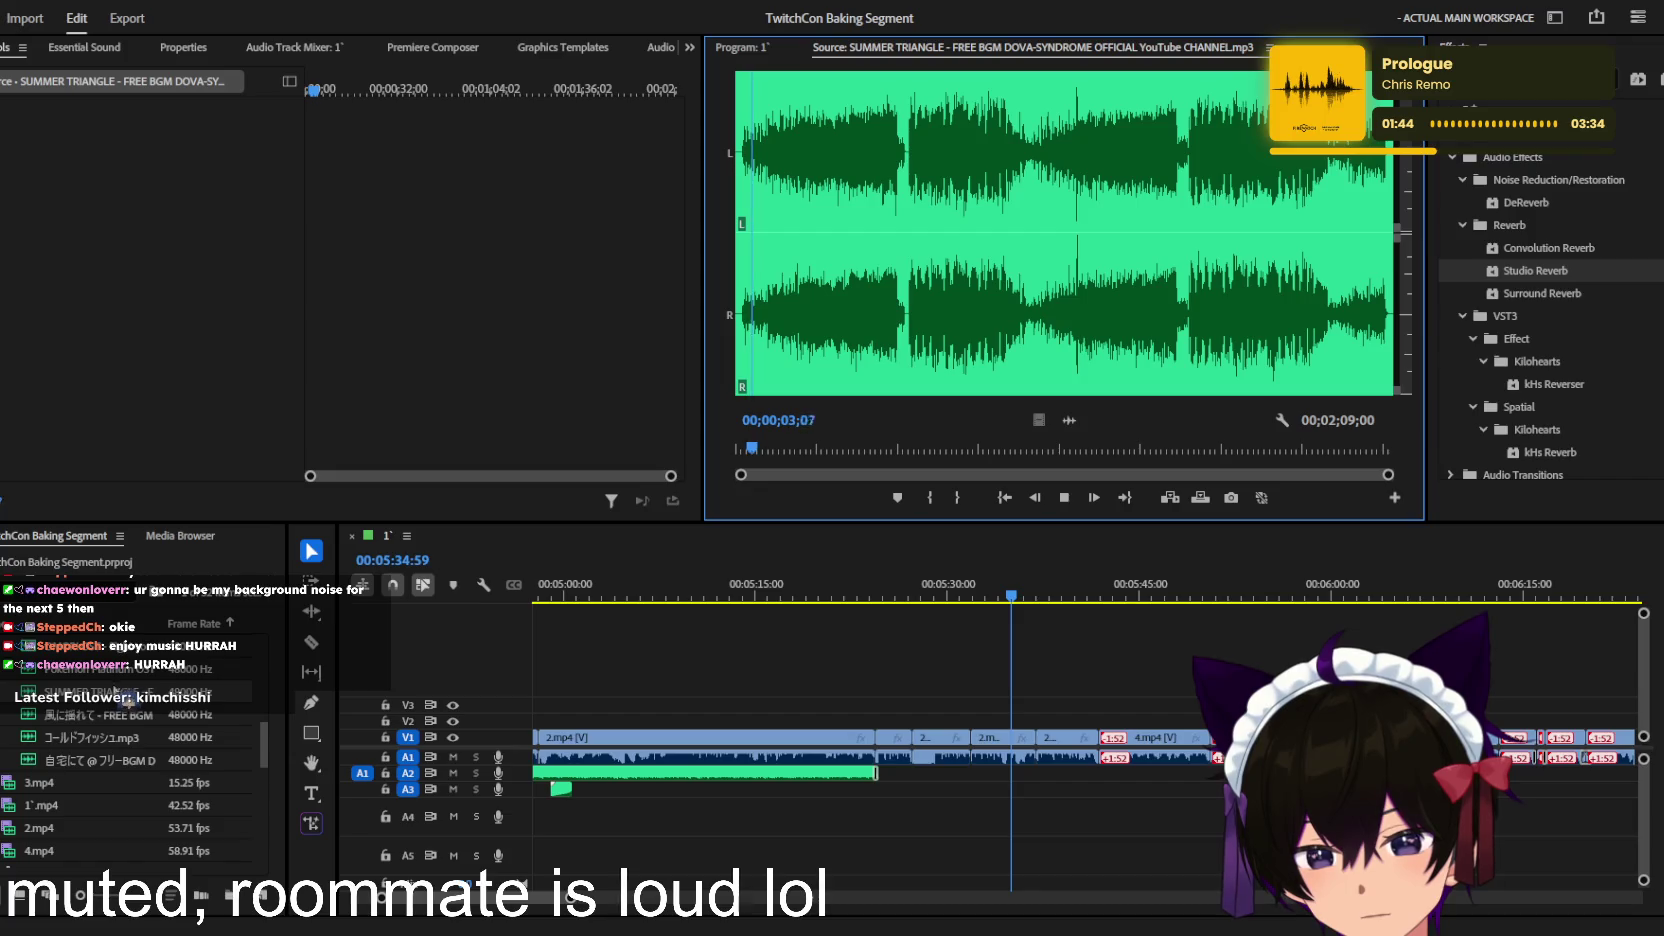
key(Up)
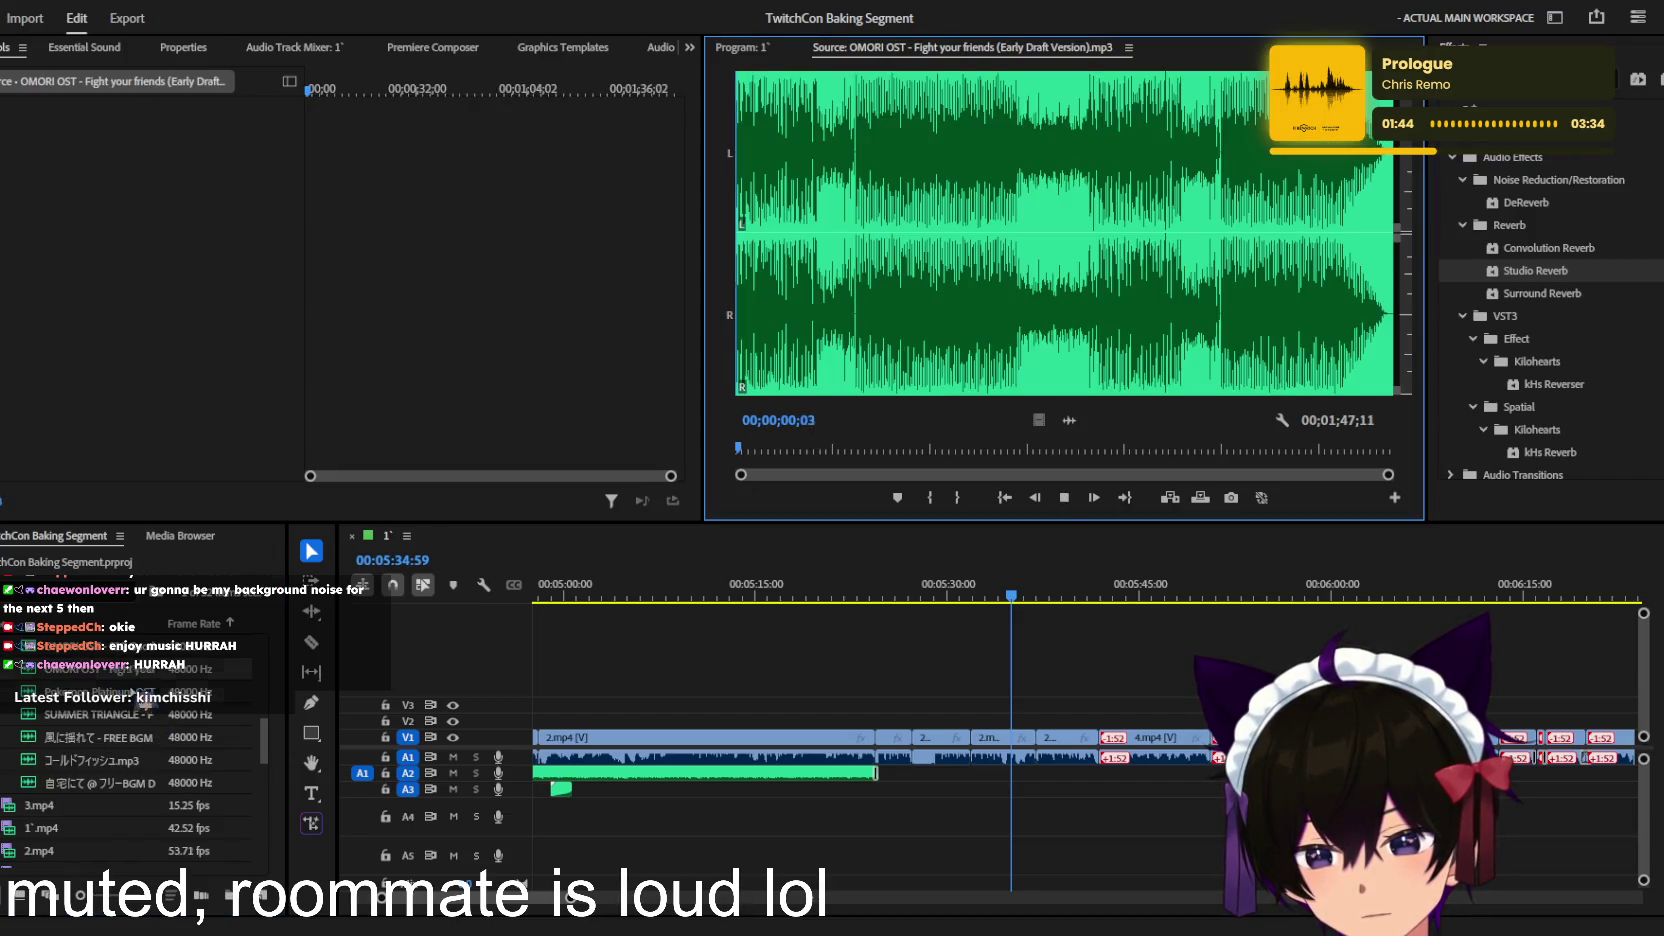
key(Up)
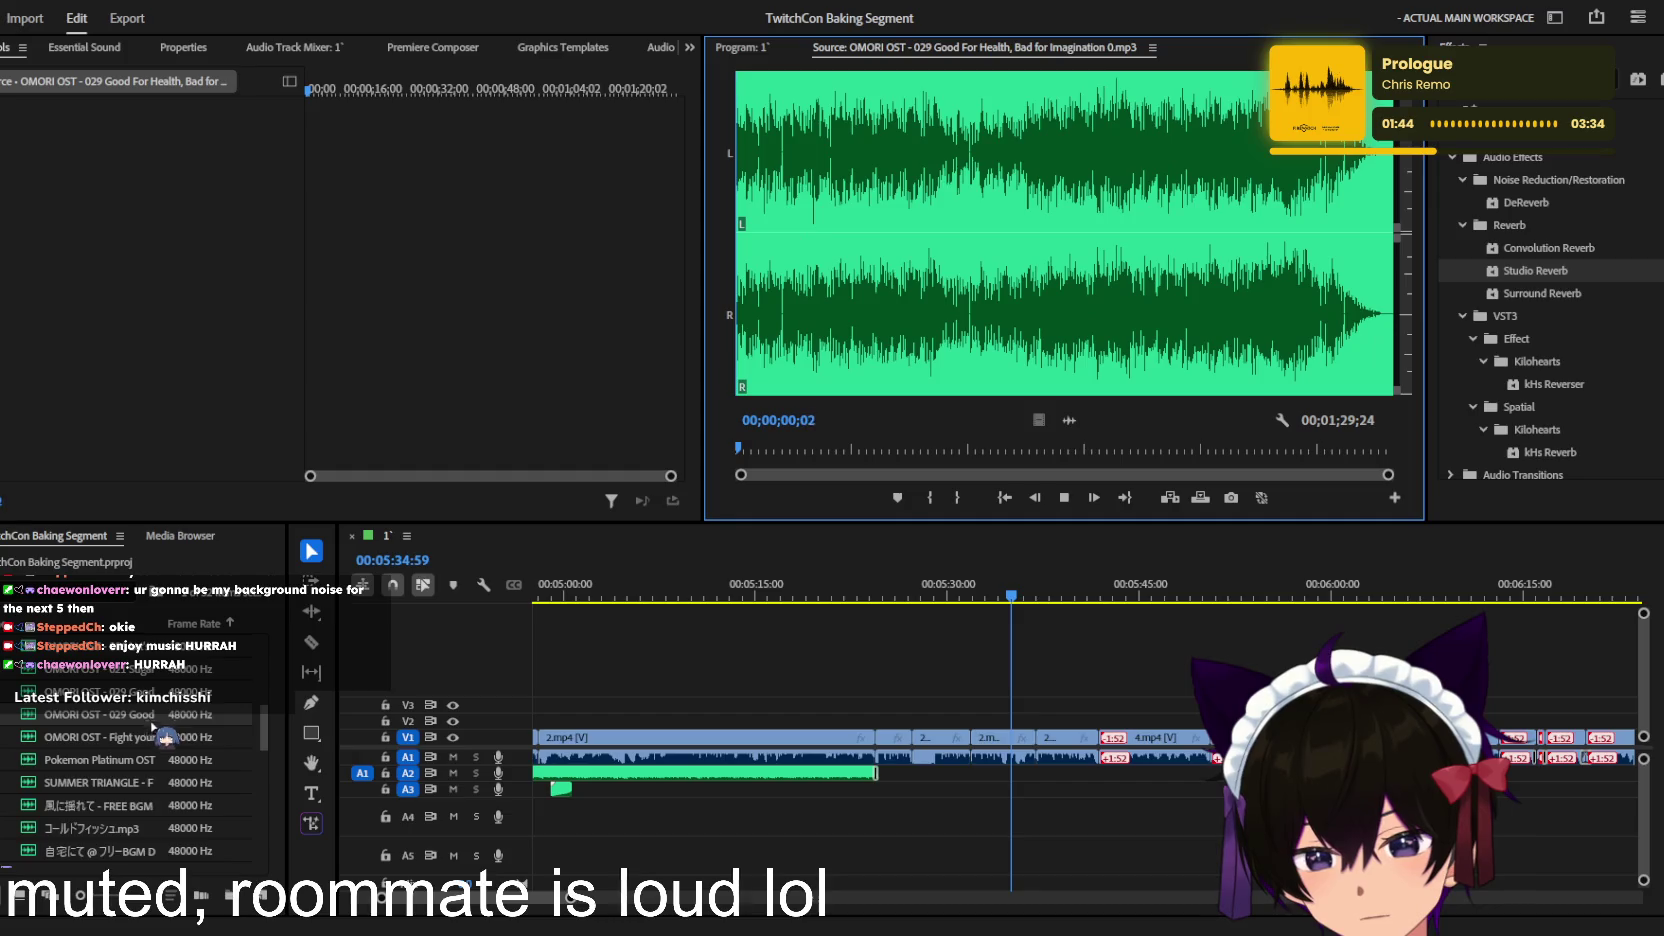
Step: Audition OMORI 006, Sugar Star Planetarium, Dreamy_Land, 自宅にて and the youtube audio track
scroll(155, 727, up, 1)
key(Up)
key(Up)
key(Up)
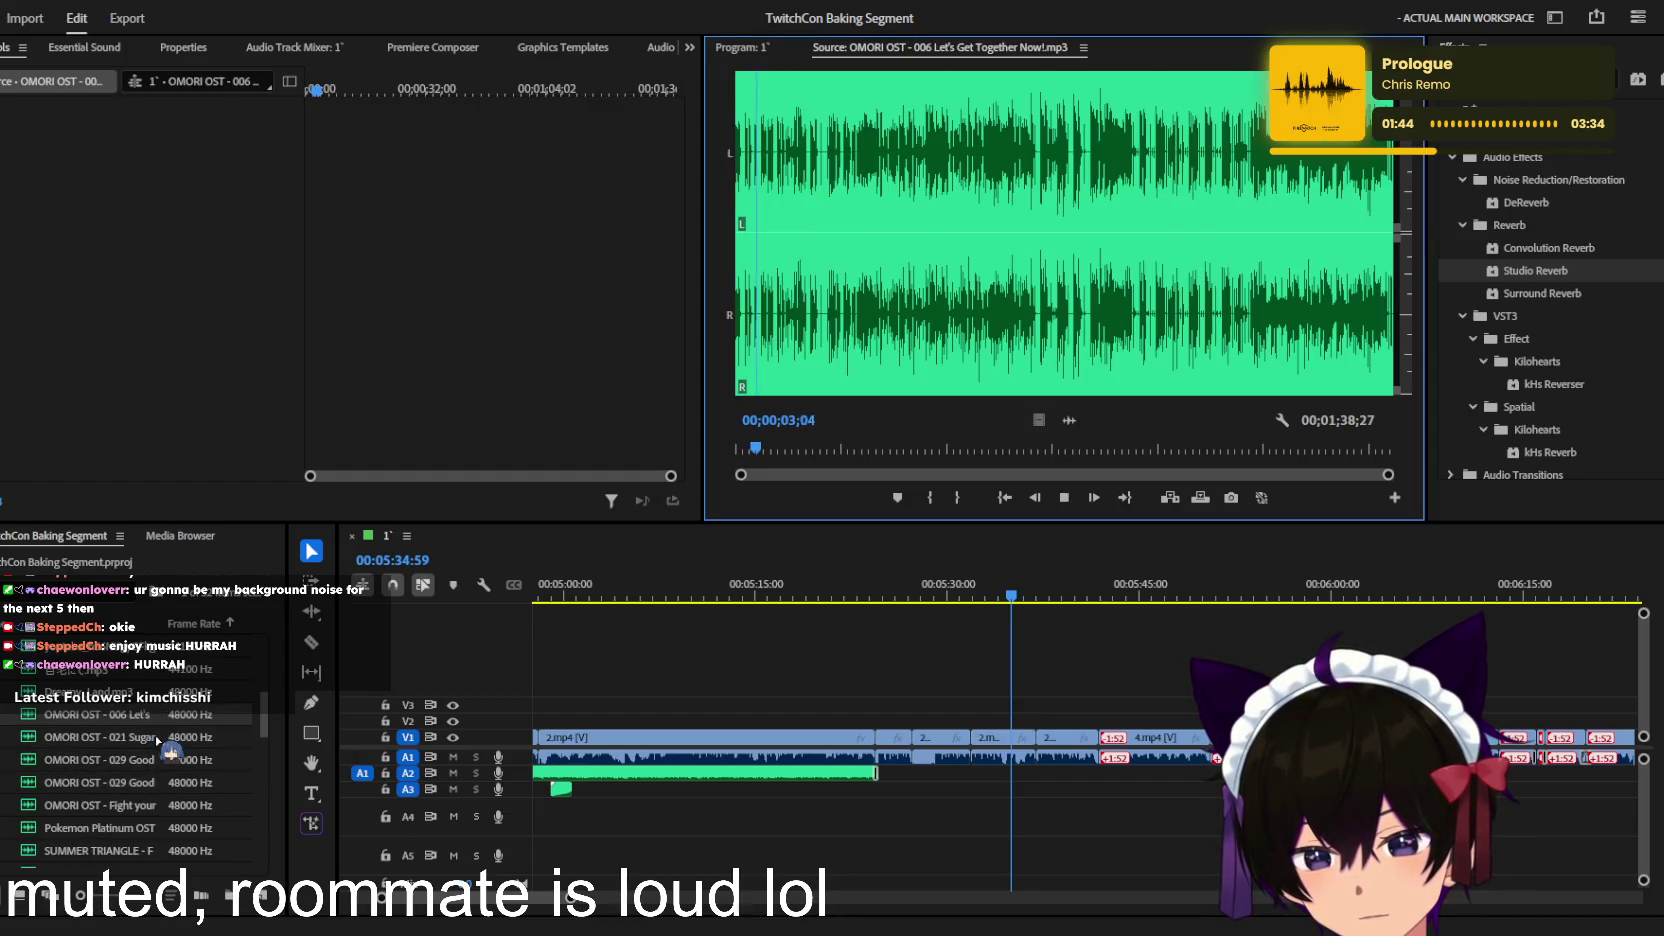
click(155, 740)
scroll(150, 740, up, 1)
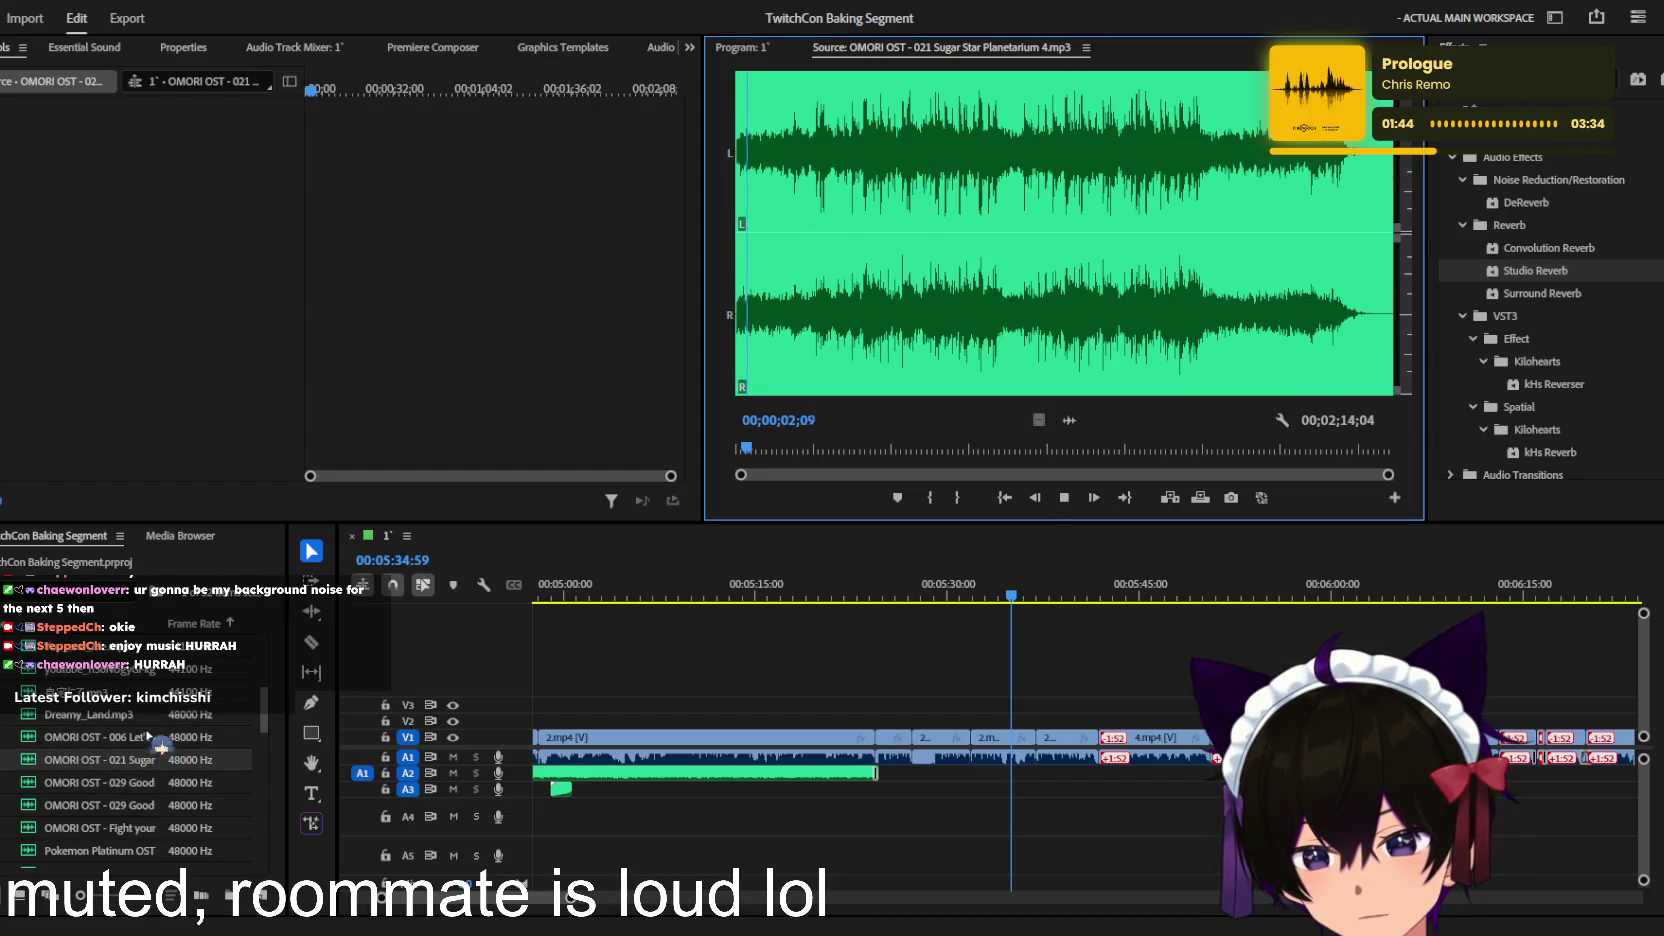
click(147, 716)
key(space)
scroll(147, 720, up, 1)
key(Up)
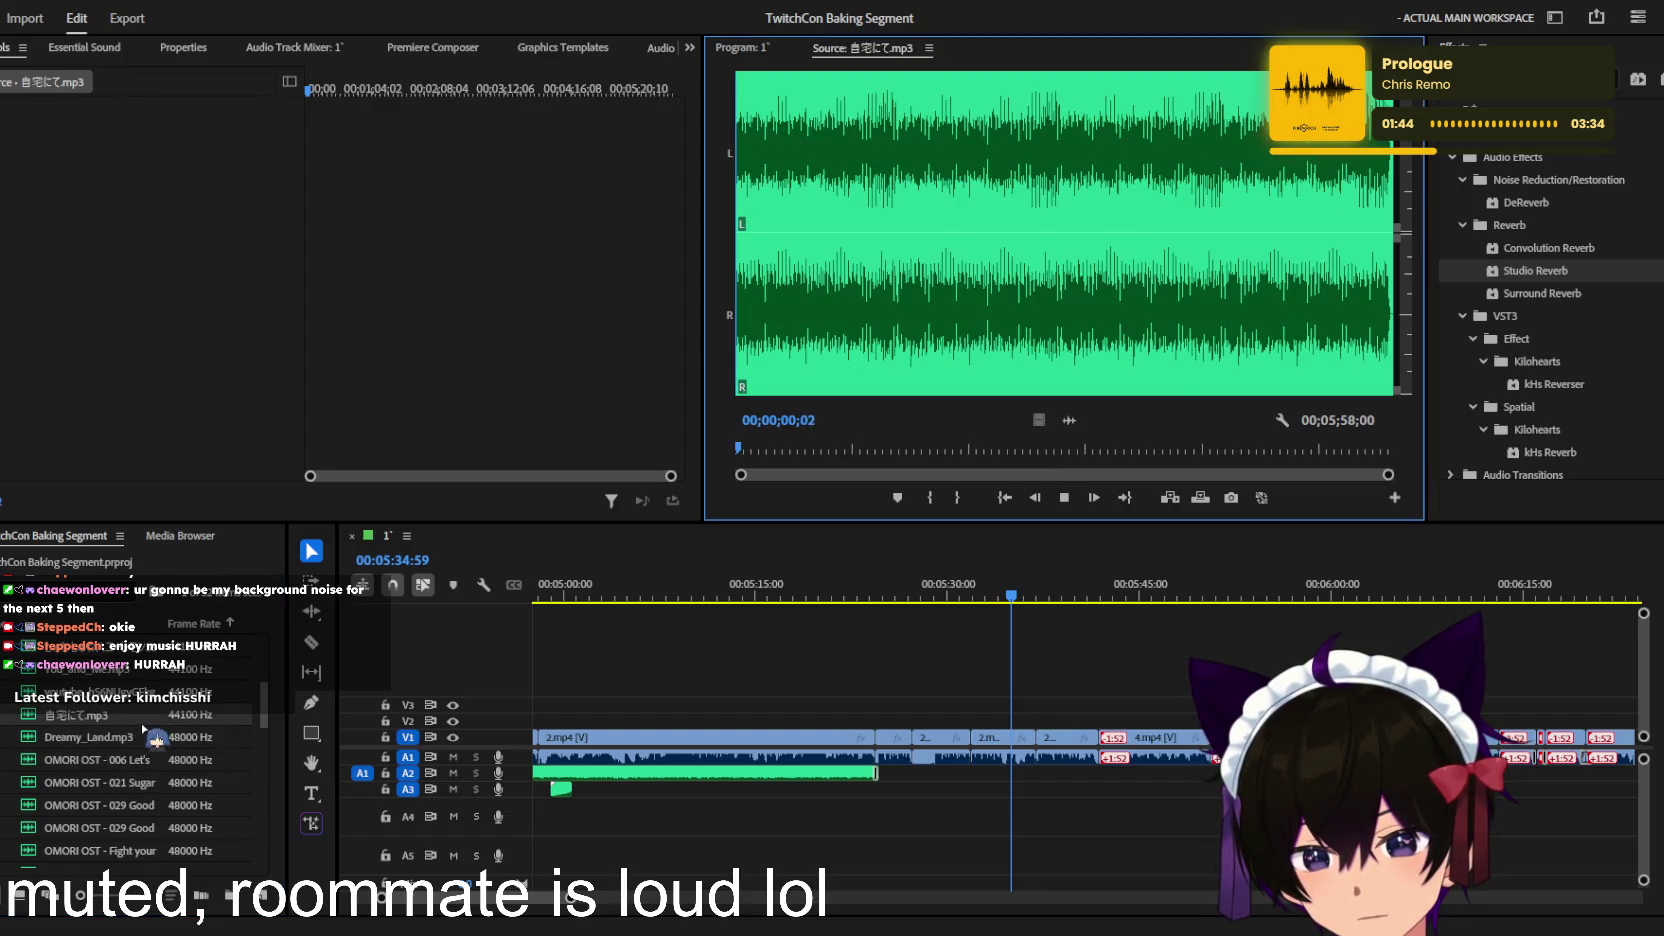
key(Up)
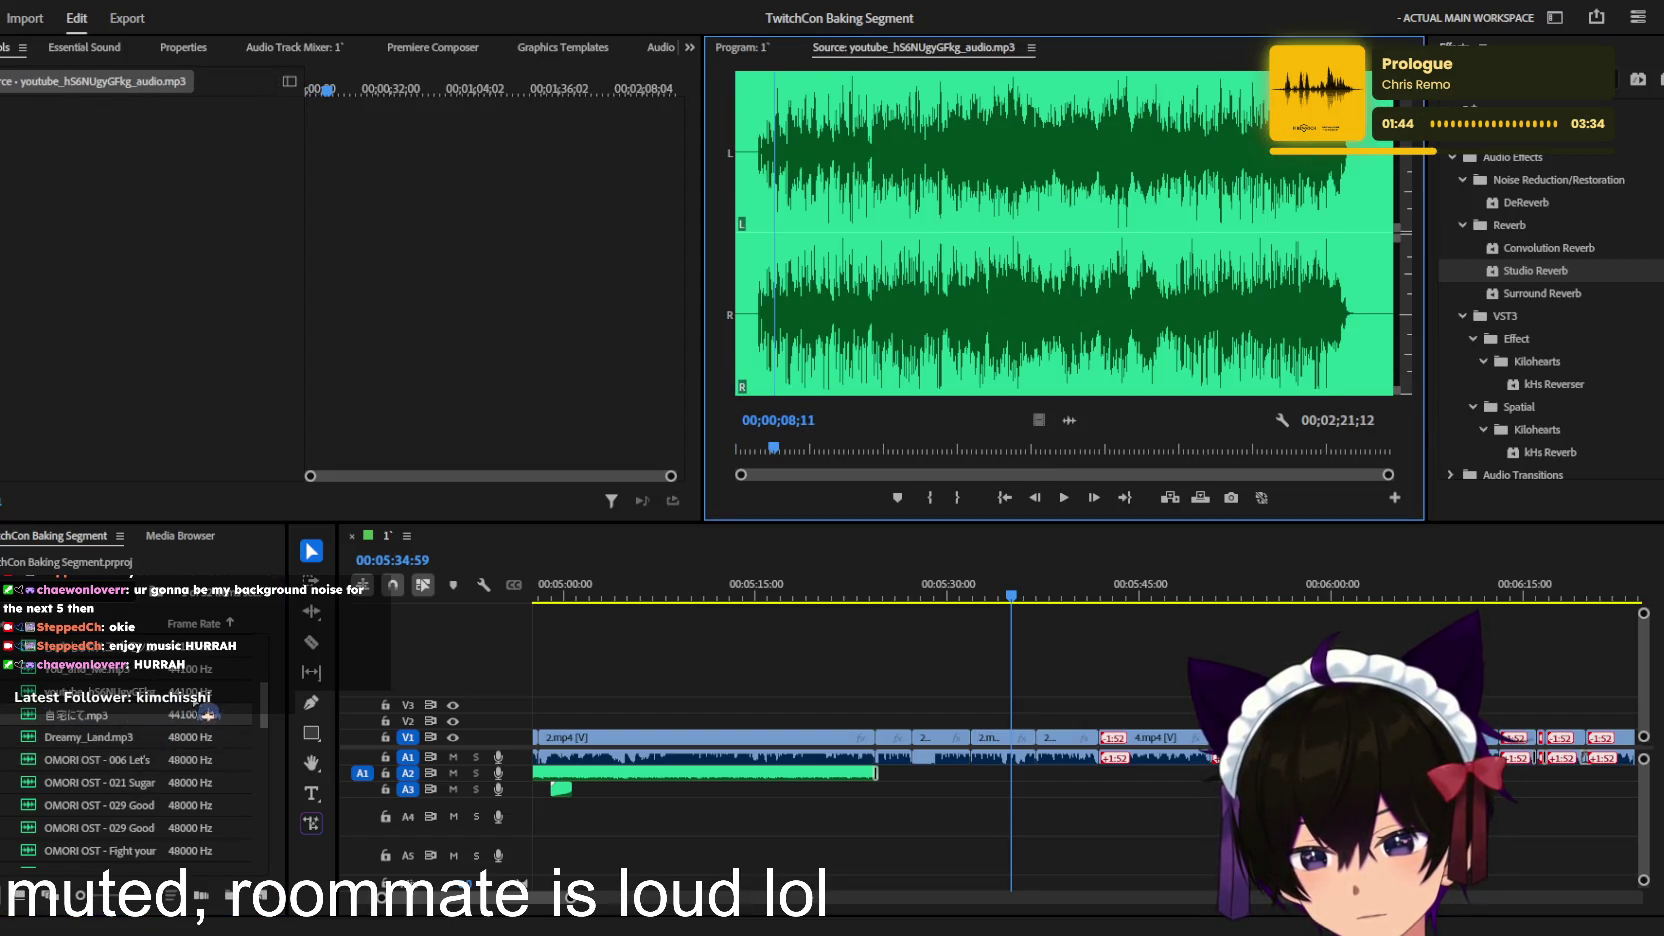
Step: Audition the remaining tracks, then place いつもの風景.mp3 on track A3 near 5:24
key(Up)
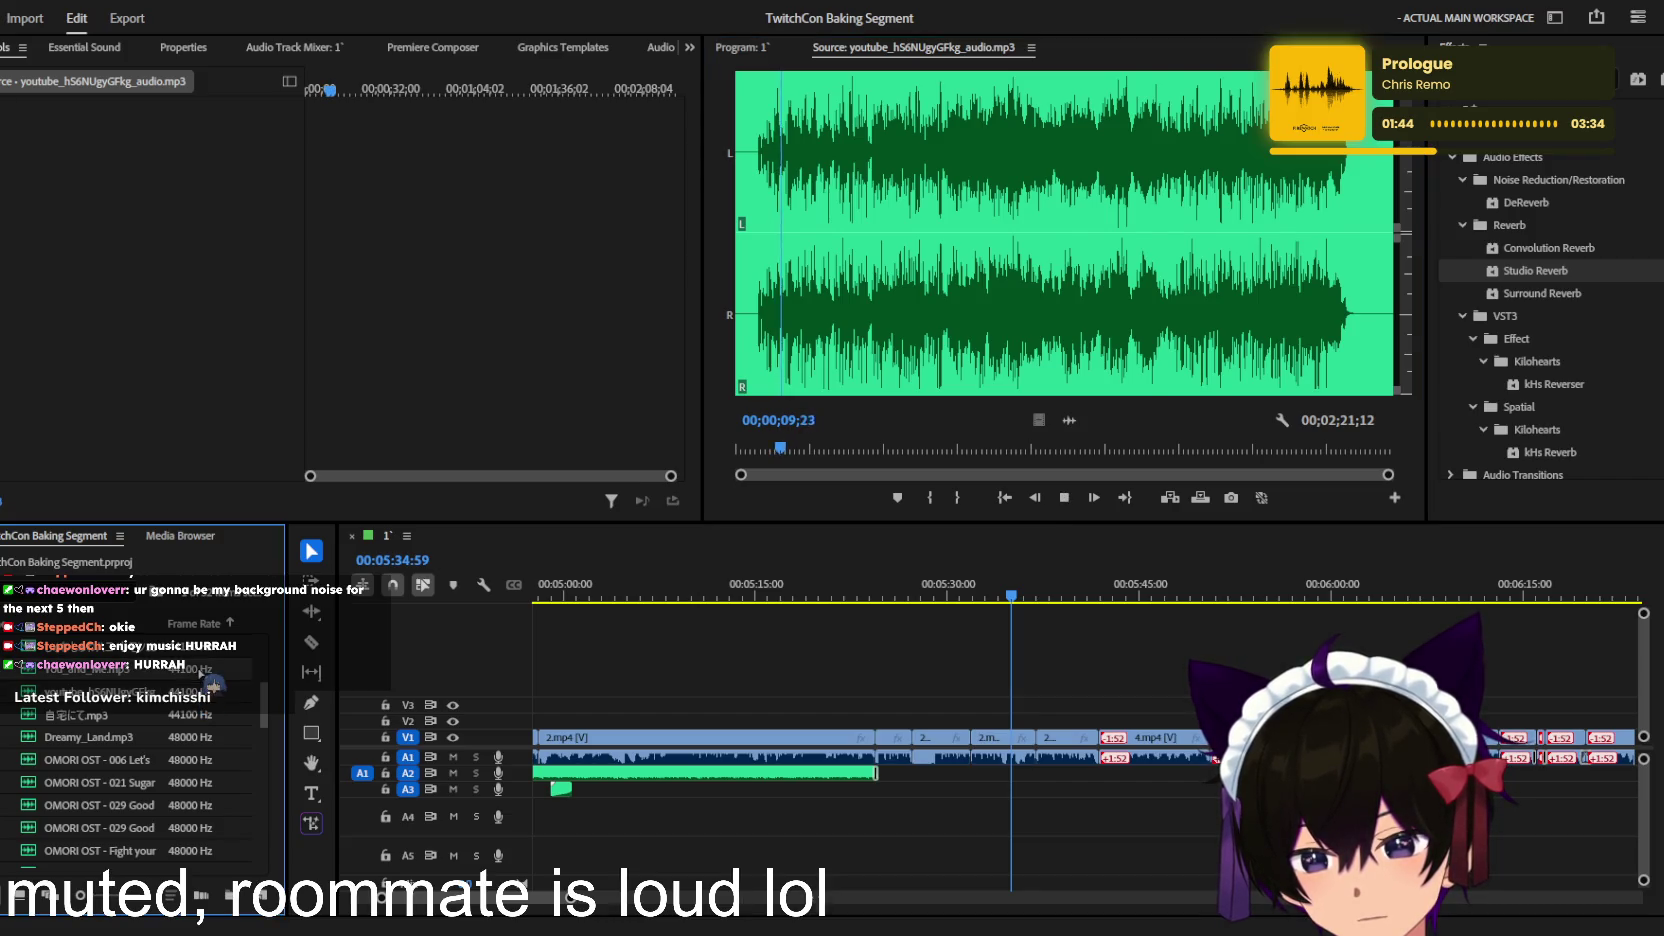
key(Up)
key(Up)
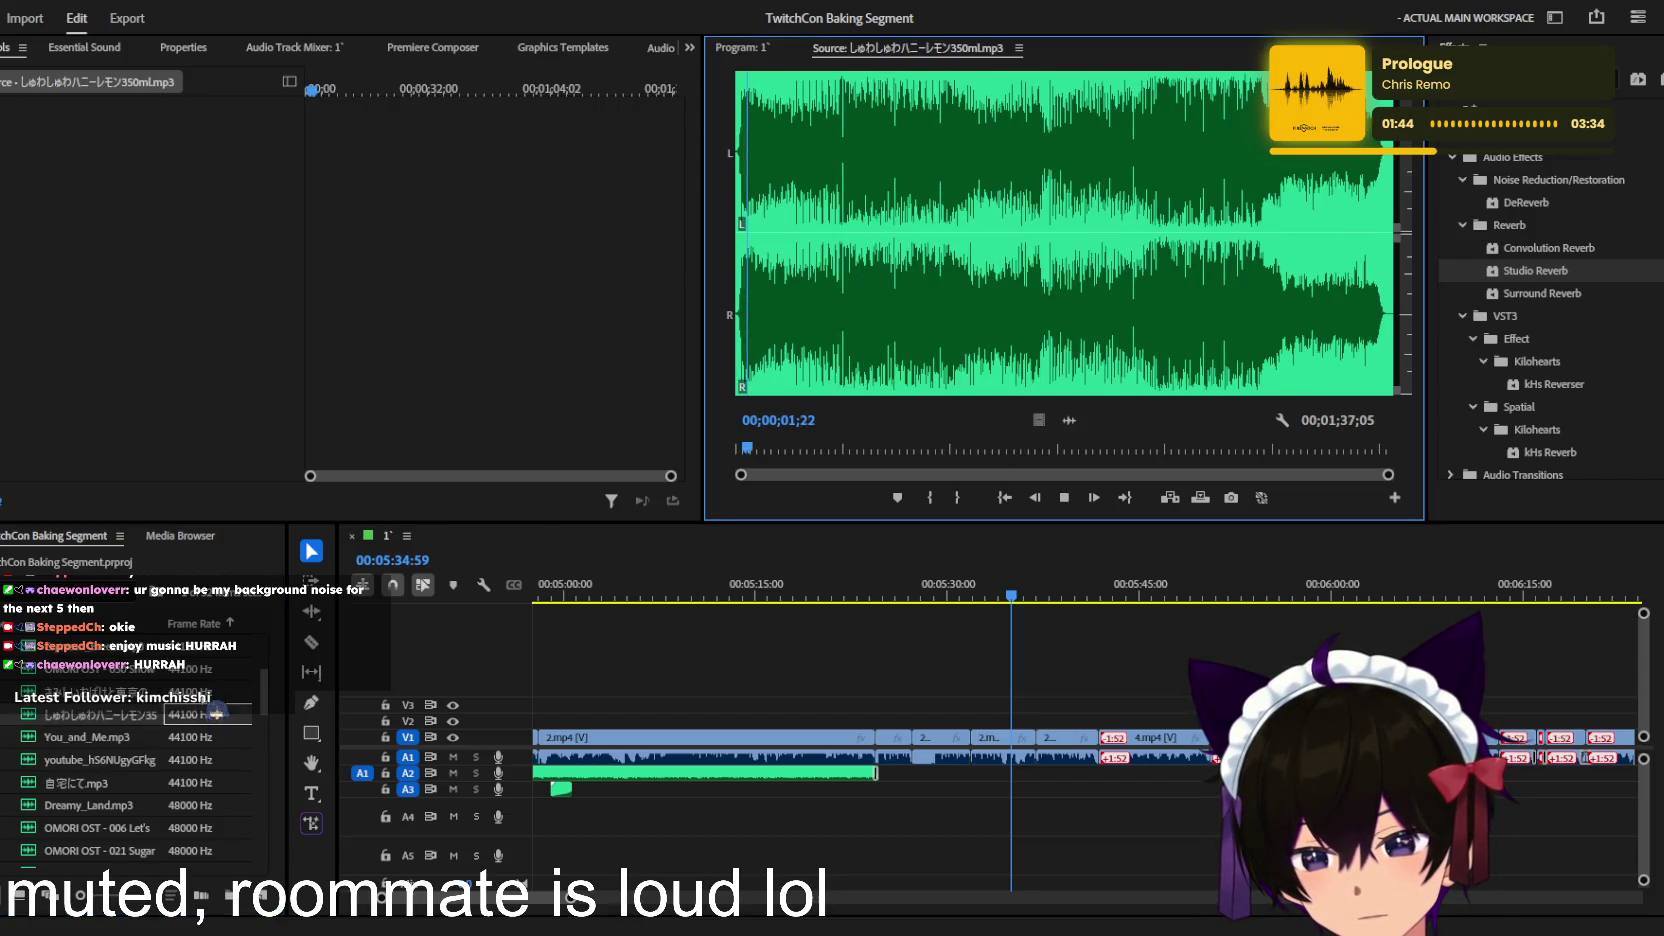
key(Up)
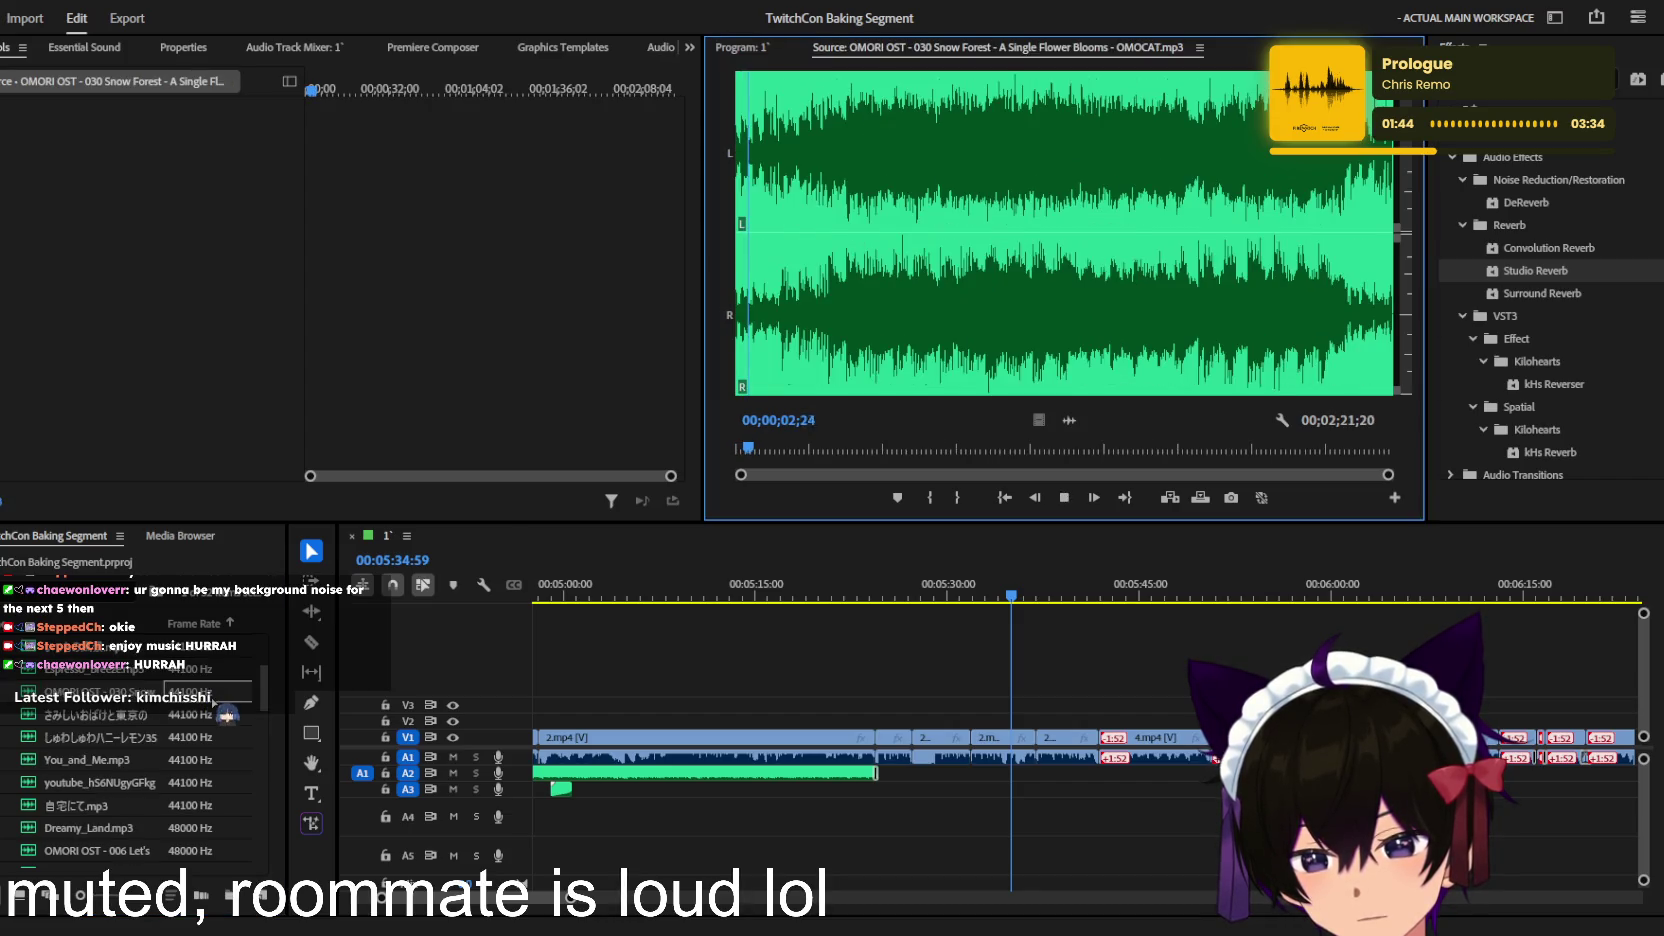
key(Up)
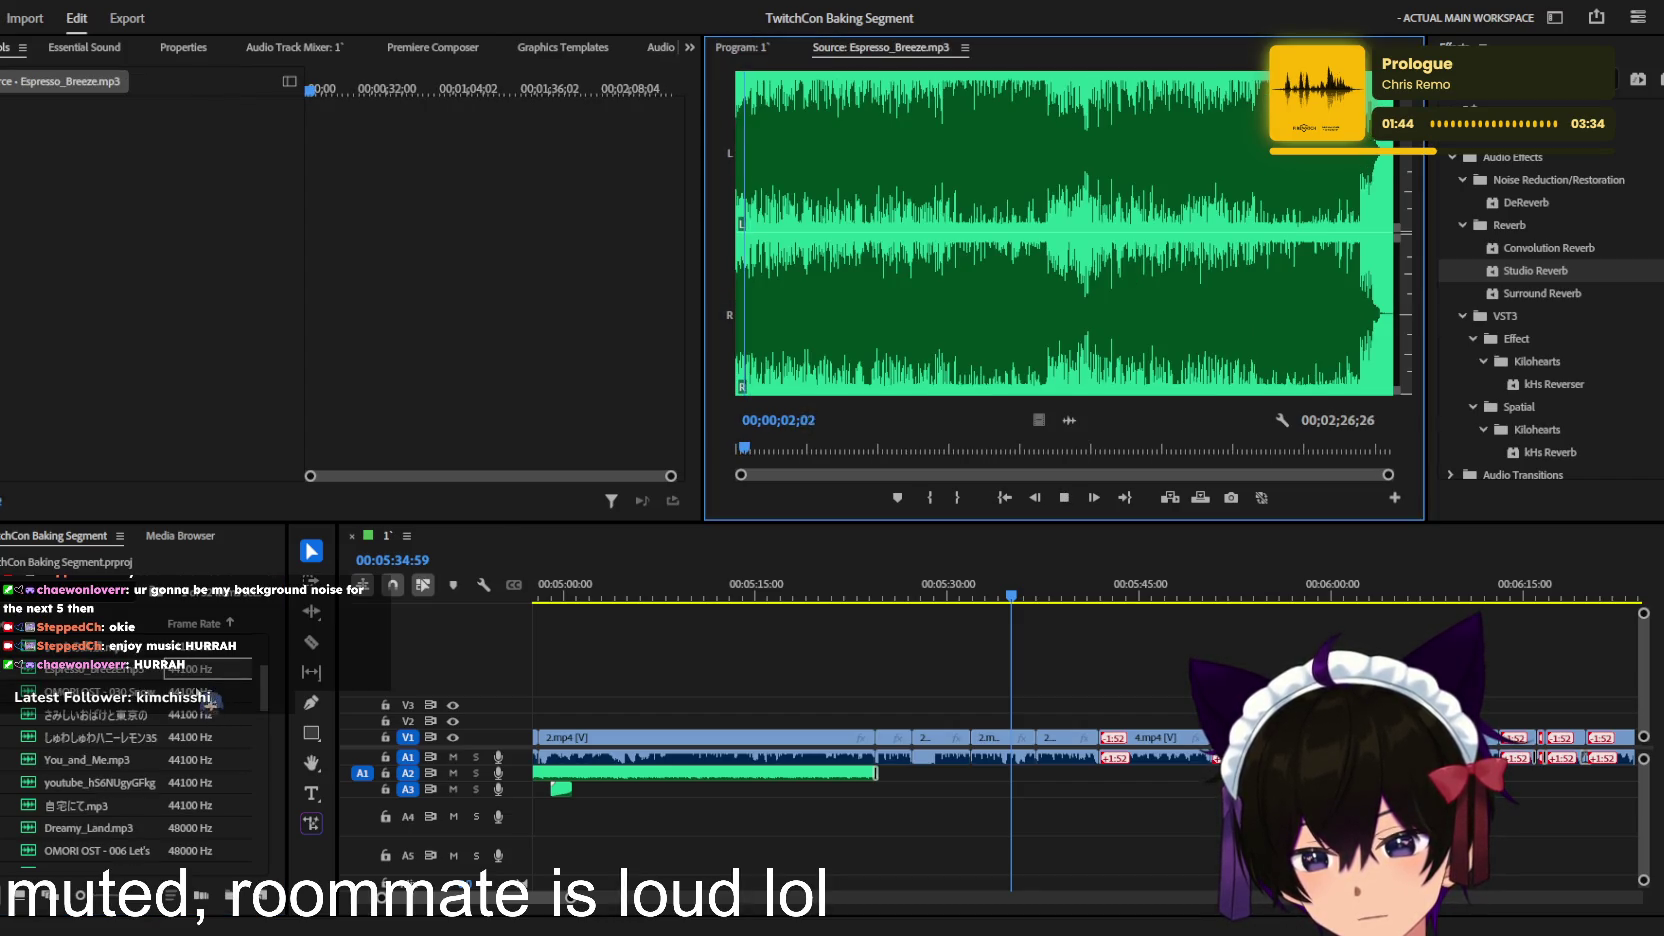
key(Up)
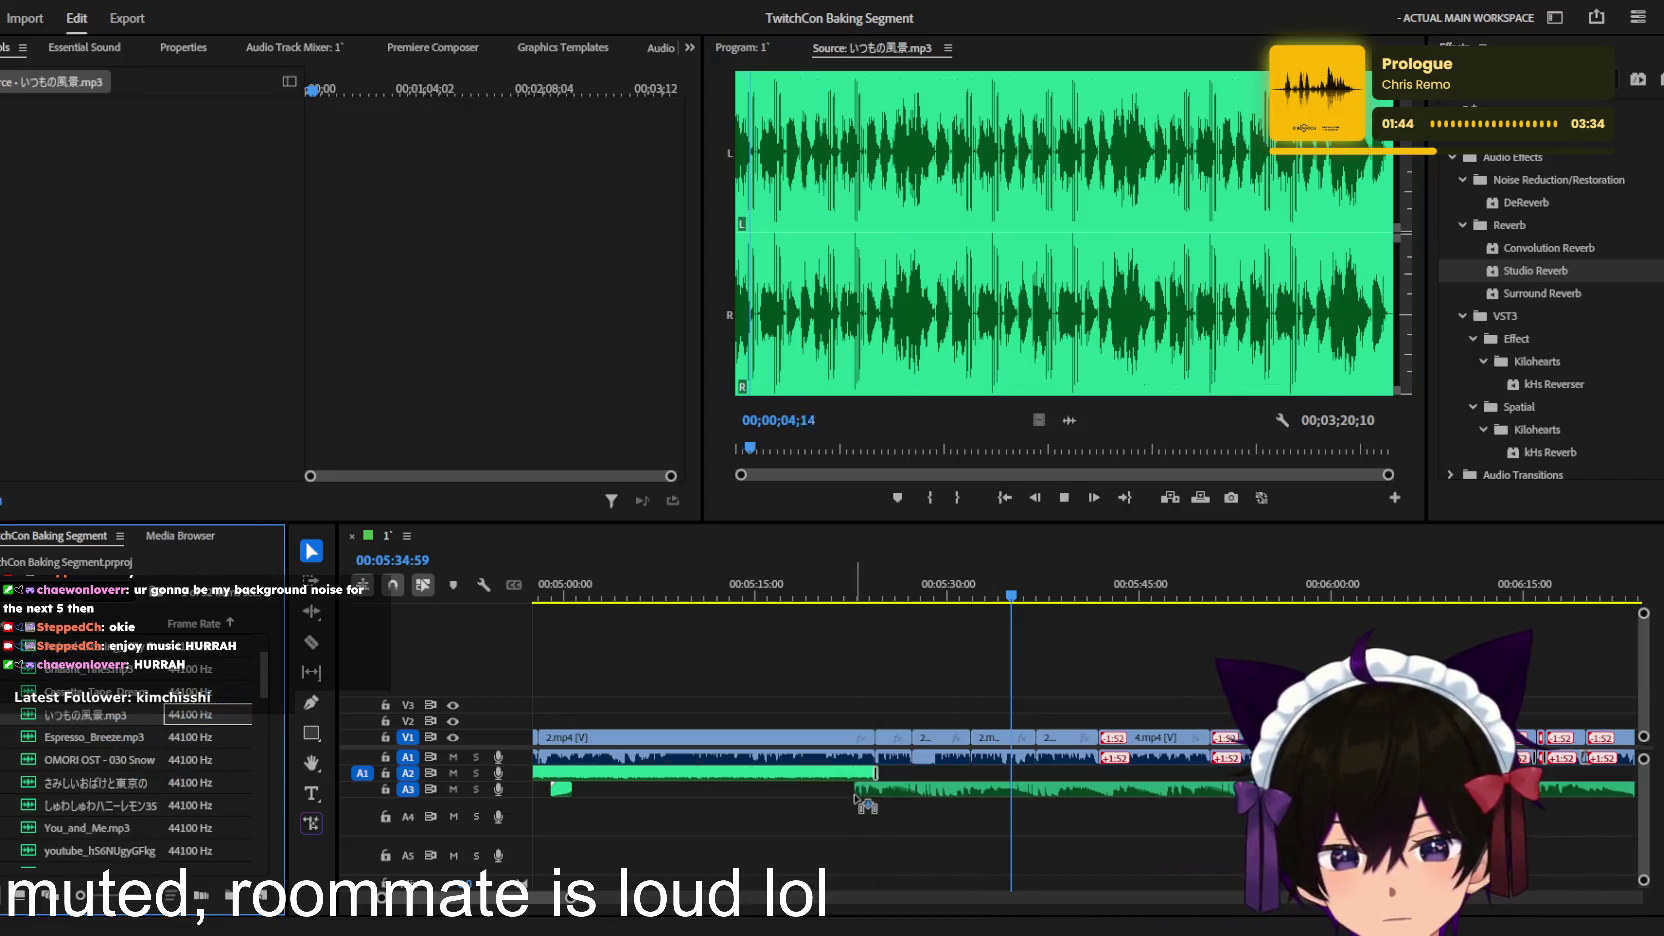
drag(103, 727, 866, 803)
Step: Select the new いつもの風景 clip on A3 and play back from its entry point
key(equal)
key(equal)
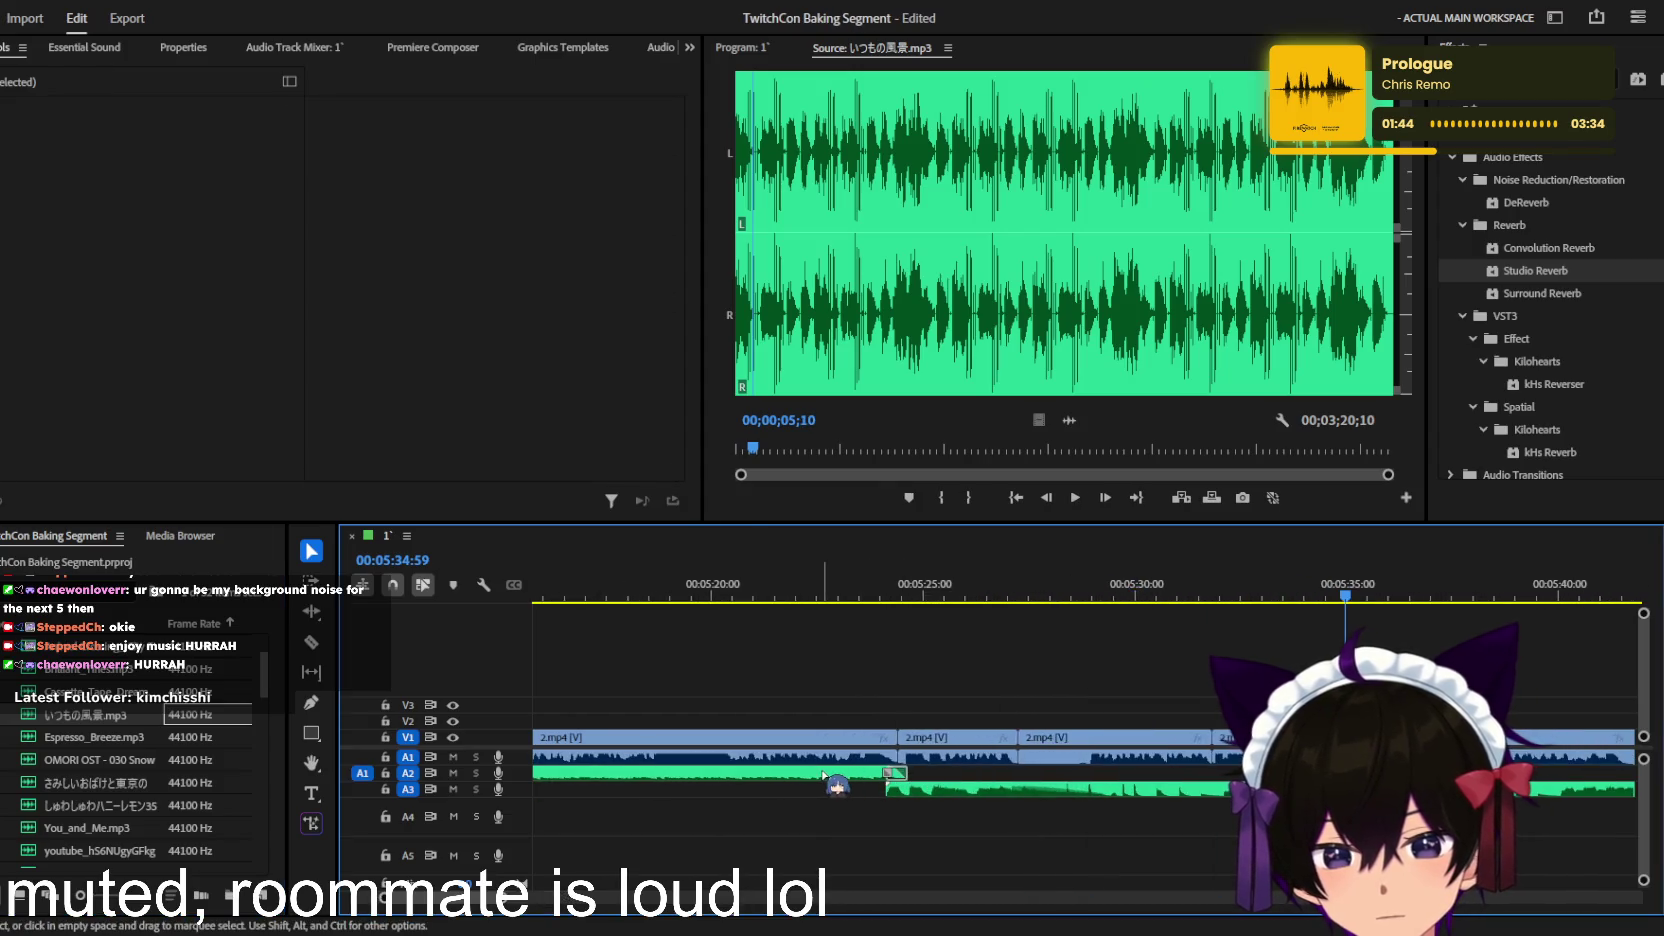
click(830, 773)
click(976, 790)
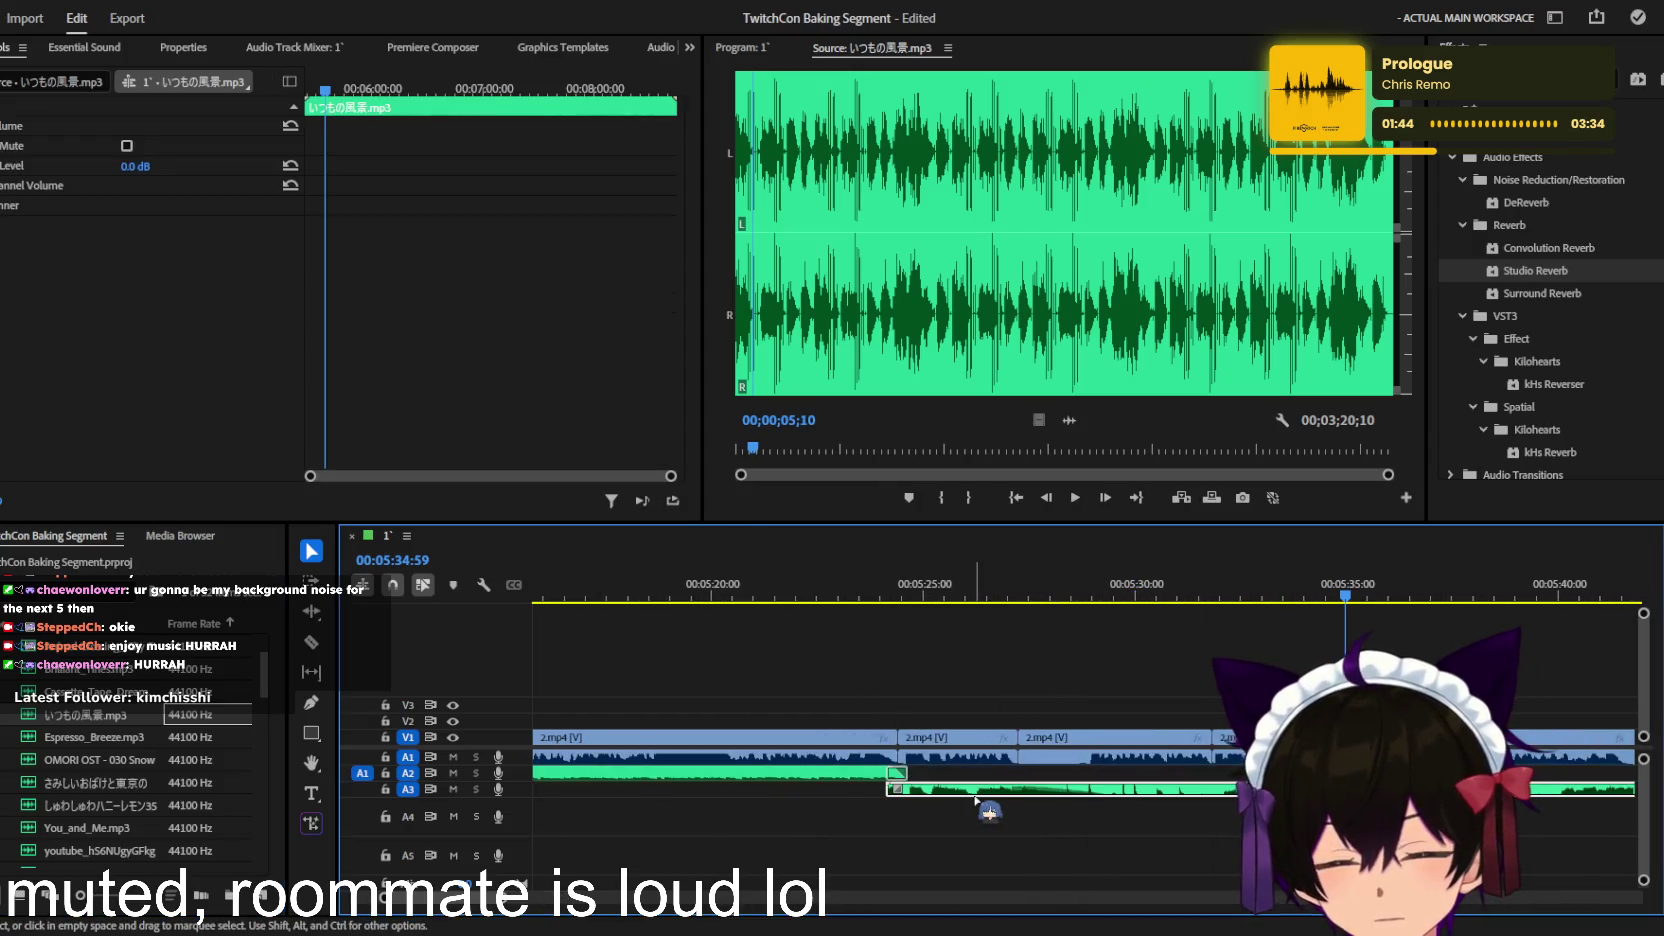
click(976, 795)
key(space)
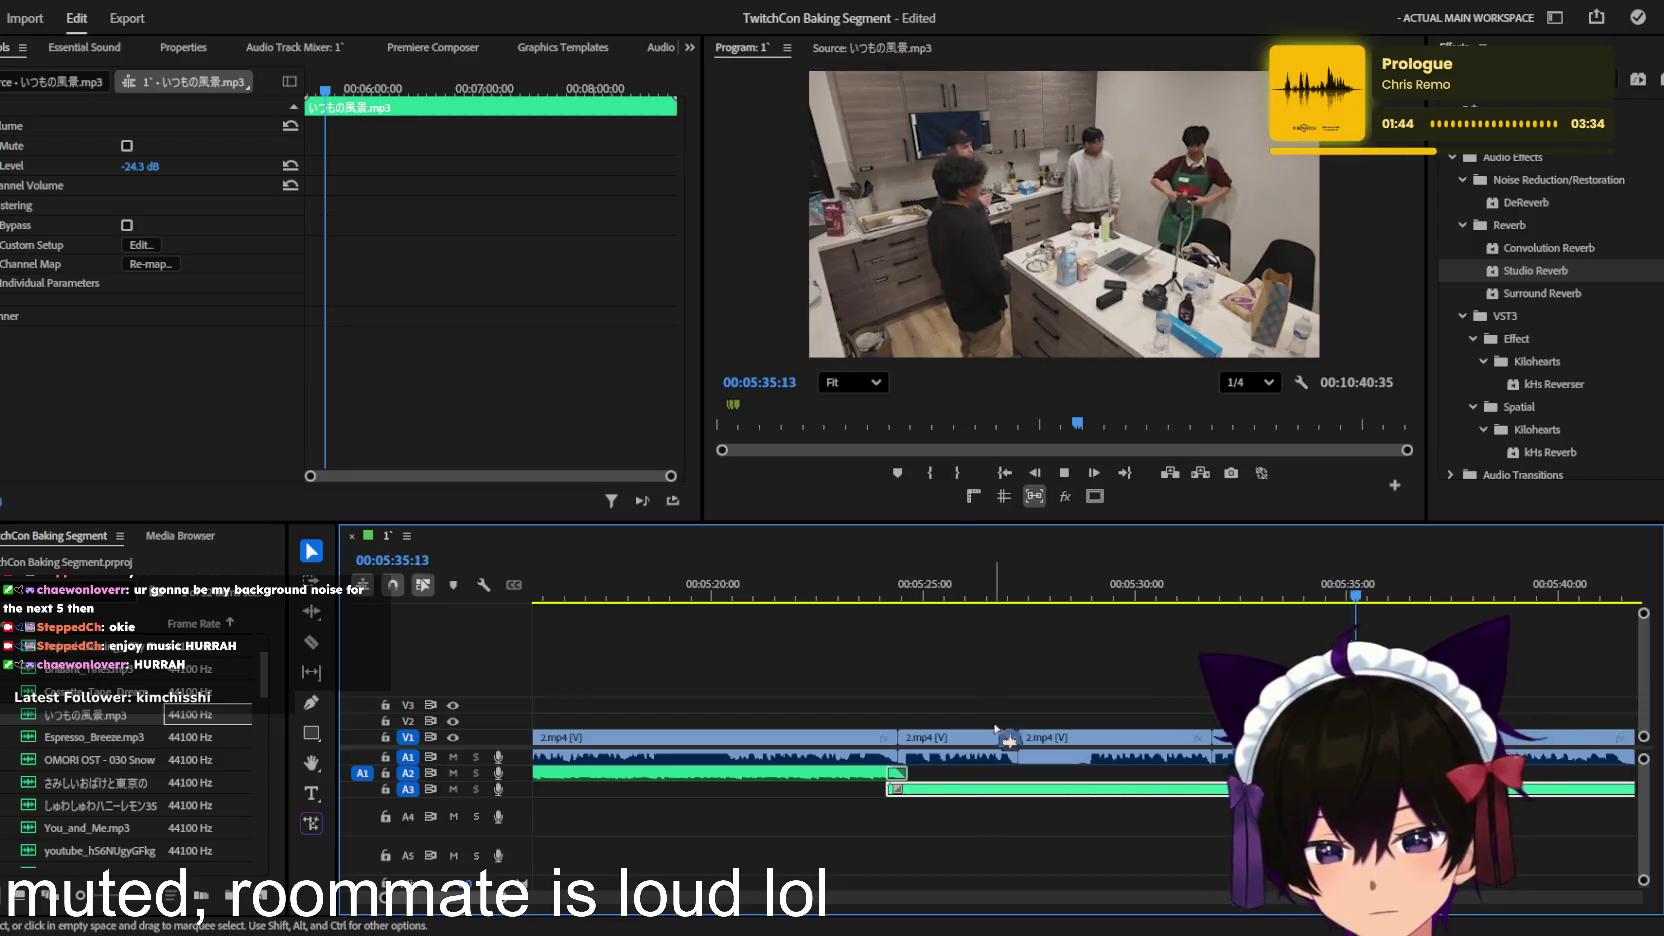
key(equal)
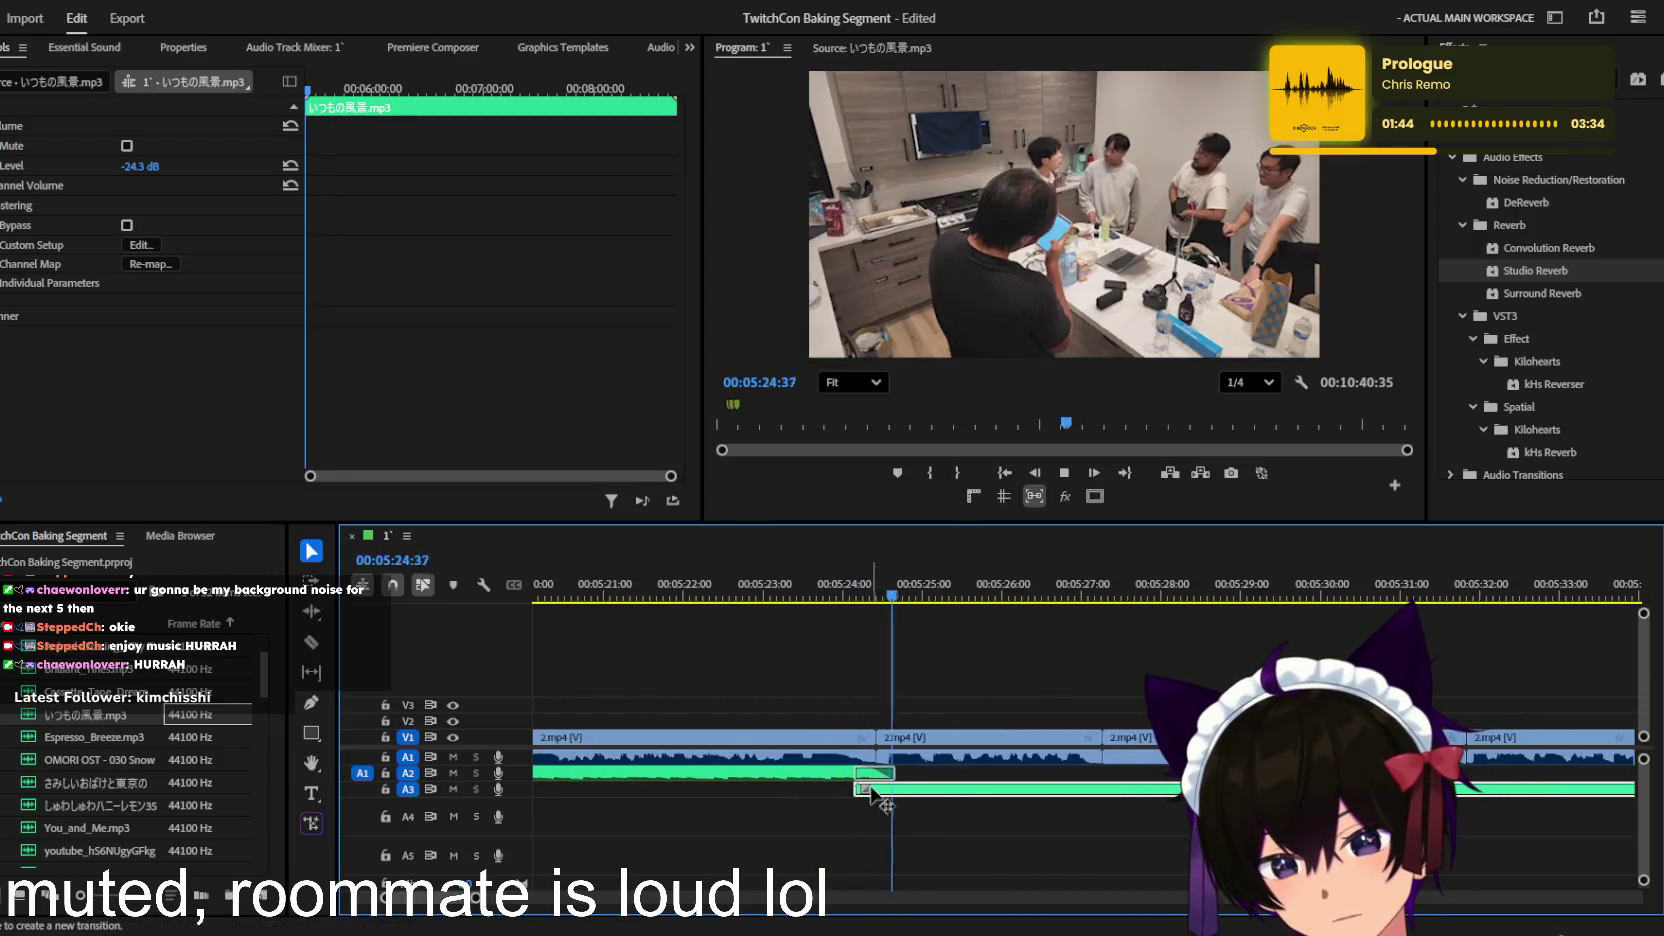
key(minus)
key(minus)
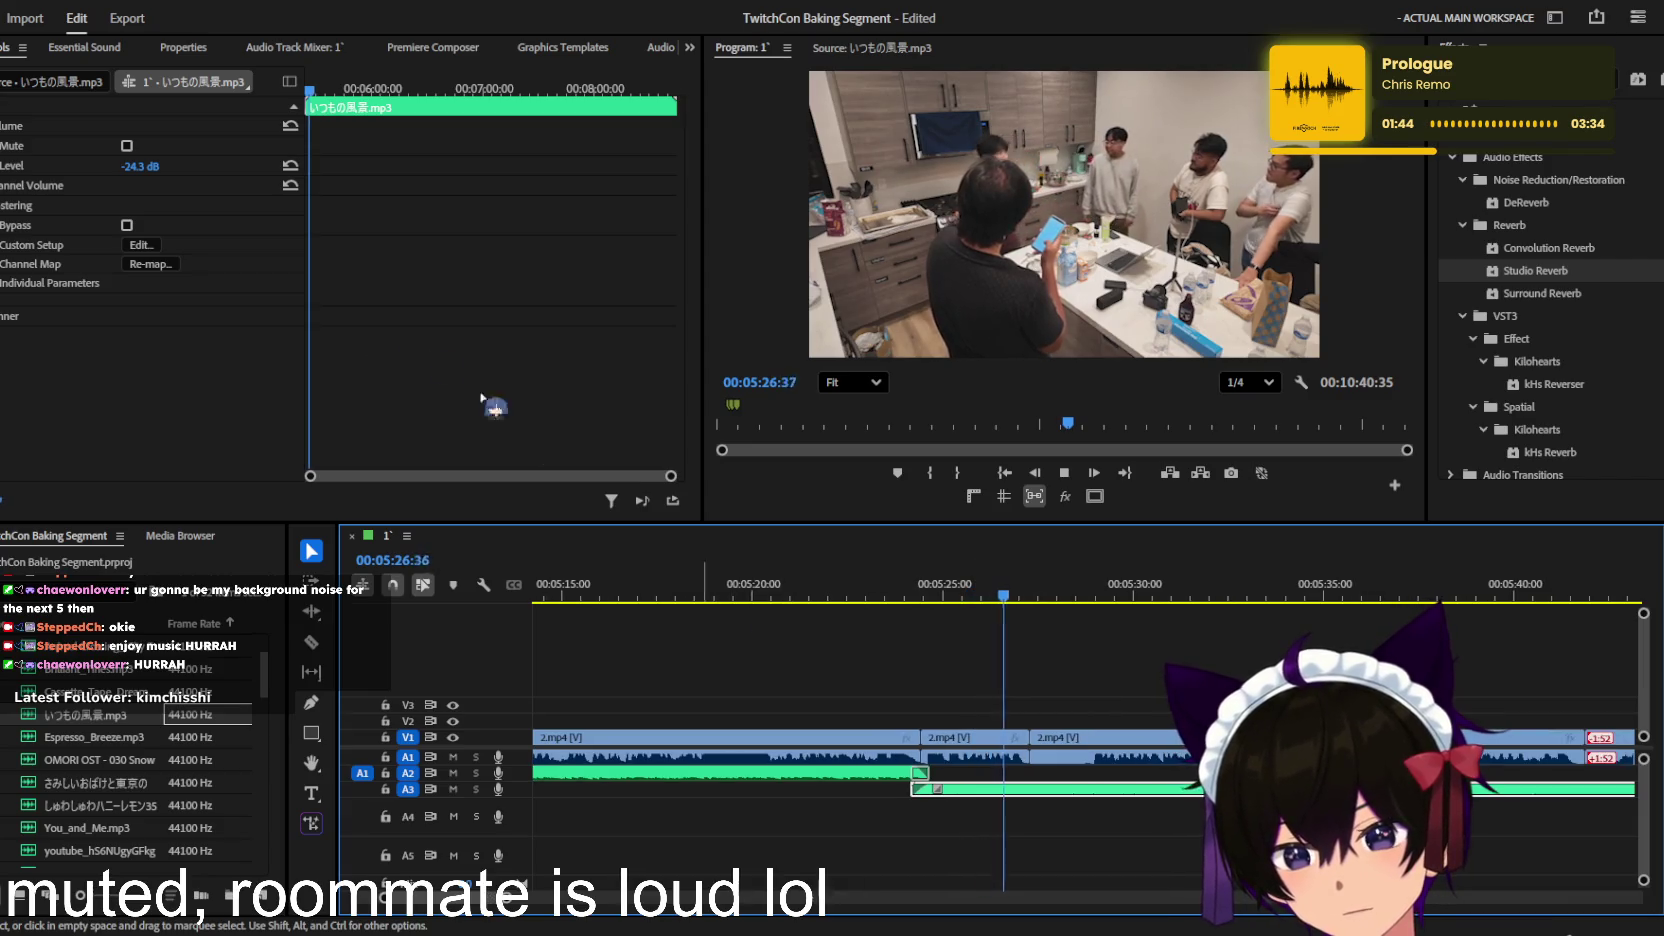
Step: Set the いつもの風景 music level to -18.1 dB and recheck where it begins
click(136, 168)
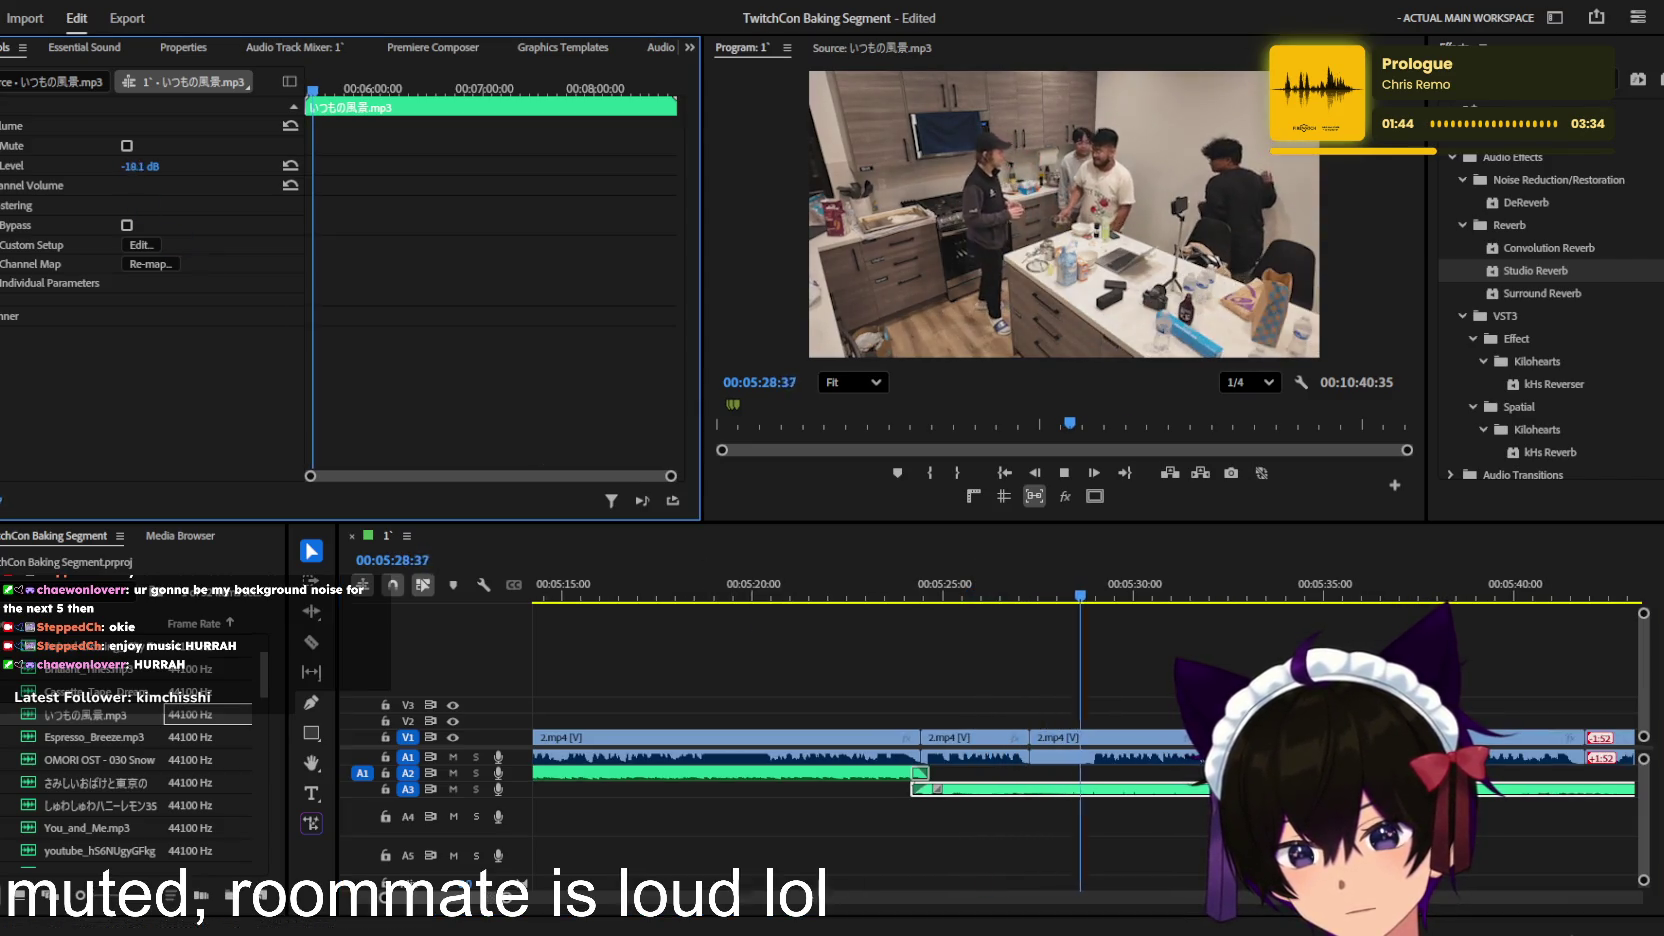
click(1000, 660)
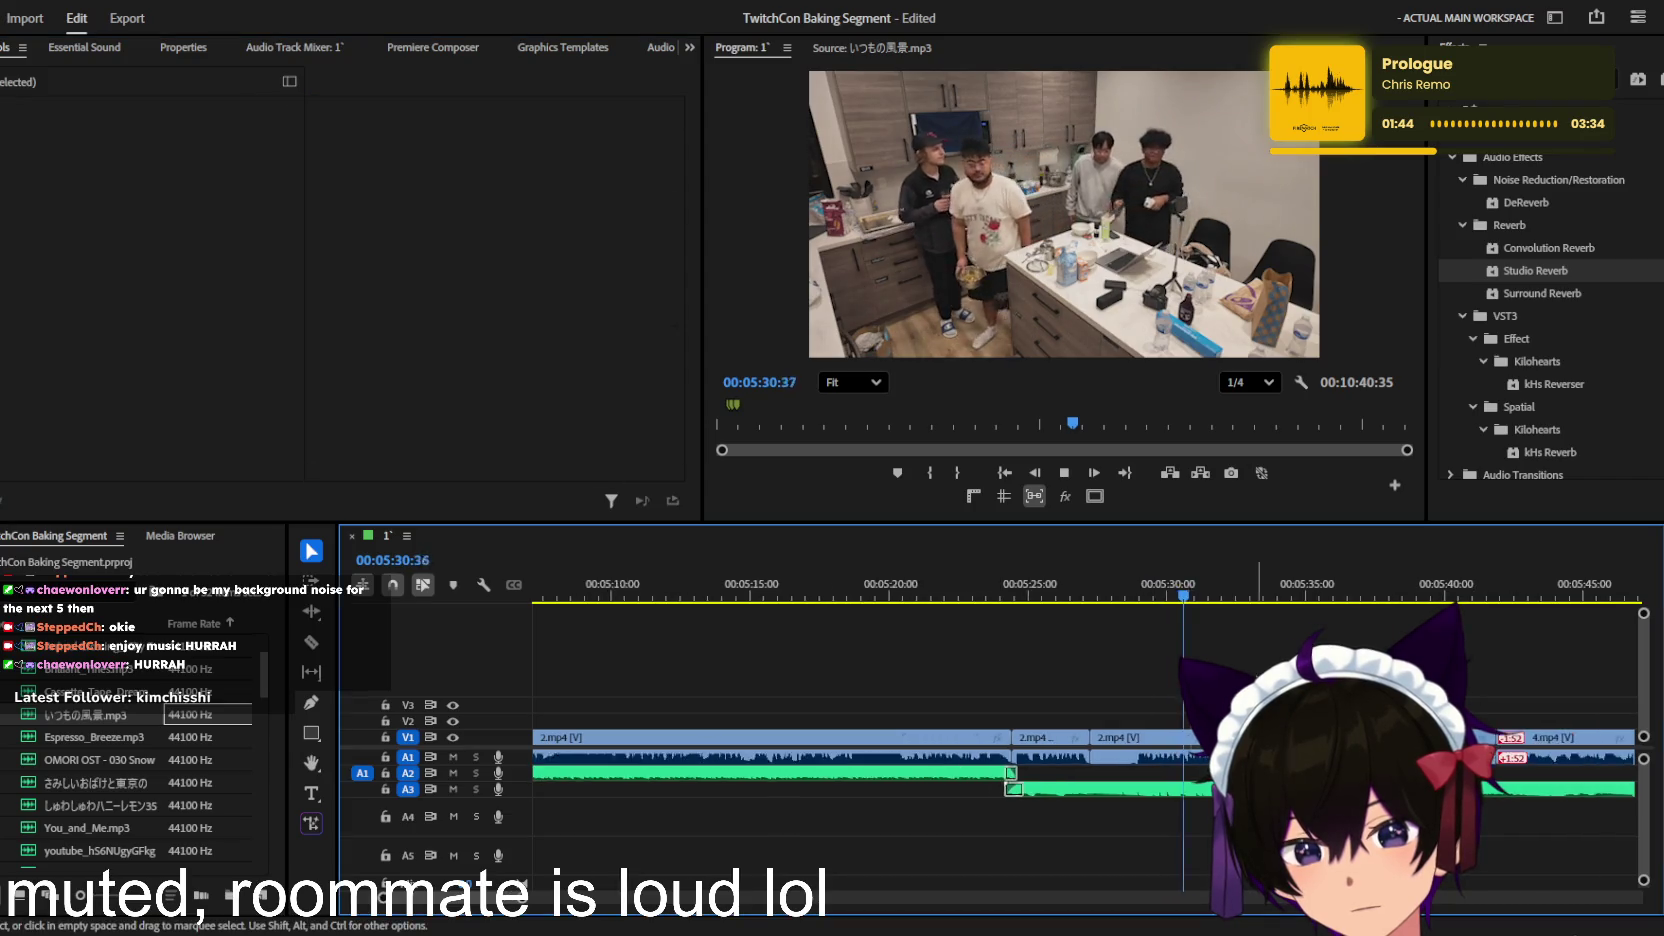
key(equal)
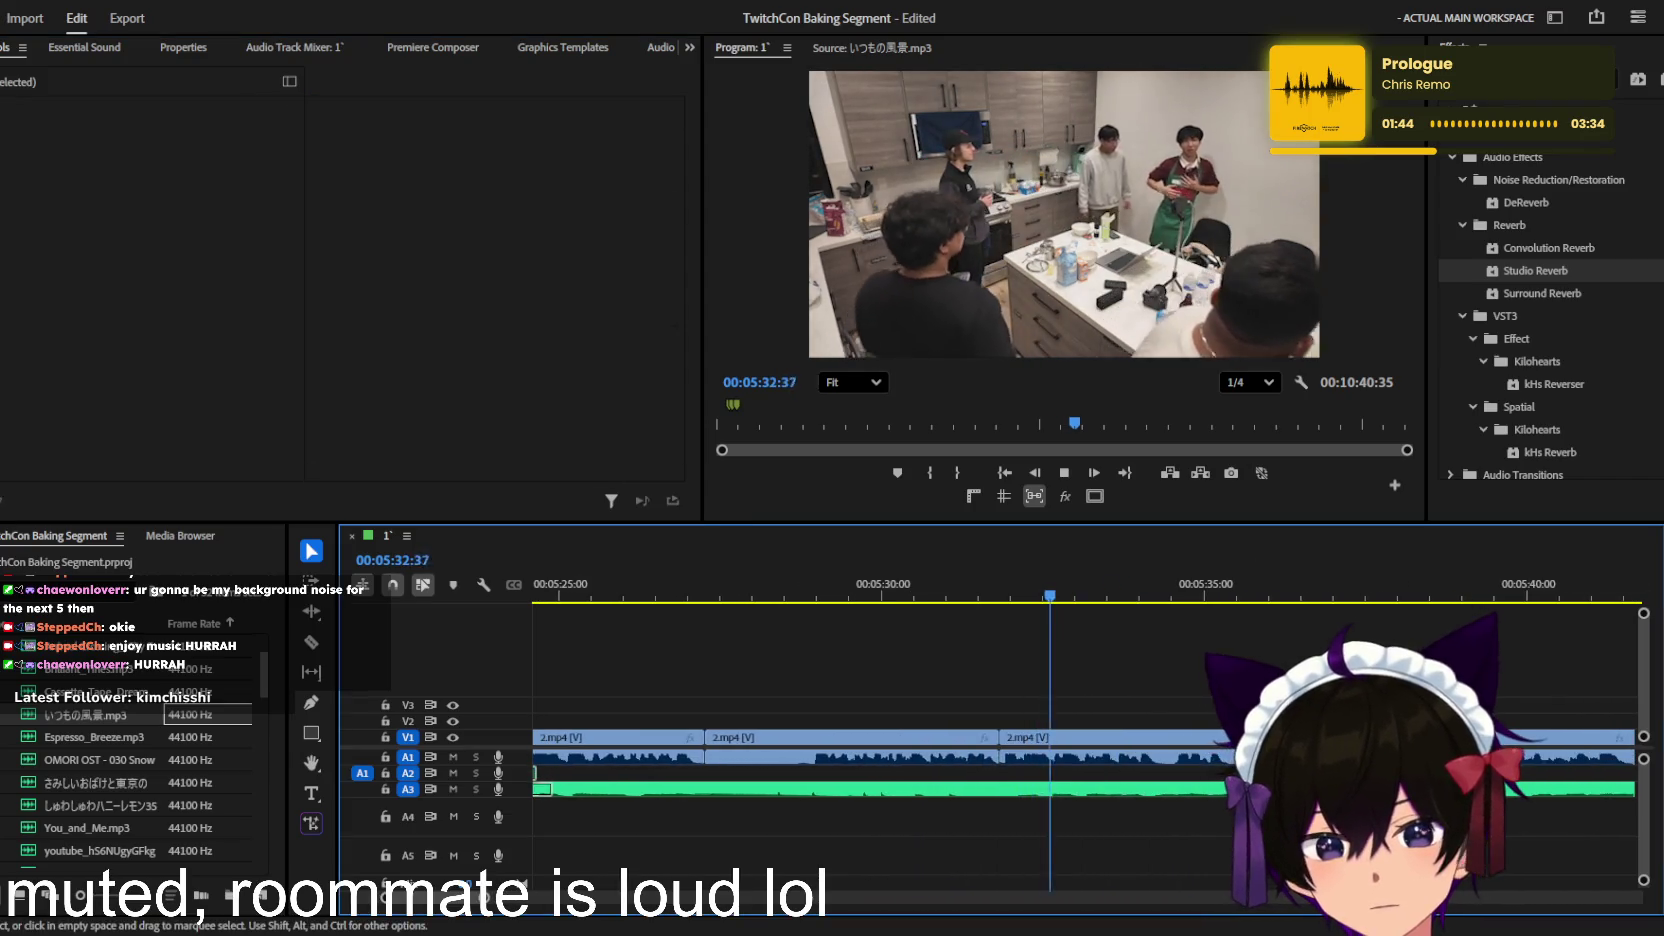
key(minus)
key(Up)
key(Up)
key(Up)
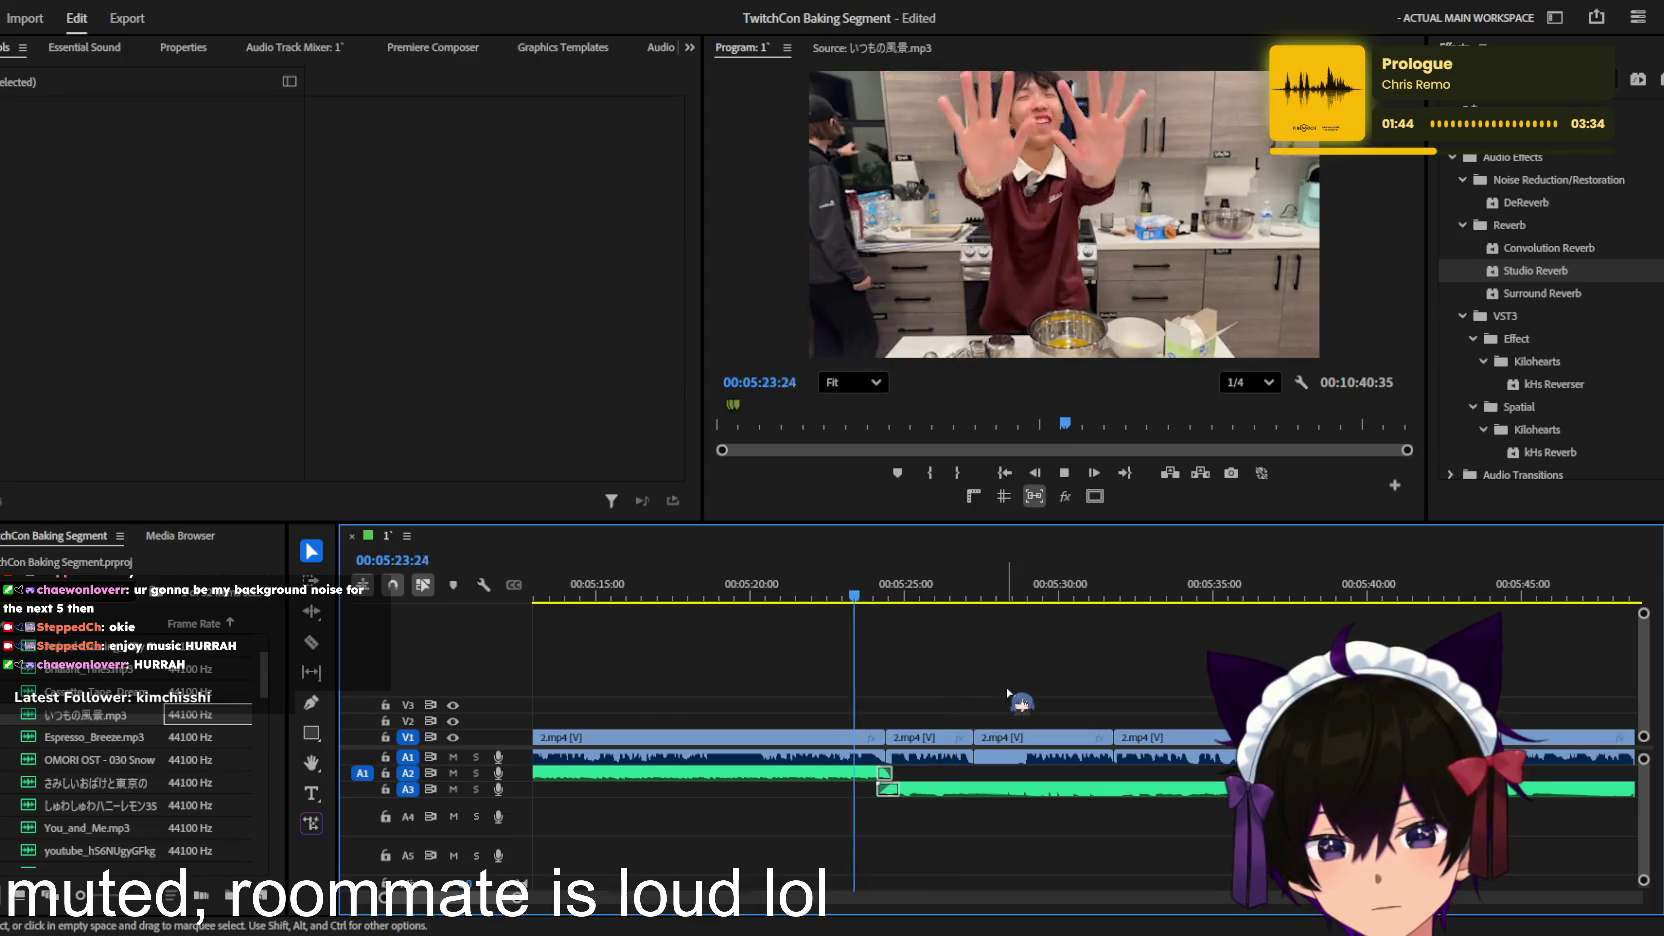
key(equal)
key(equal)
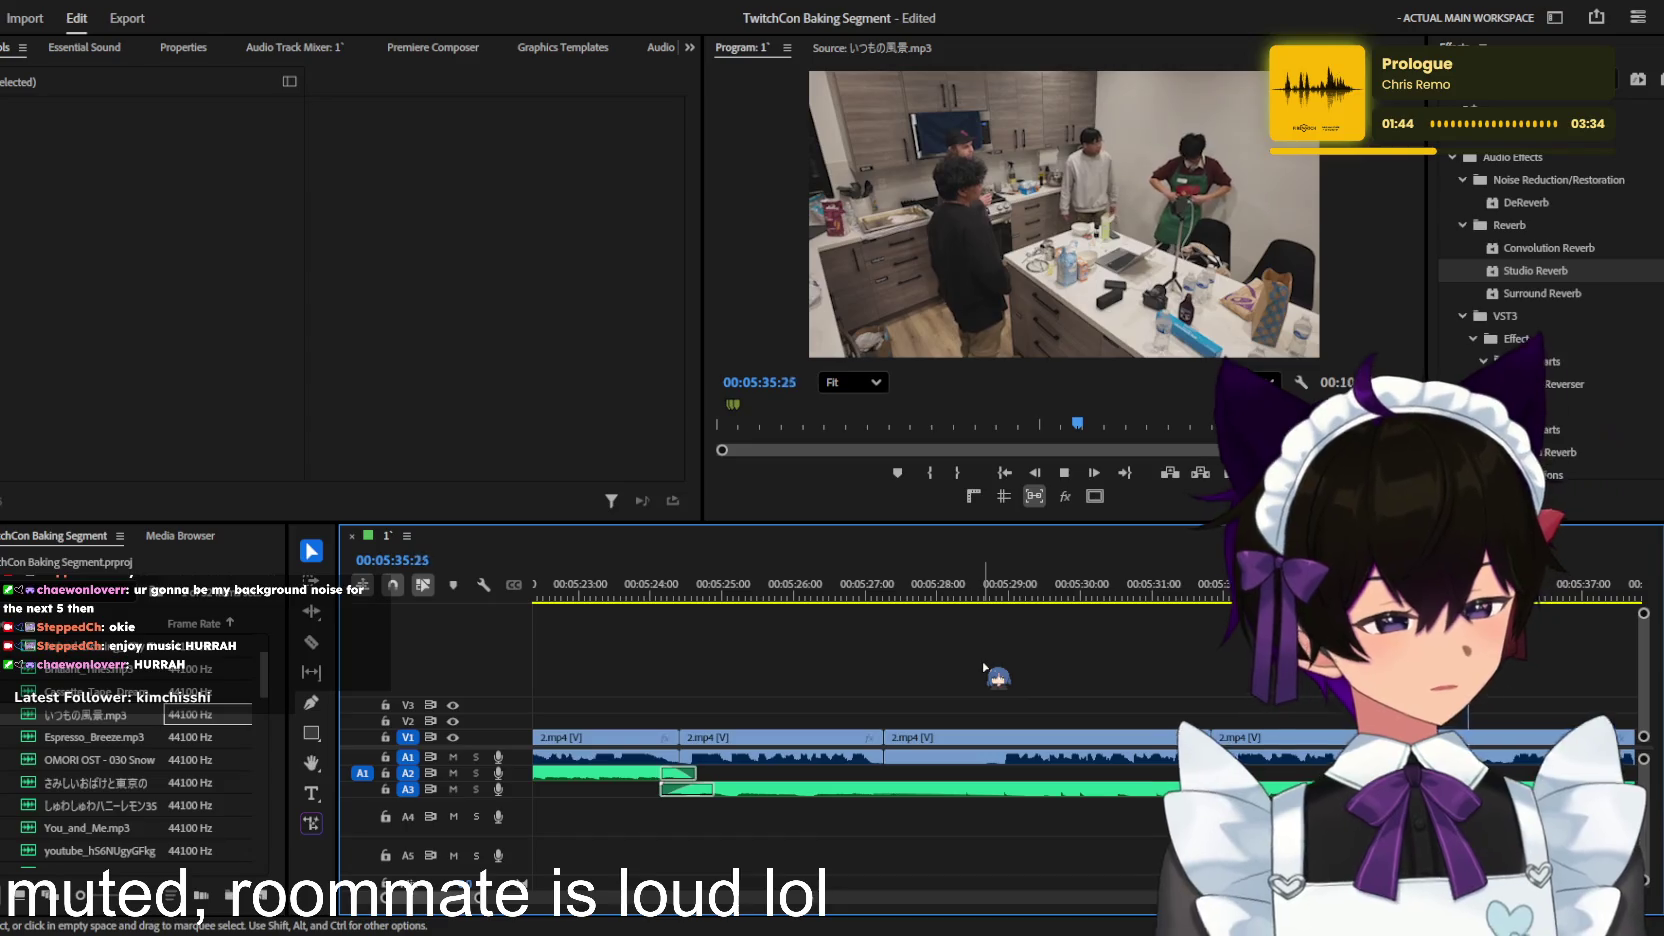
key(equal)
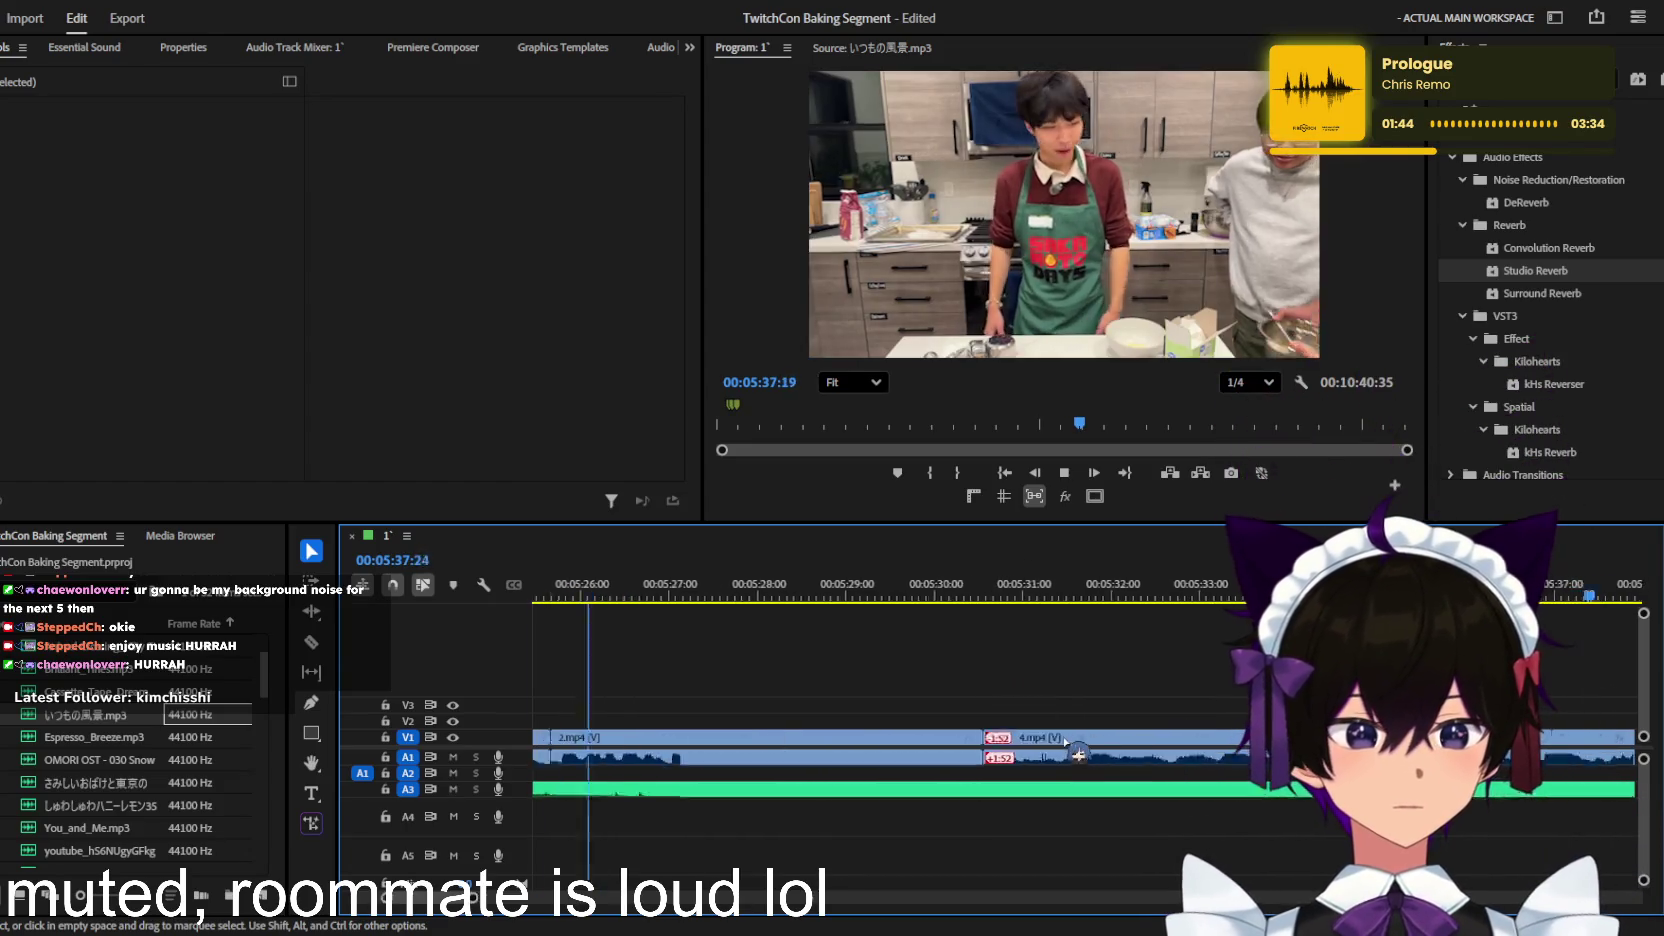
key(minus)
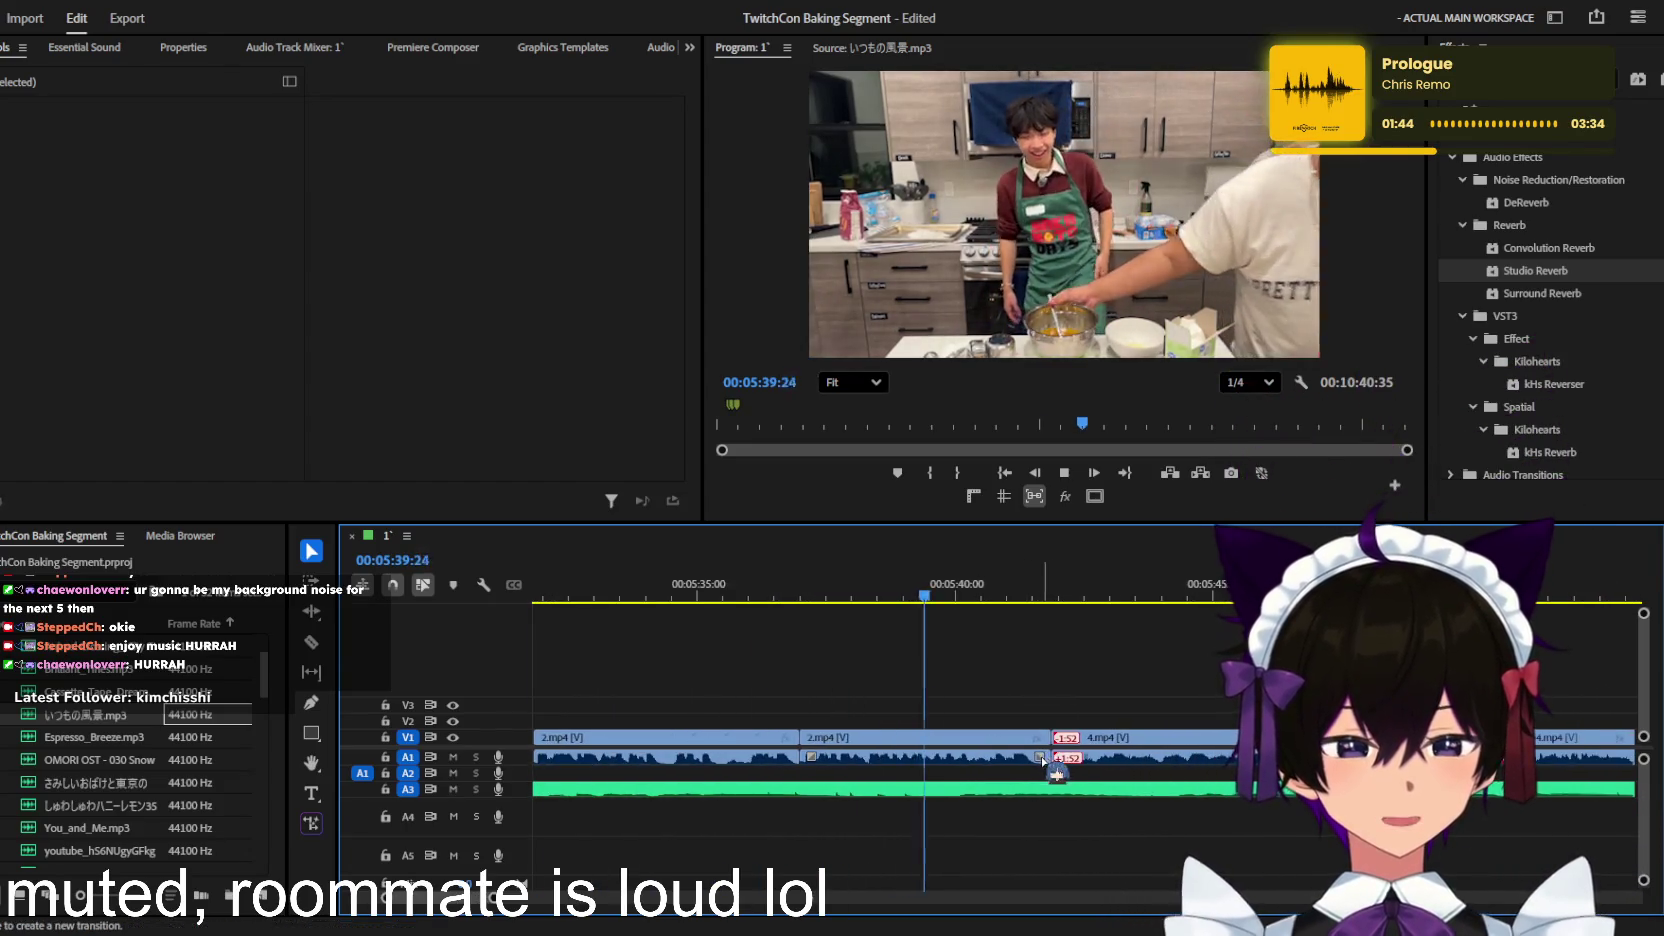
scroll(1050, 760, up, 1)
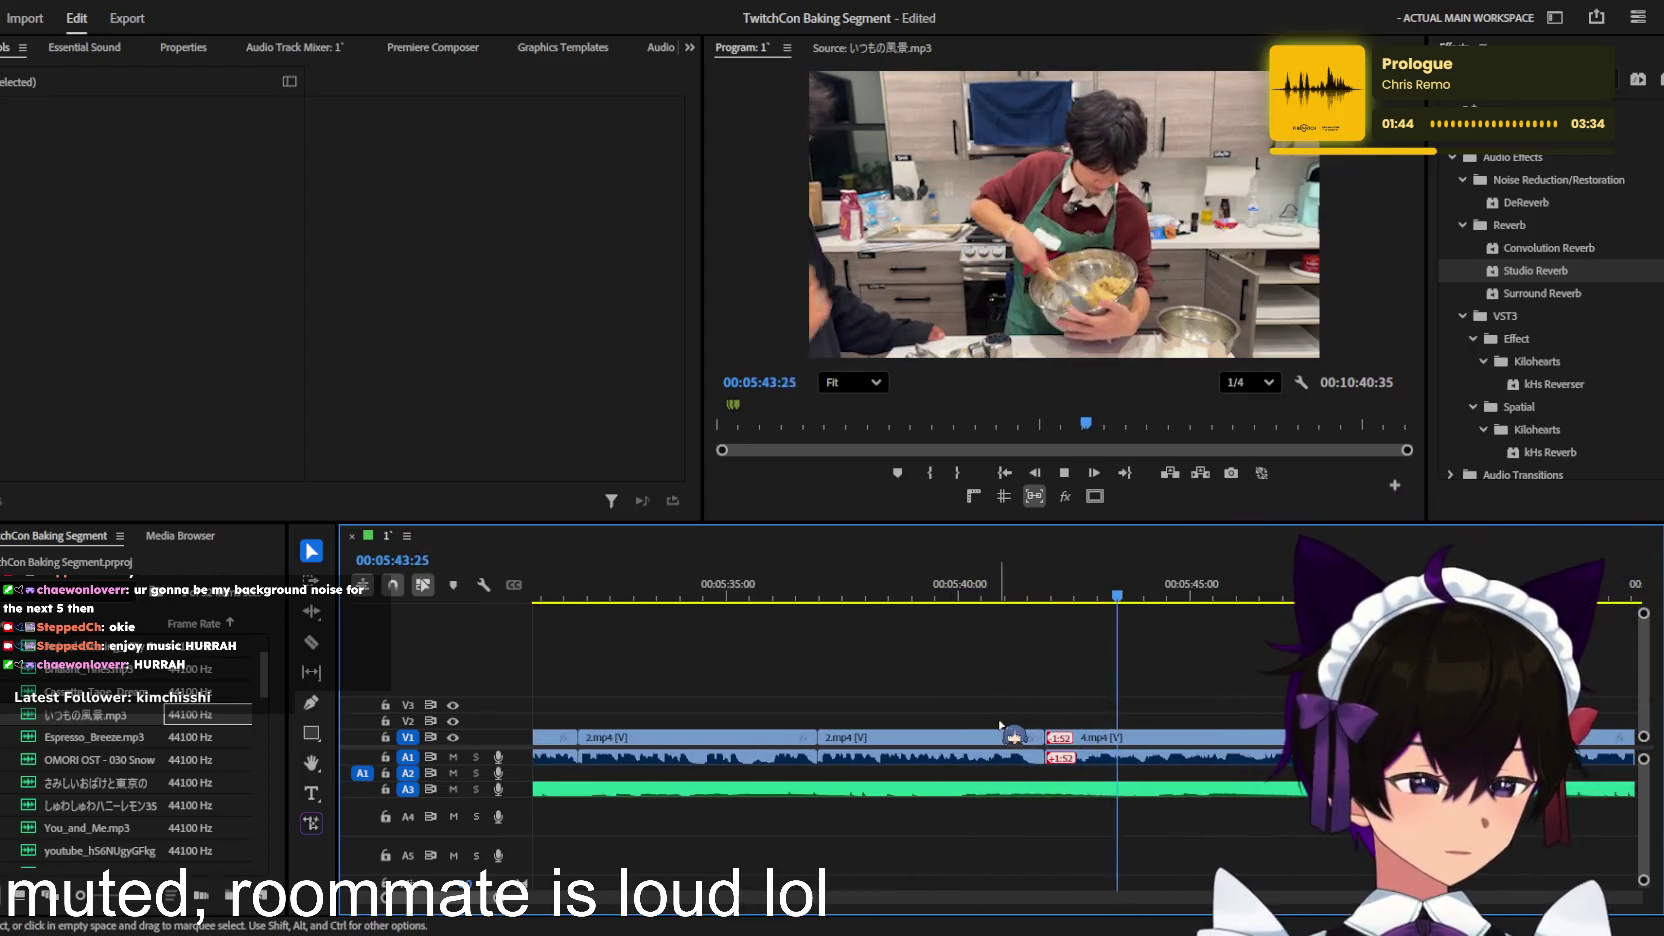
key(minus)
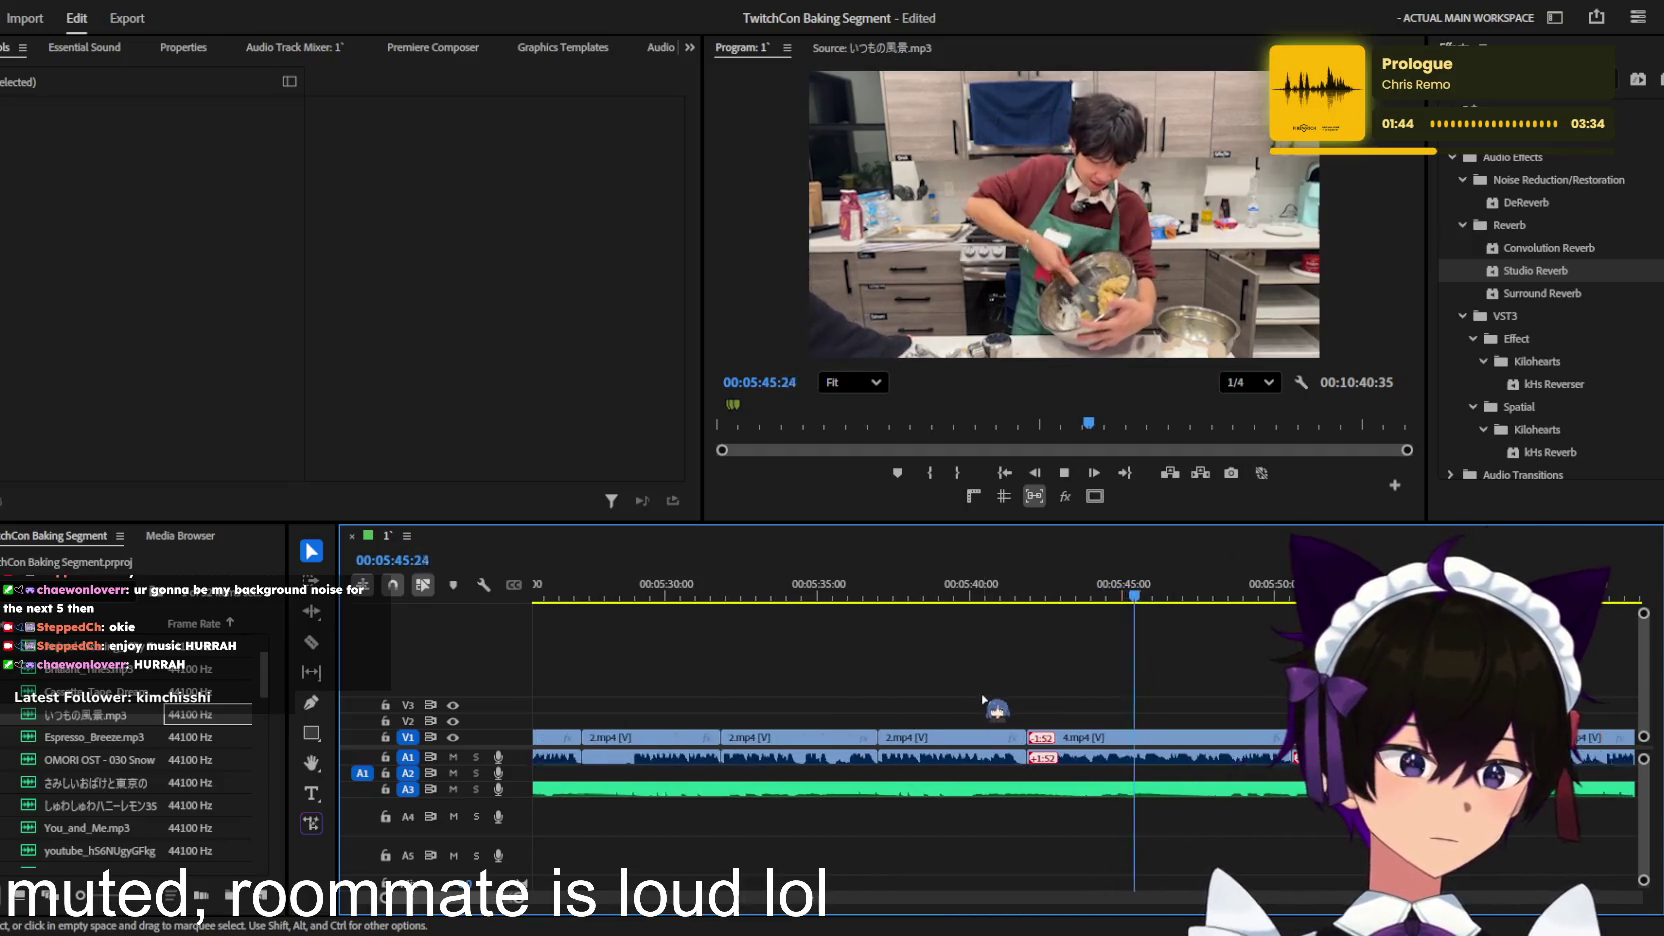
key(equal)
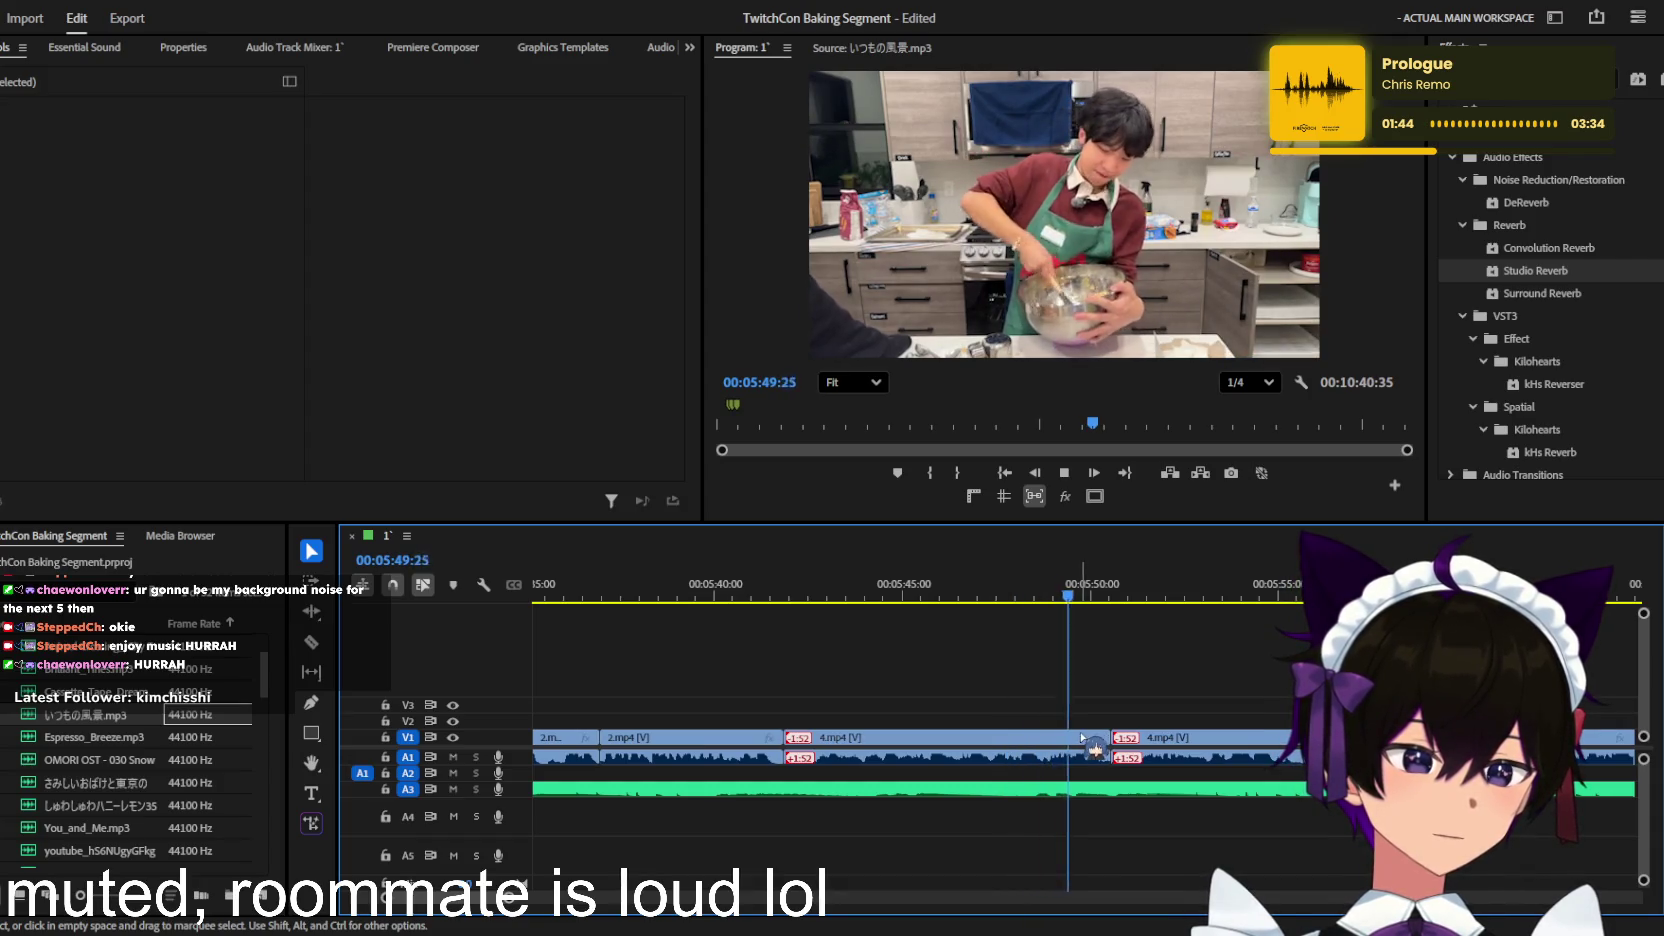
key(equal)
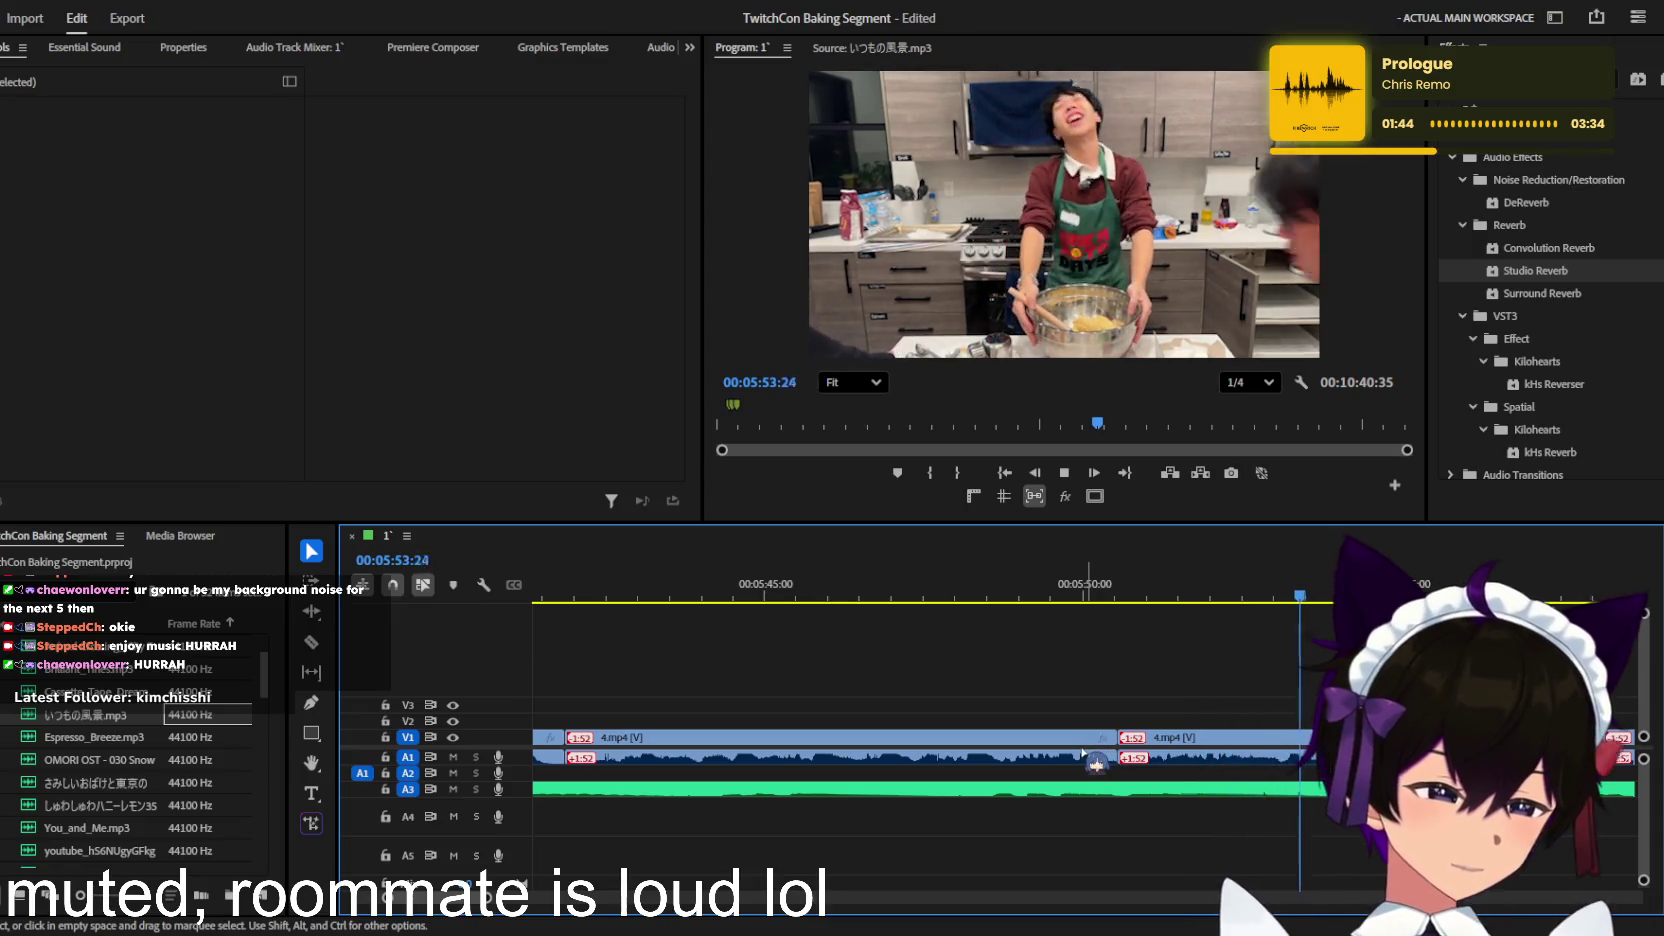
key(minus)
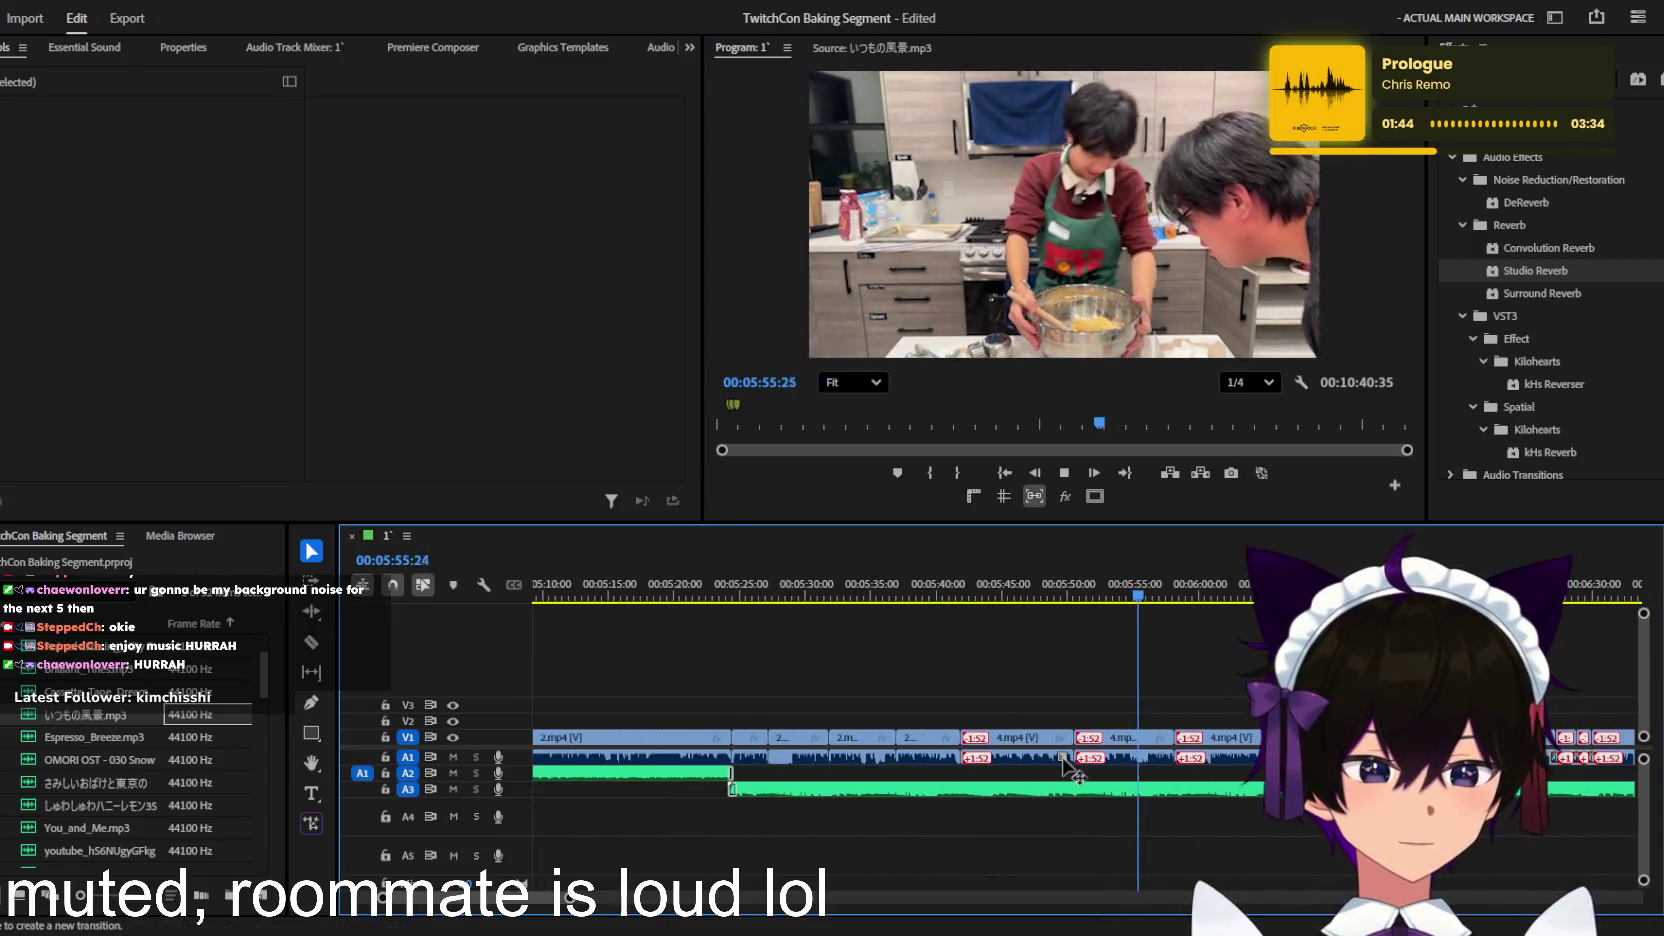
key(equal)
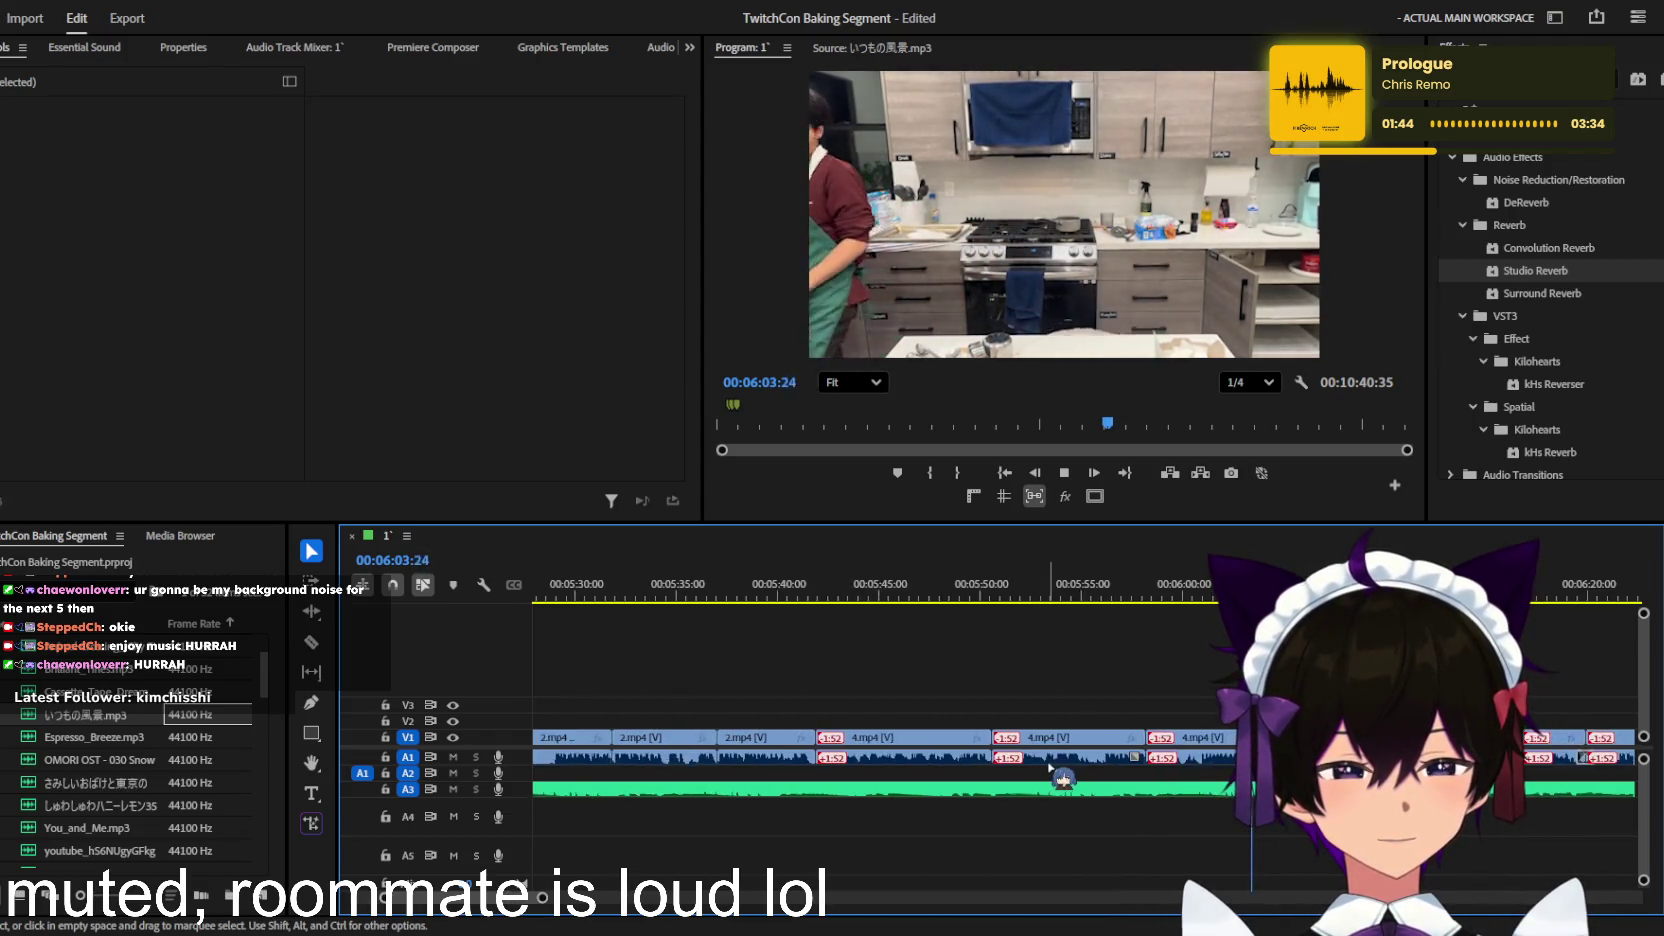
key(minus)
key(minus)
key(minus)
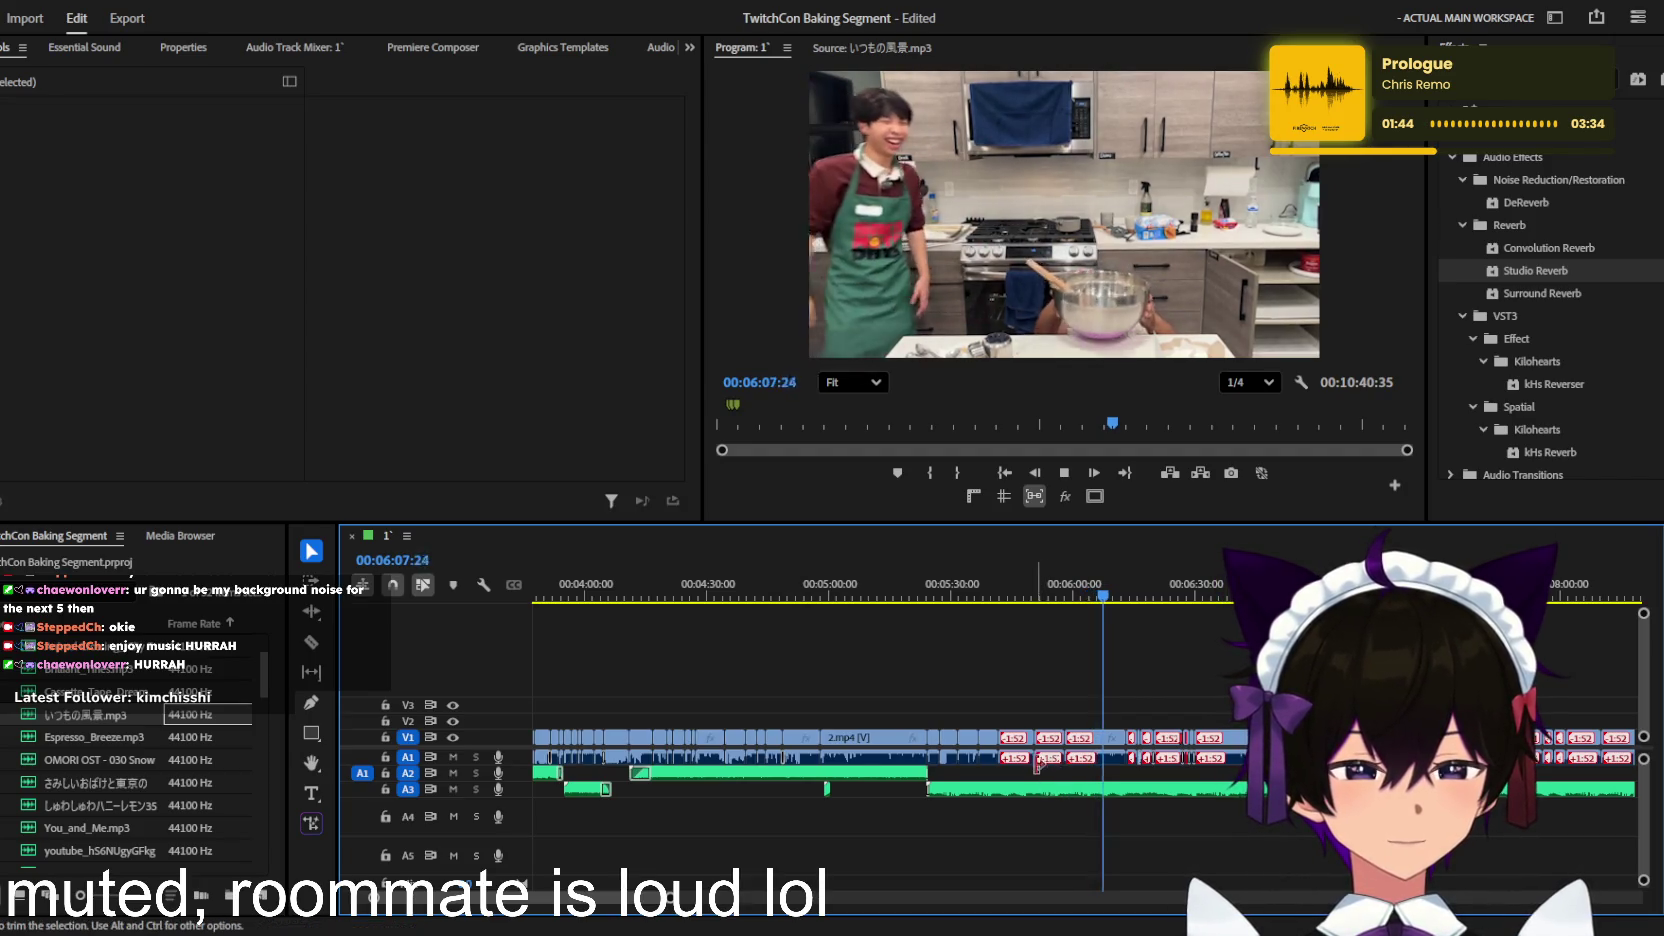
Step: Stop playback at the 06:16 cut and inspect the audio crossfade there
scroll(1045, 740, up, 3)
scroll(1050, 690, down, 3)
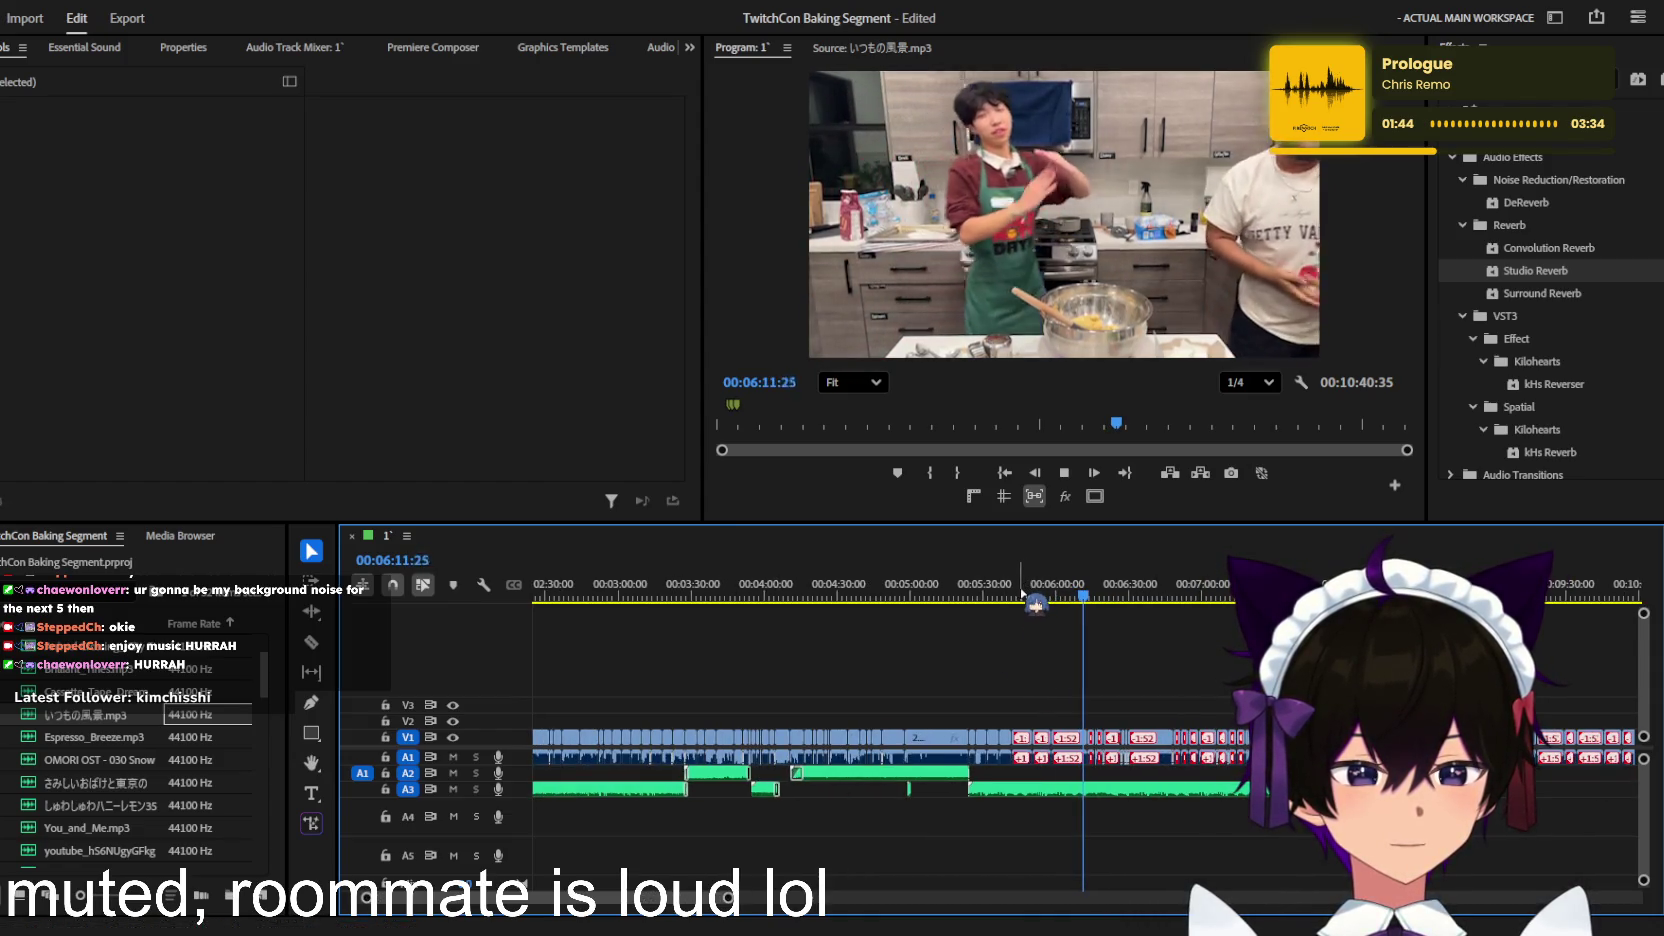
scroll(1020, 615, up, 2)
scroll(1006, 627, up, 2)
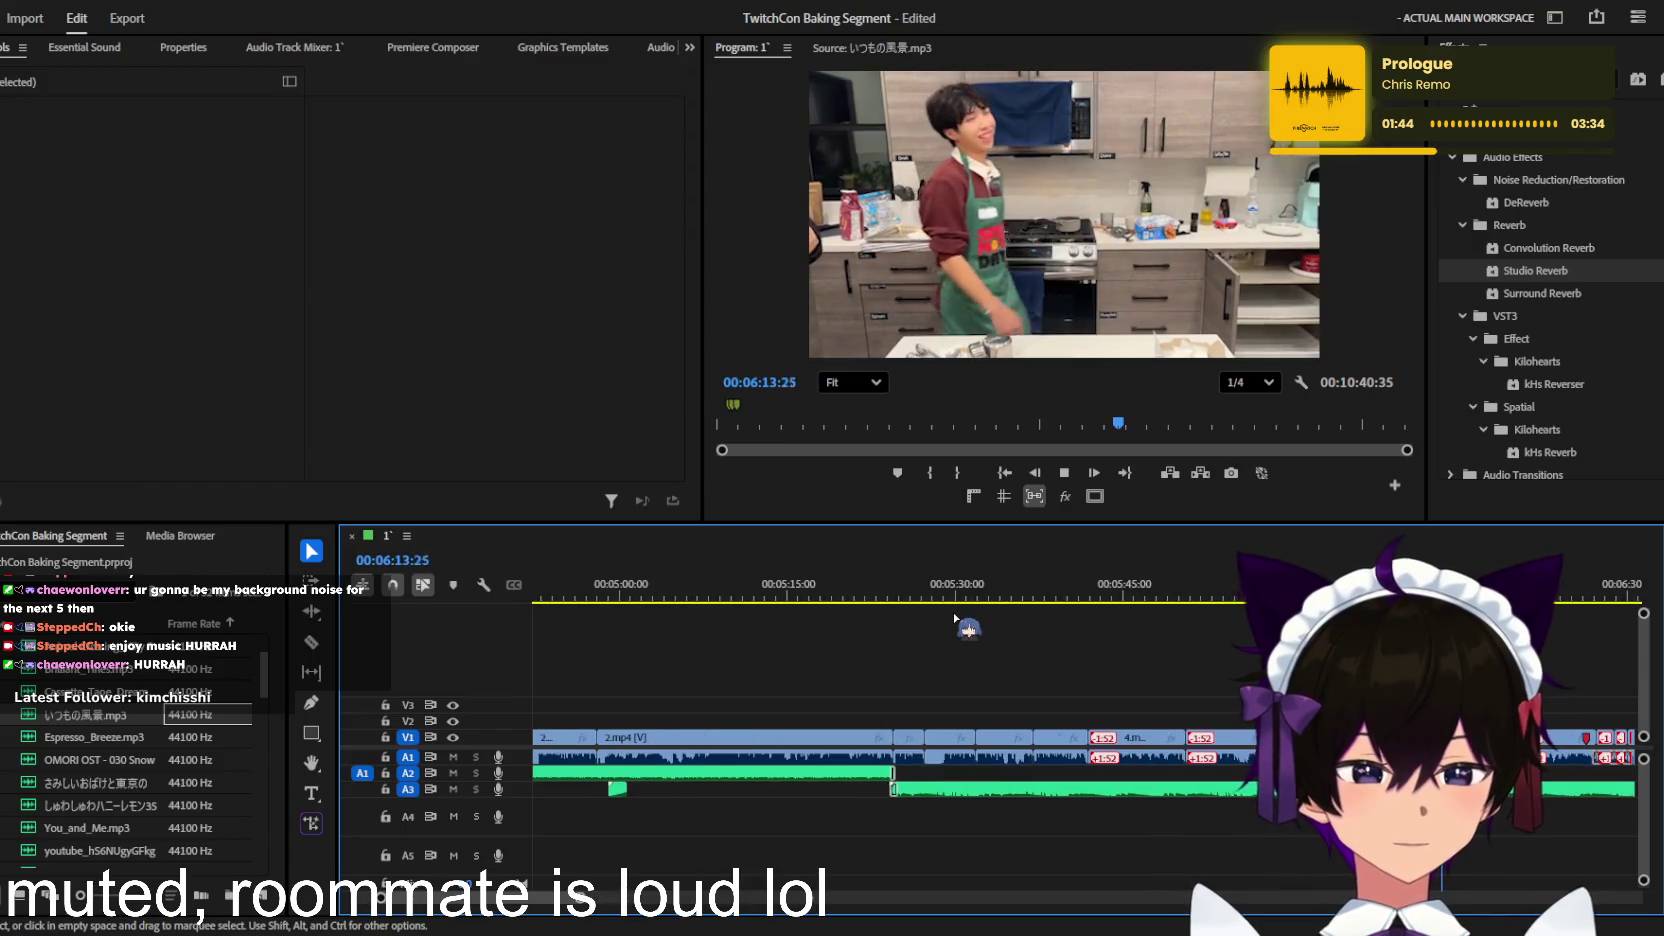
scroll(900, 625, up, 2)
scroll(818, 634, up, 2)
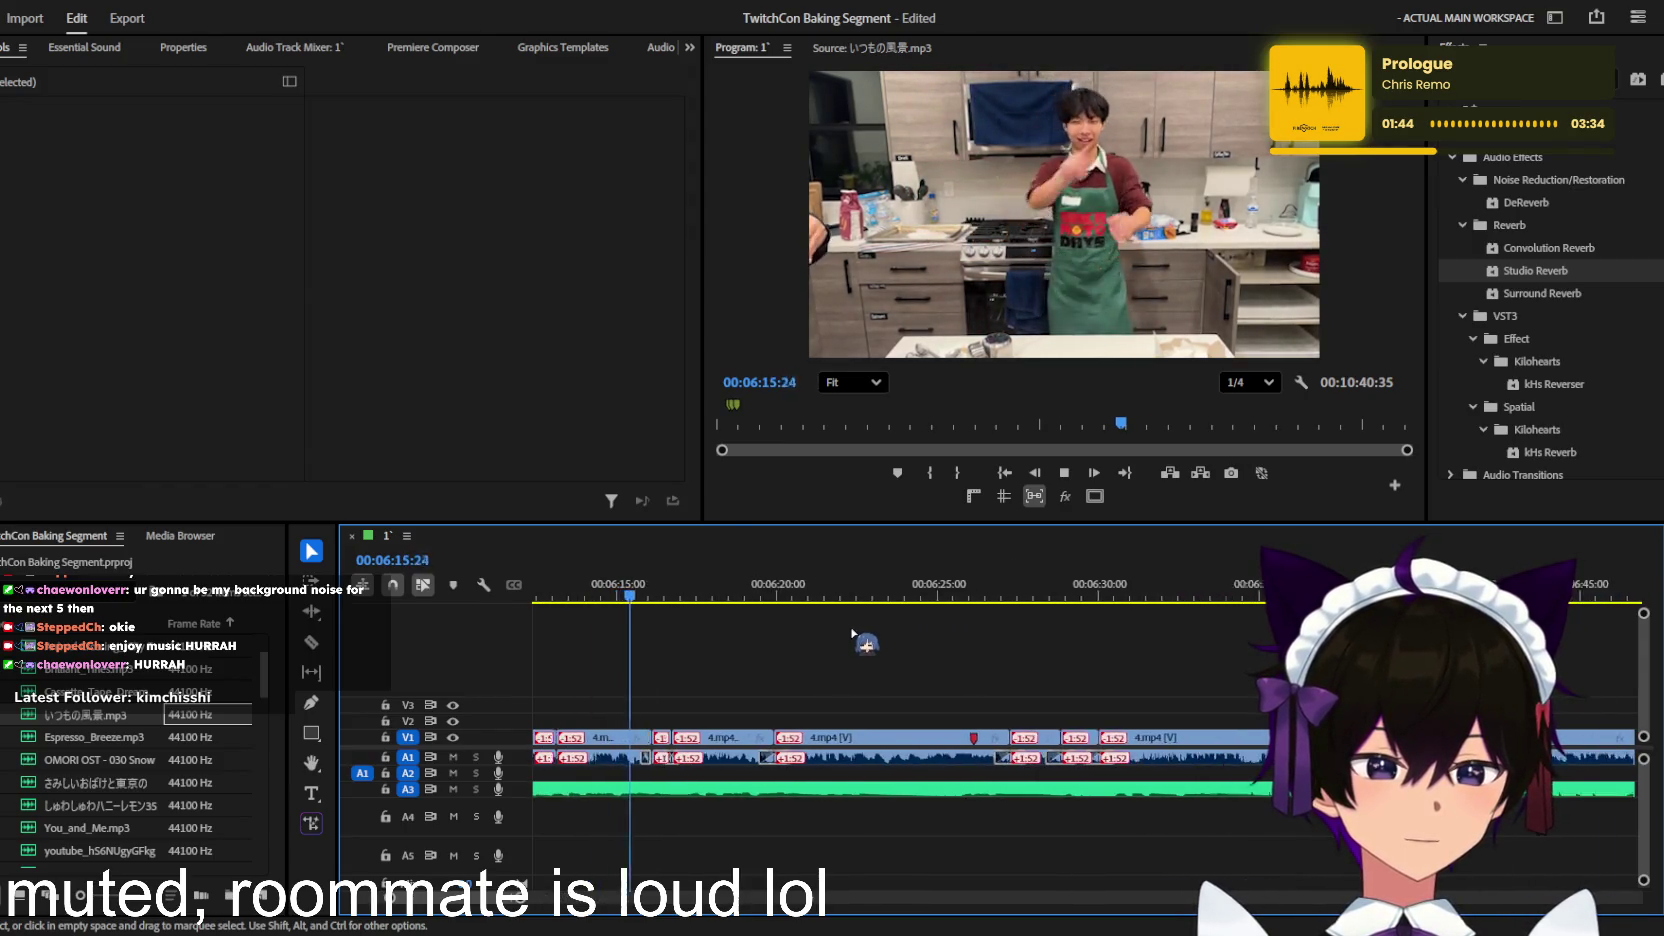
scroll(835, 636, down, 1)
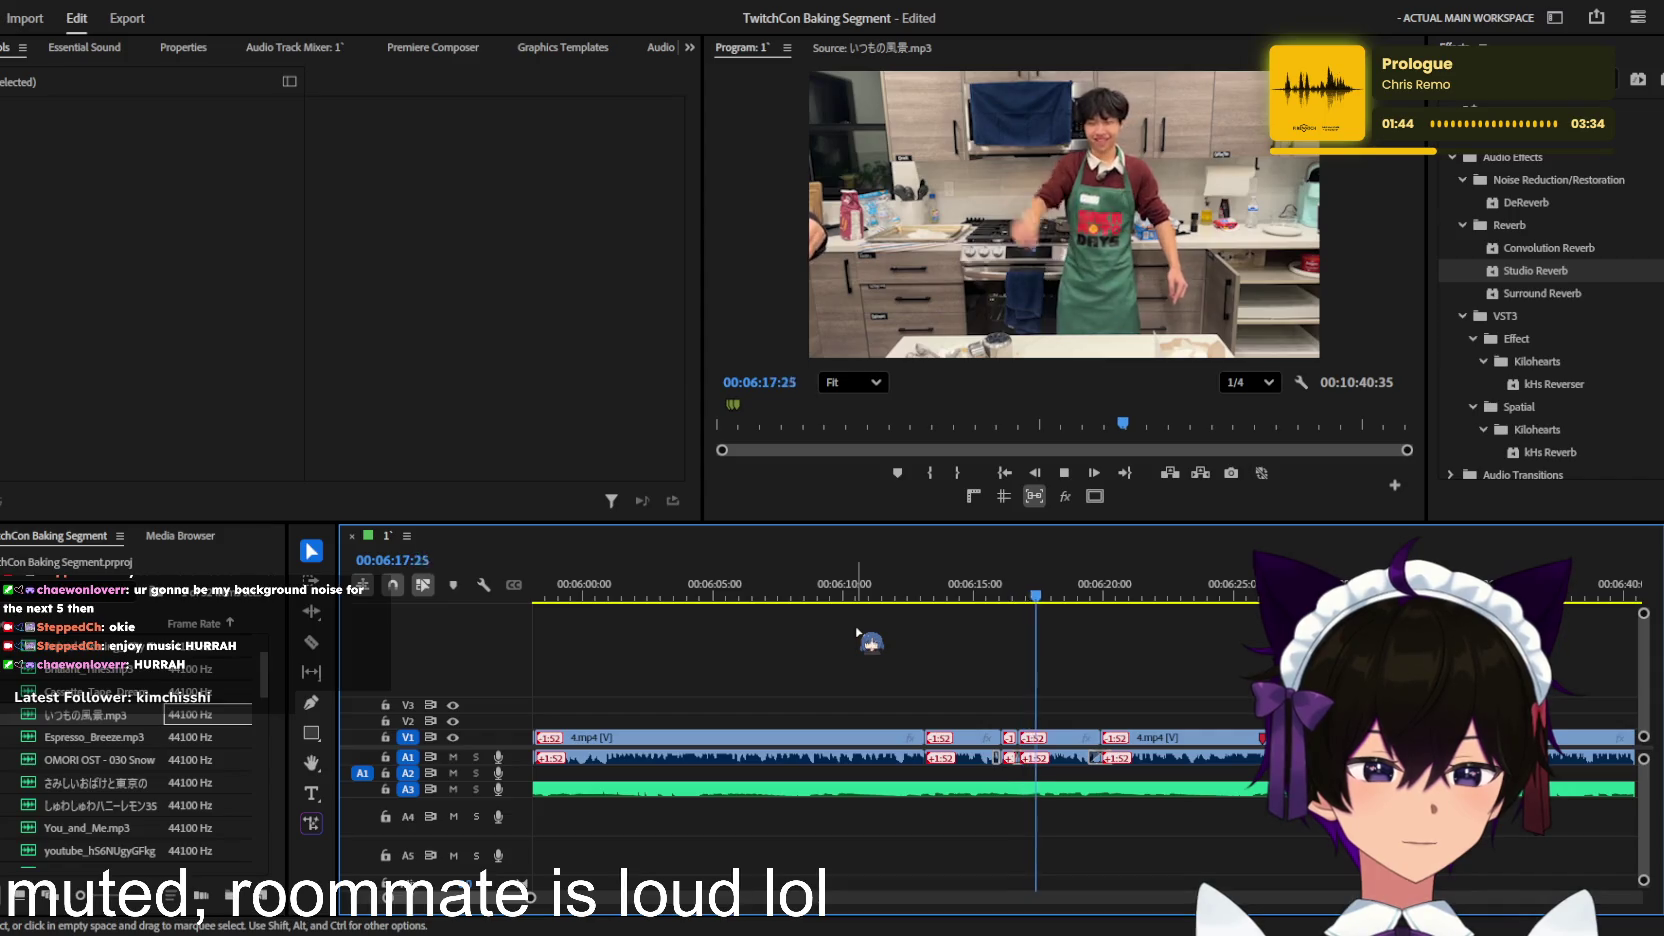
scroll(1077, 654, up, 2)
scroll(1155, 672, up, 1)
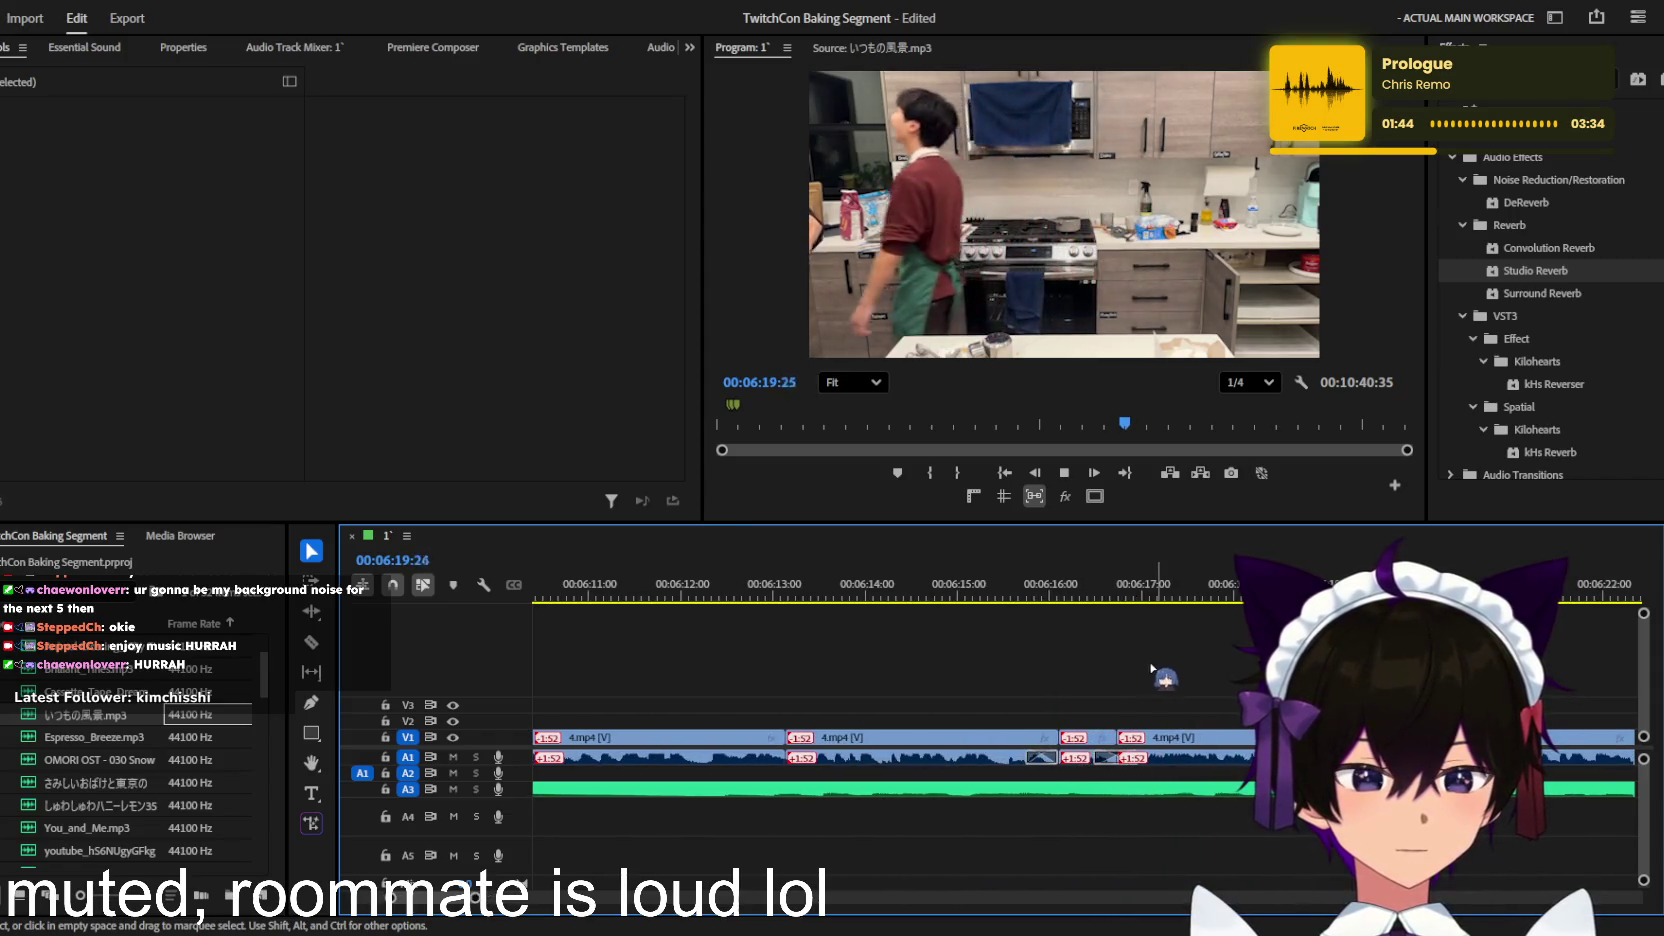
key(space)
drag(1040, 578, 1064, 584)
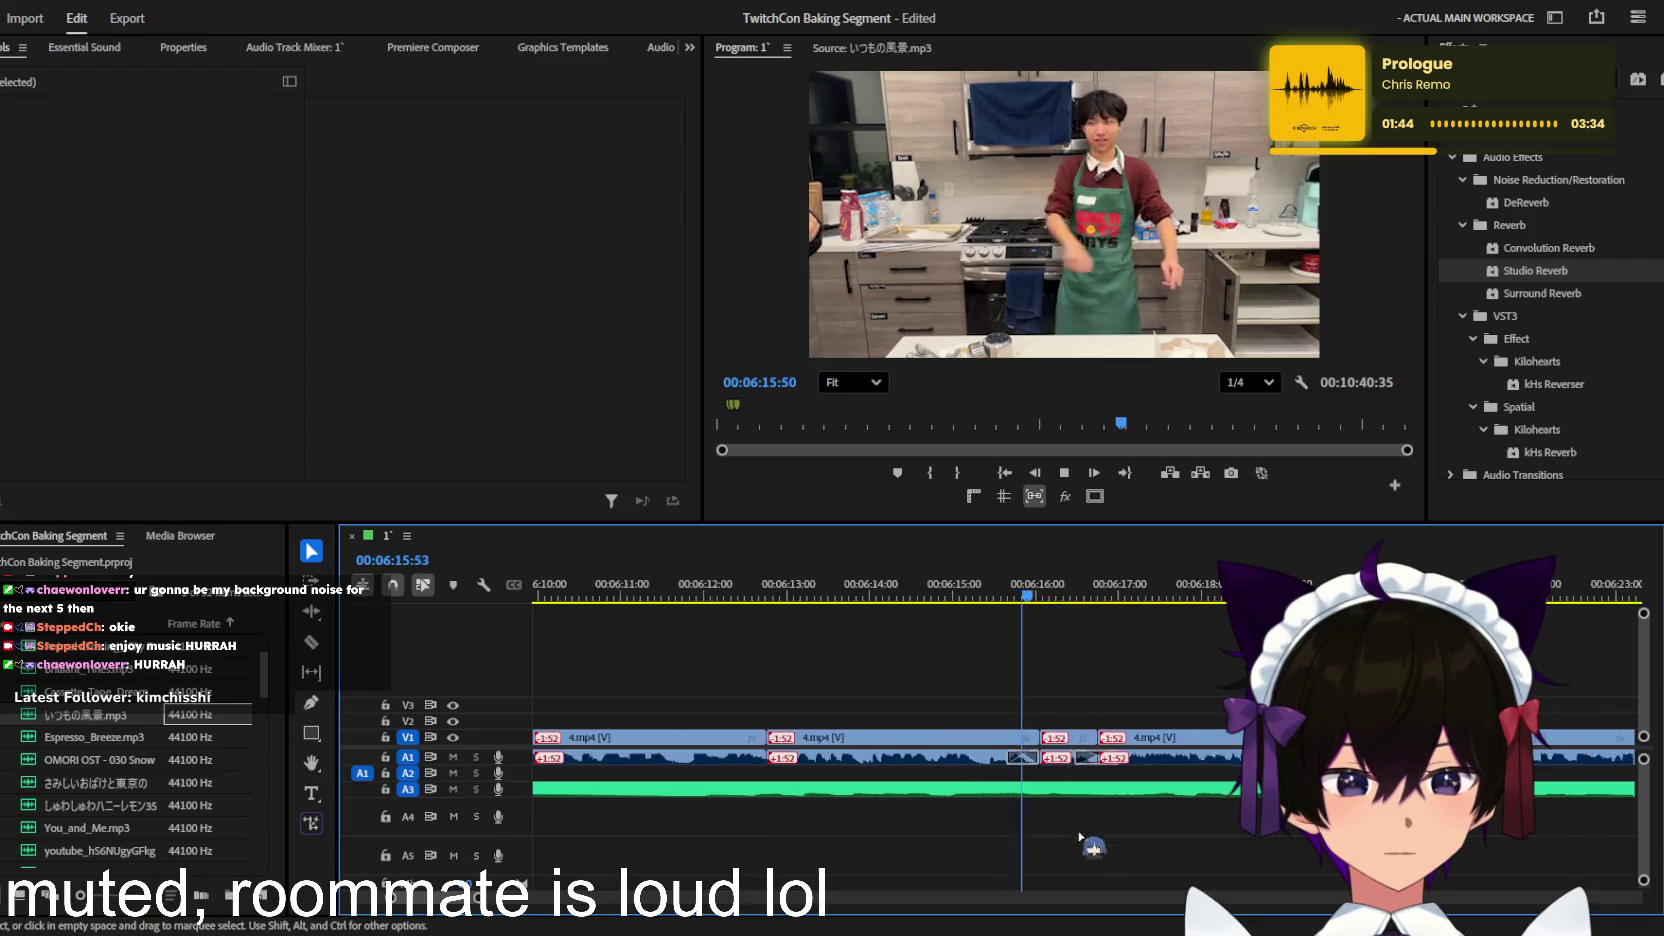
scroll(1092, 742, up, 1)
click(1104, 757)
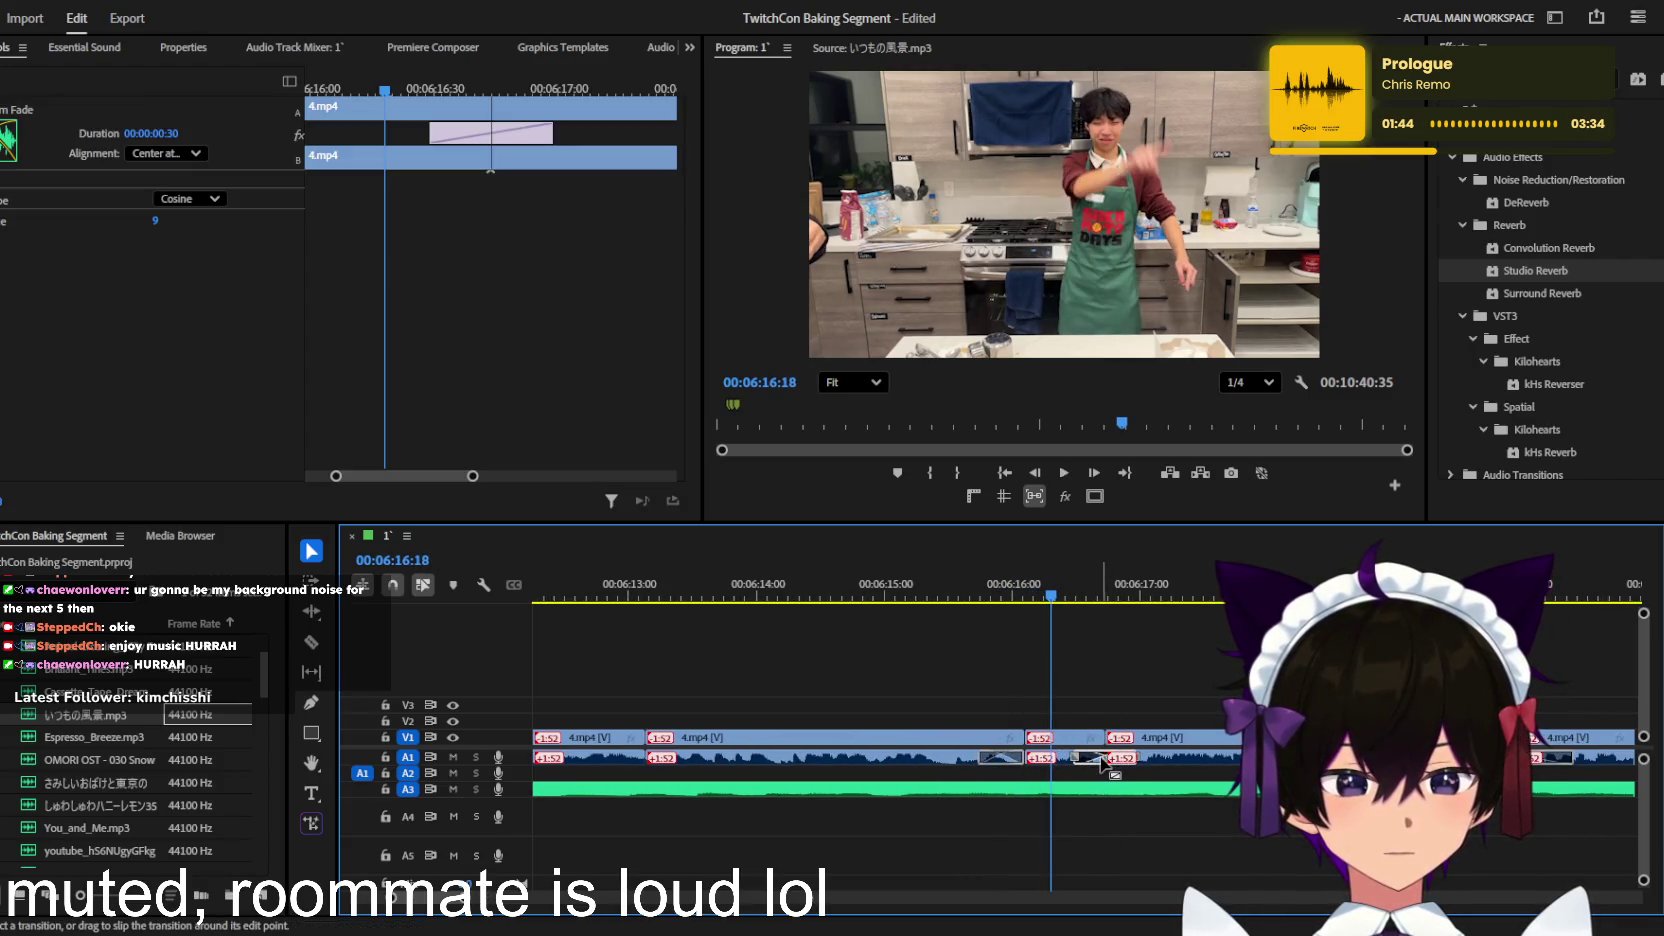
click(1122, 745)
Step: Lock the A3 music track against edits
scroll(1124, 745, down, 2)
scroll(1126, 746, down, 2)
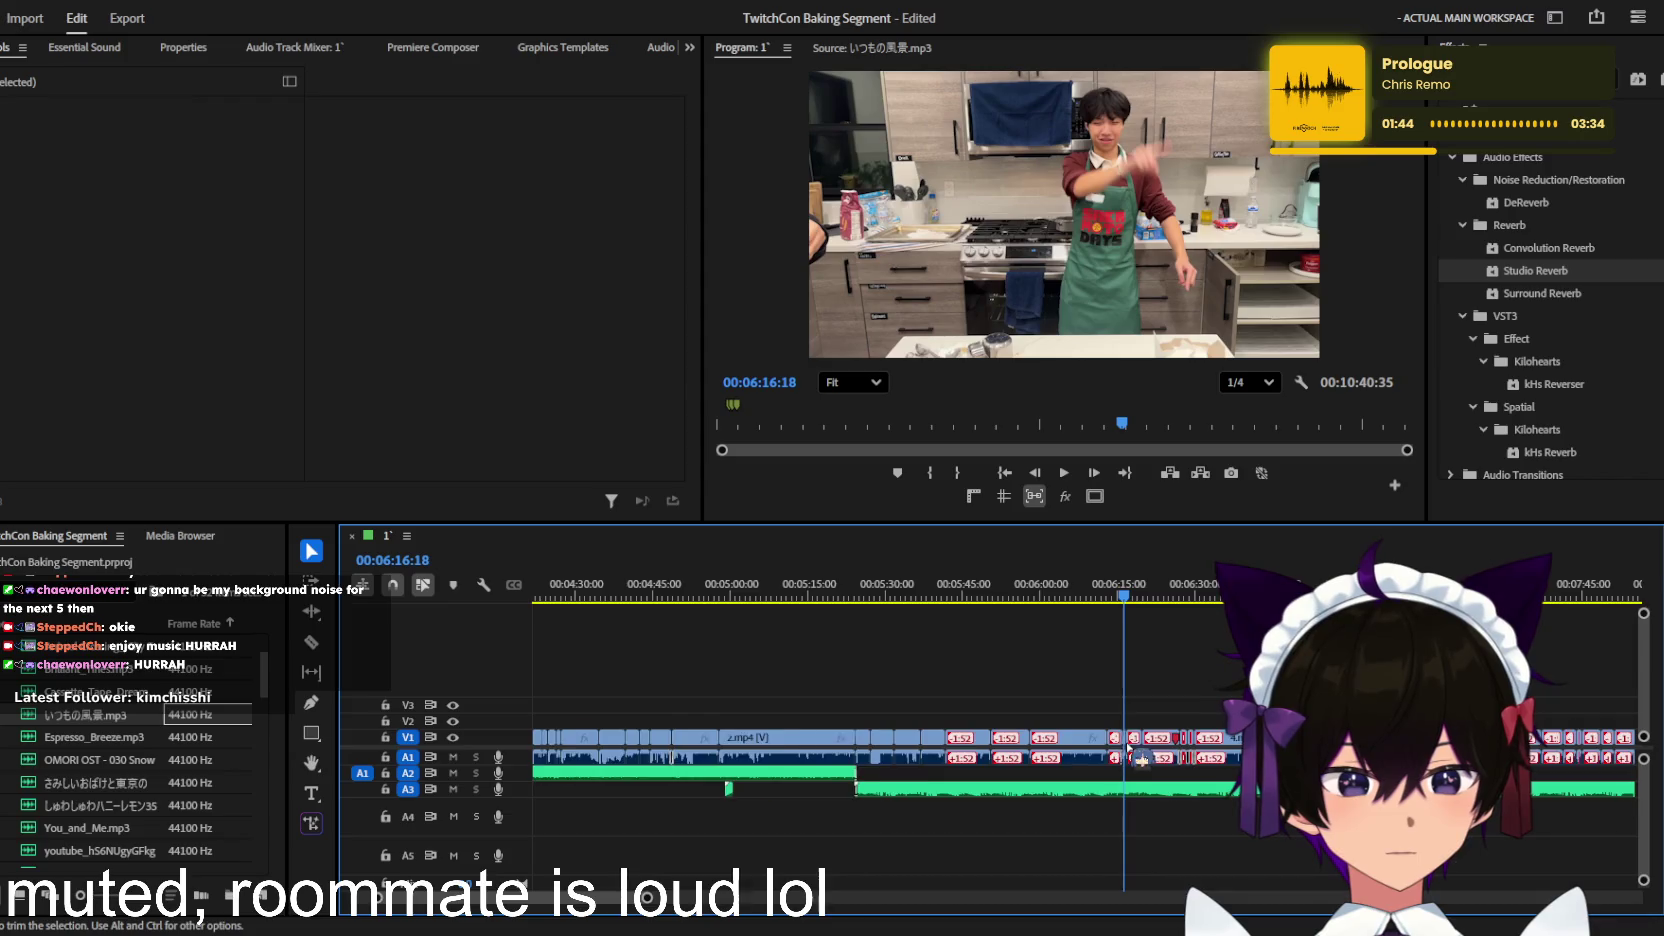
scroll(1128, 748, down, 3)
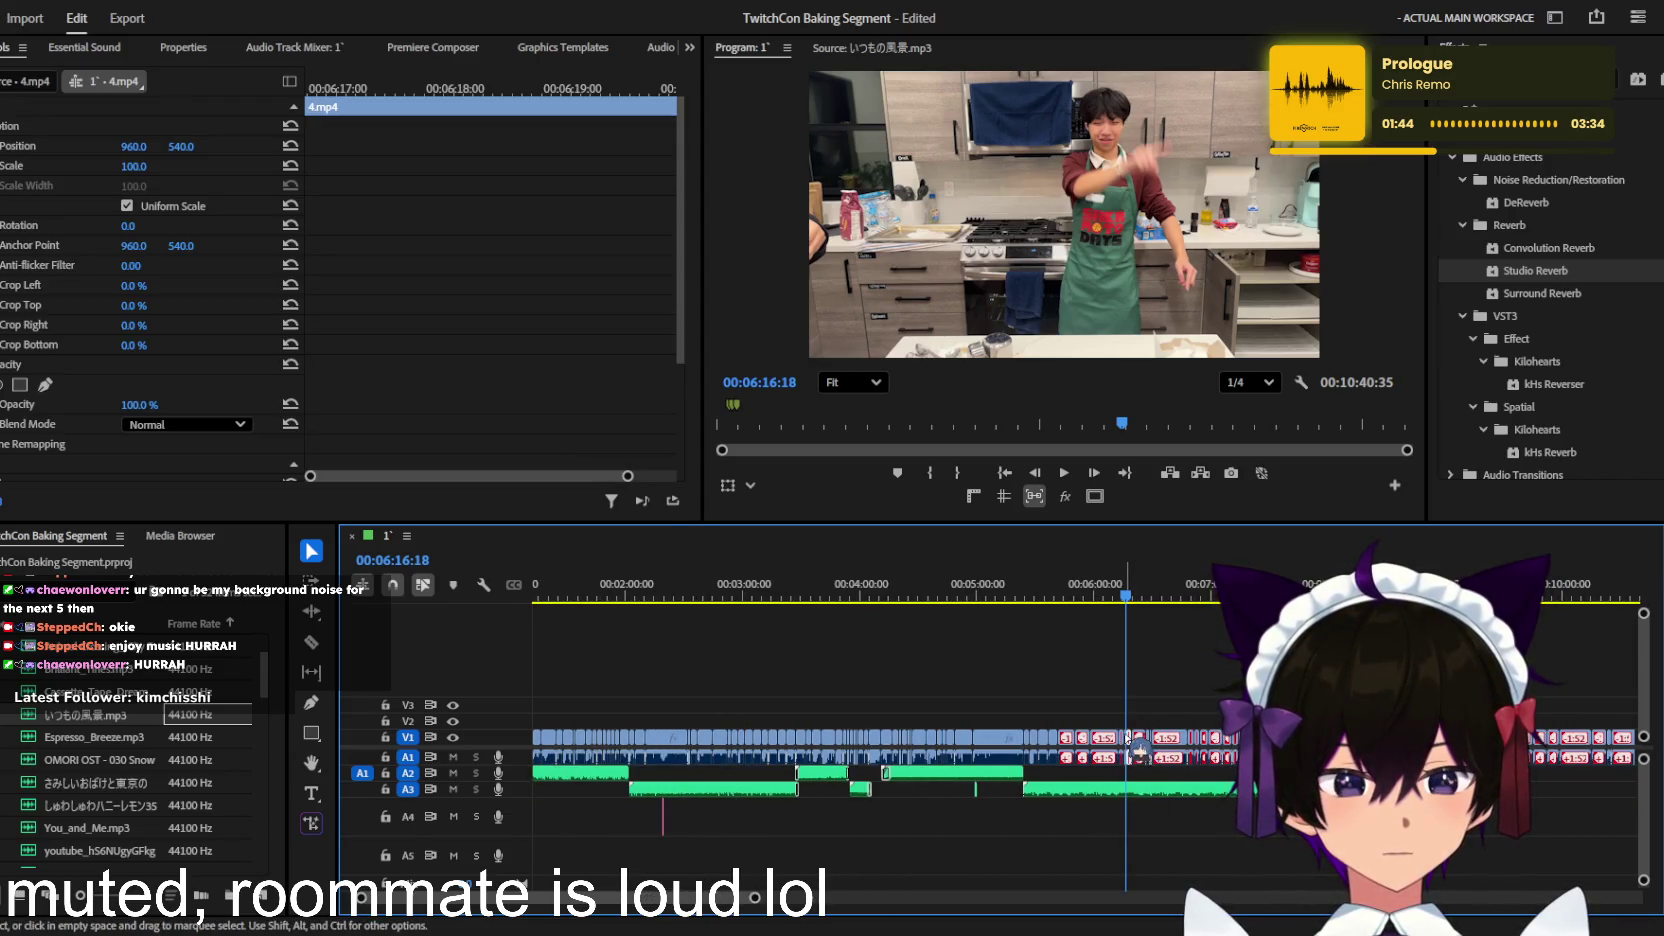
scroll(1128, 740, up, 4)
scroll(1170, 744, up, 3)
key(a)
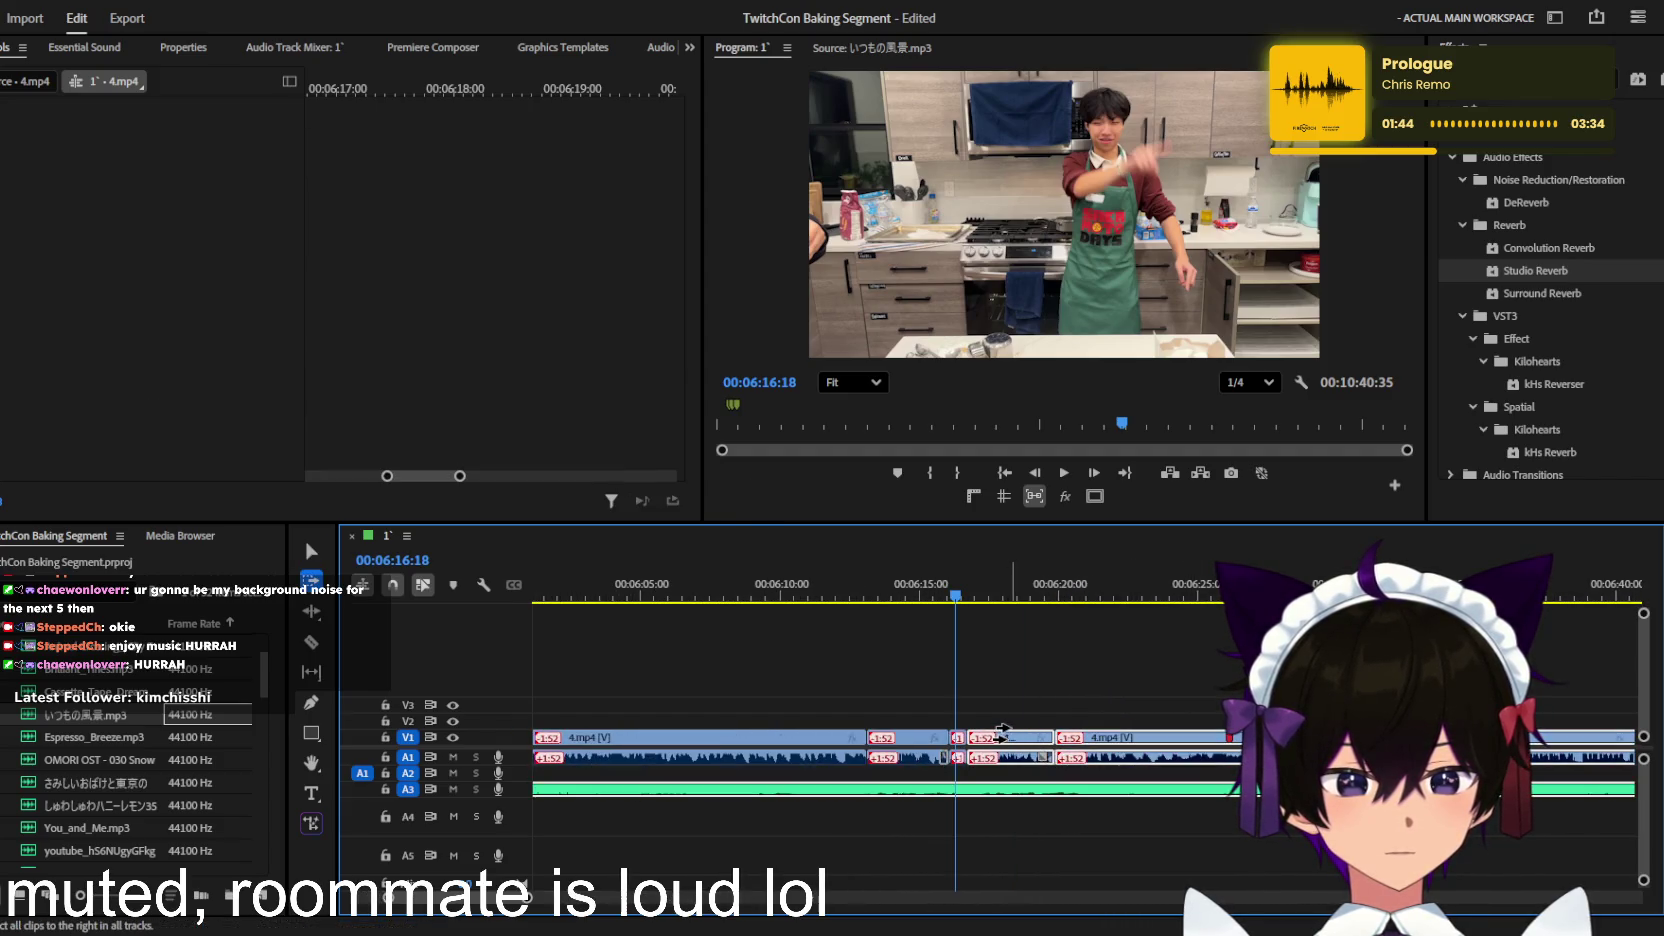
click(385, 789)
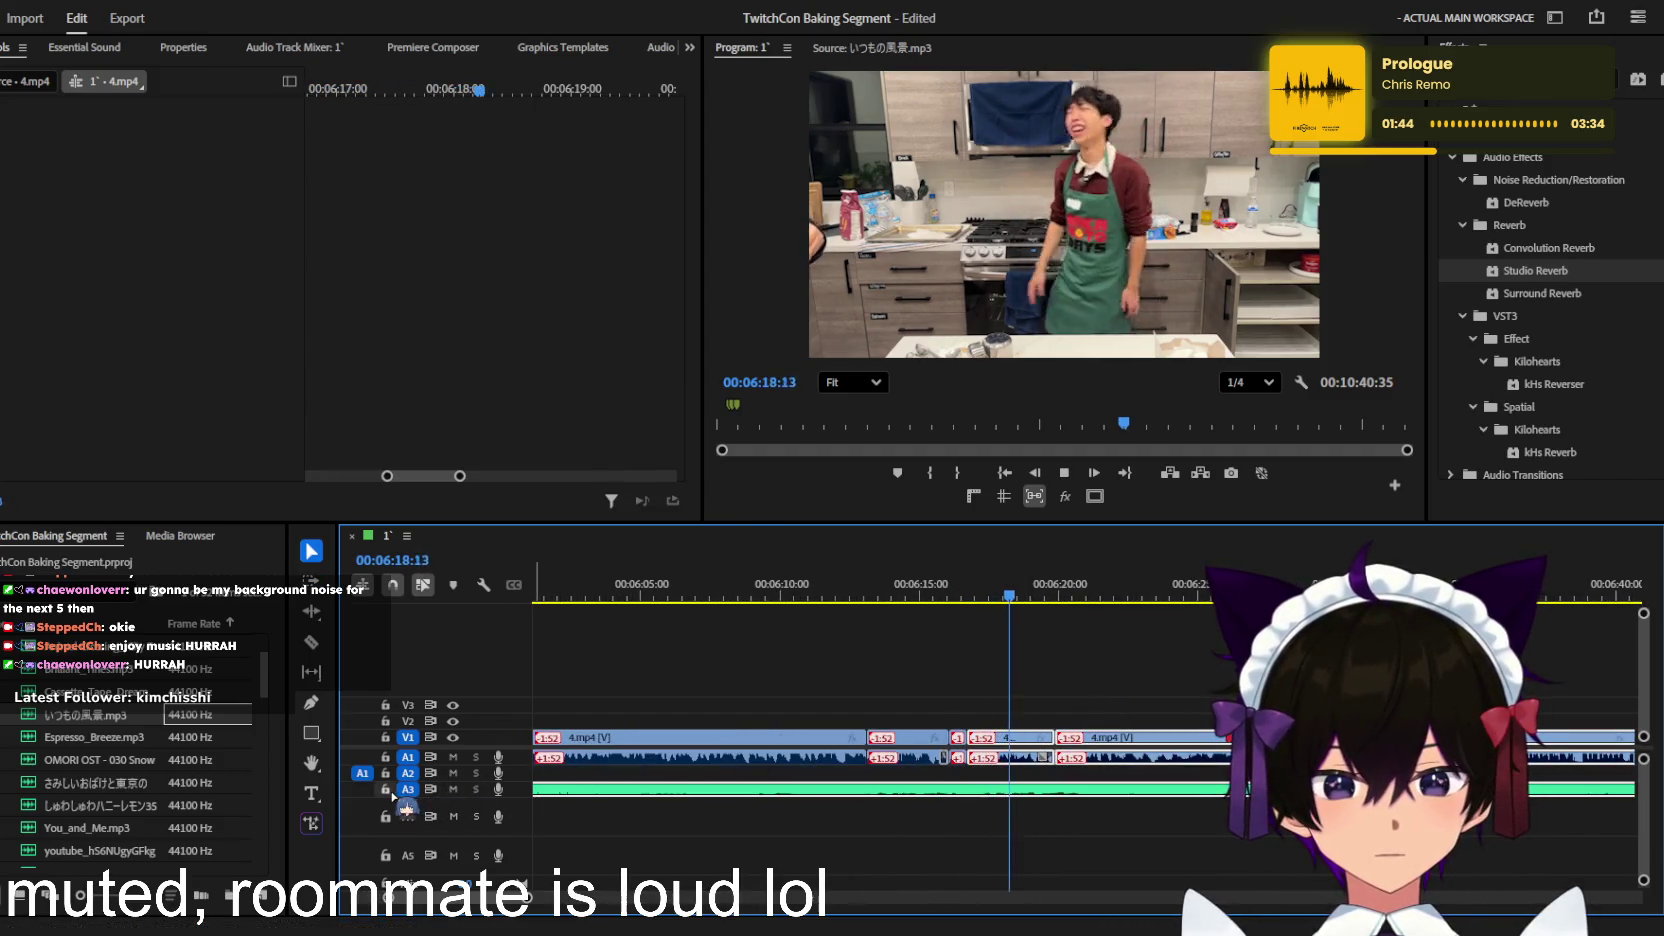
key(v)
Step: Push later clips right with Track Select Forward and extend the short 4.mp4 clip
drag(970, 593, 865, 596)
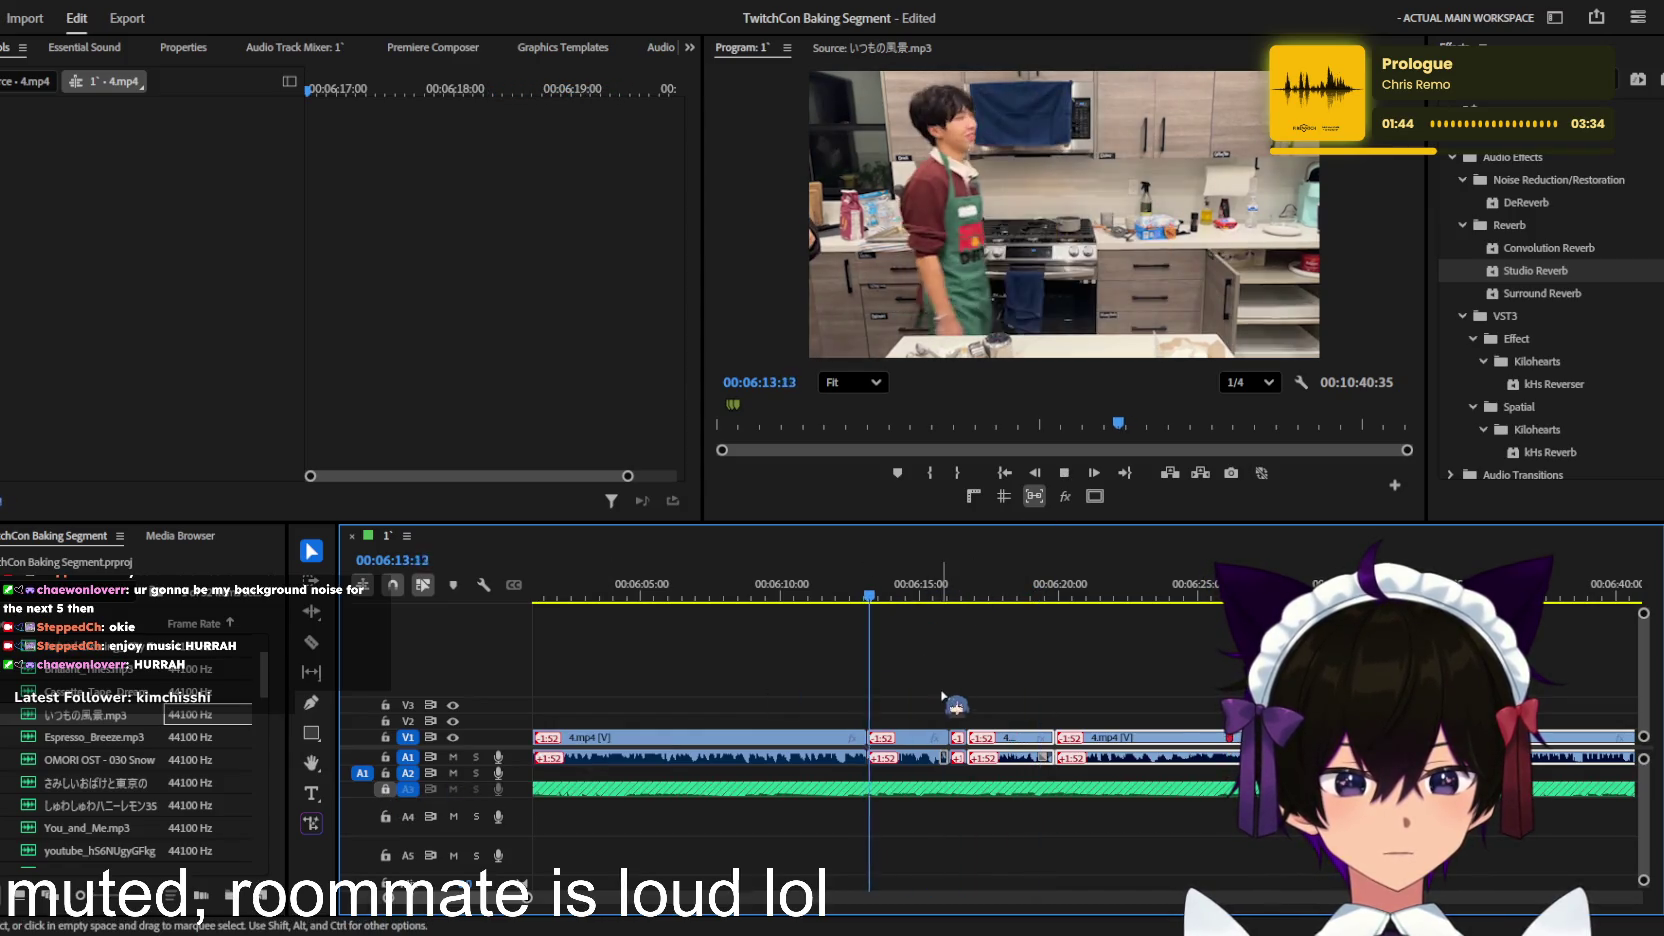
key(space)
key(equal)
key(a)
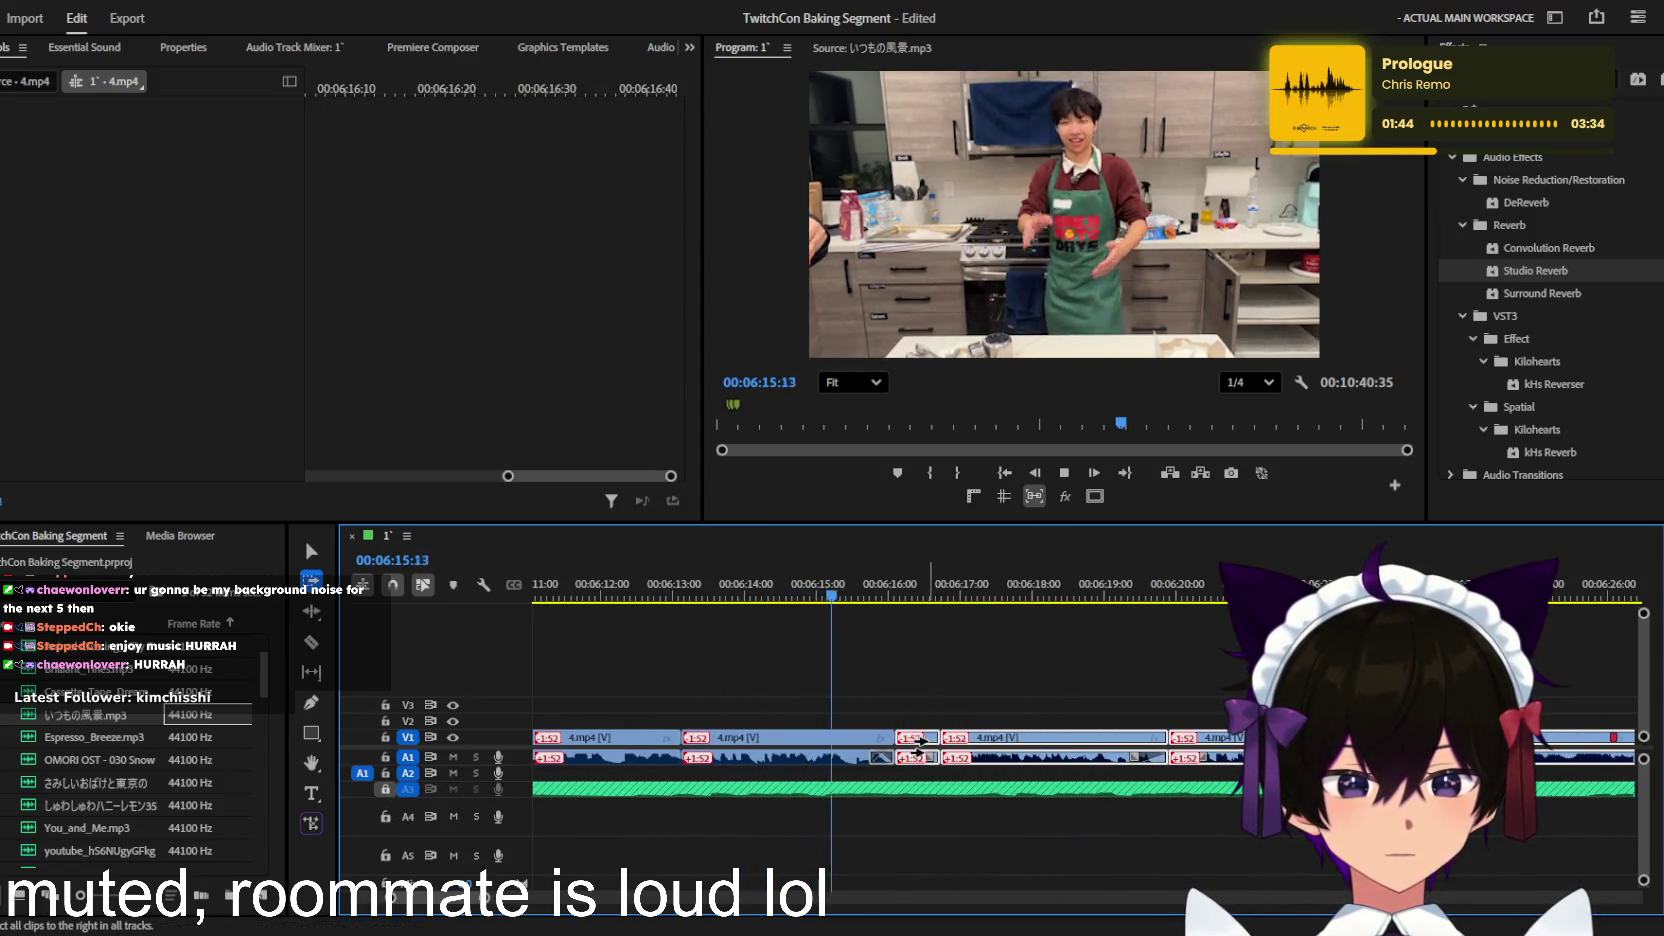
drag(1046, 741, 882, 612)
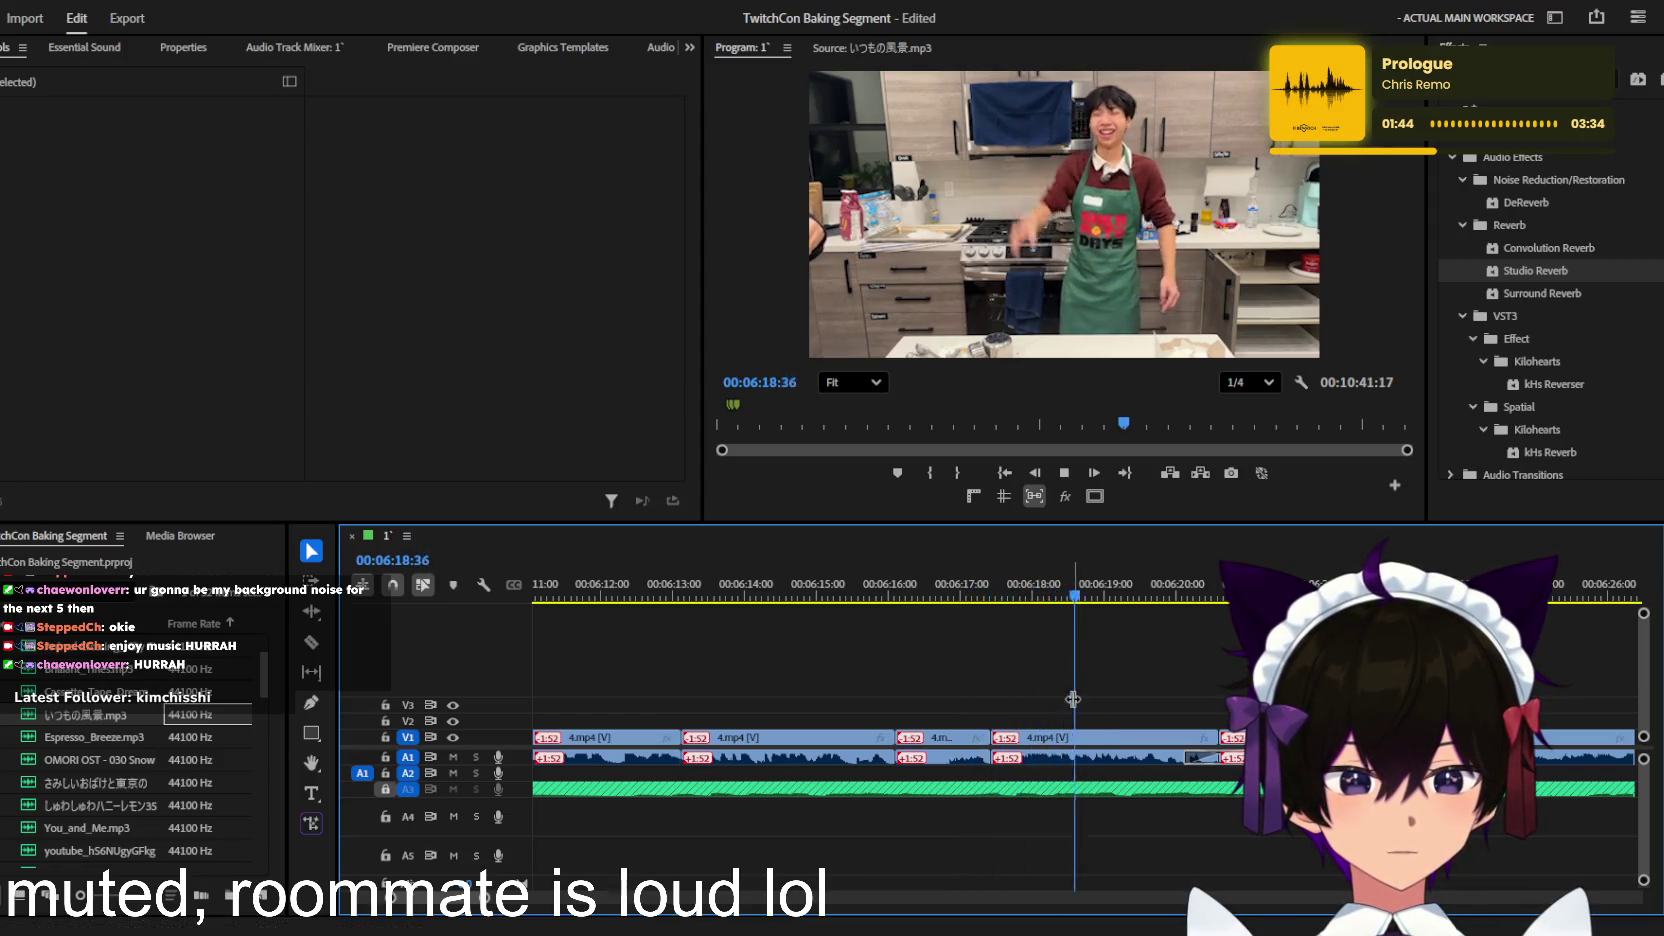
click(1063, 738)
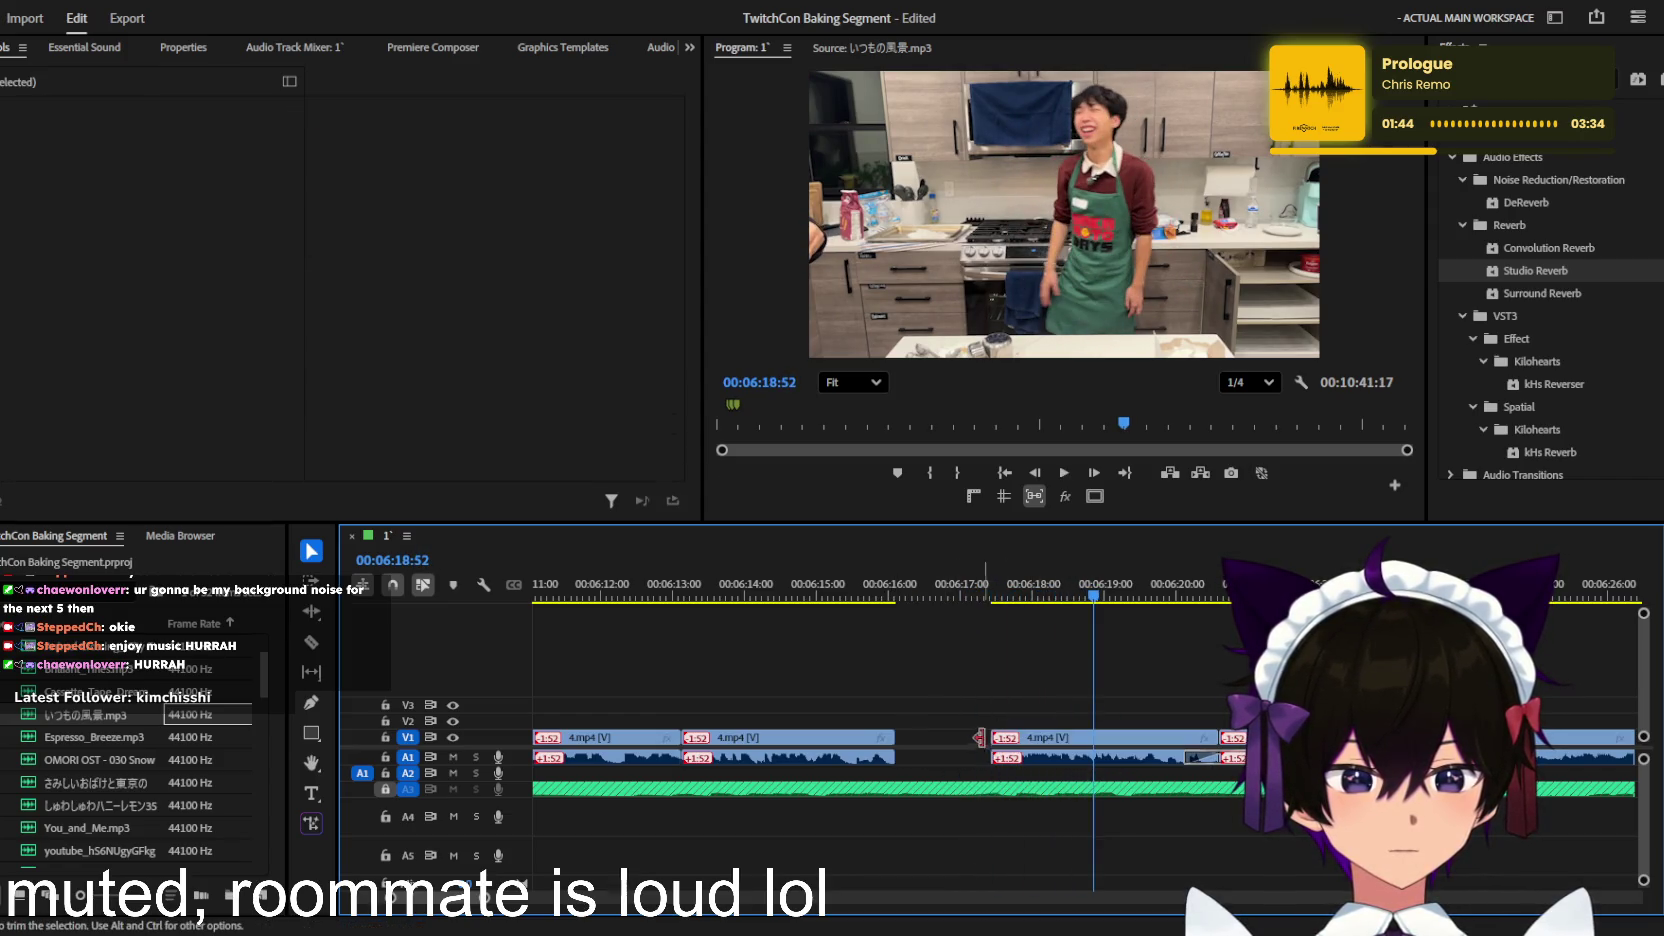
drag(990, 738, 1165, 738)
Step: Trim the clip's head at 06:16 and ripple-delete the resulting gap
click(866, 590)
key(space)
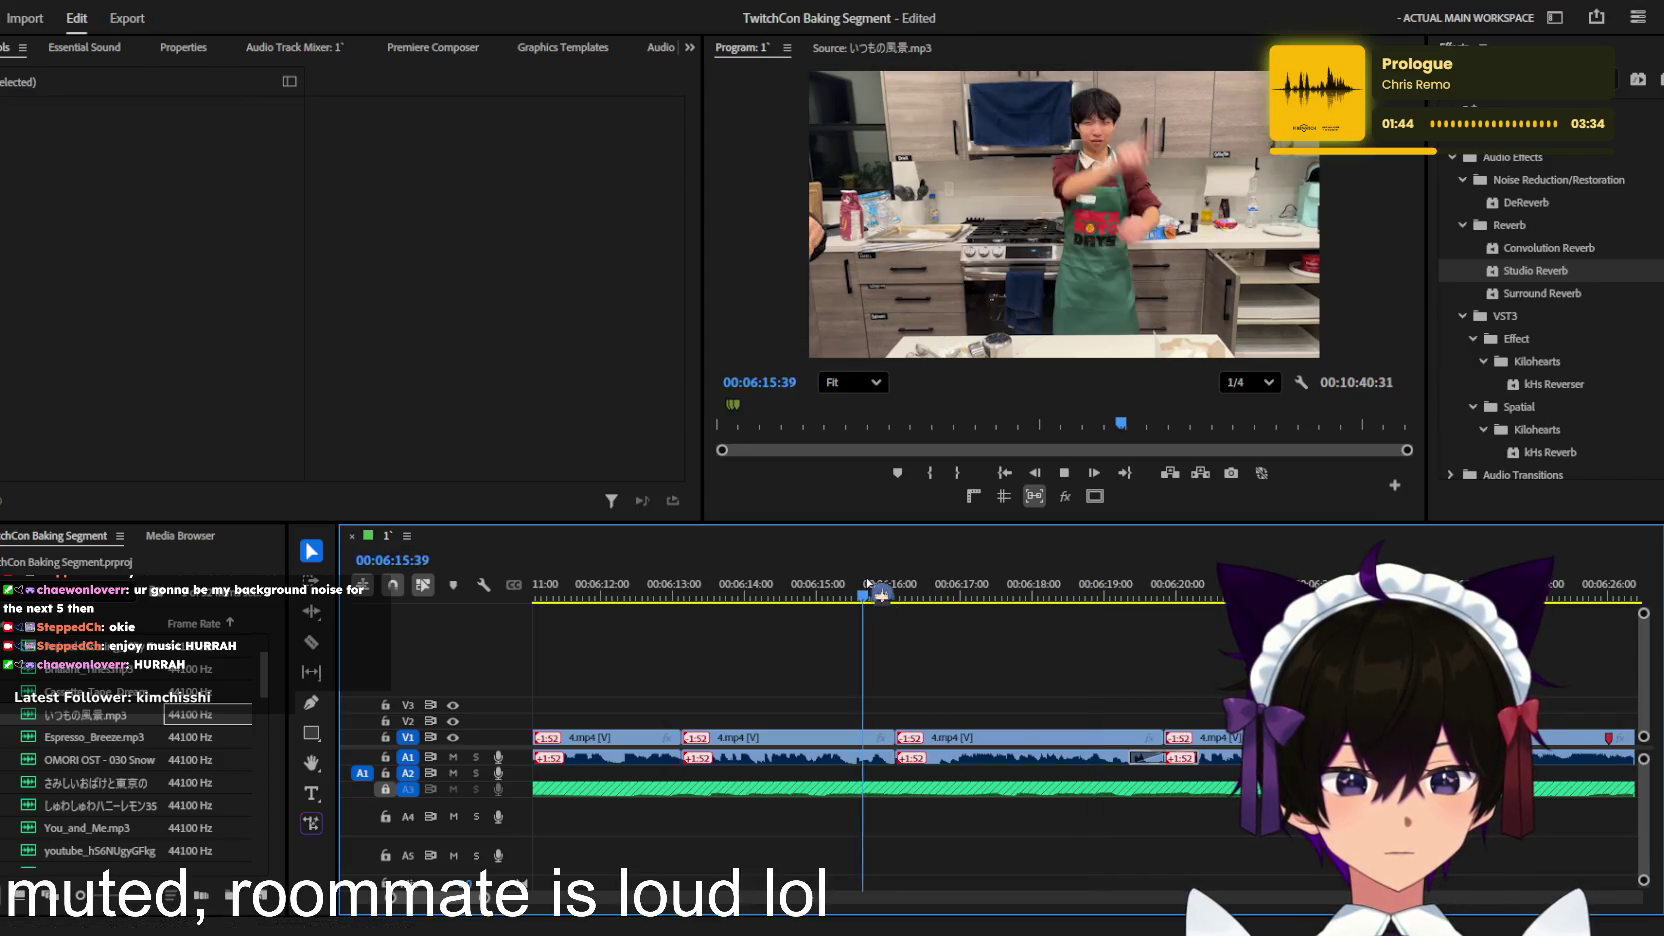
click(768, 595)
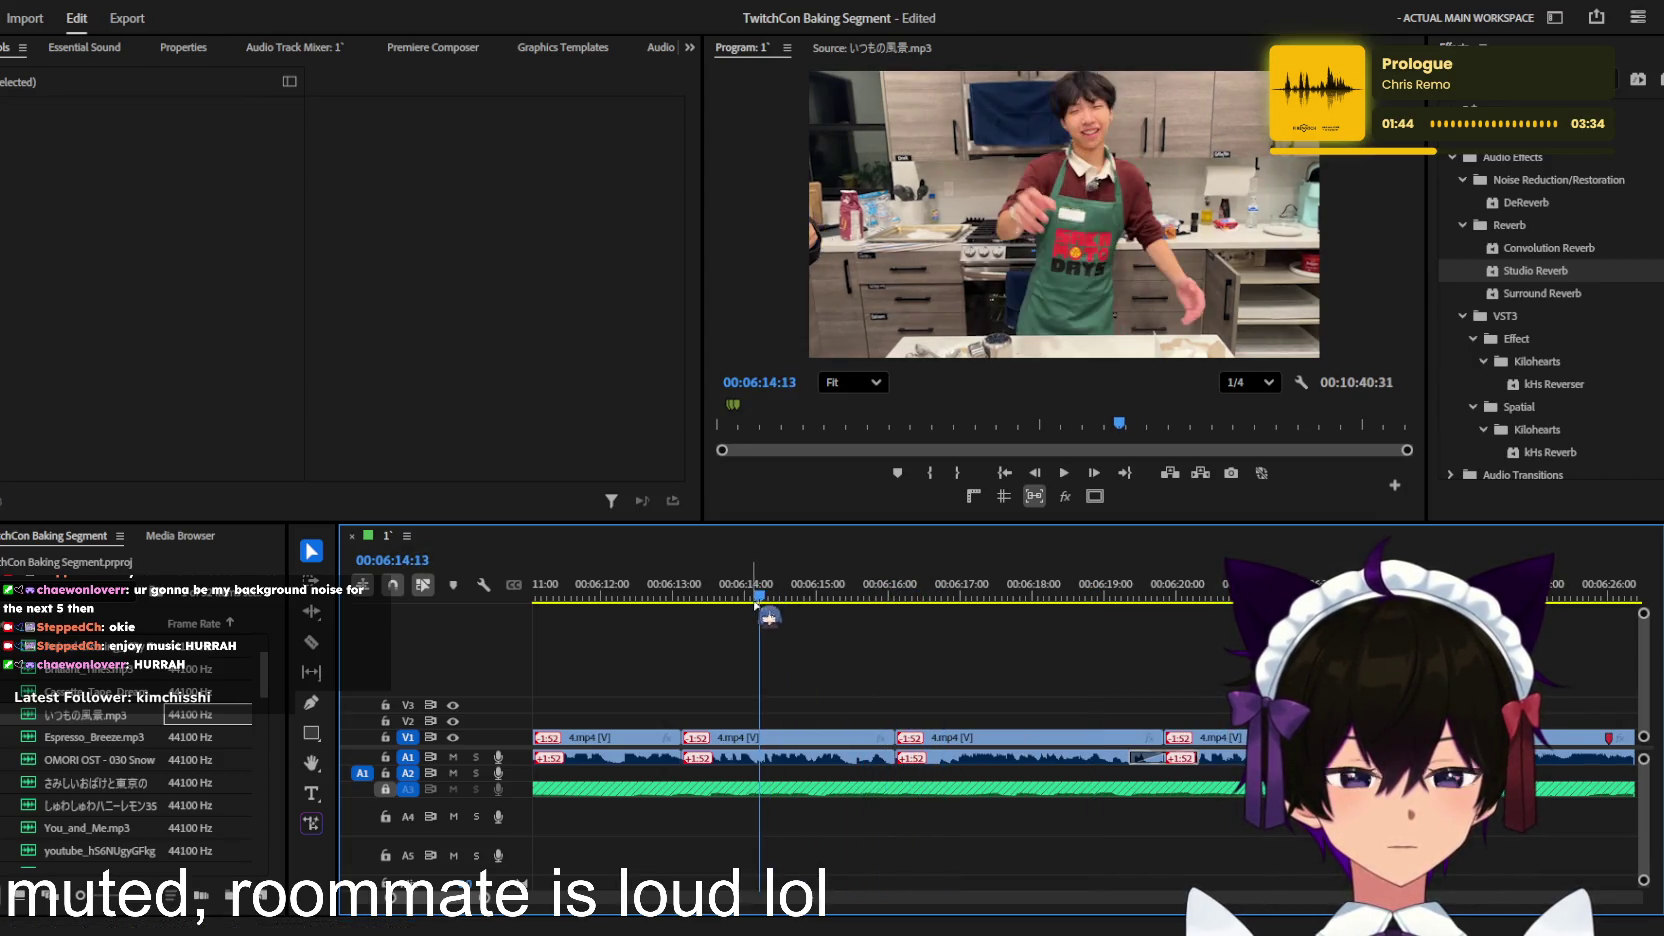
key(space)
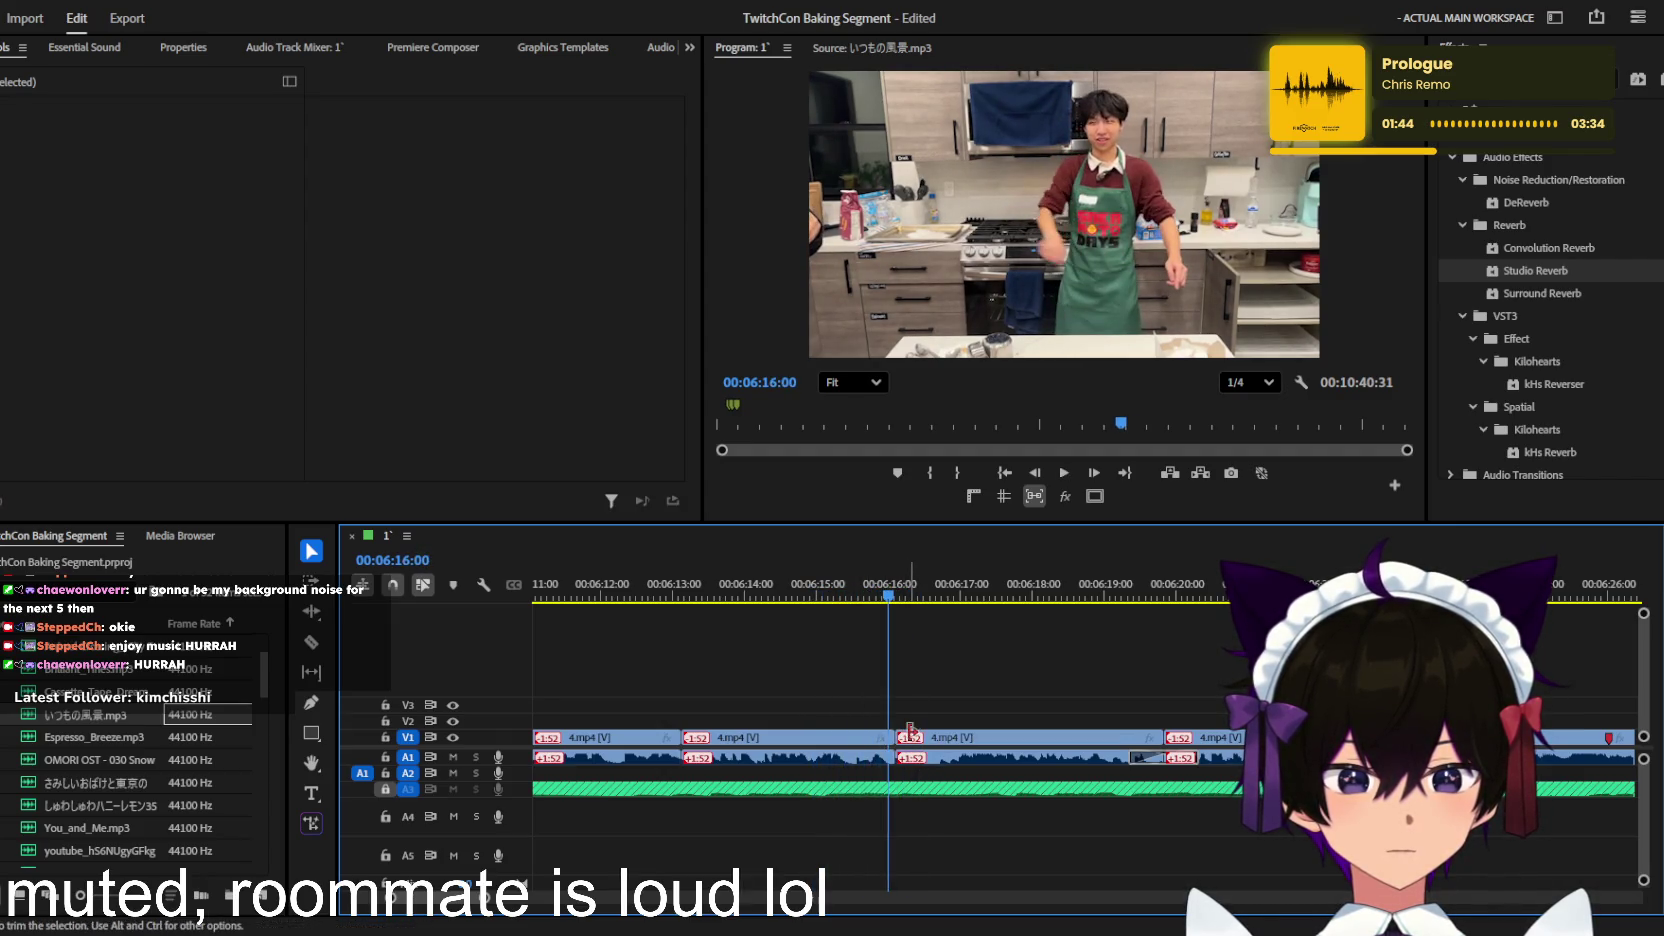
drag(902, 737, 924, 737)
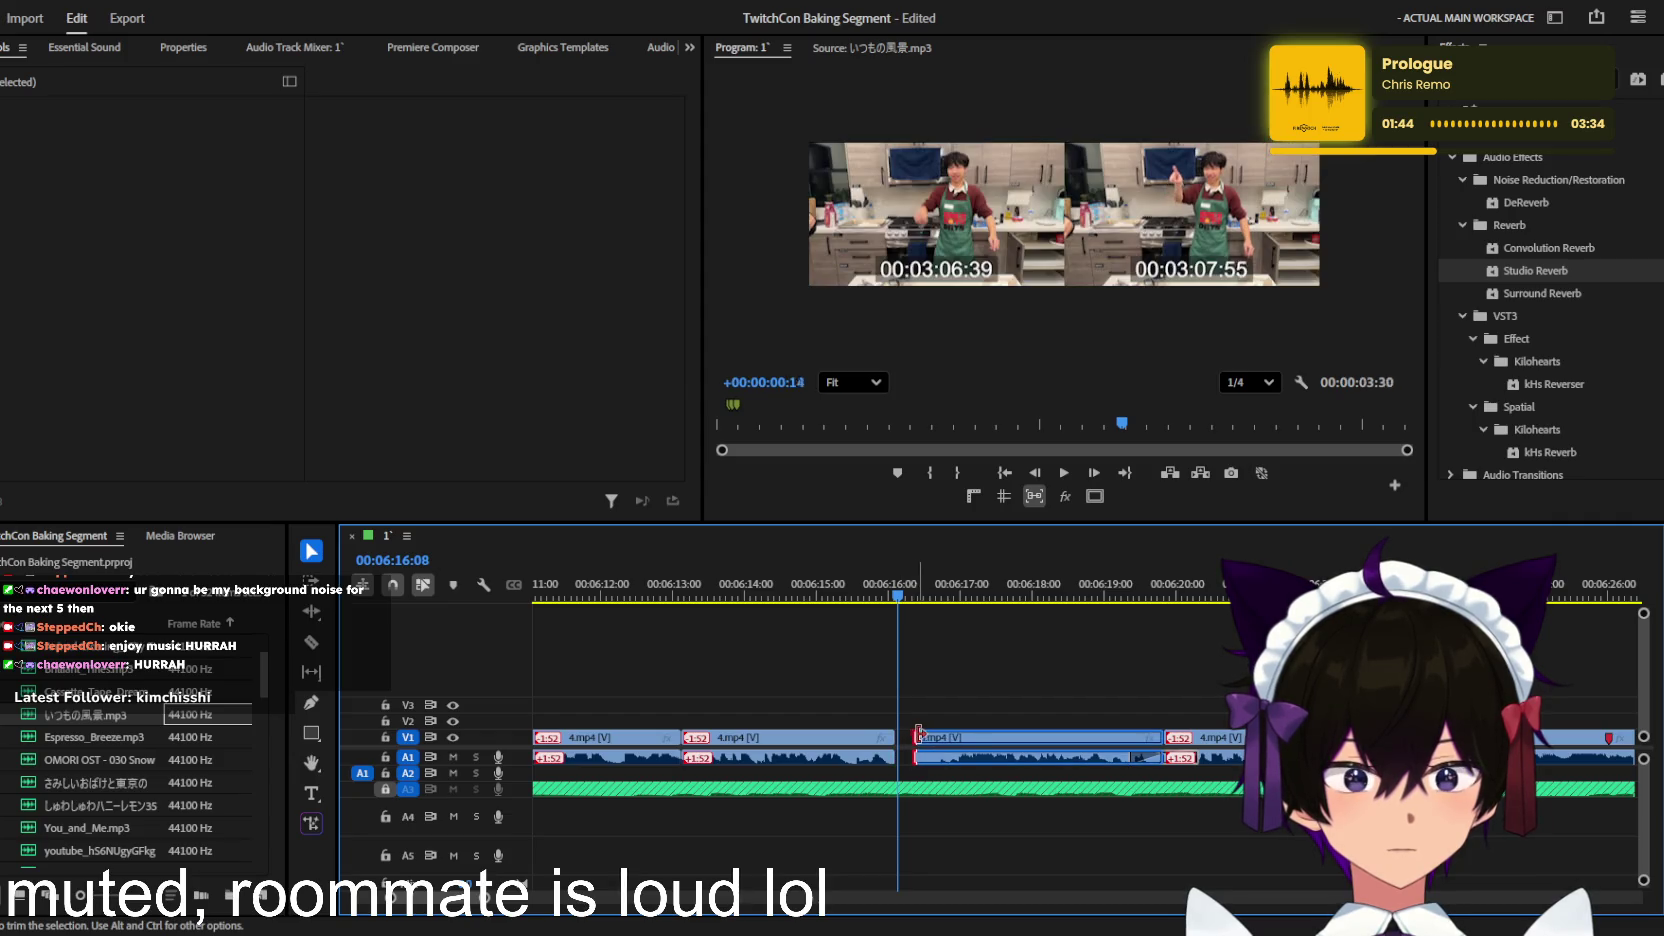
click(907, 745)
key(Delete)
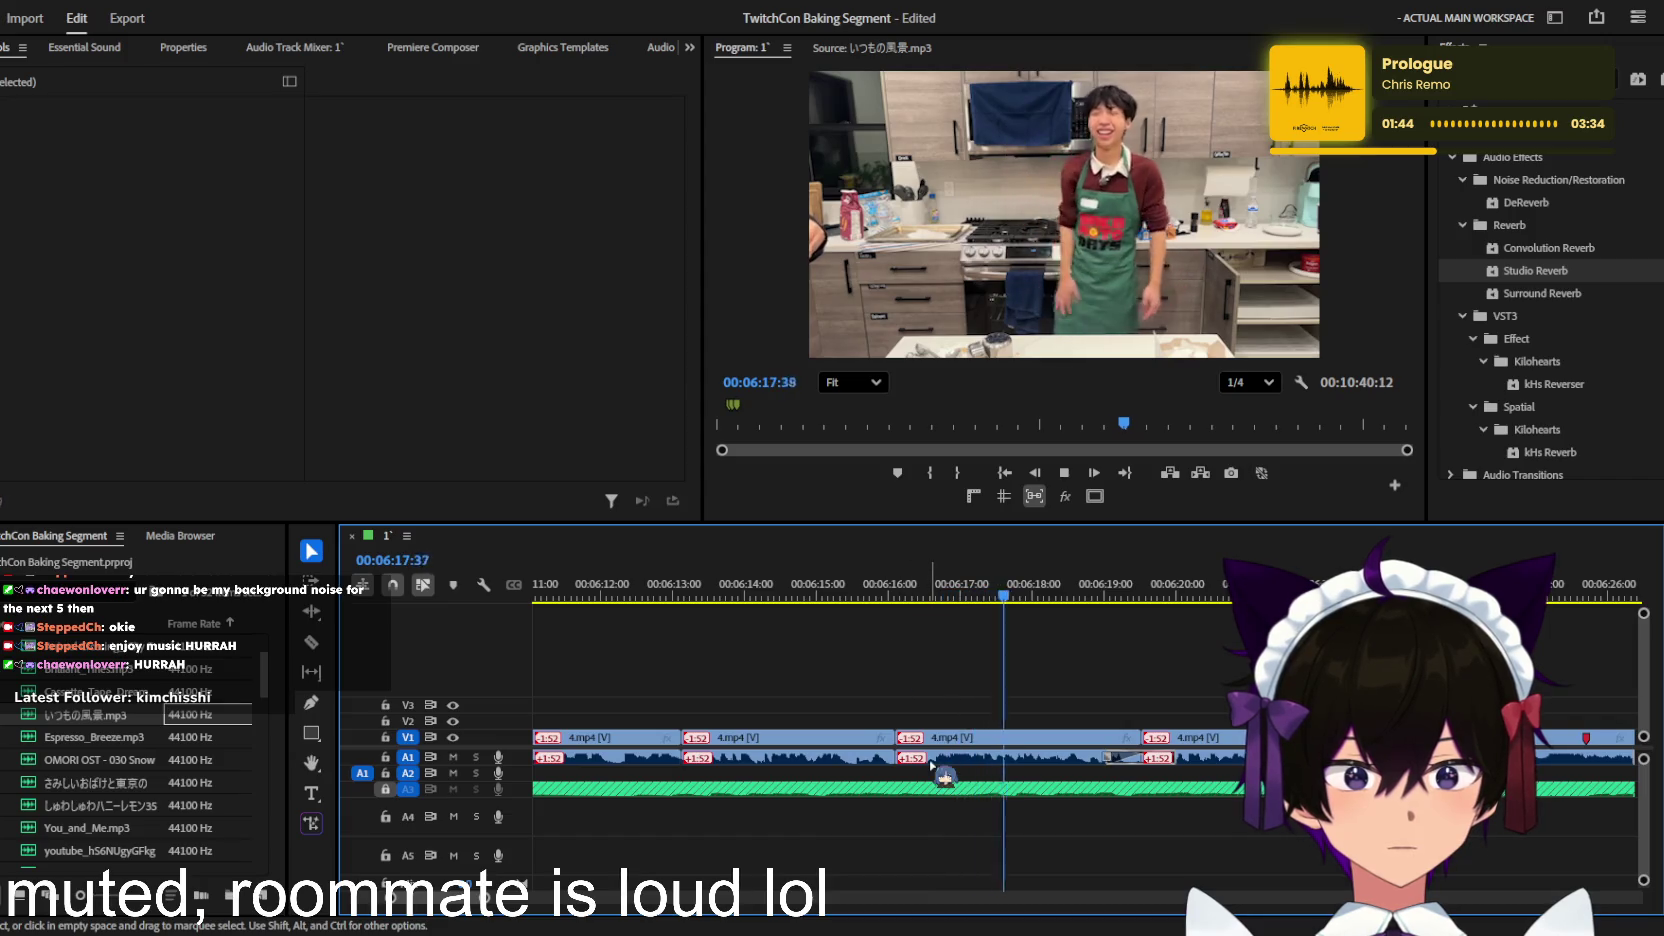
scroll(920, 680, down, 2)
click(904, 598)
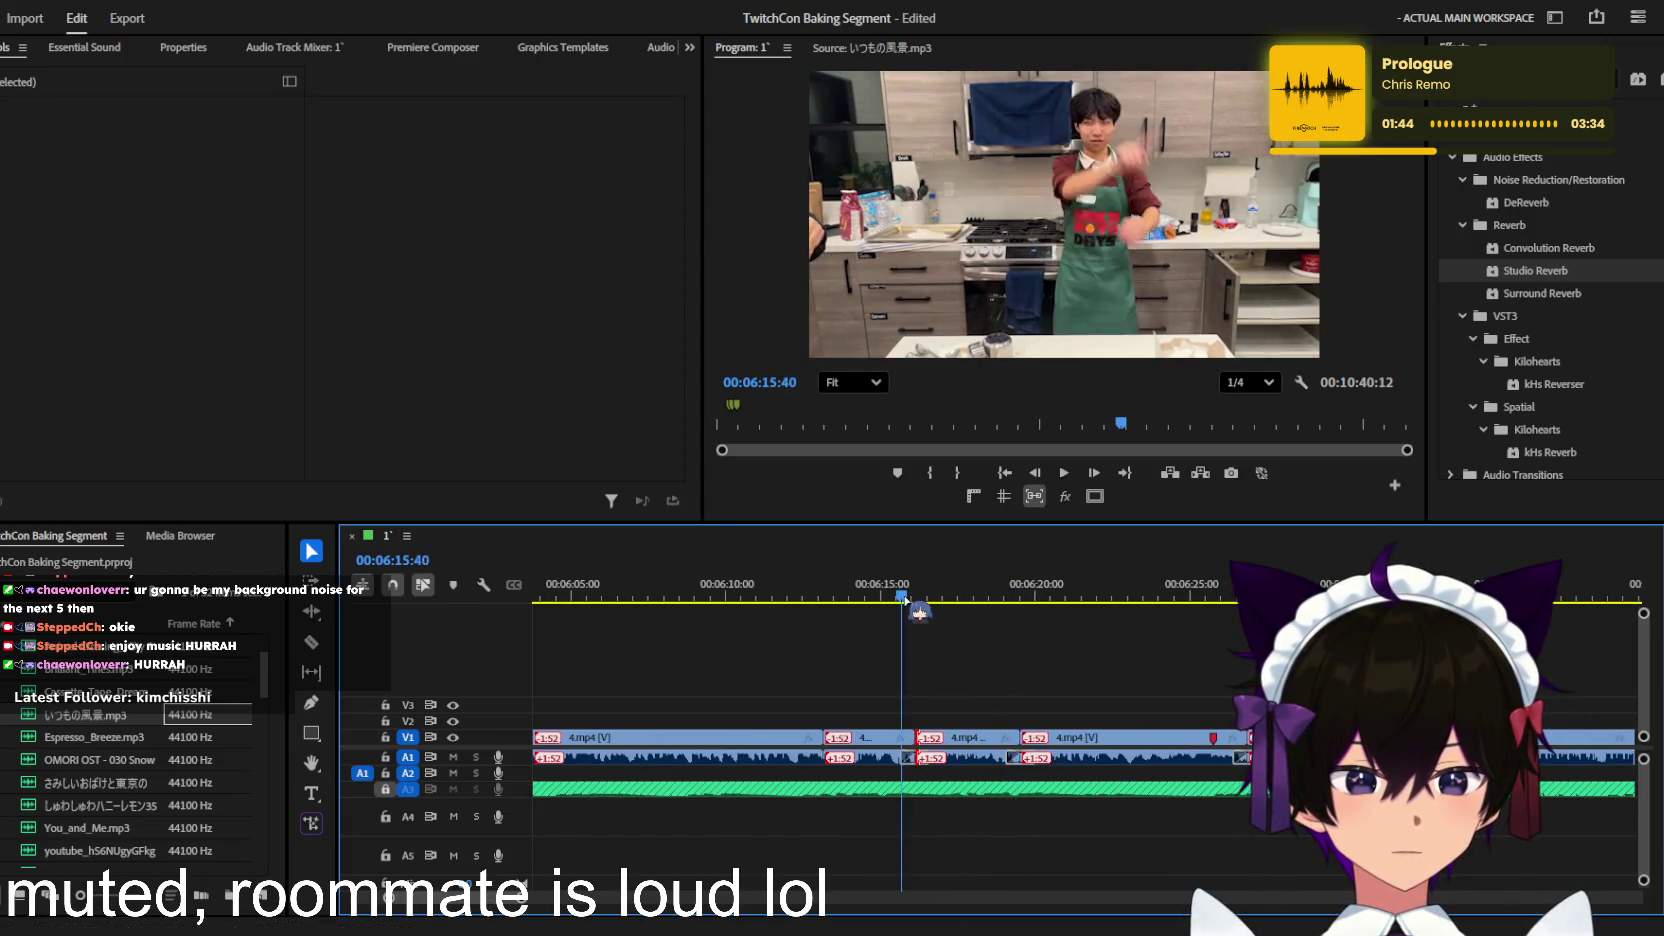
Step: Unlock the A3 music track
scroll(921, 617, up, 1)
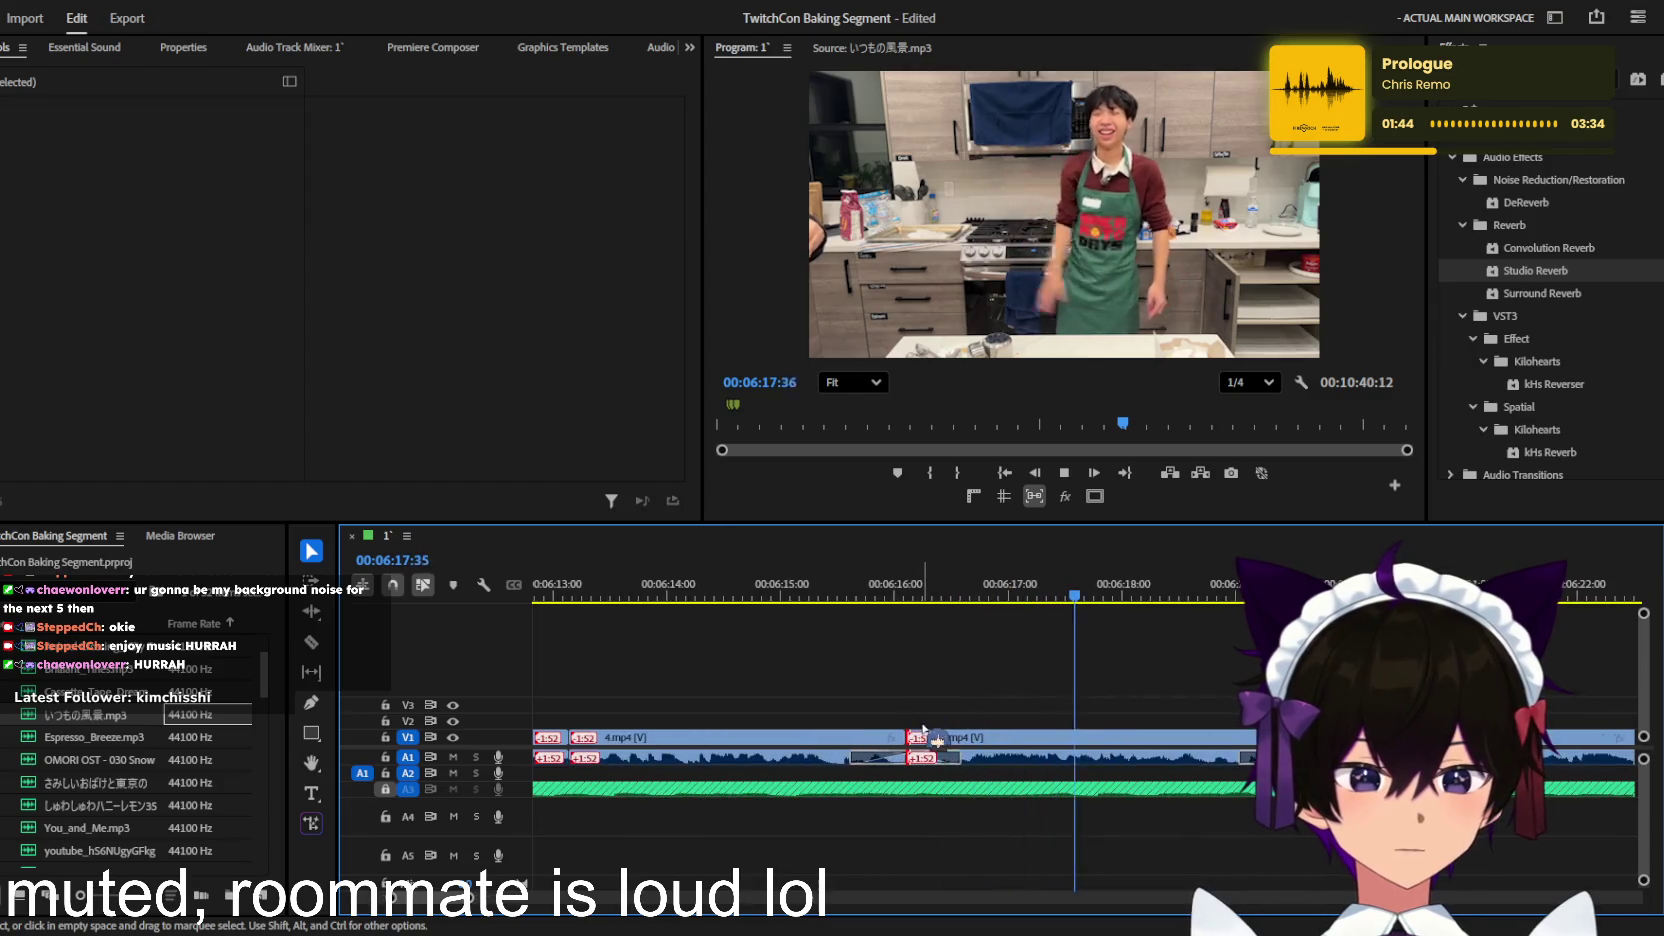
scroll(919, 731, down, 2)
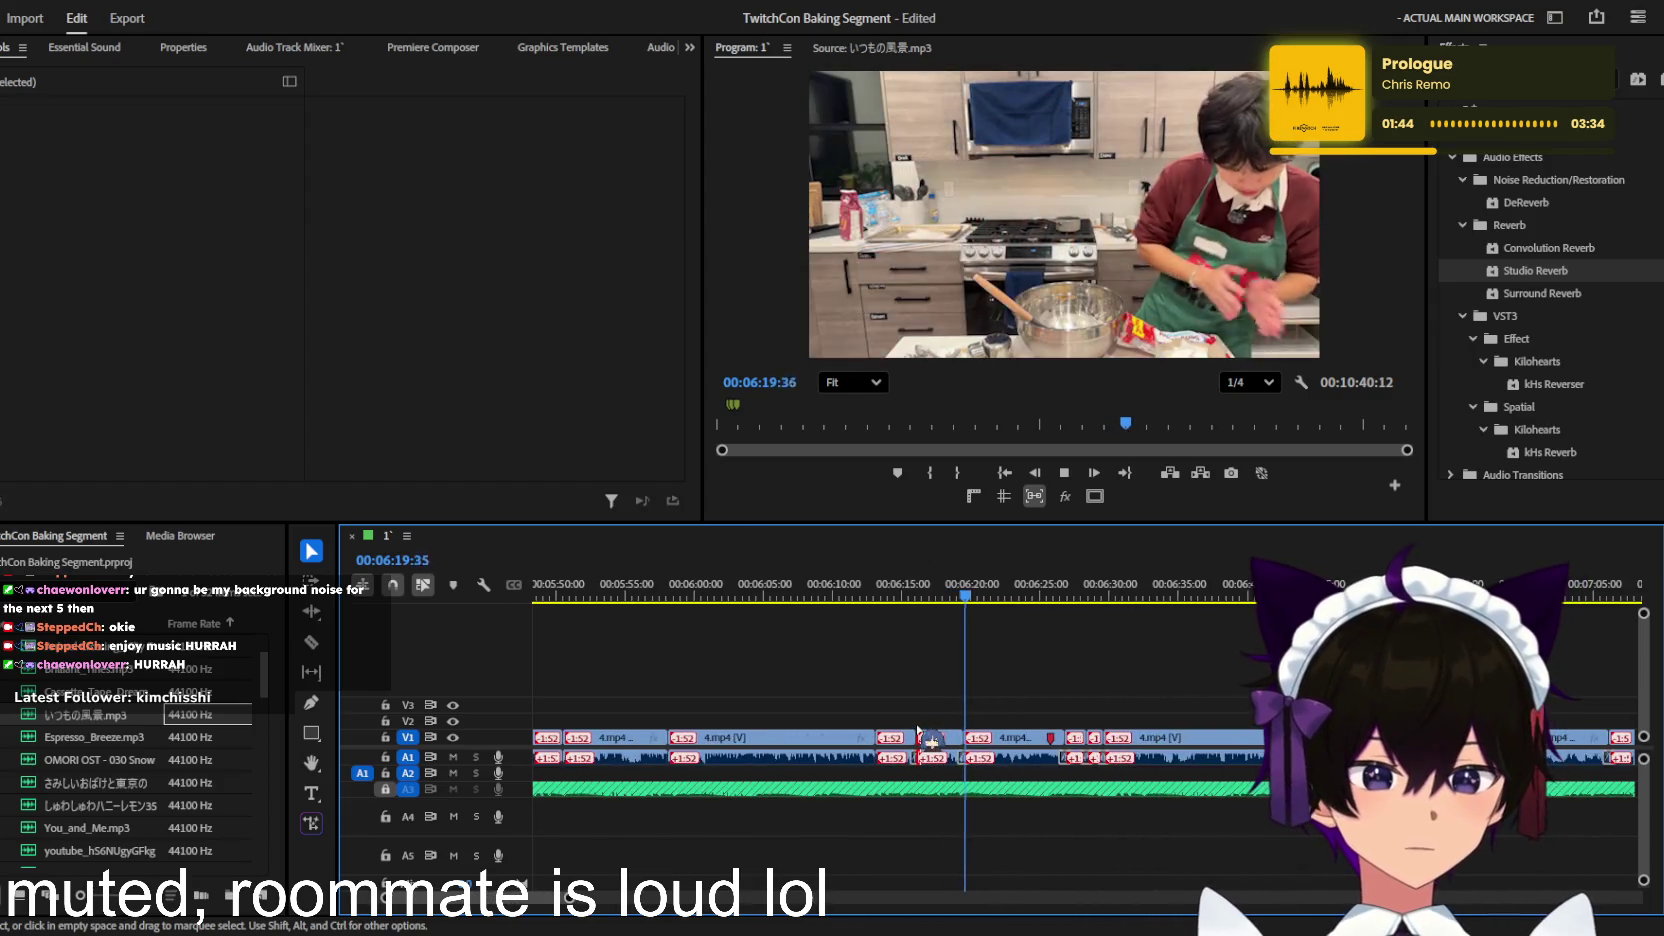
scroll(919, 731, down, 1)
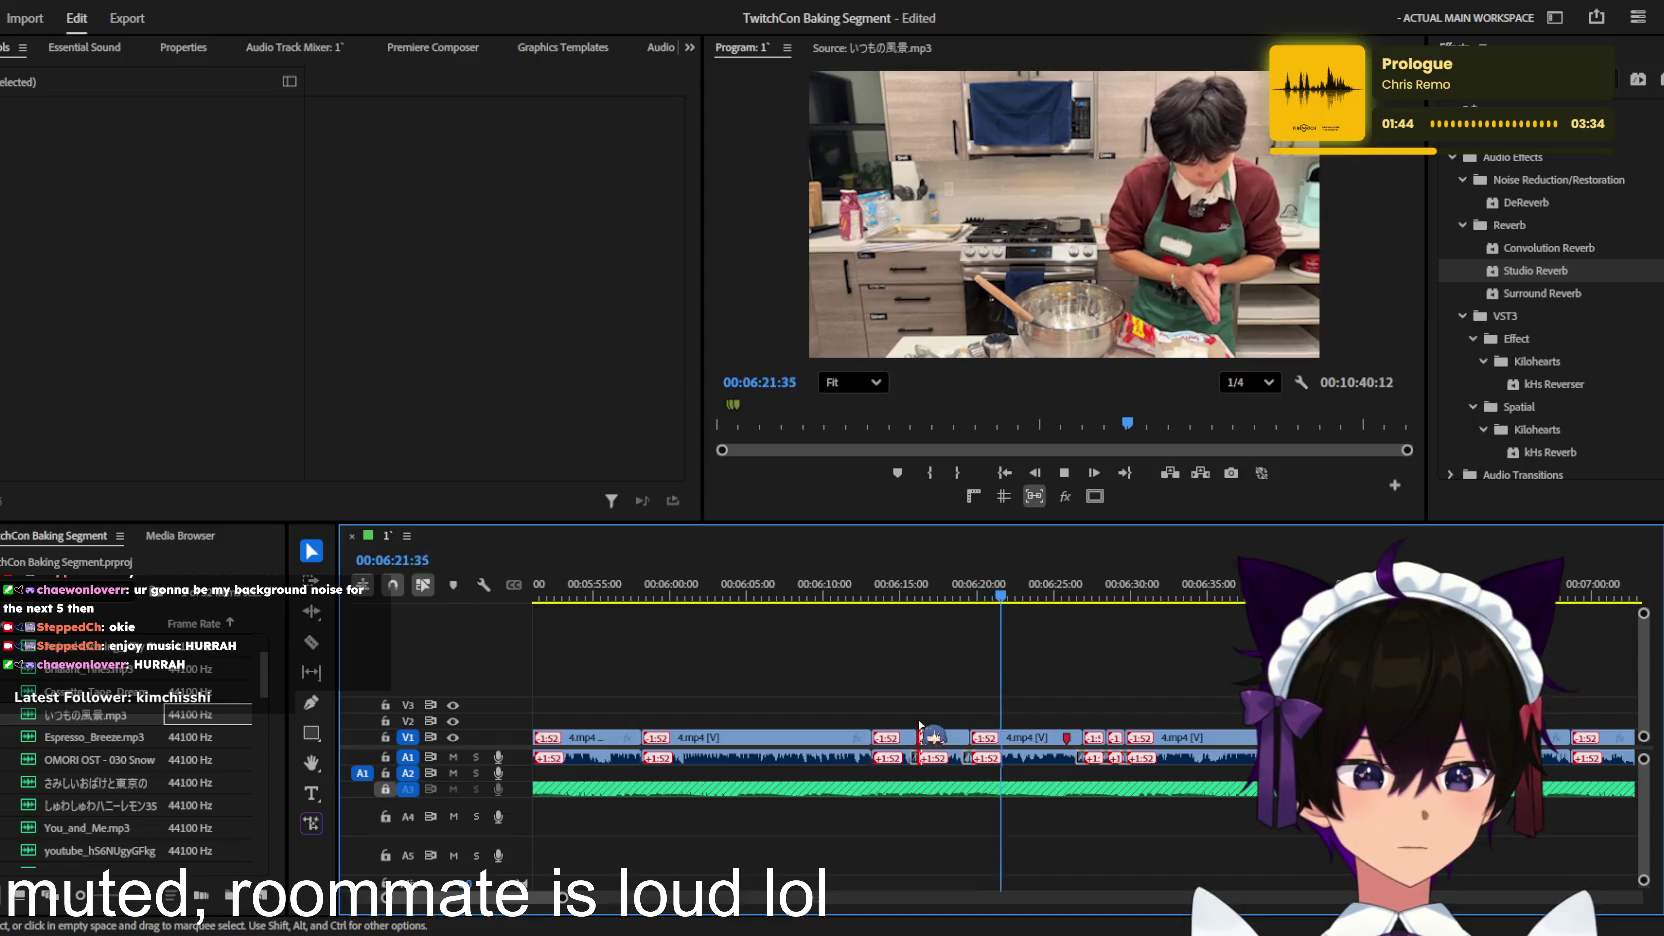
click(386, 790)
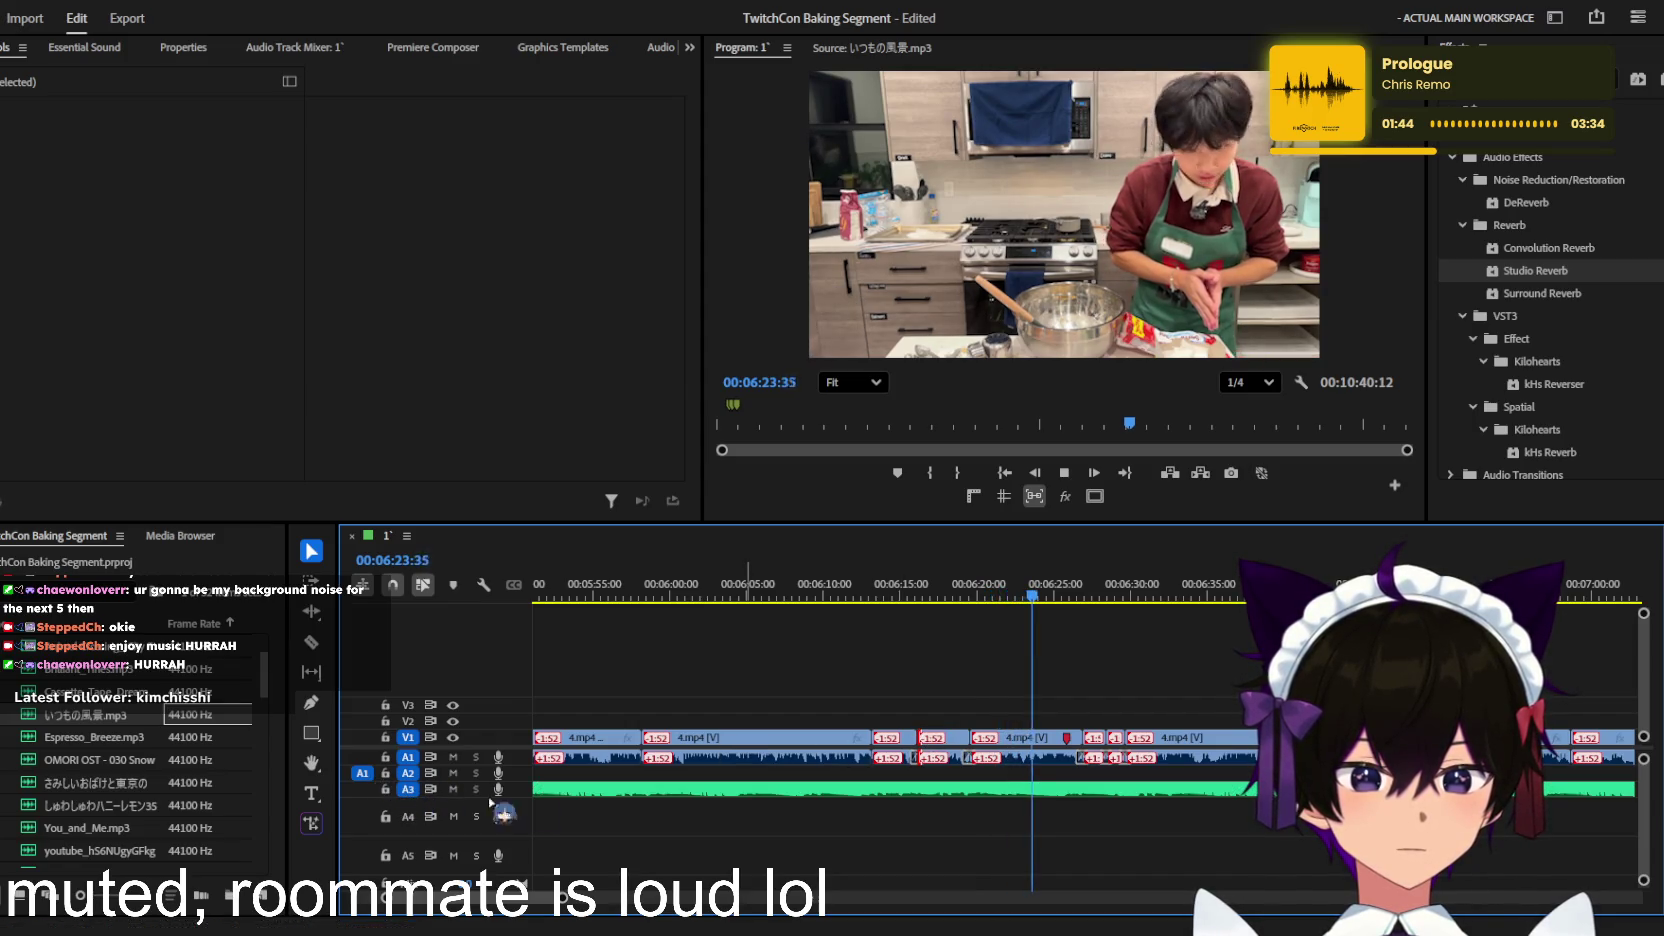
scroll(783, 828, down, 1)
scroll(783, 828, up, 2)
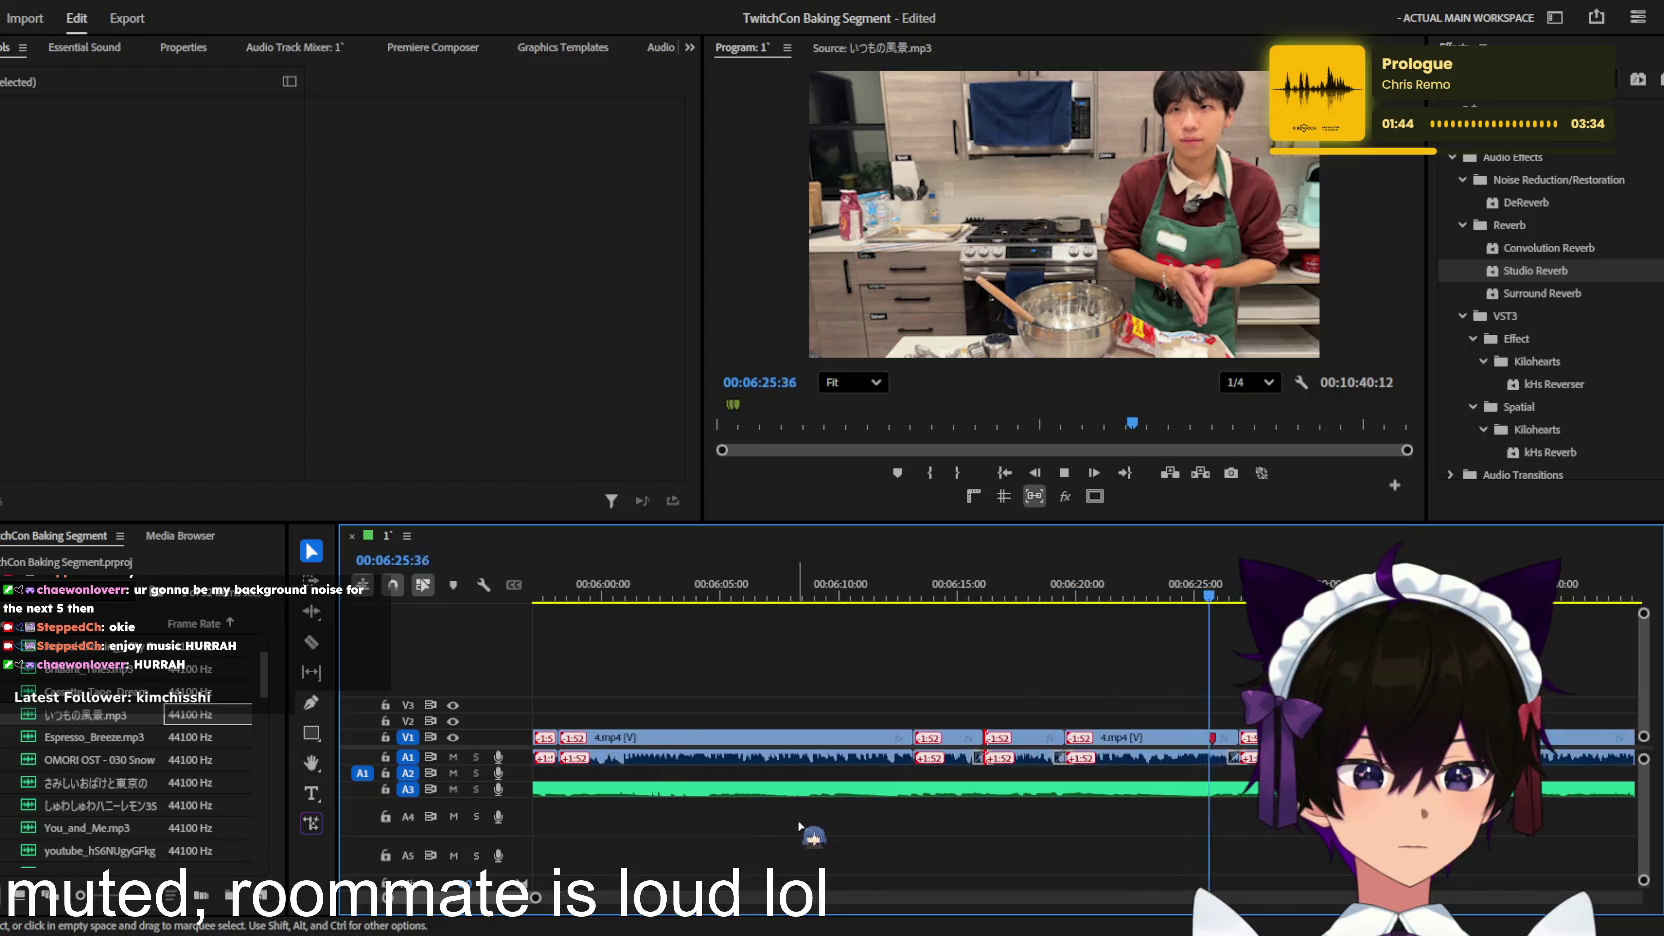
scroll(800, 824, down, 3)
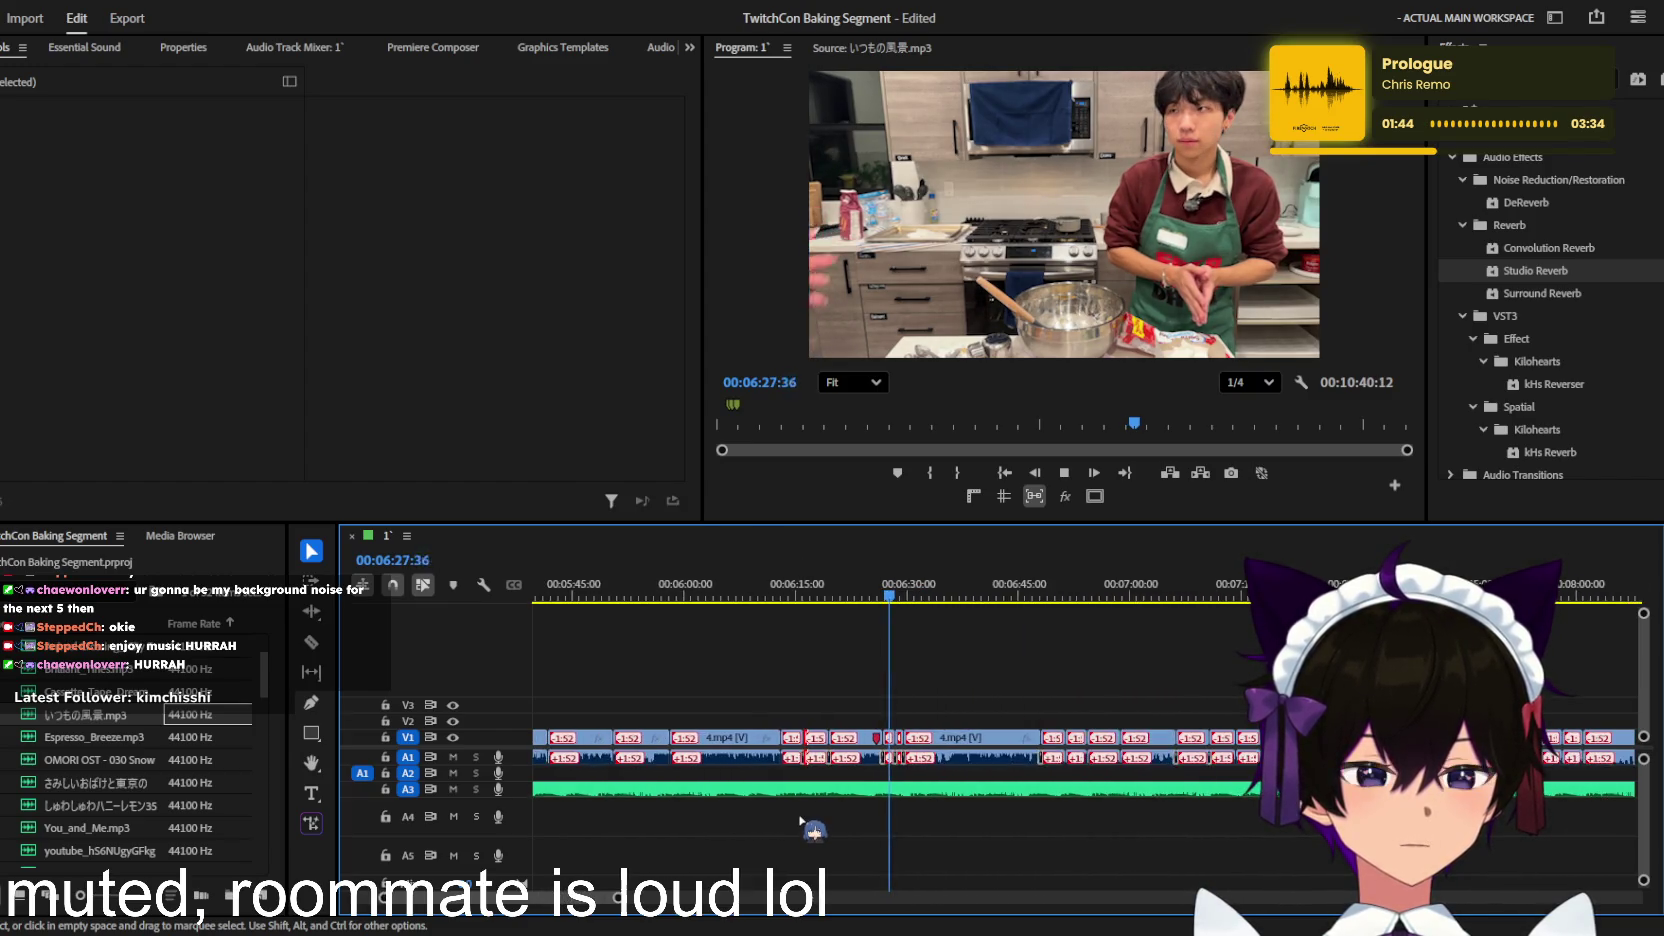
Step: Trim the いつもの風景 music on A3 to end around 06:20, undoing an extra nudge
scroll(800, 822, down, 2)
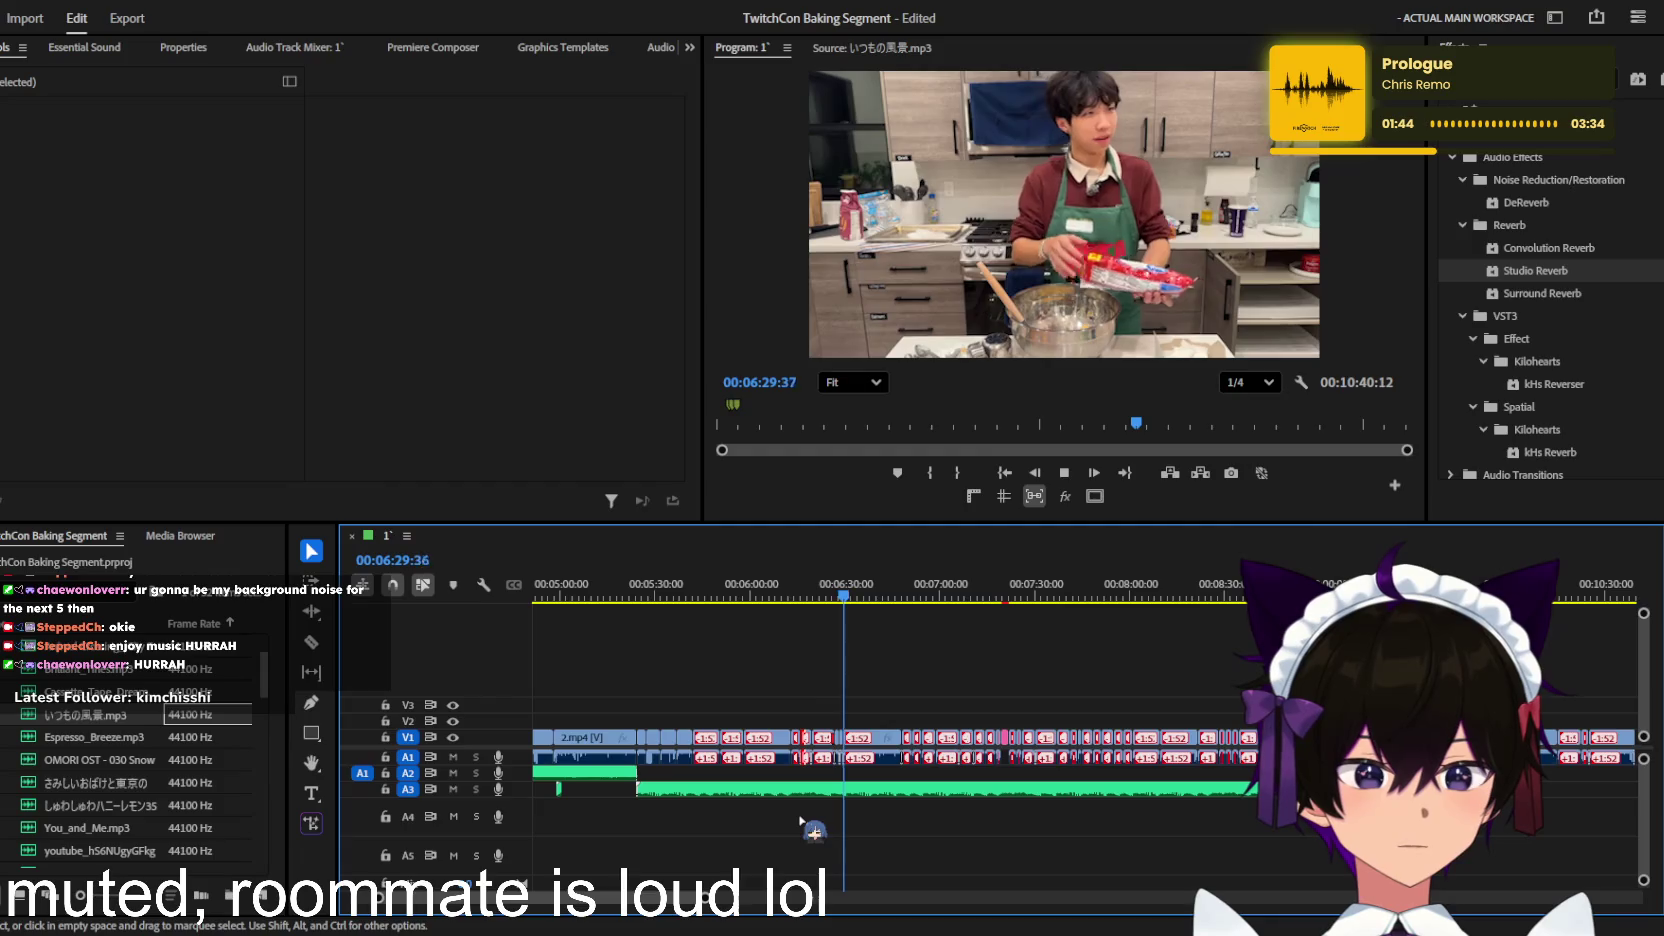
scroll(800, 822, down, 1)
scroll(800, 820, down, 1)
scroll(800, 820, up, 1)
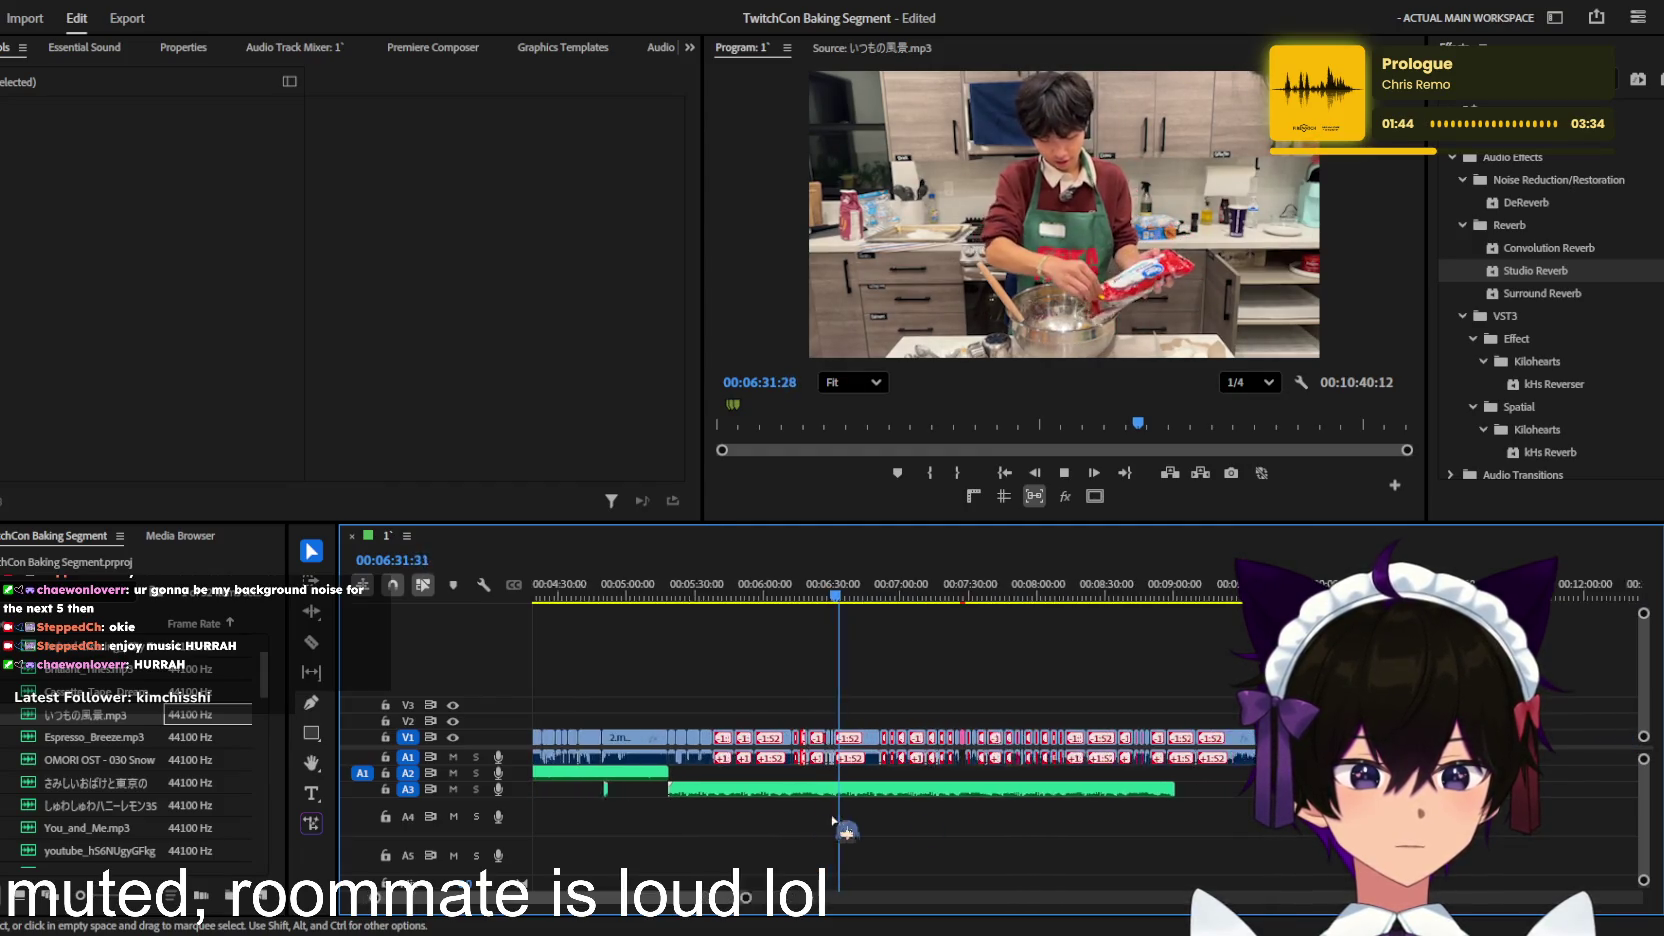
scroll(838, 824, up, 1)
key(space)
drag(890, 787, 808, 789)
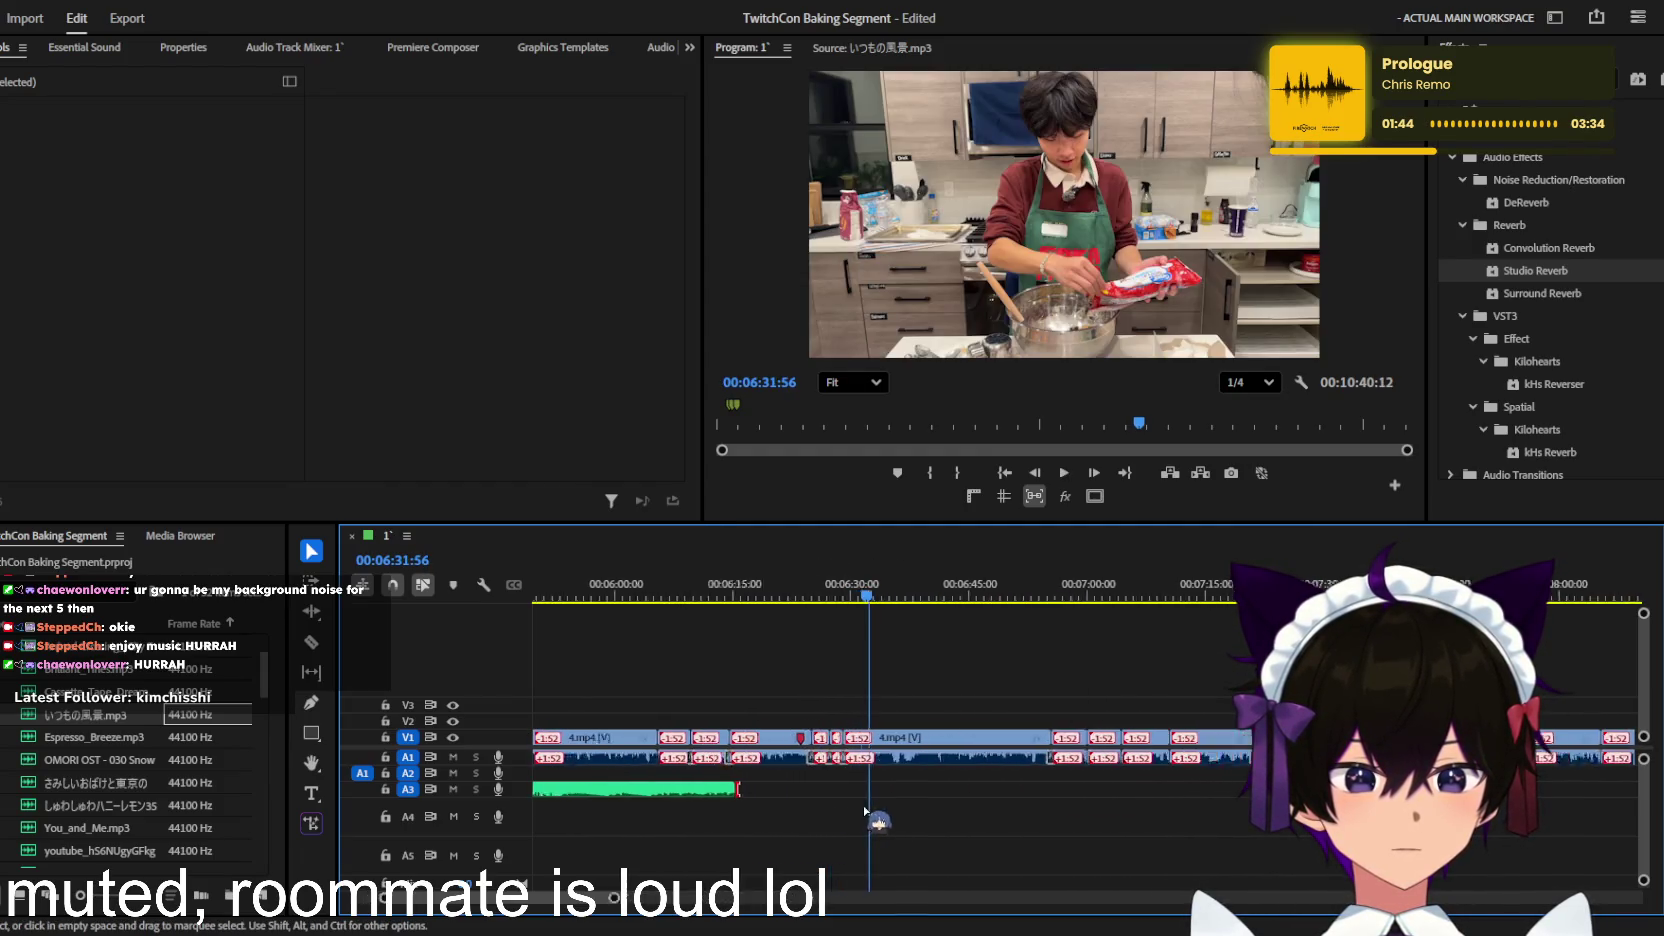
scroll(940, 820, up, 4)
scroll(1000, 705, down, 4)
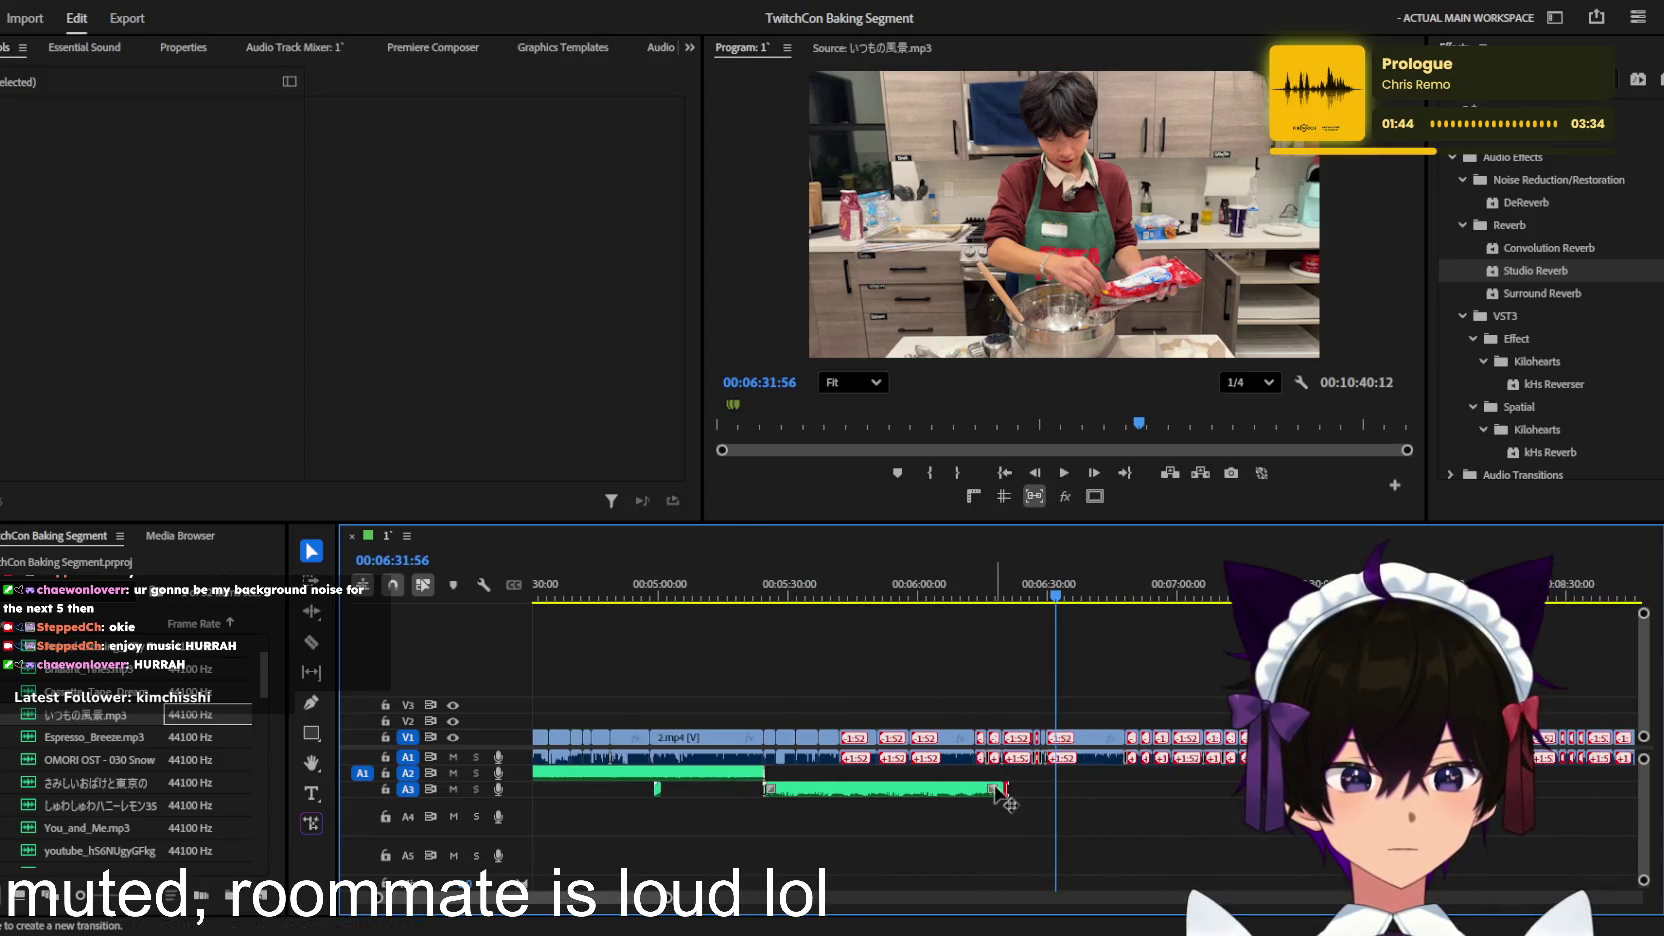
drag(1003, 790, 989, 787)
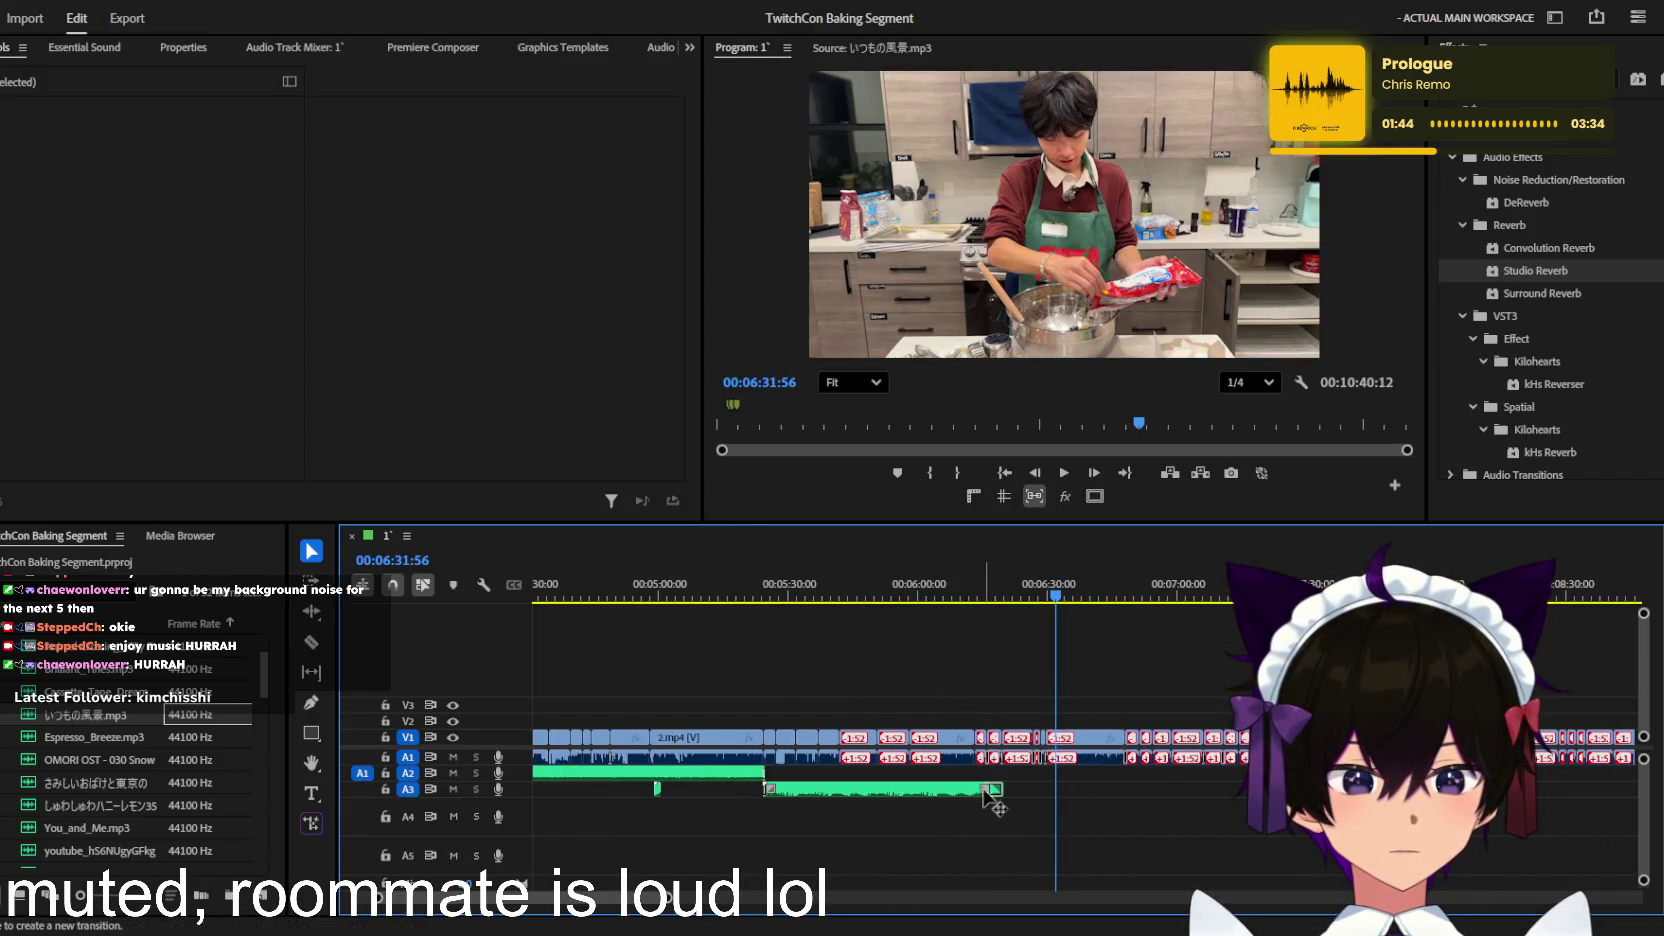
key(ctrl+z)
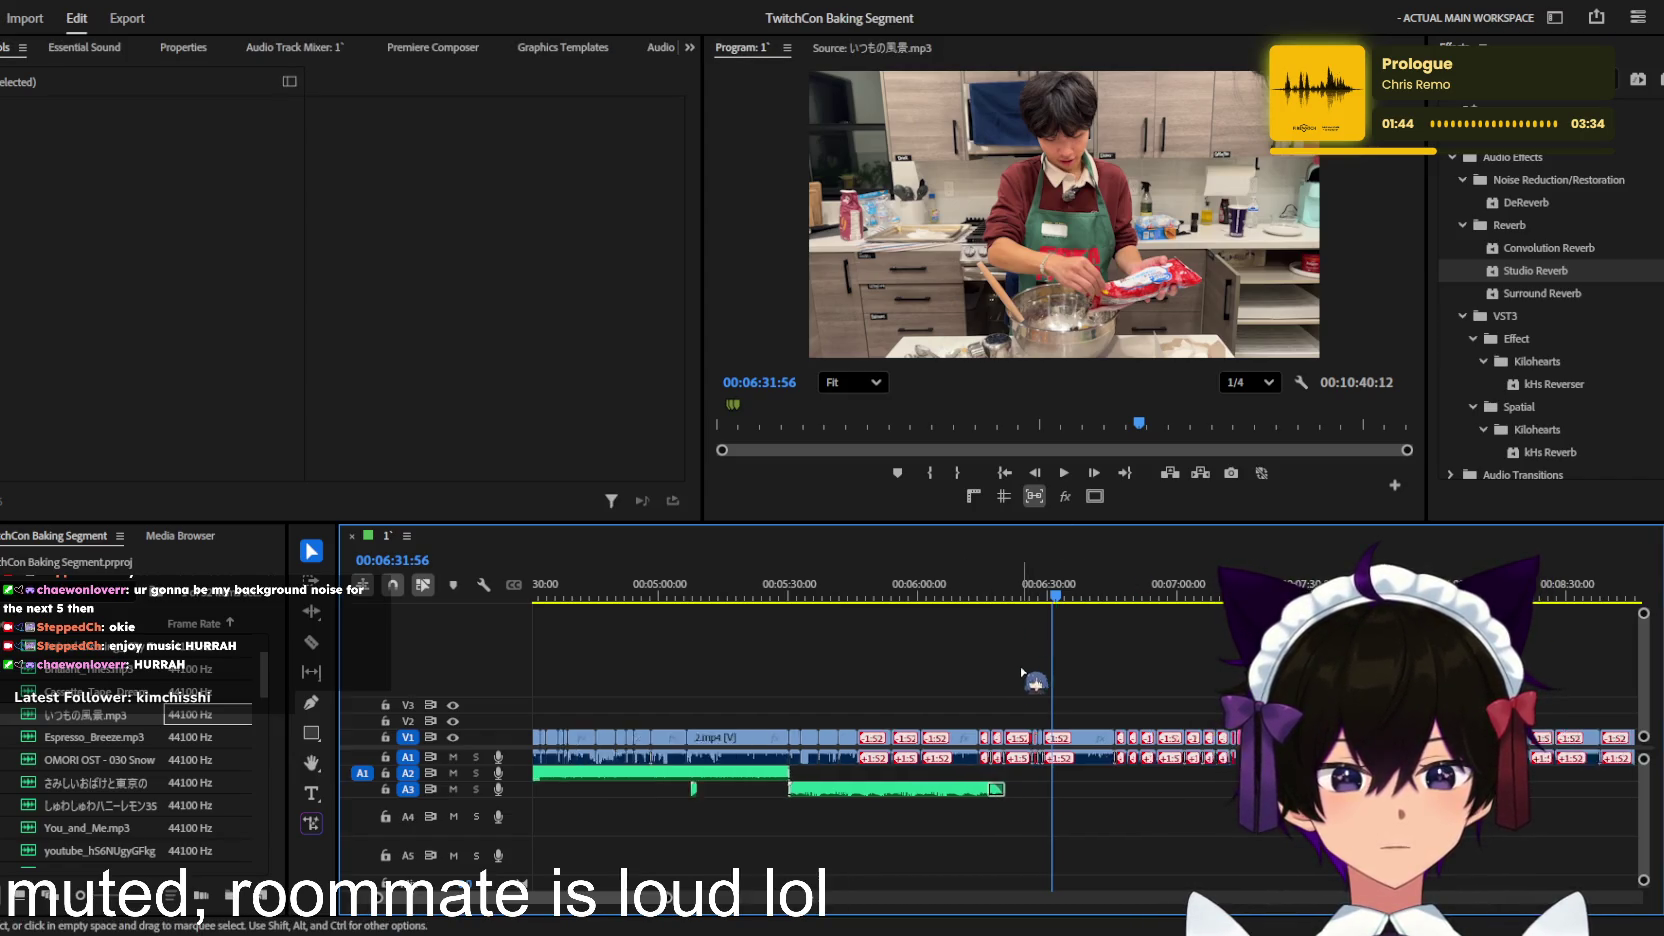
scroll(1057, 678, down, 2)
scroll(950, 650, up, 1)
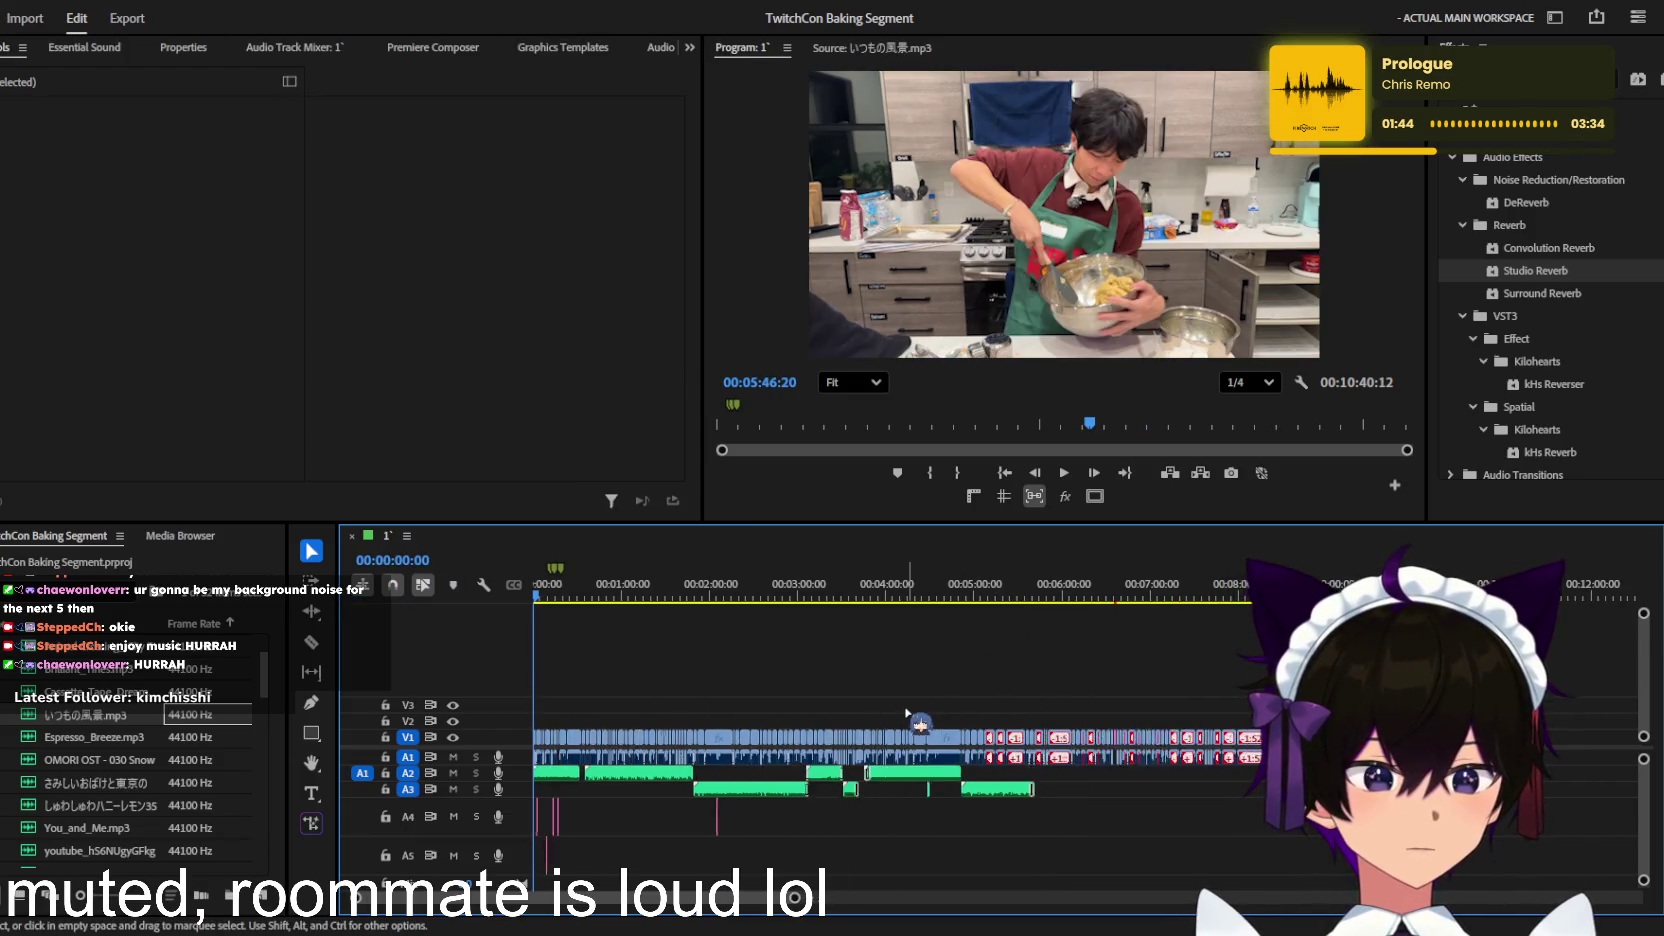
key(Home)
key(space)
scroll(922, 717, up, 2)
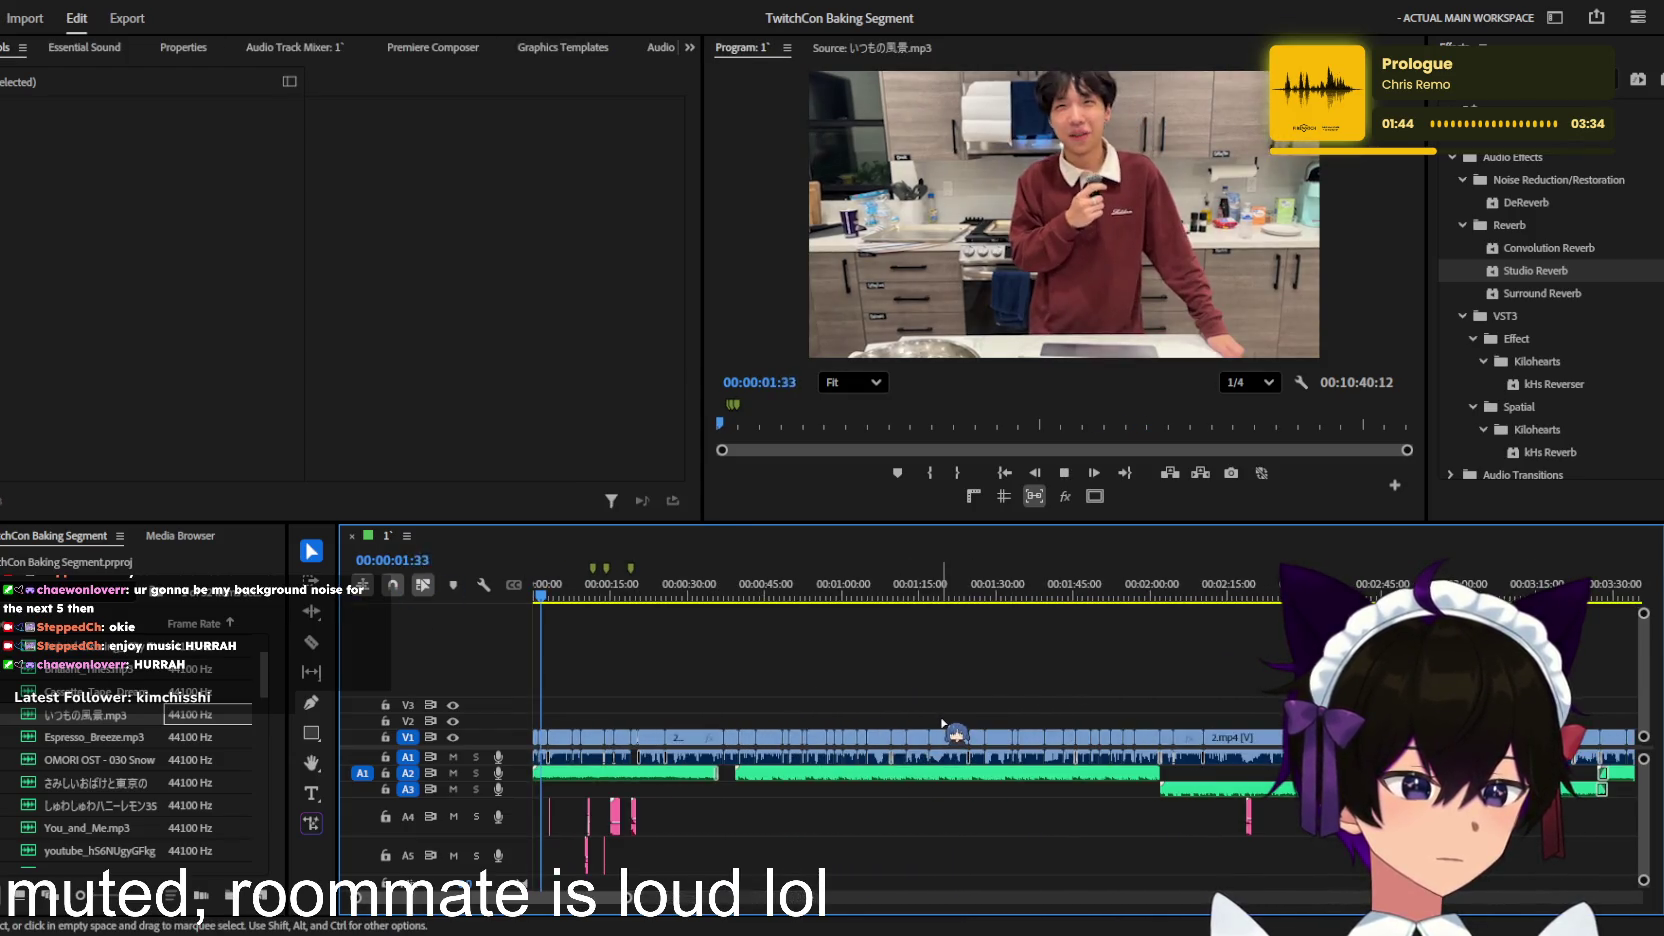
scroll(942, 721, up, 1)
scroll(941, 721, up, 1)
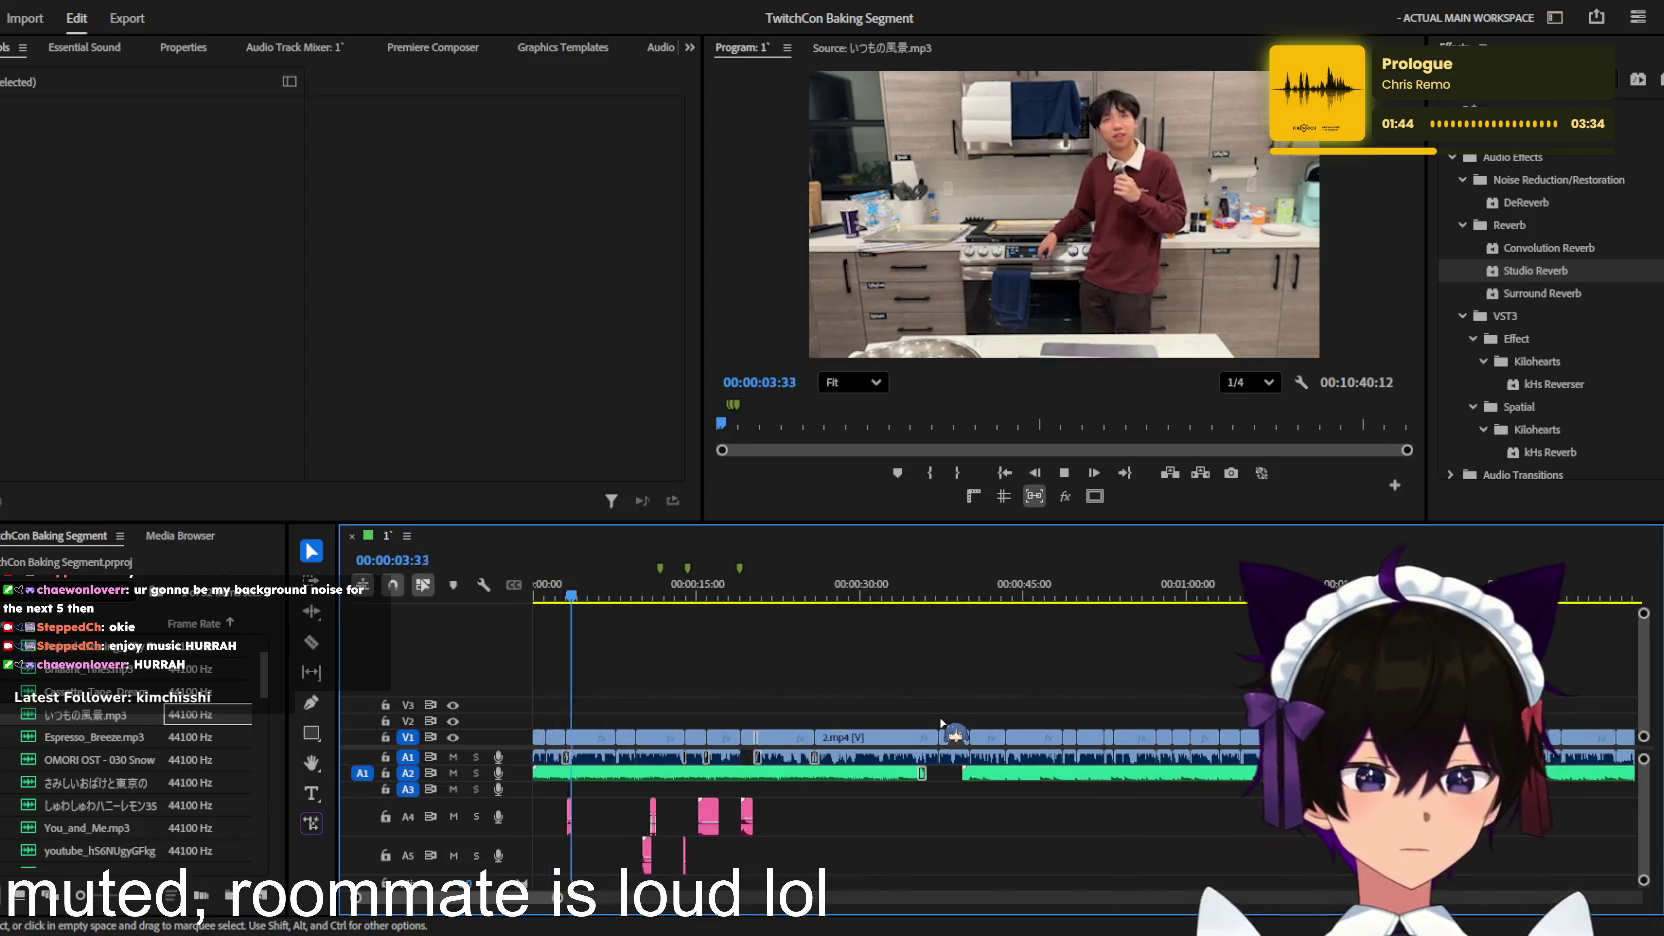
scroll(781, 710, up, 1)
scroll(779, 705, up, 1)
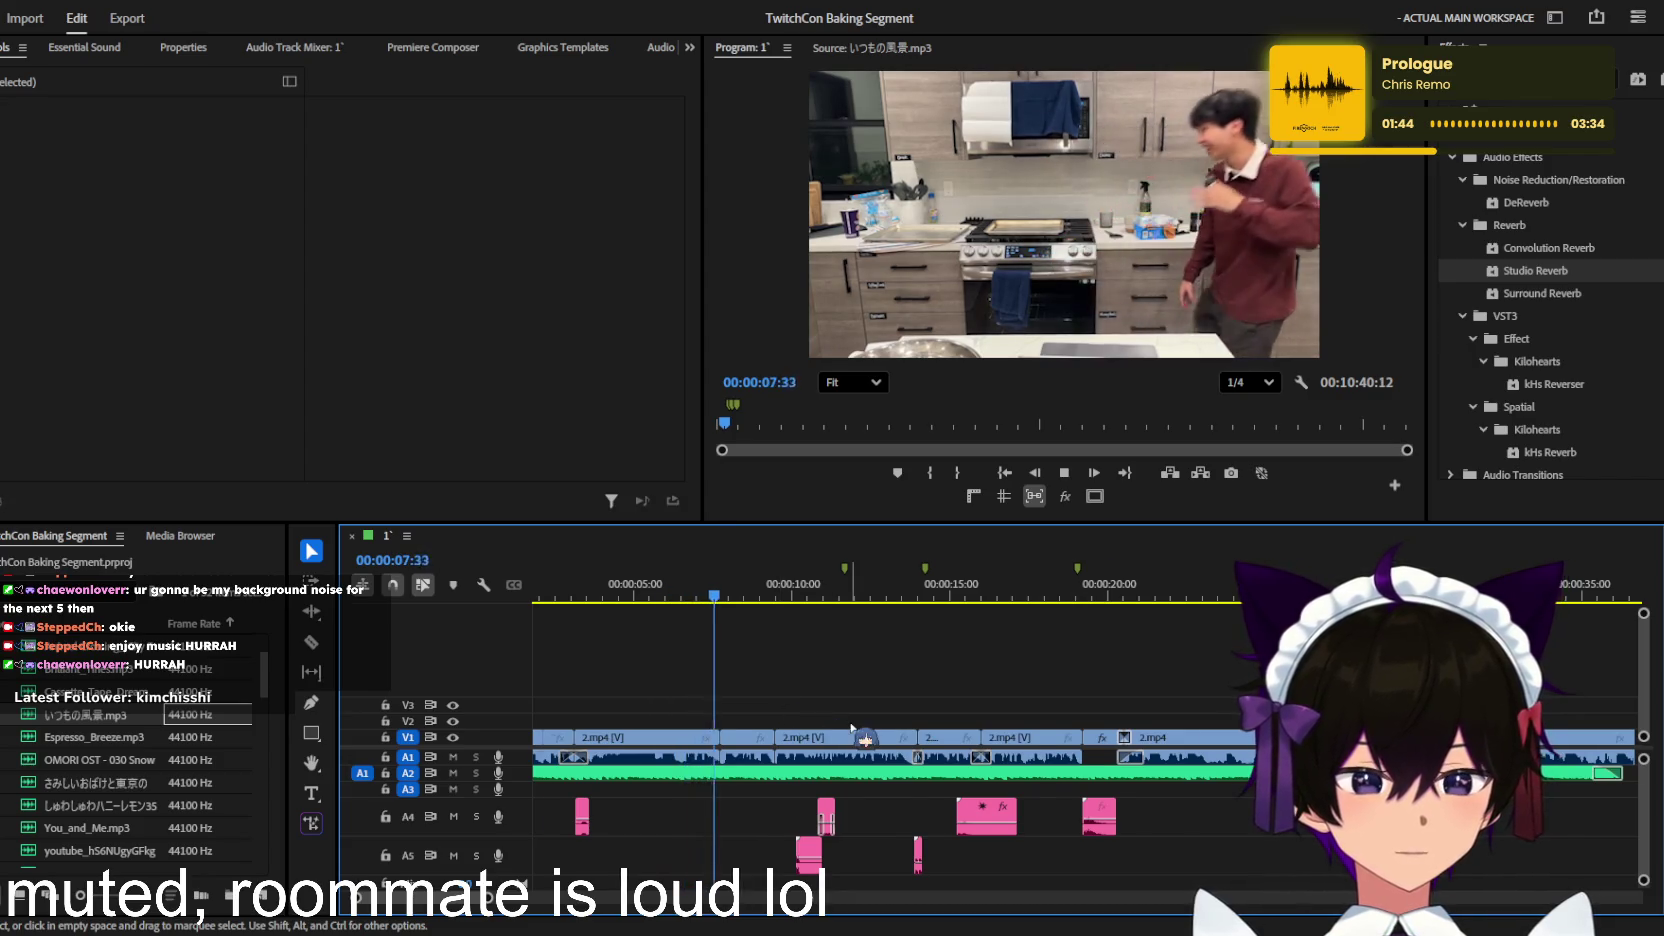
scroll(805, 713, up, 1)
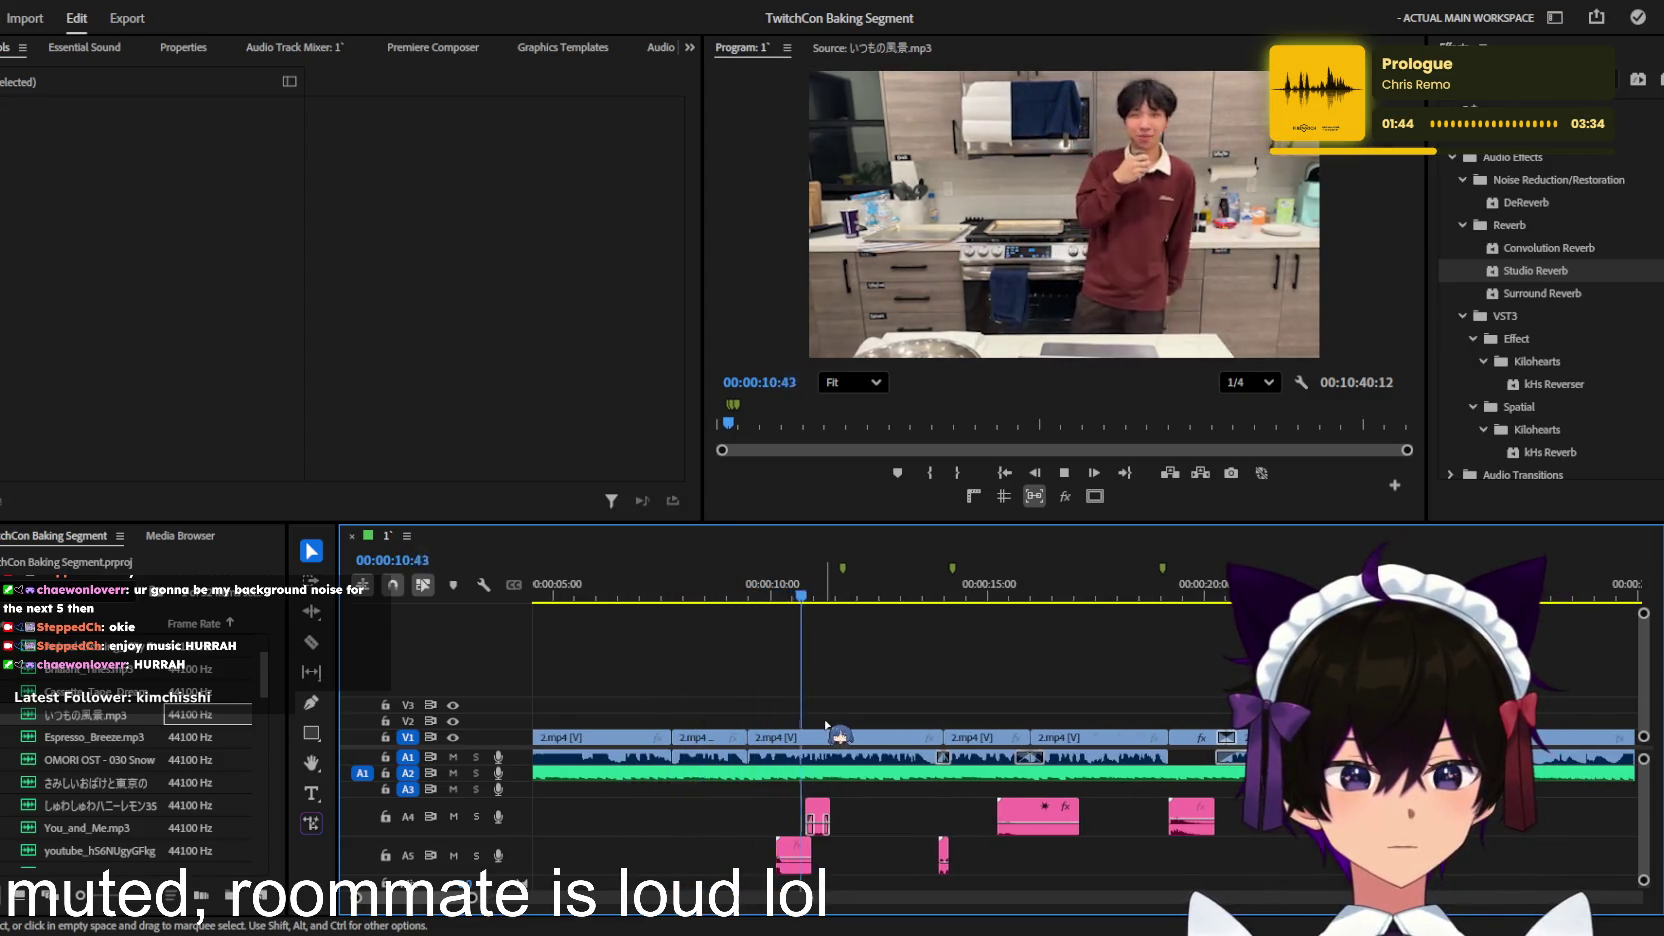
scroll(826, 725, up, 1)
scroll(826, 724, up, 1)
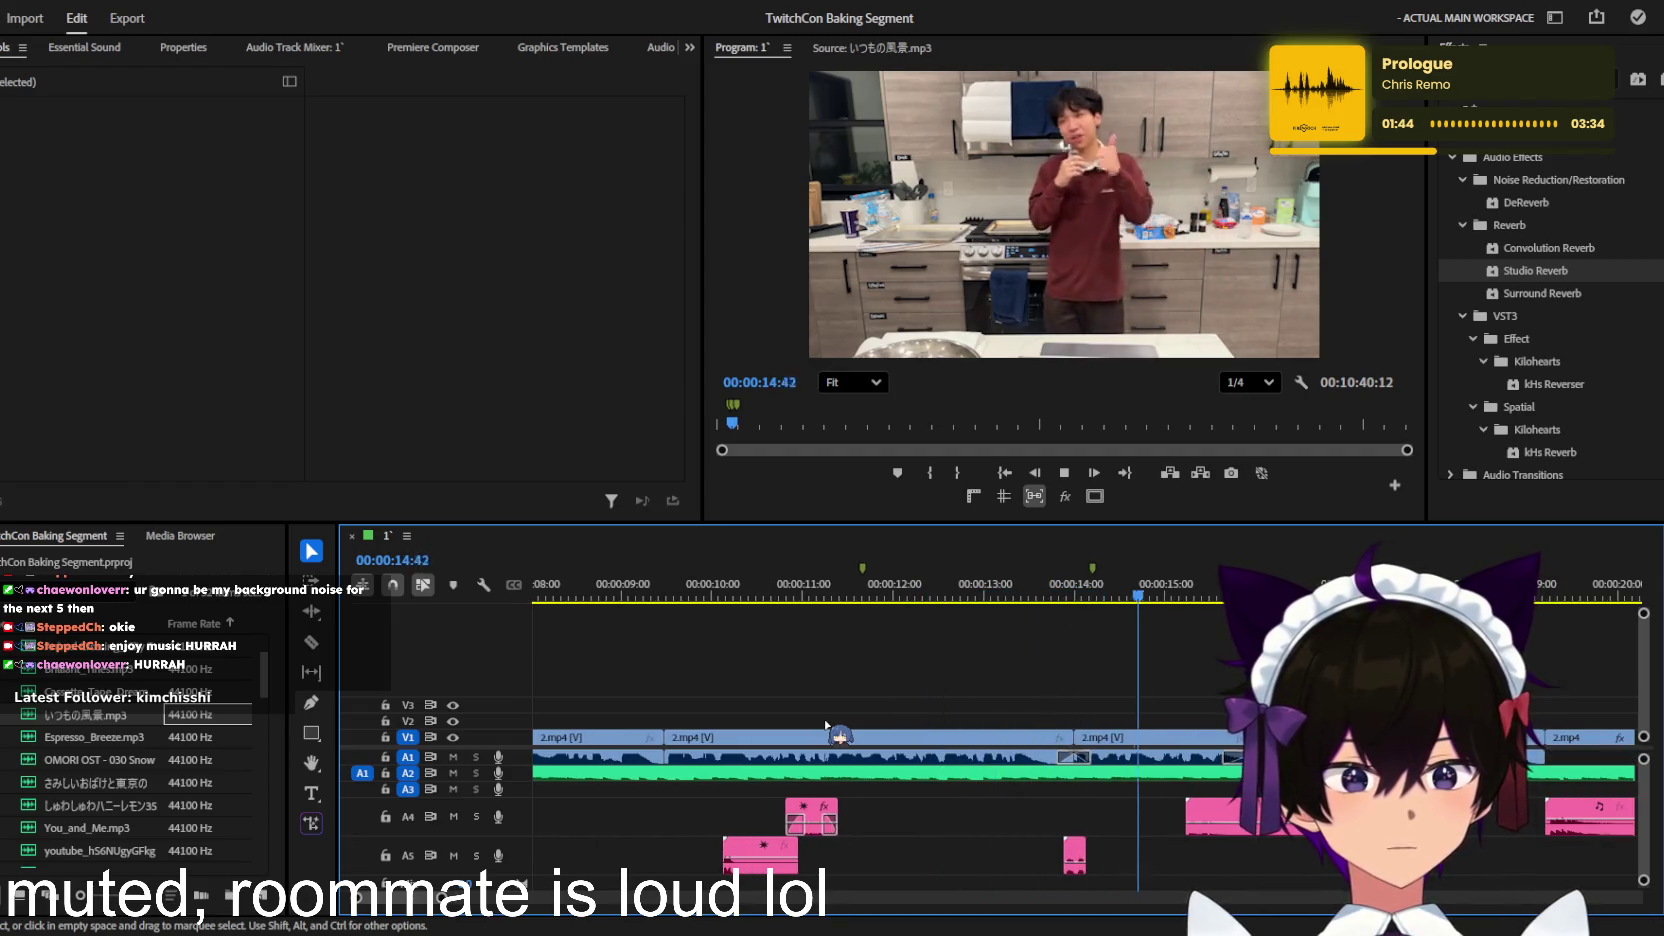
scroll(826, 725, down, 2)
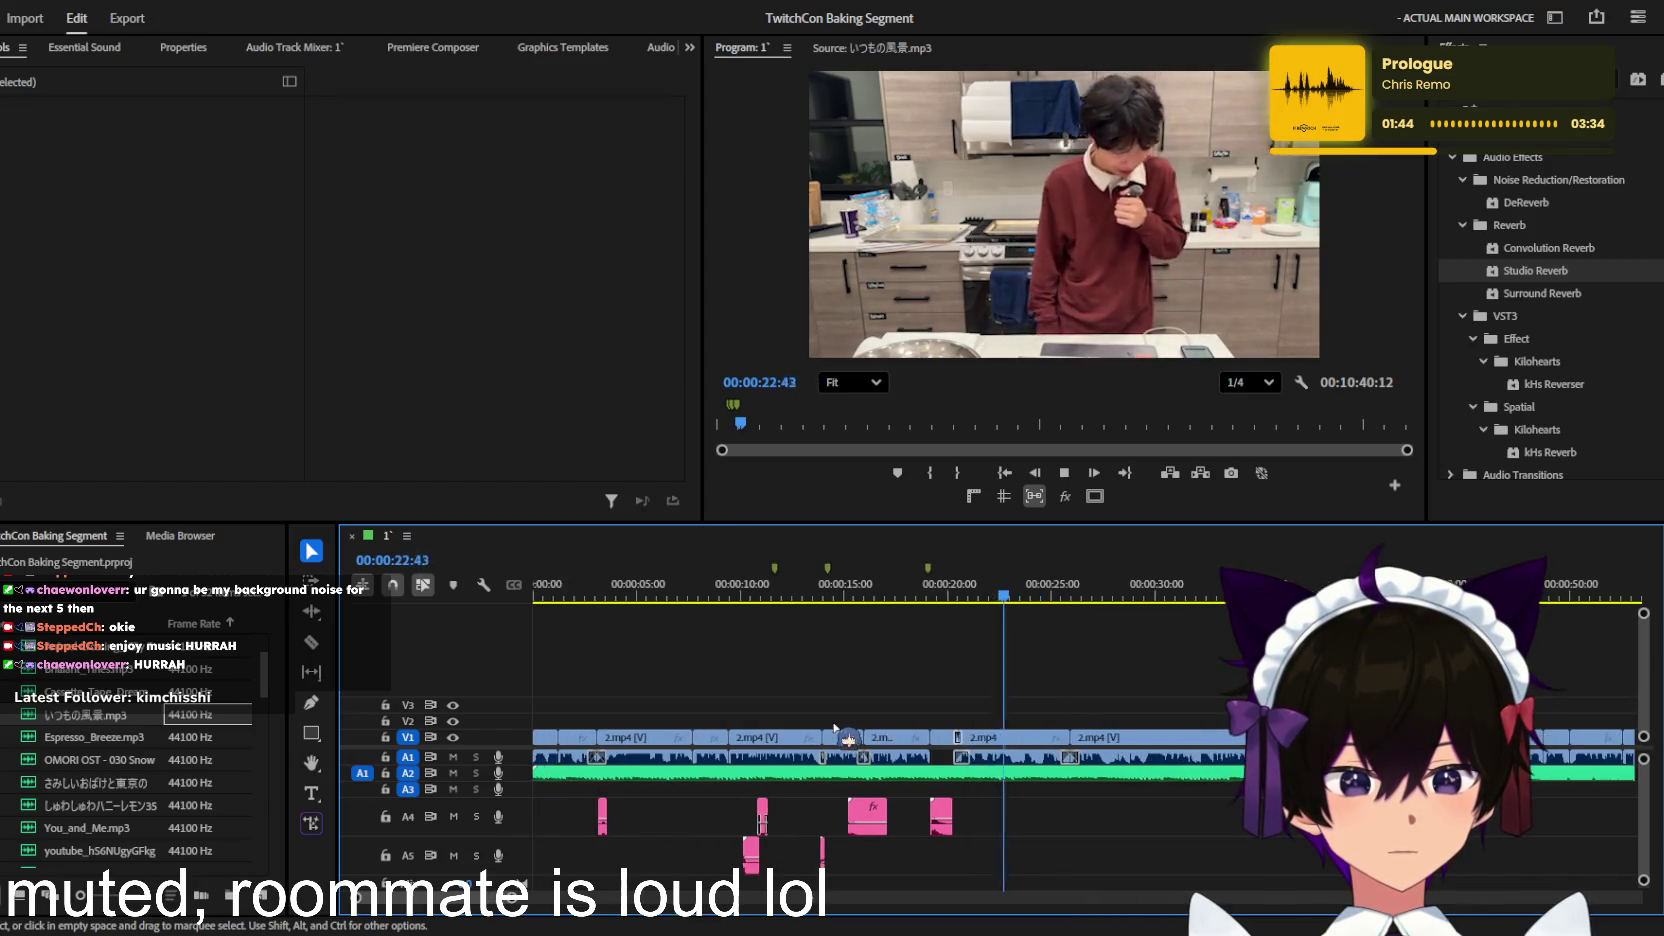
scroll(826, 727, down, 1)
scroll(835, 727, down, 2)
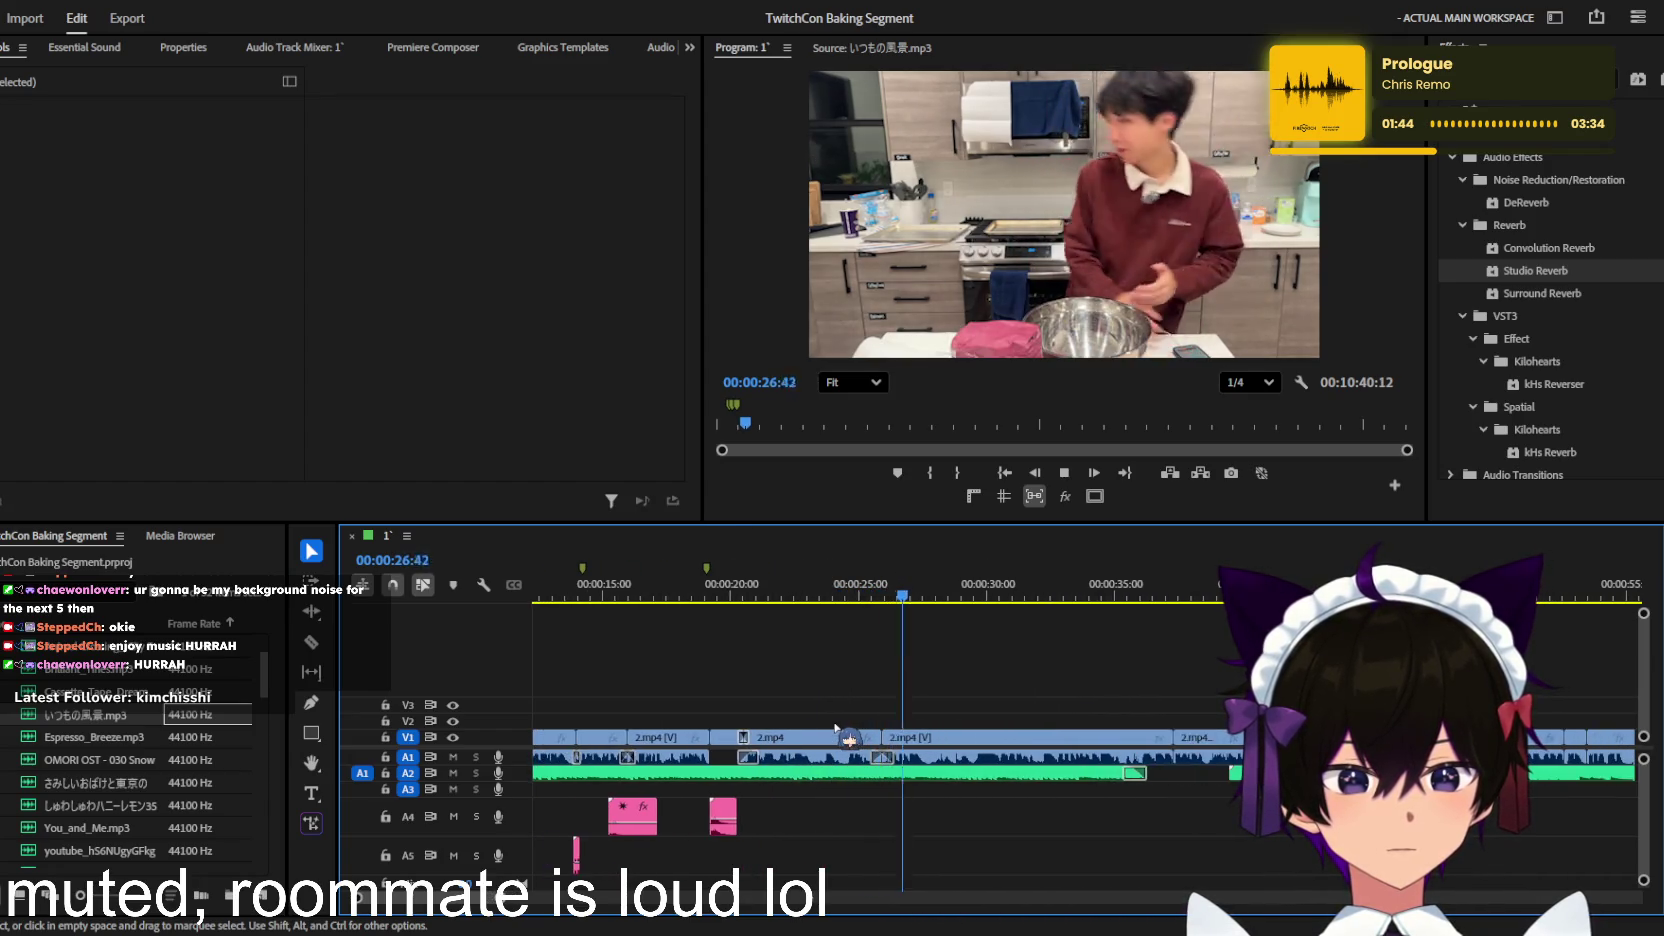
scroll(835, 727, up, 1)
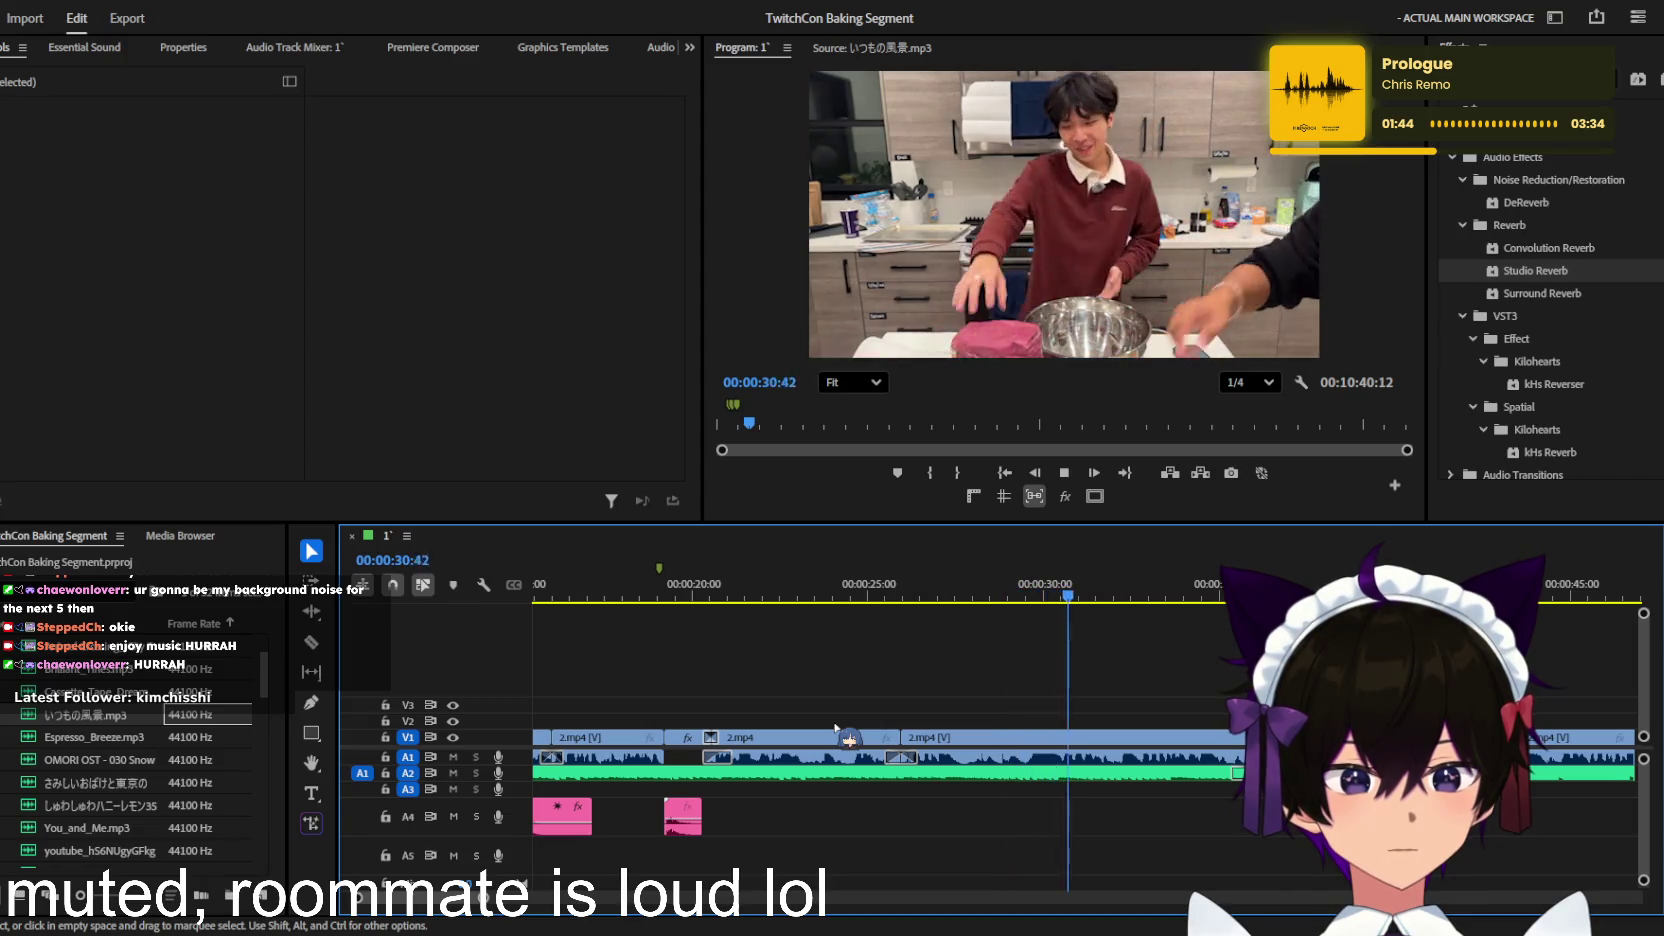
scroll(840, 728, down, 1)
scroll(860, 731, up, 1)
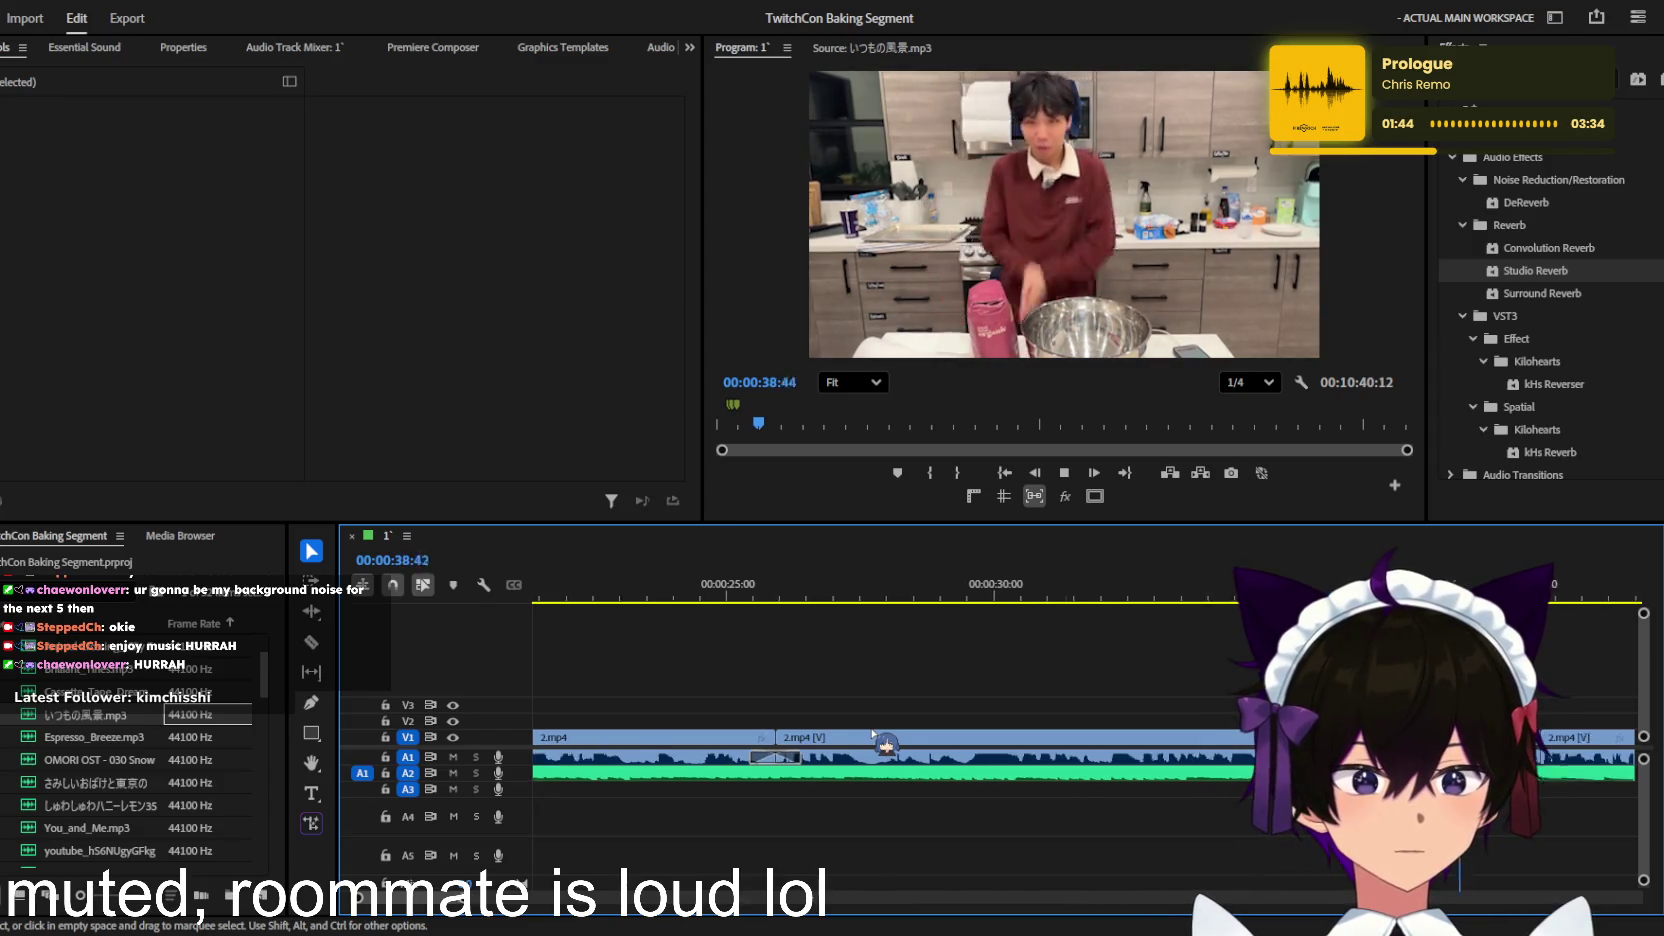
scroll(885, 745, down, 1)
scroll(878, 738, down, 2)
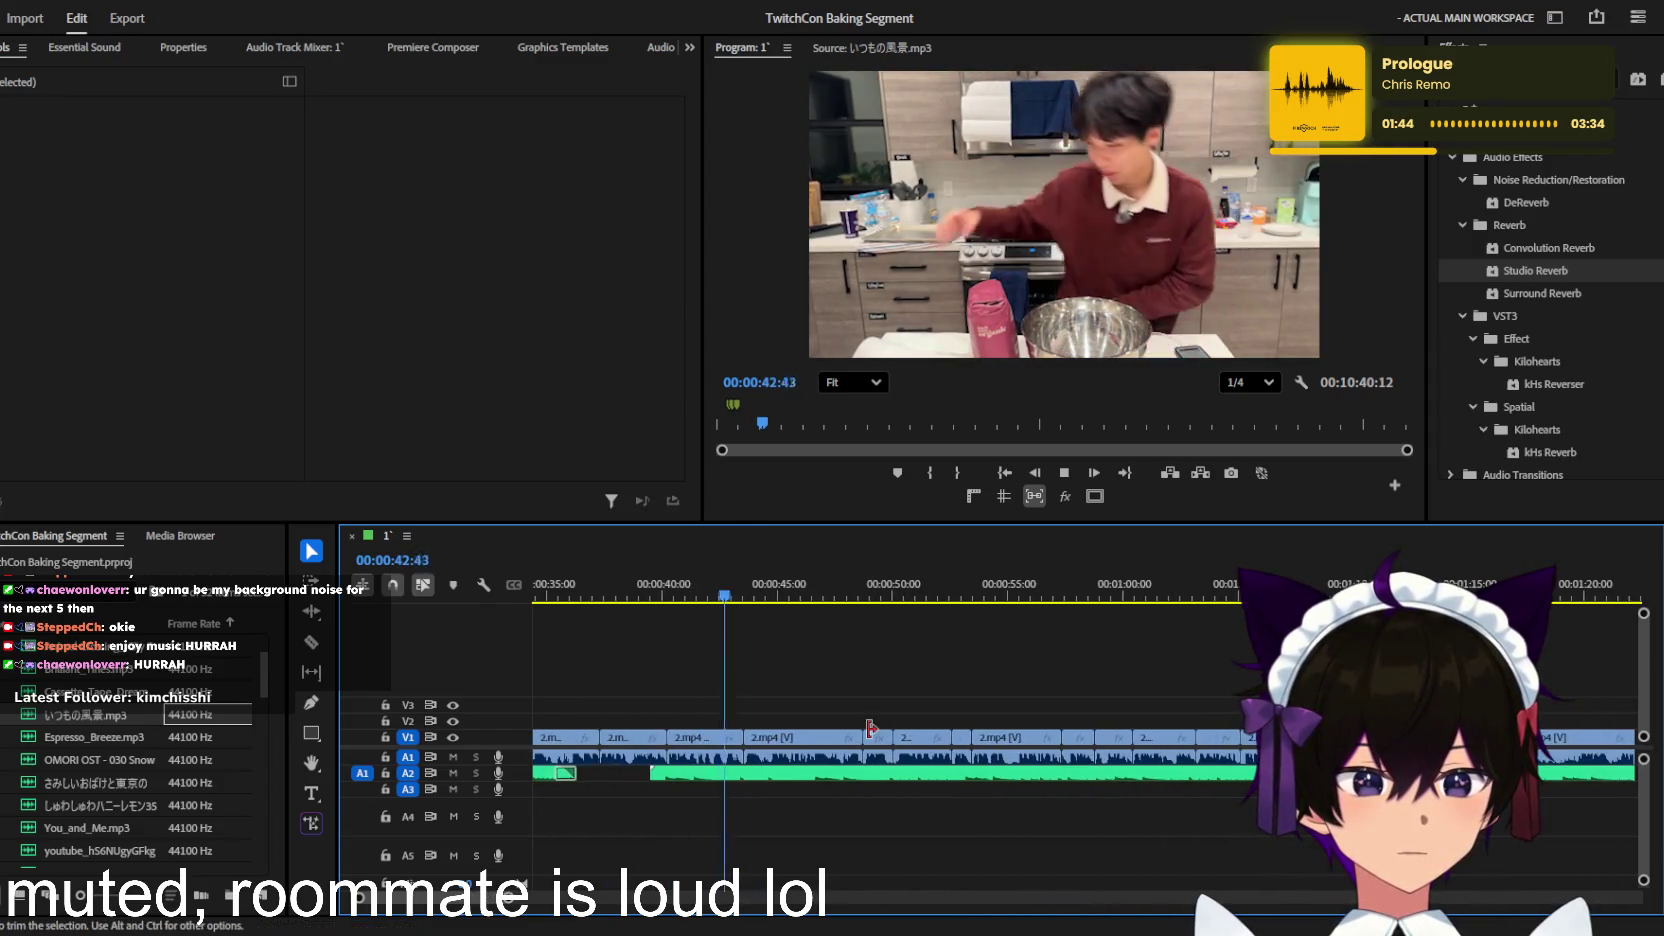
scroll(870, 728, down, 2)
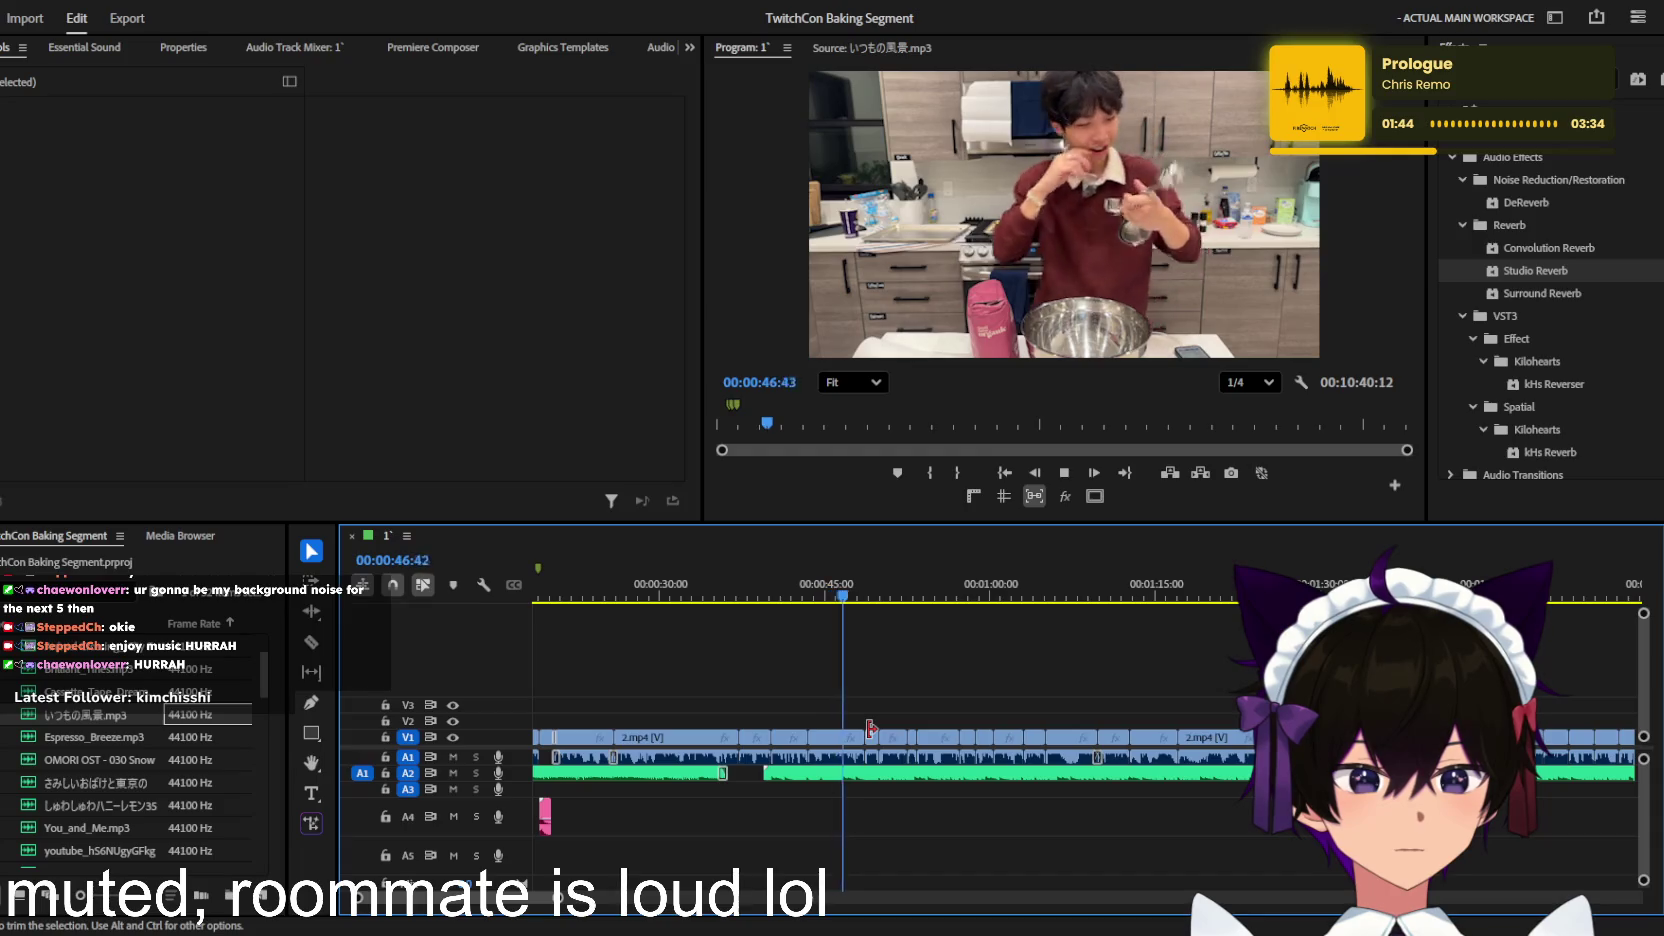
scroll(870, 728, up, 2)
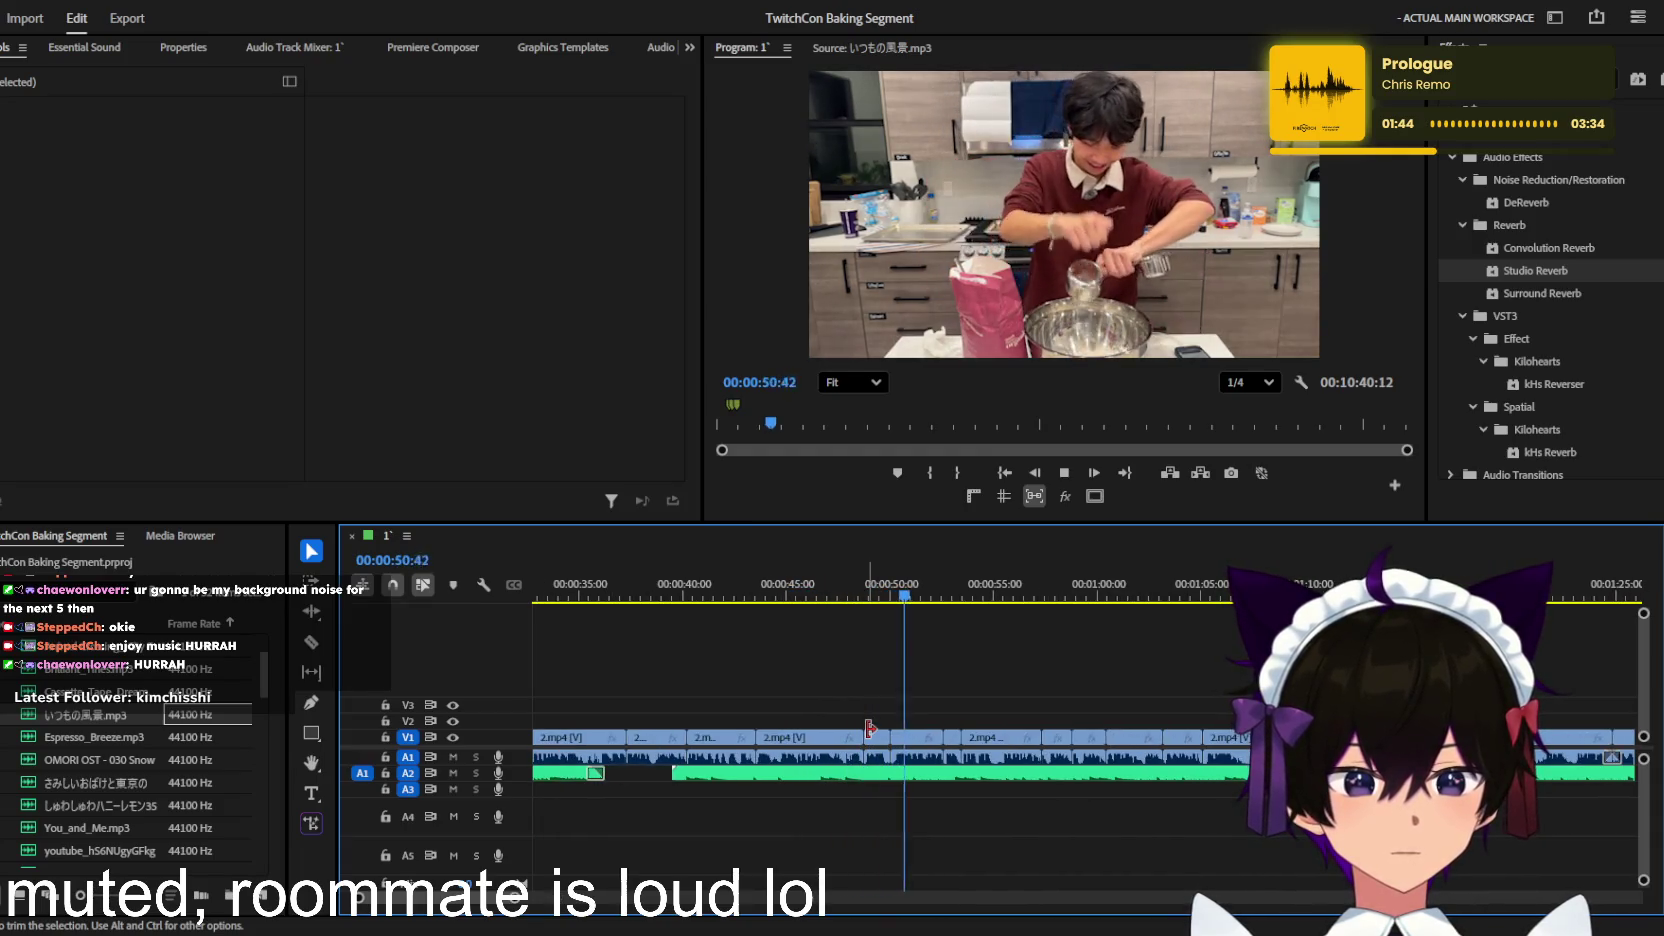
scroll(869, 728, up, 2)
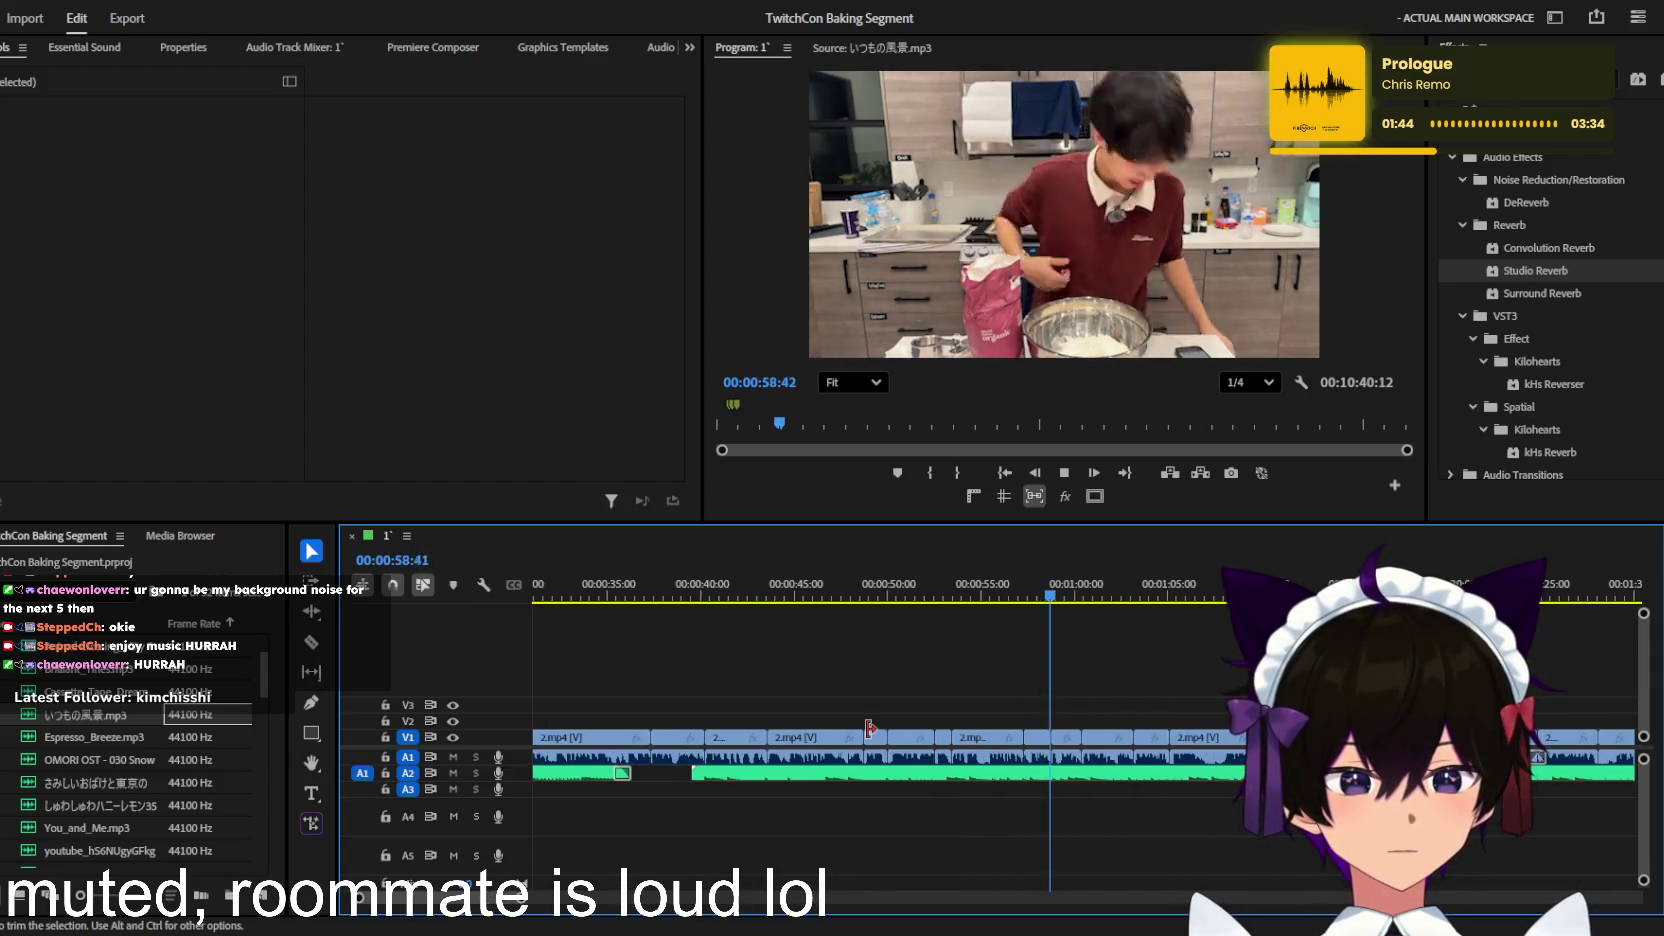
scroll(872, 735, down, 1)
scroll(870, 735, down, 2)
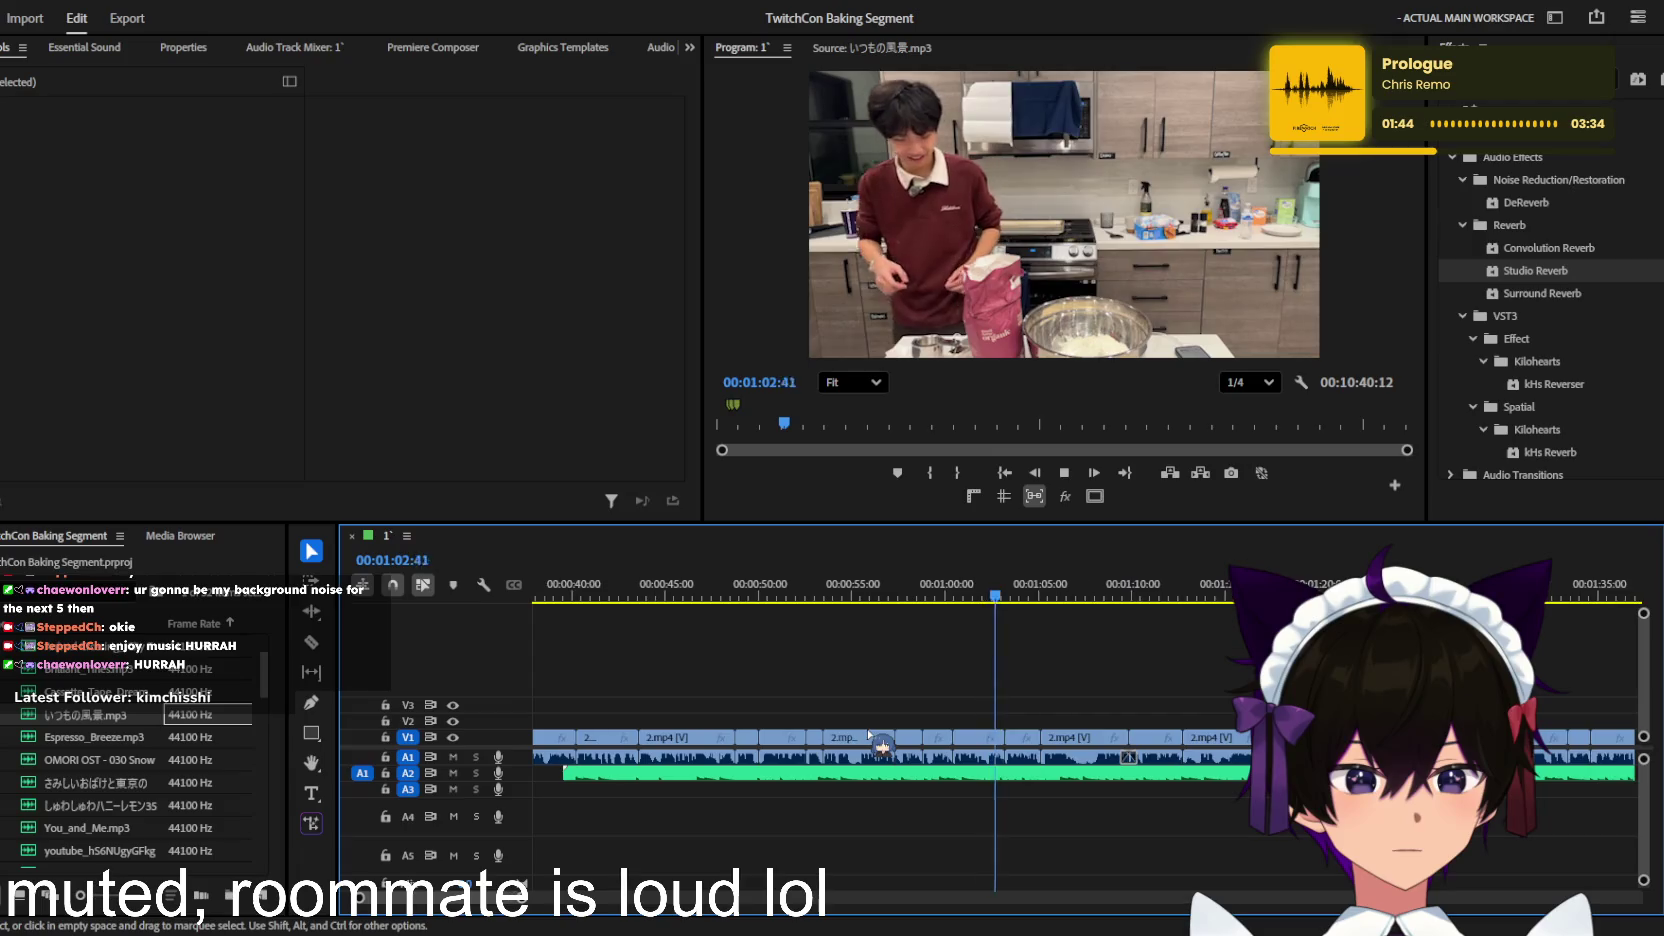
scroll(870, 735, up, 3)
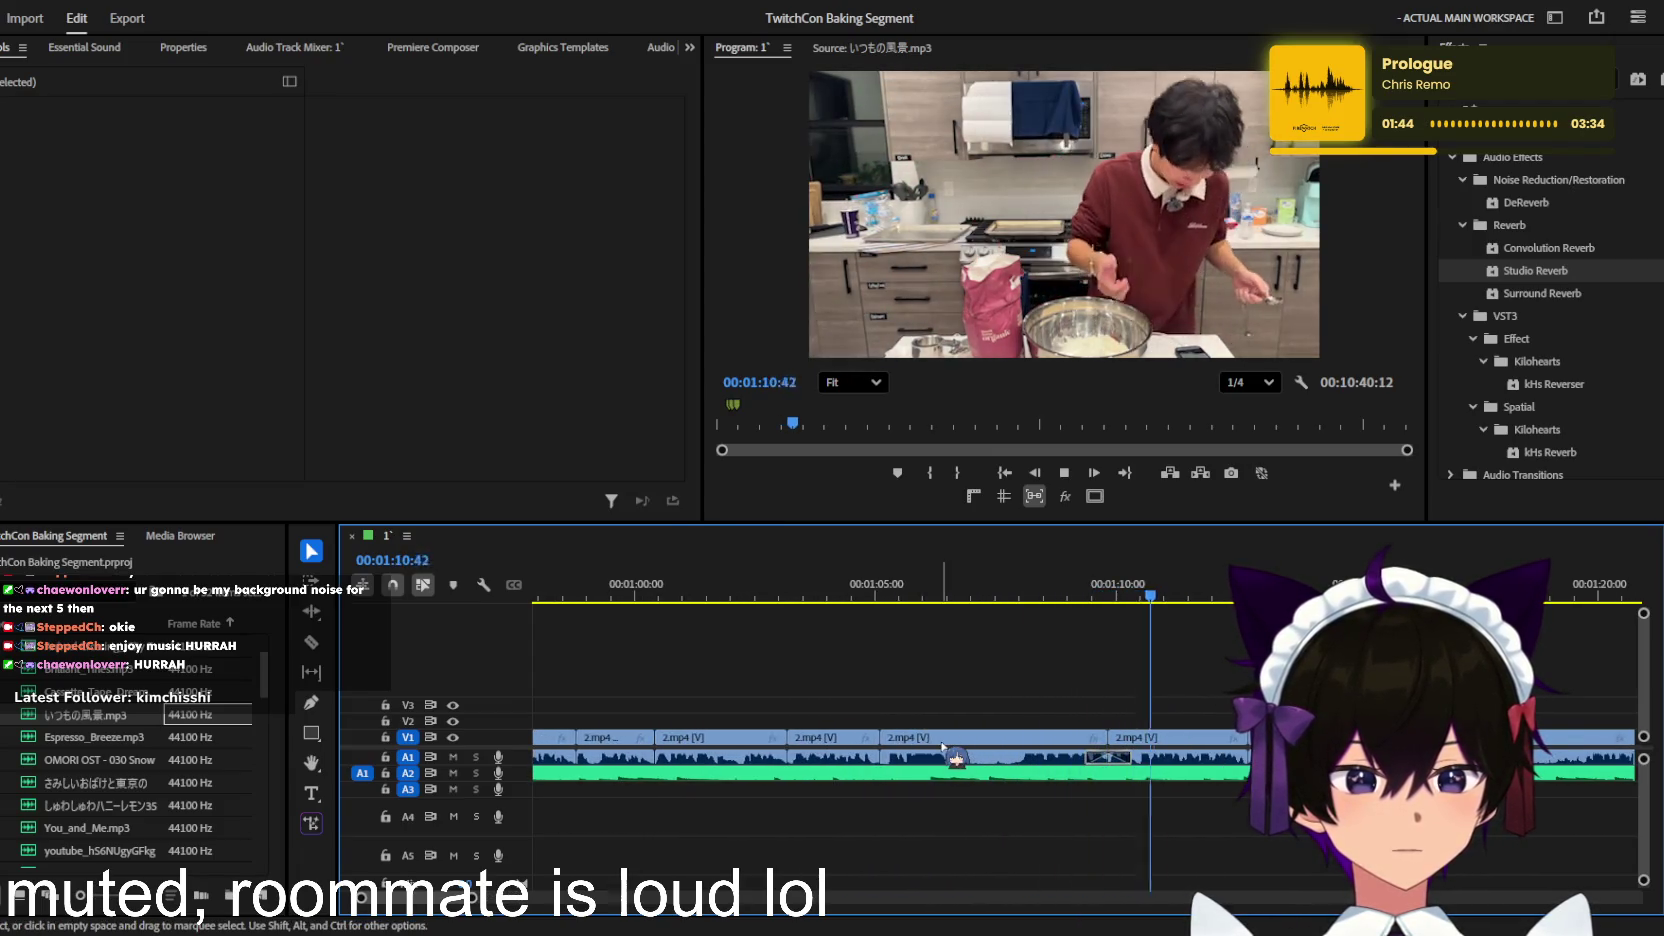
scroll(941, 745, down, 1)
scroll(940, 745, down, 3)
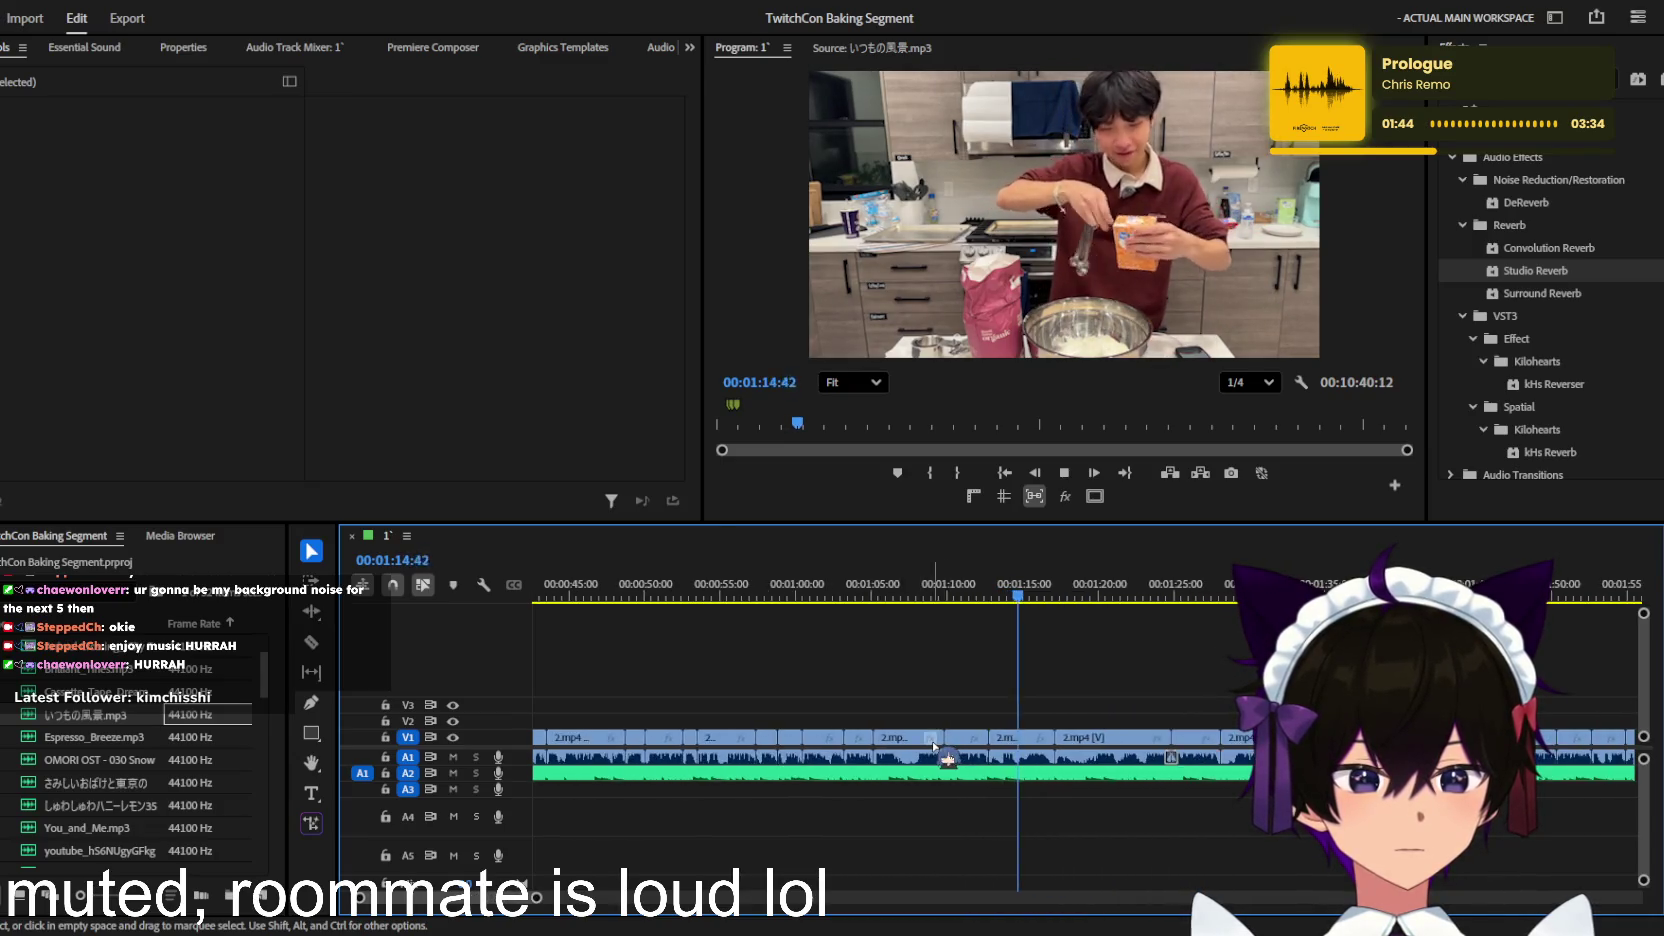
scroll(933, 745, down, 2)
scroll(933, 745, down, 1)
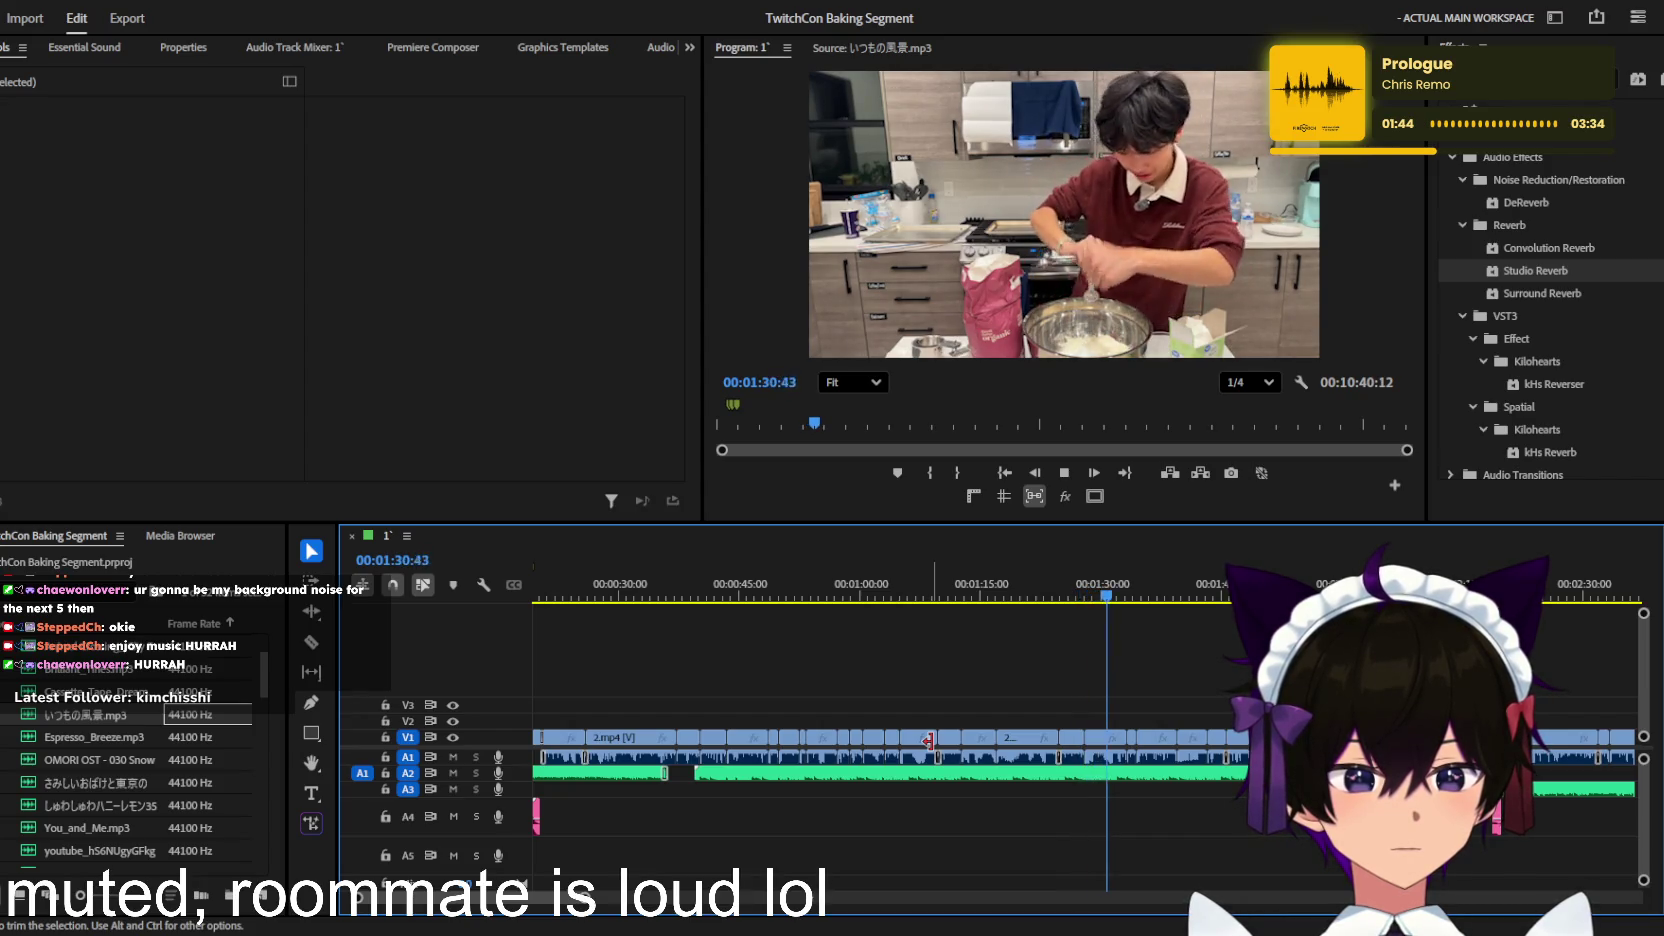
scroll(928, 740, down, 1)
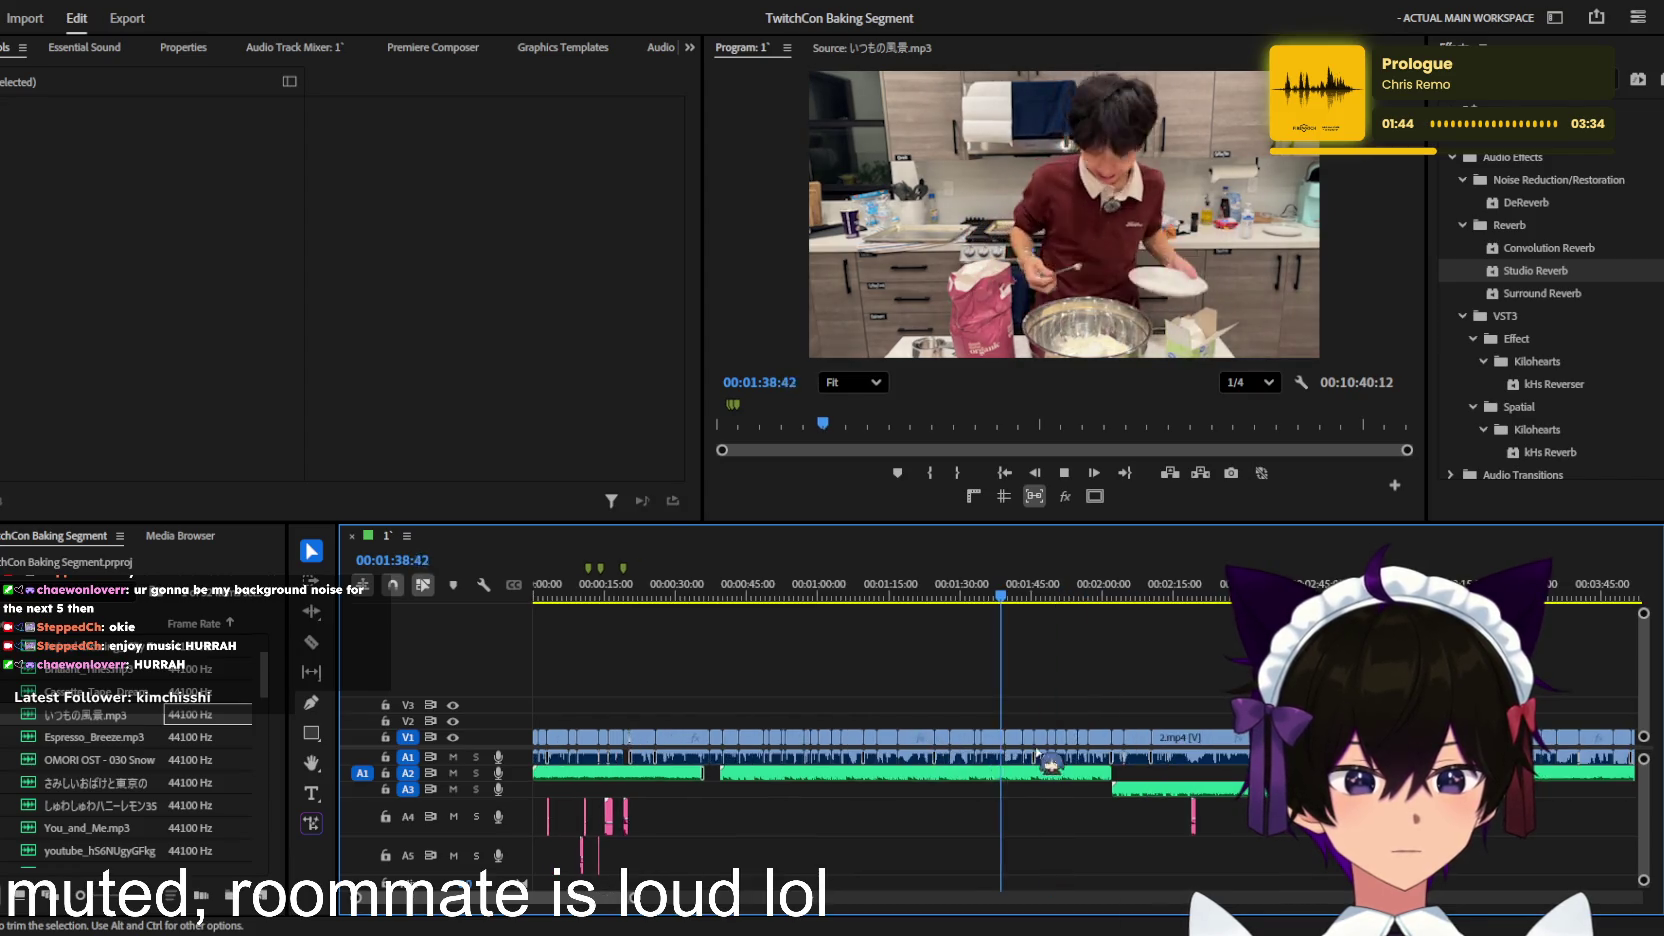
scroll(1000, 742, up, 4)
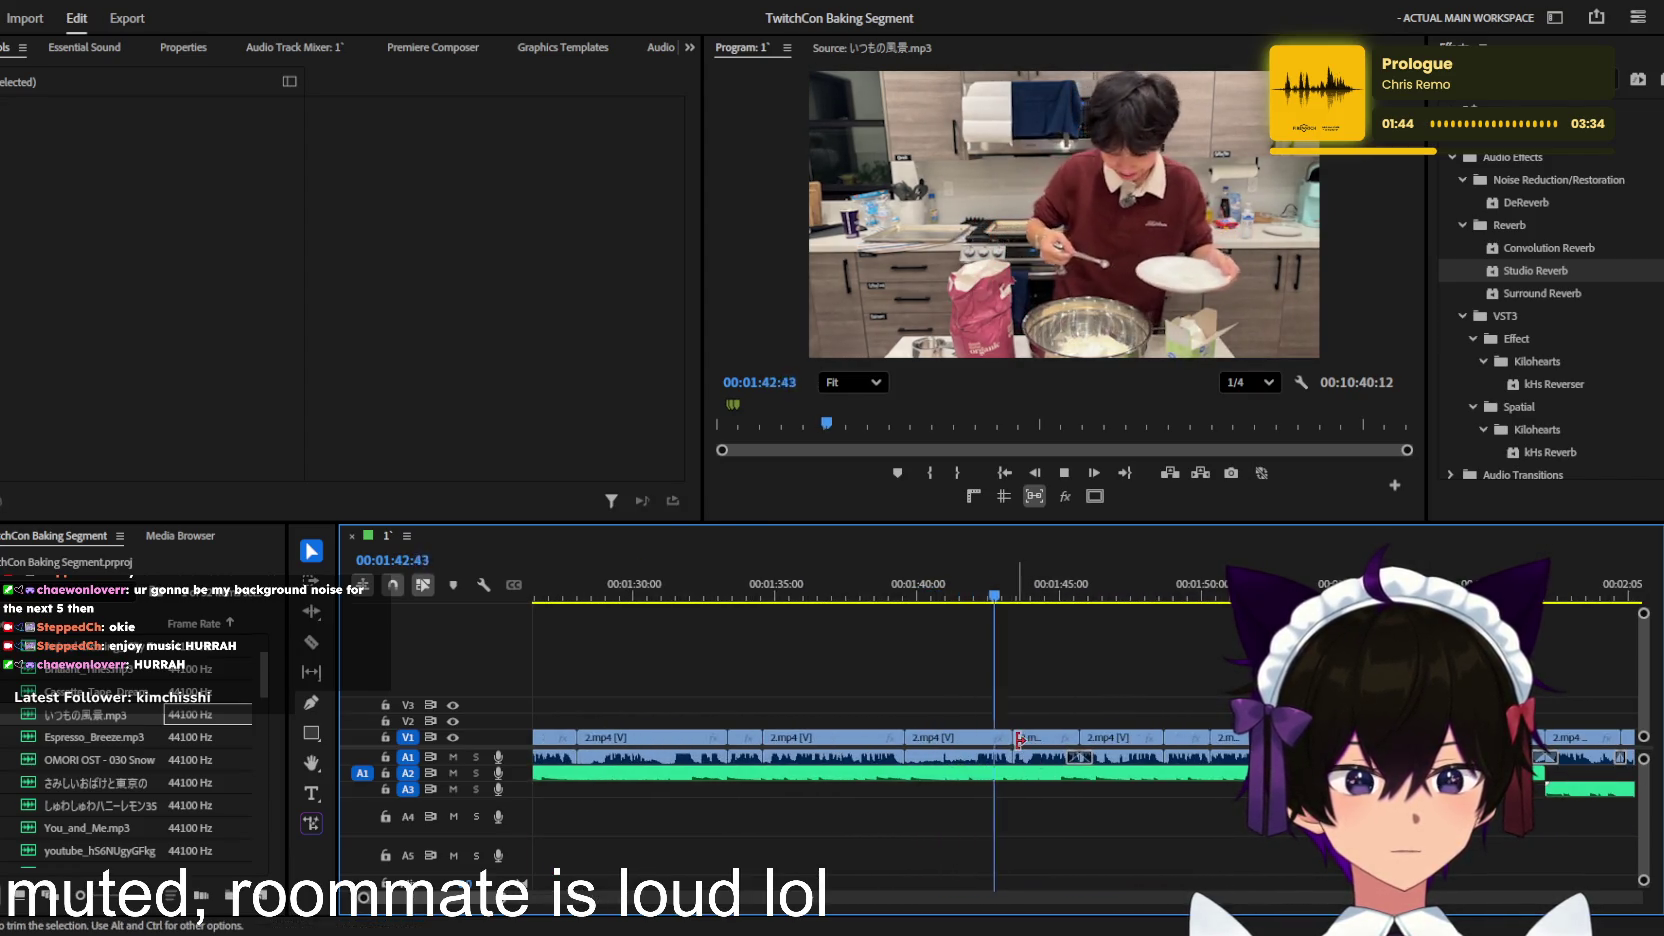
scroll(1018, 740, up, 2)
scroll(1010, 740, down, 2)
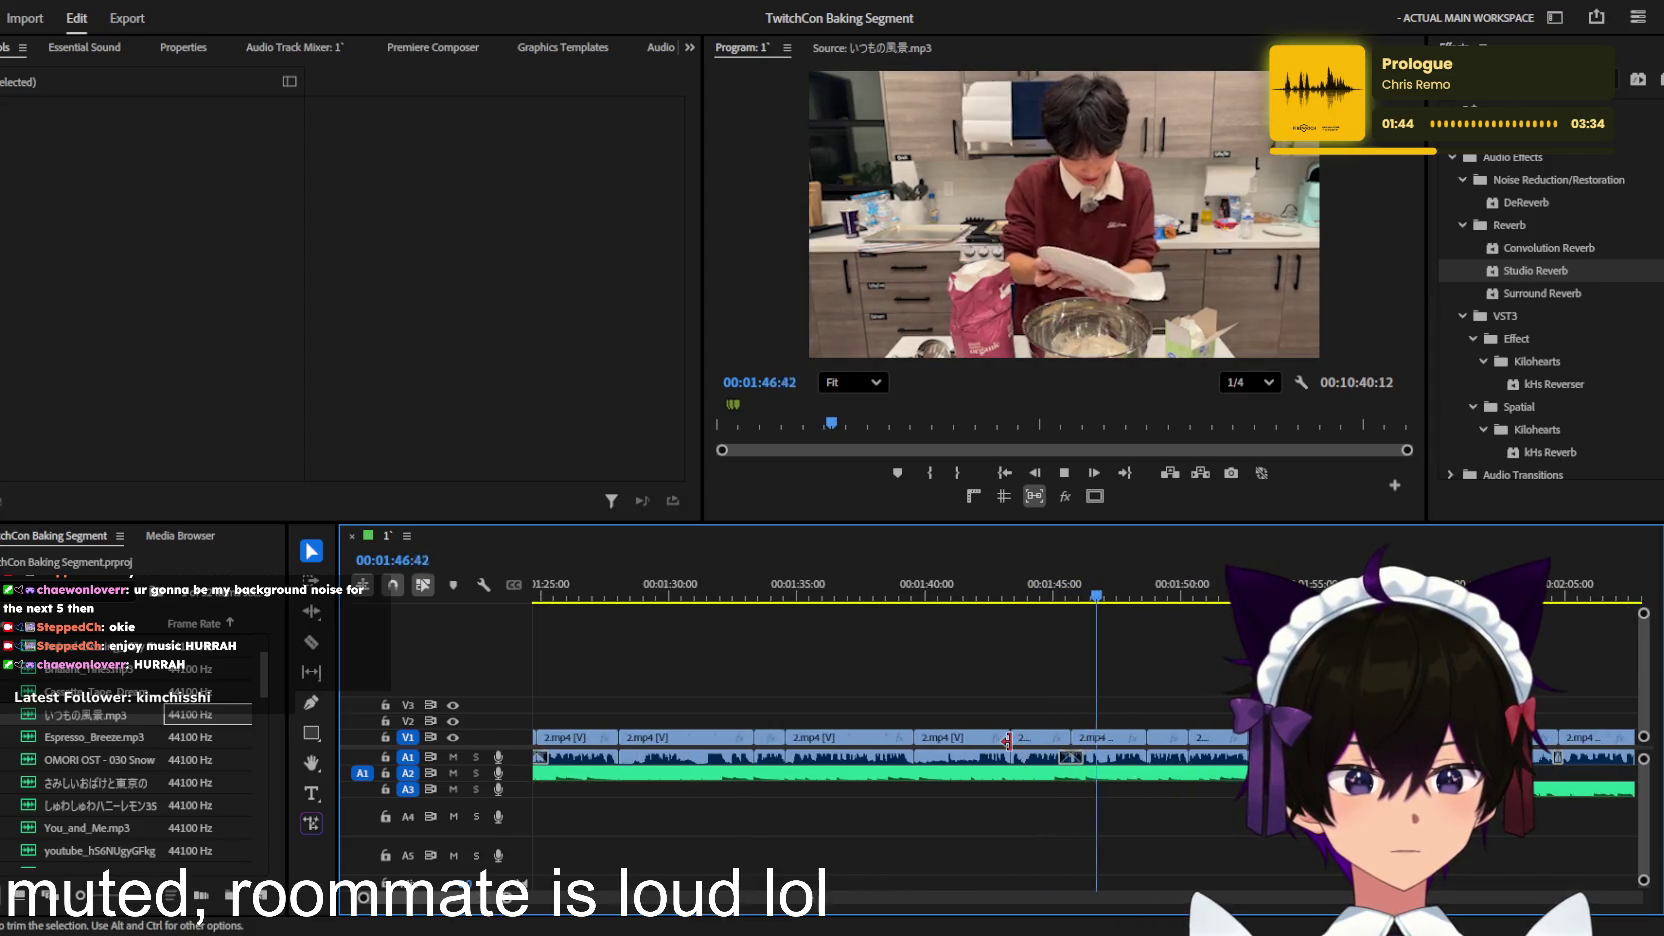
scroll(1006, 740, up, 1)
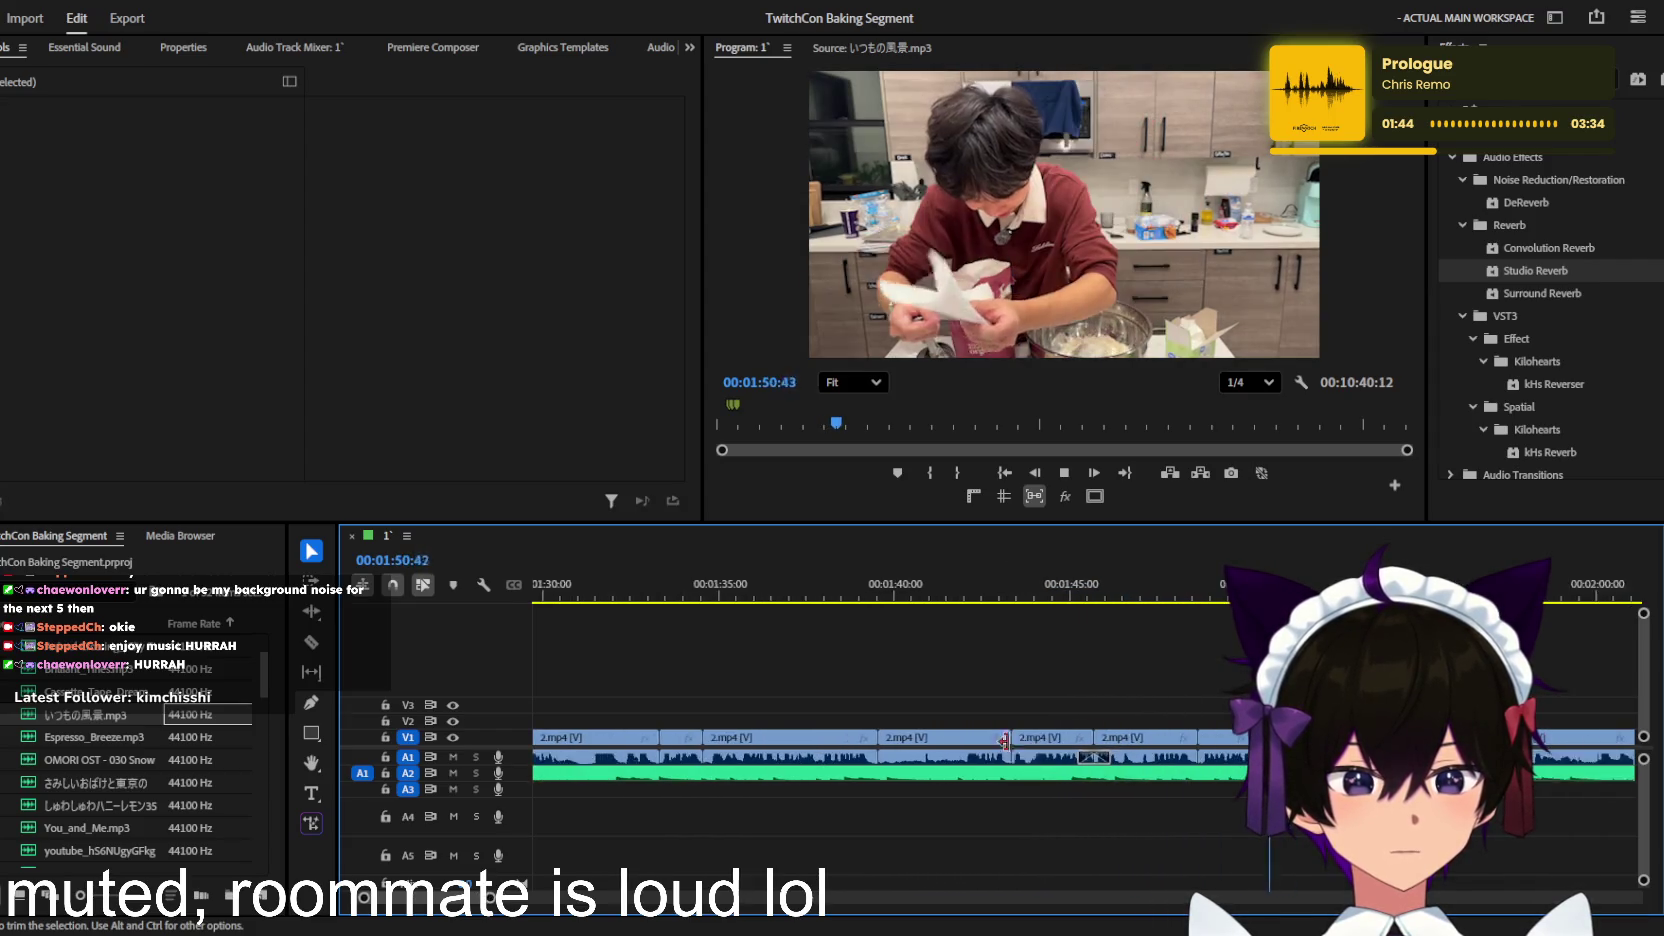
scroll(1030, 750, down, 3)
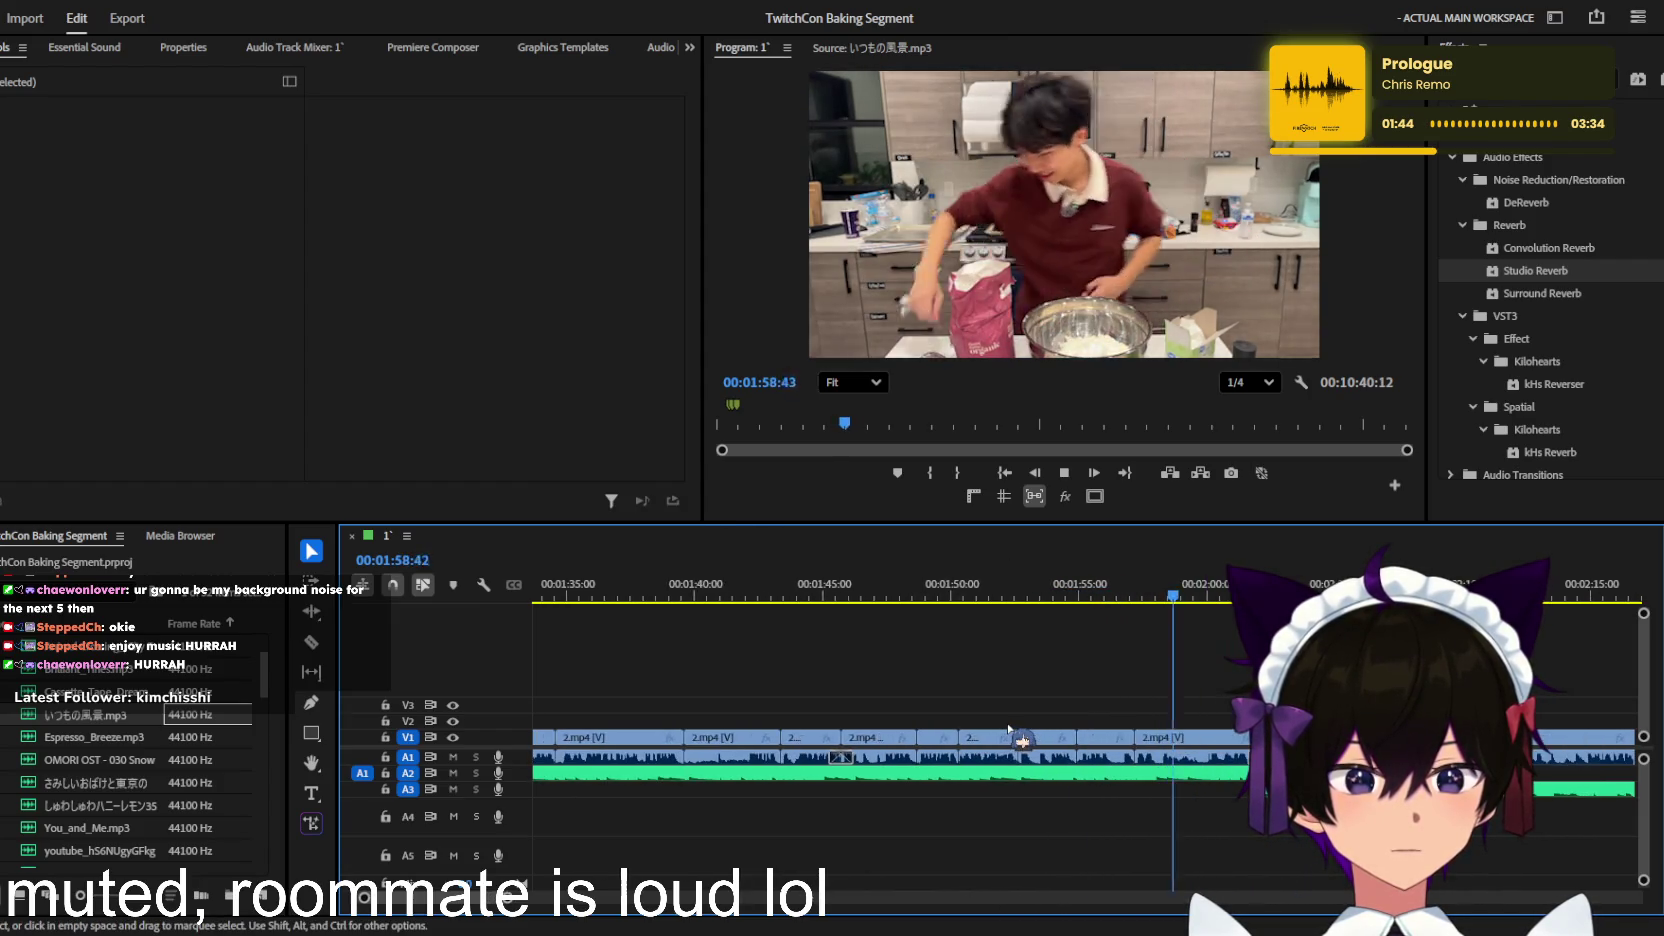
scroll(1008, 730, down, 2)
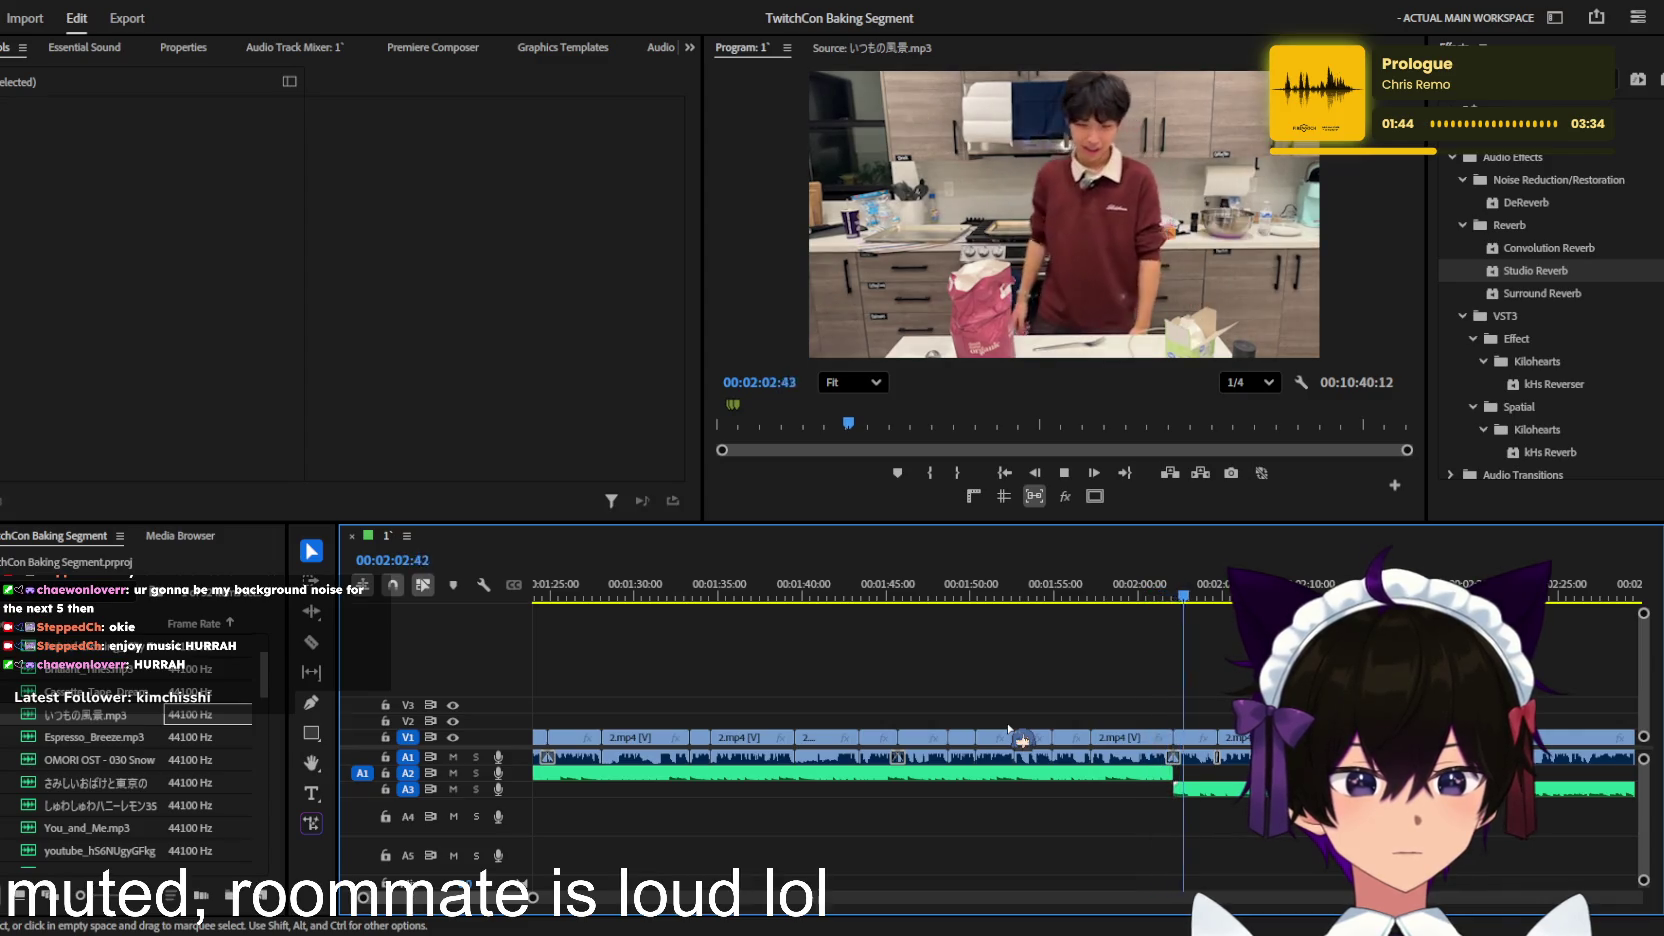
scroll(1009, 729, up, 2)
scroll(1008, 731, down, 2)
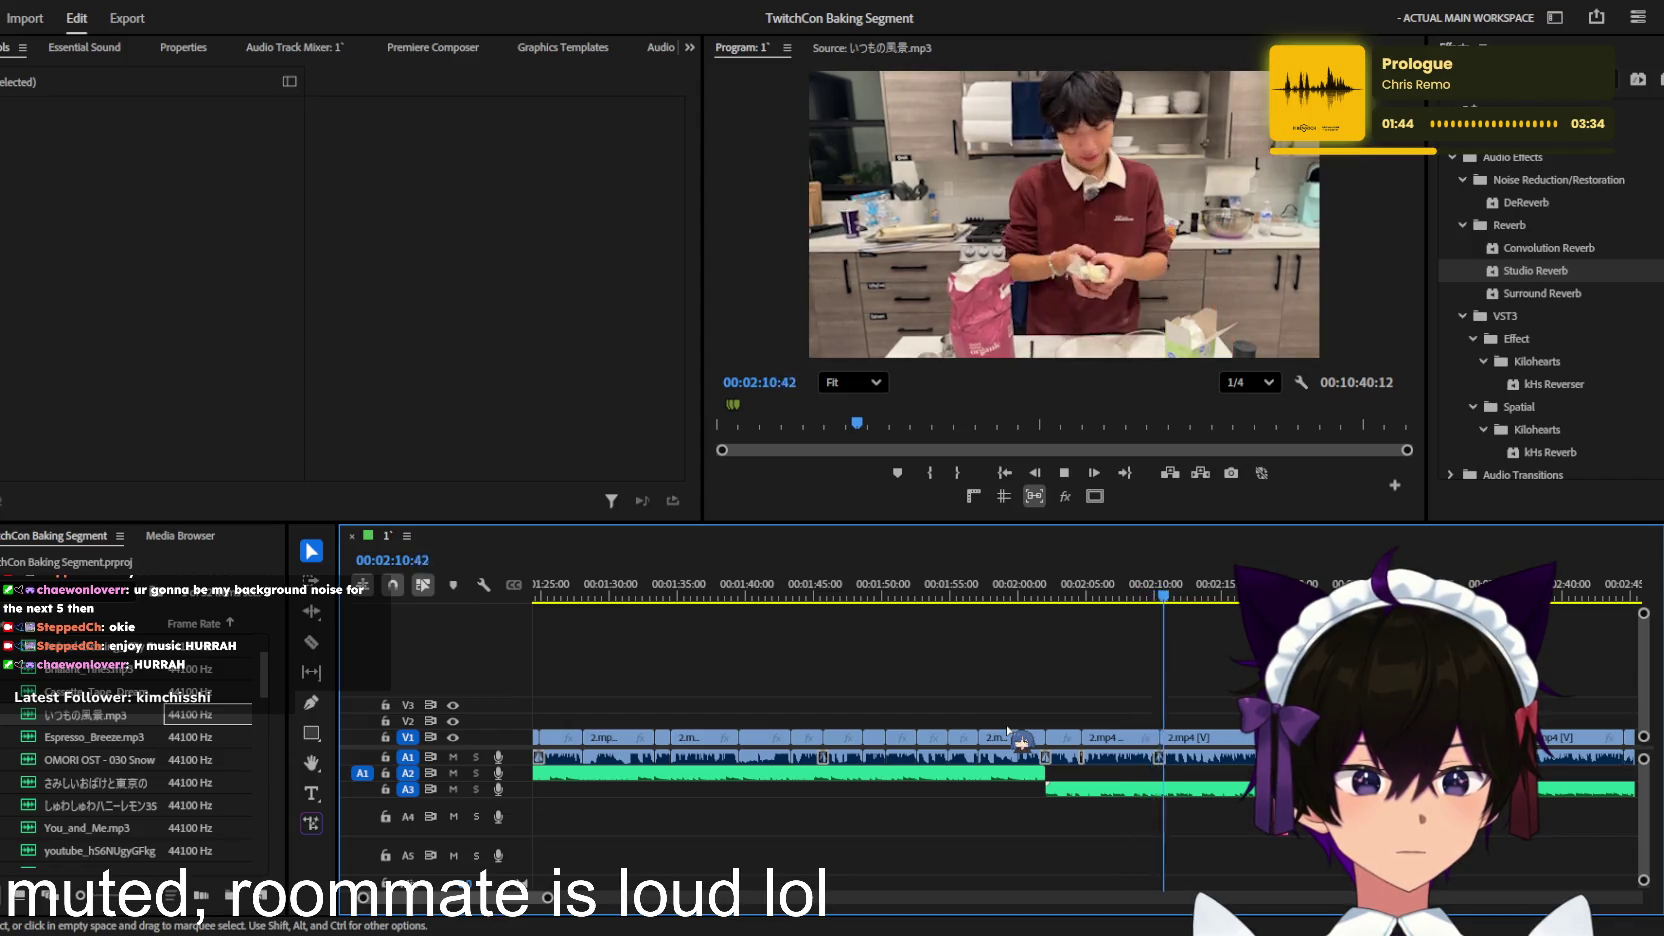
scroll(1008, 731, down, 2)
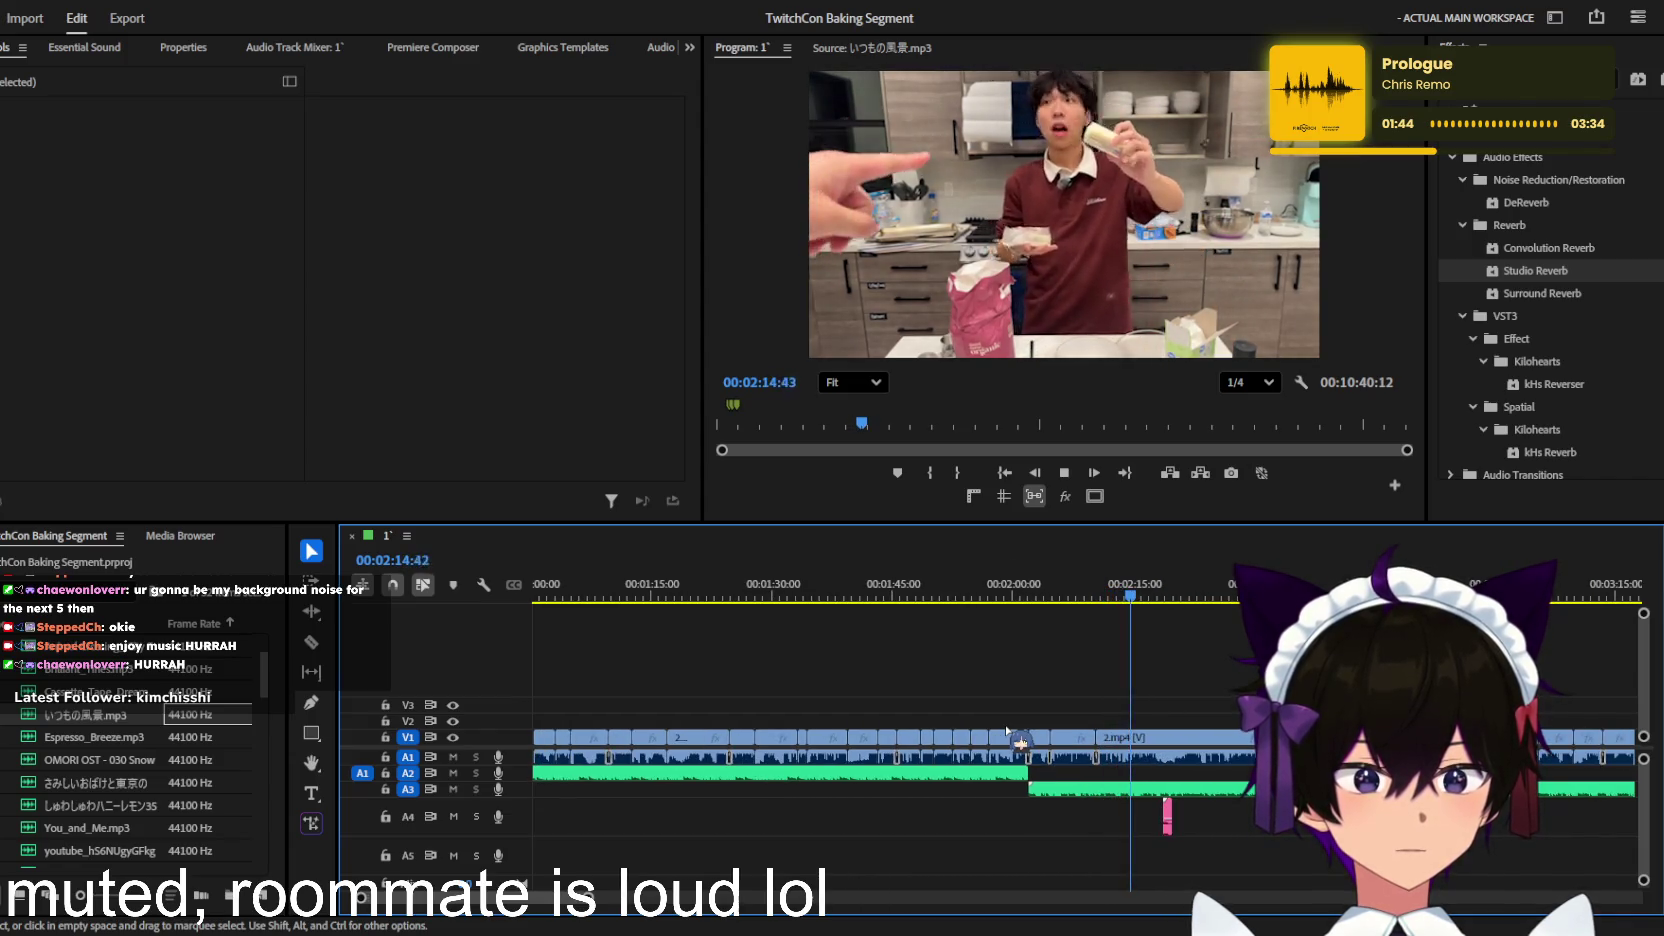
scroll(1008, 731, down, 1)
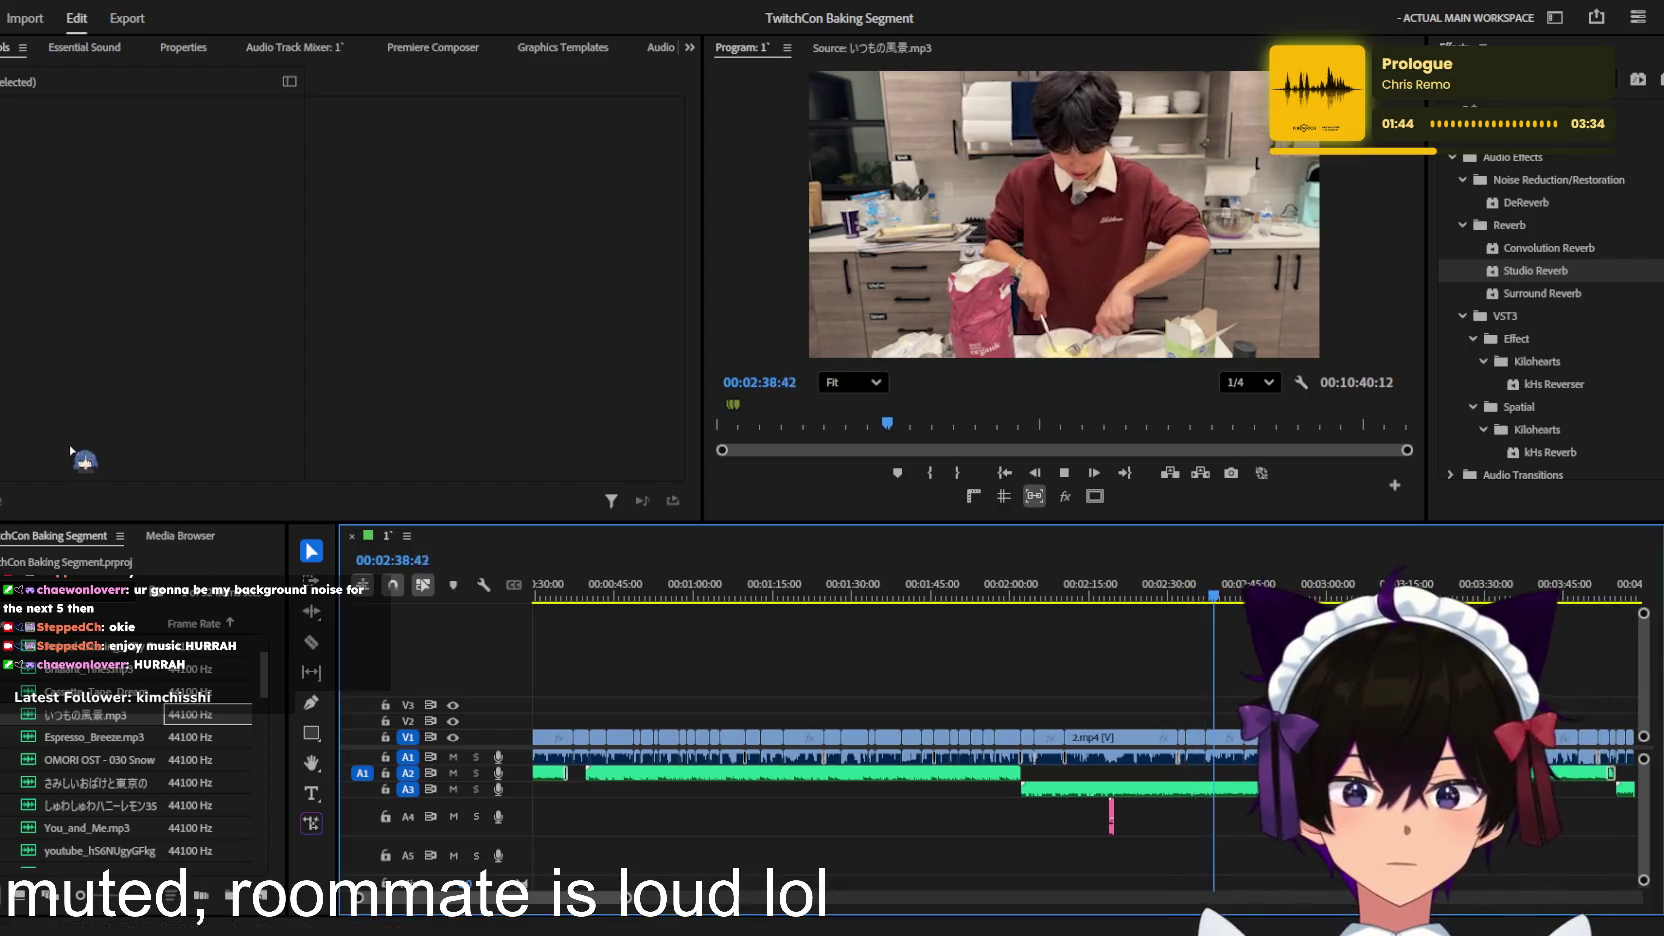
key(equal)
key(equal)
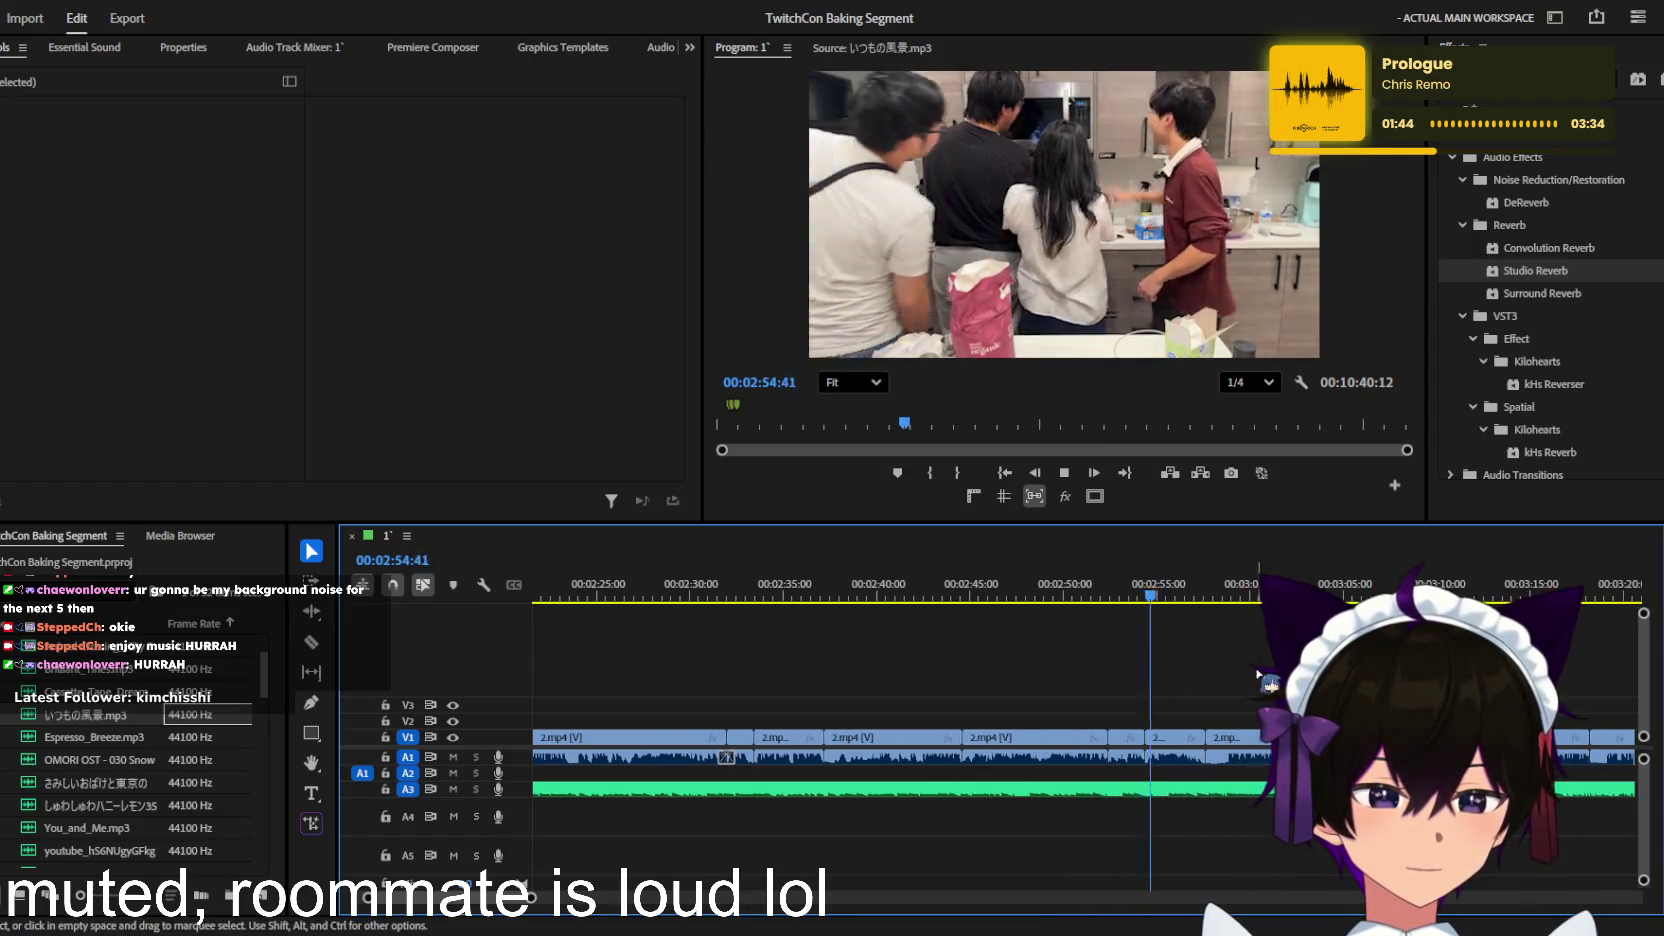
key(minus)
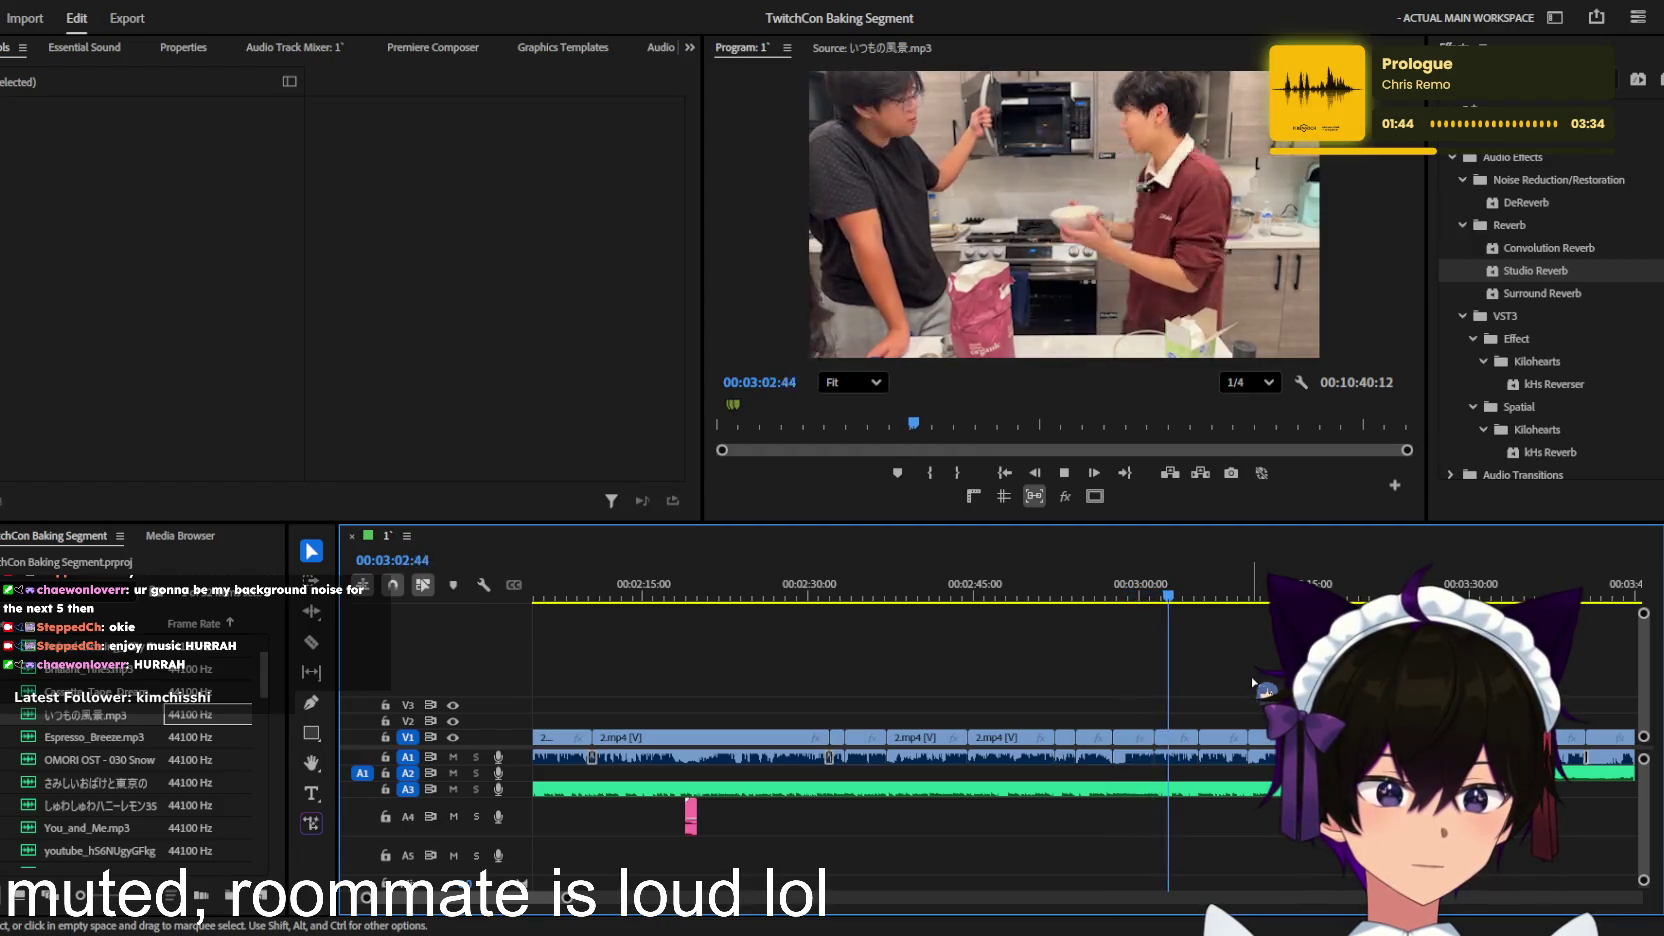
key(equal)
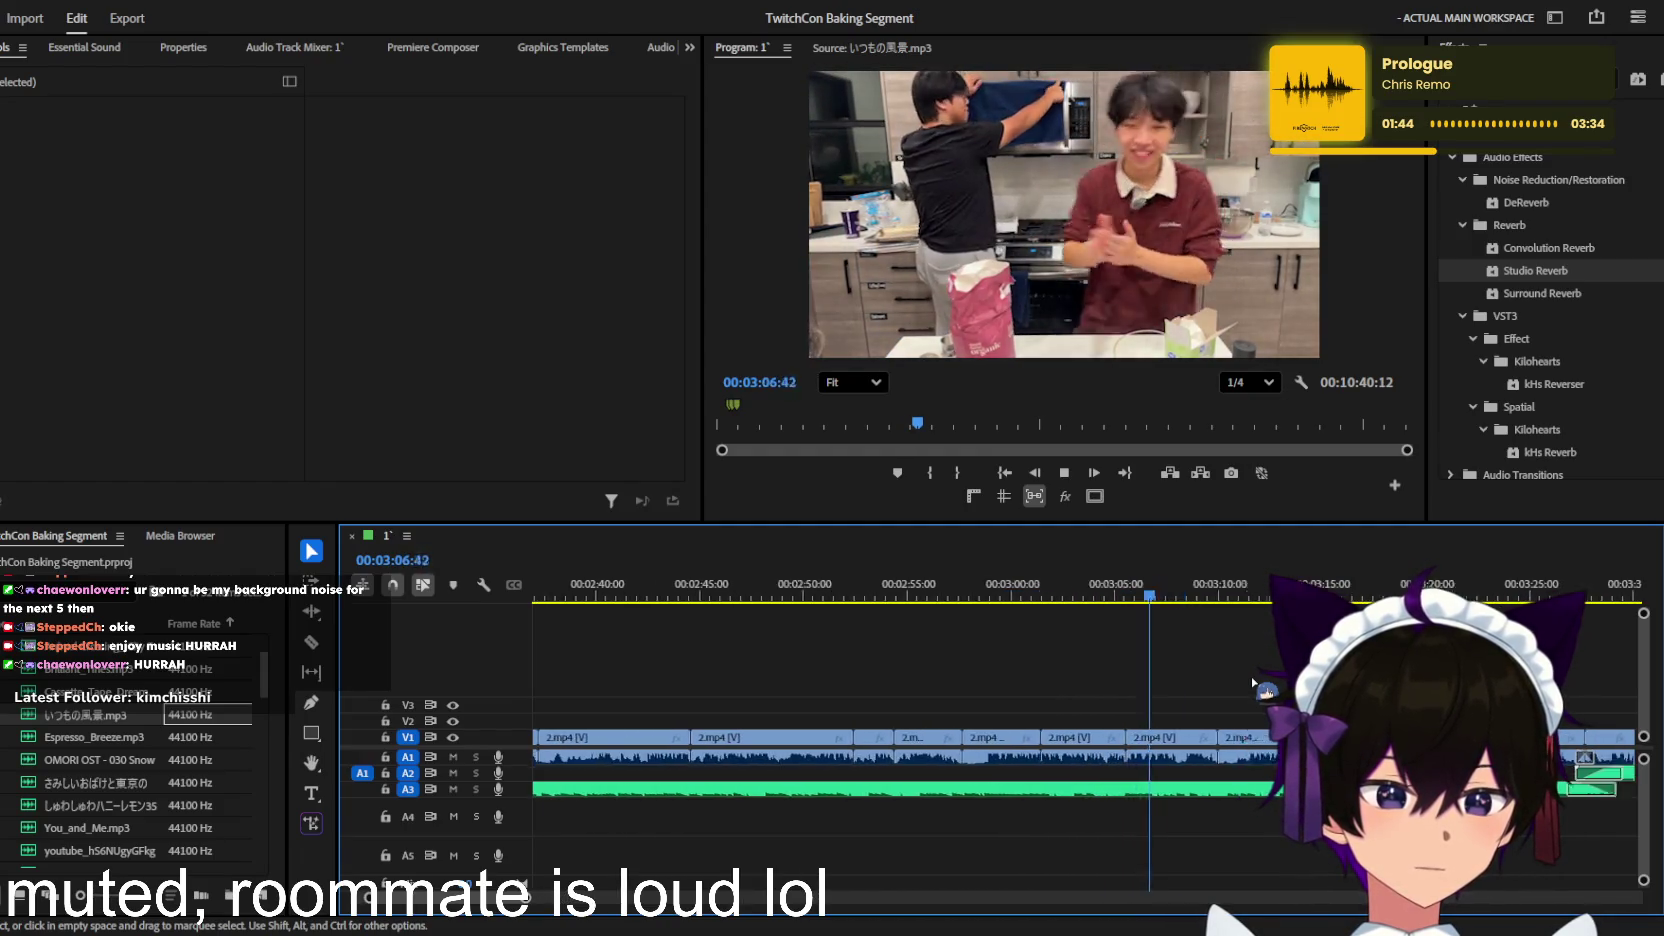
key(equal)
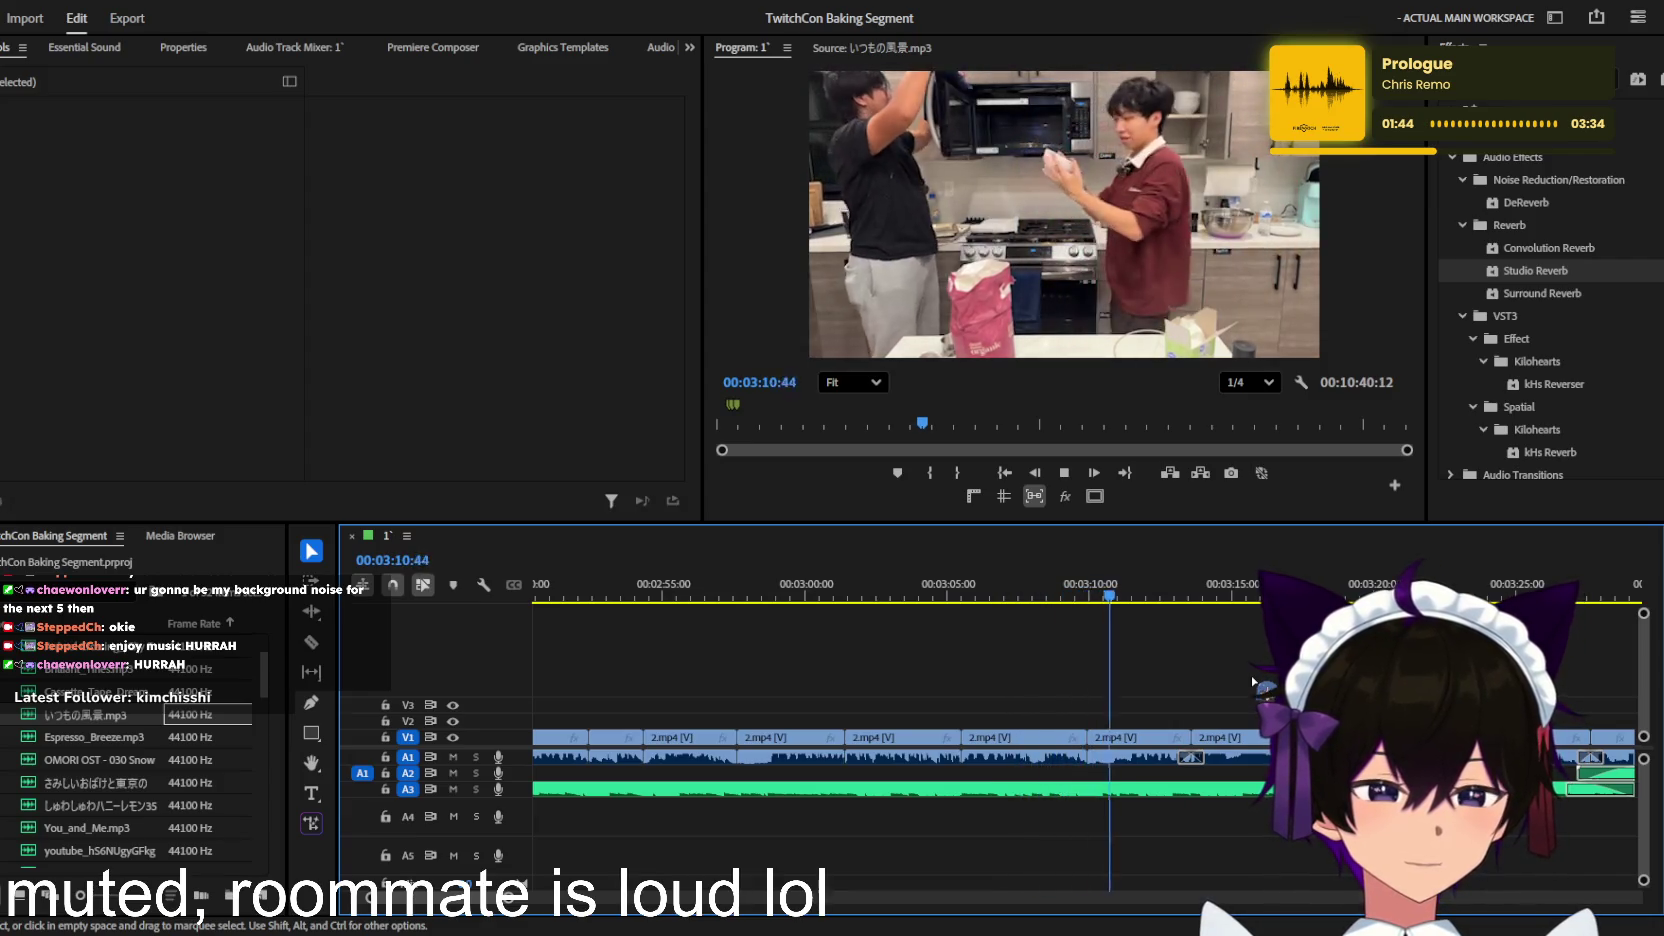
key(equal)
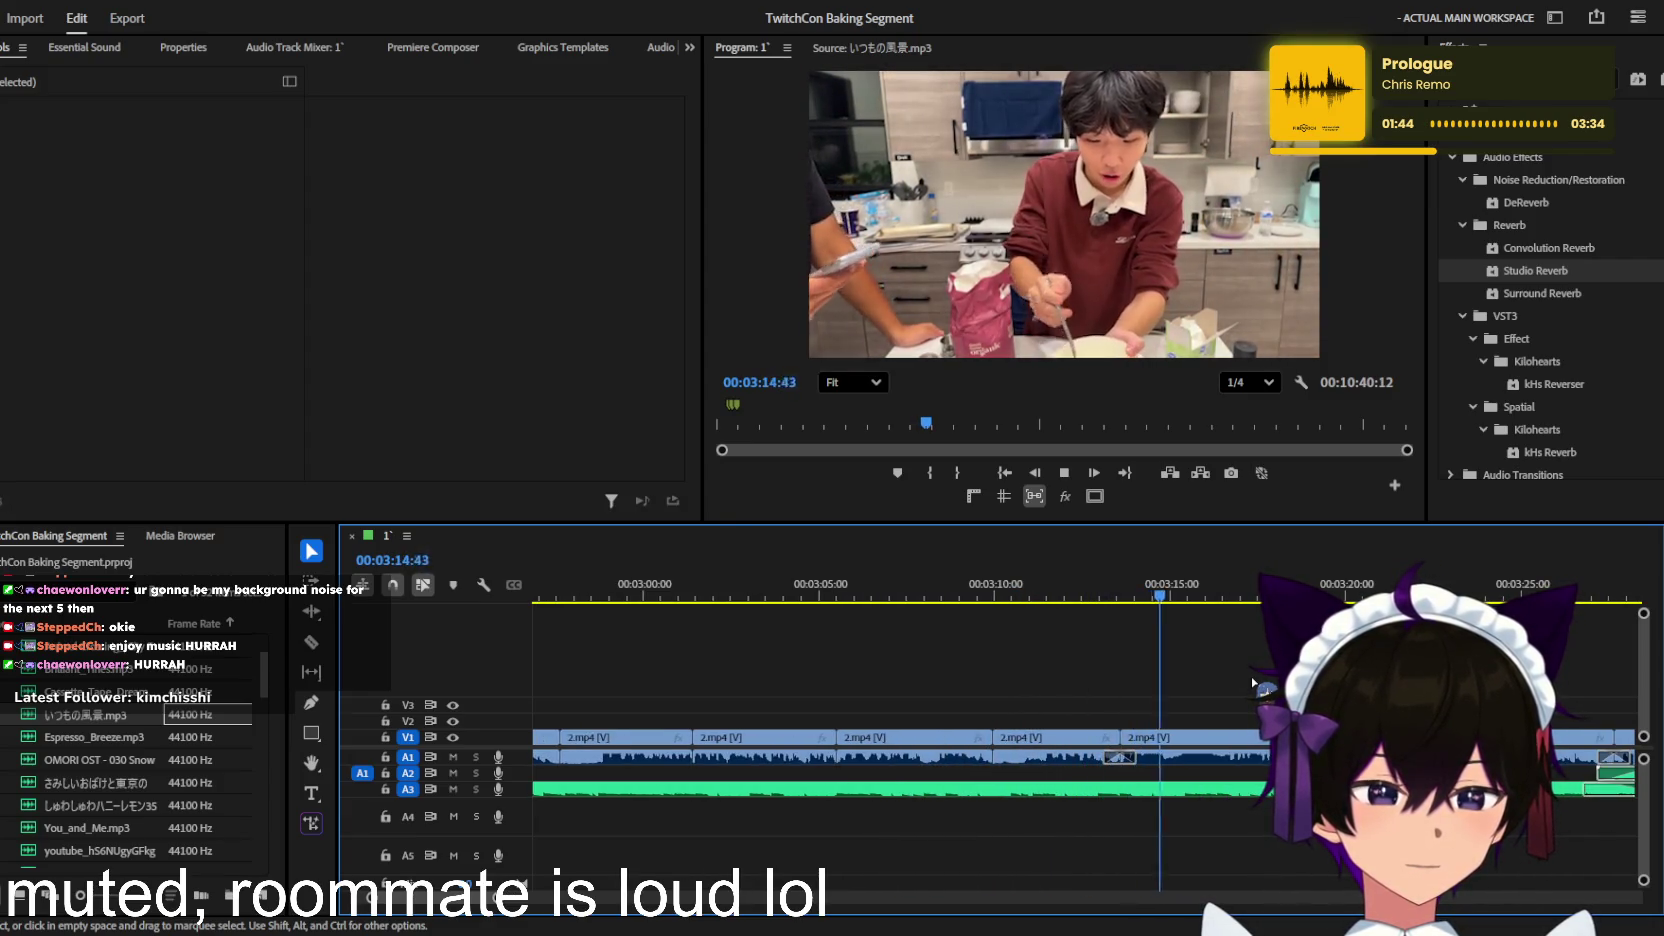
key(equal)
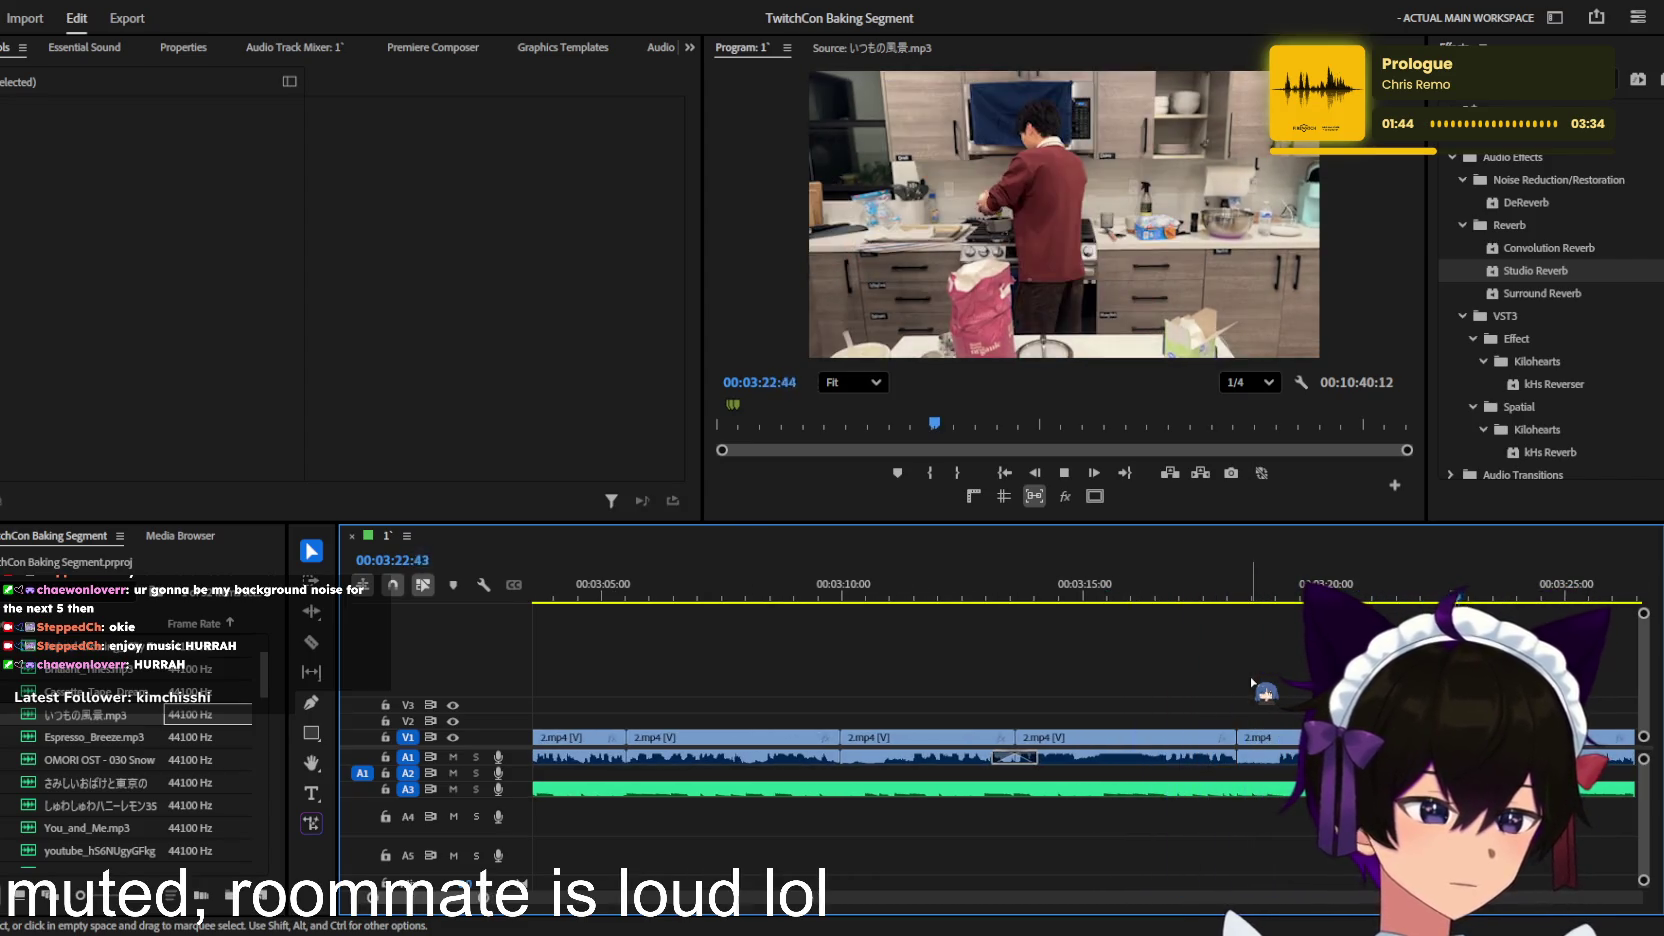
key(minus)
key(minus)
key(minus)
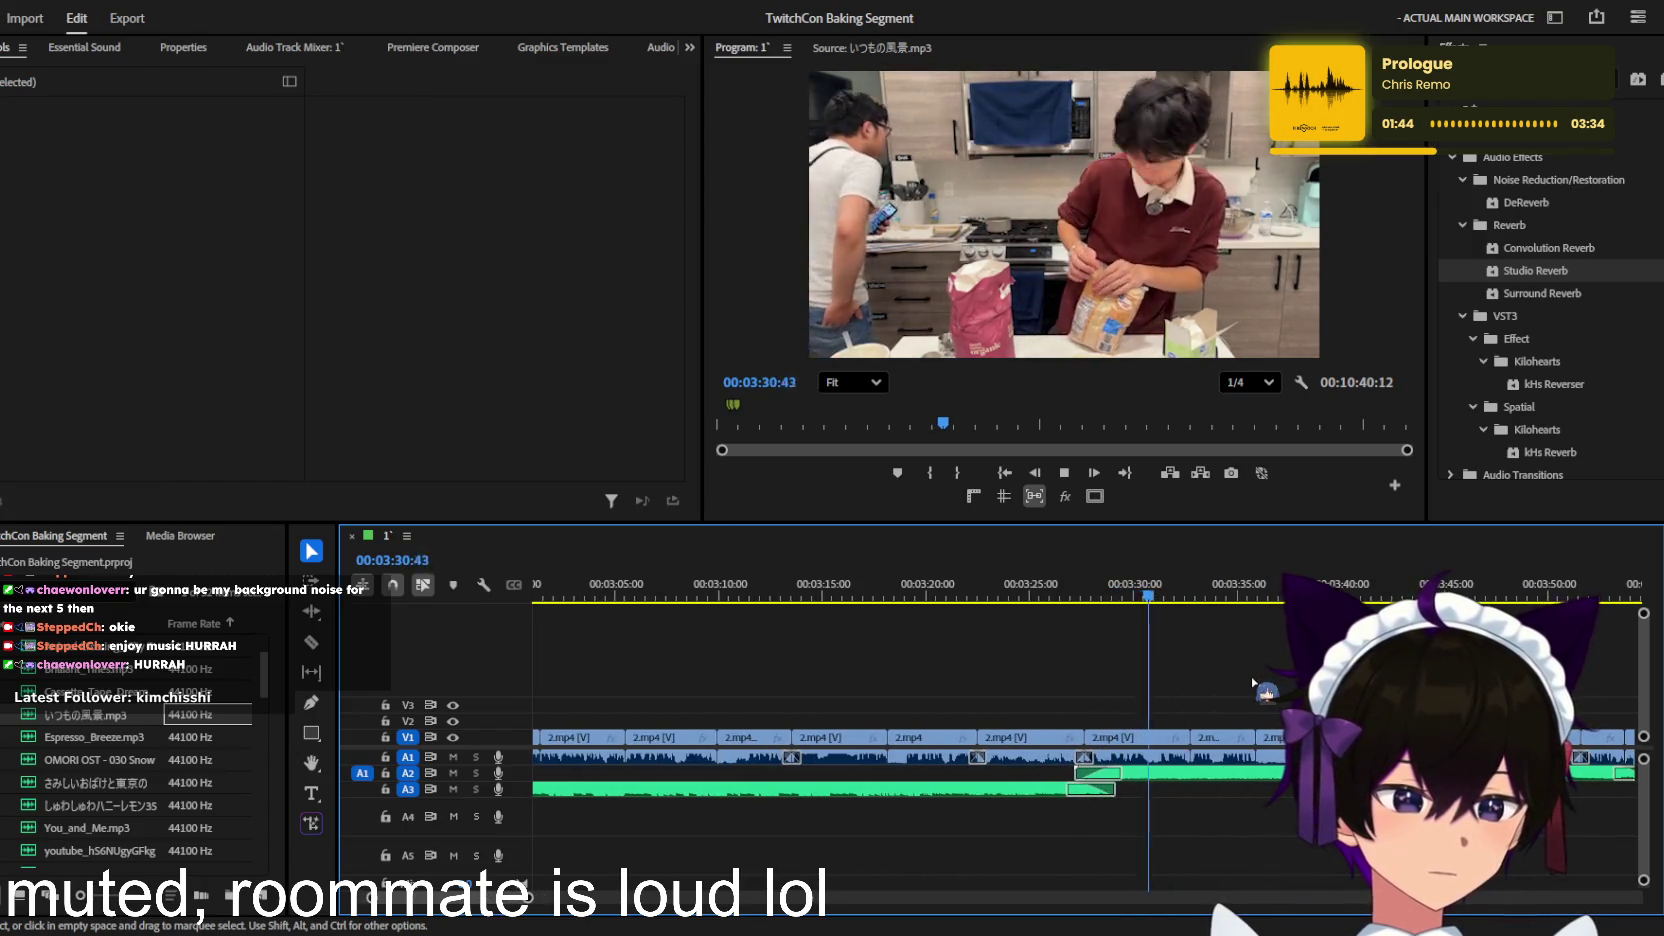
key(minus)
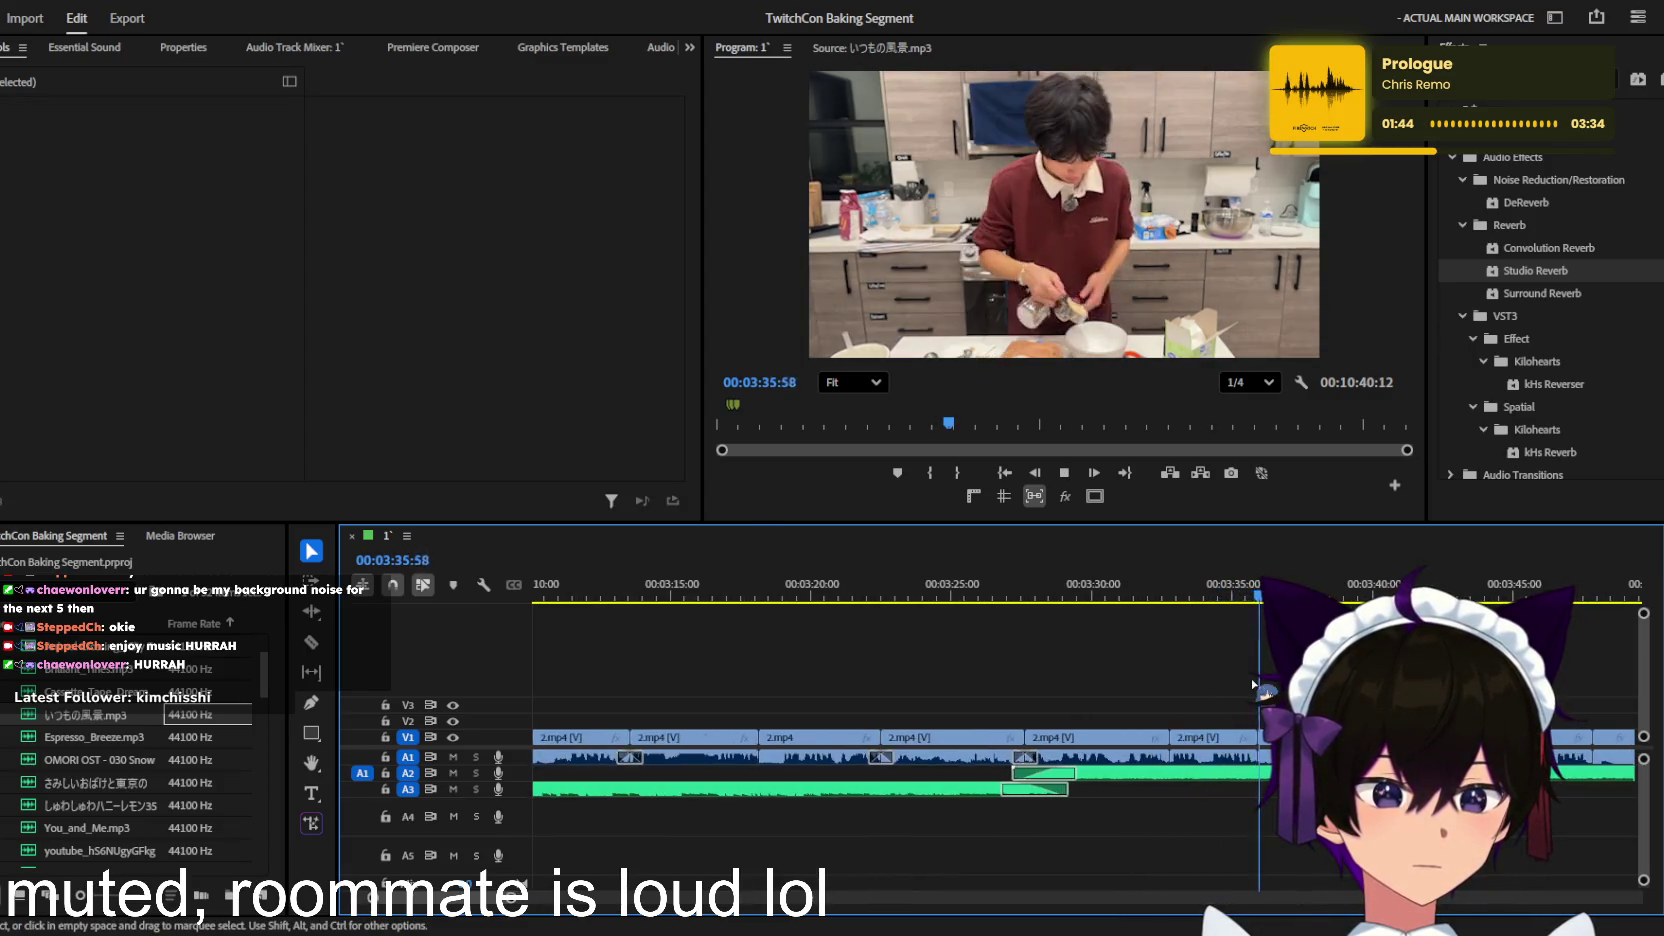
key(equal)
key(equal)
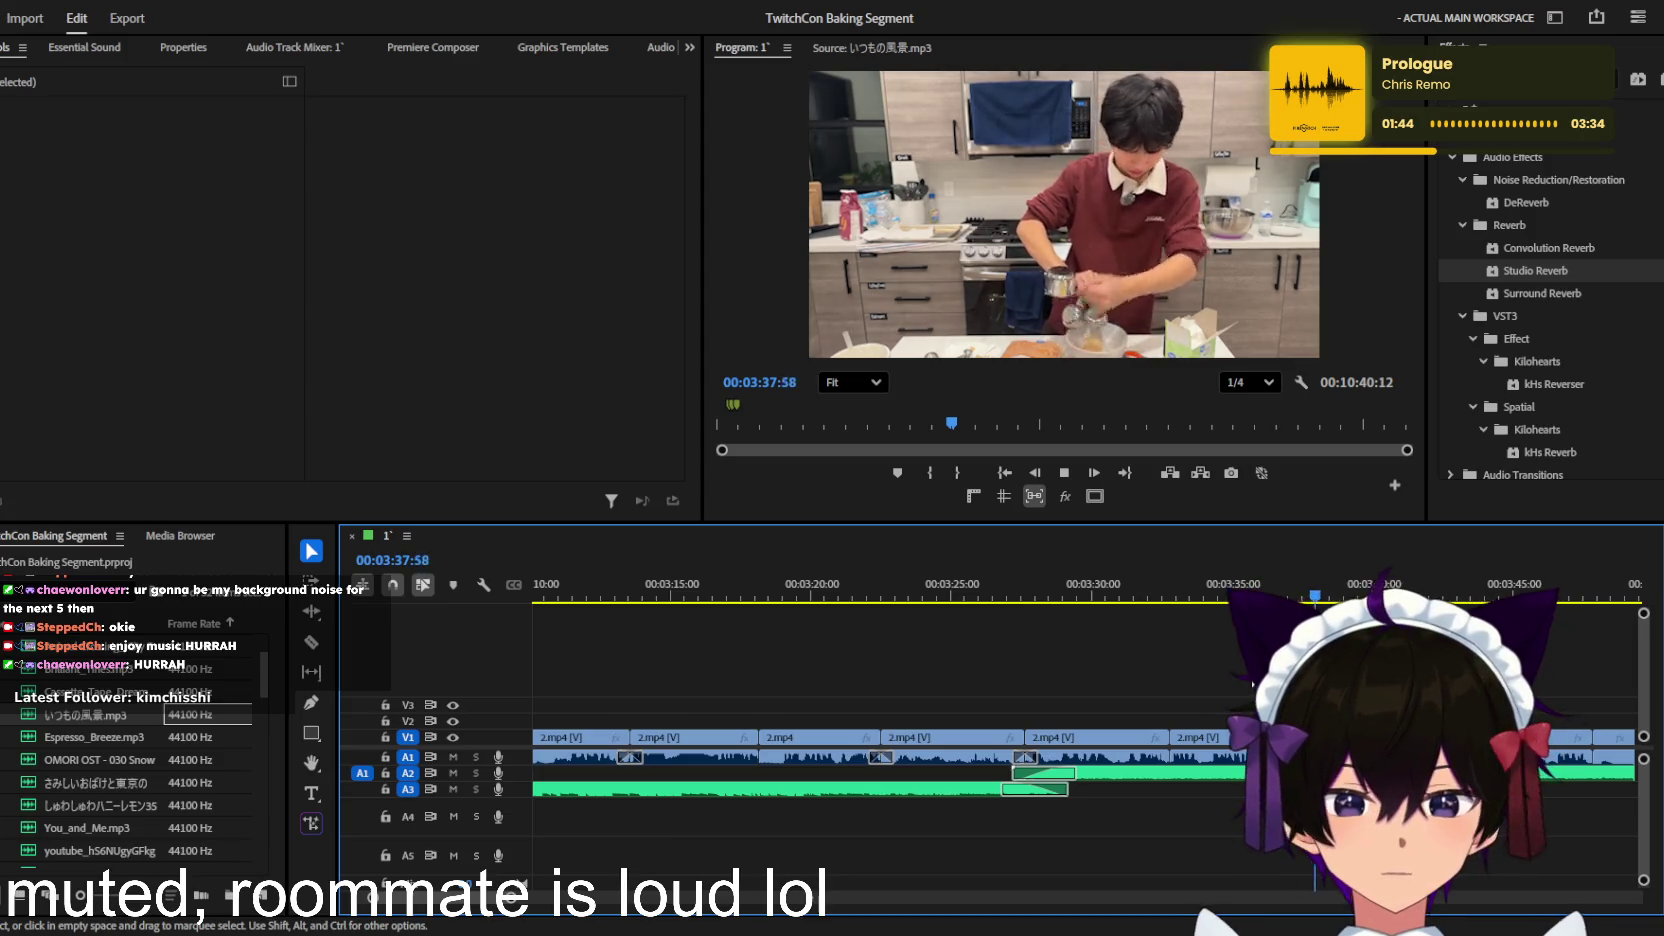
key(minus)
key(minus)
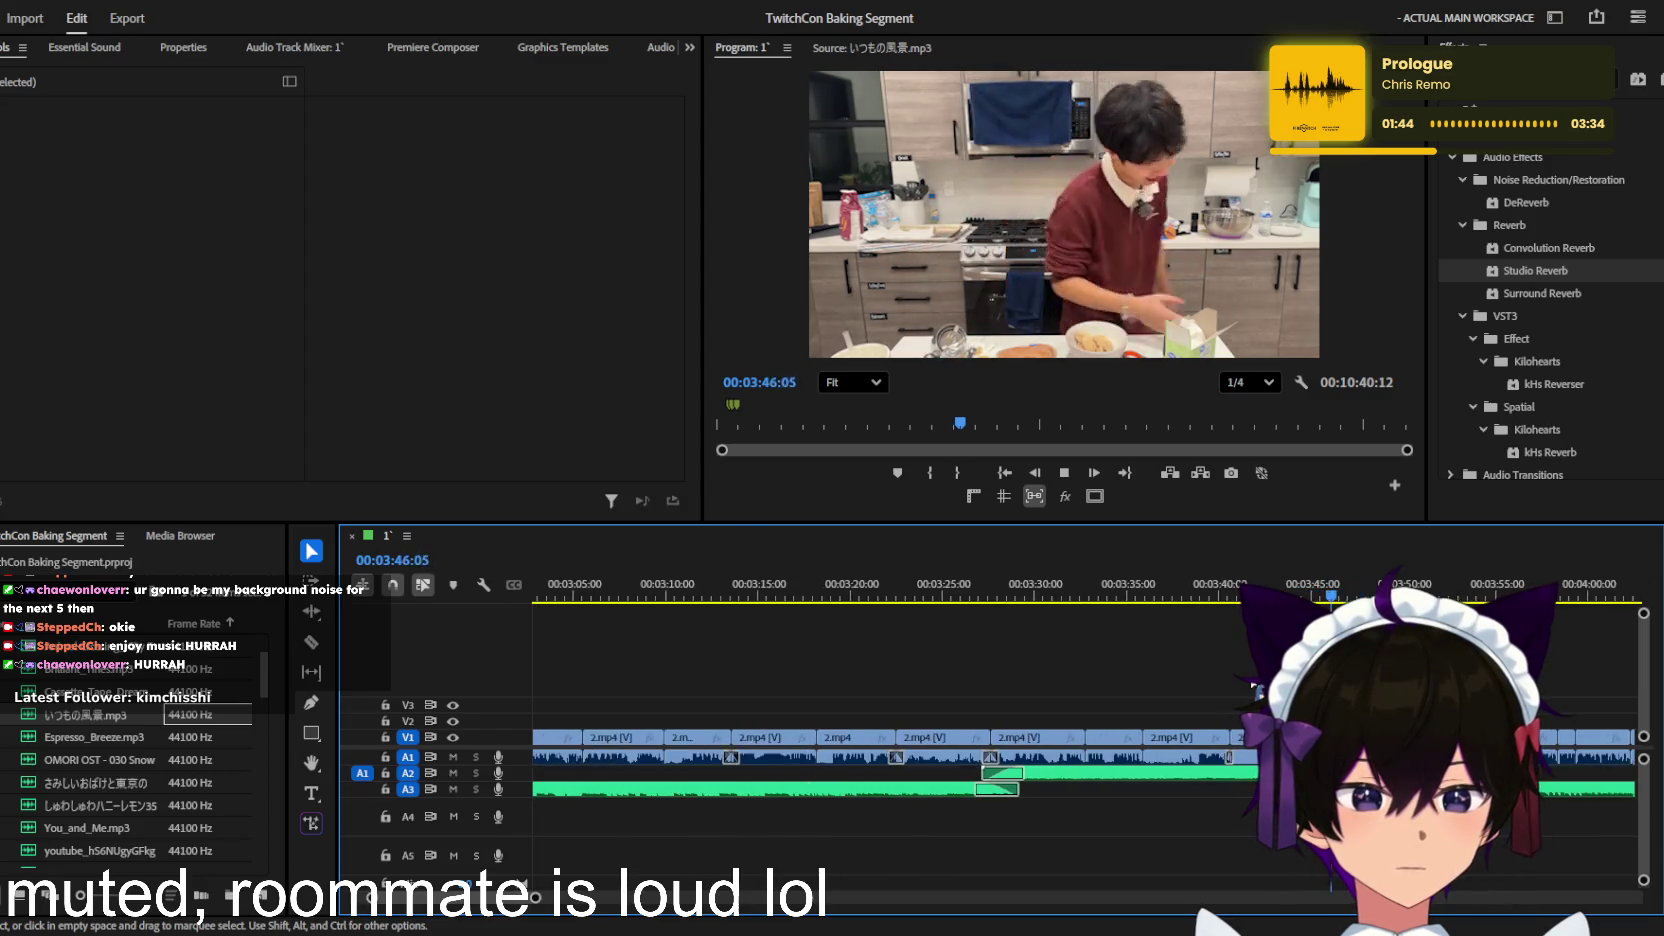
key(equal)
key(equal)
key(equal)
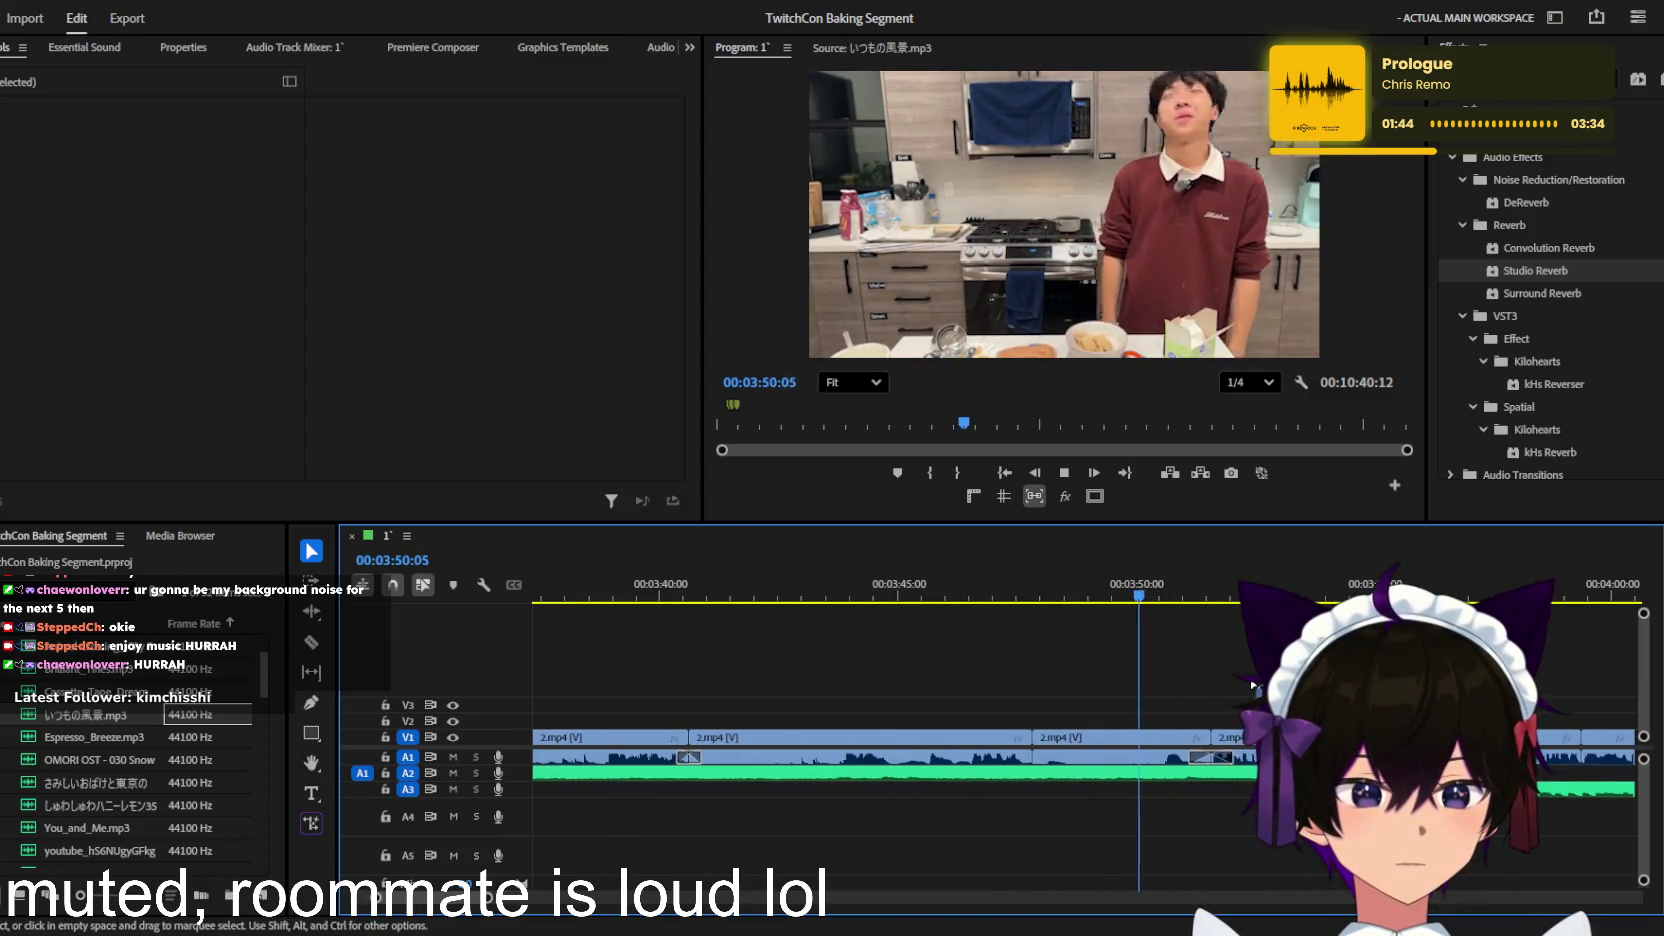
key(minus)
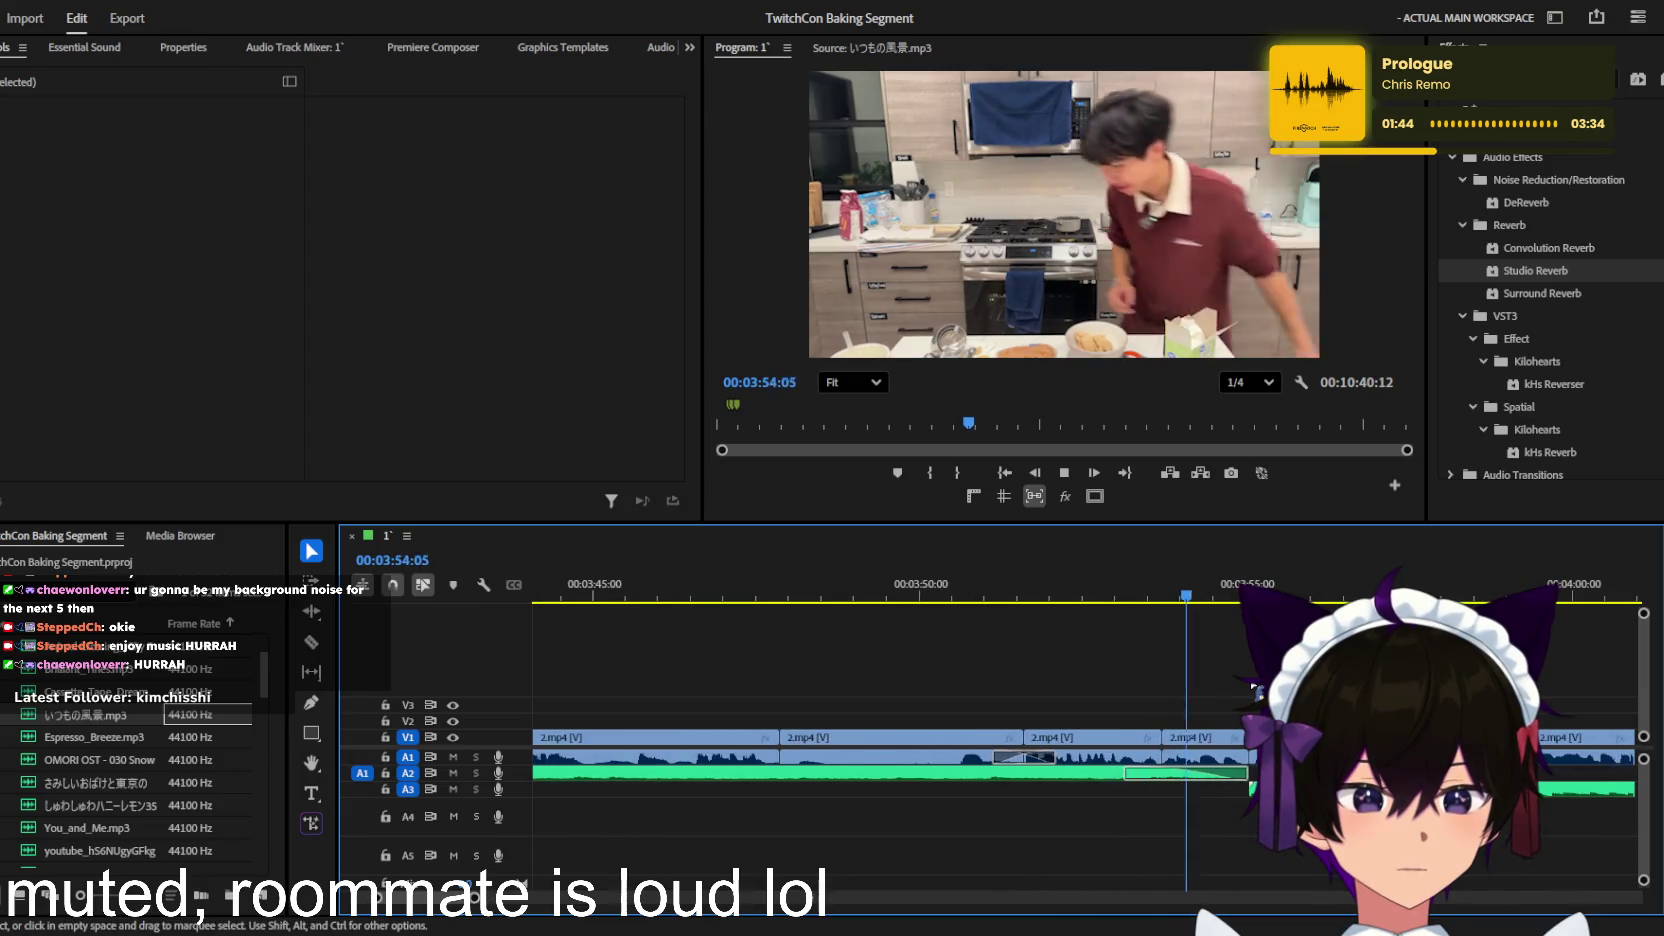
key(minus)
key(minus)
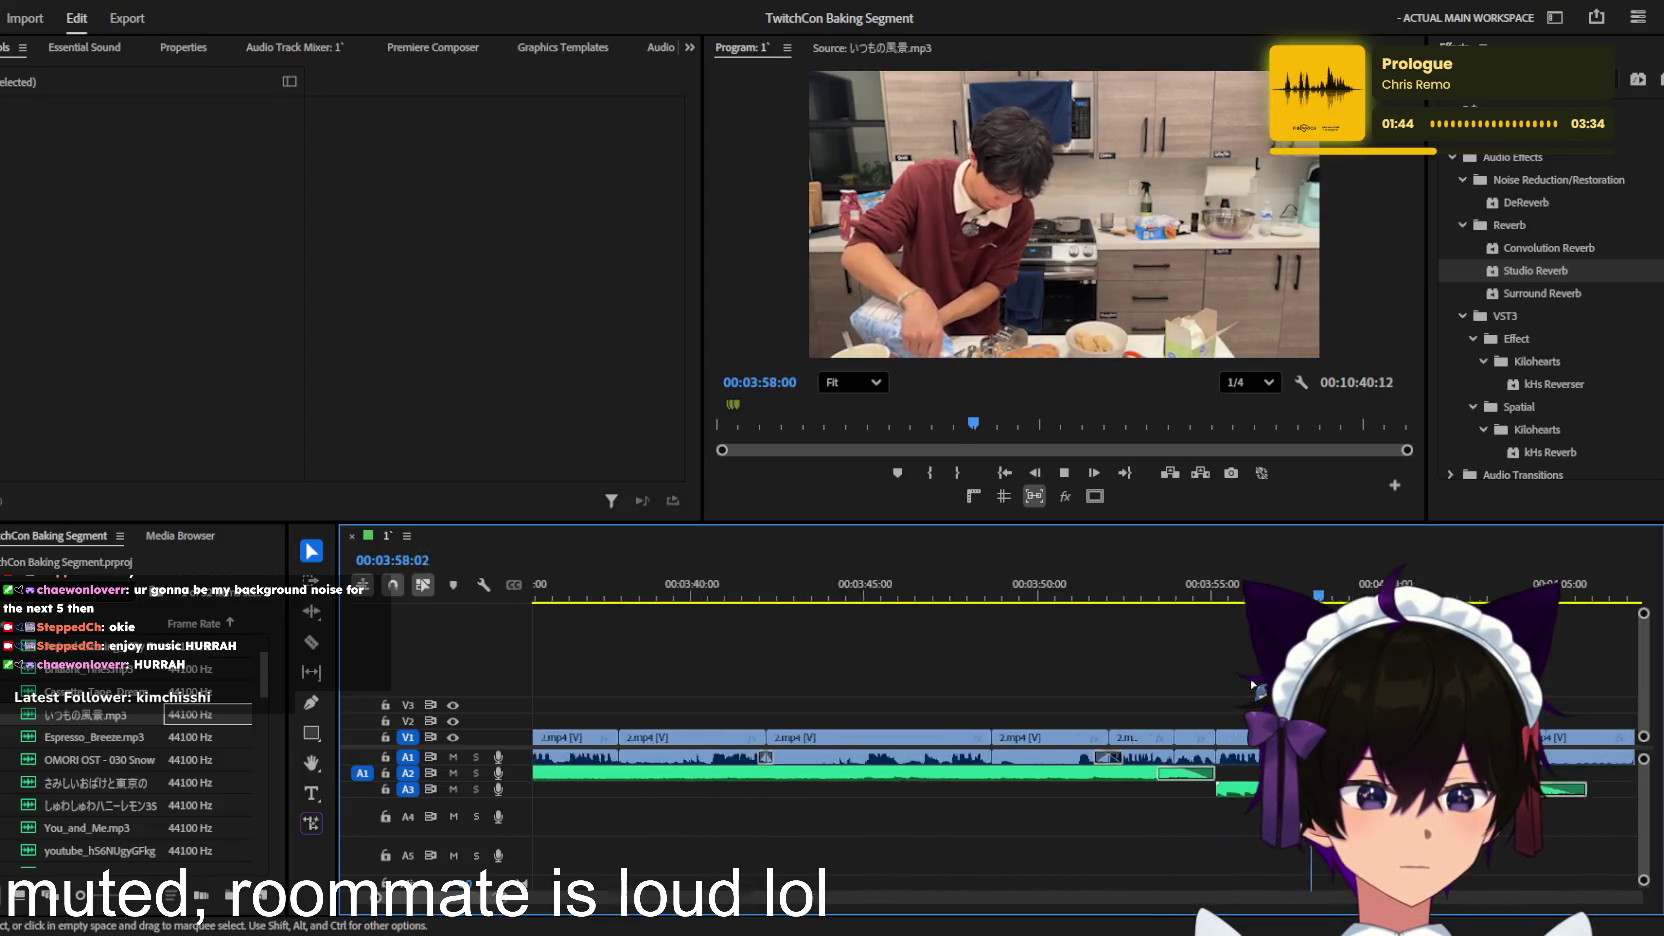
key(equal)
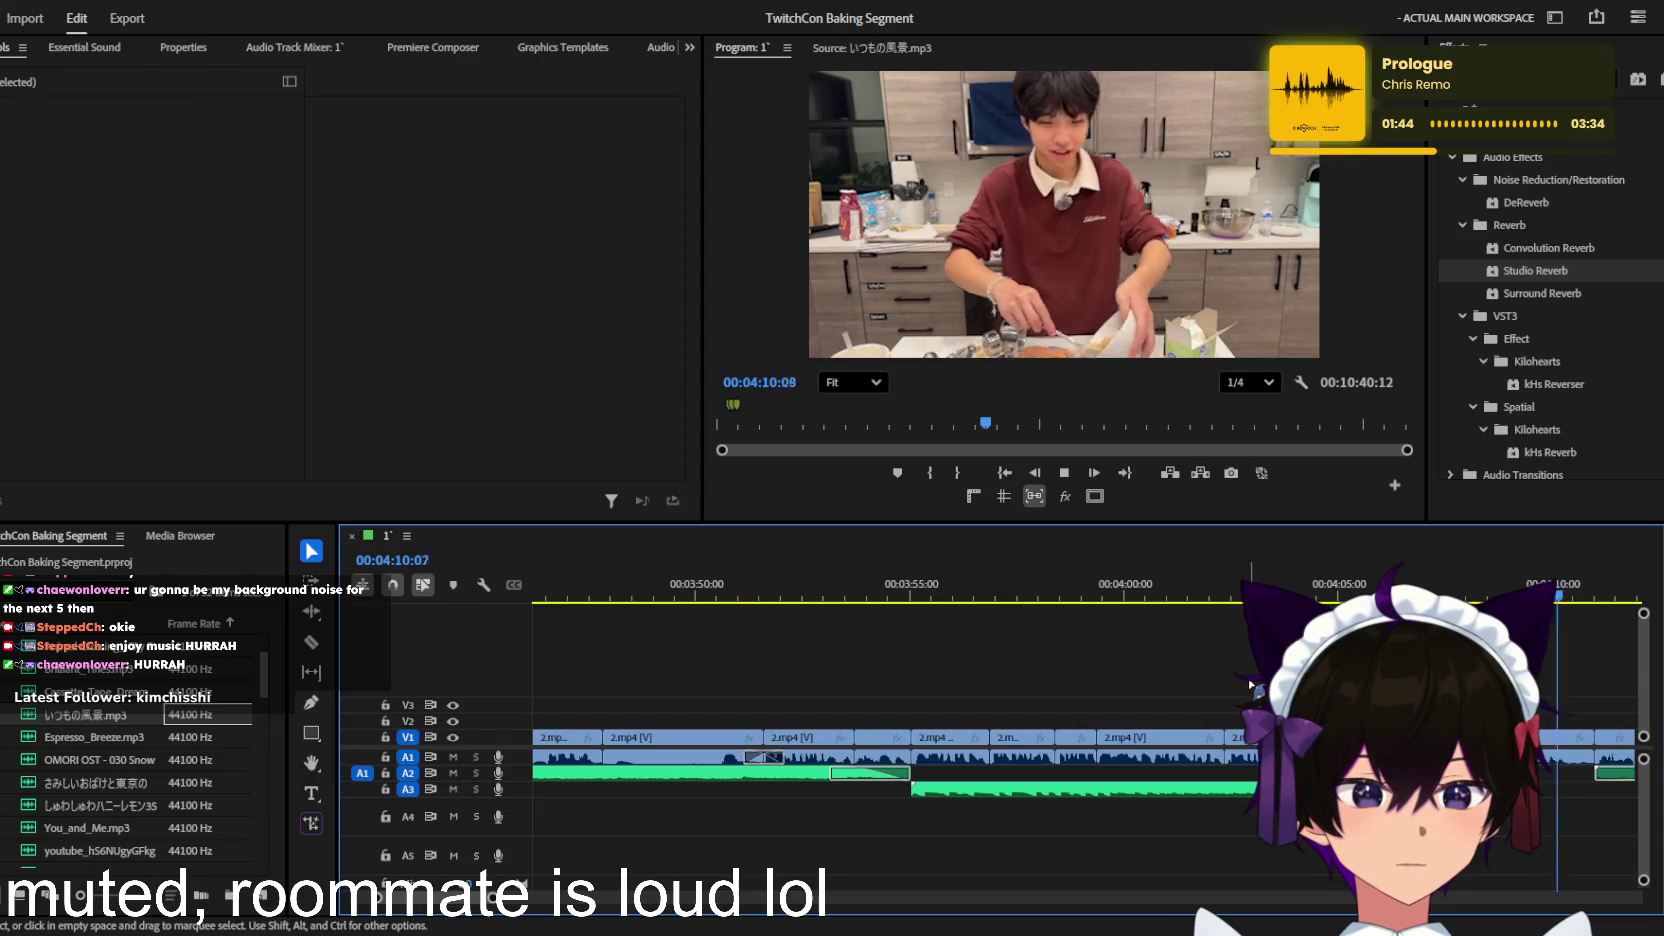
key(space)
key(j)
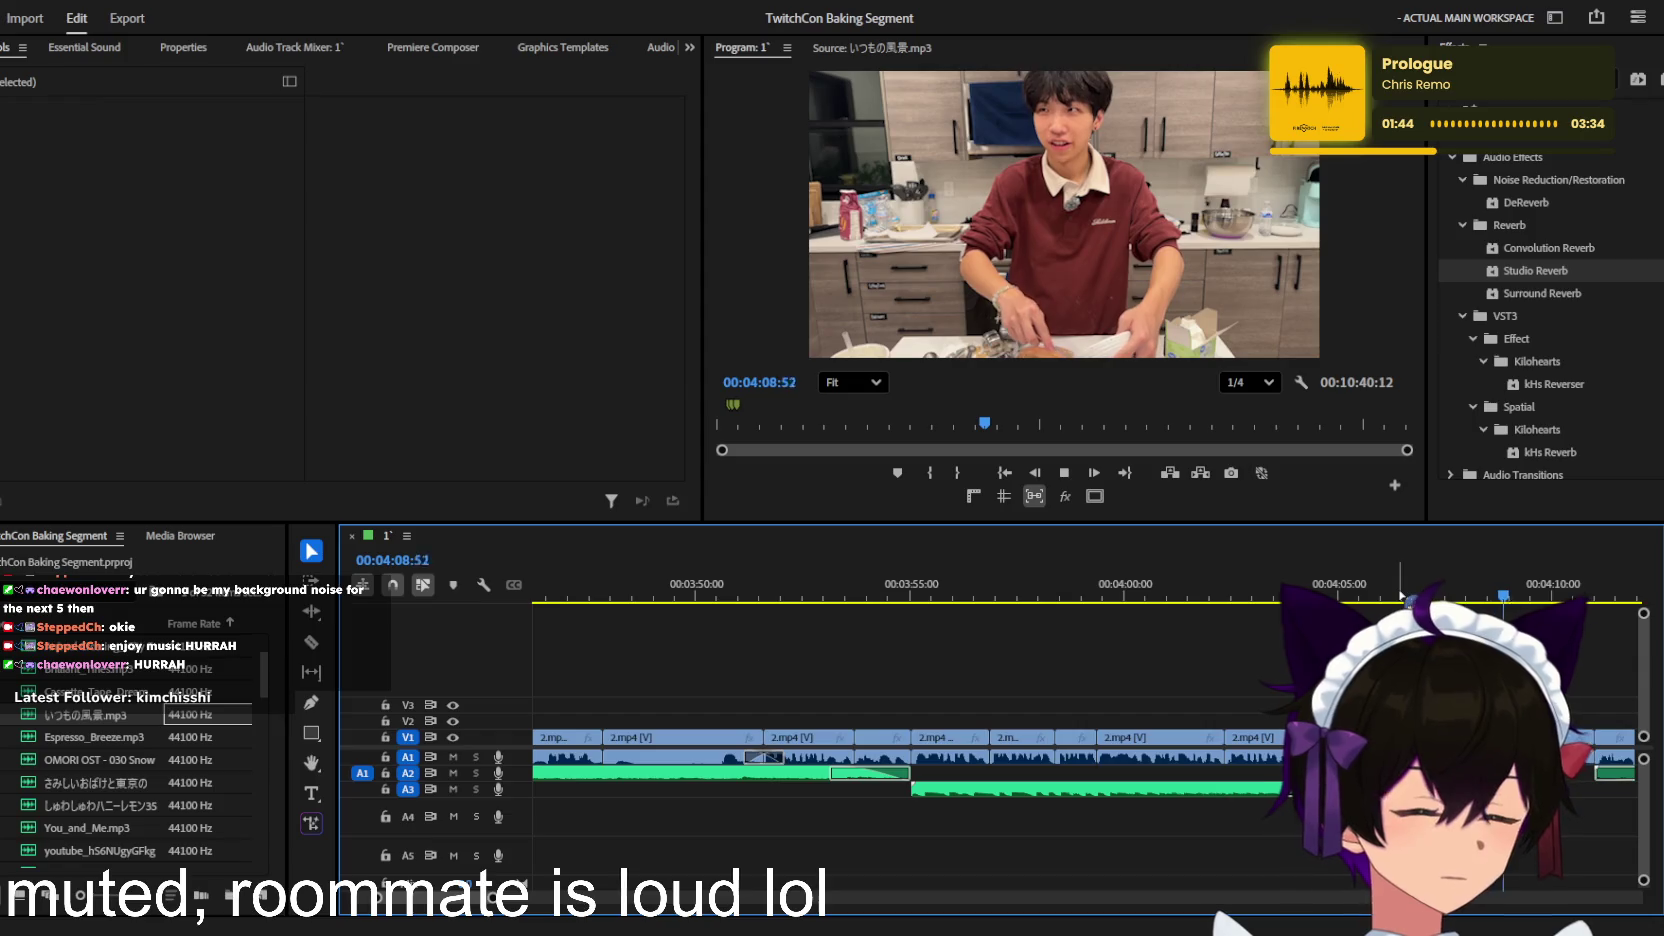
key(equal)
key(equal)
key(equal)
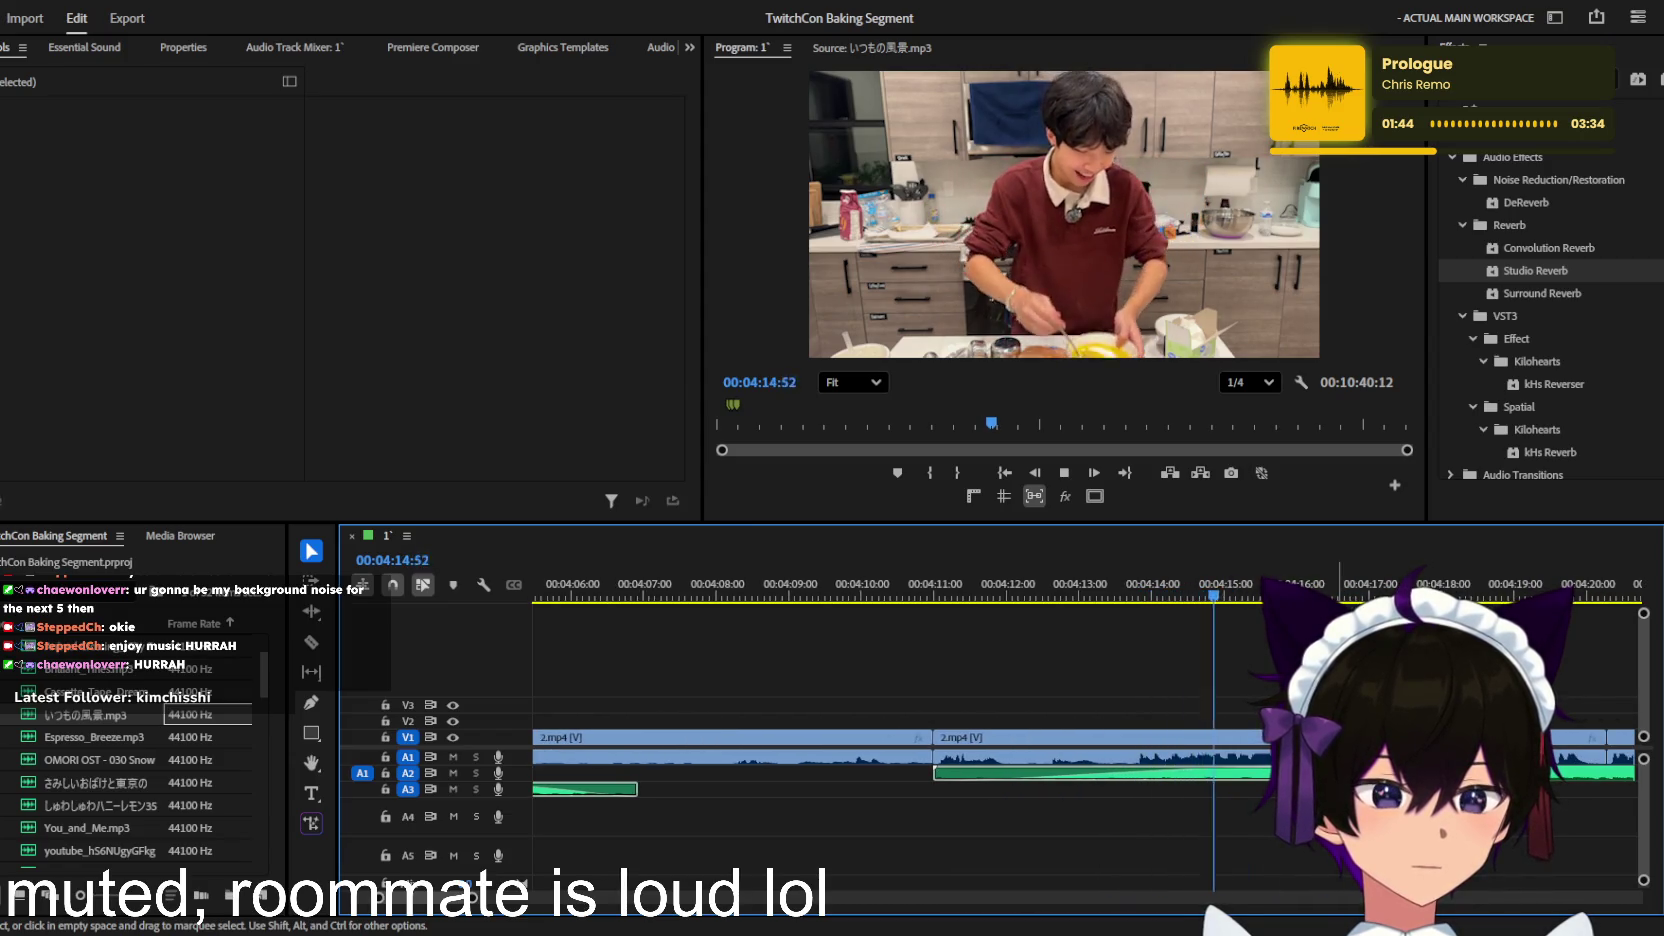
key(minus)
key(minus)
key(minus)
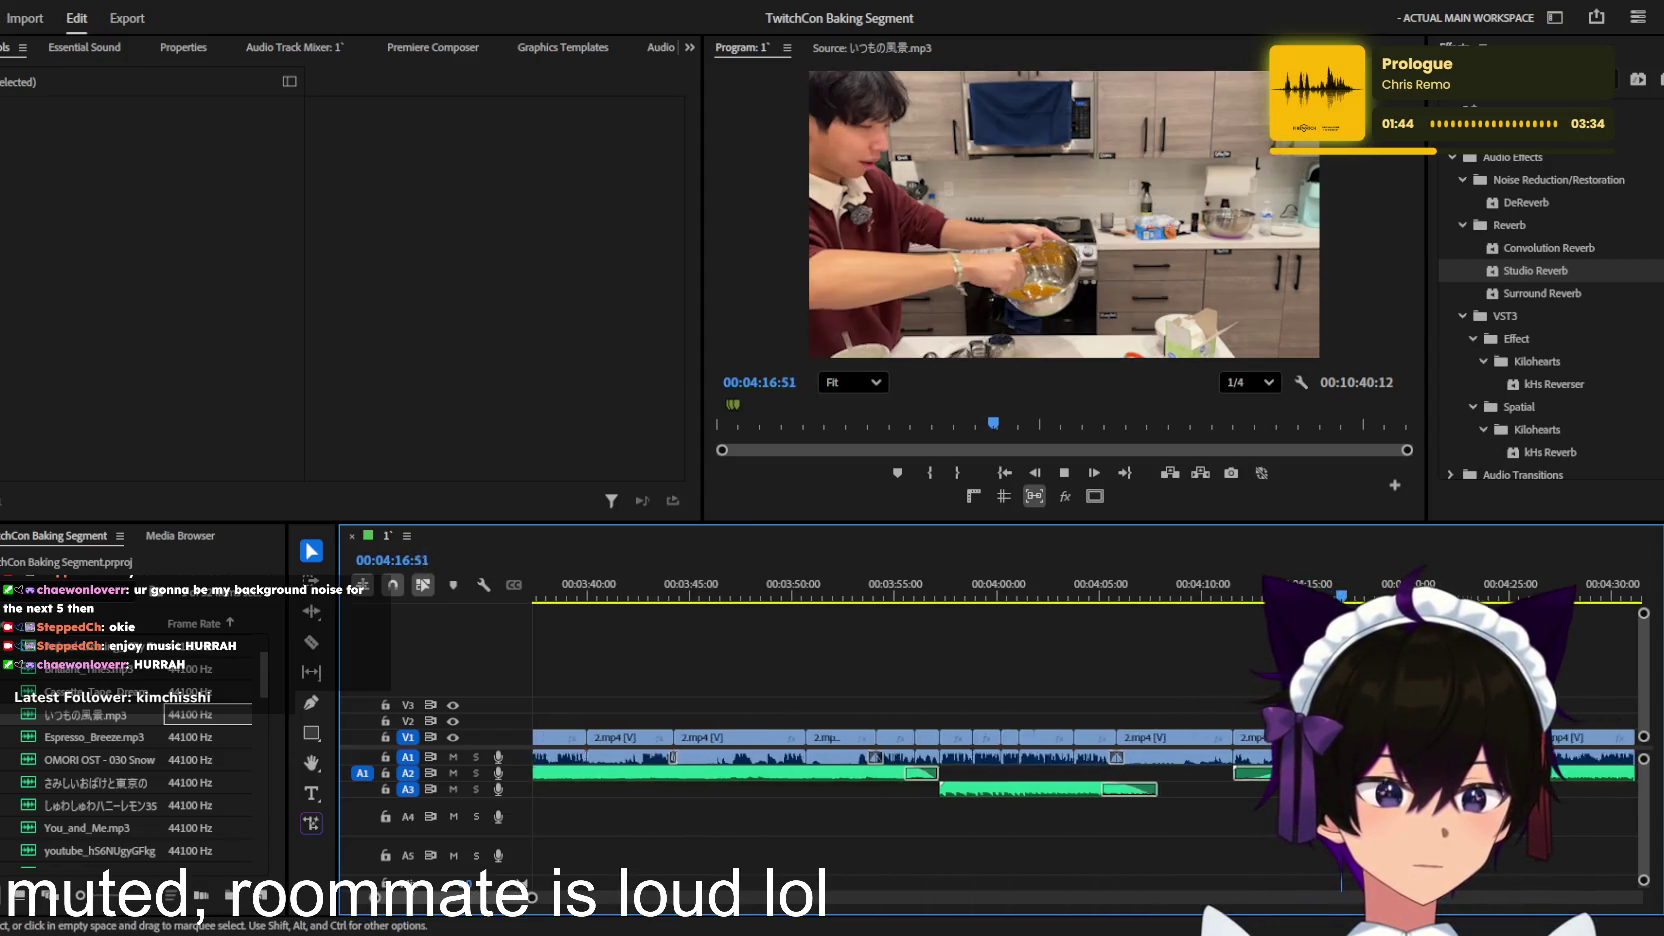
key(minus)
key(minus)
key(minus)
key(minus)
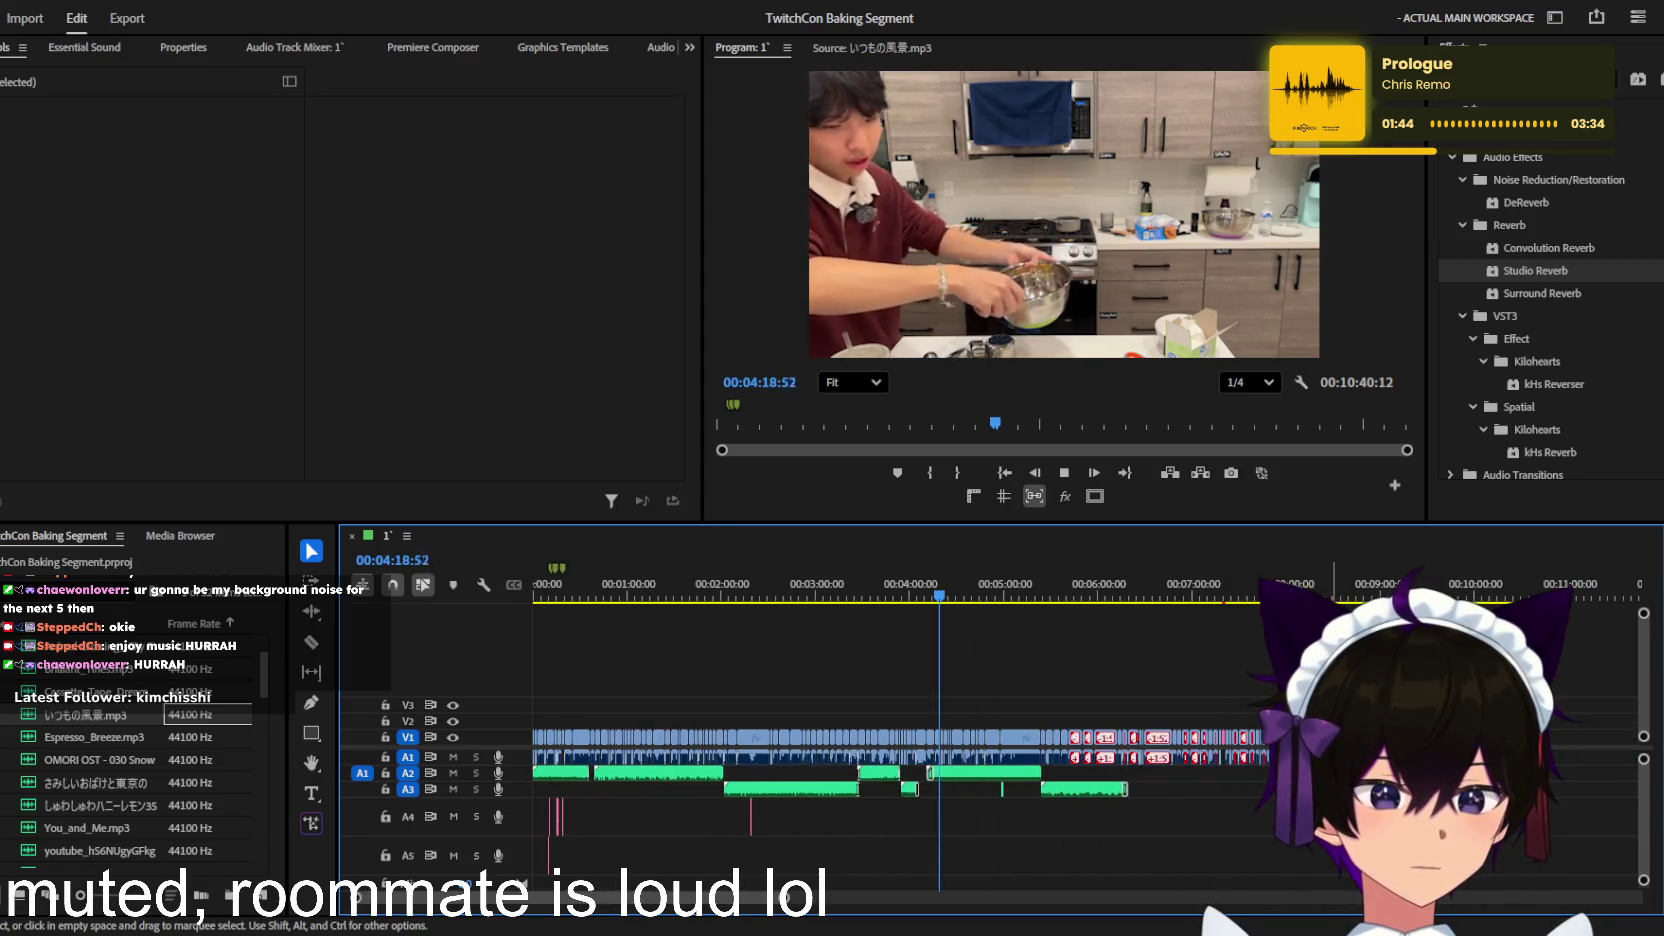
key(equal)
key(equal)
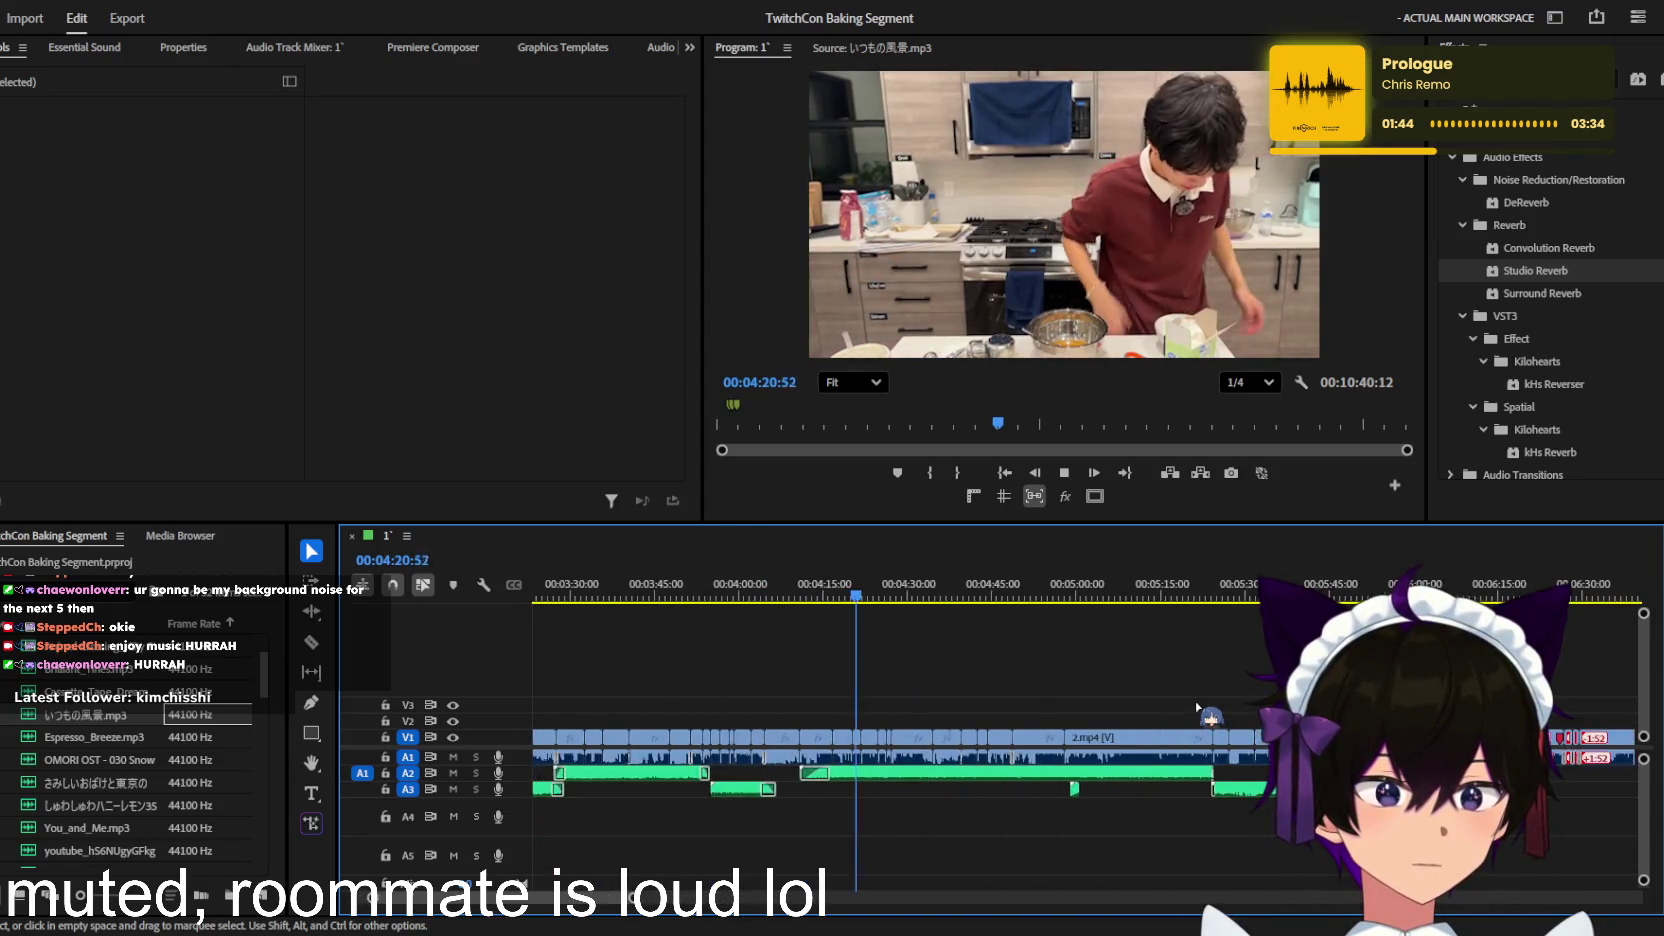
key(equal)
key(equal)
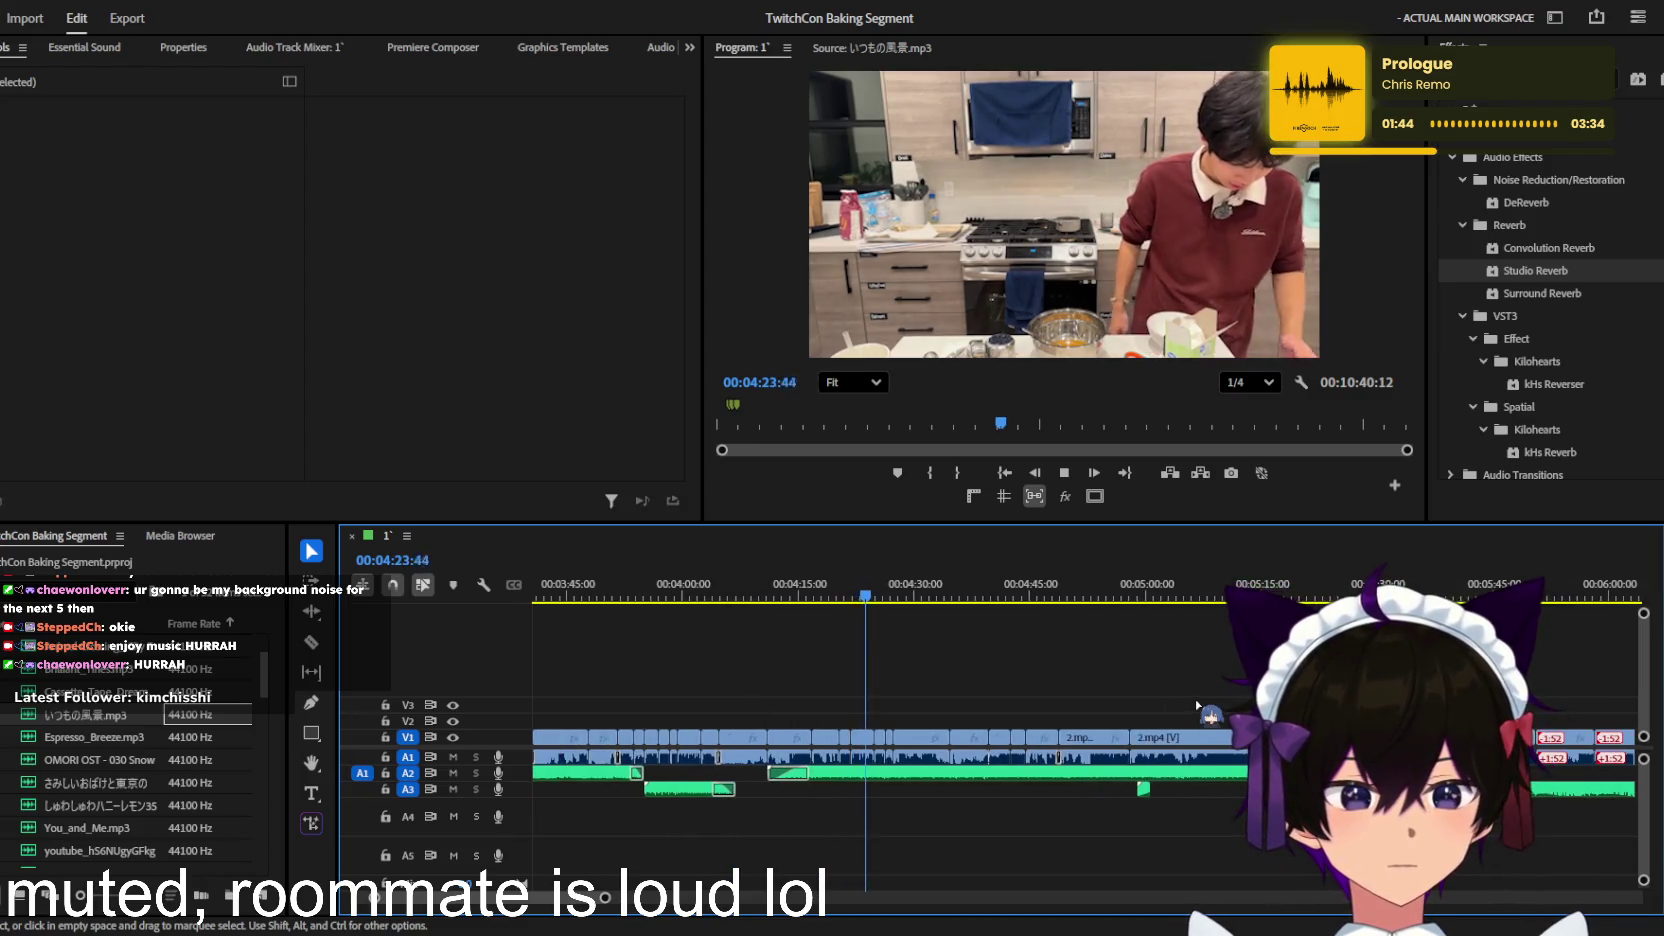
key(equal)
key(equal)
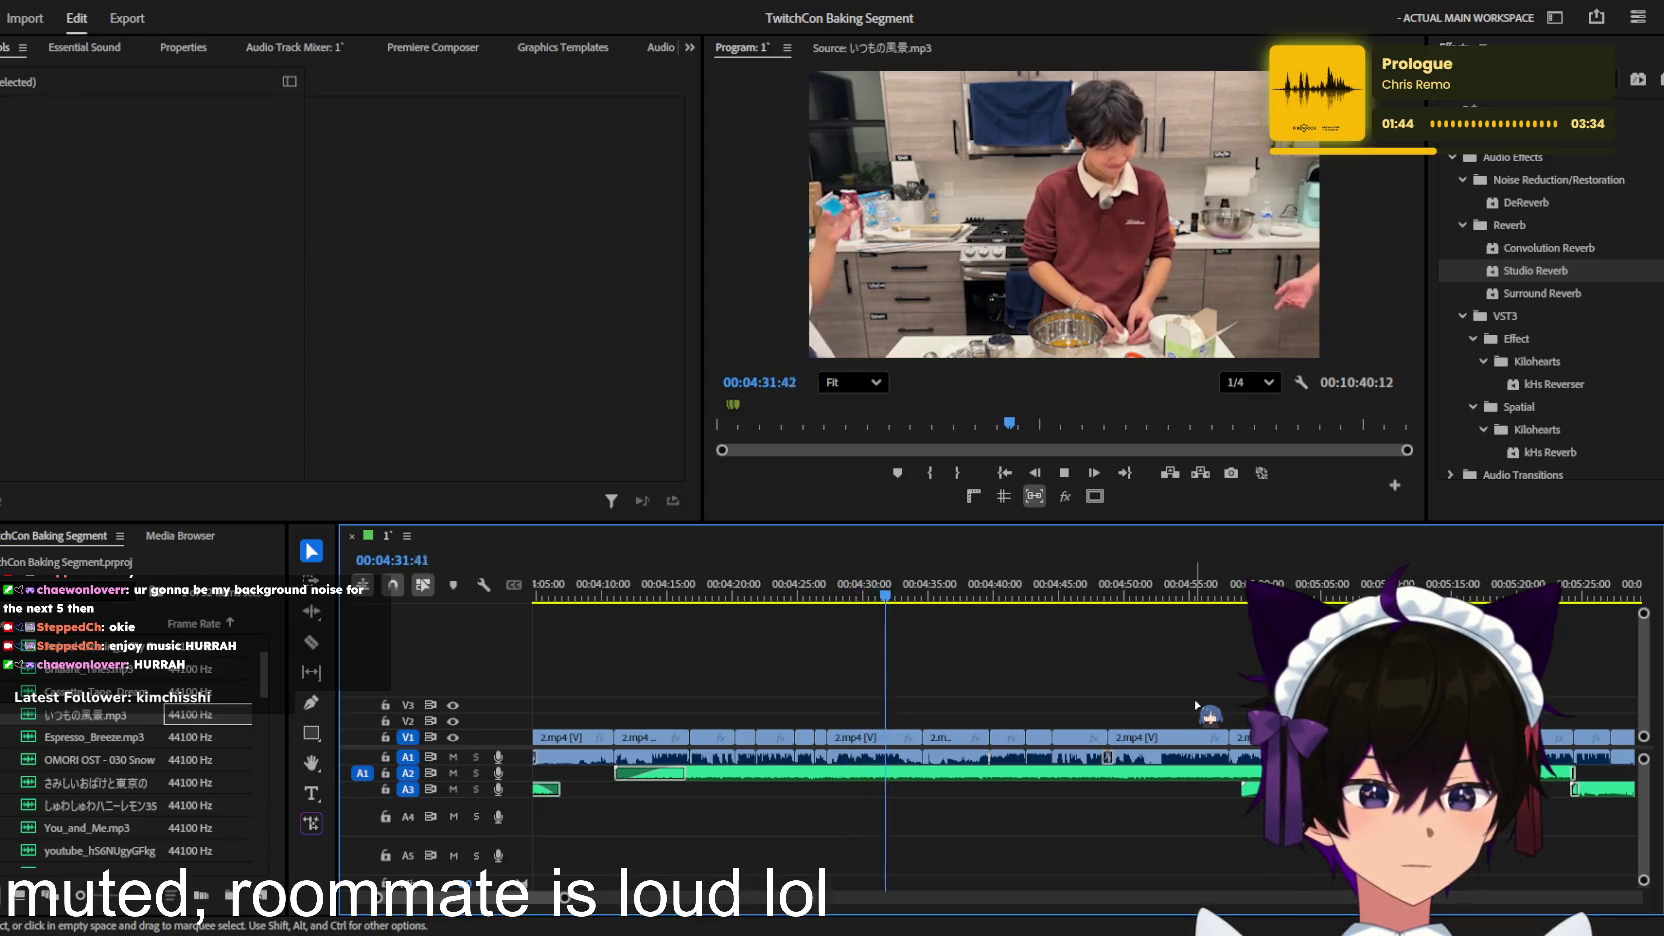
alt+scroll(1197, 706, up, 1)
alt+scroll(1197, 706, up, 1)
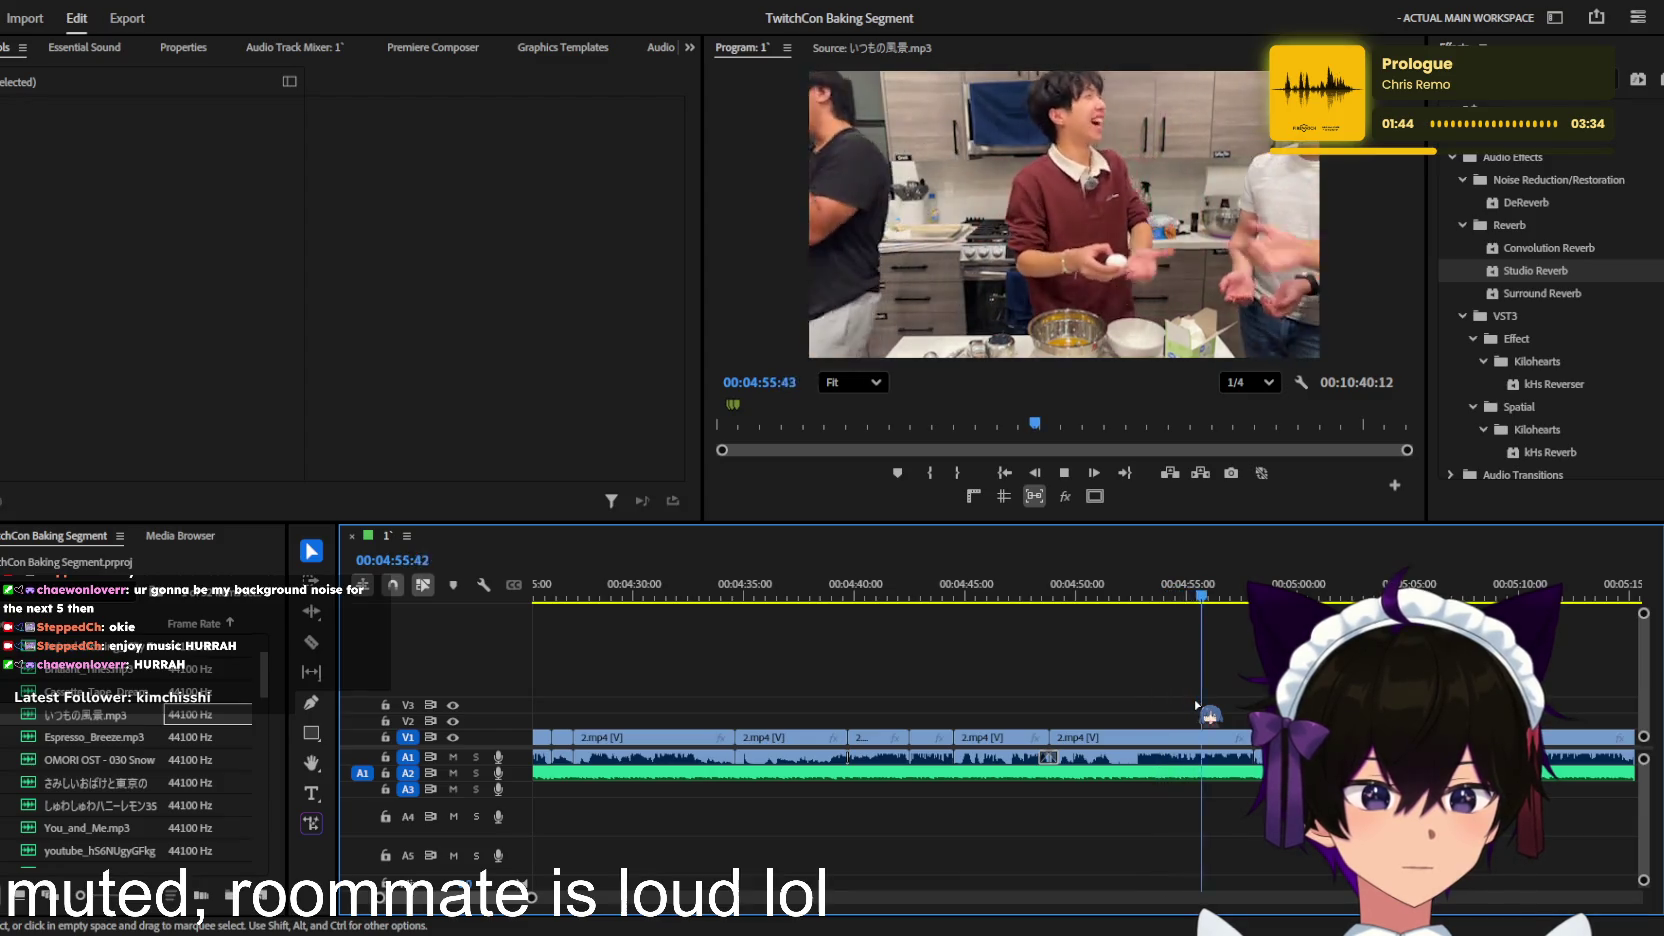
key(equal)
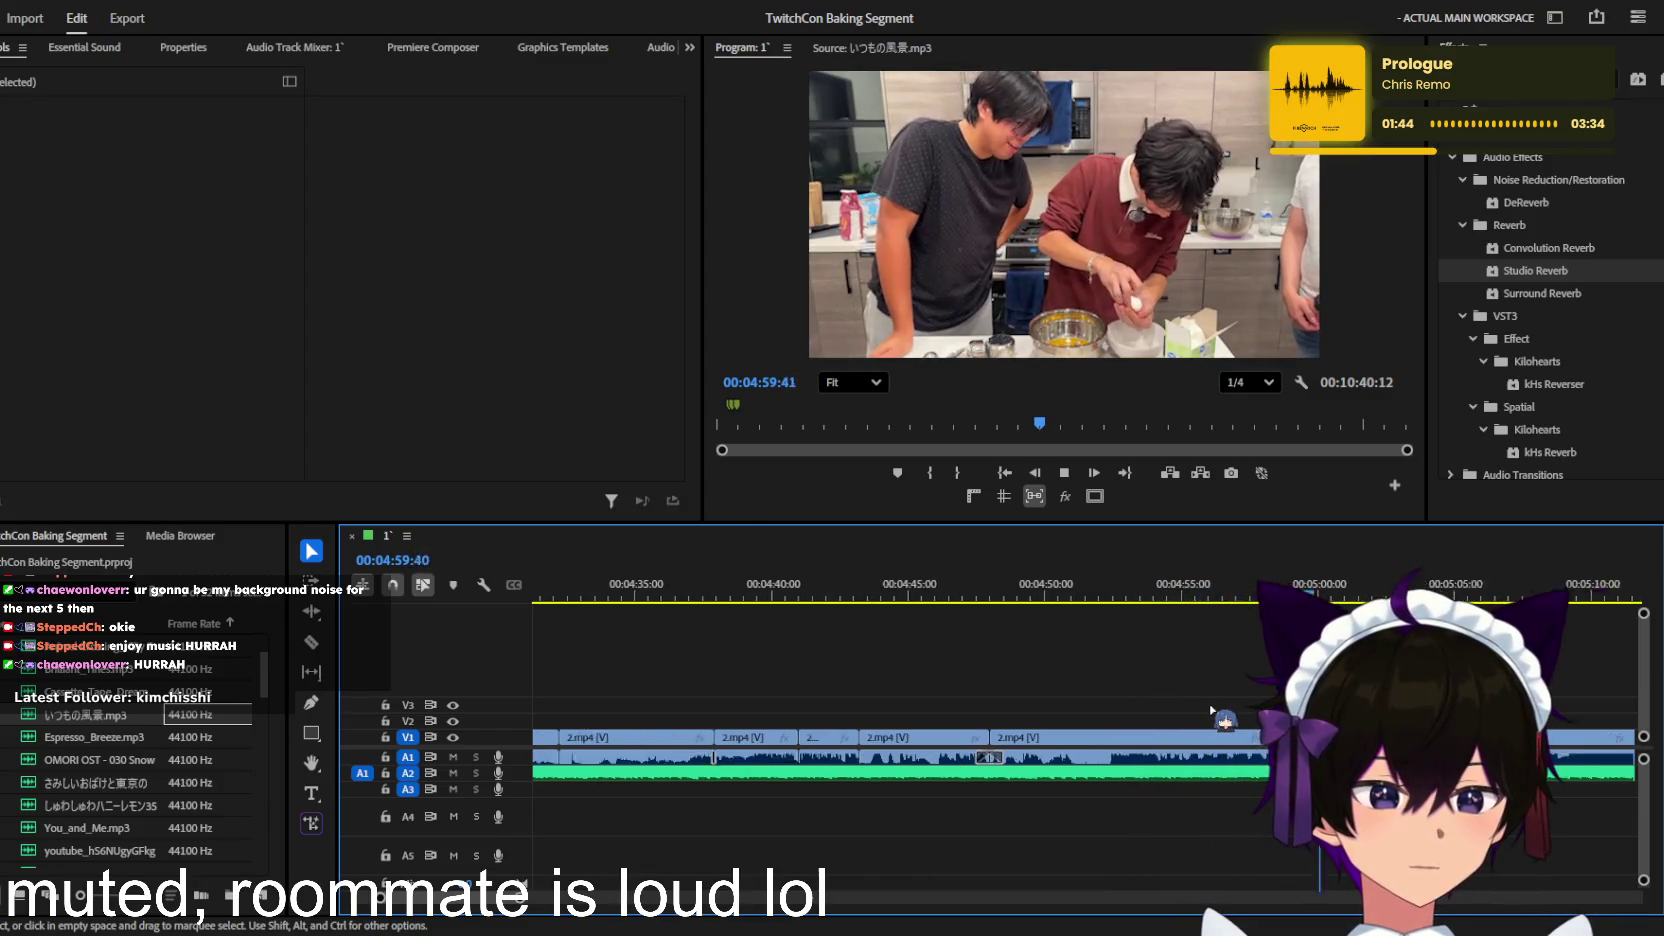
key(minus)
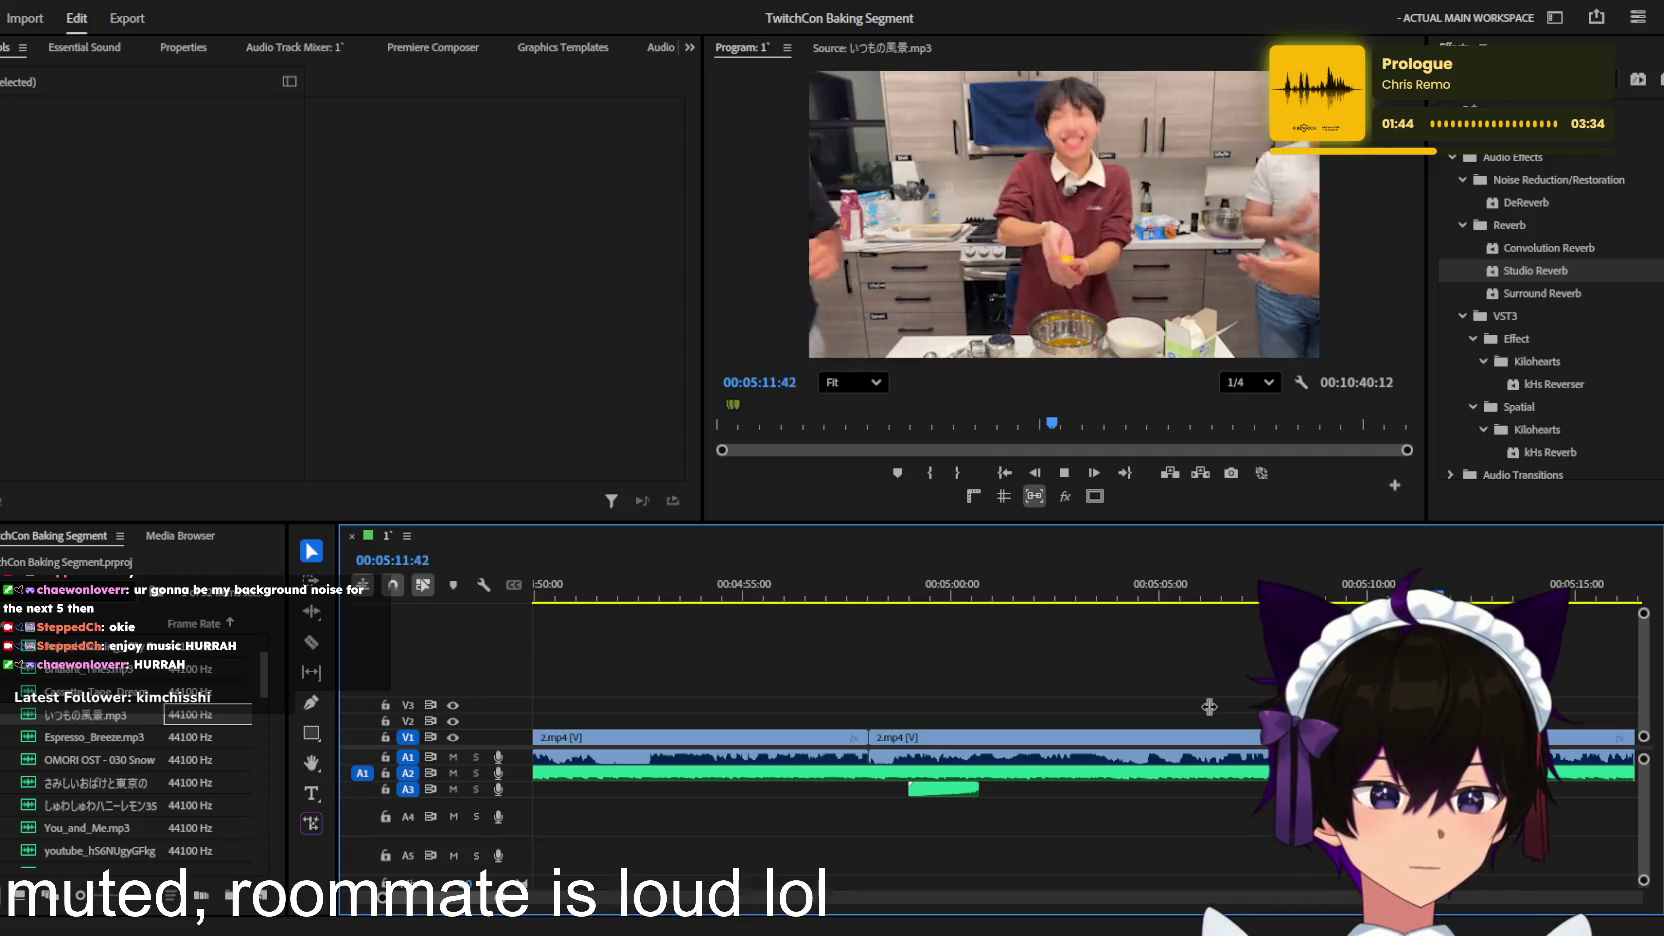
key(minus)
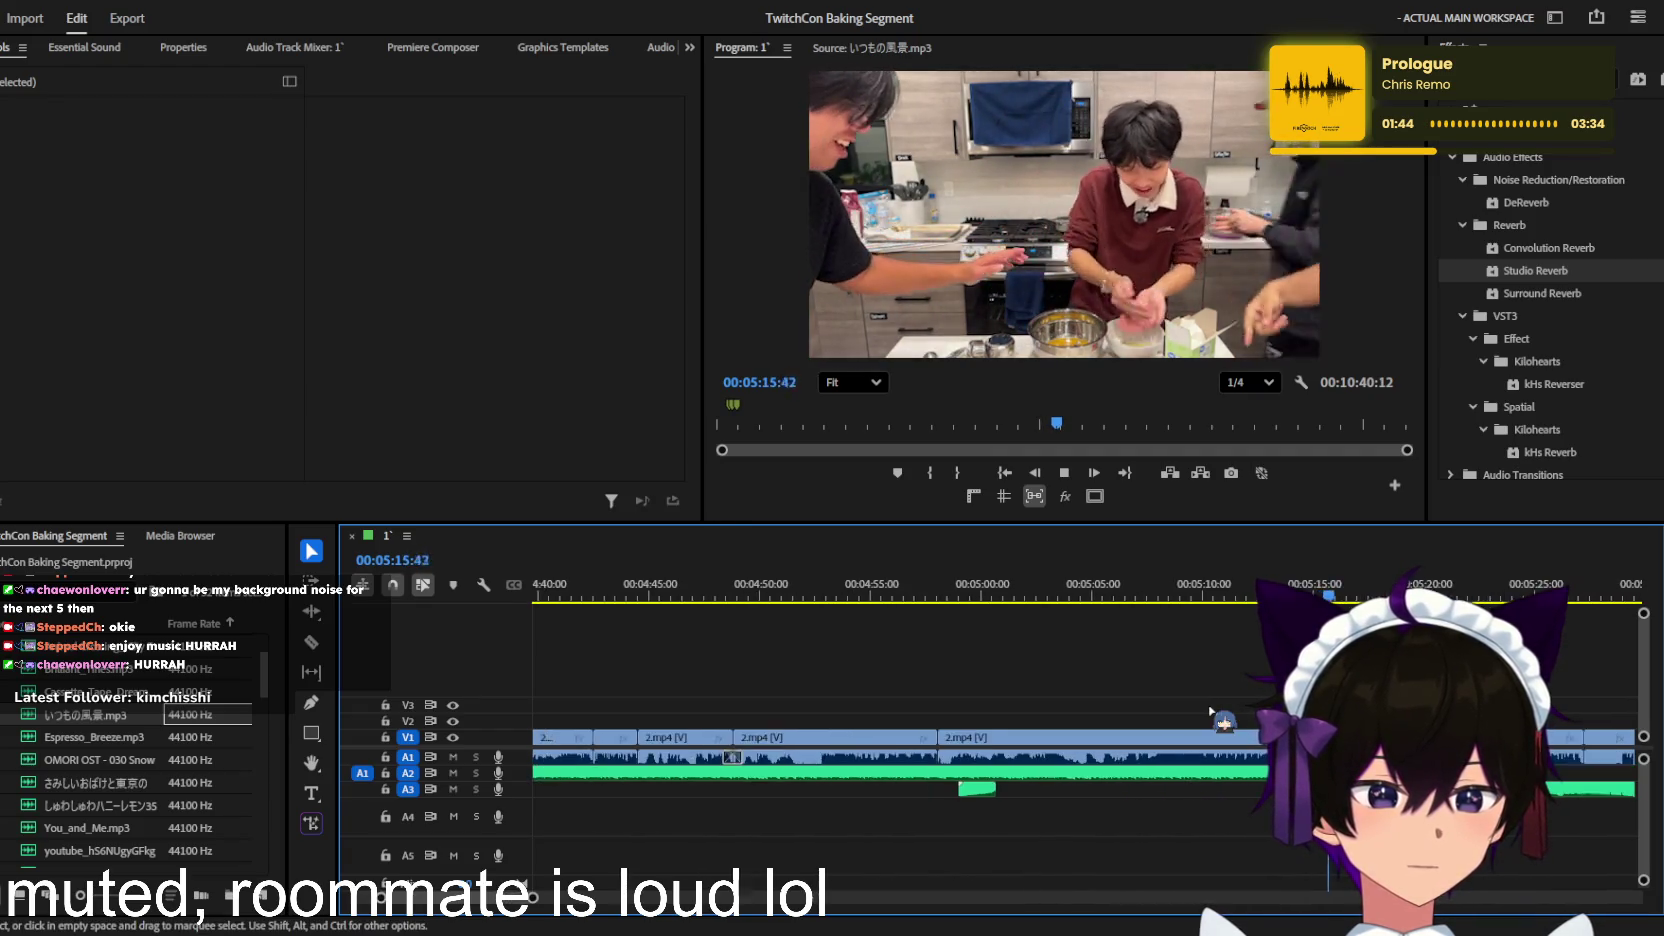
scroll(1212, 710, up, 1)
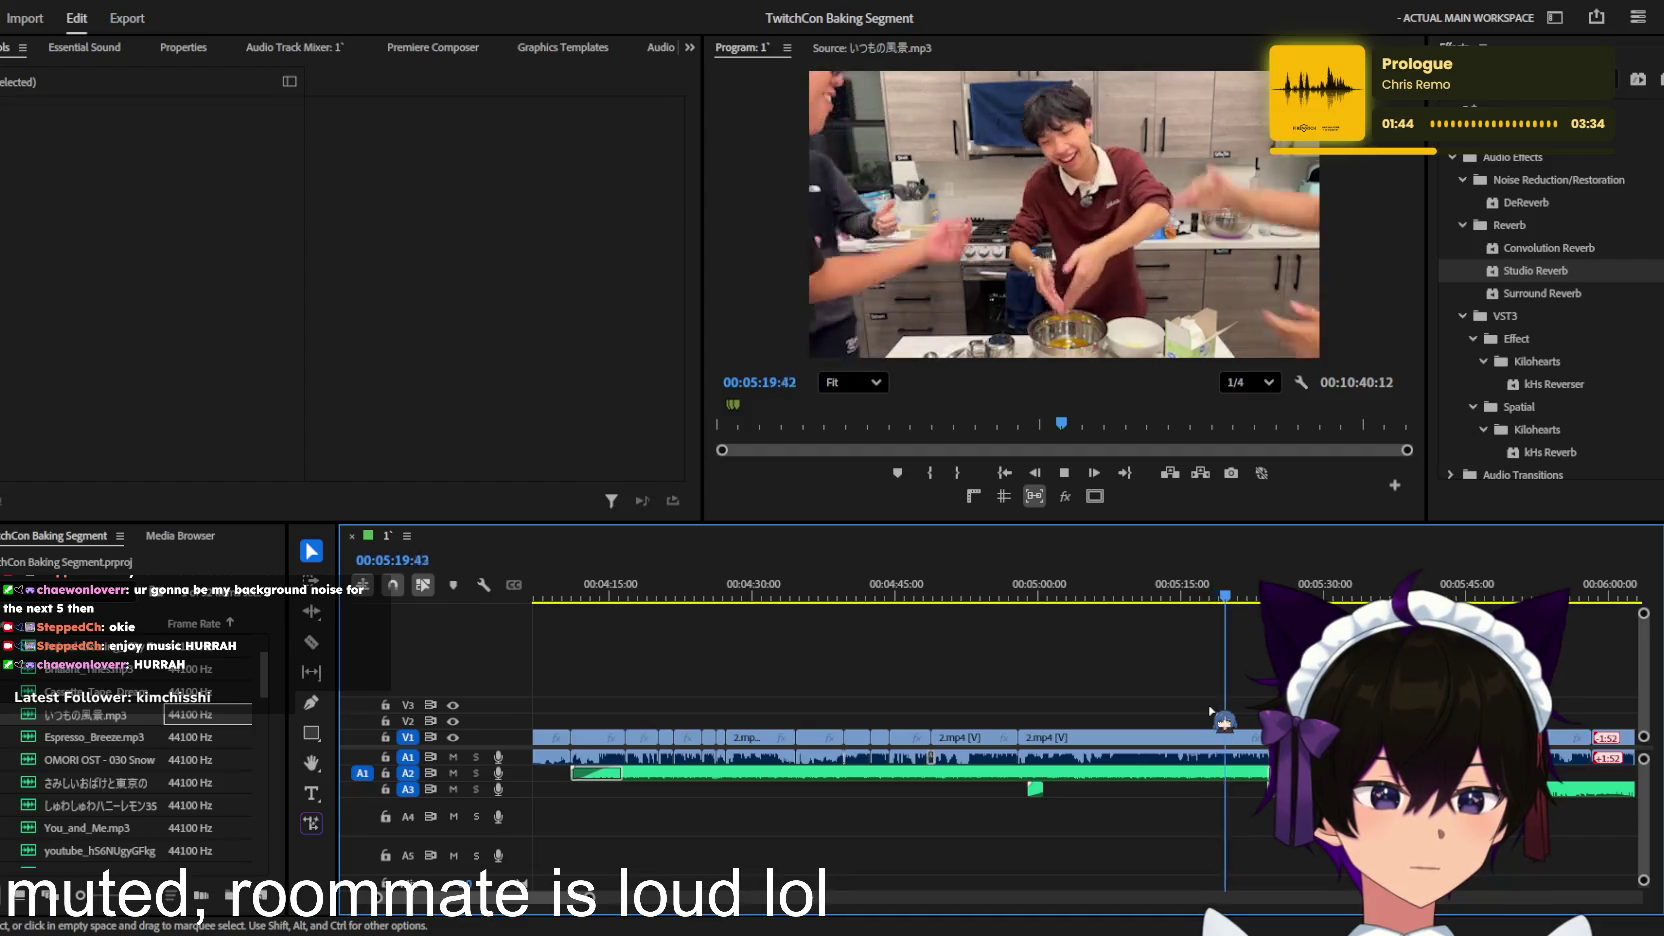
scroll(1212, 710, down, 3)
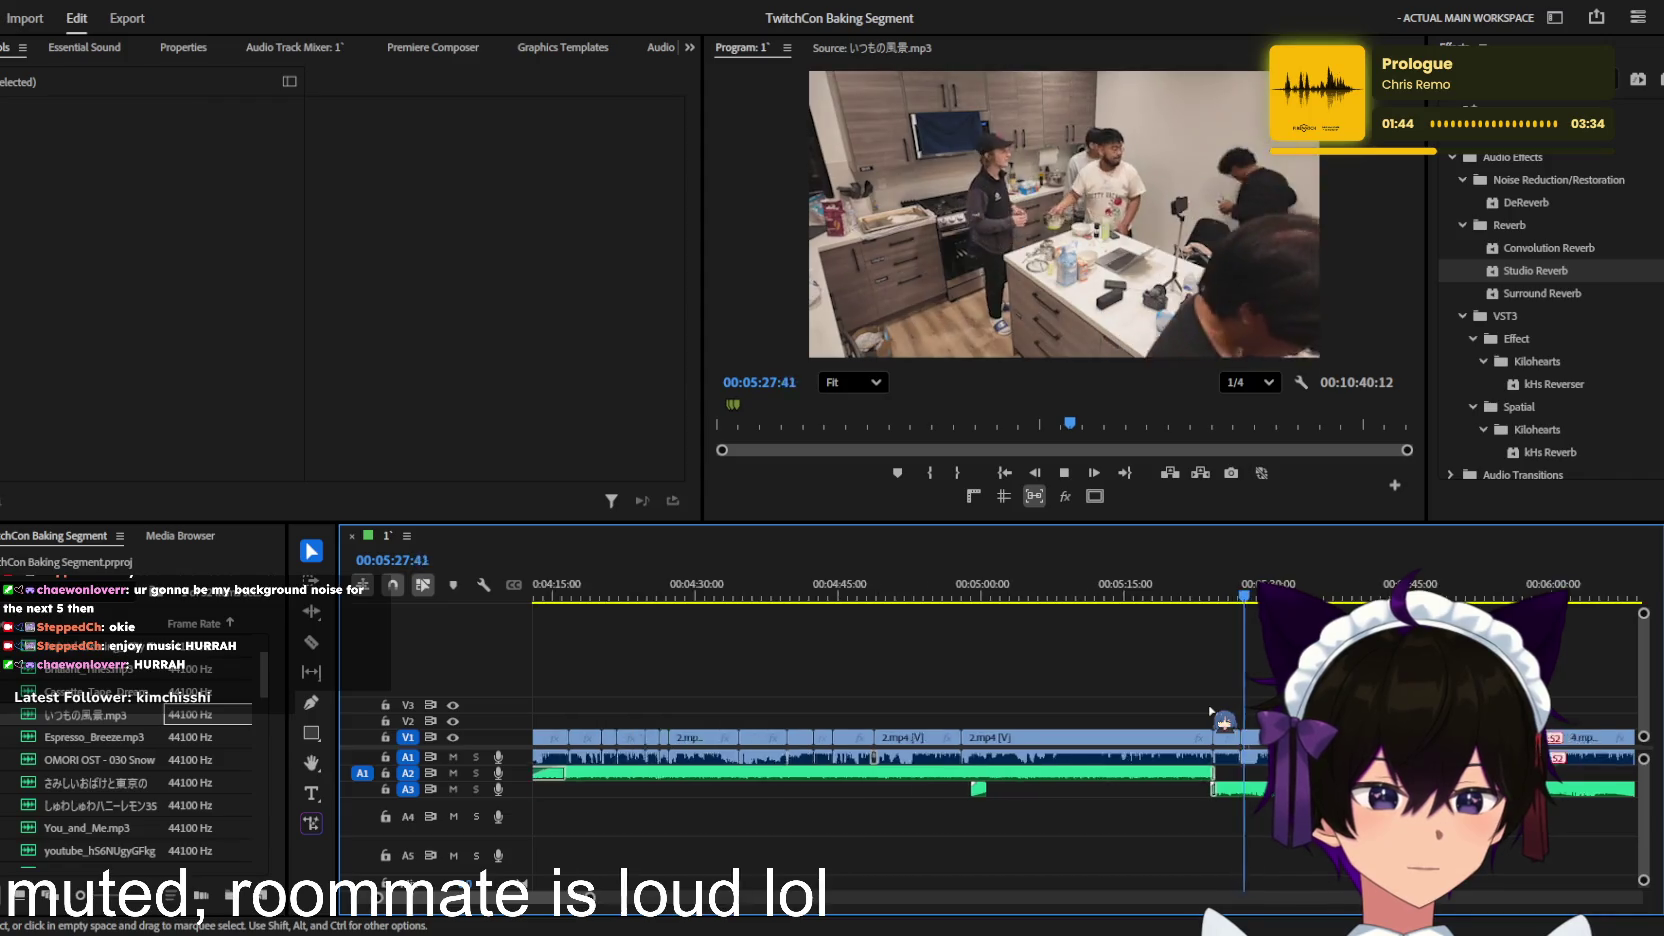
scroll(1212, 710, up, 2)
scroll(1212, 710, down, 2)
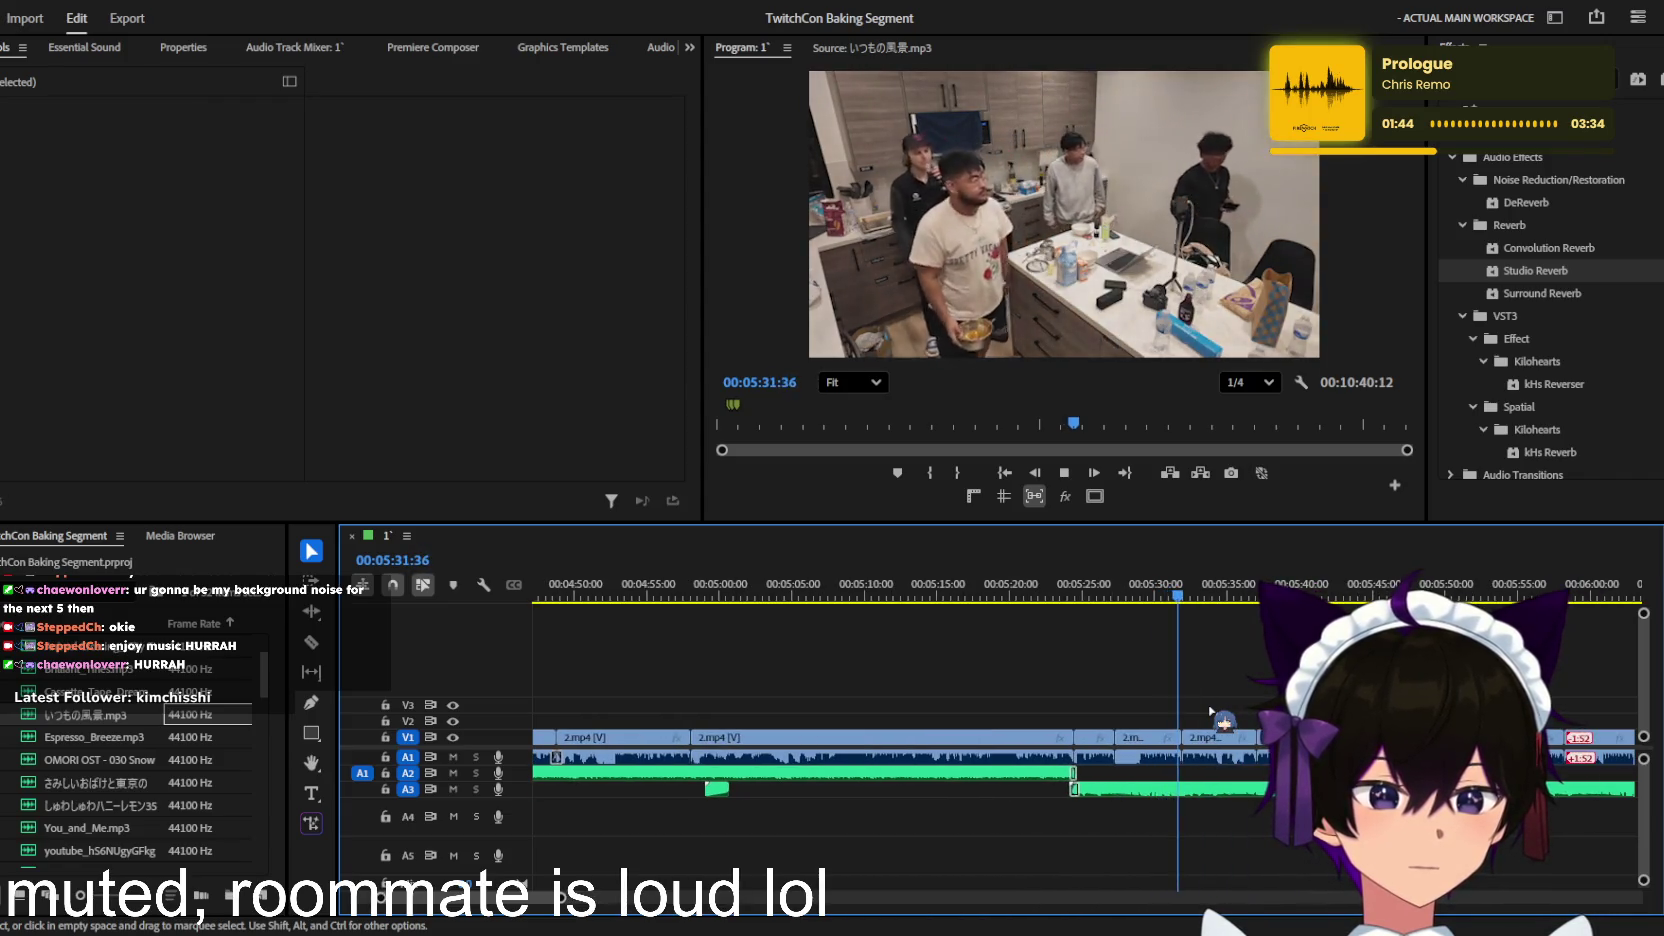
scroll(1212, 710, up, 2)
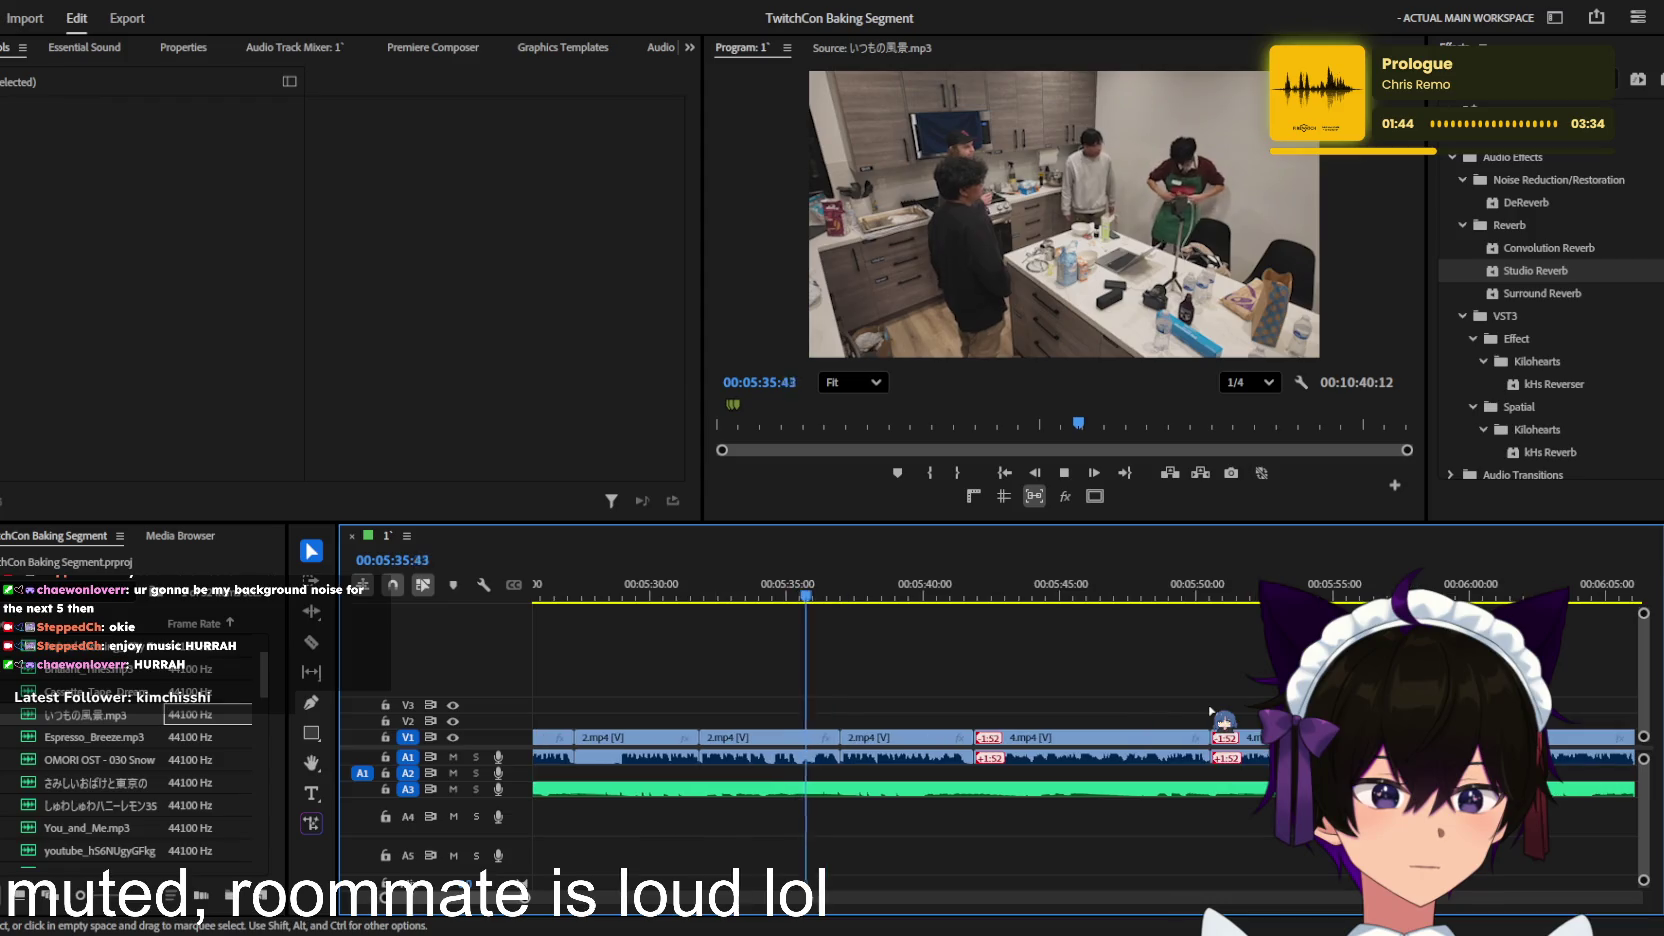
scroll(1212, 712, up, 1)
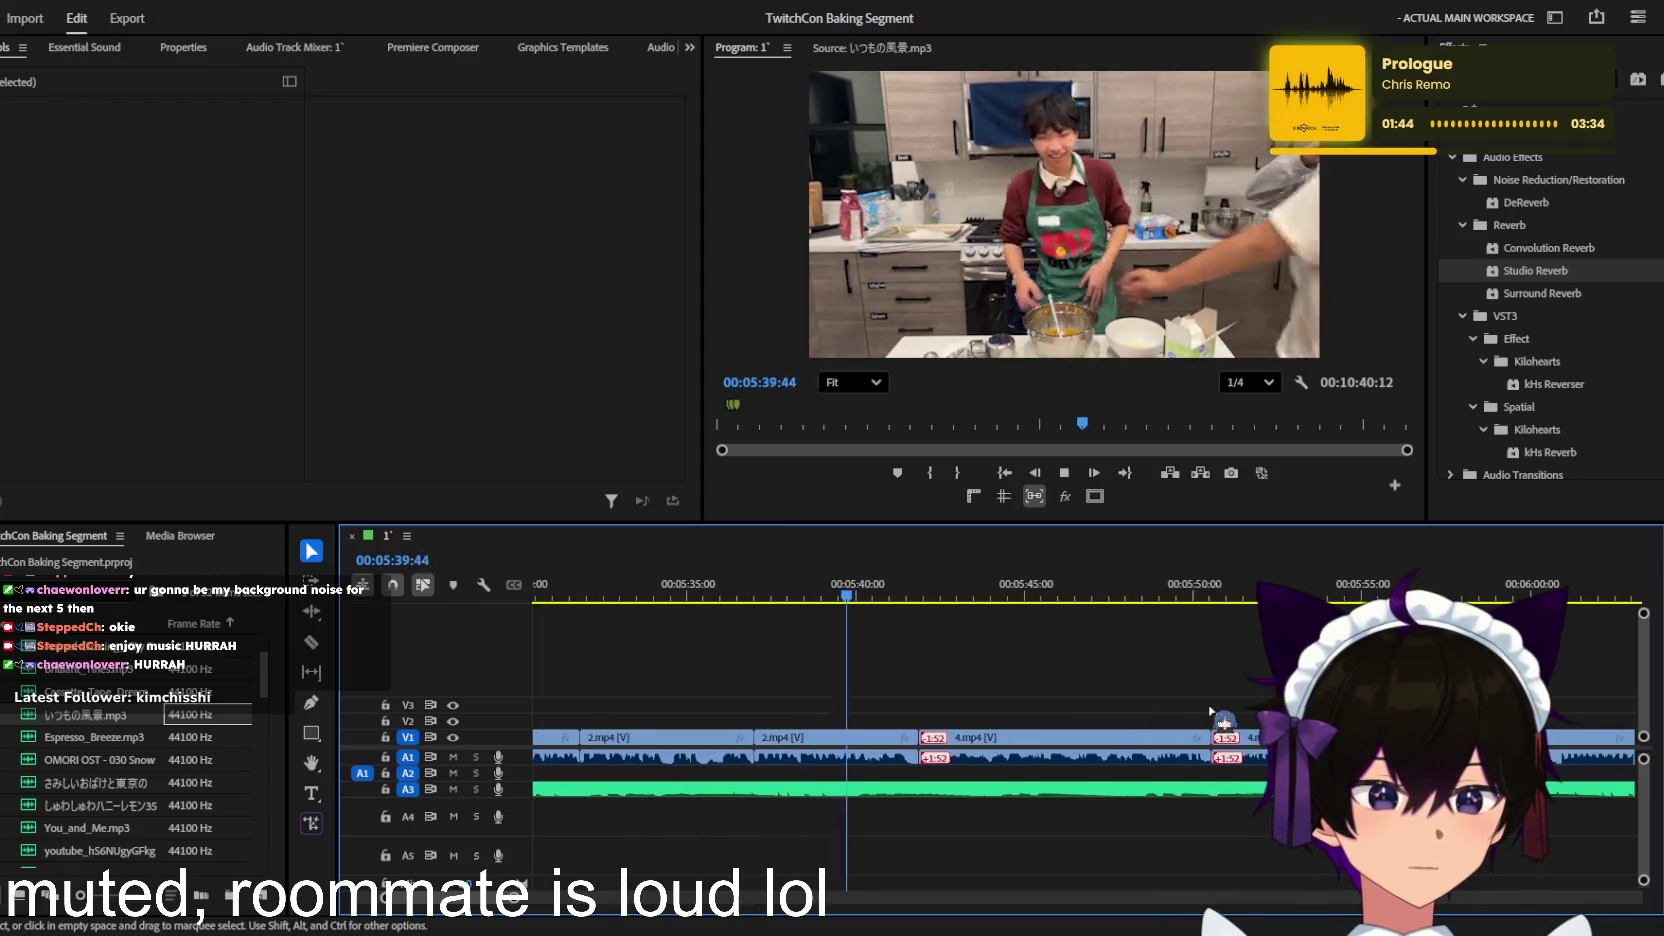
scroll(1185, 712, down, 2)
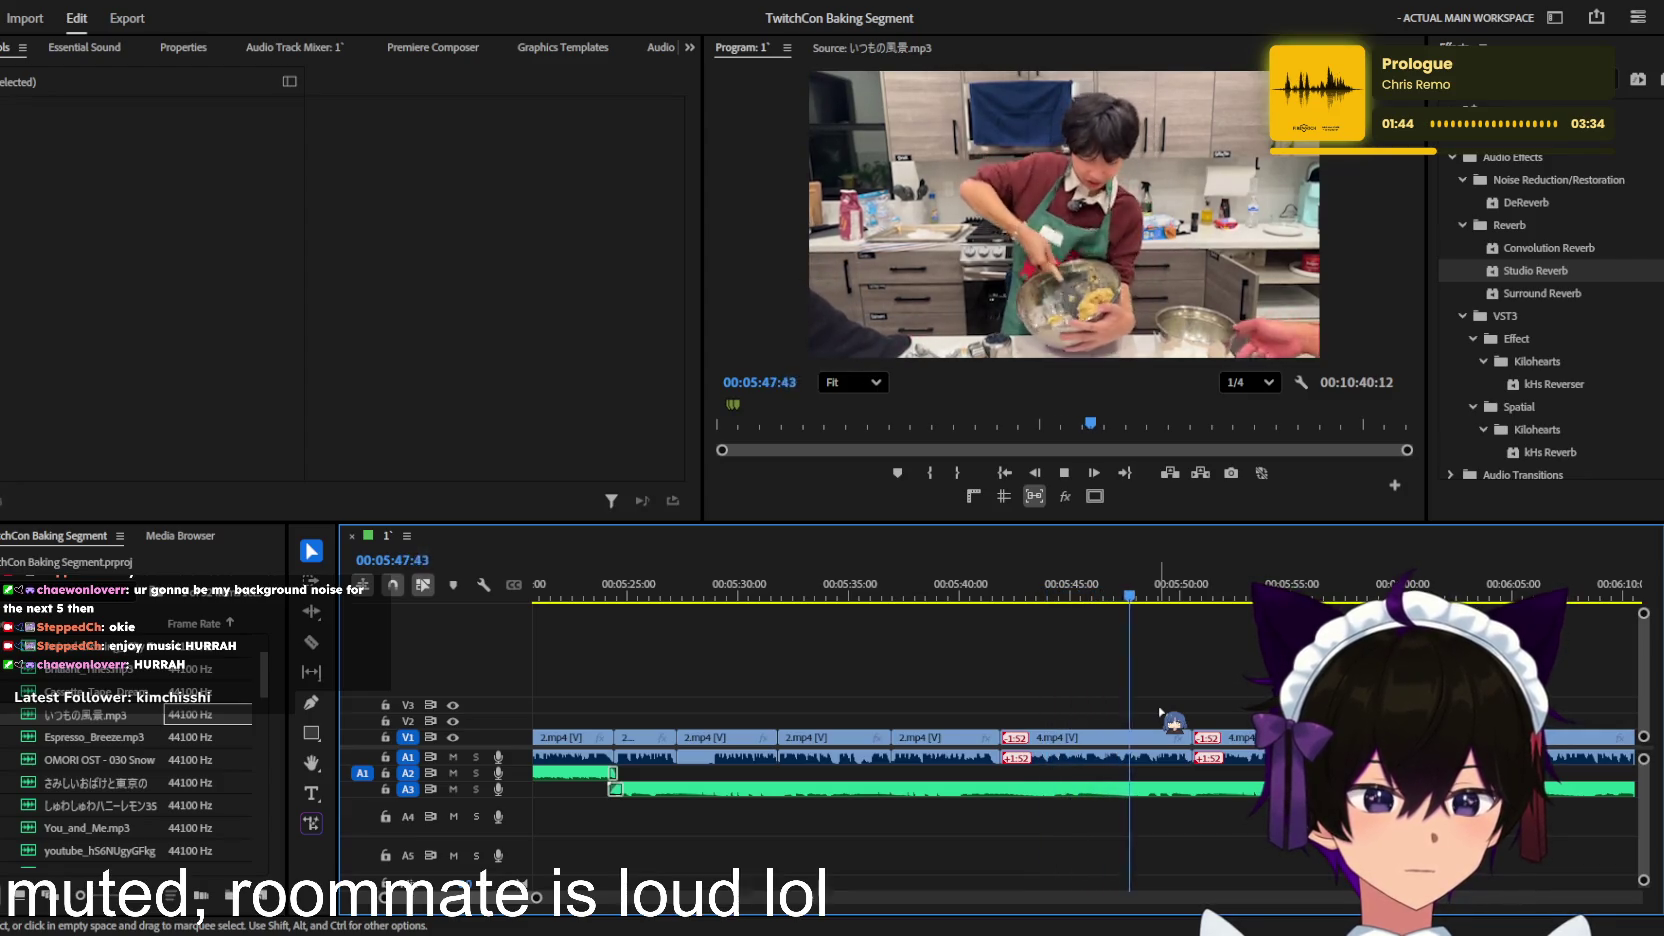
scroll(1162, 712, down, 1)
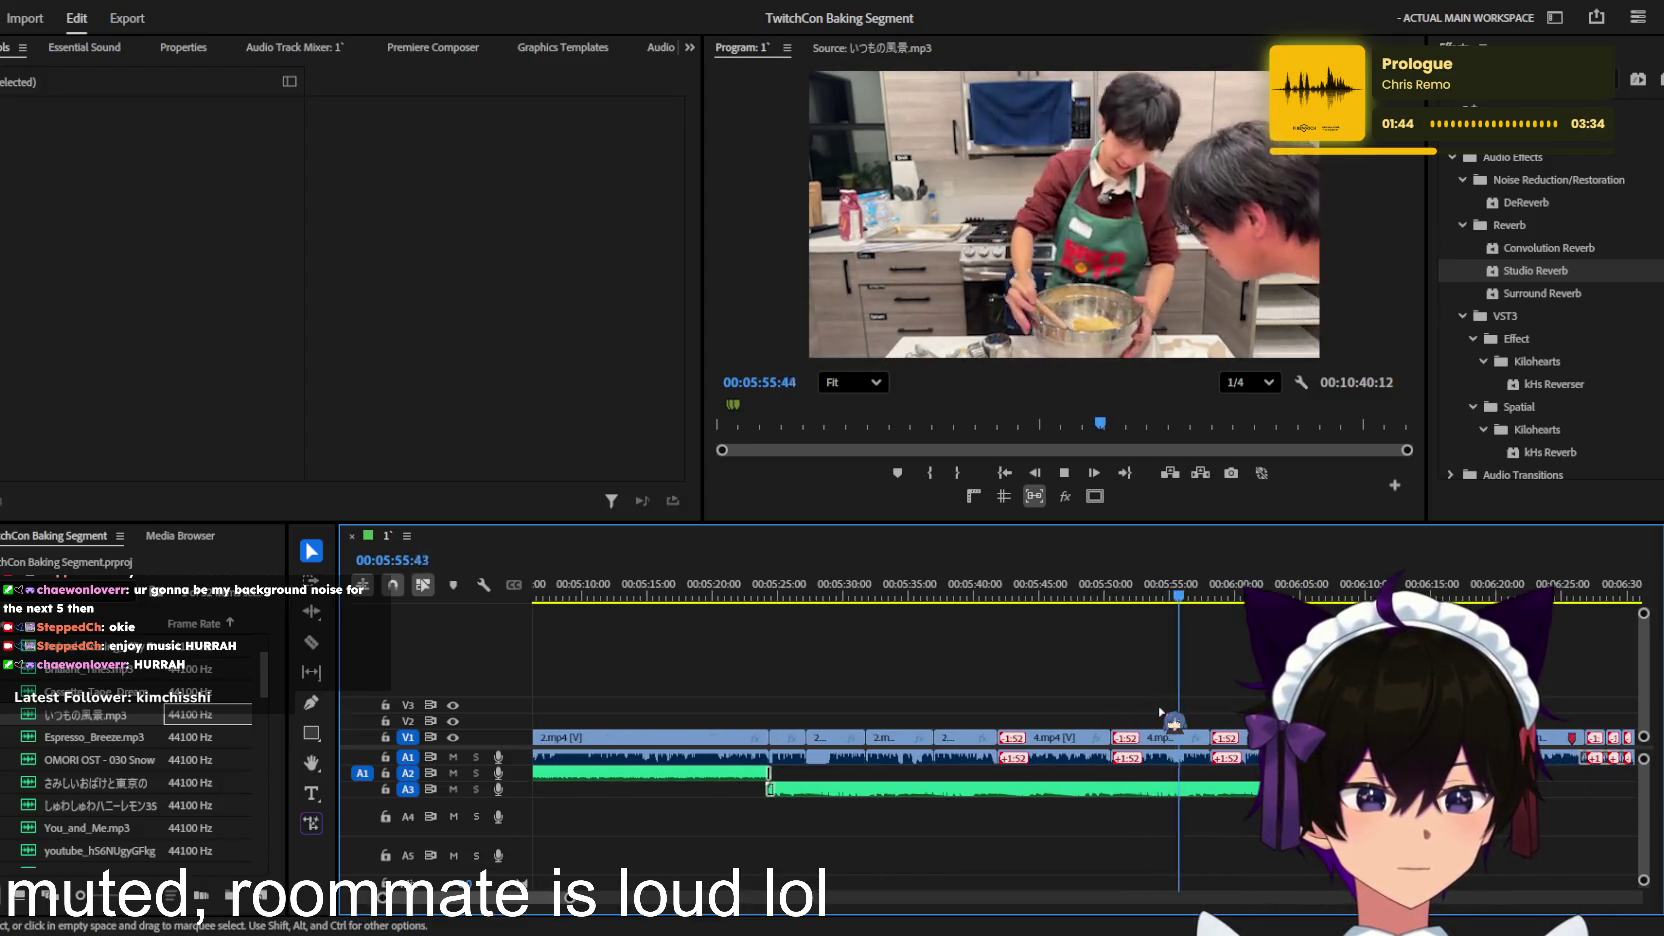
scroll(1160, 710, down, 1)
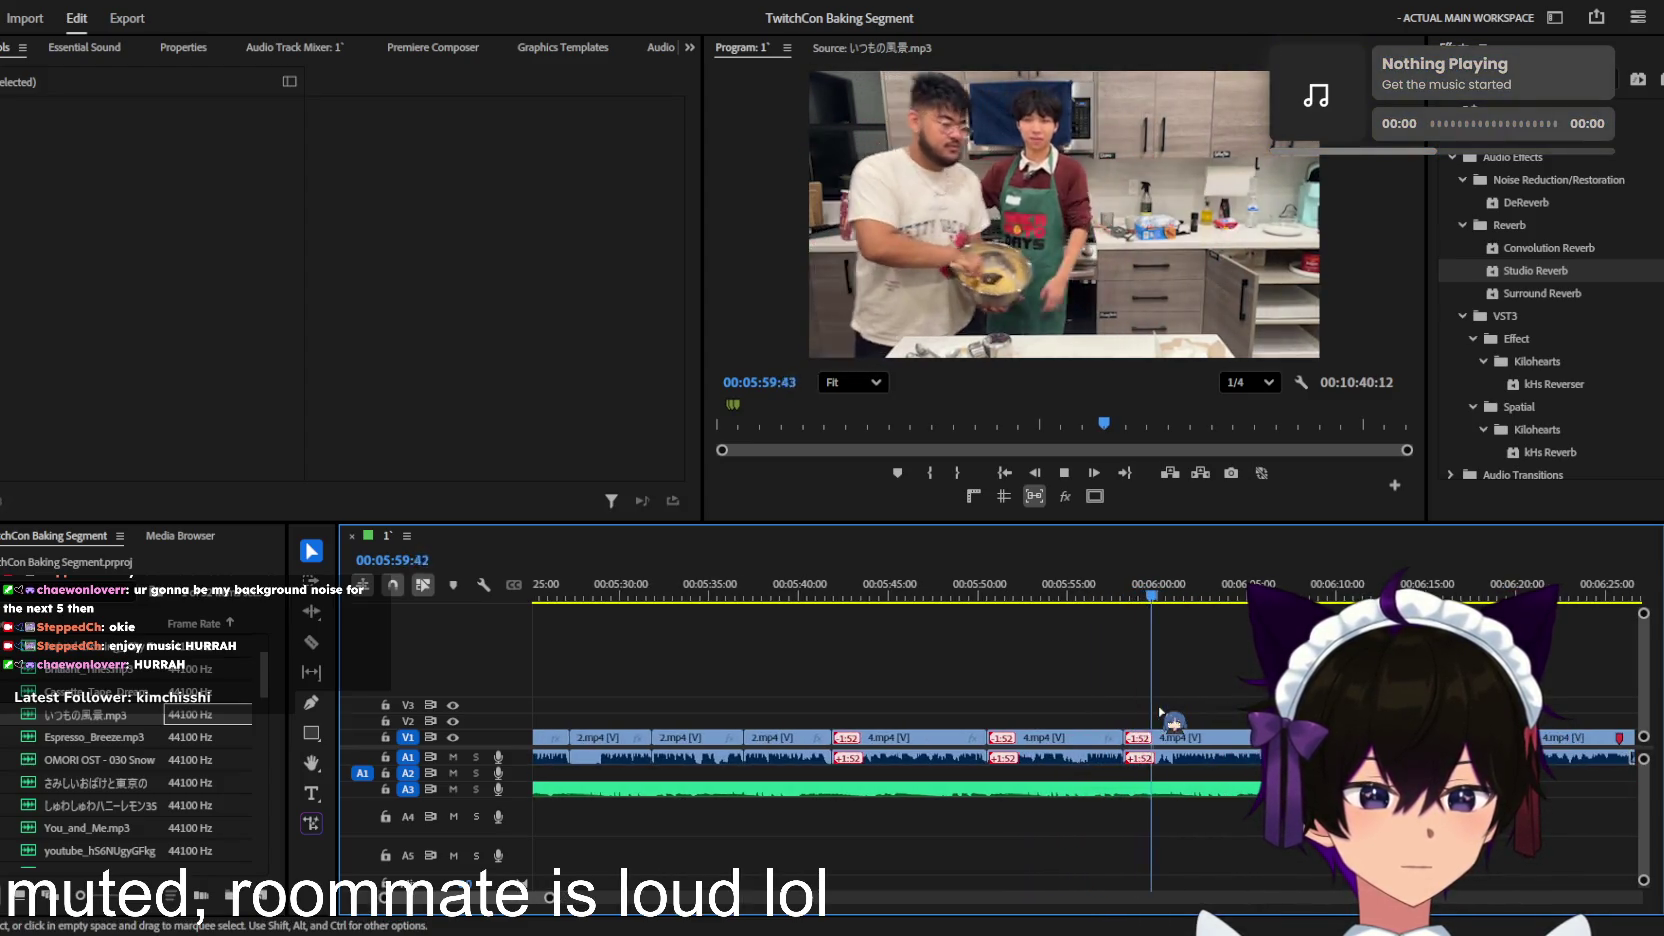
scroll(1160, 712, up, 1)
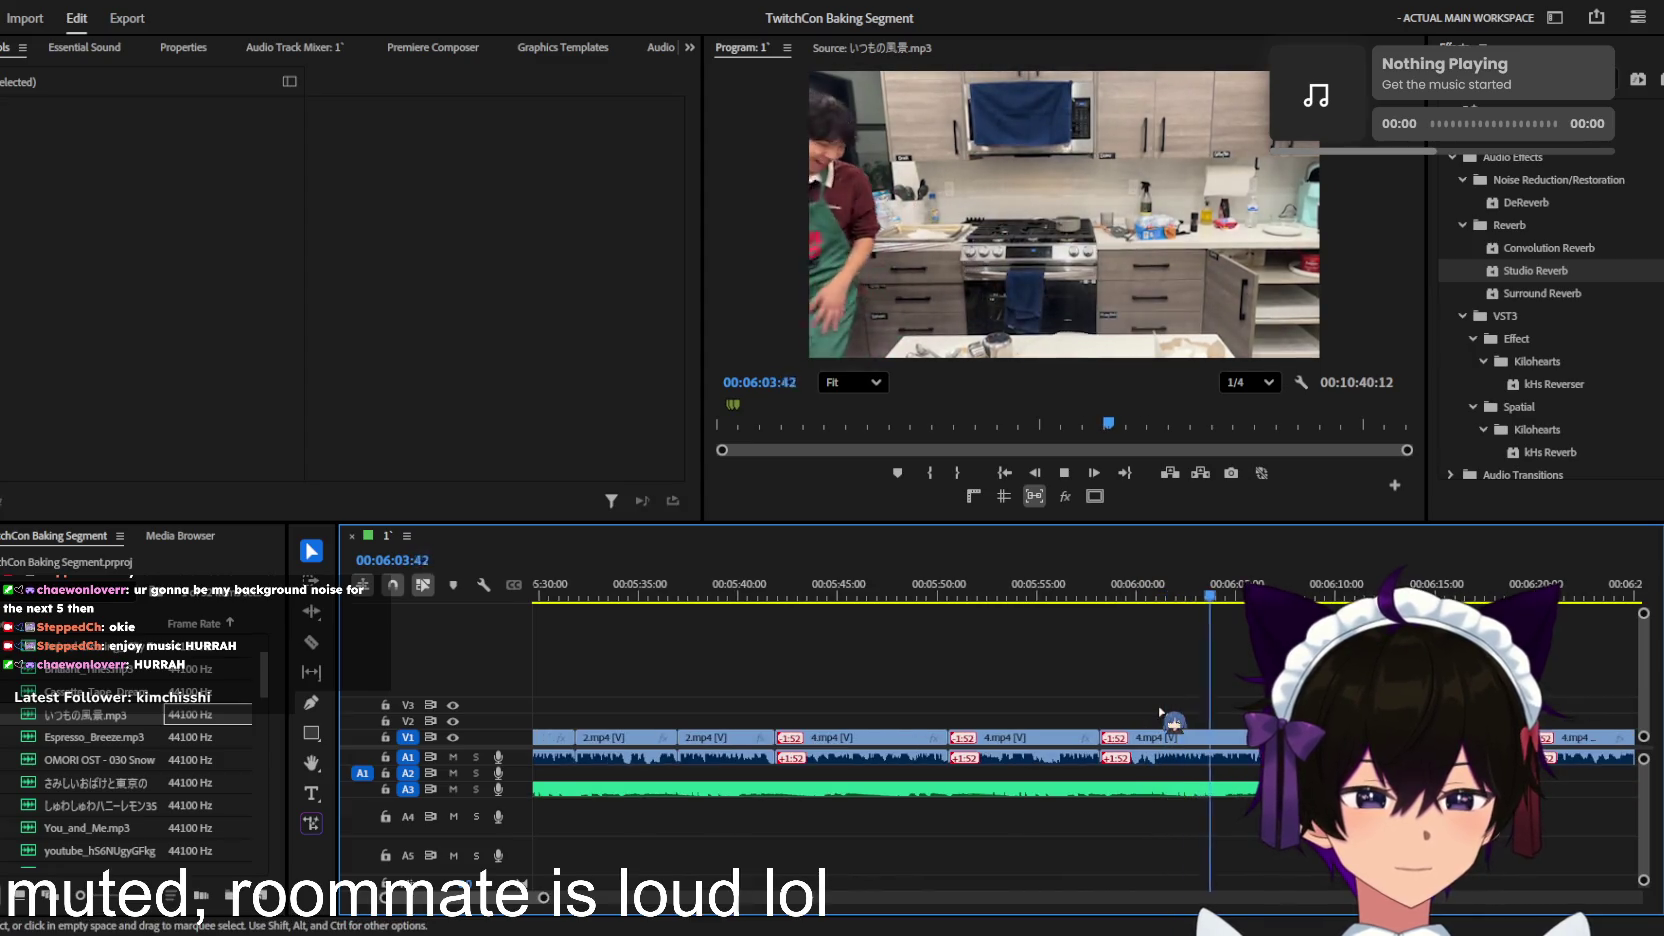
scroll(1162, 712, down, 2)
scroll(1162, 712, down, 2)
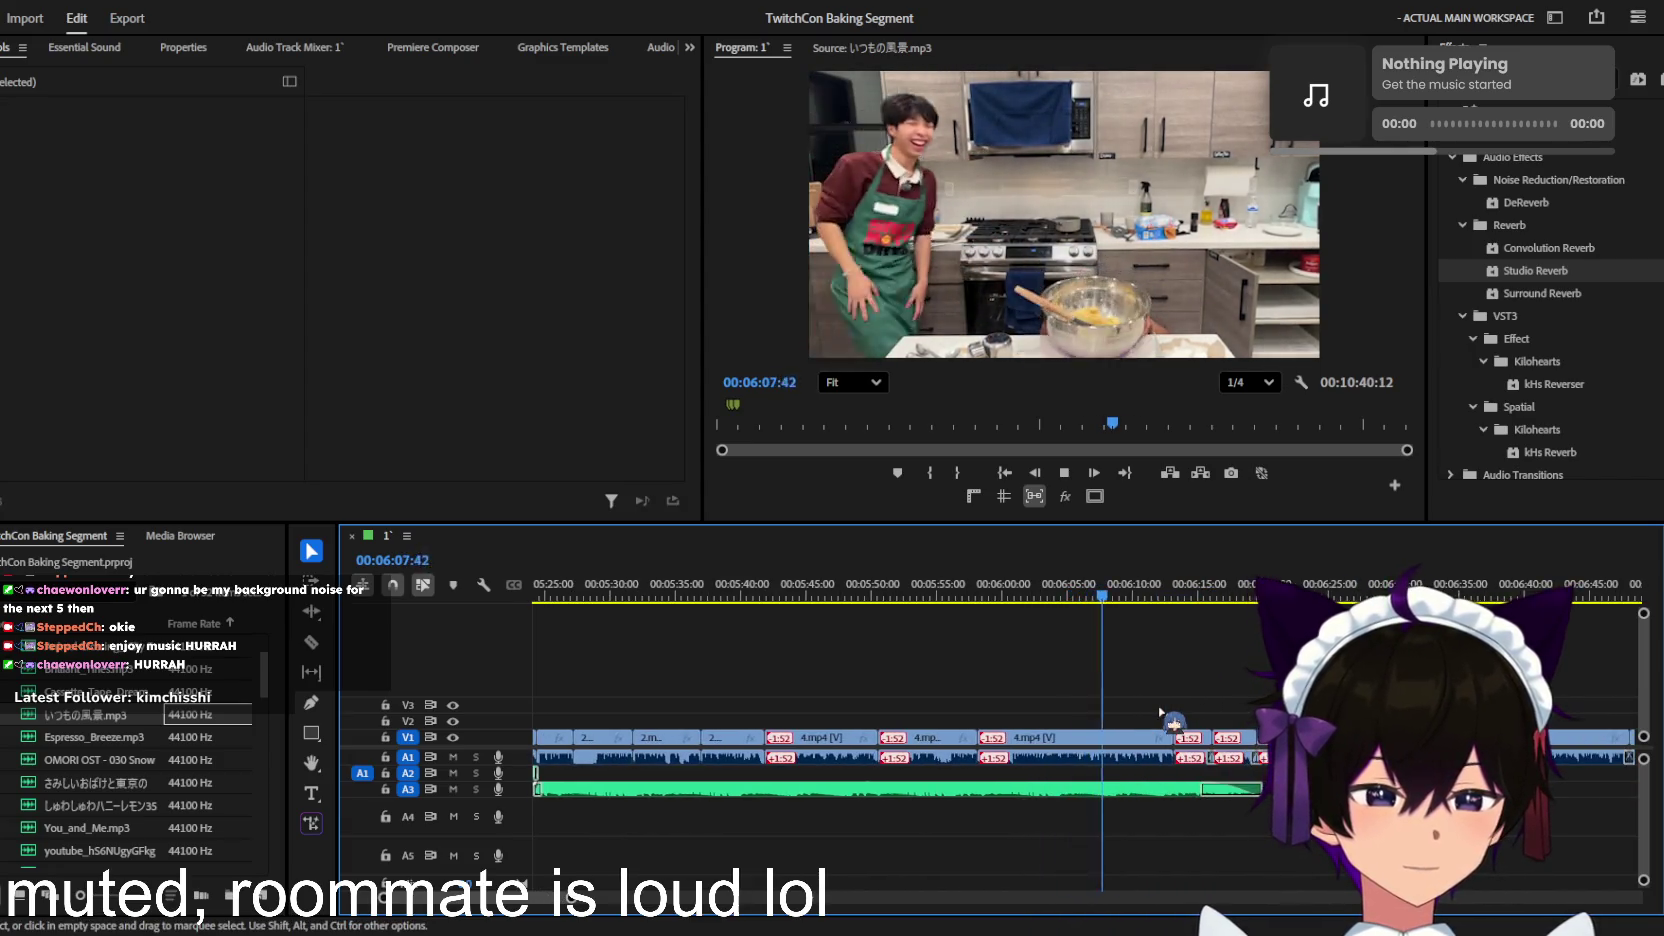
scroll(1160, 712, up, 3)
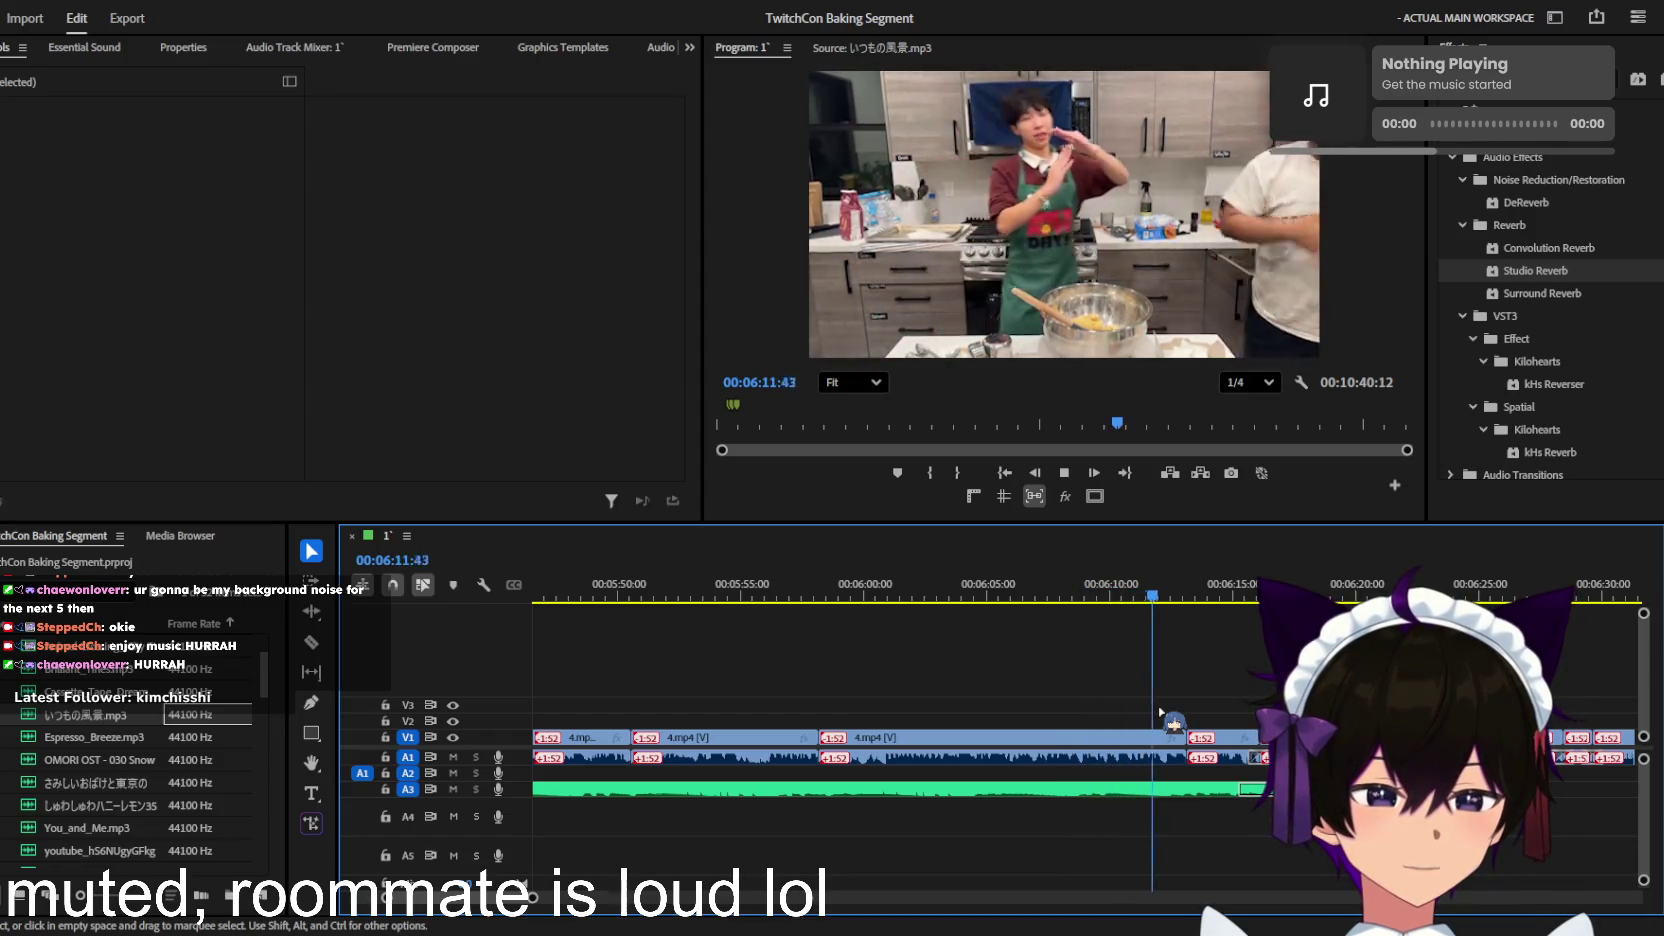
scroll(1160, 712, up, 2)
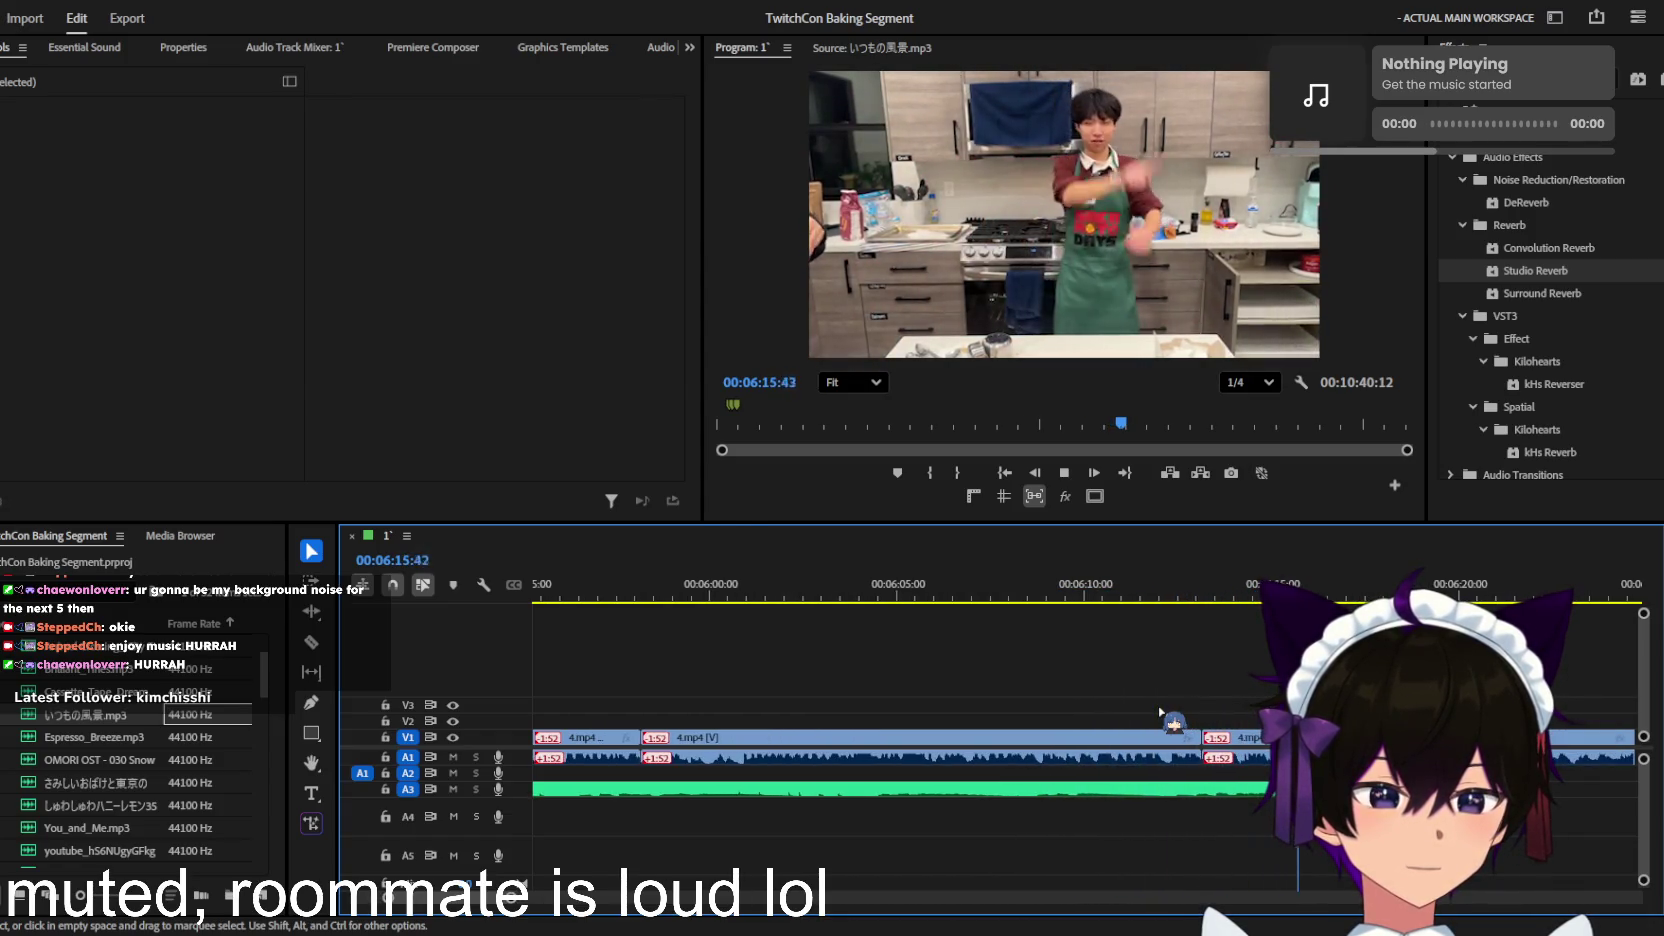
scroll(1160, 712, up, 1)
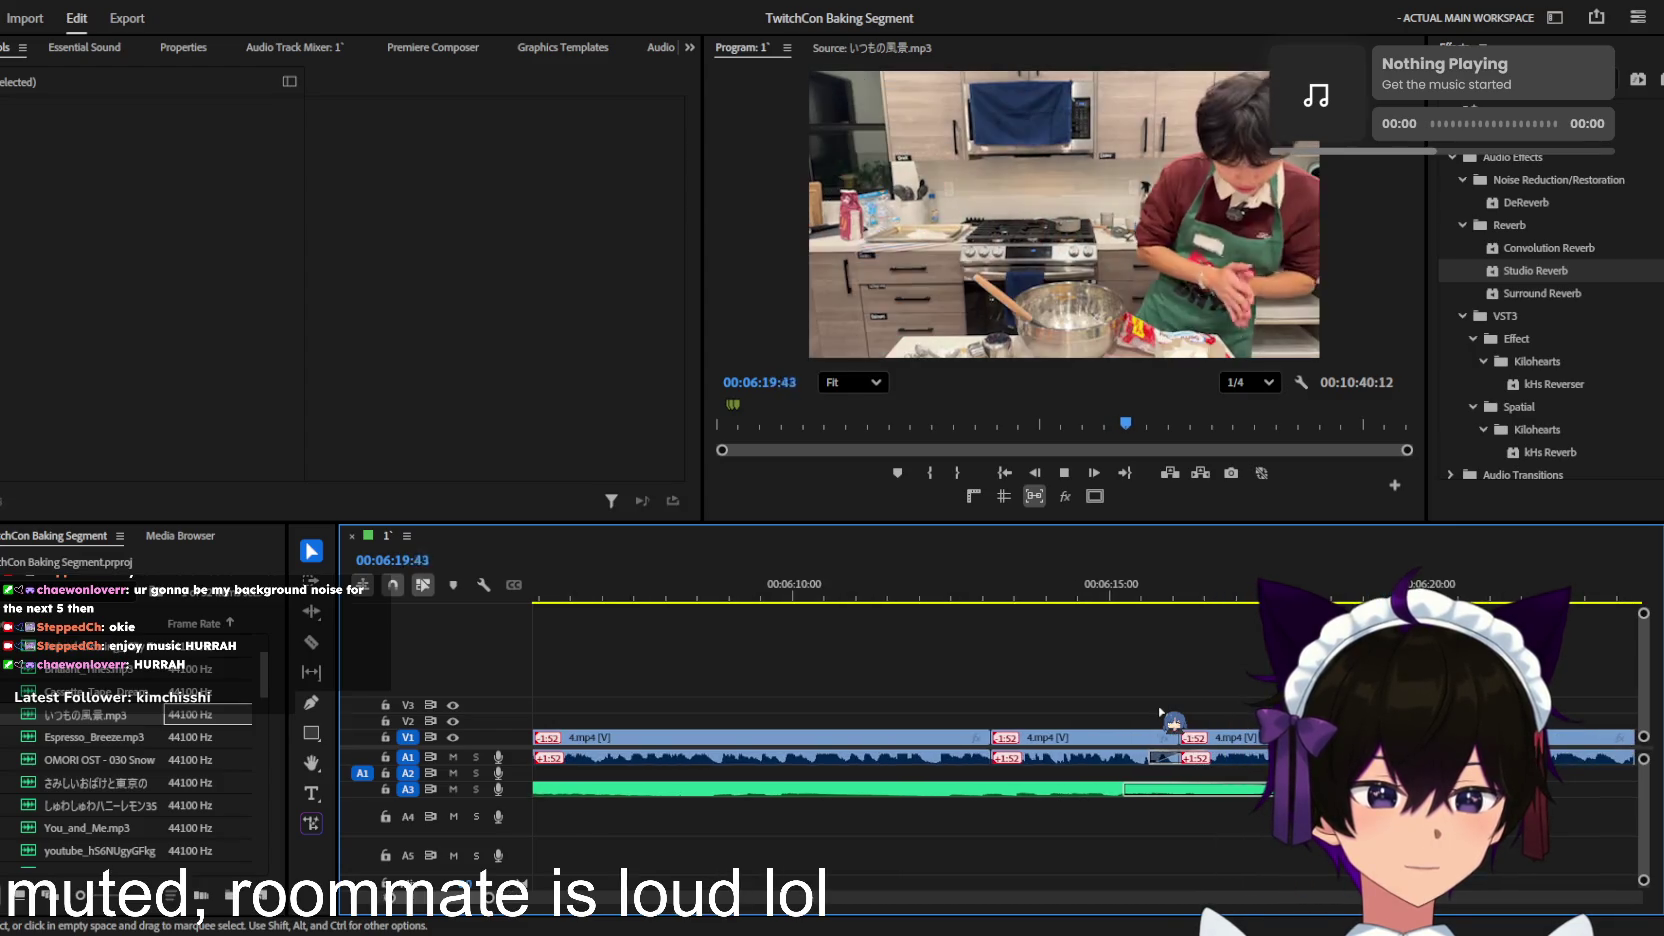
scroll(1160, 712, down, 2)
scroll(1160, 712, down, 2)
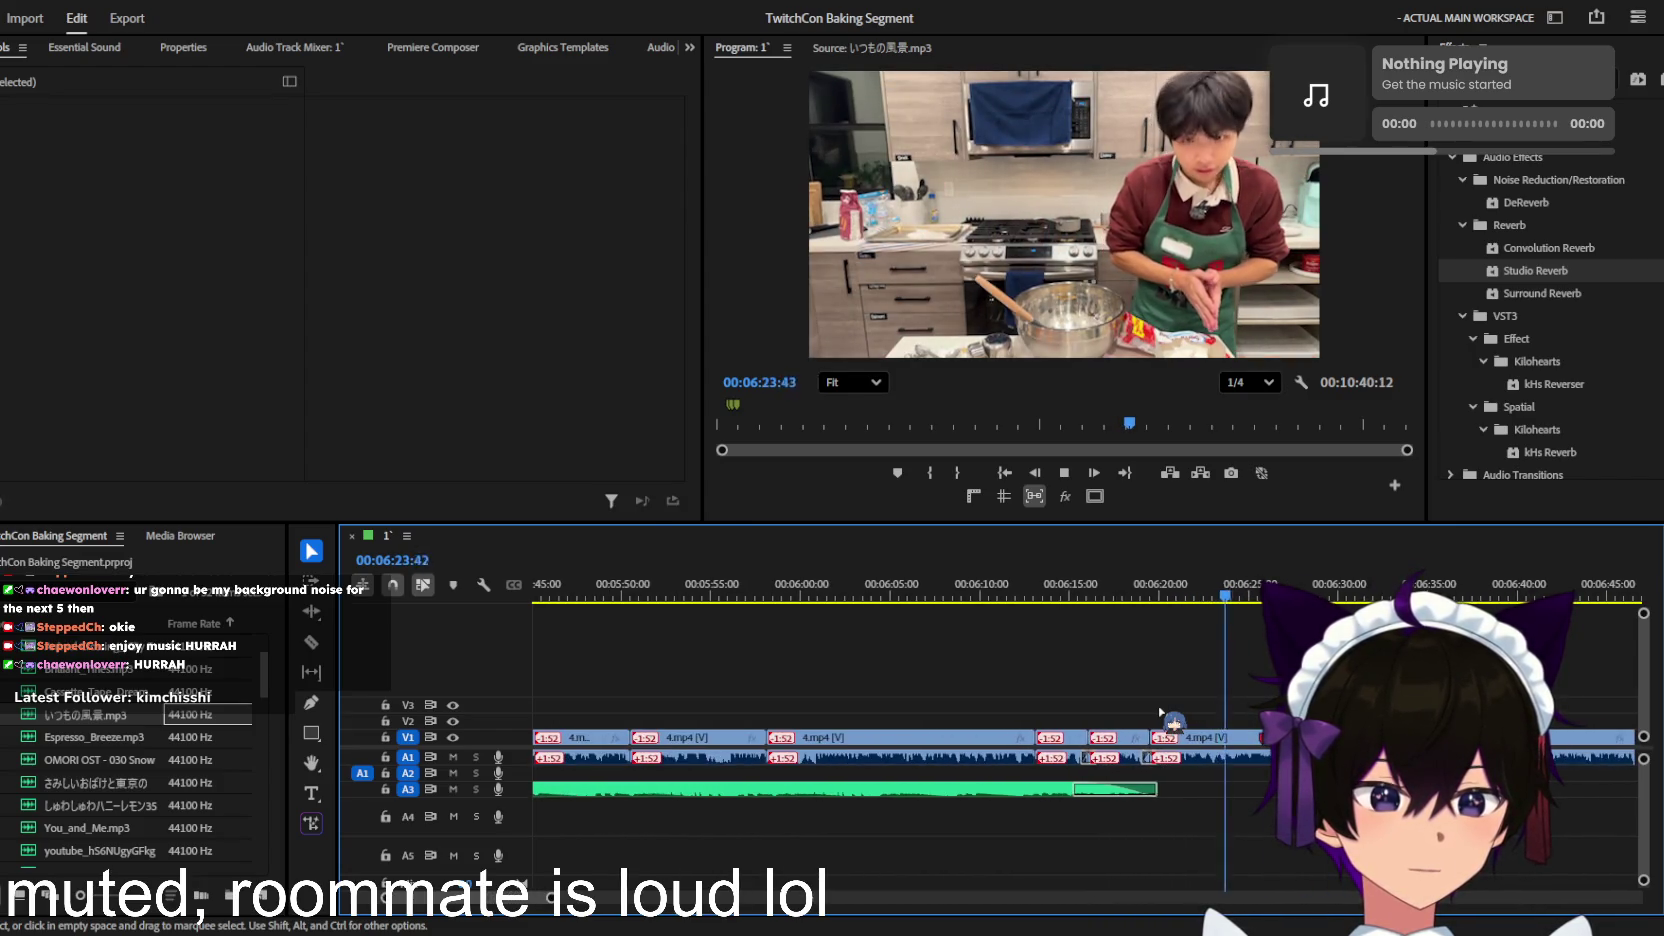
Step: Paste the vine-boom sound effect onto A2 at about 6:23
key(space)
click(1215, 598)
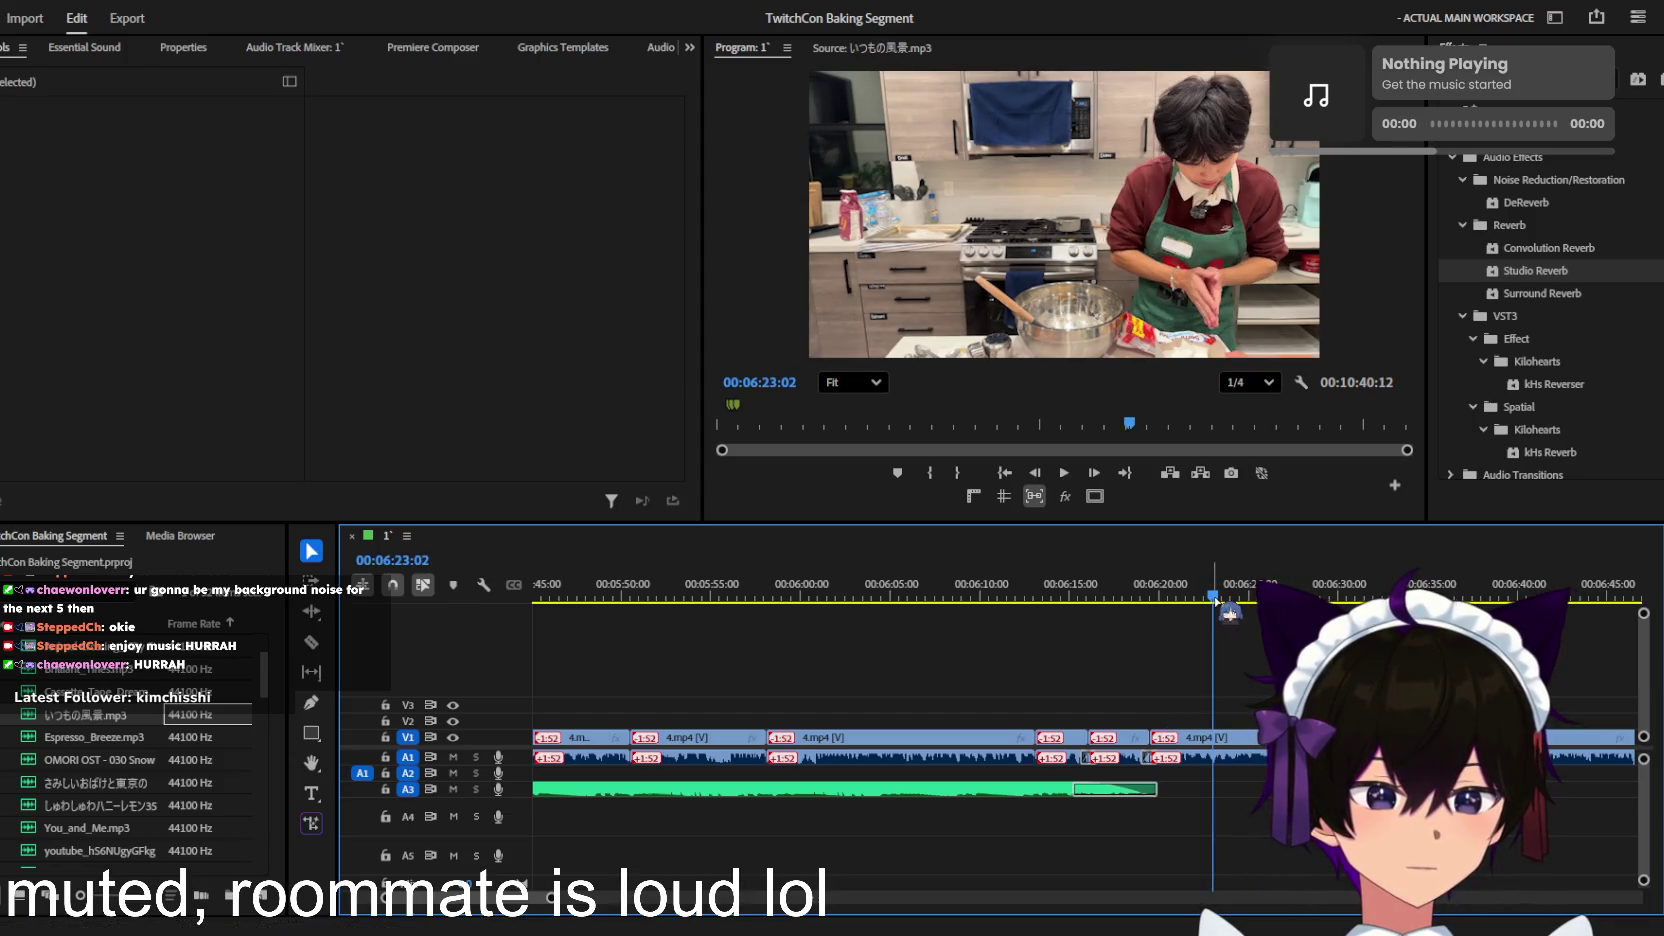
key(space)
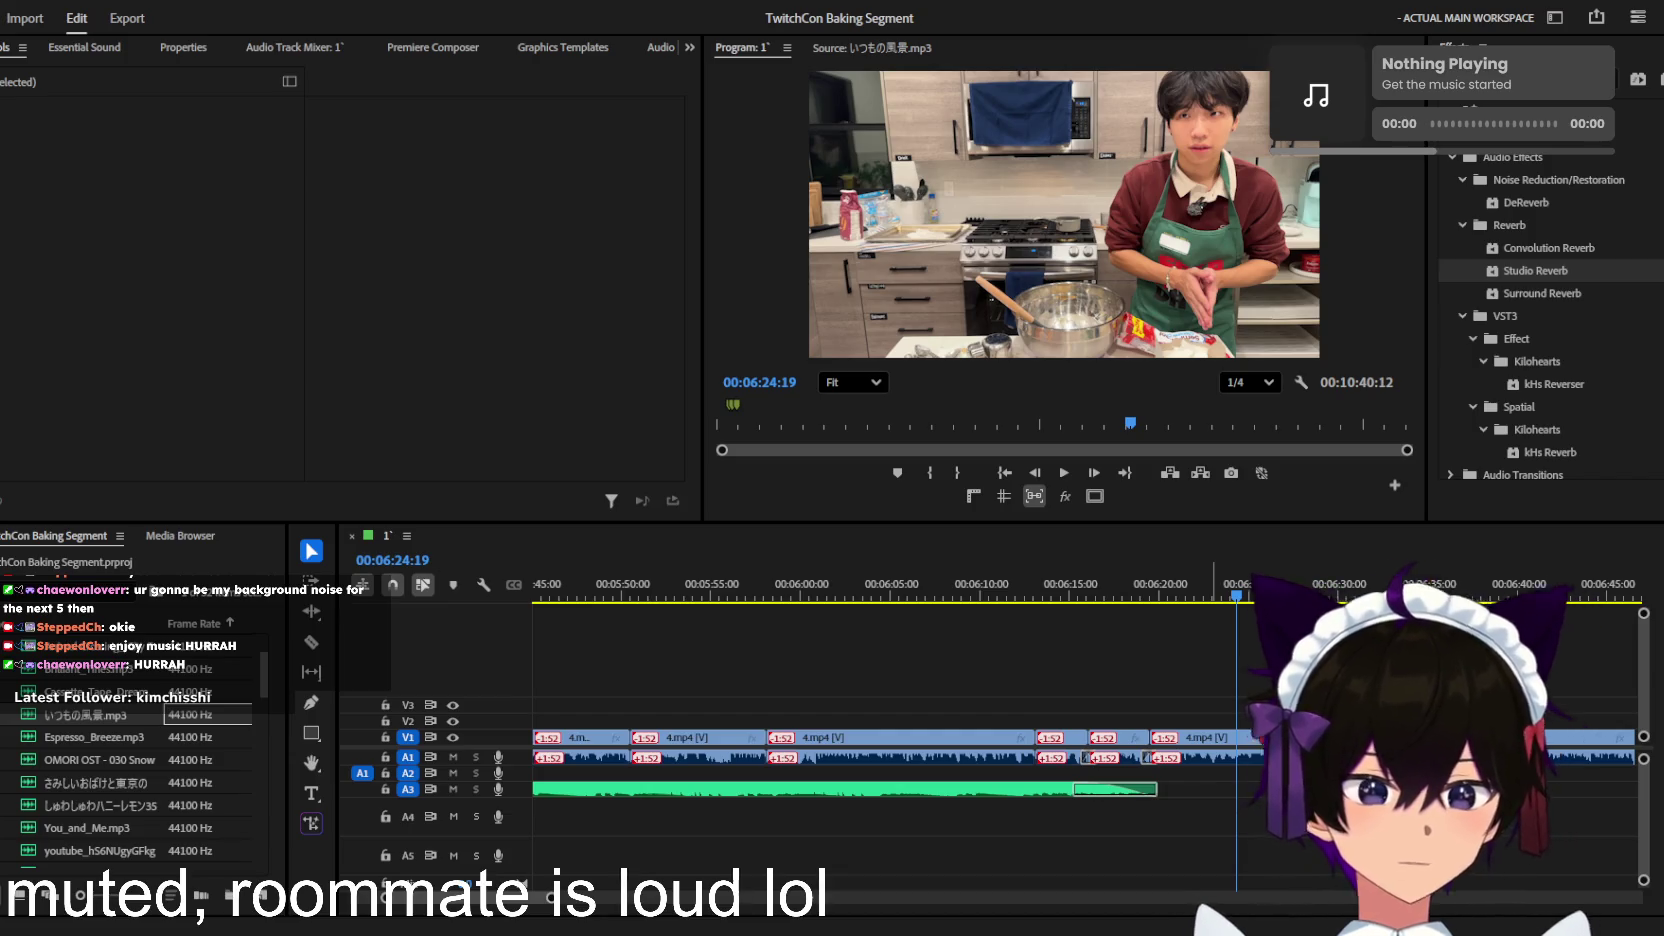
key(=)
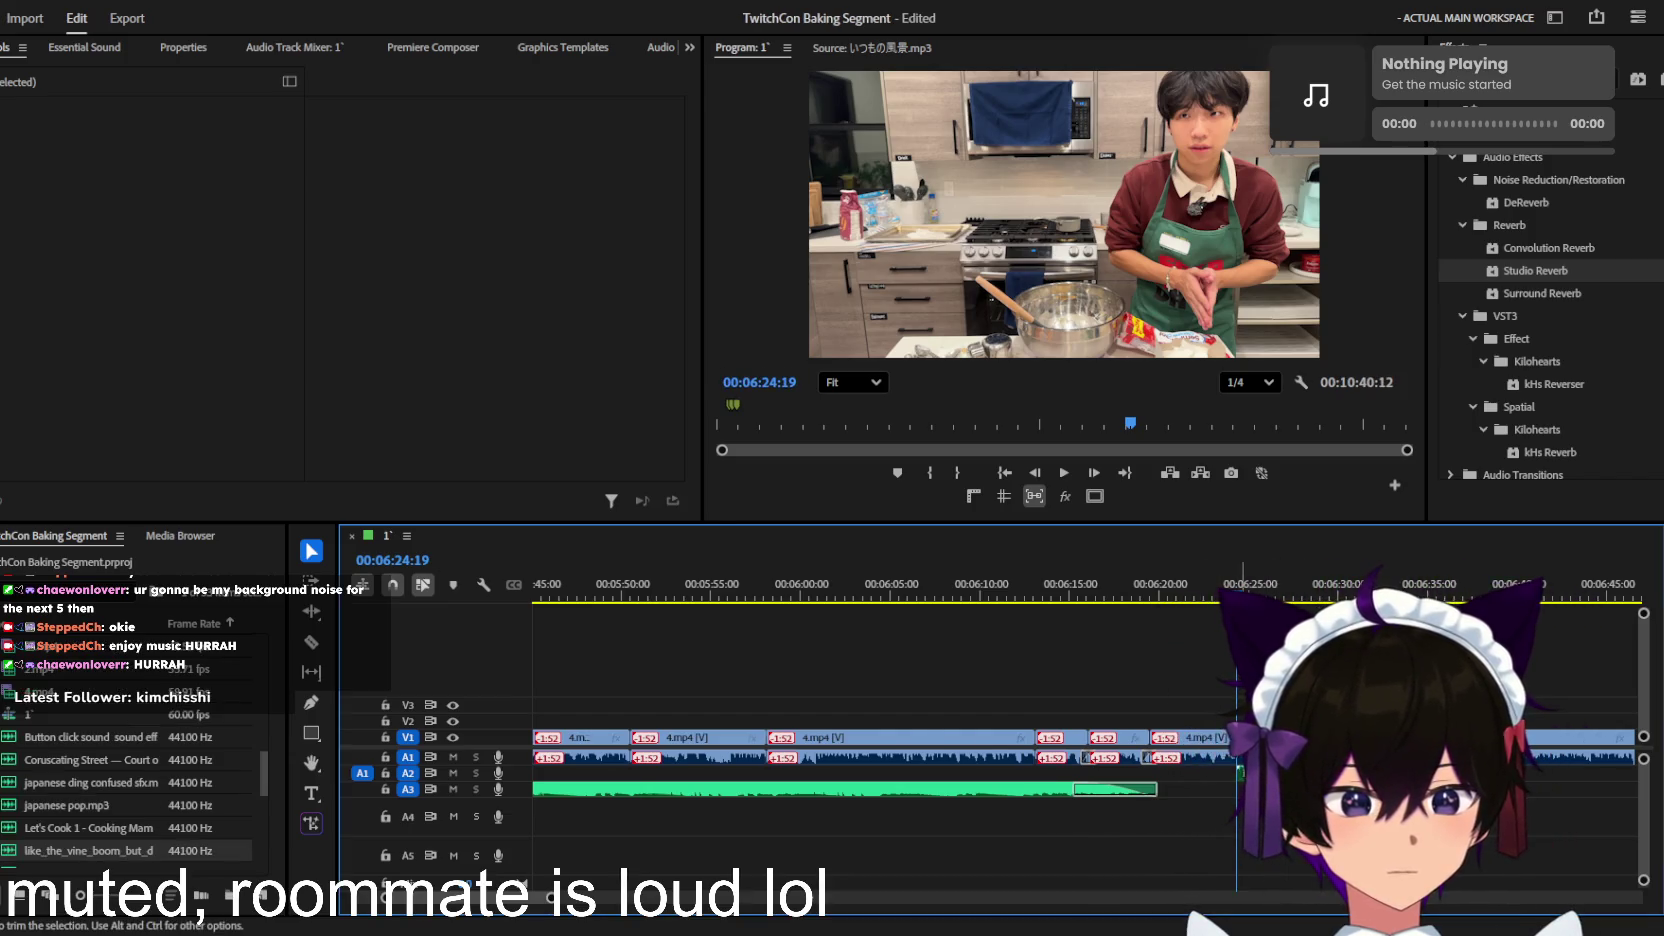
key(d)
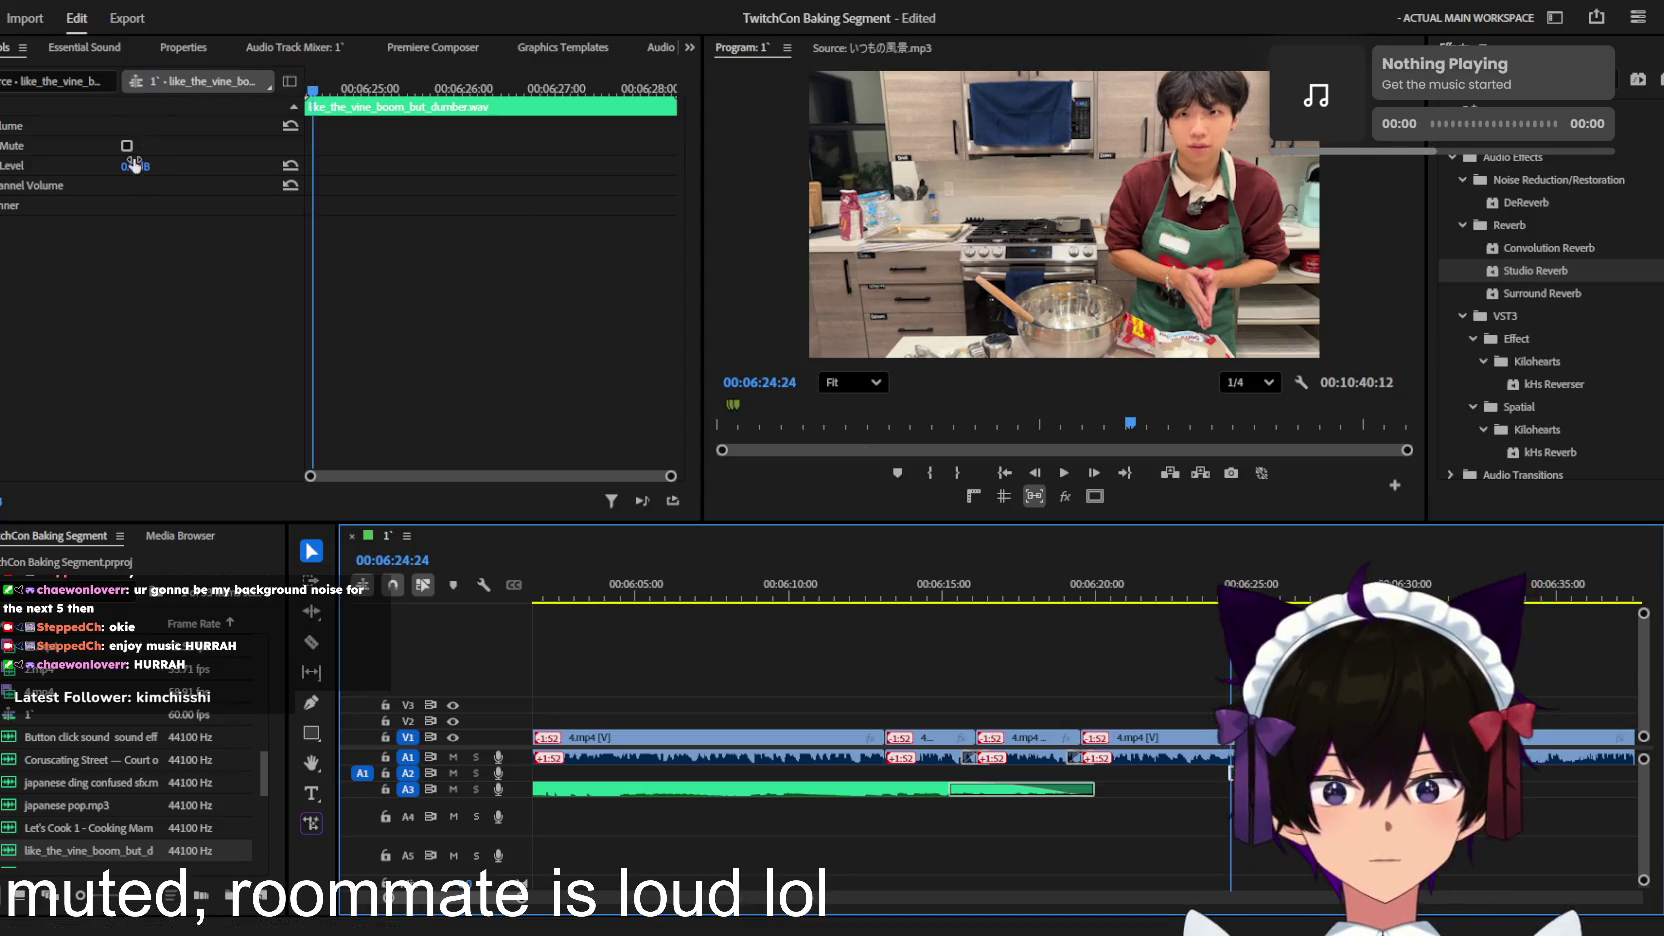
key(shift+Right)
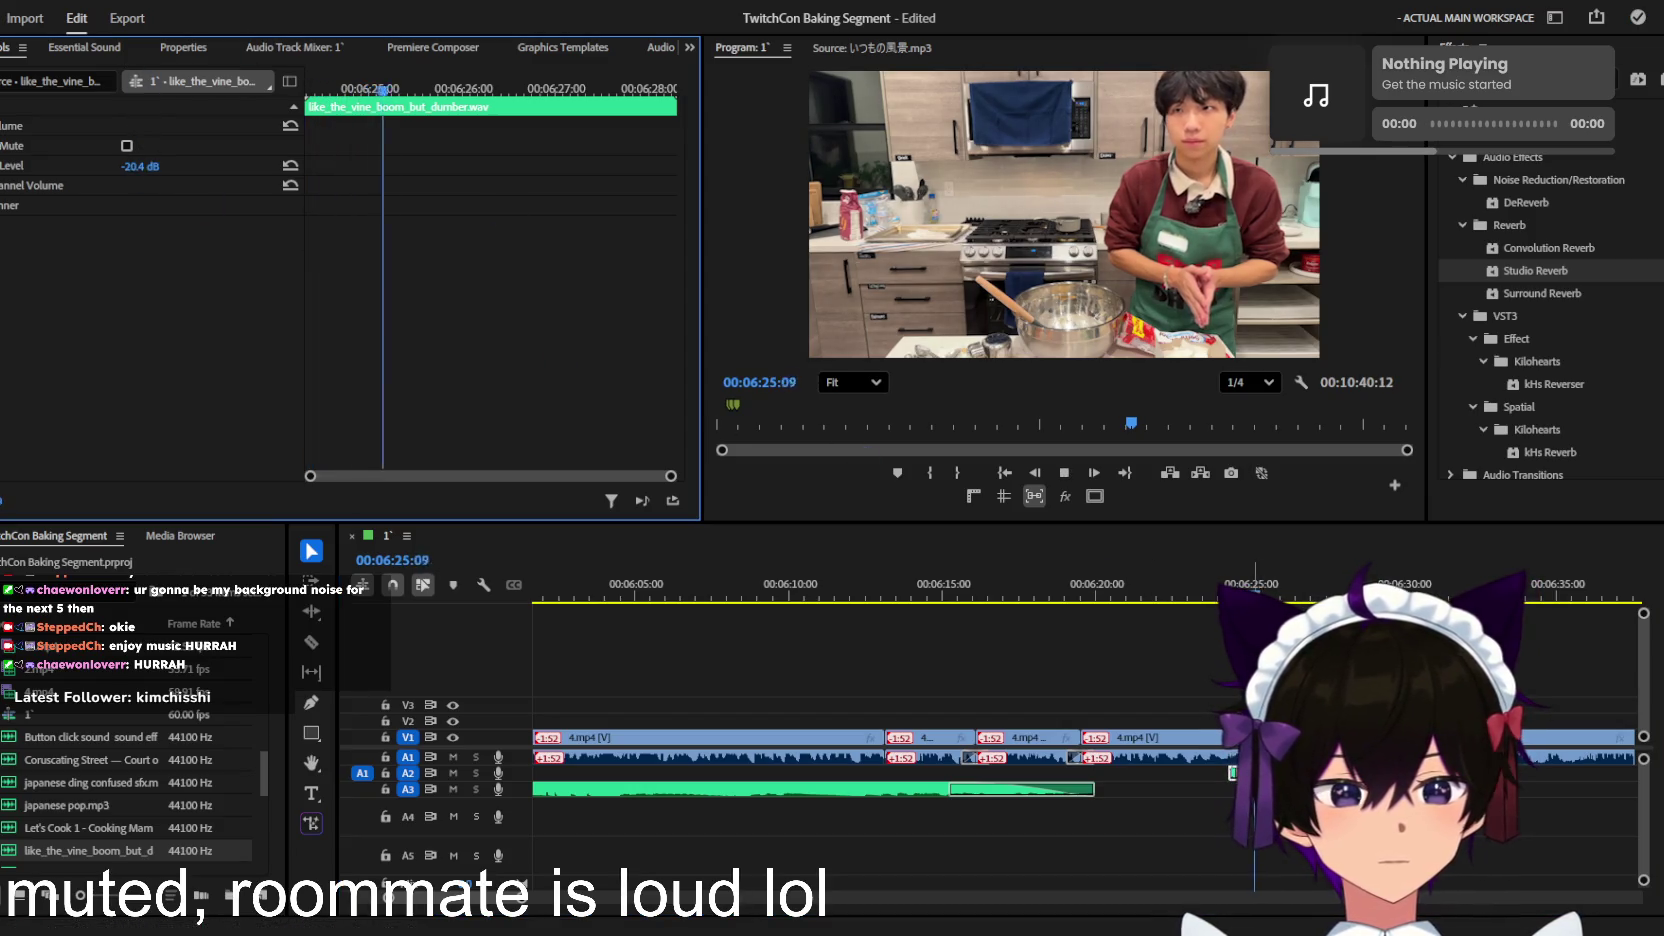
Step: Preview the vine-boom effect from about 6:19 and replay the 6:23 moment
click(1092, 599)
key(space)
key(=)
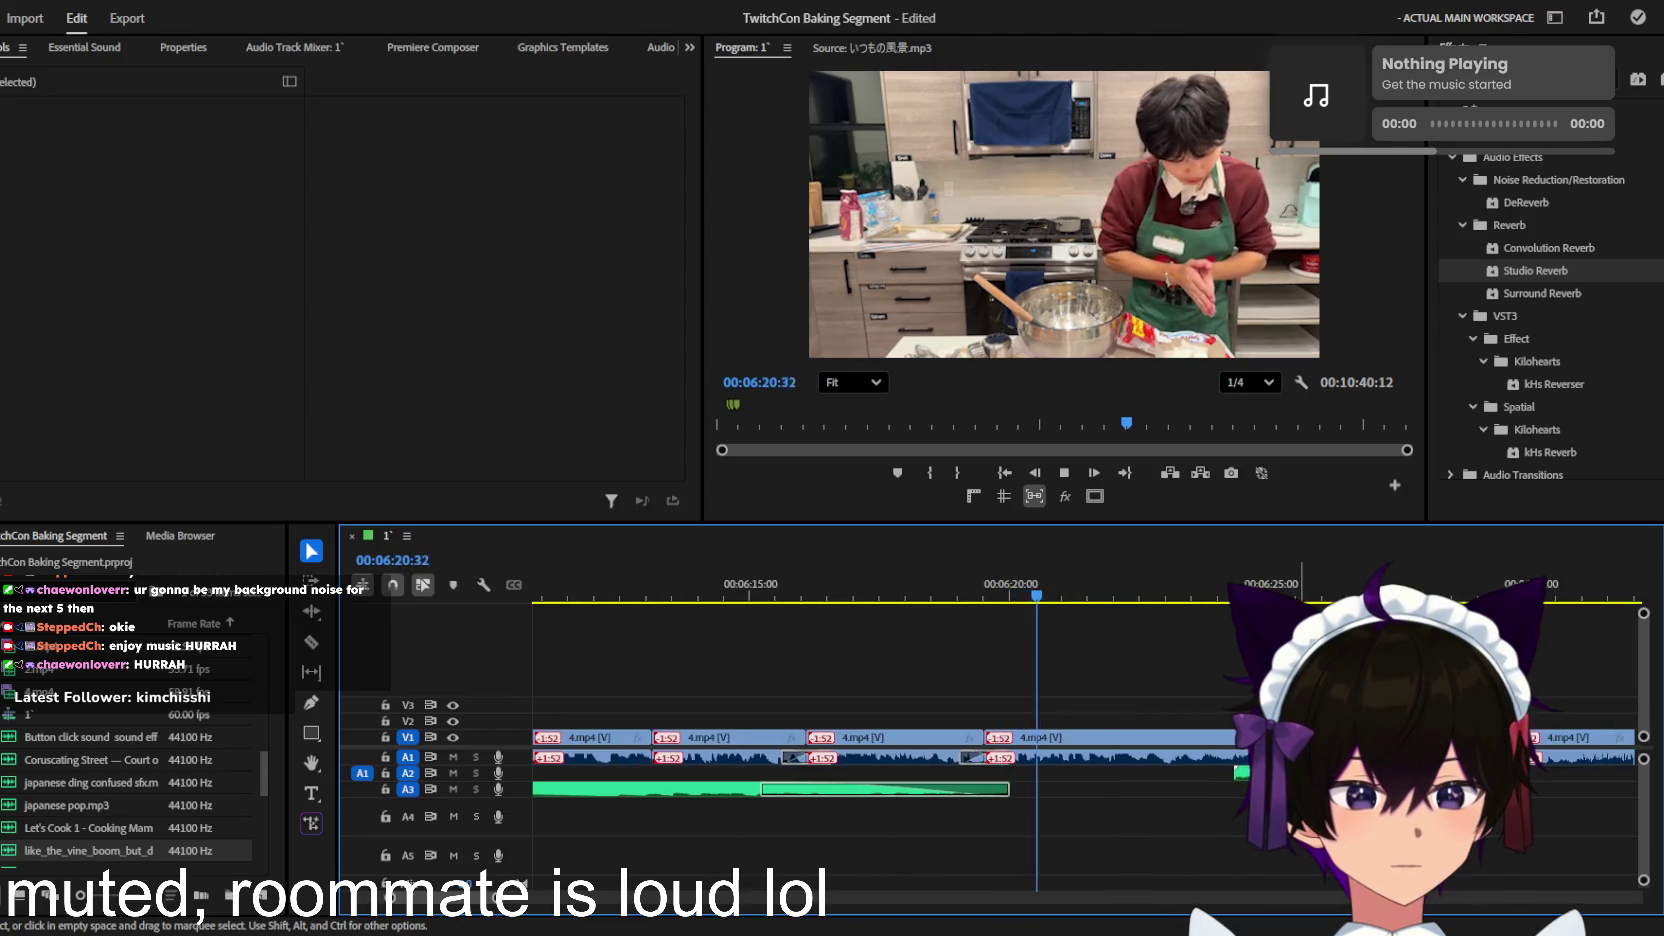
click(1180, 774)
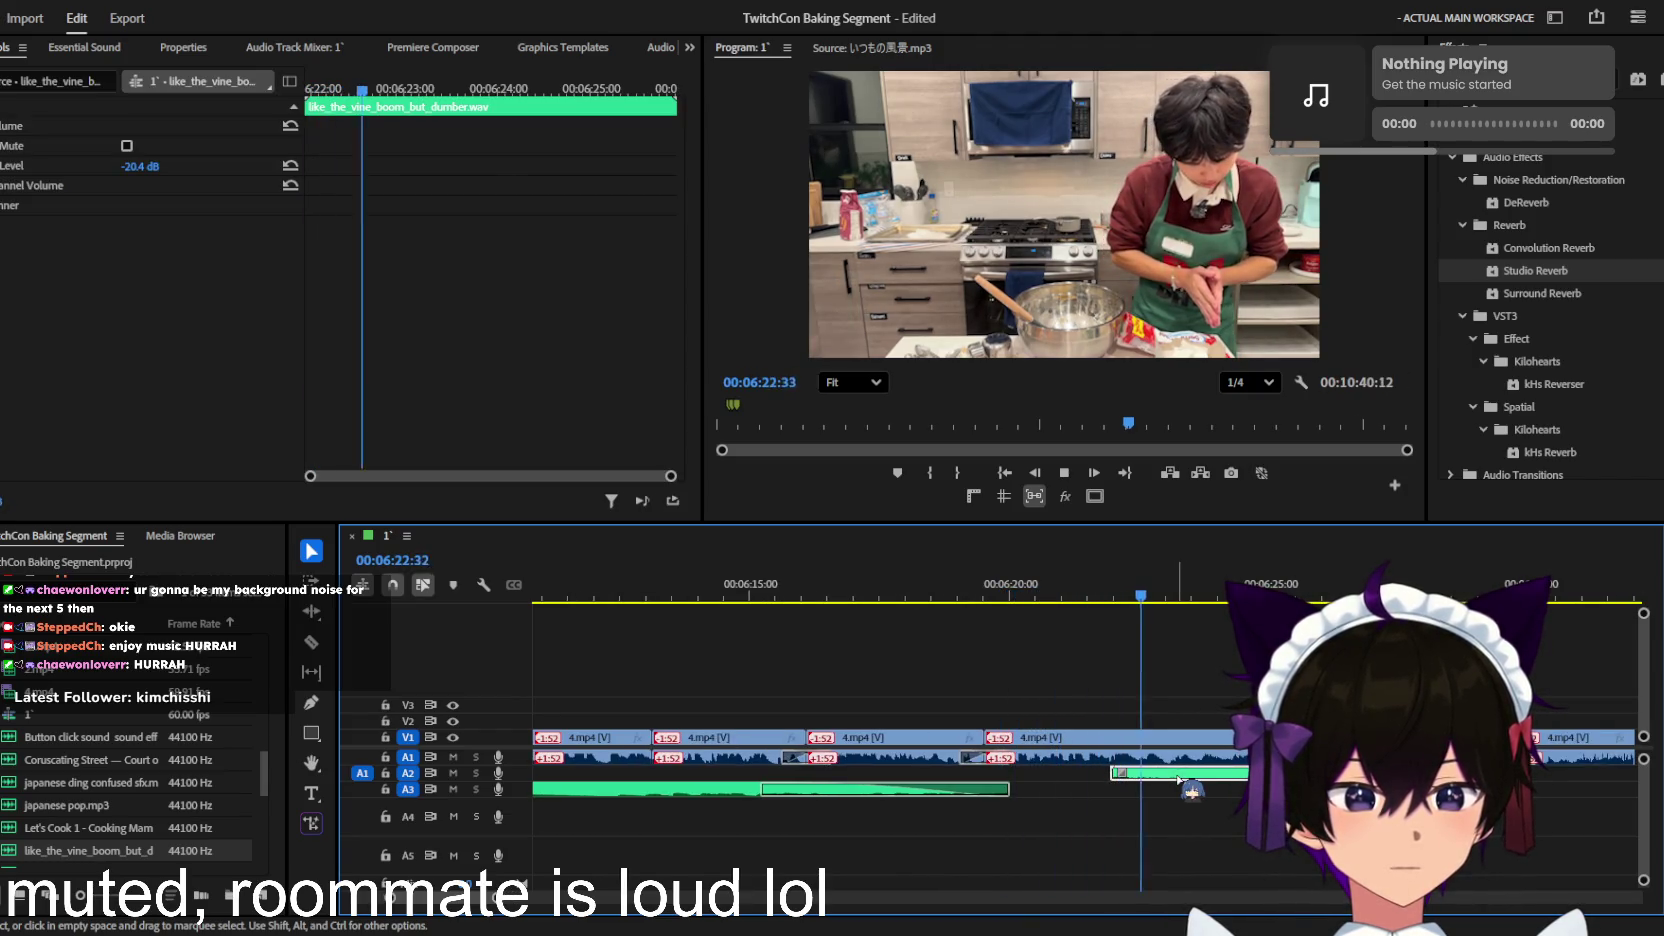
key(space)
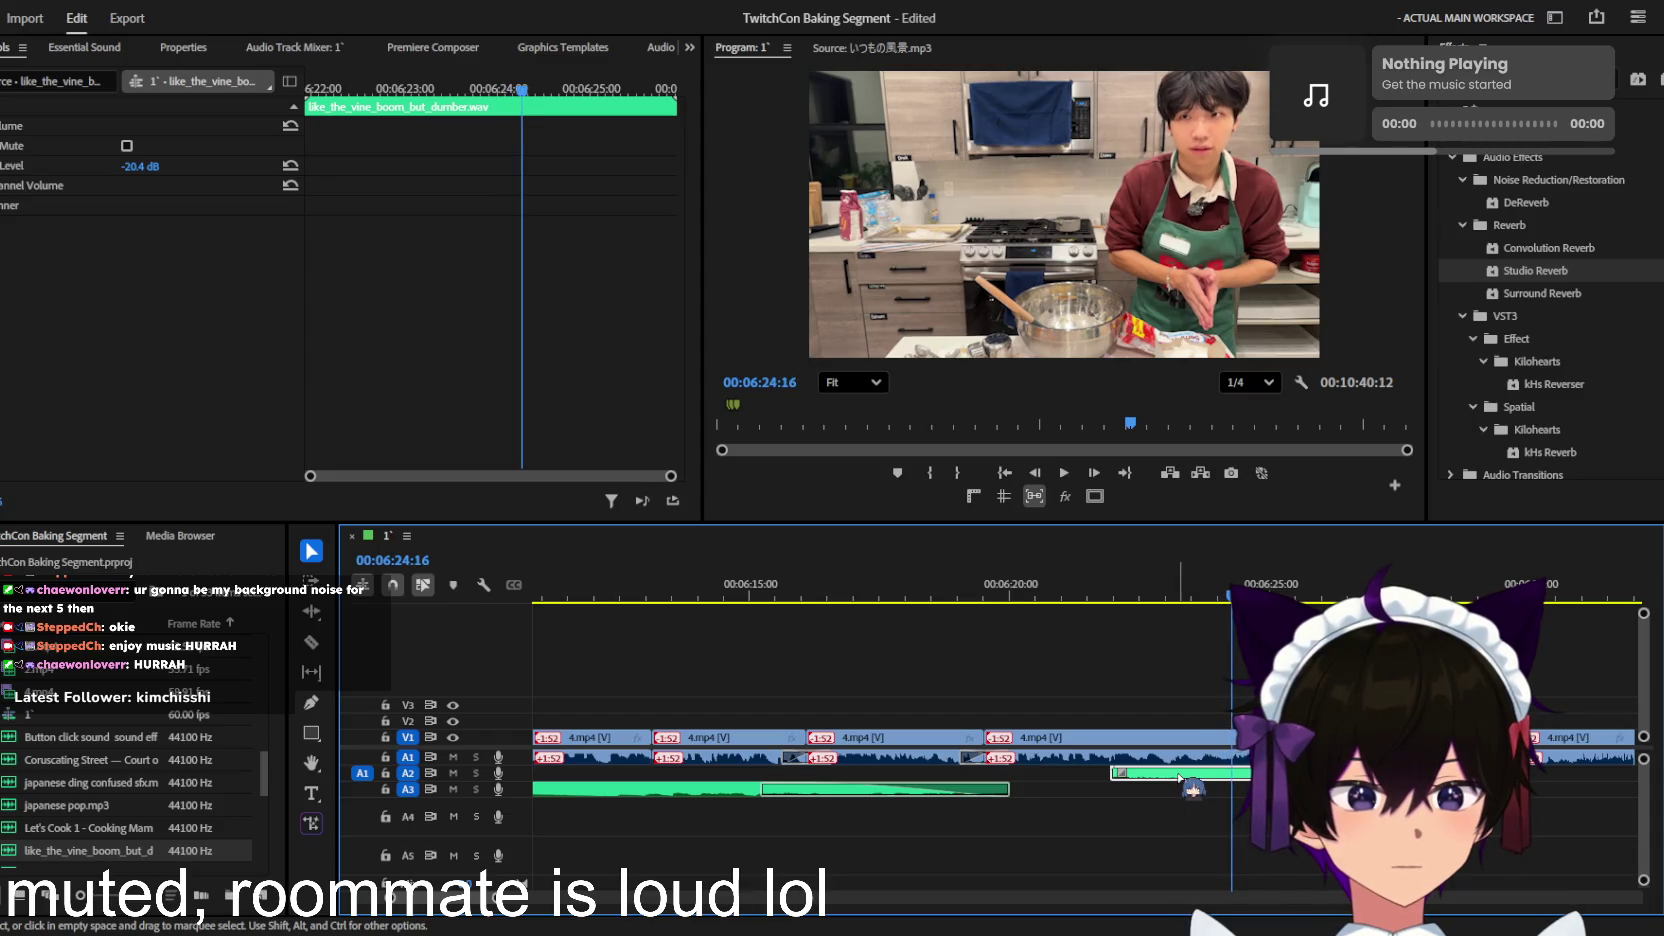
click(1170, 592)
key(space)
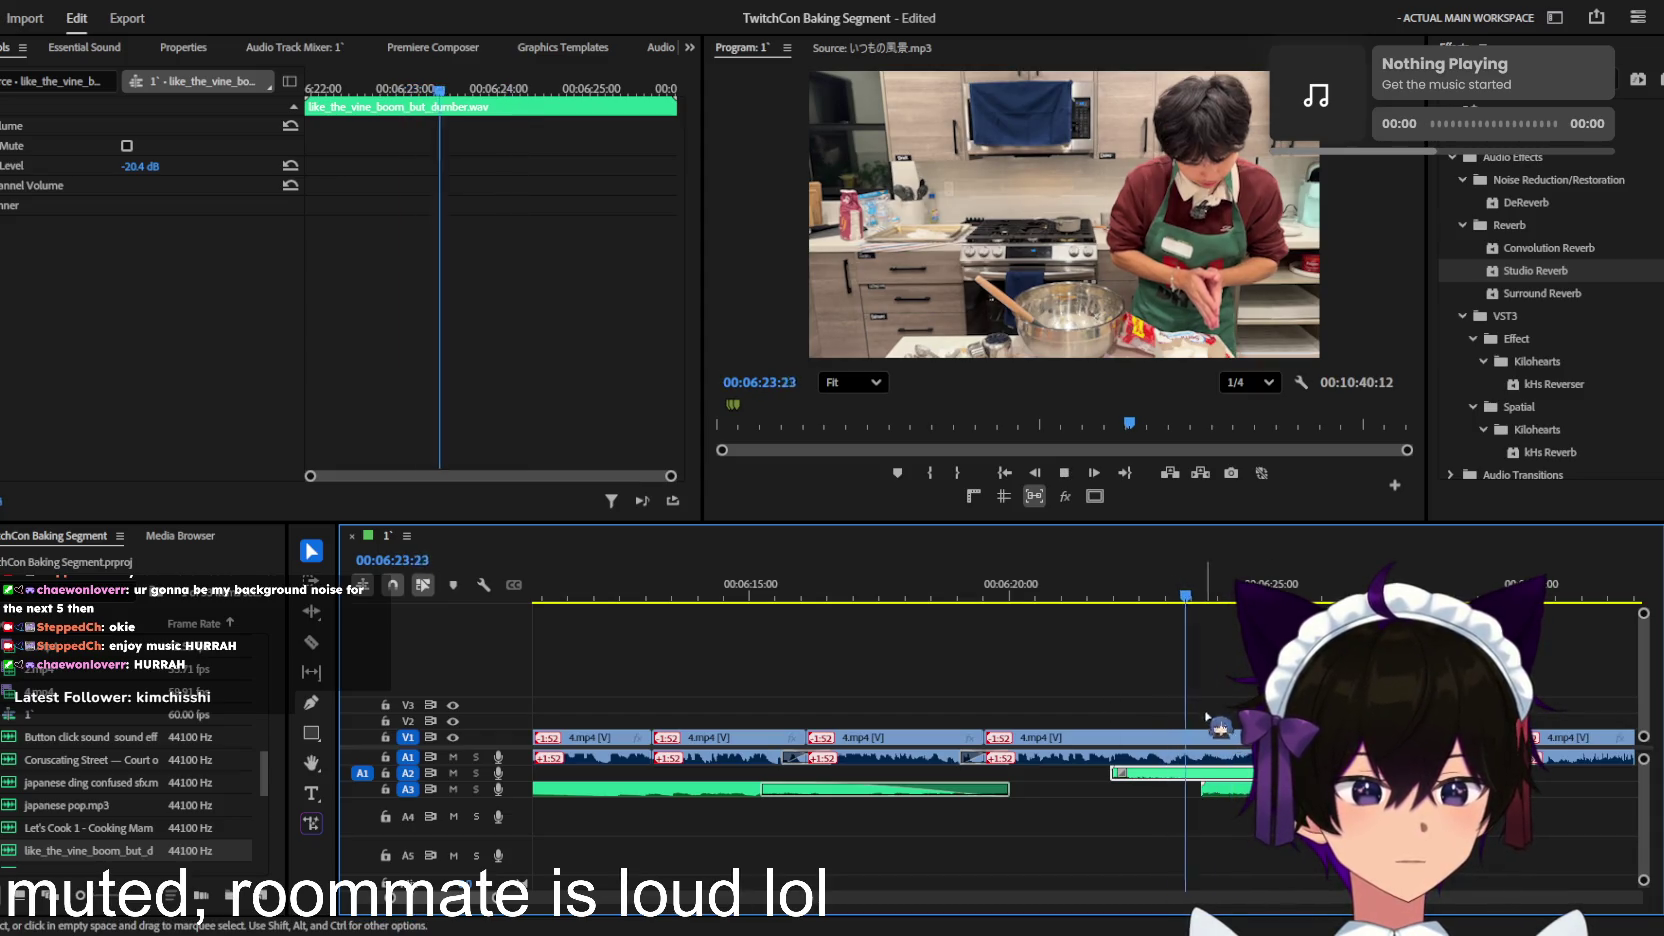
drag(1178, 592, 1210, 592)
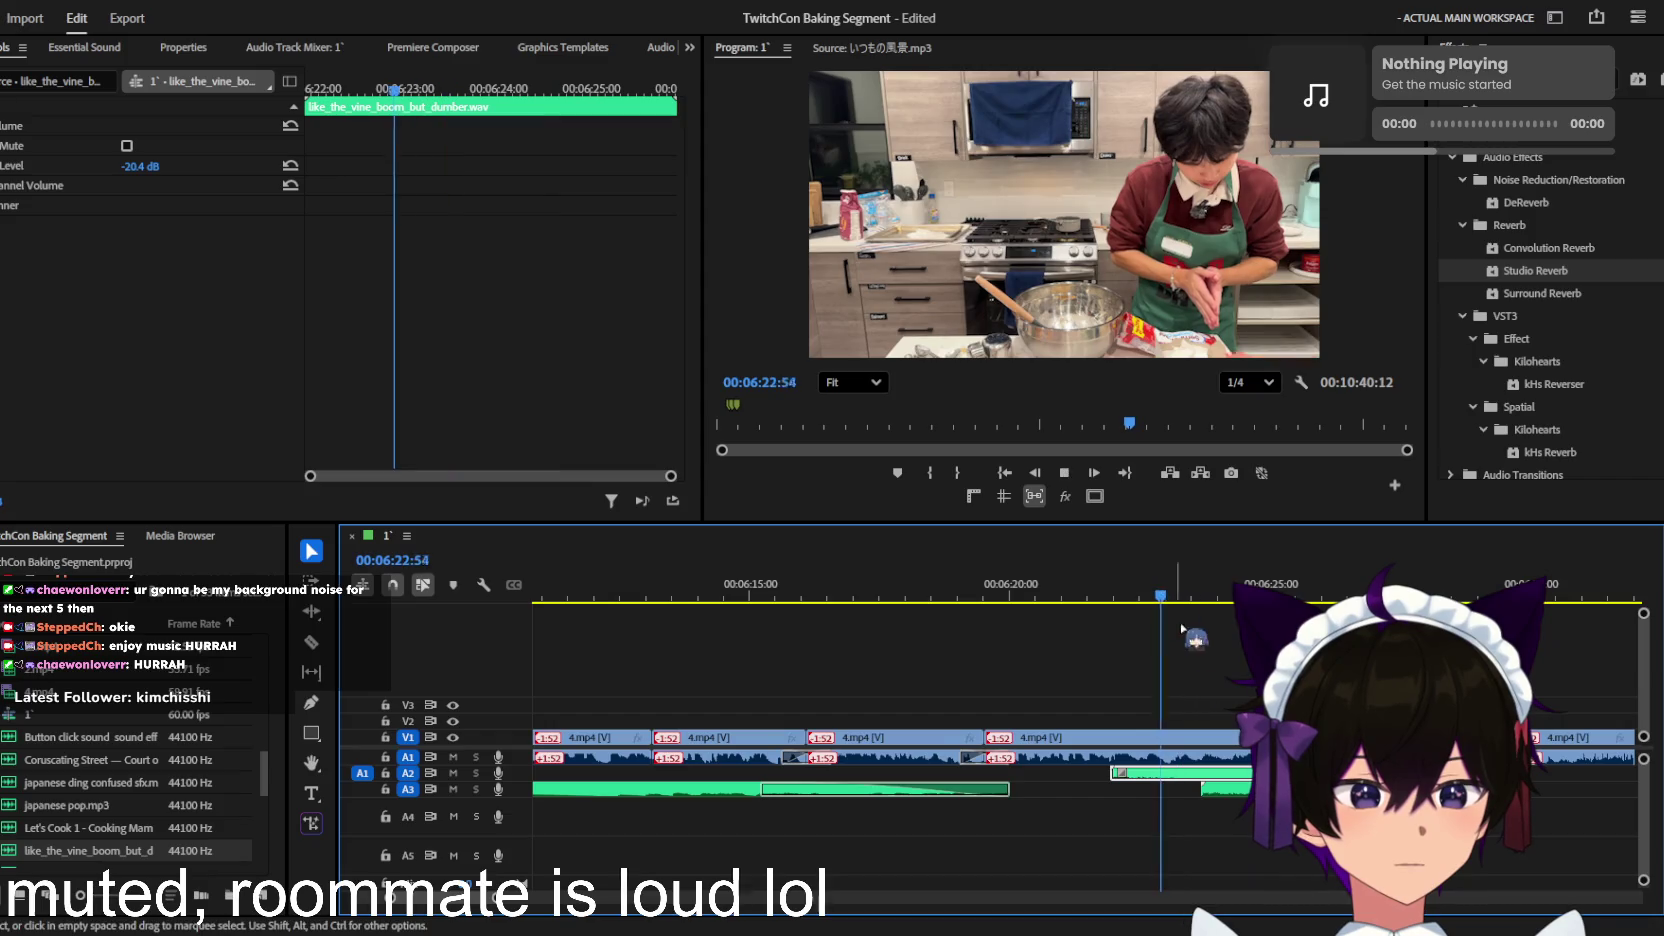
Step: Delete the trial vine-boom clip from A2 and replay the moment without it
key(Delete)
key(space)
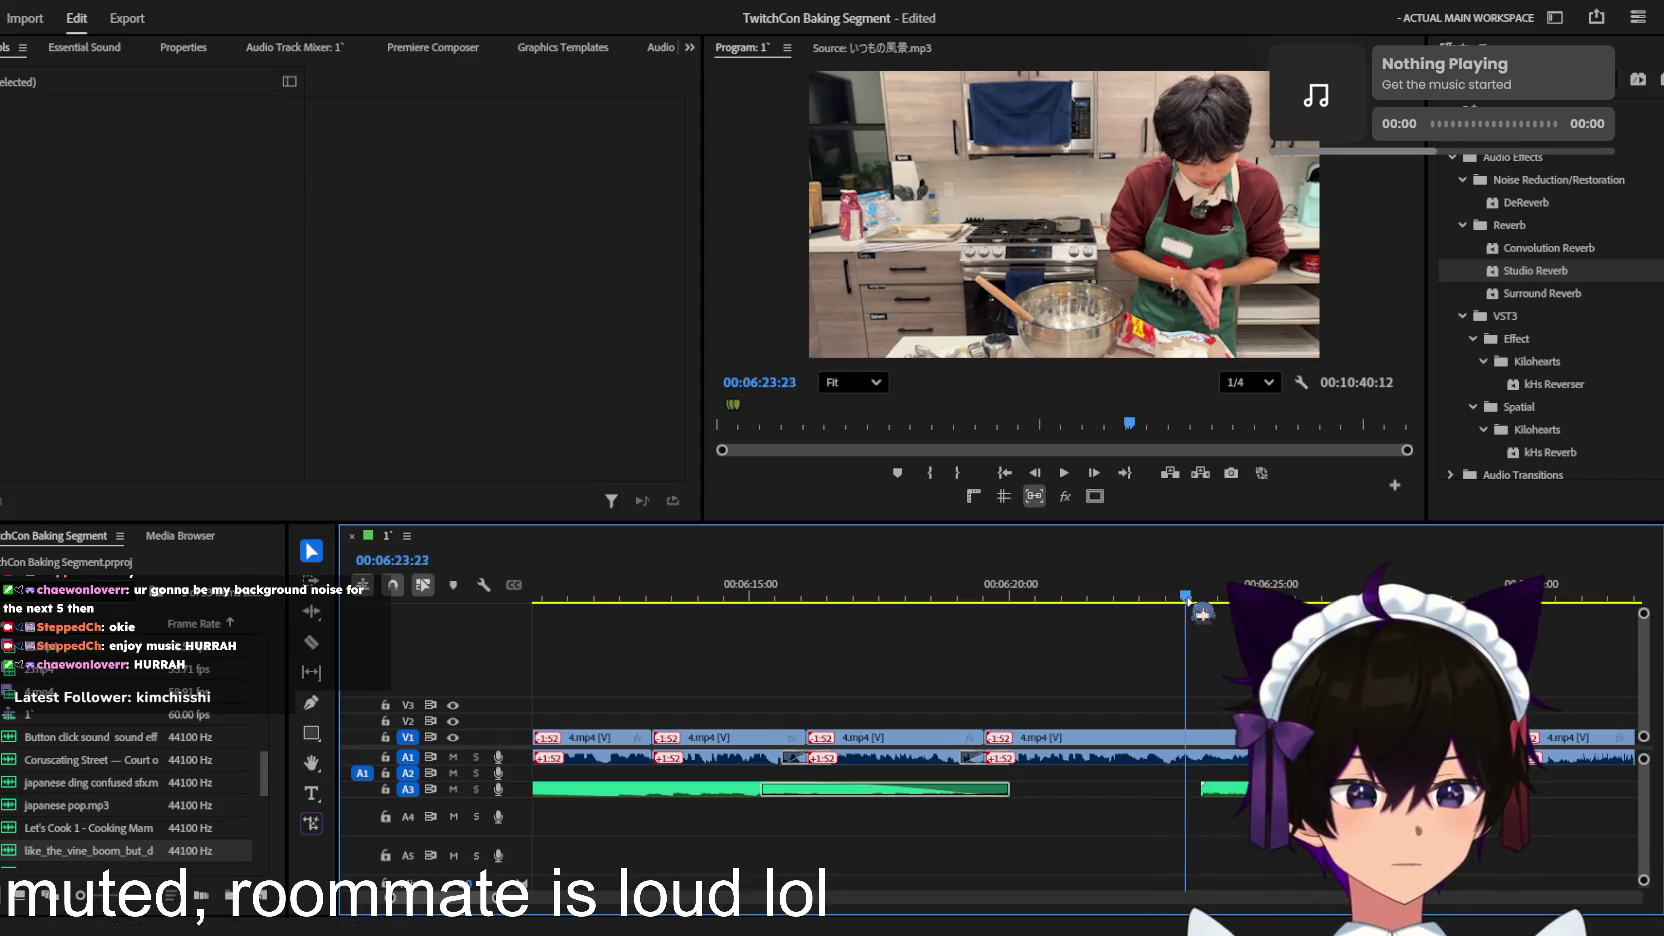
drag(1189, 575, 1074, 575)
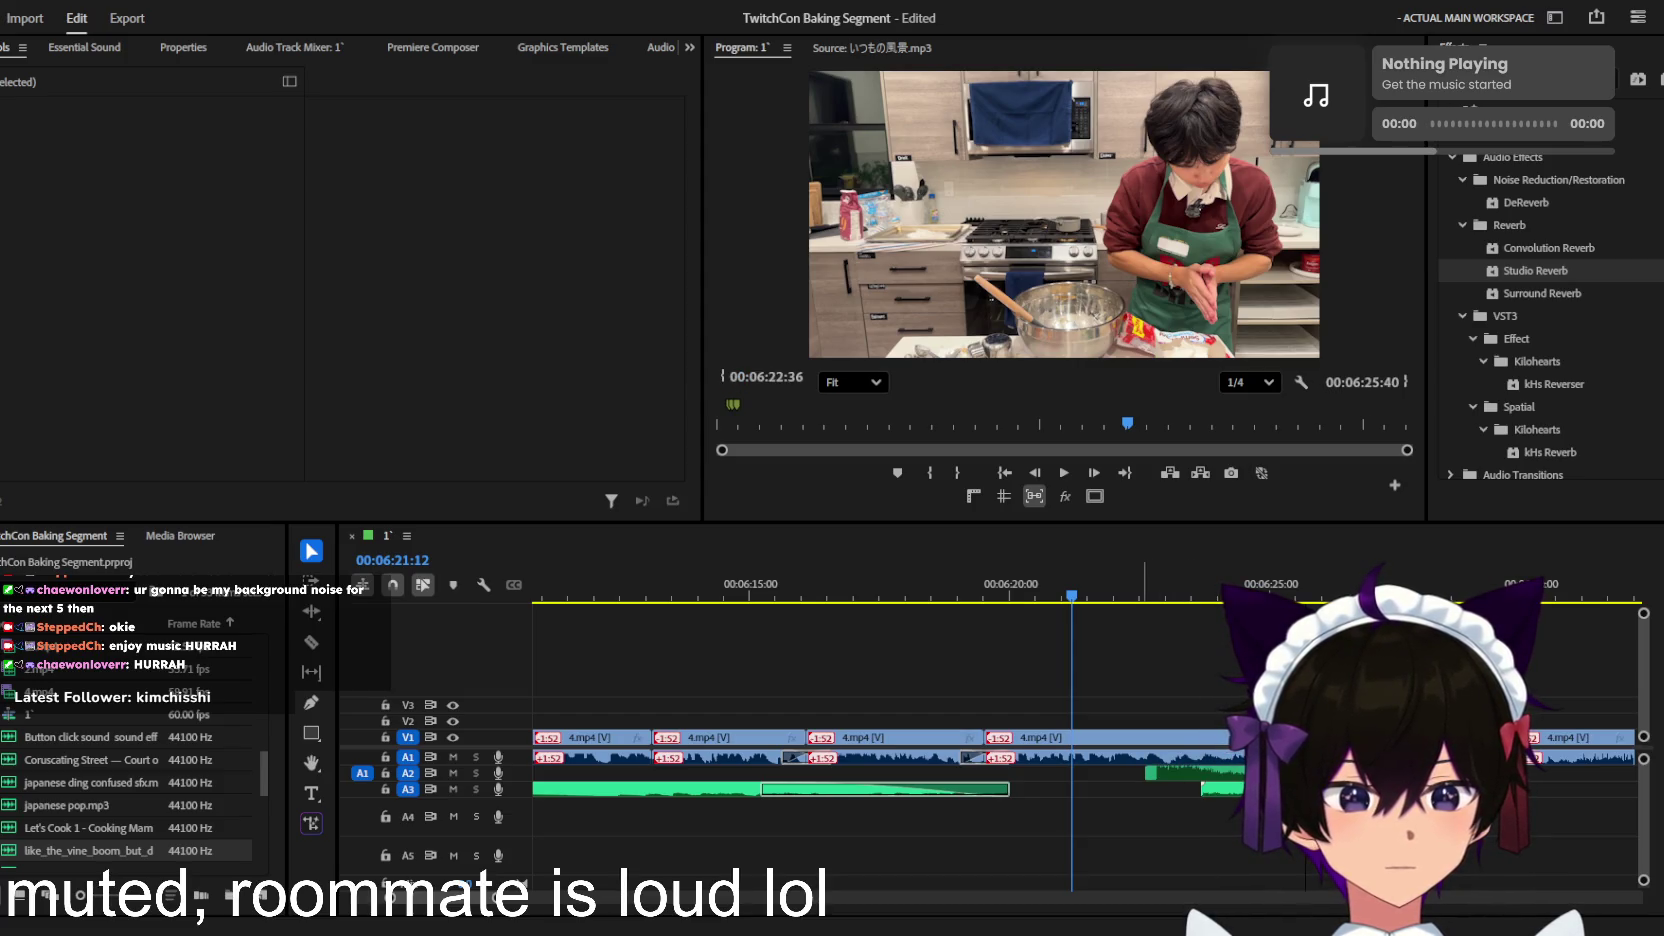
Step: Align the longer Vine Boom on A2 near 6:22, set it to -10.5 dB, nudge earlier and preview
click(1171, 772)
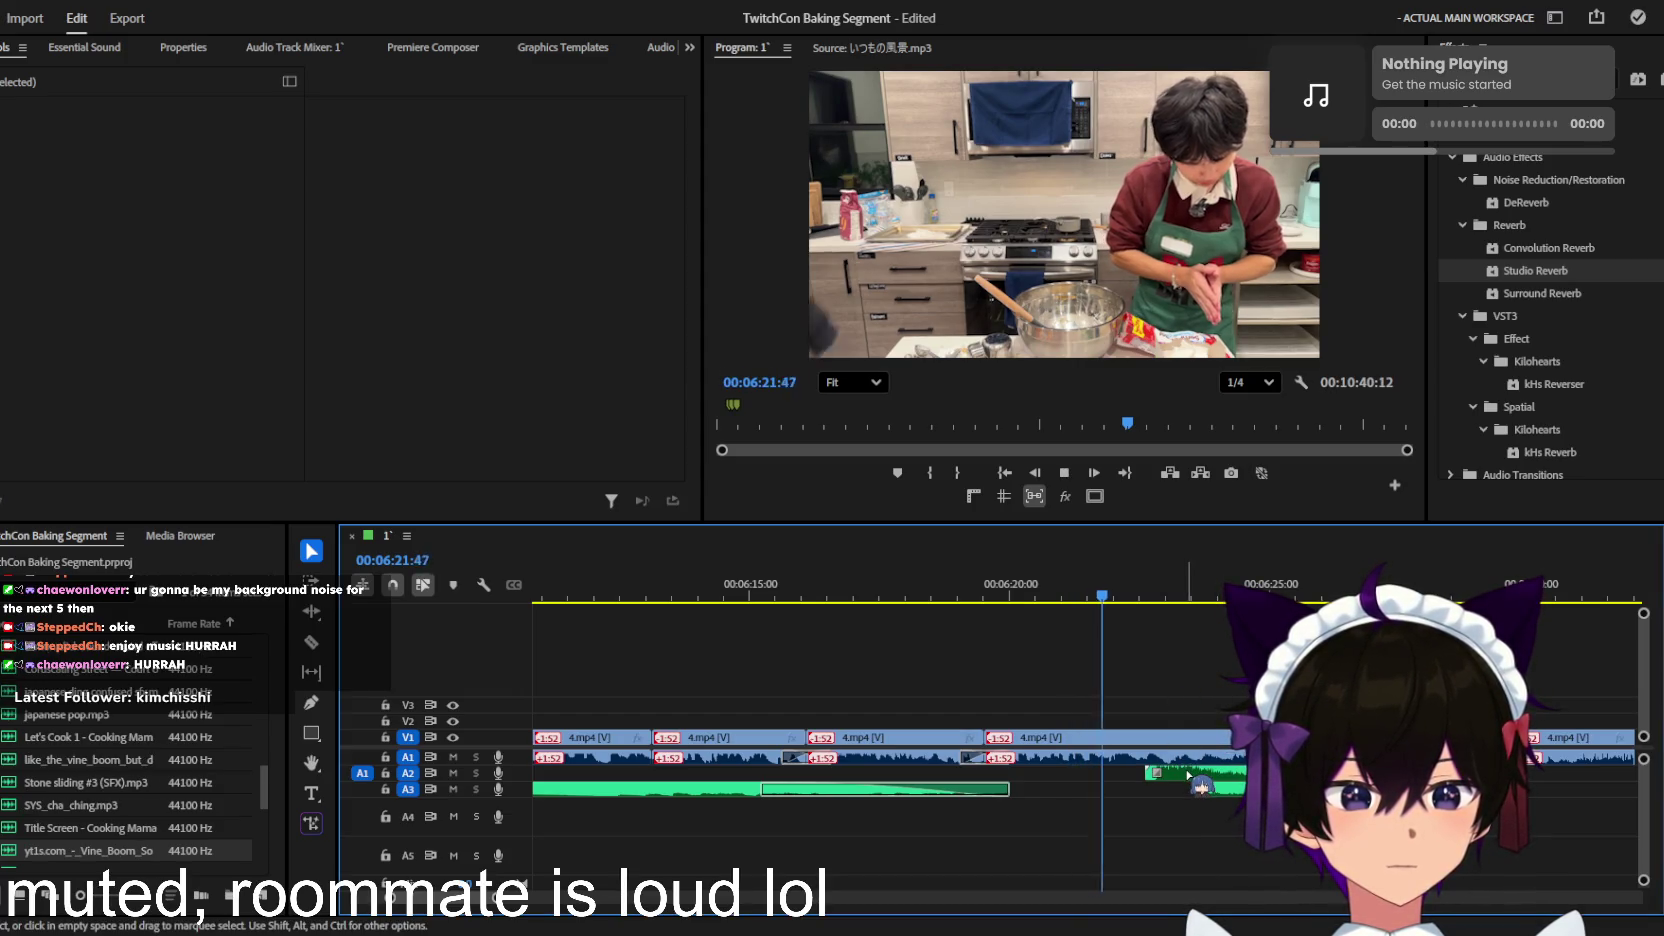
mouse_move(1182, 772)
mouse_down()
mouse_move(1160, 780)
mouse_move(1184, 784)
mouse_up()
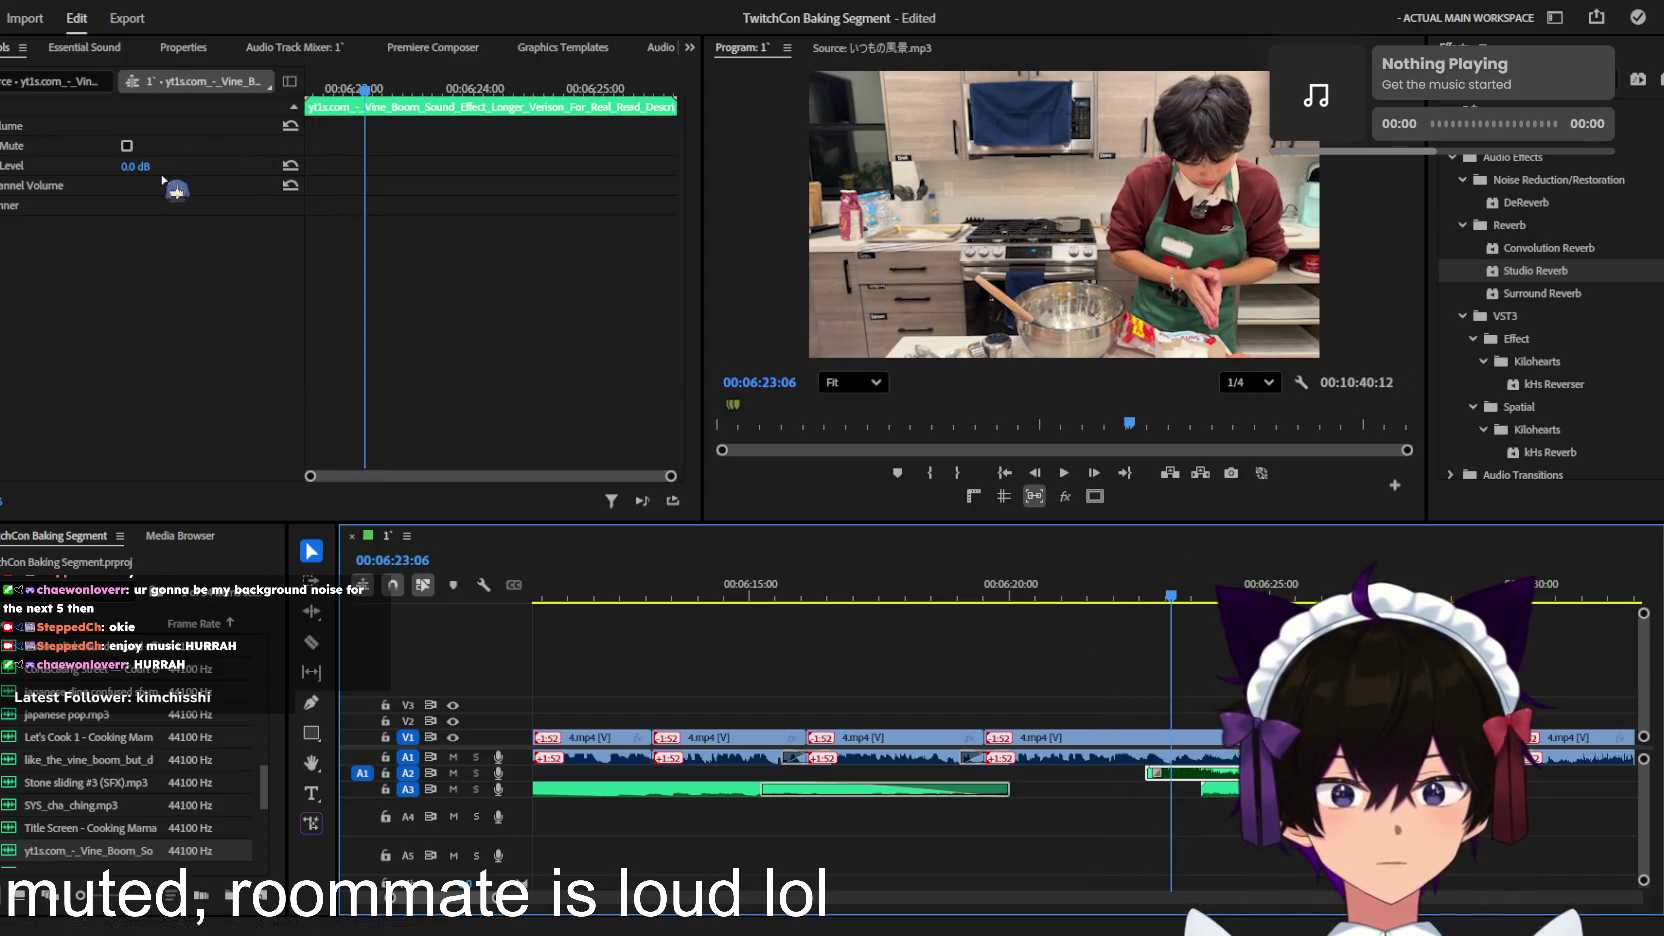
drag(133, 166, 150, 168)
scroll(1215, 800, up, 3)
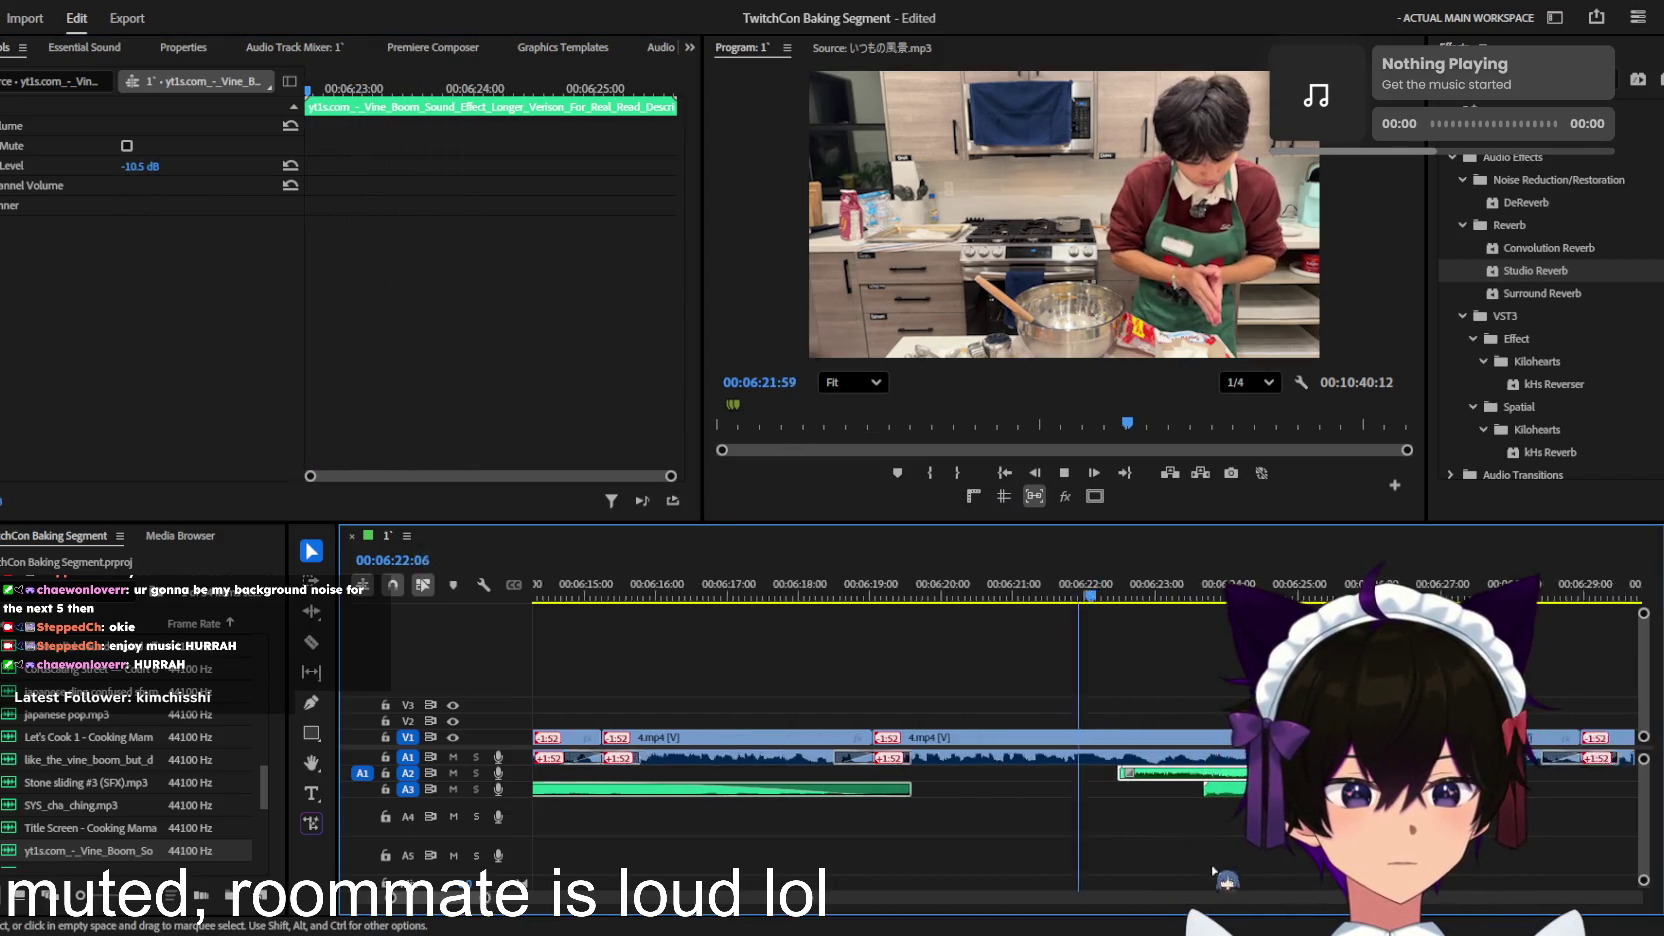
drag(1156, 783, 1134, 783)
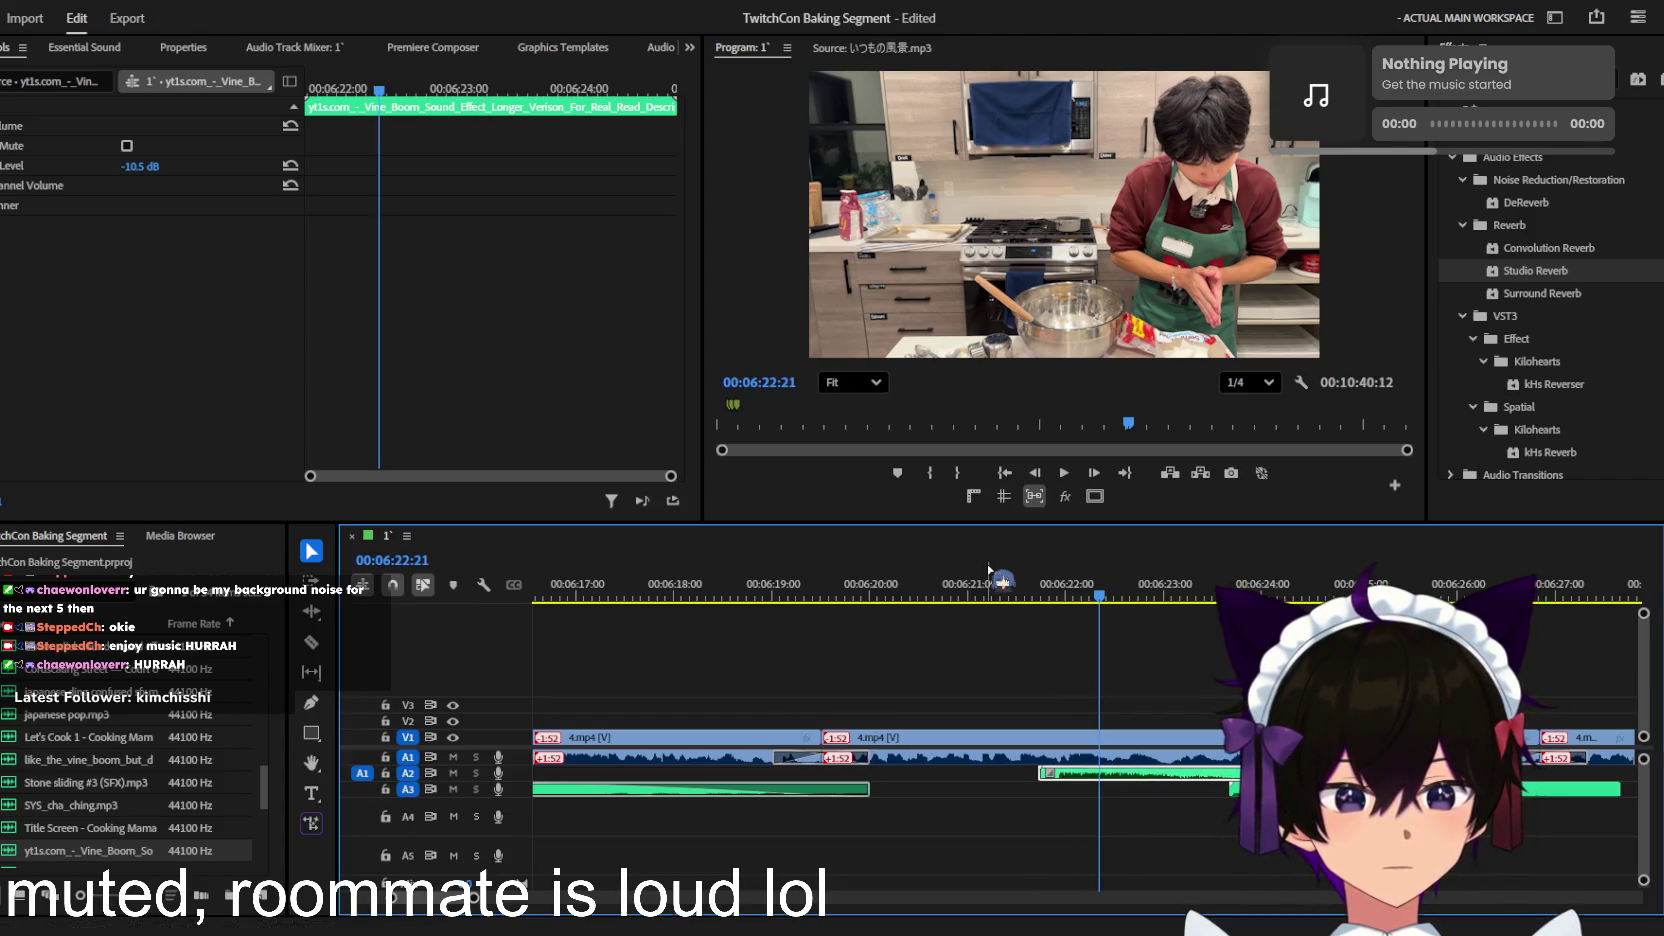
click(1015, 592)
key(space)
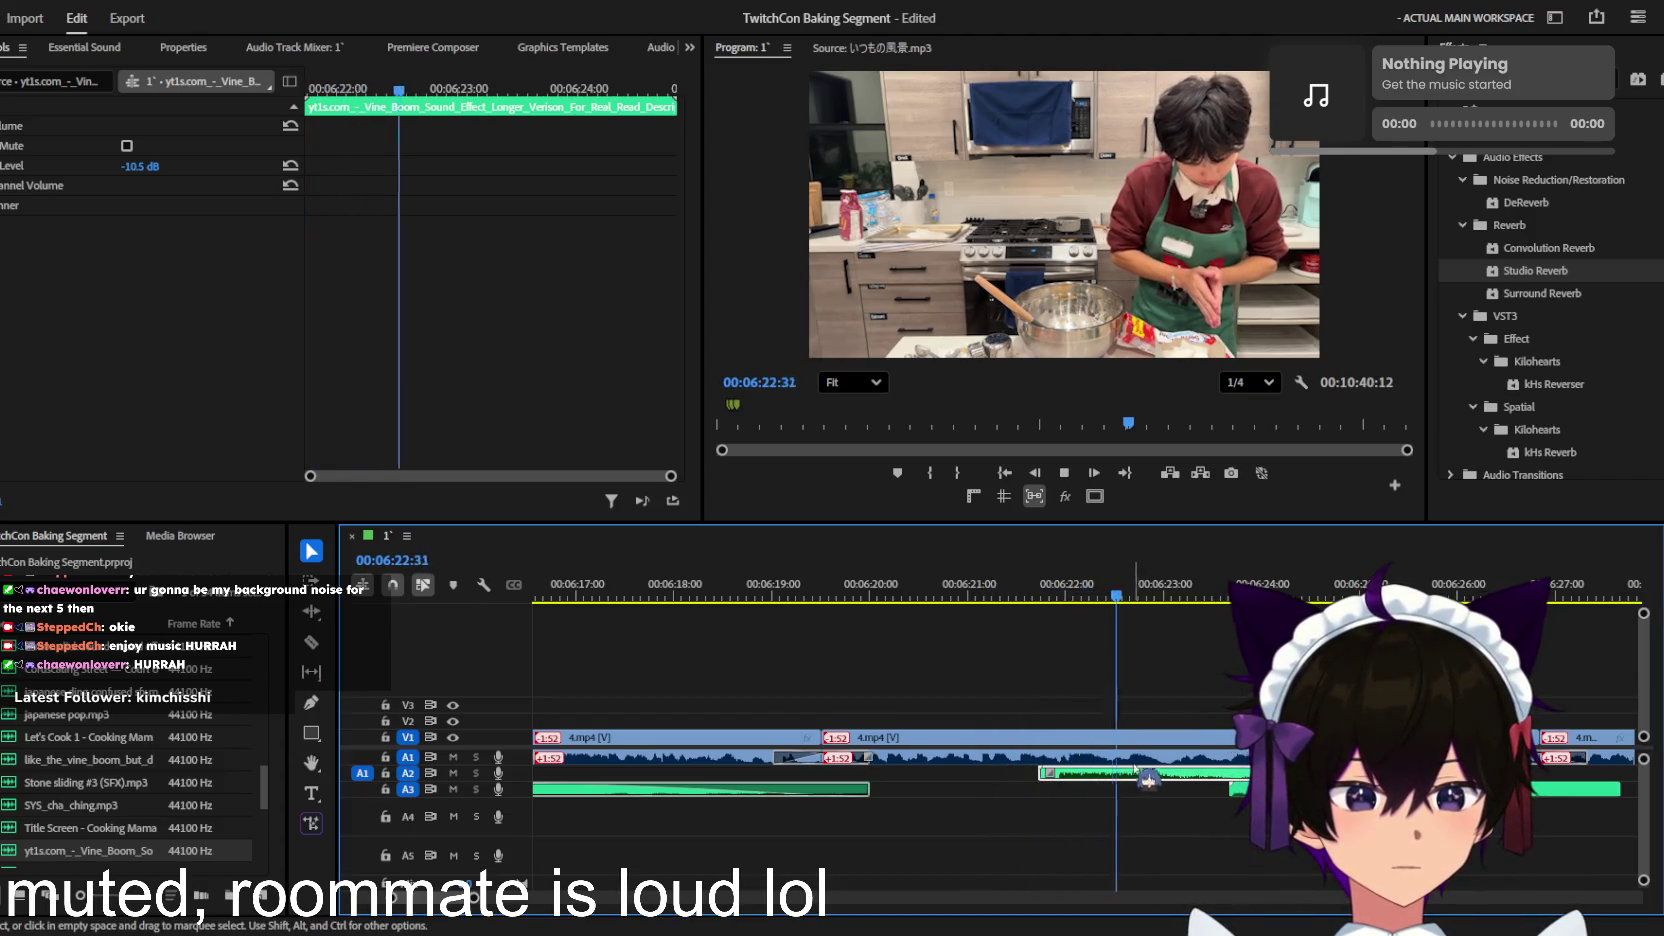
scroll(1236, 773, down, 2)
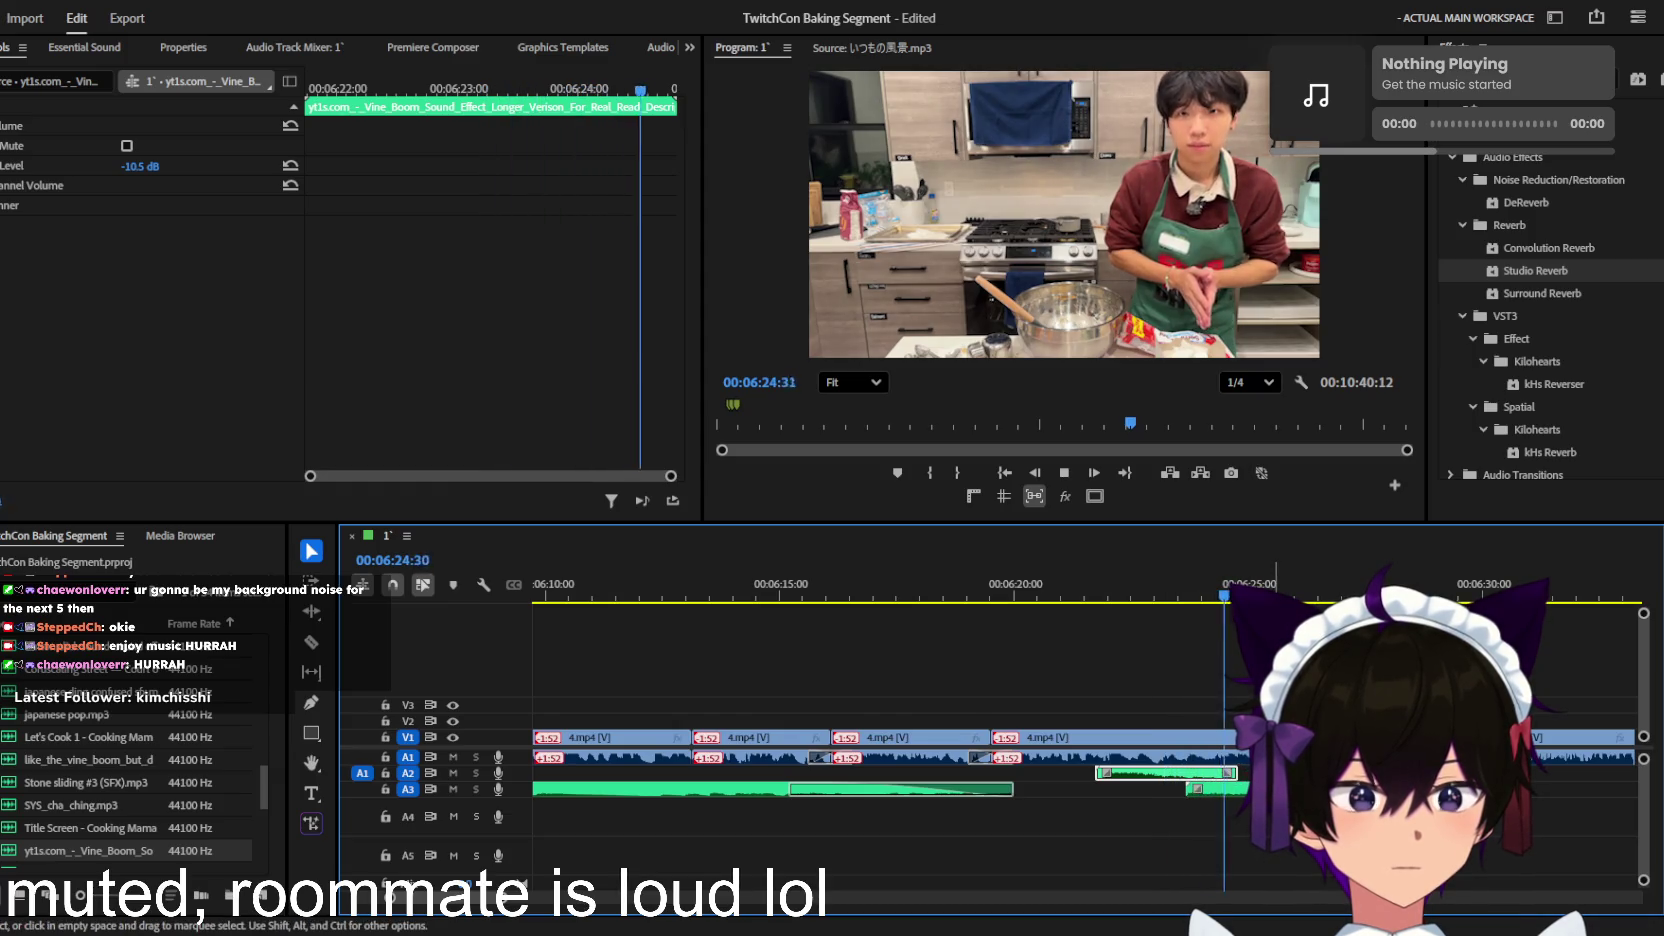
click(1215, 789)
scroll(1215, 789, down, 1)
scroll(1215, 789, down, 1)
scroll(1215, 789, down, 1)
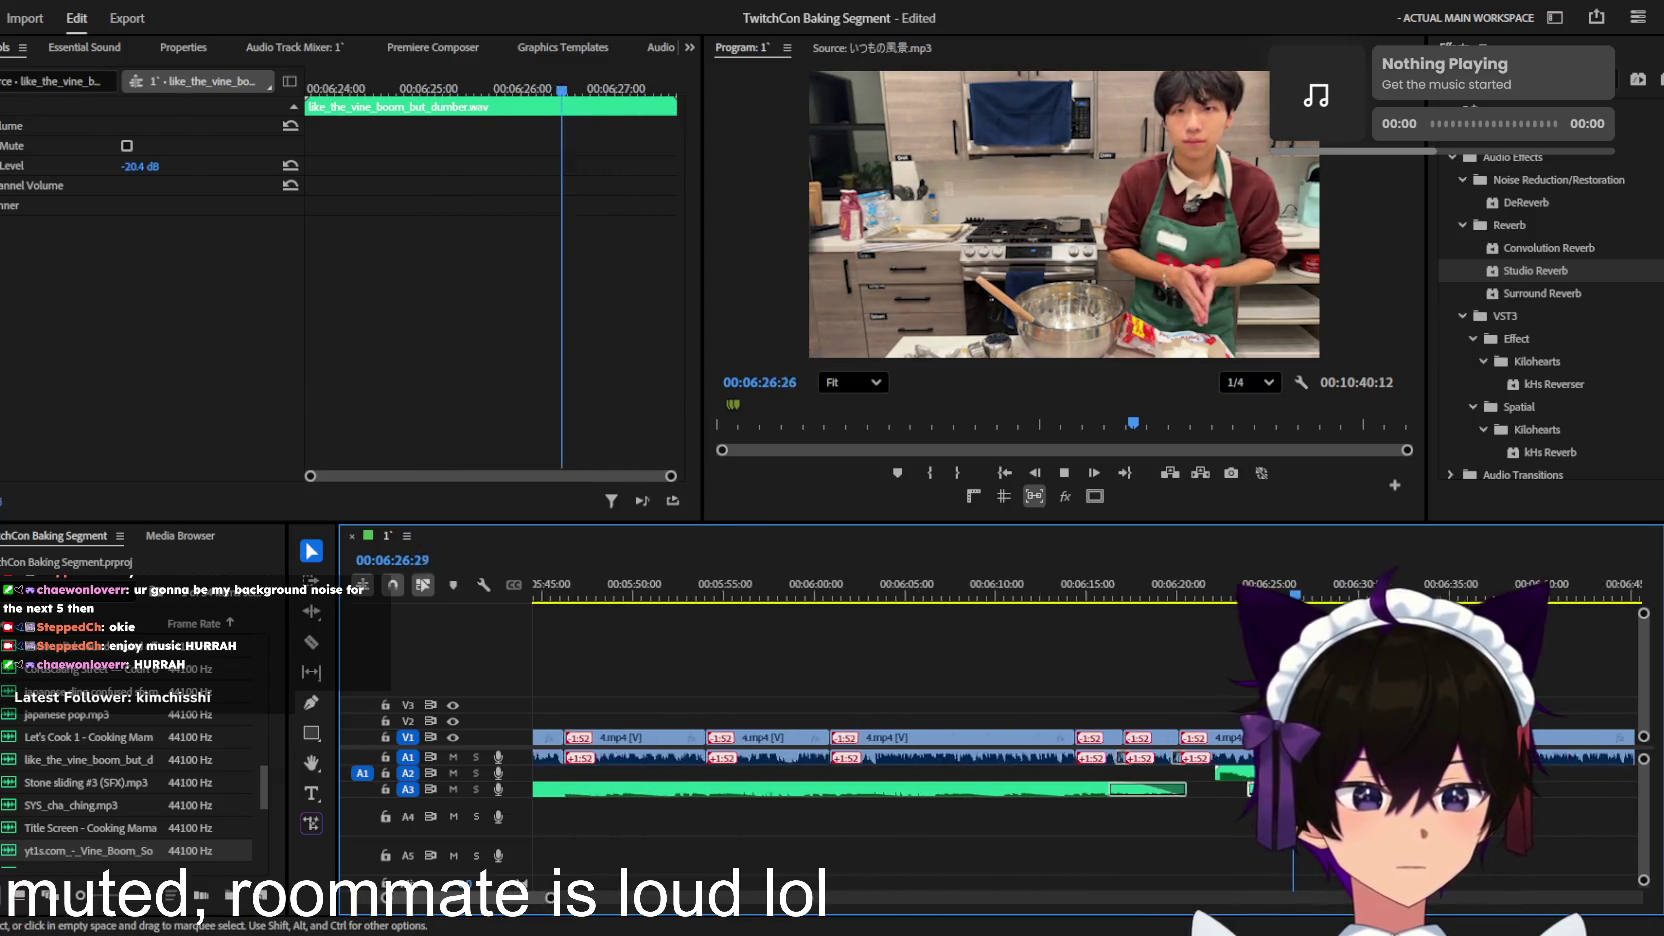
scroll(1215, 789, down, 1)
scroll(1215, 789, down, 1)
scroll(1215, 789, up, 1)
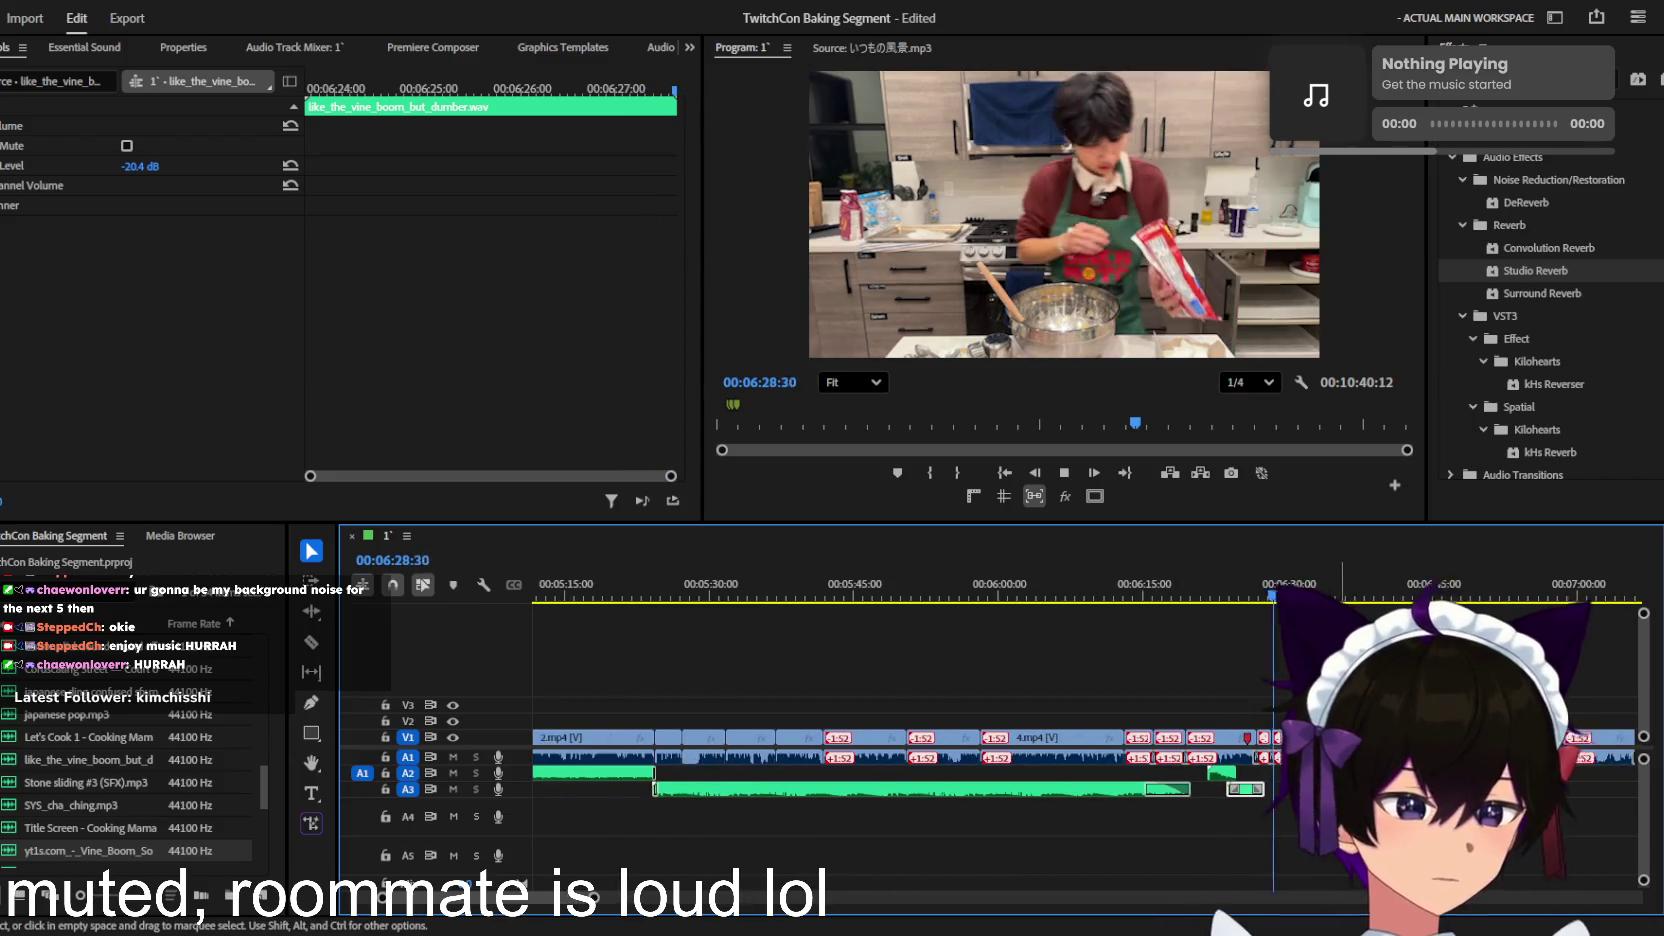
scroll(1215, 789, up, 1)
scroll(1215, 789, up, 1)
scroll(1215, 789, down, 1)
scroll(1215, 789, down, 1)
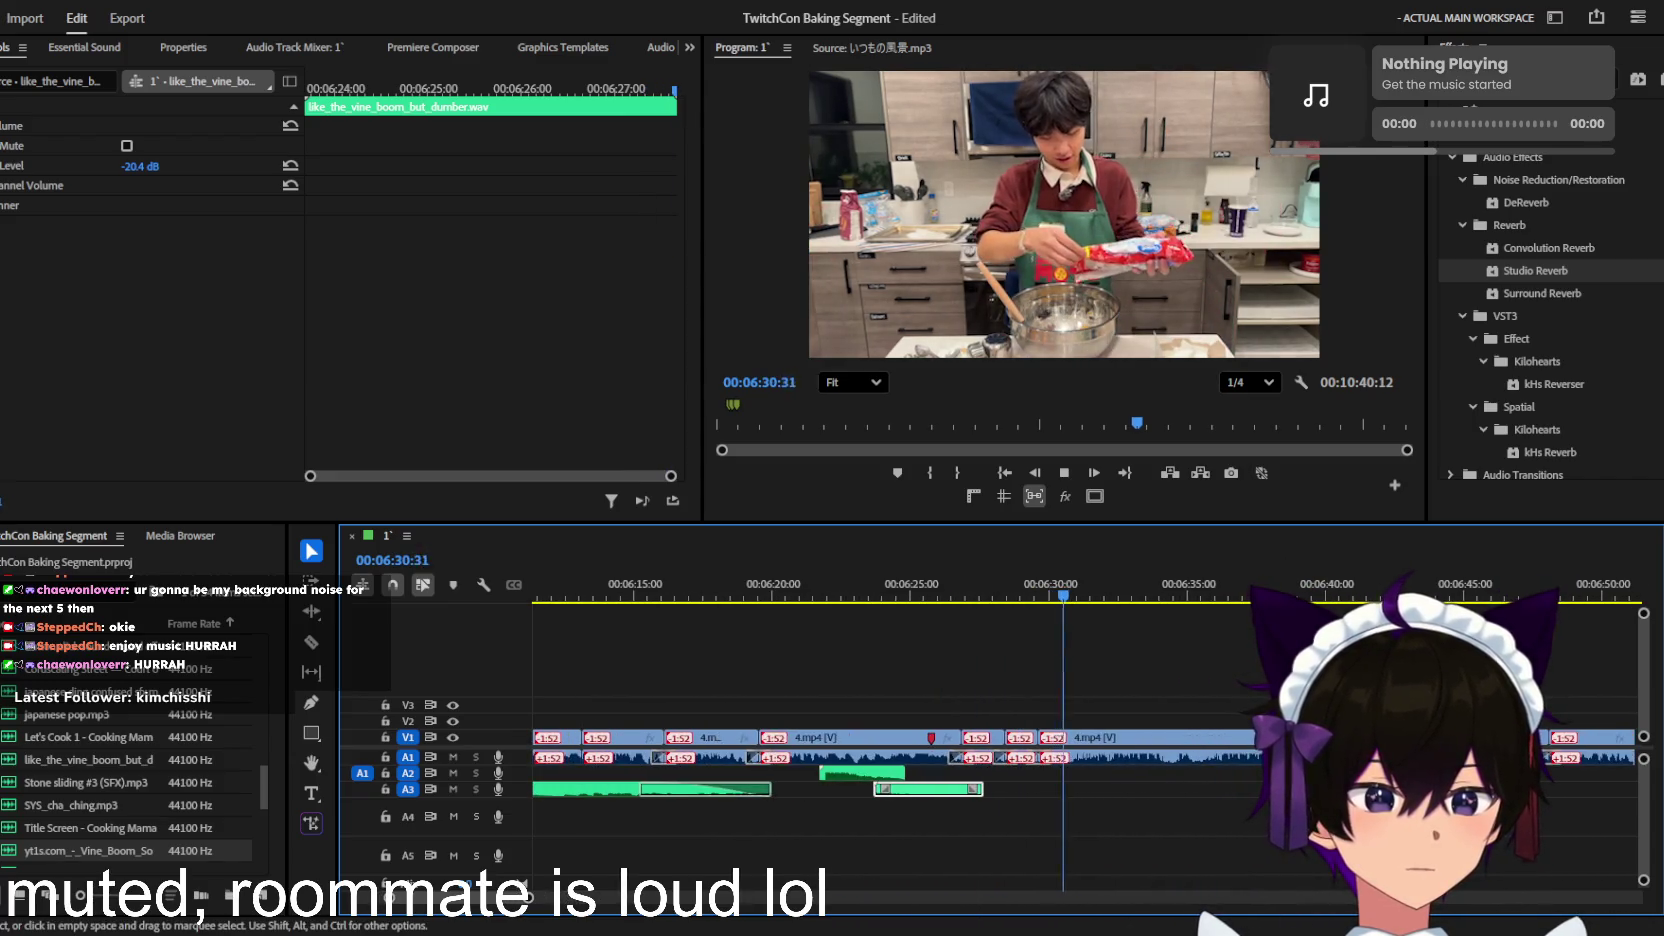
scroll(1215, 789, down, 1)
scroll(1215, 789, down, 1)
scroll(1215, 789, down, 2)
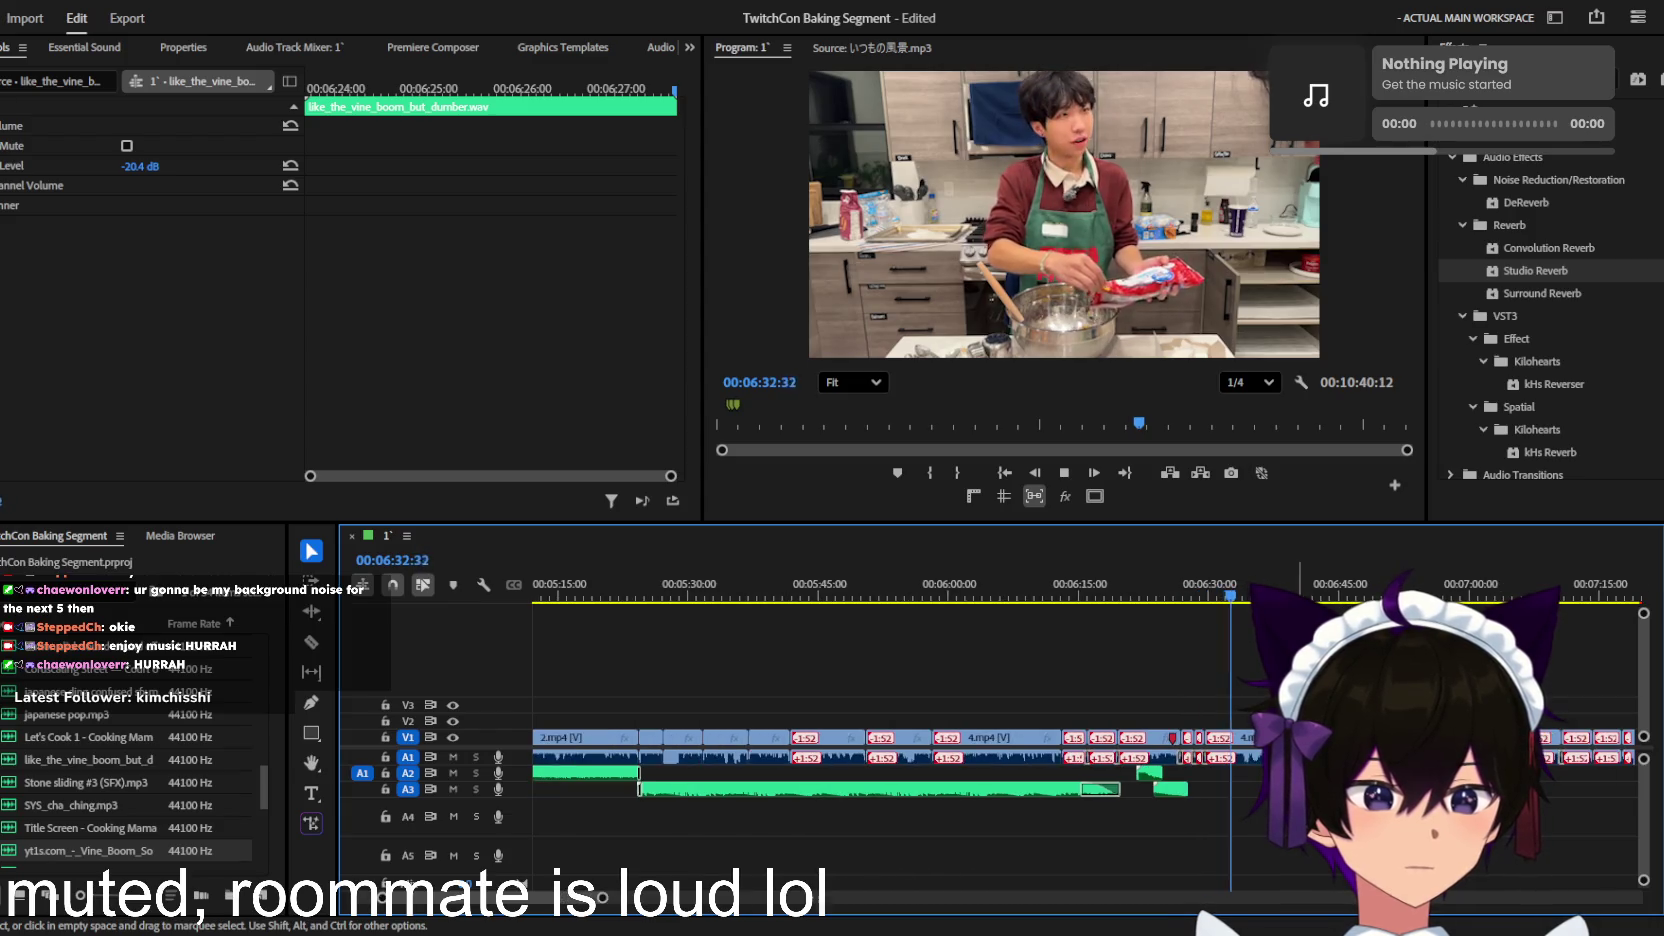
click(1215, 789)
key(space)
key(ctrl+s)
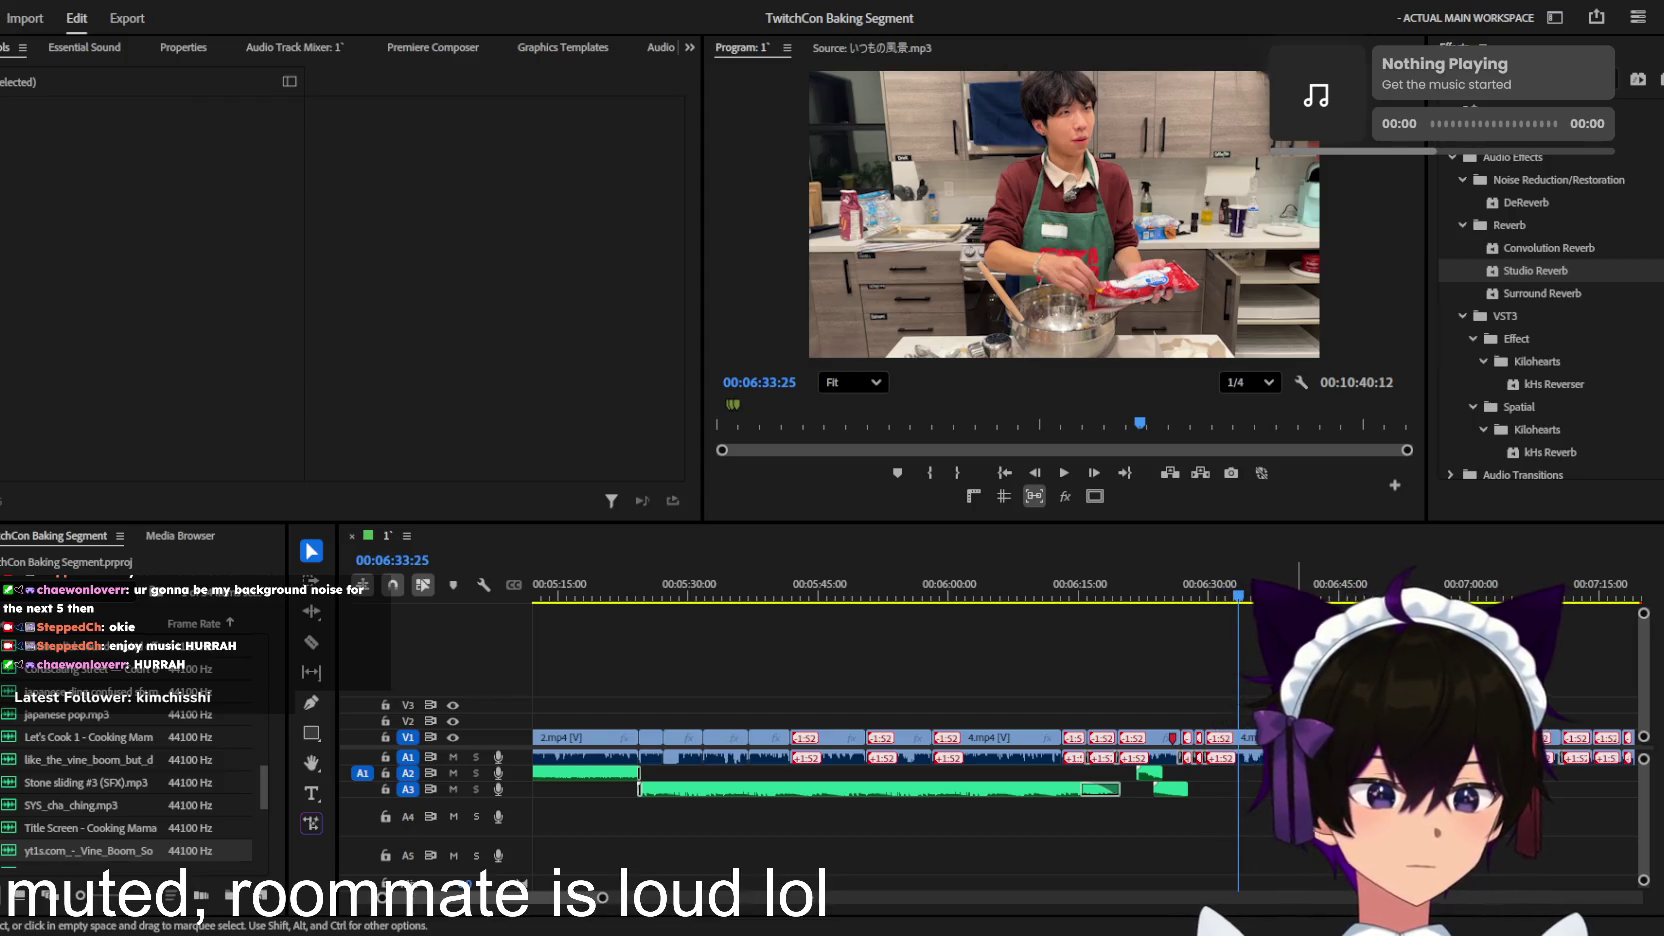
click(657, 518)
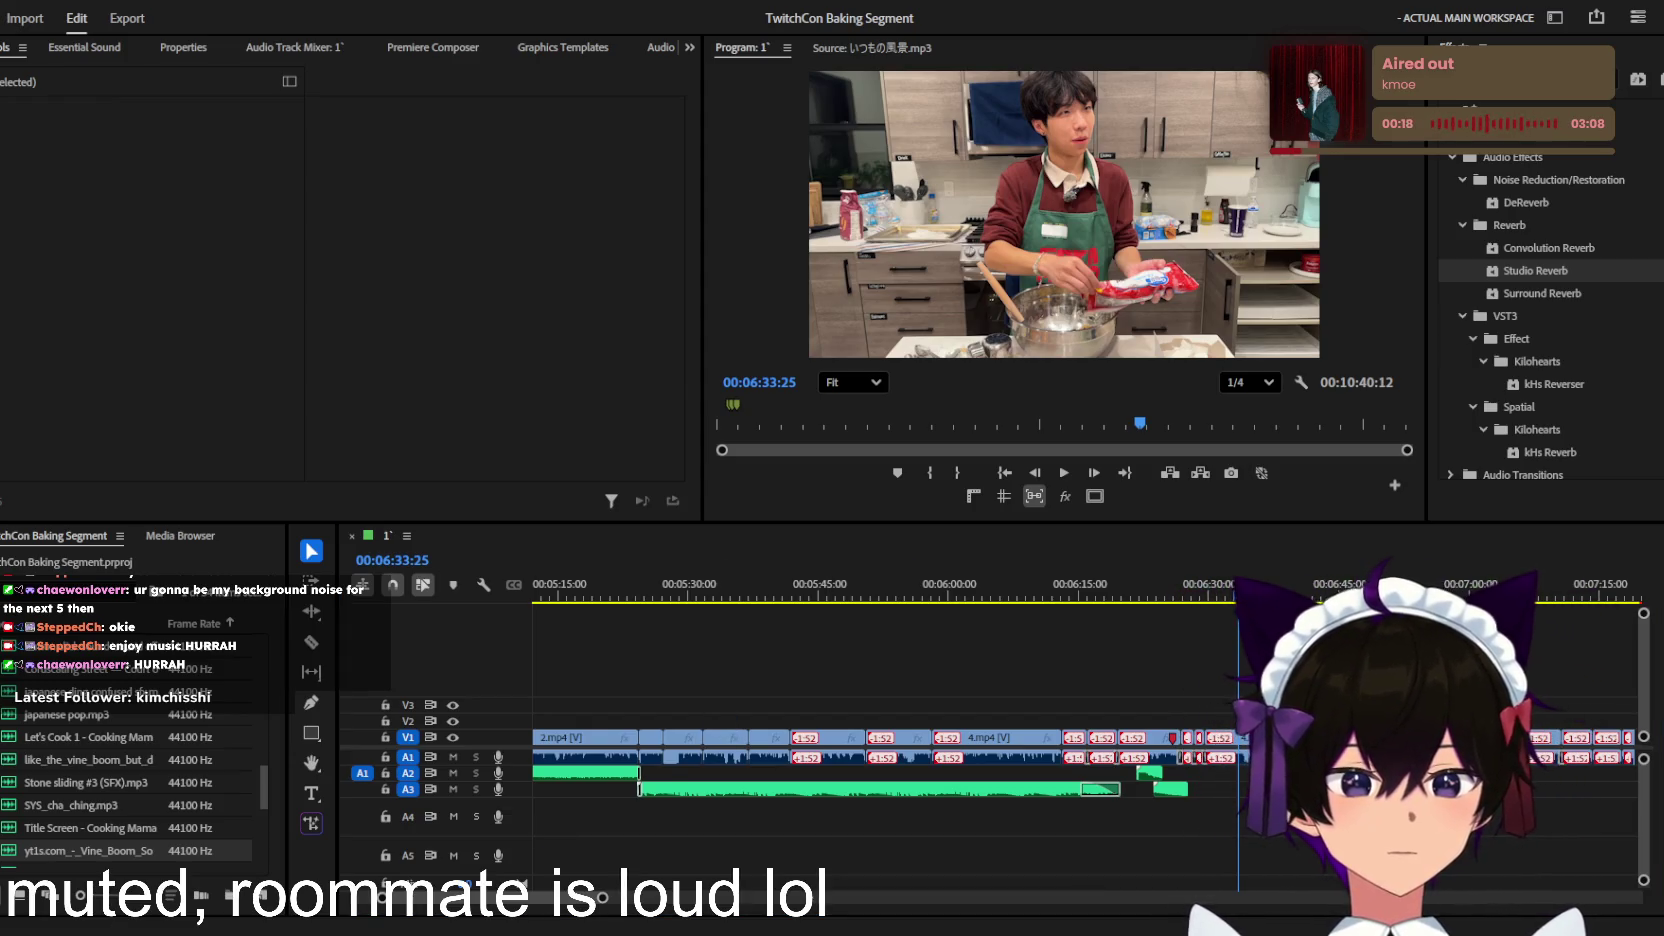
drag(1663, 800, 1190, 812)
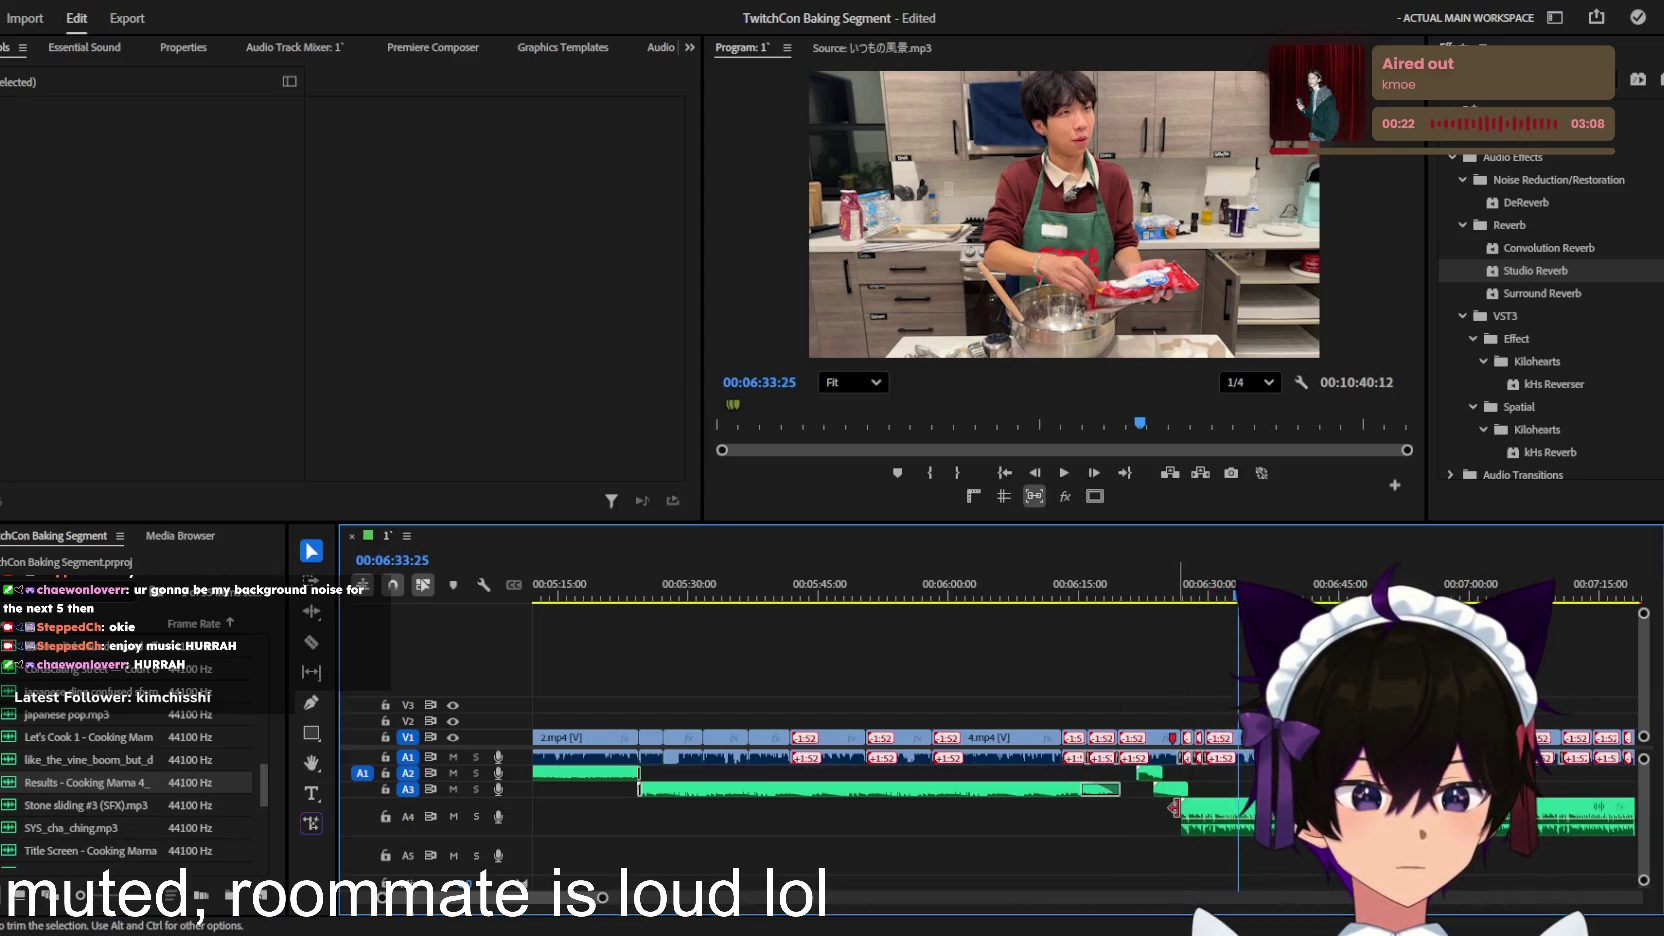
Step: Select the Results music clip on track A4 and play it back
scroll(1185, 790, up, 3)
click(1190, 812)
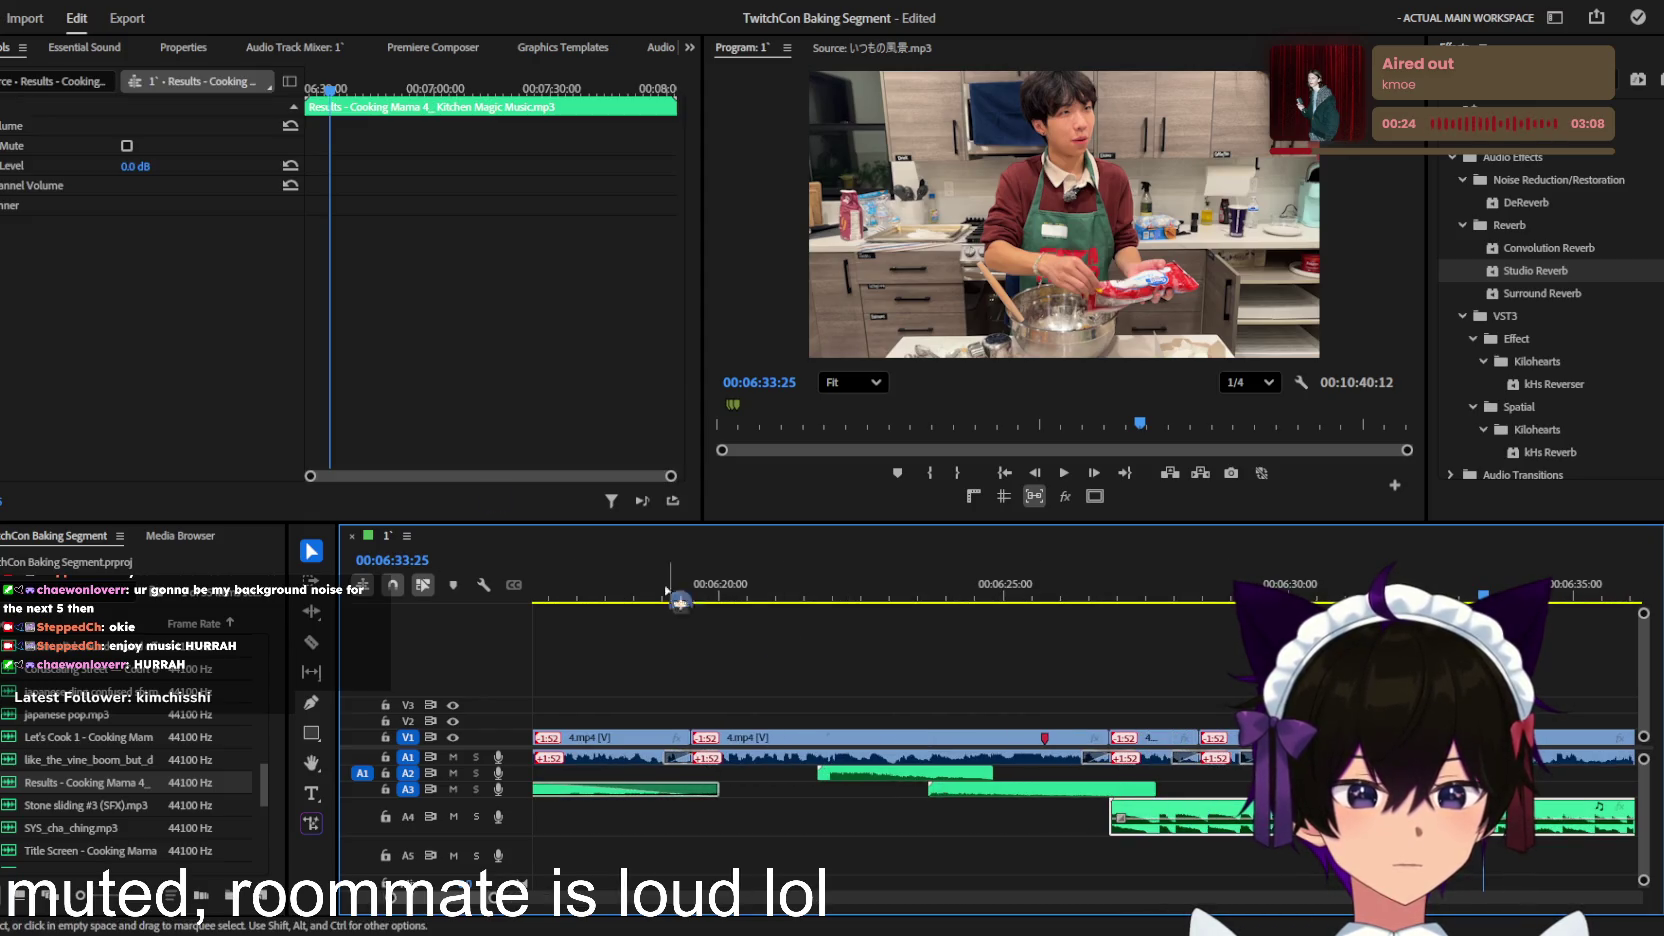
scroll(820, 840, down, 1)
scroll(797, 846, down, 1)
scroll(797, 846, down, 1)
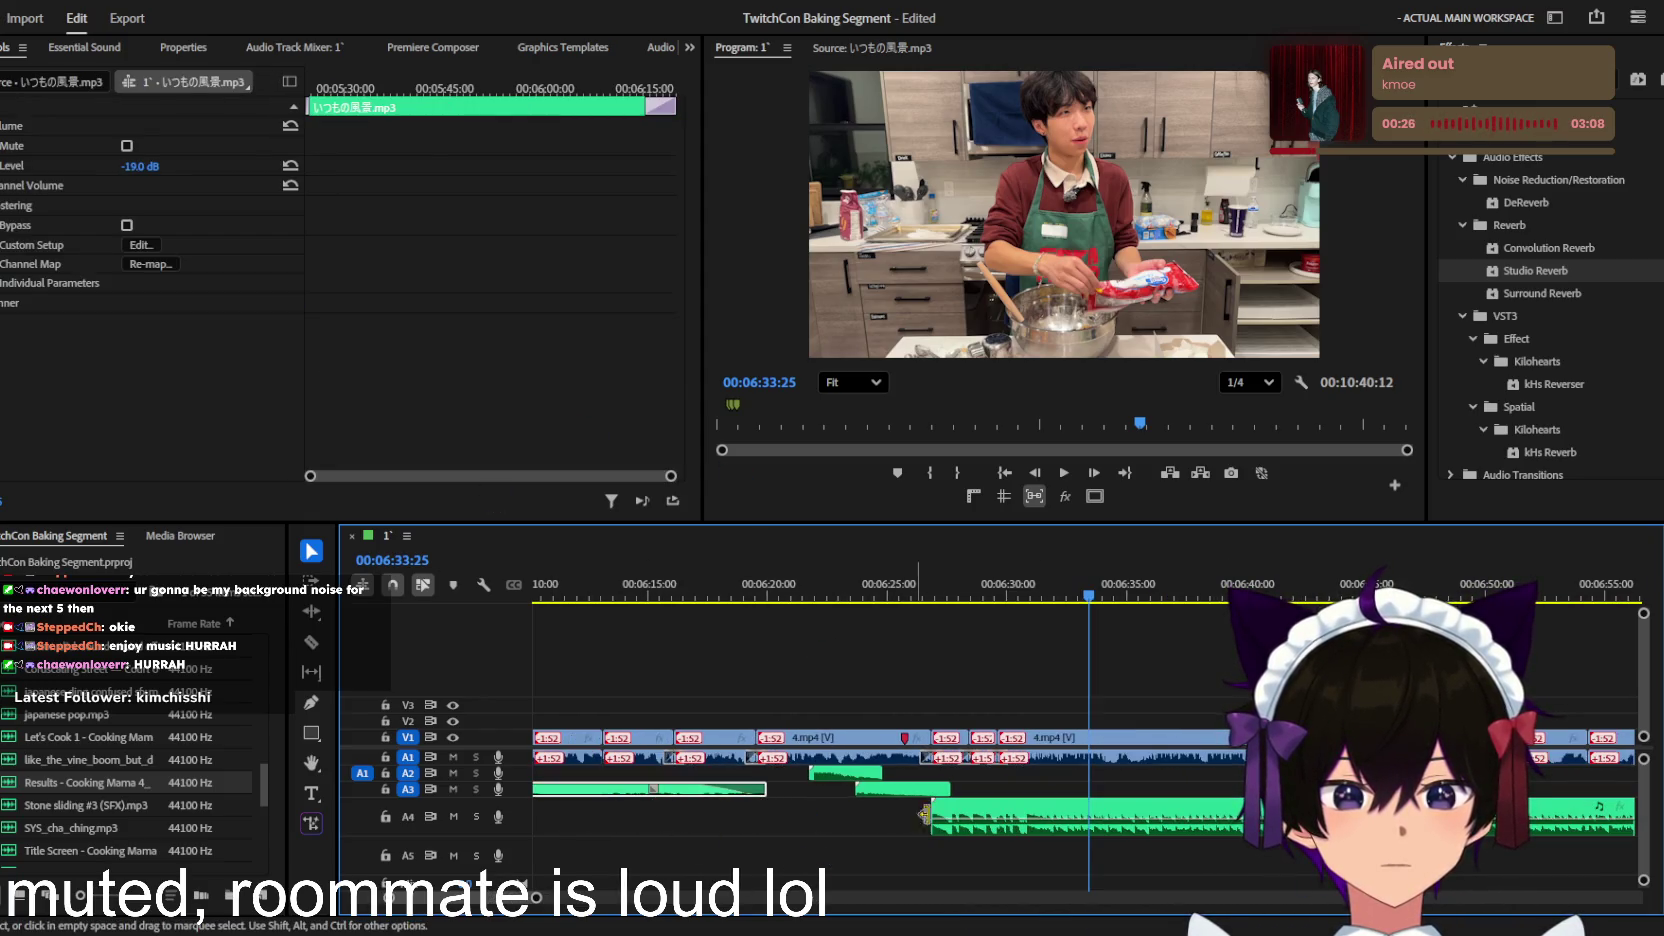
scroll(797, 846, down, 1)
click(936, 788)
scroll(940, 700, up, 2)
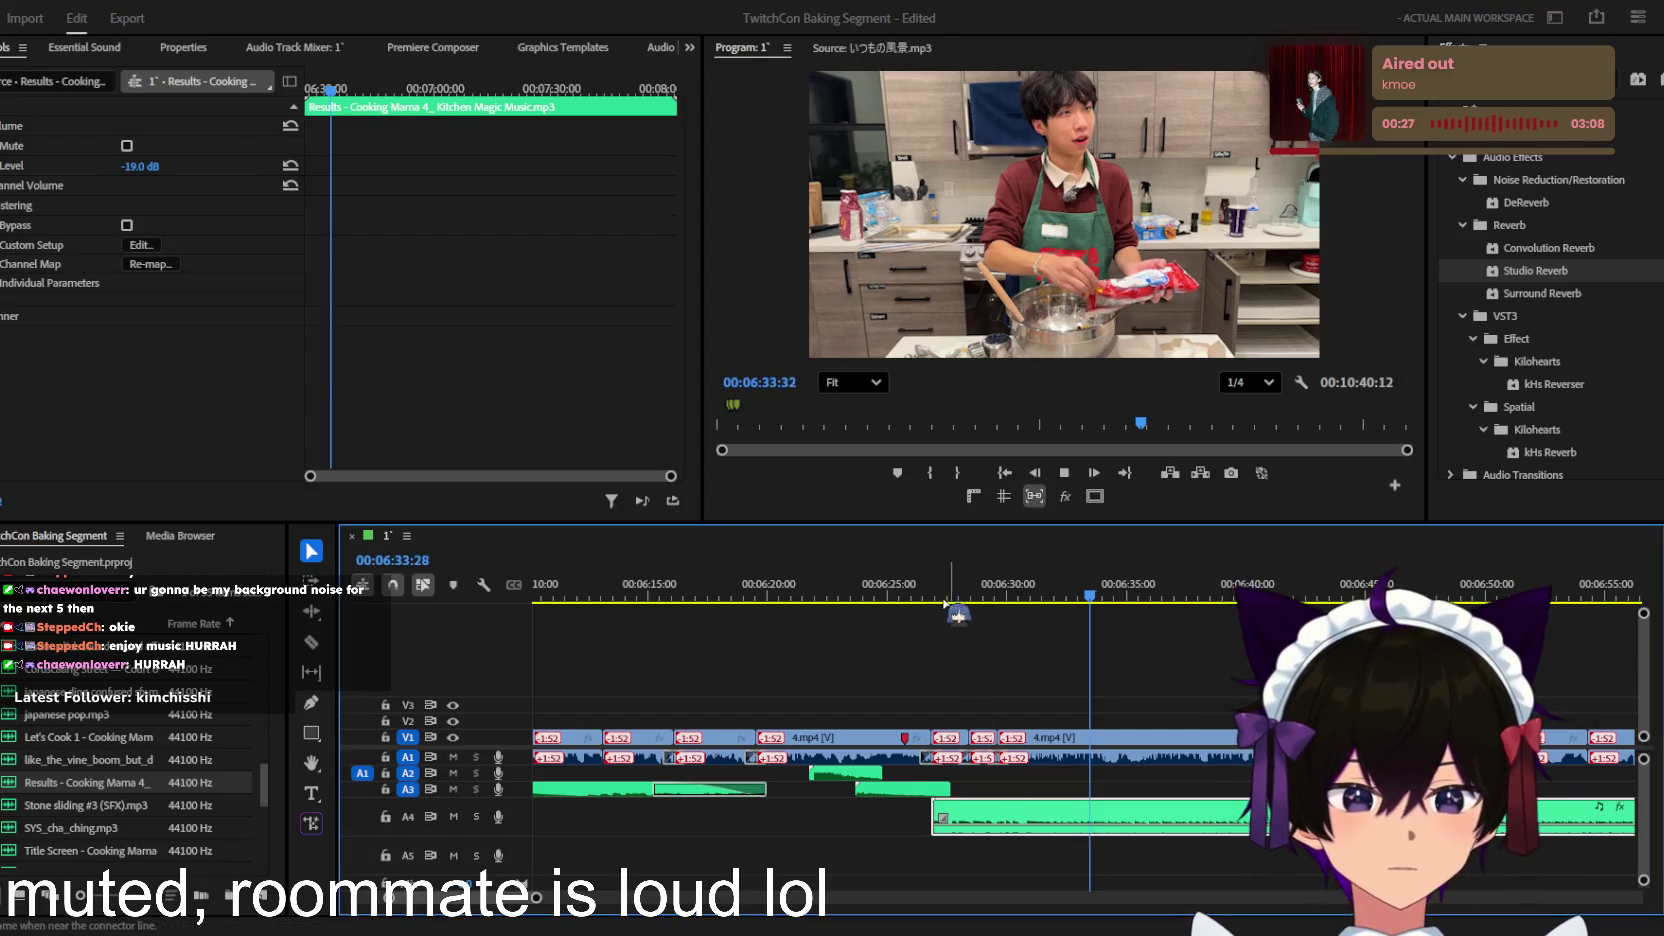
key(space)
Step: Lower the Results music Volume Level from -19.0 to -24.3 dB
scroll(1015, 685, down, 1)
scroll(1014, 695, down, 1)
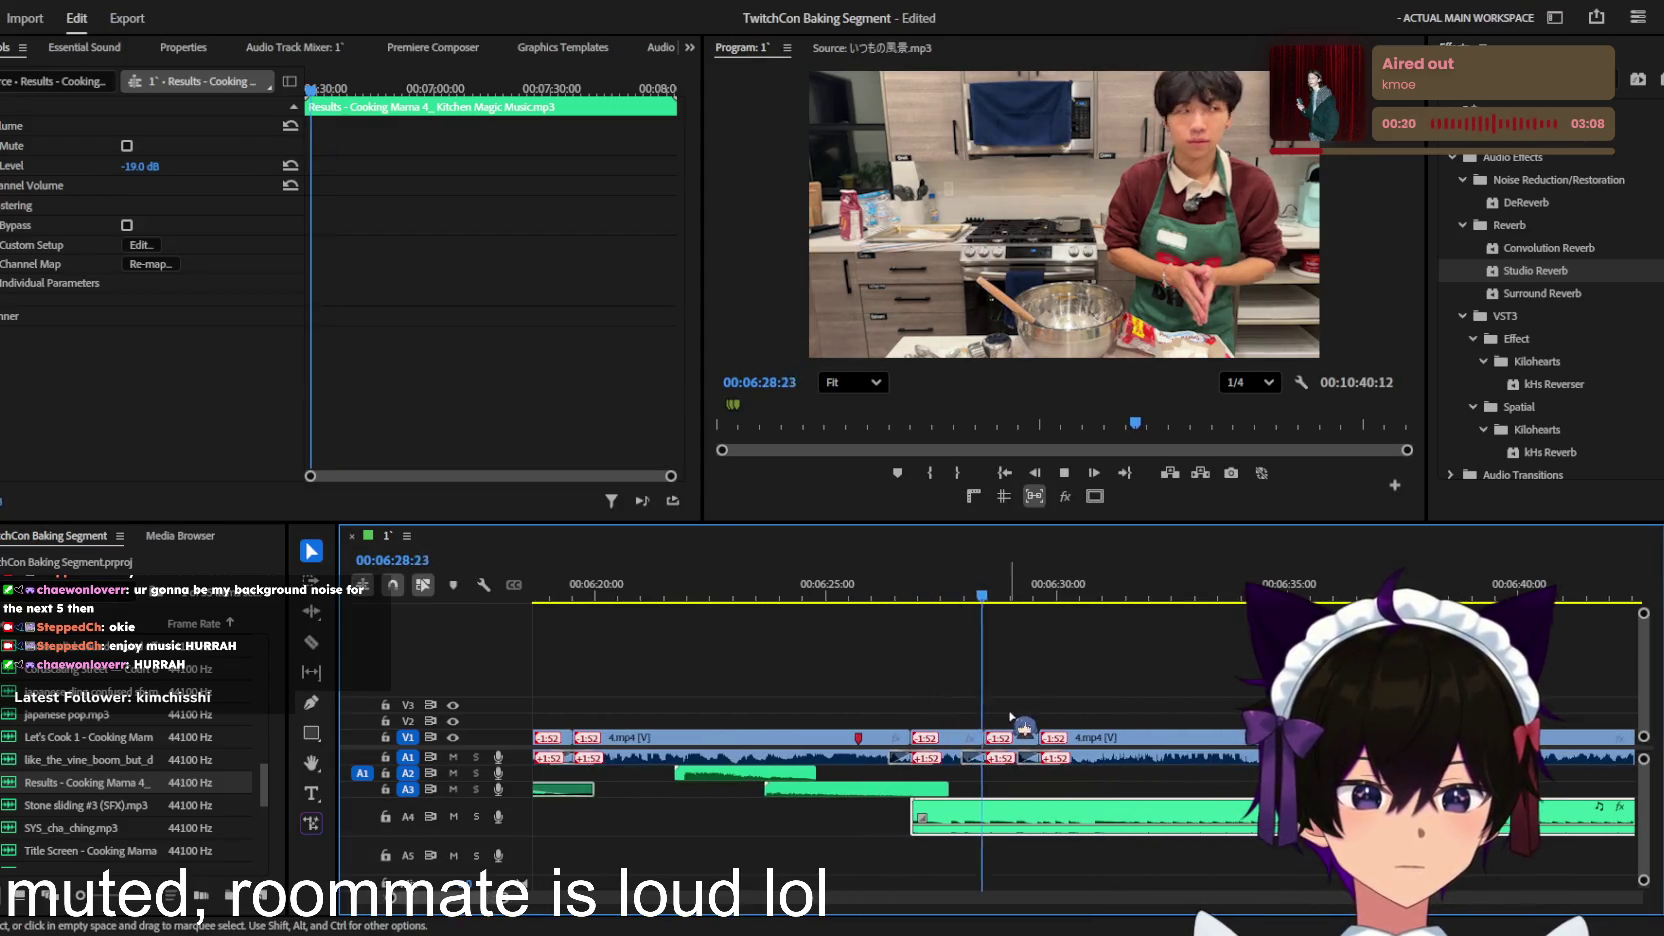
scroll(1013, 710, down, 1)
scroll(1015, 722, up, 1)
scroll(1030, 745, up, 1)
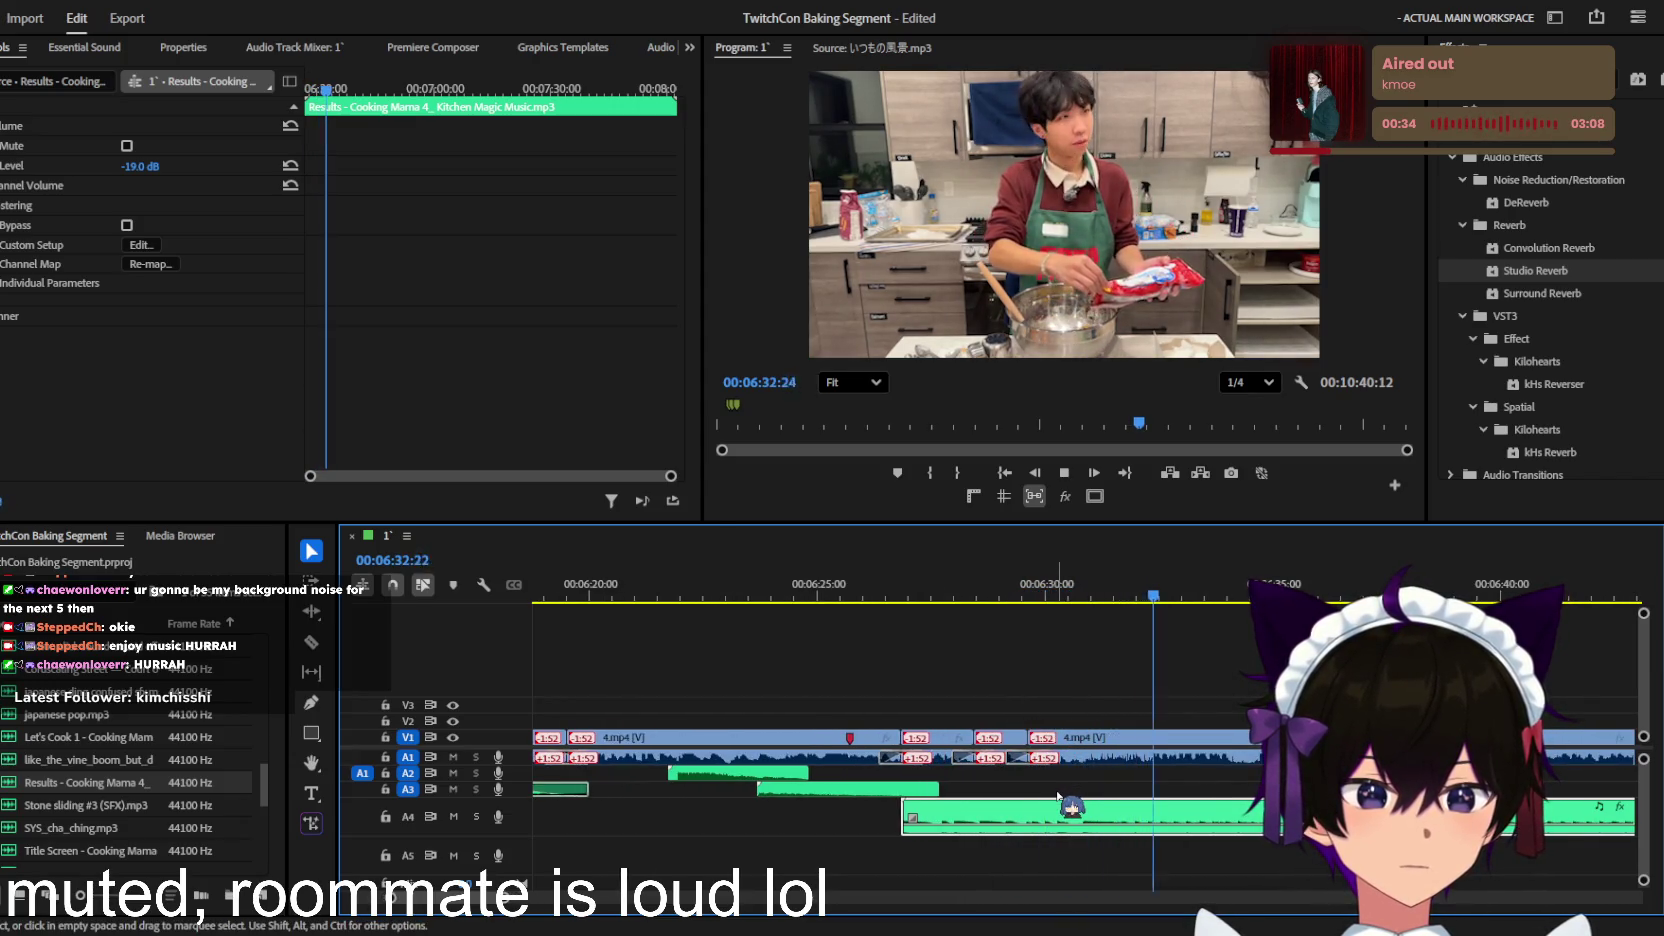
scroll(1062, 792, down, 2)
scroll(1062, 795, down, 1)
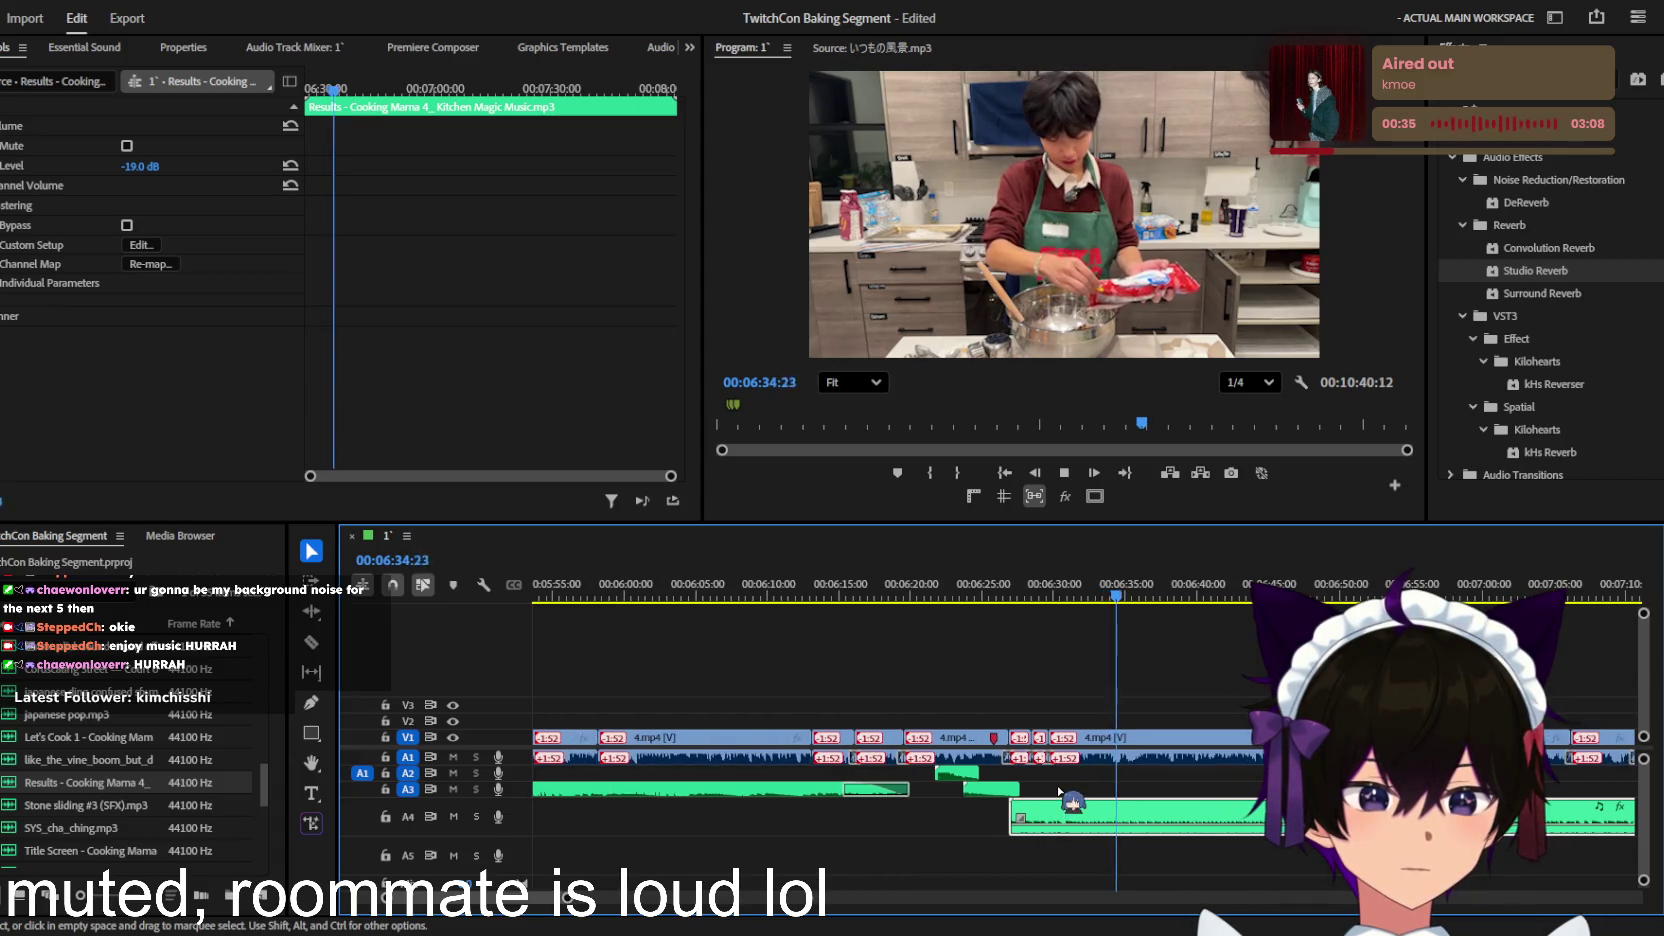
drag(160, 172, 150, 168)
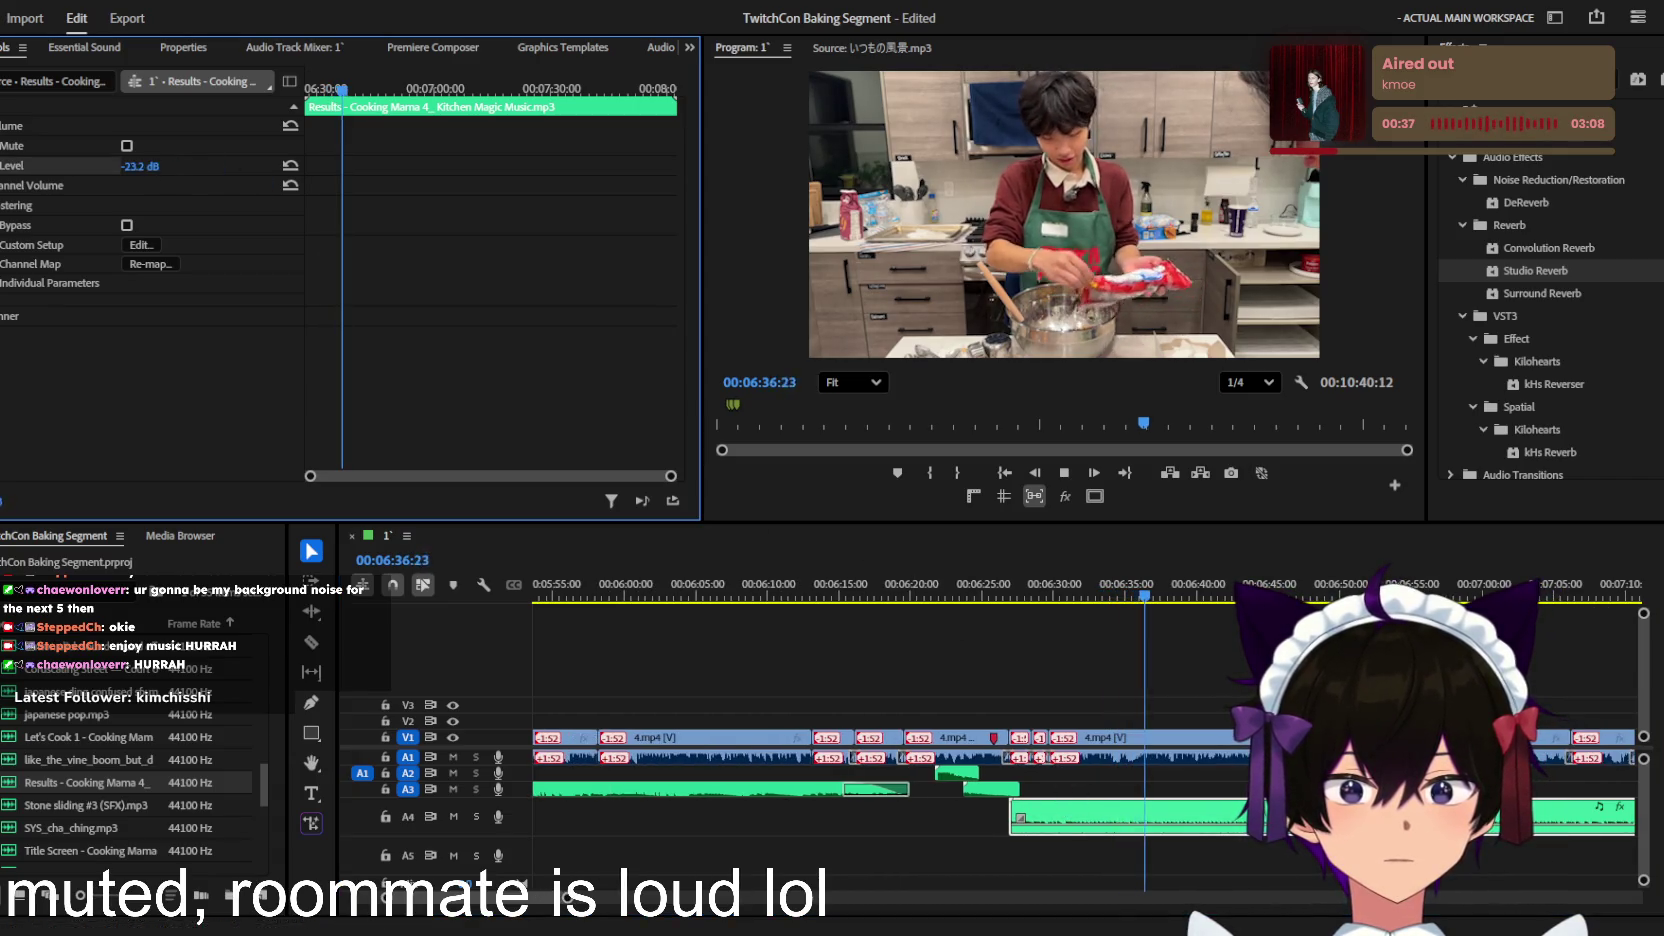
scroll(1300, 790, up, 1)
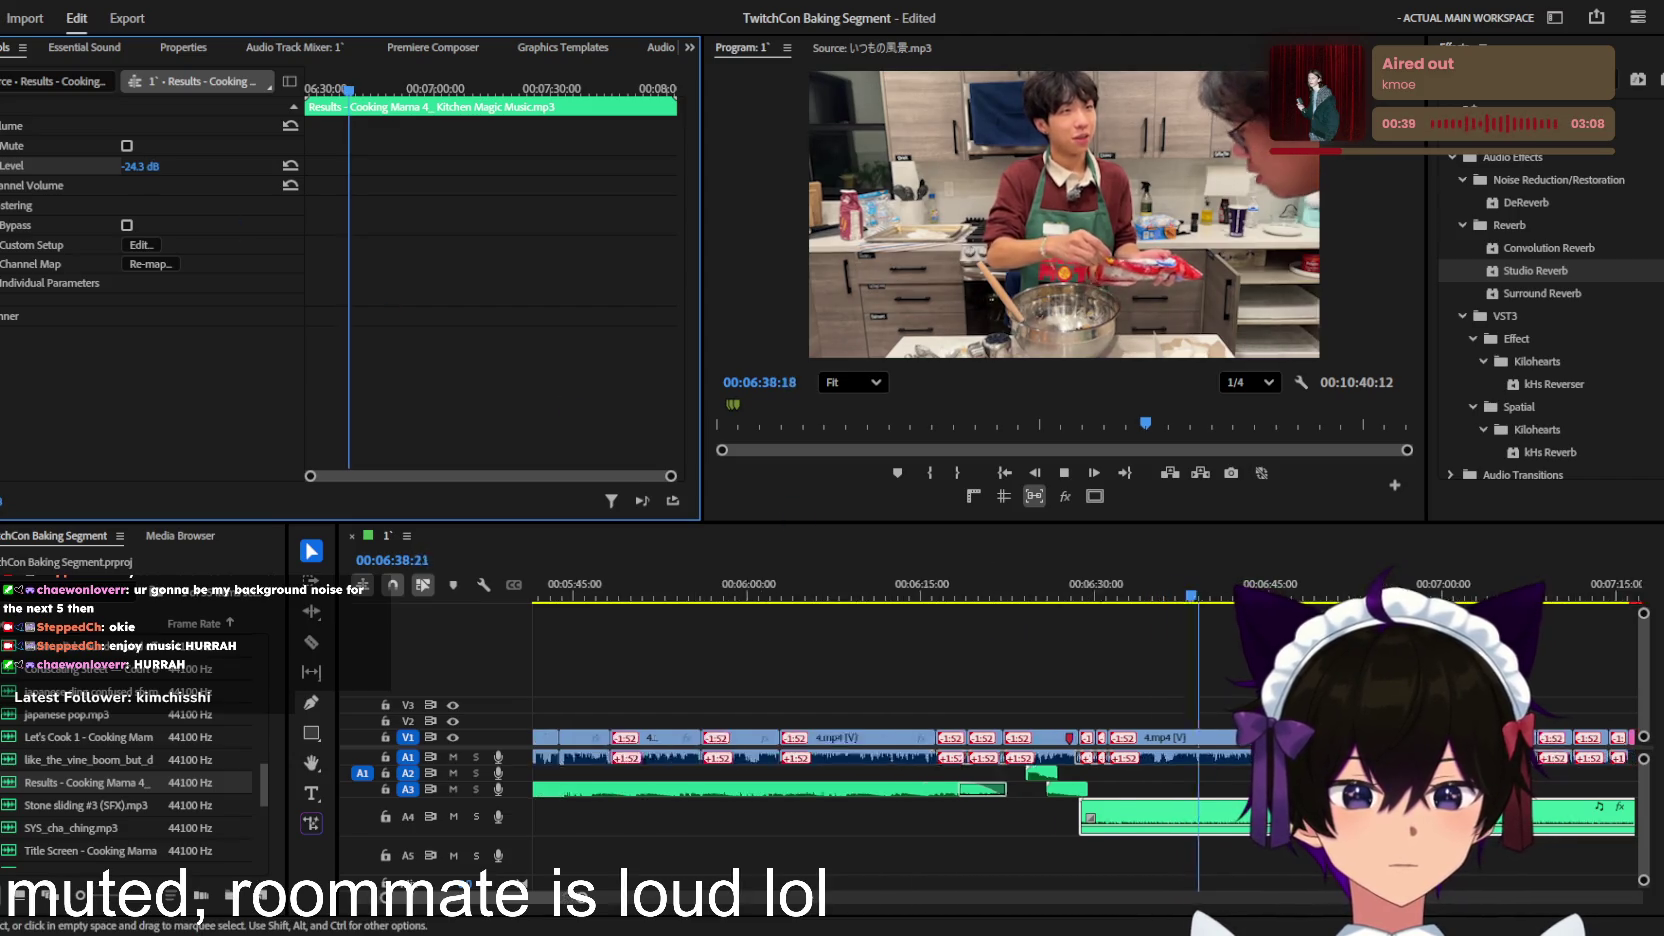
scroll(1145, 772, down, 3)
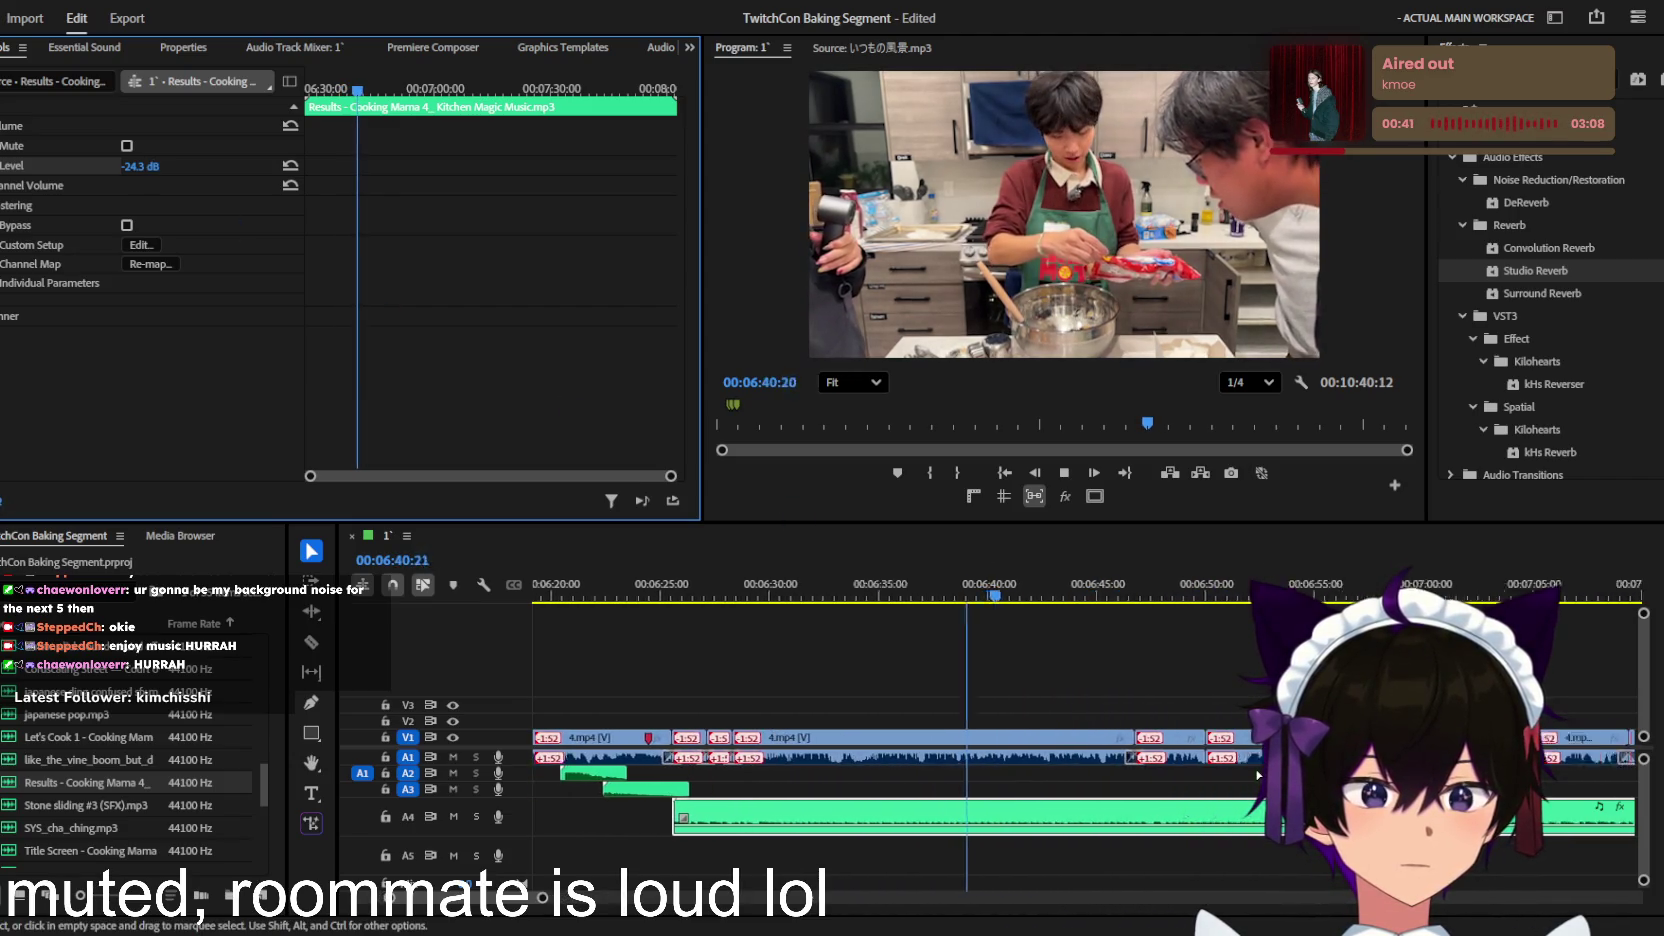
scroll(1143, 771, up, 2)
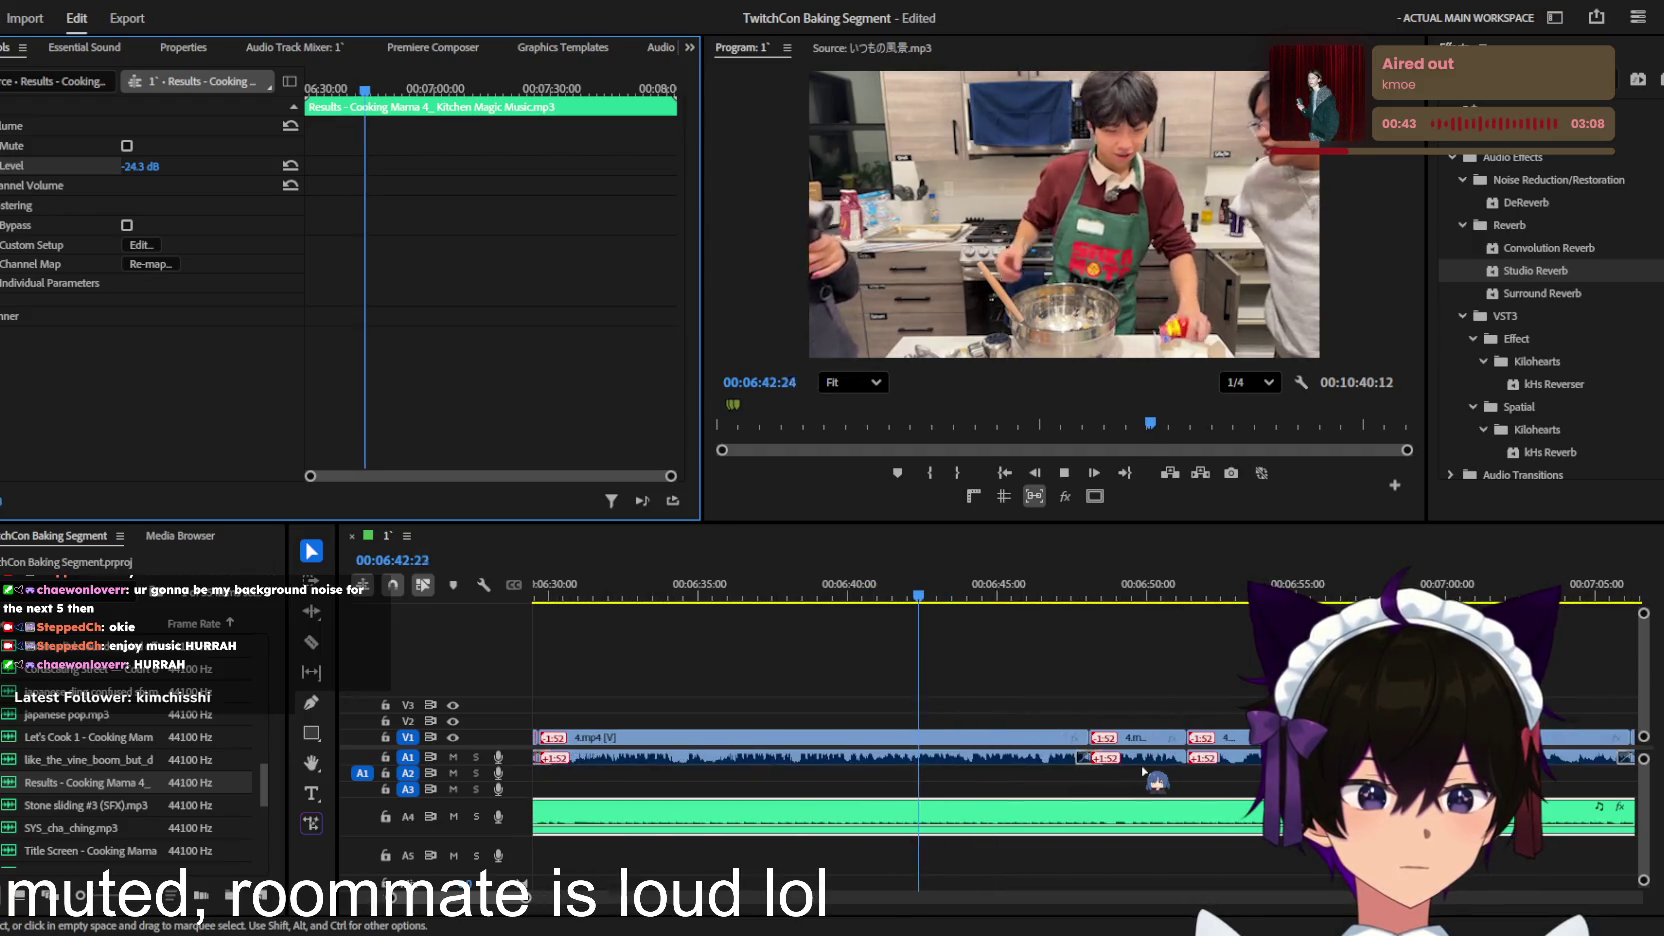
scroll(1143, 771, up, 2)
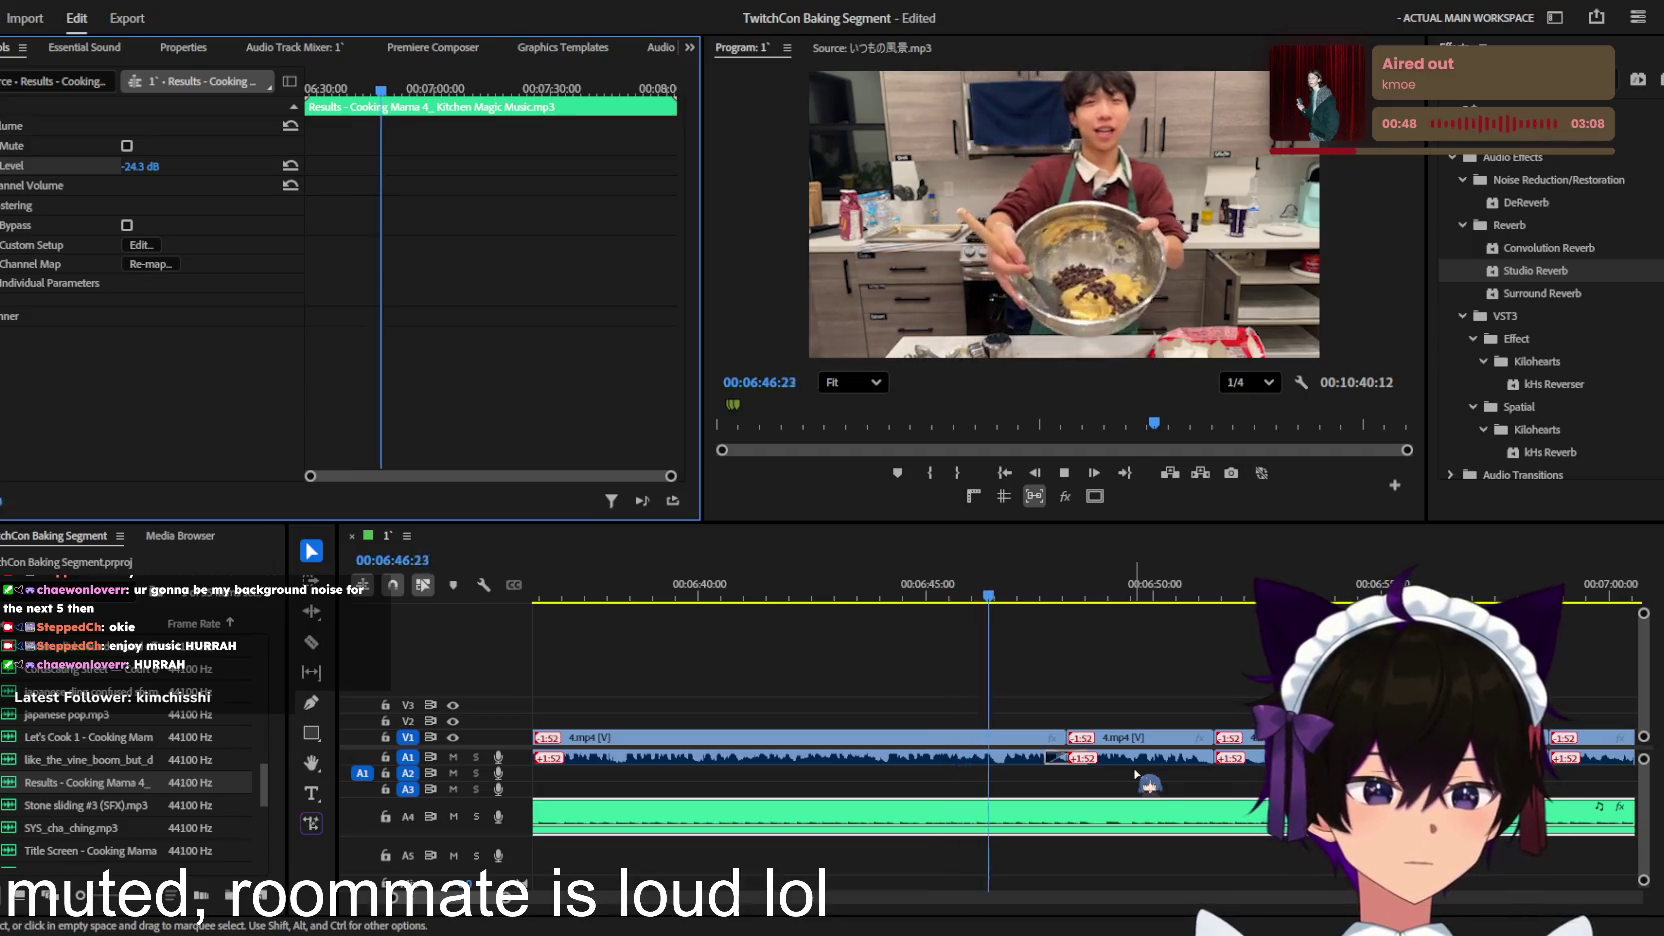
scroll(1135, 775, up, 2)
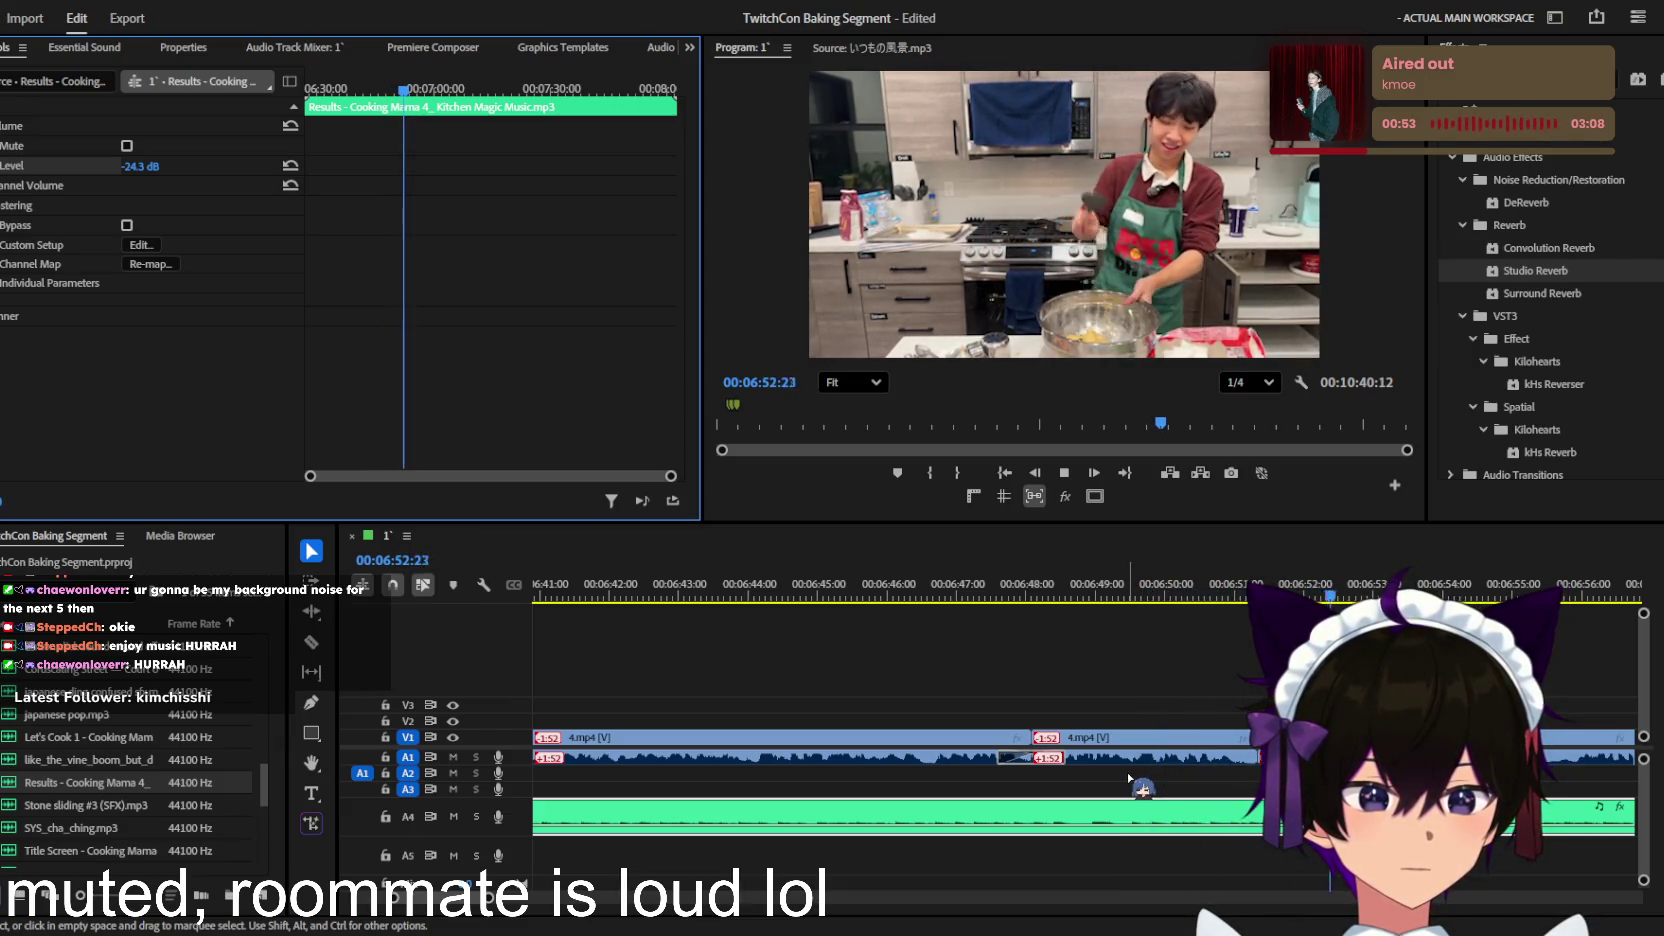
scroll(1130, 778, down, 2)
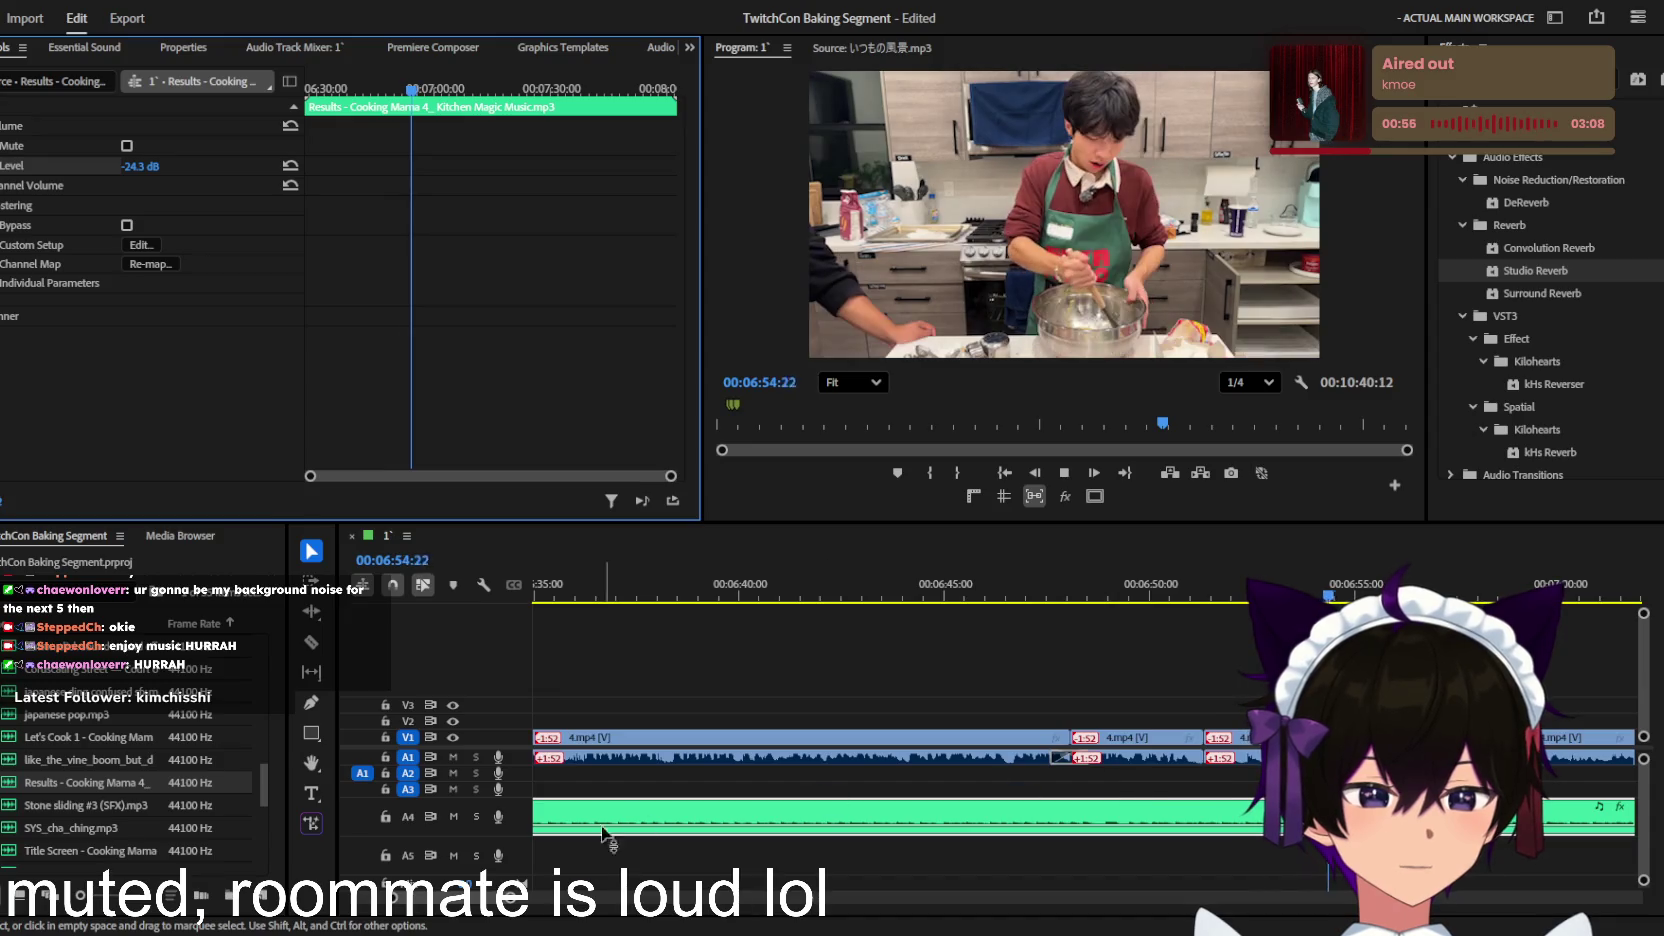
key(space)
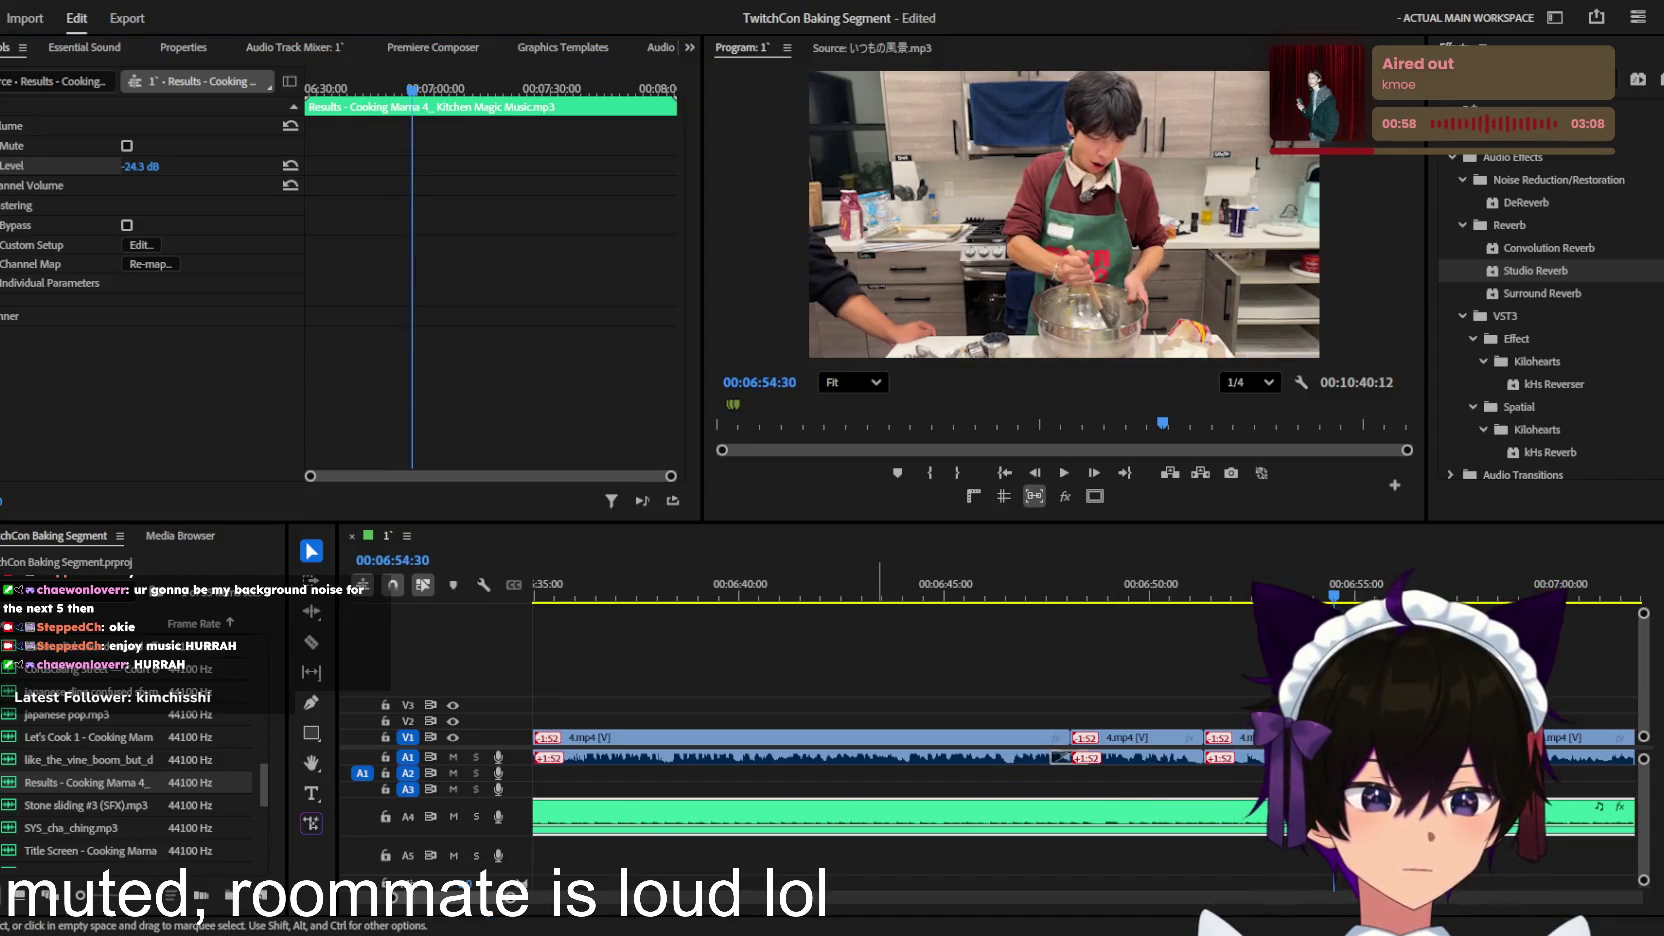
click(1222, 692)
scroll(1222, 692, down, 2)
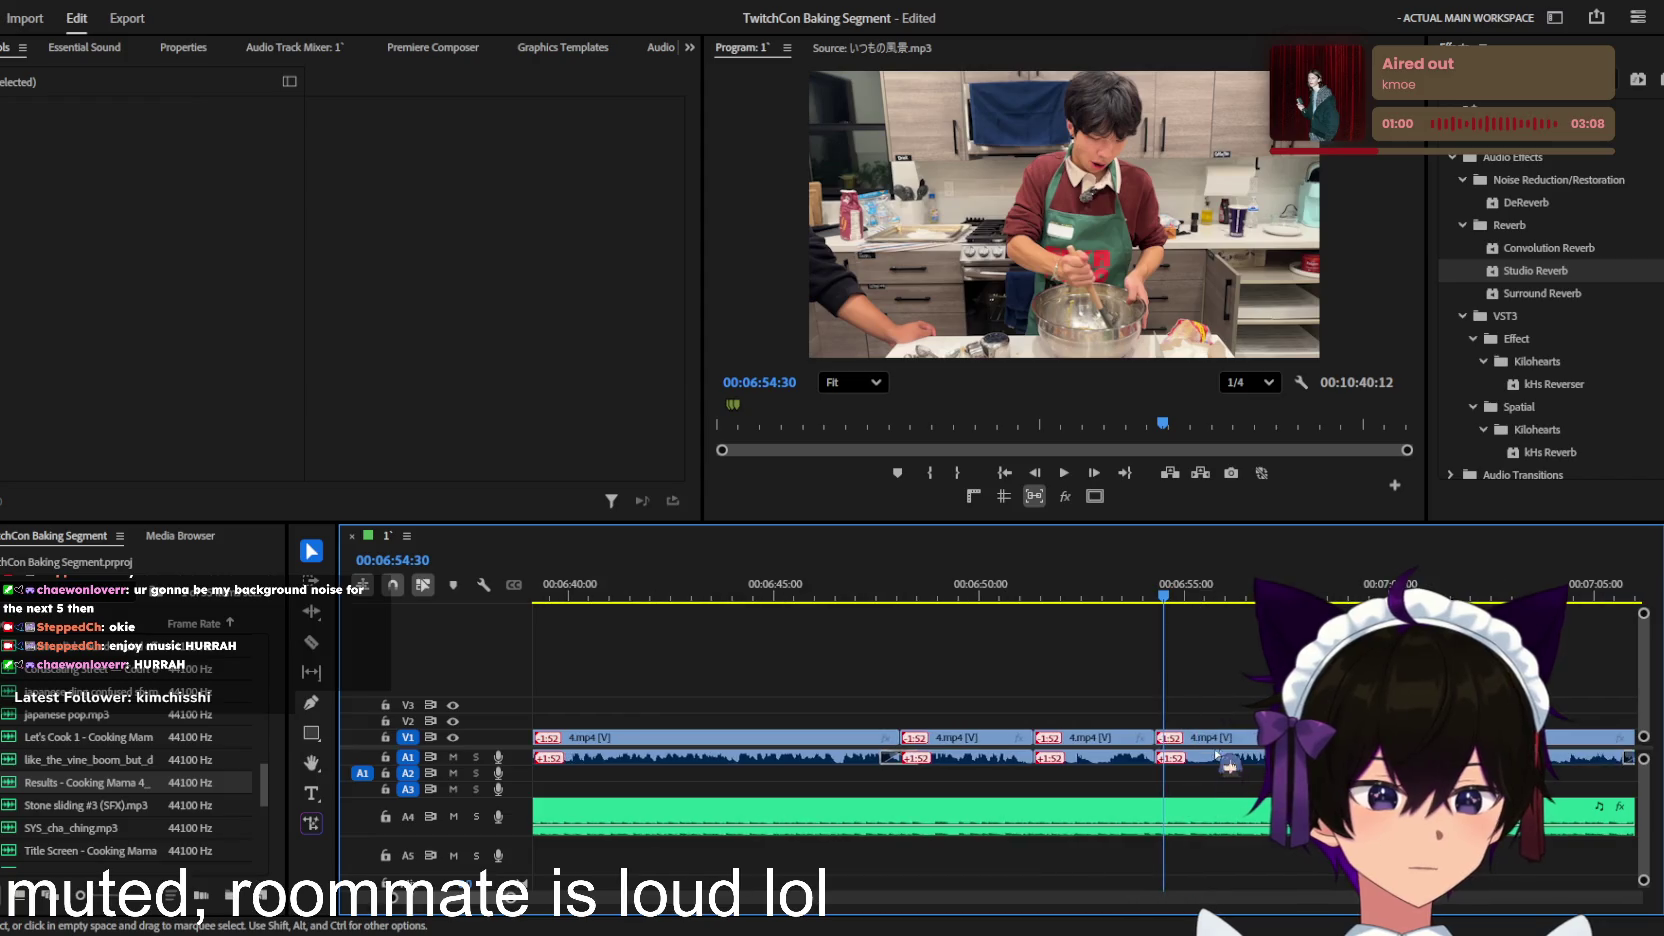
key(space)
scroll(1205, 735, up, 1)
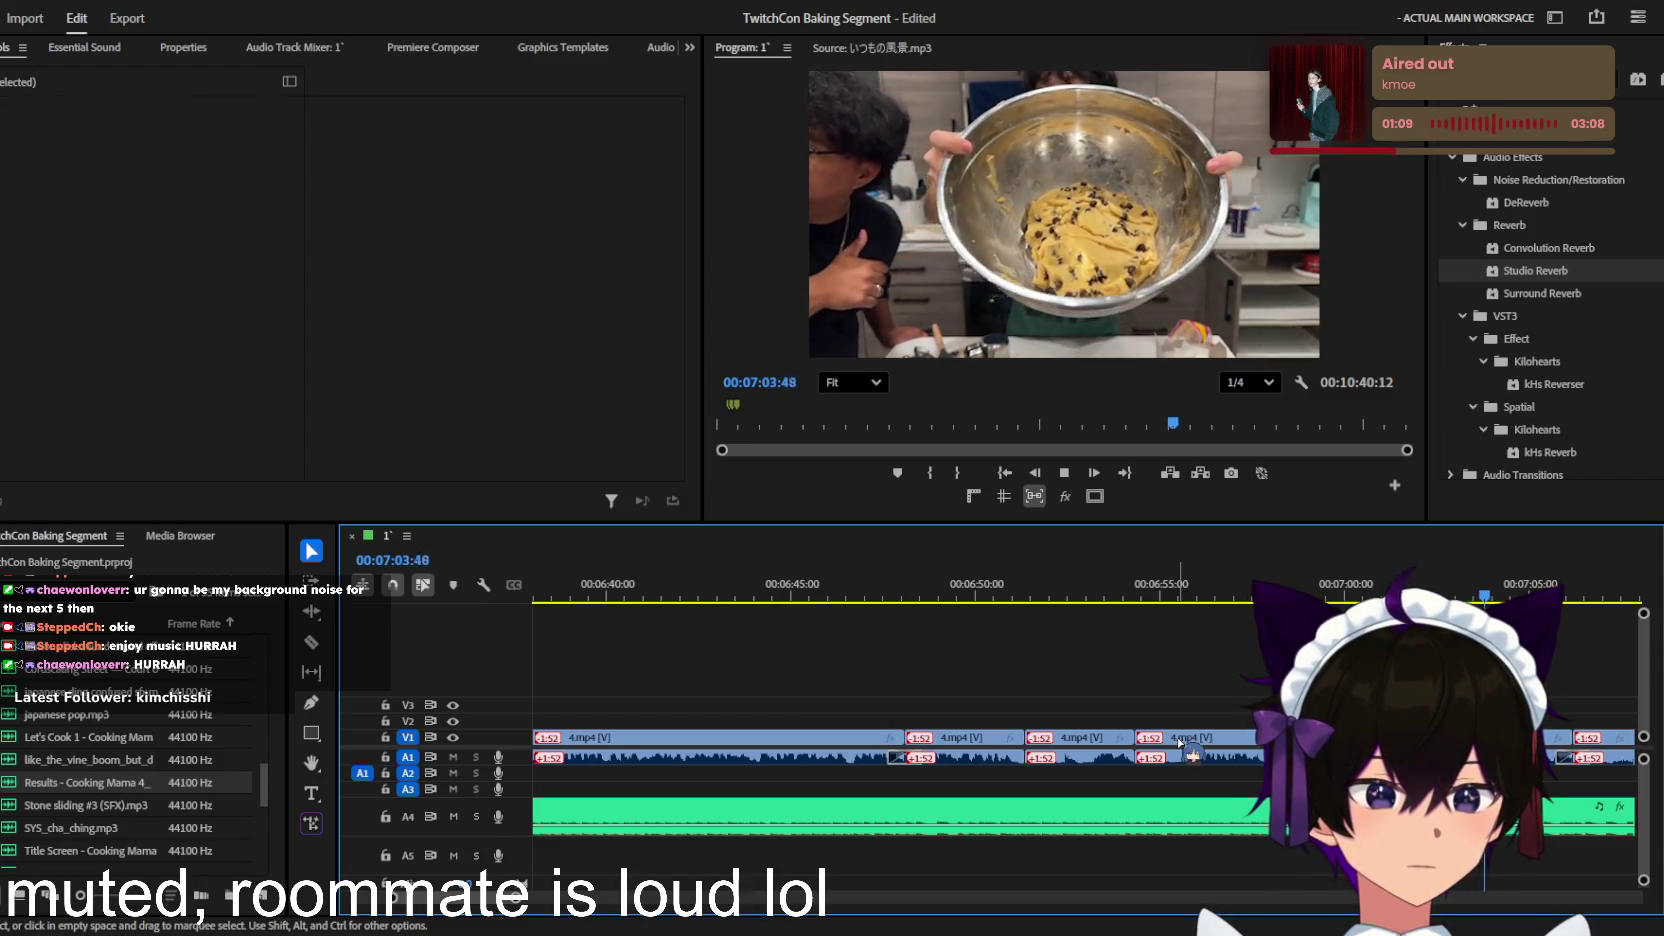
key(minus)
Step: Place rizz sfx.mp3 on track A3 just before the 7:10 mark
key(equal)
key(equal)
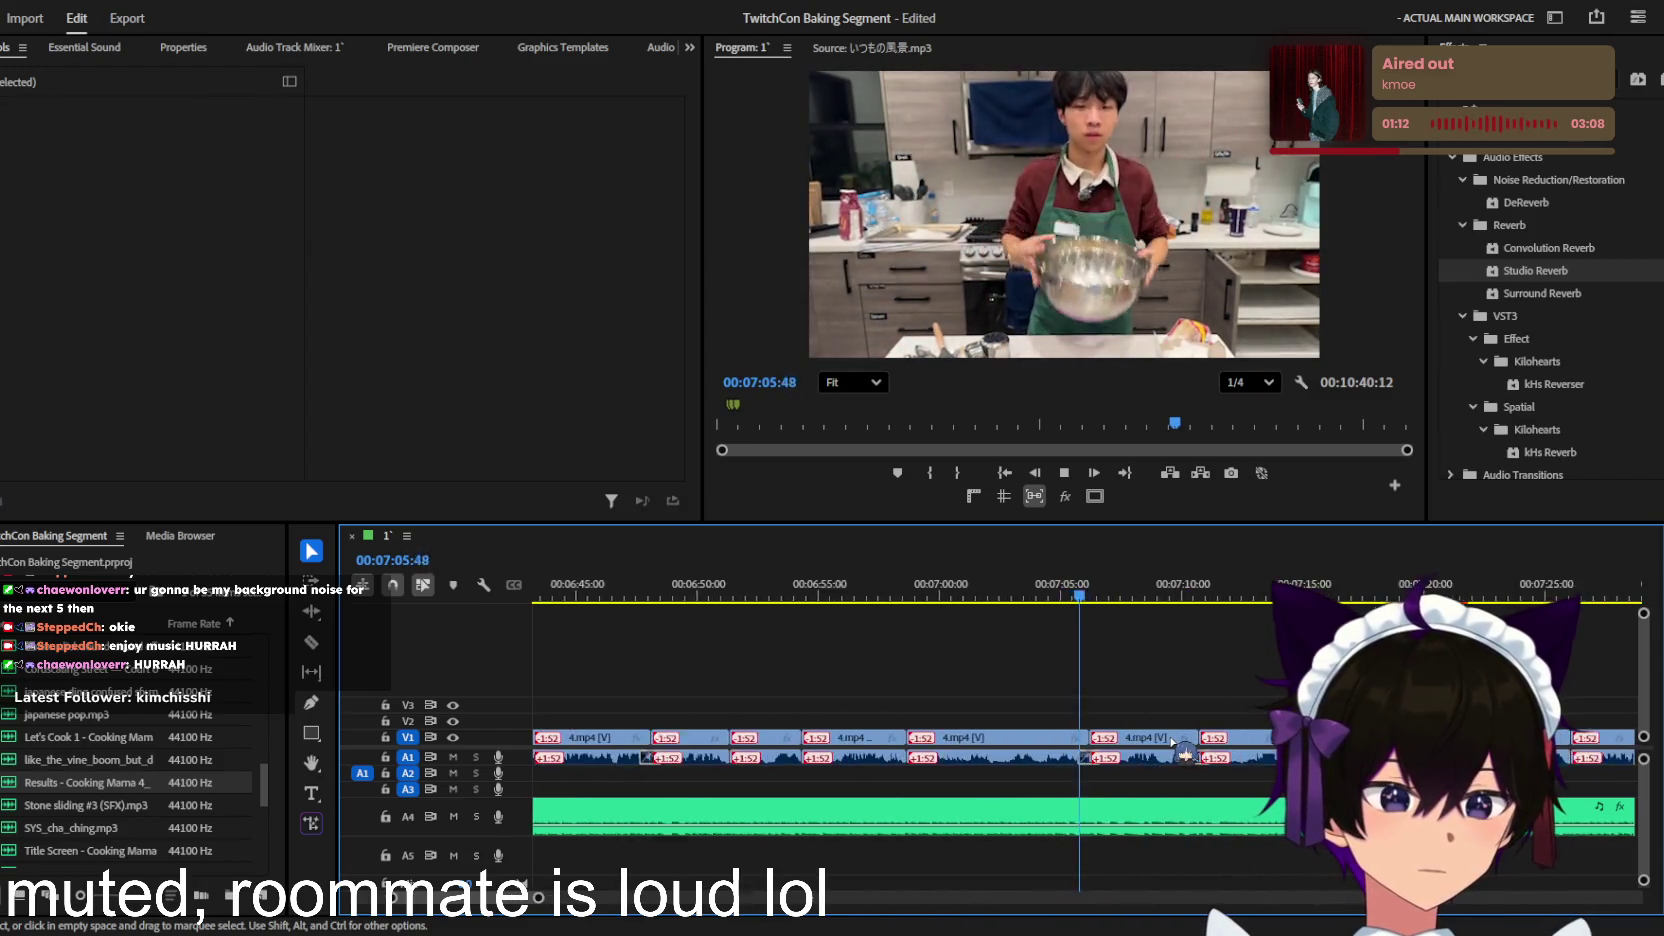
key(equal)
drag(1098, 738, 1115, 773)
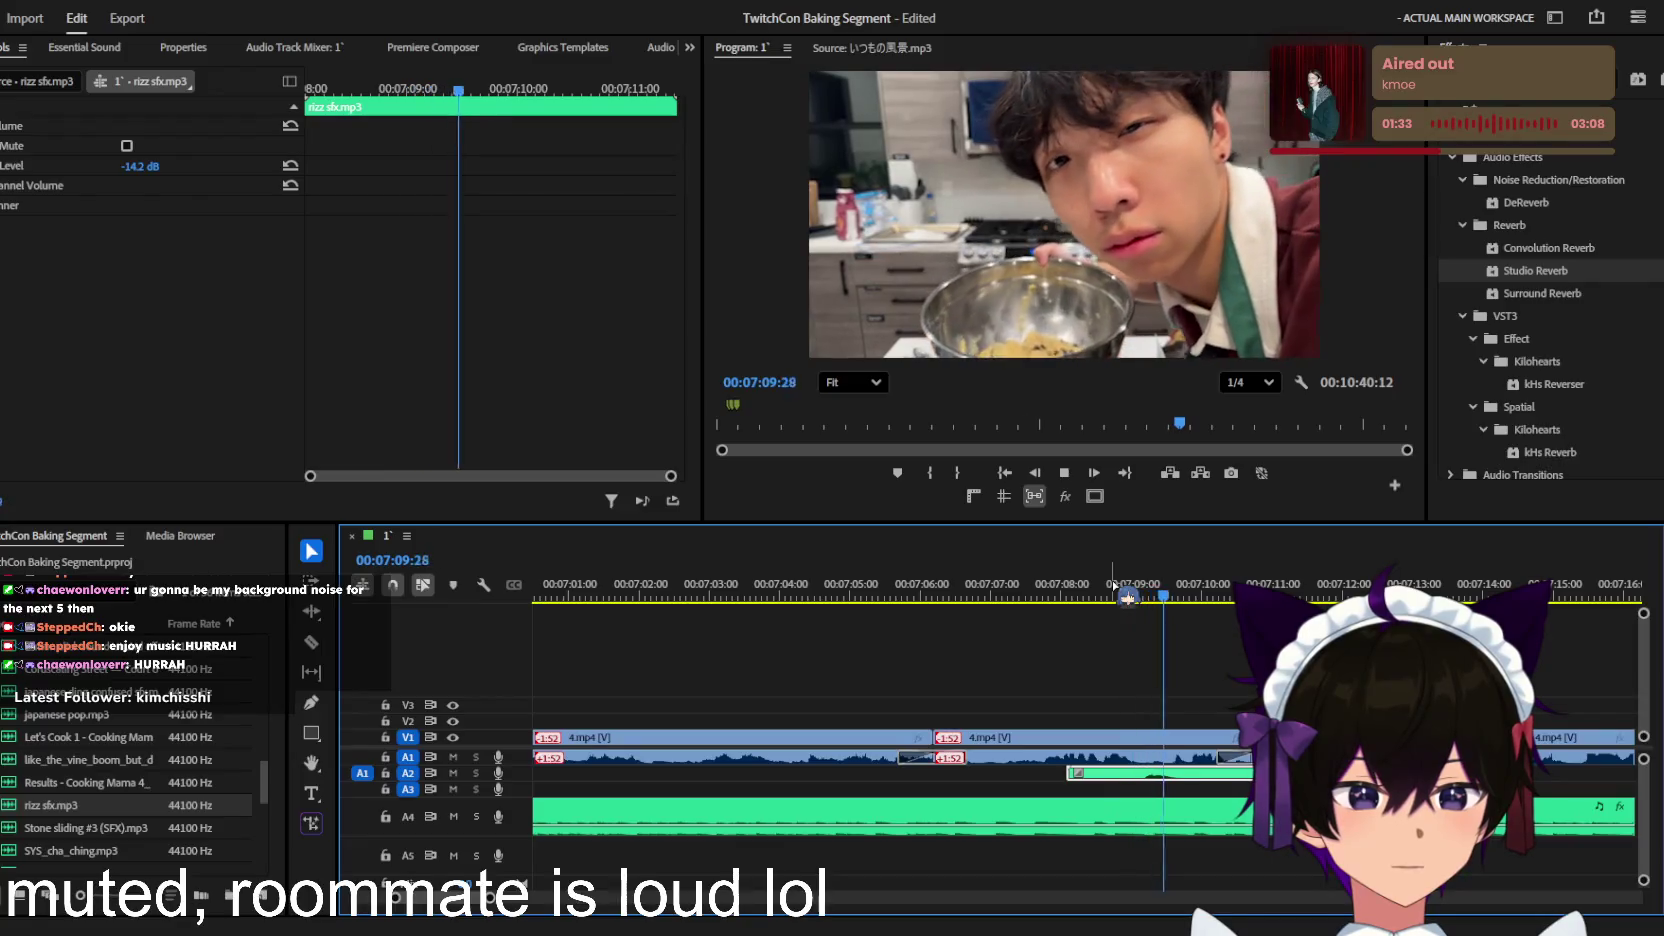
key(minus)
key(minus)
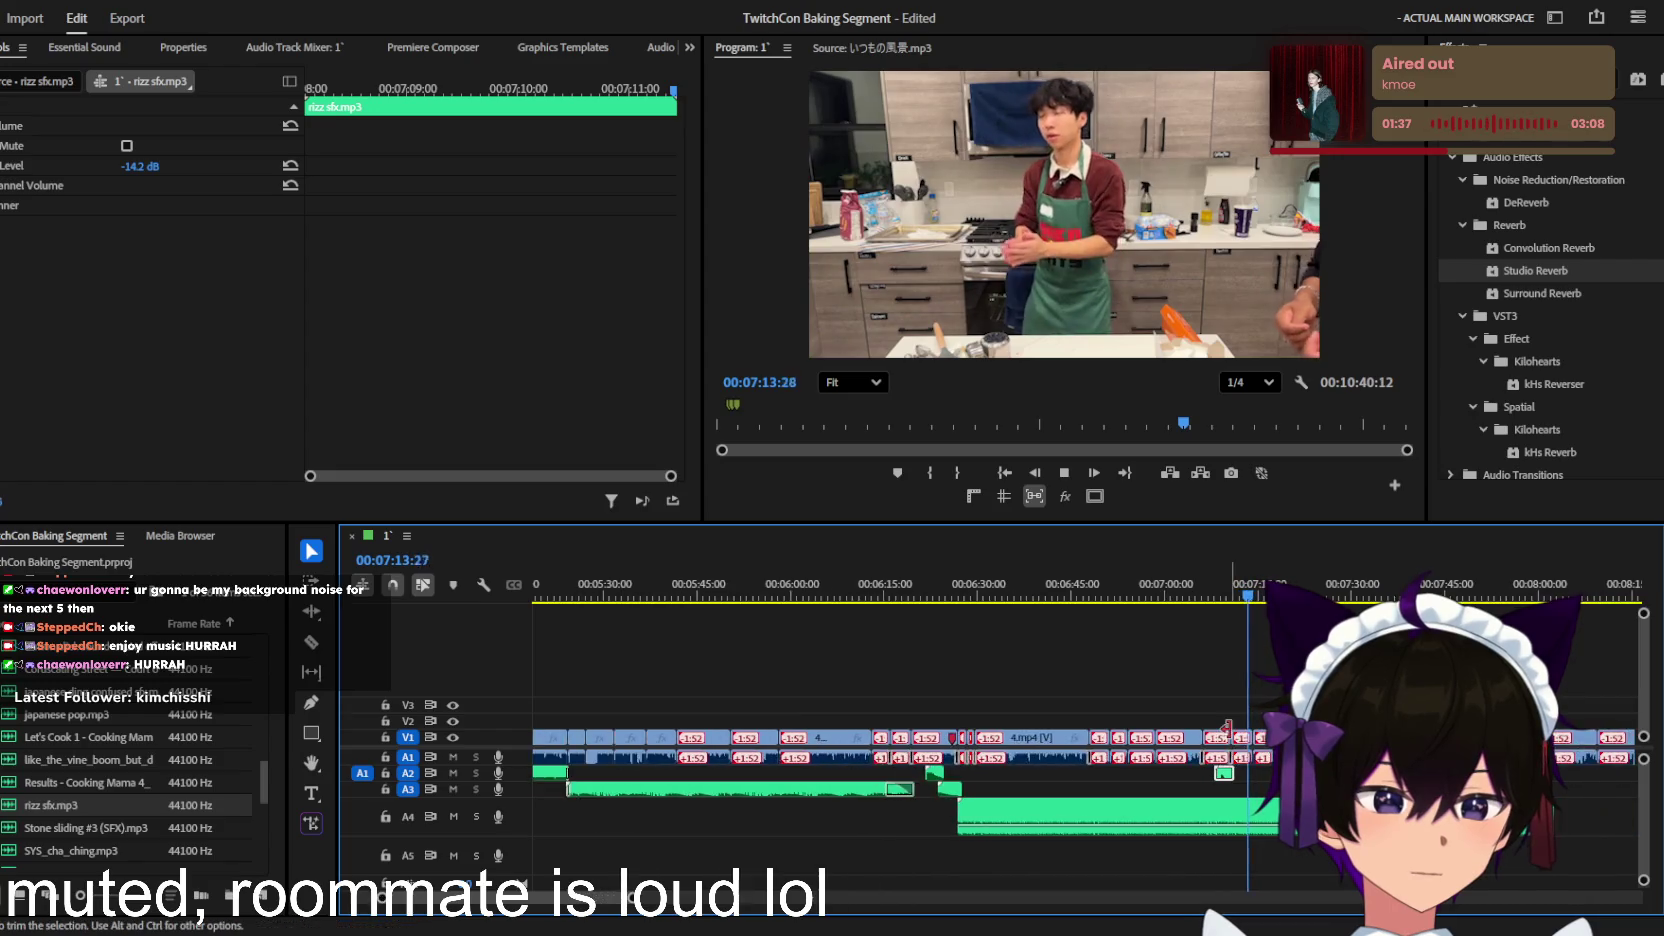
key(minus)
key(equal)
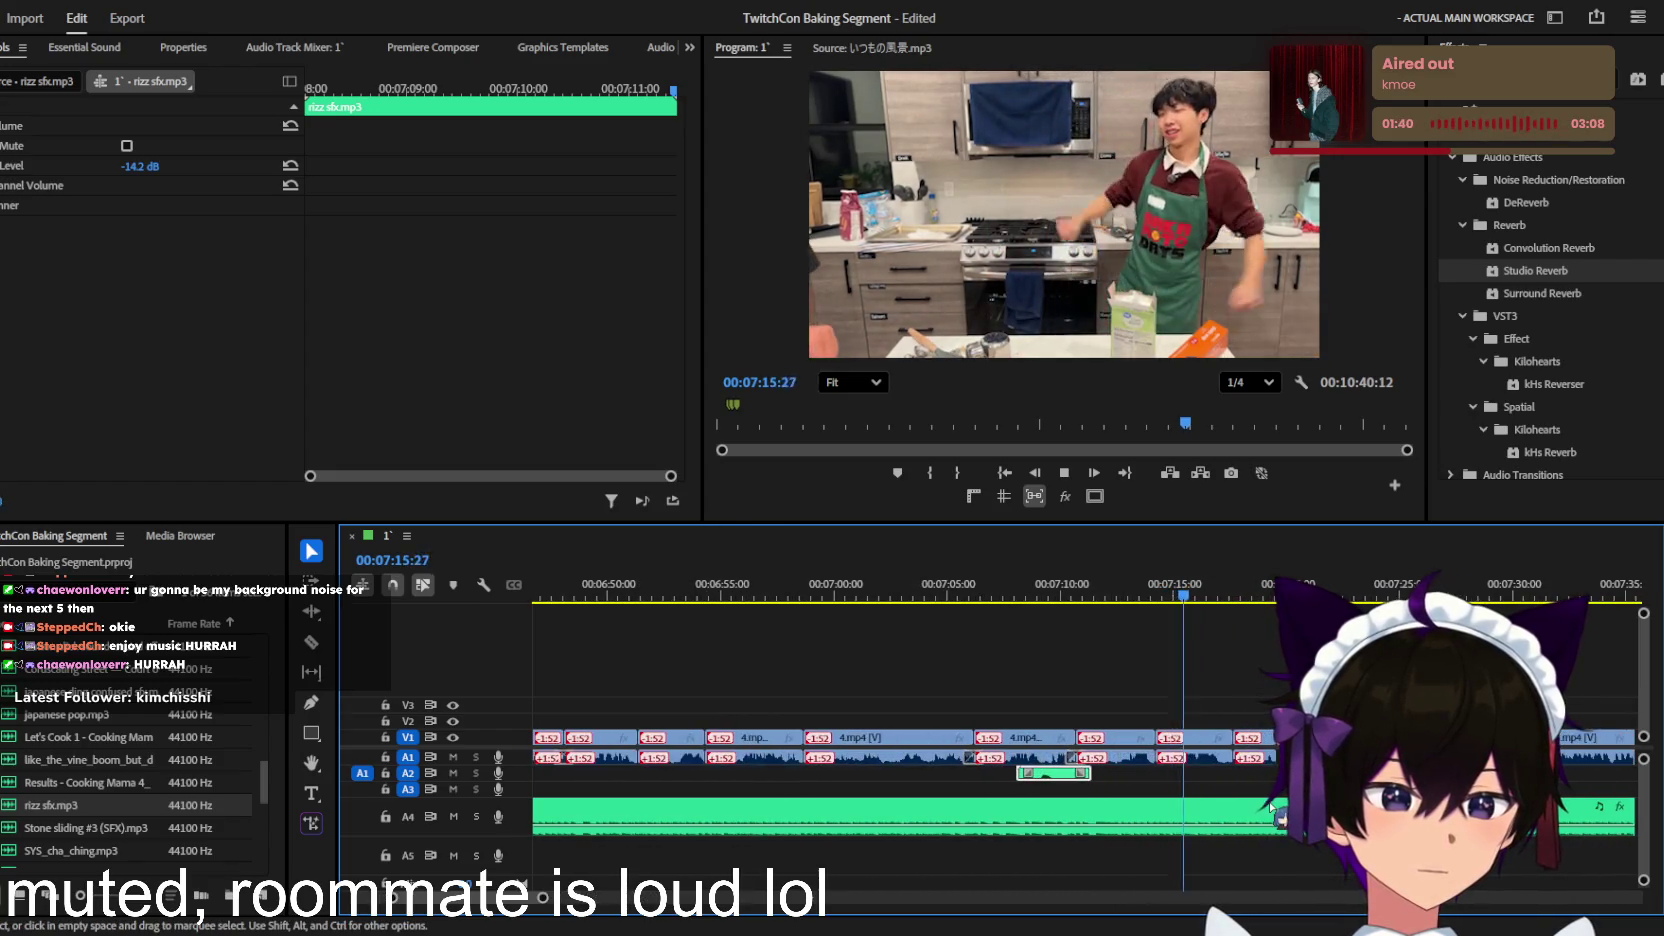
key(equal)
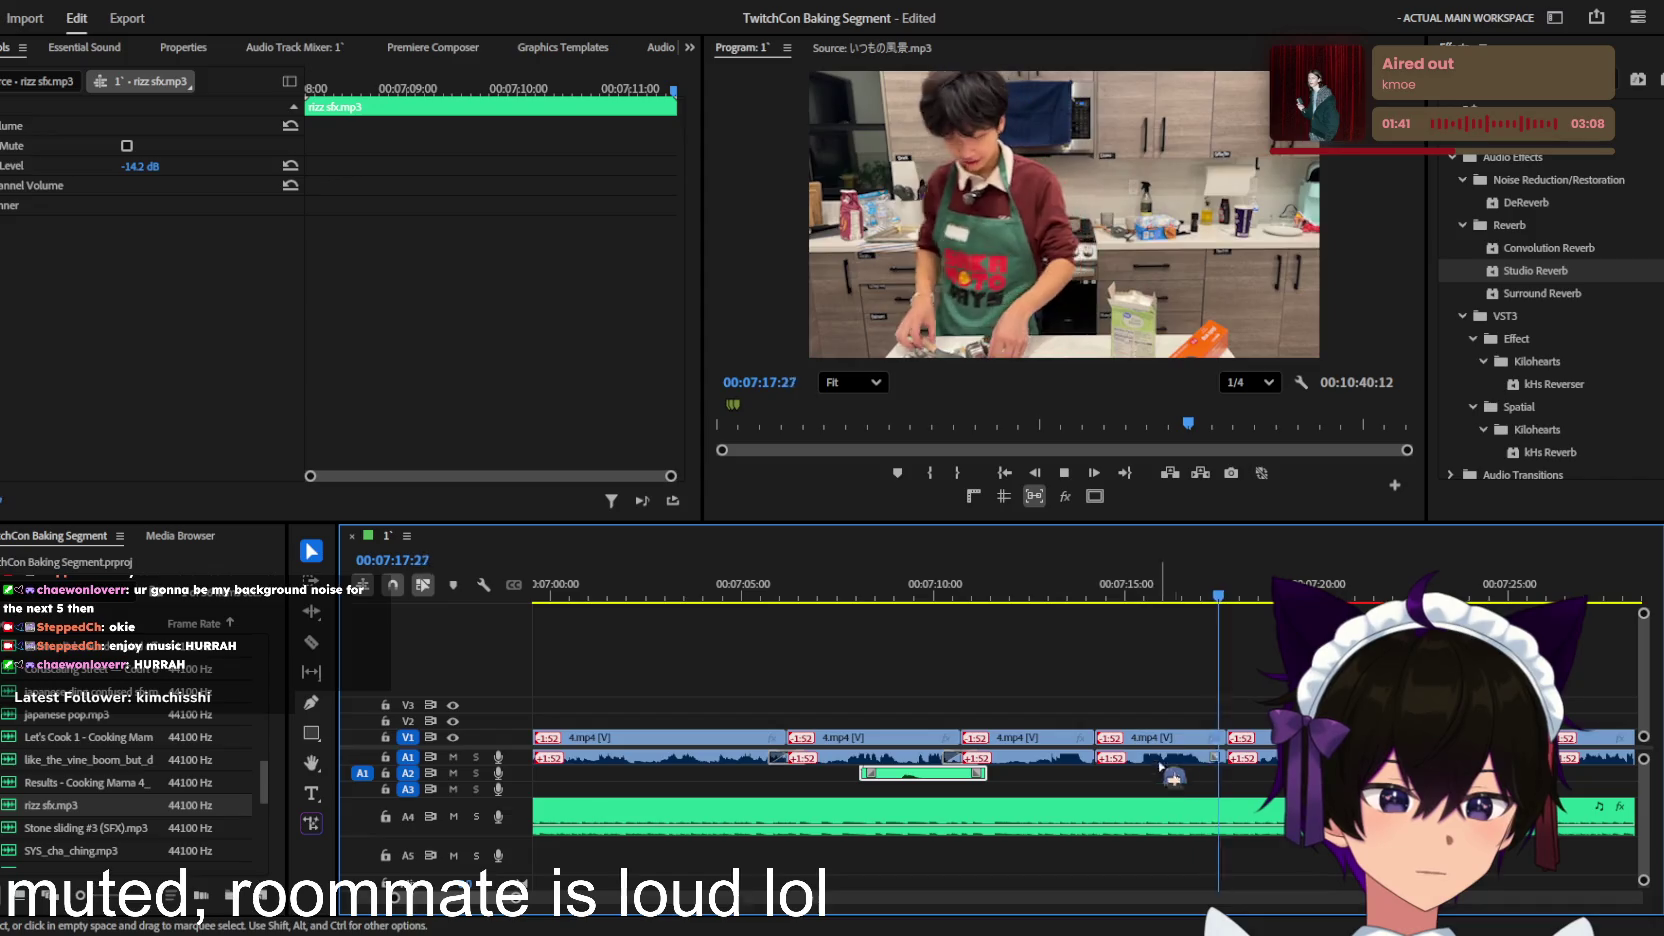
key(space)
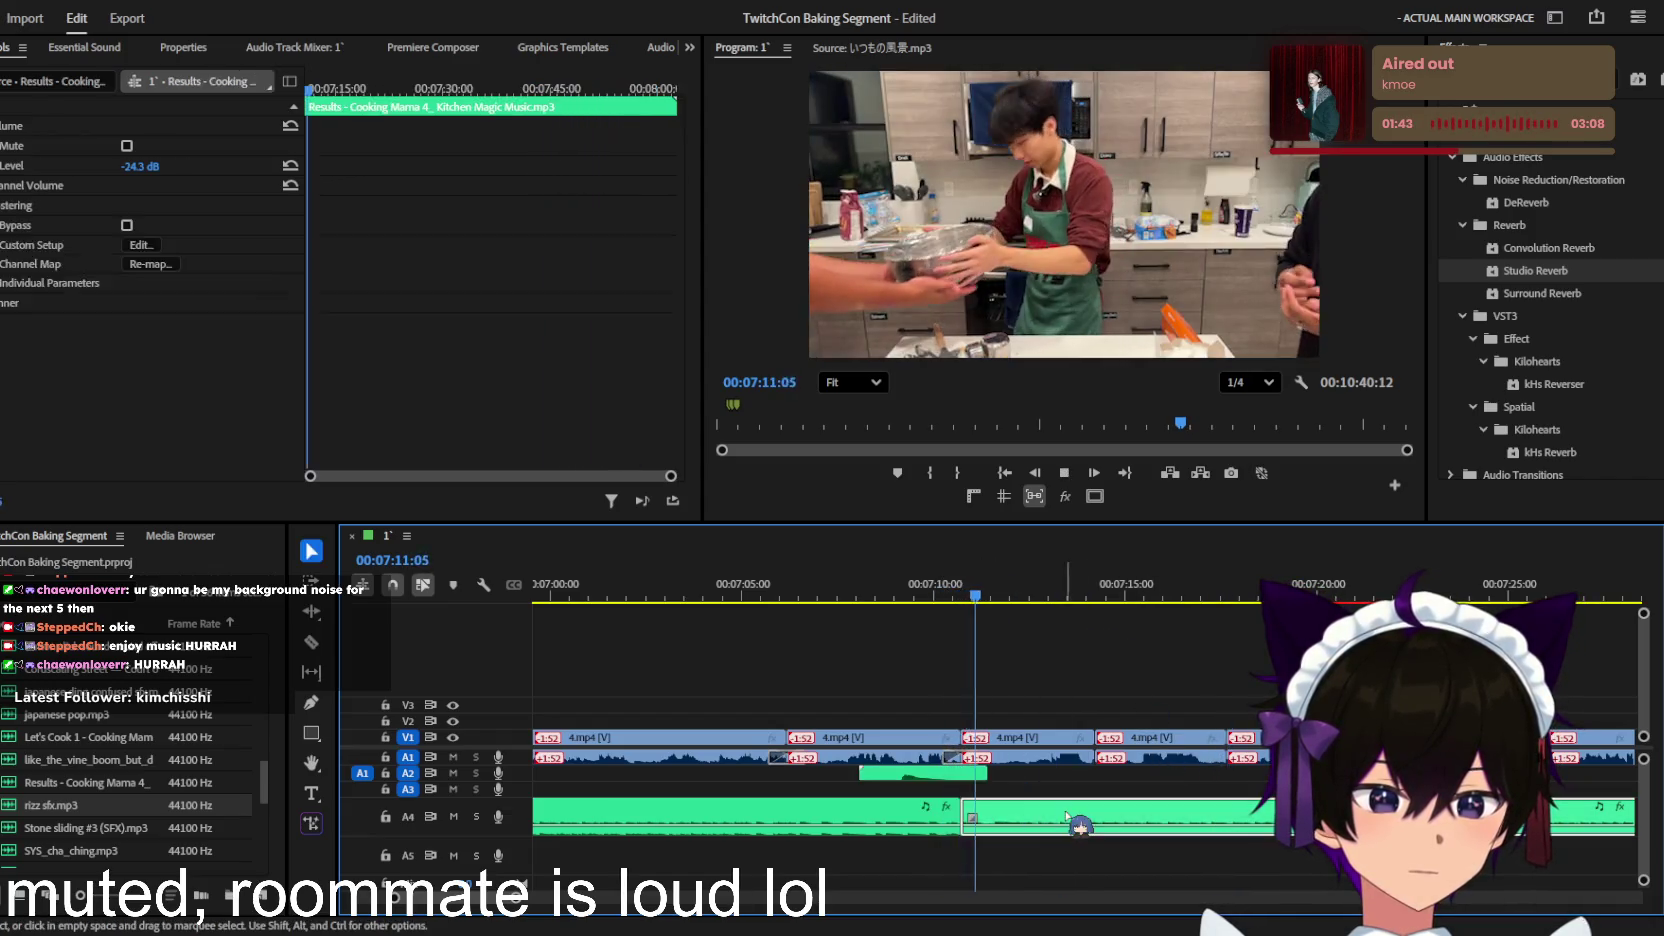
Step: Trim the A4 Results music to end around 7:13, just after the rizz effect
mouse_move(1633, 815)
mouse_down()
mouse_move(940, 805)
mouse_move(1042, 805)
mouse_up()
key(space)
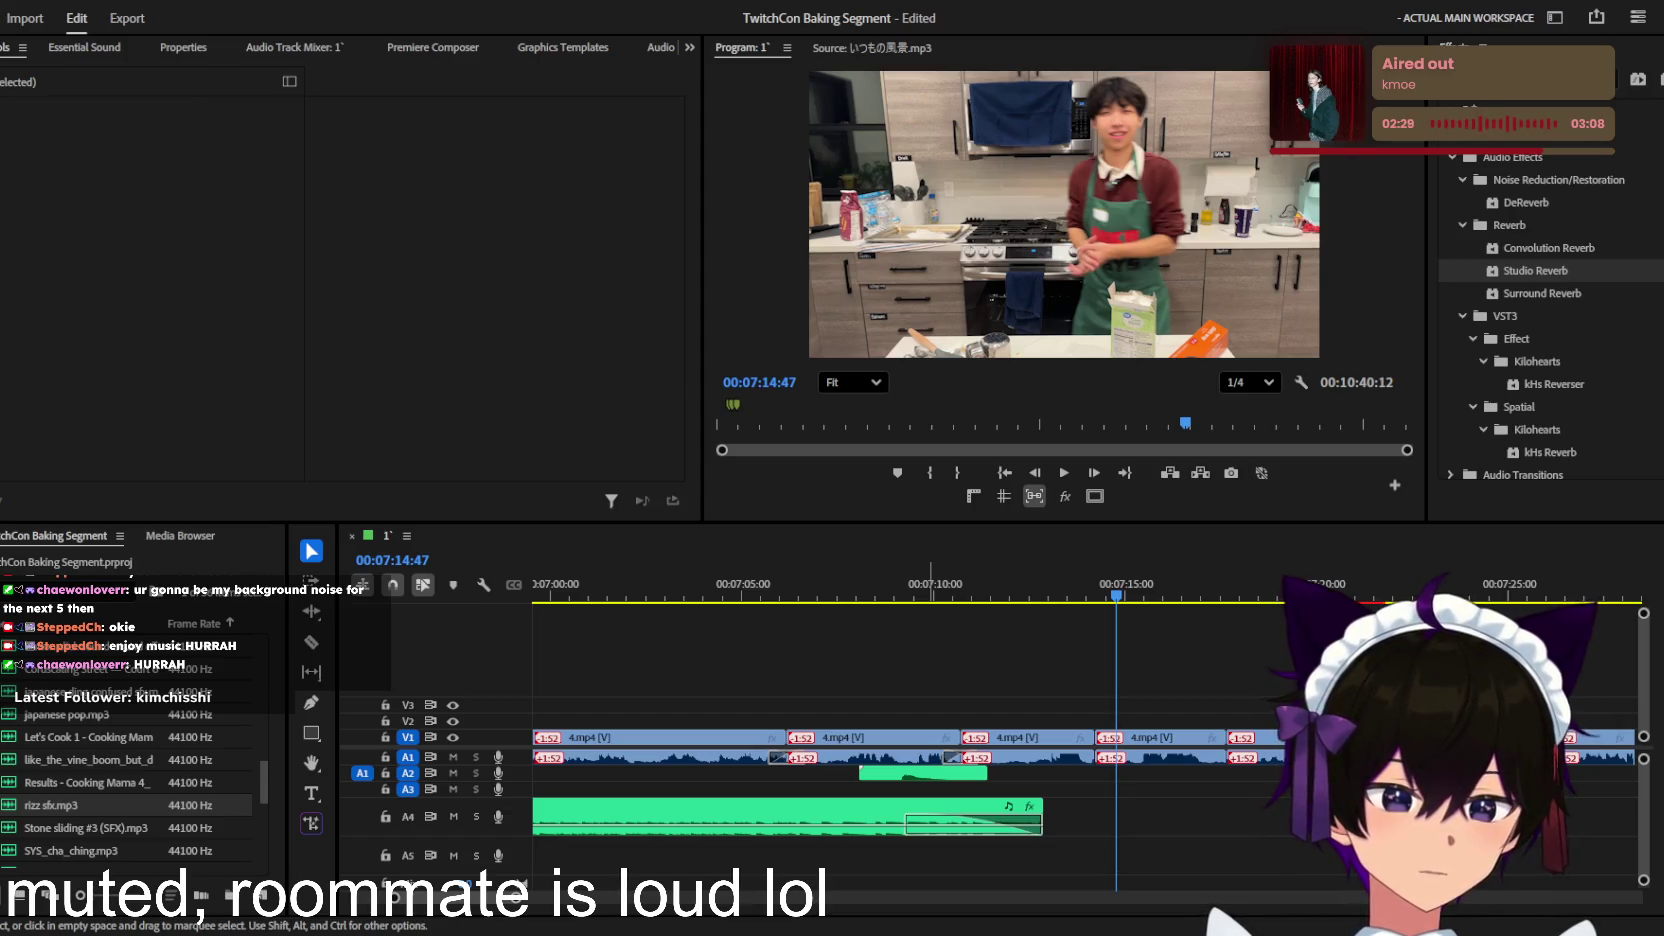
click(1103, 656)
key(Up)
key(Up)
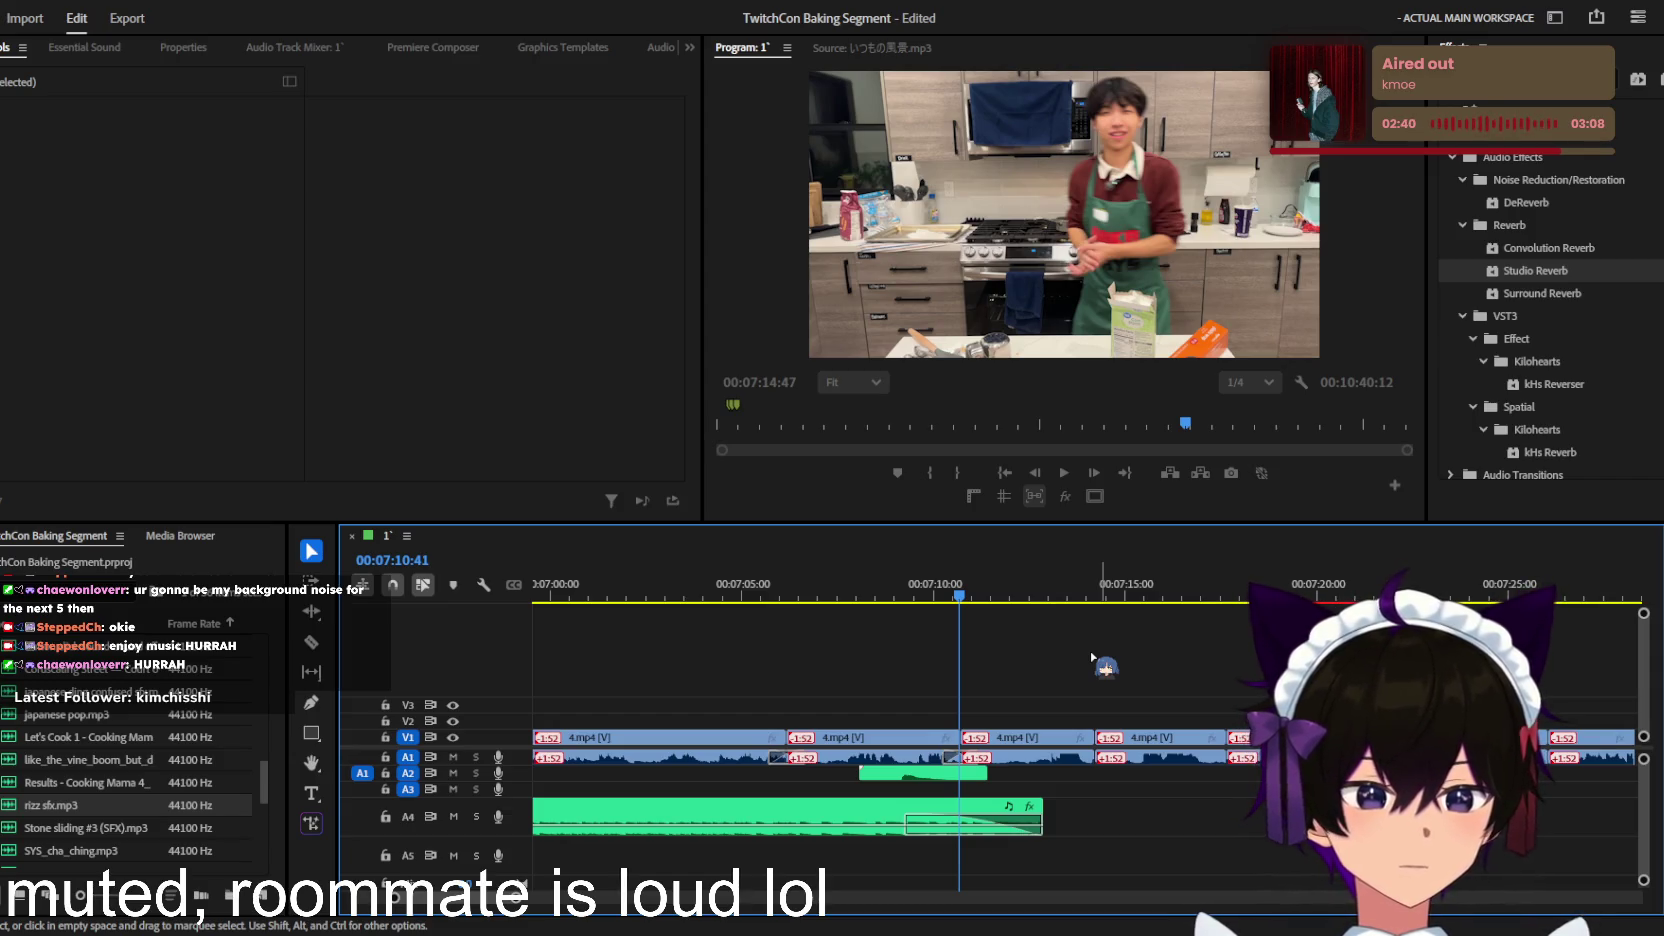
Step: Save the TwitchCon Baking Segment project and review the timeline around the playhead
key(equal)
key(equal)
key(equal)
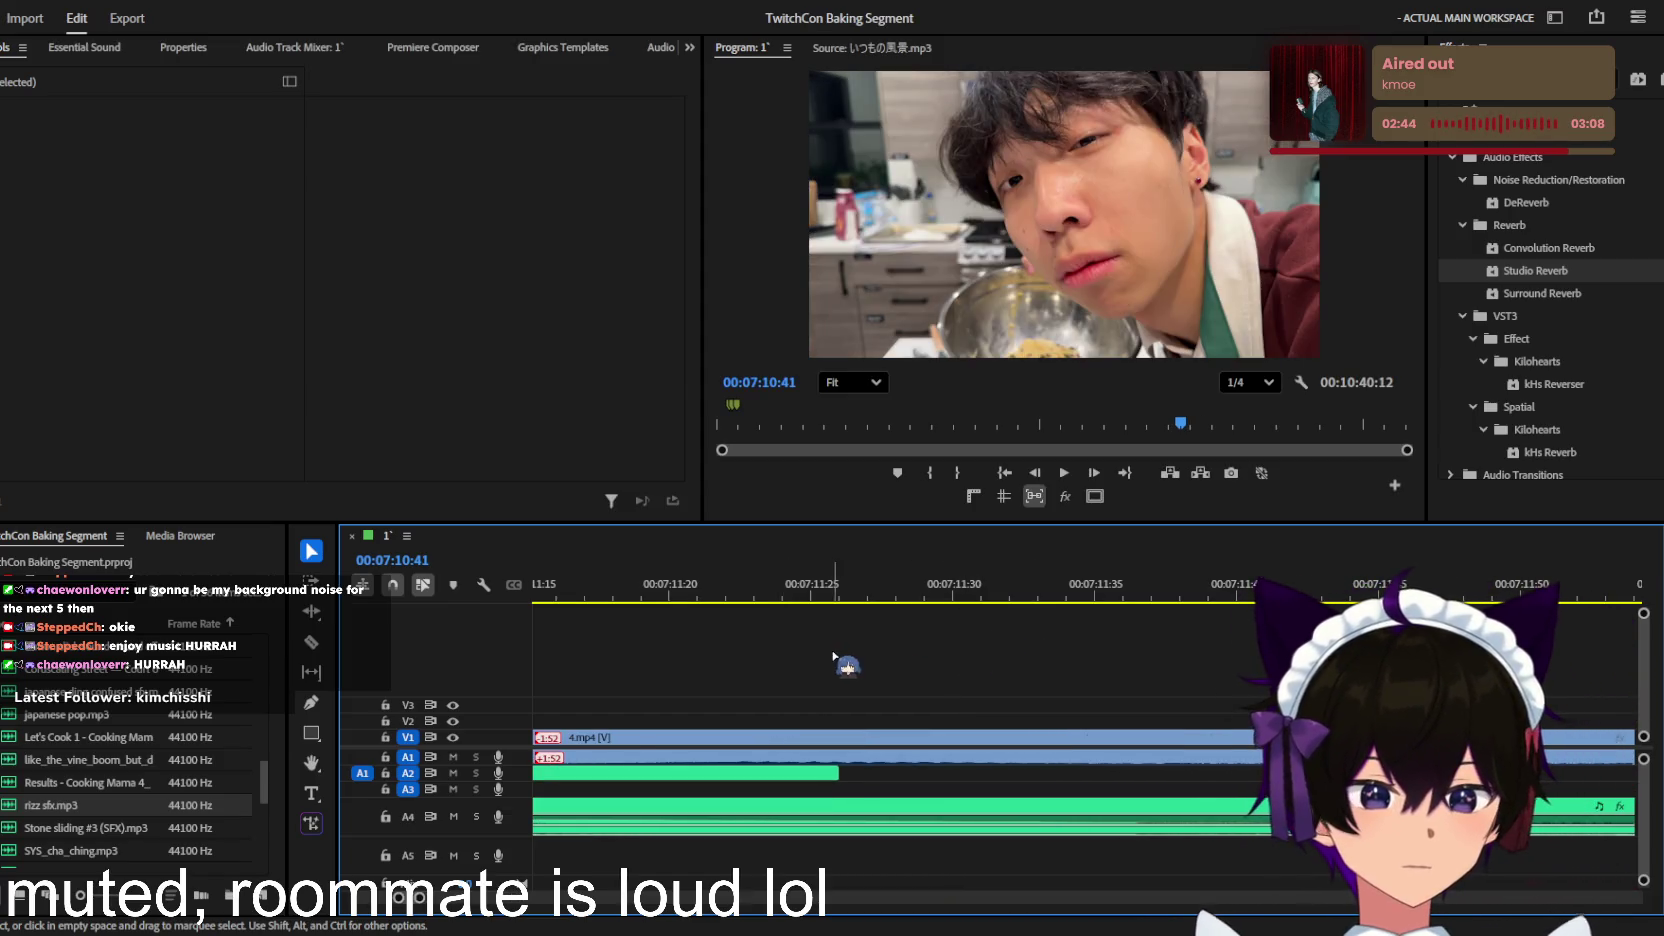
key(minus)
key(minus)
key(minus)
key(minus)
key(minus)
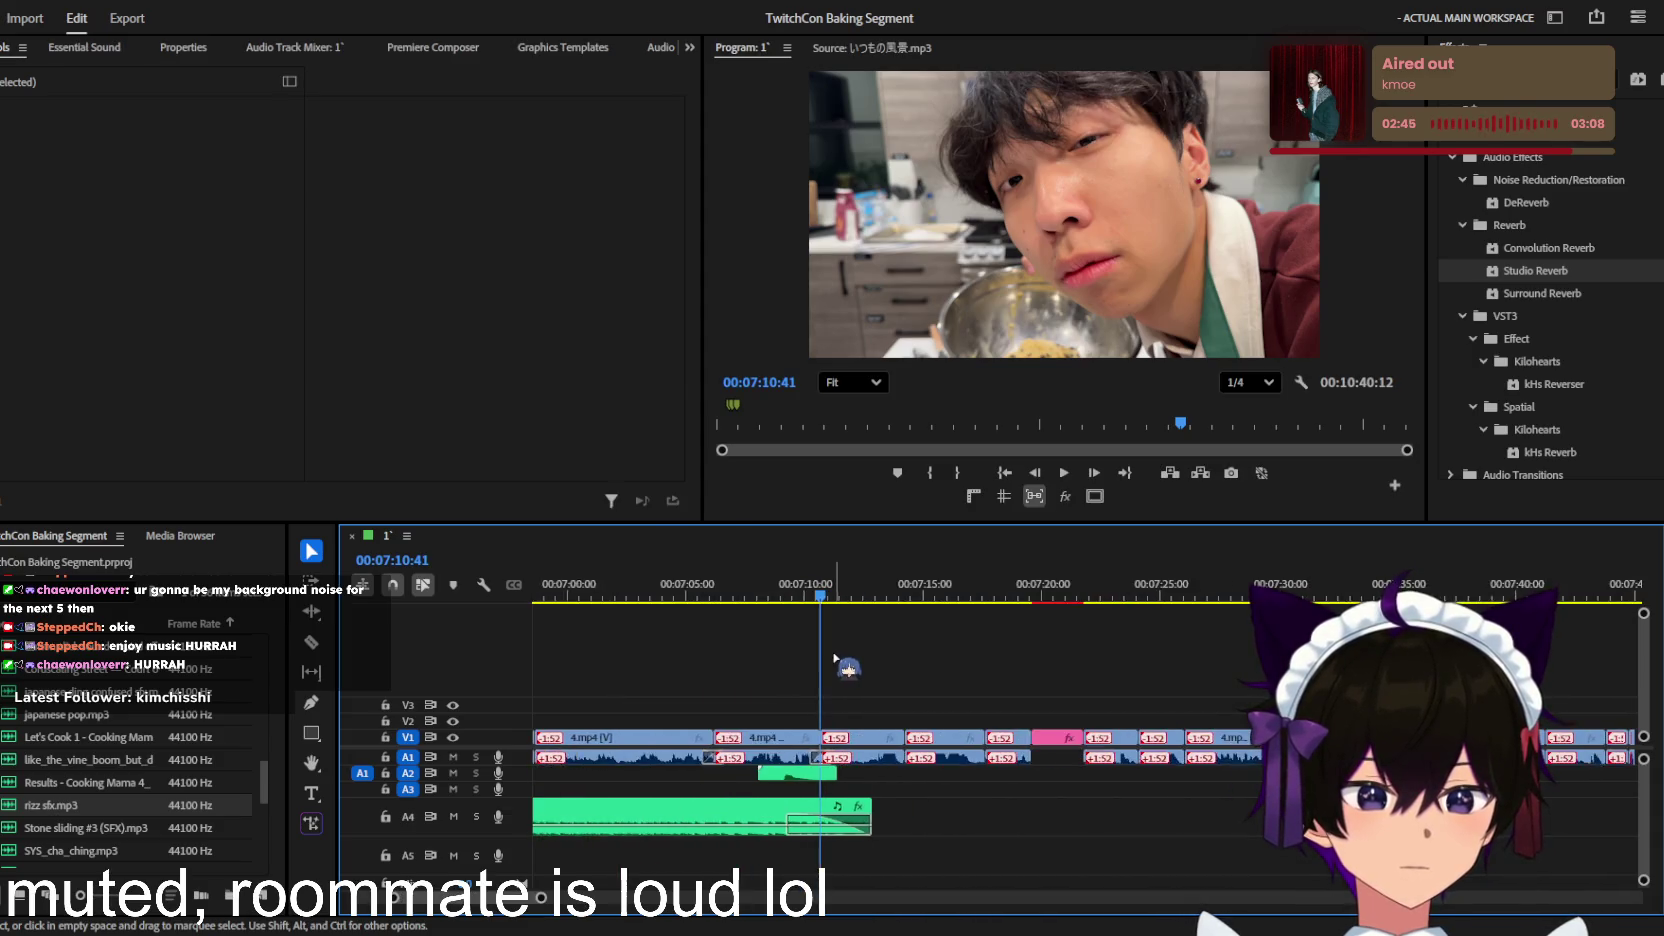
key(minus)
key(minus)
key(minus)
key(minus)
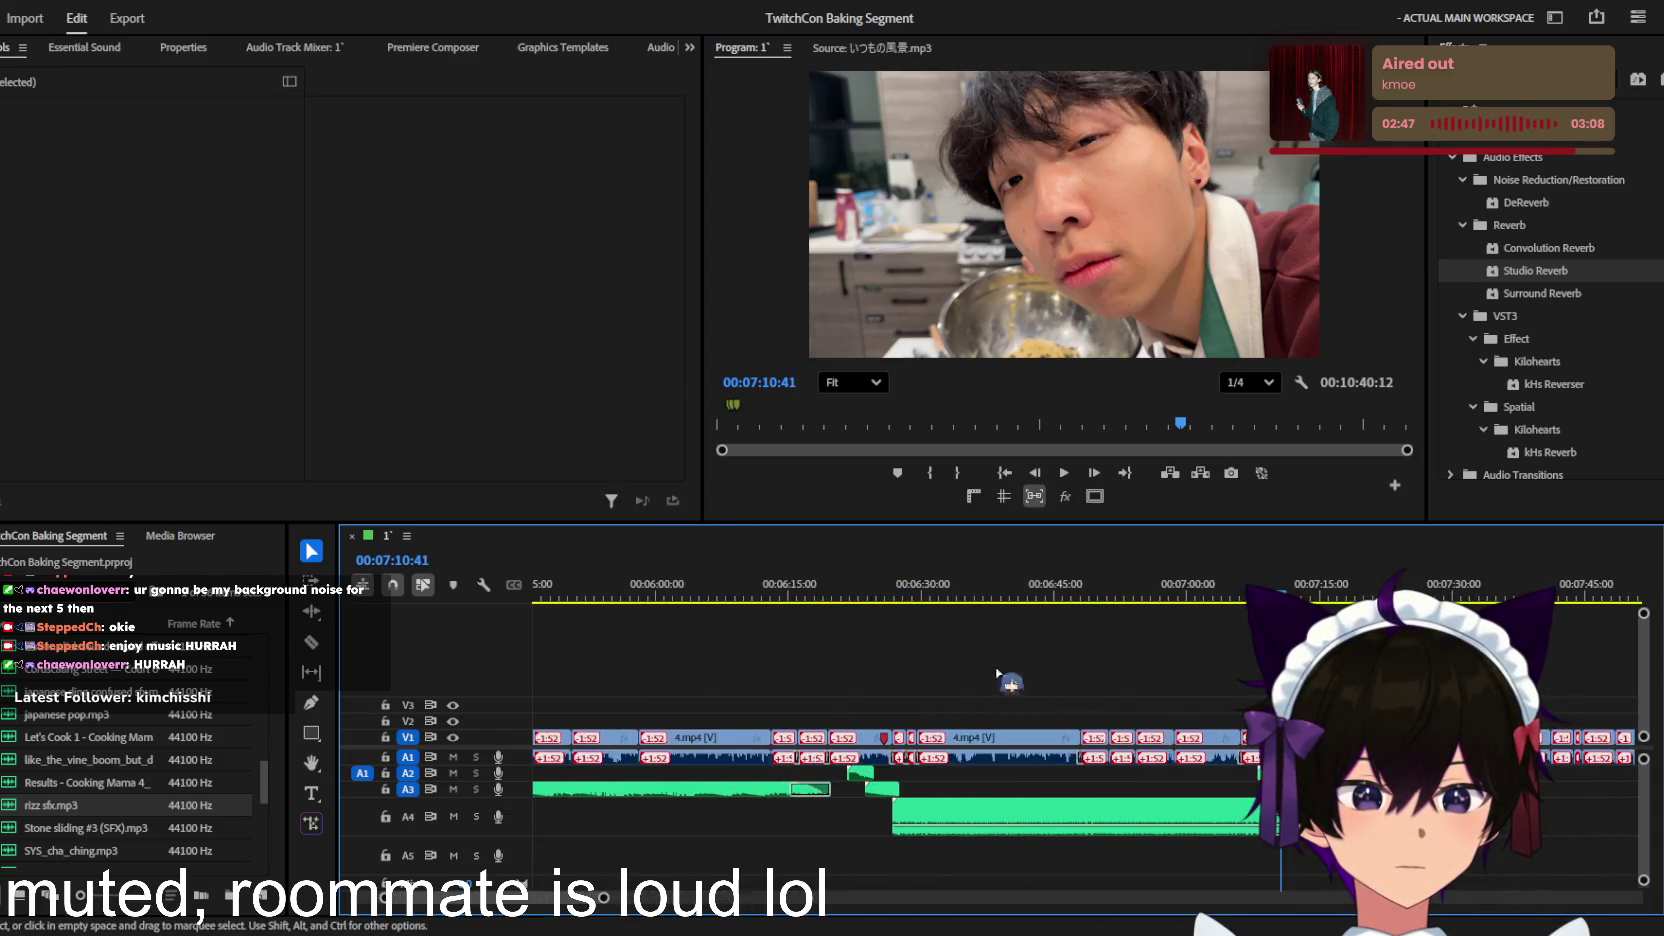
key(equal)
key(equal)
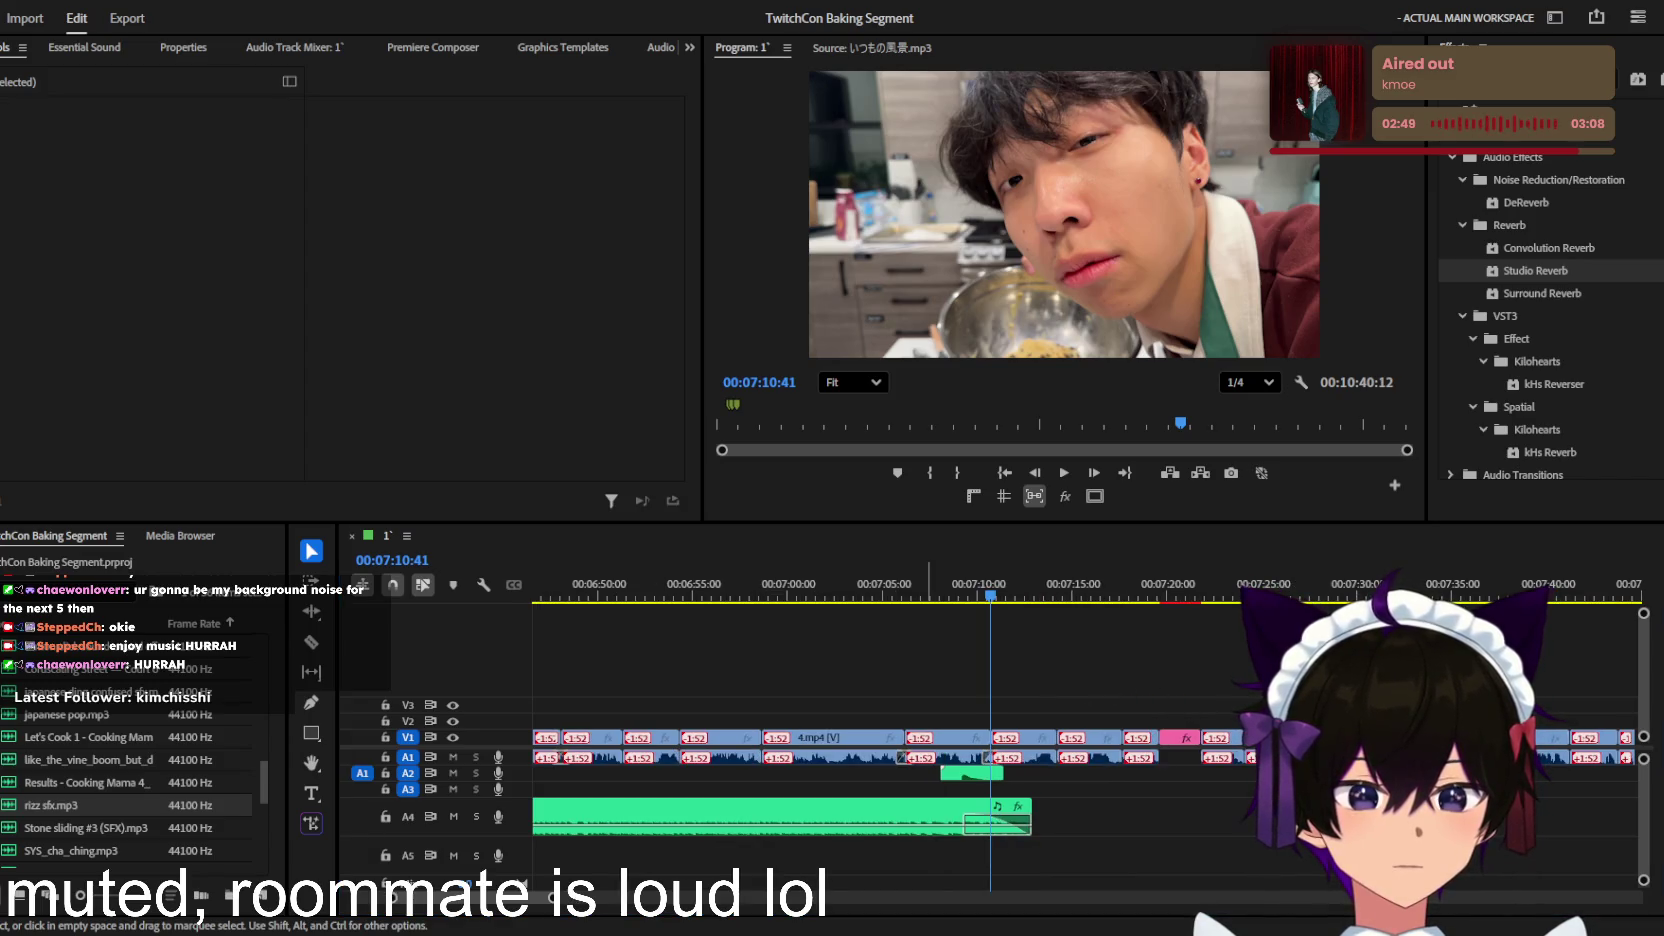
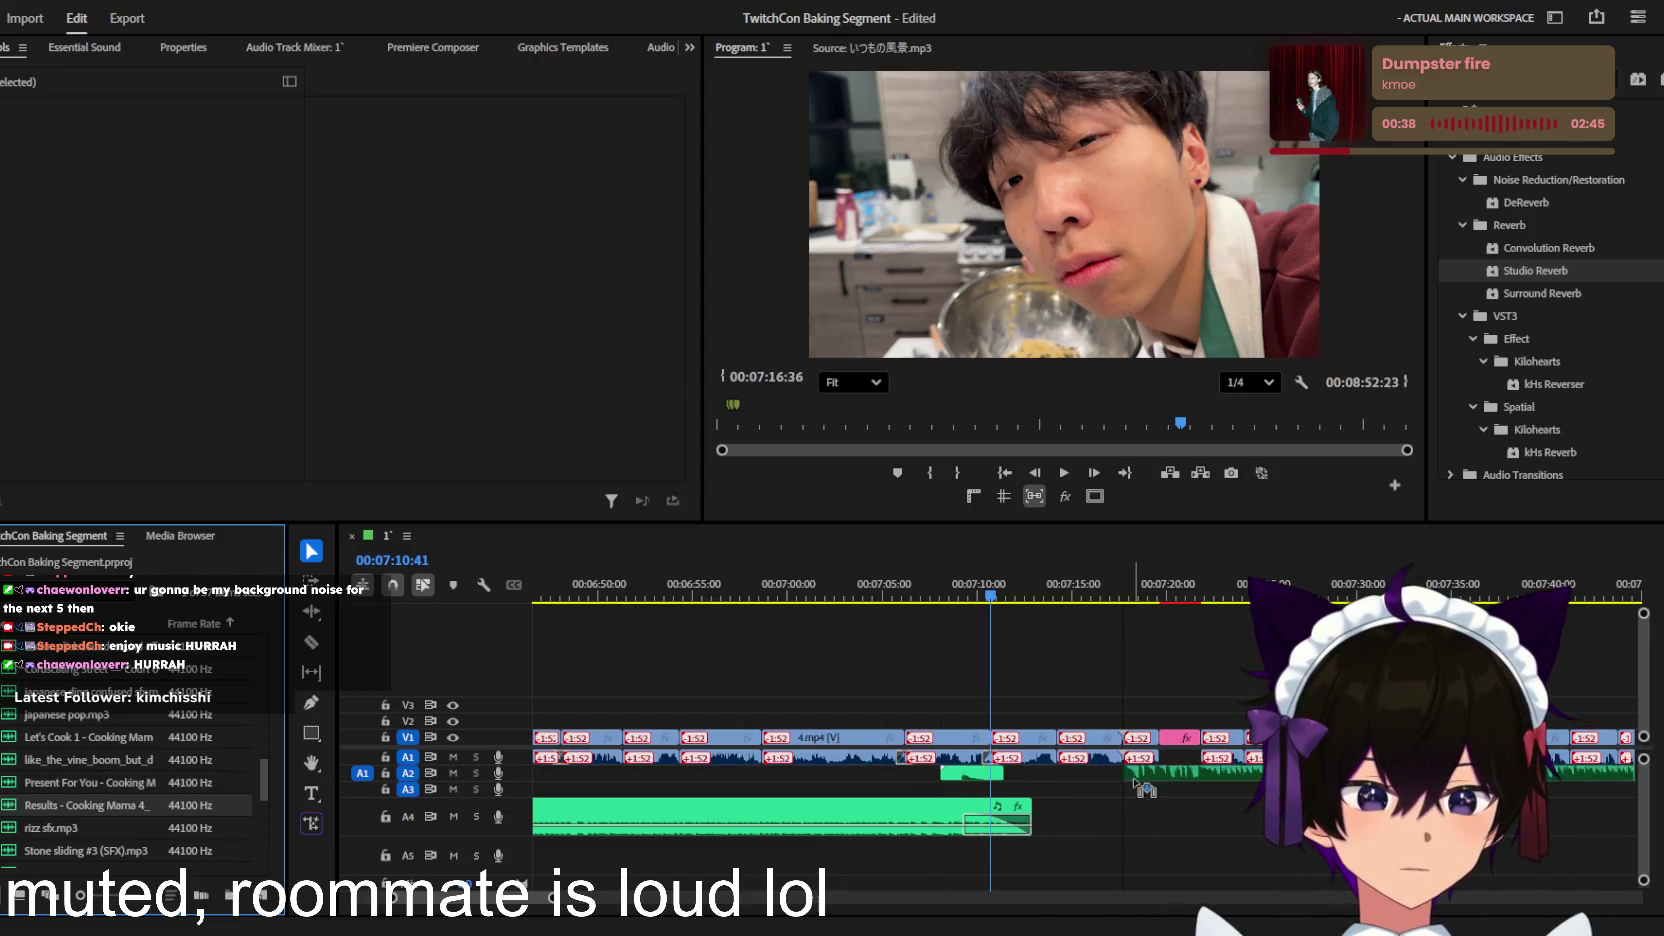
Step: Place the Kitchen Magic music clip on track A2 near 7:20
drag(1190, 790, 1115, 775)
scroll(1110, 780, up, 1)
scroll(1084, 800, up, 1)
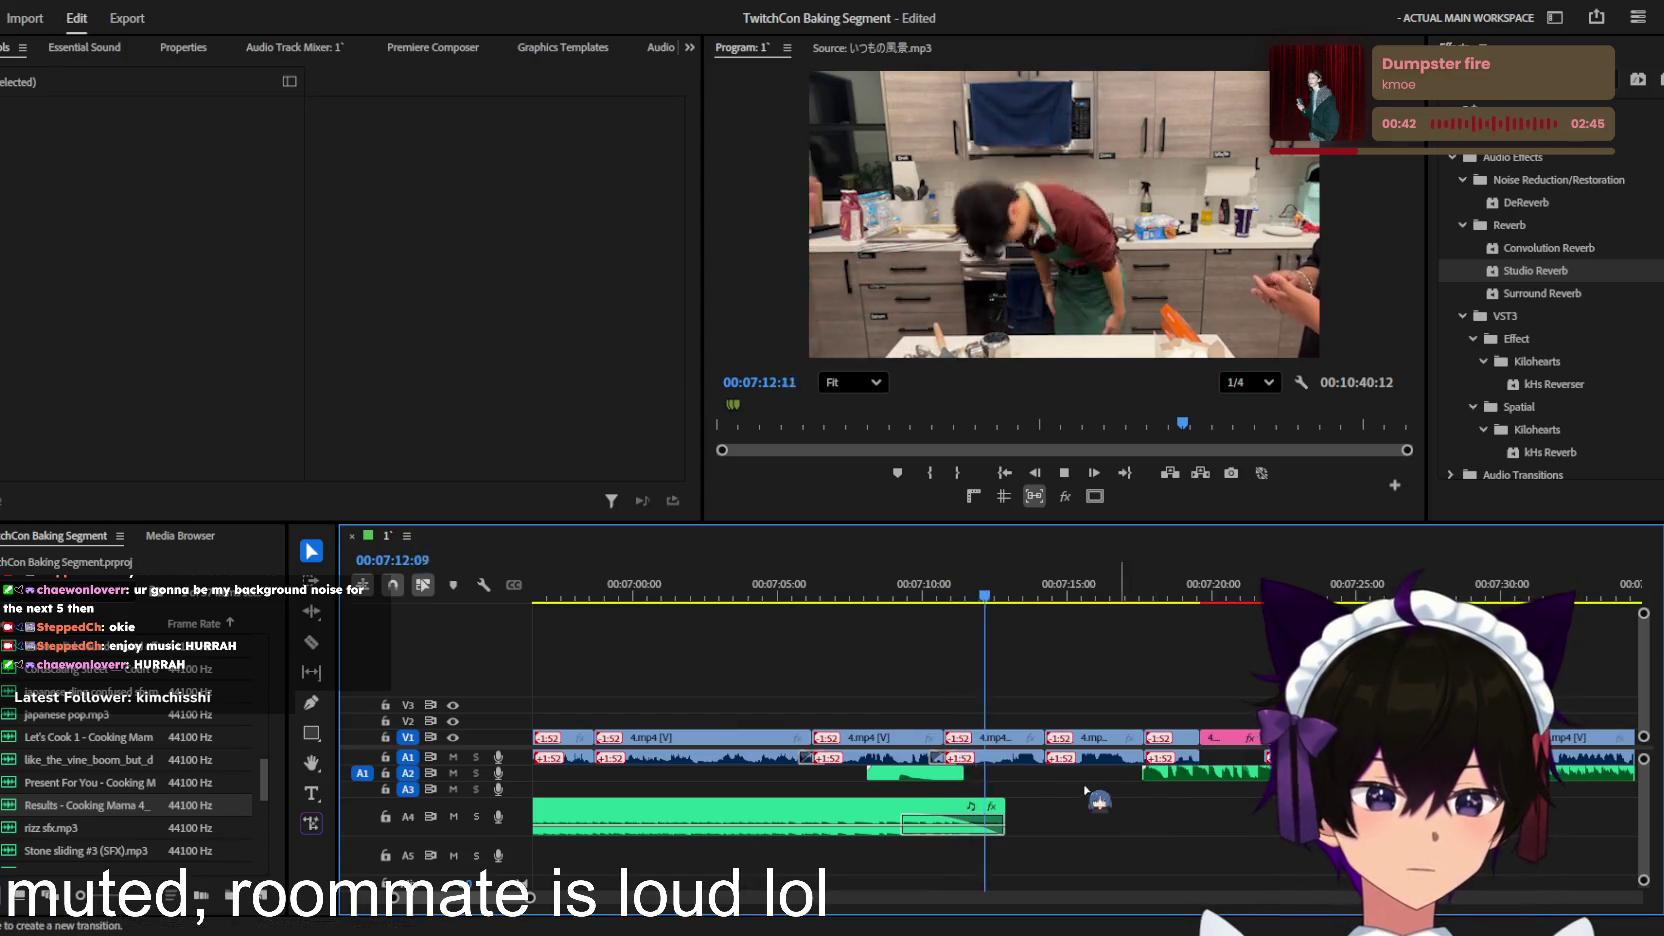
scroll(1083, 795, up, 2)
Step: Lengthen the A4 music clip so it ends at about 7:17
drag(980, 815, 1188, 812)
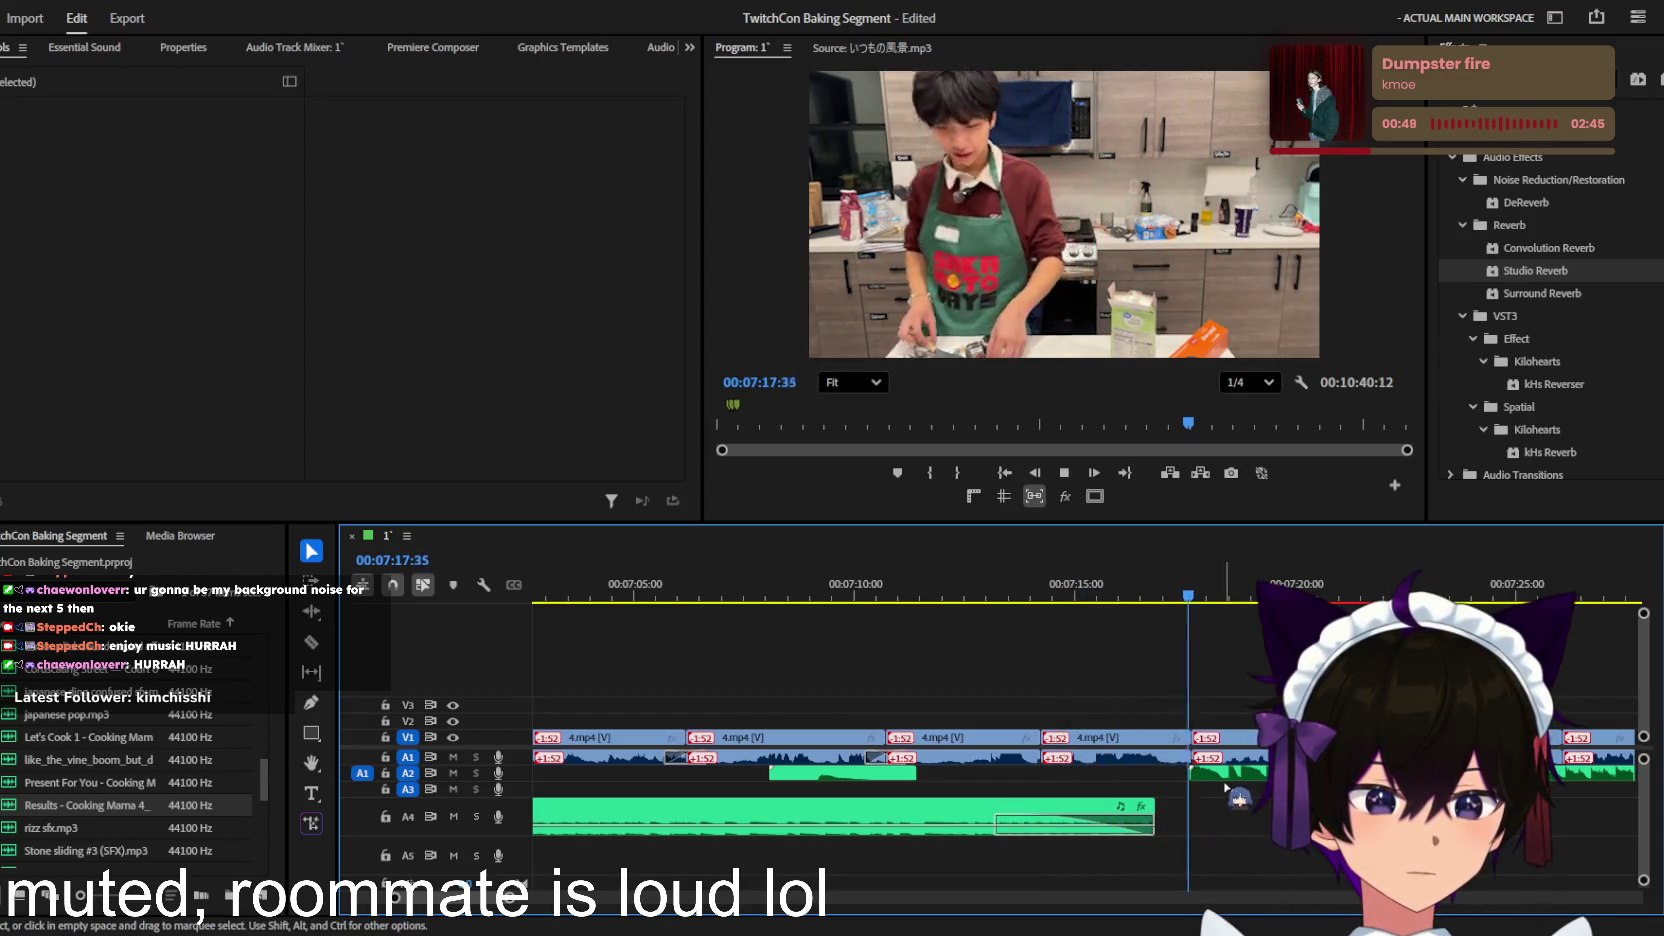
click(920, 818)
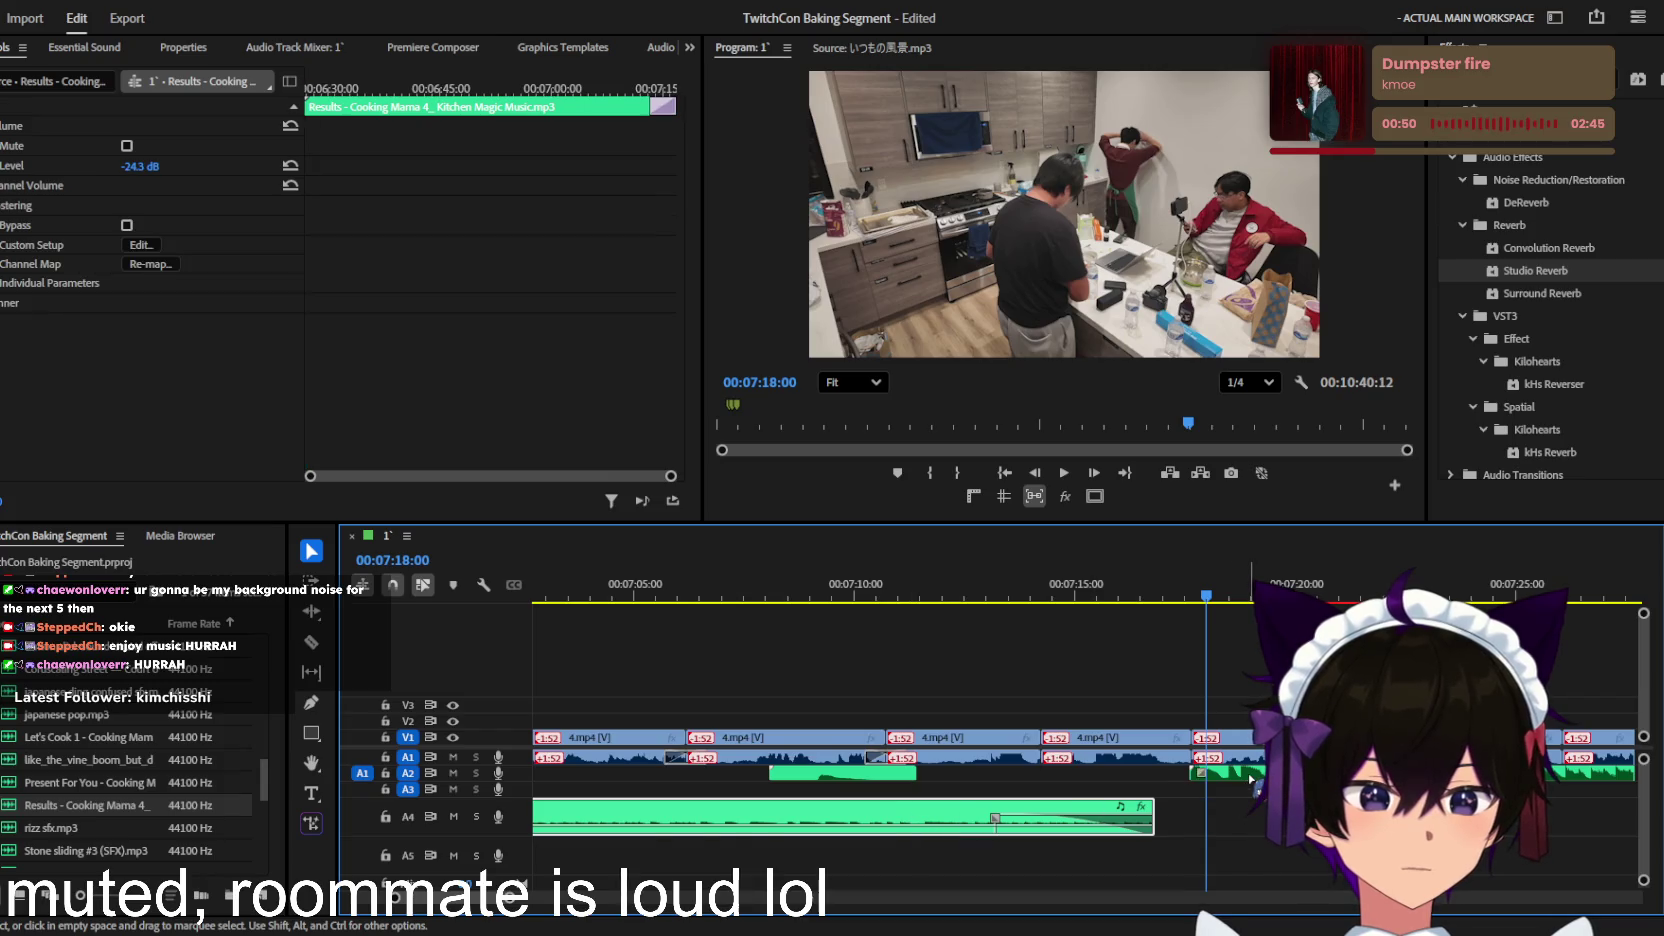
click(1251, 782)
scroll(1077, 651, down, 1)
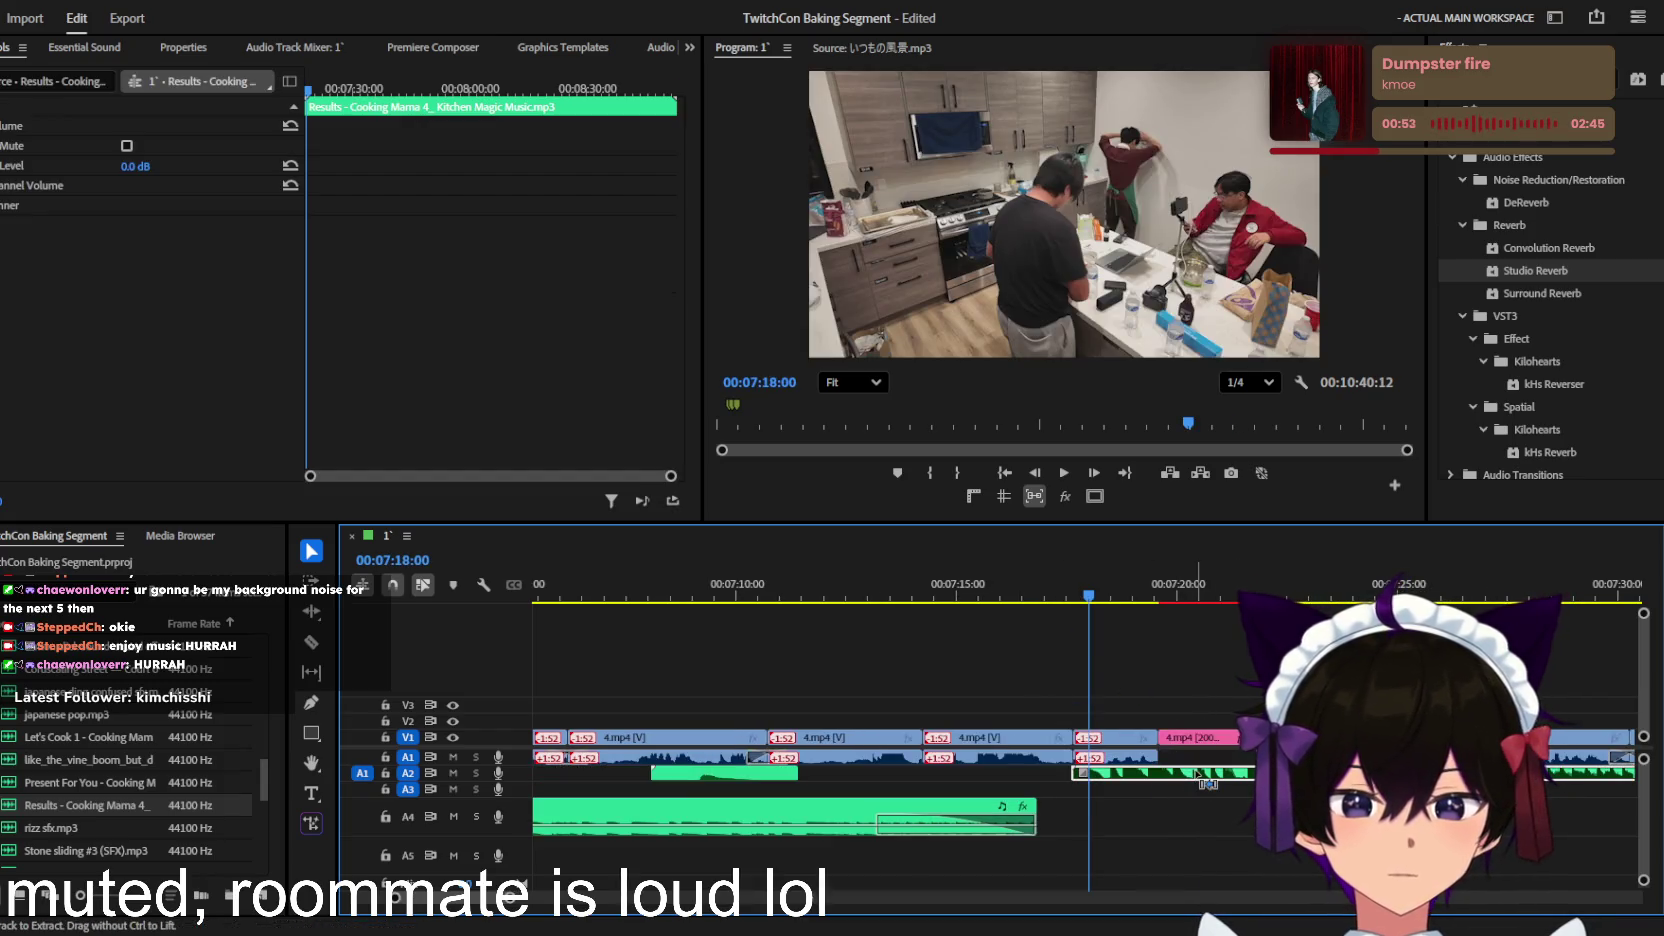
Step: Set the new A2 music clip's volume level to -24.3 dB
drag(917, 782, 1117, 788)
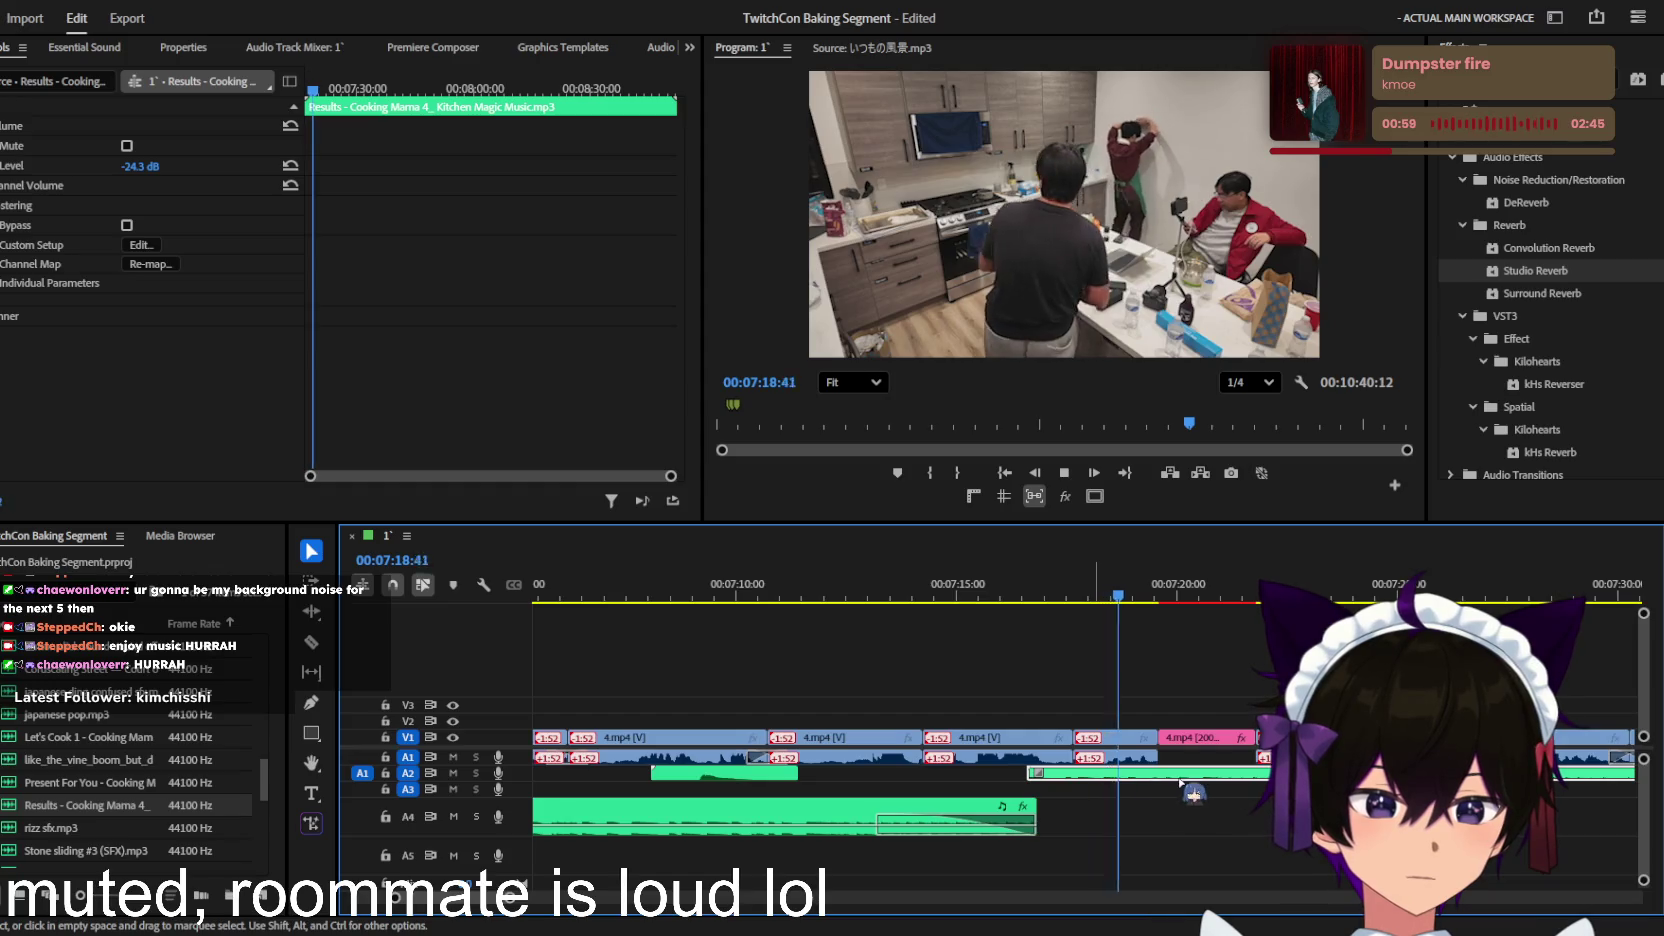
click(1187, 768)
key(minus)
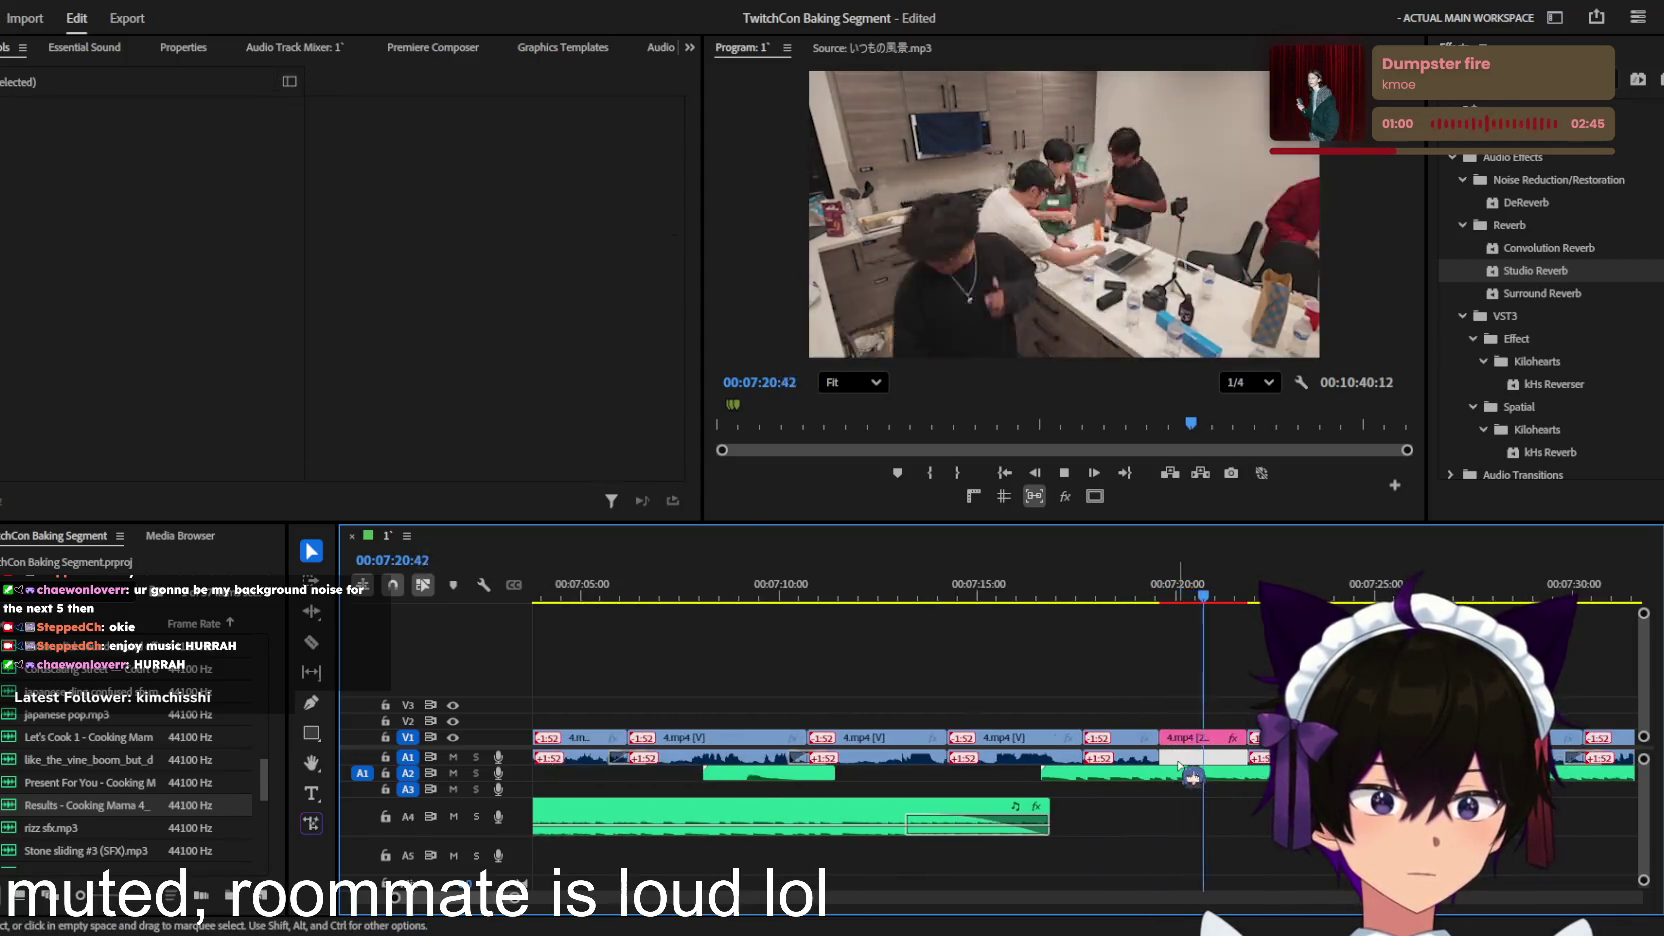
key(equal)
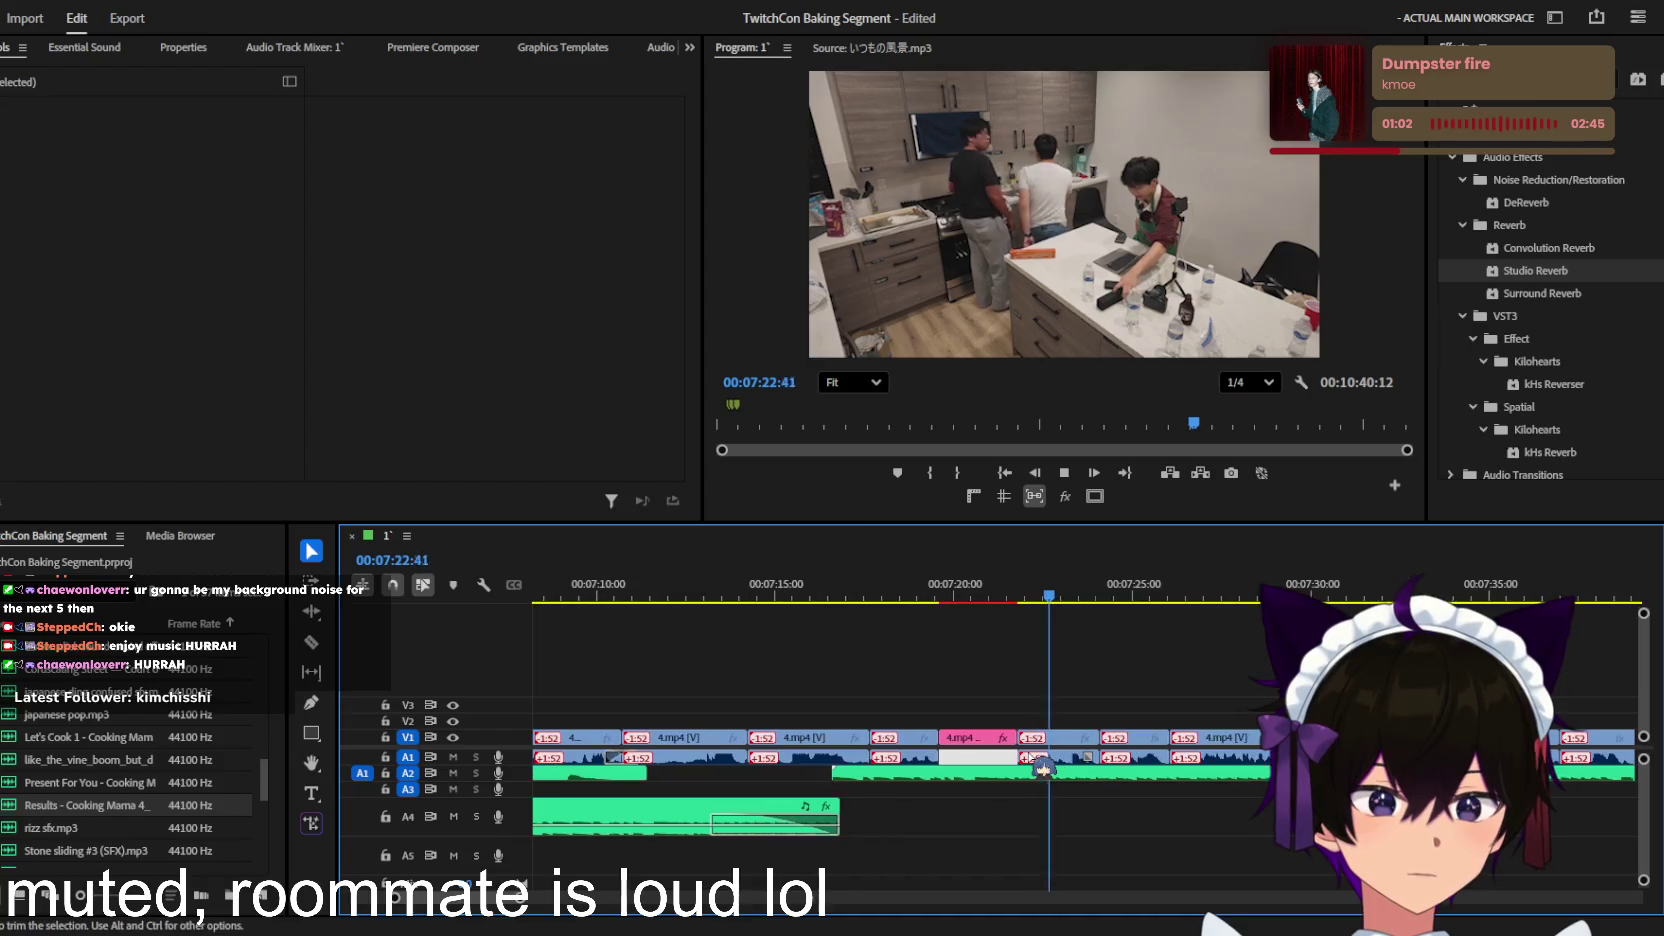
click(992, 768)
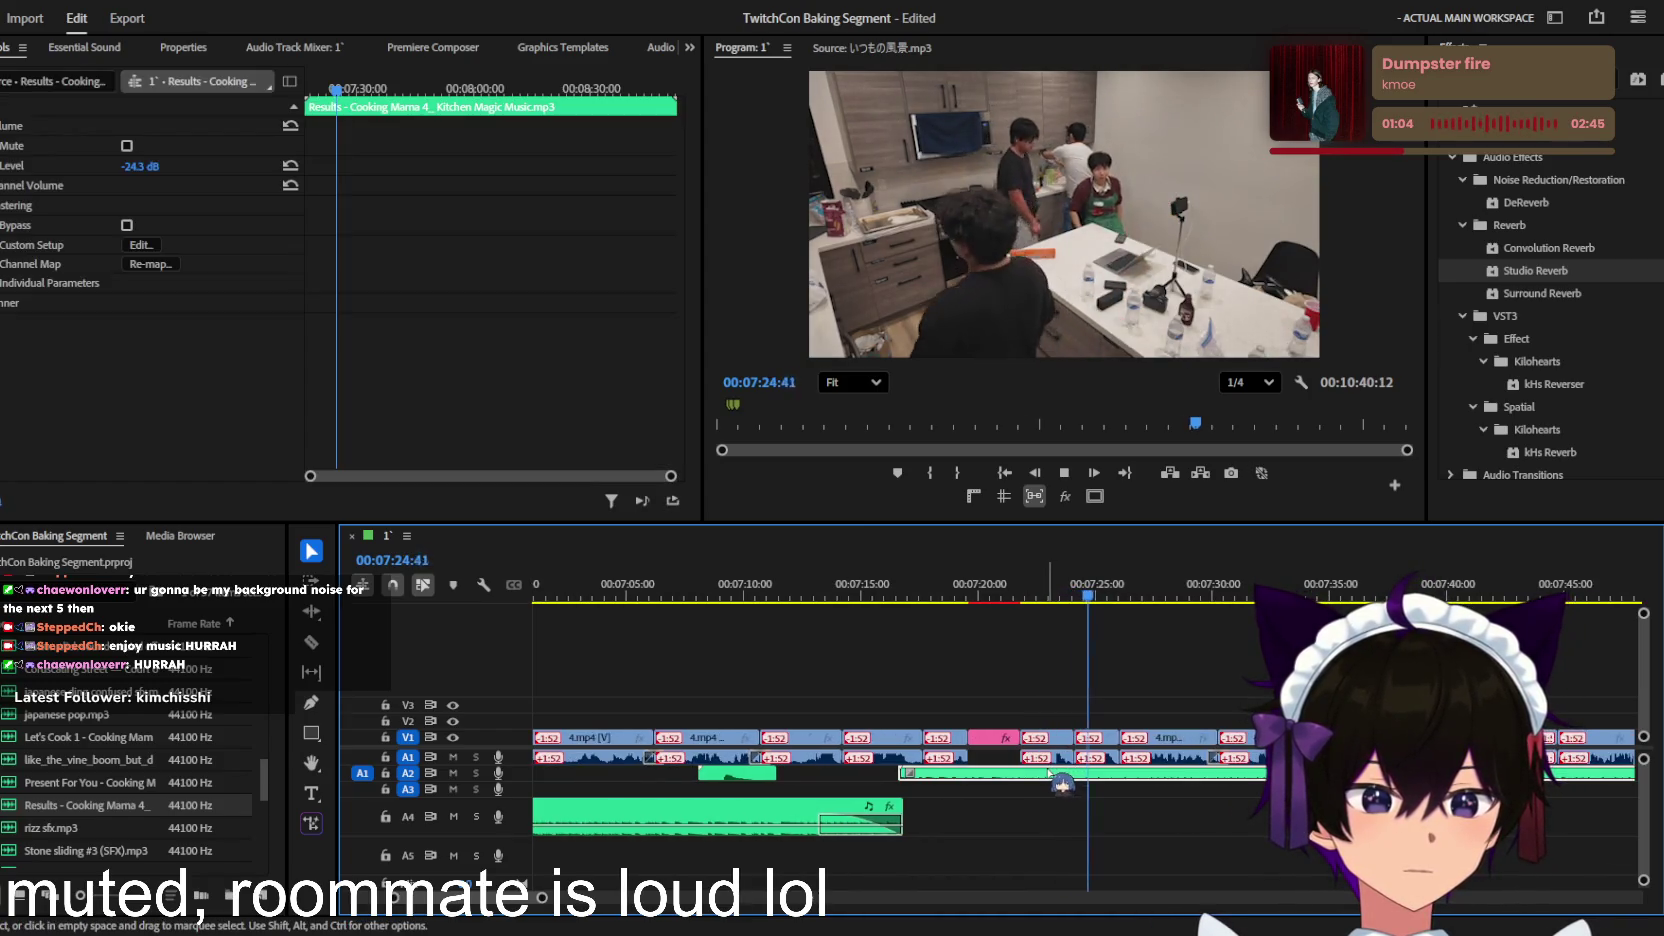
Step: Return the playhead to 7:36 and nudge the short A3 sound effect slightly later
key(equal)
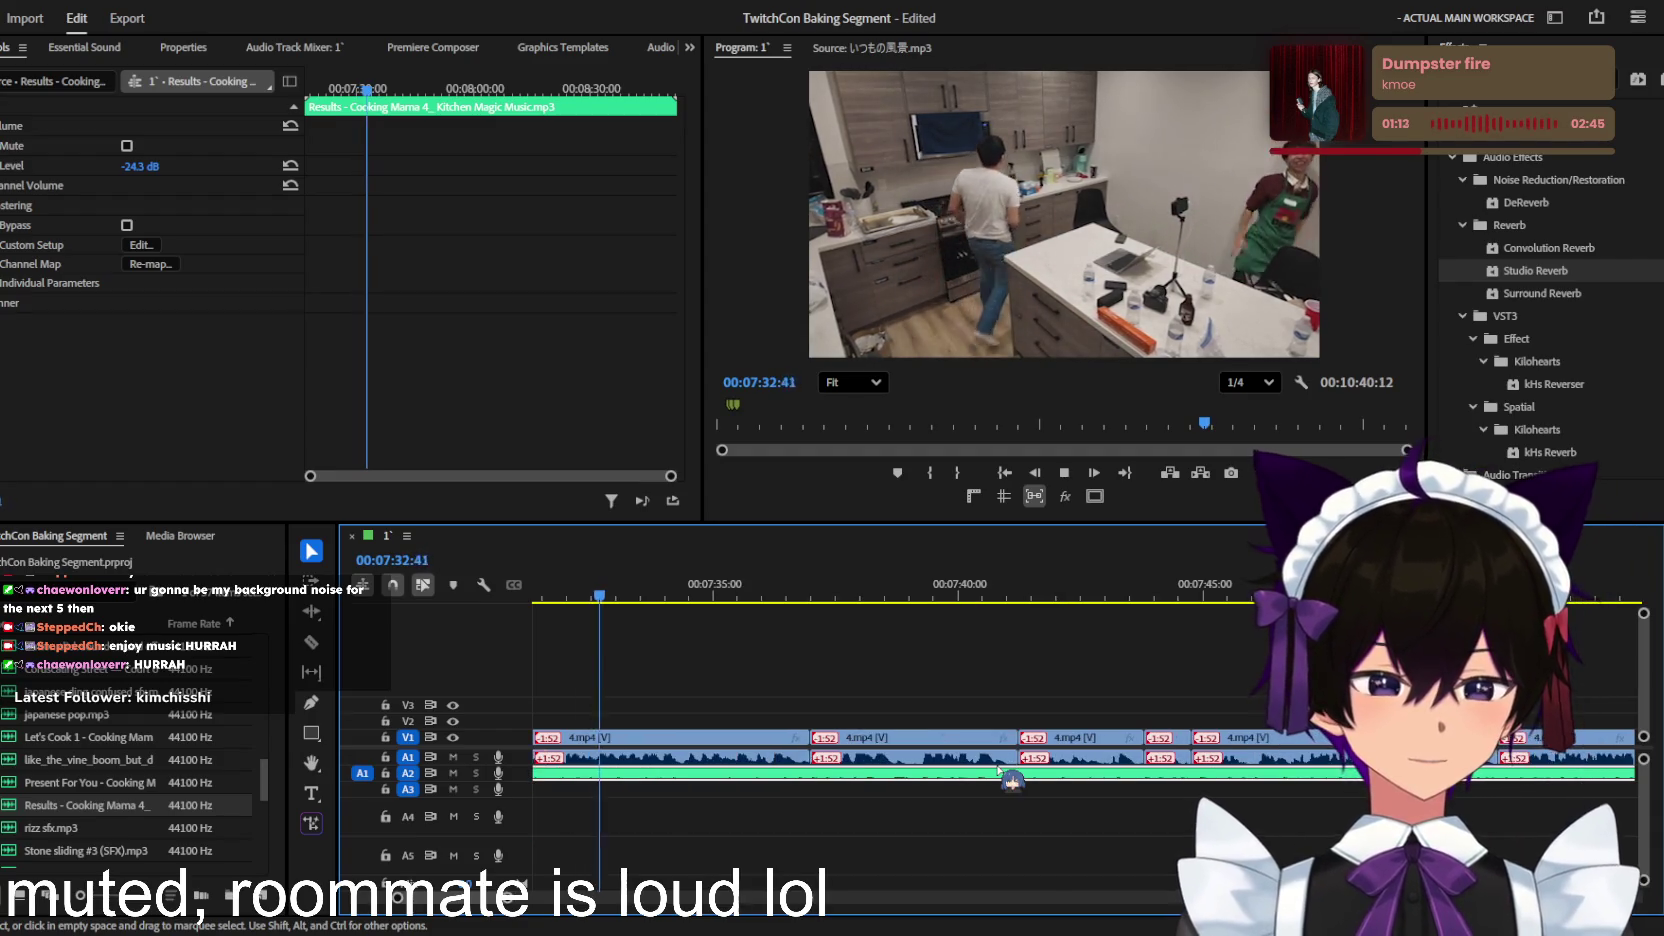
scroll(921, 672, down, 3)
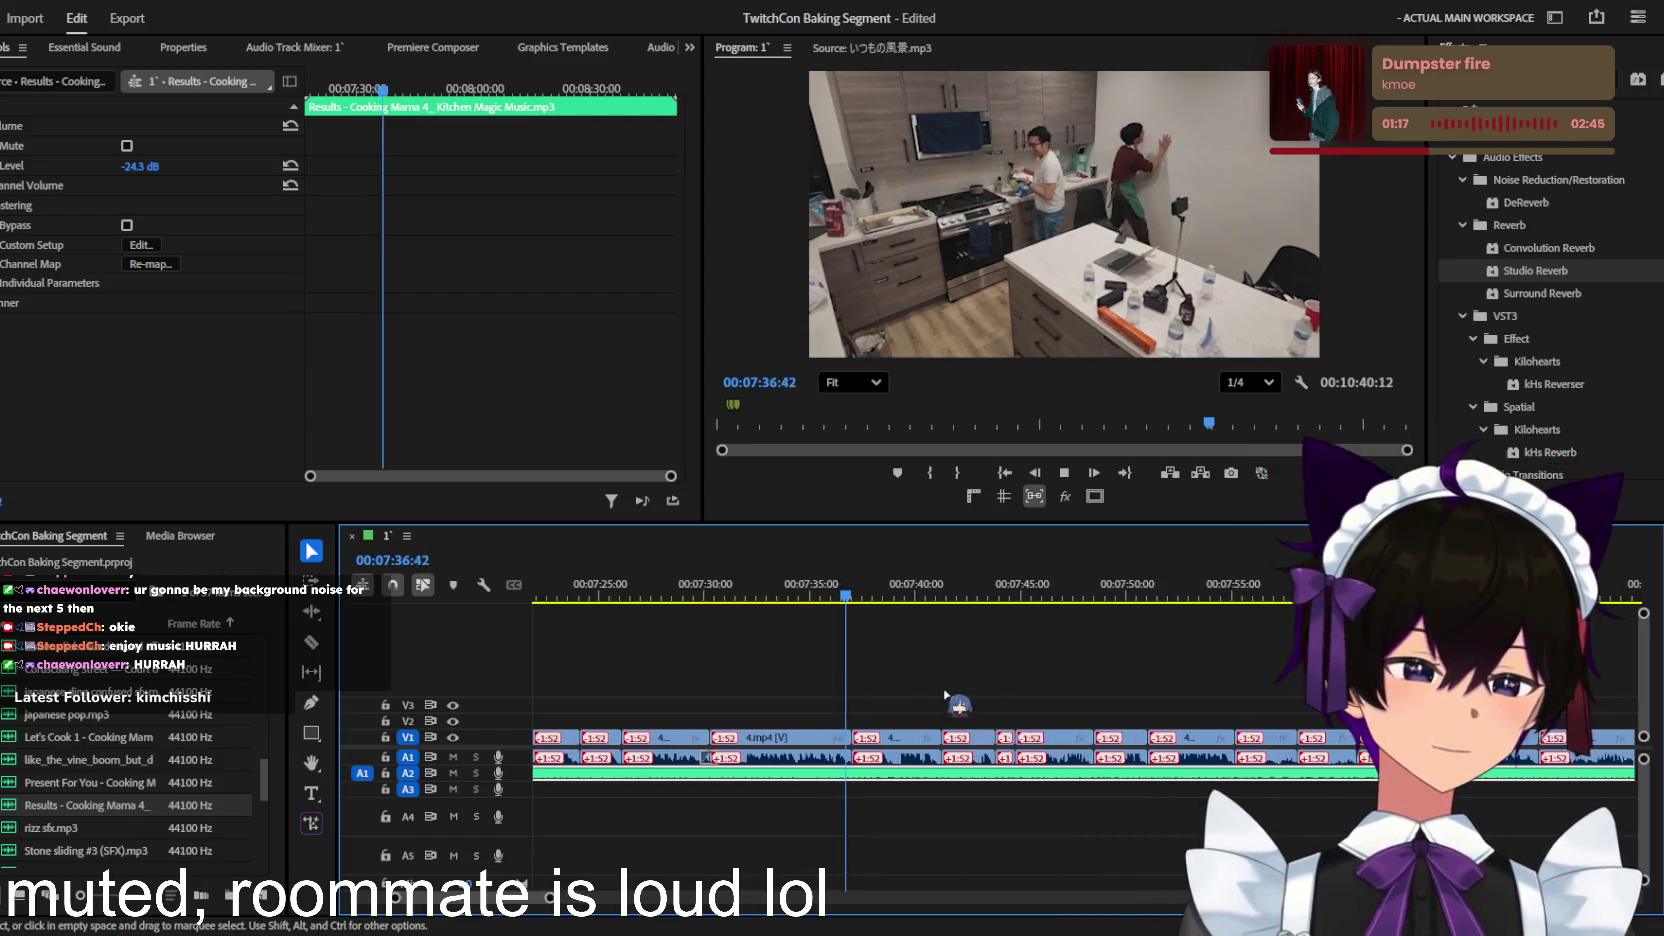
scroll(943, 700, up, 3)
scroll(940, 680, down, 2)
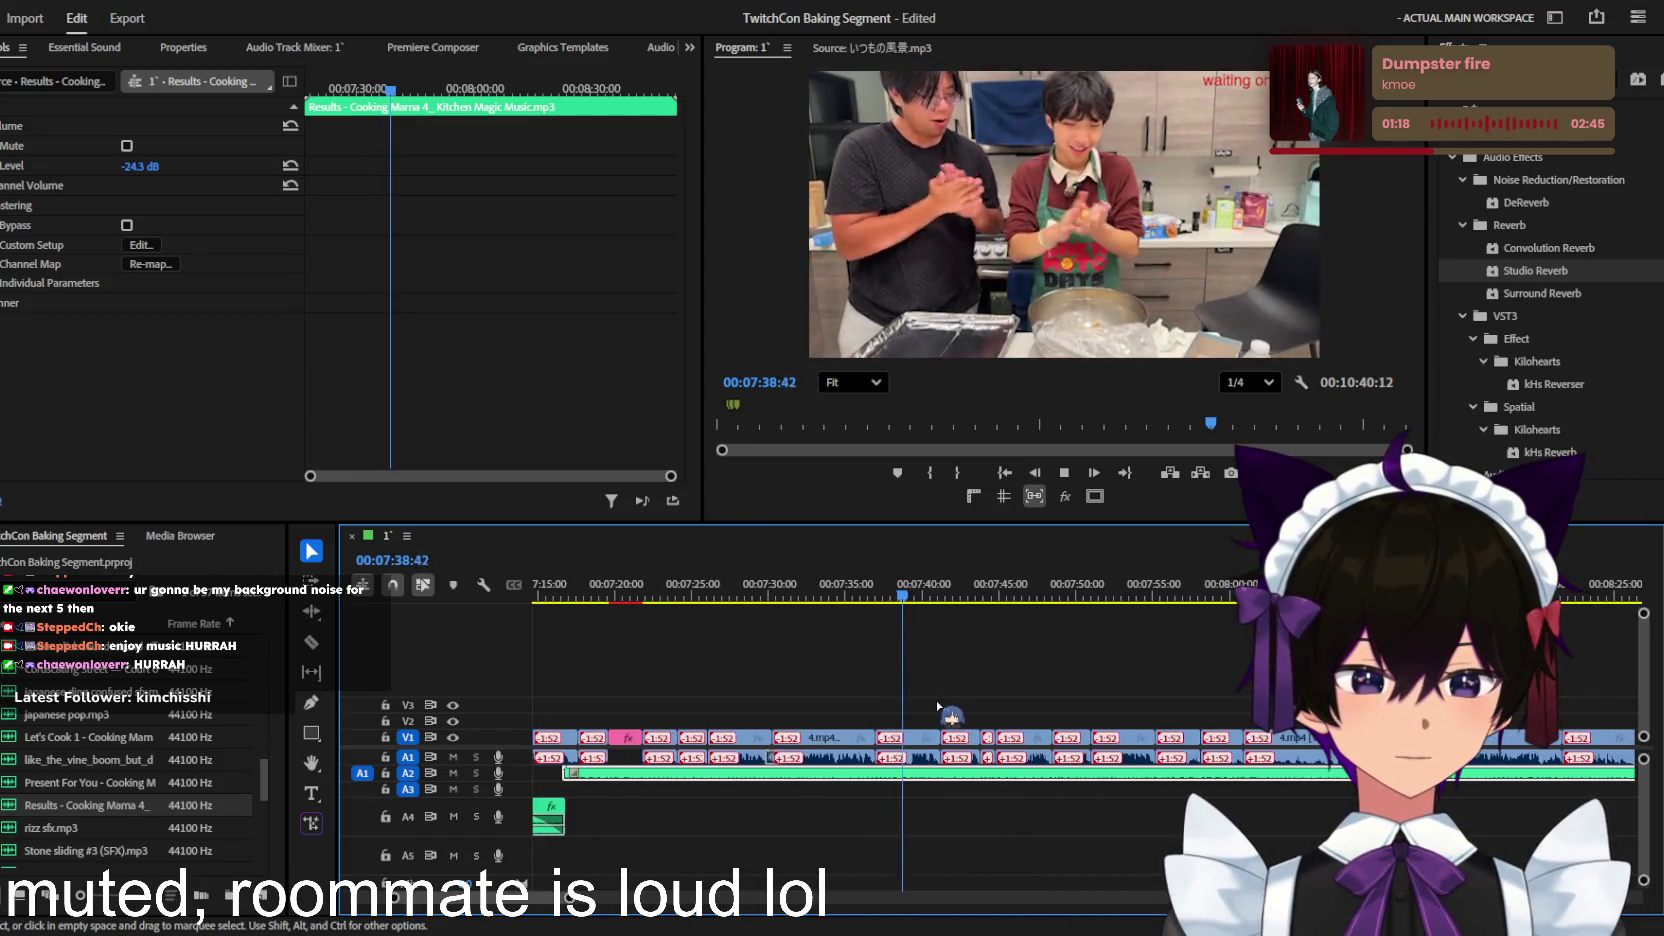
click(874, 588)
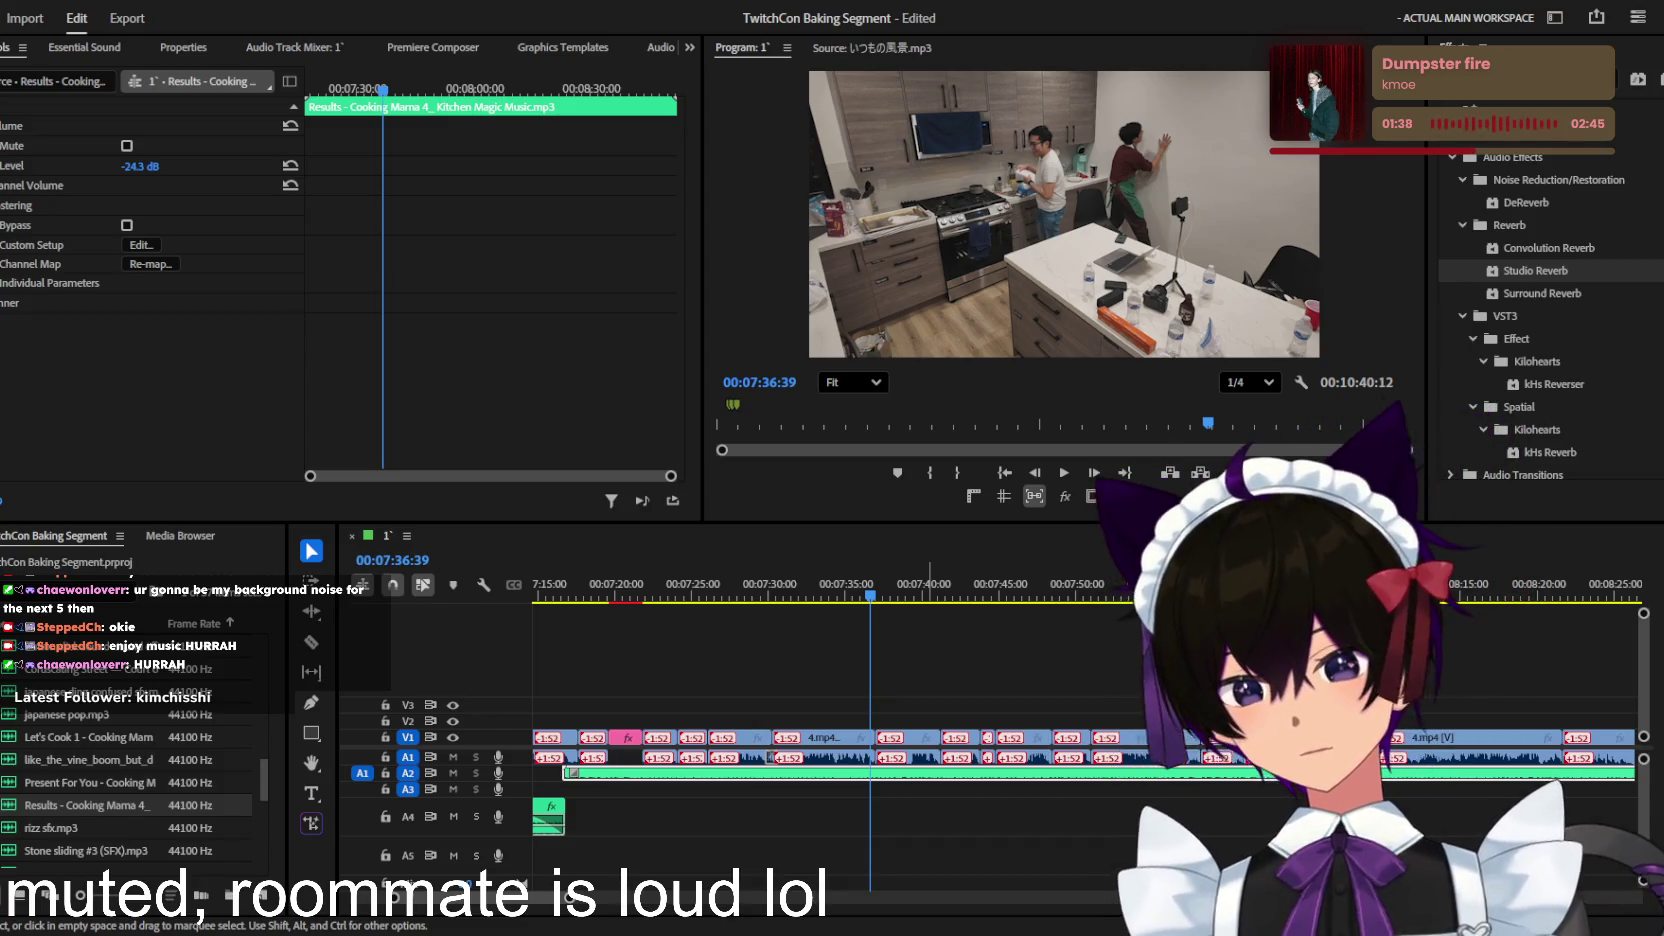
key(alt+Tab)
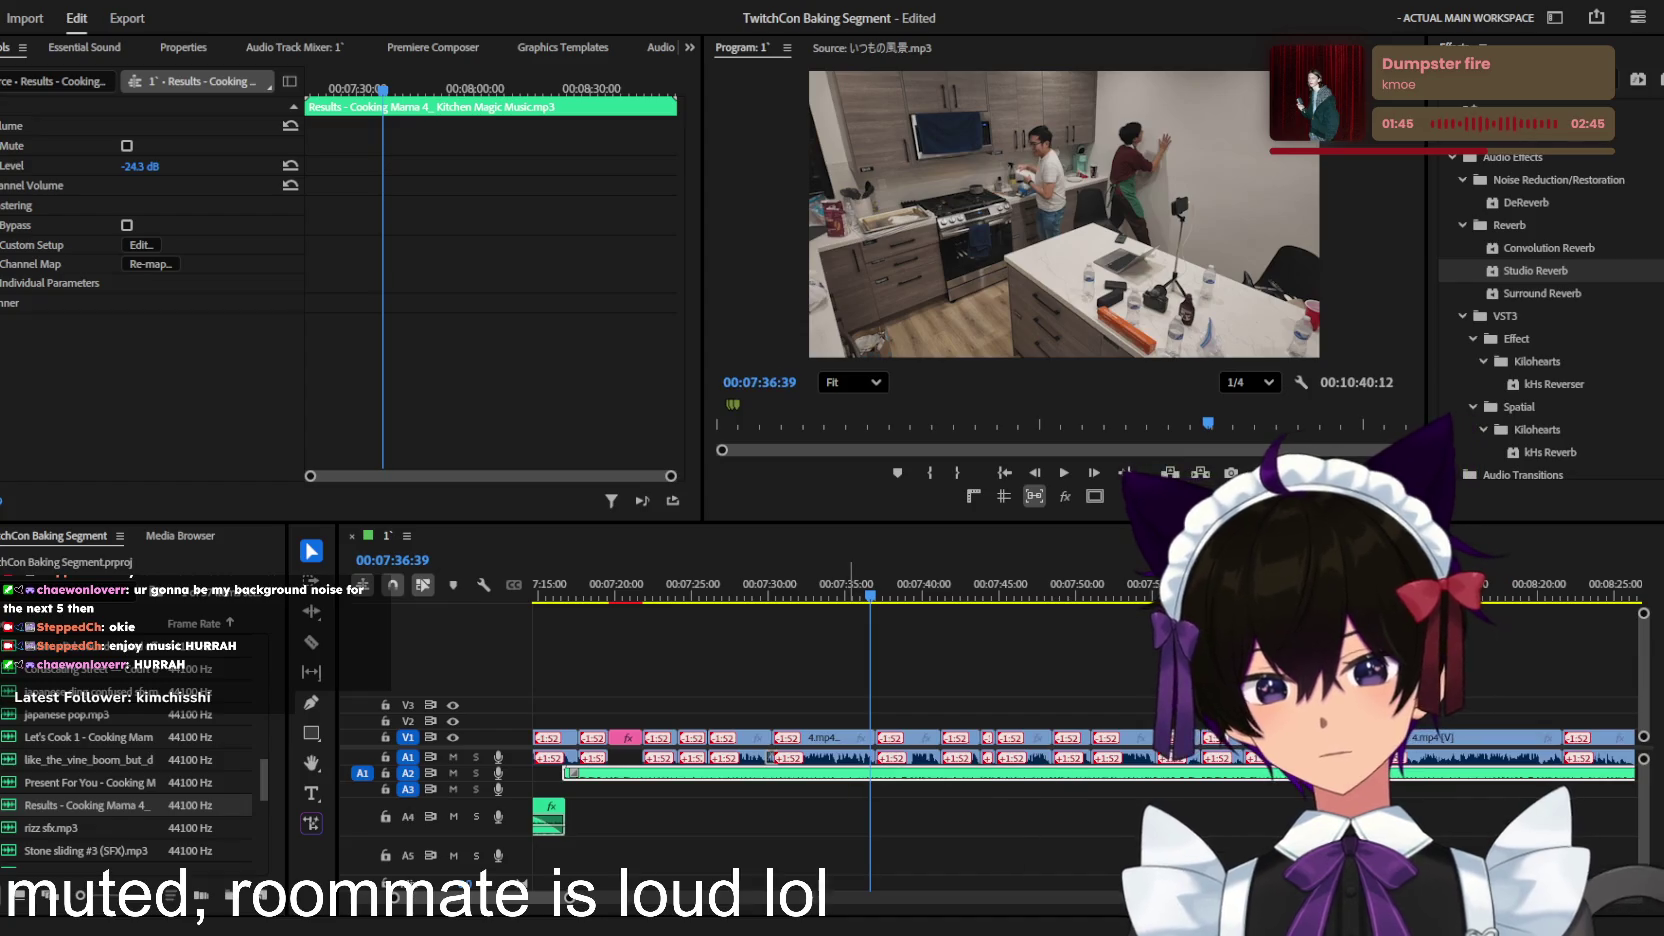
drag(884, 789, 908, 789)
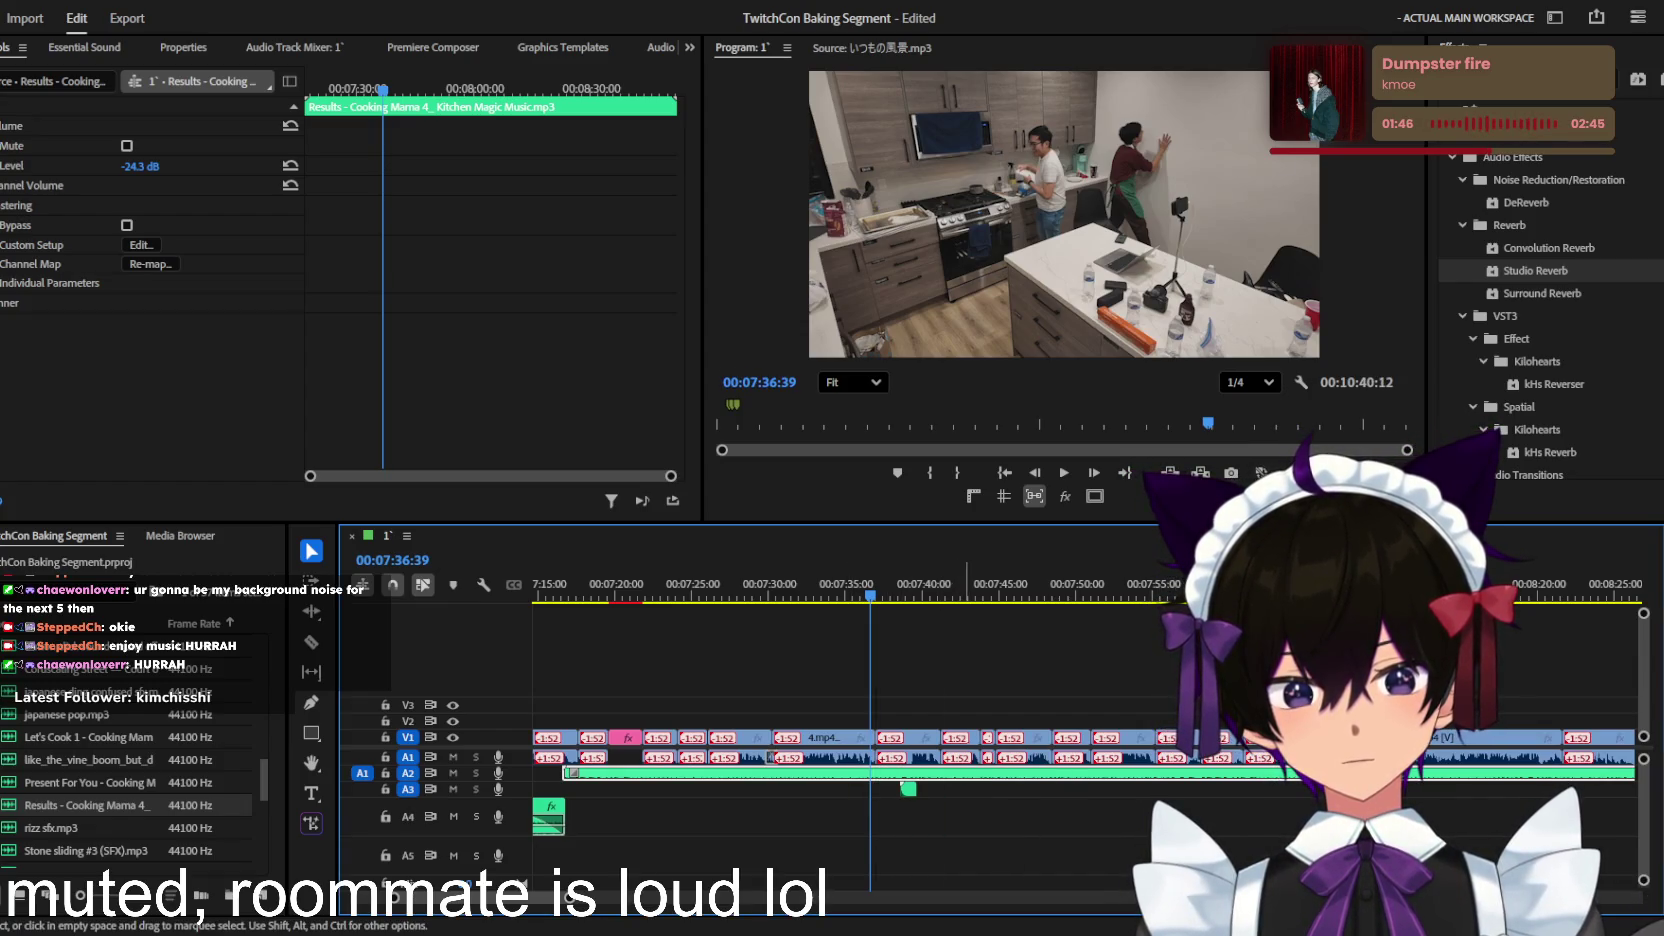
Step: Move the bell sound effect to about 7:37, lower it to -5.5 dB, and save
click(920, 792)
scroll(906, 789, up, 3)
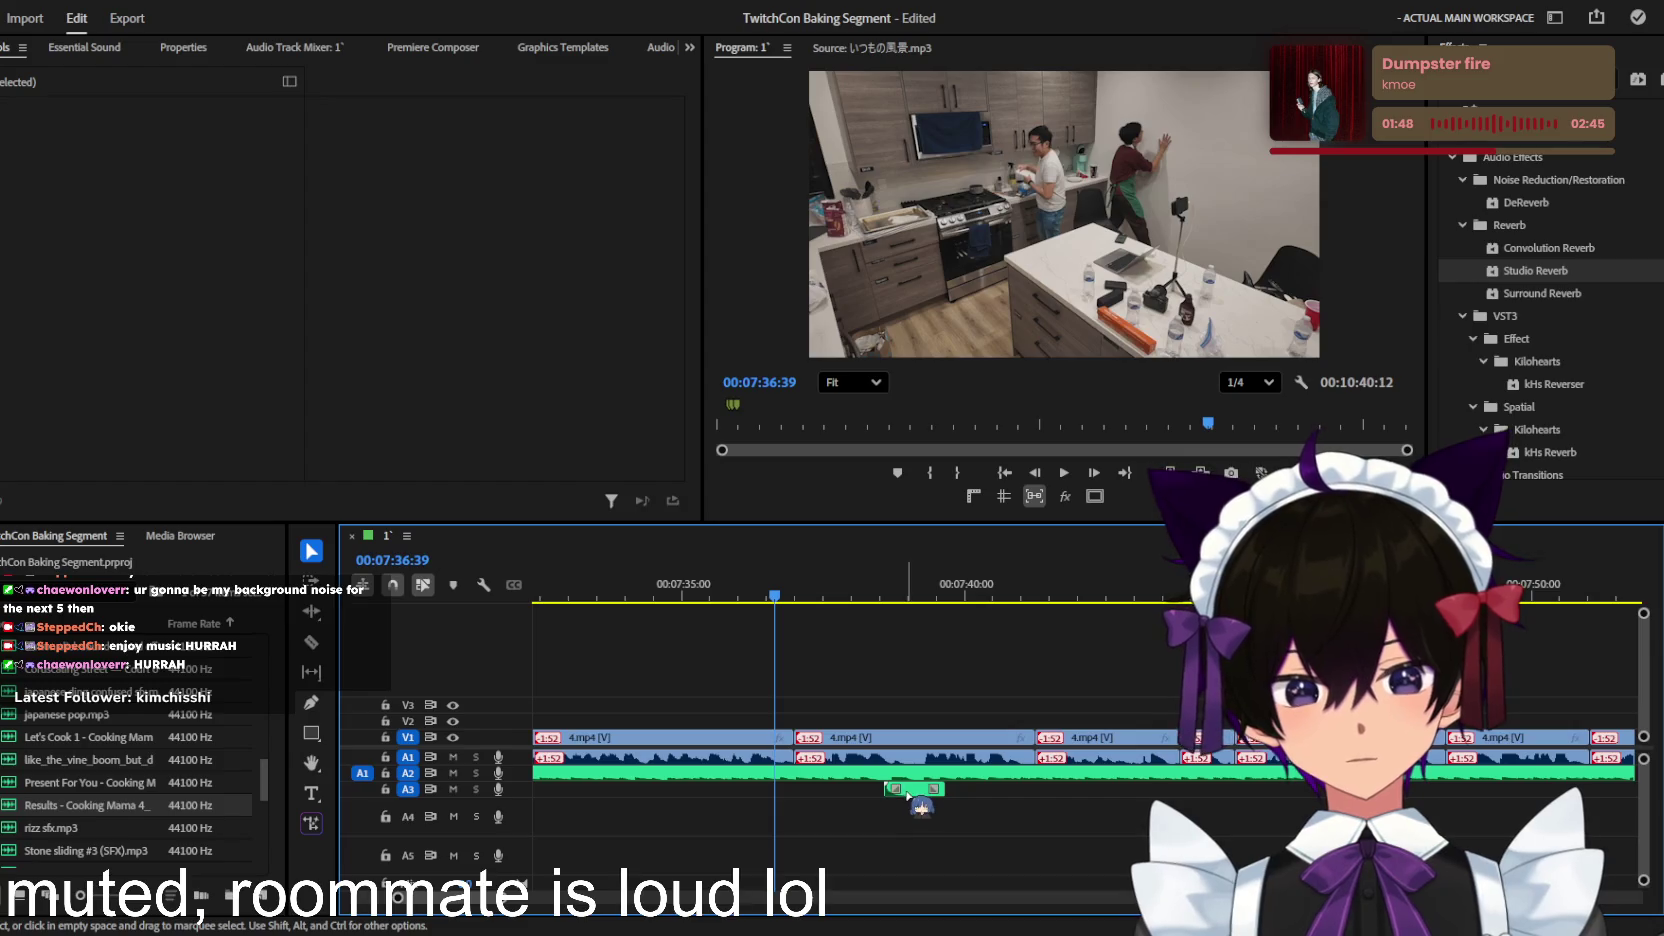
drag(913, 793, 824, 790)
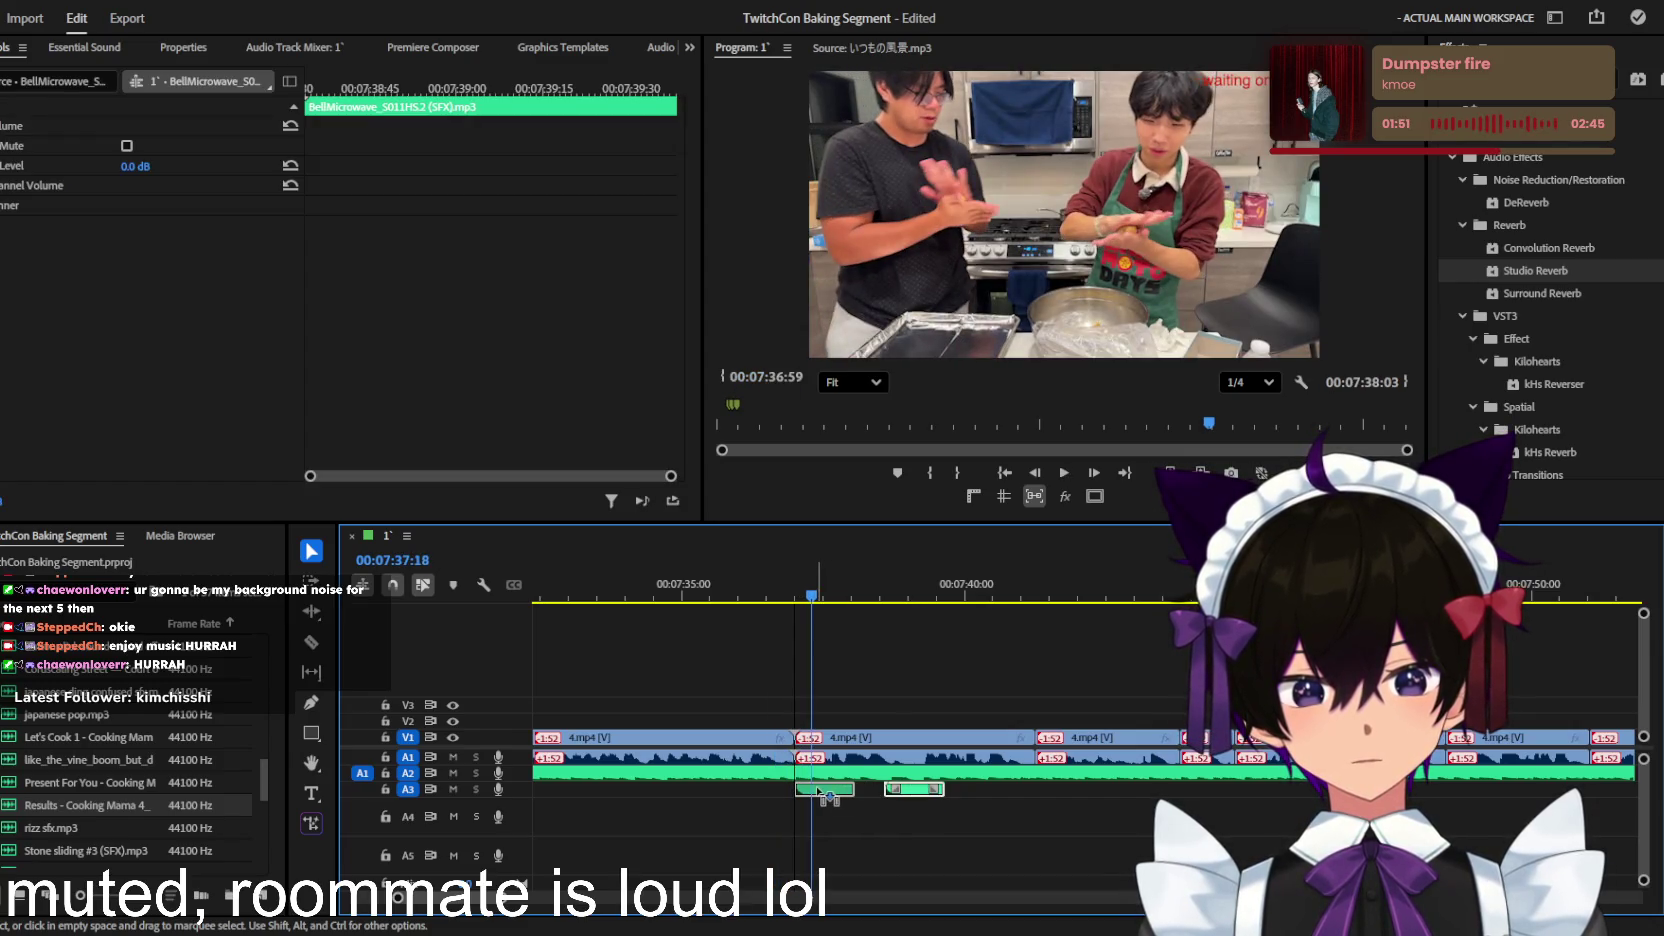
drag(135, 166, 80, 166)
key(space)
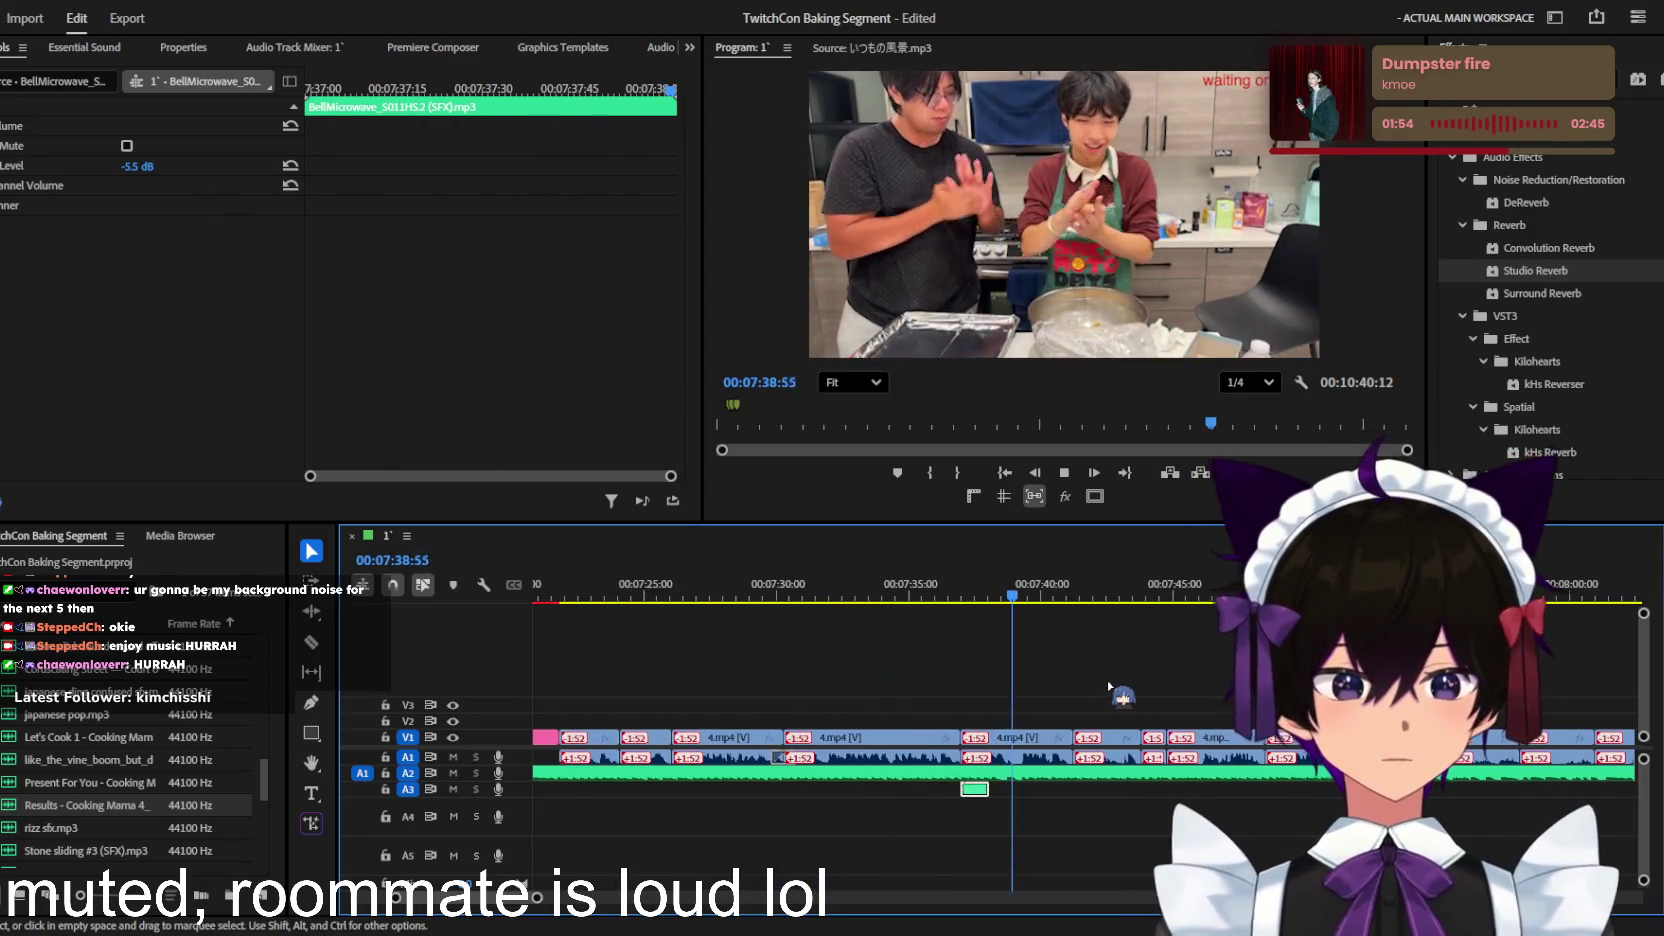
key(ctrl+s)
Step: Cut the A2 music at the playhead just after 8:00 and select the portion beyond it
key(minus)
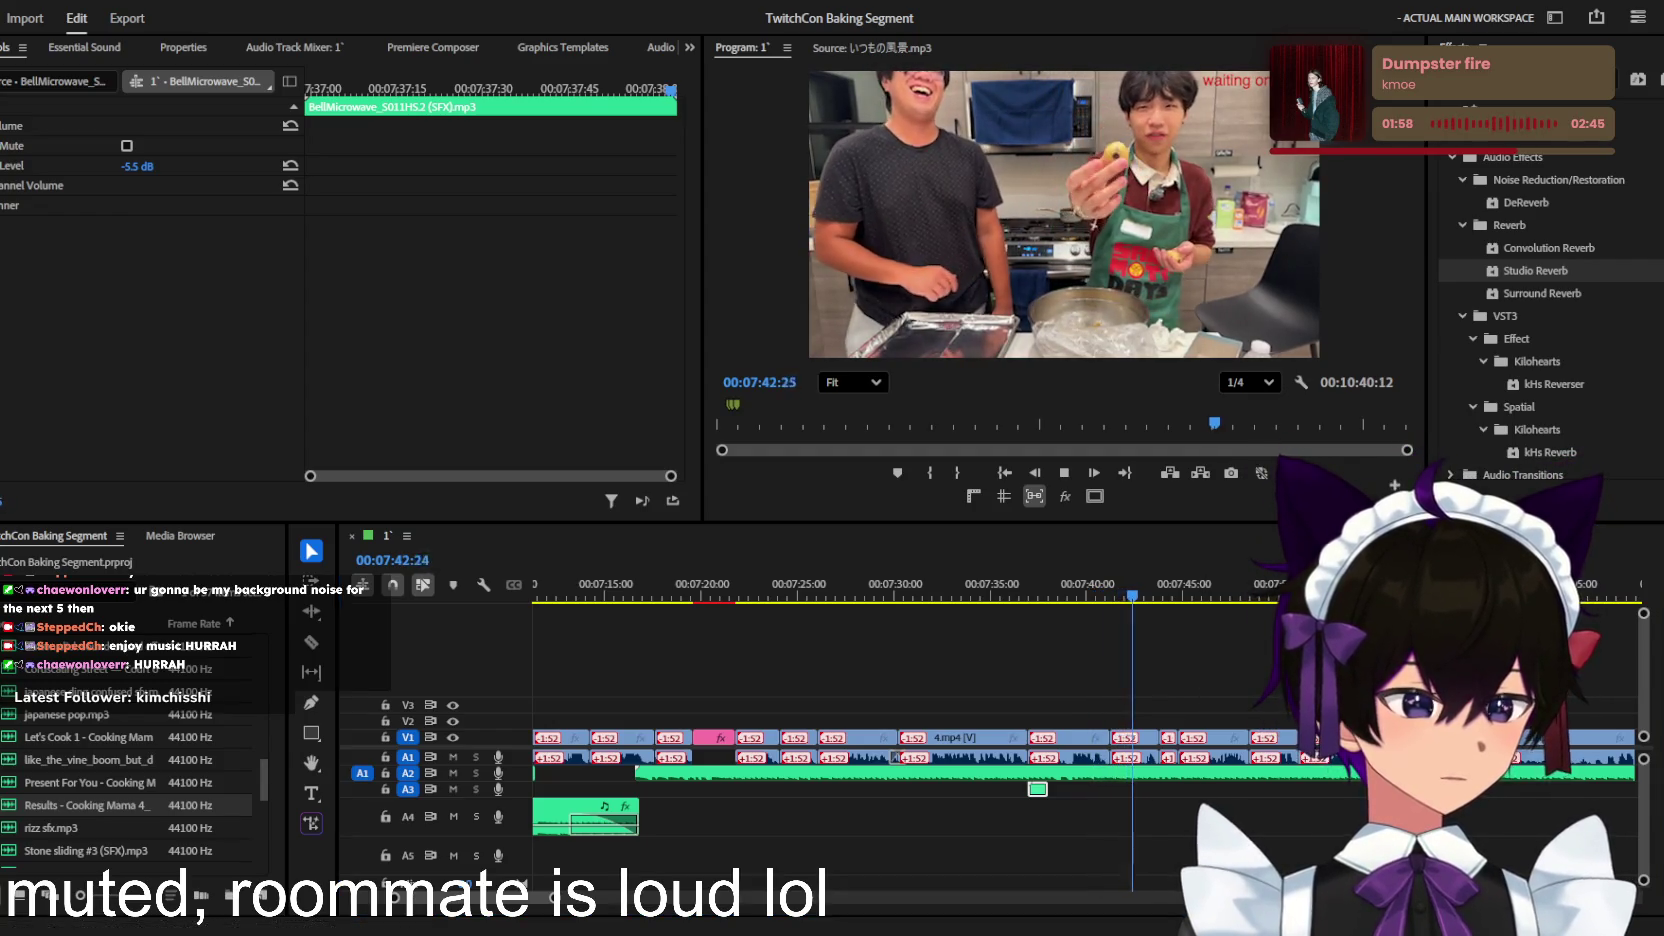
key(minus)
key(equal)
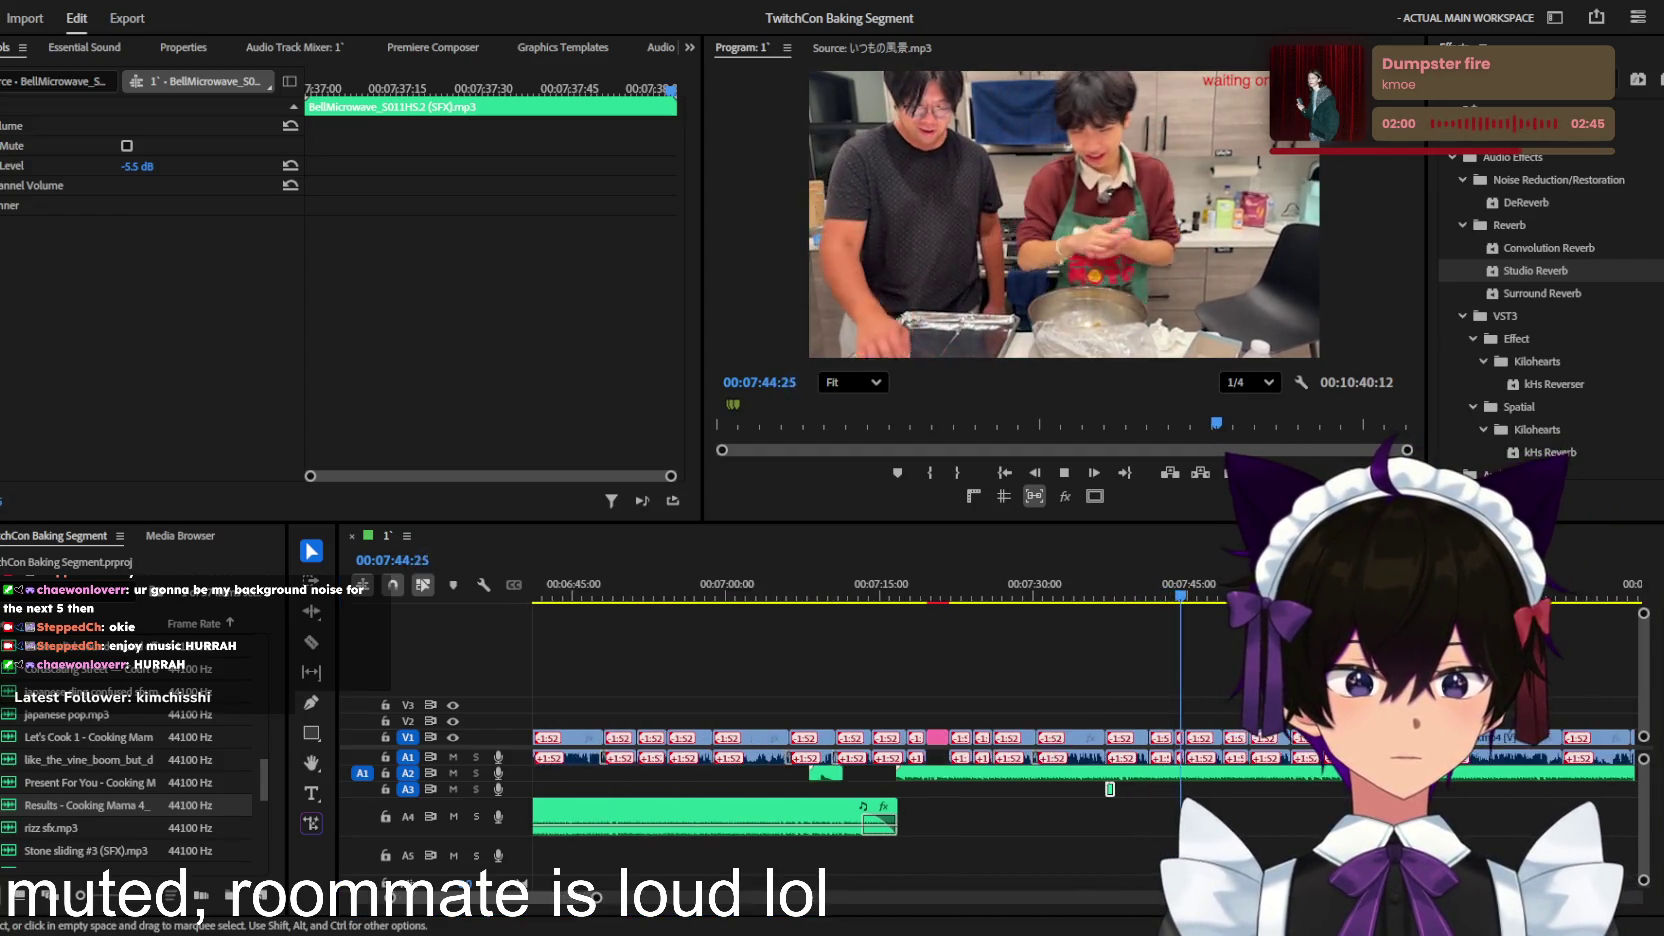
key(equal)
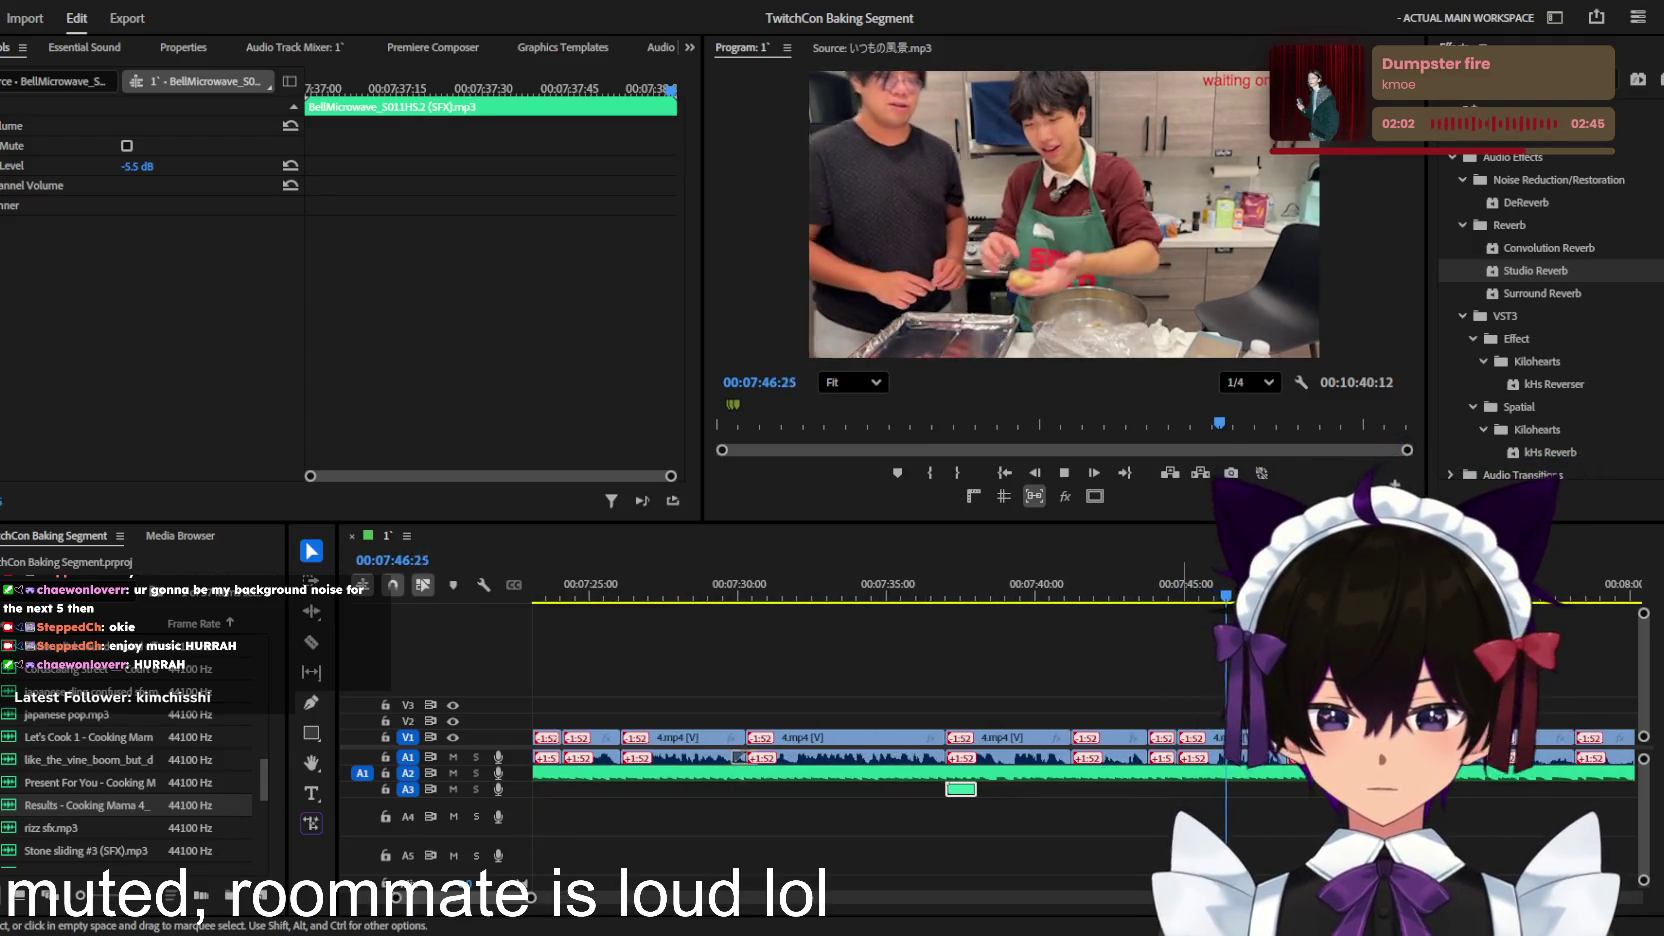
key(equal)
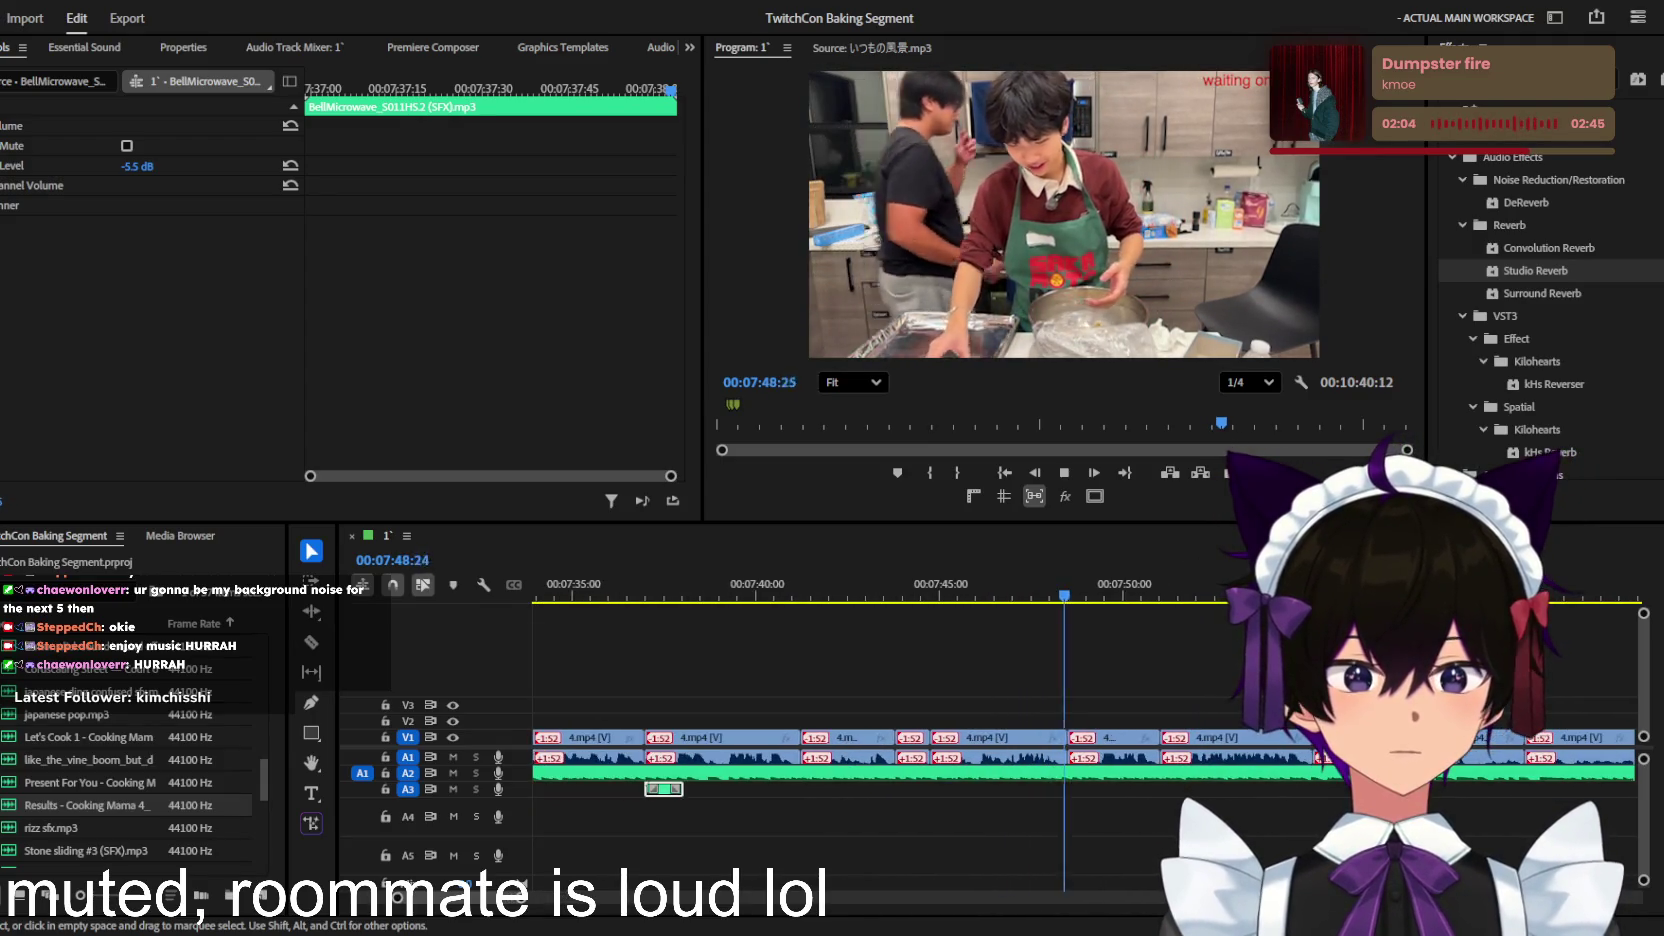
key(minus)
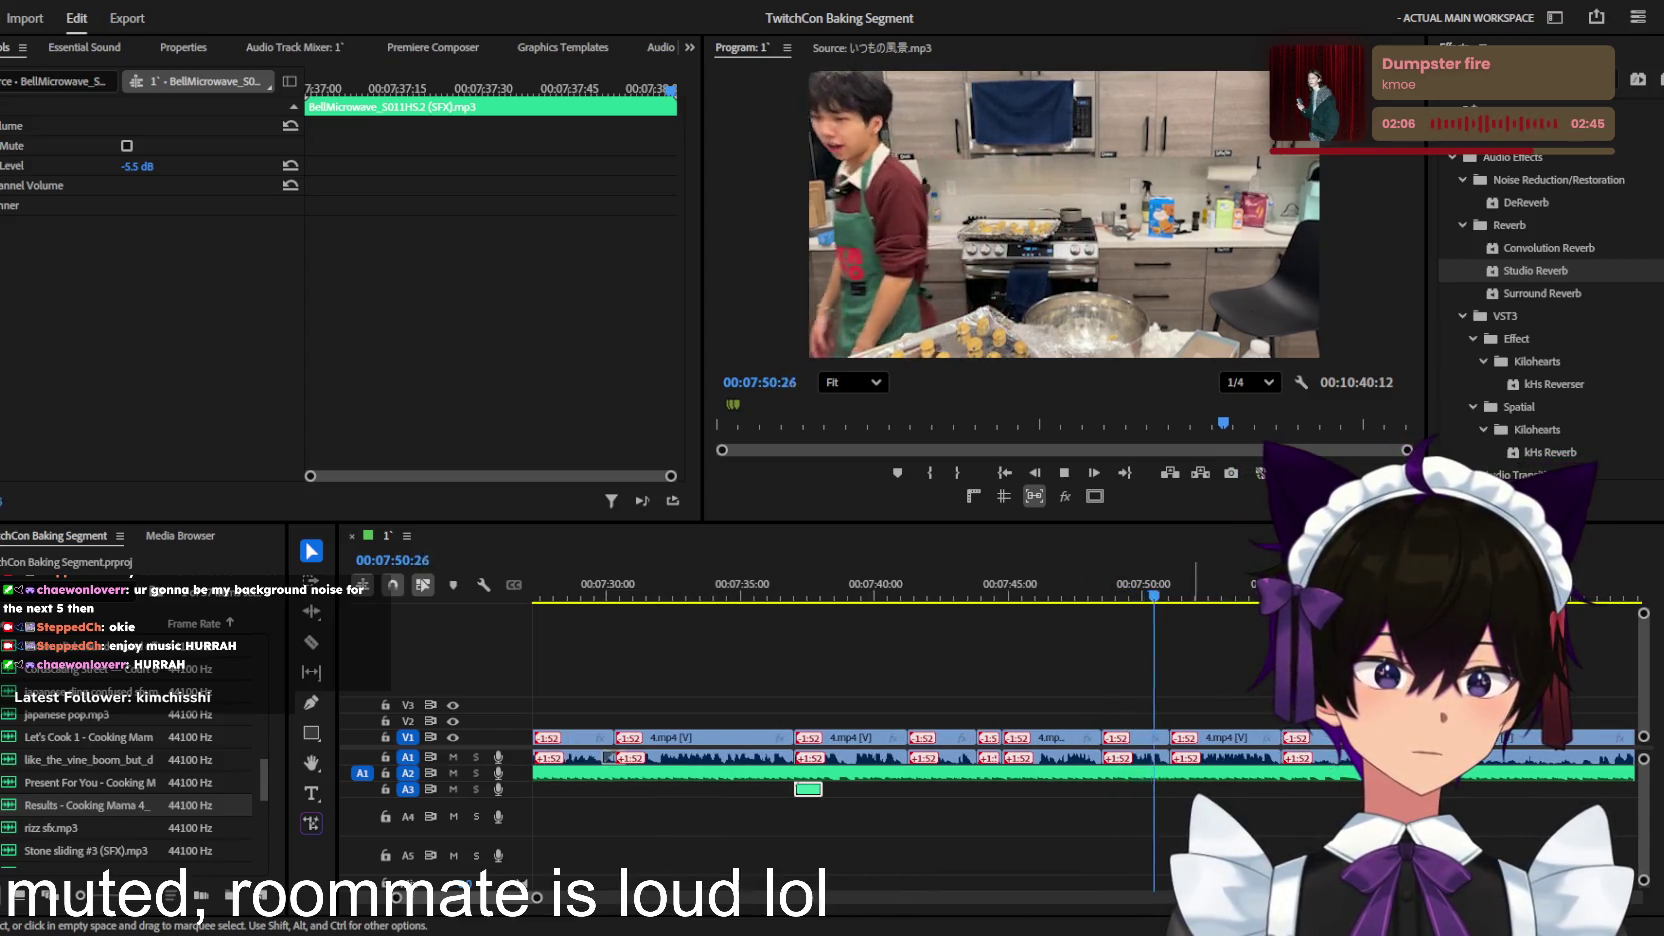
key(minus)
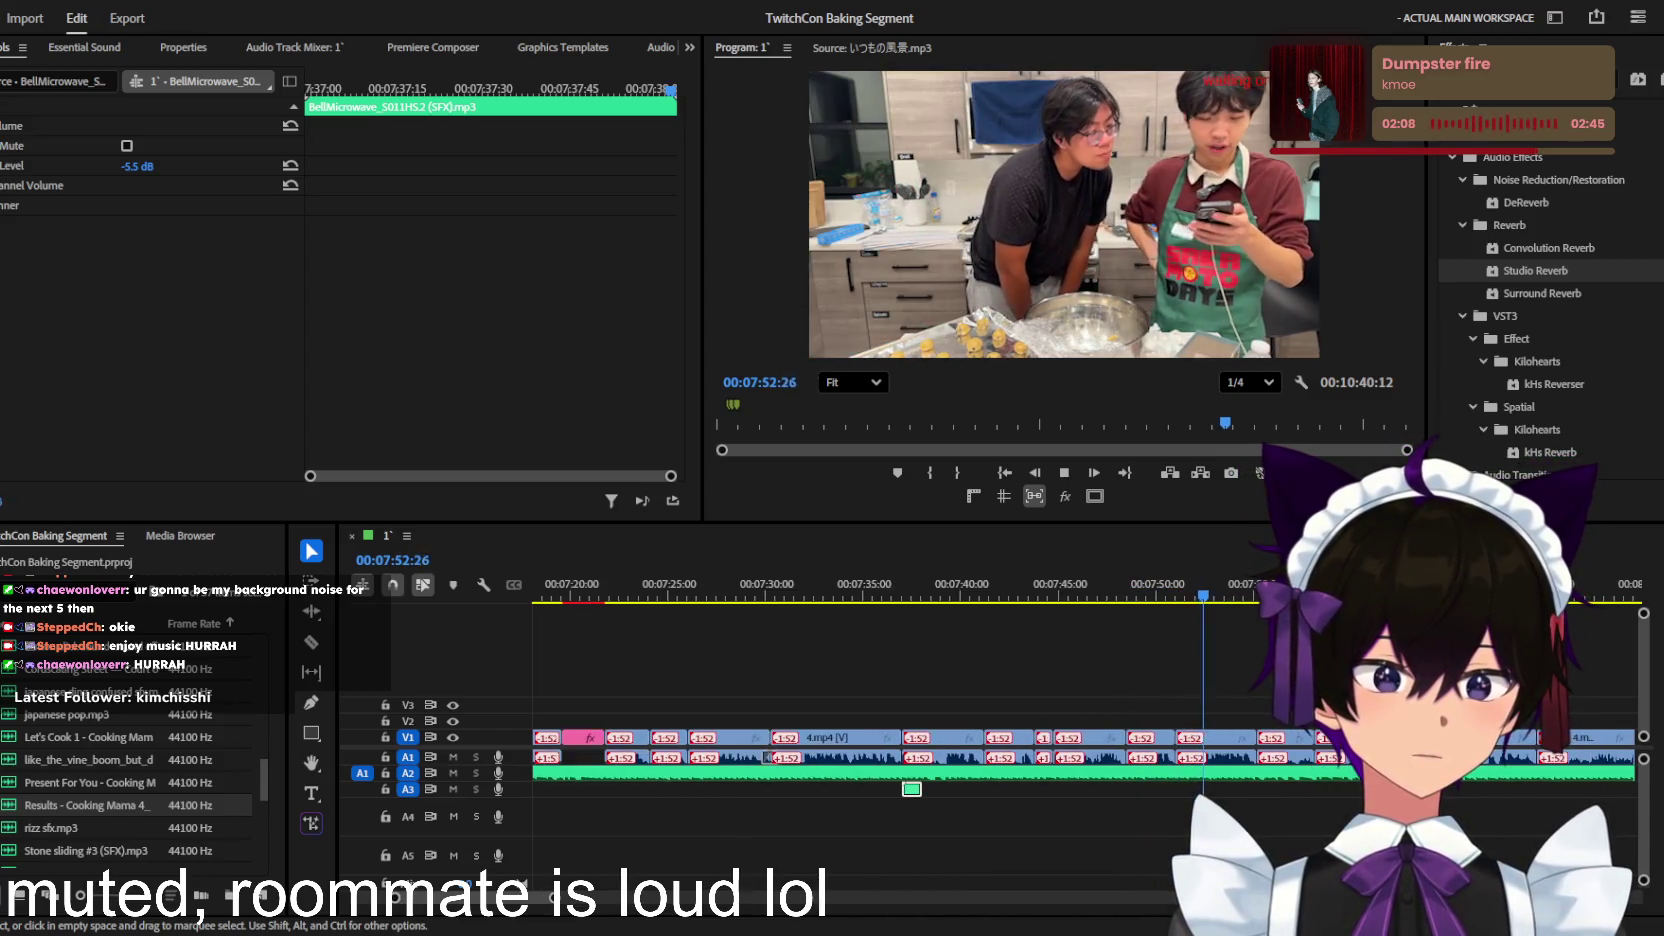
key(equal)
key(equal)
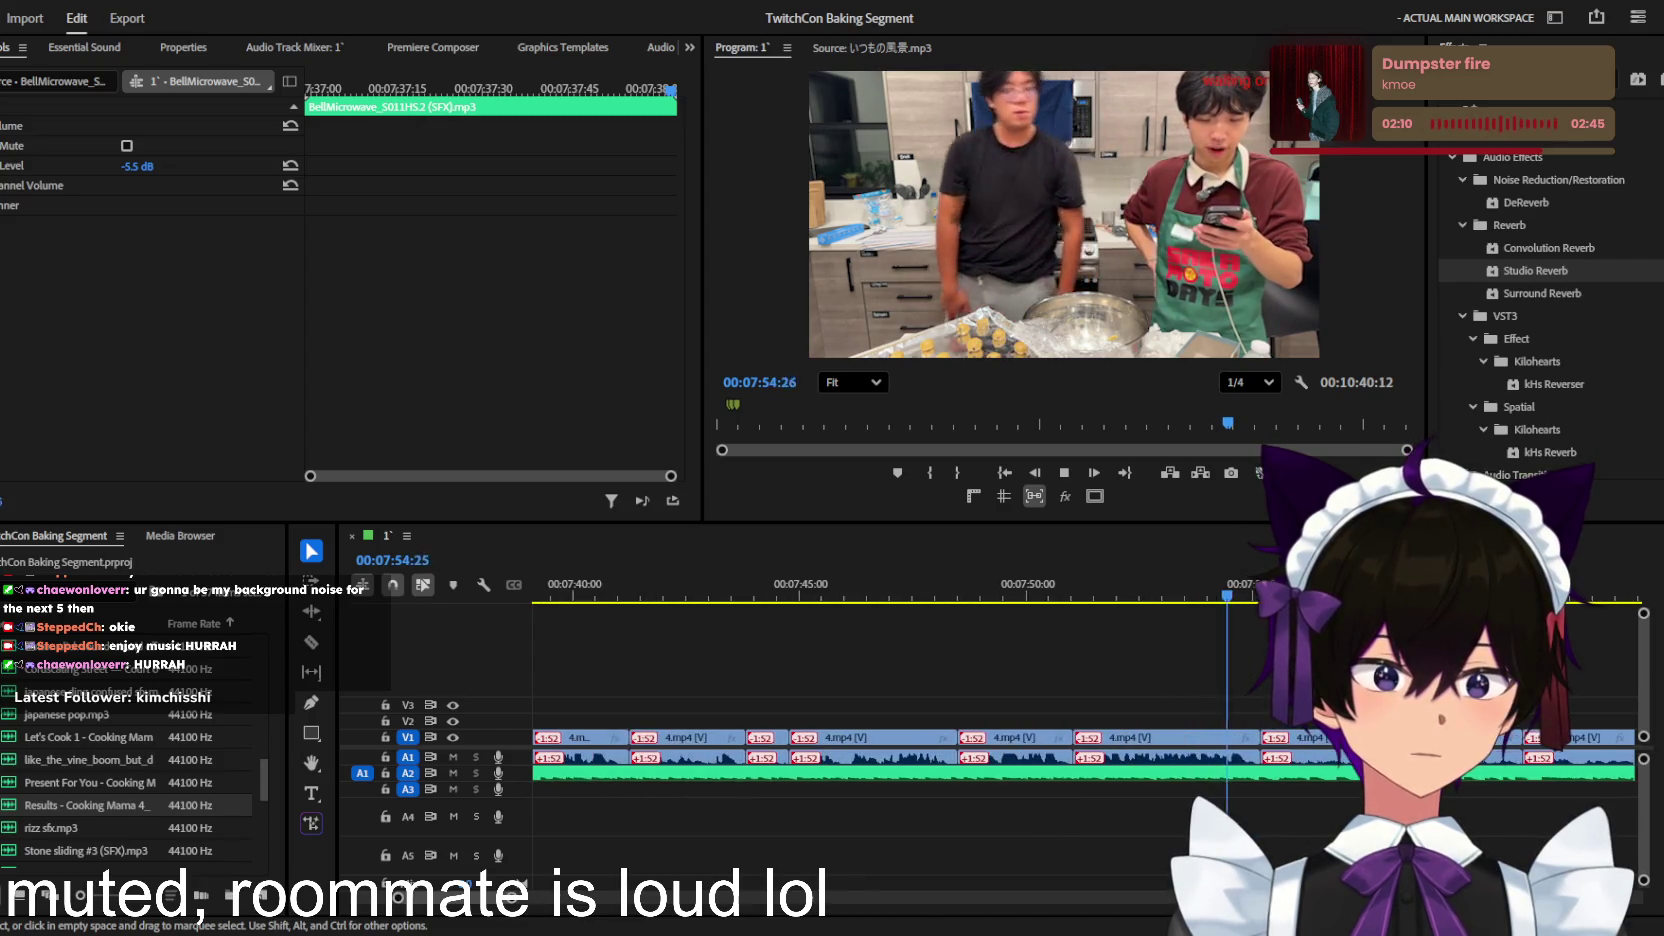
key(minus)
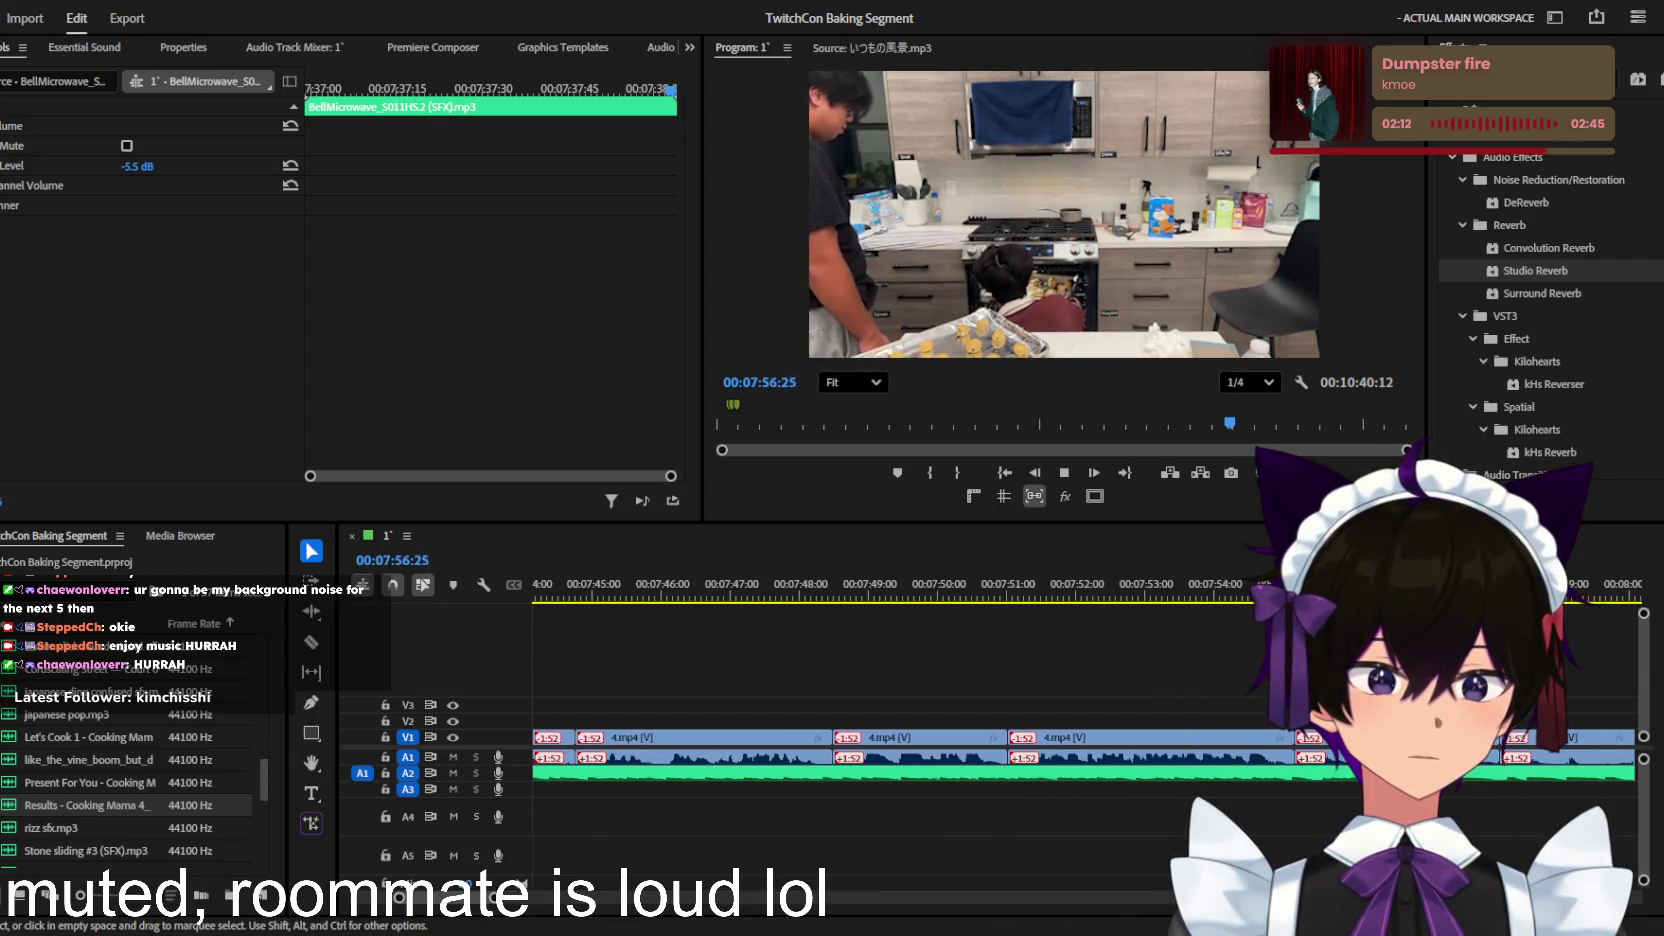
key(minus)
key(minus)
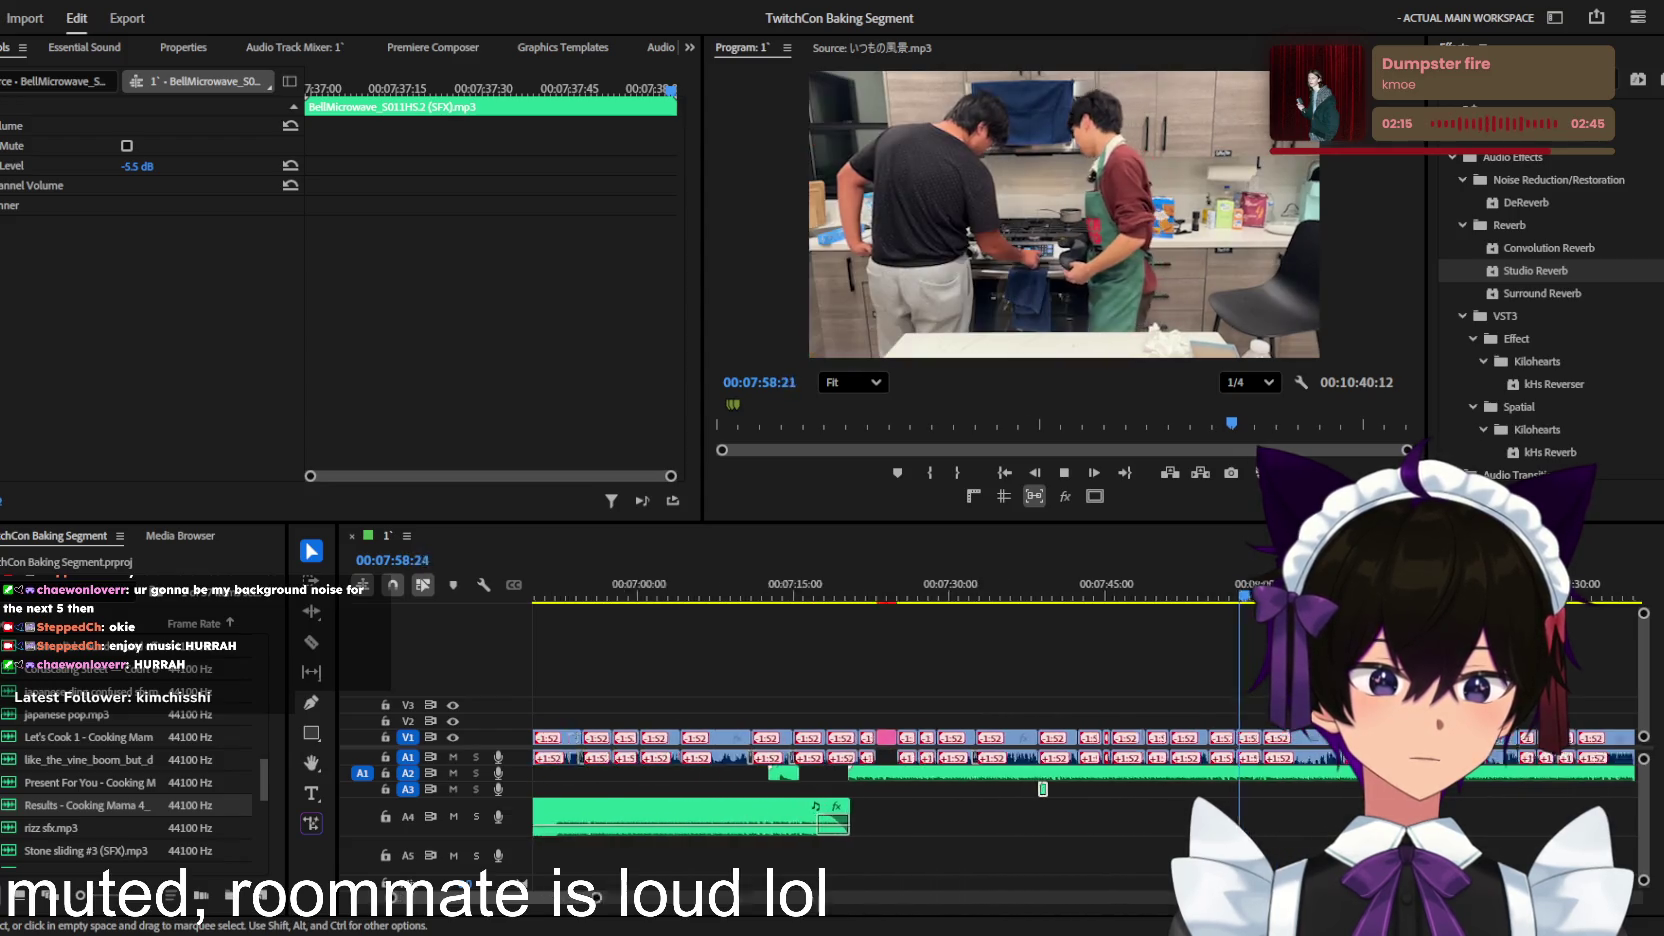
key(minus)
key(equal)
key(equal)
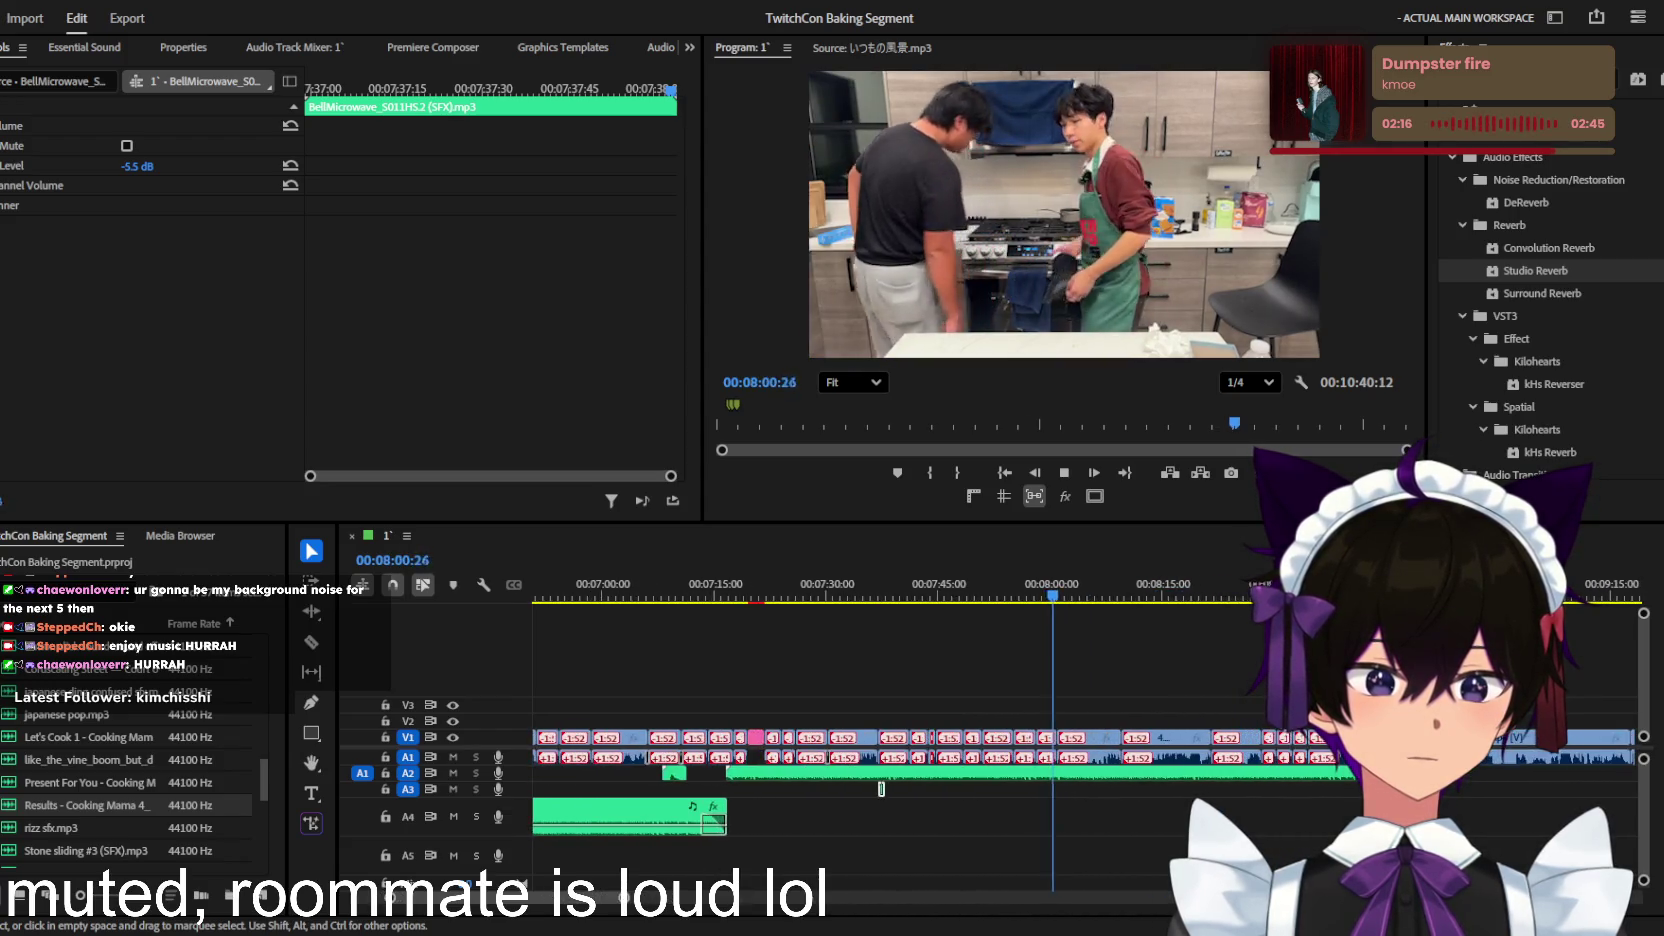
key(equal)
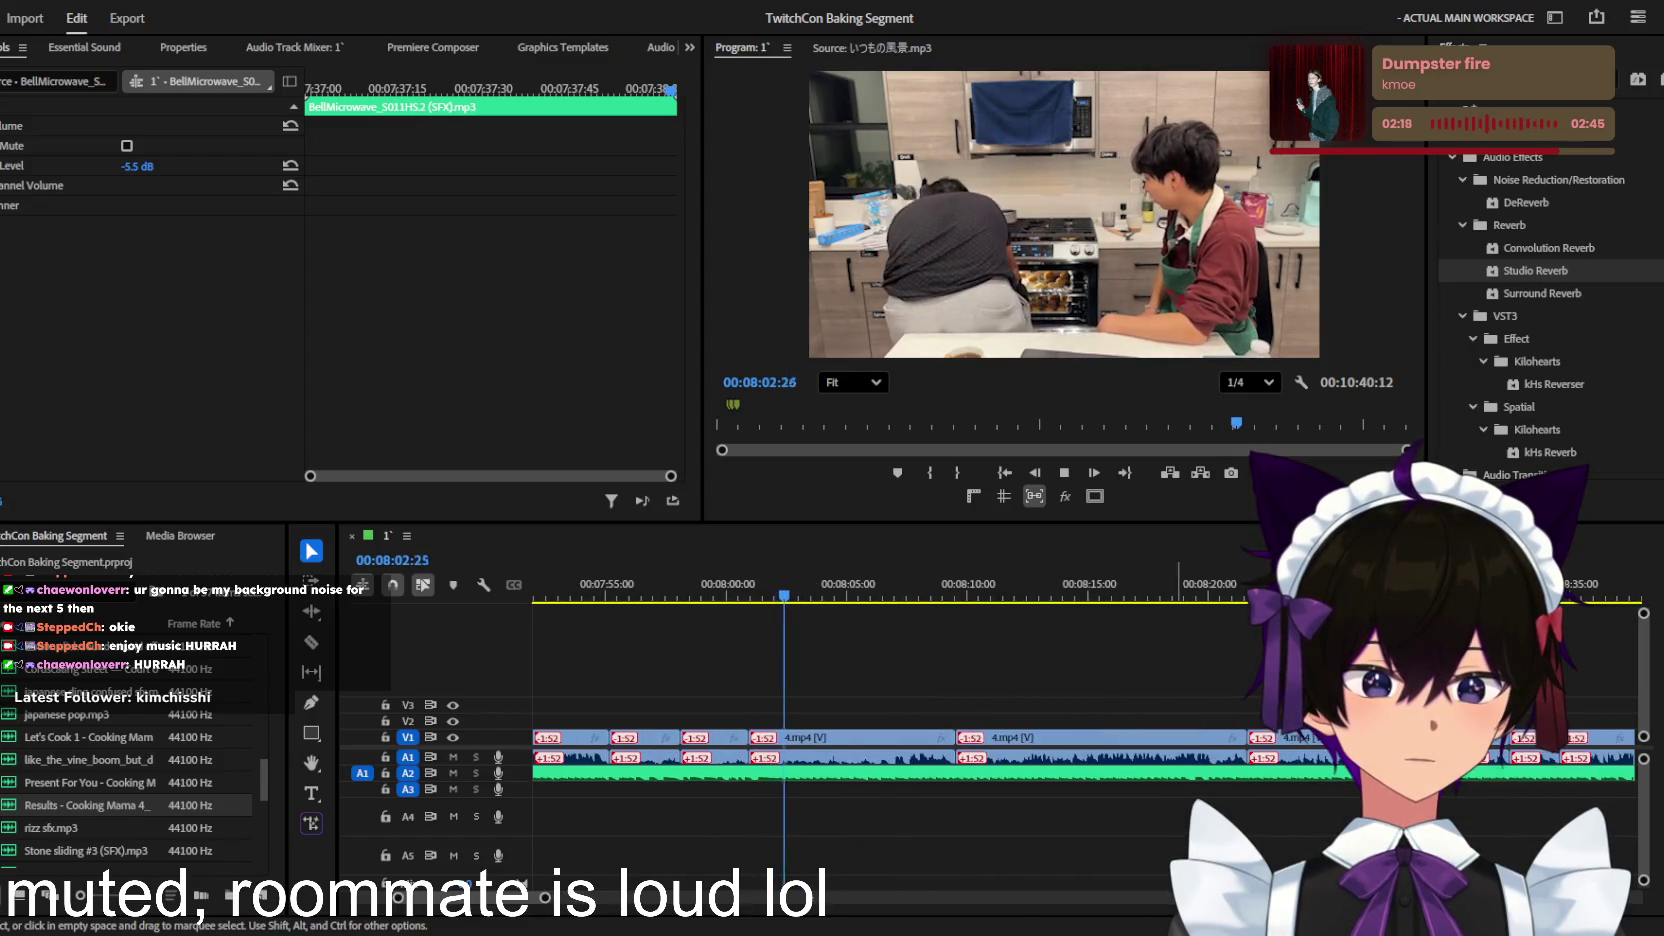
key(space)
key(equal)
click(760, 775)
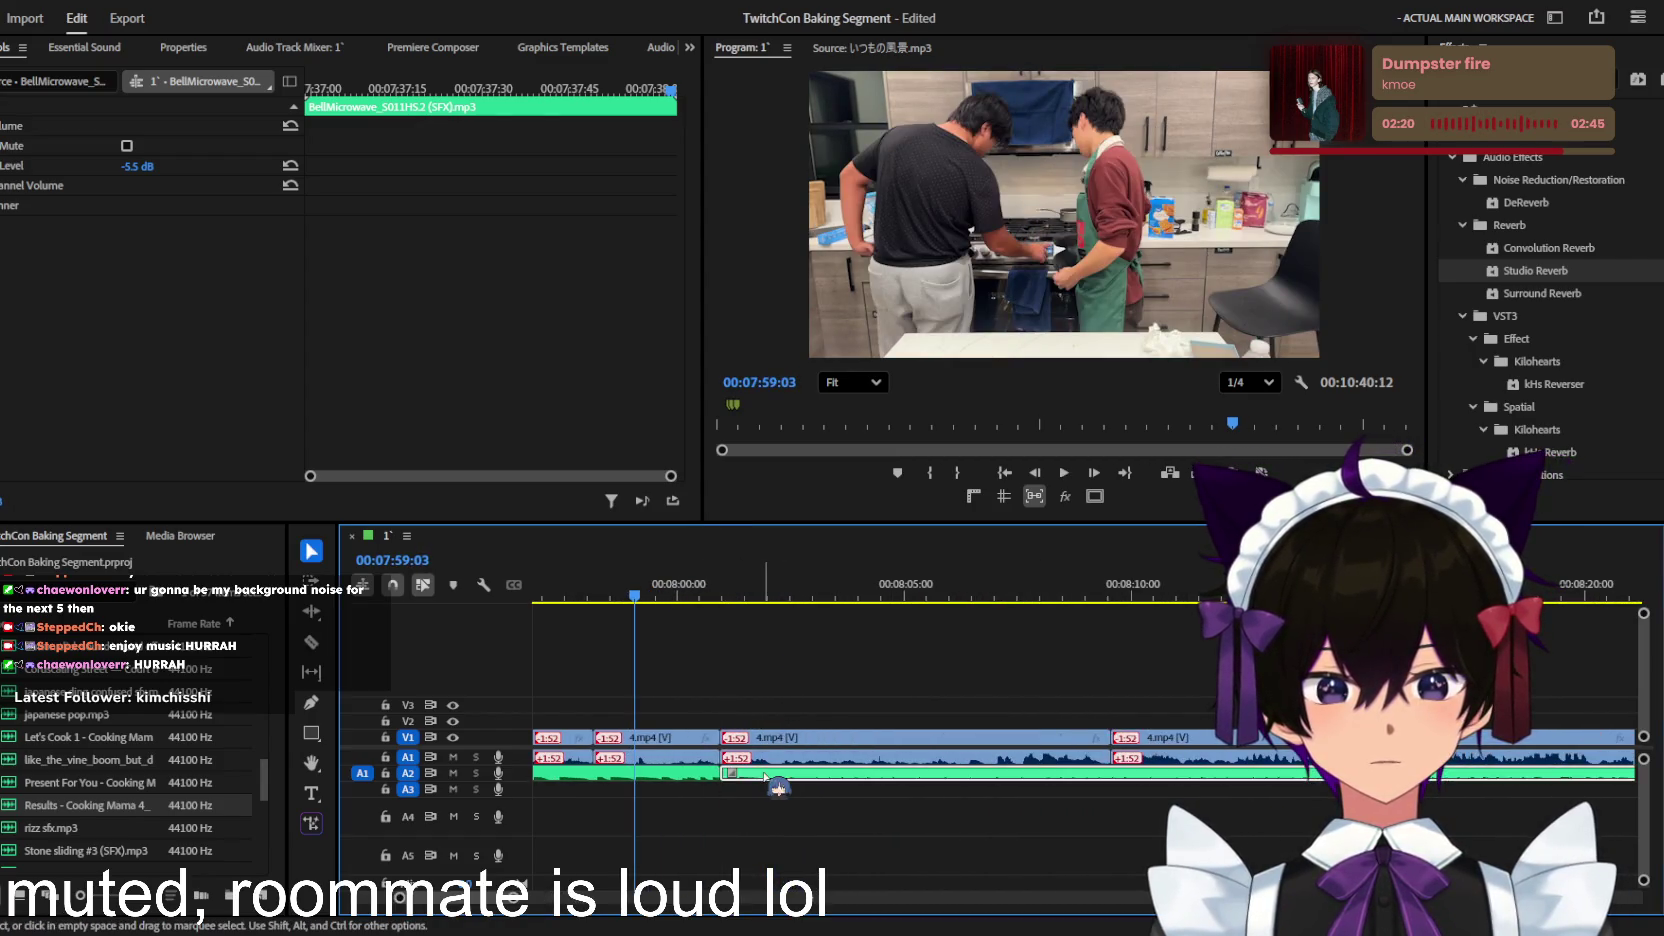
Step: Delete the A2 music past the cut and extend its end slightly
key(Delete)
key(minus)
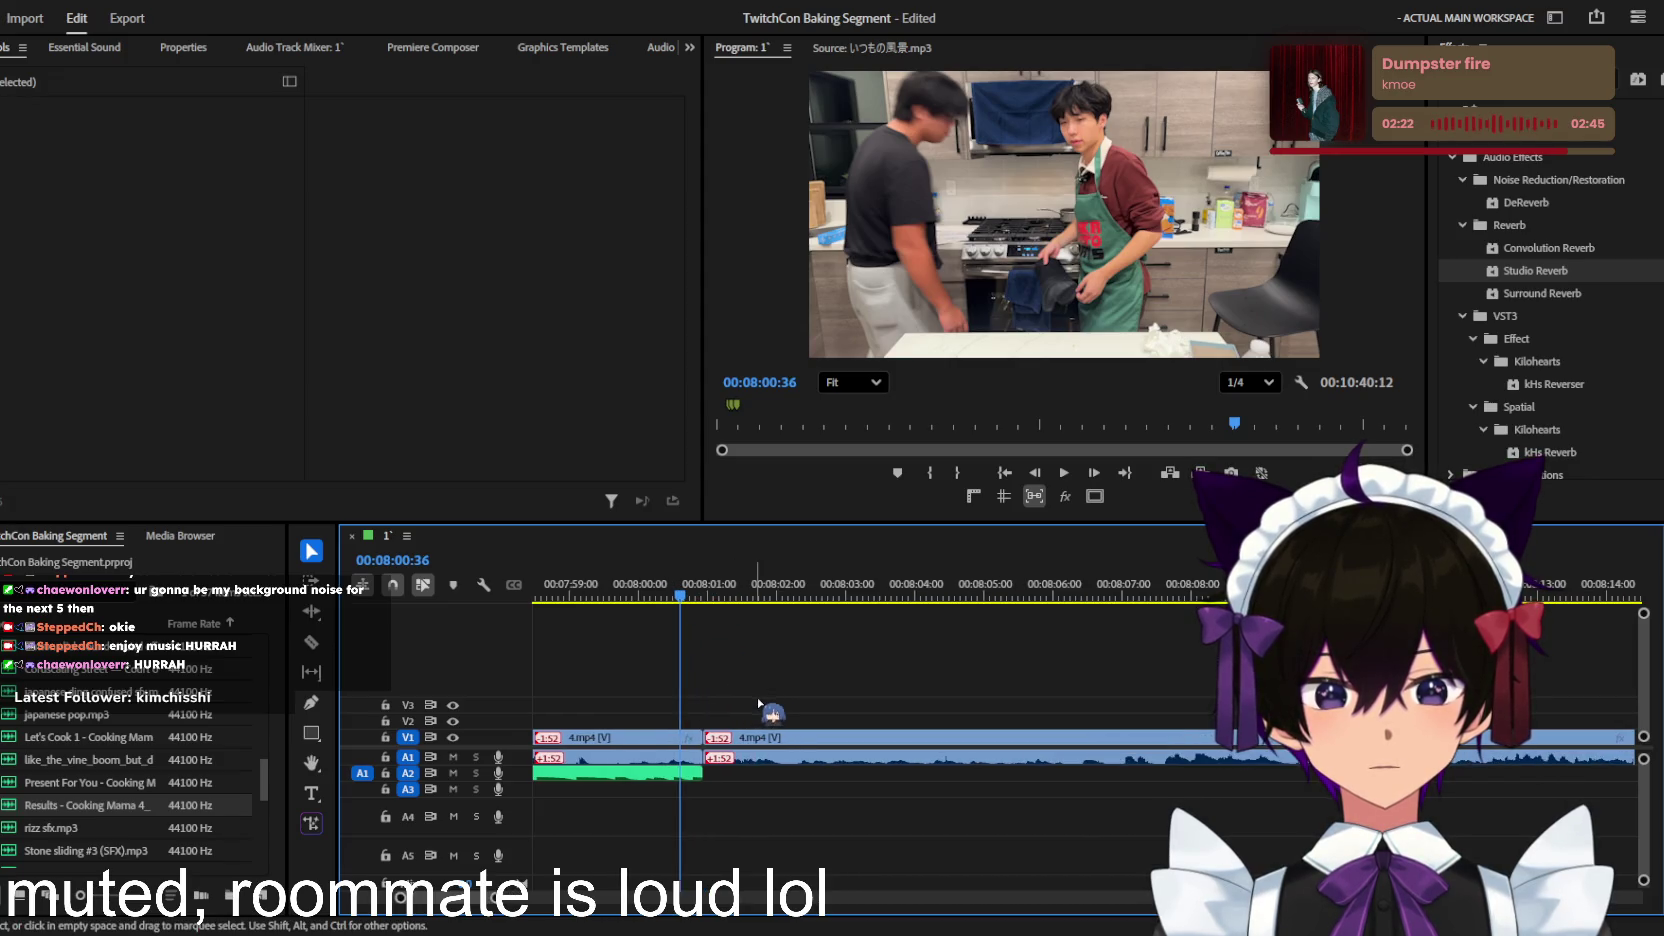
key(space)
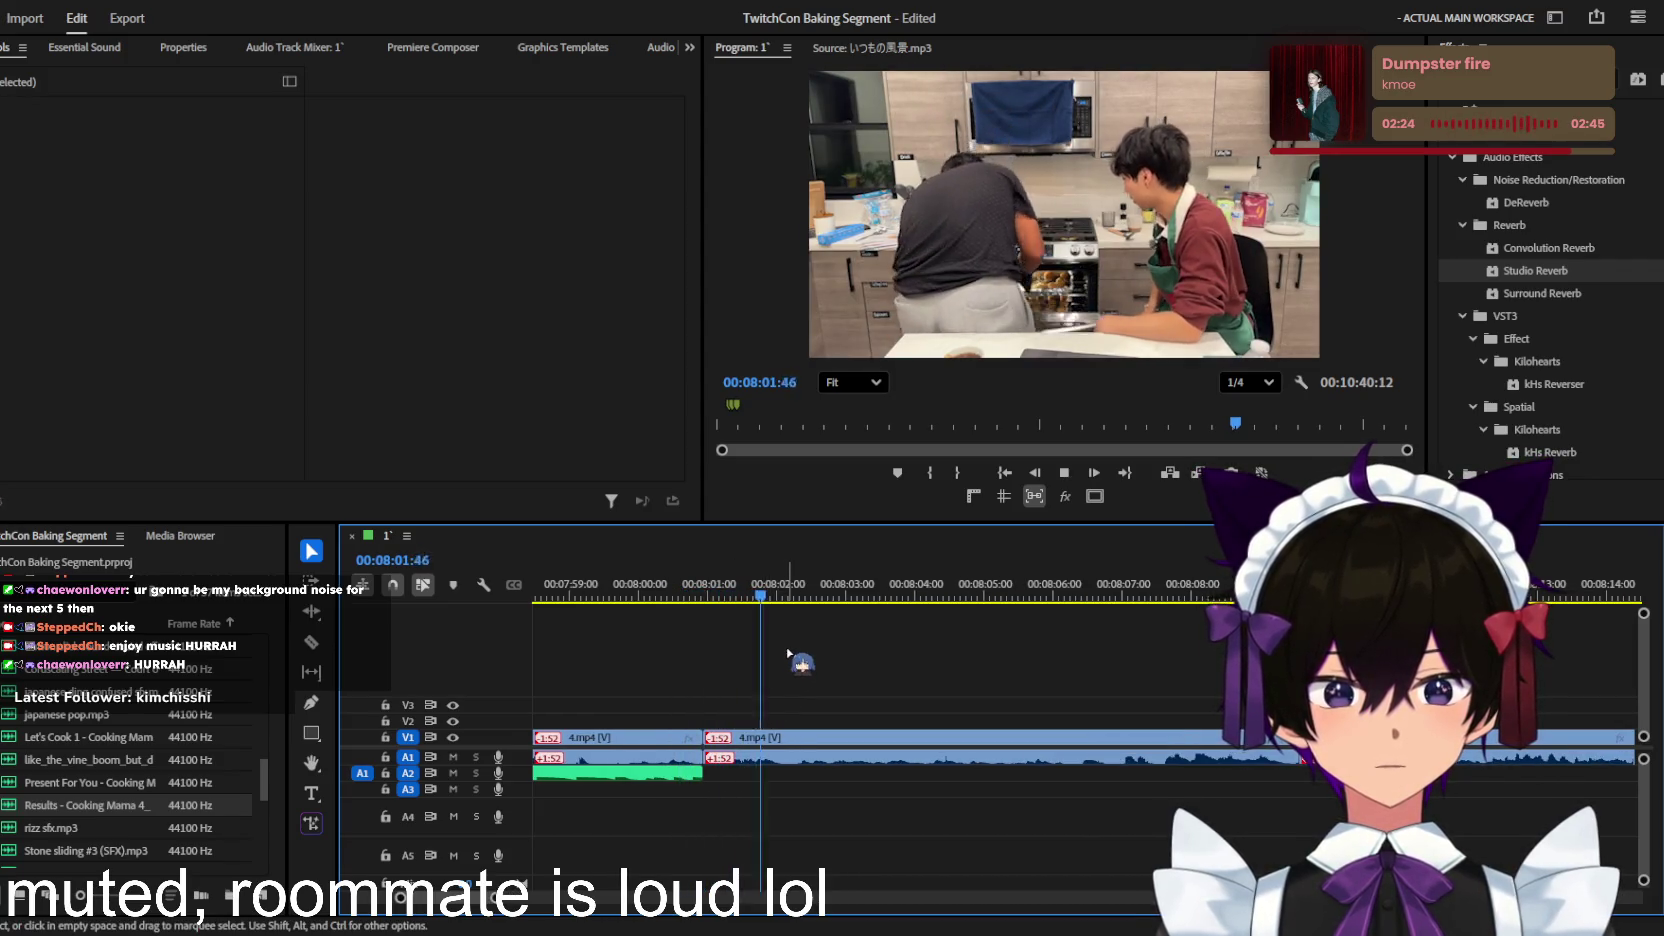
click(667, 590)
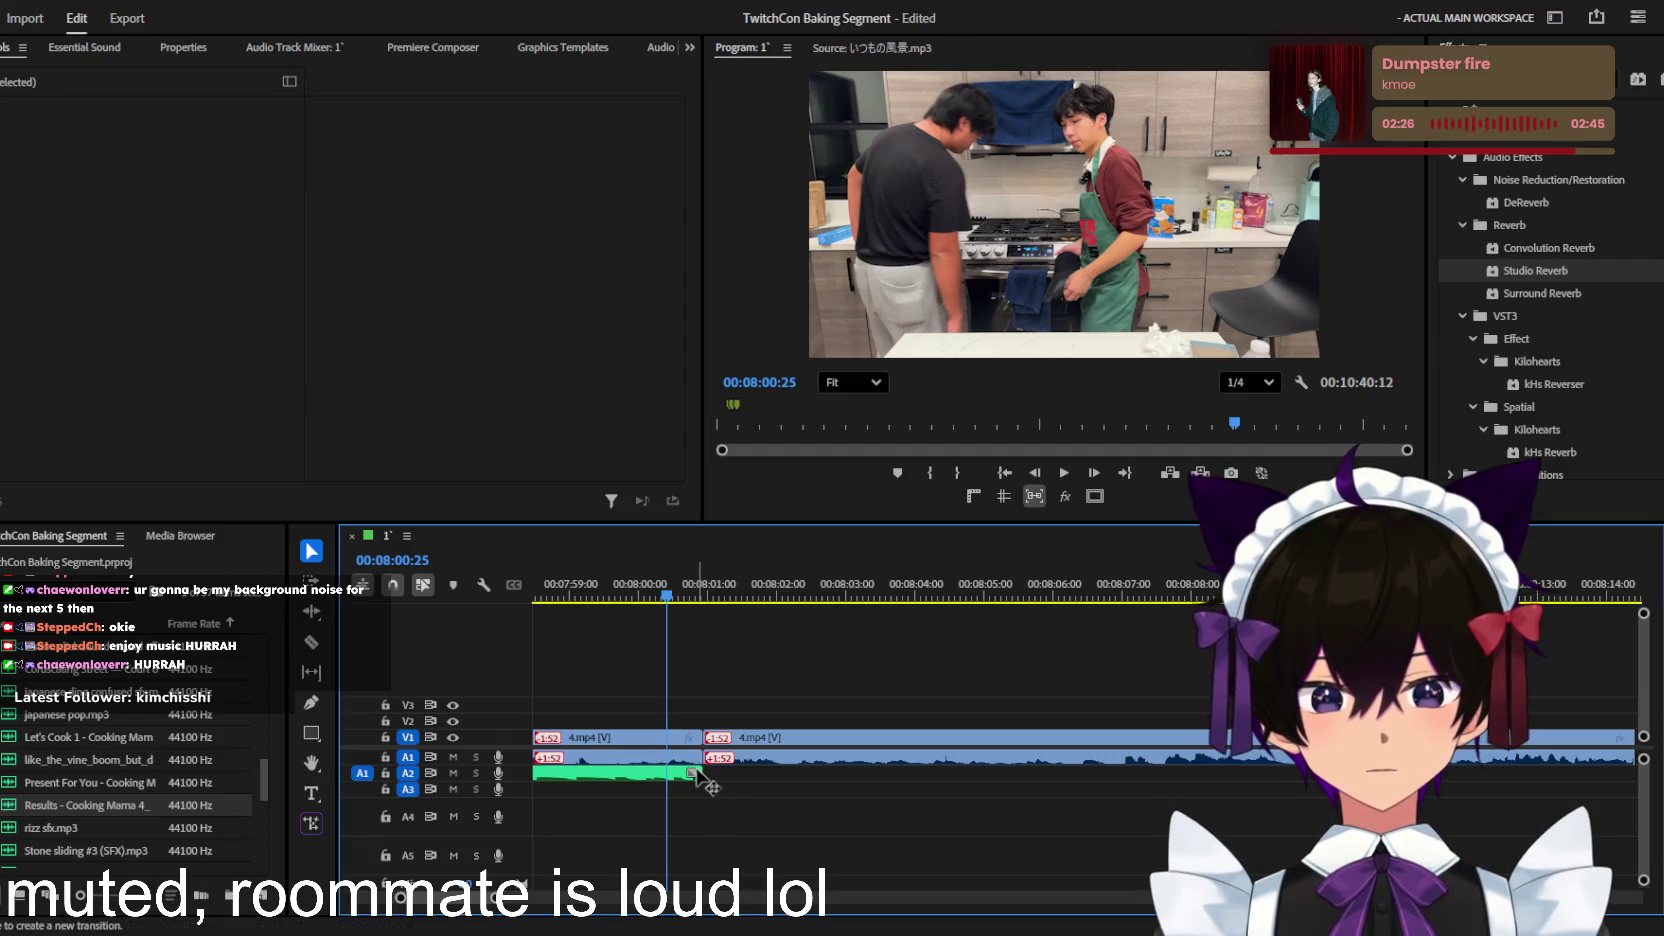
drag(718, 771, 722, 771)
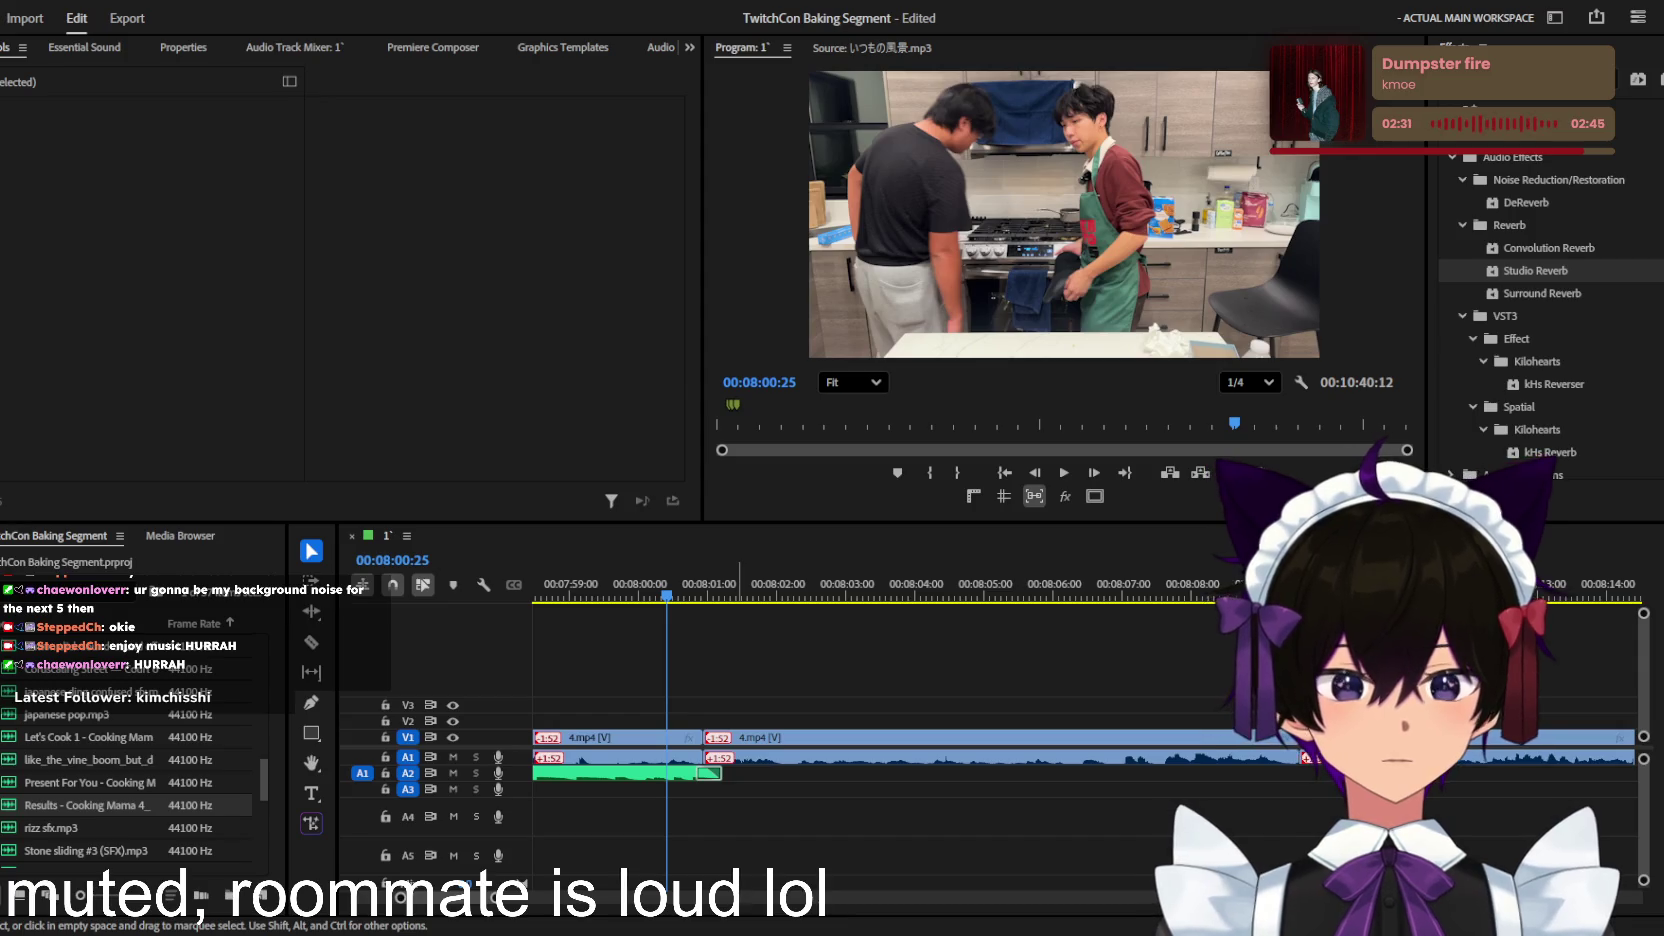
Step: Move the BellMicrowave sound effect along A3 and play back from about 7:36
key(minus)
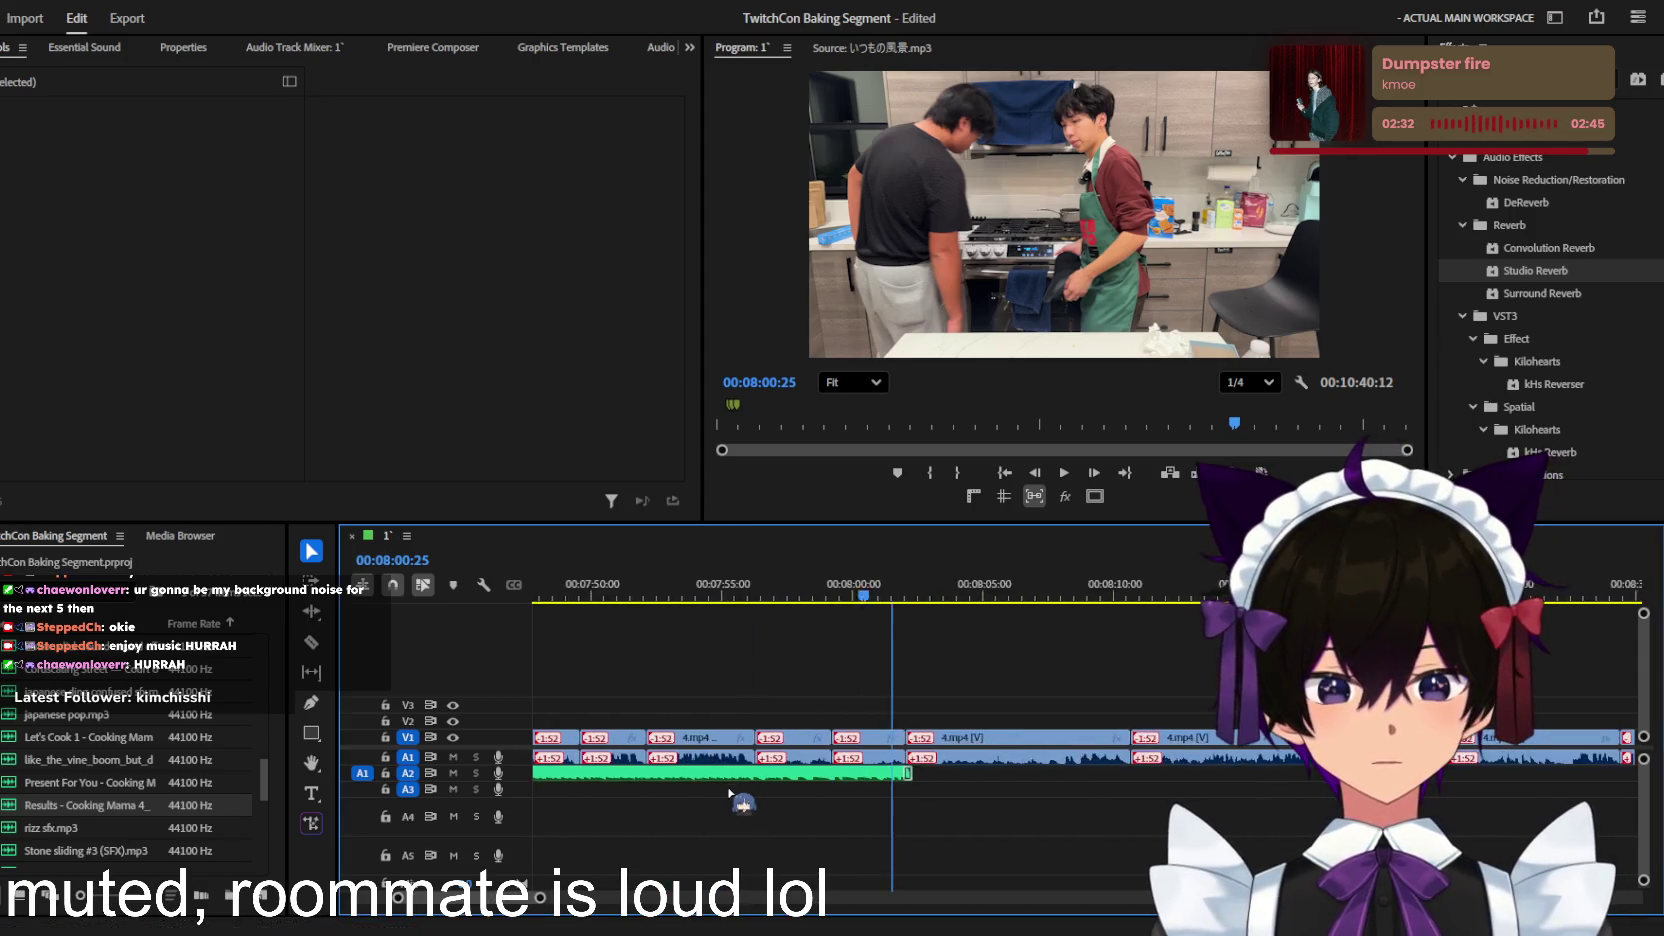
key(minus)
key(minus)
key(space)
key(equal)
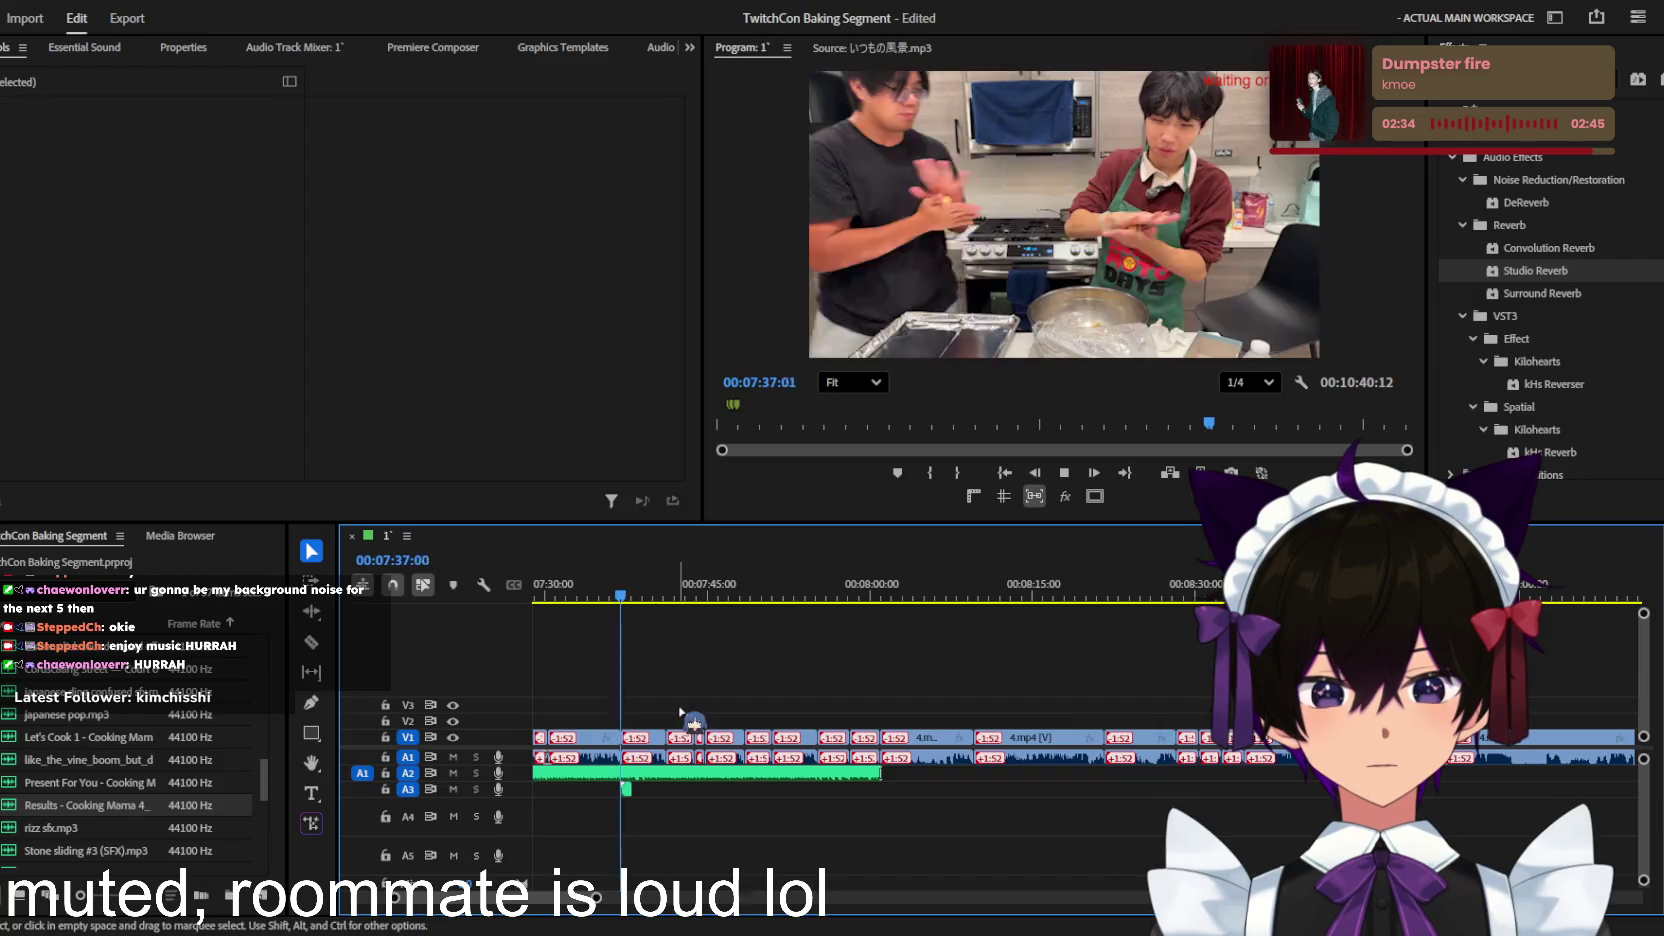
key(minus)
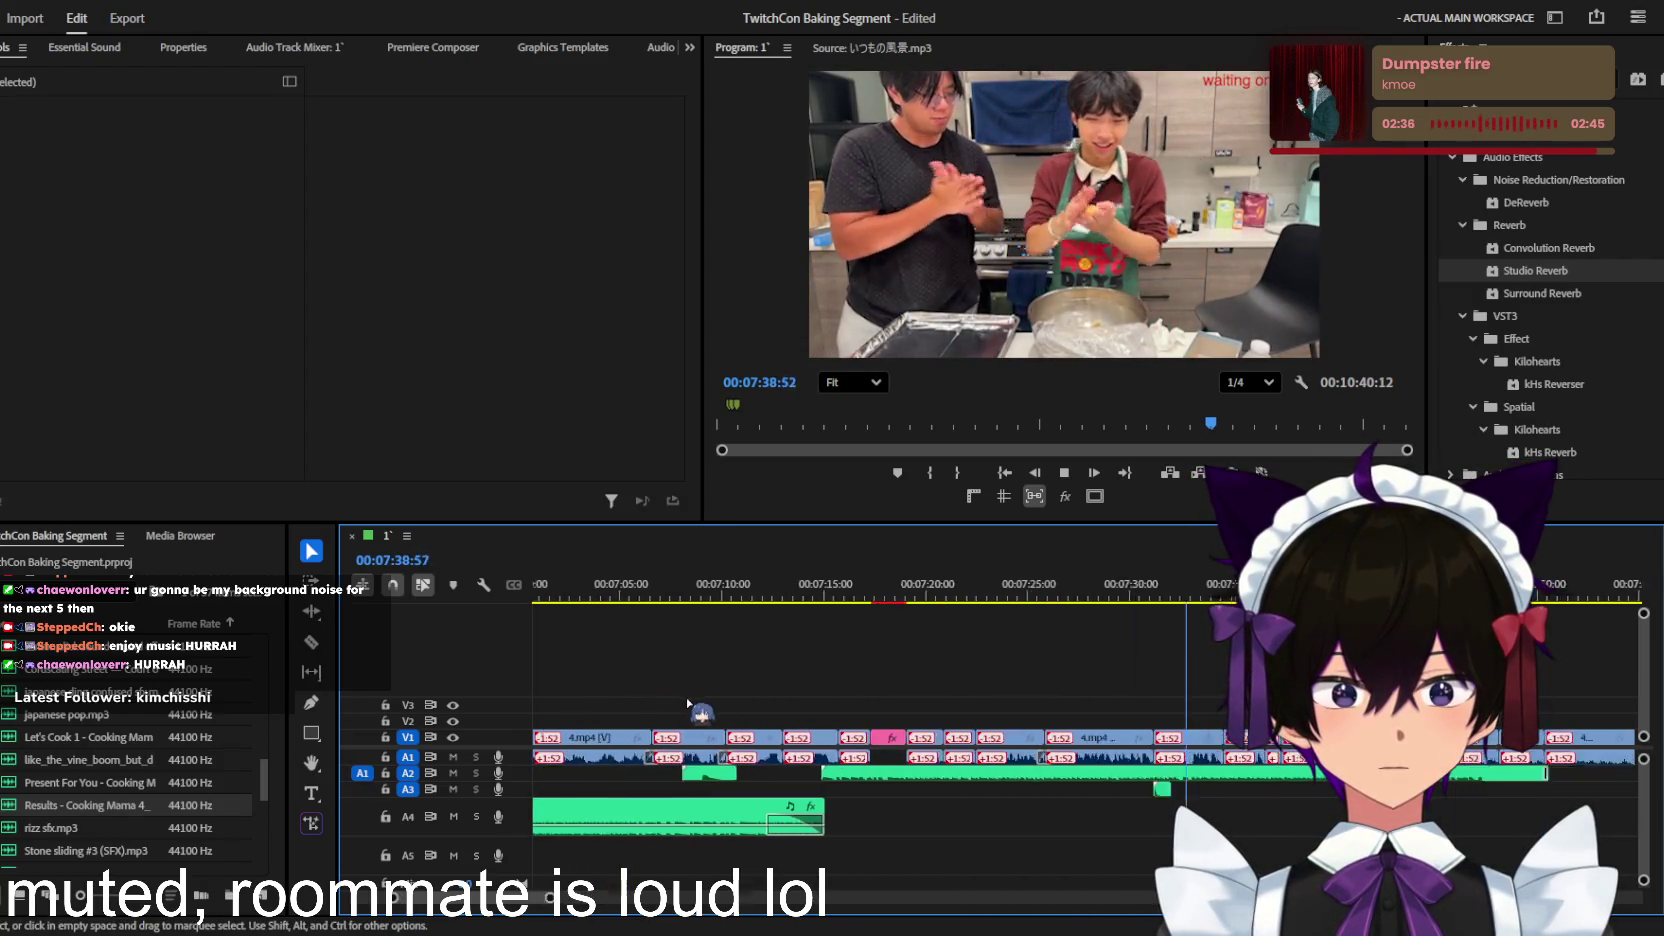
drag(699, 711, 1213, 800)
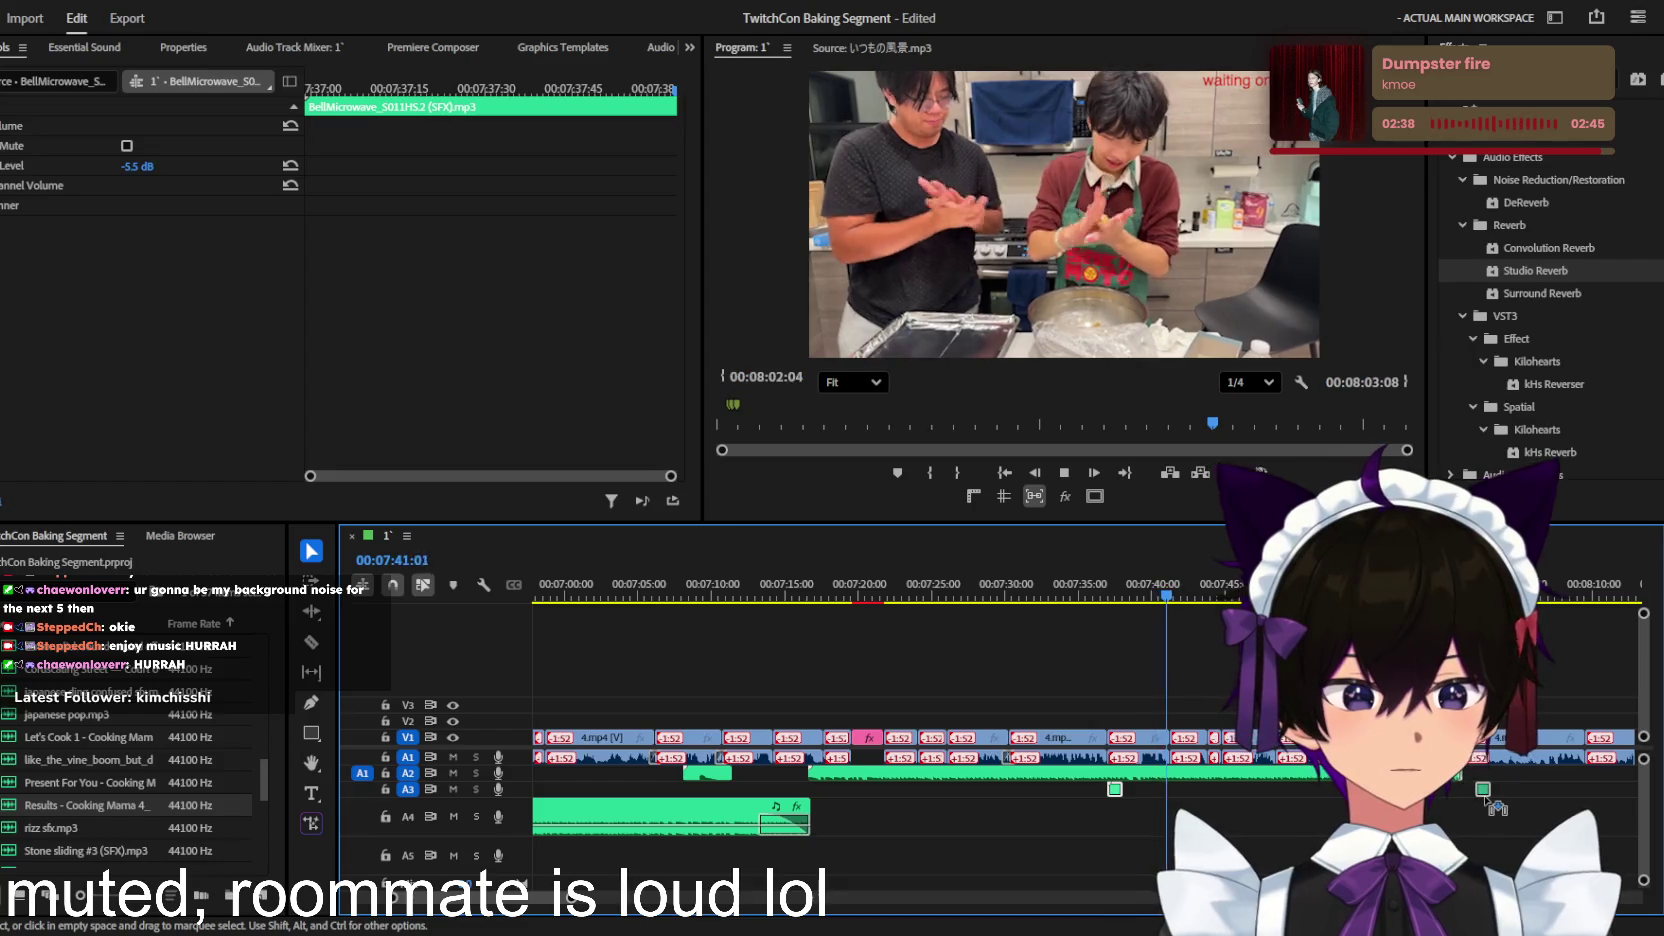
click(1098, 607)
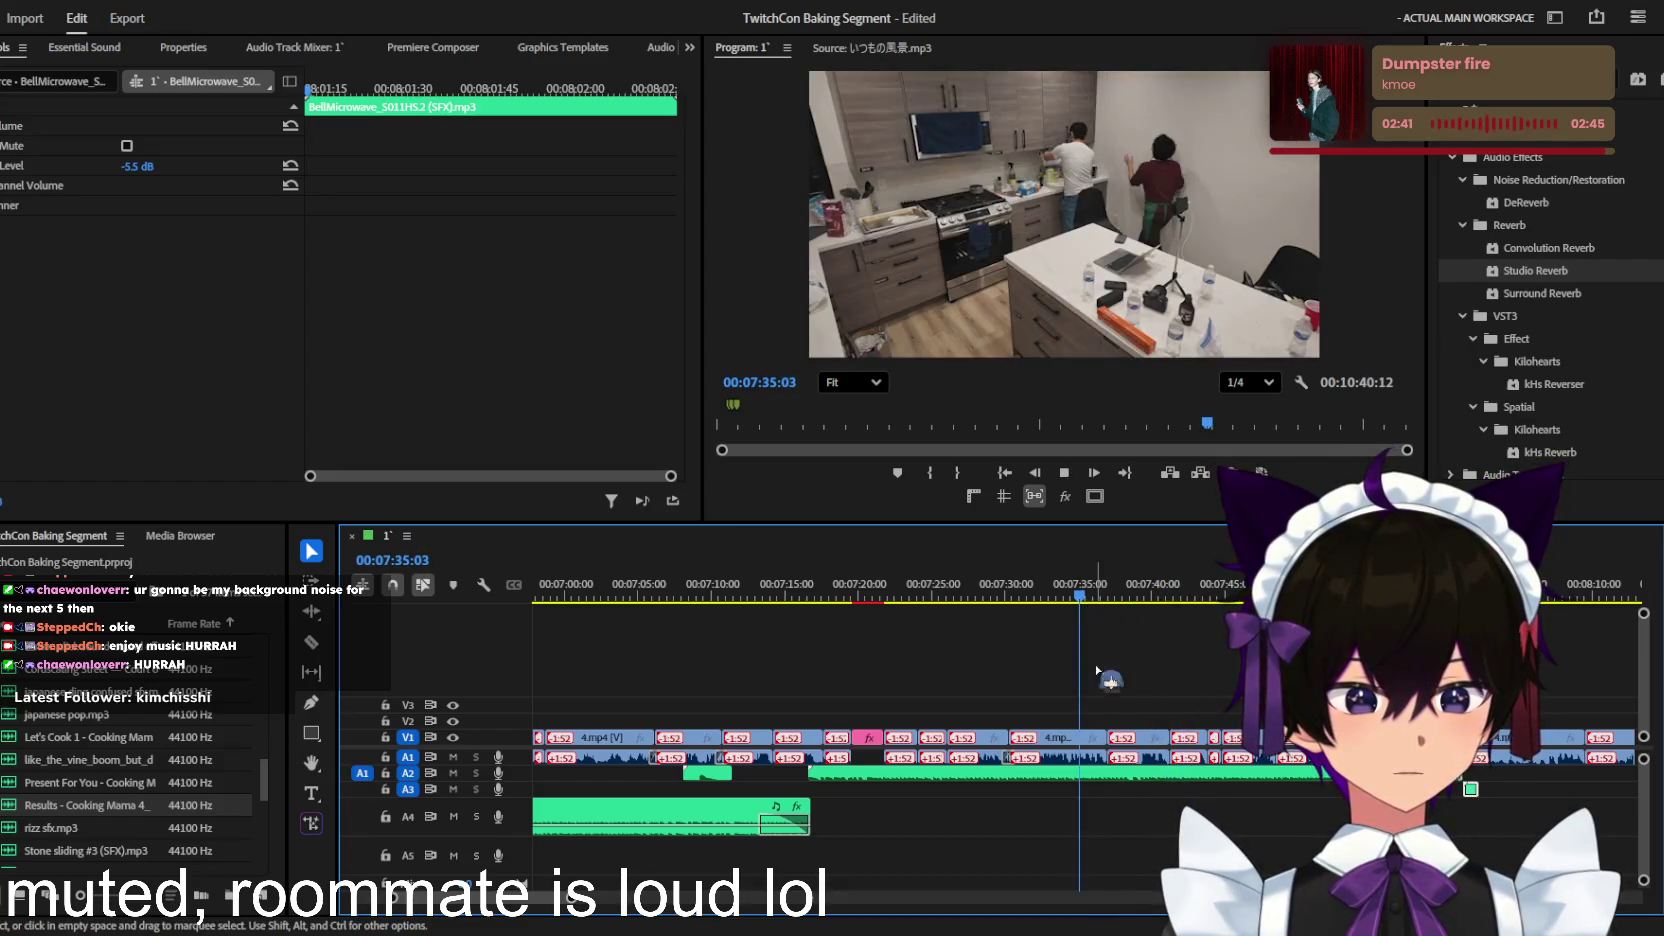
key(equal)
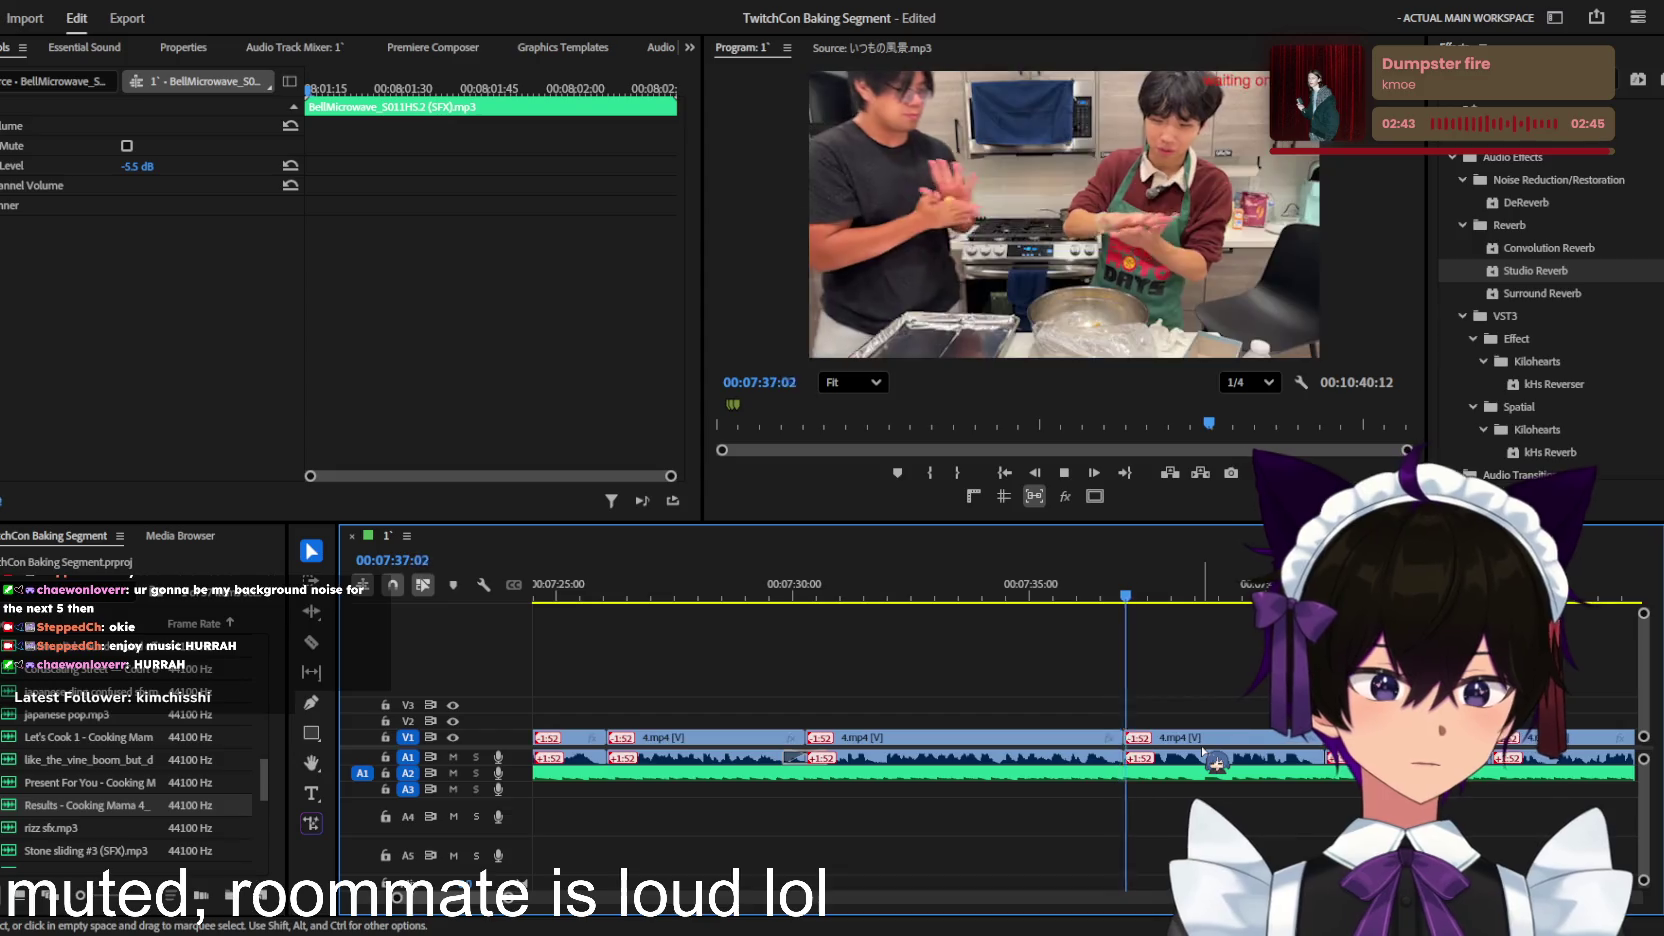
key(space)
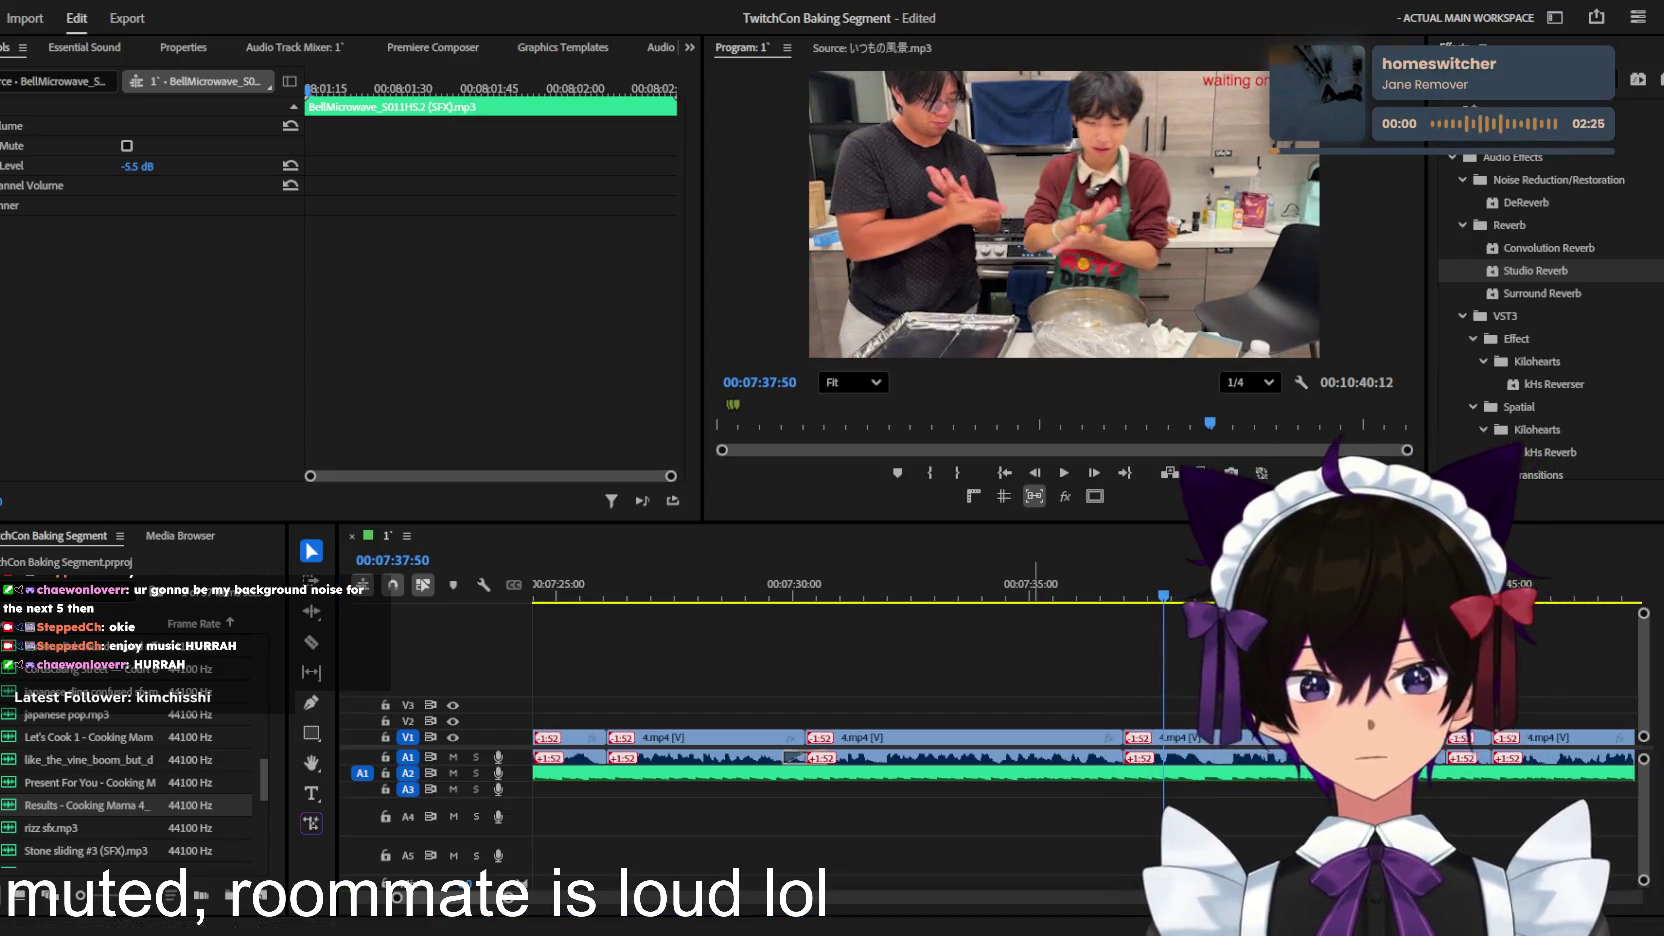
Step: Search the Premiere Composer sound library for chime and preview the first result
click(433, 47)
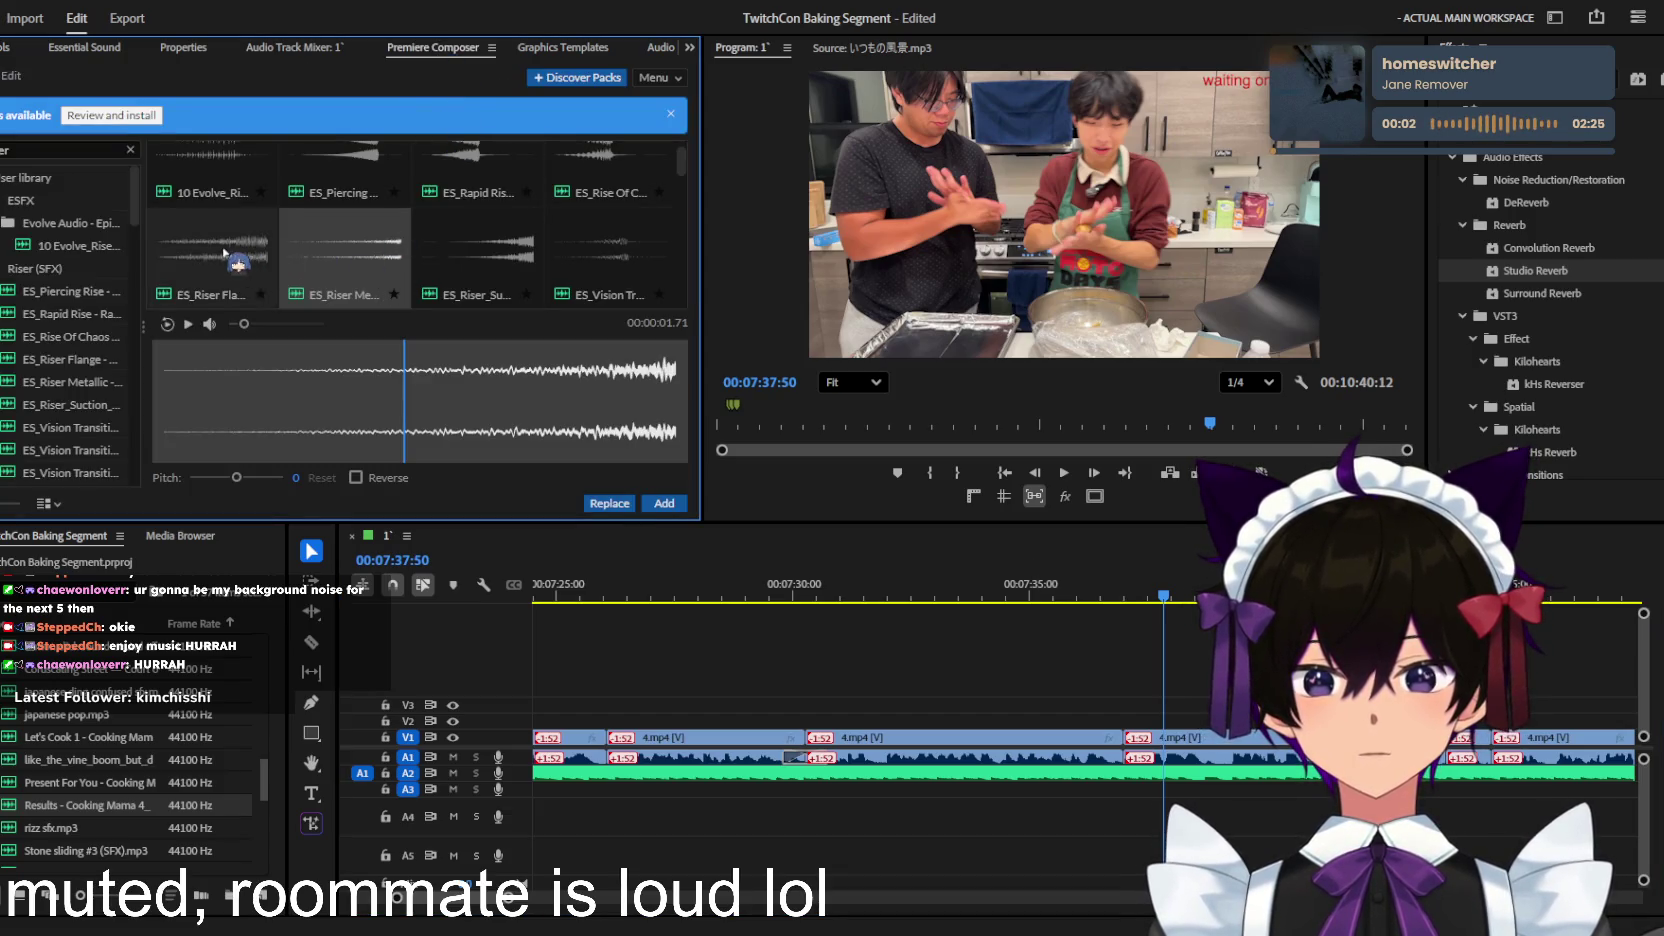
click(130, 149)
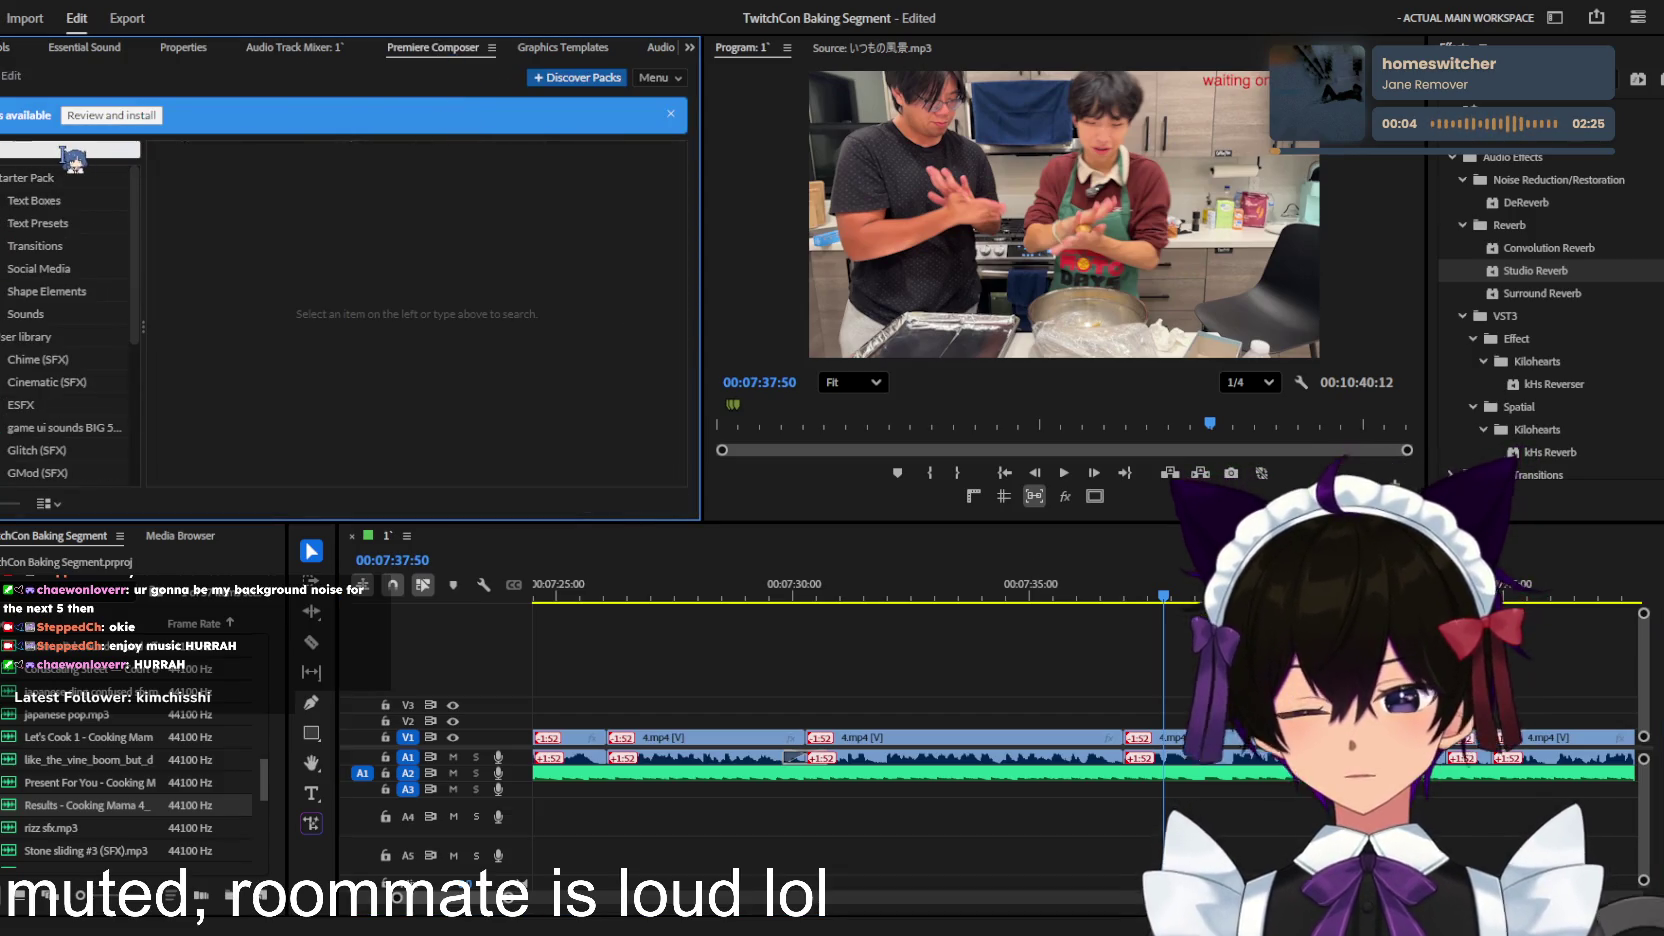
text(me)
click(213, 190)
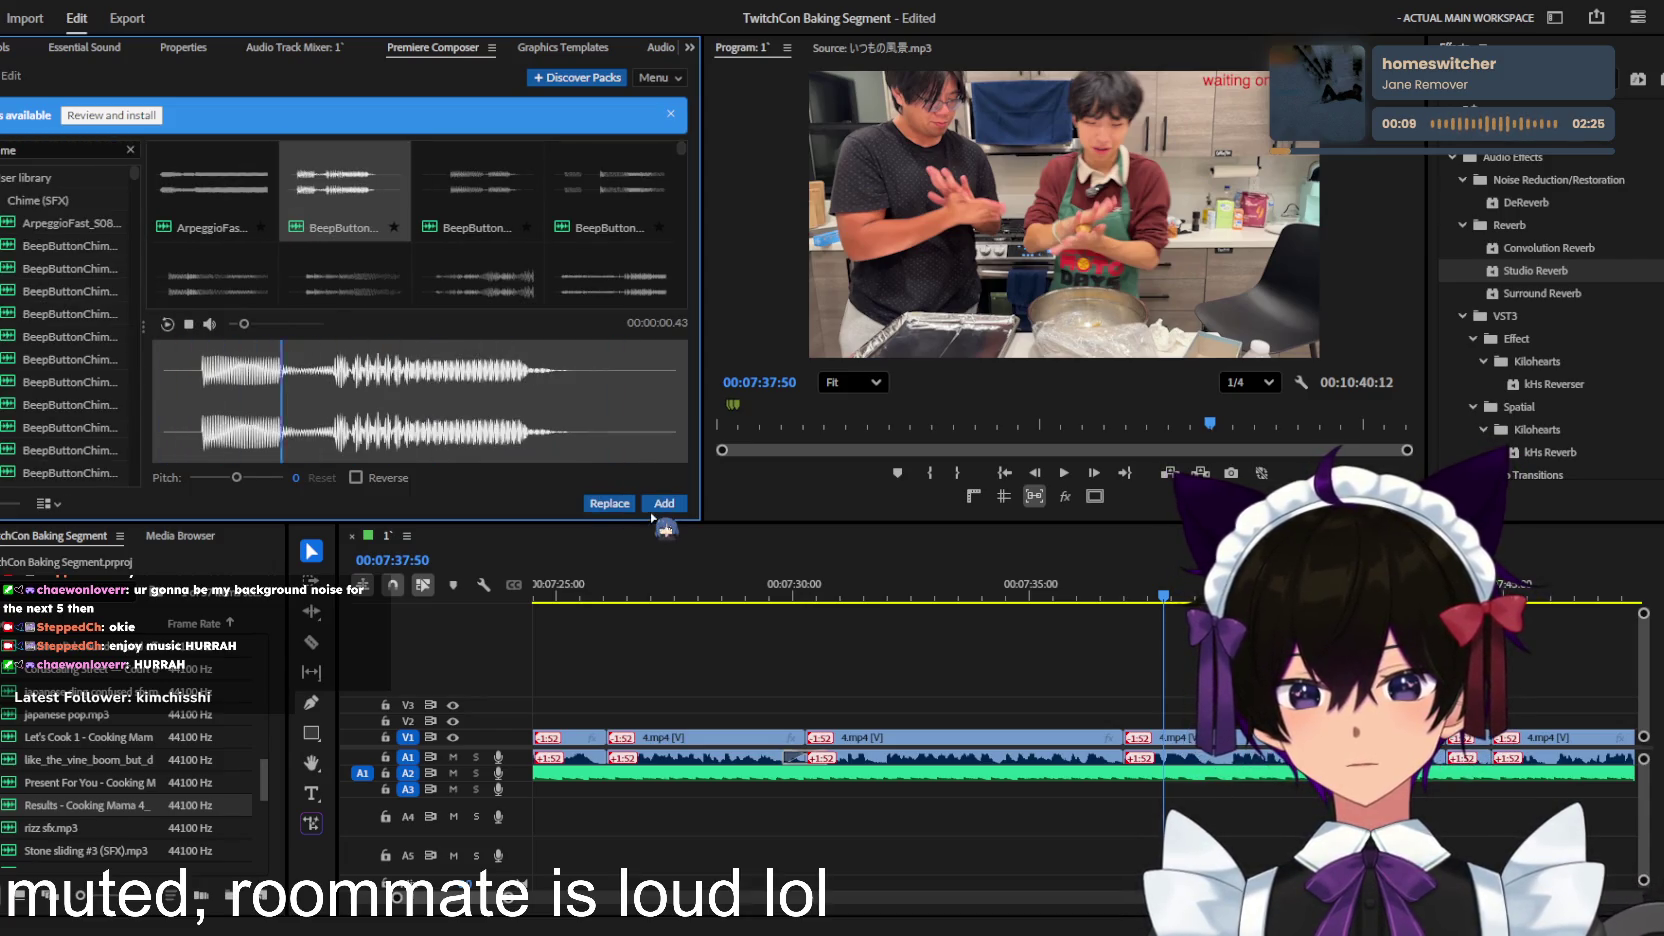
Step: Preview the BeepButton and ChimeMulti results and add the preferred ChimeMulti chime
key(Down)
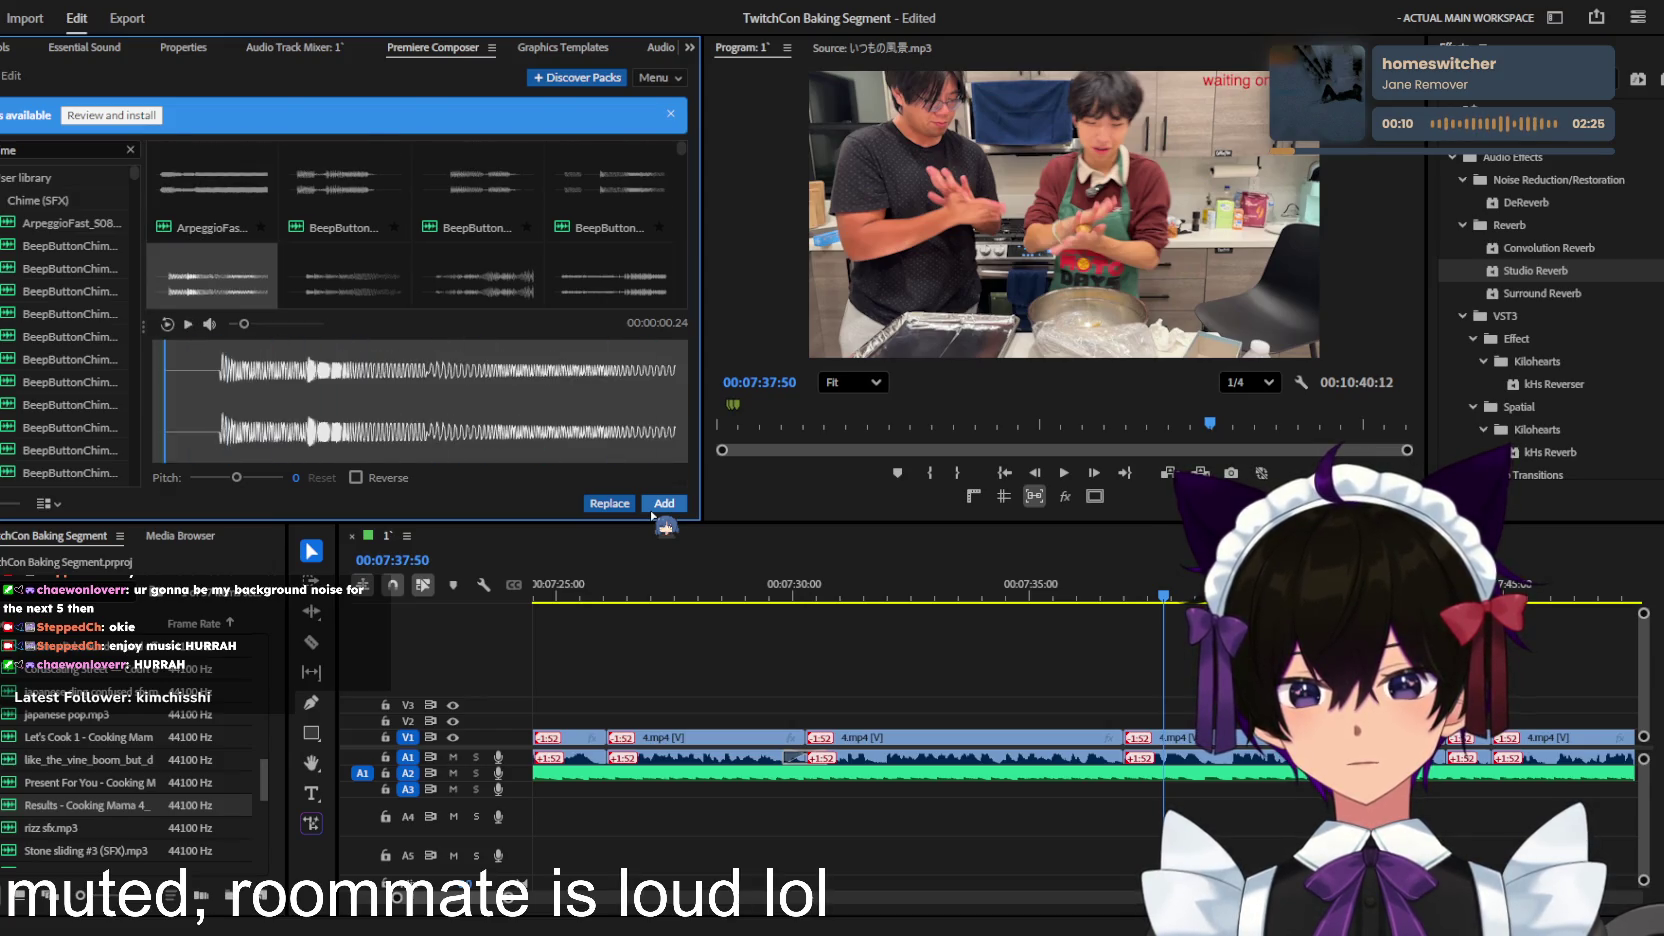
key(Right)
key(Right)
key(Right)
key(Left)
key(Left)
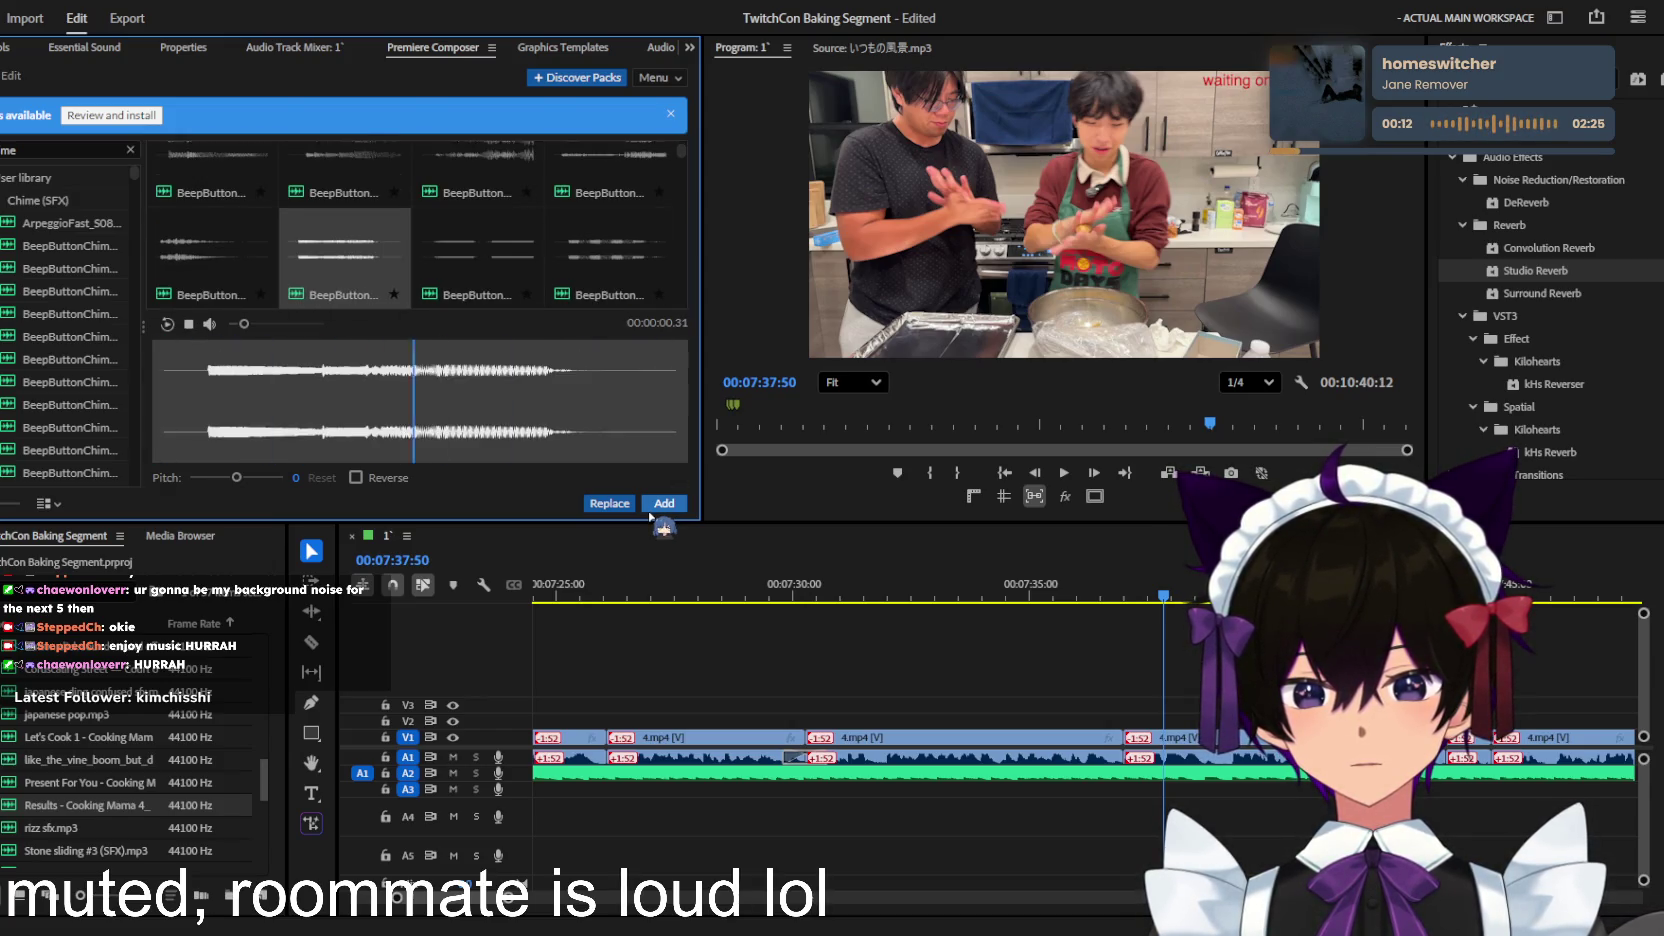
key(Left)
key(Right)
key(Right)
key(Right)
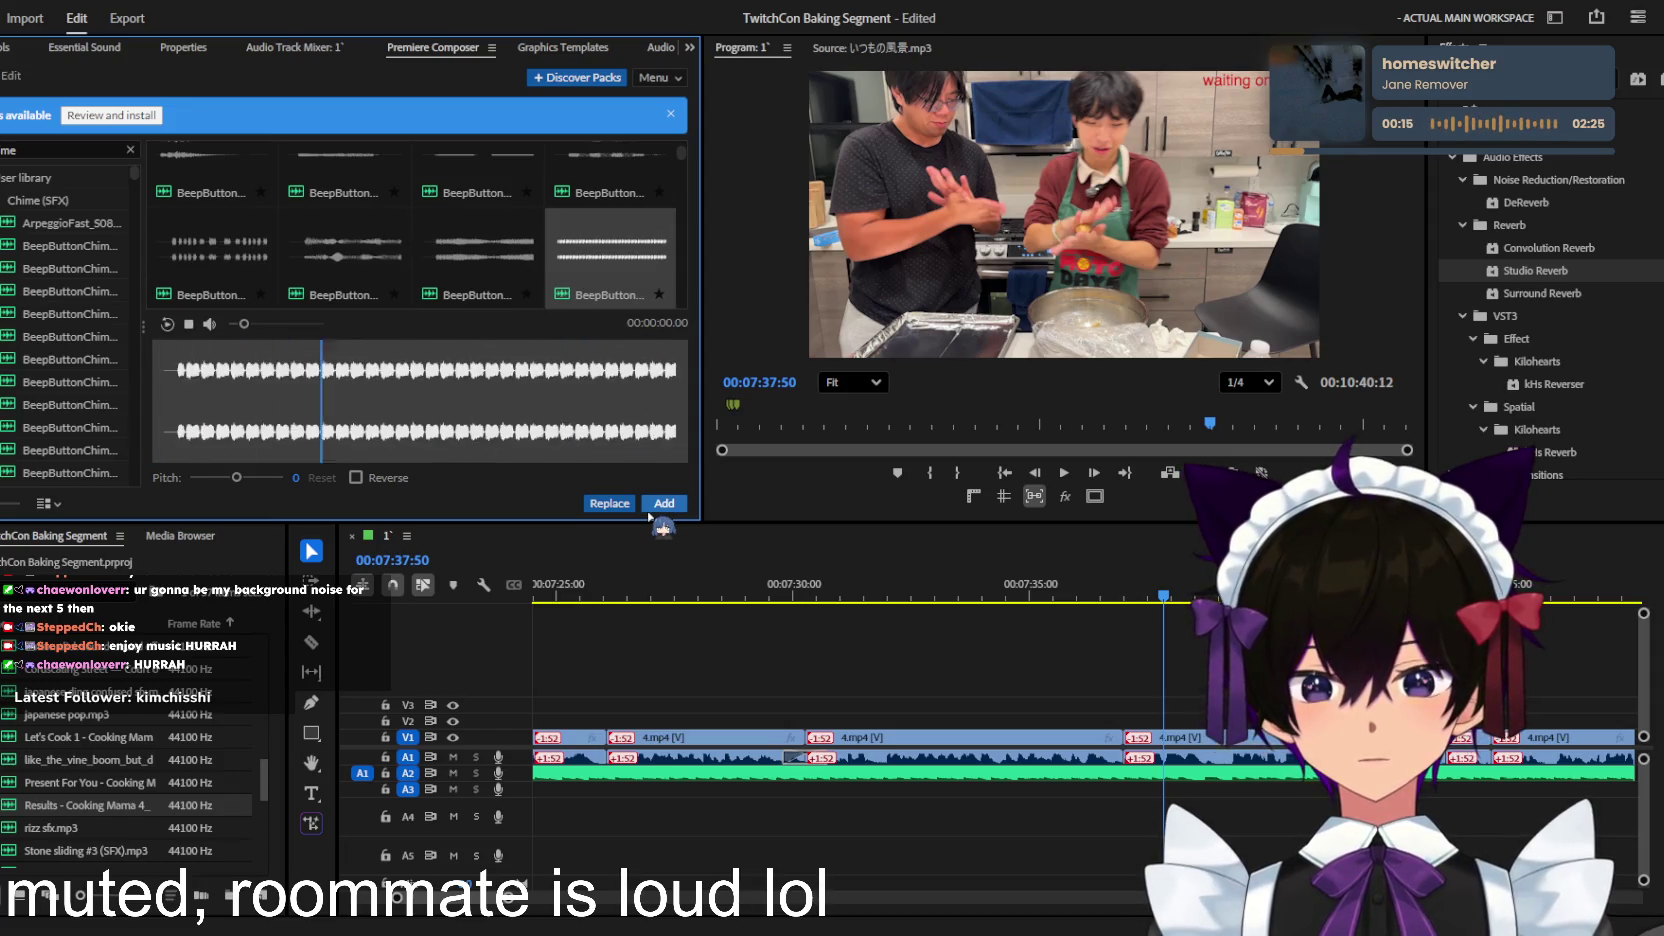
key(Down)
key(Left)
key(Left)
key(Left)
key(Down)
key(Right)
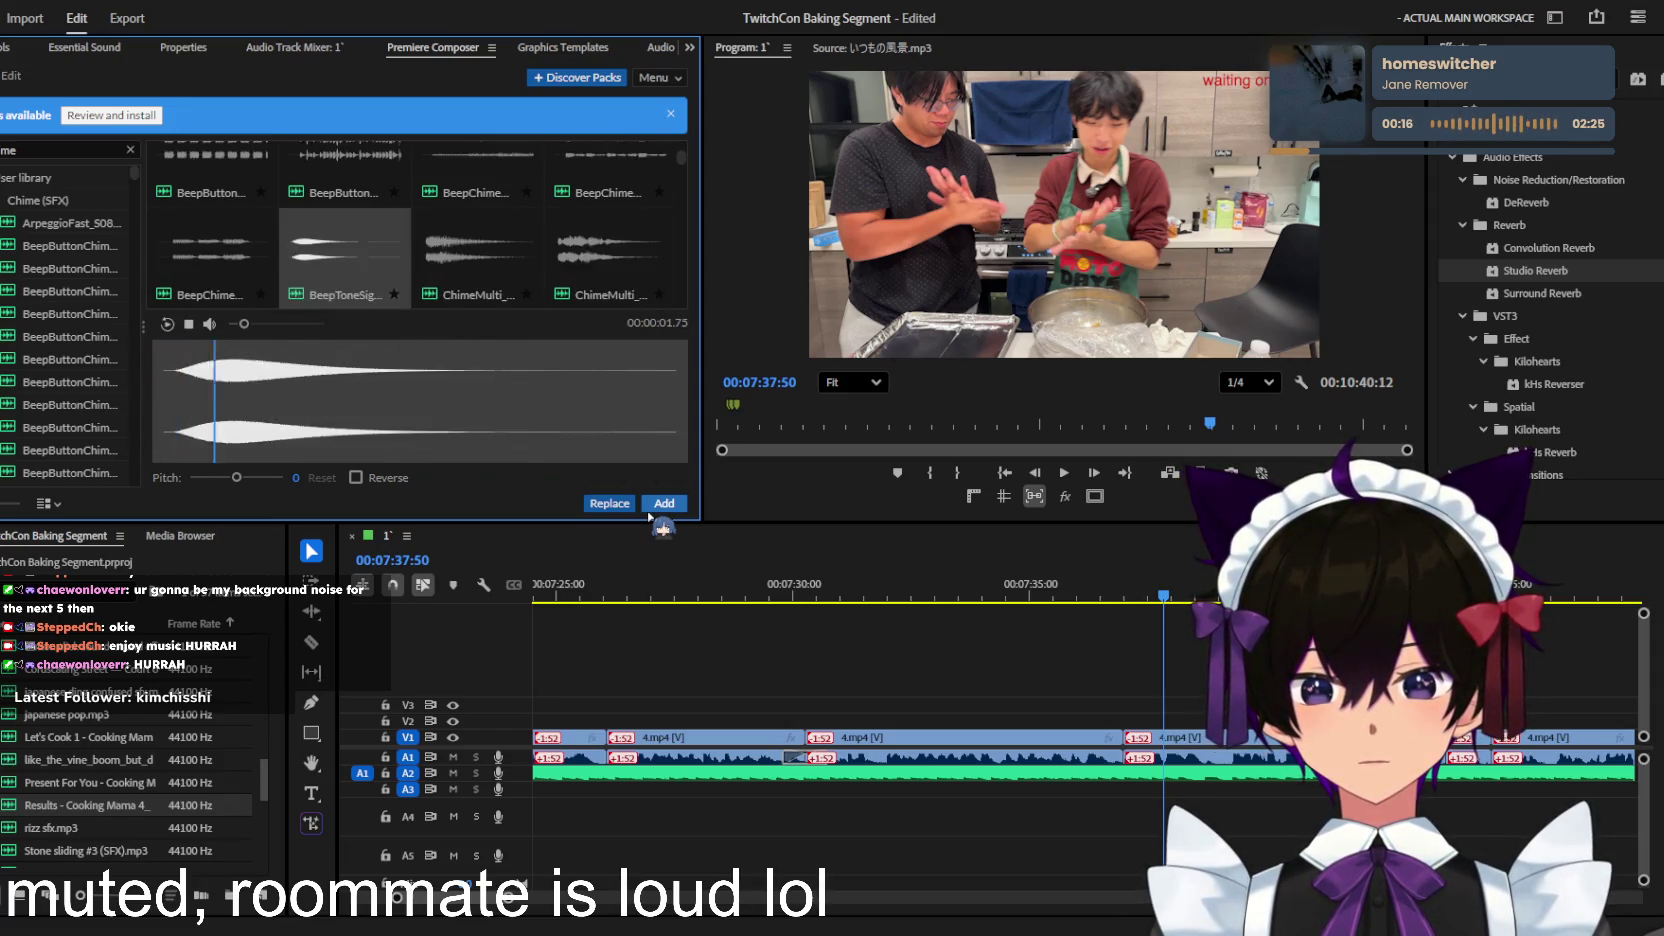
key(Right)
key(Left)
key(Right)
key(Right)
key(Left)
key(Right)
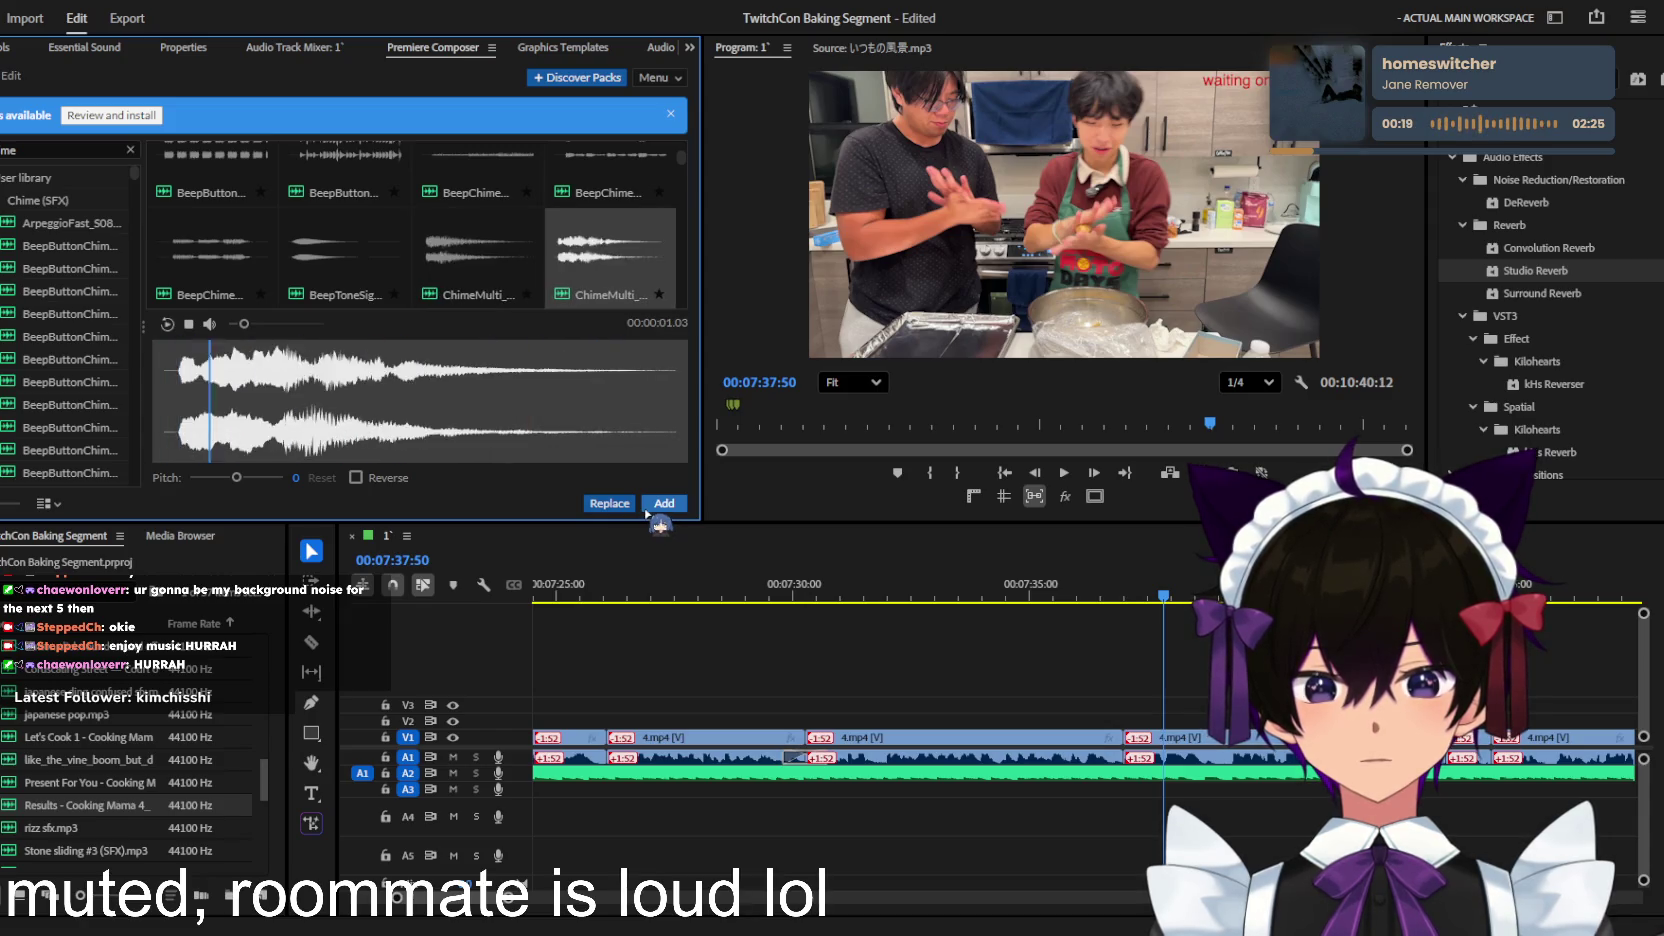
key(Down)
key(Left)
key(Right)
key(Left)
key(Right)
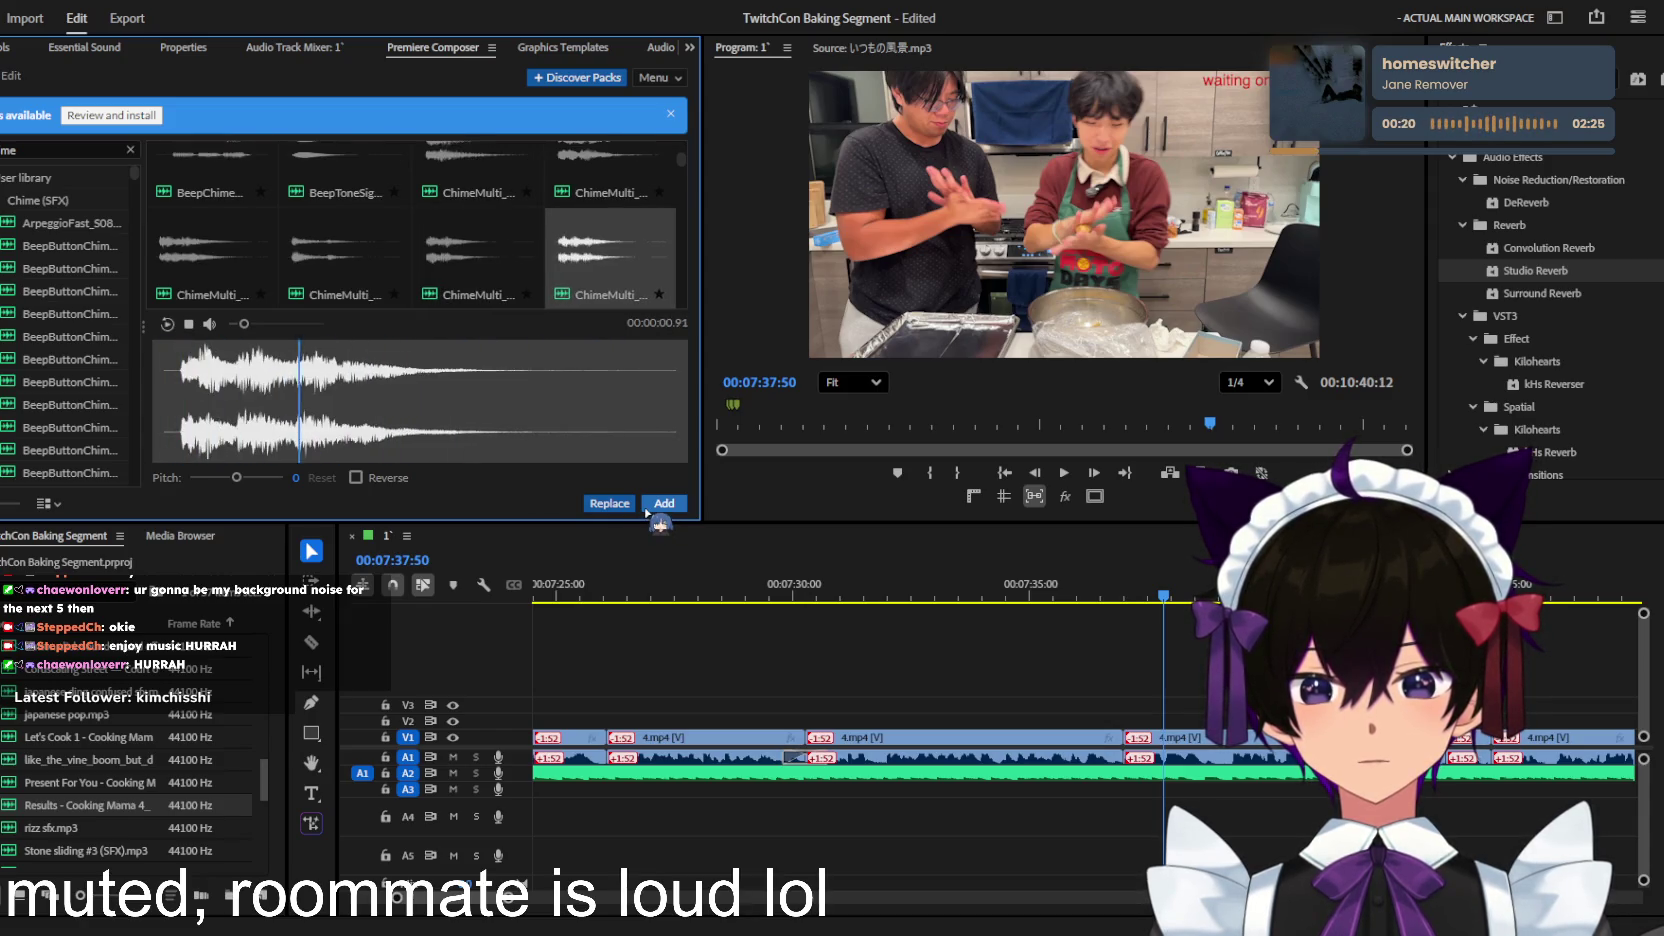
key(Left)
key(Left)
key(Left)
key(Down)
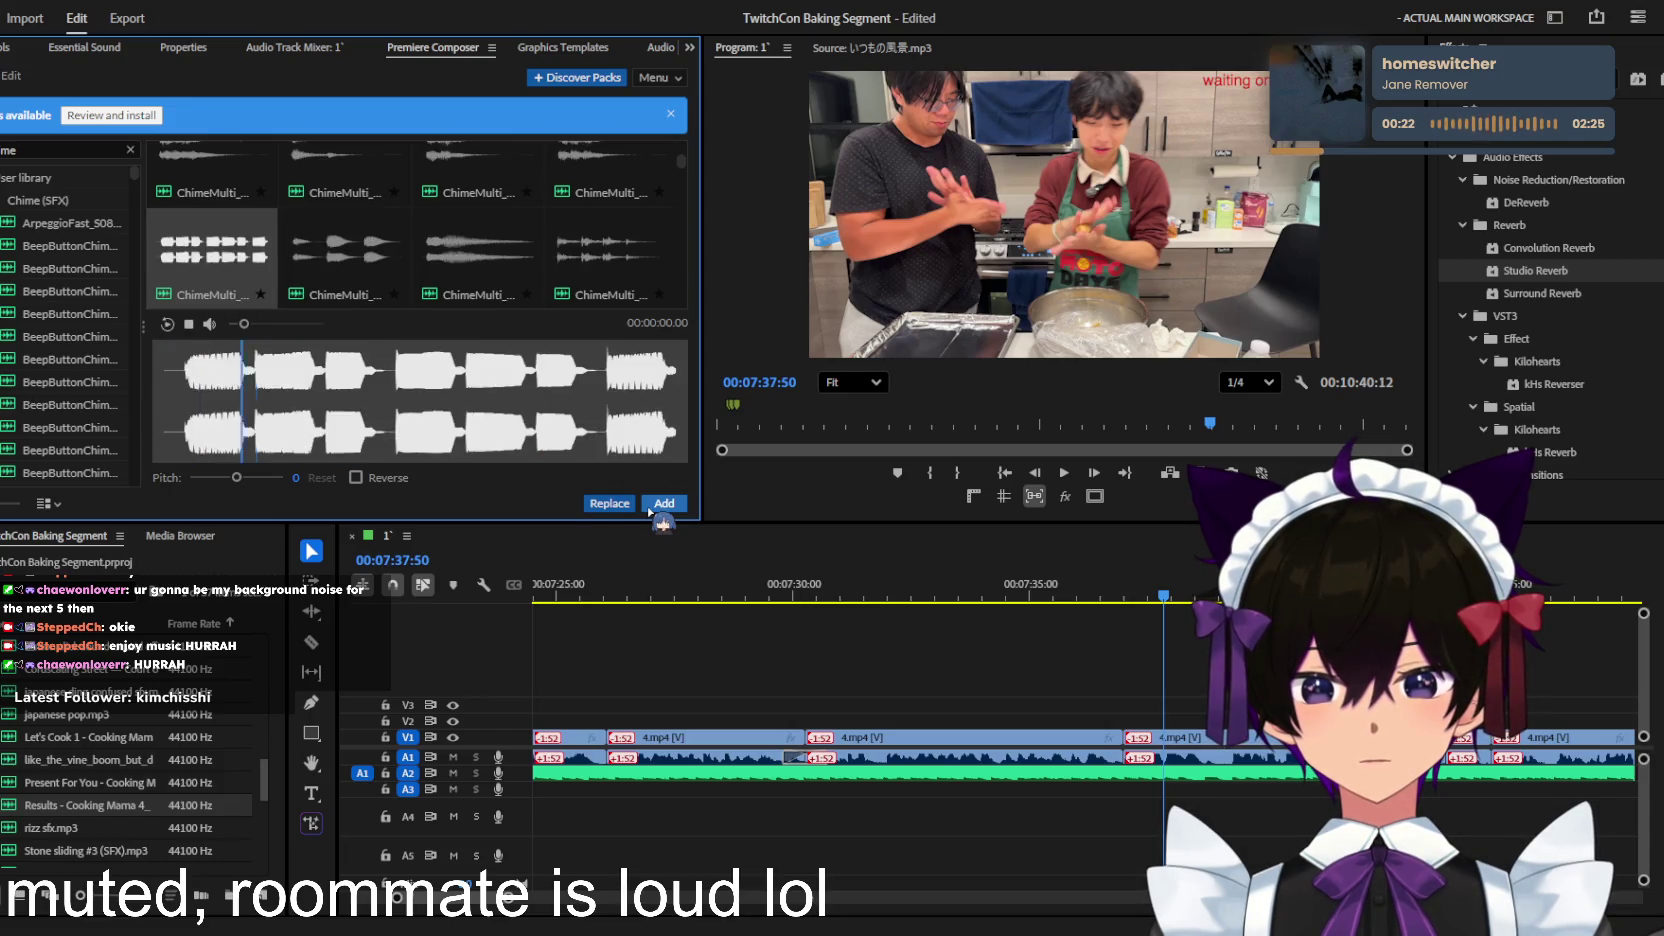
key(Right)
key(Right)
key(Left)
key(Right)
key(Right)
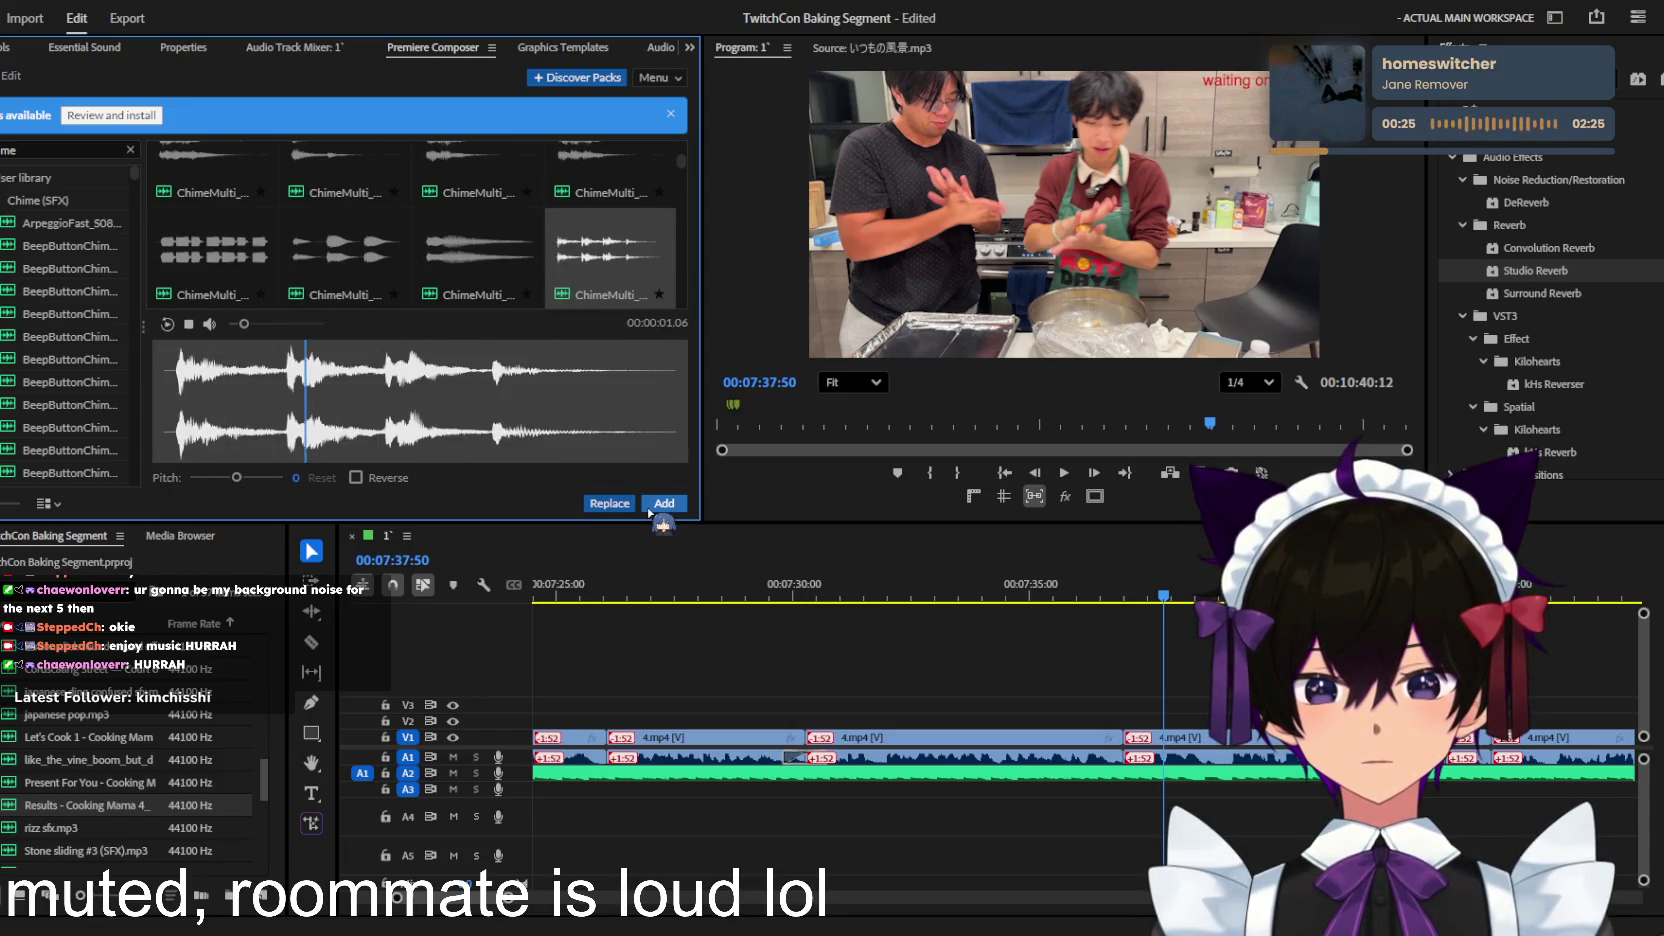
key(Left)
key(Left)
key(Left)
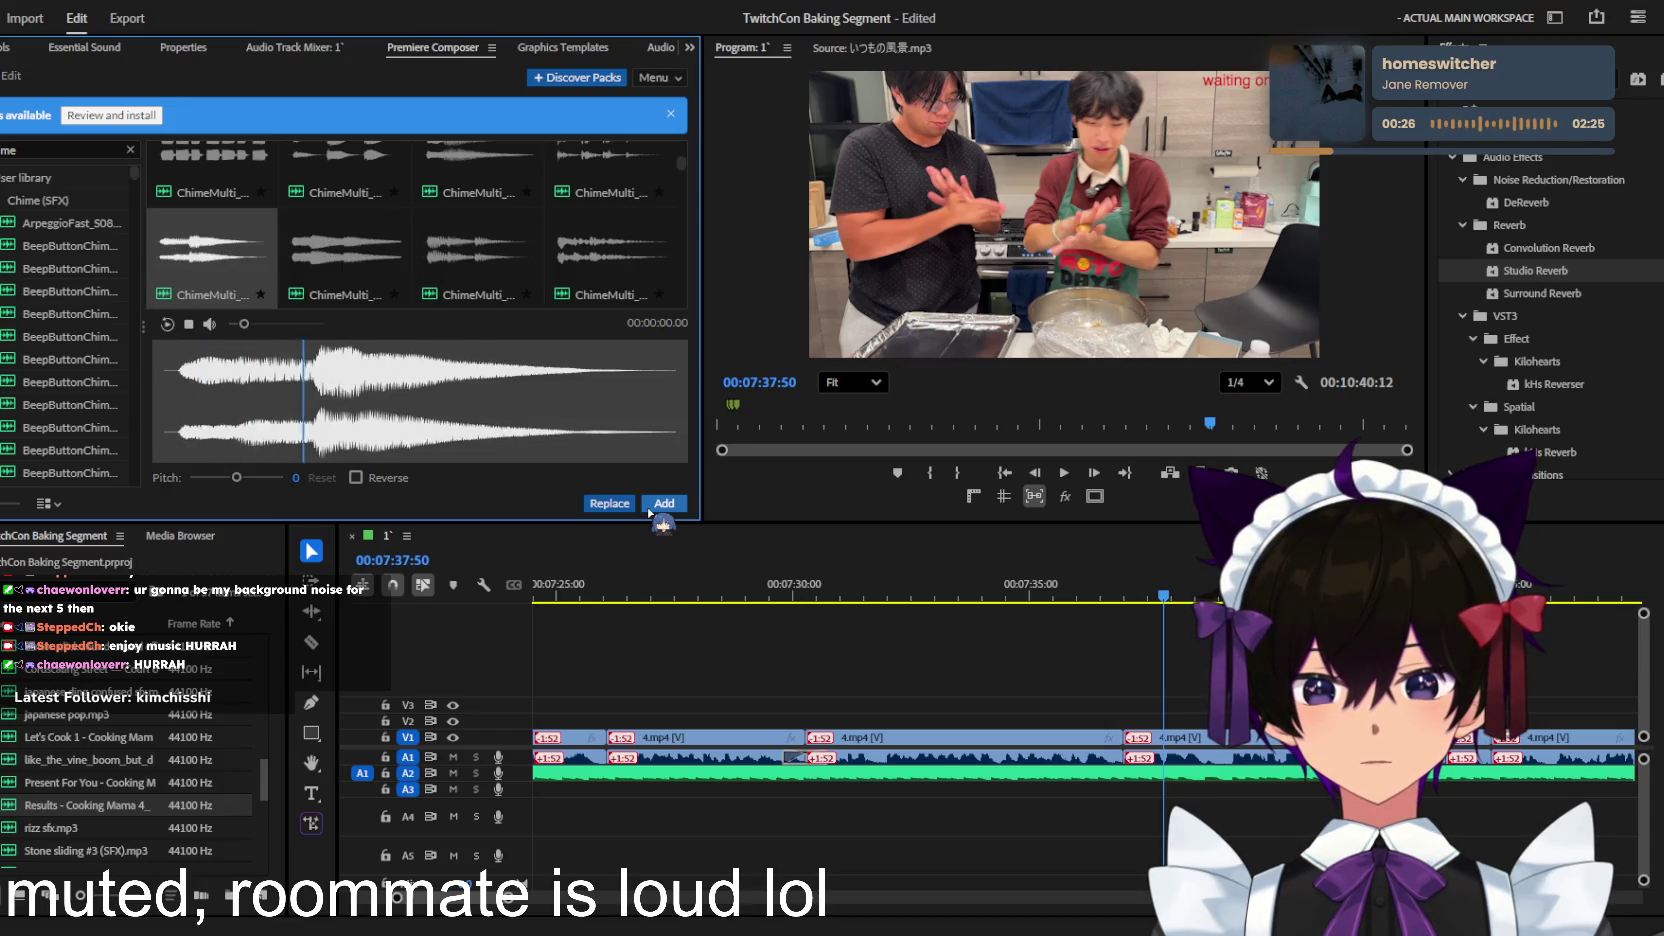
key(Up)
click(662, 504)
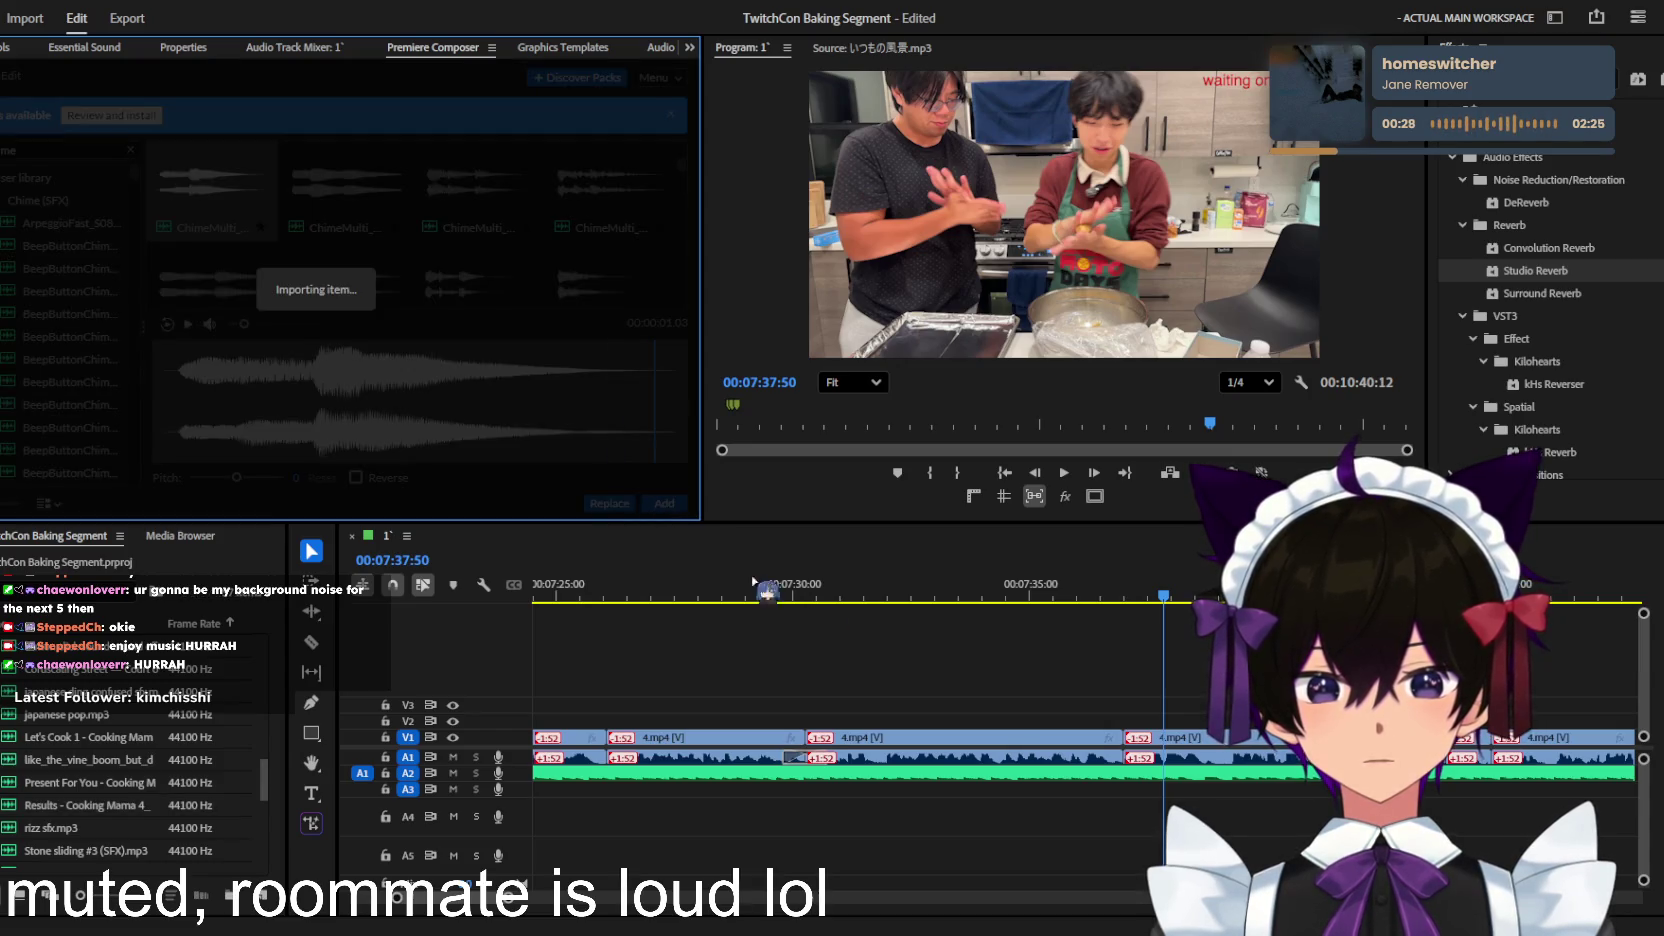
Step: Place the ChimeMulti chime on A3 near 7:36, check its volume, and park the playhead at 07:37:15
drag(1150, 597, 1072, 600)
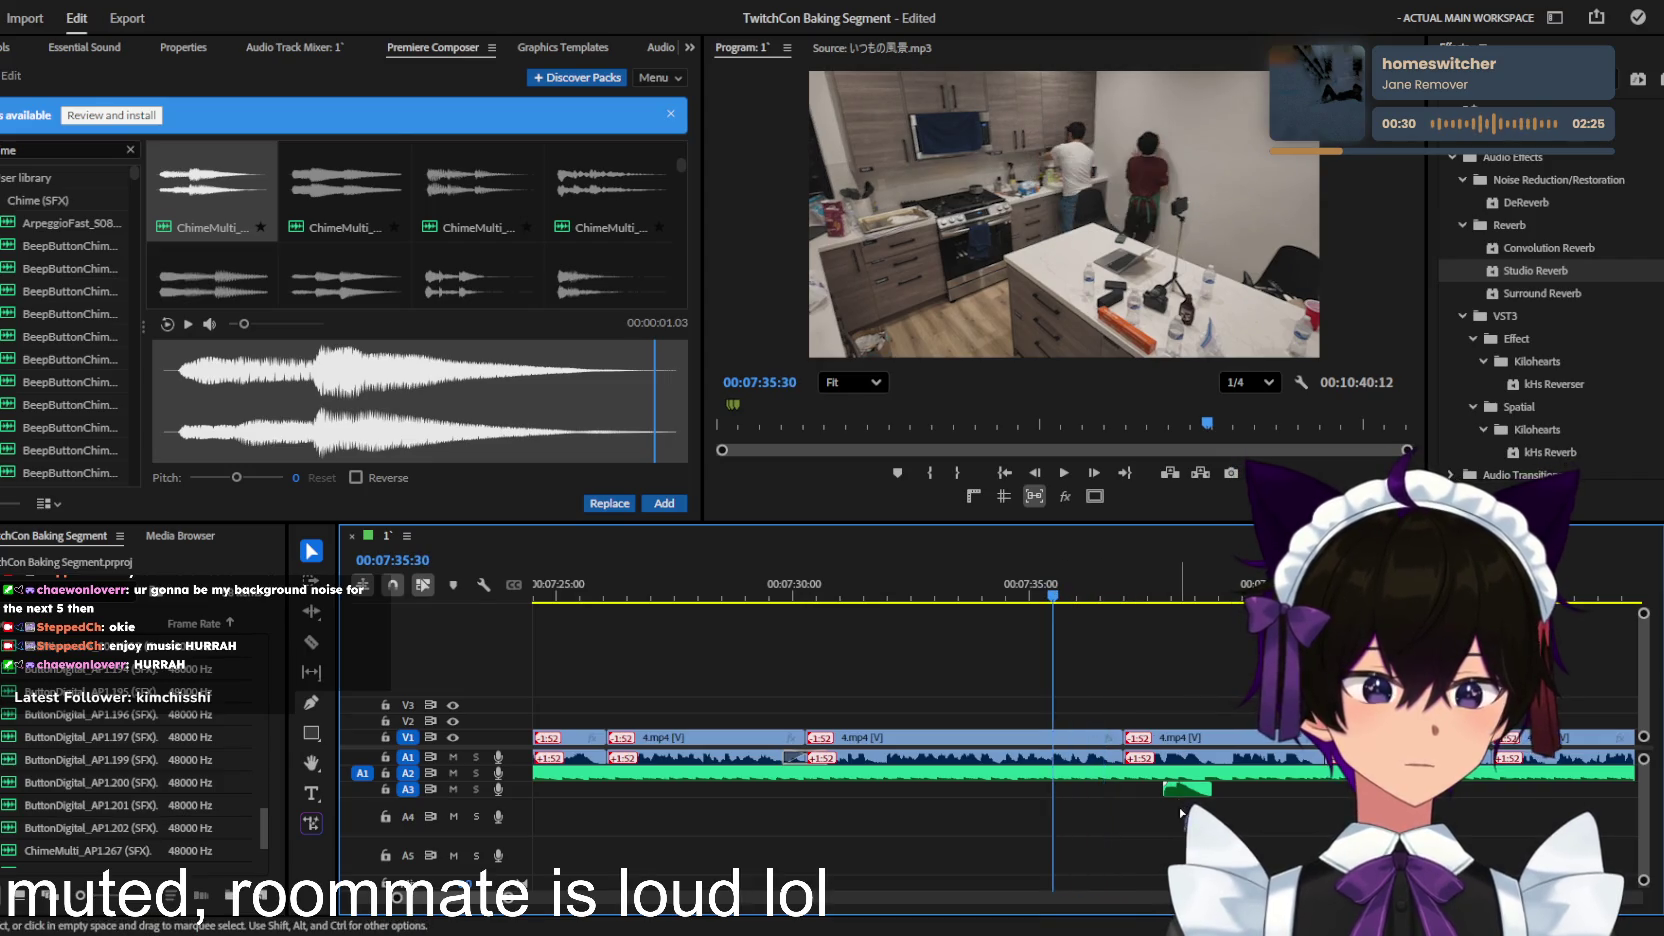
key(space)
key(minus)
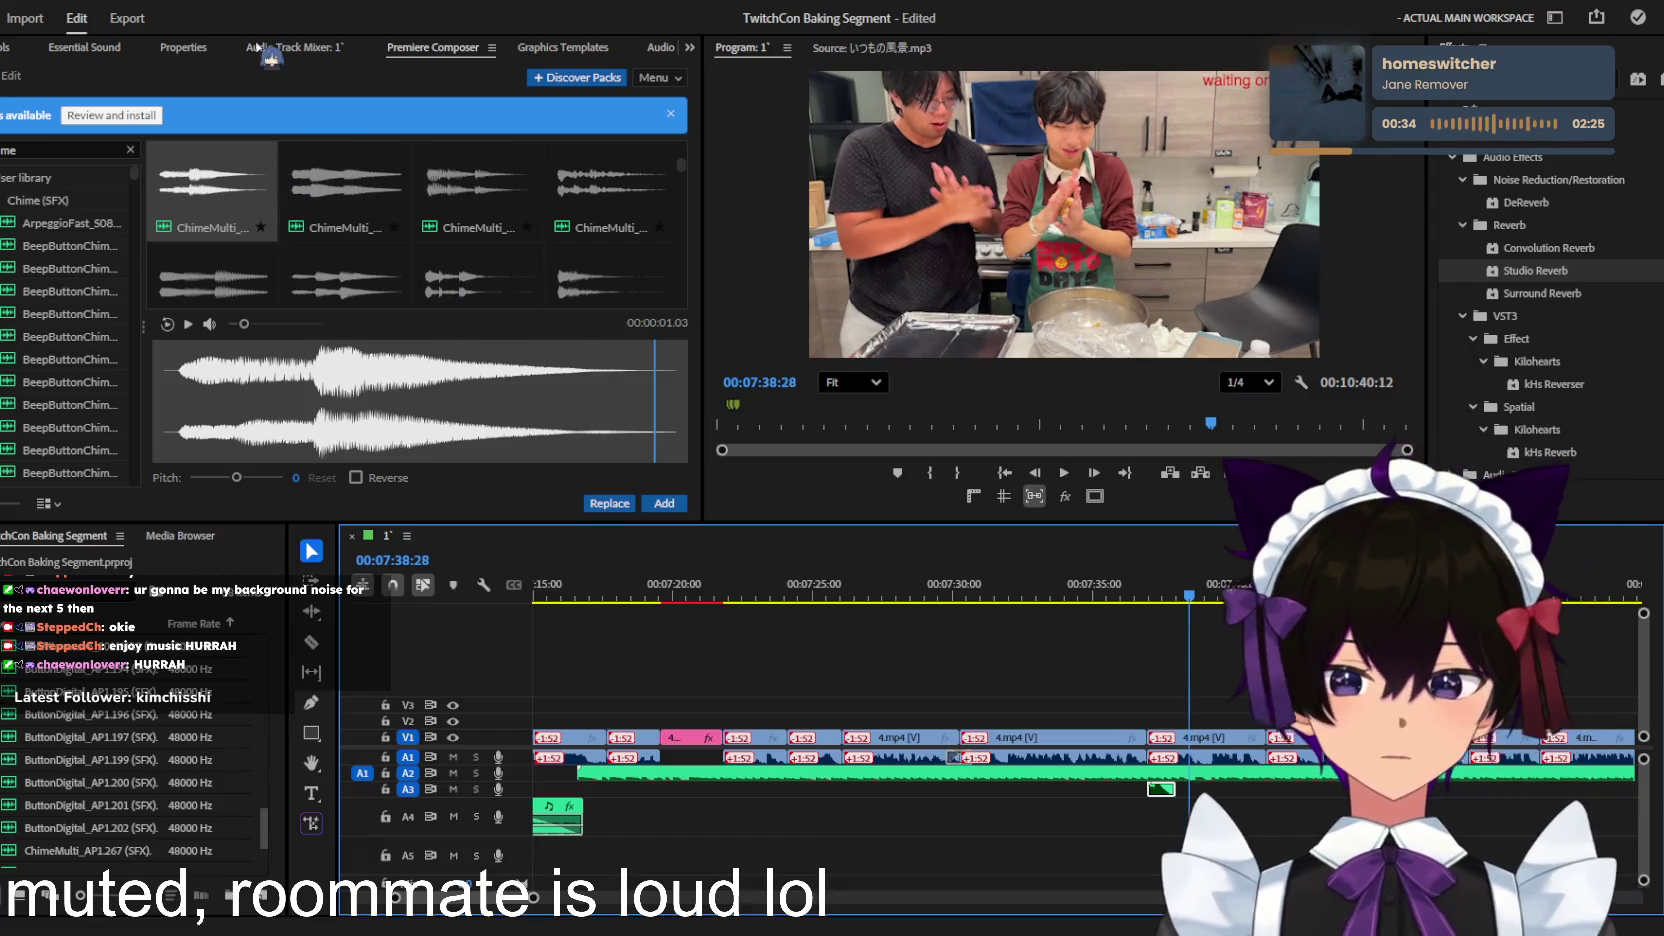
key(space)
key(shift+5)
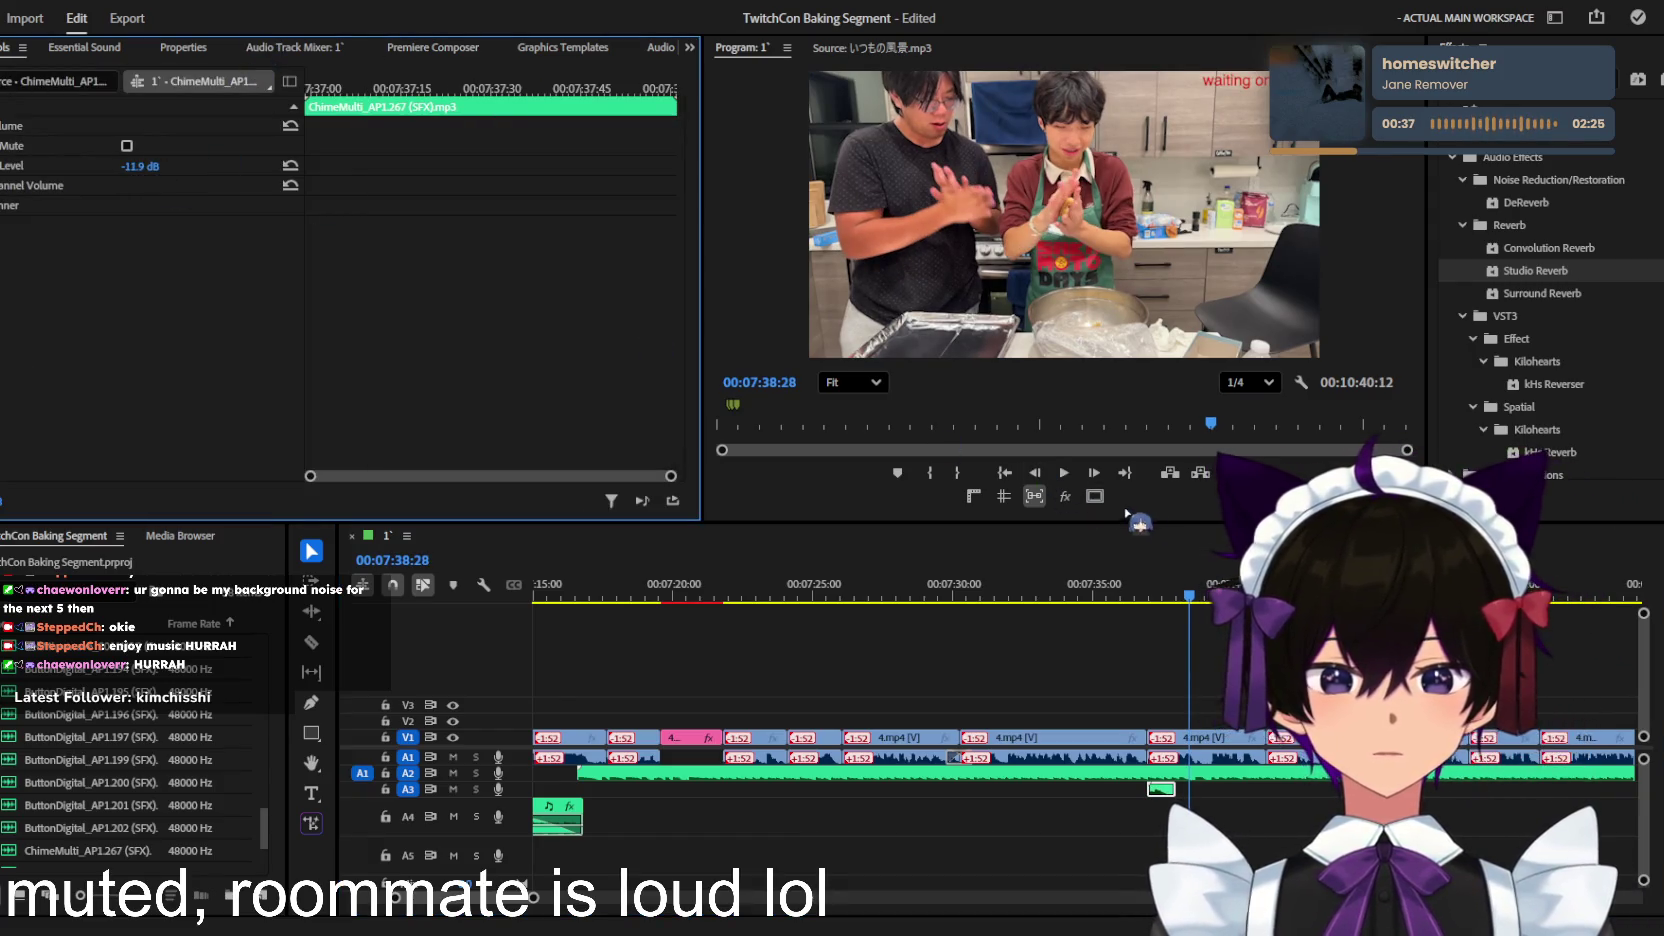
click(1152, 590)
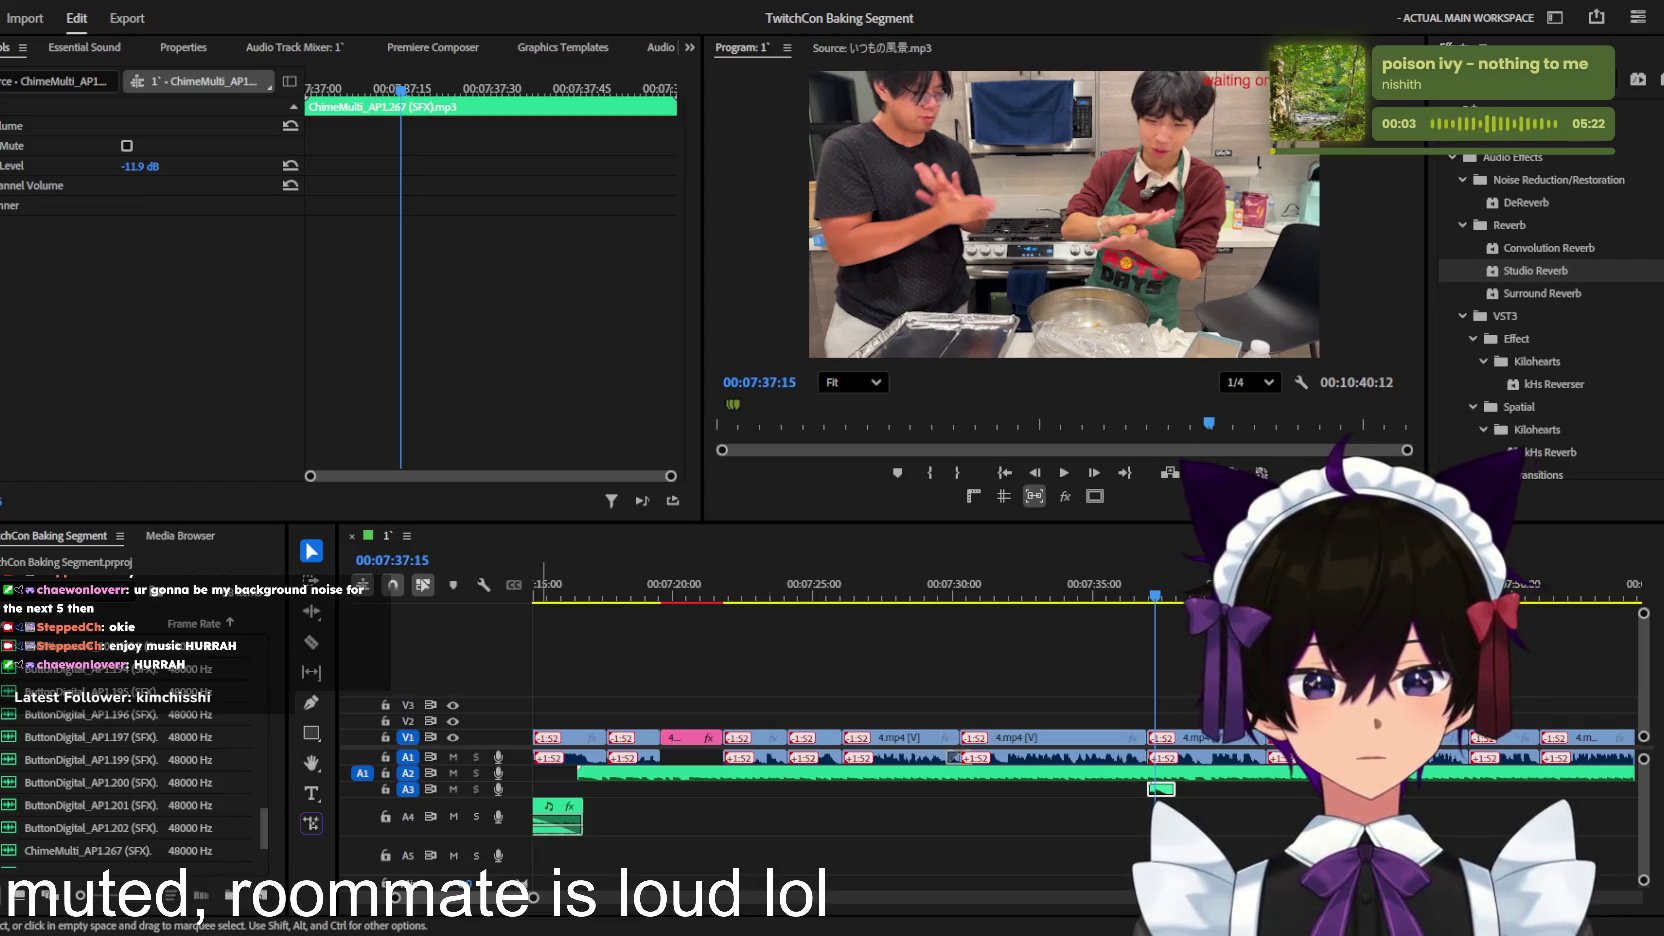
click(1140, 595)
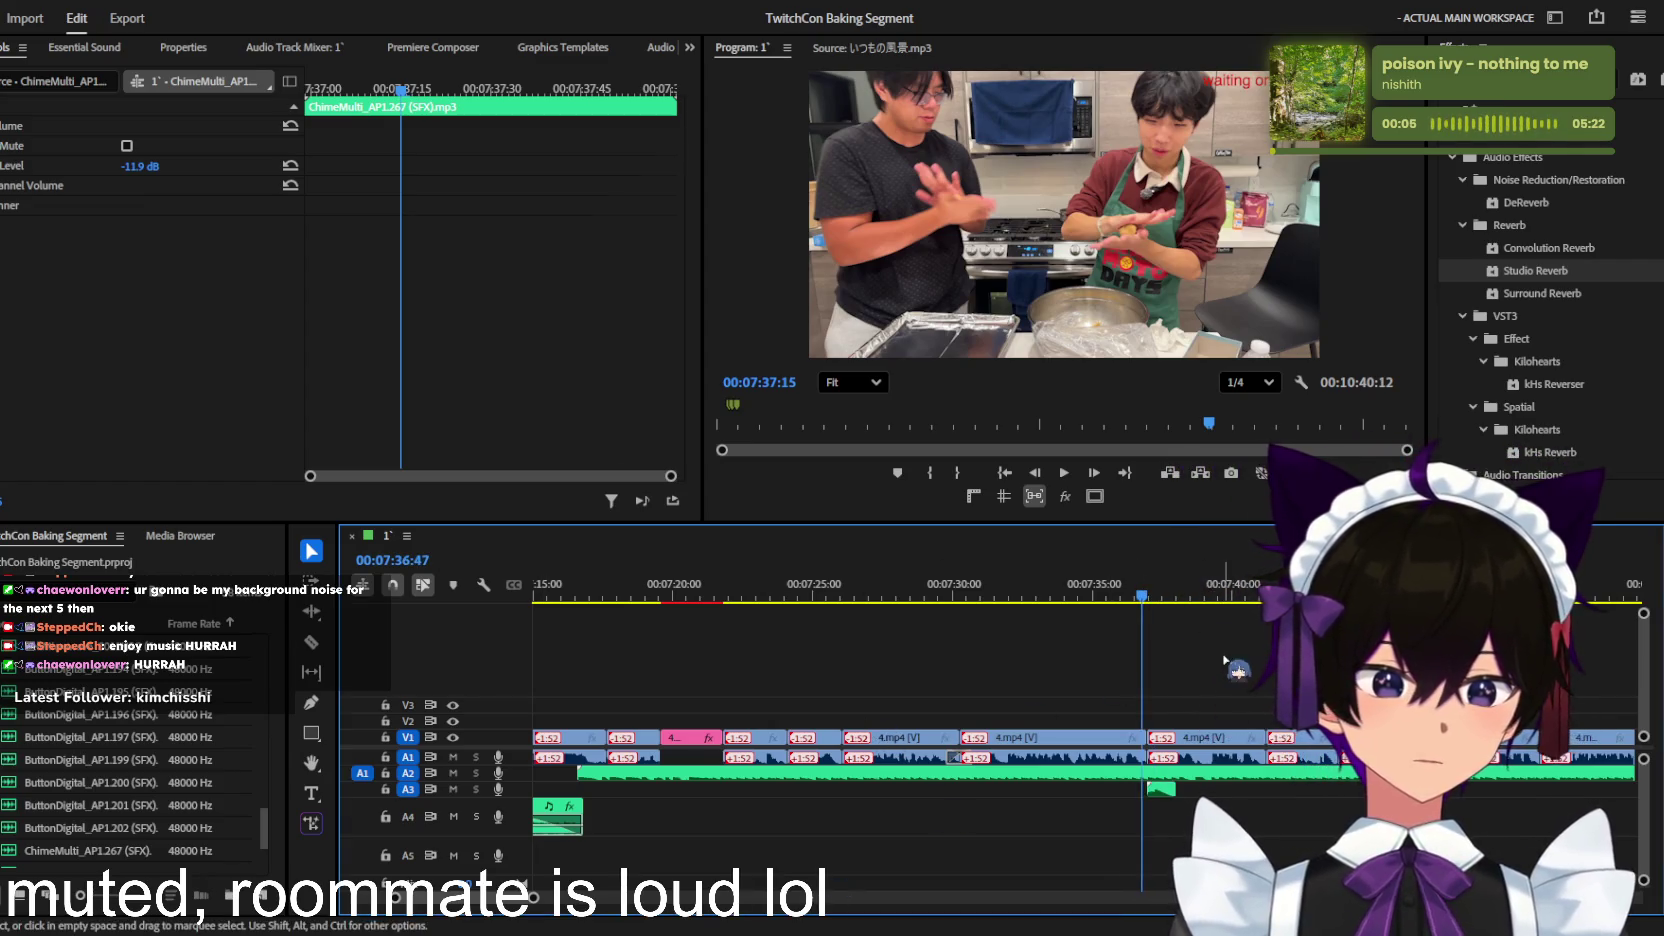
Step: Play through, then place EraserErase_AP1.1239 on track A3 at 07:40:06
click(1224, 660)
scroll(1224, 660, up, 2)
key(space)
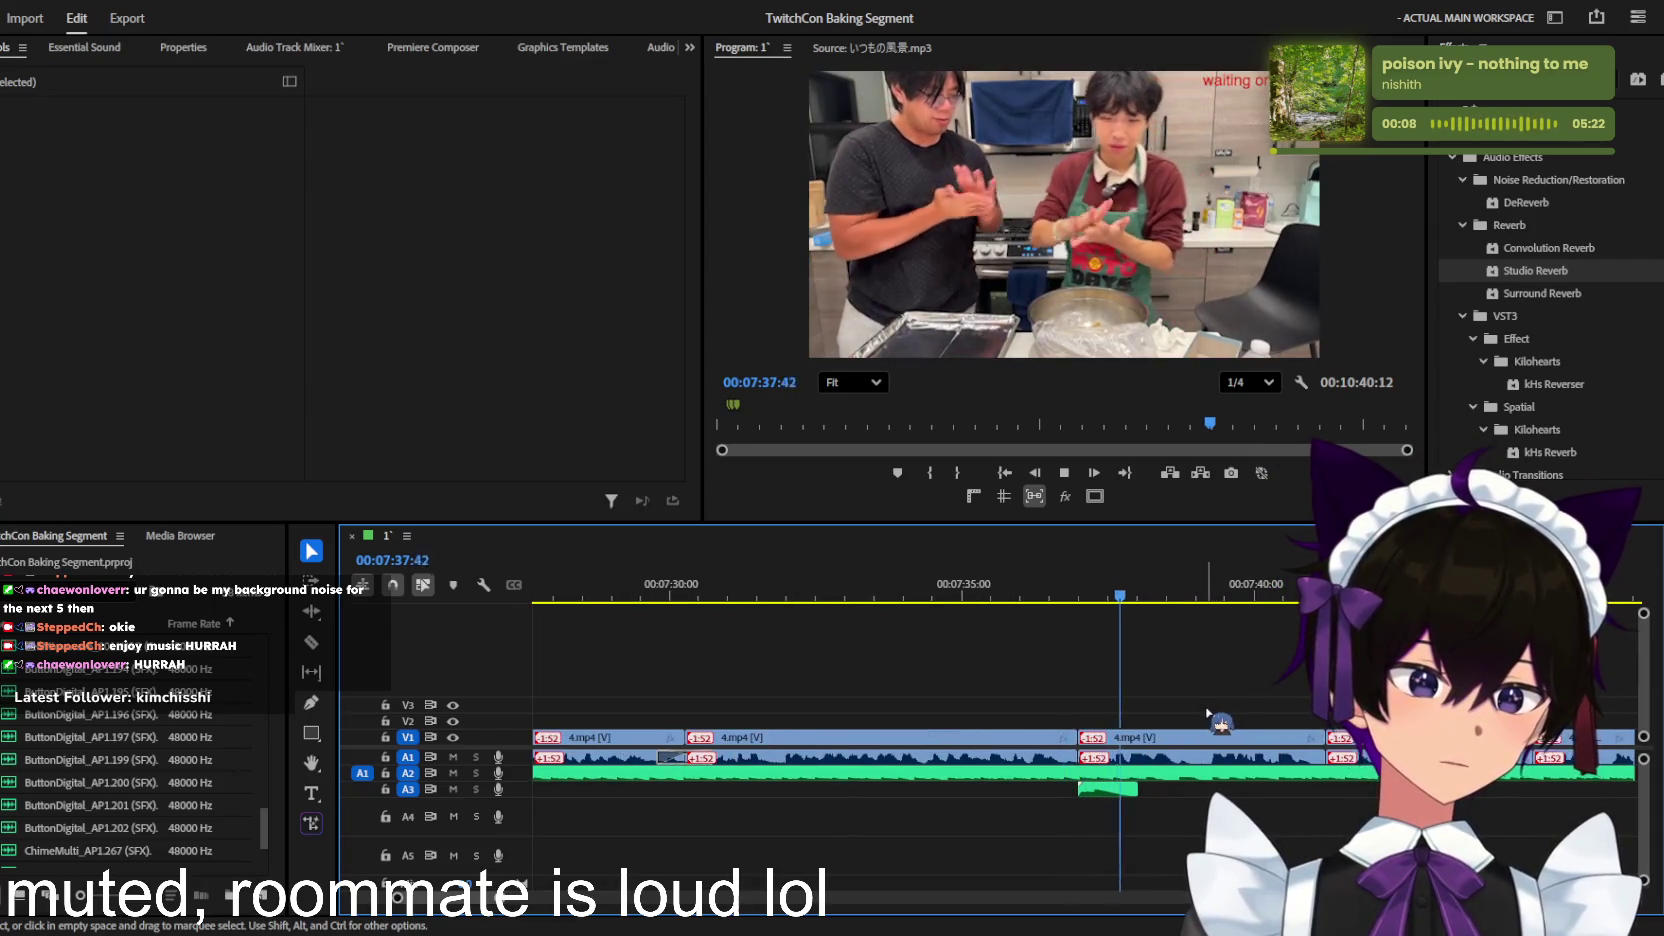
scroll(1208, 713, down, 2)
scroll(1206, 718, down, 2)
scroll(1204, 723, down, 1)
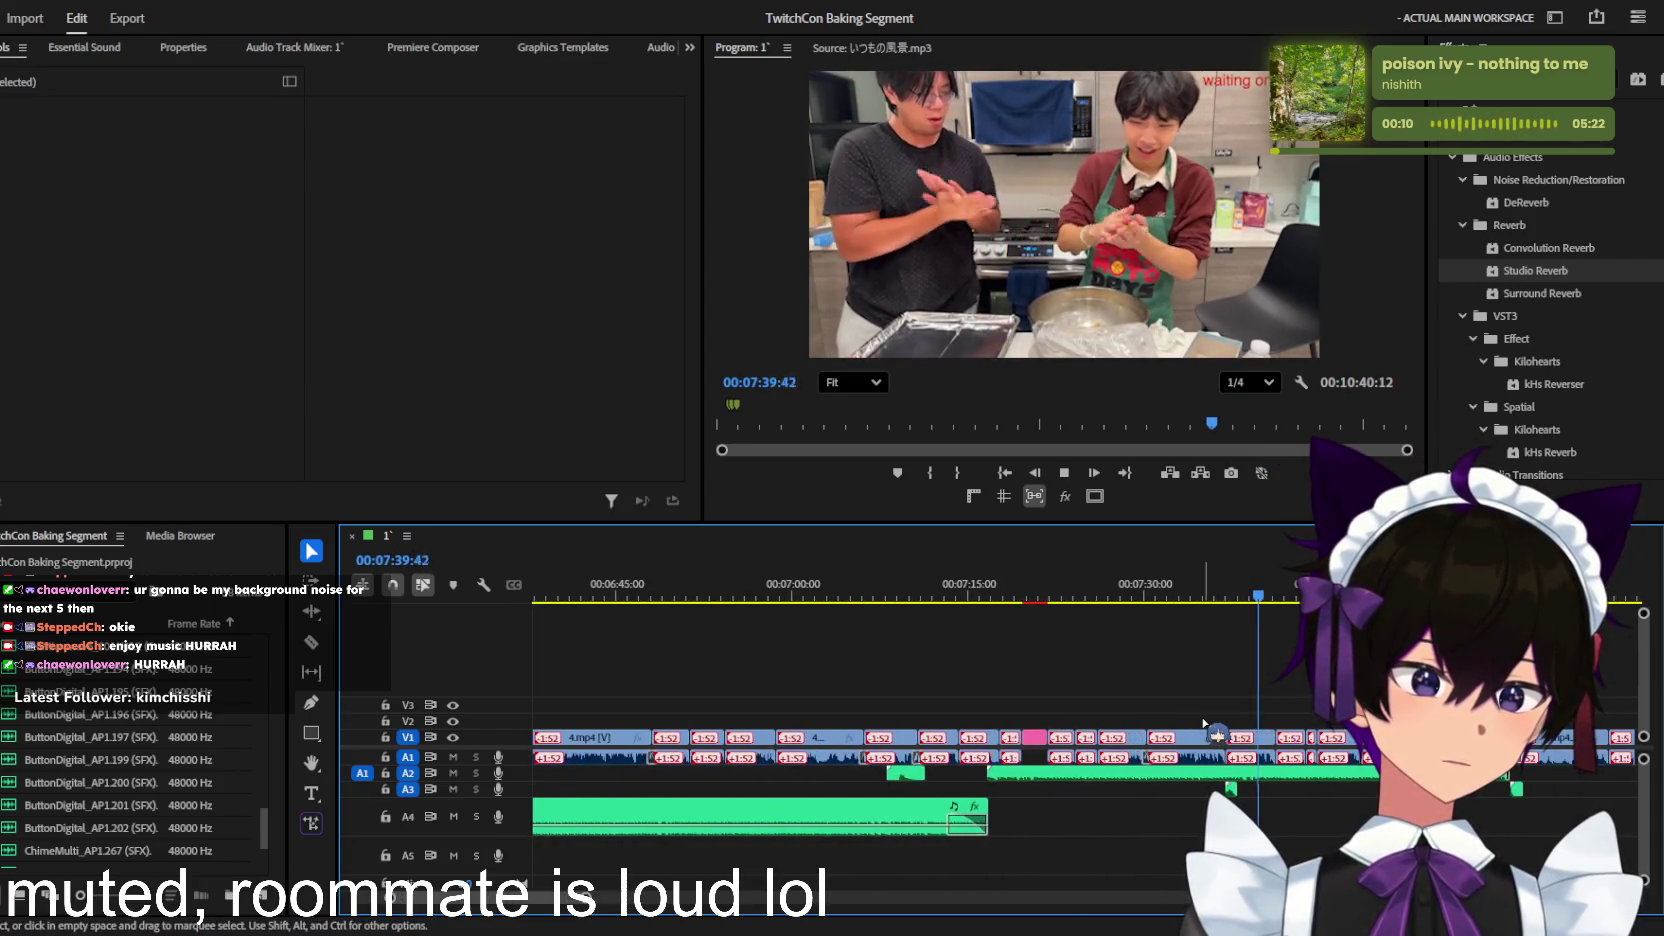
scroll(1202, 720, up, 2)
scroll(1201, 718, up, 2)
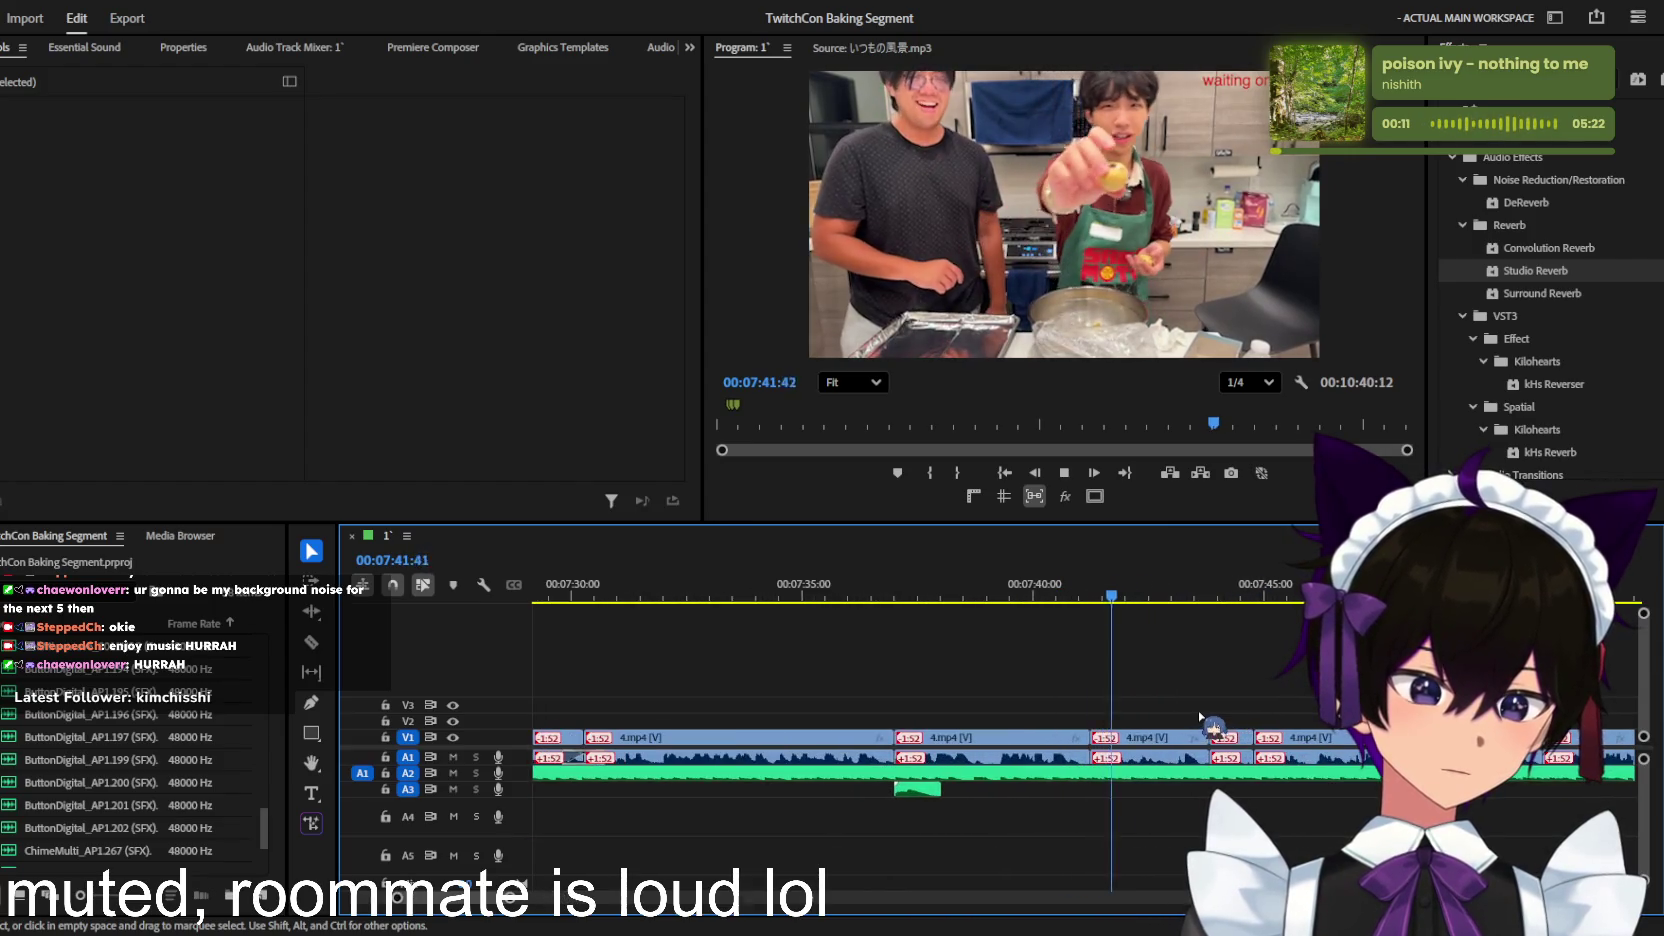
scroll(1200, 717, down, 1)
scroll(1195, 700, down, 1)
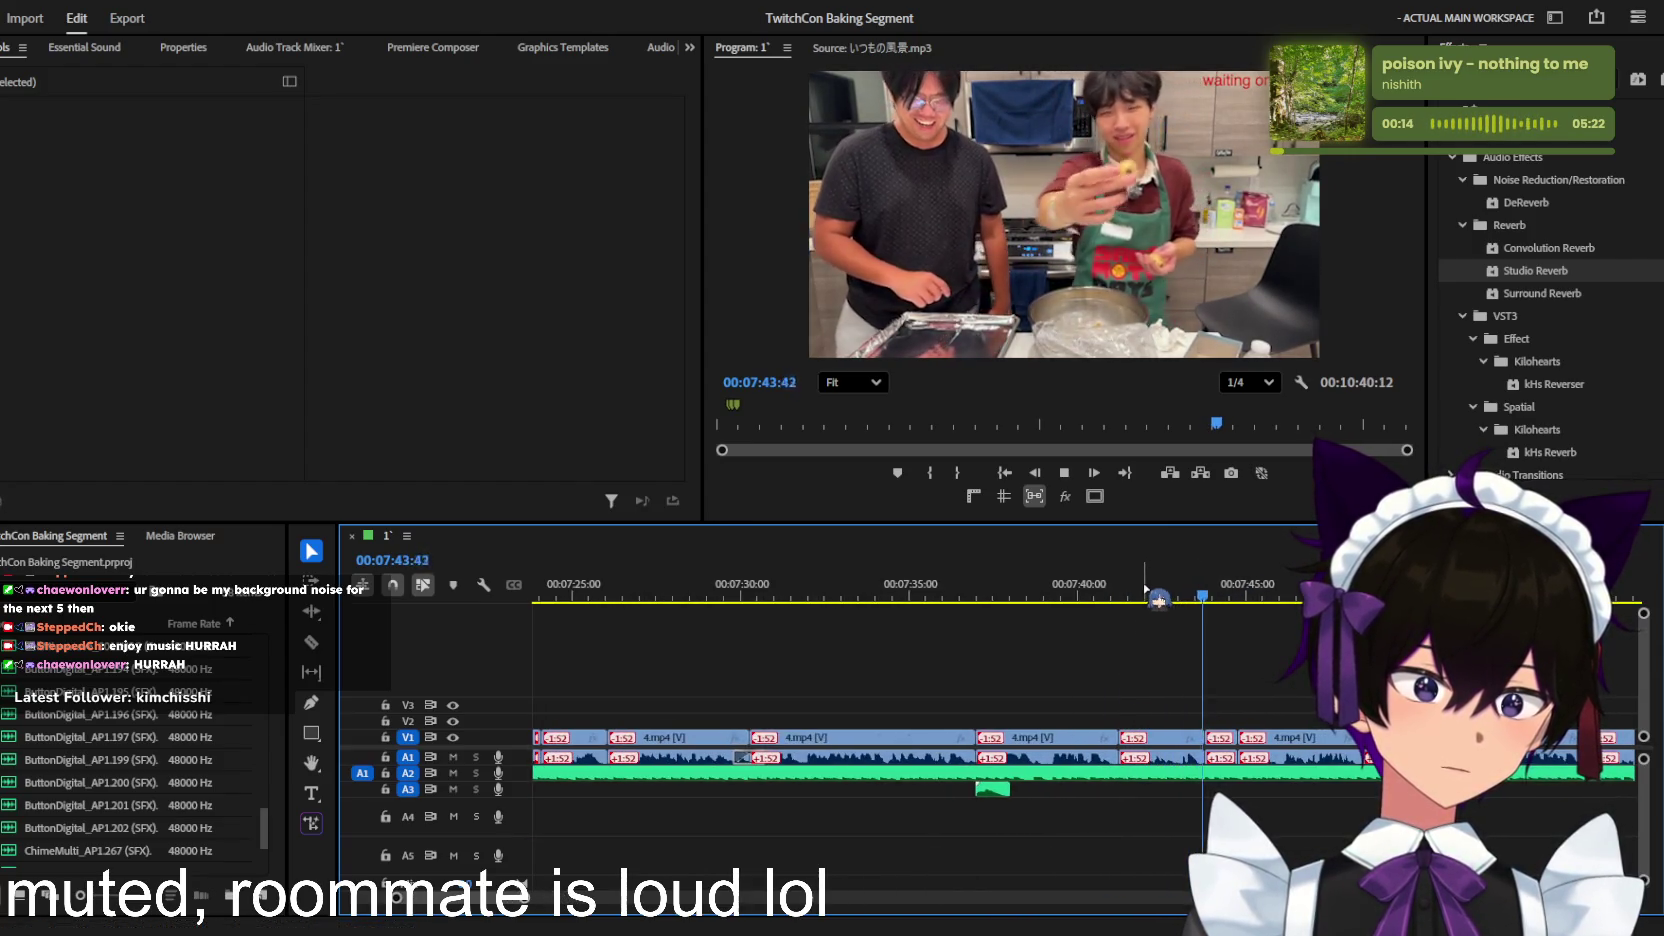
drag(1146, 589, 1090, 580)
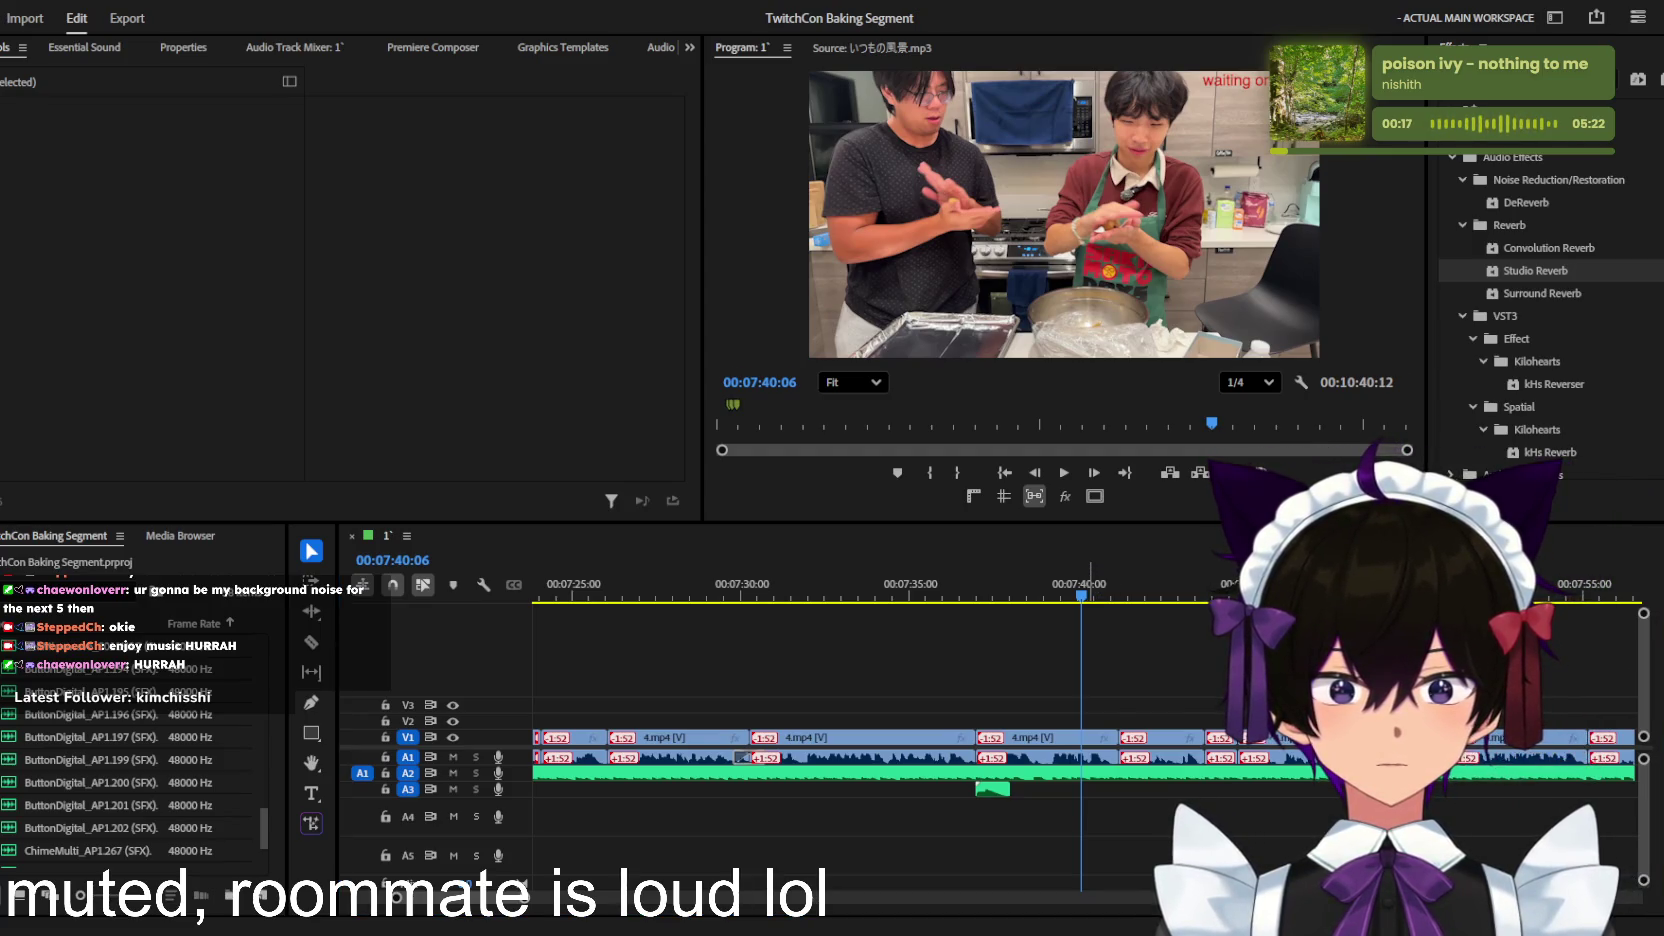
drag(1663, 700, 1101, 789)
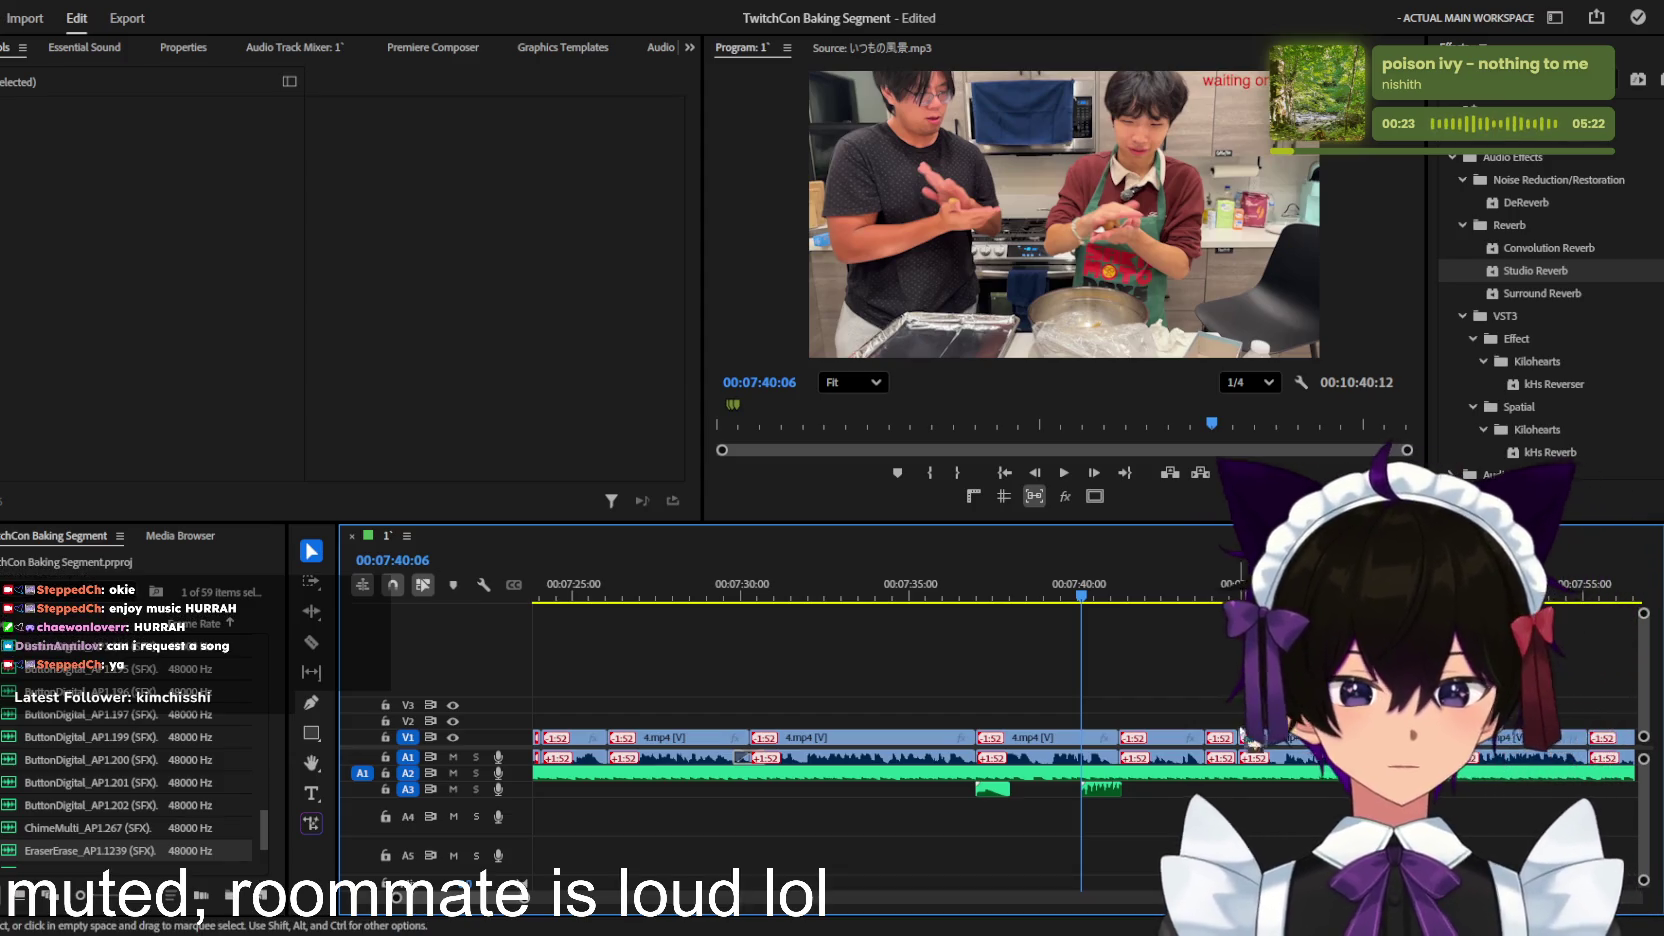
Step: Trim the EraserErase clip on A3 to a short blip by deleting its tail
scroll(1200, 740, up, 4)
click(915, 789)
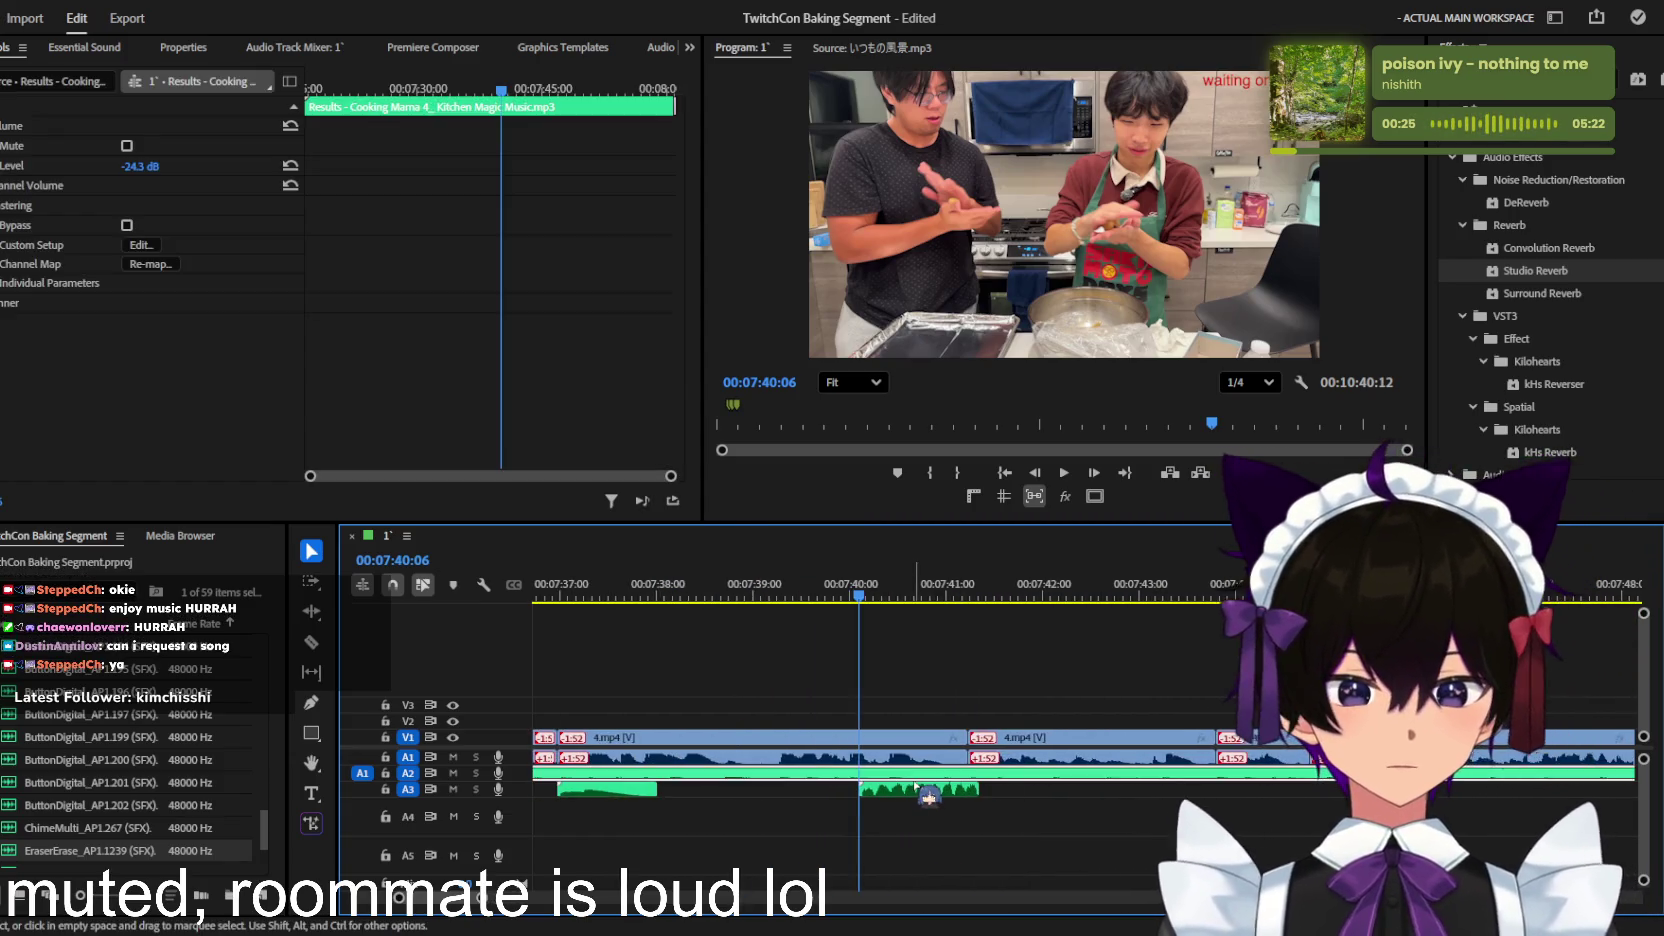
key(space)
click(727, 819)
scroll(727, 819, up, 2)
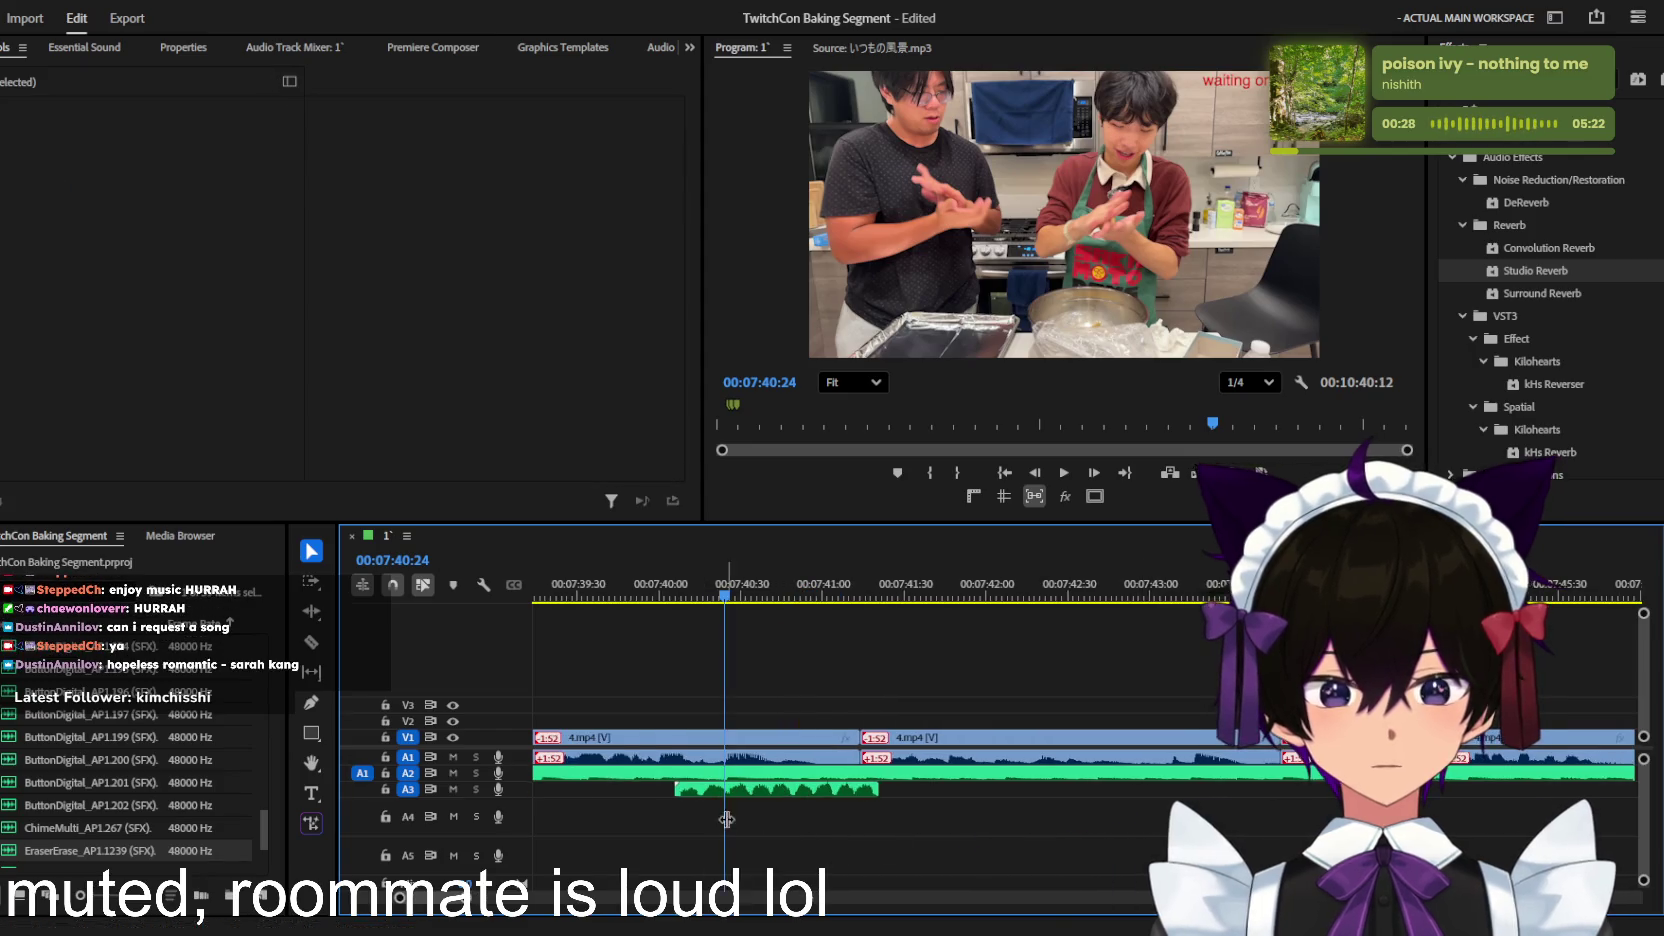
key(Delete)
scroll(775, 795, up, 1)
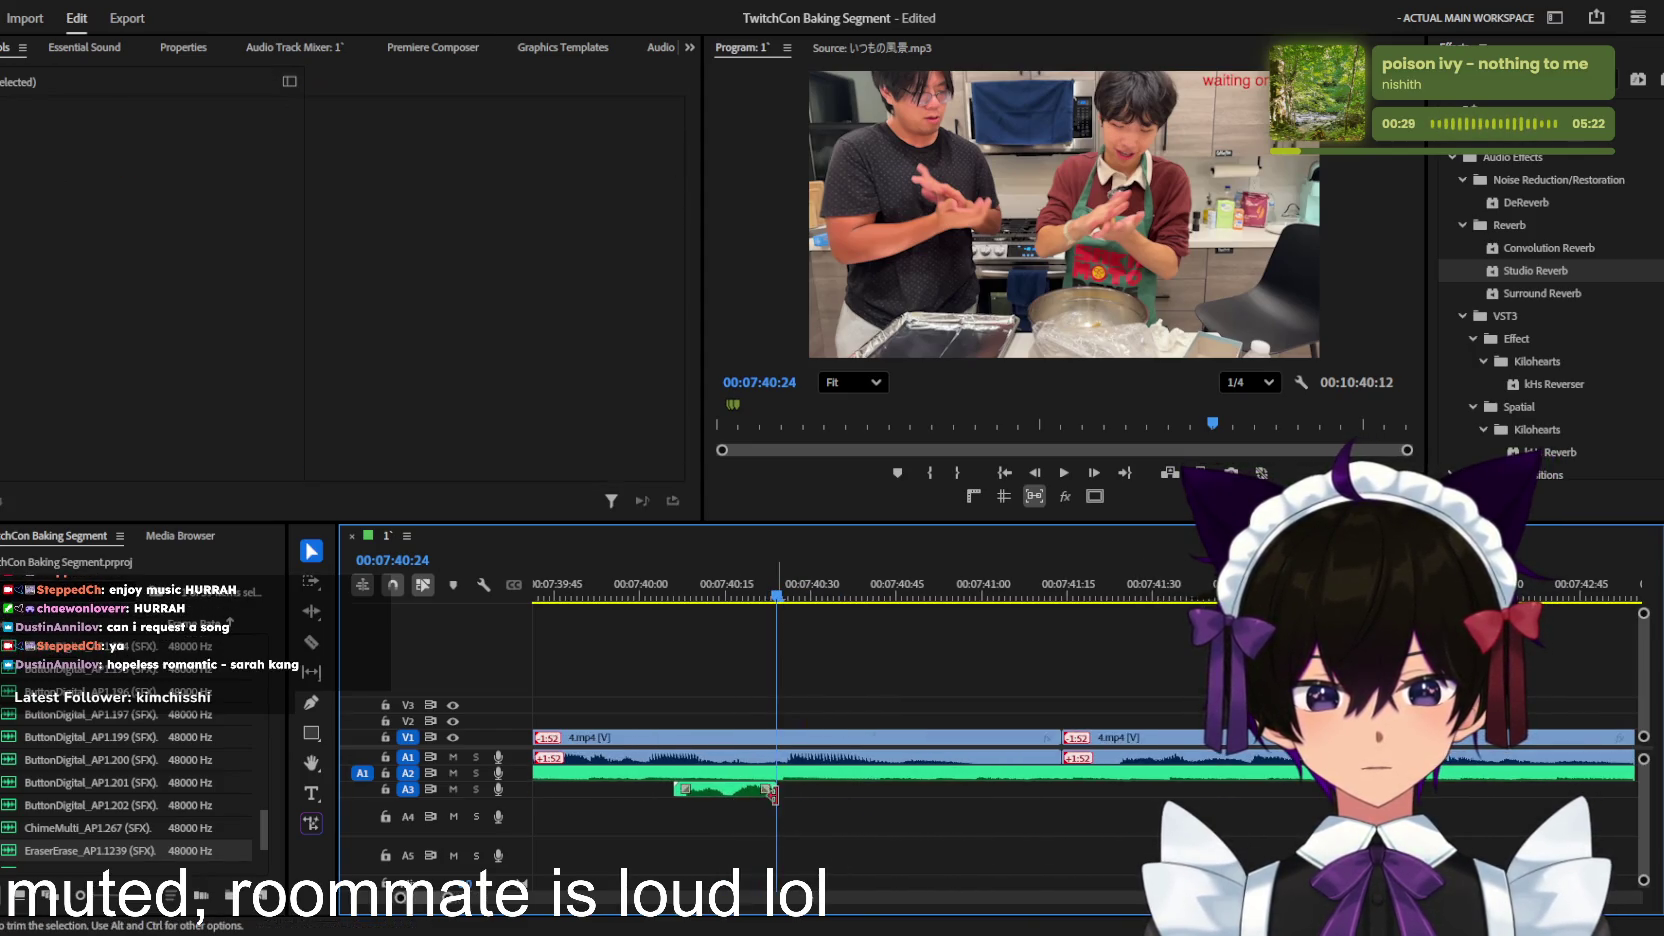
Step: Lower the eraser clip to -22.6 dB and play back from 07:39:29
click(727, 791)
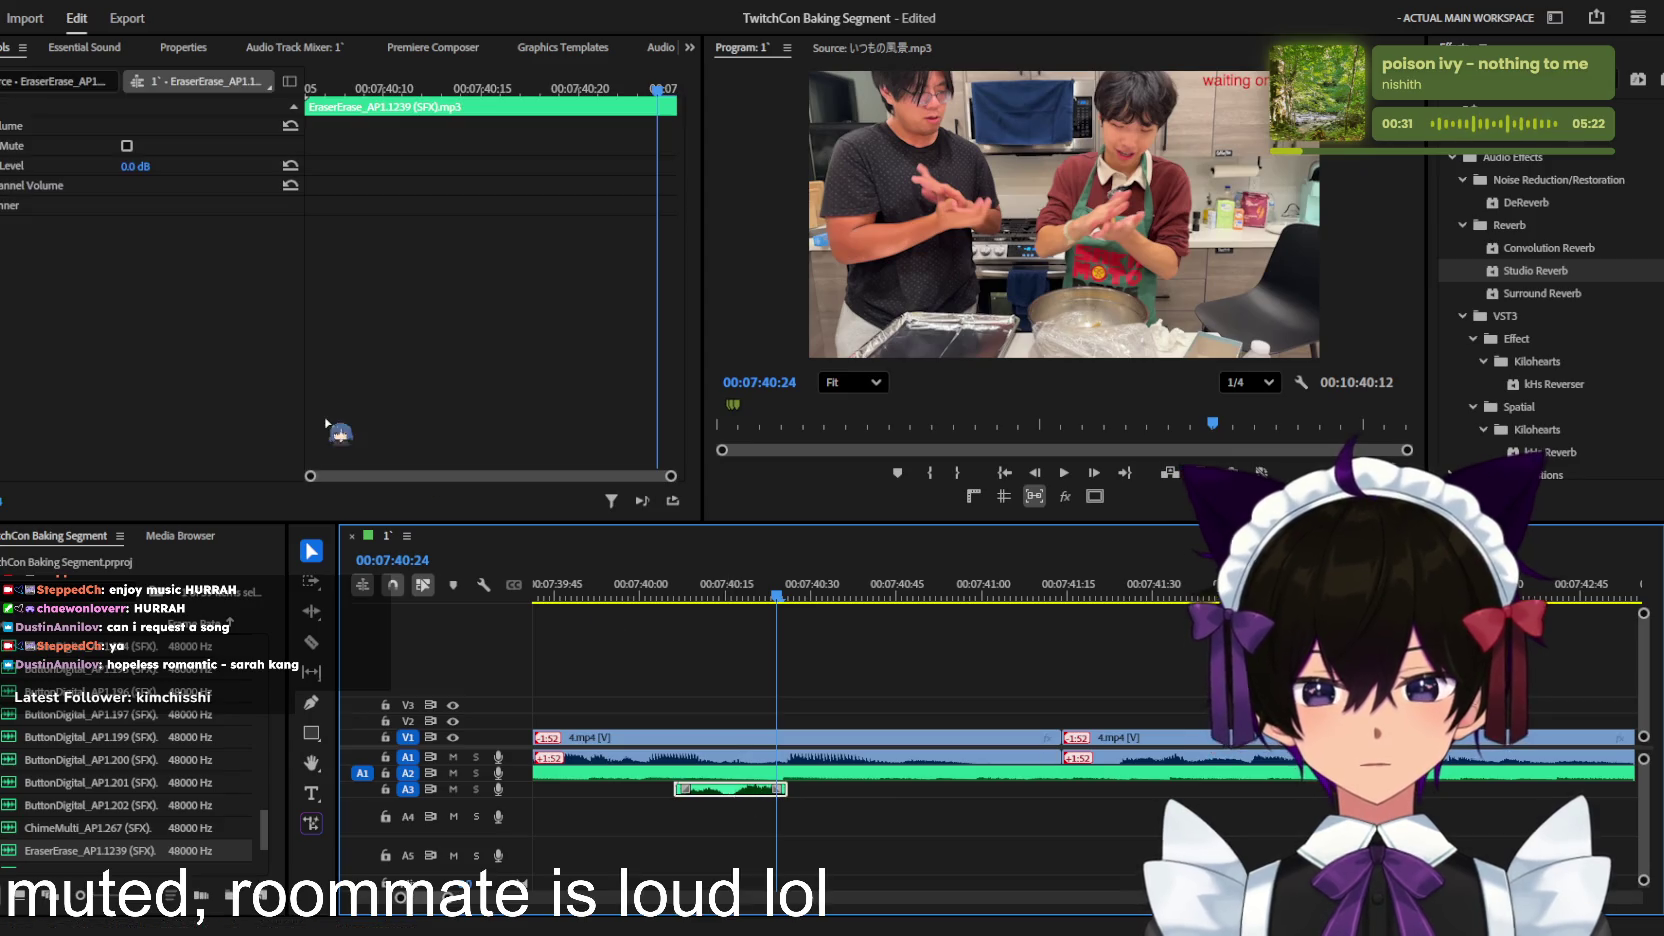
drag(135, 167, 95, 167)
click(812, 636)
key(minus)
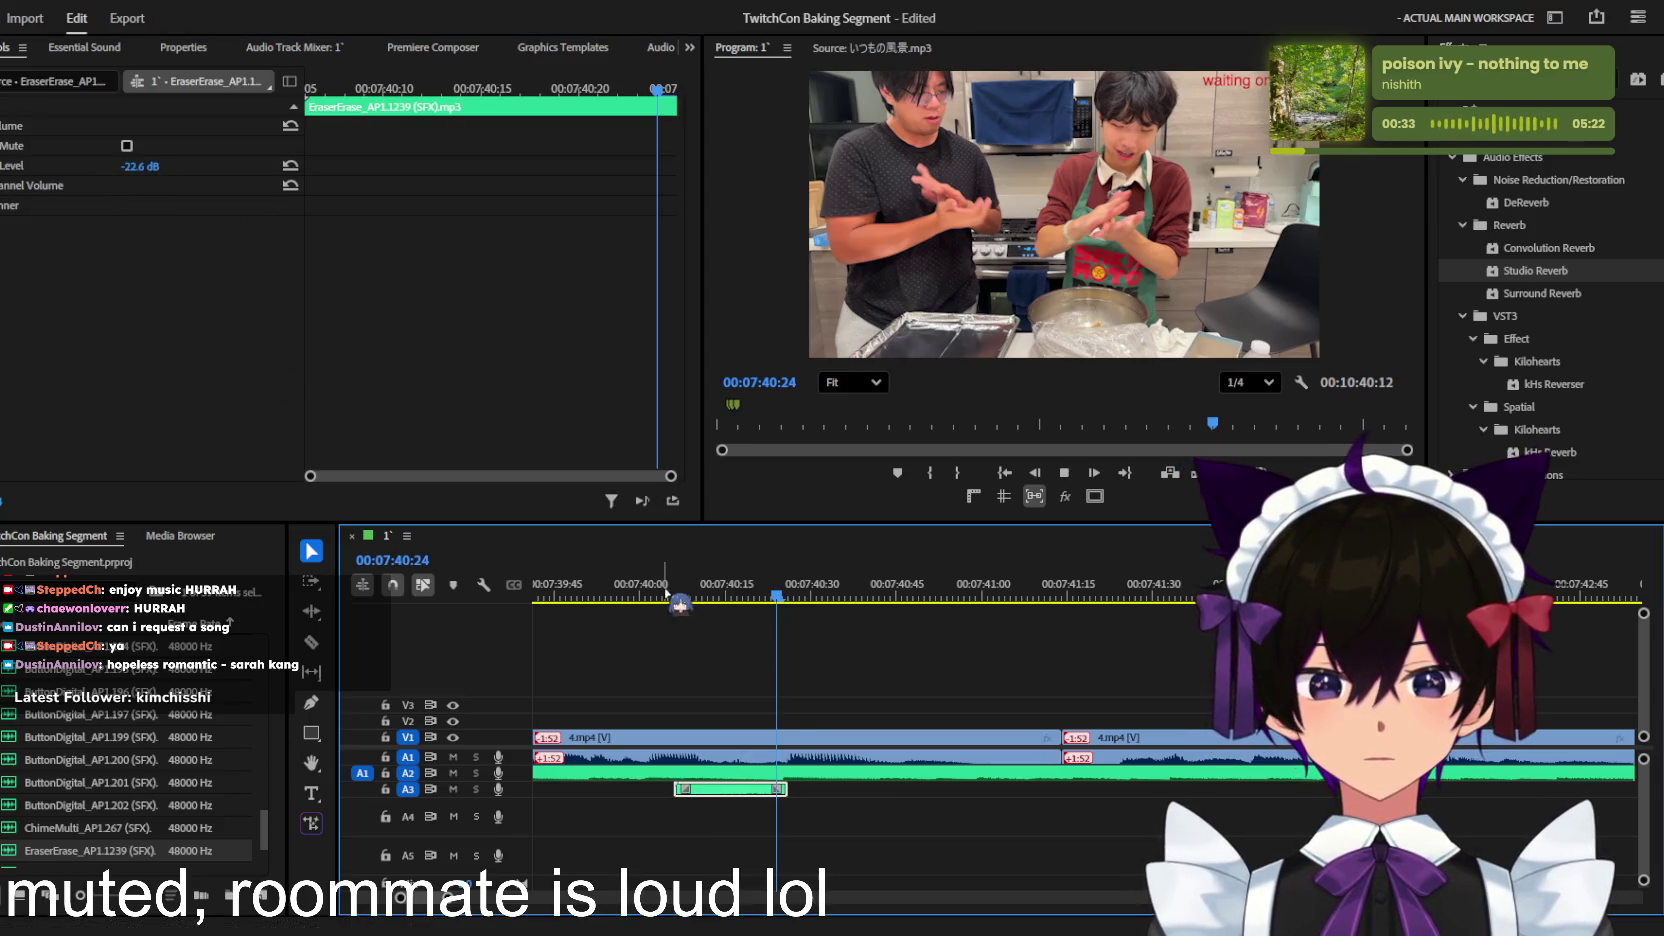
key(space)
key(space)
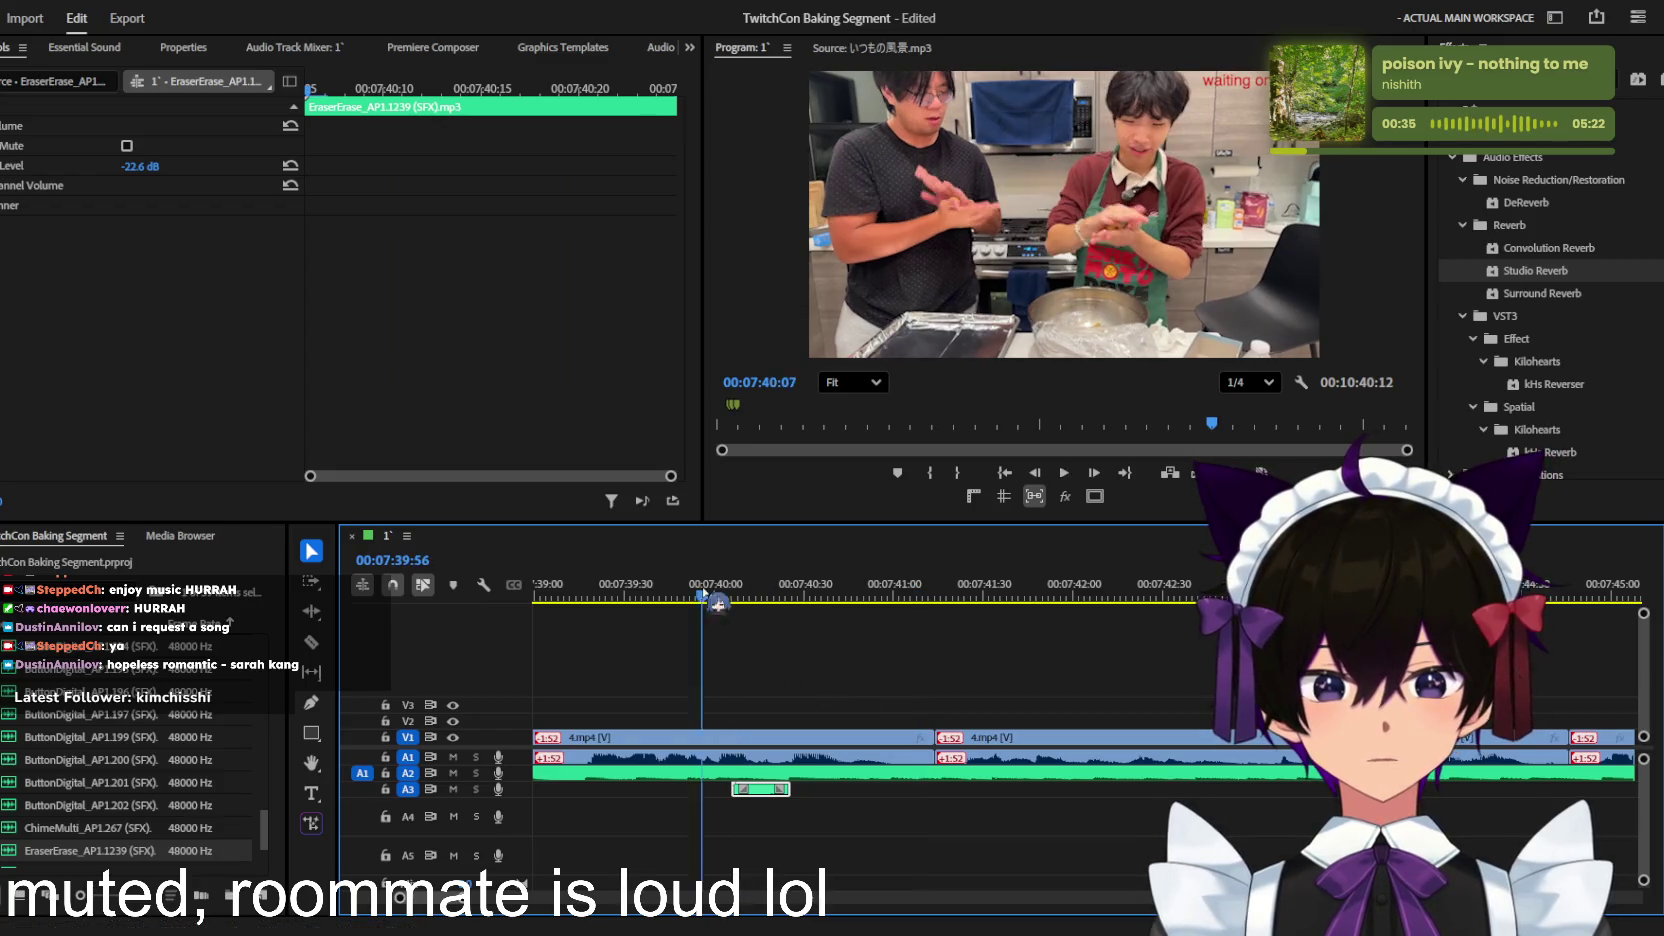
key(minus)
key(space)
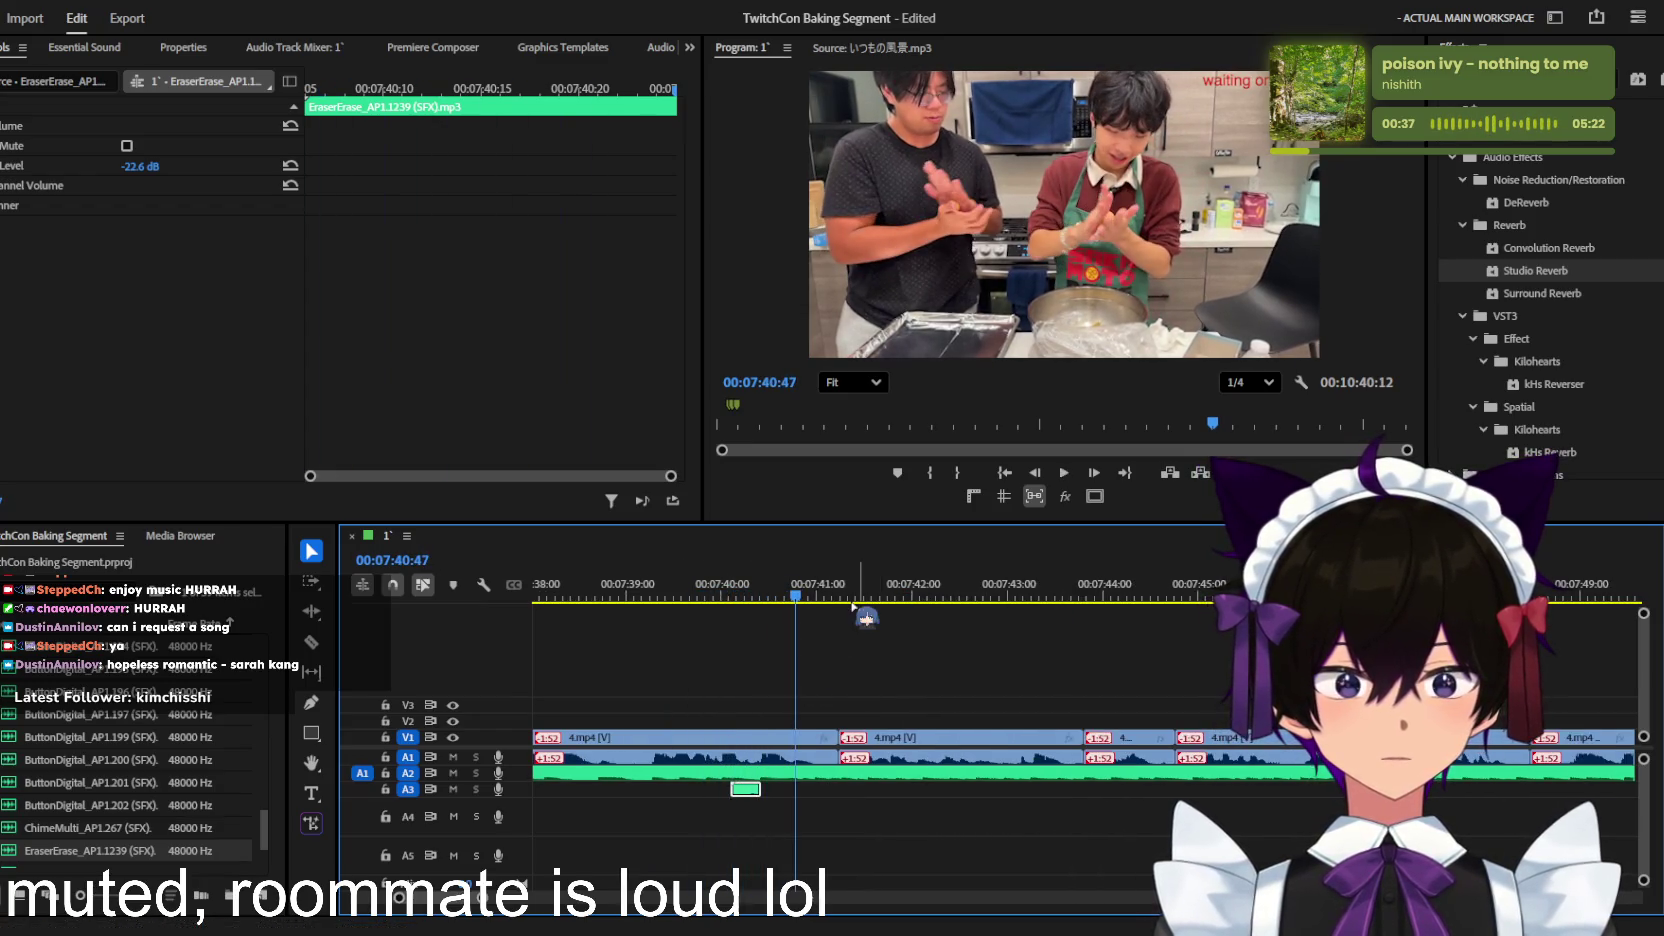
key(minus)
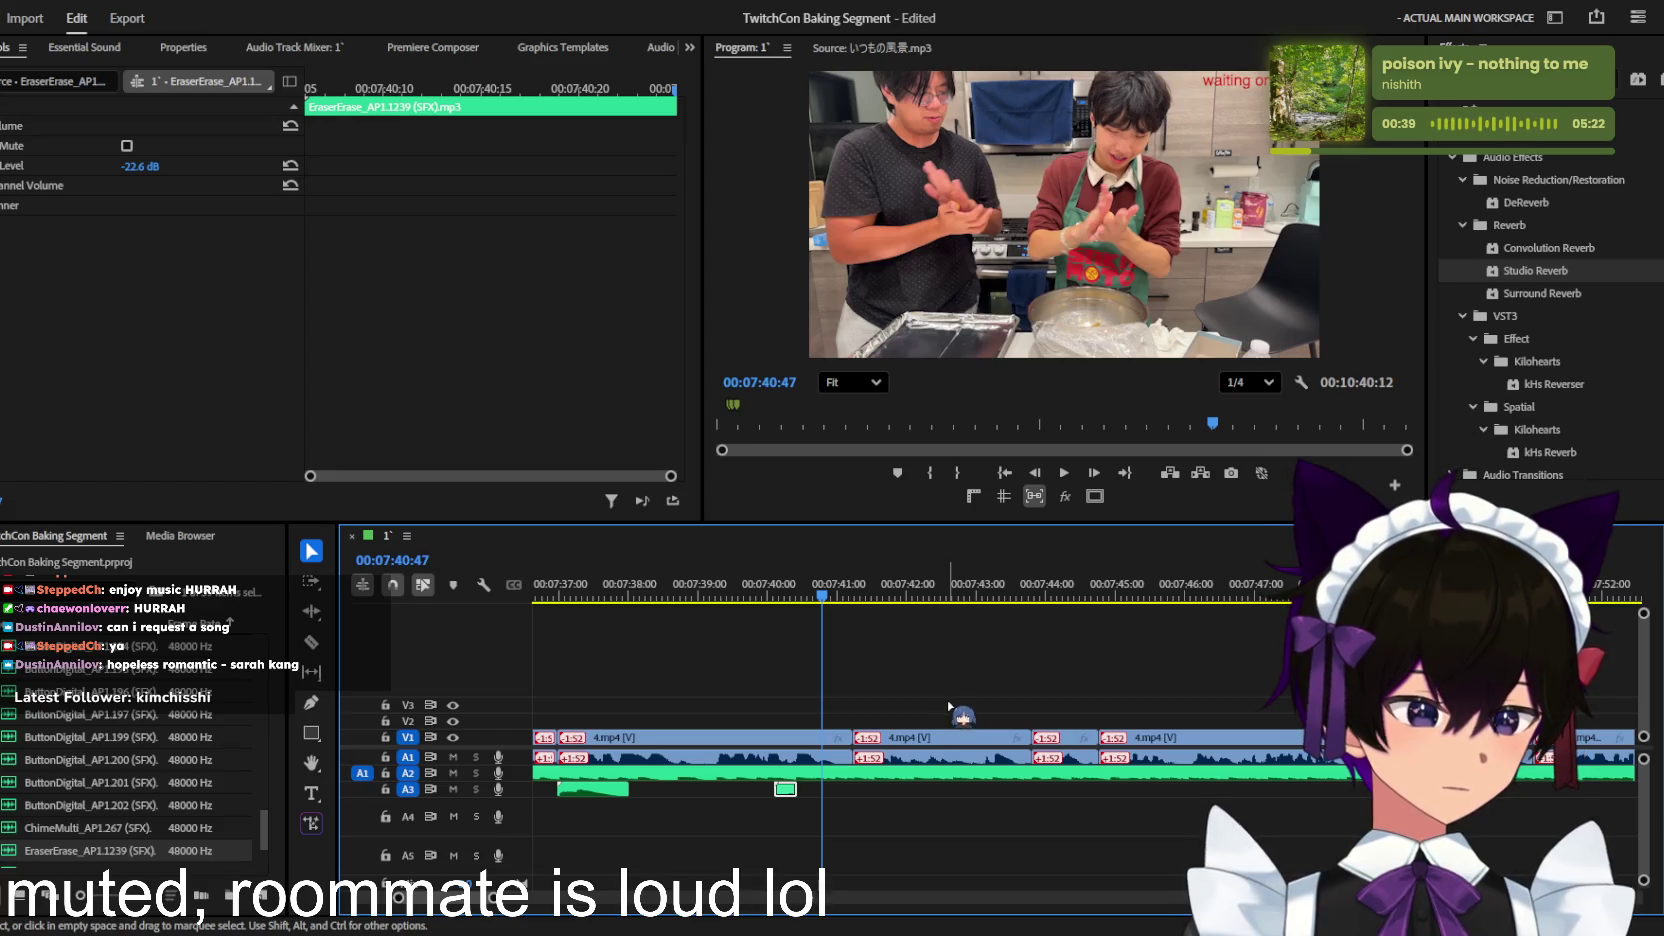
scroll(949, 706, up, 1)
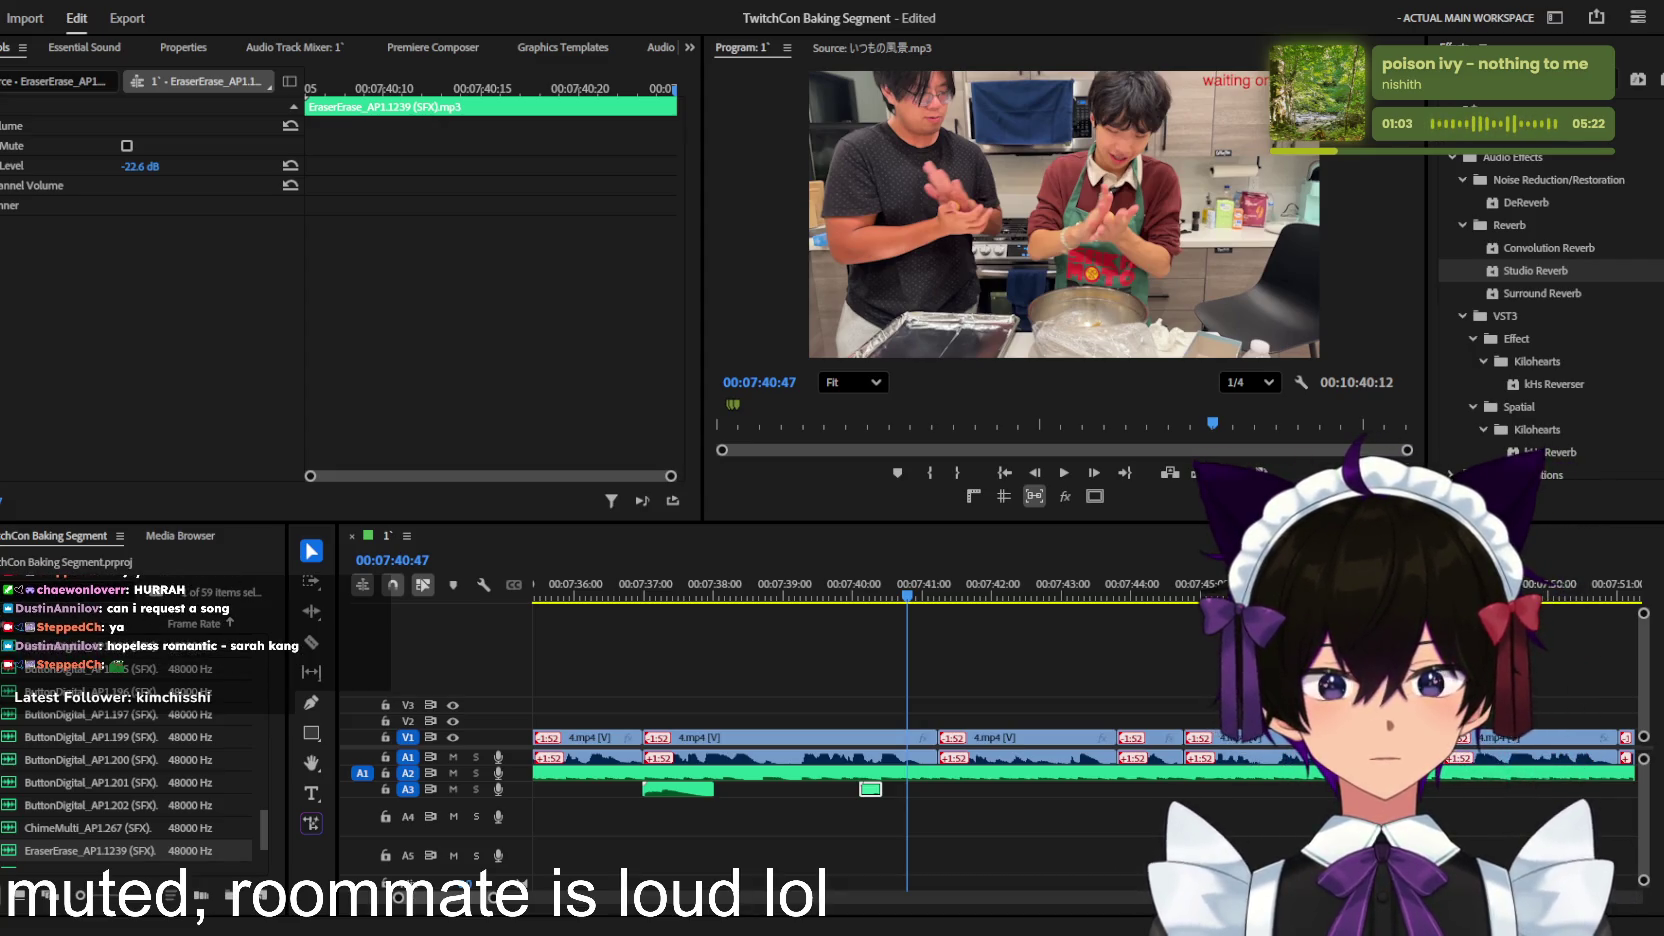
drag(906, 590, 817, 590)
Step: Move the EraserErase clip from A3 down to A5, then select the rizz sfx clip on A2
key(space)
scroll(977, 660, up, 2)
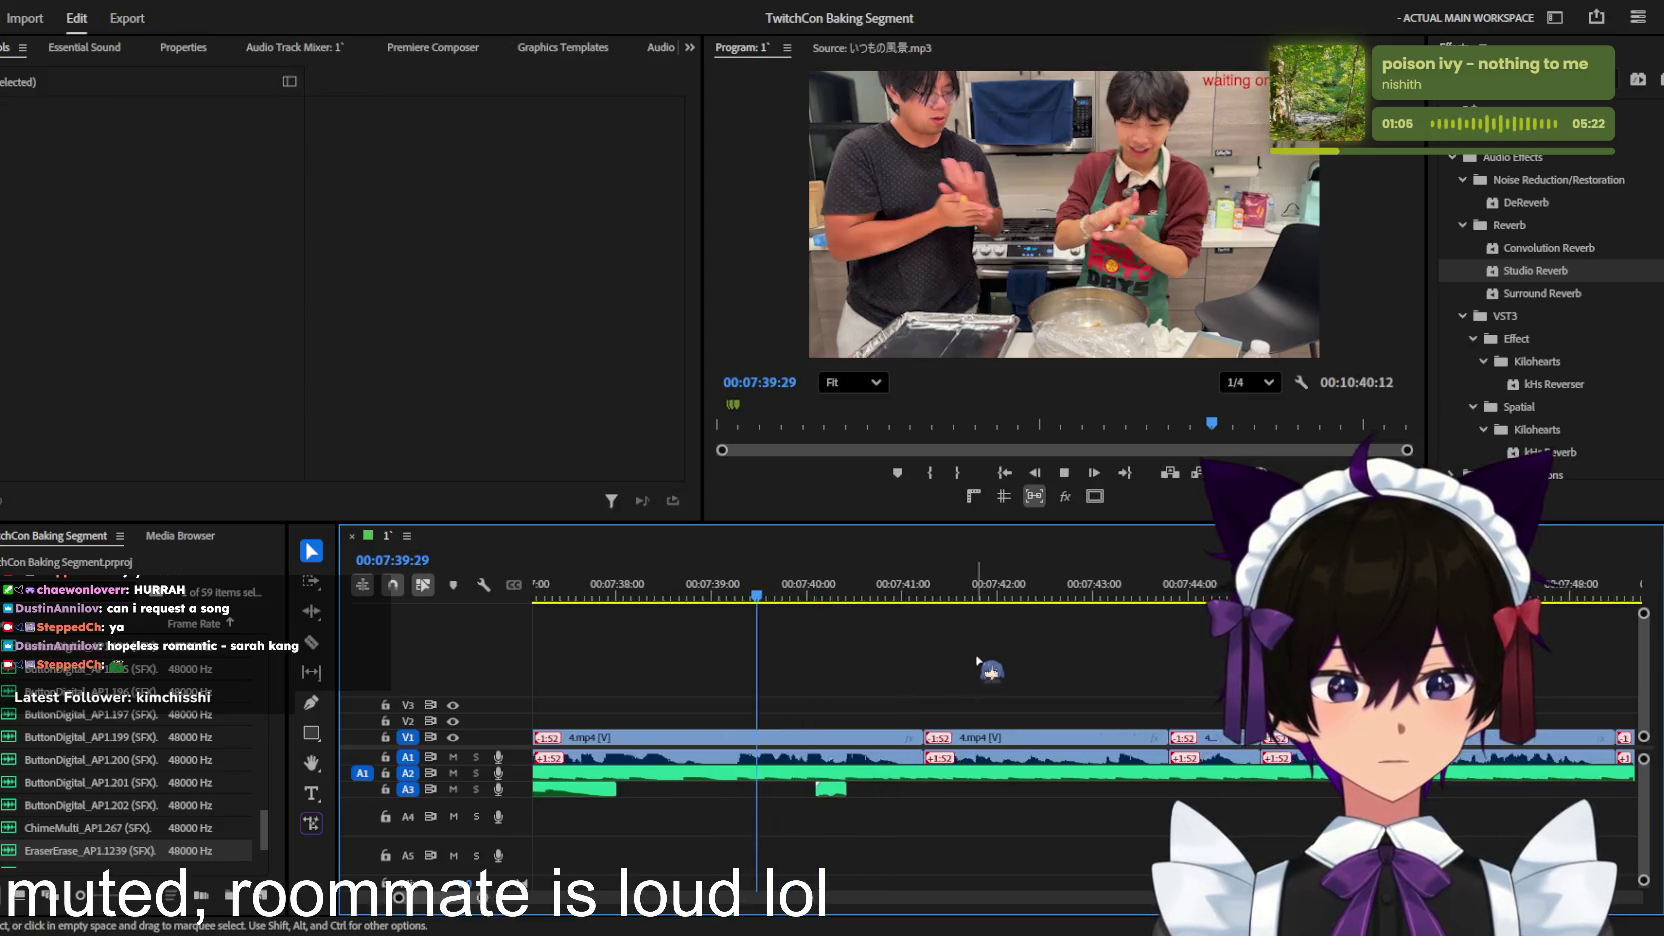
scroll(977, 660, down, 2)
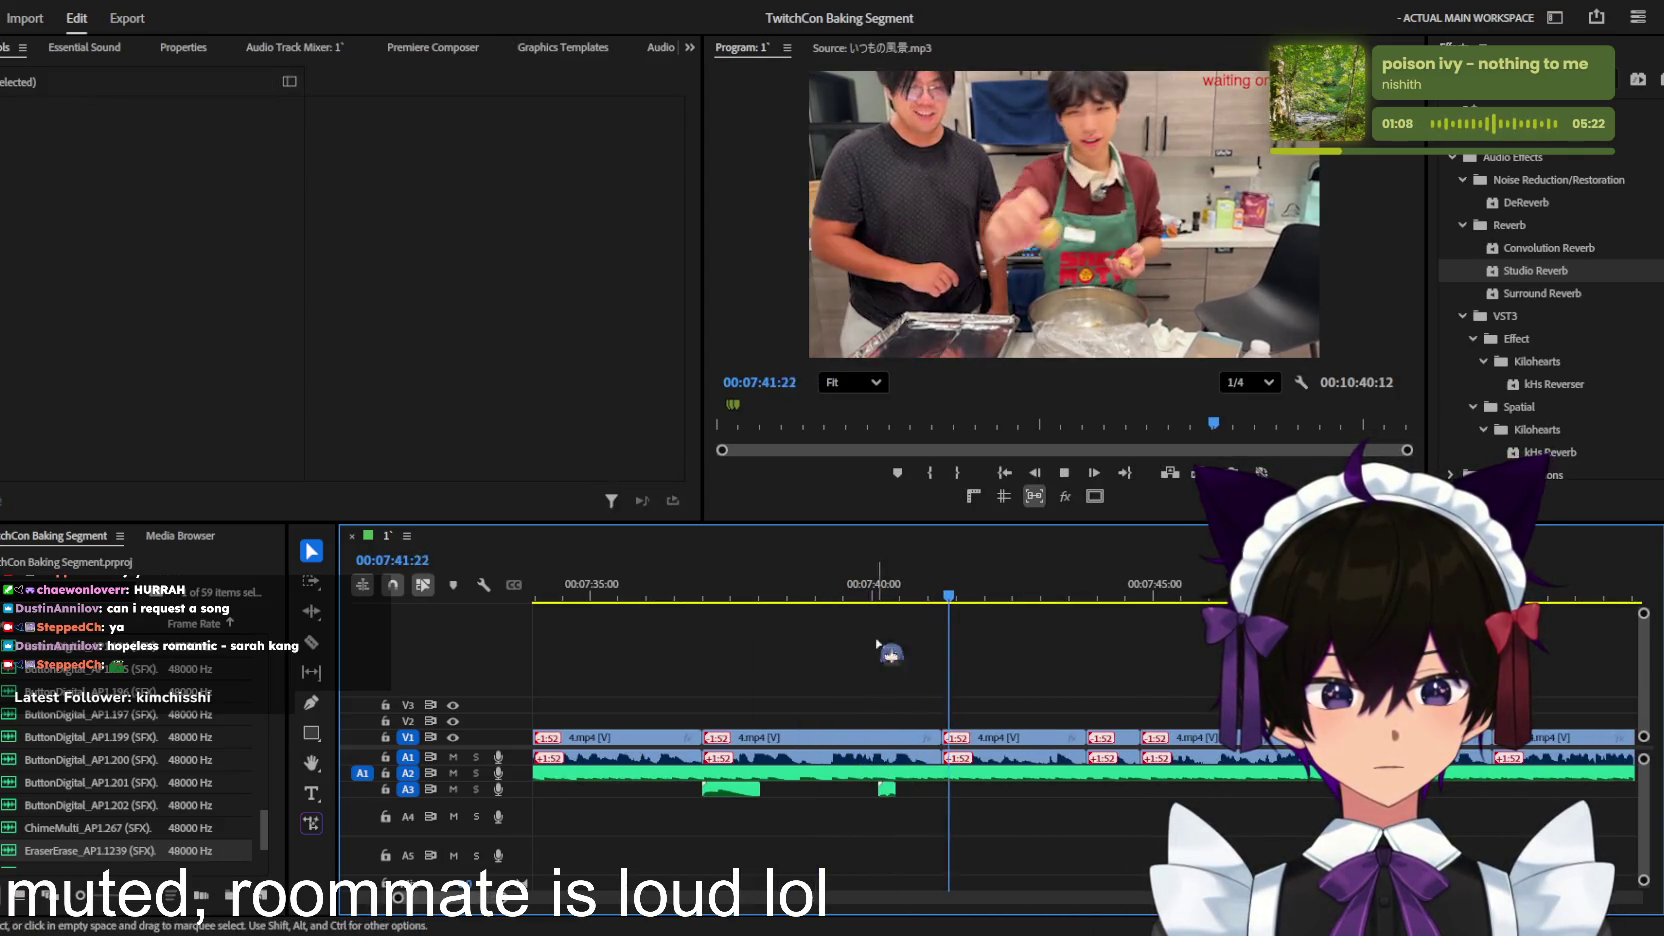
key(space)
scroll(878, 645, up, 2)
drag(884, 789, 889, 848)
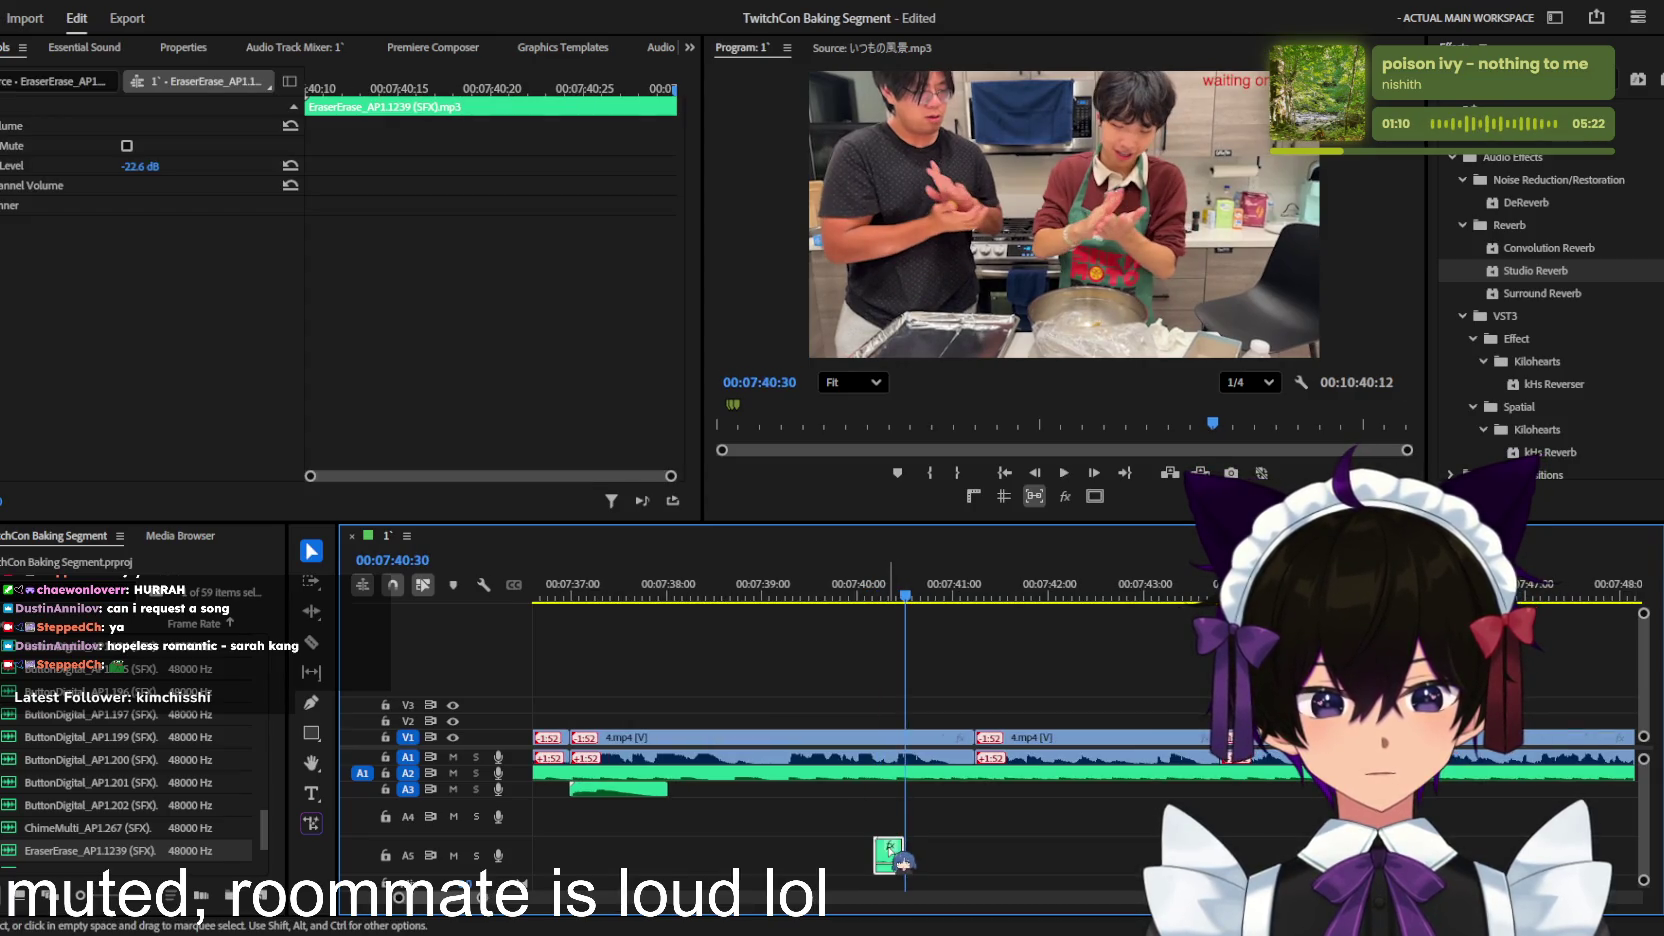
click(899, 818)
click(896, 866)
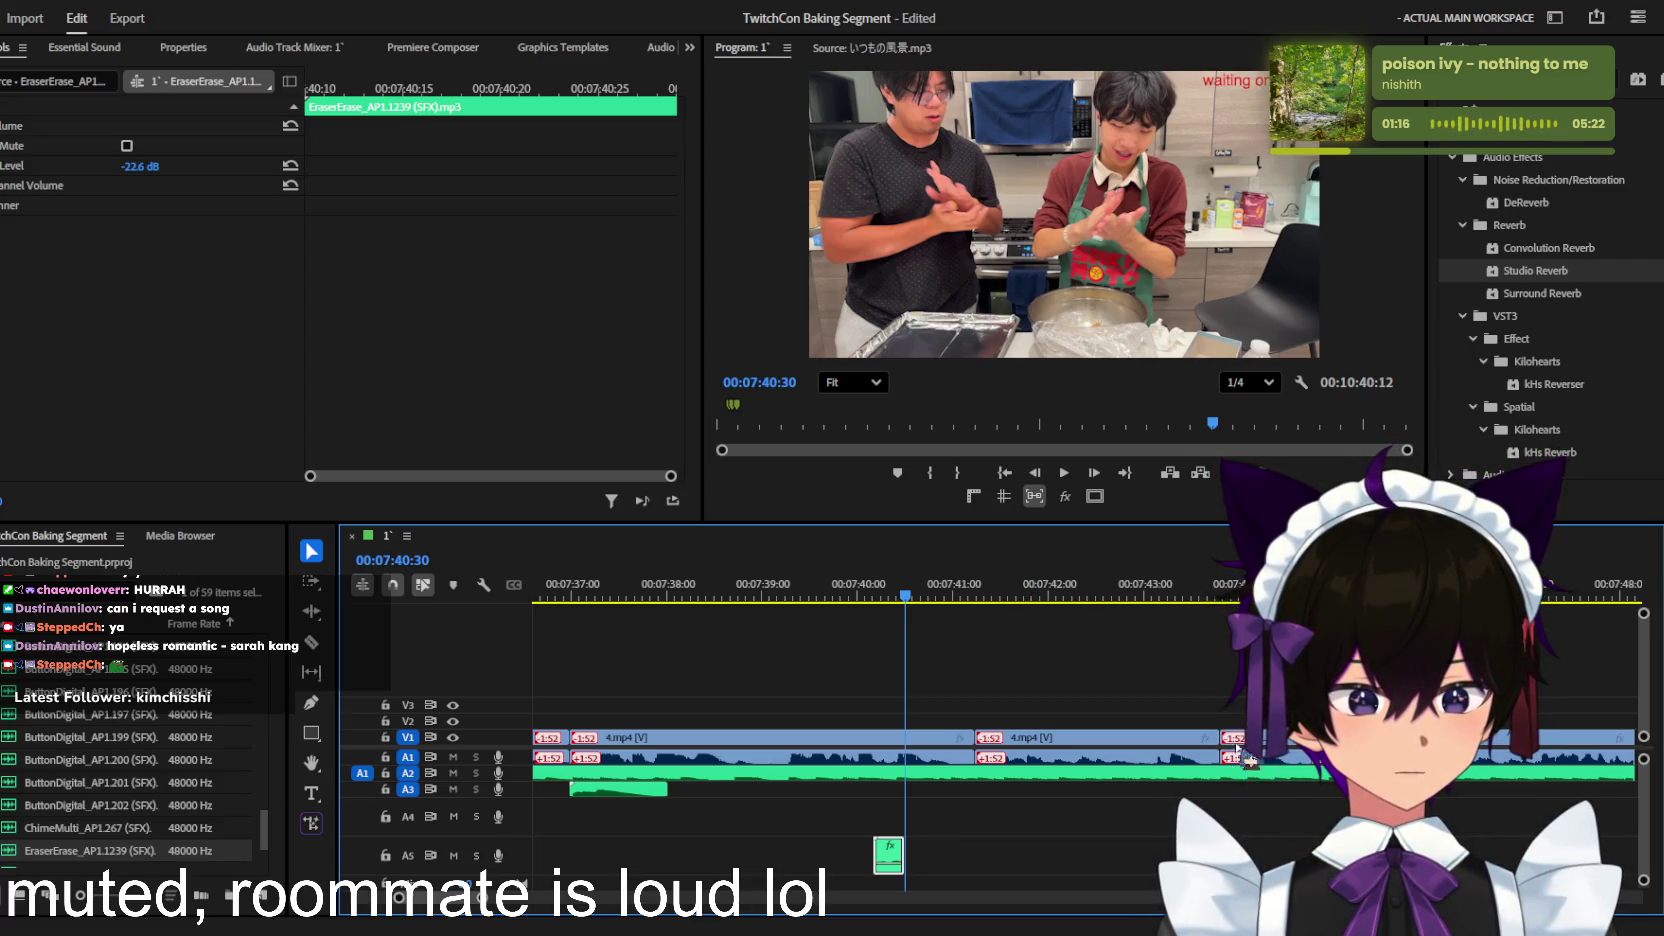
scroll(880, 800, down, 5)
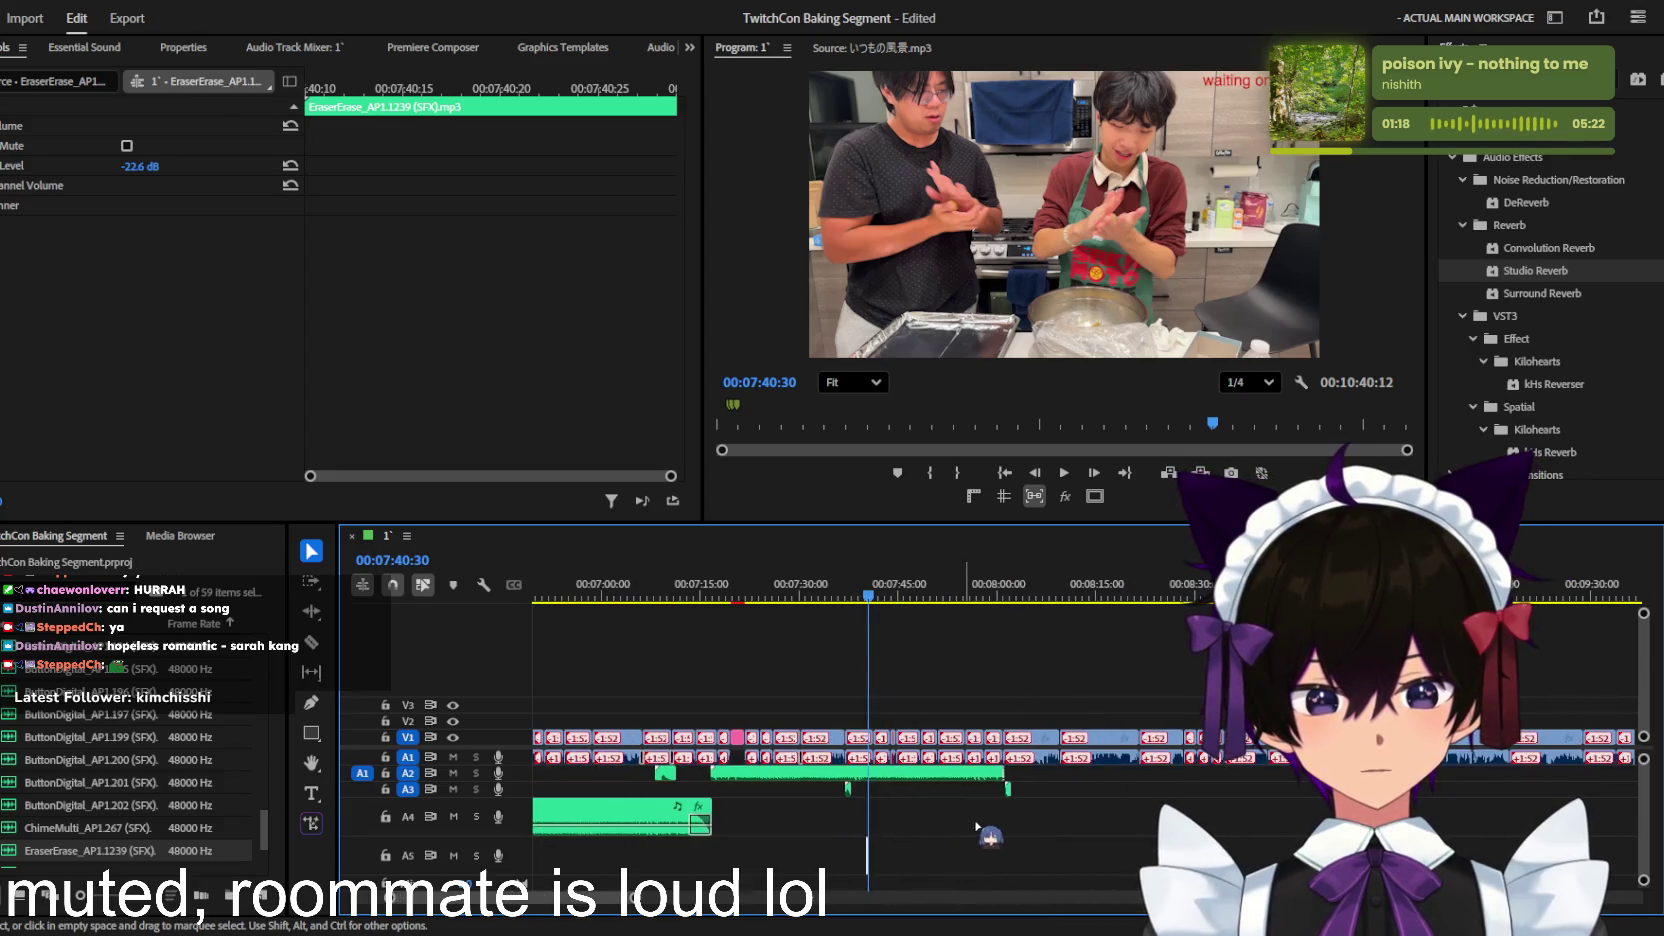
click(665, 773)
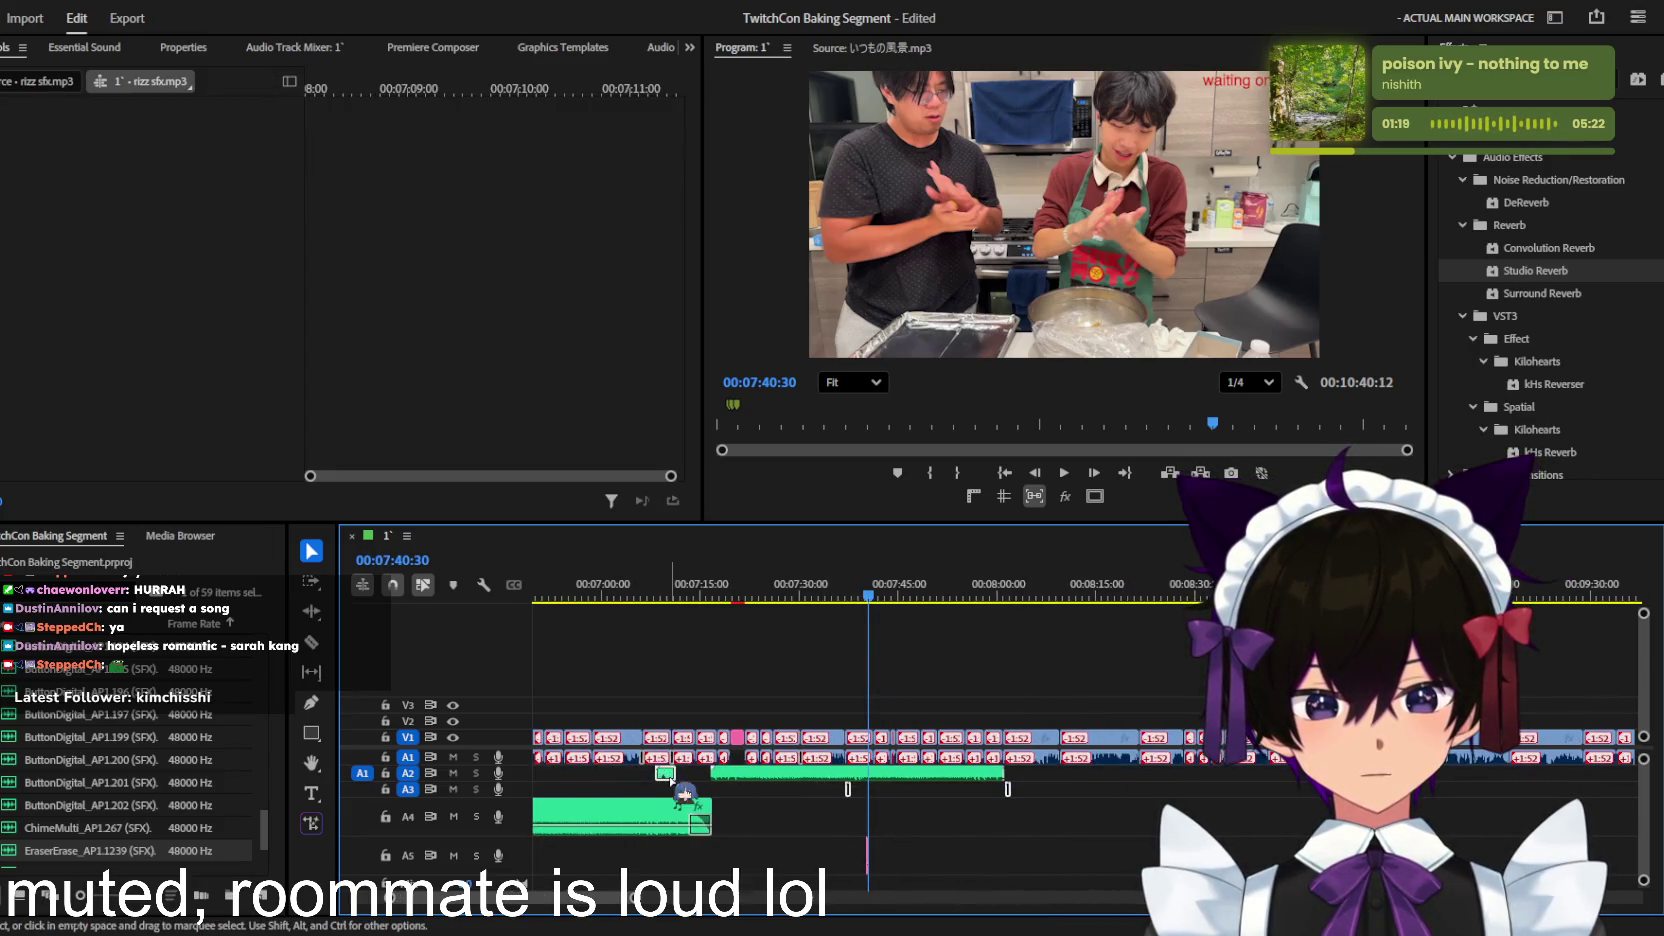
Step: Select the long A3 audio clip, then the metallic riser sound clip
scroll(1046, 766, up, 2)
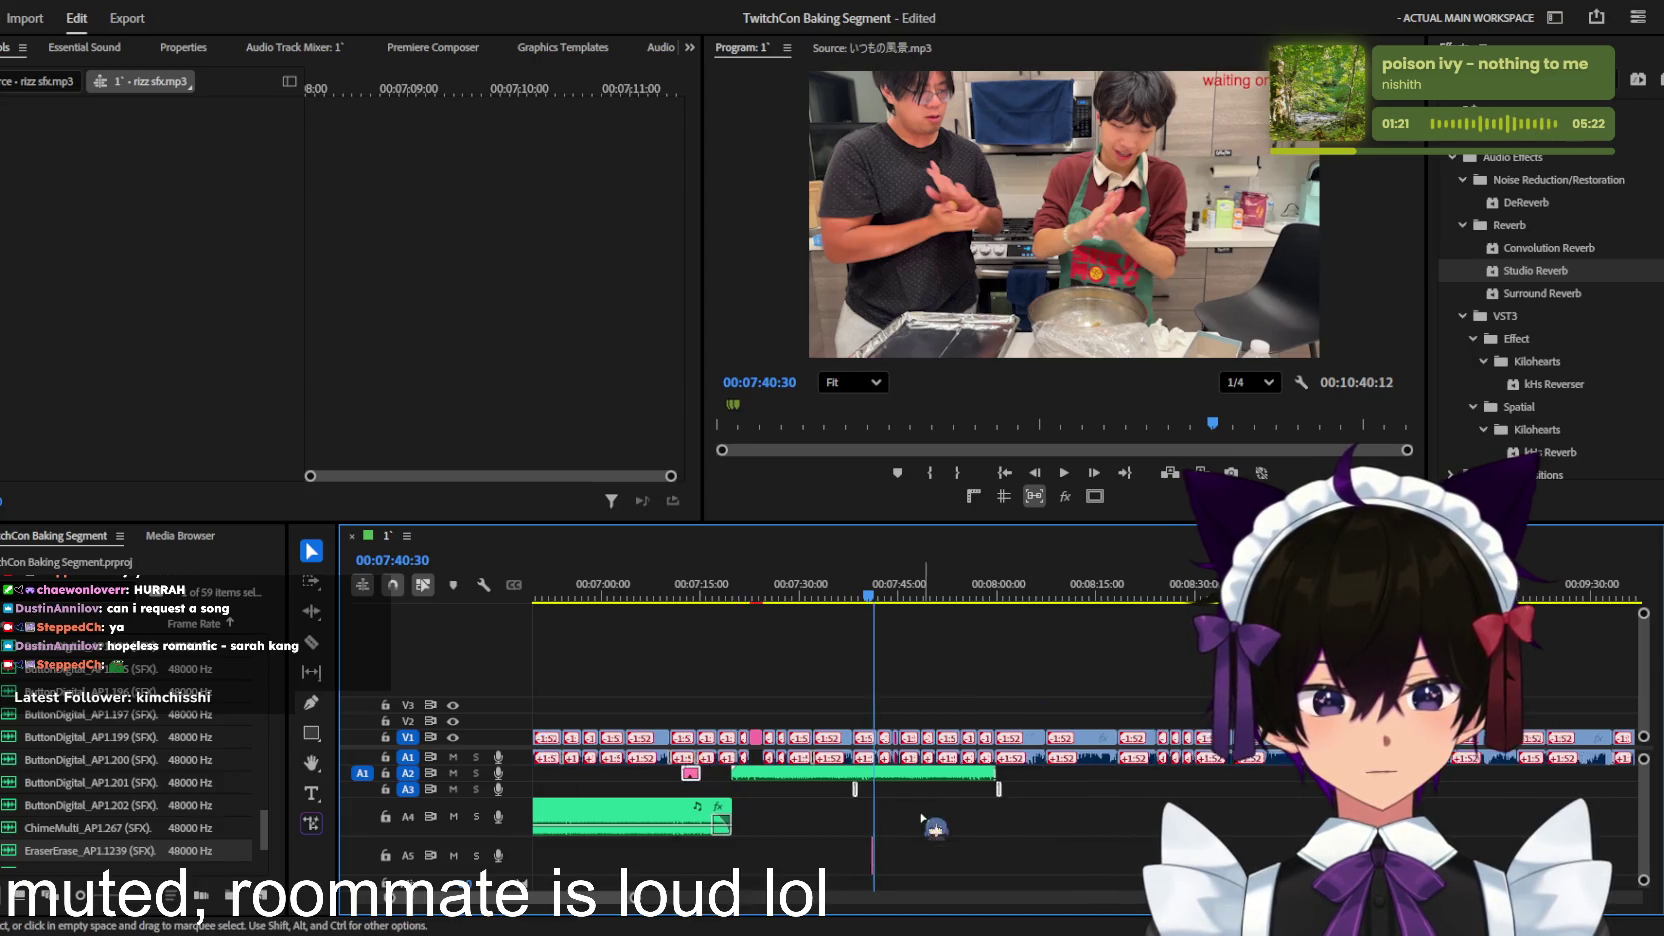
scroll(1000, 775, up, 3)
scroll(970, 780, up, 3)
scroll(945, 787, up, 2)
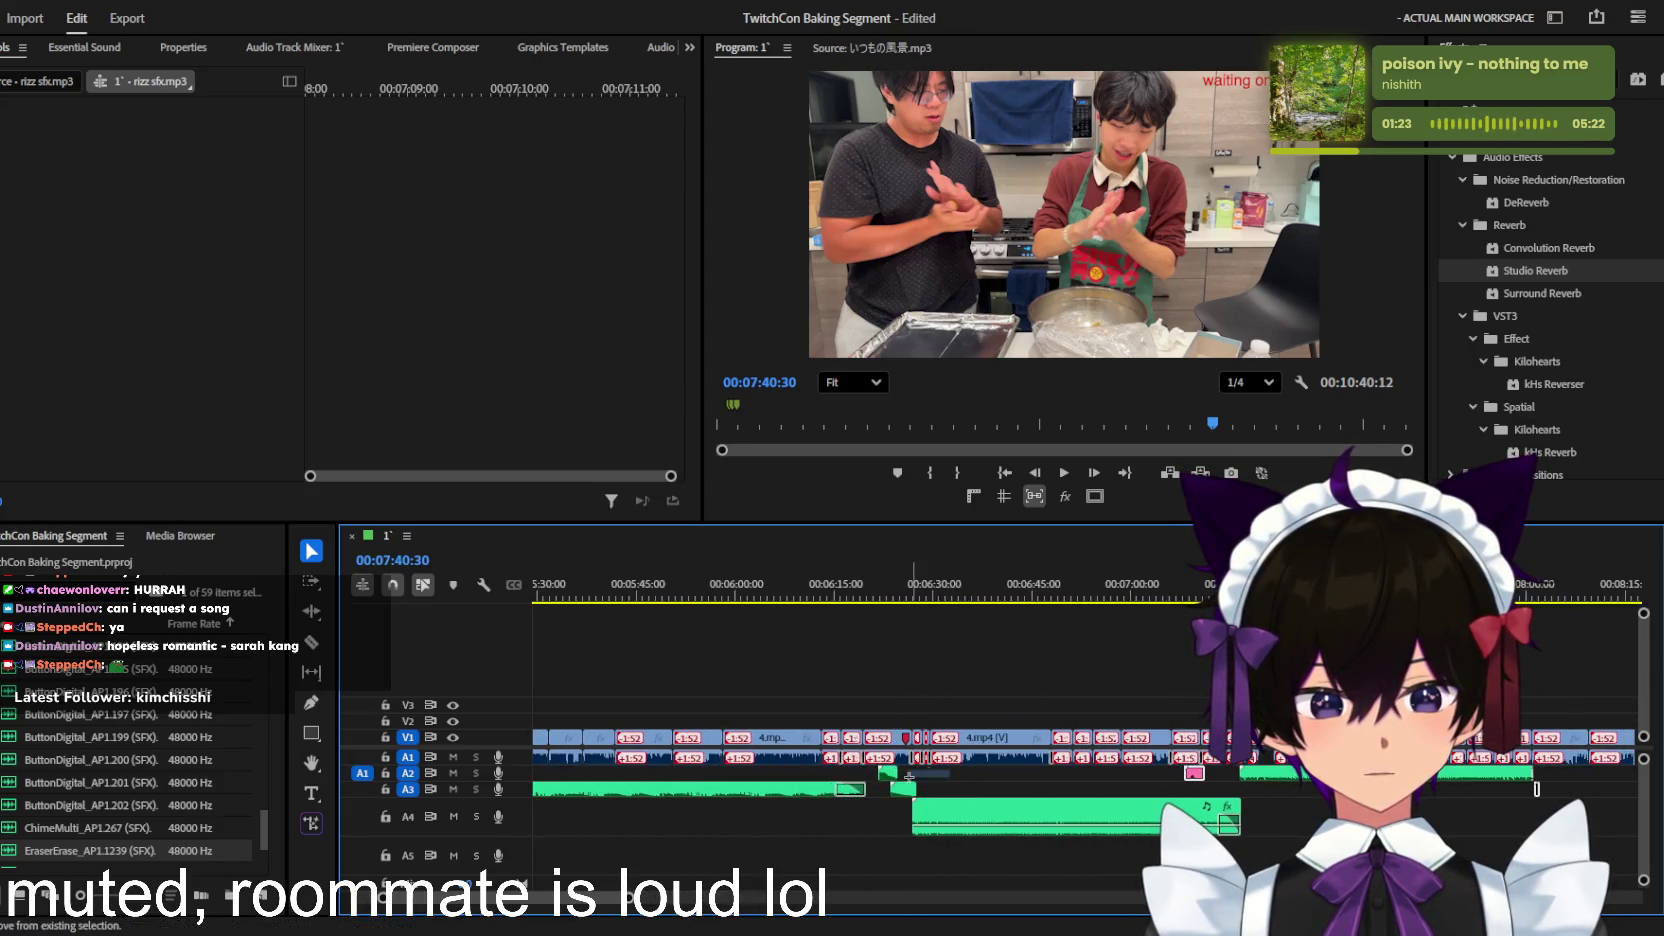
click(760, 789)
scroll(673, 795, up, 3)
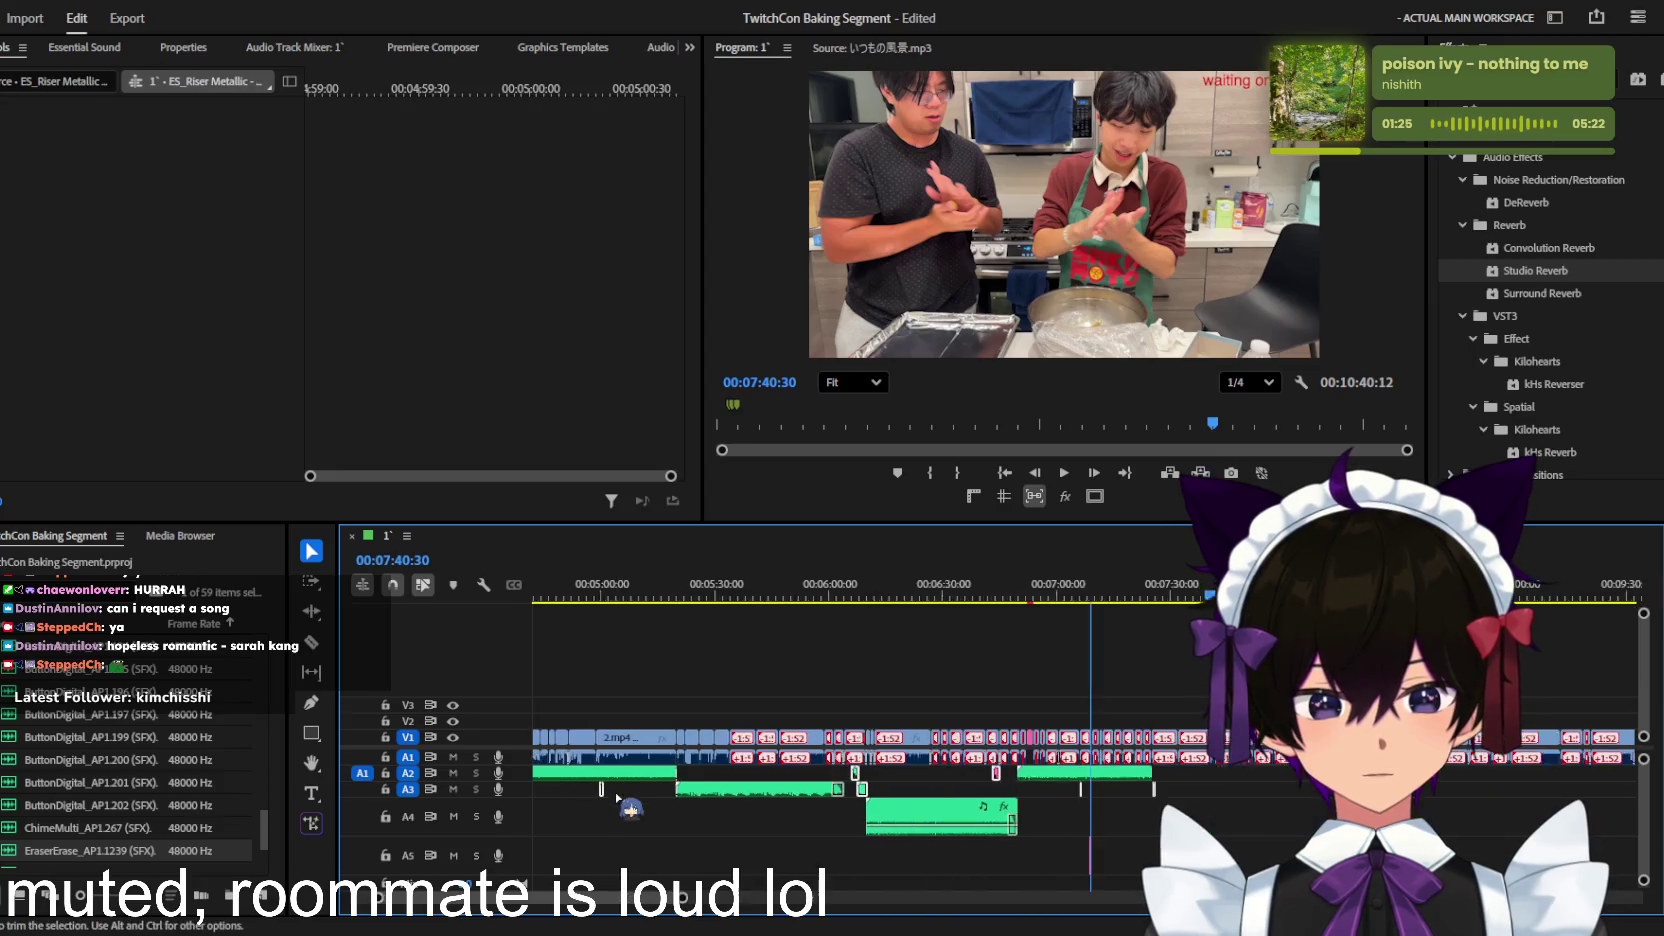
scroll(600, 790, down, 5)
click(666, 790)
scroll(1010, 800, down, 2)
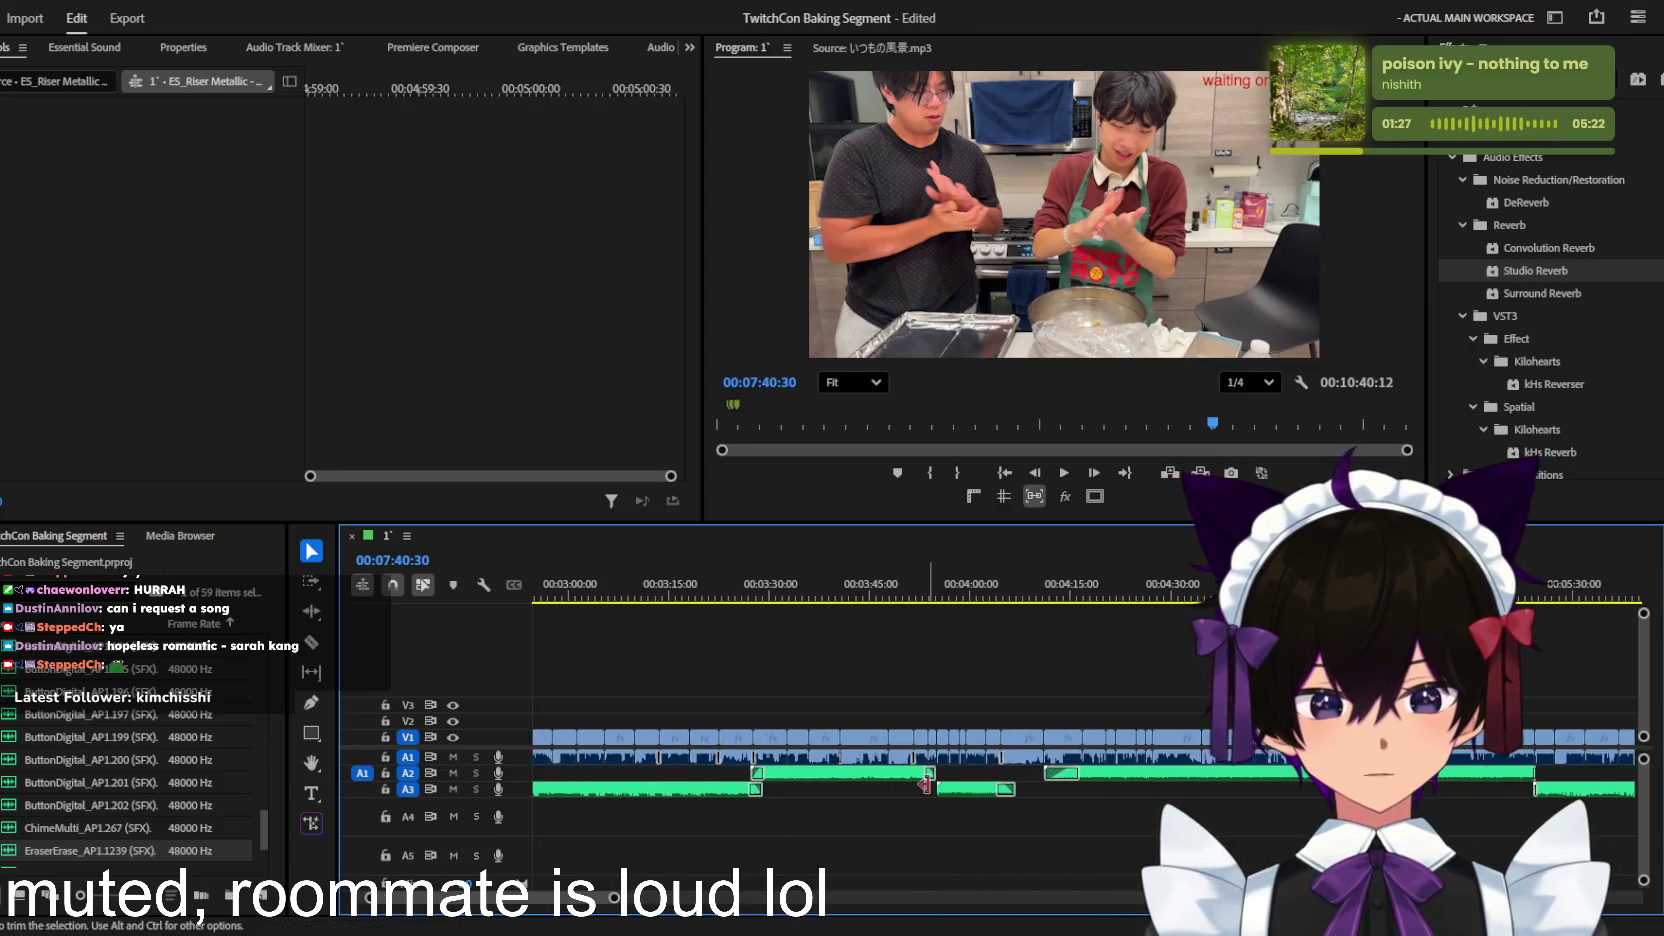
scroll(1025, 798, down, 2)
scroll(1040, 795, down, 2)
scroll(1060, 792, down, 2)
scroll(1068, 791, up, 3)
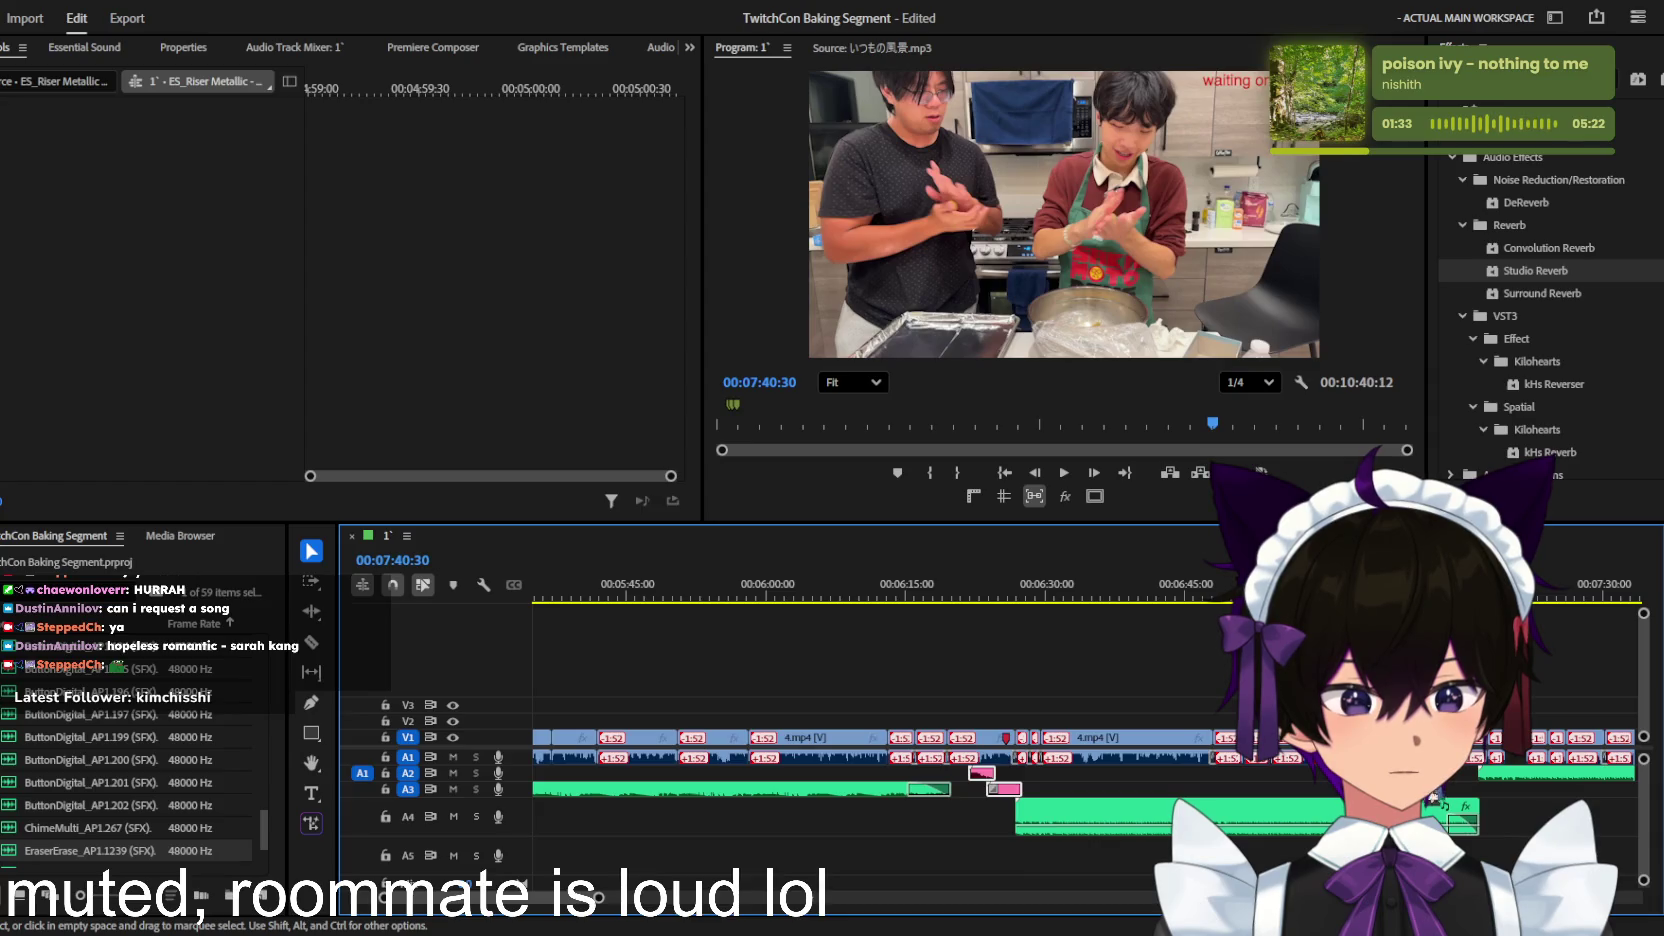
Step: Move the pink sound effect down to A6, leaving the Kitchen Magic music clip on its original track
drag(1004, 789, 1004, 883)
click(1272, 828)
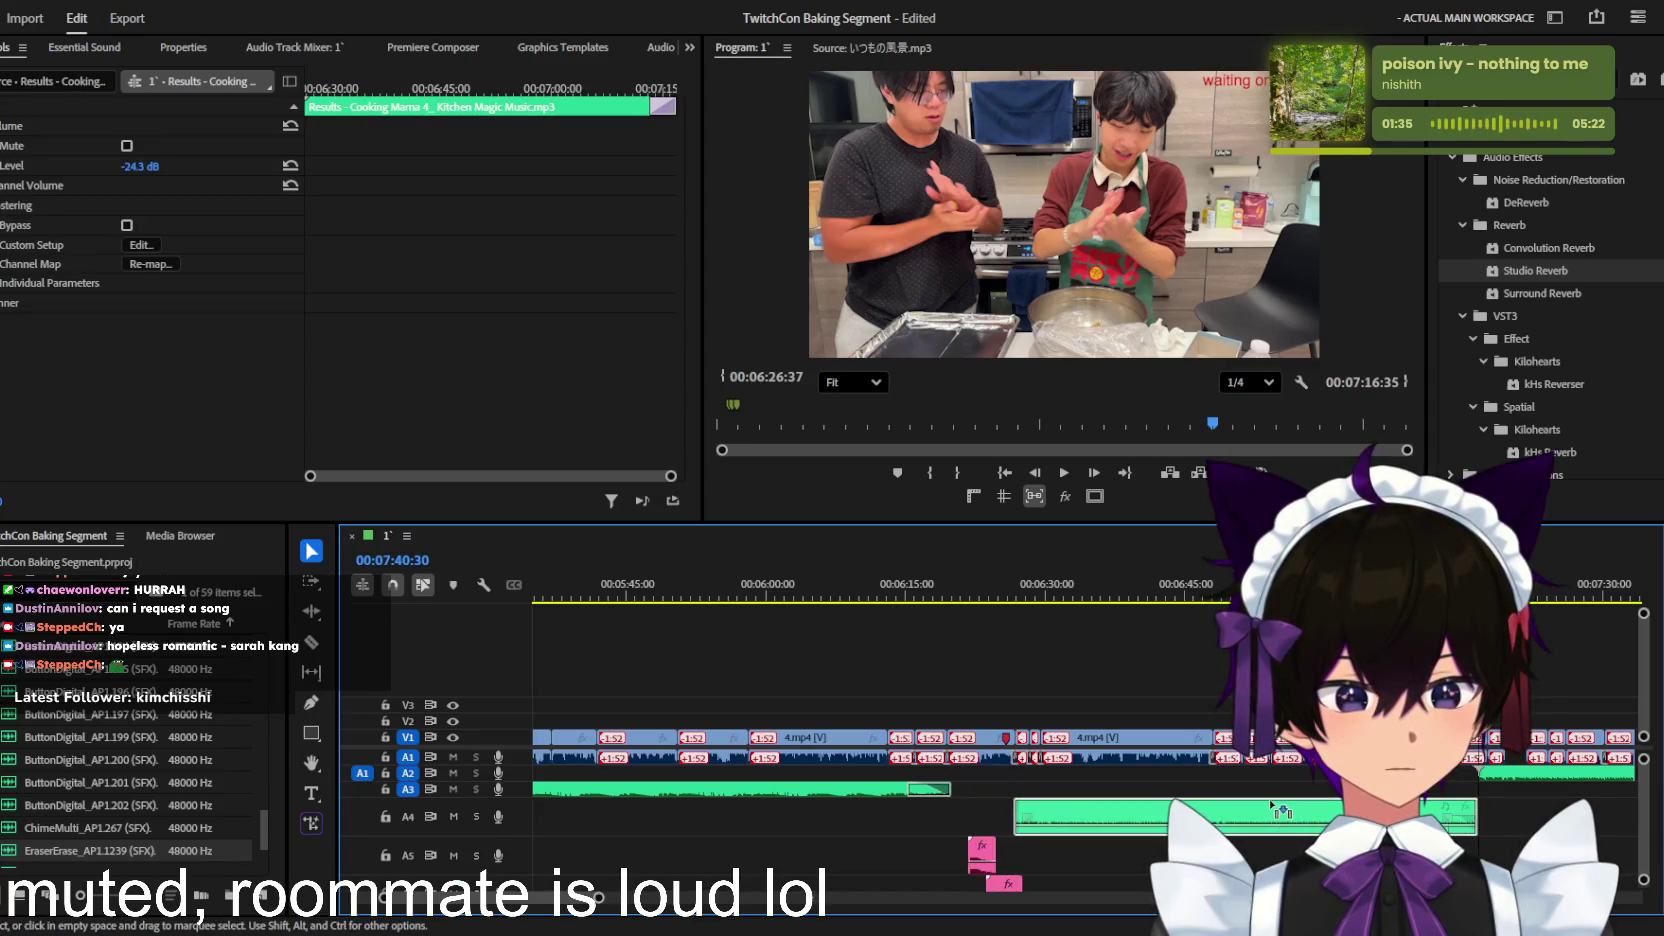
mouse_move(1270, 804)
mouse_down()
mouse_move(1312, 796)
mouse_move(1312, 780)
mouse_up()
scroll(1093, 805, down, 5)
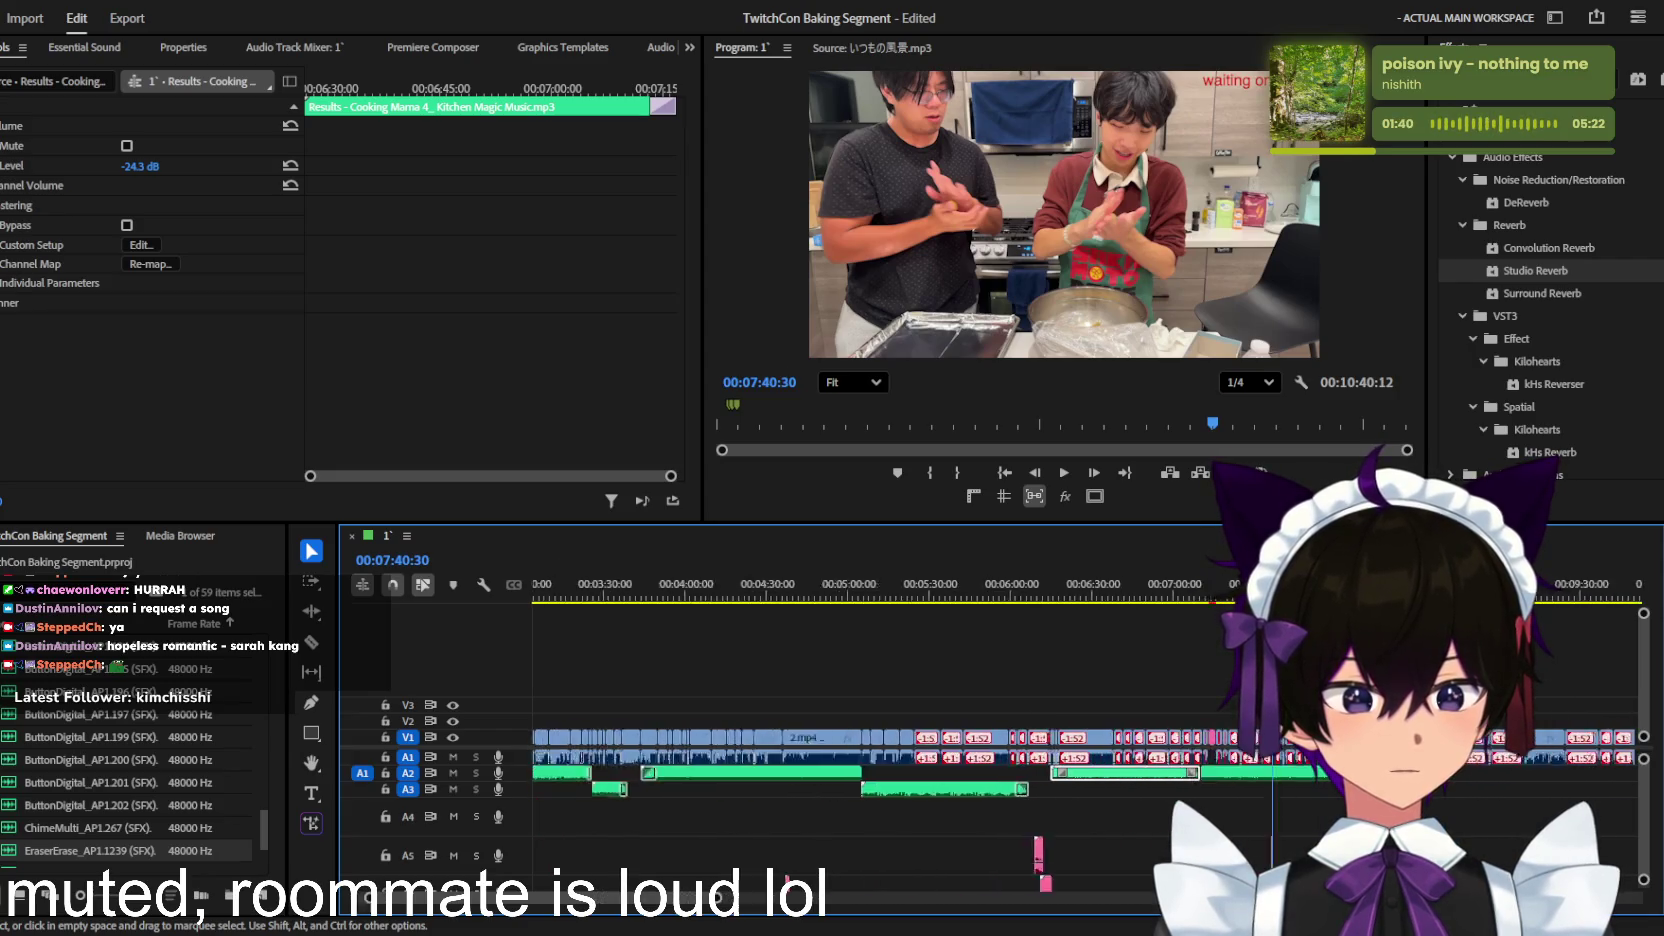
key(ctrl+z)
click(1008, 815)
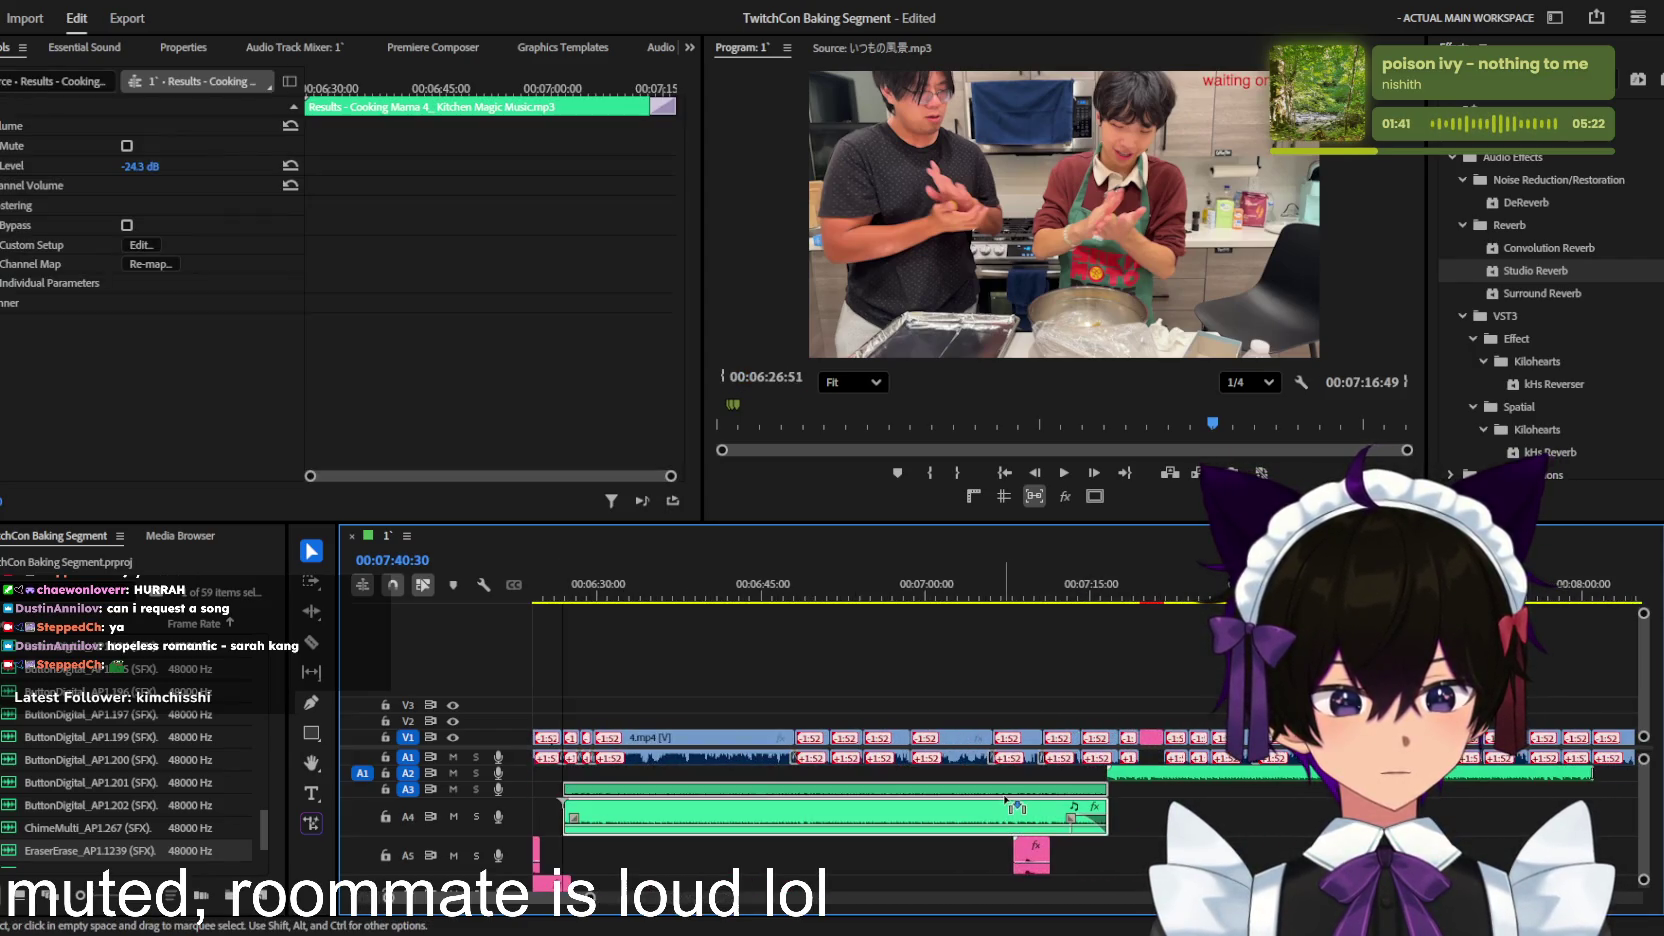
Step: Scroll through the audio tracks and adjust the timeline view to check the clip layout
scroll(1020, 820, down, 5)
scroll(1030, 823, down, 3)
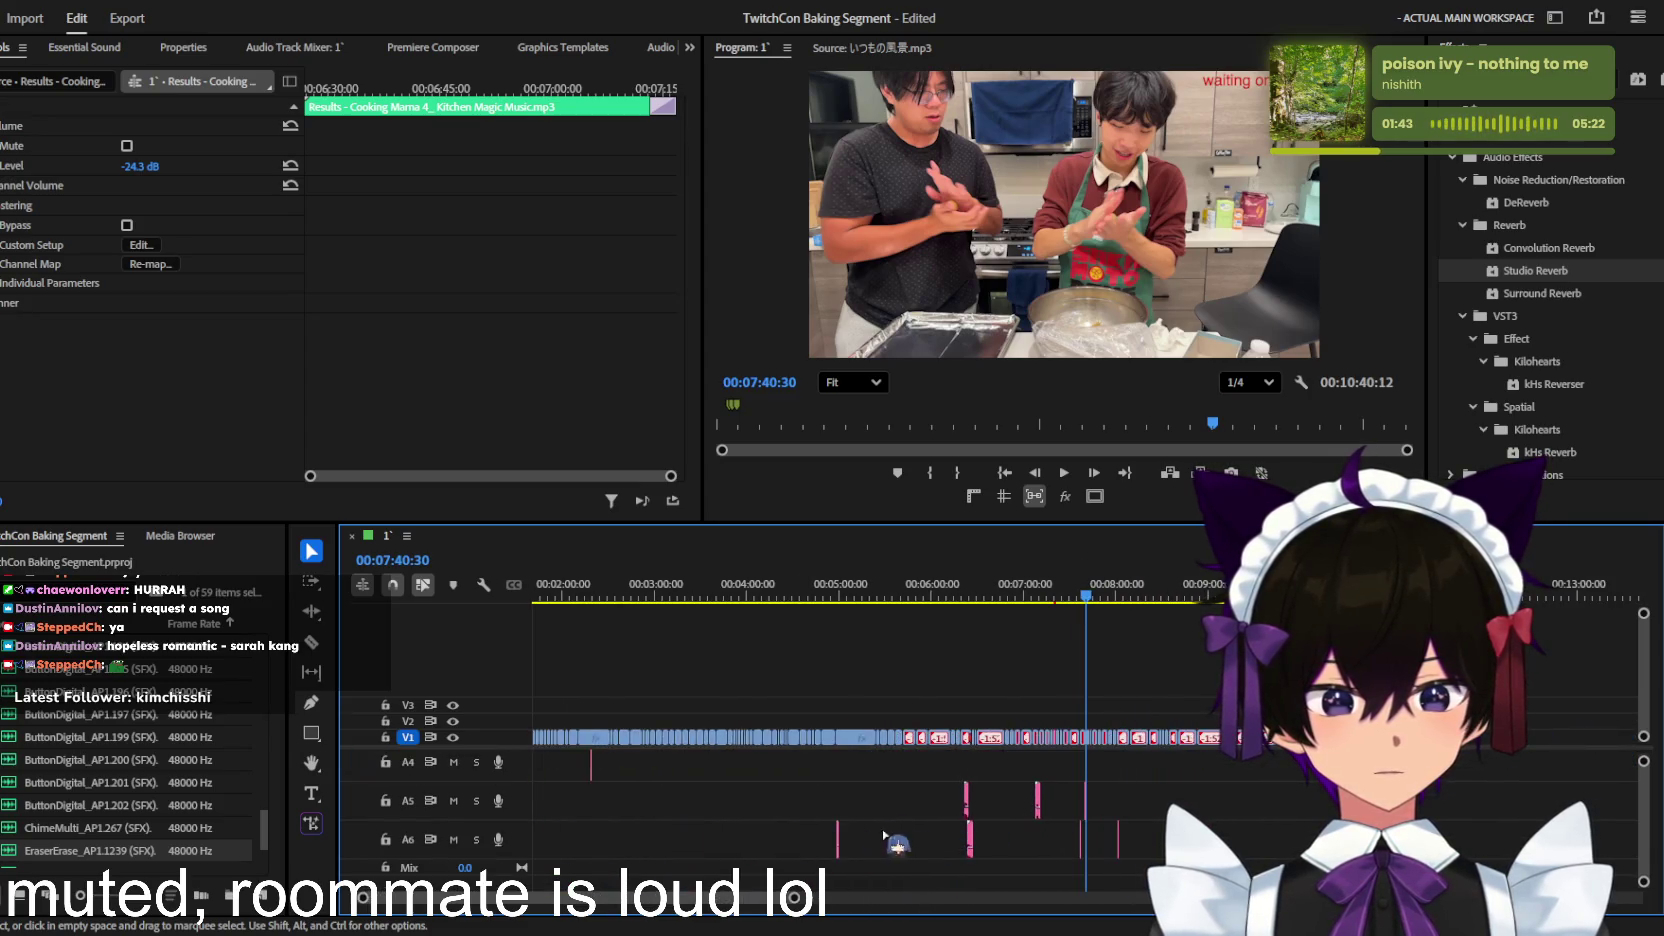
scroll(1400, 800, up, 5)
drag(1646, 762, 1630, 665)
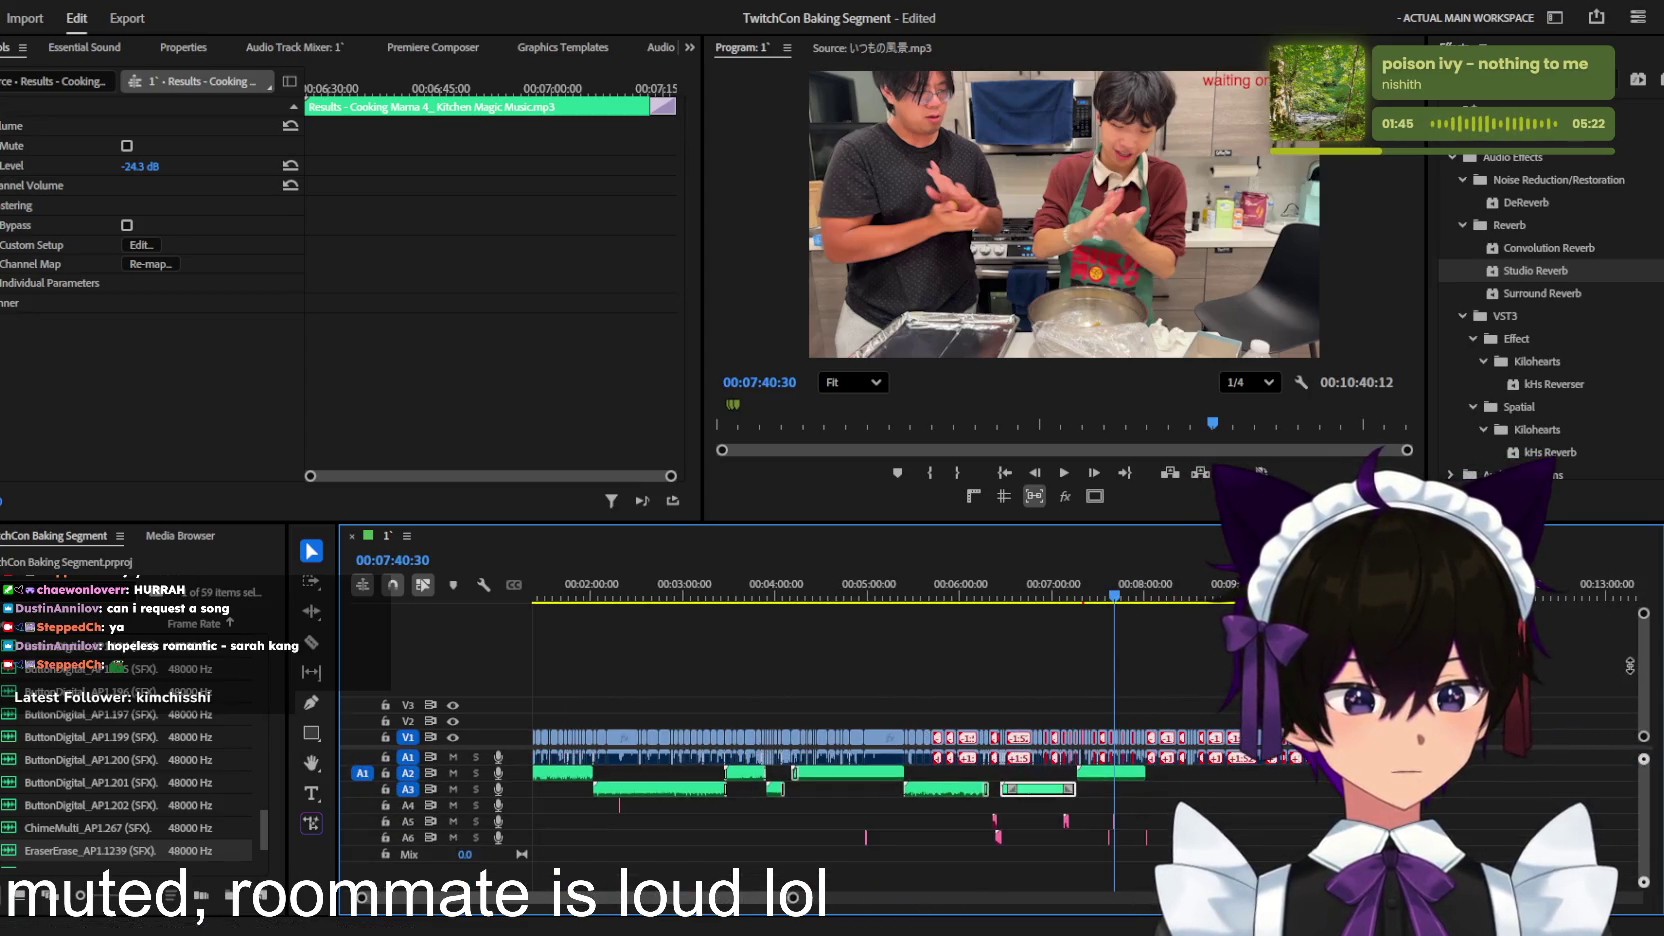
scroll(1077, 770, down, 3)
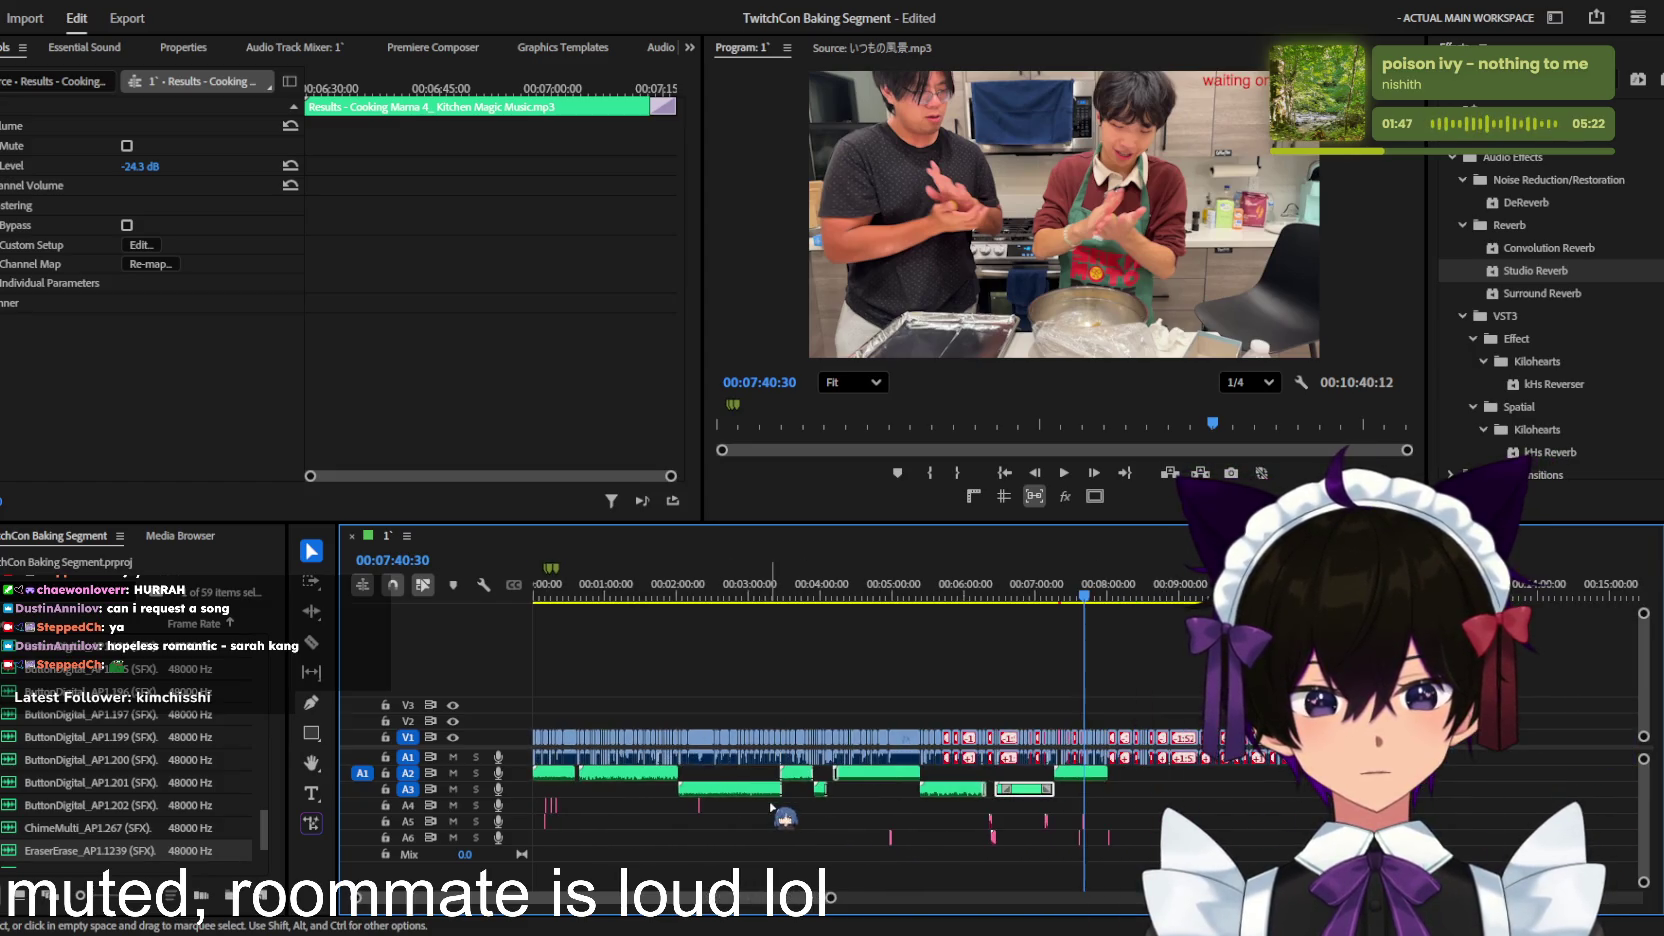
scroll(1077, 770, up, 3)
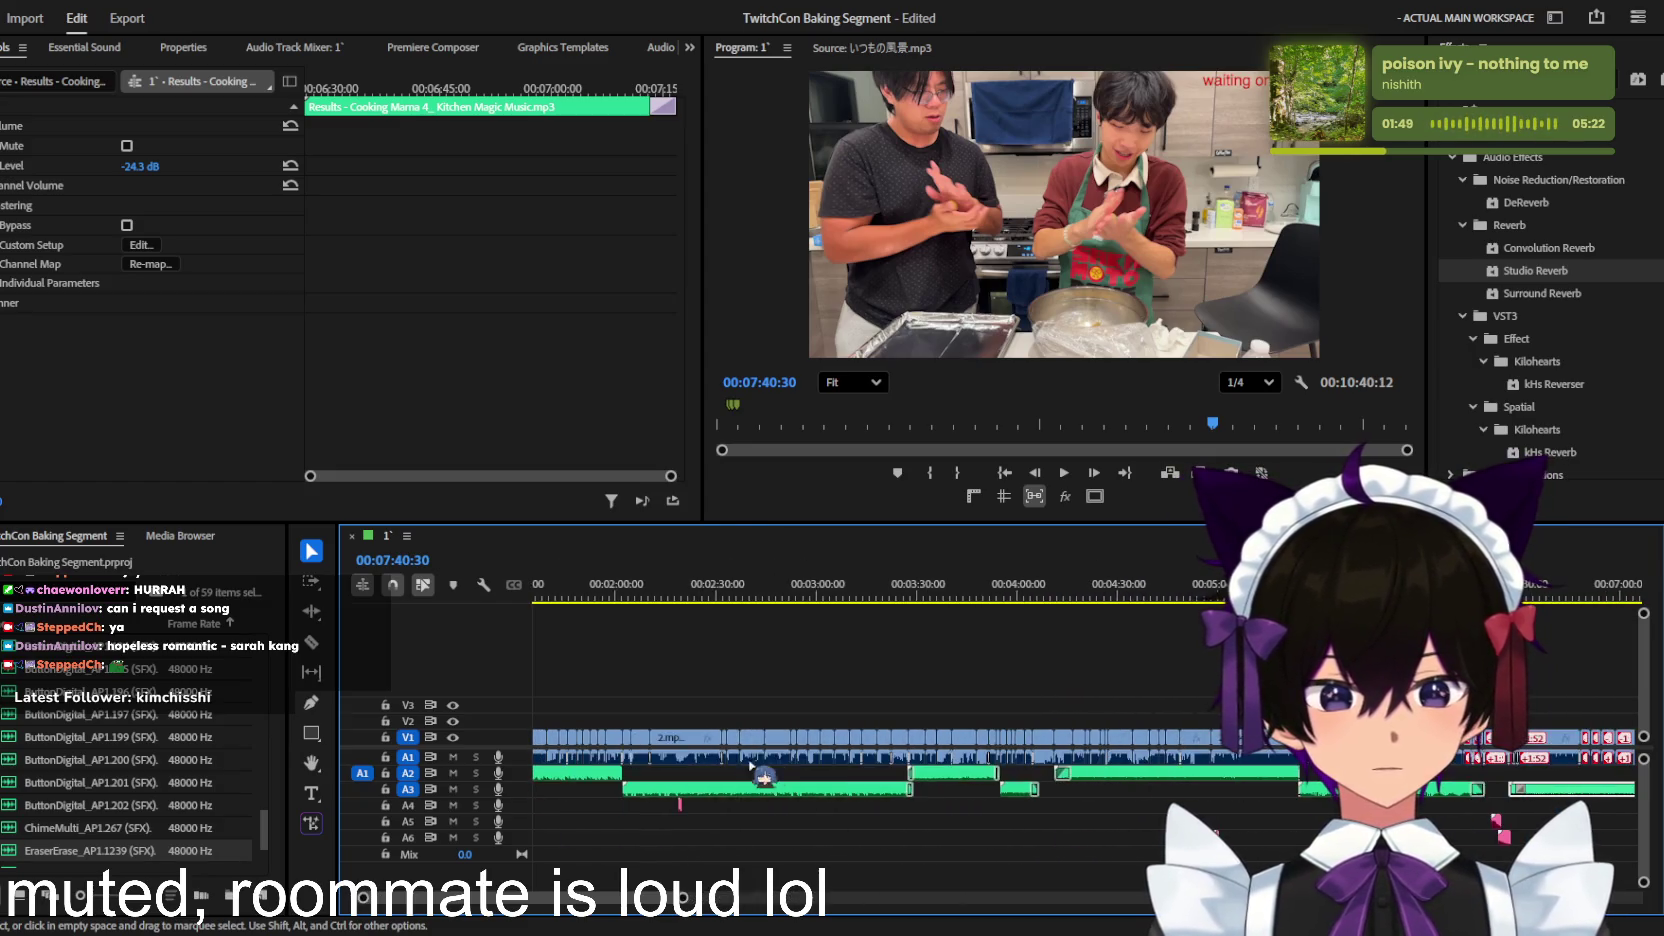
scroll(996, 795, down, 2)
scroll(960, 785, down, 2)
scroll(920, 775, down, 2)
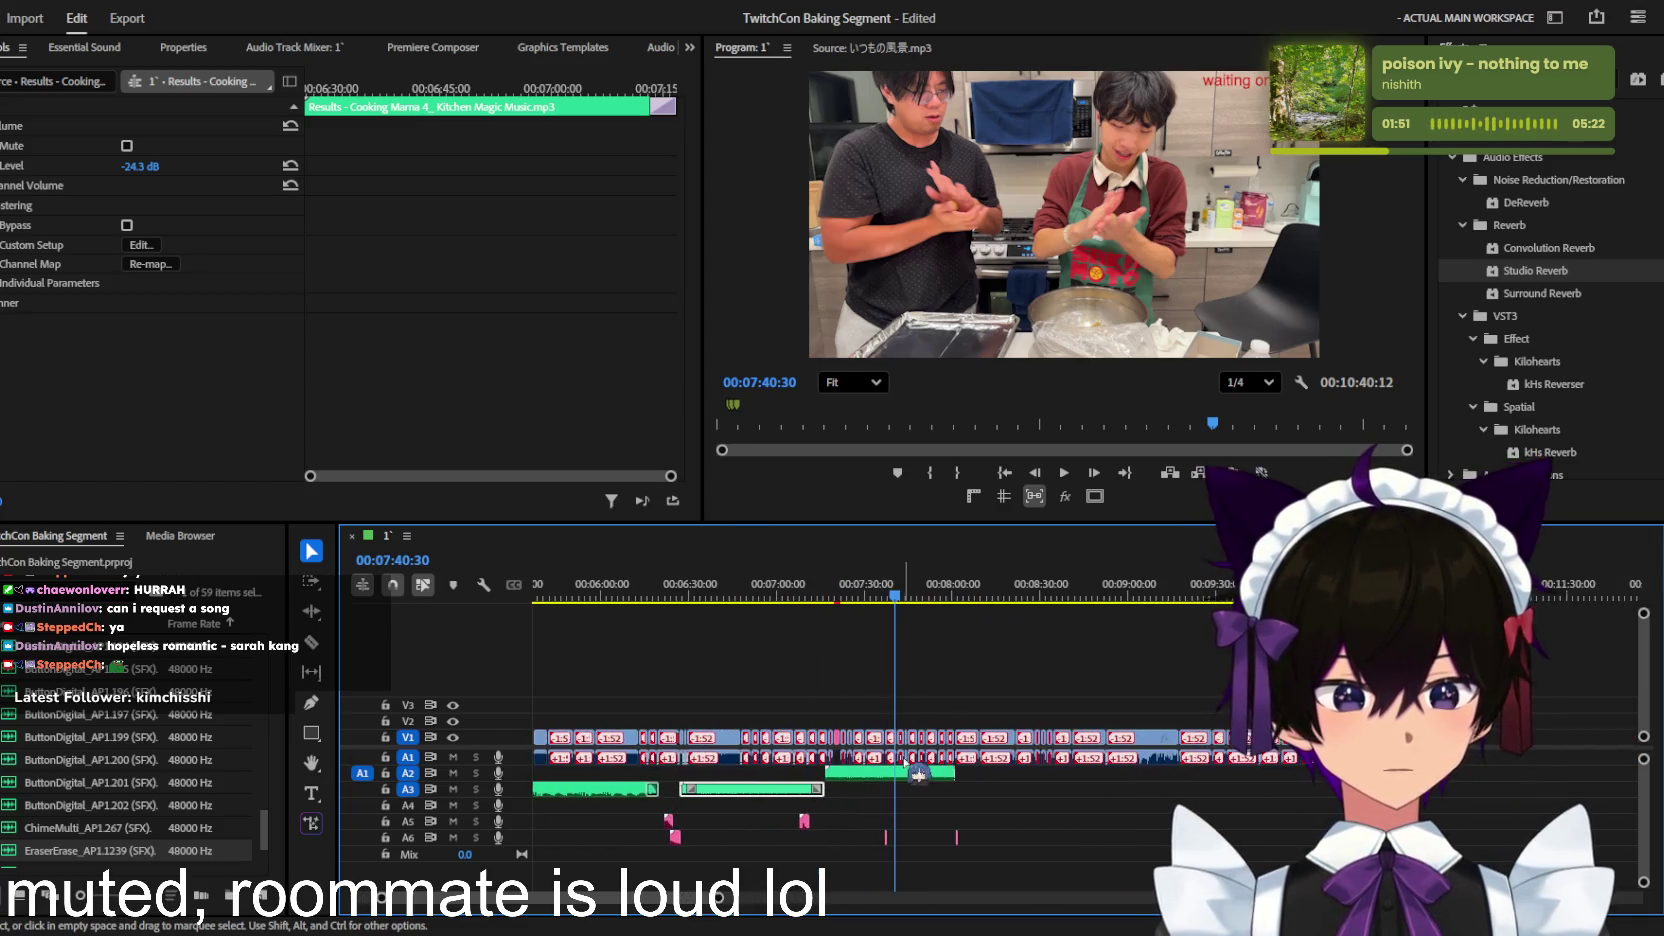
Step: Play the music from 07:40, zooming the timeline in and out while reviewing it
scroll(920, 775, up, 5)
key(space)
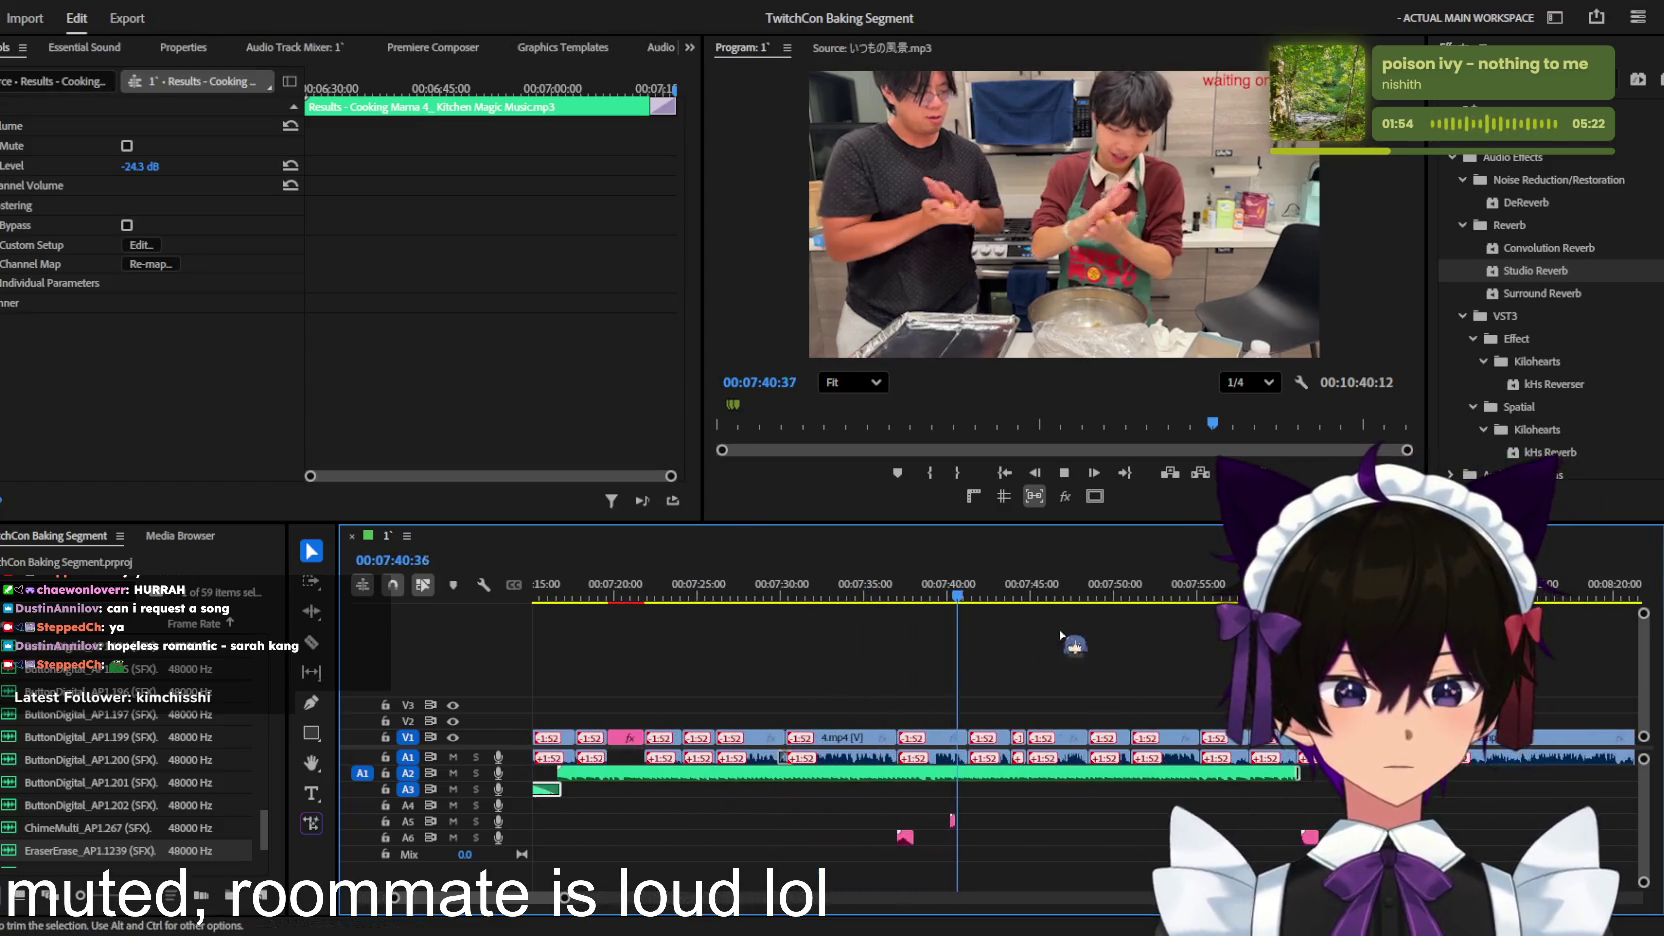
click(1073, 686)
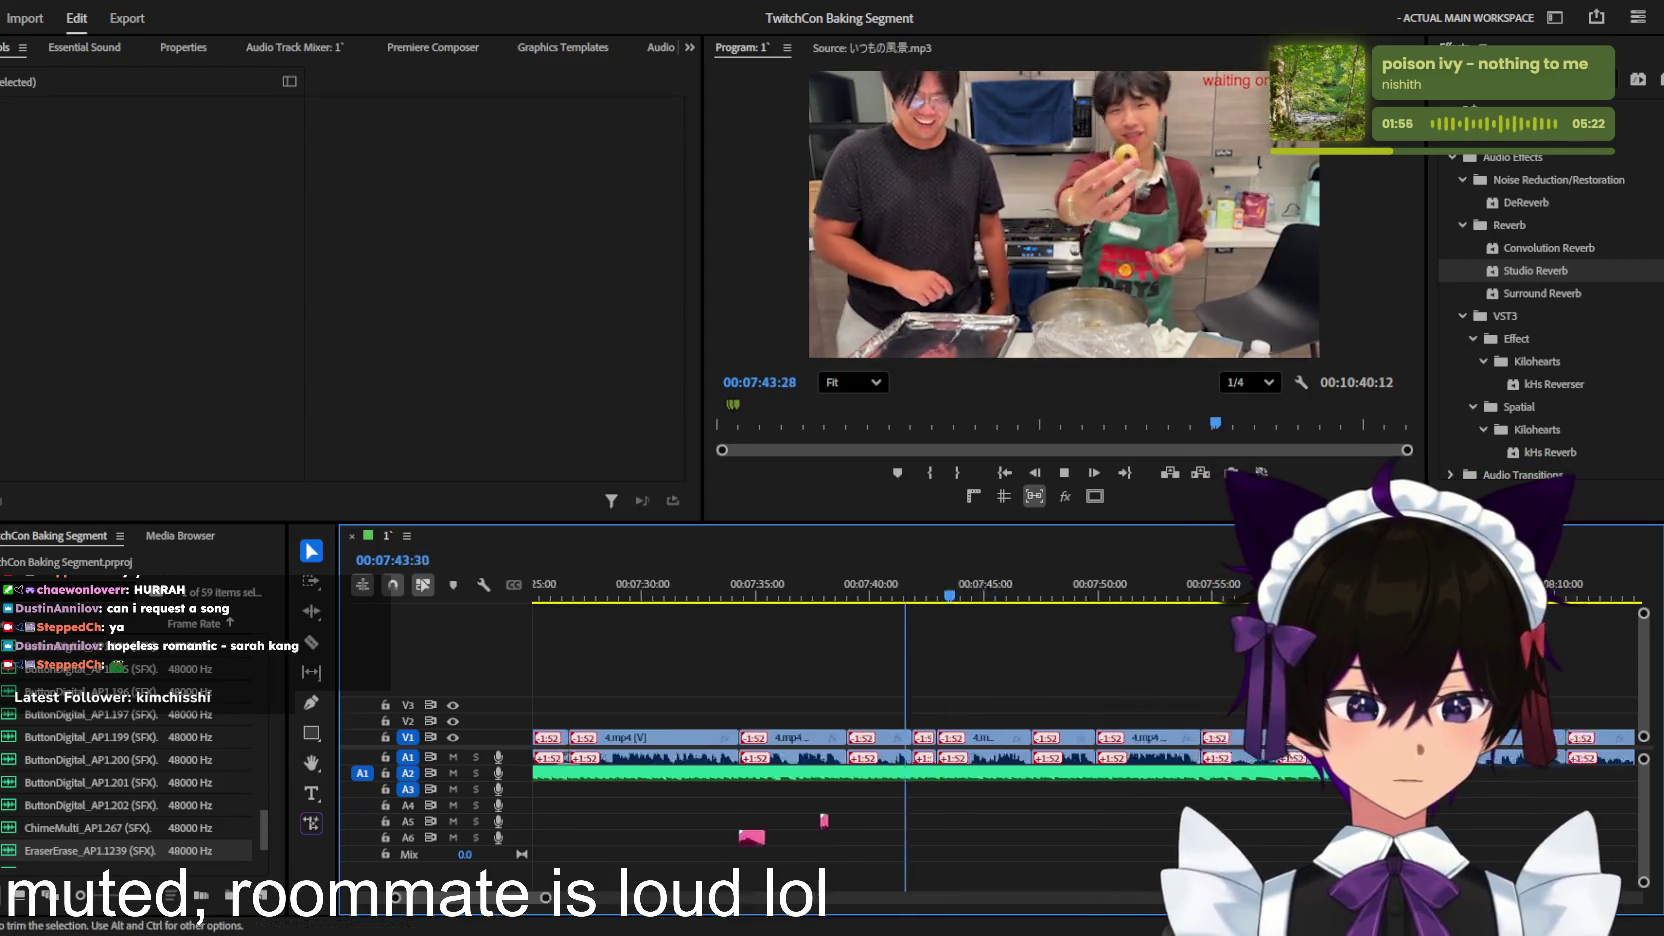
key(=)
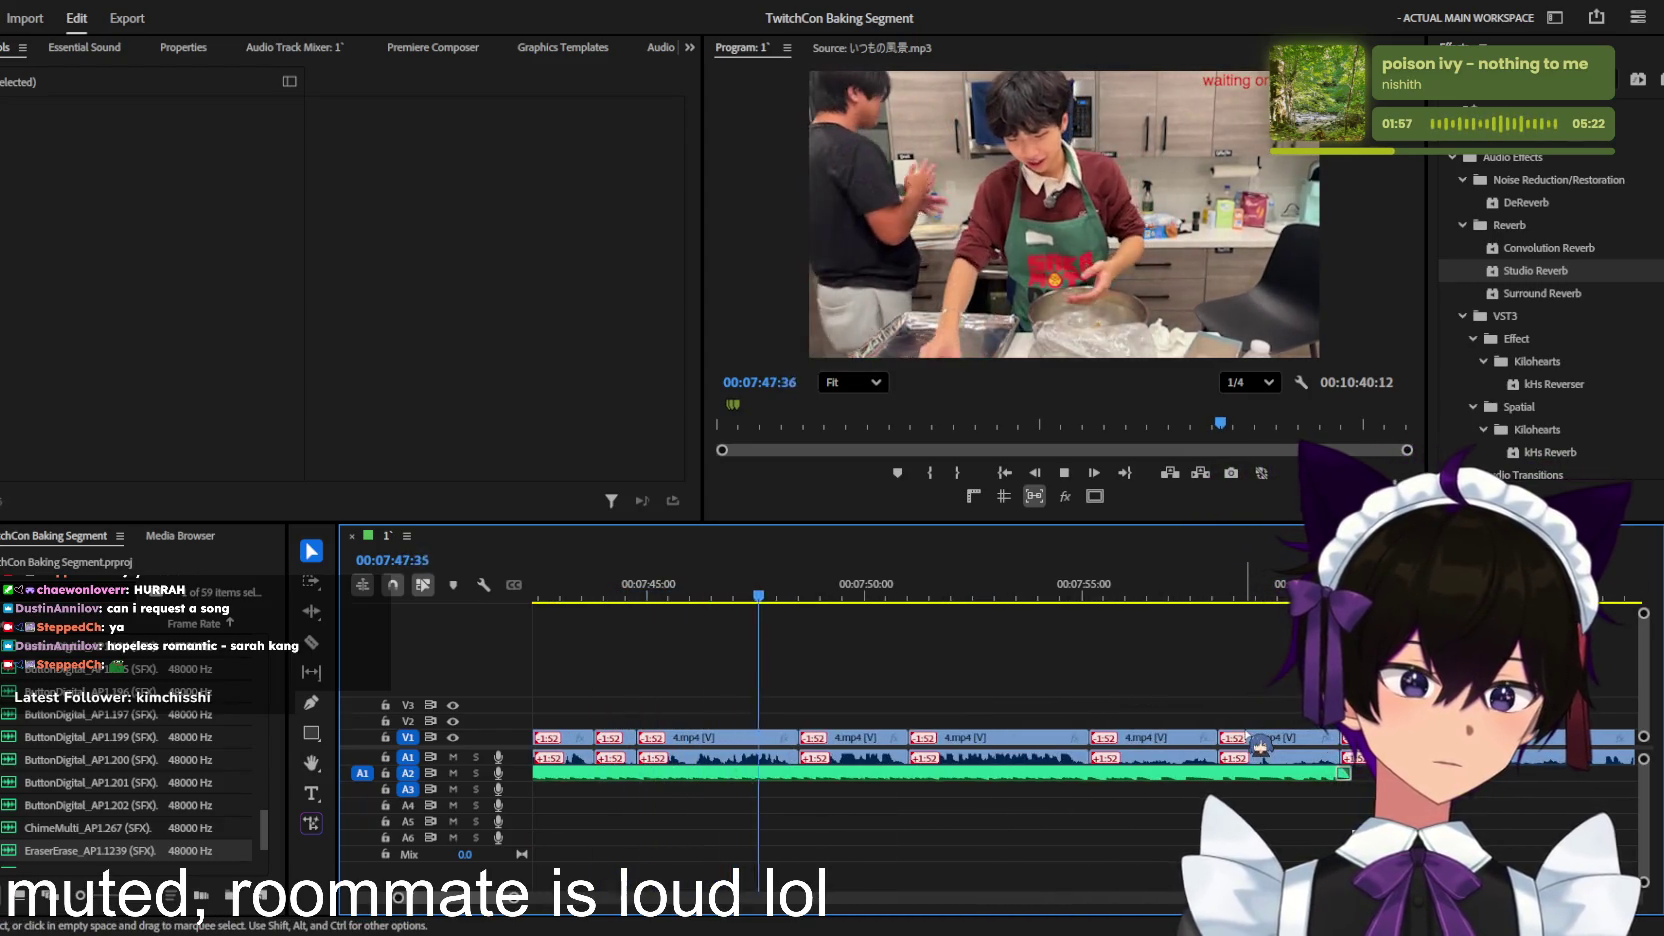
key(-)
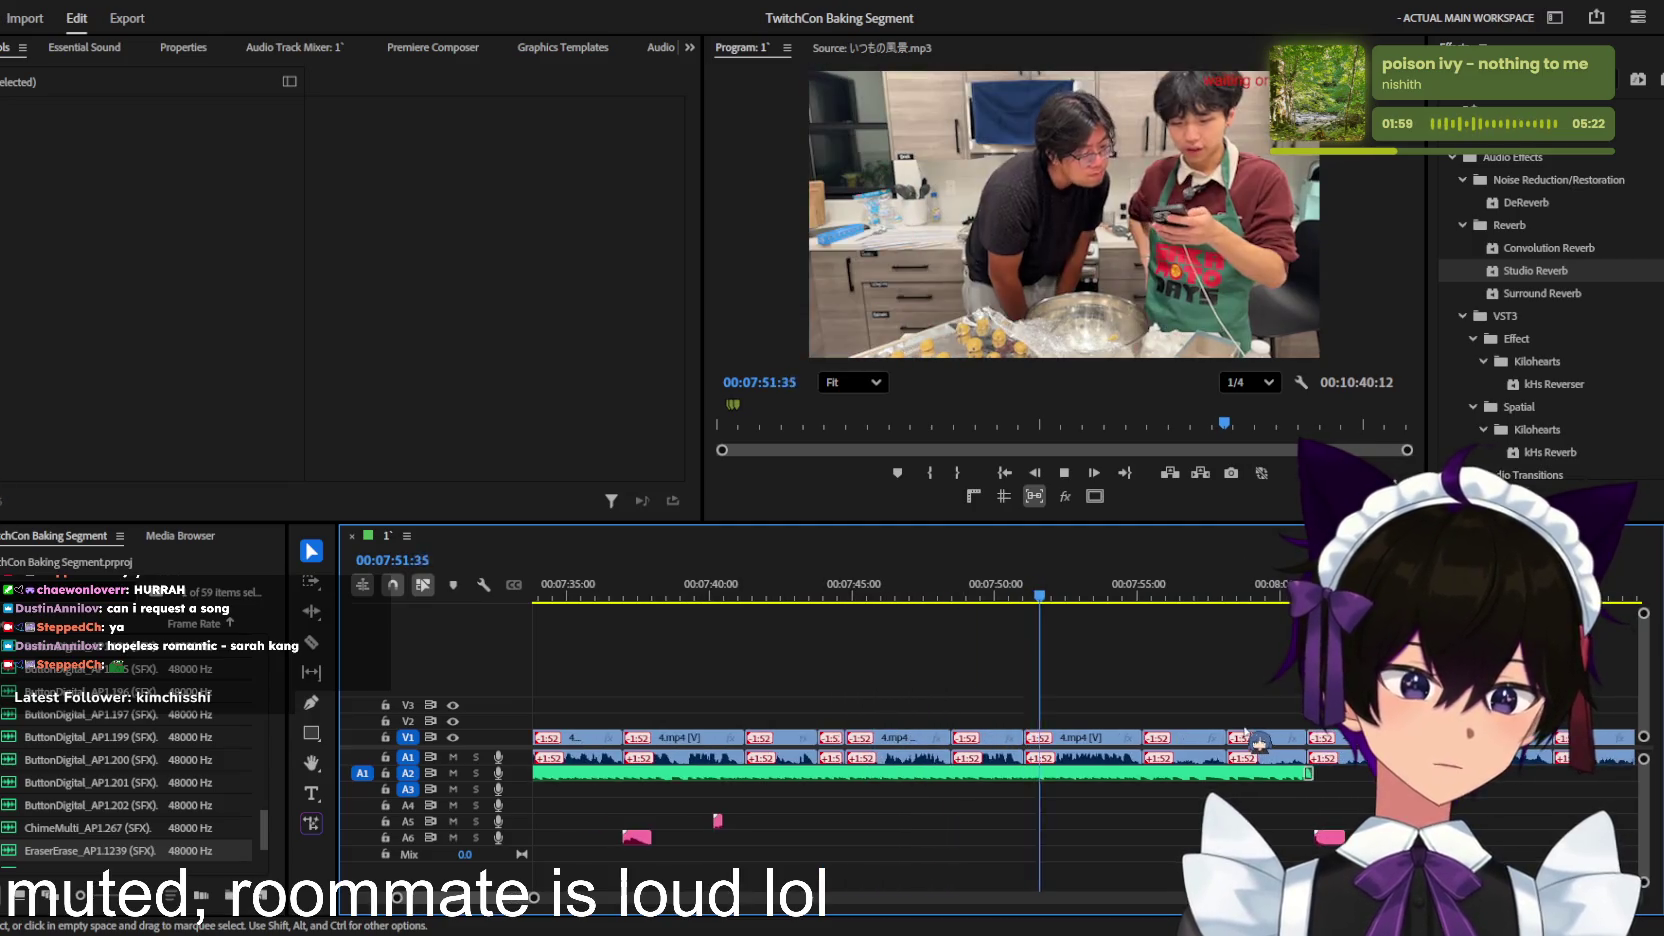
key(=)
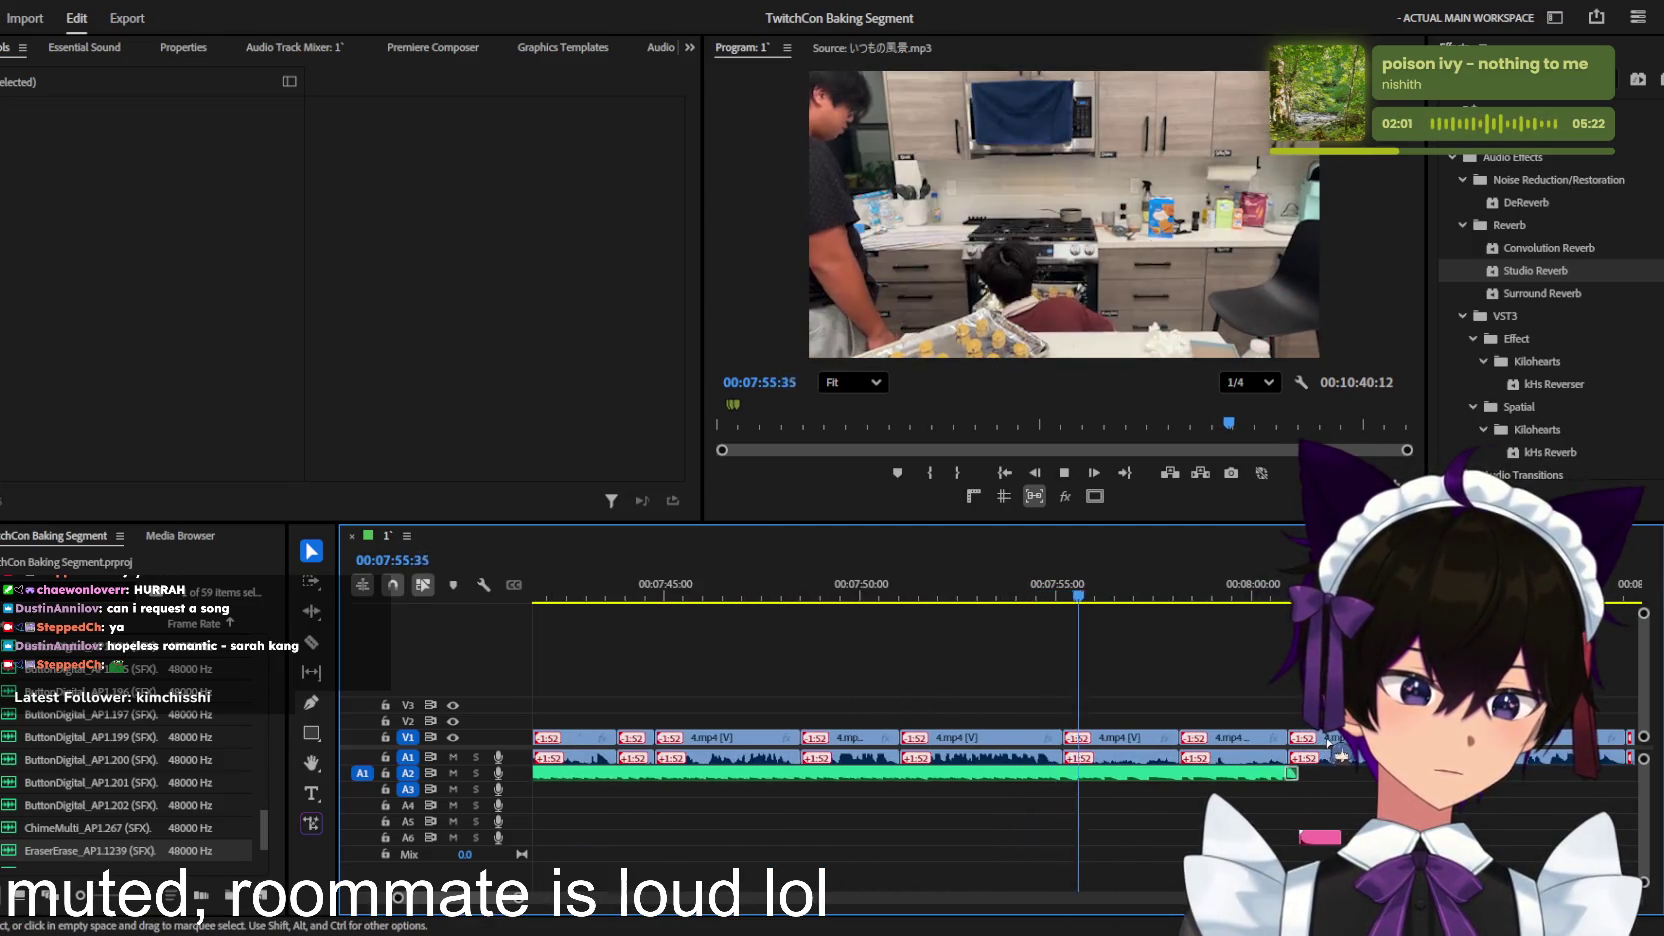
key(=)
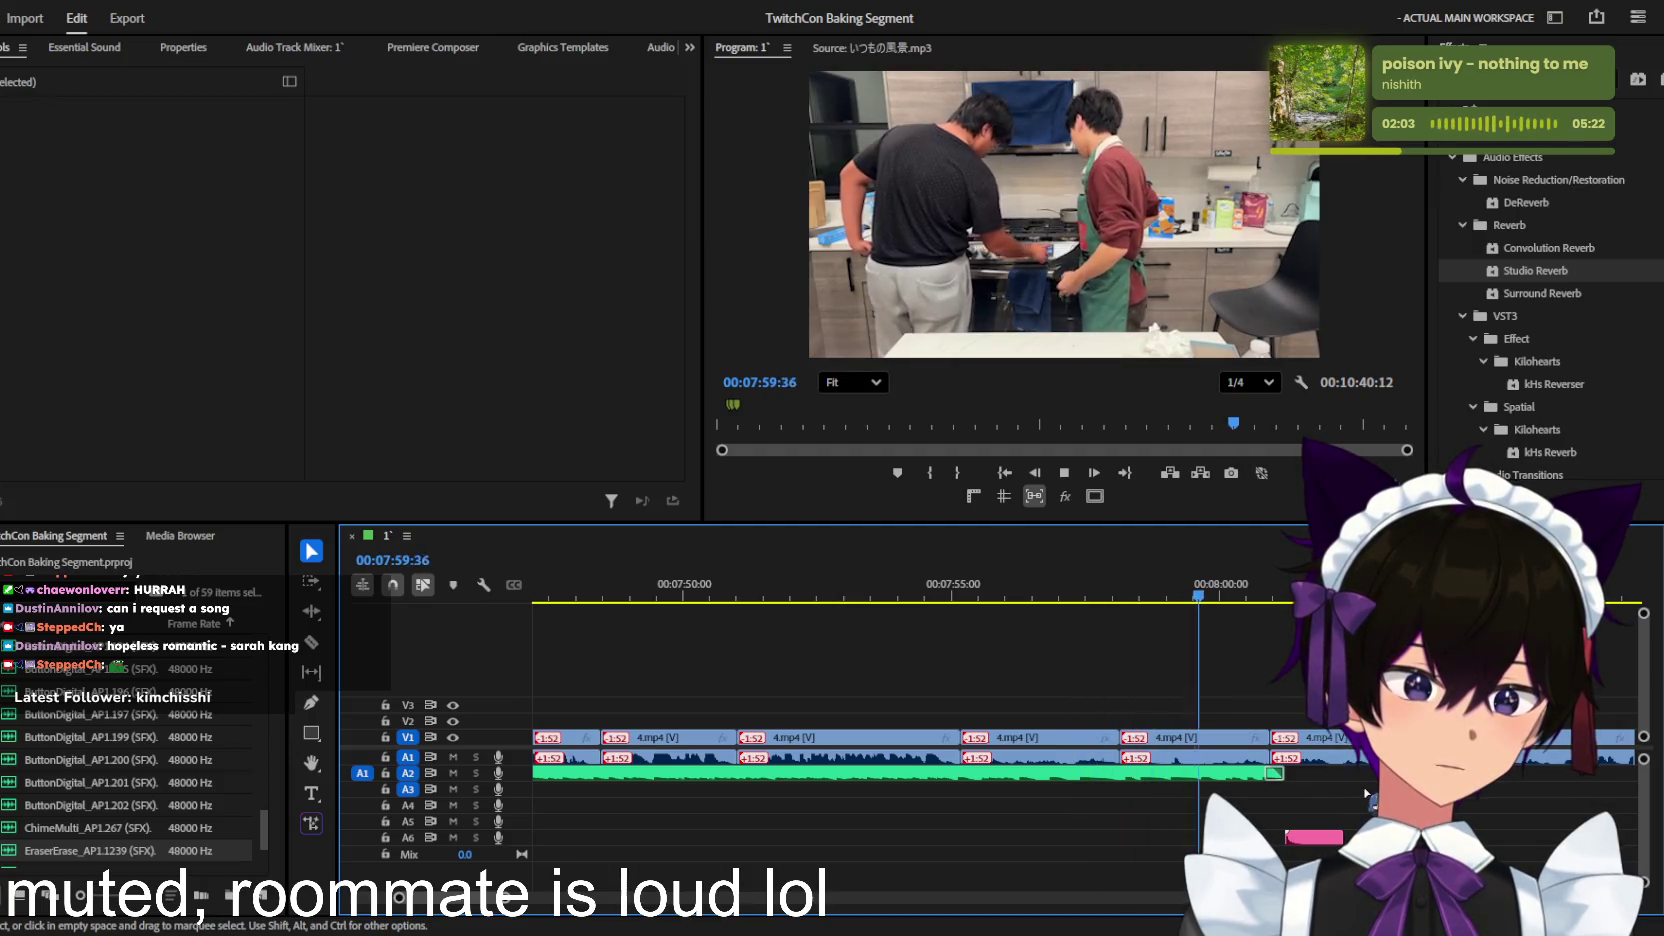
Step: Stop playback at 08:05:33 and add a second music clip onto A3 near 08:00
key(-)
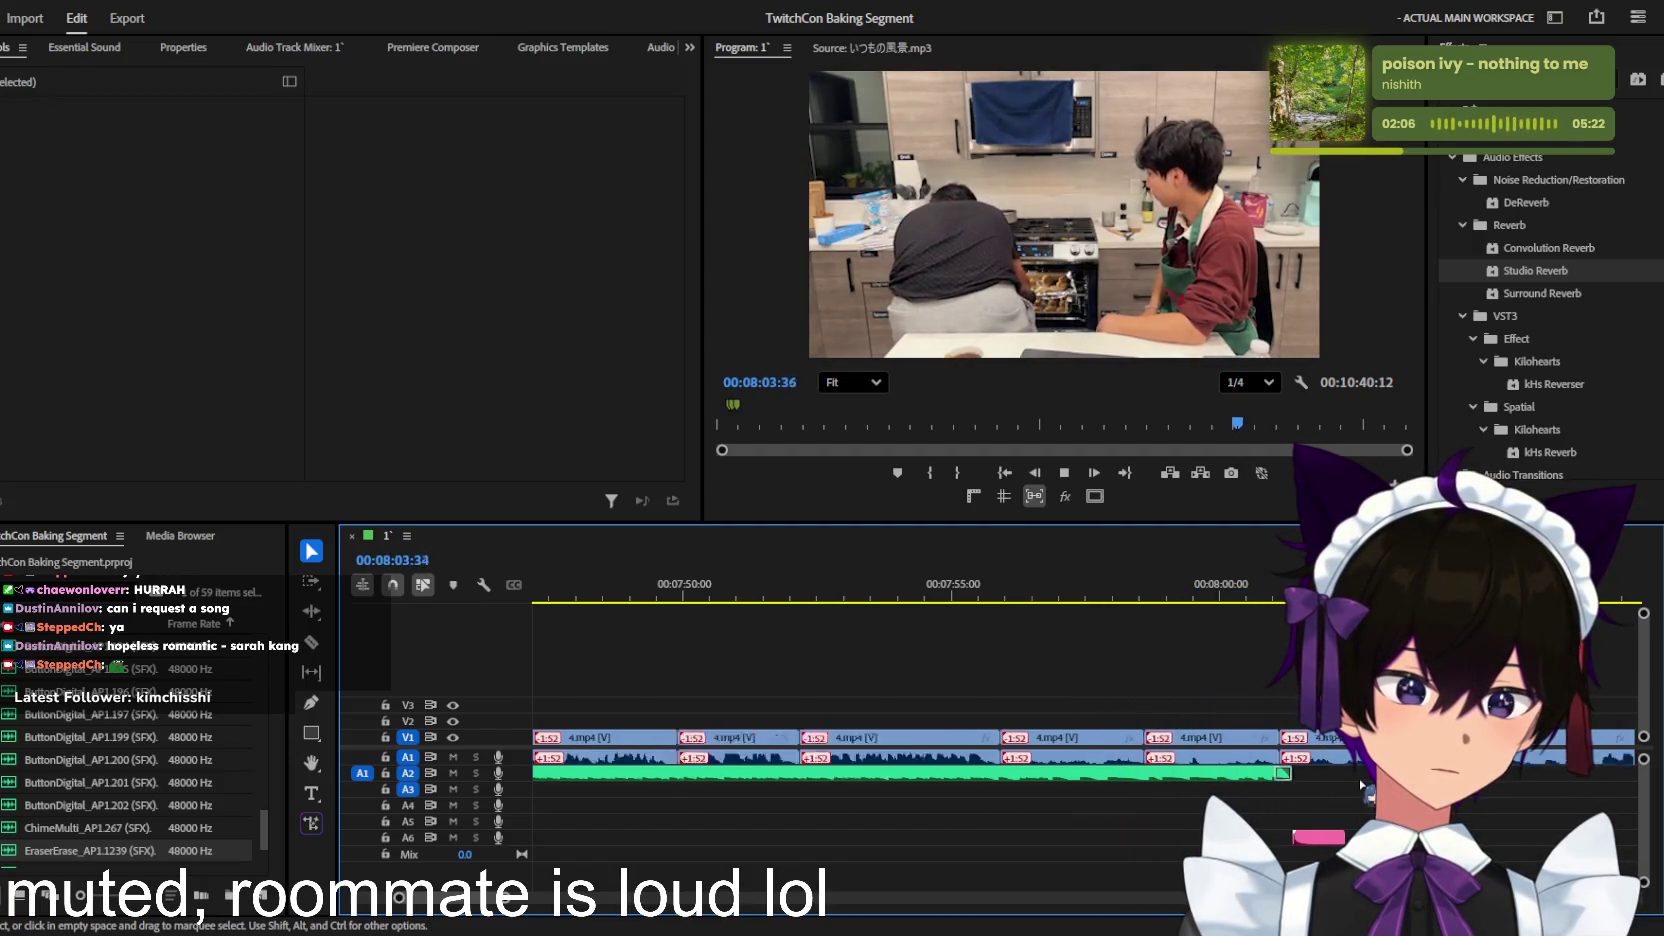
key(space)
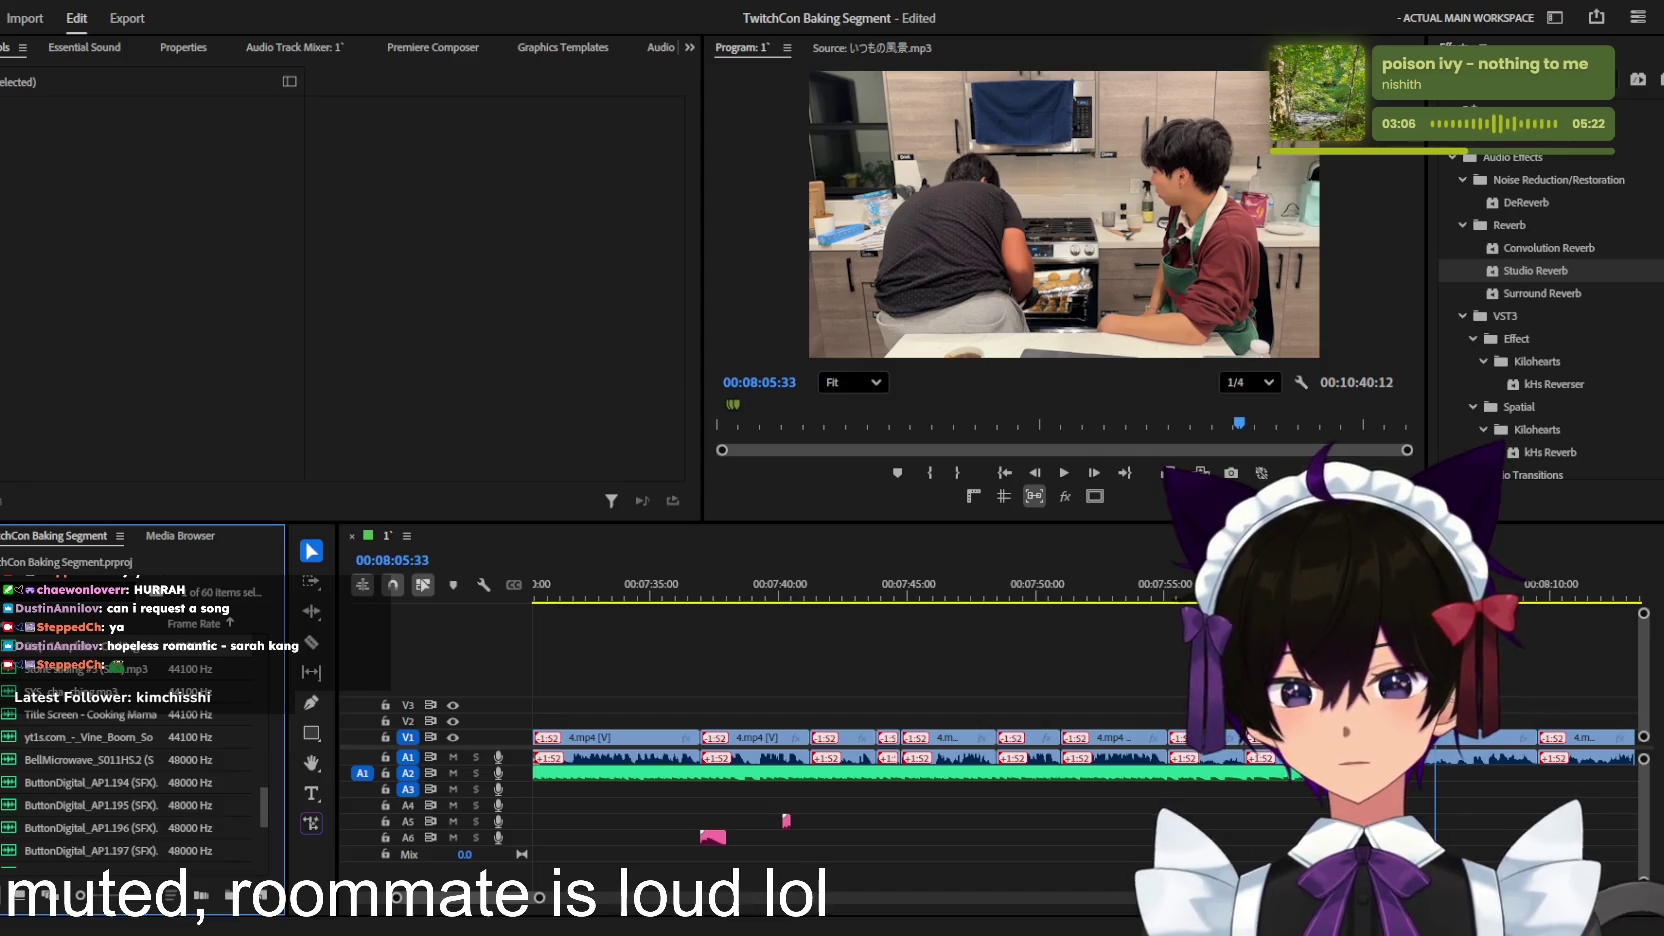
drag(1500, 700, 1325, 793)
scroll(1325, 793, up, 3)
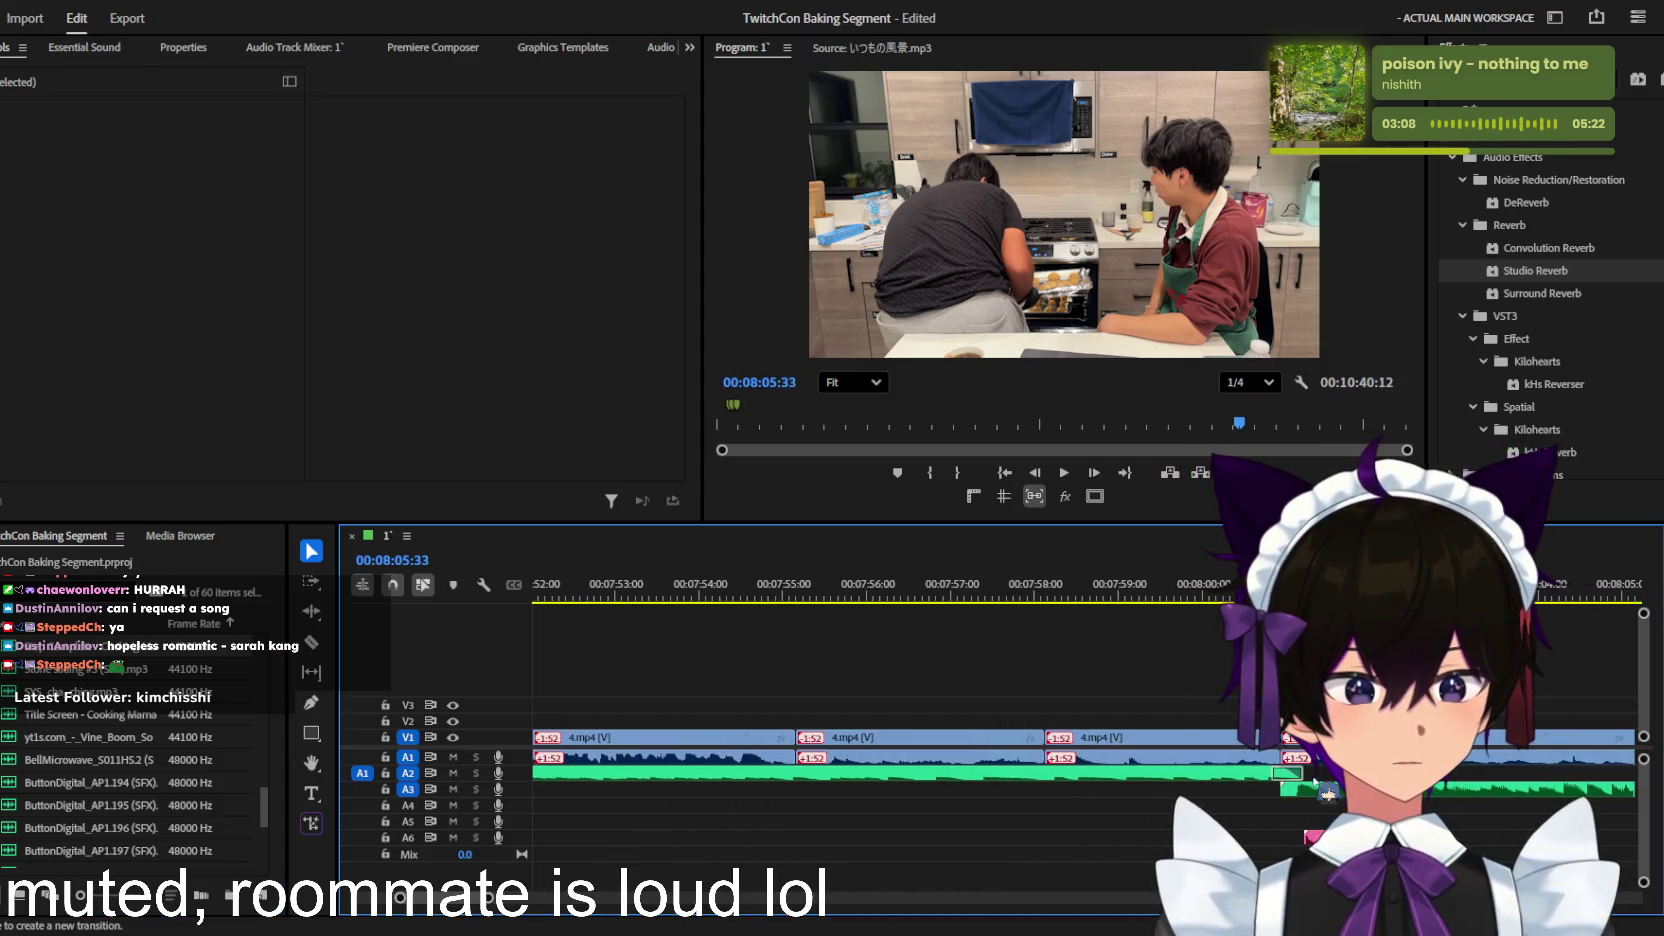
click(1220, 773)
drag(1220, 775, 1194, 775)
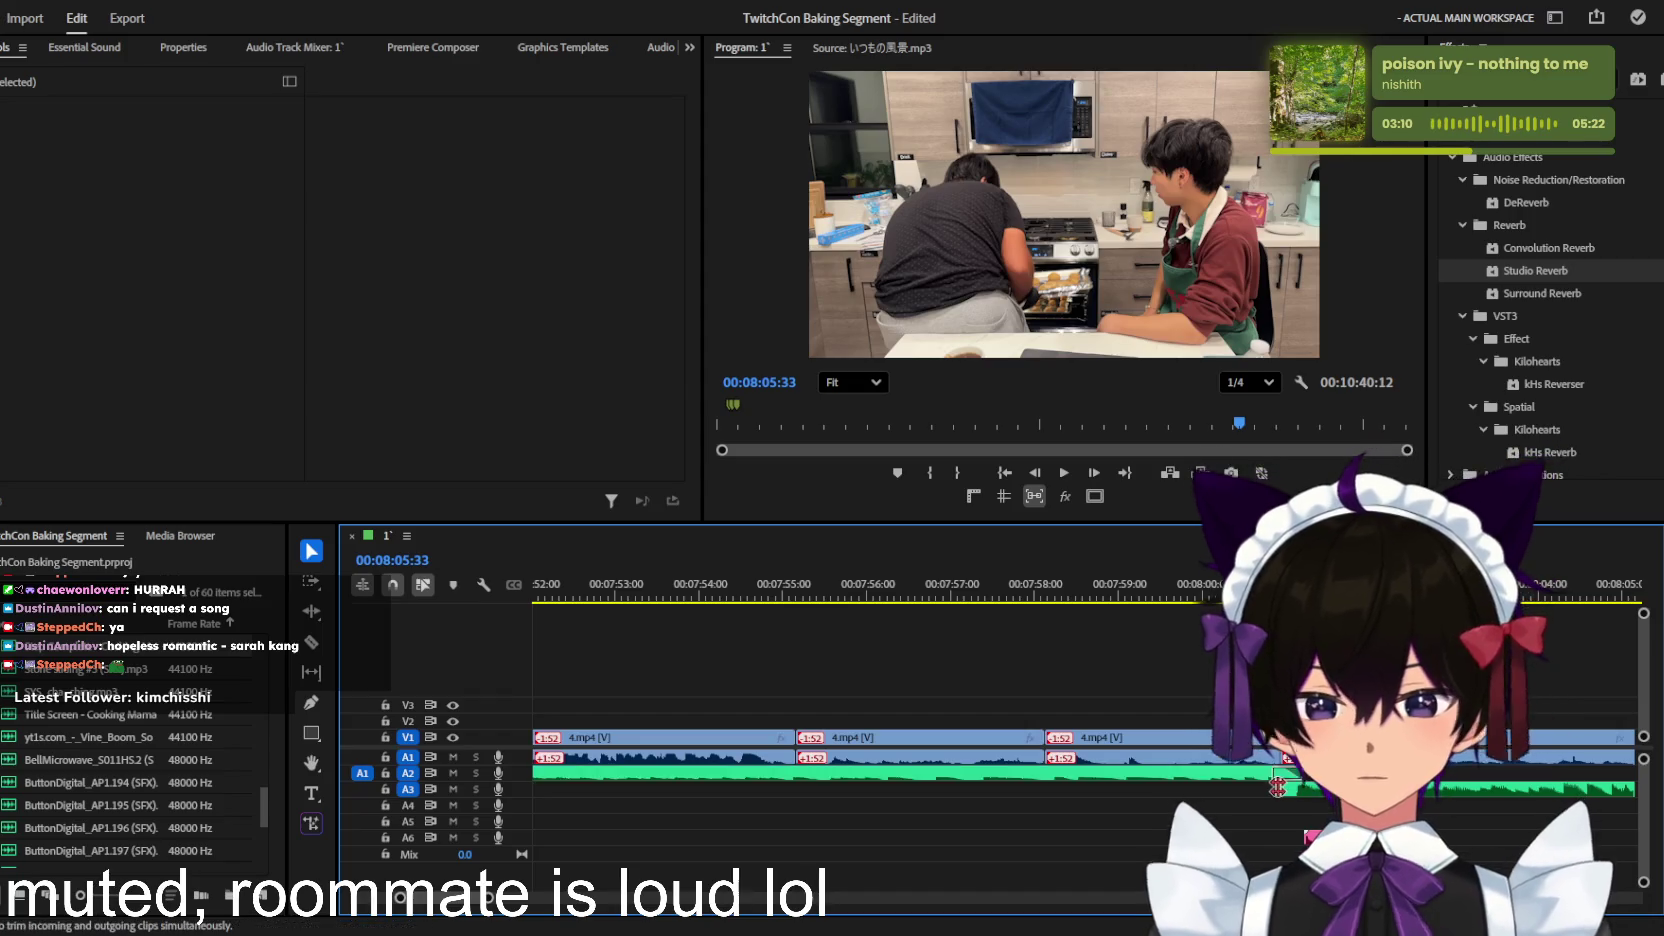
click(1295, 789)
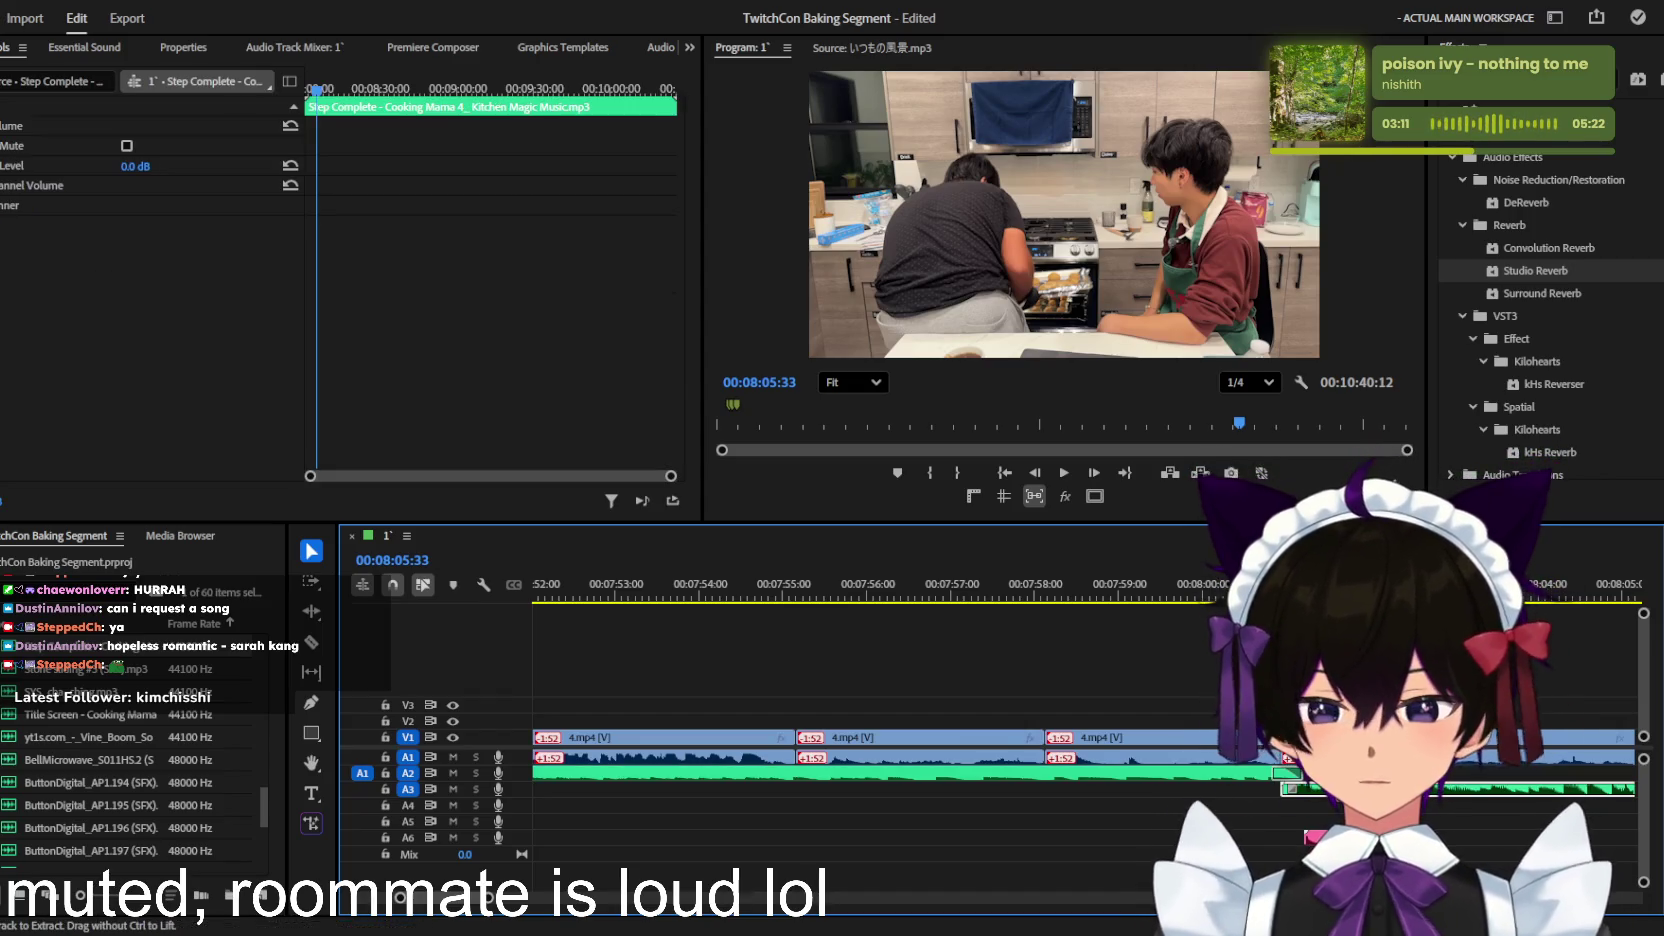
scroll(1205, 752, down, 3)
key(j)
key(j)
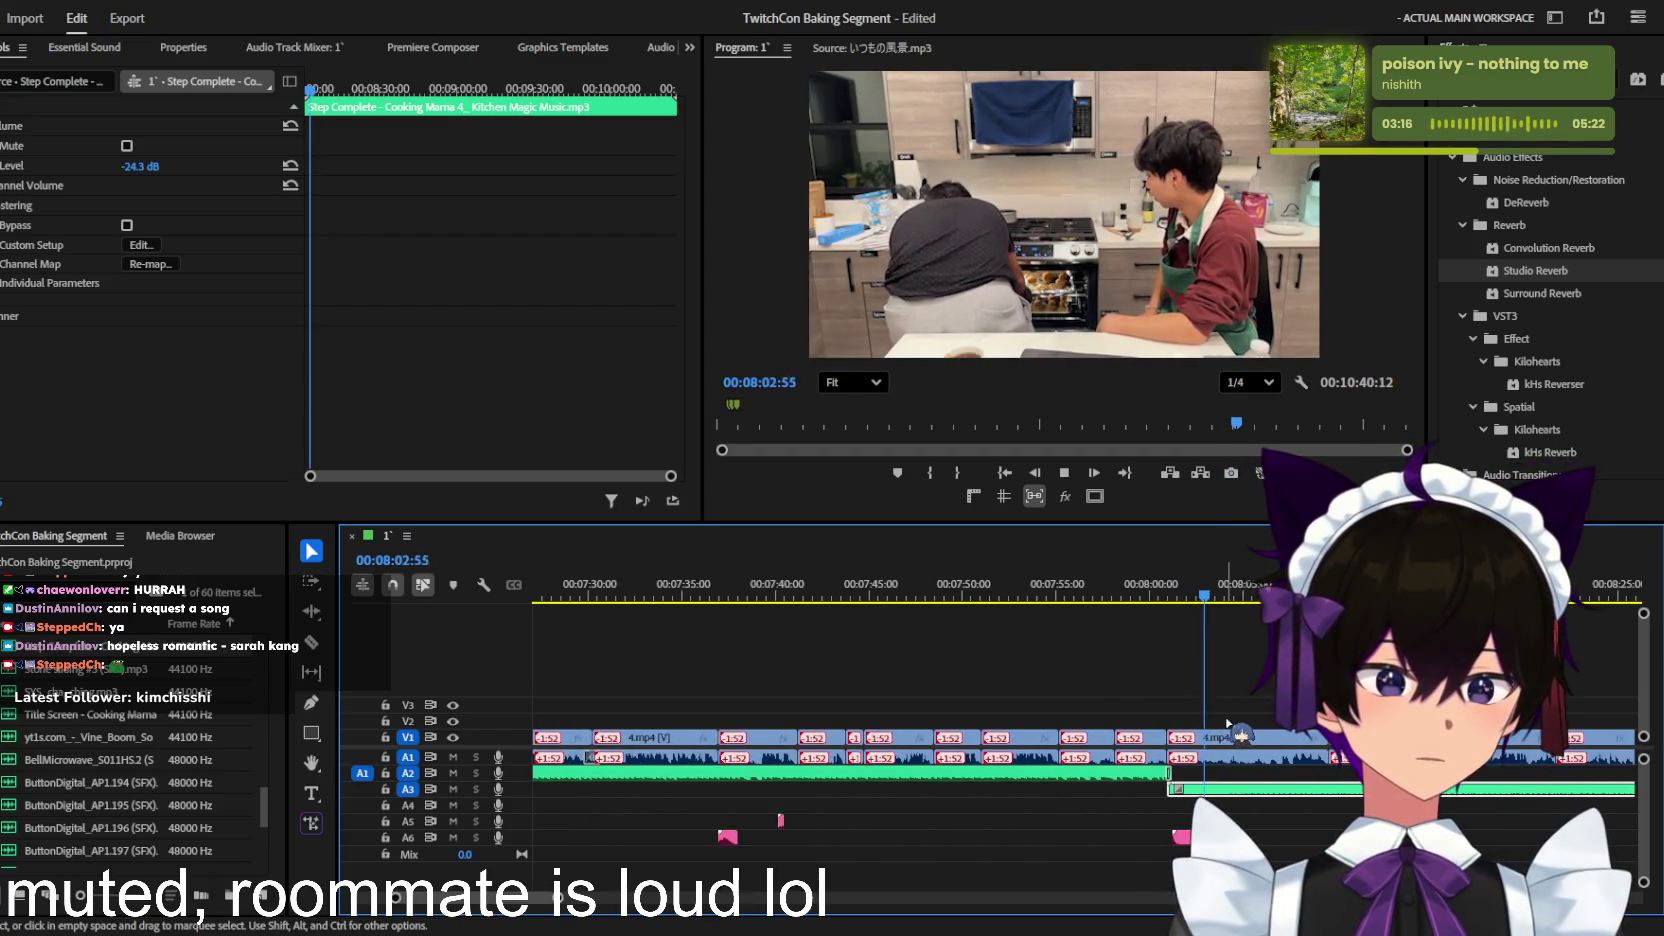
scroll(1240, 727, down, 2)
scroll(1229, 722, up, 5)
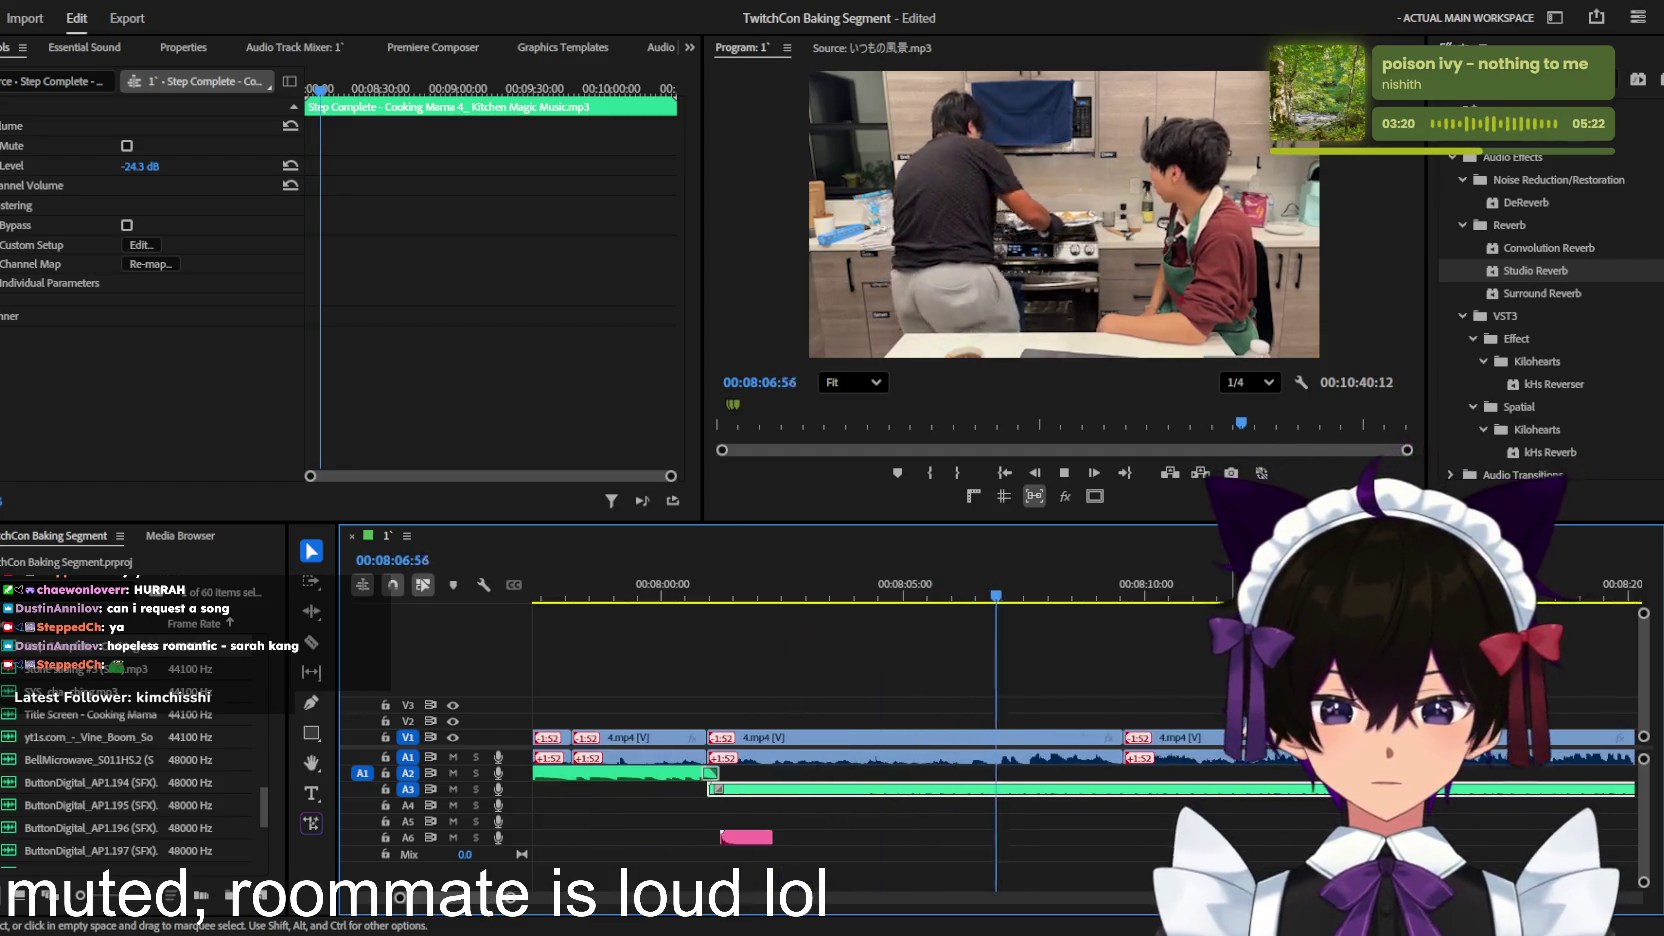
scroll(1240, 715, up, 1)
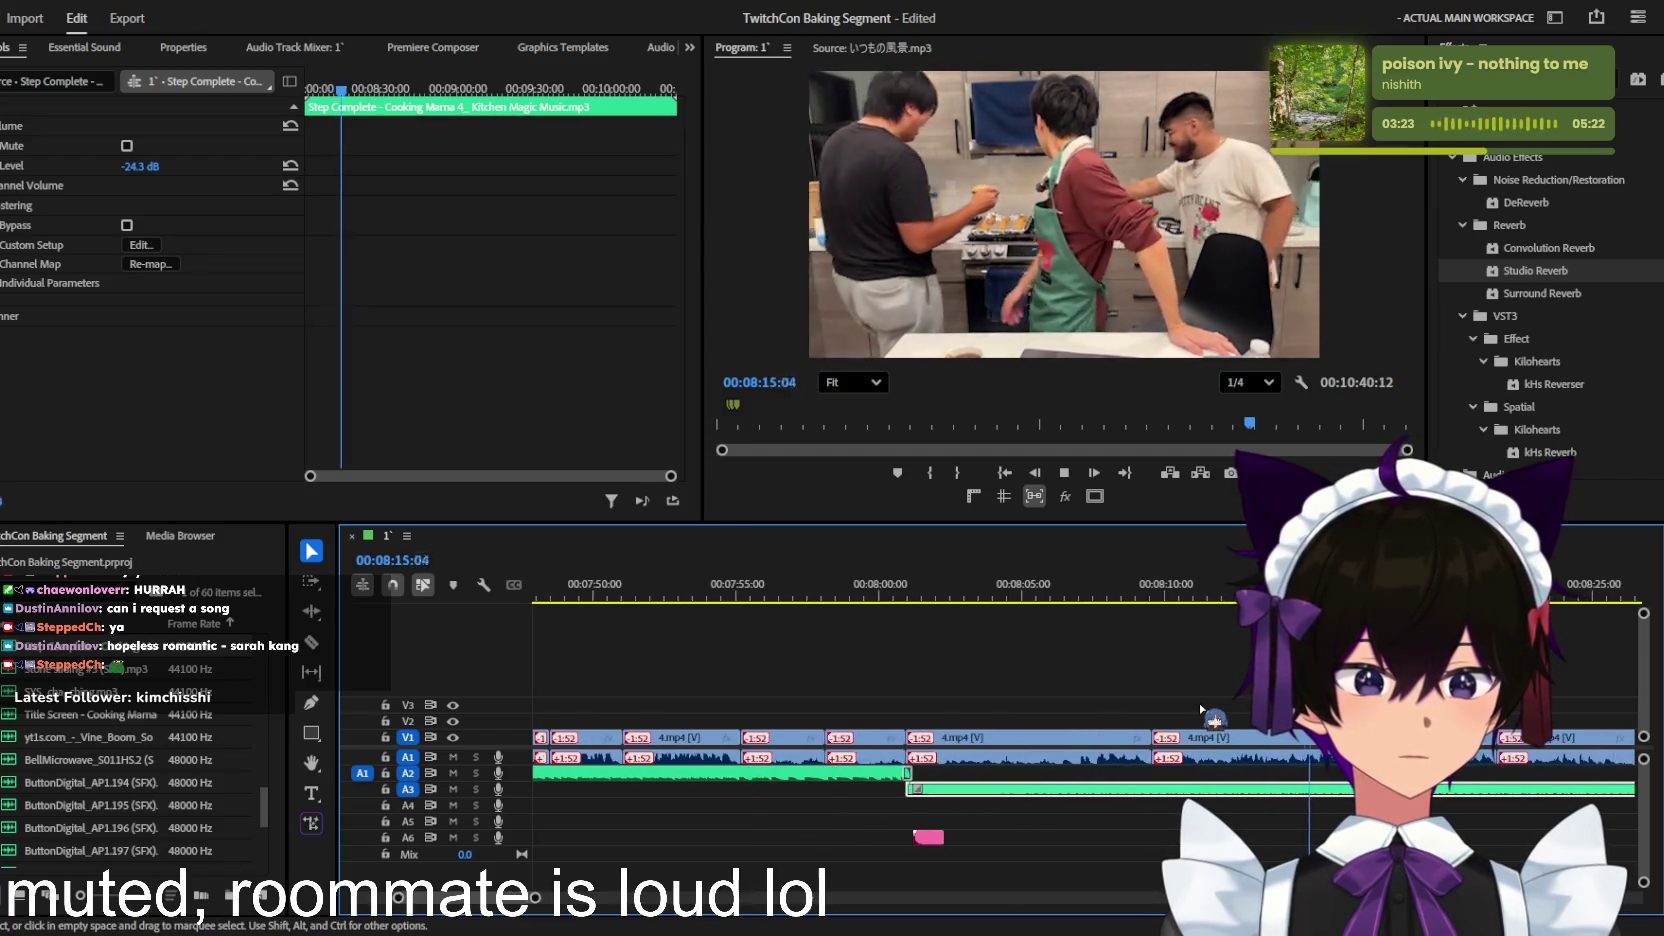
scroll(1220, 712, down, 3)
scroll(1205, 708, up, 2)
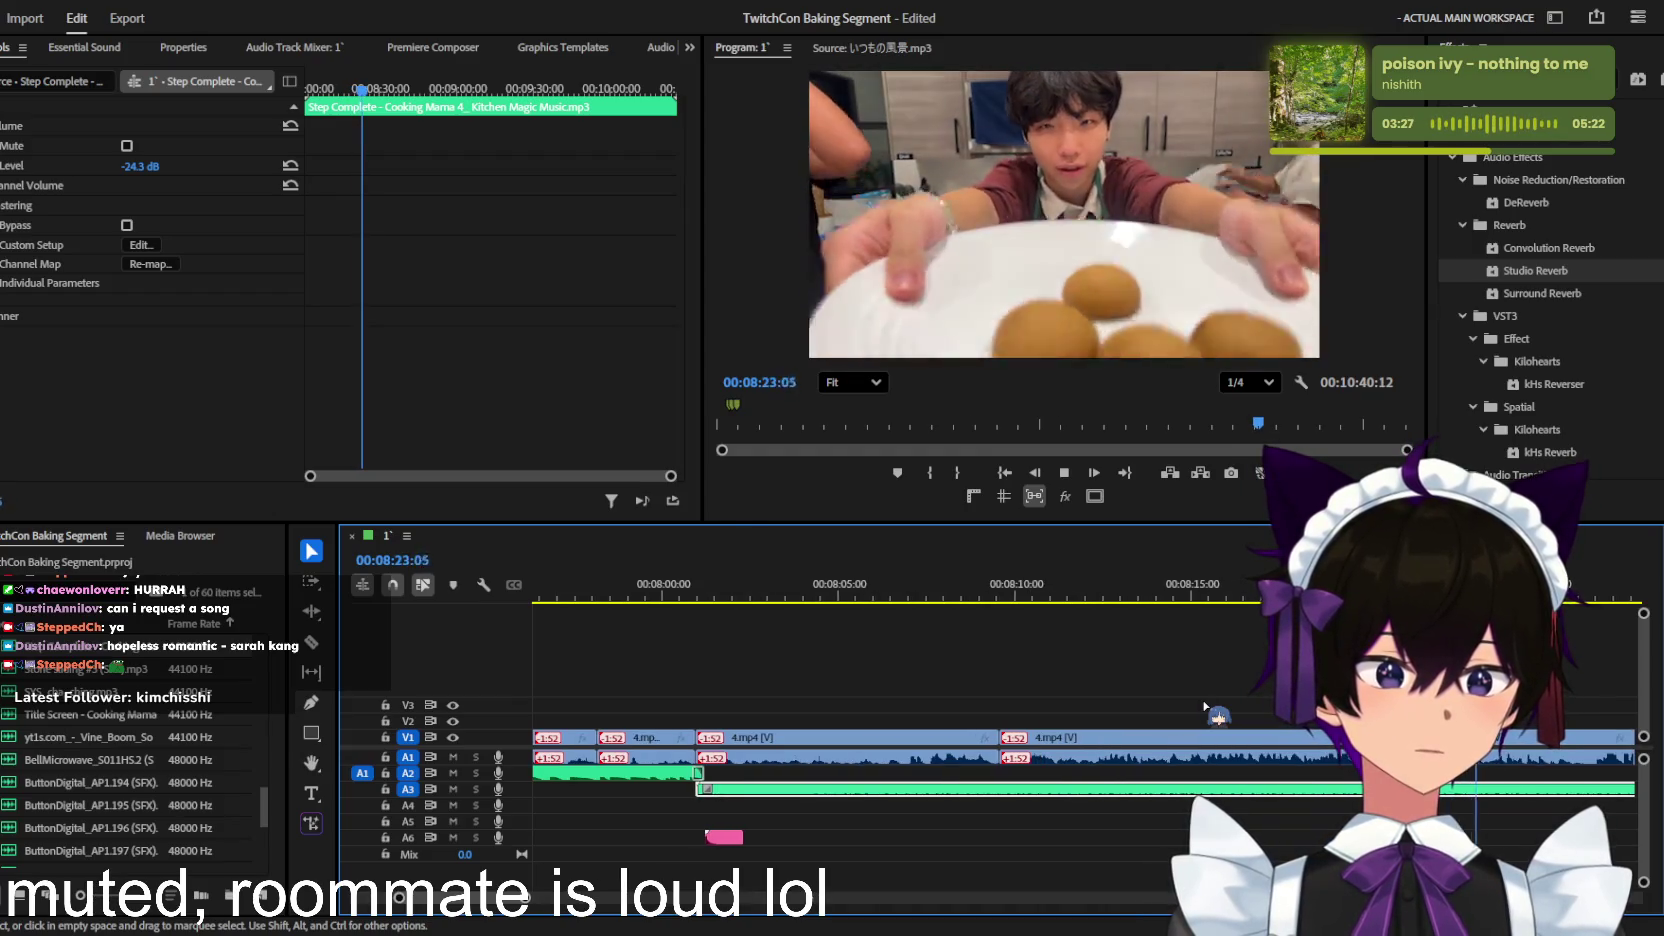
scroll(1205, 708, down, 2)
scroll(1205, 708, down, 3)
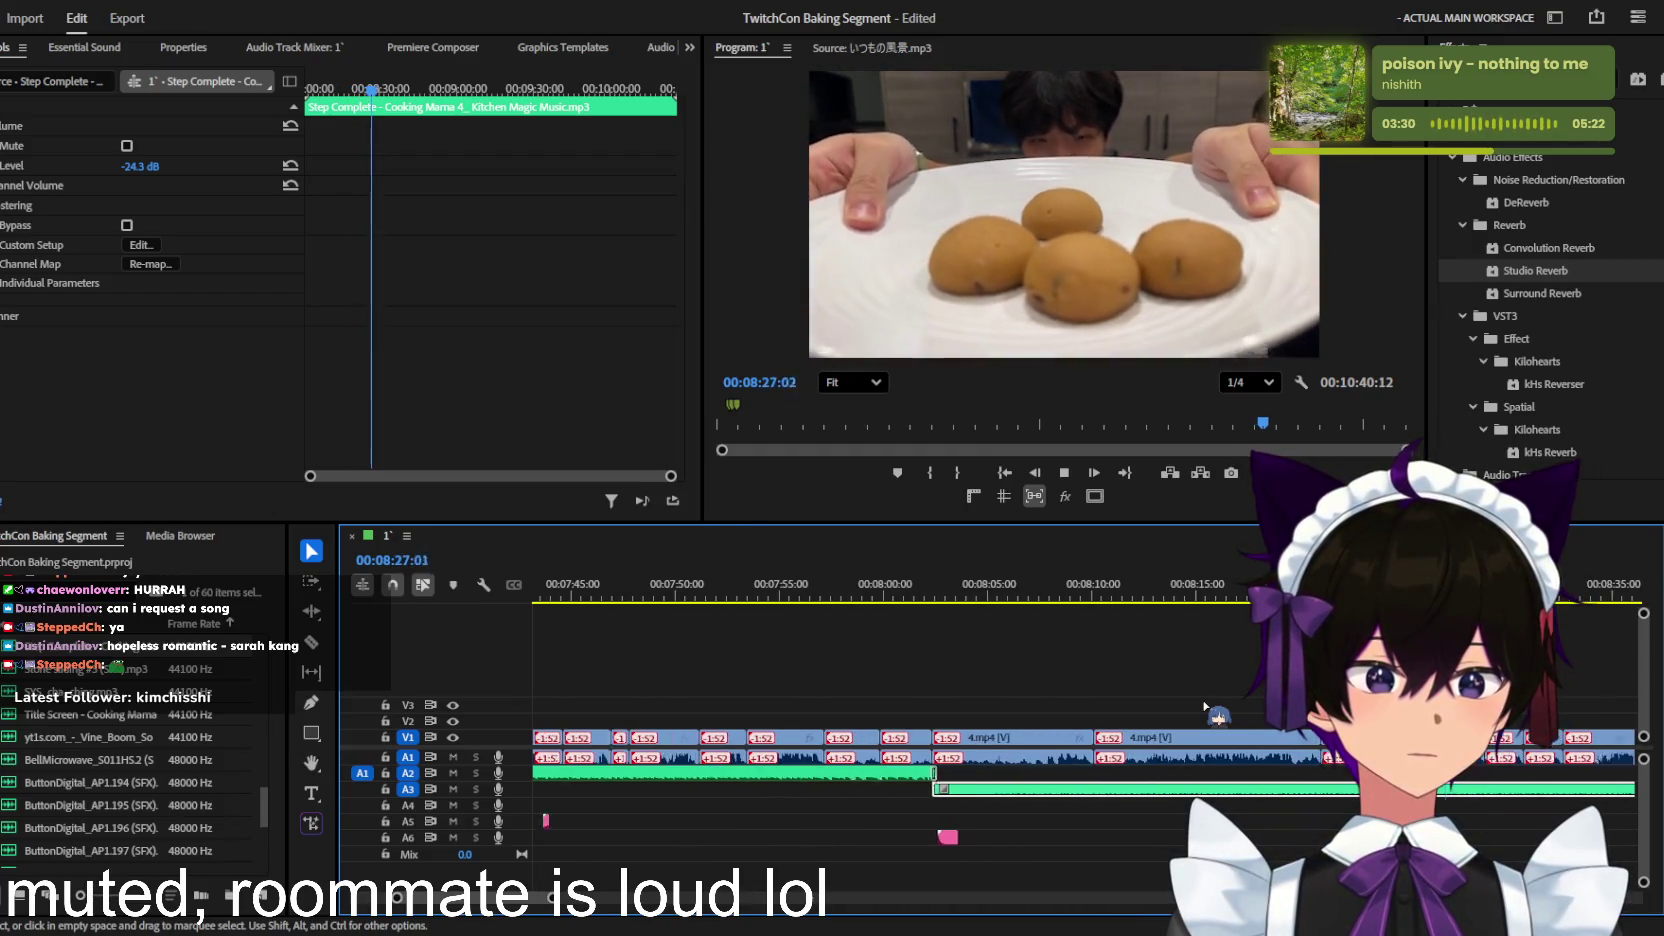
scroll(1205, 708, up, 1)
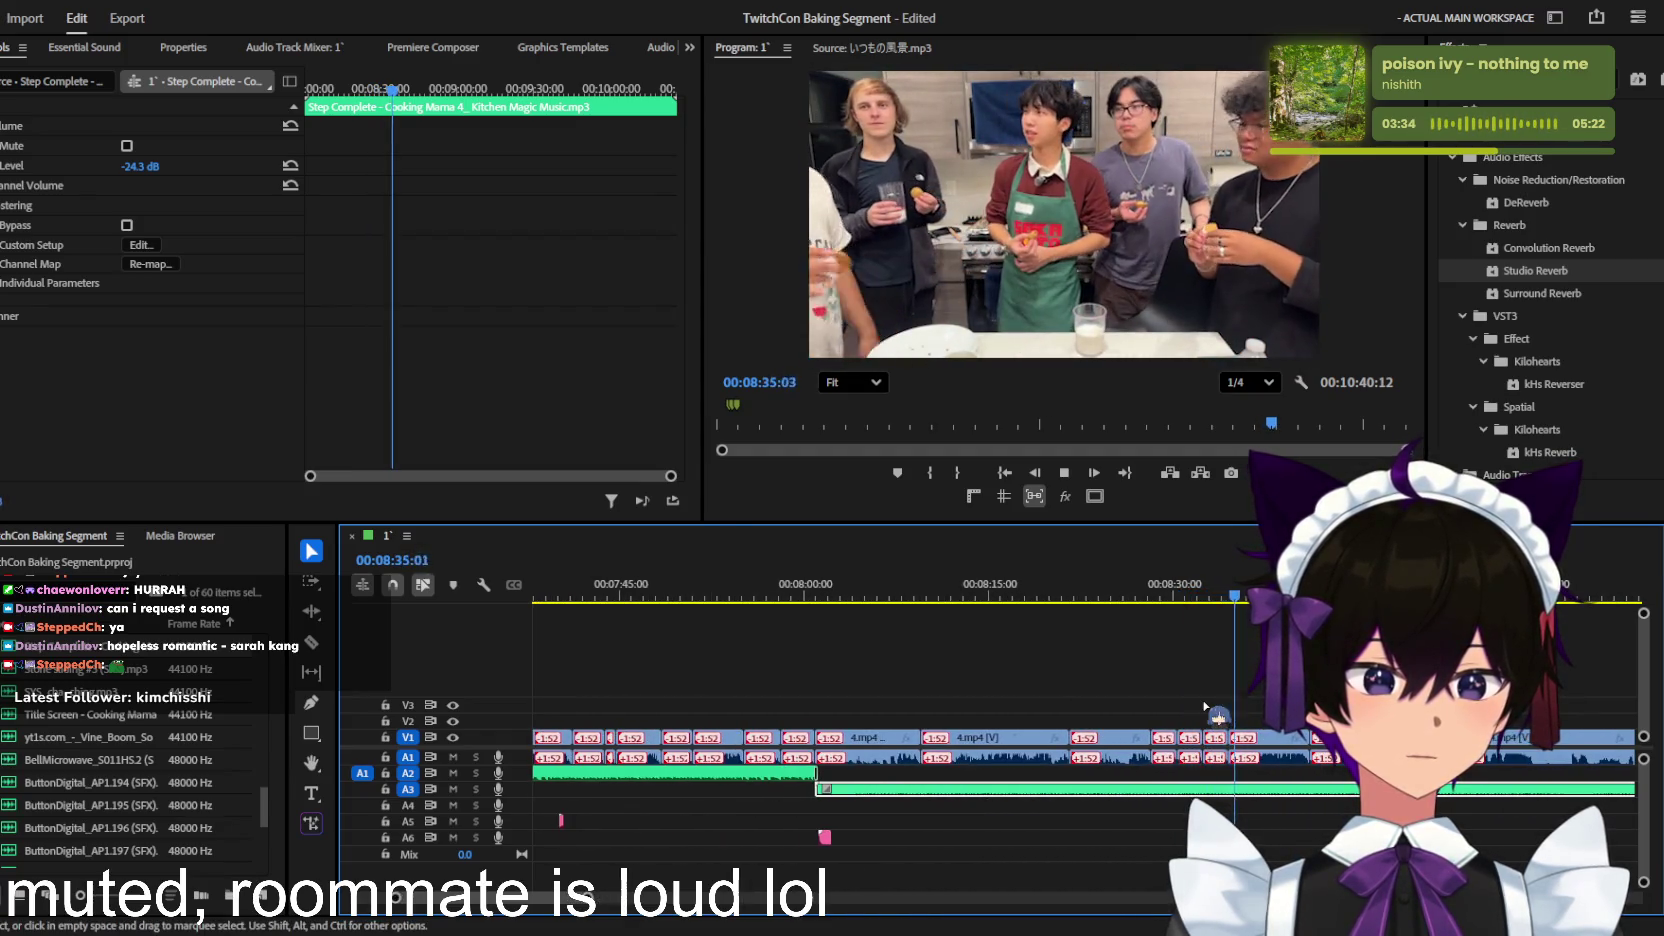
scroll(1204, 705, down, 1)
scroll(1205, 708, up, 2)
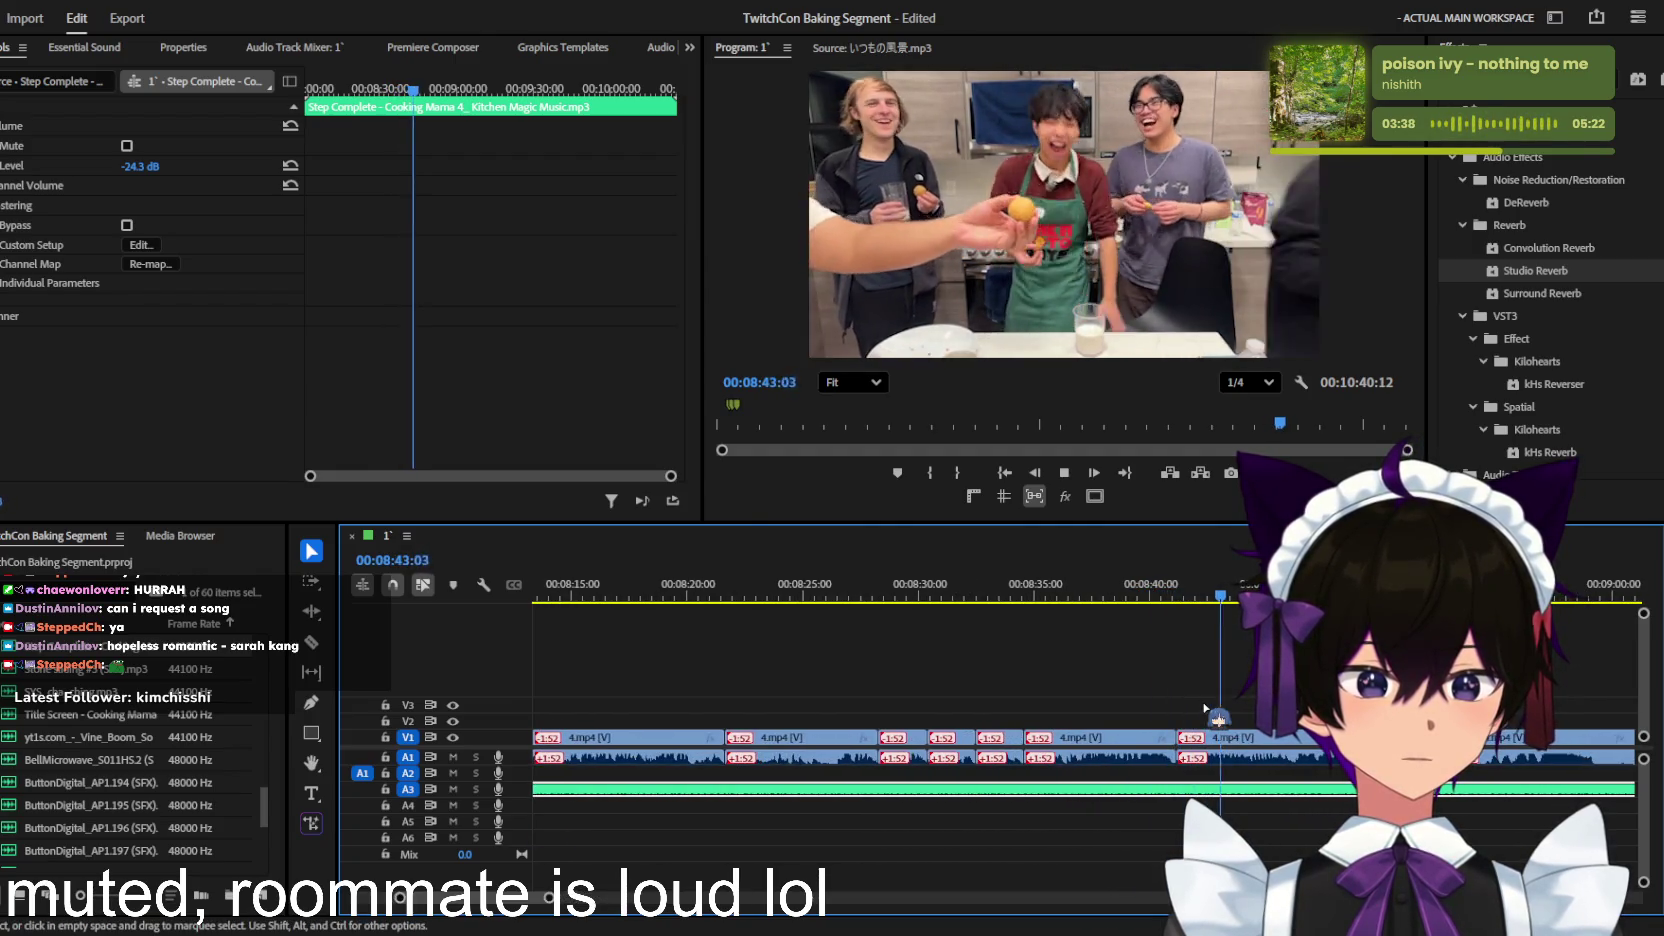
scroll(1205, 708, down, 2)
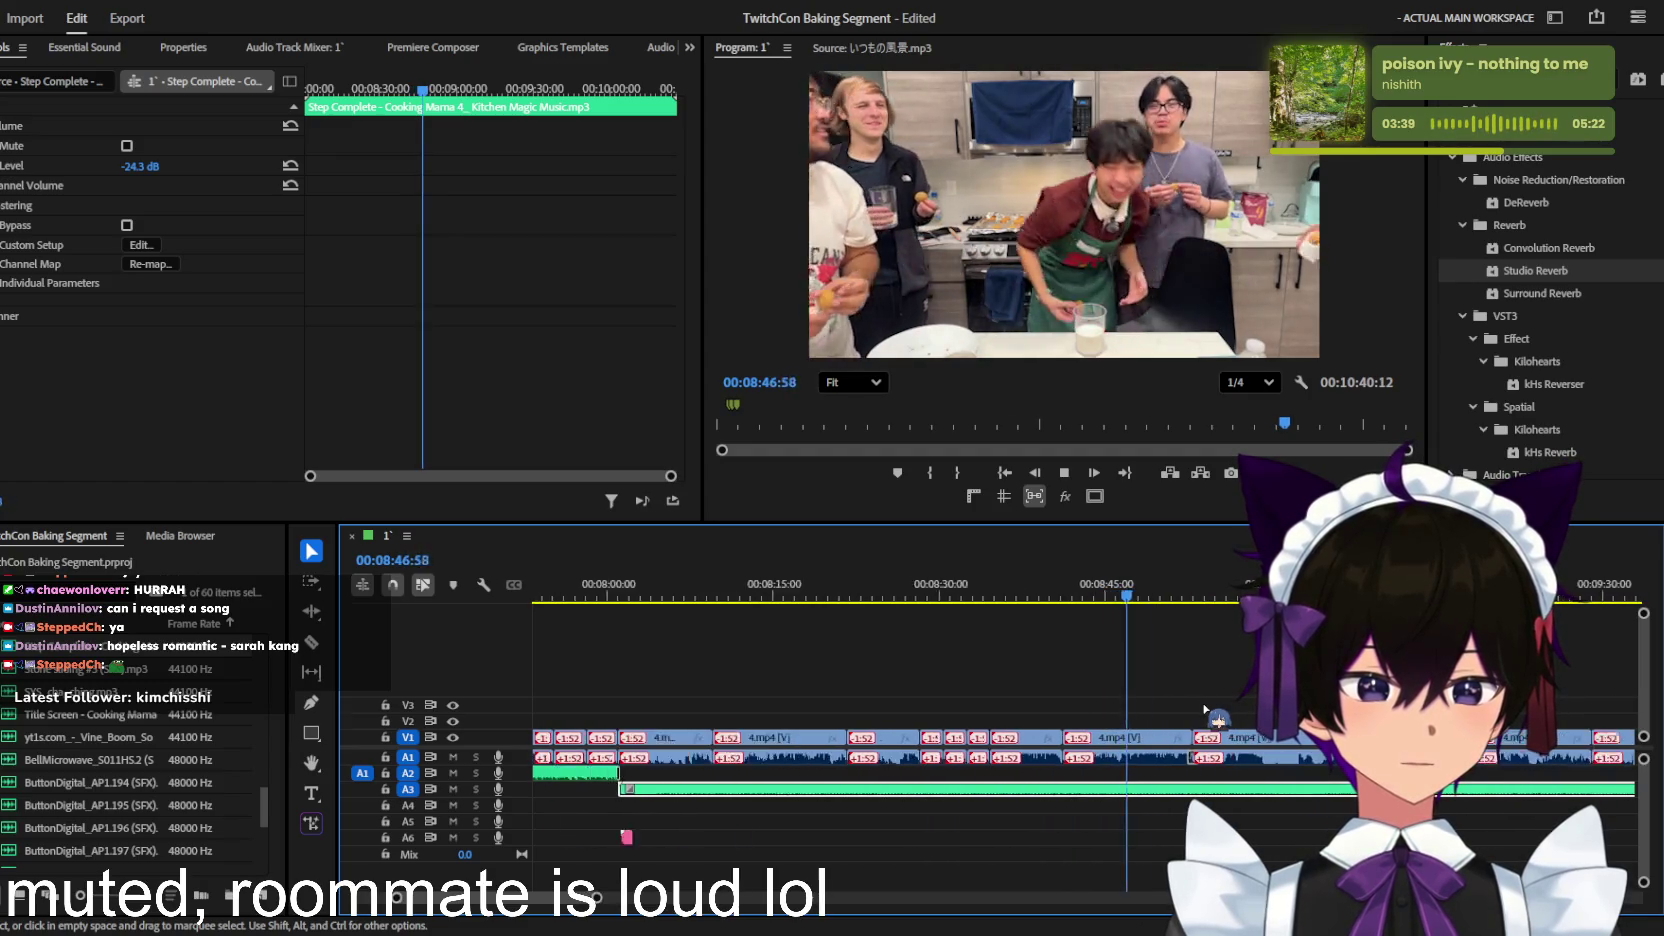
scroll(1205, 708, down, 2)
scroll(1205, 708, up, 2)
scroll(1205, 708, up, 2)
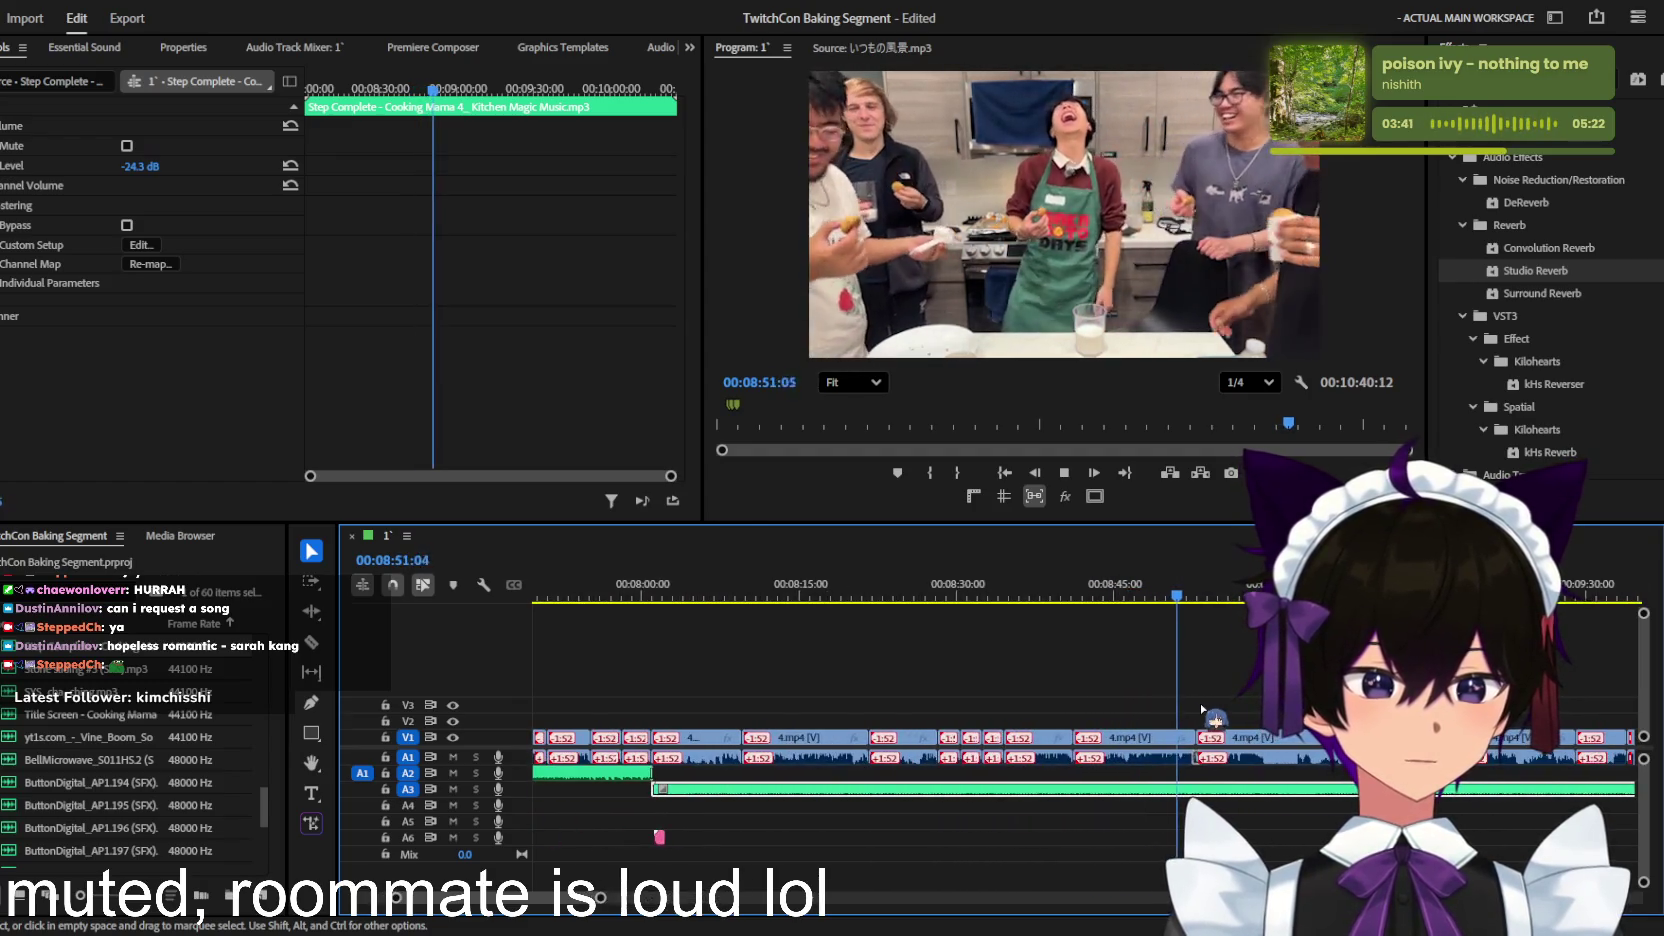
click(1245, 672)
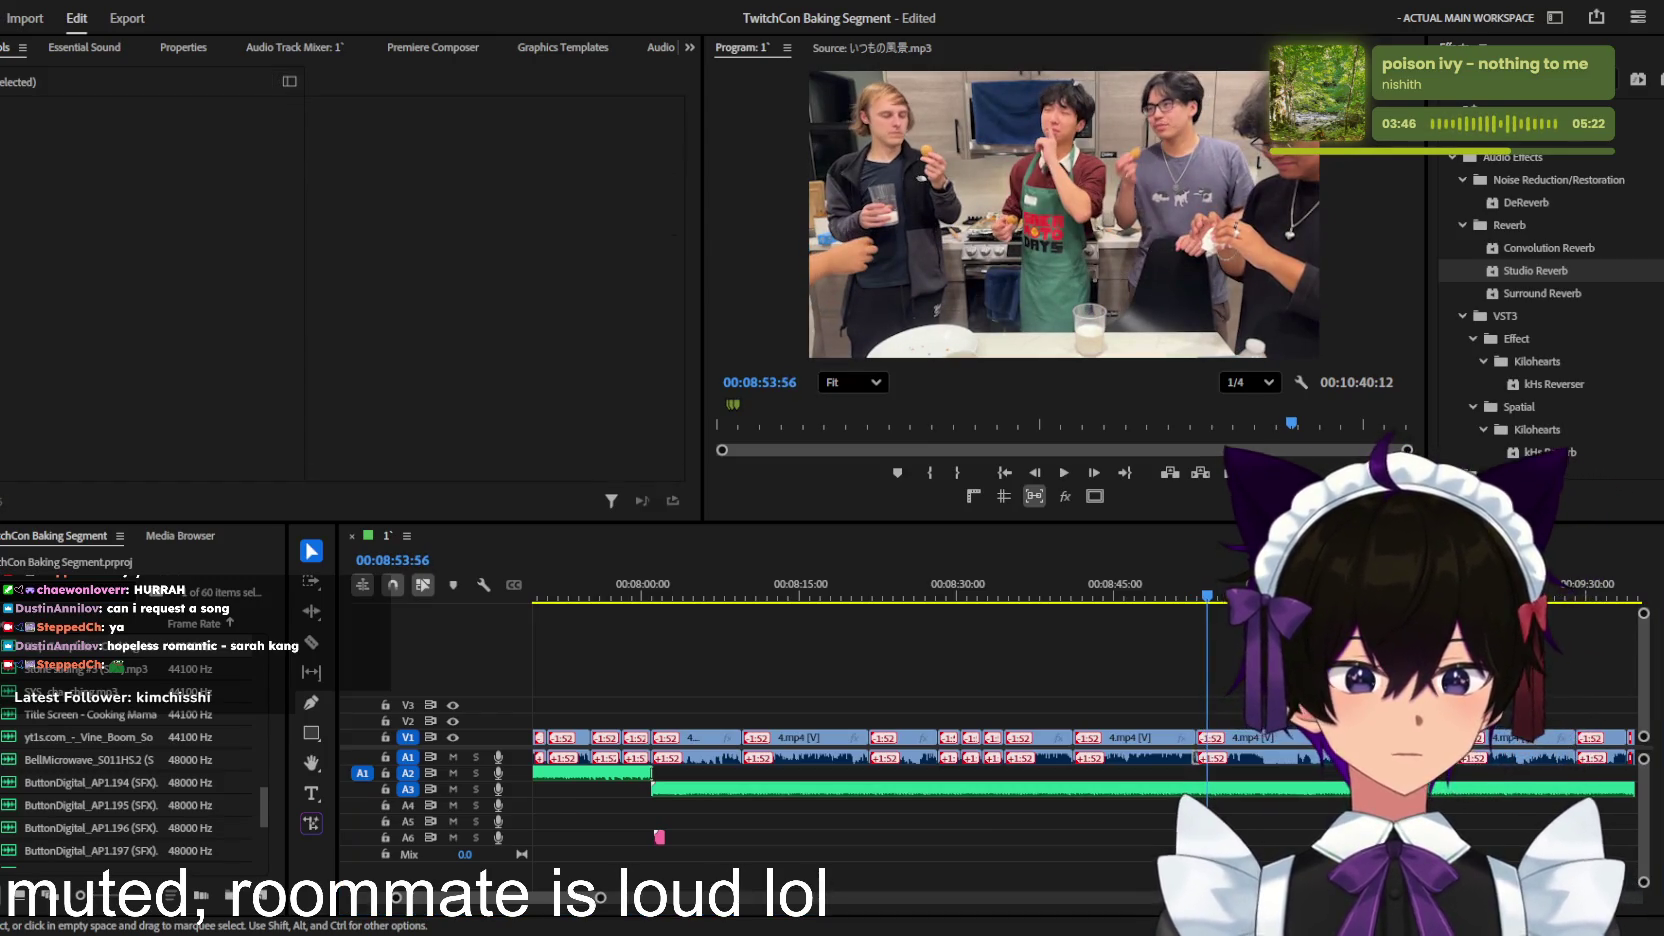
click(1225, 690)
scroll(1225, 690, up, 2)
key(space)
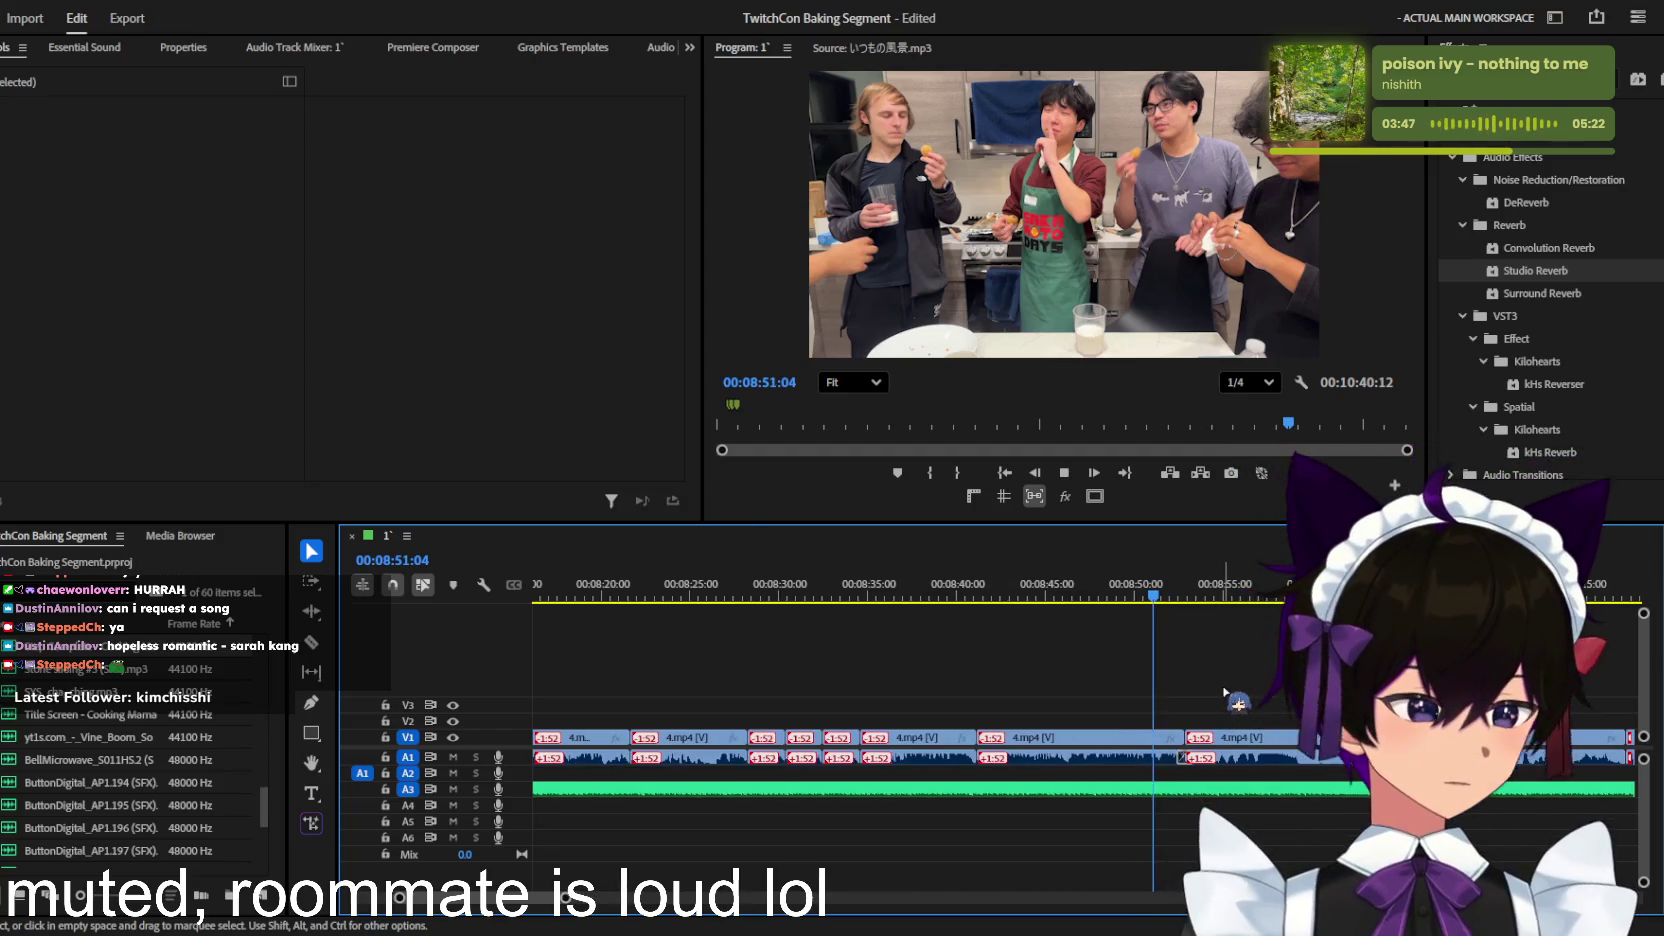
scroll(1218, 690, up, 2)
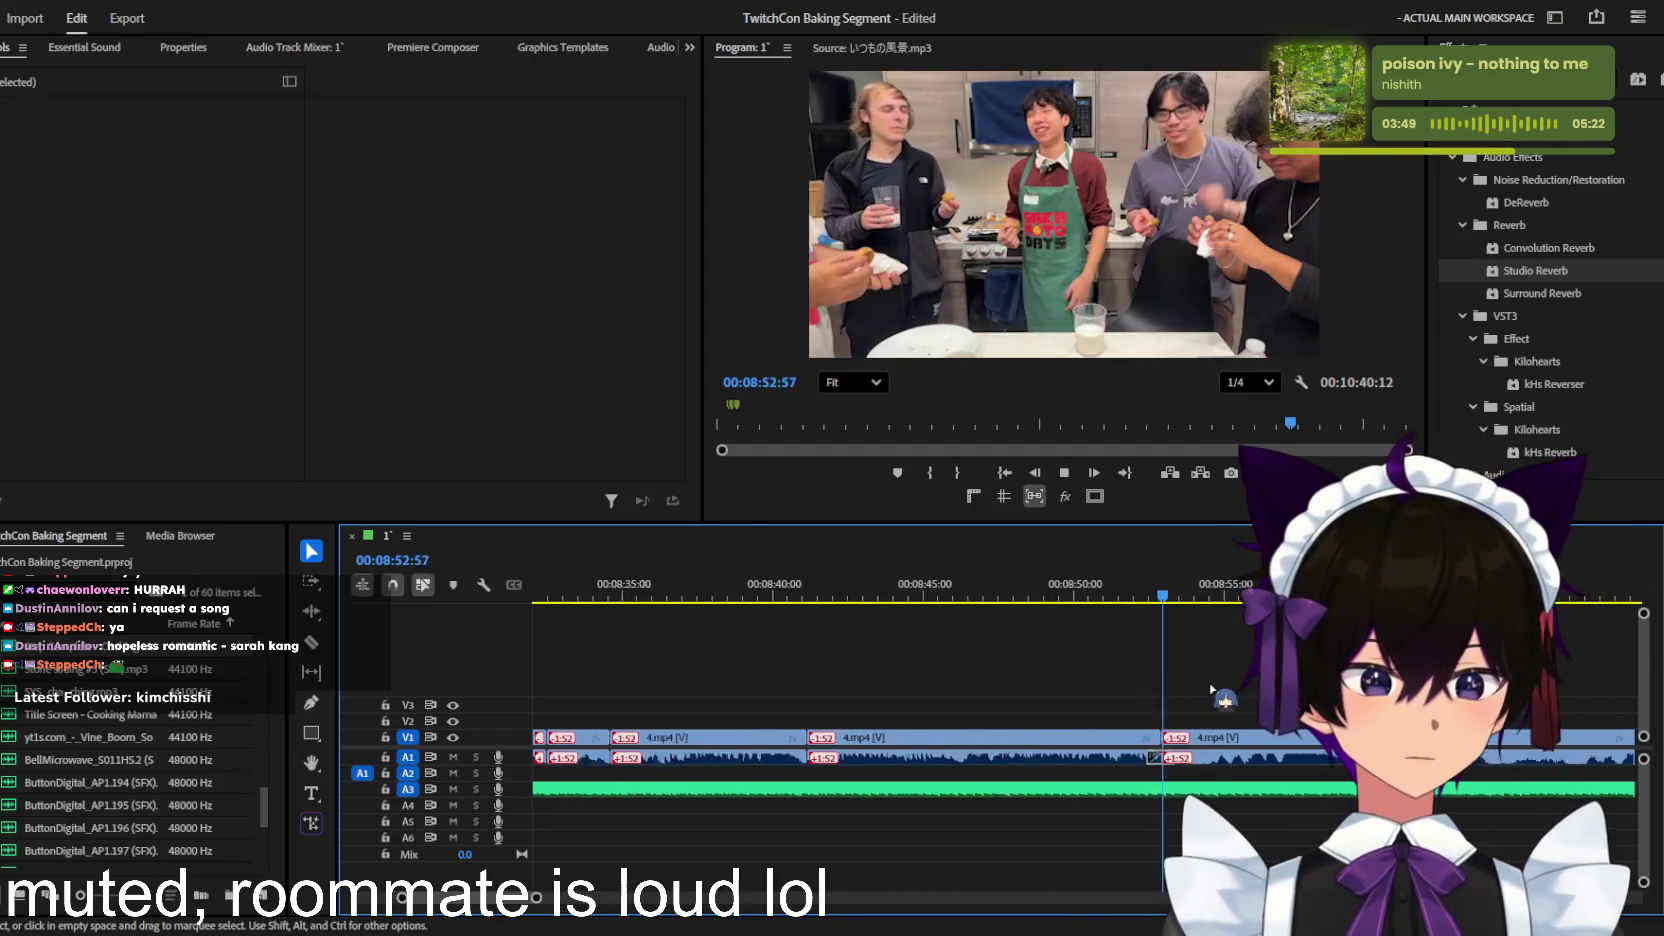
scroll(1212, 690, up, 1)
scroll(1213, 690, up, 1)
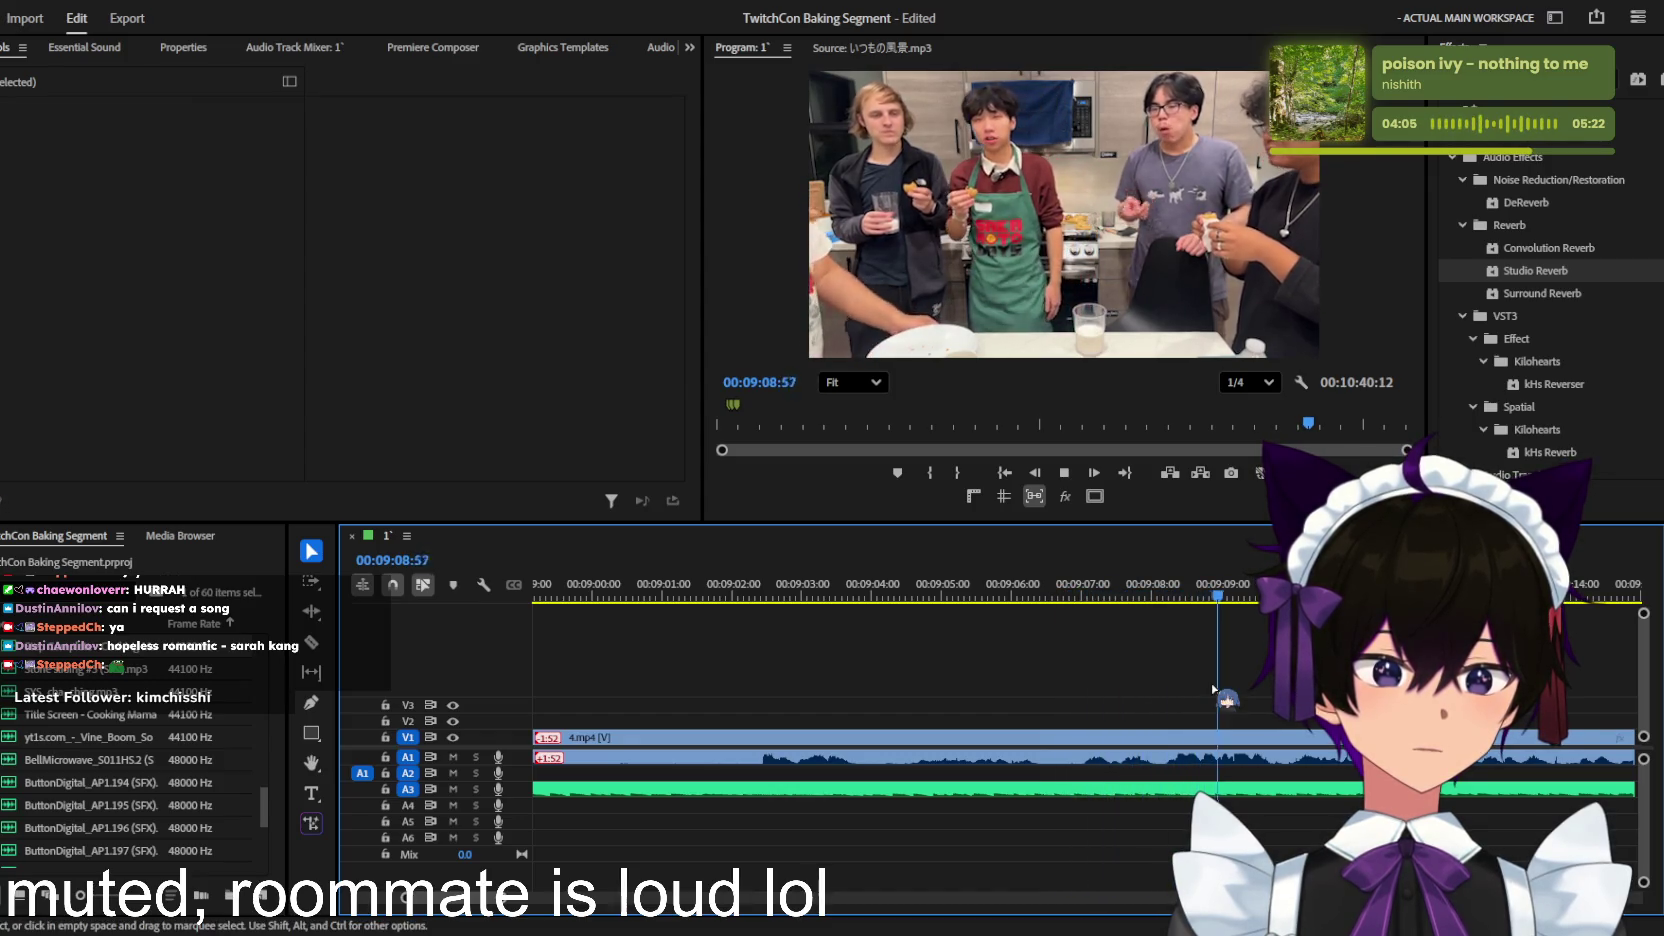
Step: Select the A3 background music clip and lower its volume level to -31.1 dB
key(minus)
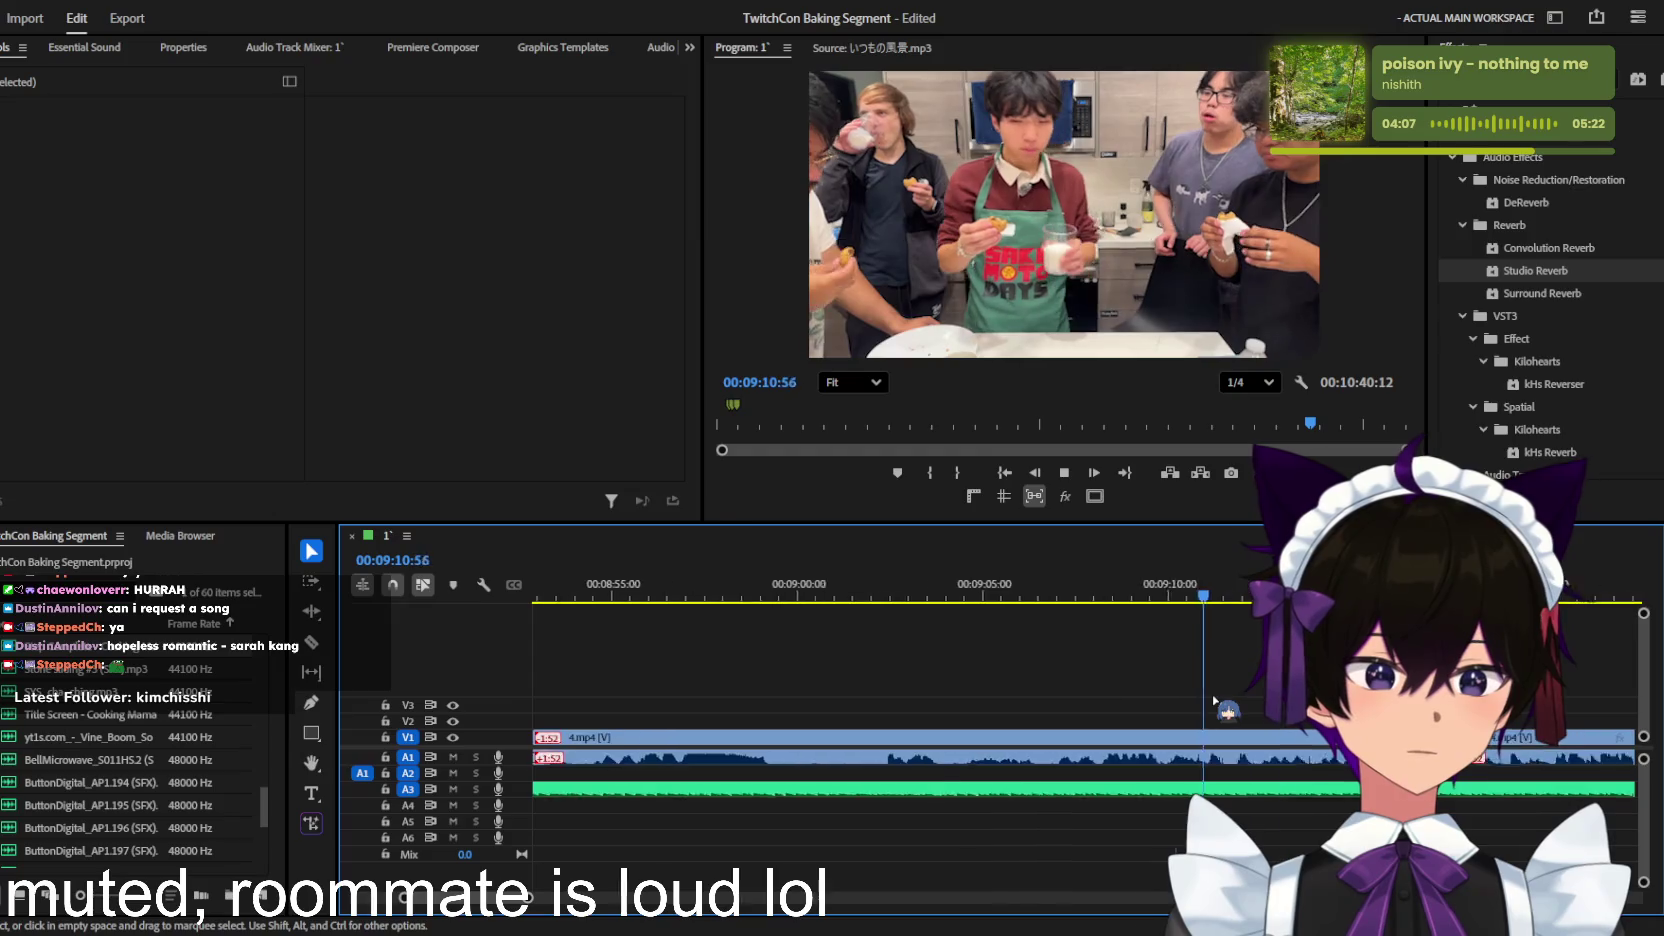
key(minus)
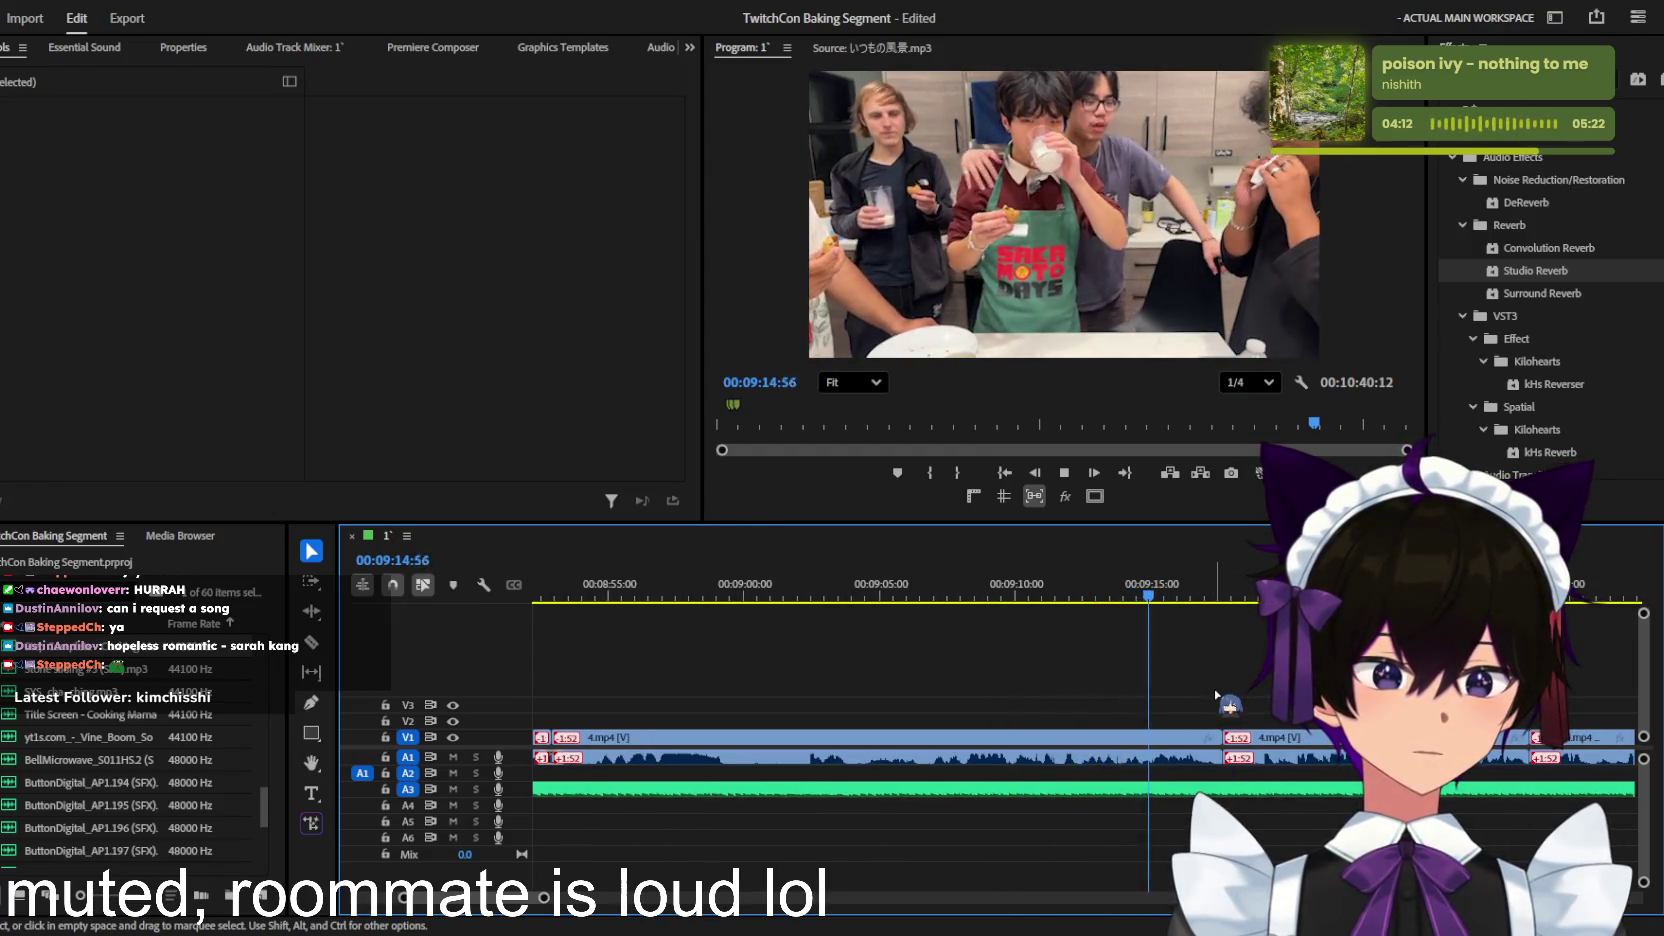
key(minus)
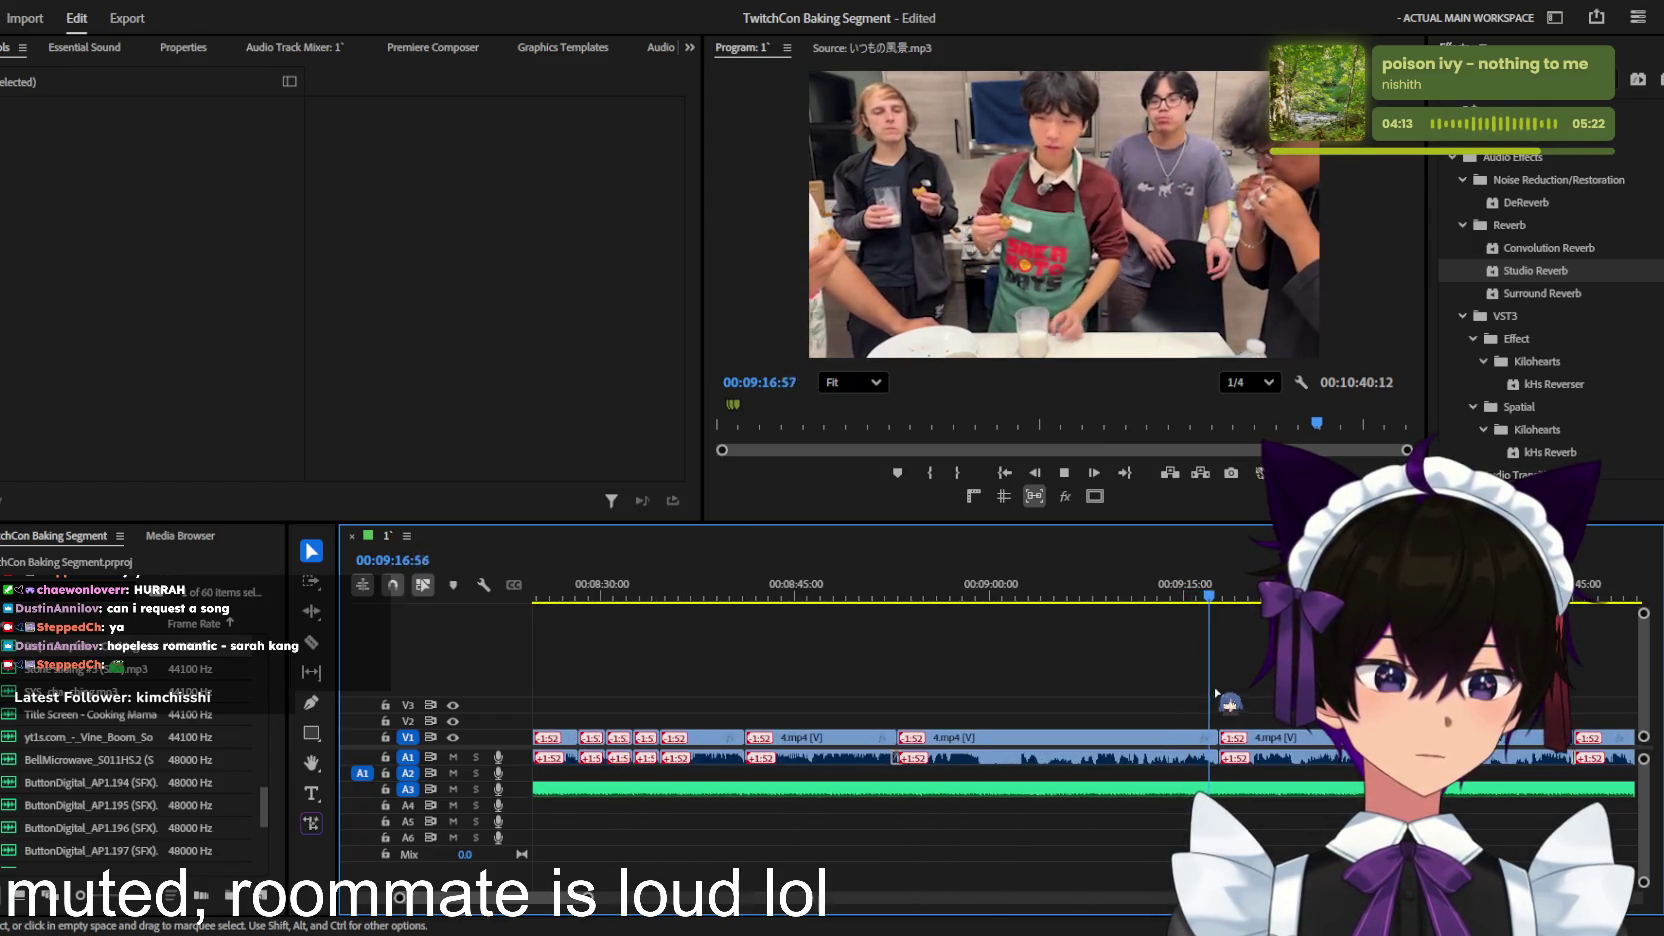
key(minus)
click(1150, 789)
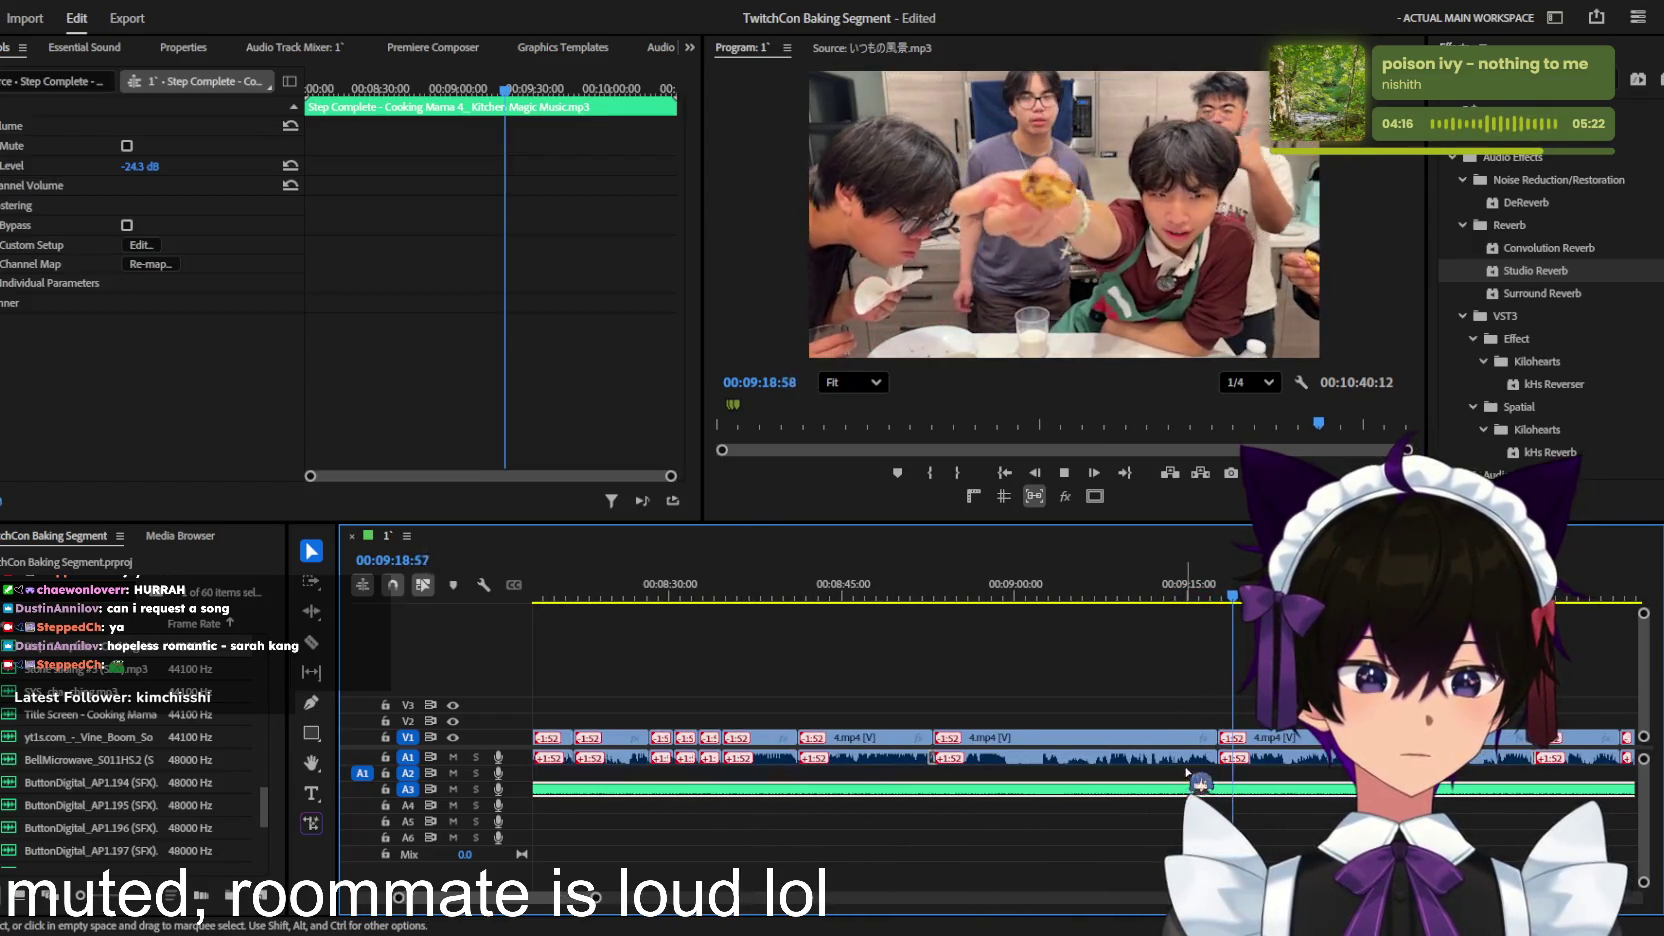
key(minus)
drag(134, 166, 120, 166)
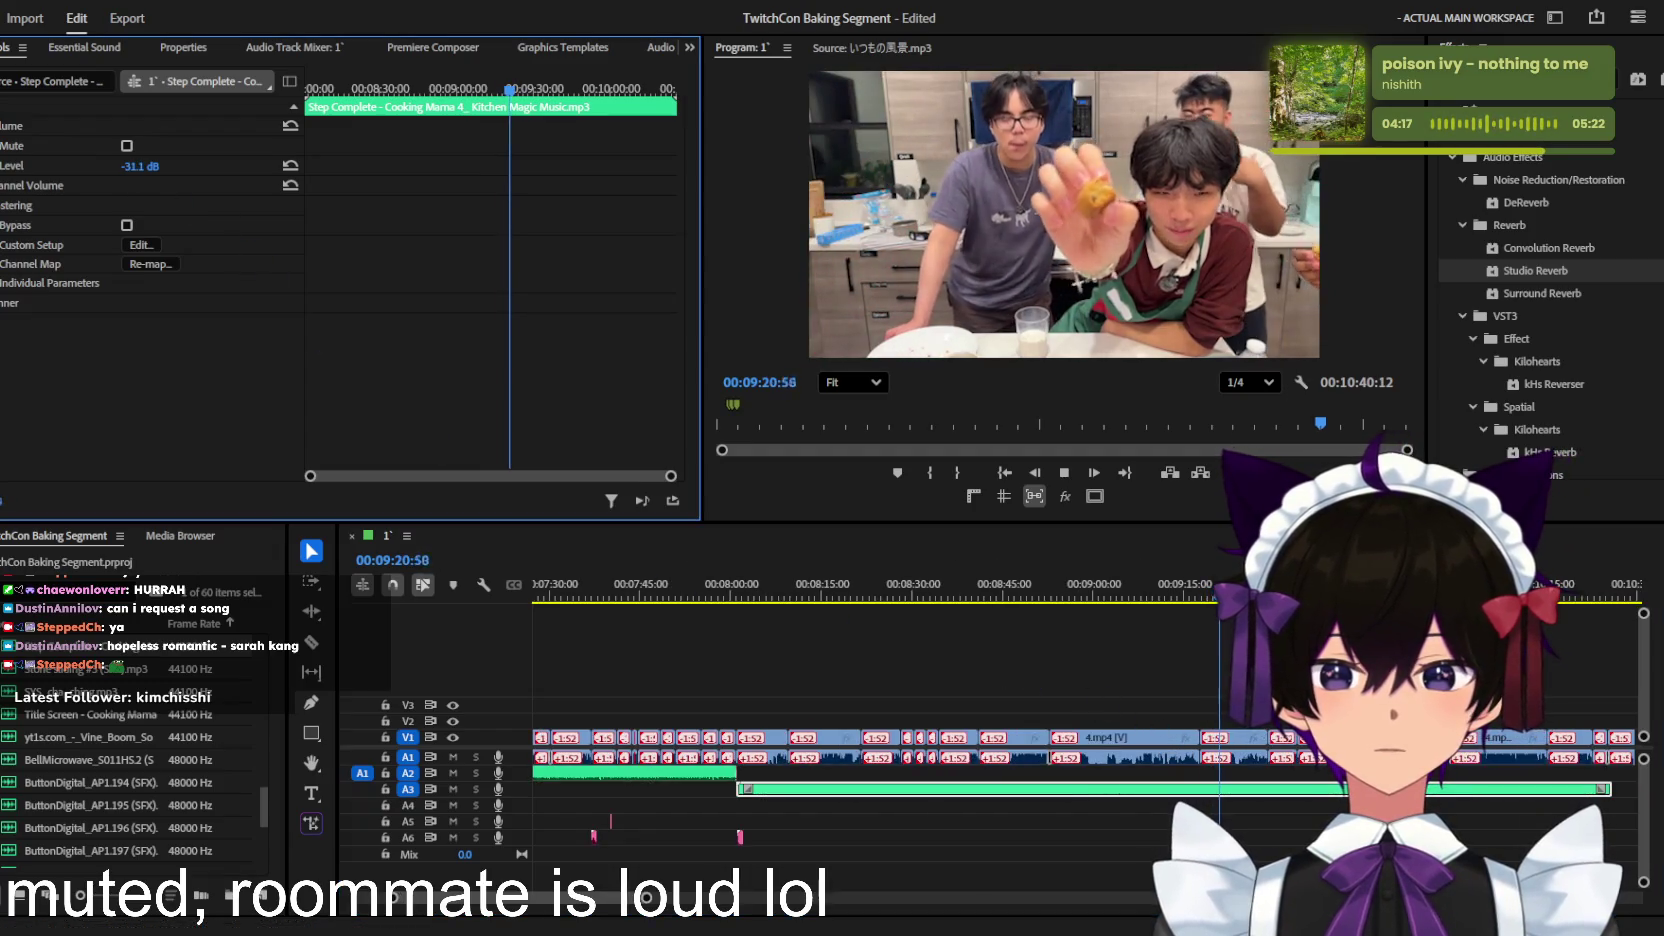
Step: Move the playhead back to 08:00 and zoom in to one-second detail for review
drag(968, 577, 733, 583)
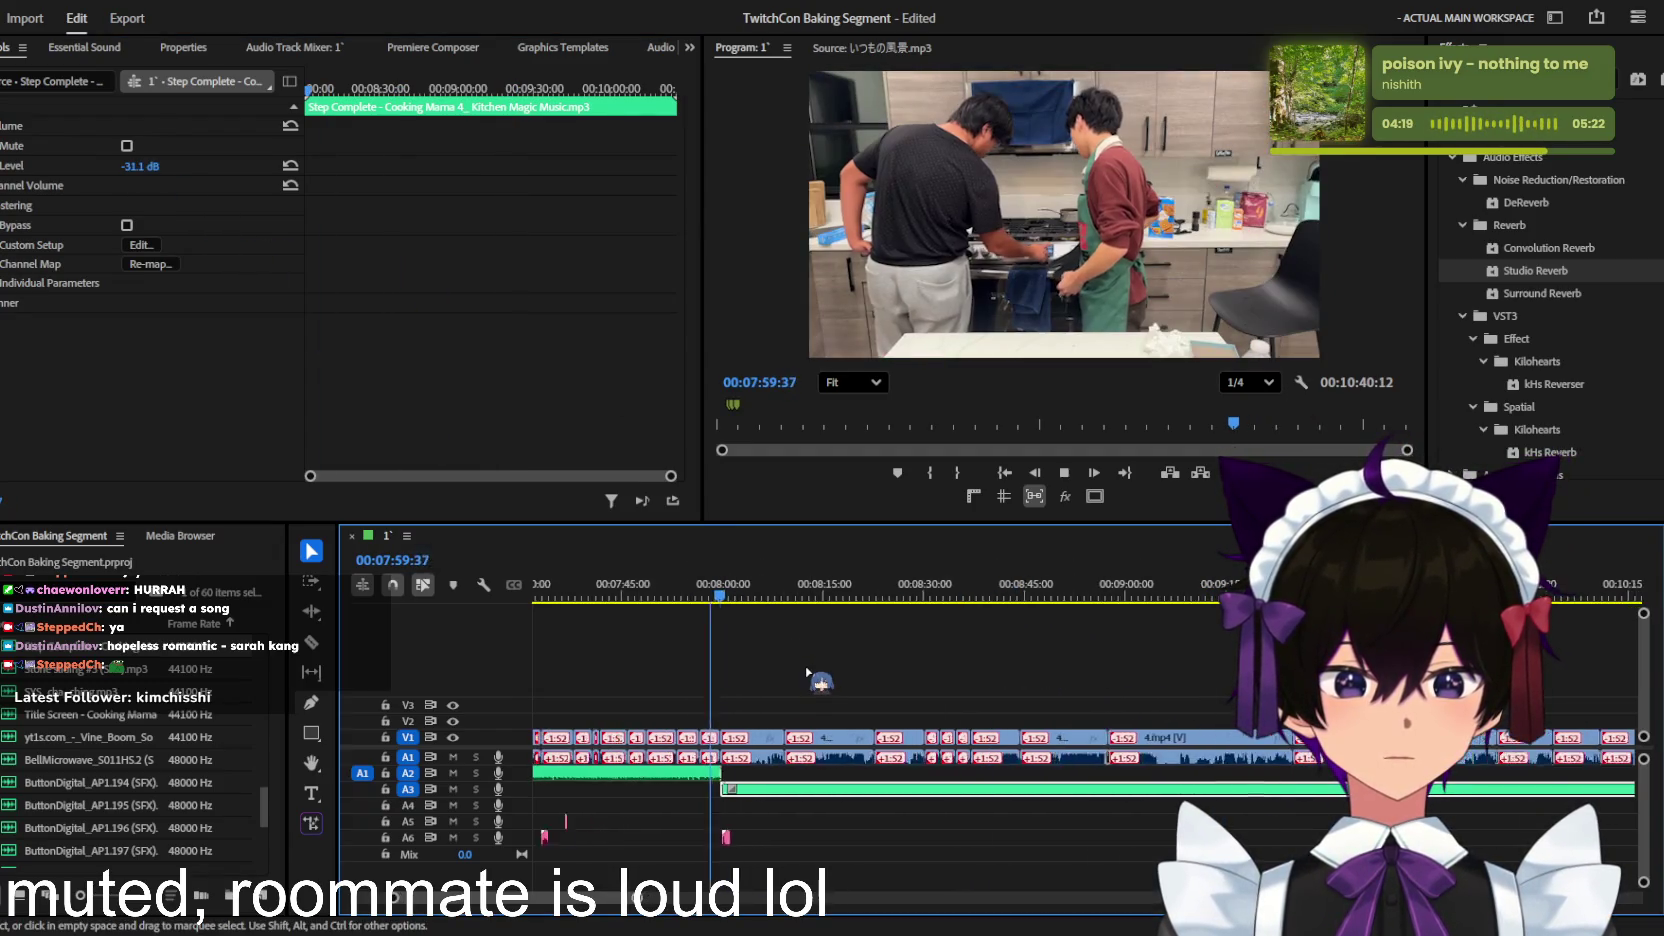
key(equal)
key(equal)
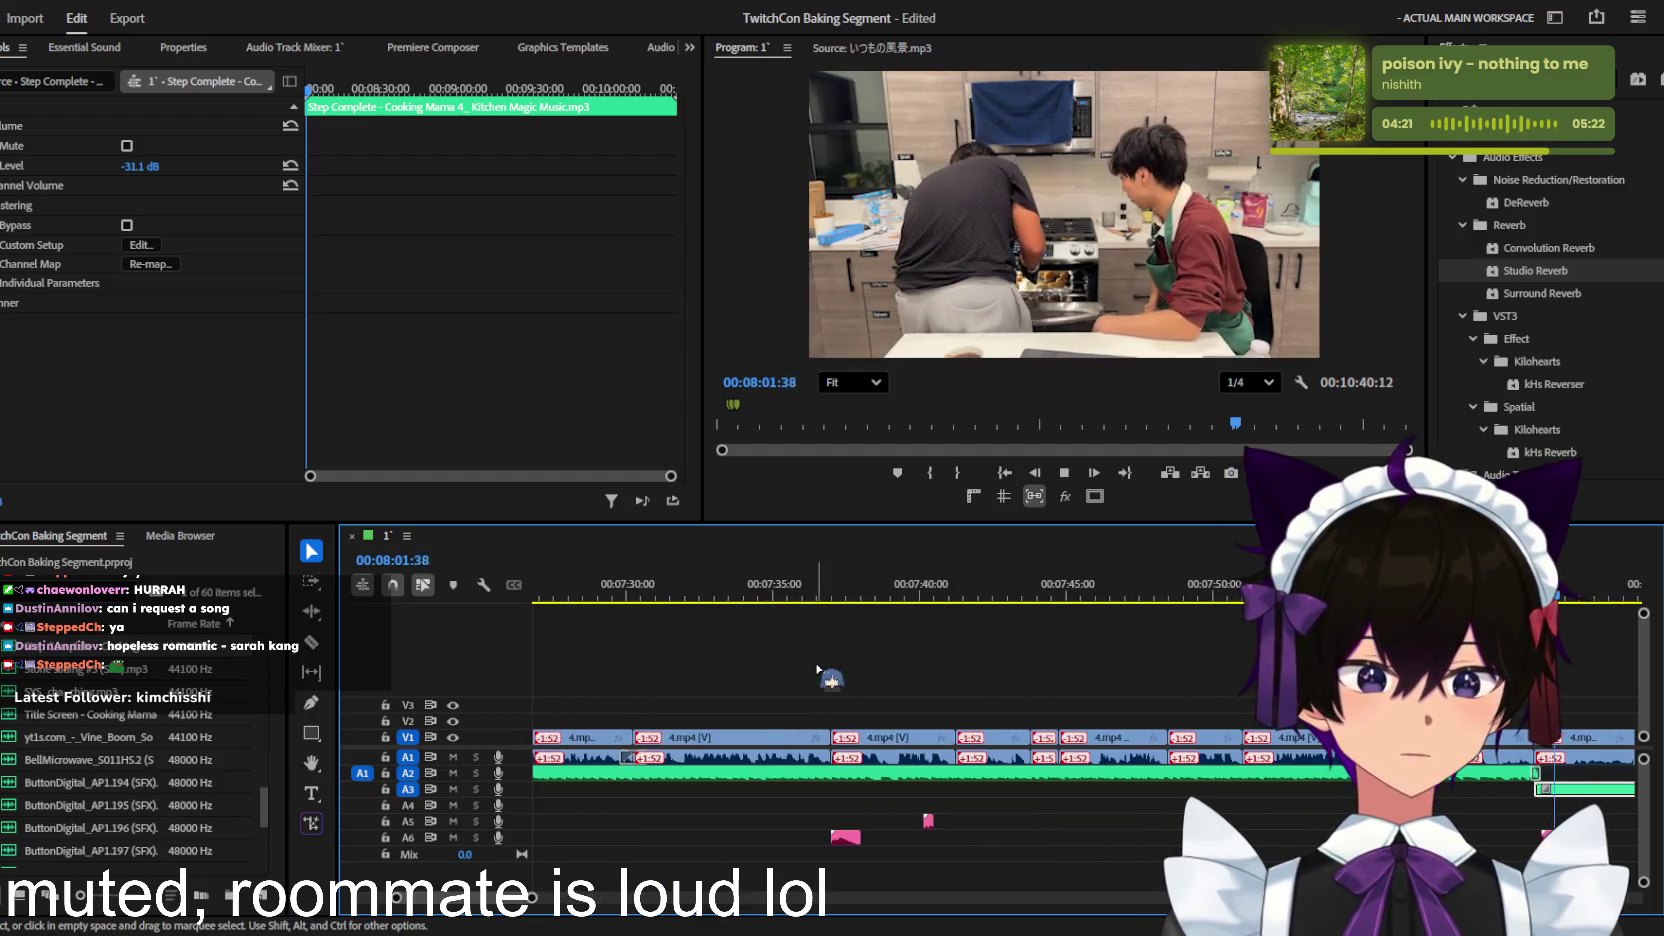
key(minus)
key(minus)
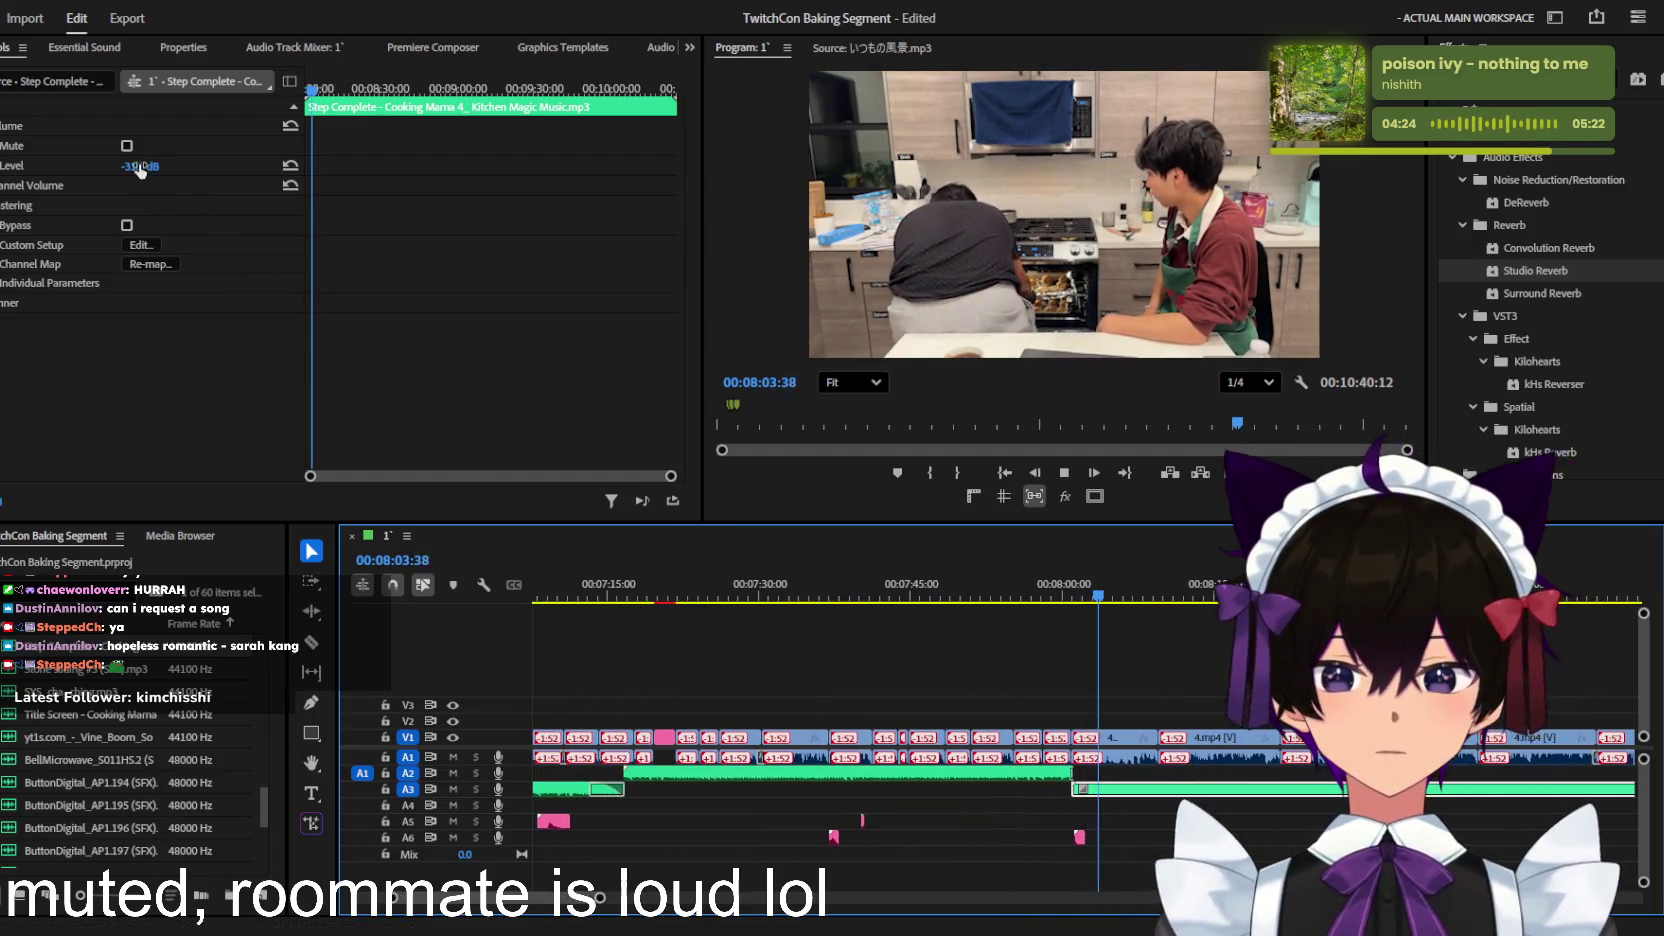
key(equal)
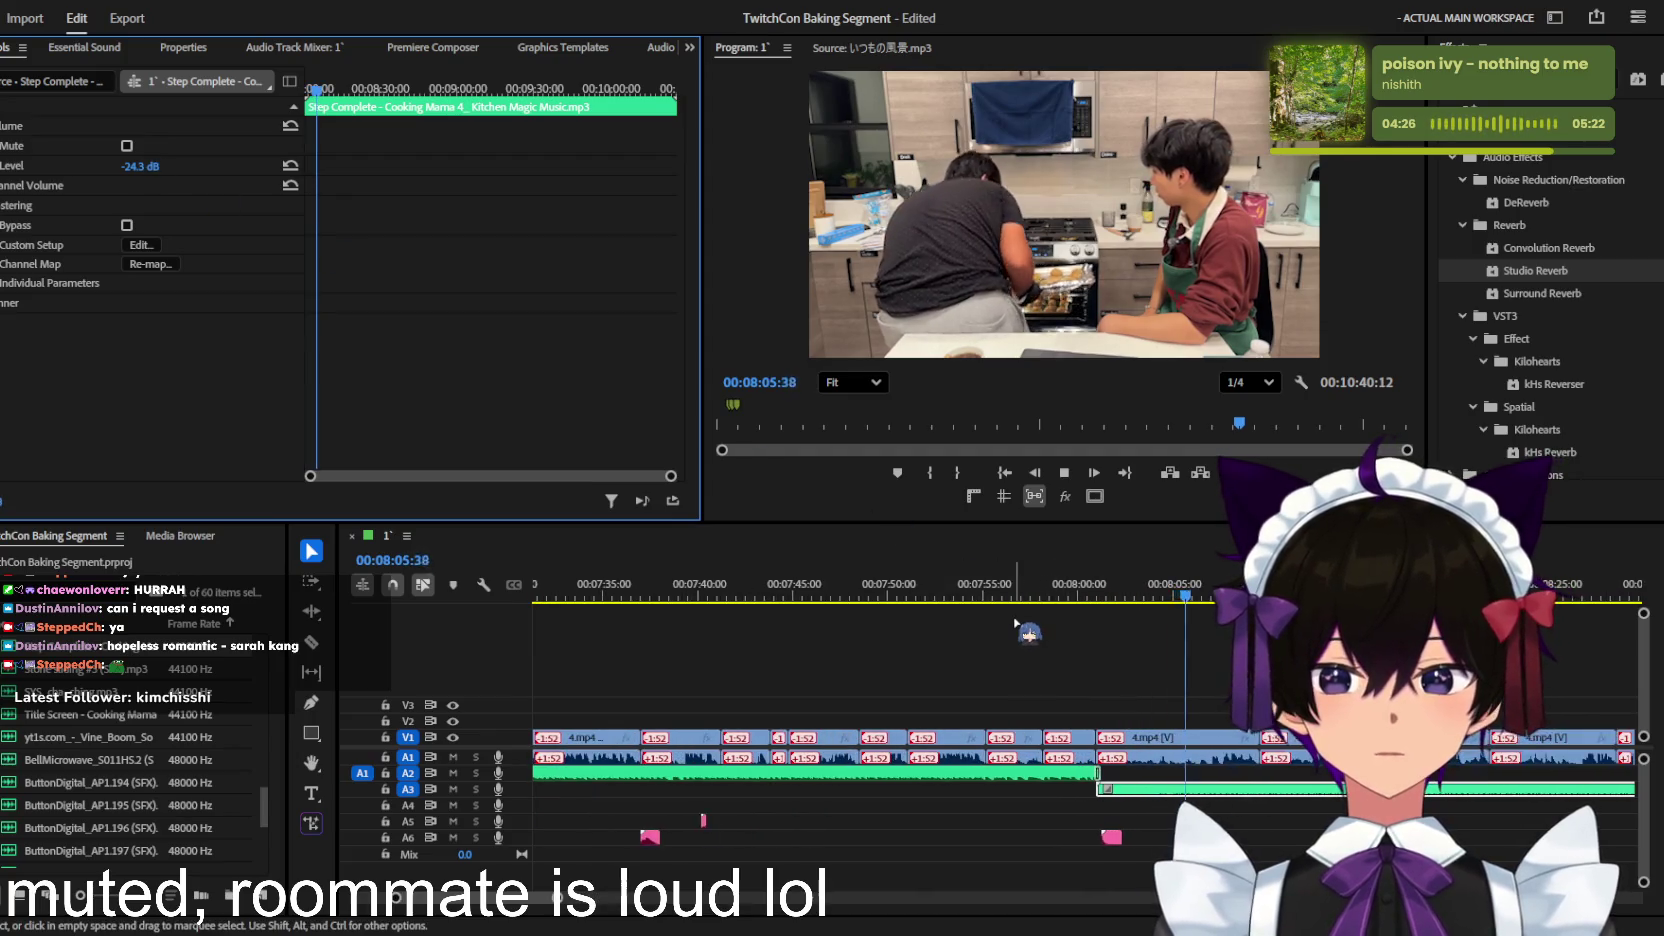
key(equal)
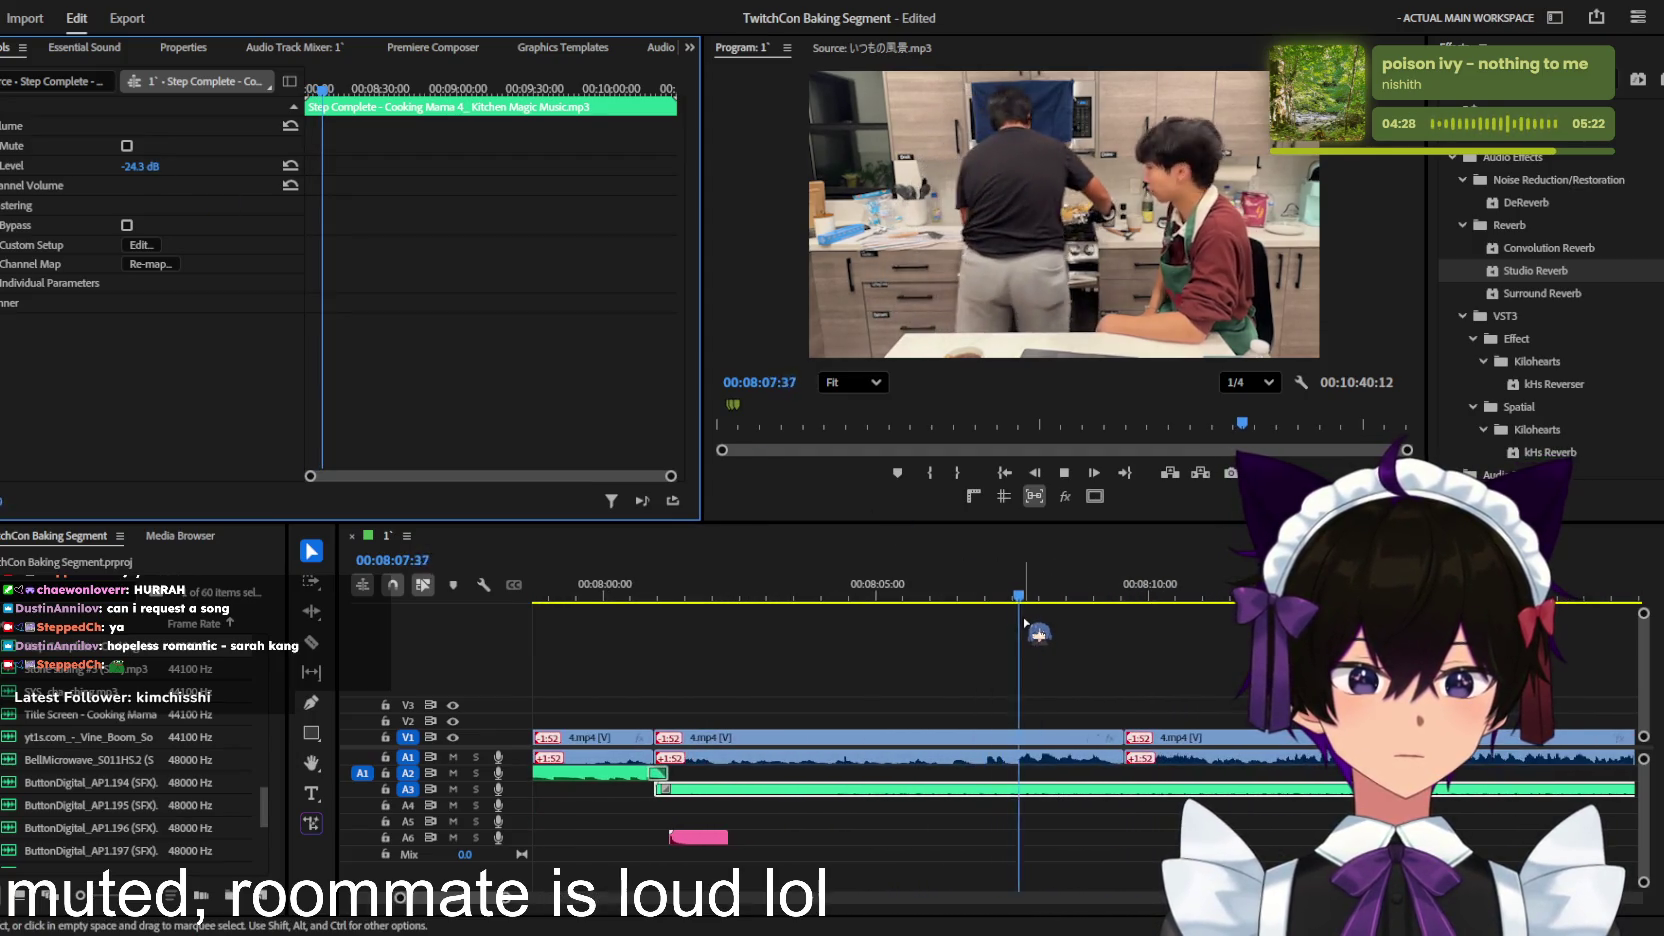
key(equal)
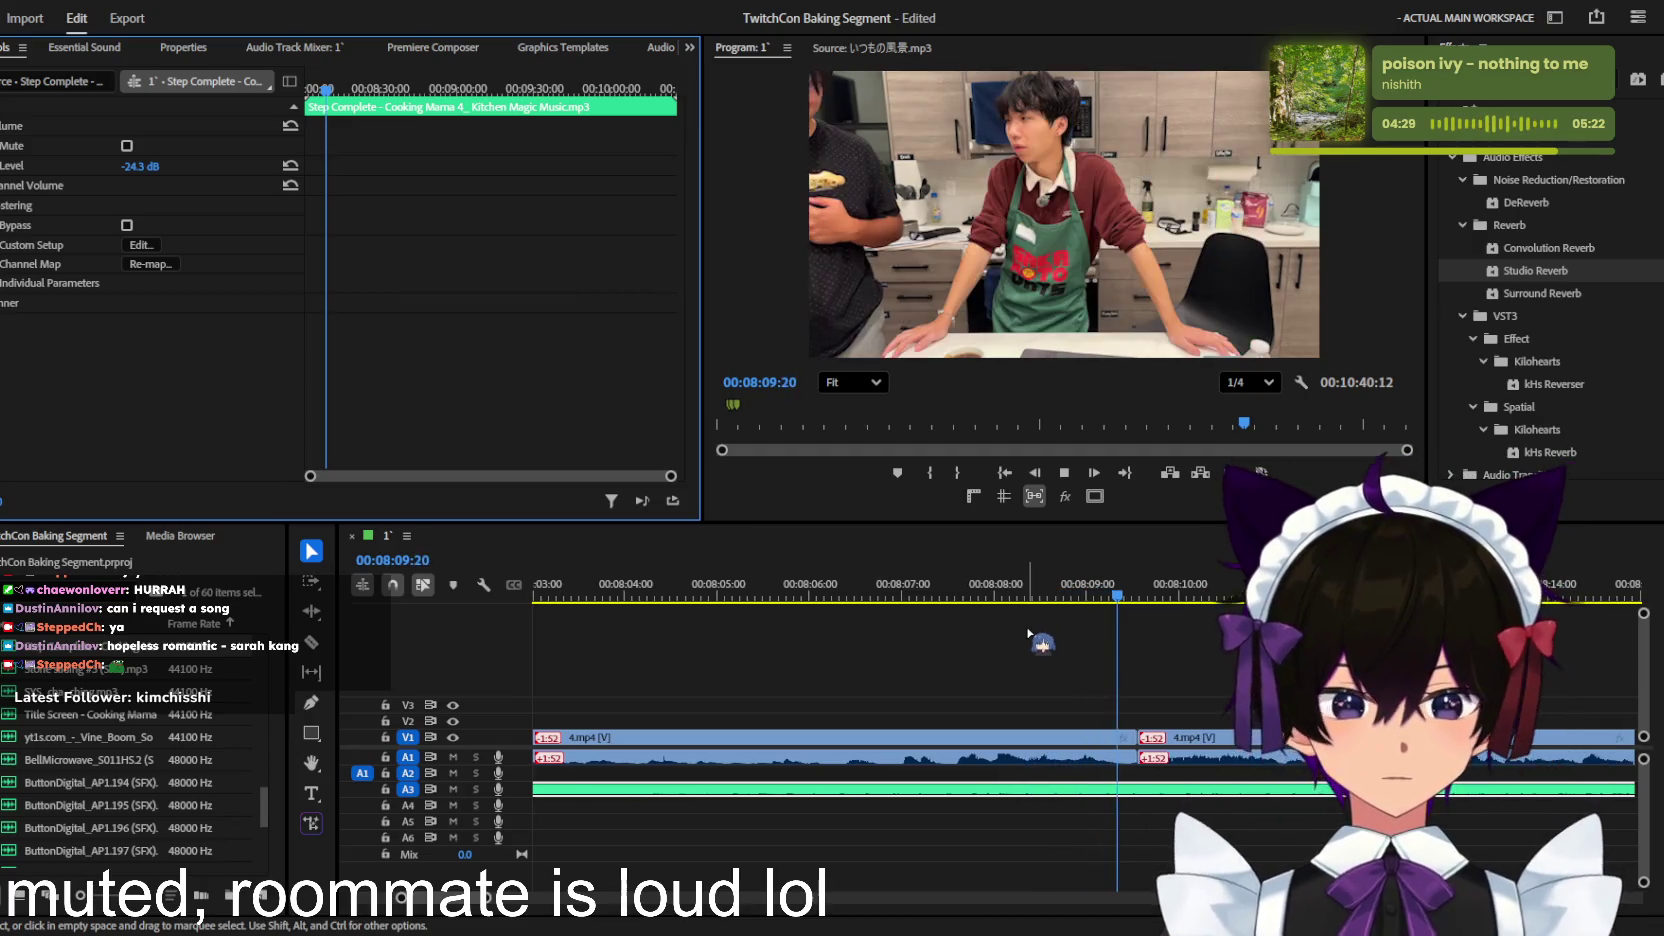
key(l)
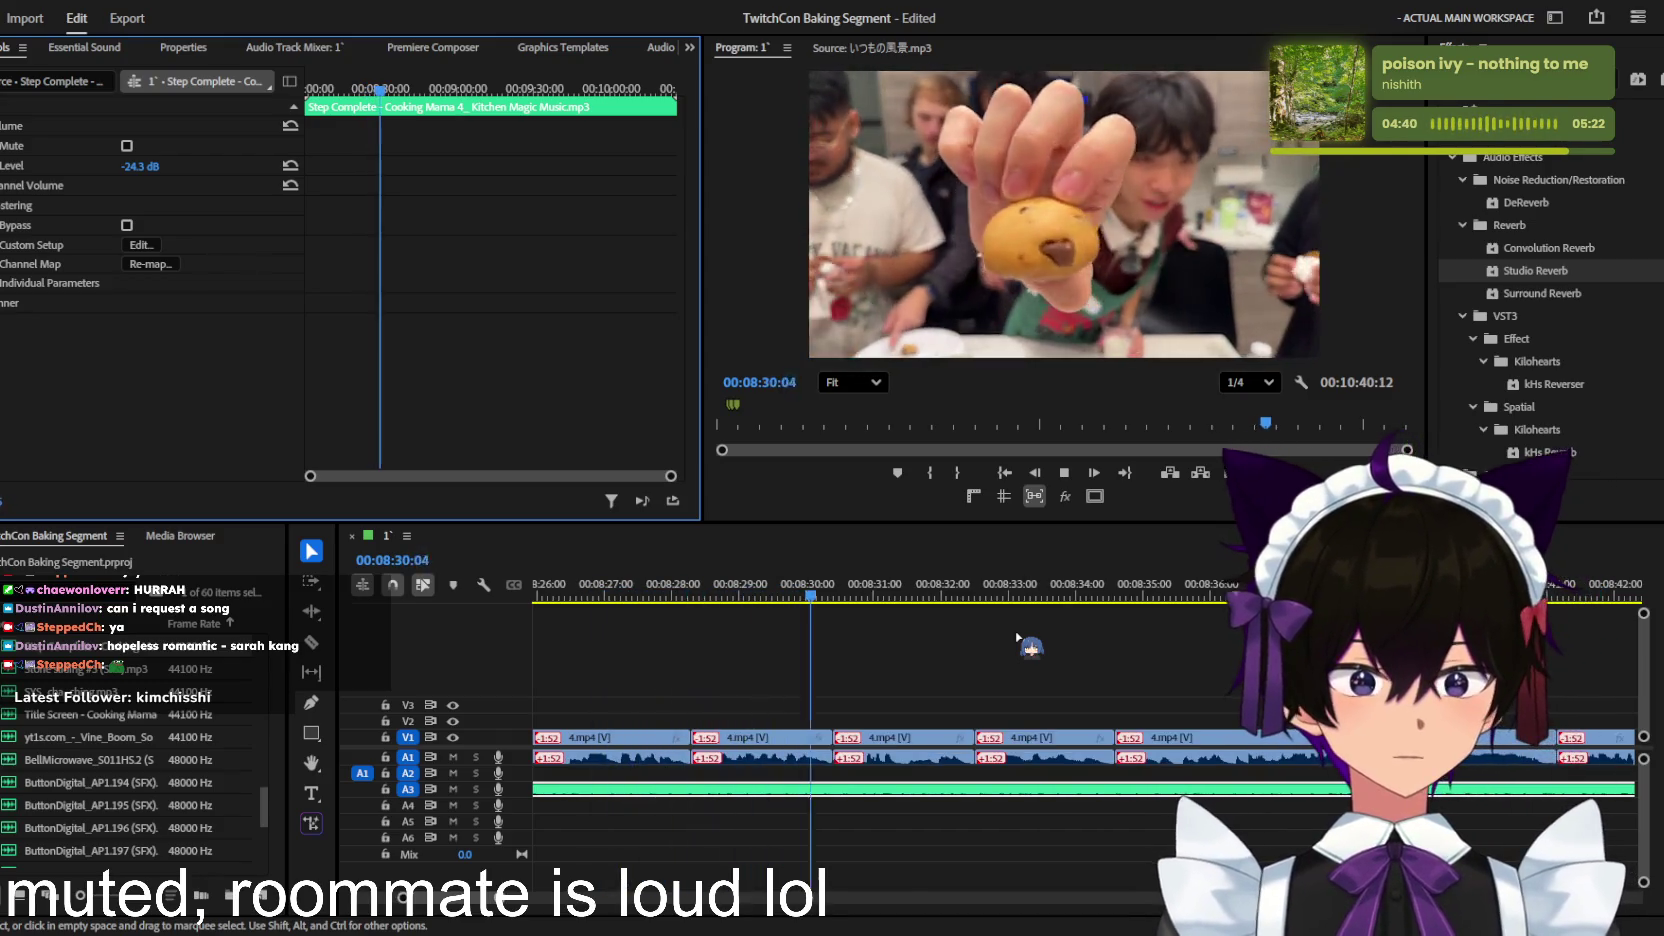
Step: Replay the footage from 08:32 and stop at 08:56 in the tasting scene
click(1017, 637)
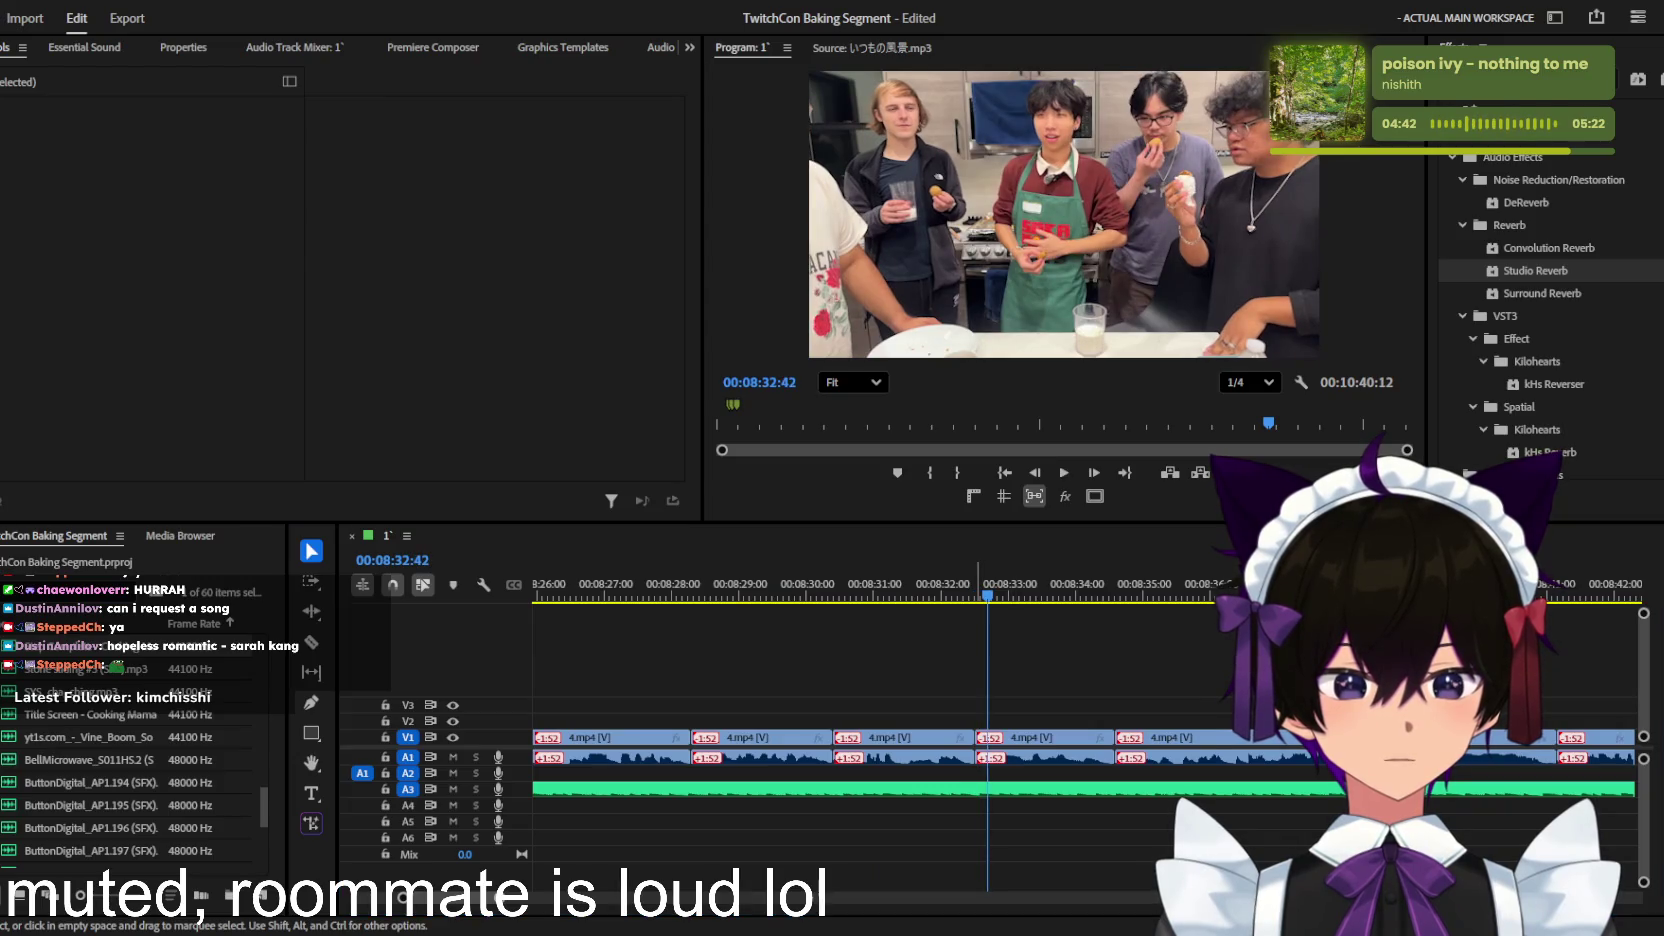
click(962, 590)
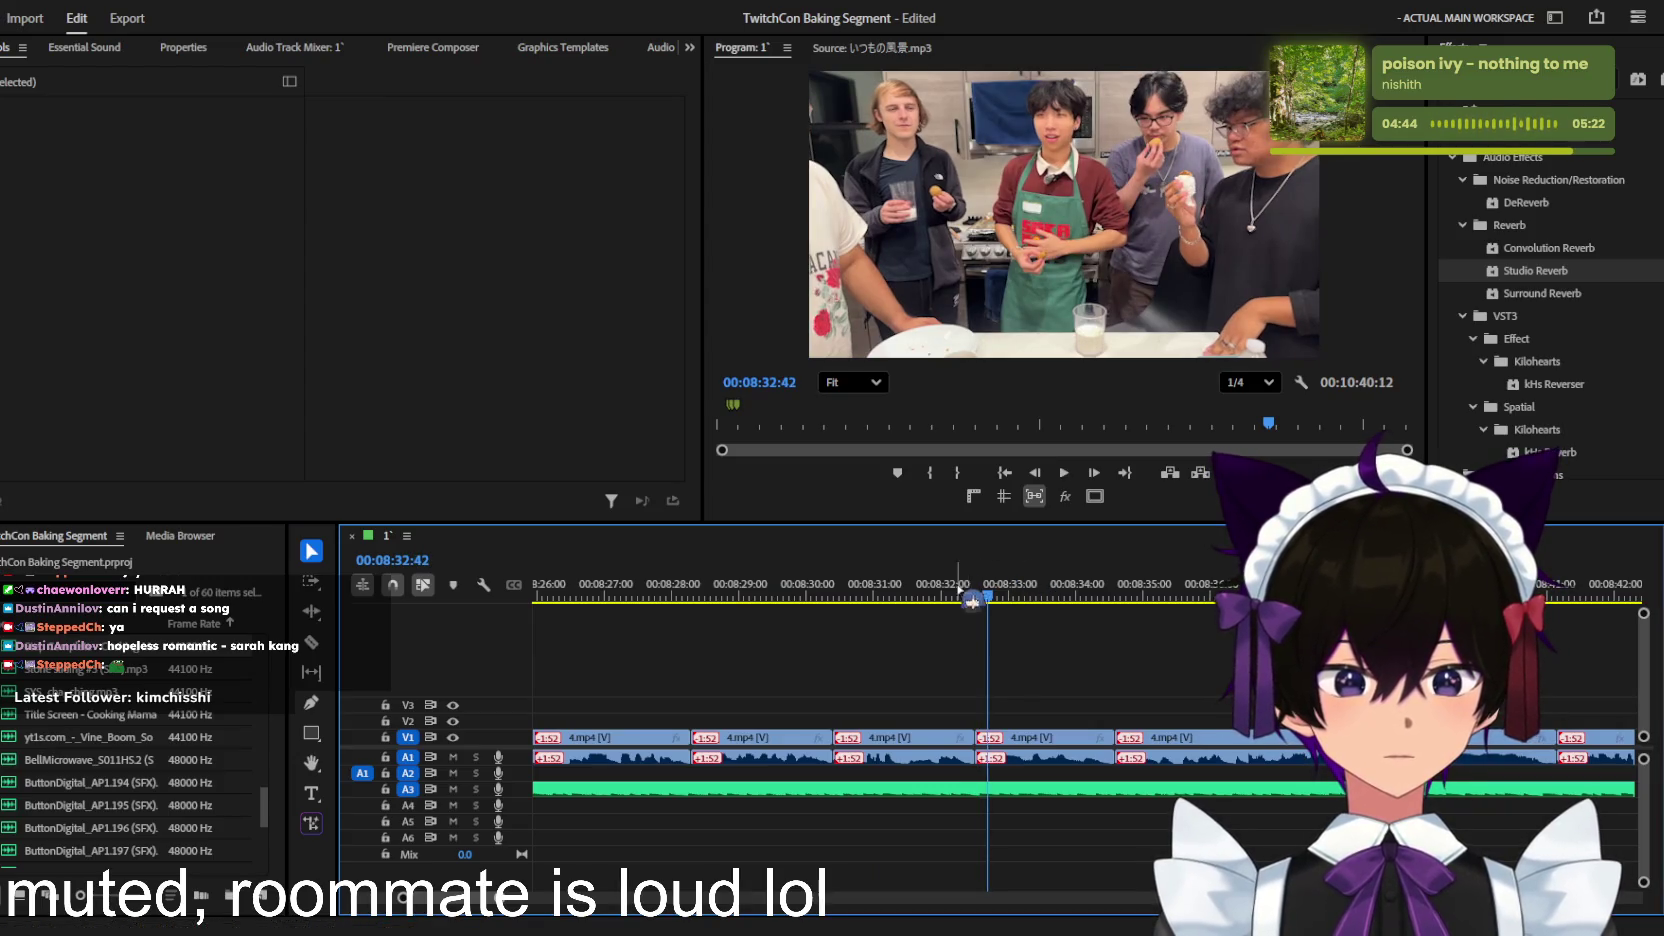
scroll(1010, 685, up, 2)
key(space)
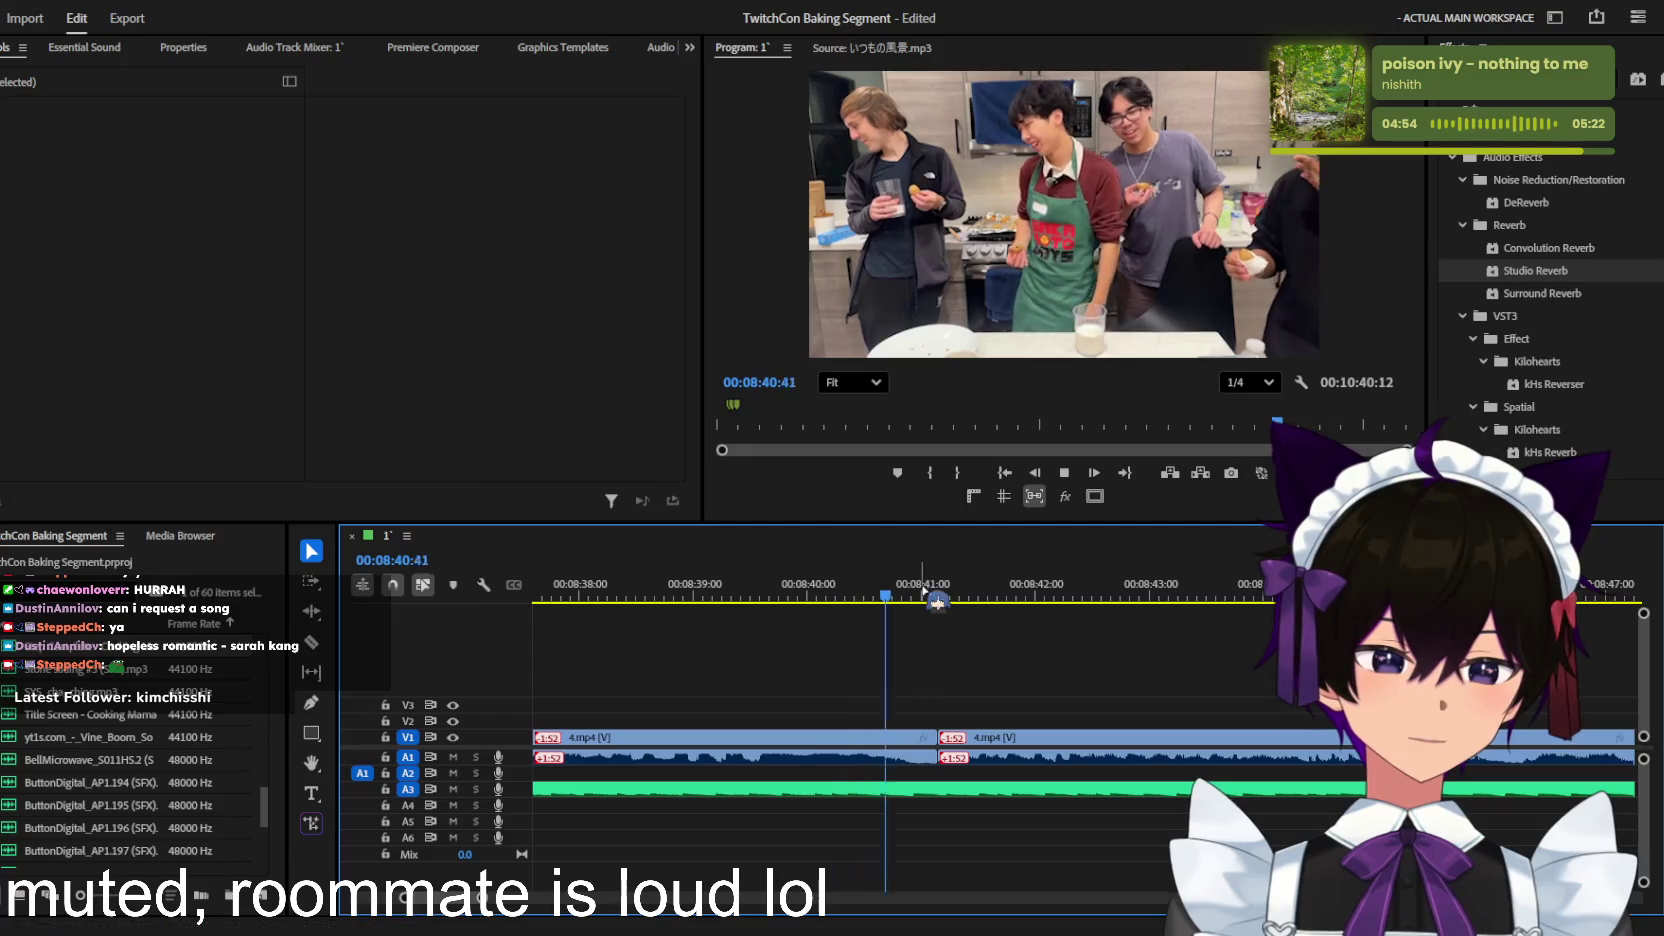
scroll(1032, 684, up, 1)
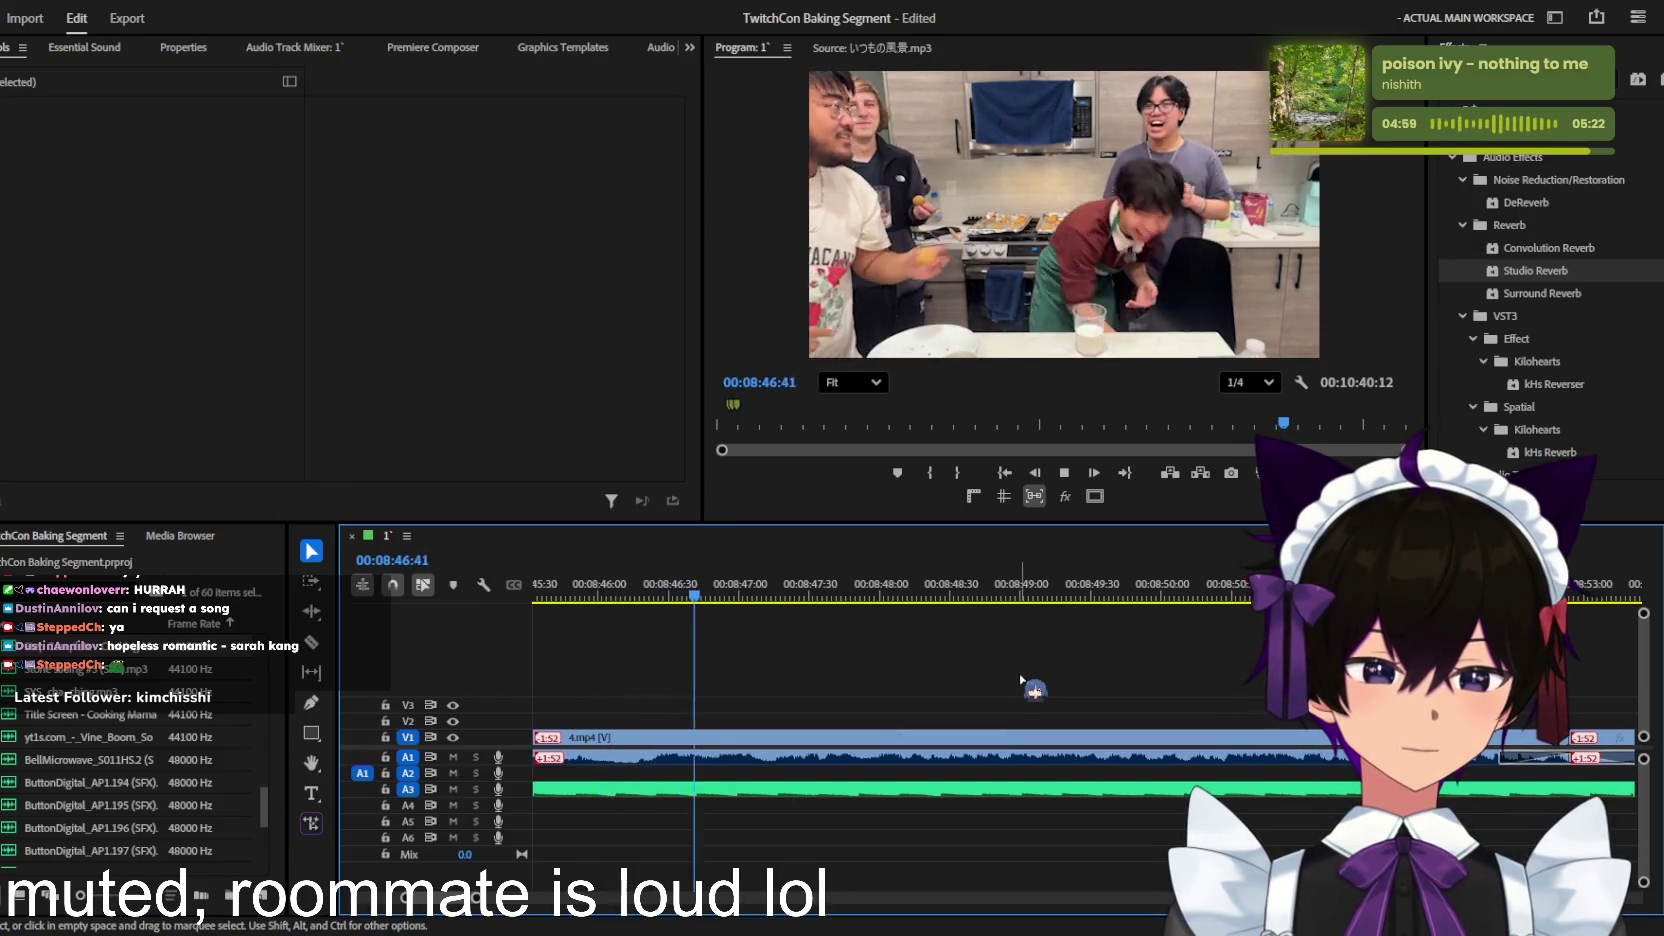
key(minus)
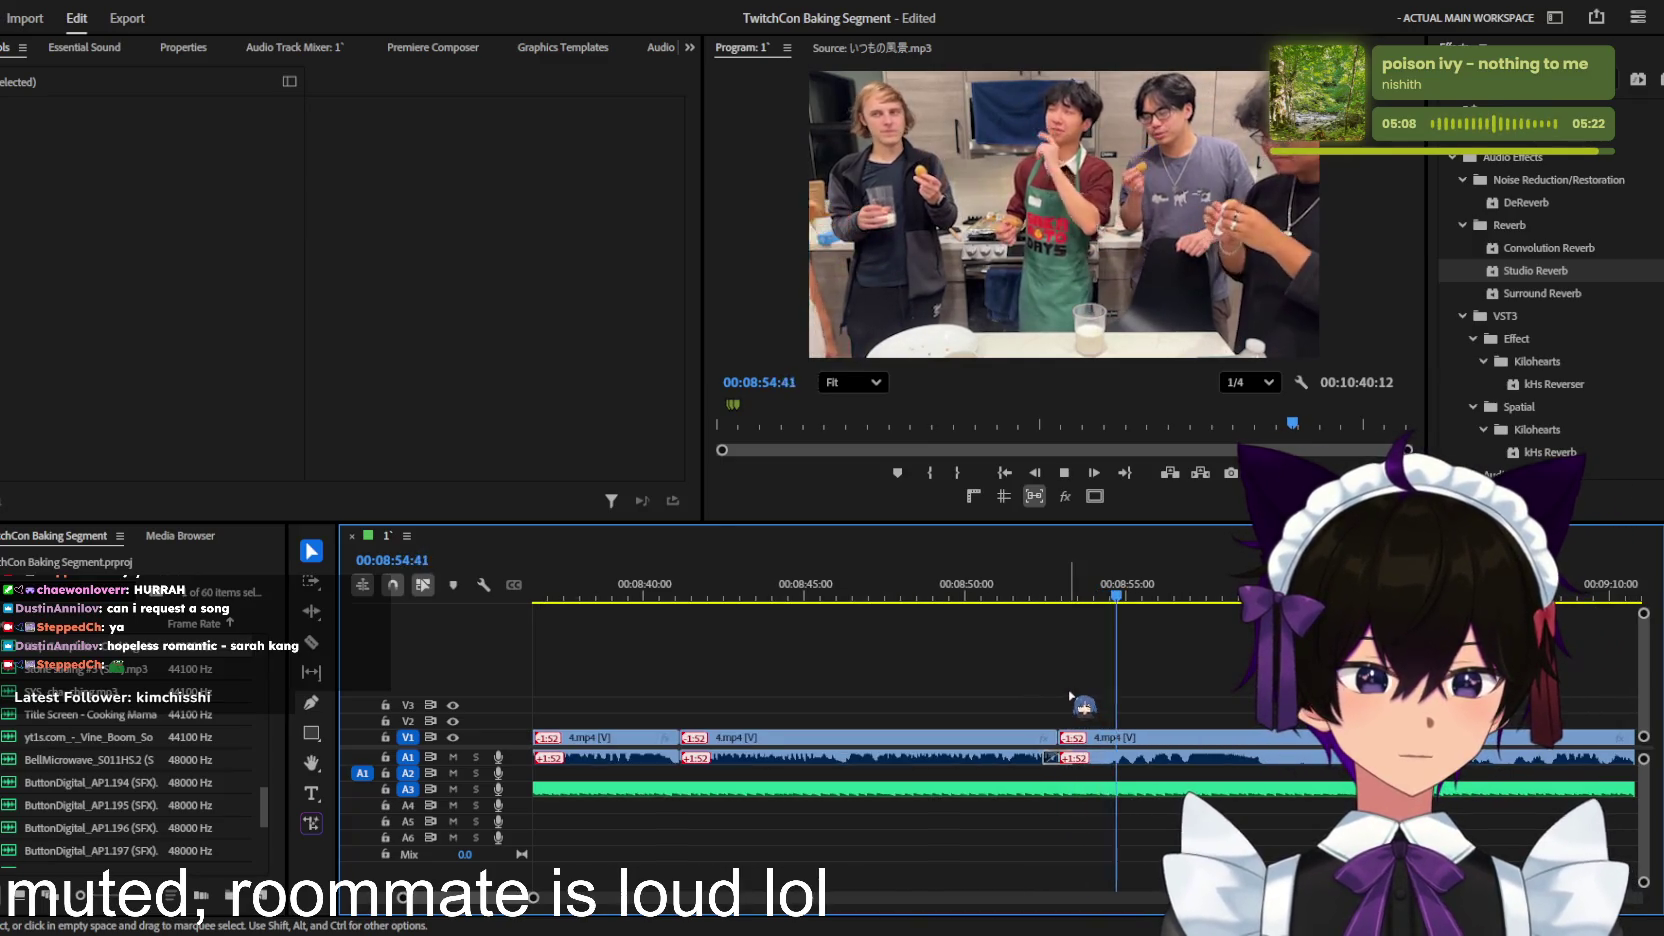
key(equal)
key(space)
Step: Cut the A3 music clip just before 08:55 and delete its tail
key(c)
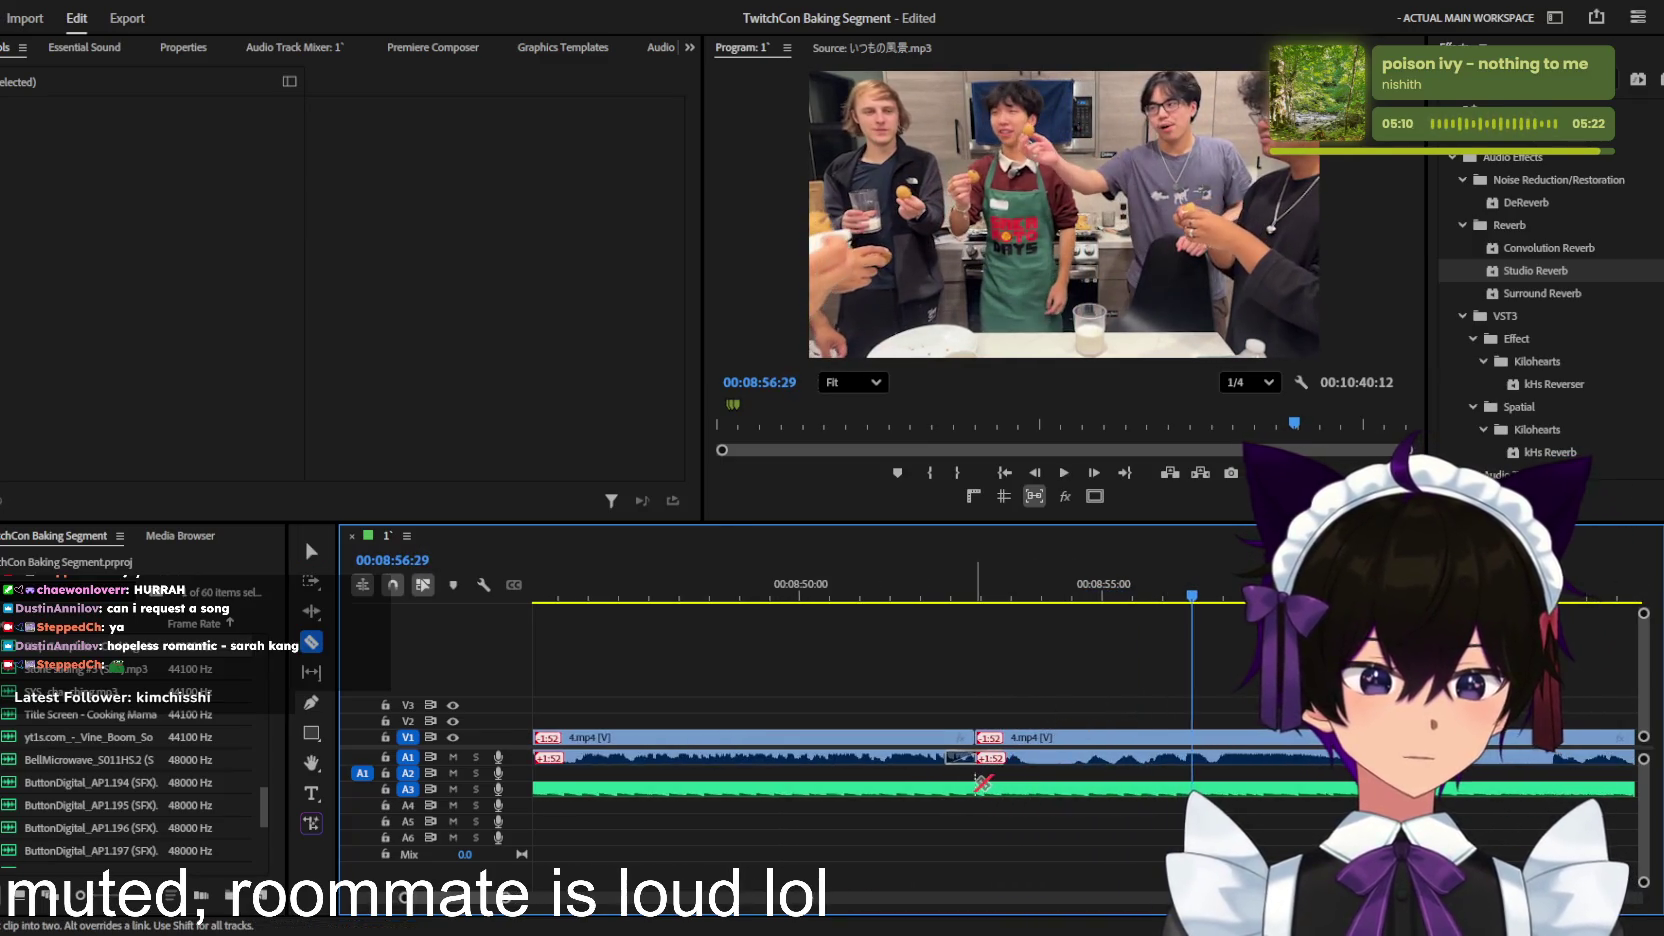
click(978, 787)
key(v)
click(982, 788)
key(Delete)
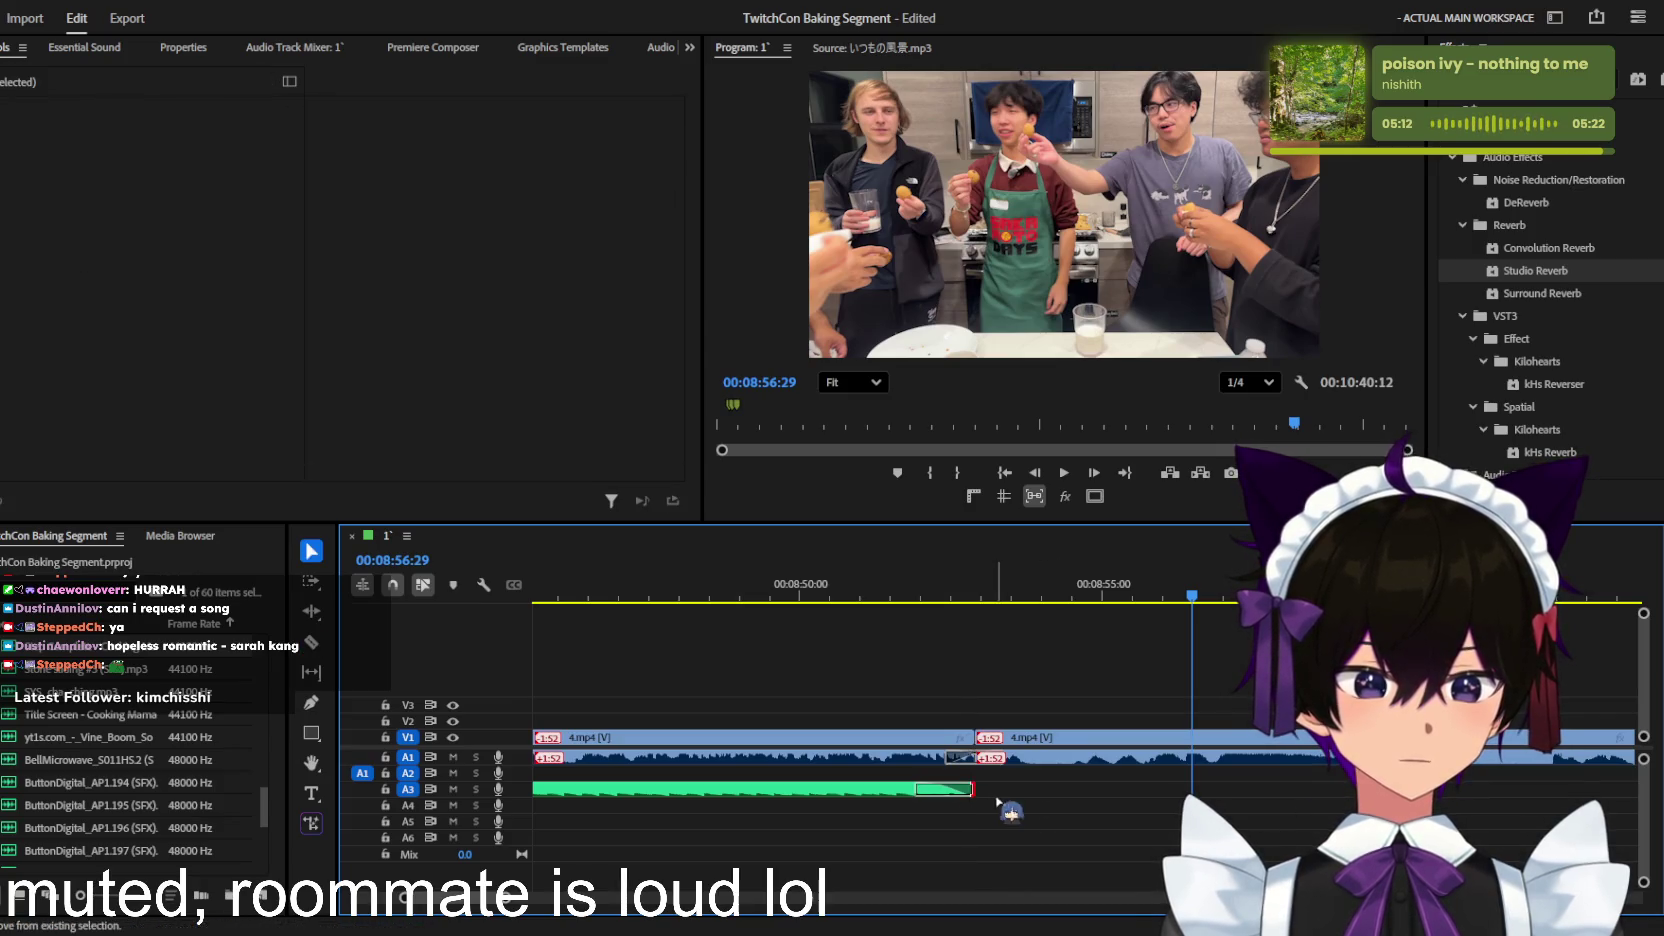
key(Up)
Step: Play back the new music ending and save the project
key(space)
key(minus)
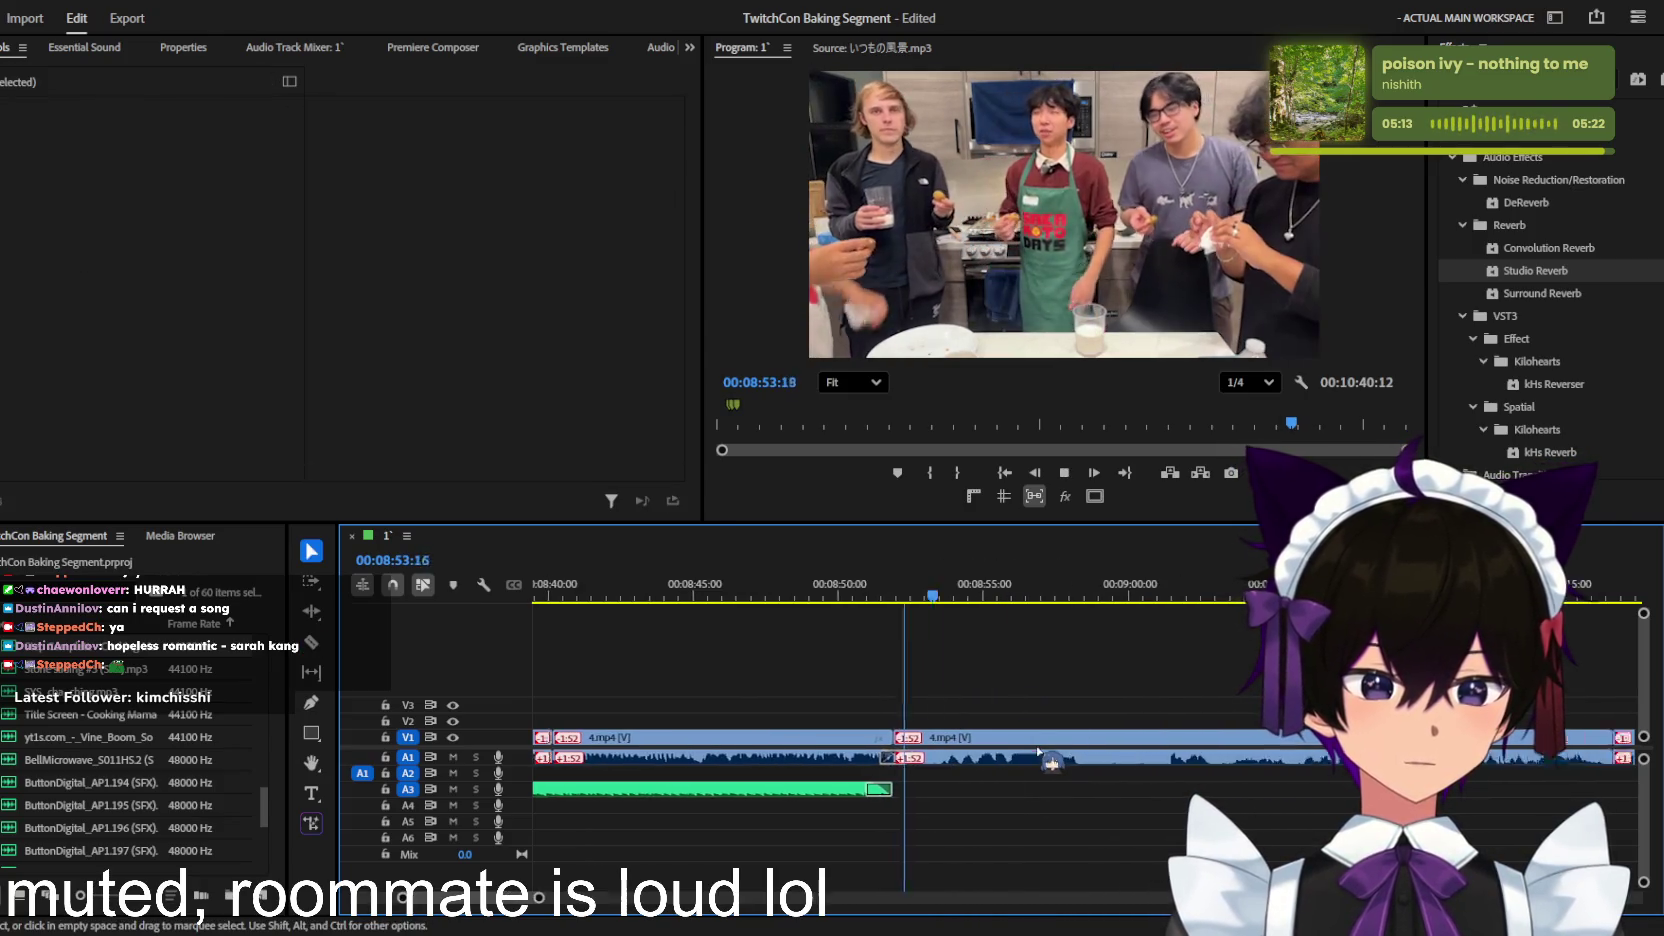
key(ctrl+s)
key(space)
key(minus)
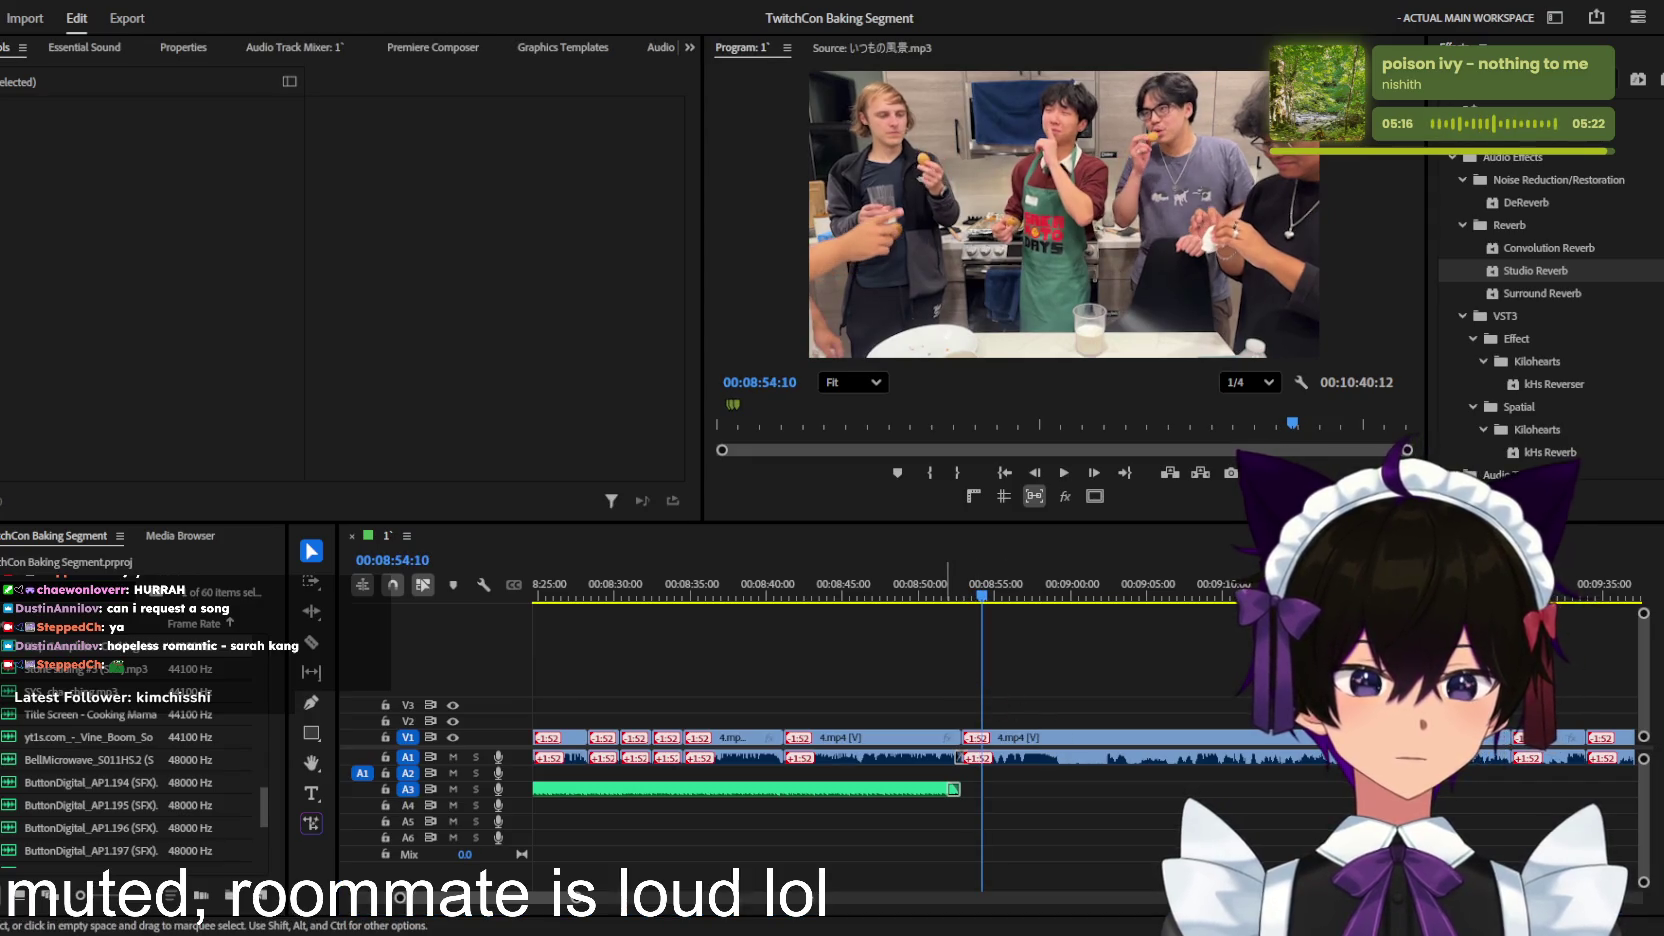